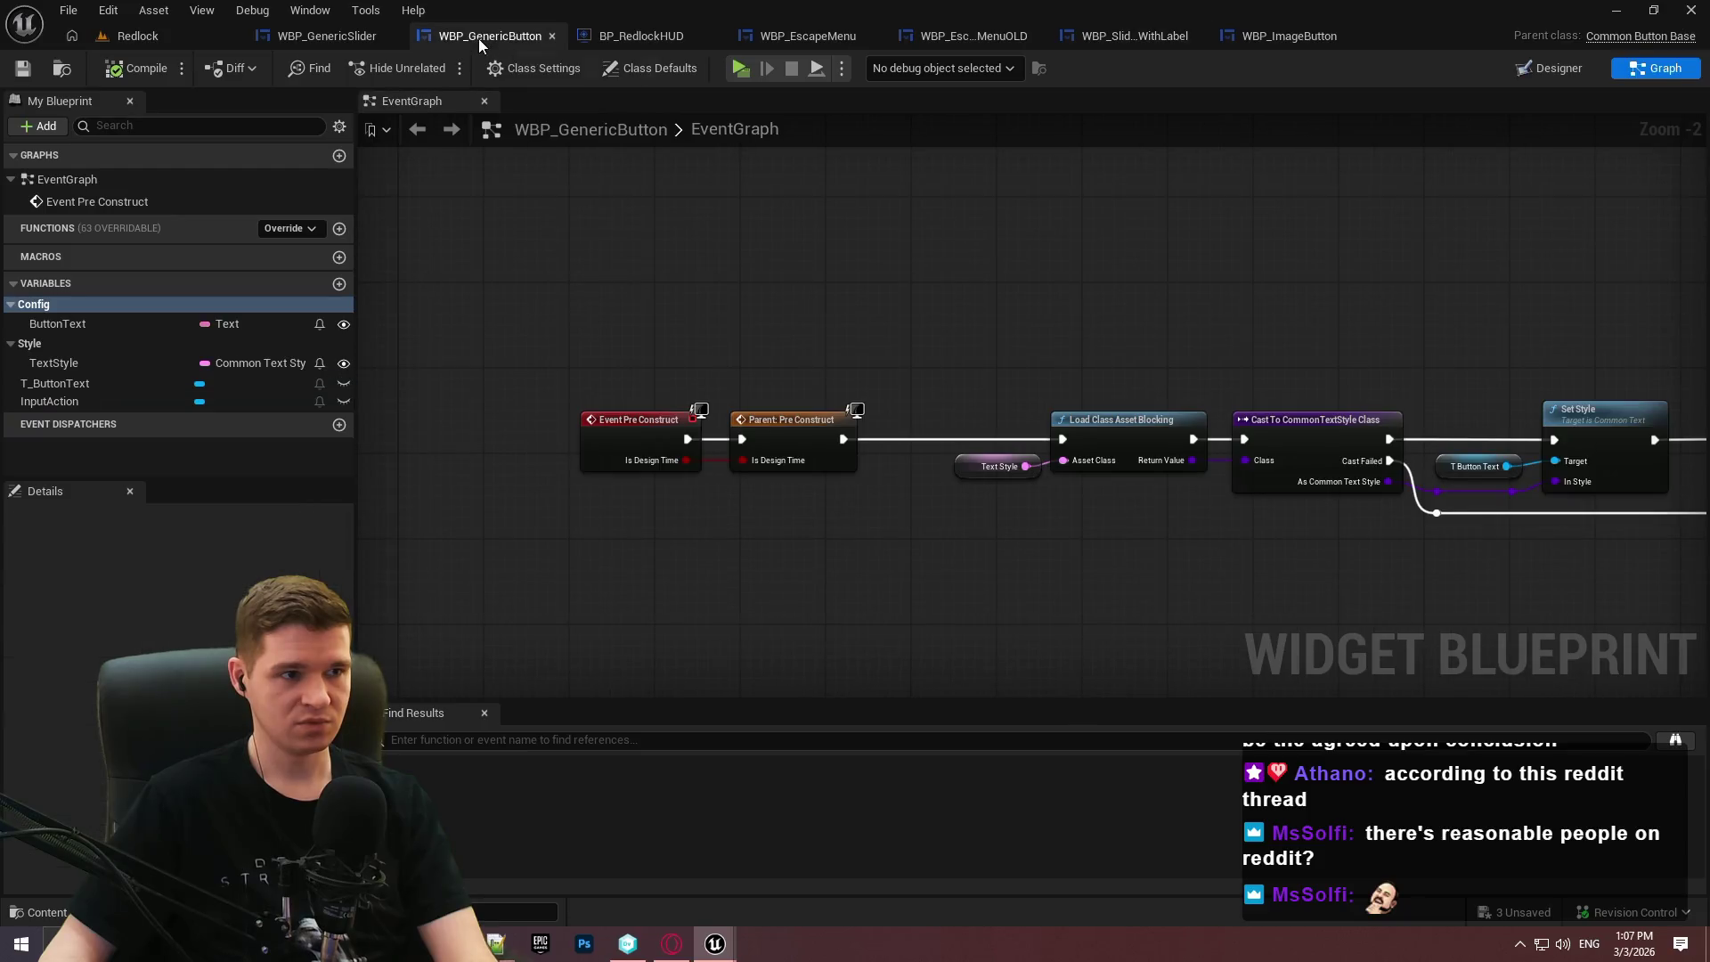
# Switch to the WBP_GenericSlider event graph, then bring the Notepad++ notes window forward.
pyautogui.click(289, 36)
pyautogui.moveTo(454, 365)
pyautogui.mouseDown()
pyautogui.moveTo(454, 98)
pyautogui.moveTo(360, 393)
pyautogui.mouseUp()
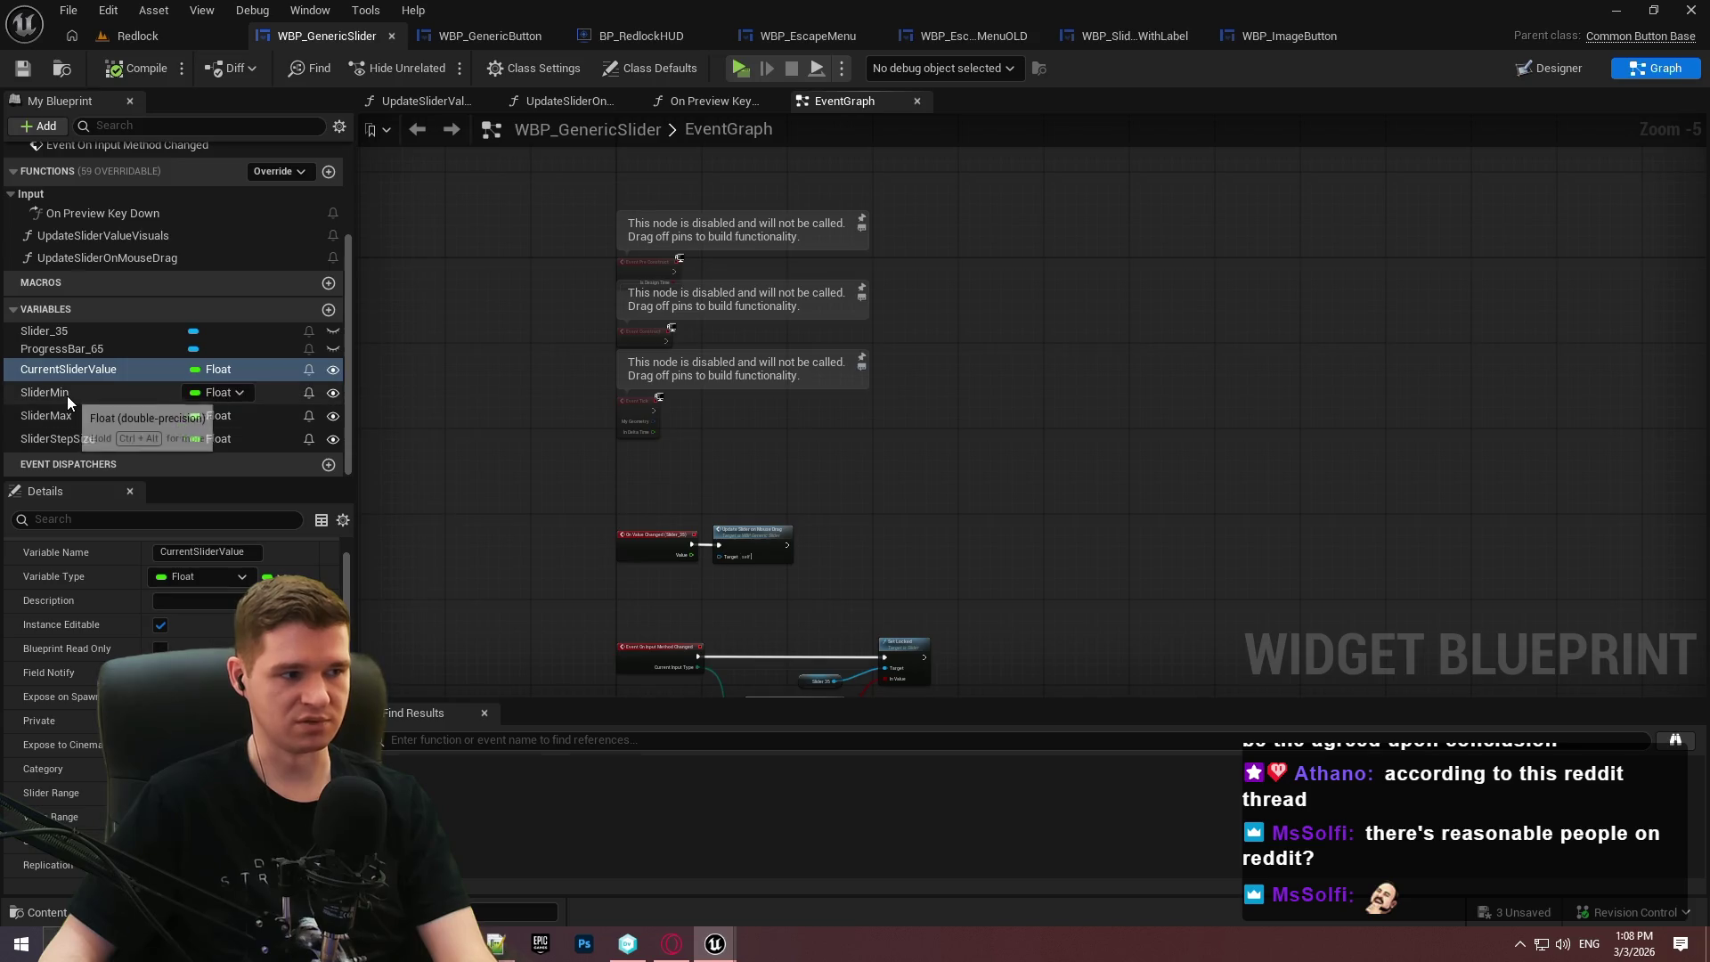
pyautogui.click(496, 943)
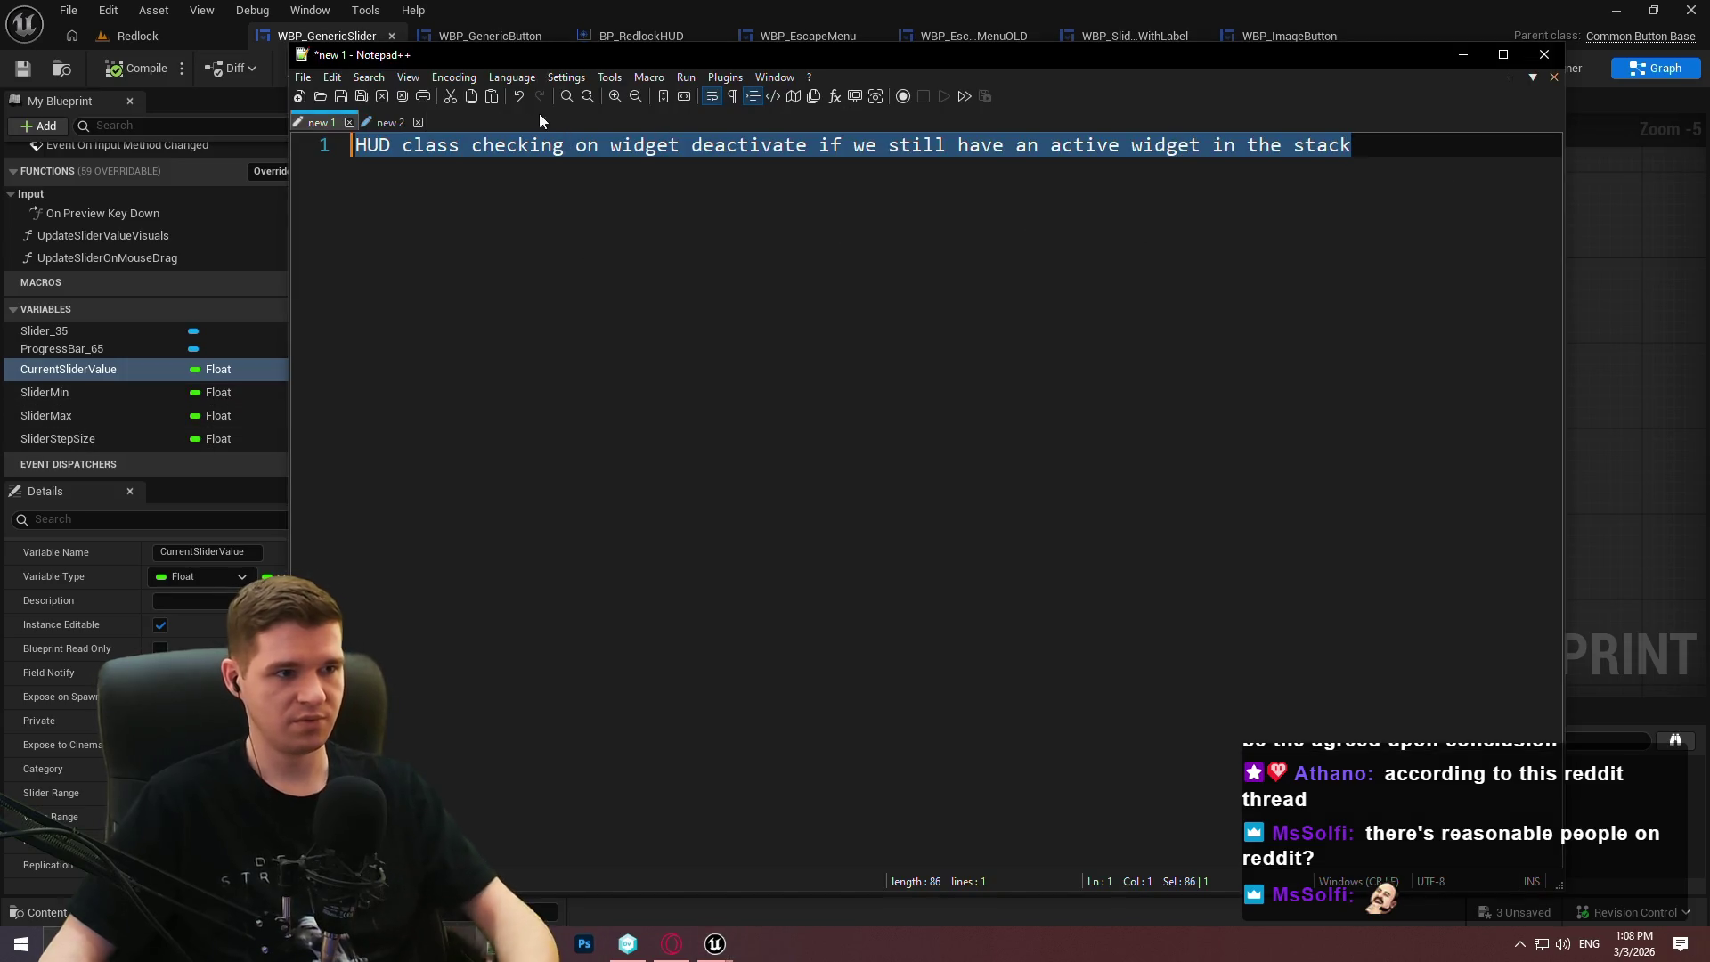
# In a new Notepad++ tab (new 3), list CurrentSliderValue, SliderMin, SliderMax and SliderStepSize line by line.
pyautogui.click(385, 122)
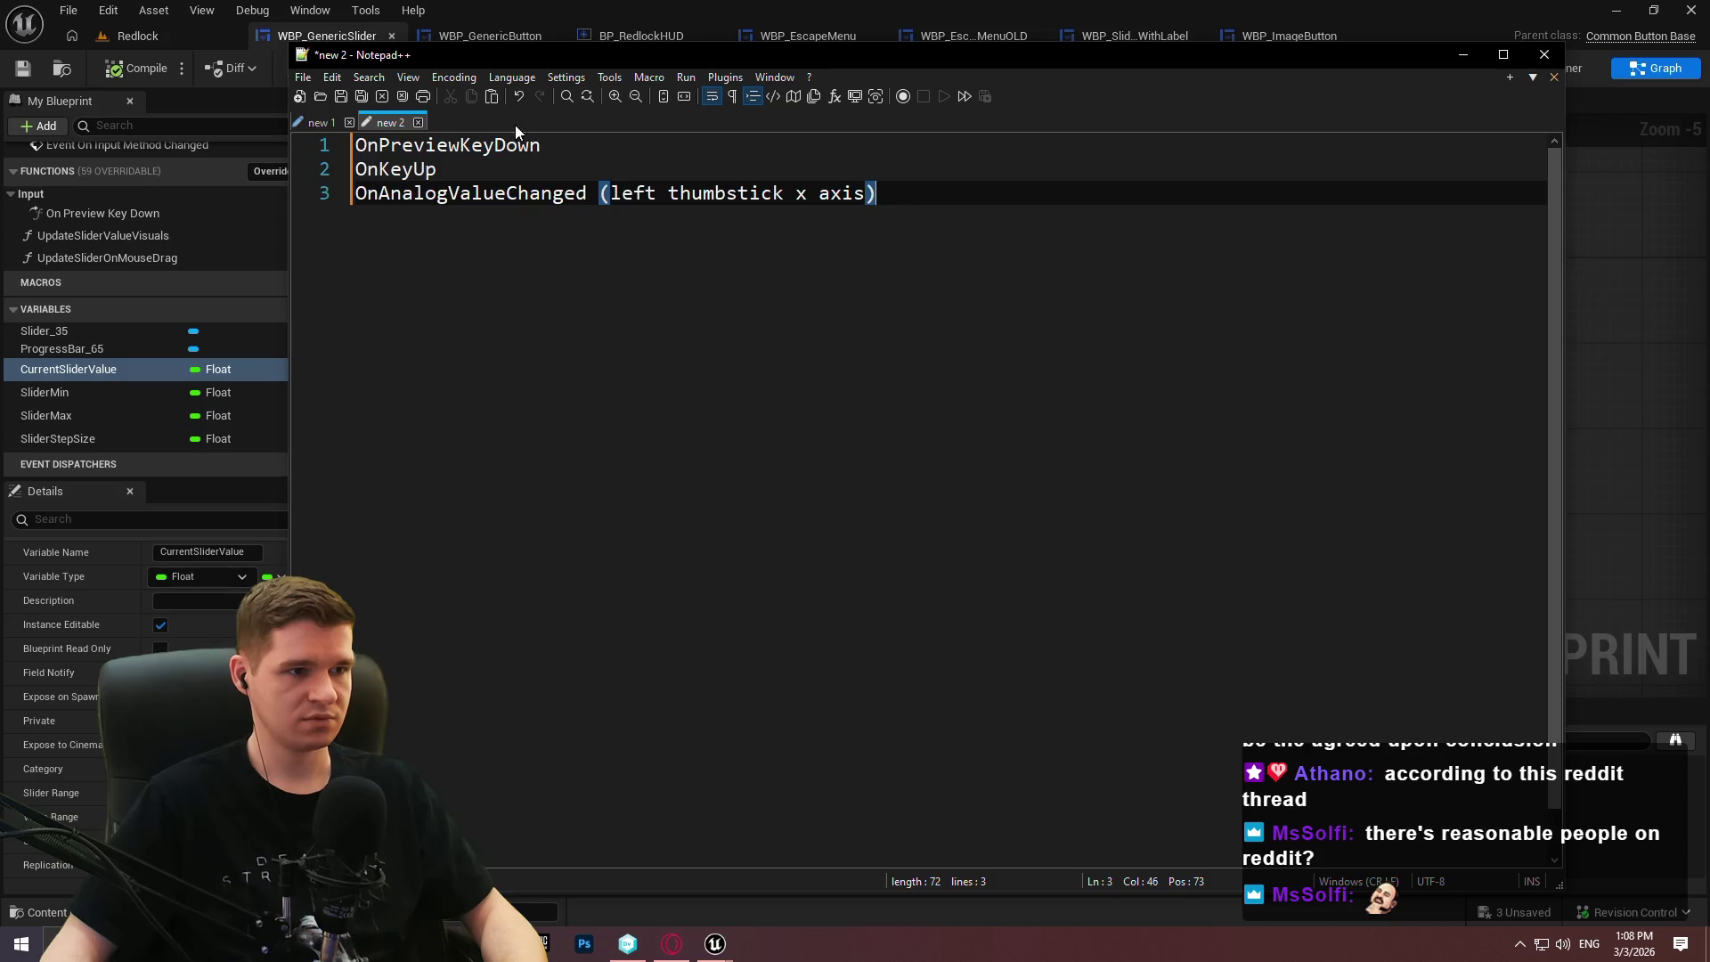
pyautogui.hotkey('ctrl', 'n')
pyautogui.write('CurrentSli')
pyautogui.press('Return')
pyautogui.write('S')
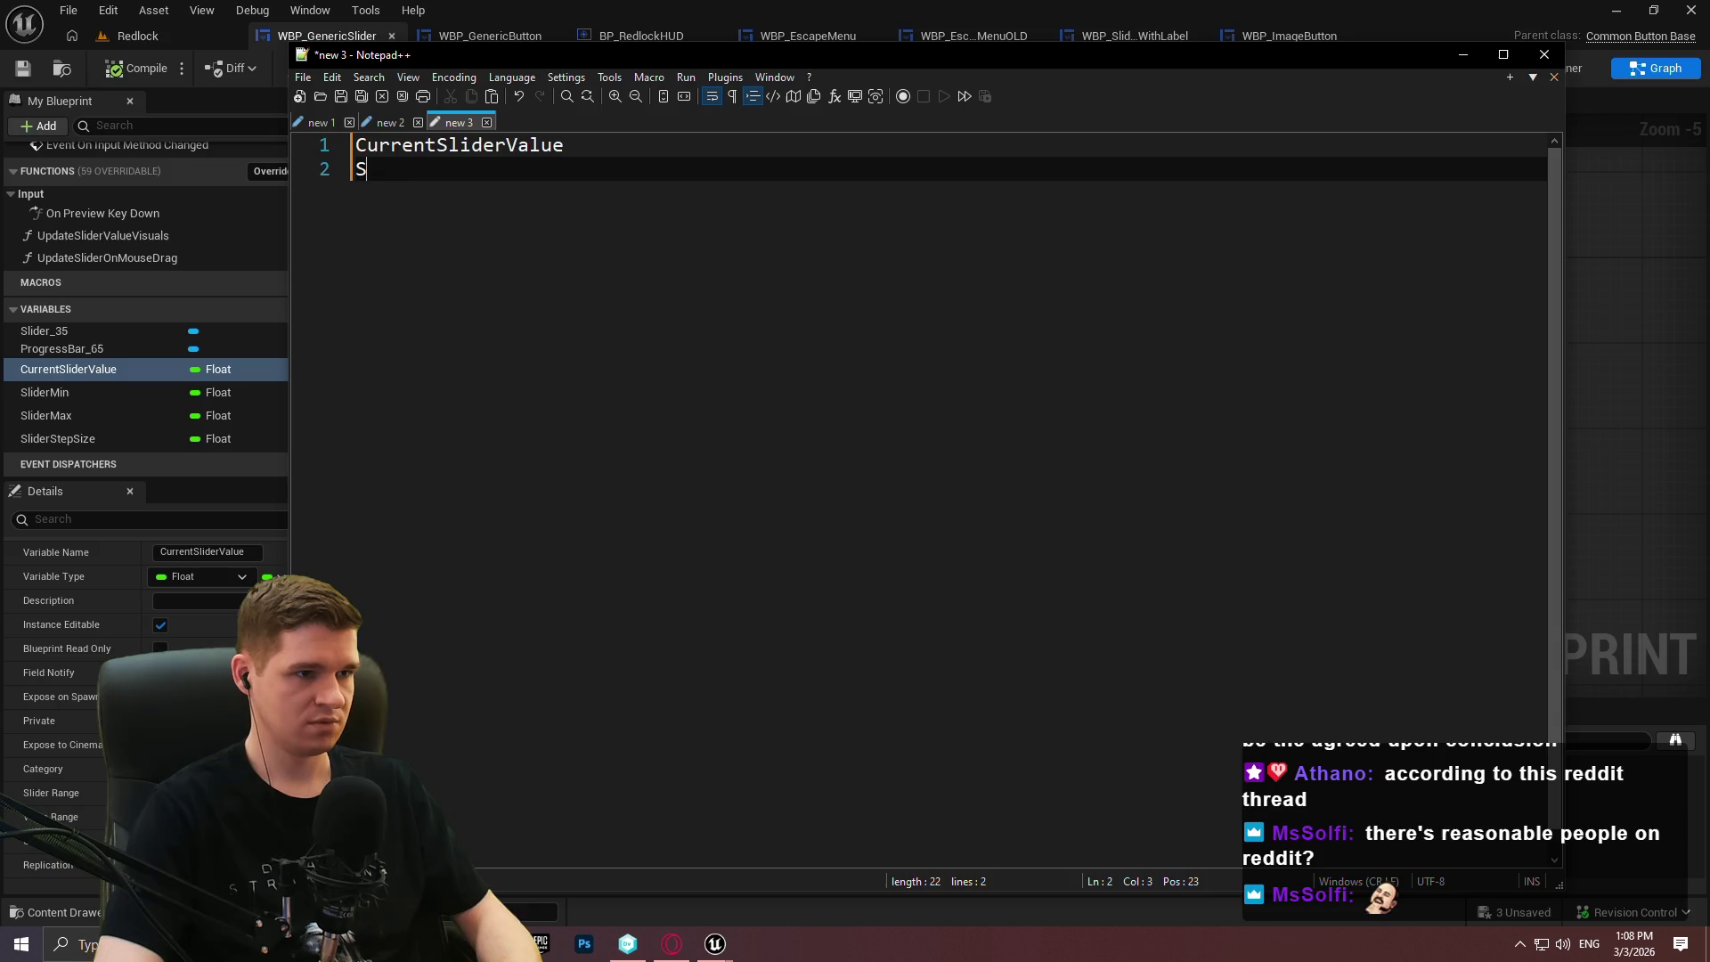
pyautogui.write('n')
pyautogui.press('Return')
pyautogui.write('SliderMa')
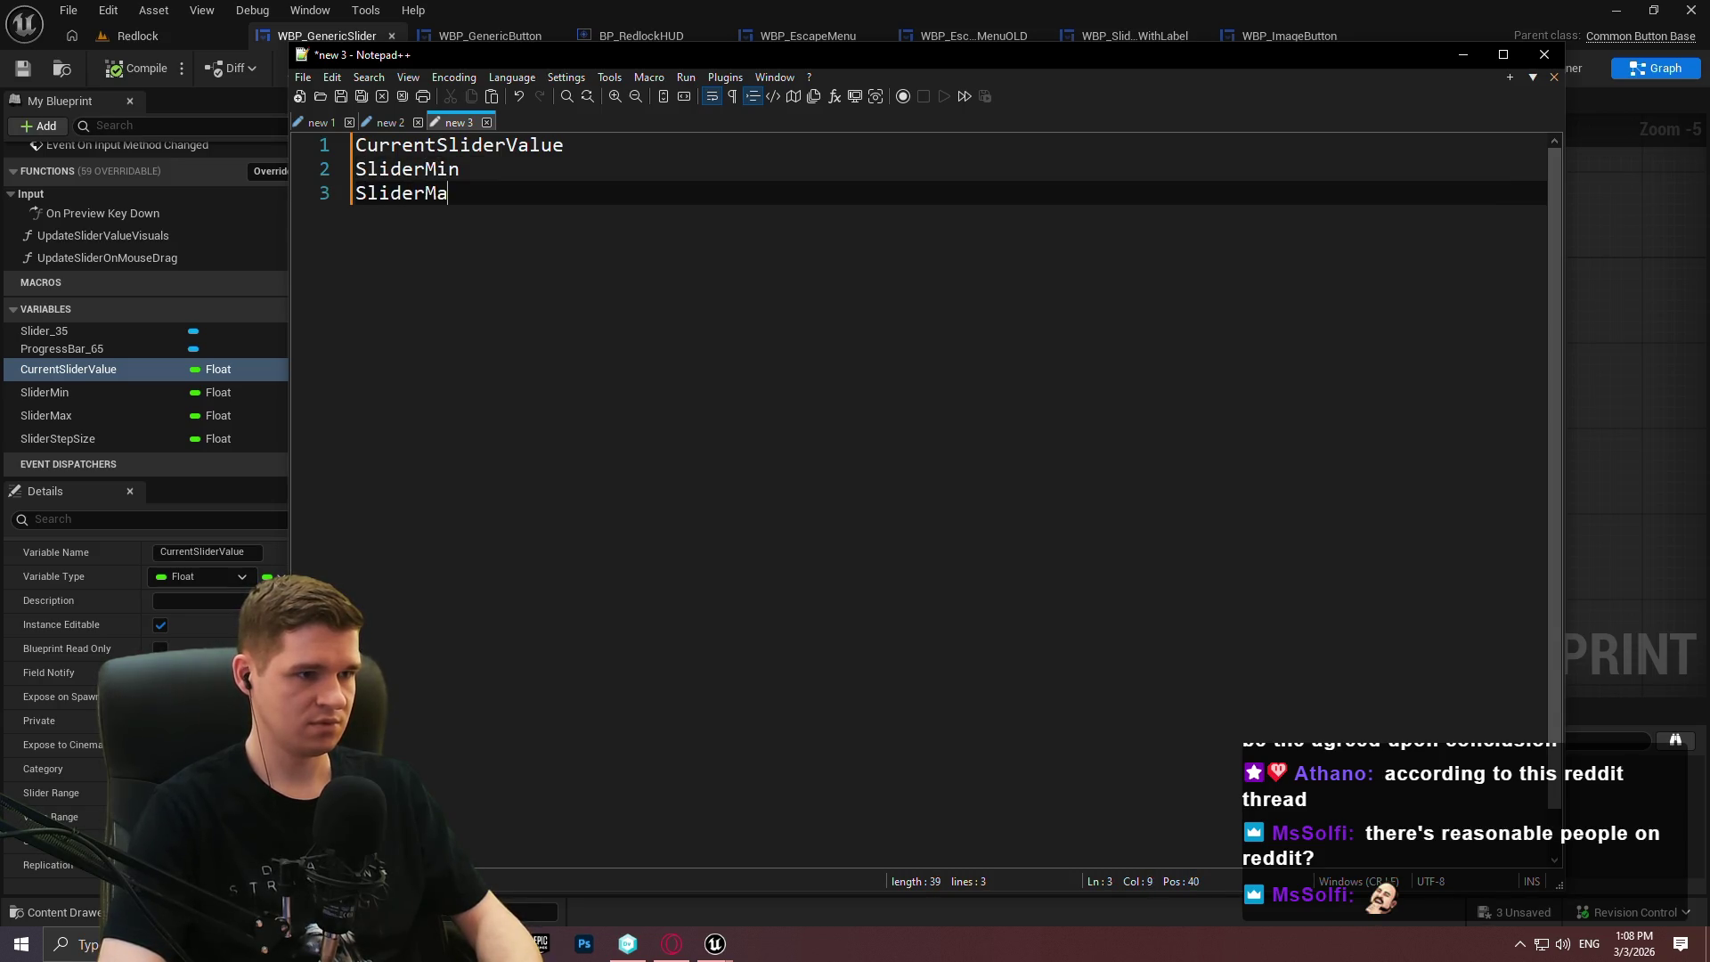
pyautogui.write('x')
pyautogui.press('Return')
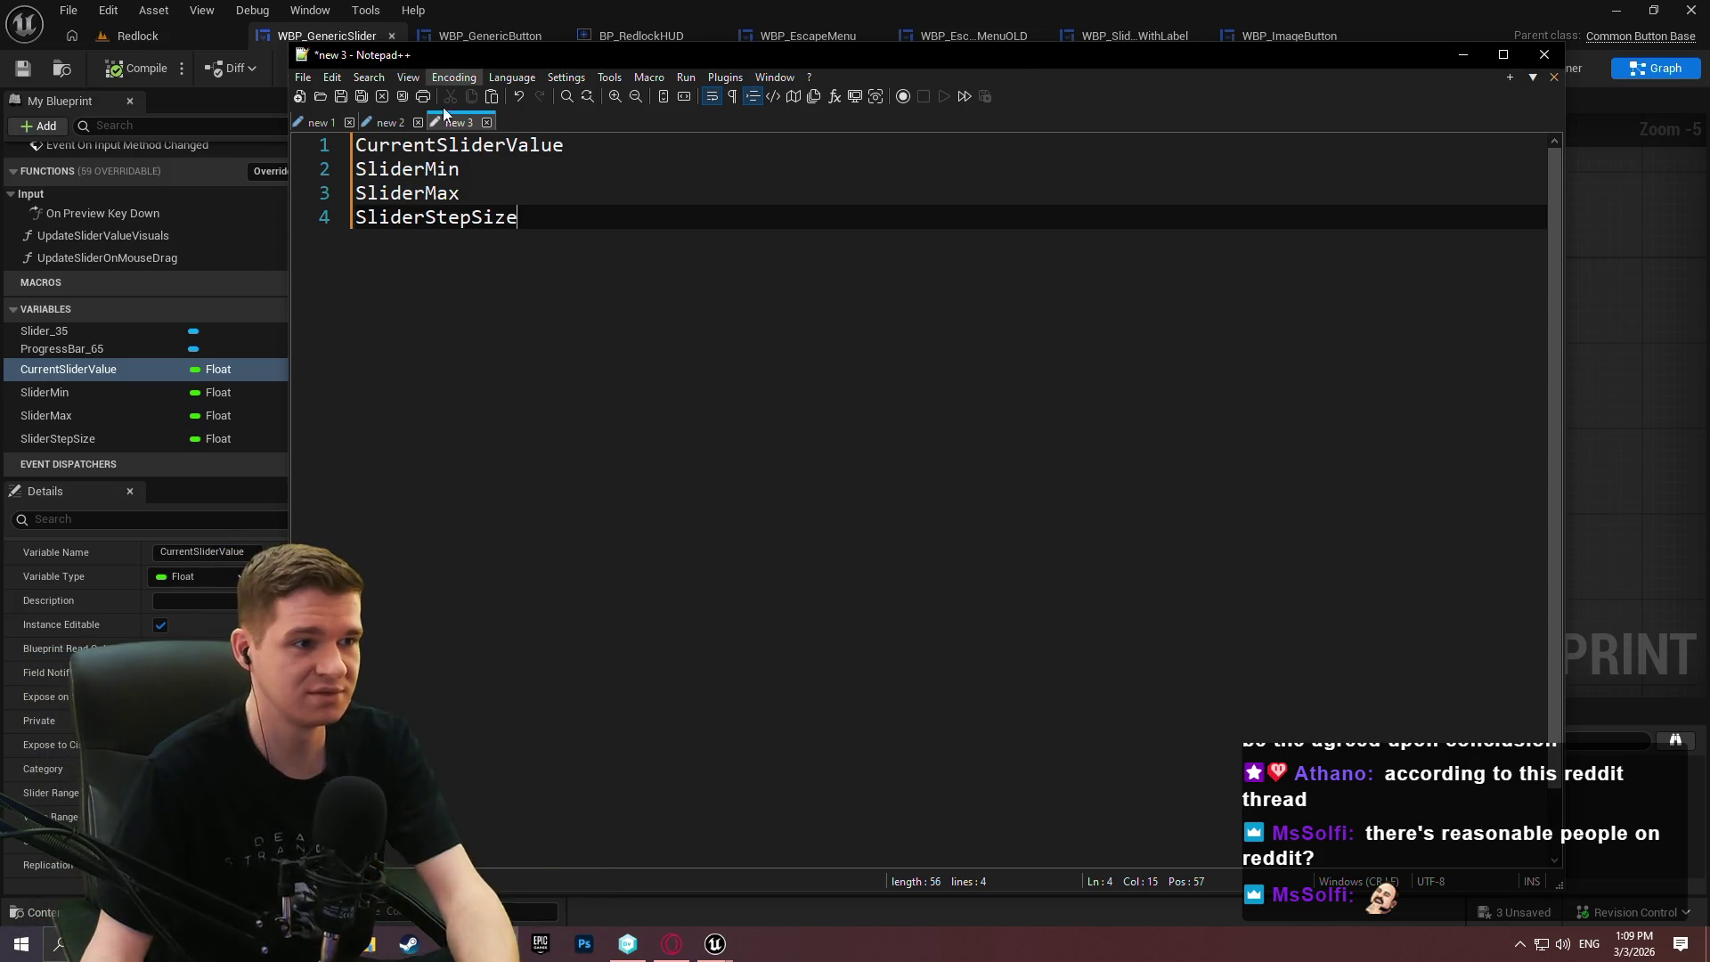
pyautogui.press('Up')
pyautogui.click(539, 225)
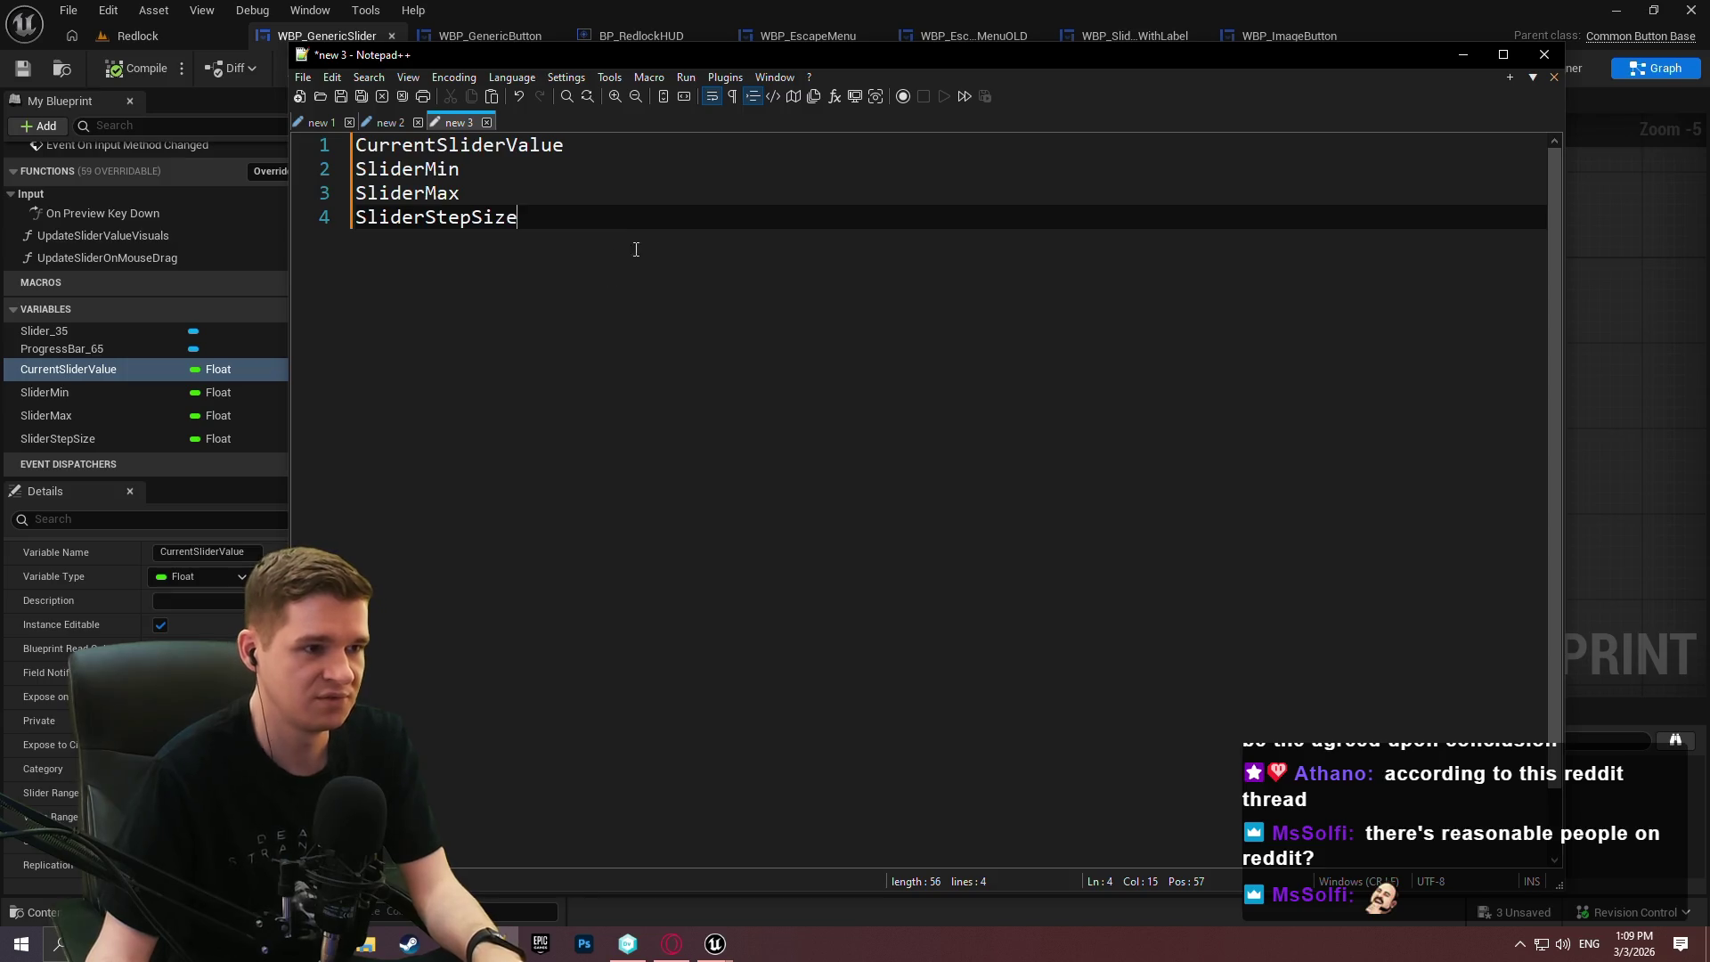
pyautogui.hotkey('ctrl', 'a')
pyautogui.press('Right')
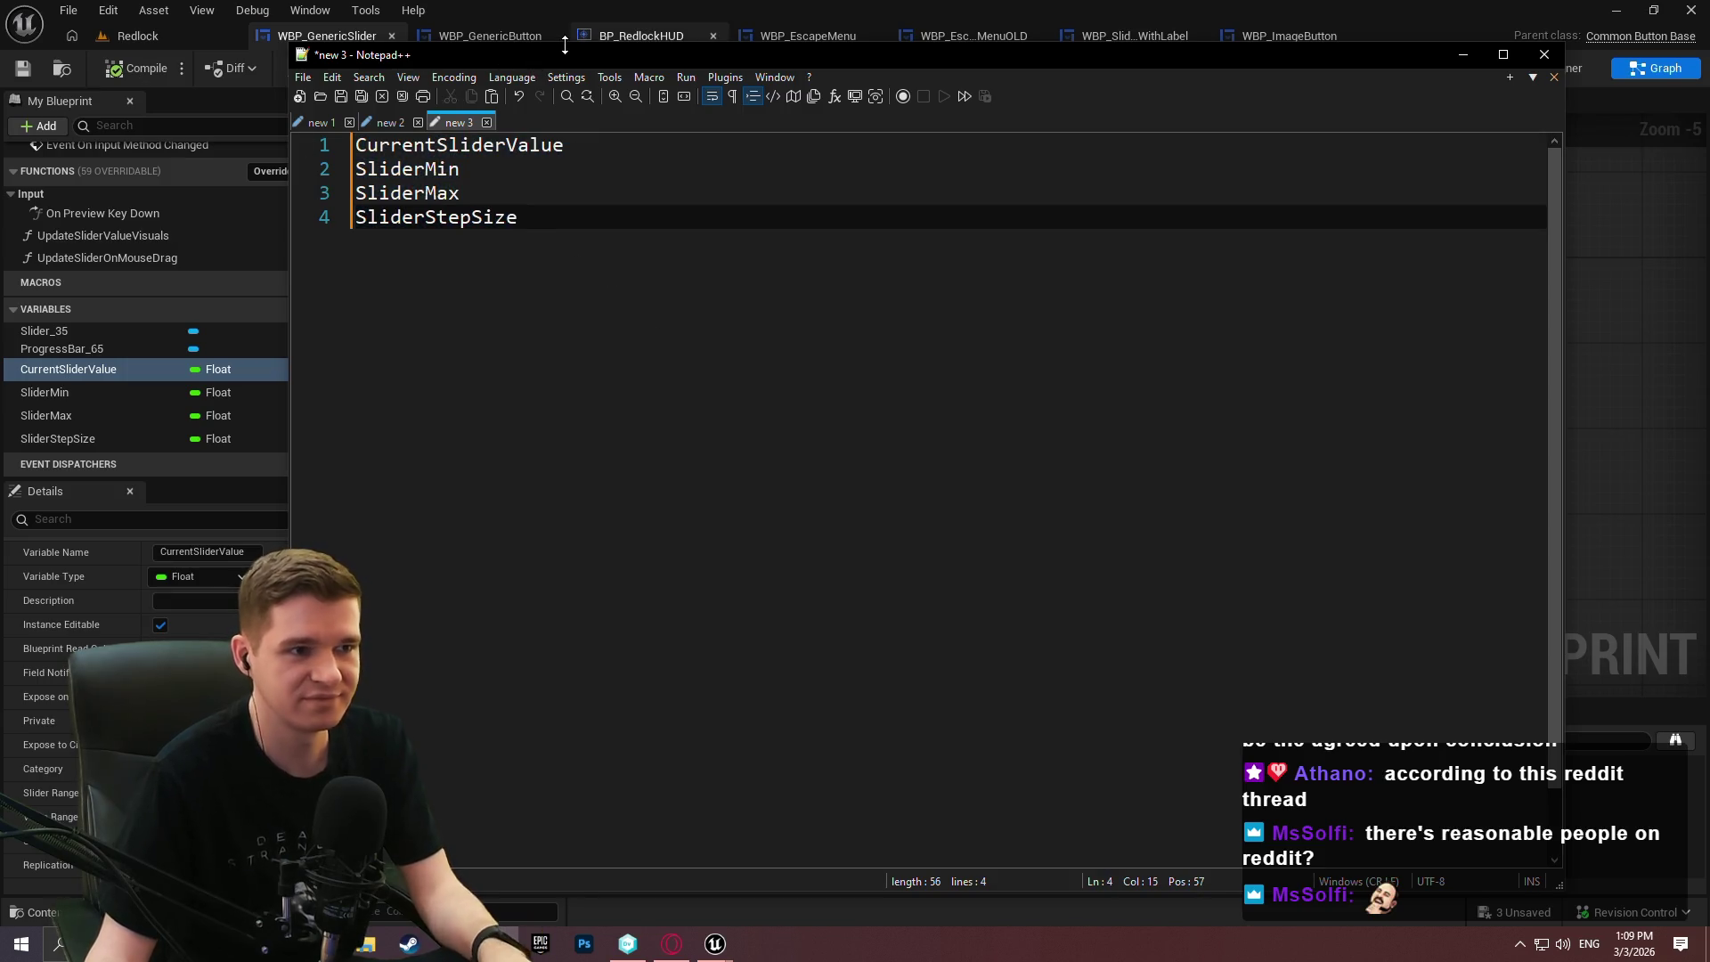
# Delete SliderMin, CurrentSliderValue, SliderMax and SliderStepSize from WBP_GenericSlider, then compile and save it.
pyautogui.moveTo(291, 42)
pyautogui.mouseDown()
pyautogui.moveTo(696, 238)
pyautogui.moveTo(580, 173)
pyautogui.mouseUp()
pyautogui.moveTo(793, 191)
pyautogui.mouseDown()
pyautogui.moveTo(1146, 285)
pyautogui.moveTo(1709, 294)
pyautogui.mouseUp()
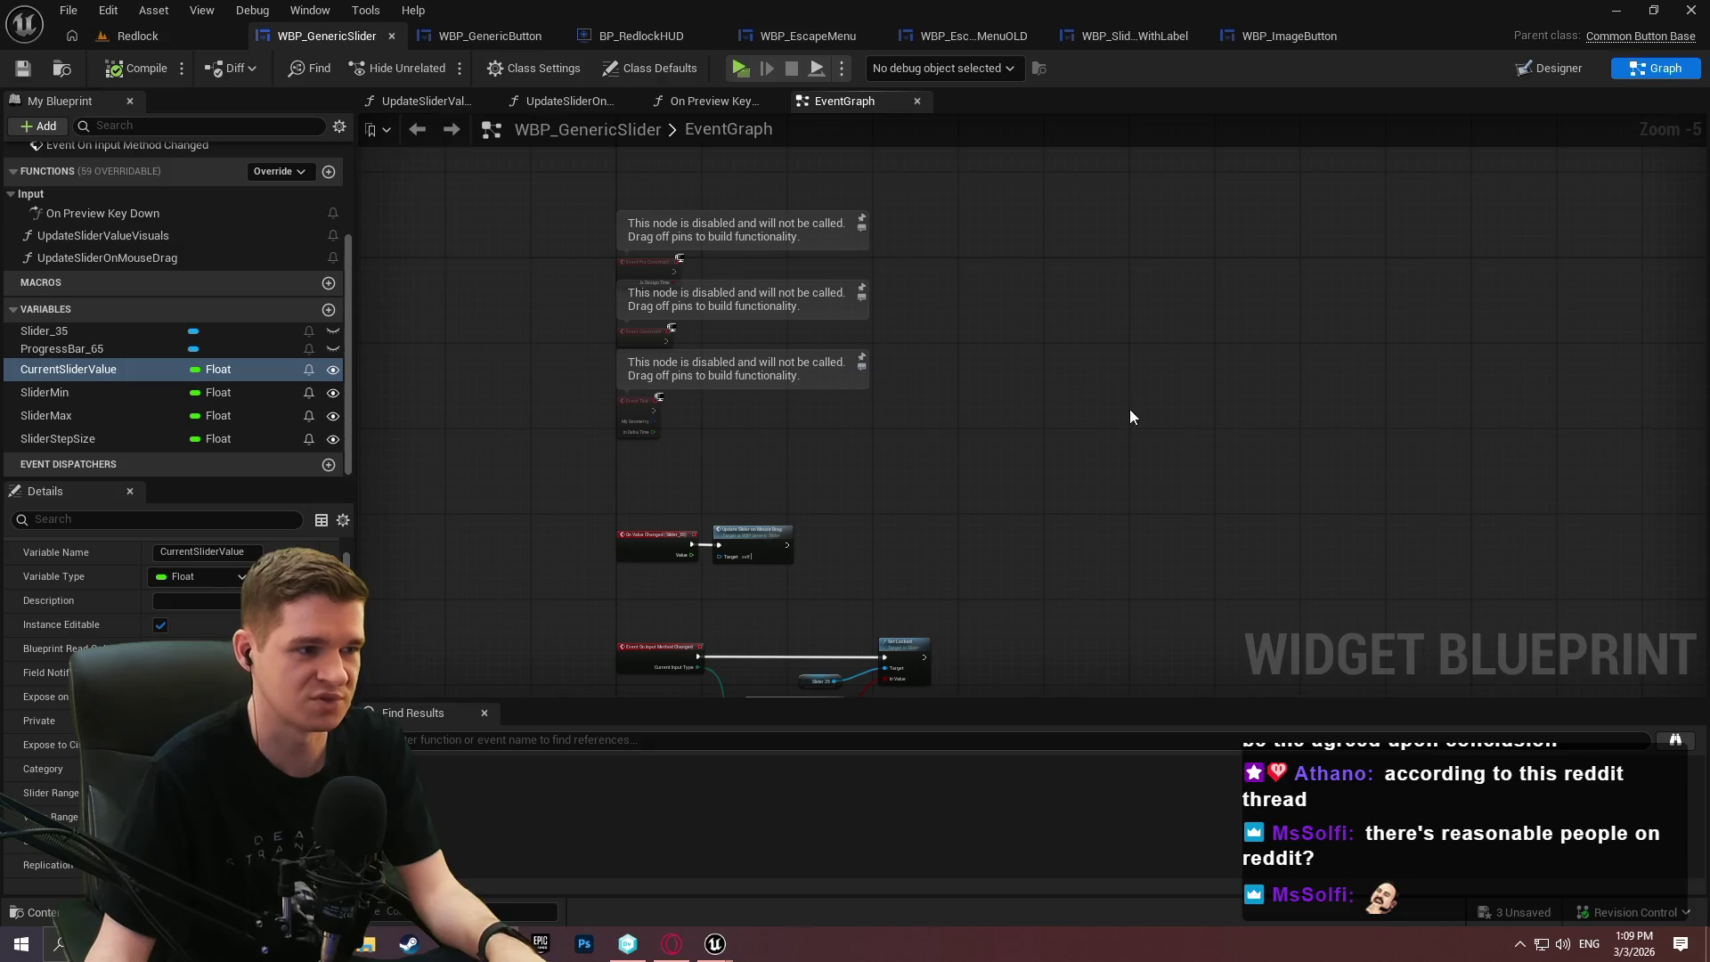
pyautogui.click(64, 392)
pyautogui.press('Delete')
pyautogui.click(72, 393)
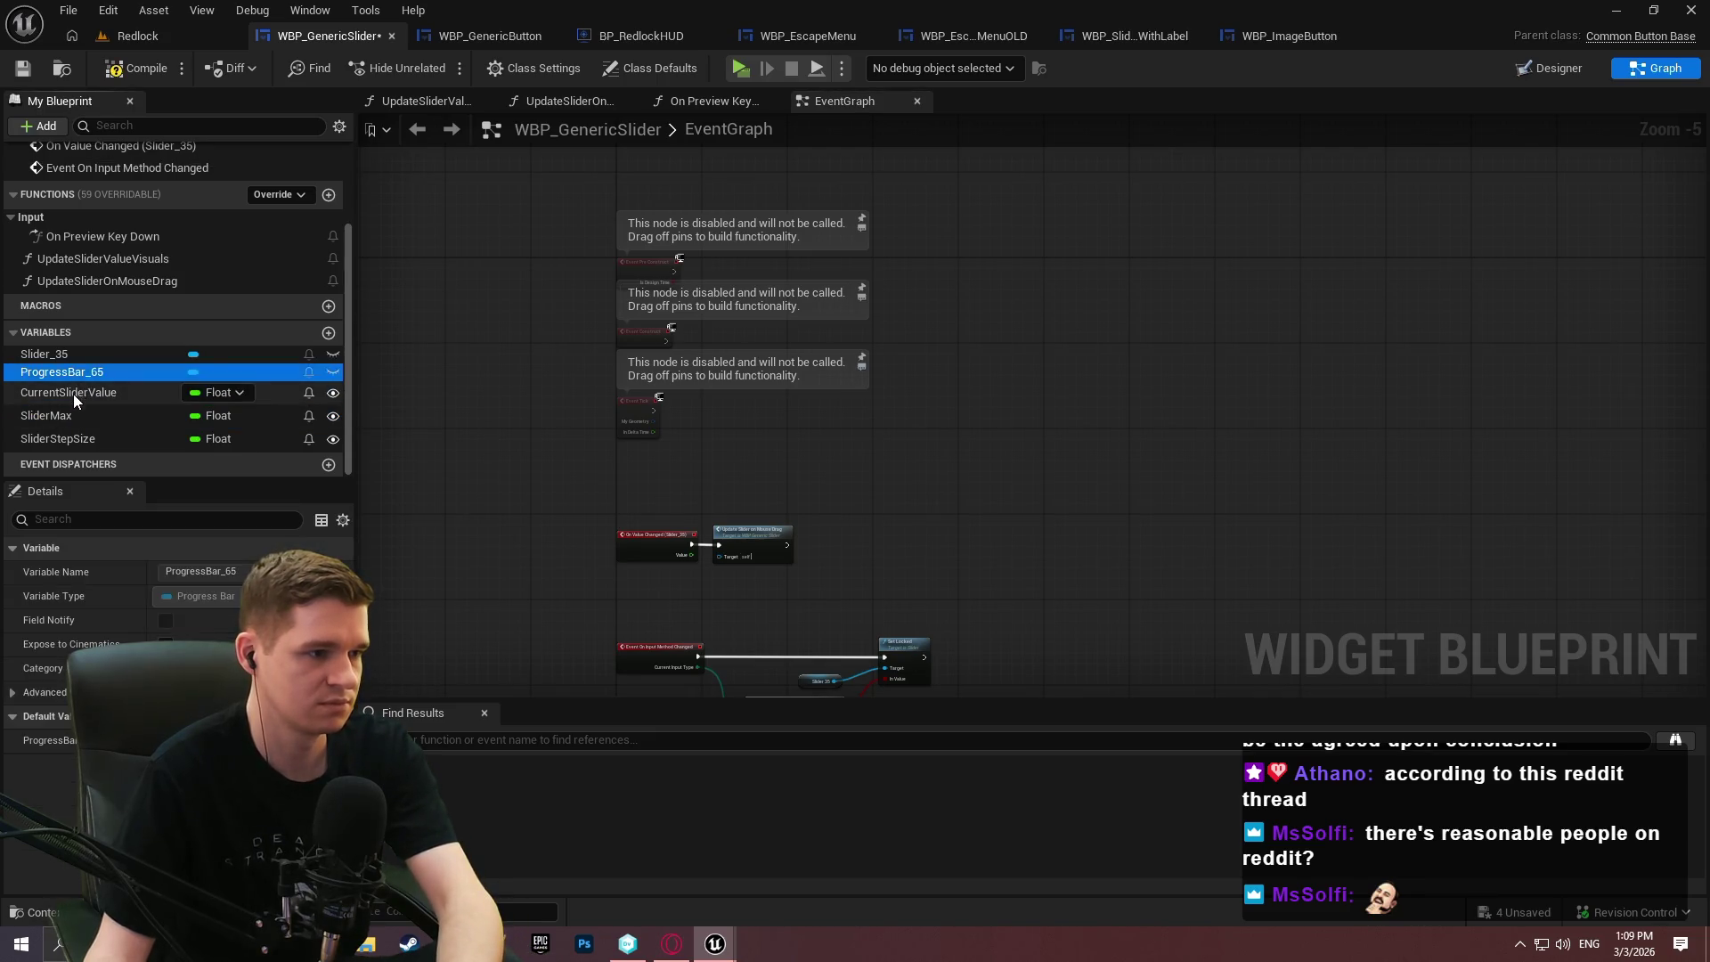
pyautogui.press('Delete')
pyautogui.click(61, 415)
pyautogui.press('Delete')
pyautogui.click(63, 434)
pyautogui.press('Delete')
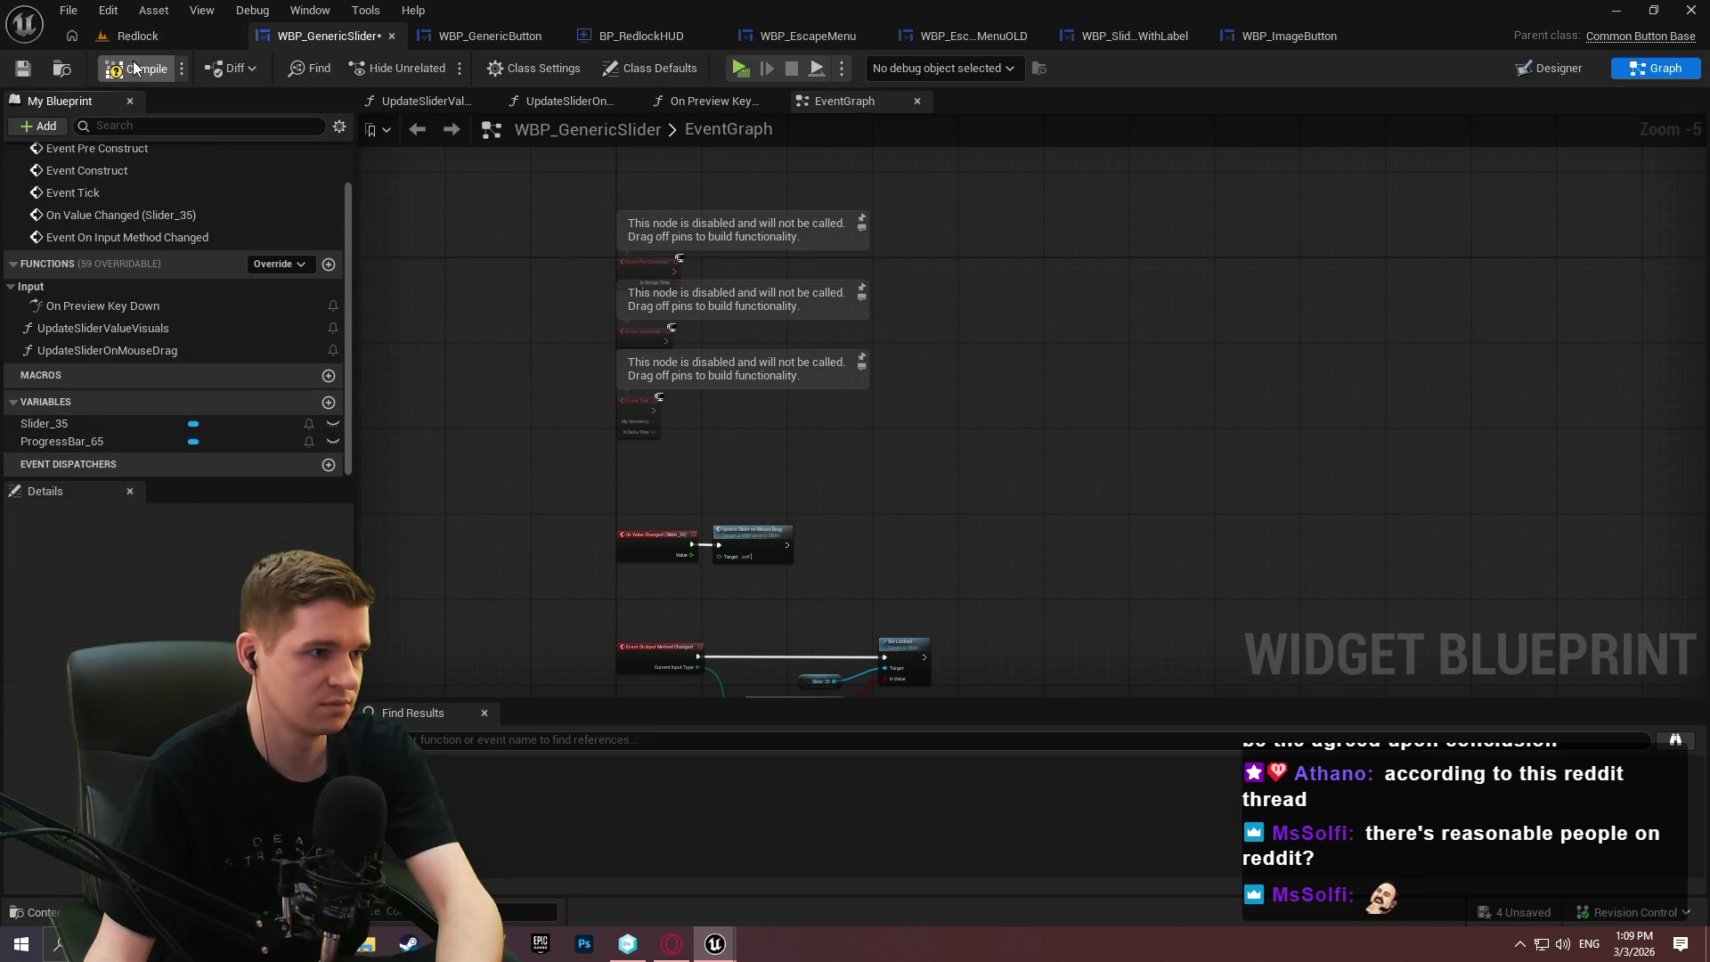
pyautogui.click(22, 67)
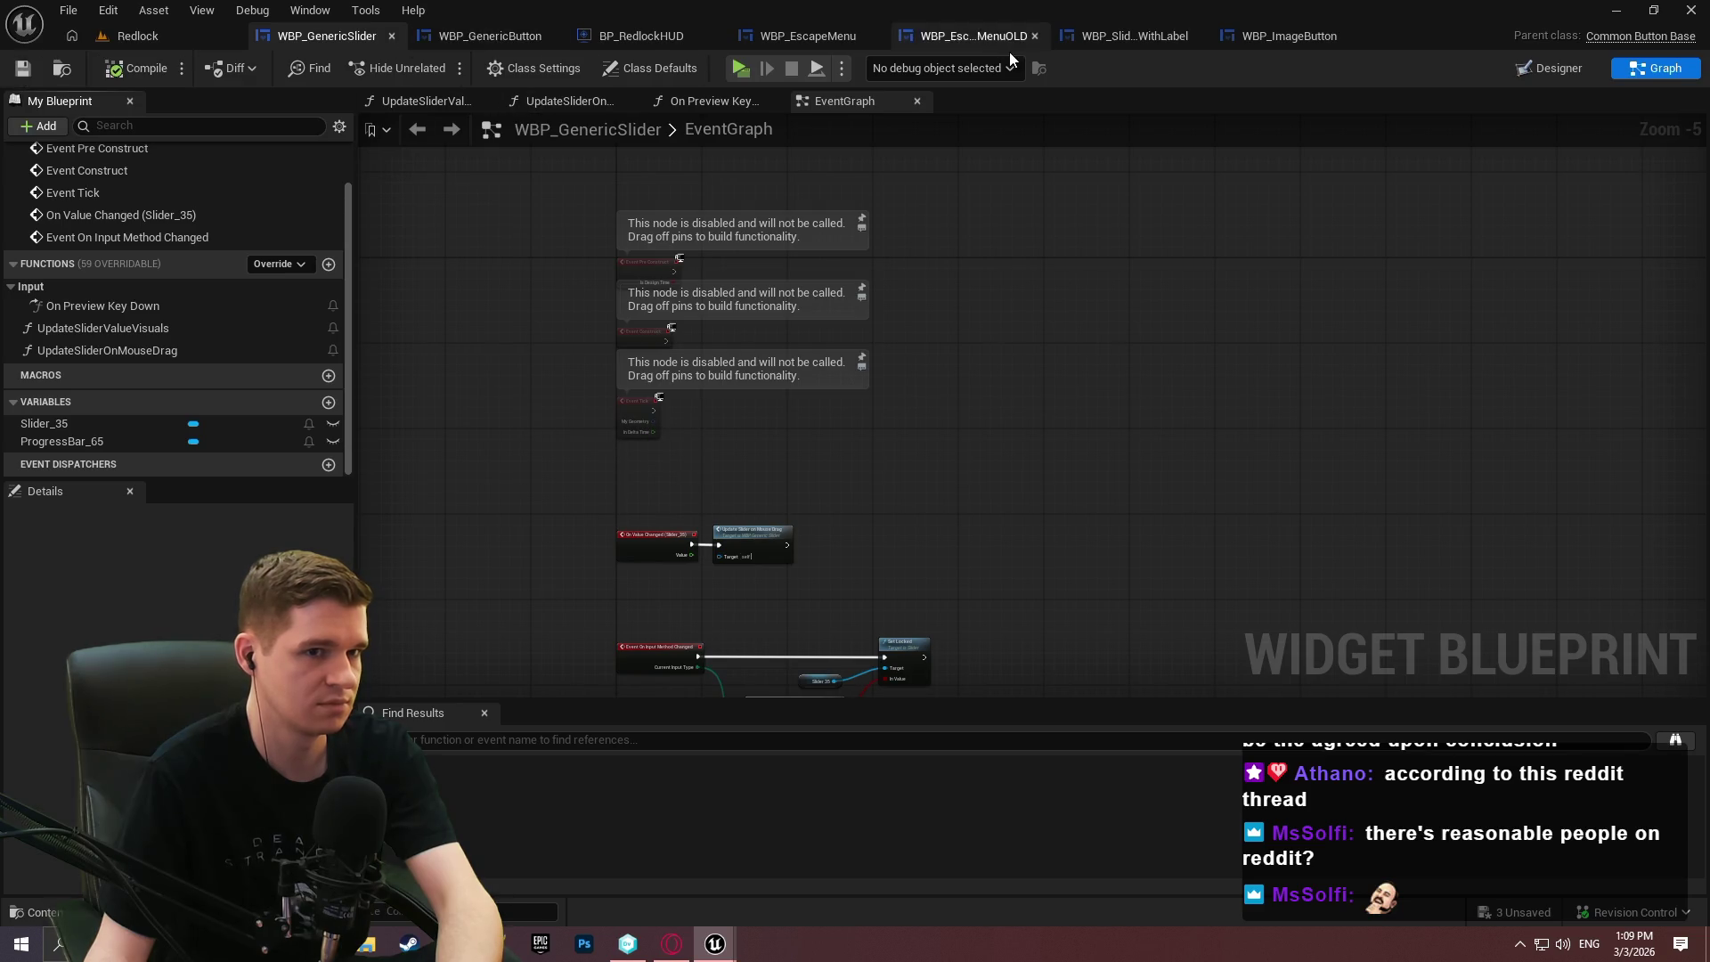
pyautogui.click(1129, 36)
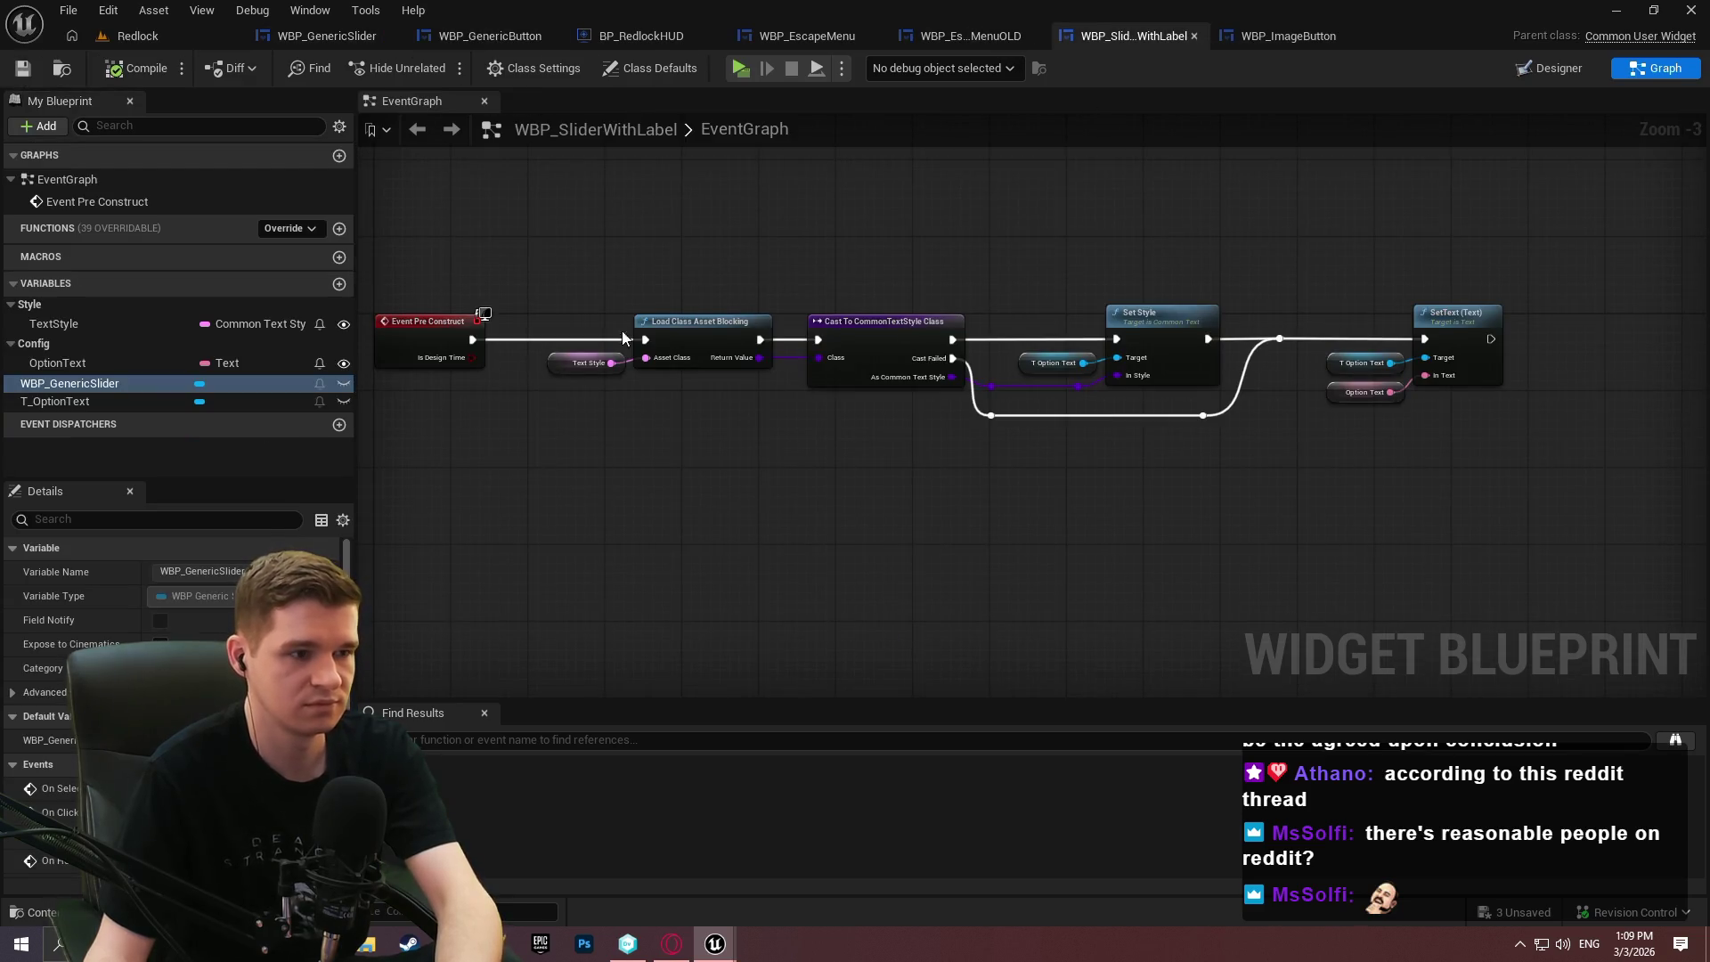
# Add a Float variable named CurrentSliderValue to WBP_SliderWithLabel.
pyautogui.click(339, 285)
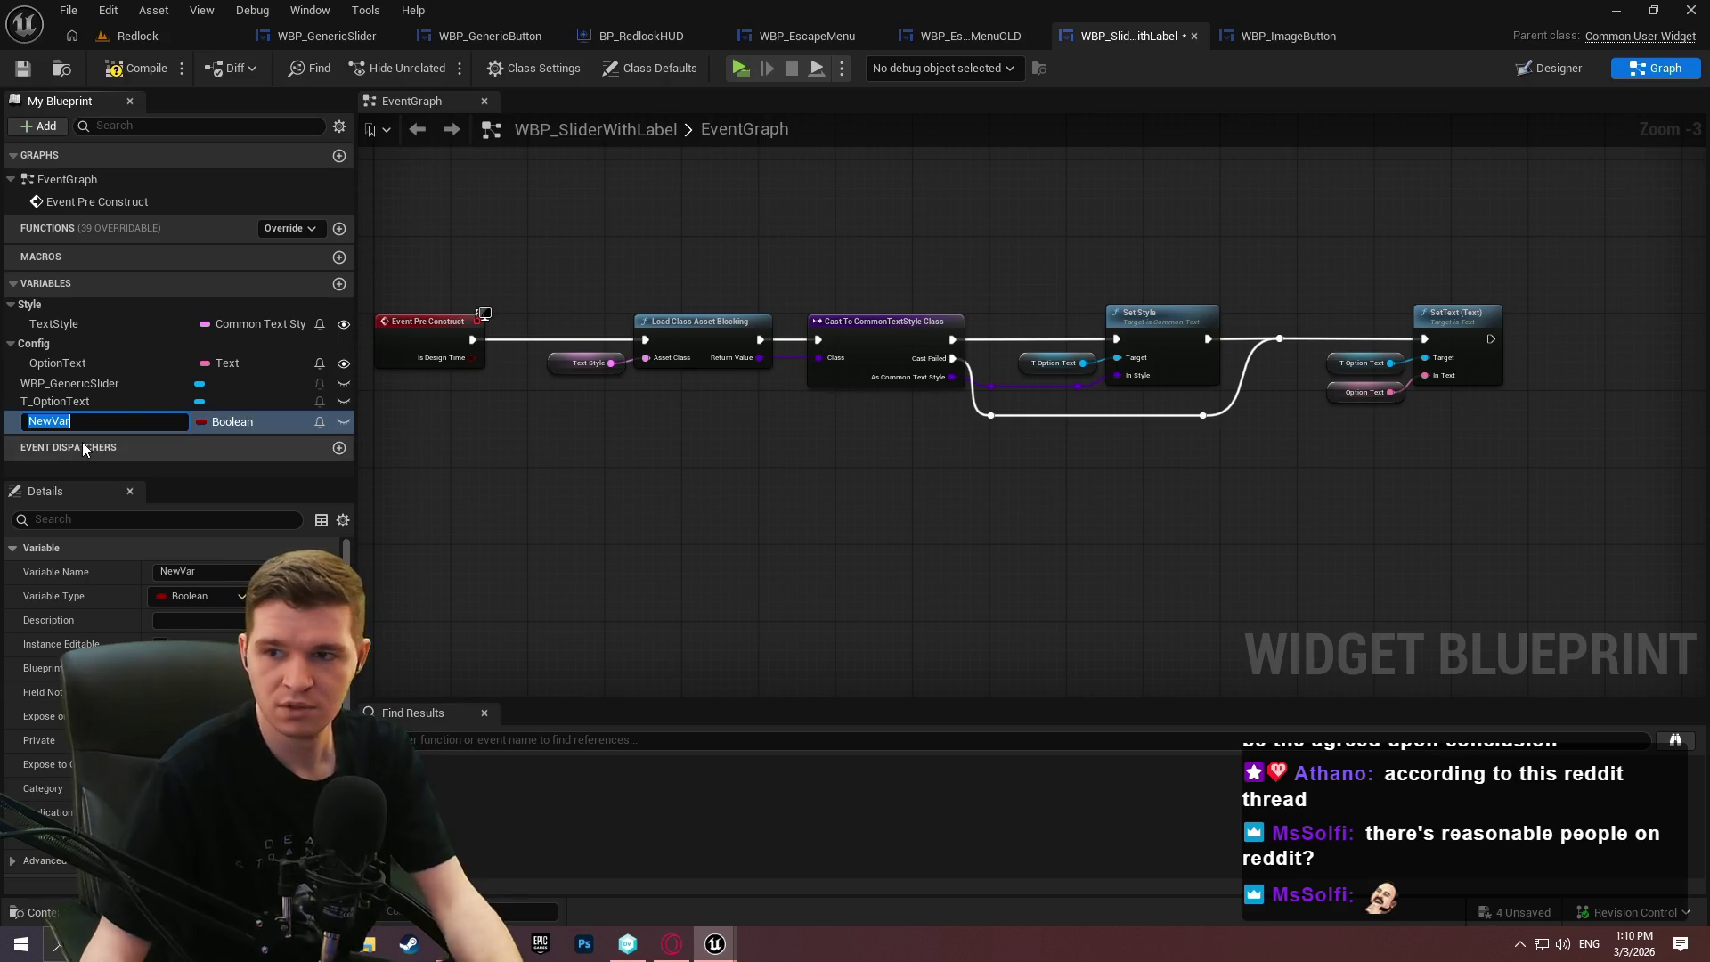
pyautogui.write('CurrentSliderBV')
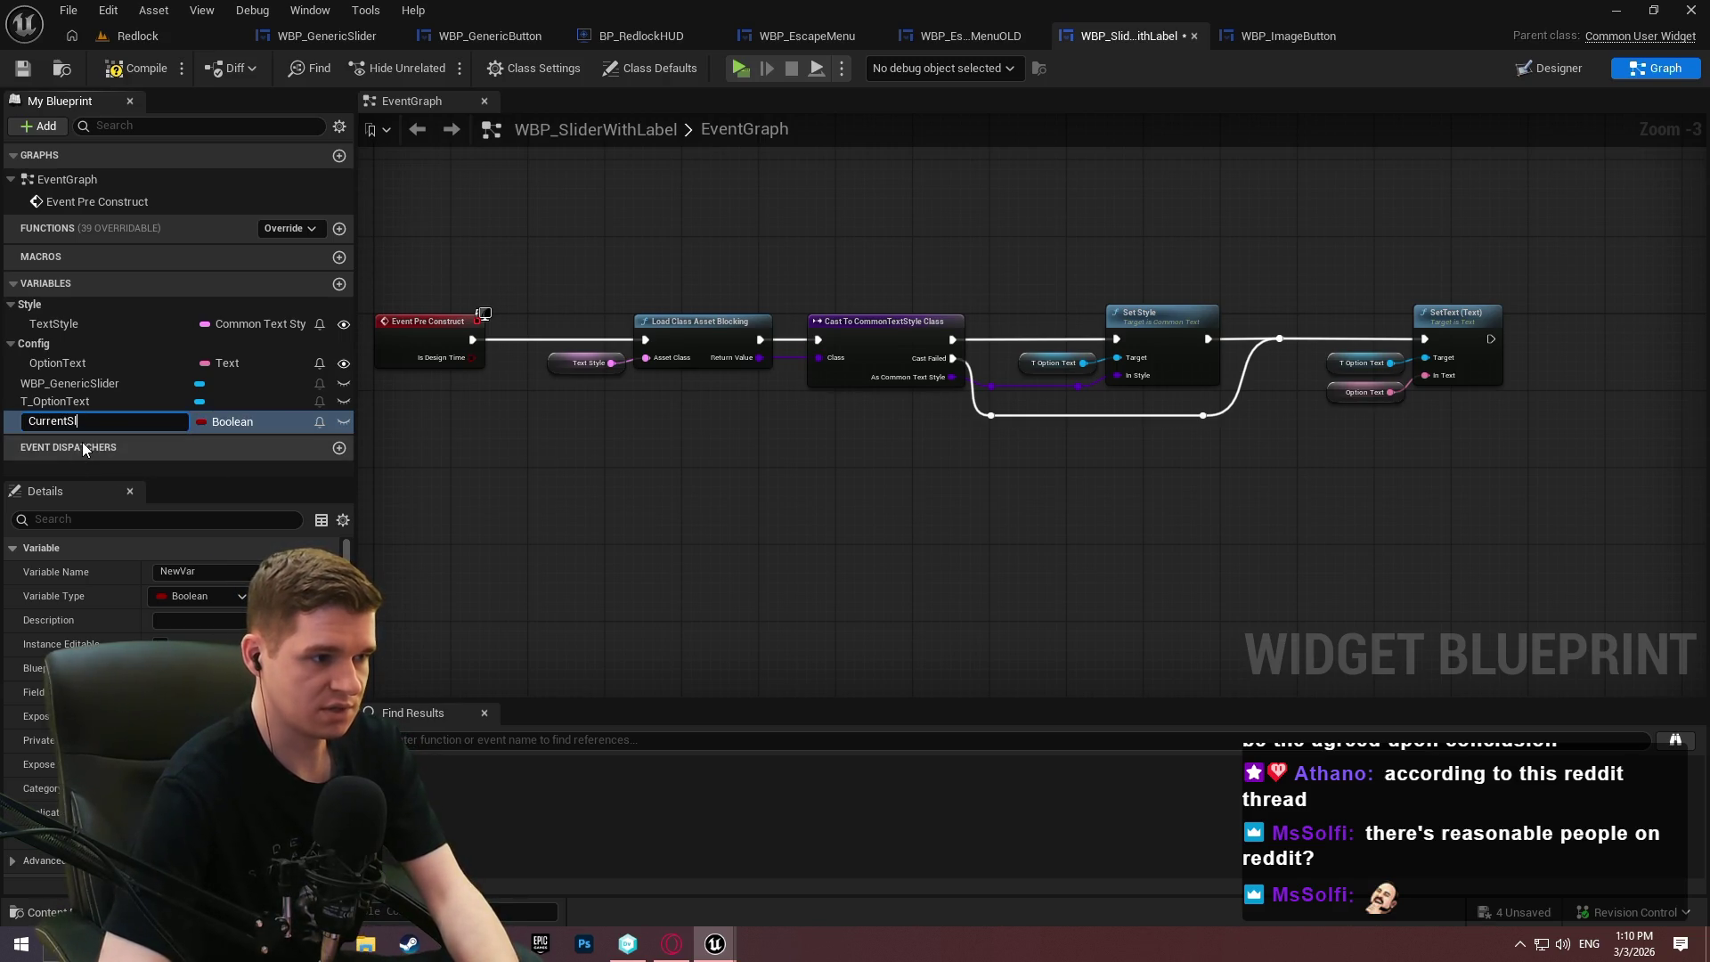
pyautogui.press('BackSpace')
pyautogui.press('BackSpace')
pyautogui.write('Value')
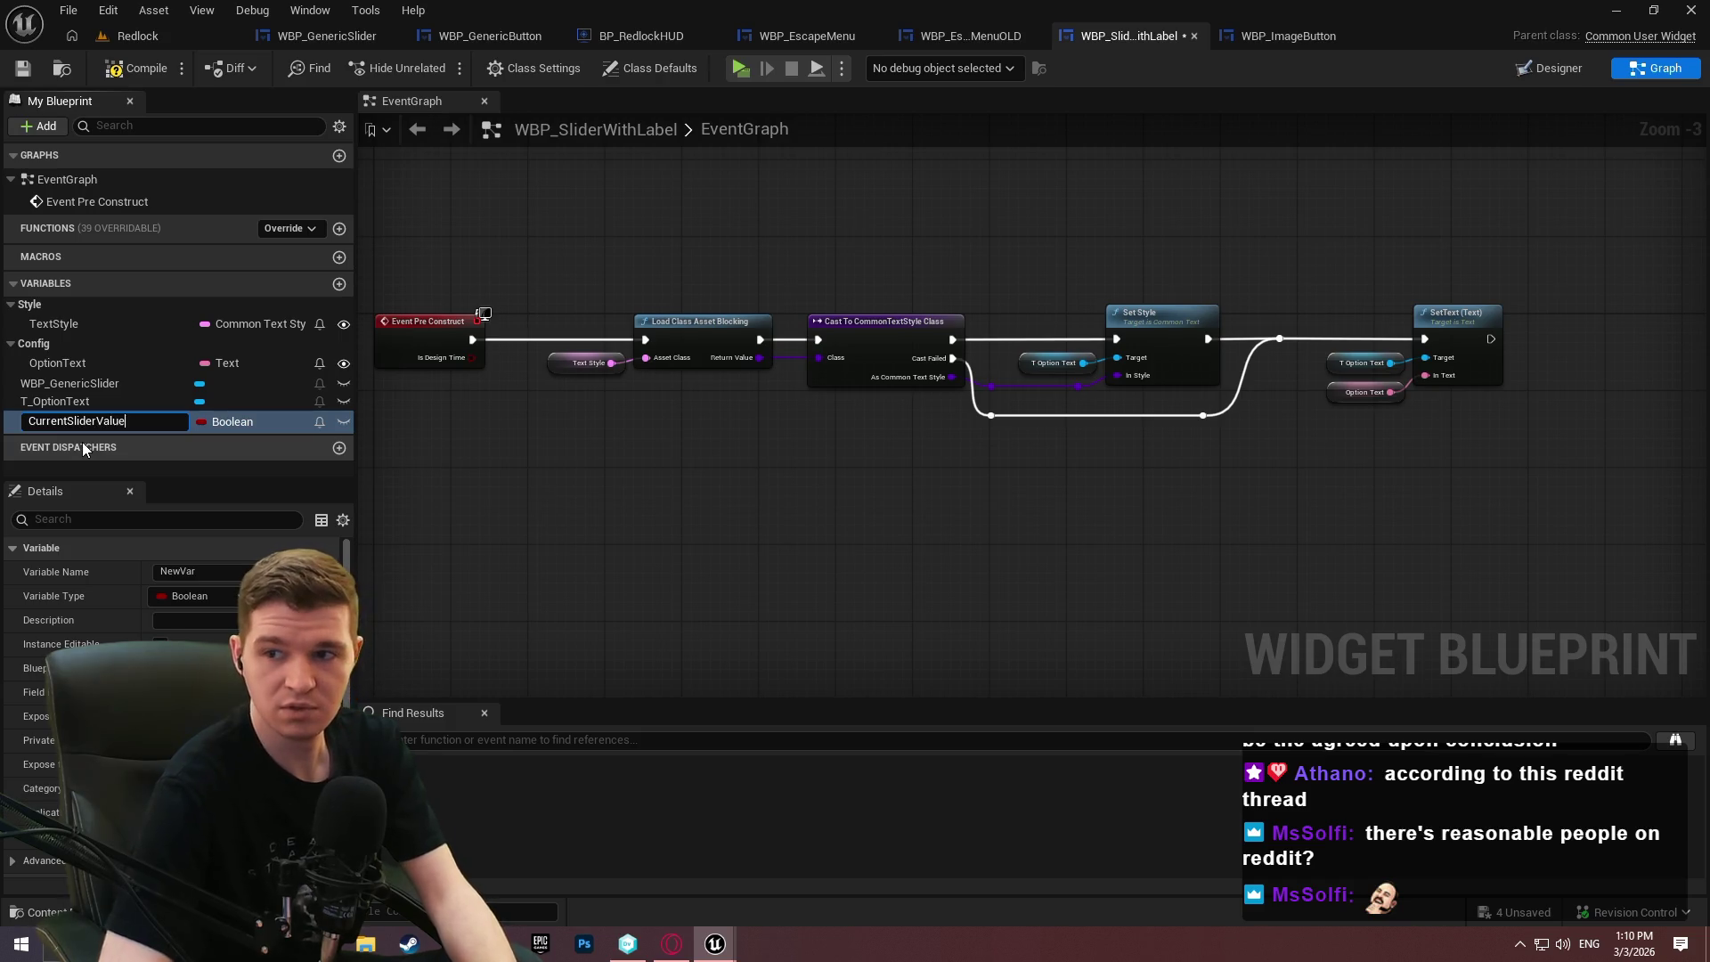
pyautogui.press('Return')
pyautogui.click(236, 422)
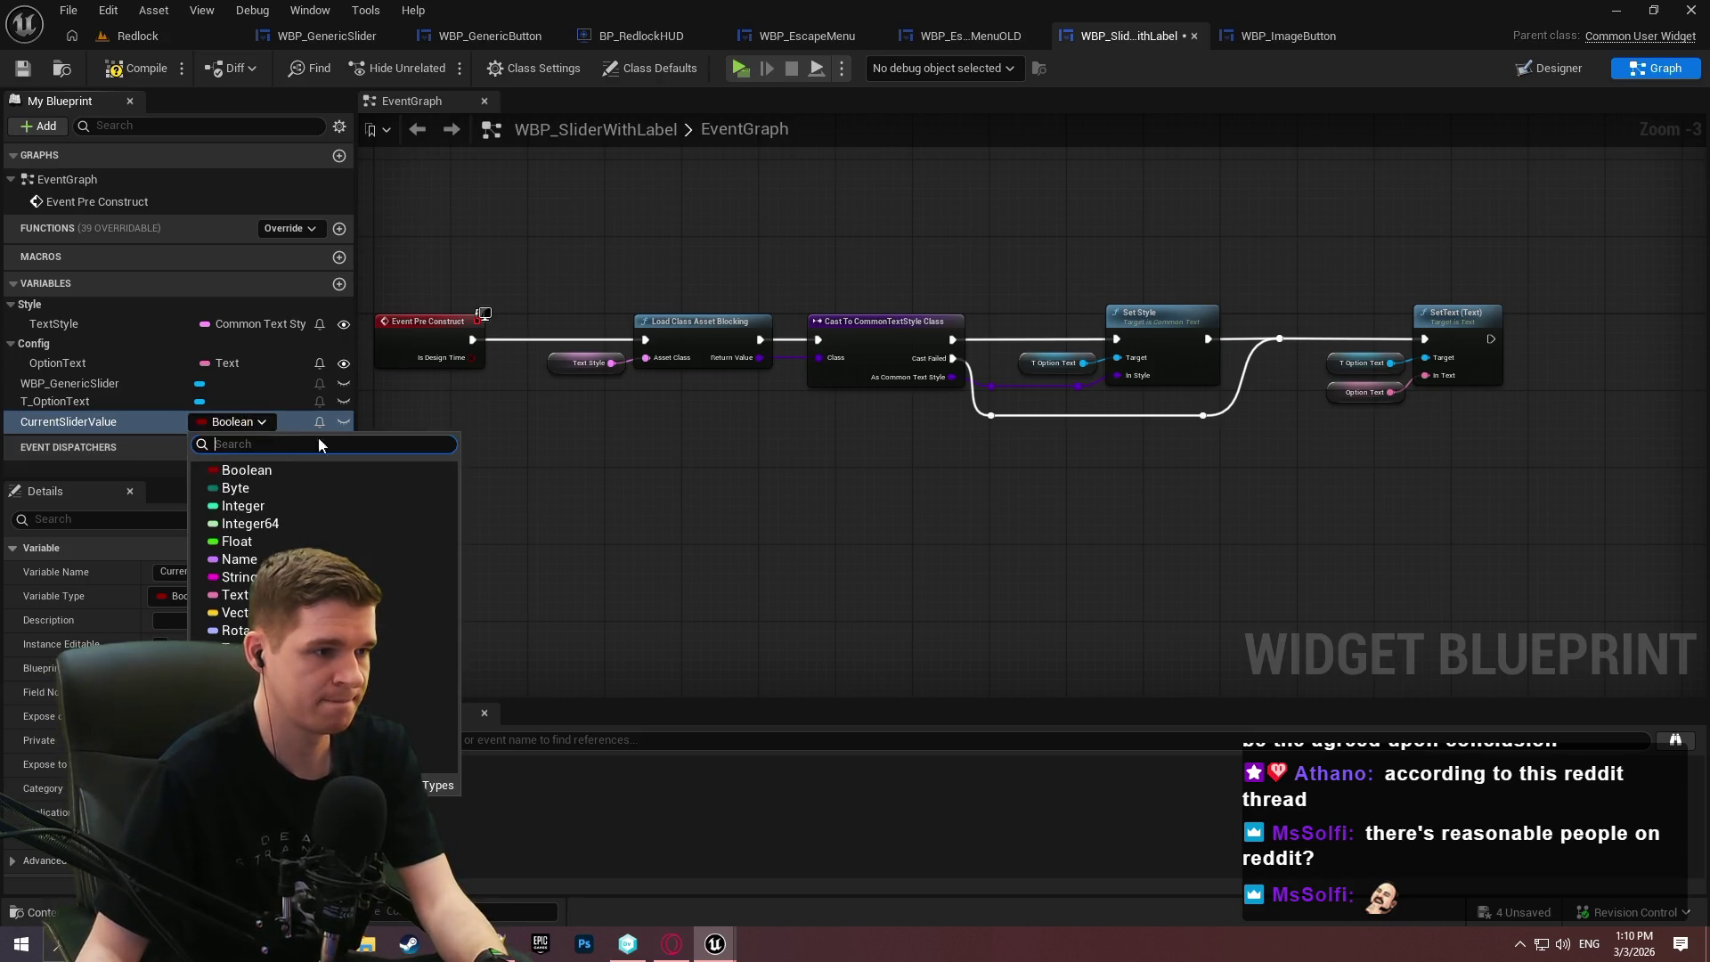
pyautogui.click(267, 540)
# Duplicate it into Float variables SliderMin, SliderMax and SliderStepSize.
pyautogui.hotkey('ctrl', 'w')
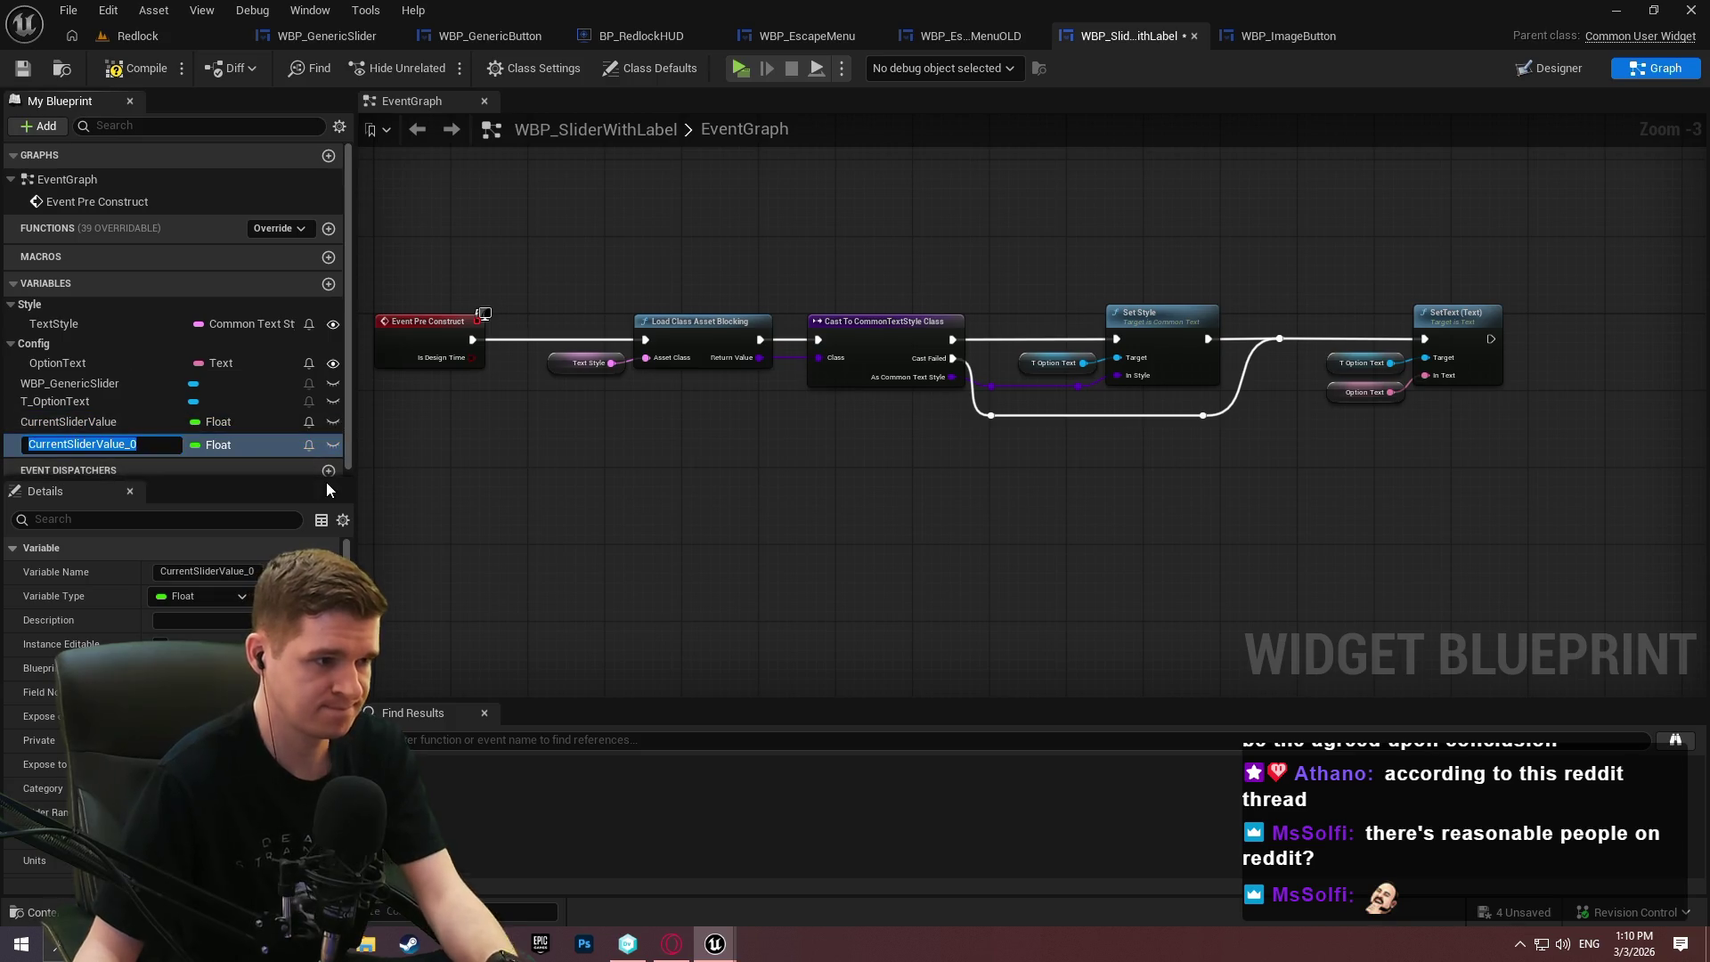
pyautogui.write('SliderMin')
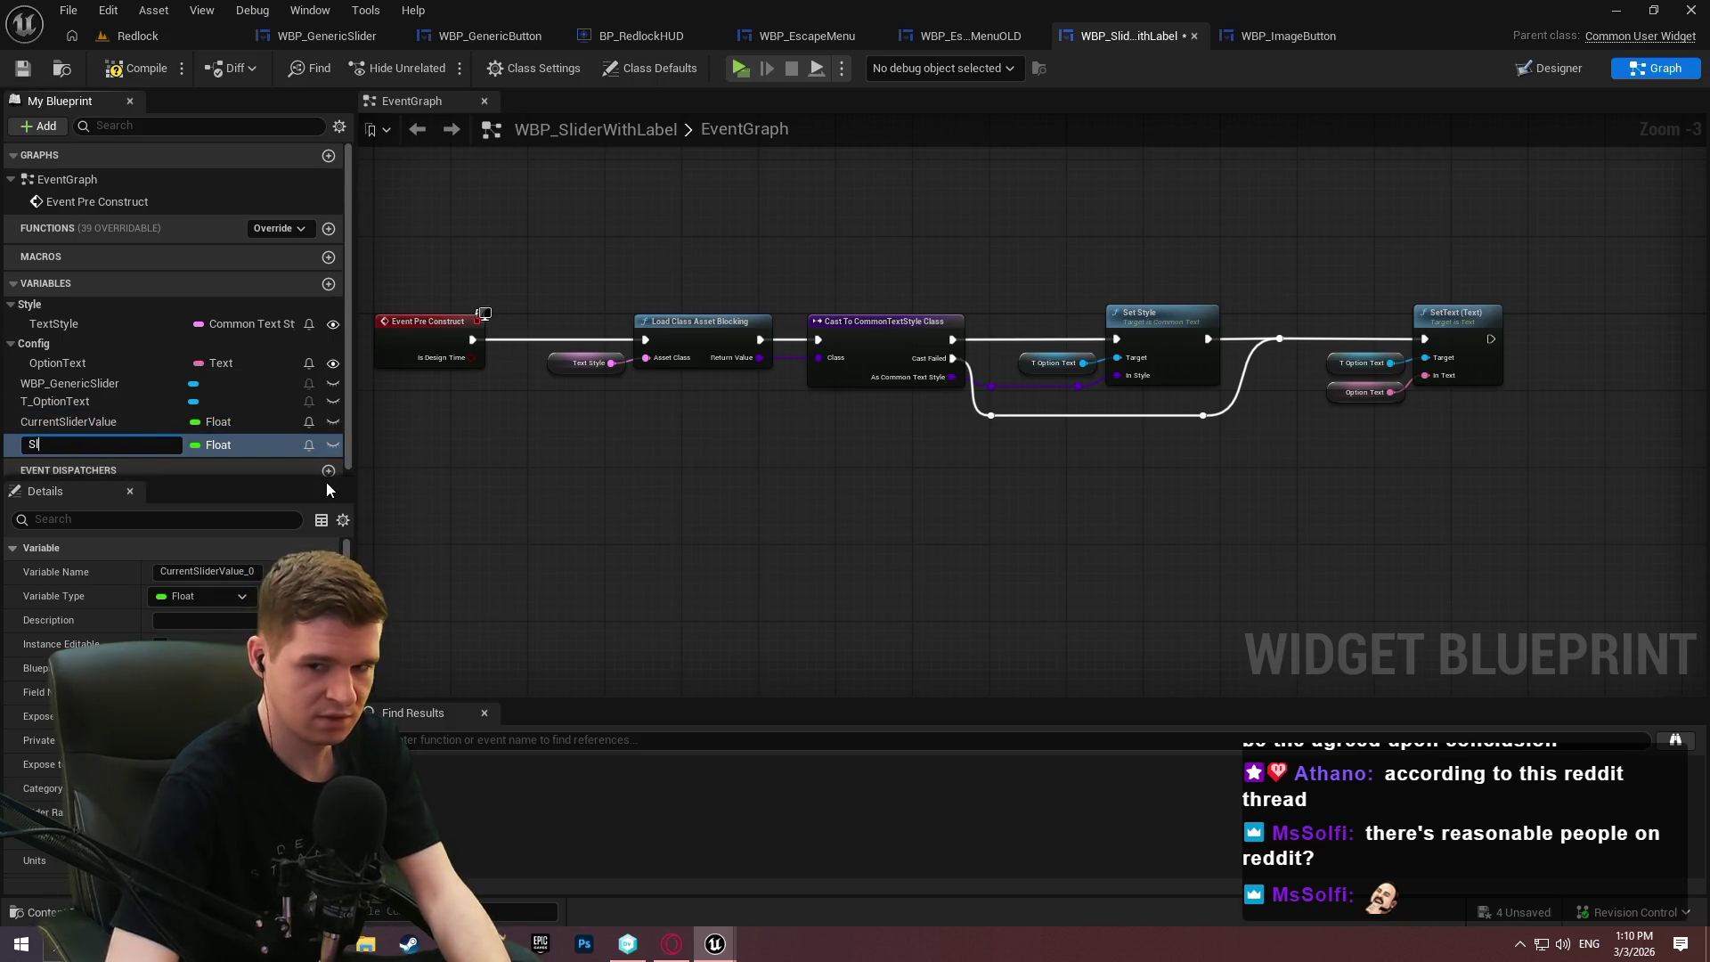
pyautogui.press('Return')
pyautogui.hotkey('ctrl', 'w')
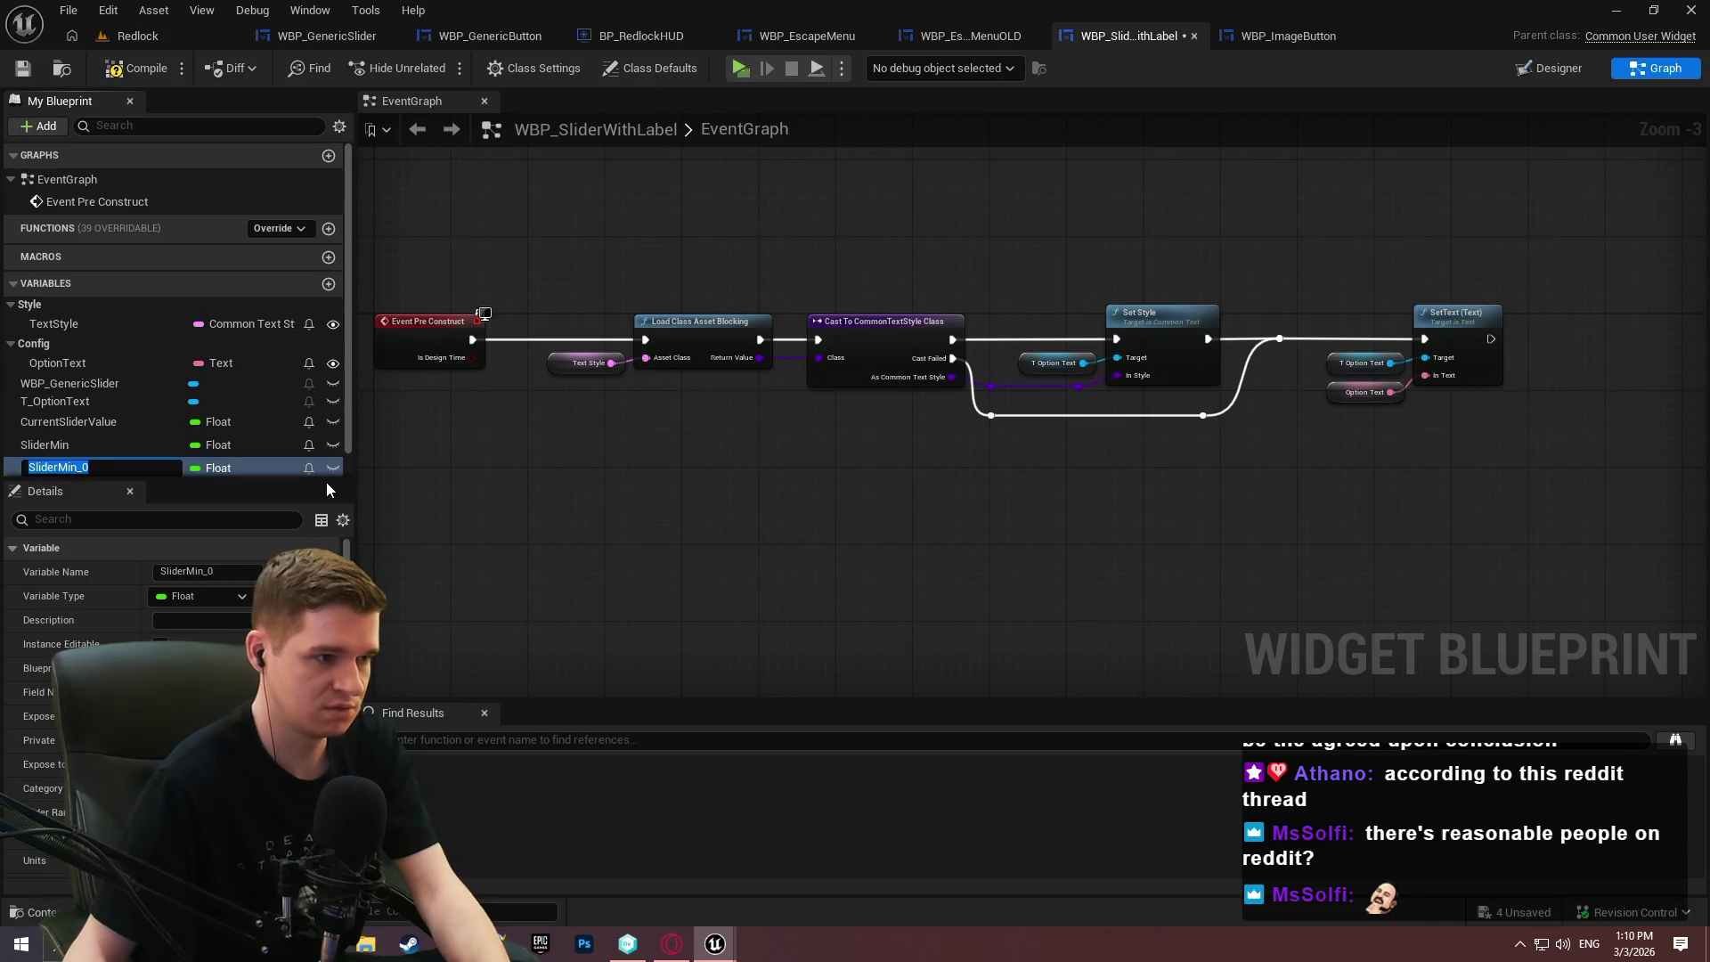
pyautogui.write('SliderMax')
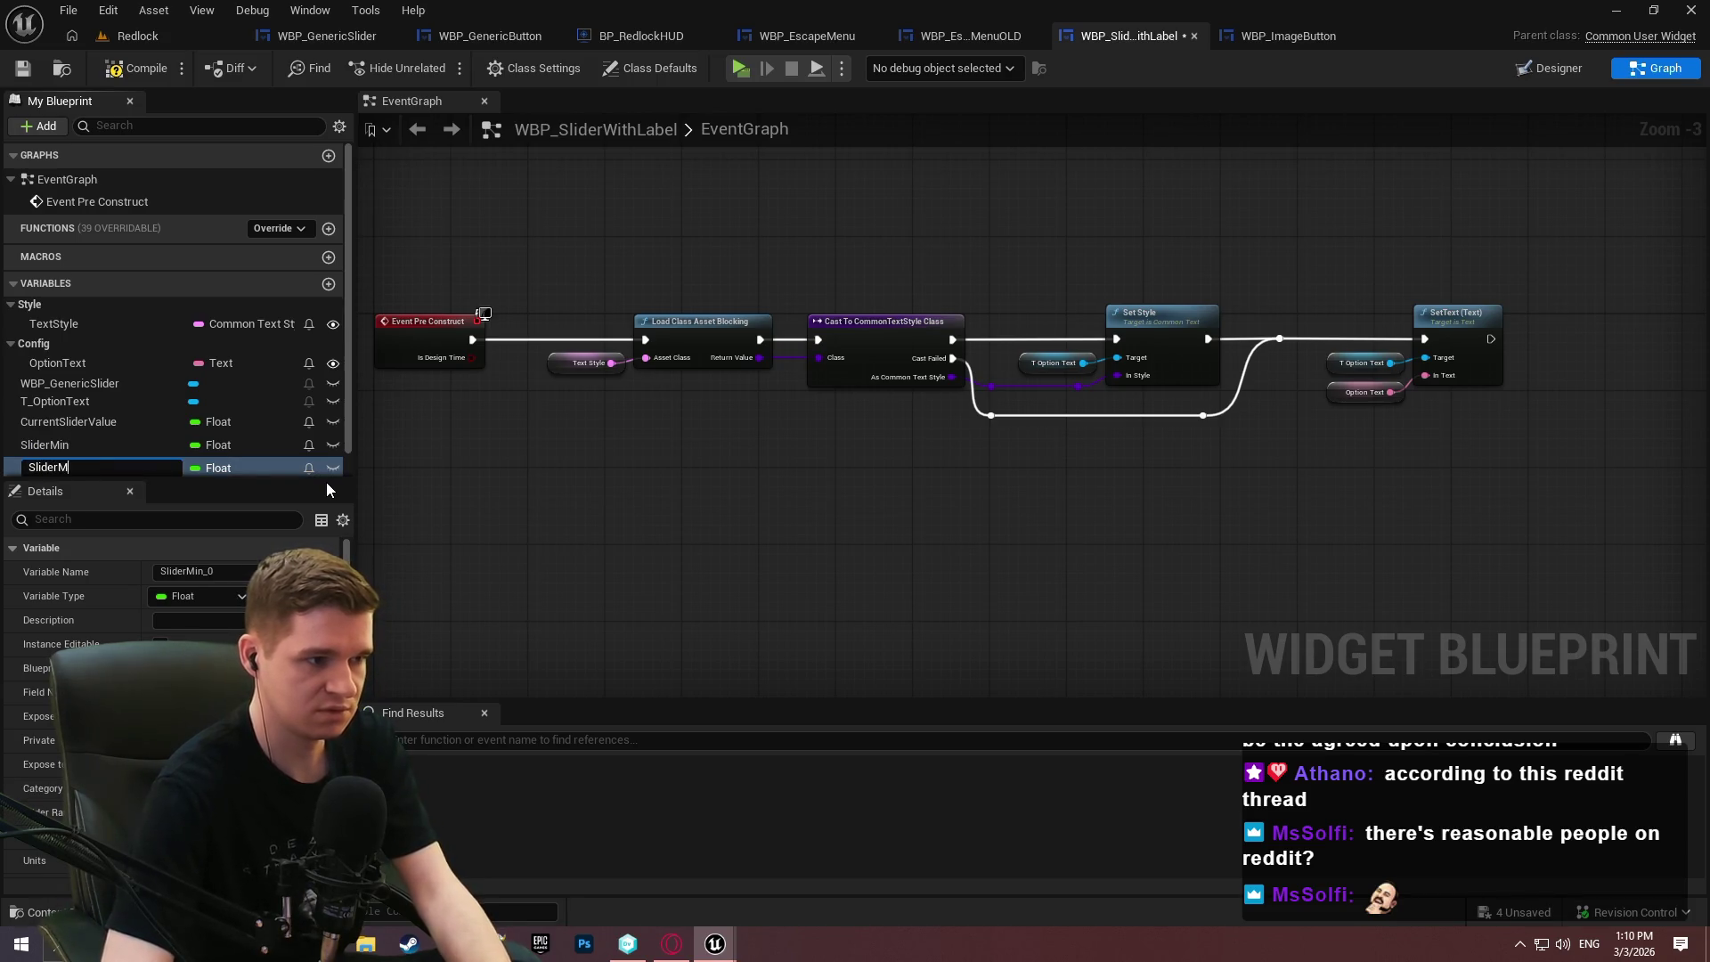
pyautogui.press('Return')
pyautogui.hotkey('ctrl', 'w')
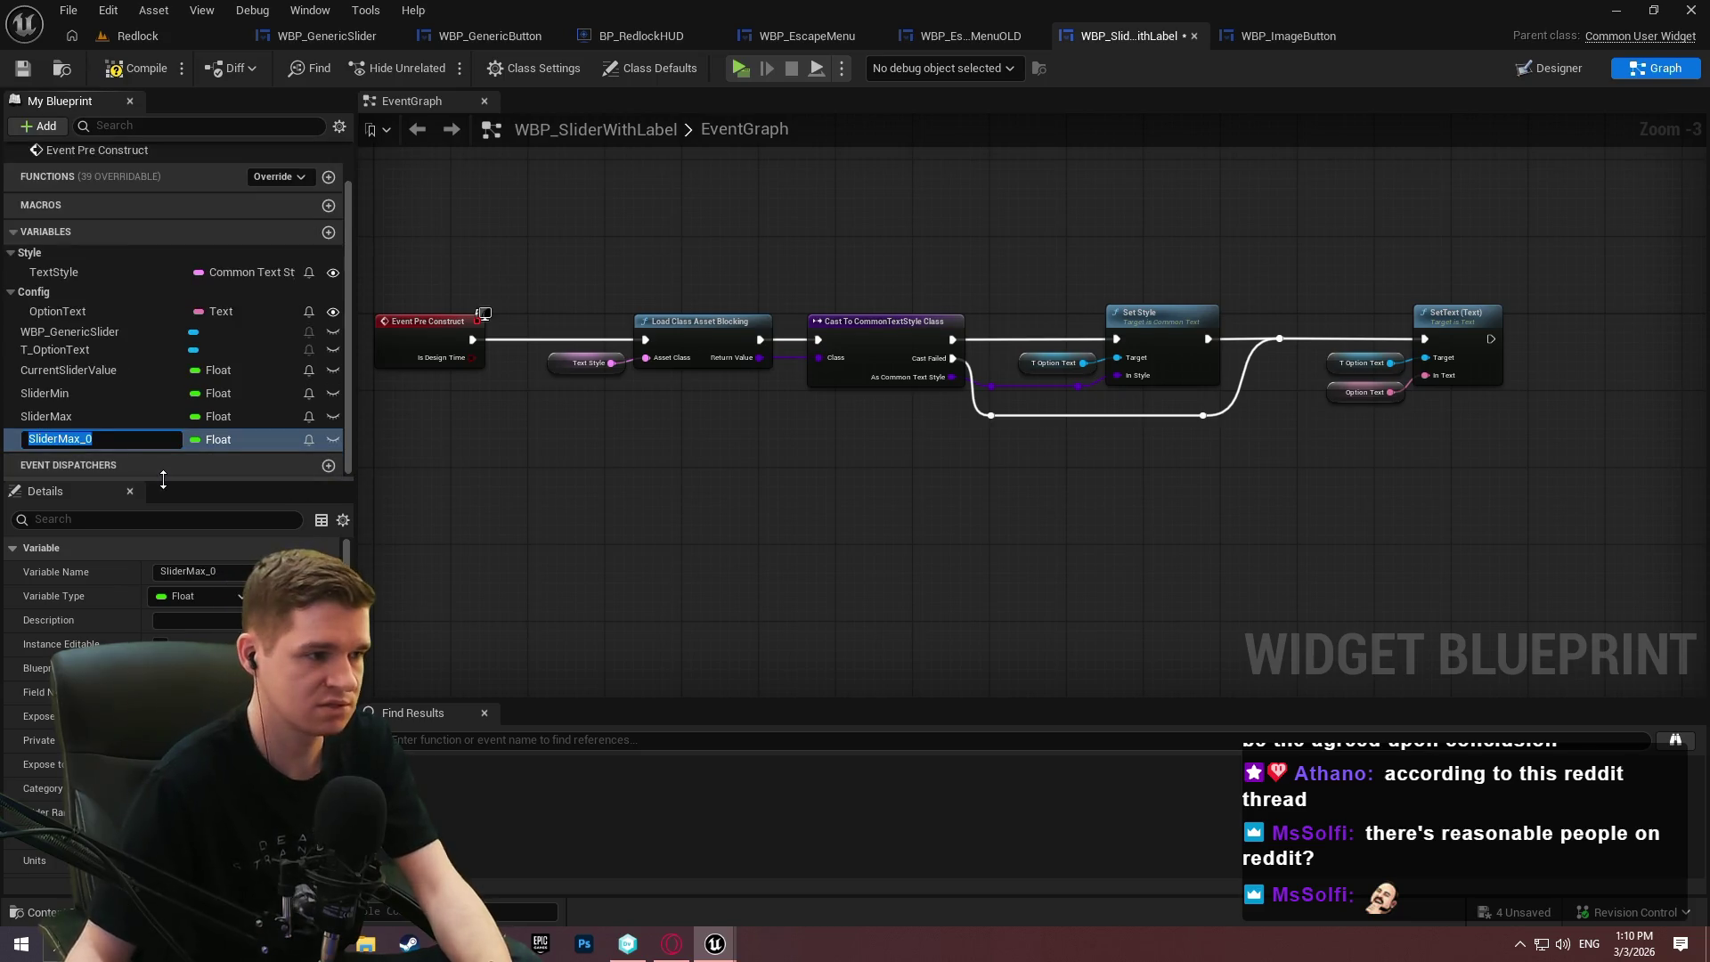
pyautogui.write('Sl8de')
pyautogui.press('BackSpace')
pyautogui.press('BackSpace')
pyautogui.press('BackSpace')
pyautogui.write('StepSize')
pyautogui.press('Return')
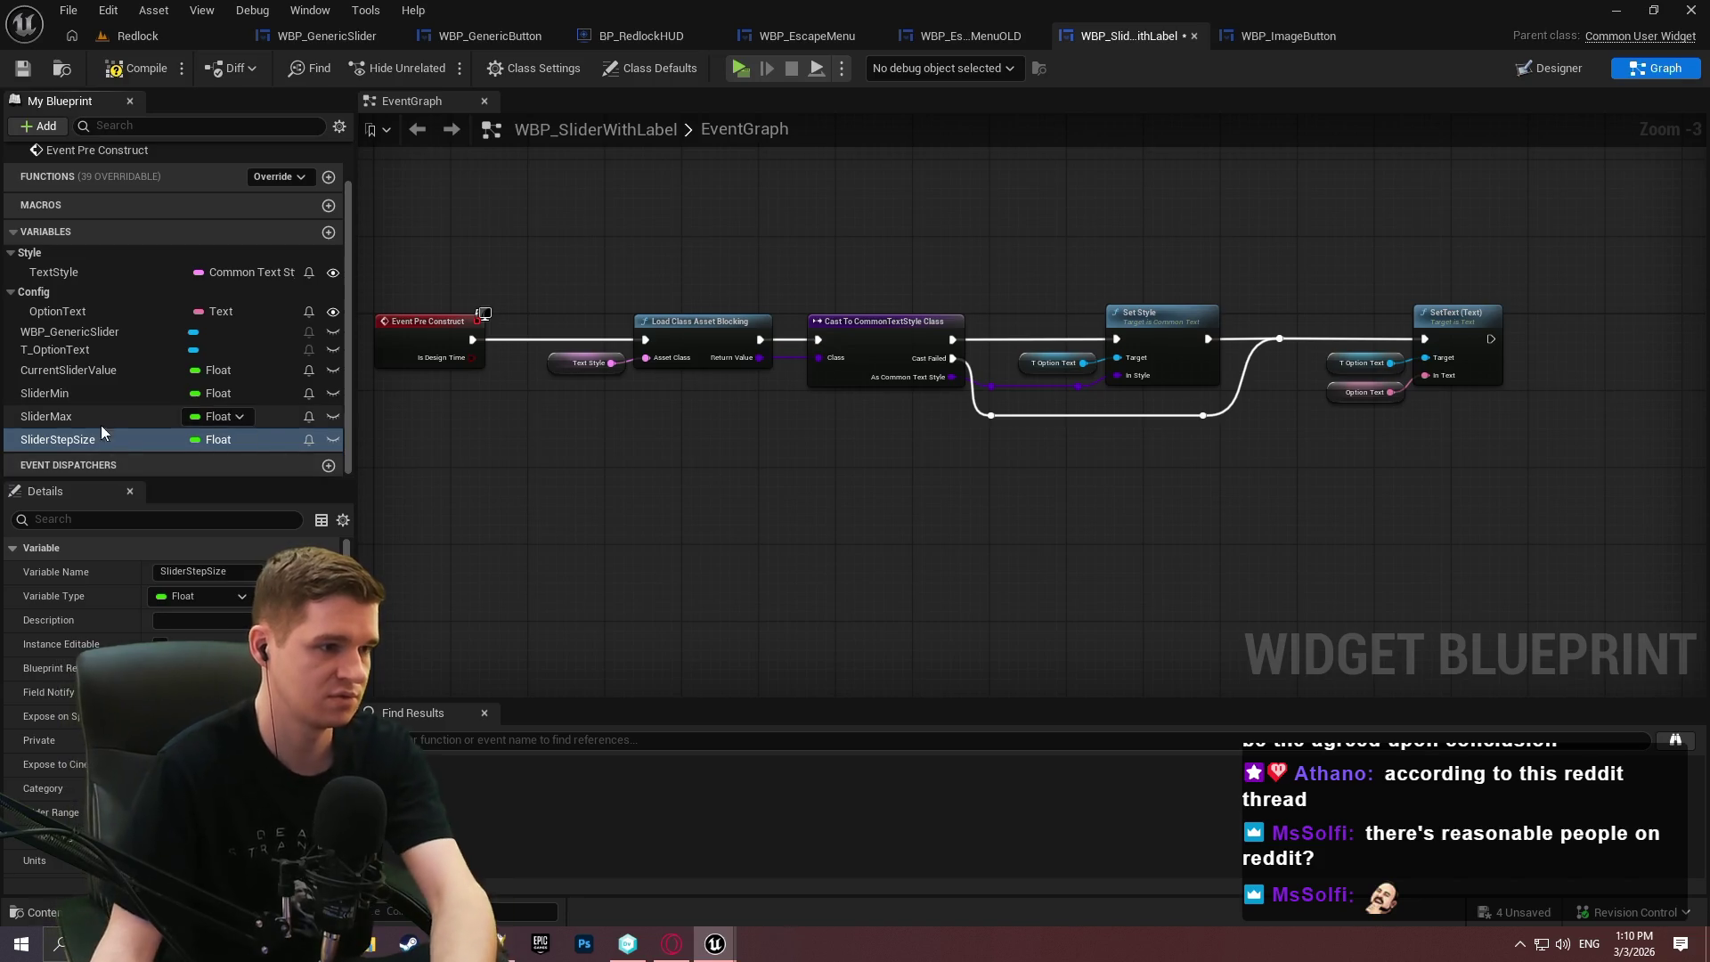
pyautogui.scroll(-3, 89, 623)
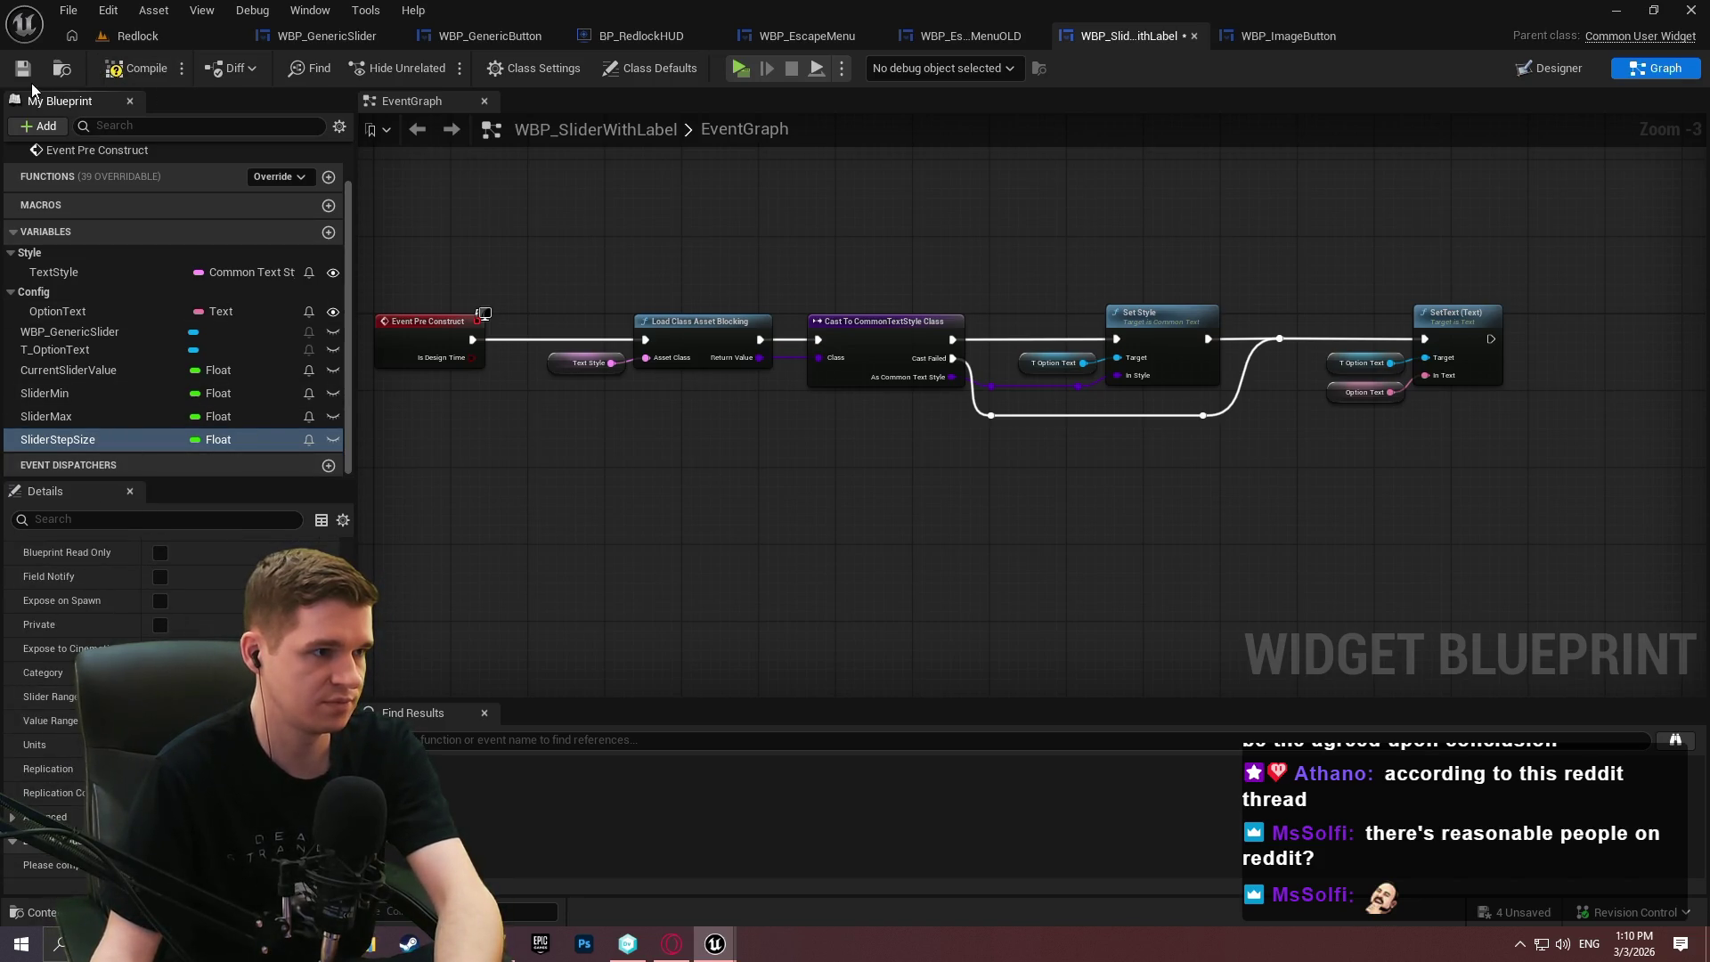
# Compile, check the SliderMax and CurrentSliderValue settings, and save WBP_SliderWithLabel.
pyautogui.click(125, 73)
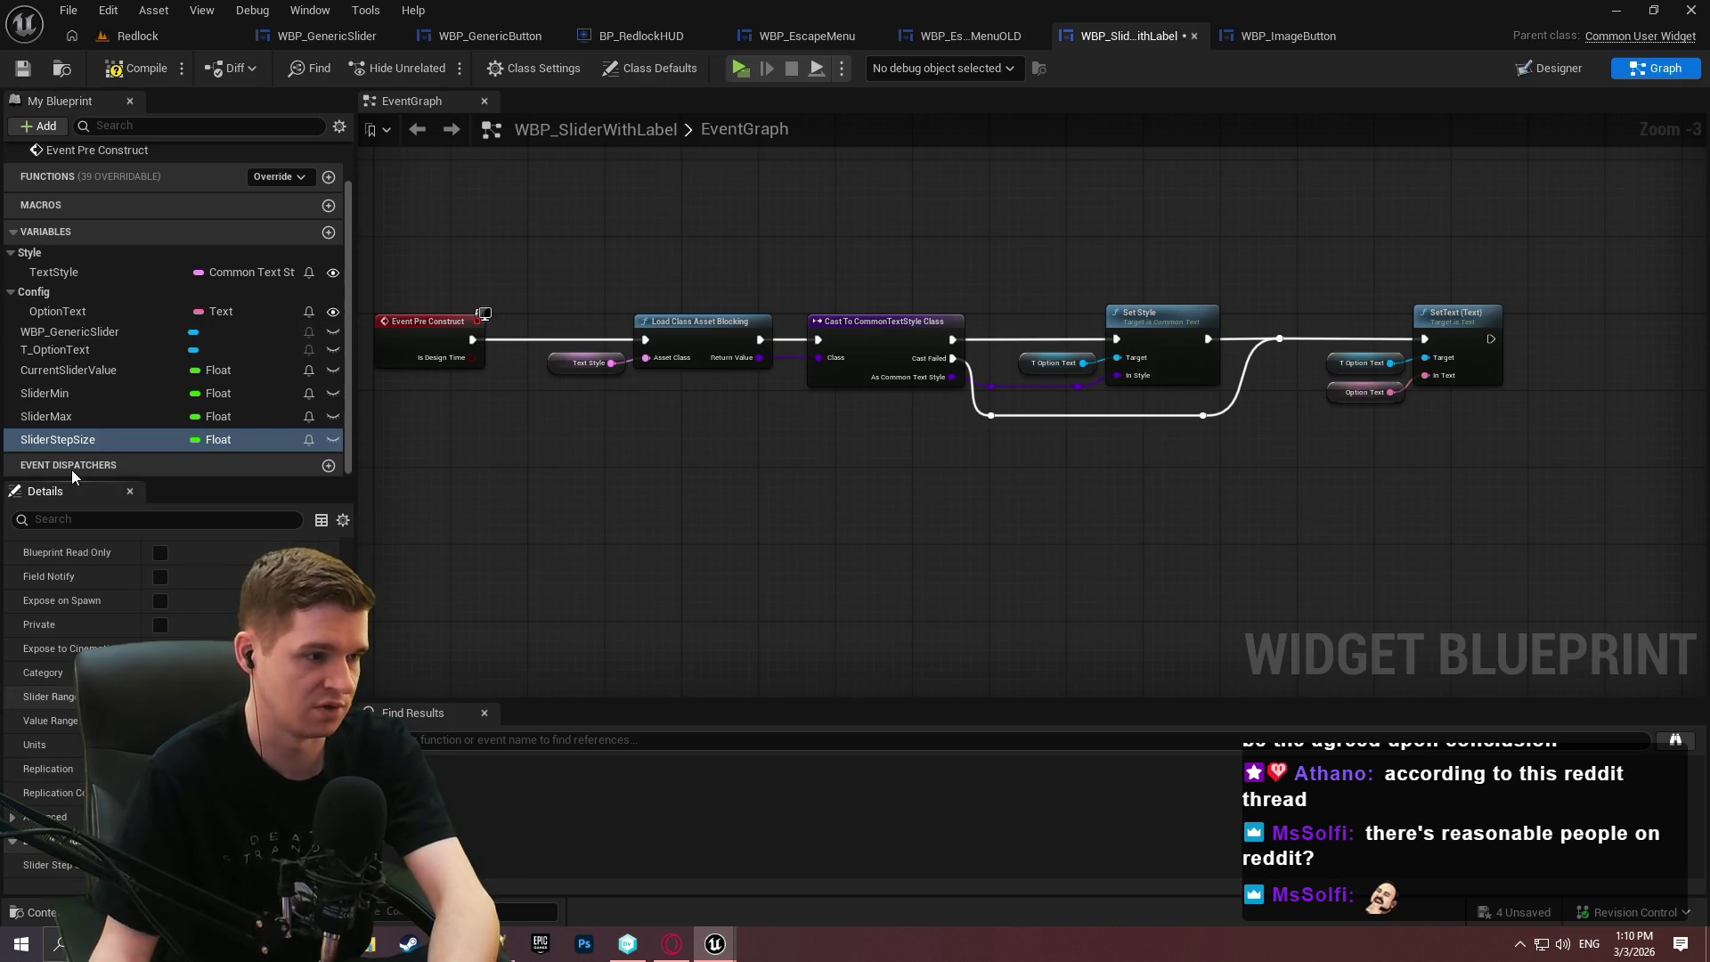
pyautogui.click(52, 419)
pyautogui.click(482, 873)
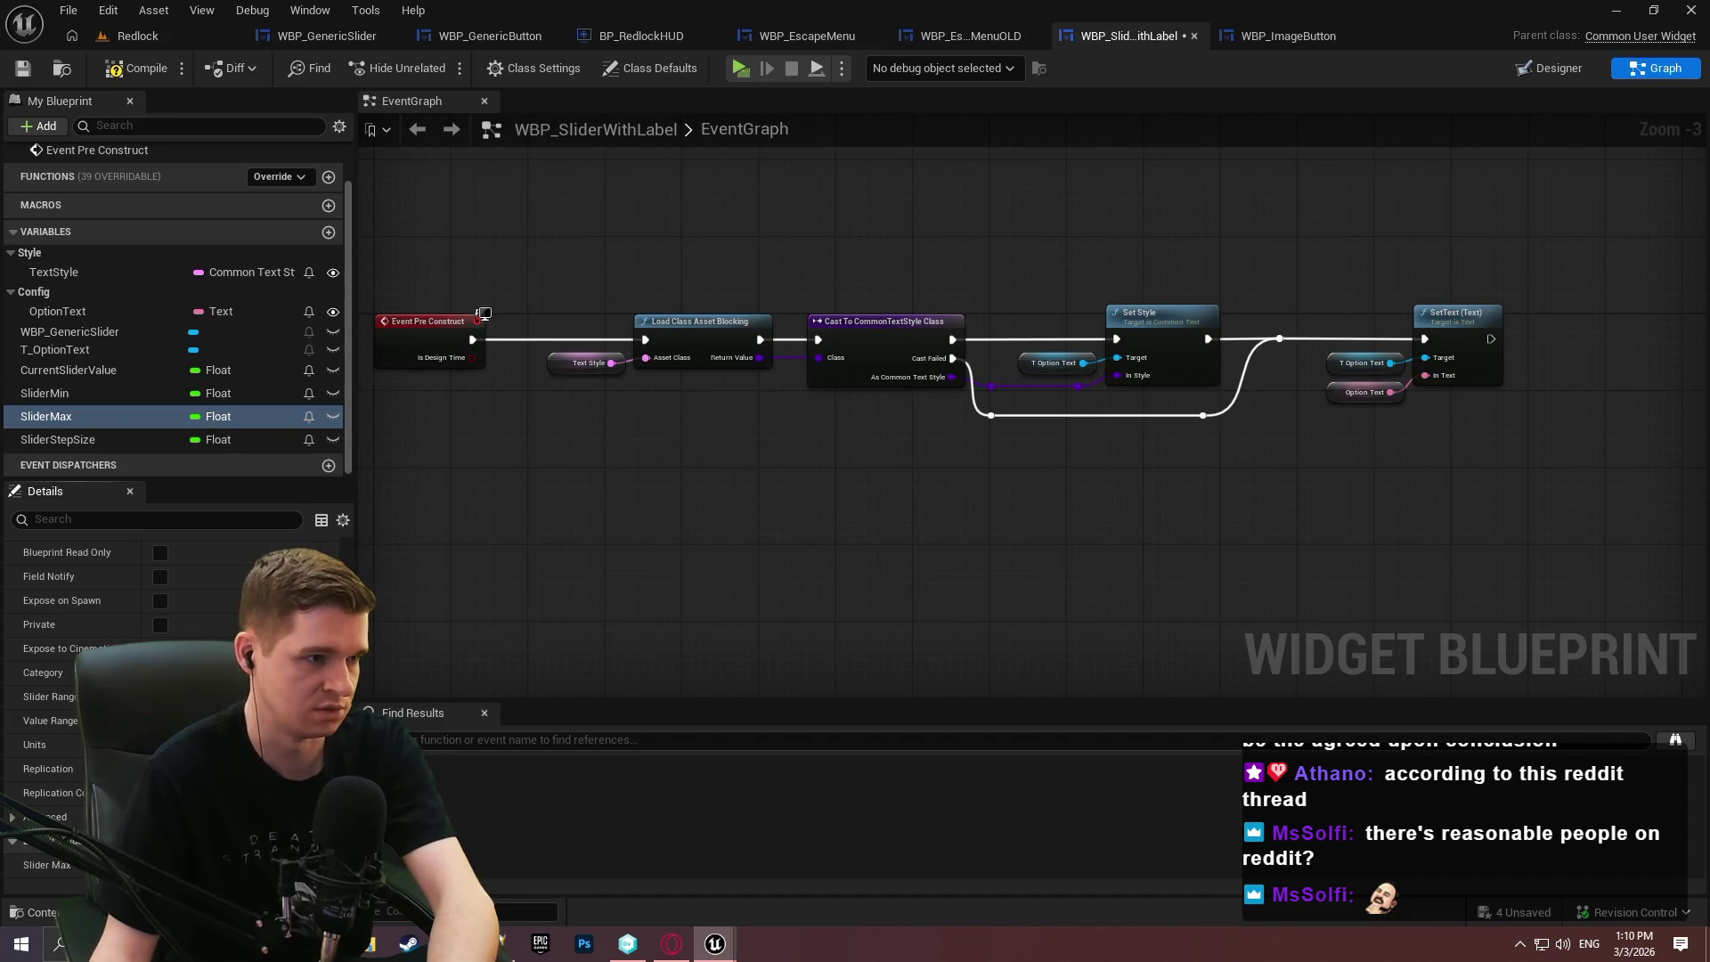
pyautogui.click(71, 369)
pyautogui.click(484, 313)
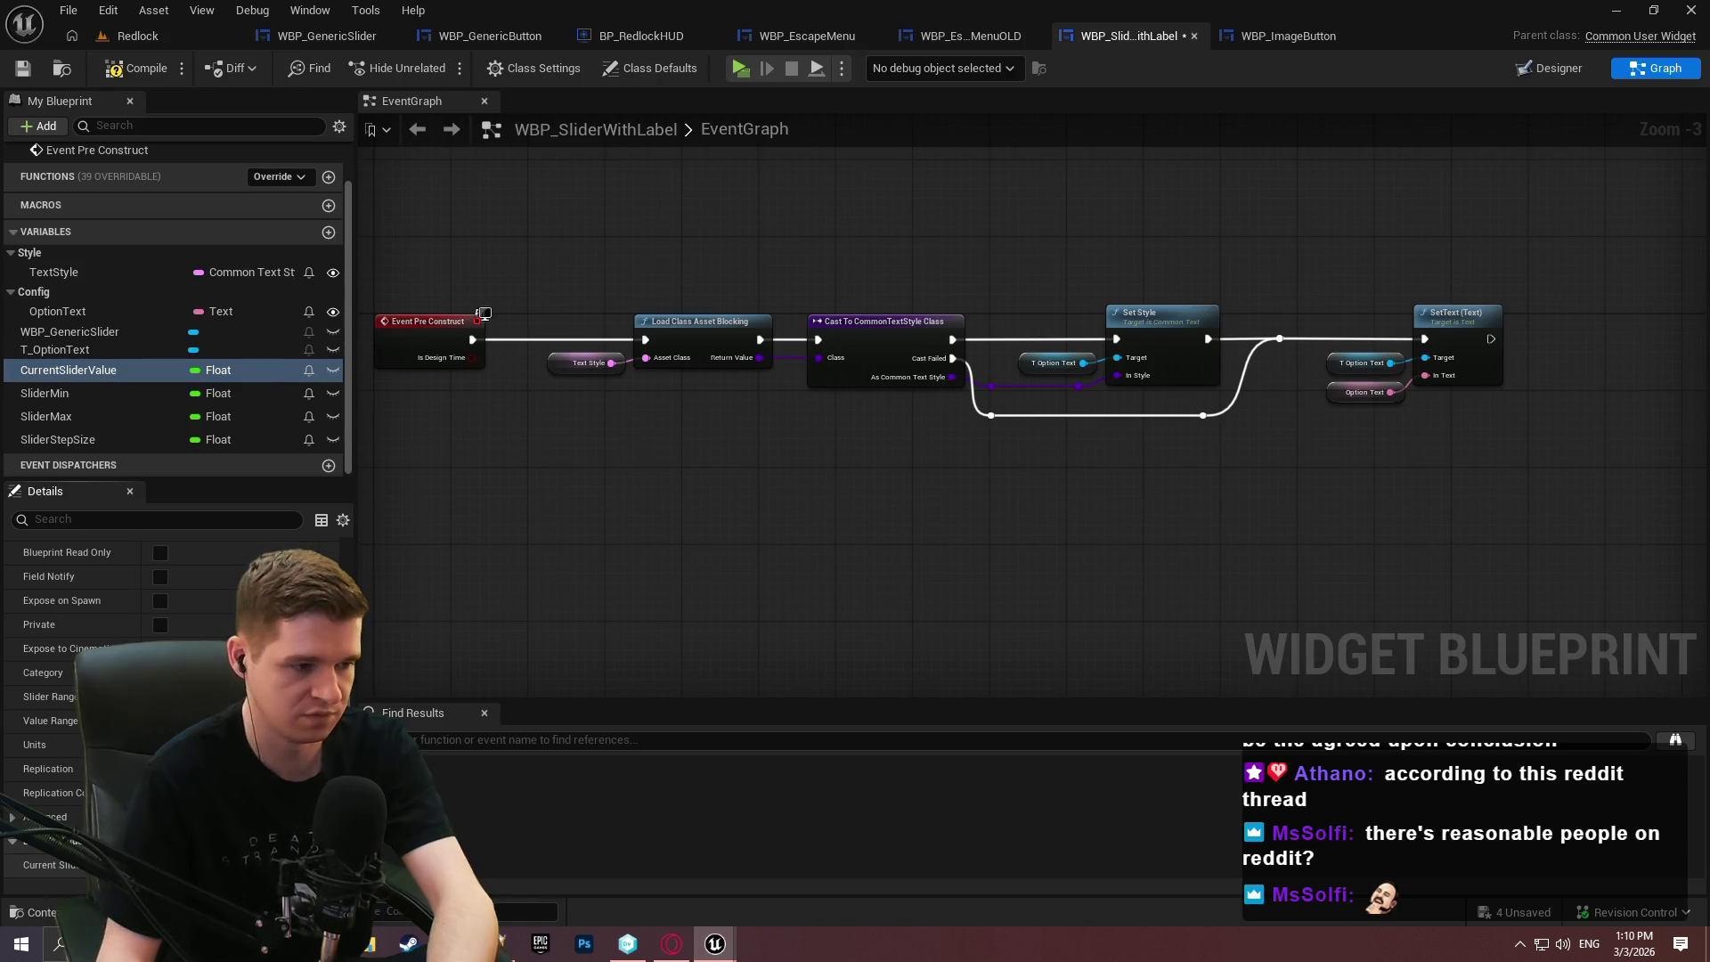
pyautogui.click(22, 68)
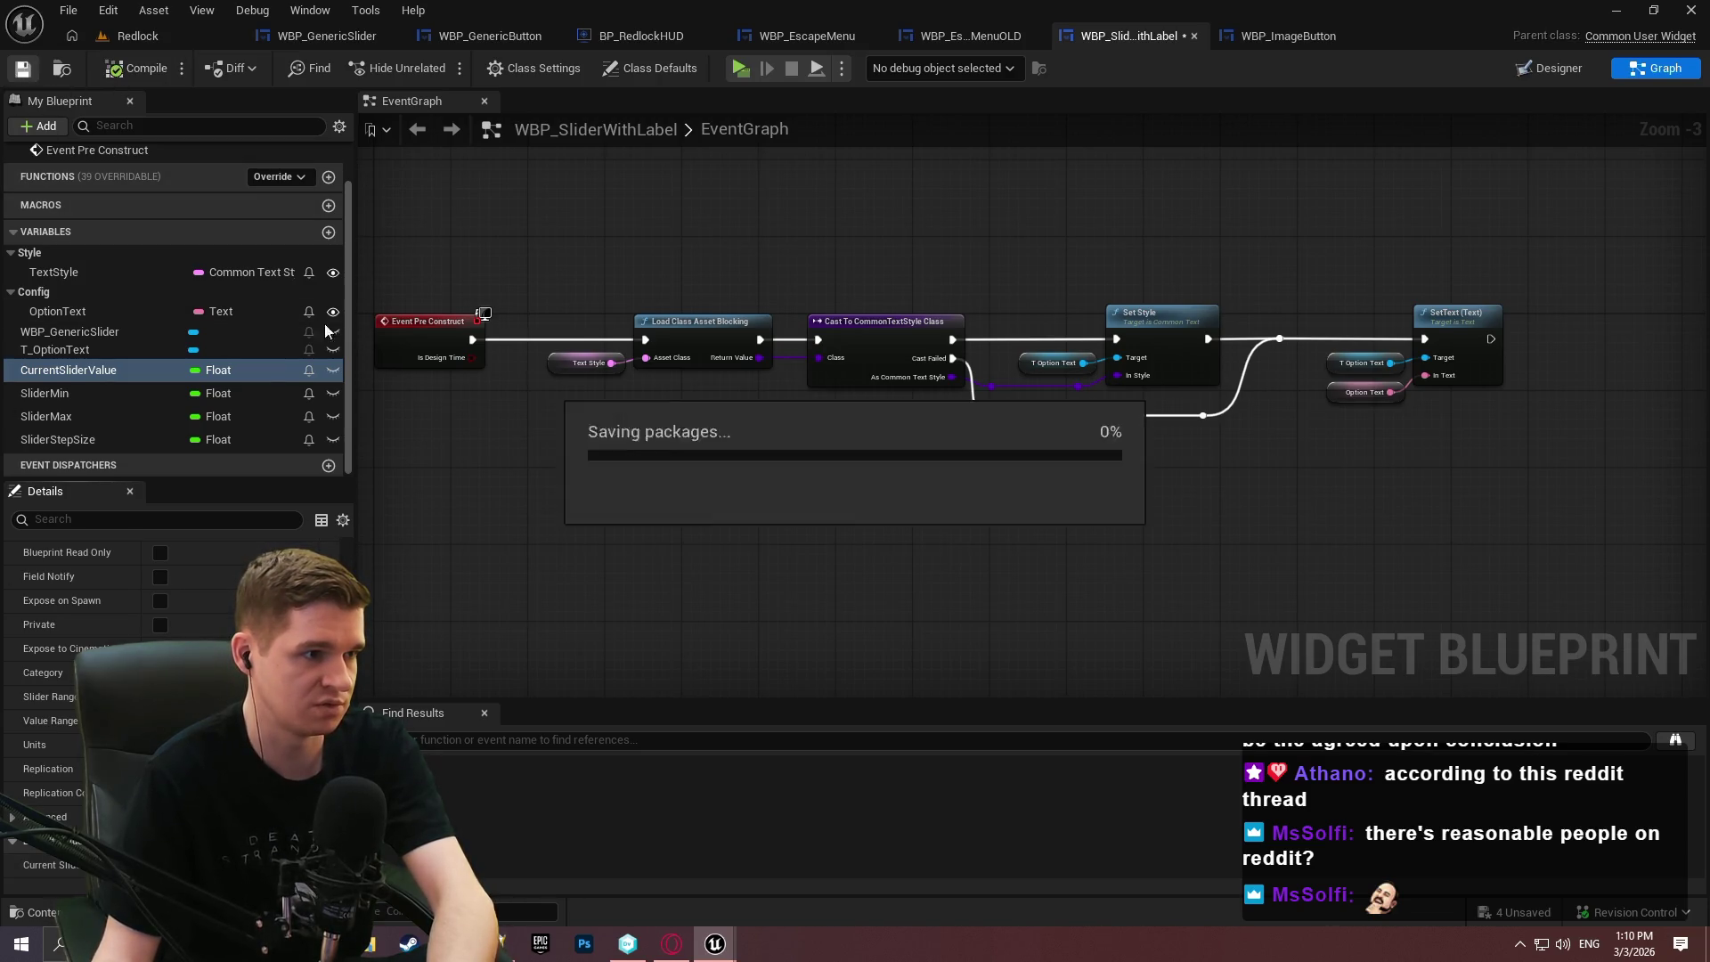
pyautogui.scroll(2, 105, 281)
# Create a SetupSlider function and place a CurrentSliderValue node in its graph.
pyautogui.click(329, 230)
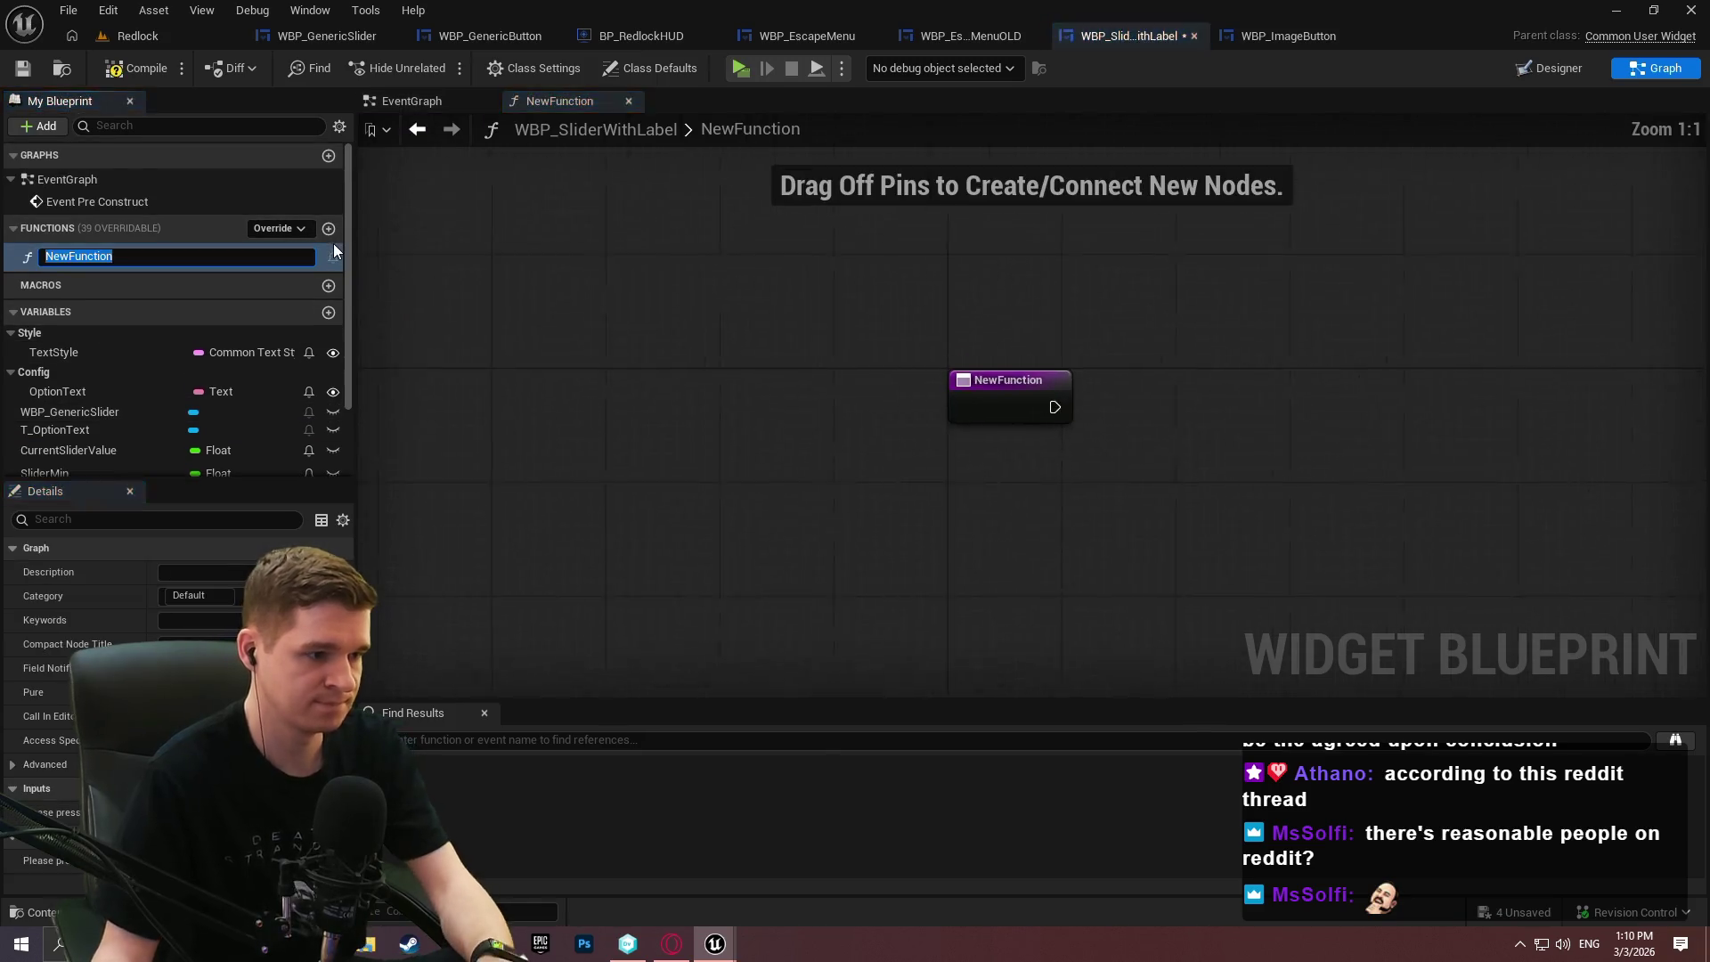
pyautogui.write('SetupSlider')
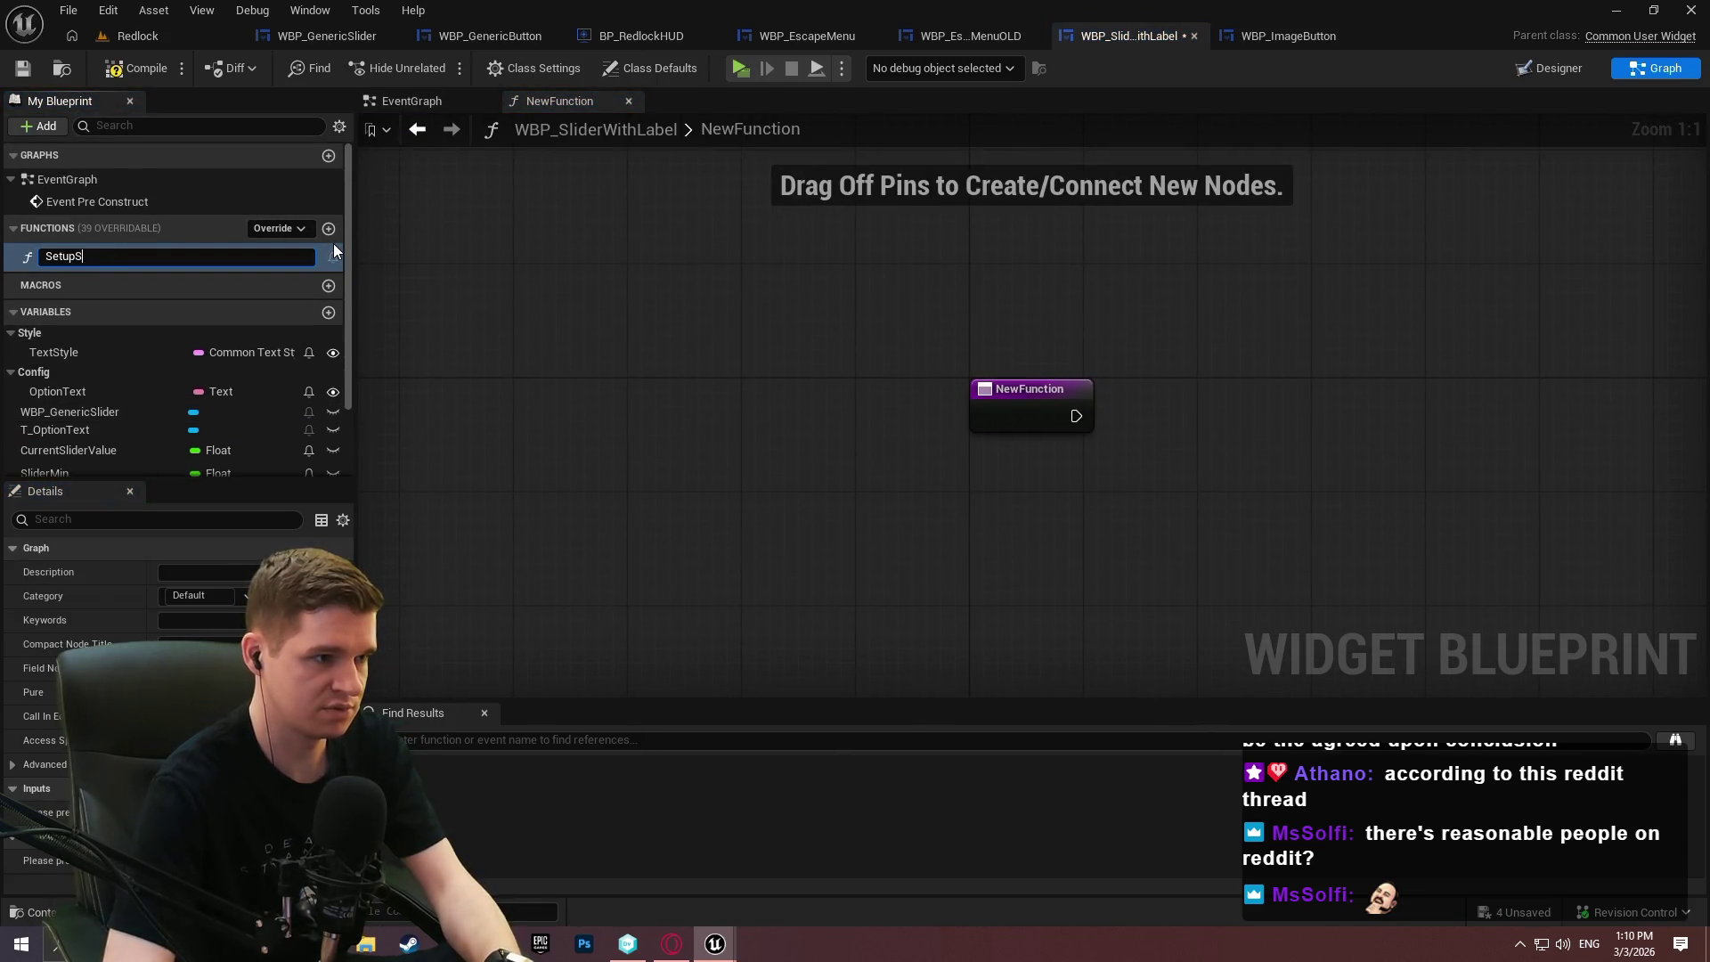
pyautogui.press('Return')
pyautogui.moveTo(1093, 349); pyautogui.dragTo(664, 253)
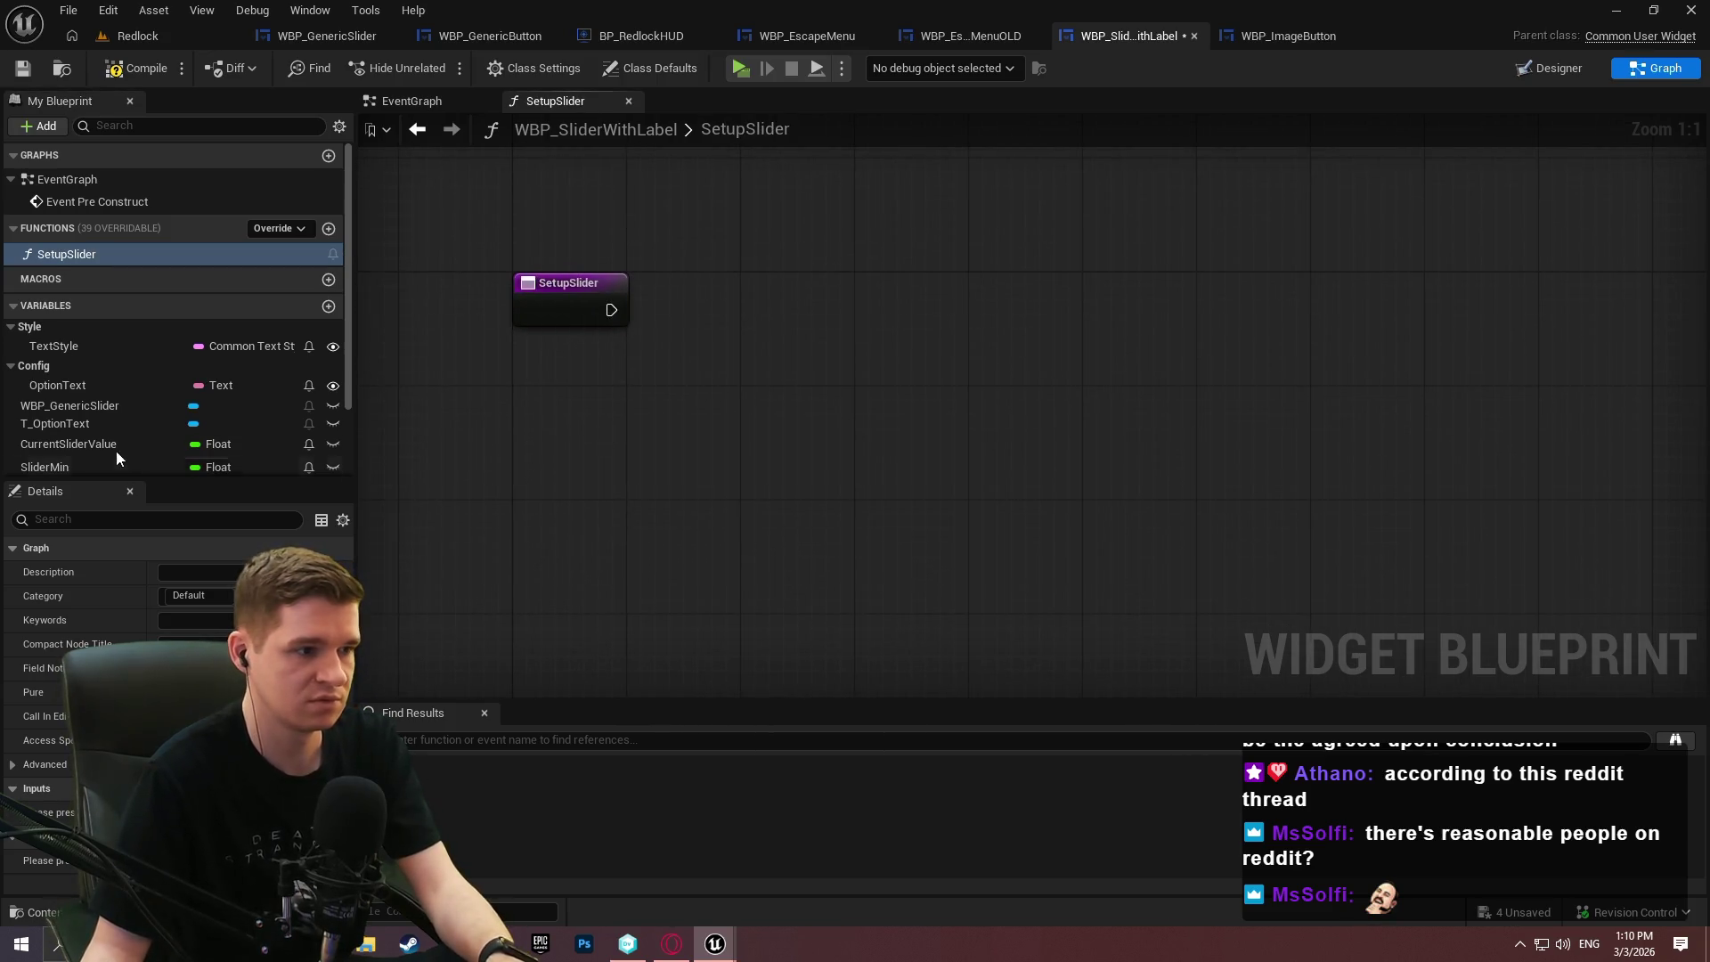
pyautogui.moveTo(68, 439); pyautogui.dragTo(585, 383)
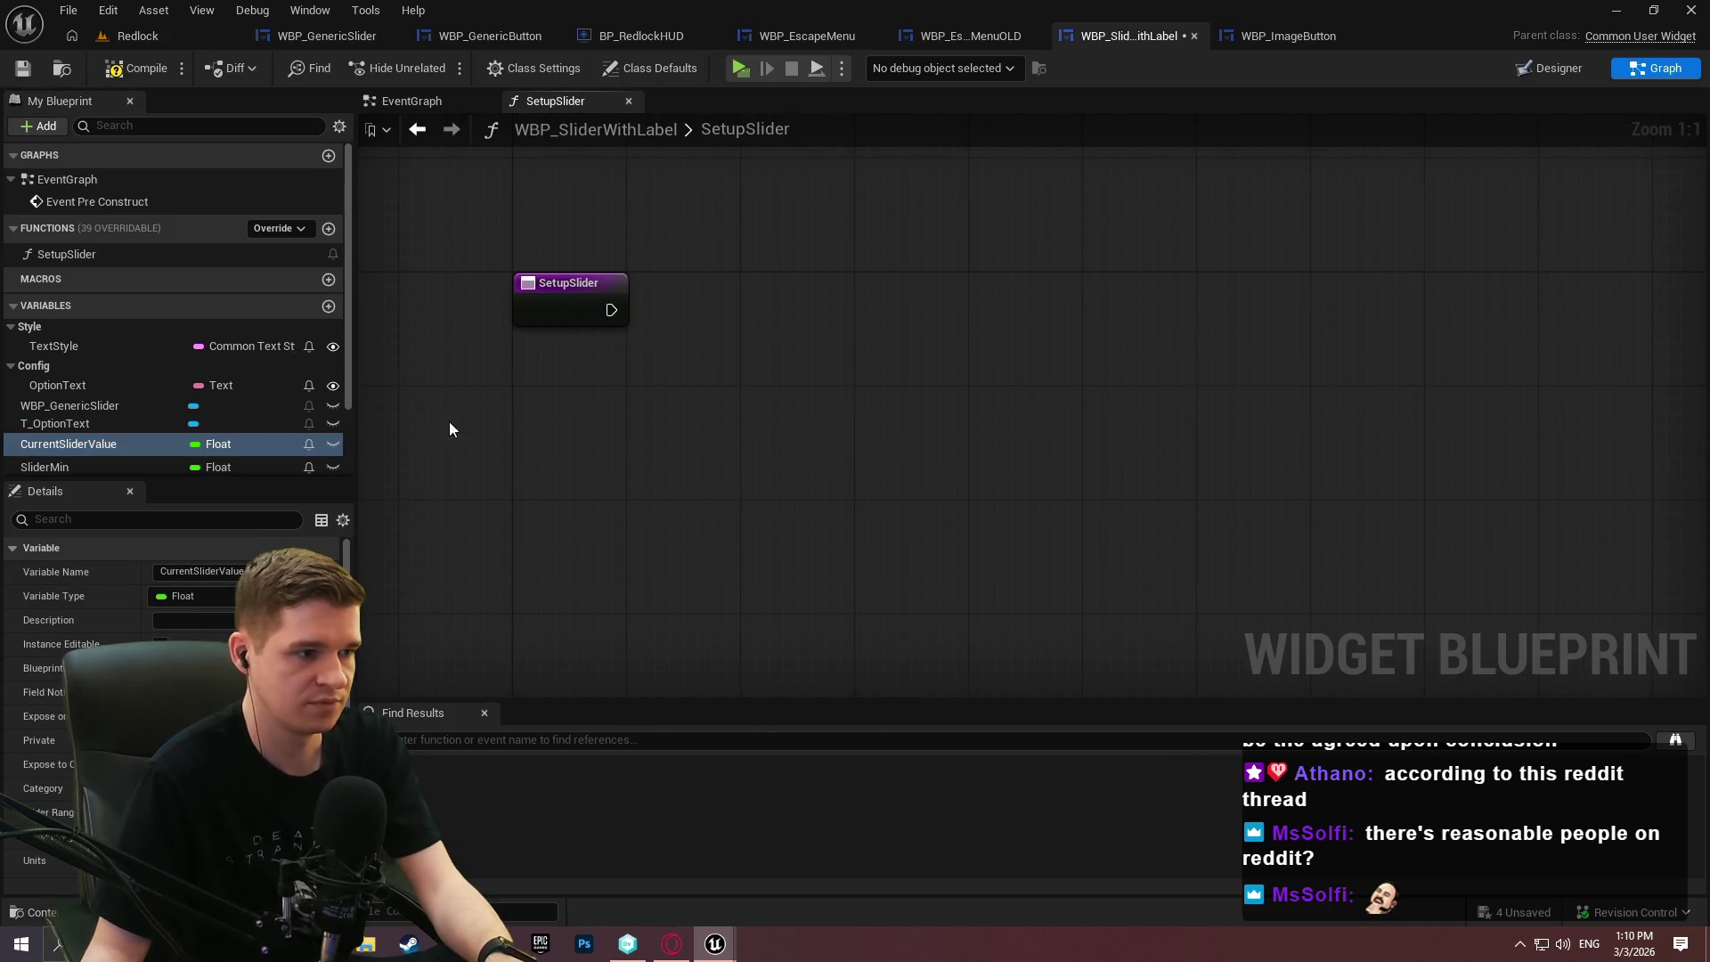
# Add a WBP_GenericSlider getter, get its Slider_35 widget, and compile.
pyautogui.moveTo(212, 405); pyautogui.dragTo(460, 375)
pyautogui.click(587, 410)
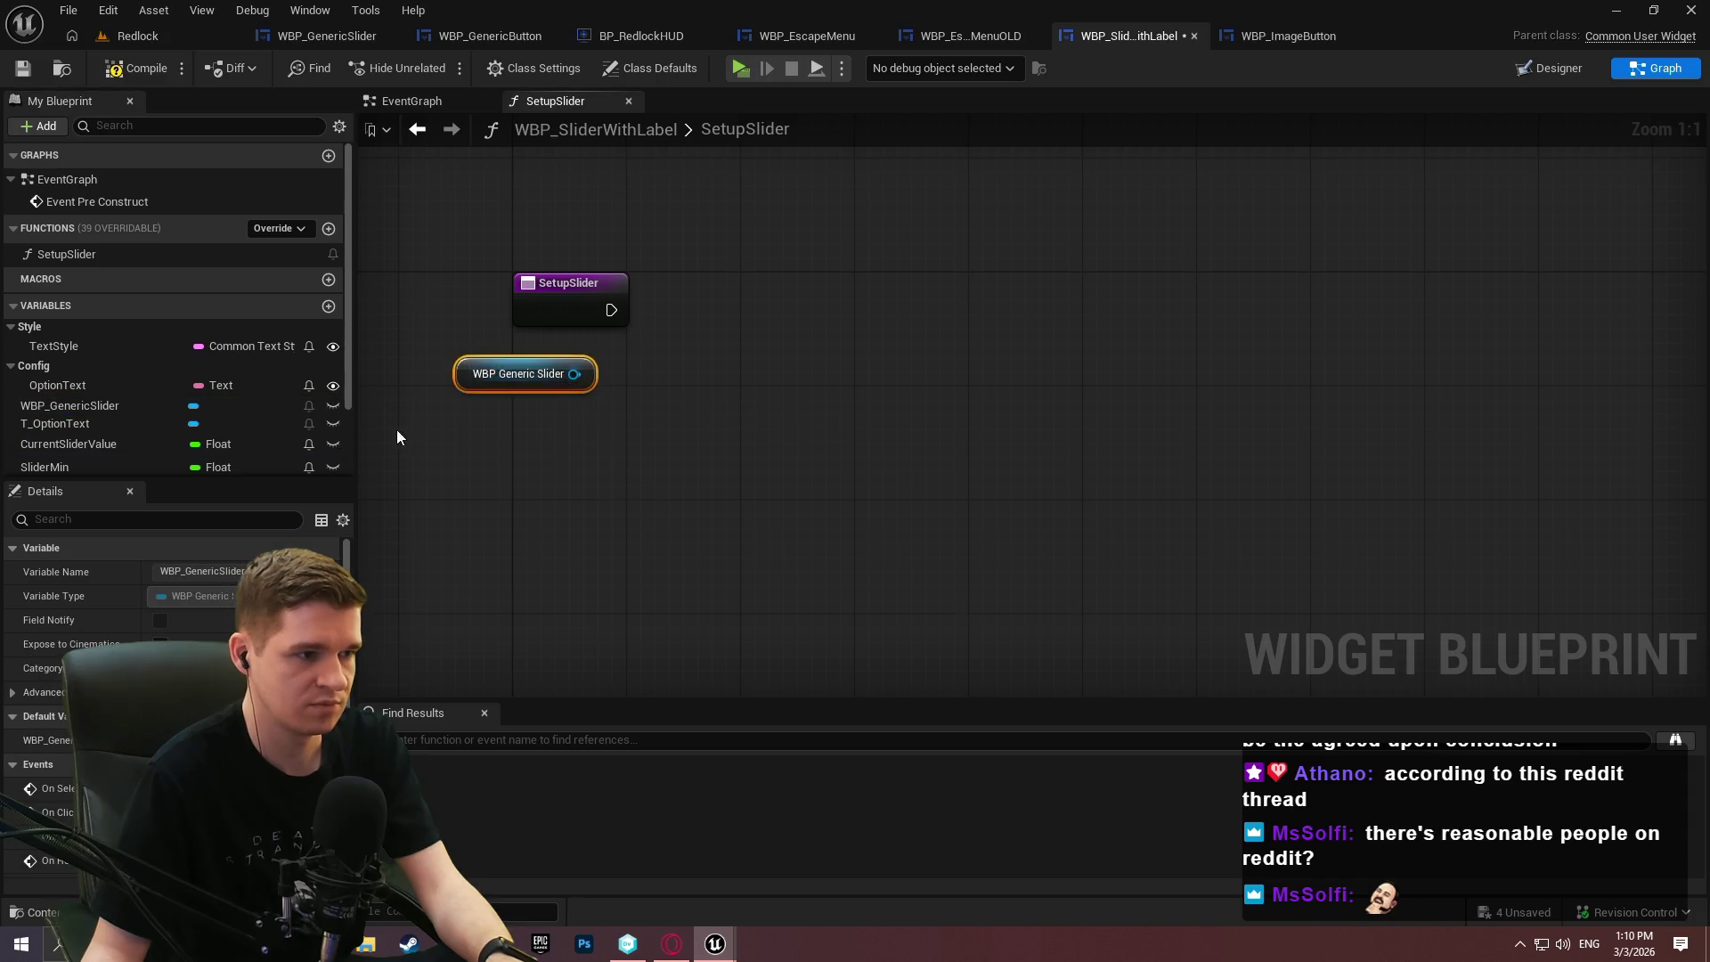
pyautogui.moveTo(575, 374); pyautogui.dragTo(712, 361)
pyautogui.write('slider val')
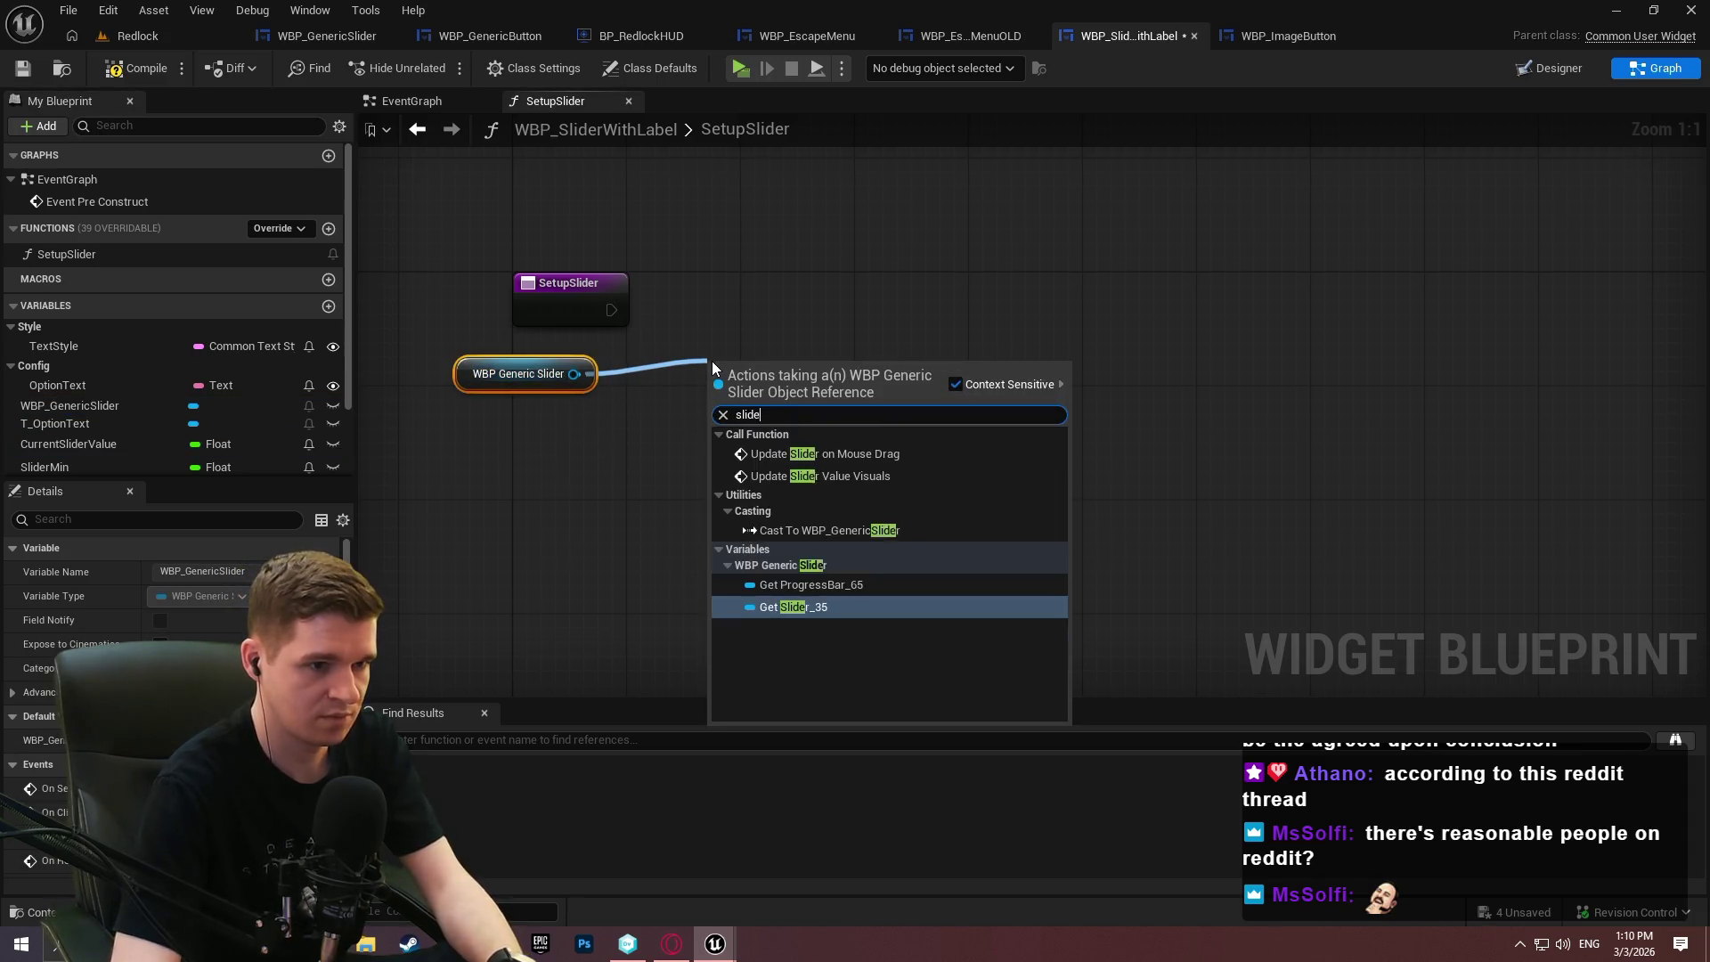
pyautogui.press('BackSpace')
pyautogui.press('BackSpace')
pyautogui.press('BackSpace')
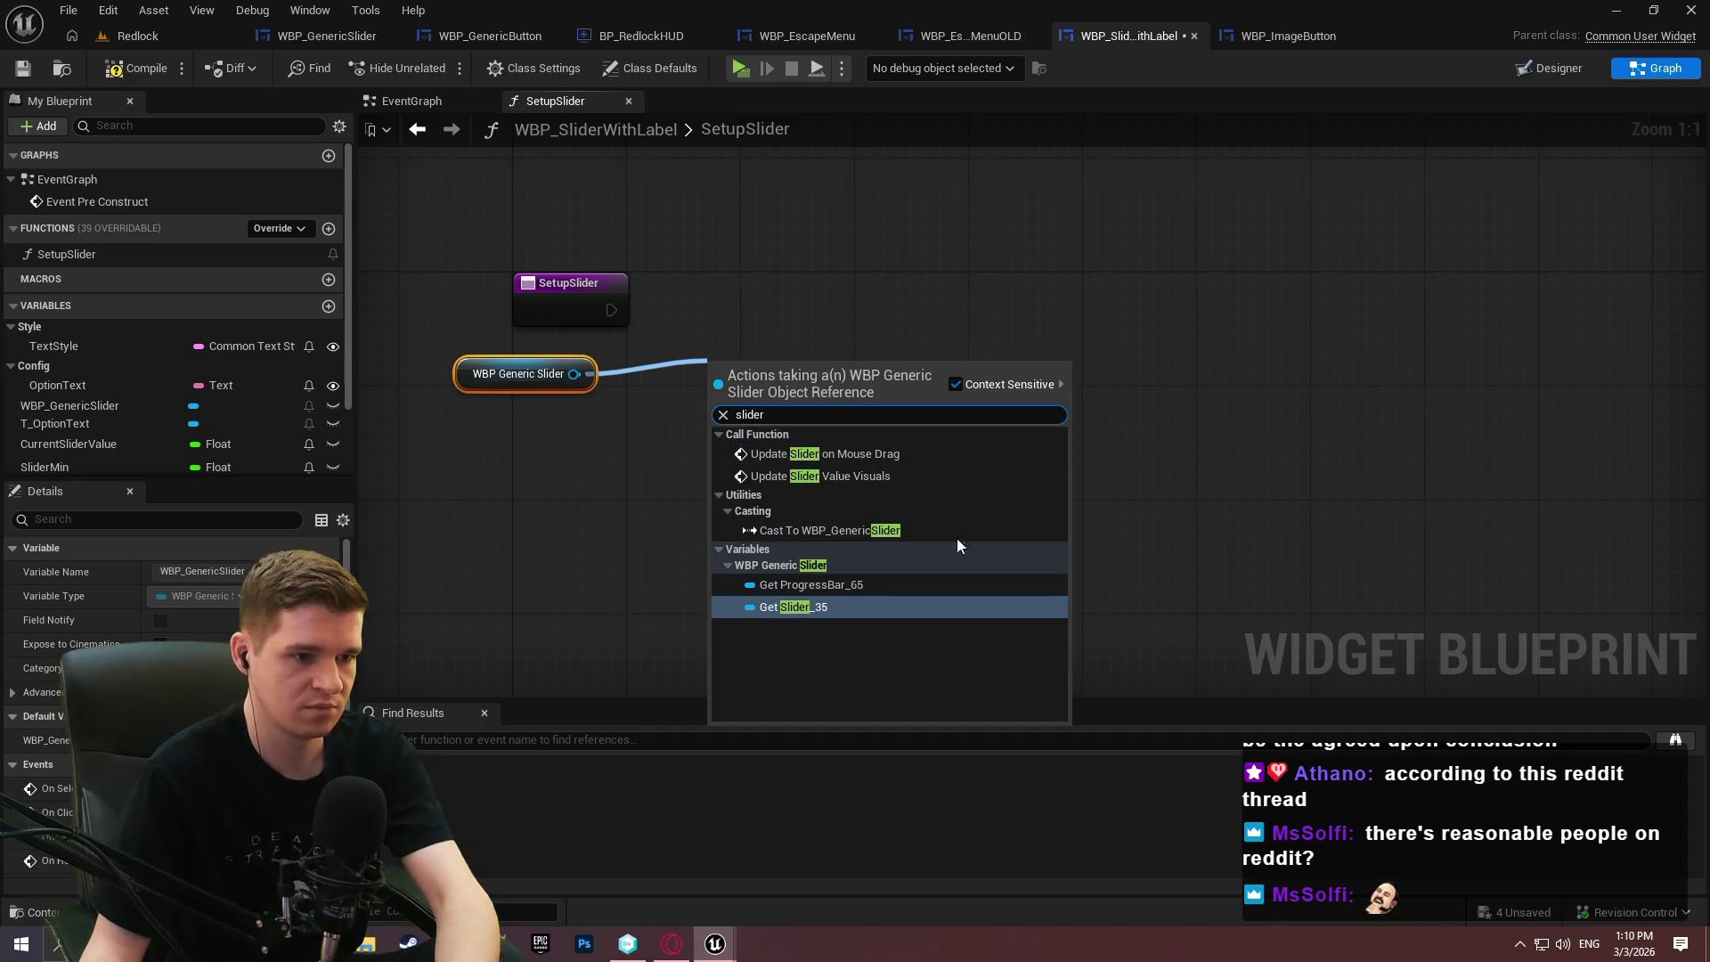
pyautogui.click(822, 607)
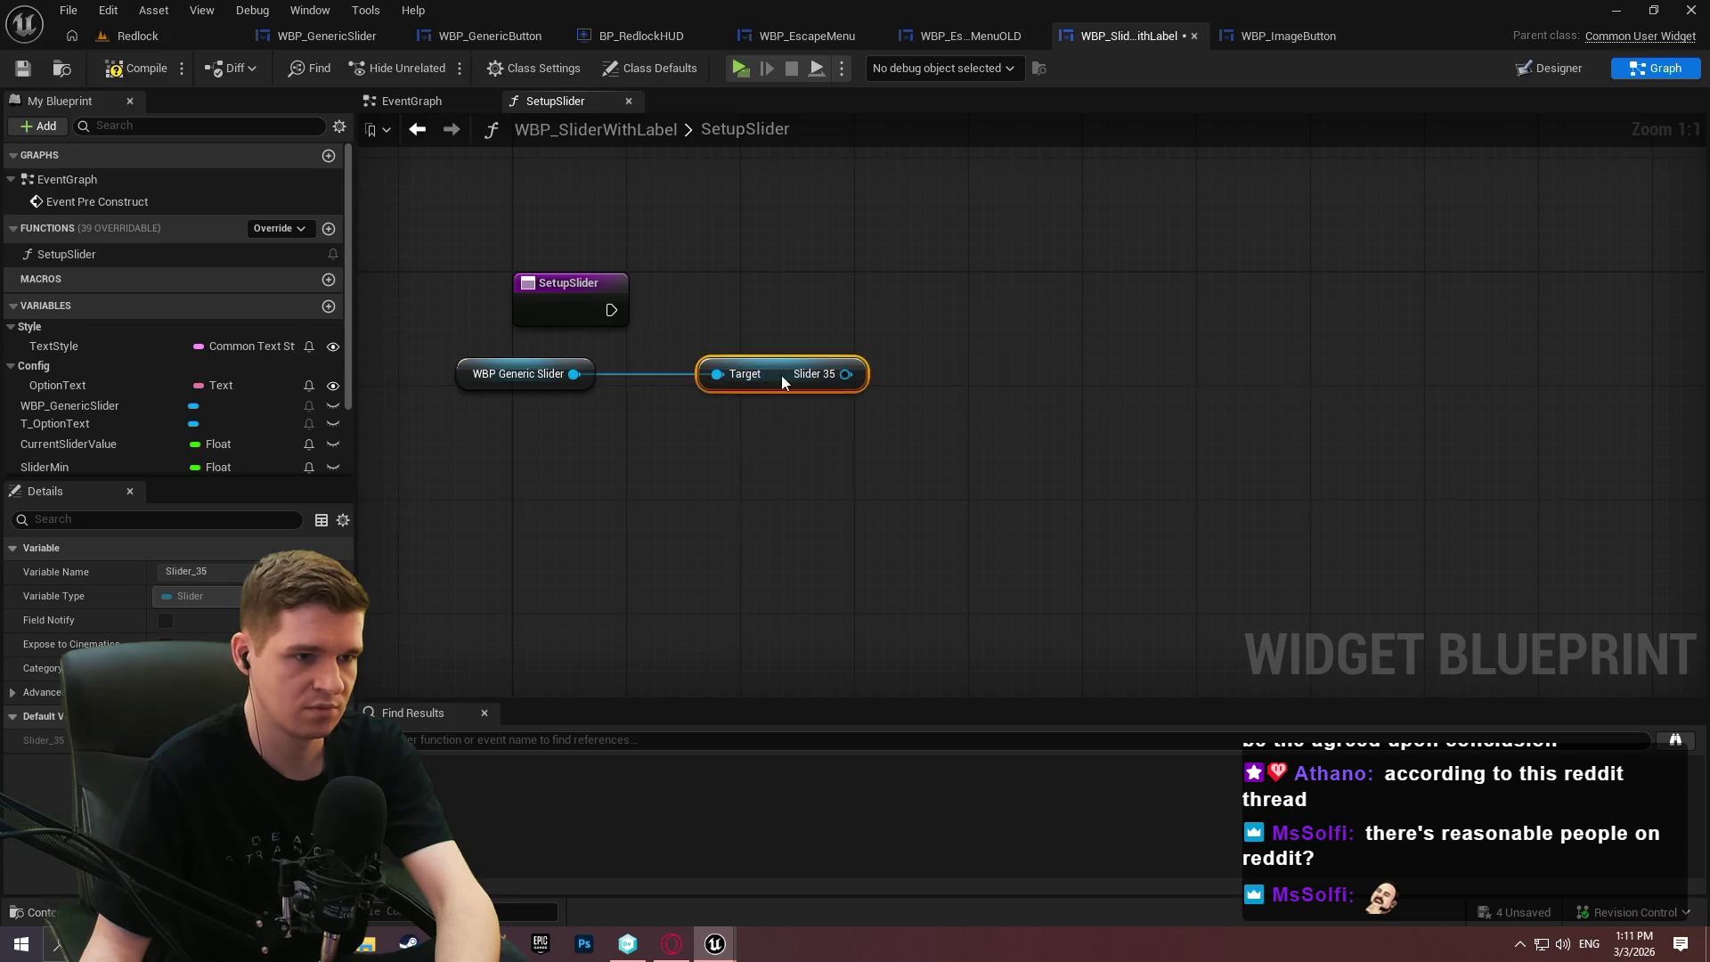
pyautogui.moveTo(782, 376); pyautogui.dragTo(693, 376)
pyautogui.click(677, 427)
pyautogui.click(112, 67)
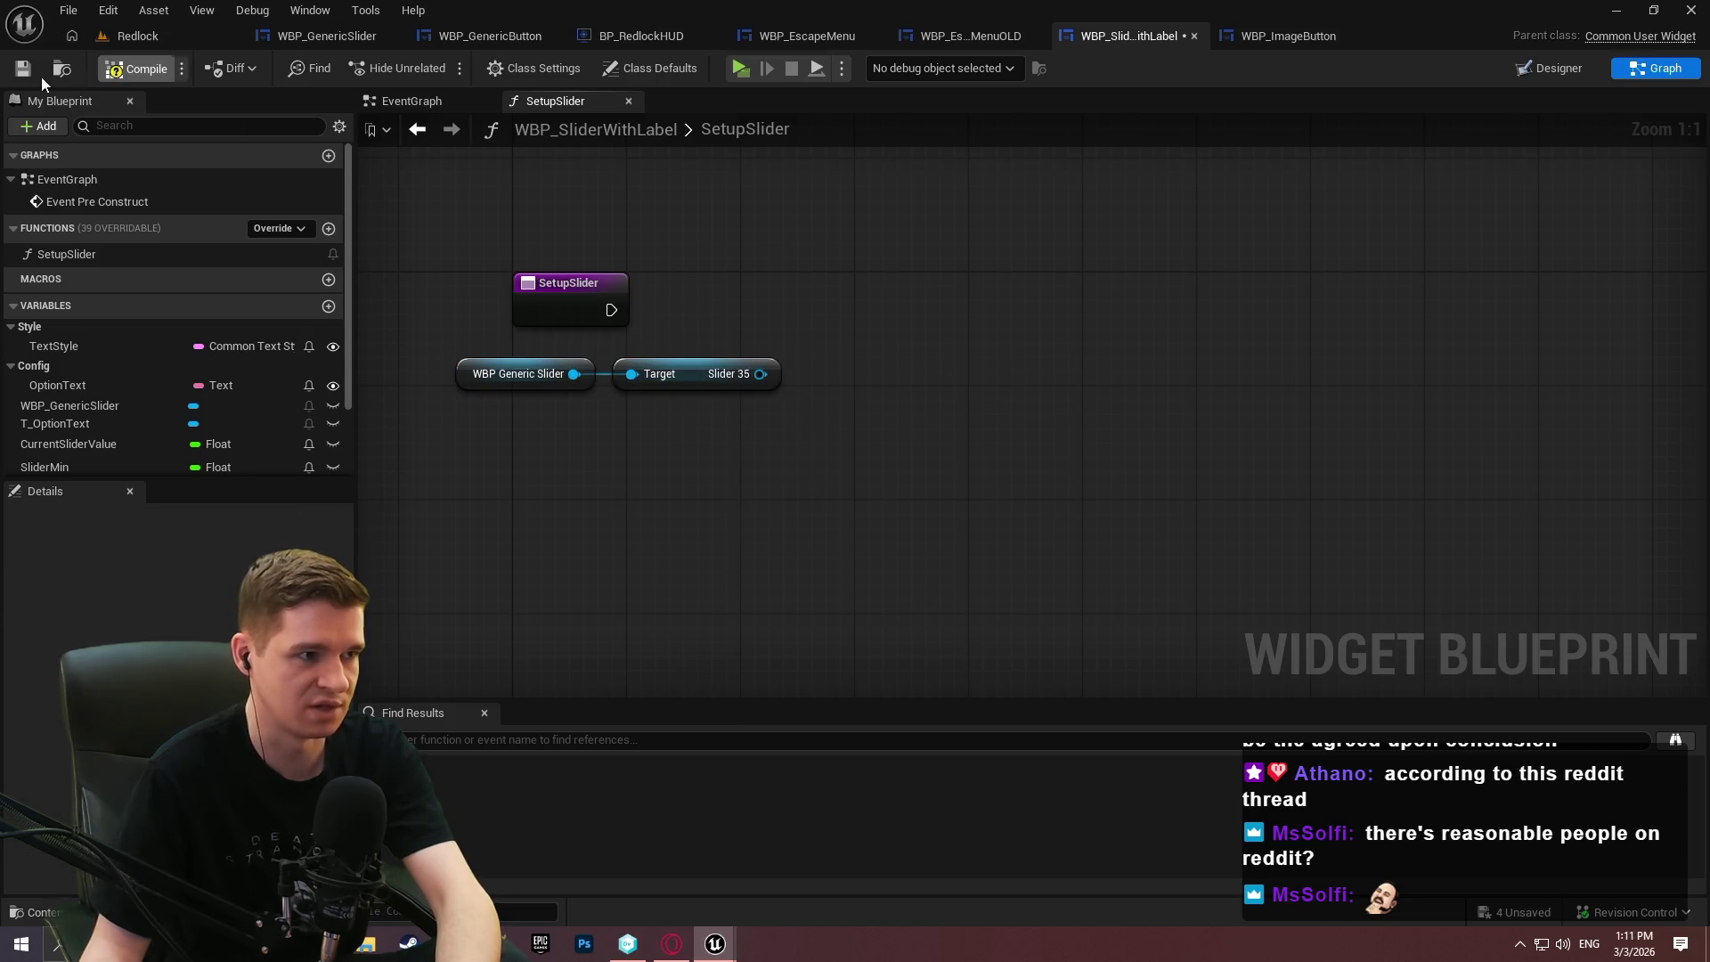
pyautogui.click(307, 36)
# In the WBP_GenericSlider Designer, rename Slider_35 to Slider and ProgressBar_65 to ProgressBar.
pyautogui.click(1549, 68)
pyautogui.click(98, 639)
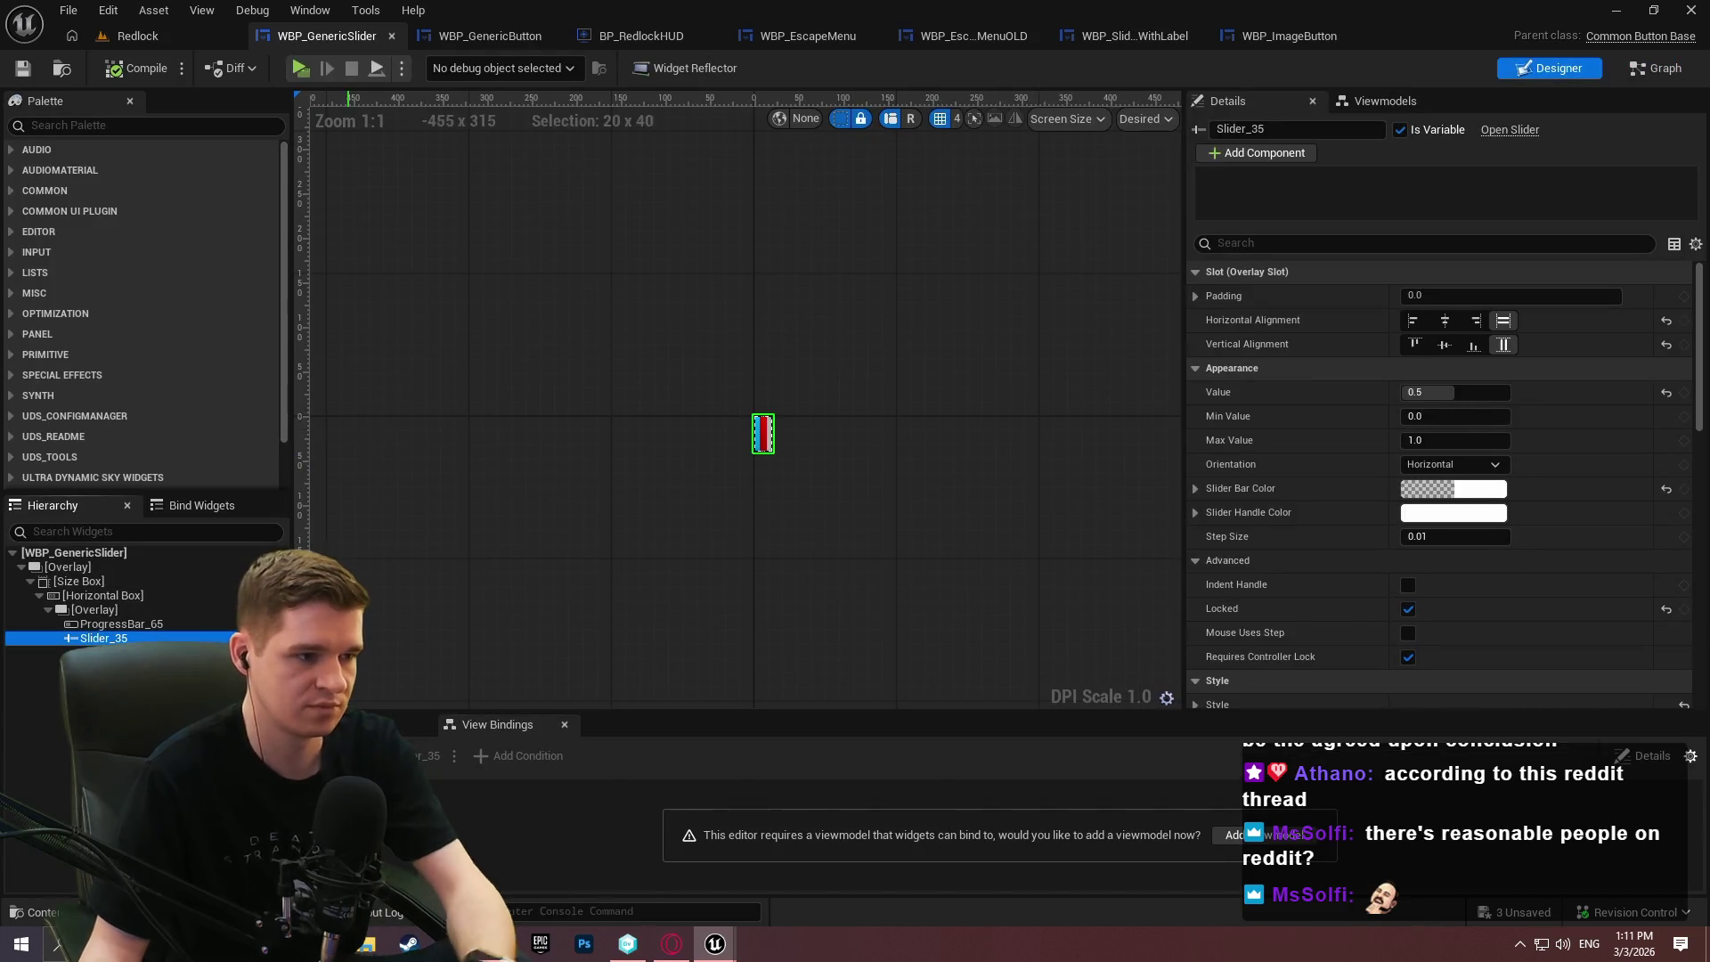
pyautogui.press('F2')
pyautogui.write('Slider')
pyautogui.press('Return')
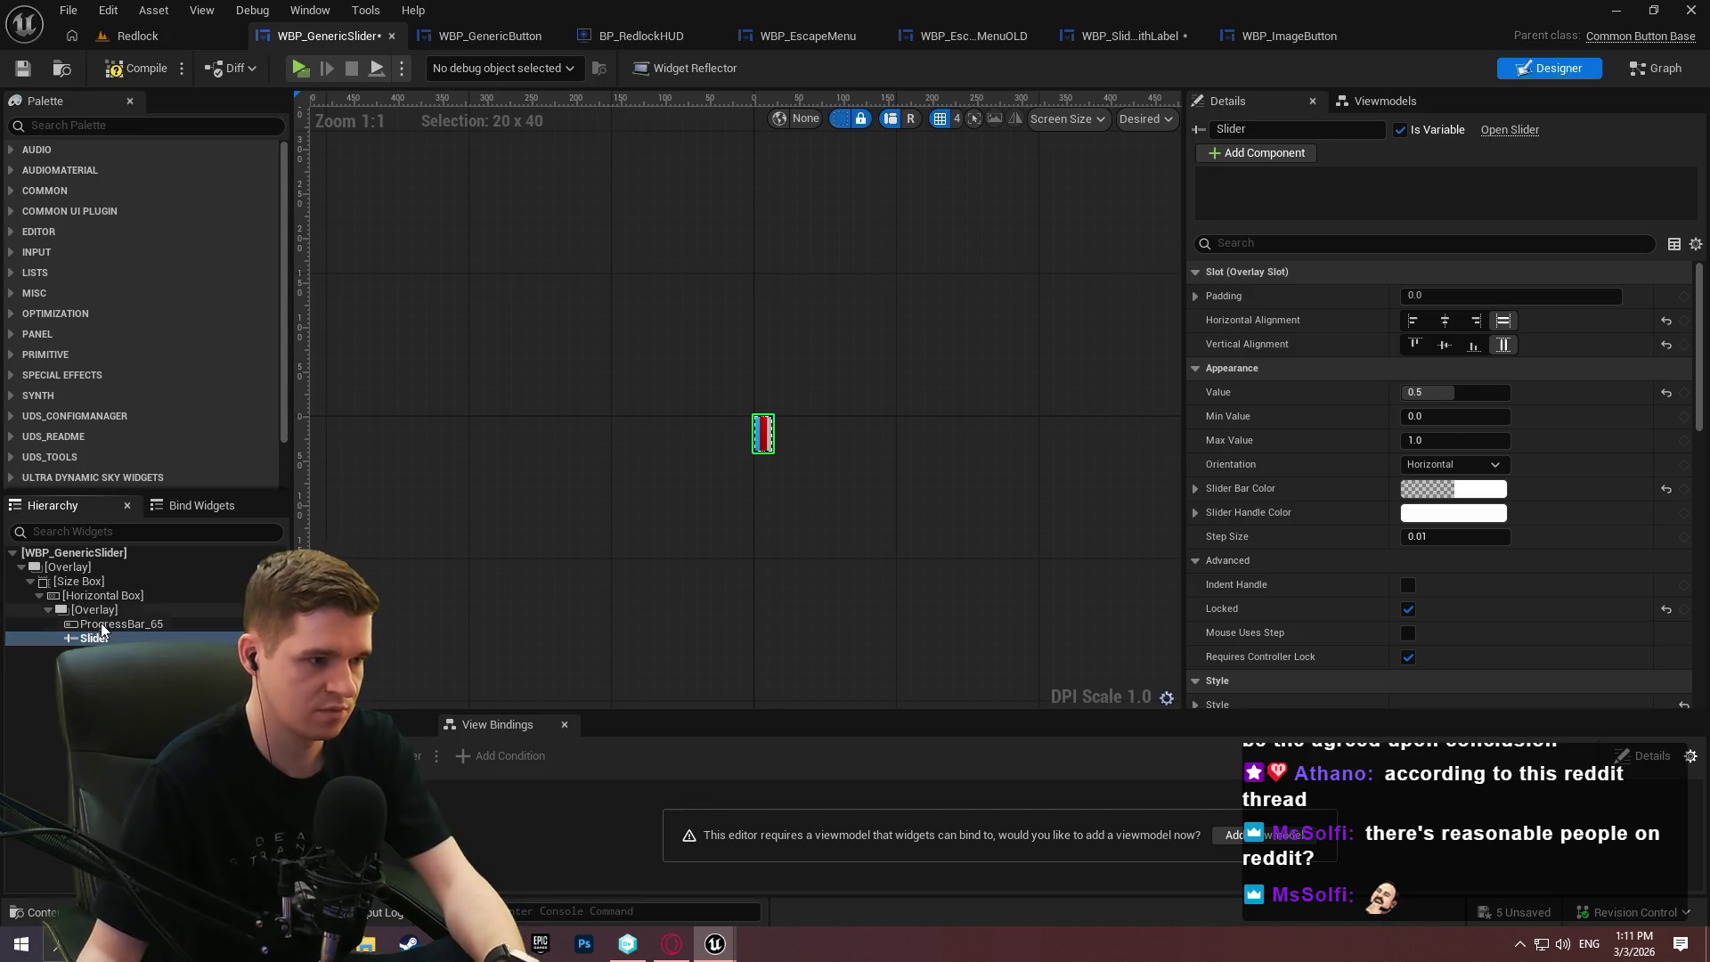
pyautogui.press('Up')
pyautogui.press('F2')
pyautogui.write('ProgressBar')
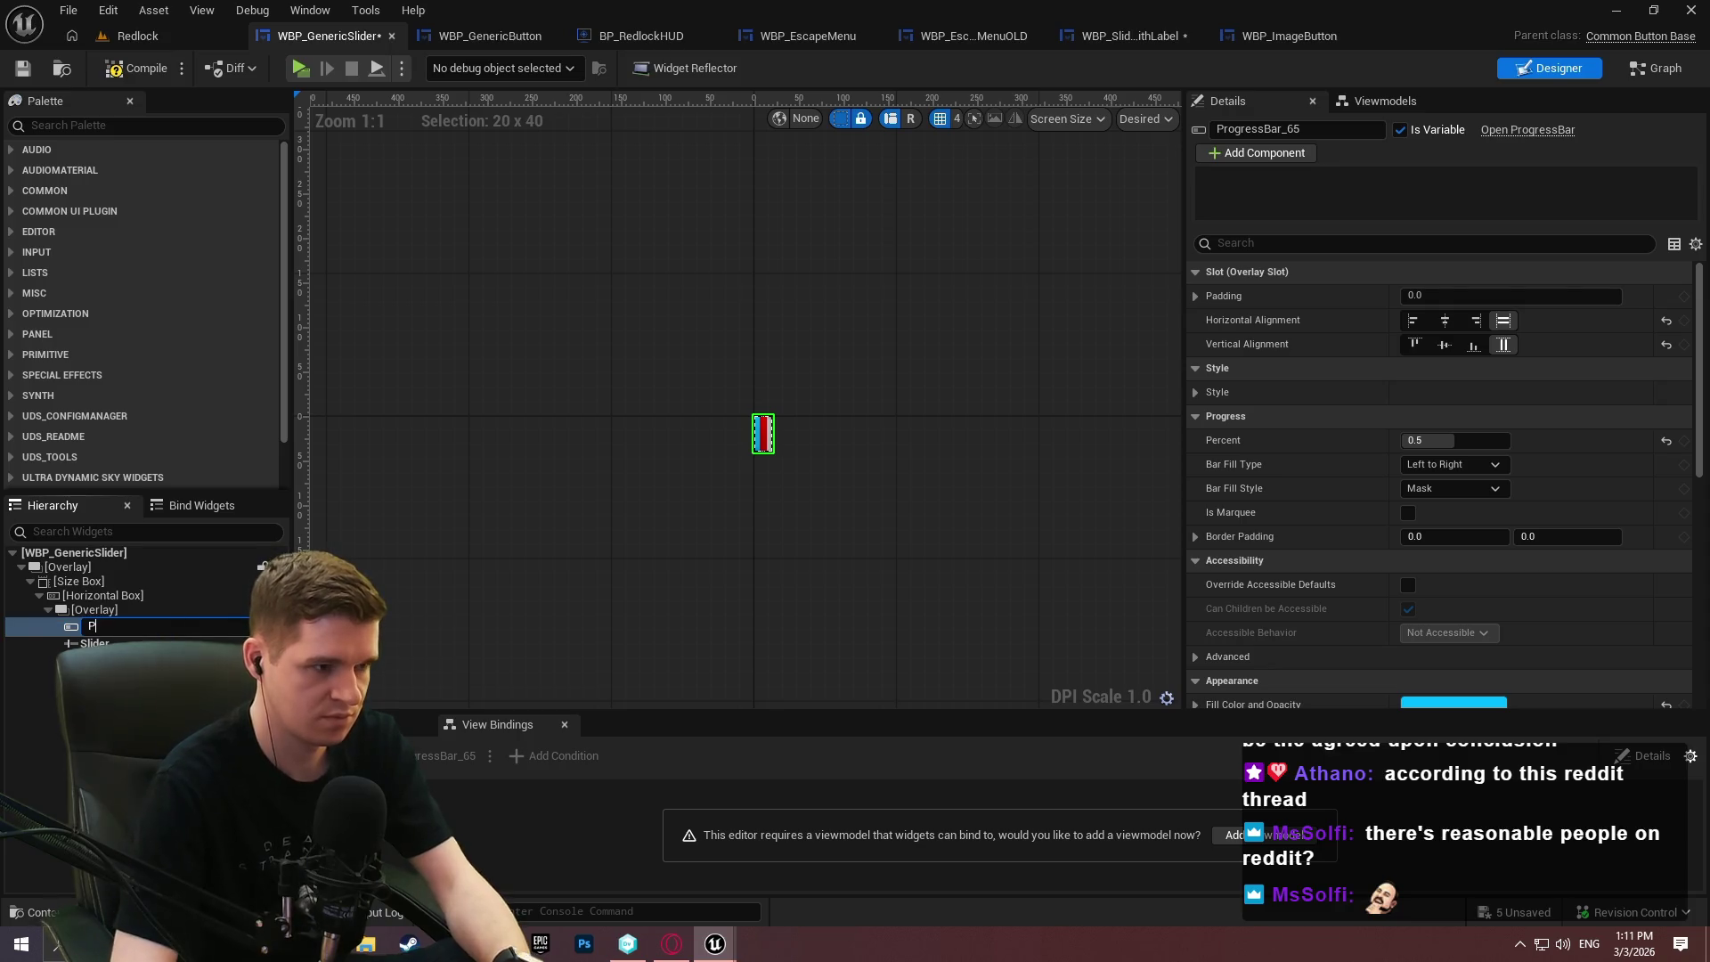
pyautogui.press('Return')
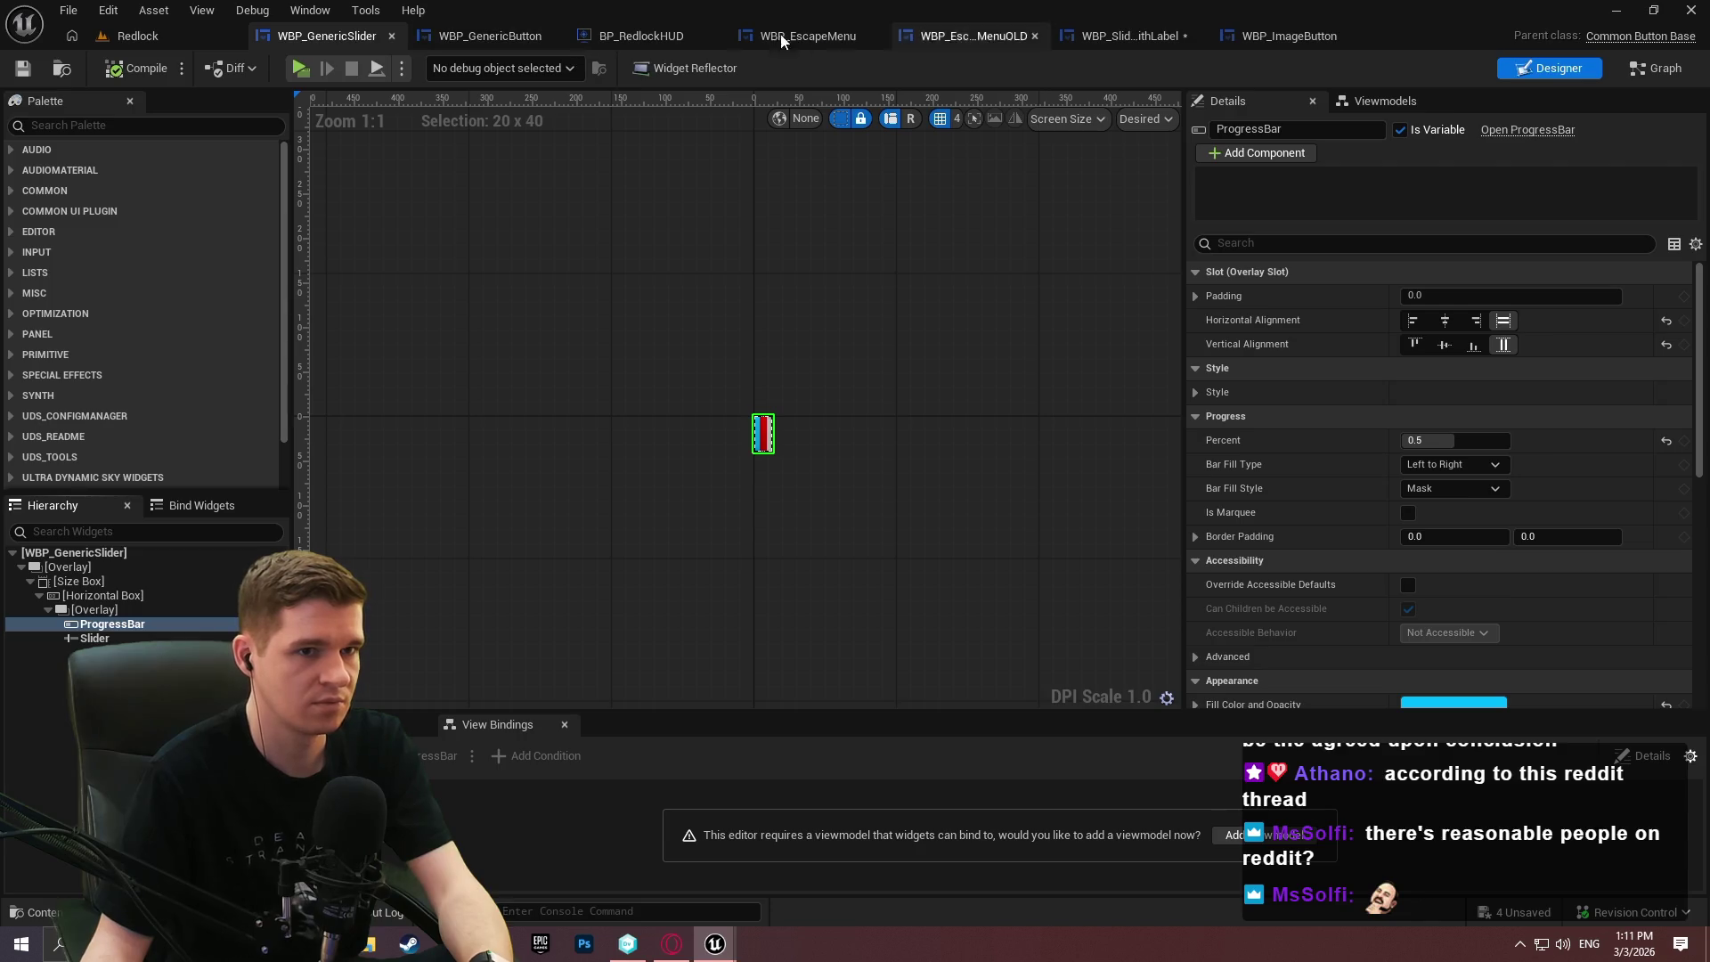
pyautogui.click(1107, 34)
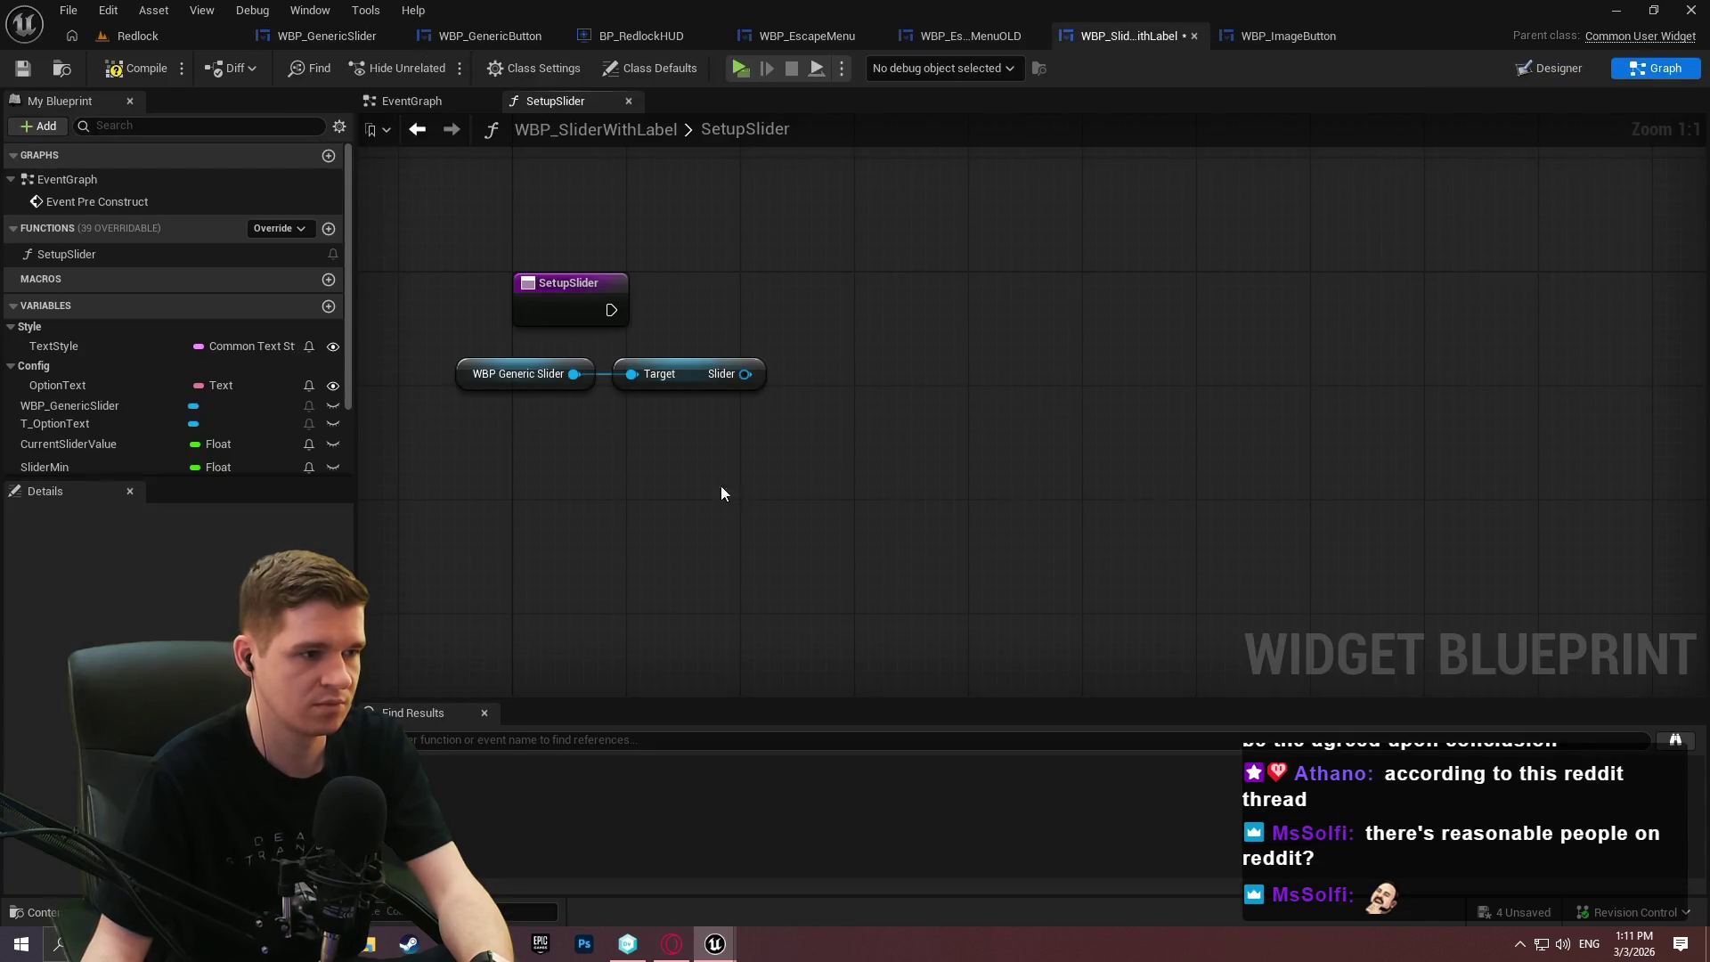
pyautogui.moveTo(720, 435)
pyautogui.mouseDown()
pyautogui.moveTo(450, 356)
pyautogui.moveTo(542, 401)
pyautogui.mouseUp()
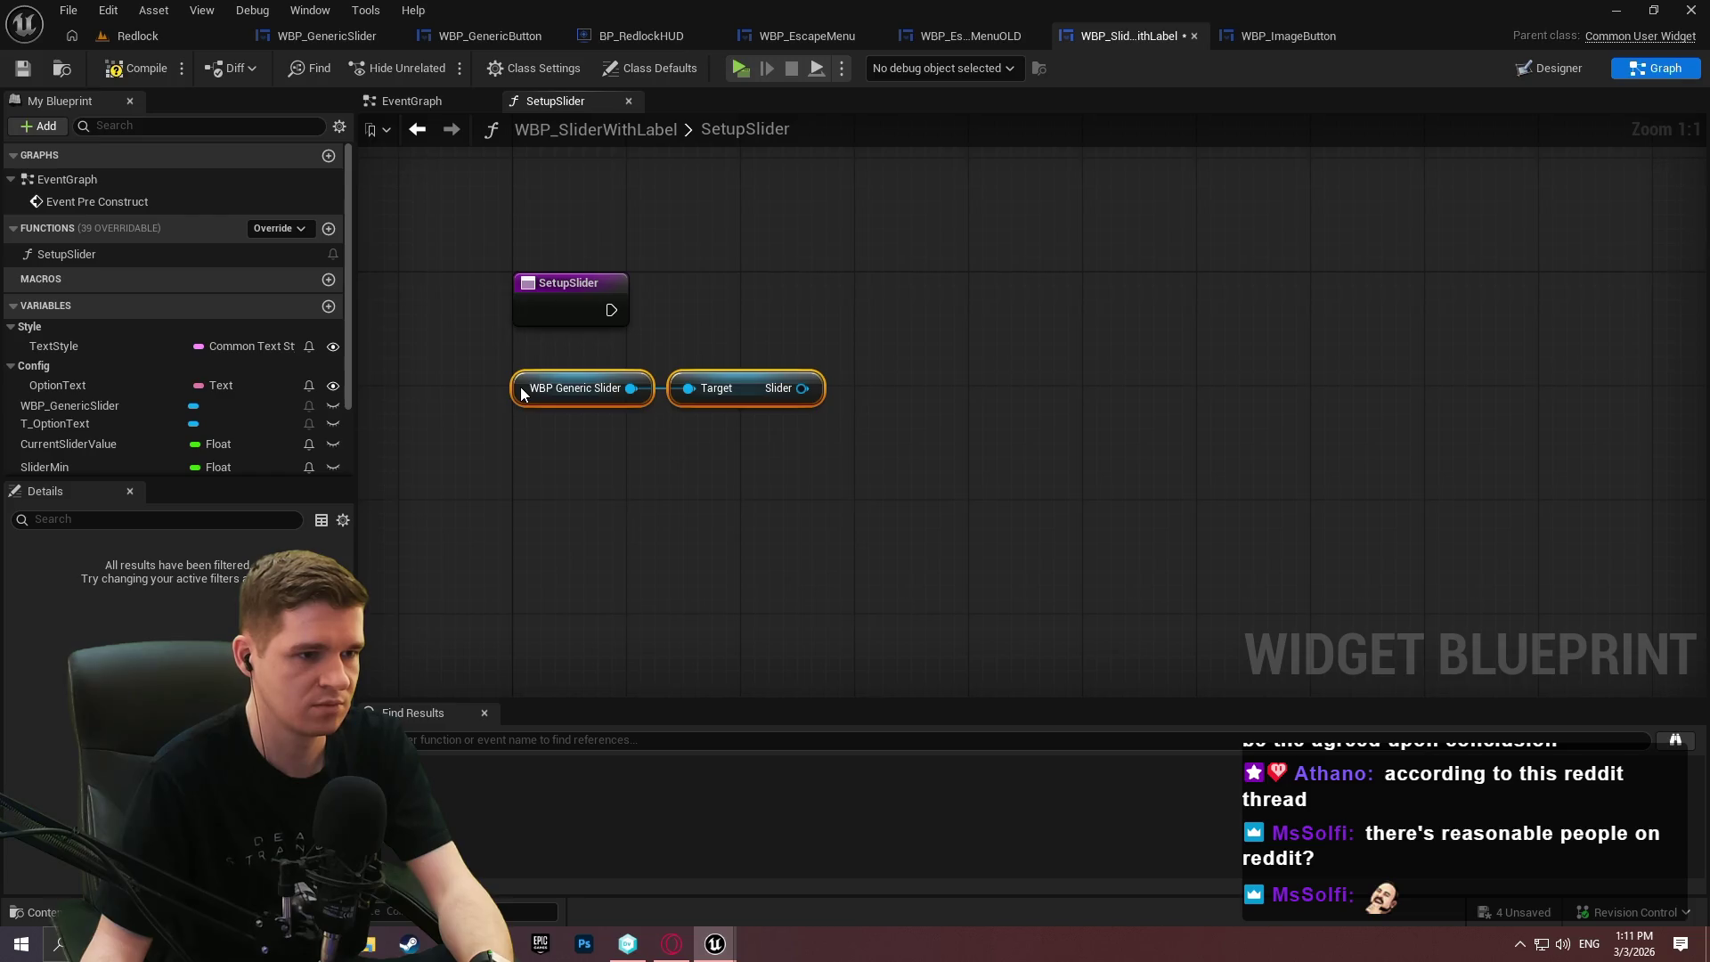
# Add a SliderMin getter plus Set Min Value and Set Max Value nodes on the Slider.
pyautogui.scroll(-2, 157, 416)
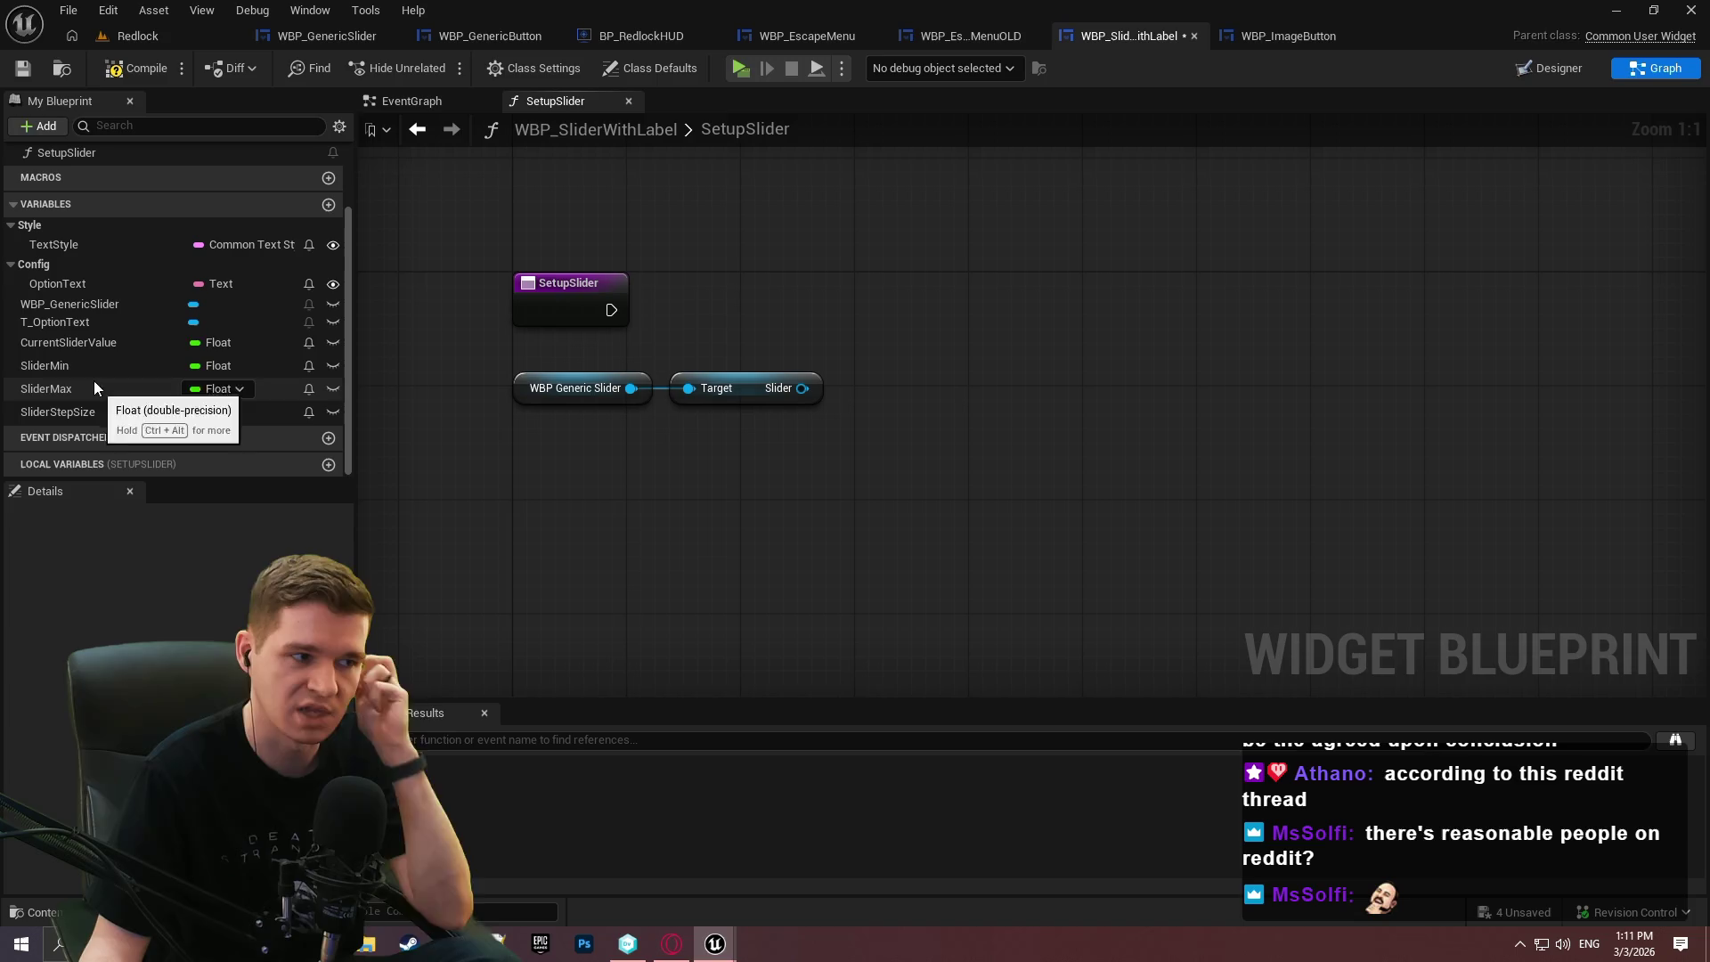
pyautogui.moveTo(66, 361)
pyautogui.mouseDown()
pyautogui.moveTo(1015, 272)
pyautogui.moveTo(871, 324)
pyautogui.moveTo(868, 366)
pyautogui.moveTo(815, 351)
pyautogui.moveTo(855, 385)
pyautogui.mouseUp()
pyautogui.click(857, 360)
pyautogui.write('min')
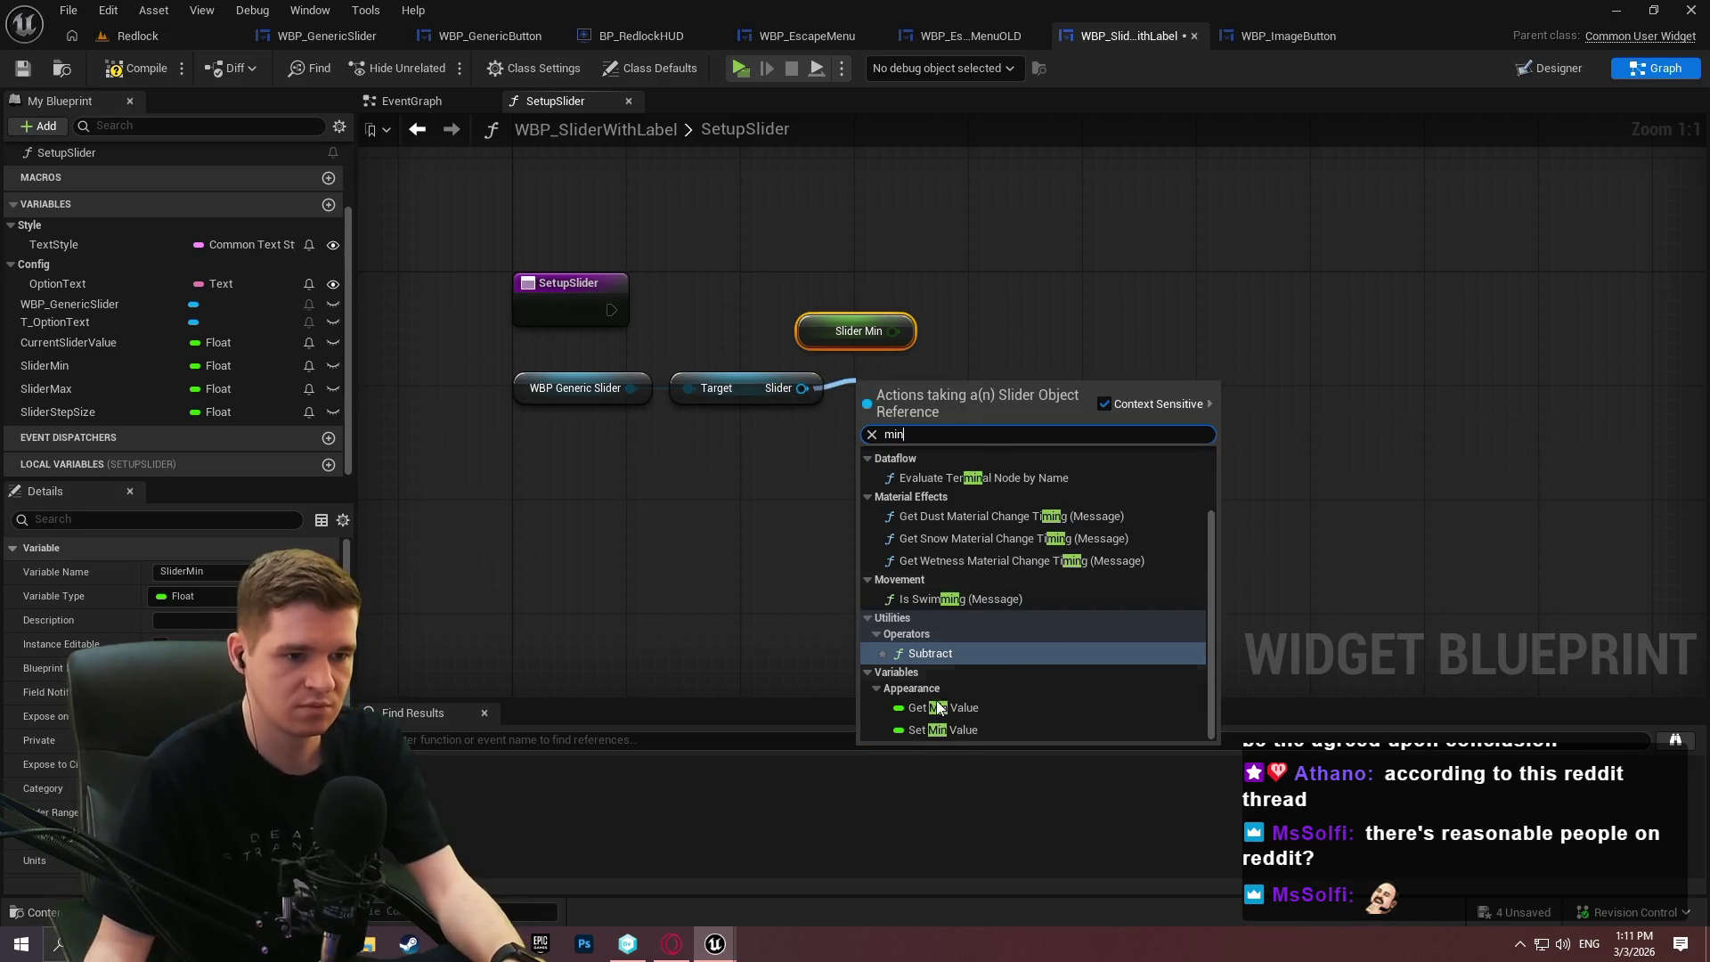
pyautogui.click(958, 736)
pyautogui.moveTo(801, 387)
pyautogui.mouseDown()
pyautogui.moveTo(847, 552)
pyautogui.moveTo(1004, 396)
pyautogui.mouseUp()
pyautogui.write('max')
pyautogui.click(938, 778)
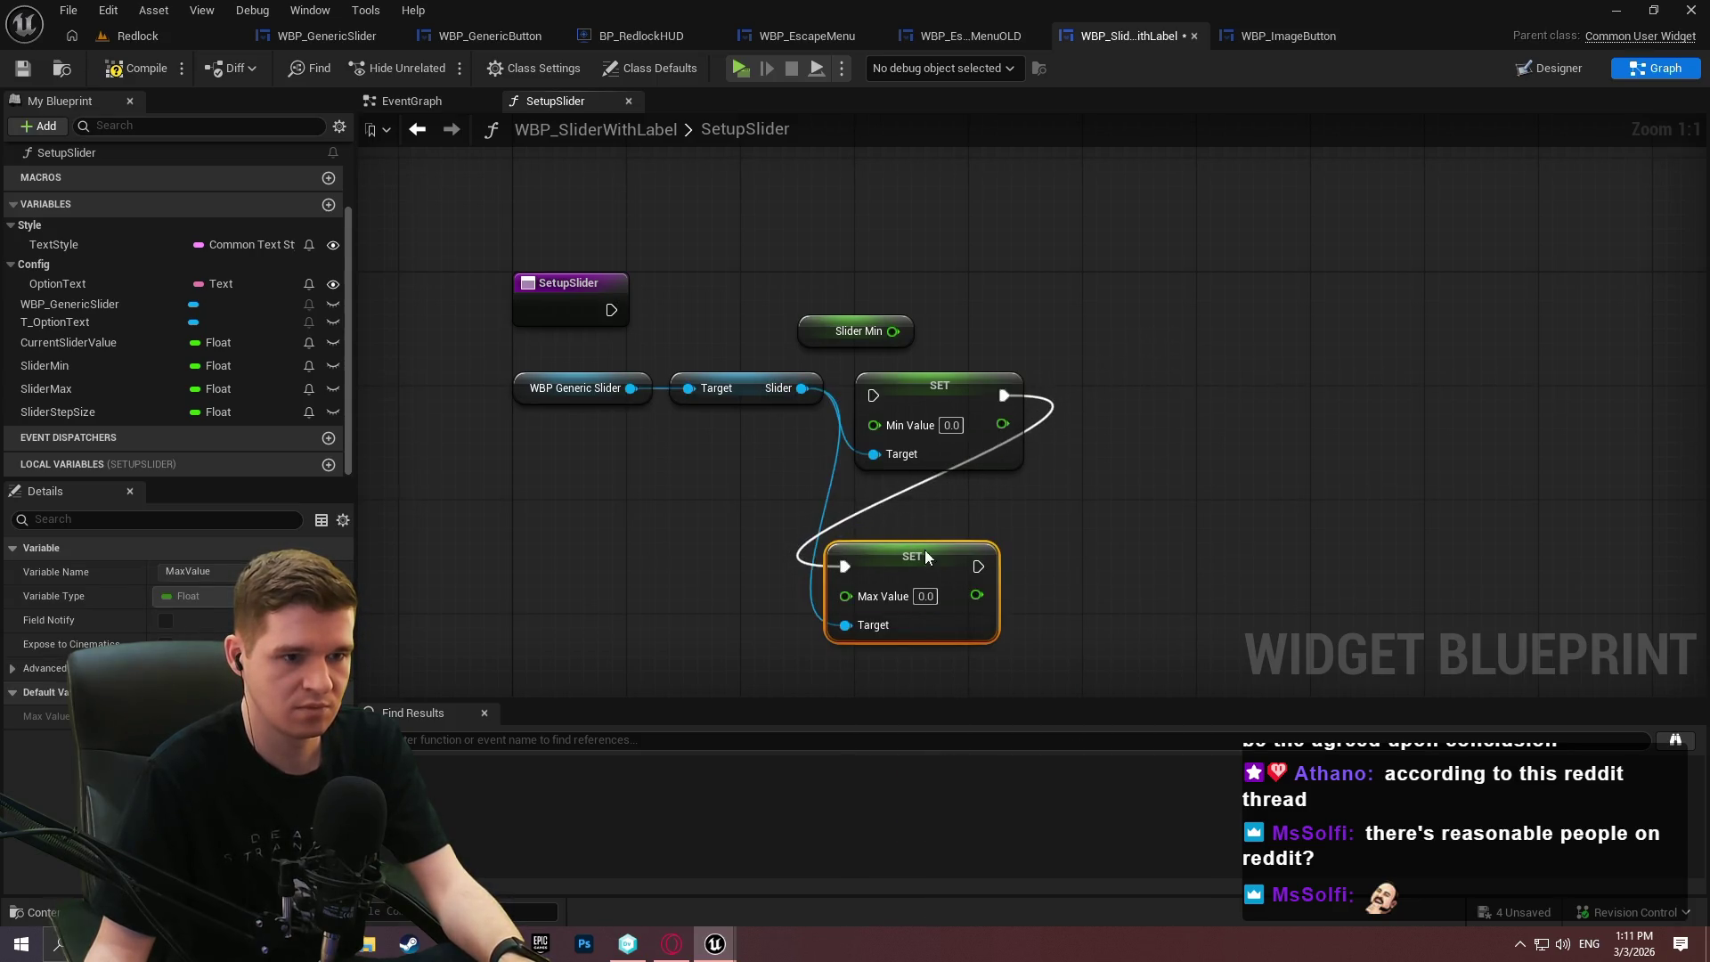
# Arrange the Min and Max Value nodes and add a reroute knot on the Slider wire.
pyautogui.moveTo(911, 555)
pyautogui.mouseDown()
pyautogui.moveTo(1200, 380)
pyautogui.moveTo(1150, 388)
pyautogui.moveTo(1311, 379)
pyautogui.mouseUp()
pyautogui.moveTo(809, 496)
pyautogui.mouseDown()
pyautogui.moveTo(512, 372)
pyautogui.moveTo(538, 573)
pyautogui.moveTo(495, 530)
pyautogui.mouseUp()
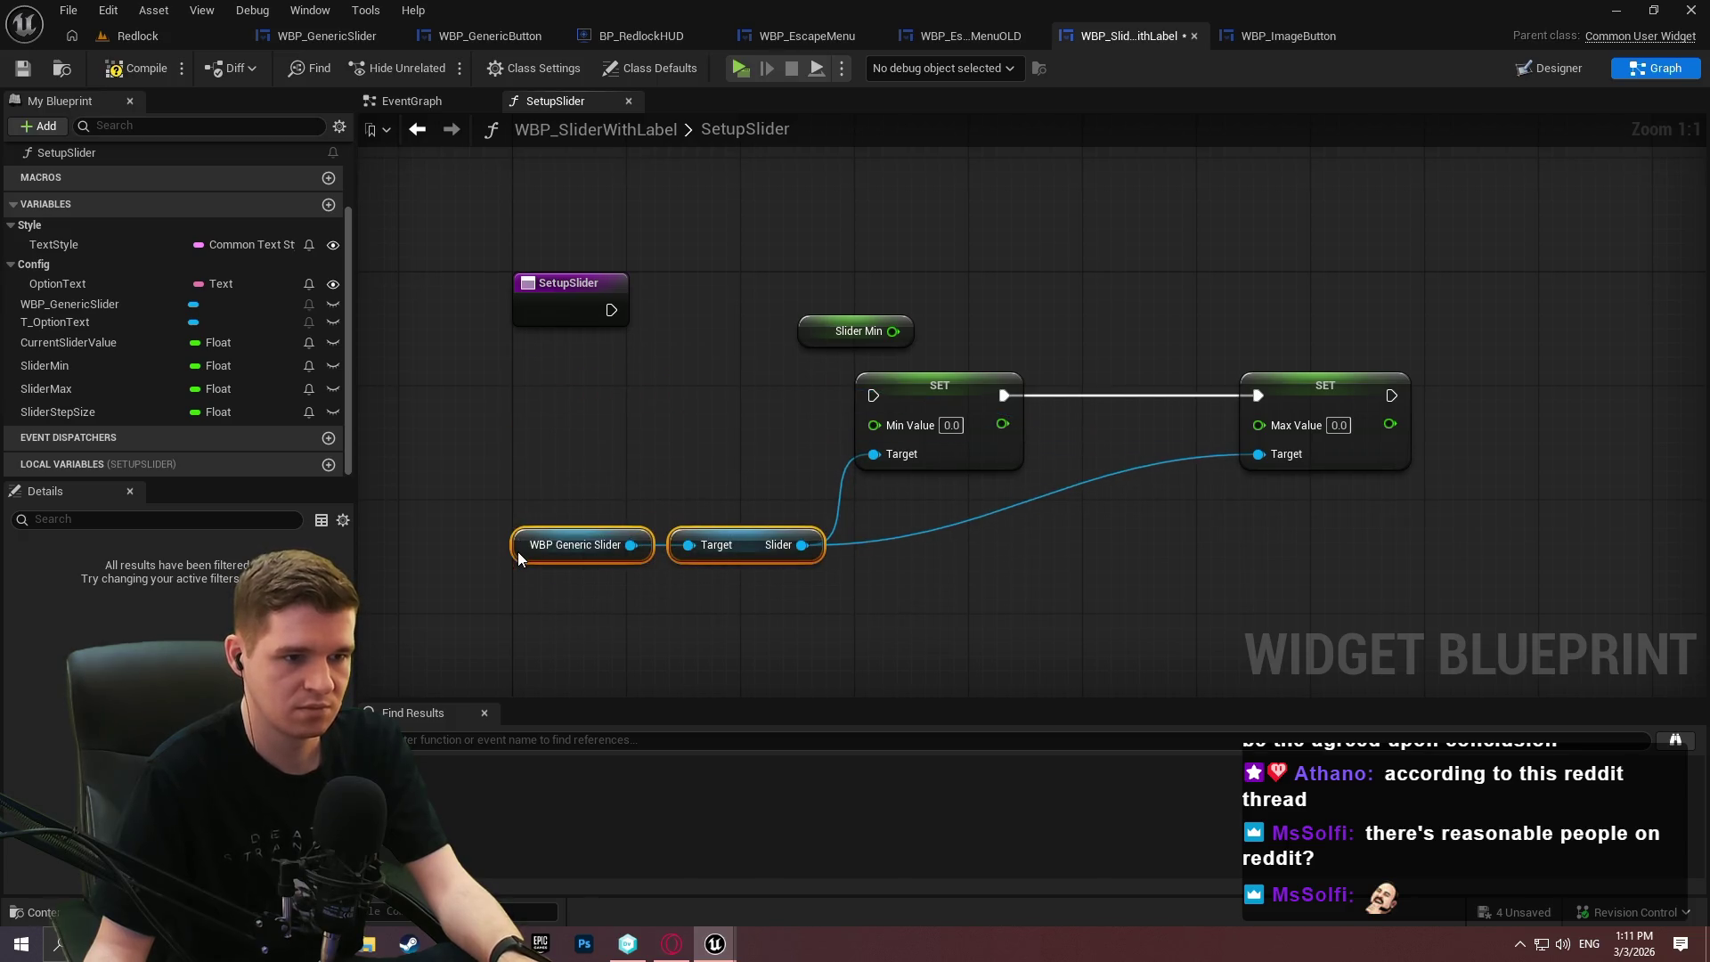
pyautogui.click(881, 521)
pyautogui.moveTo(941, 399); pyautogui.dragTo(969, 399)
pyautogui.click(926, 537)
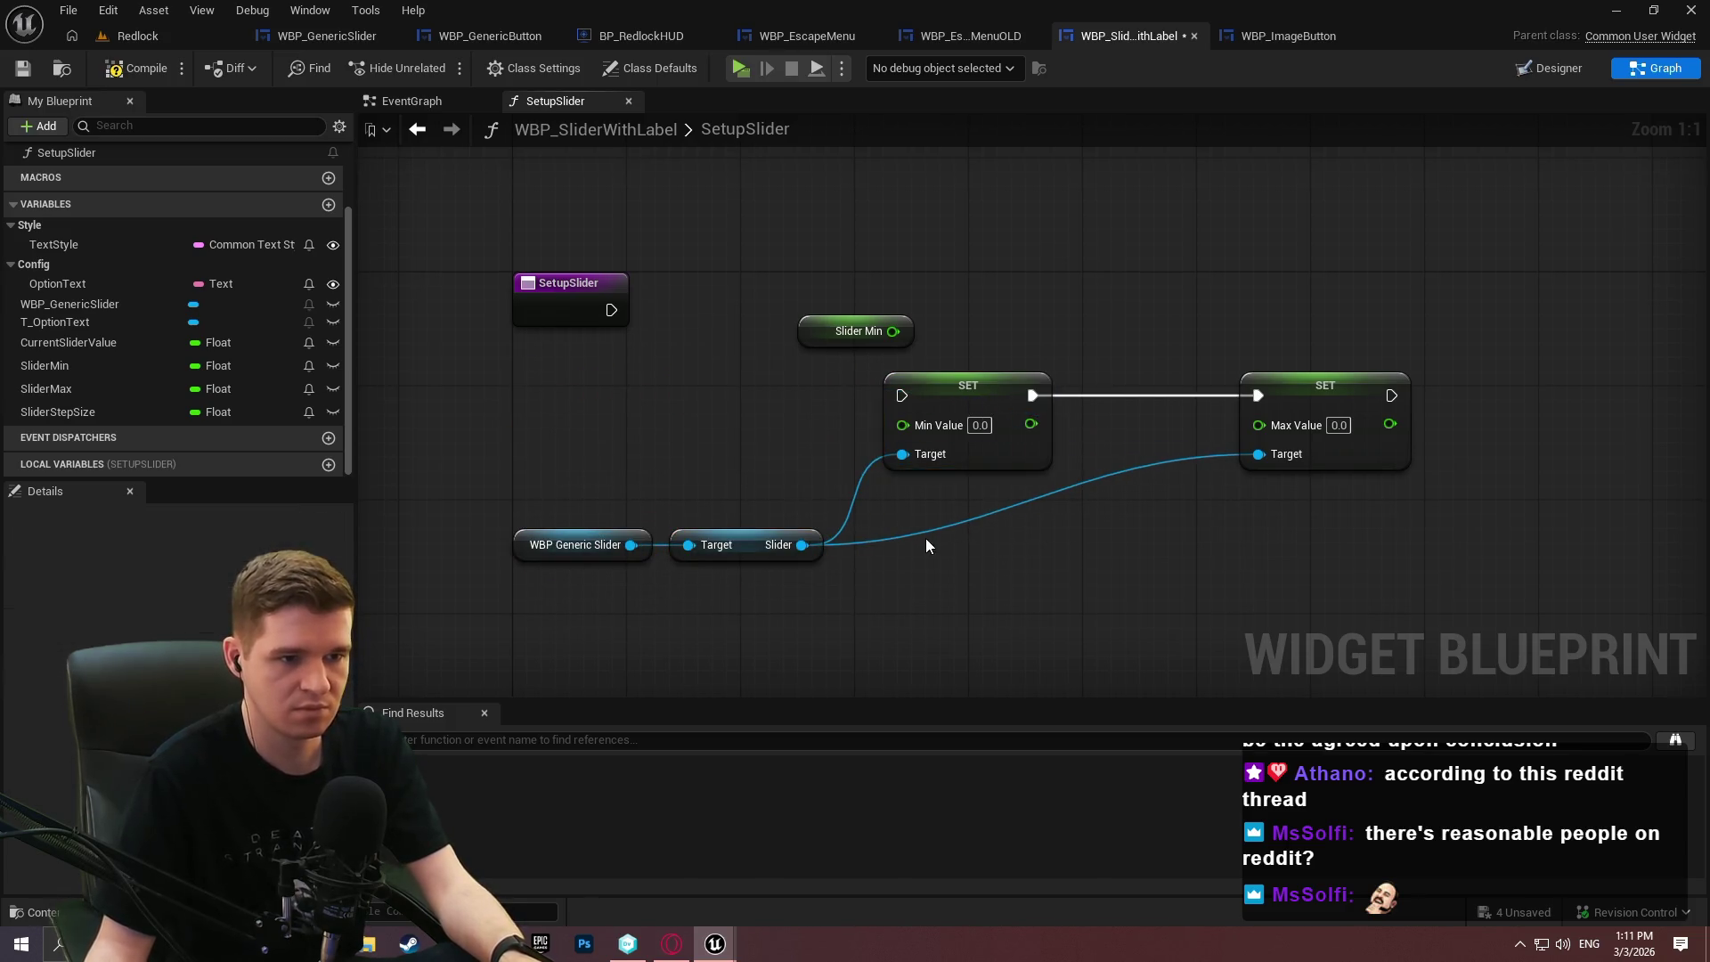
pyautogui.doubleClick(926, 531)
pyautogui.moveTo(926, 527)
pyautogui.mouseDown()
pyautogui.moveTo(1200, 559)
pyautogui.moveTo(364, 504)
pyautogui.moveTo(520, 522)
pyautogui.mouseUp()
pyautogui.click(1045, 515)
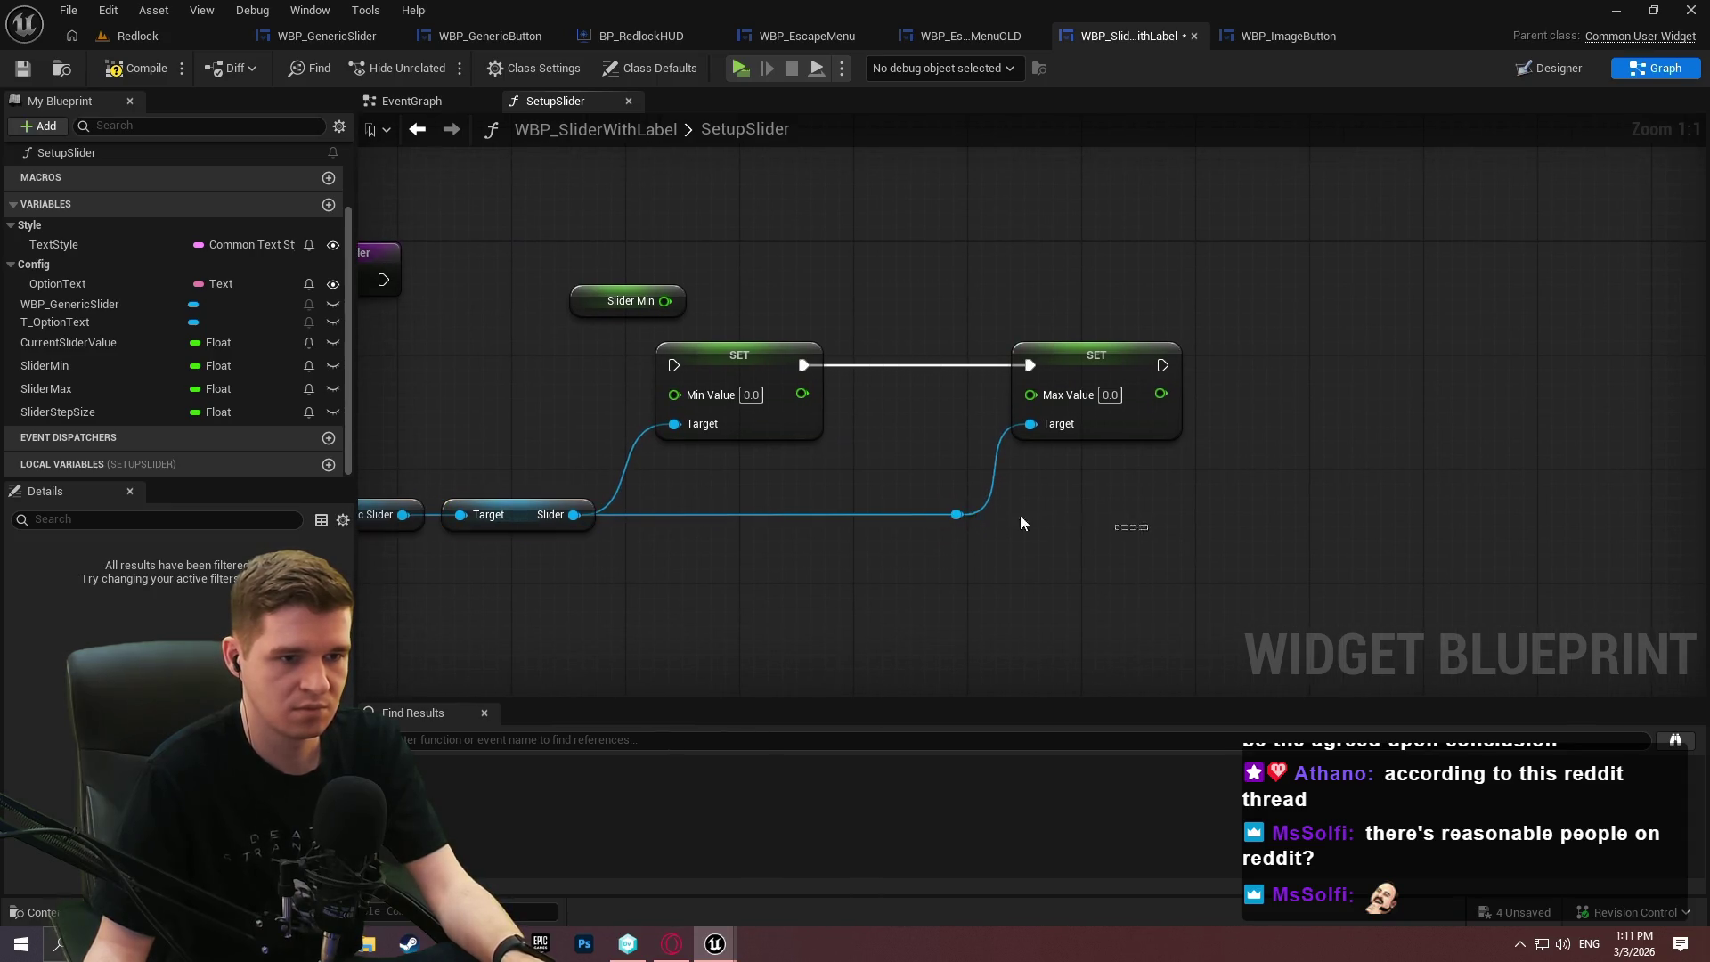
# Add a Set Value node for the Slider from the knot and reroute its target wire.
pyautogui.moveTo(958, 515); pyautogui.dragTo(1322, 481)
pyautogui.write('s')
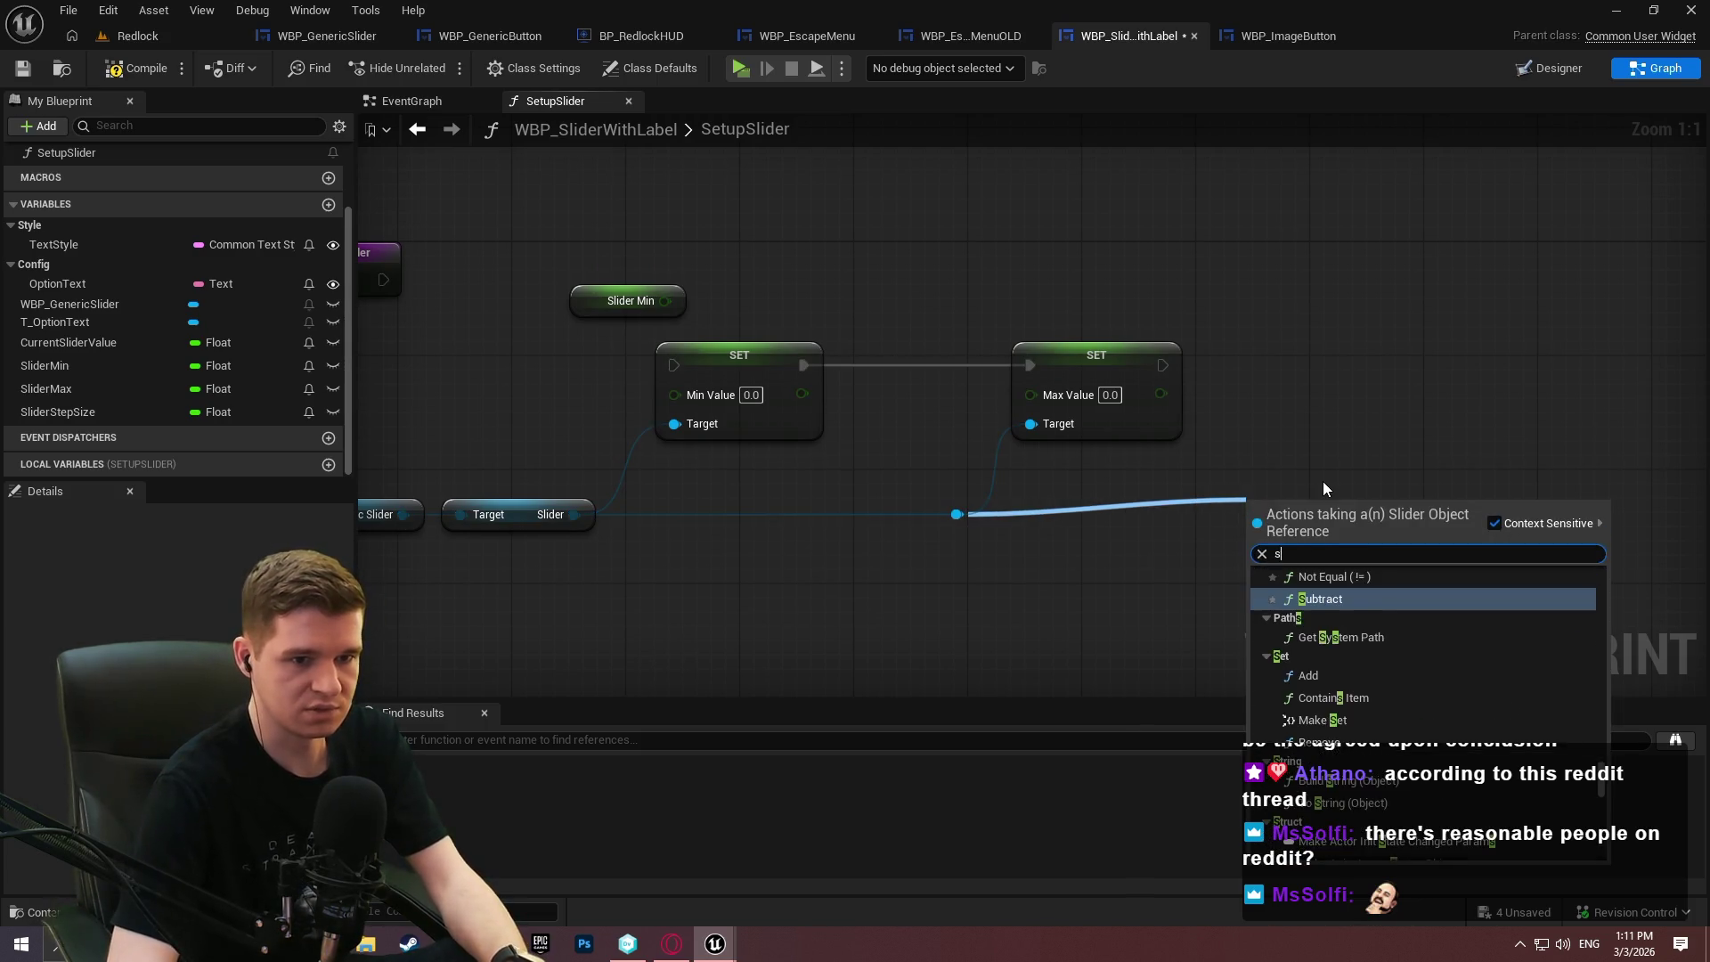
pyautogui.write('lidervalue')
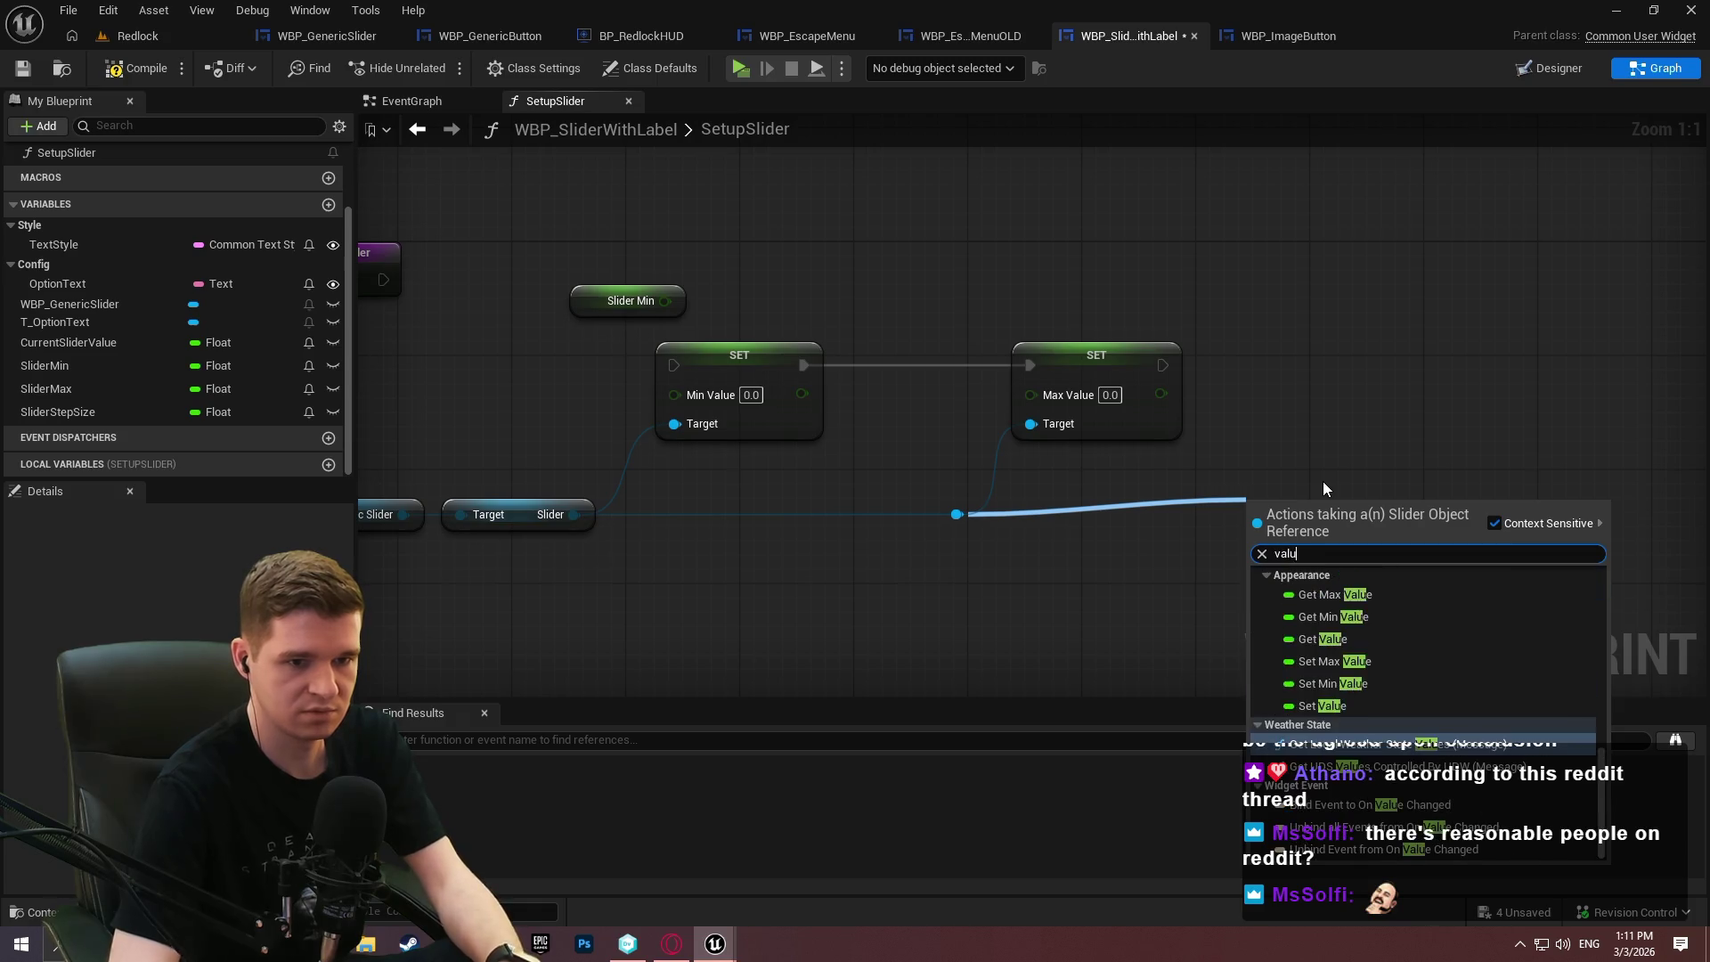
pyautogui.click(1316, 708)
pyautogui.moveTo(1379, 567)
pyautogui.mouseDown()
pyautogui.moveTo(1450, 372)
pyautogui.moveTo(1476, 385)
pyautogui.moveTo(1162, 365)
pyautogui.mouseUp()
pyautogui.doubleClick(1158, 466)
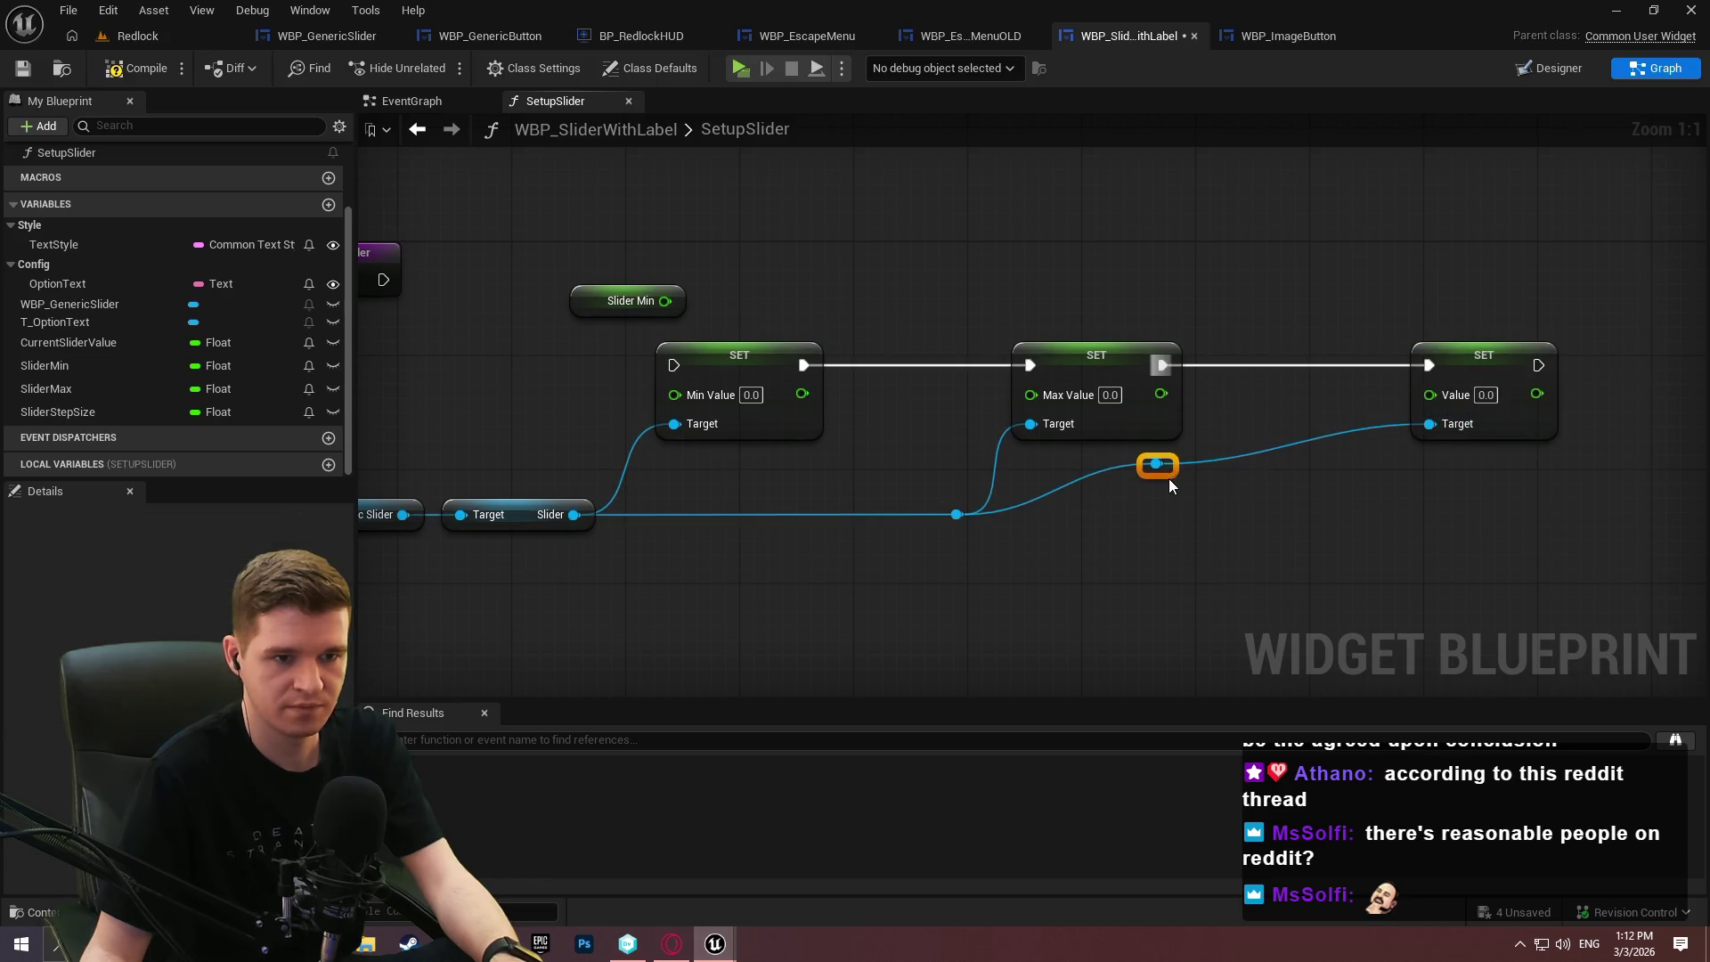
pyautogui.moveTo(1158, 466); pyautogui.dragTo(1376, 525)
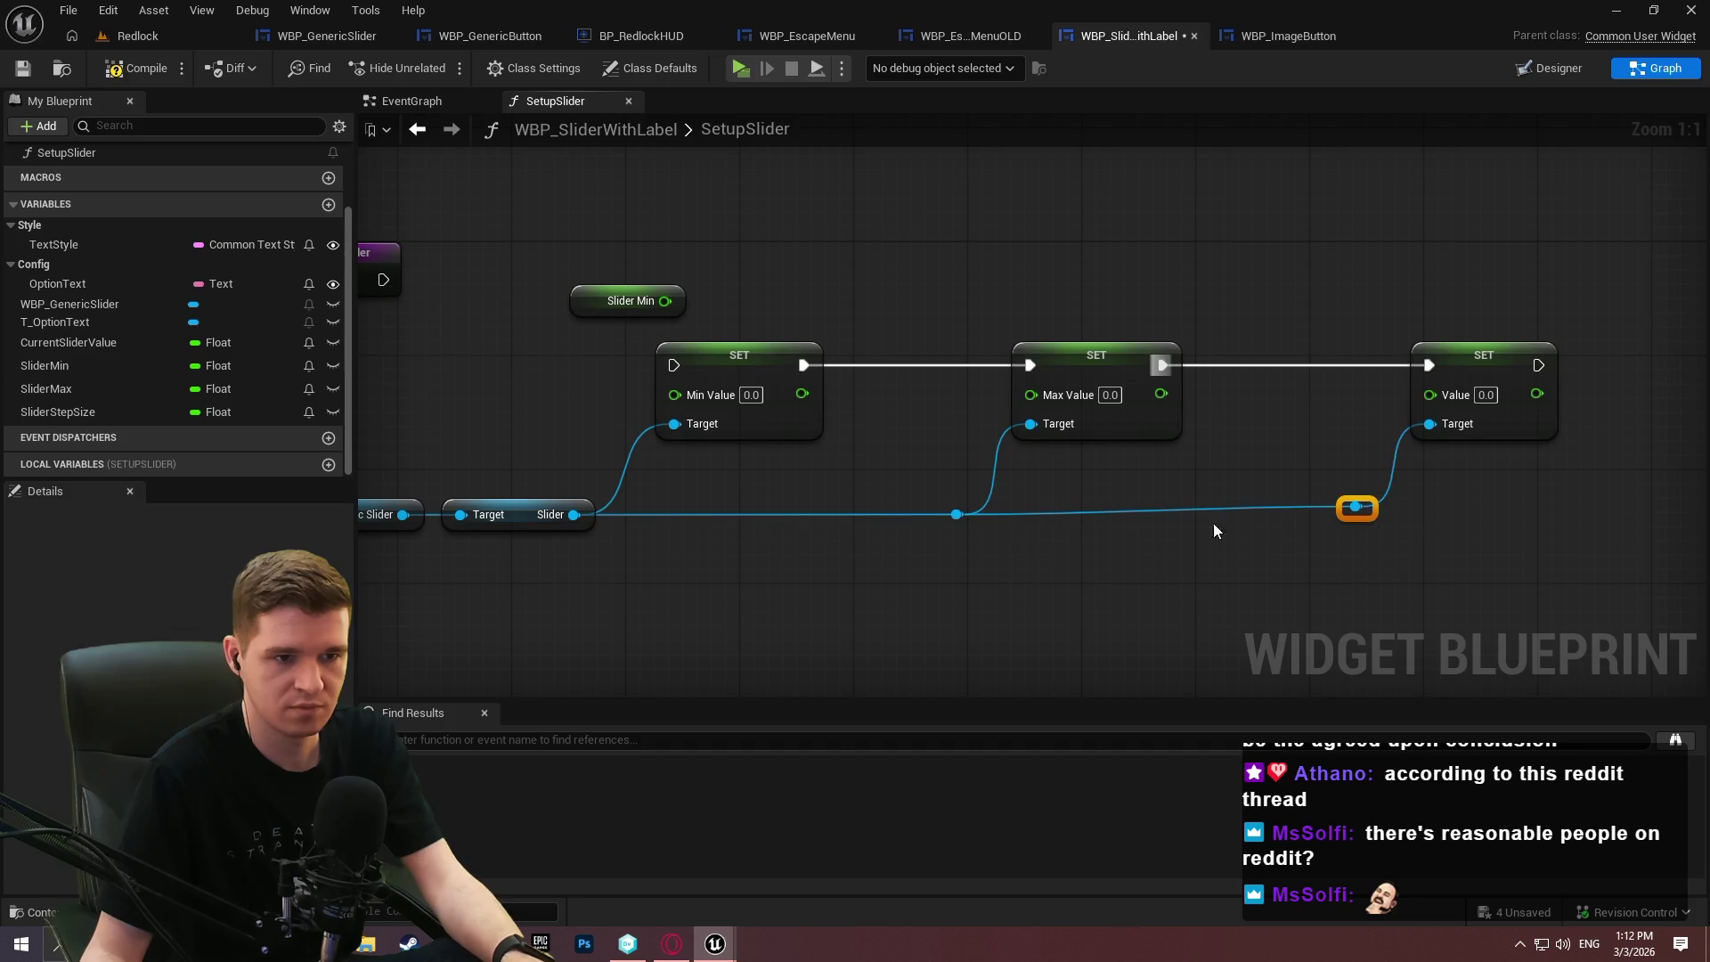
pyautogui.moveTo(383, 495); pyautogui.dragTo(378, 499)
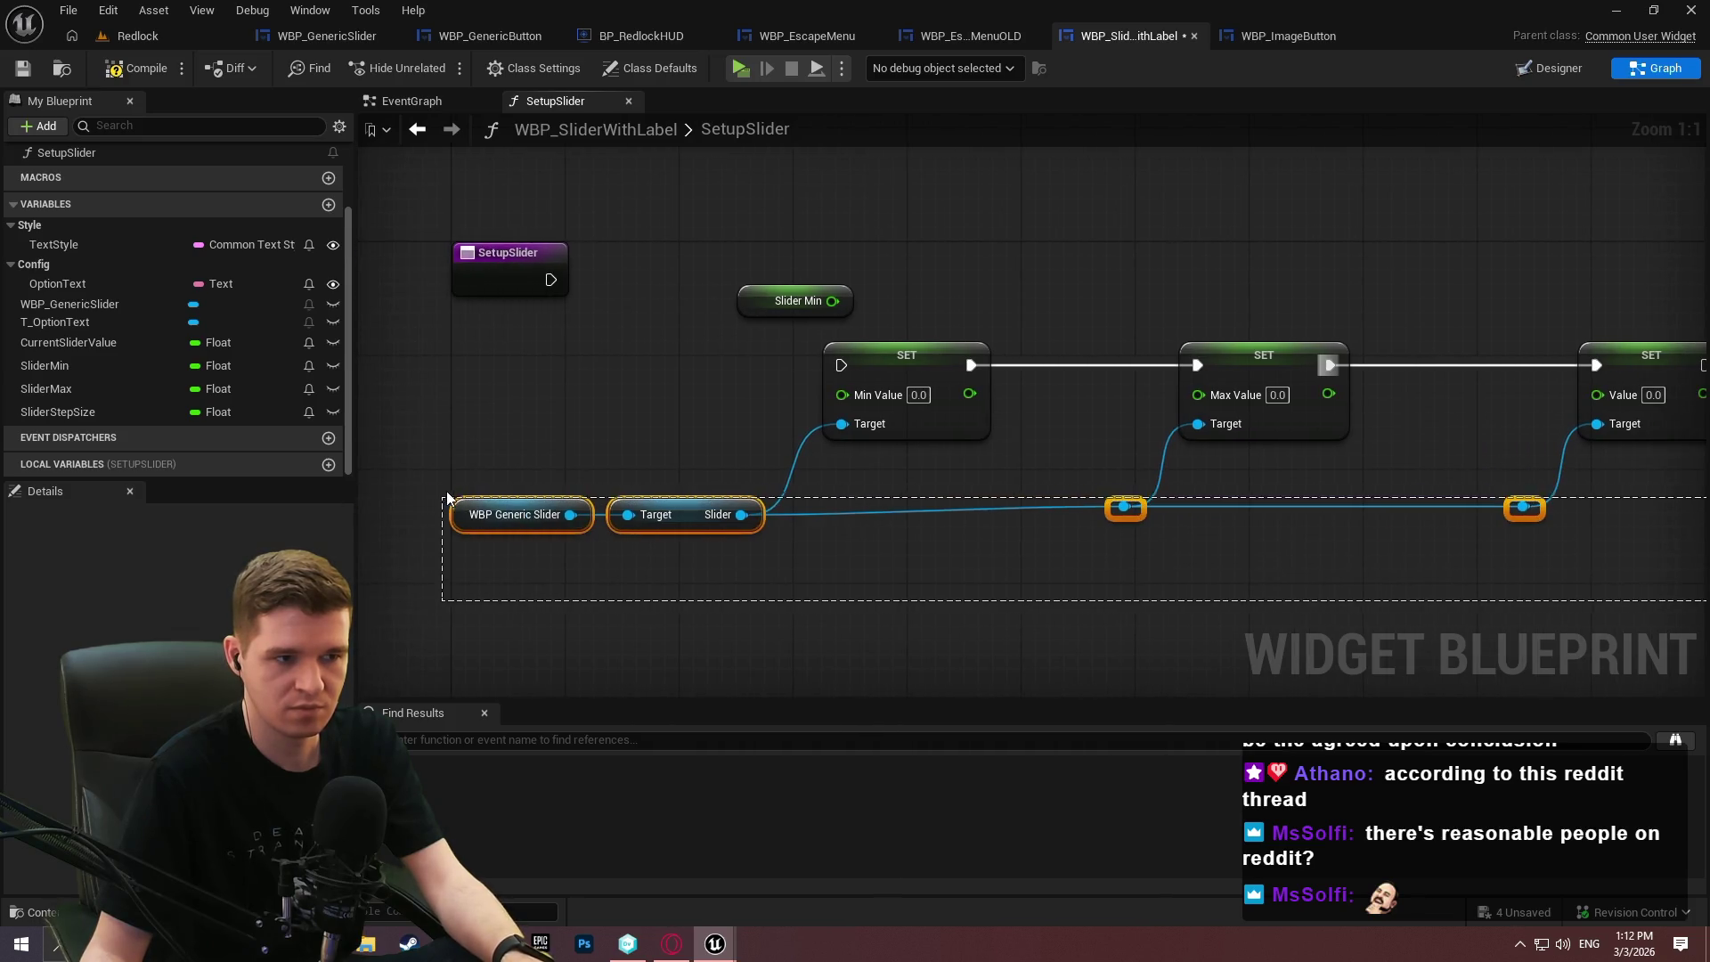
pyautogui.click(1596, 568)
pyautogui.moveTo(1597, 563)
pyautogui.mouseDown()
pyautogui.moveTo(1483, 562)
pyautogui.moveTo(1138, 488)
pyautogui.moveTo(1191, 487)
pyautogui.mouseUp()
# Add a Set Step Size node and chain it after the Value node.
pyautogui.scroll(-2, 1498, 563)
pyautogui.write('step size')
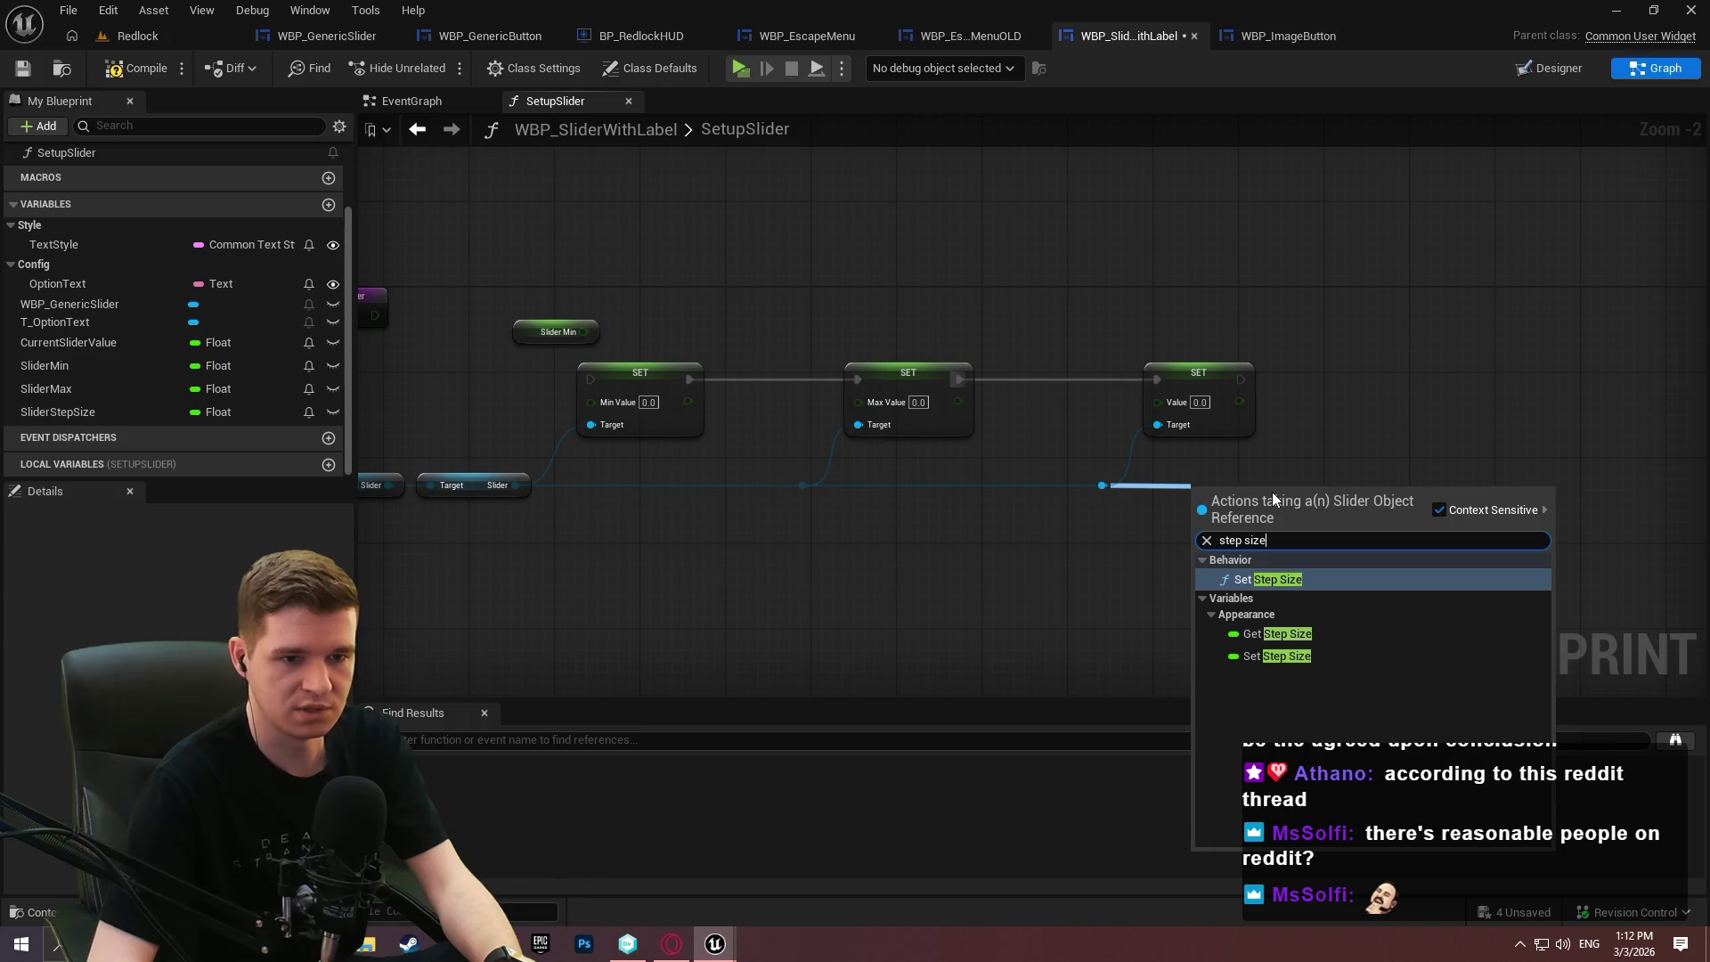
pyautogui.press('Return')
pyautogui.moveTo(1240, 379)
pyautogui.mouseDown()
pyautogui.moveTo(1198, 519)
pyautogui.moveTo(1526, 375)
pyautogui.mouseUp()
pyautogui.click(1216, 502)
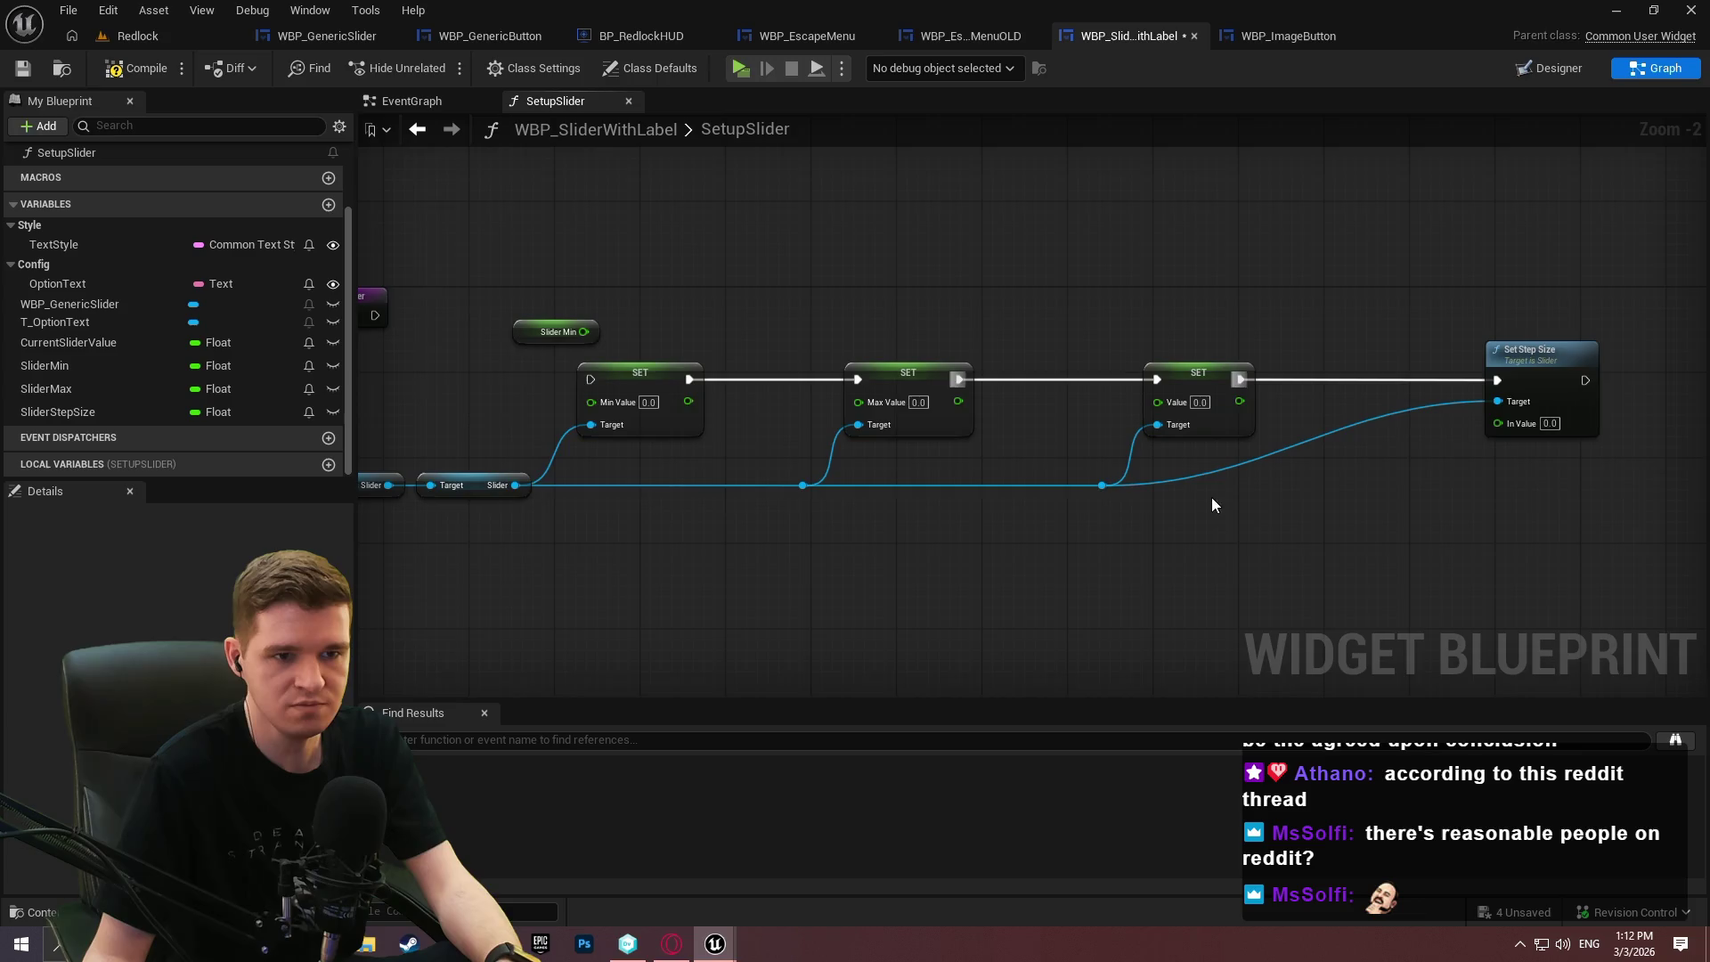
# Replace the old SET Value node with a Set Value function node on the Slider.
pyautogui.scroll(1, 1220, 480)
pyautogui.moveTo(1083, 485); pyautogui.dragTo(1131, 552)
pyautogui.write('value')
pyautogui.scroll(8, 1269, 699)
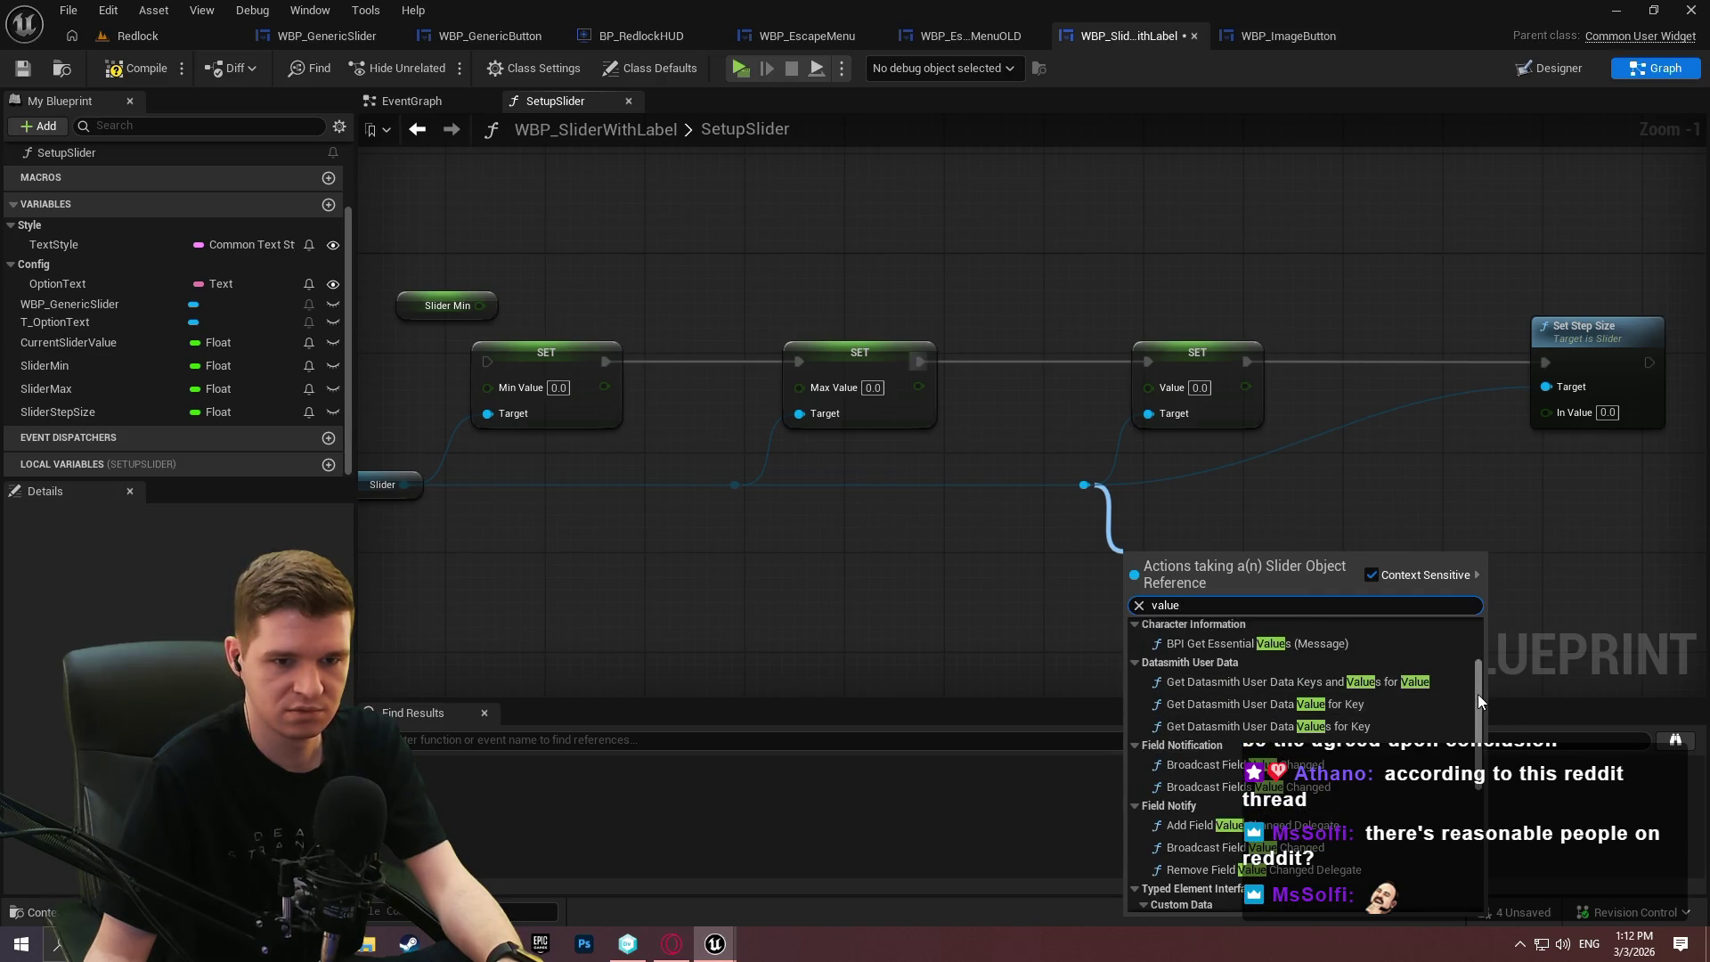
pyautogui.click(1220, 741)
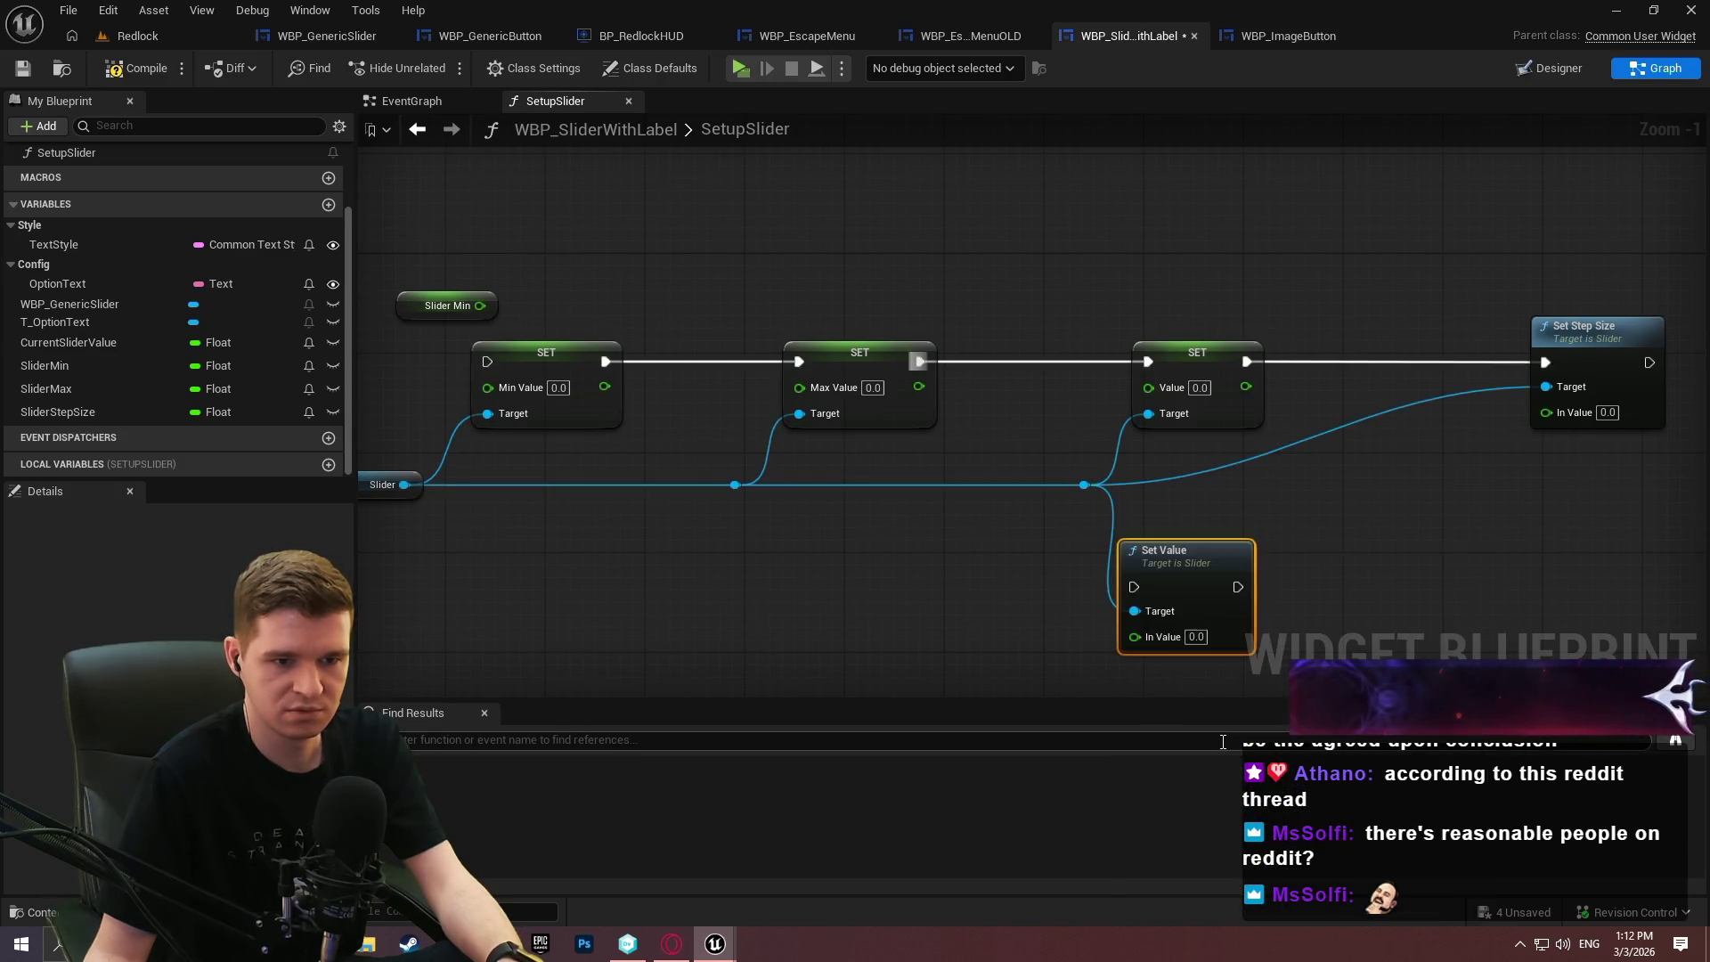
pyautogui.click(1238, 396)
pyautogui.press('Delete')
pyautogui.moveTo(1153, 561); pyautogui.dragTo(1177, 361)
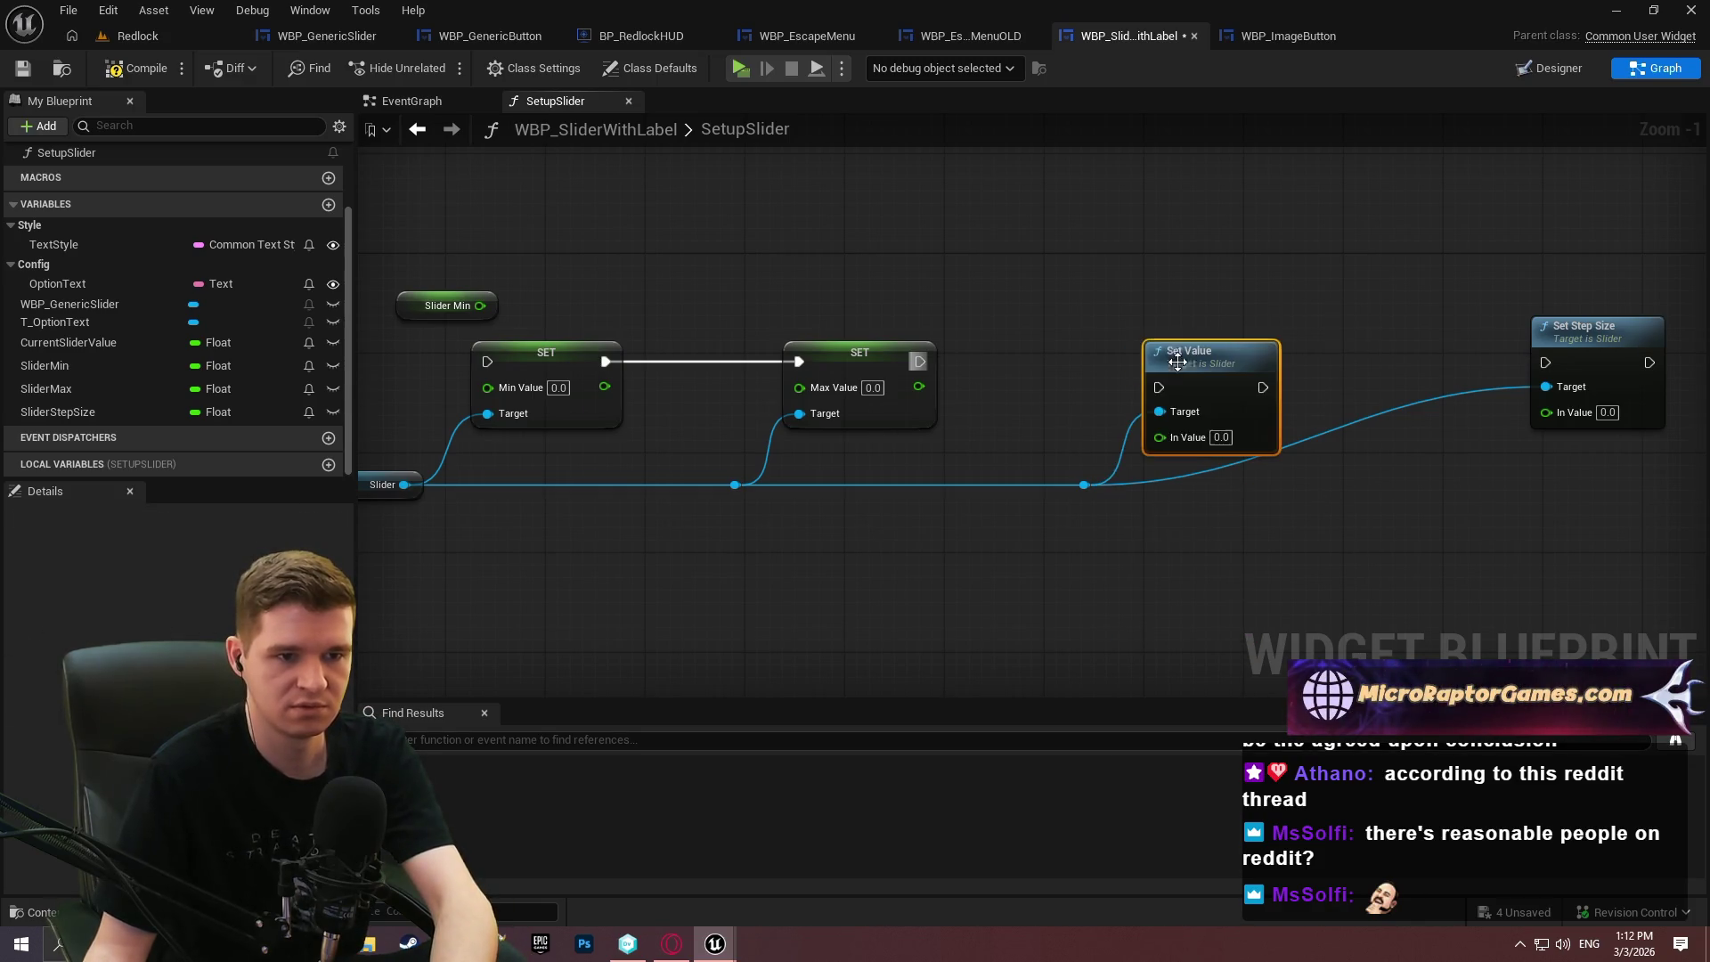
# Add a Set Min Value node from the Slider knot.
pyautogui.moveTo(734, 484); pyautogui.dragTo(862, 570)
pyautogui.write('min')
pyautogui.scroll(2, 1024, 400)
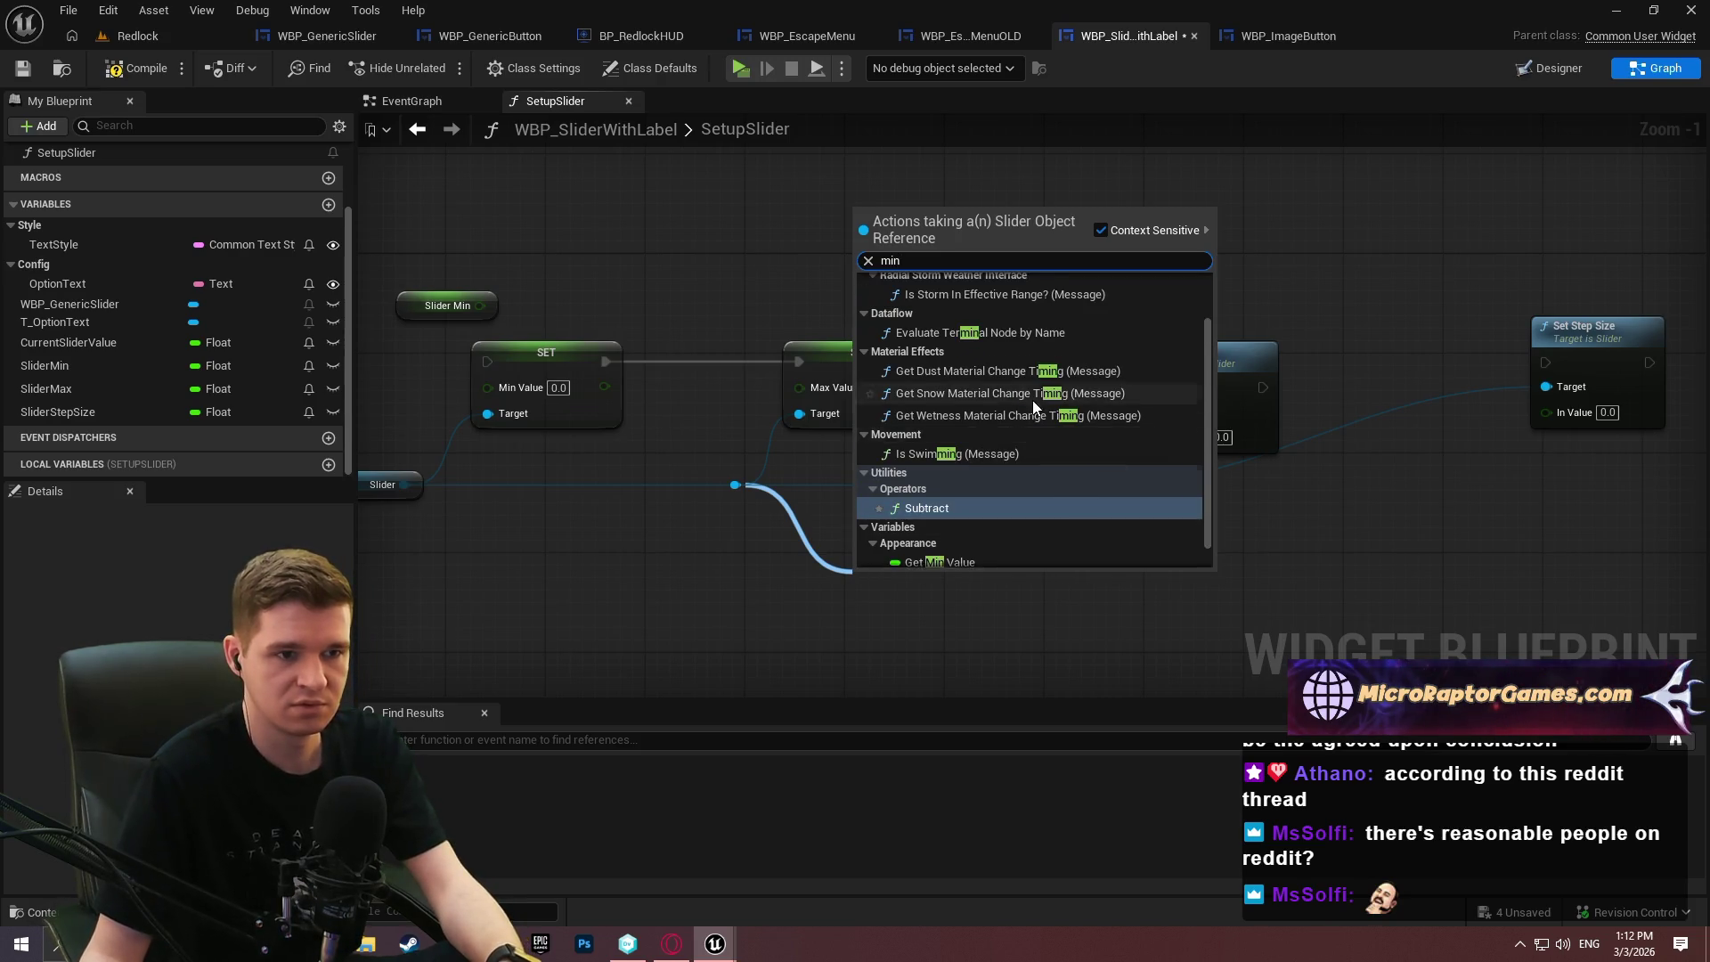
pyautogui.click(930, 300)
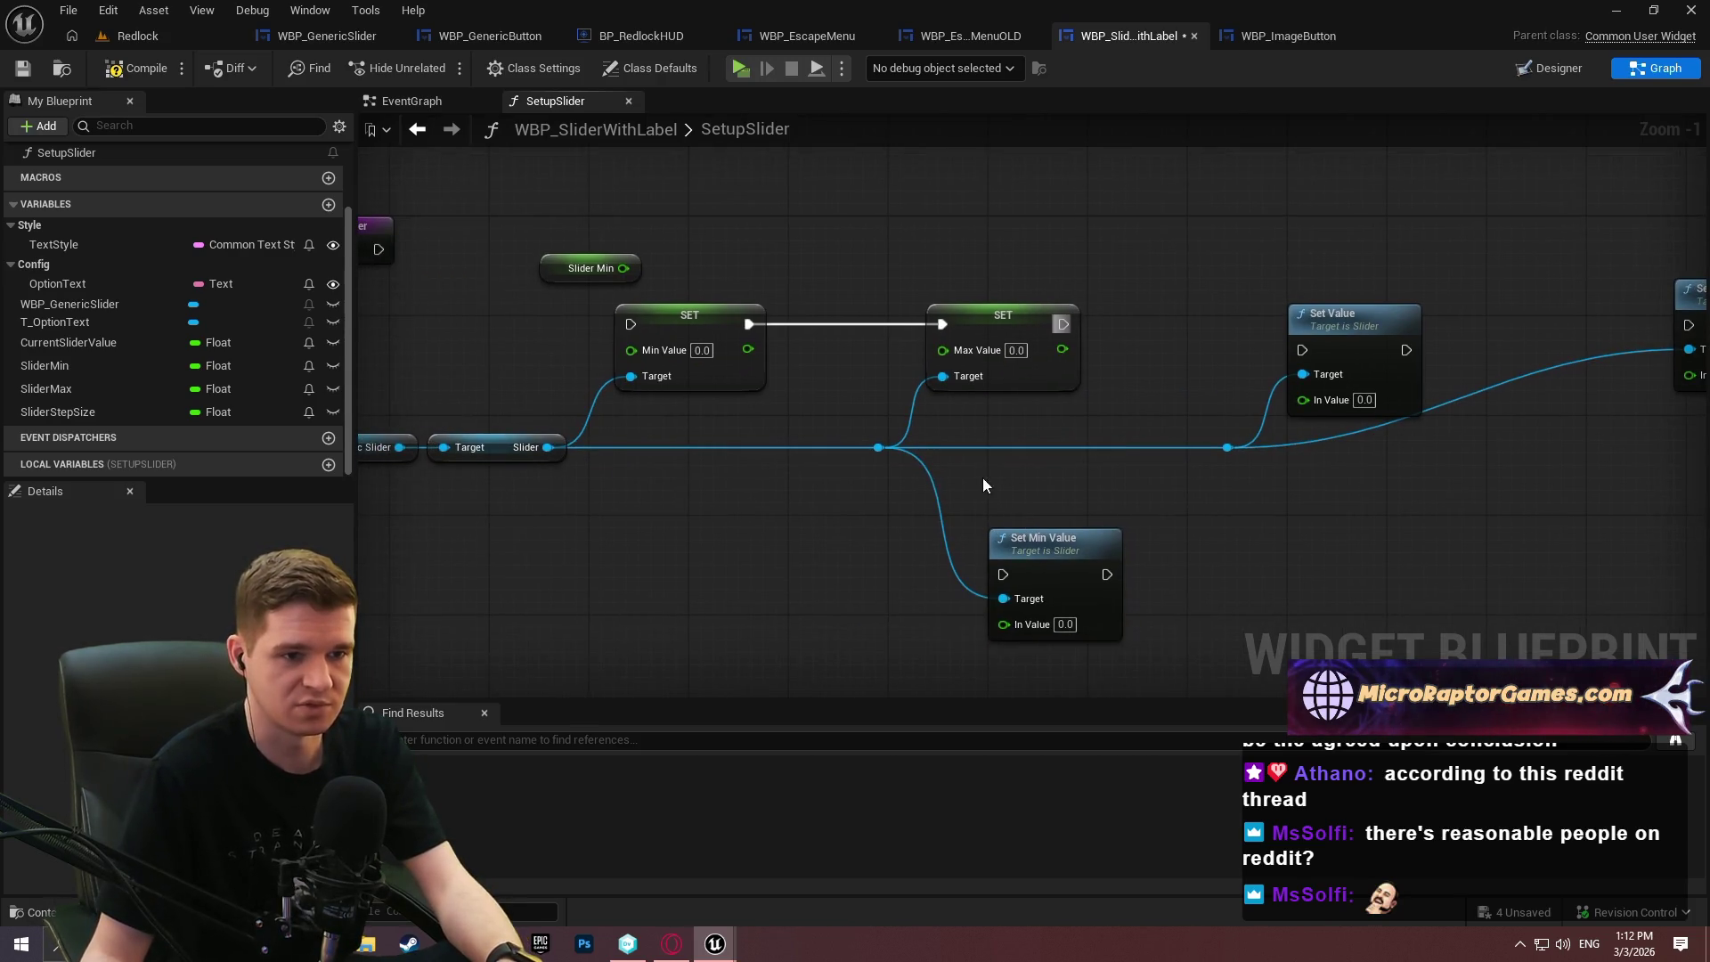
# Add a Set Max Value node from the Slider knot and move it aside.
pyautogui.moveTo(877, 447); pyautogui.dragTo(870, 559)
pyautogui.write('max')
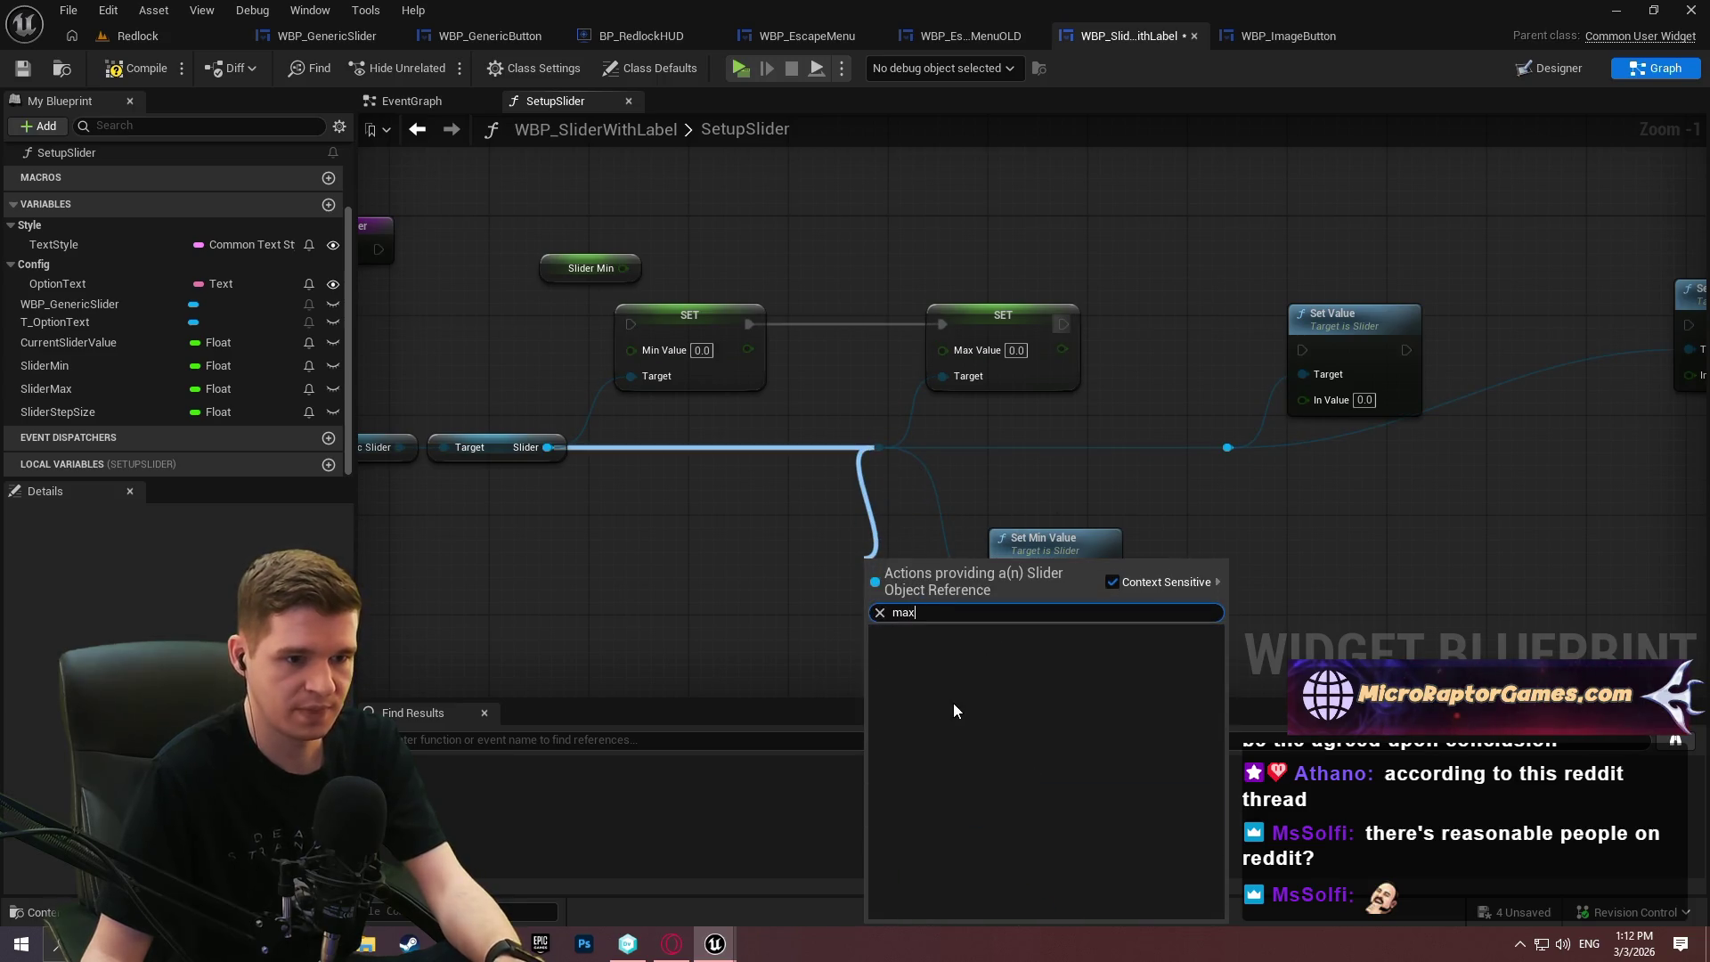
pyautogui.click(726, 535)
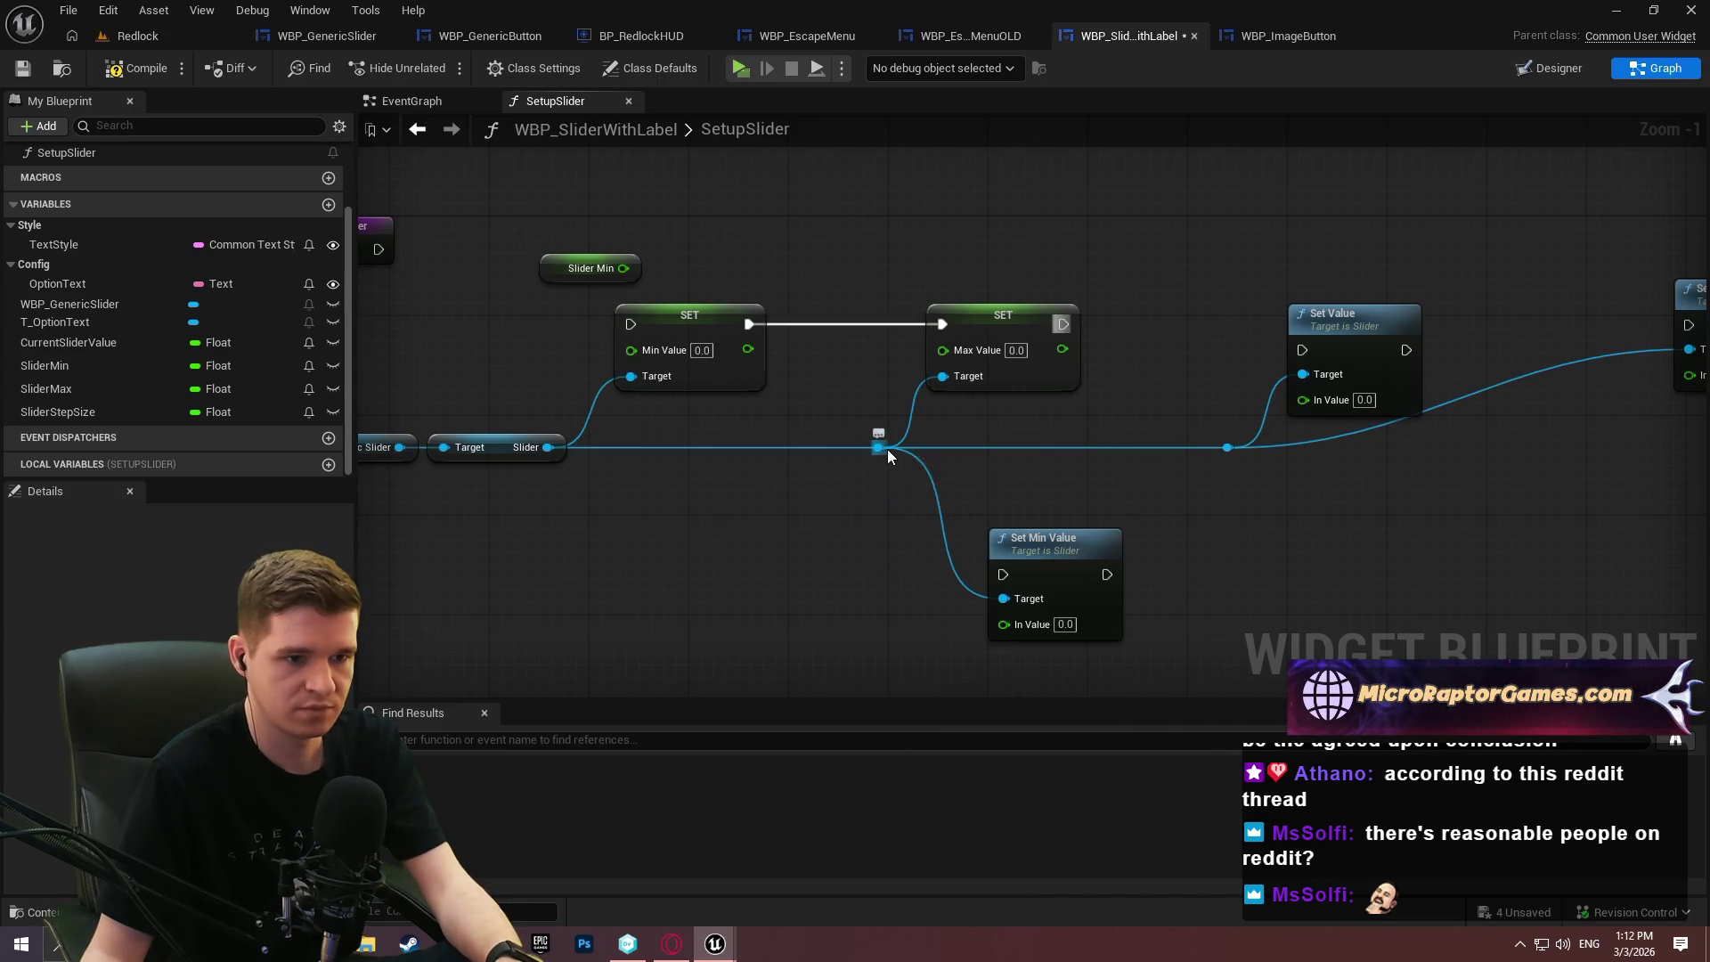
pyautogui.moveTo(887, 449); pyautogui.dragTo(901, 545)
pyautogui.write('set')
pyautogui.scroll(-5, 1264, 684)
pyautogui.scroll(4, 1265, 684)
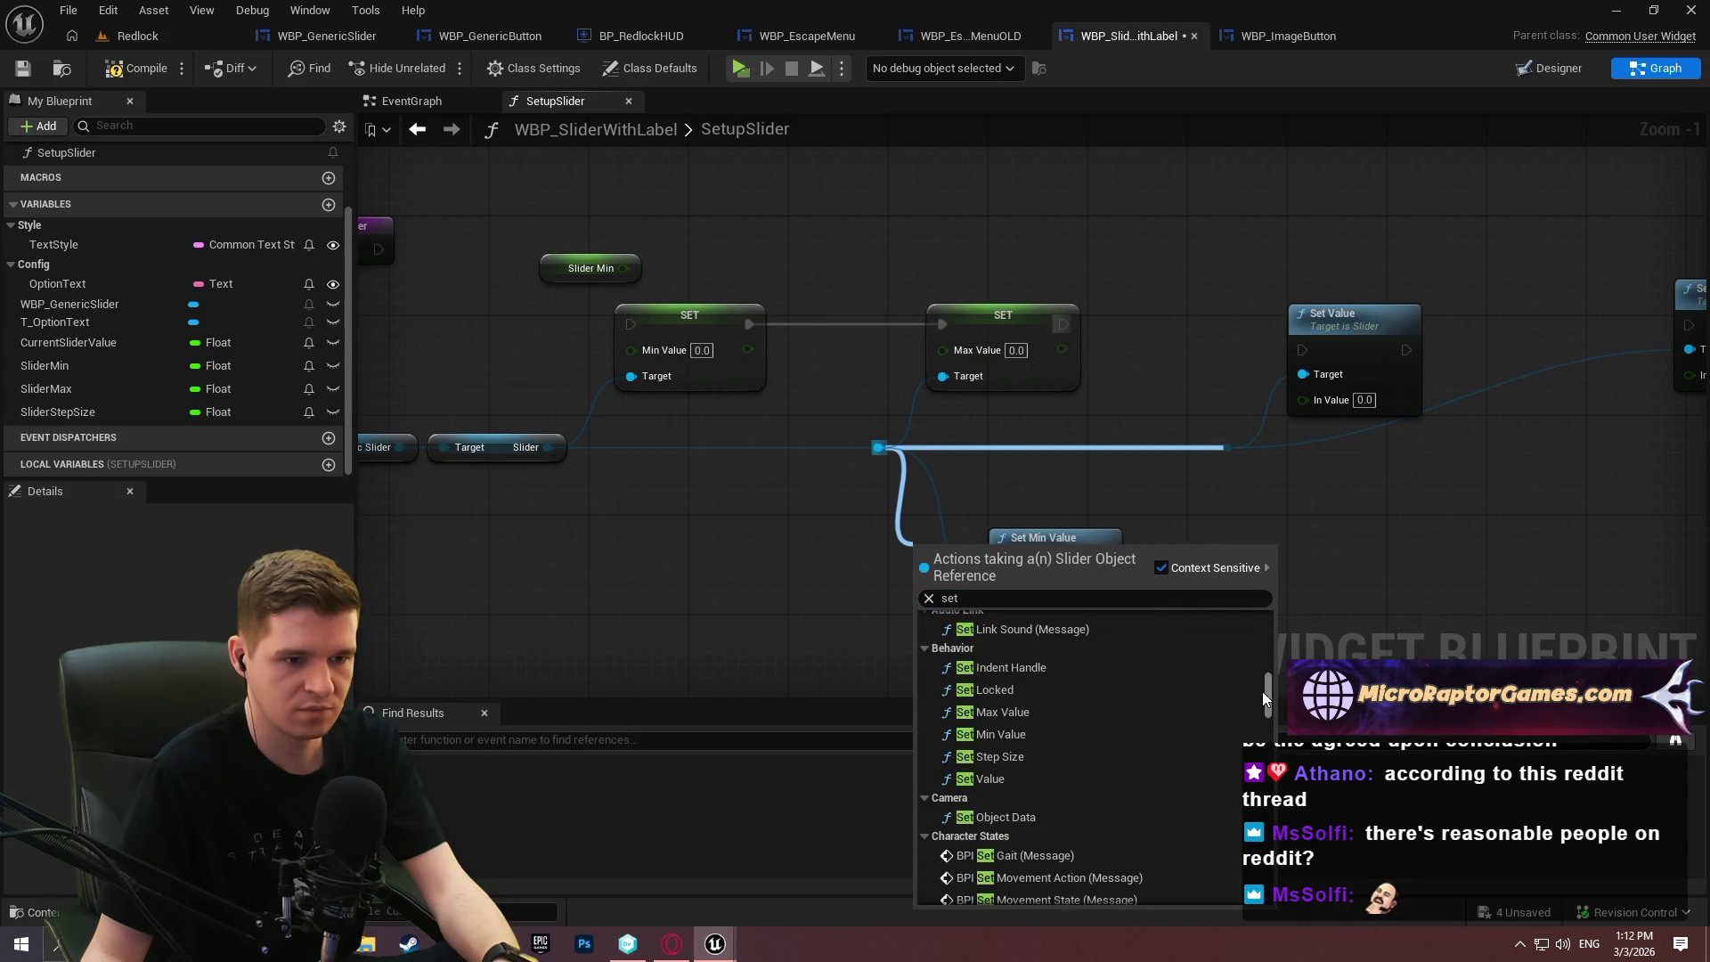
pyautogui.click(1032, 713)
pyautogui.moveTo(1020, 600)
pyautogui.mouseDown()
pyautogui.moveTo(1243, 595)
pyautogui.moveTo(1221, 563)
pyautogui.mouseUp()
# Delete the two old SET variable nodes and place Set Min and Set Max Value with the Slider as Target.
pyautogui.moveTo(1088, 402); pyautogui.dragTo(707, 327)
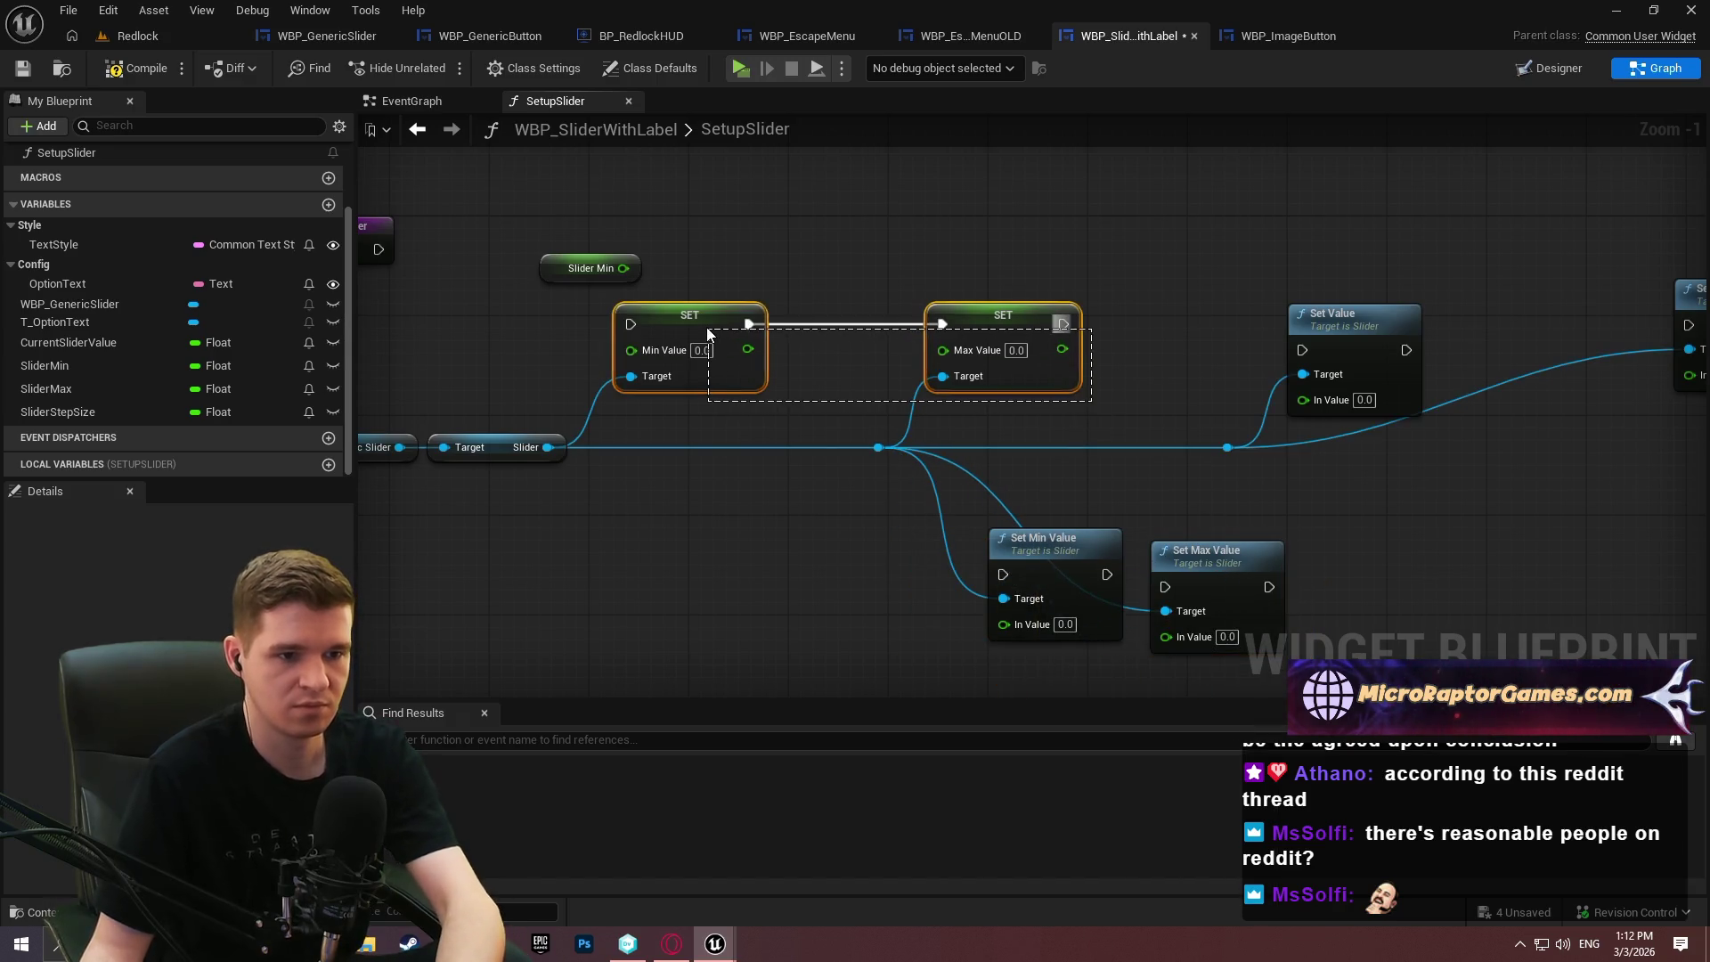
pyautogui.press('Delete')
pyautogui.moveTo(1042, 543)
pyautogui.mouseDown()
pyautogui.moveTo(1003, 294)
pyautogui.moveTo(966, 307)
pyautogui.mouseUp()
pyautogui.moveTo(548, 447)
pyautogui.mouseDown()
pyautogui.moveTo(928, 362)
pyautogui.moveTo(624, 404)
pyautogui.moveTo(546, 446)
pyautogui.mouseUp()
pyautogui.moveTo(963, 323)
pyautogui.mouseDown()
pyautogui.moveTo(652, 323)
pyautogui.moveTo(1334, 346)
pyautogui.moveTo(1302, 349)
pyautogui.mouseUp()
pyautogui.moveTo(741, 313); pyautogui.dragTo(778, 326)
pyautogui.moveTo(1209, 561)
pyautogui.mouseDown()
pyautogui.moveTo(973, 300)
pyautogui.moveTo(1024, 366)
pyautogui.moveTo(757, 350)
pyautogui.mouseUp()
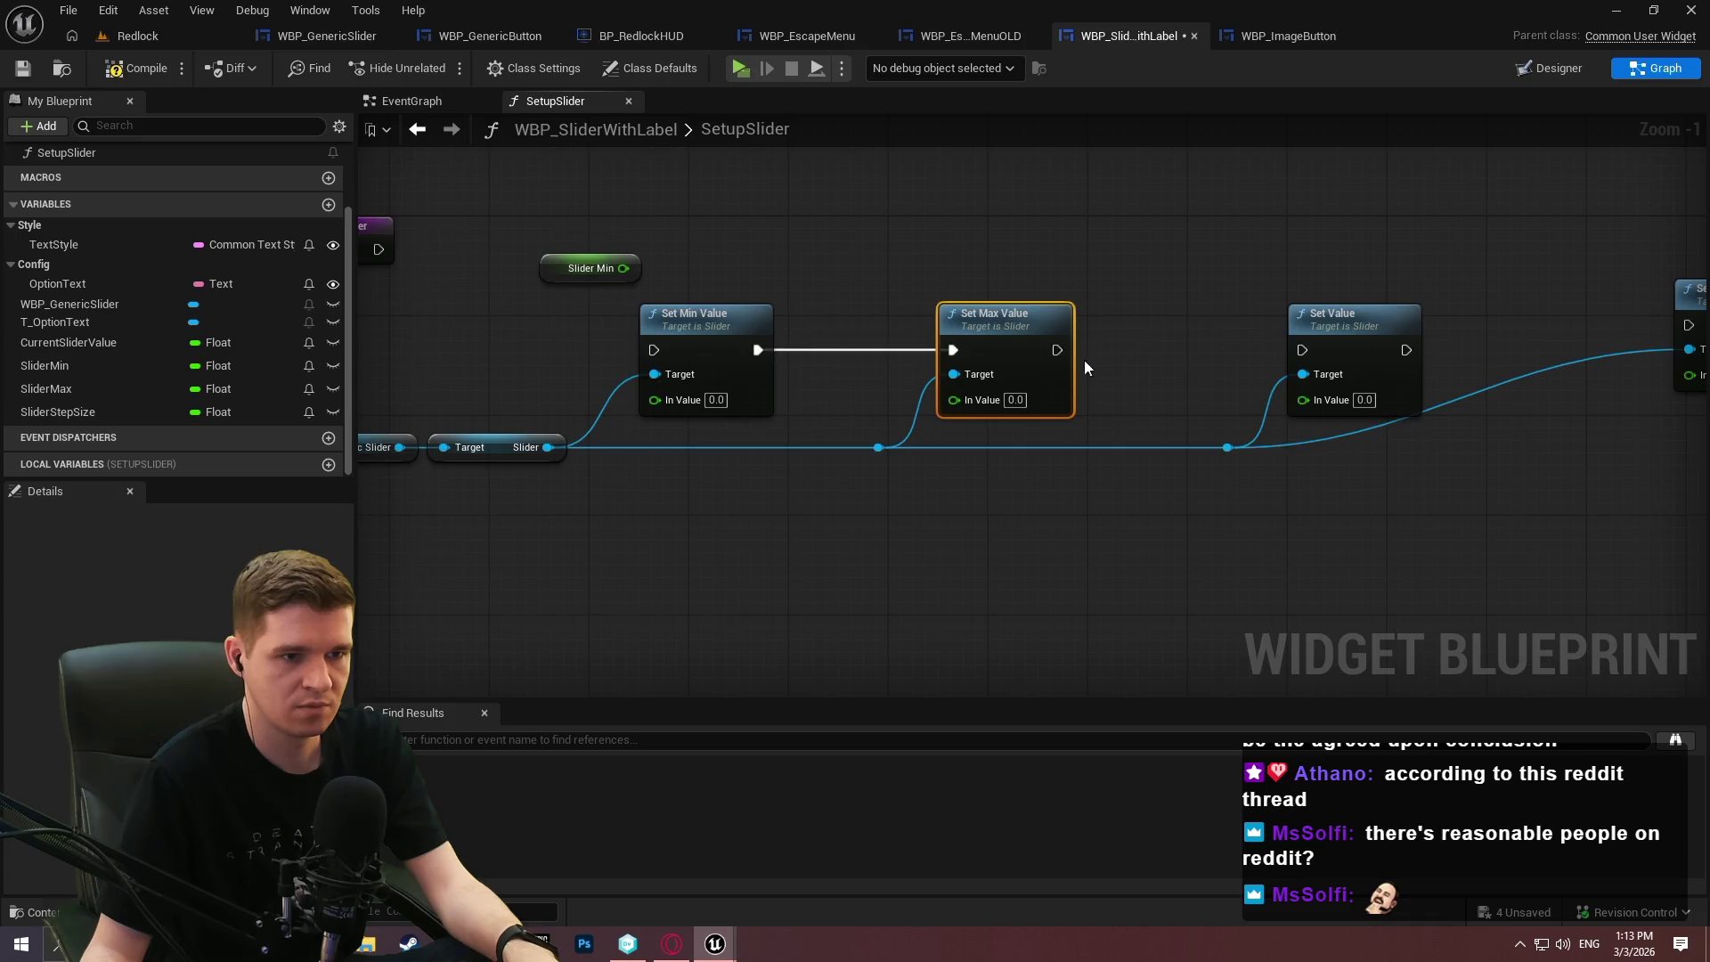
# Chain execution Set Max Value → Set Value → Set Step Size, adding a reroute point.
pyautogui.moveTo(1056, 350); pyautogui.dragTo(1302, 350)
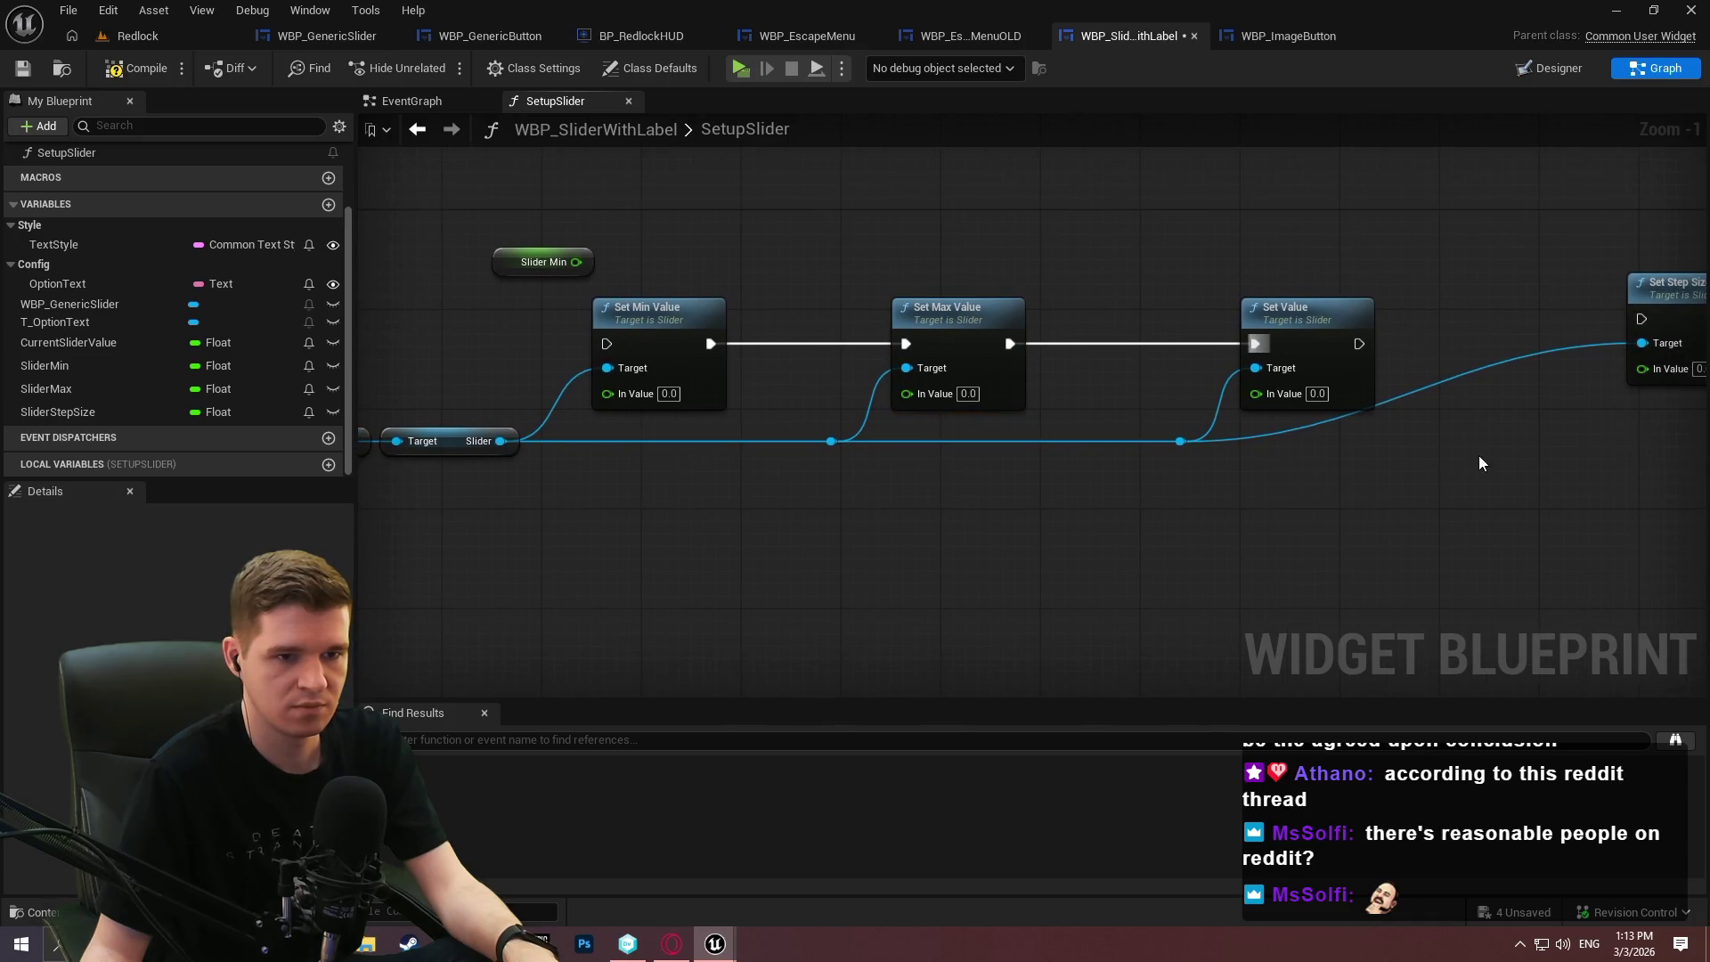
pyautogui.moveTo(1015, 279); pyautogui.dragTo(1302, 253)
pyautogui.moveTo(1366, 234); pyautogui.dragTo(1354, 258)
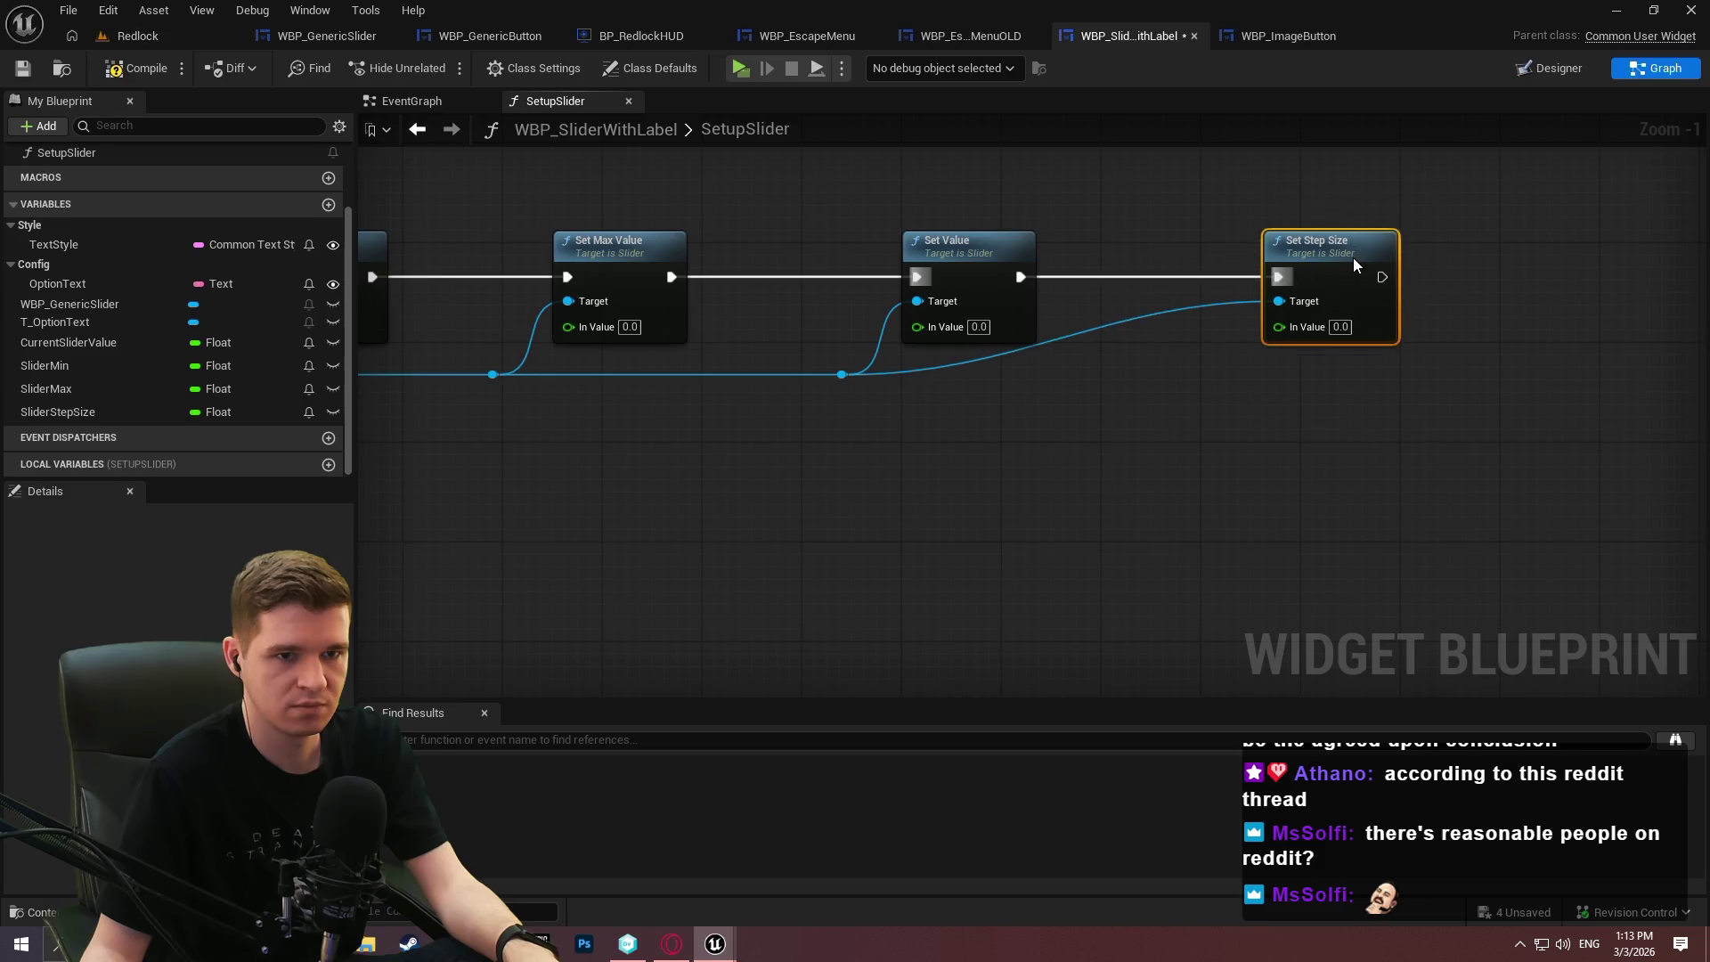
pyautogui.click(1122, 356)
pyautogui.doubleClick(975, 365)
# Move the reroute point and place Slider Min beside Set Min Value.
pyautogui.moveTo(1001, 371); pyautogui.dragTo(1420, 383)
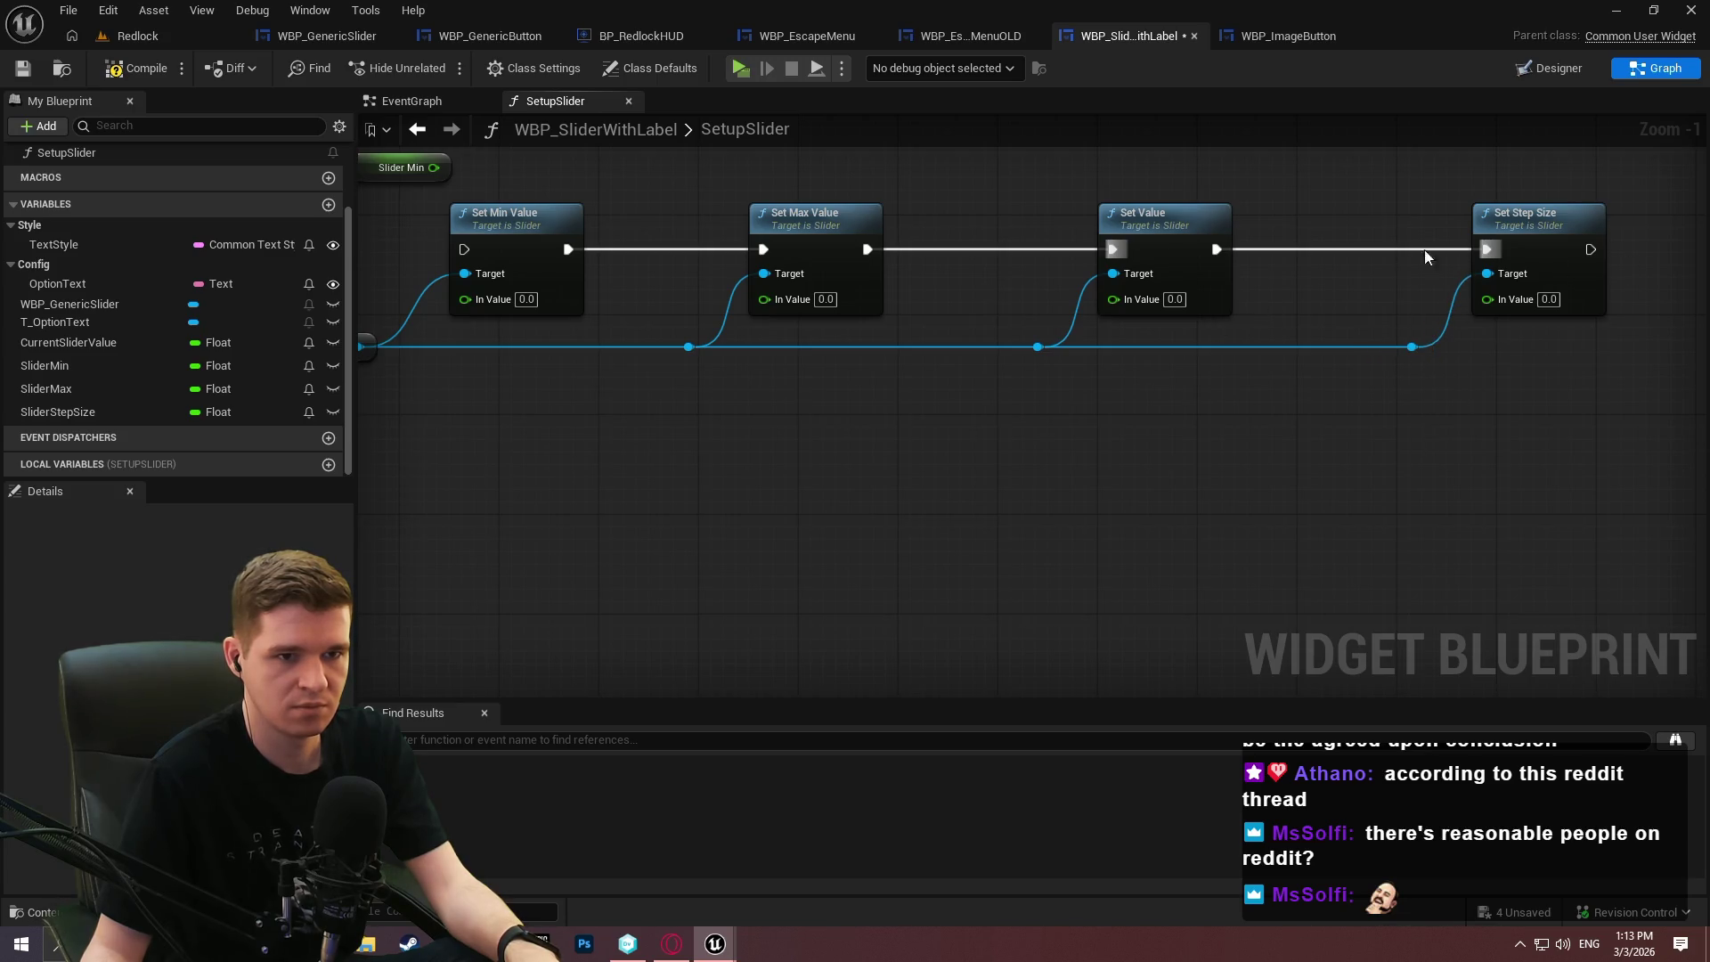
pyautogui.scroll(-1, 1369, 447)
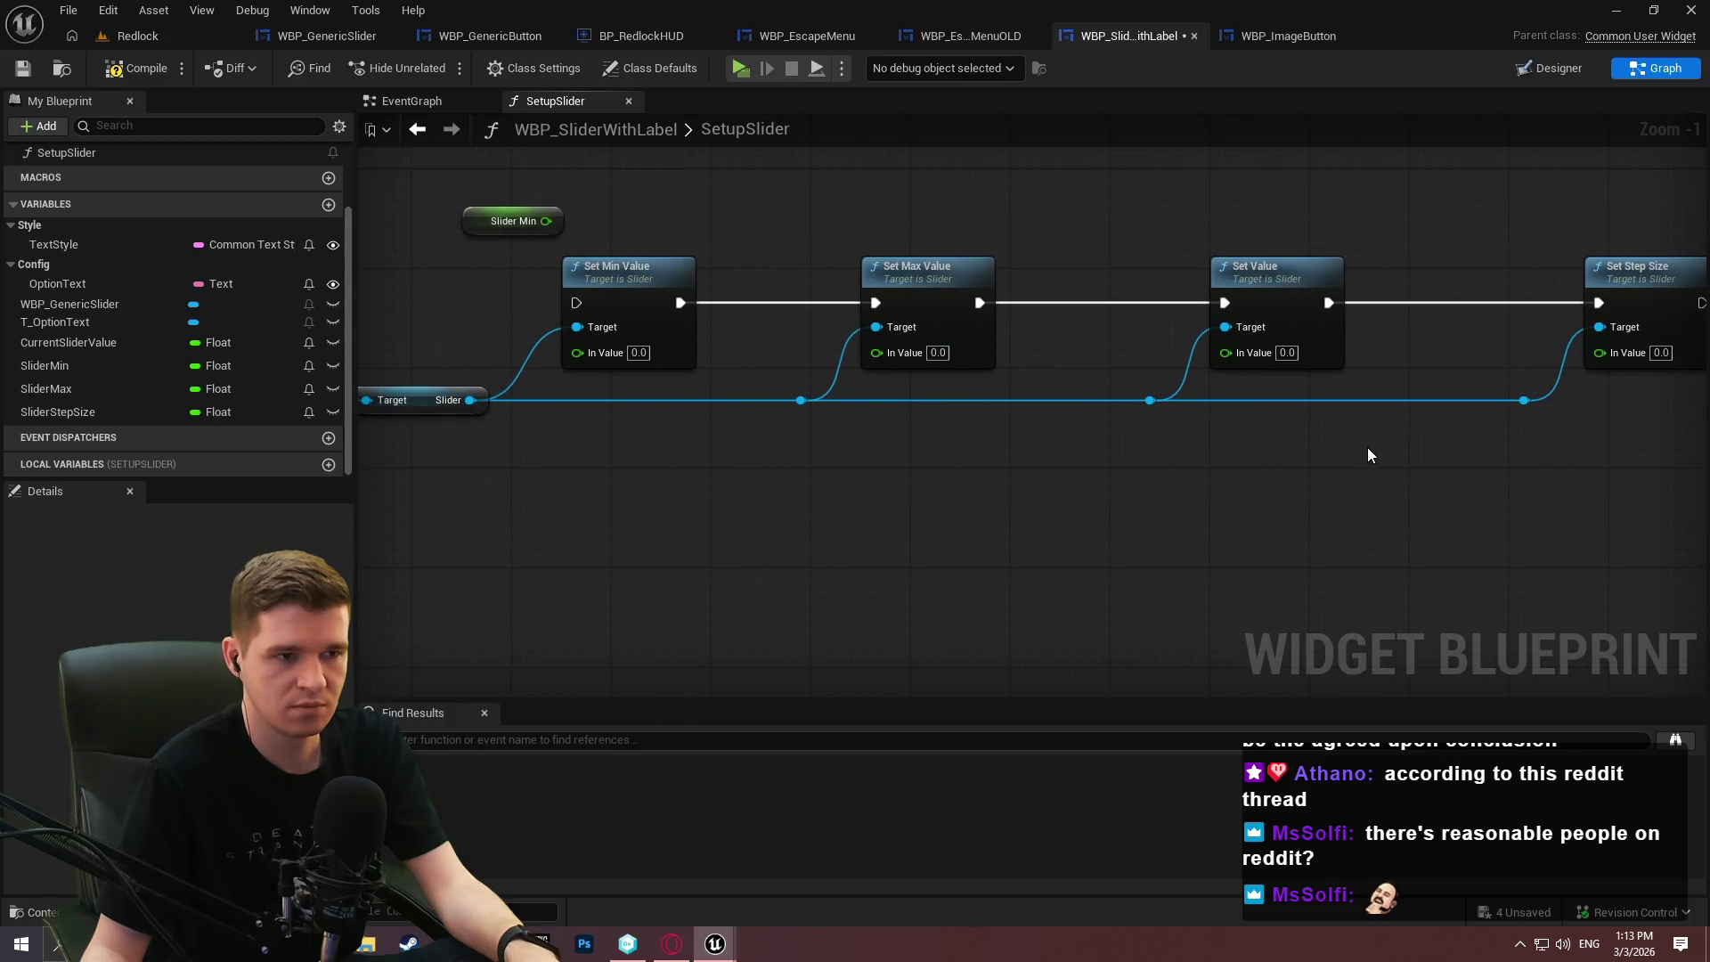
pyautogui.moveTo(1367, 447); pyautogui.dragTo(1496, 468)
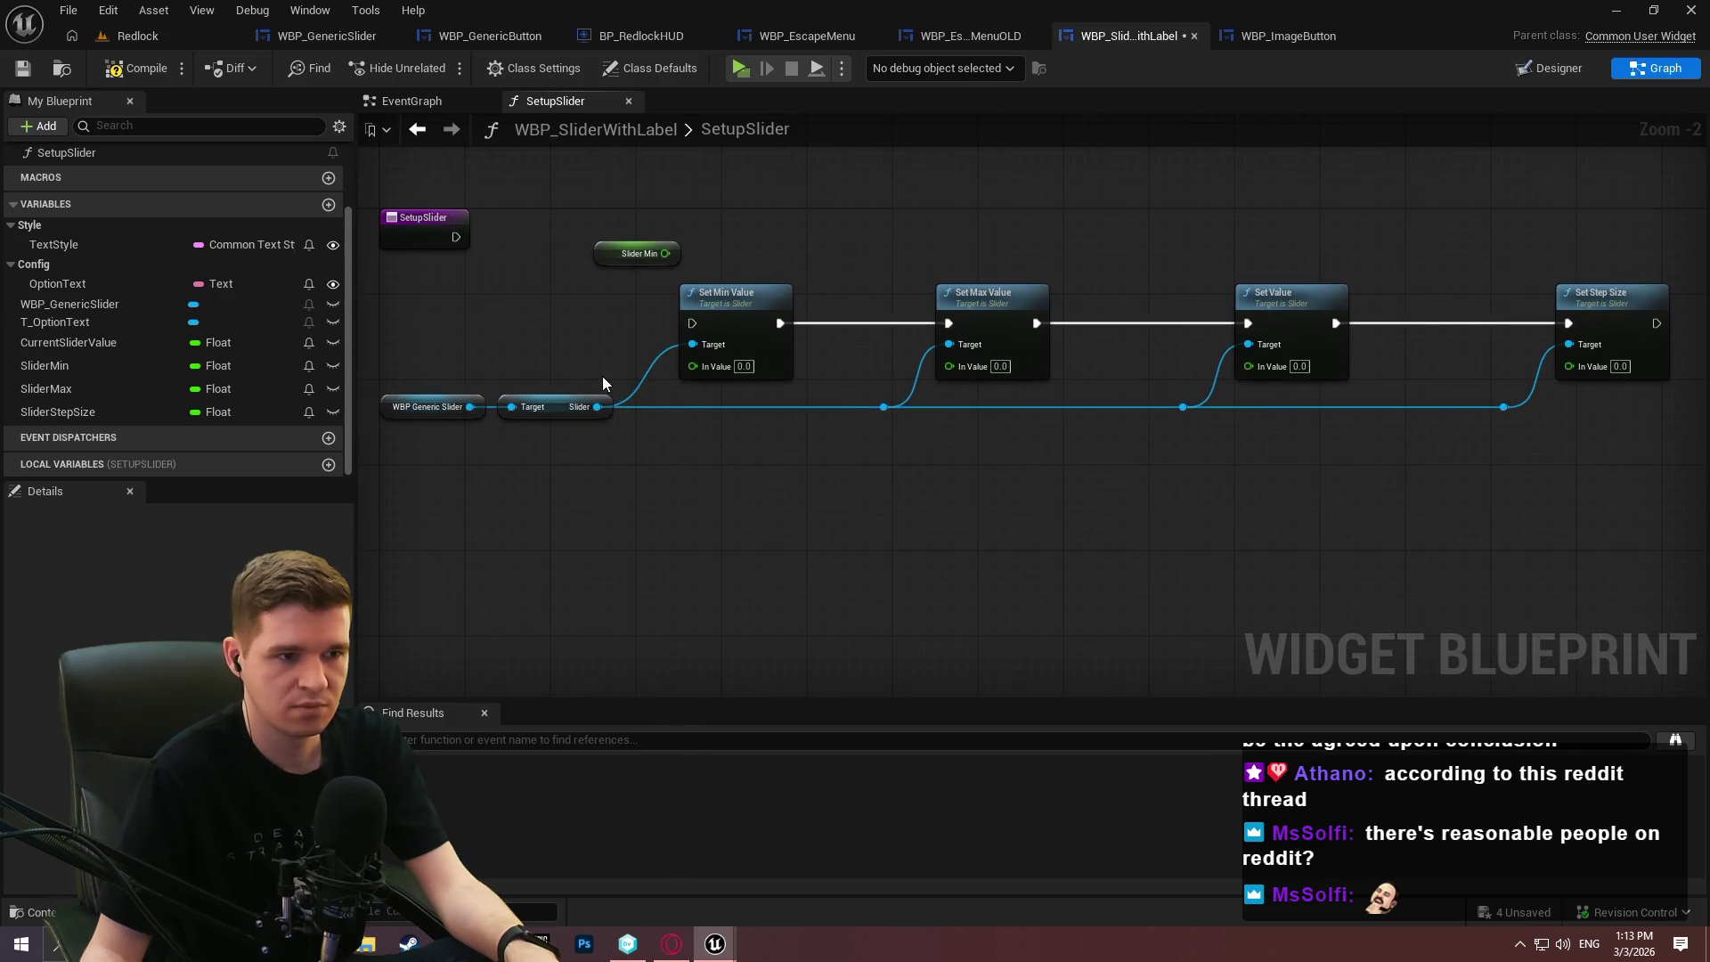
pyautogui.scroll(2, 602, 383)
pyautogui.moveTo(702, 244)
pyautogui.mouseDown()
pyautogui.moveTo(699, 501)
pyautogui.moveTo(643, 410)
pyautogui.moveTo(642, 372)
pyautogui.moveTo(730, 372)
pyautogui.mouseUp()
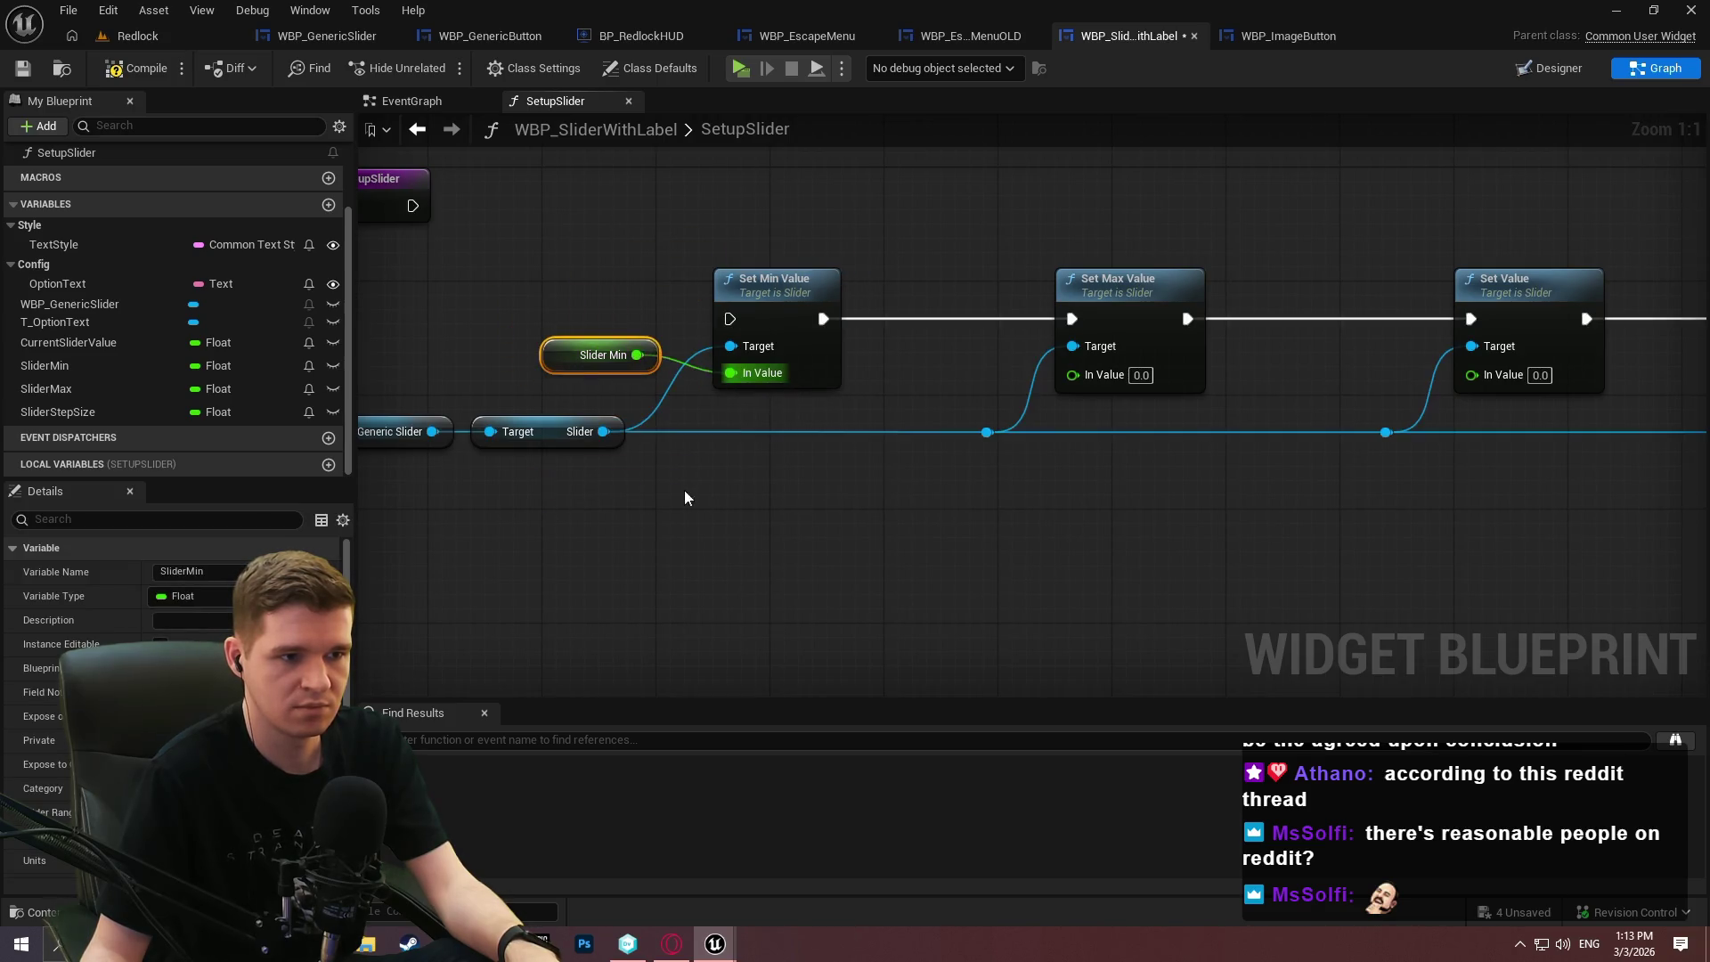
pyautogui.moveTo(686, 497); pyautogui.dragTo(1134, 489)
pyautogui.moveTo(768, 395); pyautogui.dragTo(994, 490)
pyautogui.moveTo(1109, 461)
pyautogui.mouseDown()
pyautogui.moveTo(890, 356)
pyautogui.moveTo(897, 376)
pyautogui.moveTo(630, 405)
pyautogui.moveTo(1079, 396)
pyautogui.moveTo(1015, 414)
pyautogui.mouseUp()
# Wire Slider Max, Slider Step Size and Current Slider Value into their setters' In Value pins.
pyautogui.click(842, 376)
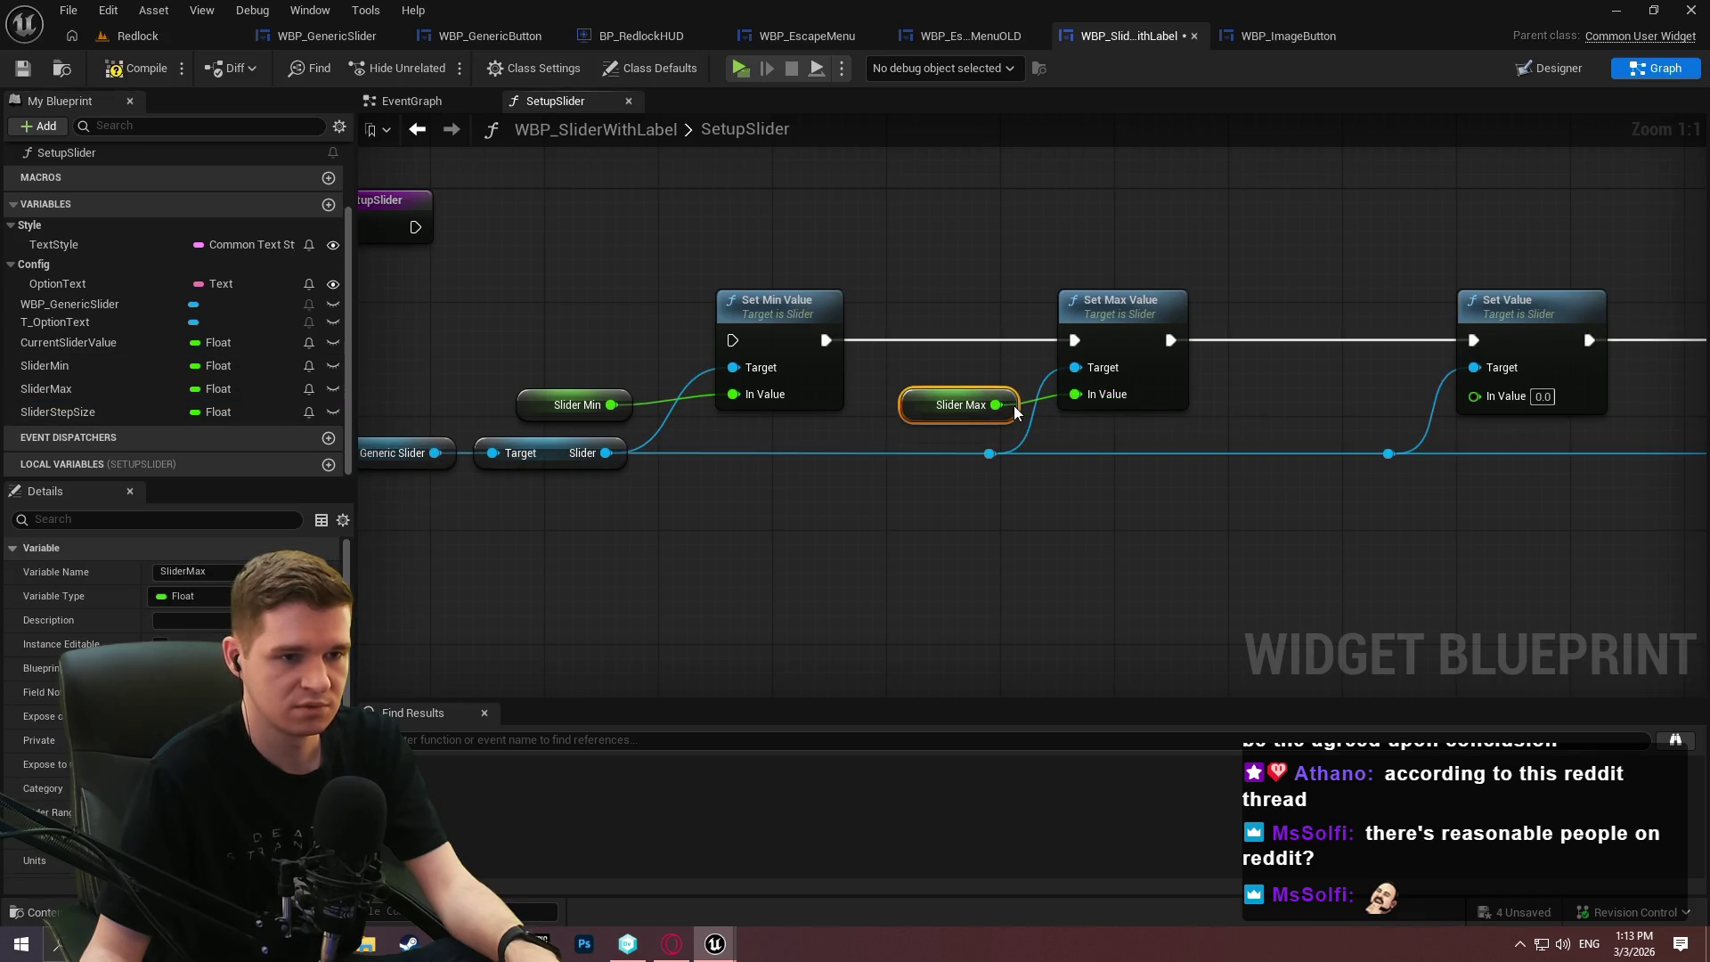
pyautogui.click(1095, 513)
pyautogui.moveTo(1096, 513)
pyautogui.mouseDown()
pyautogui.moveTo(1011, 484)
pyautogui.moveTo(579, 475)
pyautogui.mouseUp()
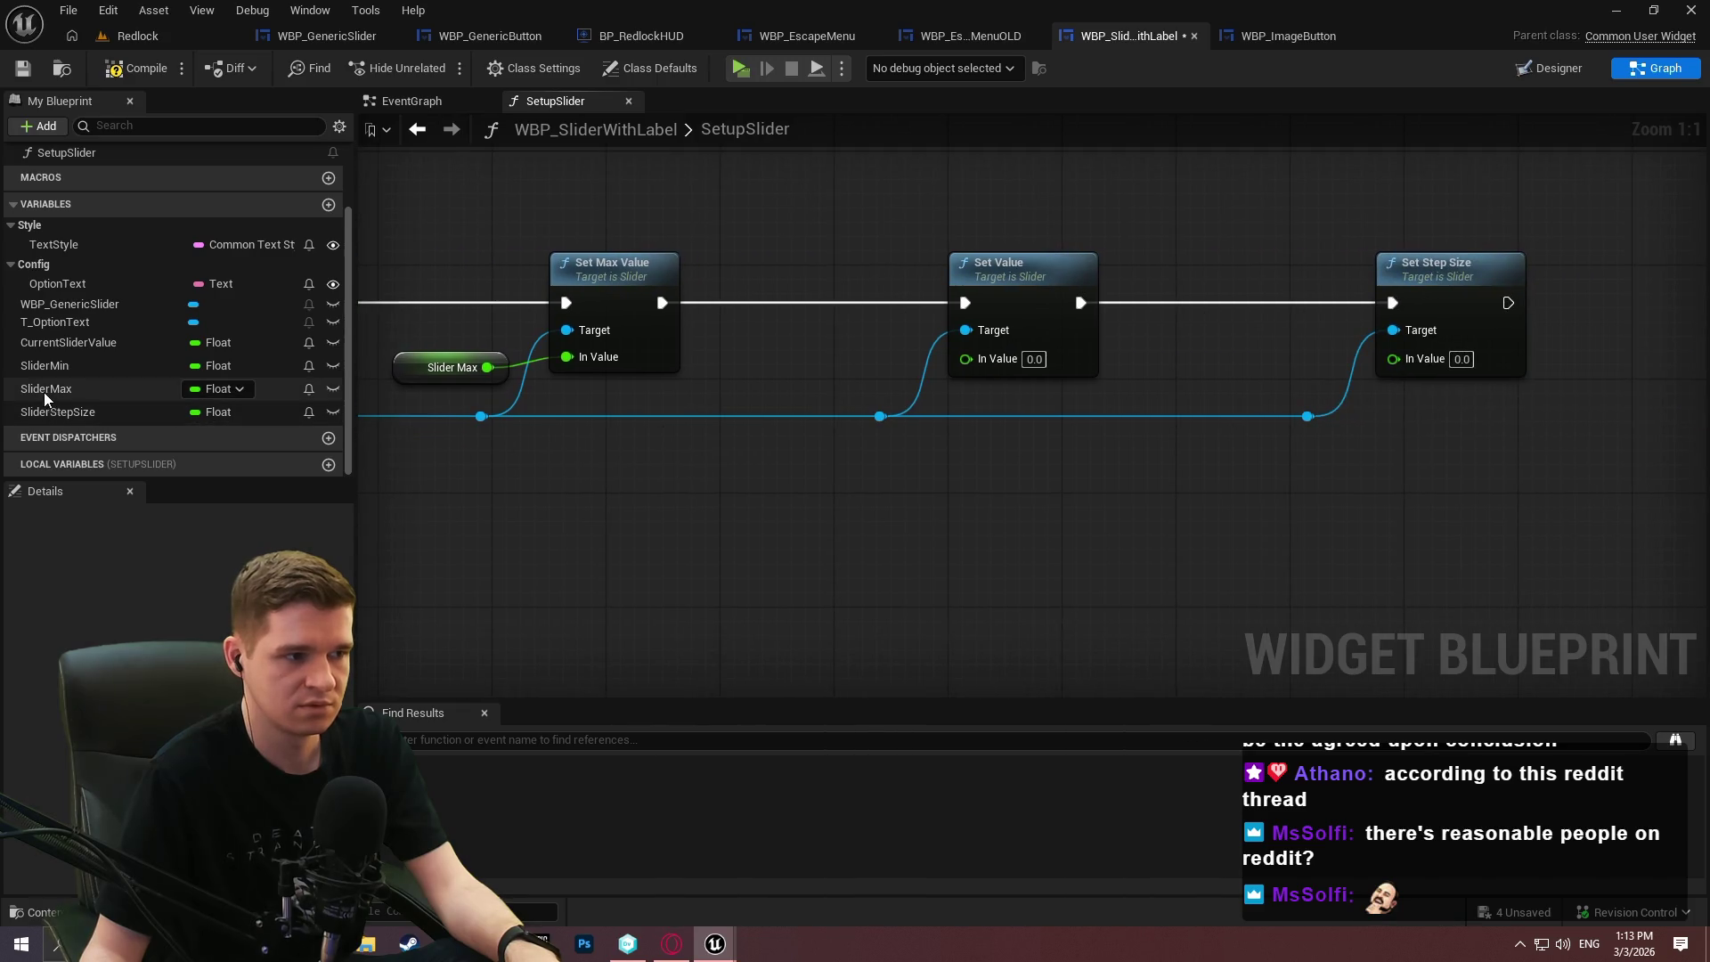
pyautogui.moveTo(67, 410)
pyautogui.mouseDown()
pyautogui.moveTo(1237, 393)
pyautogui.moveTo(1421, 358)
pyautogui.mouseUp()
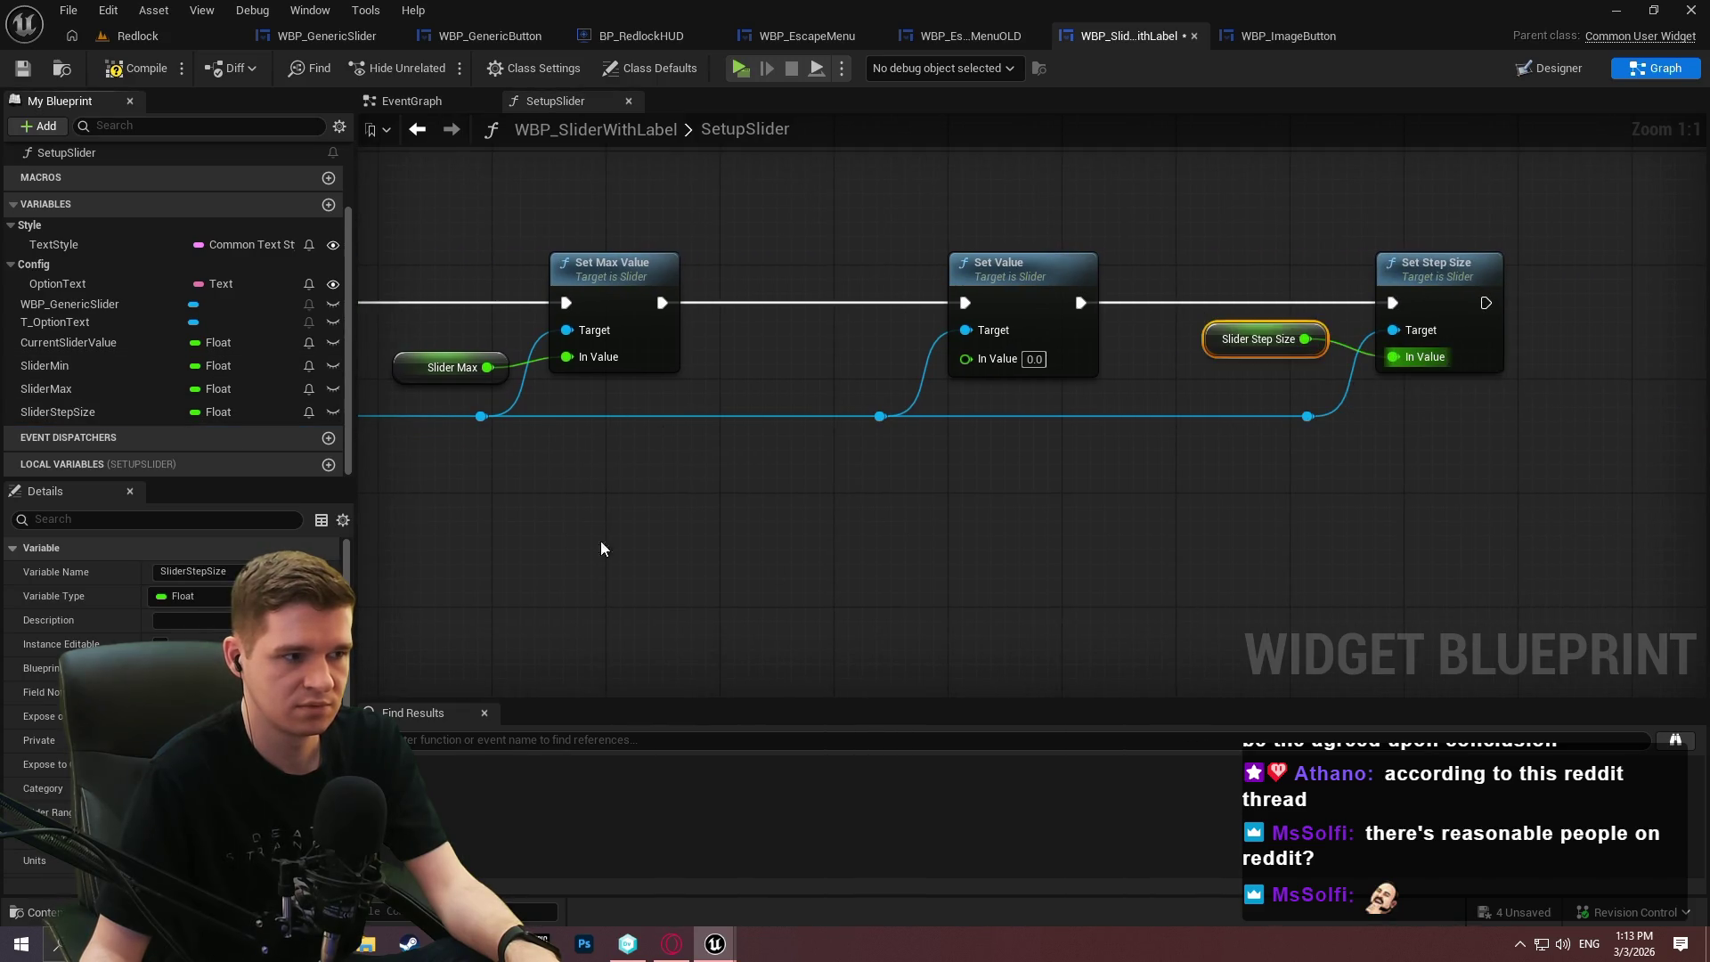
pyautogui.moveTo(67, 342)
pyautogui.mouseDown()
pyautogui.moveTo(996, 366)
pyautogui.moveTo(914, 363)
pyautogui.mouseUp()
pyautogui.moveTo(1328, 347); pyautogui.dragTo(1341, 377)
pyautogui.click(1341, 376)
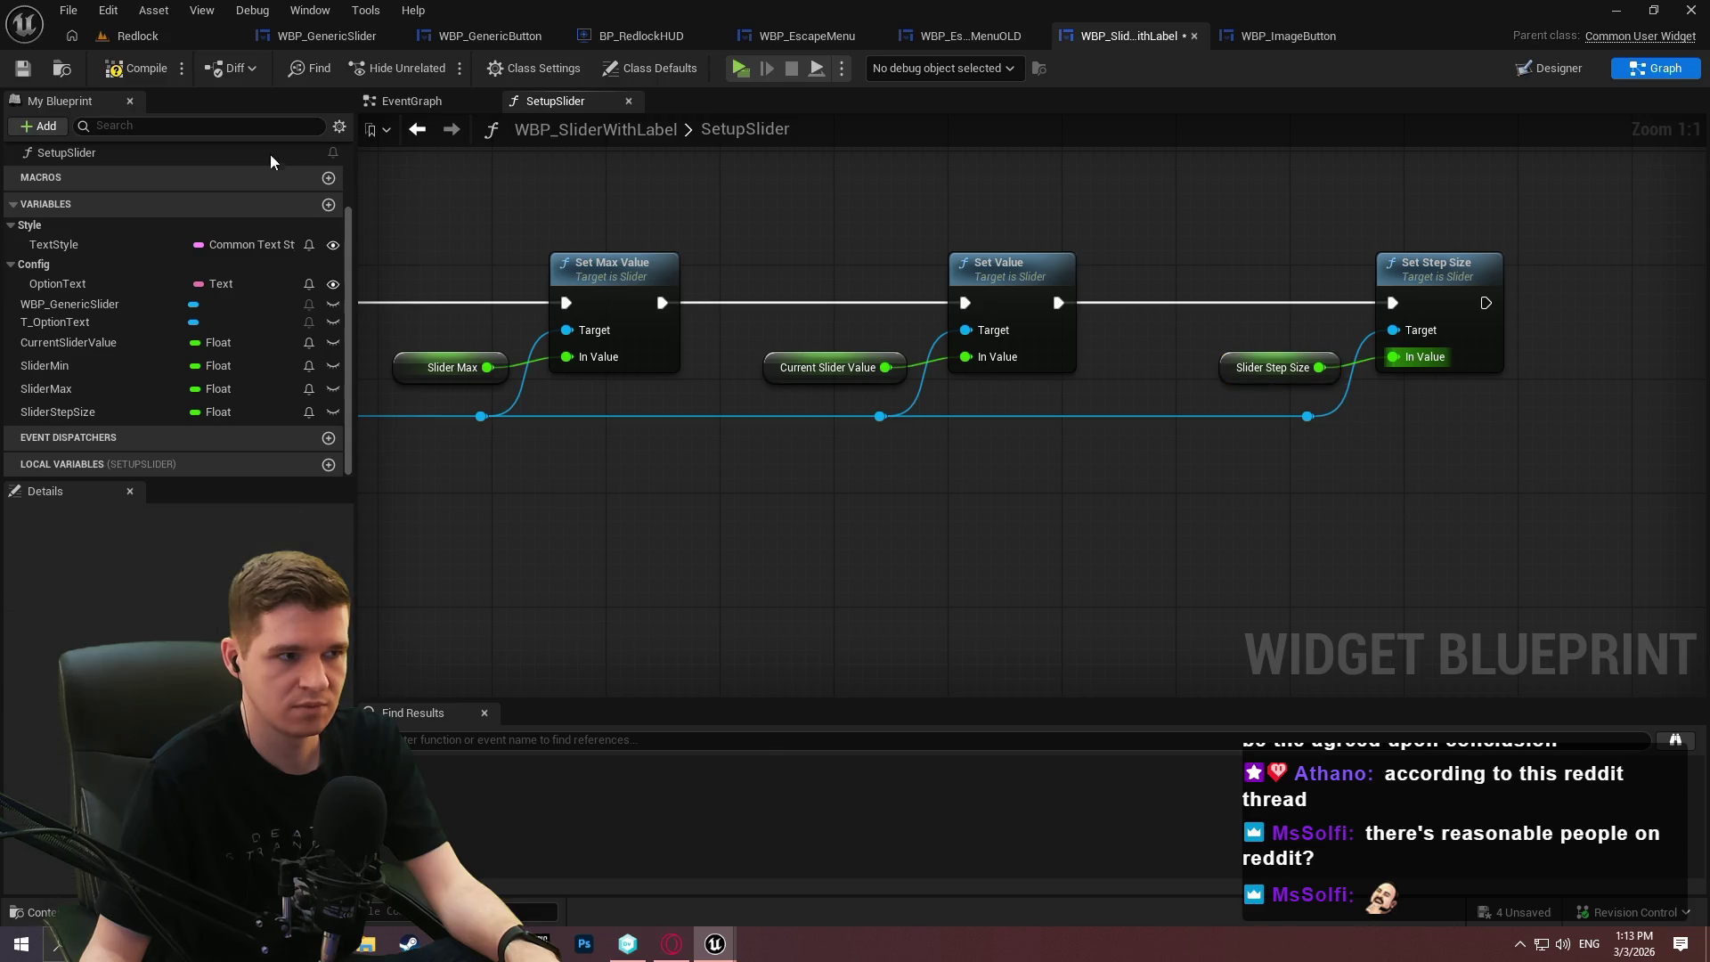
# Compile the blueprint and Save All.
pyautogui.click(147, 69)
pyautogui.click(68, 10)
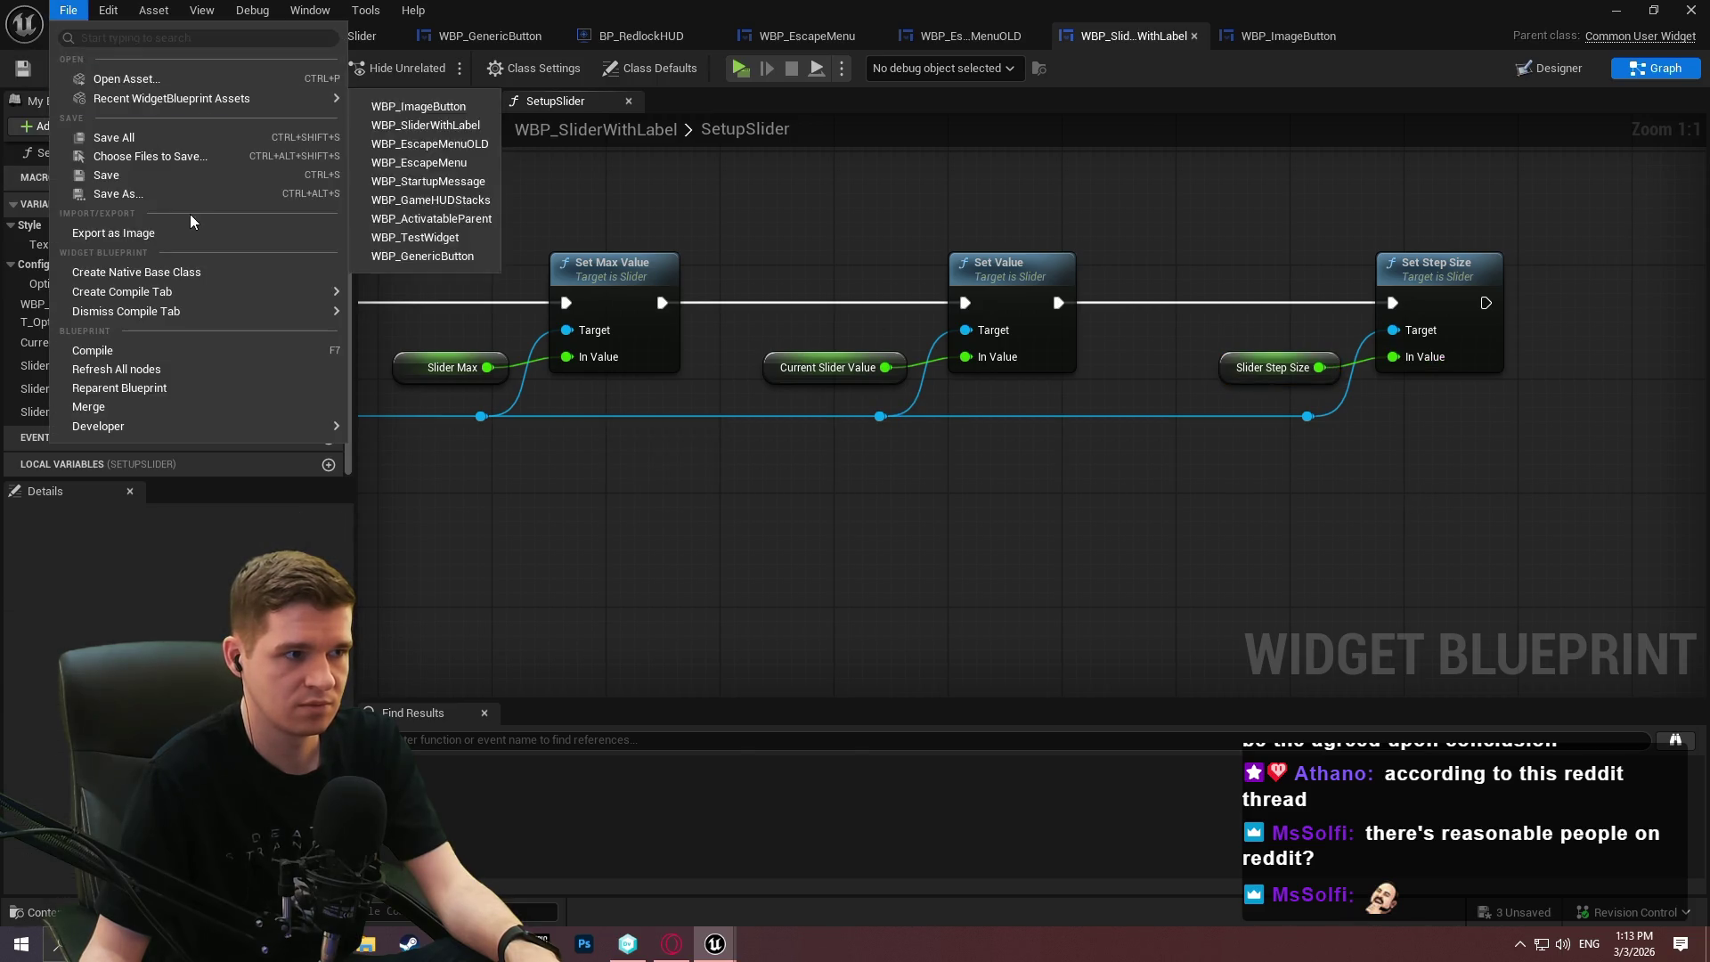
pyautogui.click(145, 137)
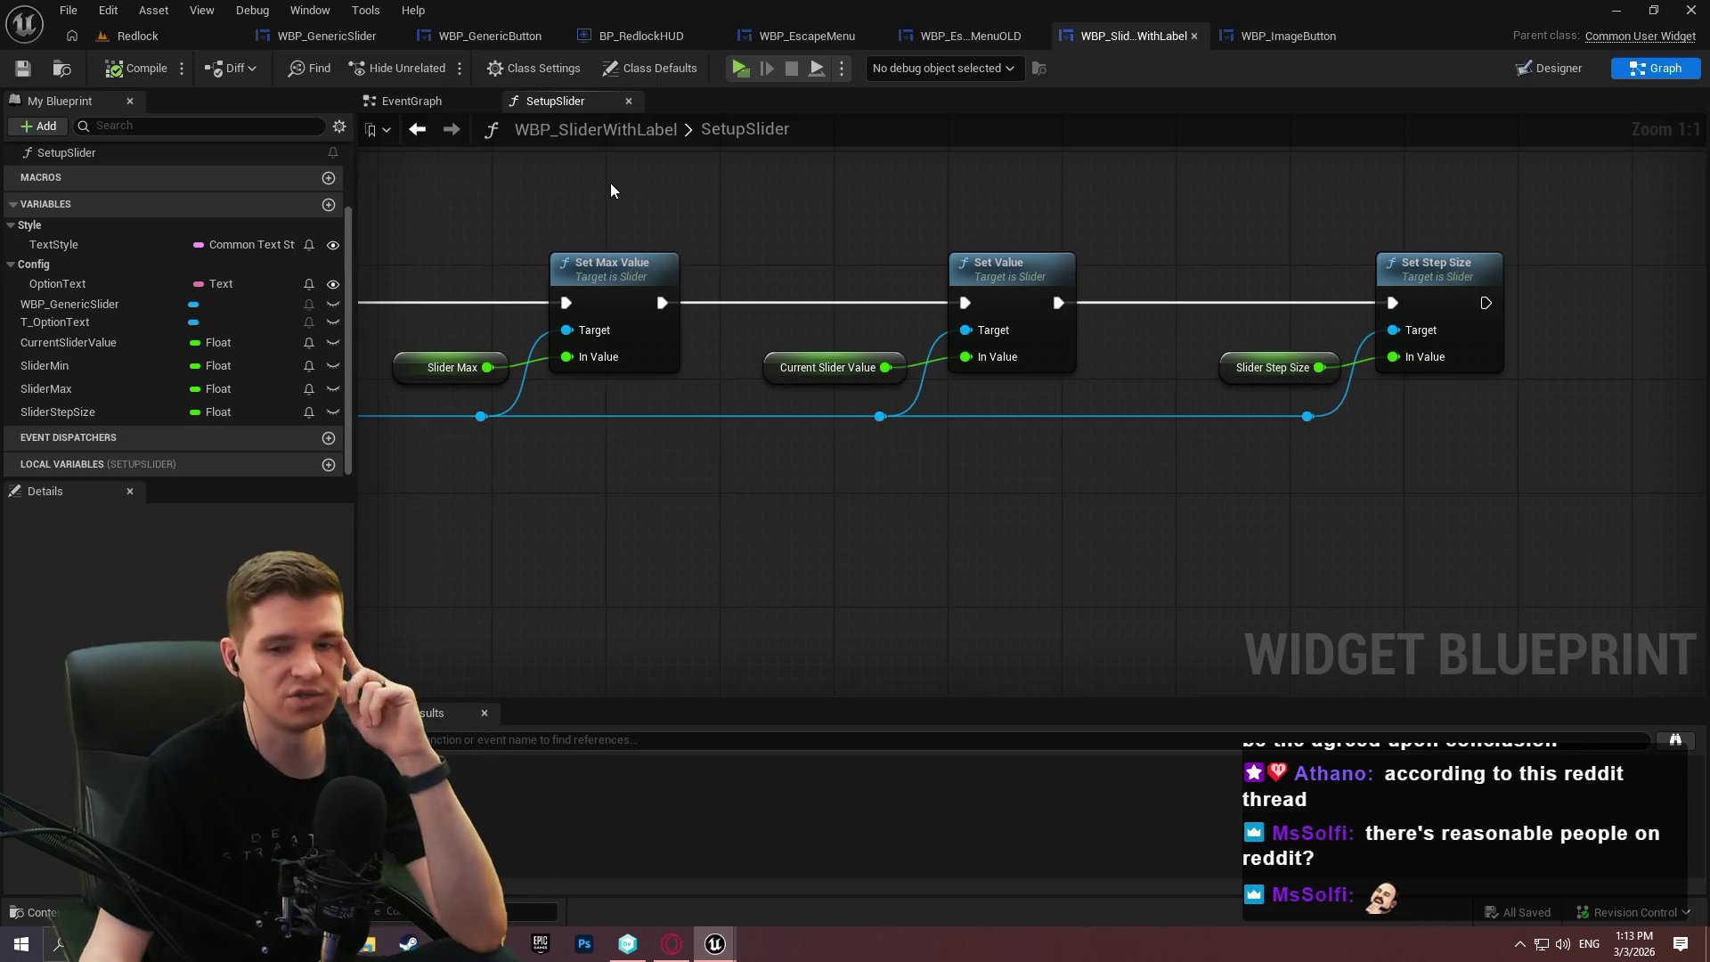
pyautogui.click(314, 37)
# Open WBP_GenericSlider's UpdateSliderValueVisuals function graph.
pyautogui.click(1650, 70)
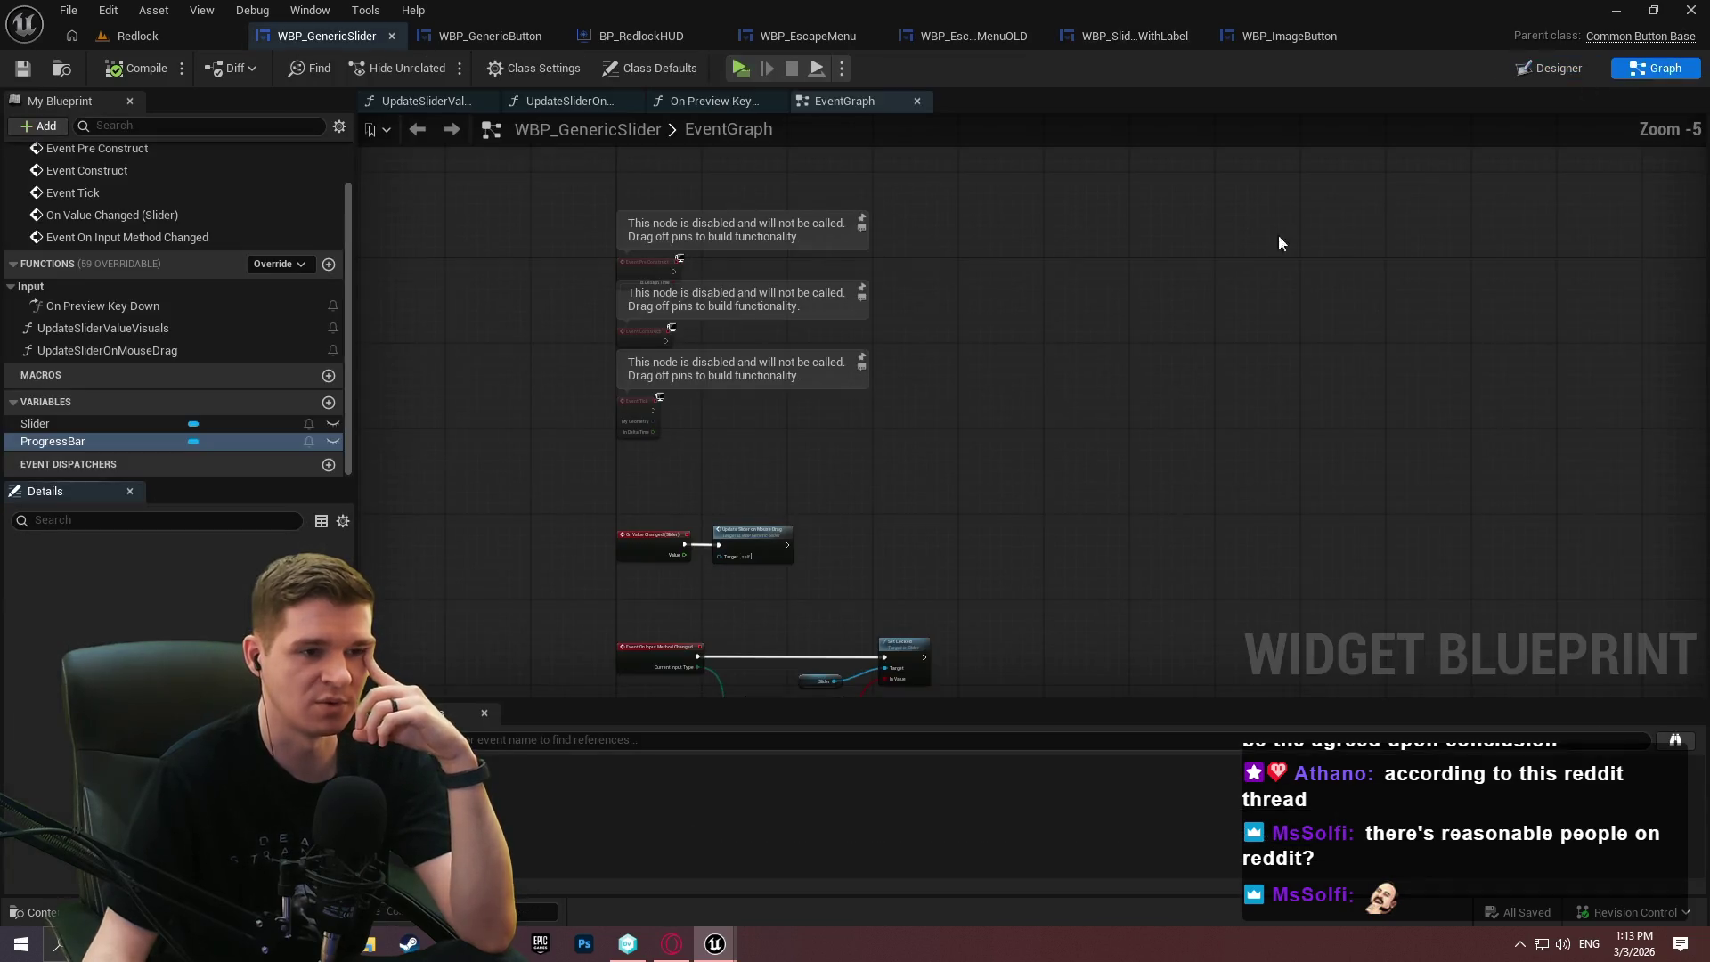
pyautogui.scroll(3, 824, 531)
pyautogui.doubleClick(731, 538)
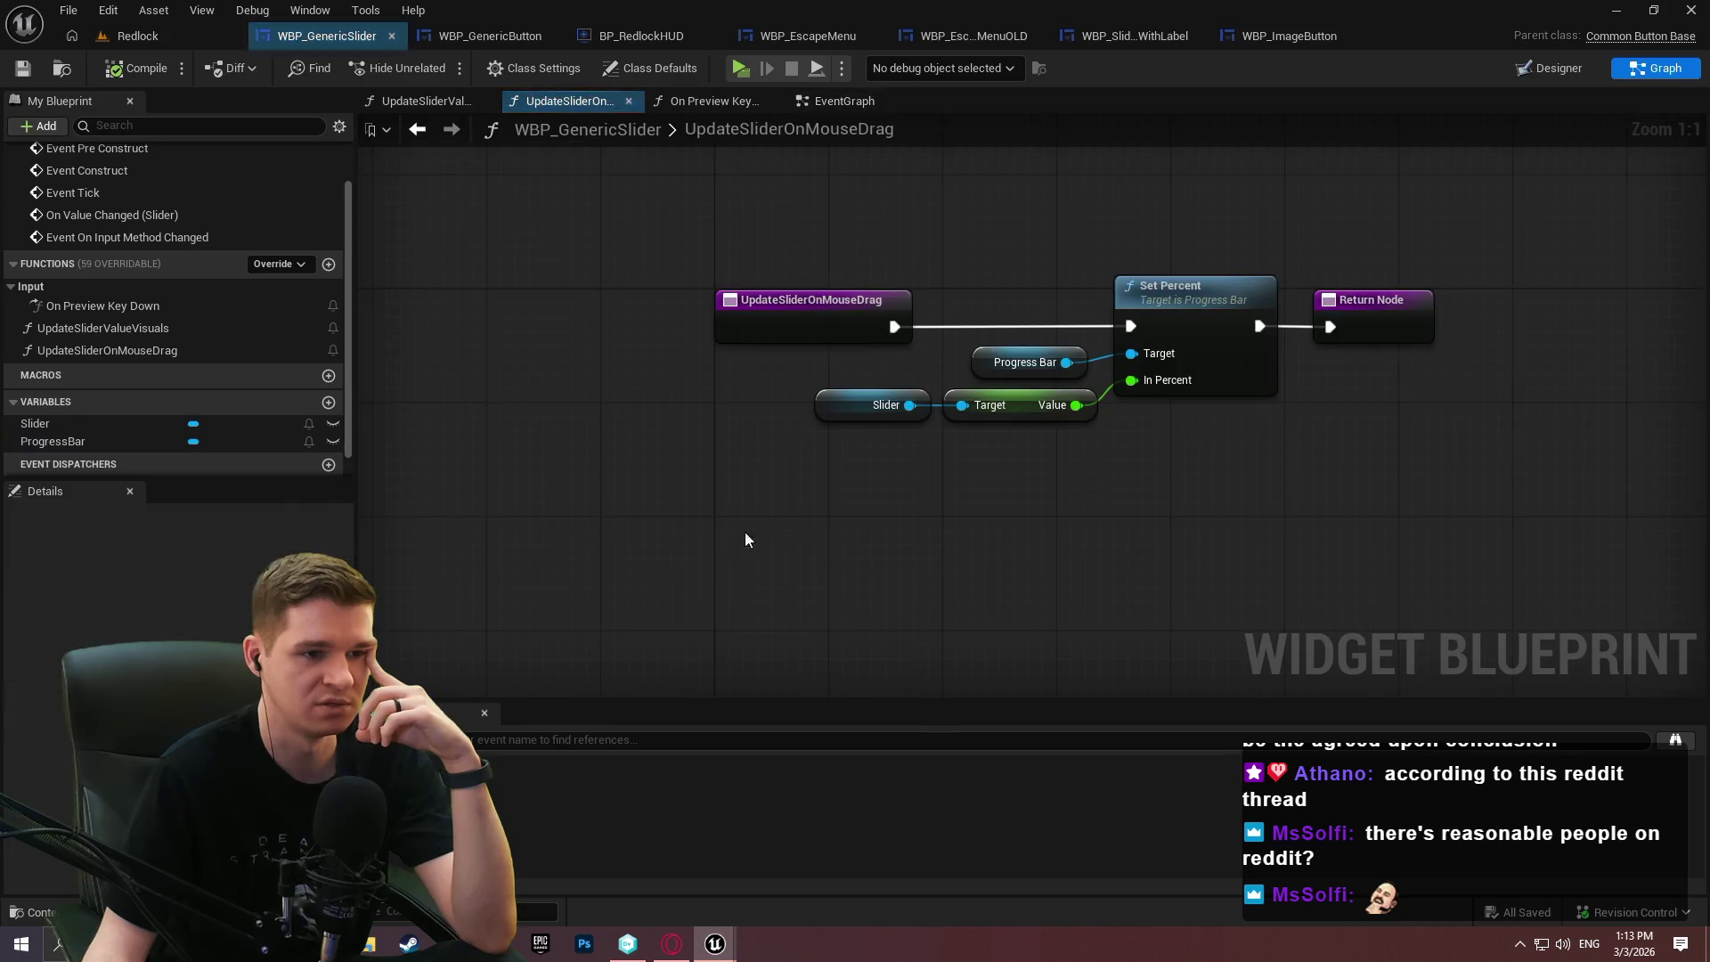
pyautogui.doubleClick(125, 327)
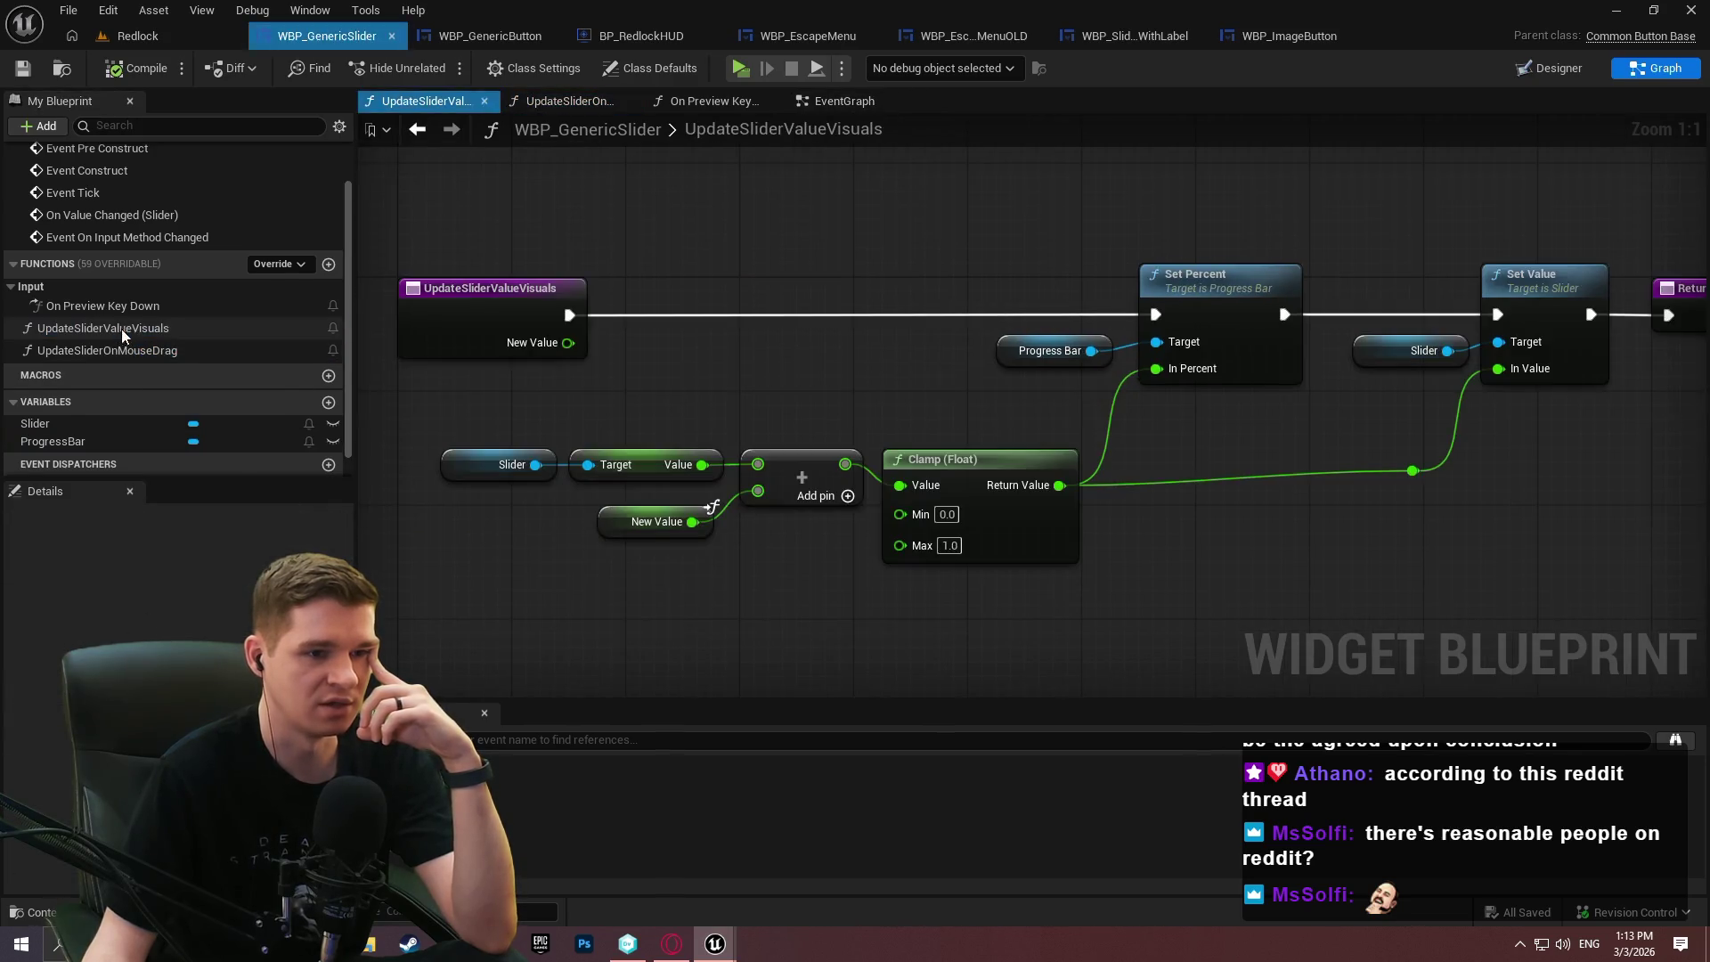
# Duplicate the Slider getter and add Get Min Value and Get Max Value nodes.
pyautogui.click(565, 397)
pyautogui.hotkey('ctrl', 'c')
pyautogui.hotkey('ctrl', 'v')
pyautogui.moveTo(626, 554)
pyautogui.mouseDown()
pyautogui.moveTo(723, 541)
pyautogui.moveTo(705, 635)
pyautogui.mouseUp()
pyautogui.write('min')
pyautogui.click(812, 871)
pyautogui.write('max')
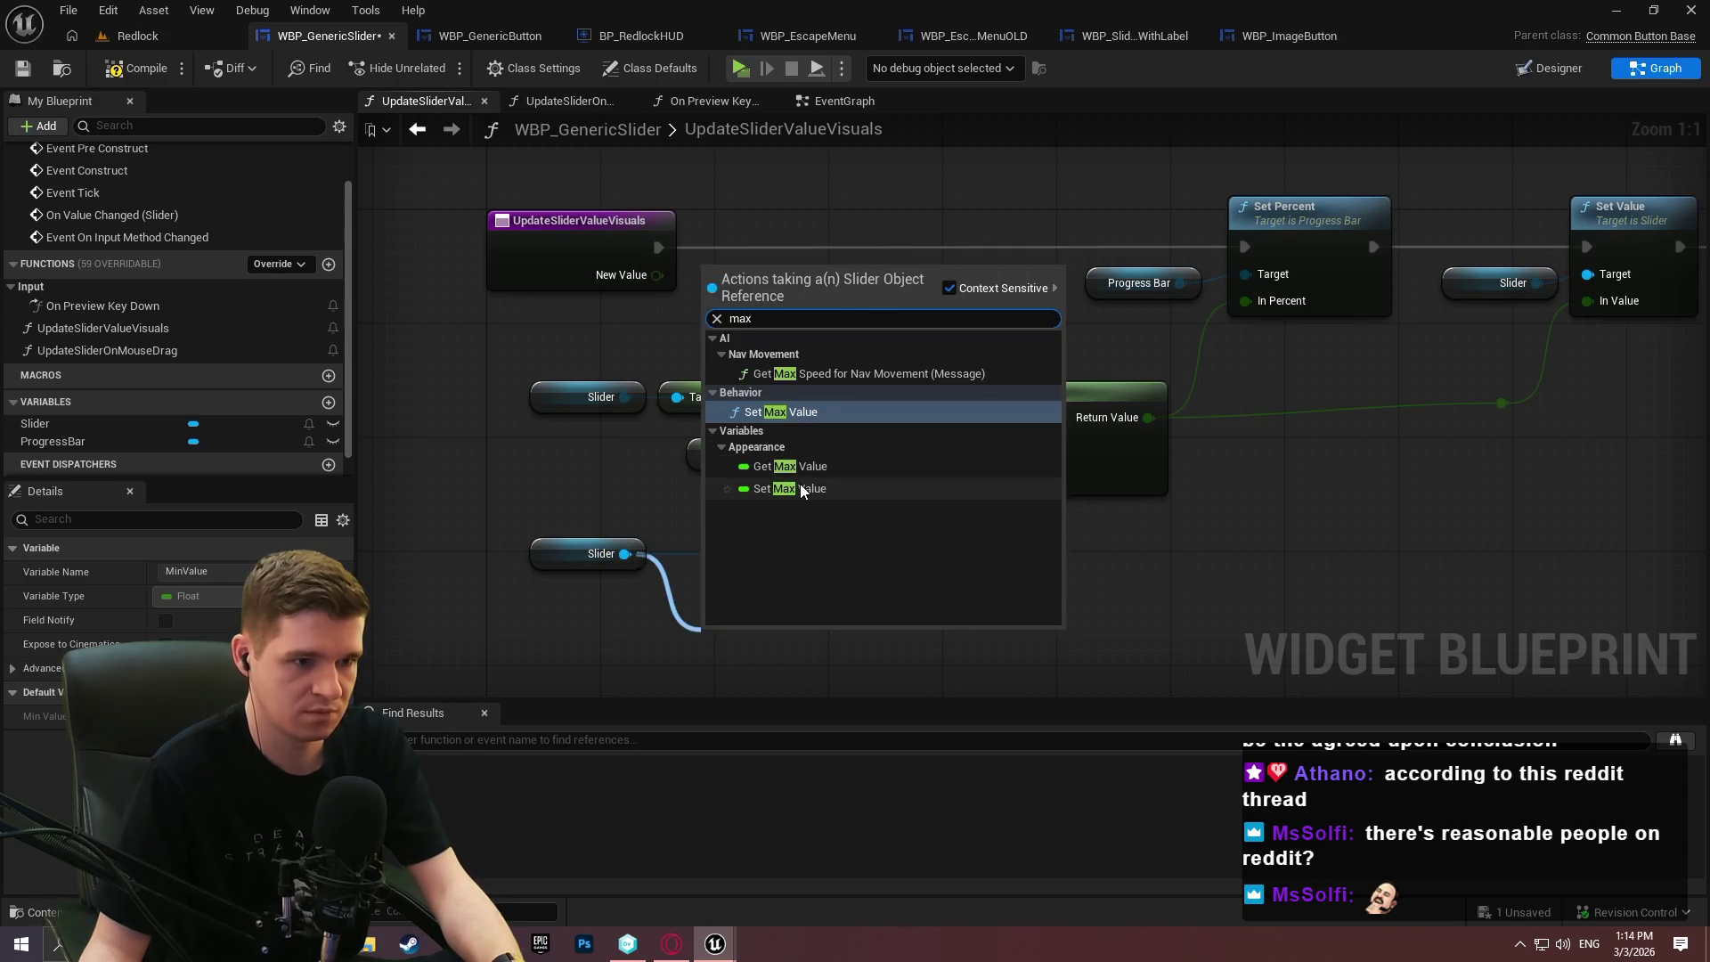
pyautogui.click(800, 484)
# Connect Min Value and Max Value to the Clamp and tidy the getters.
pyautogui.click(1028, 527)
pyautogui.moveTo(869, 553)
pyautogui.mouseDown()
pyautogui.moveTo(1034, 495)
pyautogui.moveTo(1001, 450)
pyautogui.moveTo(857, 638)
pyautogui.moveTo(812, 628)
pyautogui.moveTo(806, 588)
pyautogui.mouseUp()
pyautogui.moveTo(638, 557); pyautogui.dragTo(681, 571)
pyautogui.moveTo(907, 639)
pyautogui.mouseDown()
pyautogui.moveTo(797, 545)
pyautogui.moveTo(682, 522)
pyautogui.moveTo(702, 509)
pyautogui.mouseUp()
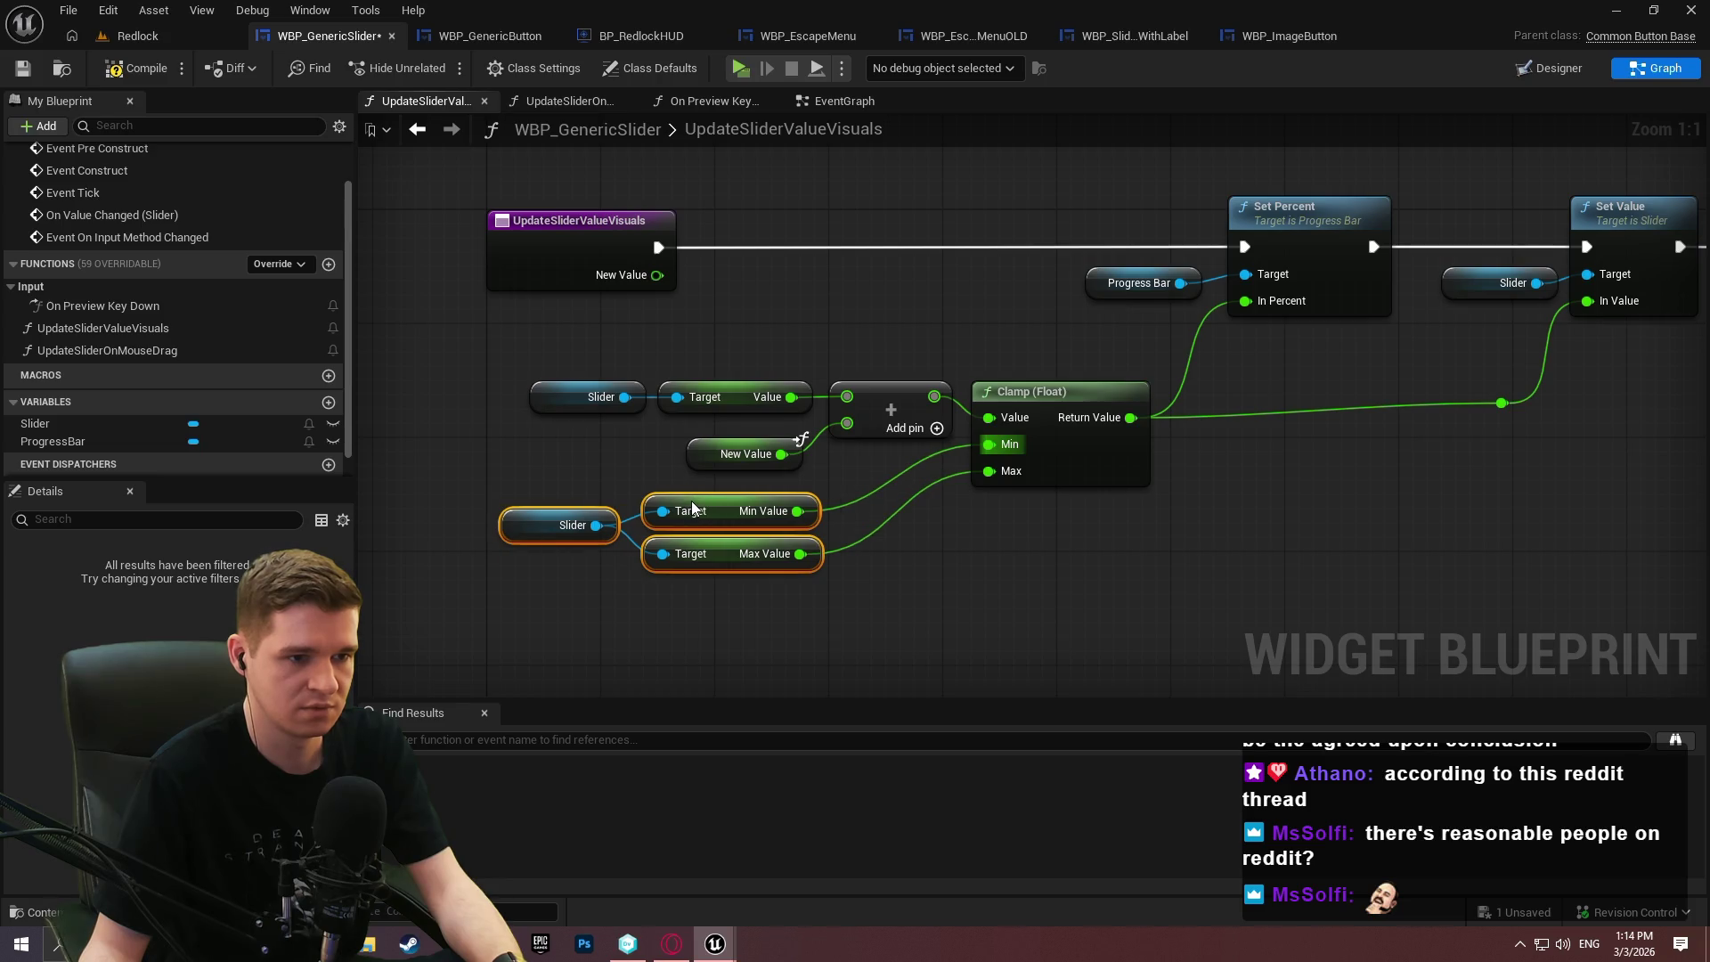
pyautogui.click(1027, 593)
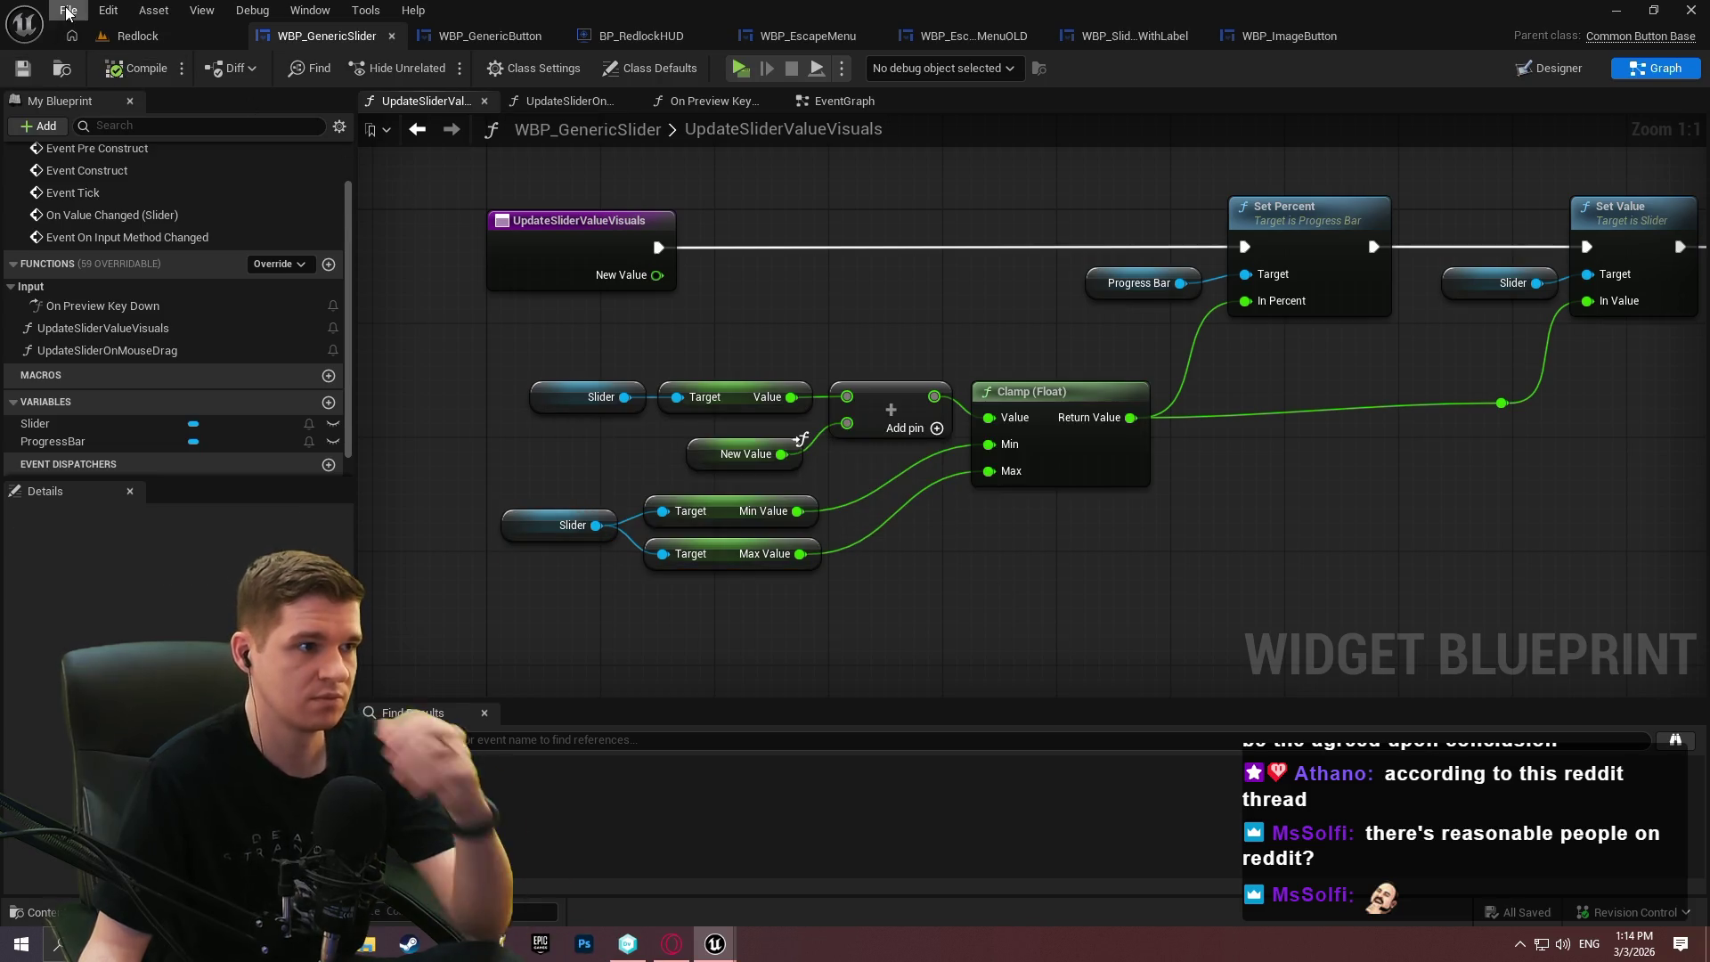
# Compile and save WBP_GenericSlider.
pyautogui.click(68, 10)
pyautogui.click(218, 153)
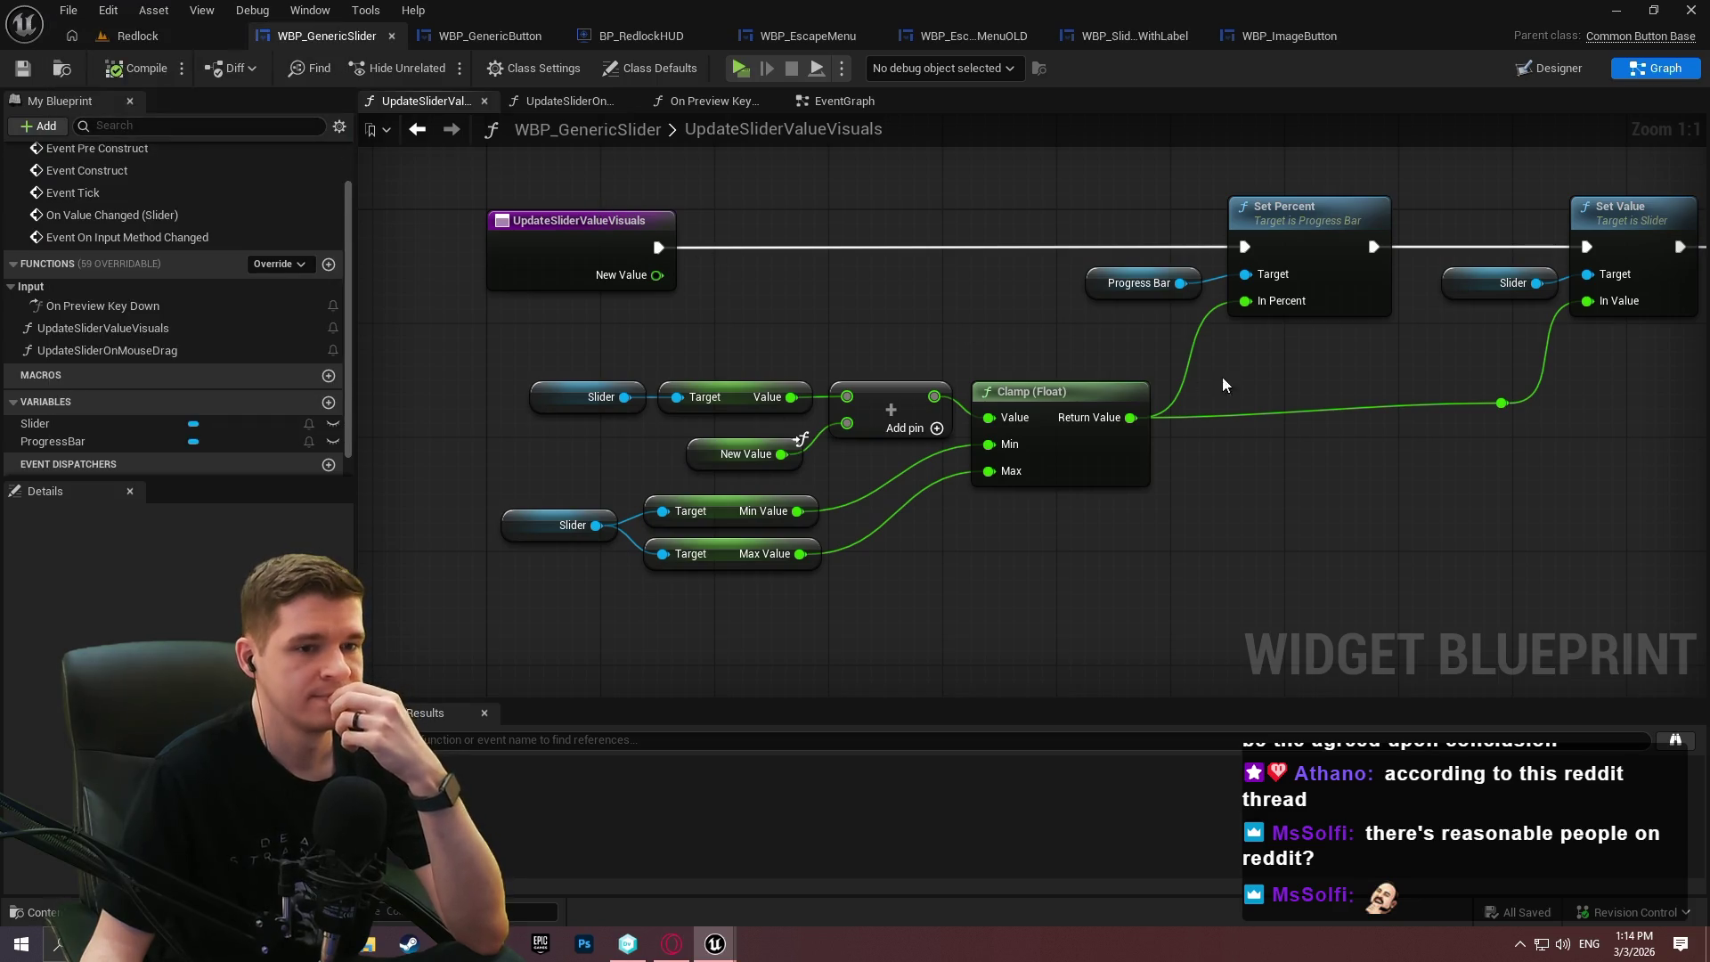
pyautogui.hscroll(5, 801, 401)
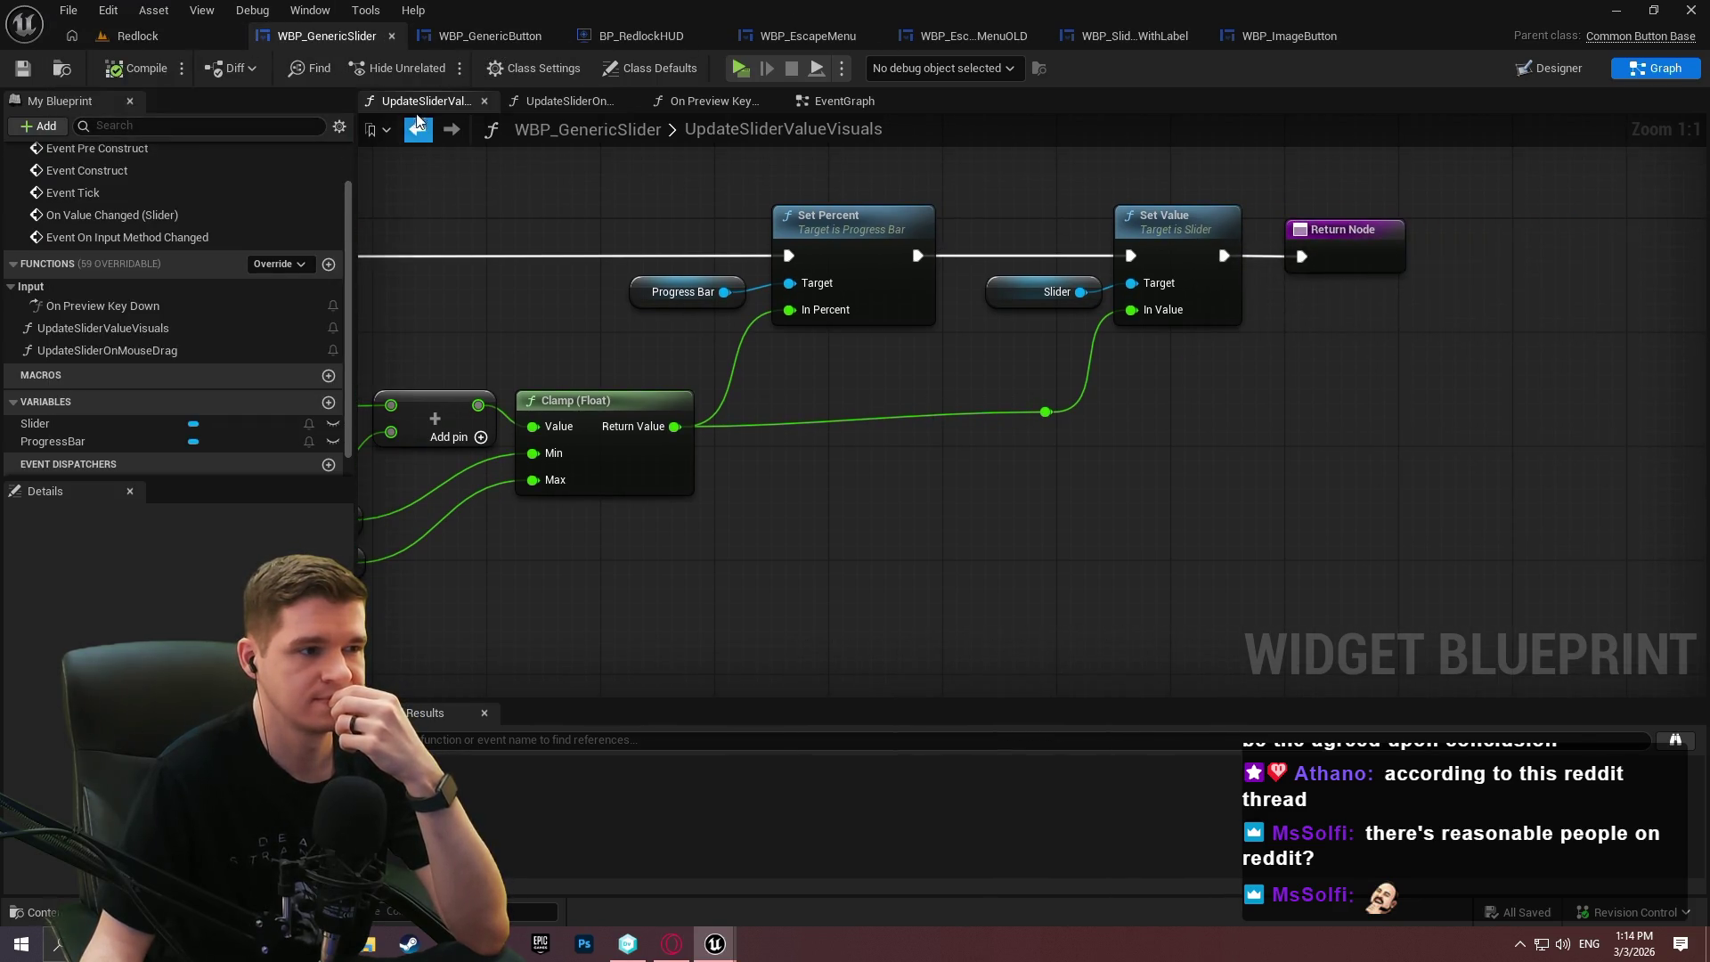
# Make CurrentSliderValue, SliderMin, SliderMax and SliderStepSize instance editable in WBP_SliderWithLabel.
pyautogui.click(1097, 35)
pyautogui.click(68, 342)
pyautogui.click(333, 342)
pyautogui.click(44, 365)
pyautogui.click(333, 365)
pyautogui.click(46, 389)
pyautogui.click(333, 388)
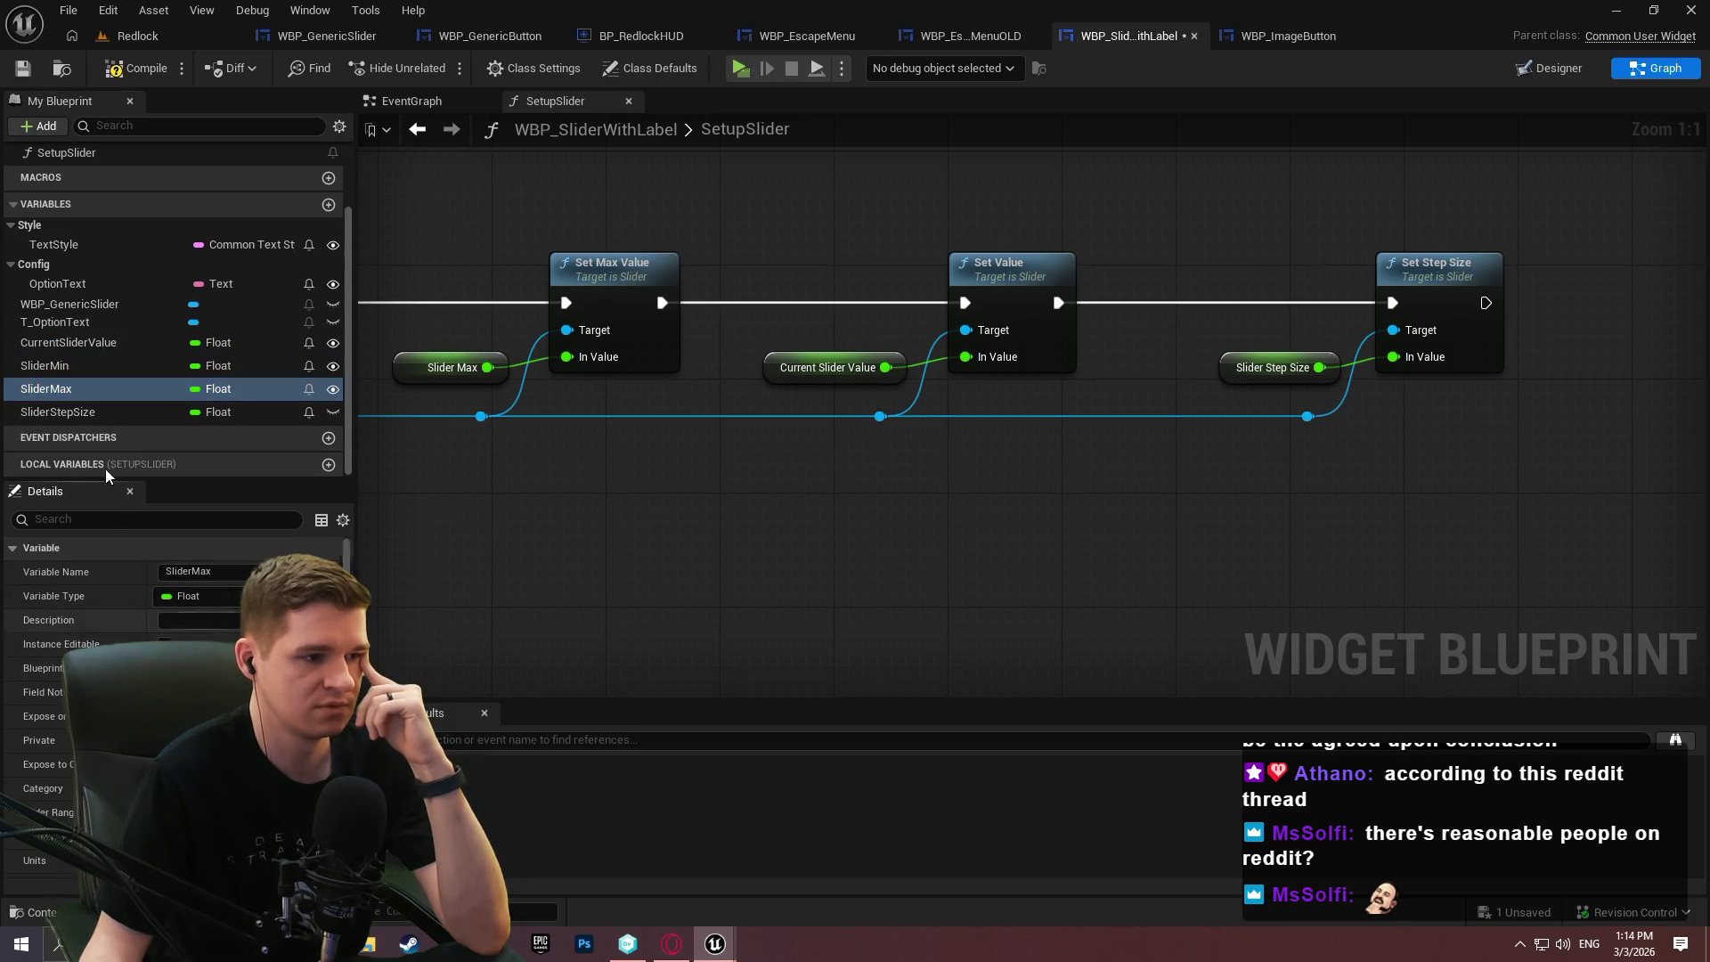
pyautogui.click(57, 413)
pyautogui.click(333, 411)
# Compile and save WBP_SliderWithLabel.
pyautogui.click(126, 77)
pyautogui.click(22, 68)
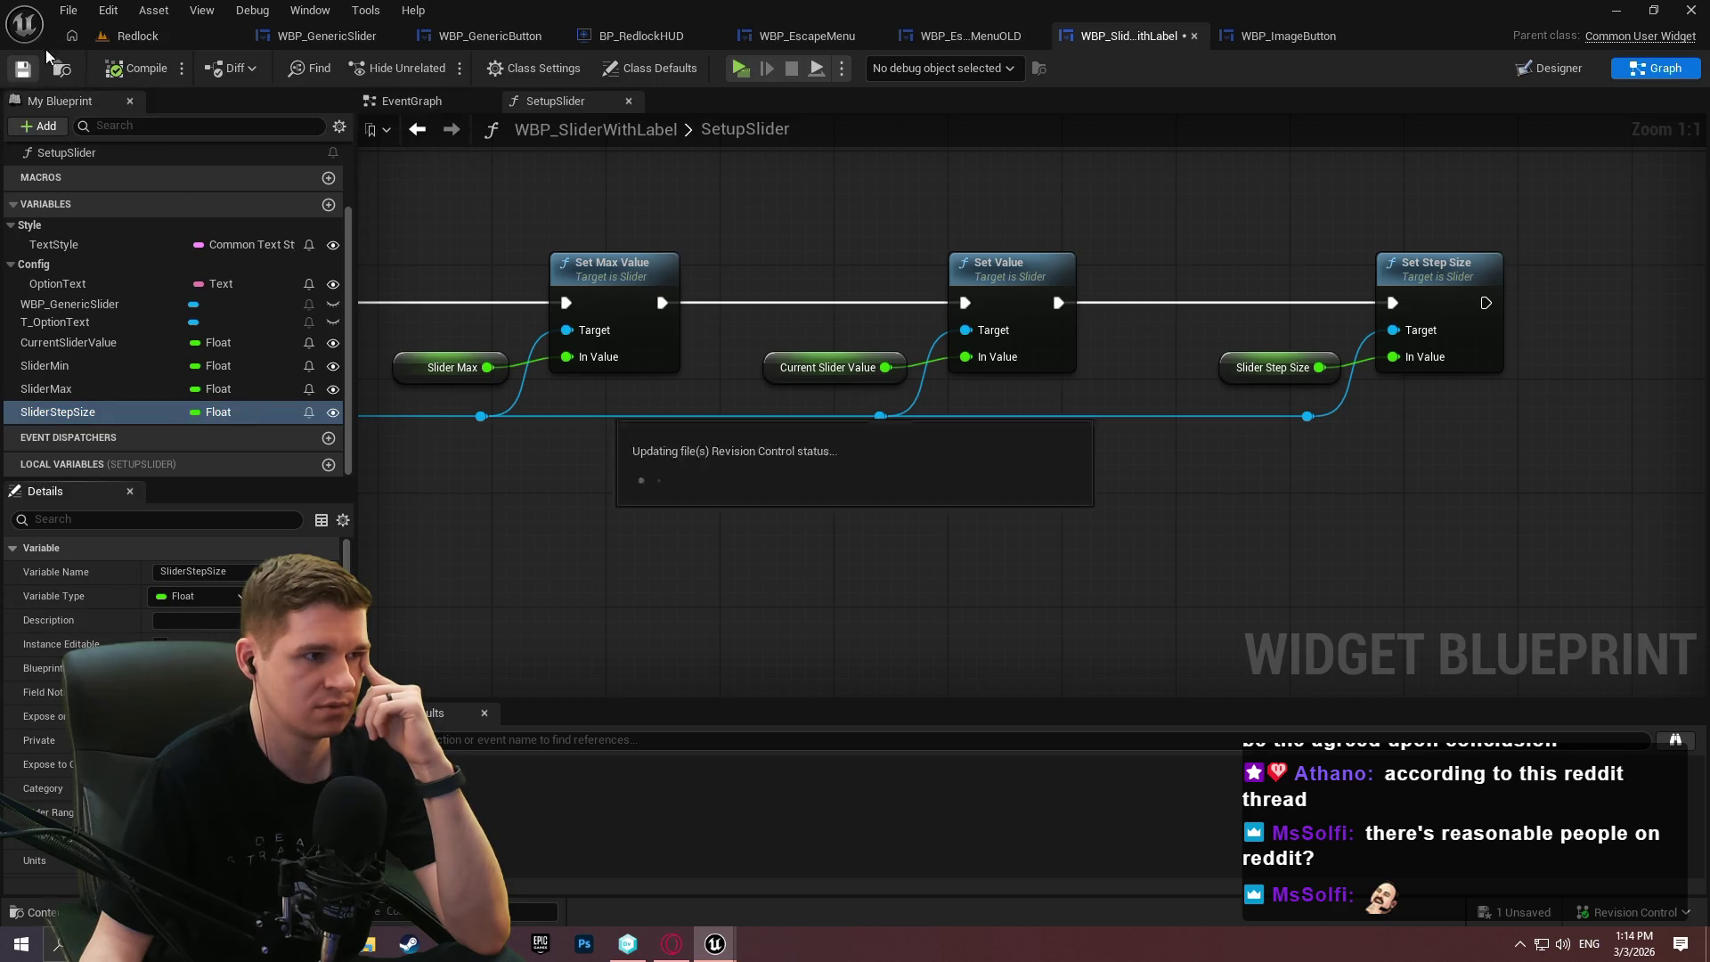
pyautogui.click(69, 10)
pyautogui.click(120, 132)
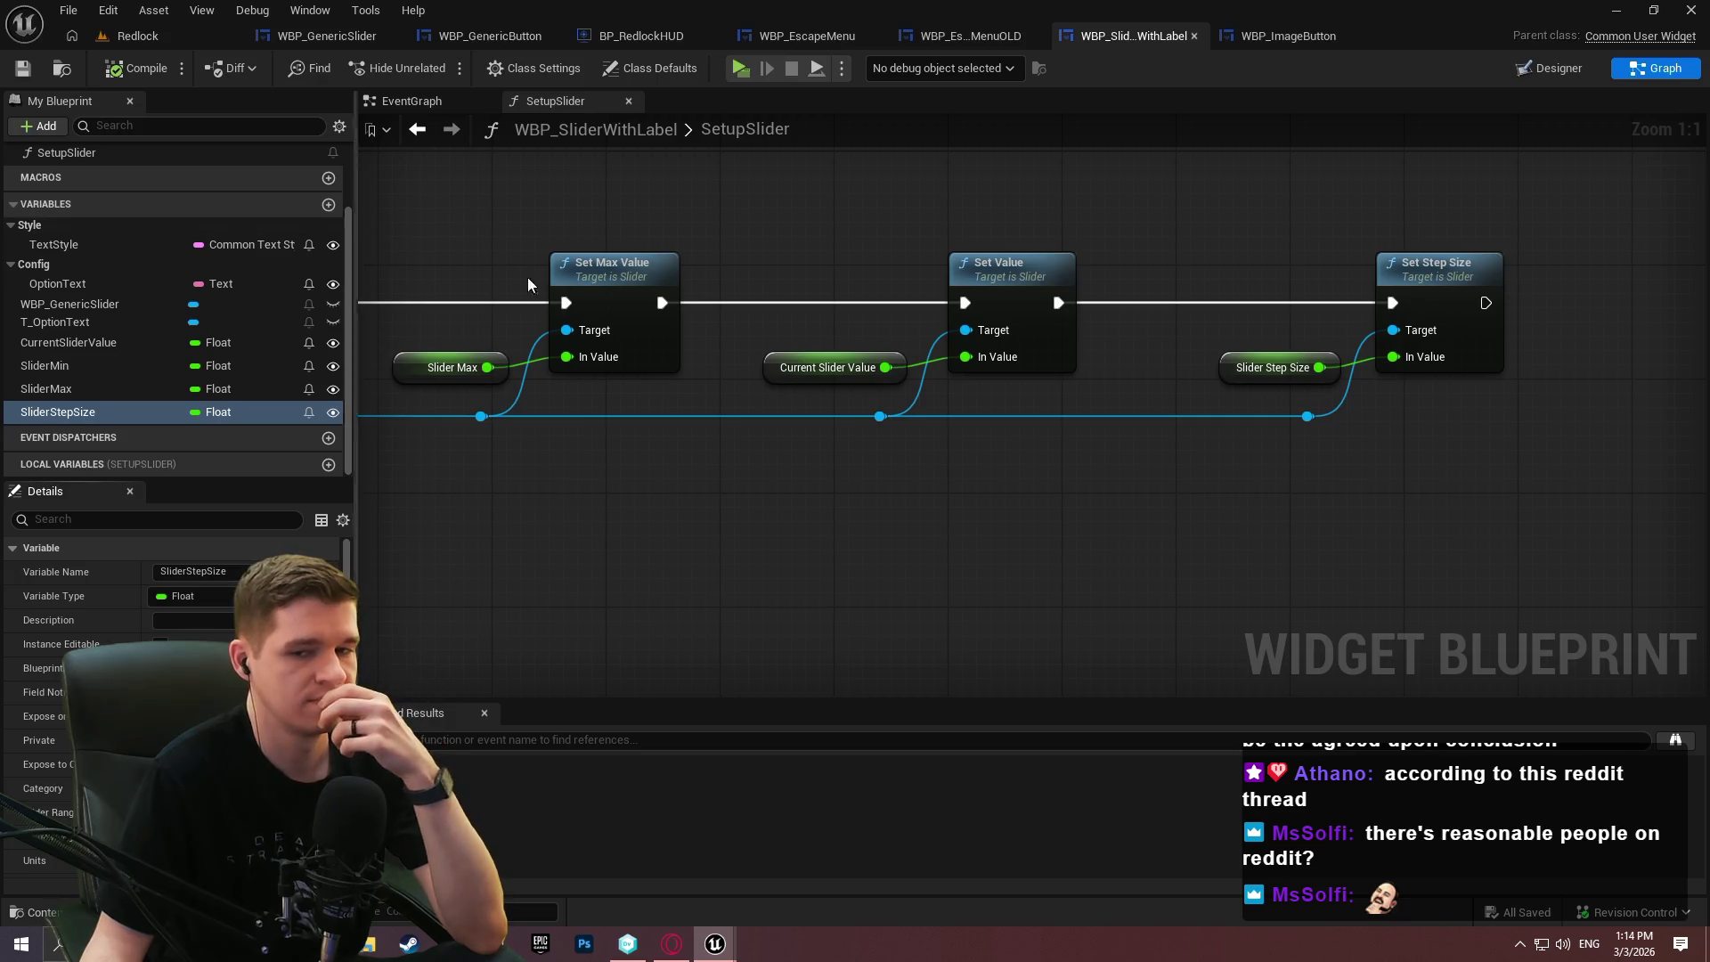
pyautogui.hotkey('alt', 'Tab')
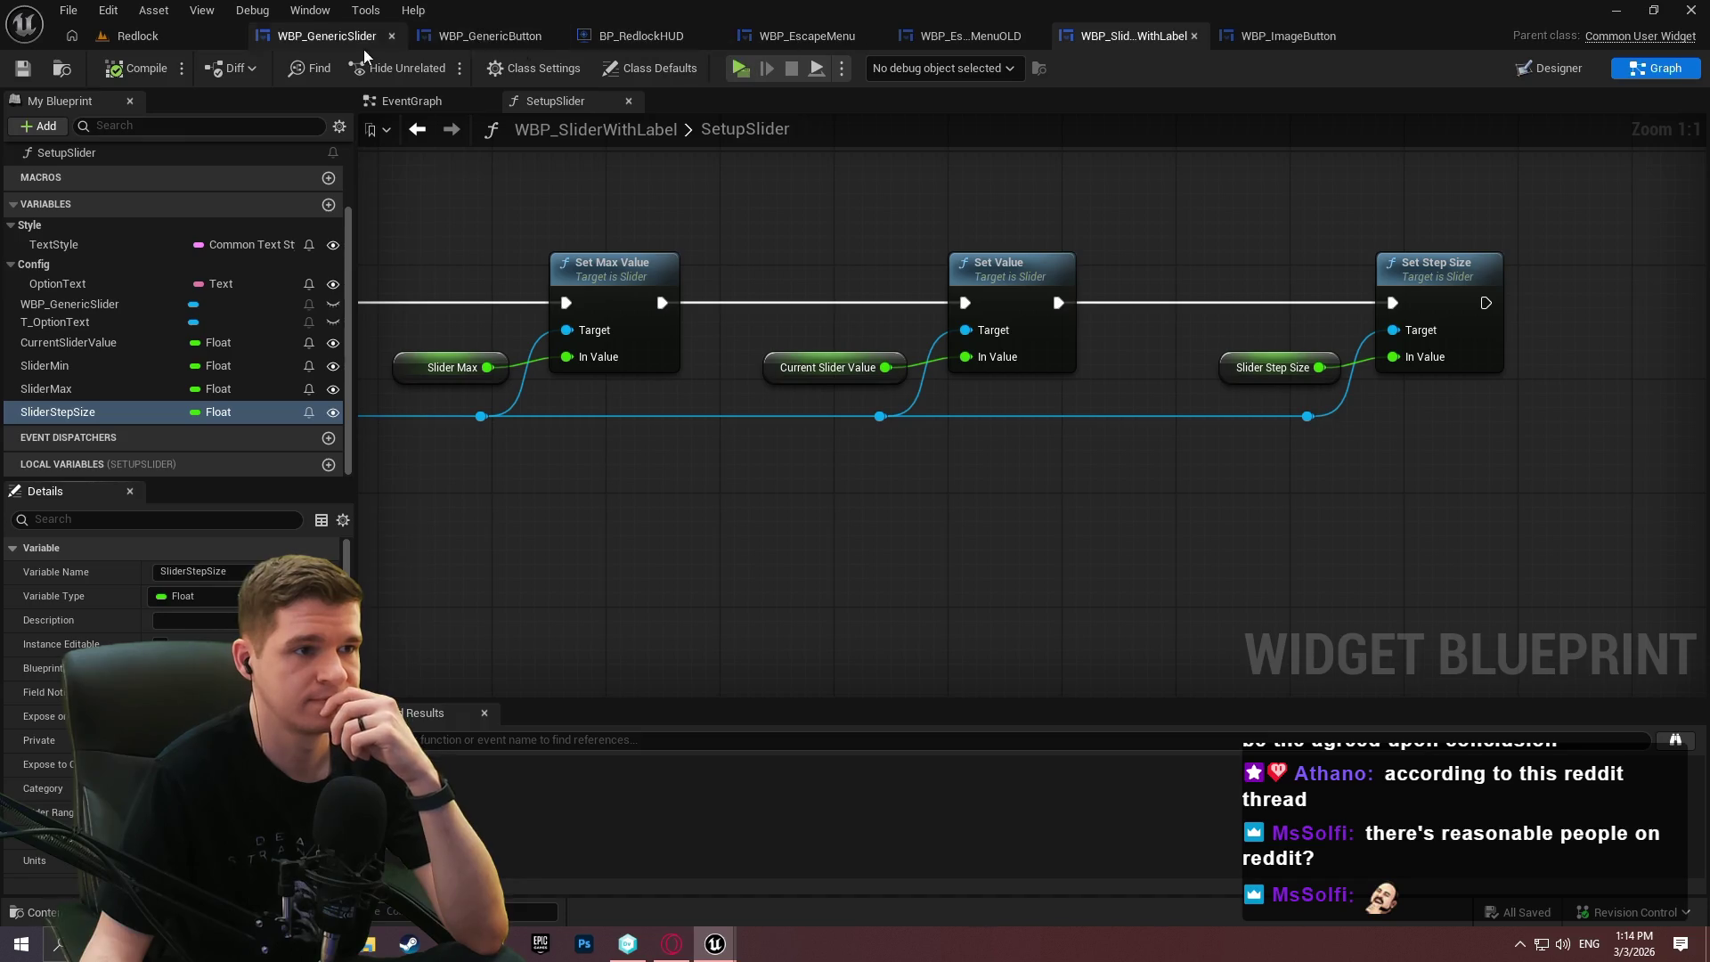
pyautogui.click(821, 38)
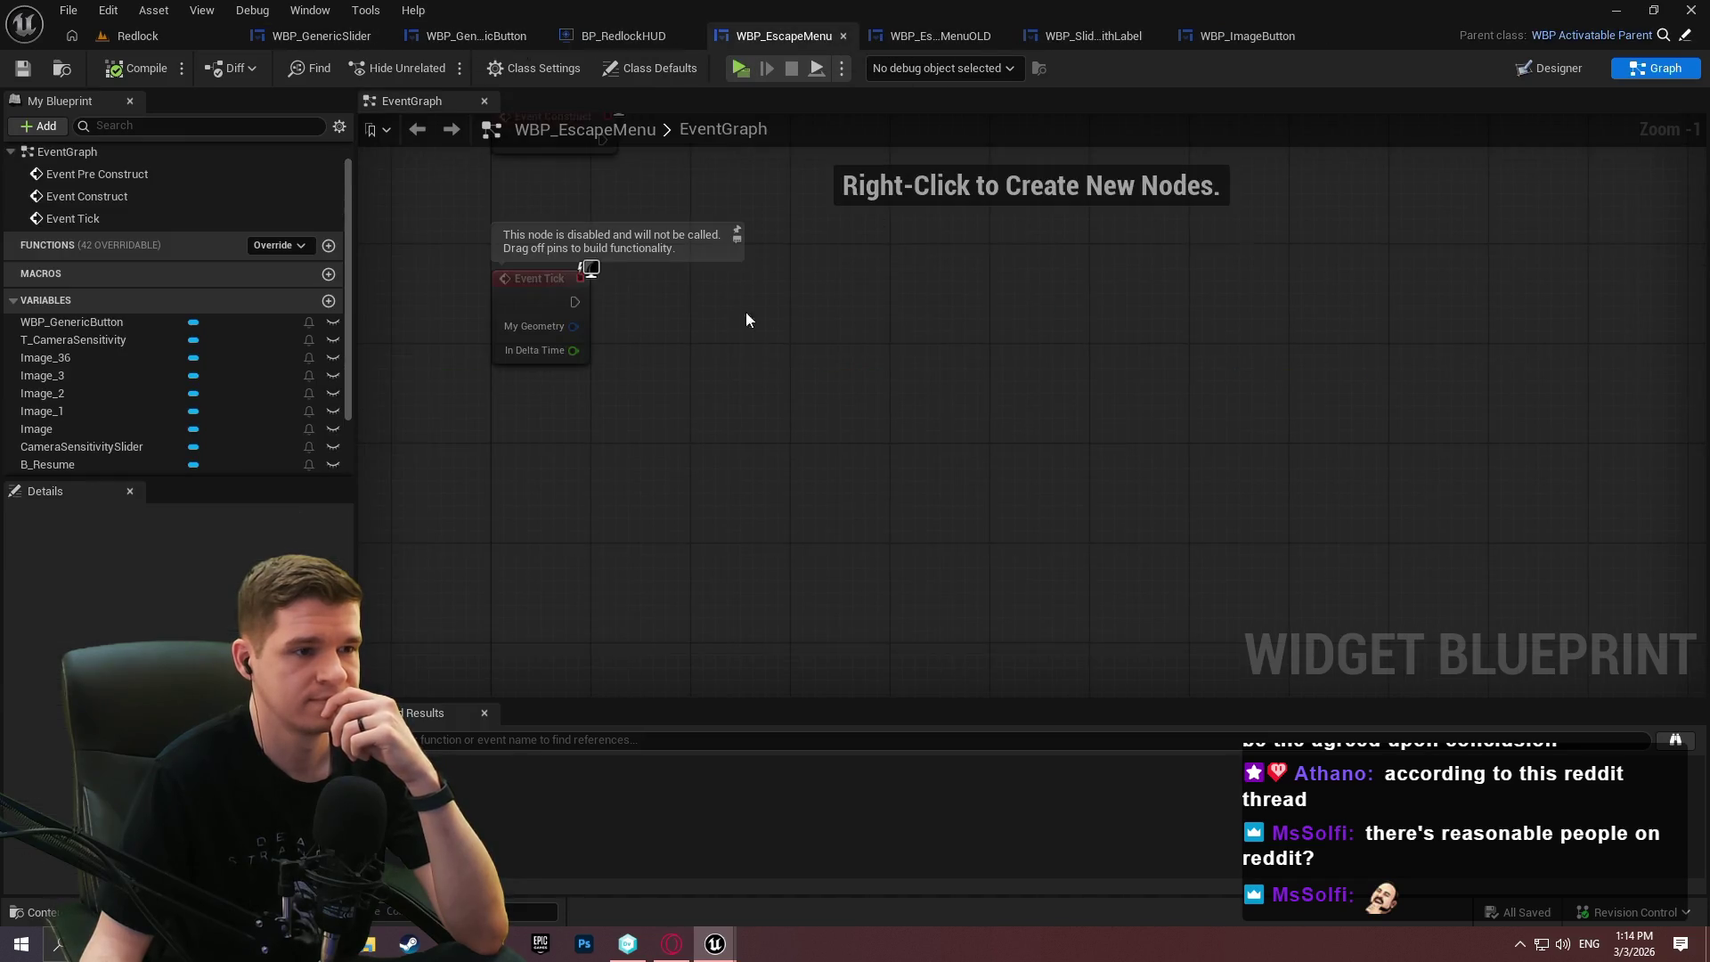
# View the Escape menu's Designer layout.
pyautogui.click(1550, 68)
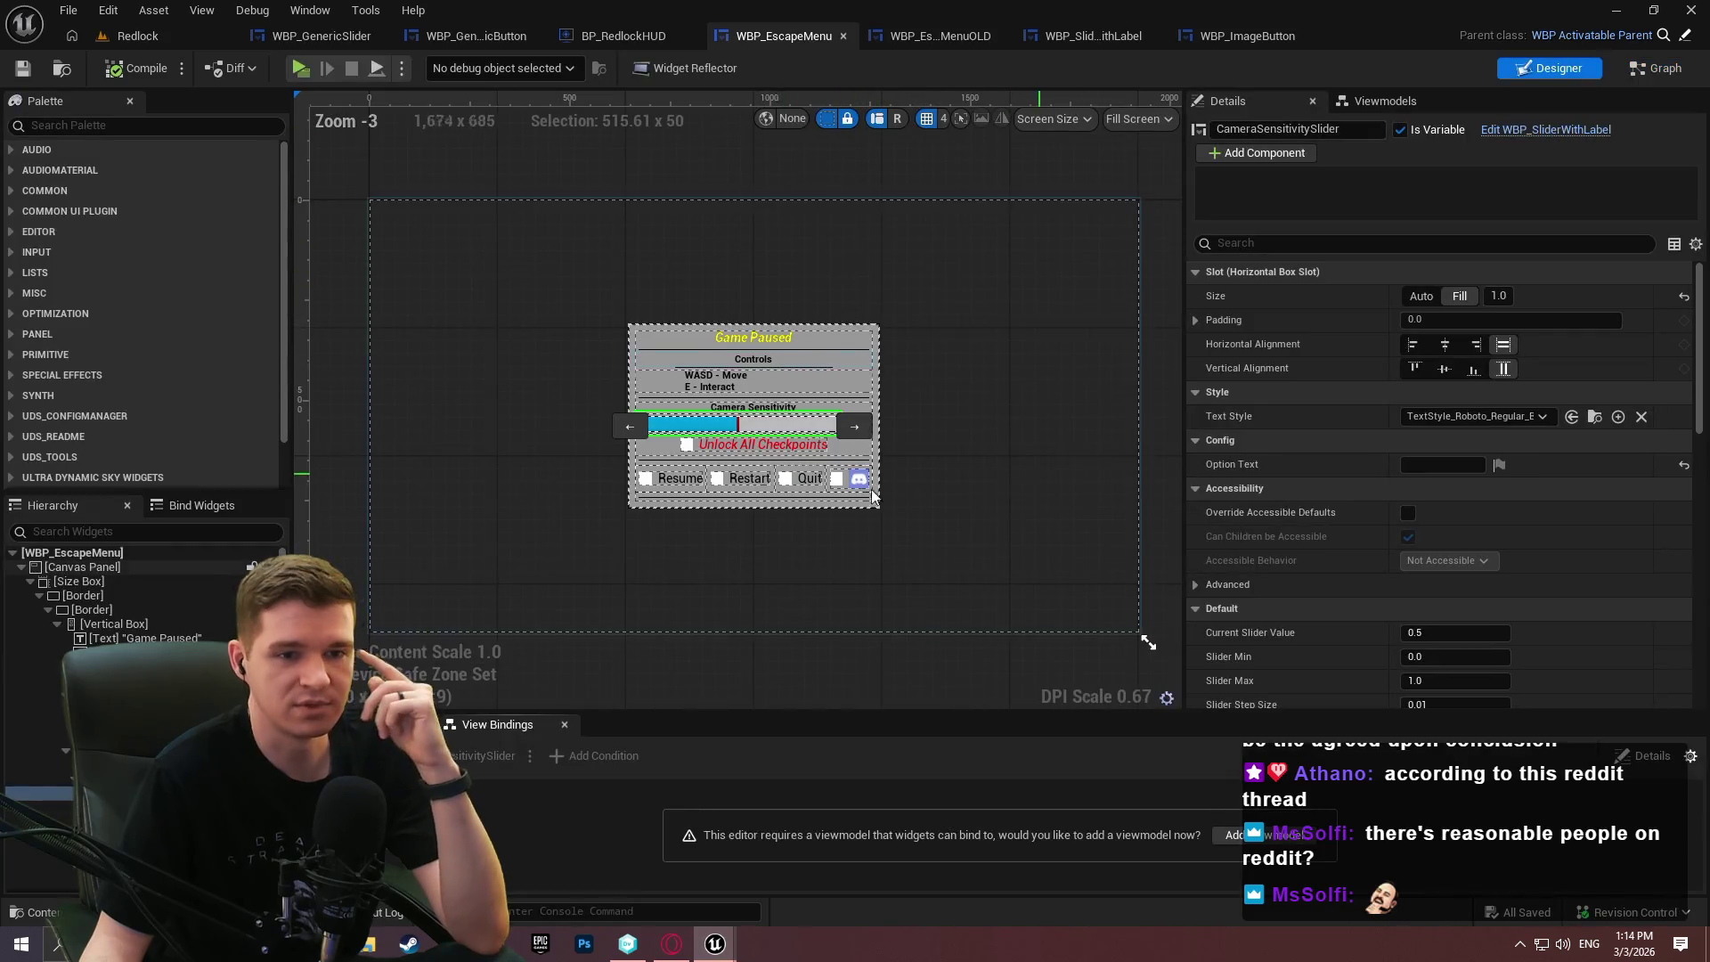
pyautogui.scroll(6, 805, 445)
pyautogui.scroll(-3, 805, 445)
pyautogui.scroll(-2, 1184, 401)
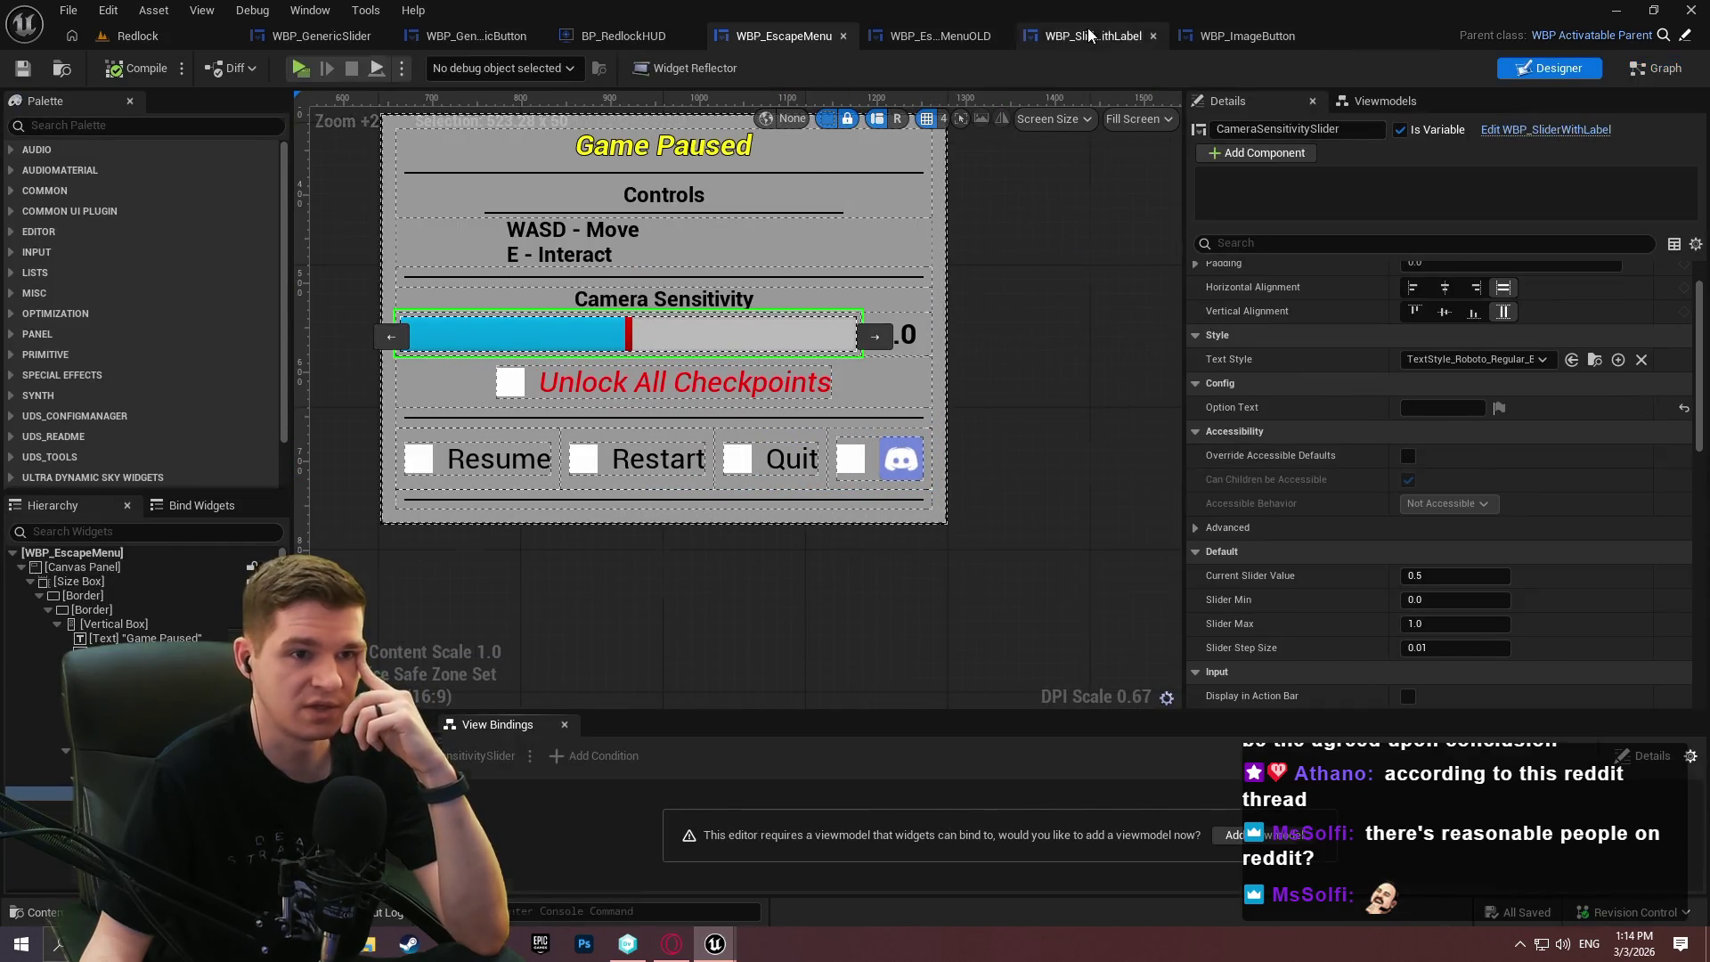
# Move CurrentSliderValue, SliderMax and SliderStepSize into the Config category and save.
pyautogui.click(1087, 32)
pyautogui.moveTo(62, 344); pyautogui.dragTo(36, 267)
pyautogui.moveTo(49, 388)
pyautogui.mouseDown()
pyautogui.moveTo(35, 265)
pyautogui.moveTo(64, 276)
pyautogui.mouseUp()
pyautogui.hotkey('ctrl', 's')
# Scrub CameraSensitivitySlider's Current Slider Value in the Escape menu Details.
pyautogui.click(954, 40)
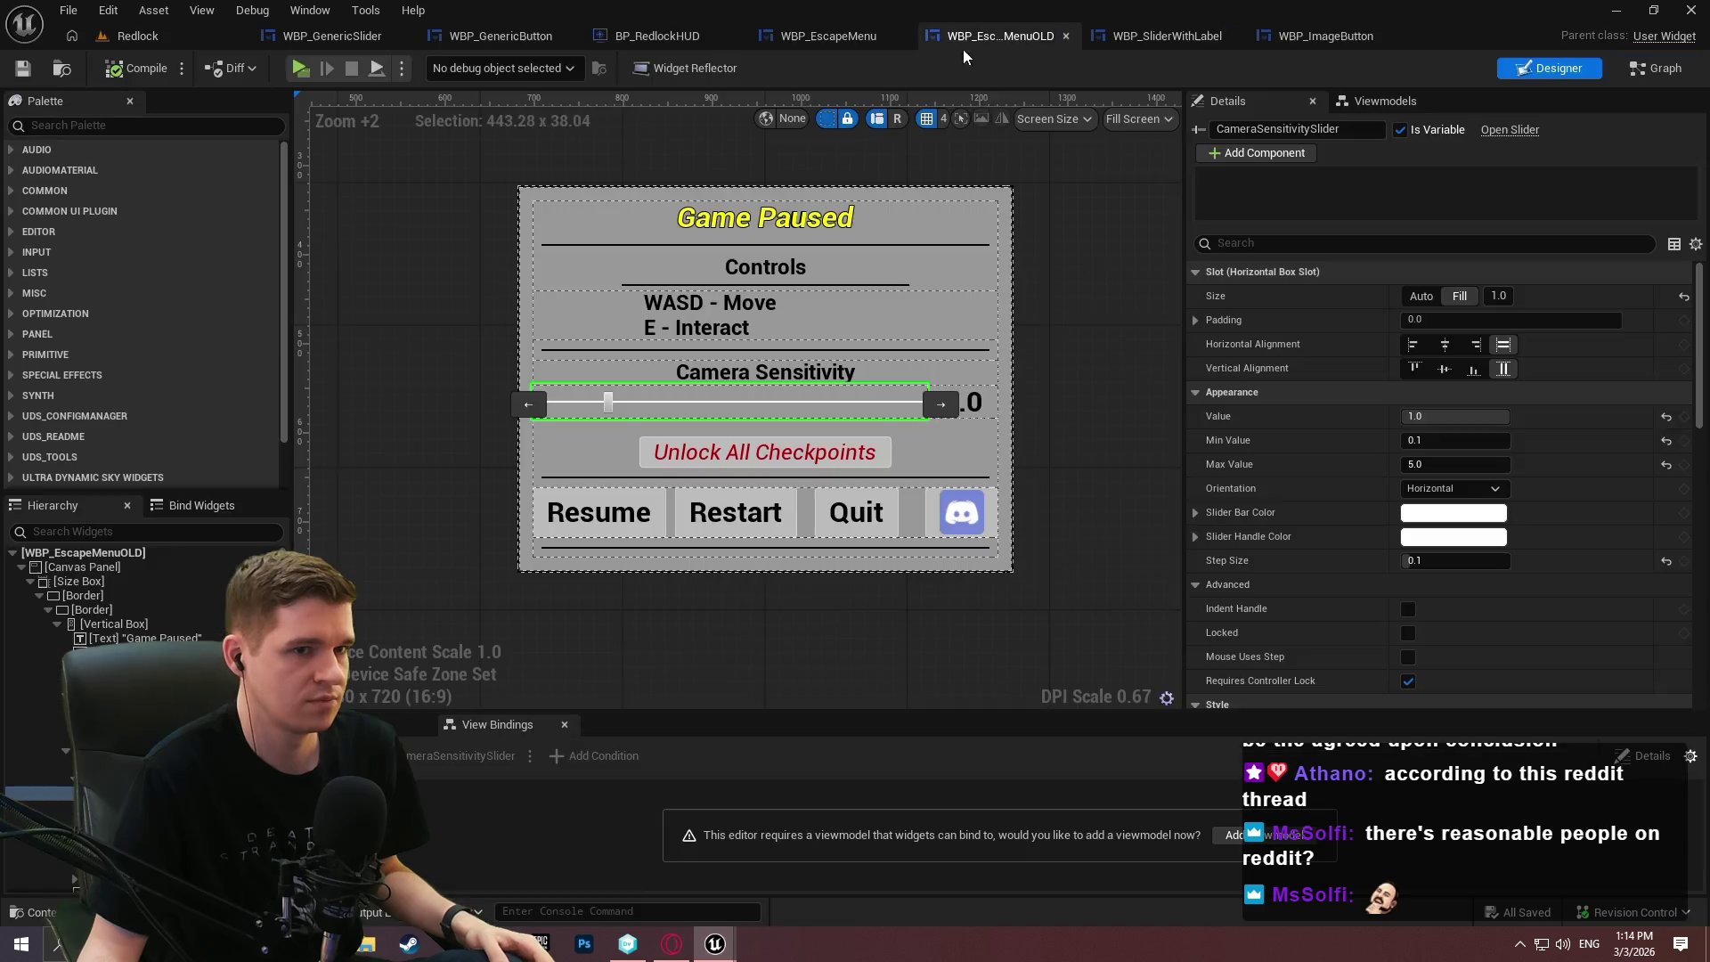
pyautogui.click(837, 37)
pyautogui.moveTo(823, 380)
pyautogui.mouseDown()
pyautogui.moveTo(1019, 454)
pyautogui.moveTo(931, 419)
pyautogui.mouseUp()
pyautogui.moveTo(1434, 431); pyautogui.dragTo(1455, 435)
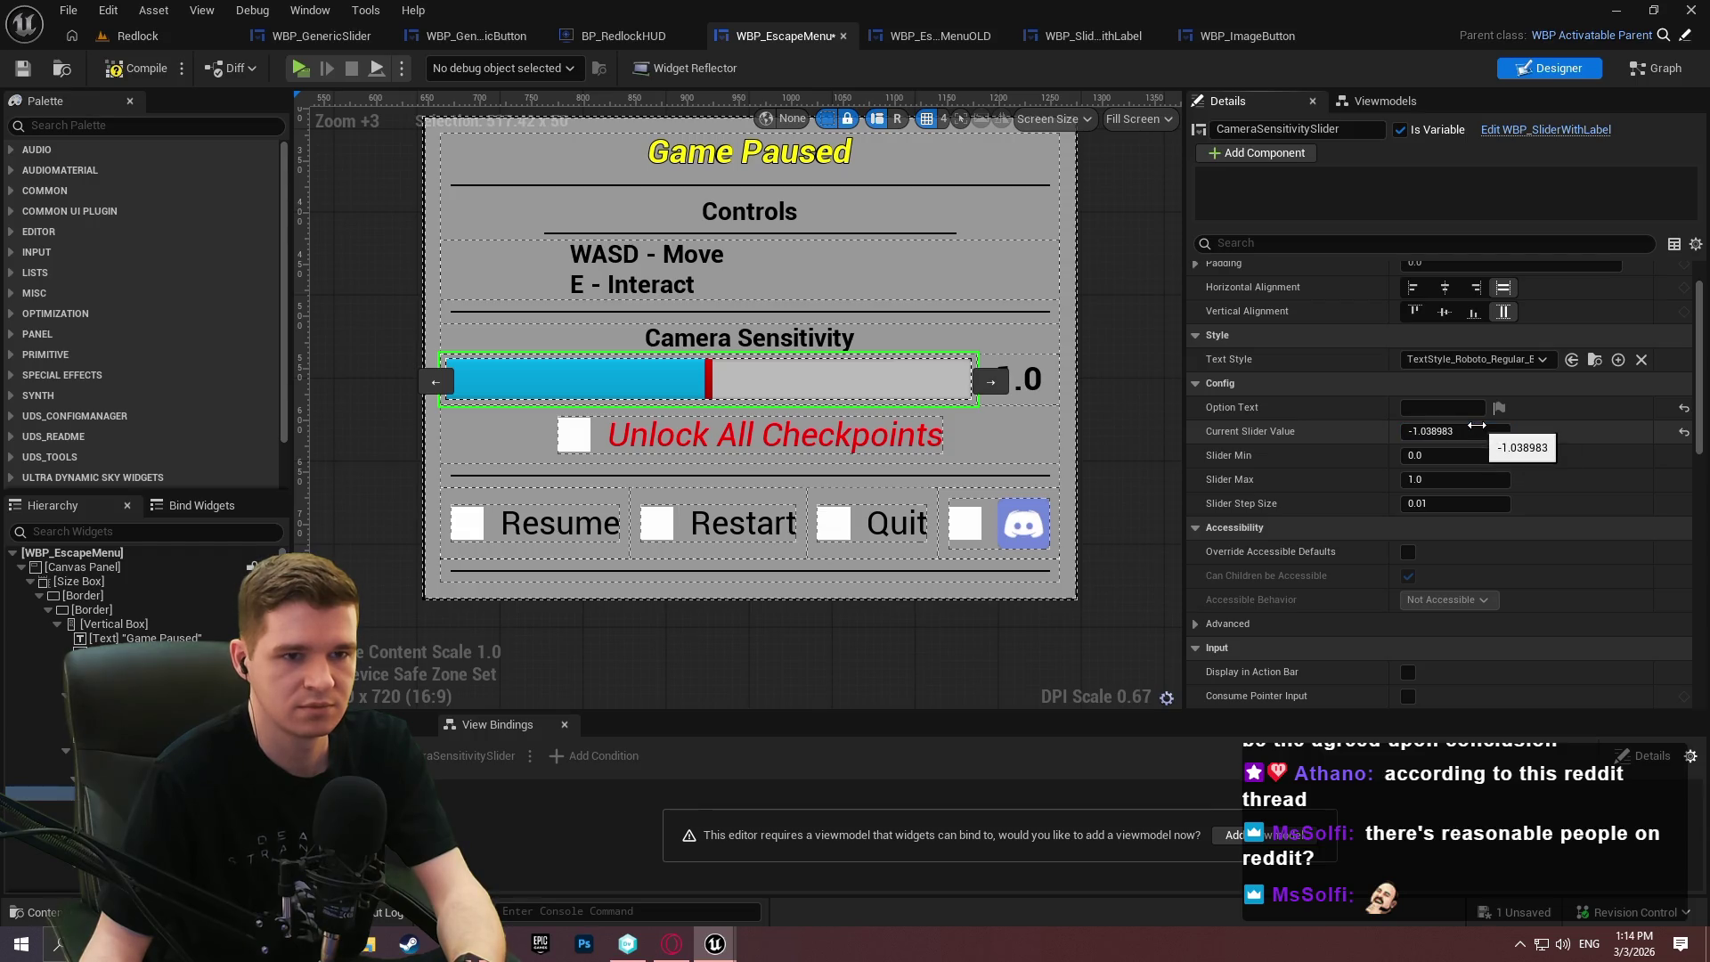
pyautogui.click(1093, 35)
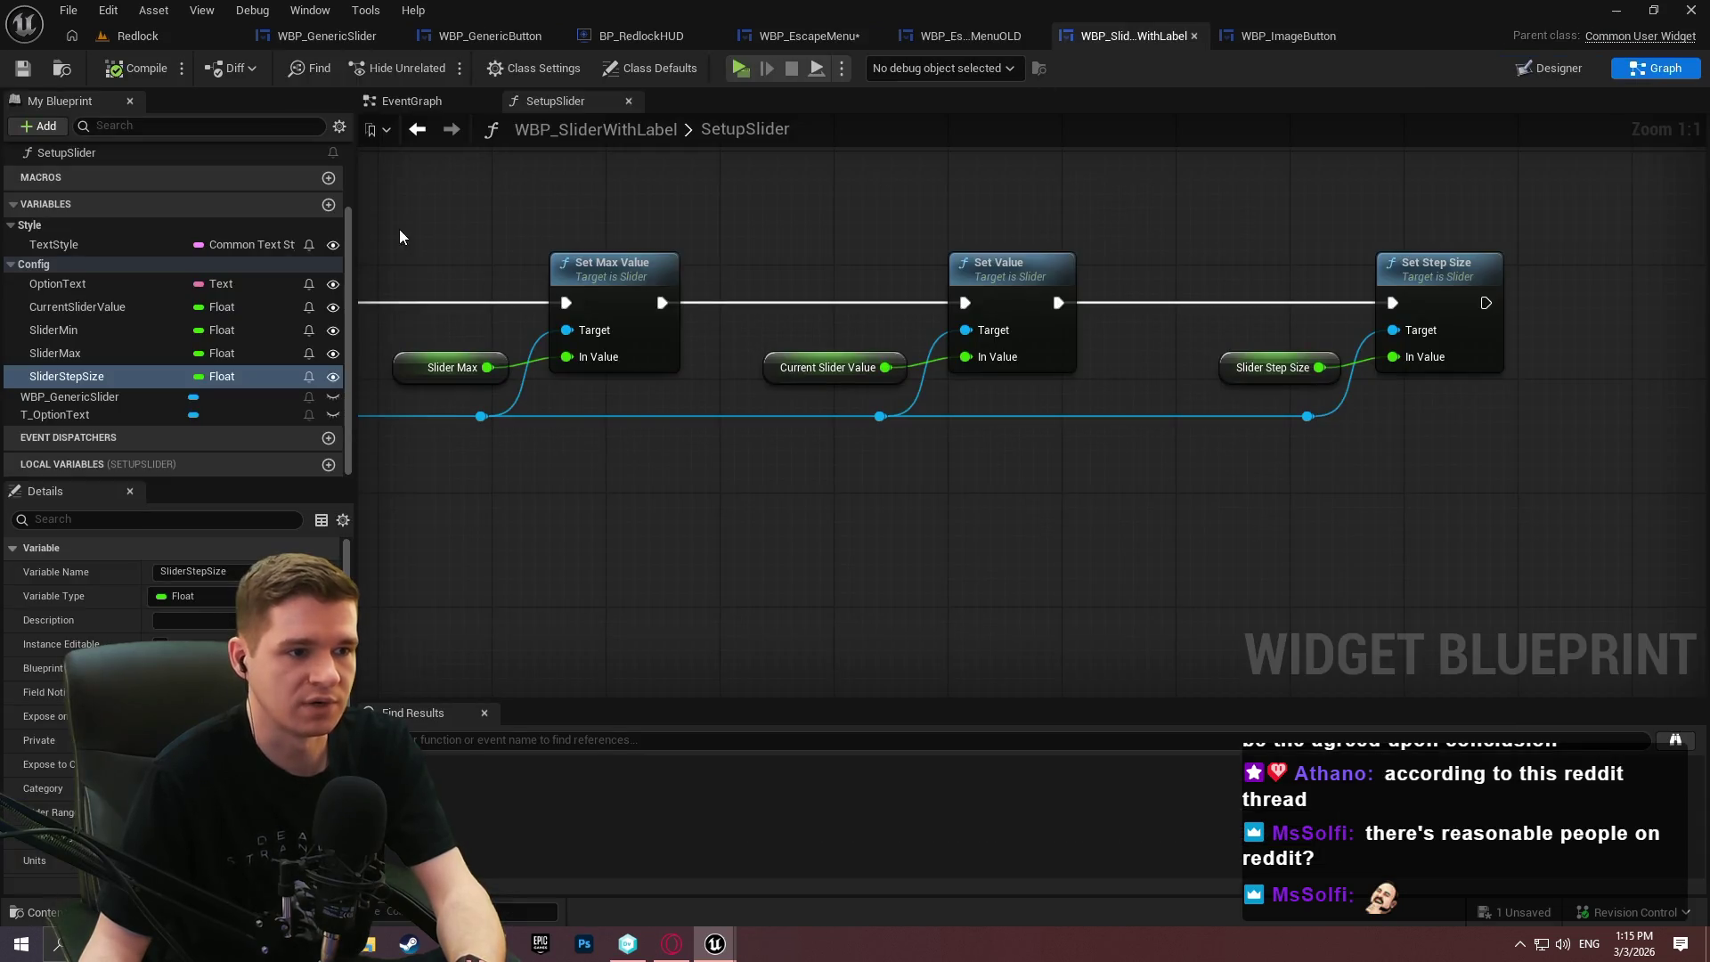
# Insert a SetupSlider call between Event Pre Construct and Load Class Asset Blocking.
pyautogui.click(429, 104)
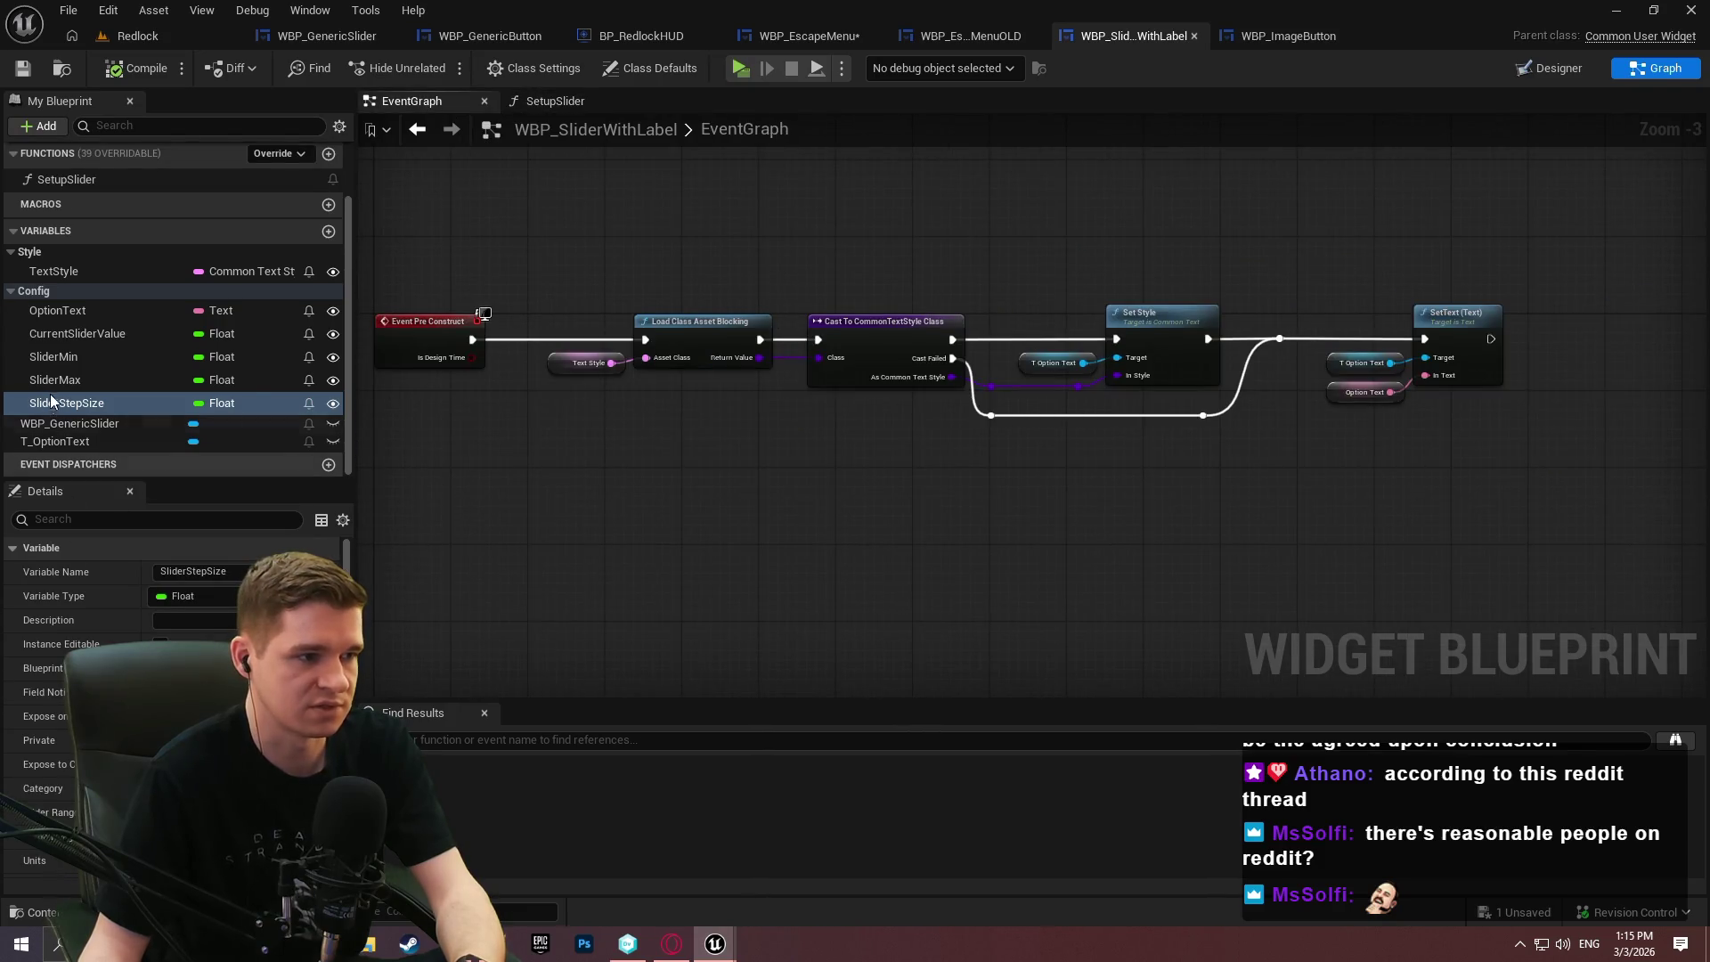
pyautogui.scroll(2, 124, 257)
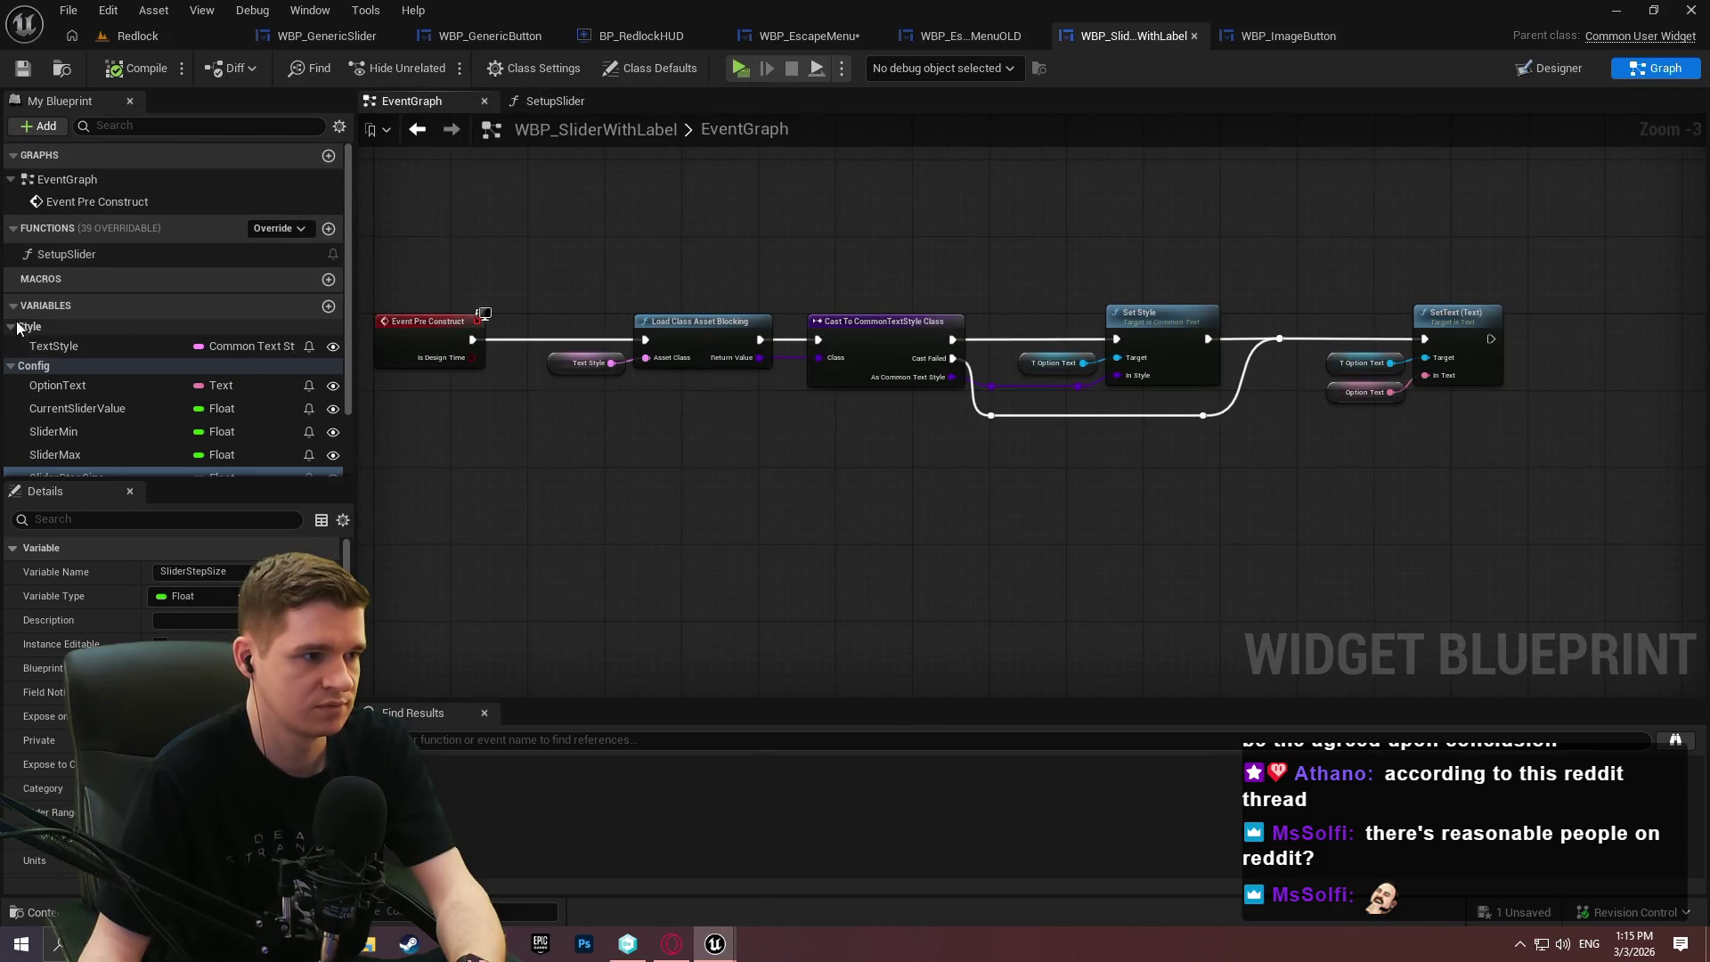
pyautogui.moveTo(73, 260)
pyautogui.mouseDown()
pyautogui.moveTo(498, 468)
pyautogui.moveTo(470, 339)
pyautogui.mouseUp()
pyautogui.moveTo(577, 454); pyautogui.dragTo(643, 341)
pyautogui.moveTo(441, 341); pyautogui.dragTo(389, 457)
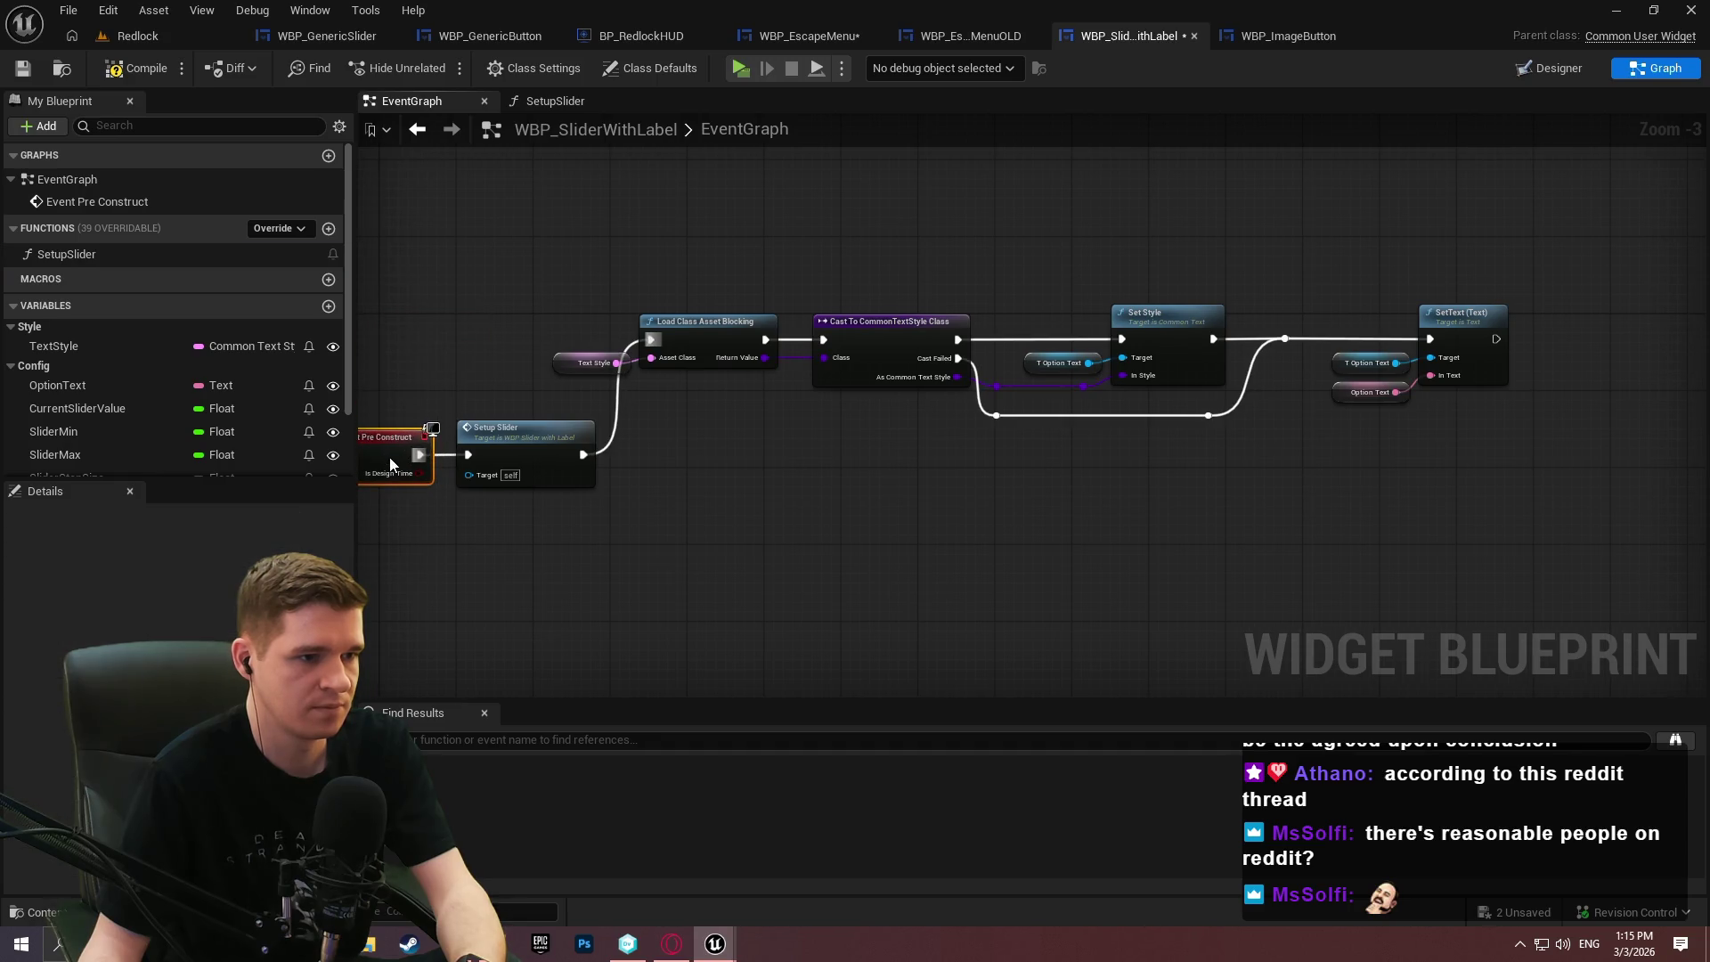
pyautogui.moveTo(531, 429); pyautogui.dragTo(476, 319)
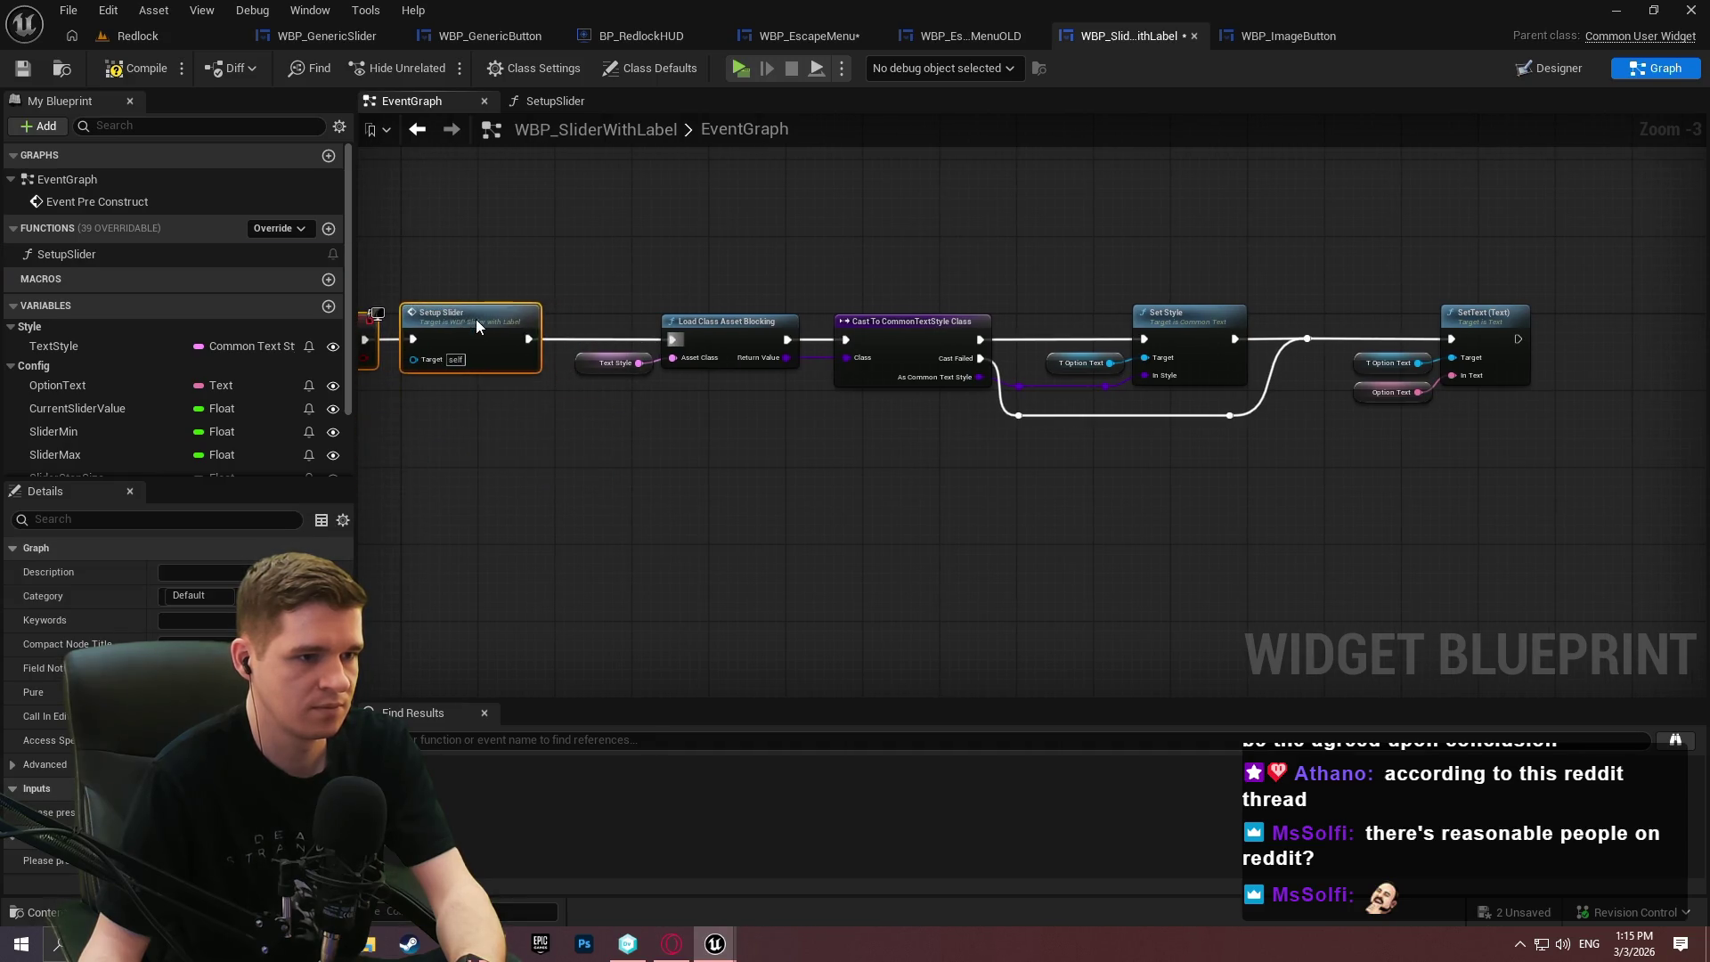
# Compile and save WBP_SliderWithLabel, then open the SetupSlider function graph.
pyautogui.scroll(-1, 1103, 457)
pyautogui.hotkey('ctrl', 'a')
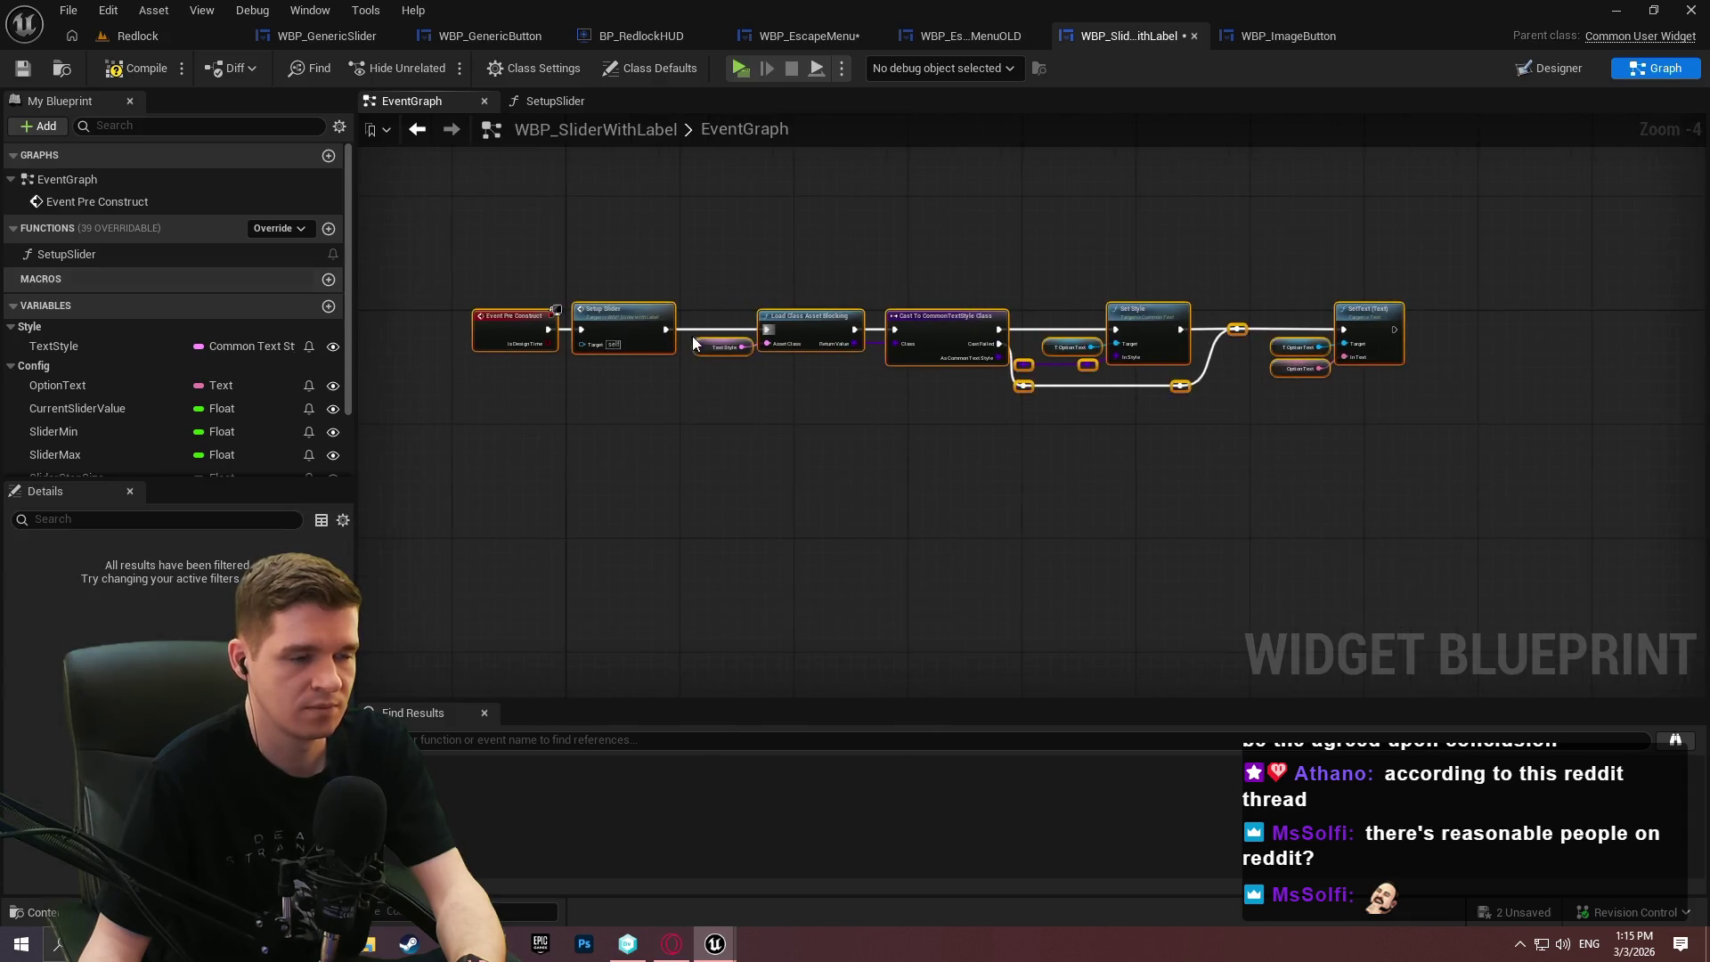
pyautogui.scroll(1, 552, 331)
pyautogui.click(531, 401)
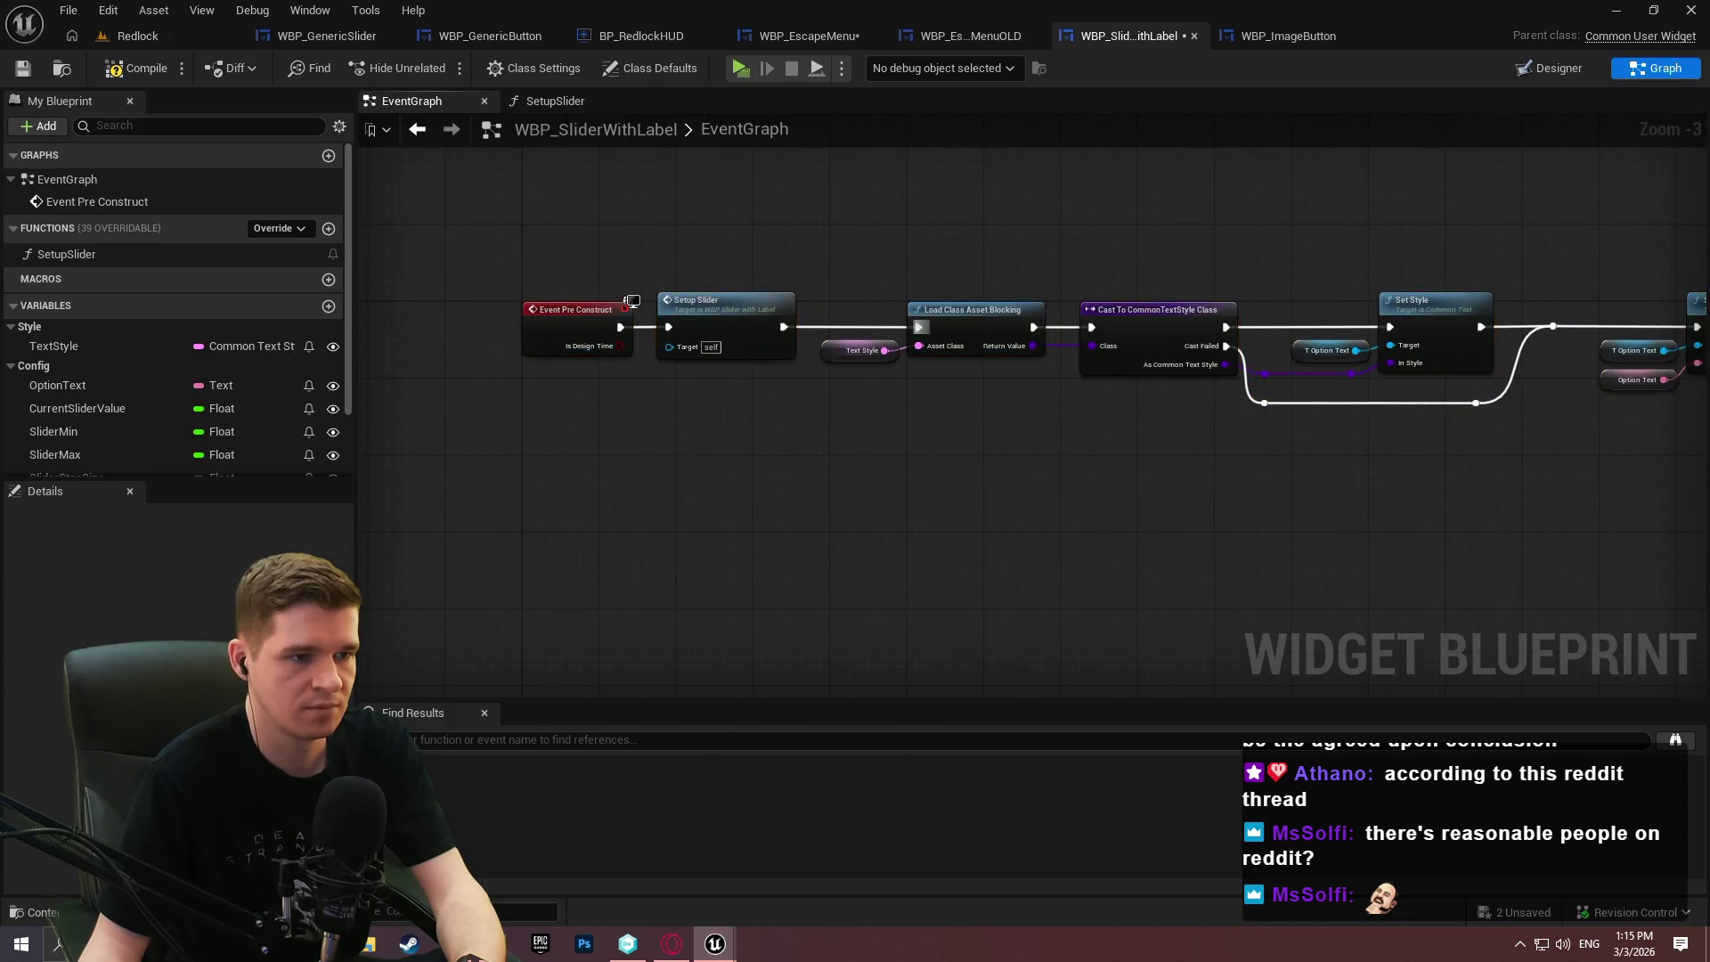
pyautogui.moveTo(631, 301); pyautogui.dragTo(359, 285)
pyautogui.click(24, 70)
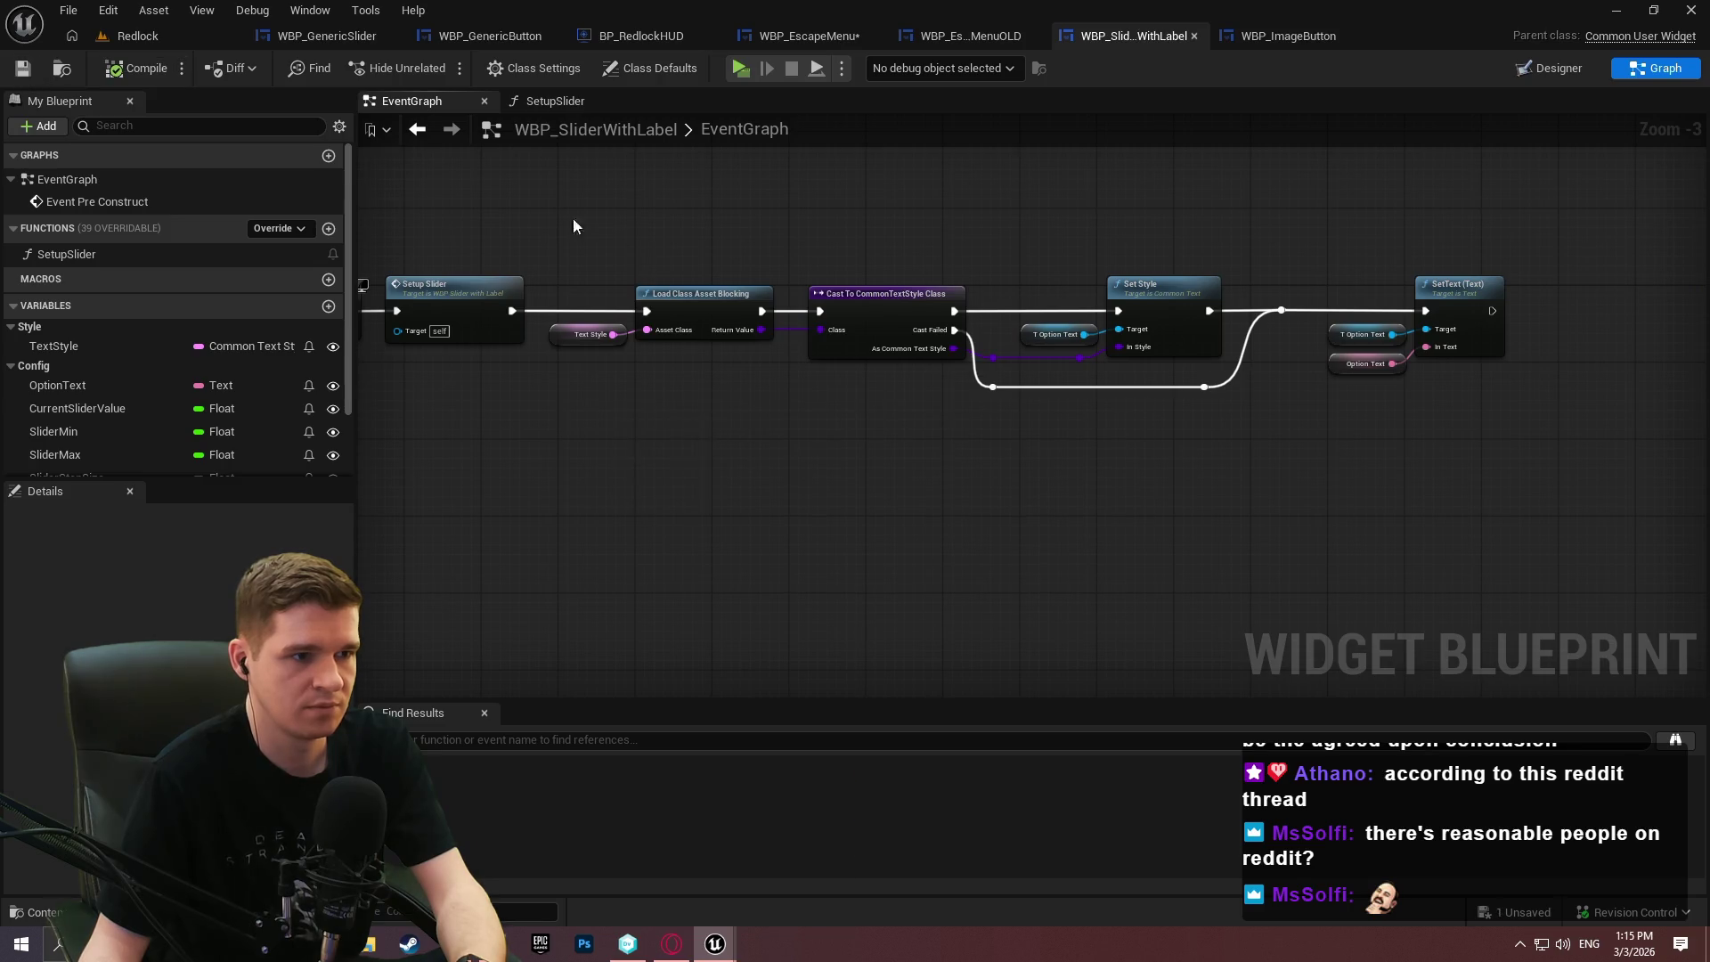
pyautogui.moveTo(596, 228); pyautogui.dragTo(767, 240)
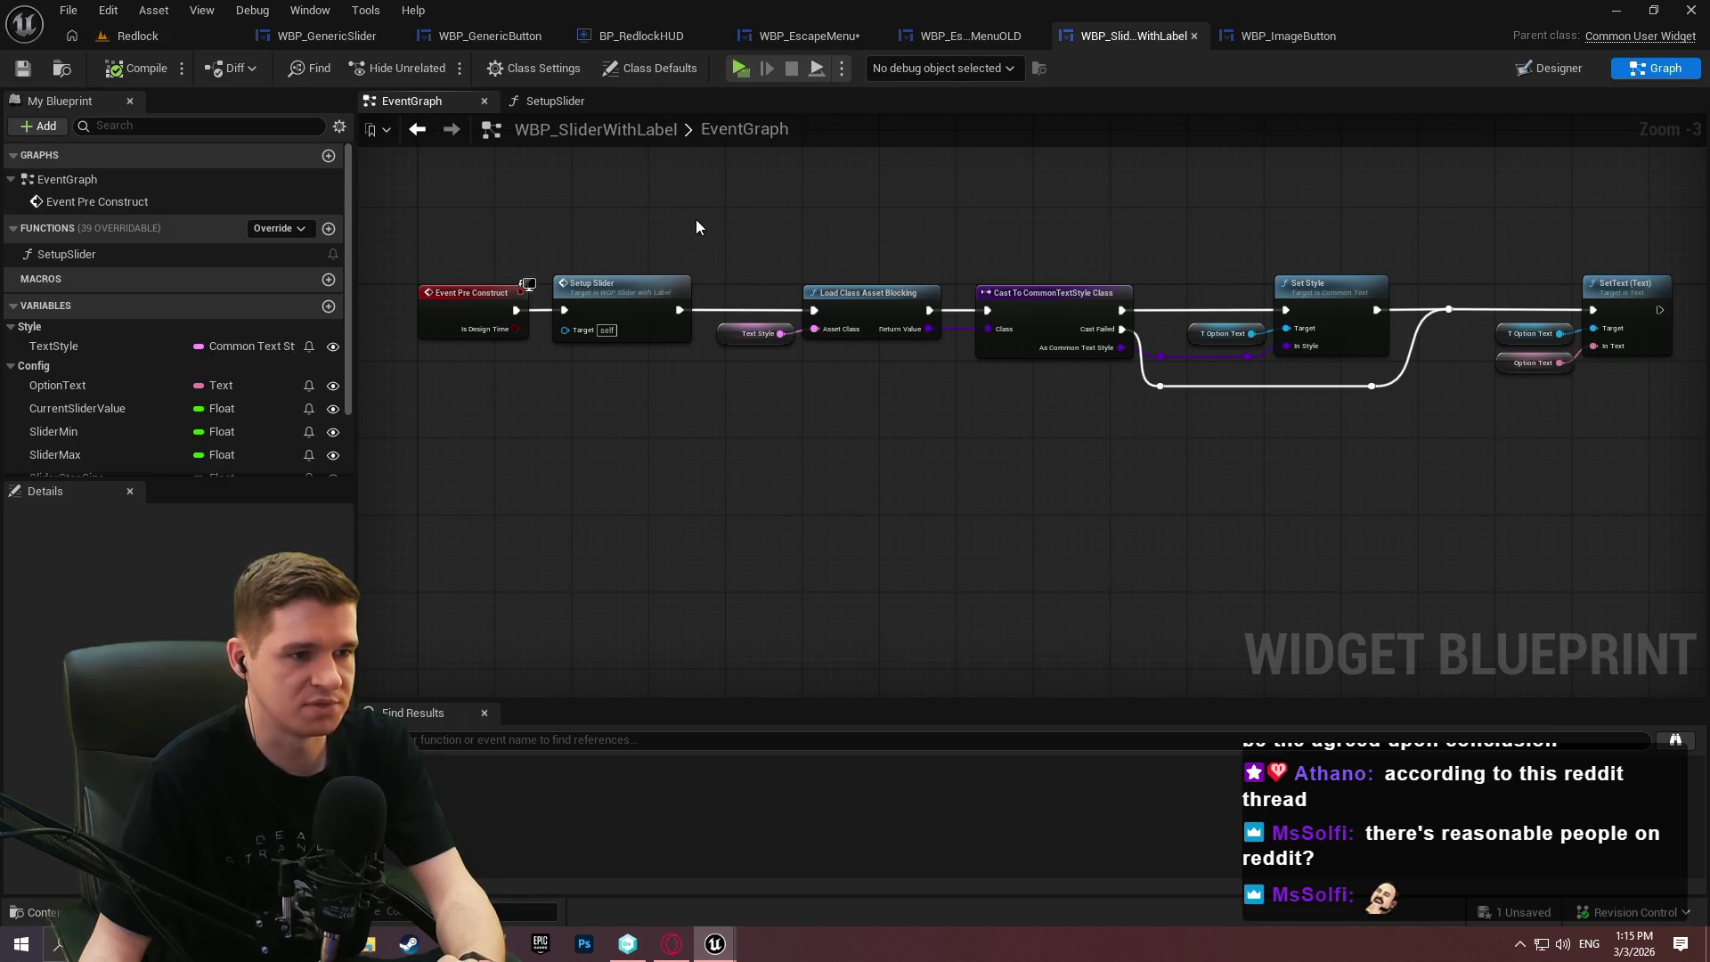
pyautogui.doubleClick(591, 305)
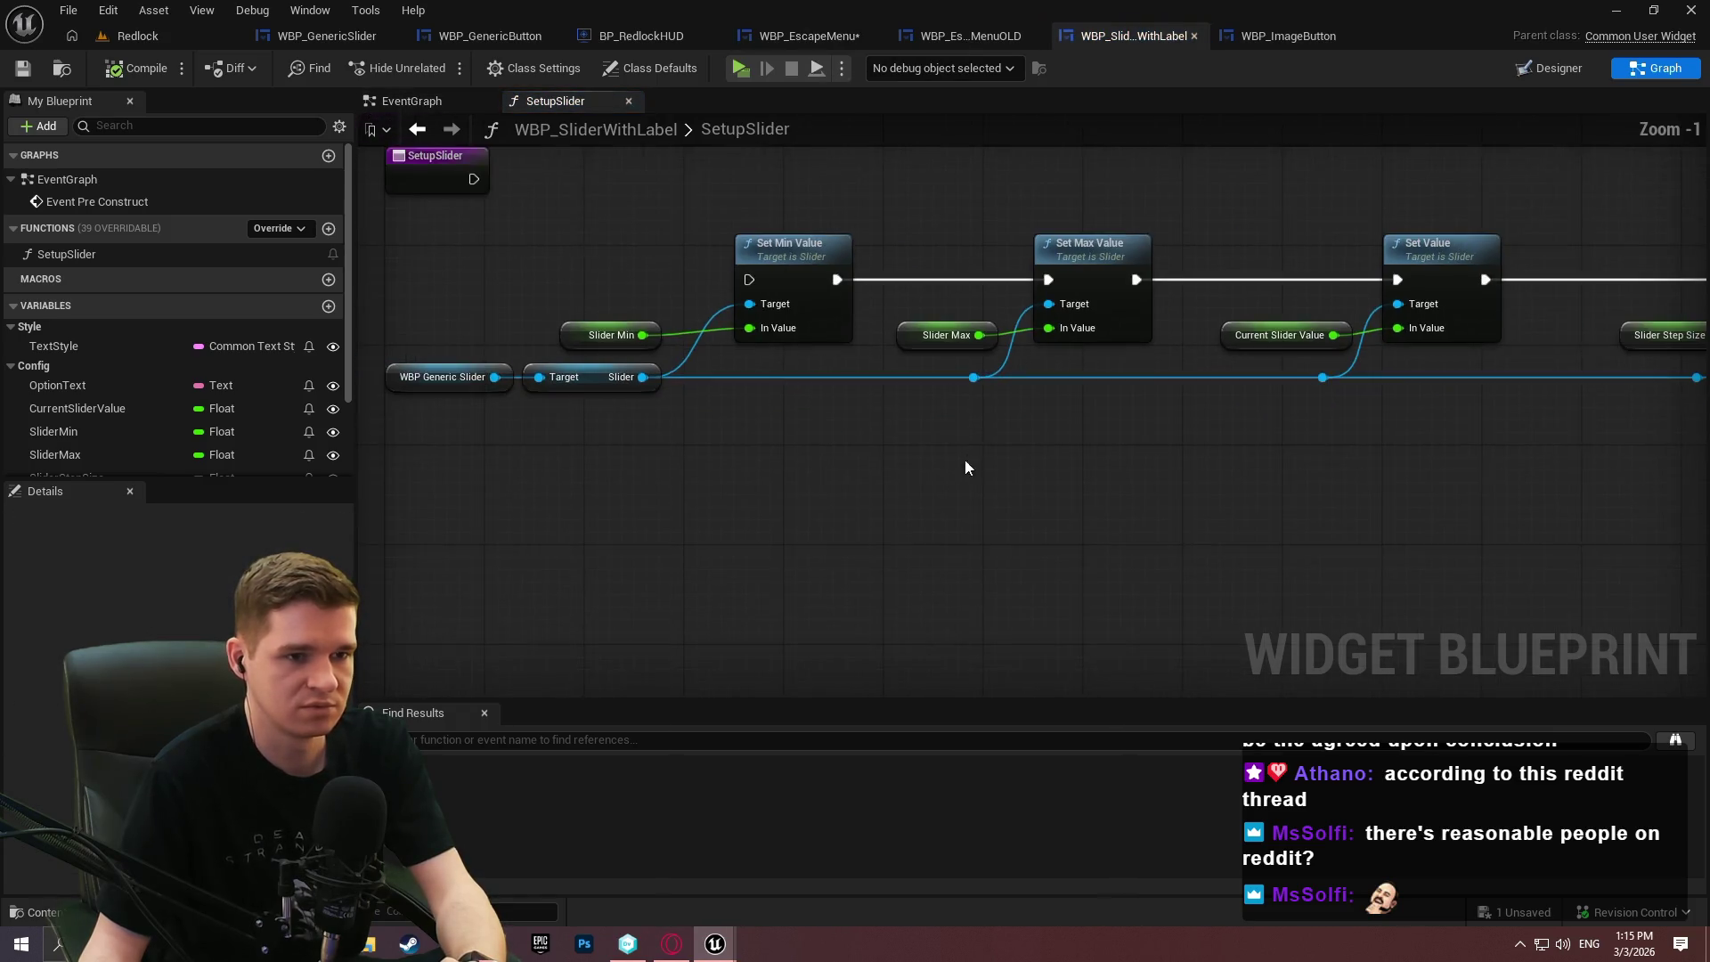
# Add a Map Range Clamped node wired from Slider Min in SetupSlider.
pyautogui.scroll(-1, 944, 437)
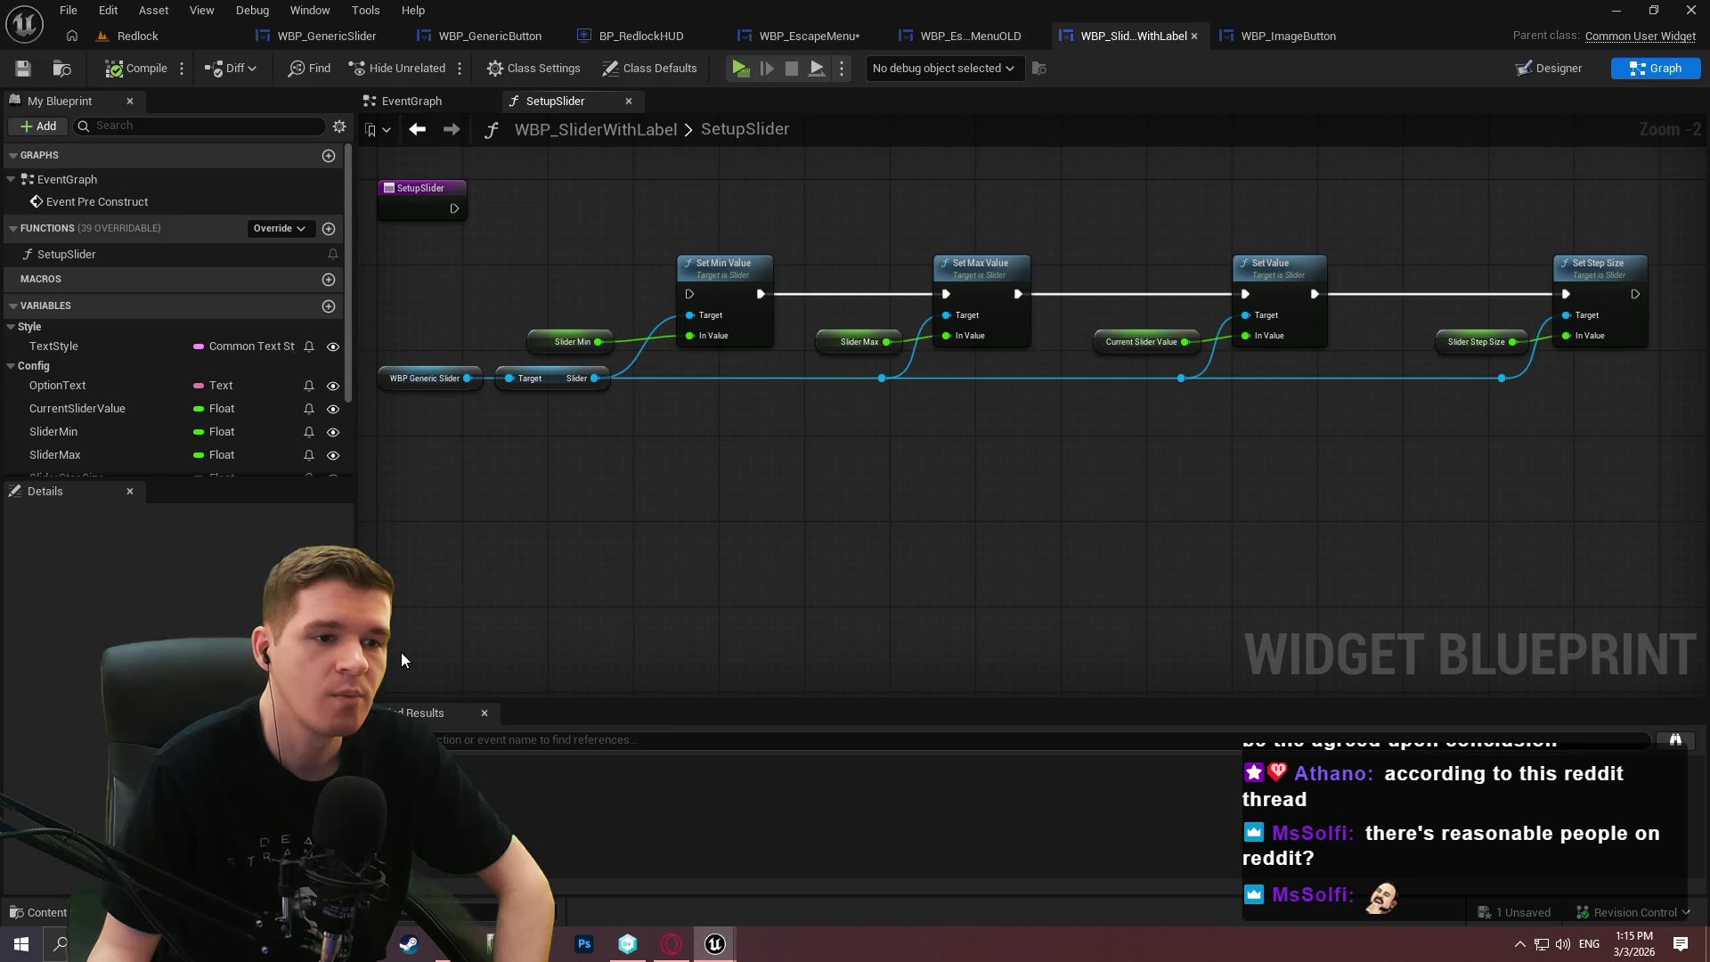
pyautogui.rightClick(731, 542)
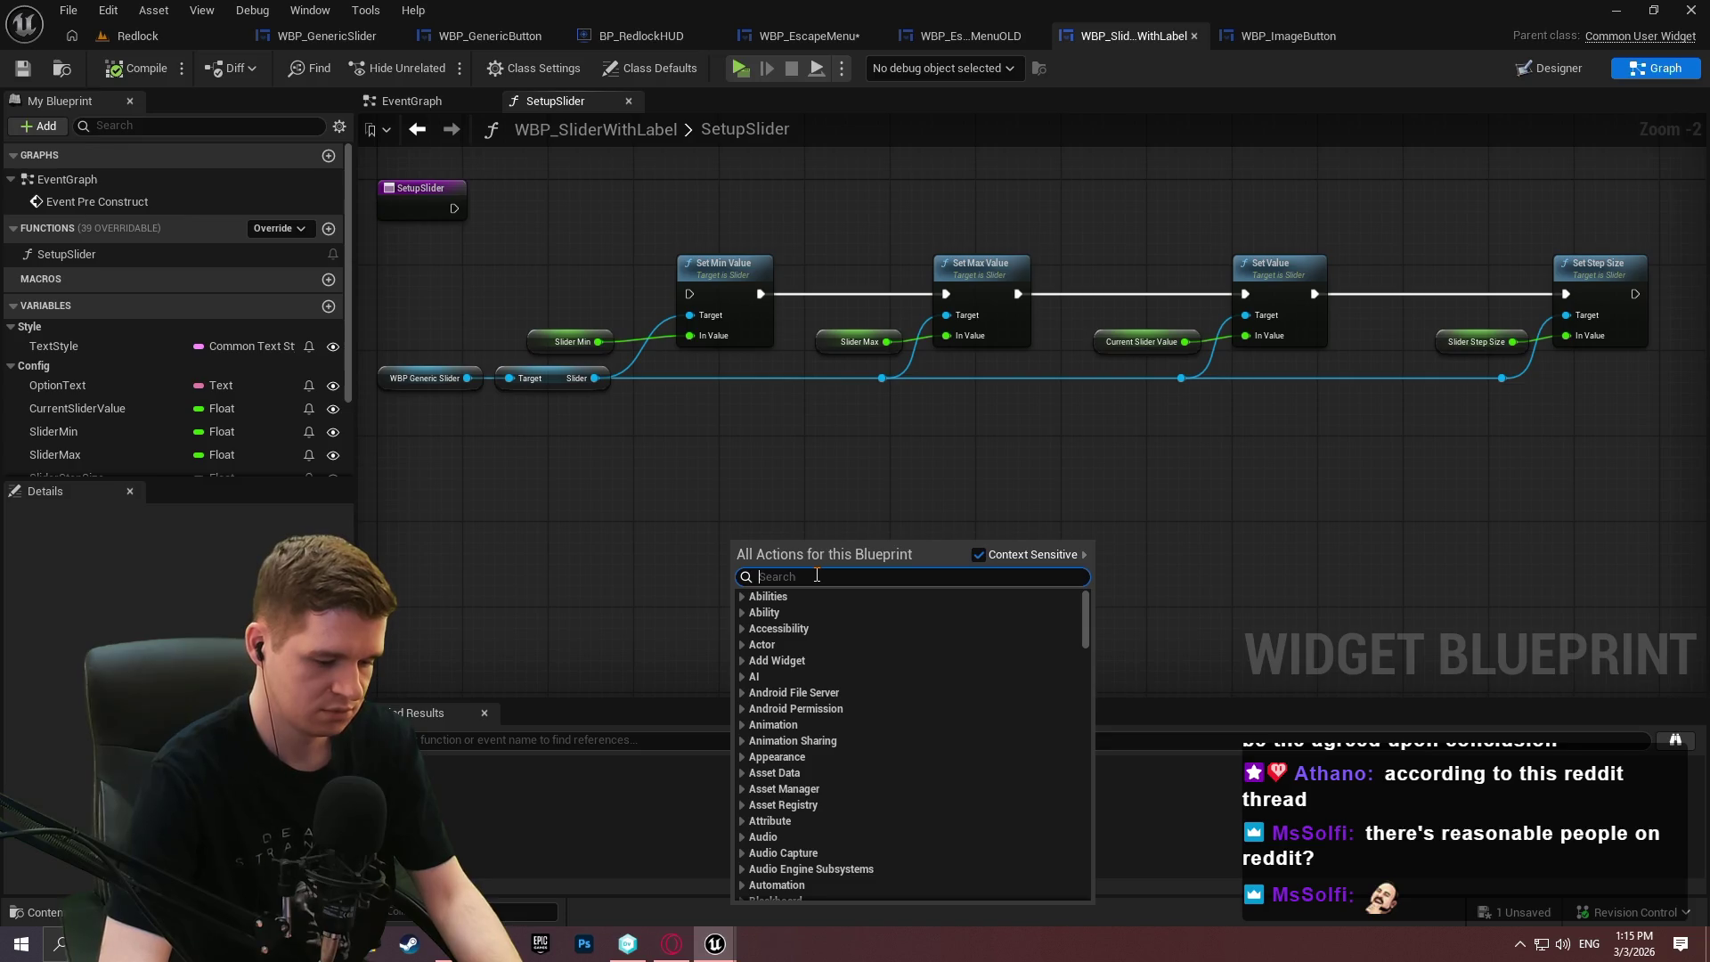
pyautogui.write('range clam')
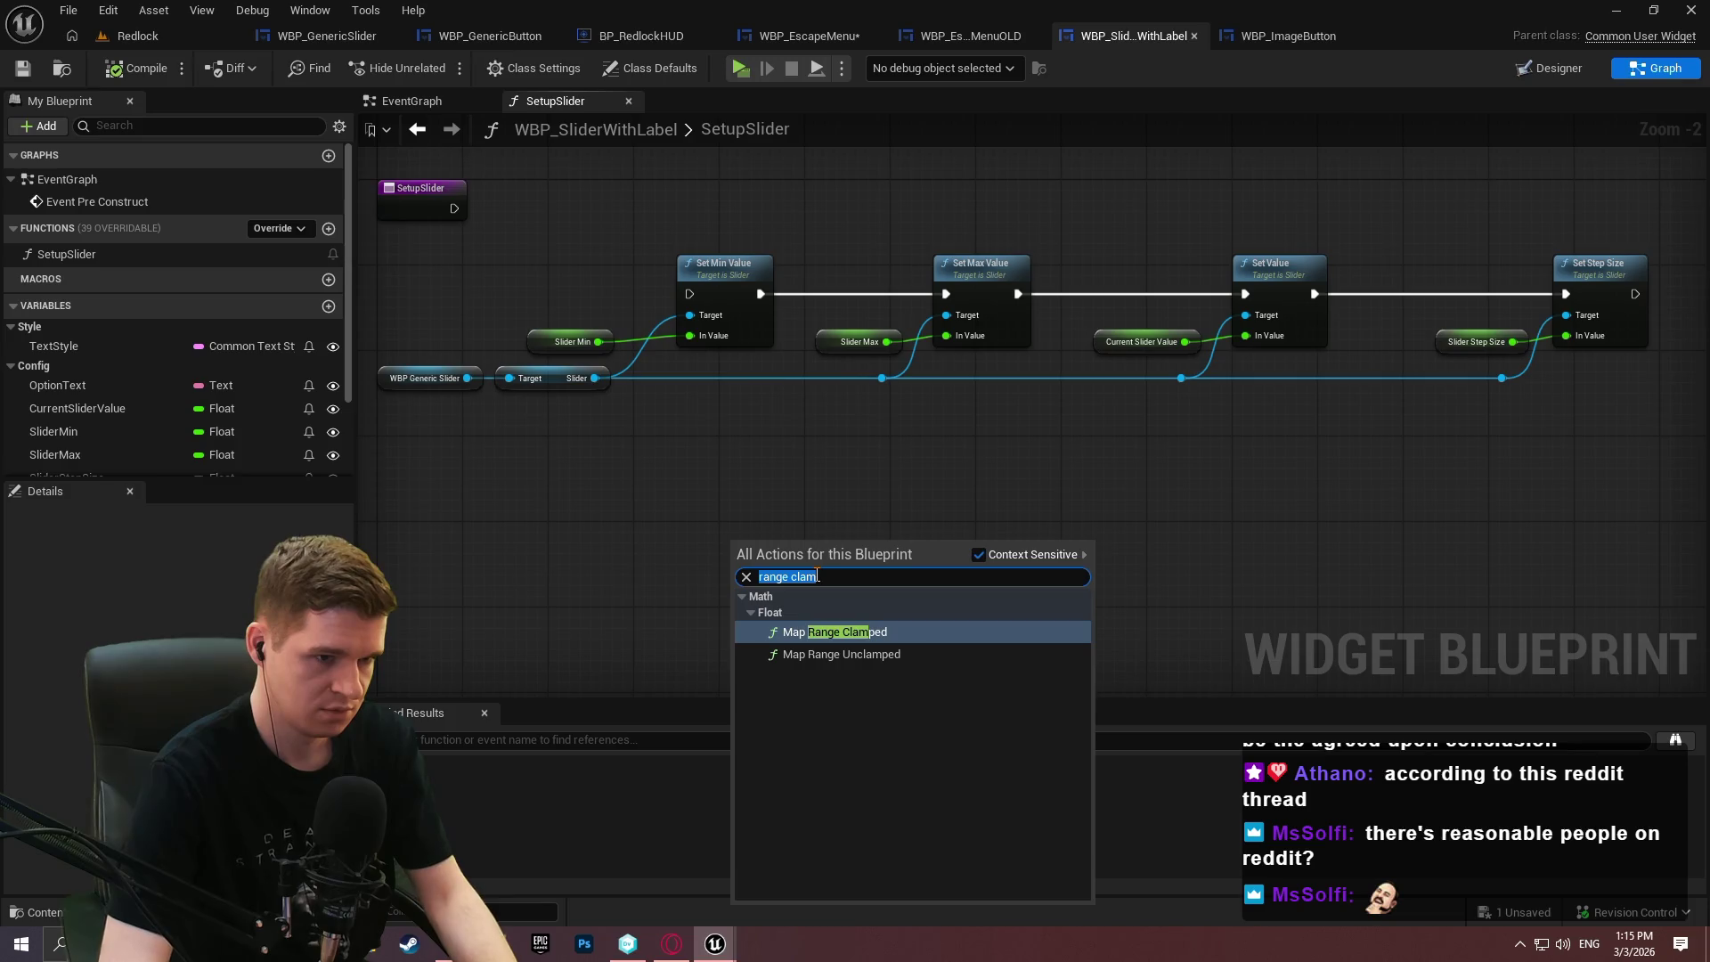
pyautogui.write('map to')
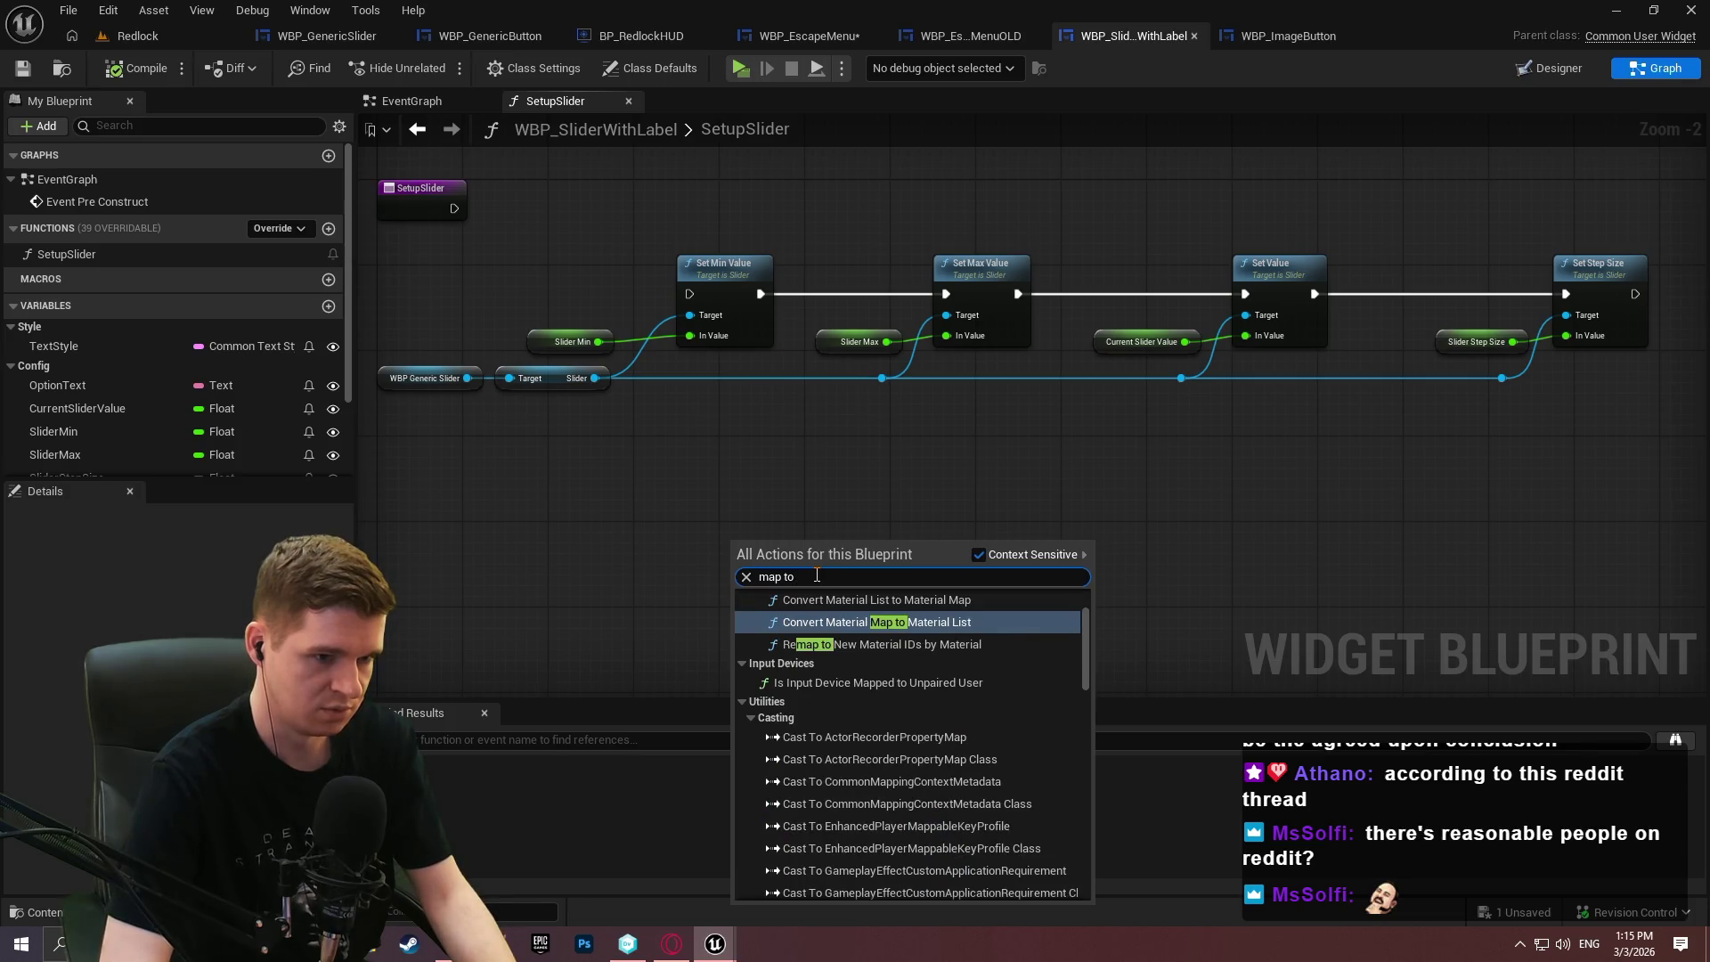
pyautogui.scroll(2, 1084, 621)
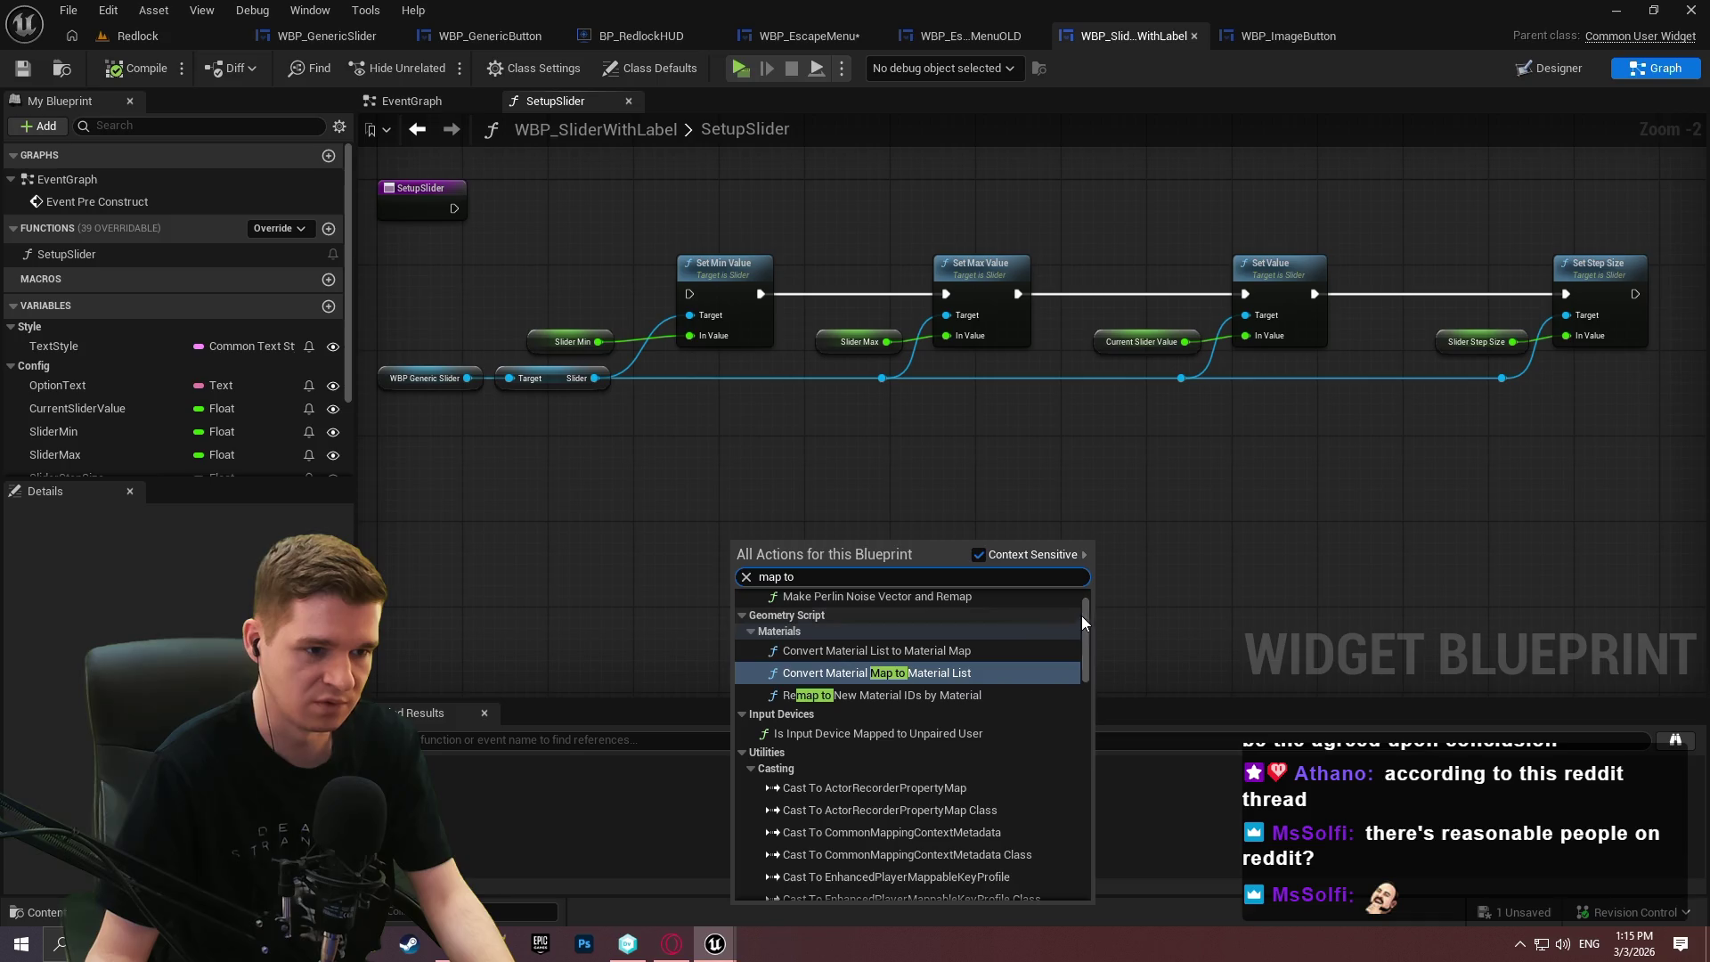
pyautogui.scroll(1, 969, 629)
pyautogui.click(733, 442)
pyautogui.scroll(1, 603, 343)
pyautogui.moveTo(604, 343); pyautogui.dragTo(695, 472)
pyautogui.write('map')
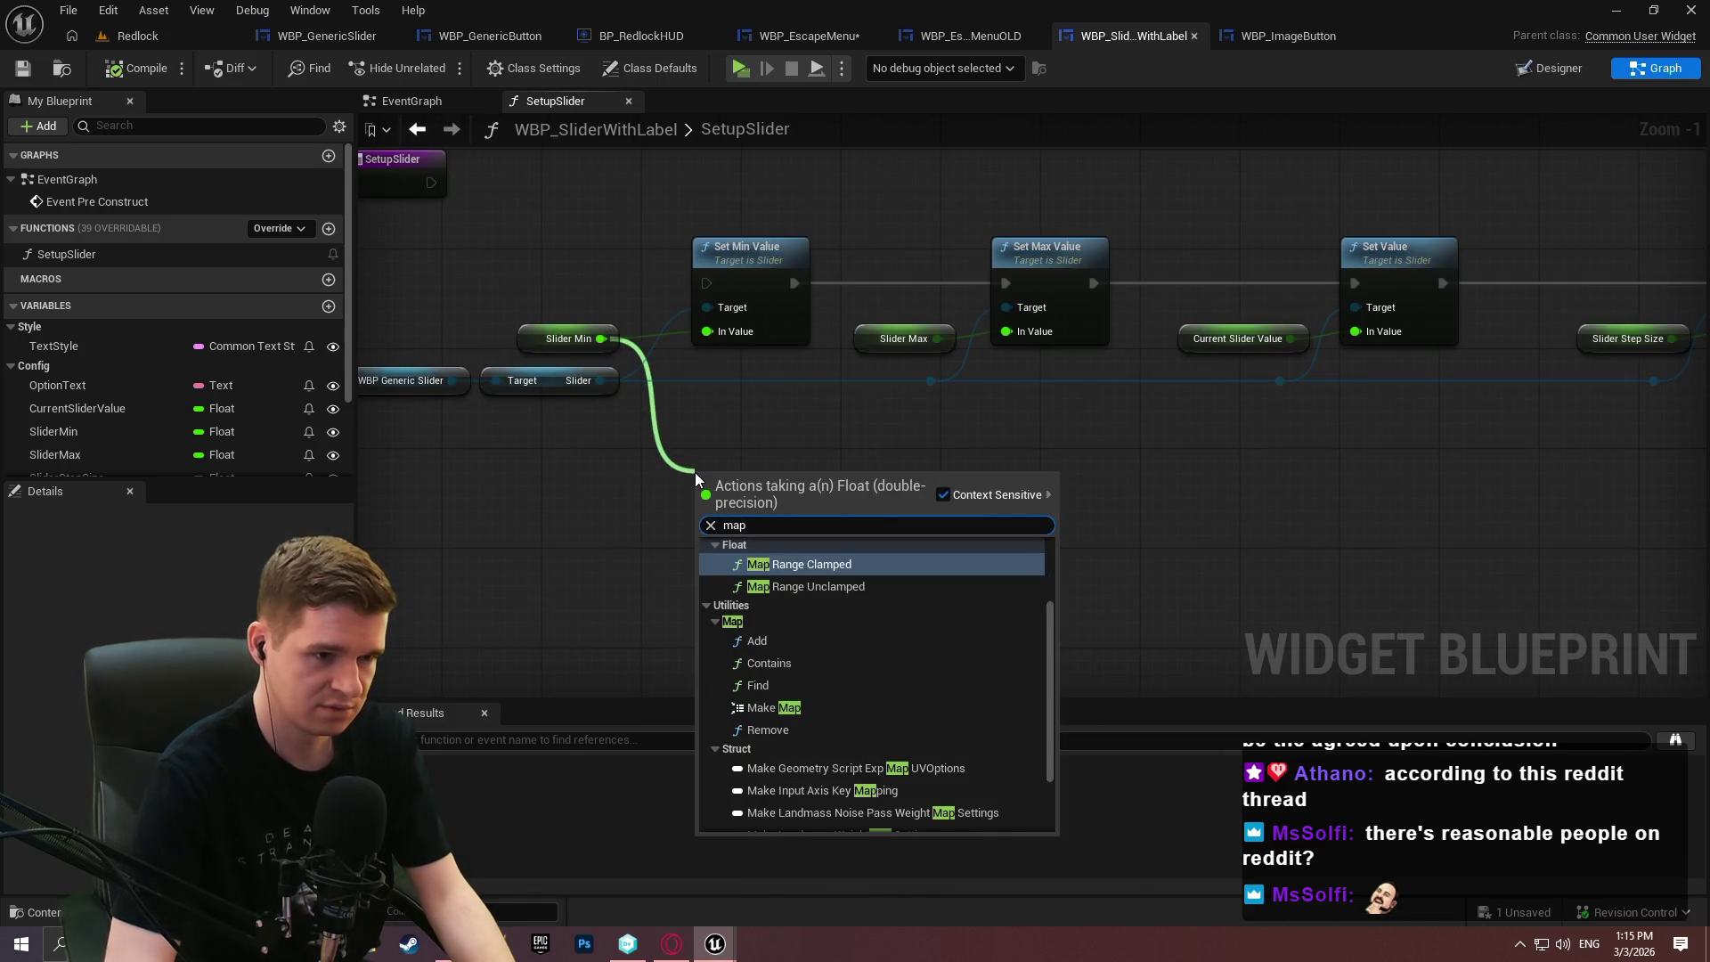
pyautogui.press('Return')
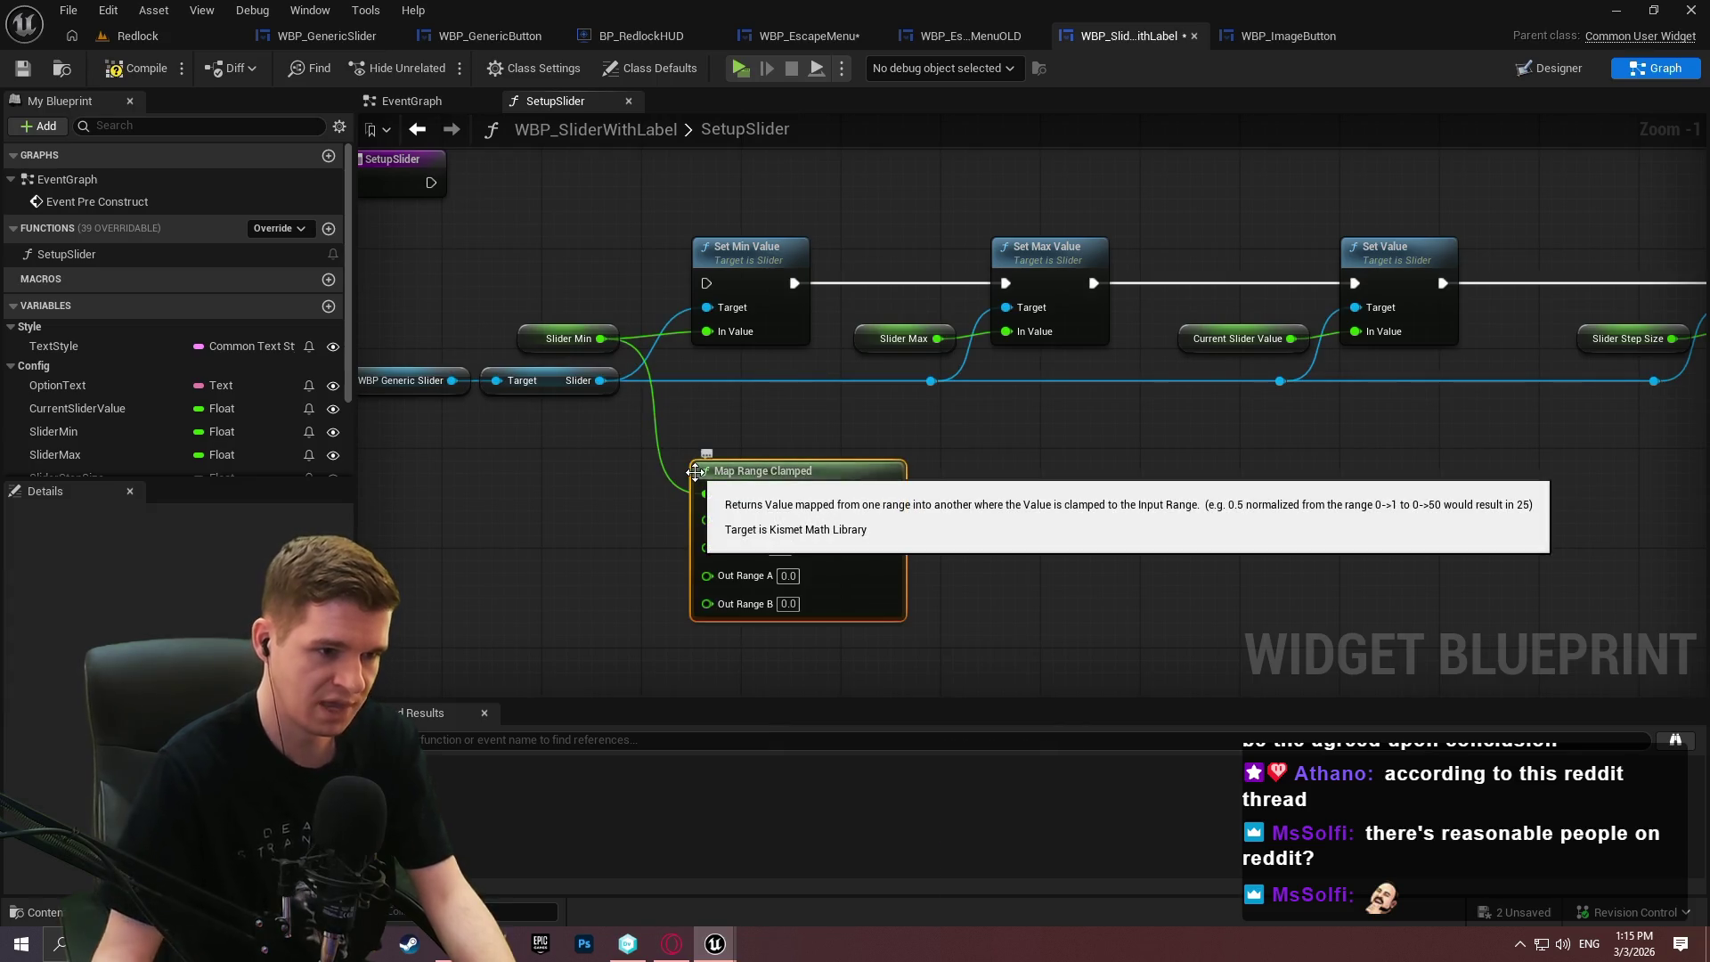
# Set the Map Range Clamped node's Out Range B to 1.0.
pyautogui.scroll(1, 897, 520)
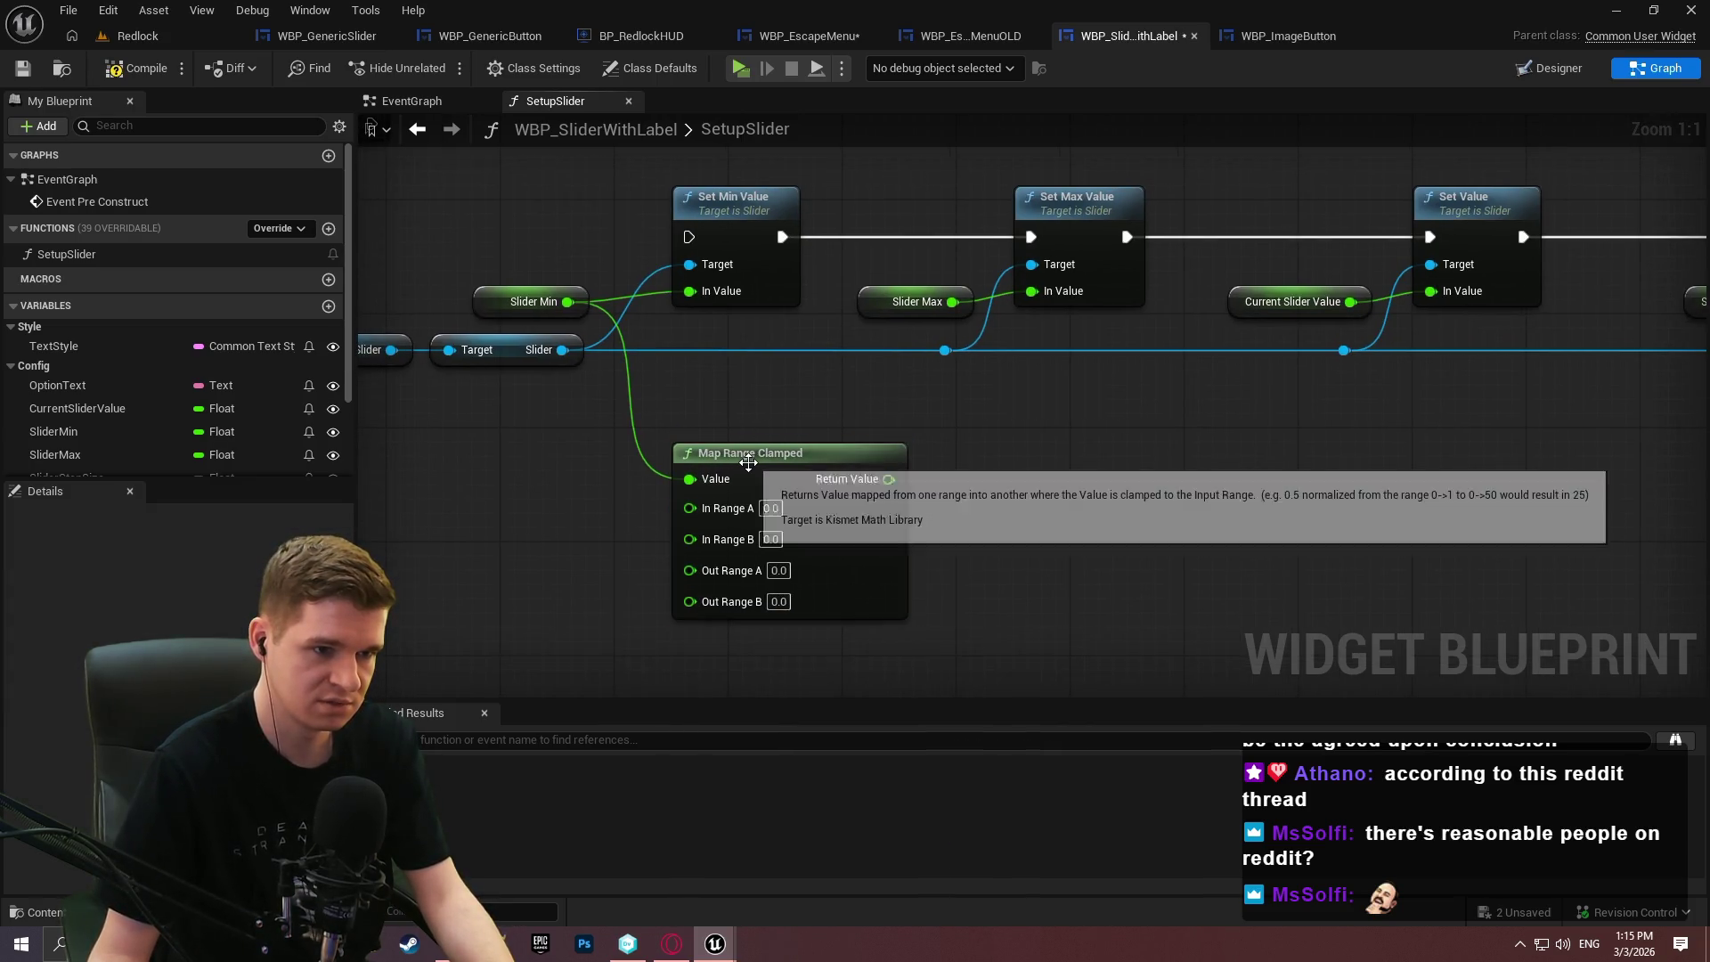
pyautogui.click(778, 571)
pyautogui.click(779, 602)
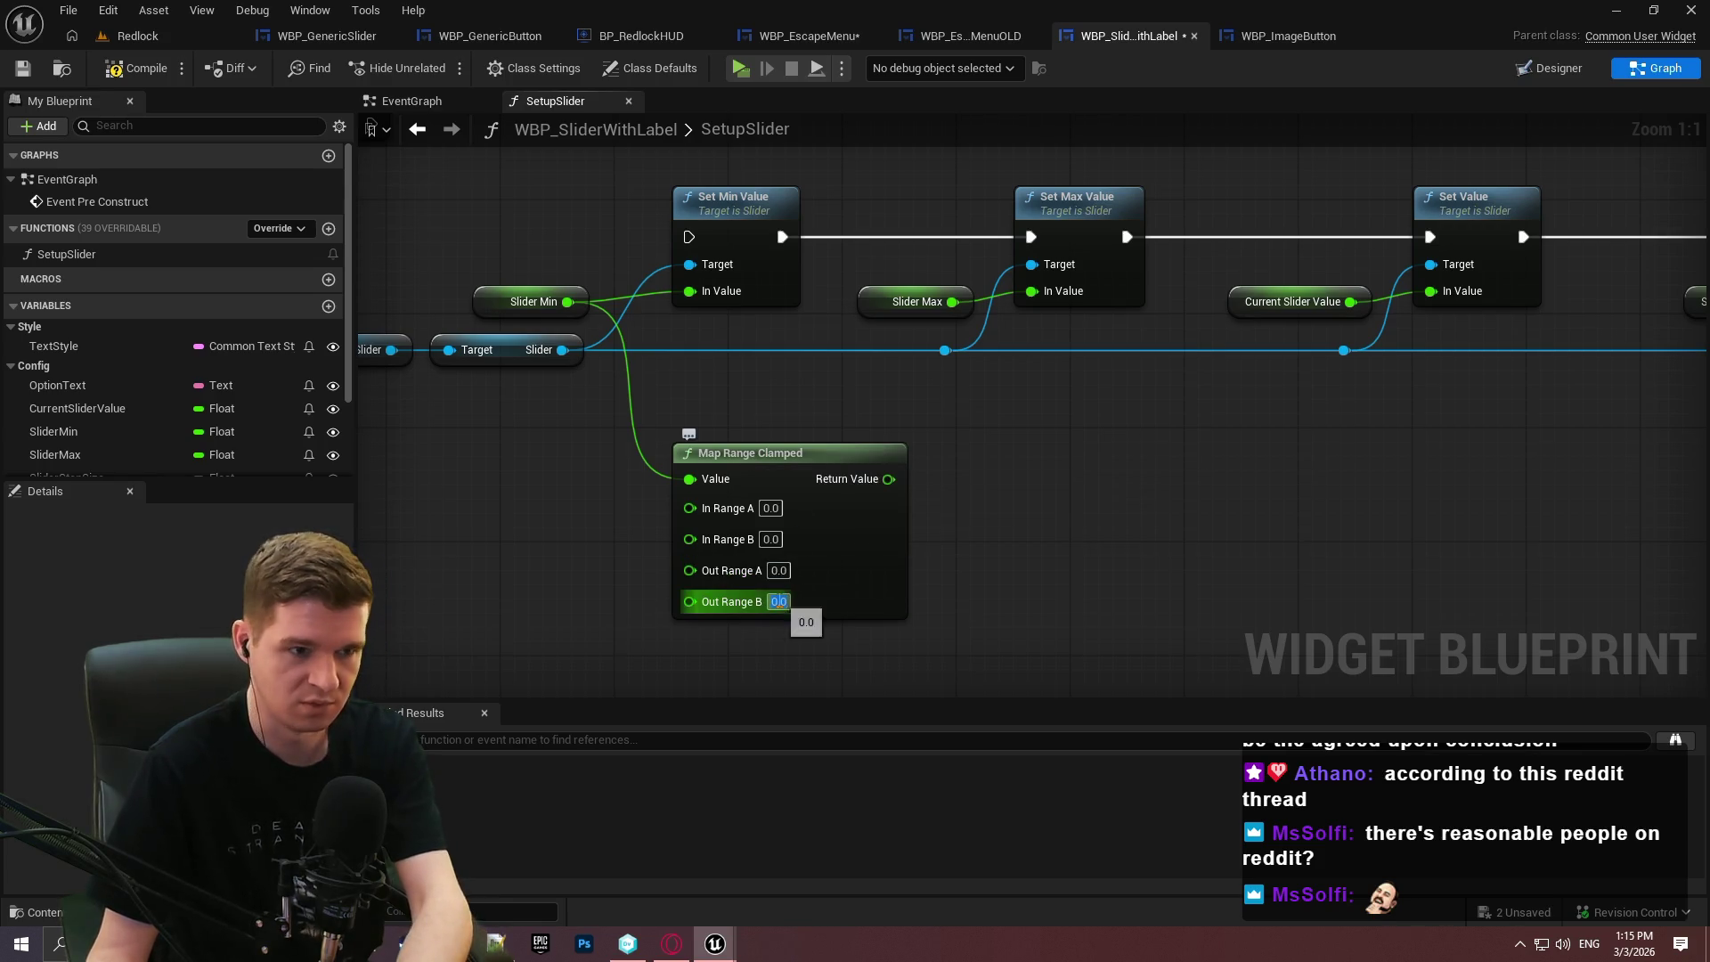
pyautogui.write('1')
pyautogui.press('Return')
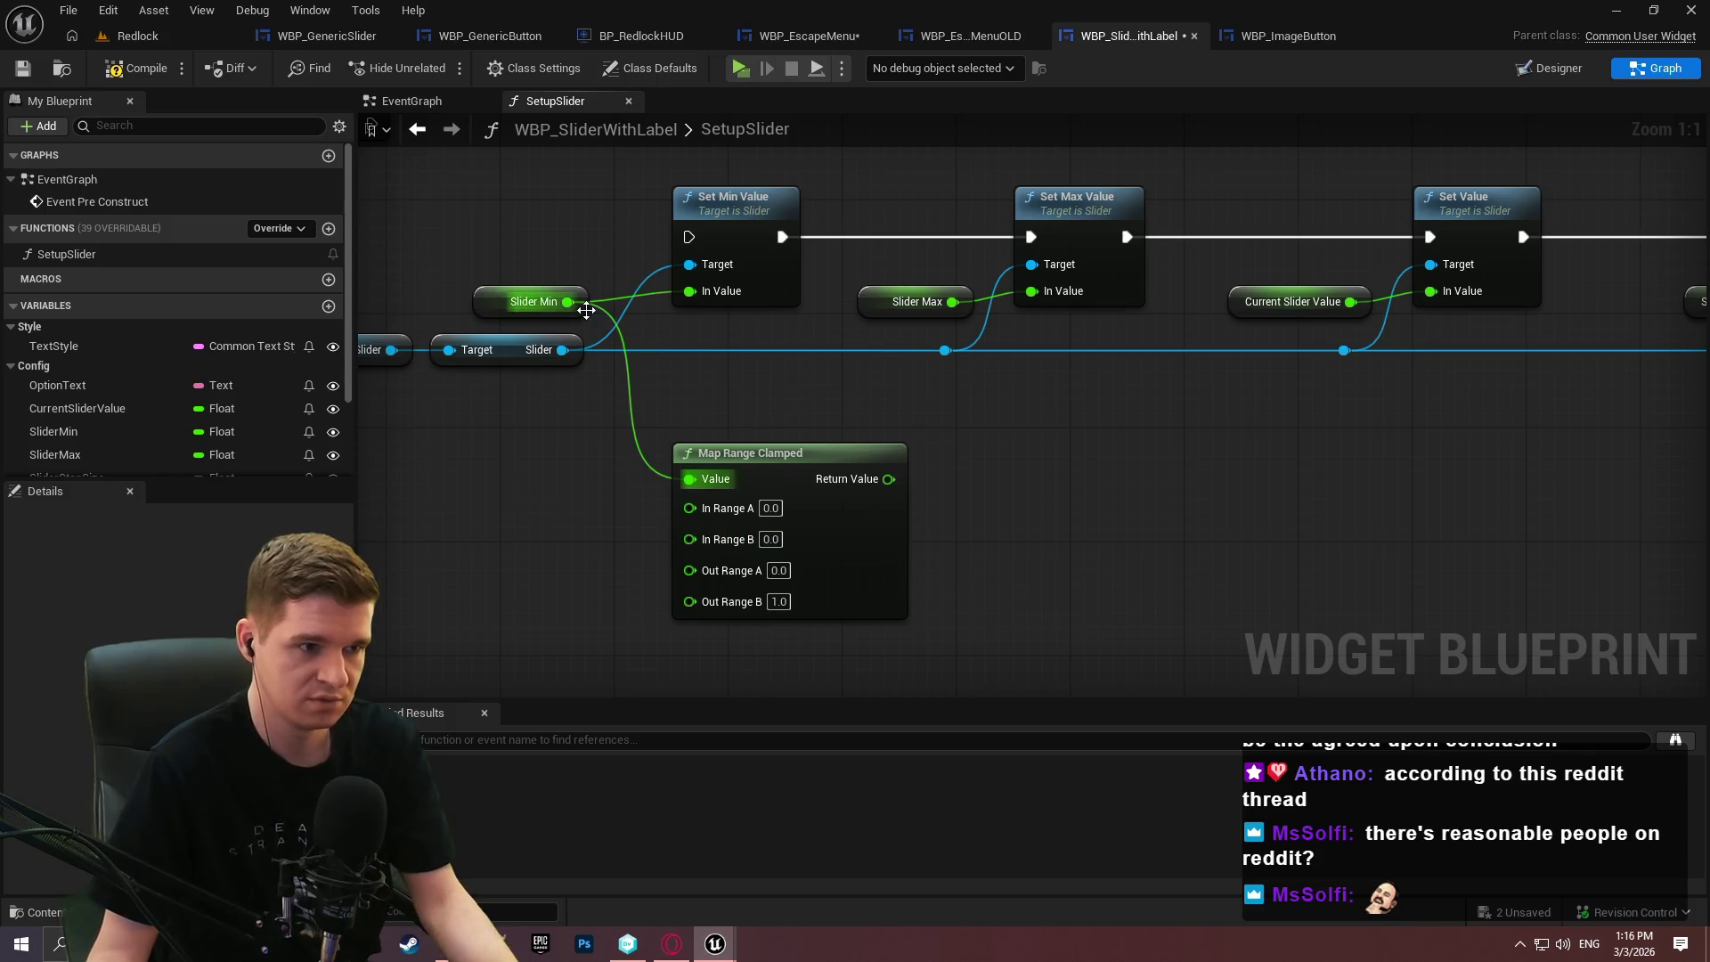
# Wire Slider Min, Slider Max and a copied Current Slider Value into In Range A, In Range B and Value.
pyautogui.moveTo(60, 439)
pyautogui.mouseDown()
pyautogui.moveTo(664, 518)
pyautogui.moveTo(681, 506)
pyautogui.mouseUp()
pyautogui.moveTo(67, 465)
pyautogui.mouseDown()
pyautogui.moveTo(737, 568)
pyautogui.moveTo(702, 538)
pyautogui.mouseUp()
pyautogui.click(1296, 301)
pyautogui.hotkey('ctrl', 'c')
pyautogui.hotkey('ctrl', 'v')
pyautogui.moveTo(524, 445)
pyautogui.mouseDown()
pyautogui.moveTo(753, 518)
pyautogui.moveTo(717, 478)
pyautogui.mouseUp()
pyautogui.click(557, 557)
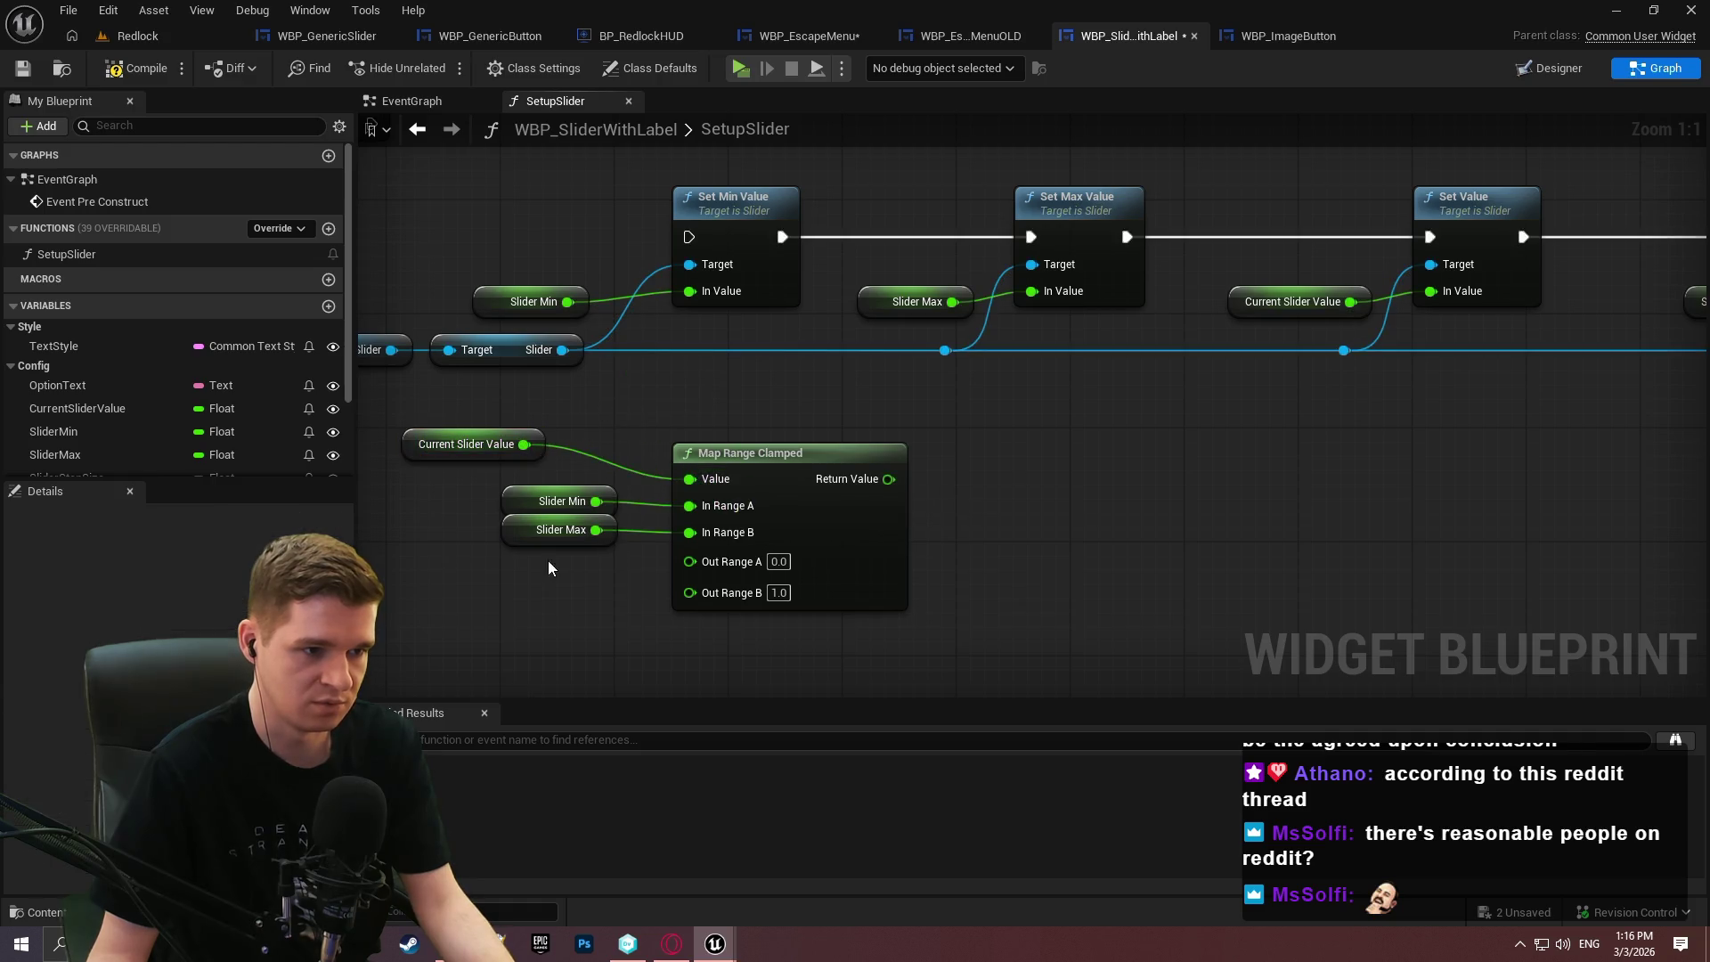
pyautogui.moveTo(513, 538); pyautogui.dragTo(513, 552)
pyautogui.click(533, 445)
pyautogui.moveTo(532, 445); pyautogui.dragTo(619, 460)
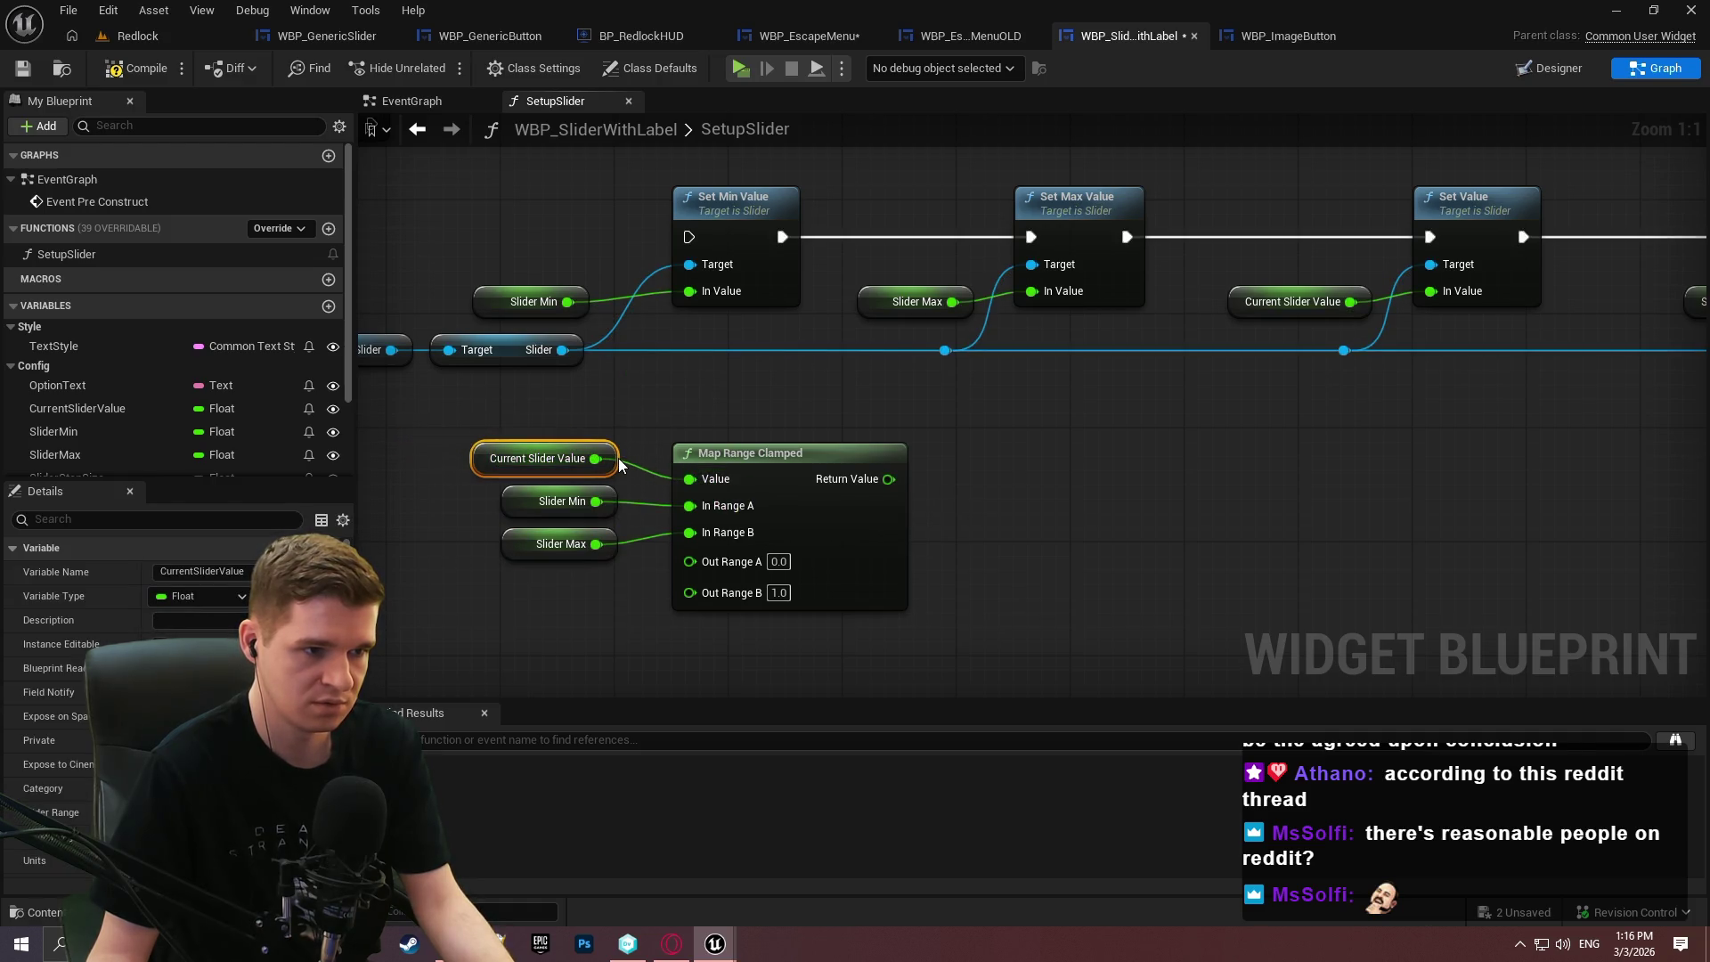
pyautogui.moveTo(1125, 424); pyautogui.dragTo(1230, 314)
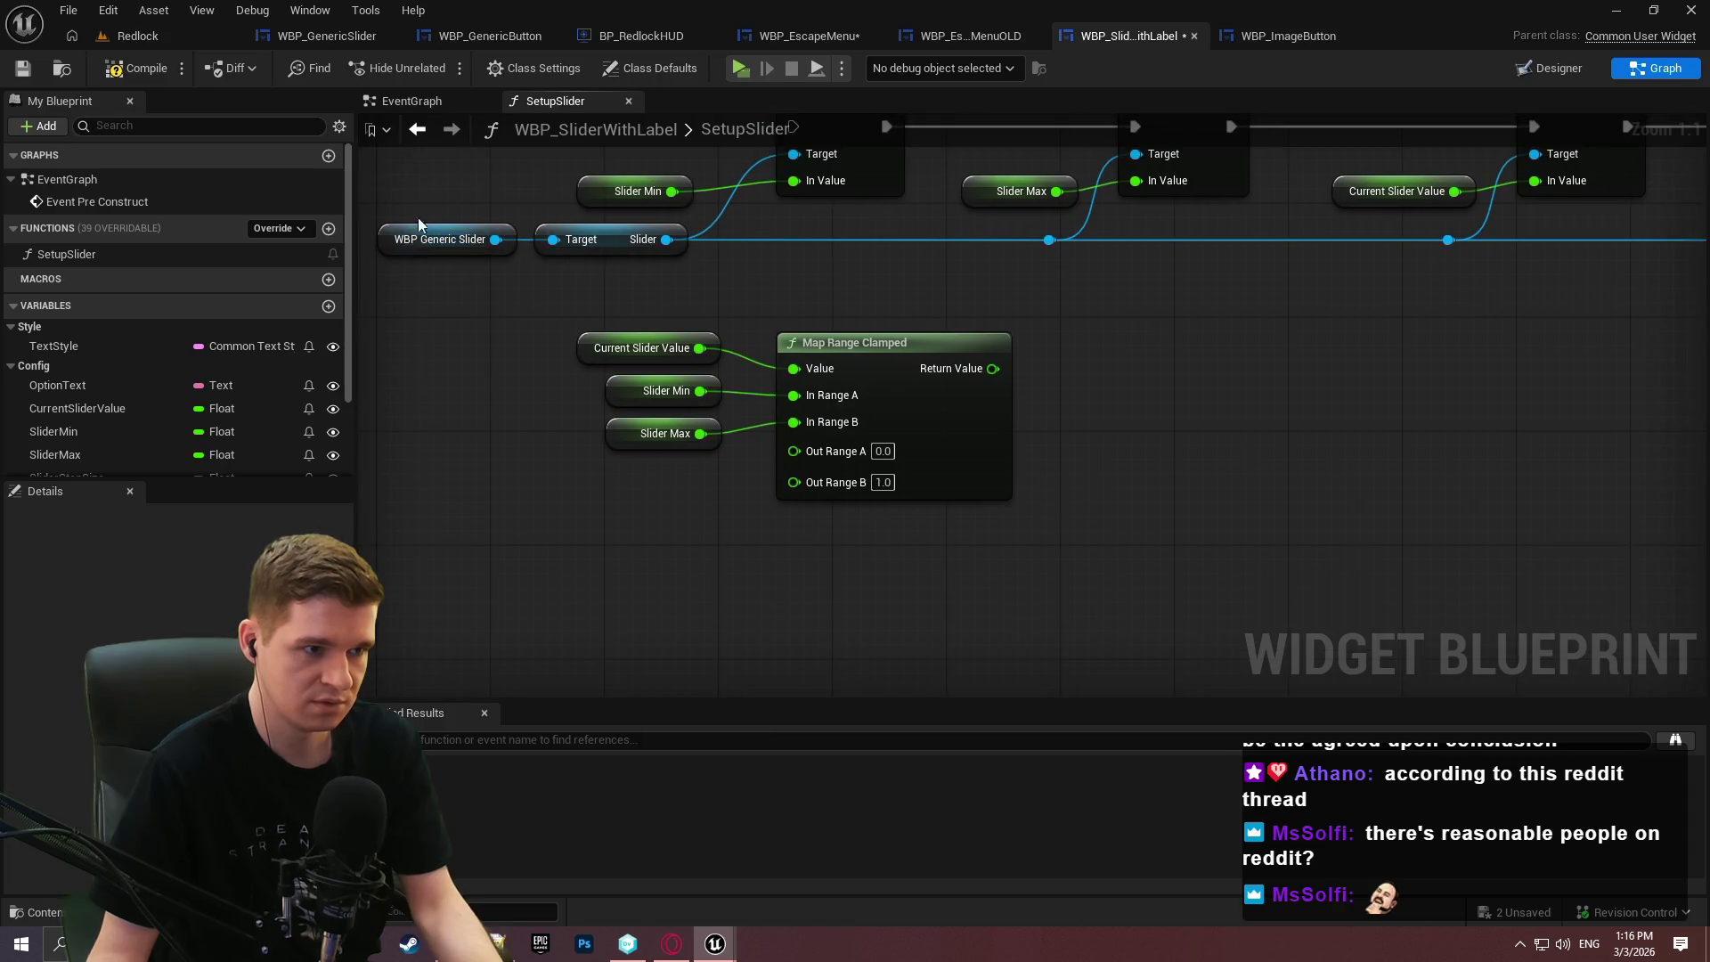
# Get the Progress Bar from a copy of the WBP Generic Slider reference.
pyautogui.click(436, 238)
pyautogui.hotkey('ctrl', 'c')
pyautogui.hotkey('ctrl', 'v')
pyautogui.moveTo(1323, 392); pyautogui.dragTo(1453, 381)
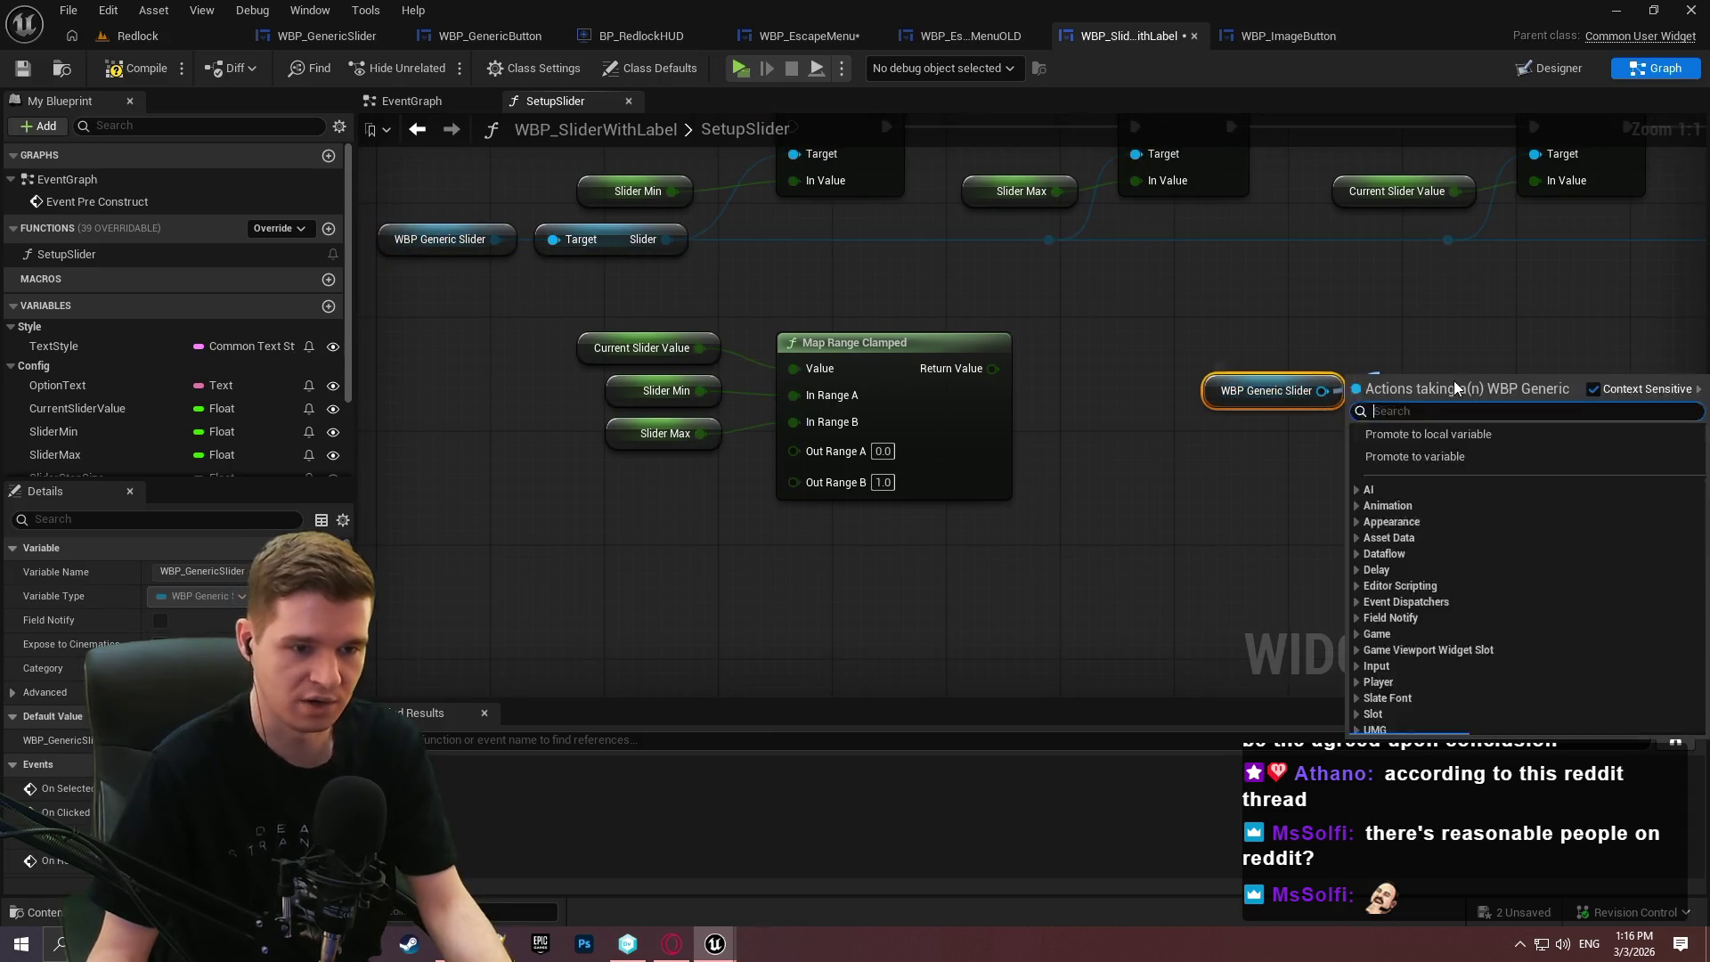
pyautogui.write('press')
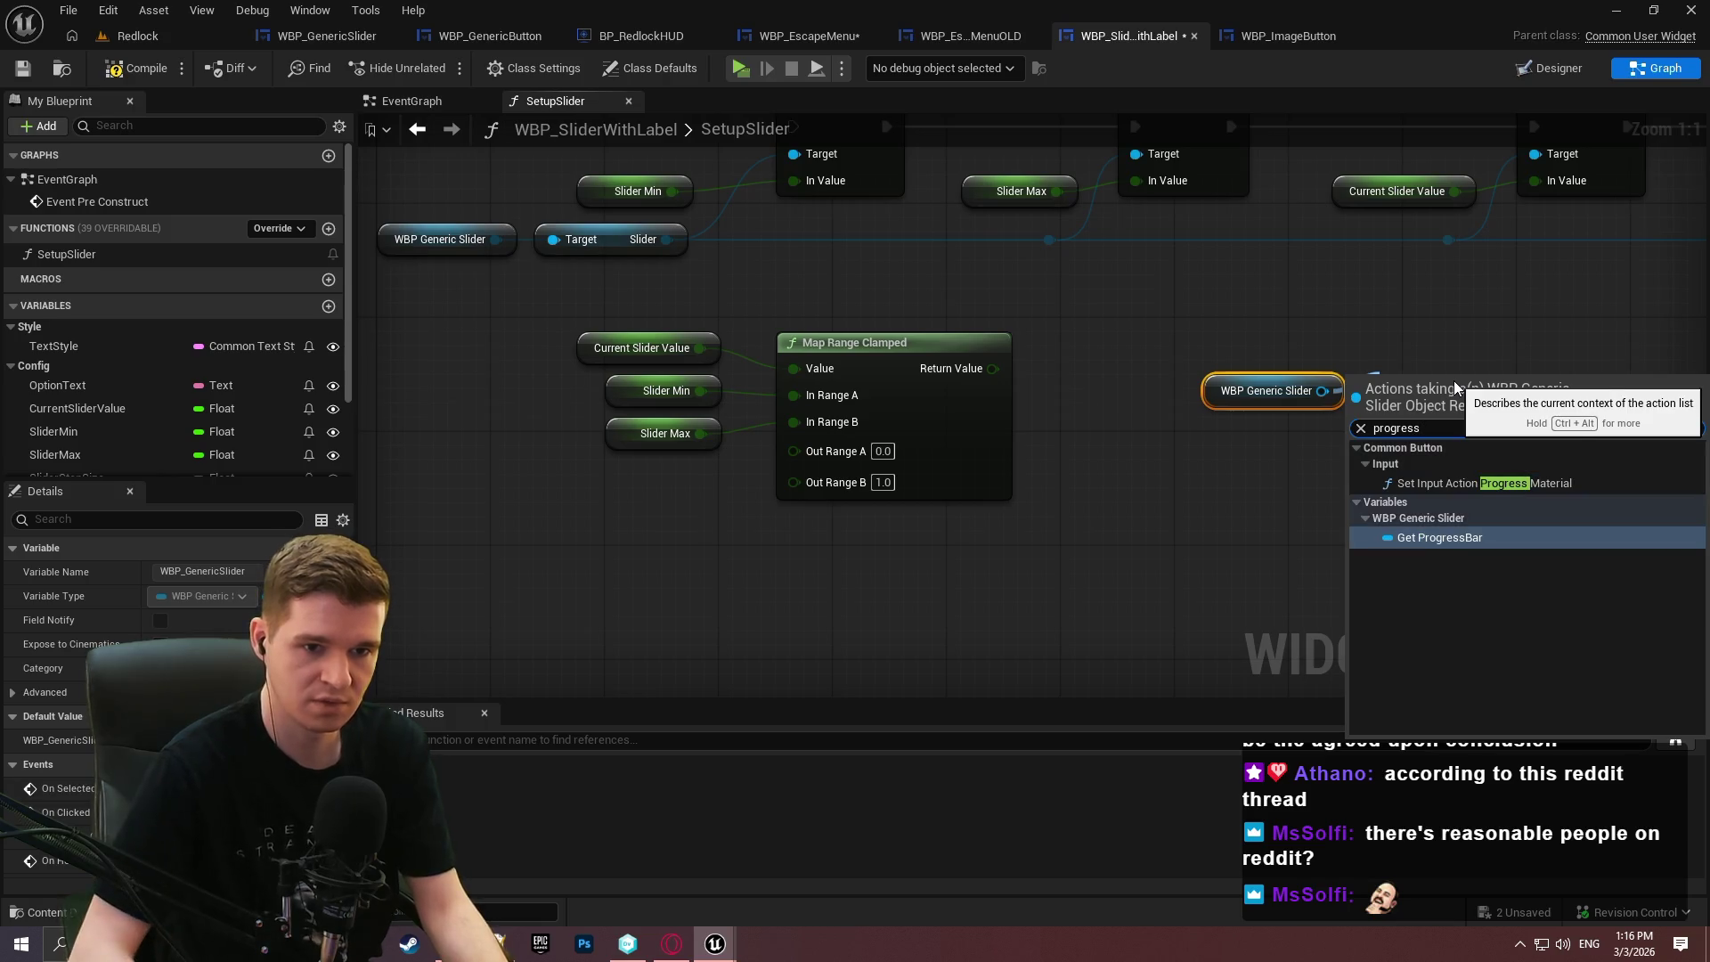
pyautogui.press('Escape')
pyautogui.press('Return')
# Add a Set Percent node on the Progress Bar fed by the Map Range Clamped result.
pyautogui.moveTo(1543, 377); pyautogui.dragTo(1586, 361)
pyautogui.write('set')
pyautogui.click(1465, 458)
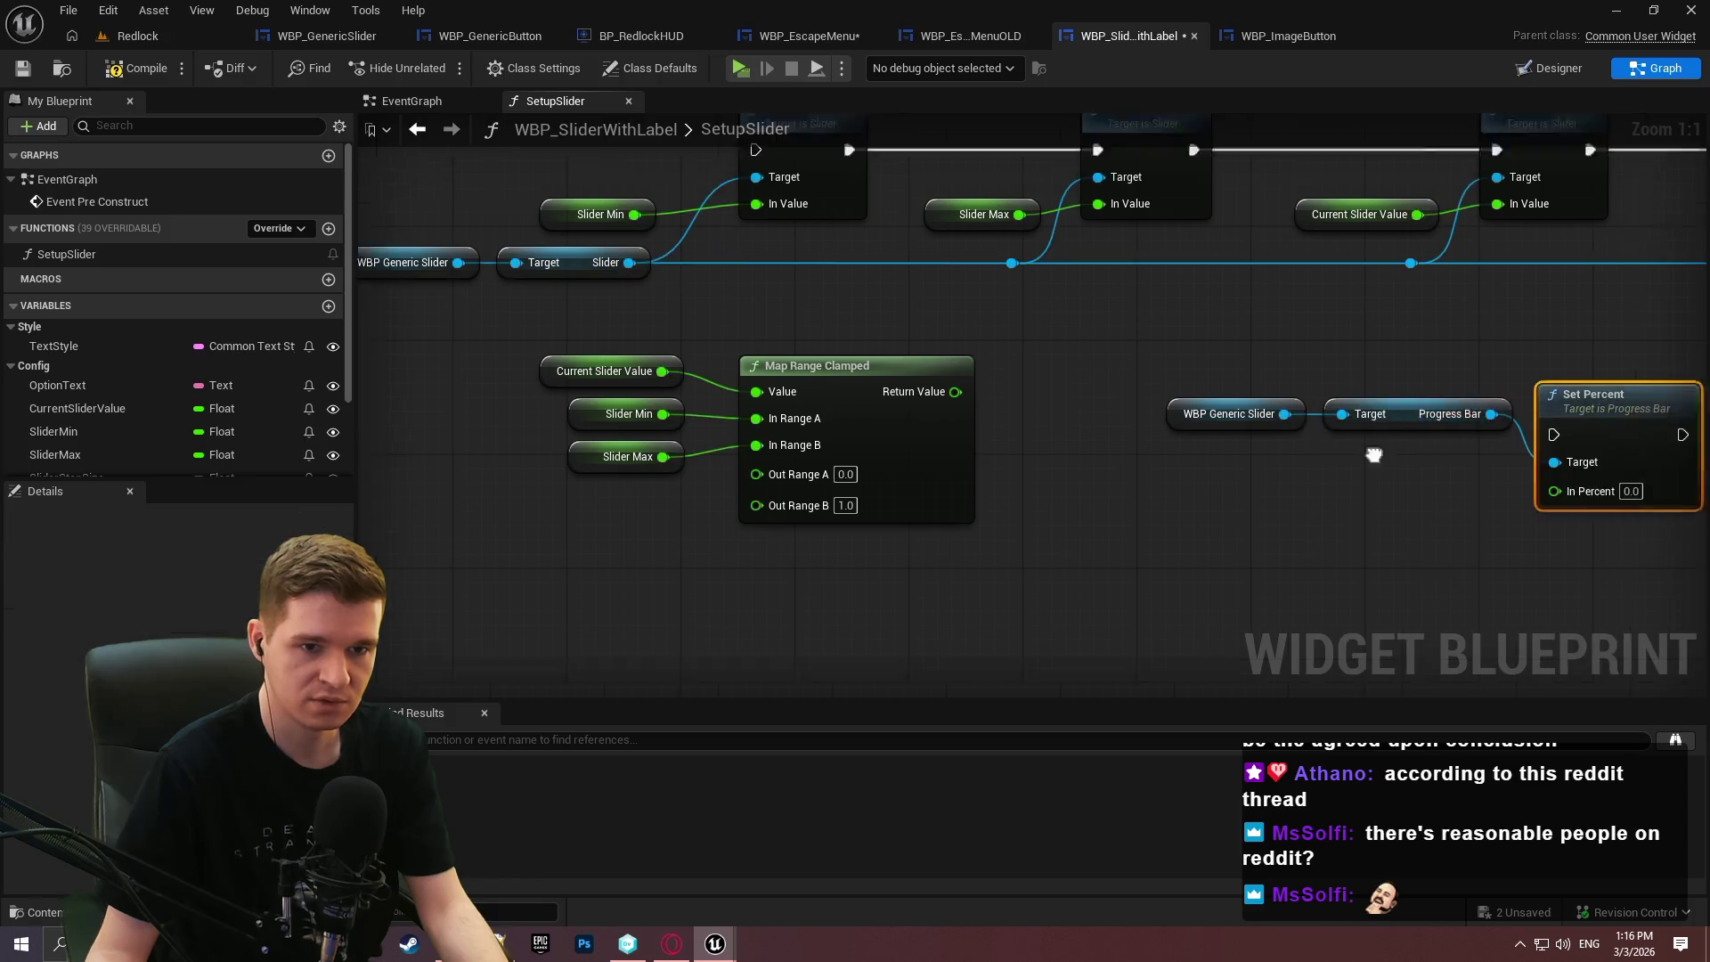
pyautogui.moveTo(958, 494); pyautogui.dragTo(512, 312)
pyautogui.moveTo(828, 329)
pyautogui.mouseDown()
pyautogui.moveTo(1339, 456)
pyautogui.moveTo(1326, 485)
pyautogui.moveTo(1520, 450)
pyautogui.mouseUp()
# Chain Set Percent after Set Step Size and reposition the slider and progress bar getters.
pyautogui.click(1342, 482)
pyautogui.moveTo(989, 307)
pyautogui.mouseDown()
pyautogui.moveTo(1093, 295)
pyautogui.moveTo(1008, 329)
pyautogui.moveTo(1066, 355)
pyautogui.moveTo(1044, 354)
pyautogui.mouseUp()
pyautogui.click(1251, 405)
pyautogui.moveTo(1251, 333)
pyautogui.mouseDown()
pyautogui.moveTo(1318, 361)
pyautogui.moveTo(948, 374)
pyautogui.moveTo(980, 357)
pyautogui.mouseUp()
# Connect the SetupSlider entry to Set Min Value and rearrange the setter and Set Percent groups.
pyautogui.scroll(-3, 1324, 533)
pyautogui.moveTo(766, 570)
pyautogui.mouseDown()
pyautogui.moveTo(1121, 403)
pyautogui.moveTo(1318, 374)
pyautogui.mouseUp()
pyautogui.scroll(-1, 1318, 374)
pyautogui.scroll(1, 1659, 203)
pyautogui.moveTo(1660, 203)
pyautogui.mouseDown()
pyautogui.moveTo(1696, 214)
pyautogui.moveTo(1577, 223)
pyautogui.moveTo(1665, 223)
pyautogui.mouseUp()
pyautogui.scroll(-2, 1424, 251)
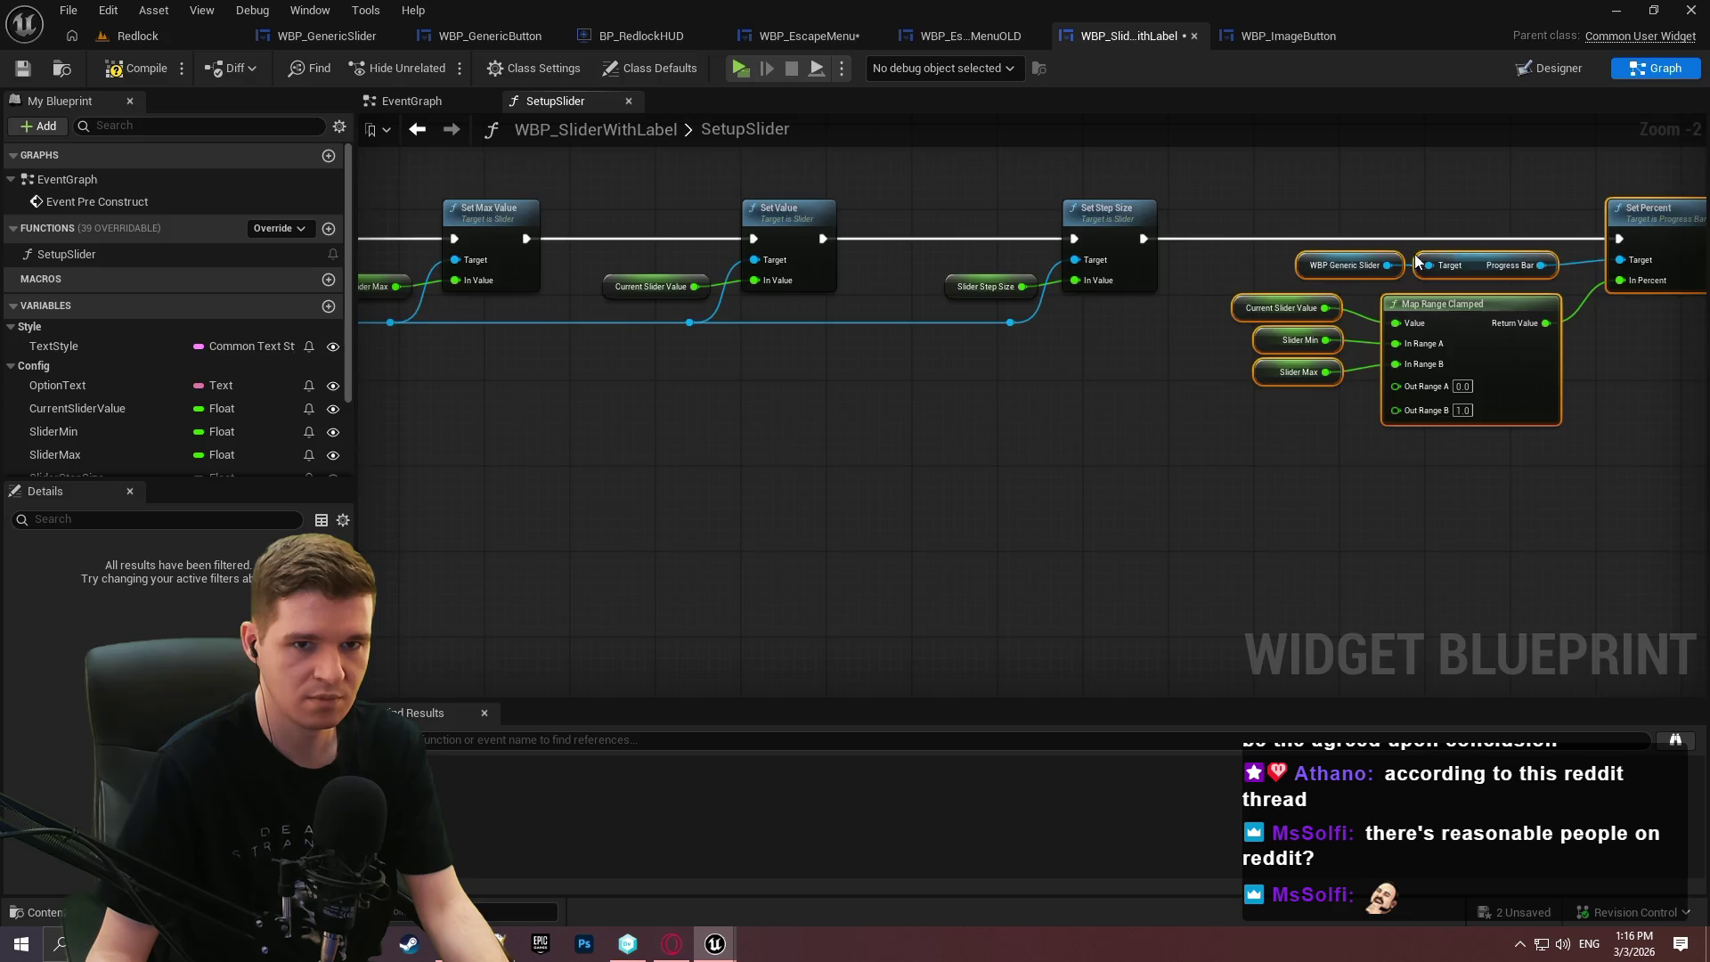
pyautogui.moveTo(599, 244)
pyautogui.mouseDown()
pyautogui.moveTo(413, 187)
pyautogui.moveTo(445, 187)
pyautogui.mouseUp()
pyautogui.moveTo(1590, 416)
pyautogui.mouseDown()
pyautogui.moveTo(454, 249)
pyautogui.moveTo(392, 260)
pyautogui.mouseUp()
pyautogui.moveTo(632, 233); pyautogui.dragTo(780, 177)
pyautogui.click(659, 493)
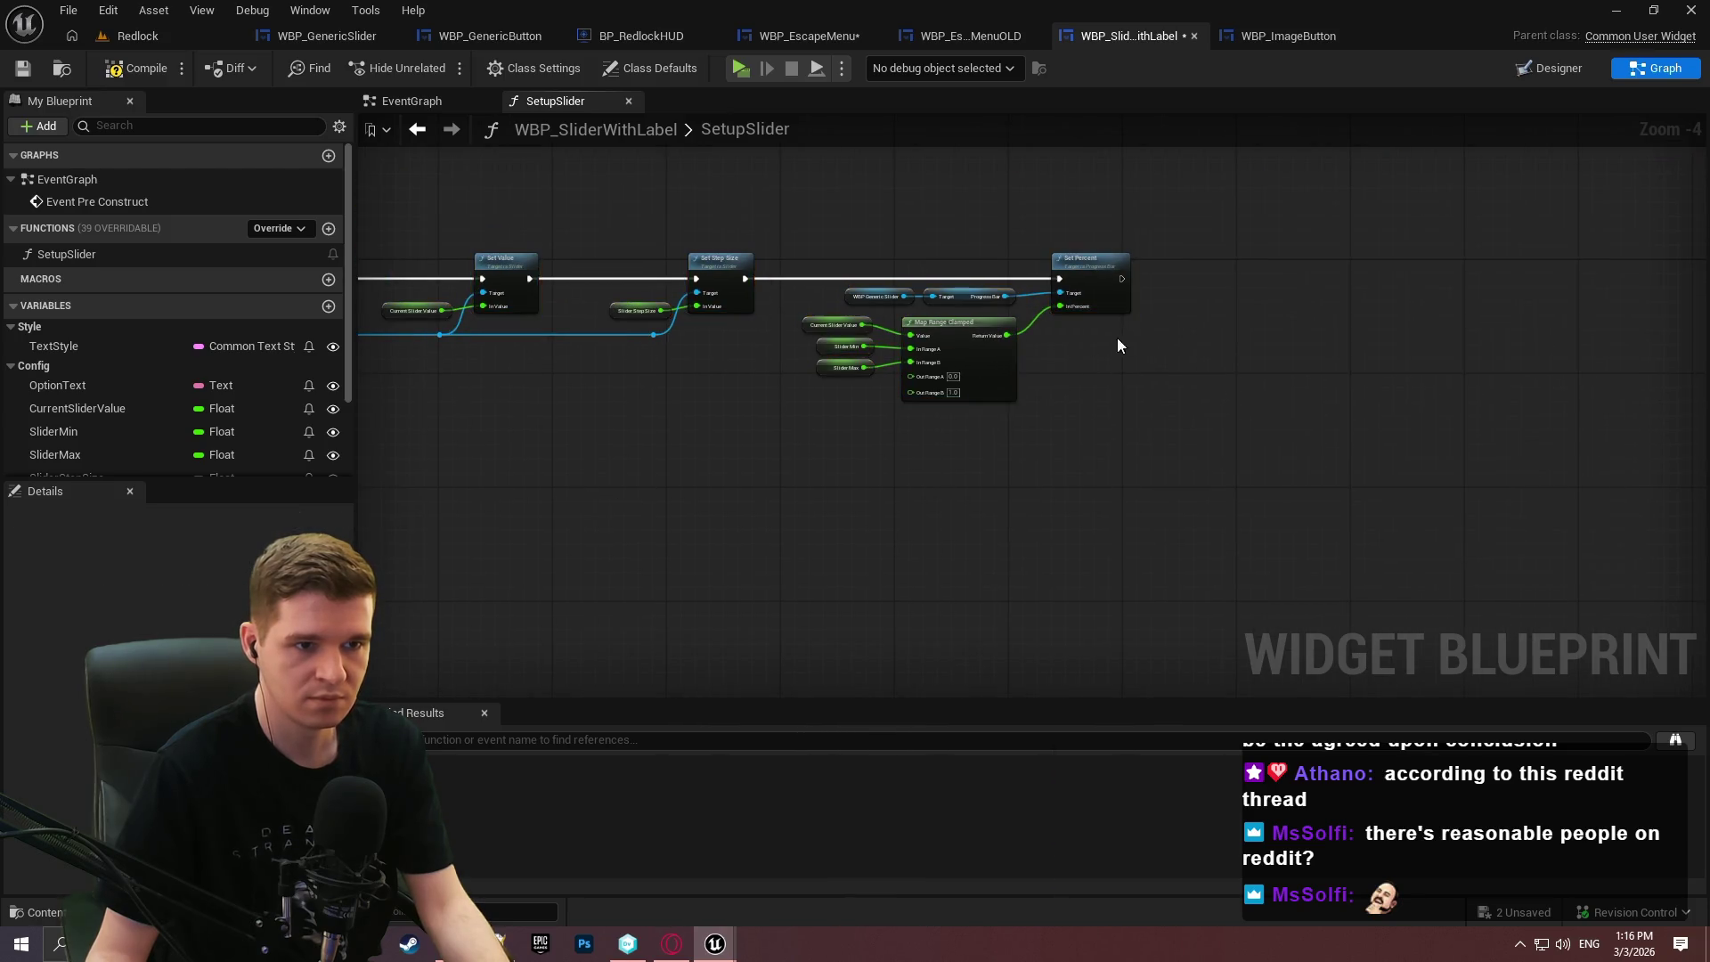
pyautogui.scroll(1, 1113, 343)
# End SetupSlider with a Return Node after Set Percent and compile the blueprint.
pyautogui.moveTo(1120, 261); pyautogui.dragTo(1225, 251)
pyautogui.write('return')
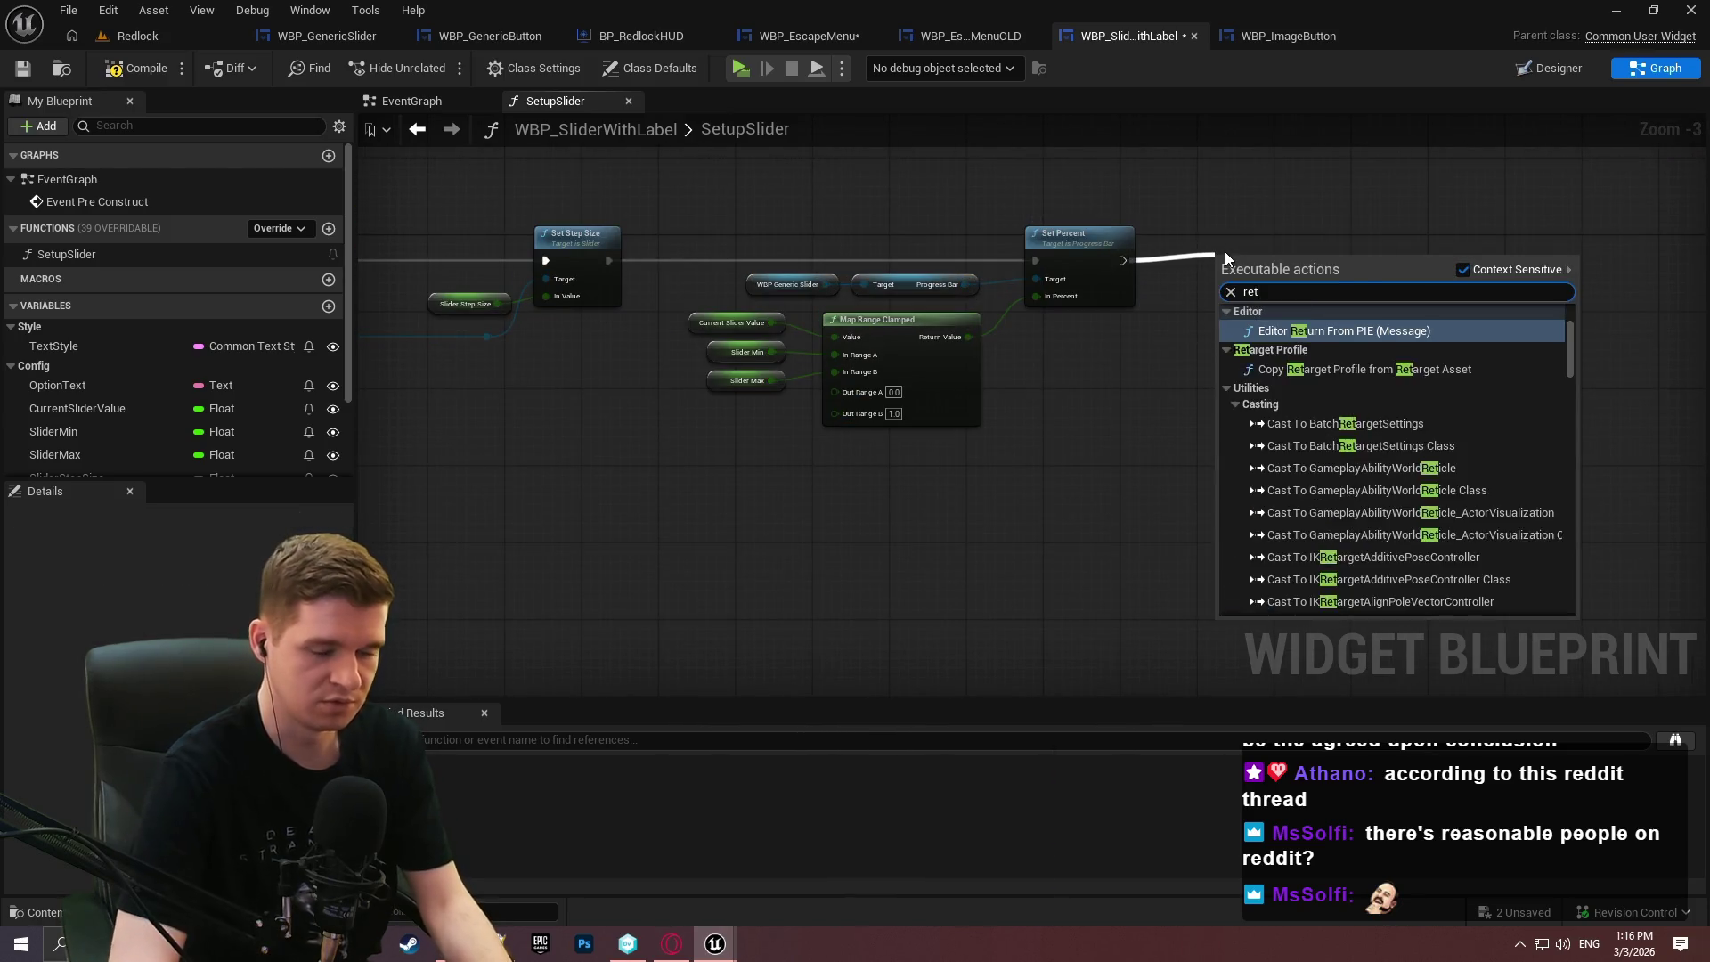
pyautogui.click(1295, 566)
pyautogui.scroll(2, 1263, 265)
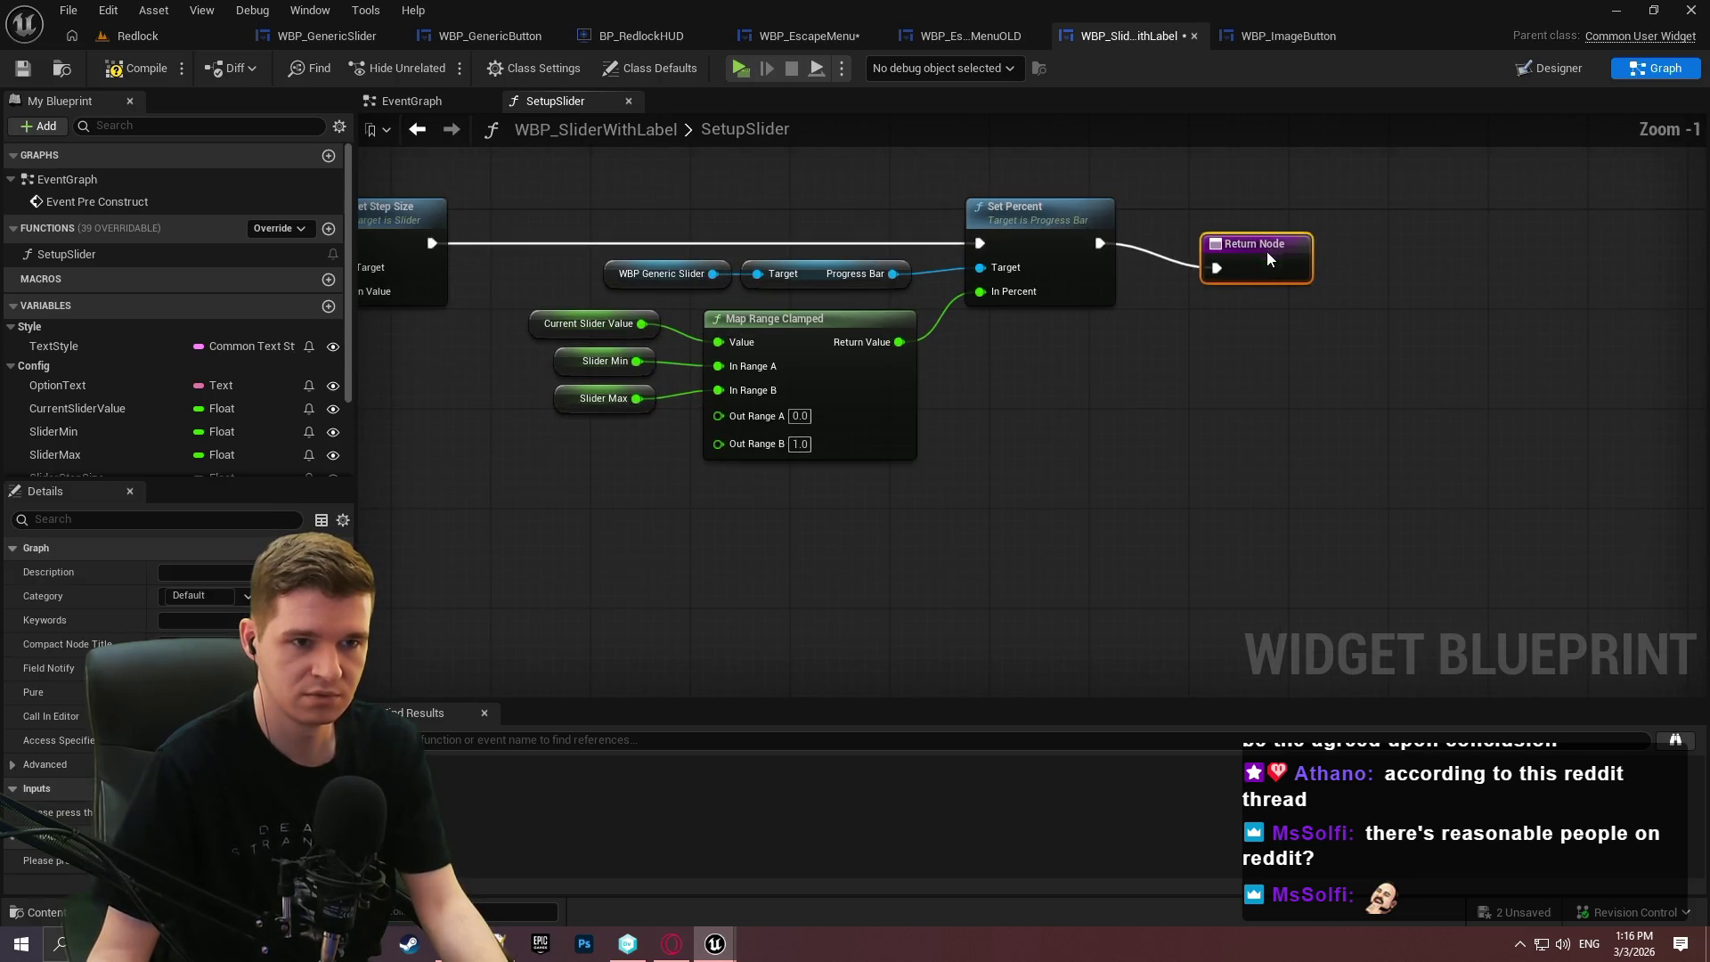
pyautogui.click(136, 68)
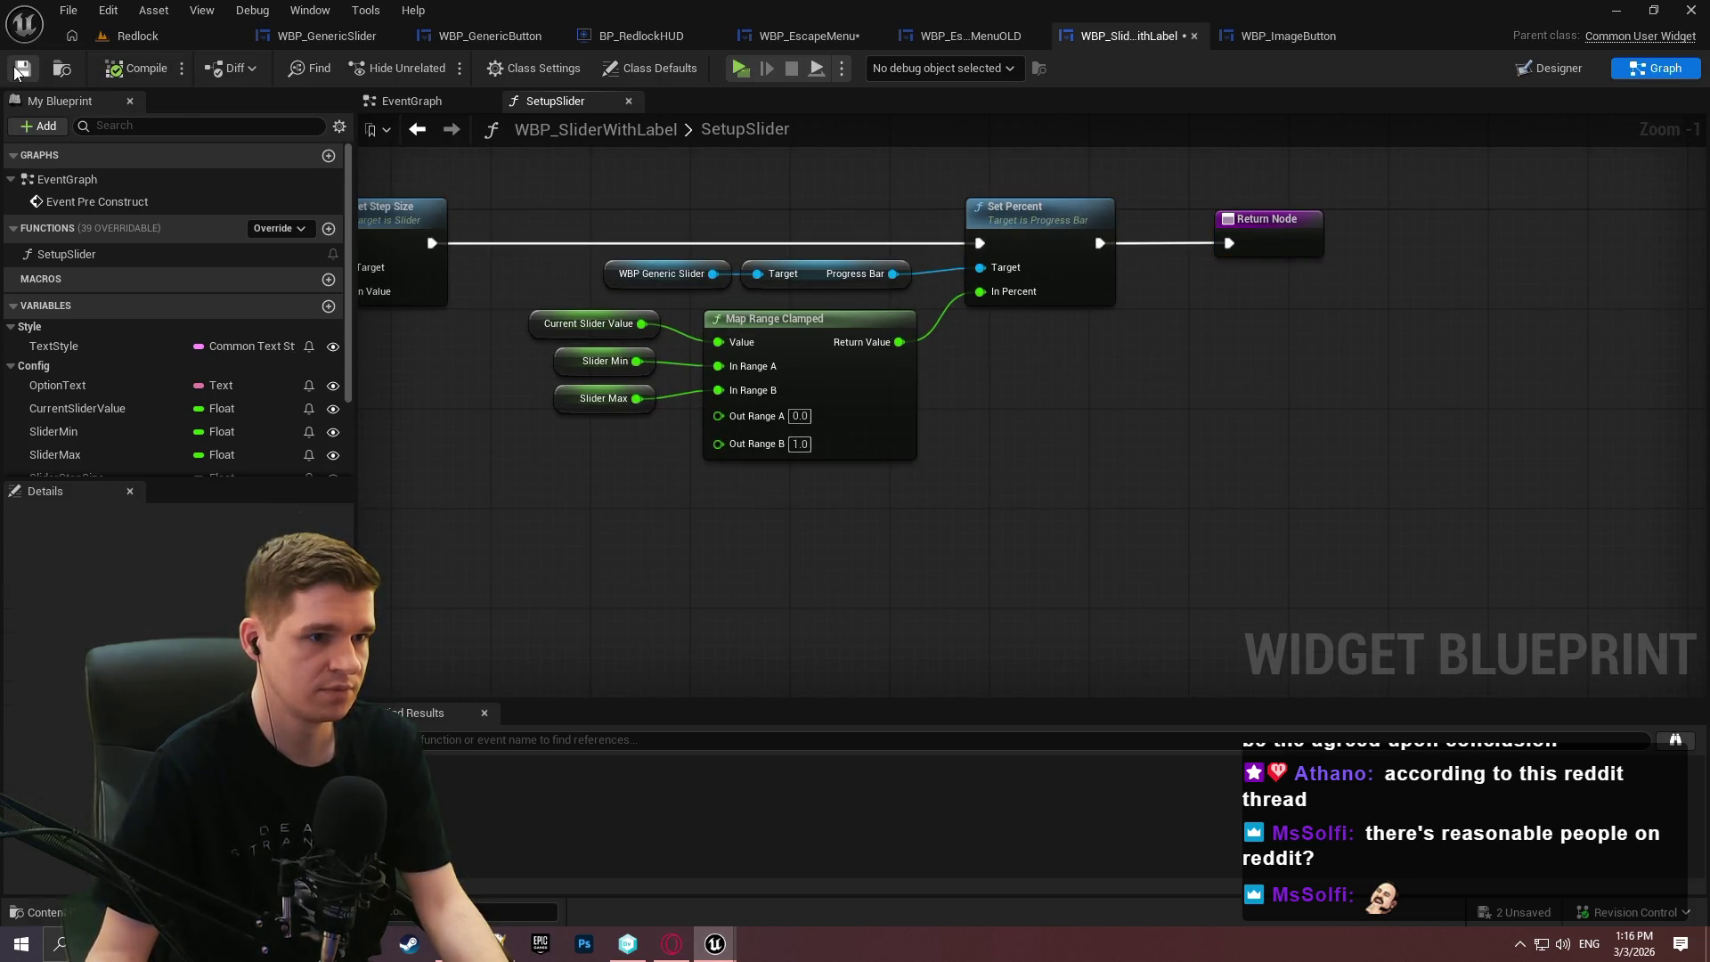
pyautogui.moveTo(1056, 527); pyautogui.dragTo(515, 191)
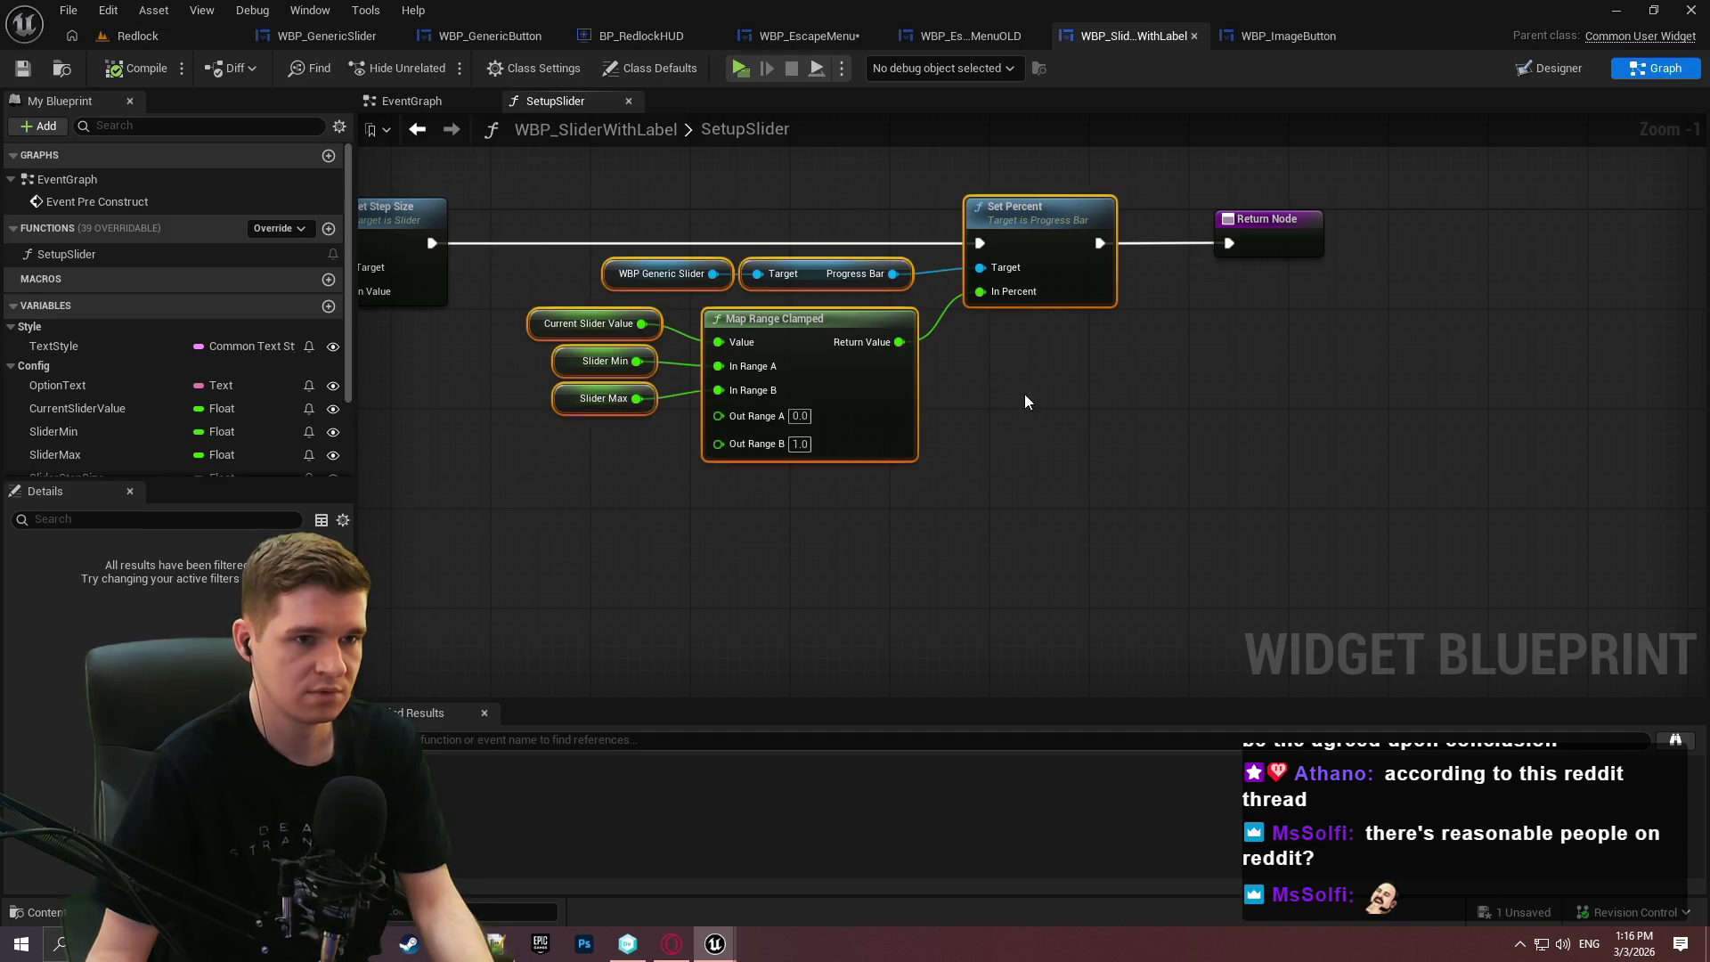
# Reset the camera sensitivity slider's Current Slider Value and set its Slider Max to 1.0.
pyautogui.click(817, 33)
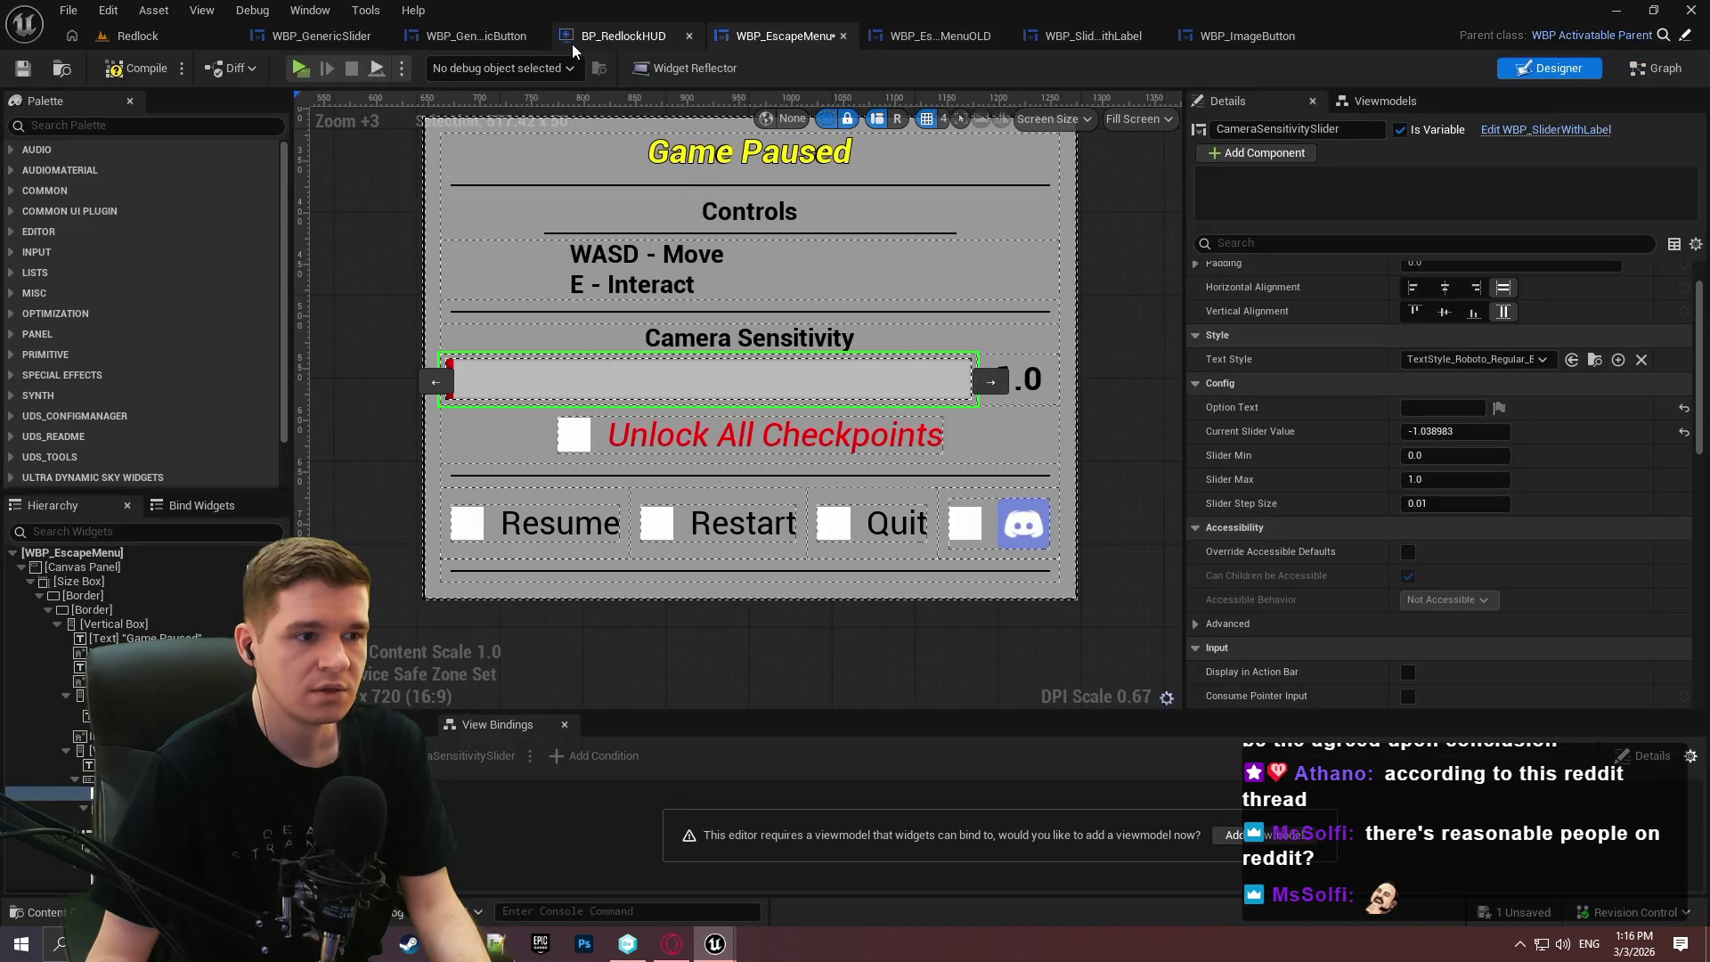
pyautogui.click(1683, 432)
pyautogui.moveTo(1451, 432); pyautogui.dragTo(1458, 430)
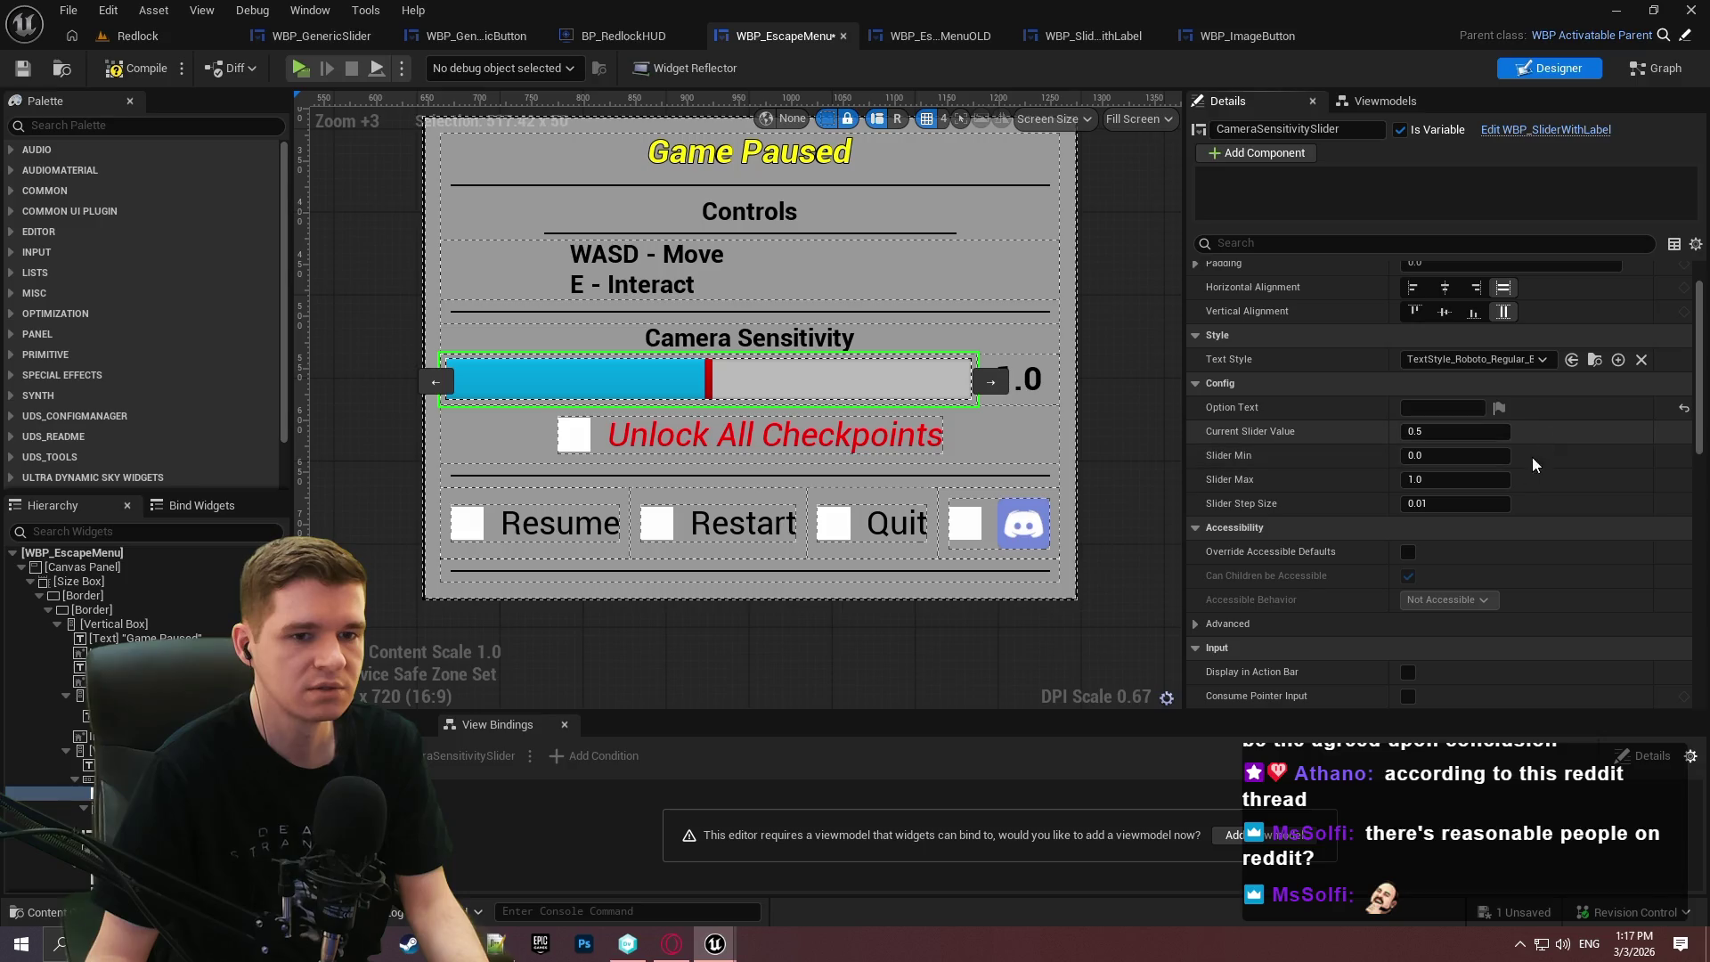
pyautogui.write('2')
pyautogui.press('Return')
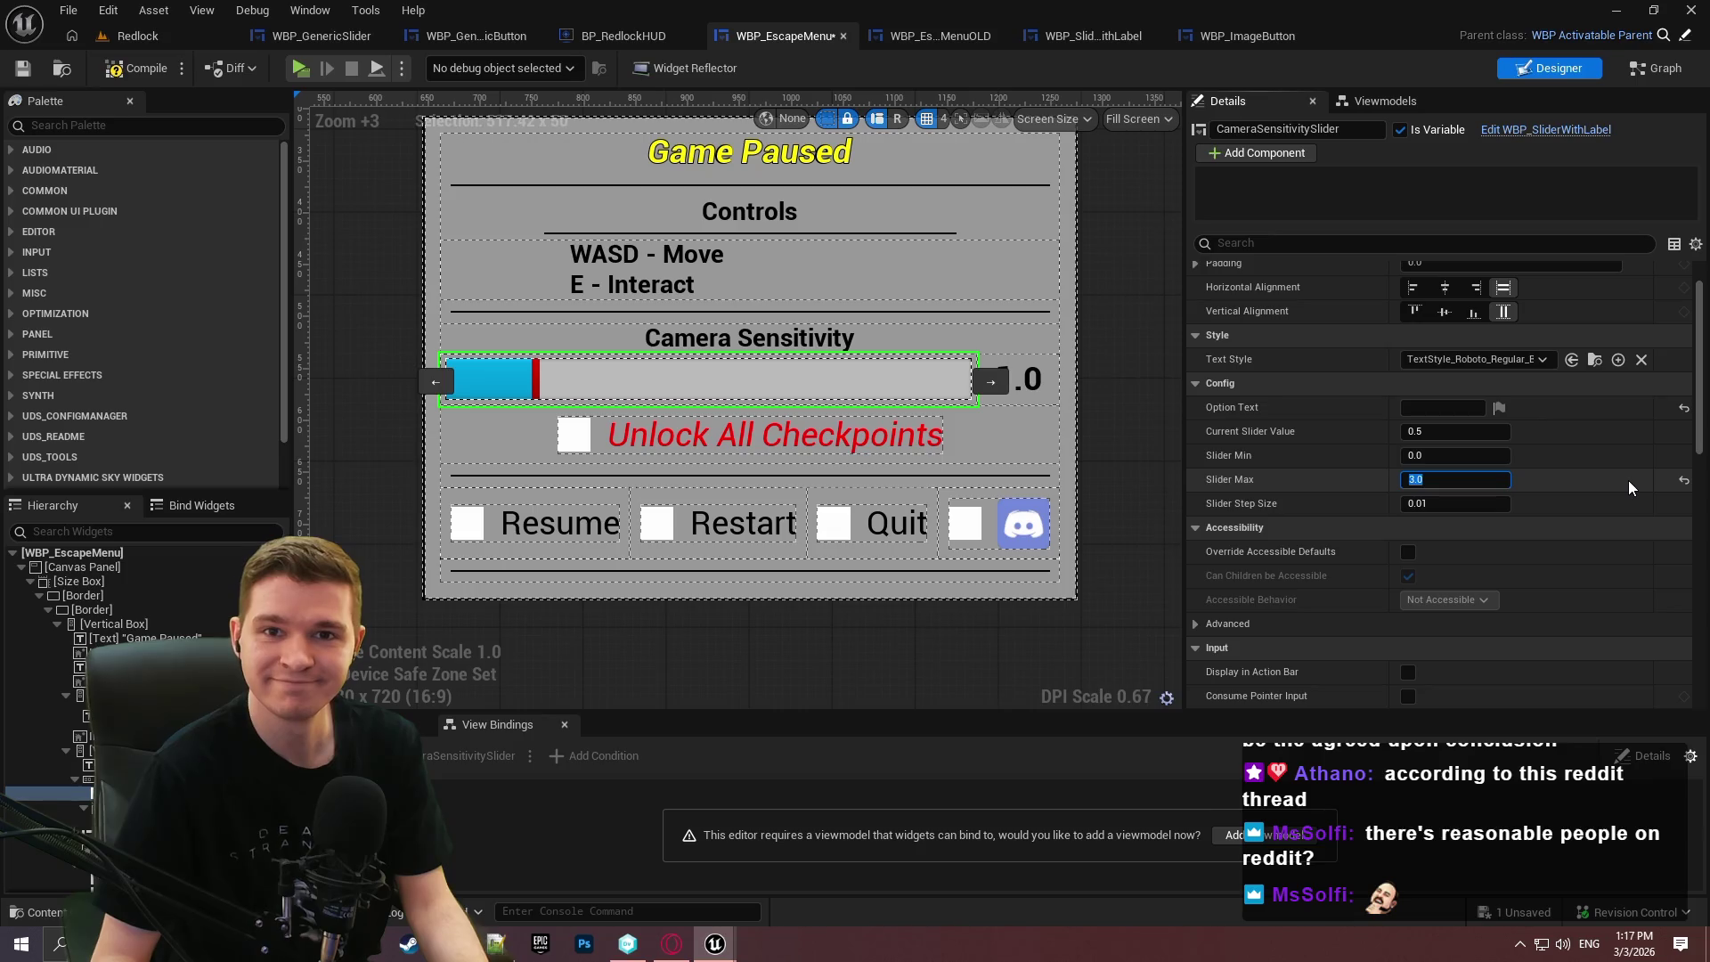
pyautogui.write('5')
pyautogui.press('Return')
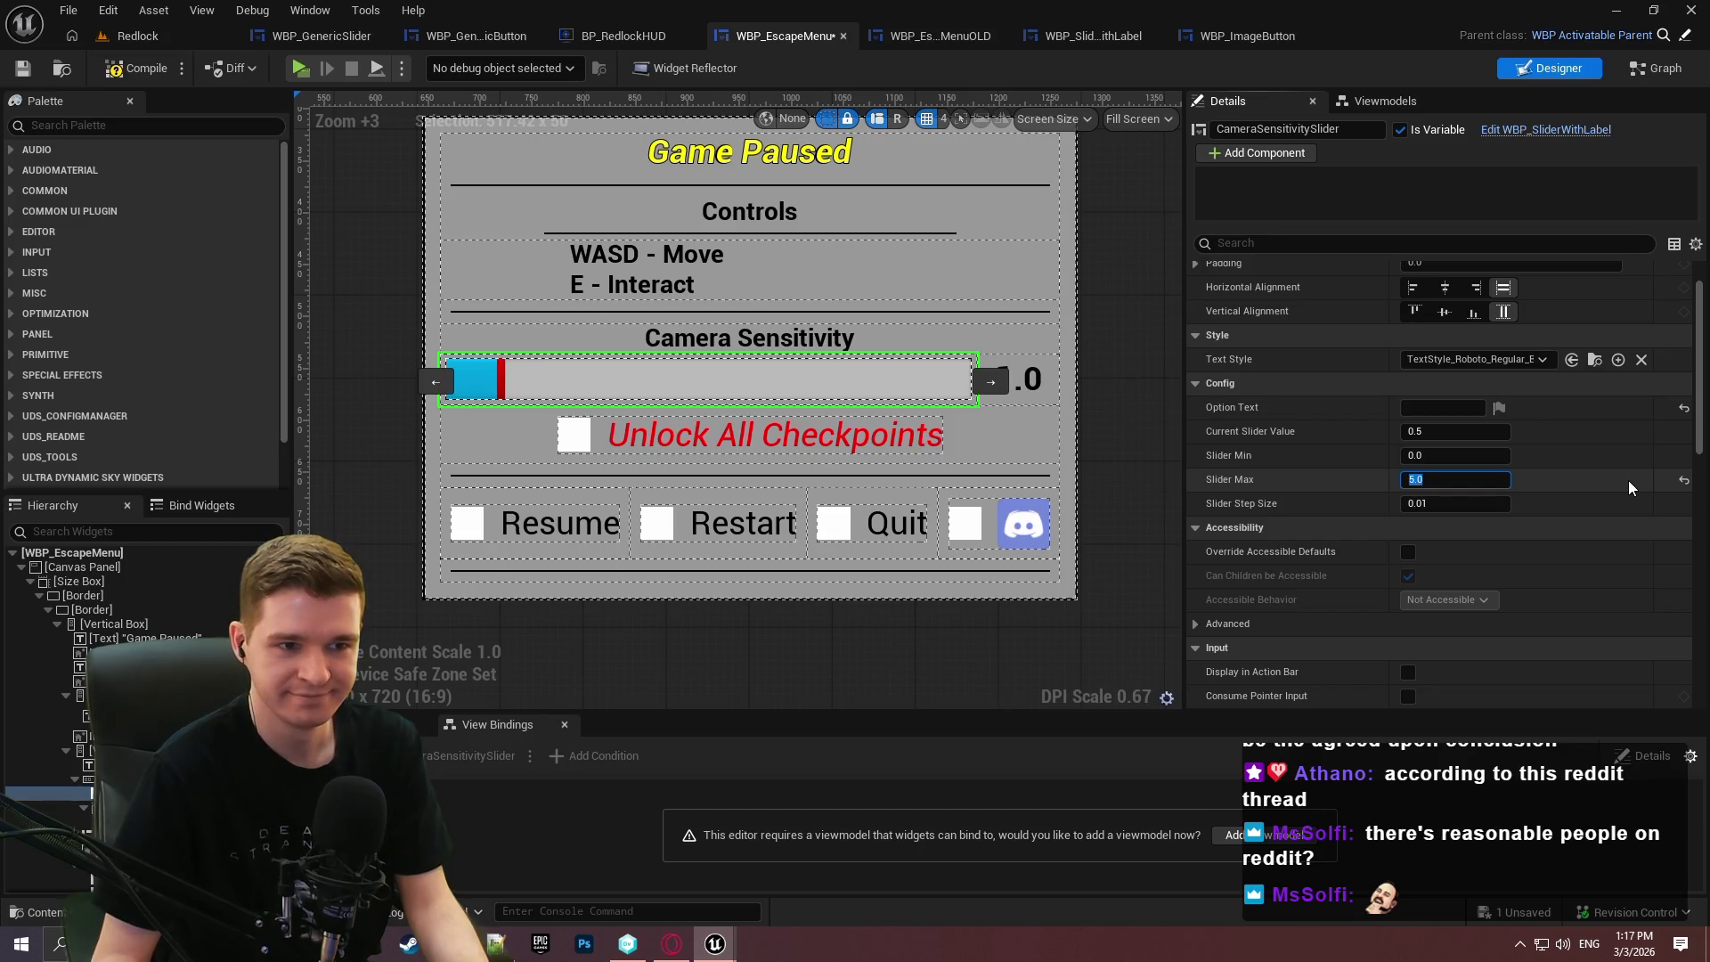
pyautogui.write('1')
pyautogui.press('Return')
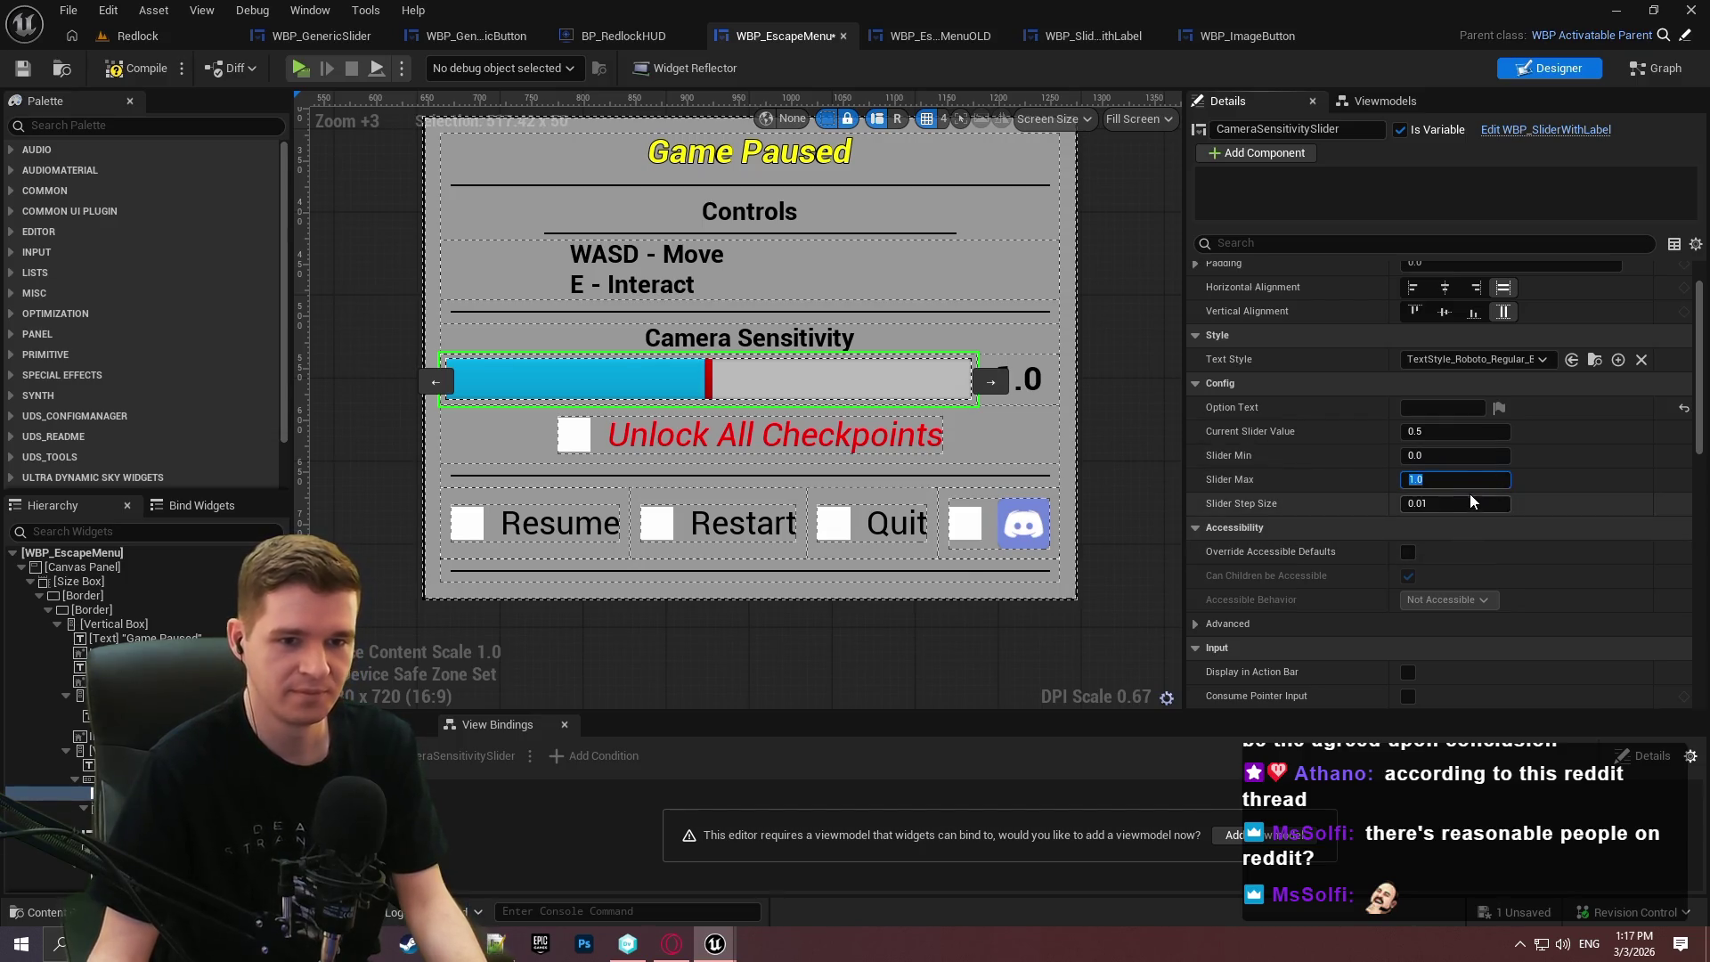
# Set Slider Step Size to 0.1, then view WBP_EscapeMenuOLD for comparison.
pyautogui.moveTo(1472, 503); pyautogui.dragTo(1546, 517)
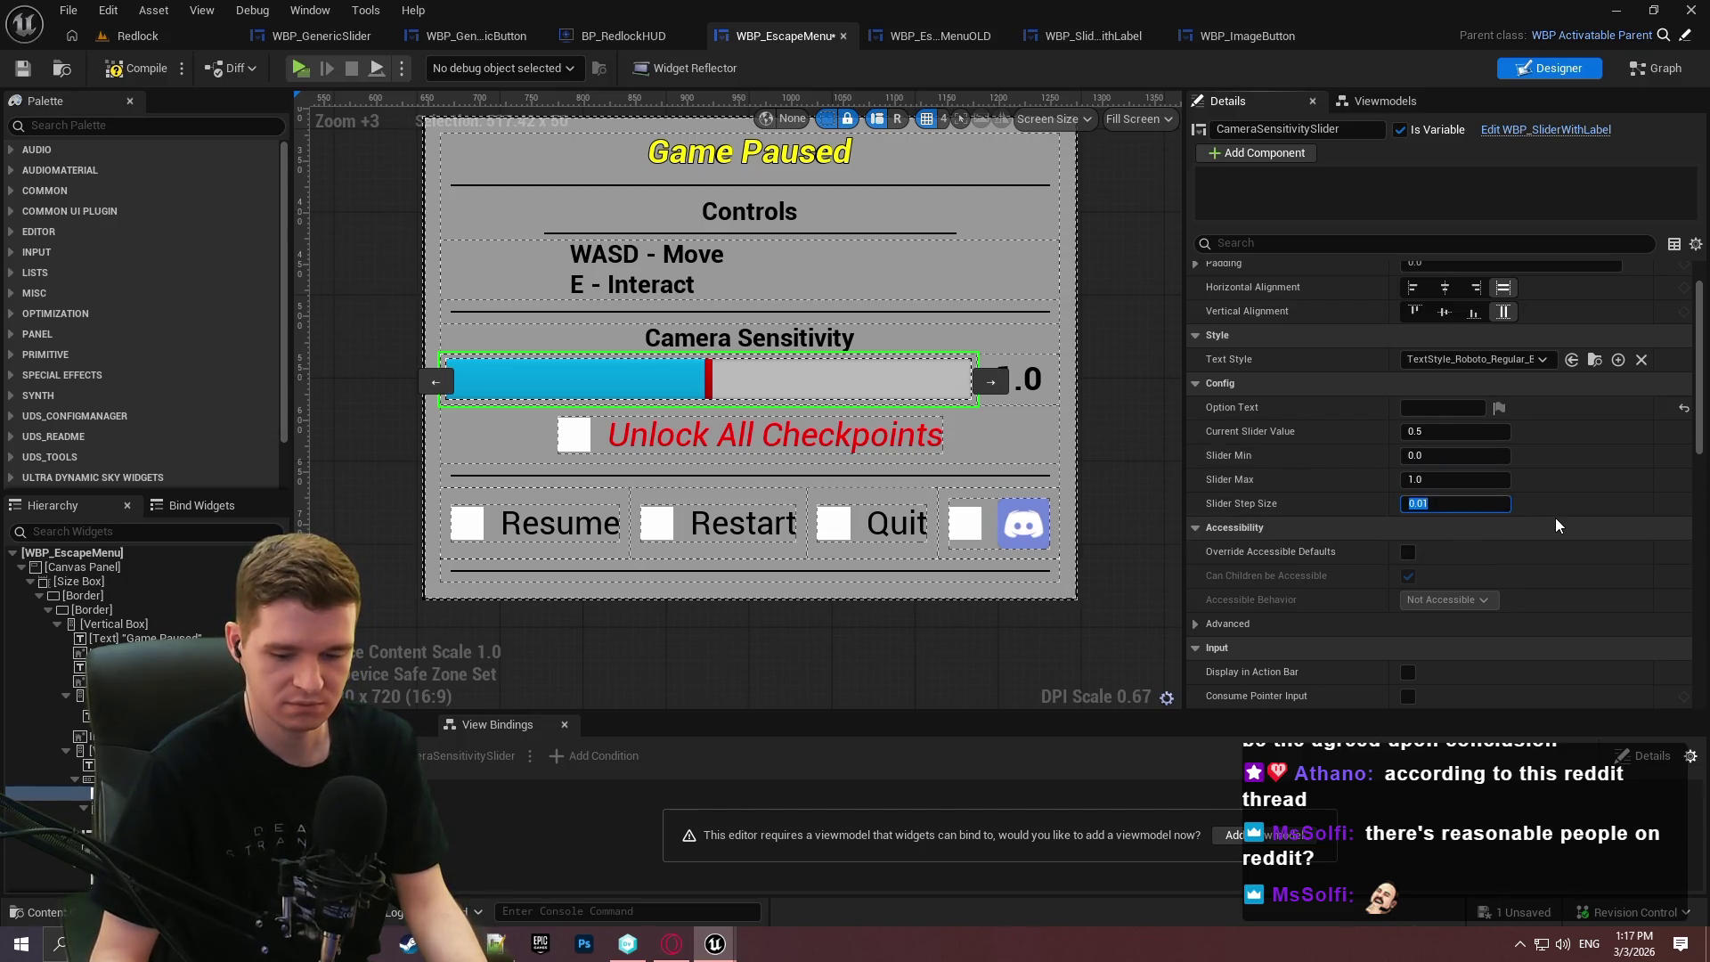
pyautogui.write('0.1')
pyautogui.click(1562, 466)
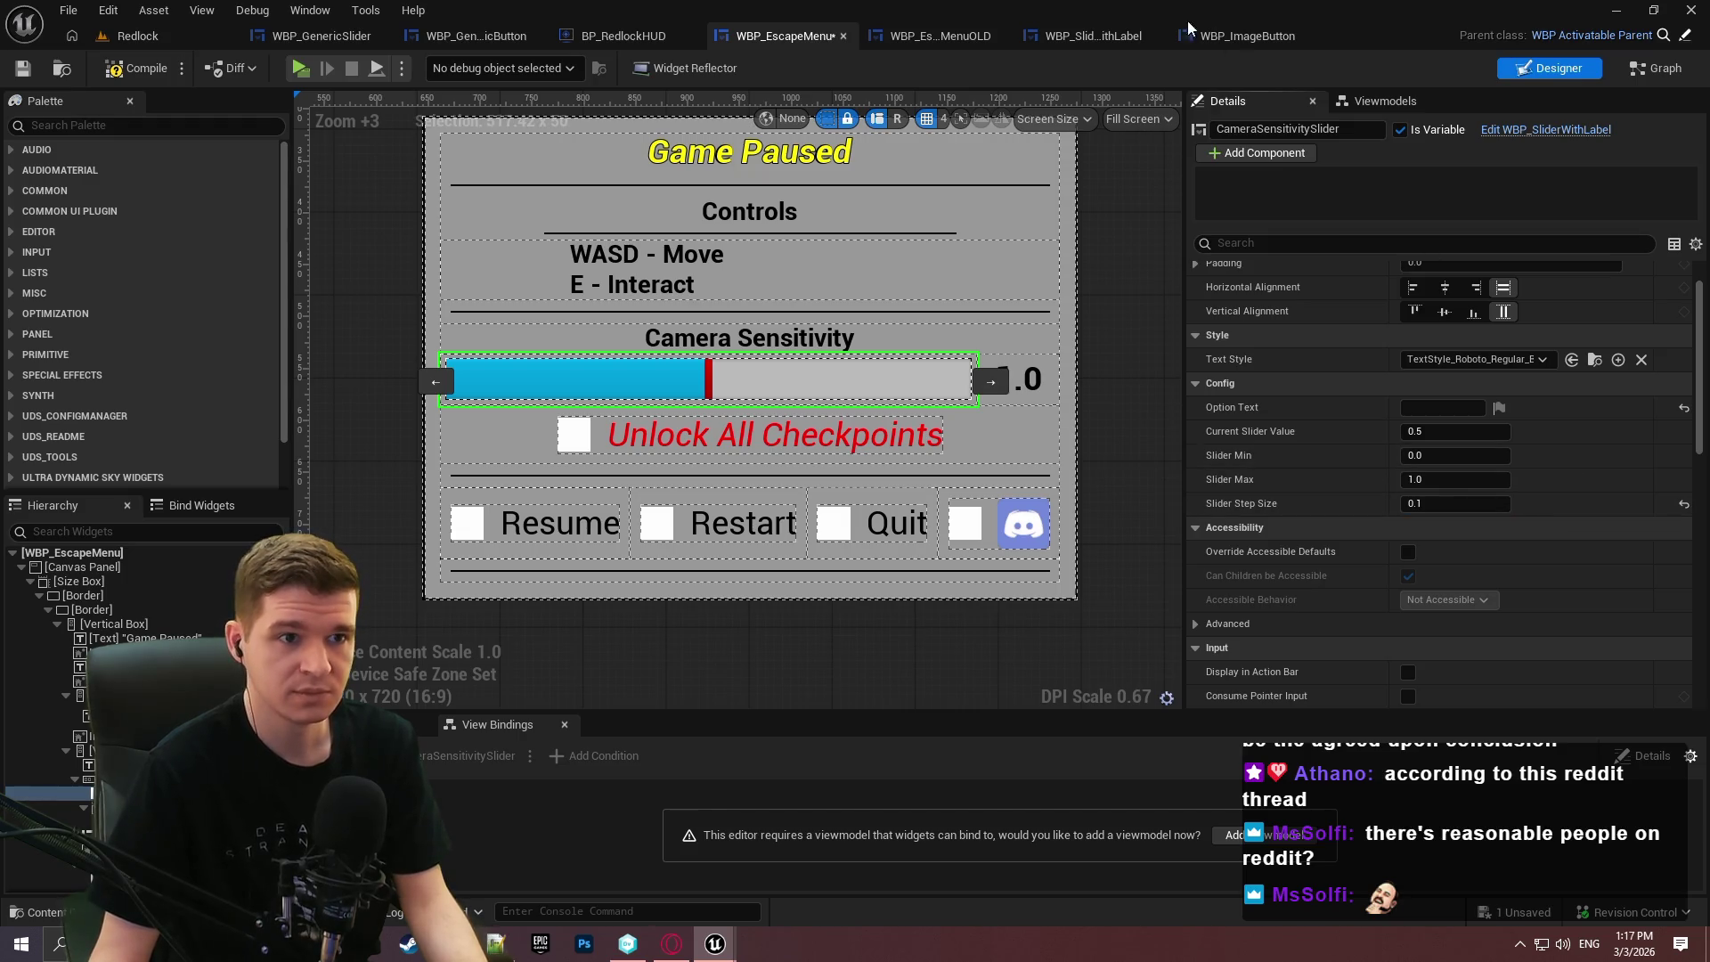
pyautogui.click(929, 36)
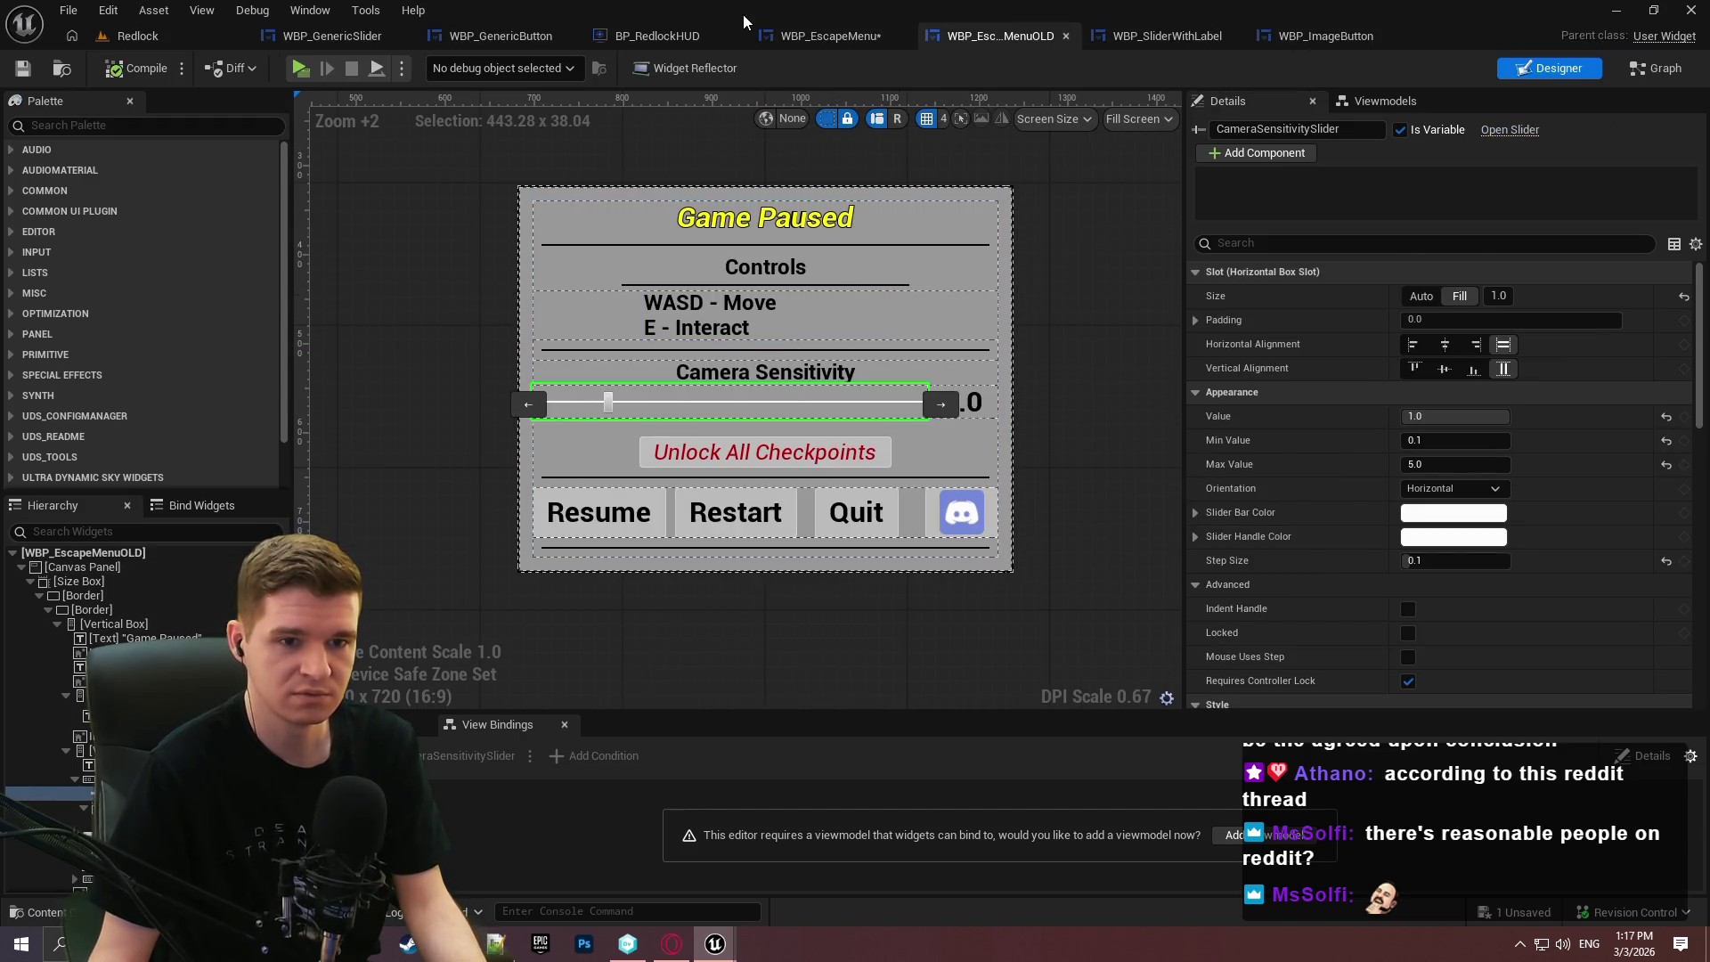
# Set the sensitivity slider to value 1.0, min 0.1, max 5.0 in WBP_EscapeMenu and compile.
pyautogui.click(795, 40)
pyautogui.click(1426, 428)
pyautogui.moveTo(1452, 456); pyautogui.dragTo(1443, 479)
pyautogui.write('5')
pyautogui.press('Return')
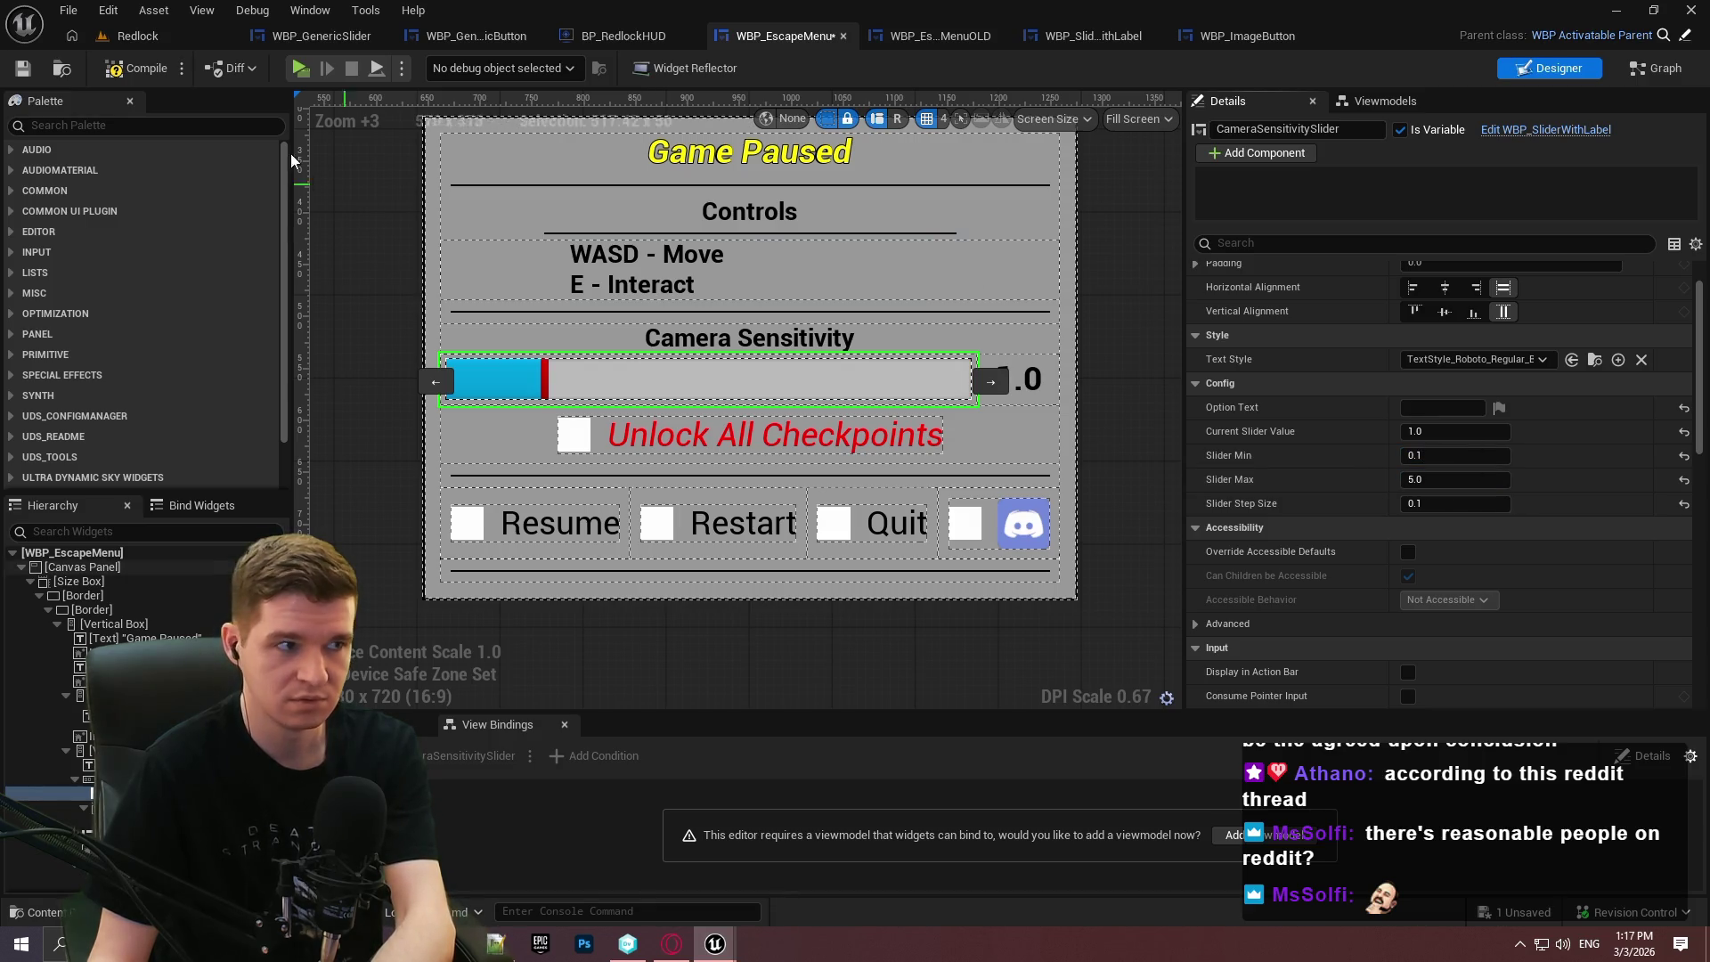
pyautogui.click(128, 65)
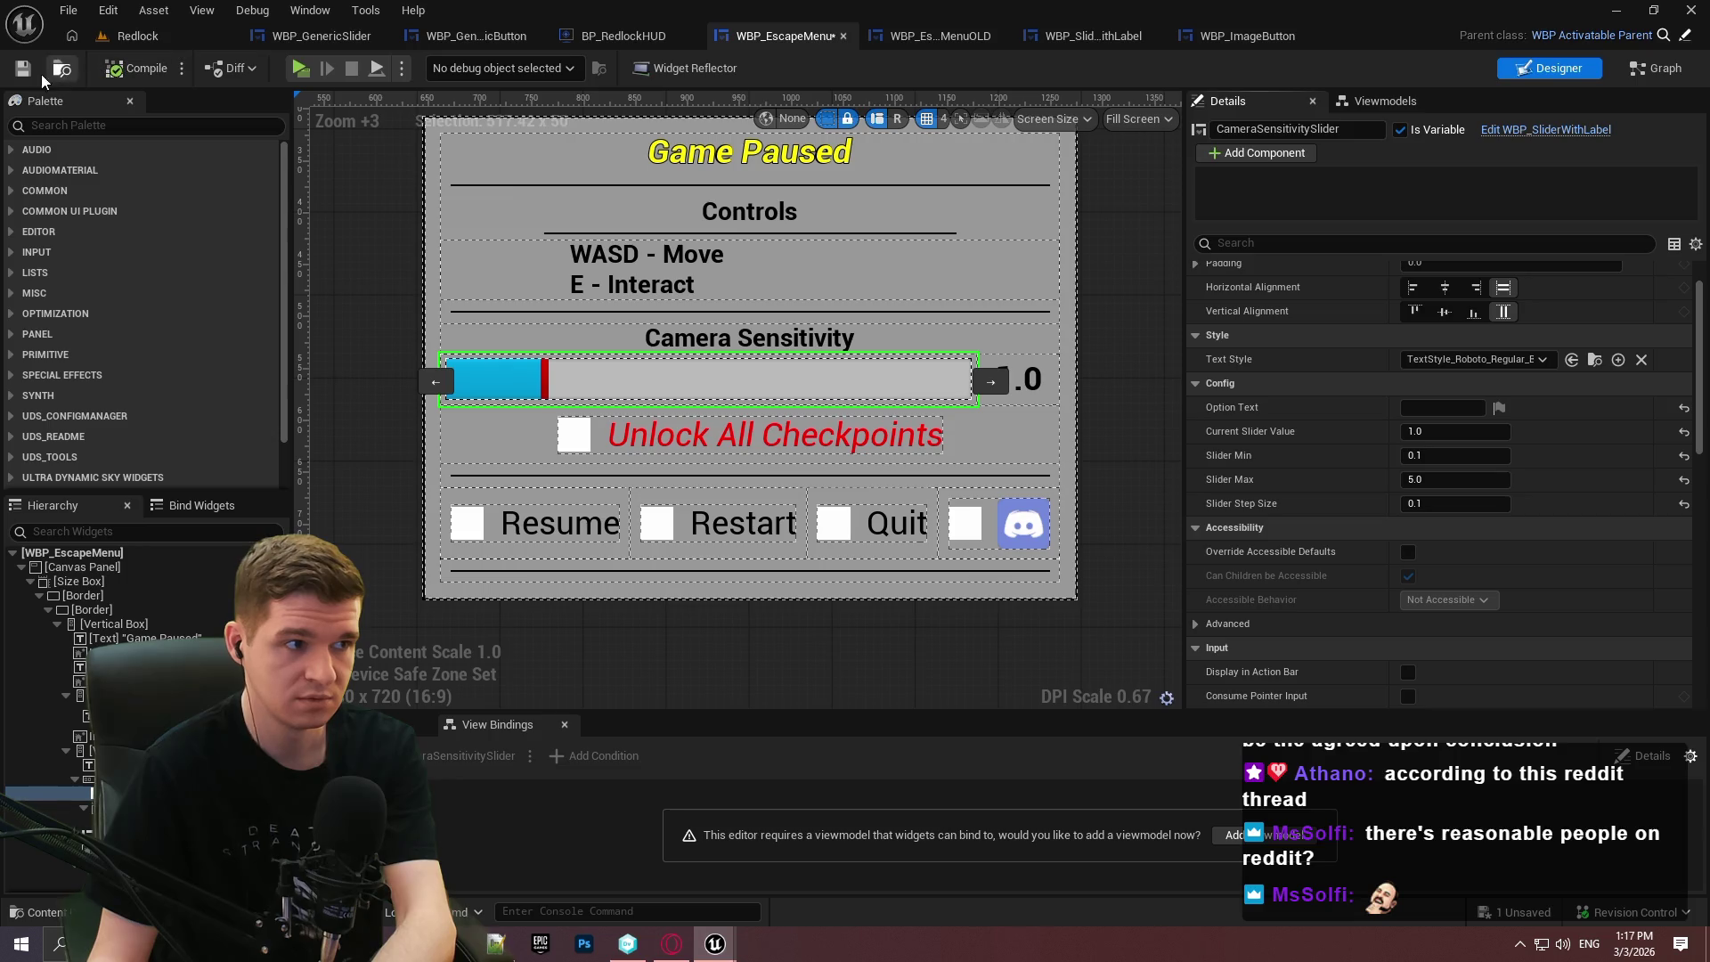
# Switch to WBP_GenericSlider's UpdateSliderValueVisuals graph.
pyautogui.click(1025, 385)
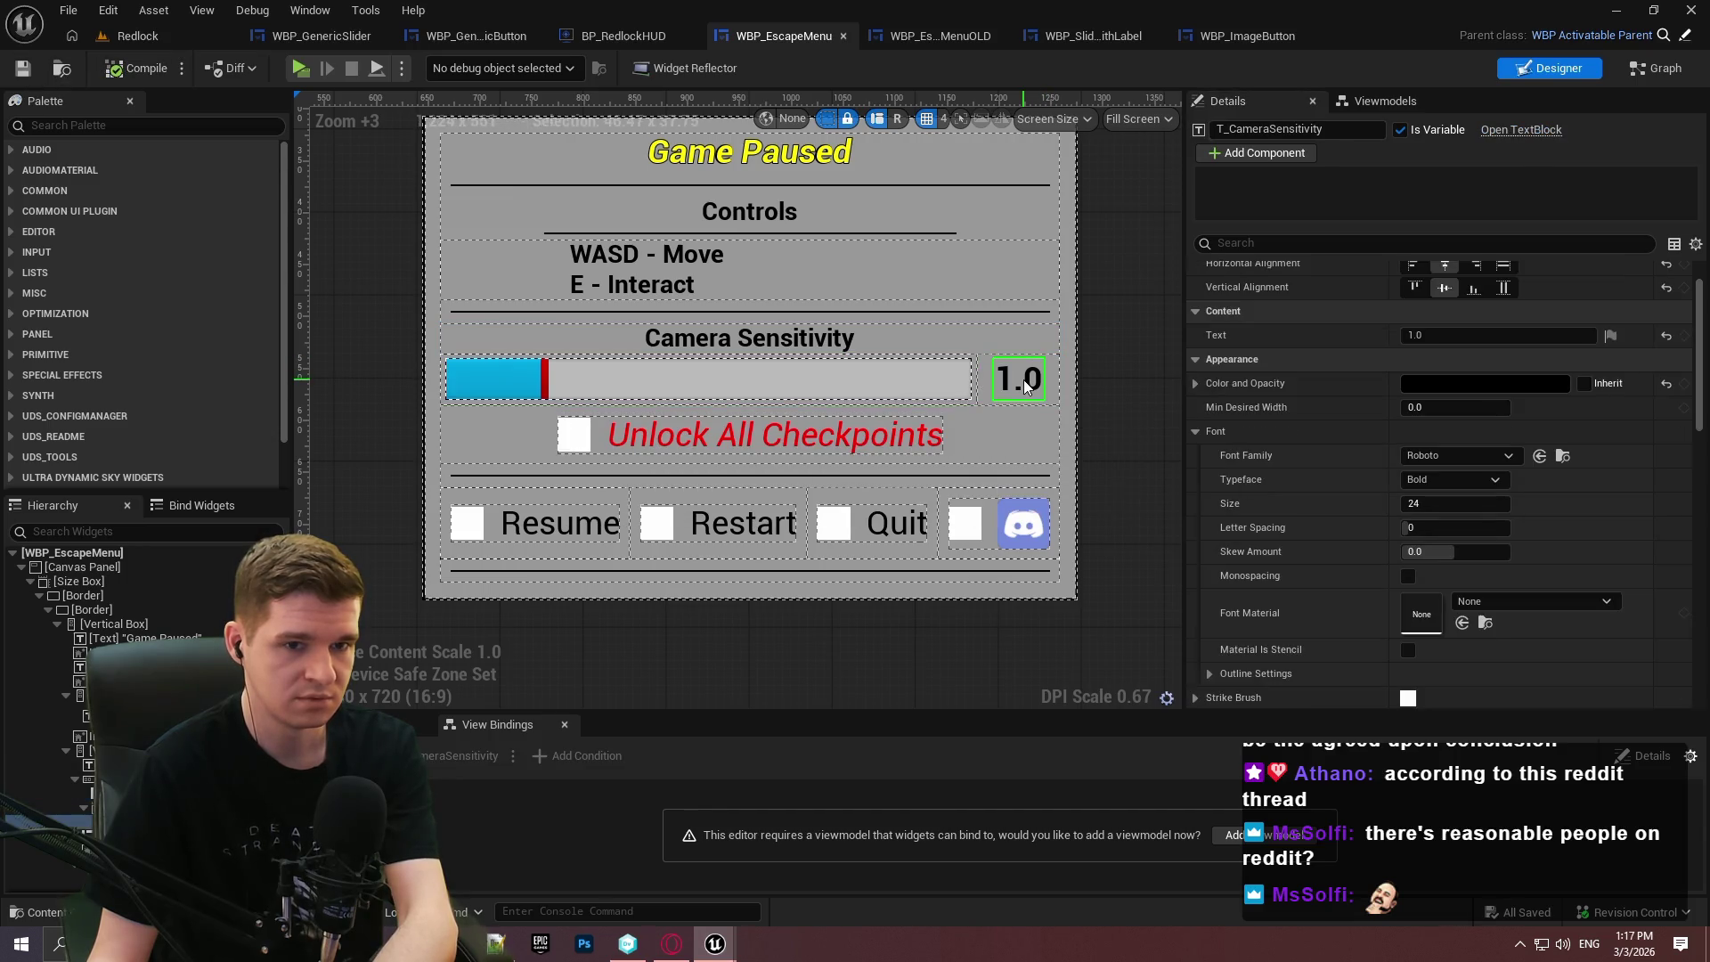
pyautogui.moveTo(1698, 302)
pyautogui.mouseDown()
pyautogui.moveTo(1696, 498)
pyautogui.moveTo(1691, 262)
pyautogui.mouseUp()
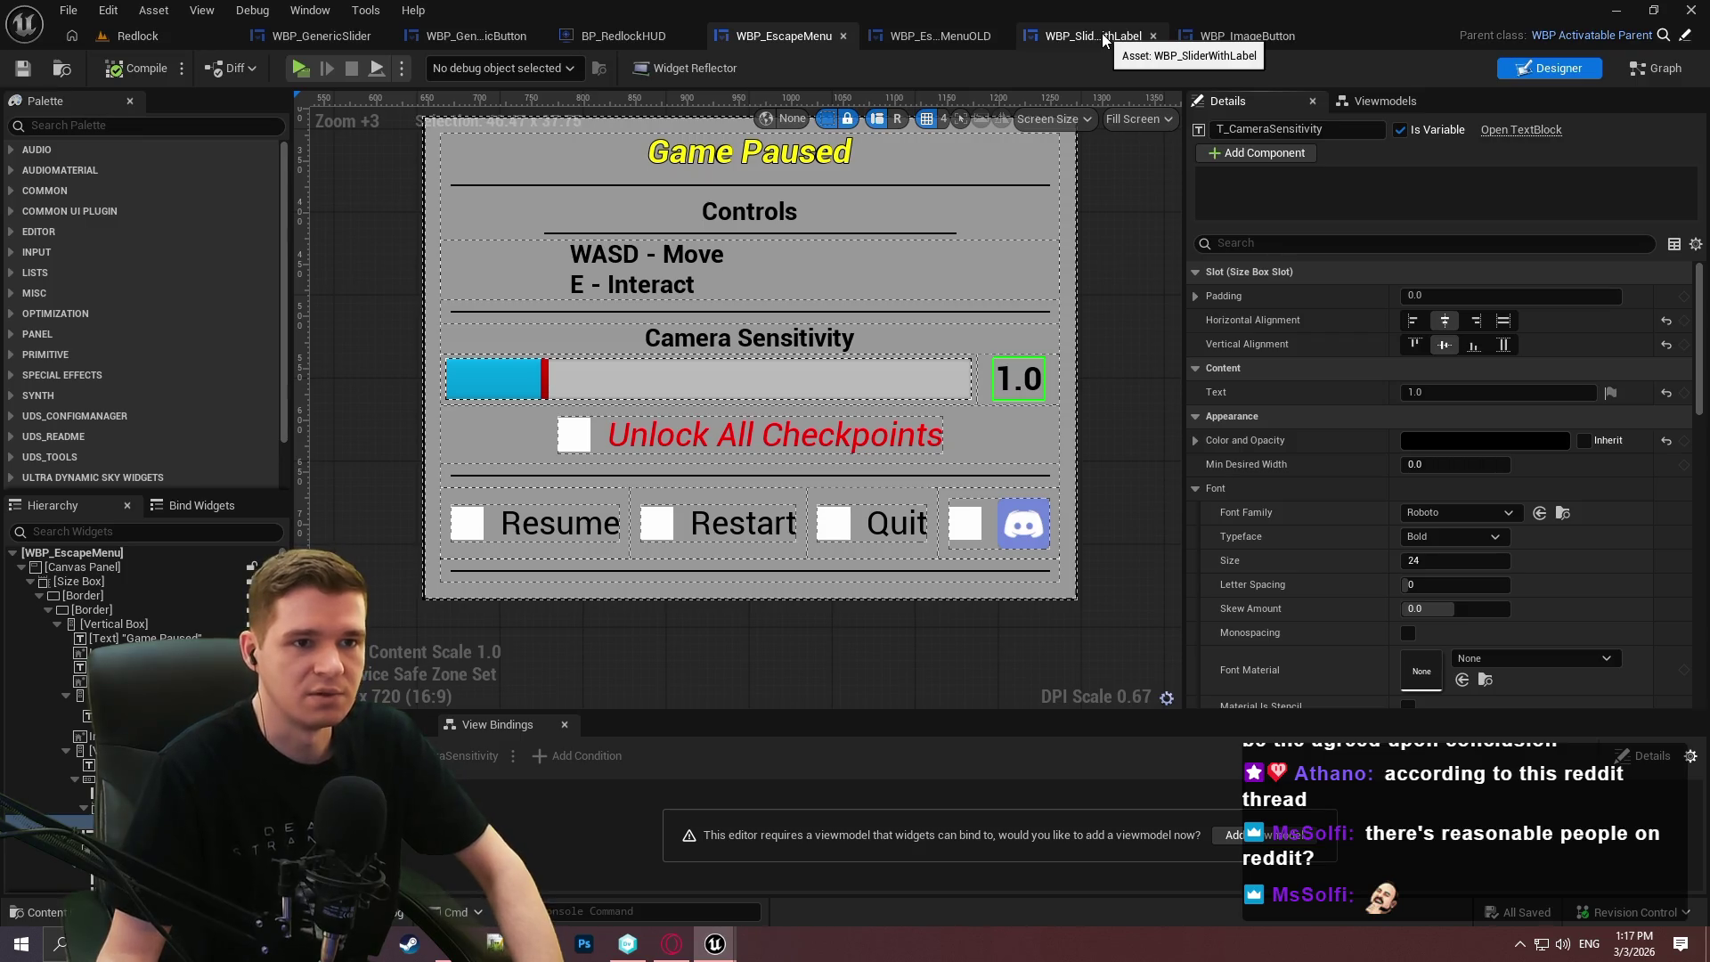
pyautogui.click(347, 37)
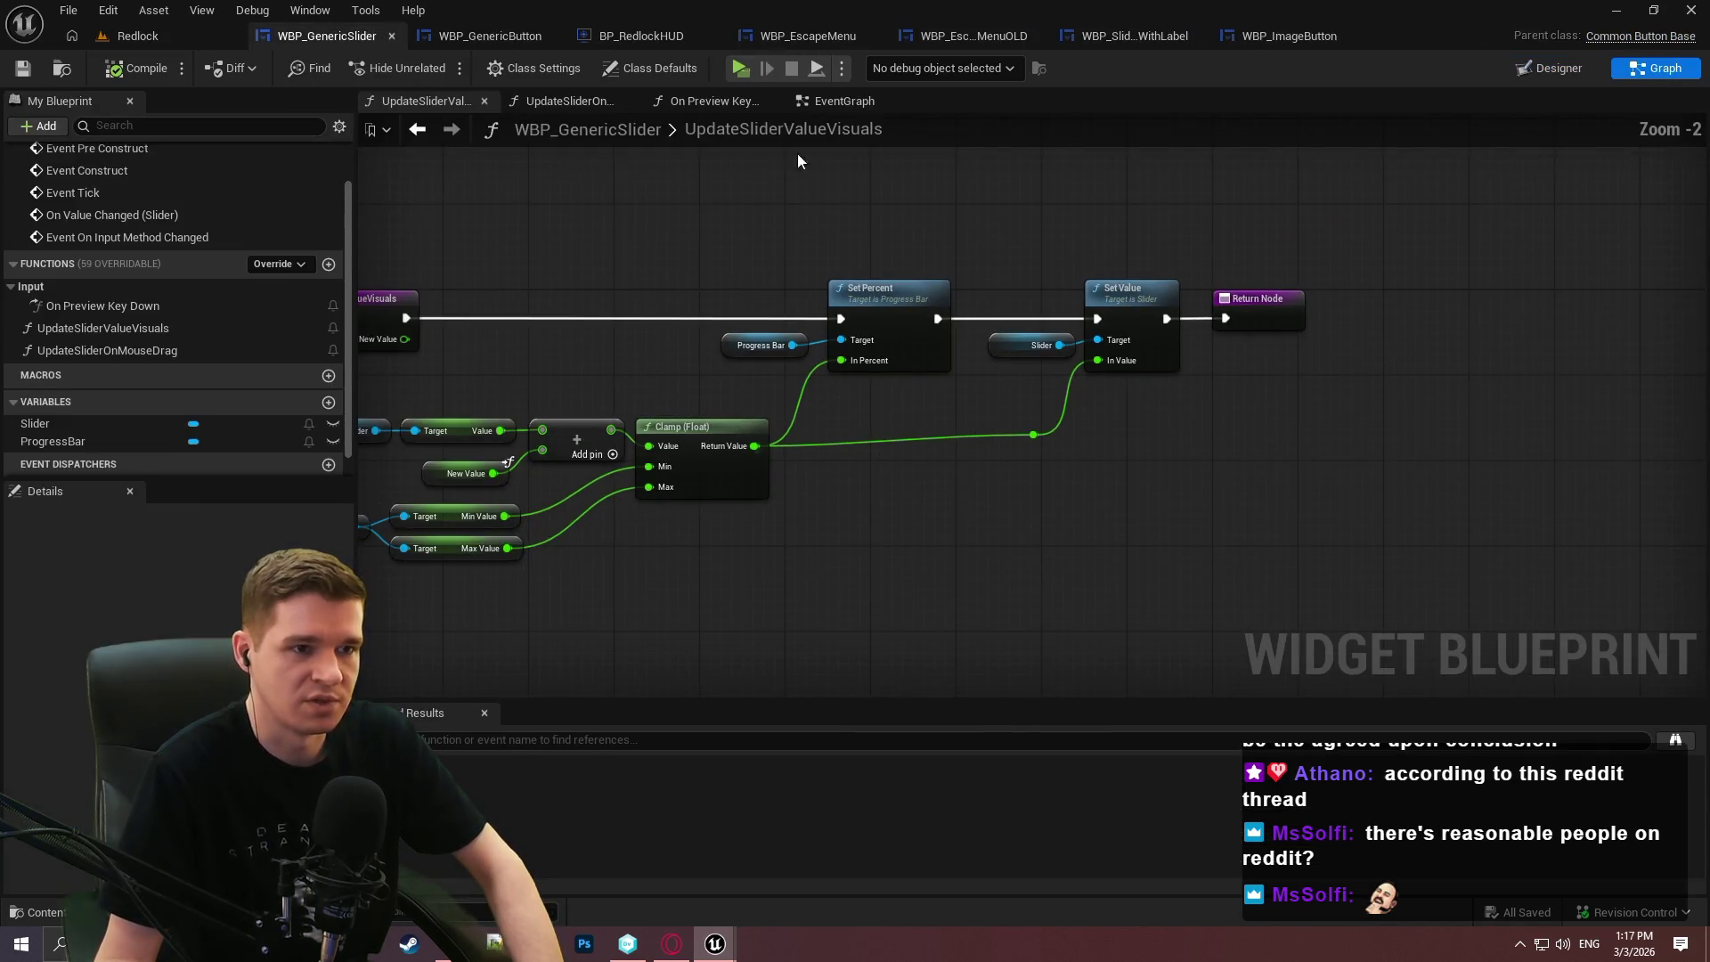
# Paste the copied Set Percent and Map Range Clamped nodes and delete the pasted getters.
pyautogui.scroll(2, 1060, 219)
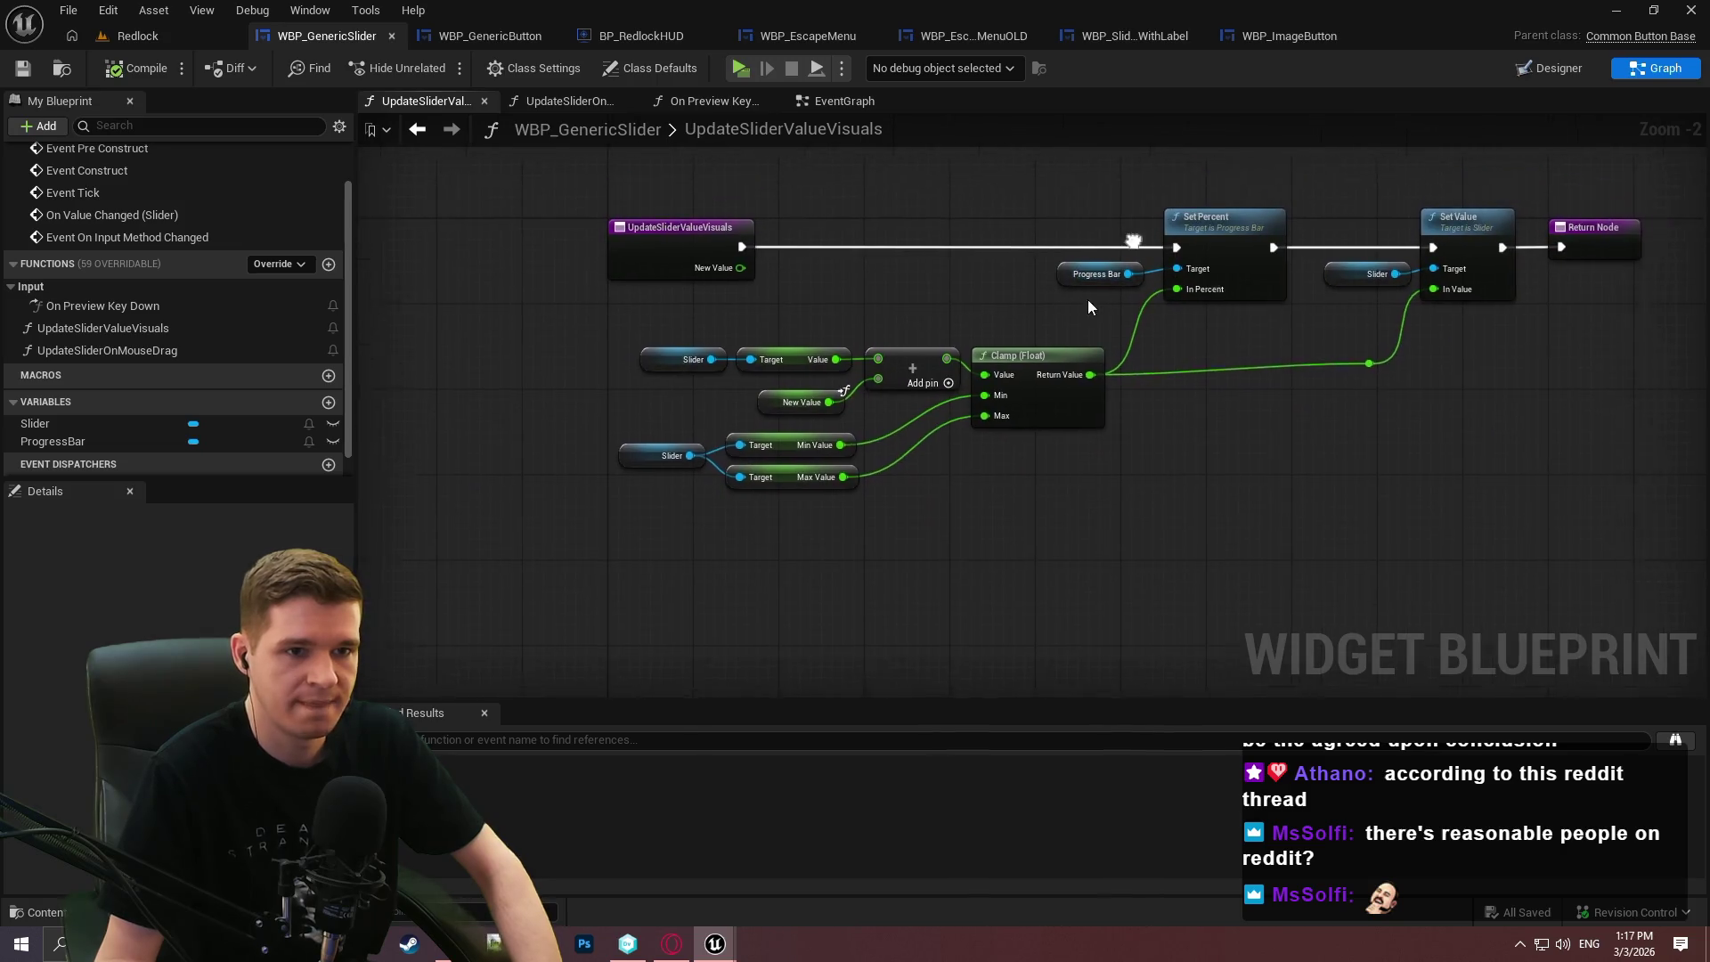
pyautogui.moveTo(983, 530); pyautogui.dragTo(991, 389)
pyautogui.hotkey('ctrl', 'v')
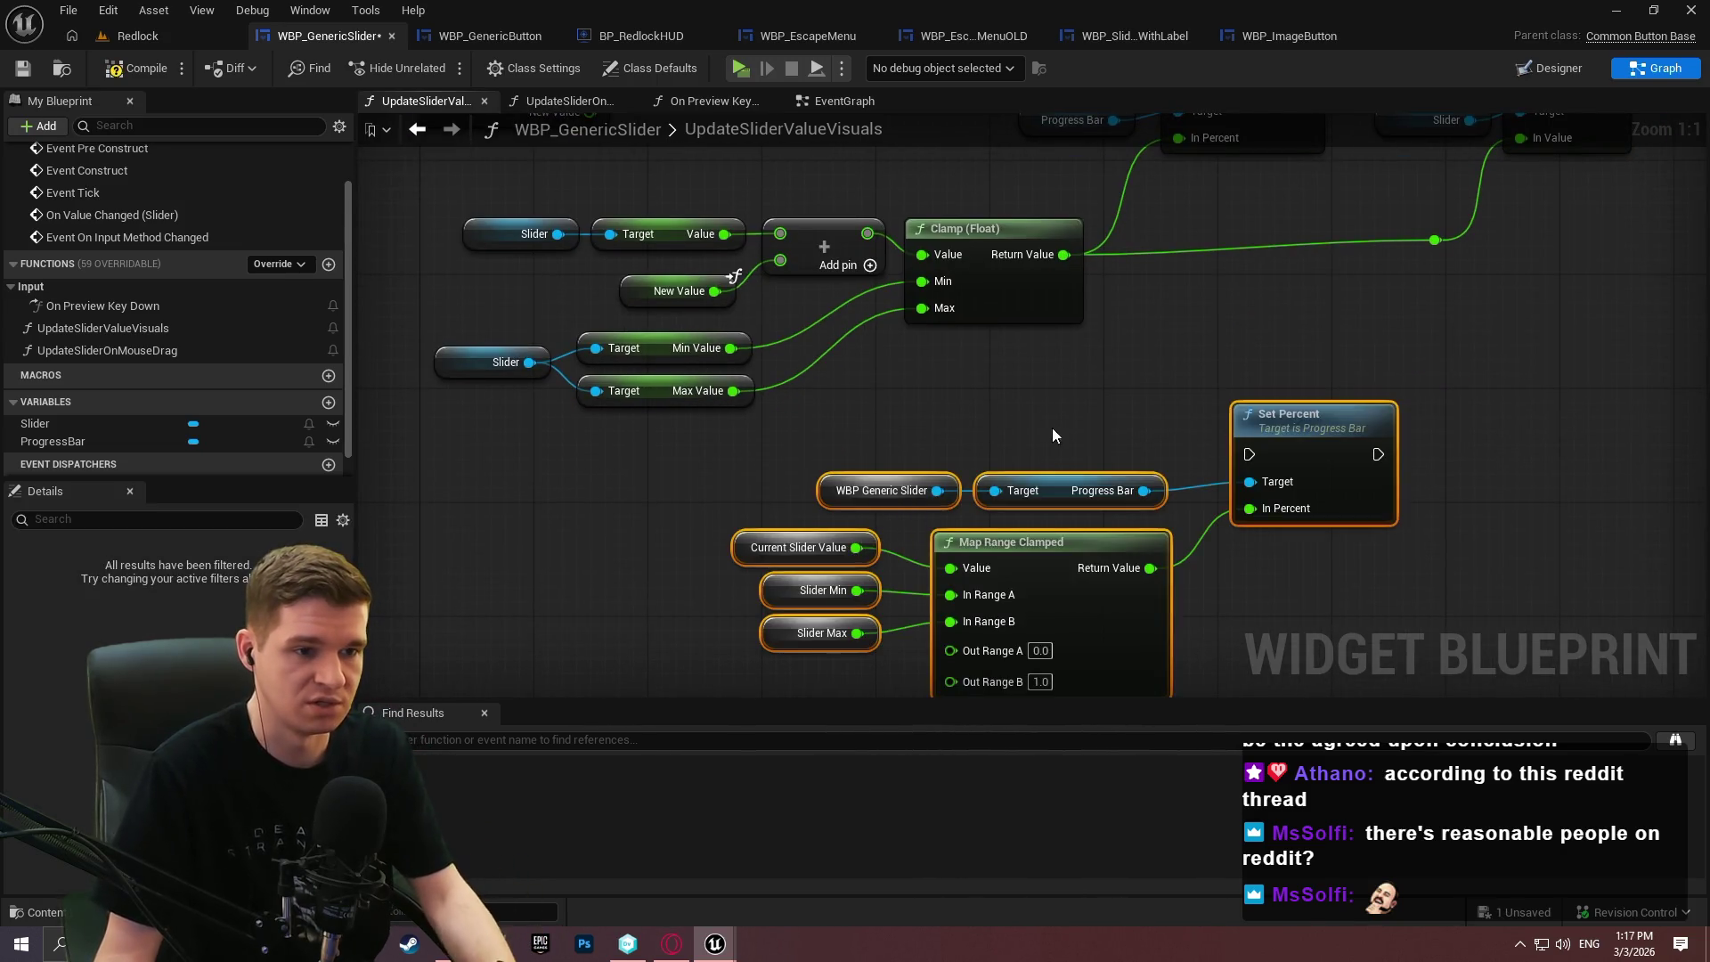
pyautogui.scroll(-1, 1009, 411)
pyautogui.moveTo(1158, 454); pyautogui.dragTo(858, 489)
pyautogui.press('Delete')
# Target Set Percent at the slider's own ProgressBar variable and check the designer layout.
pyautogui.moveTo(43, 434)
pyautogui.mouseDown()
pyautogui.moveTo(1221, 477)
pyautogui.moveTo(1131, 493)
pyautogui.mouseUp()
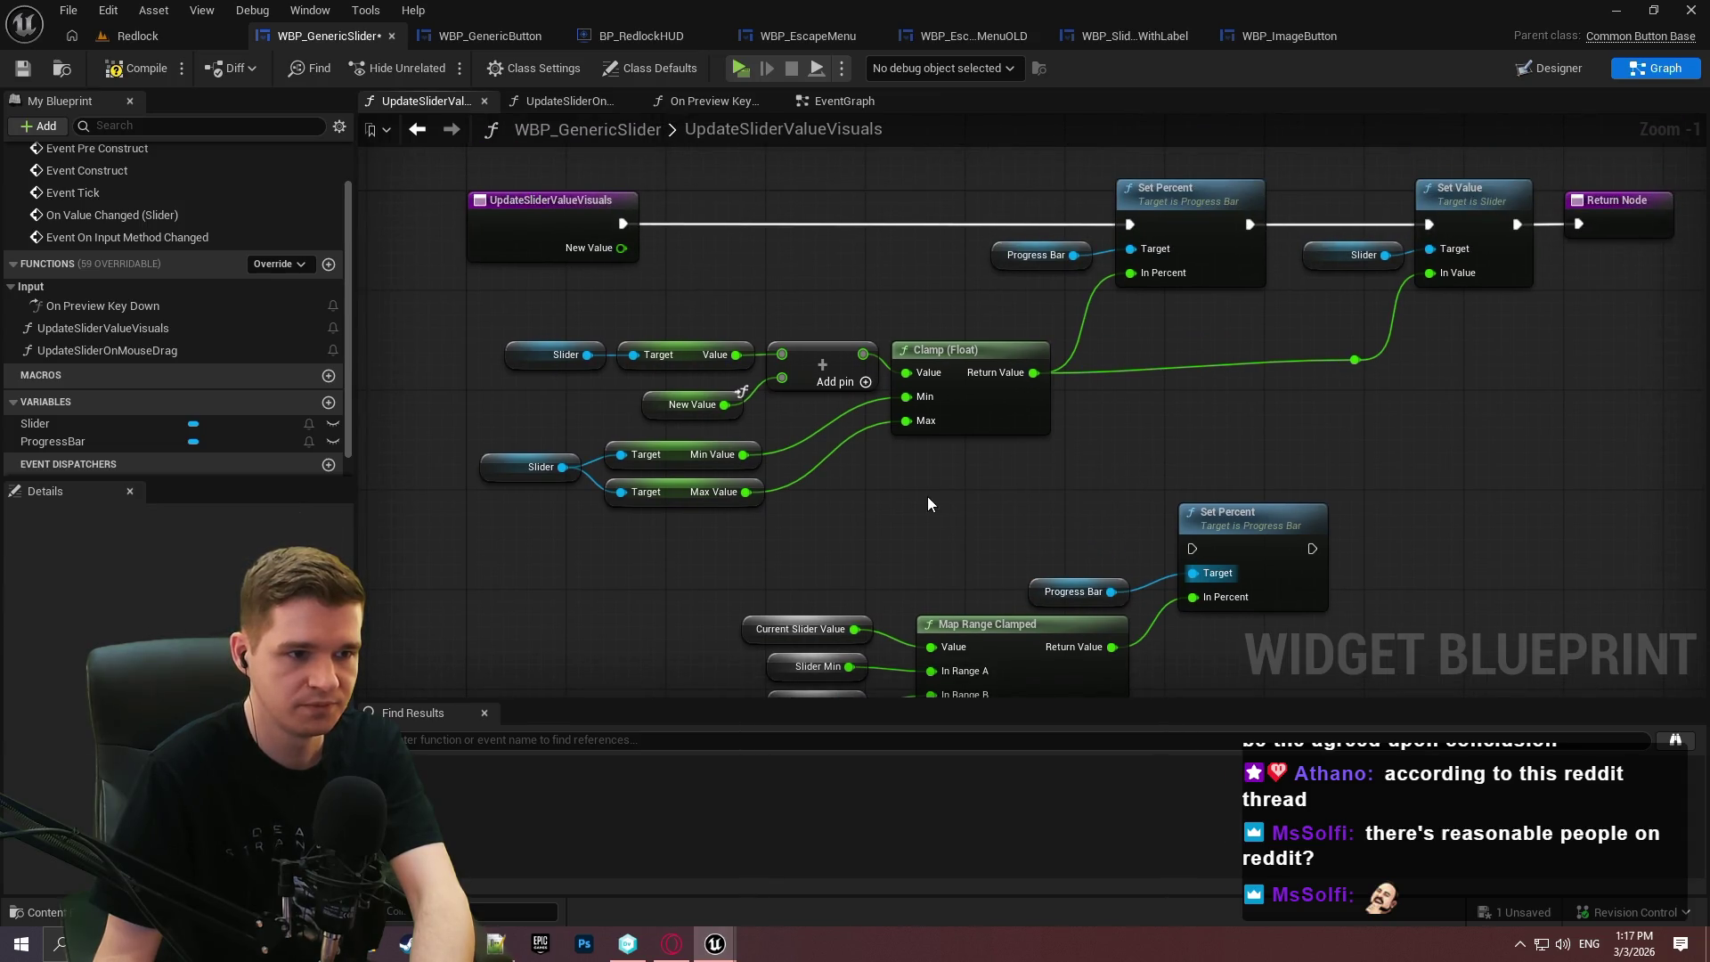
pyautogui.click(645, 406)
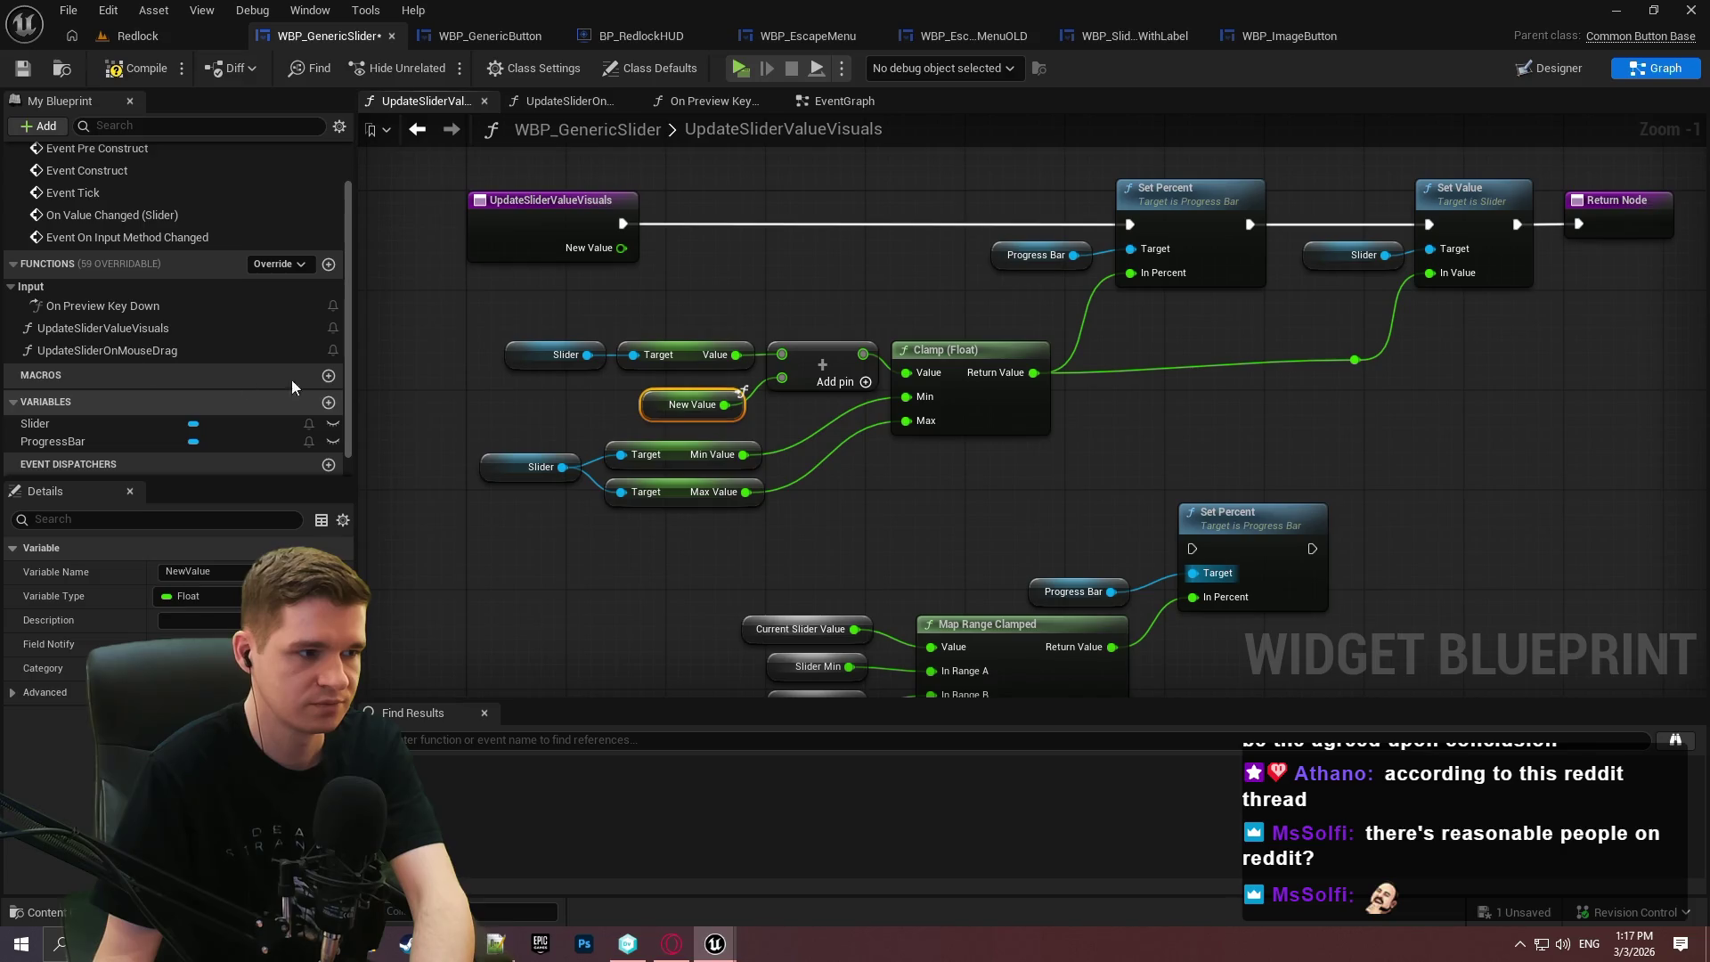
pyautogui.scroll(-1, 73, 367)
pyautogui.click(808, 328)
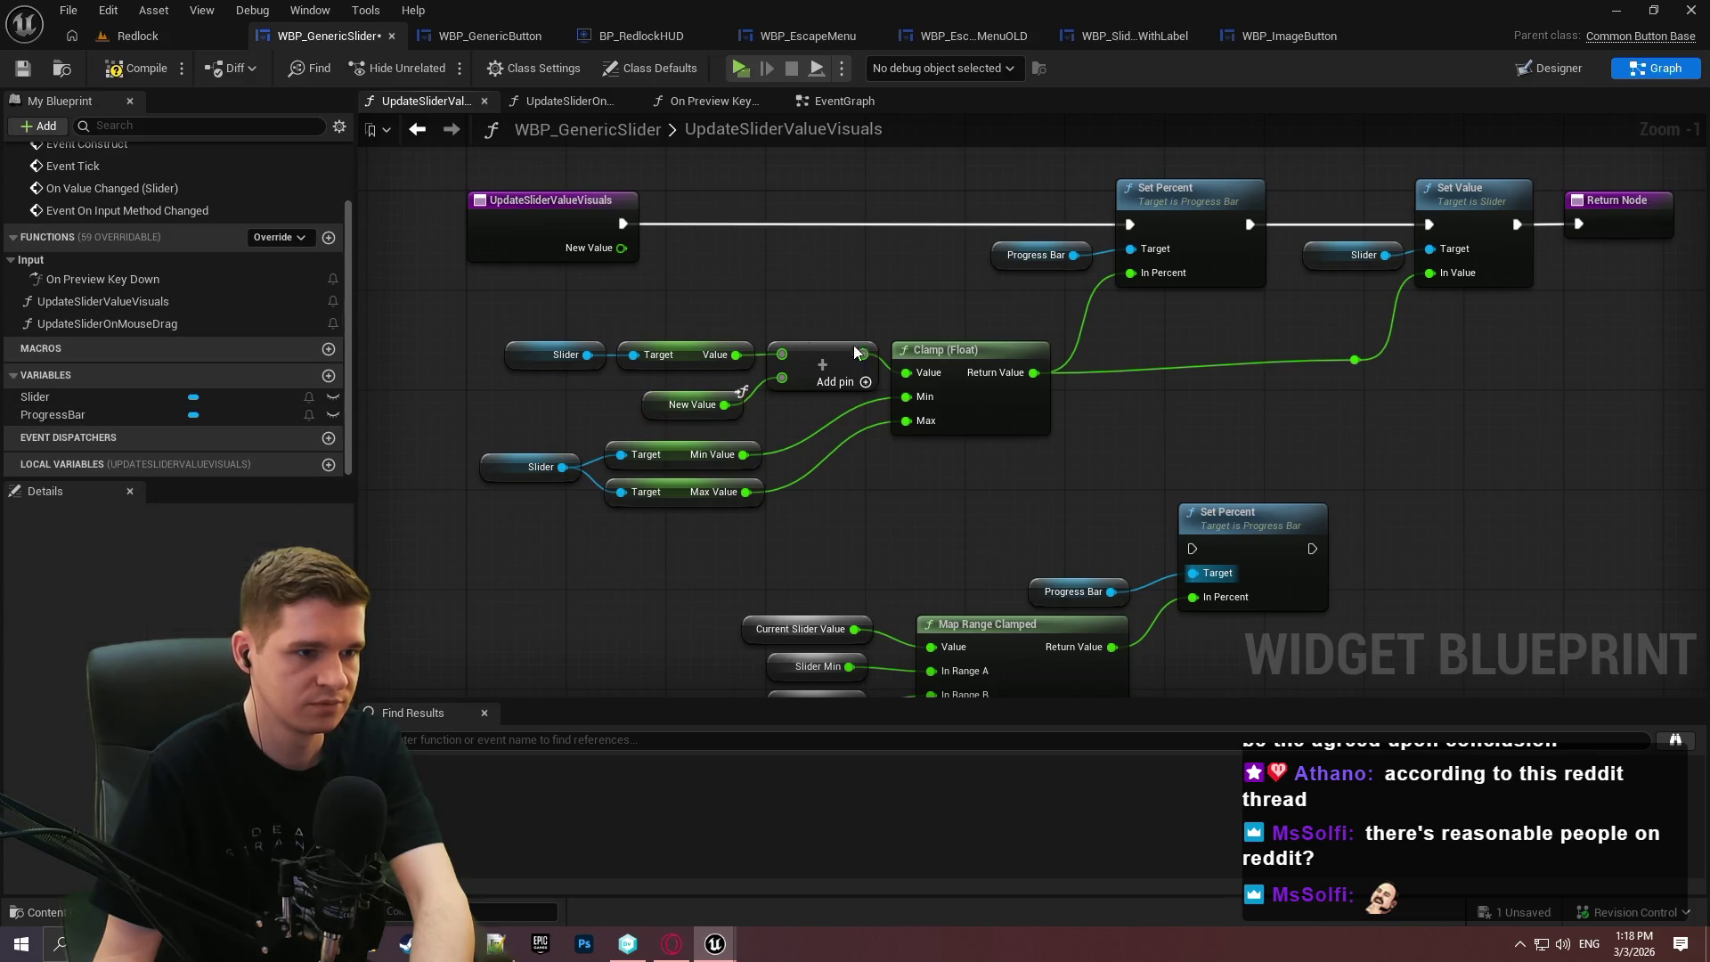
pyautogui.click(1563, 77)
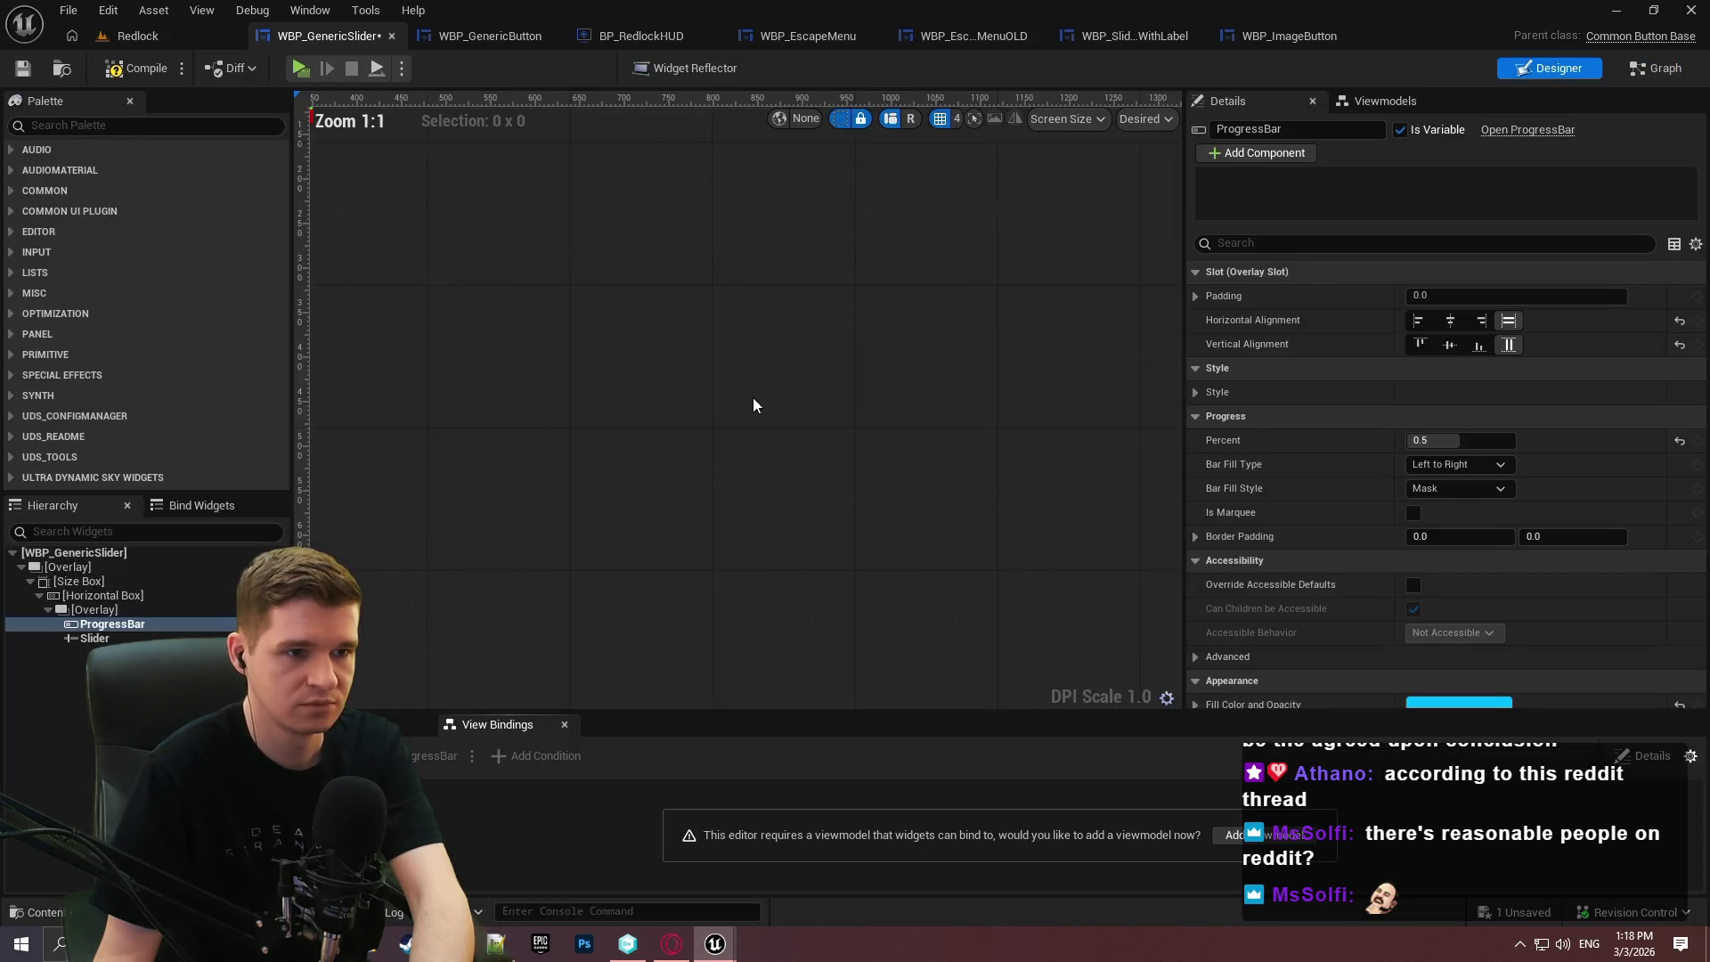
pyautogui.click(1637, 72)
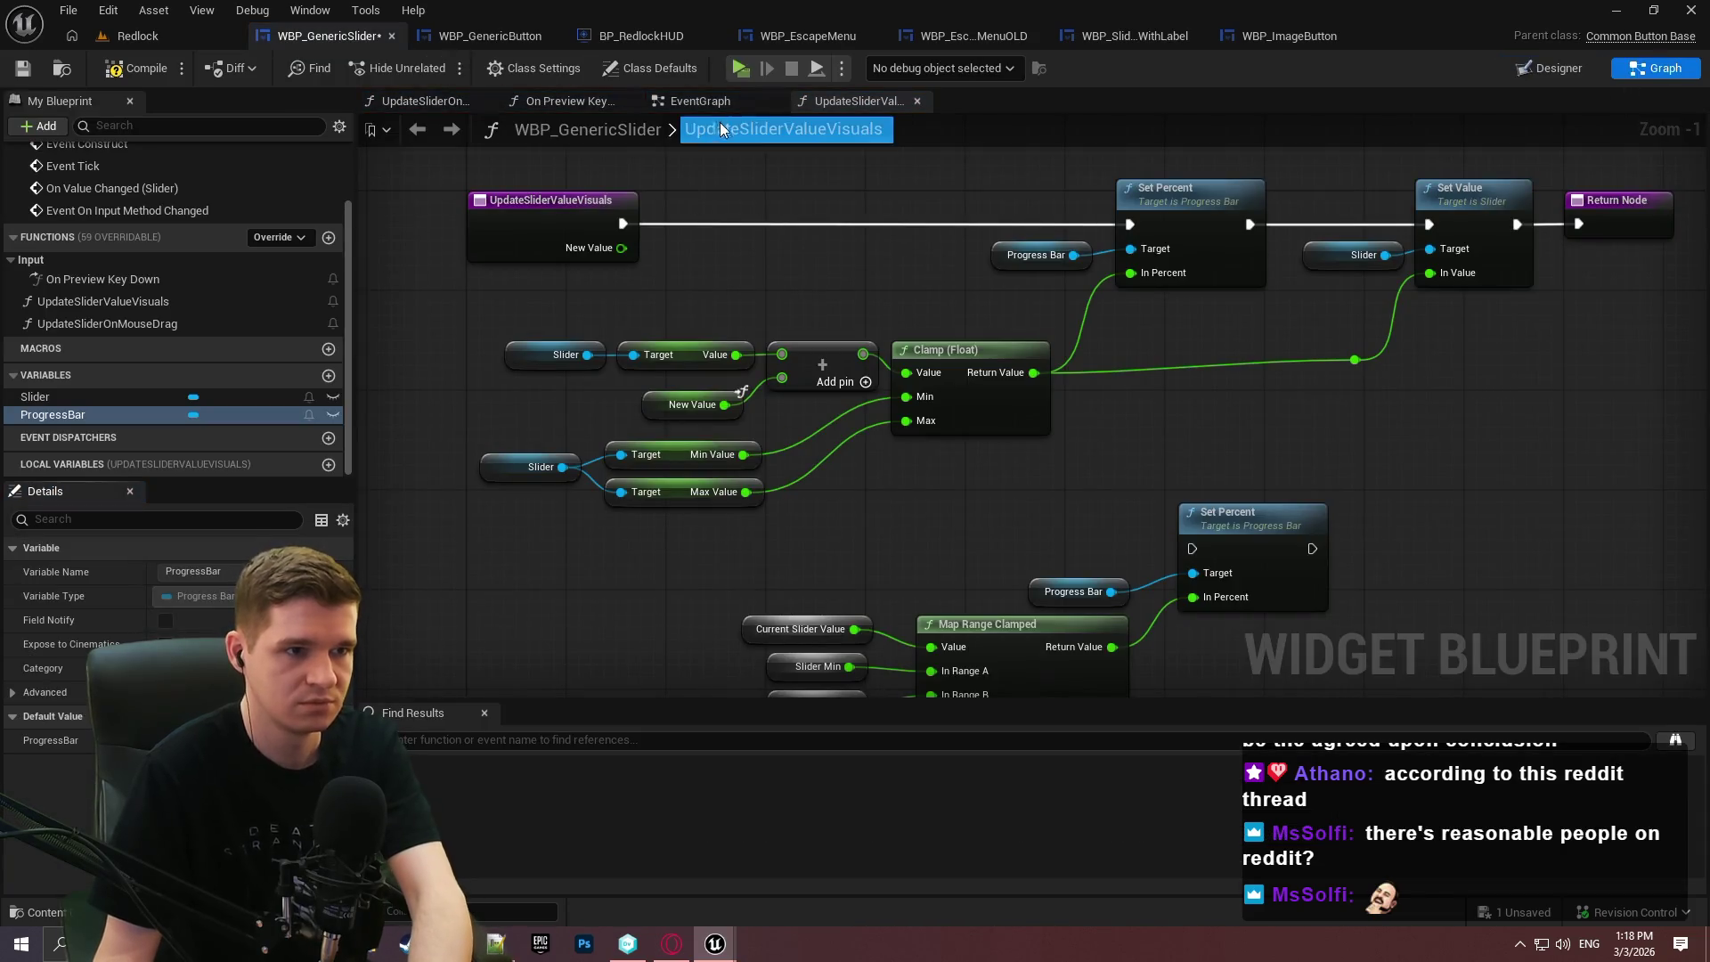
# Get the Slider's Step Size in On Preview Key Down.
pyautogui.click(566, 101)
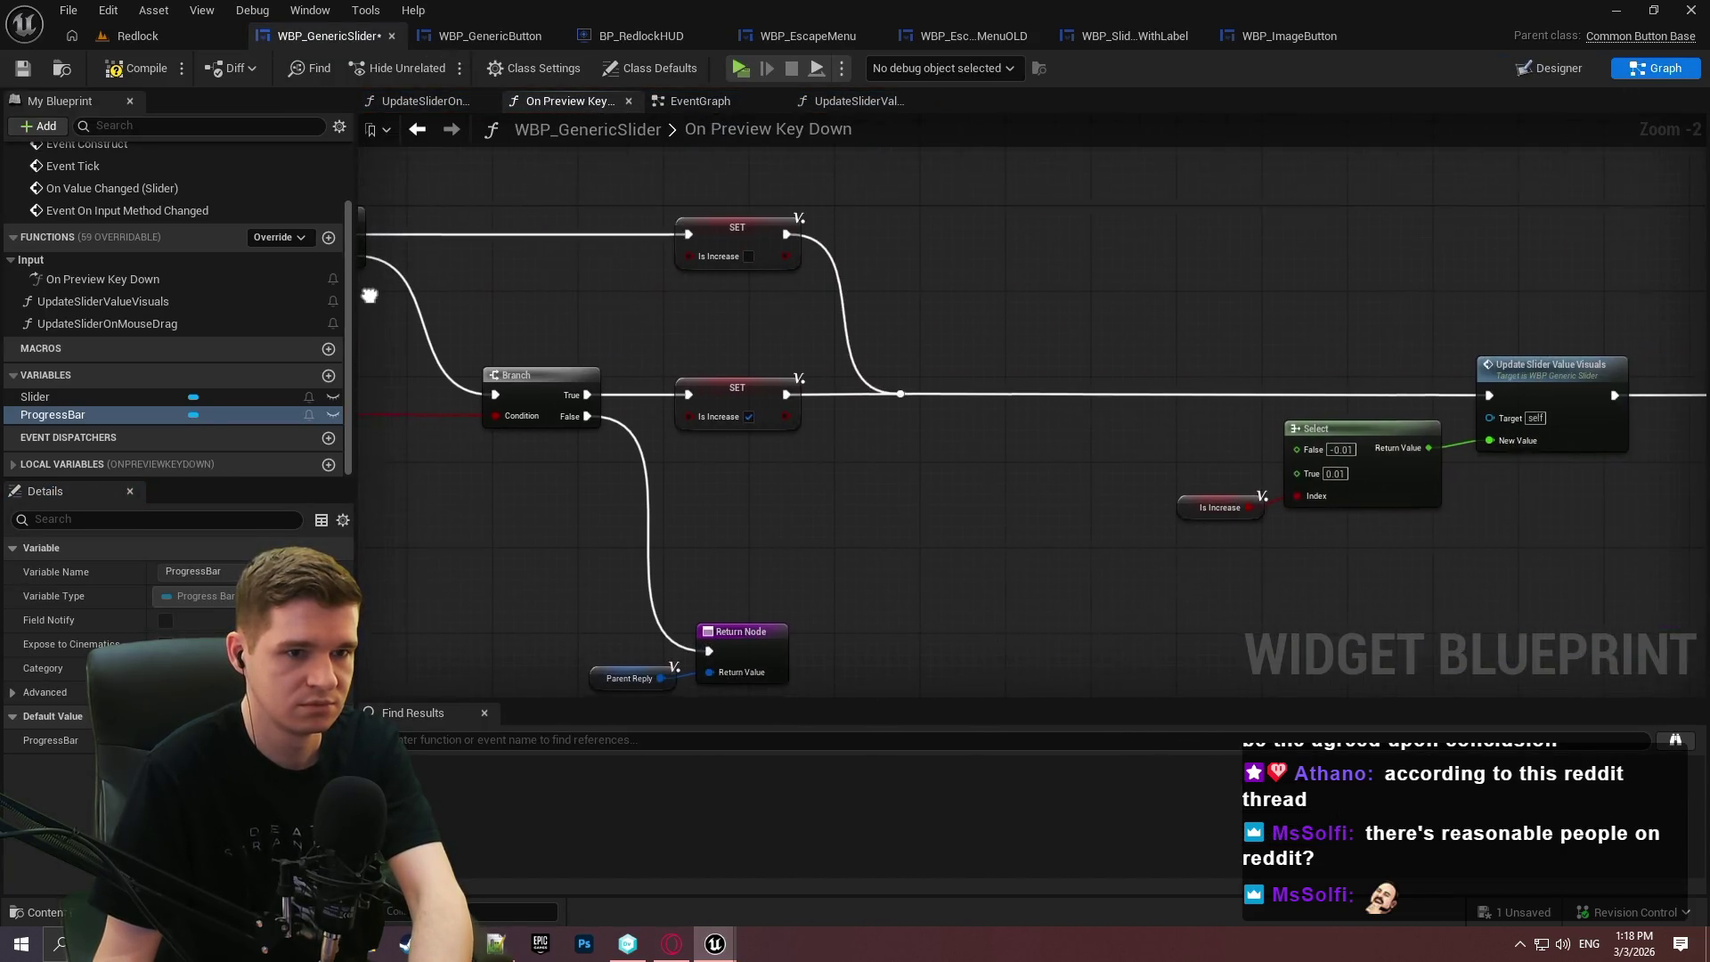
pyautogui.scroll(1, 717, 380)
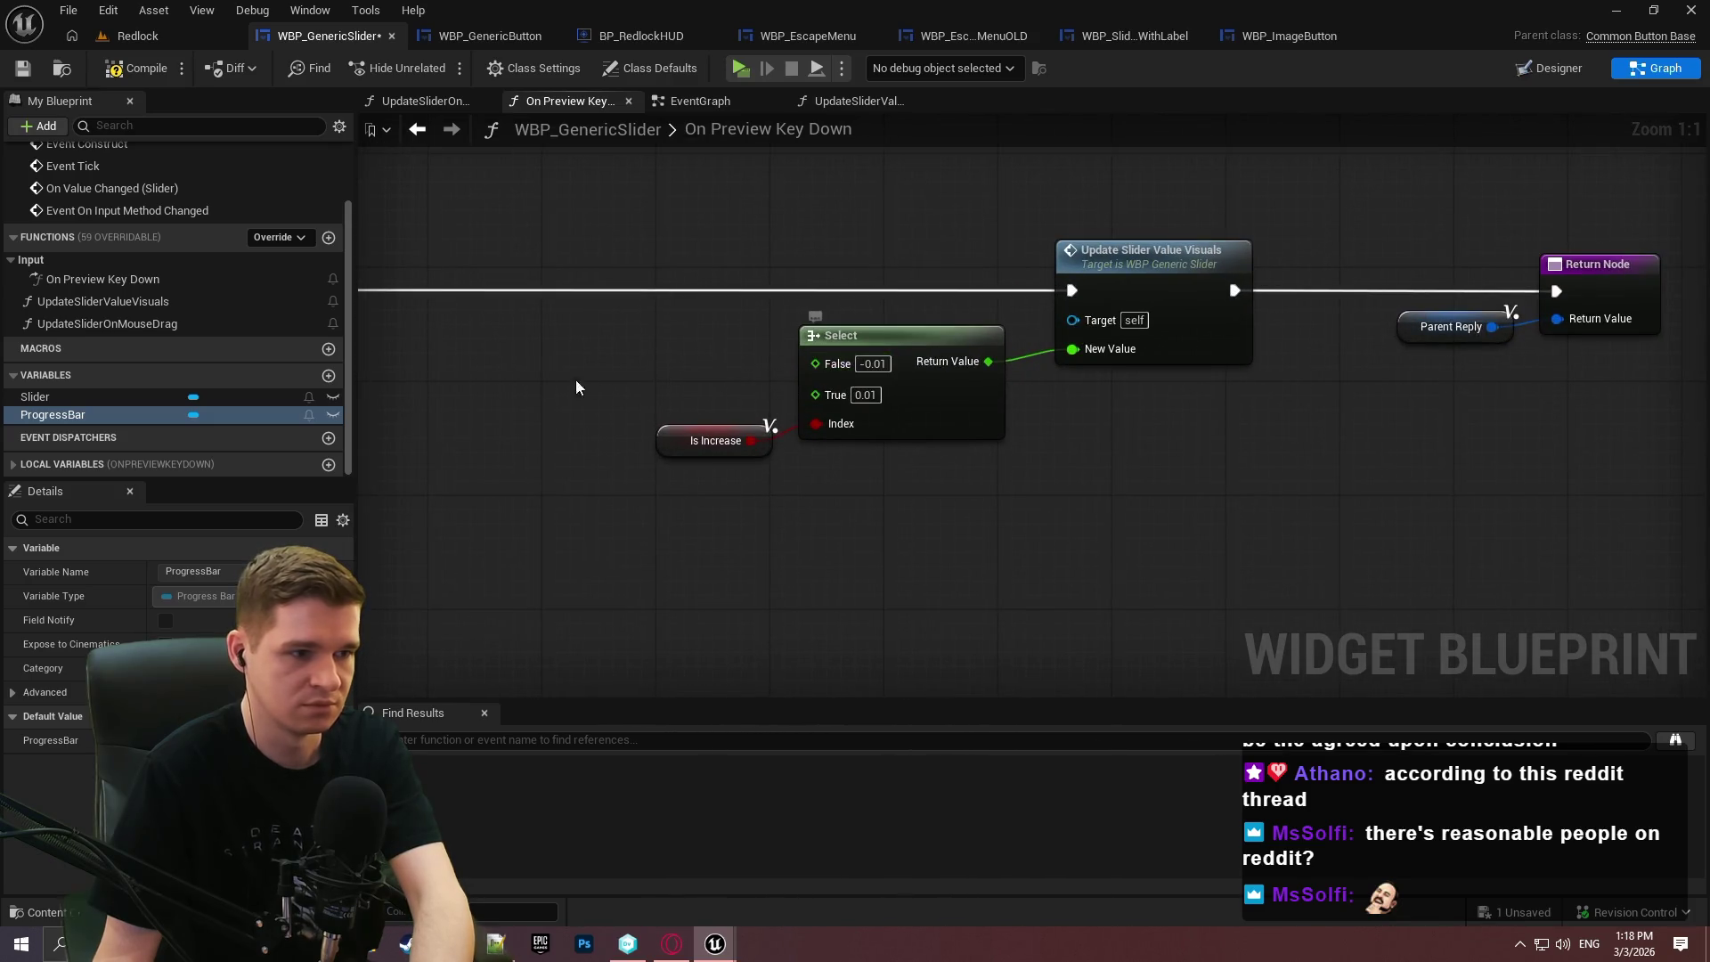
pyautogui.moveTo(40, 396); pyautogui.dragTo(438, 349)
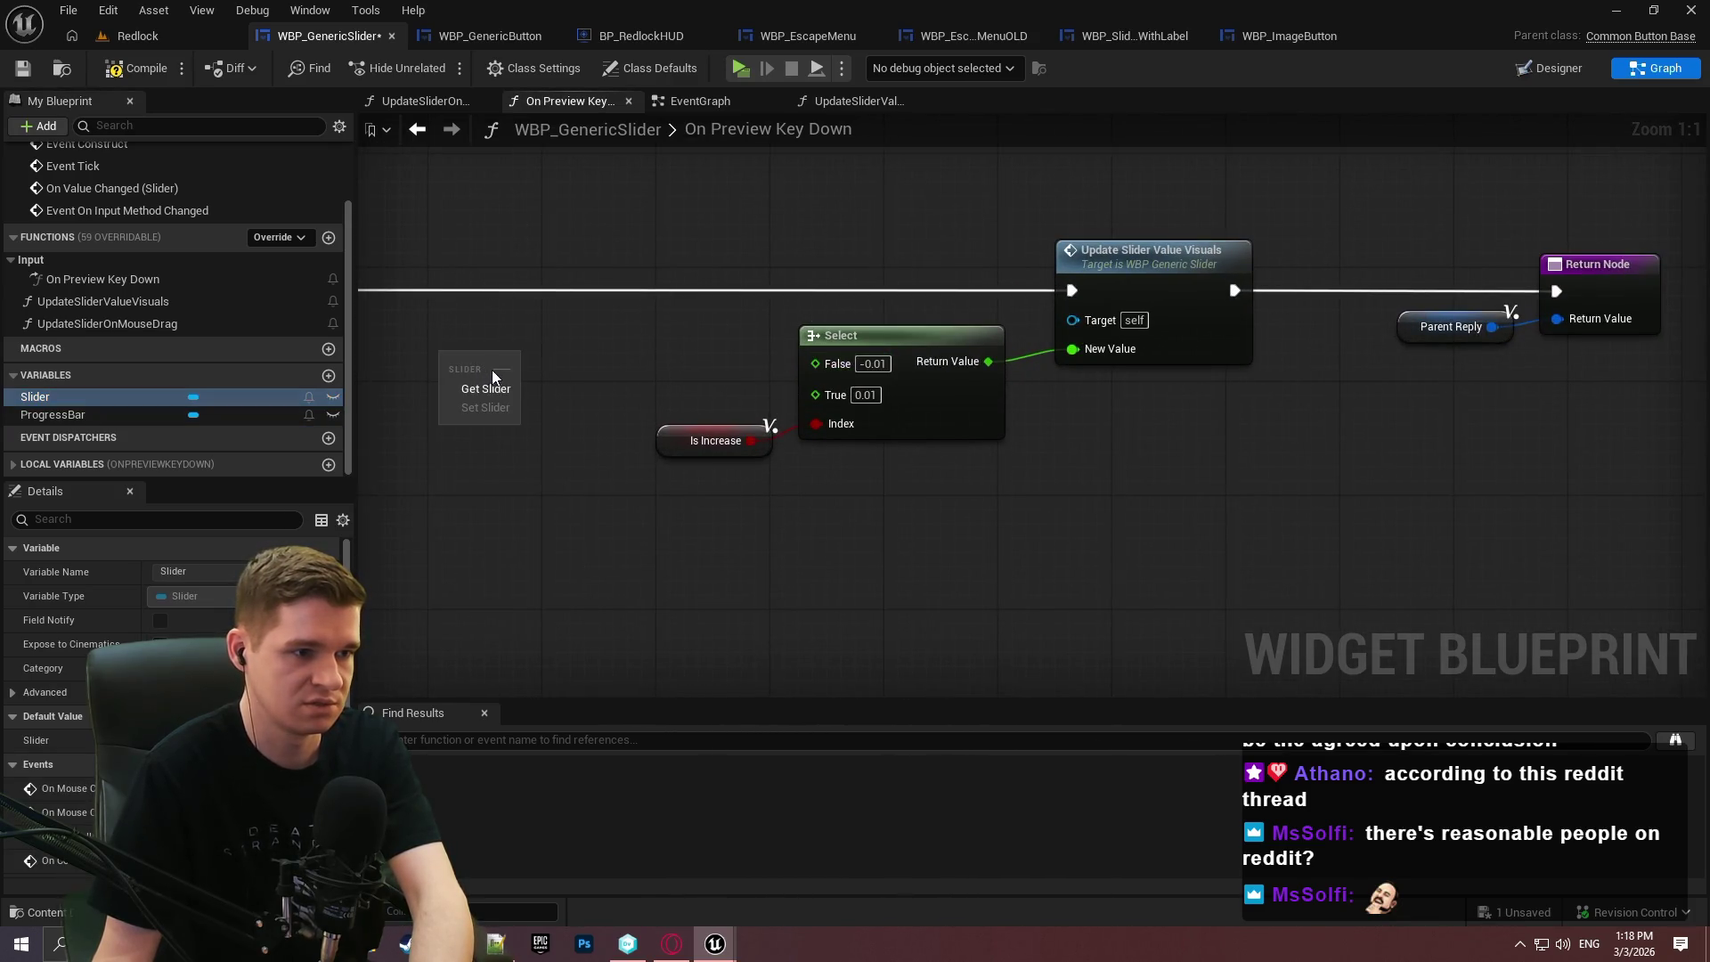
pyautogui.click(491, 370)
pyautogui.moveTo(547, 338); pyautogui.dragTo(547, 339)
pyautogui.write('step si')
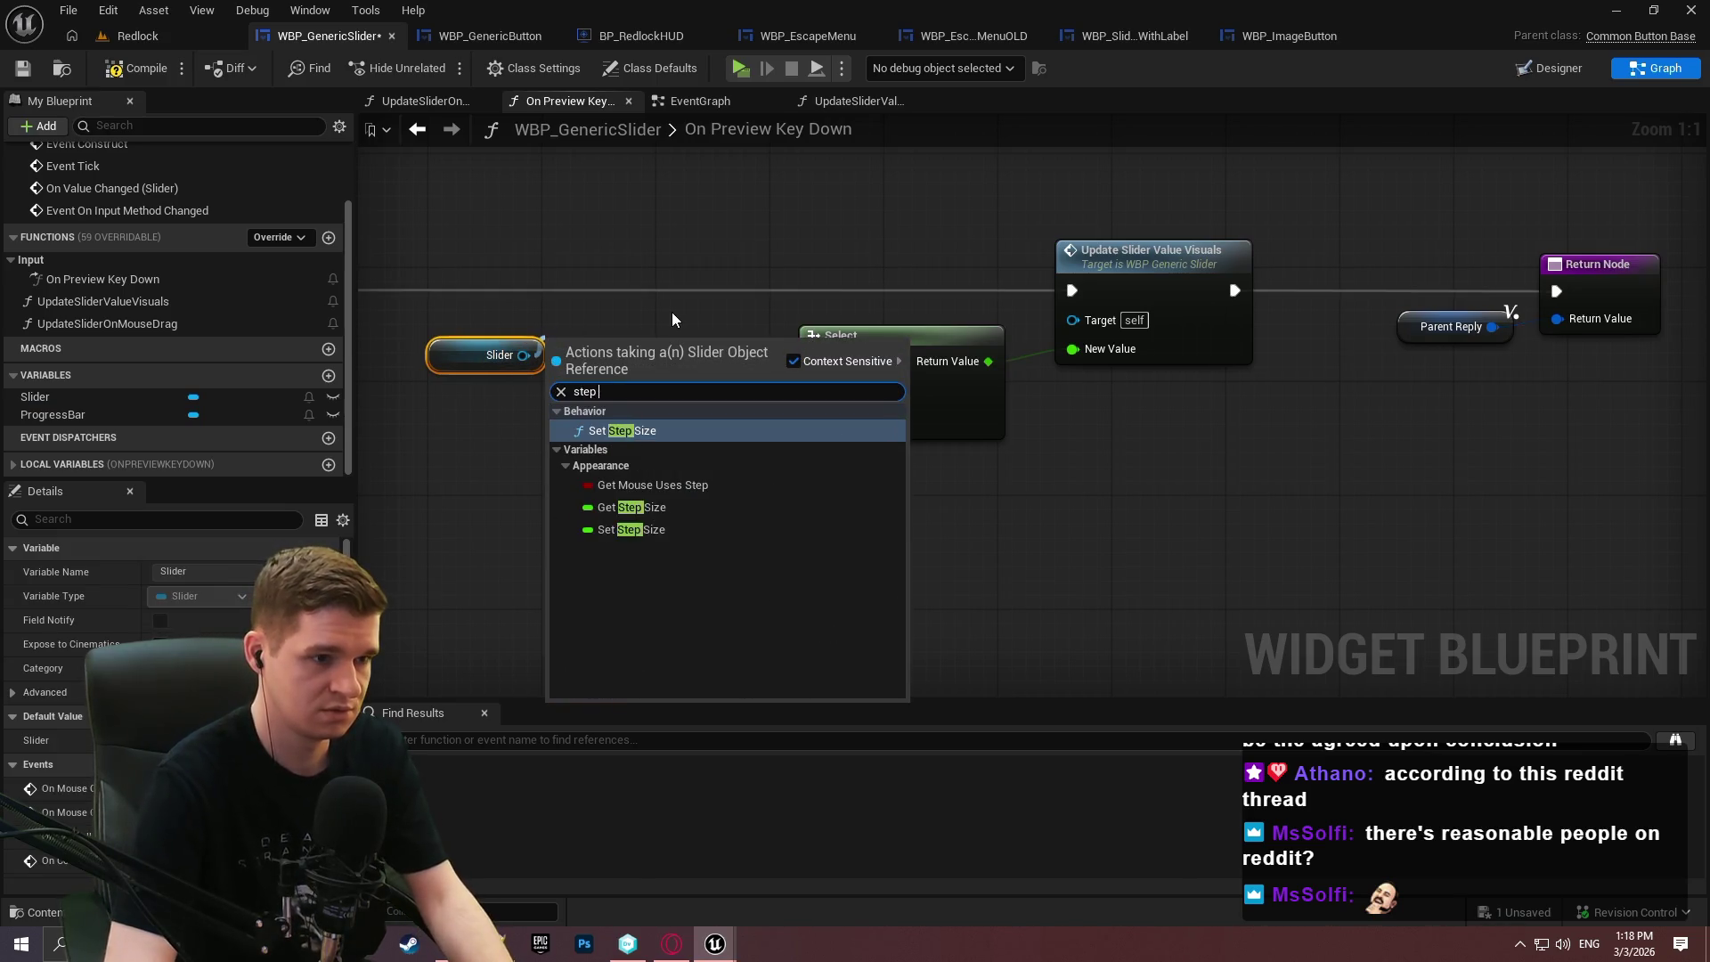
pyautogui.press('Down')
pyautogui.press('Return')
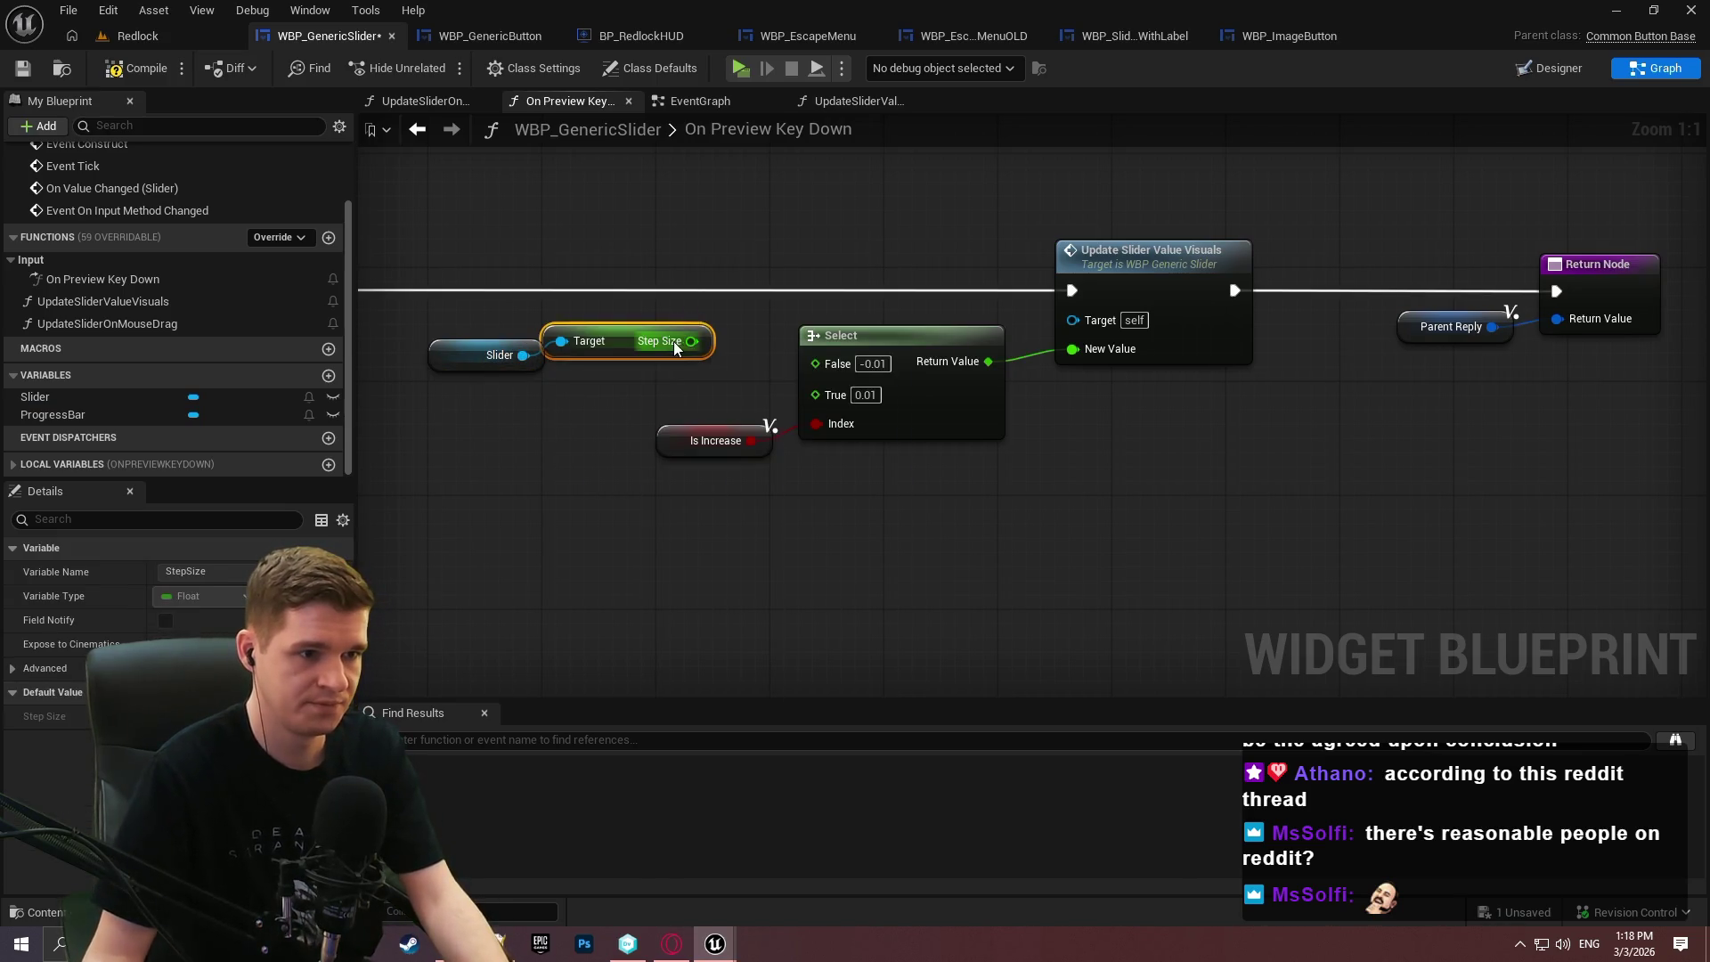
# Wire Step Size into the Select's True input and add a Multiply by -1.
pyautogui.moveTo(634, 313)
pyautogui.mouseDown()
pyautogui.moveTo(641, 353)
pyautogui.moveTo(850, 391)
pyautogui.mouseUp()
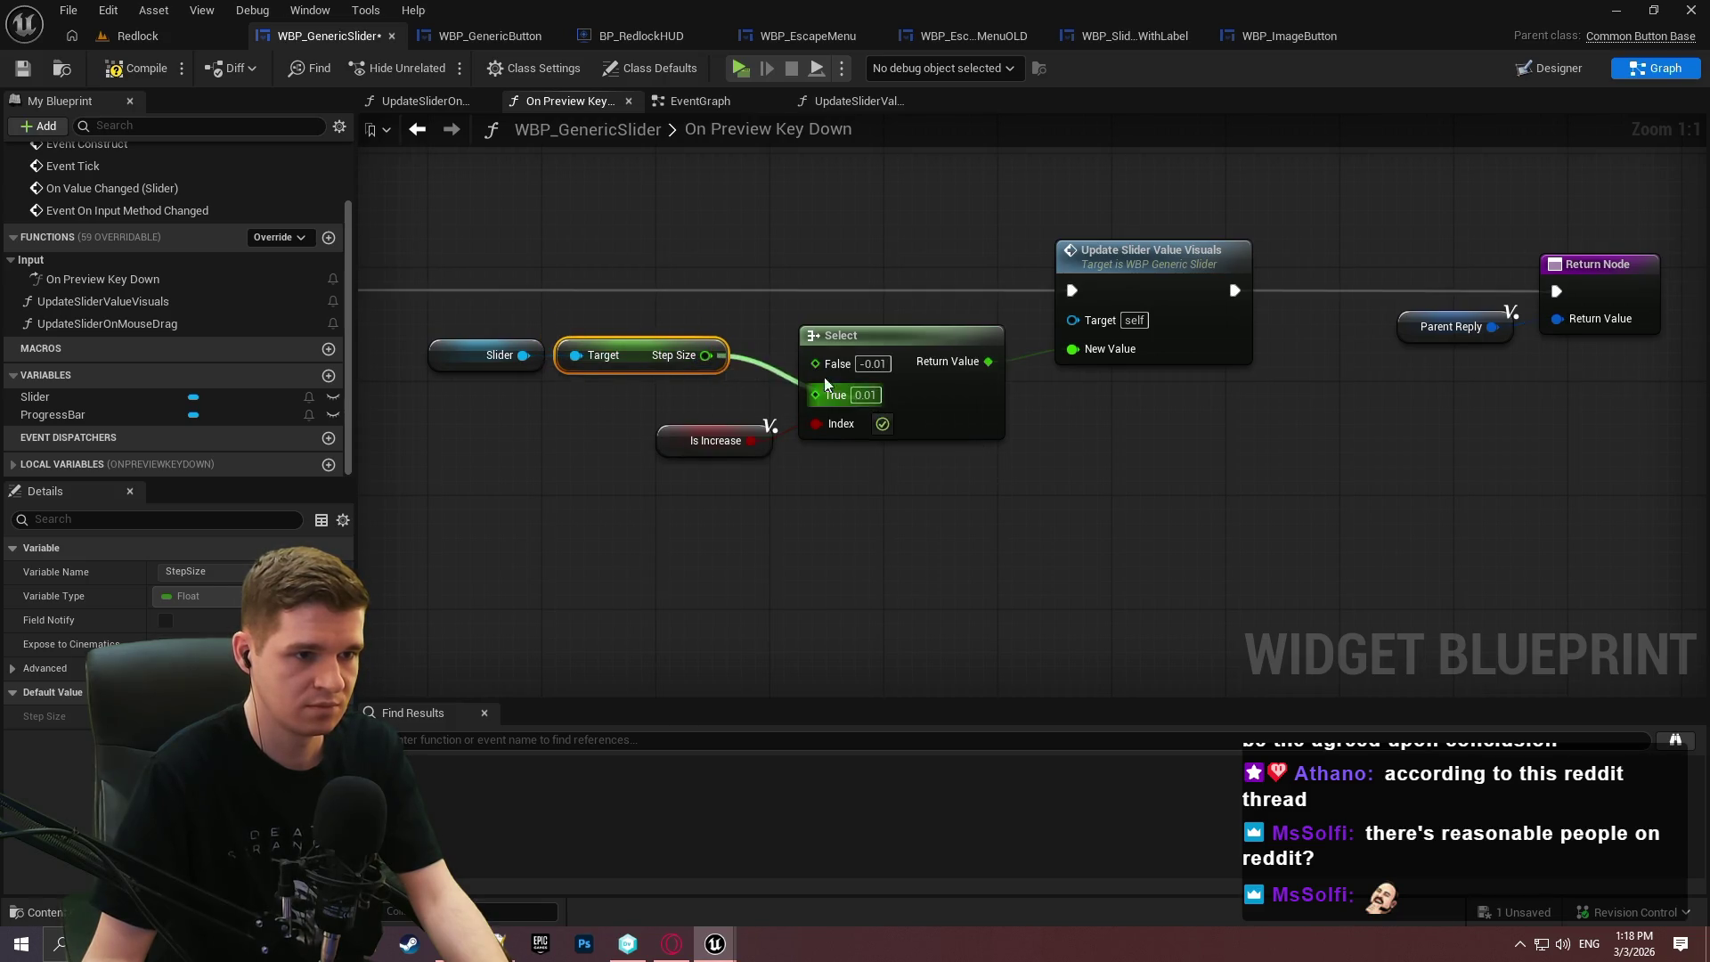
pyautogui.moveTo(477, 372)
pyautogui.mouseDown()
pyautogui.moveTo(606, 365)
pyautogui.moveTo(561, 397)
pyautogui.moveTo(520, 394)
pyautogui.moveTo(648, 292)
pyautogui.mouseUp()
pyautogui.write('multiply')
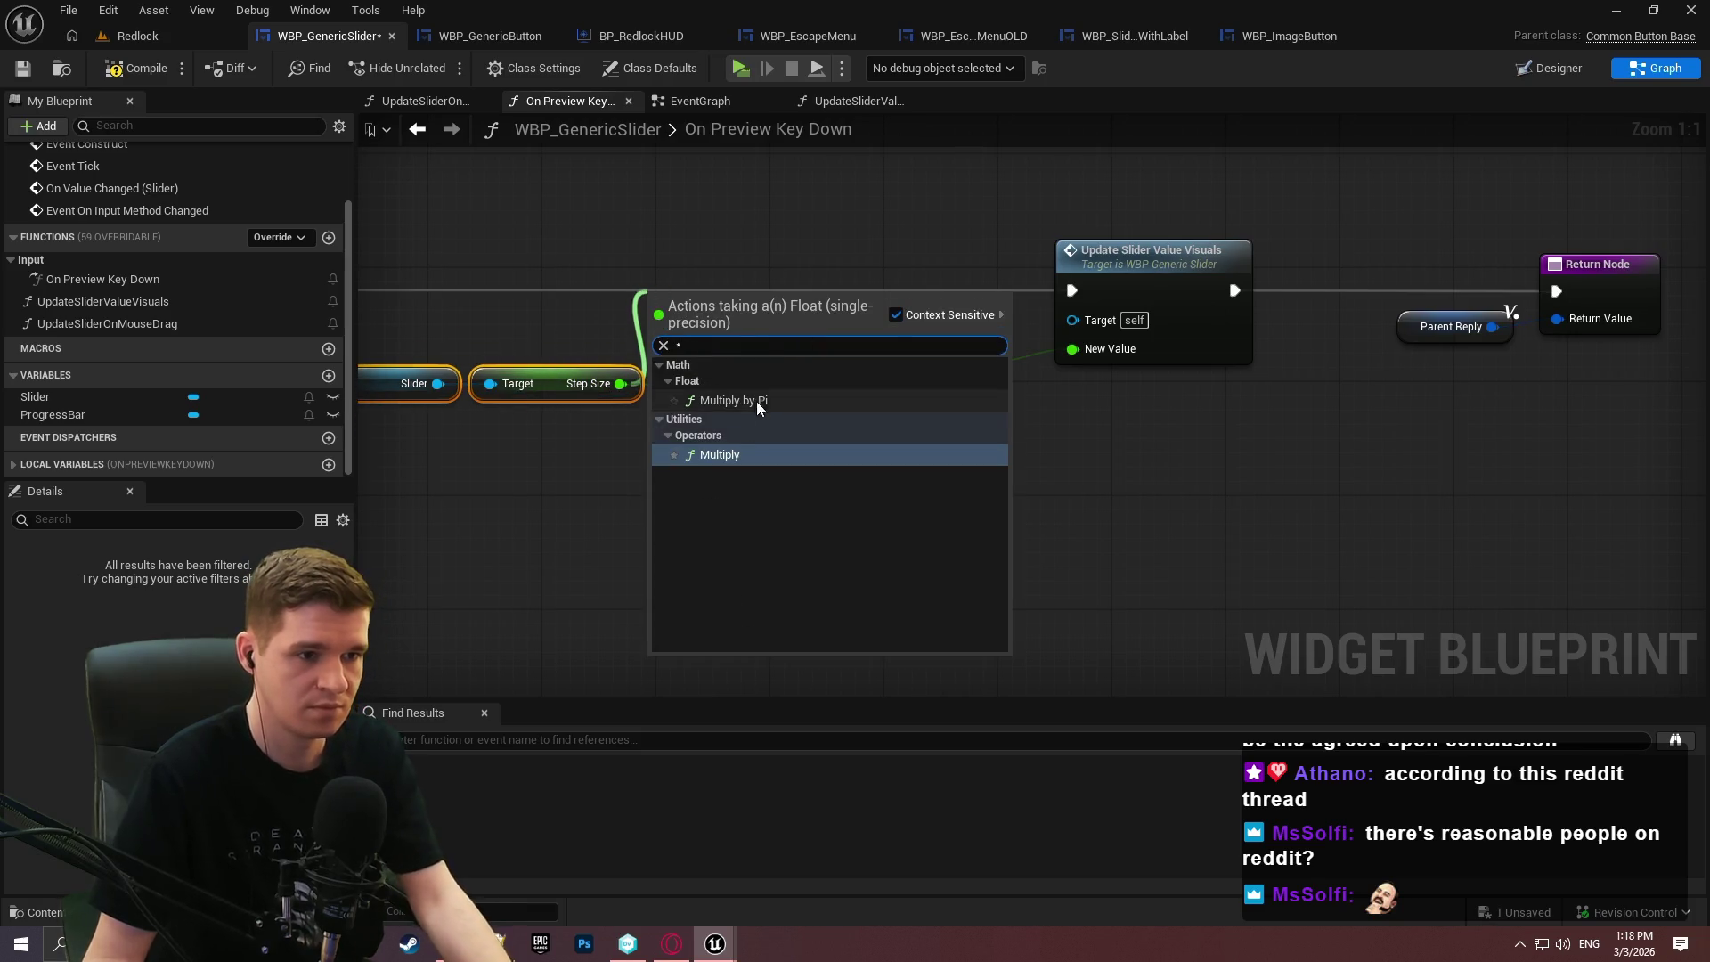
pyautogui.click(737, 456)
pyautogui.write('-1')
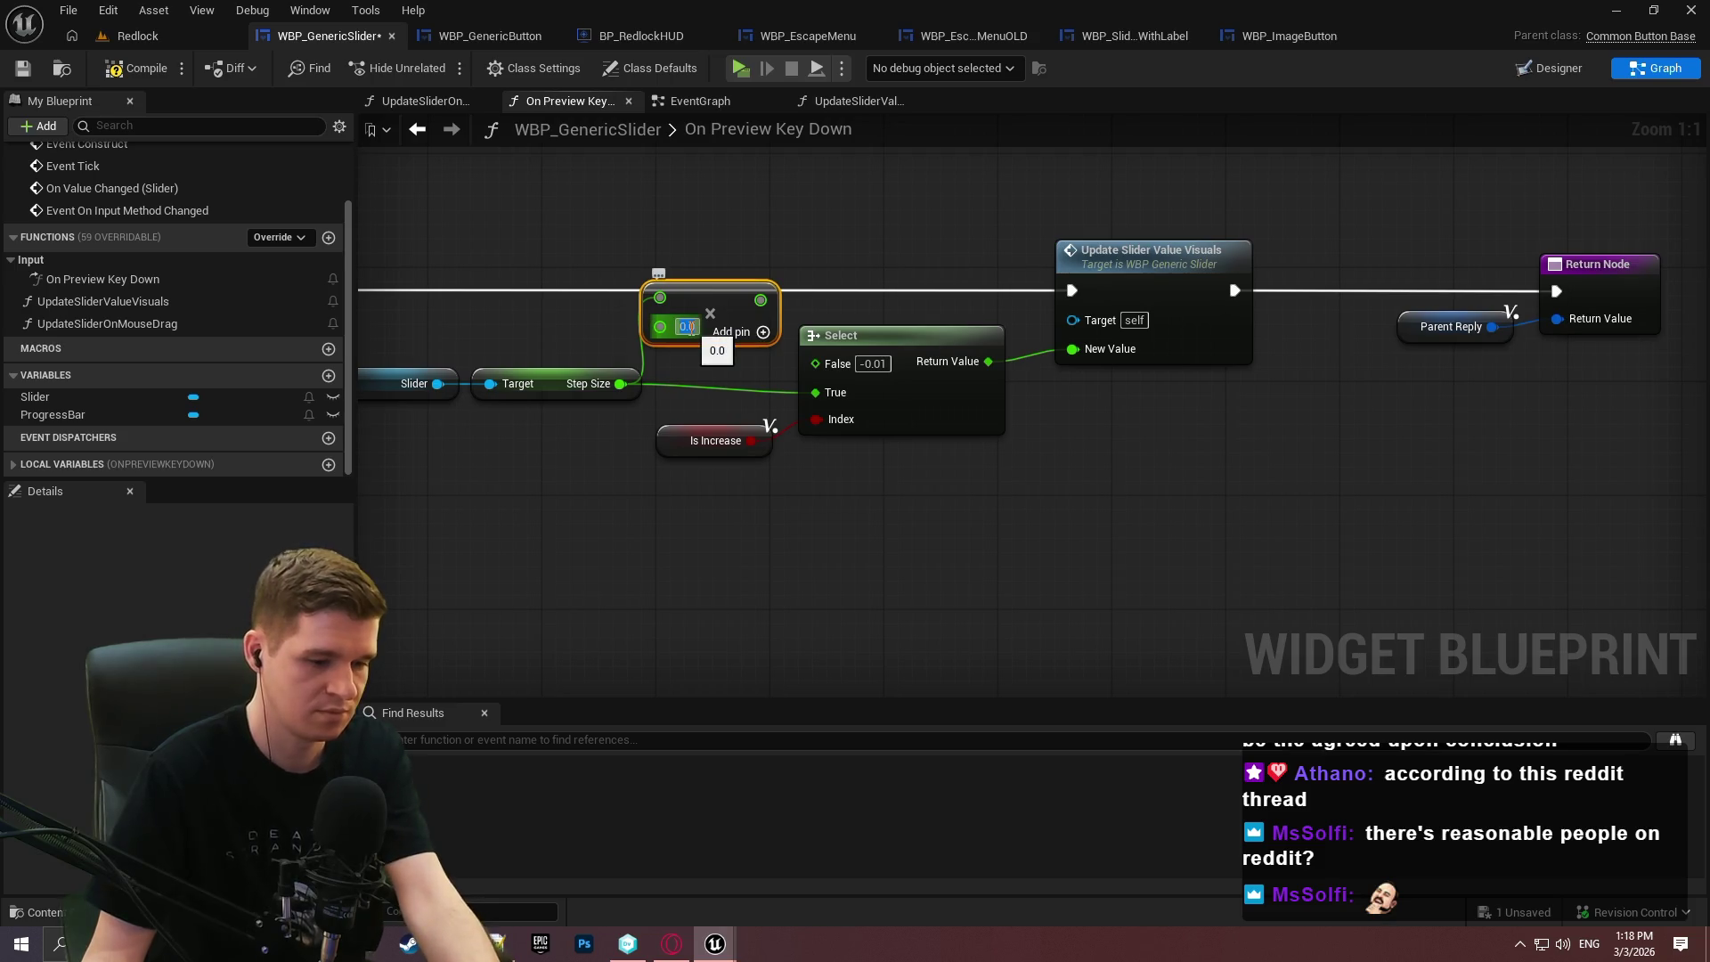
pyautogui.click(734, 251)
pyautogui.moveTo(787, 309); pyautogui.dragTo(892, 227)
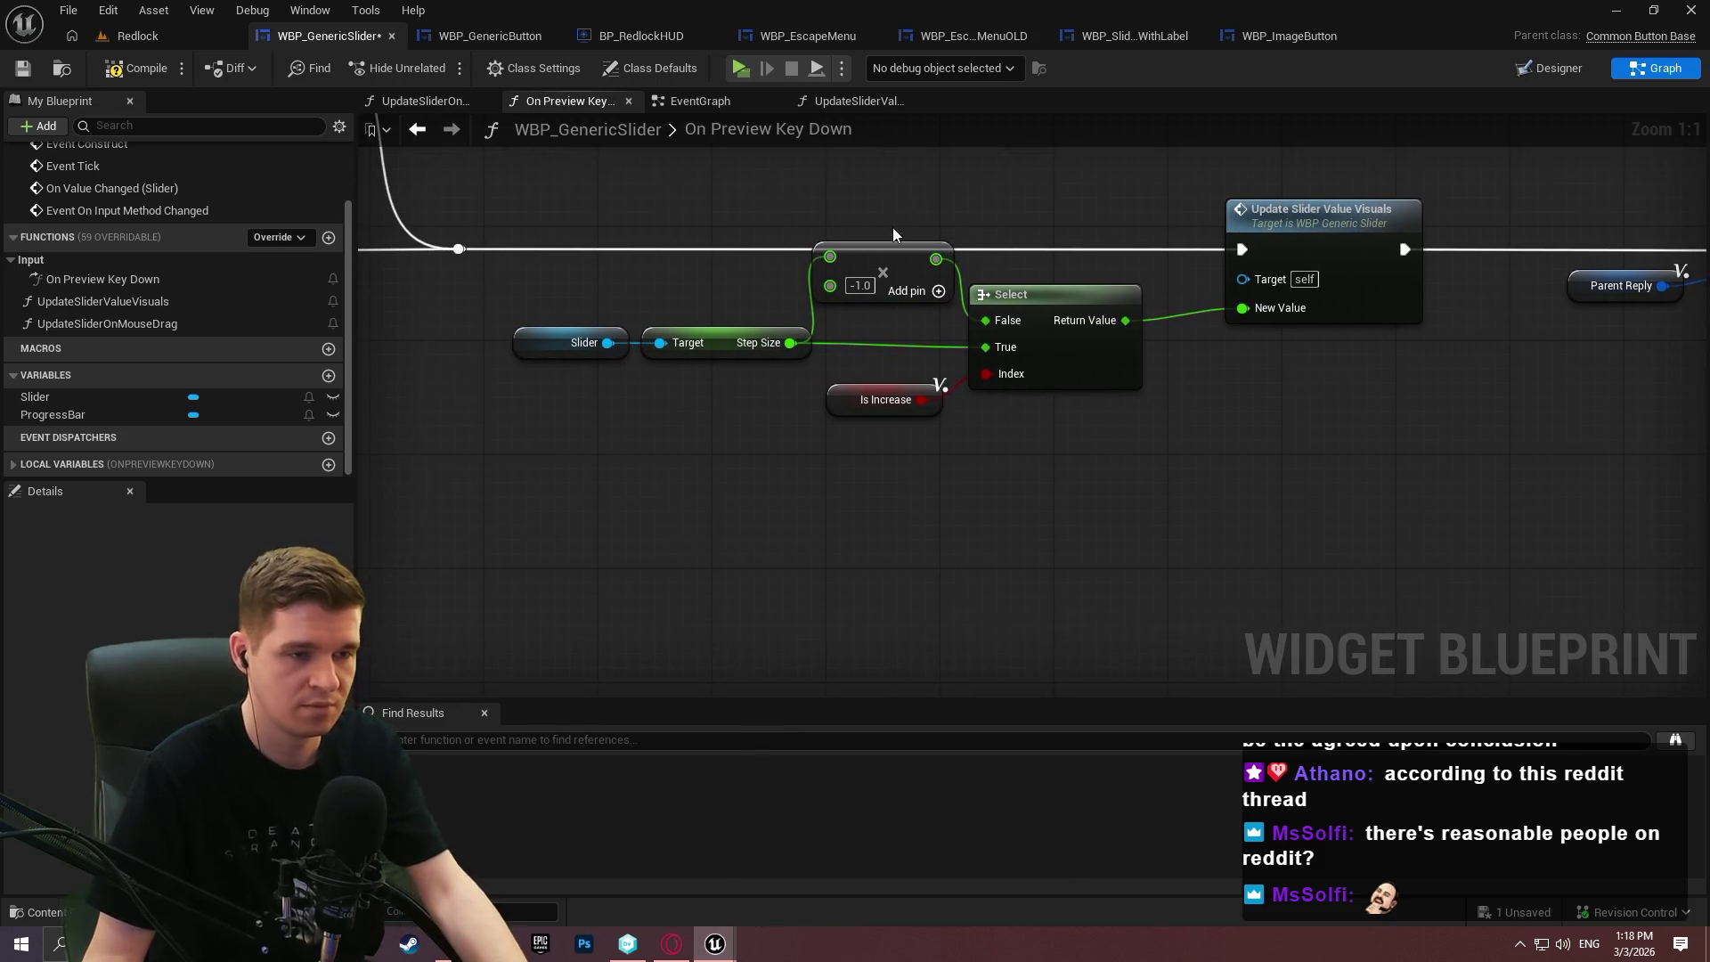
# Rearrange the Step Size and Is Increase nodes and add a reroute on the step size wire.
pyautogui.moveTo(837, 348)
pyautogui.mouseDown()
pyautogui.moveTo(637, 331)
pyautogui.moveTo(693, 366)
pyautogui.mouseUp()
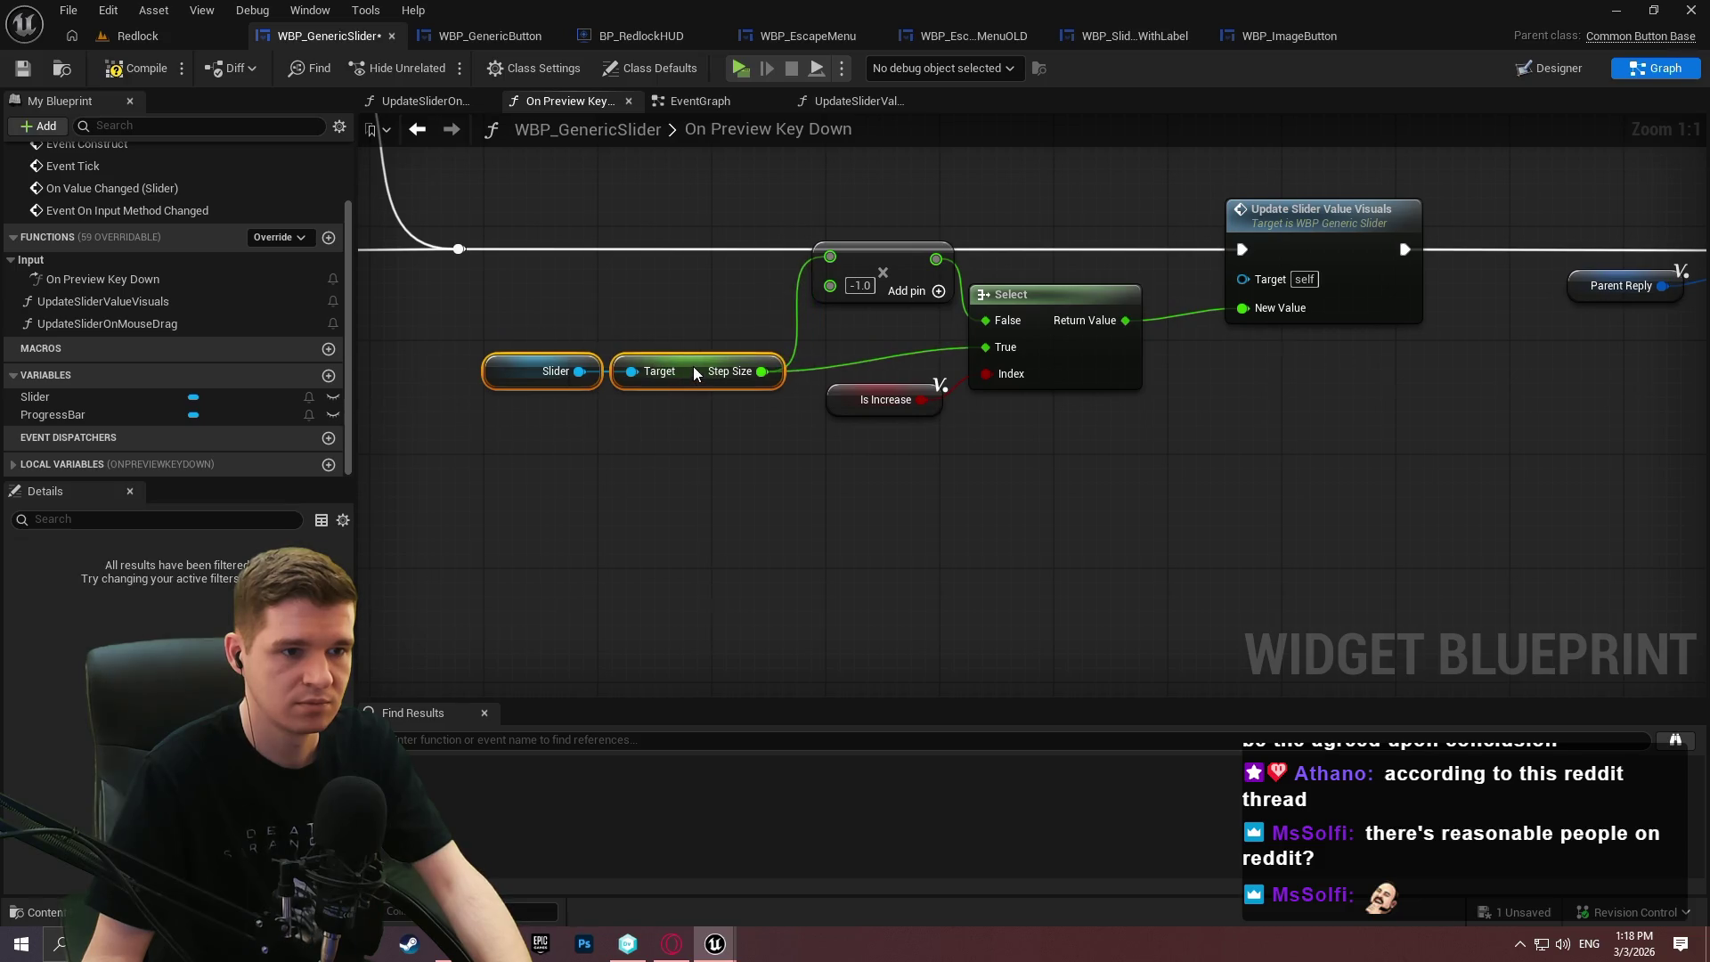
pyautogui.moveTo(878, 257); pyautogui.dragTo(872, 298)
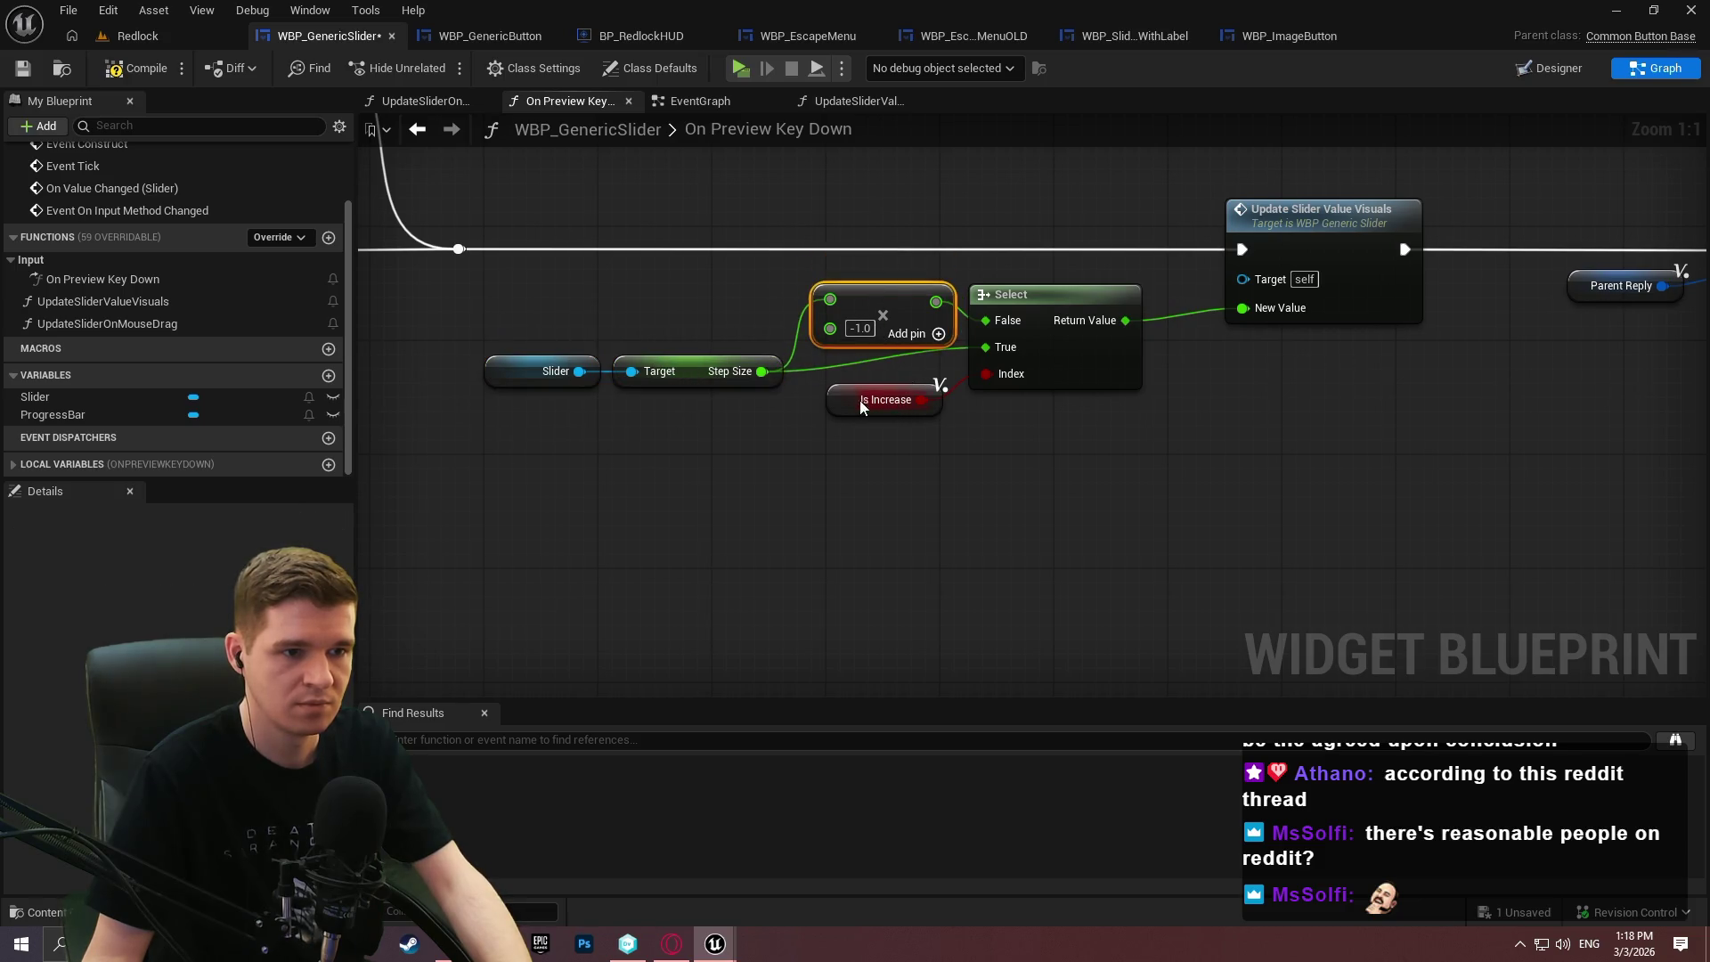
pyautogui.moveTo(845, 413); pyautogui.dragTo(858, 424)
pyautogui.click(866, 369)
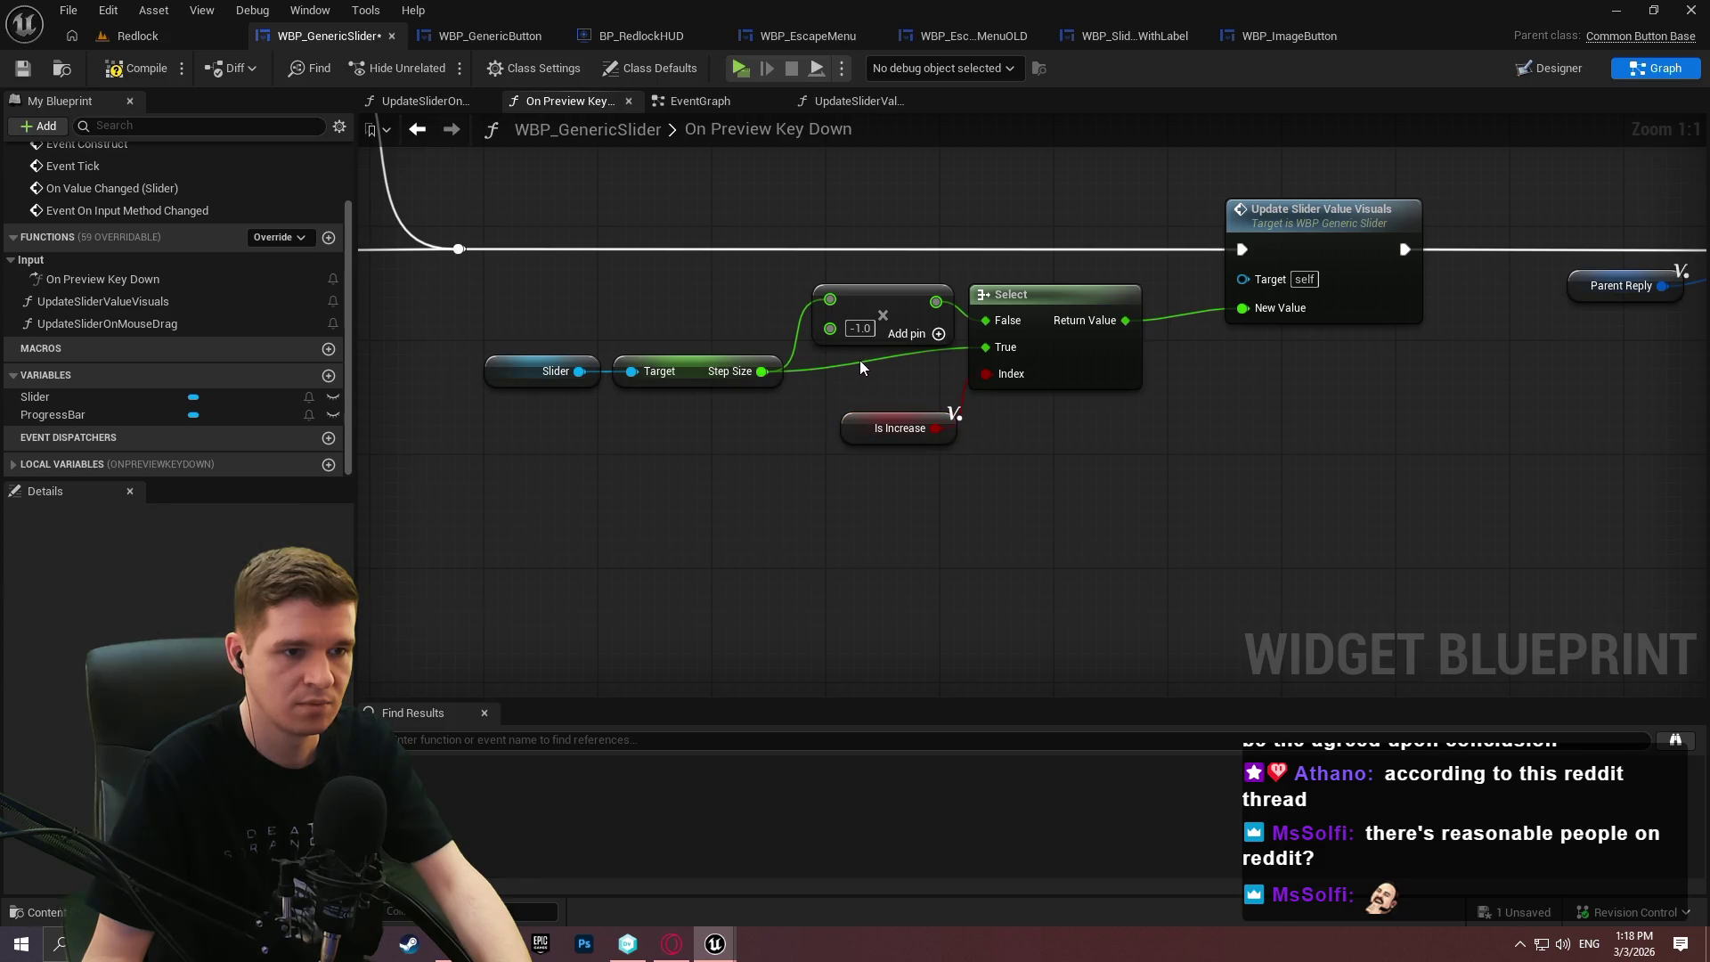
pyautogui.doubleClick(862, 363)
pyautogui.moveTo(869, 358)
pyautogui.mouseDown()
pyautogui.moveTo(953, 376)
pyautogui.moveTo(844, 386)
pyautogui.mouseUp()
pyautogui.click(1071, 398)
# Tidy the Multiply and Is Increase nodes, compile and save, then open Update Slider Value Visuals.
pyautogui.click(944, 497)
pyautogui.moveTo(889, 301); pyautogui.dragTo(890, 316)
pyautogui.click(1032, 496)
pyautogui.moveTo(957, 430); pyautogui.dragTo(942, 415)
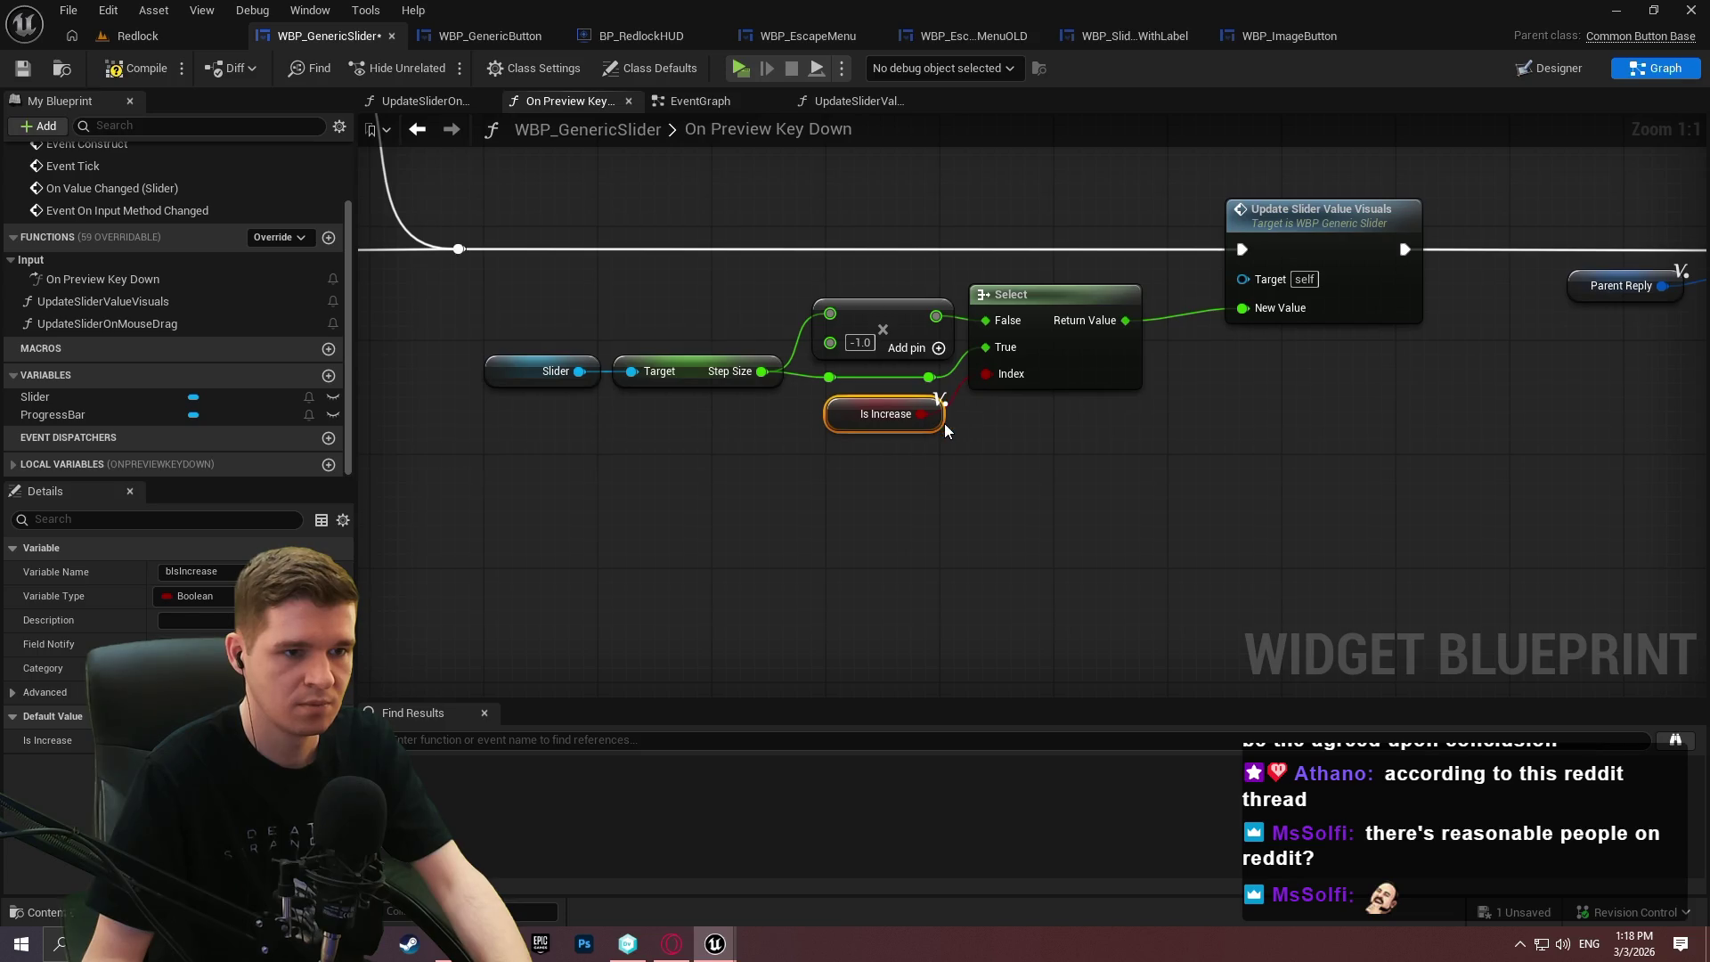
pyautogui.click(1193, 460)
pyautogui.click(1072, 363)
pyautogui.click(1132, 474)
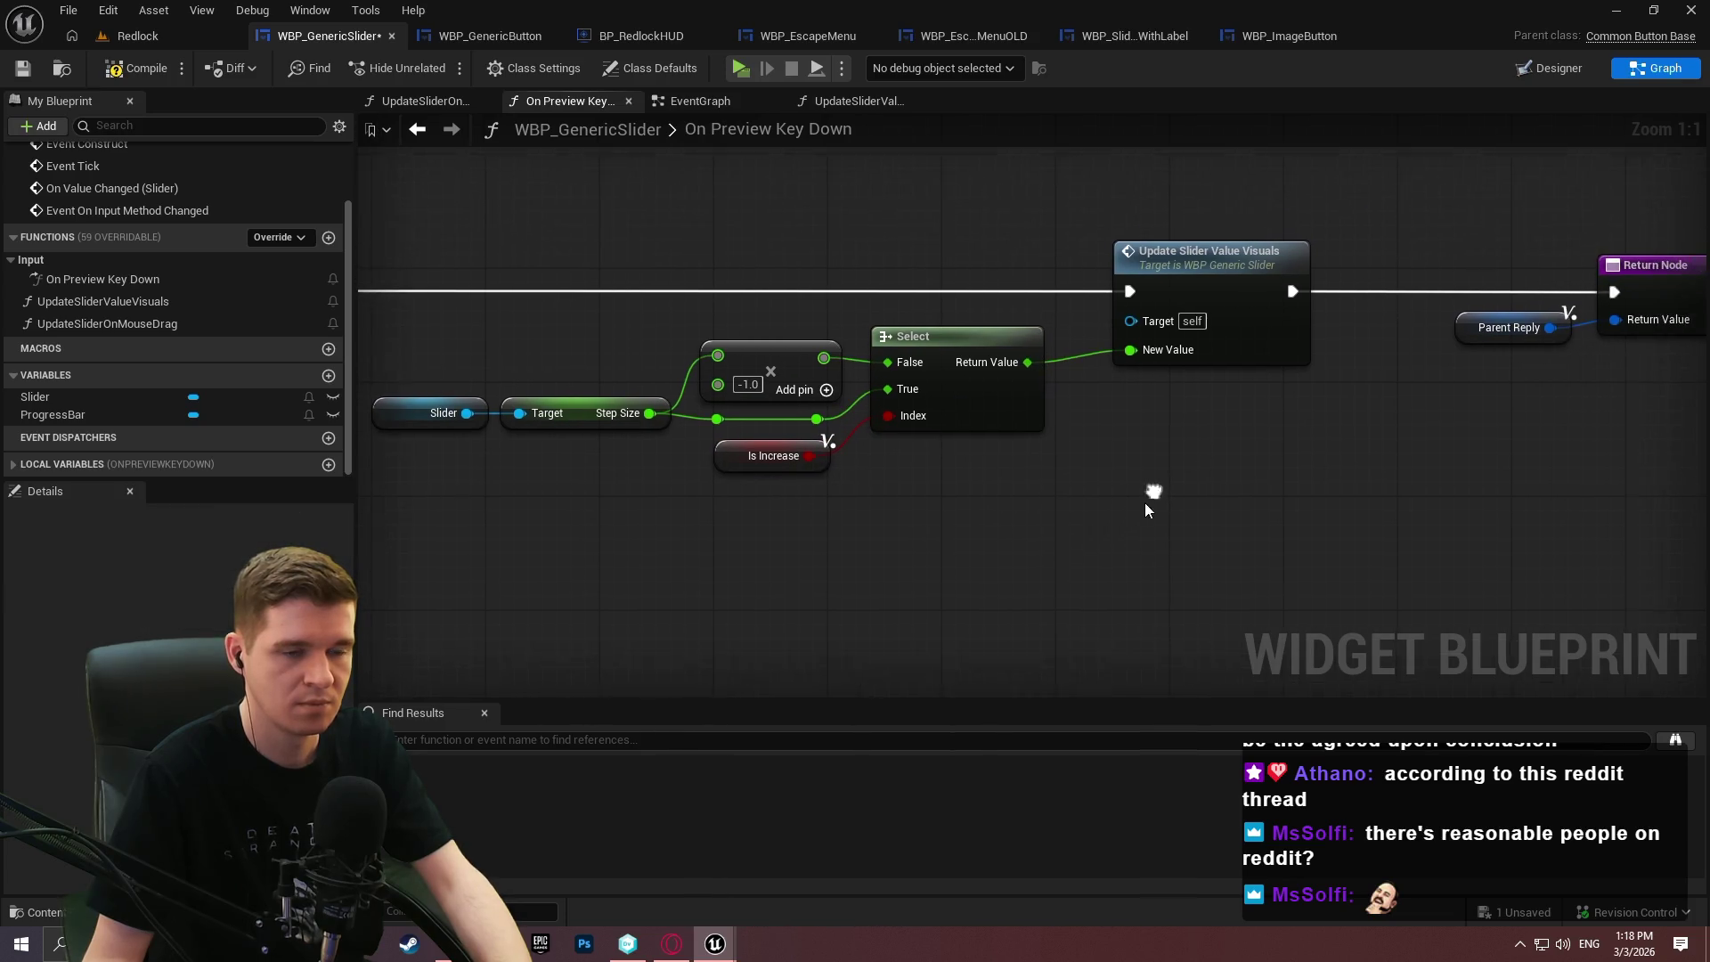
pyautogui.click(133, 68)
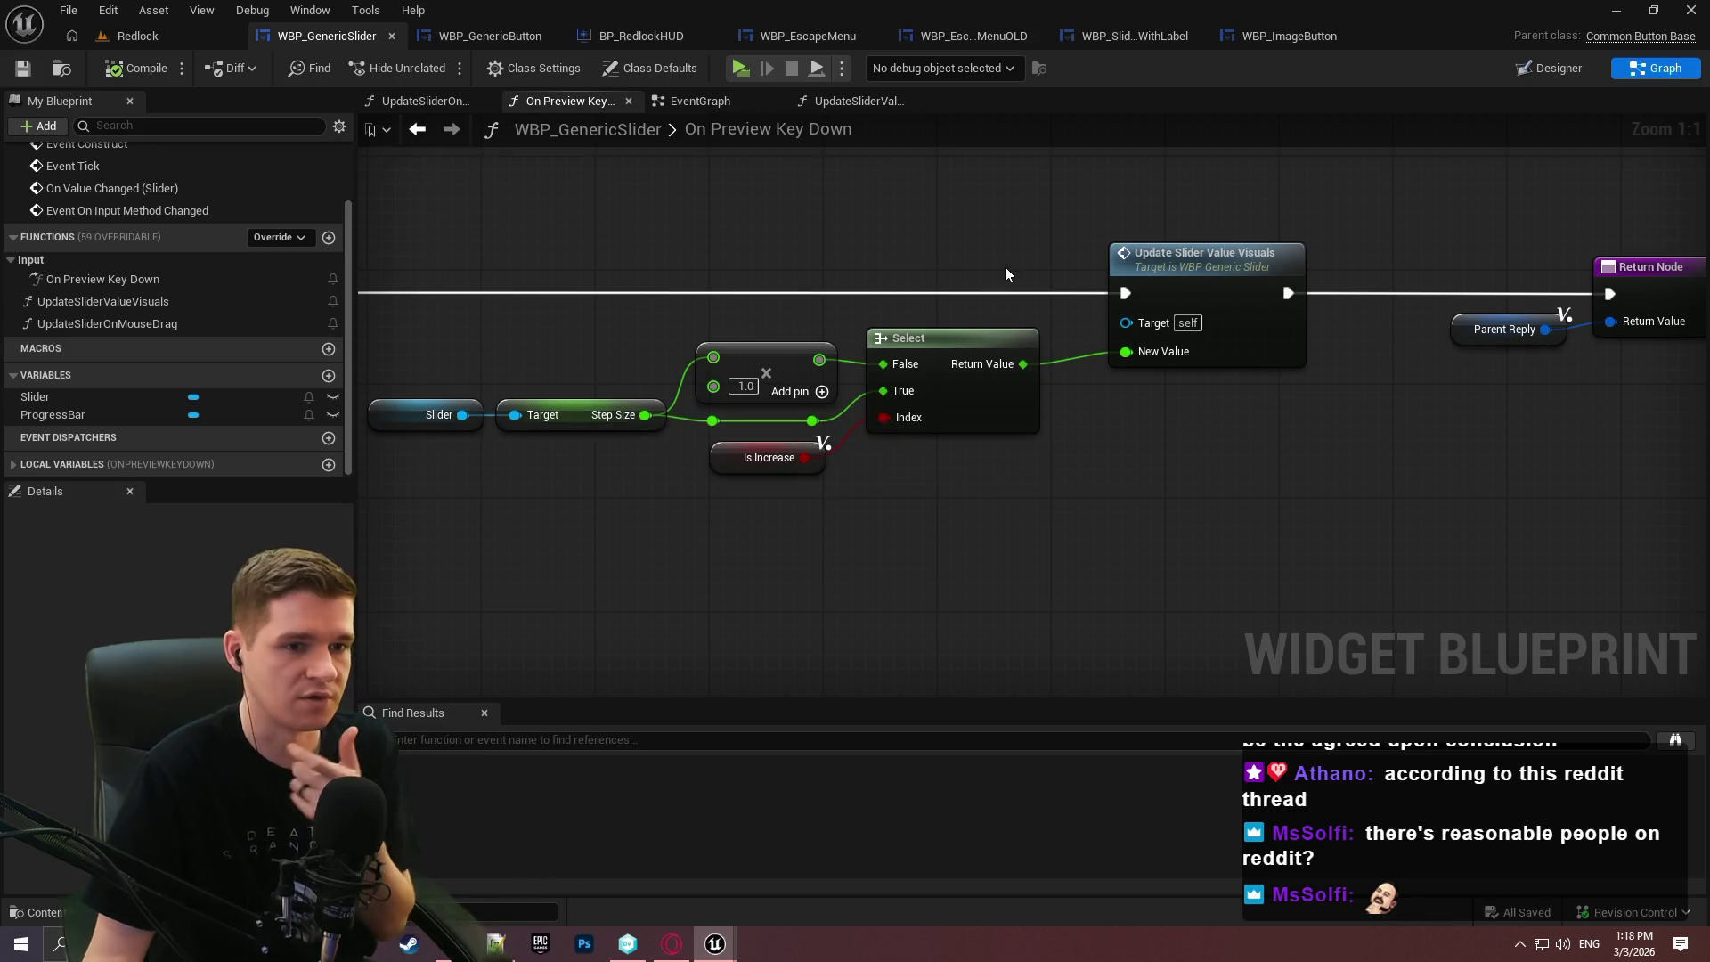
pyautogui.doubleClick(1210, 291)
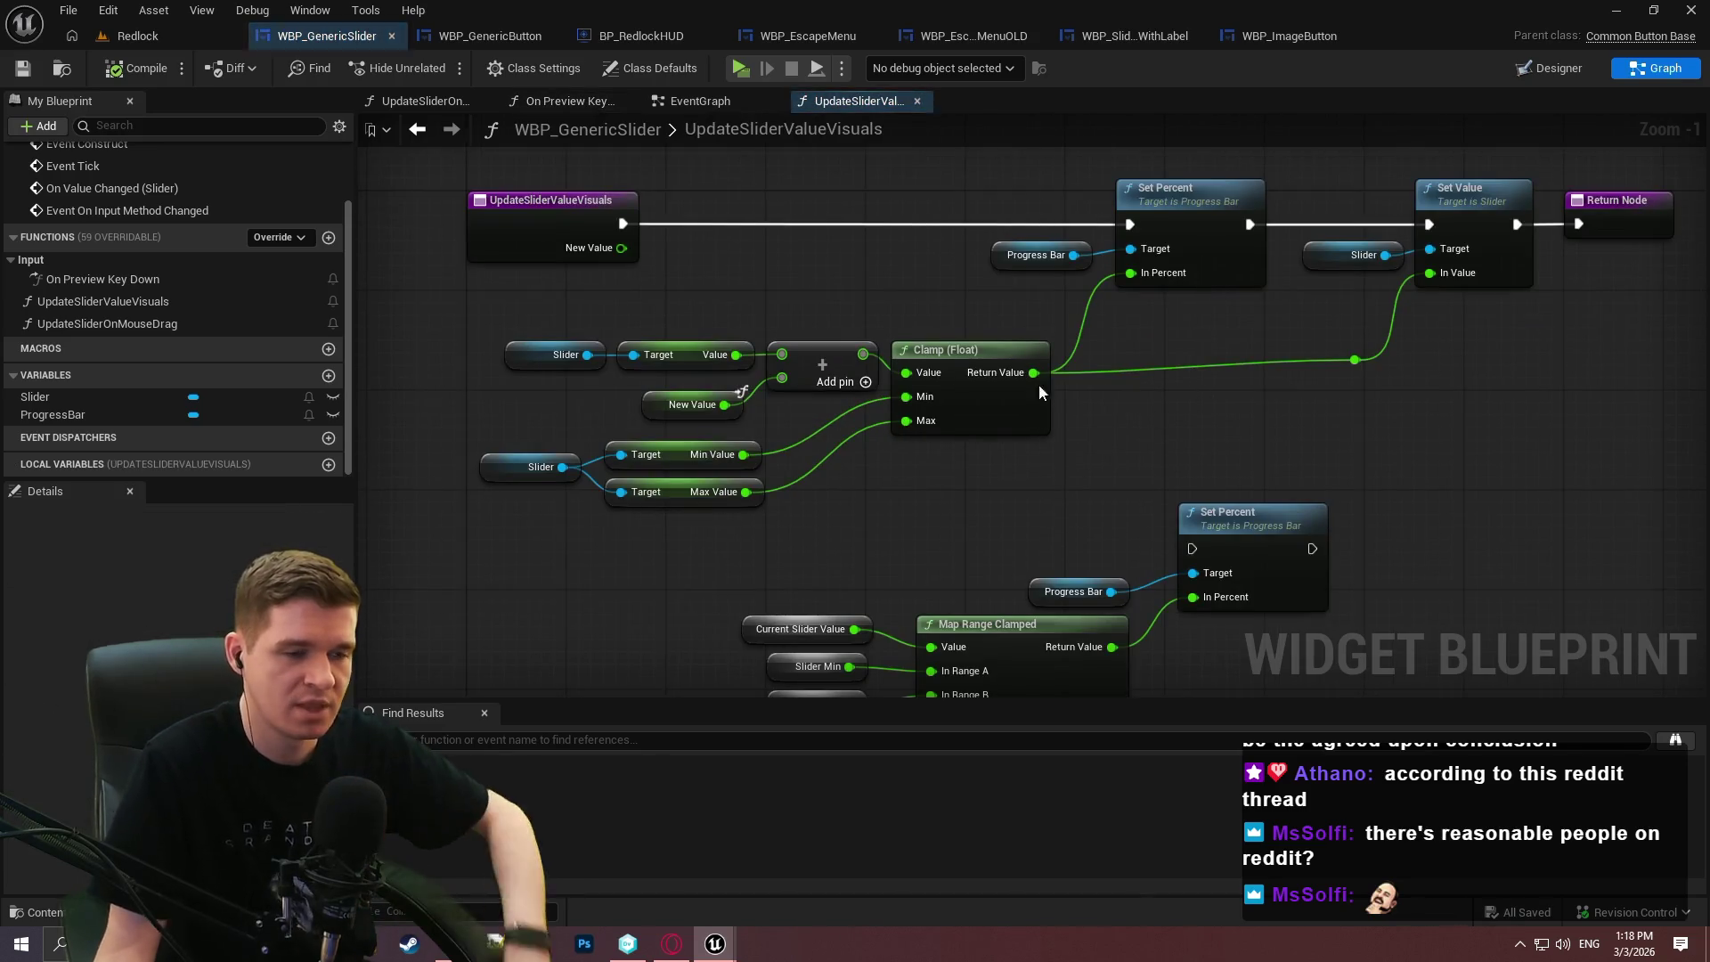
# Feed the slider's Min Value into Map Range Clamped's In Range A and delete the Slider Min/Max nodes.
pyautogui.scroll(3, 944, 378)
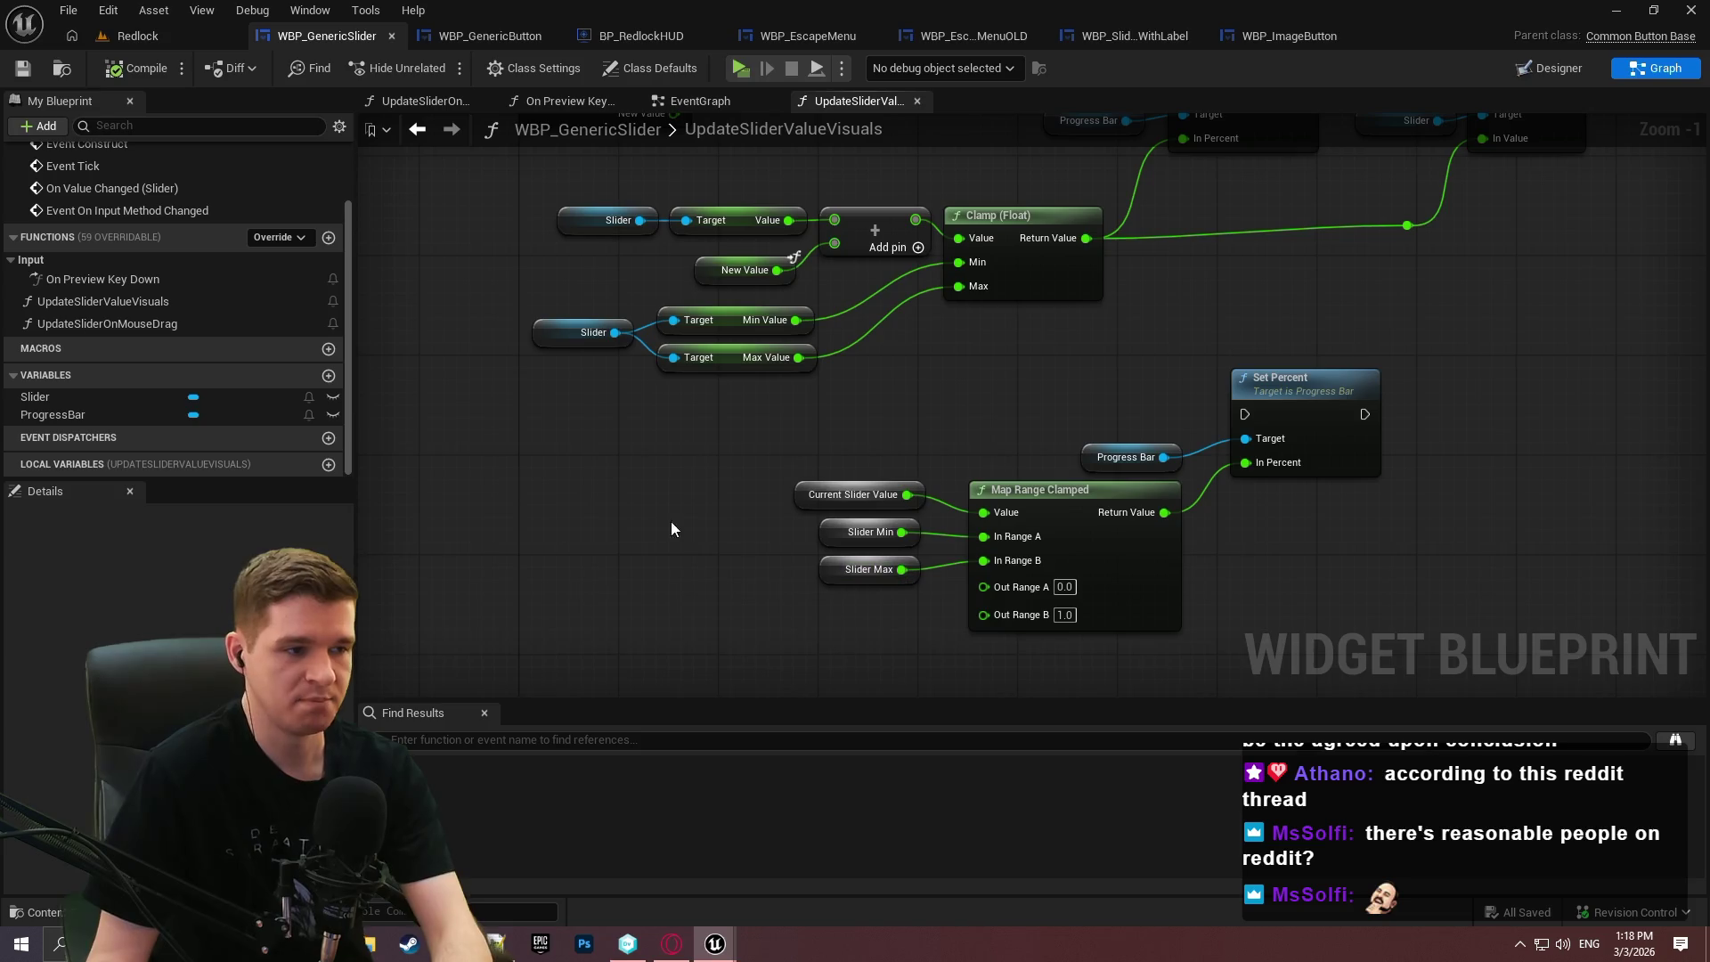
pyautogui.moveTo(795, 320)
pyautogui.mouseDown()
pyautogui.moveTo(989, 579)
pyautogui.moveTo(997, 541)
pyautogui.moveTo(798, 357)
pyautogui.mouseUp()
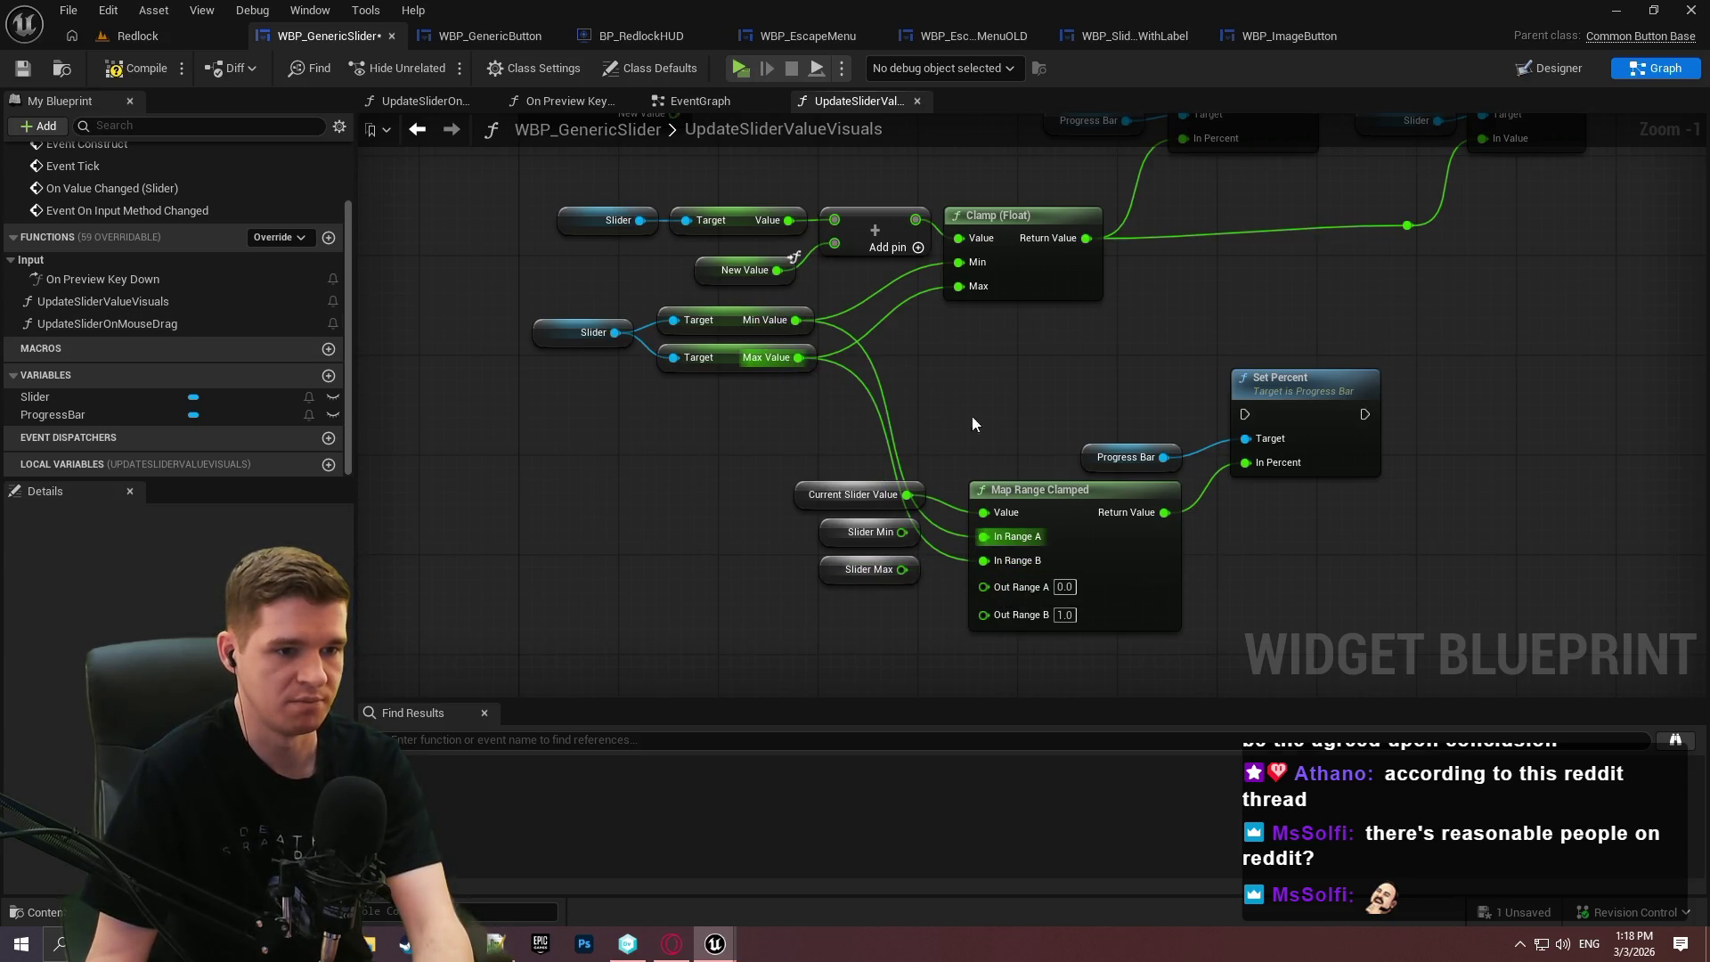
pyautogui.moveTo(892, 505); pyautogui.dragTo(824, 614)
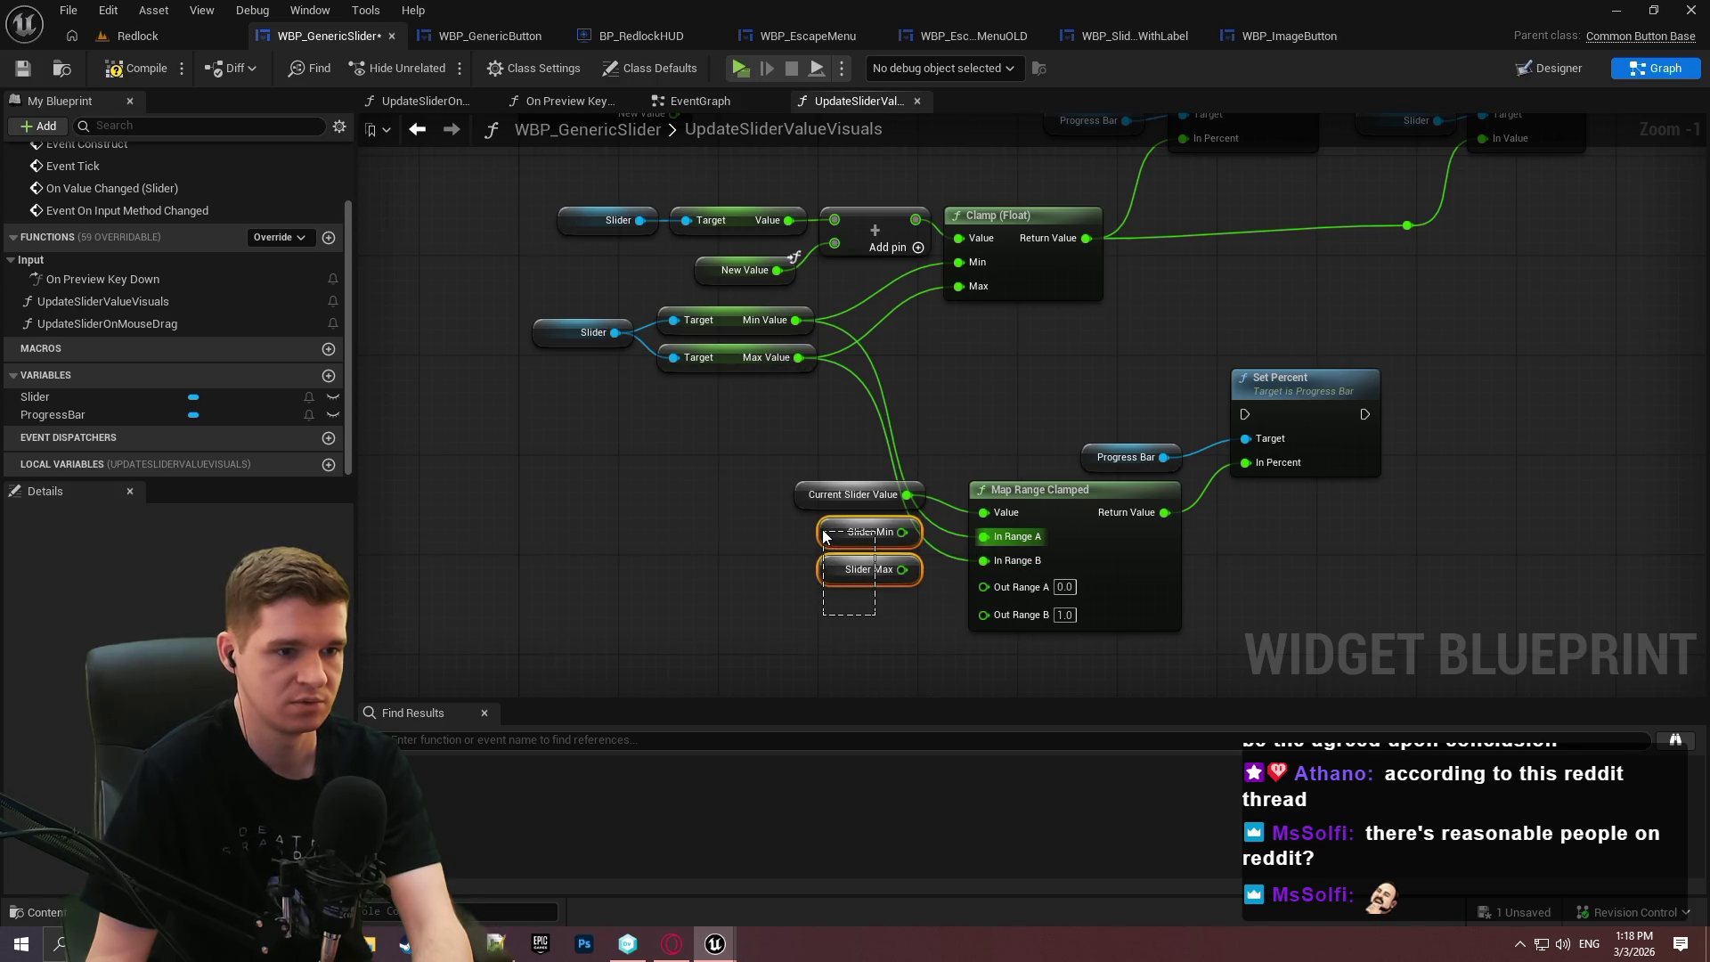
pyautogui.press('Delete')
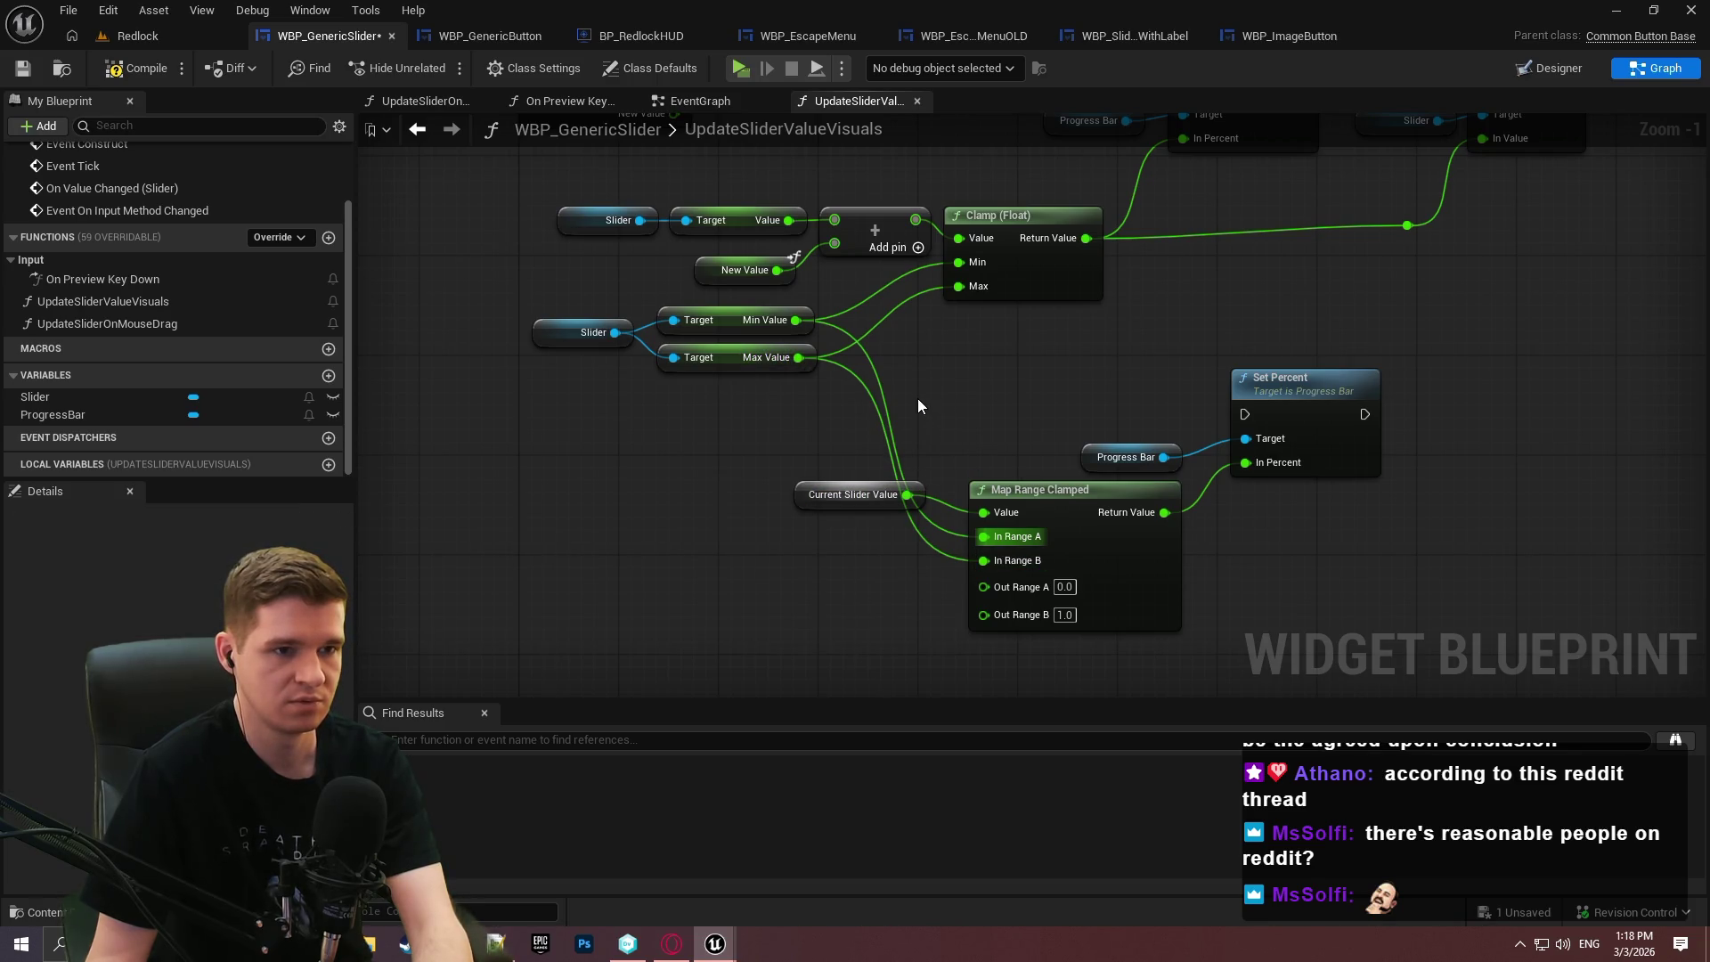
# Delete the Current Slider Value node and the extra Progress Bar/Set Percent nodes, then route the mapped result into the percent.
pyautogui.moveTo(1033, 401)
pyautogui.mouseDown()
pyautogui.moveTo(924, 575)
pyautogui.moveTo(1011, 386)
pyautogui.moveTo(1026, 516)
pyautogui.moveTo(1033, 466)
pyautogui.mouseUp()
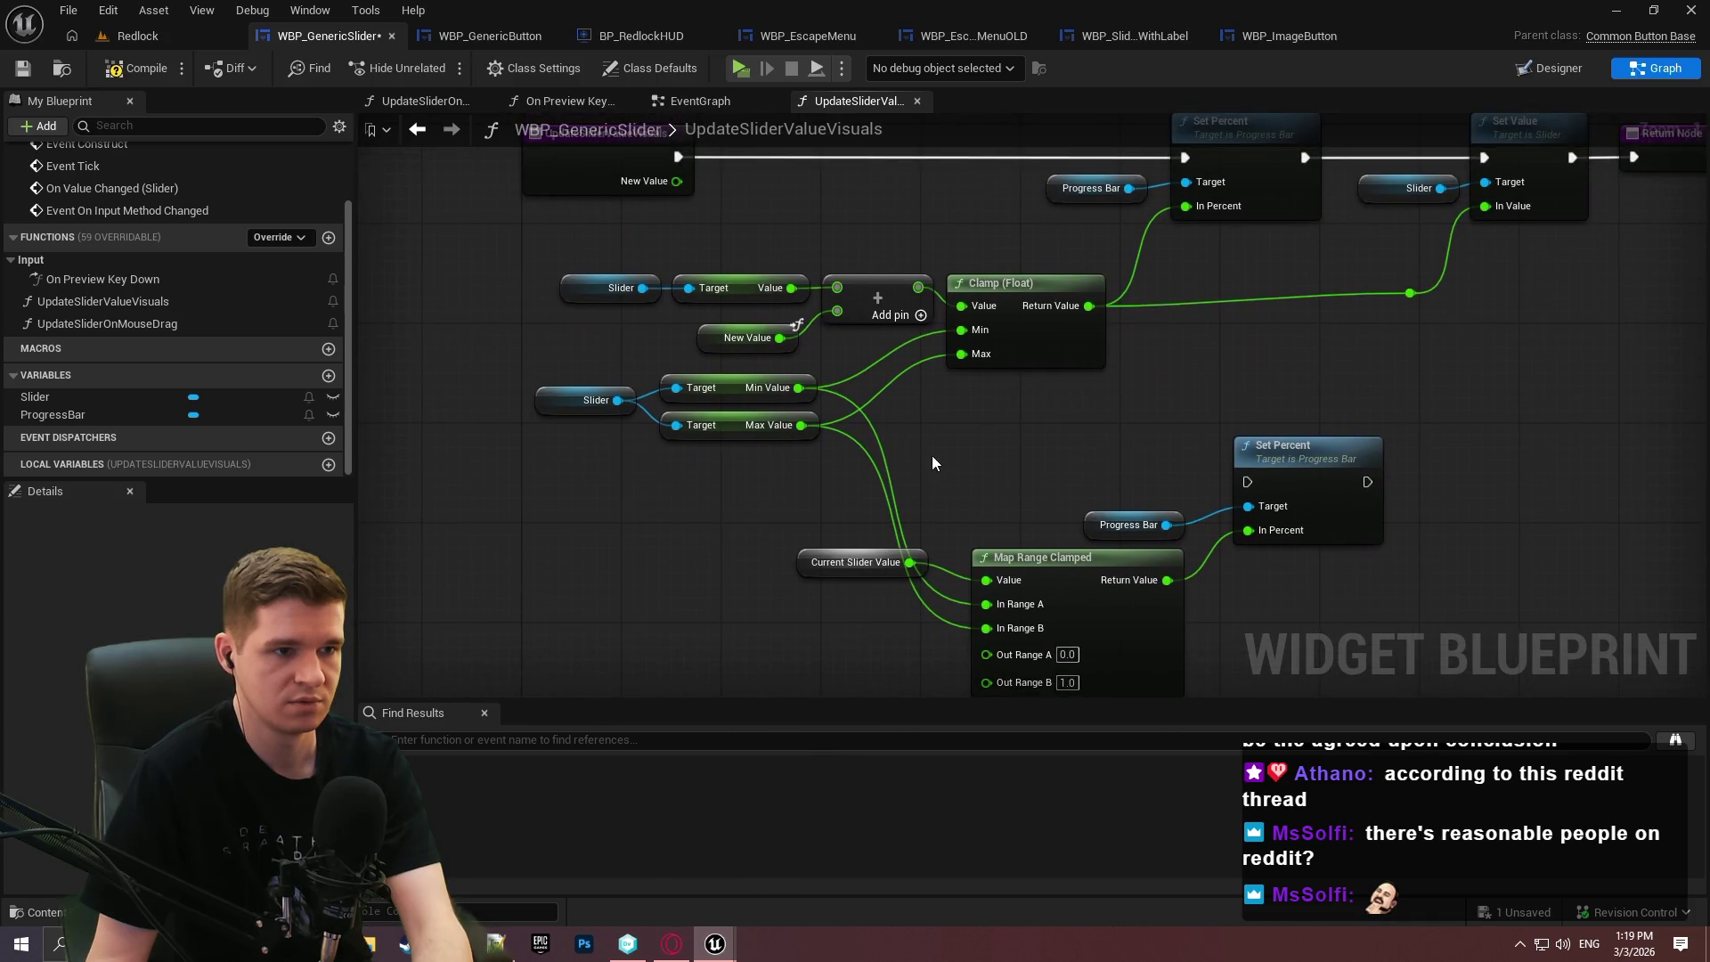
pyautogui.moveTo(843, 577); pyautogui.dragTo(846, 579)
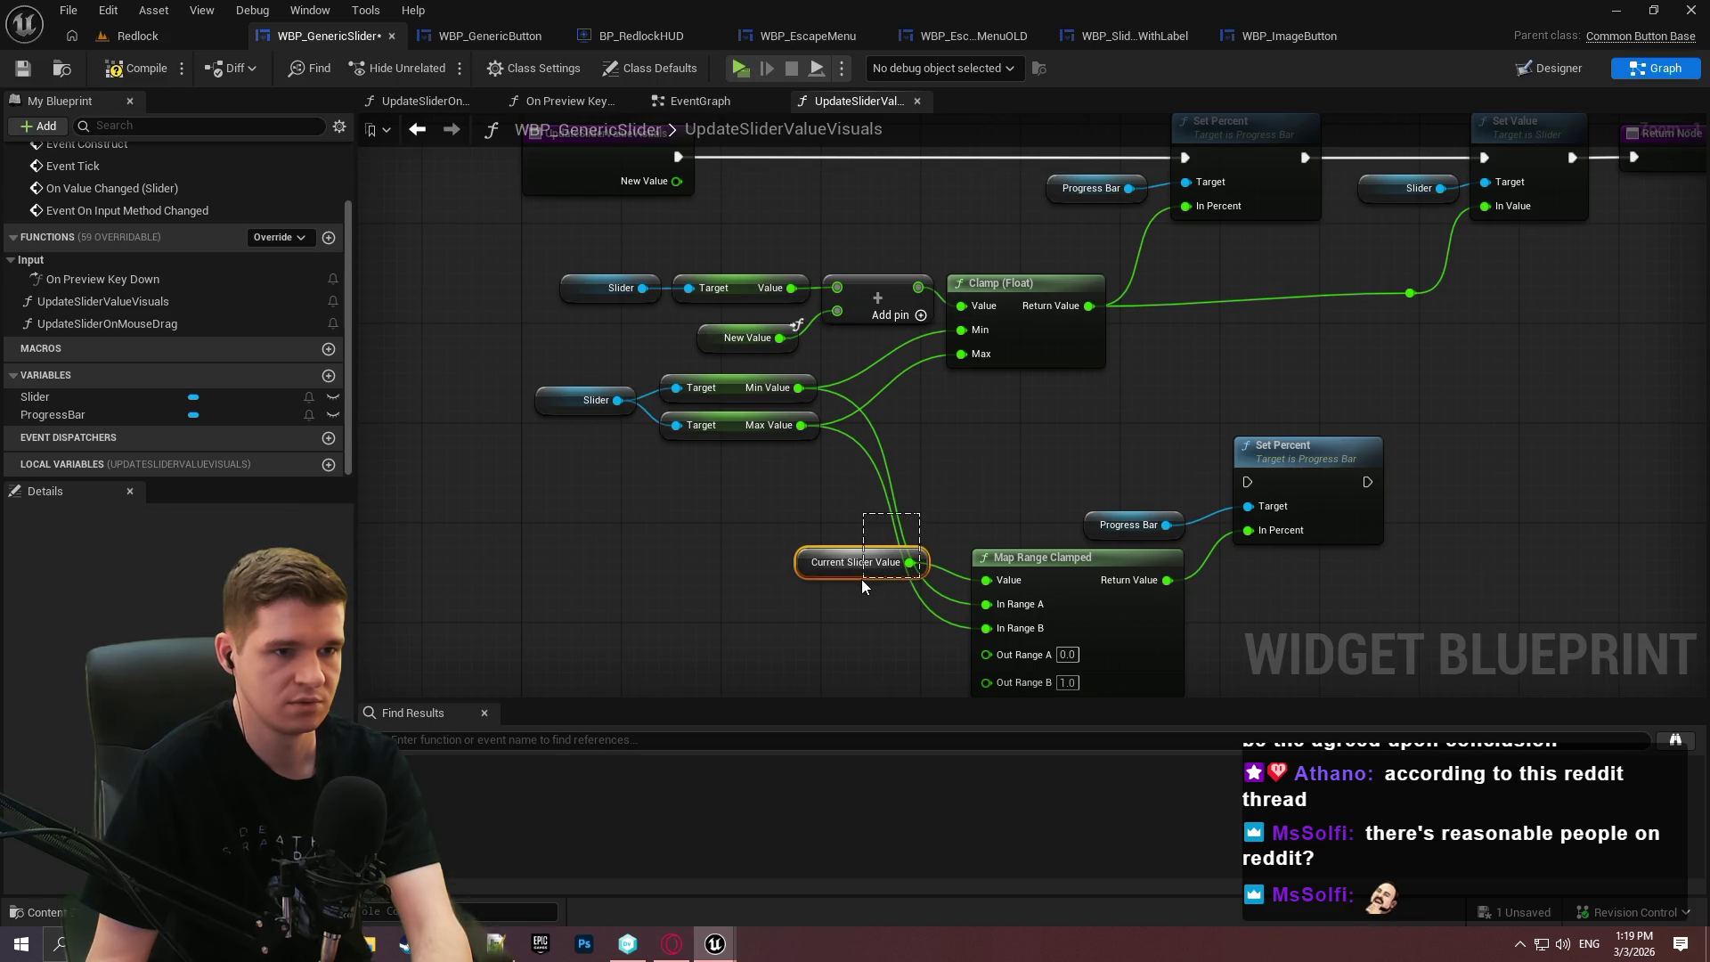
pyautogui.press('Delete')
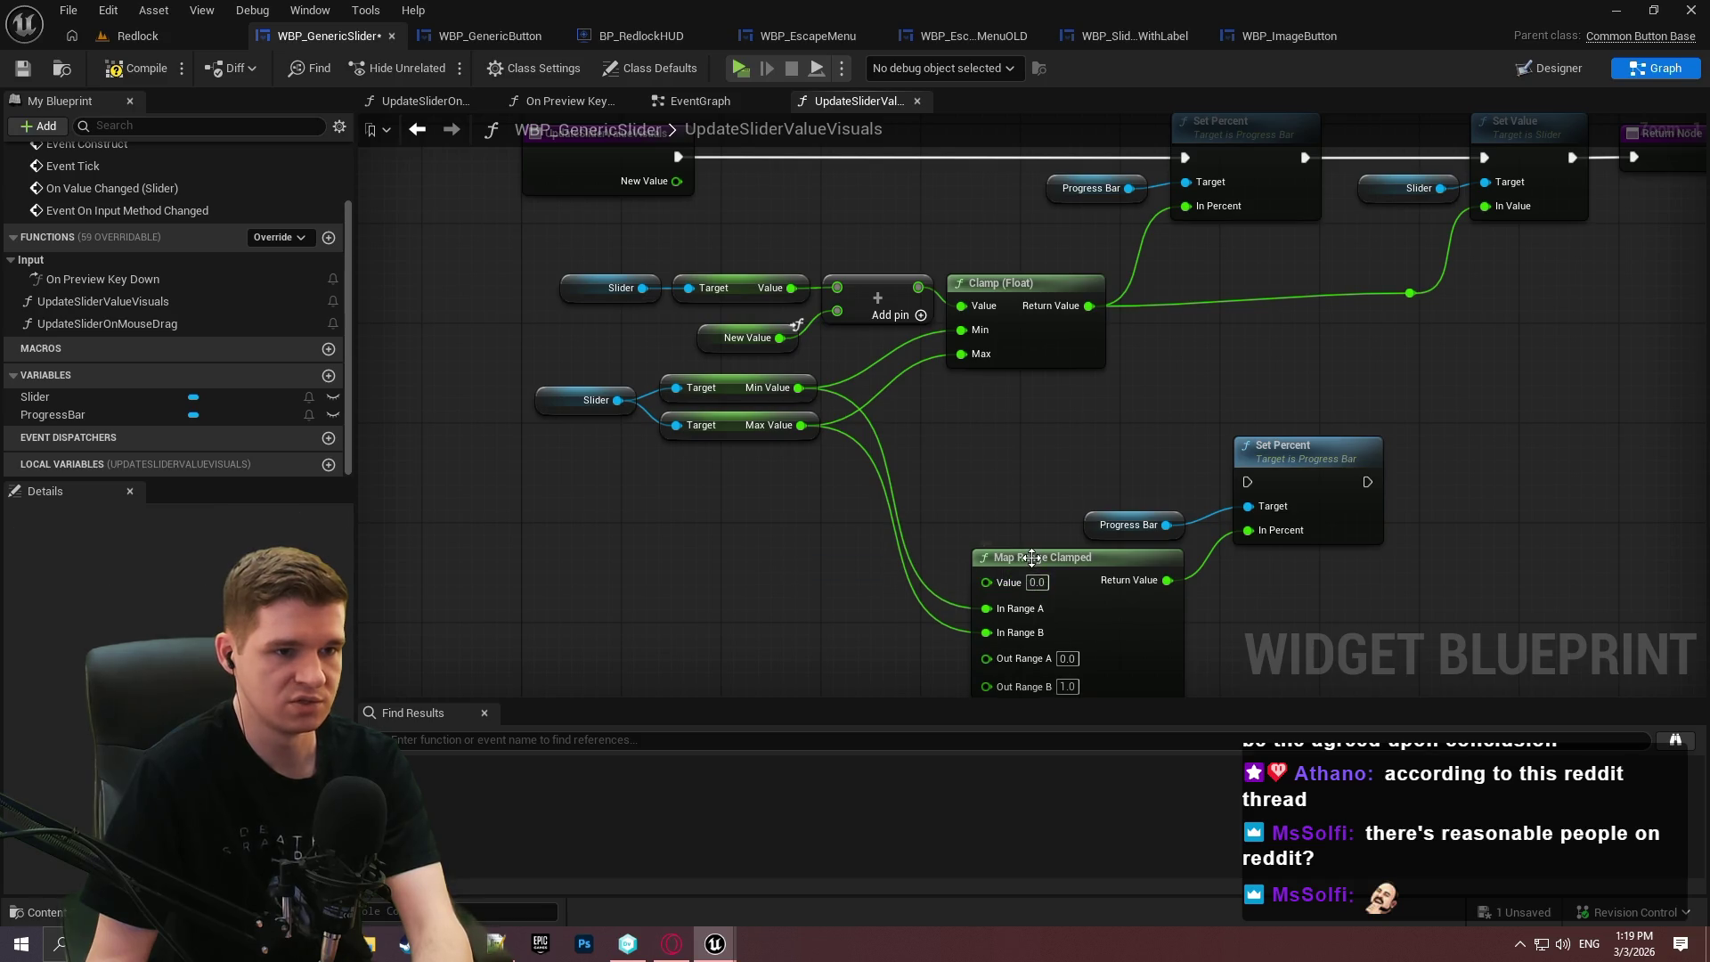
pyautogui.moveTo(1028, 560); pyautogui.dragTo(1003, 398)
pyautogui.moveTo(1181, 489)
pyautogui.mouseDown()
pyautogui.moveTo(1182, 507)
pyautogui.moveTo(1240, 527)
pyautogui.mouseUp()
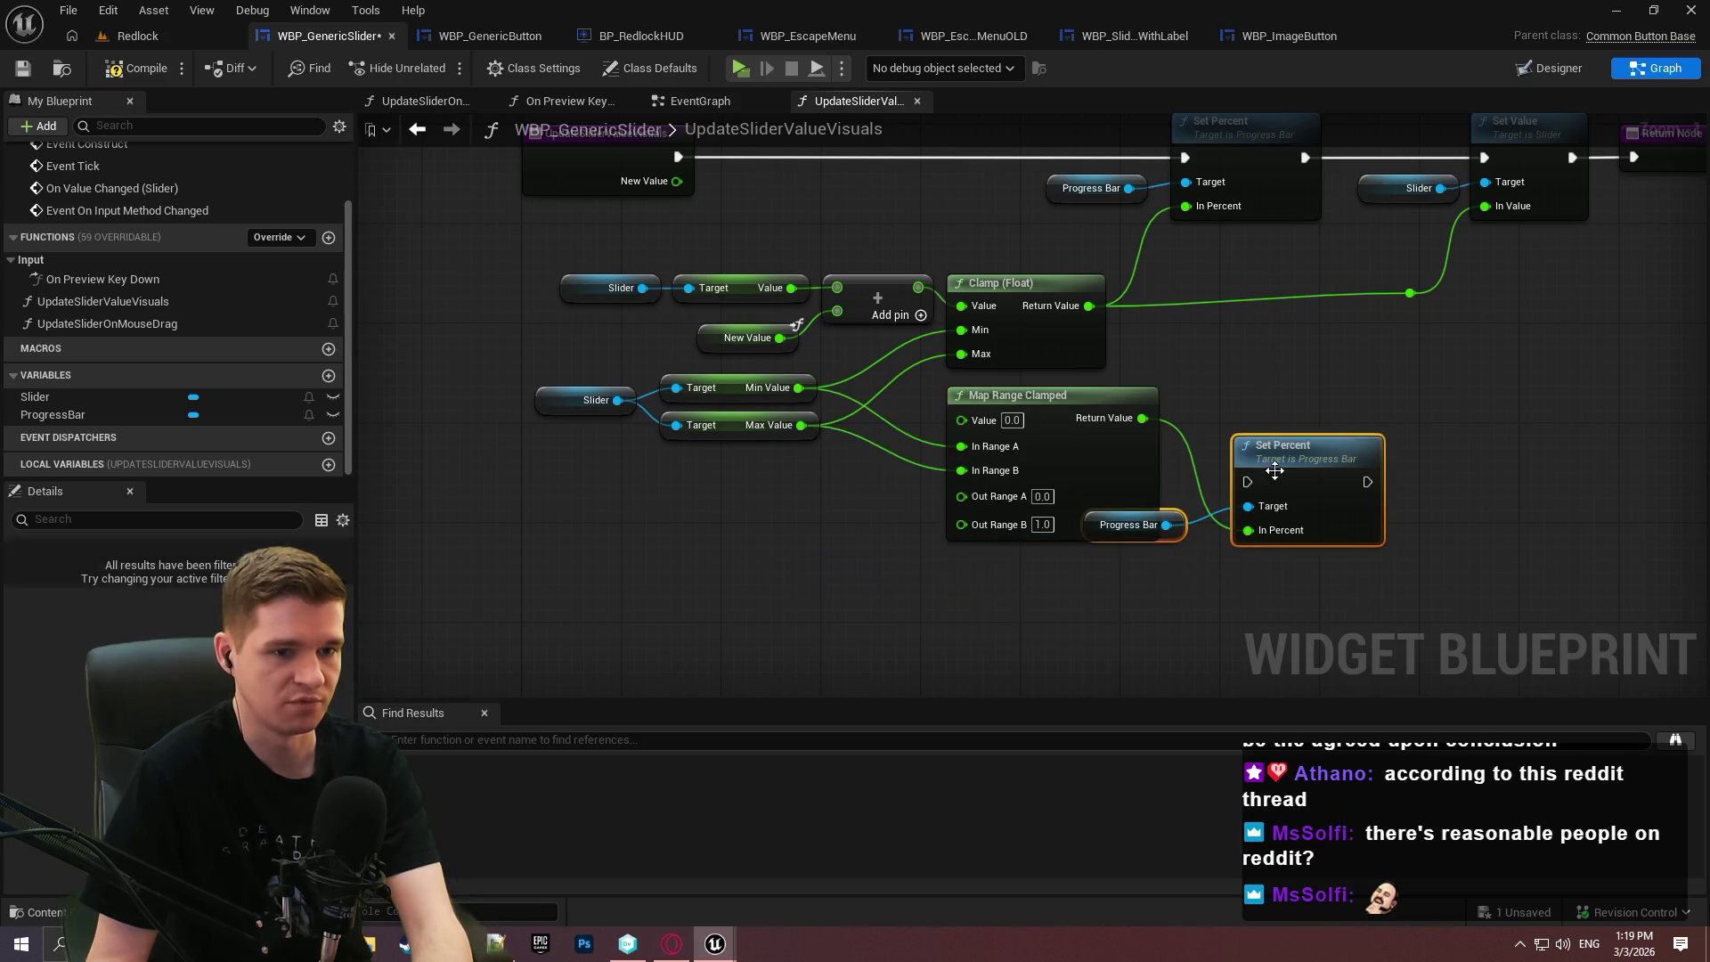
pyautogui.moveTo(1279, 460); pyautogui.dragTo(1477, 361)
pyautogui.moveTo(1316, 410); pyautogui.dragTo(1475, 554)
pyautogui.press('Delete')
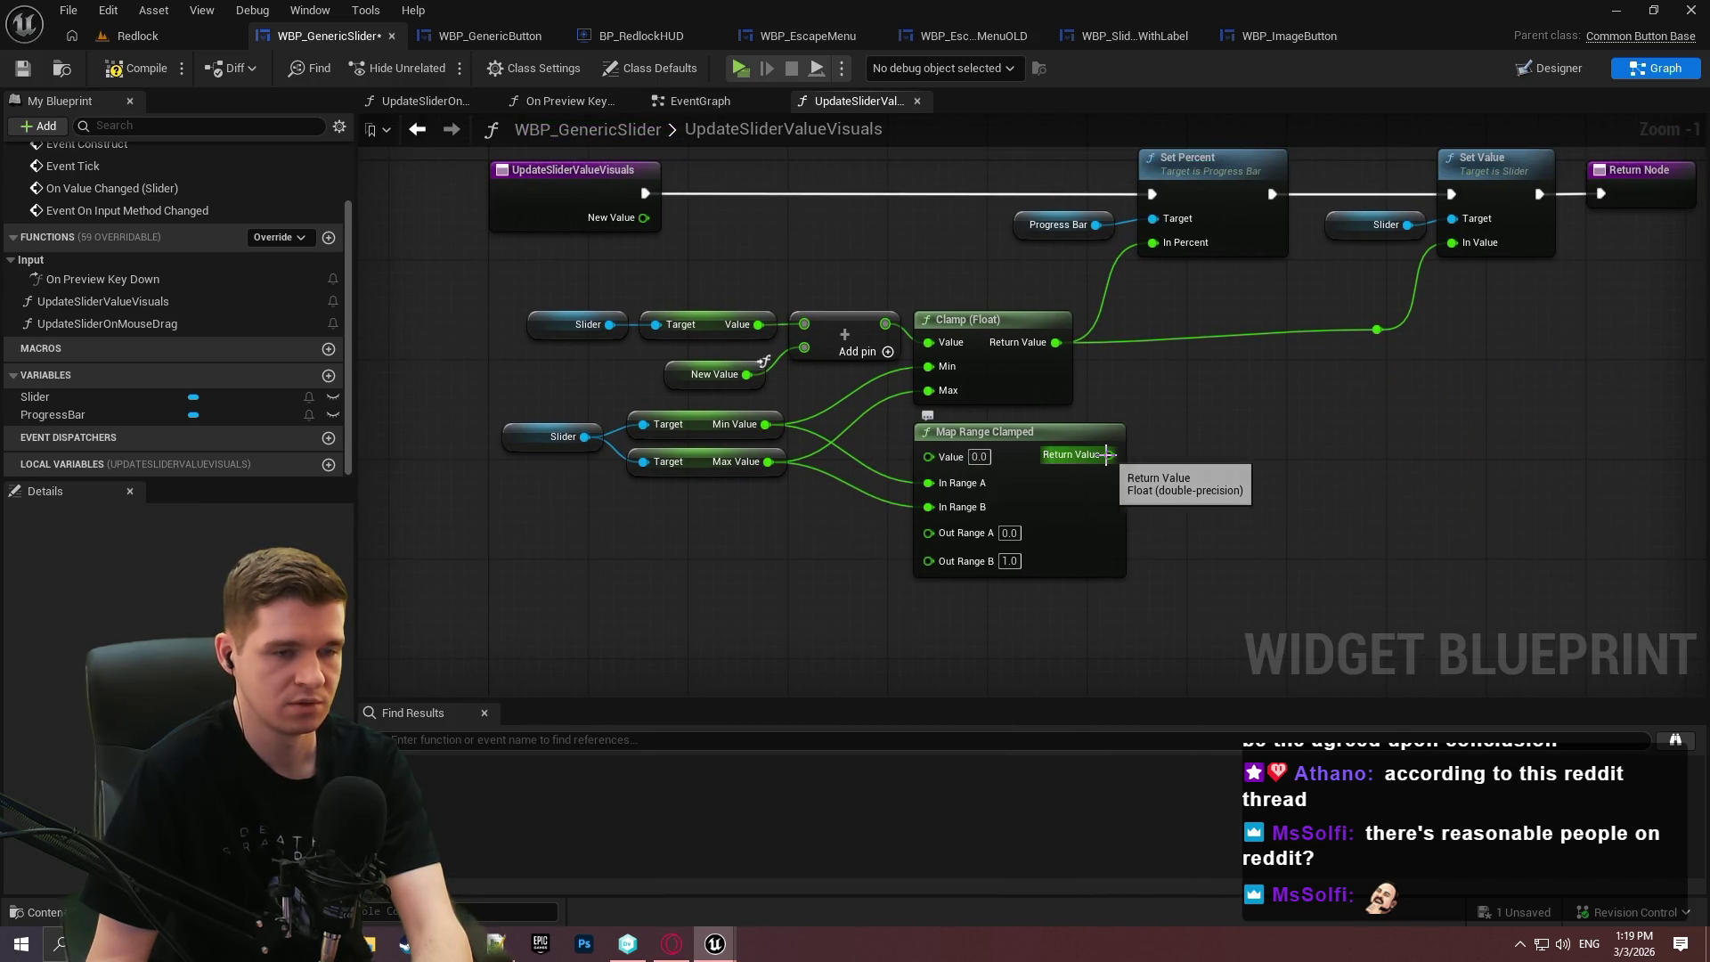
pyautogui.moveTo(1109, 454)
pyautogui.mouseDown()
pyautogui.moveTo(1176, 225)
pyautogui.moveTo(1166, 247)
pyautogui.mouseUp()
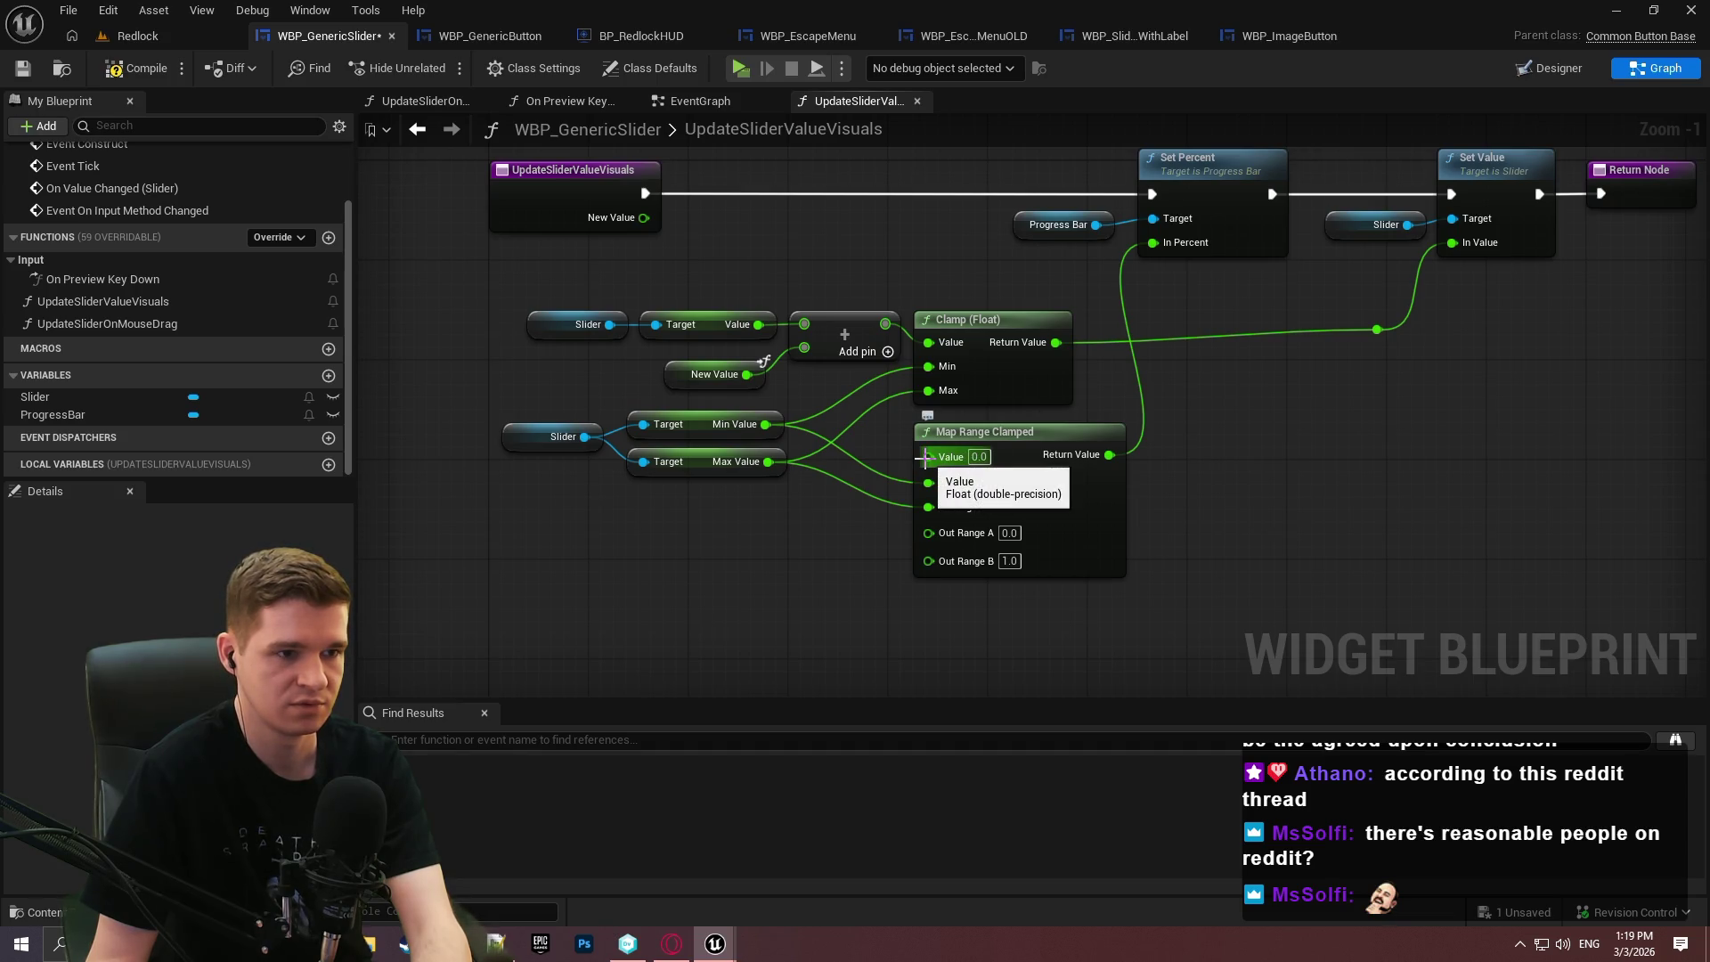
# Feed the Add result into Map Range Clamped's Value and tidy the Slider, Add and Clamp nodes.
pyautogui.moveTo(923, 457)
pyautogui.mouseDown()
pyautogui.moveTo(931, 341)
pyautogui.moveTo(881, 336)
pyautogui.moveTo(890, 323)
pyautogui.mouseUp()
pyautogui.moveTo(1027, 375)
pyautogui.mouseDown()
pyautogui.moveTo(1021, 621)
pyautogui.moveTo(1037, 643)
pyautogui.moveTo(1017, 654)
pyautogui.mouseUp()
pyautogui.keyDown('ctrl'); pyautogui.click(1028, 440); pyautogui.keyUp('ctrl')
pyautogui.moveTo(1028, 440); pyautogui.dragTo(1040, 335)
pyautogui.click(980, 276)
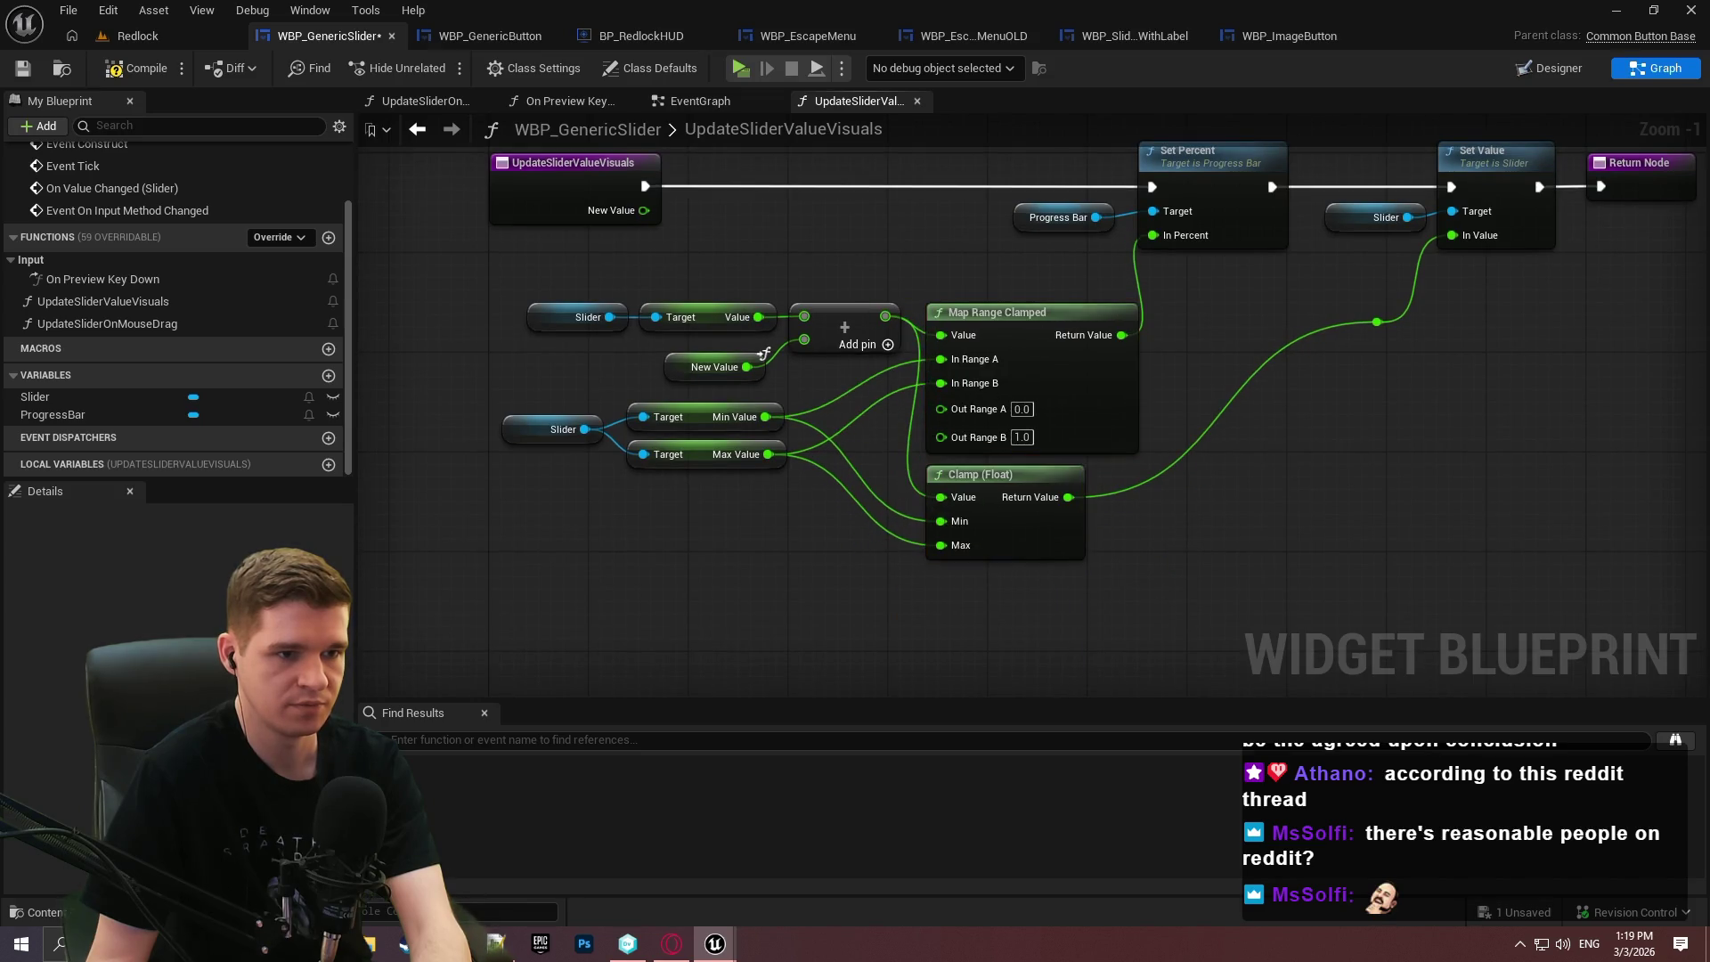
pyautogui.moveTo(649, 379)
pyautogui.mouseDown()
pyautogui.moveTo(837, 313)
pyautogui.moveTo(787, 325)
pyautogui.mouseUp()
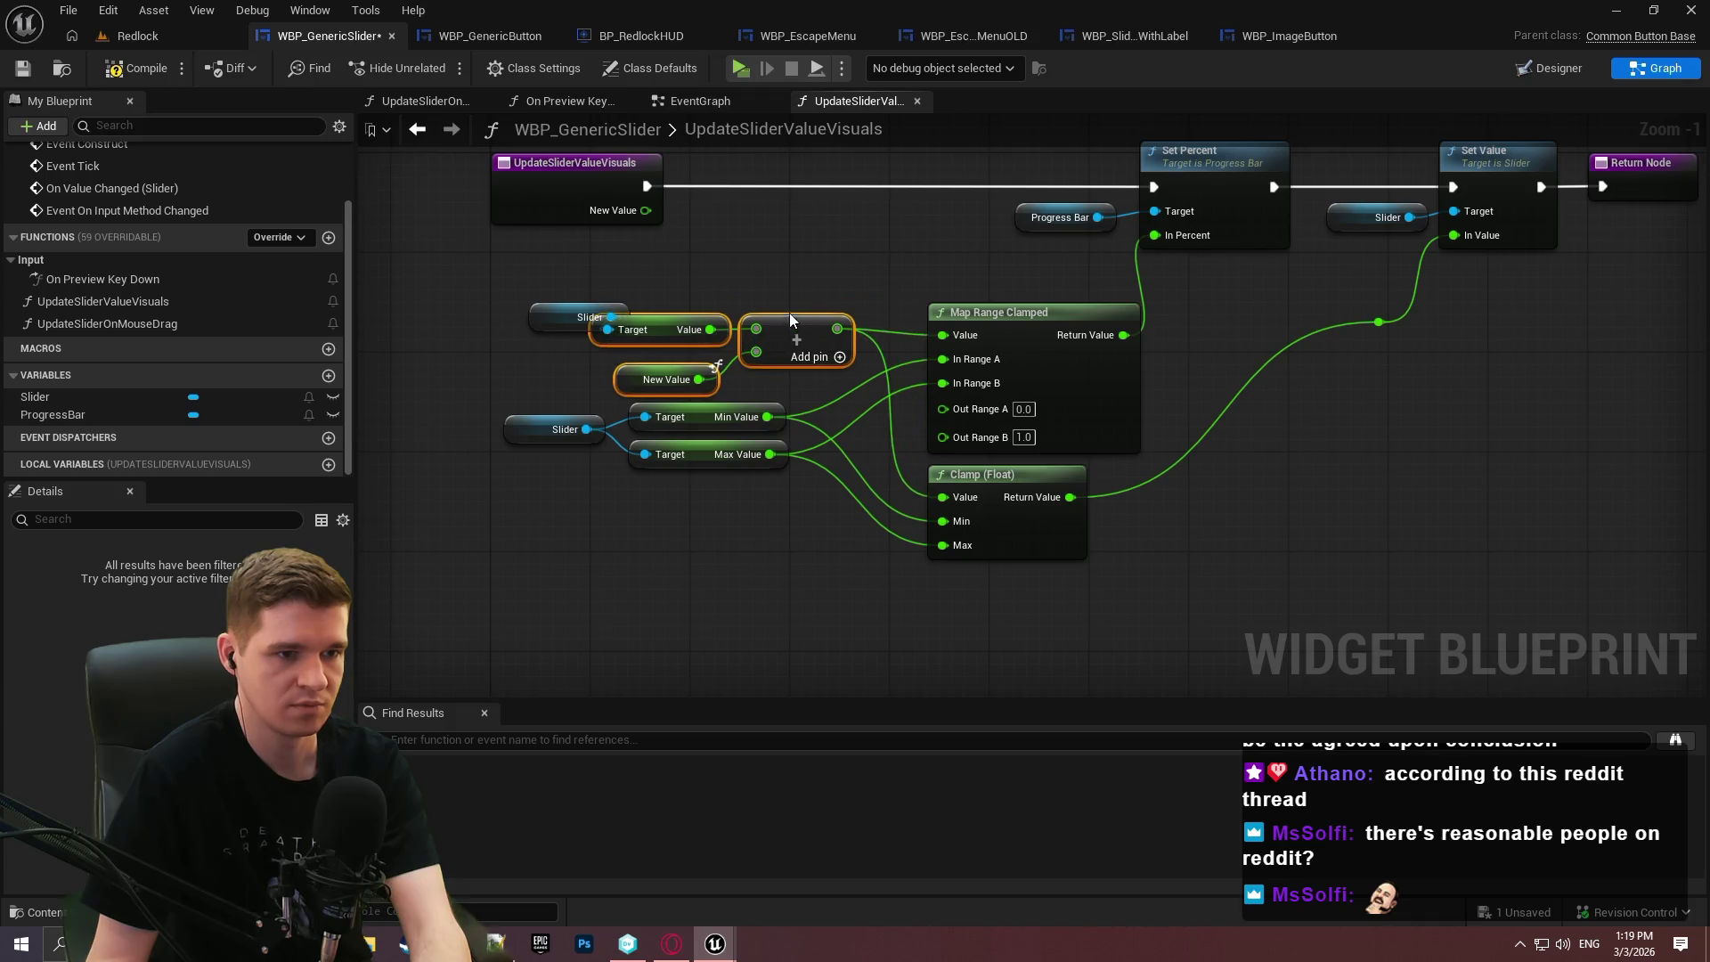
pyautogui.click(597, 318)
pyautogui.moveTo(597, 318); pyautogui.dragTo(549, 330)
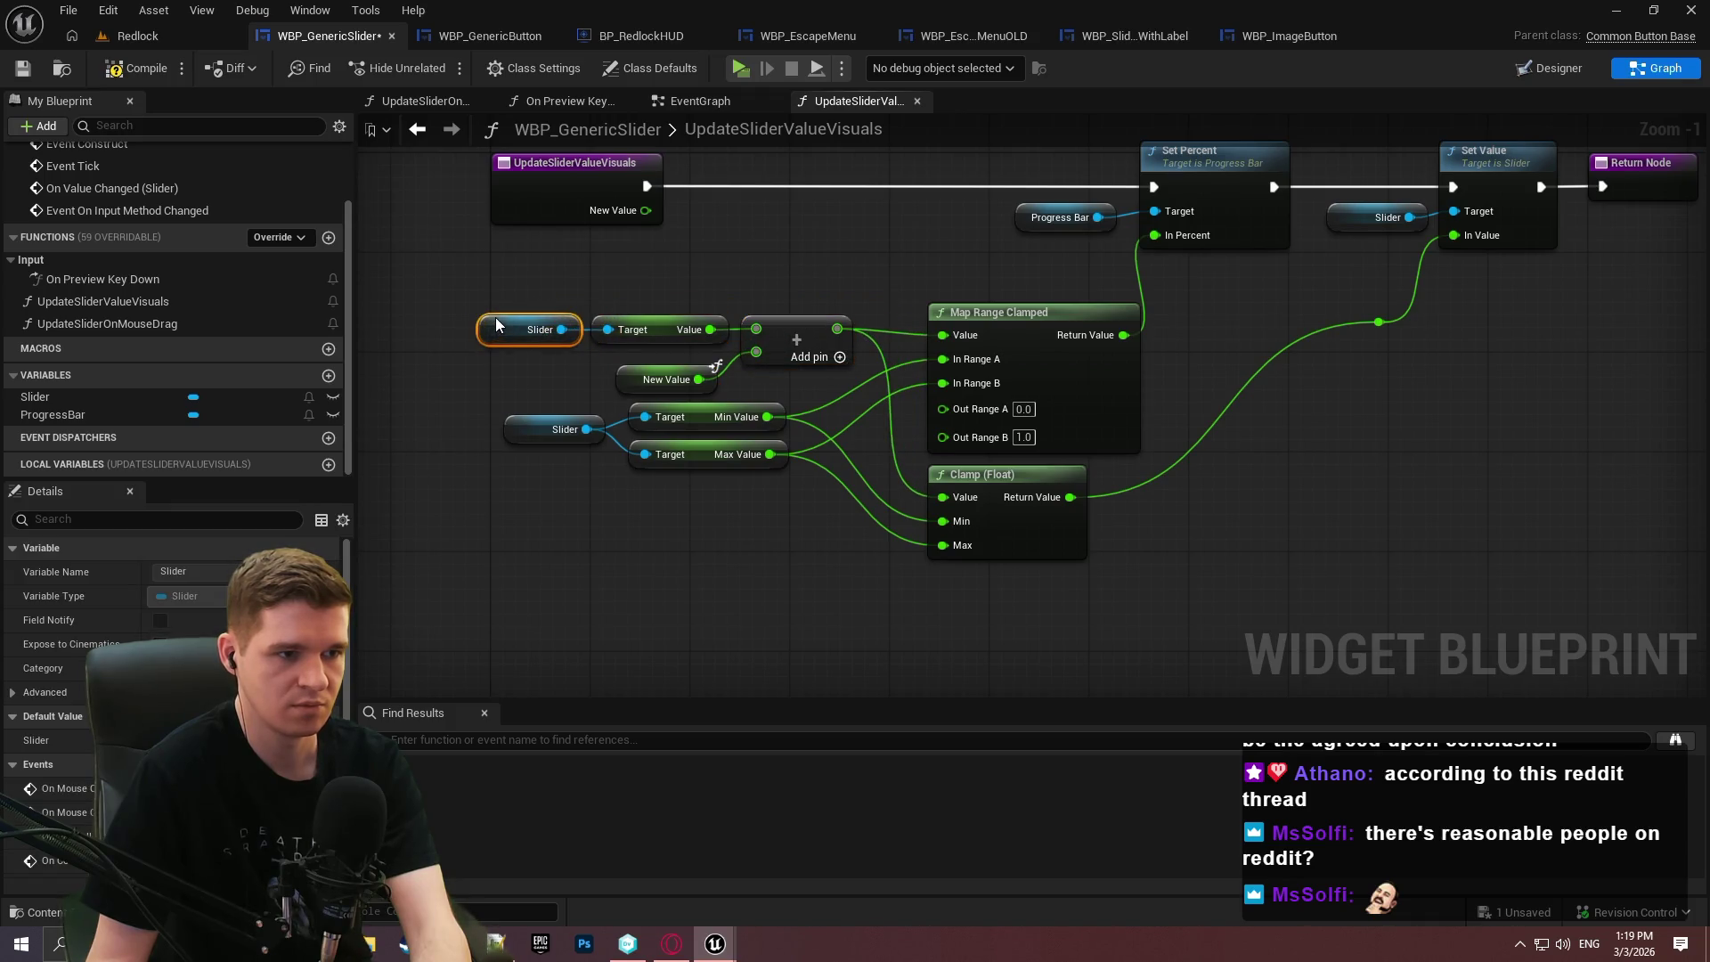
pyautogui.moveTo(717, 341); pyautogui.dragTo(859, 392)
pyautogui.moveTo(801, 332); pyautogui.dragTo(802, 320)
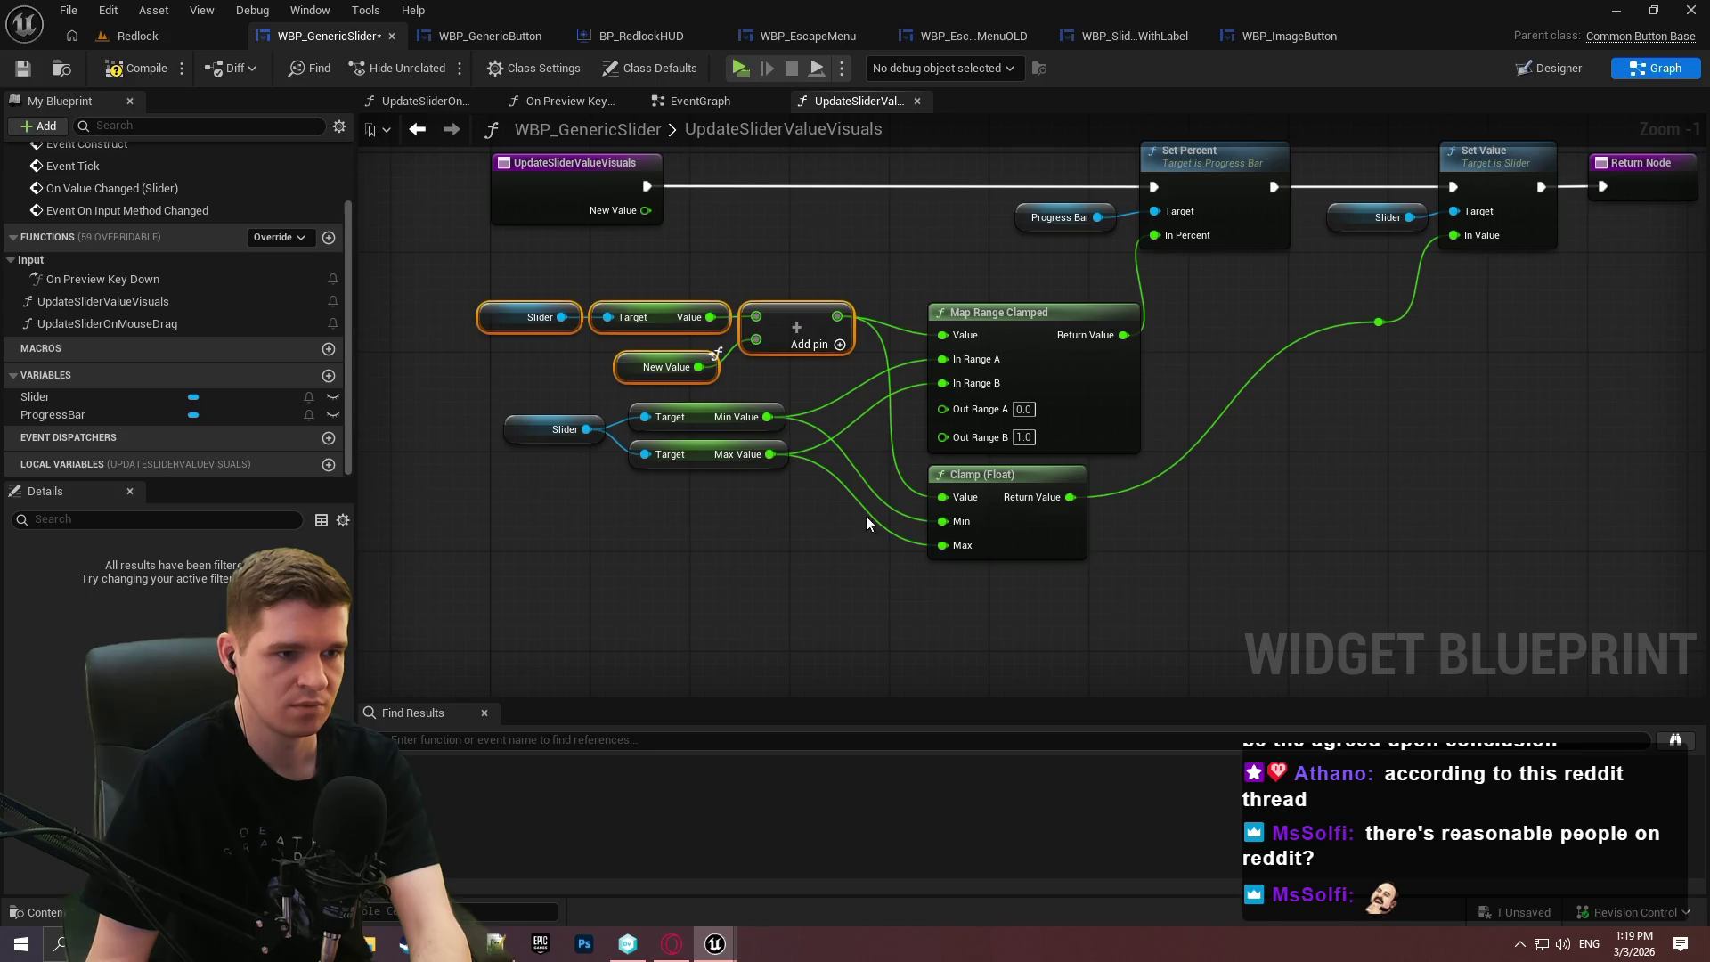
pyautogui.click(677, 267)
# Compile and save the slider blueprint, then open the UpdateSliderOnMouseDrag function.
pyautogui.click(140, 75)
pyautogui.click(22, 68)
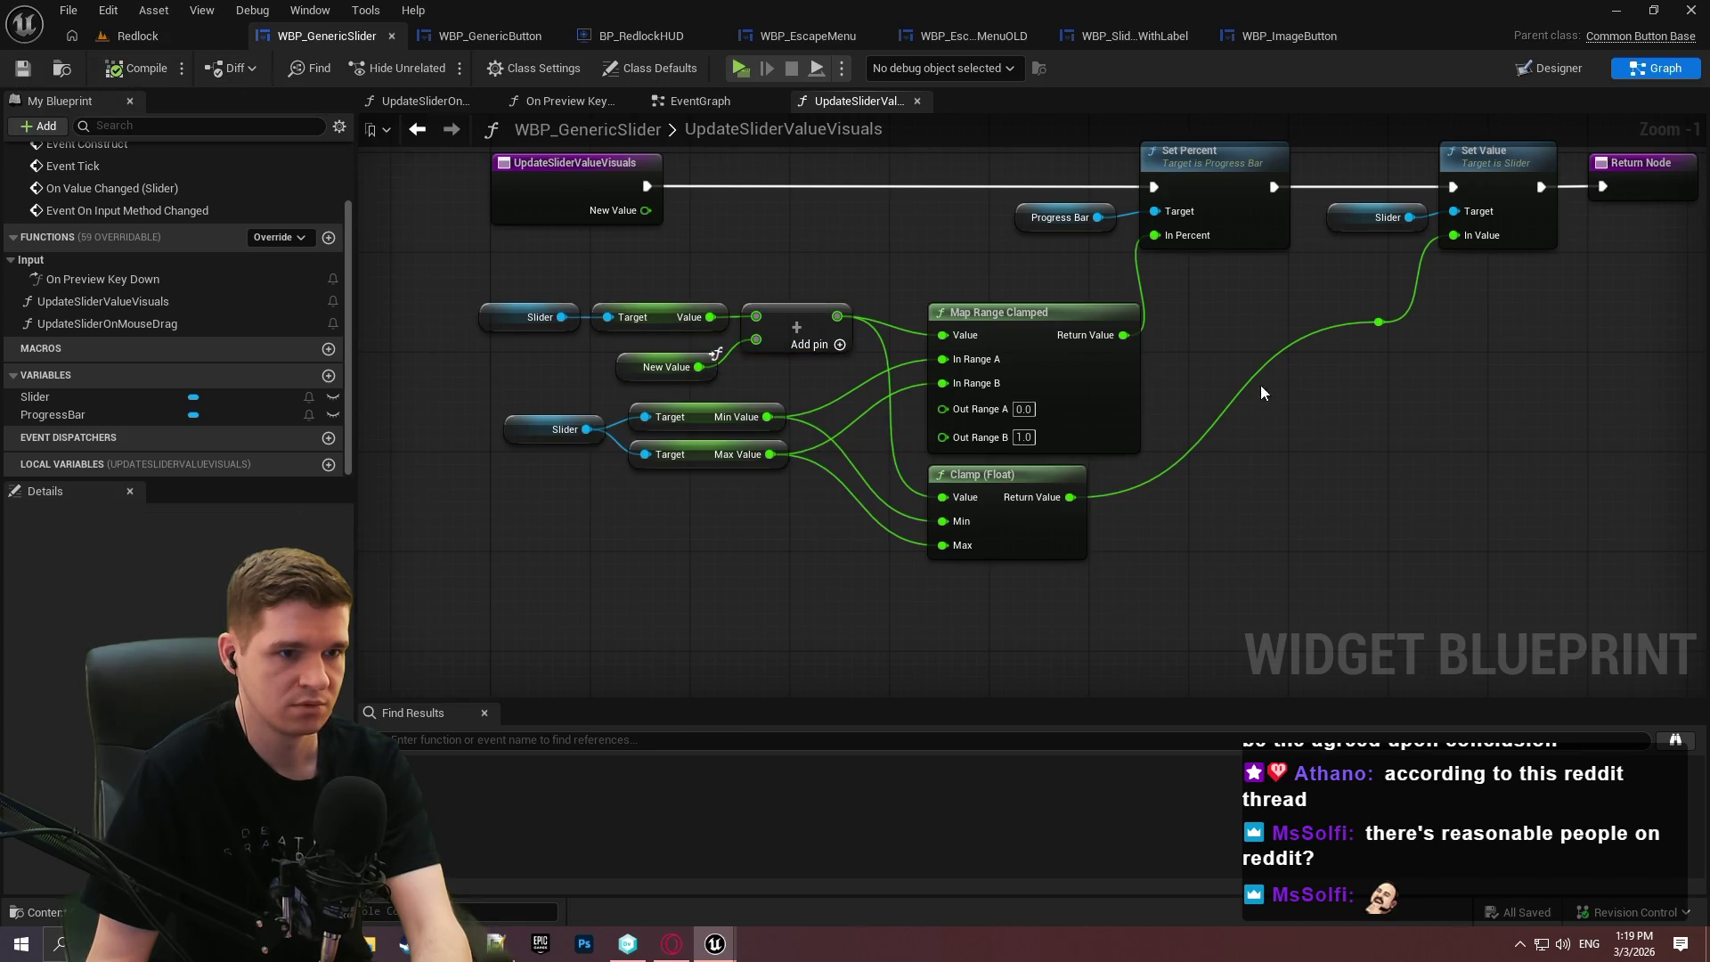
pyautogui.click(174, 327)
pyautogui.doubleClick(175, 328)
# Paste a Map Range Clamped node and feed the slider's Value into it.
pyautogui.moveTo(1250, 511); pyautogui.dragTo(1056, 478)
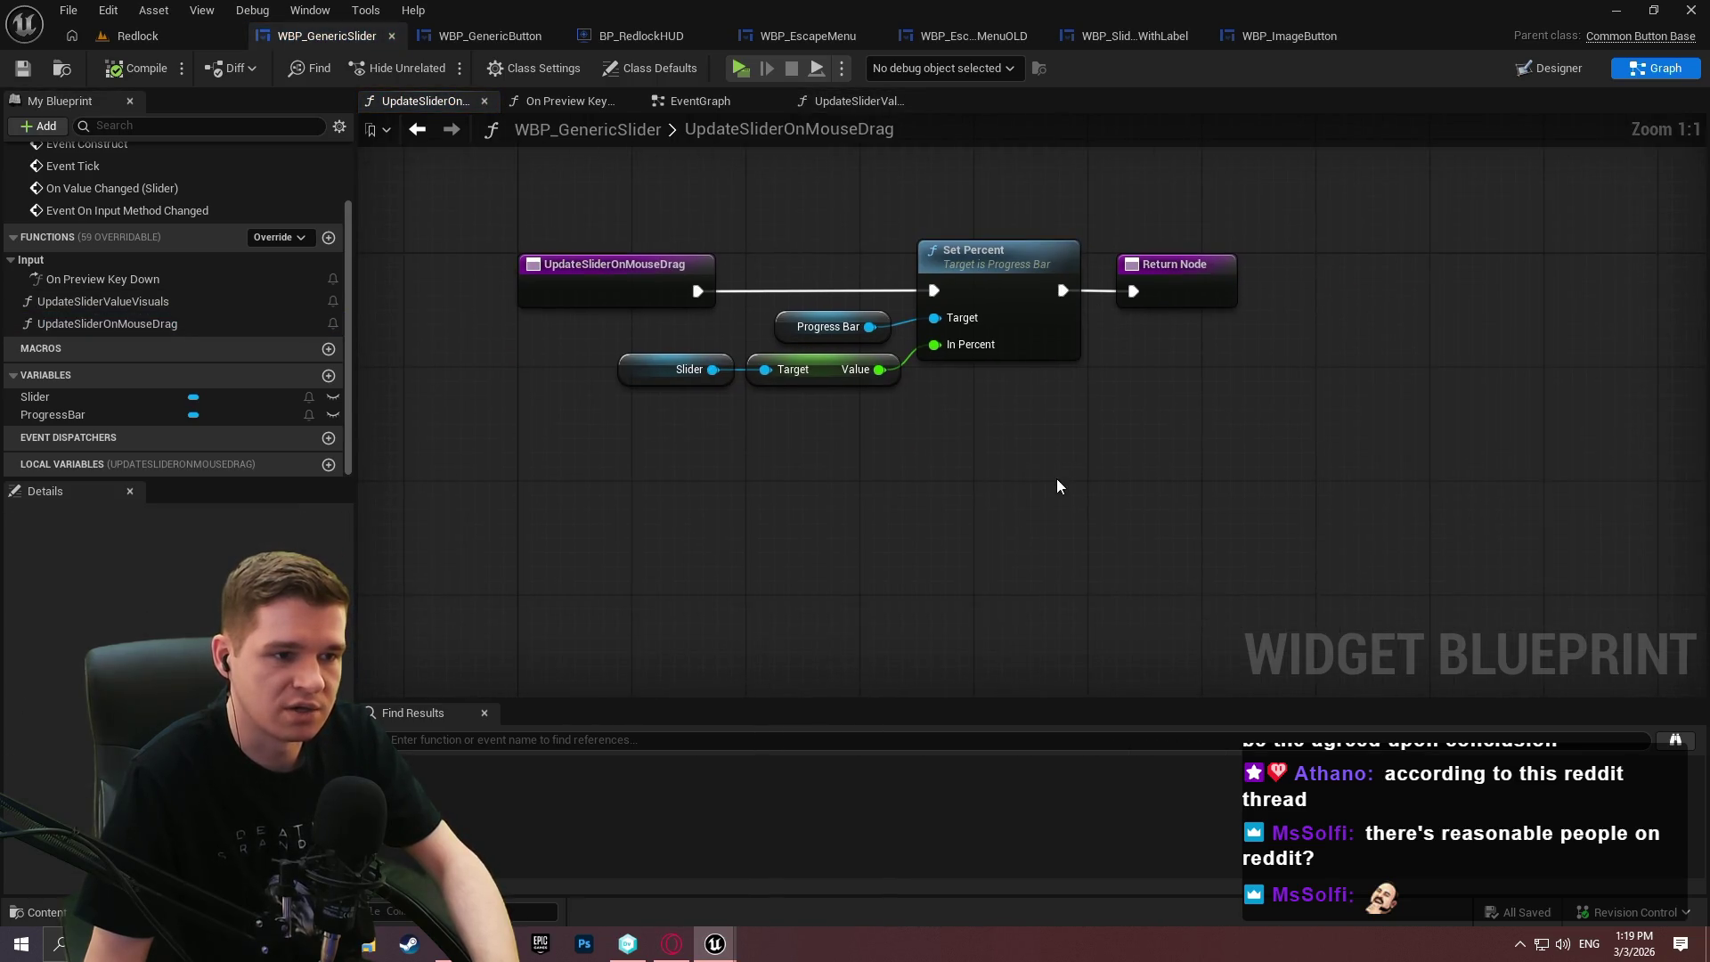
pyautogui.hotkey('ctrl', 'v')
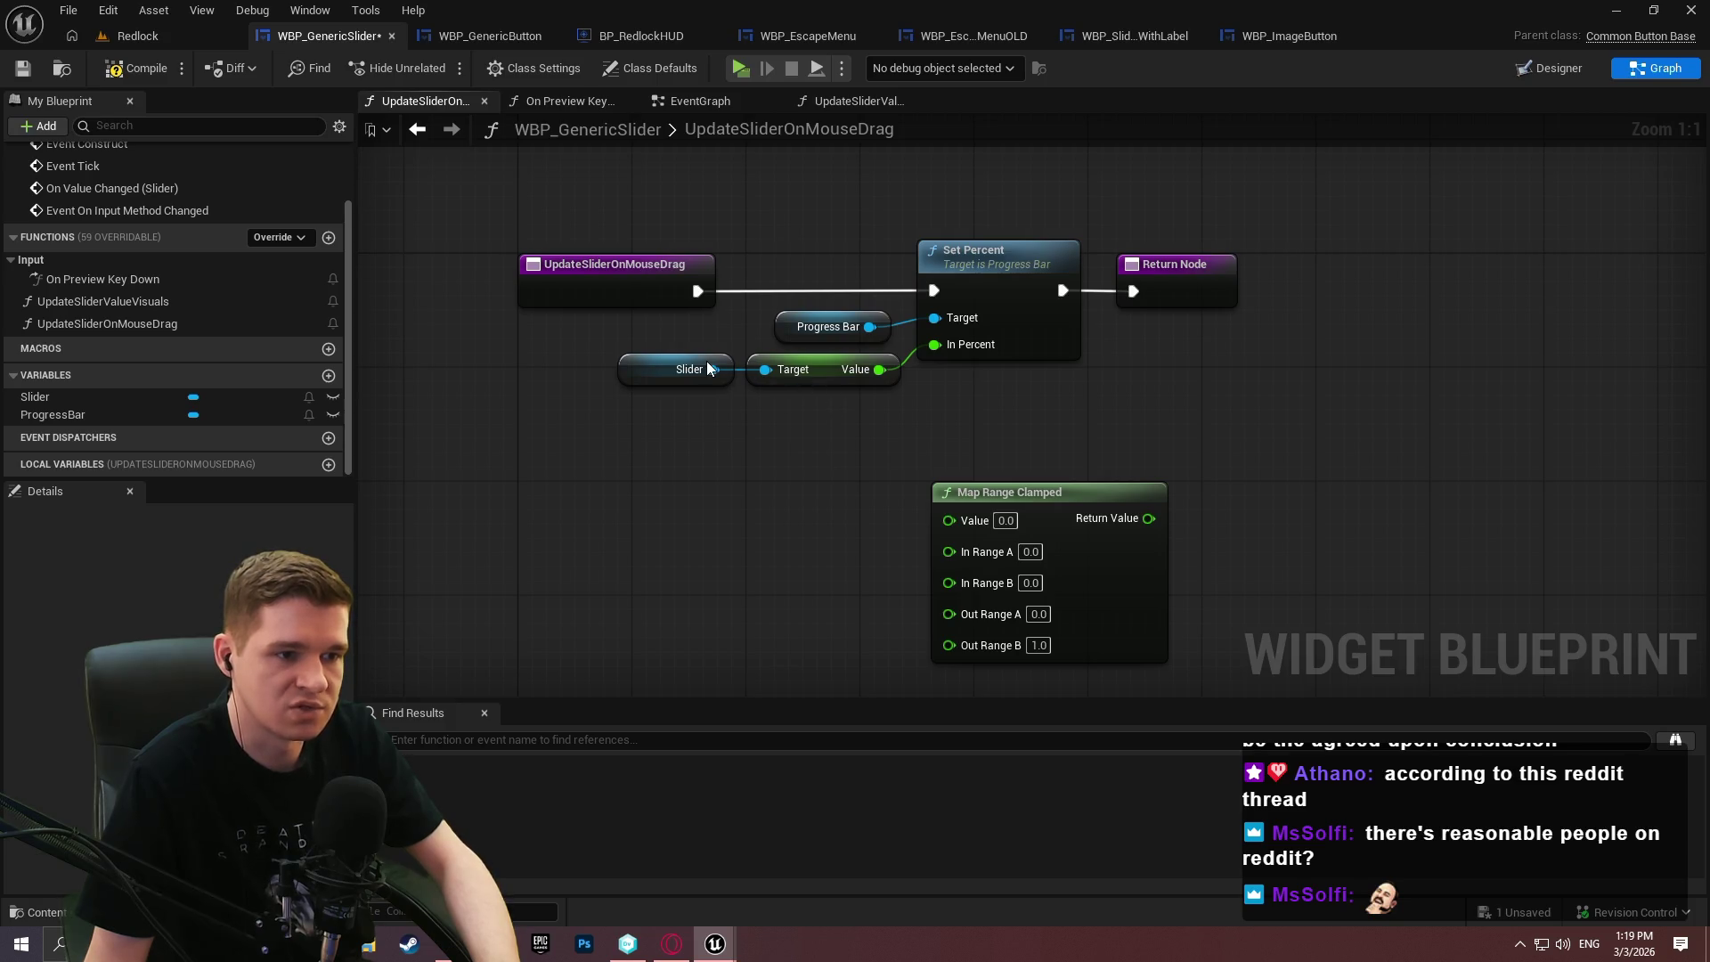
pyautogui.moveTo(872, 371)
pyautogui.mouseDown()
pyautogui.moveTo(971, 536)
pyautogui.moveTo(986, 521)
pyautogui.mouseUp()
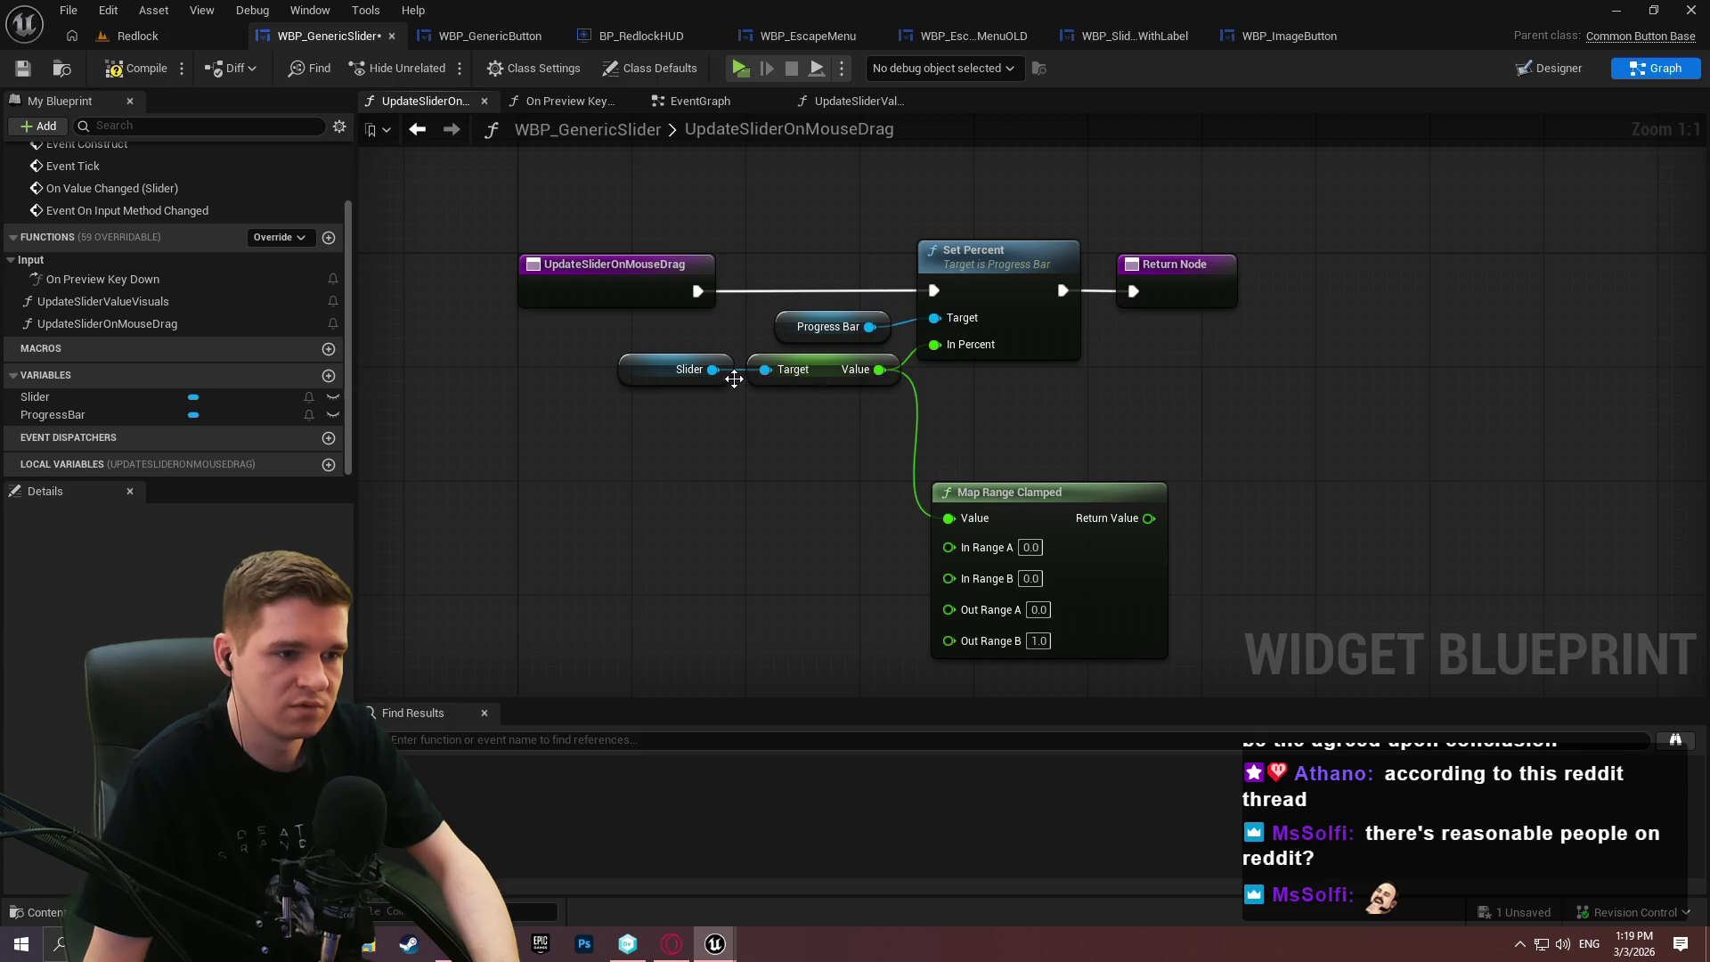
# Add Min Value and Max Value getters into In Range A/B and send the mapped result to the progress bar percent.
pyautogui.moveTo(712, 368); pyautogui.dragTo(718, 522)
pyautogui.write('min')
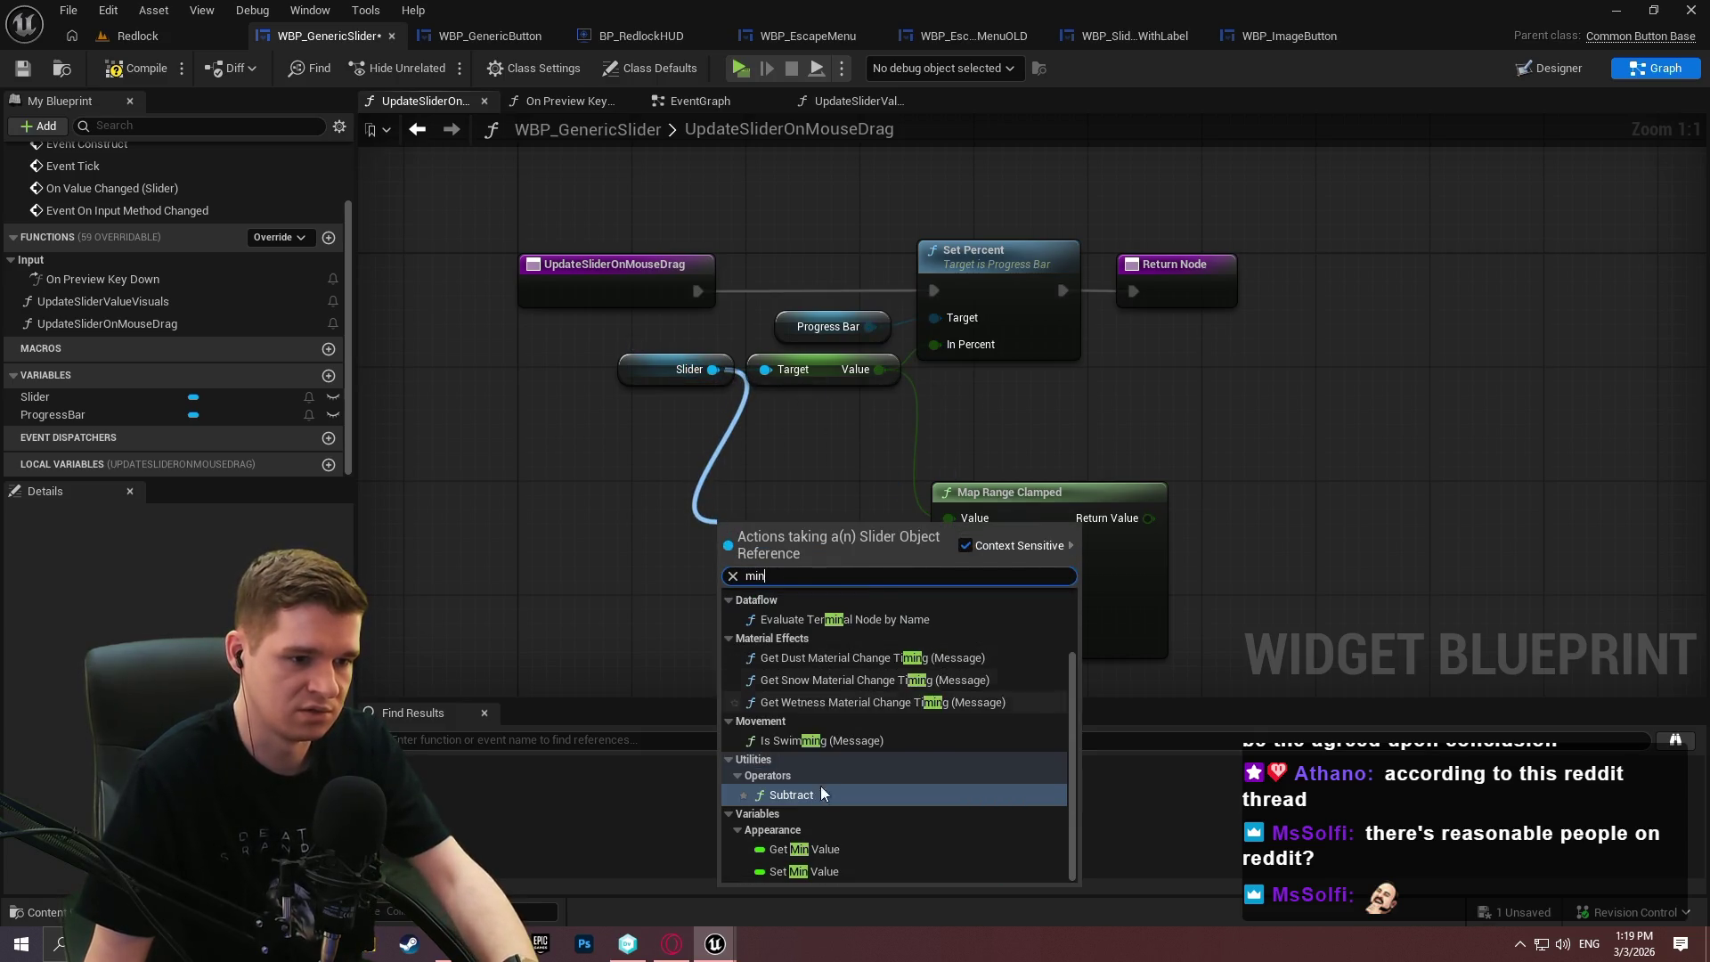
pyautogui.click(804, 848)
pyautogui.moveTo(712, 369); pyautogui.dragTo(622, 509)
pyautogui.write('m')
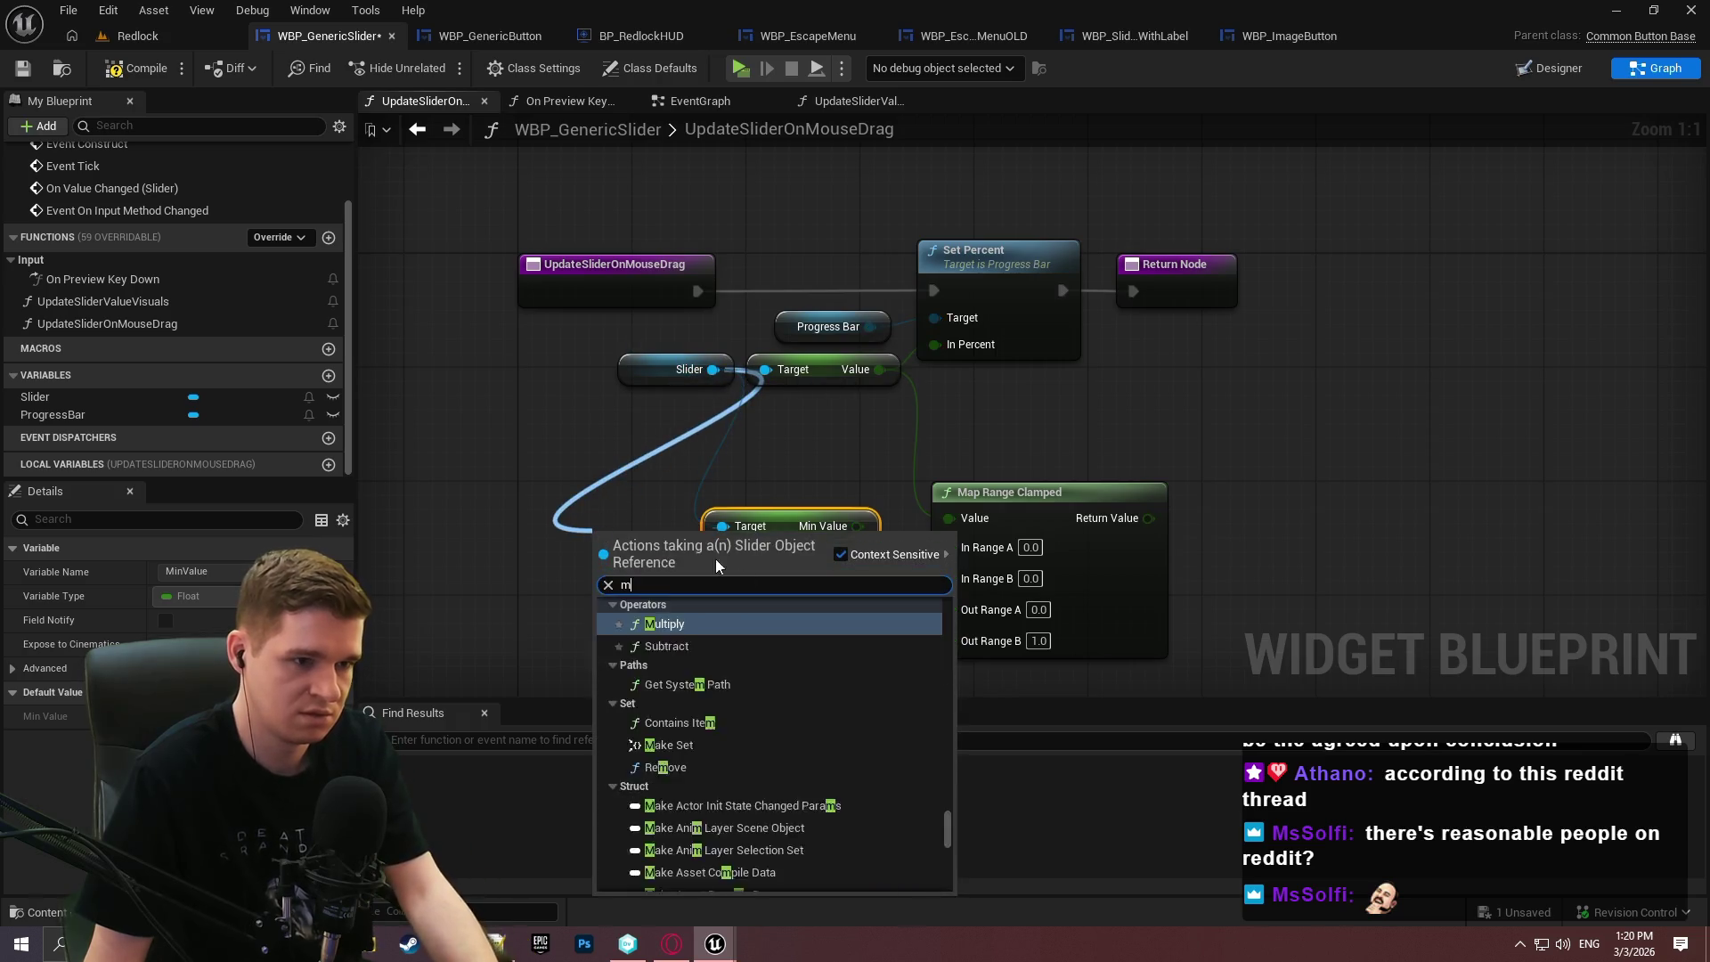
pyautogui.write('ax')
pyautogui.press('Return')
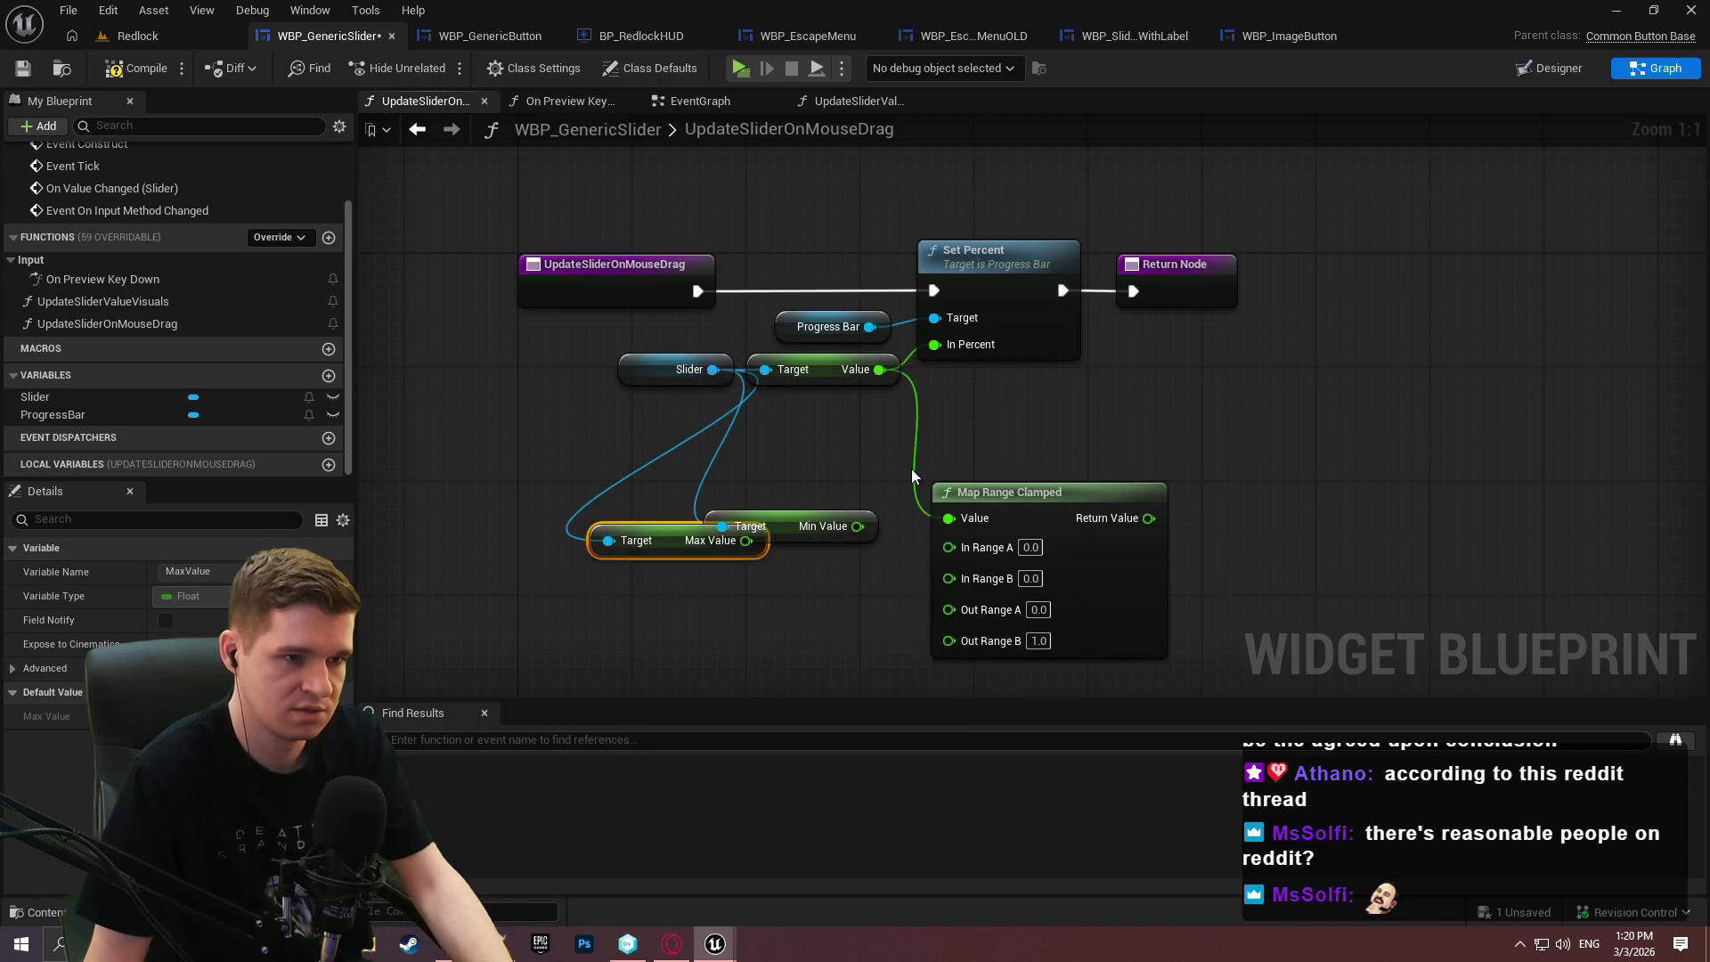
pyautogui.moveTo(694, 540); pyautogui.dragTo(780, 597)
pyautogui.moveTo(858, 525); pyautogui.dragTo(970, 553)
pyautogui.moveTo(832, 597); pyautogui.dragTo(948, 577)
pyautogui.moveTo(1149, 518); pyautogui.dragTo(937, 345)
# Arrange the getters, Map Range Clamped and entry node neatly, then save the slider blueprint.
pyautogui.moveTo(813, 374); pyautogui.dragTo(792, 482)
pyautogui.moveTo(759, 604); pyautogui.dragTo(788, 575)
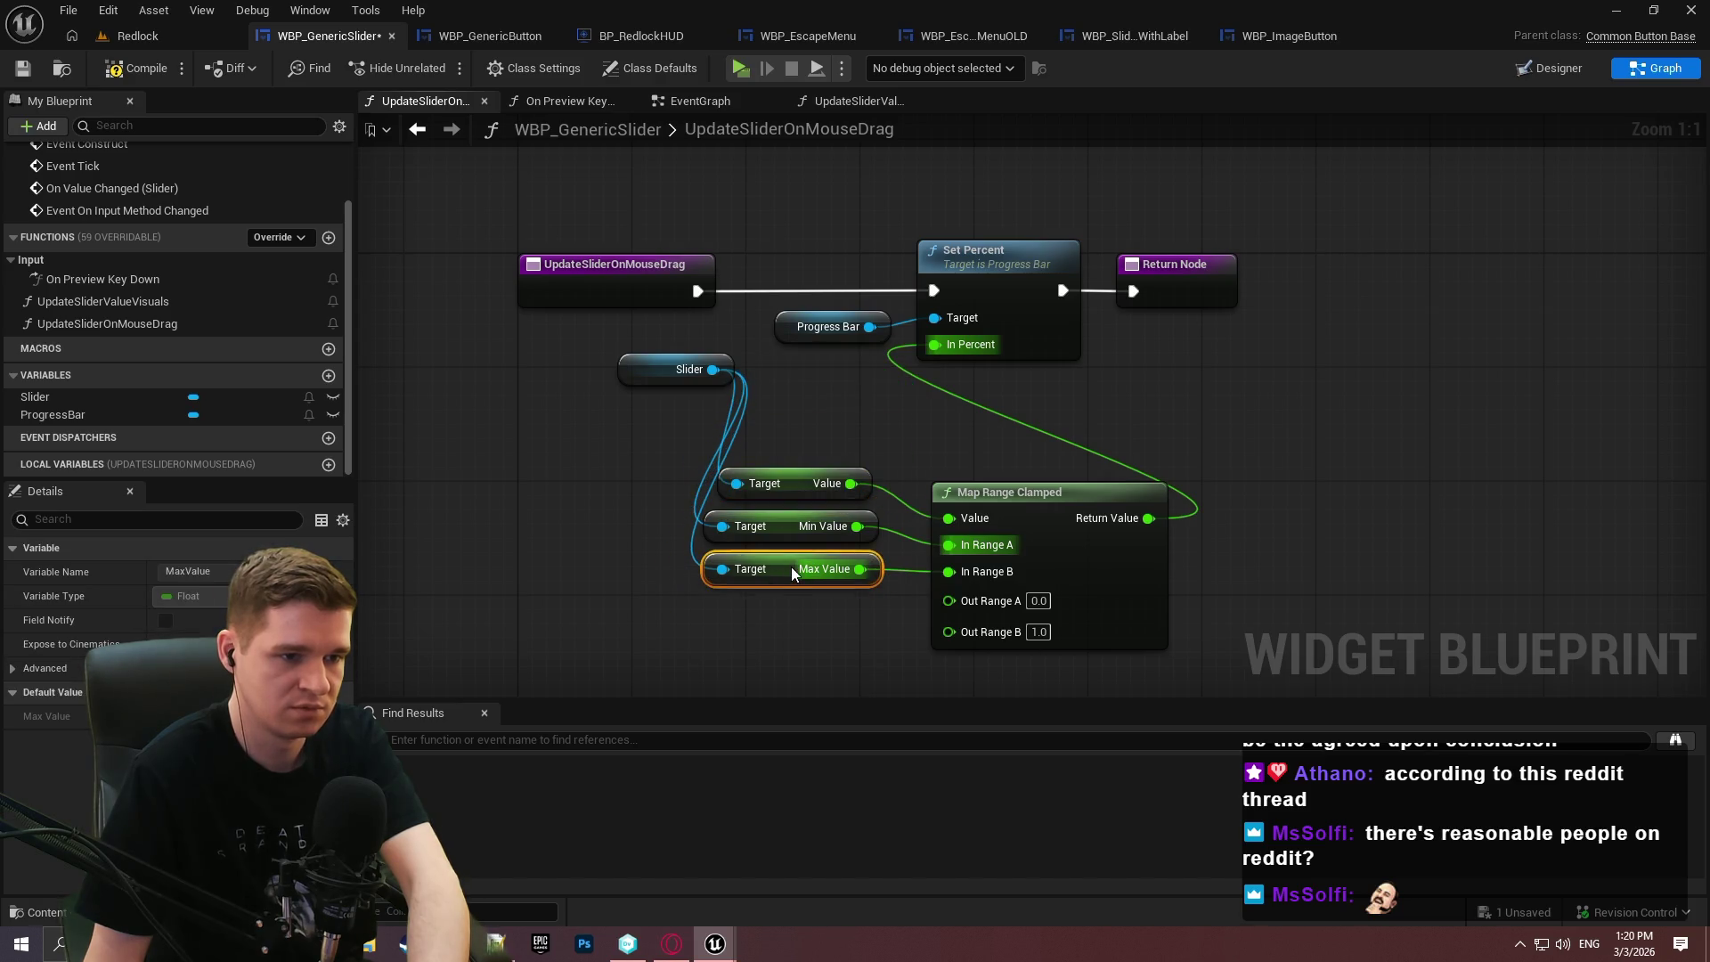
pyautogui.click(809, 472)
pyautogui.moveTo(735, 368); pyautogui.dragTo(677, 525)
pyautogui.click(1142, 611)
pyautogui.moveTo(1141, 611); pyautogui.dragTo(1111, 598)
pyautogui.click(1256, 643)
pyautogui.moveTo(569, 465)
pyautogui.mouseDown()
pyautogui.moveTo(1107, 554)
pyautogui.moveTo(884, 474)
pyautogui.mouseUp()
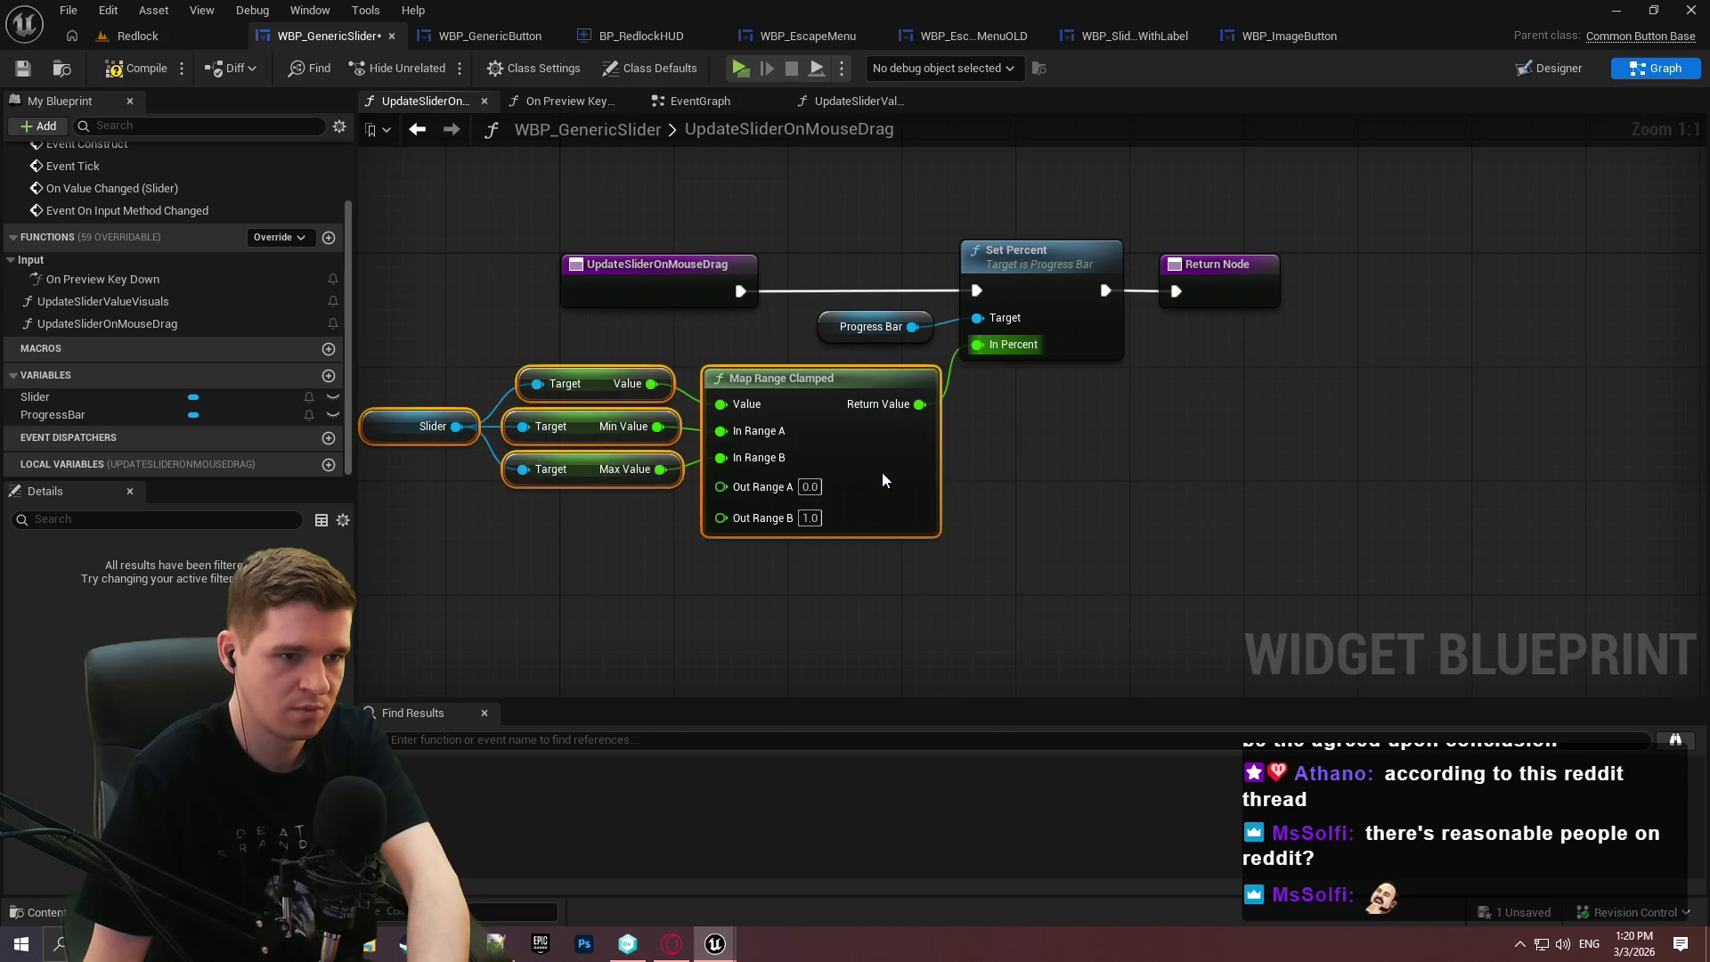
pyautogui.moveTo(719, 292)
pyautogui.mouseDown()
pyautogui.moveTo(374, 292)
pyautogui.moveTo(411, 294)
pyautogui.mouseUp()
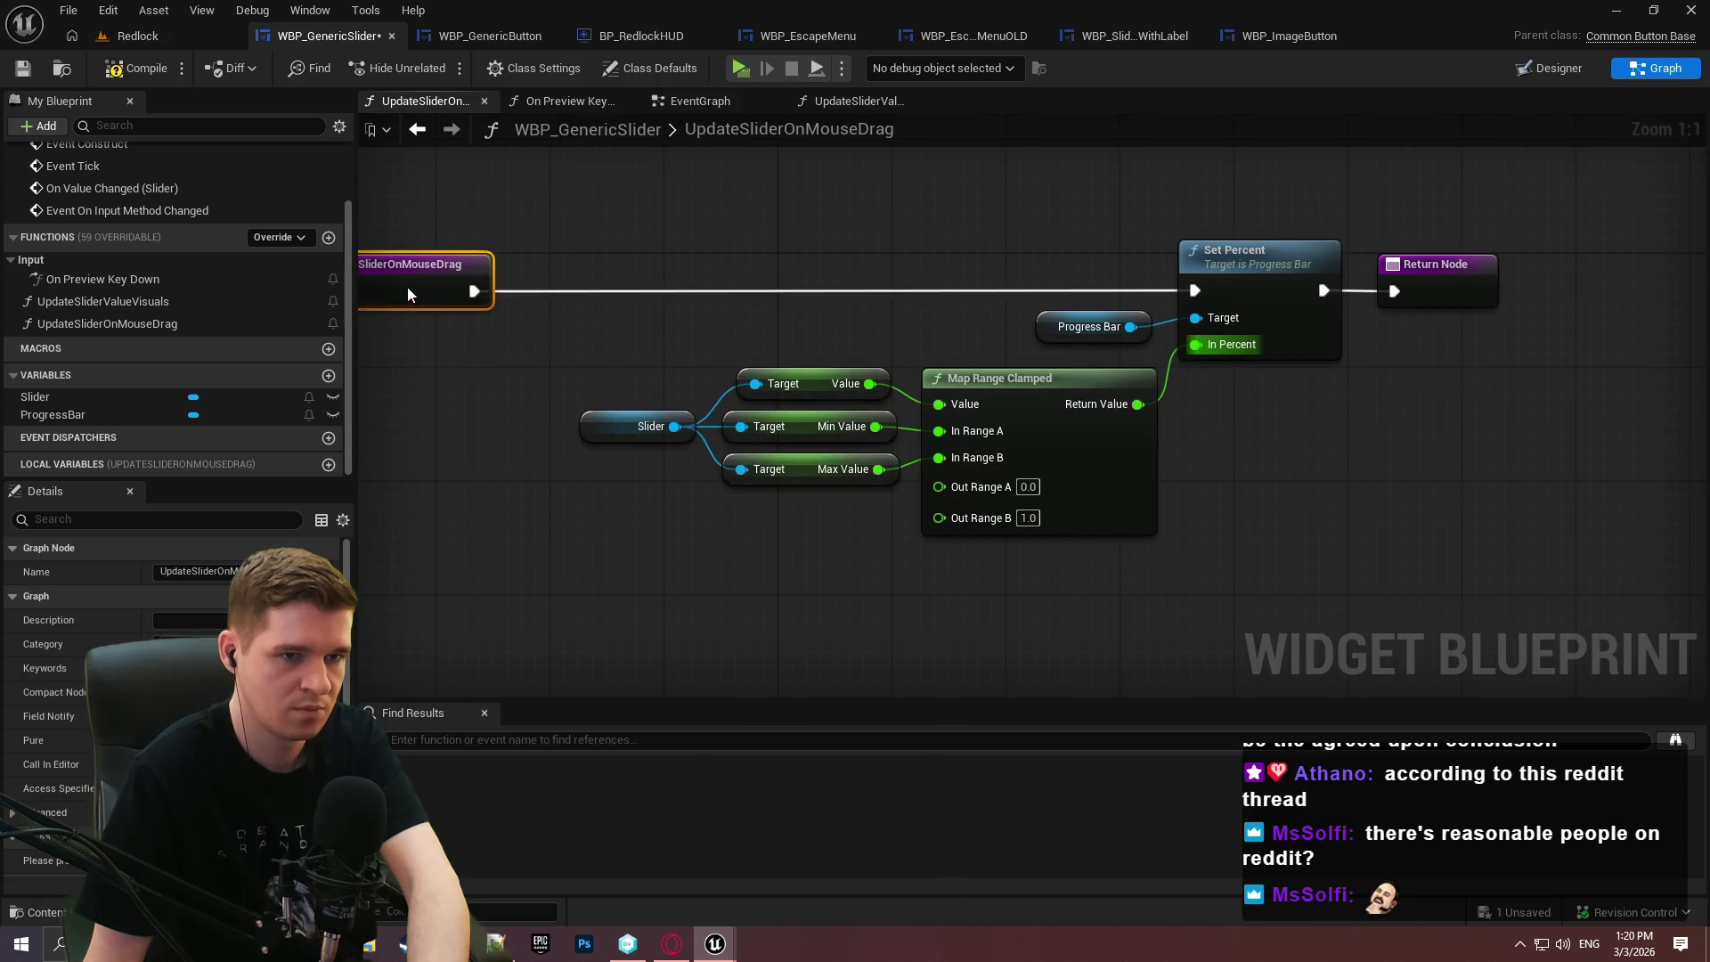
pyautogui.click(1502, 456)
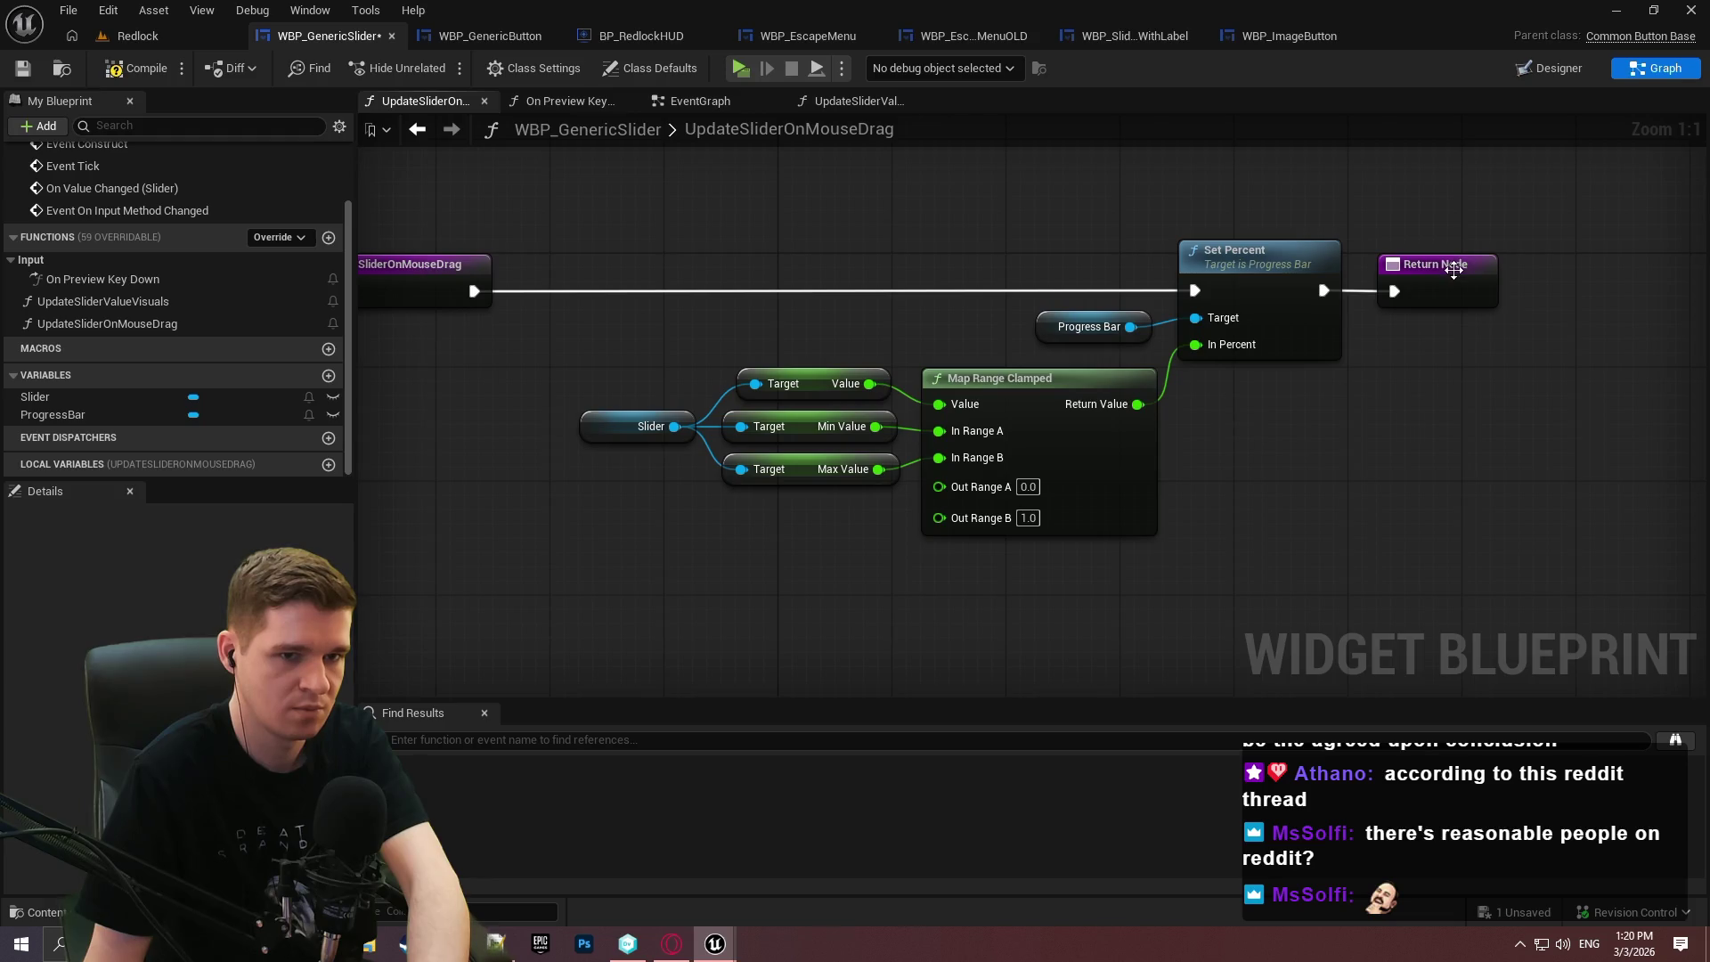
pyautogui.scroll(-2, 1496, 356)
pyautogui.click(23, 71)
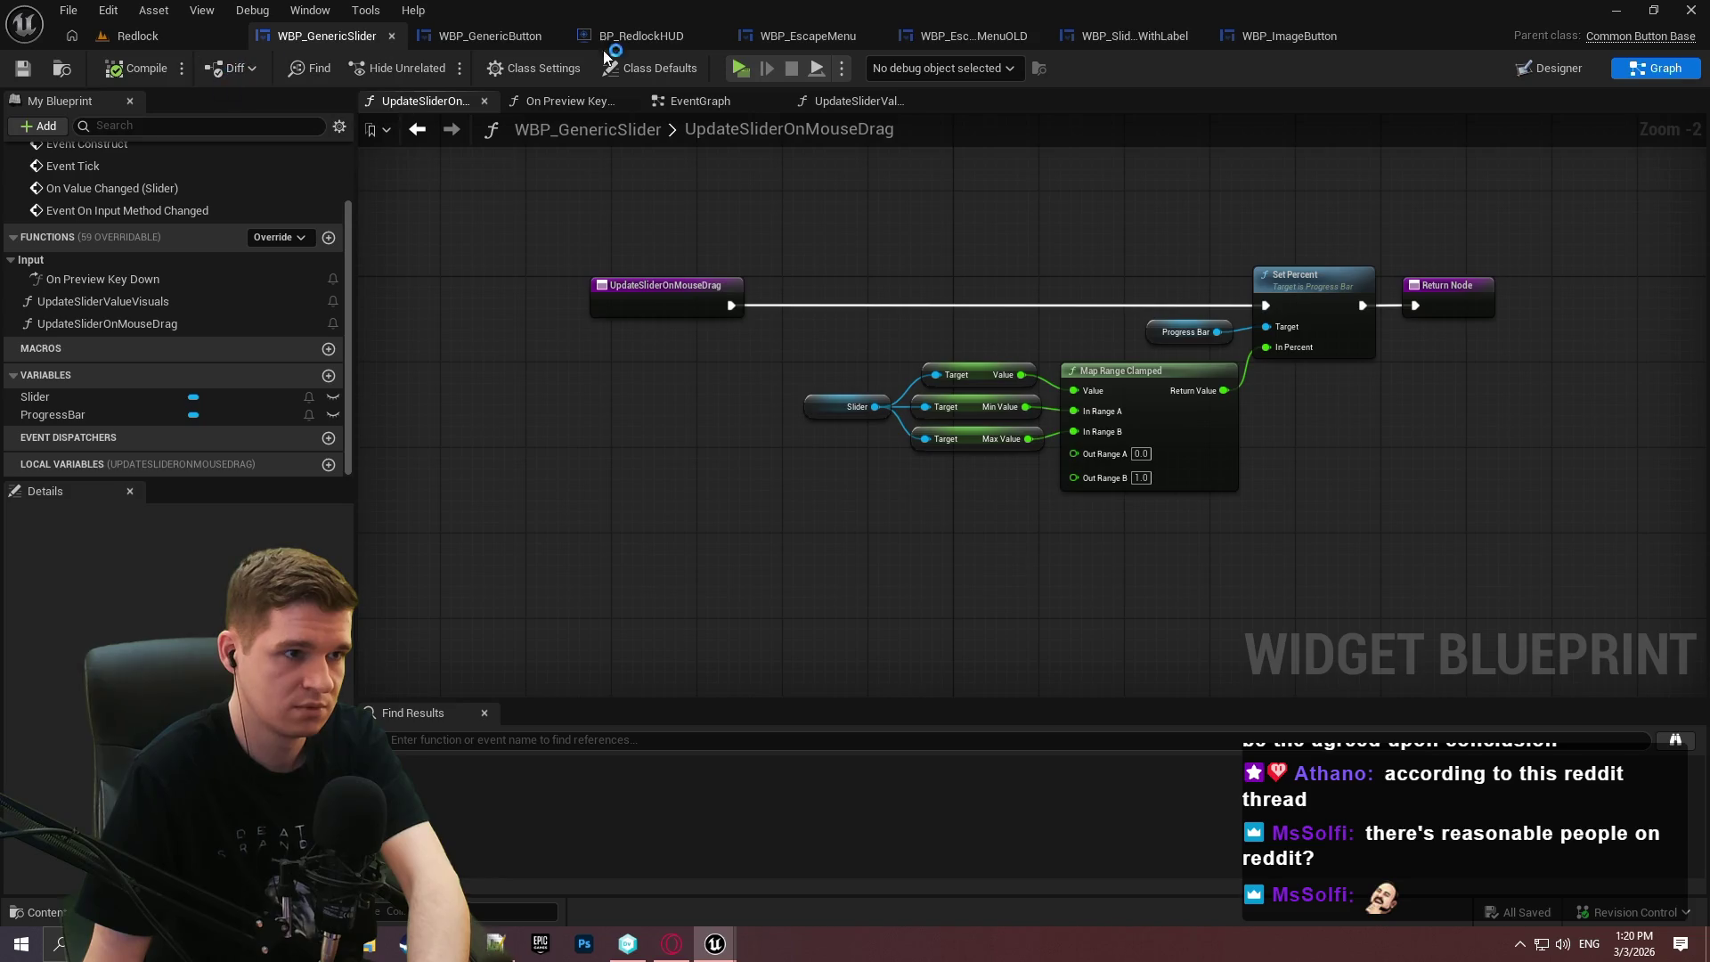
pyautogui.click(811, 36)
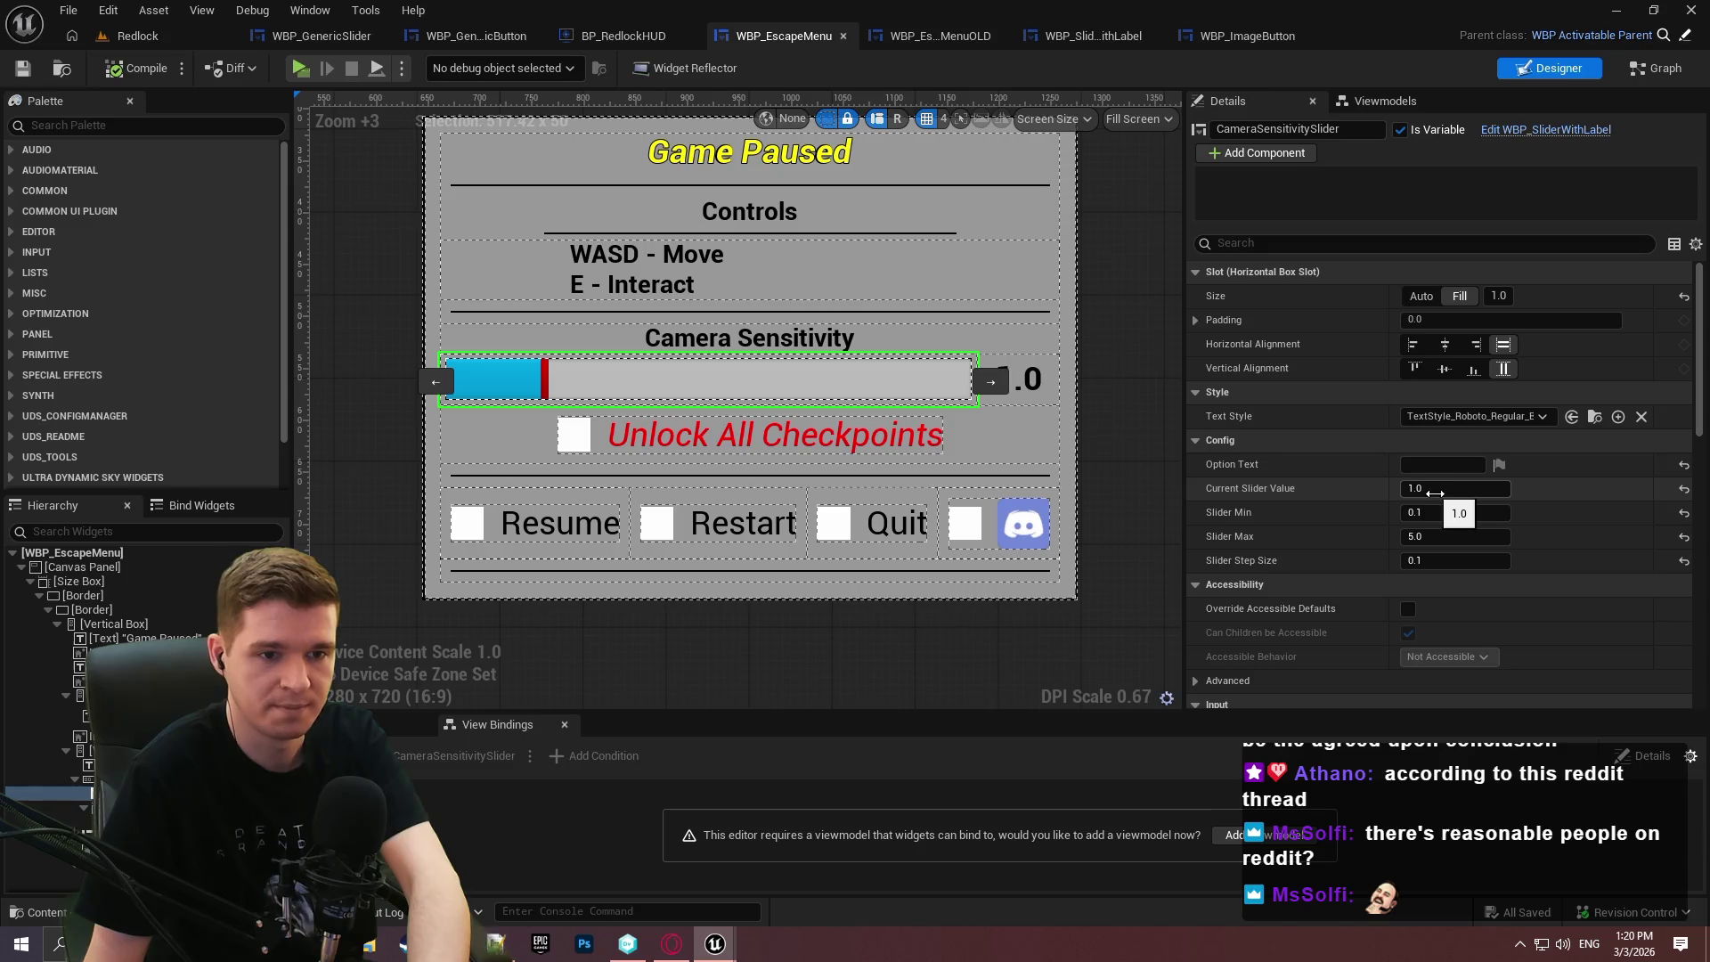
# Preview the bar fill, then set Current Slider Value to 1.0.
pyautogui.moveTo(1435, 490); pyautogui.dragTo(1663, 488)
pyautogui.click(1683, 489)
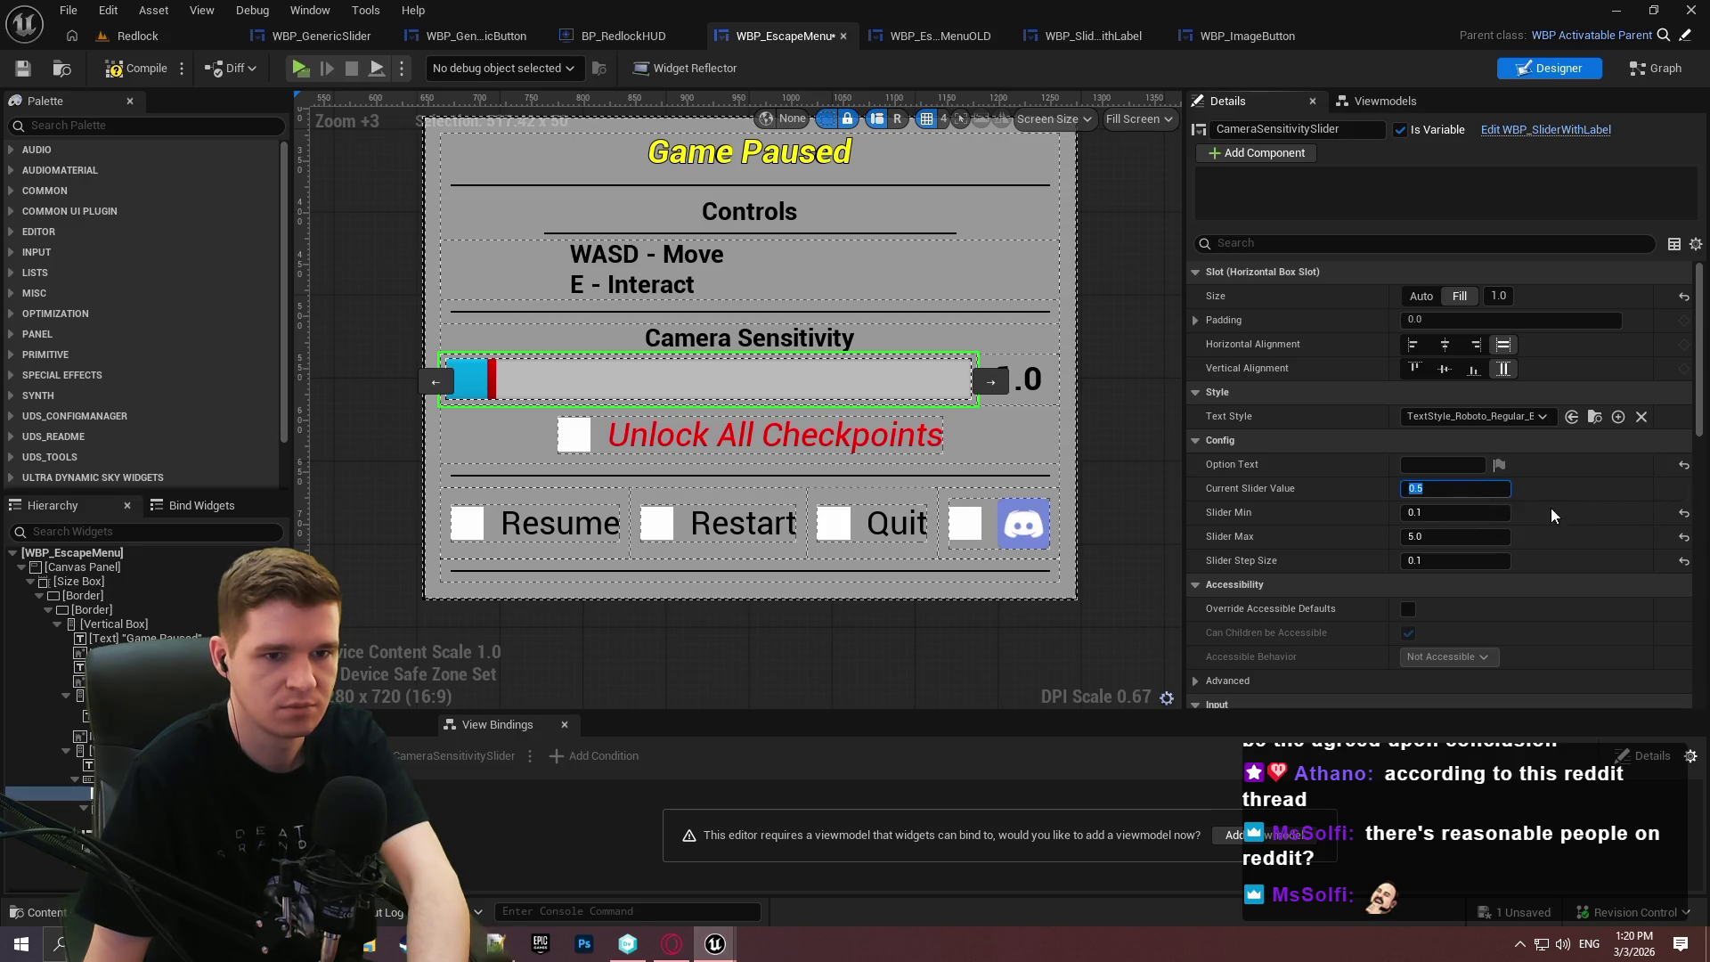
pyautogui.write('1')
pyautogui.press('Return')
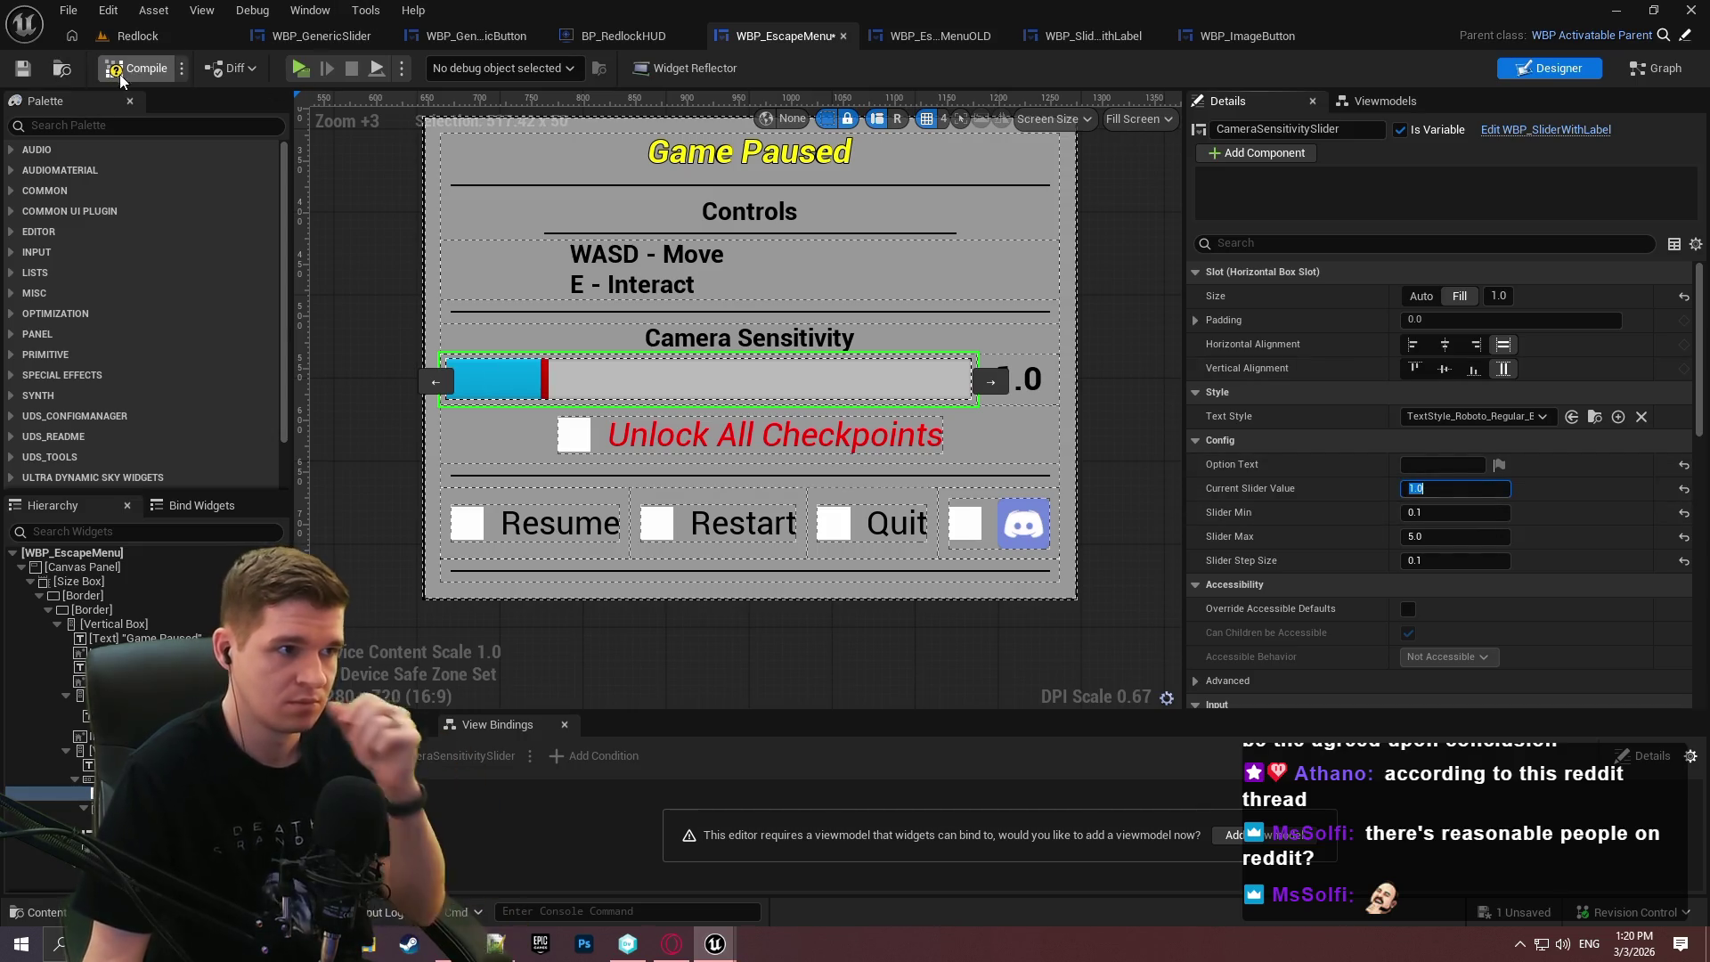
# Compile and save WBP_EscapeMenu and open its event graph.
pyautogui.click(115, 75)
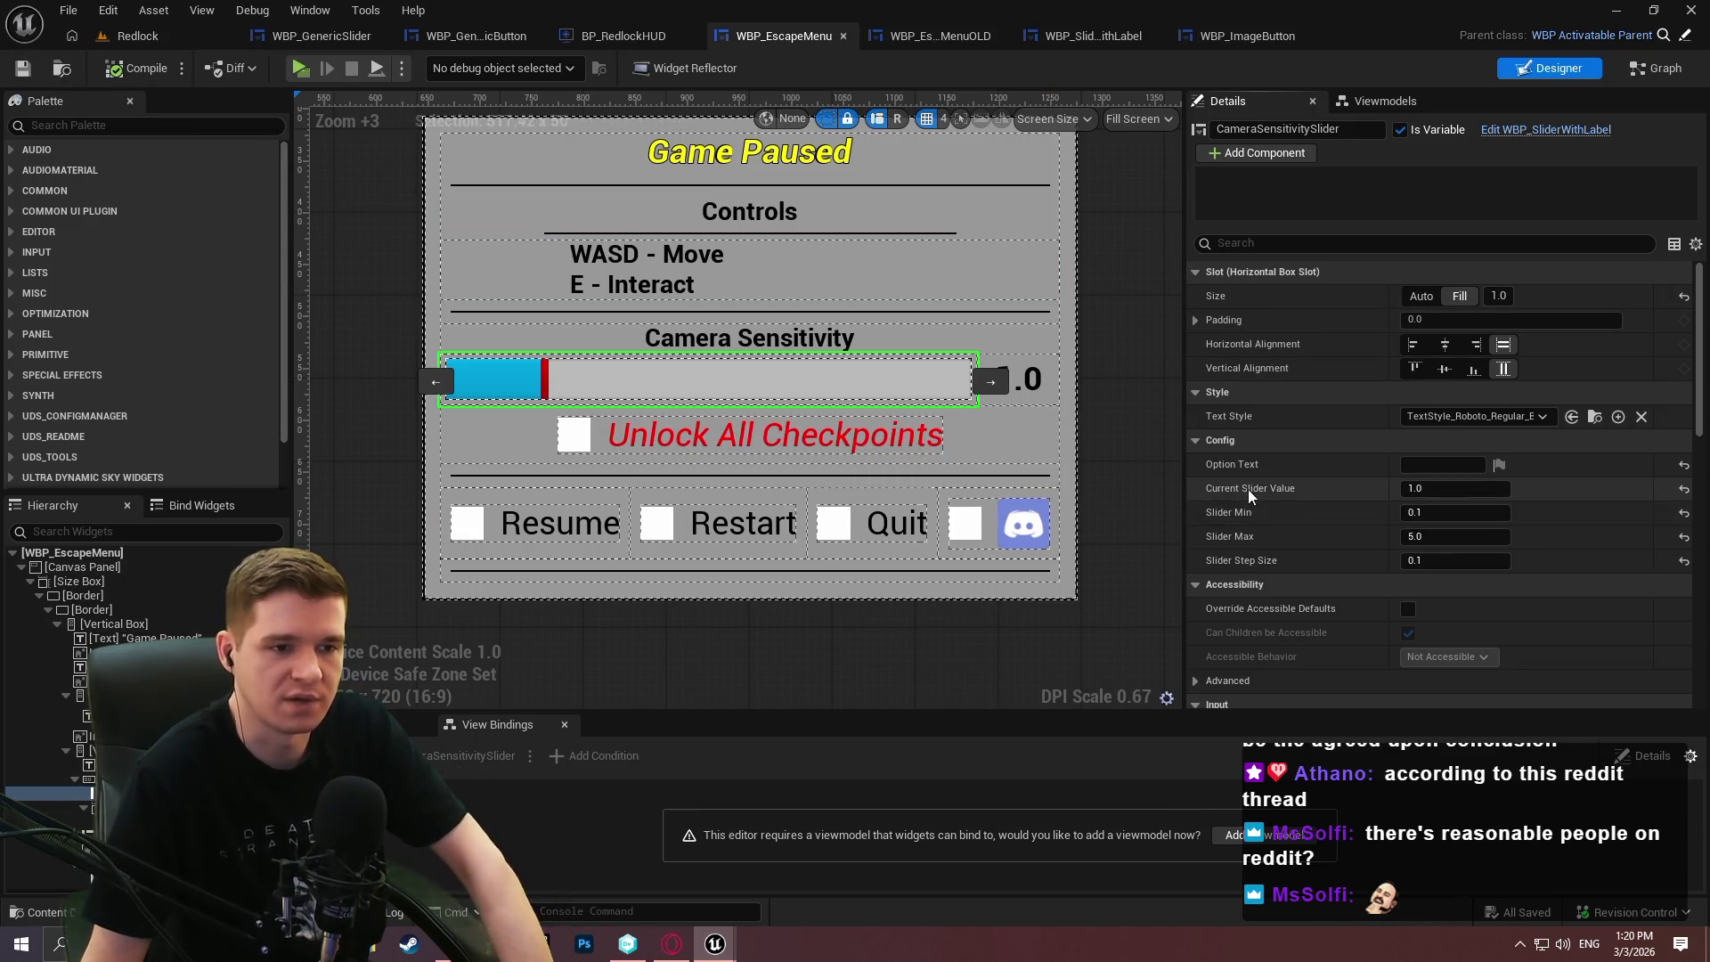
pyautogui.scroll(-2, 1242, 489)
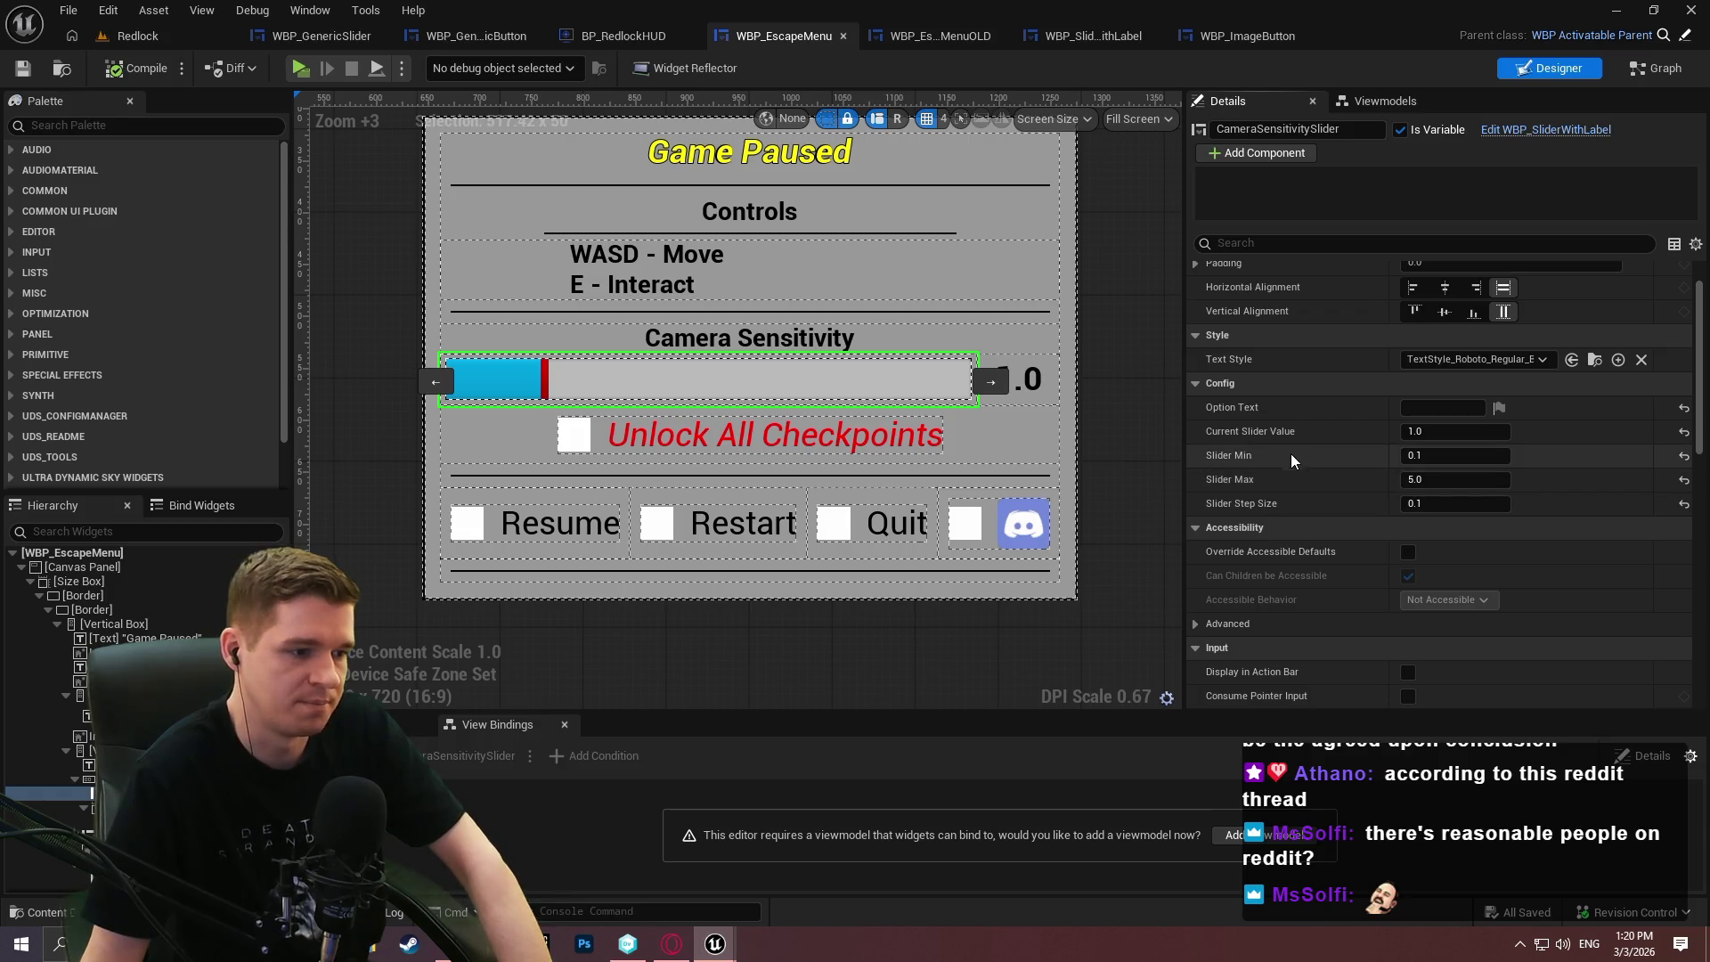
pyautogui.click(1635, 71)
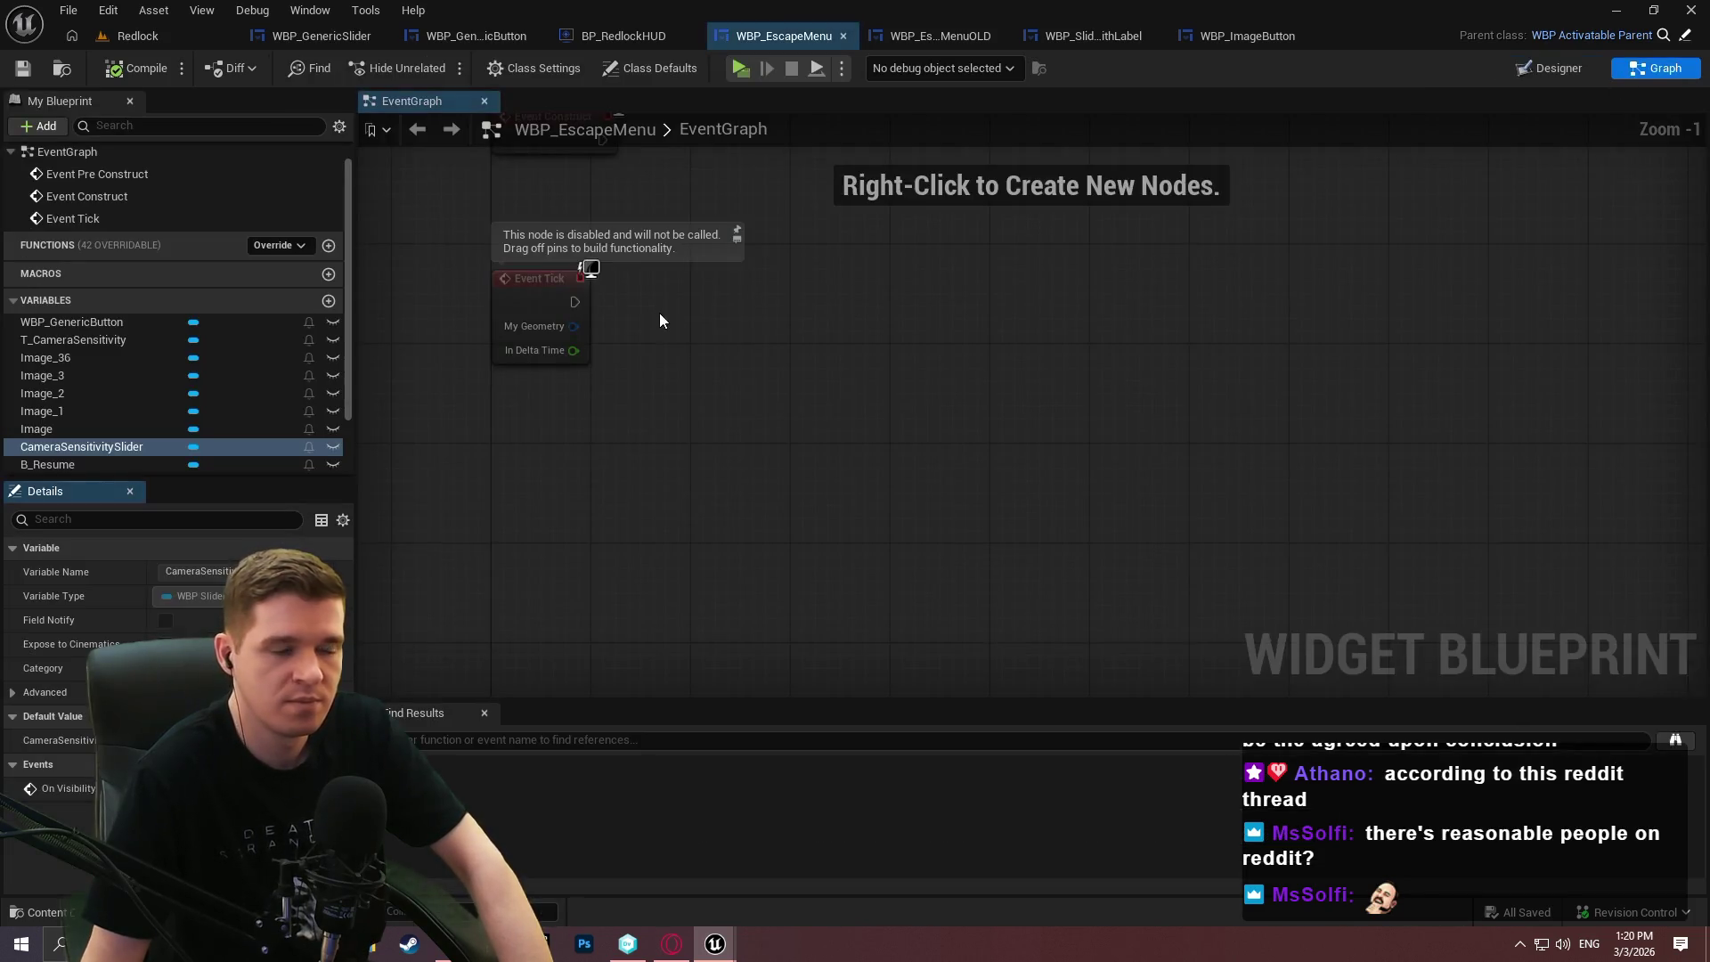
# Select all nodes in WBP_EscapeMenuOLD's event graph, then return to WBP_EscapeMenu's event graph.
pyautogui.click(955, 34)
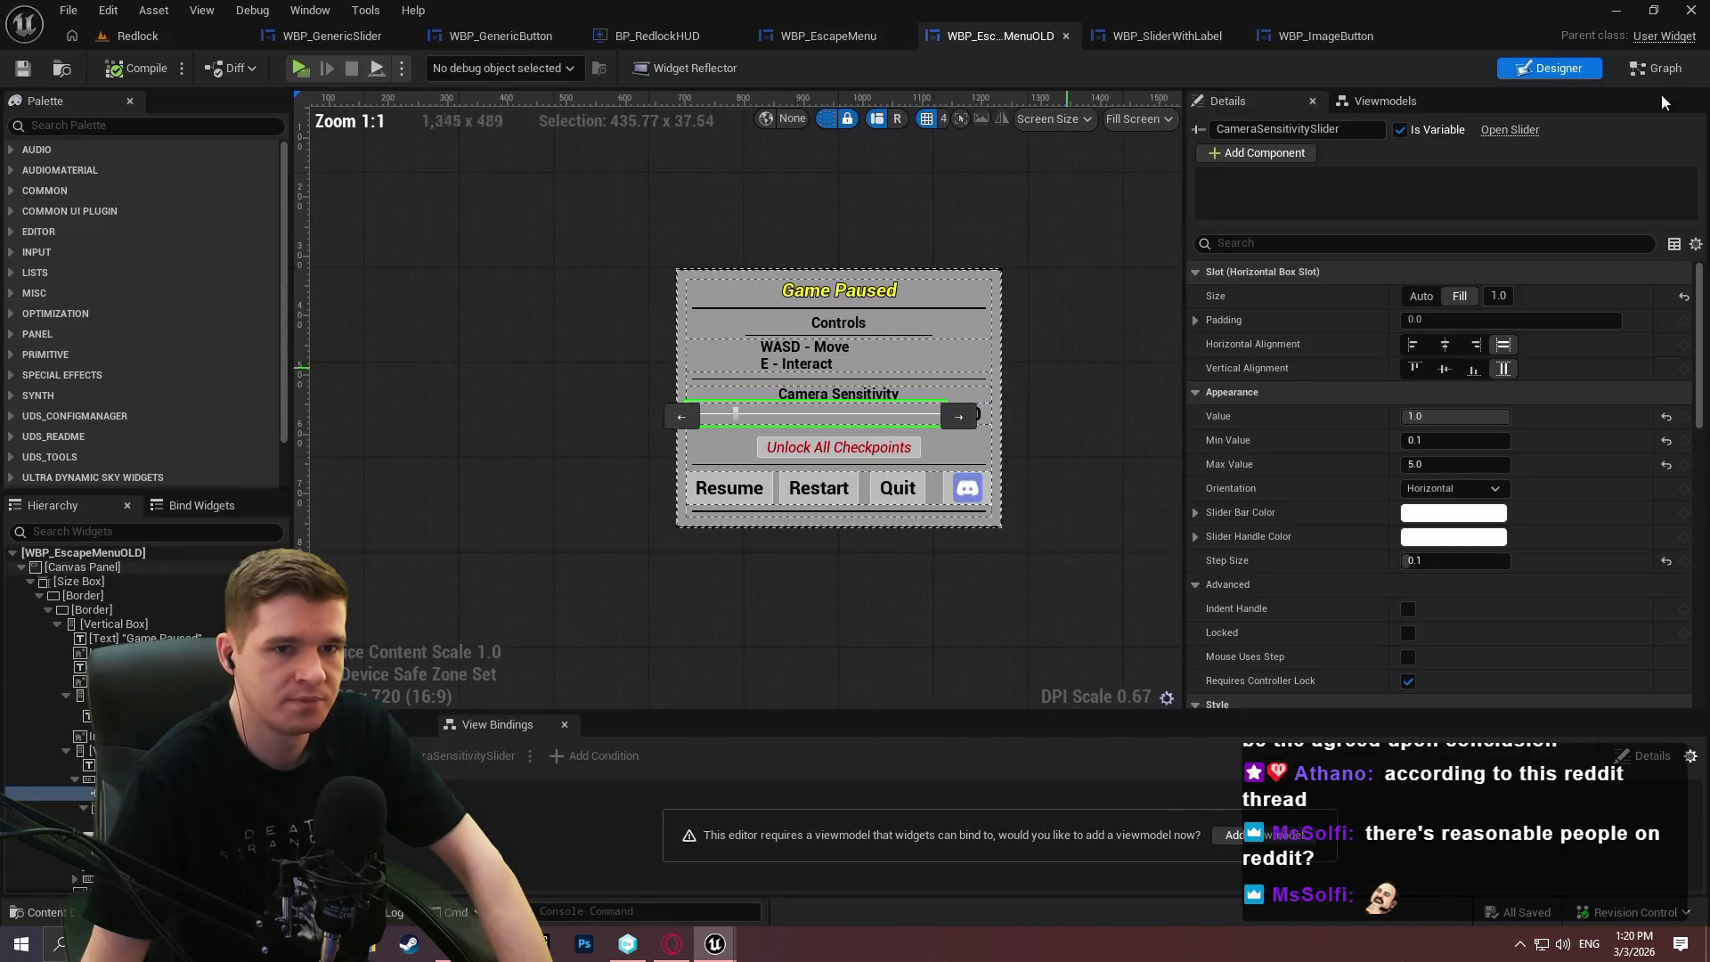
pyautogui.click(1654, 69)
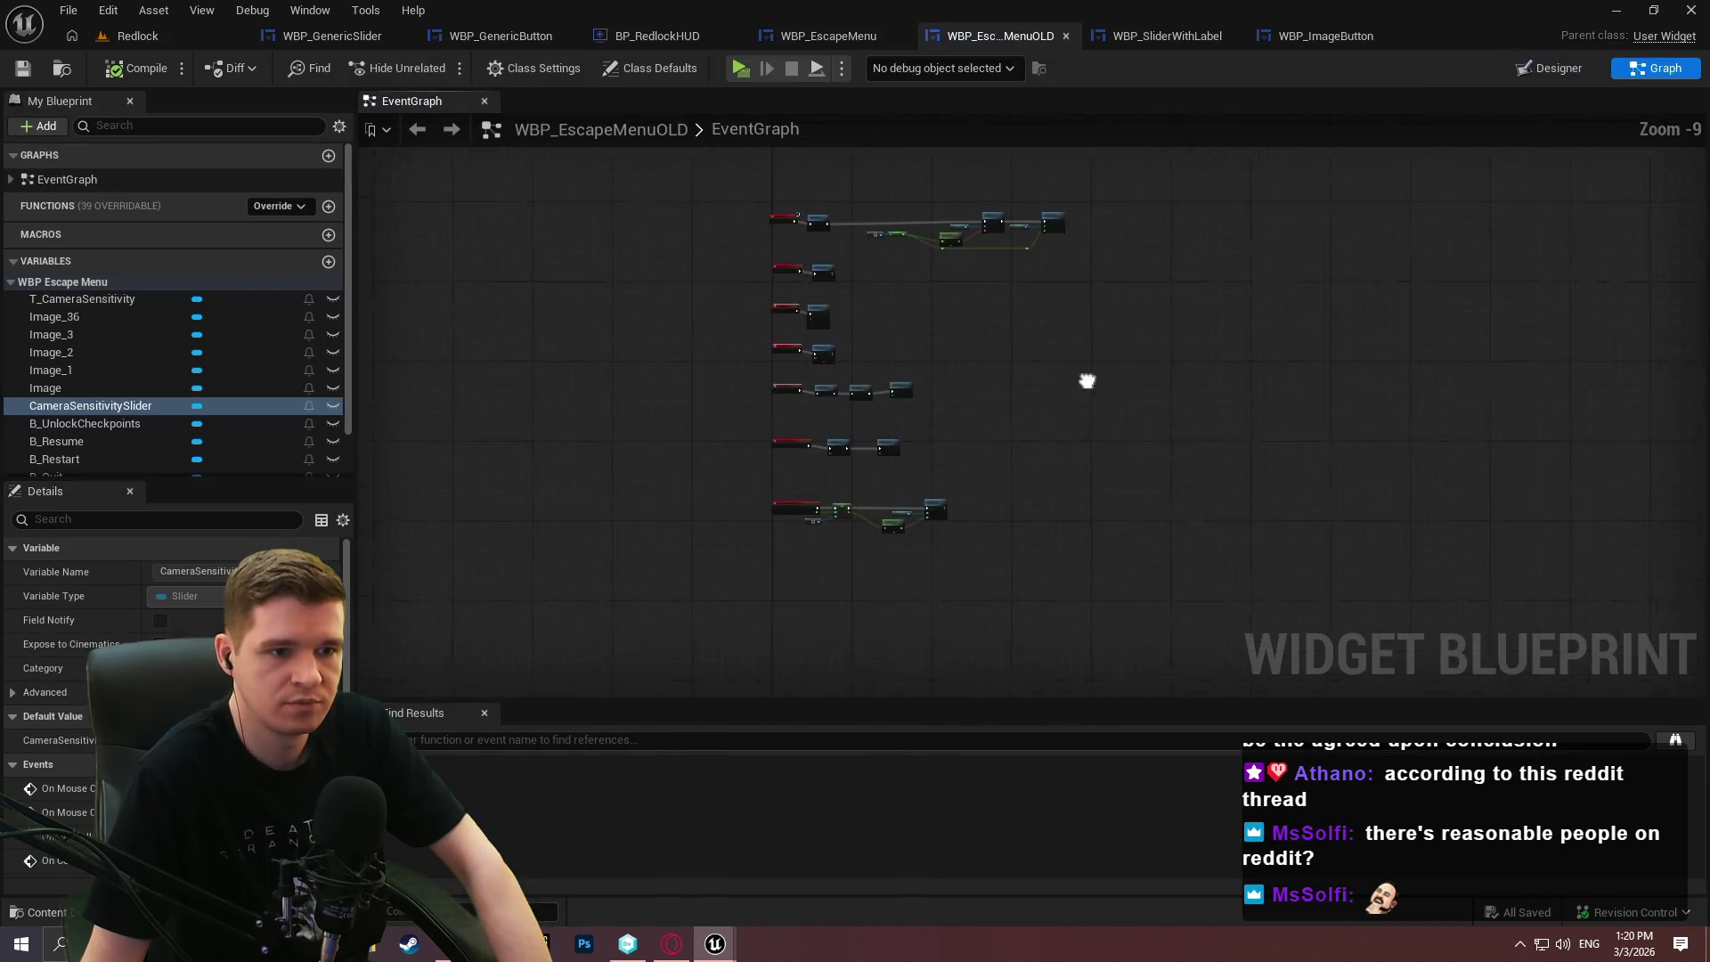
pyautogui.moveTo(1161, 584)
pyautogui.mouseDown()
pyautogui.moveTo(791, 228)
pyautogui.moveTo(755, 149)
pyautogui.moveTo(797, 169)
pyautogui.moveTo(810, 153)
pyautogui.moveTo(804, 170)
pyautogui.moveTo(768, 125)
pyautogui.moveTo(762, 468)
pyautogui.moveTo(736, 230)
pyautogui.moveTo(753, 252)
pyautogui.moveTo(704, 584)
pyautogui.moveTo(709, 677)
pyautogui.moveTo(720, 639)
pyautogui.mouseUp()
pyautogui.scroll(3, 801, 164)
pyautogui.scroll(-2, 806, 169)
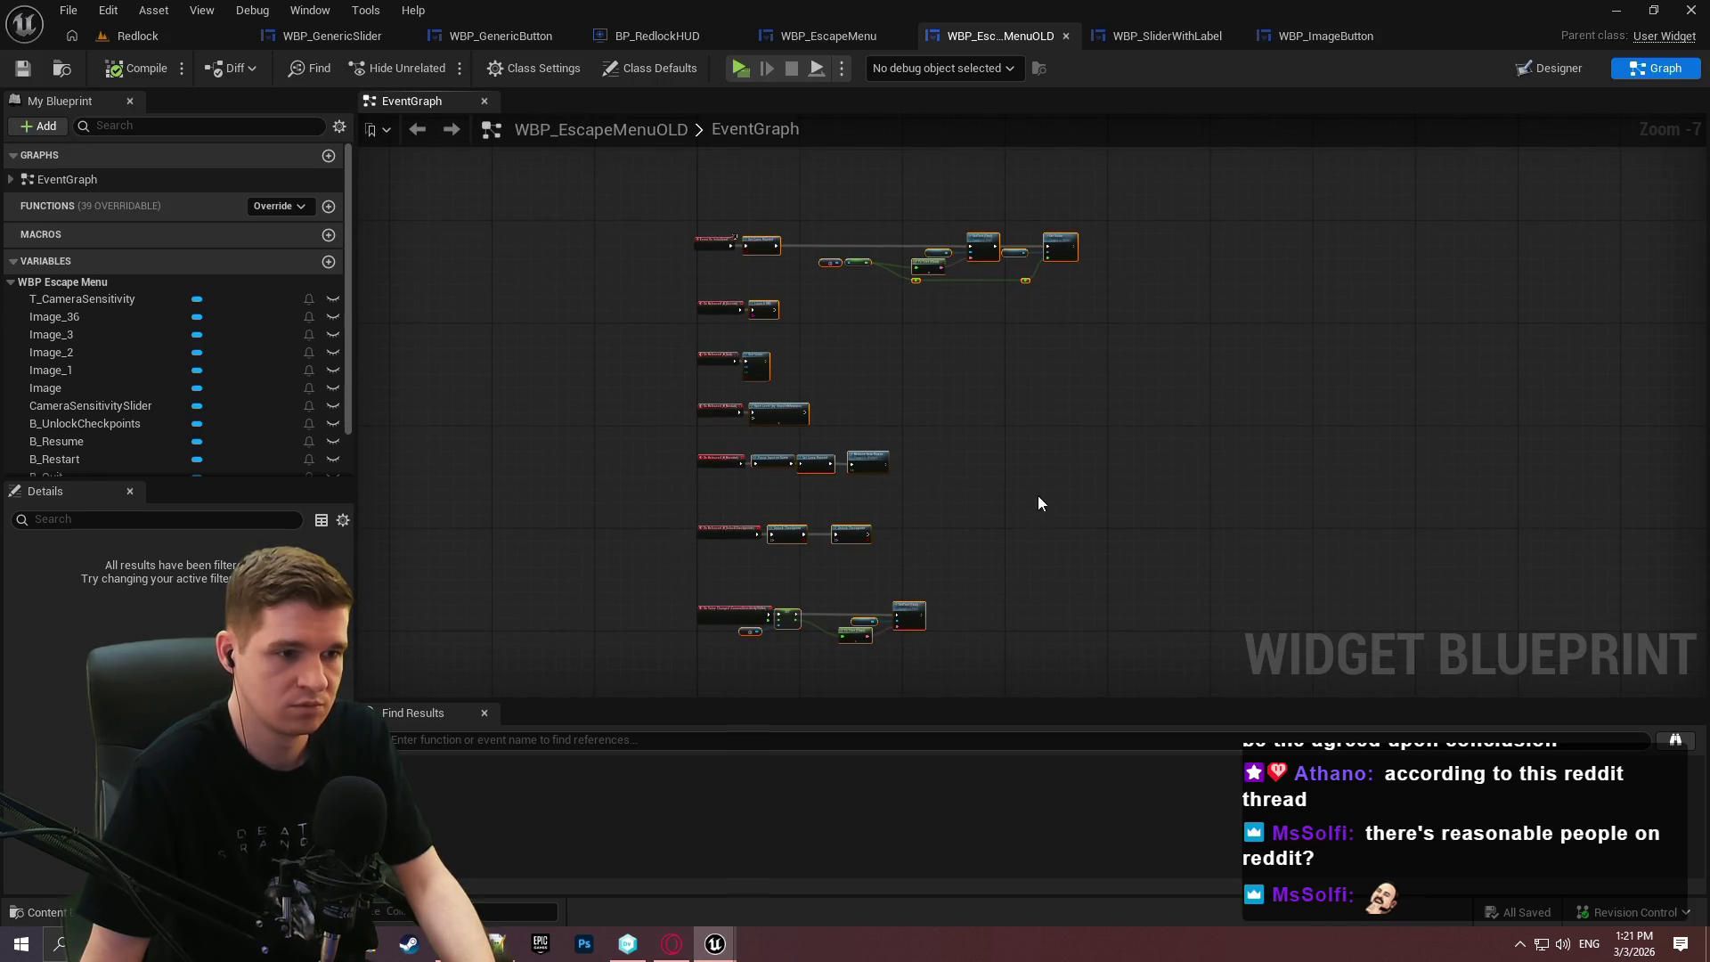
pyautogui.scroll(6, 766, 590)
pyautogui.moveTo(820, 604); pyautogui.dragTo(861, 370)
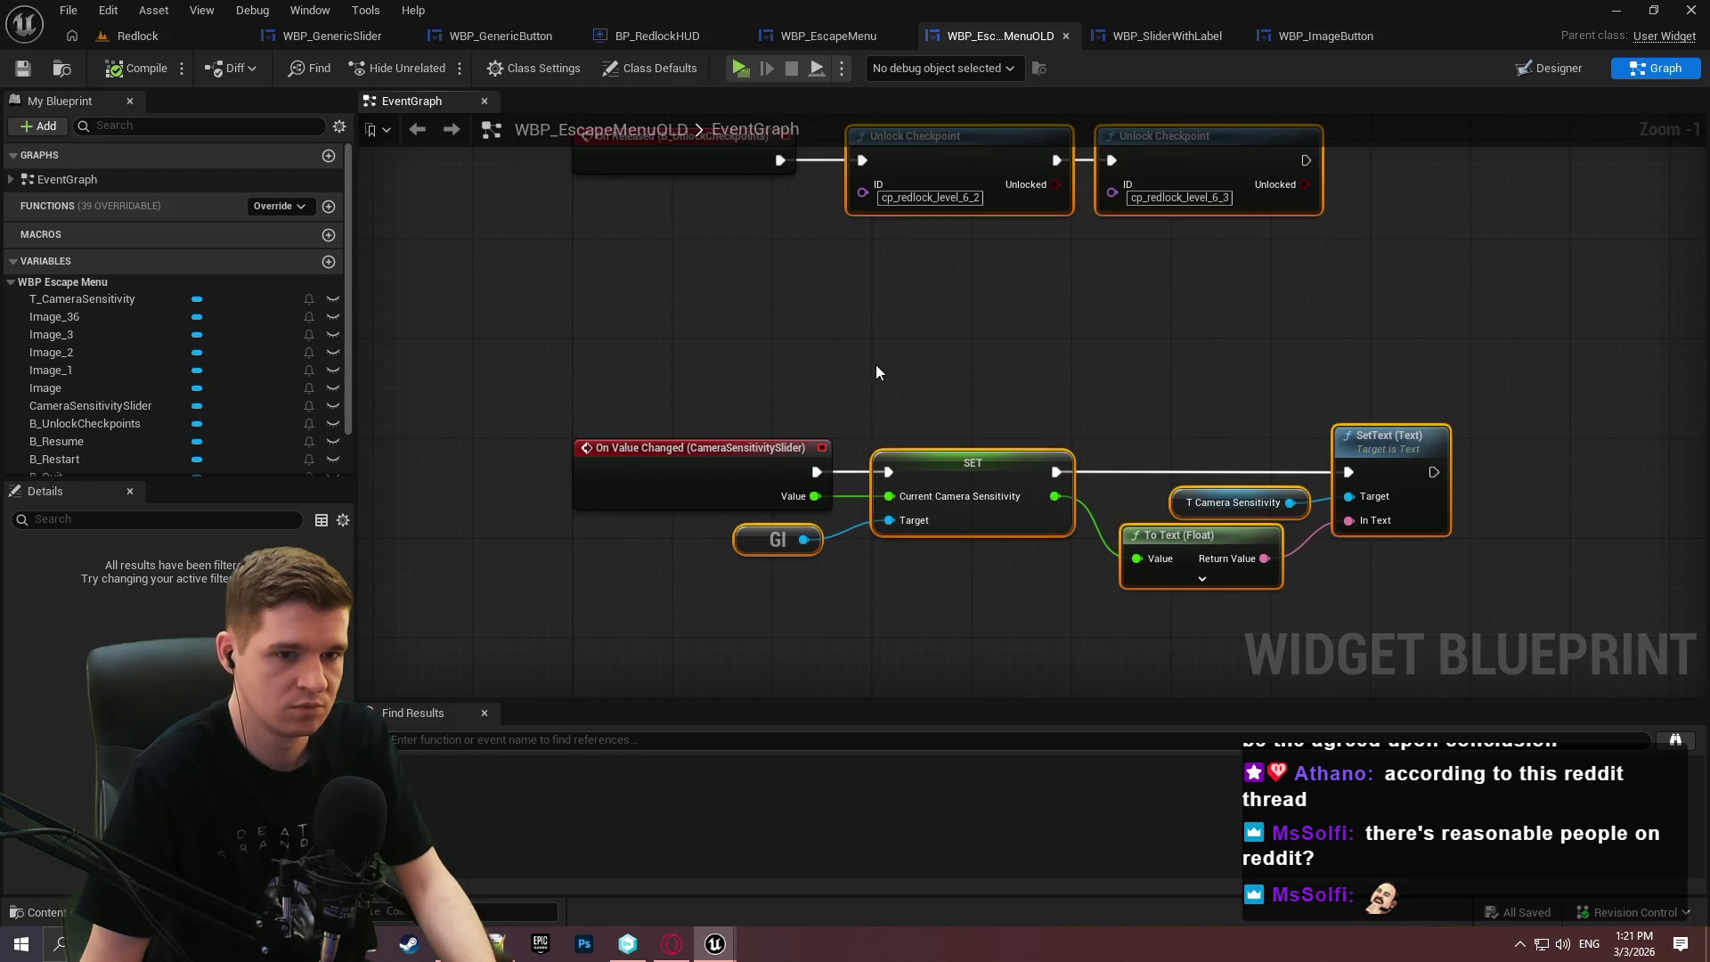
pyautogui.scroll(-6, 875, 365)
pyautogui.scroll(4, 869, 312)
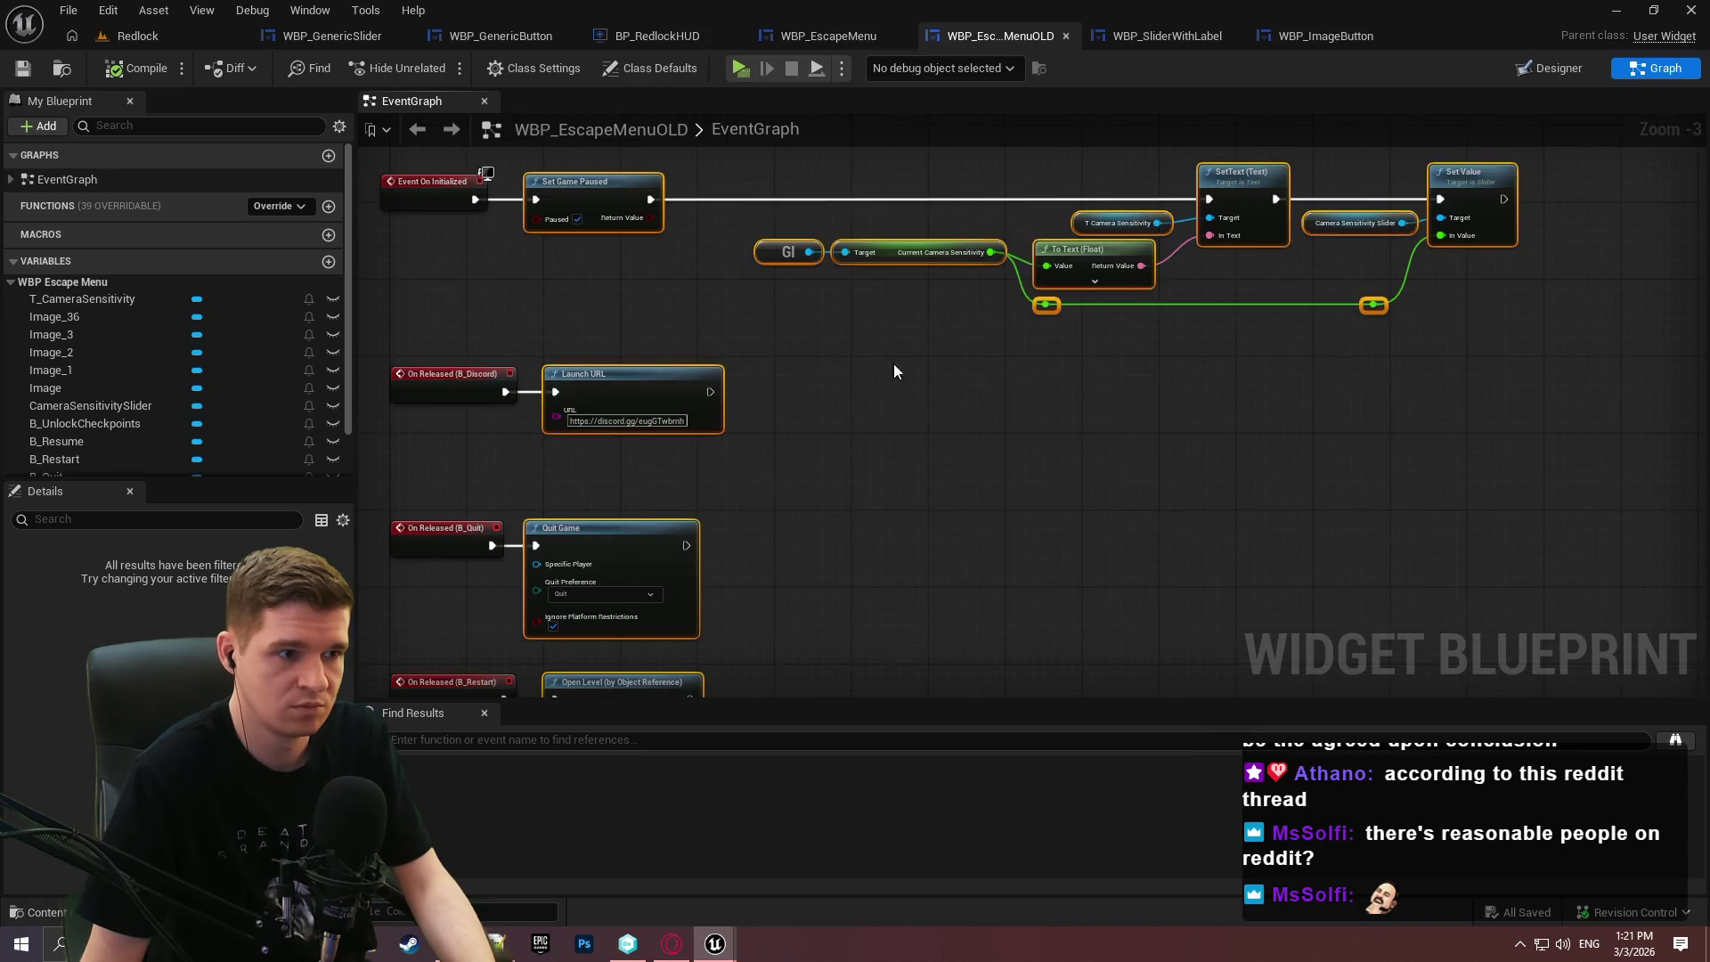
pyautogui.scroll(-5, 1210, 568)
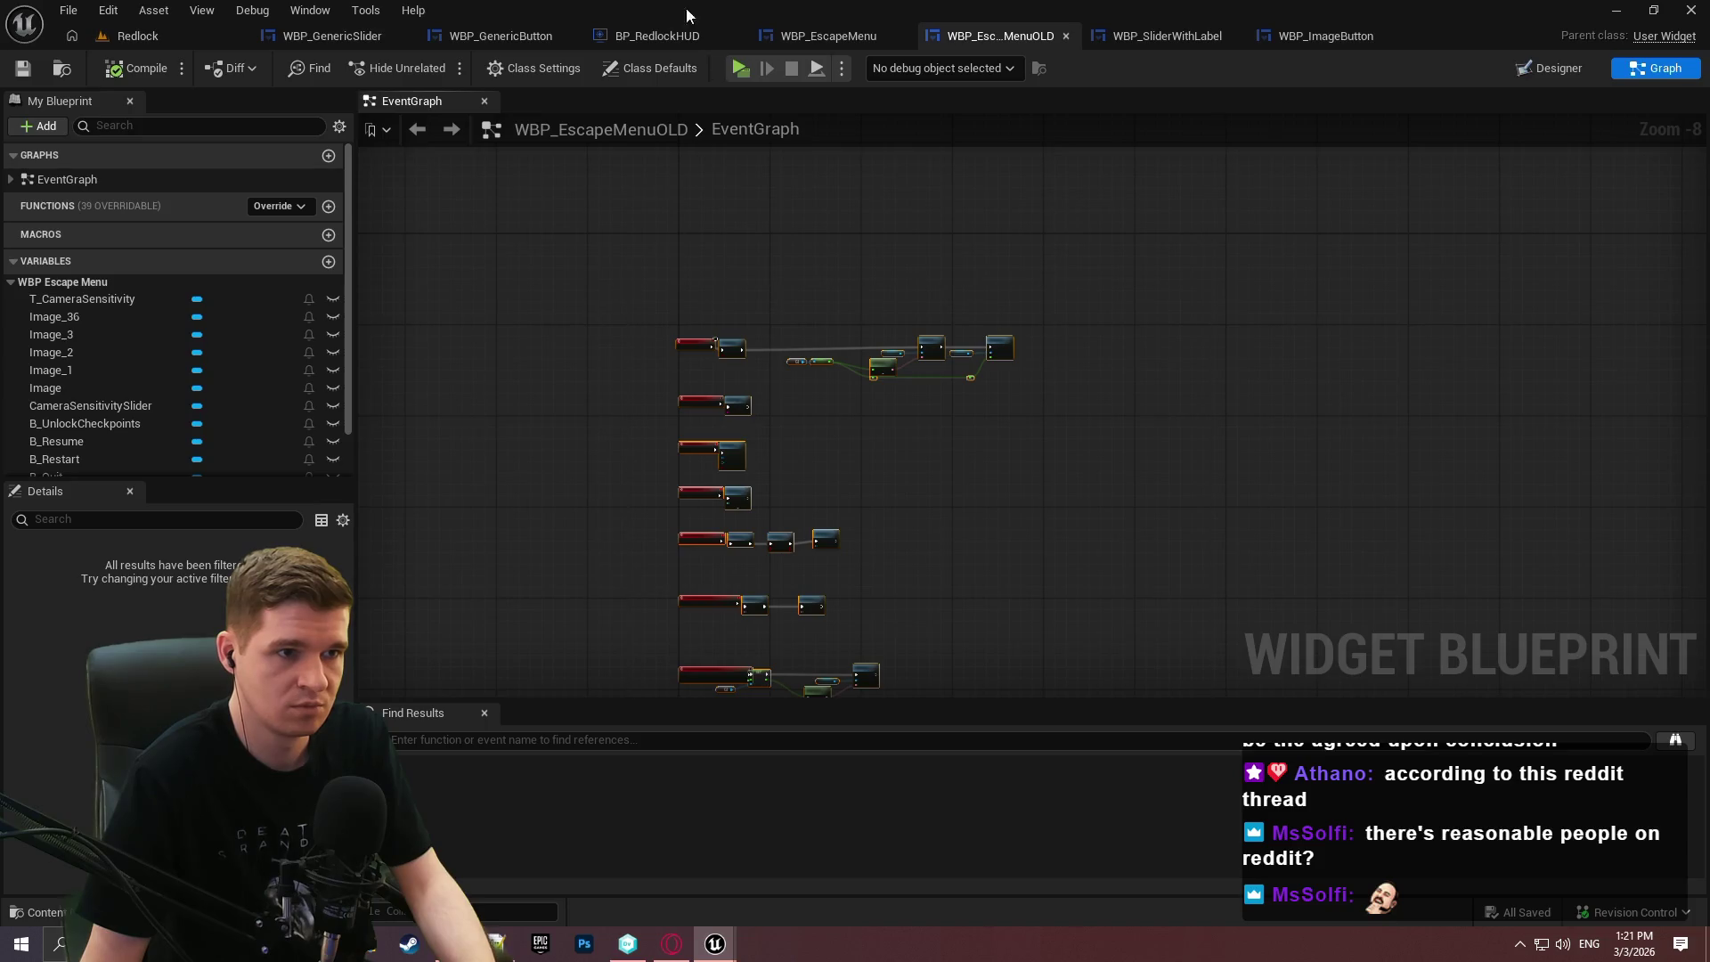
pyautogui.click(792, 38)
pyautogui.hotkey('ctrl', 'z')
pyautogui.hotkey('ctrl', 'z')
pyautogui.hotkey('ctrl', 'z')
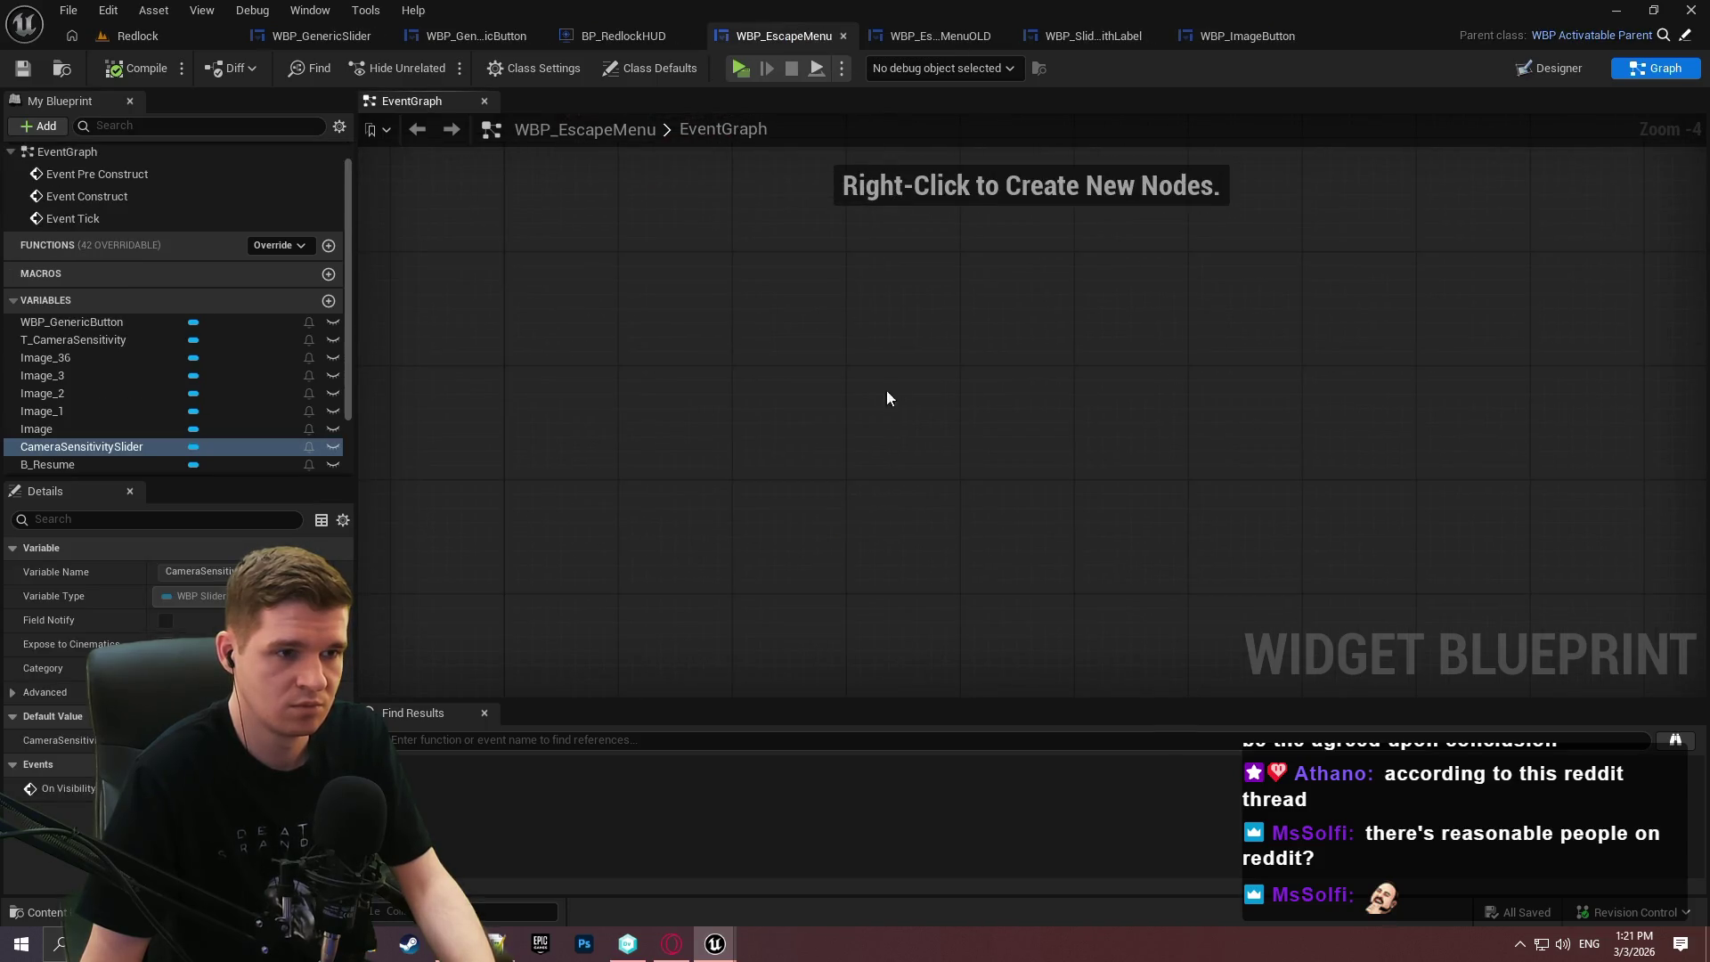
# Move the pasted nodes clear of Event Tick and bring the button events into view.
pyautogui.moveTo(715, 256)
pyautogui.mouseDown()
pyautogui.moveTo(607, 370)
pyautogui.moveTo(623, 376)
pyautogui.mouseUp()
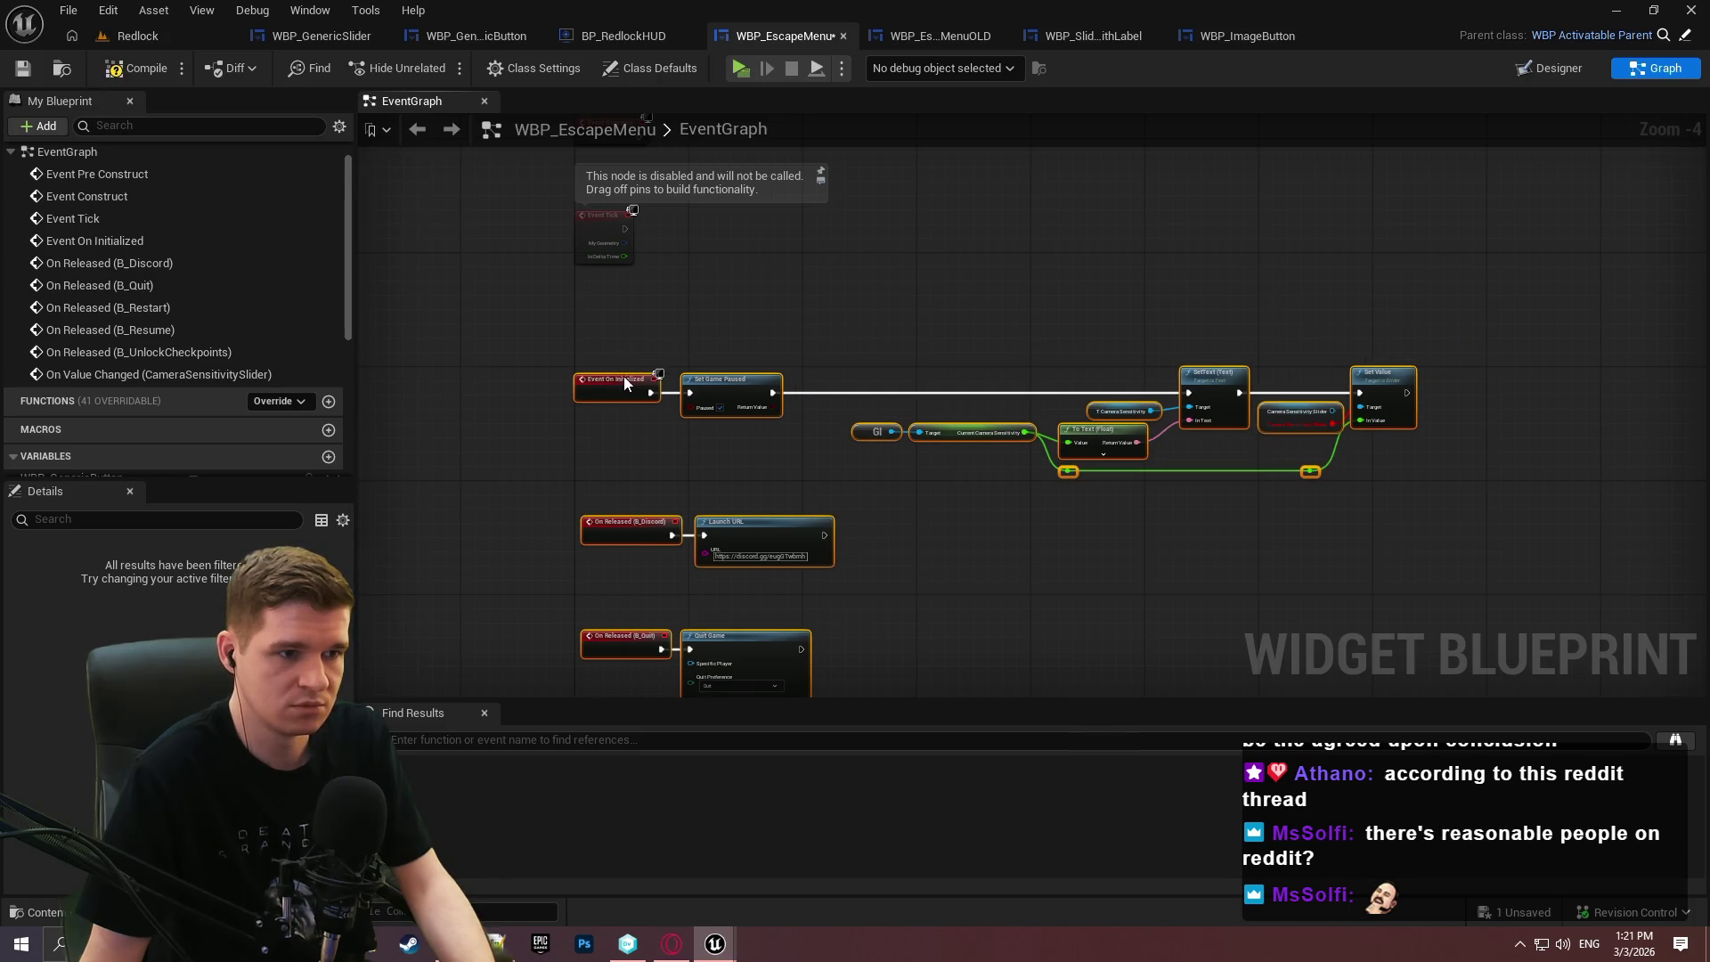
pyautogui.click(669, 280)
pyautogui.scroll(4, 1312, 365)
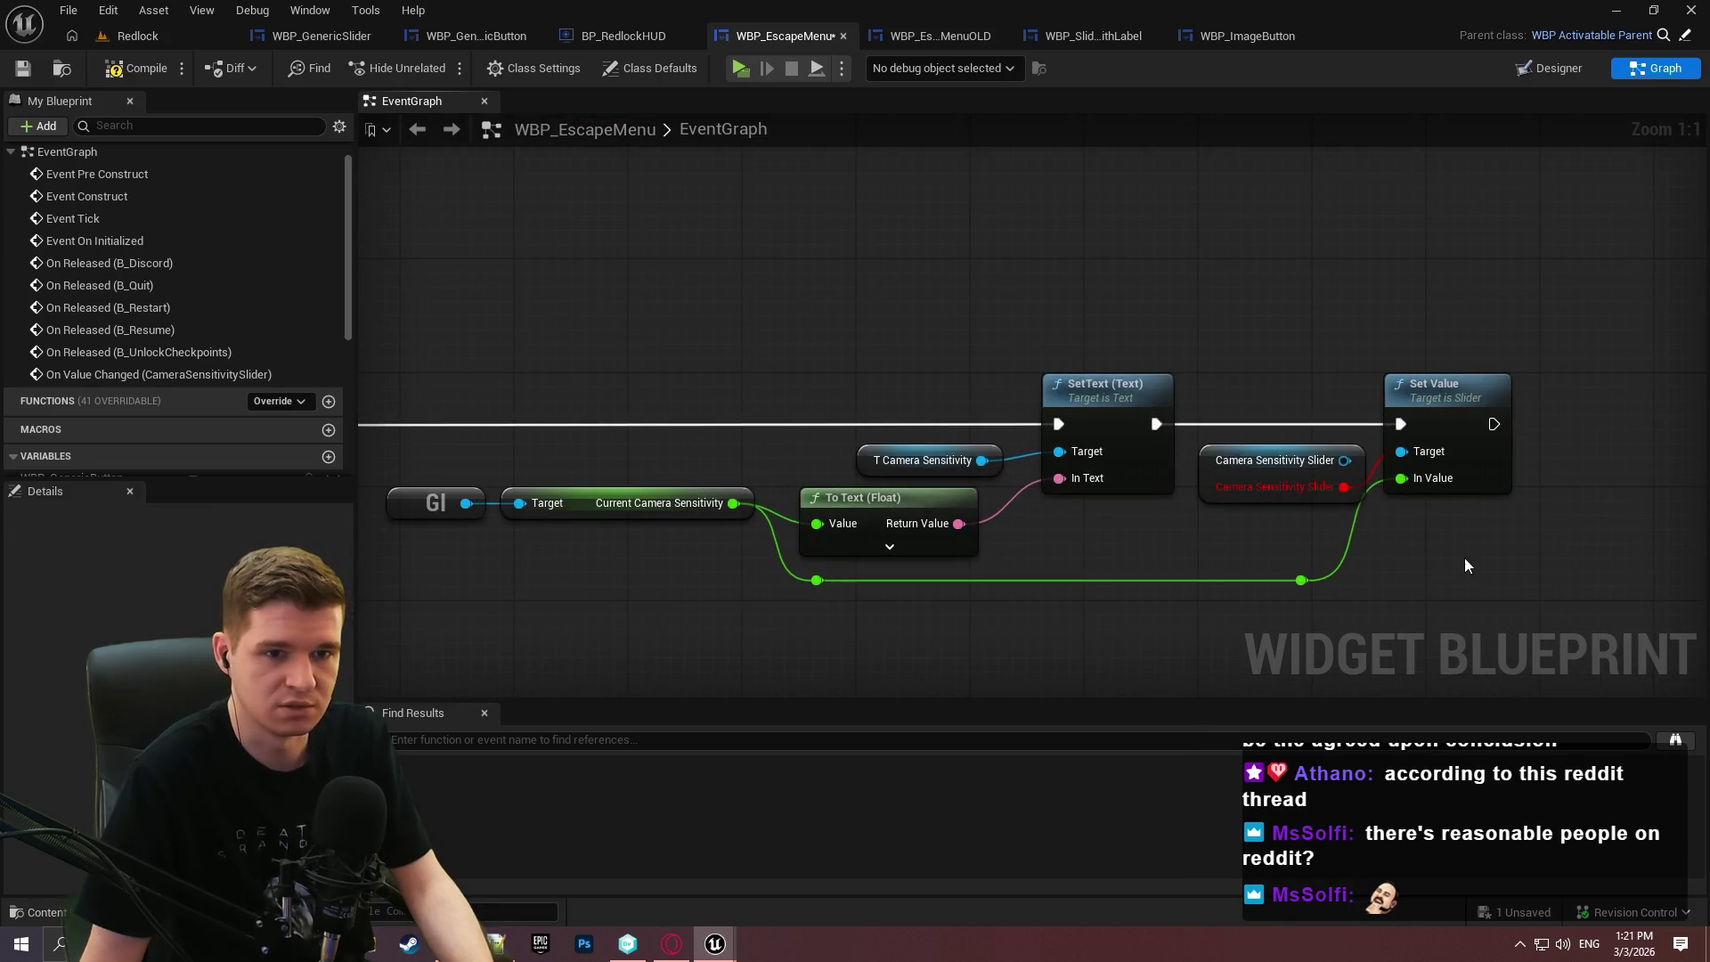
pyautogui.doubleClick(109, 263)
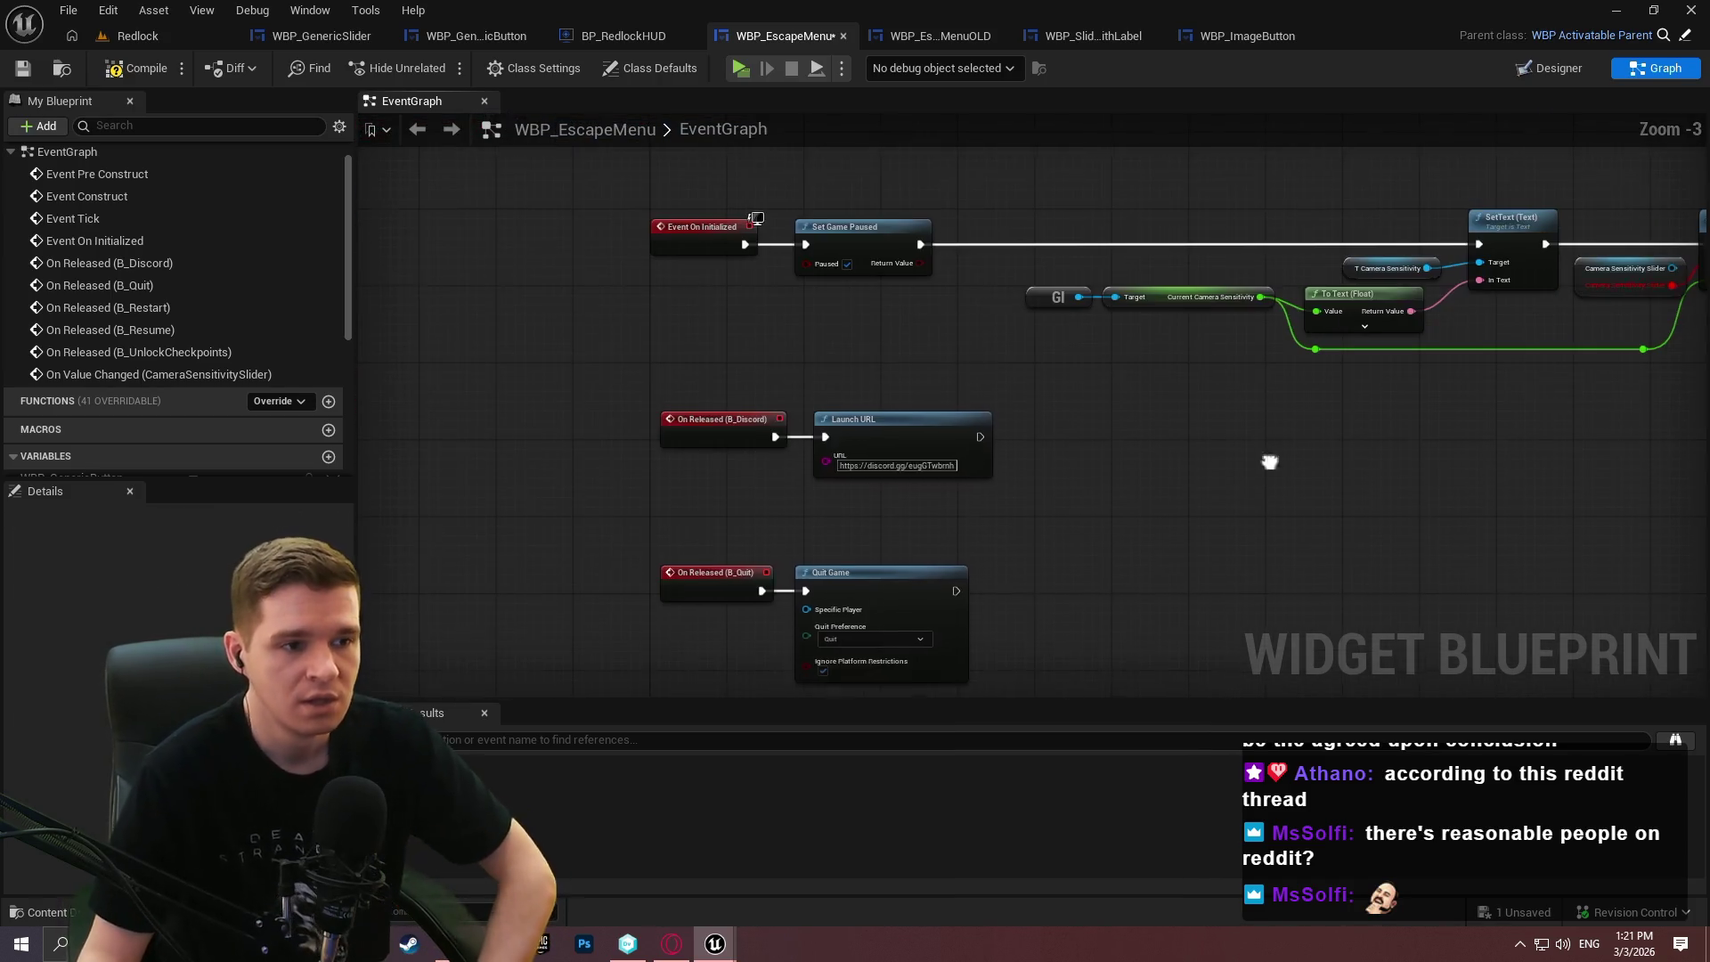
pyautogui.scroll(-3, 158, 298)
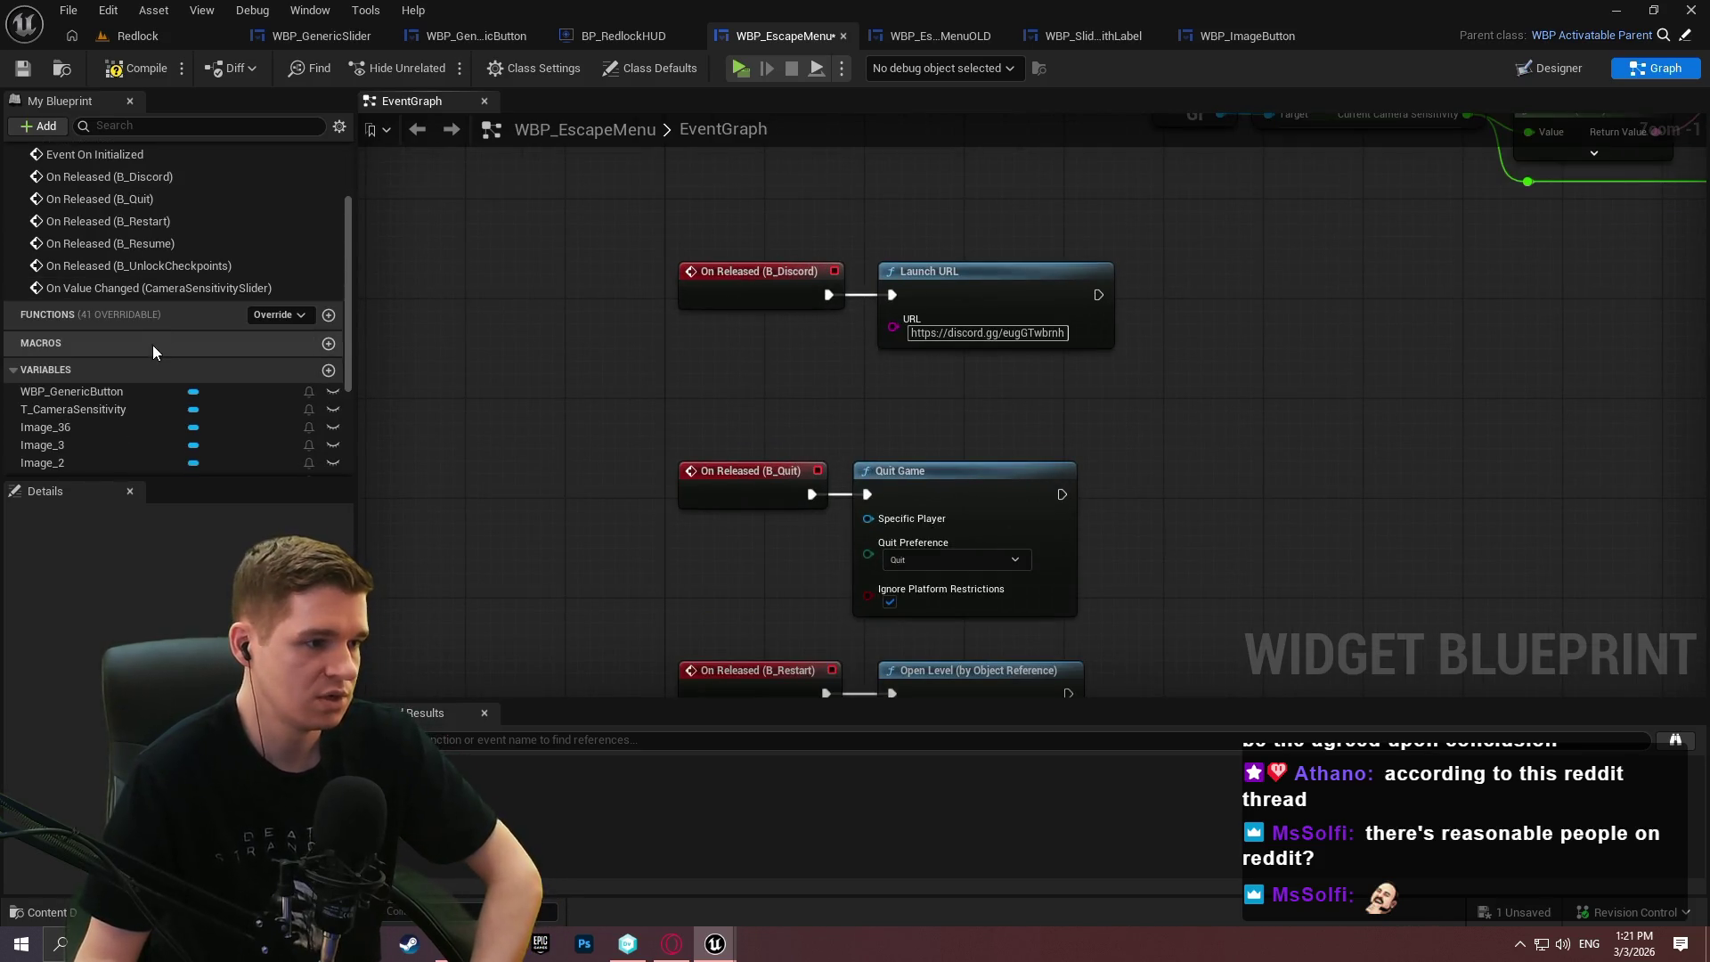
pyautogui.moveTo(349, 269); pyautogui.dragTo(345, 458)
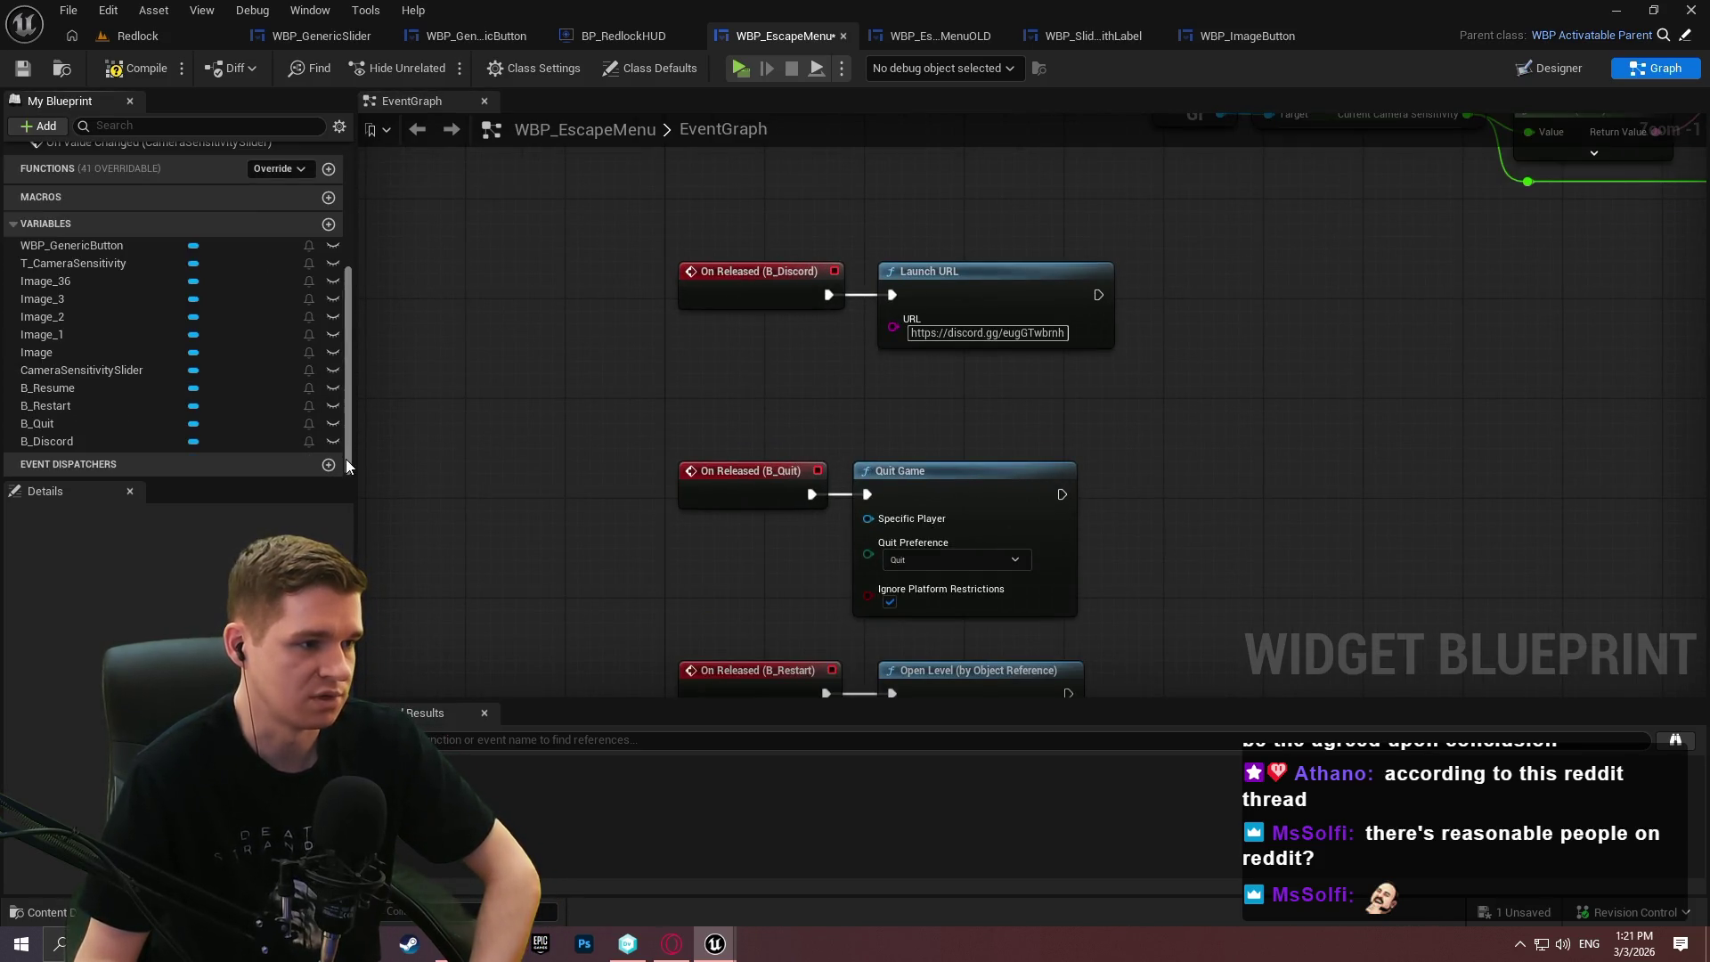
pyautogui.click(75, 389)
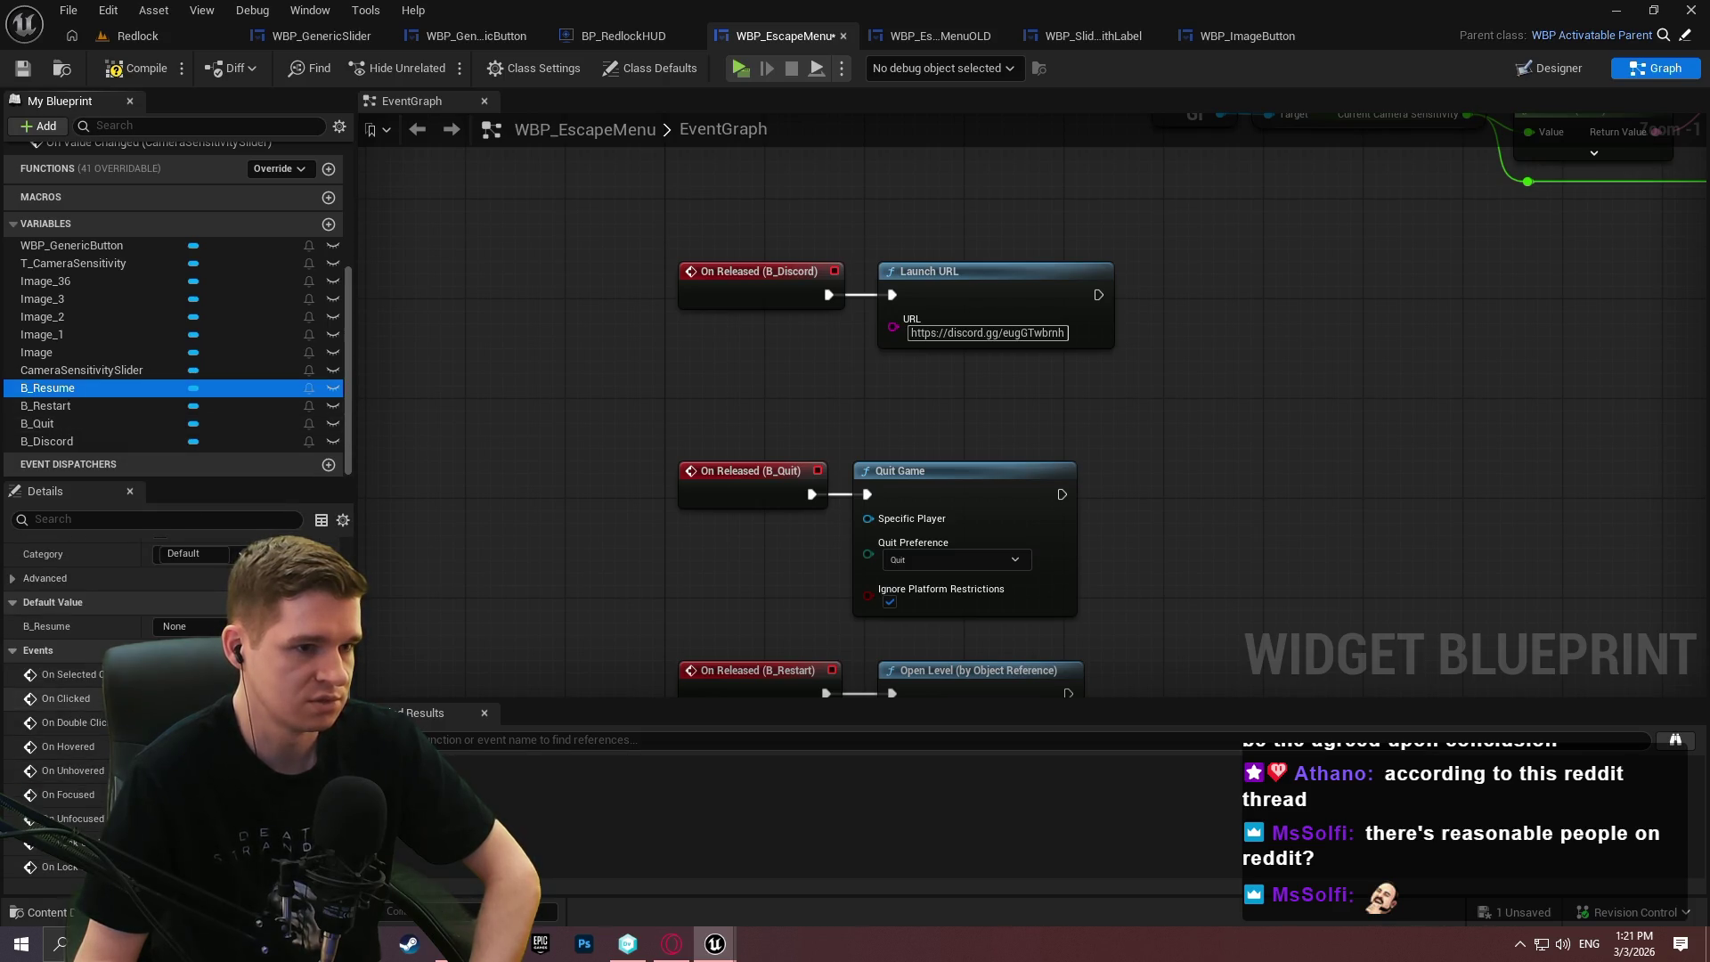
pyautogui.moveTo(438, 290)
pyautogui.mouseDown()
pyautogui.moveTo(465, 344)
pyautogui.moveTo(844, 266)
pyautogui.mouseUp()
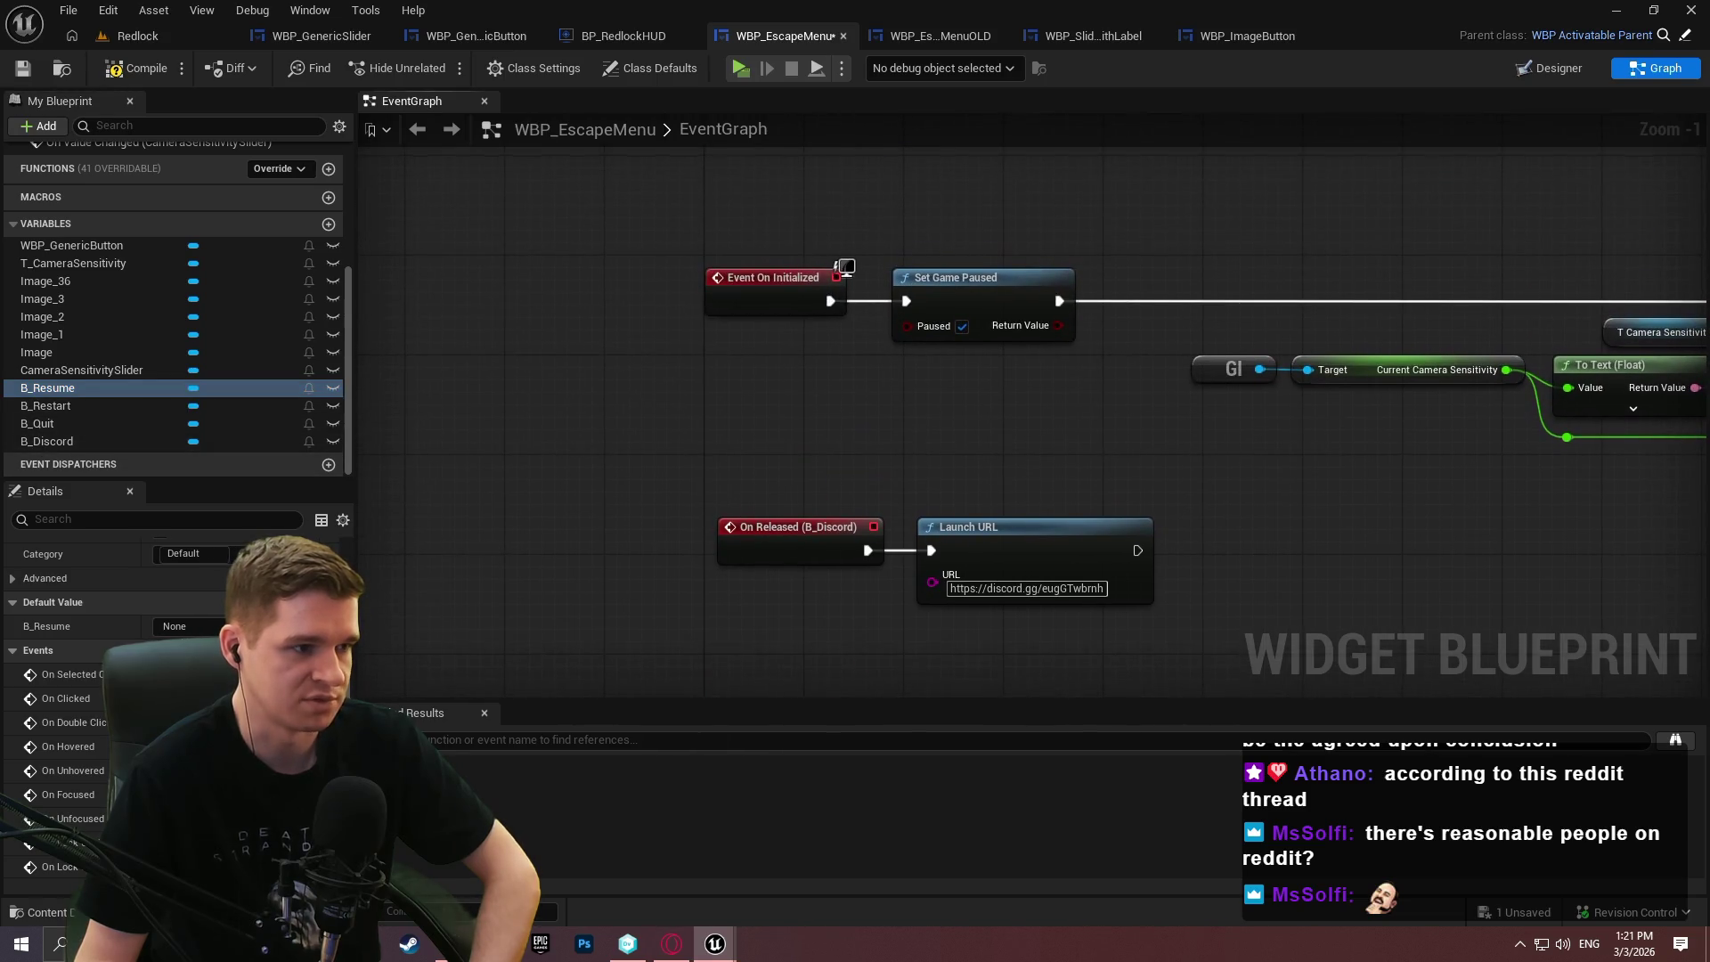
# Replace On Released (B_Discord) with an On Clicked (B_Discord) event driving Launch URL.
pyautogui.click(85, 440)
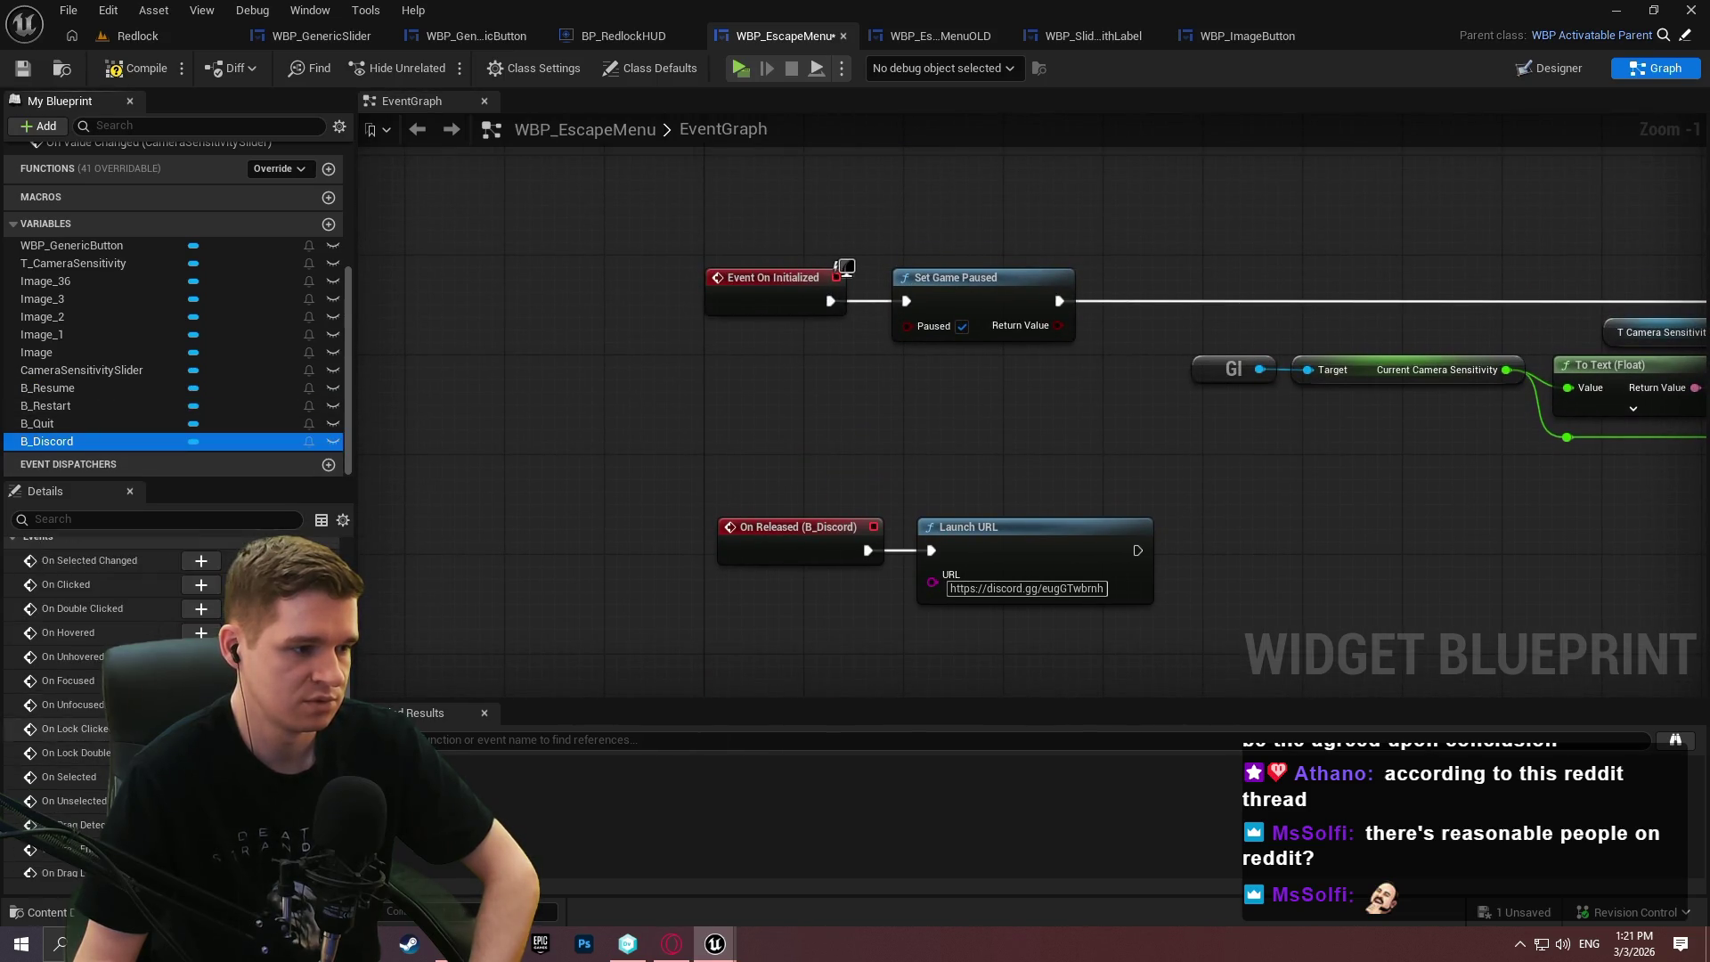
pyautogui.click(201, 587)
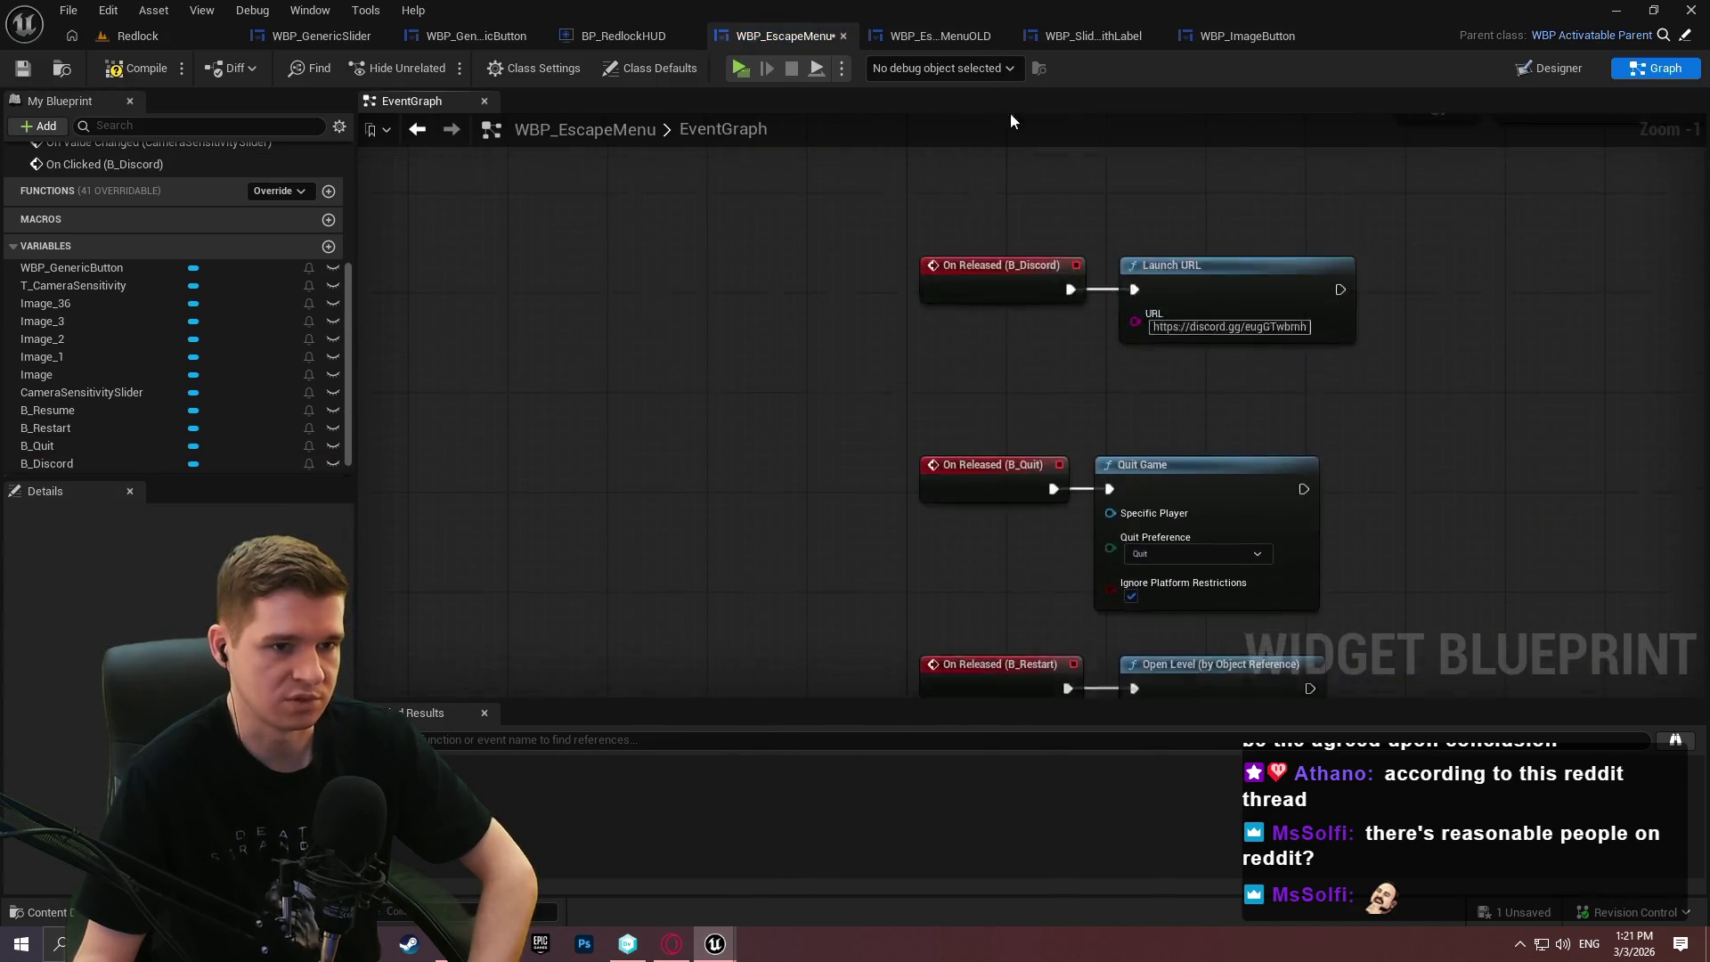
pyautogui.moveTo(783, 418); pyautogui.dragTo(730, 525)
pyautogui.scroll(1, 730, 526)
pyautogui.moveTo(610, 362); pyautogui.dragTo(968, 305)
pyautogui.click(801, 278)
pyautogui.press('Delete')
pyautogui.moveTo(585, 335); pyautogui.dragTo(755, 290)
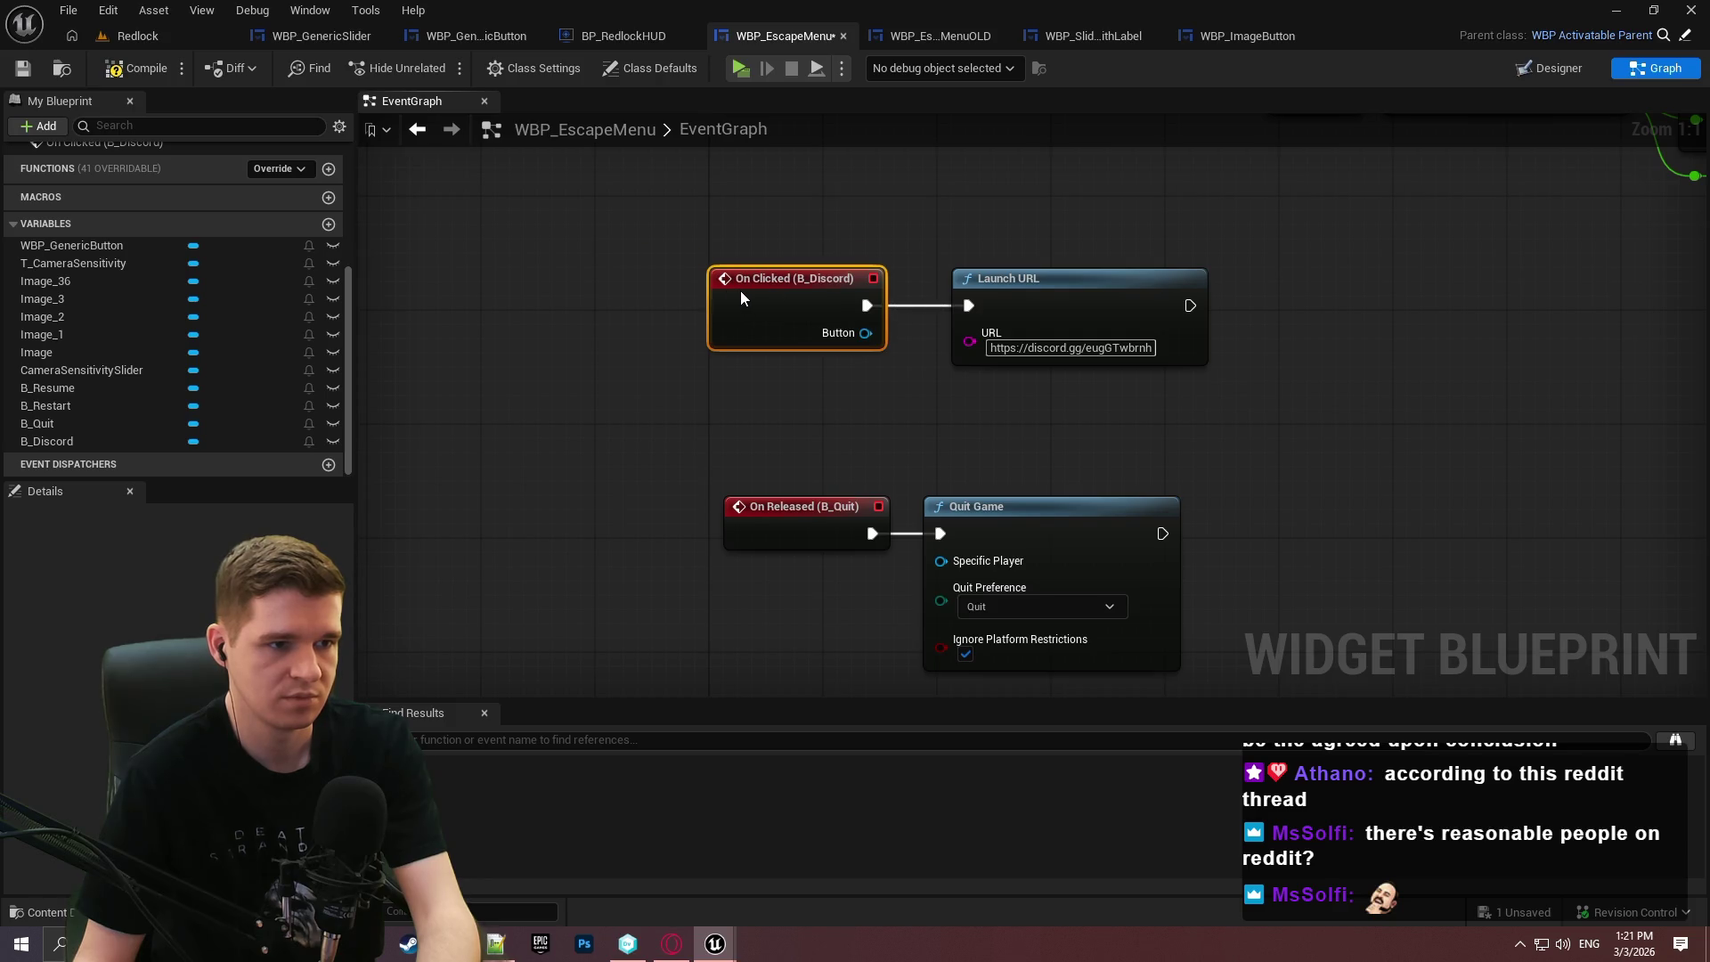
# Replace On Released (B_Quit) with an On Clicked (B_Quit) event before Quit Game.
pyautogui.click(67, 422)
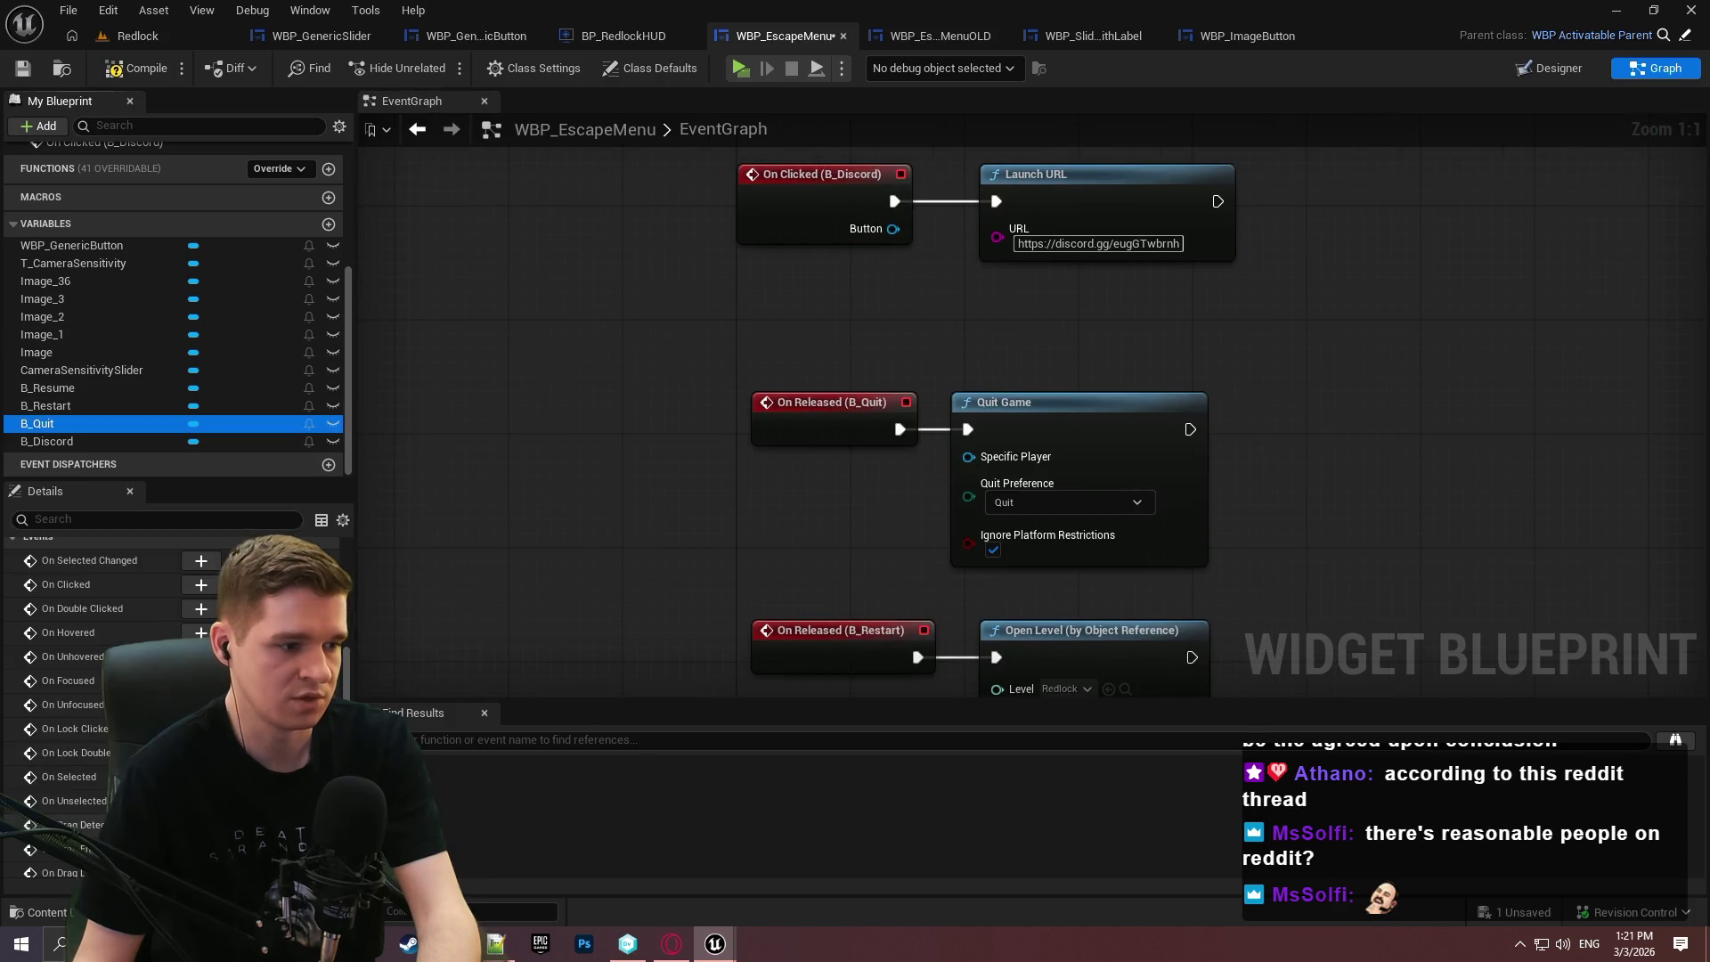
pyautogui.click(200, 584)
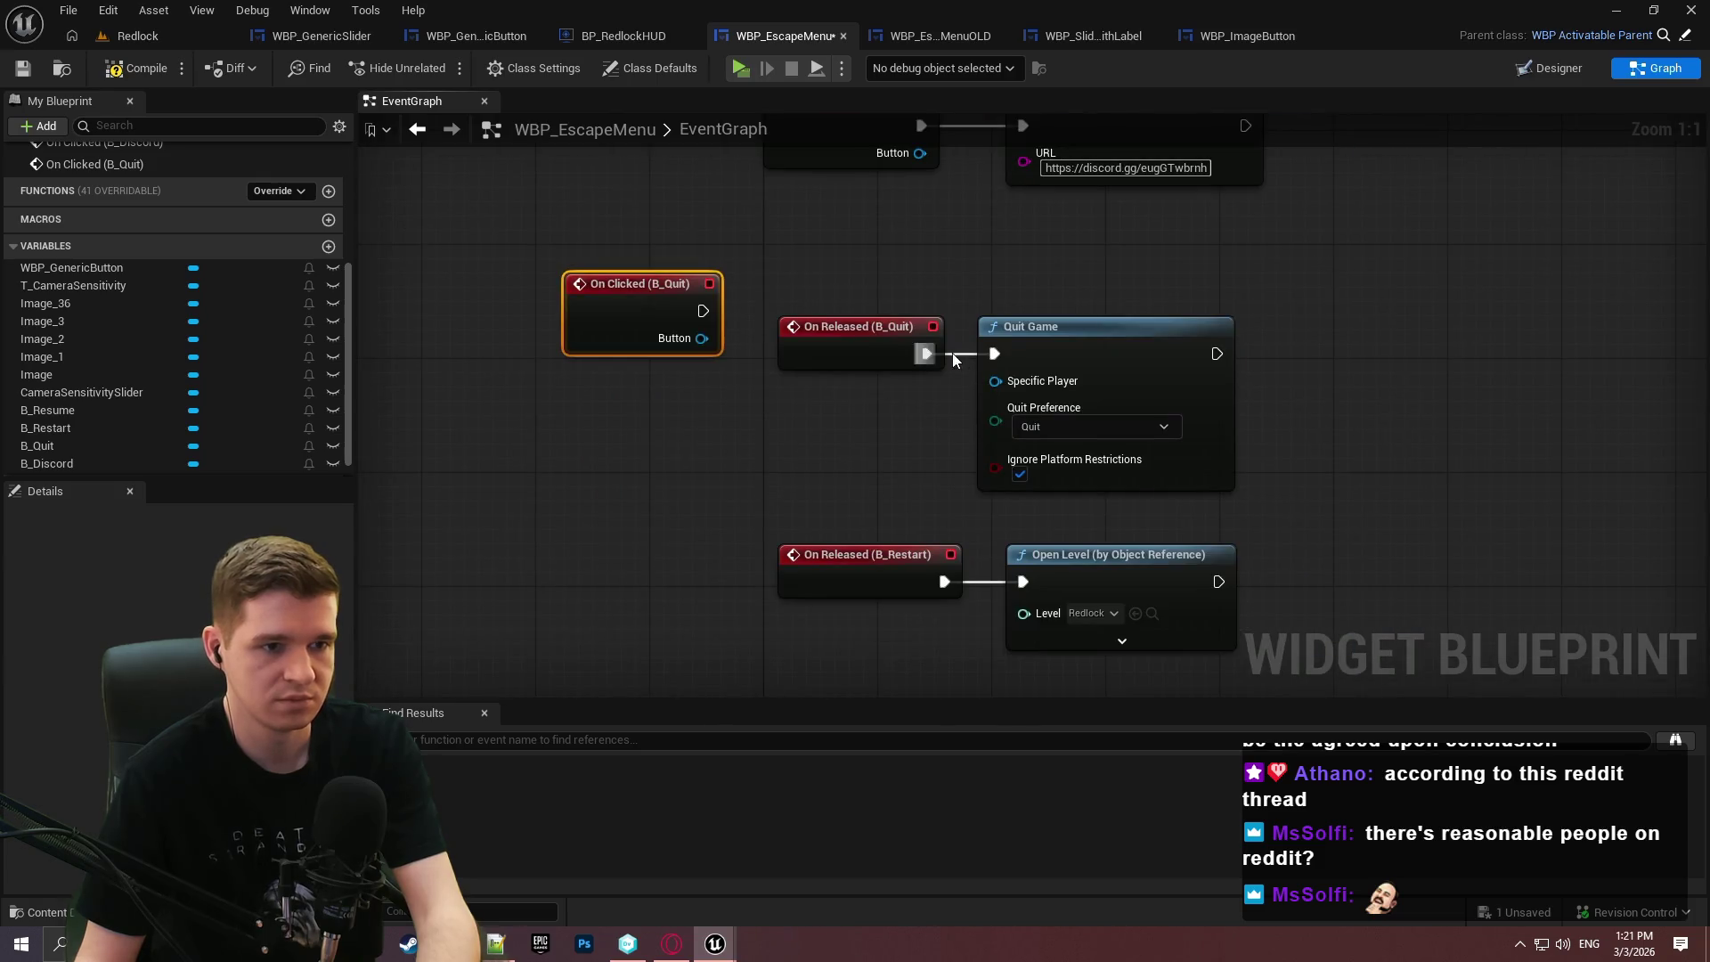
pyautogui.click(855, 347)
pyautogui.press('Delete')
pyautogui.moveTo(656, 331); pyautogui.dragTo(870, 374)
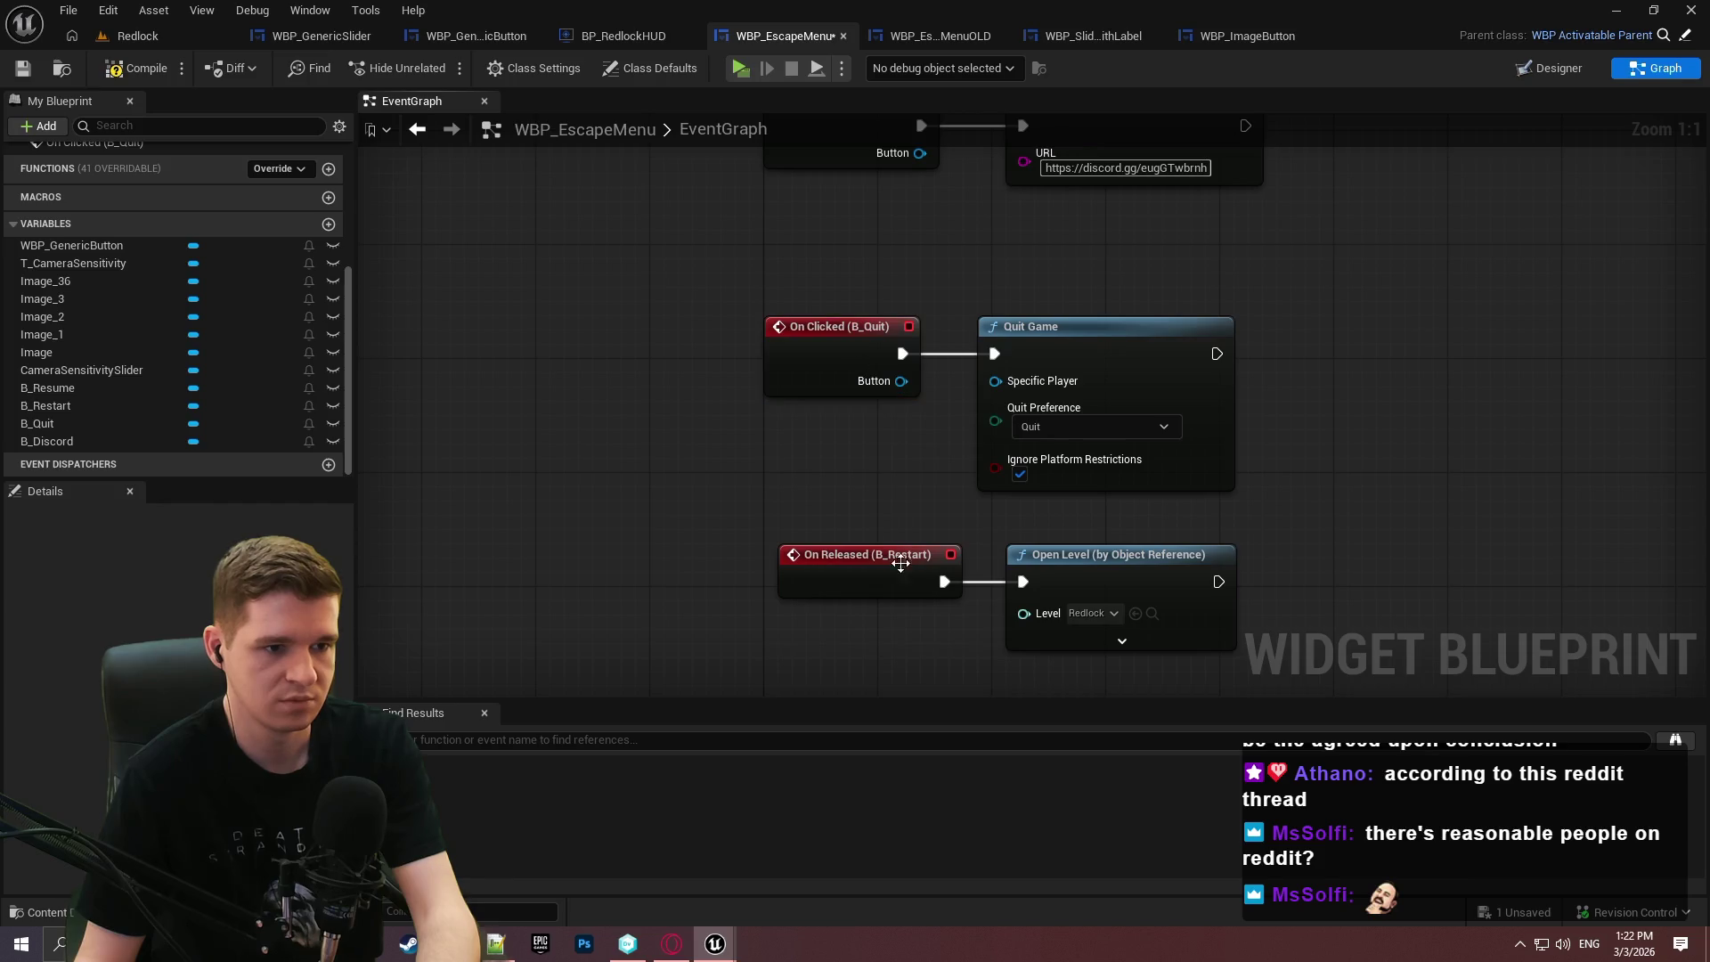
# Replace On Released (B_Restart) with On Clicked (B_Restart) driving Open Level, then compile.
pyautogui.click(57, 407)
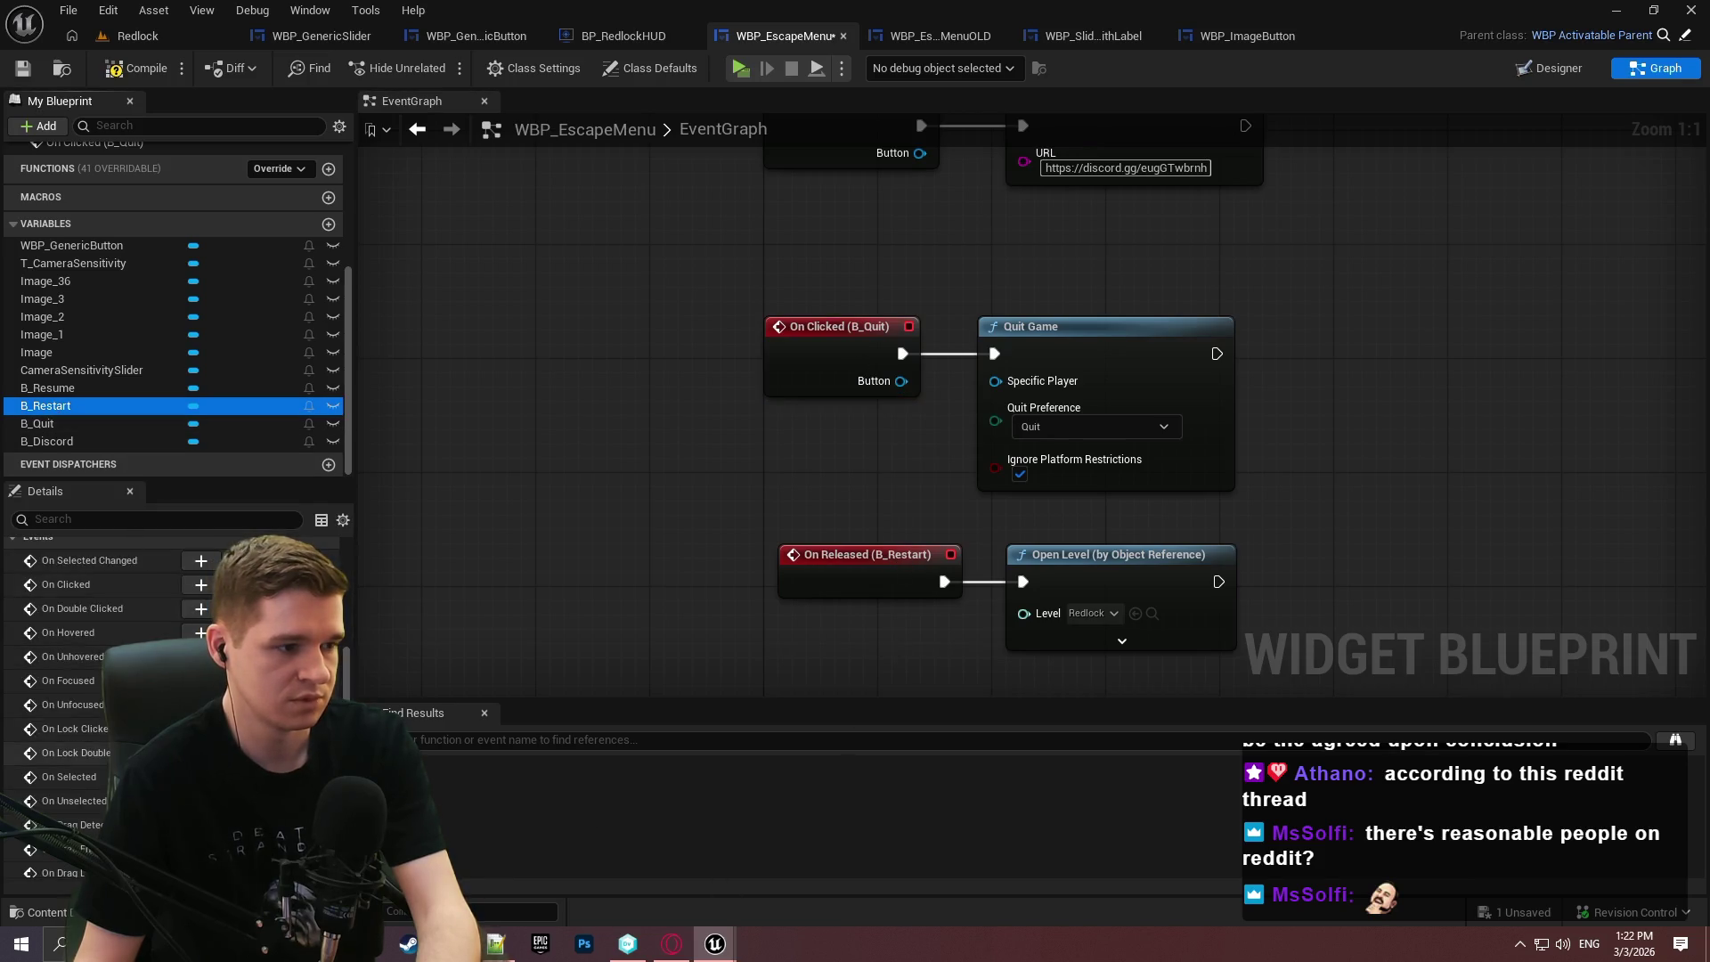
pyautogui.click(200, 585)
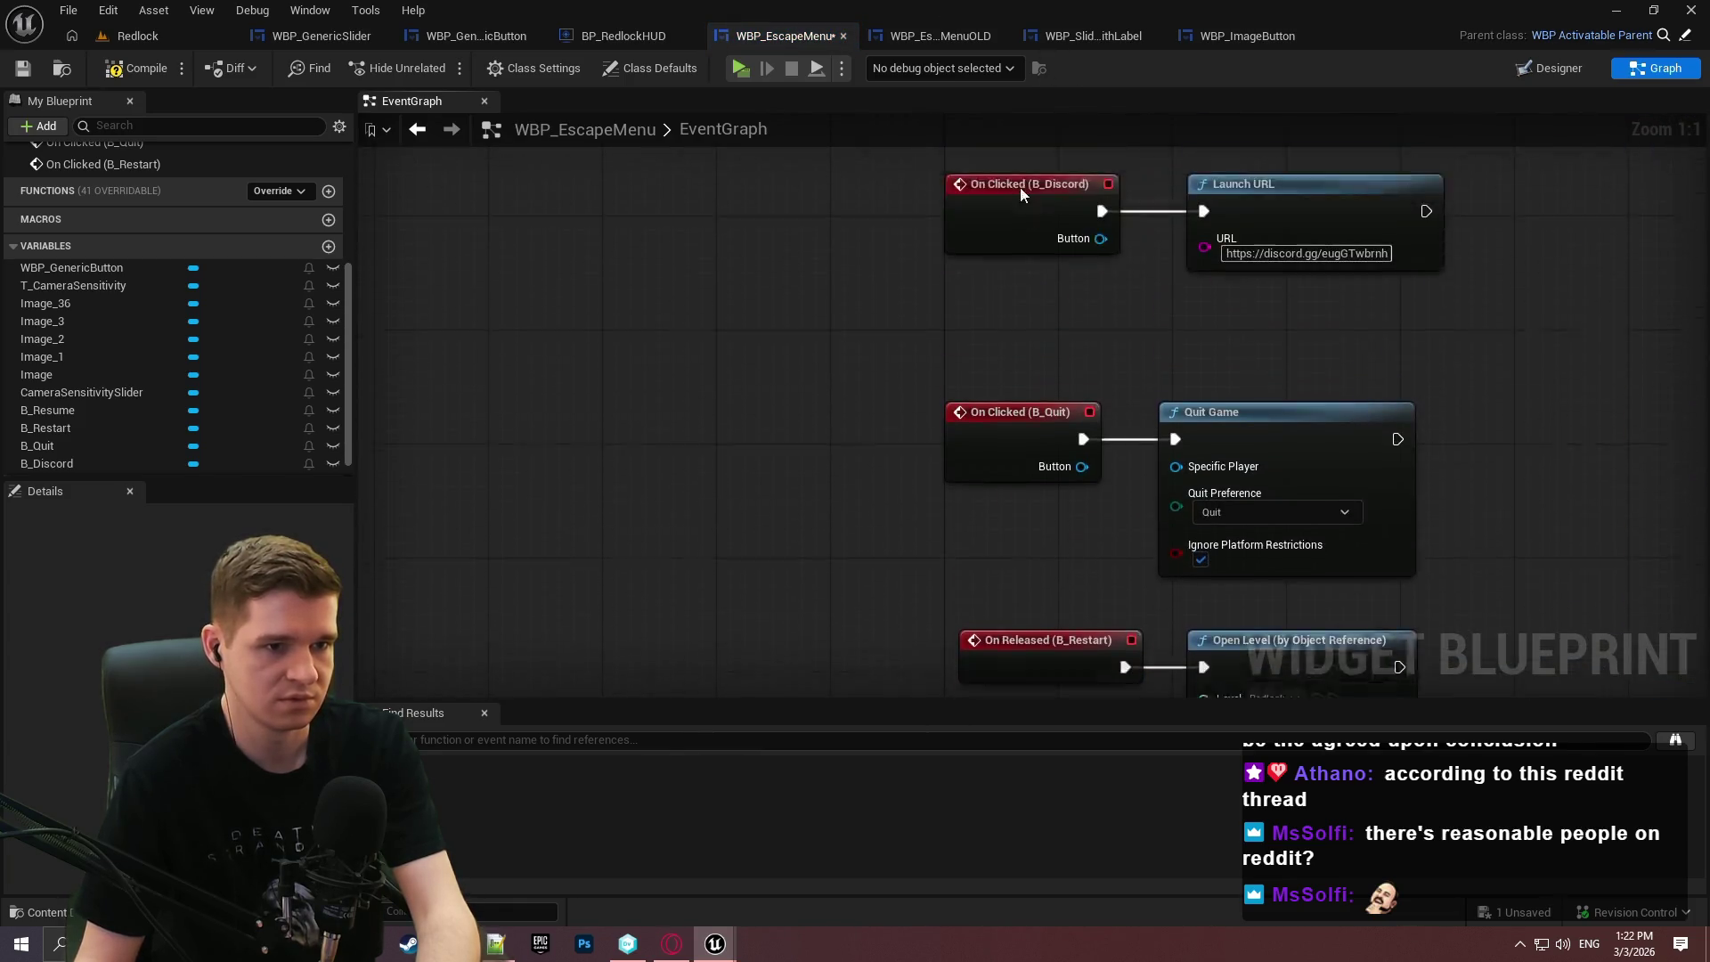
pyautogui.moveTo(825, 399)
pyautogui.mouseDown()
pyautogui.moveTo(882, 476)
pyautogui.moveTo(791, 524)
pyautogui.mouseUp()
pyautogui.moveTo(1271, 516); pyautogui.dragTo(1204, 513)
pyautogui.click(1033, 516)
pyautogui.press('Delete')
pyautogui.moveTo(797, 503)
pyautogui.mouseDown()
pyautogui.moveTo(1054, 531)
pyautogui.moveTo(1026, 516)
pyautogui.mouseUp()
pyautogui.click(1047, 635)
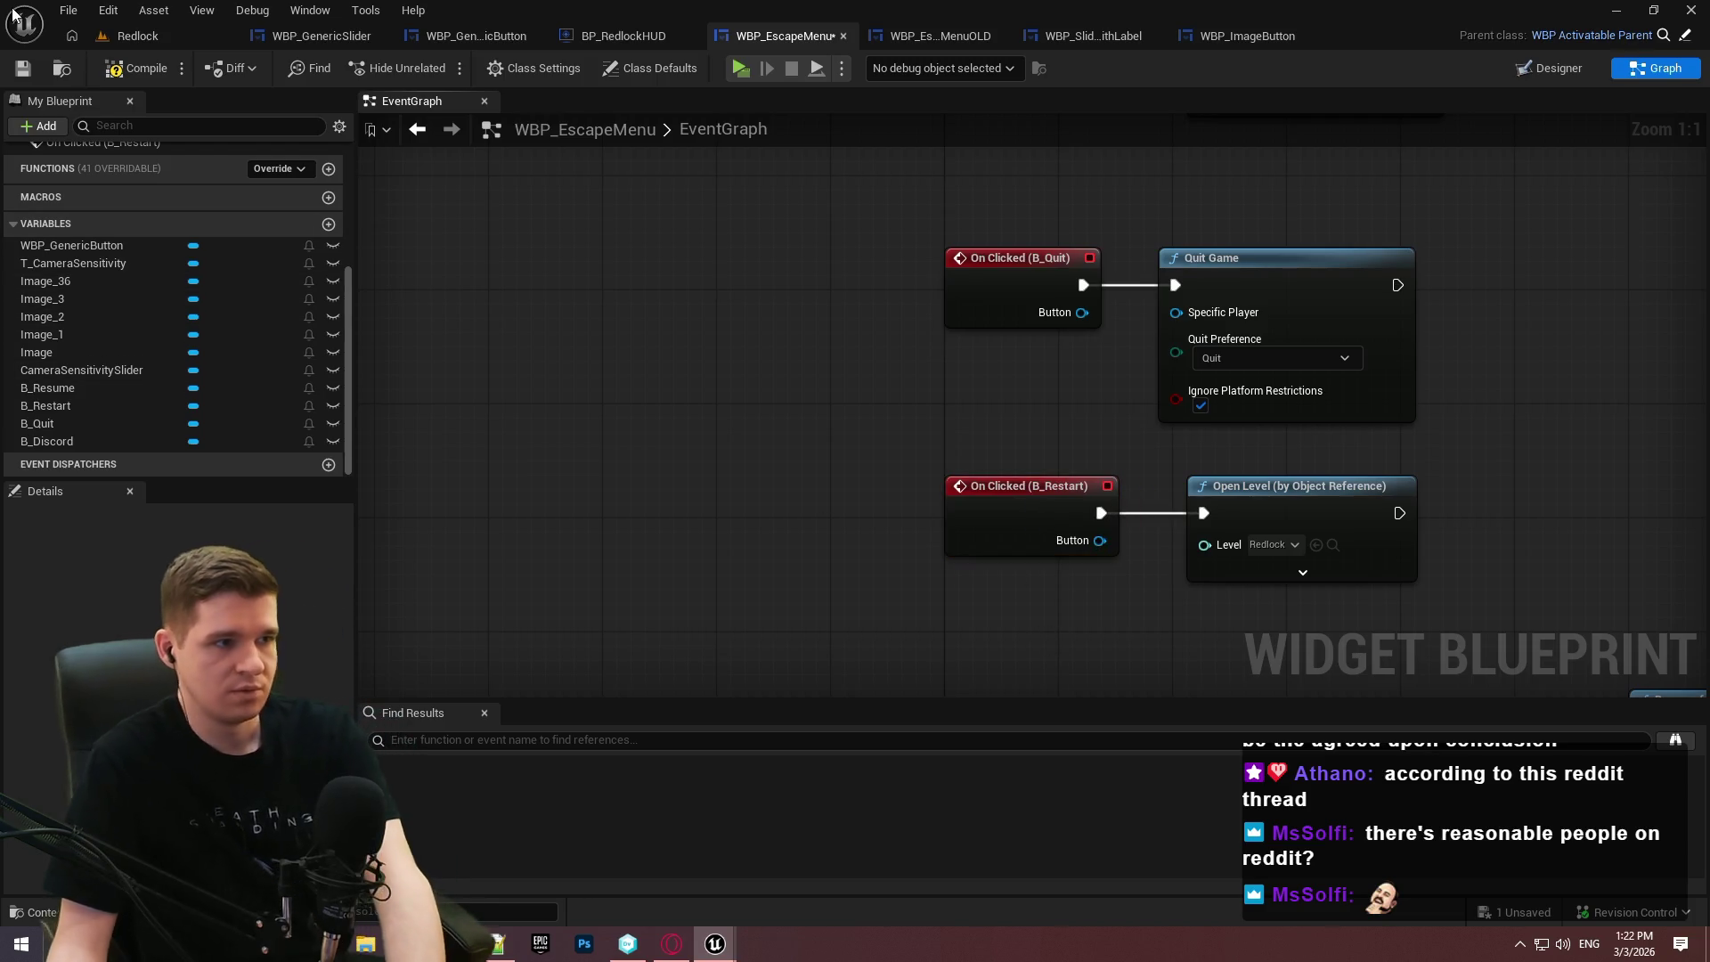
pyautogui.click(136, 68)
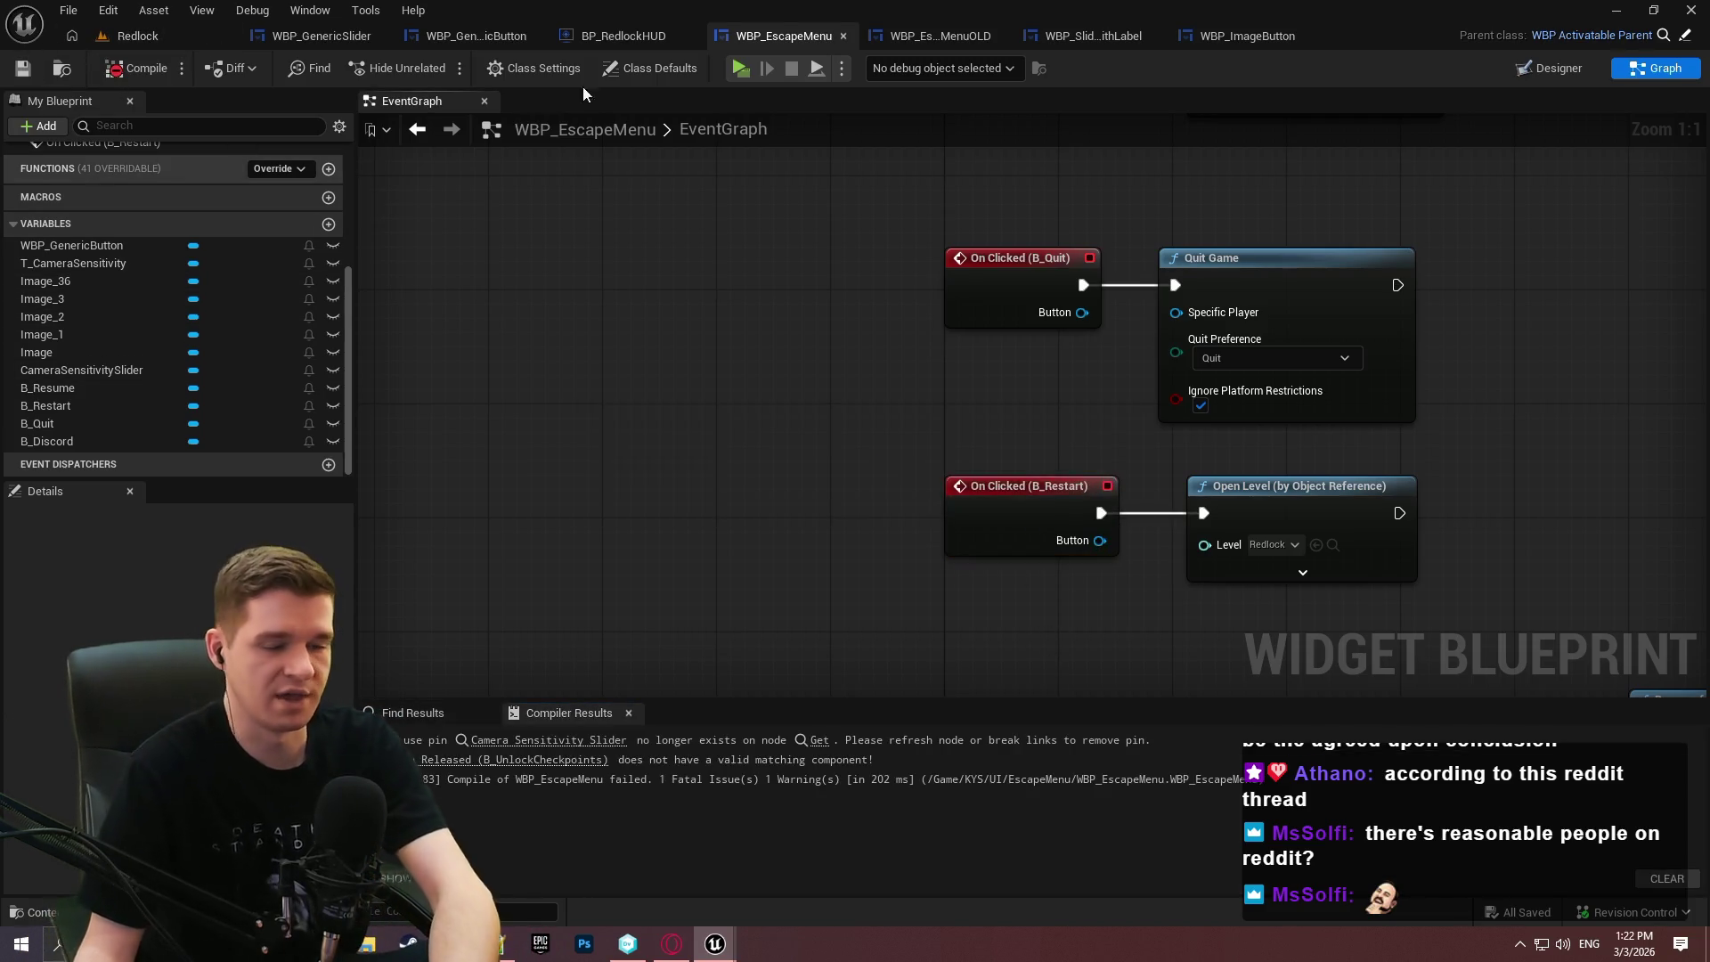
# Select the four divider Images, turn off Is Variable on Image_1, and compile.
pyautogui.click(1553, 71)
pyautogui.scroll(-4, 714, 452)
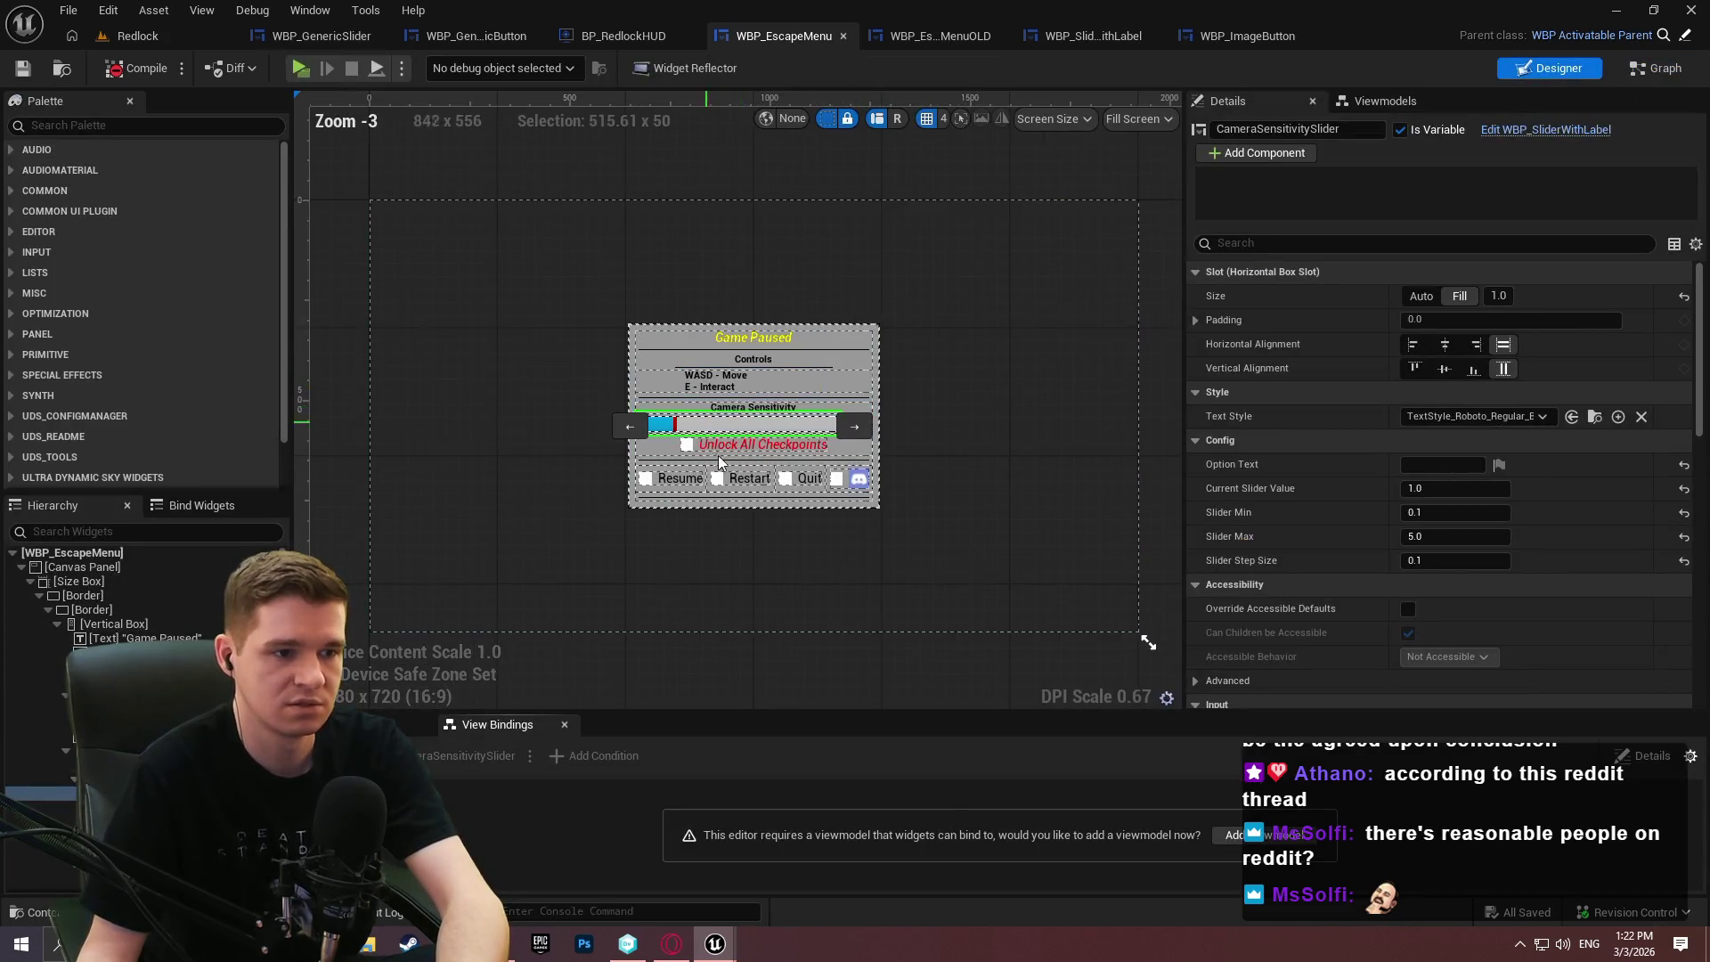
pyautogui.scroll(4, 737, 366)
pyautogui.click(737, 303)
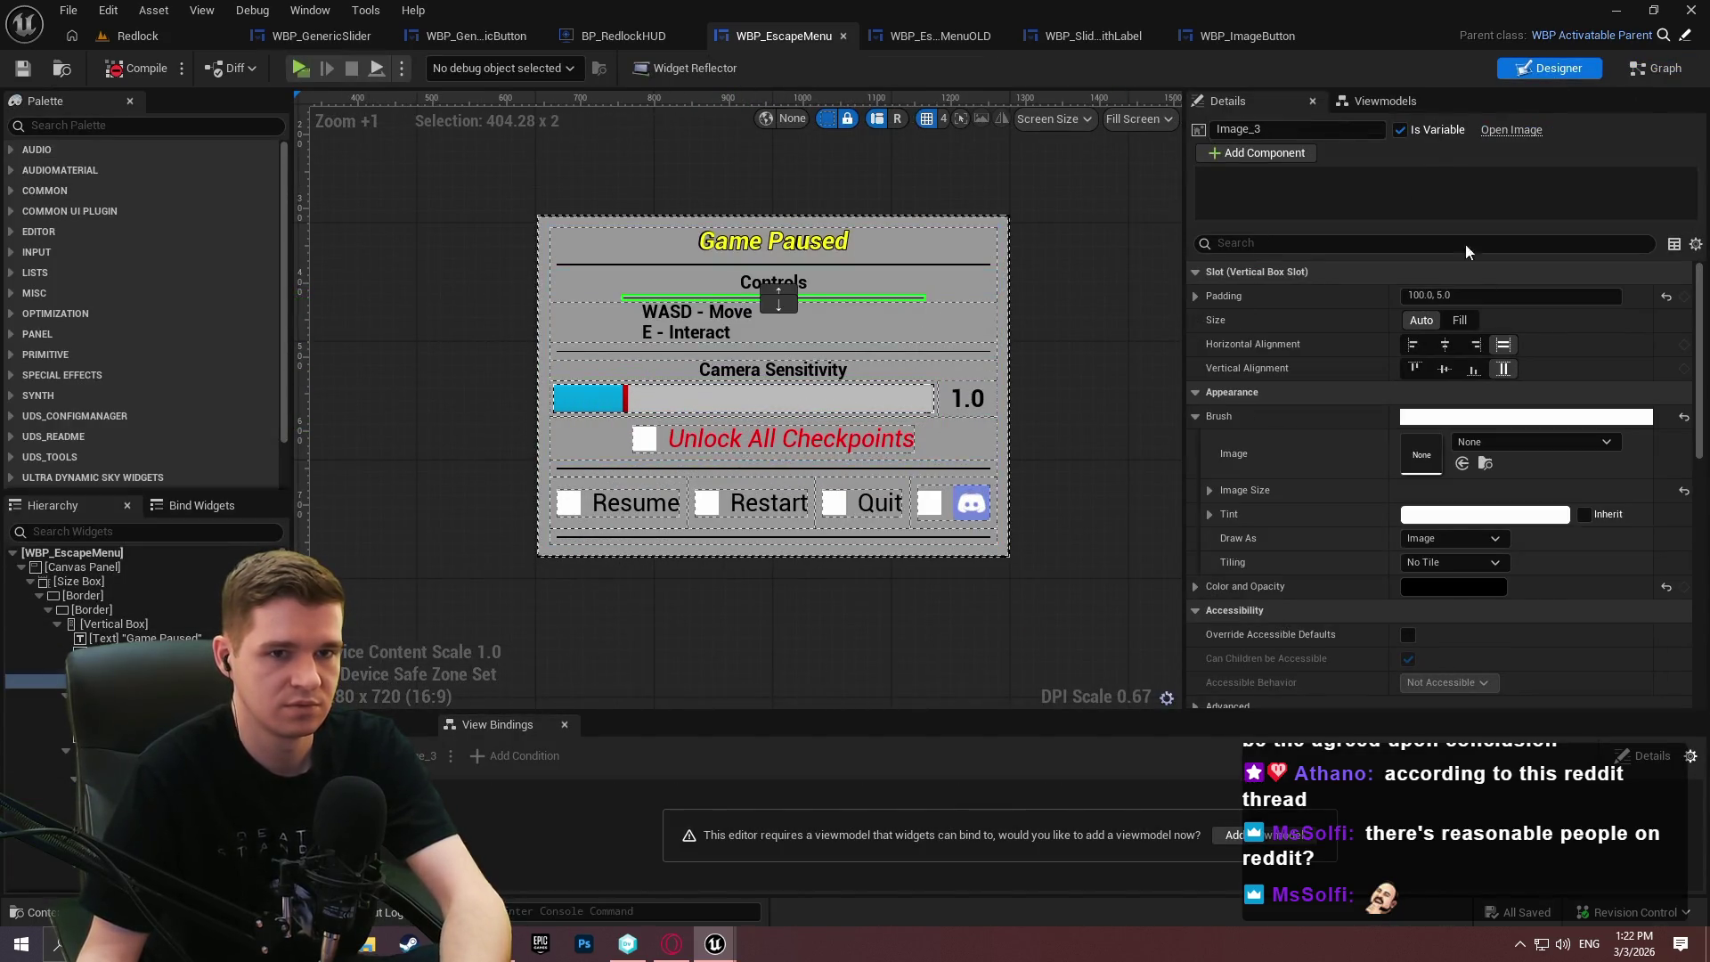
pyautogui.click(880, 265)
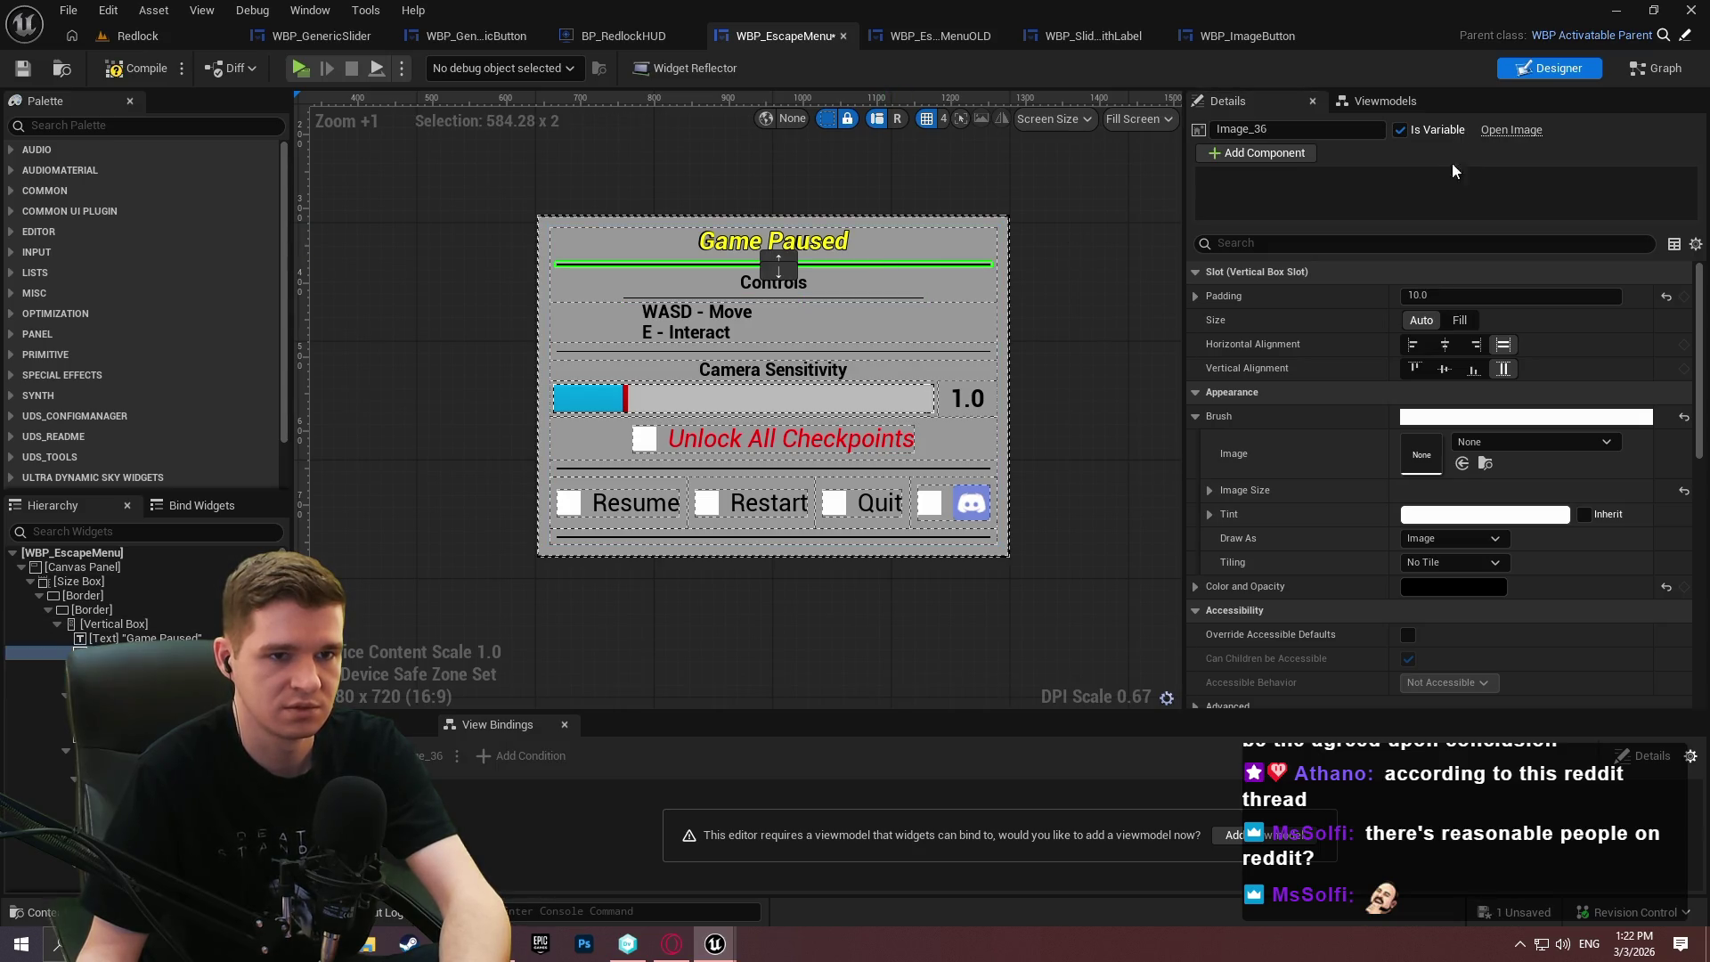
pyautogui.click(862, 349)
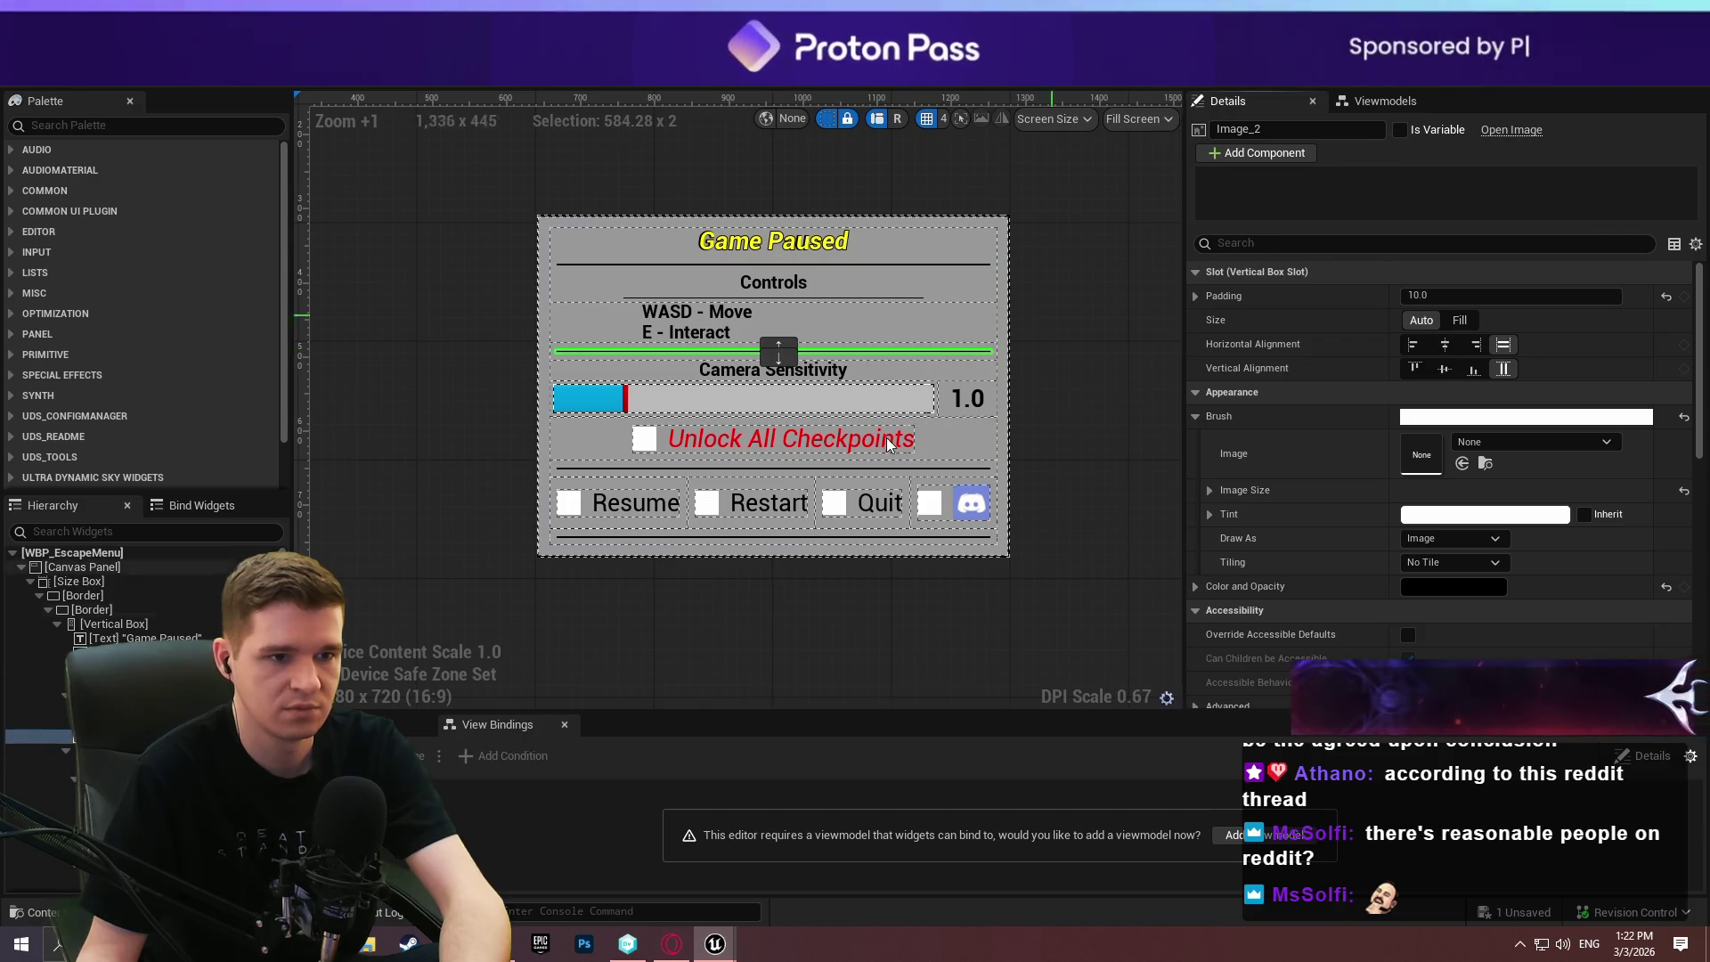
pyautogui.click(900, 468)
pyautogui.click(1400, 129)
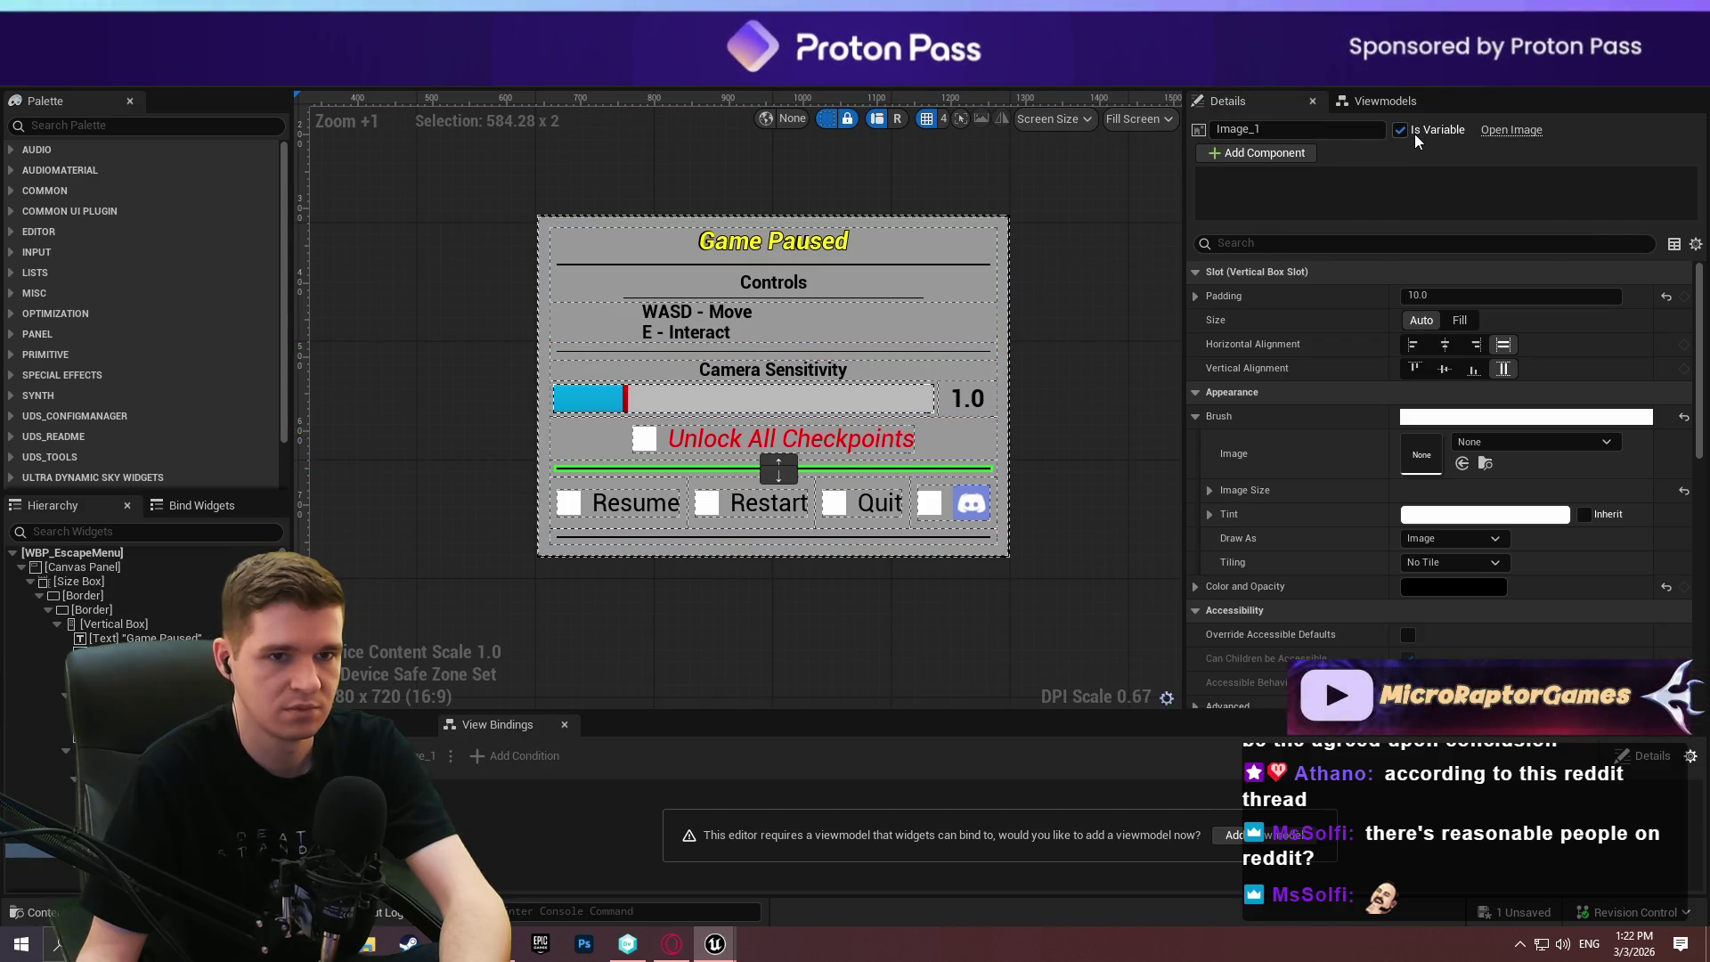
pyautogui.press('F7')
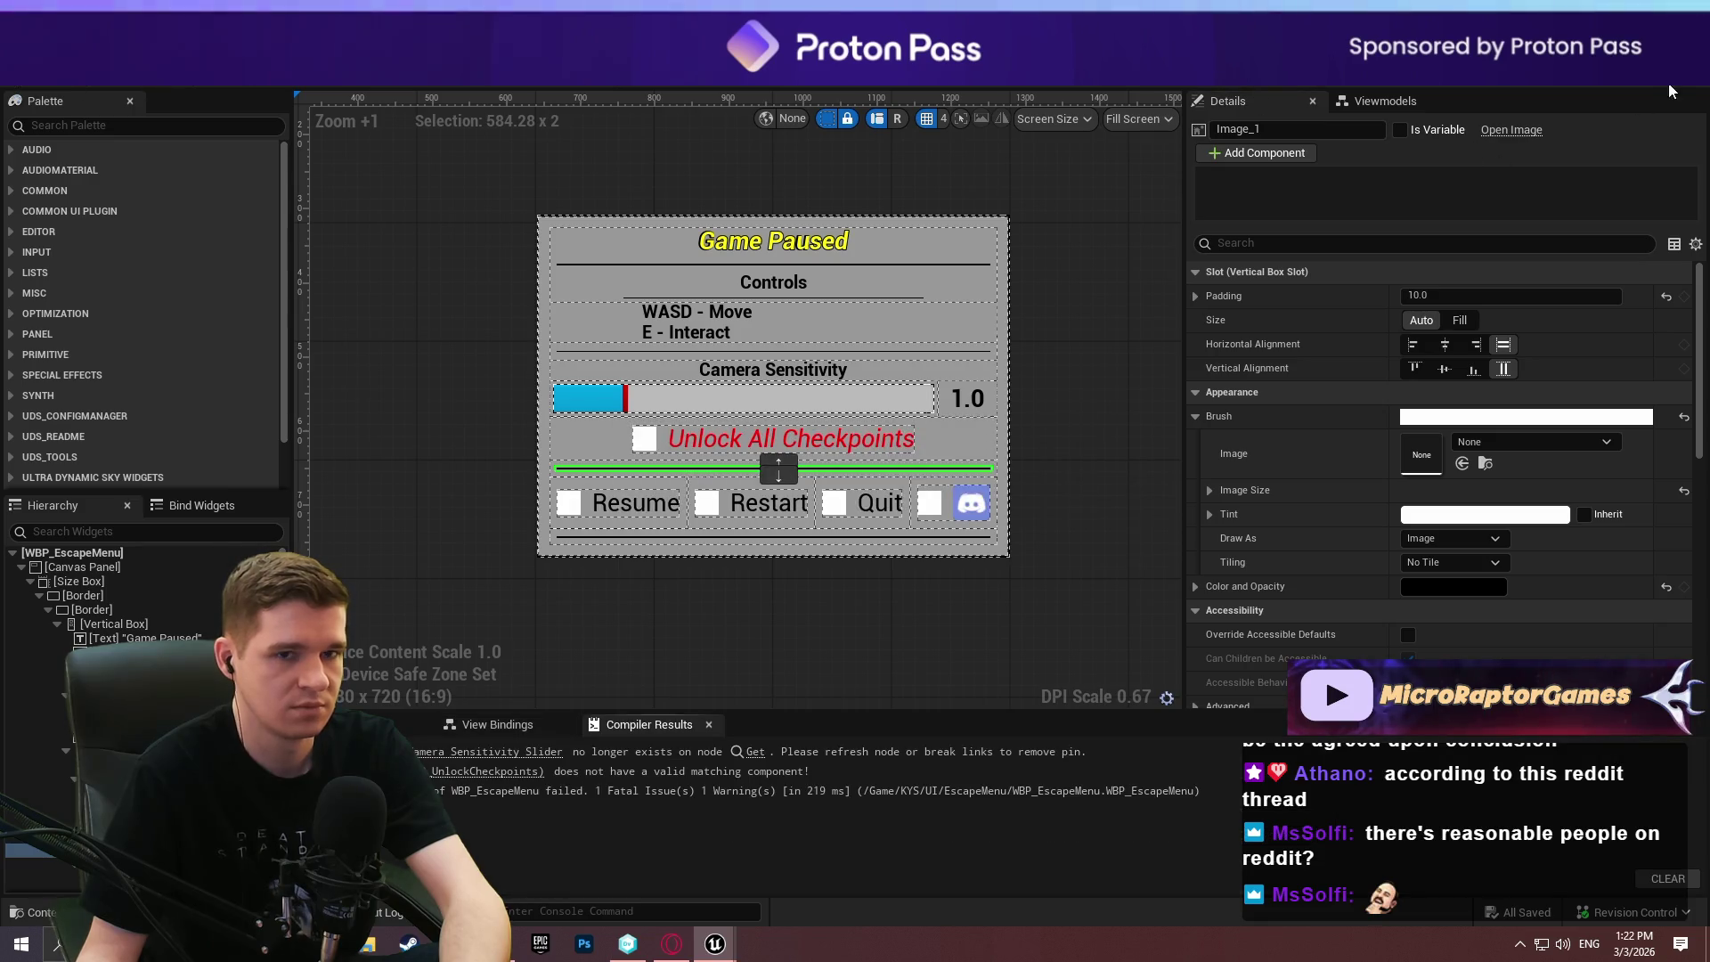
pyautogui.click(1655, 68)
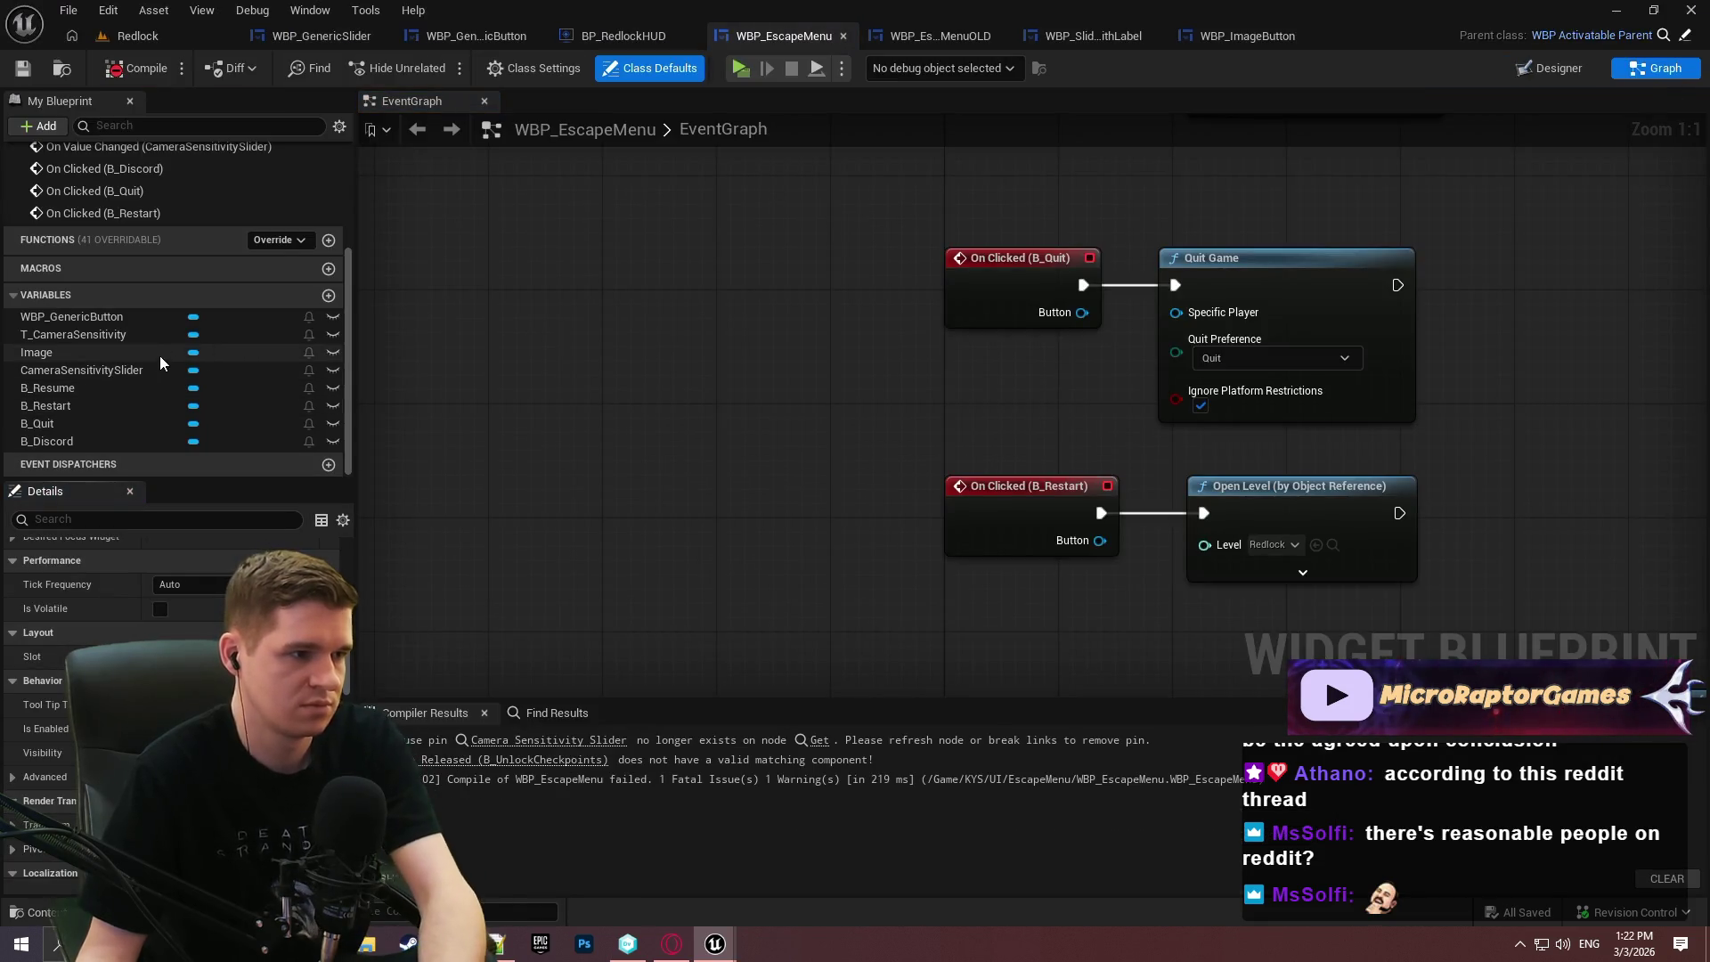
# Select the remaining Image widget, then compile and save from the event graph.
pyautogui.hotkey('shift', 'F12')
pyautogui.scroll(5, 739, 472)
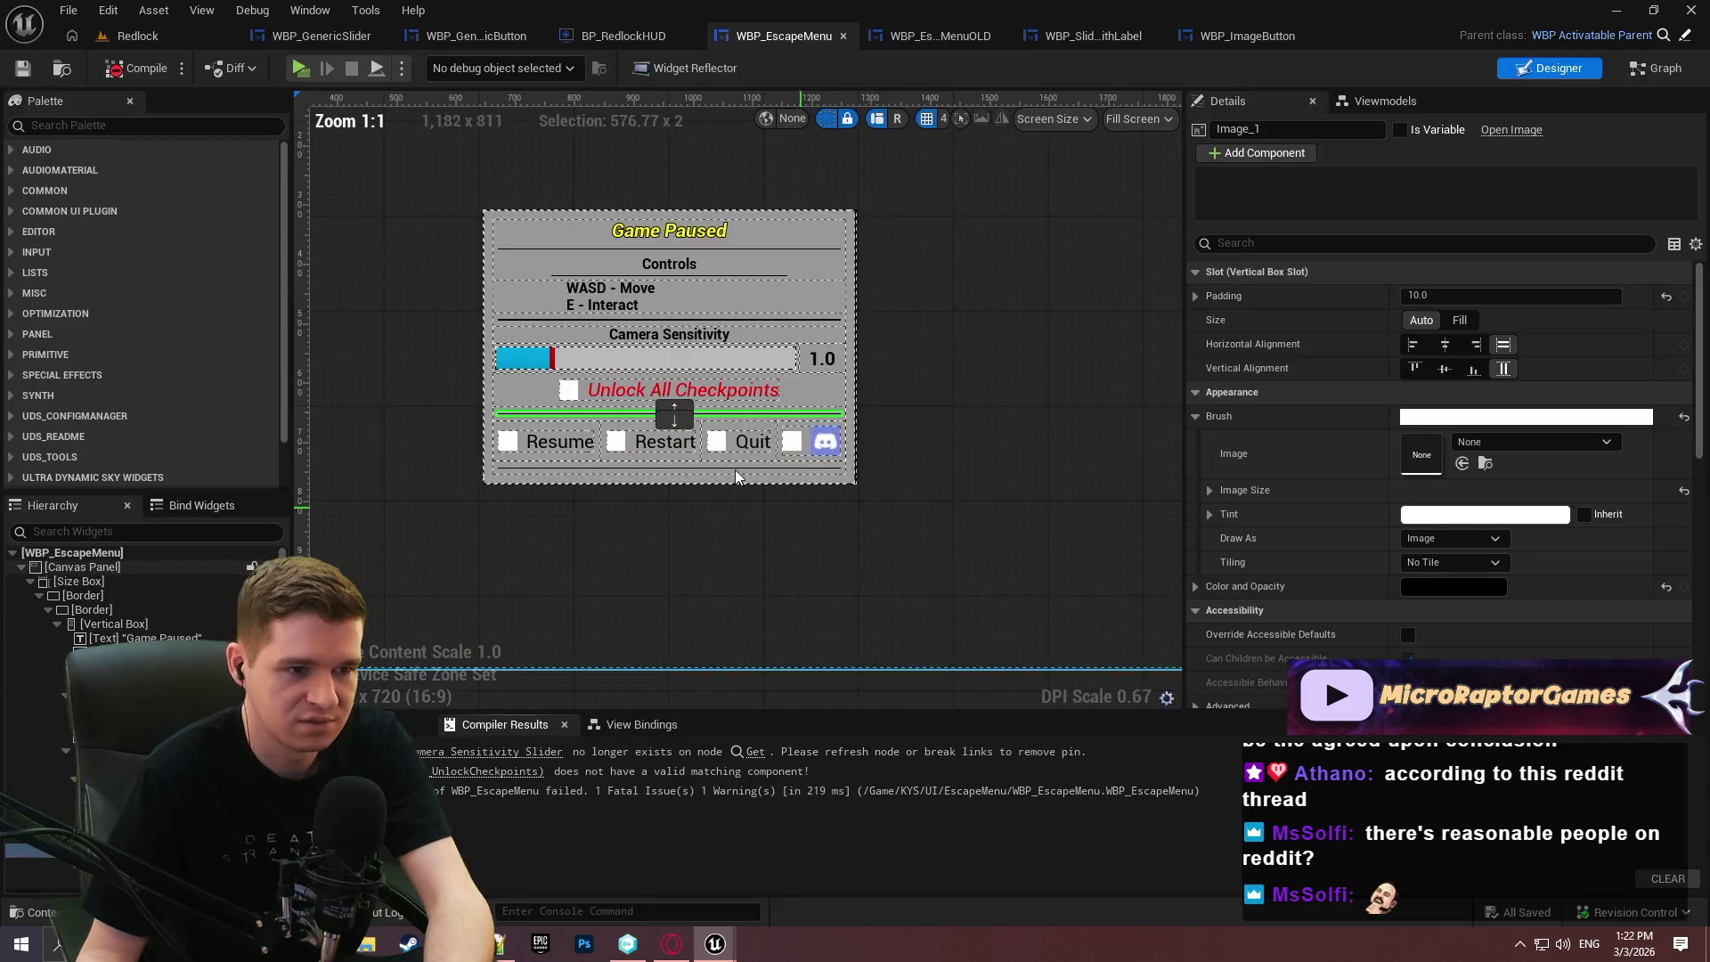
pyautogui.click(723, 459)
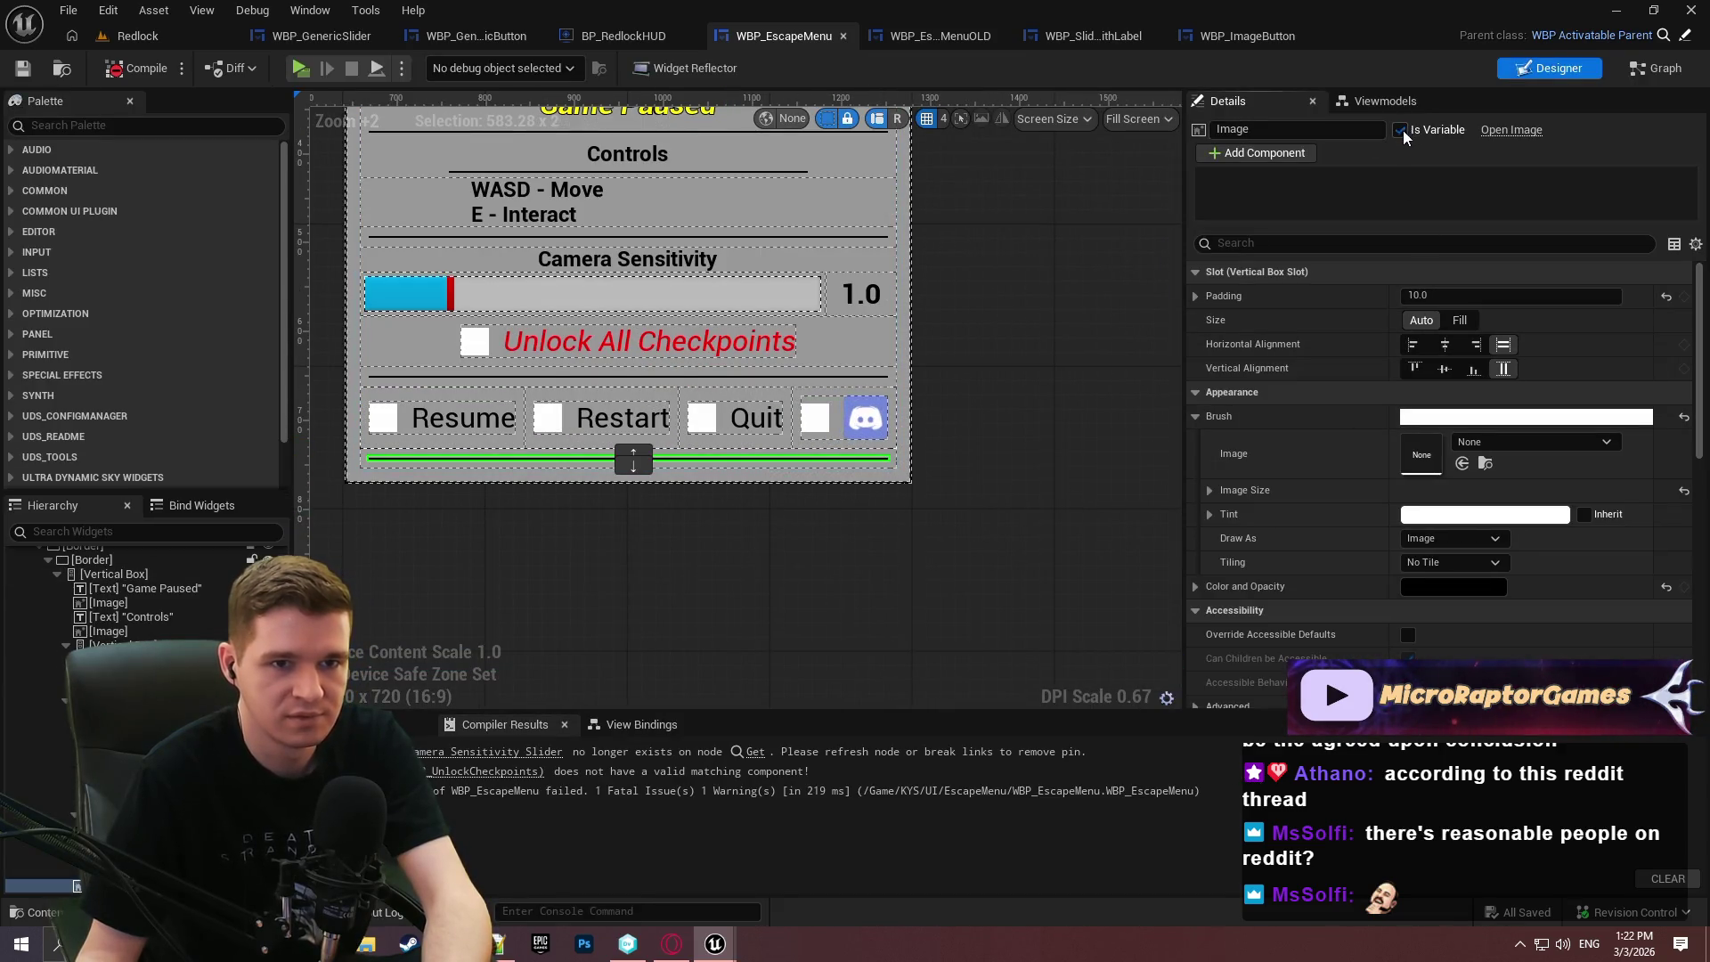
pyautogui.click(1658, 69)
pyautogui.click(13, 74)
pyautogui.moveTo(835, 340)
pyautogui.mouseDown()
pyautogui.moveTo(694, 400)
pyautogui.moveTo(646, 307)
pyautogui.mouseUp()
pyautogui.click(54, 388)
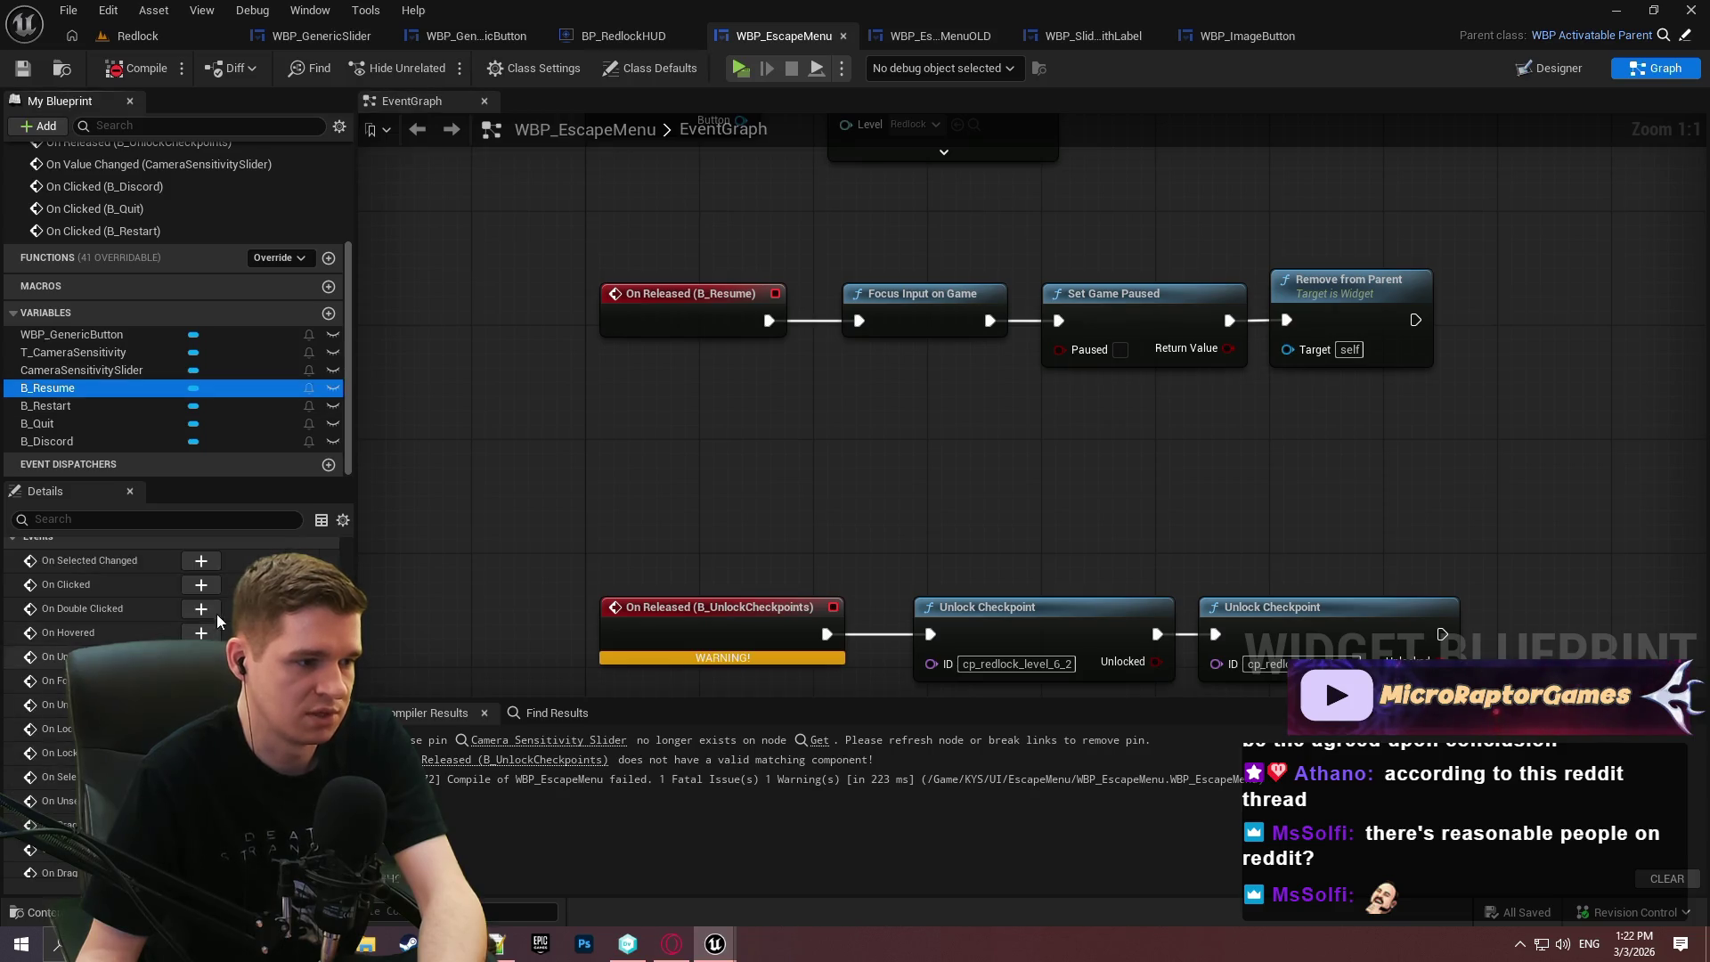
# Replace On Released (B_Resume) with On Clicked (B_Resume) wired to Focus Input on Game.
pyautogui.click(200, 584)
pyautogui.moveTo(980, 175)
pyautogui.mouseDown()
pyautogui.moveTo(900, 351)
pyautogui.moveTo(828, 374)
pyautogui.moveTo(928, 525)
pyautogui.mouseUp()
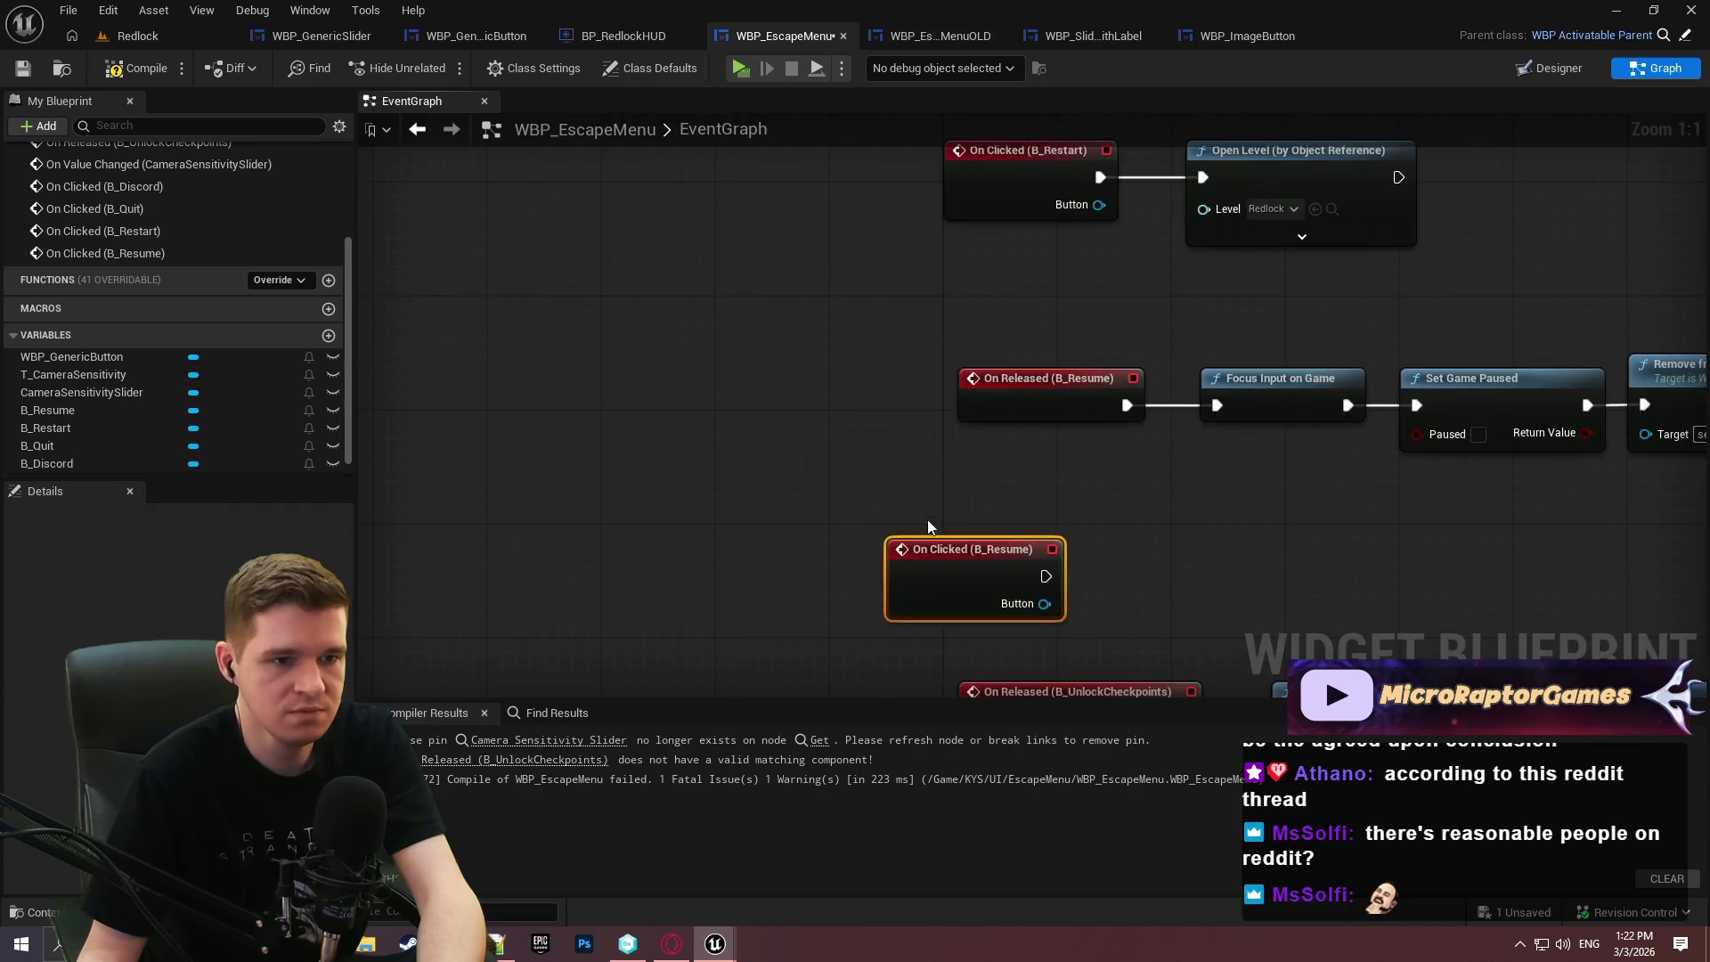
pyautogui.moveTo(615, 495); pyautogui.dragTo(786, 381)
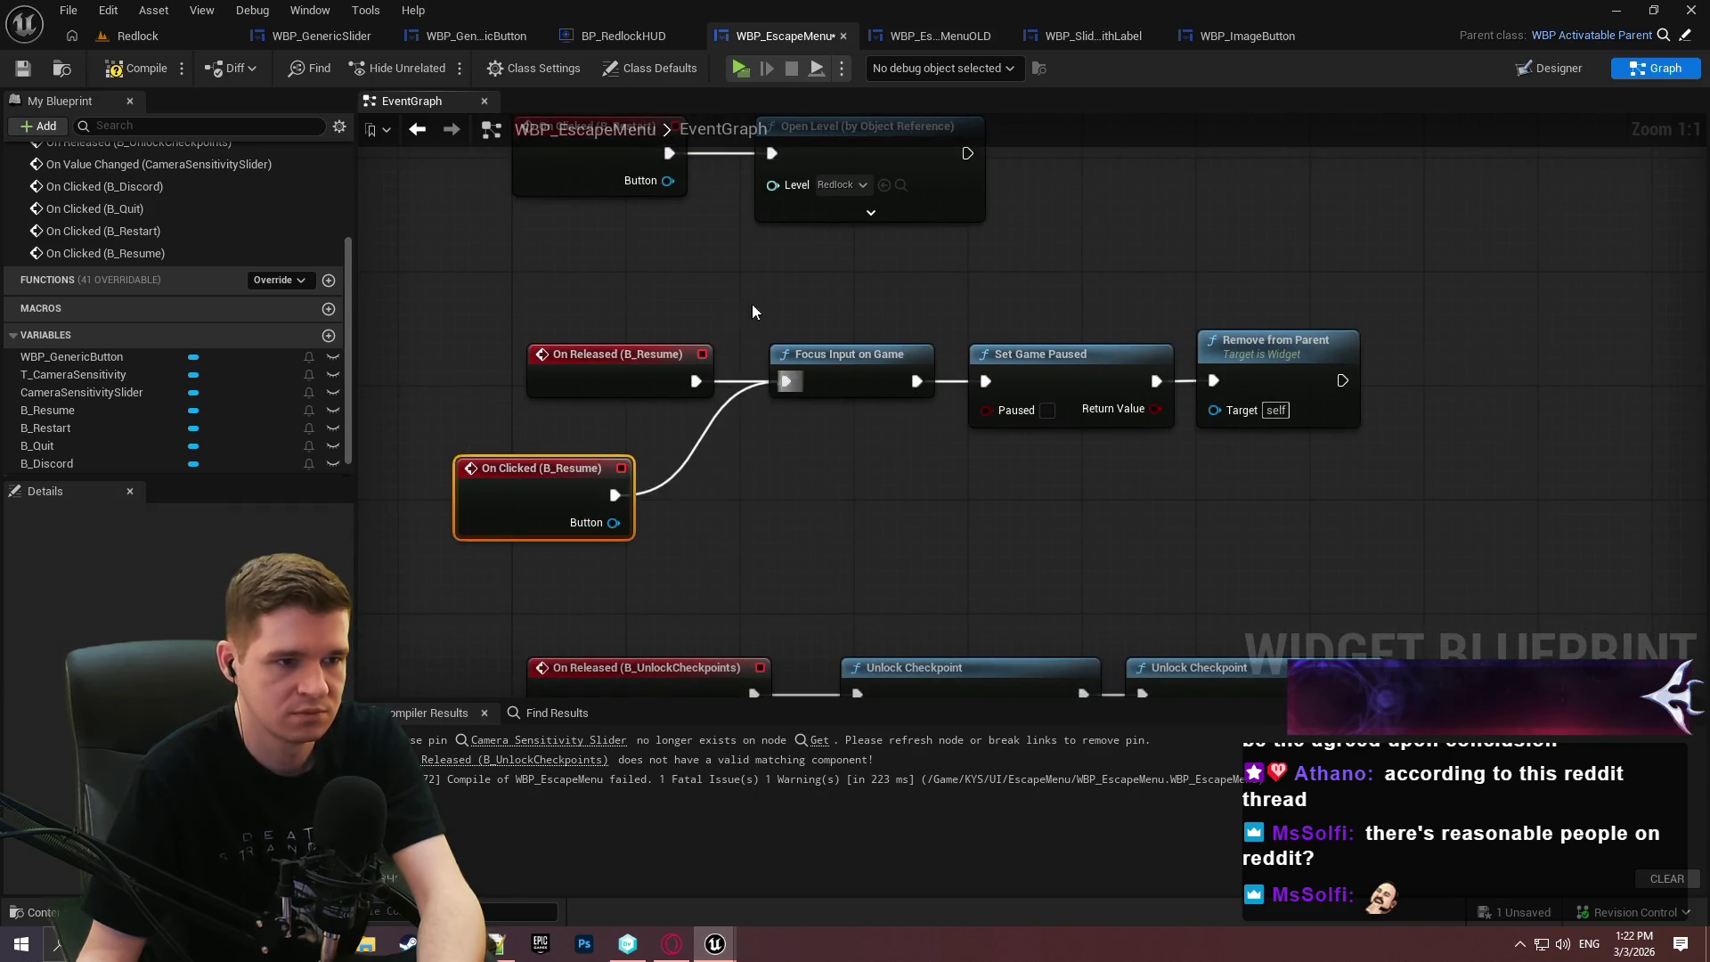
pyautogui.click(615, 353)
pyautogui.press('Delete')
pyautogui.moveTo(499, 510)
pyautogui.mouseDown()
pyautogui.moveTo(629, 390)
pyautogui.moveTo(563, 397)
pyautogui.mouseUp()
pyautogui.click(981, 534)
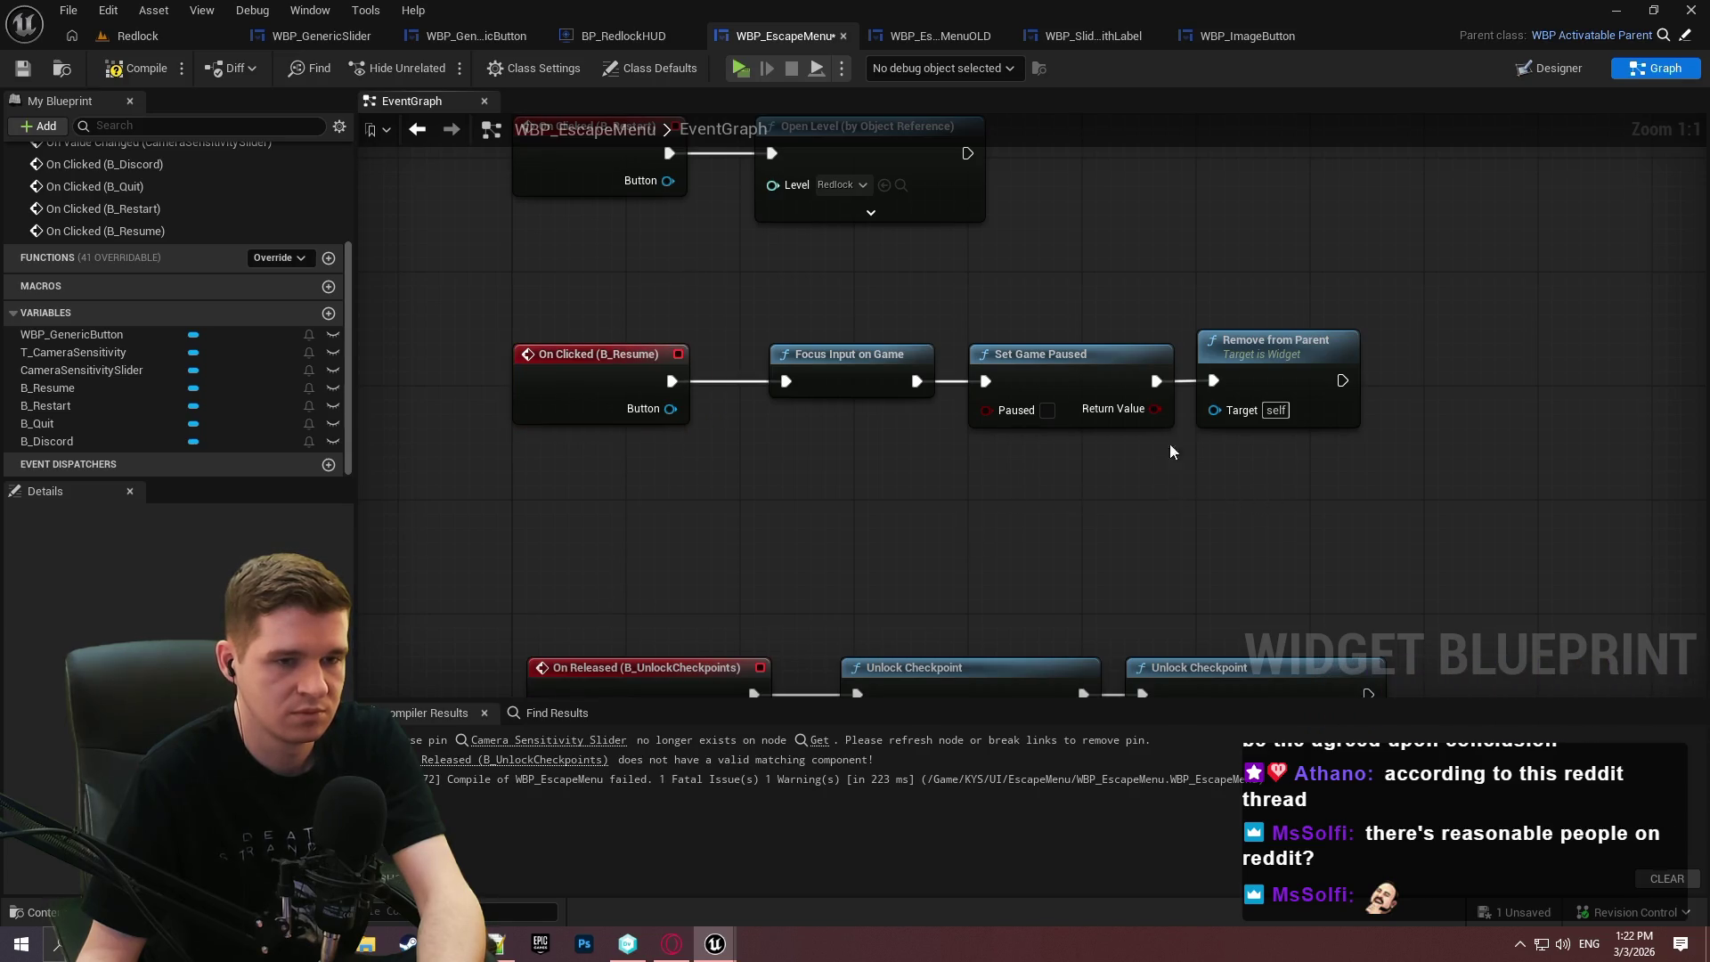
# Delete a node among the other button events, then compile and save the escape menu.
pyautogui.scroll(-2, 1403, 464)
pyautogui.moveTo(1184, 370)
pyautogui.mouseDown()
pyautogui.moveTo(1085, 534)
pyautogui.moveTo(1099, 783)
pyautogui.moveTo(1305, 249)
pyautogui.moveTo(1343, 415)
pyautogui.moveTo(1083, 361)
pyautogui.moveTo(915, 383)
pyautogui.moveTo(662, 359)
pyautogui.mouseUp()
pyautogui.press('Delete')
pyautogui.scroll(2, 979, 374)
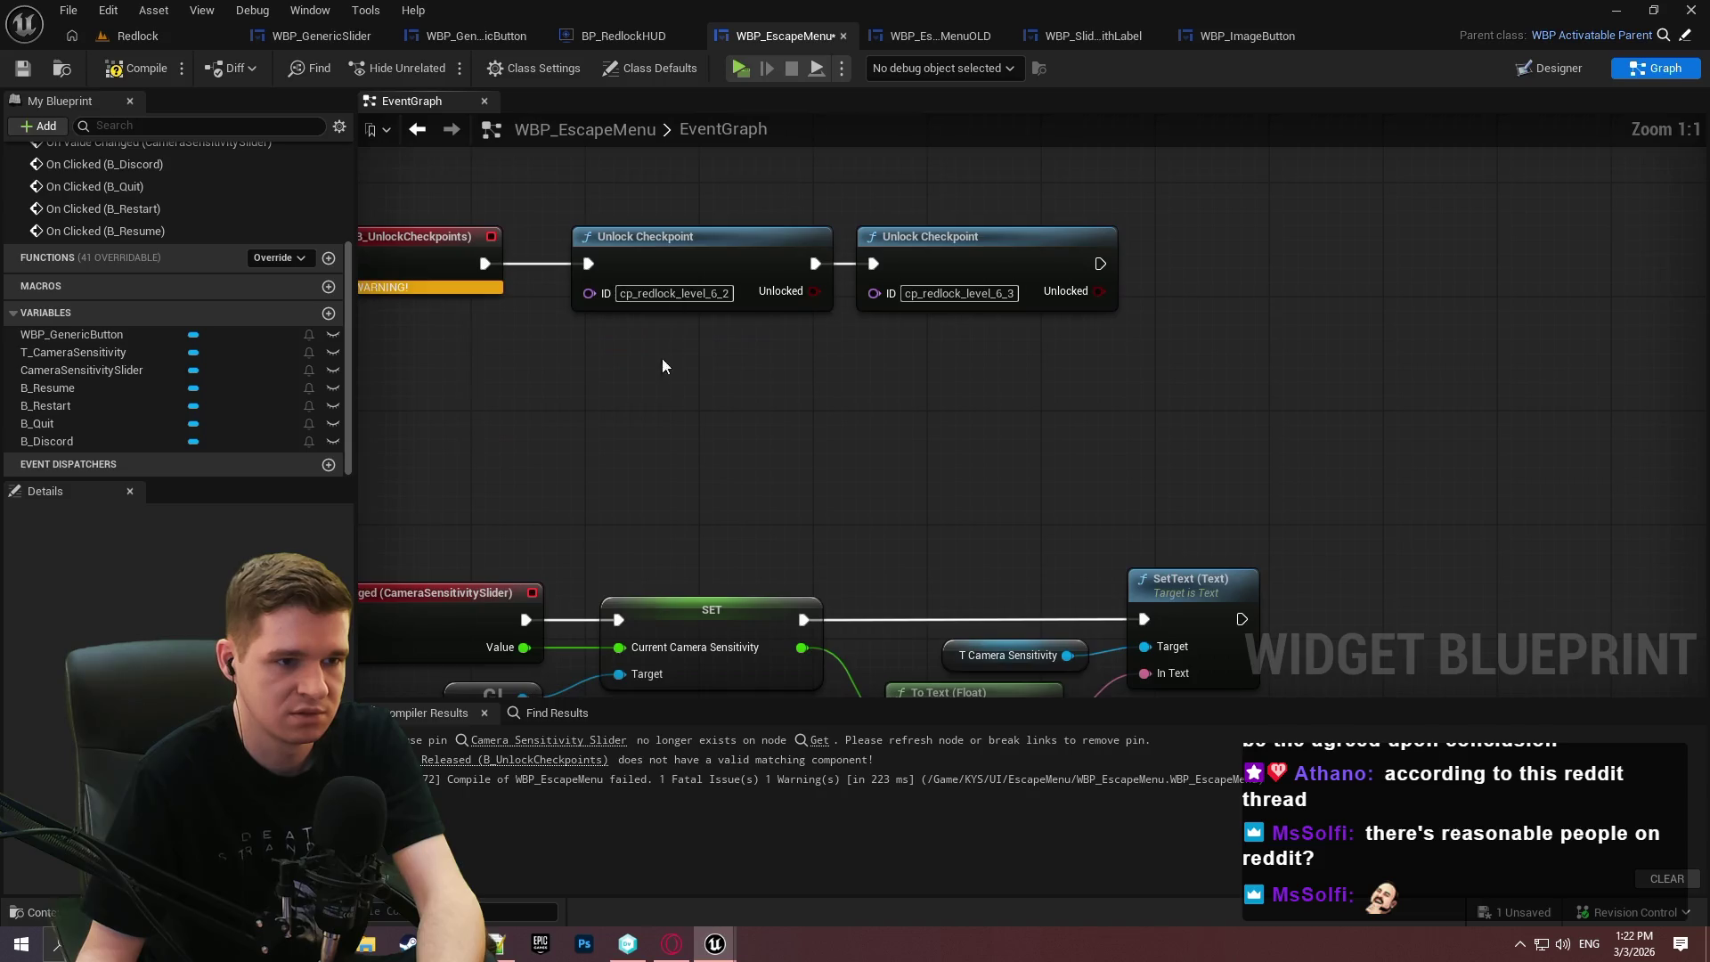
pyautogui.scroll(-1, 988, 362)
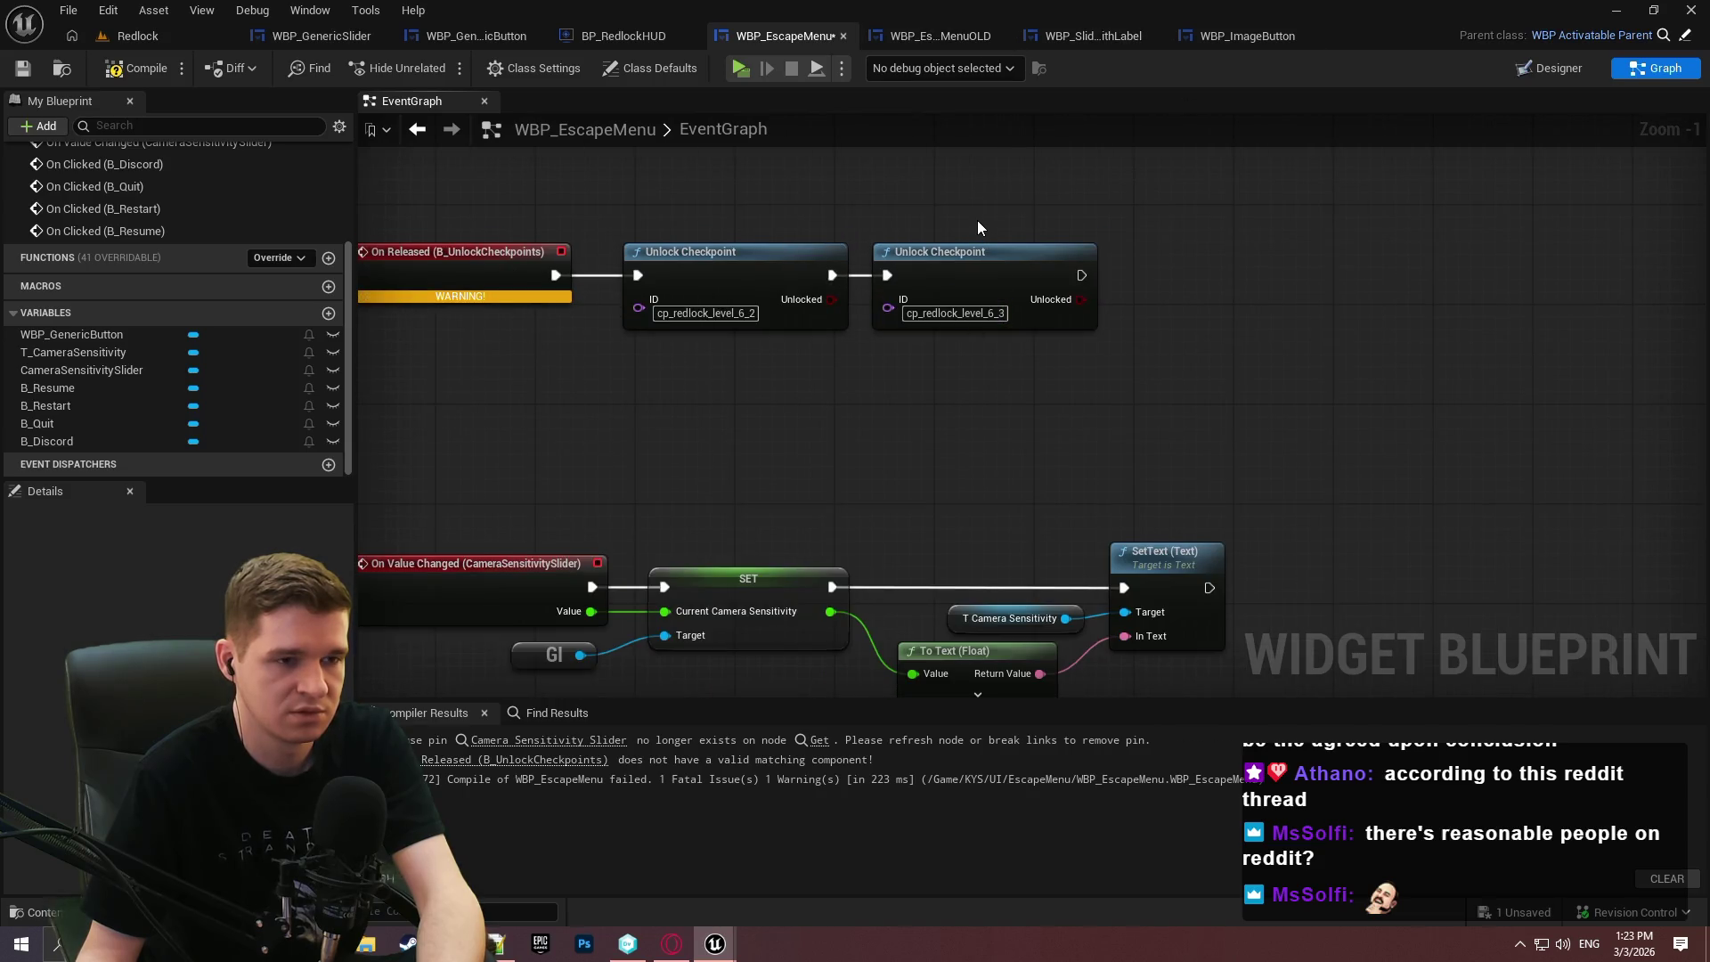
pyautogui.click(135, 68)
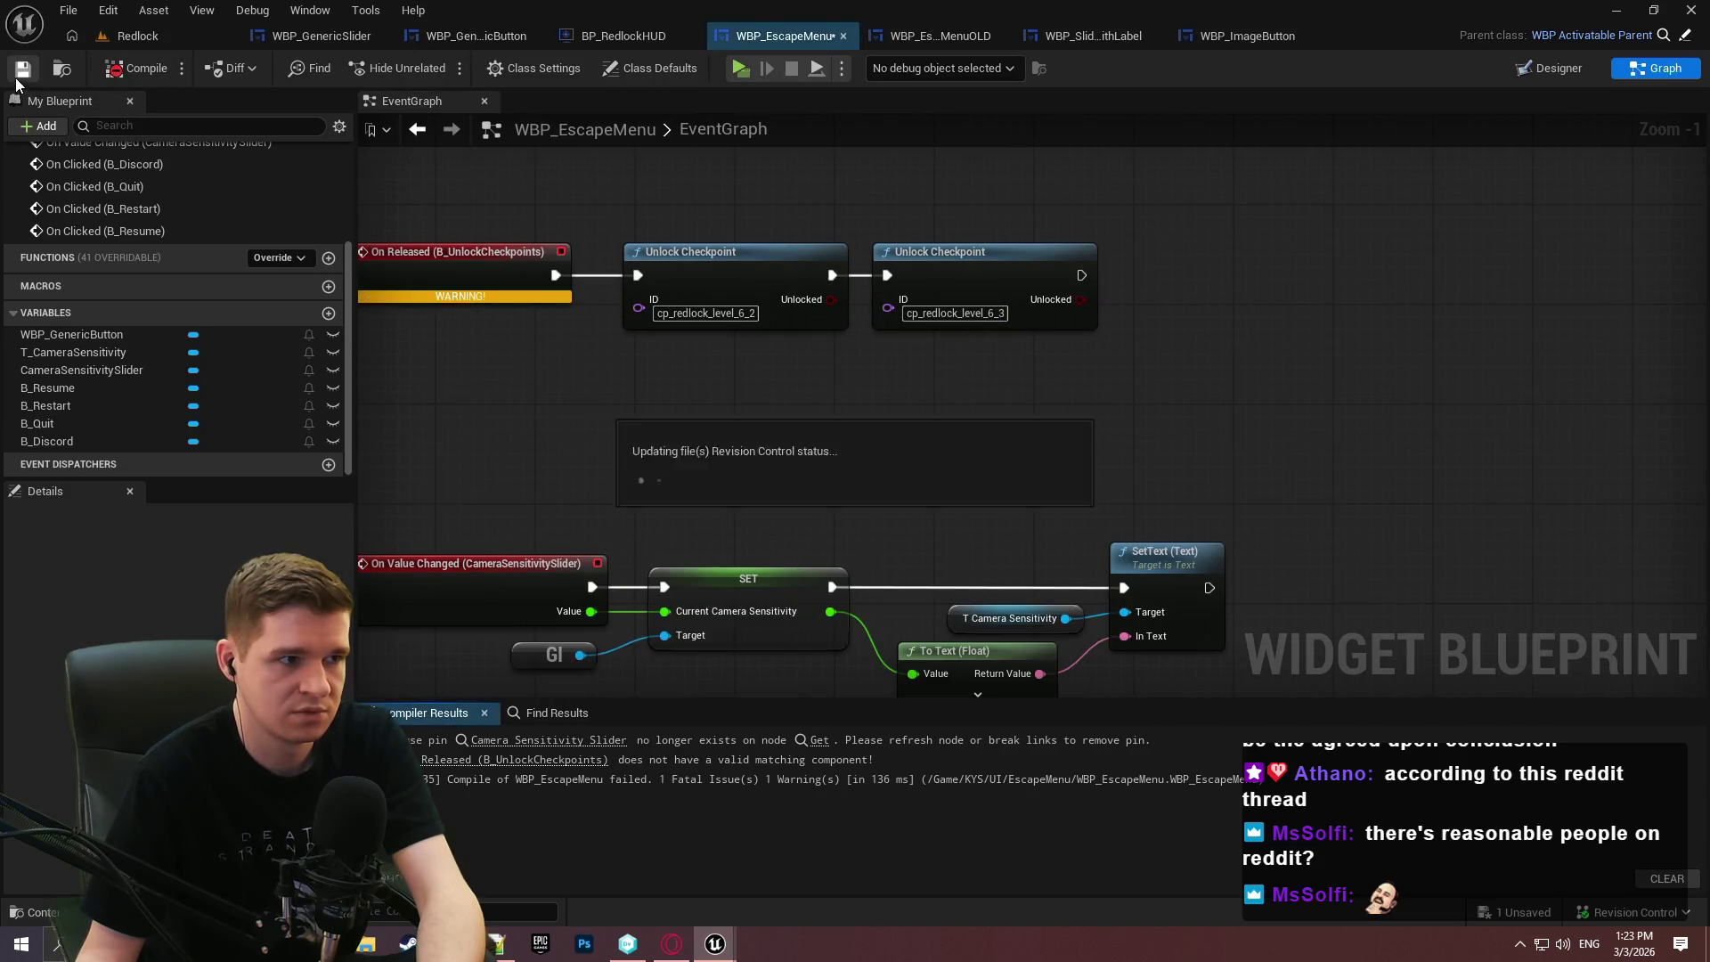
pyautogui.moveTo(1019, 210); pyautogui.dragTo(1286, 201)
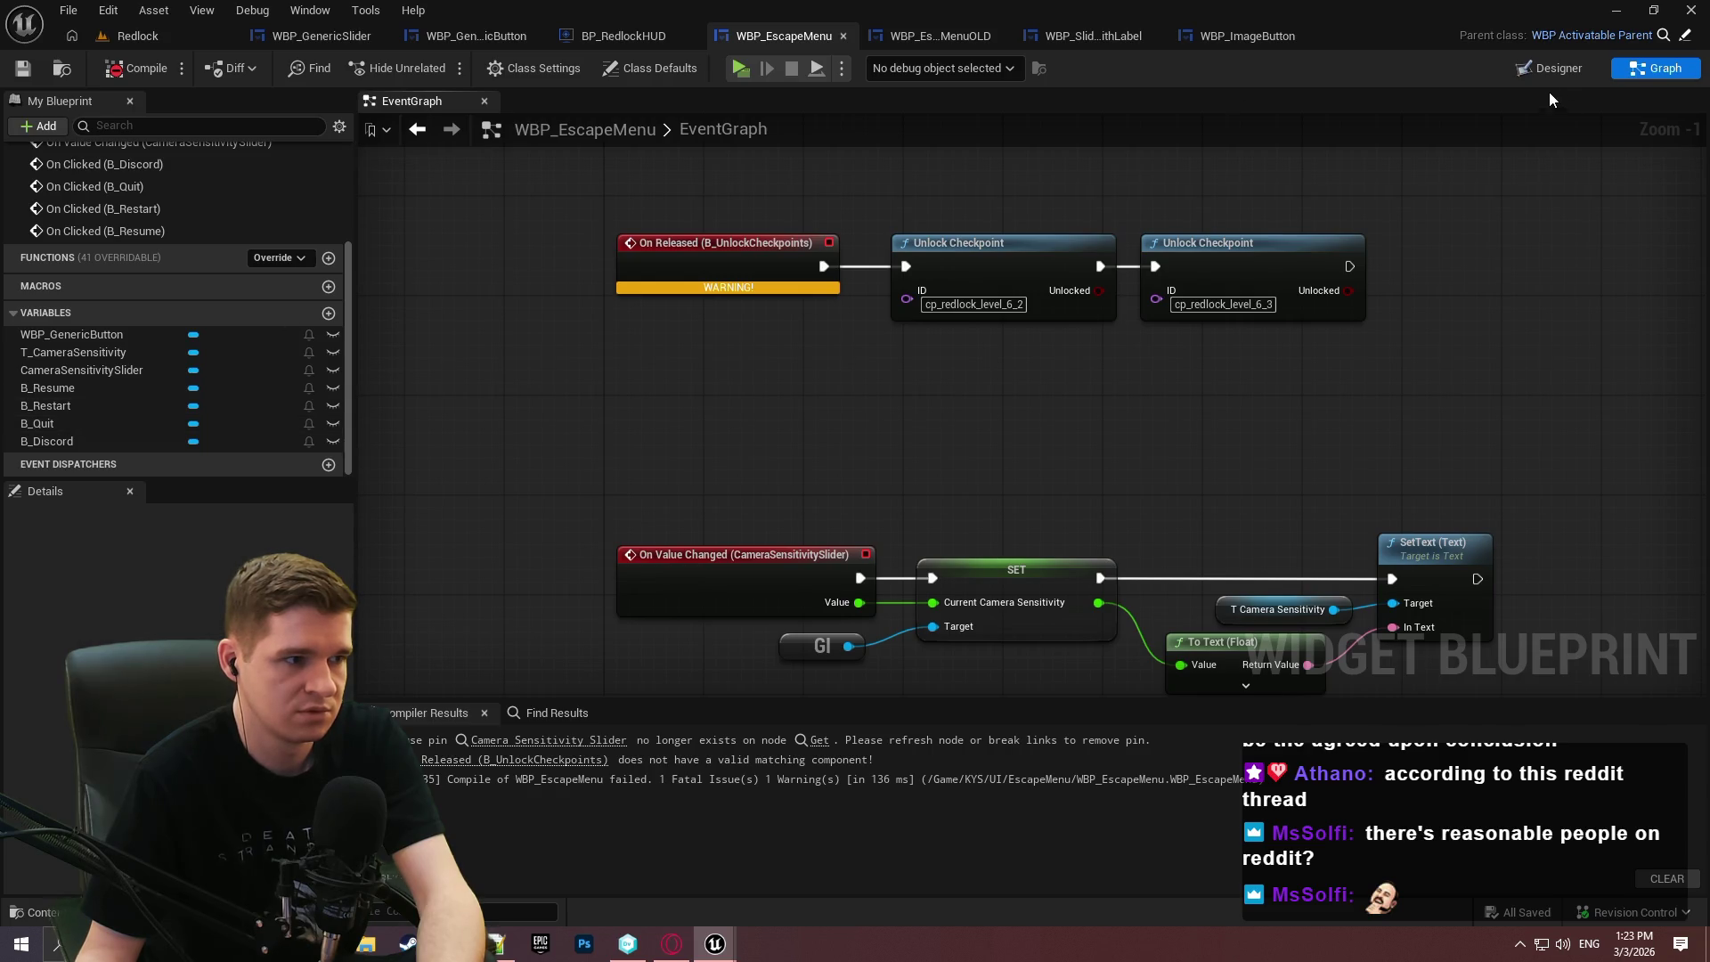
# Rename the Unlock All Checkpoints button to B_UnlockAllCheckpoints in the Designer and compile.
pyautogui.click(1519, 78)
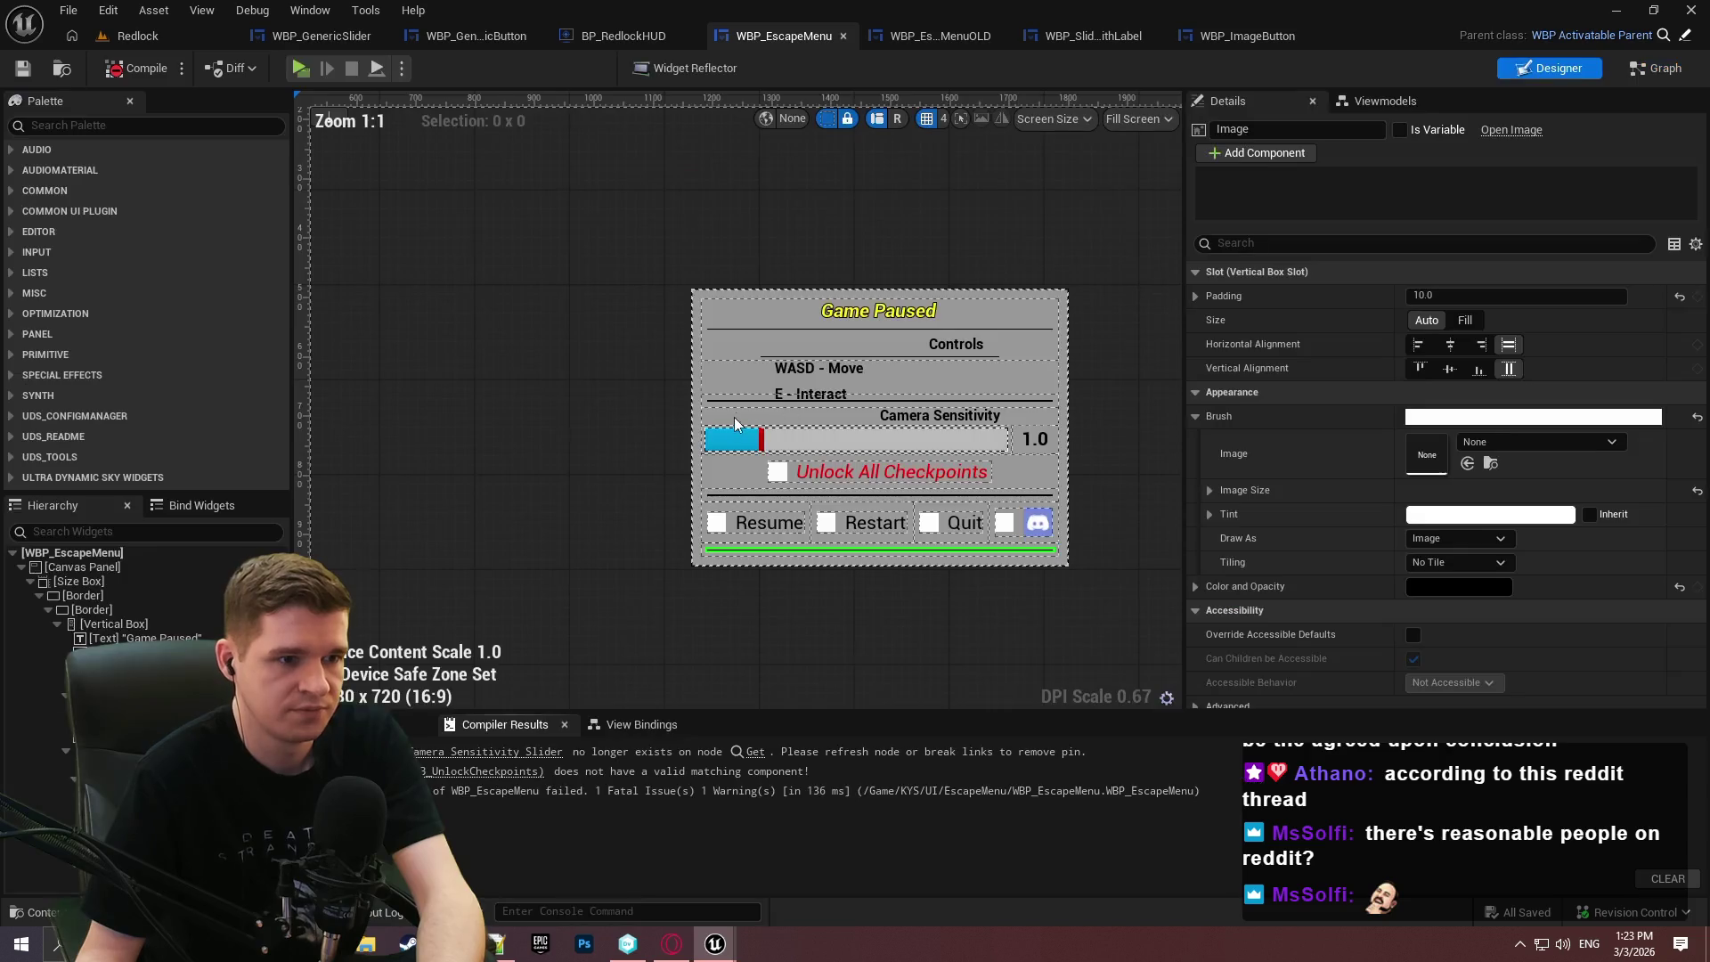
pyautogui.click(783, 458)
pyautogui.press('F2')
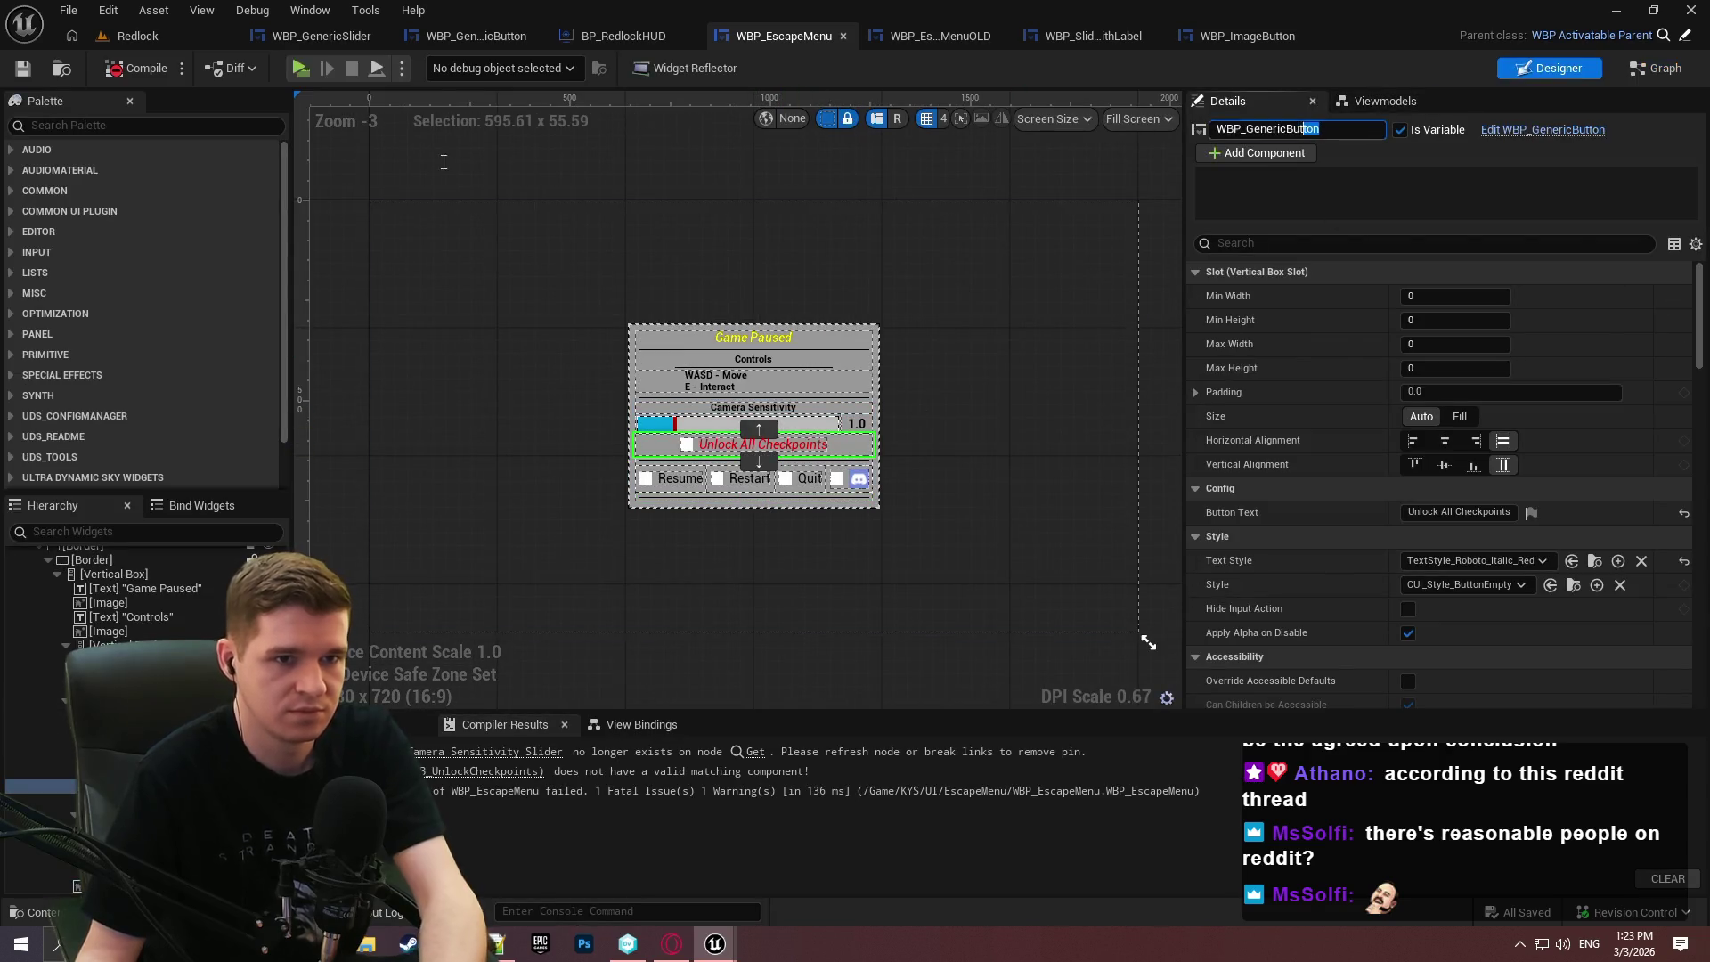
pyautogui.write('B_UnlockAllCheckpoints')
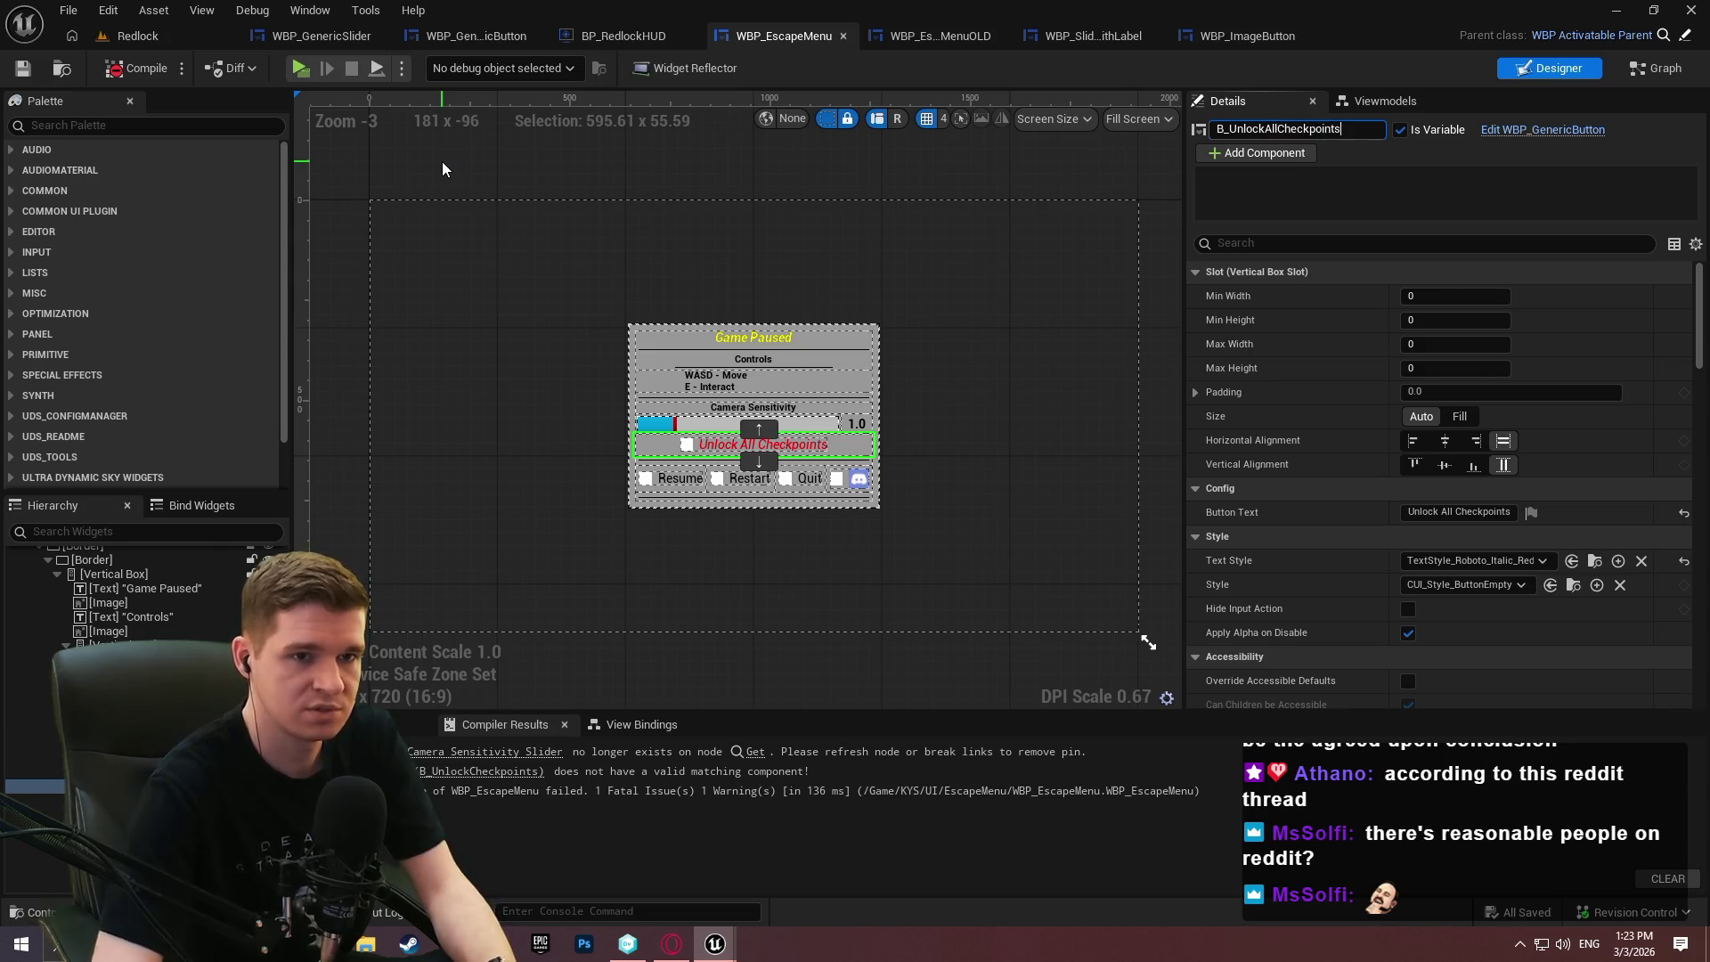
pyautogui.press('Return')
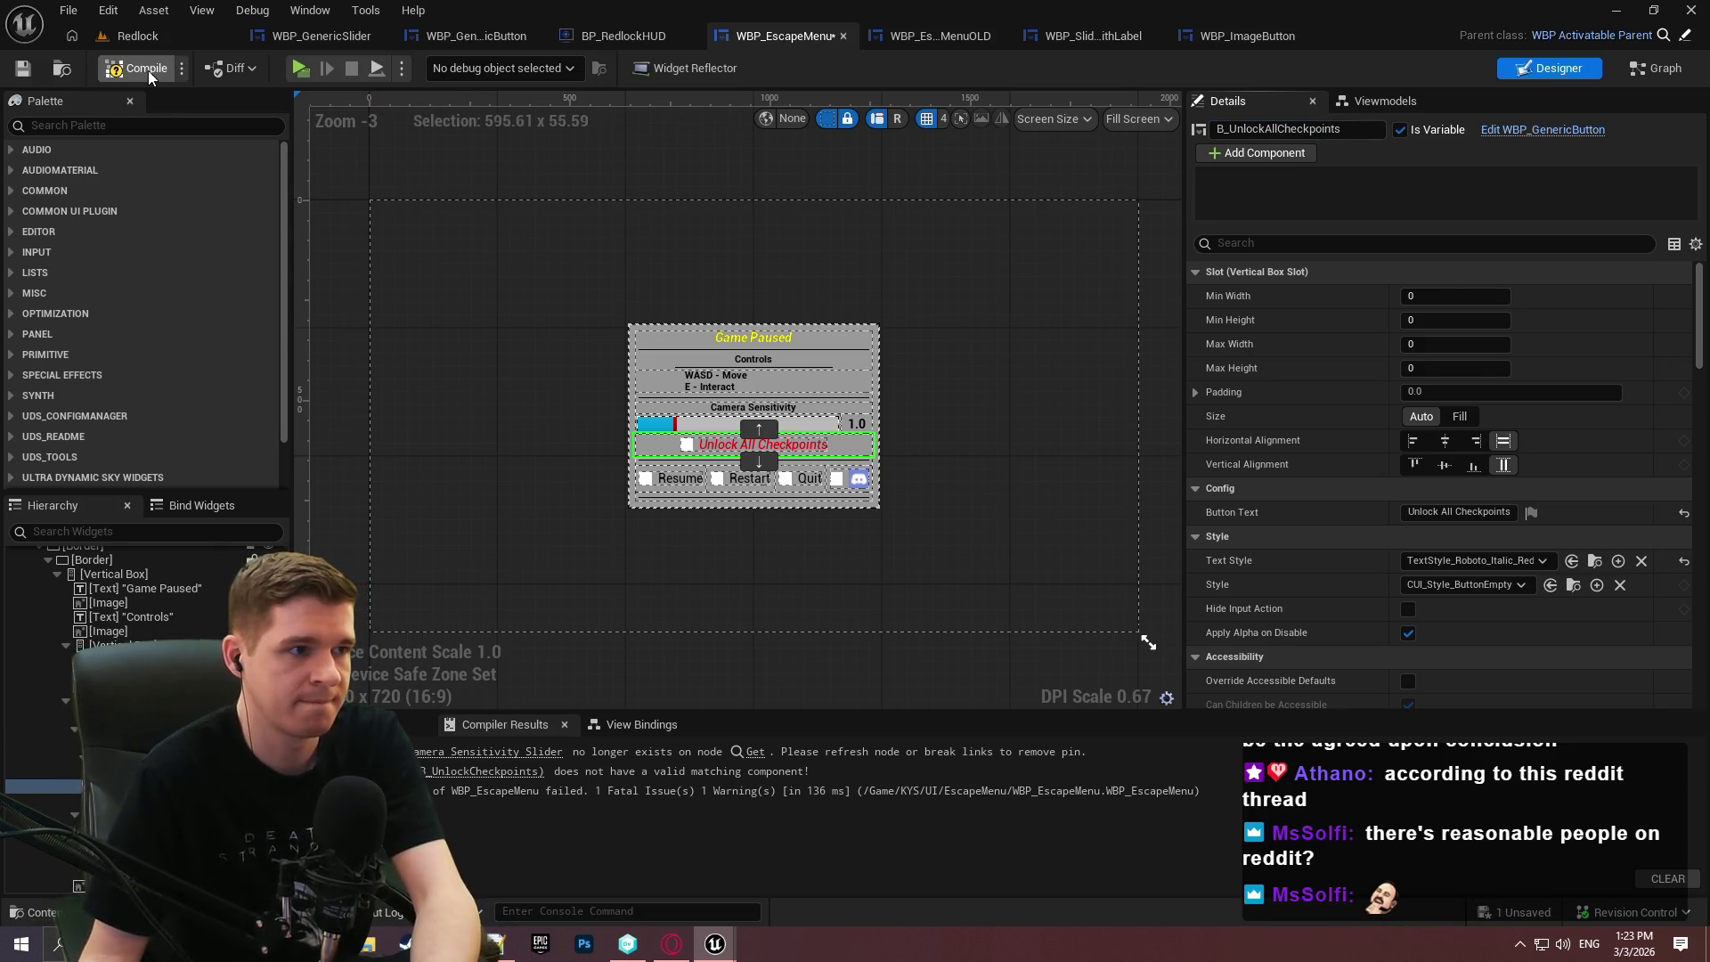
pyautogui.click(23, 69)
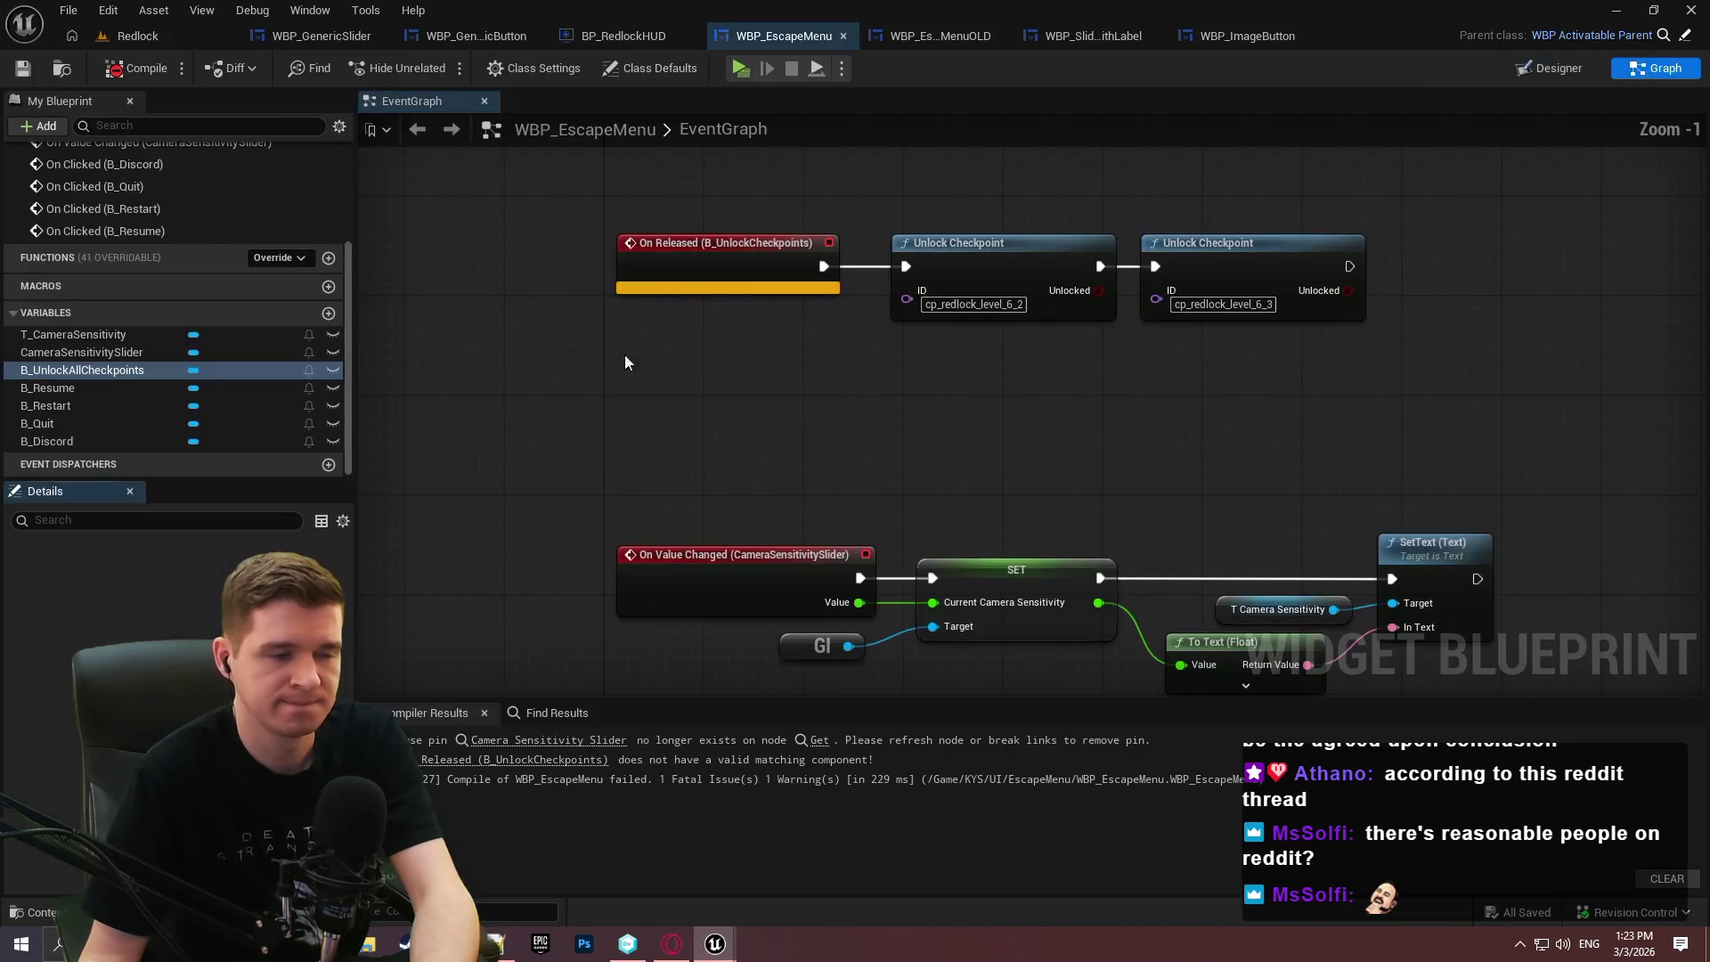
# Wire an On Clicked (B_UnlockAllCheckpoints) event to Unlock Checkpoint, delete On Released, and recompile.
pyautogui.click(194, 585)
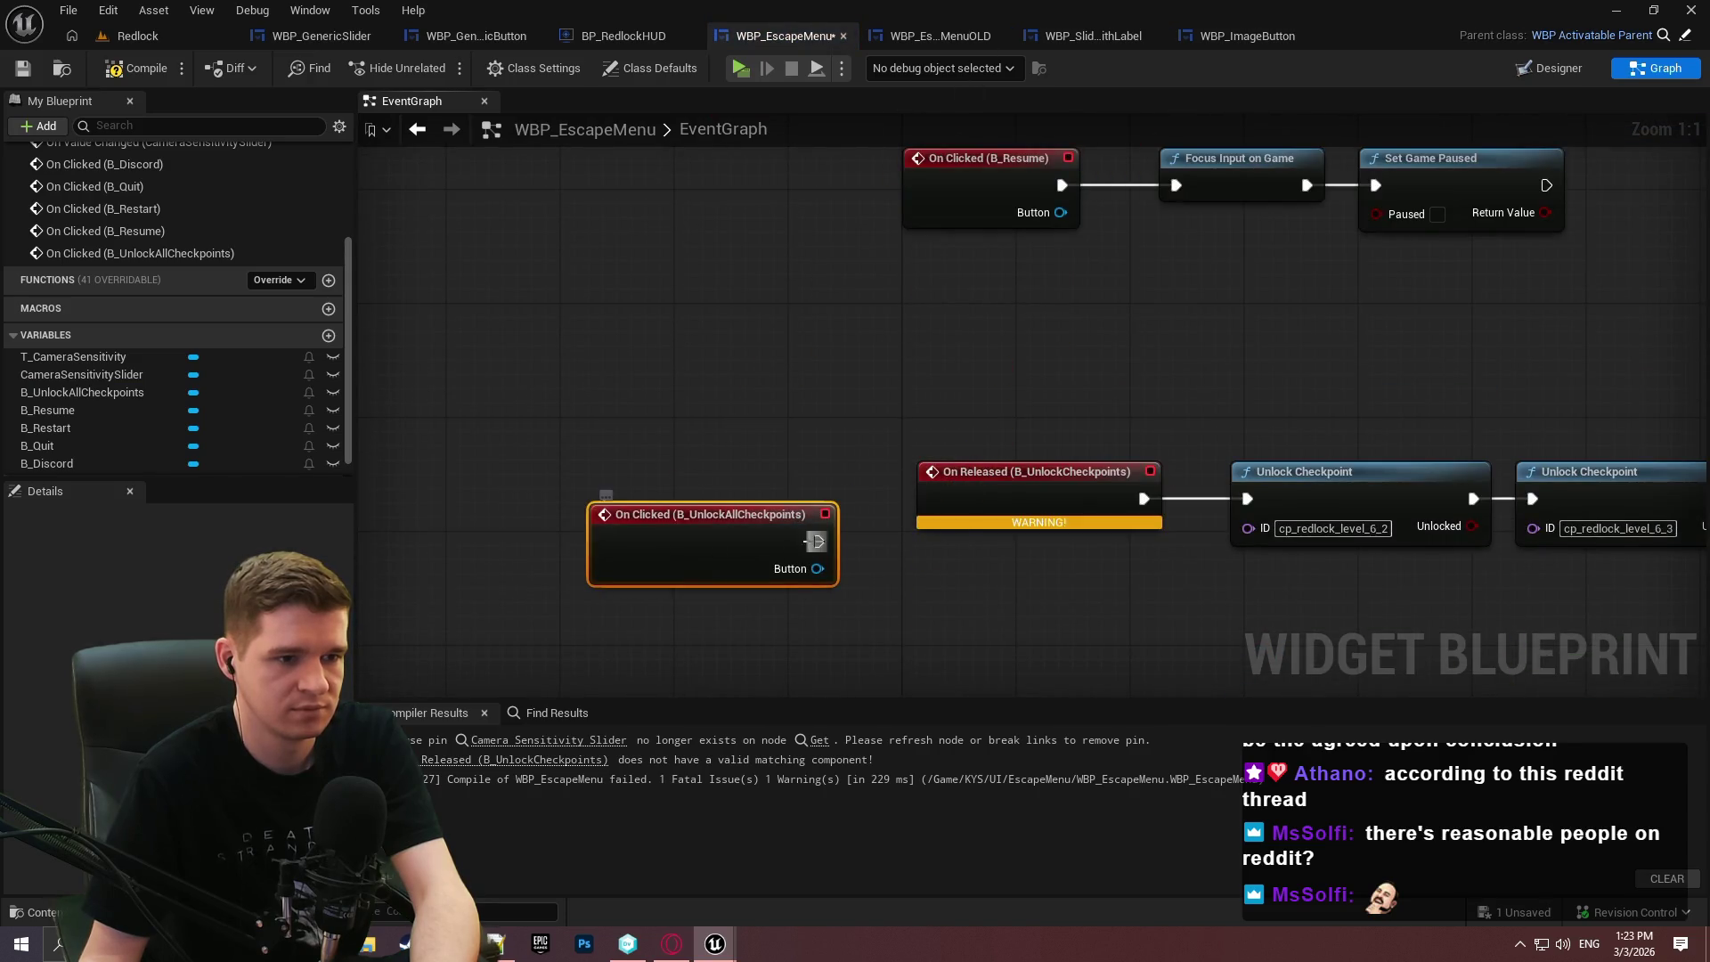
pyautogui.moveTo(815, 540); pyautogui.dragTo(1246, 499)
pyautogui.click(954, 521)
pyautogui.press('Delete')
pyautogui.moveTo(703, 549)
pyautogui.mouseDown()
pyautogui.moveTo(1060, 506)
pyautogui.moveTo(937, 360)
pyautogui.moveTo(965, 243)
pyautogui.mouseUp()
pyautogui.scroll(-1, 1051, 497)
pyautogui.click(105, 75)
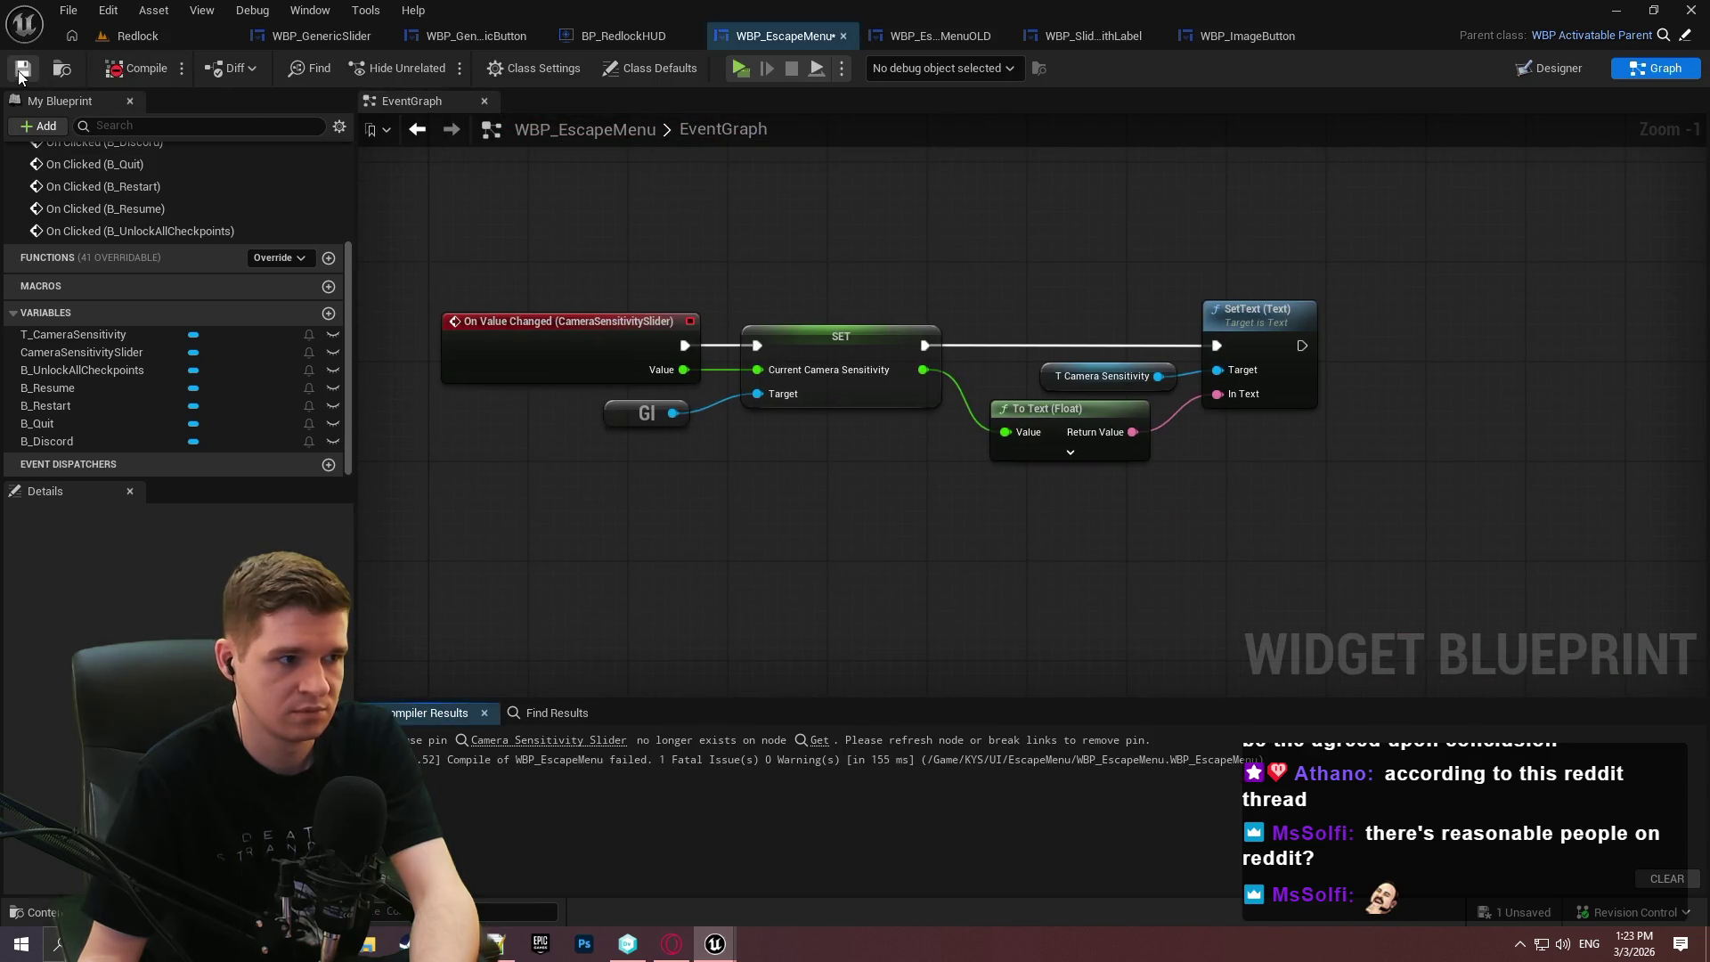
pyautogui.click(73, 356)
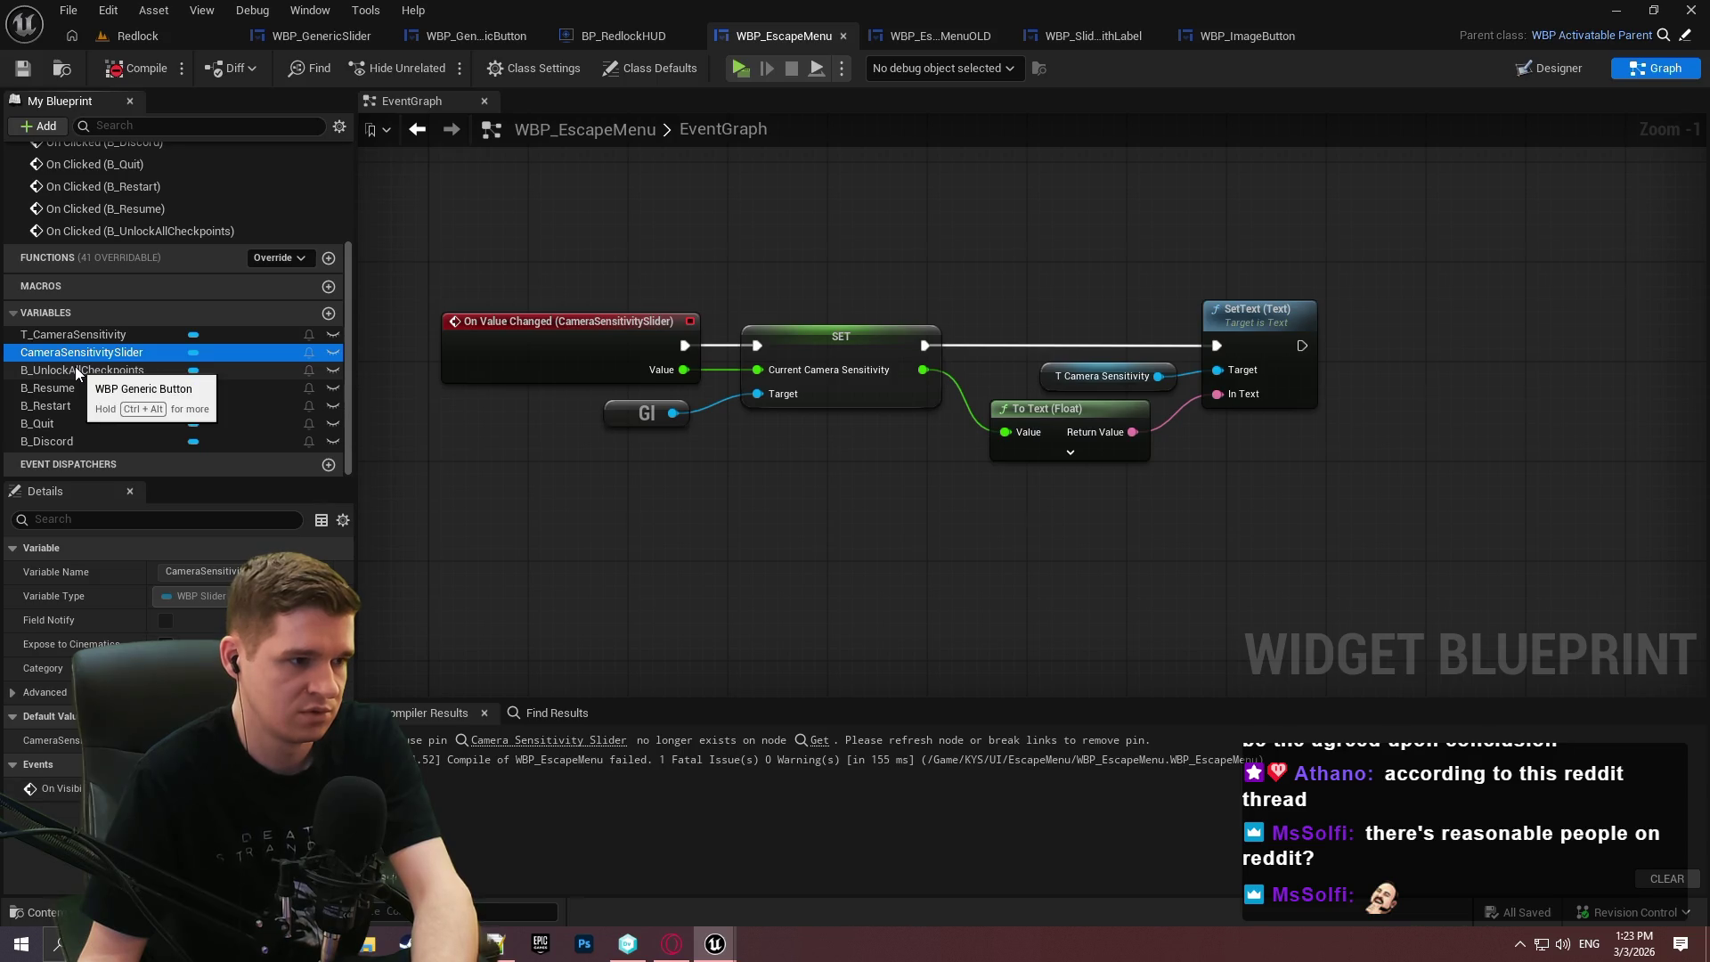
pyautogui.moveTo(630, 212); pyautogui.dragTo(666, 282)
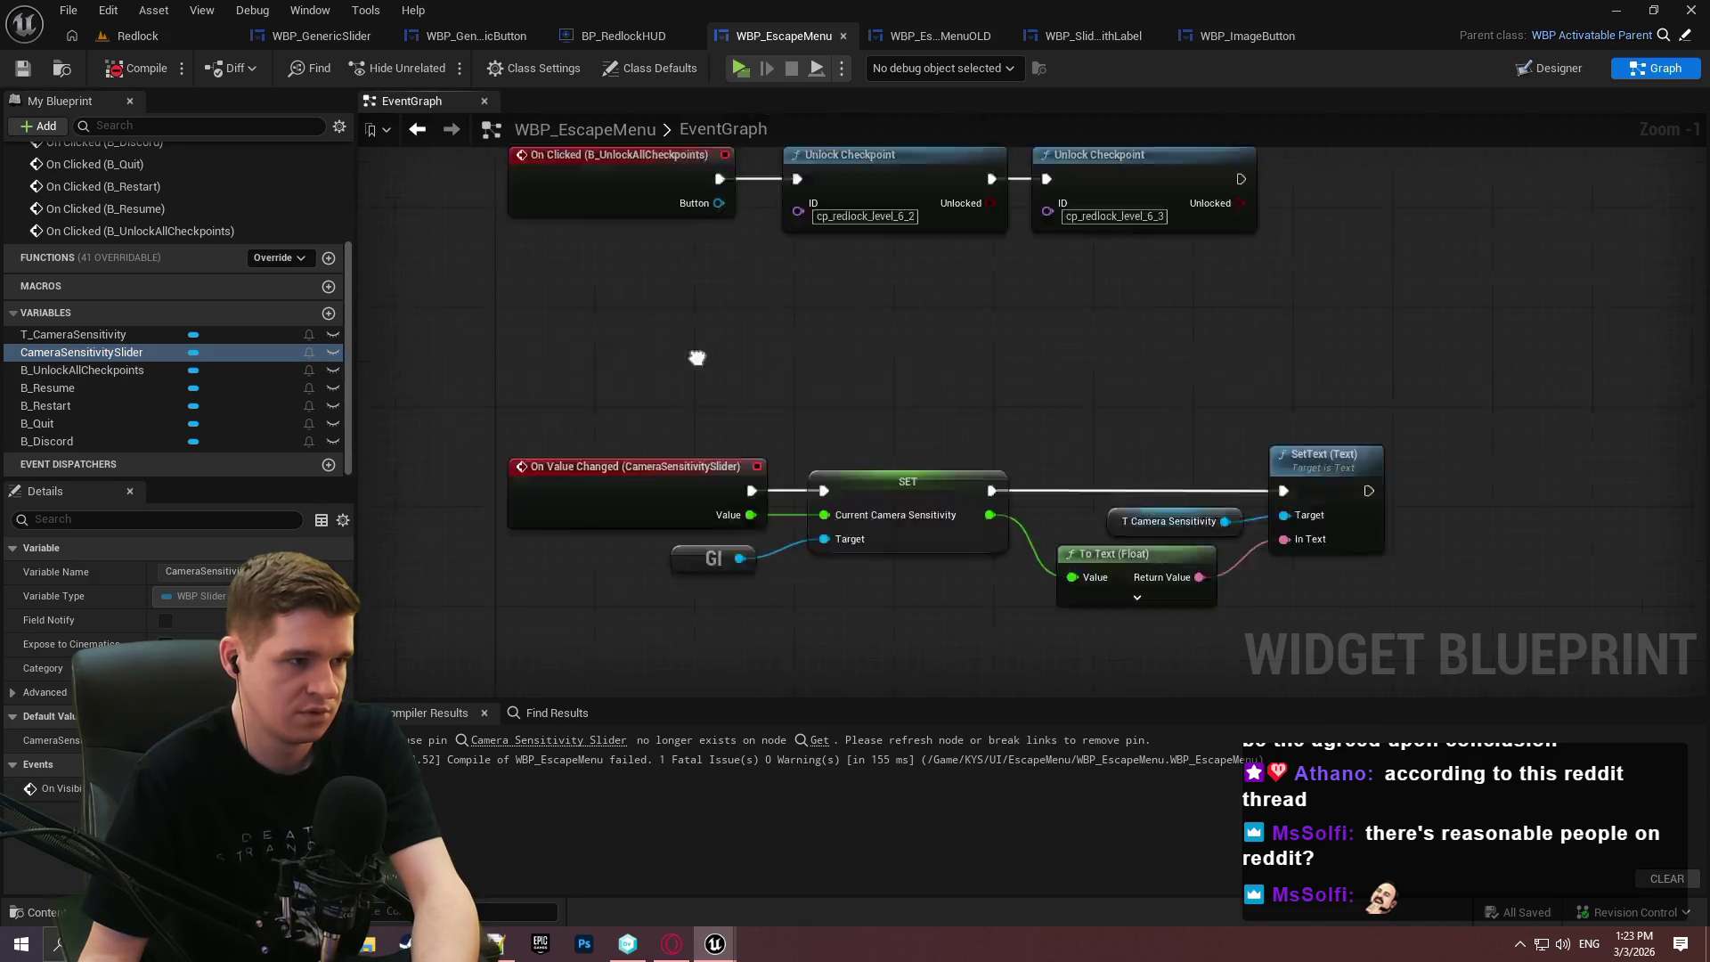
# Place a Camera Sensitivity Slider reference in the graph and get its WBP Generic Slider.
pyautogui.scroll(-2, 666, 283)
pyautogui.moveTo(1104, 469)
pyautogui.mouseDown()
pyautogui.moveTo(584, 527)
pyautogui.moveTo(1087, 484)
pyautogui.moveTo(1141, 806)
pyautogui.moveTo(1116, 906)
pyautogui.mouseUp()
pyautogui.moveTo(623, 534); pyautogui.dragTo(537, 555)
pyautogui.moveTo(67, 353)
pyautogui.mouseDown()
pyautogui.moveTo(802, 350)
pyautogui.moveTo(832, 382)
pyautogui.moveTo(757, 337)
pyautogui.moveTo(894, 310)
pyautogui.mouseUp()
pyautogui.write('bind event to')
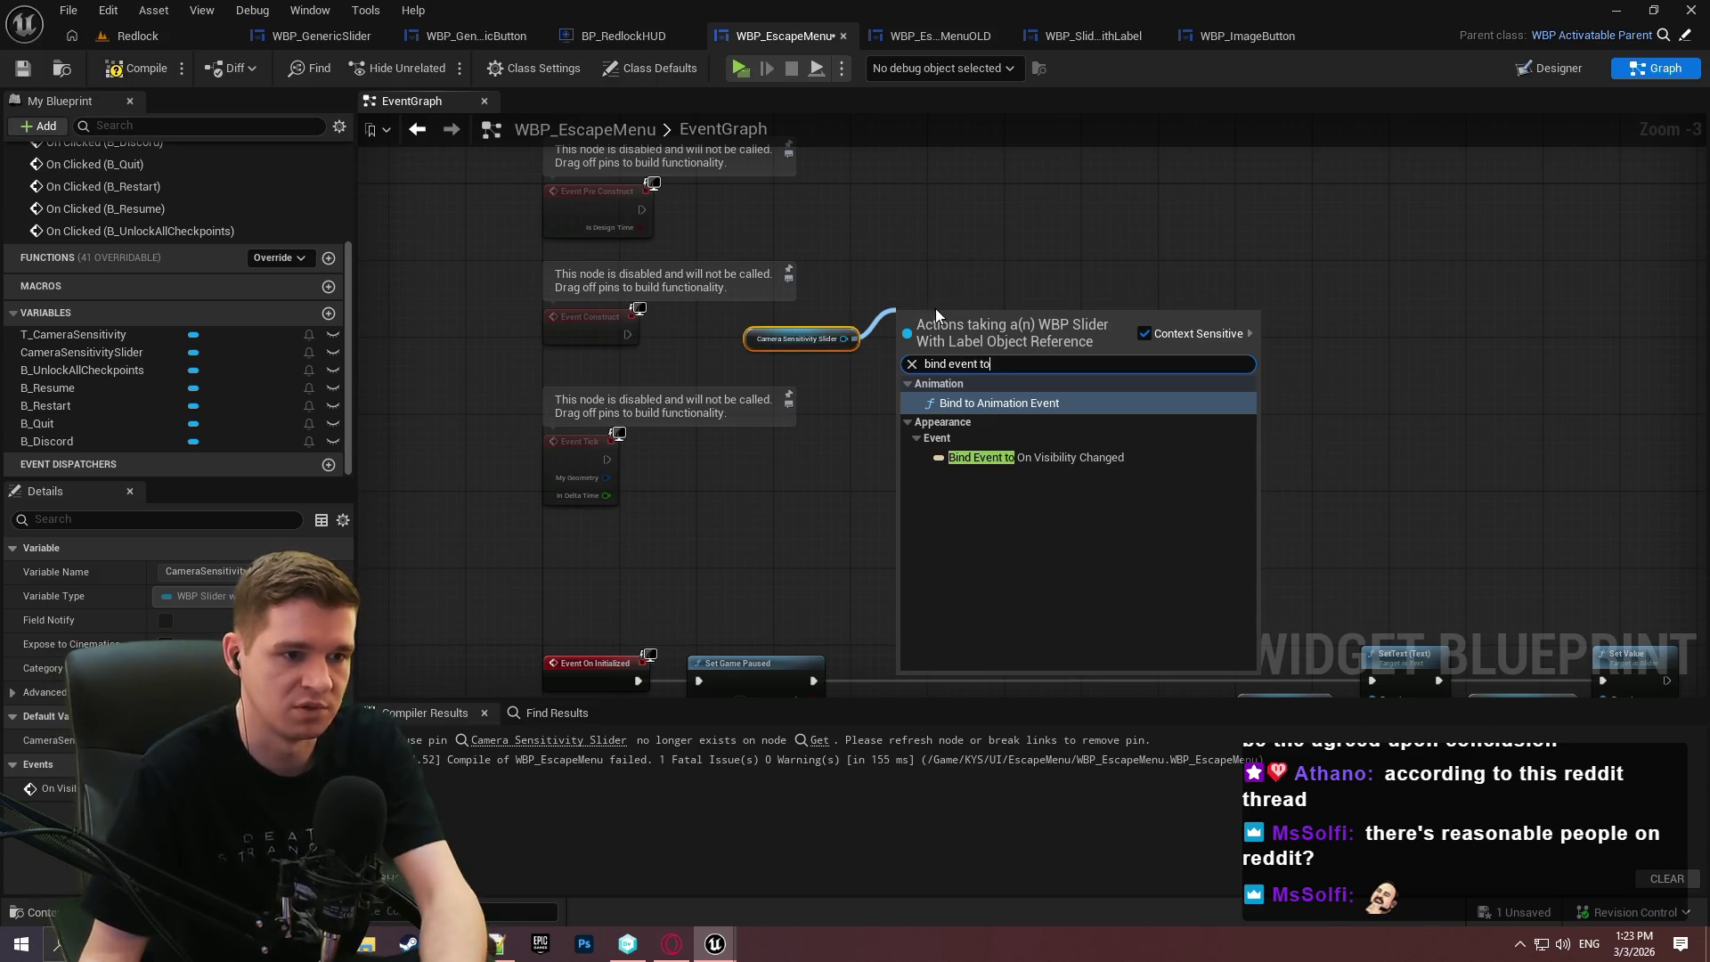
pyautogui.click(935, 308)
pyautogui.moveTo(950, 338); pyautogui.dragTo(950, 338)
pyautogui.write('slider')
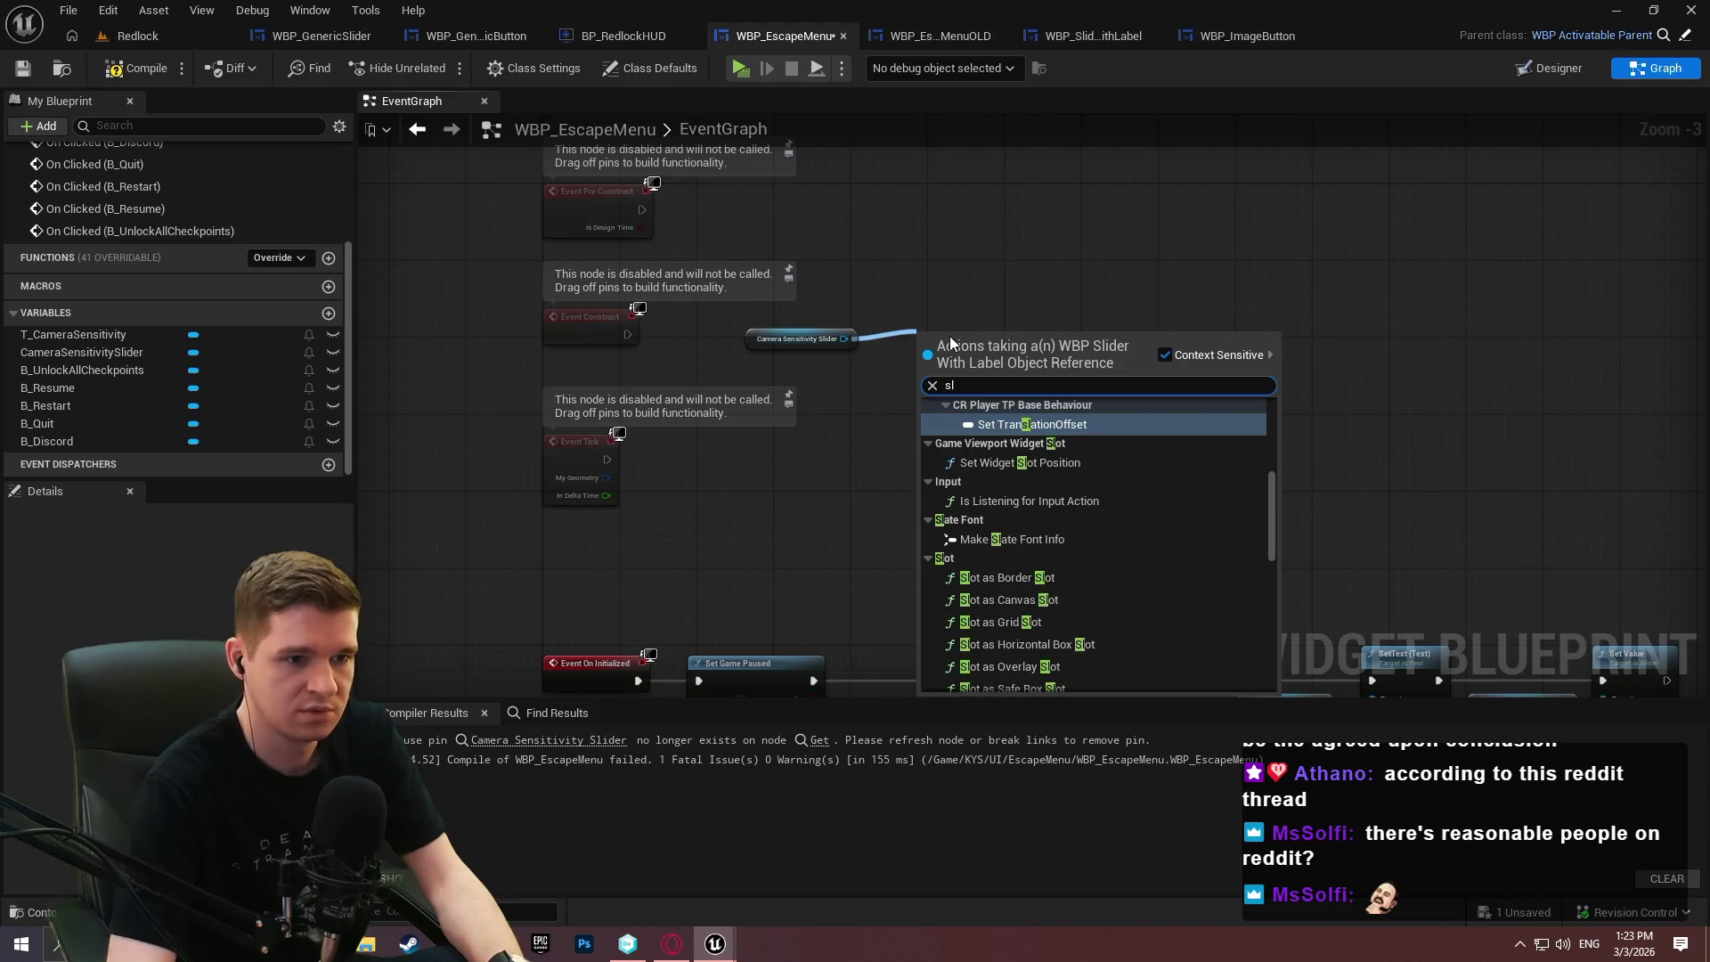
pyautogui.click(1051, 682)
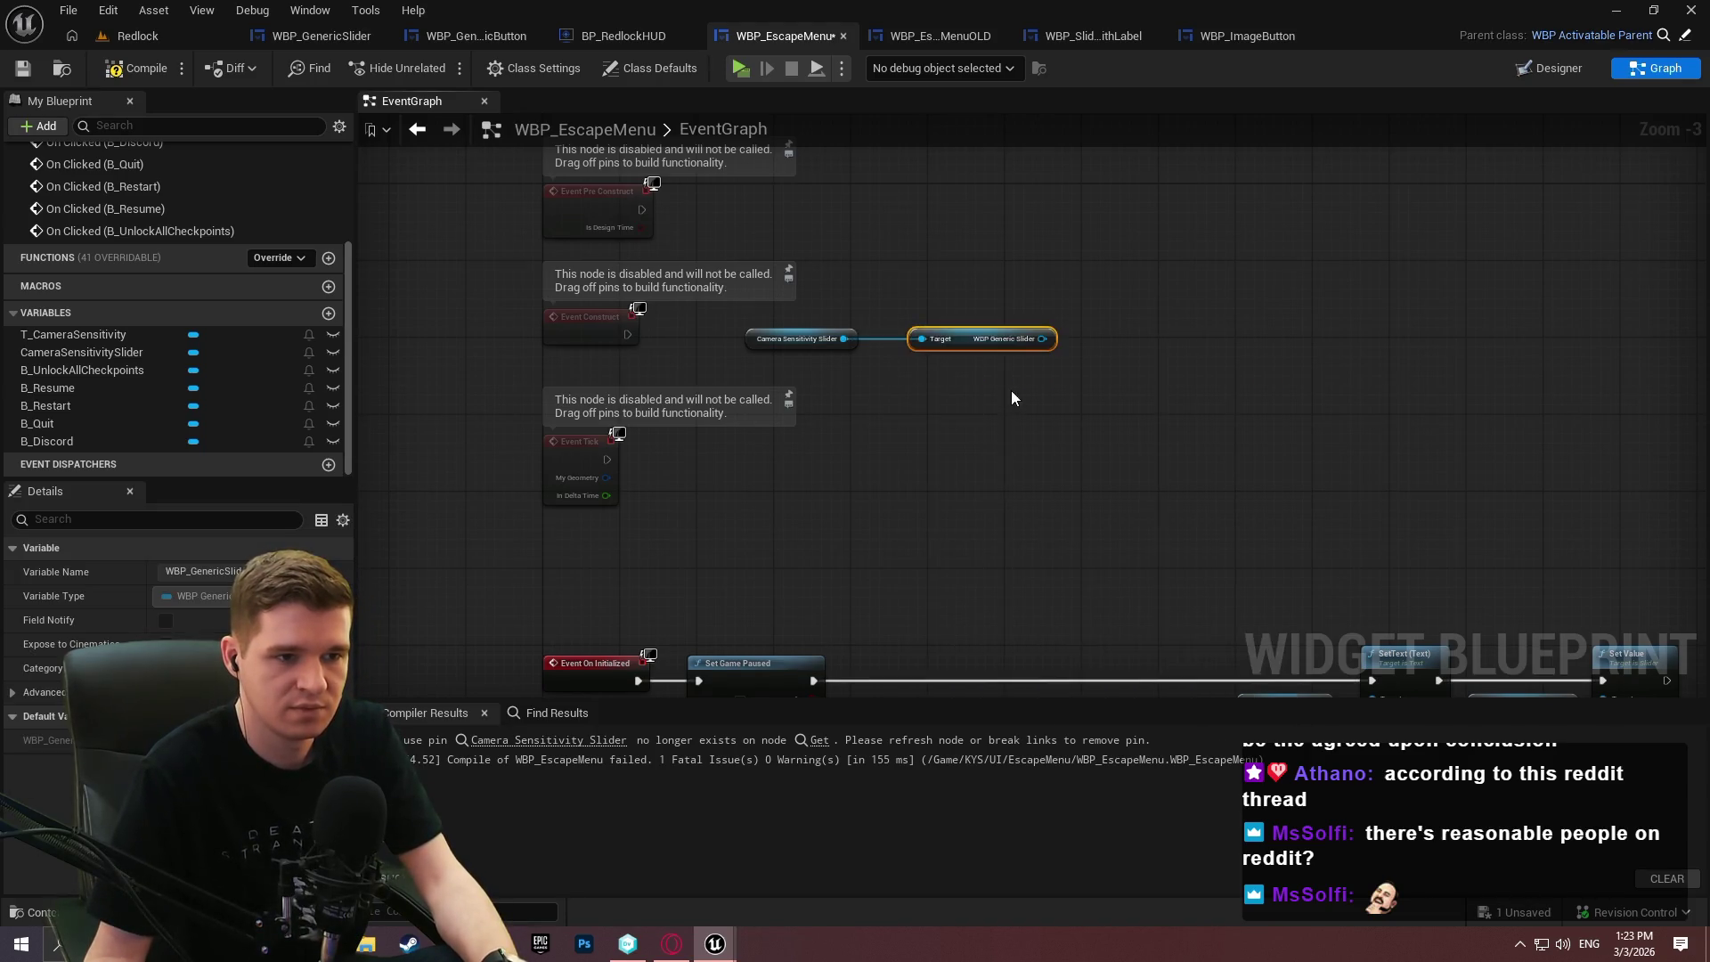
# Get the inner Slider from WBP Generic Slider and search 'bind event' on its output.
pyautogui.scroll(1, 997, 366)
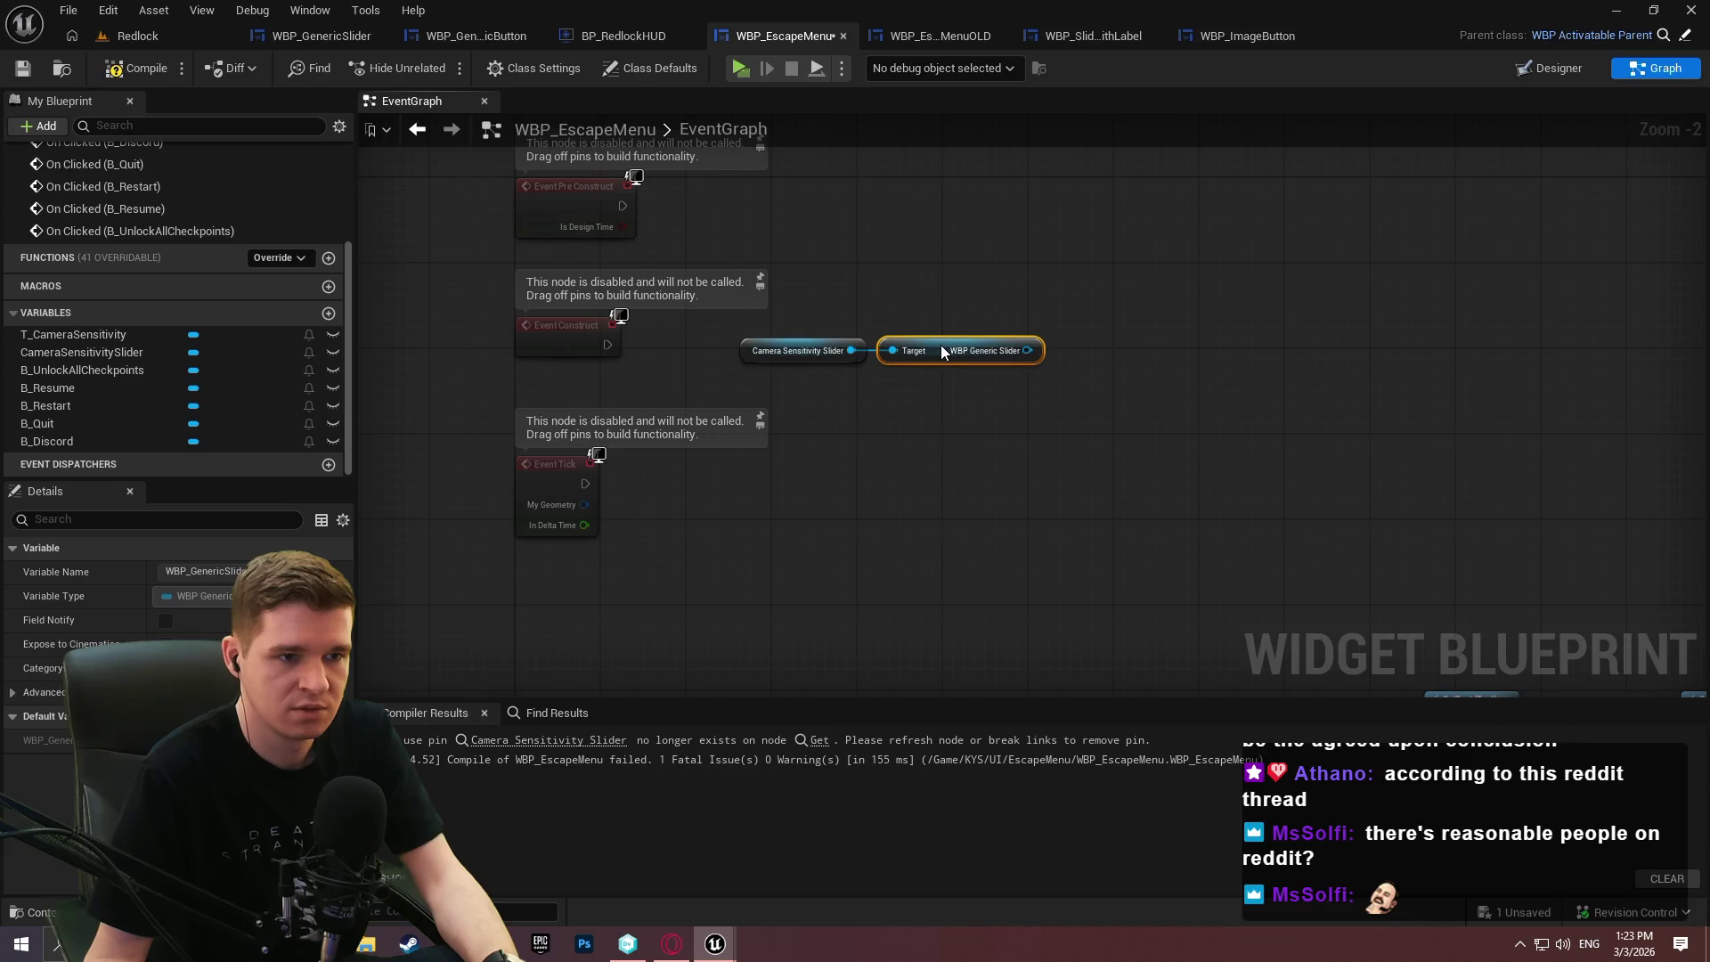
pyautogui.moveTo(1056, 381)
pyautogui.mouseDown()
pyautogui.moveTo(937, 365)
pyautogui.moveTo(983, 354)
pyautogui.mouseUp()
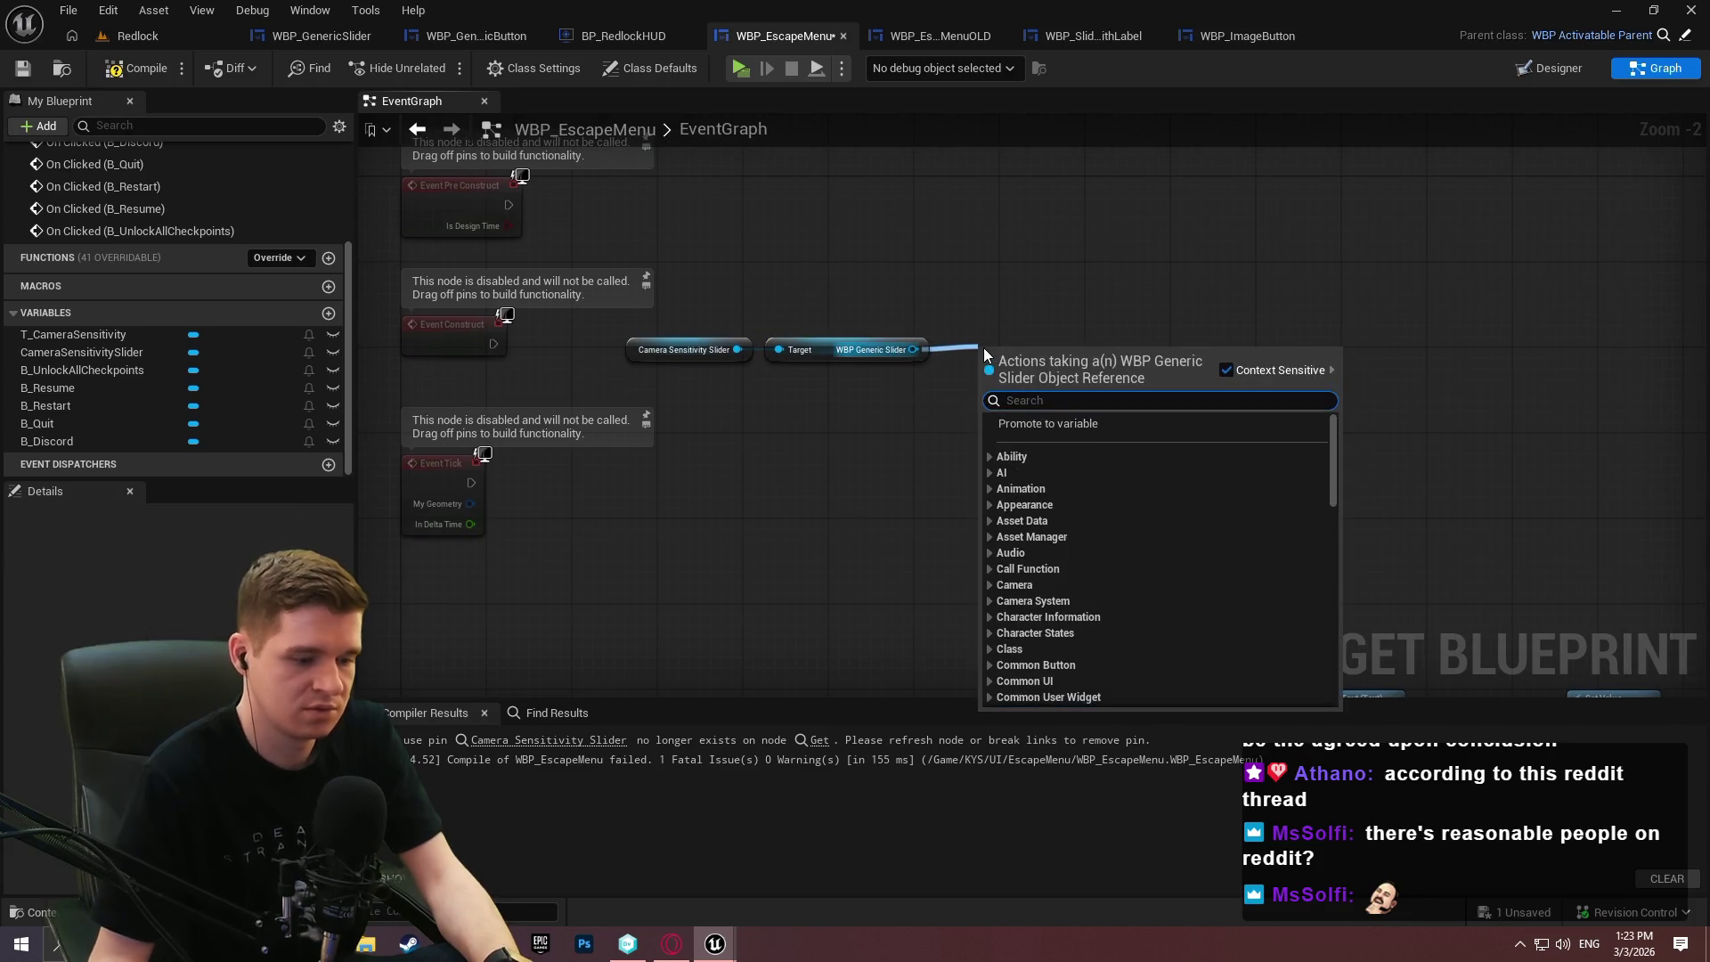
pyautogui.write('bind eve')
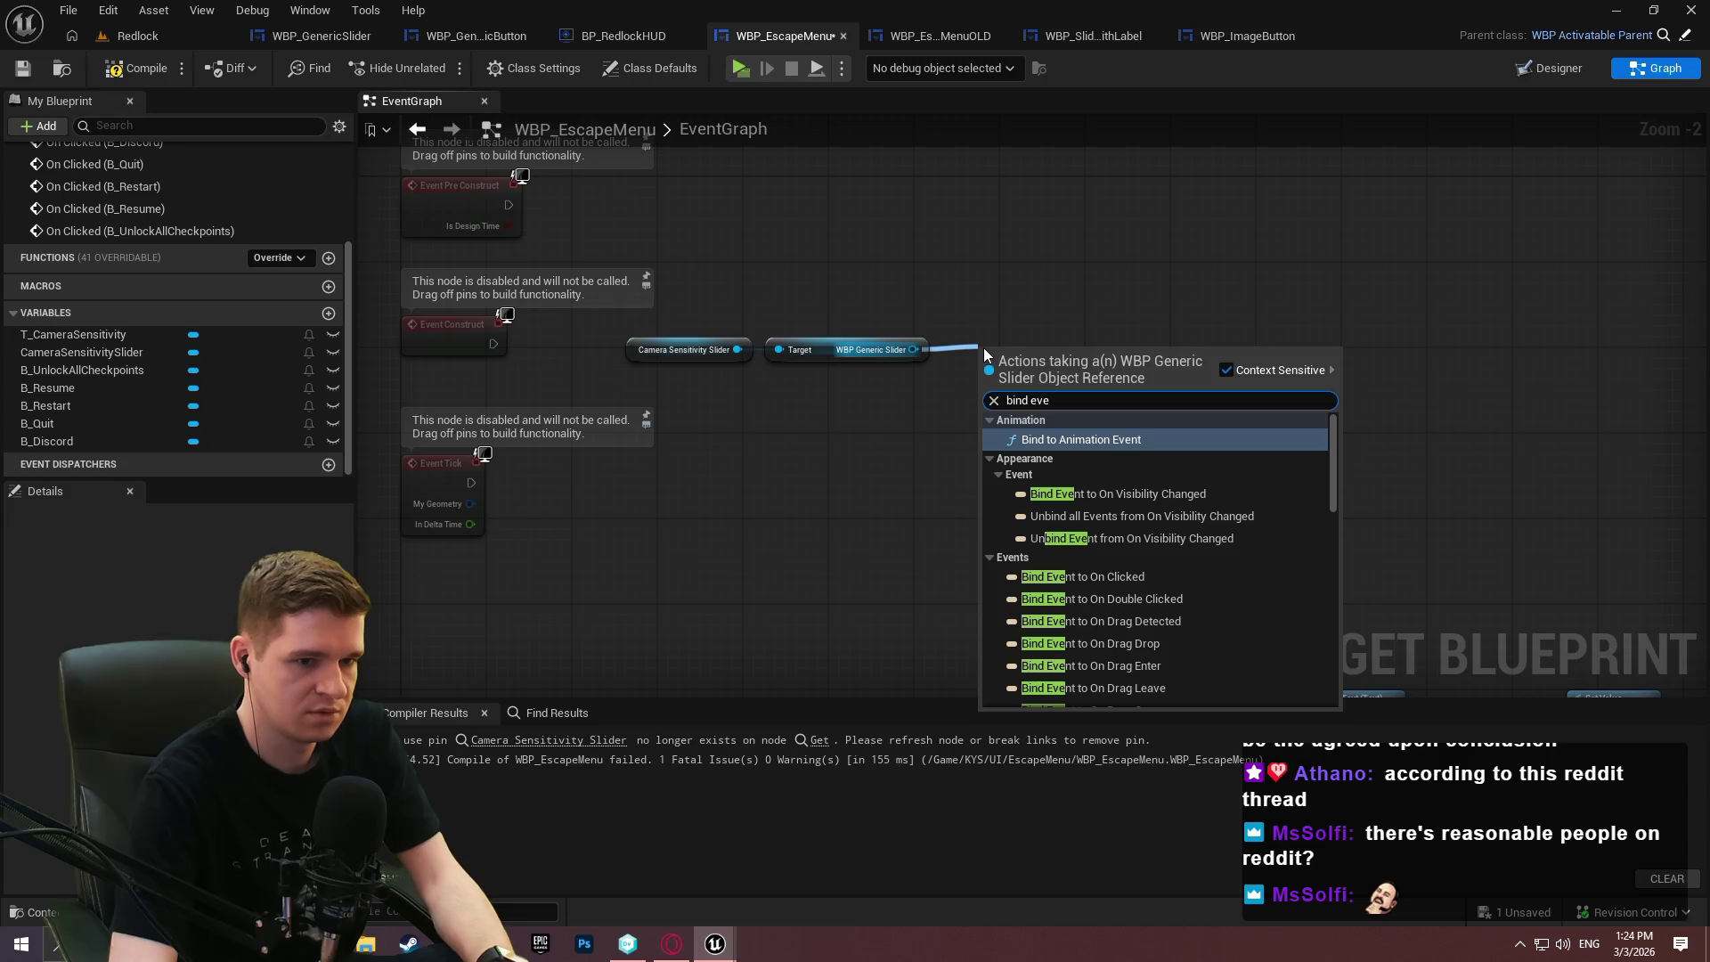
pyautogui.hotkey('ctrl', 'a')
pyautogui.write('slider')
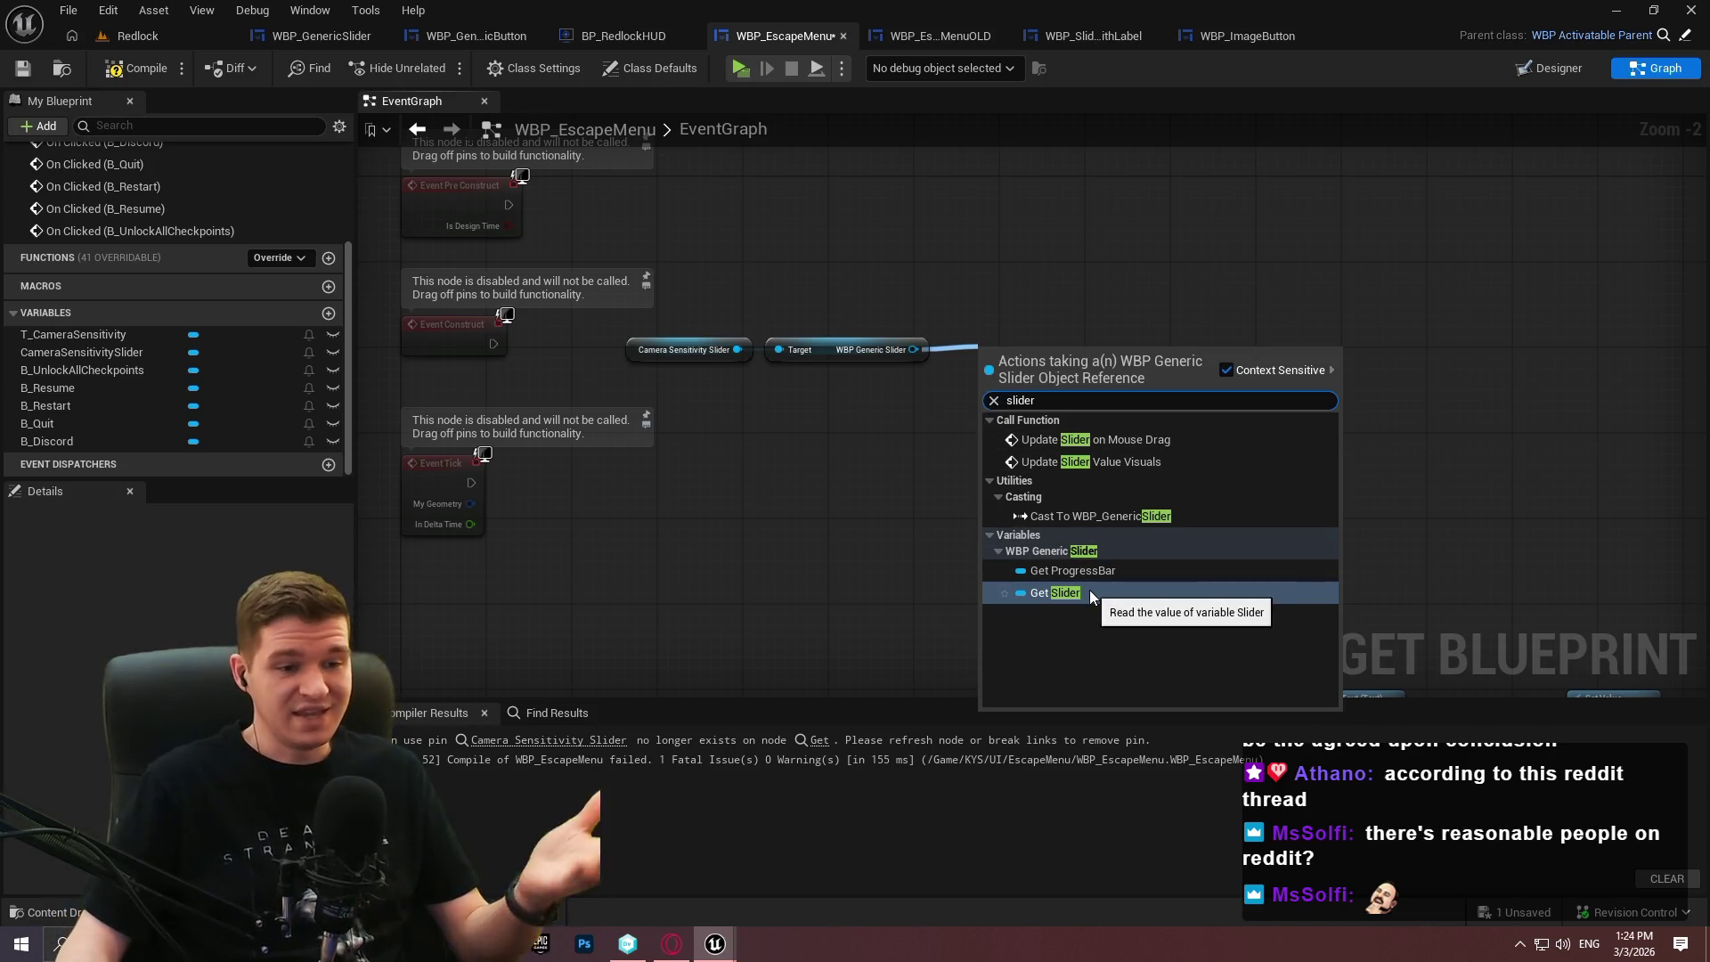
pyautogui.click(1055, 592)
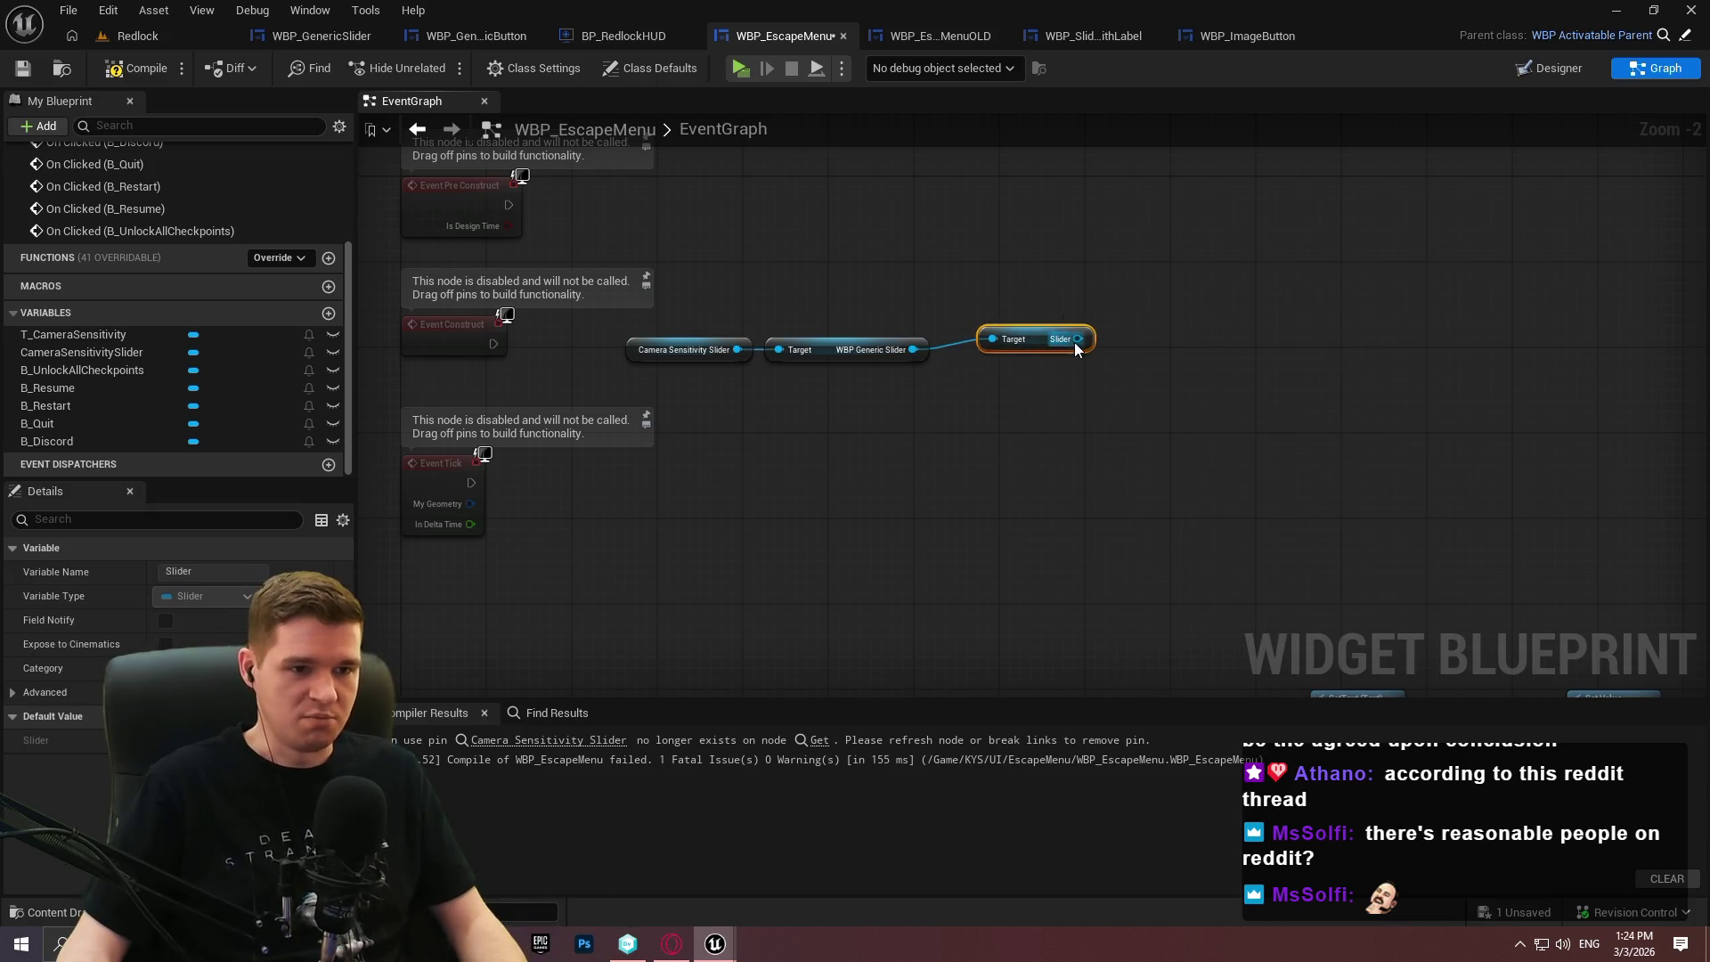
pyautogui.moveTo(1076, 340); pyautogui.dragTo(1135, 281)
pyautogui.write('bind event')
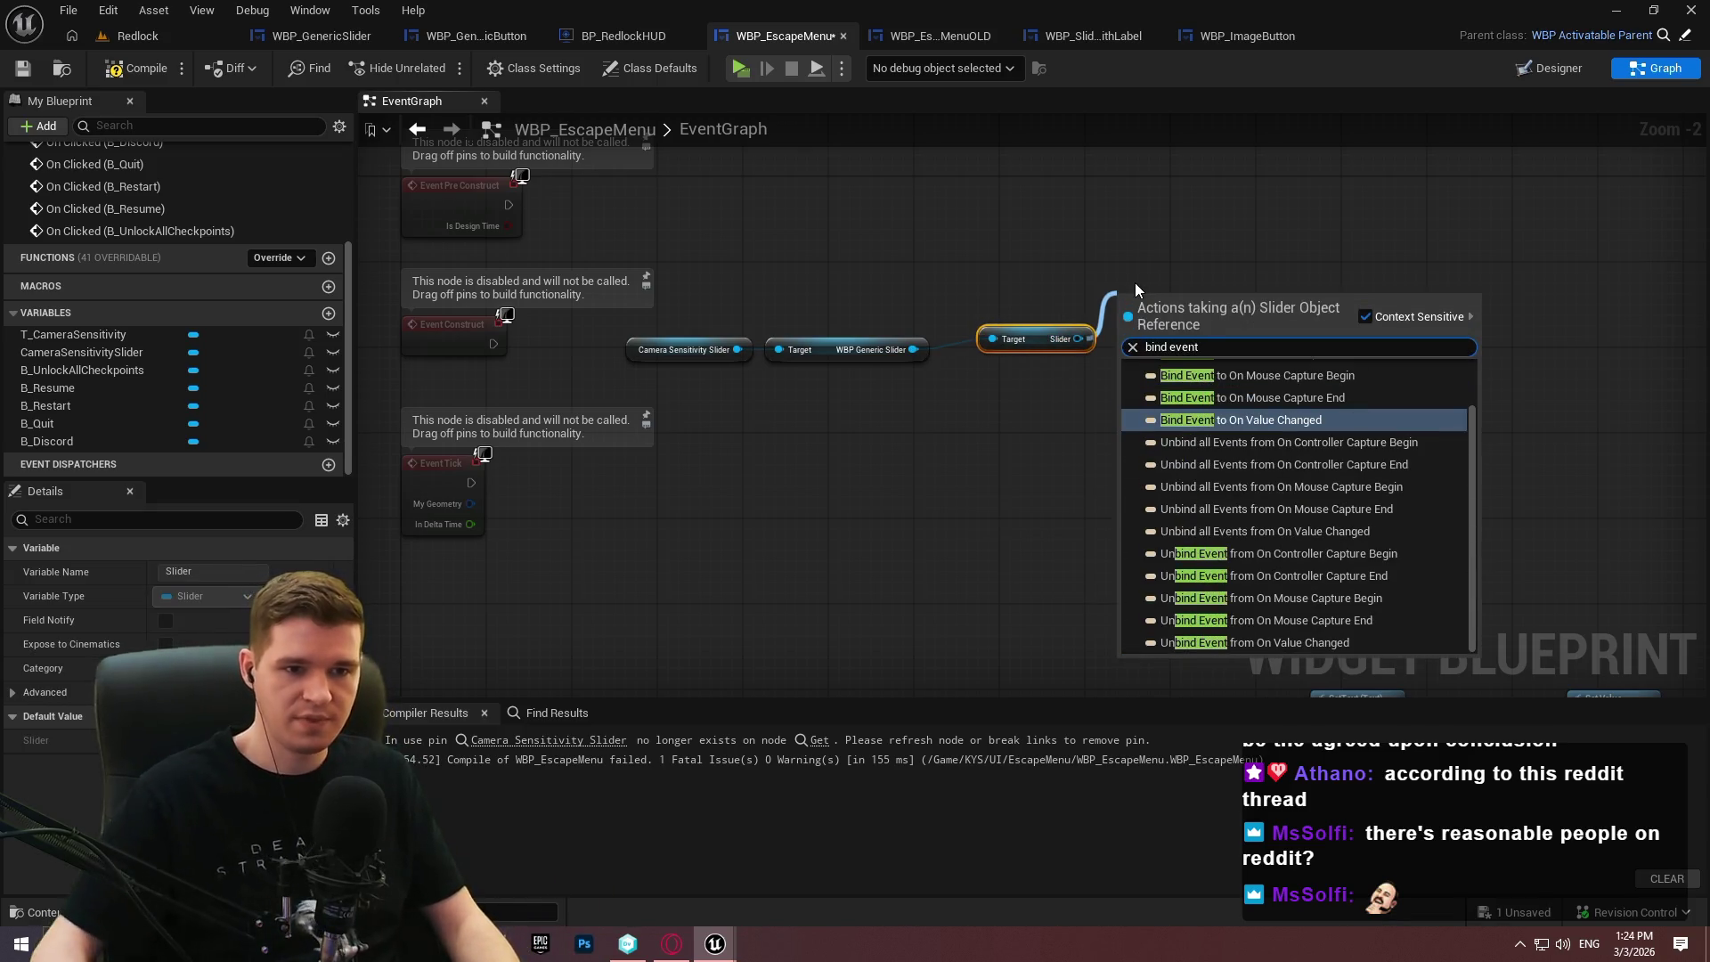
pyautogui.scroll(2, 1074, 398)
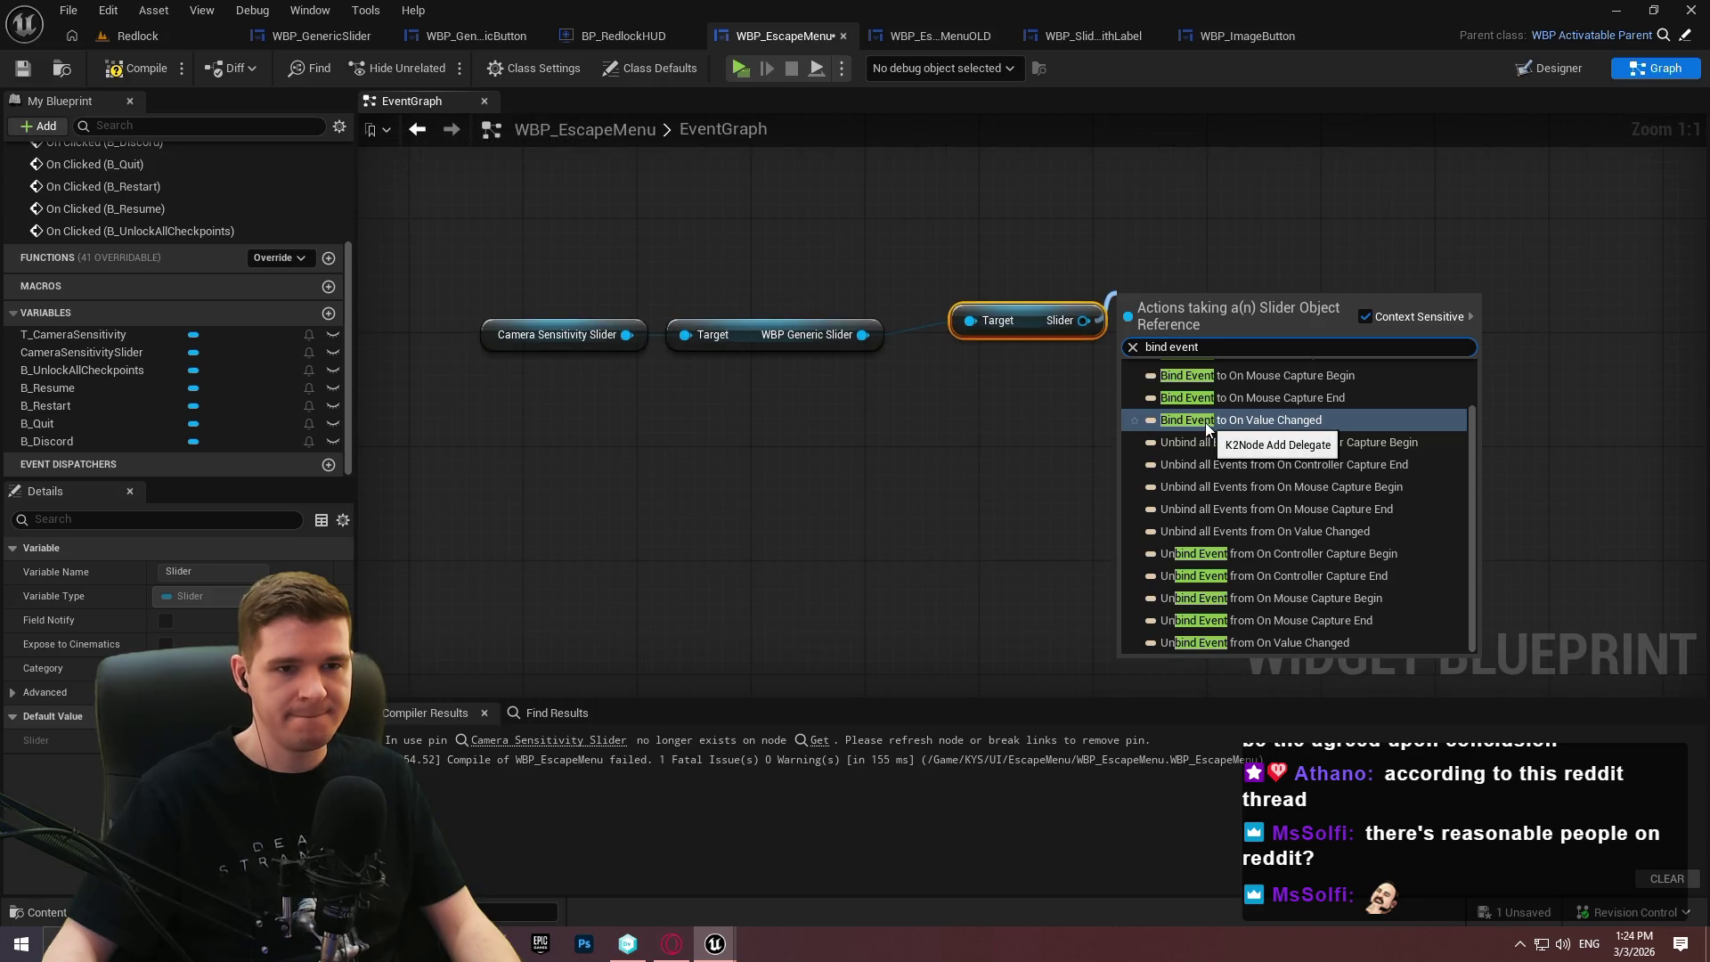
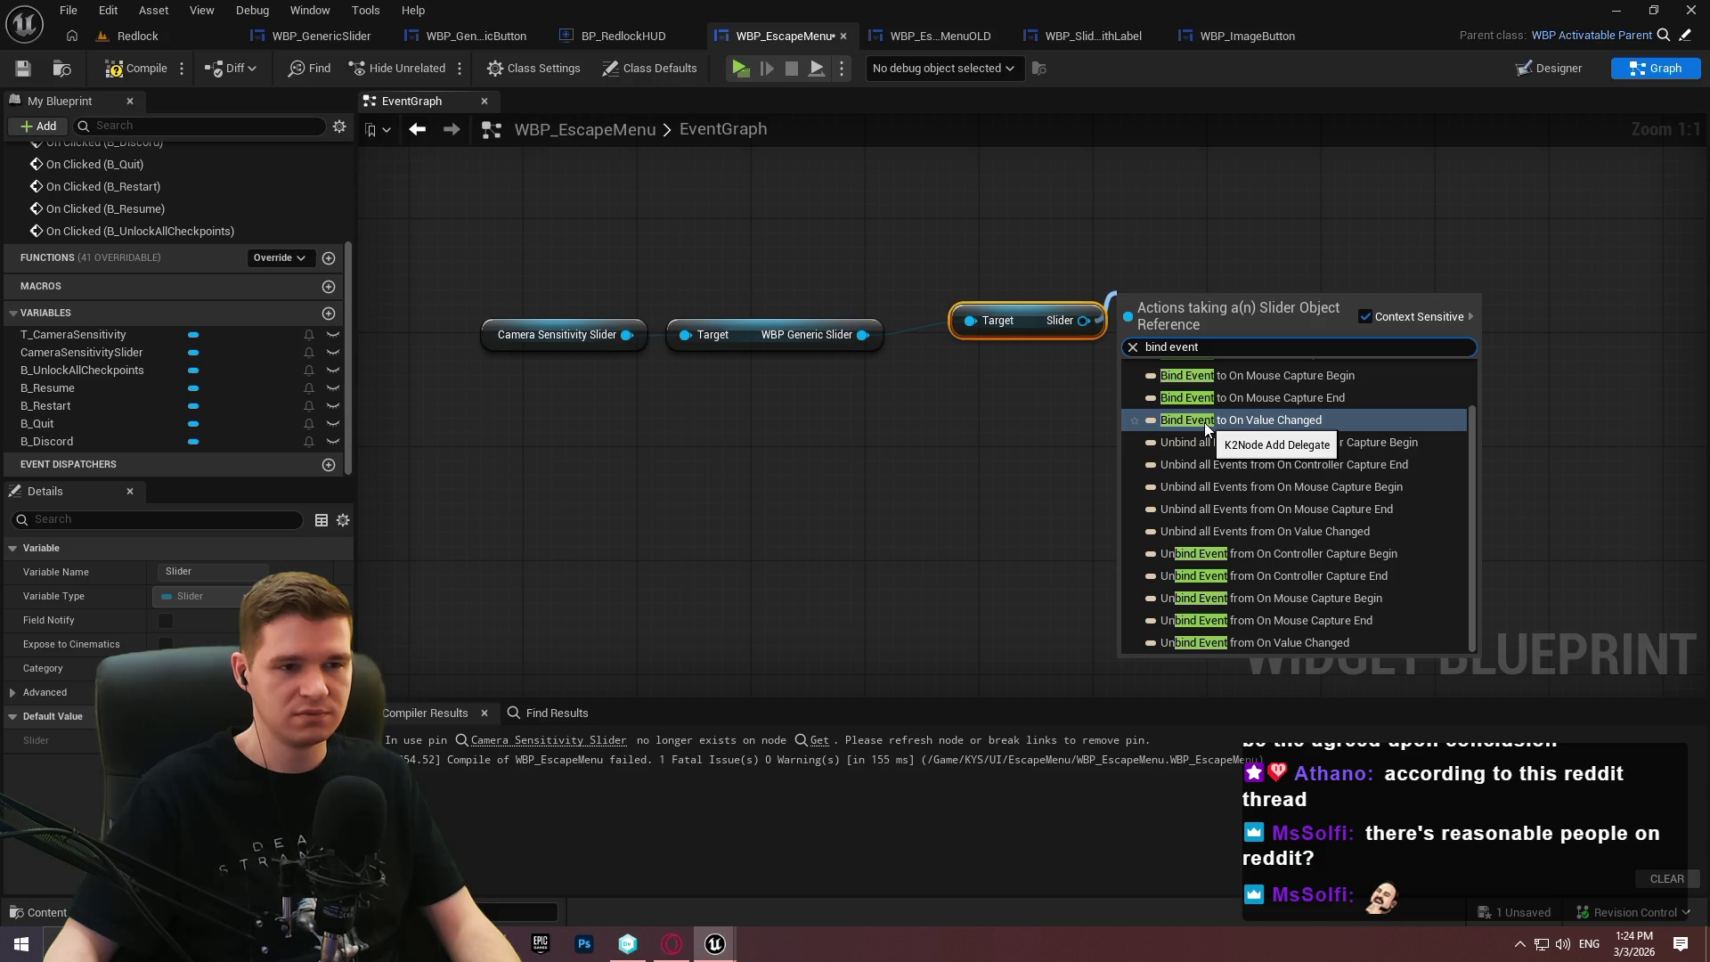
# Add a Bind Event to On Value Changed node wired from the slider.
pyautogui.click(999, 415)
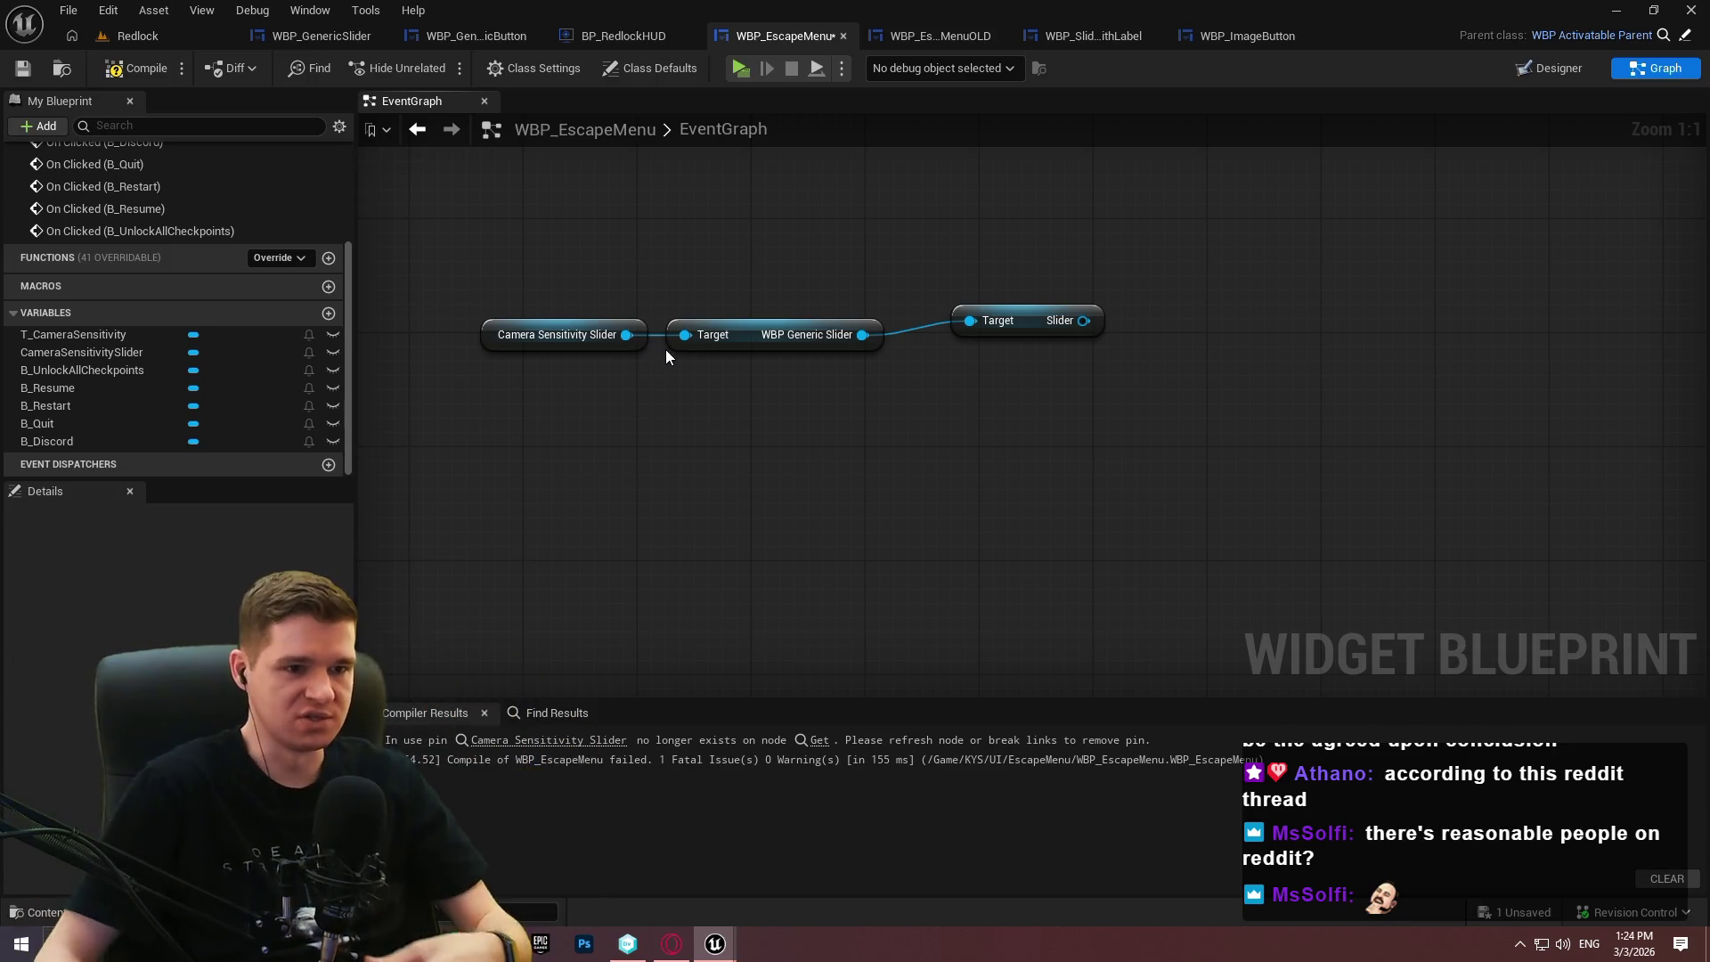
pyautogui.moveTo(1082, 321); pyautogui.dragTo(1216, 270)
pyautogui.write('bind event')
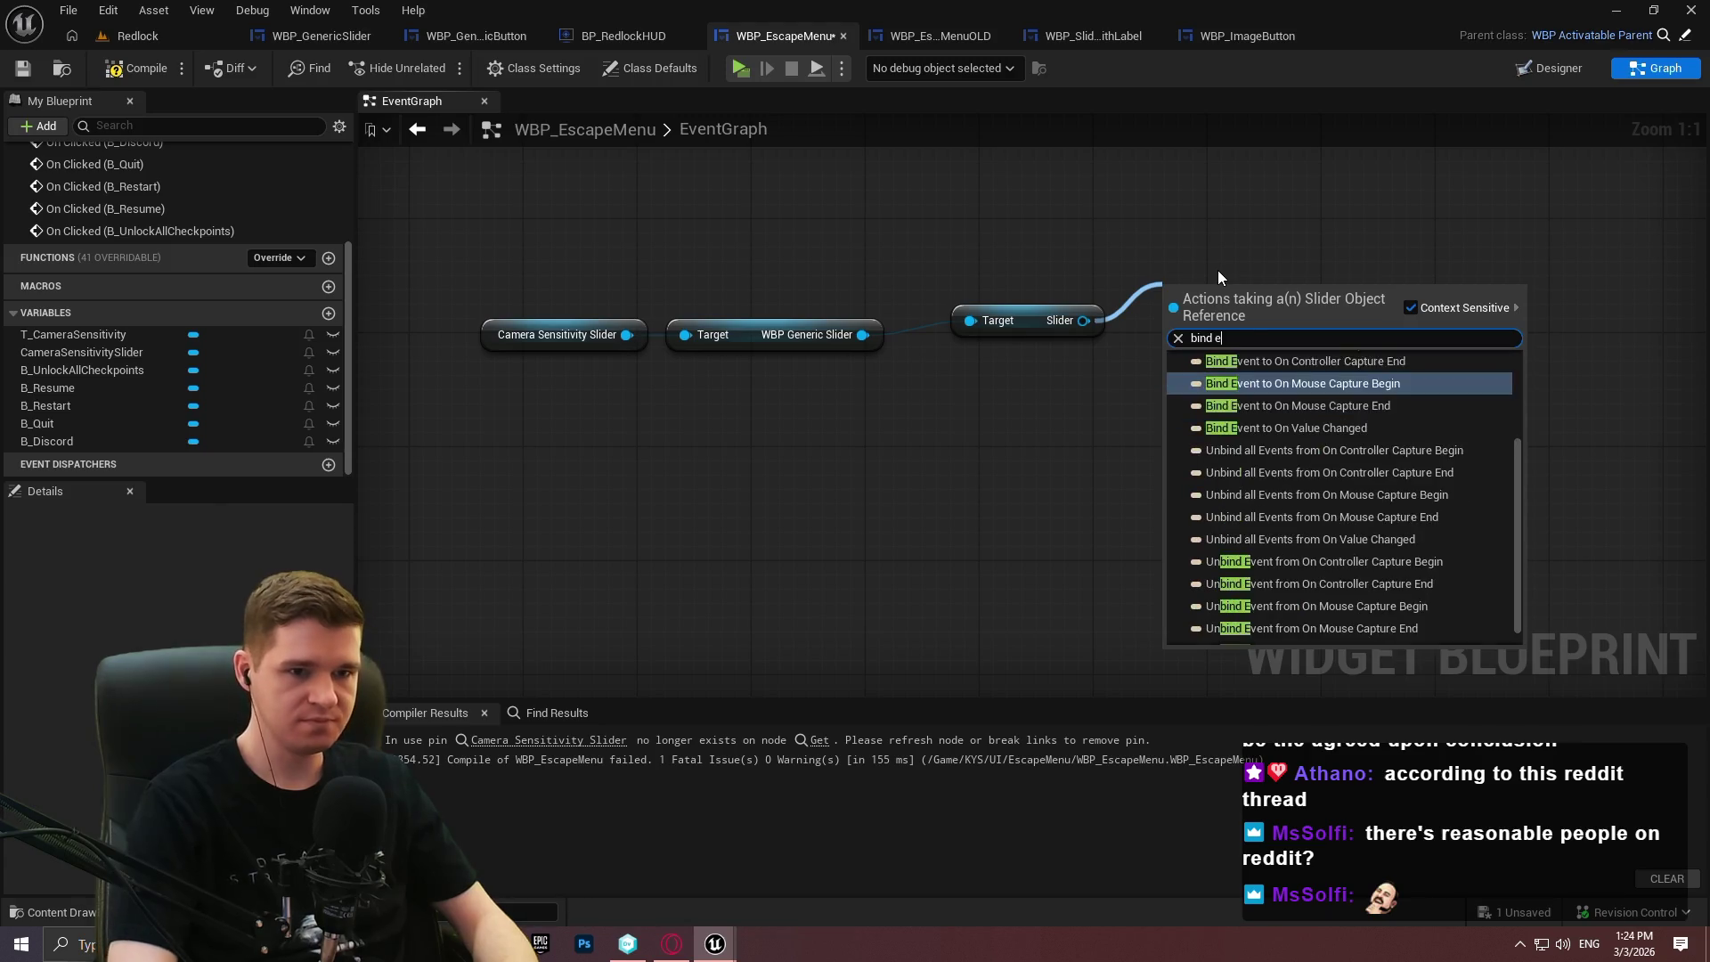
pyautogui.click(1236, 411)
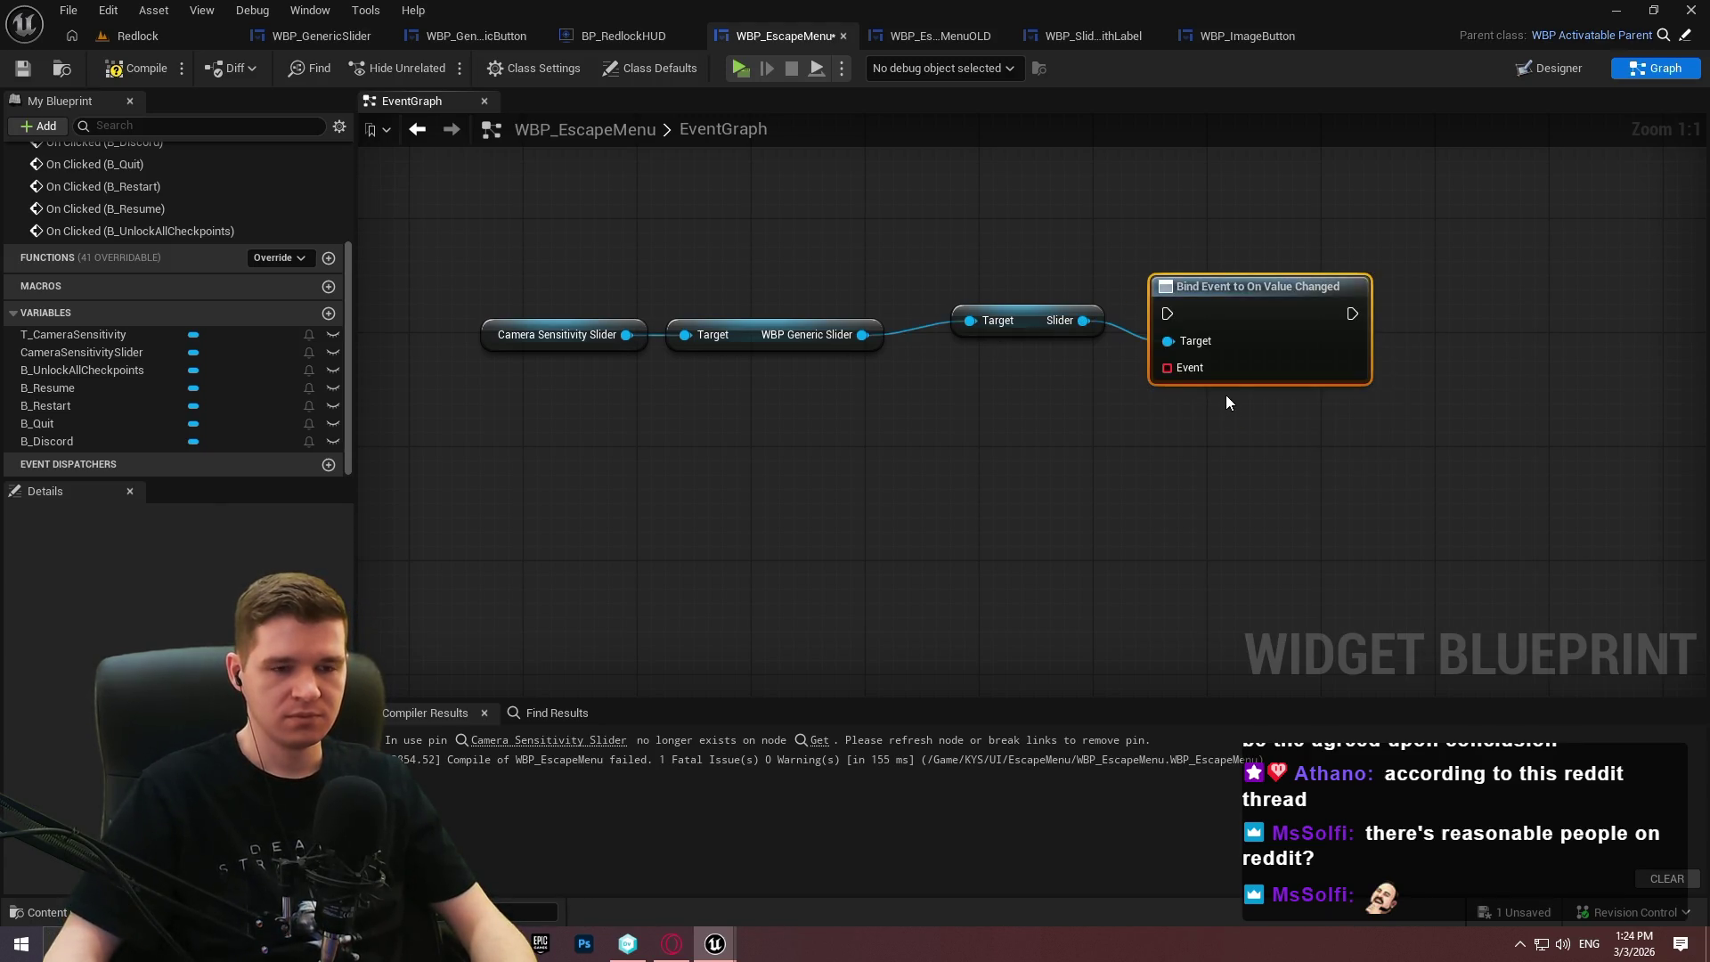
pyautogui.scroll(-1, 1136, 466)
pyautogui.scroll(-3, 1250, 306)
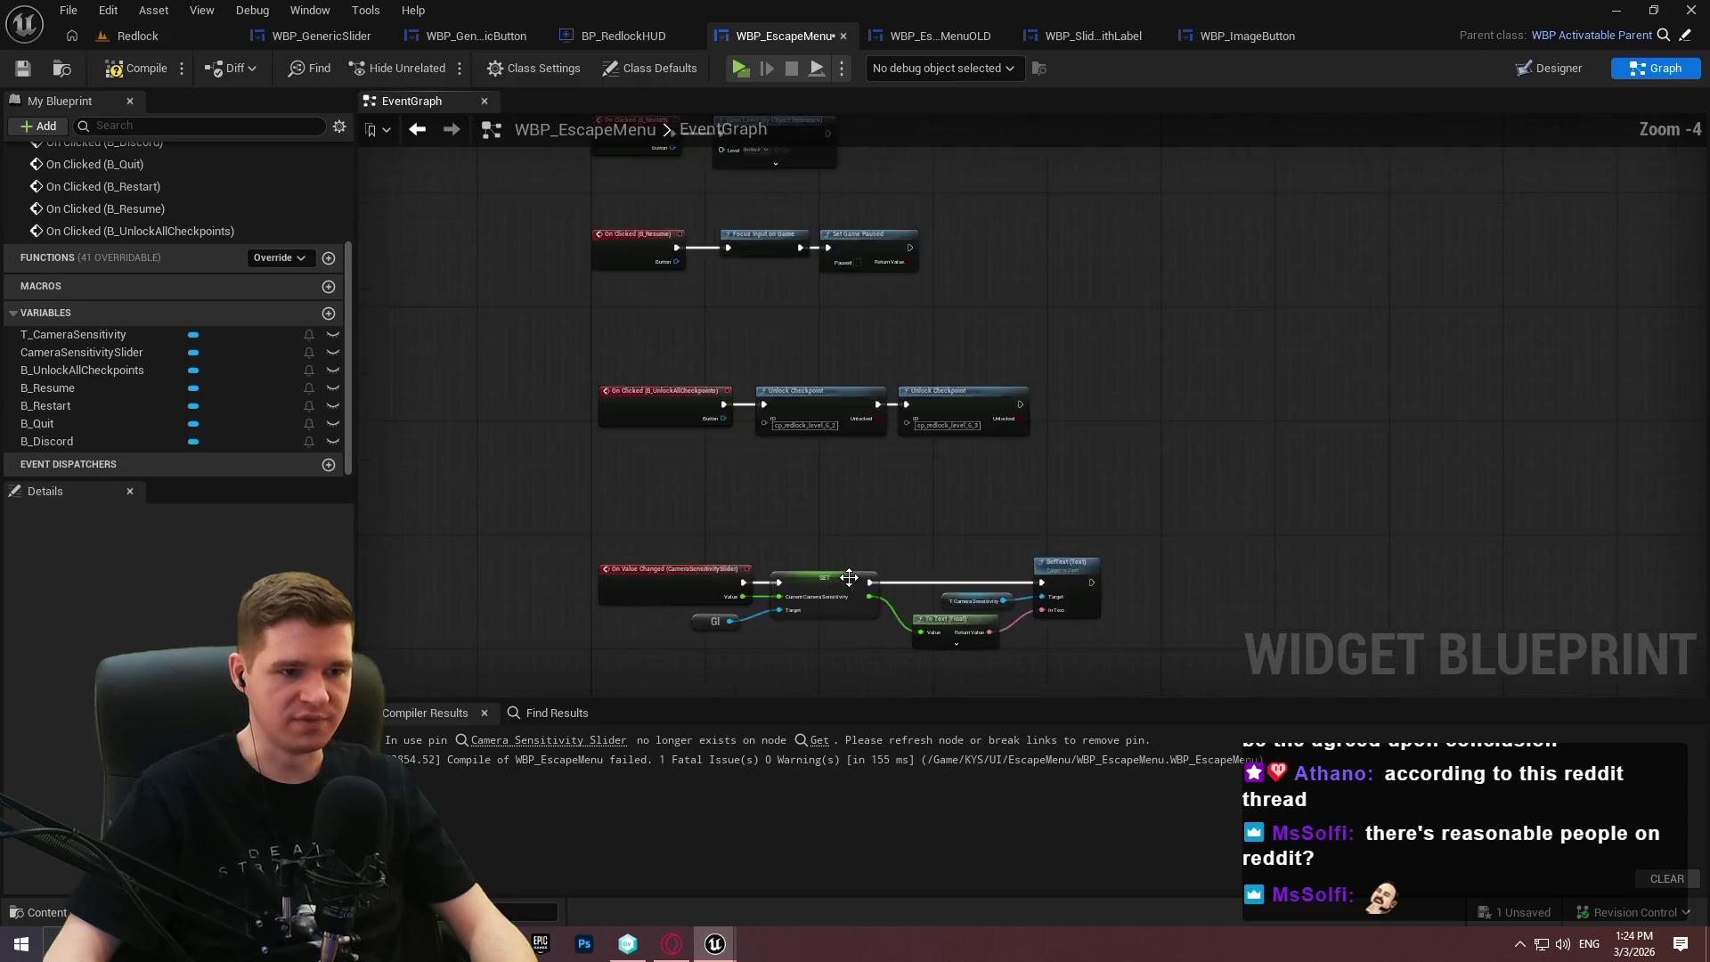
pyautogui.scroll(2, 850, 282)
pyautogui.moveTo(850, 282); pyautogui.dragTo(848, 286)
pyautogui.scroll(2, 864, 388)
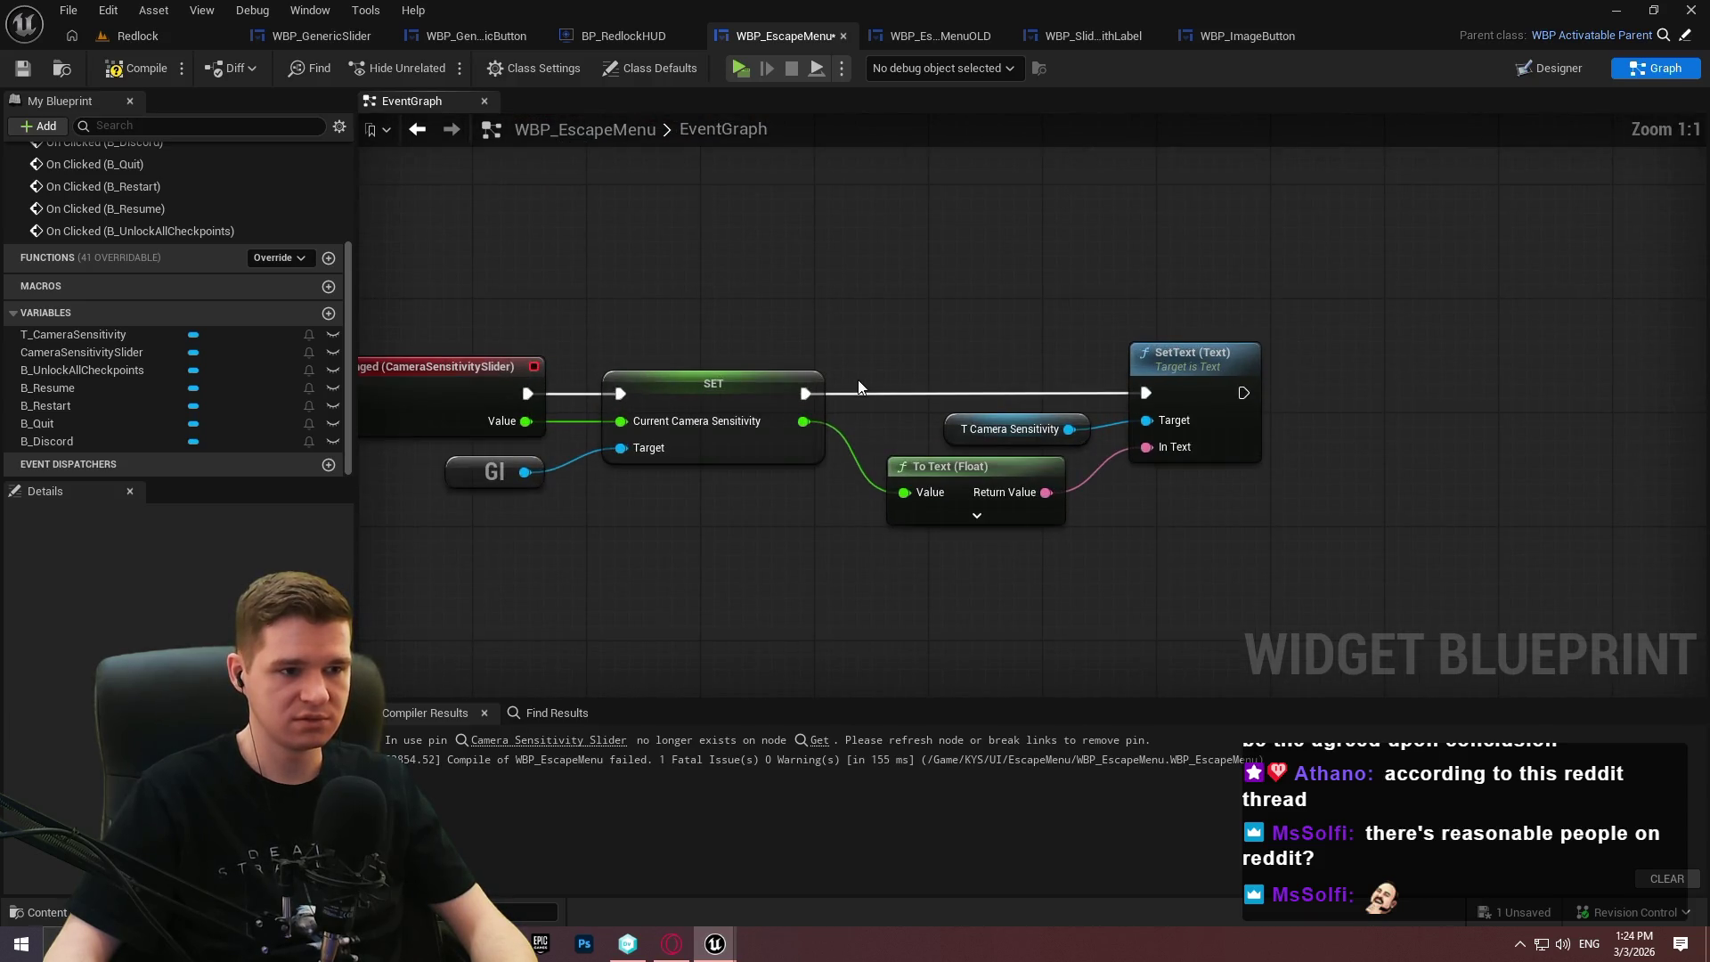
pyautogui.scroll(-1, 847, 385)
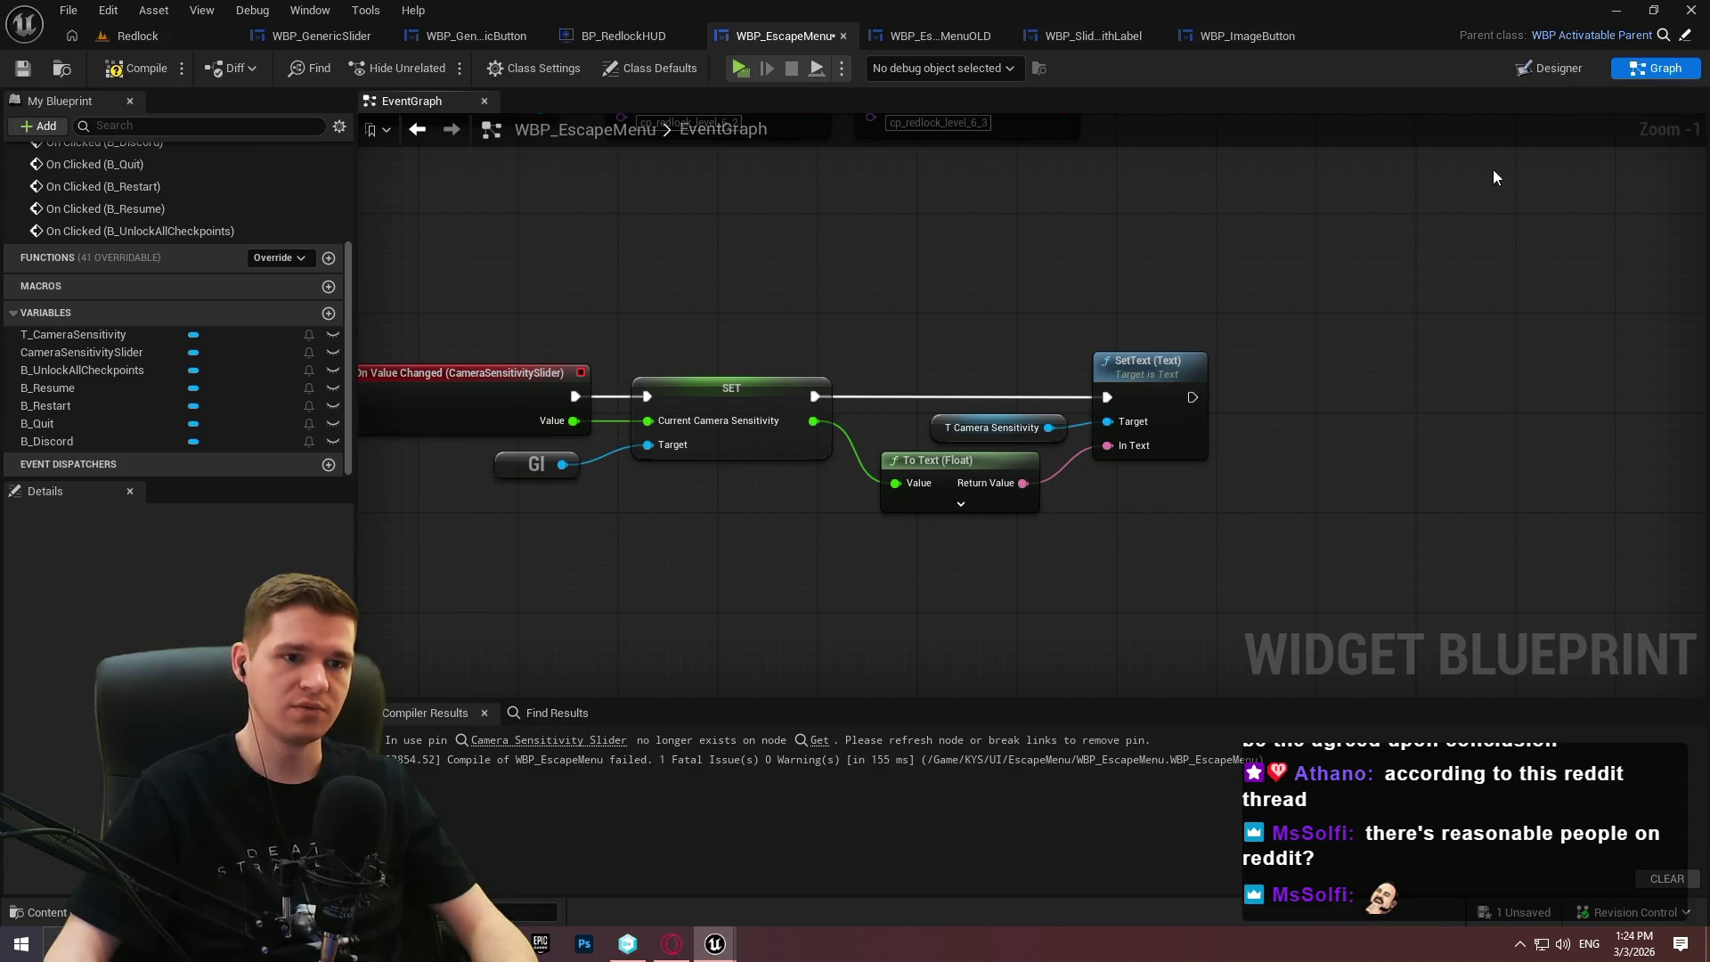
pyautogui.scroll(-5, 1332, 312)
pyautogui.scroll(2, 846, 267)
# Delete the slider and Bind Event chain, compile and save, then open WBP_SliderWithLabel.
pyautogui.moveTo(1032, 472)
pyautogui.mouseDown()
pyautogui.moveTo(553, 339)
pyautogui.moveTo(577, 363)
pyautogui.mouseUp()
pyautogui.press('Delete')
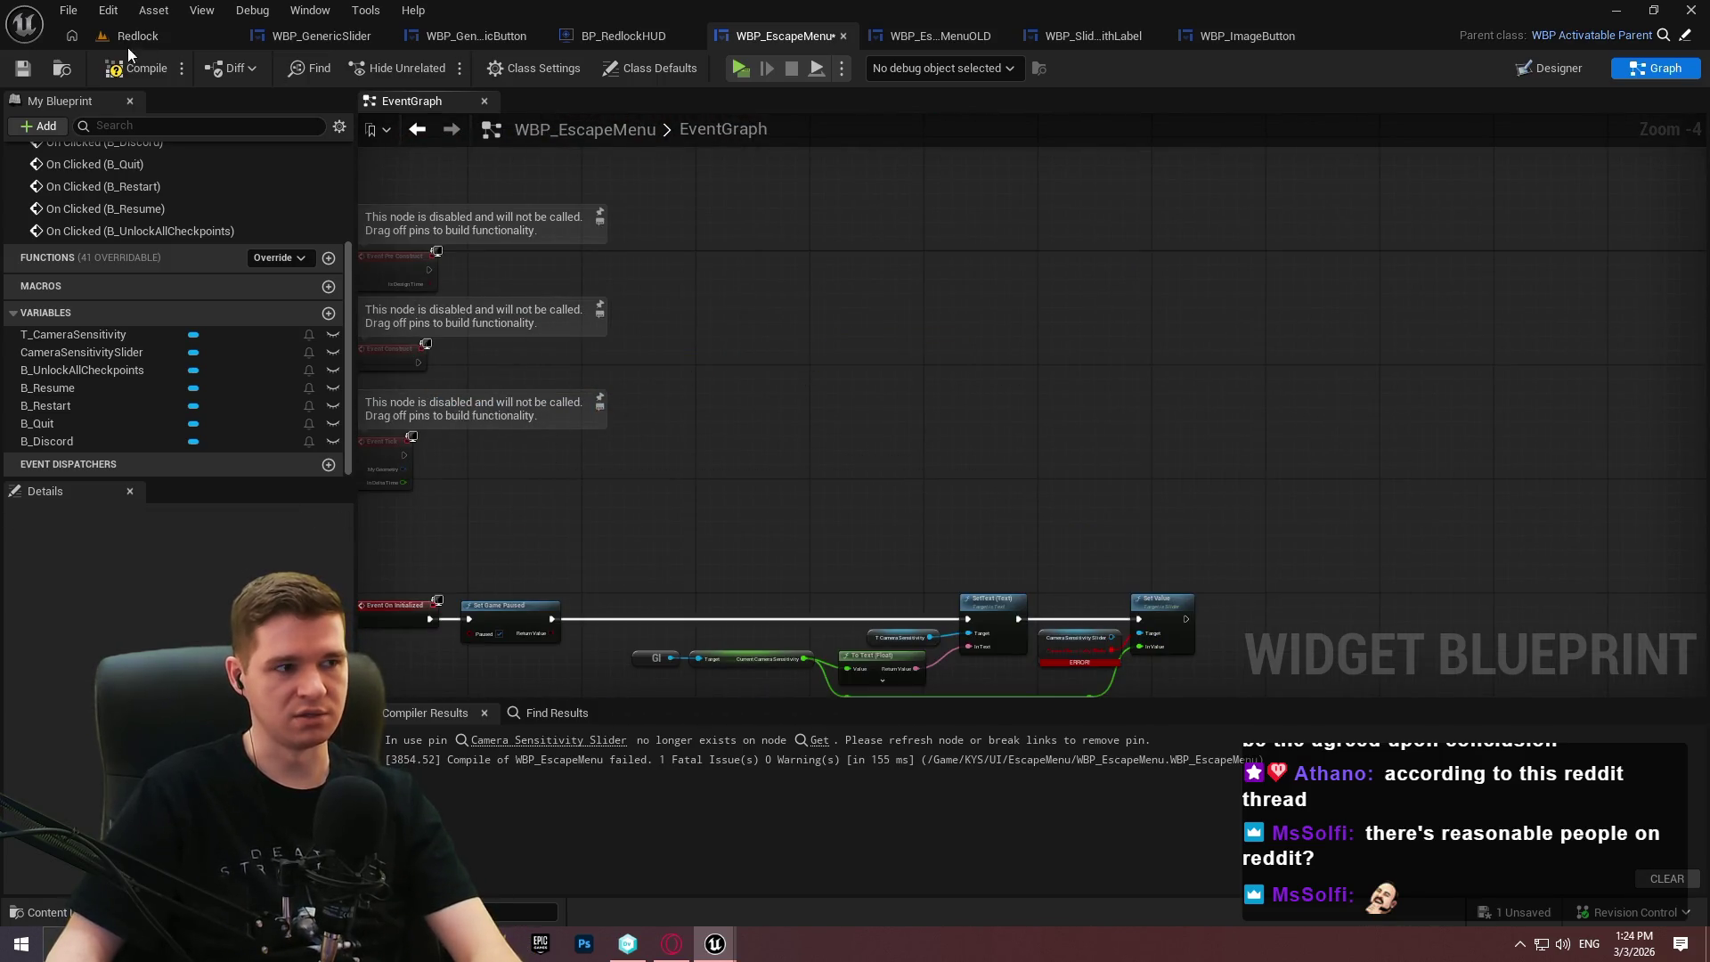
pyautogui.click(39, 69)
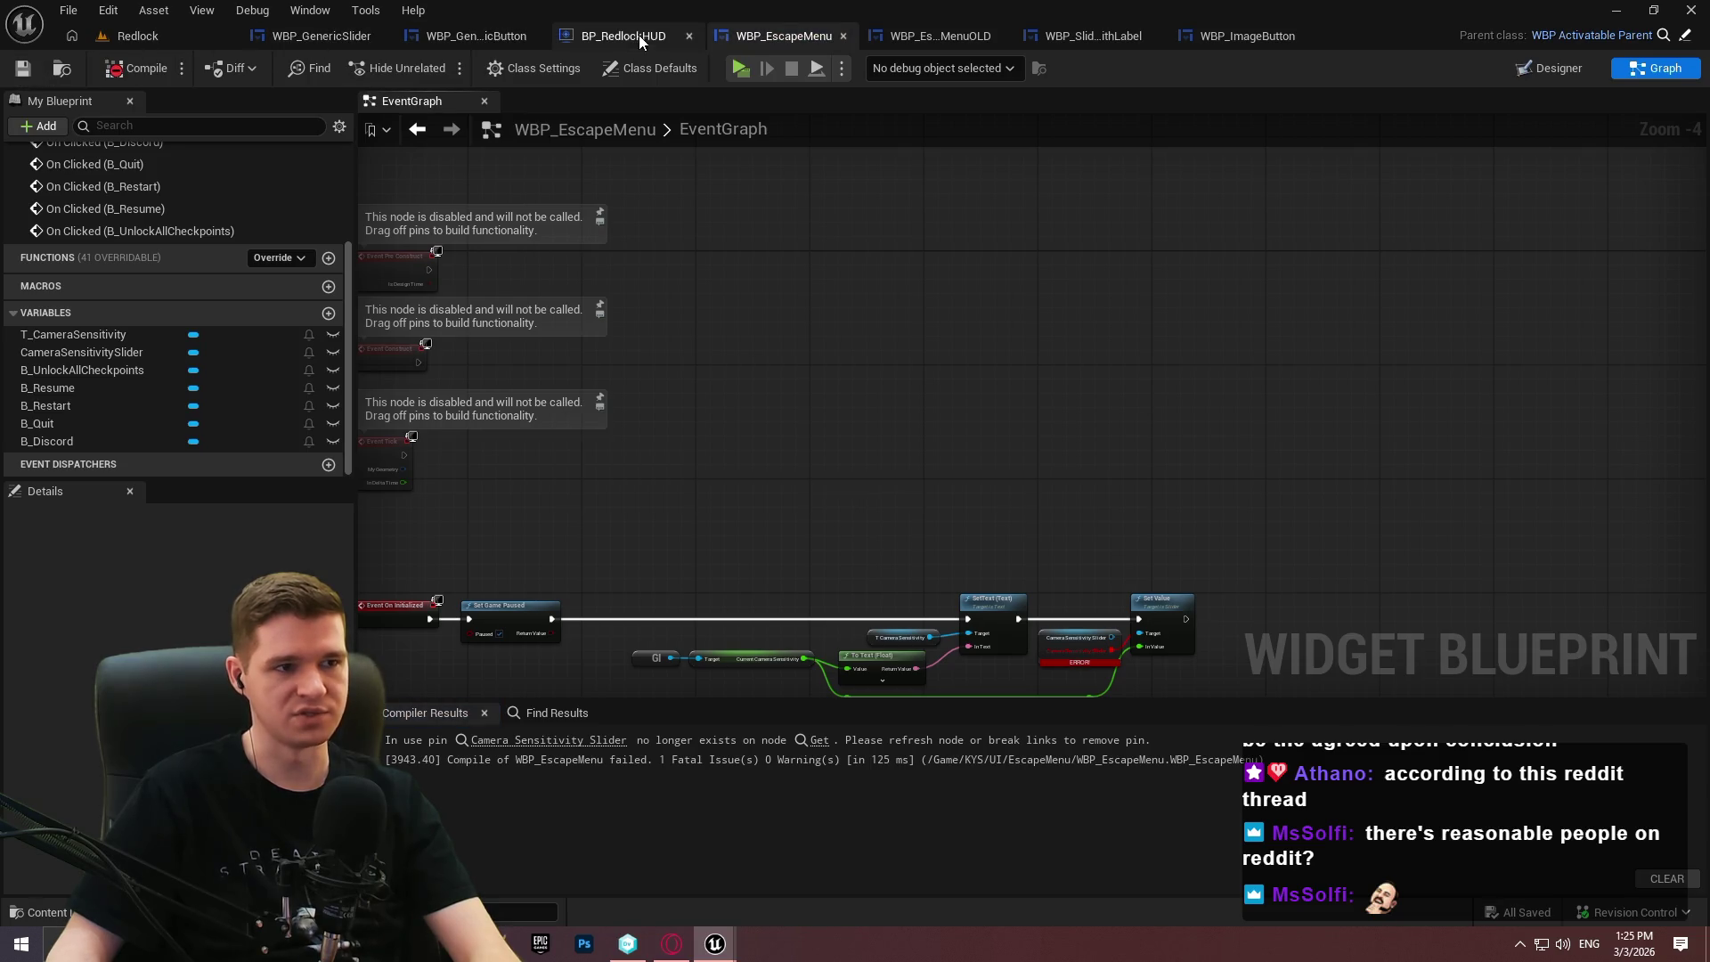
pyautogui.click(1078, 38)
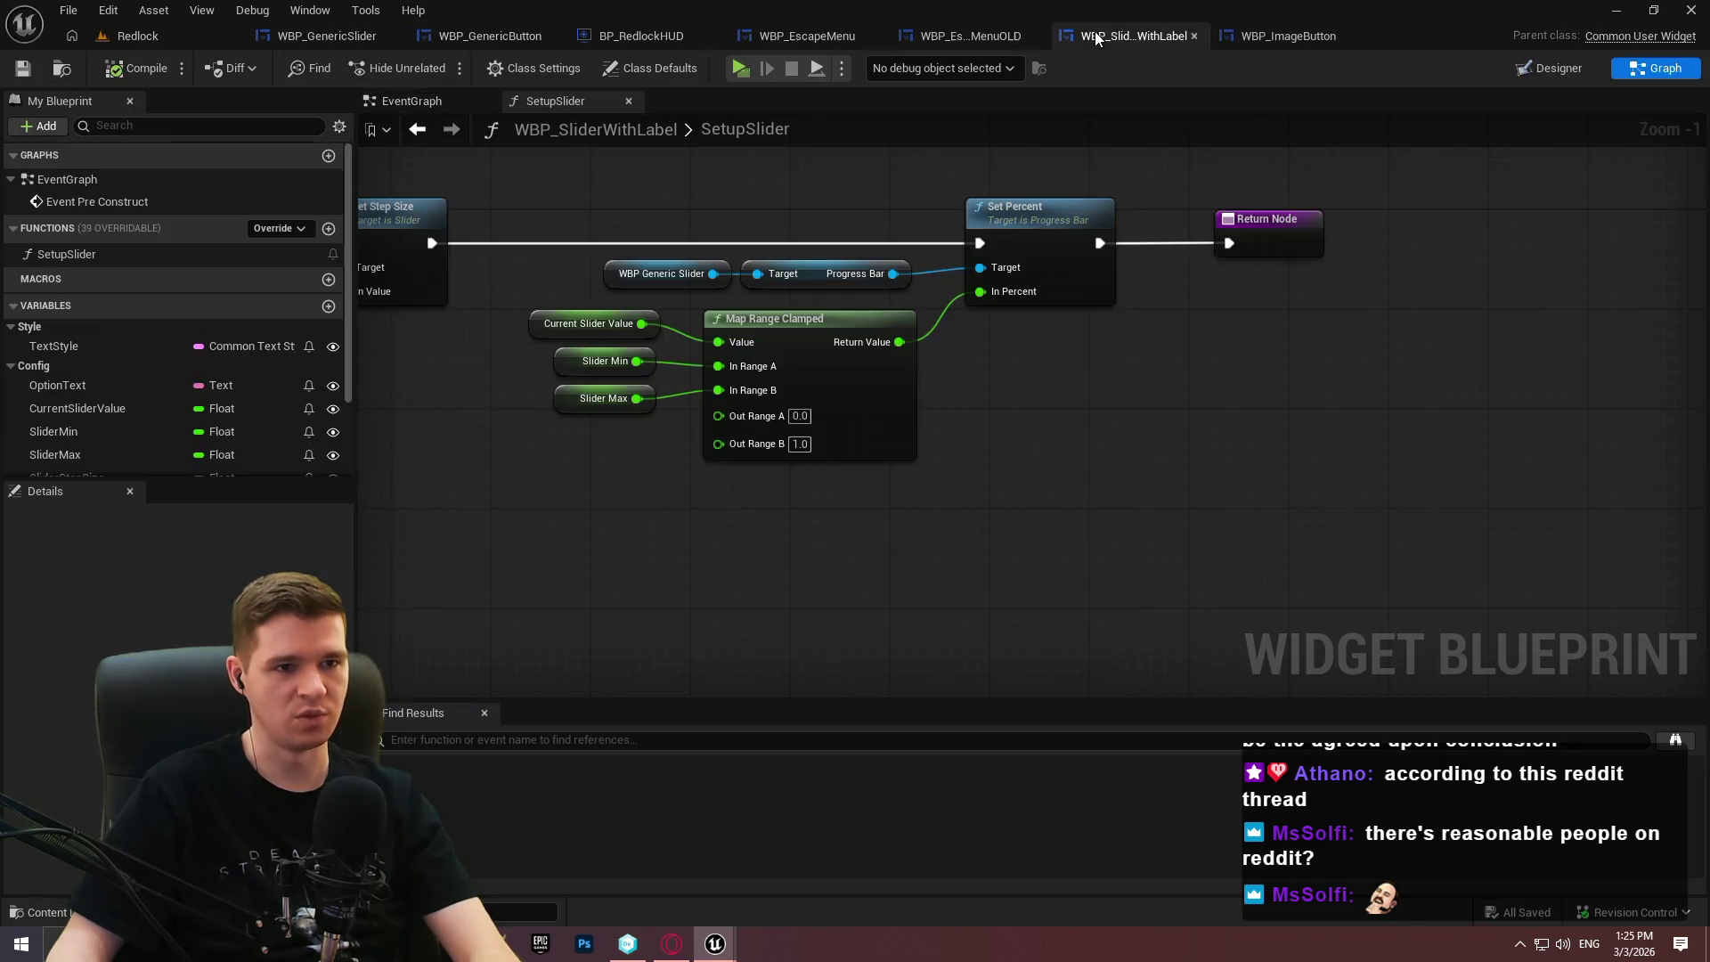
# In the Designer, drag a Common Text from the Common UI Plugin palette beside the slider.
pyautogui.click(1530, 70)
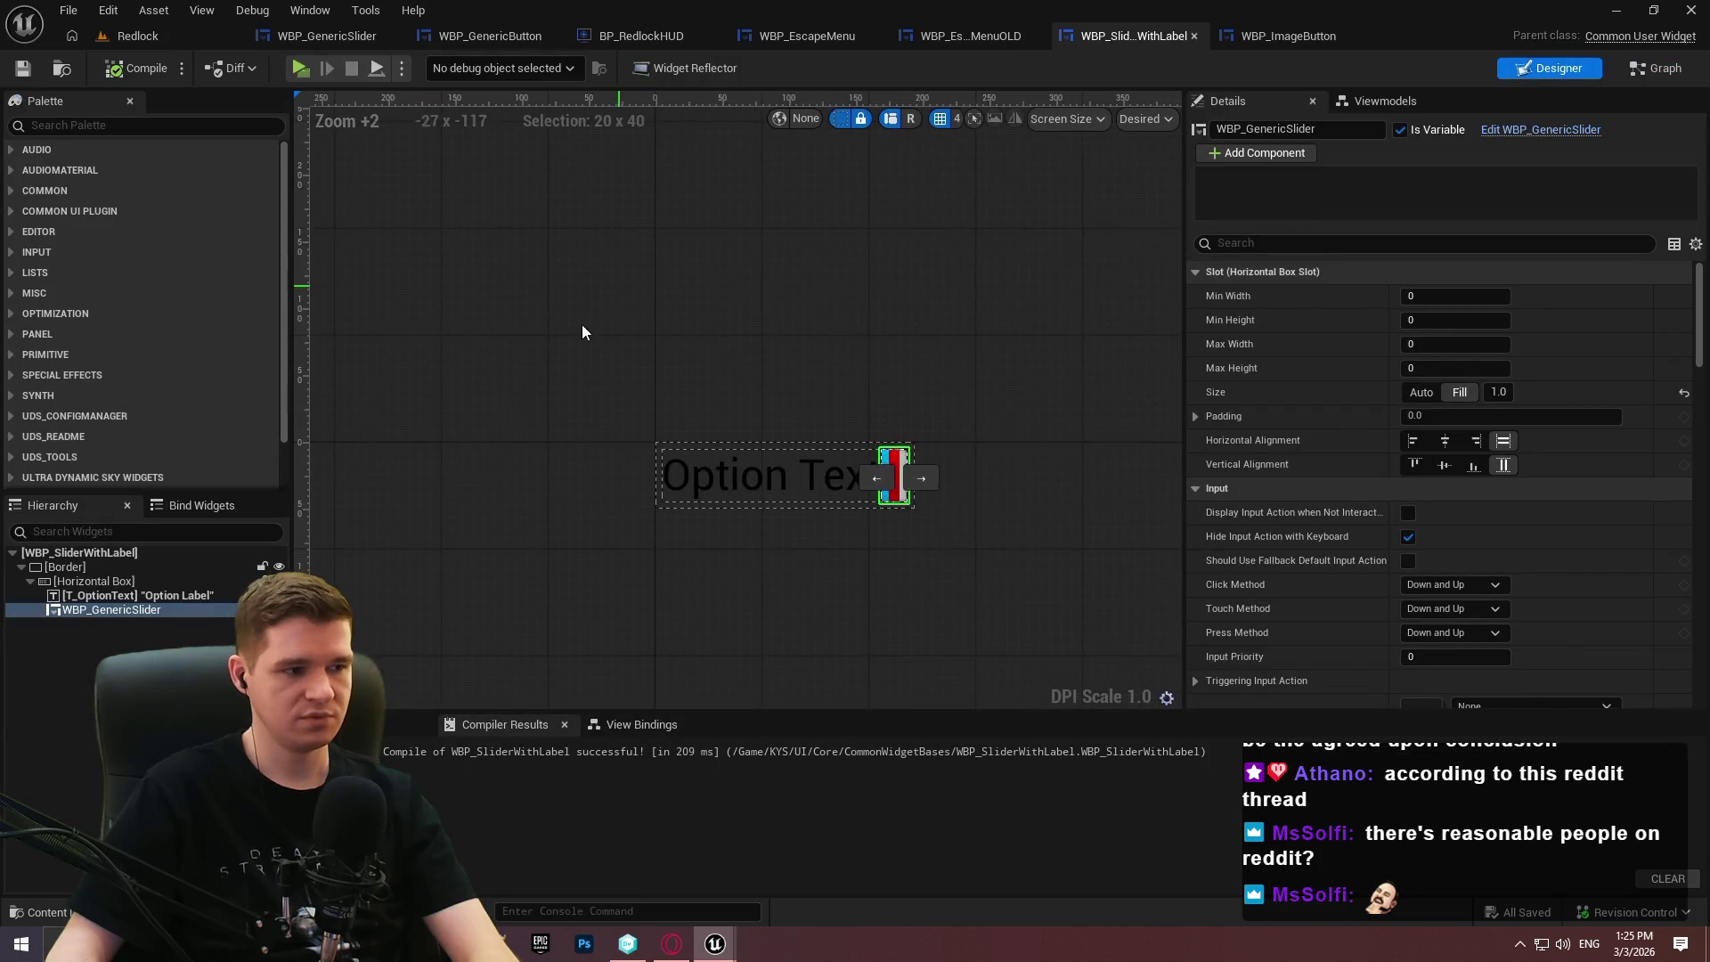
pyautogui.scroll(1, 797, 374)
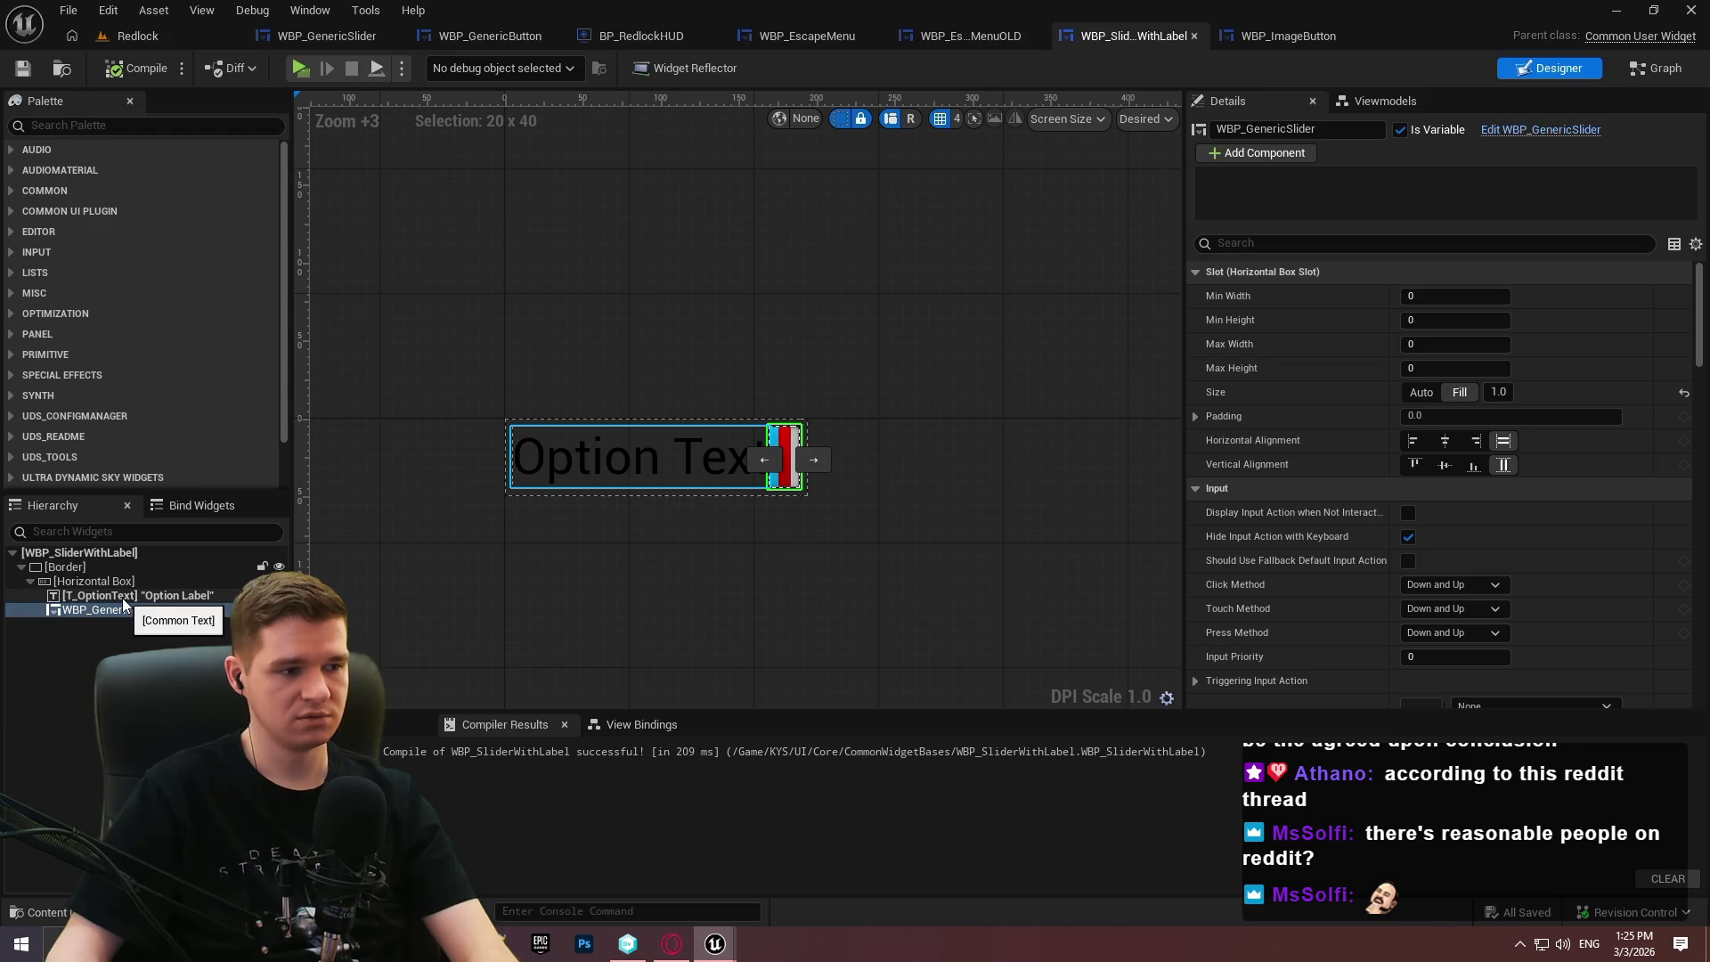
pyautogui.click(14, 192)
pyautogui.scroll(-1, 61, 418)
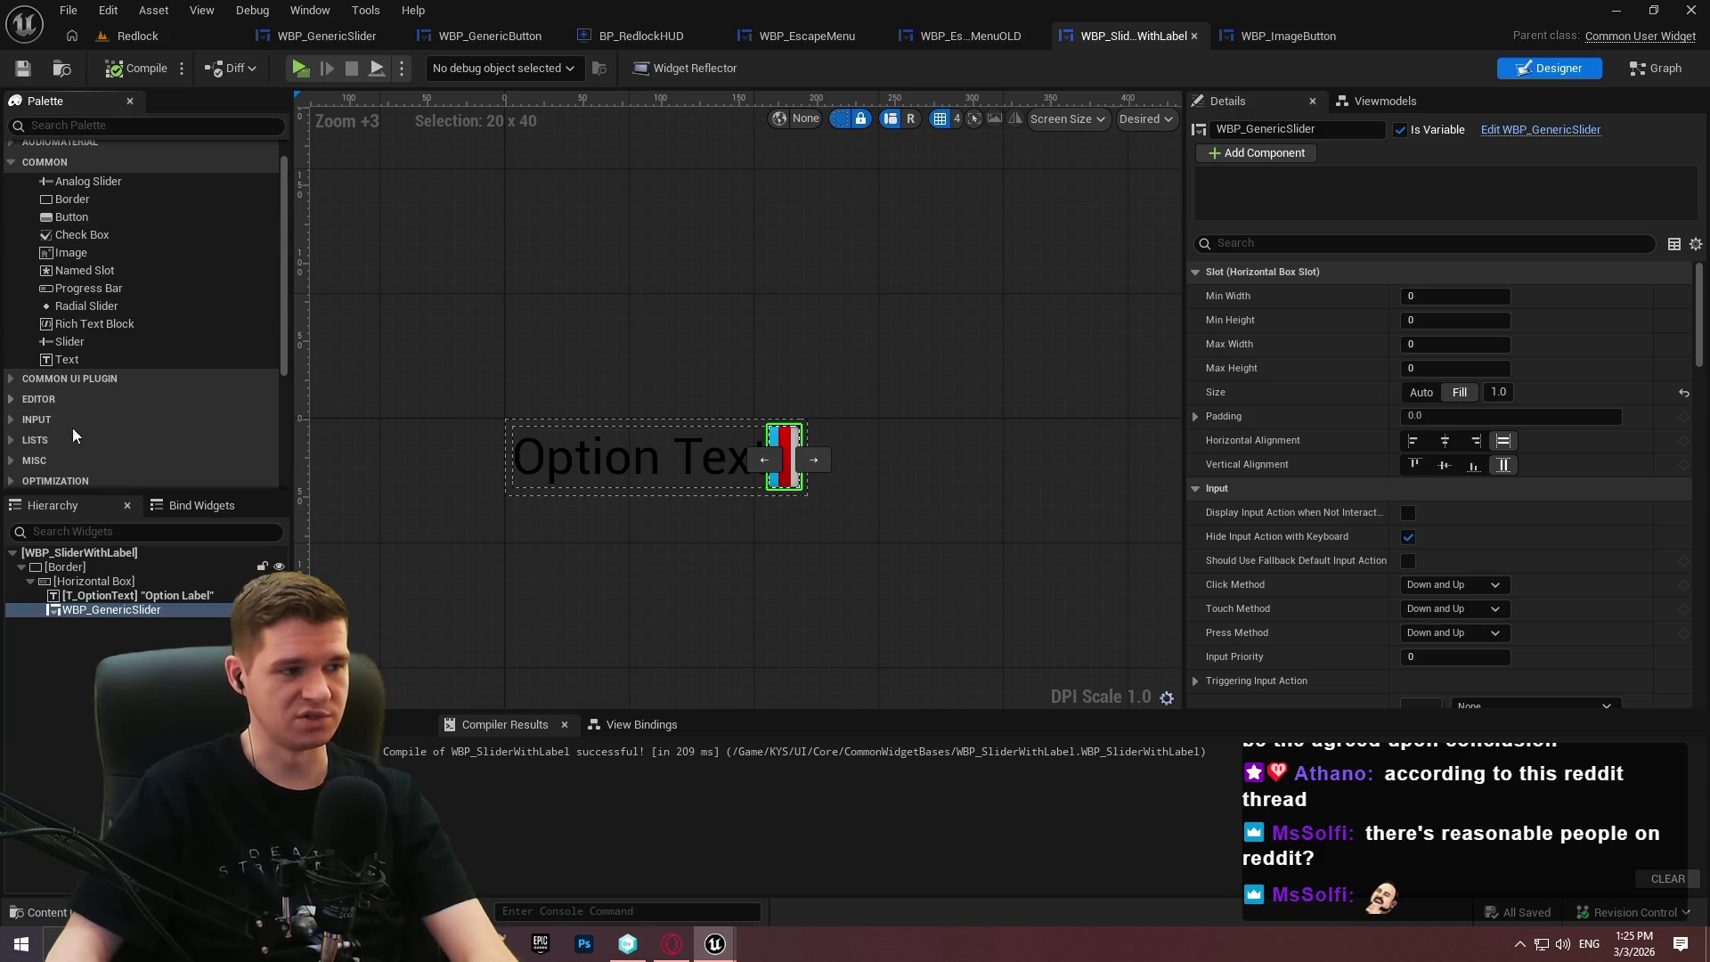
pyautogui.click(80, 599)
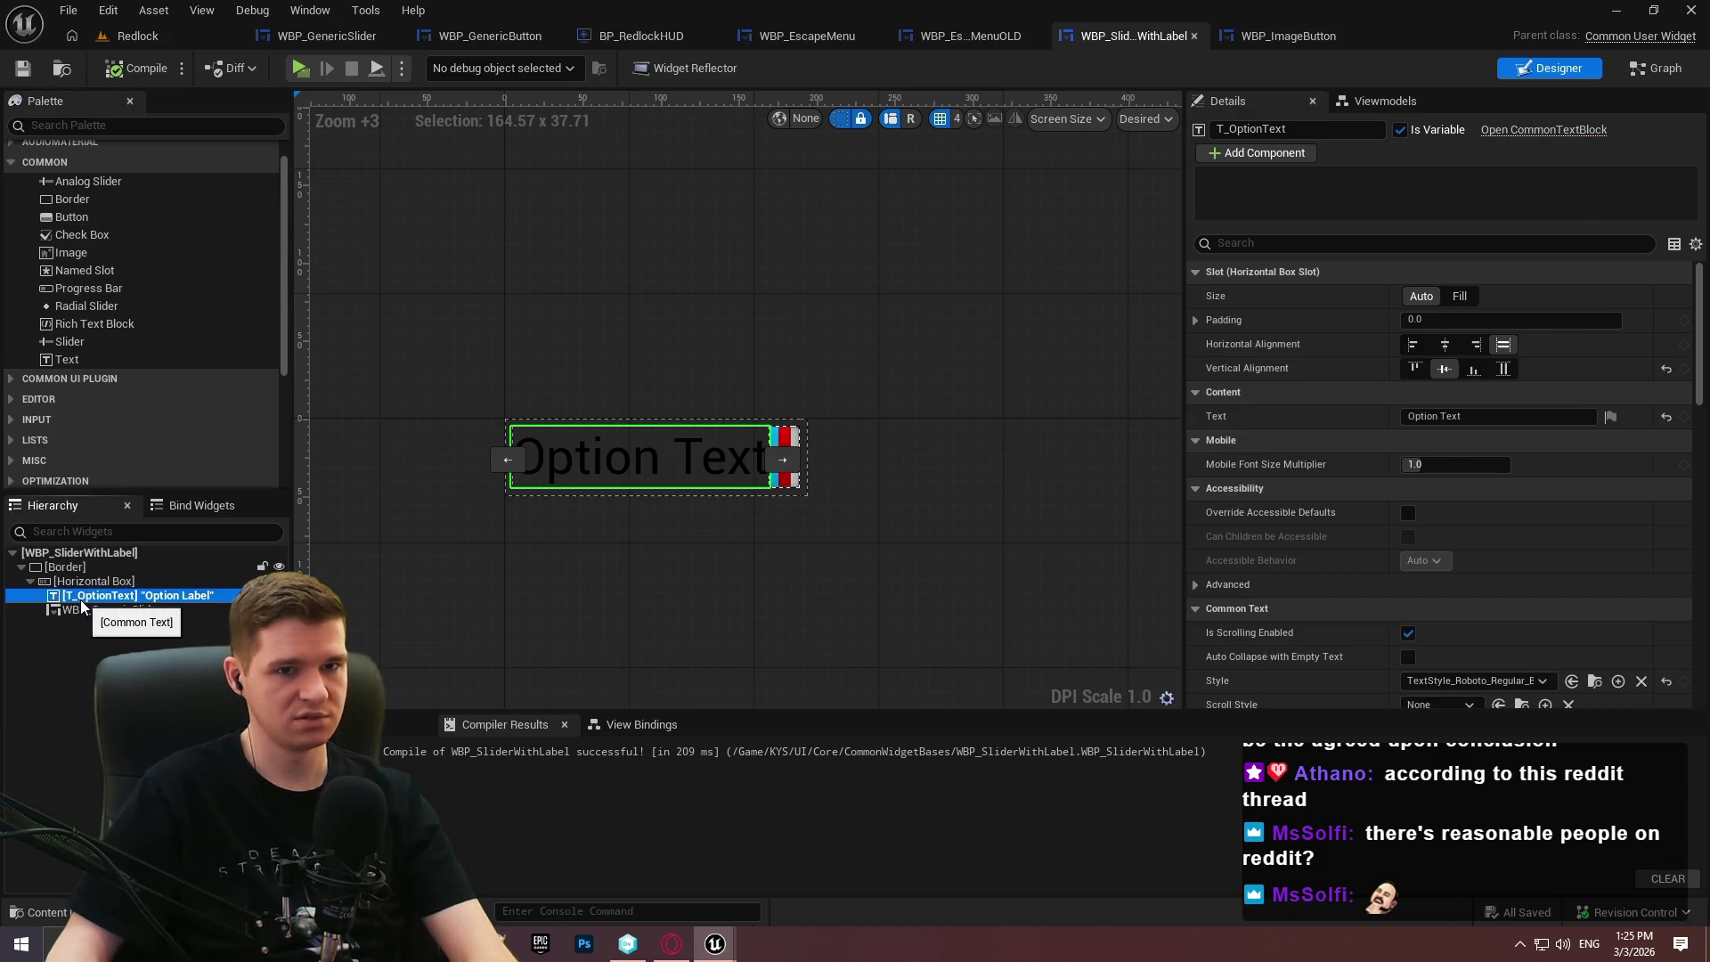
pyautogui.click(32, 382)
pyautogui.scroll(-5, 186, 345)
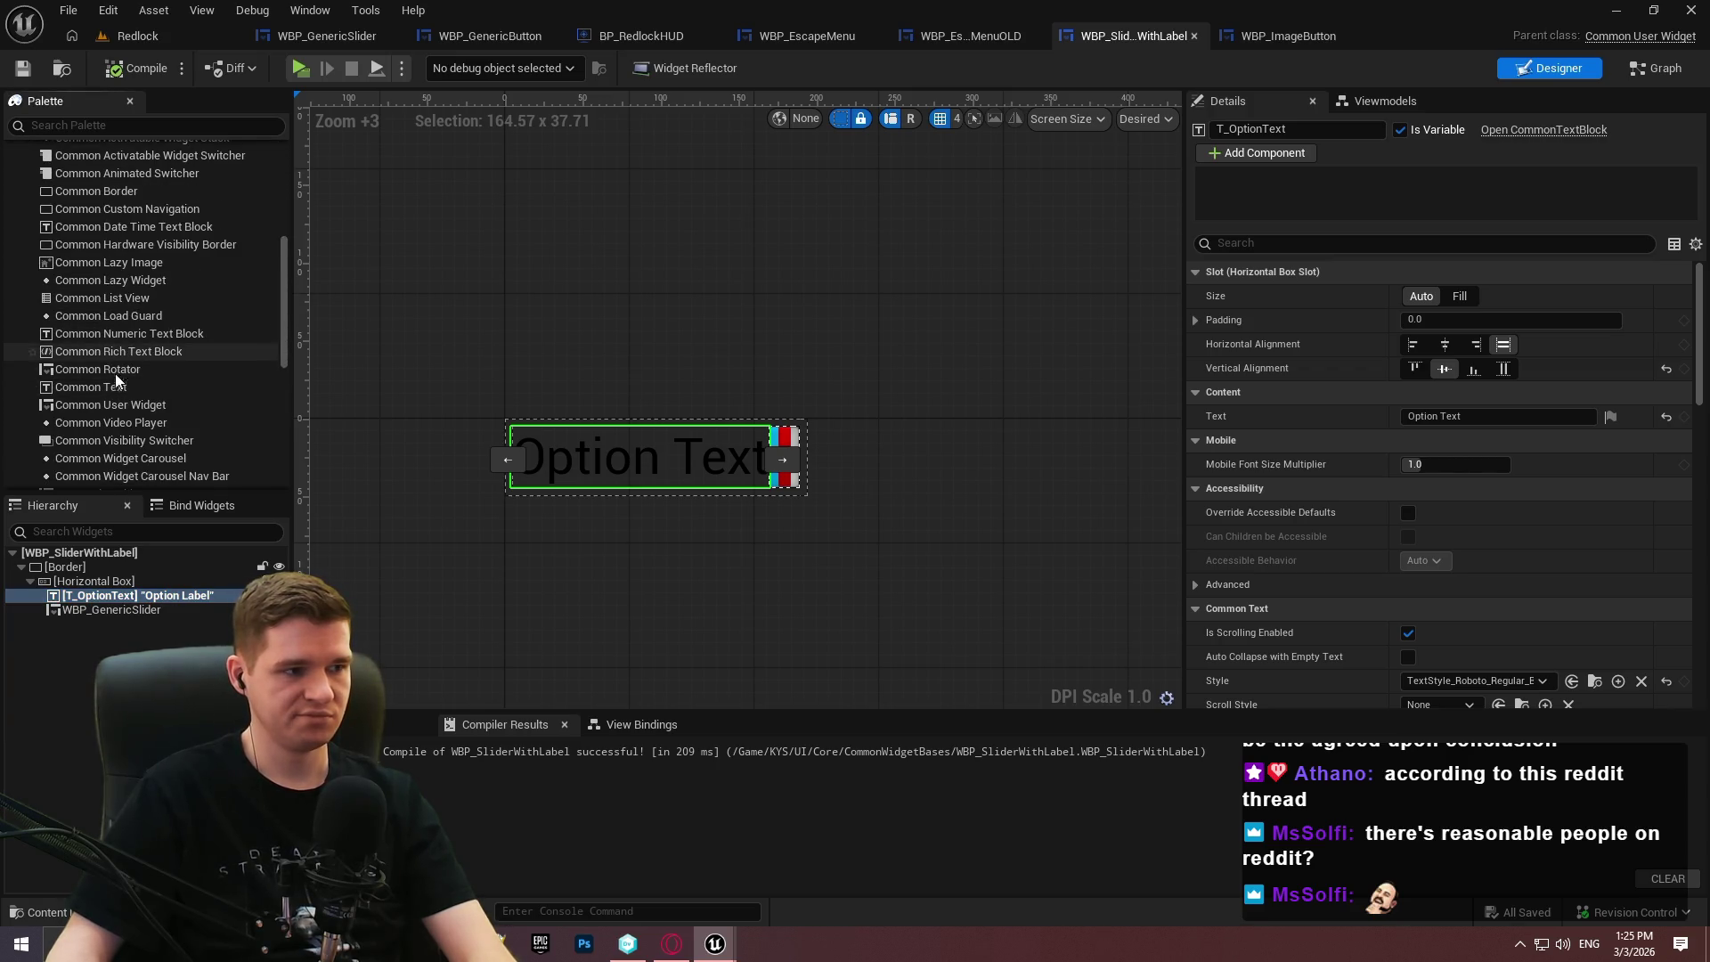
pyautogui.moveTo(115, 387); pyautogui.dragTo(104, 586)
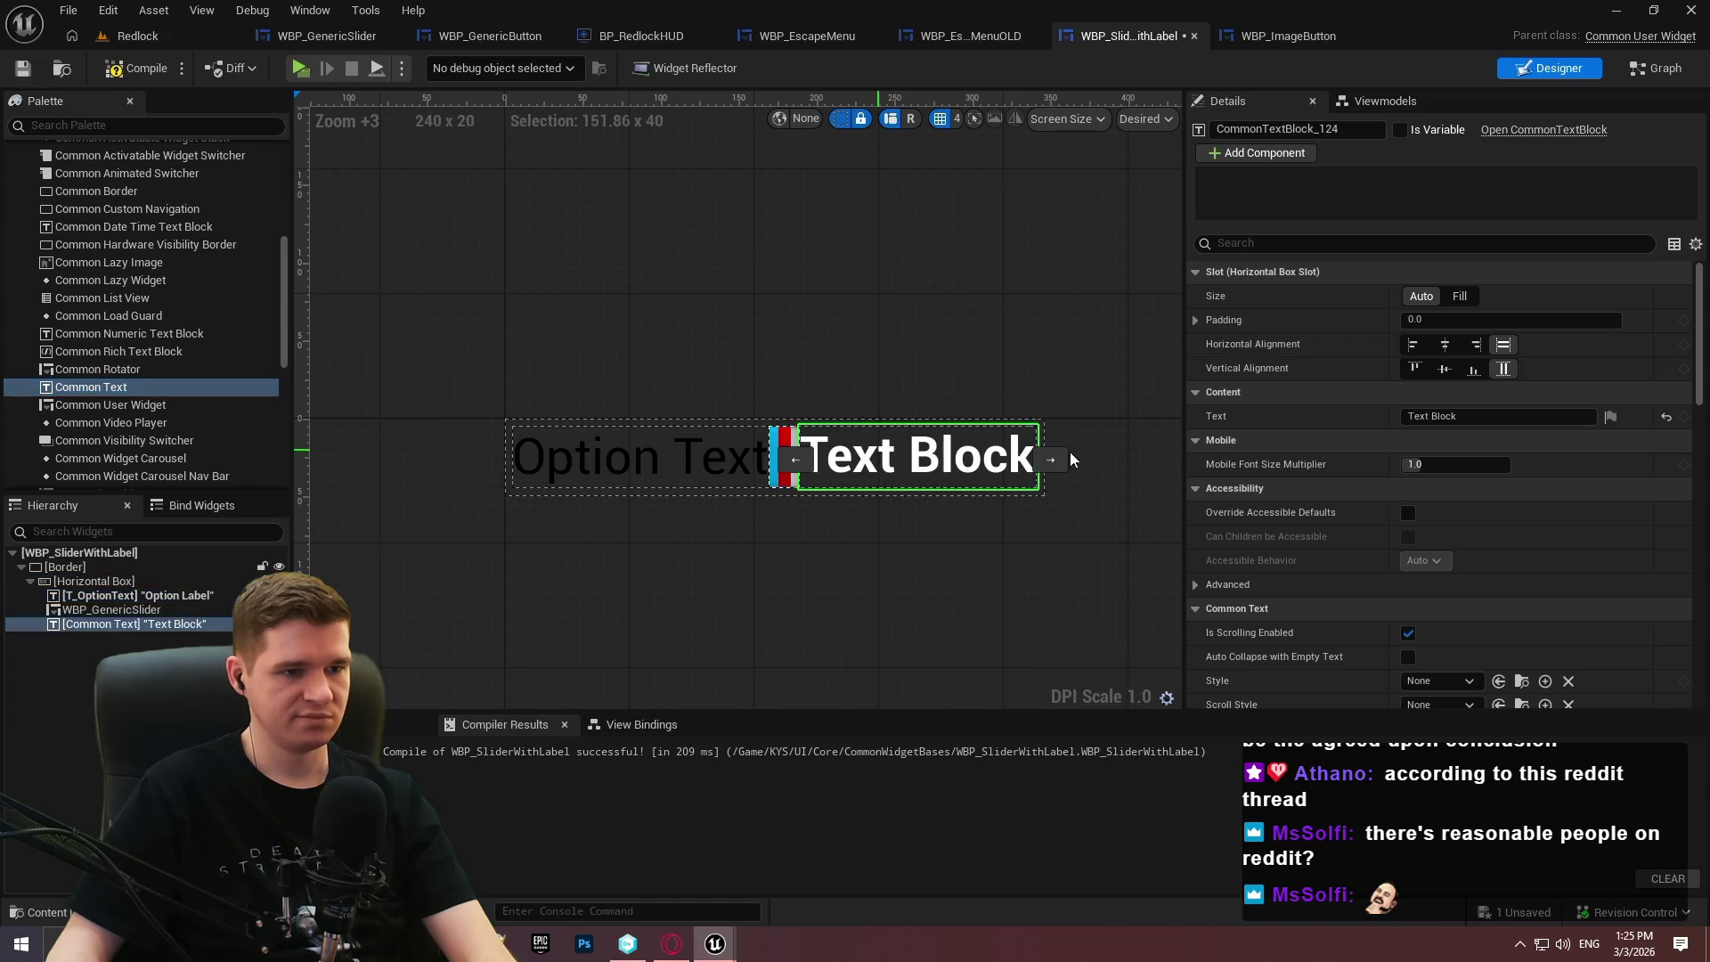
# Set the Common Text's text to 0 and wrap it in a Size Box.
pyautogui.scroll(-2, 1469, 426)
pyautogui.scroll(-4, 1381, 600)
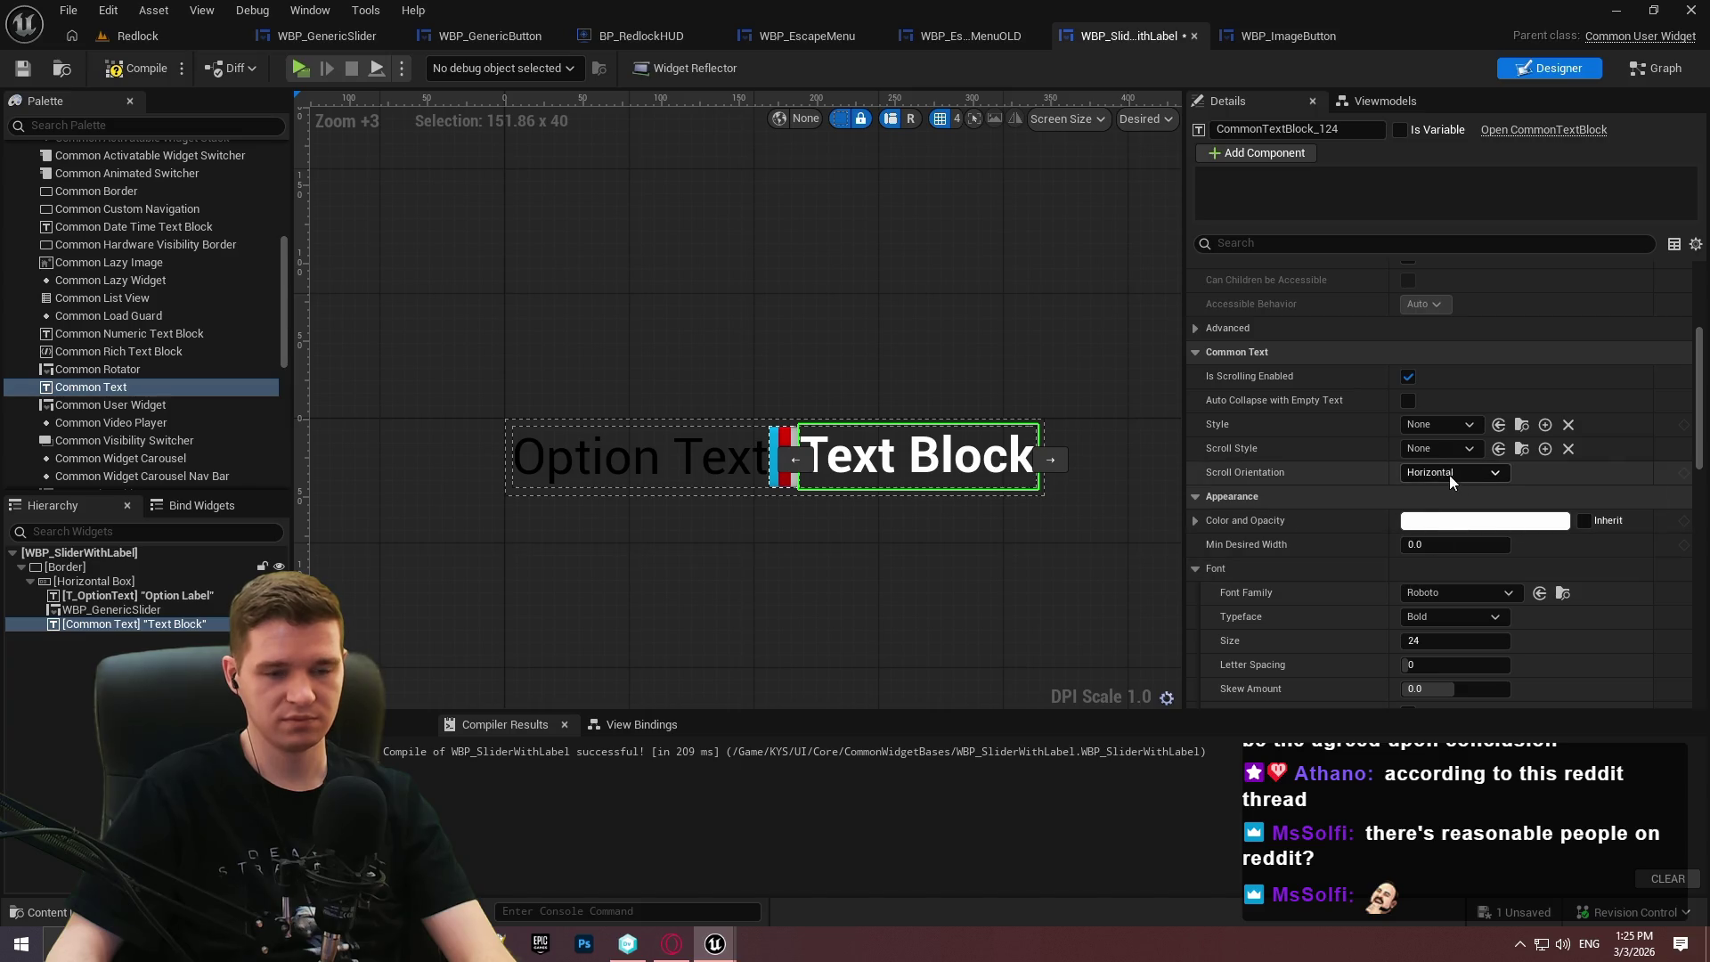
pyautogui.scroll(3, 1392, 419)
pyautogui.scroll(2, 1401, 397)
pyautogui.click(1405, 390)
pyautogui.write('0')
pyautogui.rightClick(107, 624)
pyautogui.moveTo(185, 509)
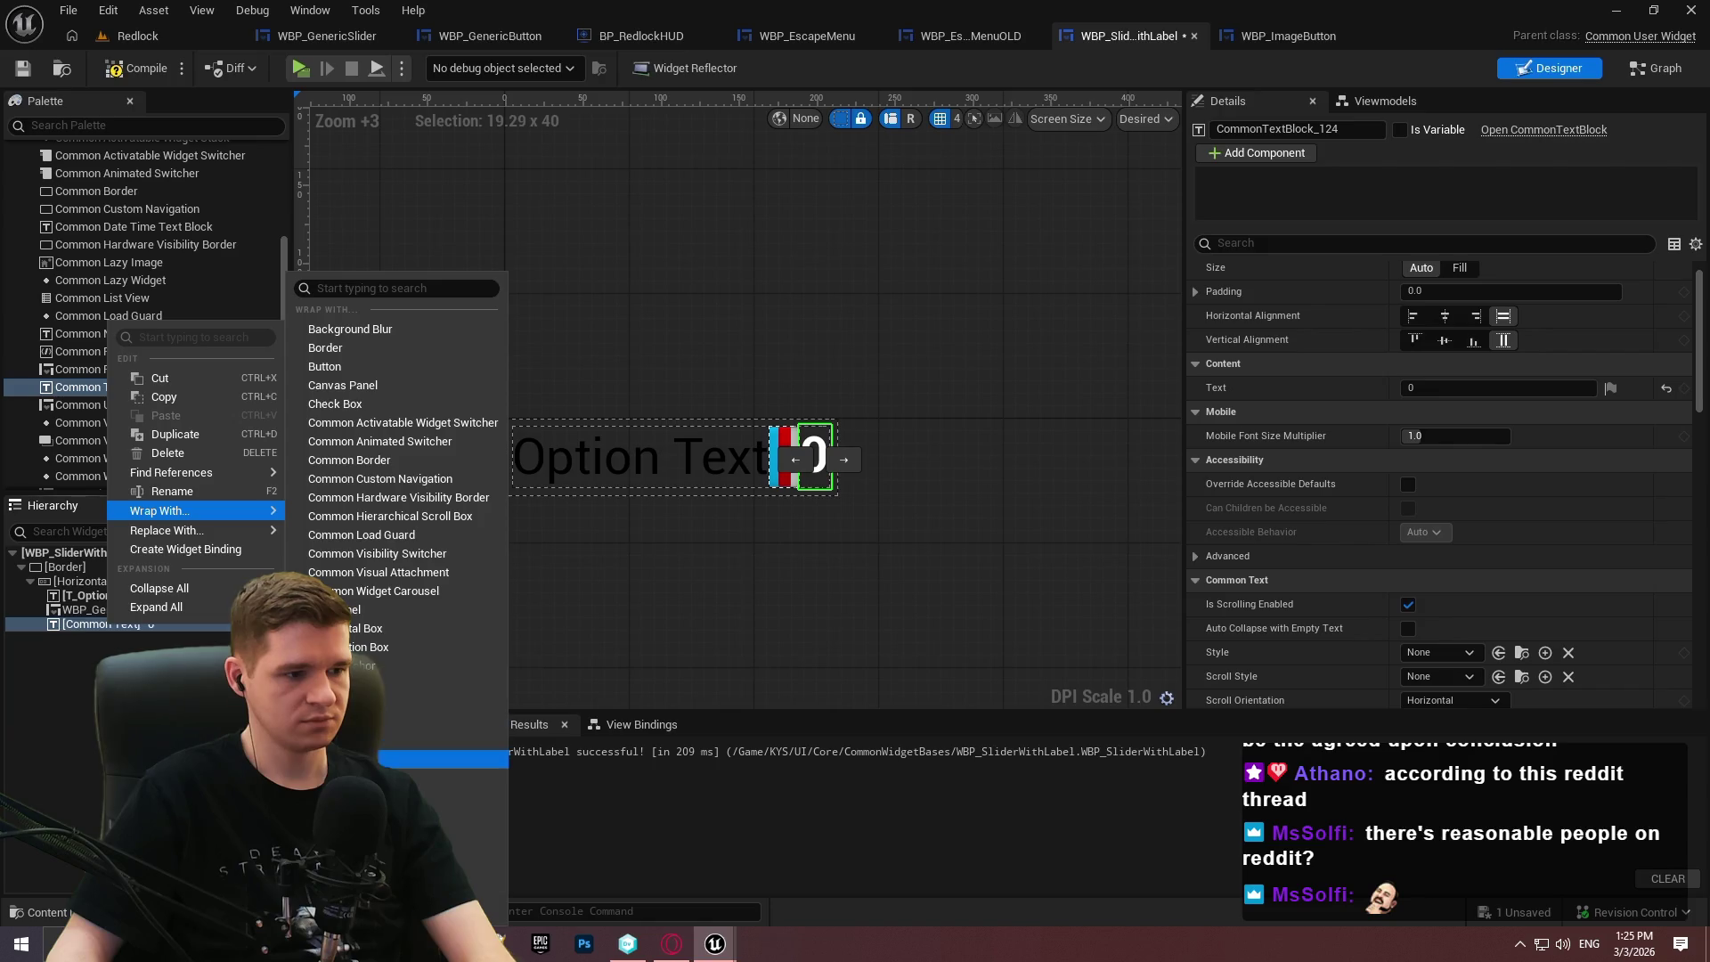
pyautogui.click(418, 796)
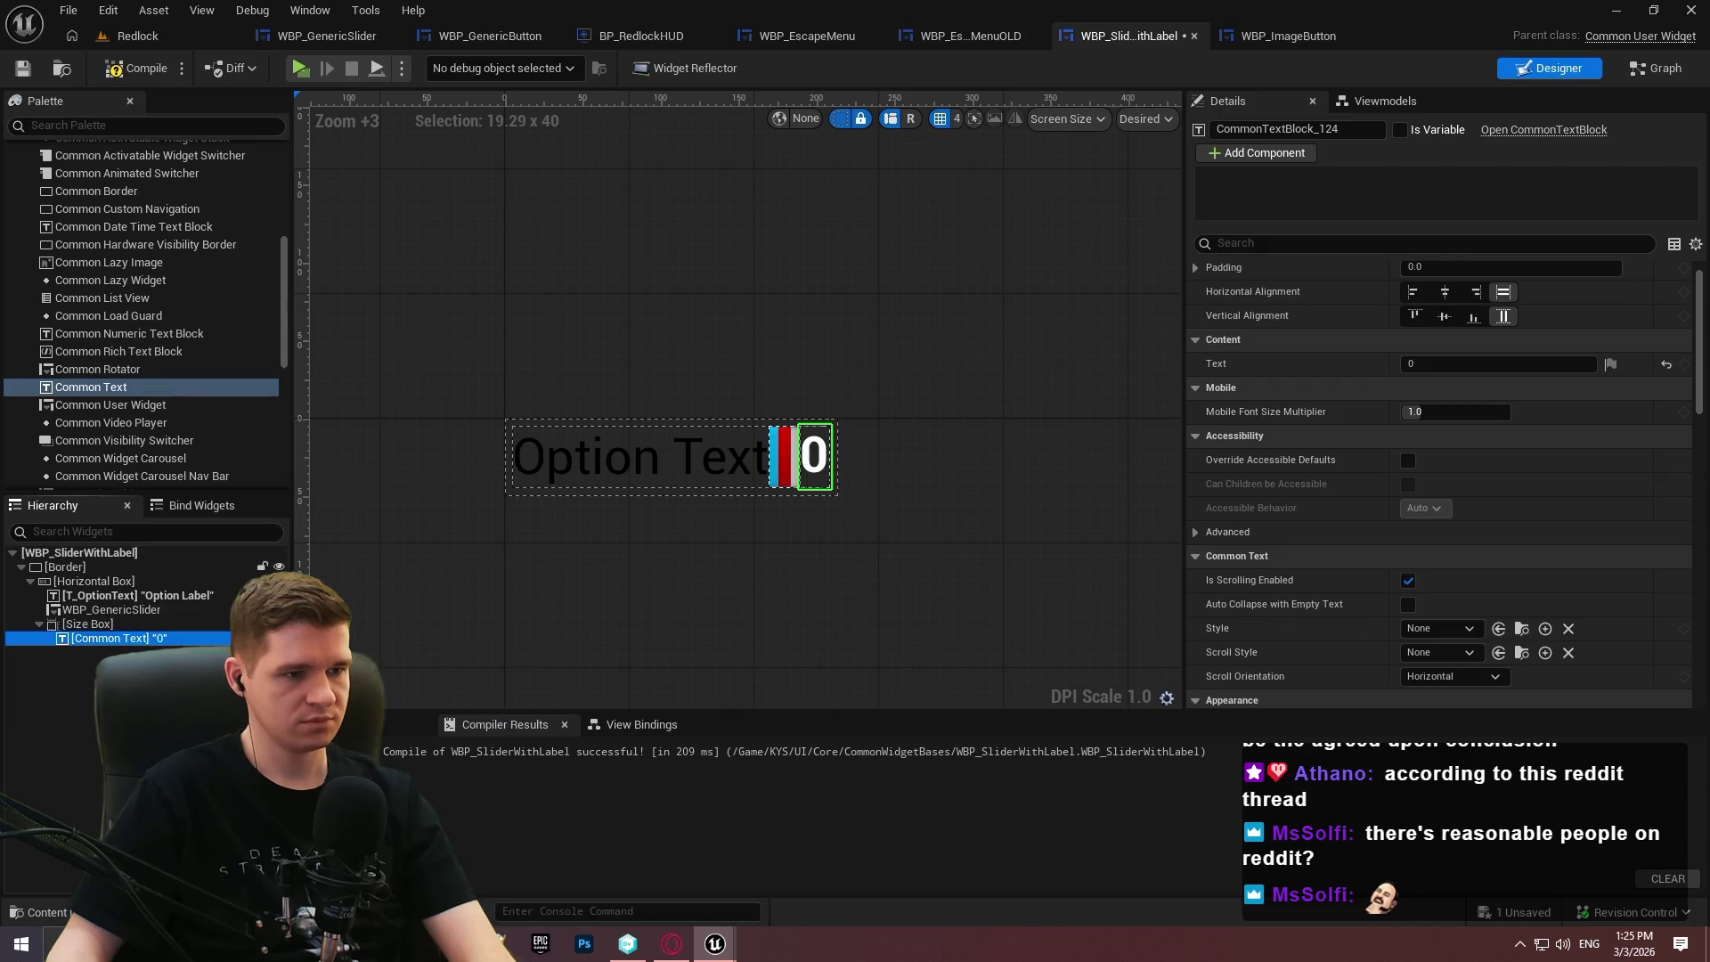
# Enable the Size Box width override and change the value text to 0.00.
pyautogui.click(116, 623)
pyautogui.click(1211, 388)
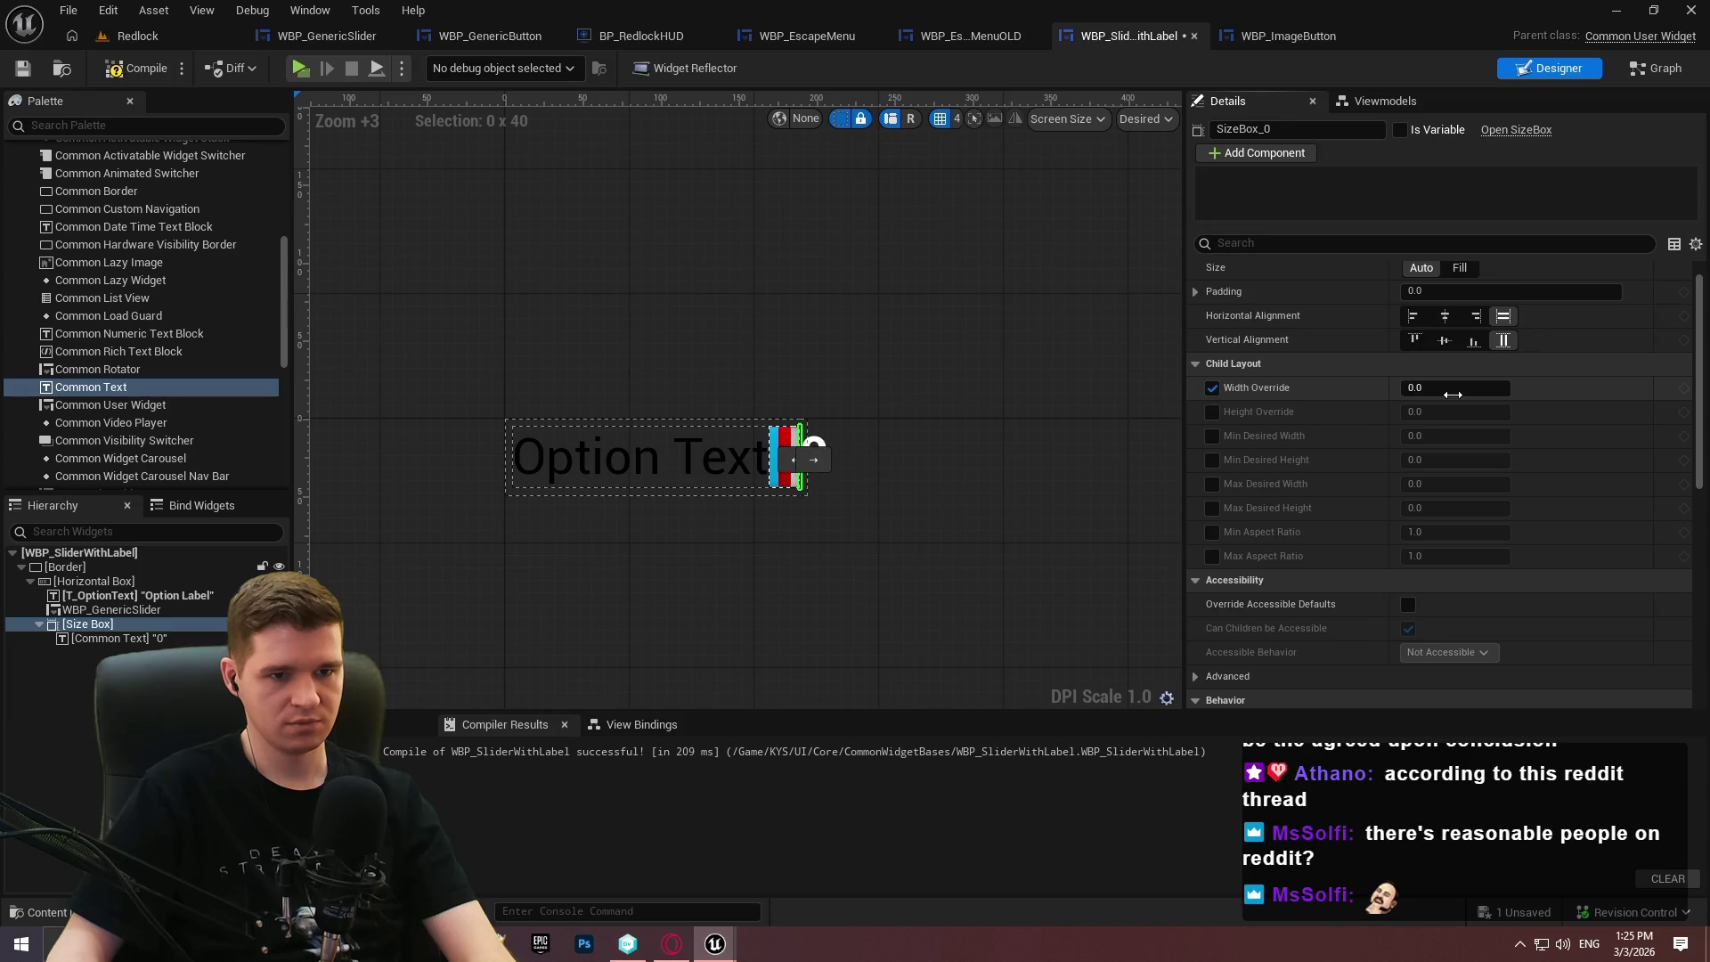
pyautogui.moveTo(1455, 388); pyautogui.dragTo(1496, 387)
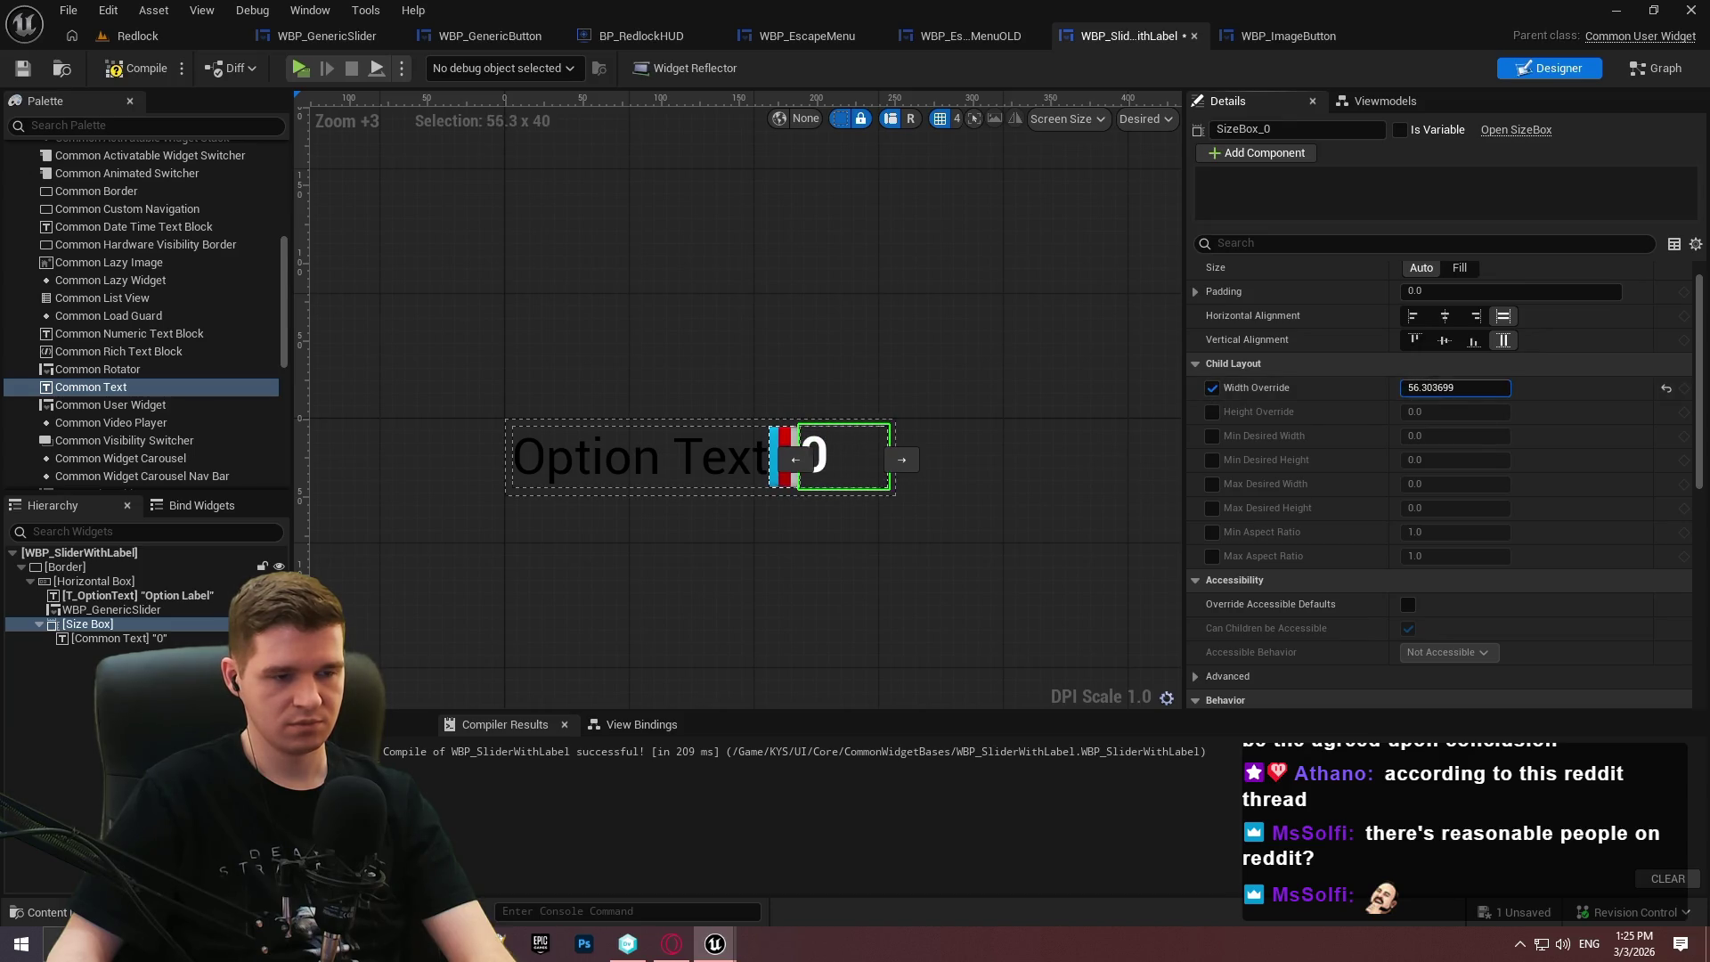
pyautogui.click(814, 456)
pyautogui.click(1458, 363)
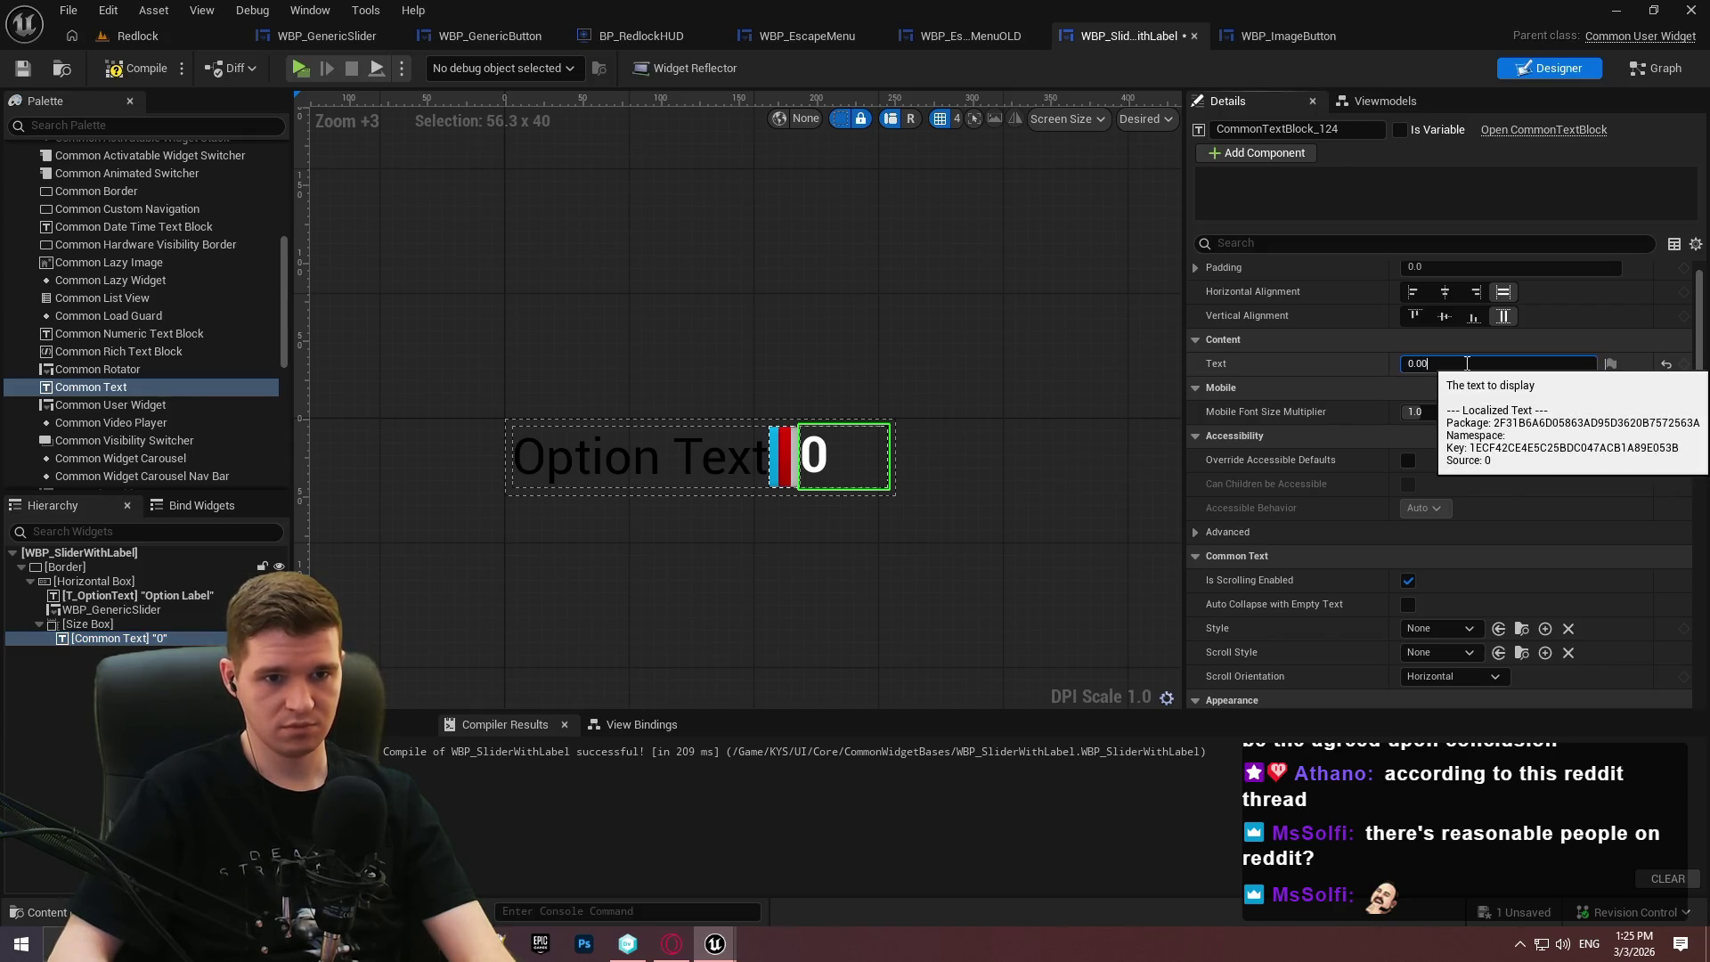
pyautogui.press('Return')
# Set the Size Box width to 65, center the text and fill vertically, then compile and save.
pyautogui.click(173, 623)
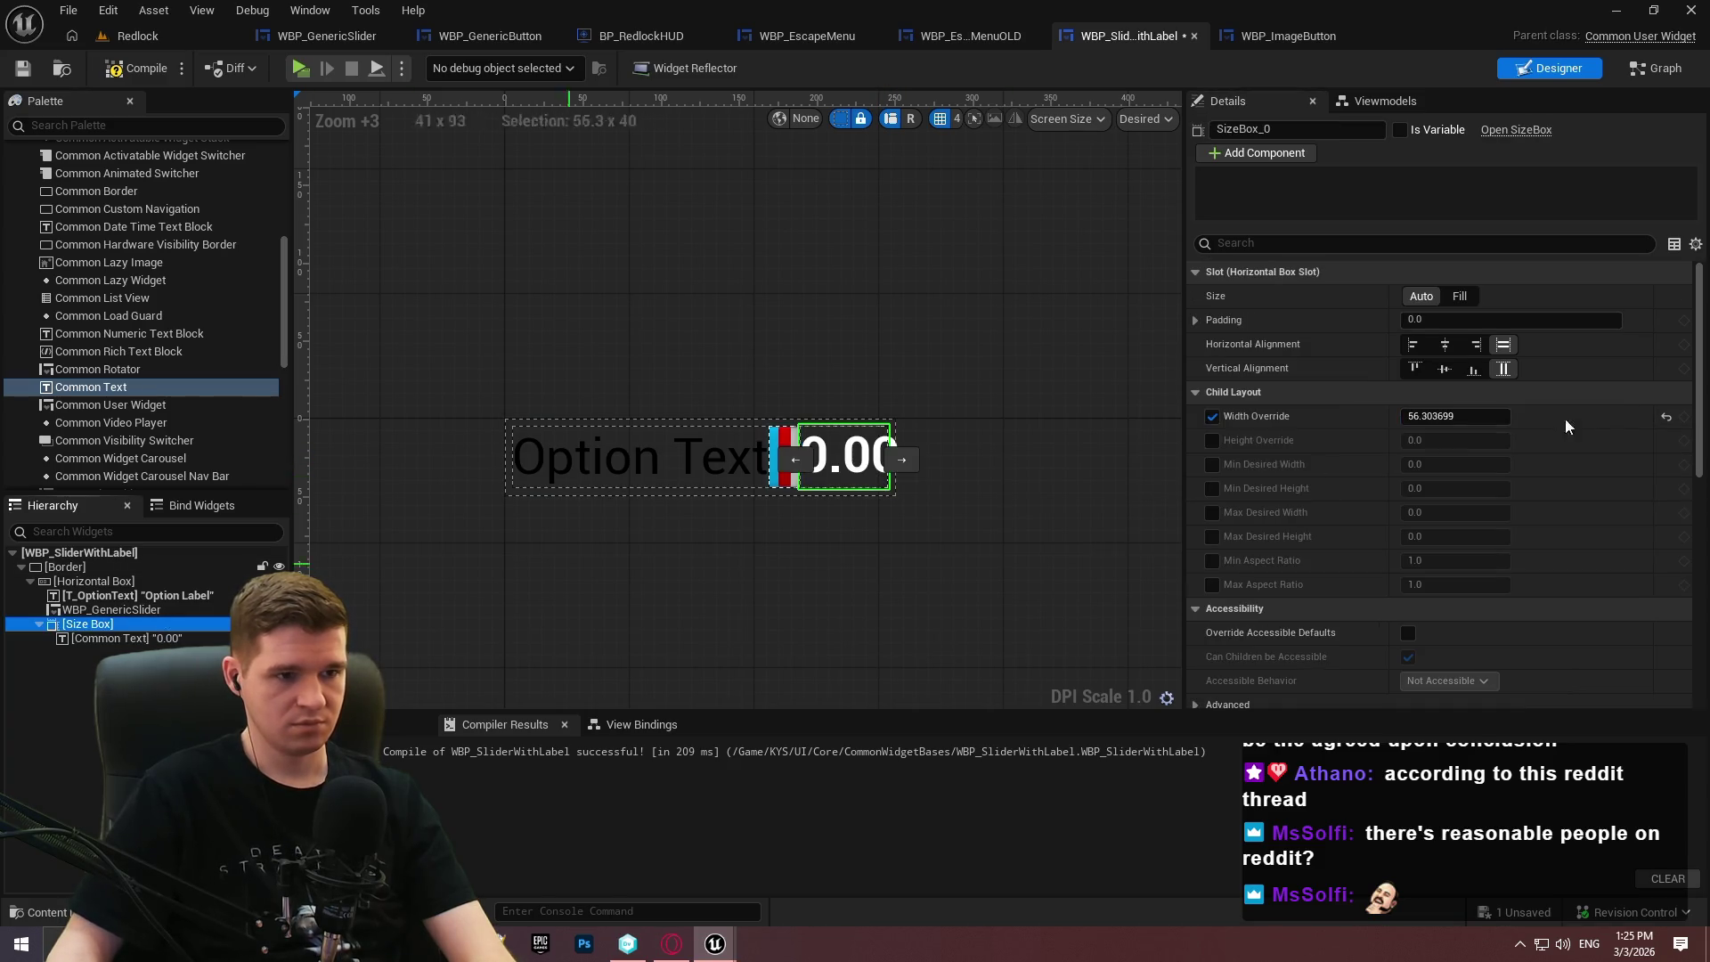
pyautogui.moveTo(1461, 414); pyautogui.dragTo(1496, 415)
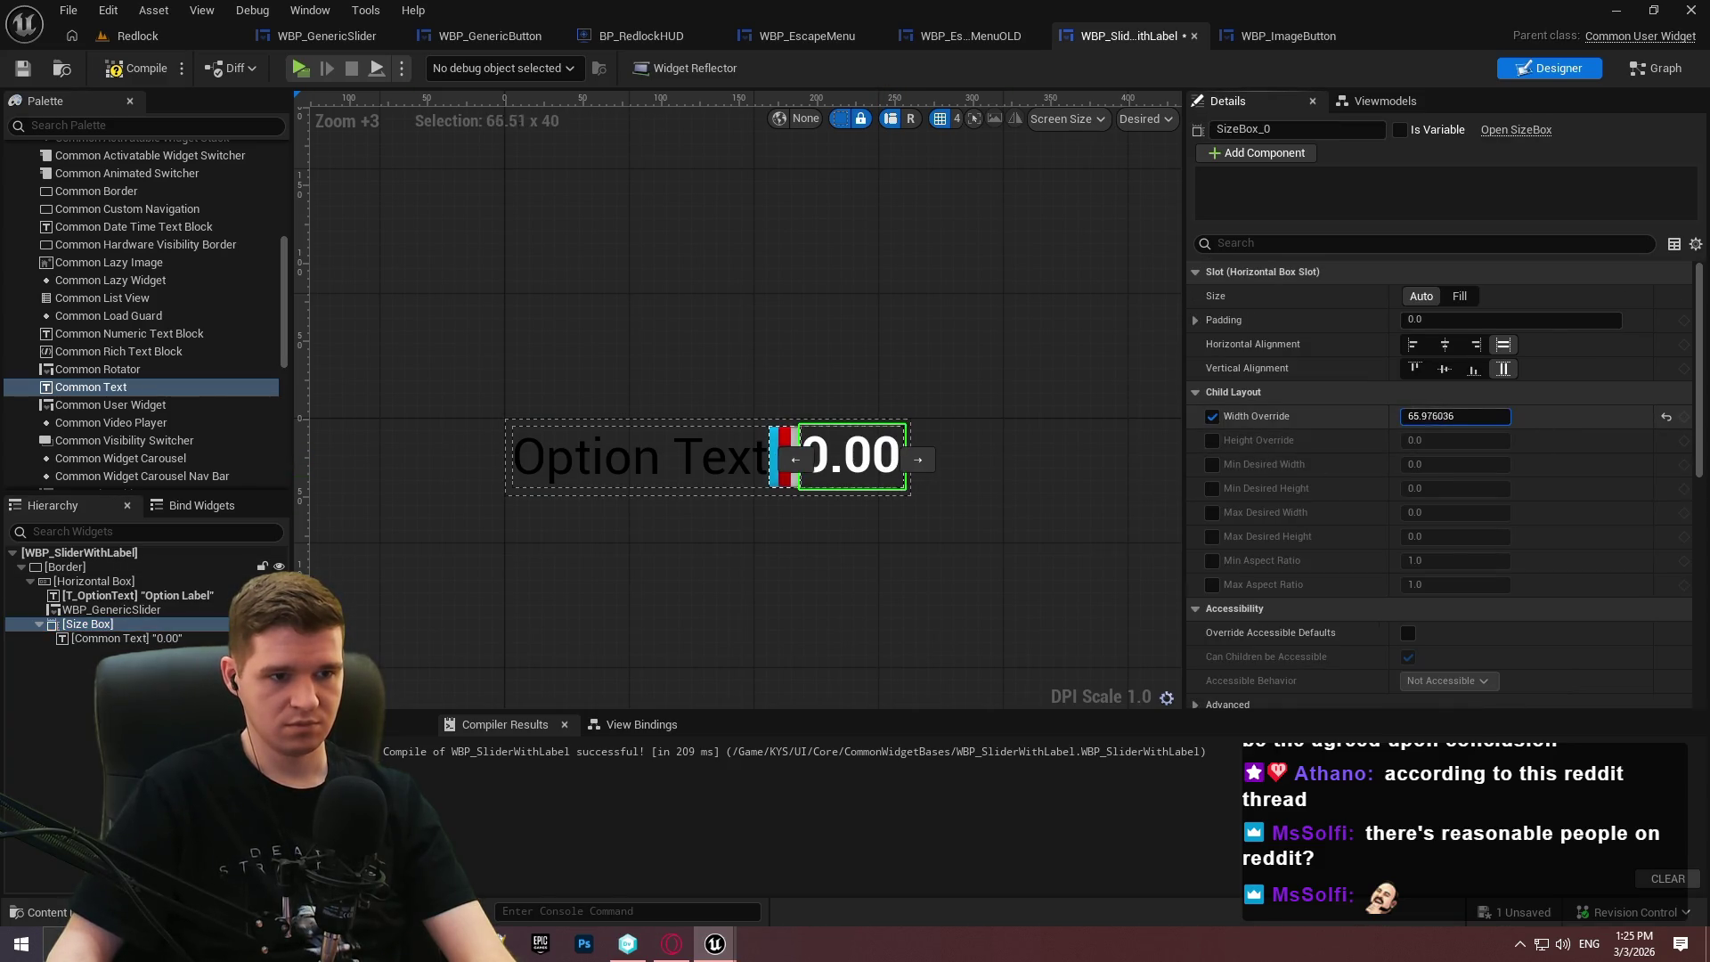
pyautogui.click(1480, 415)
pyautogui.write('65')
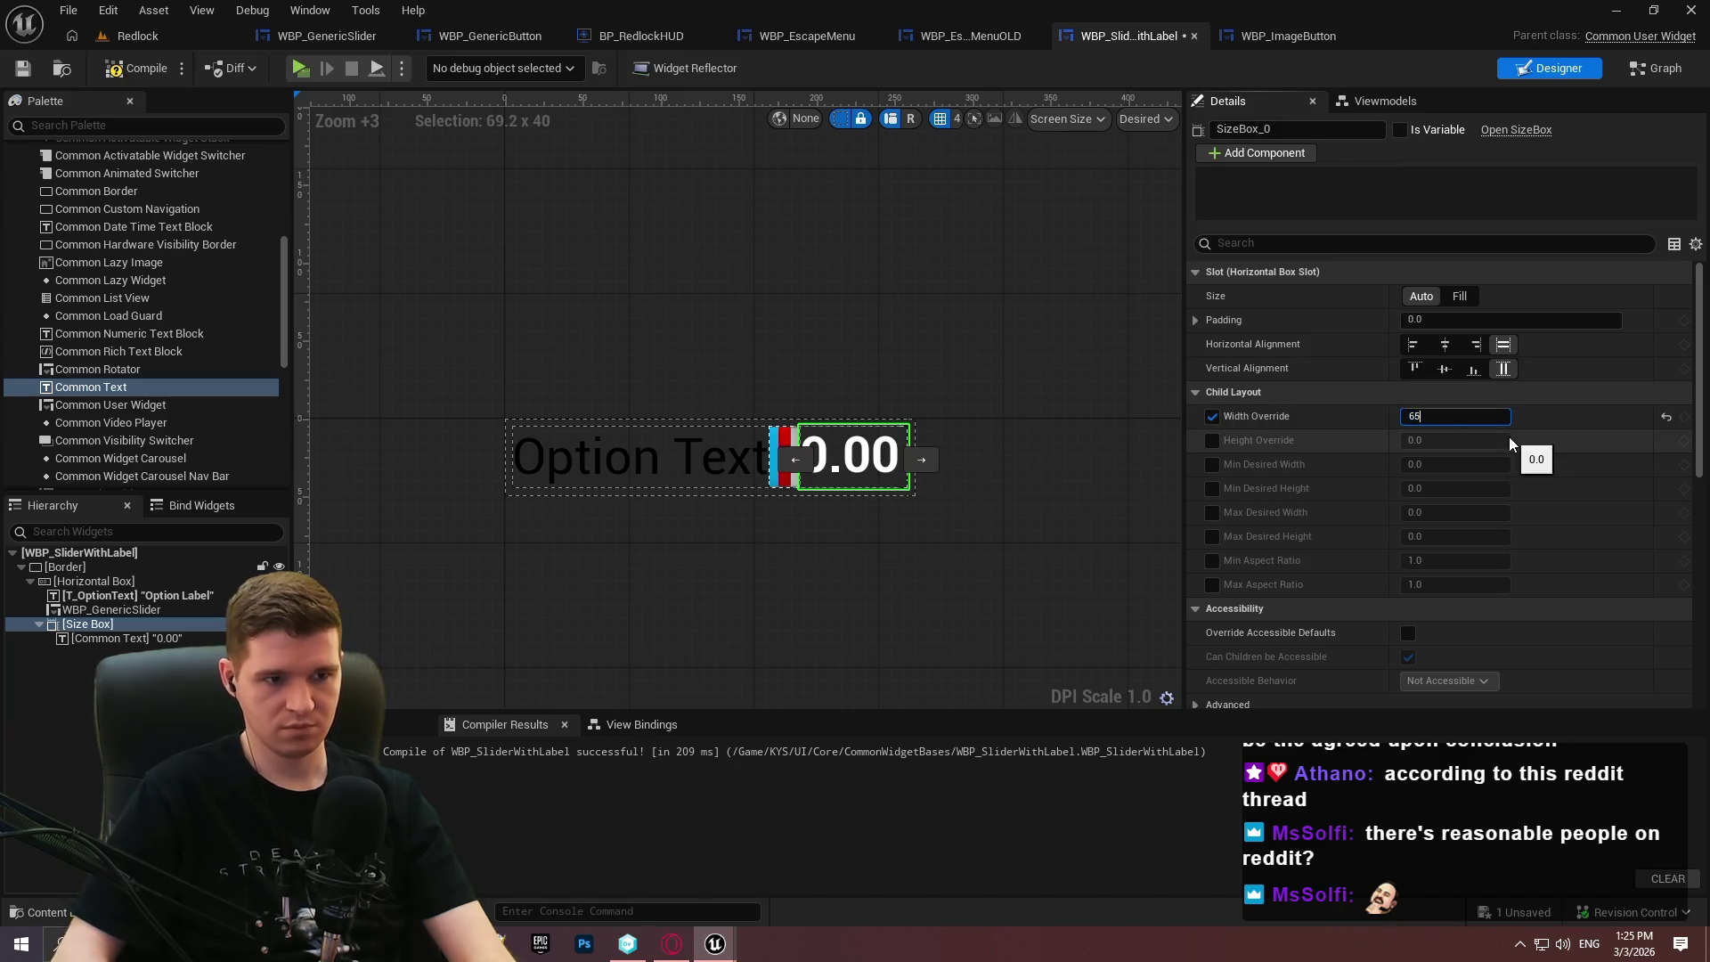
pyautogui.press('Return')
pyautogui.click(846, 459)
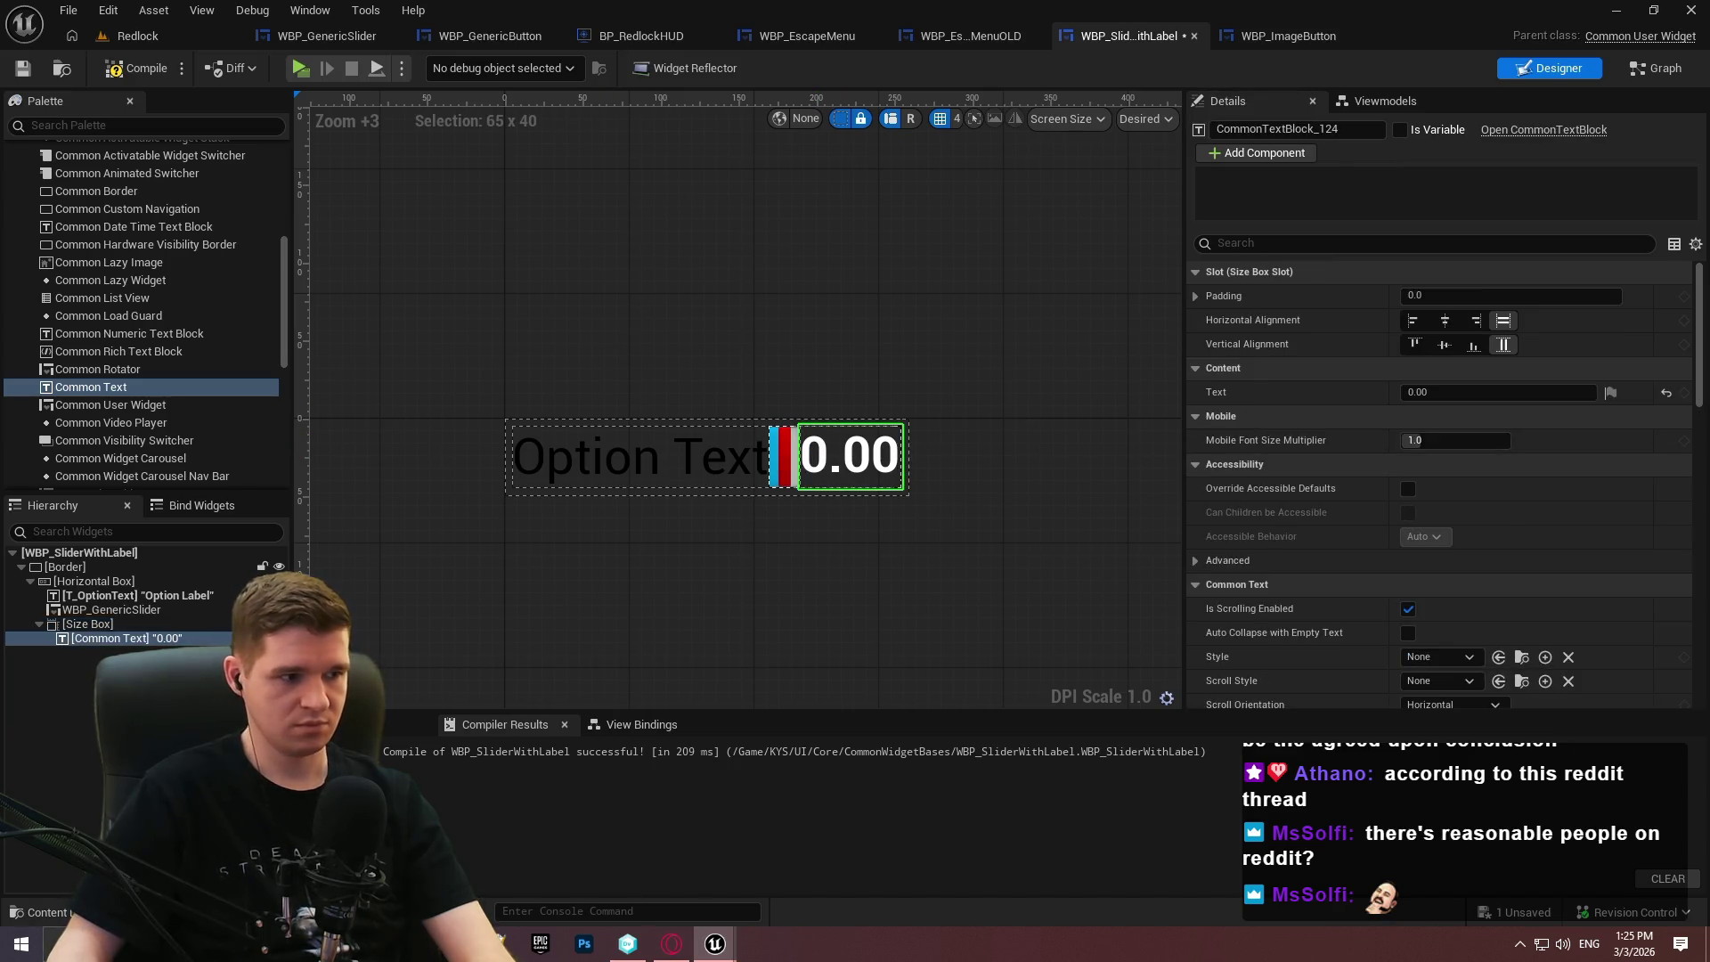
pyautogui.click(1450, 327)
pyautogui.click(1503, 345)
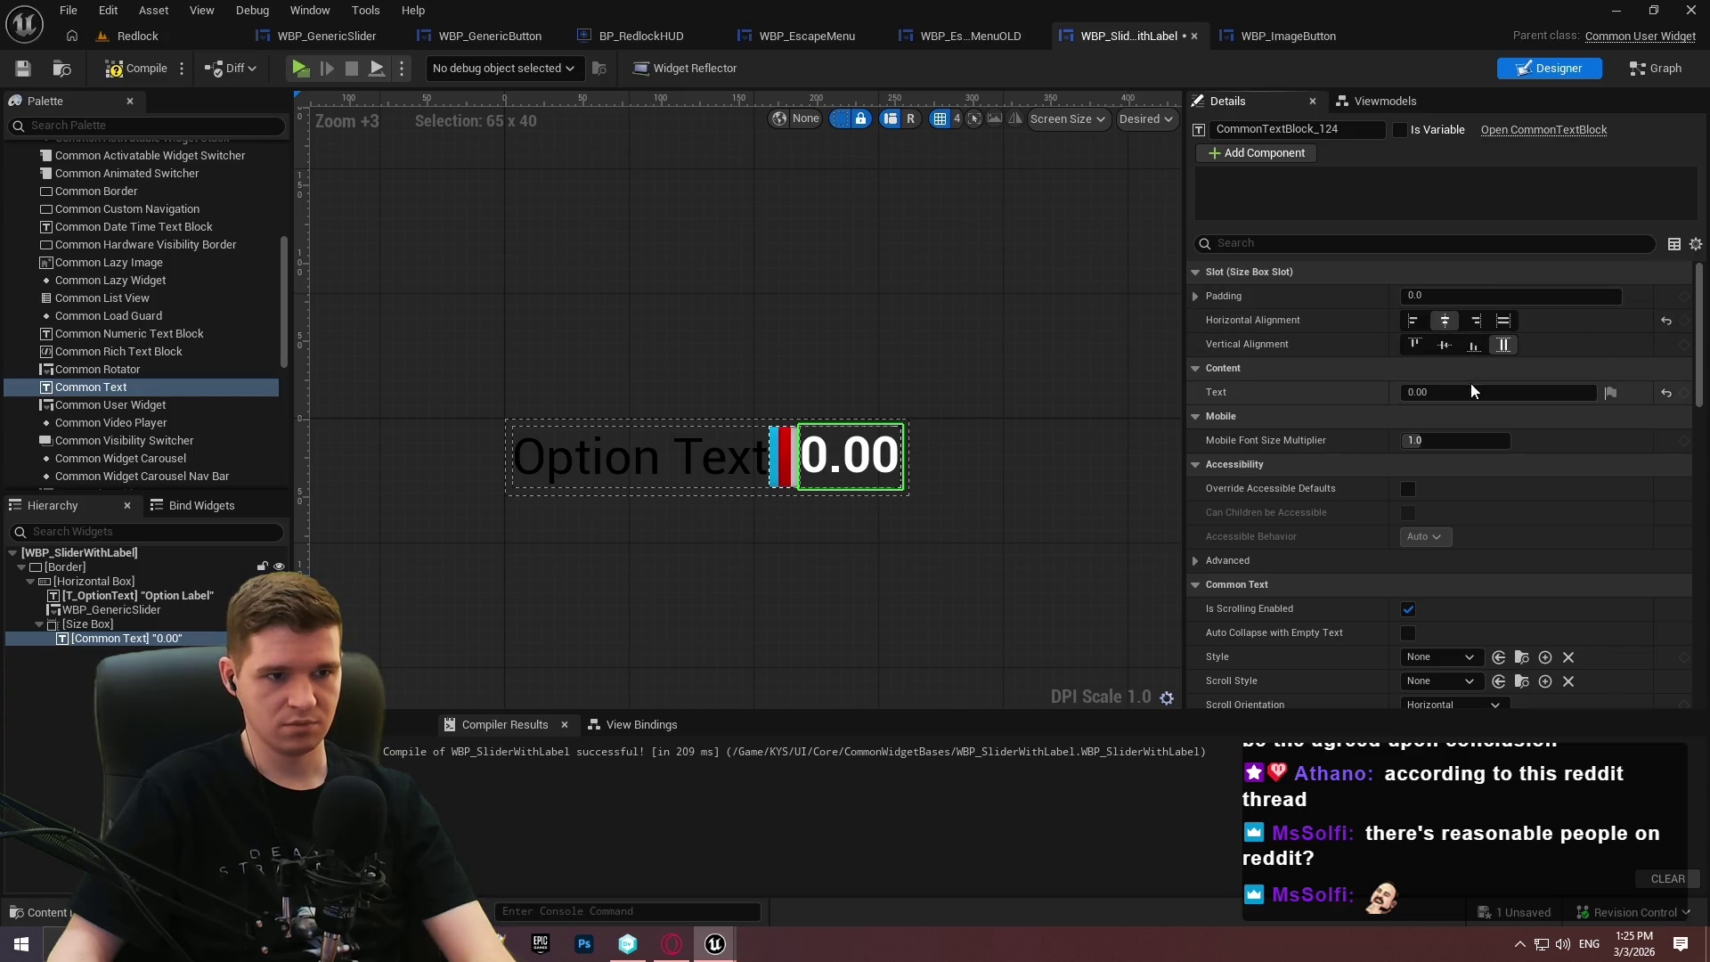
pyautogui.click(131, 73)
pyautogui.click(24, 71)
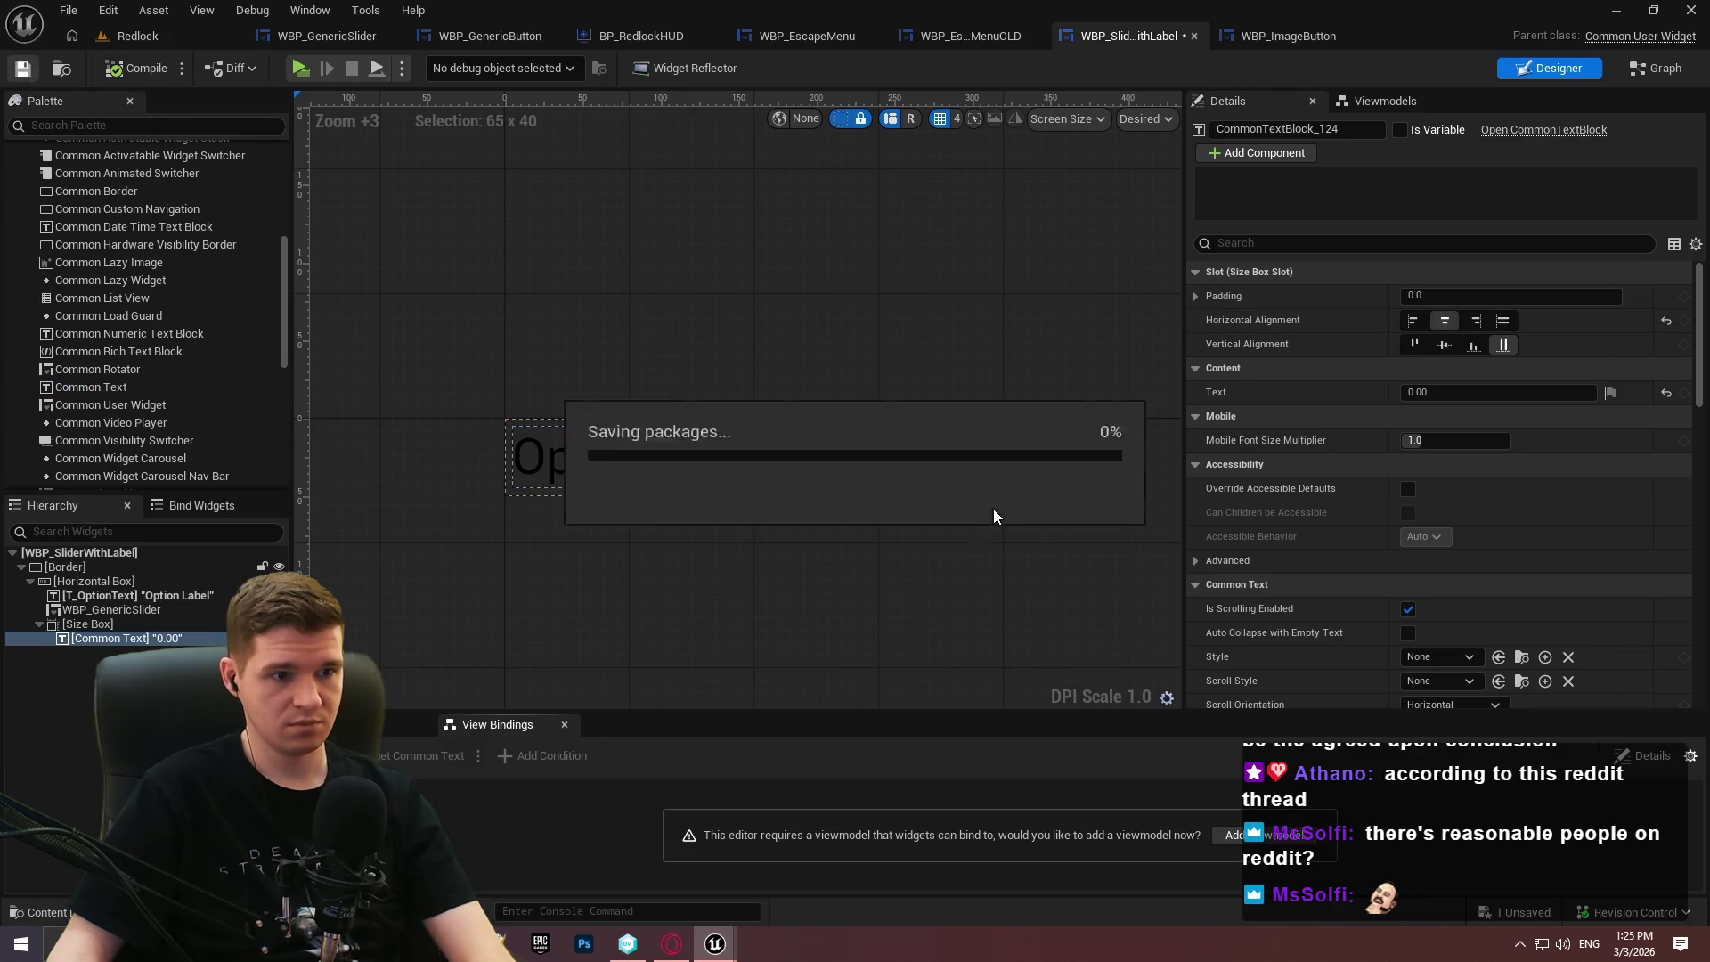
# Give the Size Box a left padding of 5 and save the widget.
pyautogui.click(87, 623)
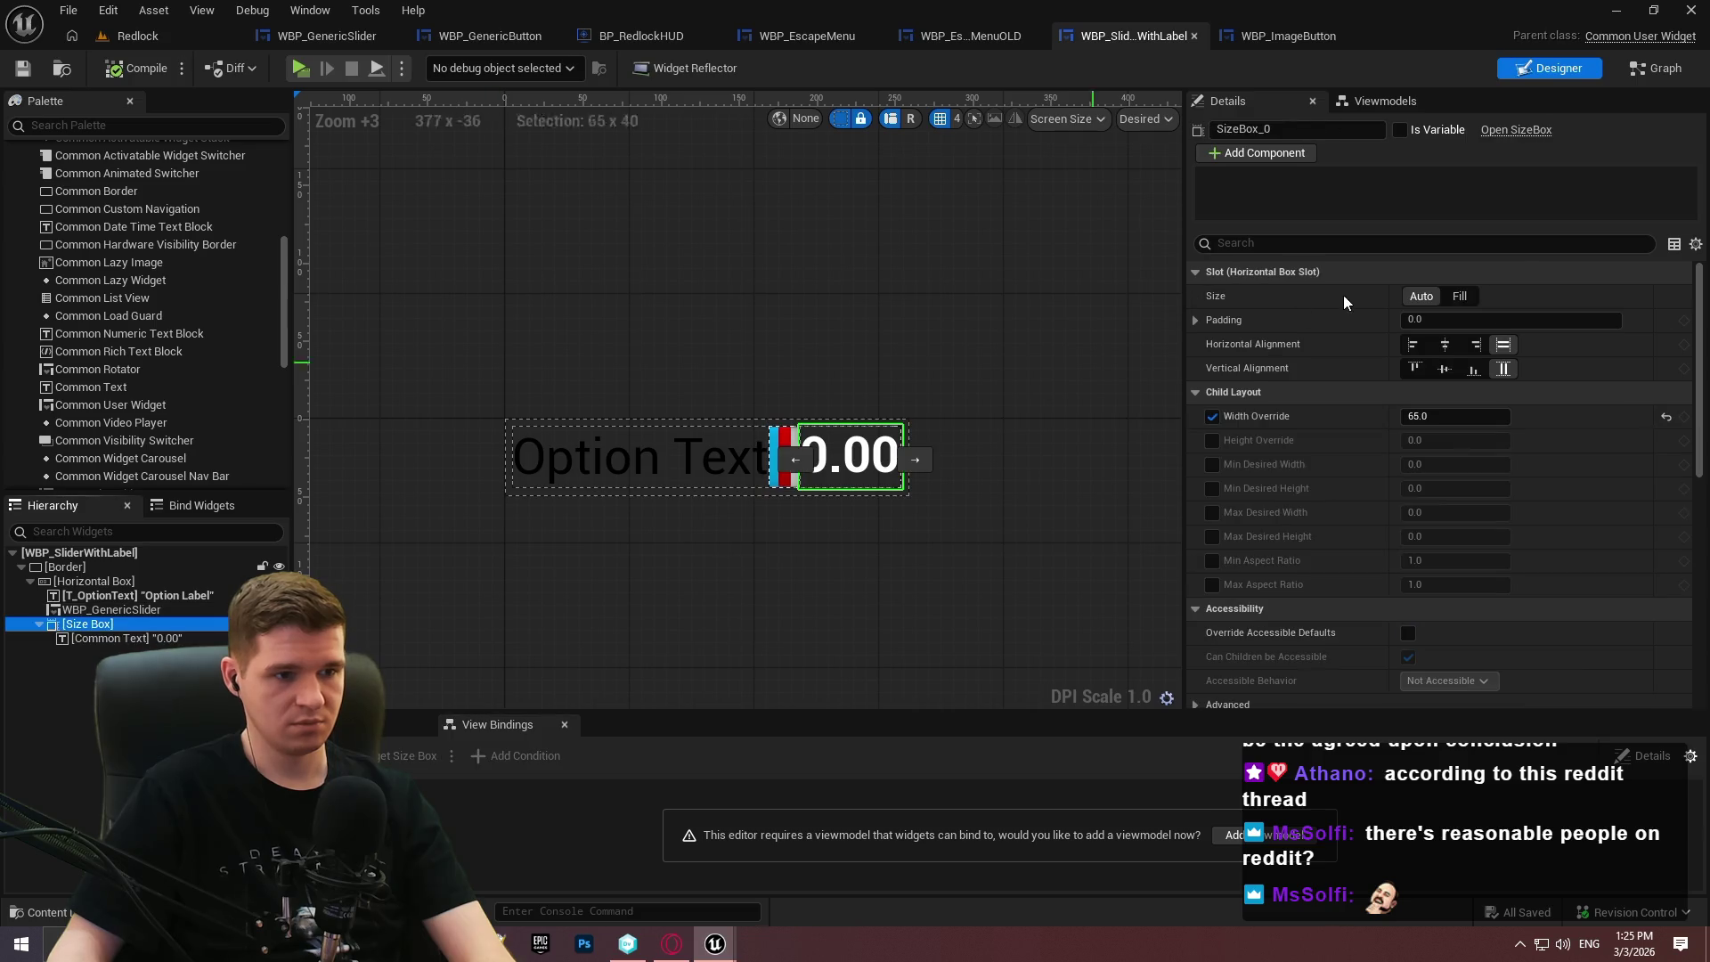
pyautogui.click(1195, 319)
pyautogui.click(1438, 344)
pyautogui.write('5')
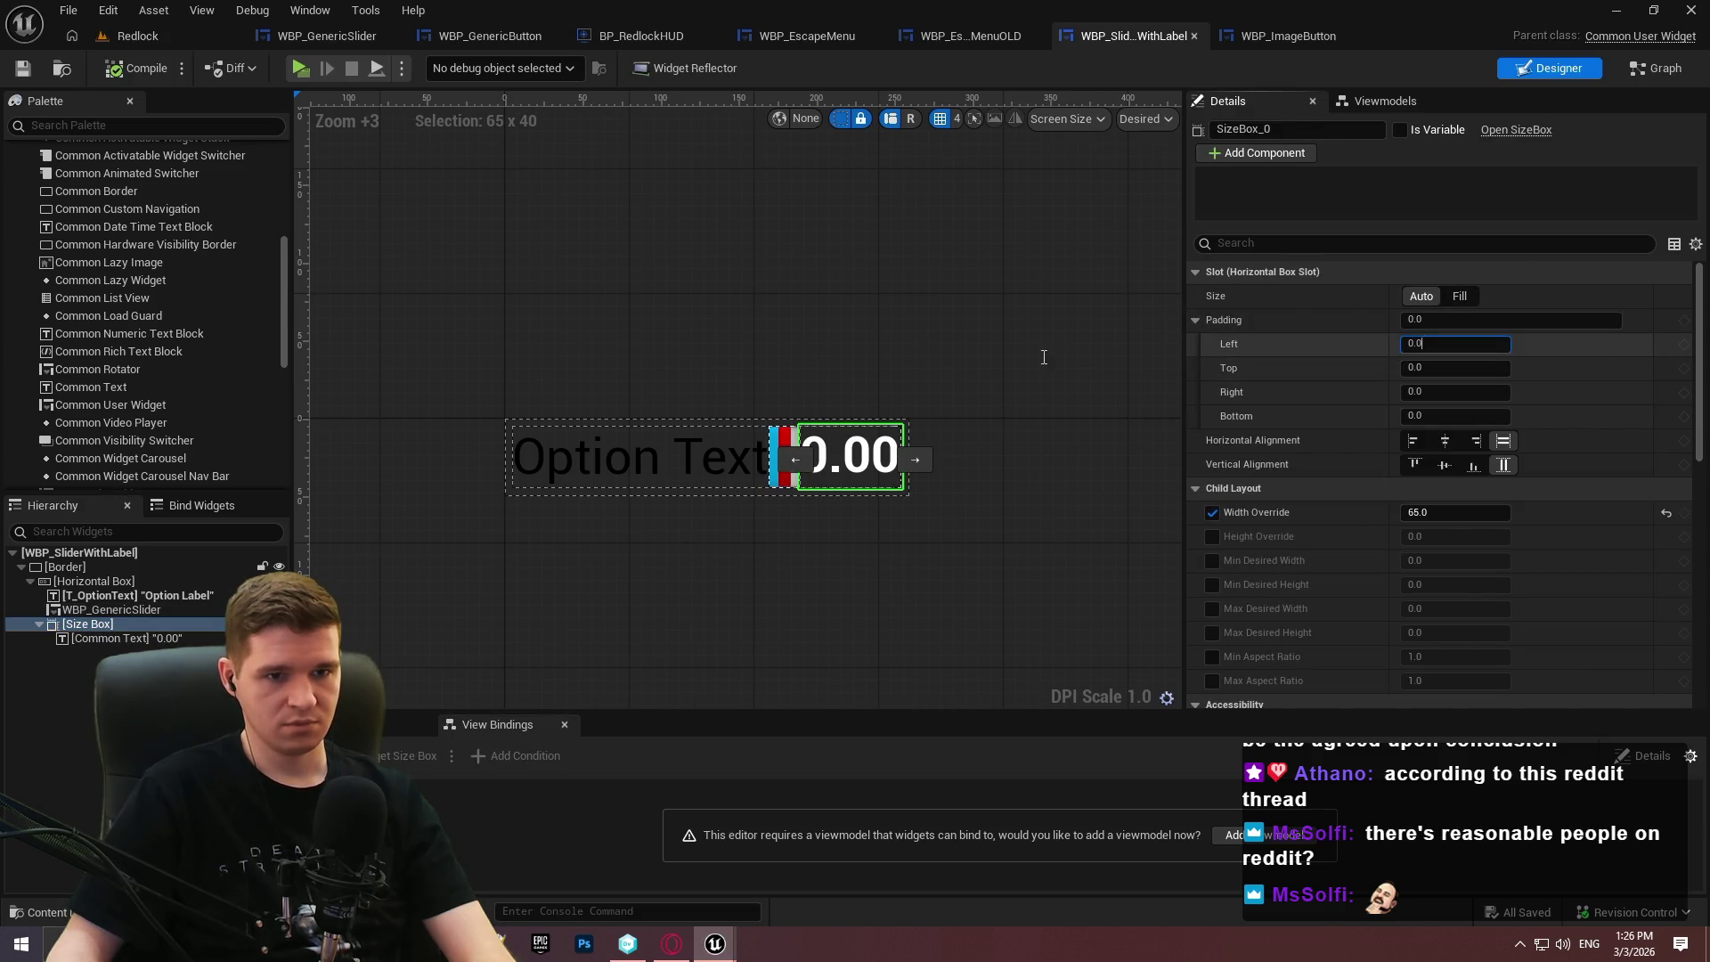
pyautogui.press('Return')
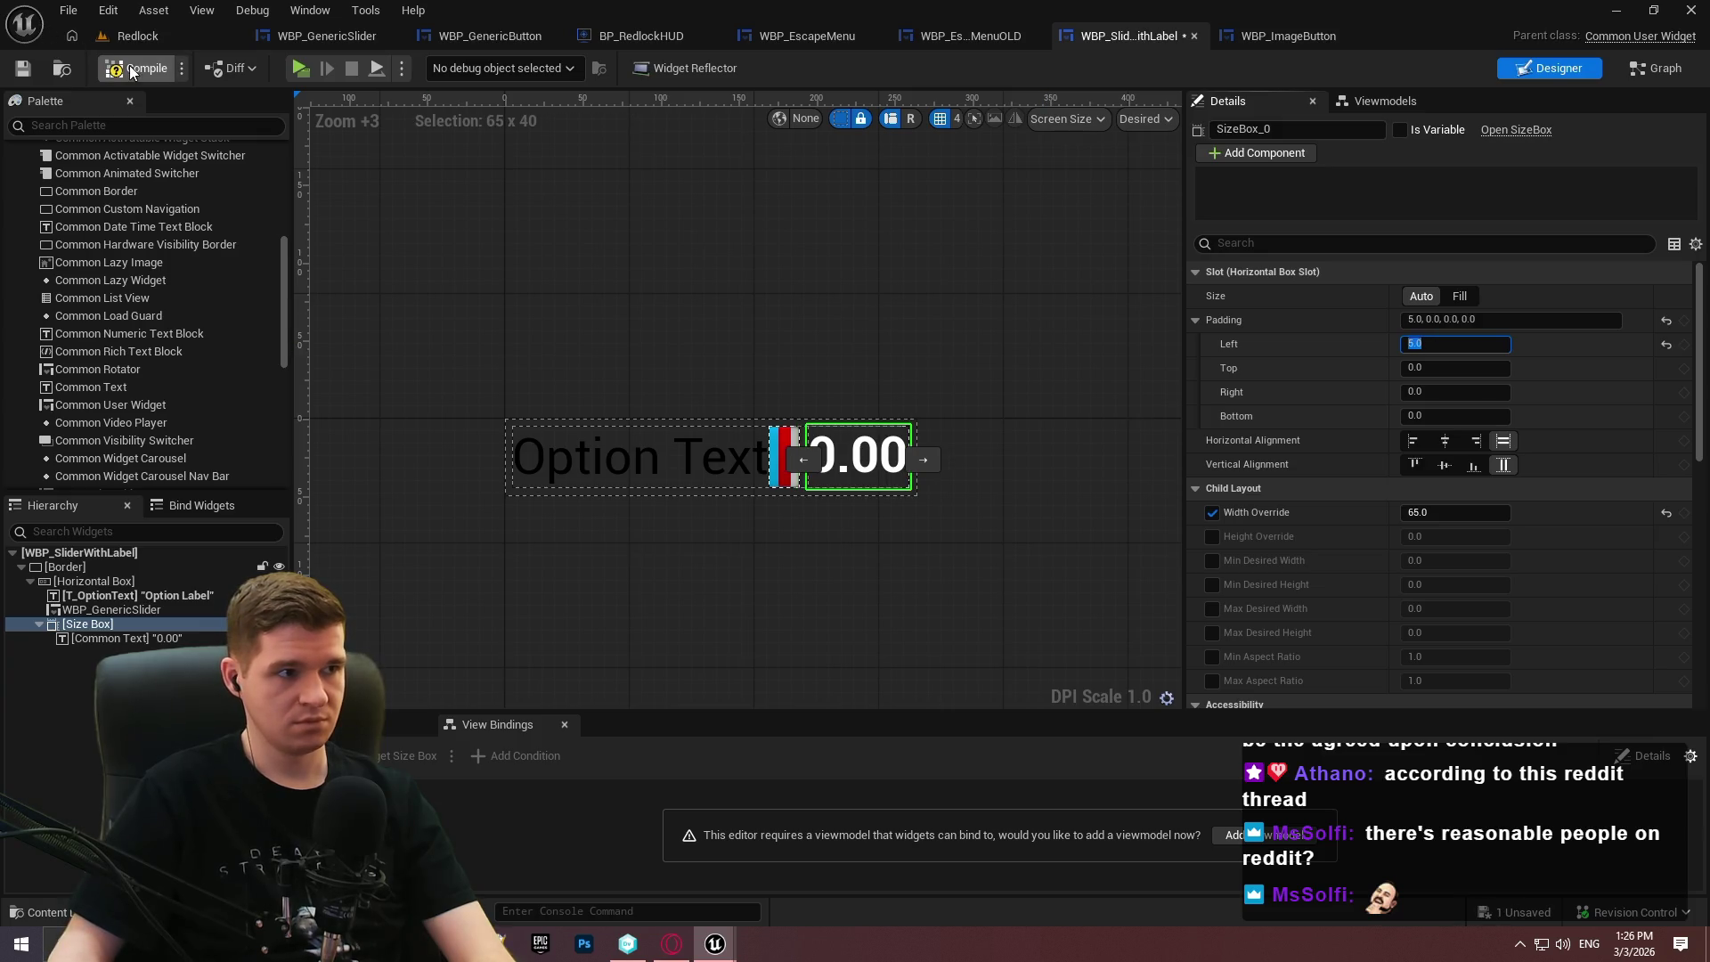
pyautogui.hotkey('ctrl', 's')
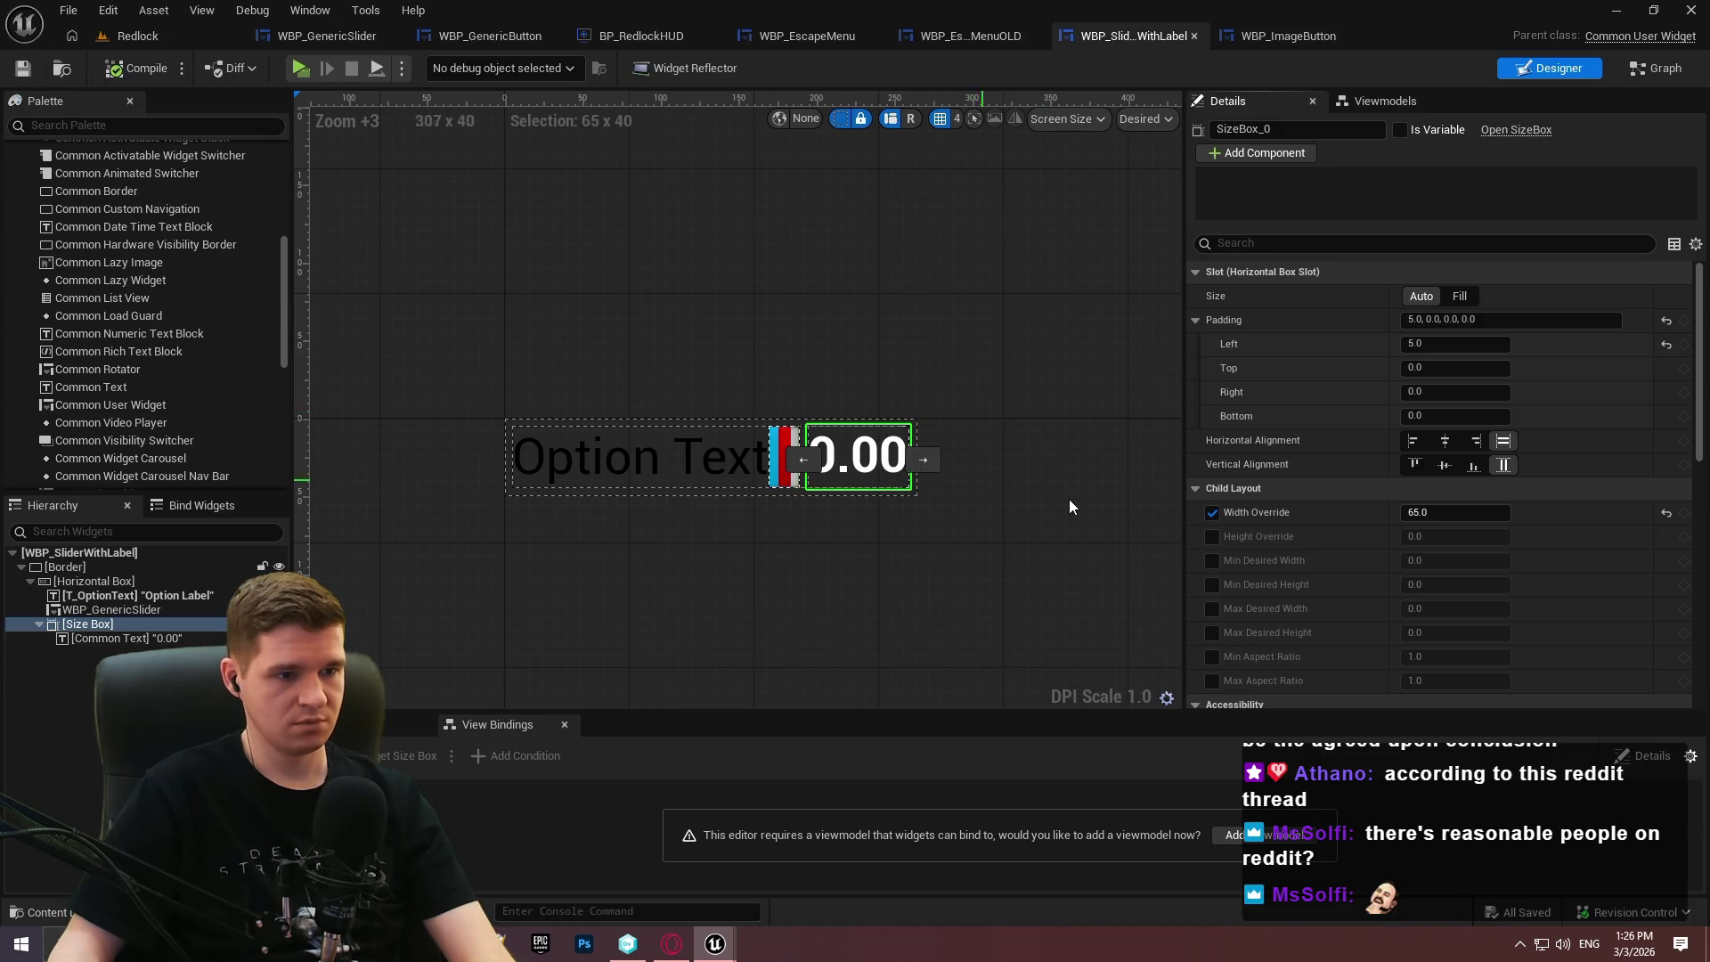
pyautogui.click(78, 641)
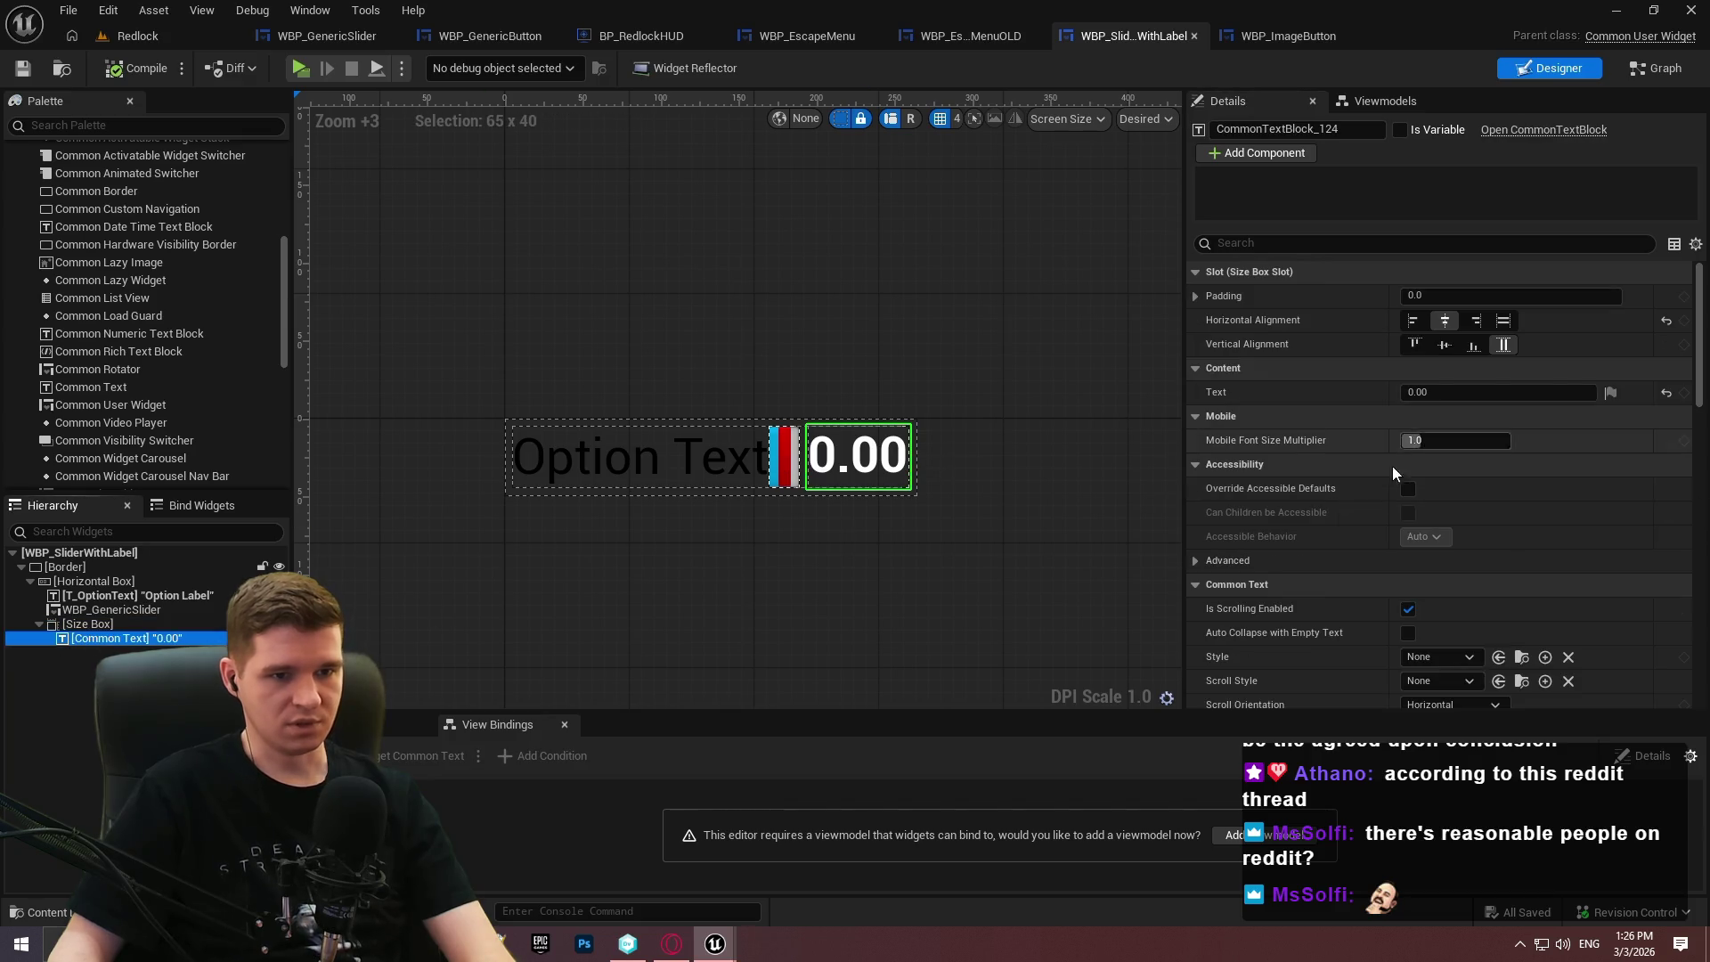
# Apply TextStyle_Roboto_Regular_Black_24 to the value text, centre it vertically, and save.
pyautogui.click(1406, 579)
pyautogui.scroll(-2, 1404, 577)
pyautogui.click(1445, 513)
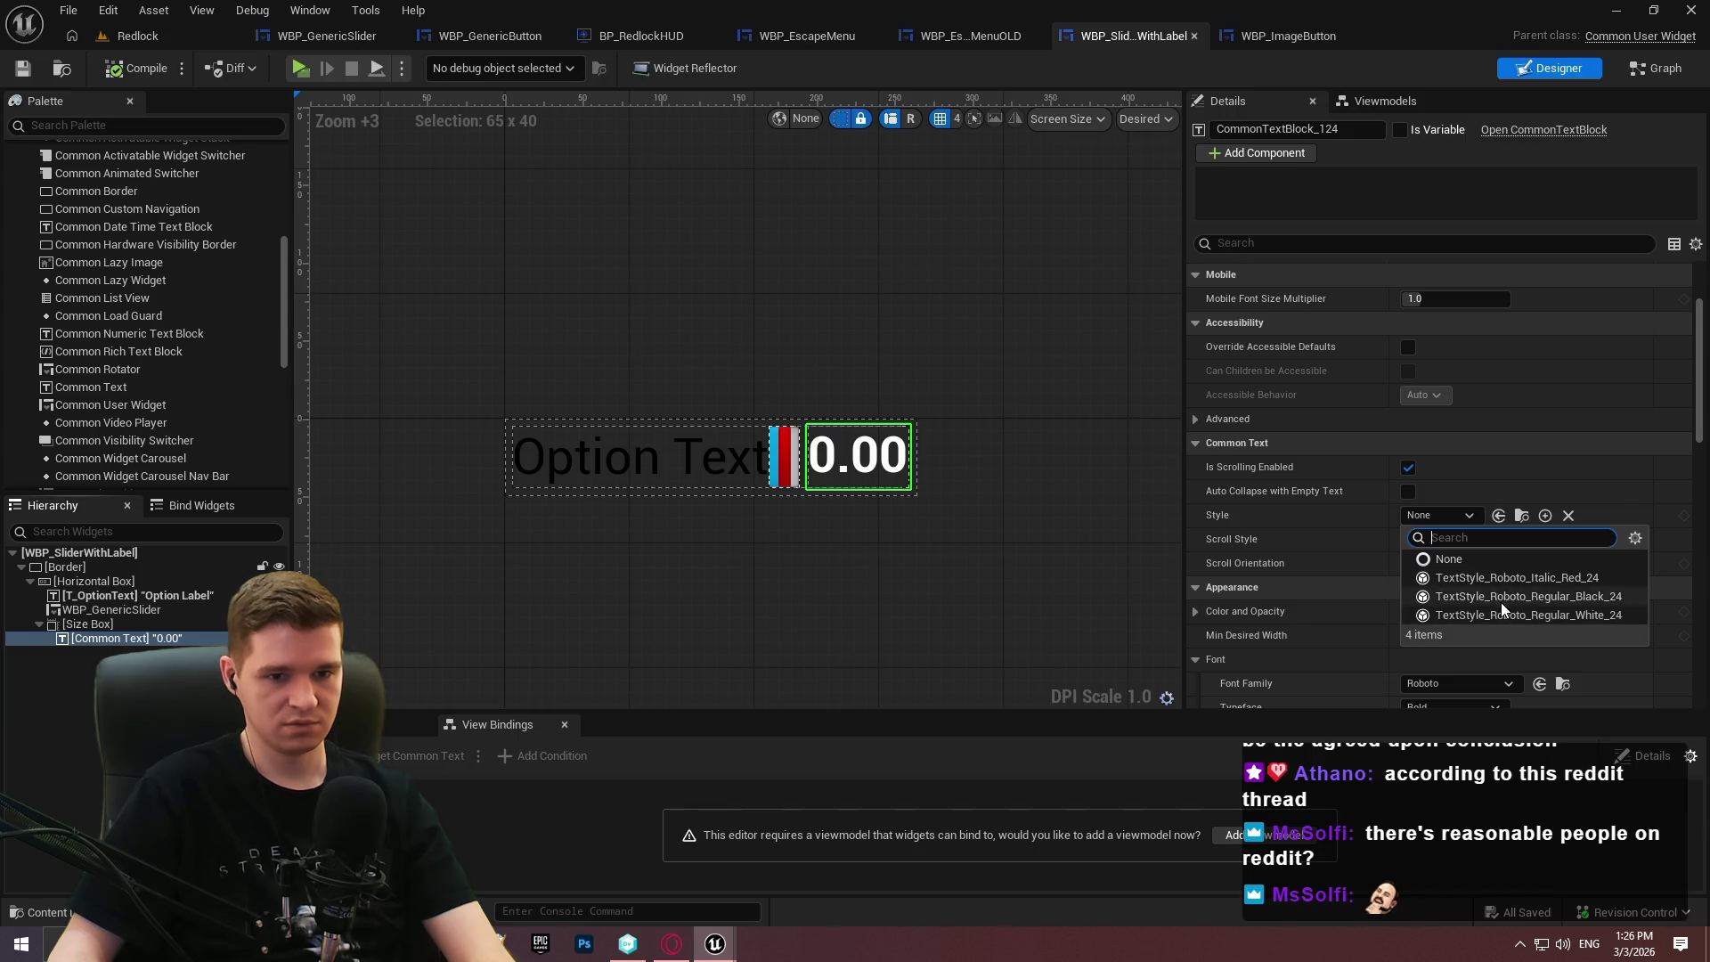
pyautogui.click(1499, 597)
pyautogui.click(150, 626)
pyautogui.click(125, 637)
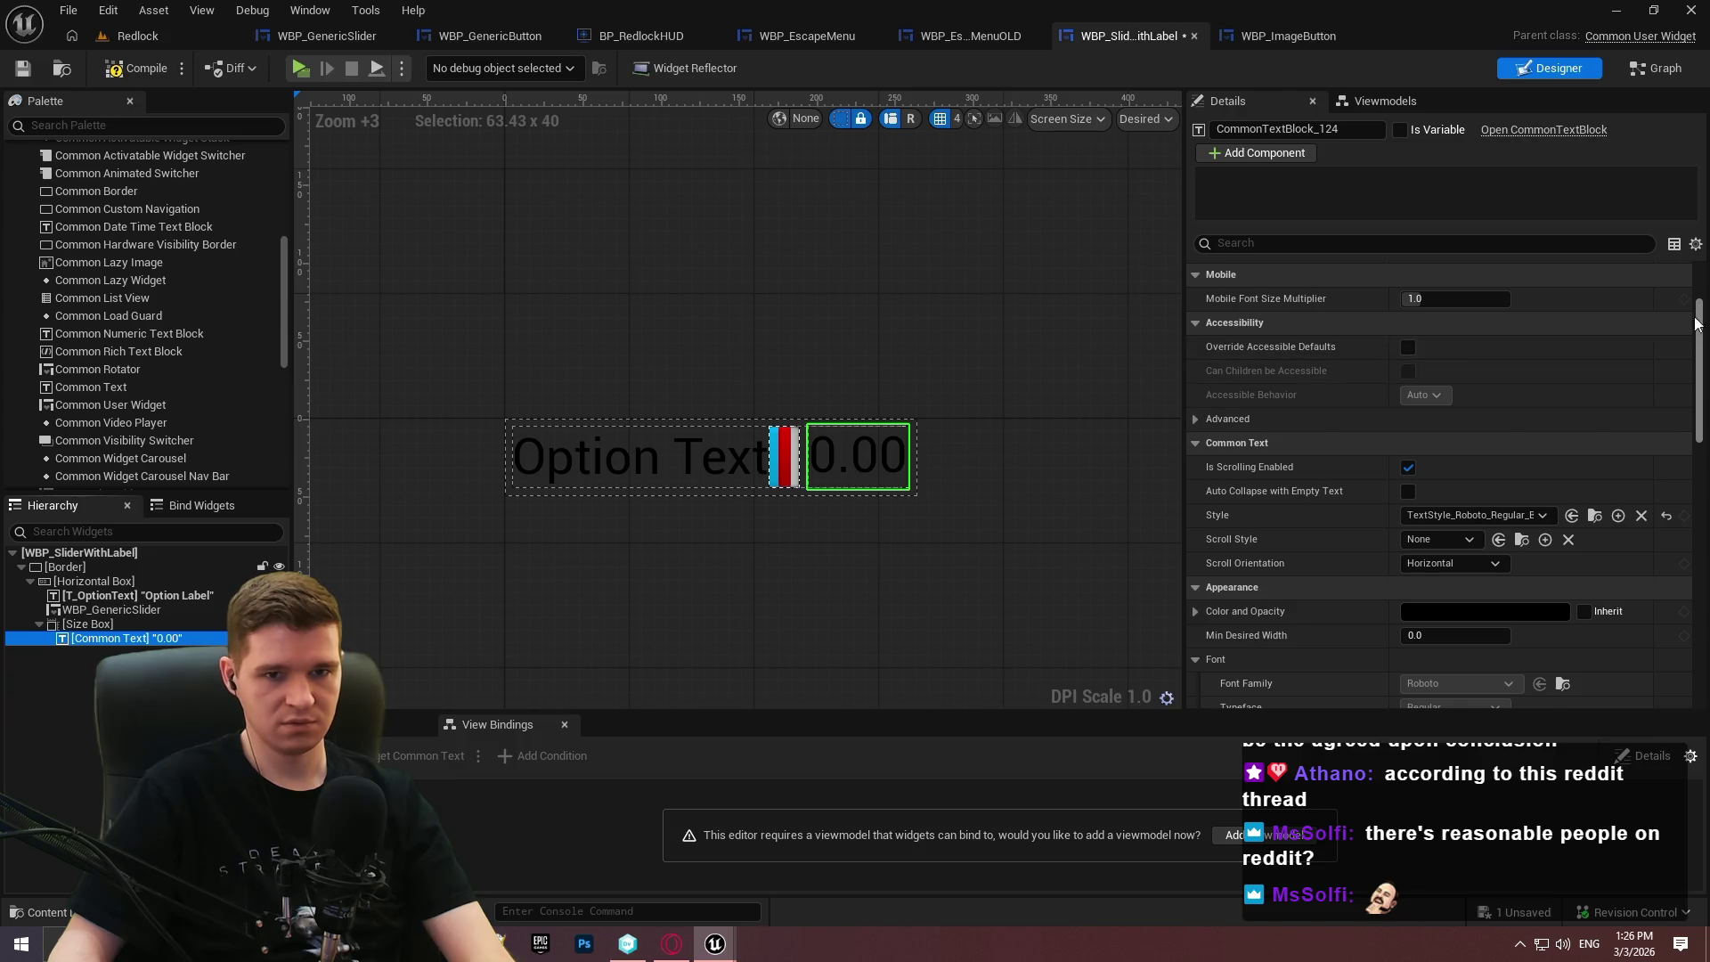
pyautogui.scroll(3, 1453, 349)
pyautogui.click(1444, 345)
pyautogui.click(23, 69)
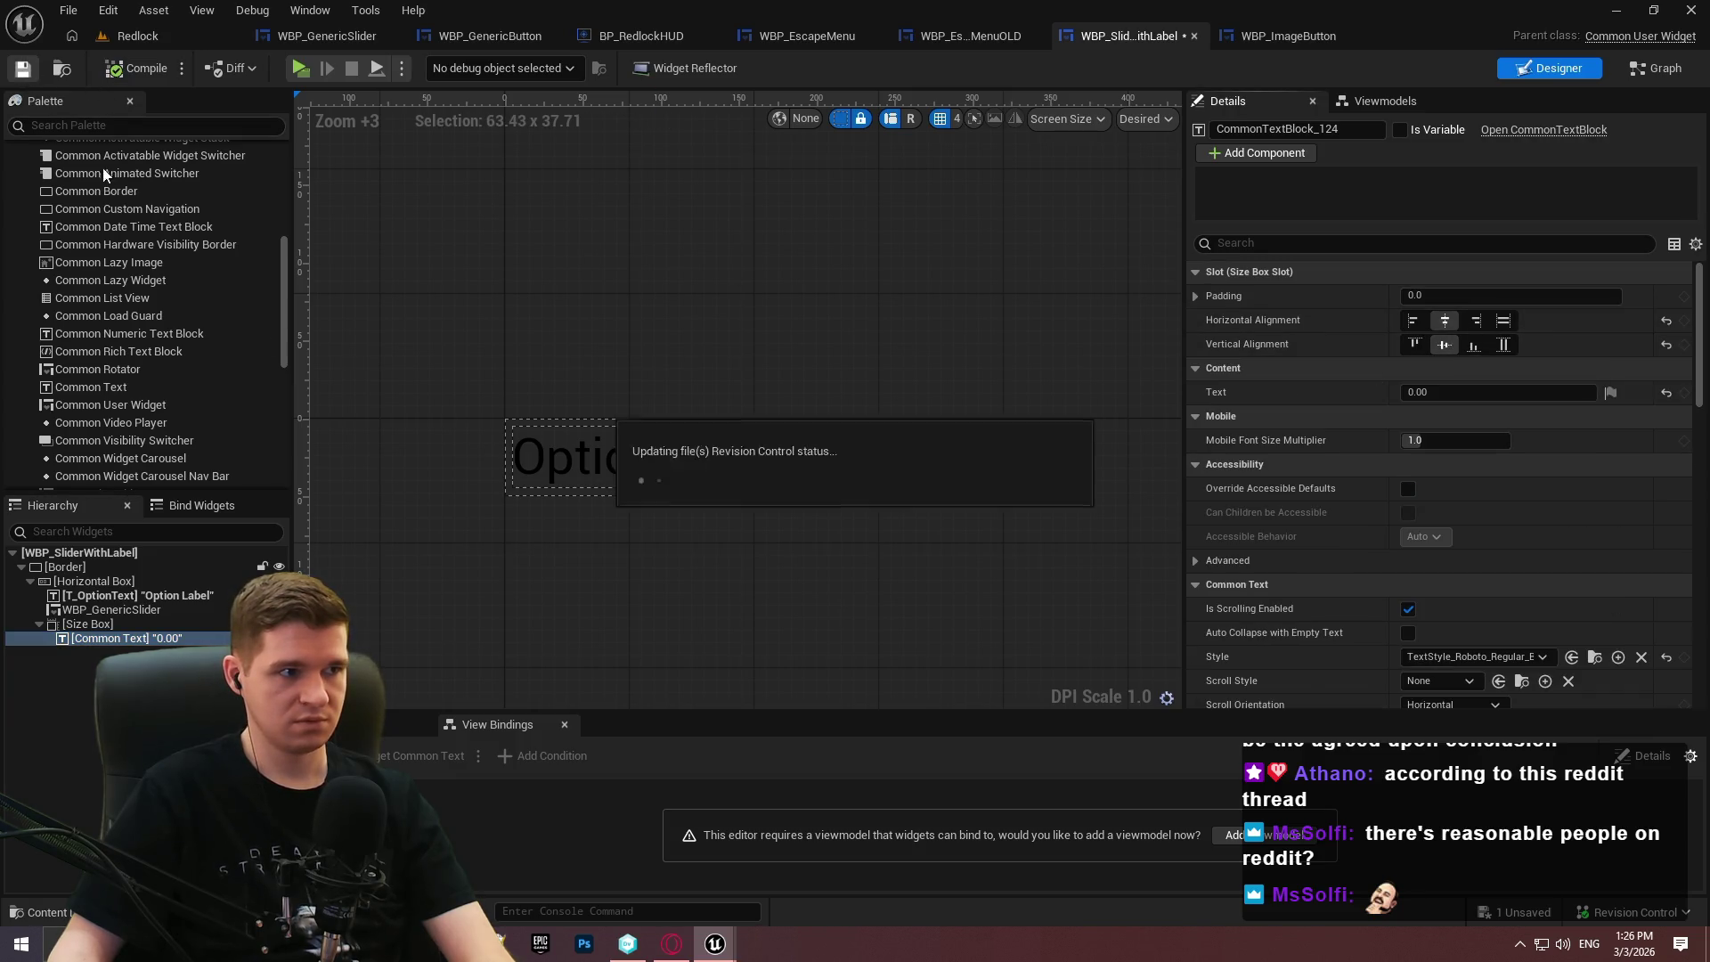
# Rename the value text T_SliderValue, mark it Is Variable, and save.
pyautogui.click(99, 639)
pyautogui.write('T_SliderVal')
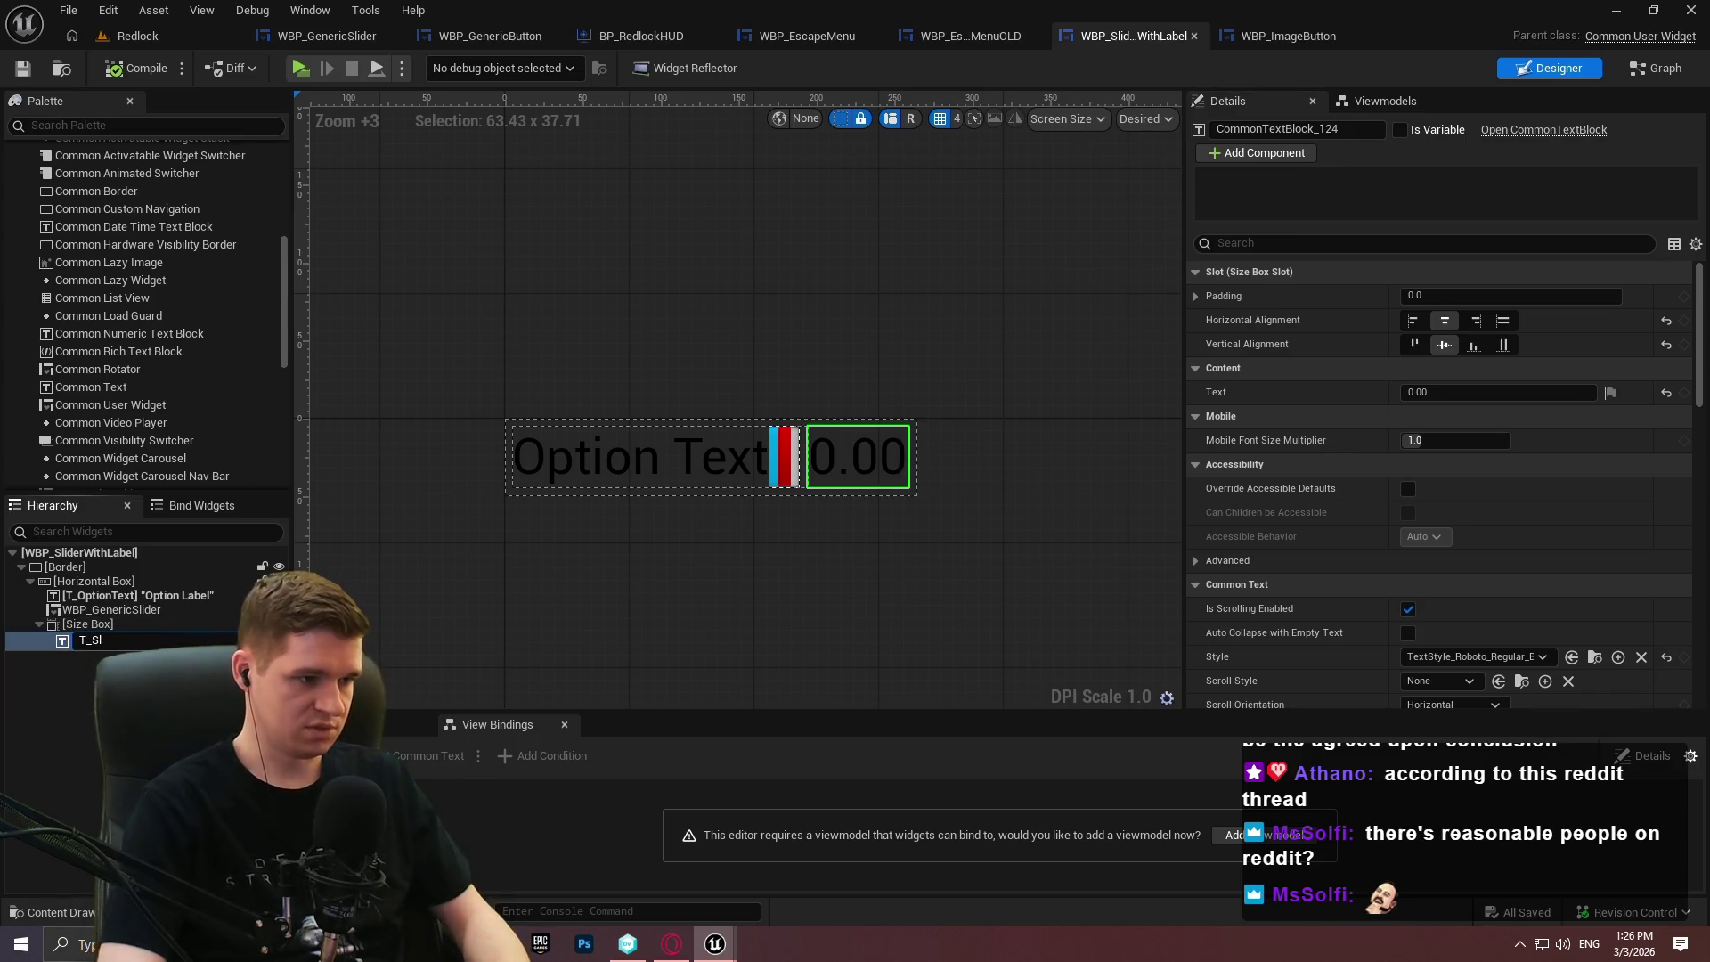
pyautogui.write('uer')
pyautogui.press('Return')
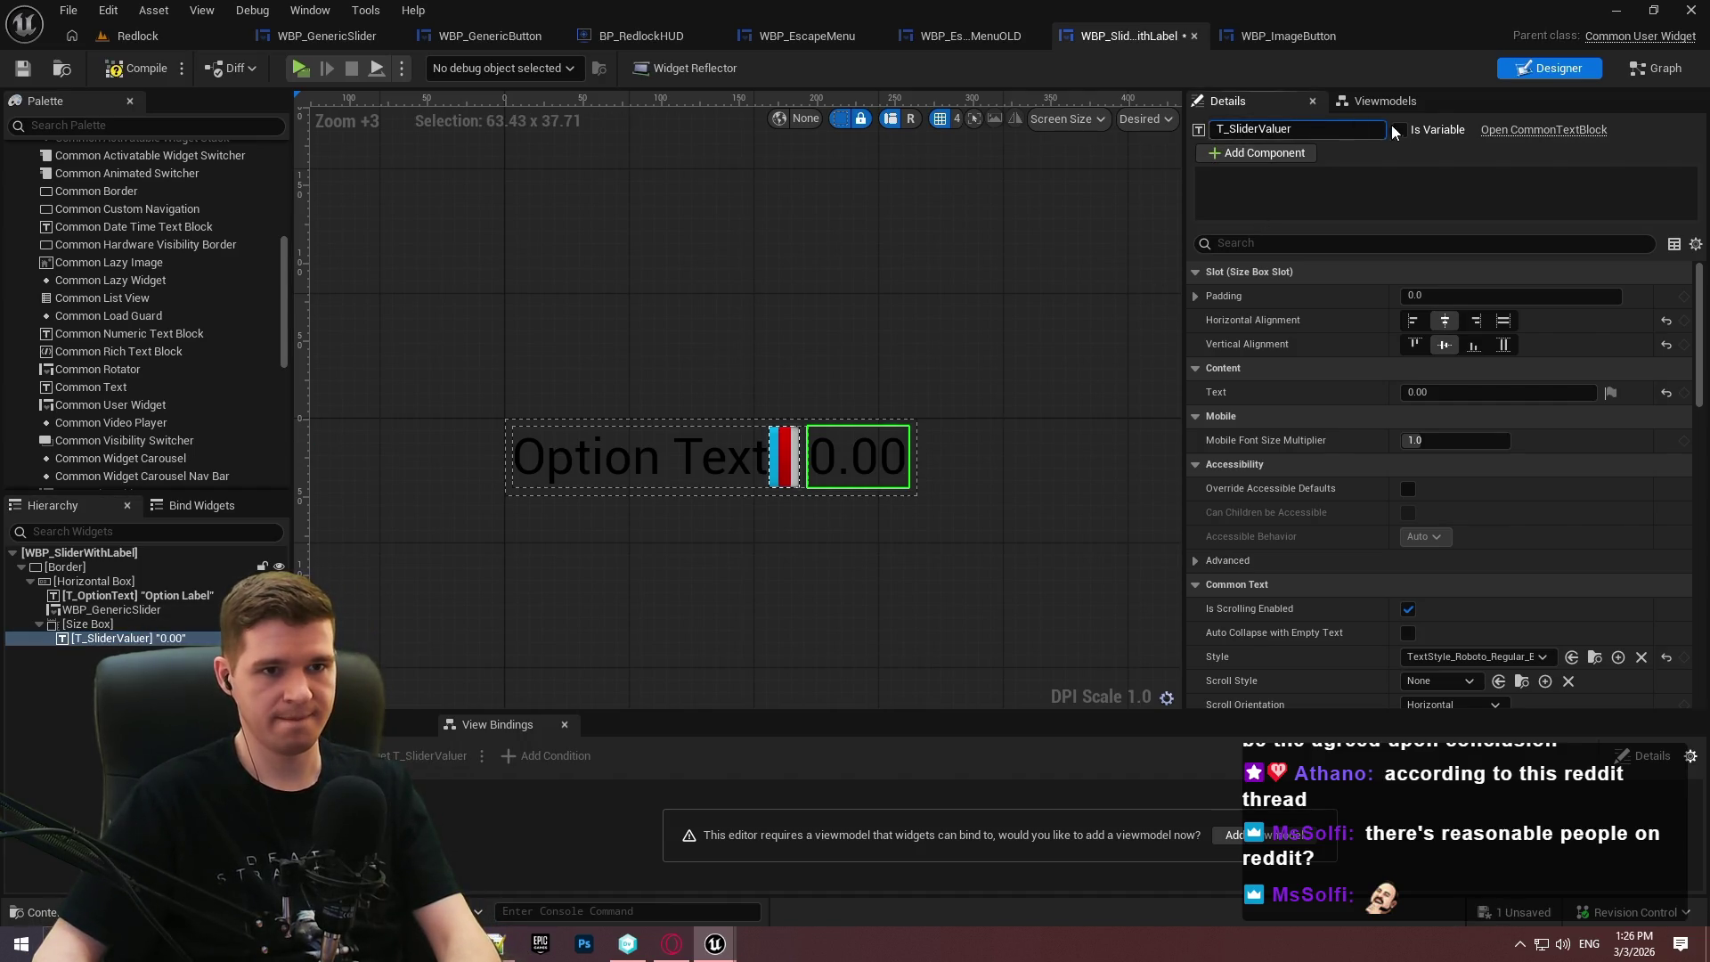
pyautogui.click(1400, 130)
pyautogui.click(23, 68)
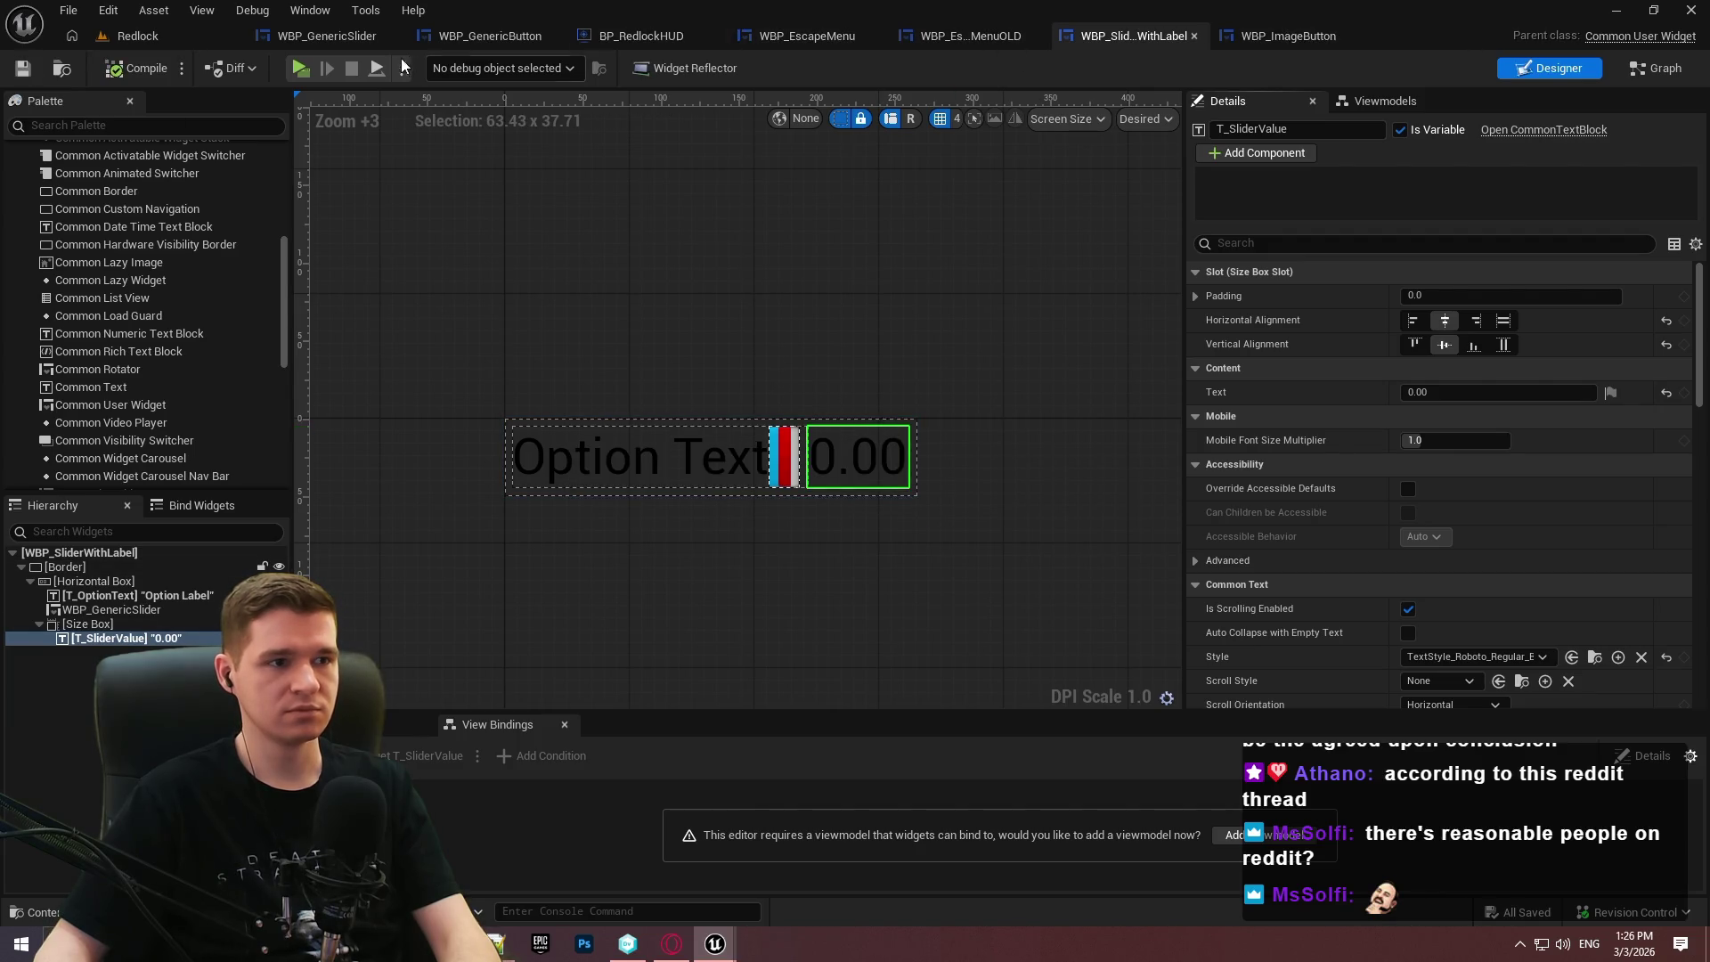
pyautogui.hotkey('ctrl', 'shift', 'g')
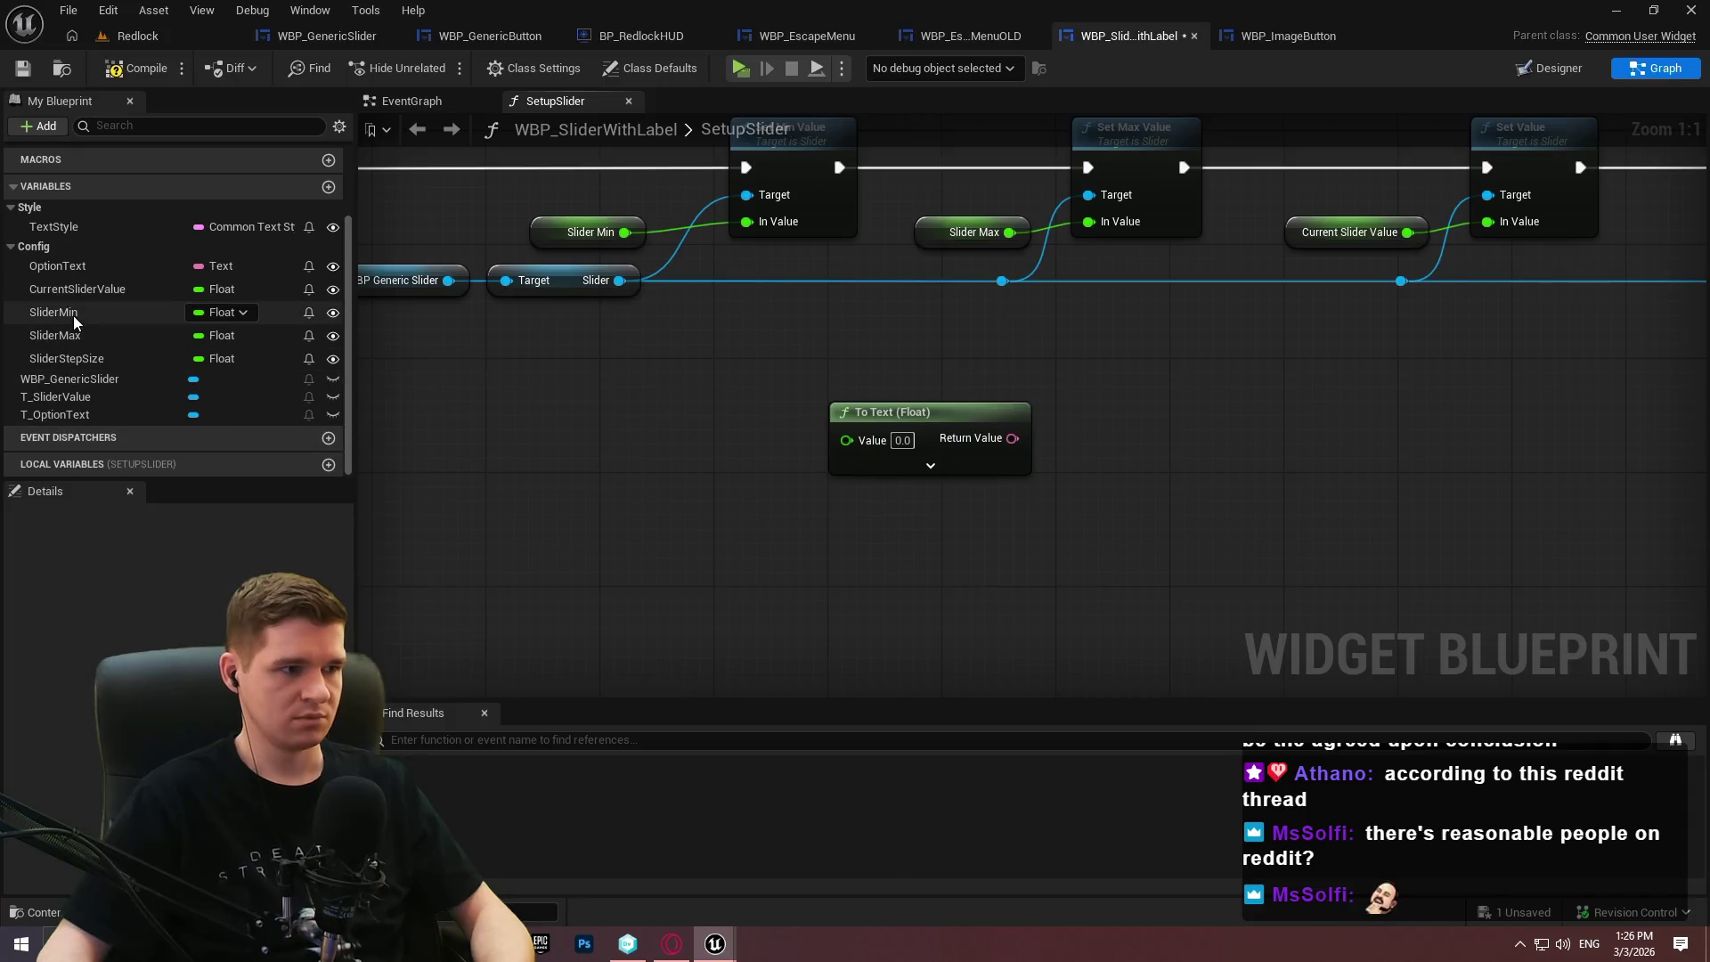
# Convert CurrentSliderValue with To Text and add a SetText (Text) node targeting T_SliderValue.
pyautogui.moveTo(77, 292)
pyautogui.mouseDown()
pyautogui.moveTo(868, 438)
pyautogui.moveTo(851, 438)
pyautogui.mouseUp()
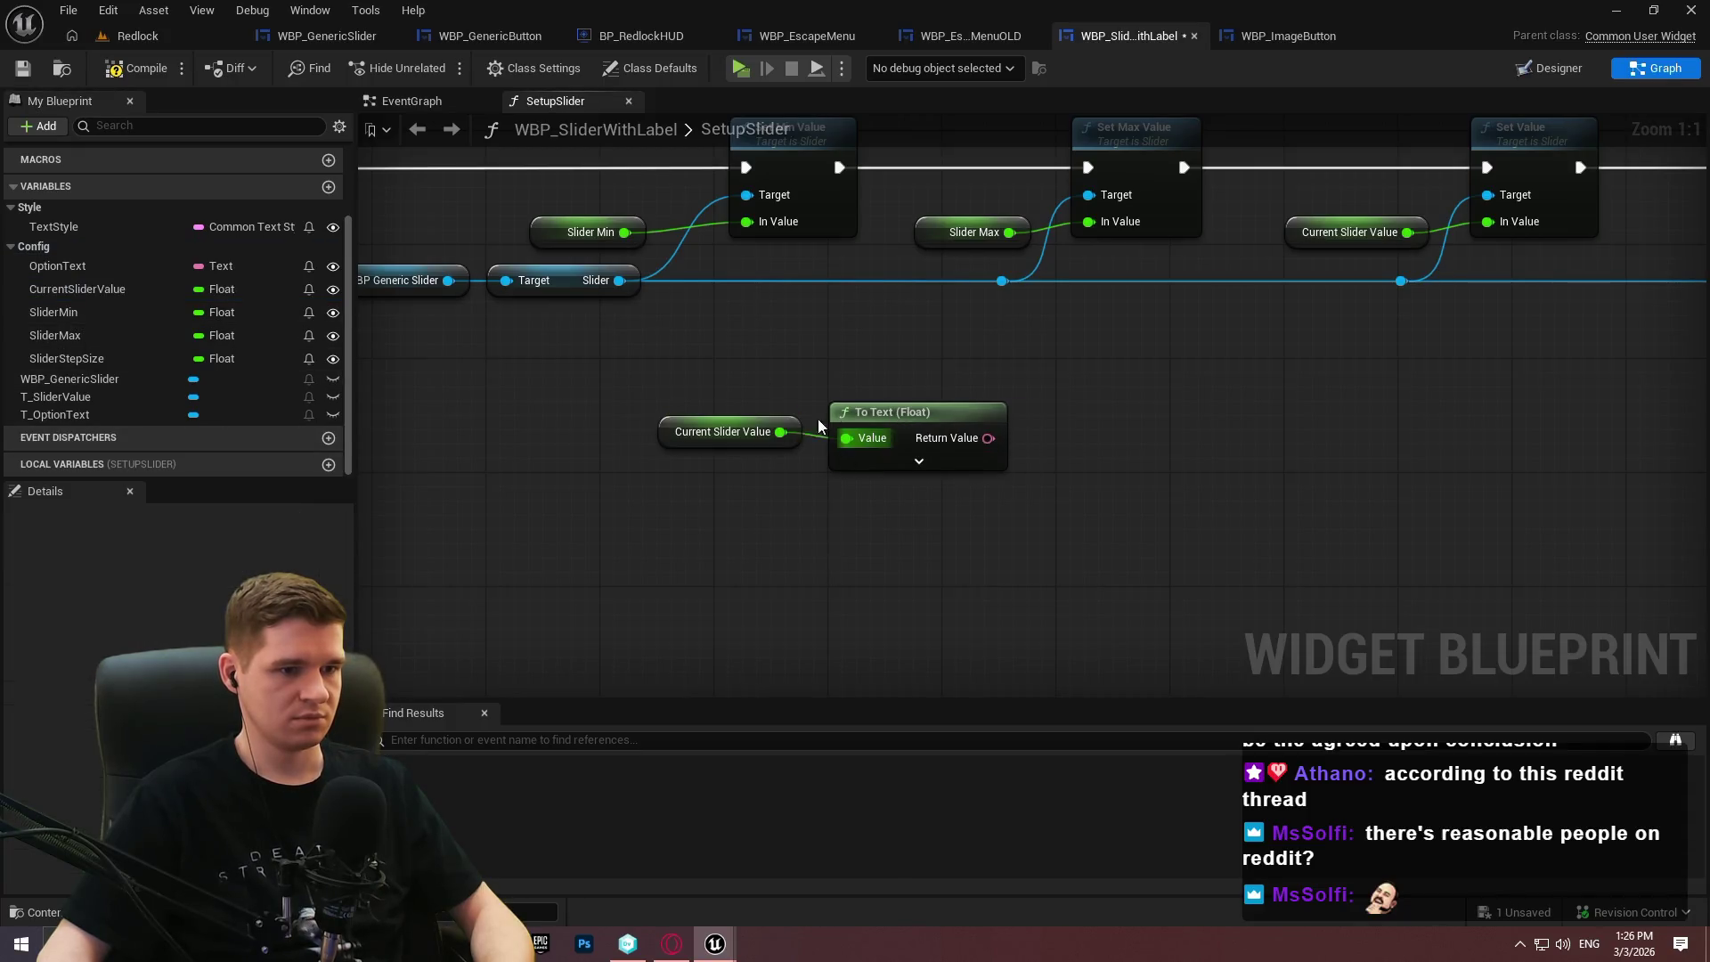
pyautogui.click(739, 431)
pyautogui.click(788, 456)
pyautogui.scroll(-2, 784, 455)
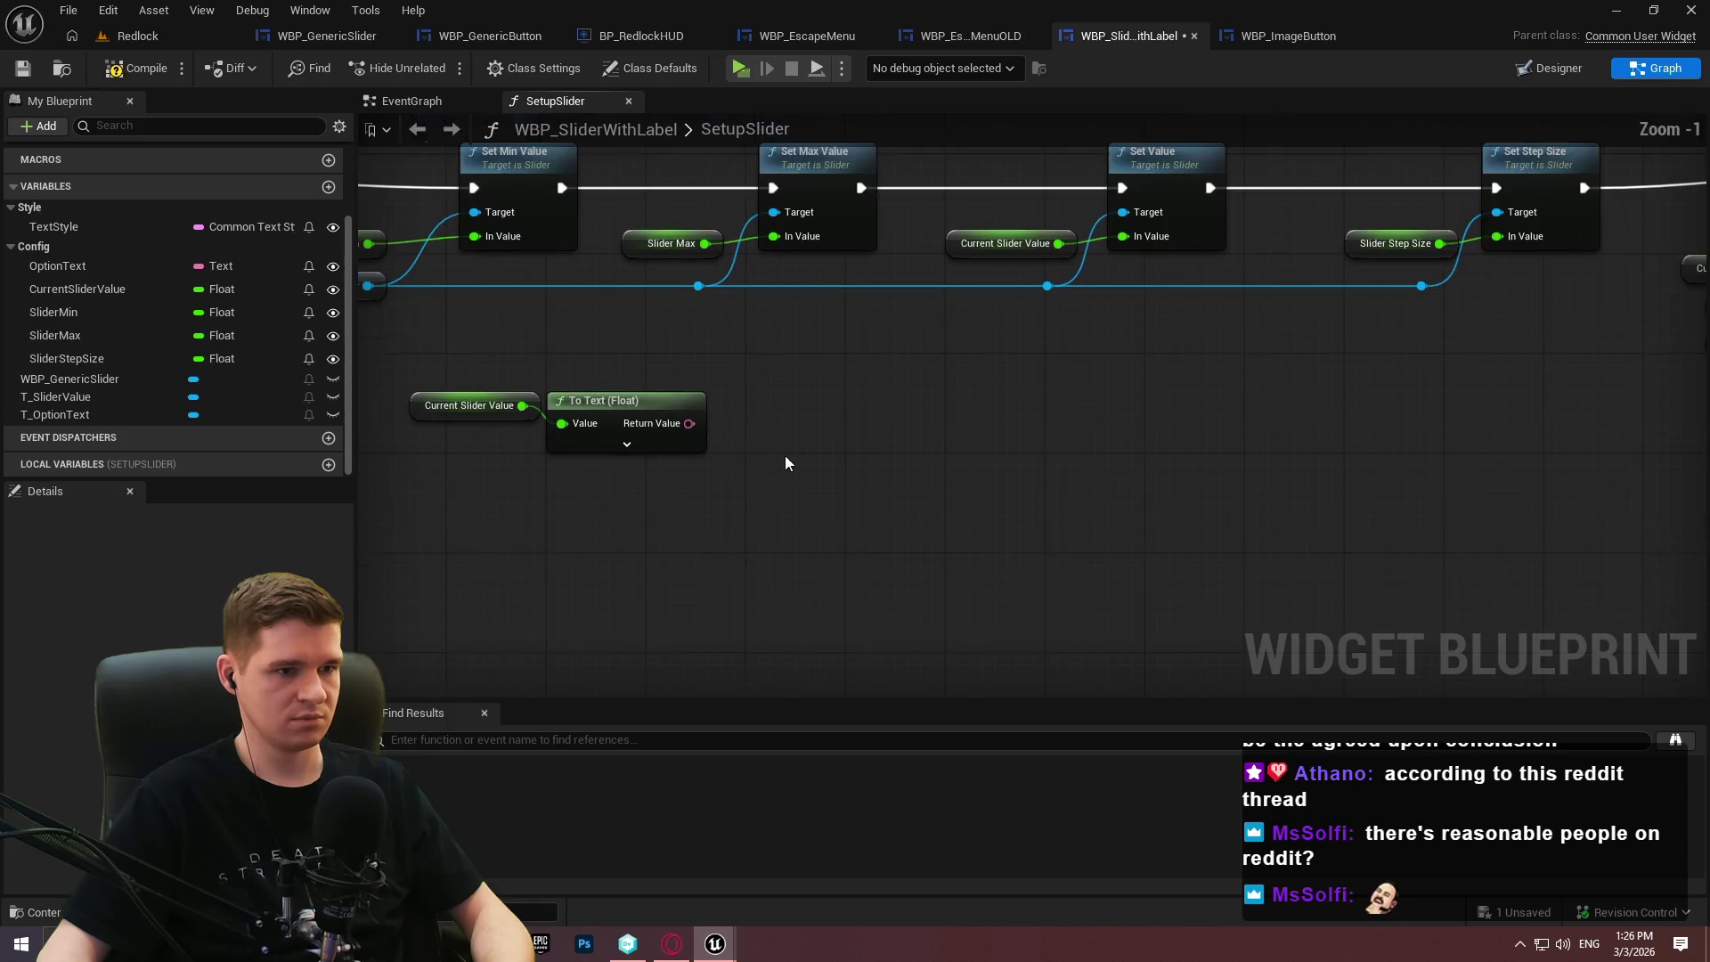
pyautogui.scroll(-1, 933, 459)
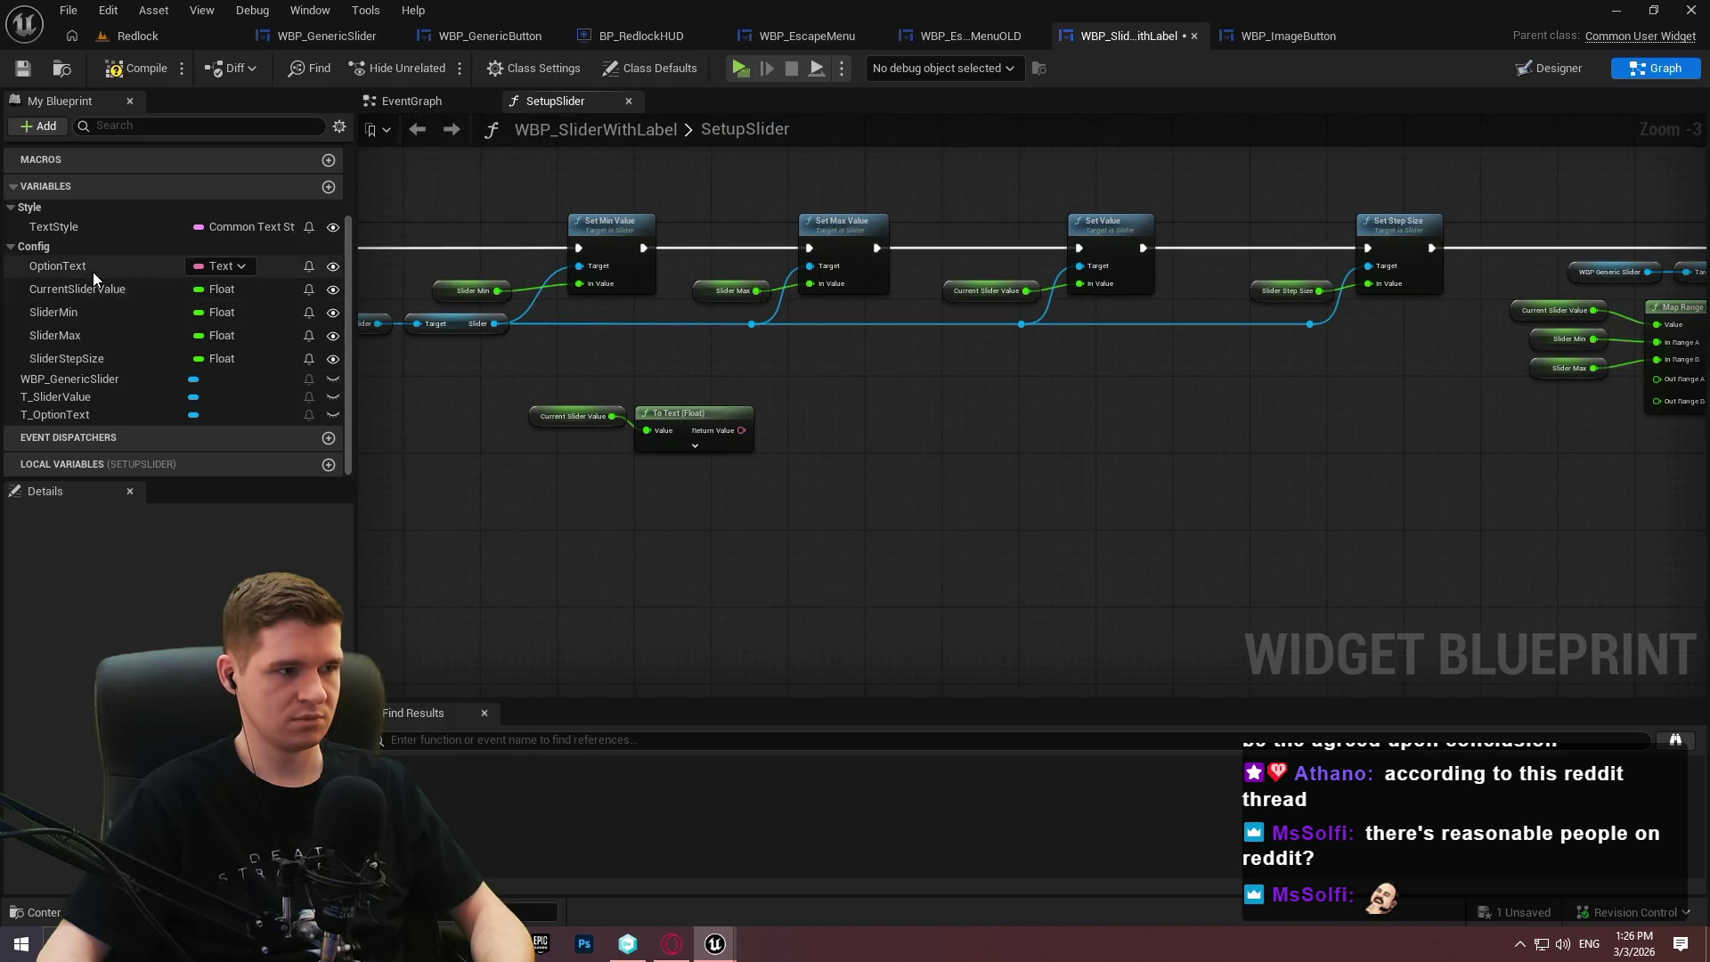
pyautogui.moveTo(80, 397)
pyautogui.mouseDown()
pyautogui.moveTo(708, 523)
pyautogui.moveTo(826, 441)
pyautogui.mouseUp()
pyautogui.click(708, 524)
pyautogui.write('set tex')
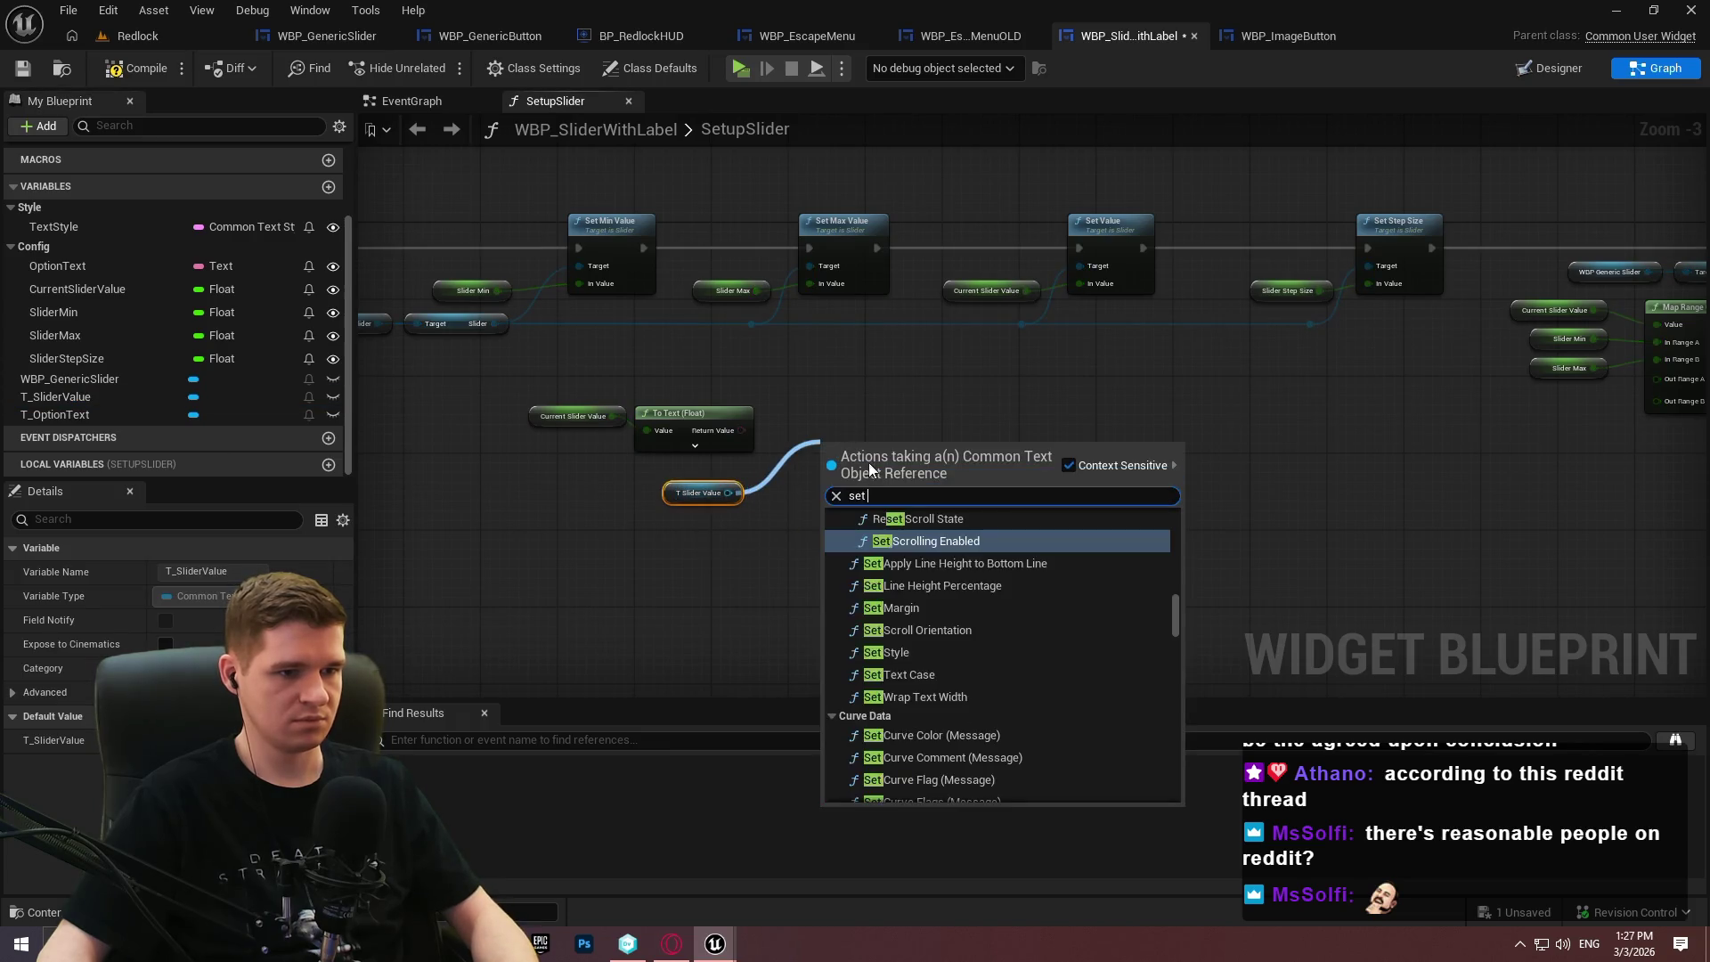
pyautogui.scroll(-3, 944, 713)
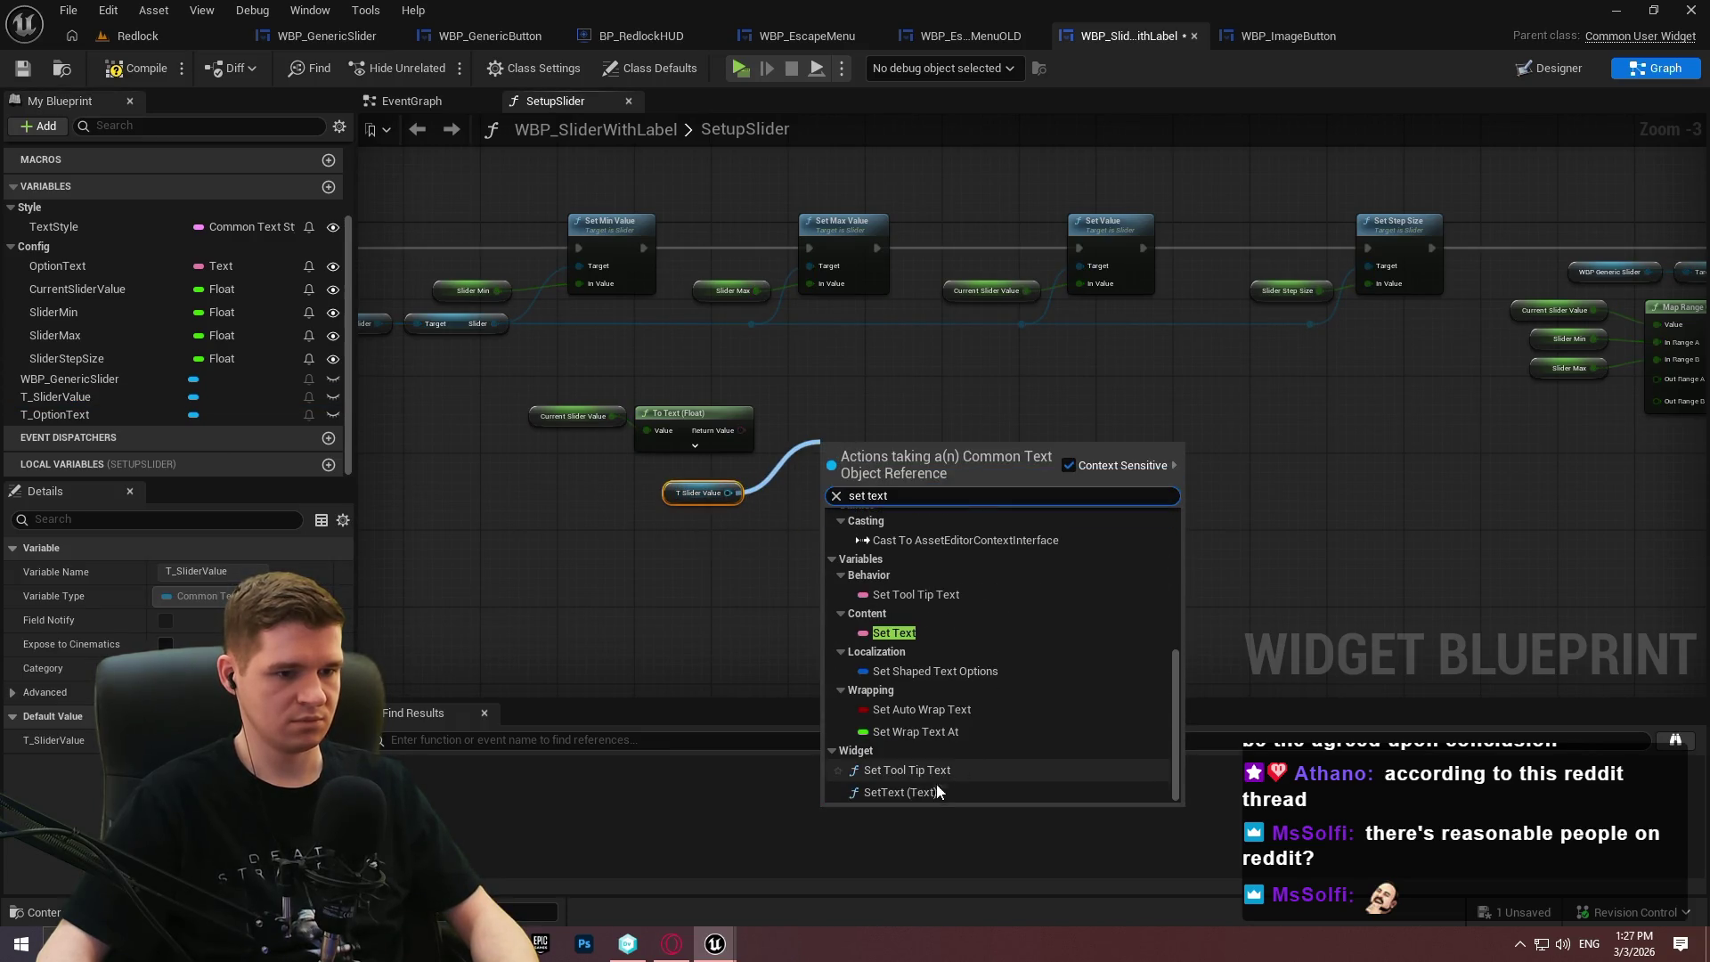
pyautogui.click(935, 791)
# Wire the converted text into SetText's In Text and run SetText after Set Percent.
pyautogui.moveTo(841, 507)
pyautogui.mouseDown()
pyautogui.moveTo(741, 425)
pyautogui.moveTo(543, 441)
pyautogui.mouseUp()
pyautogui.moveTo(691, 420)
pyautogui.mouseDown()
pyautogui.moveTo(710, 536)
pyautogui.moveTo(683, 526)
pyautogui.mouseUp()
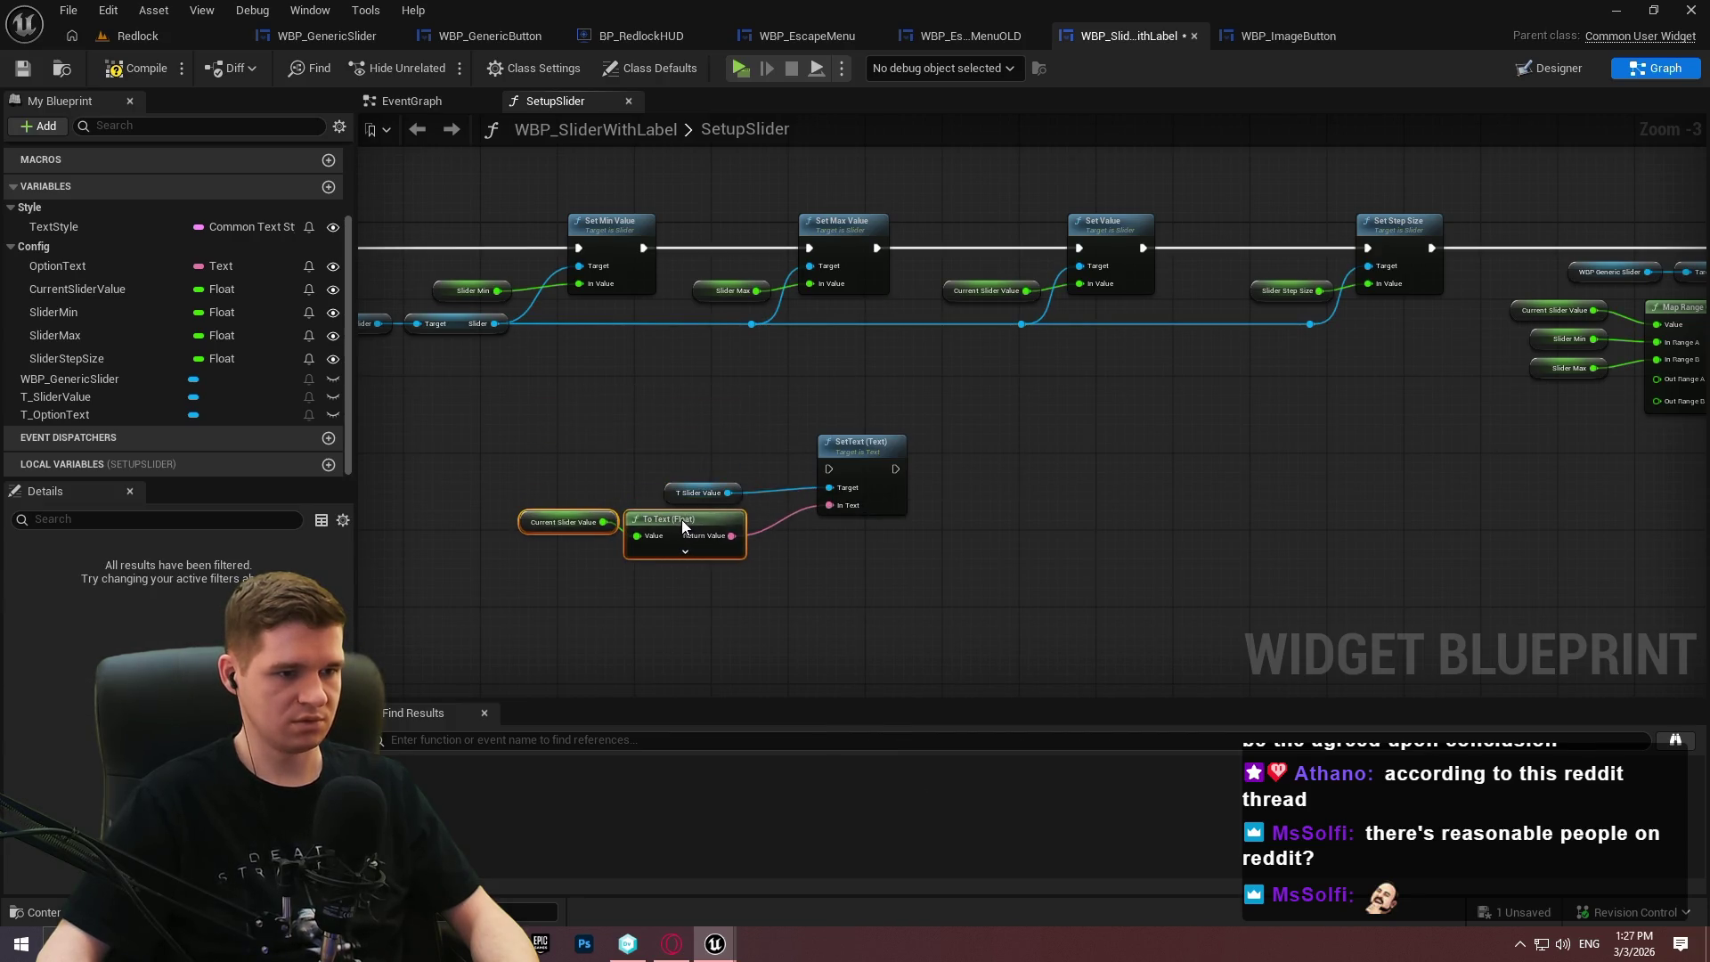
pyautogui.scroll(-1, 997, 483)
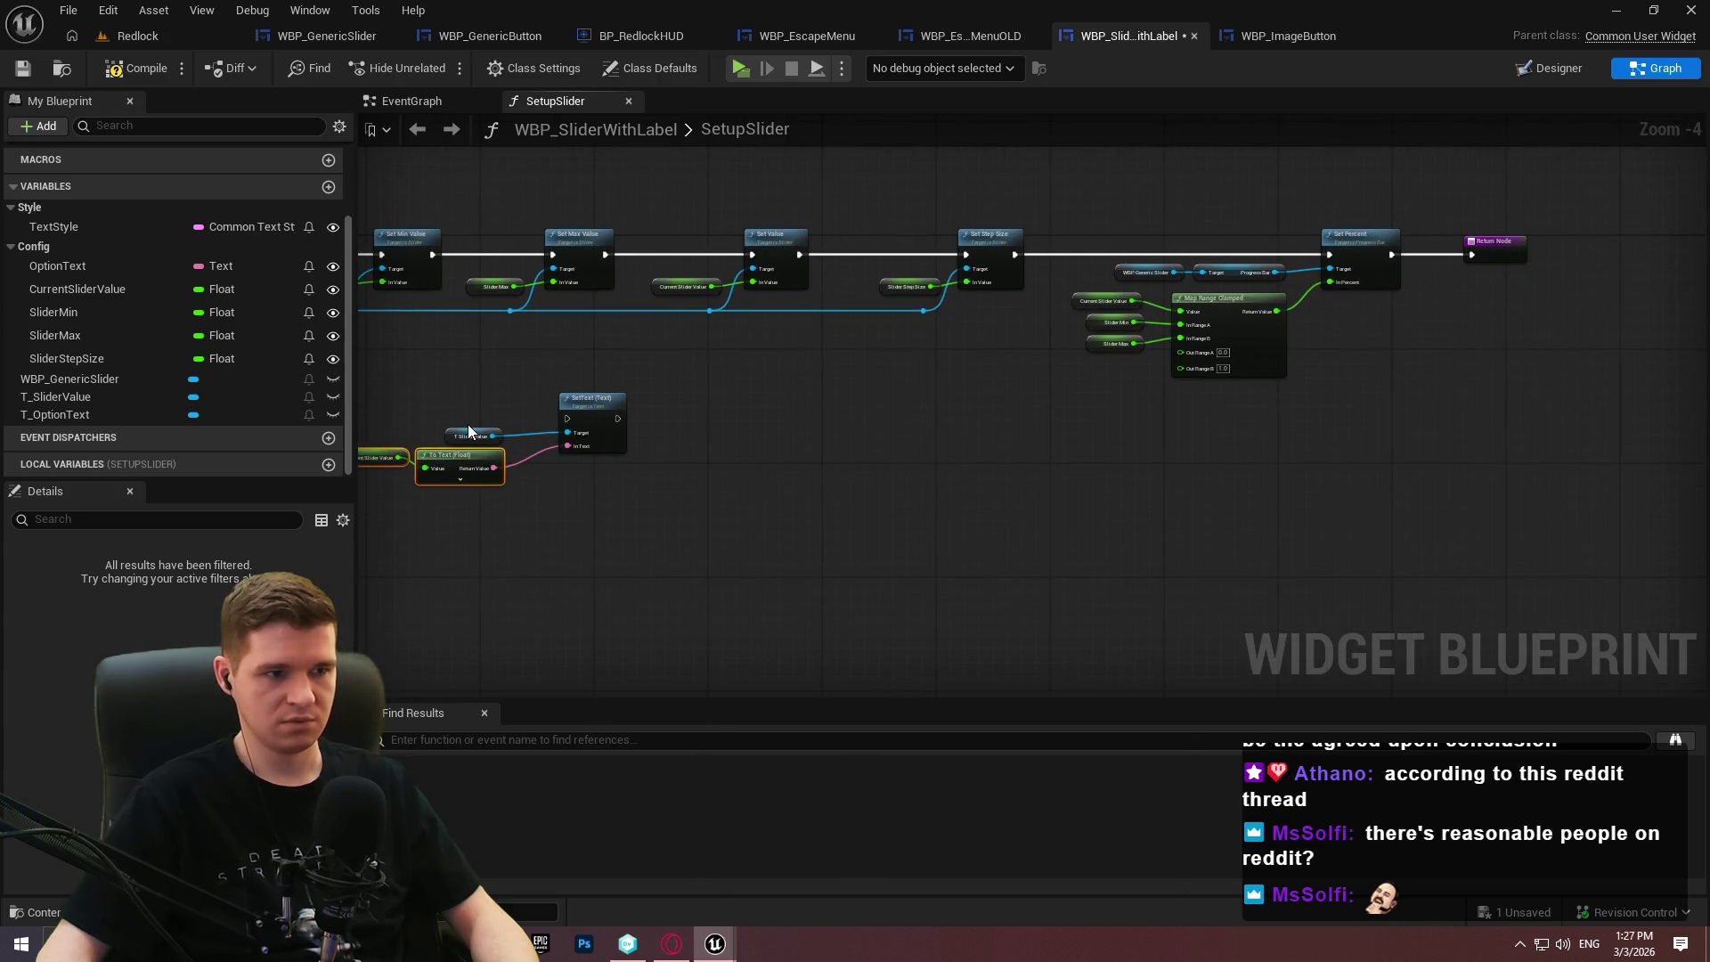
pyautogui.moveTo(577, 418); pyautogui.dragTo(1386, 254)
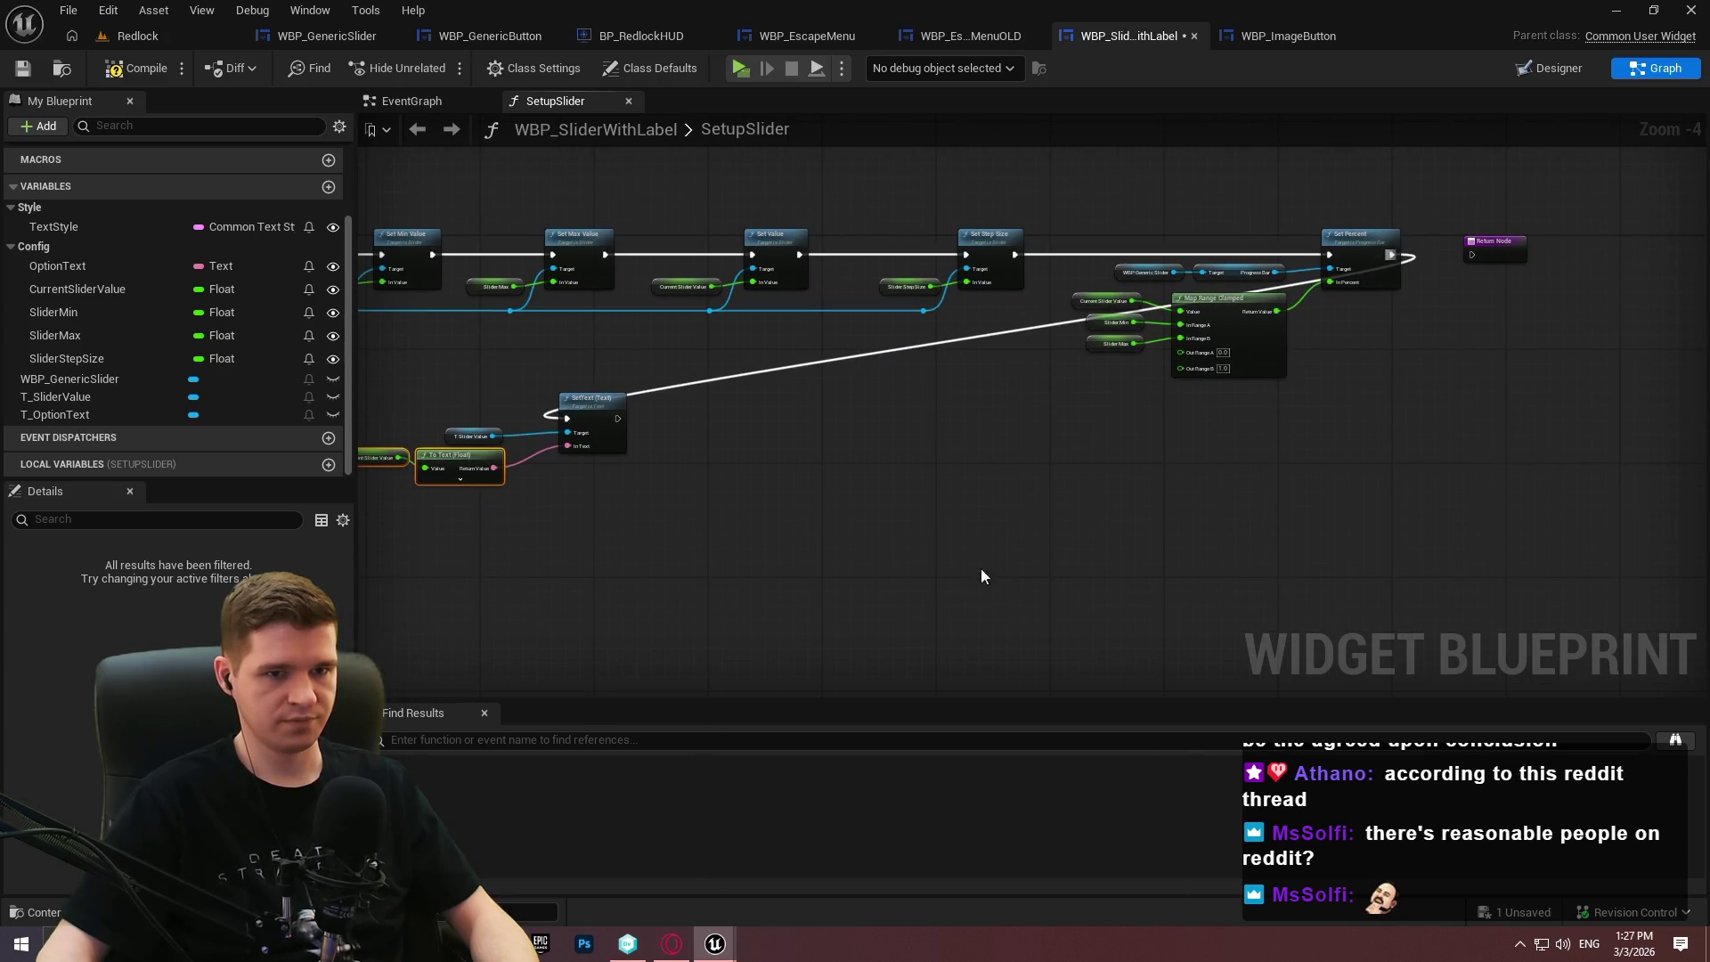
# Arrange the SetText group between Set Percent and the Return Node, then compile.
pyautogui.moveTo(403, 411); pyautogui.dragTo(405, 411)
pyautogui.moveTo(633, 404); pyautogui.dragTo(1626, 303)
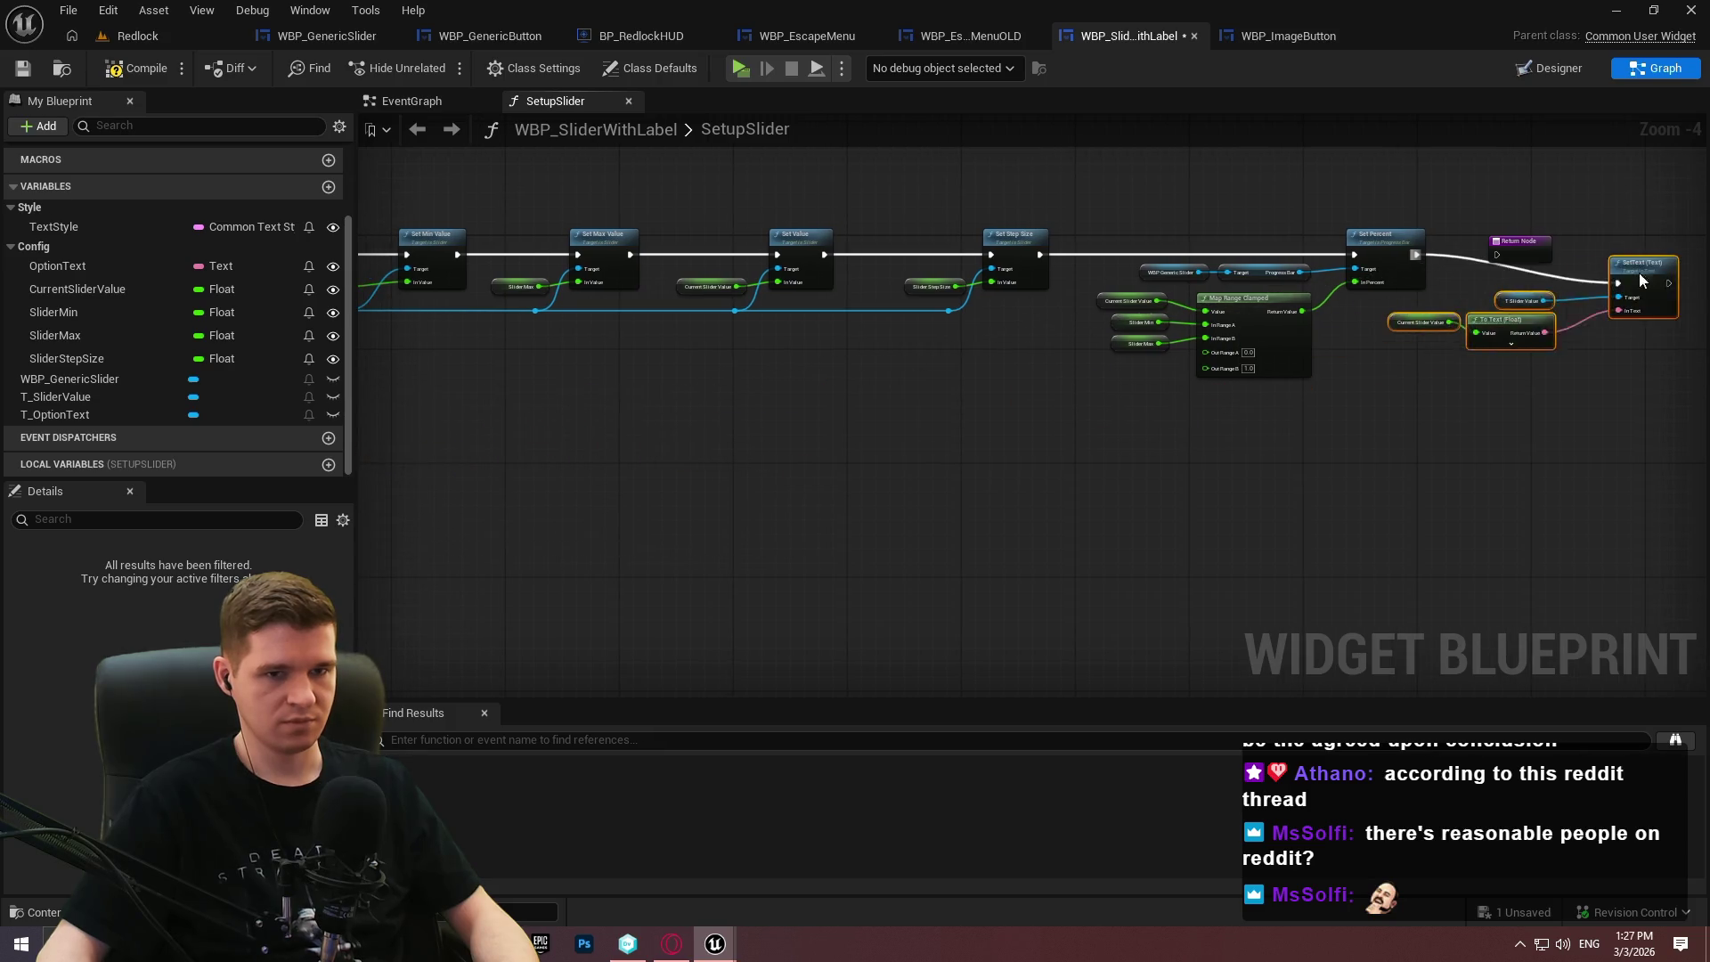
pyautogui.scroll(1, 1626, 305)
pyautogui.scroll(1, 1209, 294)
pyautogui.scroll(2, 1209, 294)
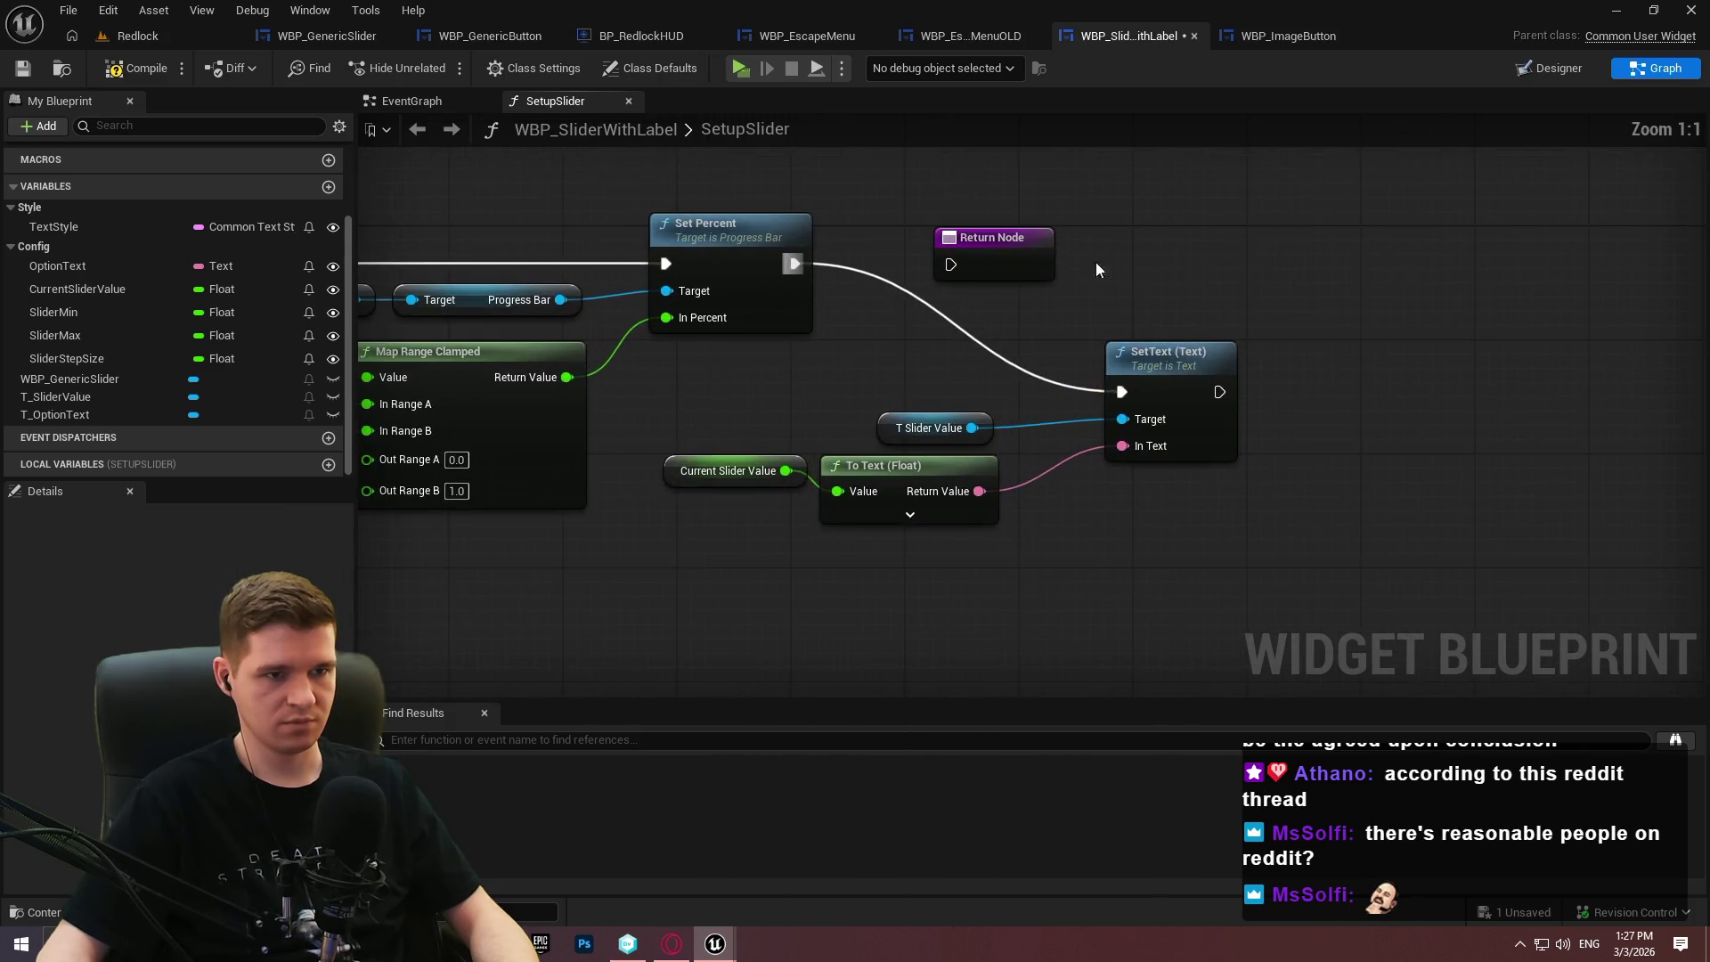
pyautogui.moveTo(1095, 262); pyautogui.dragTo(1536, 271)
pyautogui.moveTo(1209, 356)
pyautogui.mouseDown()
pyautogui.moveTo(1391, 235)
pyautogui.moveTo(1382, 222)
pyautogui.moveTo(1420, 214)
pyautogui.moveTo(1567, 283)
pyautogui.moveTo(1551, 278)
pyautogui.mouseUp()
pyautogui.click(1605, 329)
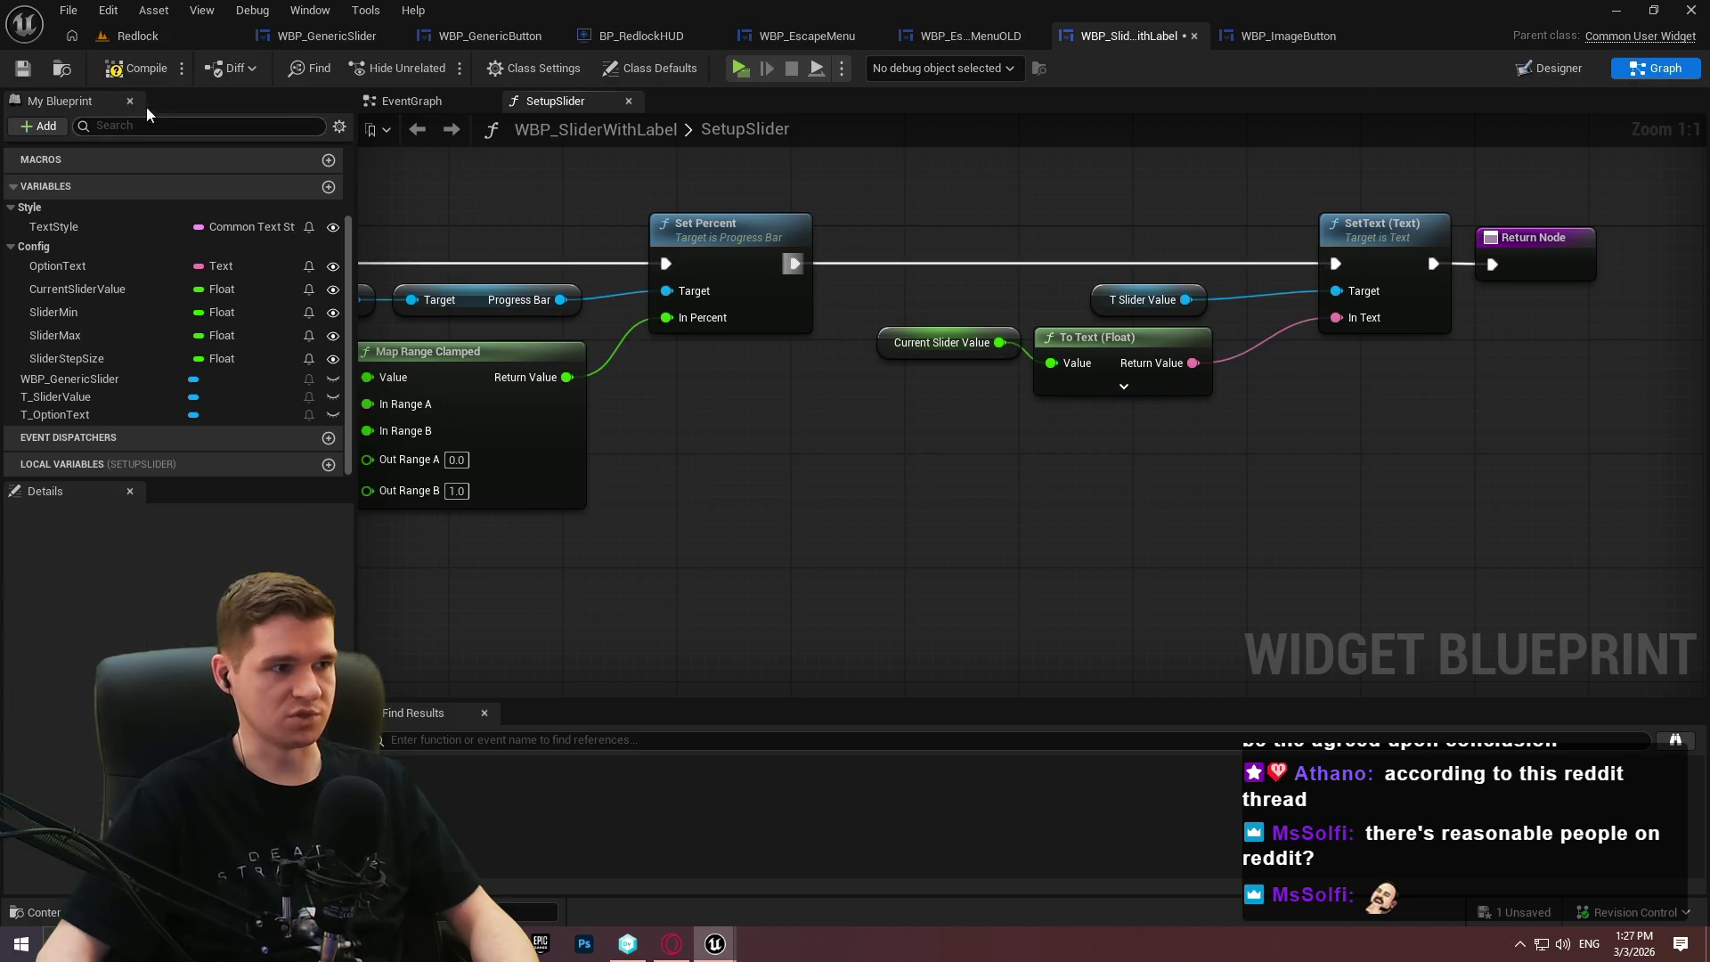
pyautogui.click(112, 69)
pyautogui.click(1531, 62)
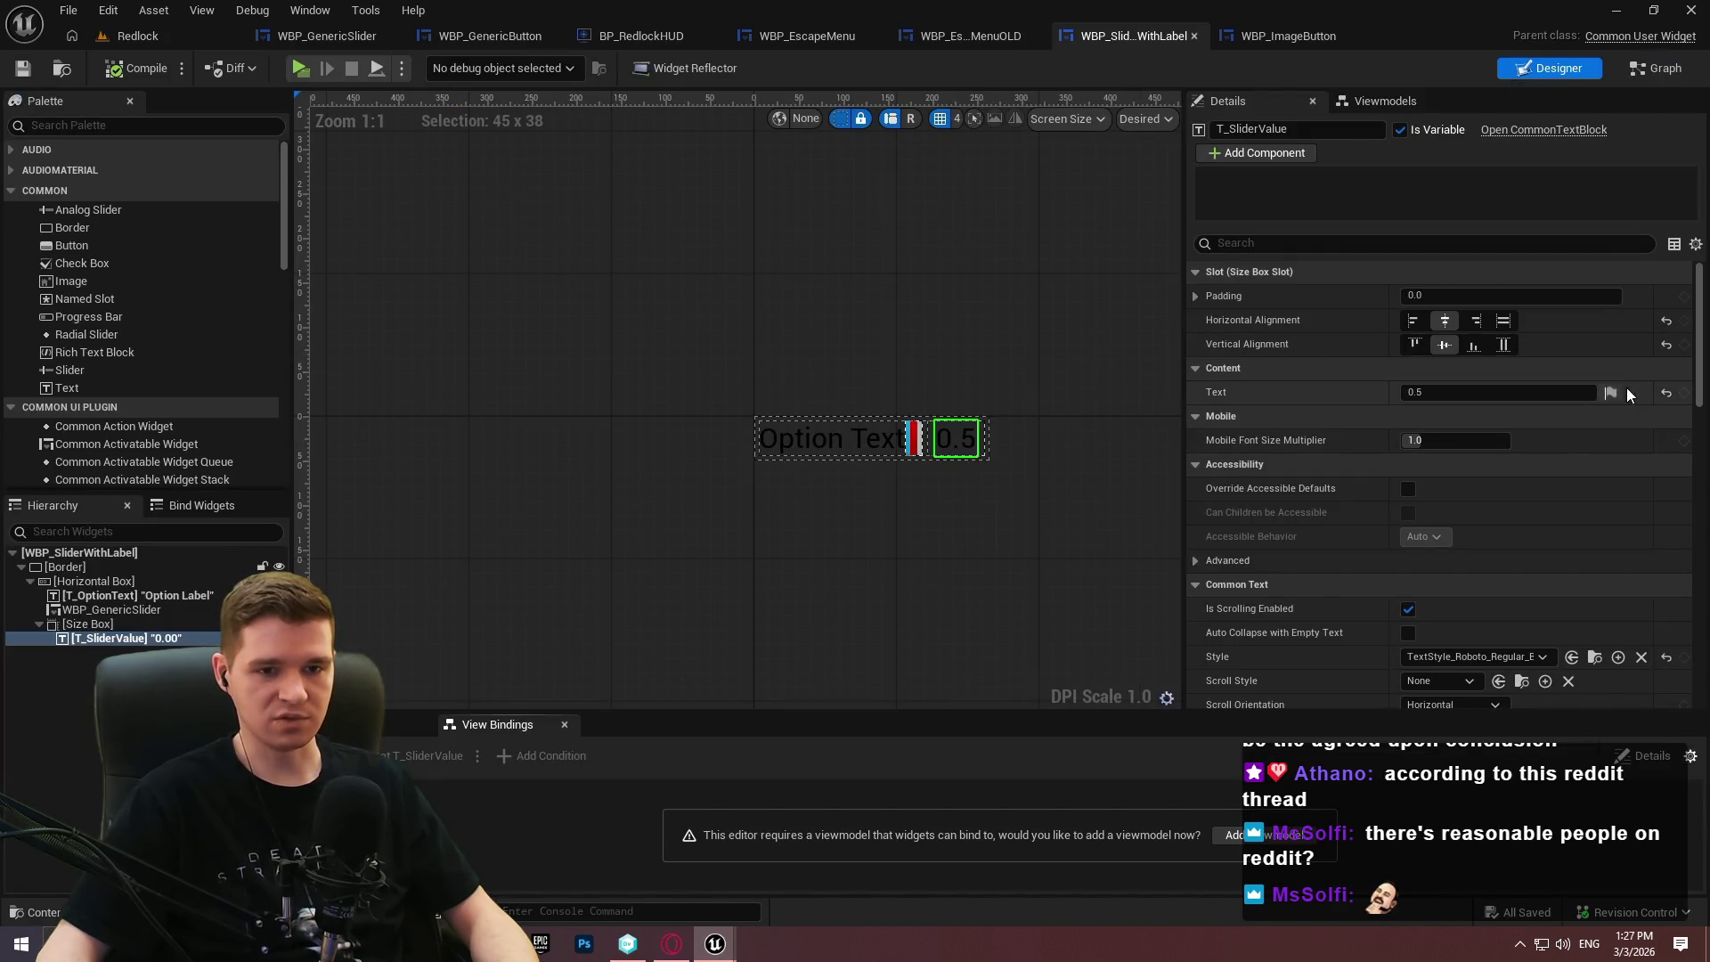
# Turn off Localize for the 0.5 value text, save, and switch to WBP_EscapeMenu's event graph.
pyautogui.click(1610, 393)
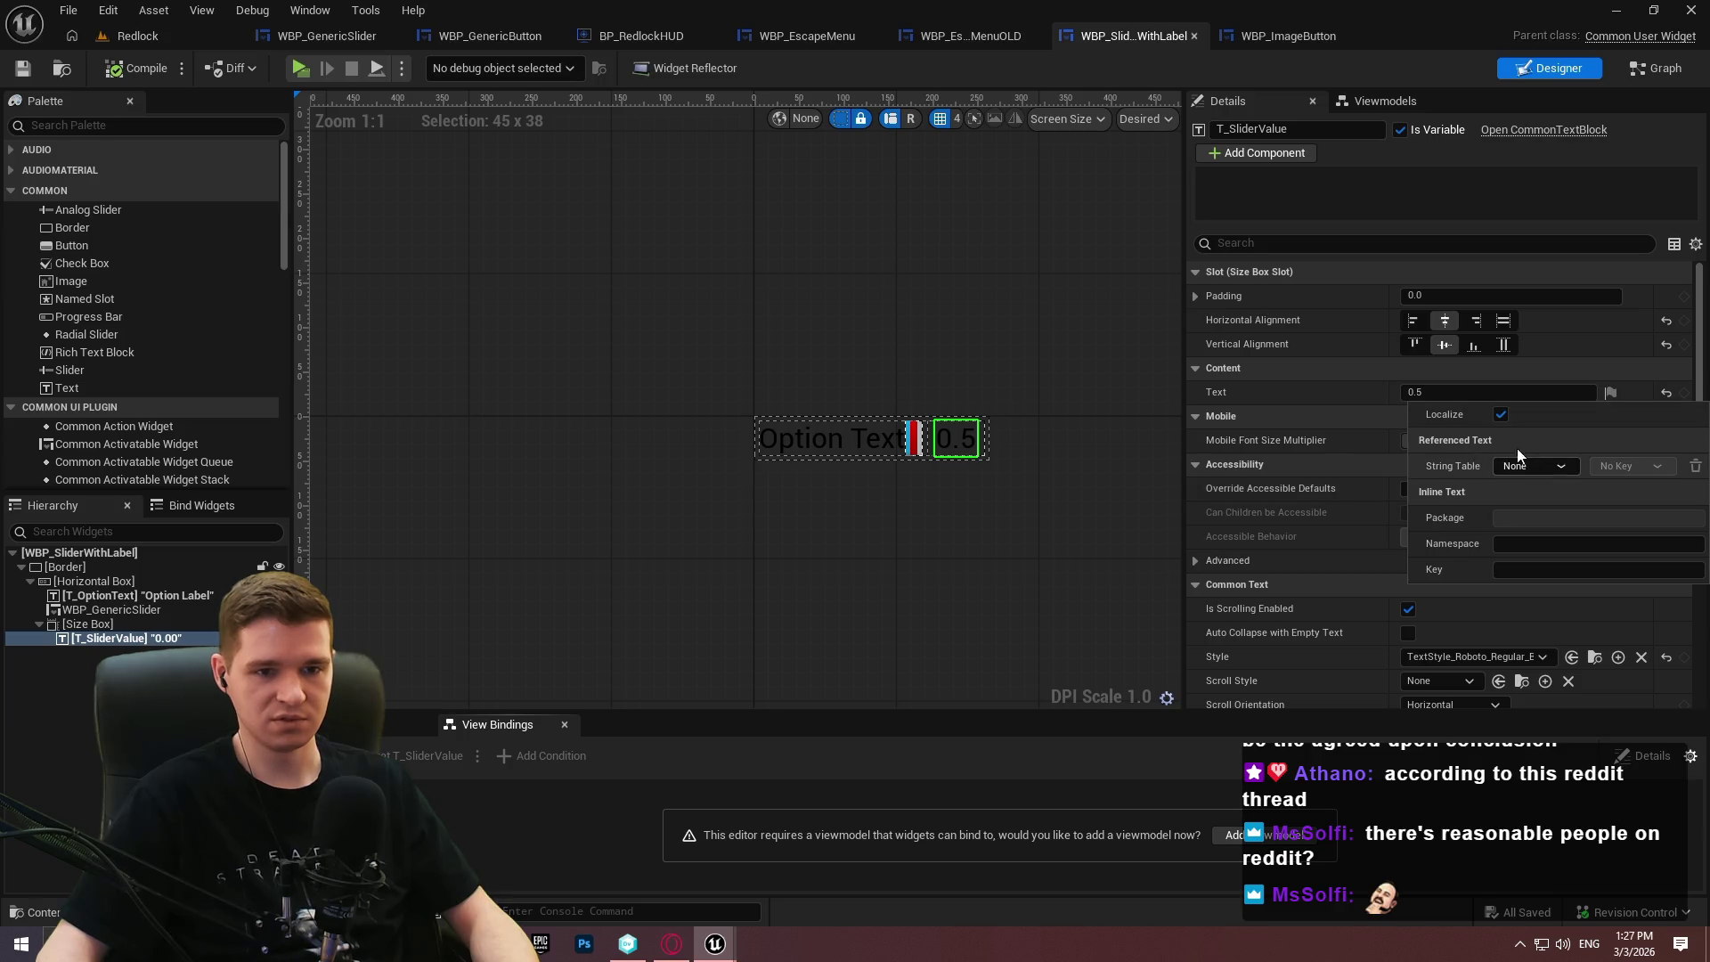
pyautogui.click(1501, 414)
pyautogui.click(1313, 393)
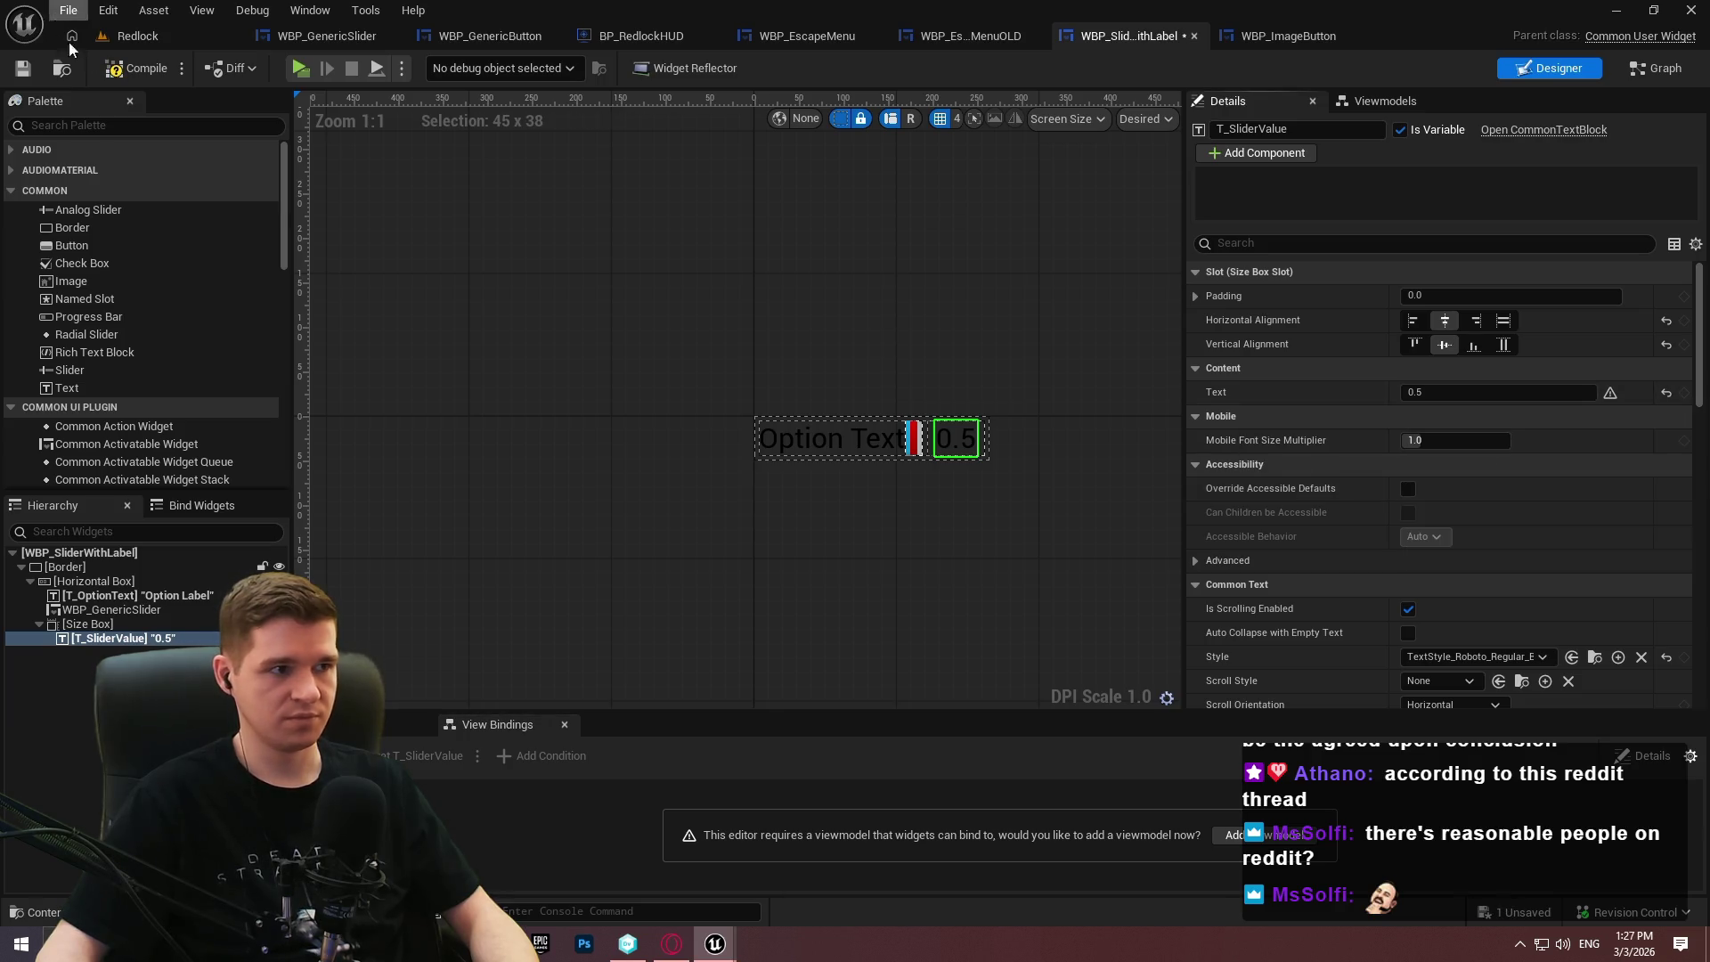
pyautogui.click(22, 67)
pyautogui.scroll(2, 930, 395)
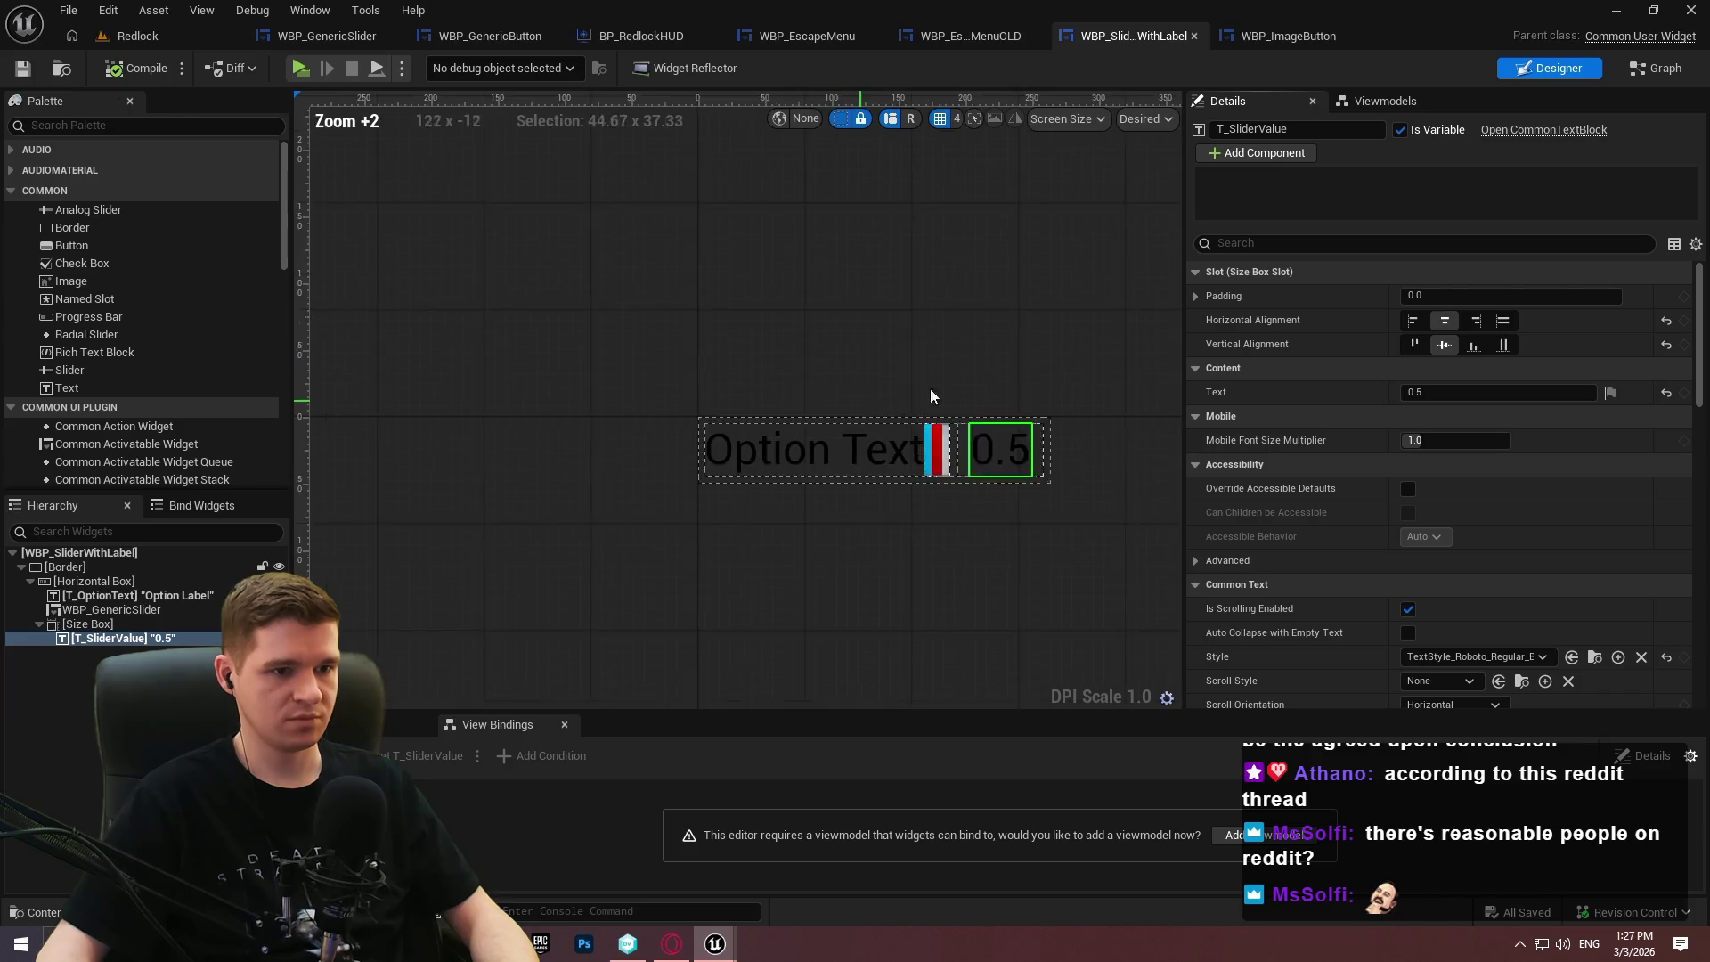
pyautogui.scroll(1, 756, 324)
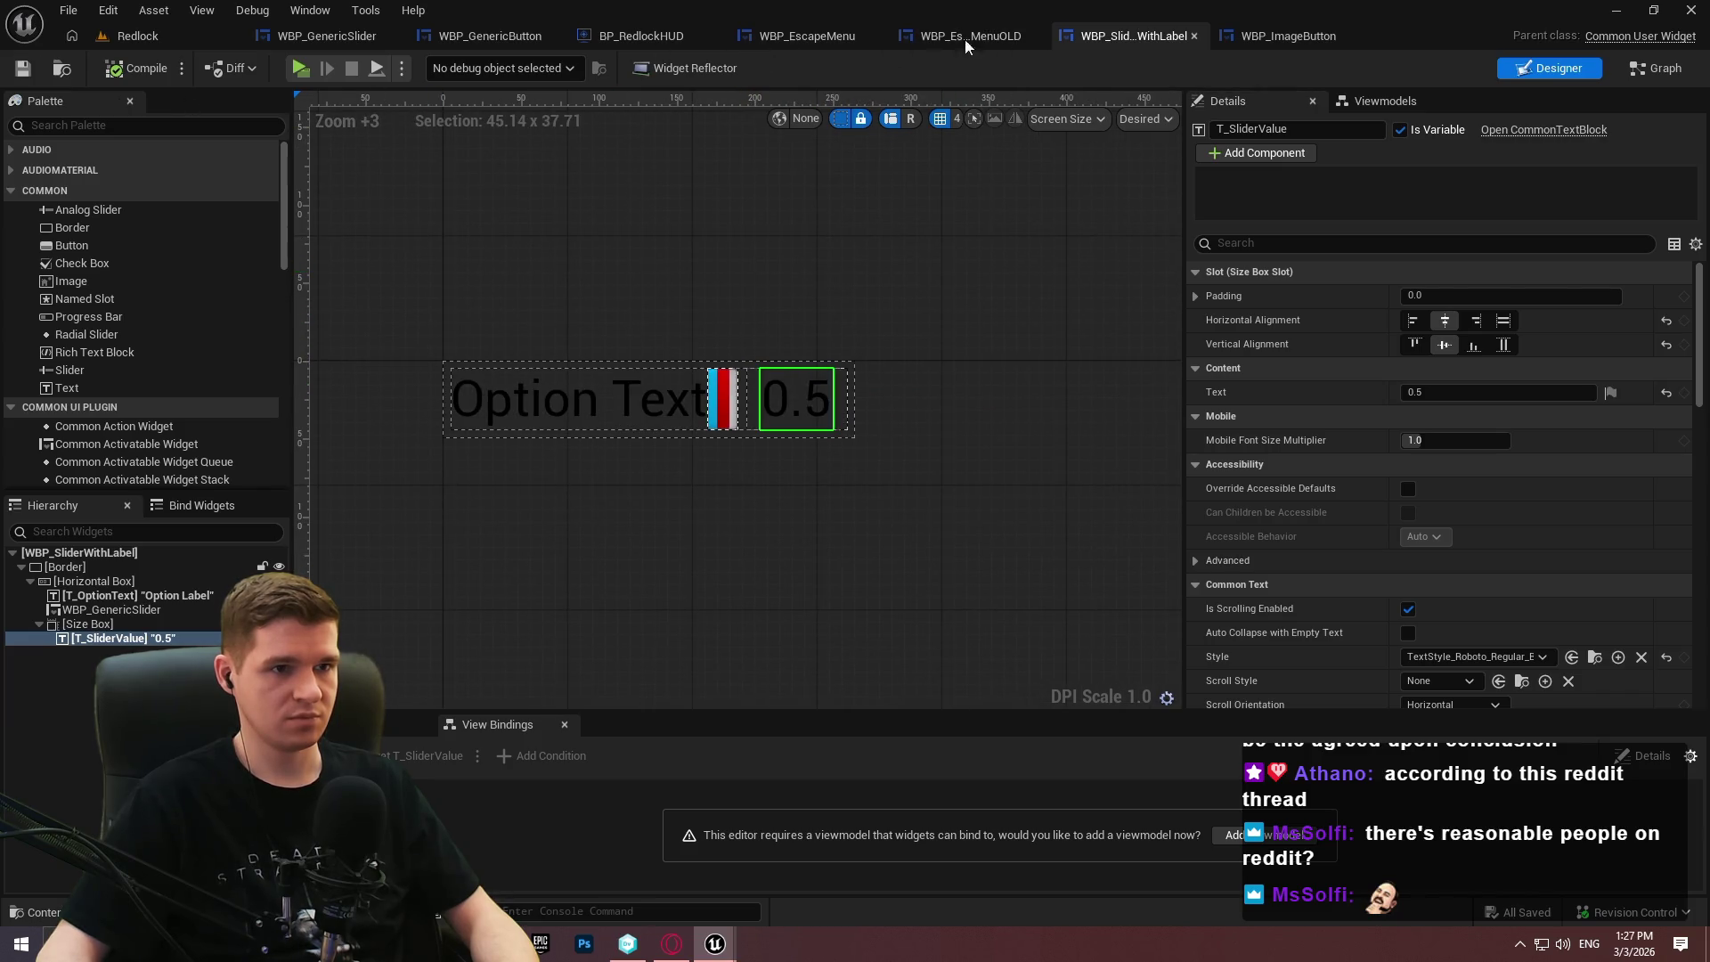
pyautogui.click(819, 37)
pyautogui.moveTo(1028, 538); pyautogui.dragTo(1244, 259)
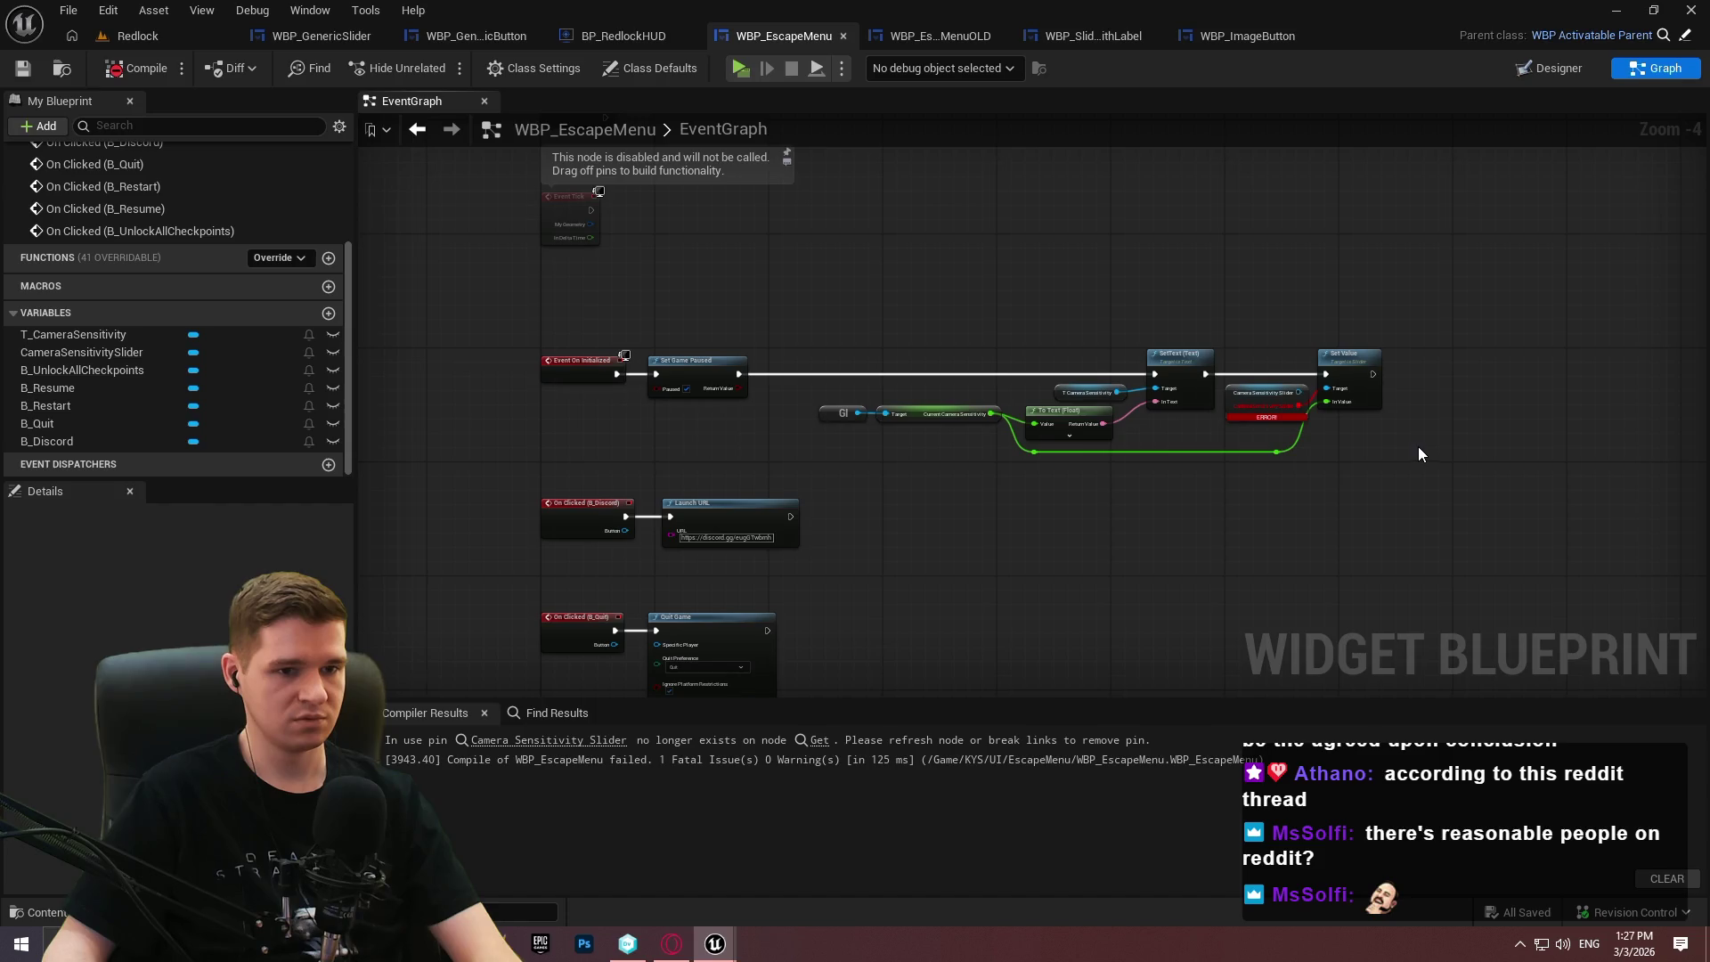
# Delete the broken camera sensitivity nodes, then undo the leftover wire deletion.
pyautogui.moveTo(1420, 443)
pyautogui.mouseDown()
pyautogui.moveTo(896, 301)
pyautogui.moveTo(835, 303)
pyautogui.mouseUp()
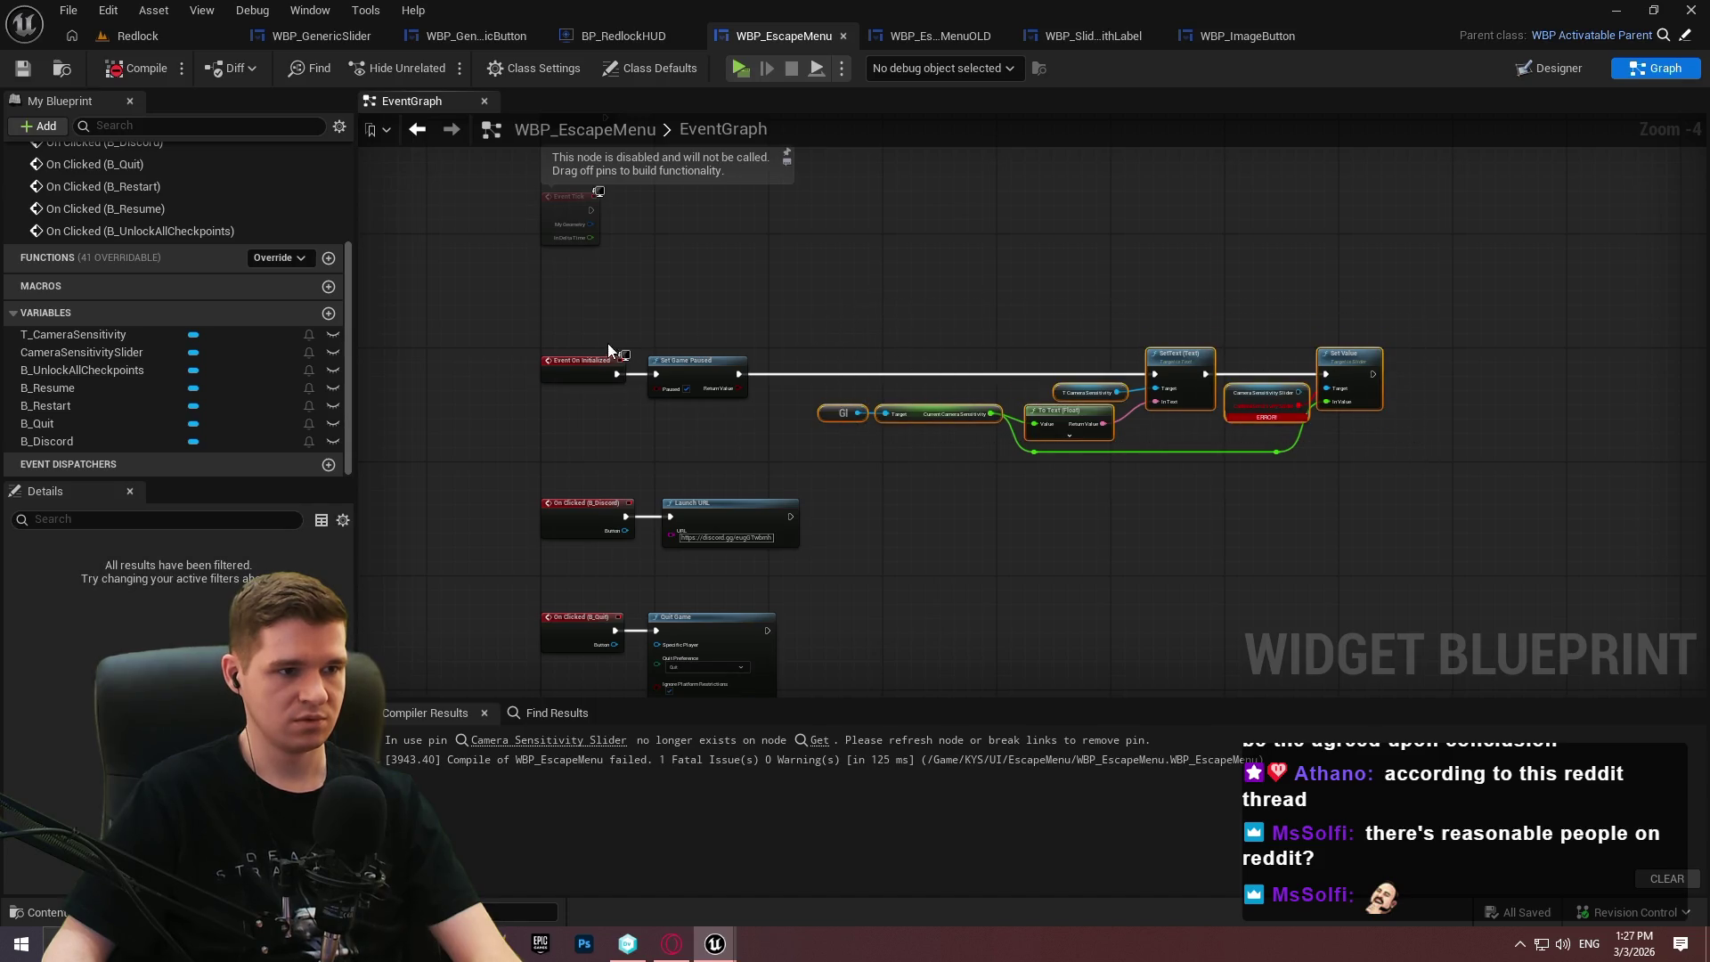
pyautogui.press('Delete')
pyautogui.moveTo(1346, 473); pyautogui.dragTo(896, 394)
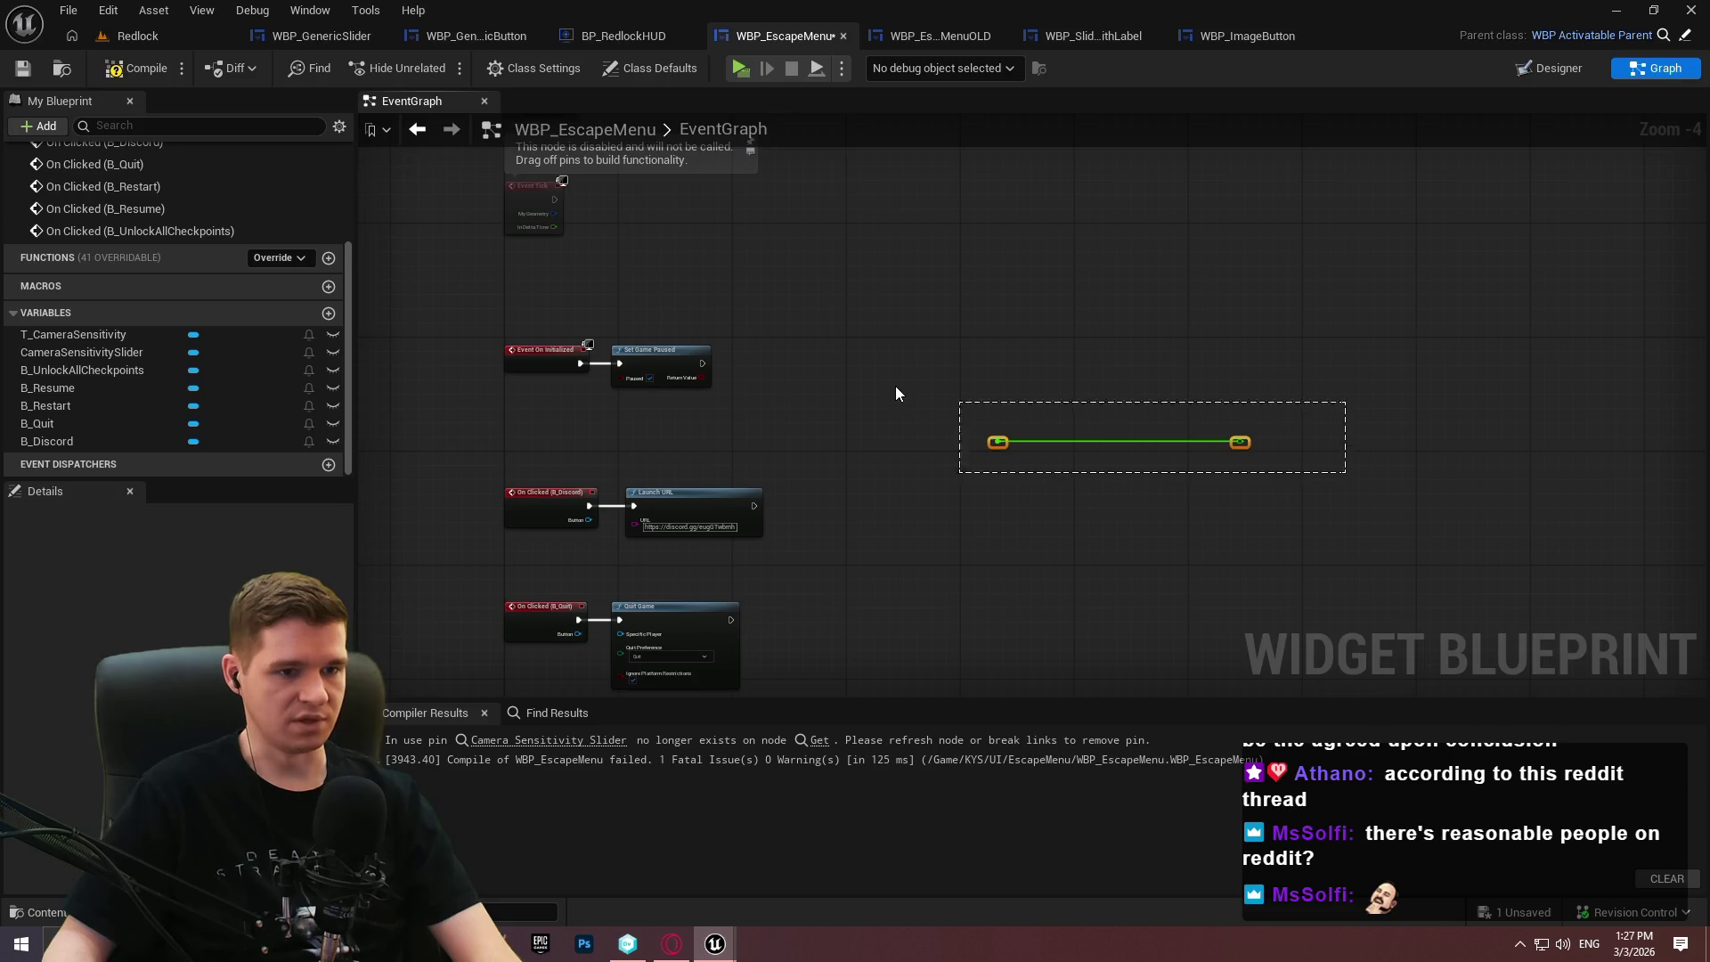
pyautogui.press('Delete')
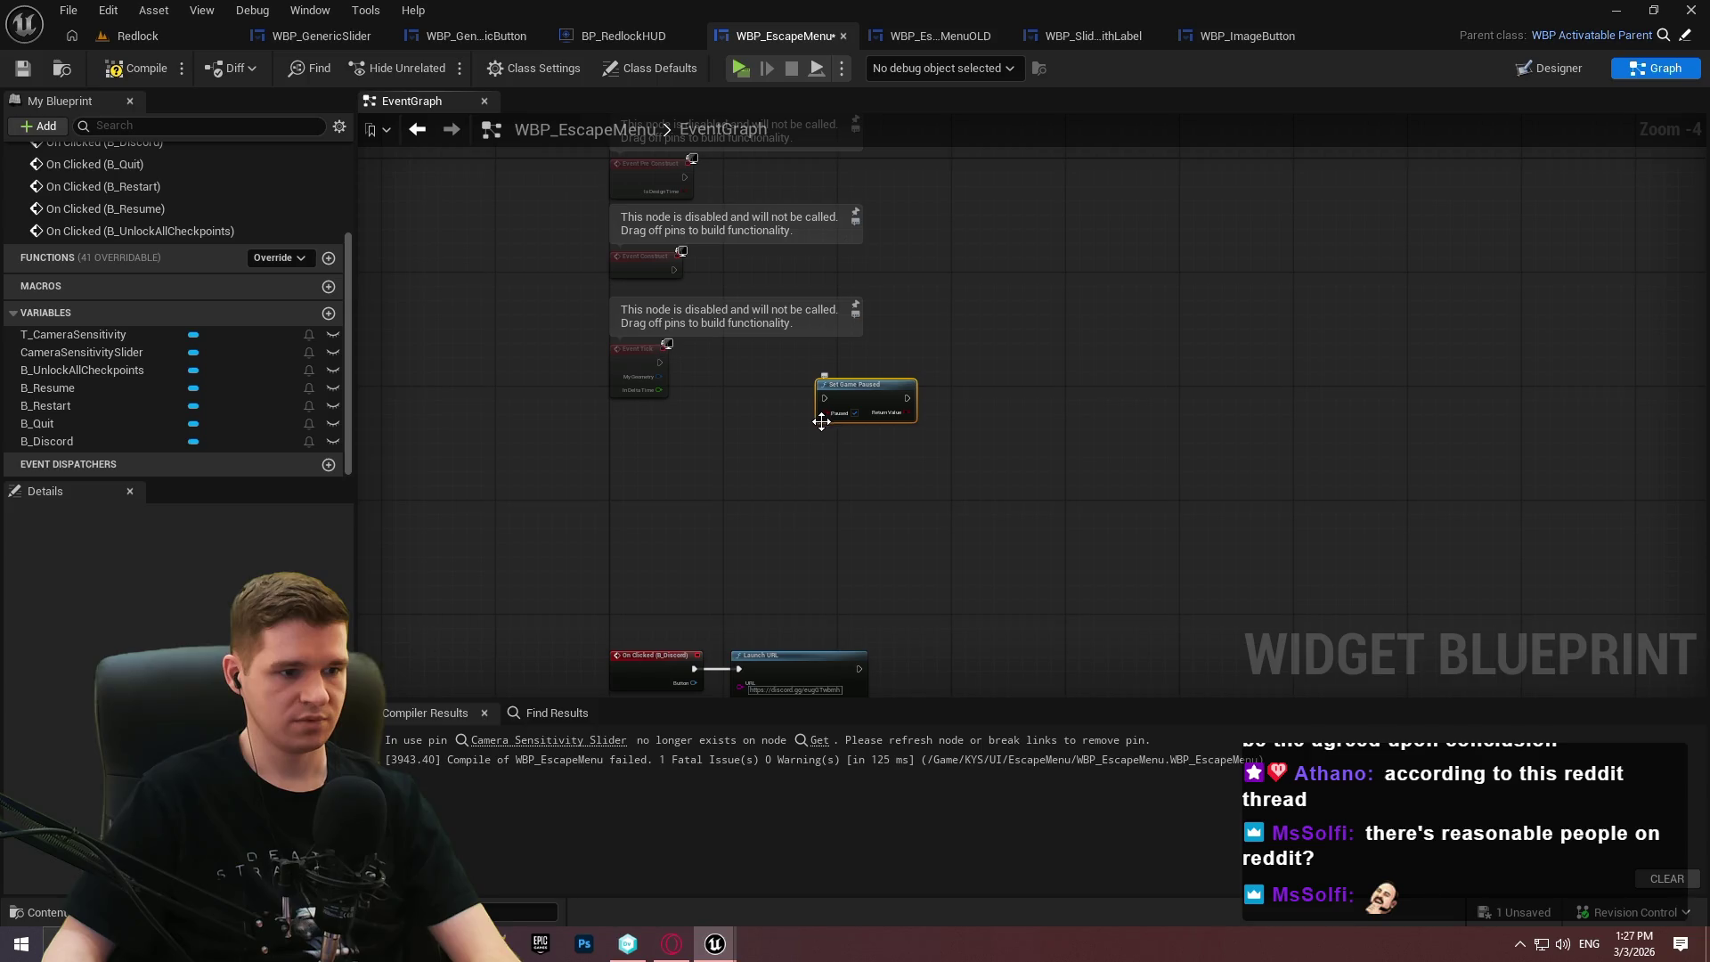
pyautogui.hotkey('ctrl', 'z')
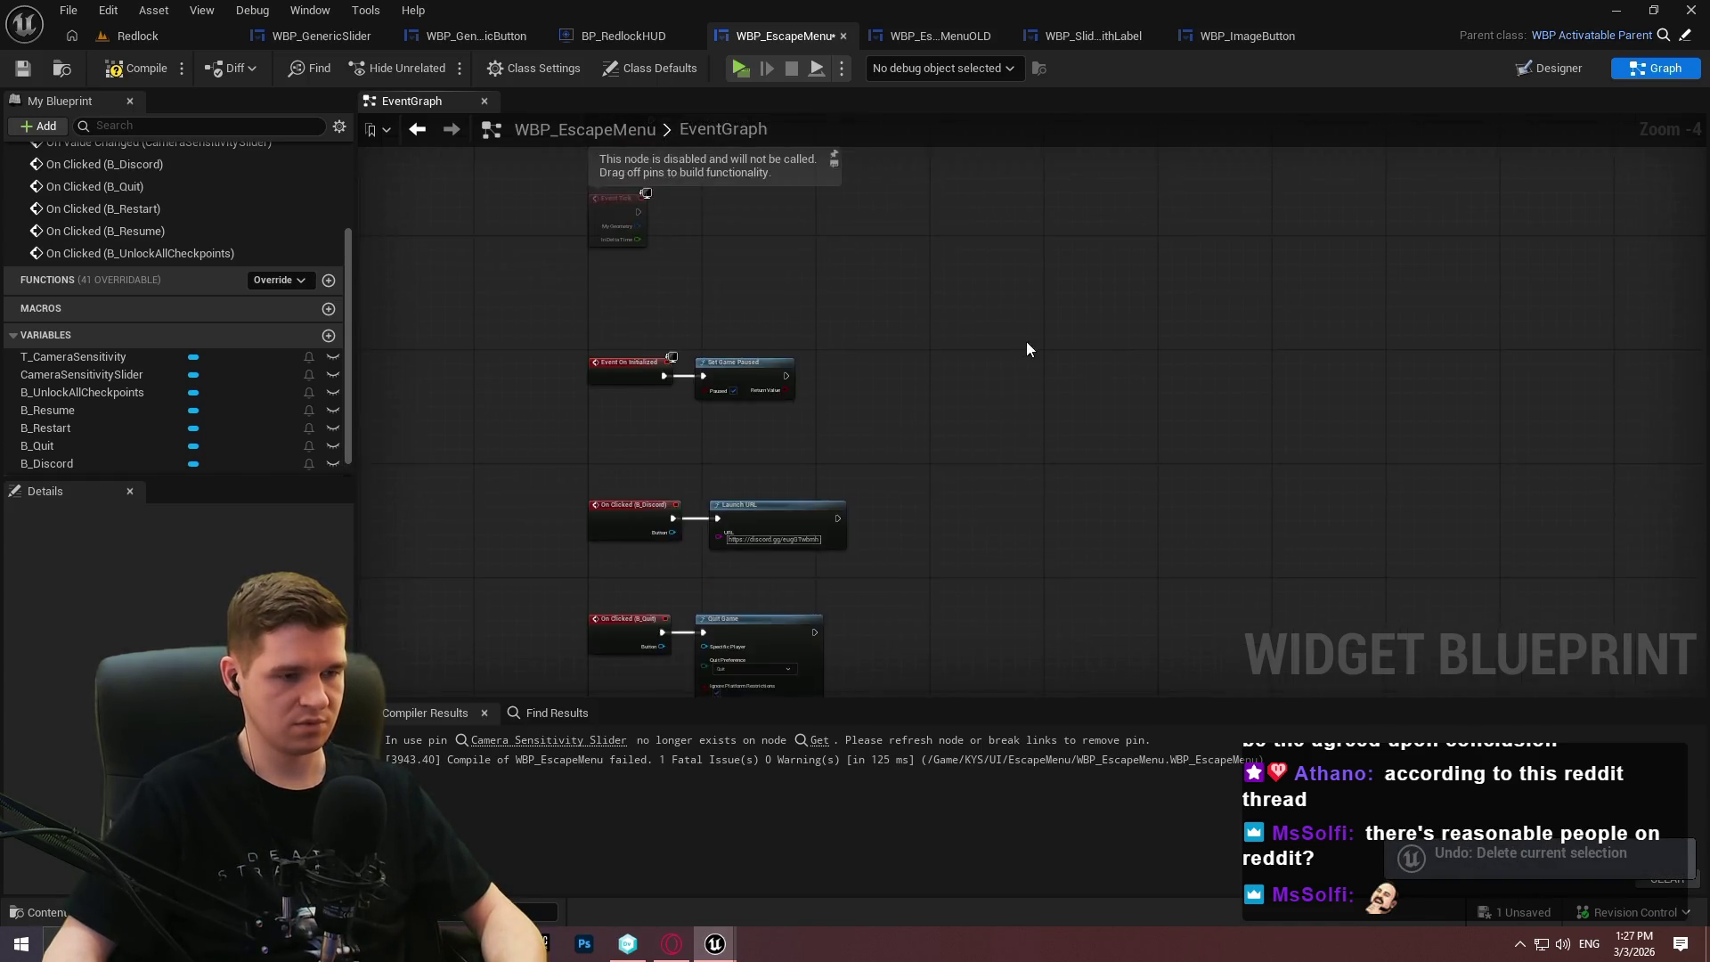
pyautogui.scroll(3, 491, 466)
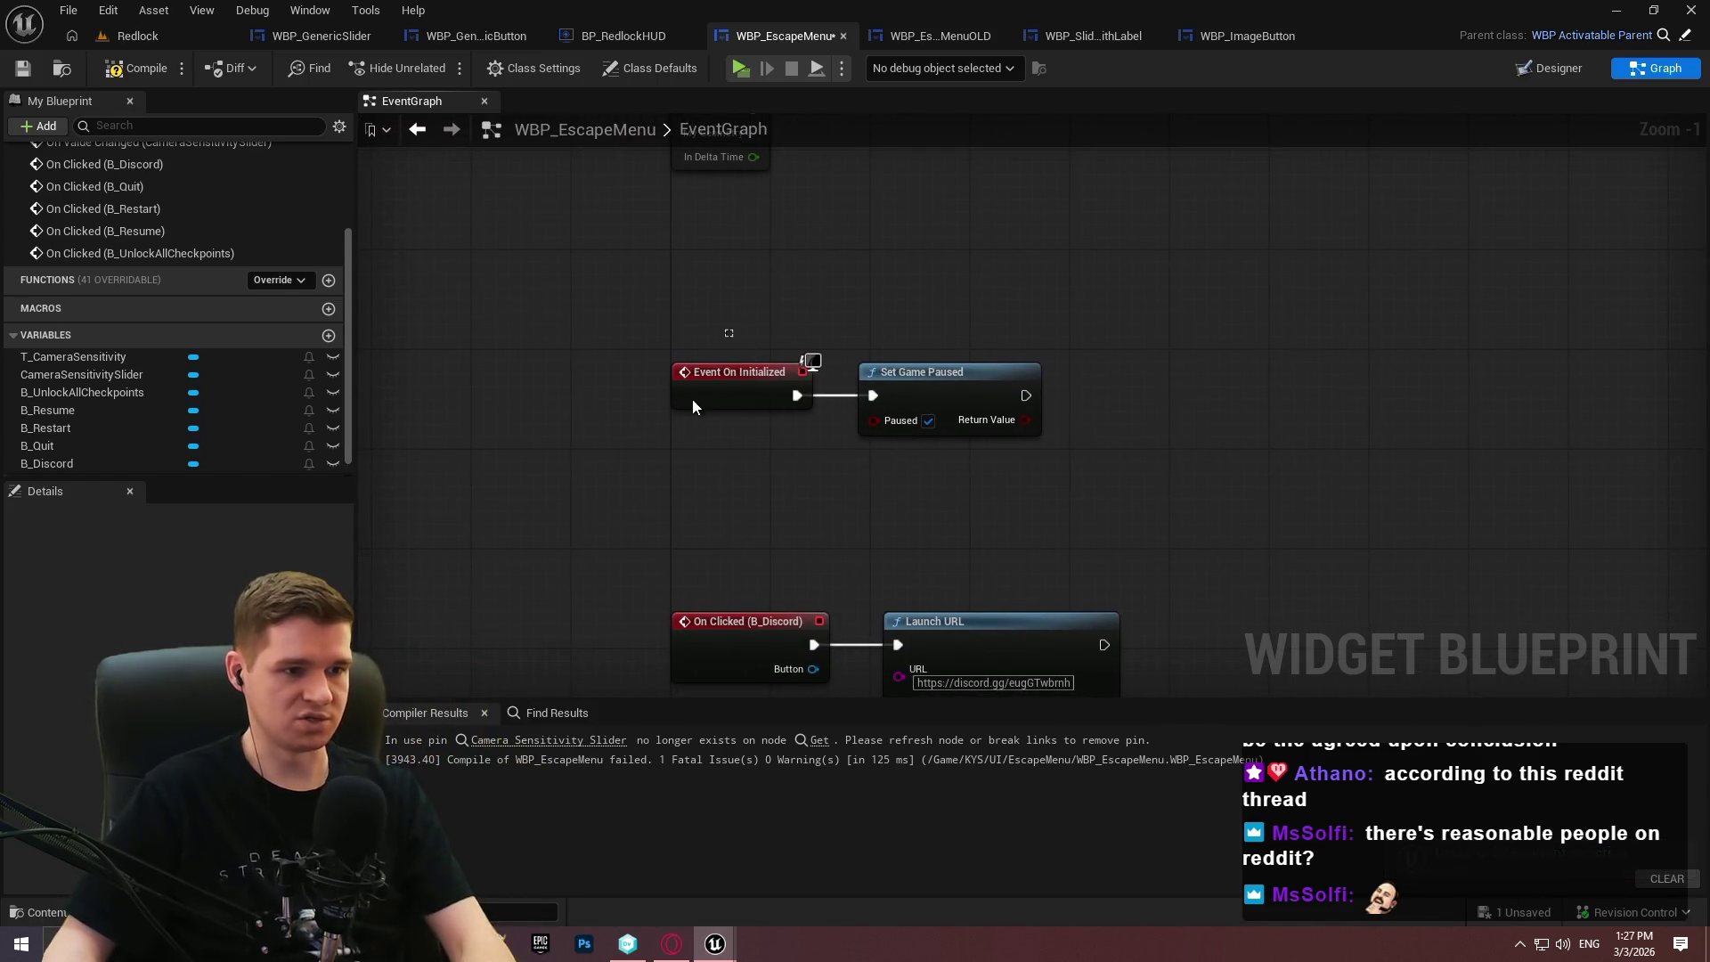
# Replace Event On Initialized with an Event On Activated node.
pyautogui.click(693, 403)
pyautogui.press('Delete')
pyautogui.rightClick(698, 404)
pyautogui.write('activated')
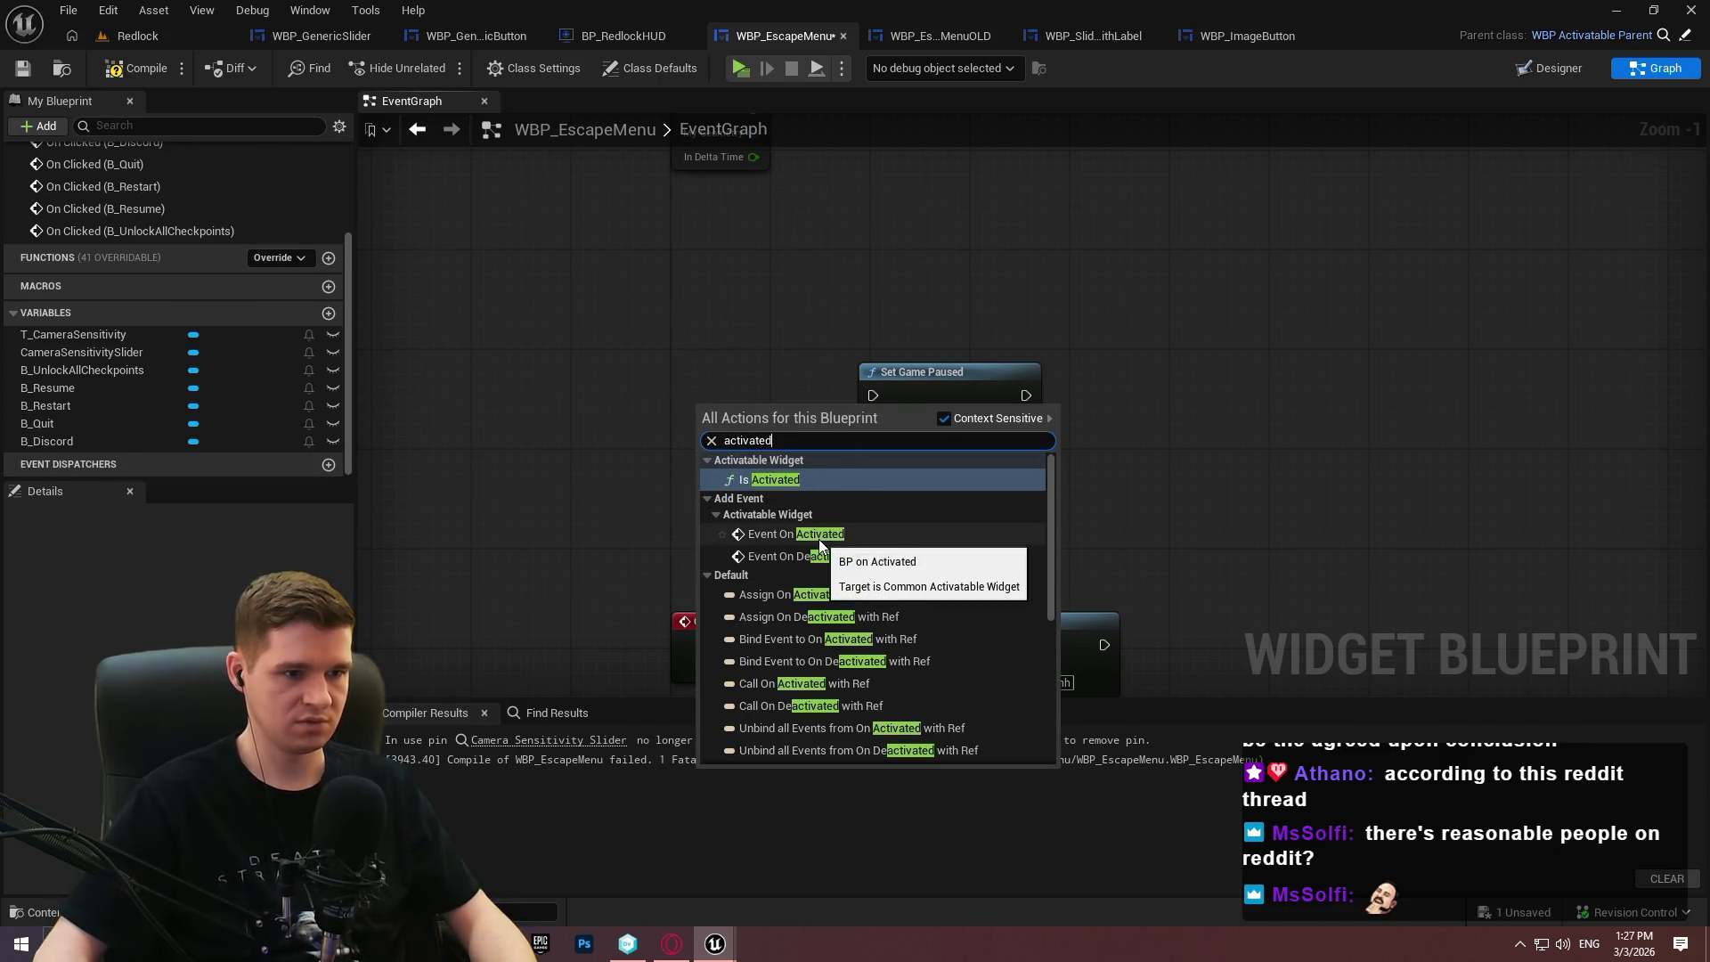
pyautogui.press('Escape')
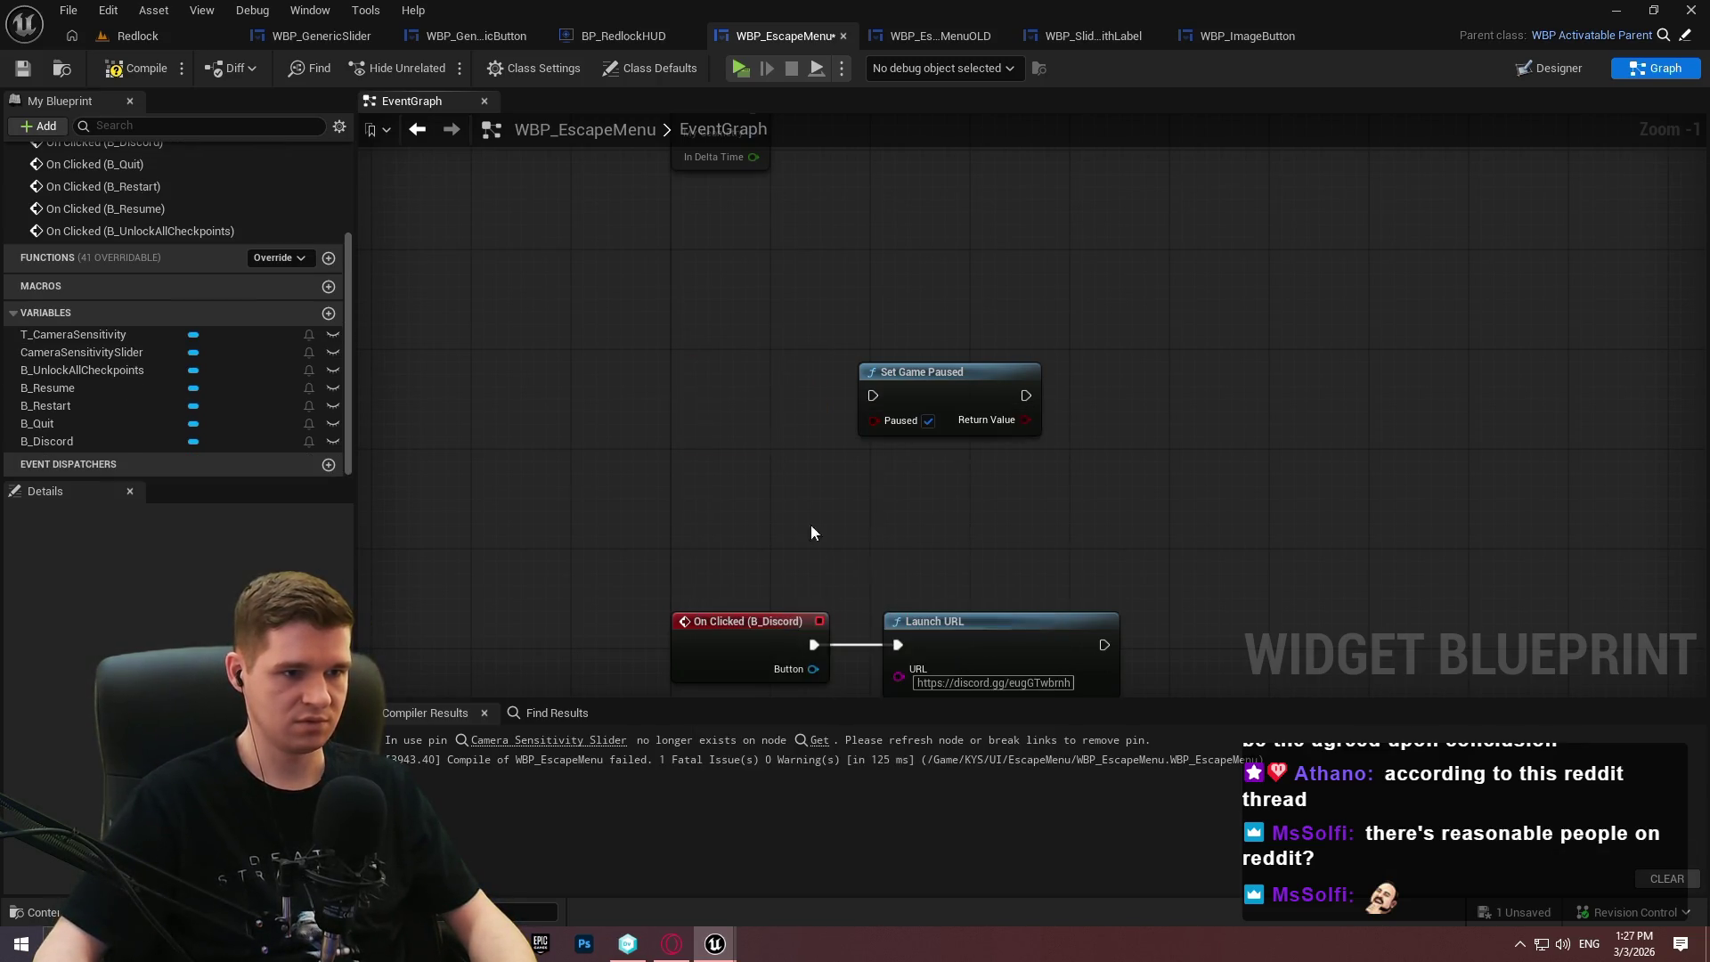
pyautogui.moveTo(762, 418); pyautogui.dragTo(730, 365)
# Add a Parent: On Activated call and wire the chain into Set Game Paused.
pyautogui.rightClick(730, 365)
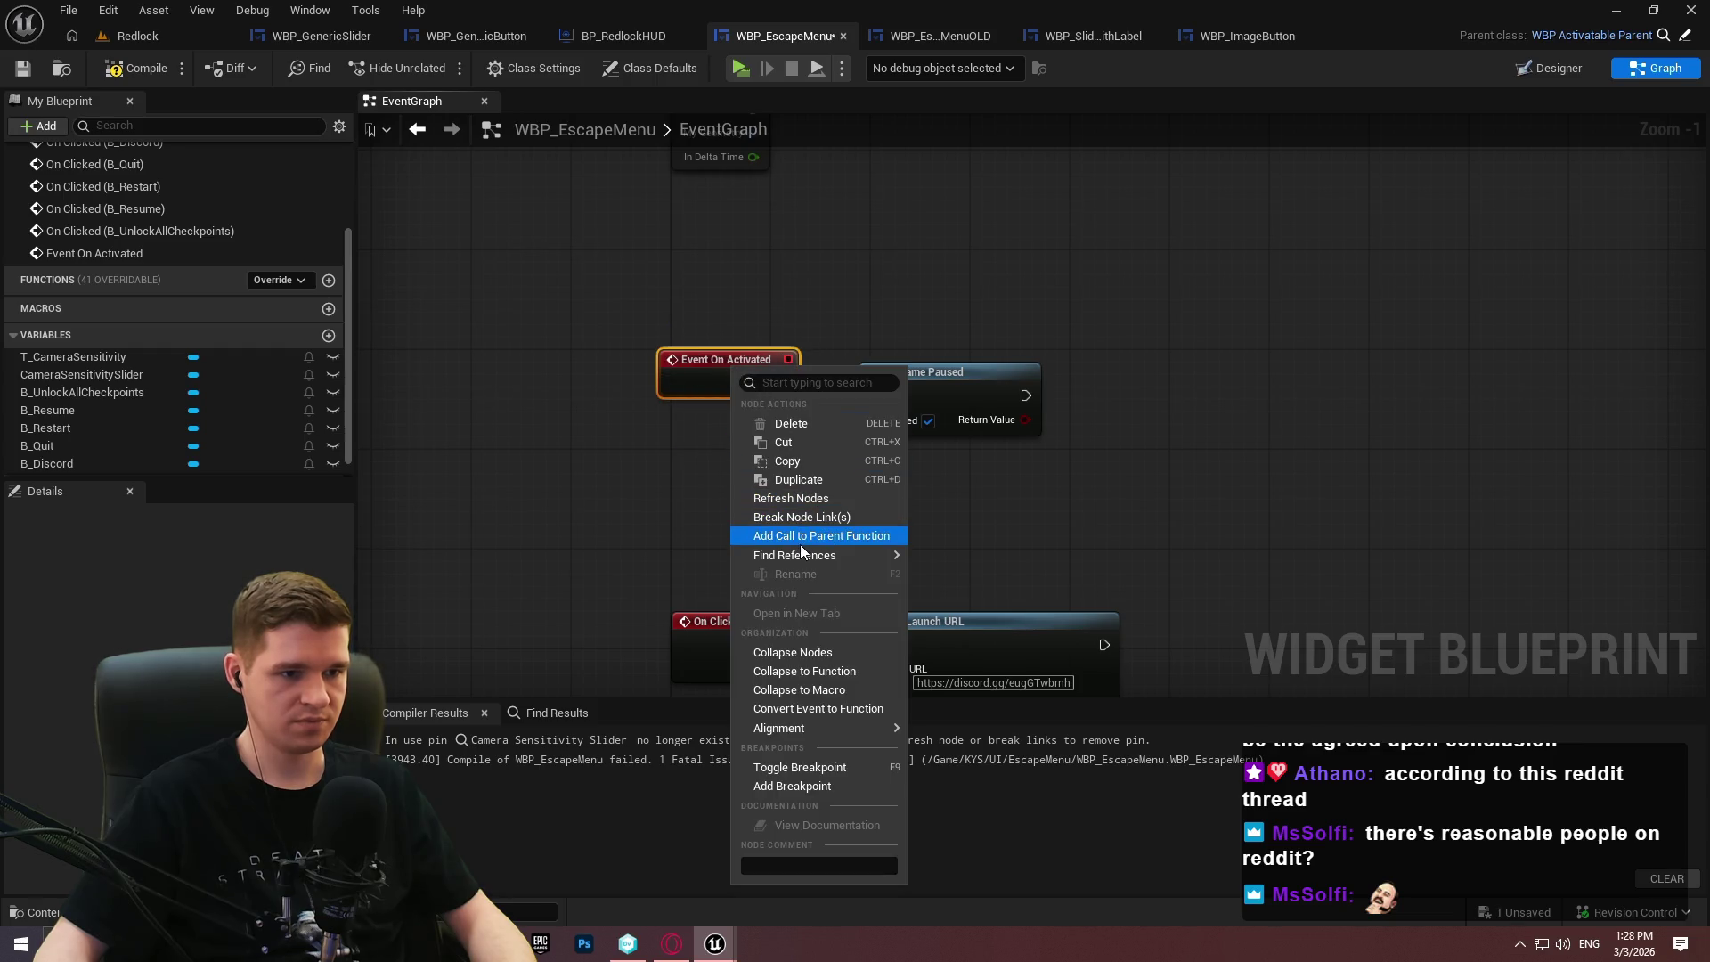
pyautogui.click(800, 537)
pyautogui.moveTo(962, 373); pyautogui.dragTo(1175, 360)
pyautogui.moveTo(782, 382)
pyautogui.mouseDown()
pyautogui.moveTo(1084, 383)
pyautogui.moveTo(1047, 383)
pyautogui.mouseUp()
pyautogui.moveTo(1167, 611); pyautogui.dragTo(1022, 213)
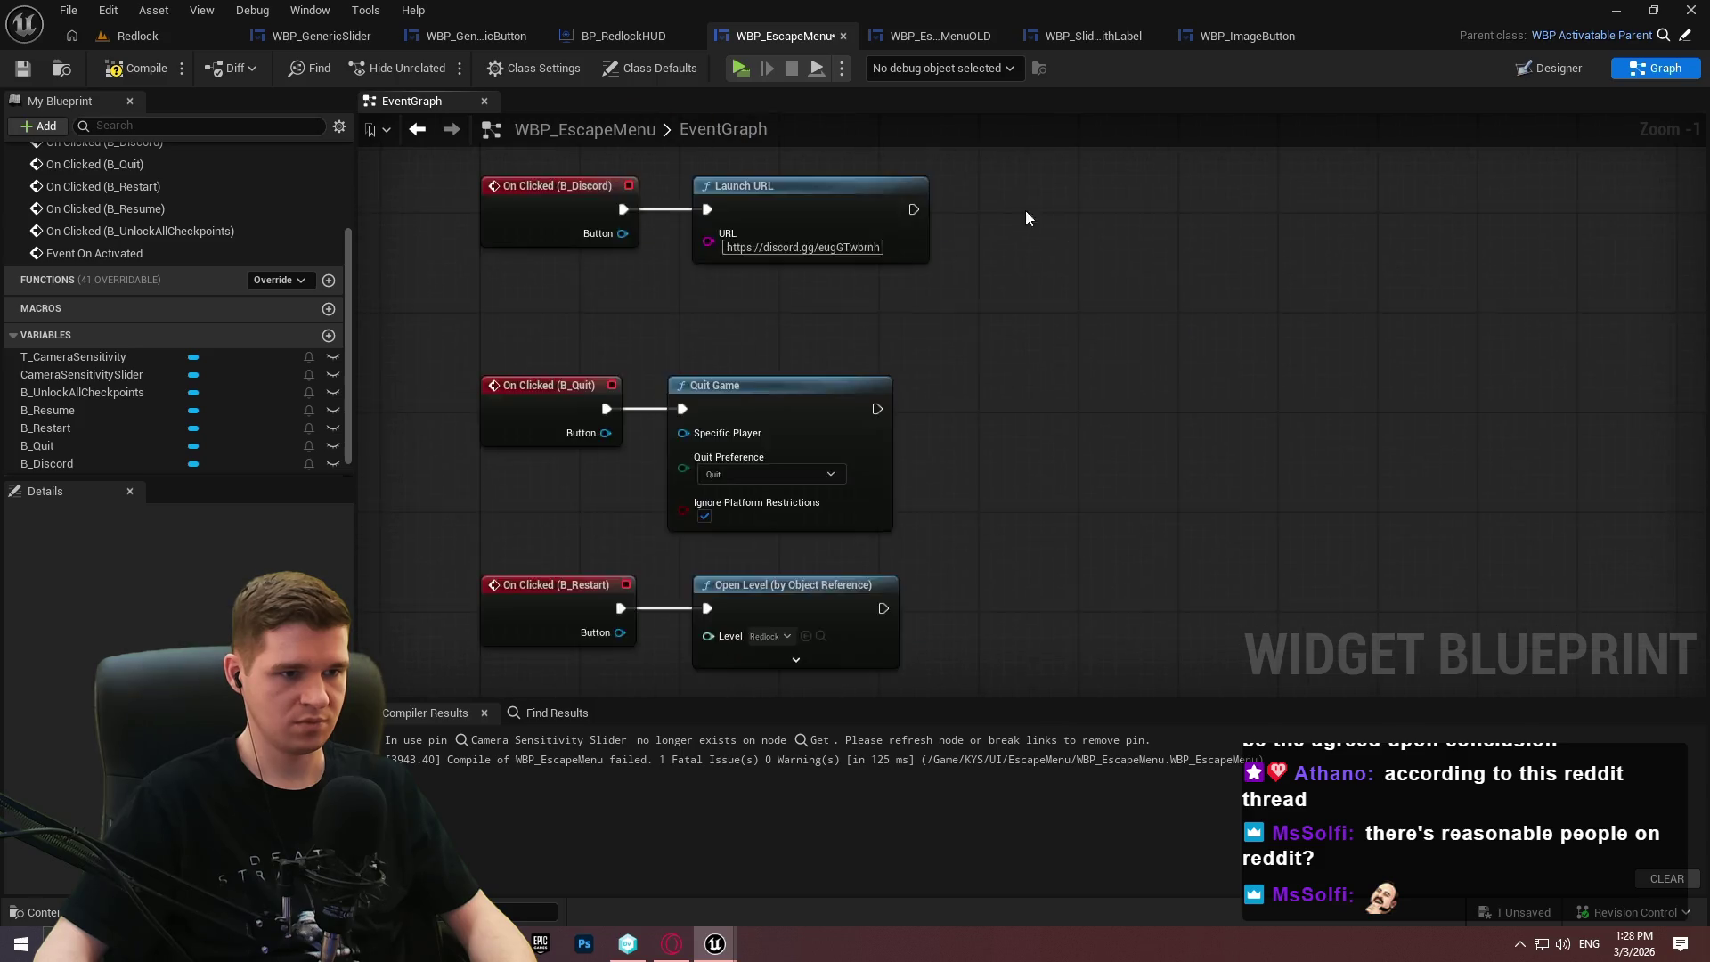
pyautogui.scroll(-2, 1068, 564)
pyautogui.scroll(2, 862, 347)
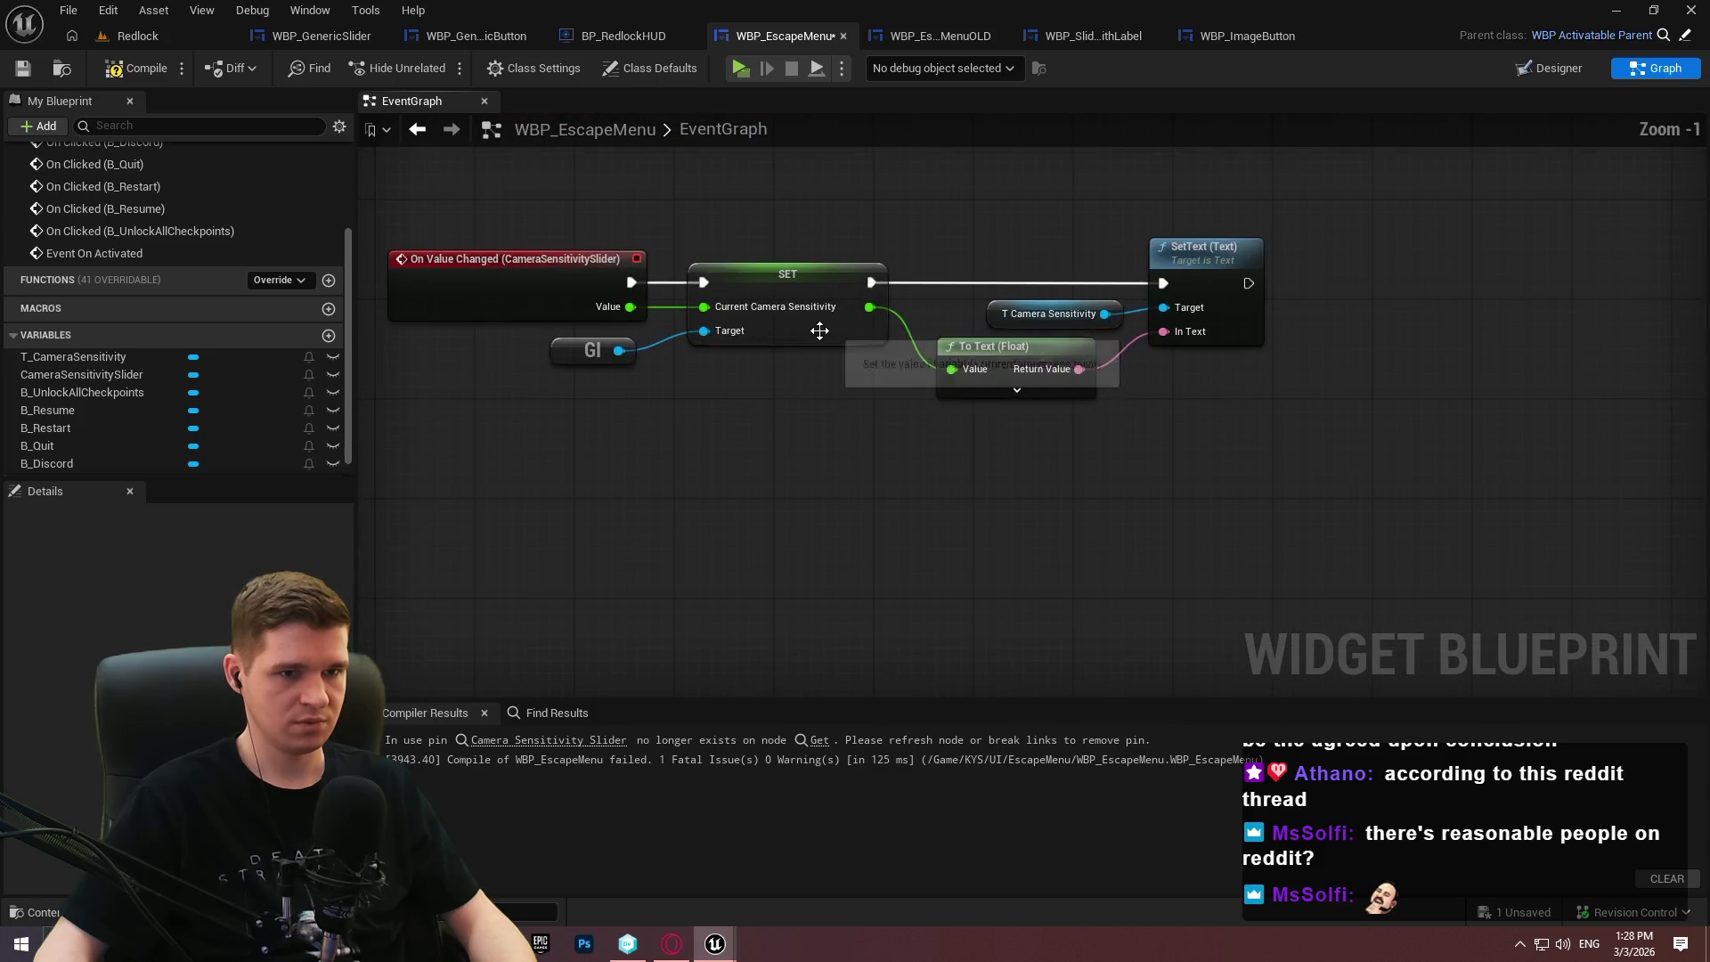
# Delete the old On Value Changed chain, compiling and saving before and after.
pyautogui.click(135, 68)
pyautogui.click(26, 68)
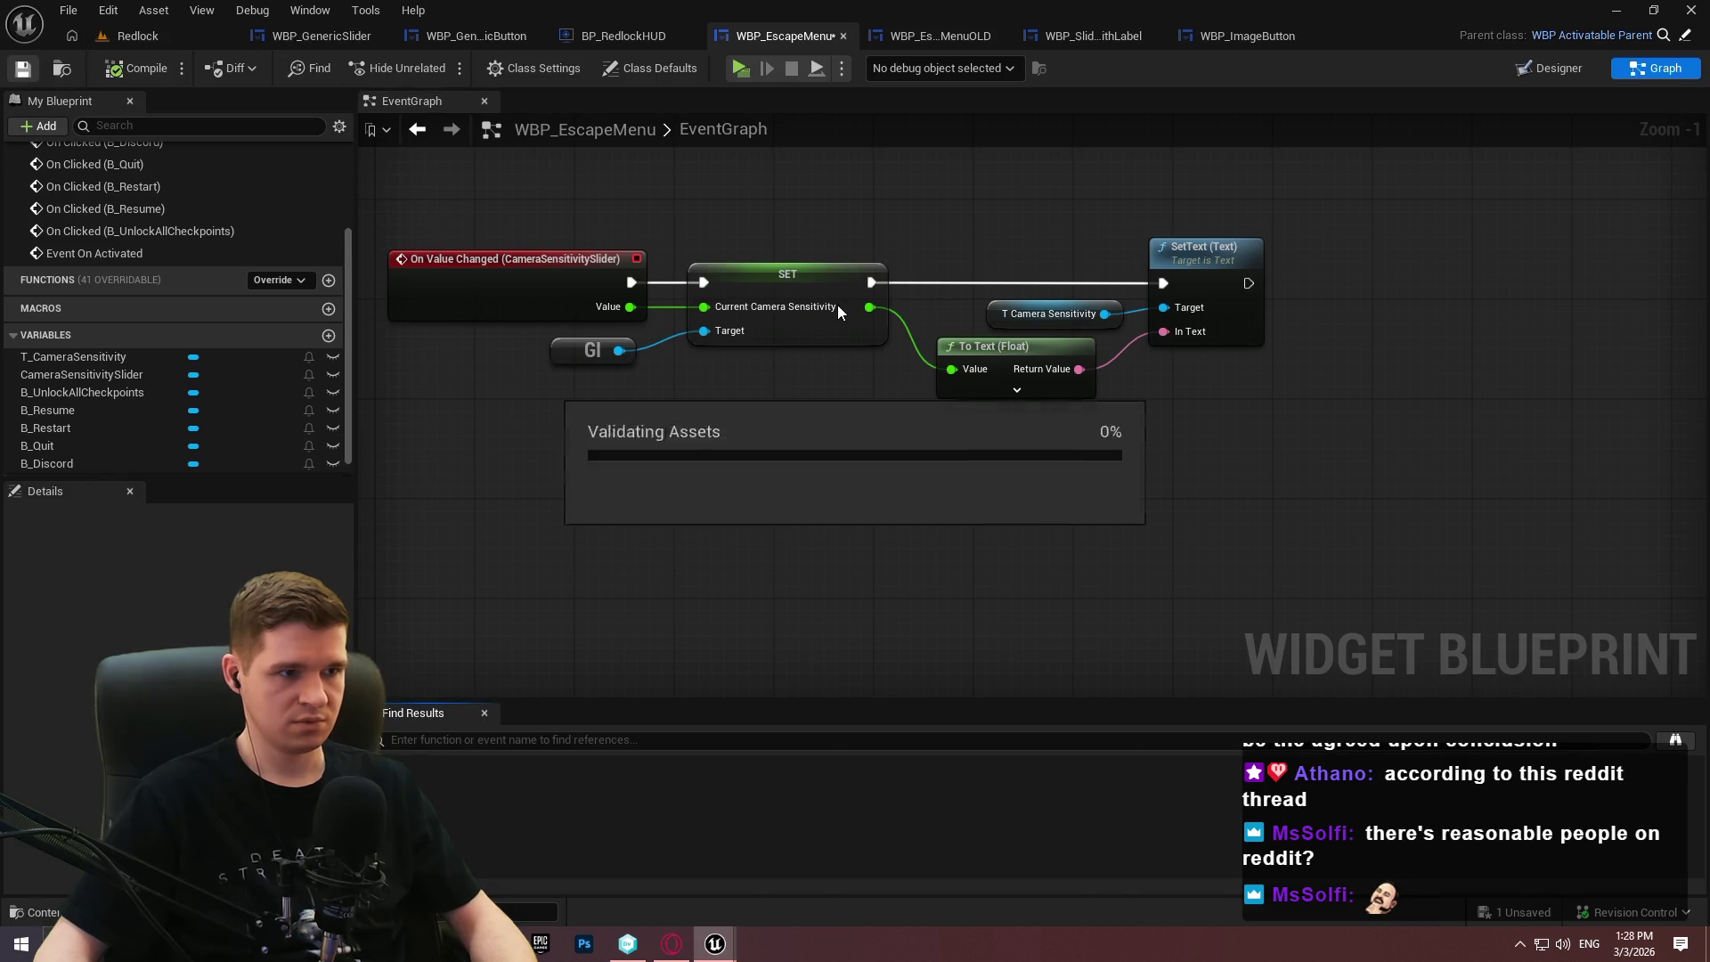
pyautogui.moveTo(1305, 438); pyautogui.dragTo(381, 212)
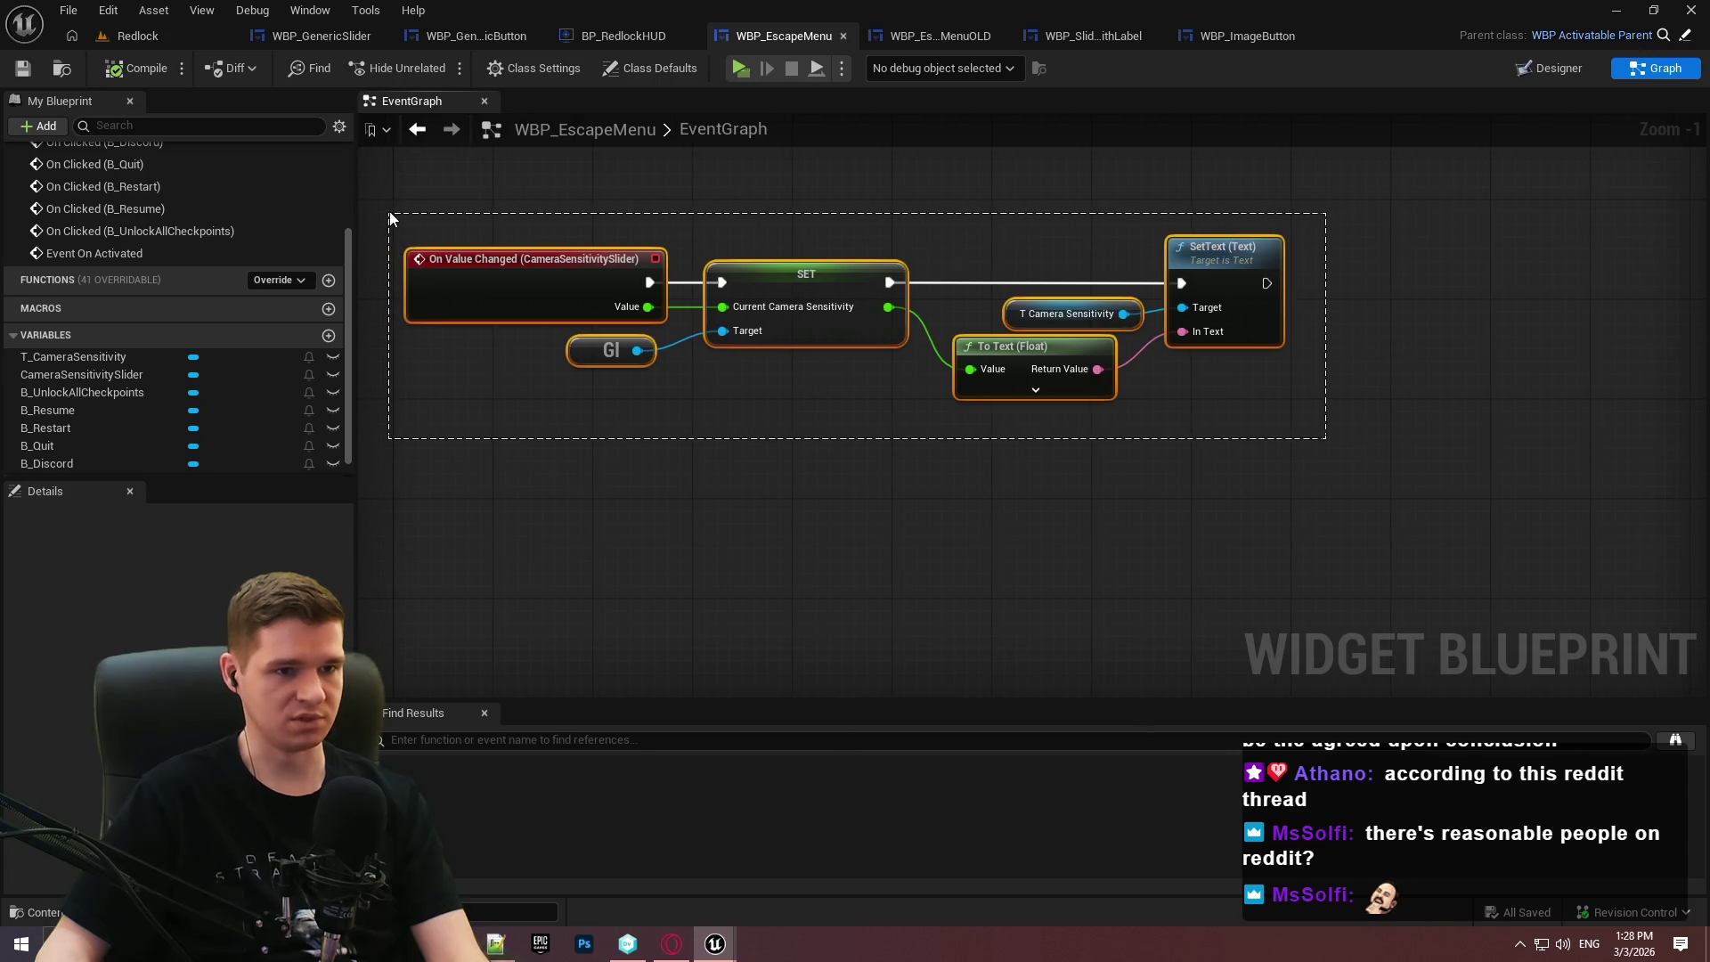
pyautogui.press('Delete')
pyautogui.click(129, 69)
pyautogui.click(22, 68)
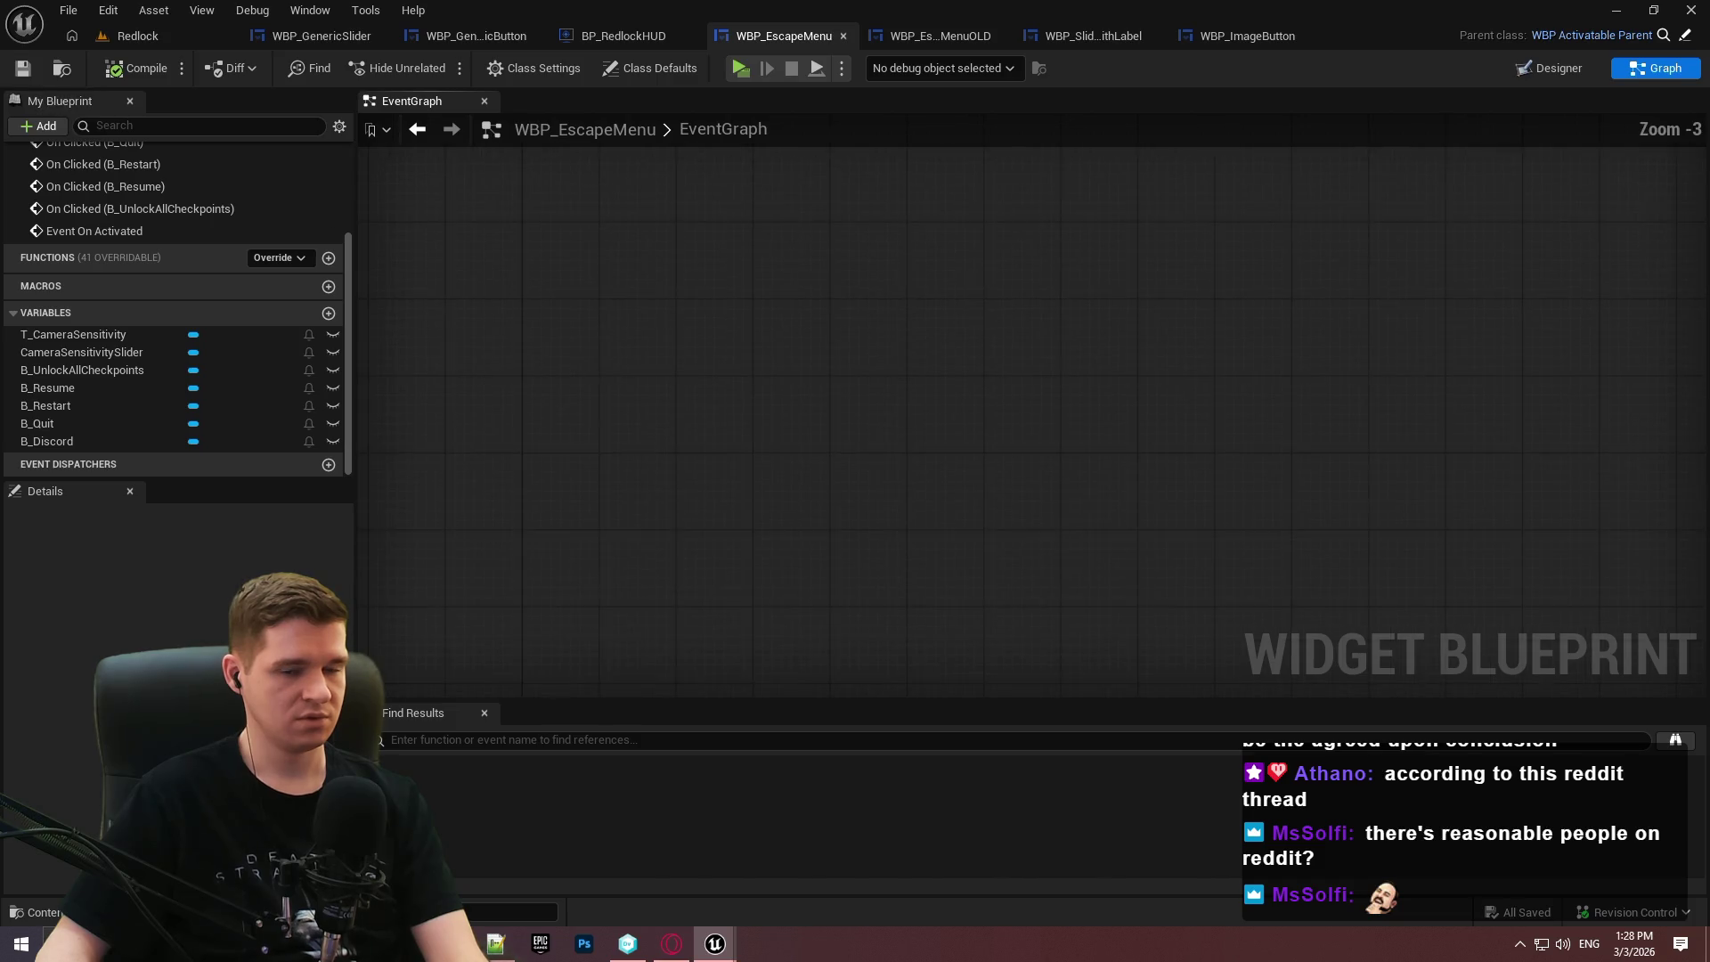
# Review the graph, nudge the On Activated chain right, and save the blueprint.
pyautogui.press('Home')
pyautogui.scroll(-1, 1099, 638)
pyautogui.moveTo(972, 473)
pyautogui.mouseDown()
pyautogui.moveTo(923, 731)
pyautogui.moveTo(885, 686)
pyautogui.mouseUp()
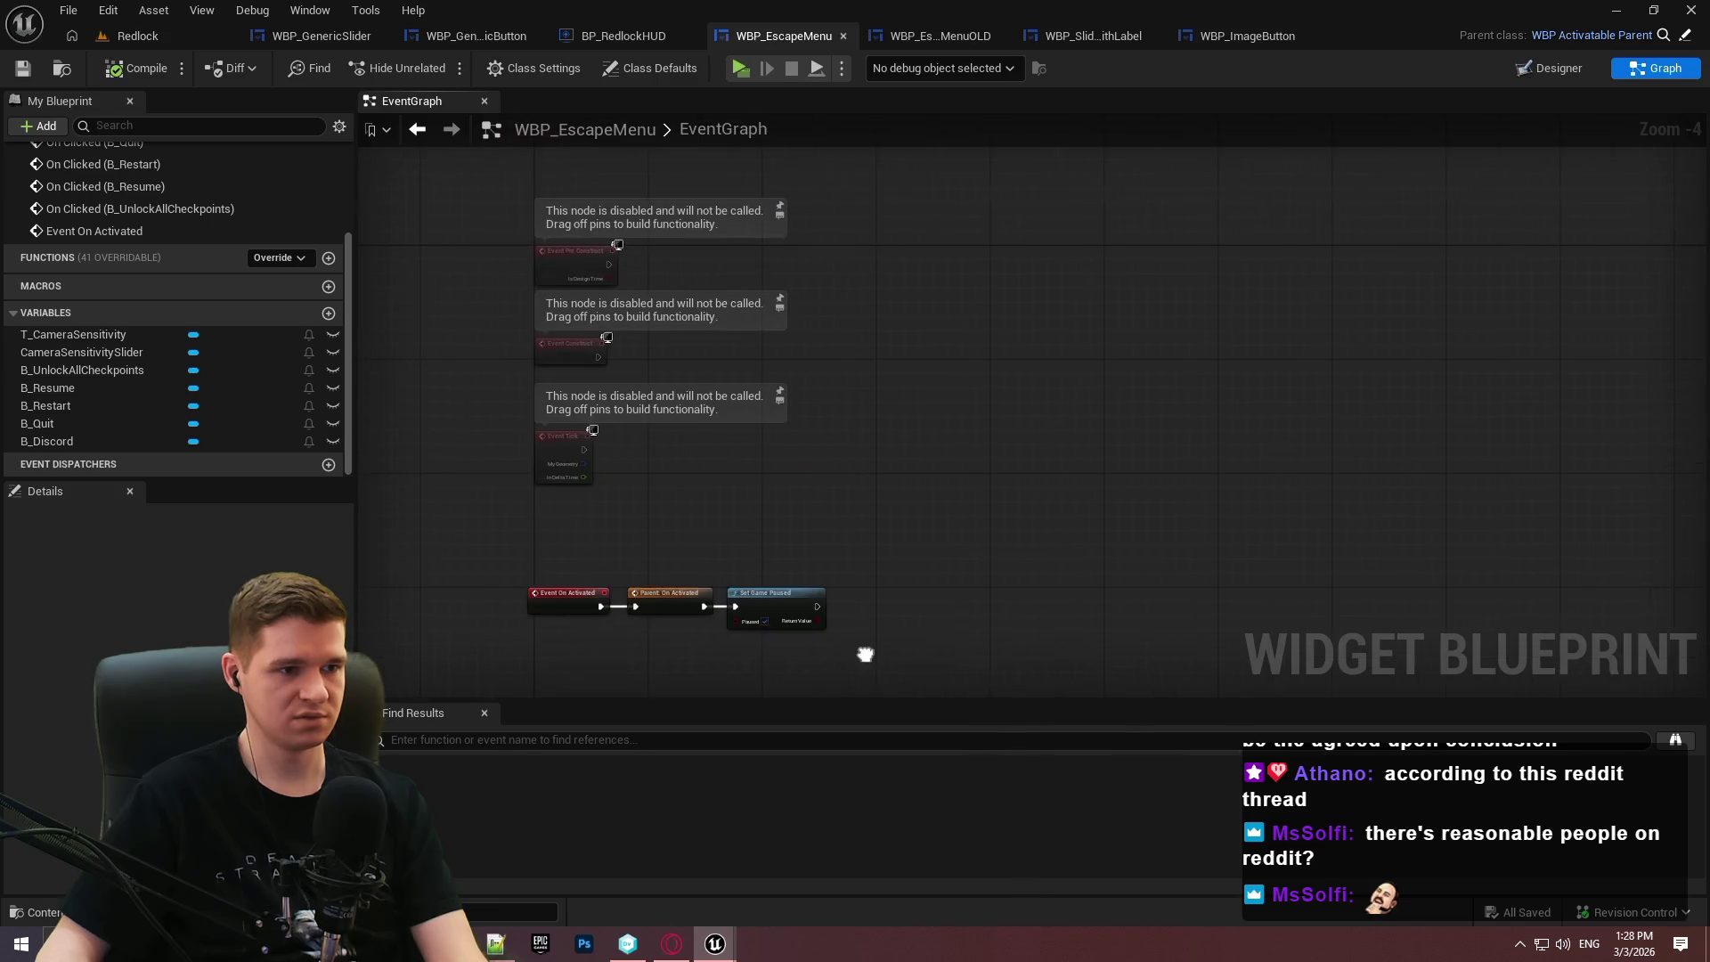
pyautogui.moveTo(865, 654)
pyautogui.mouseDown()
pyautogui.moveTo(859, 249)
pyautogui.moveTo(835, 273)
pyautogui.mouseUp()
pyautogui.moveTo(777, 173); pyautogui.dragTo(777, 677)
pyautogui.scroll(4, 830, 429)
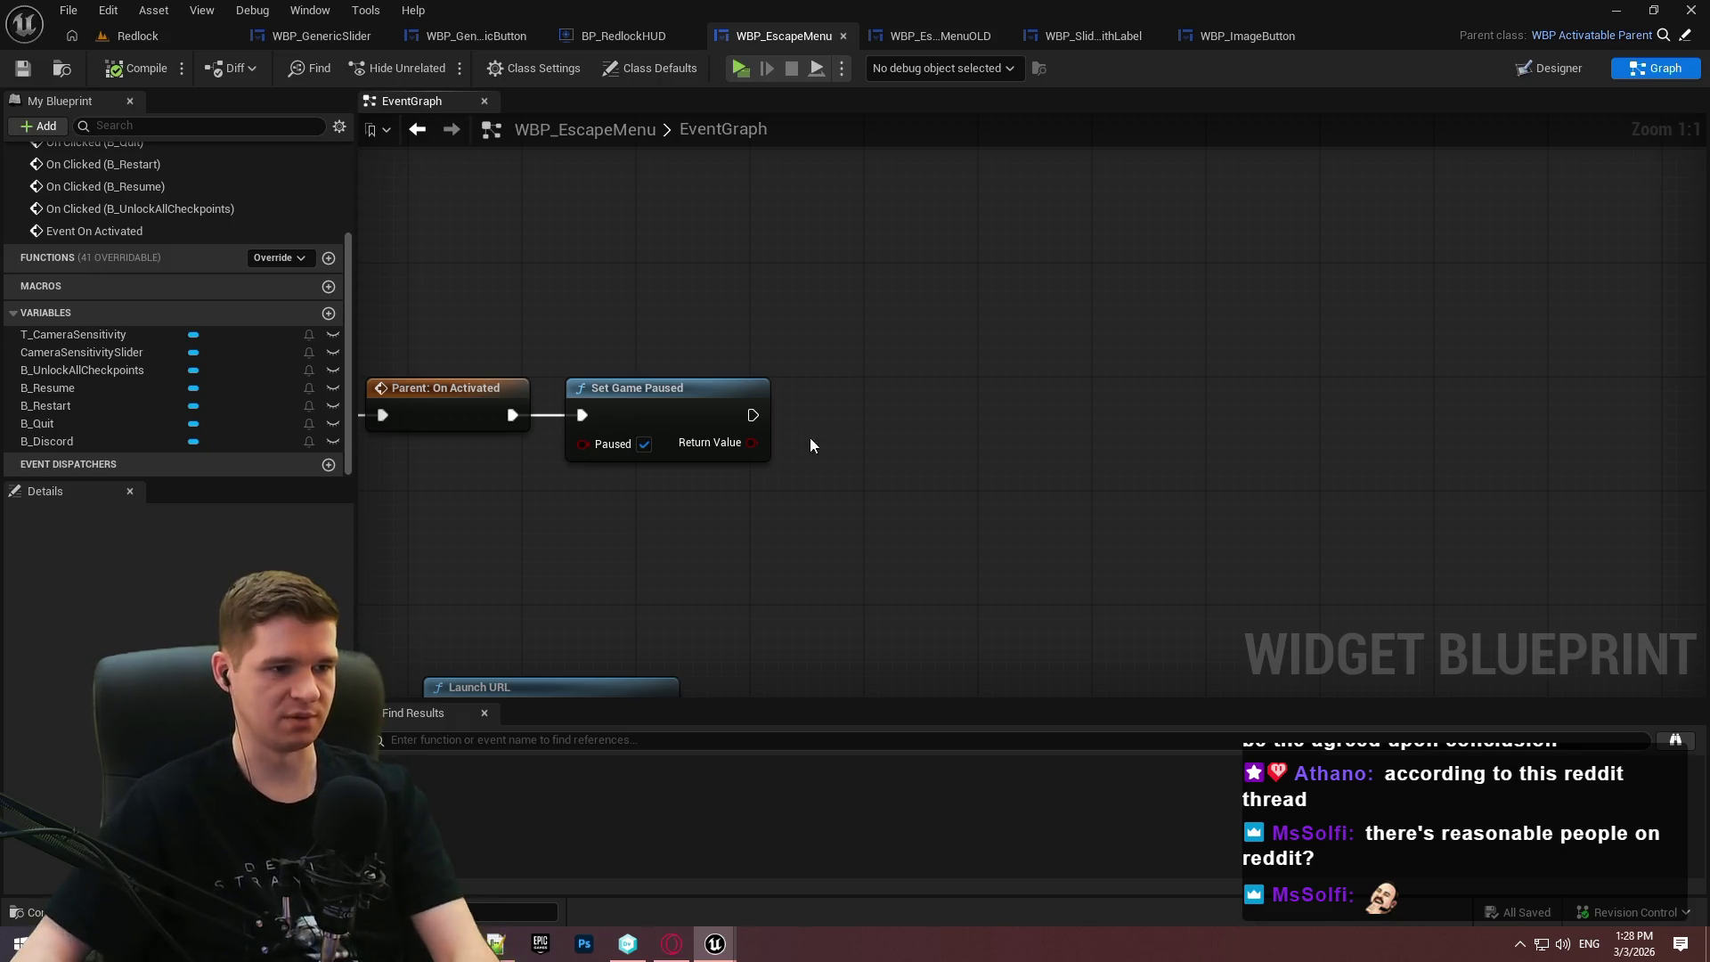
pyautogui.scroll(-1, 809, 437)
pyautogui.moveTo(1277, 449); pyautogui.dragTo(516, 614)
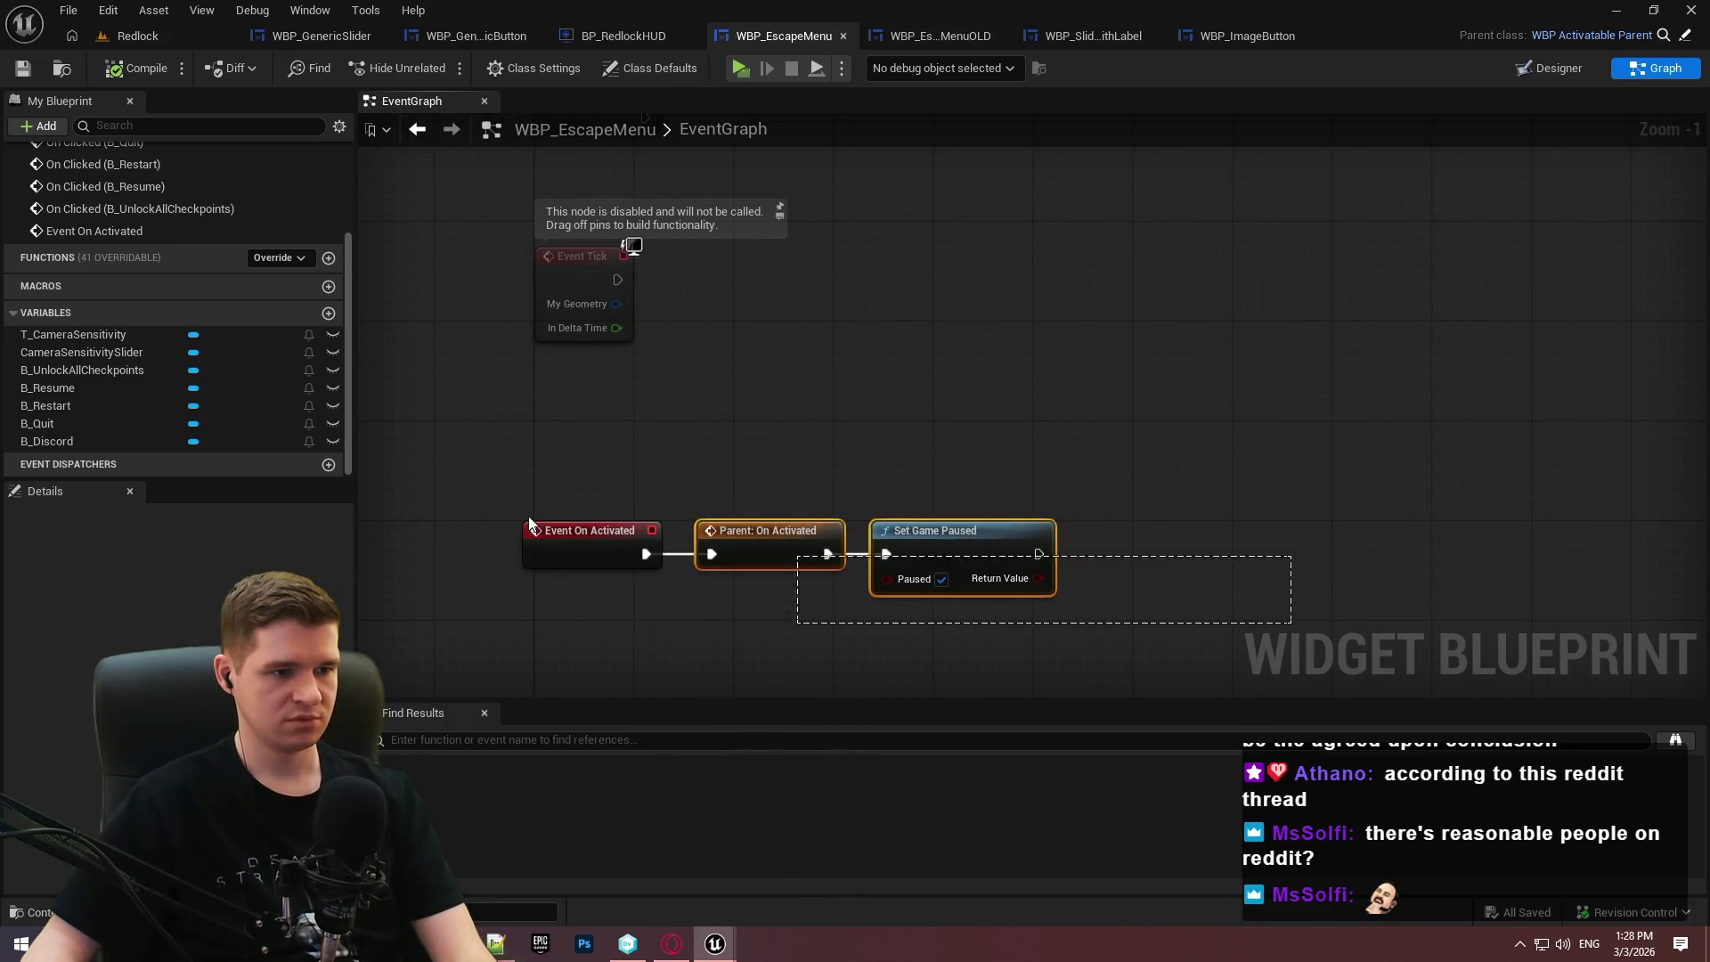
pyautogui.moveTo(556, 543); pyautogui.dragTo(579, 545)
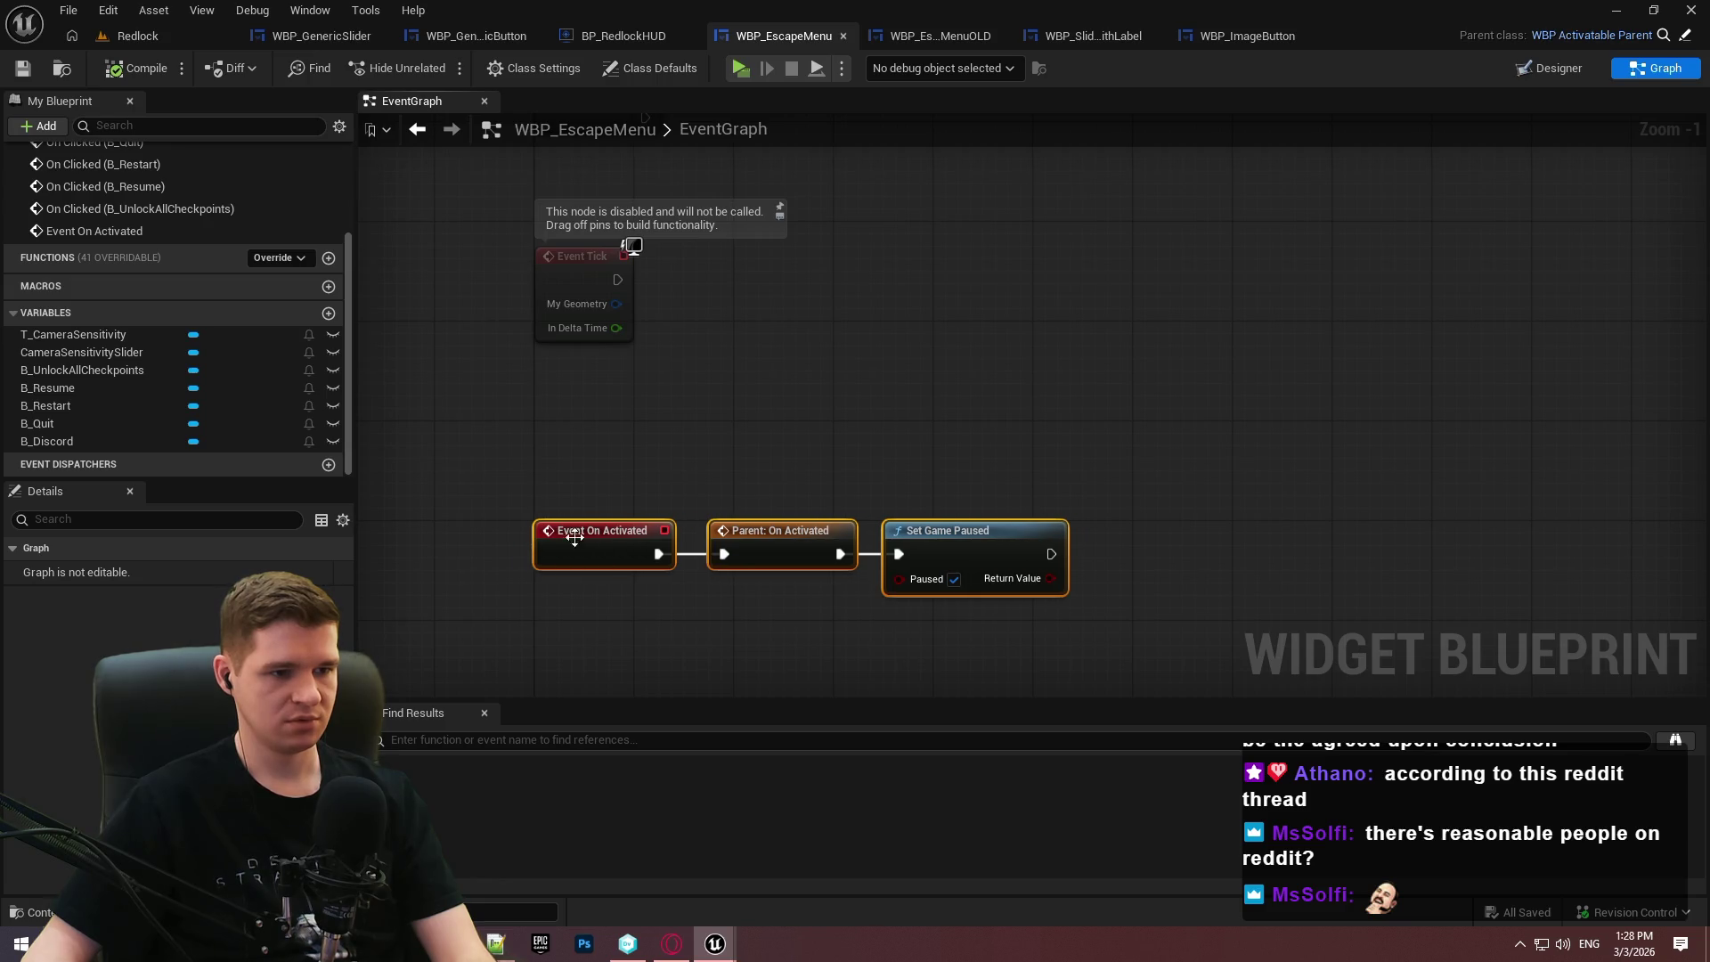
pyautogui.click(1246, 498)
pyautogui.moveTo(1255, 498); pyautogui.dragTo(679, 306)
pyautogui.click(23, 68)
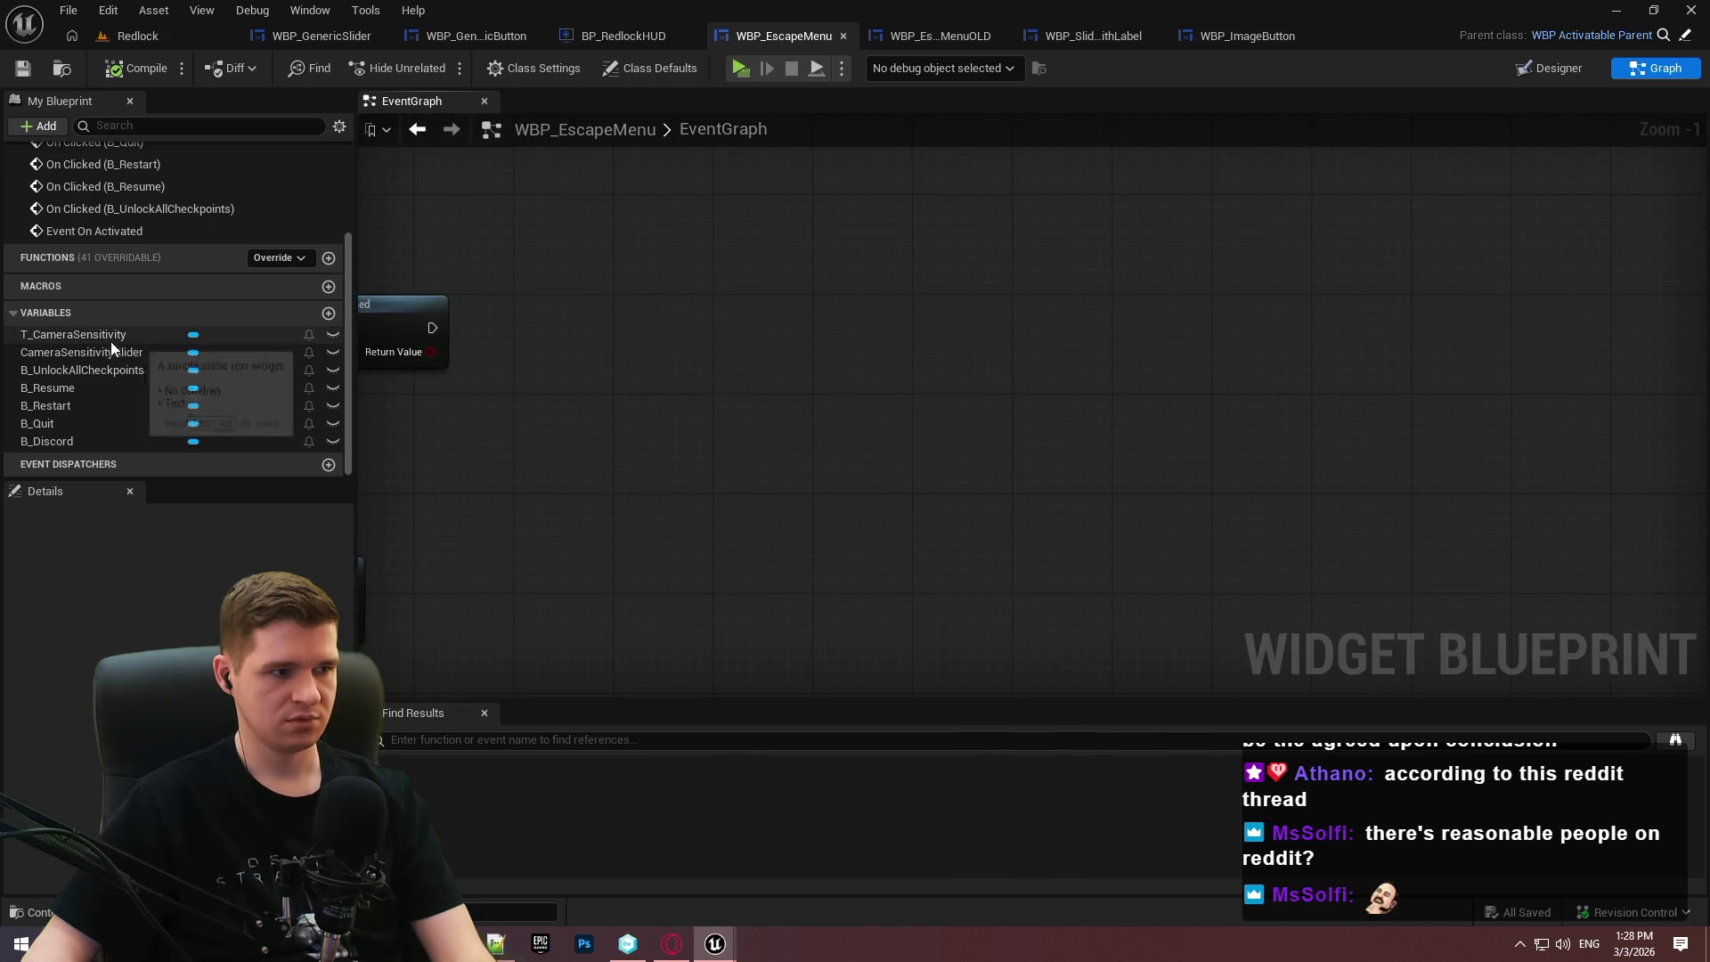
# Chain a CameraSensitivitySlider getter through Get WBP_GenericSlider to Get Slider.
pyautogui.moveTo(110, 352); pyautogui.dragTo(621, 342)
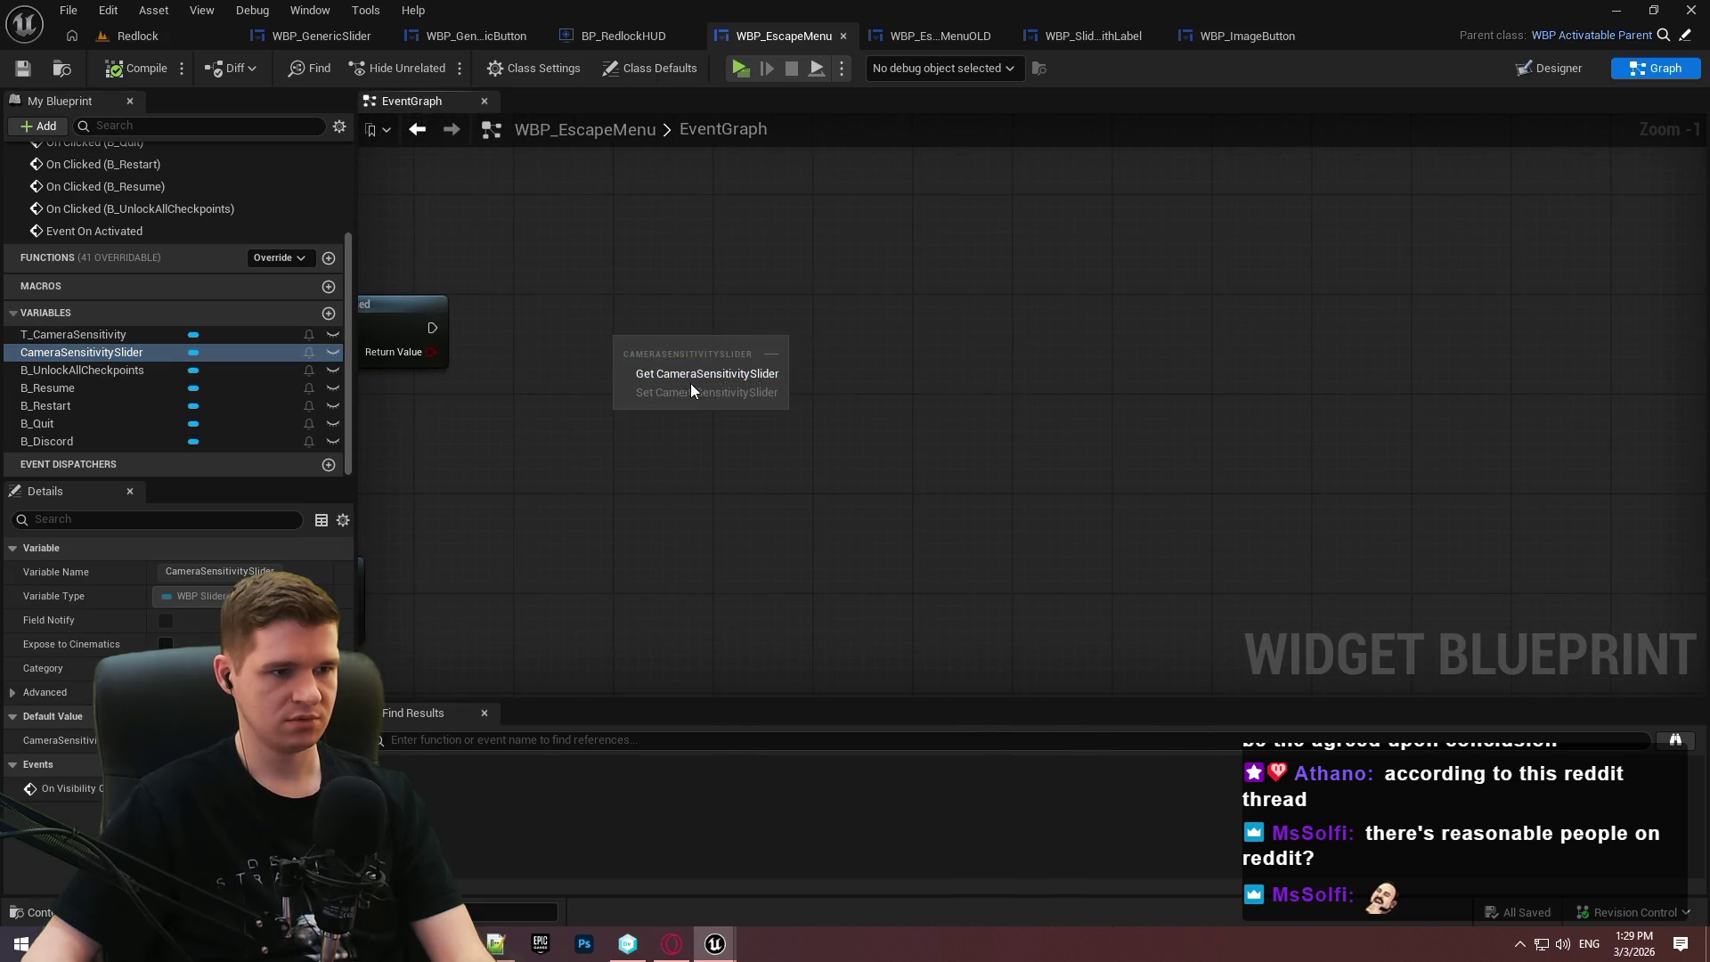
pyautogui.click(691, 383)
pyautogui.moveTo(753, 347); pyautogui.dragTo(814, 340)
pyautogui.write('slider')
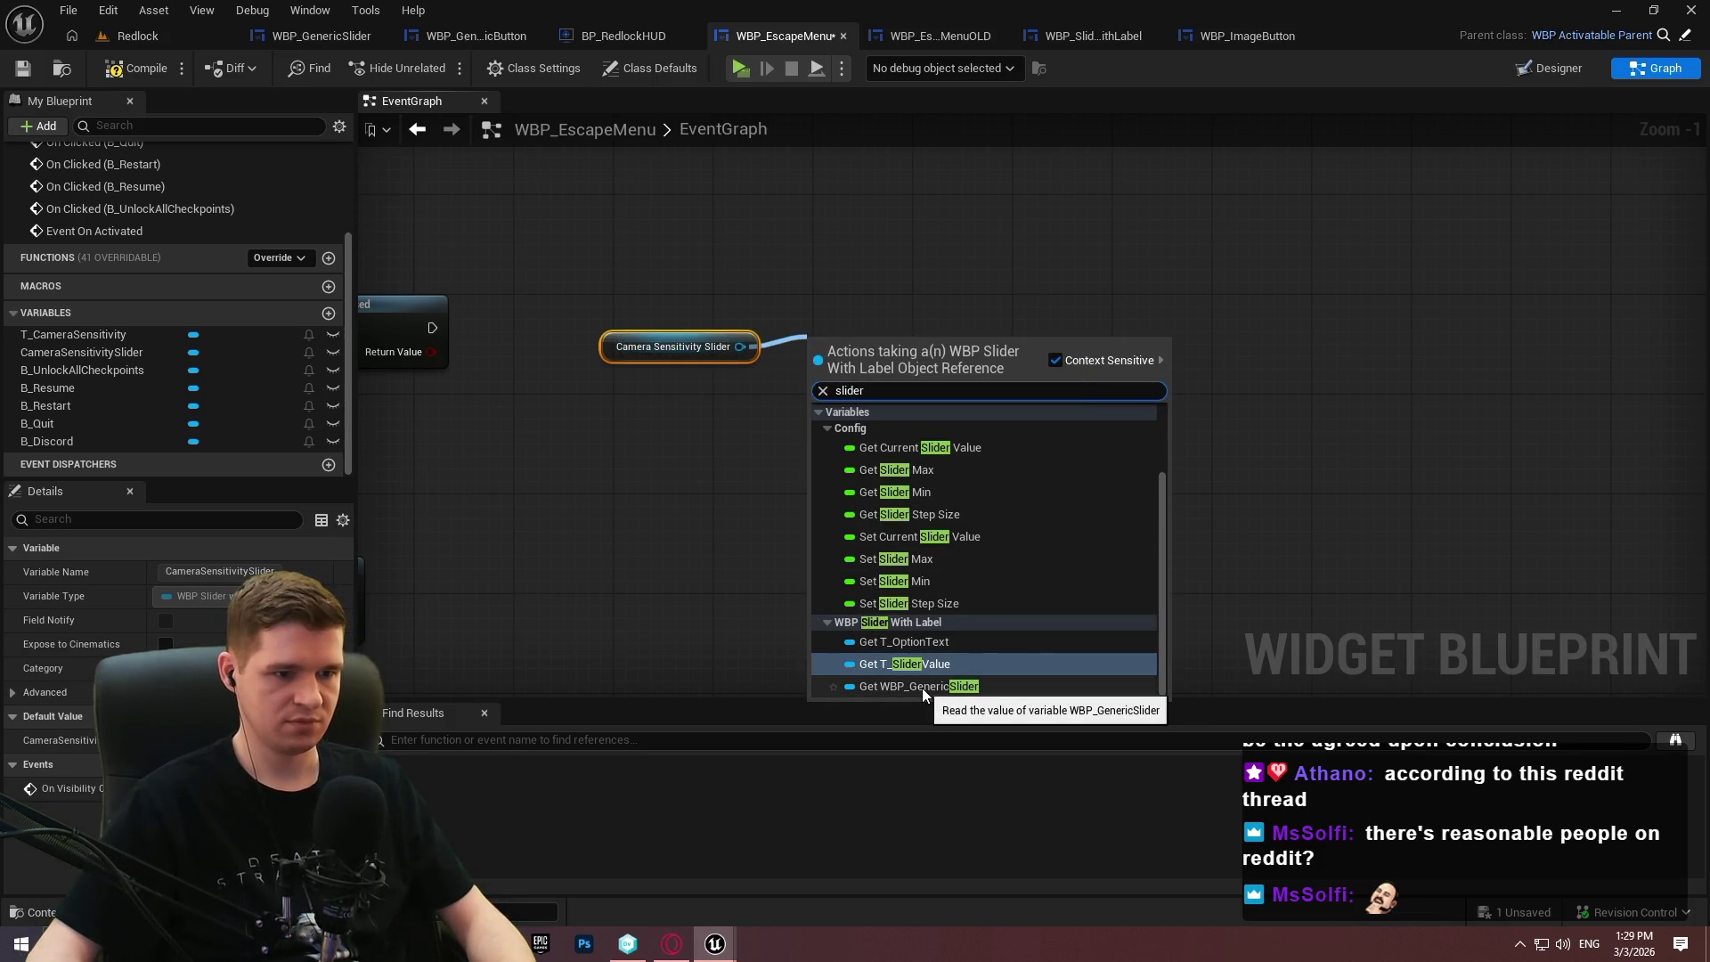
pyautogui.click(921, 687)
pyautogui.moveTo(884, 347); pyautogui.dragTo(844, 345)
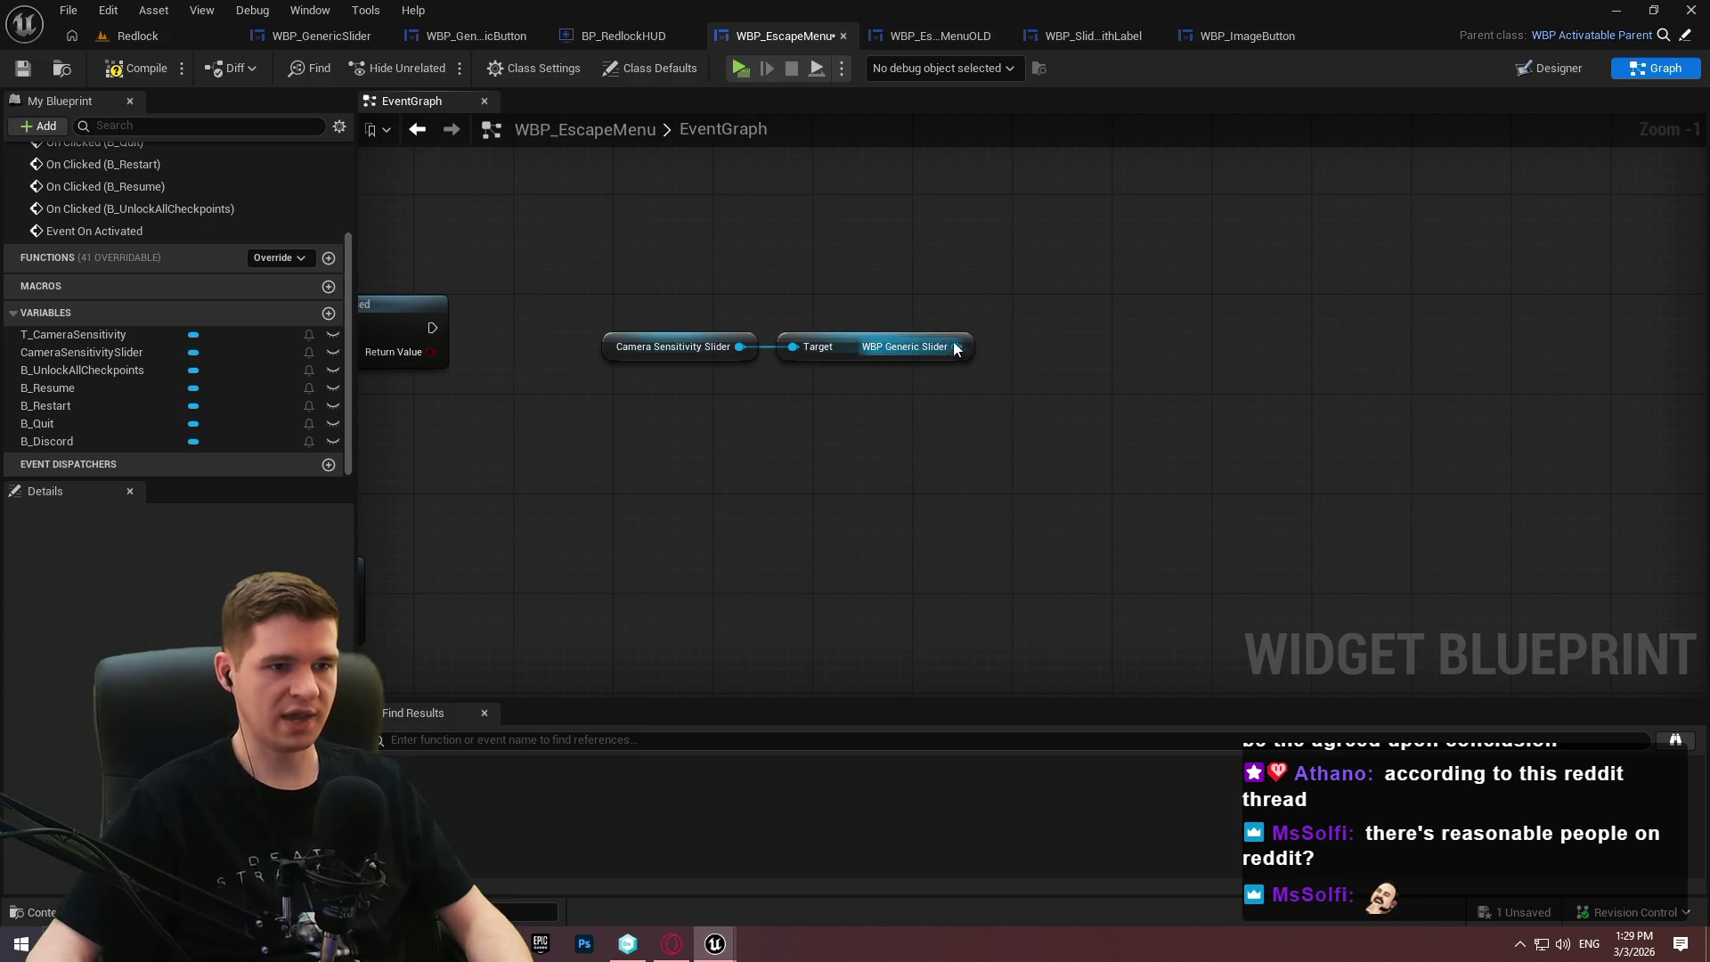
pyautogui.moveTo(955, 347); pyautogui.dragTo(986, 333)
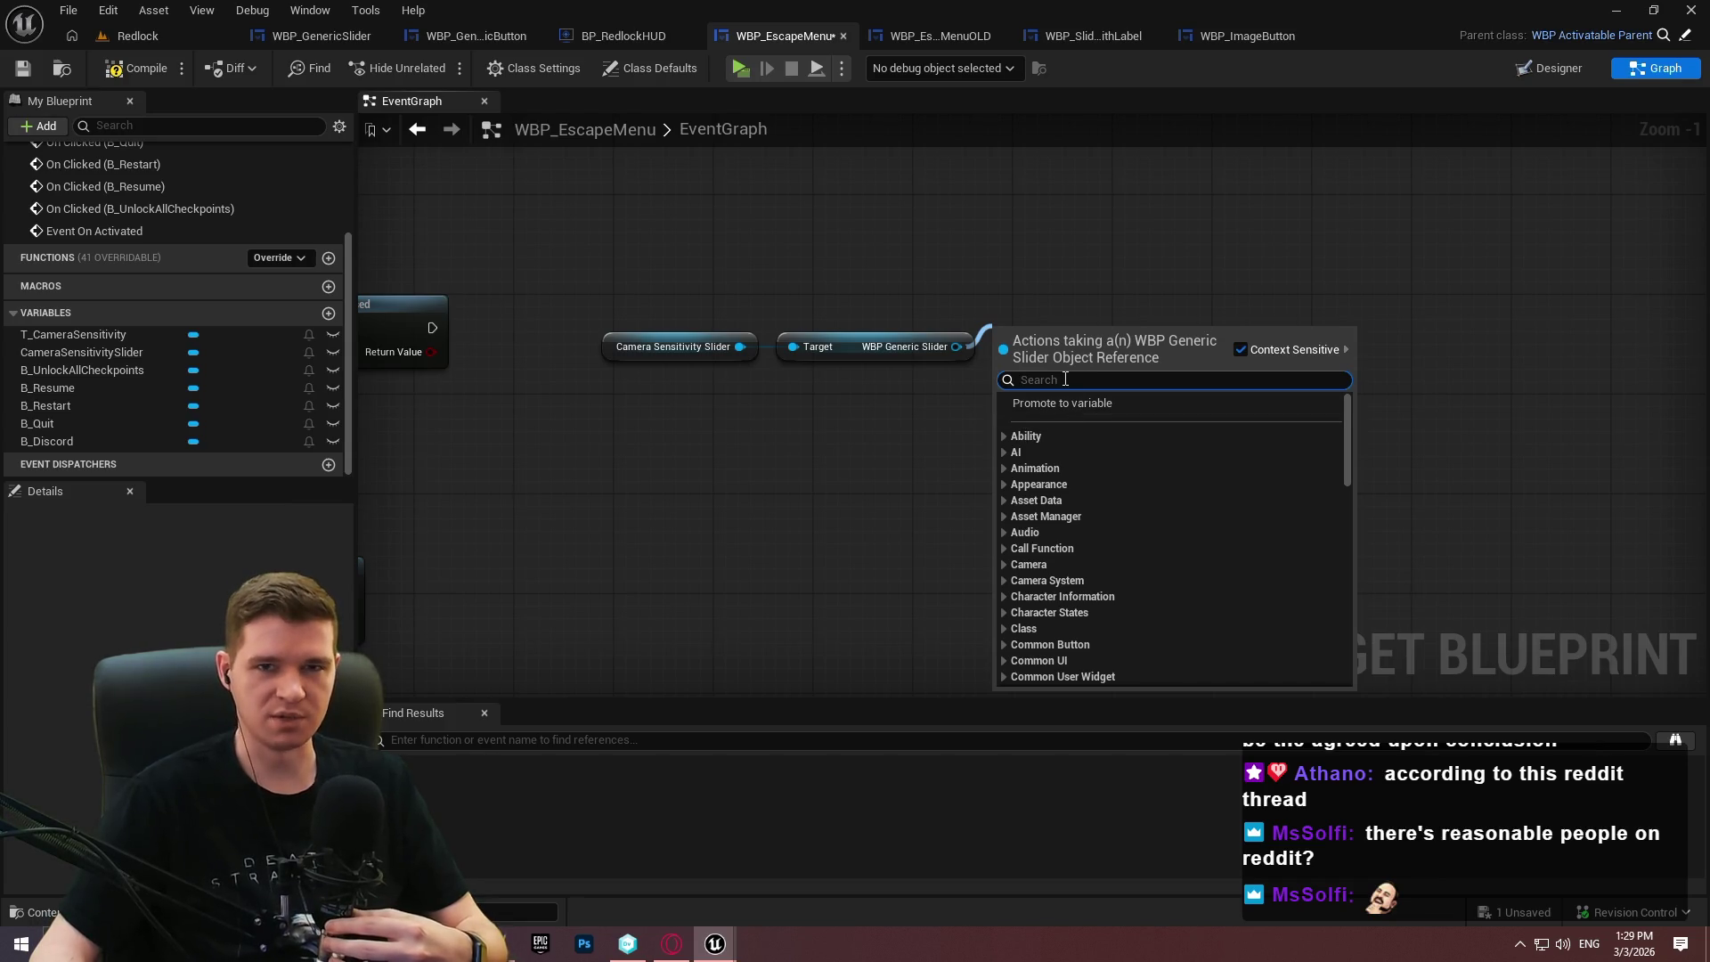
pyautogui.write('slider')
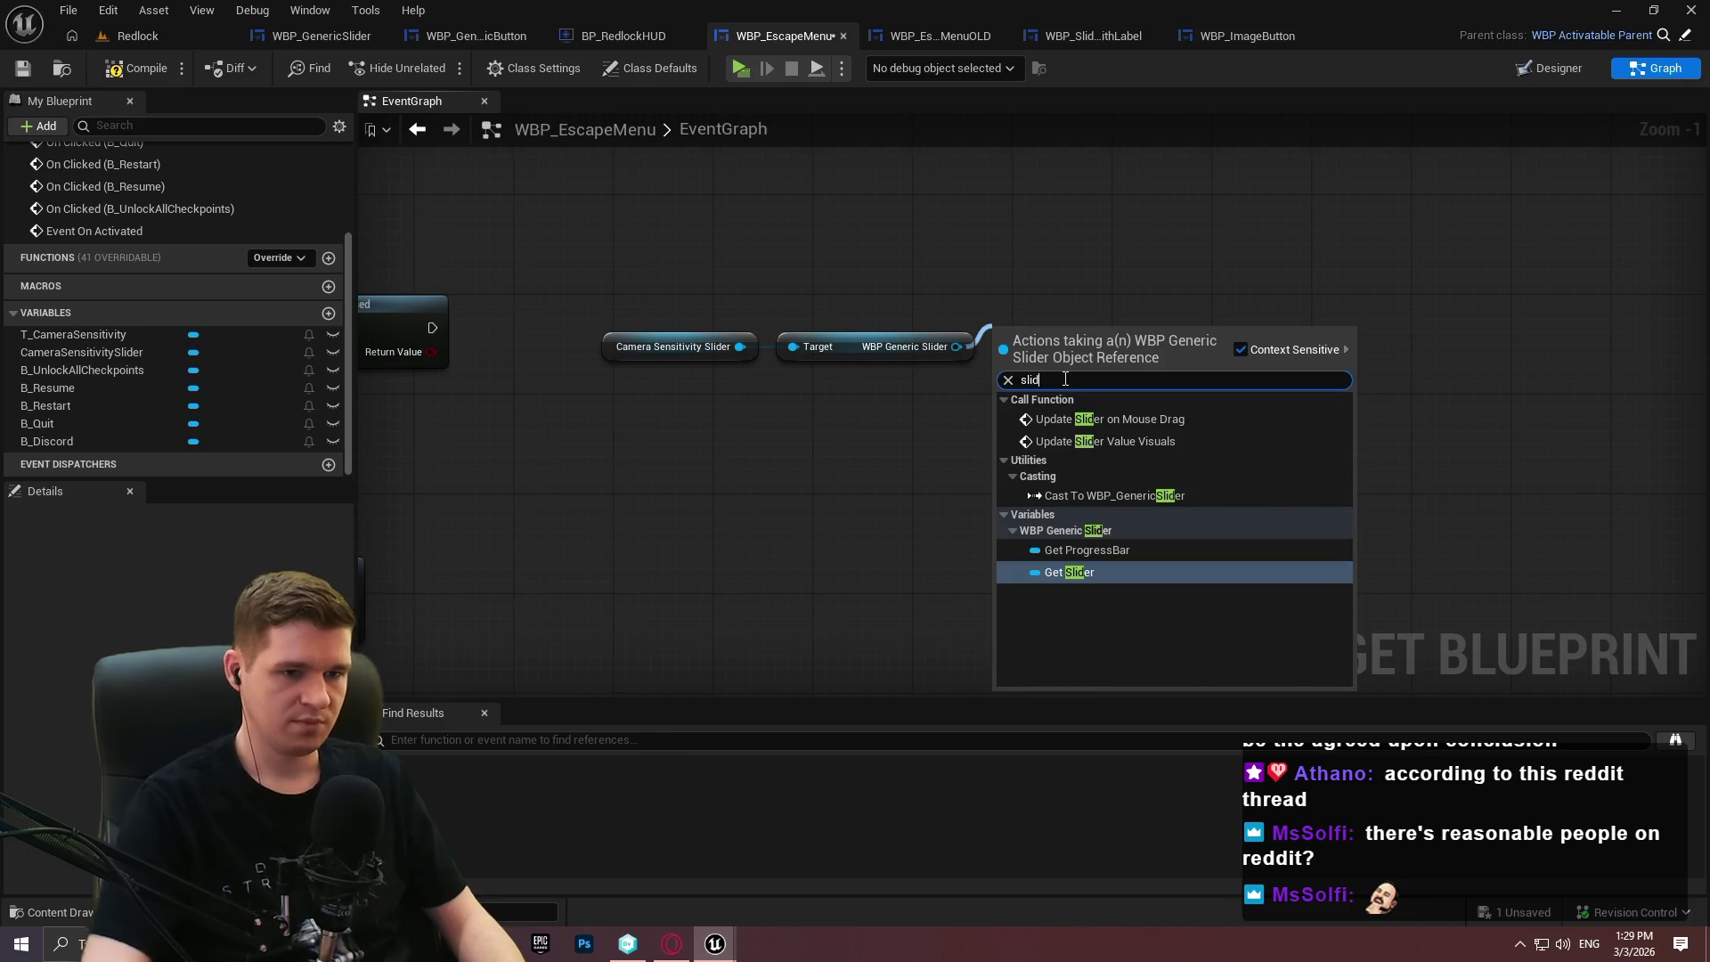
pyautogui.click(1085, 572)
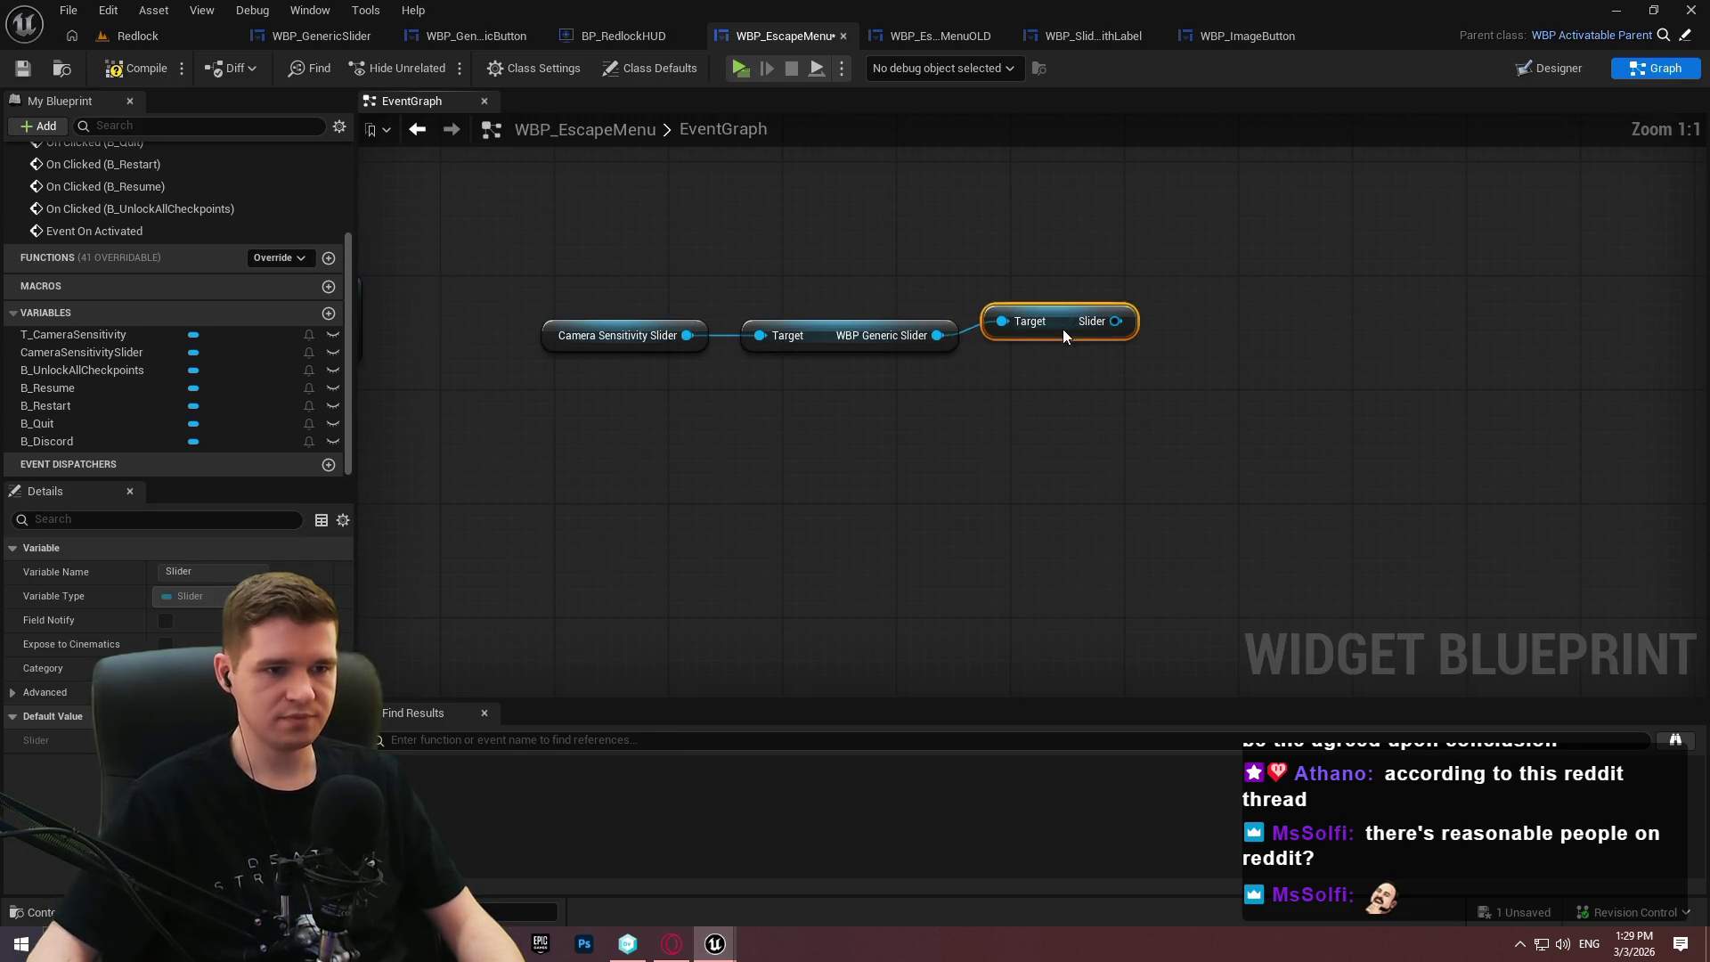
# Add a Bind Event to On Value Changed on the Slider, executed after the activation chain.
pyautogui.moveTo(1115, 322); pyautogui.dragTo(1216, 272)
pyautogui.write('bind e')
pyautogui.press('Down')
pyautogui.press('Down')
pyautogui.press('Return')
pyautogui.moveTo(3, 257)
pyautogui.mouseDown()
pyautogui.moveTo(954, 343)
pyautogui.moveTo(960, 321)
pyautogui.mouseUp()
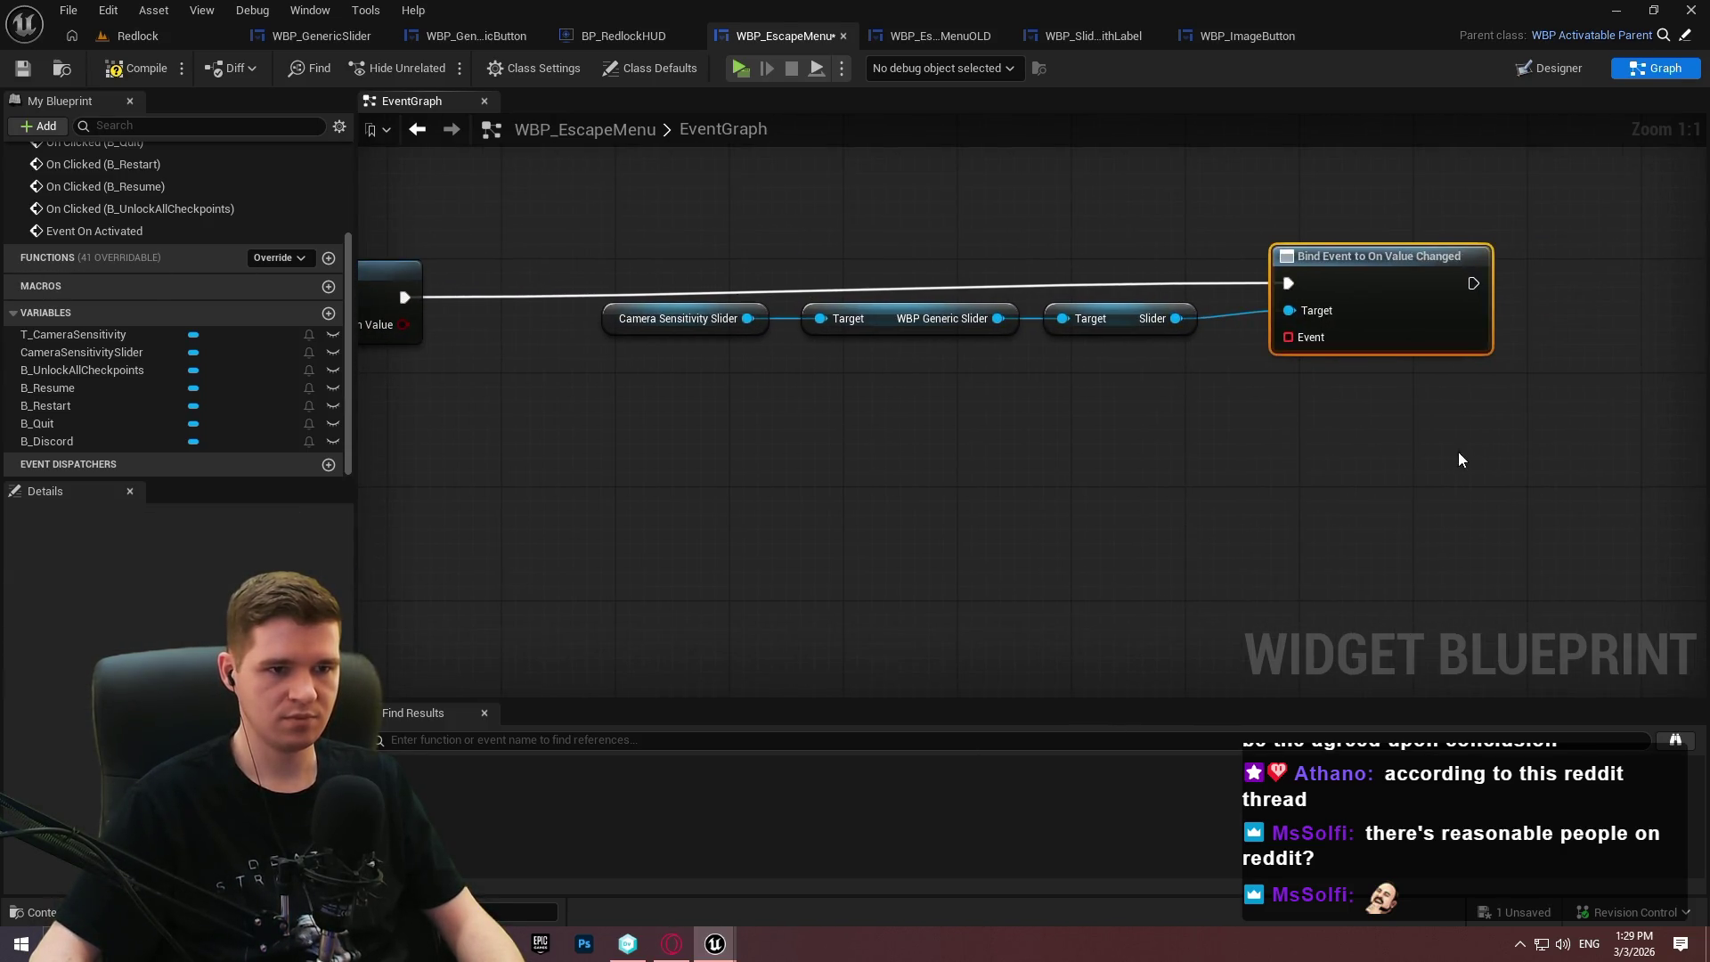
pyautogui.moveTo(1459, 458); pyautogui.dragTo(570, 267)
pyautogui.moveTo(1378, 279); pyautogui.dragTo(1464, 294)
pyautogui.moveTo(1596, 476); pyautogui.dragTo(532, 191)
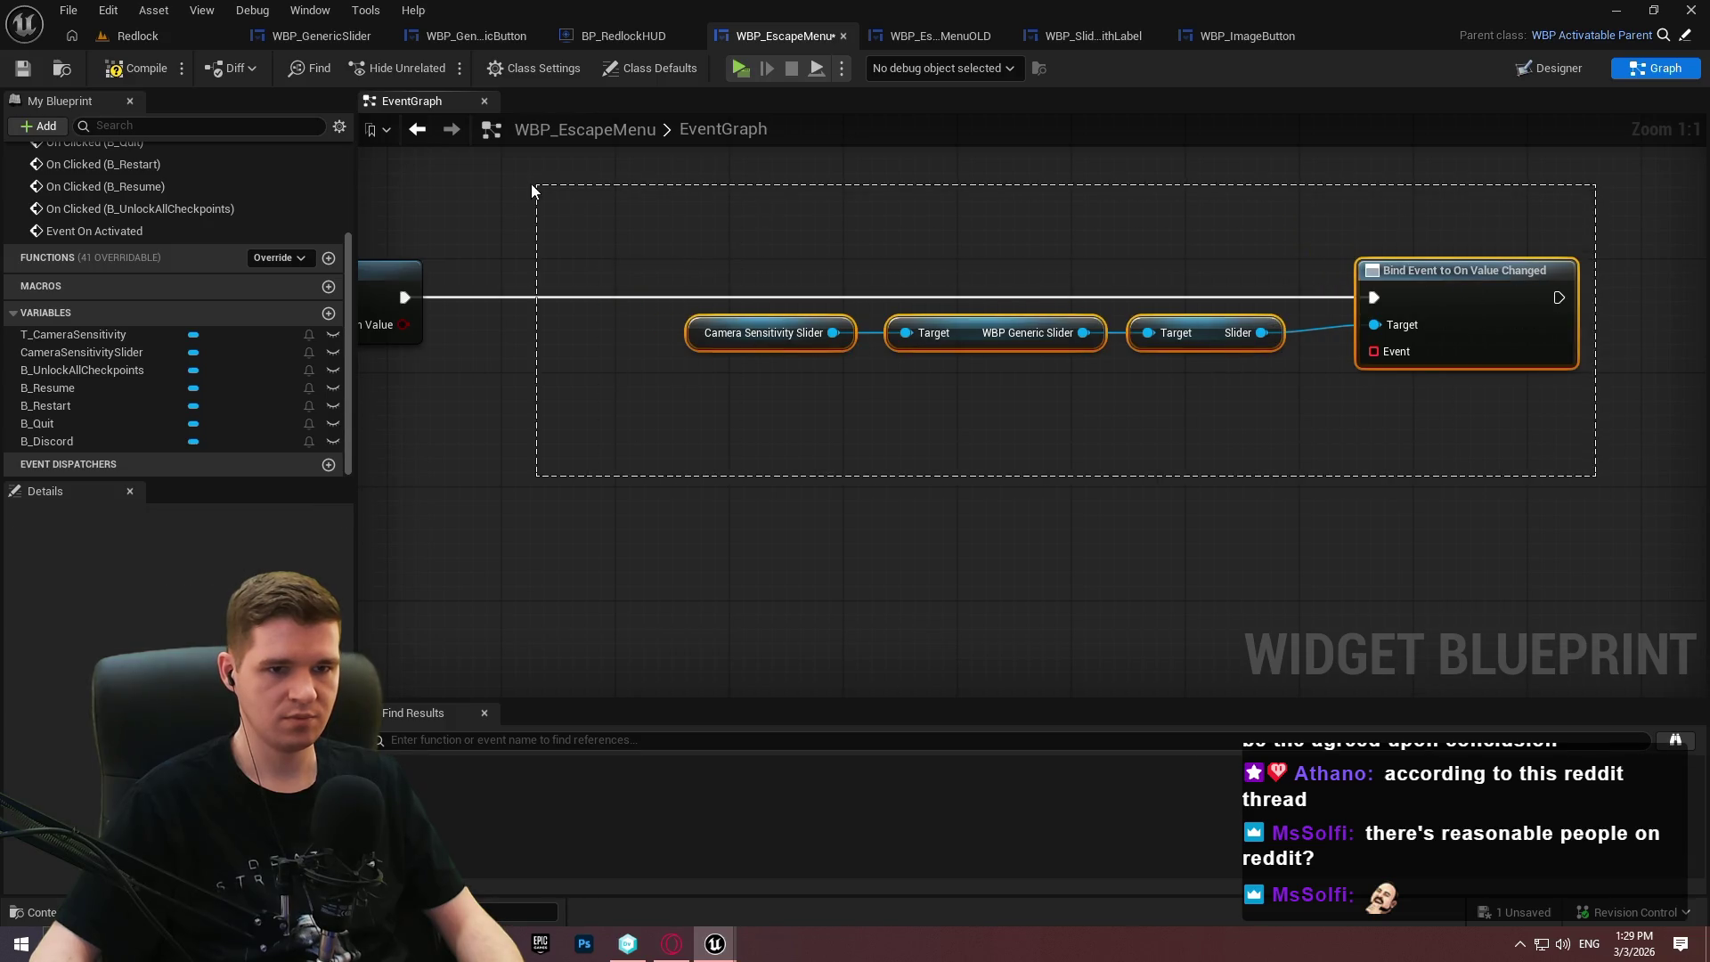
# Feed the binding a Create Event that makes a new matching custom event.
pyautogui.moveTo(1373, 351); pyautogui.dragTo(1211, 374)
pyautogui.click(1318, 473)
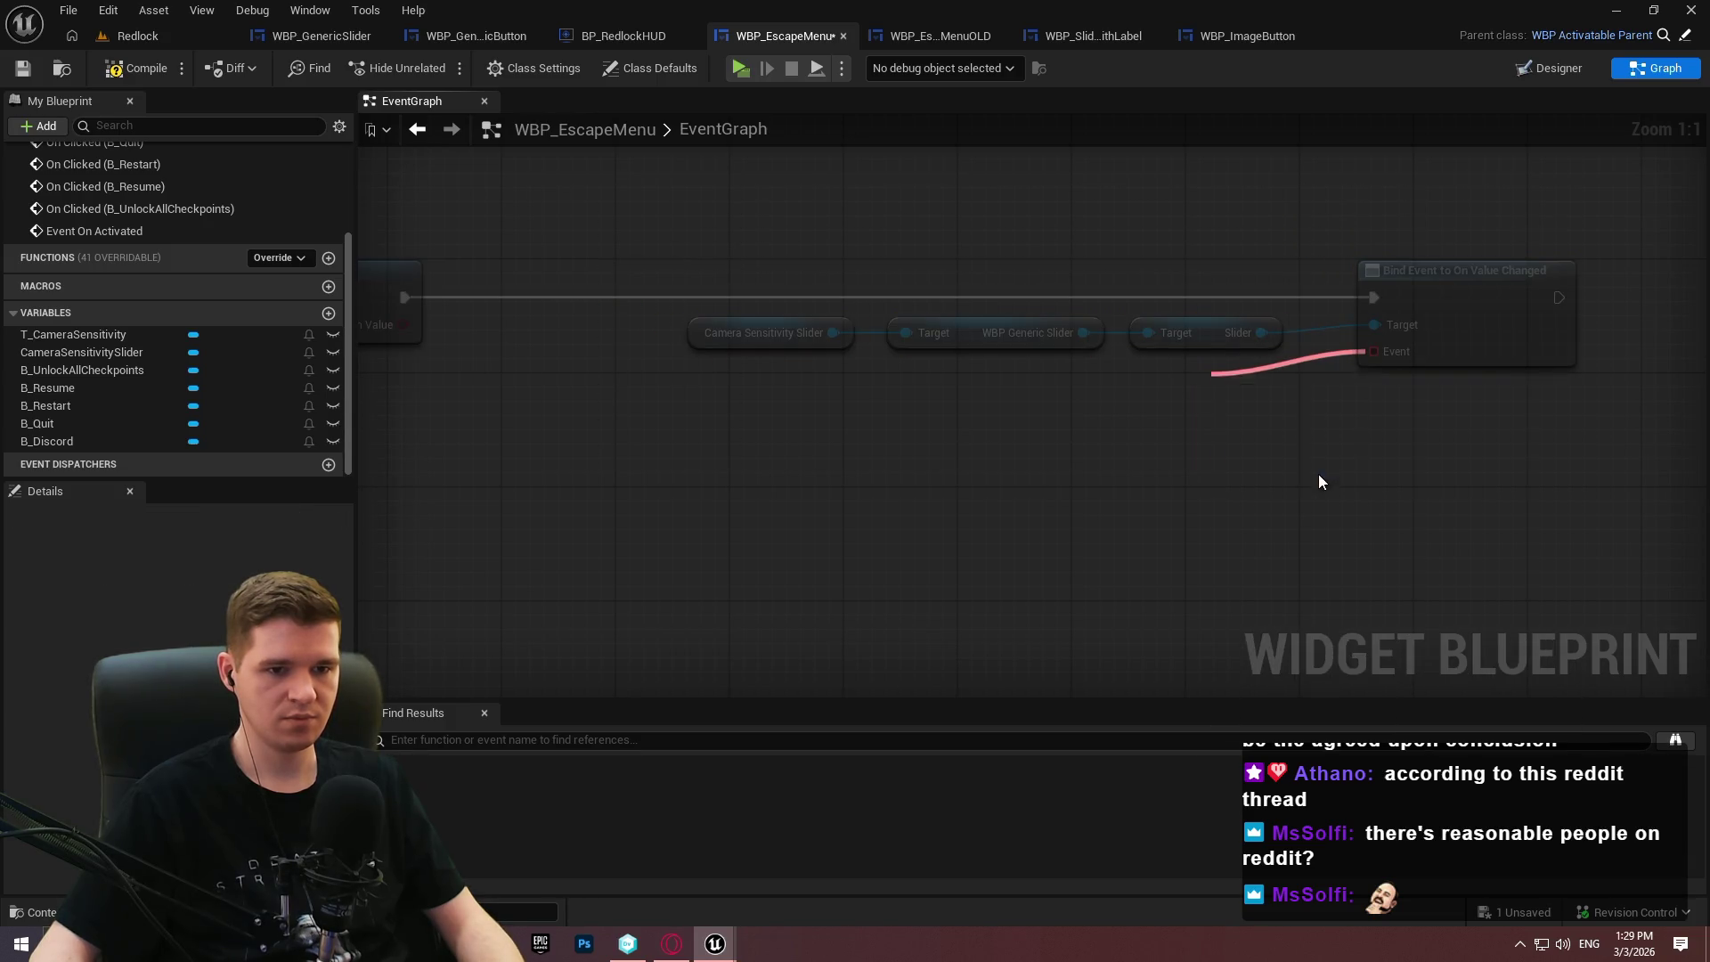
pyautogui.click(1291, 463)
pyautogui.click(1278, 544)
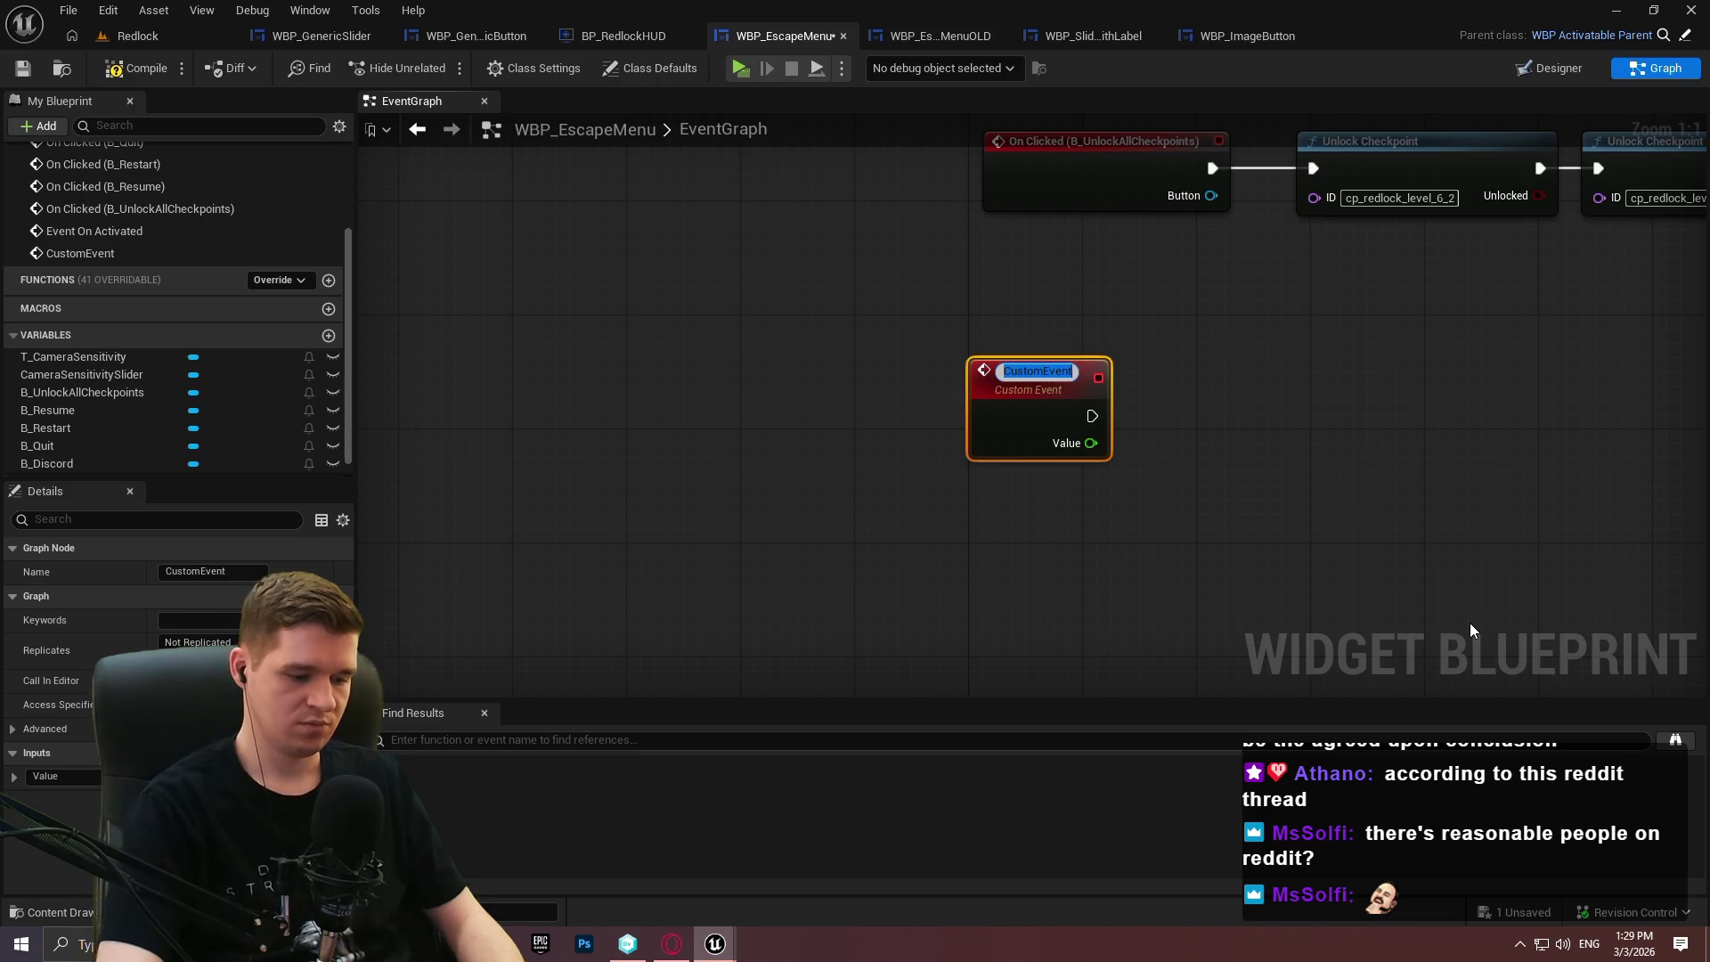
# Rename the new custom event to SaveSliderValue.
pyautogui.write('SaveSli')
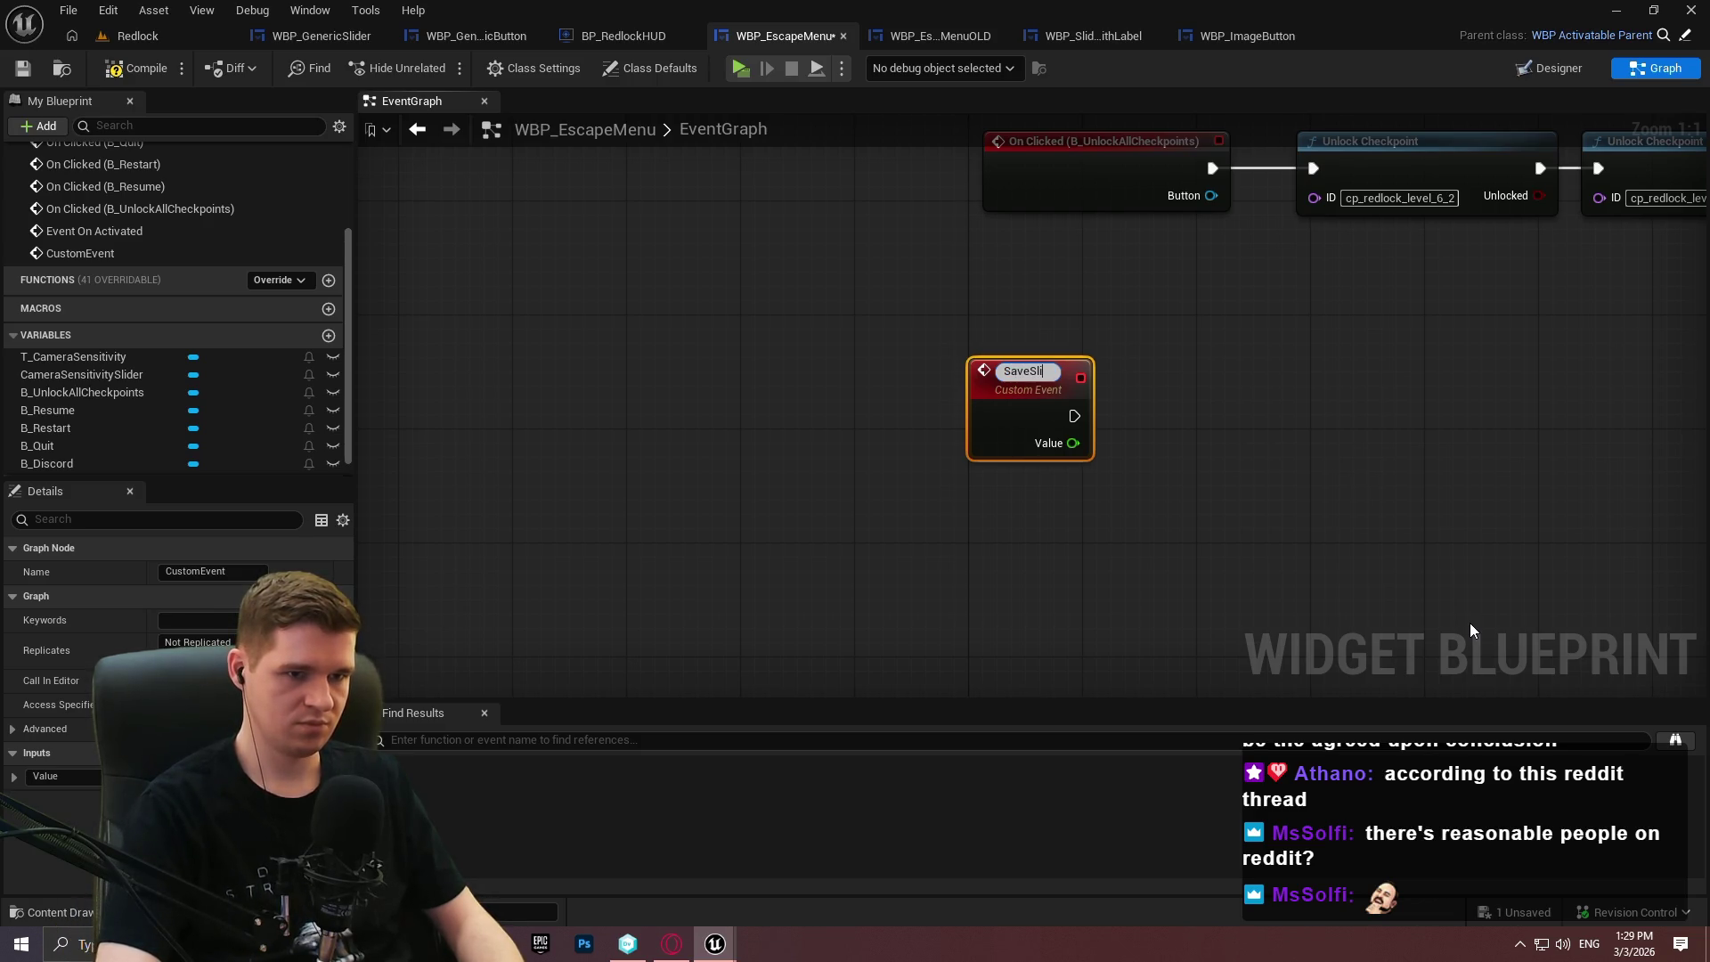
pyautogui.write('derValue')
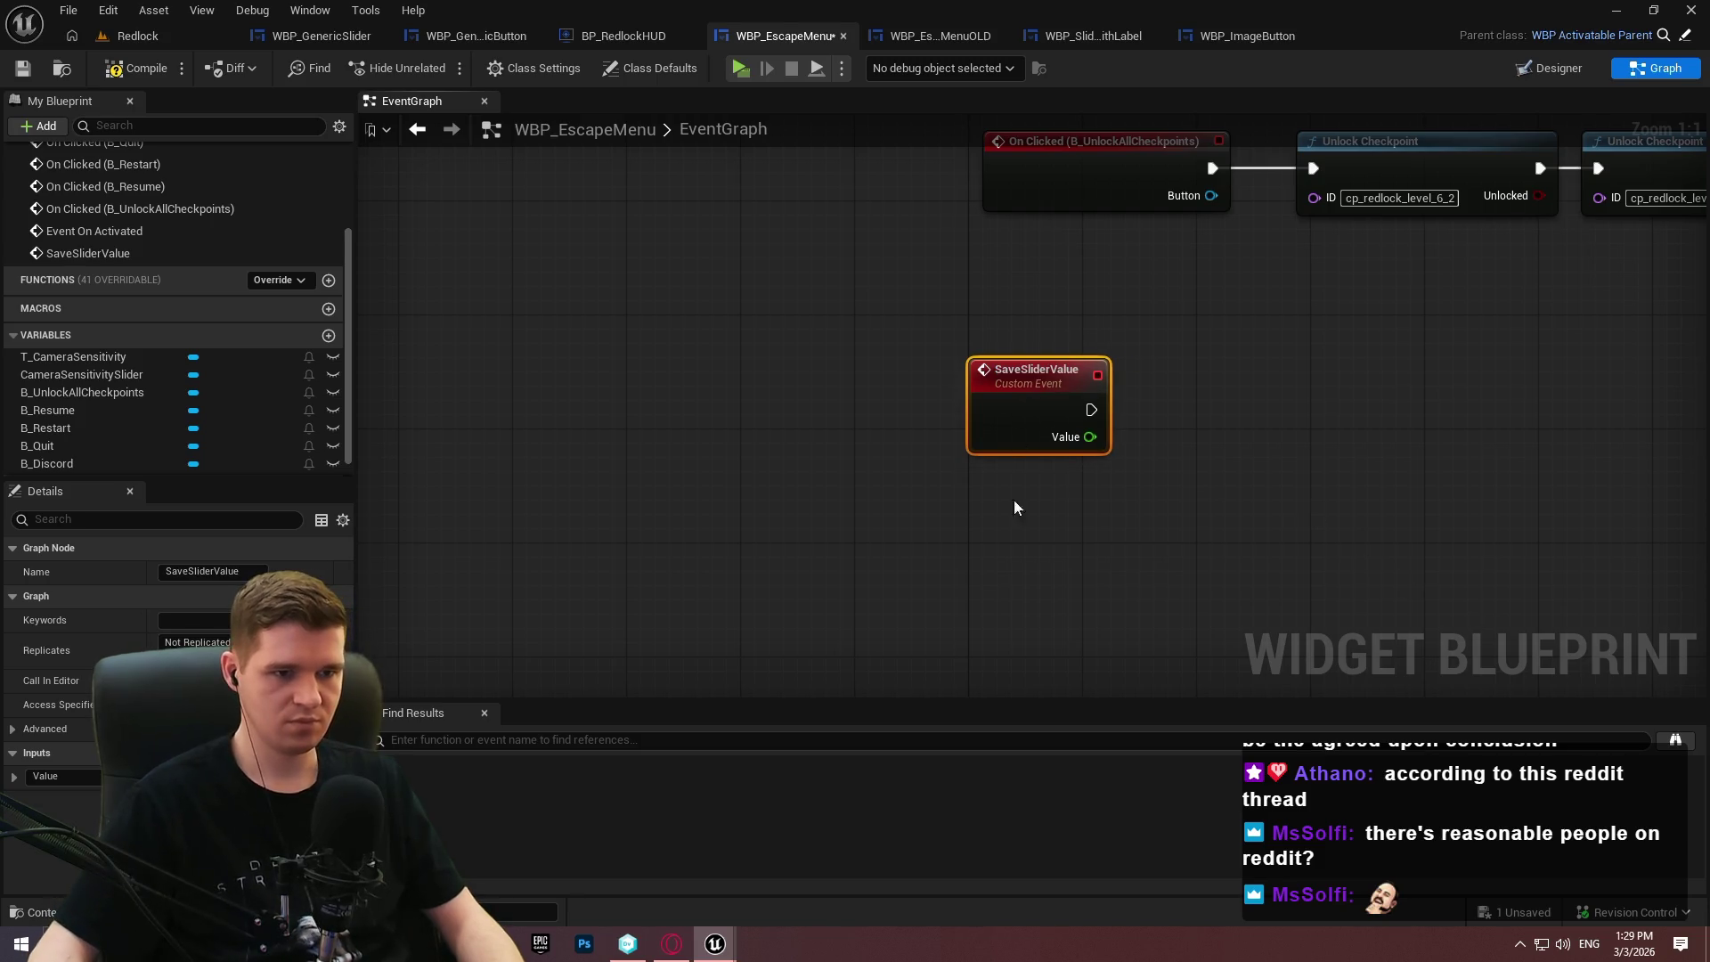
pyautogui.press('Return')
pyautogui.moveTo(1127, 459); pyautogui.dragTo(840, 452)
# Add Get Game Instance and a Set Current Camera Sensitivity node off it.
pyautogui.rightClick(772, 470)
pyautogui.write('get game instan')
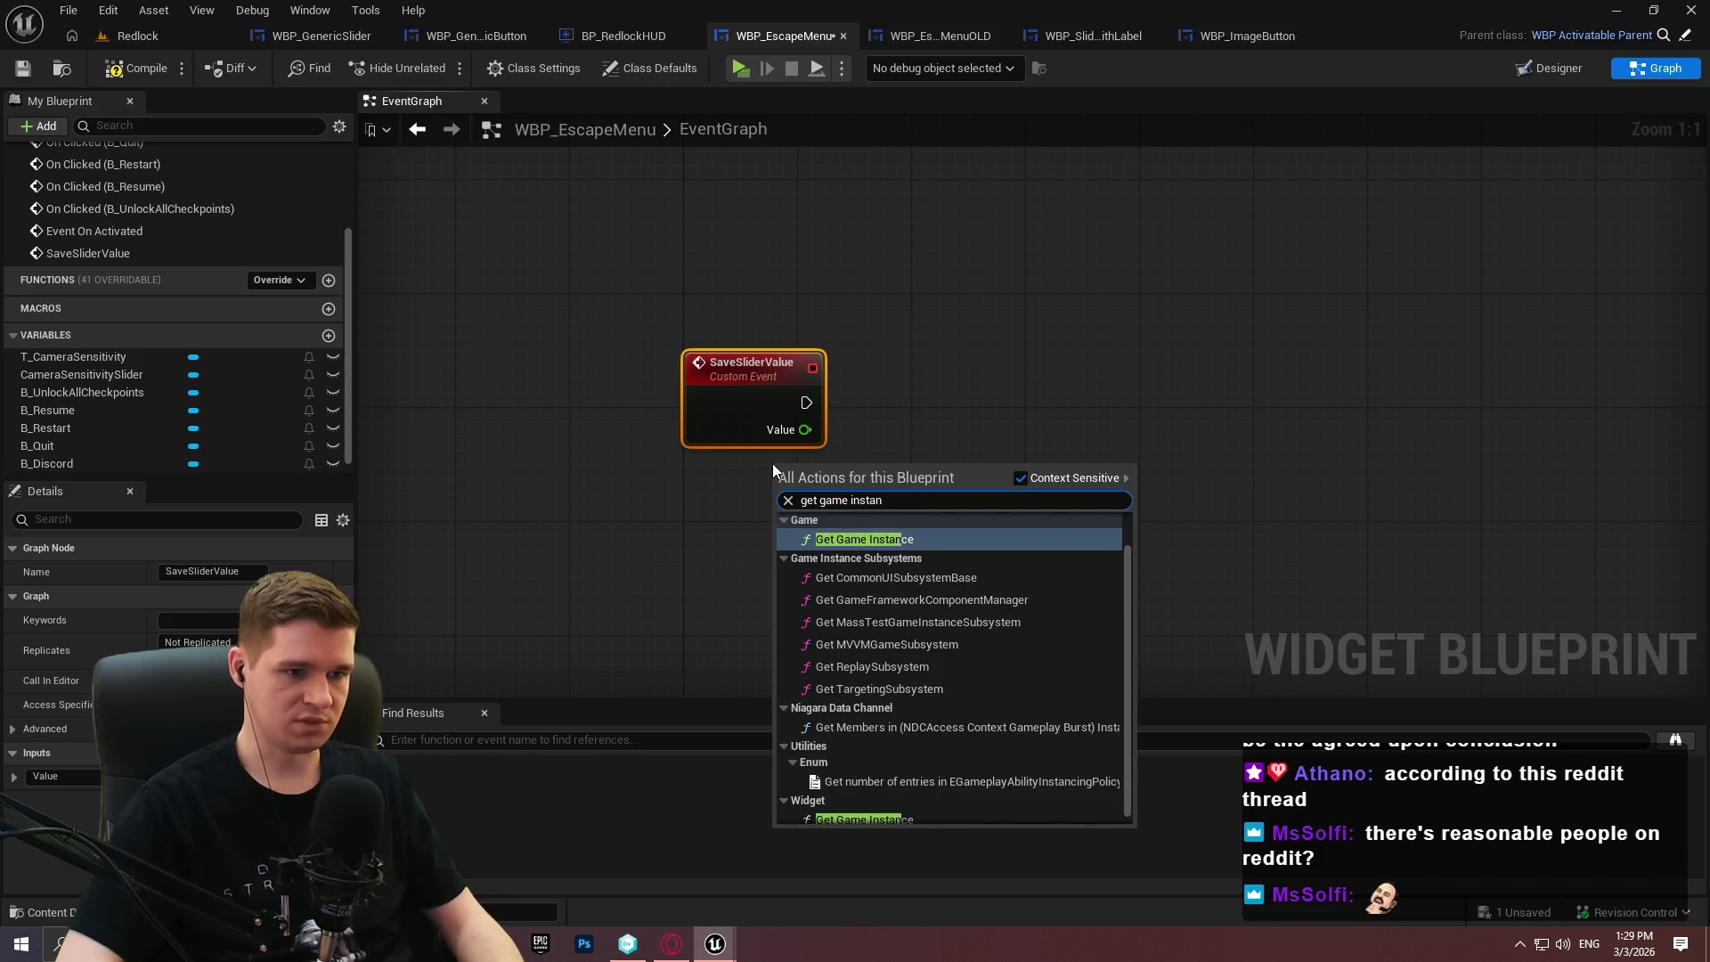
pyautogui.press('Return')
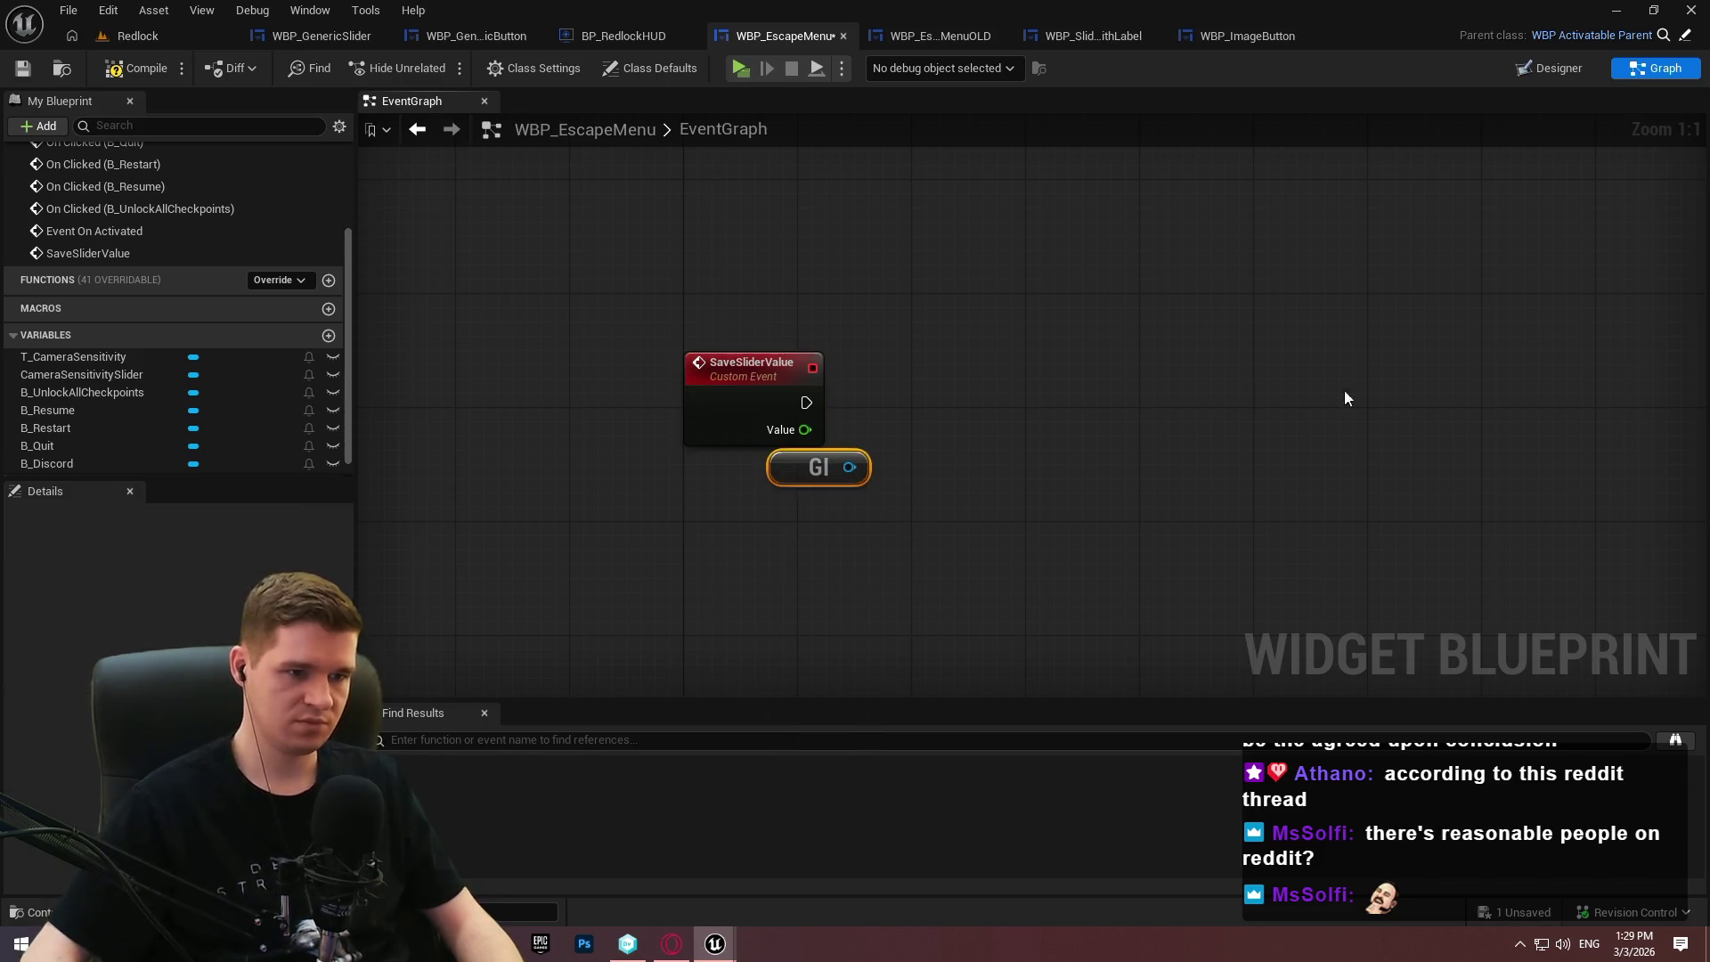
pyautogui.moveTo(934, 460); pyautogui.dragTo(935, 460)
pyautogui.write('current camera sens')
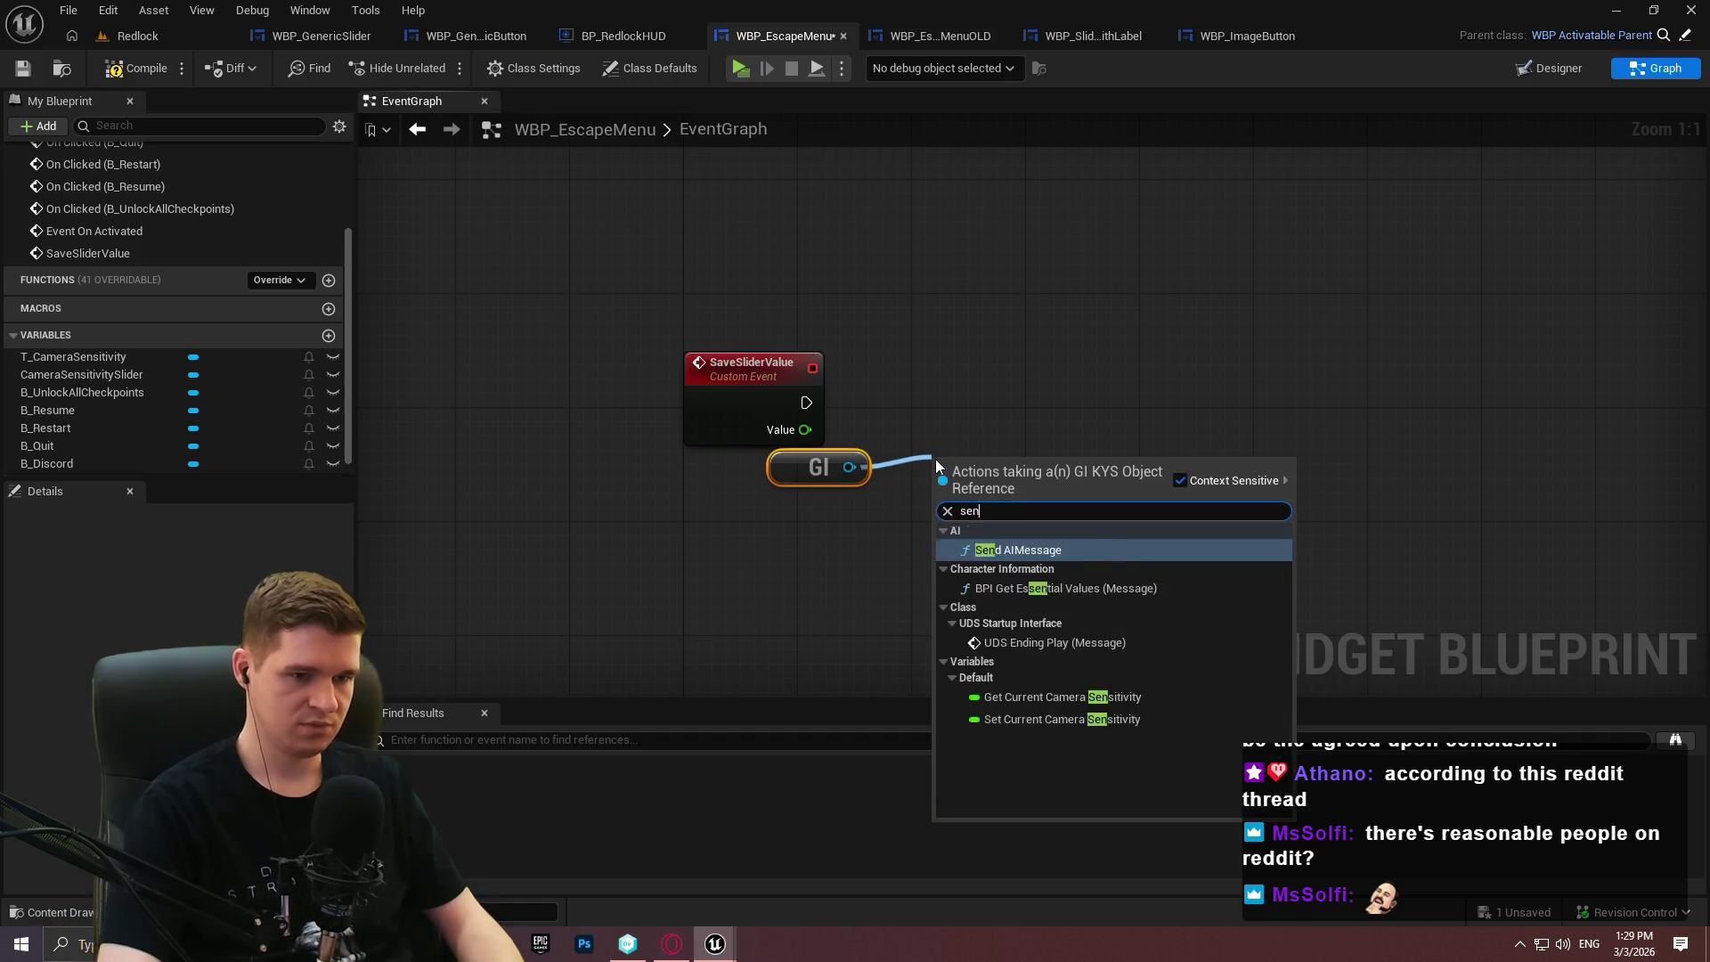
pyautogui.press('Return')
# Wire SaveSliderValue's execution and Value into the Current Camera Sensitivity setter, then tidy the nodes.
pyautogui.moveTo(943, 475); pyautogui.dragTo(805, 399)
pyautogui.moveTo(1015, 465)
pyautogui.mouseDown()
pyautogui.moveTo(1022, 421)
pyautogui.moveTo(1058, 380)
pyautogui.mouseUp()
pyautogui.moveTo(987, 425); pyautogui.dragTo(842, 425)
pyautogui.moveTo(1017, 396); pyautogui.dragTo(919, 410)
pyautogui.moveTo(794, 481)
pyautogui.mouseDown()
pyautogui.moveTo(752, 481)
pyautogui.moveTo(752, 496)
pyautogui.mouseUp()
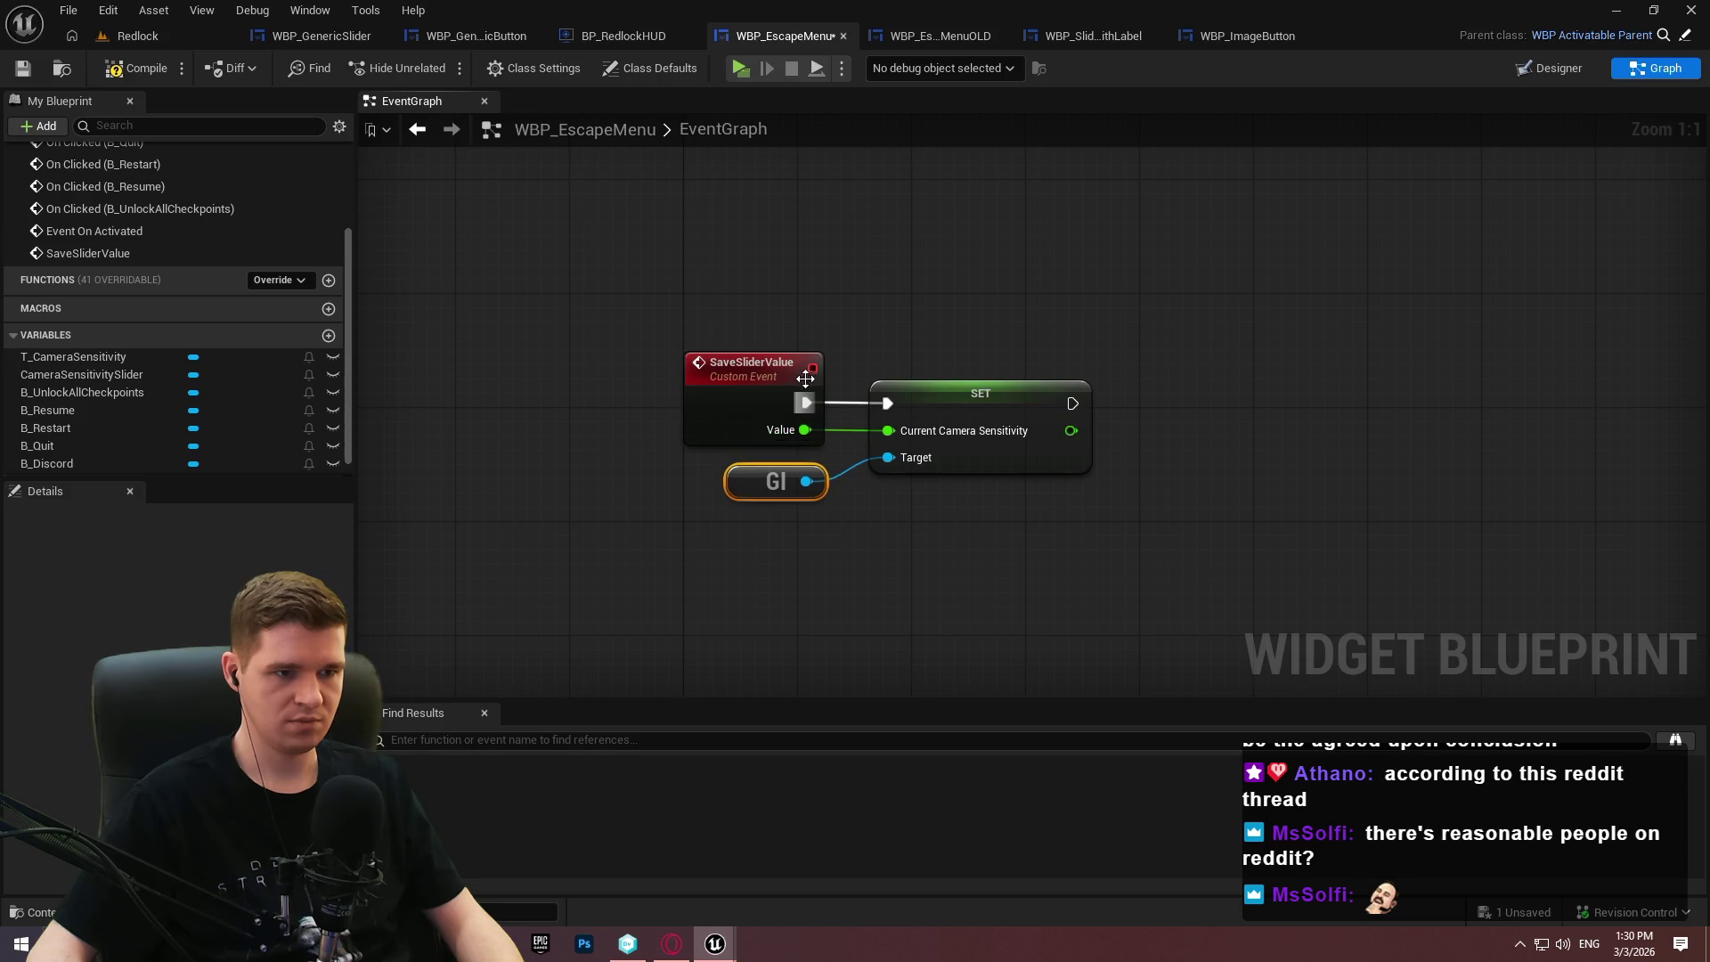
pyautogui.scroll(-4, 1457, 285)
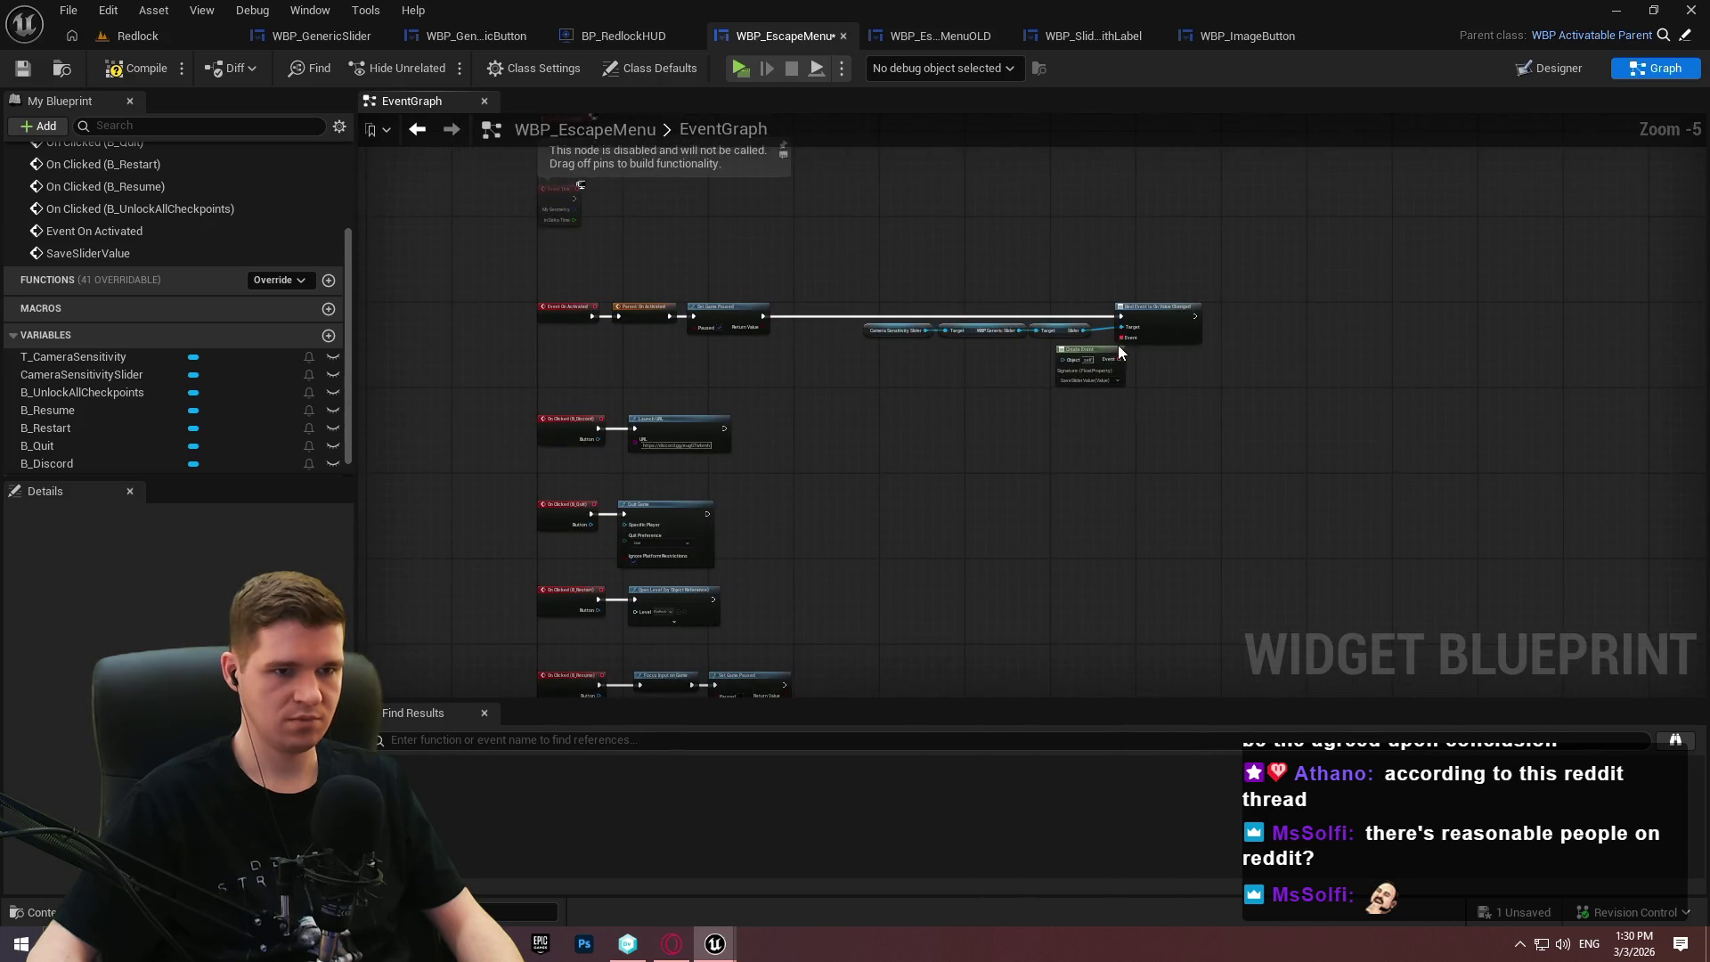
pyautogui.scroll(3, 1102, 344)
pyautogui.scroll(1, 1102, 350)
pyautogui.moveTo(1114, 366); pyautogui.dragTo(1039, 372)
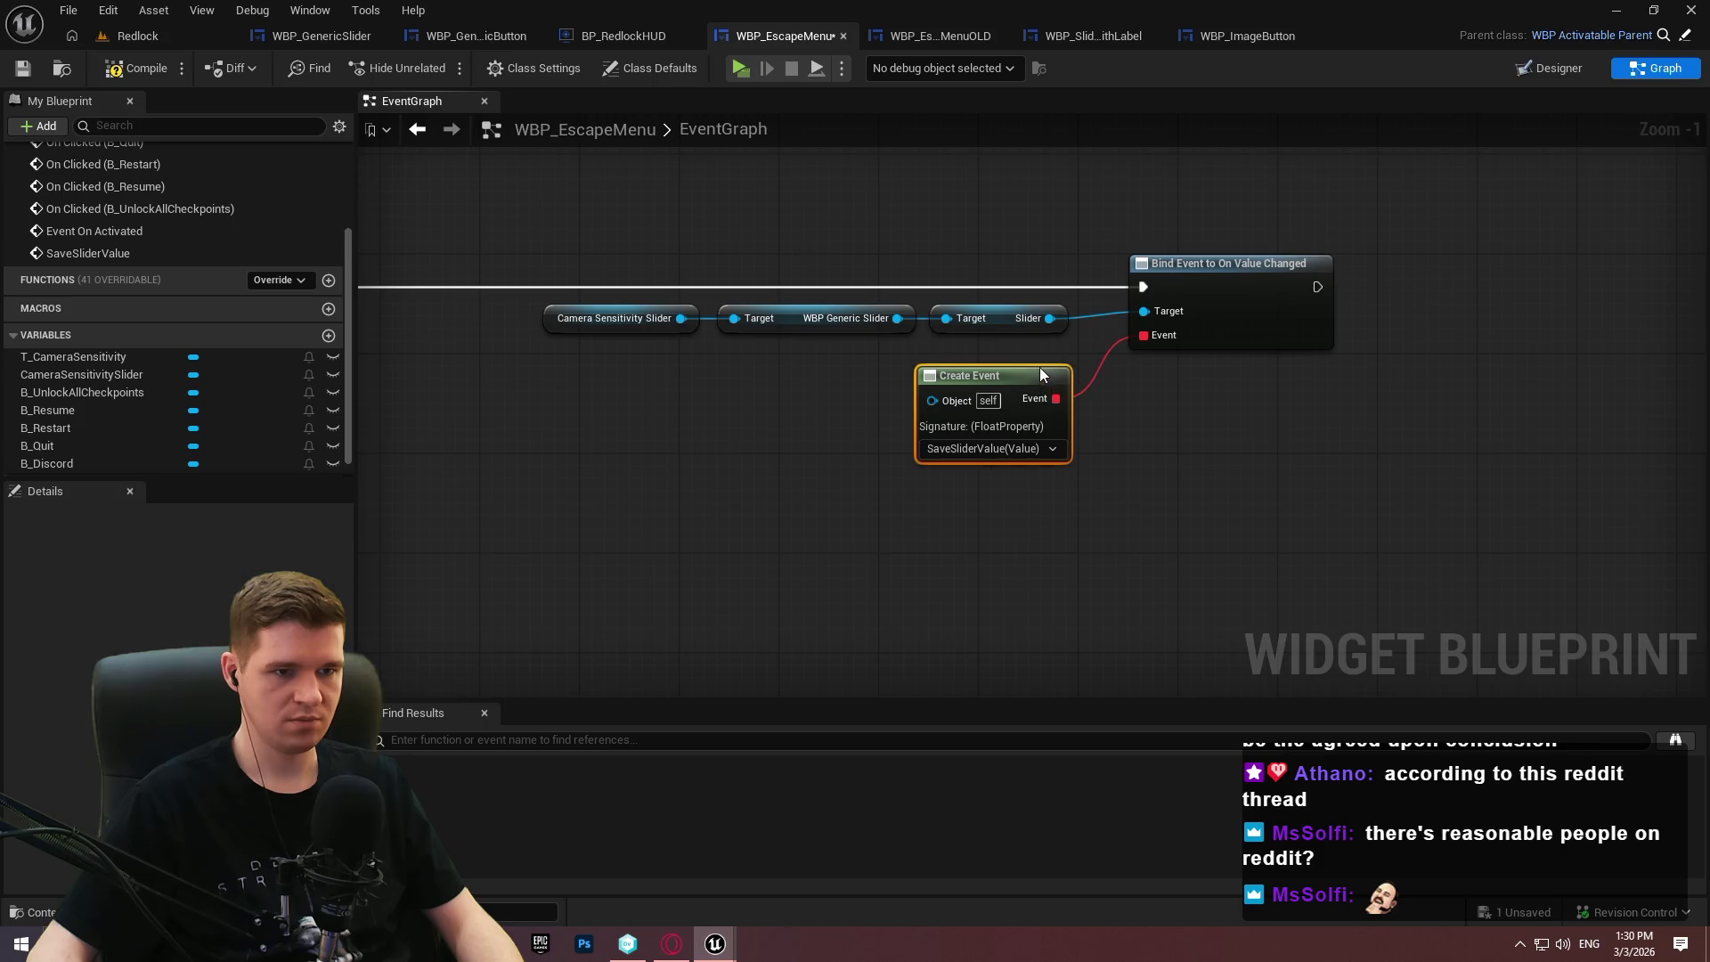
# Wrap the new slider-binding nodes in a comment box.
pyautogui.scroll(-3, 1255, 386)
pyautogui.moveTo(1335, 477); pyautogui.dragTo(839, 249)
pyautogui.press('c')
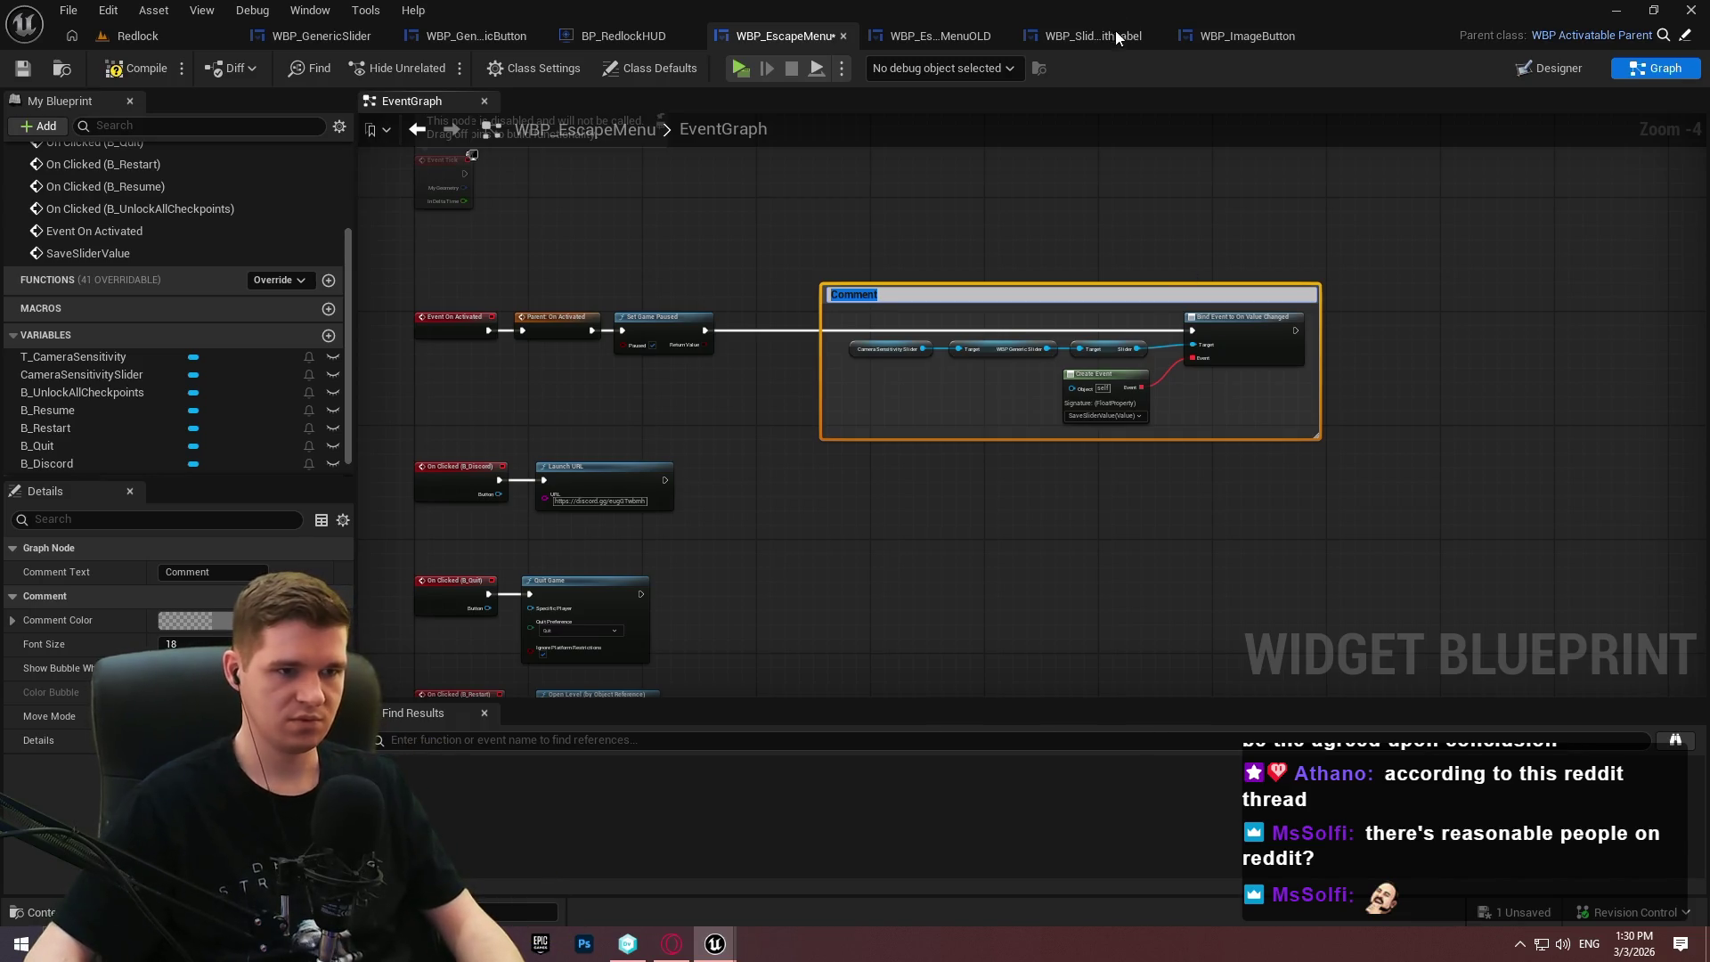
pyautogui.click(1042, 228)
# Add a Set Value node off the Slider output.
pyautogui.scroll(2, 1024, 230)
pyautogui.scroll(2, 935, 291)
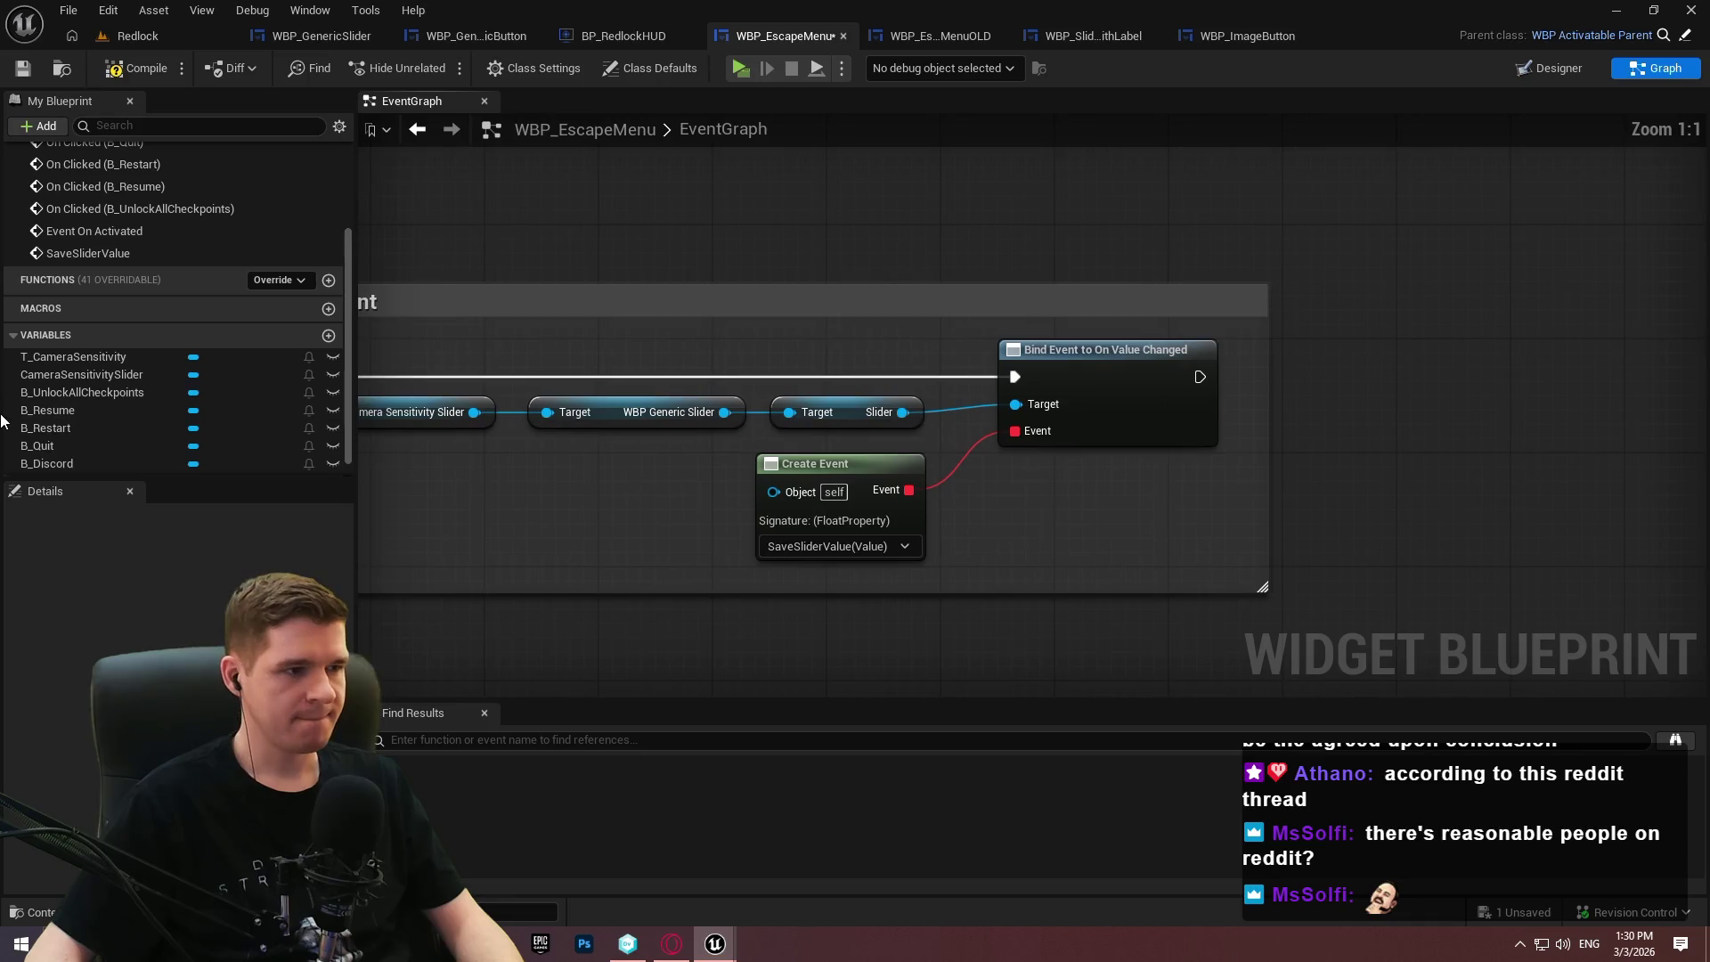
pyautogui.moveTo(900, 412); pyautogui.dragTo(1023, 521)
pyautogui.write('value')
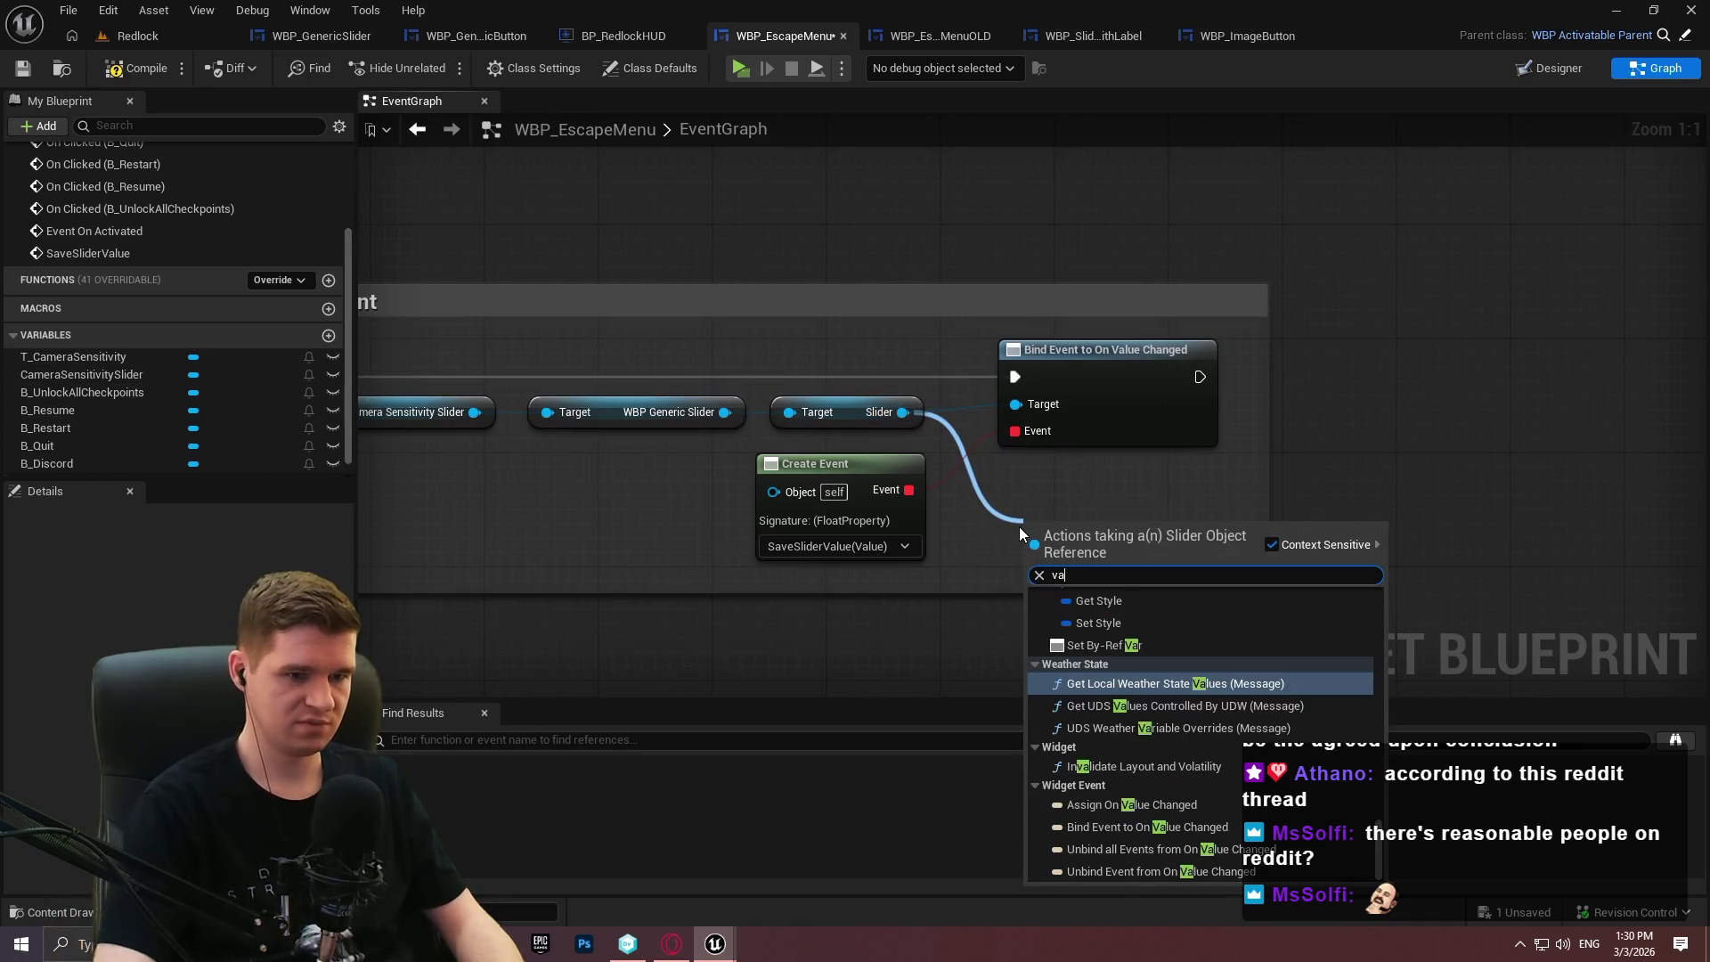
pyautogui.moveTo(1381, 712); pyautogui.dragTo(1393, 589)
pyautogui.click(1156, 703)
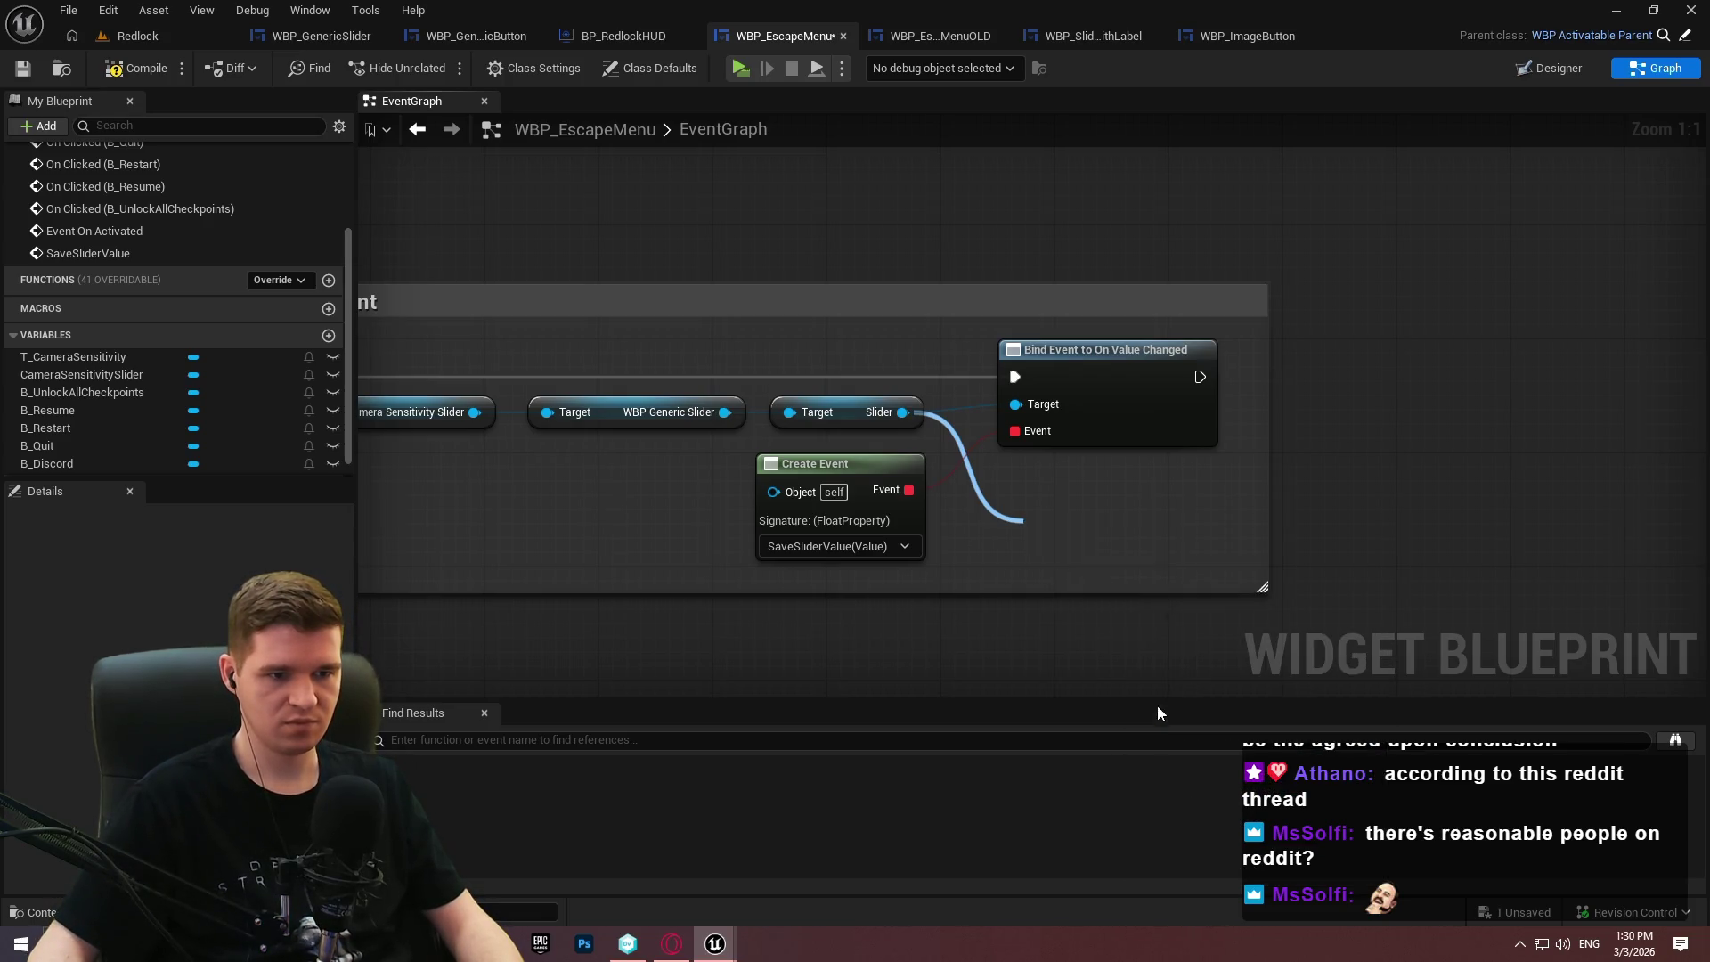
# Add a Get Game Instance node, deleting an accidental Get Instigator Transform.
pyautogui.rightClick(796, 616)
pyautogui.write('get game inst')
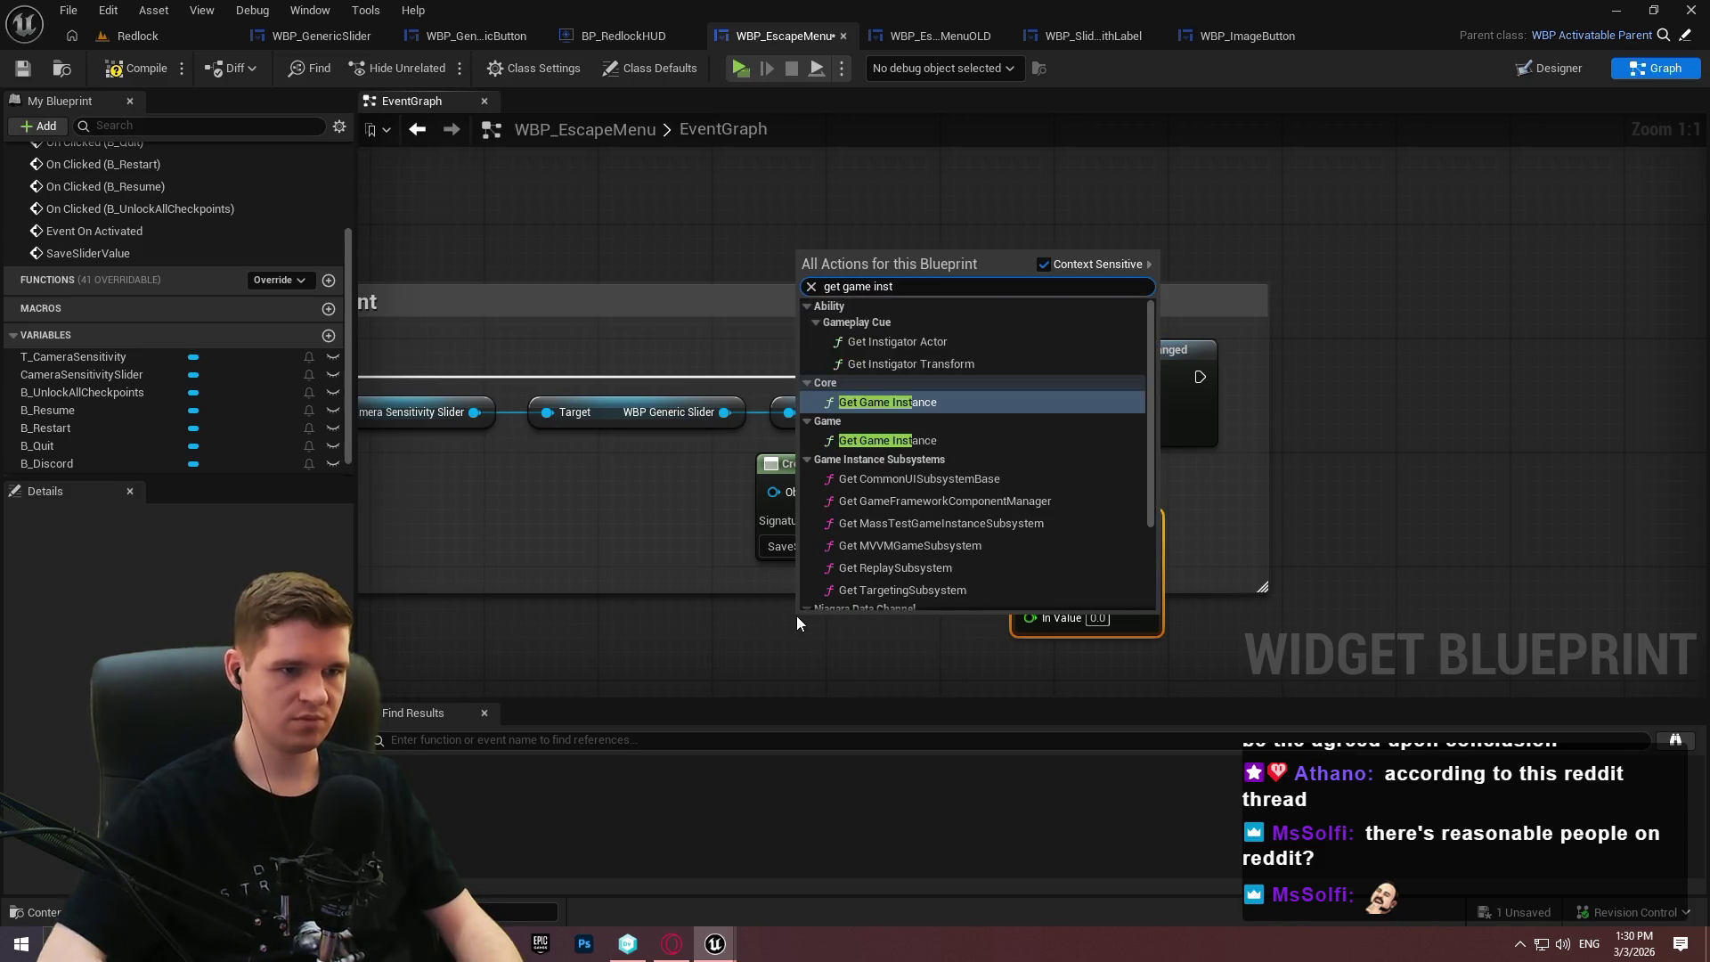
pyautogui.press('Return')
pyautogui.moveTo(725, 603)
pyautogui.mouseDown()
pyautogui.moveTo(949, 681)
pyautogui.moveTo(844, 543)
pyautogui.mouseUp()
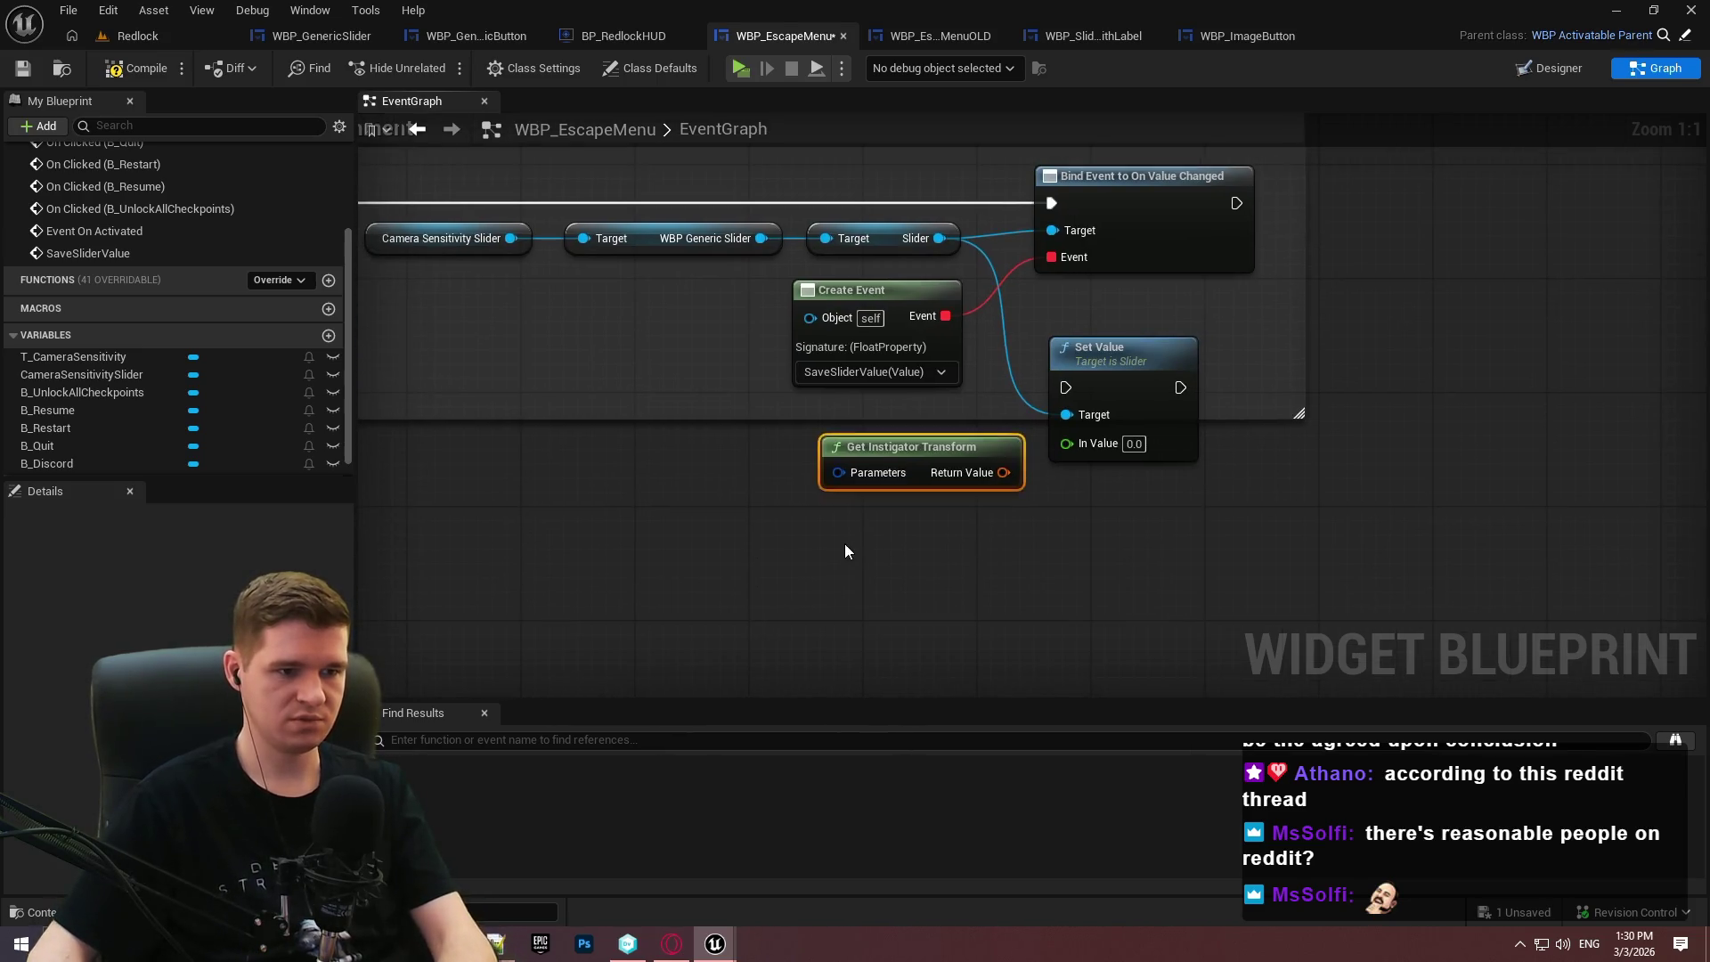
pyautogui.press('Delete')
pyautogui.rightClick(828, 536)
pyautogui.write('get game instan')
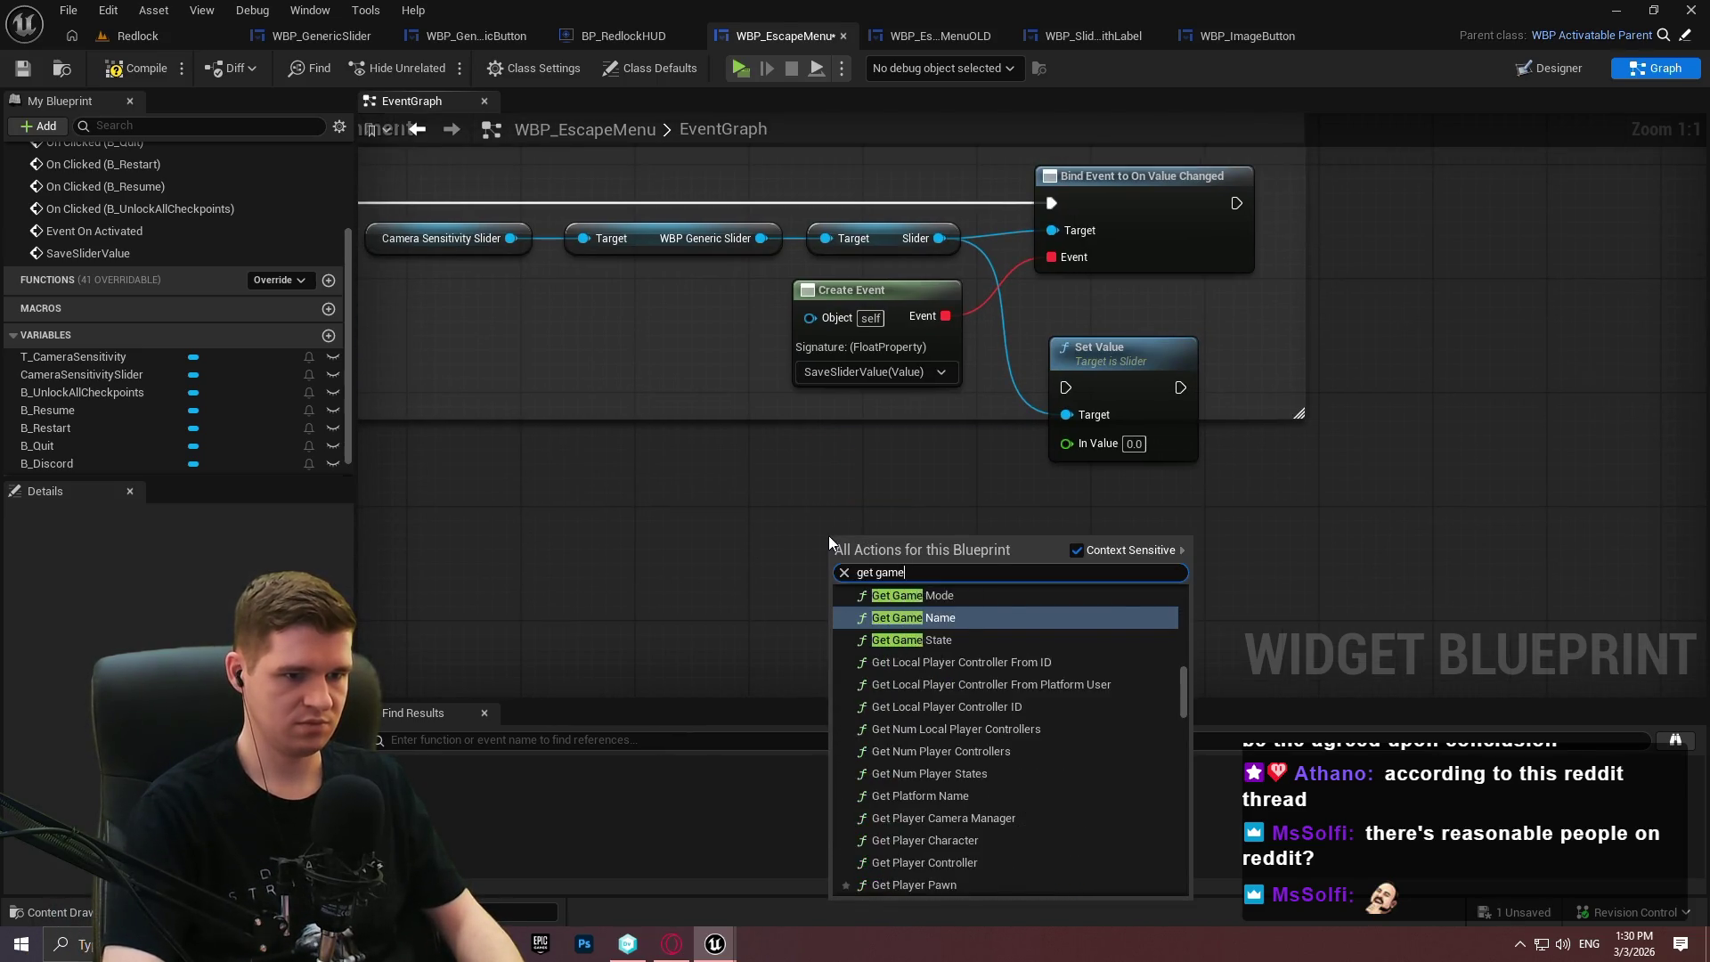
pyautogui.press('Return')
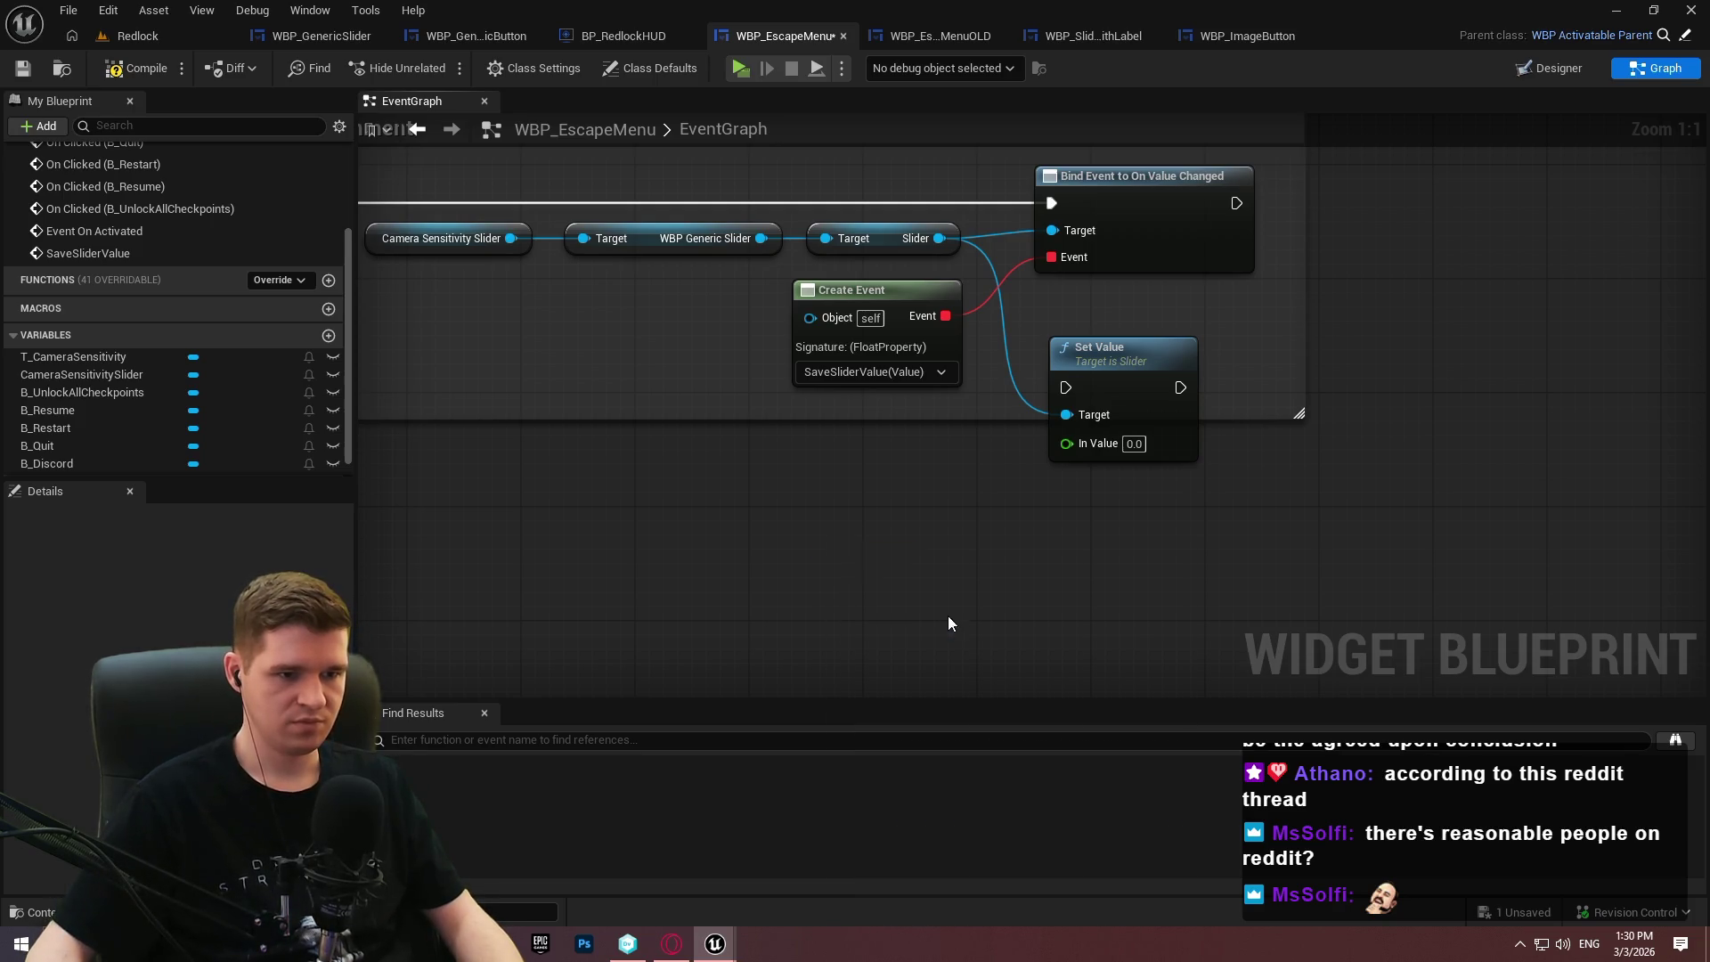
# Get Current Camera Sensitivity from the game instance and wire it into Set Value's In Value.
pyautogui.moveTo(901, 551); pyautogui.dragTo(980, 534)
pyautogui.write('sensi')
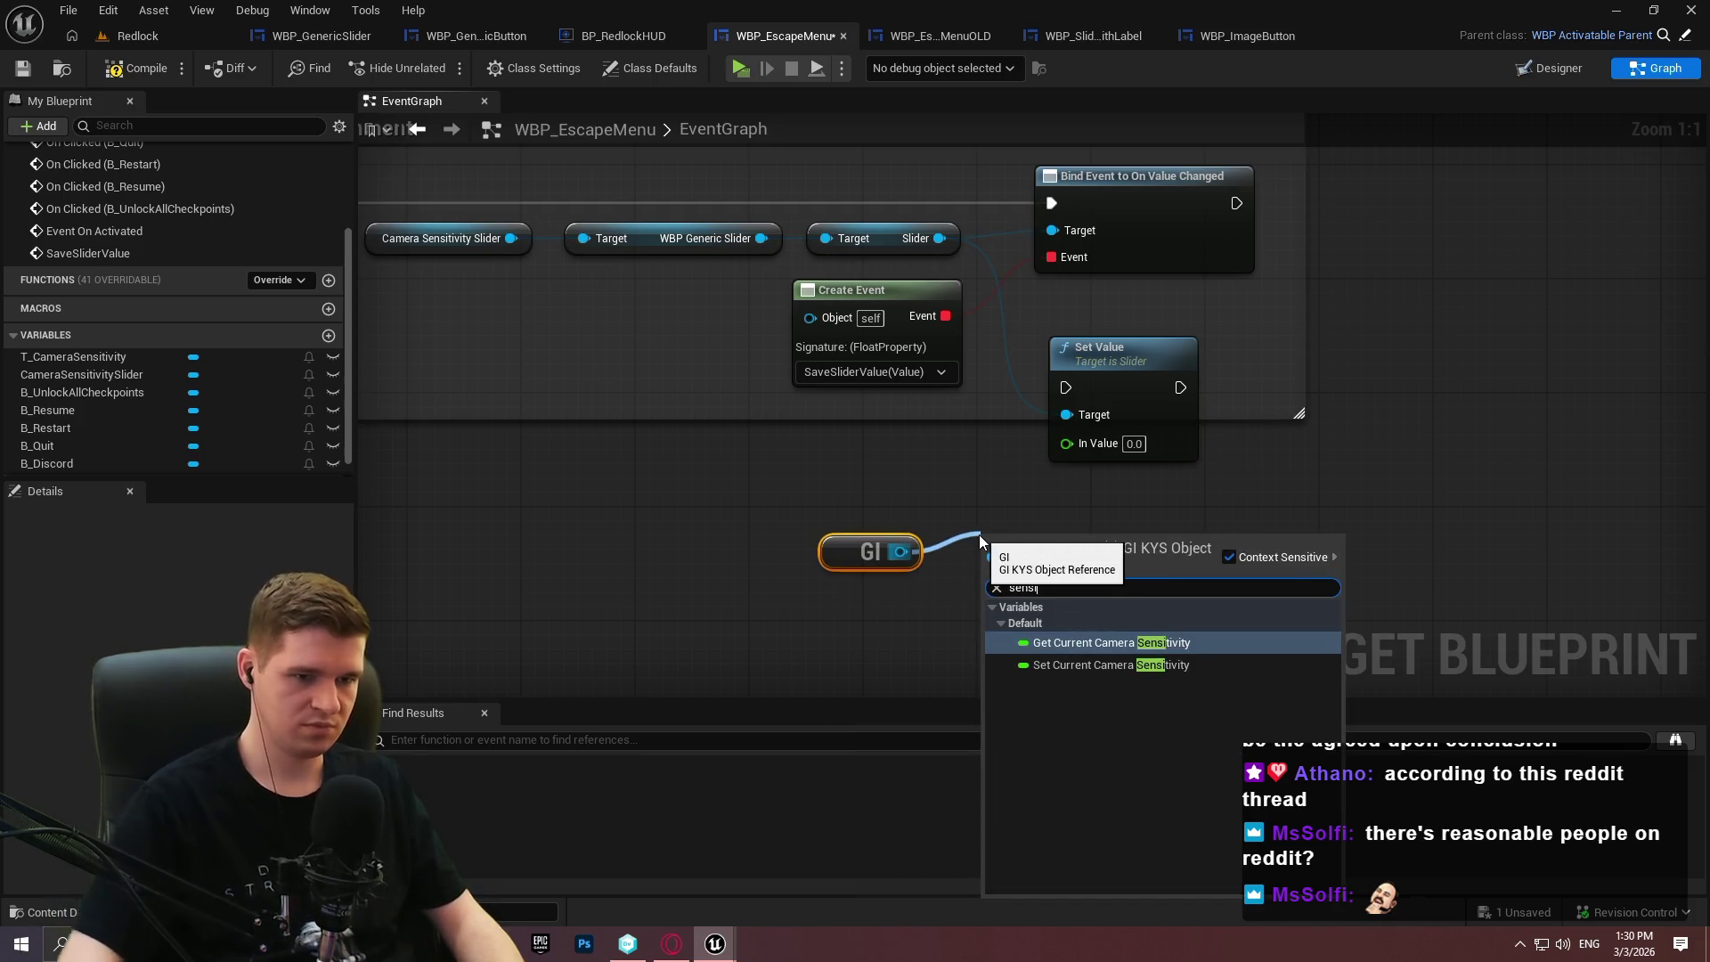
pyautogui.click(1057, 655)
pyautogui.moveTo(1209, 538); pyautogui.dragTo(1101, 450)
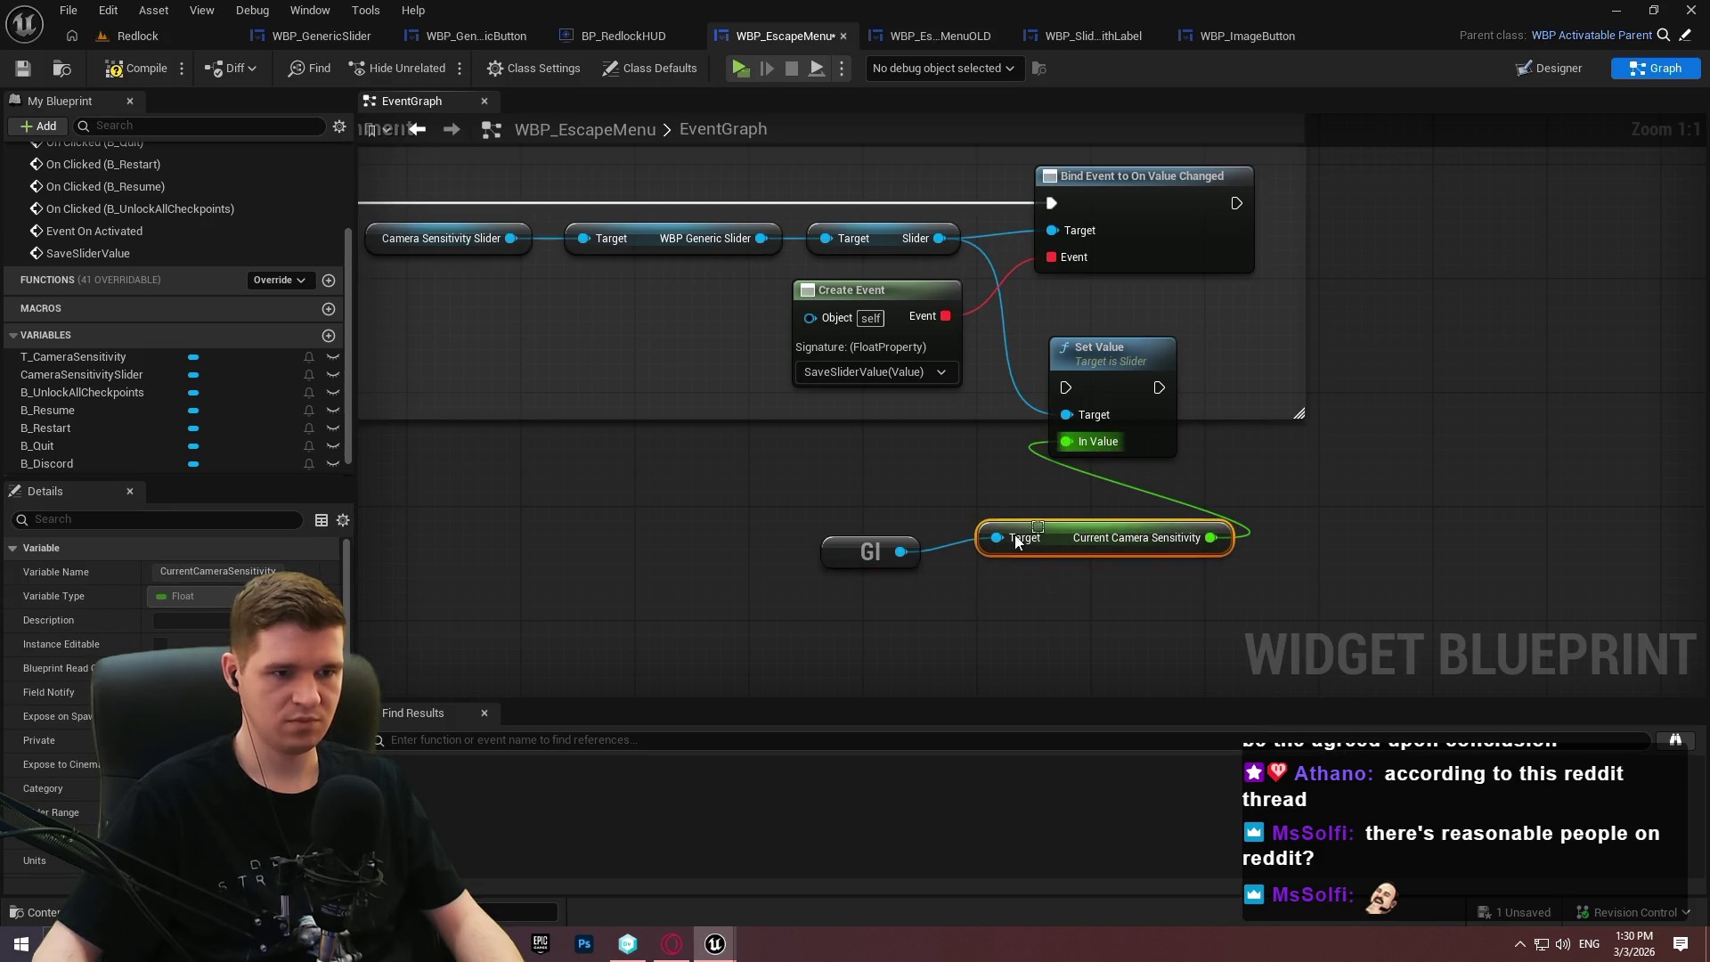
pyautogui.scroll(-4, 1287, 516)
pyautogui.click(1330, 493)
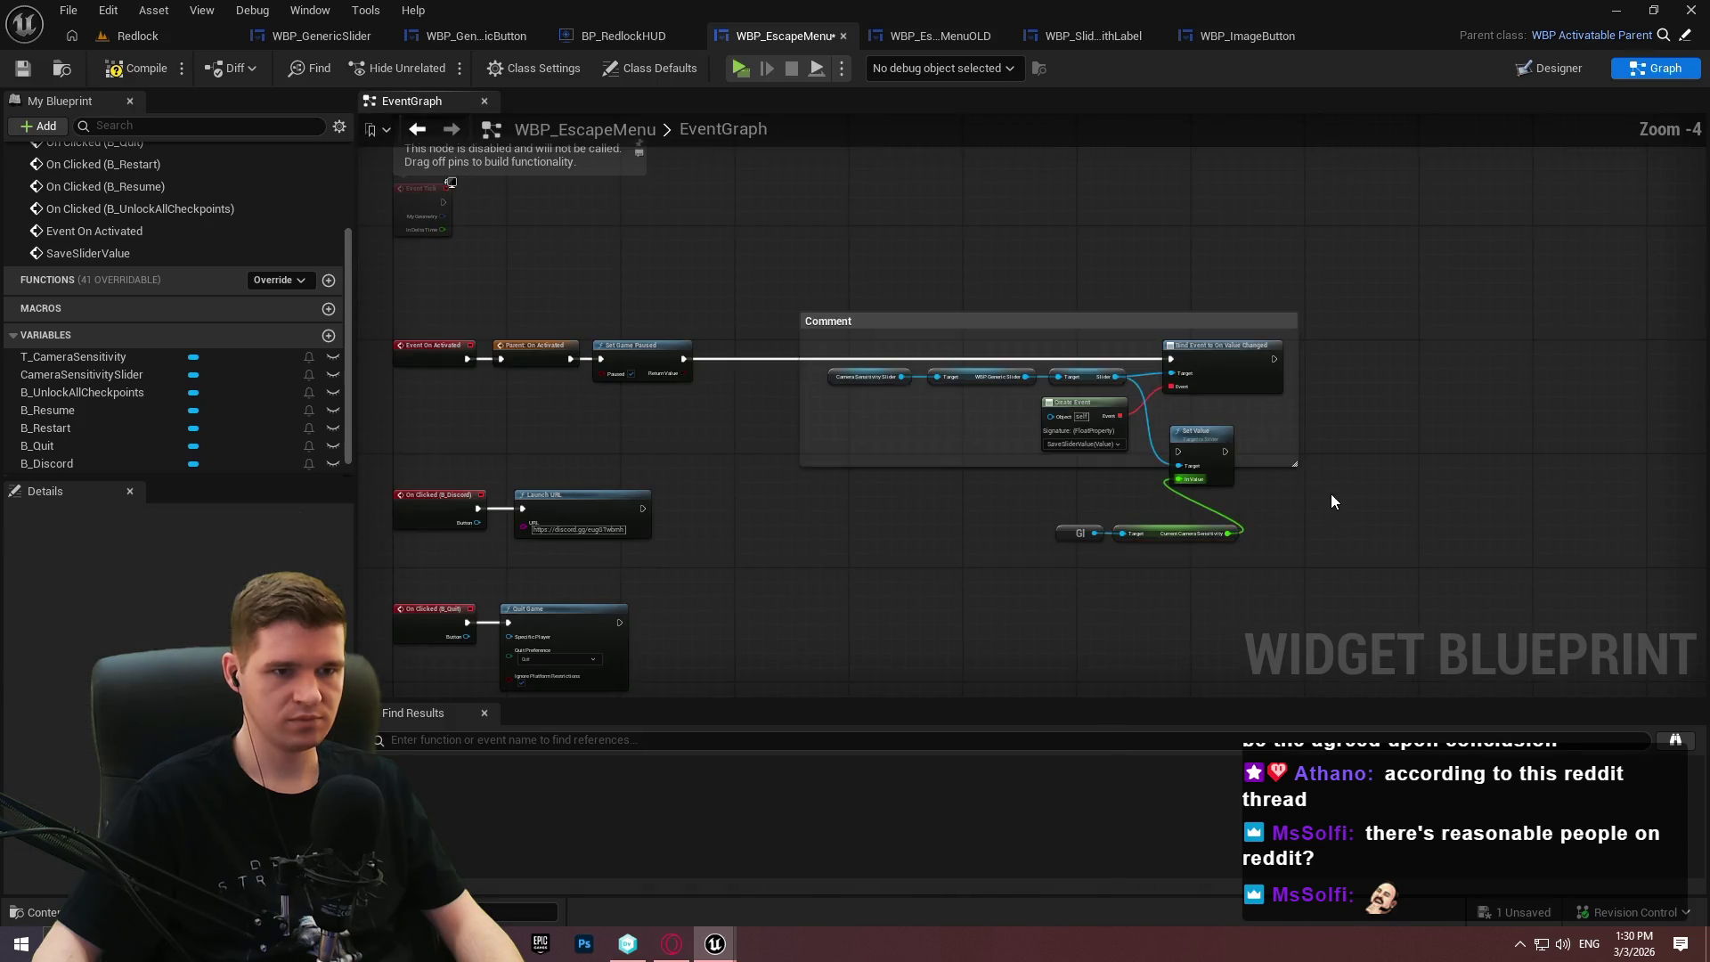
# Position Set Value and its game instance getters beside the bind nodes, outside the comment.
pyautogui.scroll(3, 1203, 422)
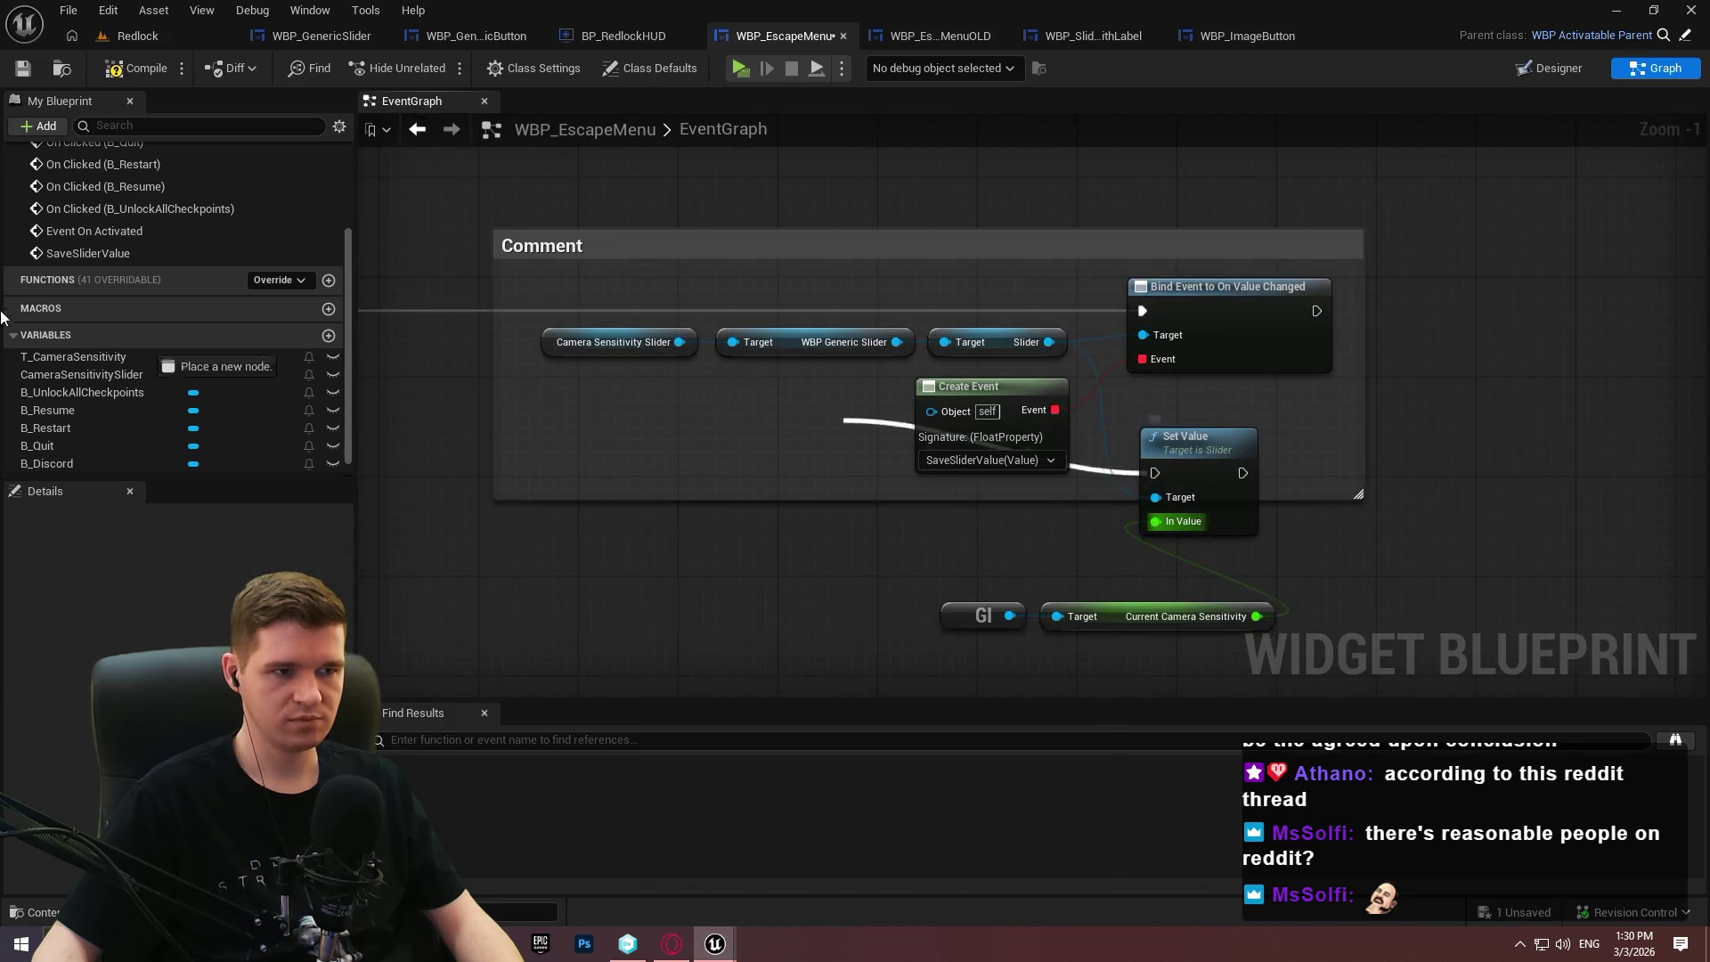
pyautogui.moveTo(430, 297); pyautogui.dragTo(1044, 297)
pyautogui.moveTo(1677, 428); pyautogui.dragTo(1021, 383)
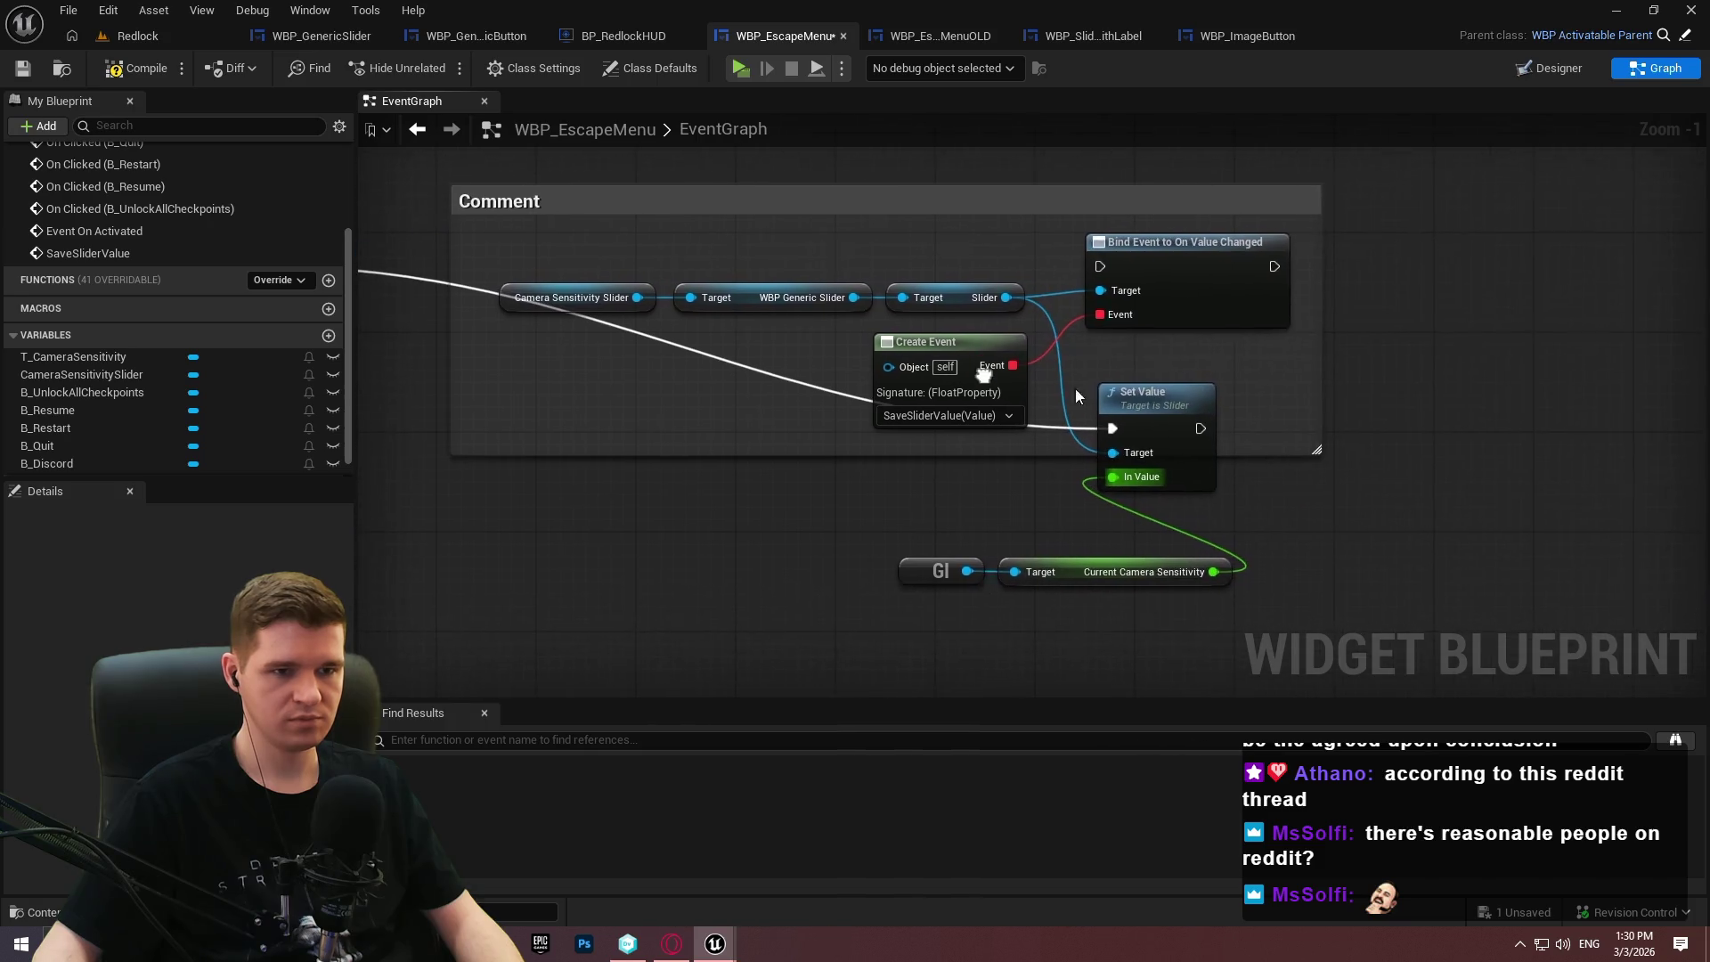
pyautogui.moveTo(873, 563)
pyautogui.mouseDown()
pyautogui.moveTo(1072, 577)
pyautogui.moveTo(908, 483)
pyautogui.moveTo(923, 495)
pyautogui.mouseUp()
pyautogui.moveTo(1197, 425); pyautogui.dragTo(1077, 261)
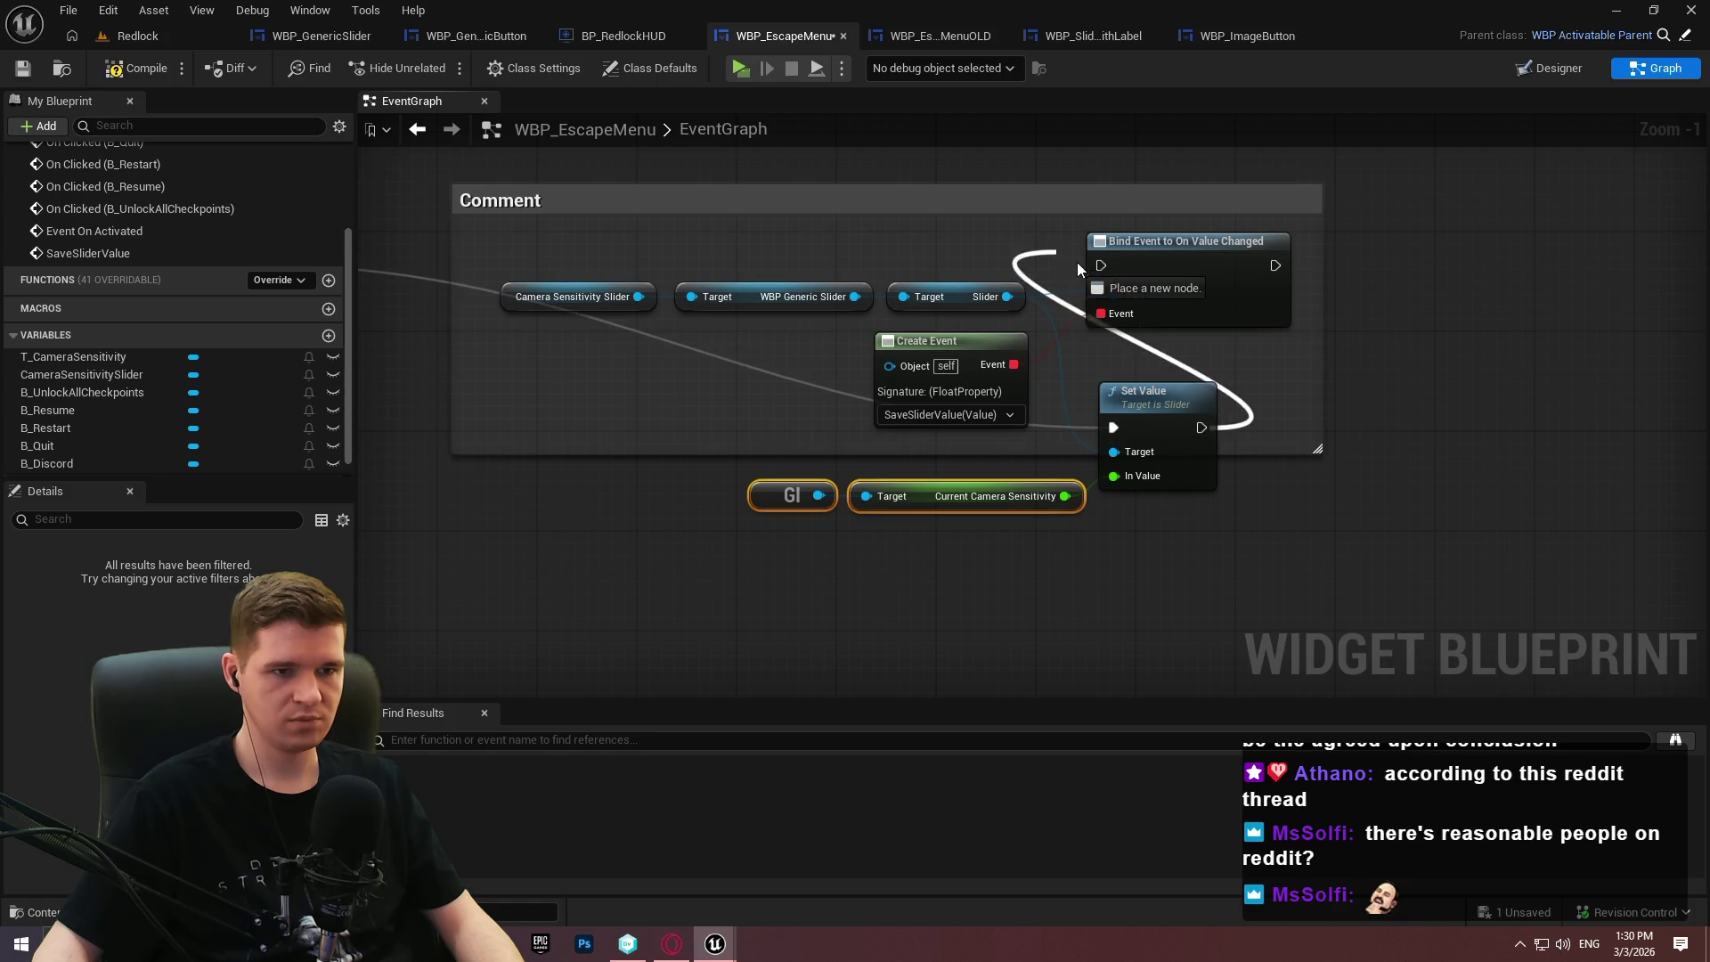
pyautogui.moveTo(1208, 510); pyautogui.dragTo(751, 454)
pyautogui.moveTo(1196, 476)
pyautogui.mouseDown()
pyautogui.moveTo(639, 241)
pyautogui.moveTo(521, 310)
pyautogui.moveTo(534, 227)
pyautogui.moveTo(853, 174)
pyautogui.moveTo(815, 203)
pyautogui.moveTo(1227, 208)
pyautogui.moveTo(1207, 154)
pyautogui.moveTo(1103, 312)
pyautogui.moveTo(1072, 287)
pyautogui.moveTo(410, 401)
pyautogui.moveTo(944, 449)
pyautogui.moveTo(995, 415)
pyautogui.mouseUp()
# Route Set Game Paused's execution output into Set Value.
pyautogui.moveTo(995, 415); pyautogui.dragTo(320, 329)
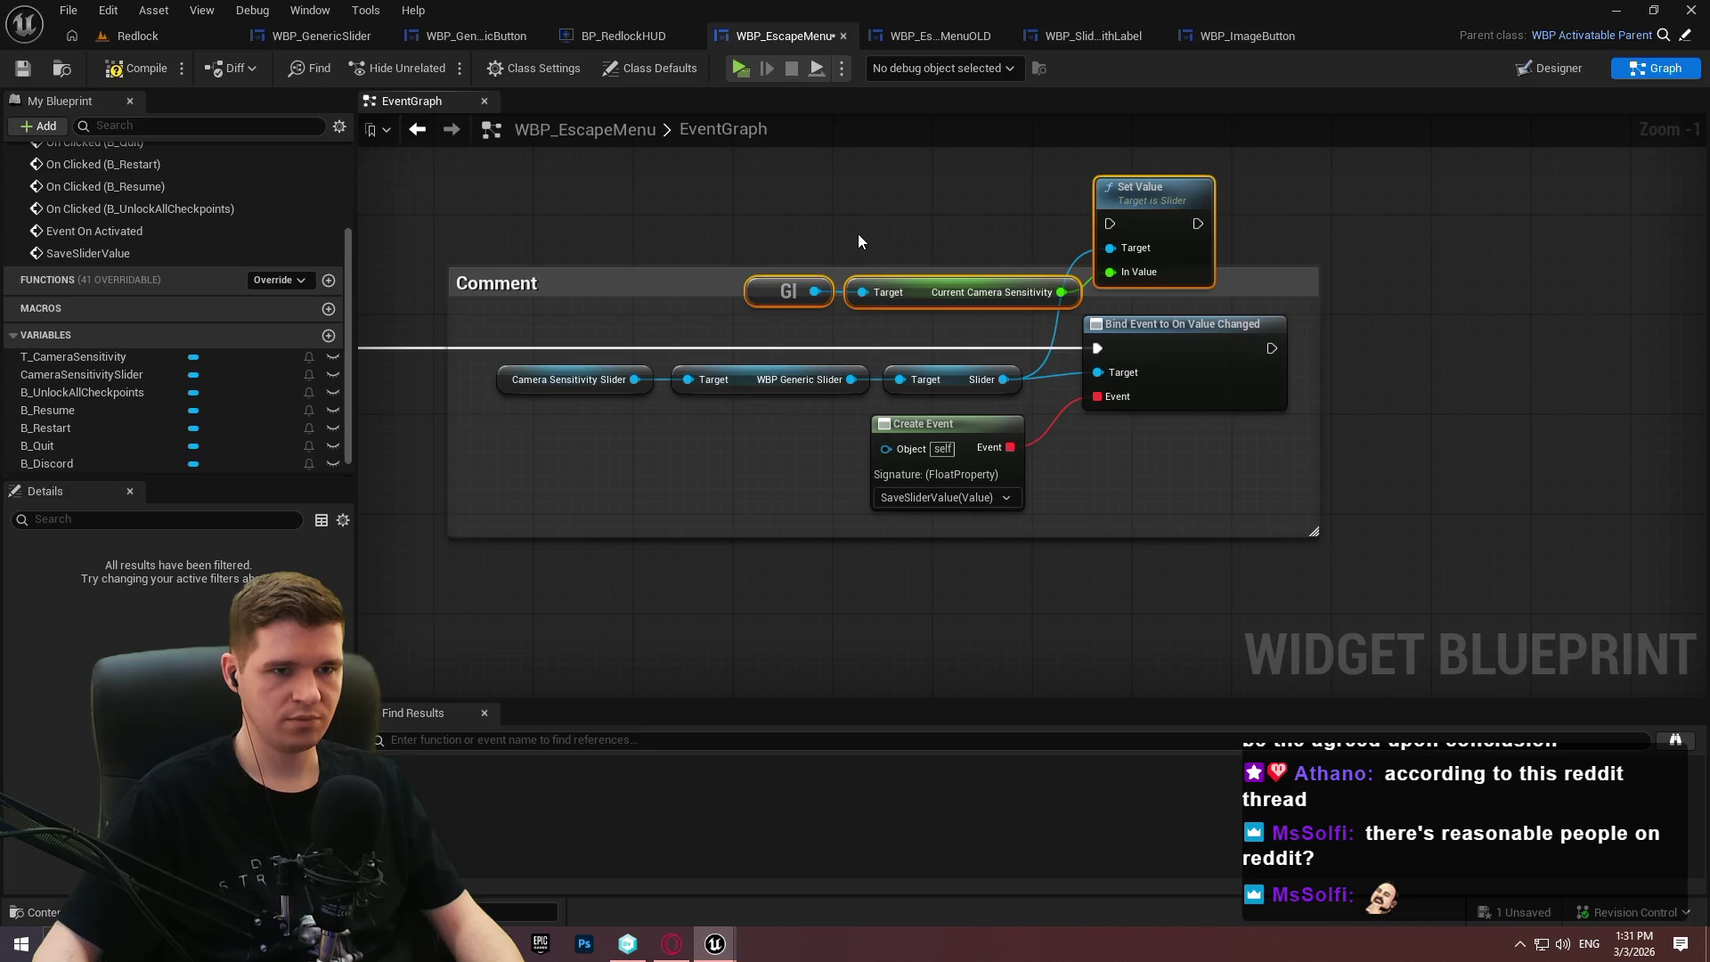
pyautogui.moveTo(1117, 222)
pyautogui.mouseDown()
pyautogui.moveTo(458, 325)
pyautogui.moveTo(897, 345)
pyautogui.moveTo(1496, 757)
pyautogui.moveTo(1425, 801)
pyautogui.moveTo(1261, 468)
pyautogui.moveTo(1278, 4)
pyautogui.moveTo(1190, 486)
pyautogui.moveTo(1217, 427)
pyautogui.moveTo(551, 540)
pyautogui.mouseUp()
pyautogui.moveTo(1098, 396); pyautogui.dragTo(1455, 492)
pyautogui.moveTo(1521, 319); pyautogui.dragTo(1158, 506)
pyautogui.moveTo(986, 494); pyautogui.dragTo(987, 494)
pyautogui.moveTo(1464, 388)
pyautogui.mouseDown()
pyautogui.moveTo(989, 513)
pyautogui.moveTo(1166, 353)
pyautogui.moveTo(1164, 303)
pyautogui.mouseUp()
pyautogui.moveTo(1246, 554); pyautogui.dragTo(784, 590)
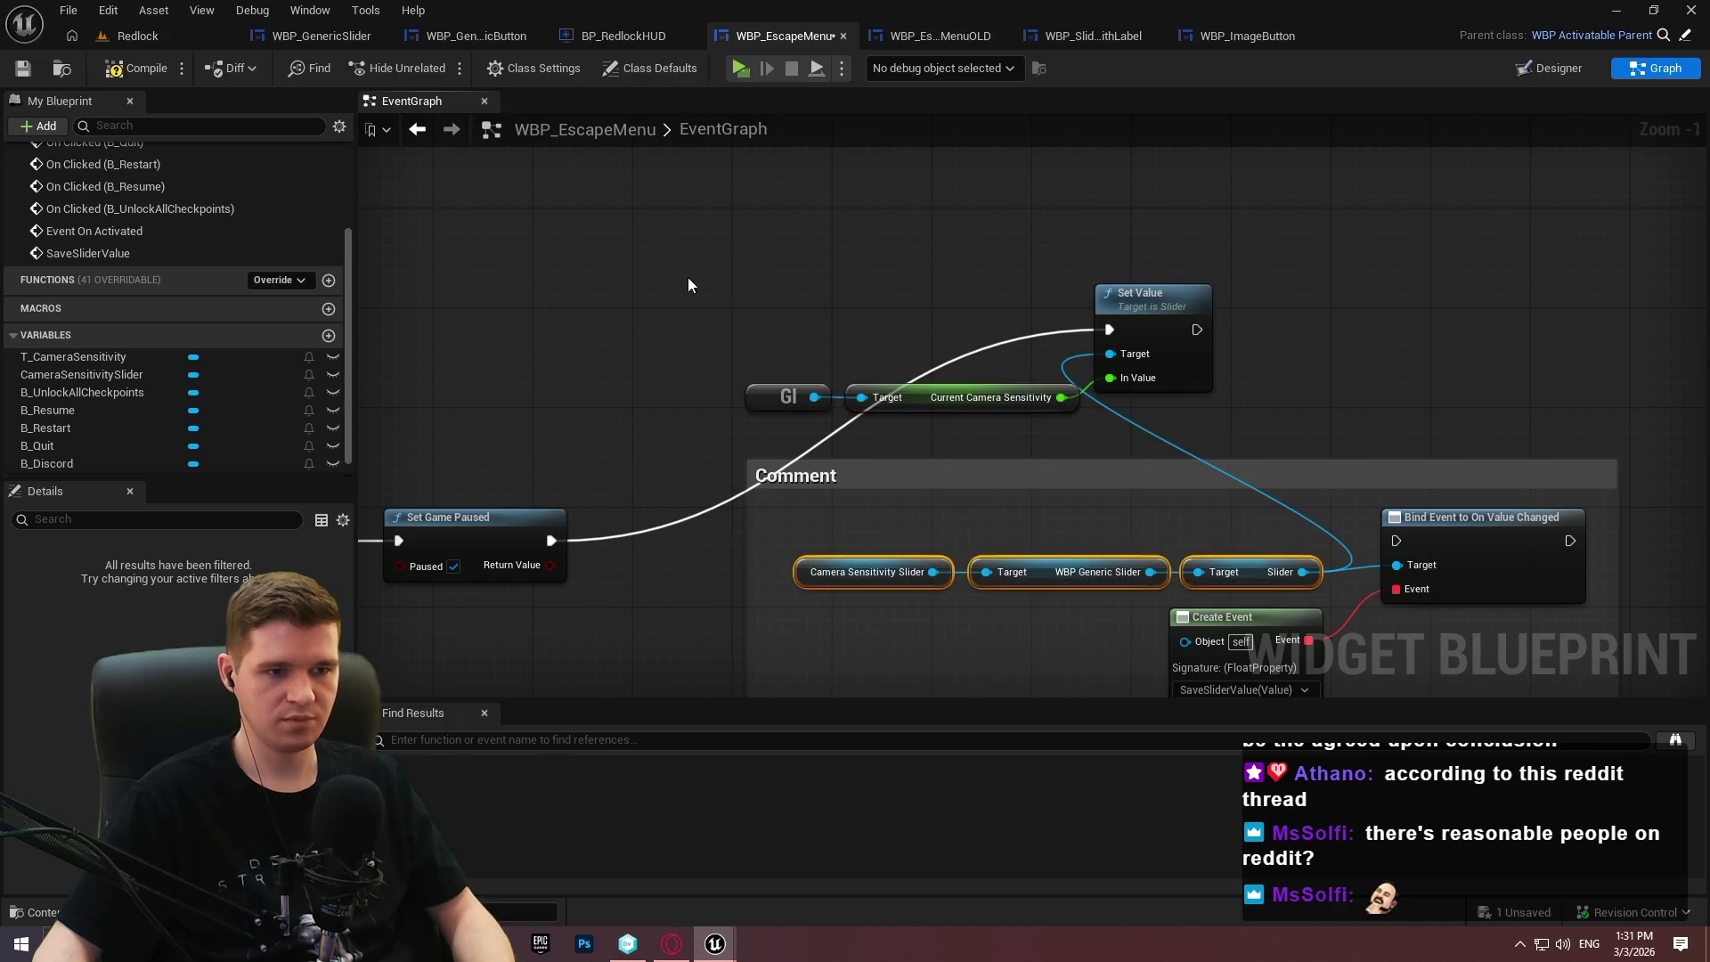
# Paste copies of the slider reference nodes and wire the Slider into Set Value's Target.
pyautogui.hotkey('ctrl', 'v')
pyautogui.moveTo(991, 272)
pyautogui.mouseDown()
pyautogui.moveTo(1146, 381)
pyautogui.moveTo(1109, 354)
pyautogui.mouseUp()
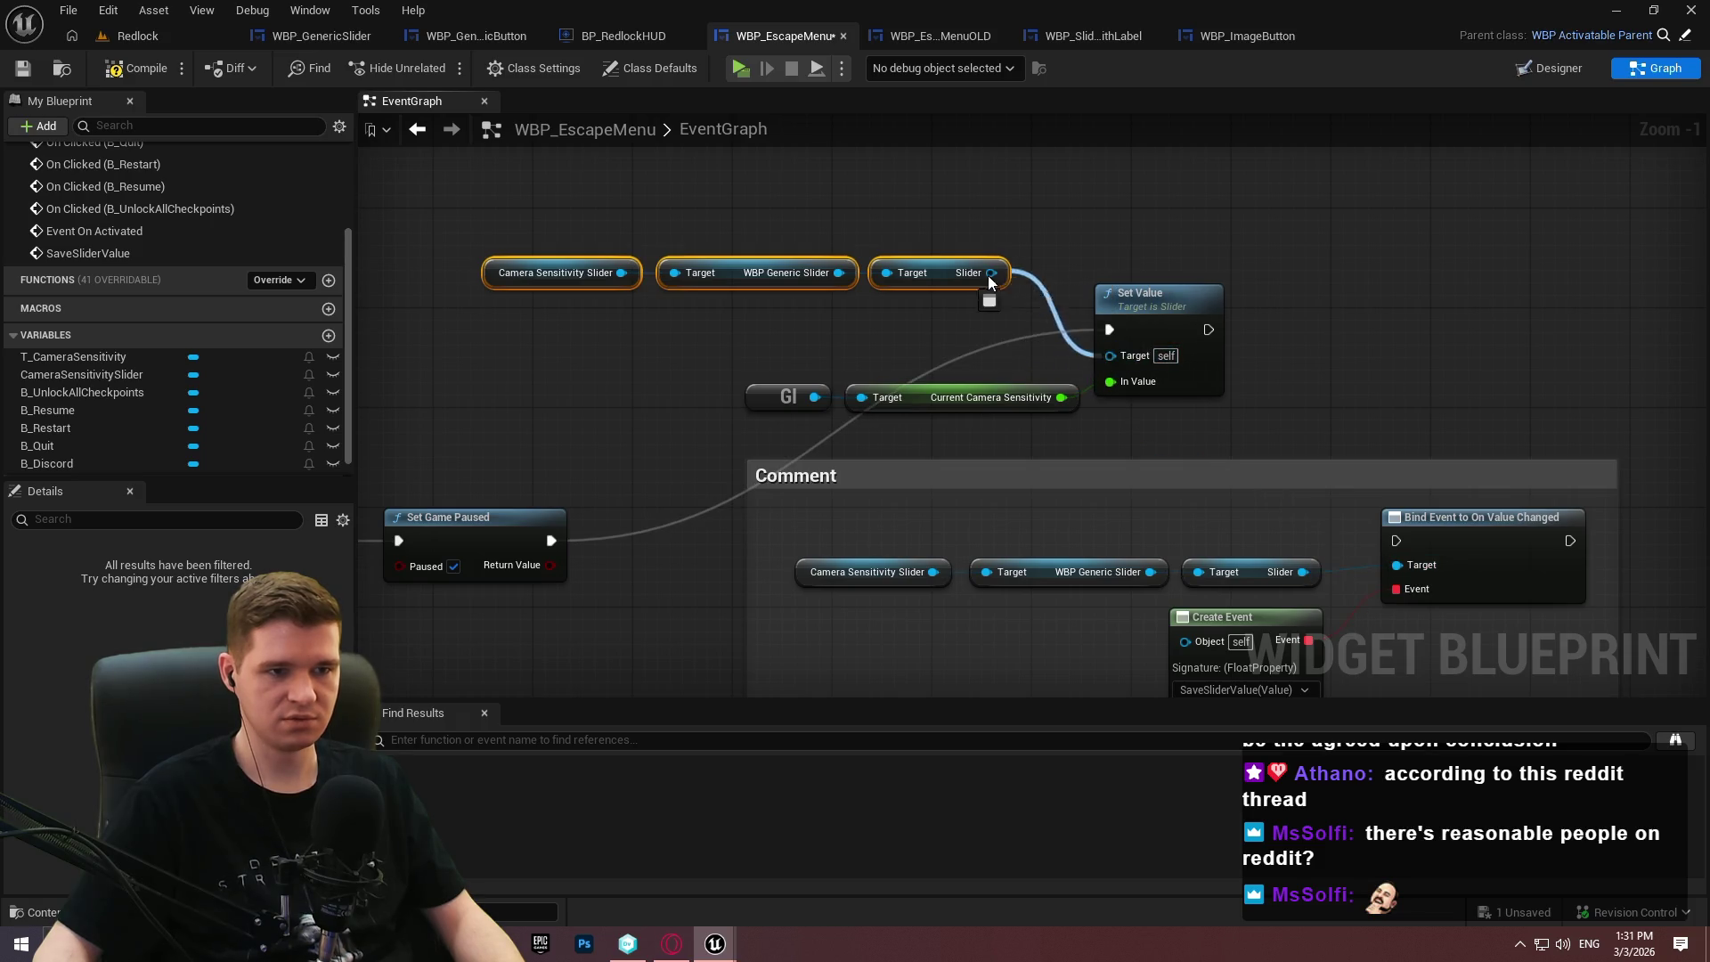
pyautogui.moveTo(927, 285); pyautogui.dragTo(1006, 363)
pyautogui.moveTo(643, 260)
pyautogui.mouseDown()
pyautogui.moveTo(1052, 383)
pyautogui.moveTo(1072, 410)
pyautogui.mouseUp()
pyautogui.click(1420, 473)
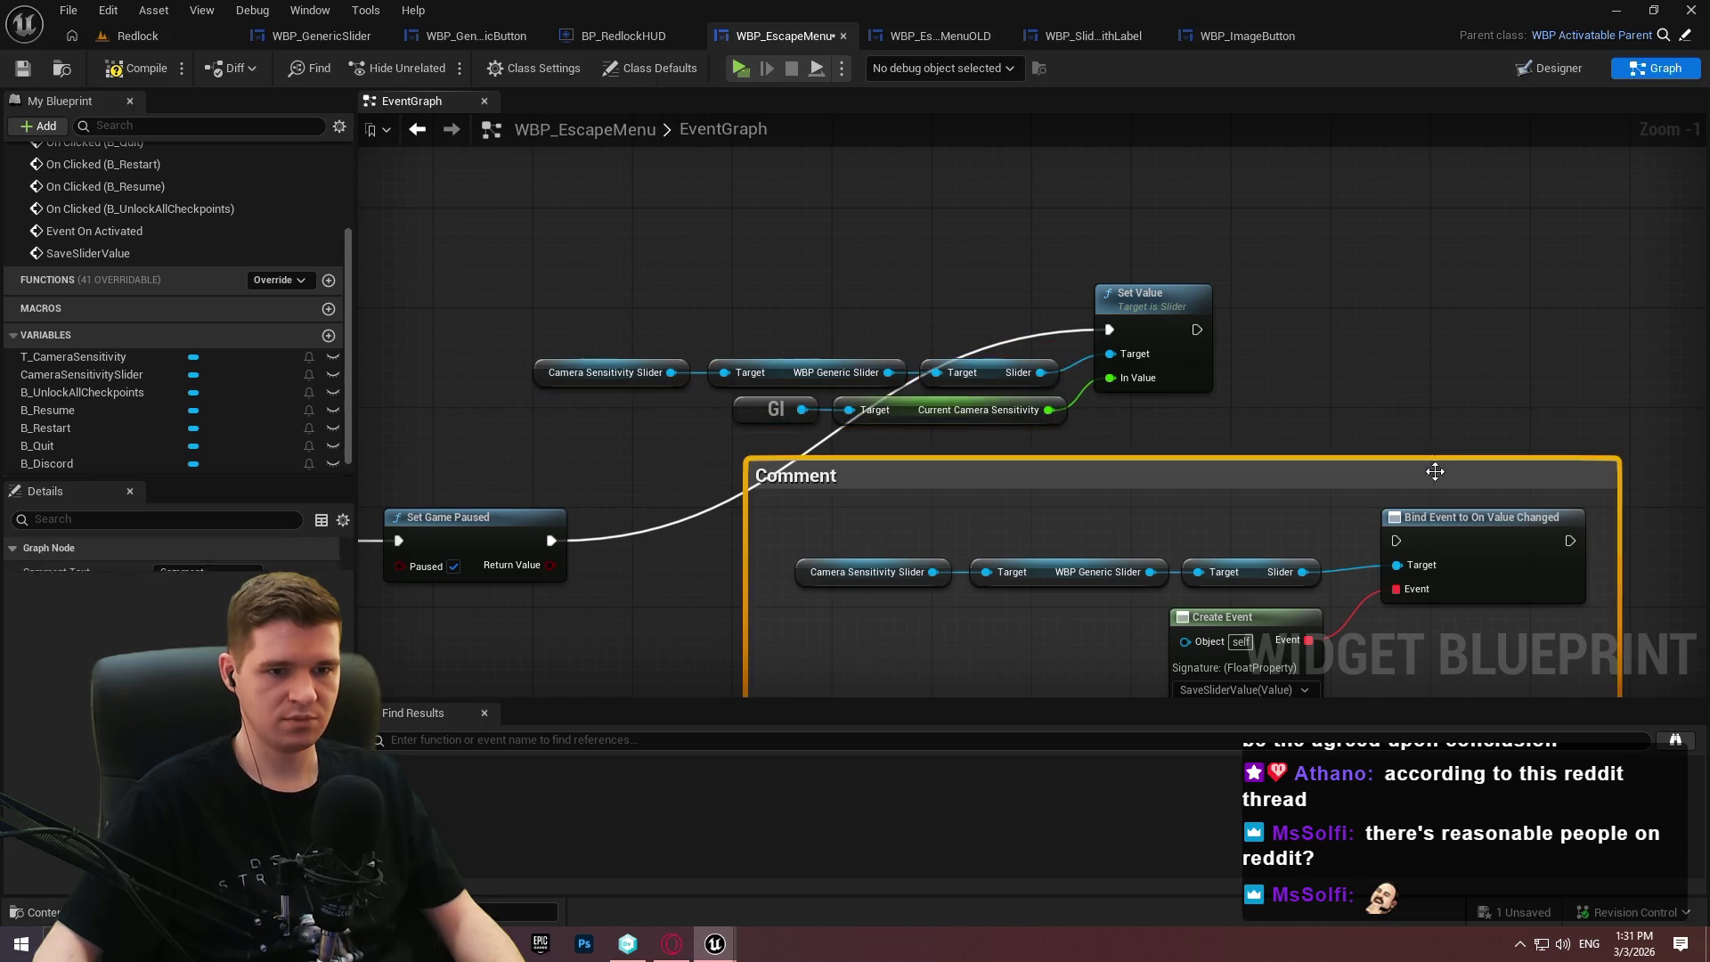
pyautogui.press('Home')
# Chain Set Value into Bind Event to On Value Changed and move the group into the comment.
pyautogui.moveTo(1273, 385); pyautogui.dragTo(1073, 174)
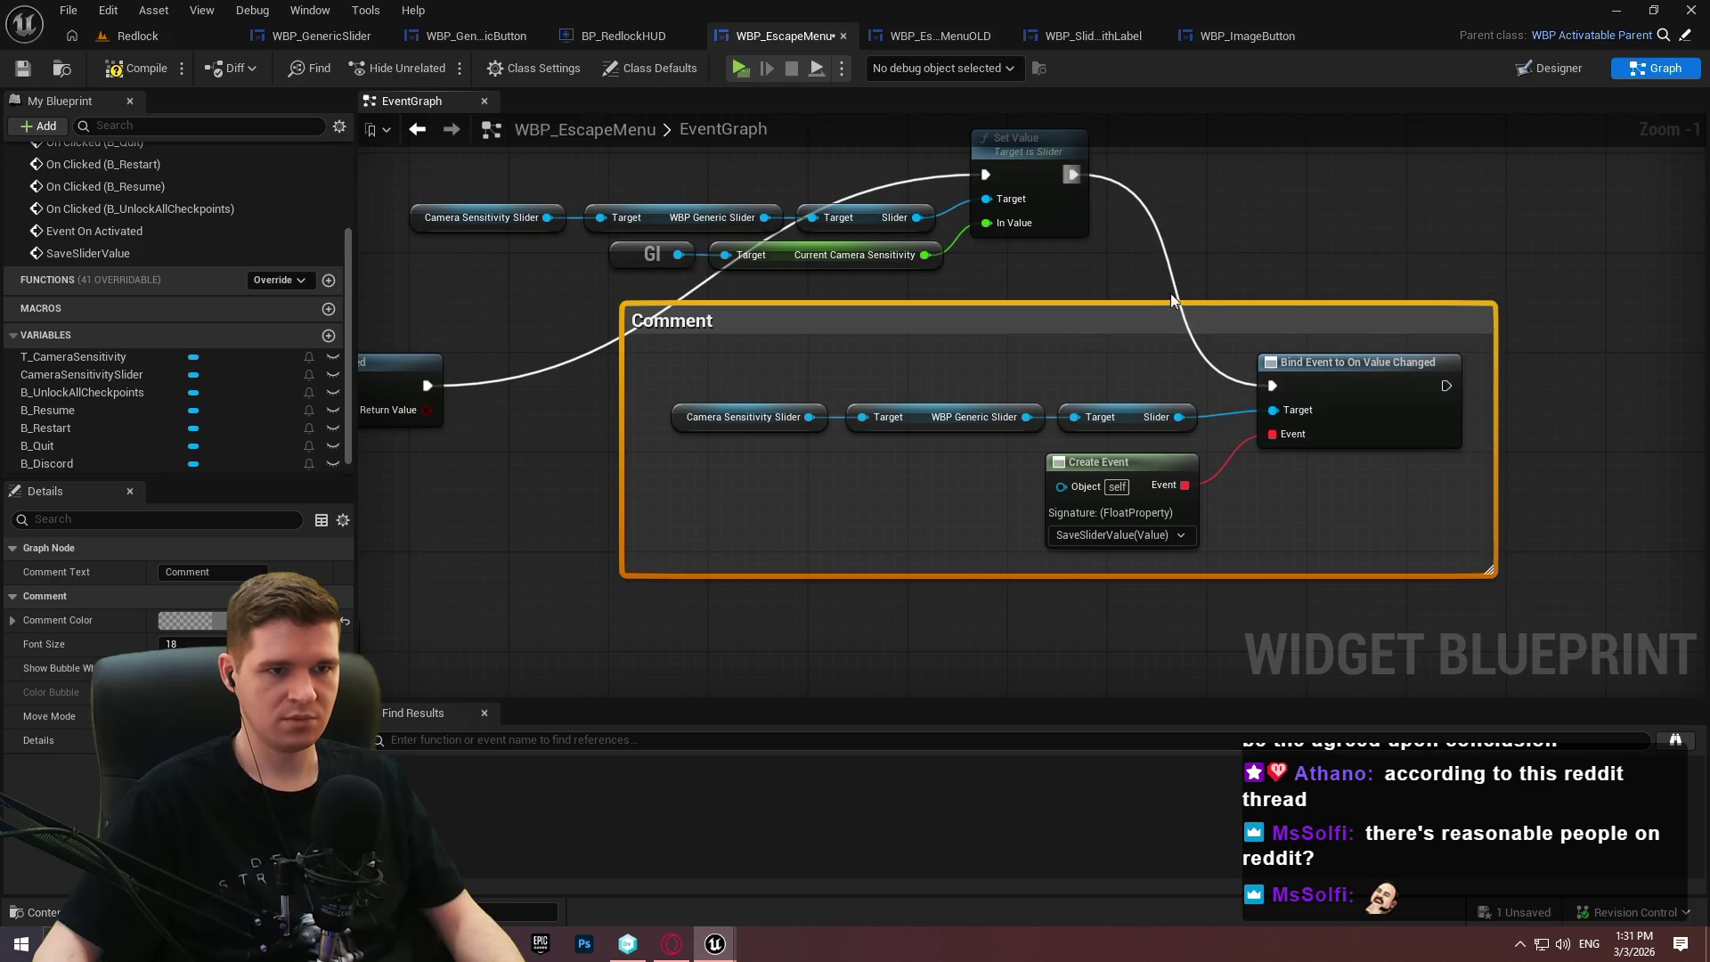
pyautogui.moveTo(1422, 540); pyautogui.dragTo(659, 347)
pyautogui.moveTo(1383, 388)
pyautogui.mouseDown()
pyautogui.moveTo(1563, 225)
pyautogui.moveTo(1007, 180)
pyautogui.moveTo(1553, 280)
pyautogui.moveTo(1244, 275)
pyautogui.mouseUp()
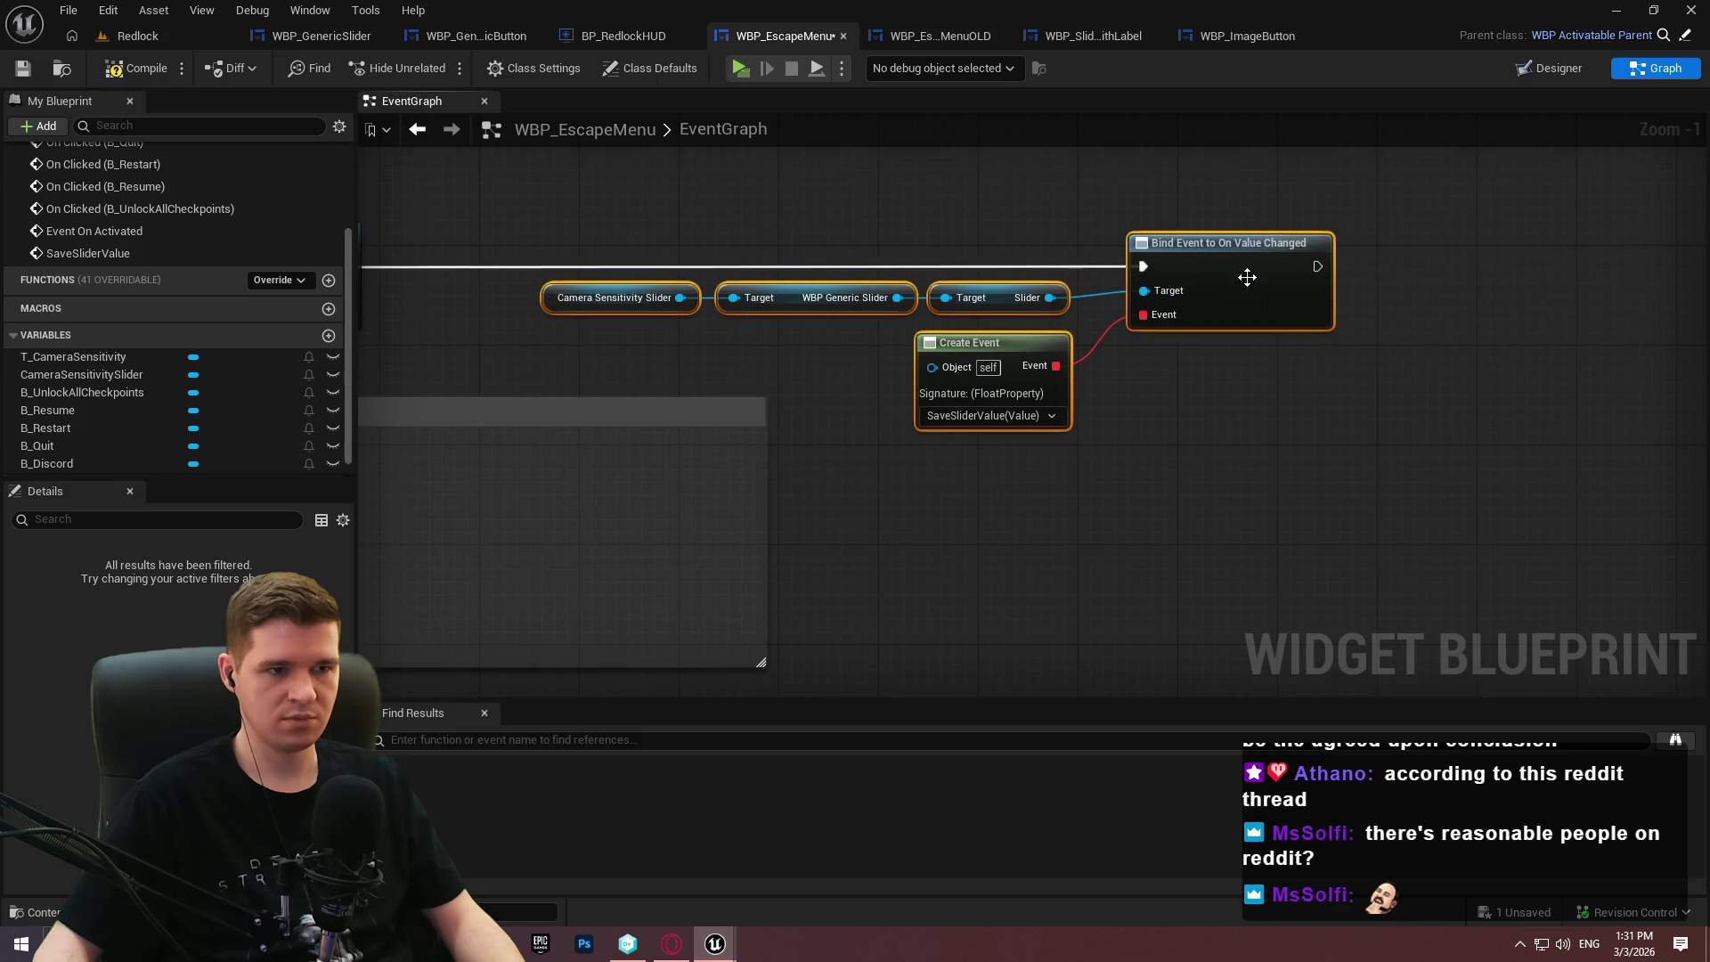
pyautogui.scroll(-2, 1244, 275)
pyautogui.moveTo(1549, 450)
pyautogui.mouseDown()
pyautogui.moveTo(1133, 377)
pyautogui.moveTo(435, 312)
pyautogui.moveTo(543, 279)
pyautogui.mouseUp()
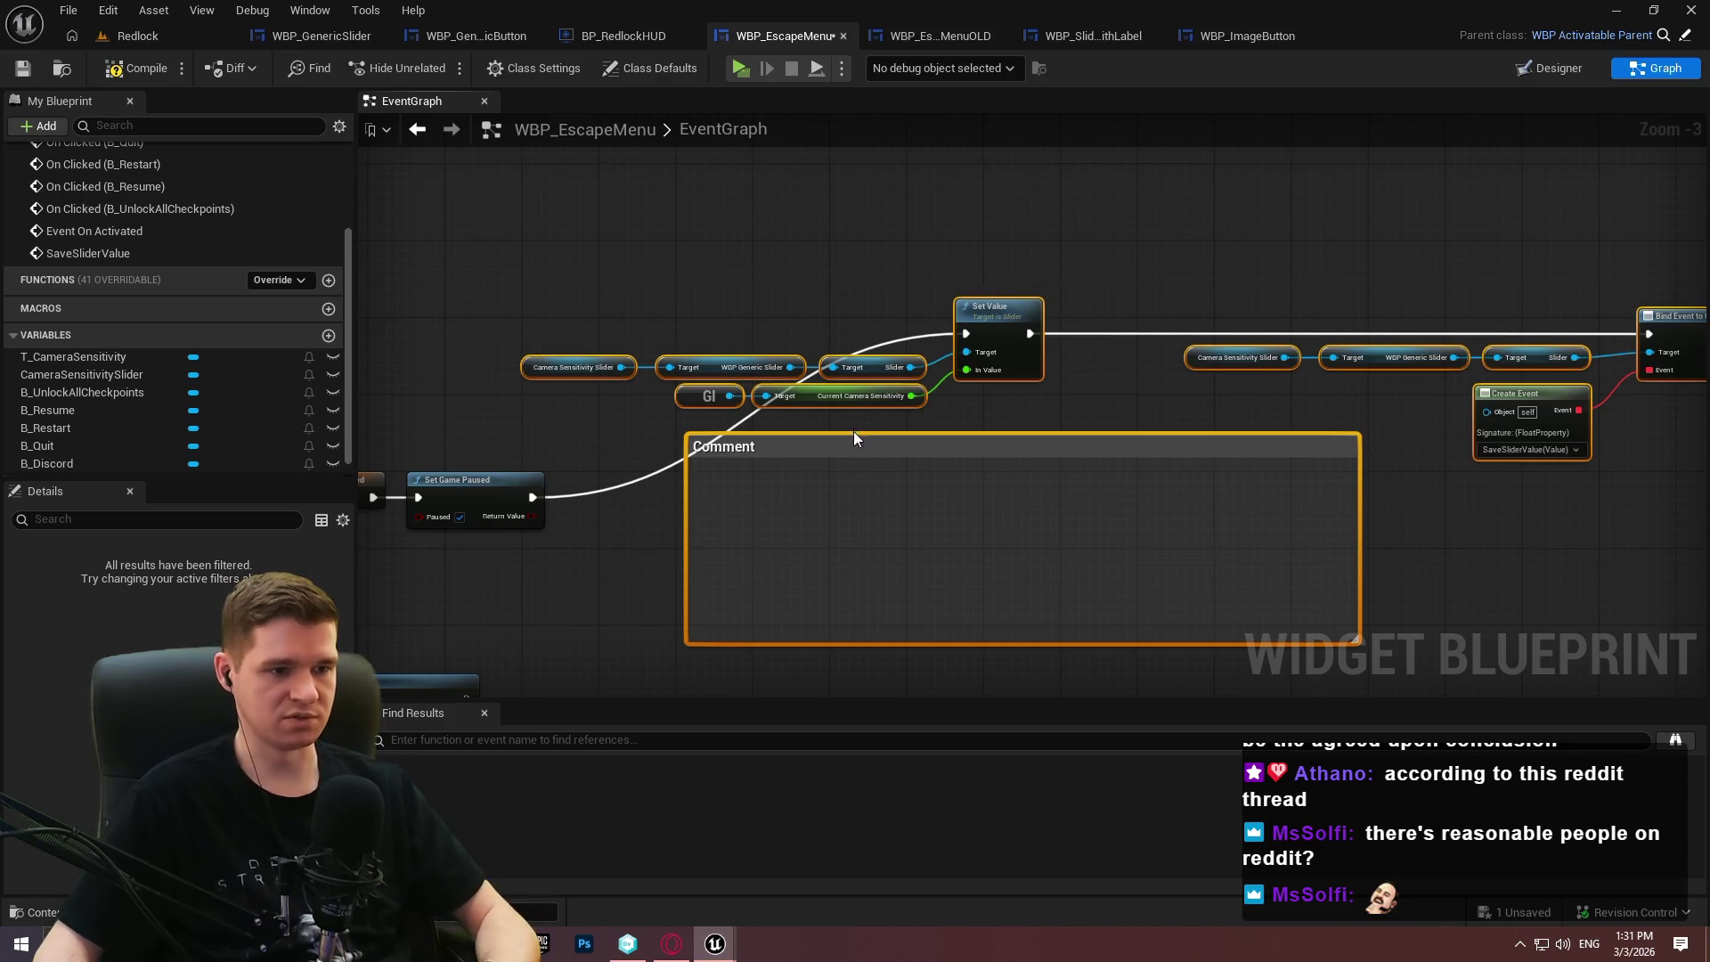
pyautogui.keyDown('ctrl'); pyautogui.click(853, 447); pyautogui.keyUp('ctrl')
pyautogui.moveTo(998, 318)
pyautogui.mouseDown()
pyautogui.moveTo(1306, 482)
pyautogui.moveTo(1366, 408)
pyautogui.mouseUp()
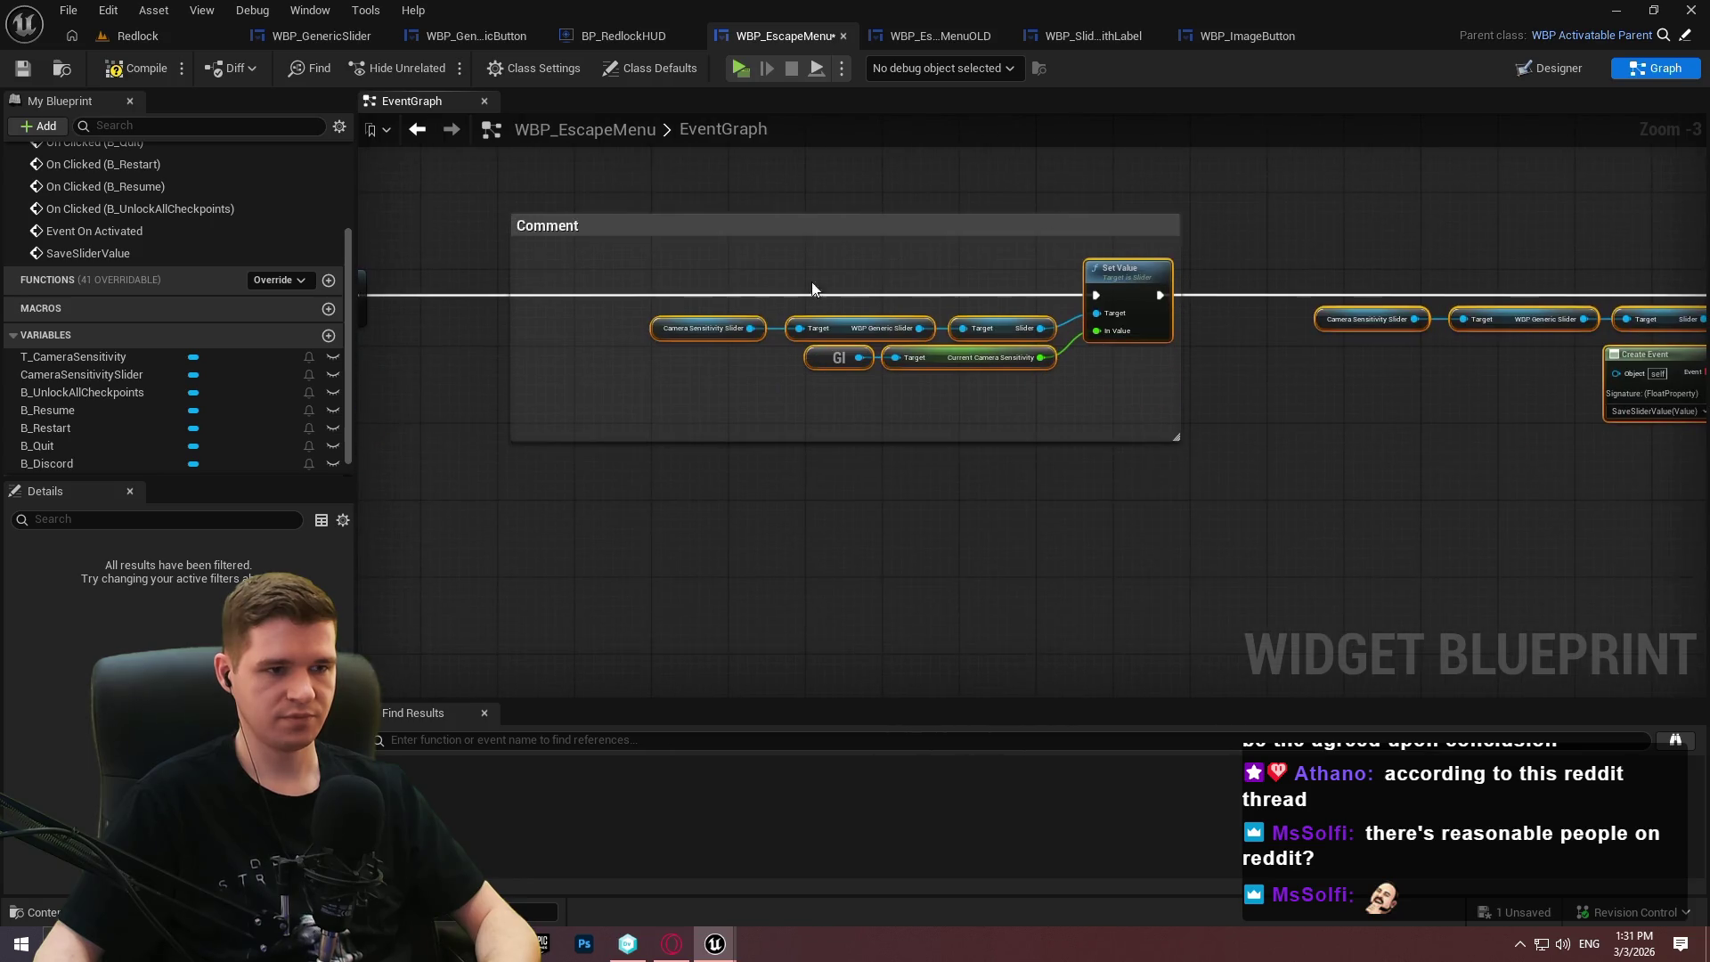
# Stretch the comment around Bind Event and Create Event, title it TEMP SLIDER SAVING, tint it dark red.
pyautogui.moveTo(514, 262)
pyautogui.mouseDown()
pyautogui.moveTo(691, 275)
pyautogui.moveTo(611, 267)
pyautogui.mouseUp()
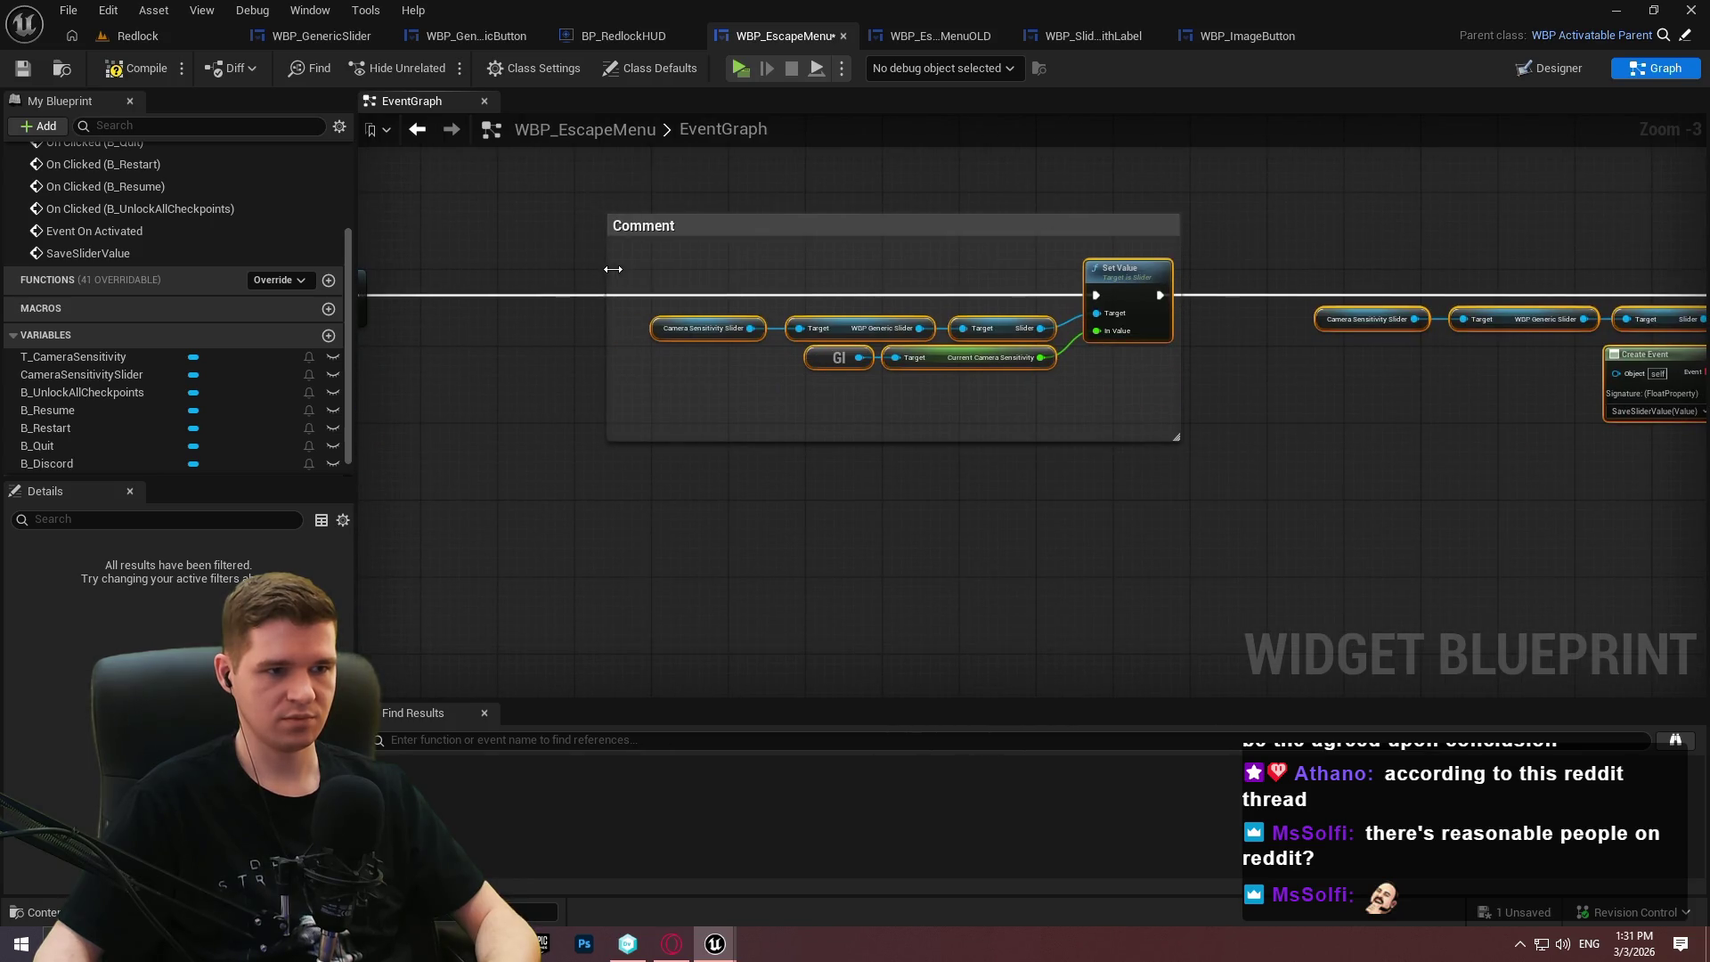
pyautogui.moveTo(902, 353); pyautogui.dragTo(1679, 368)
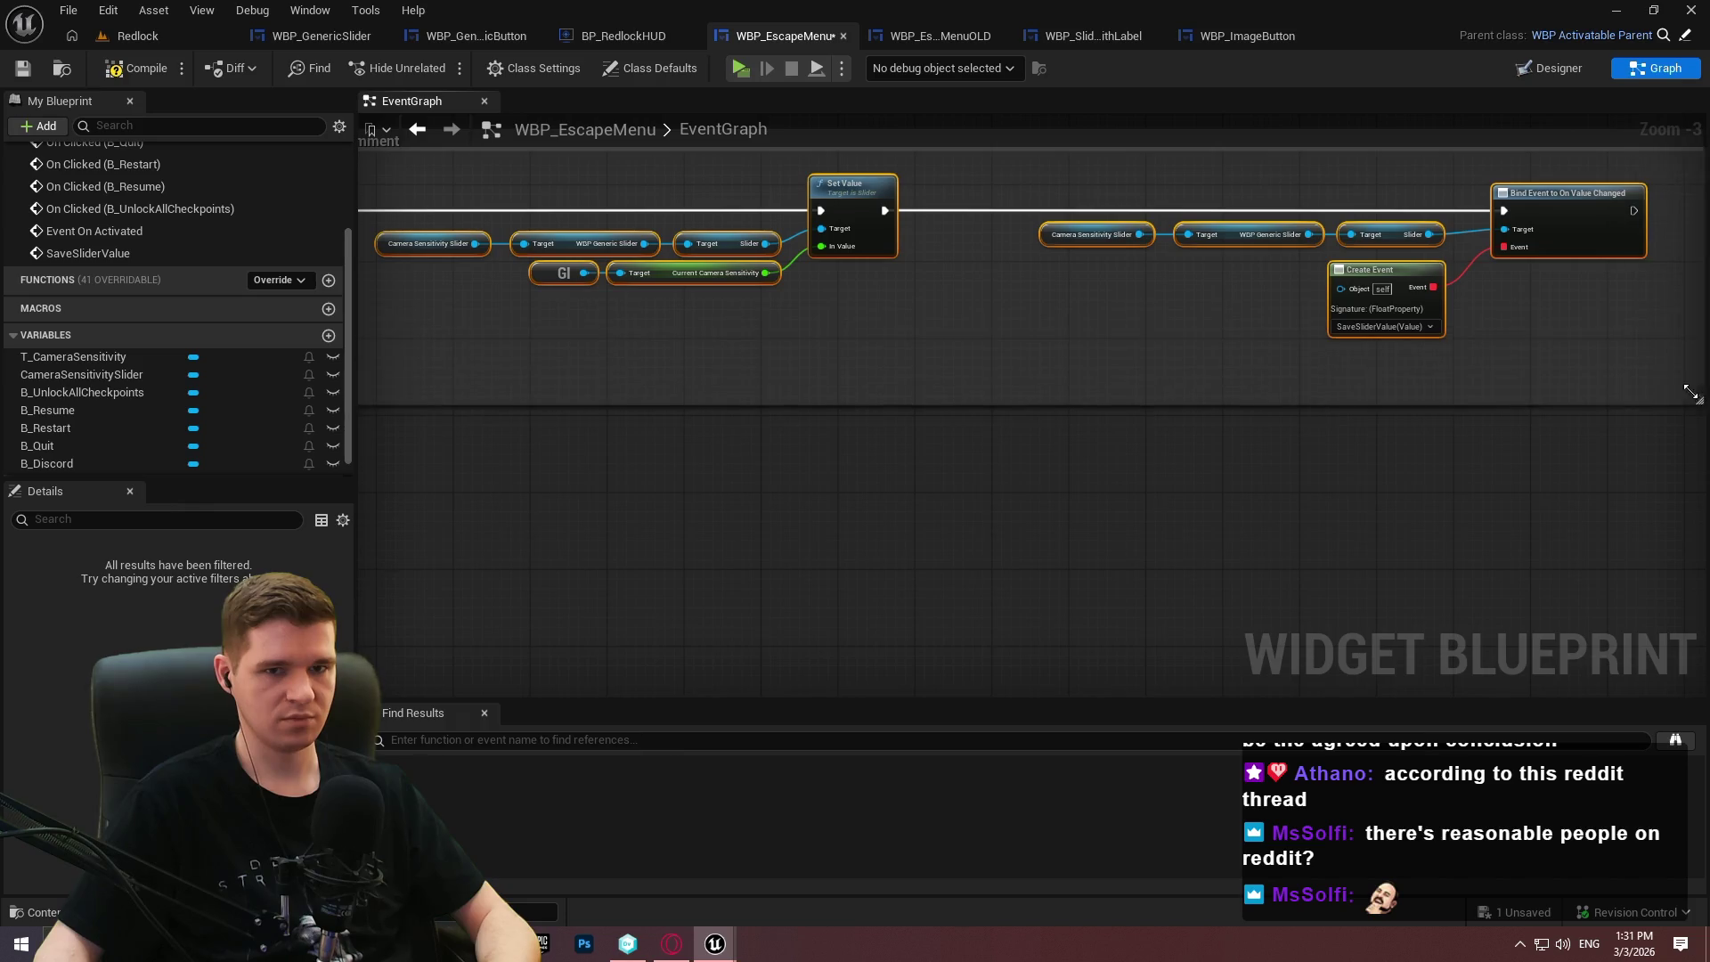
pyautogui.doubleClick(673, 335)
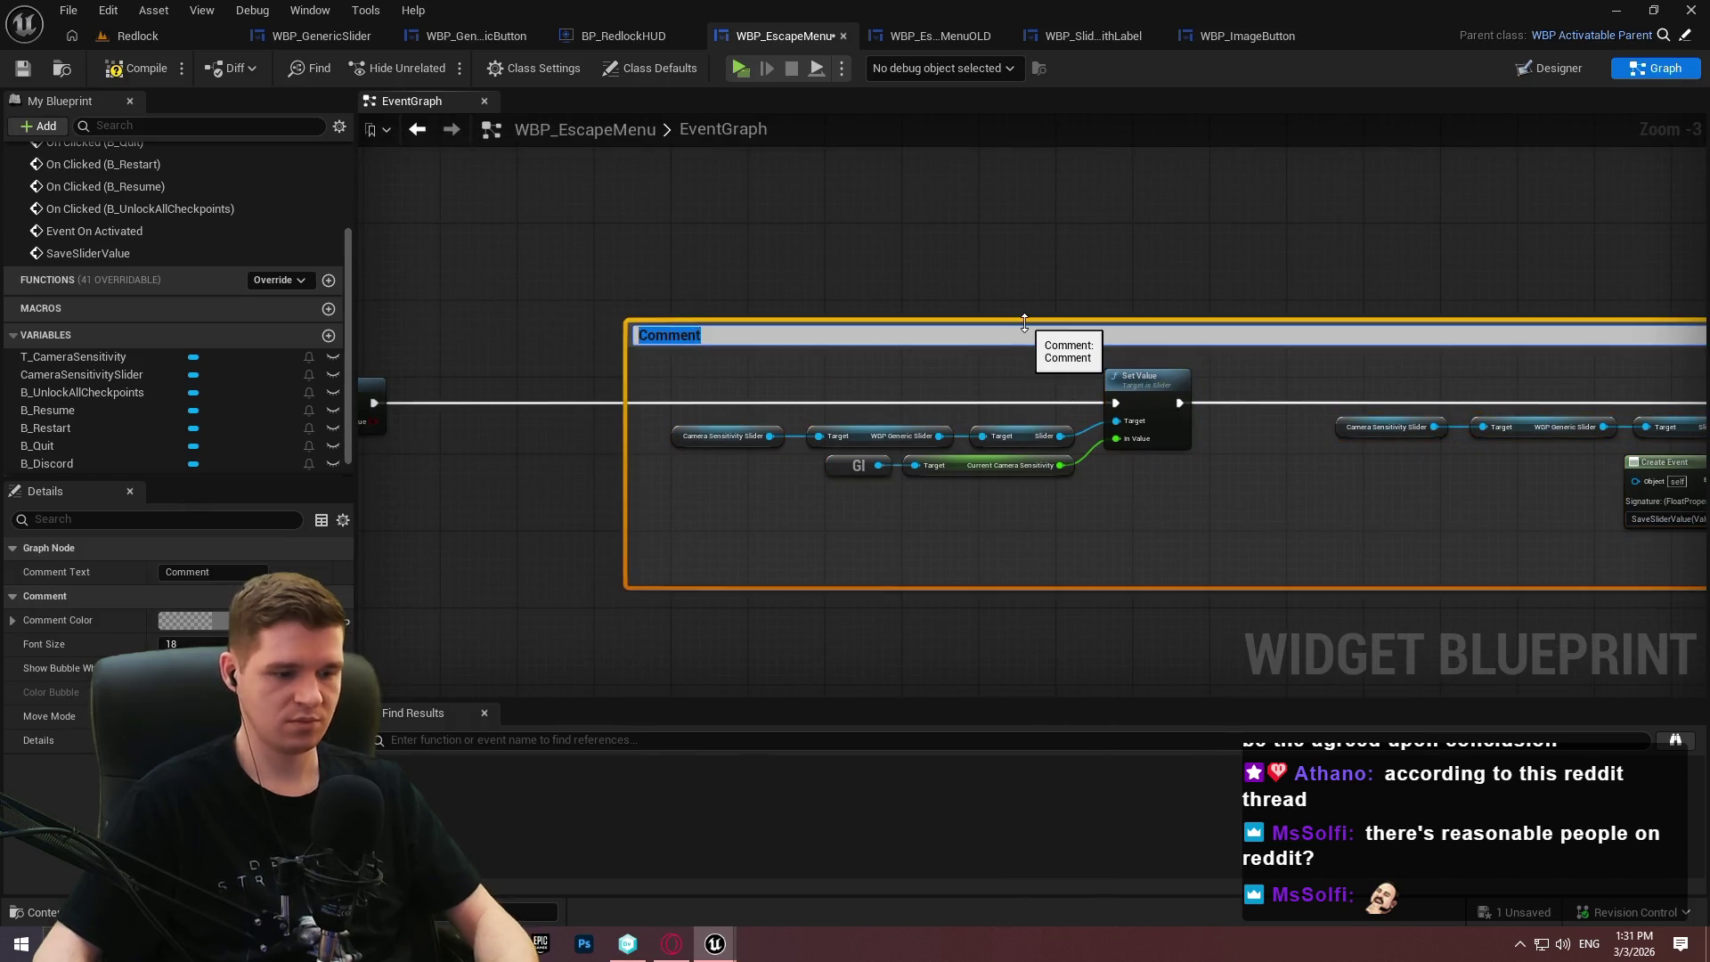
pyautogui.write('TEMP SLID')
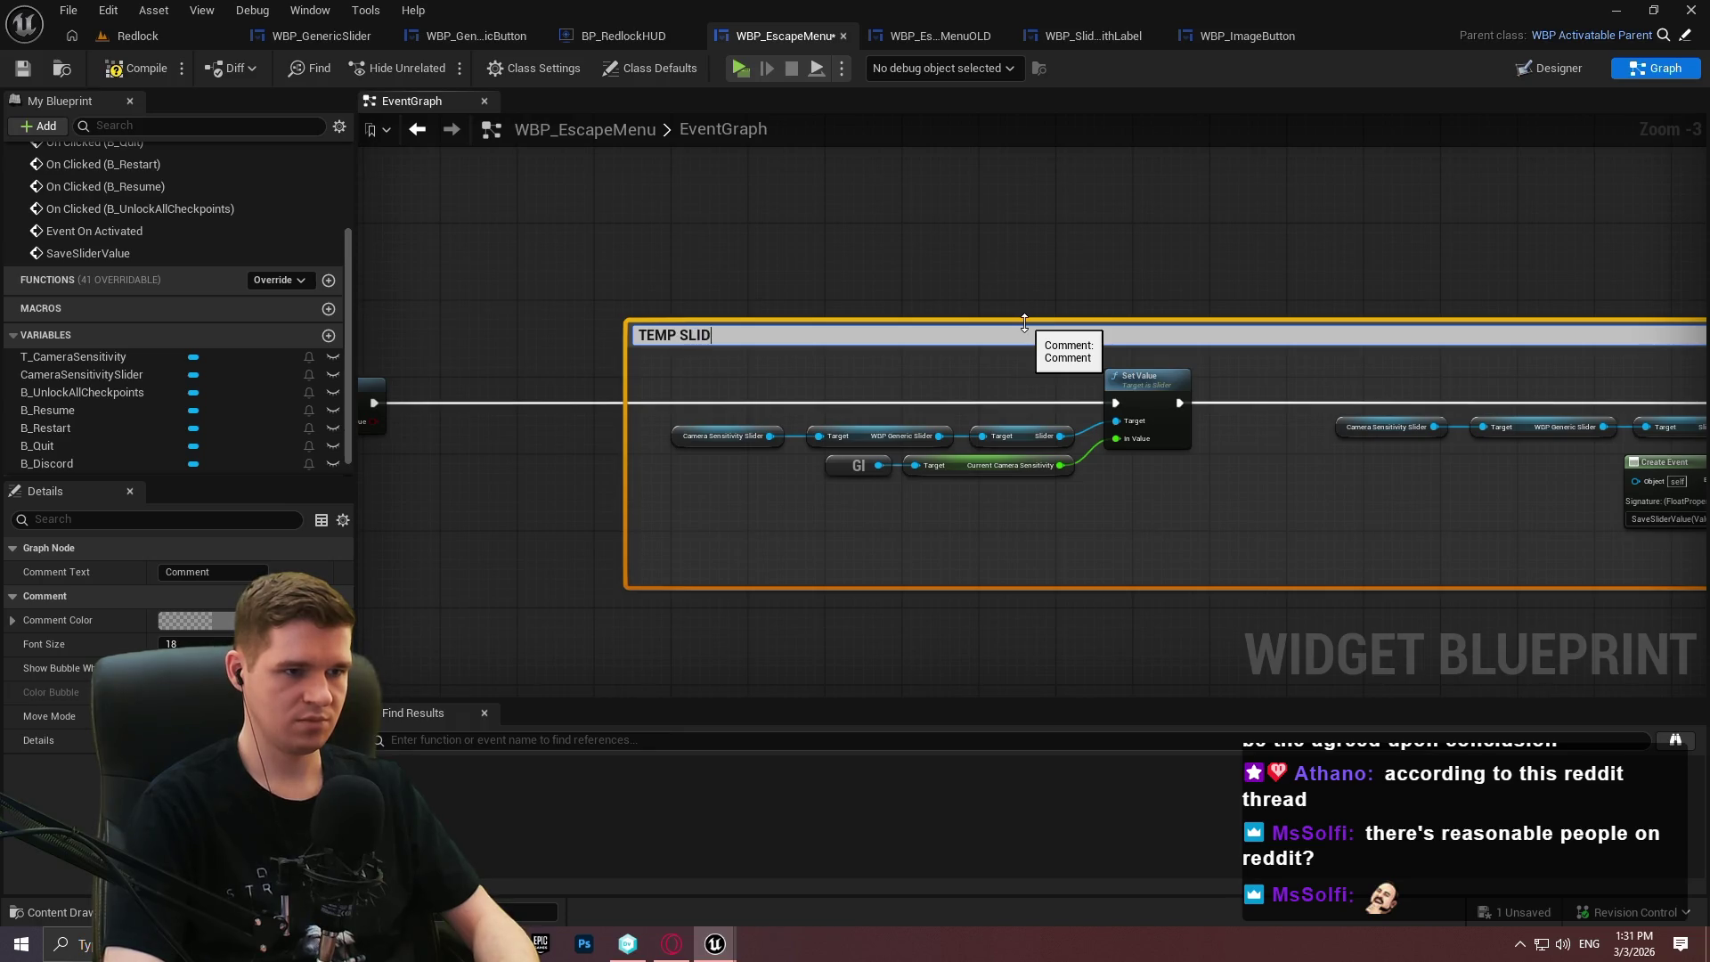
pyautogui.write('ER SAVING')
pyautogui.press('Return')
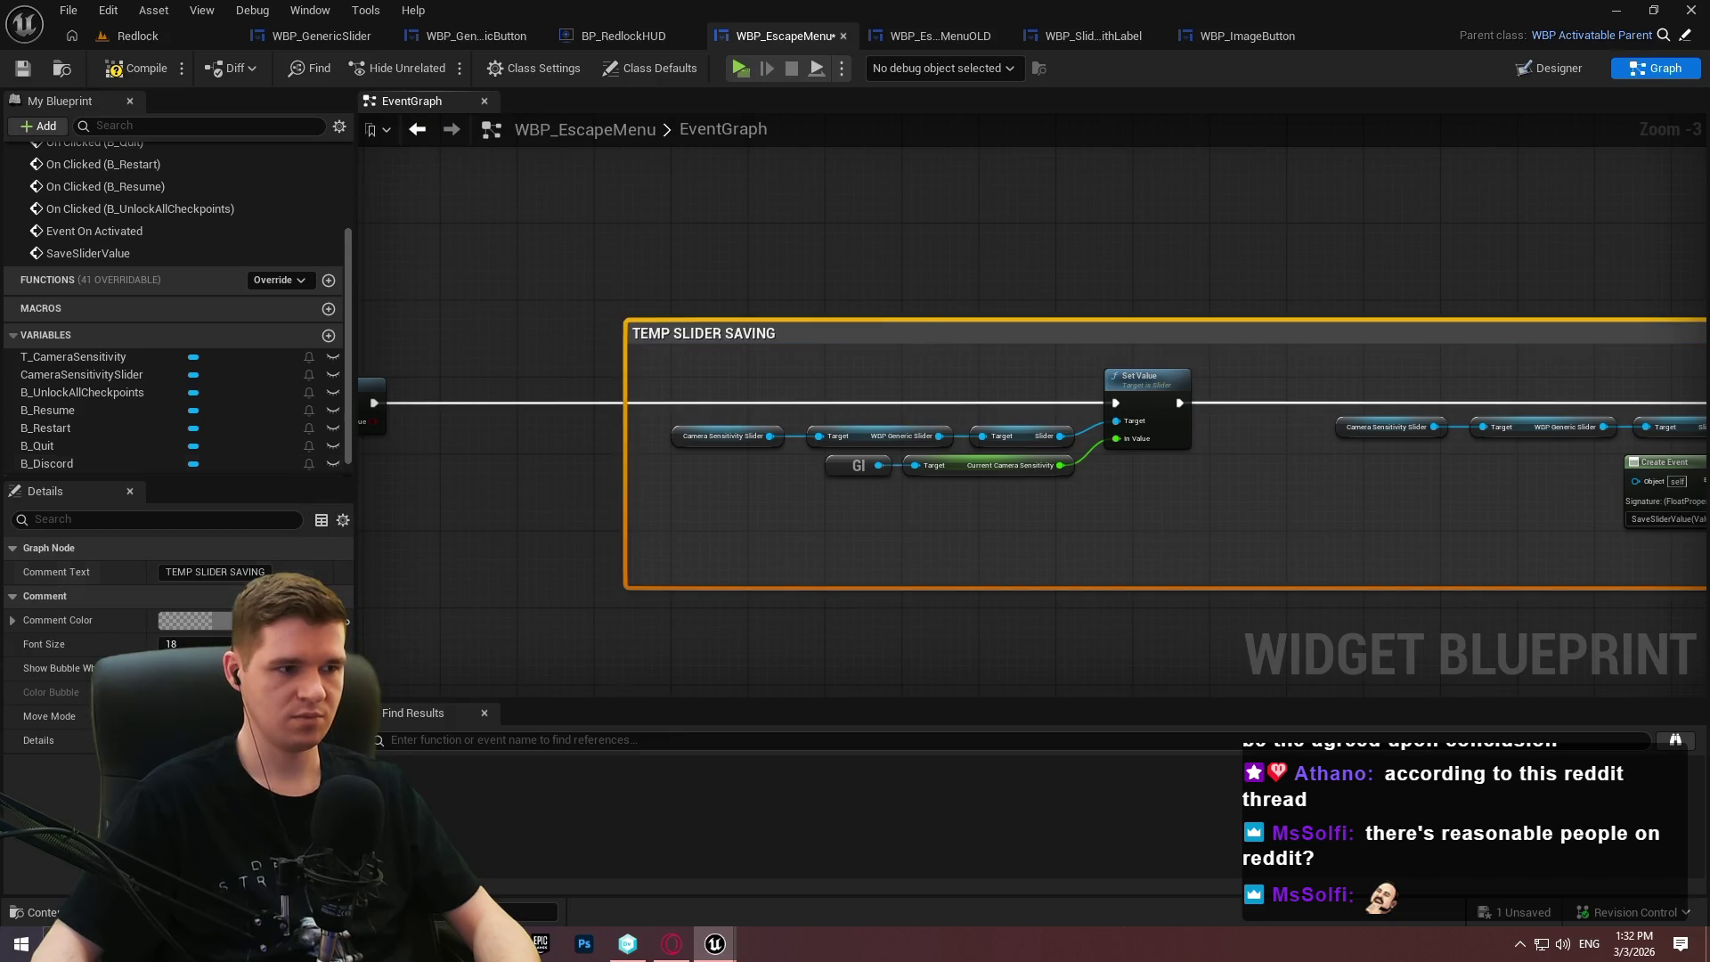
pyautogui.click(226, 626)
pyautogui.moveTo(360, 590); pyautogui.dragTo(420, 539)
pyautogui.click(470, 820)
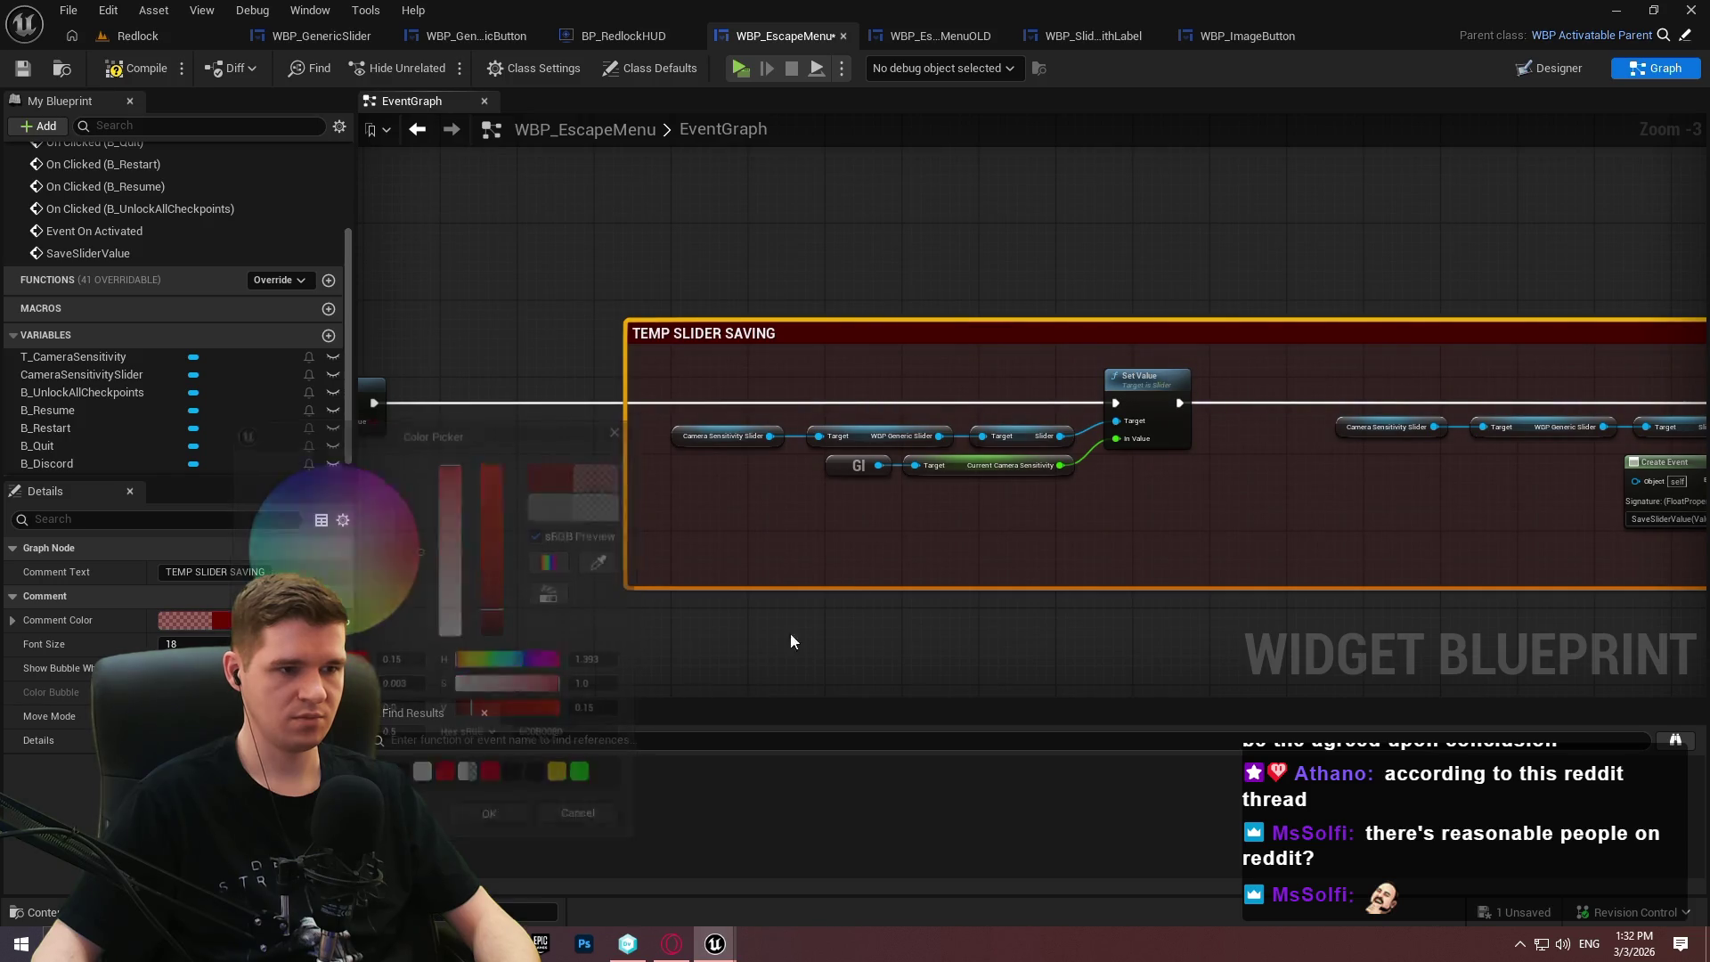
# Wrap the SaveSliderValue event nodes in a comment titled TEMP.
pyautogui.scroll(-2, 789, 633)
pyautogui.scroll(4, 713, 548)
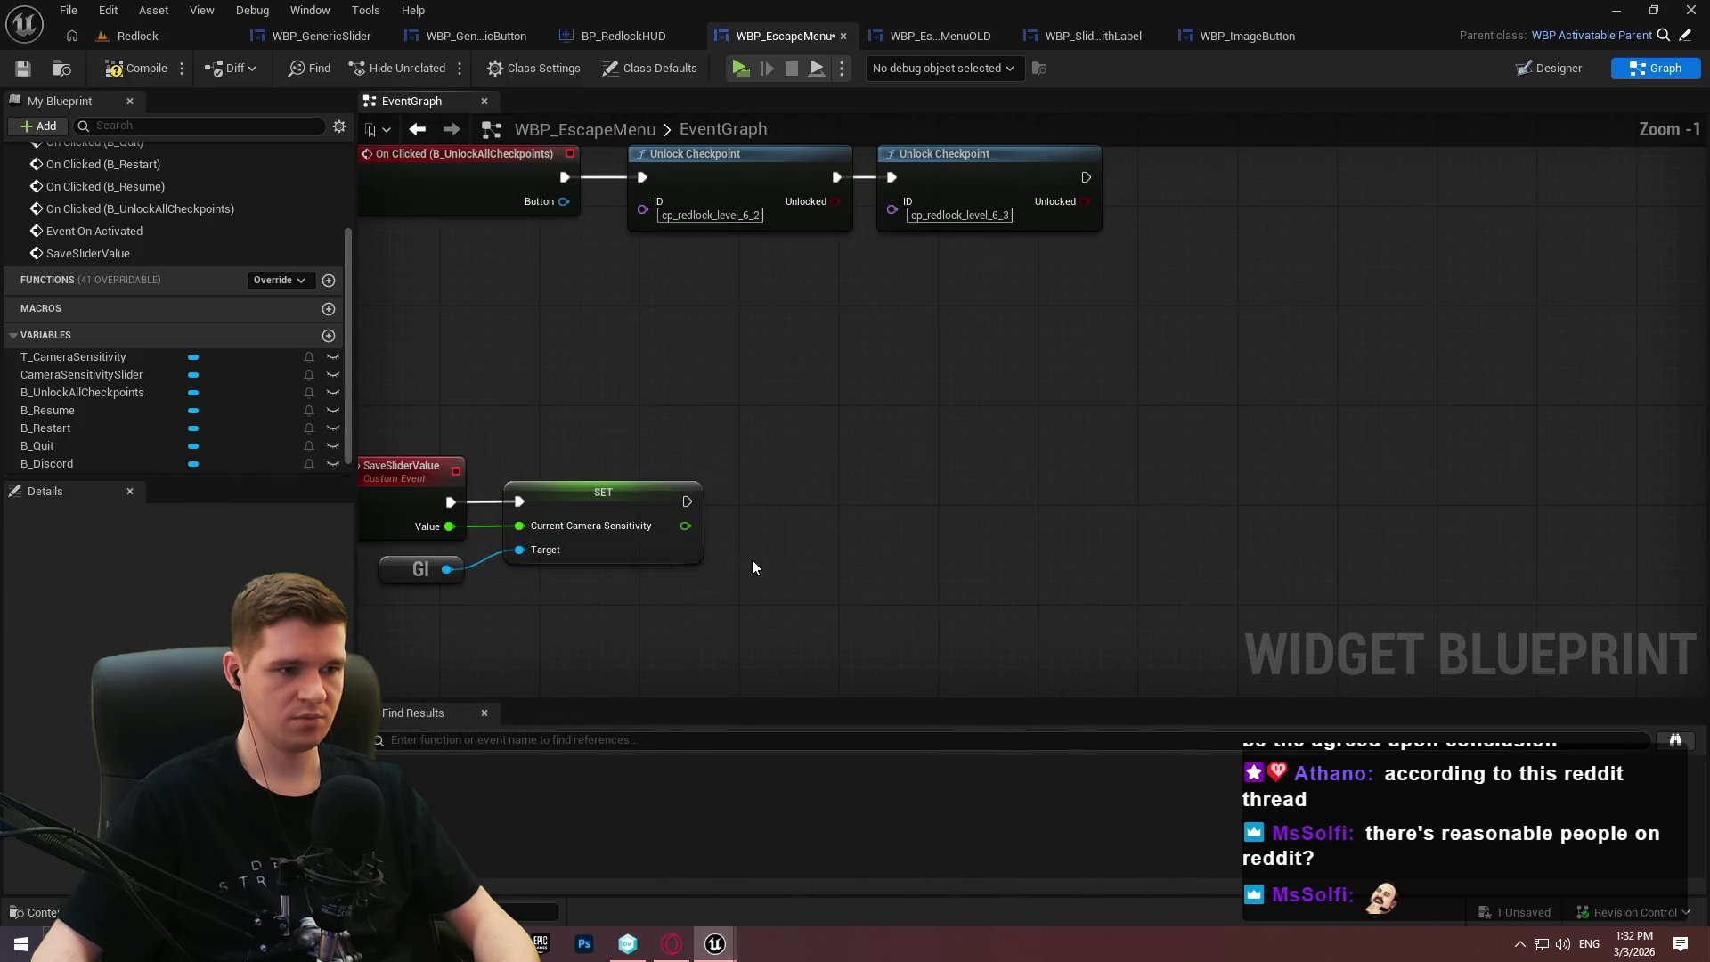
pyautogui.moveTo(1077, 534); pyautogui.dragTo(544, 314)
pyautogui.write('c')
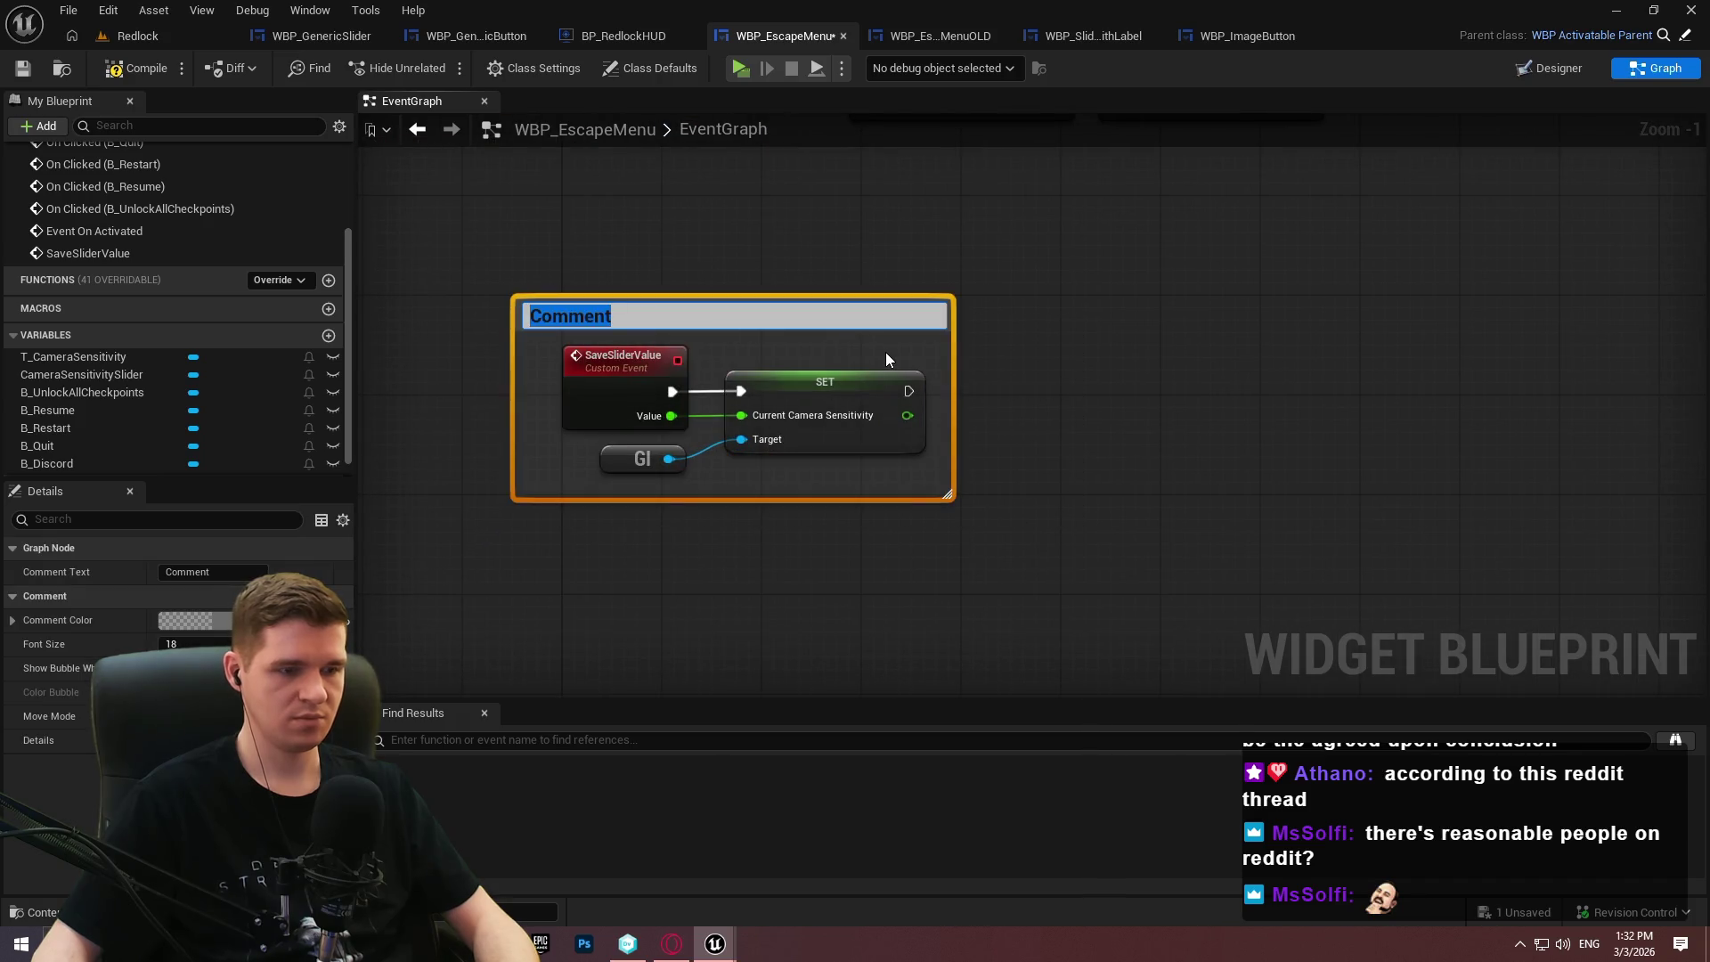
pyautogui.write('TEMP')
pyautogui.press('Return')
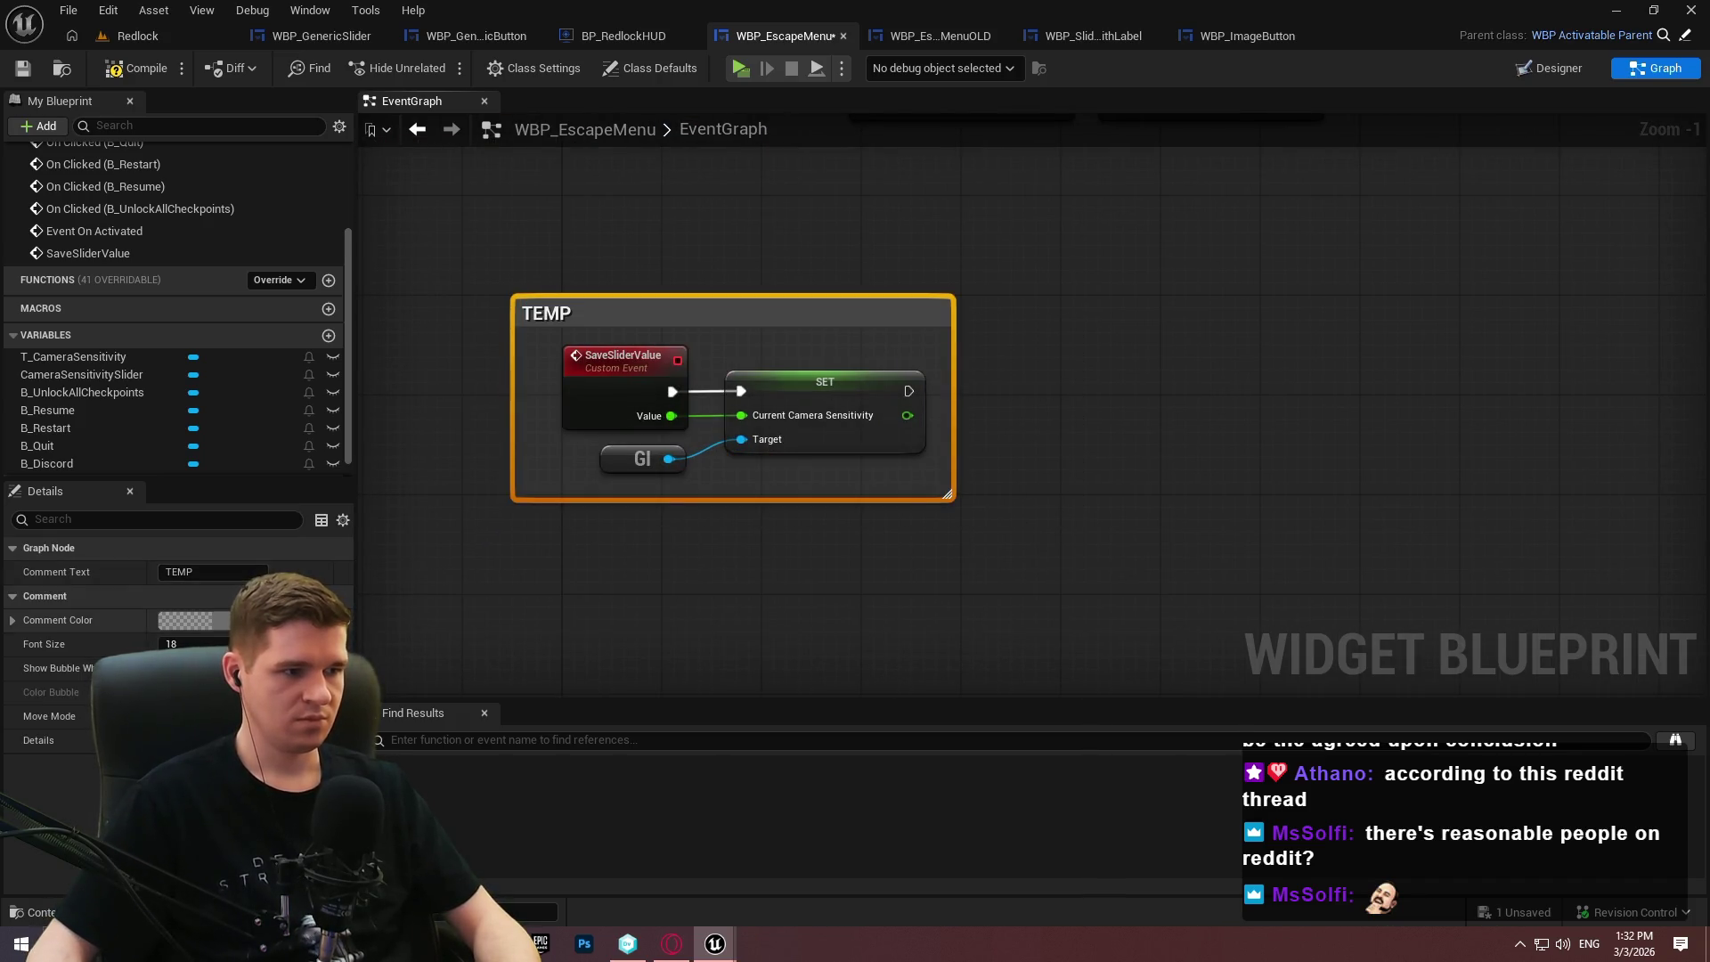
# Color the TEMP comment red with R 1, G 0, B 0.
pyautogui.click(194, 620)
pyautogui.click(426, 661)
pyautogui.write('1')
pyautogui.press('Tab')
pyautogui.write('0')
pyautogui.press('Tab')
pyautogui.write('0')
pyautogui.press('Return')
pyautogui.click(783, 679)
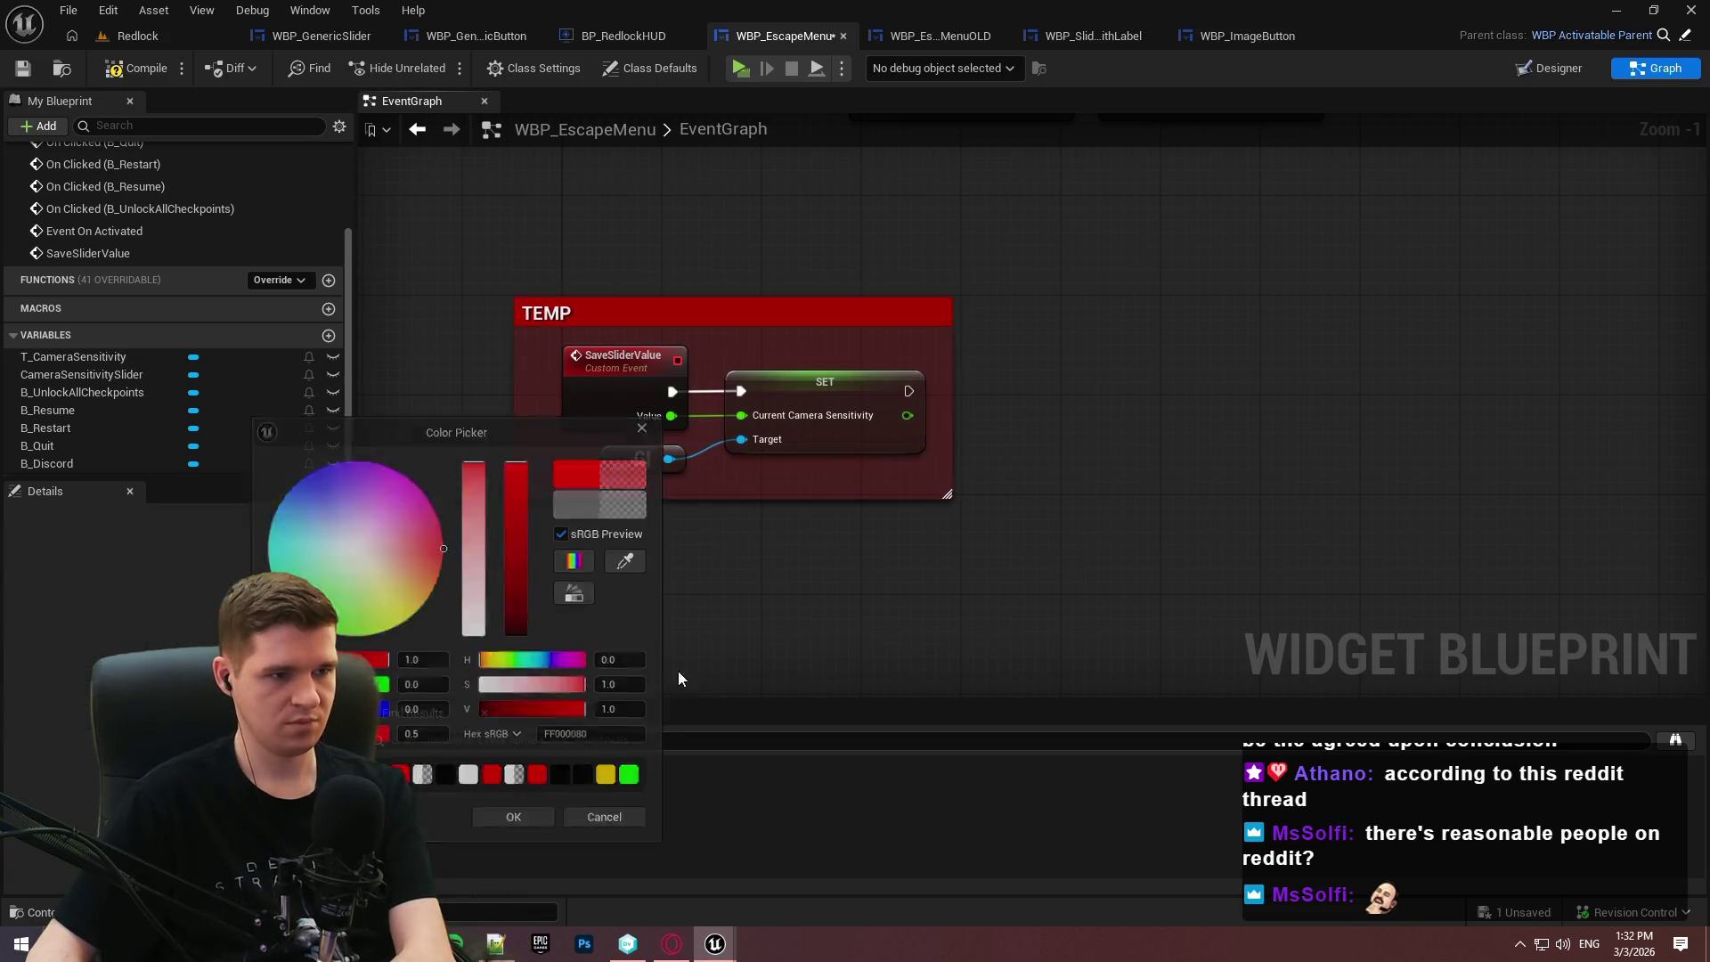
# Set the TEMP SLIDER SAVING comment's red to 1 for bright red and save the blueprint.
pyautogui.scroll(-4, 1226, 511)
pyautogui.moveTo(1371, 390); pyautogui.dragTo(809, 488)
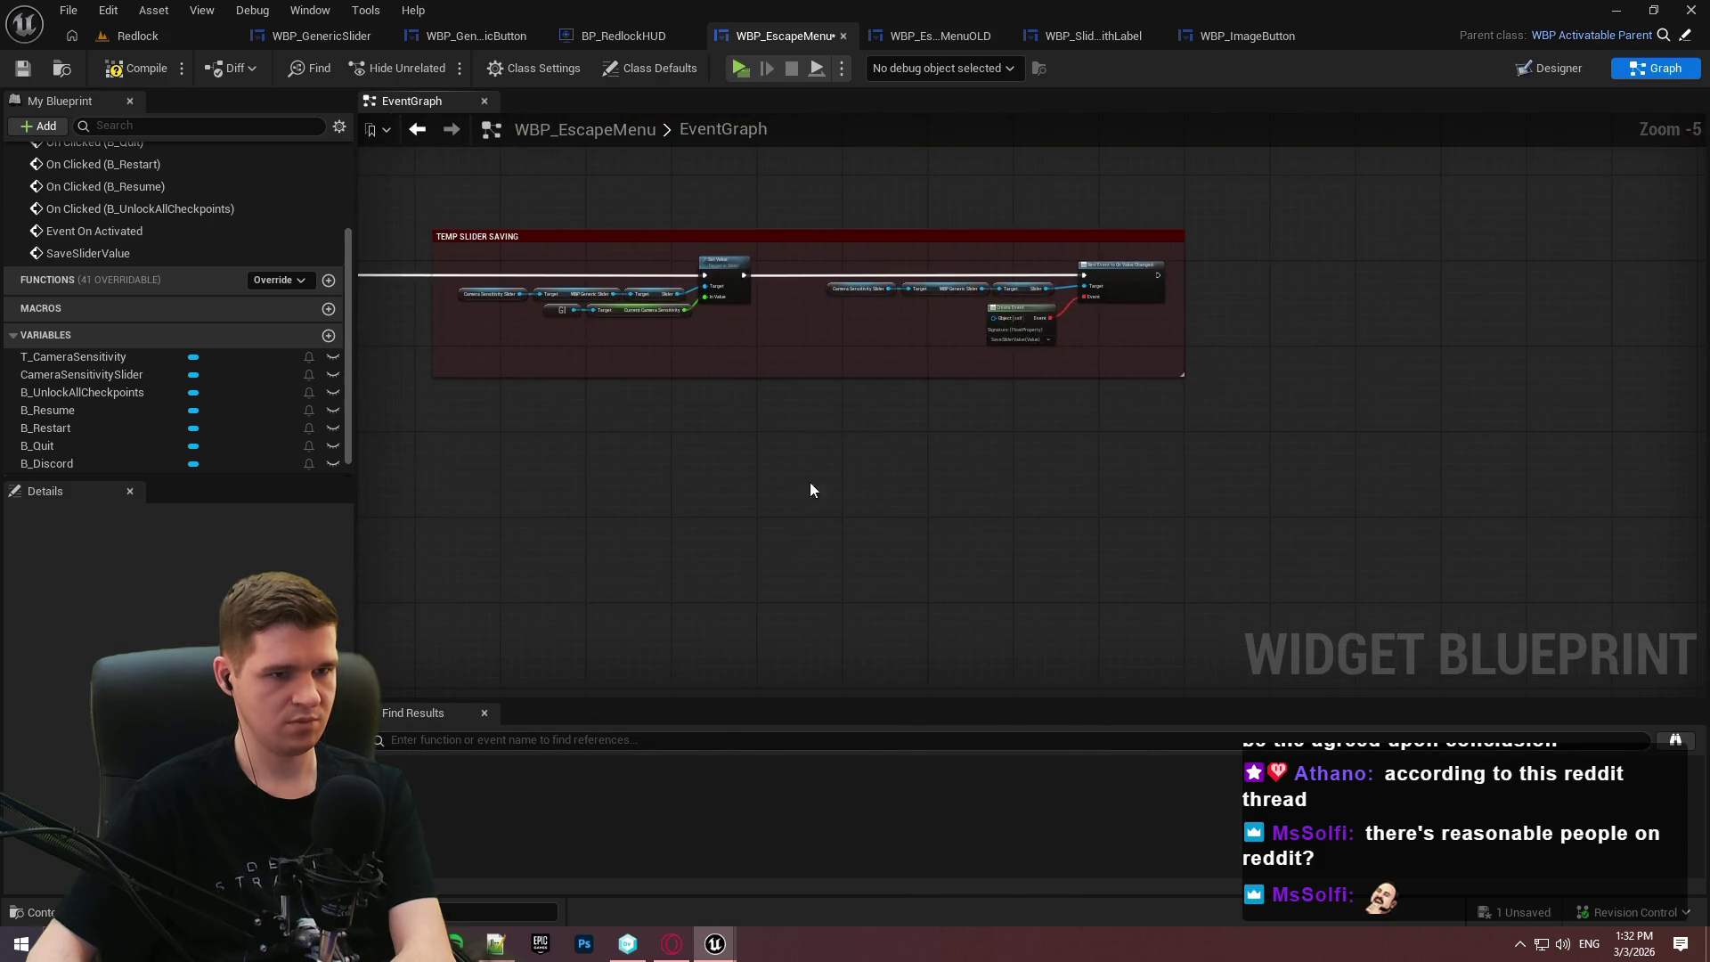
pyautogui.click(793, 239)
pyautogui.click(185, 620)
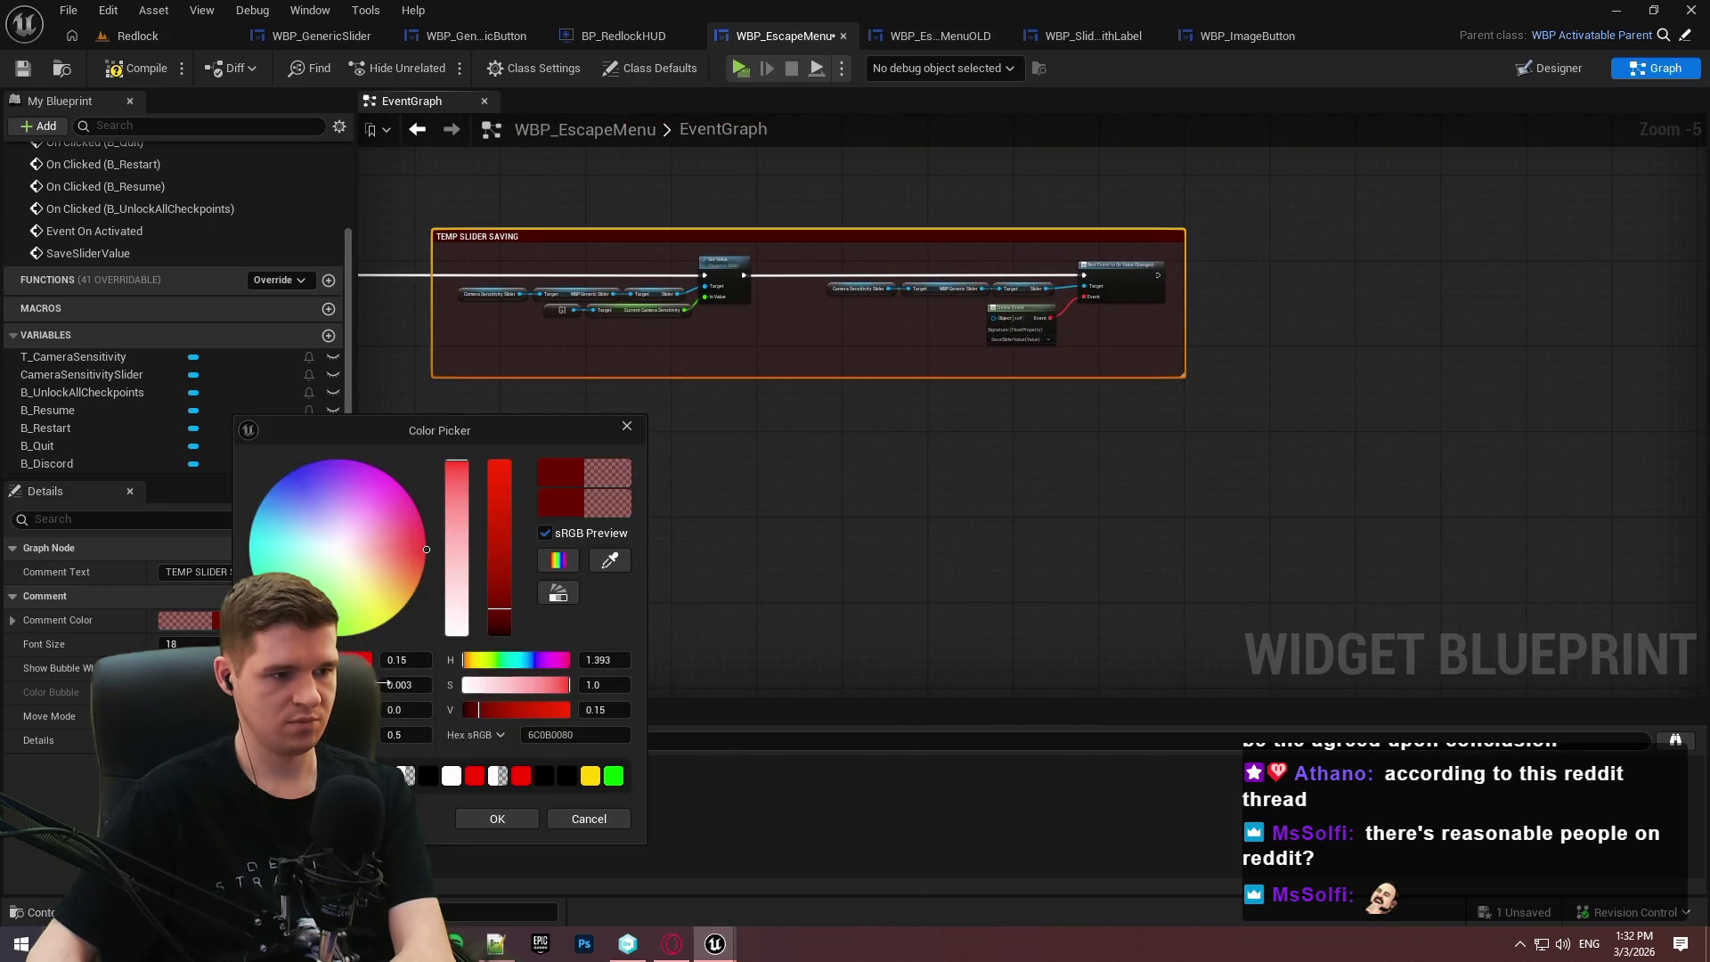
pyautogui.write('1')
pyautogui.press('Return')
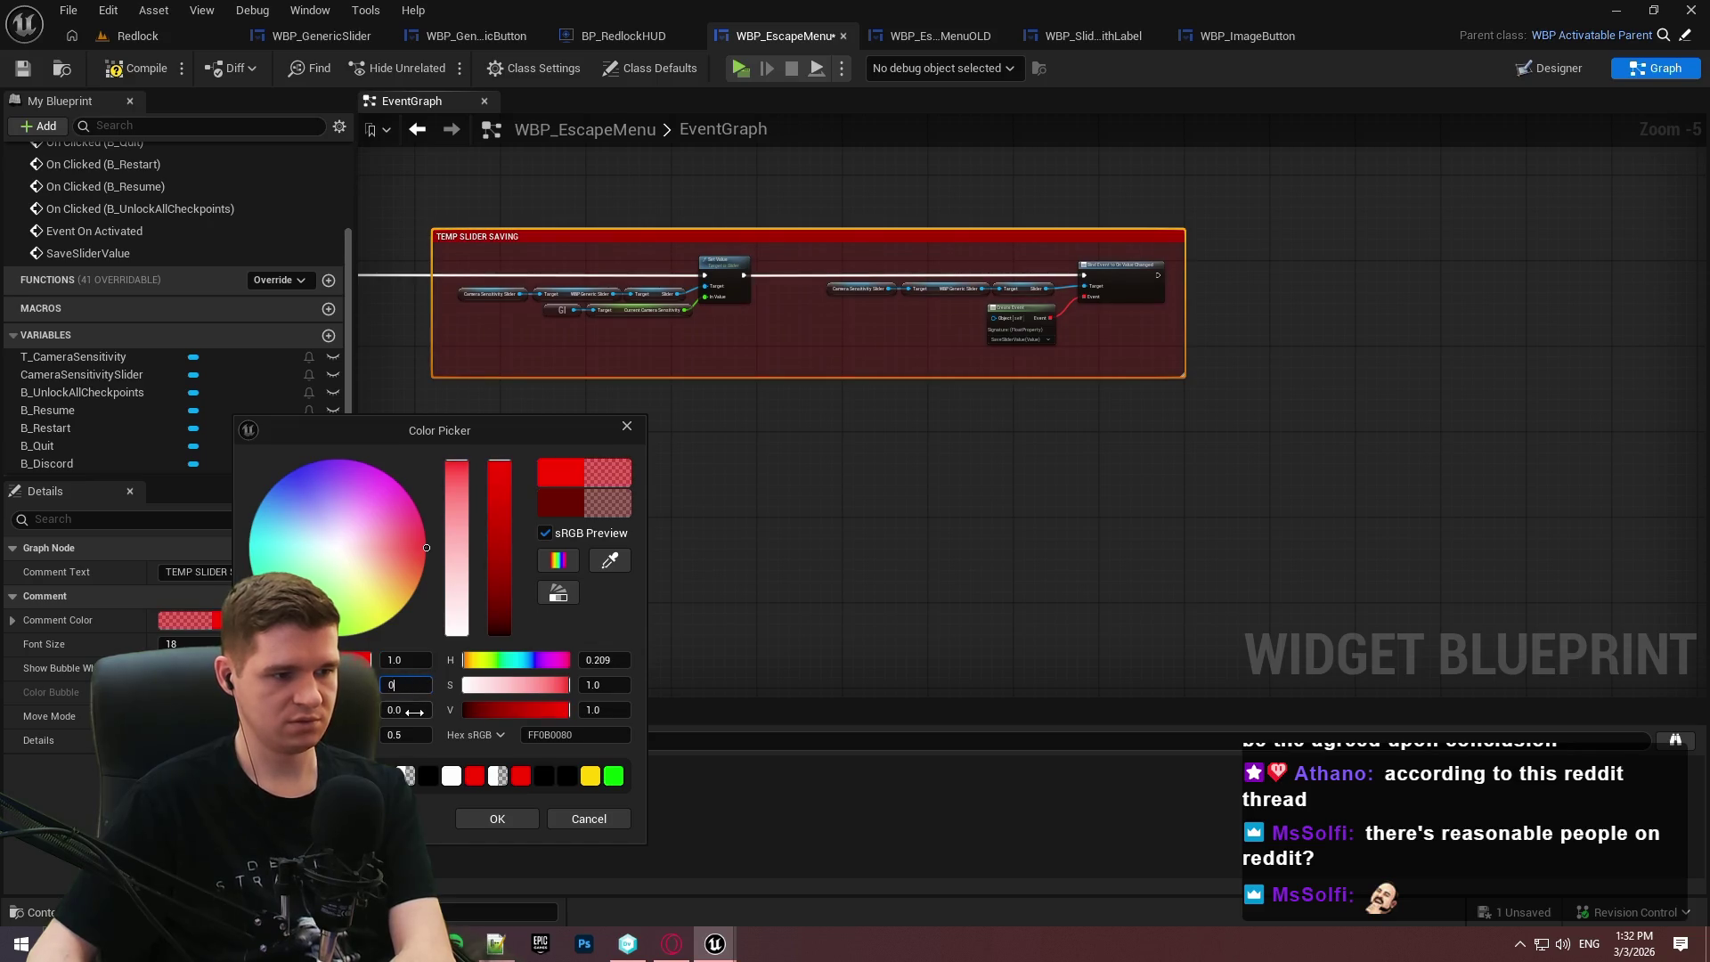
pyautogui.click(496, 819)
pyautogui.scroll(-6, 905, 558)
pyautogui.scroll(5, 835, 294)
pyautogui.click(29, 72)
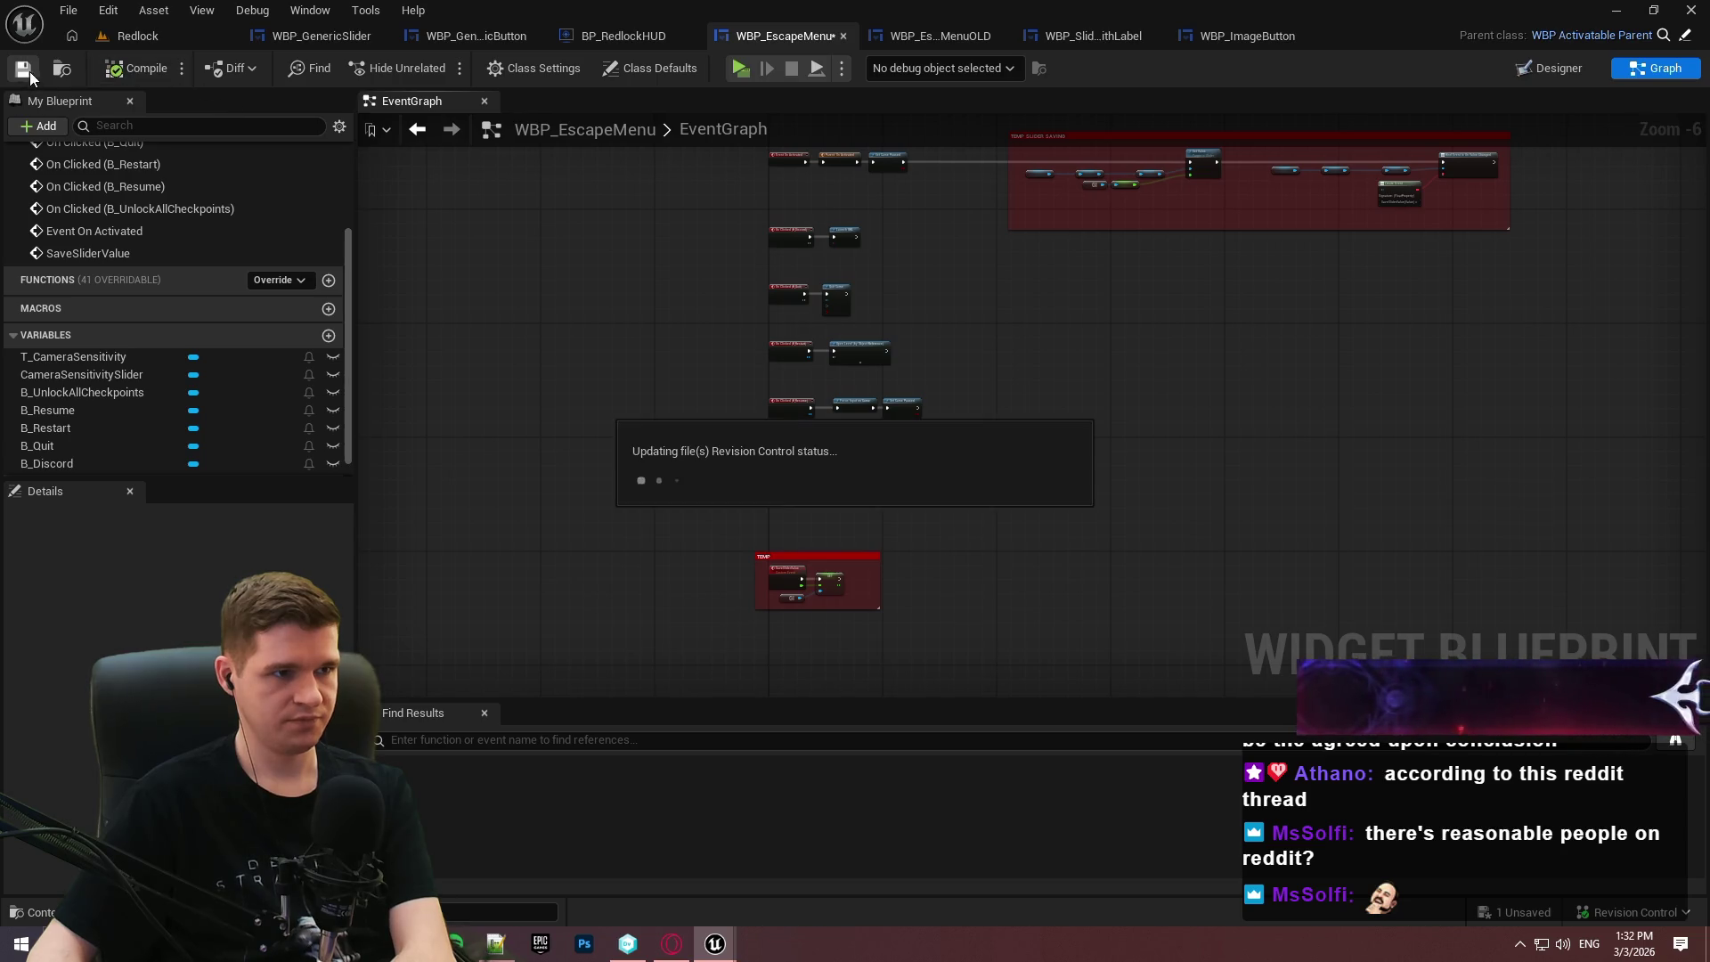
# In the Designer, delete the duplicate 1.0 T_CameraSensitivity text.
pyautogui.click(1583, 75)
pyautogui.scroll(5, 690, 526)
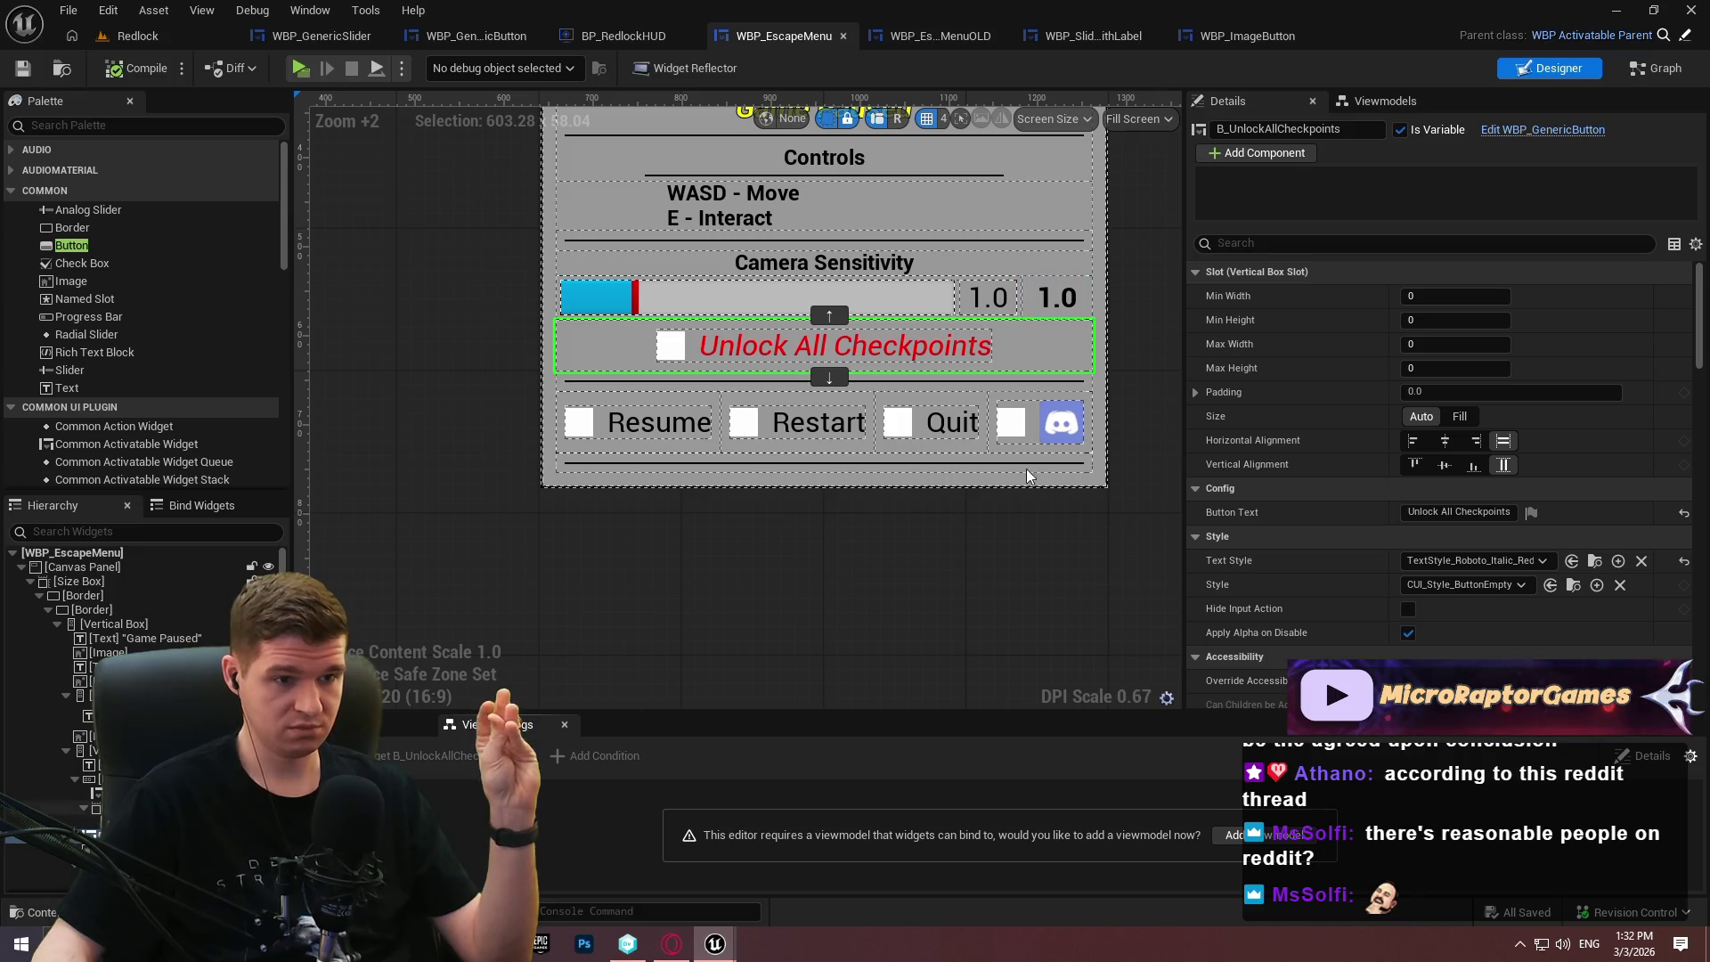
pyautogui.click(1056, 297)
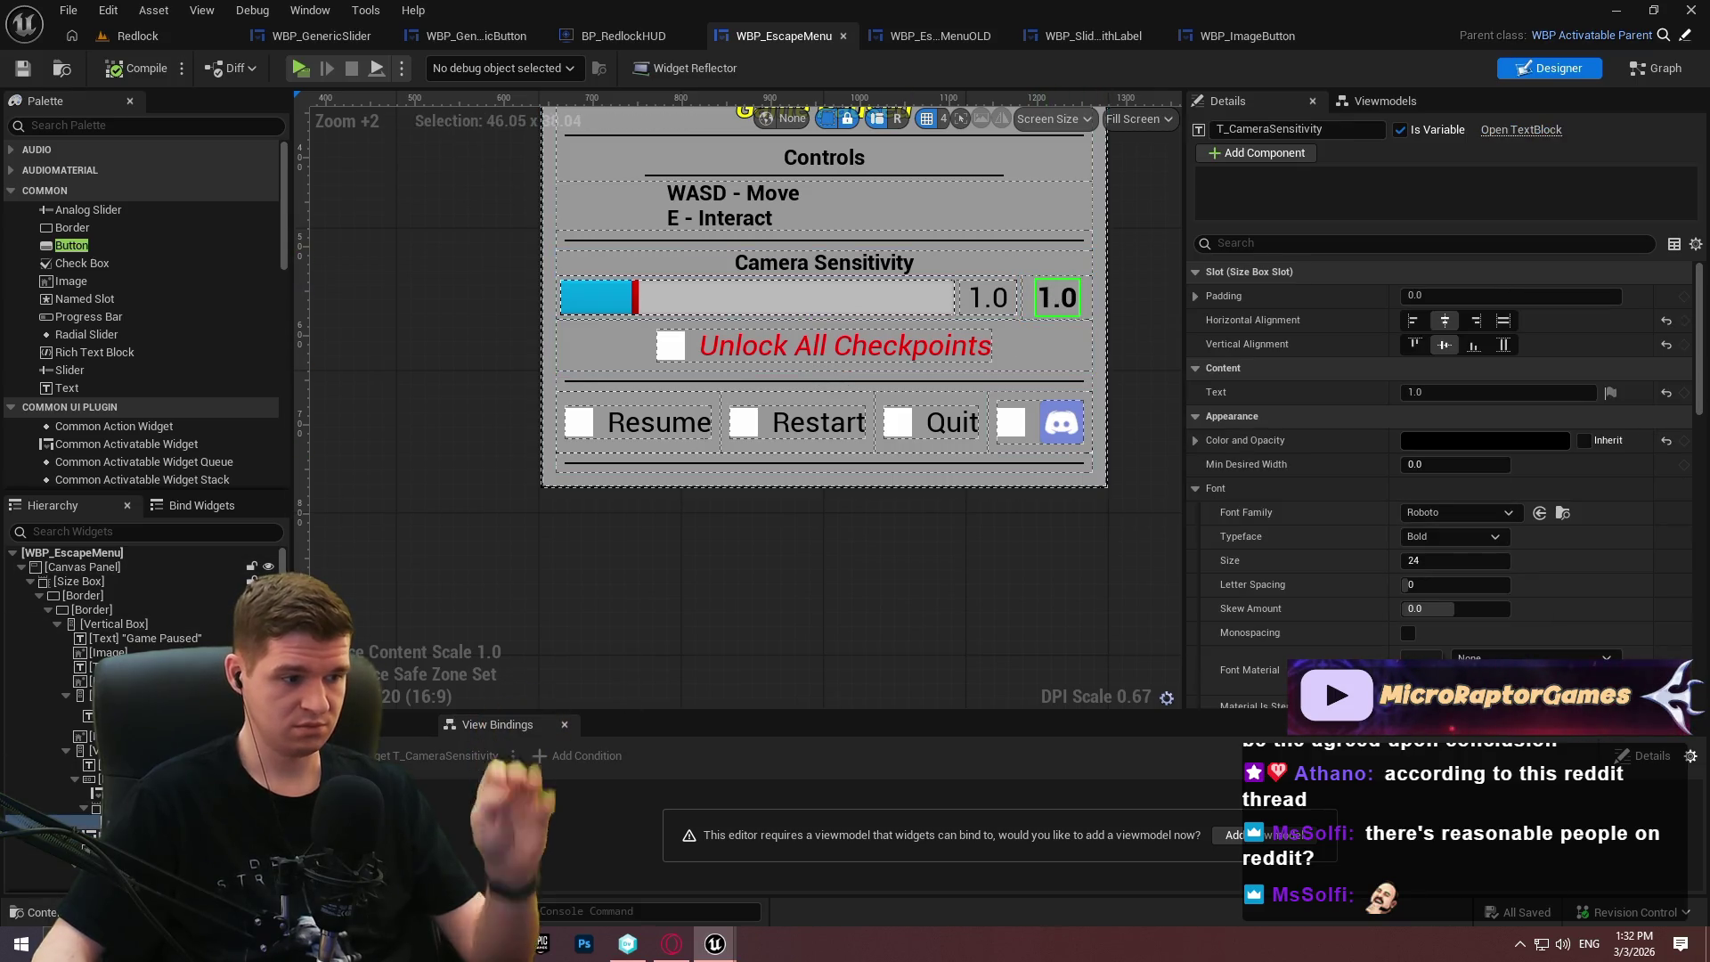
pyautogui.press('Delete')
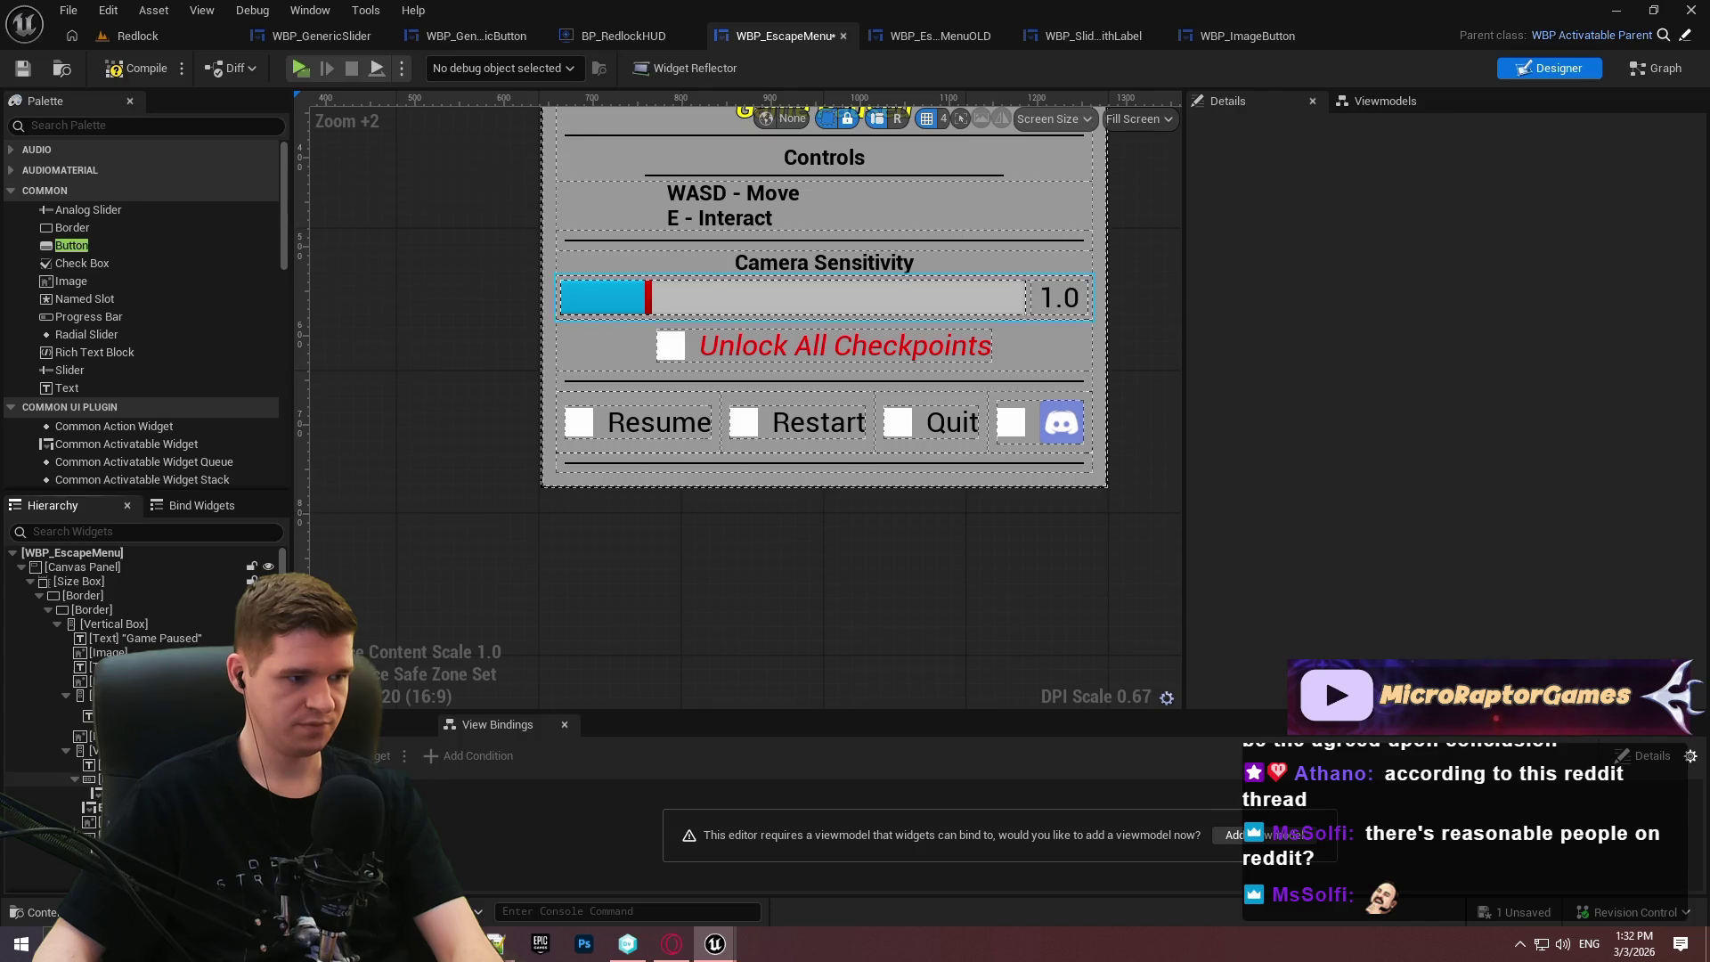
# Replace the slider row's HorizontalBox with its slider child, then compile and save.
pyautogui.rightClick(117, 780)
pyautogui.moveTo(223, 667)
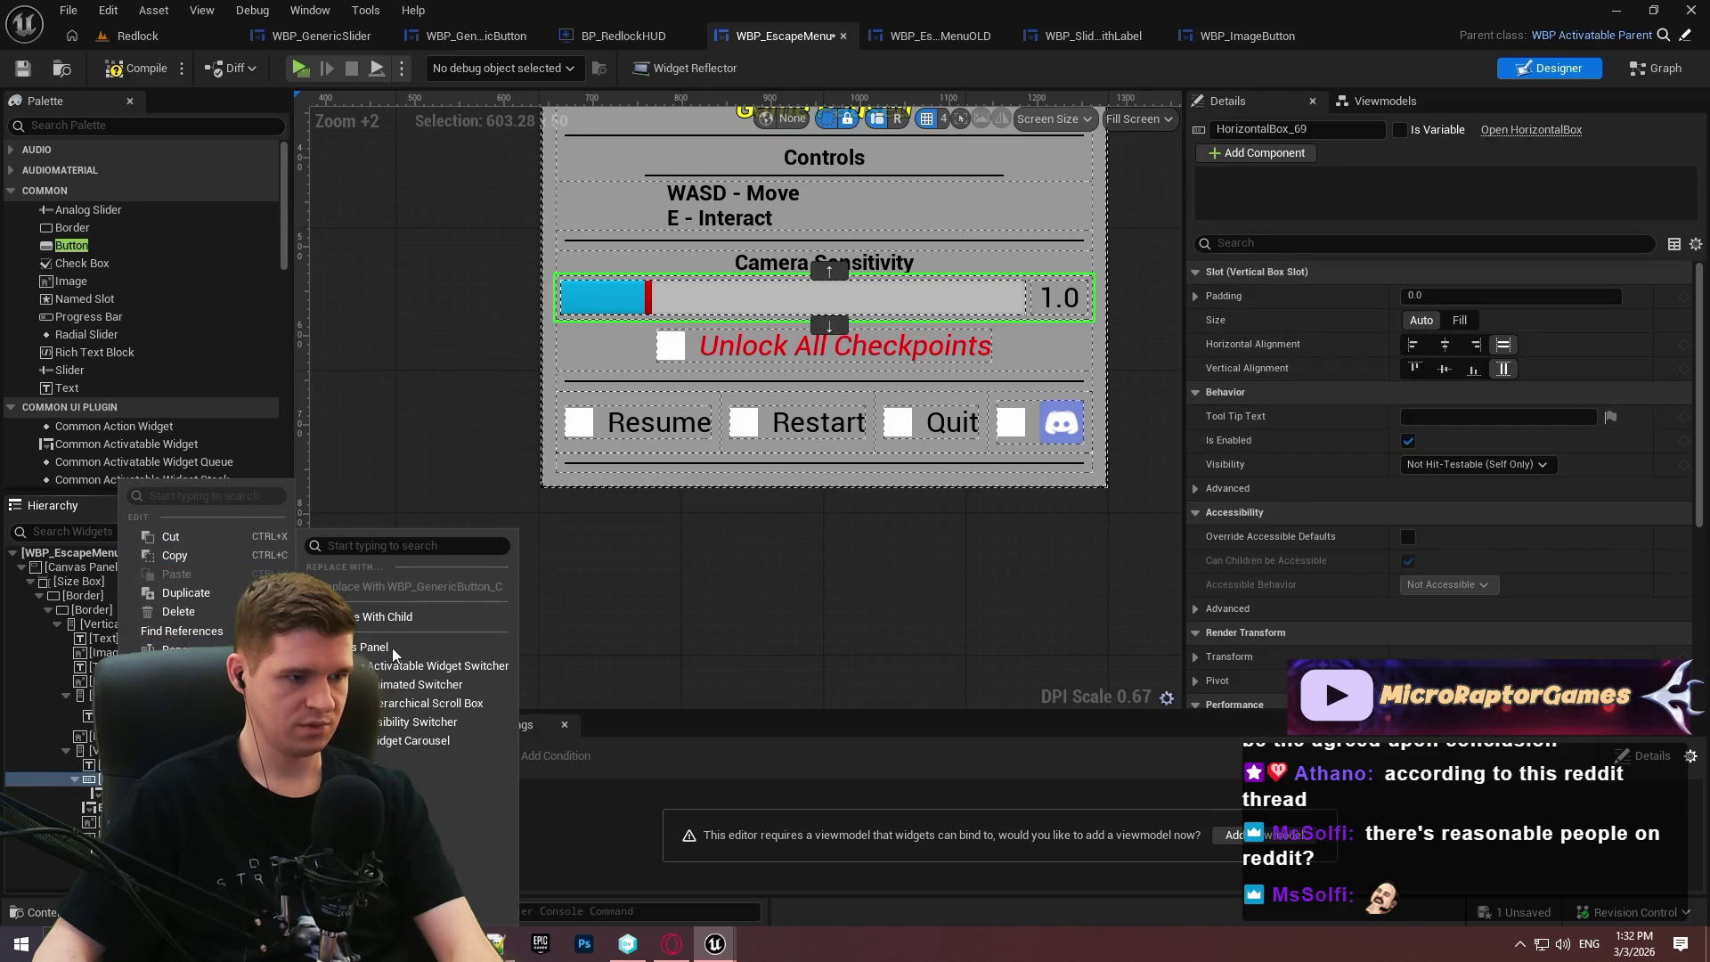
pyautogui.click(390, 619)
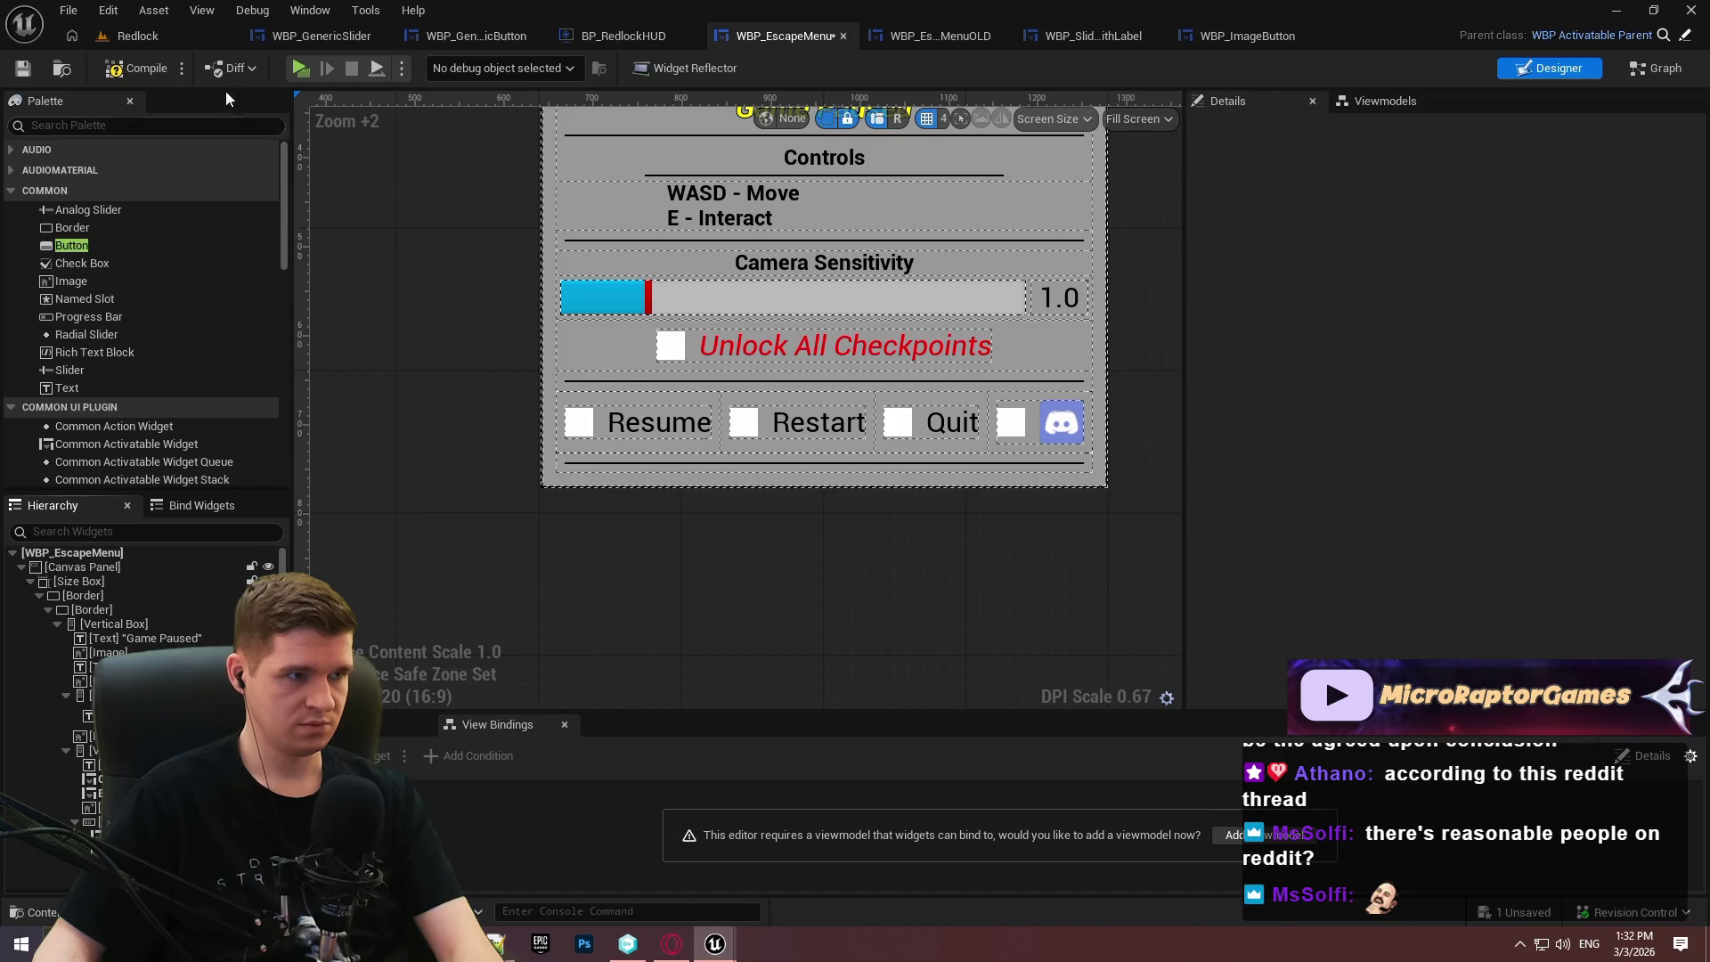
pyautogui.click(32, 68)
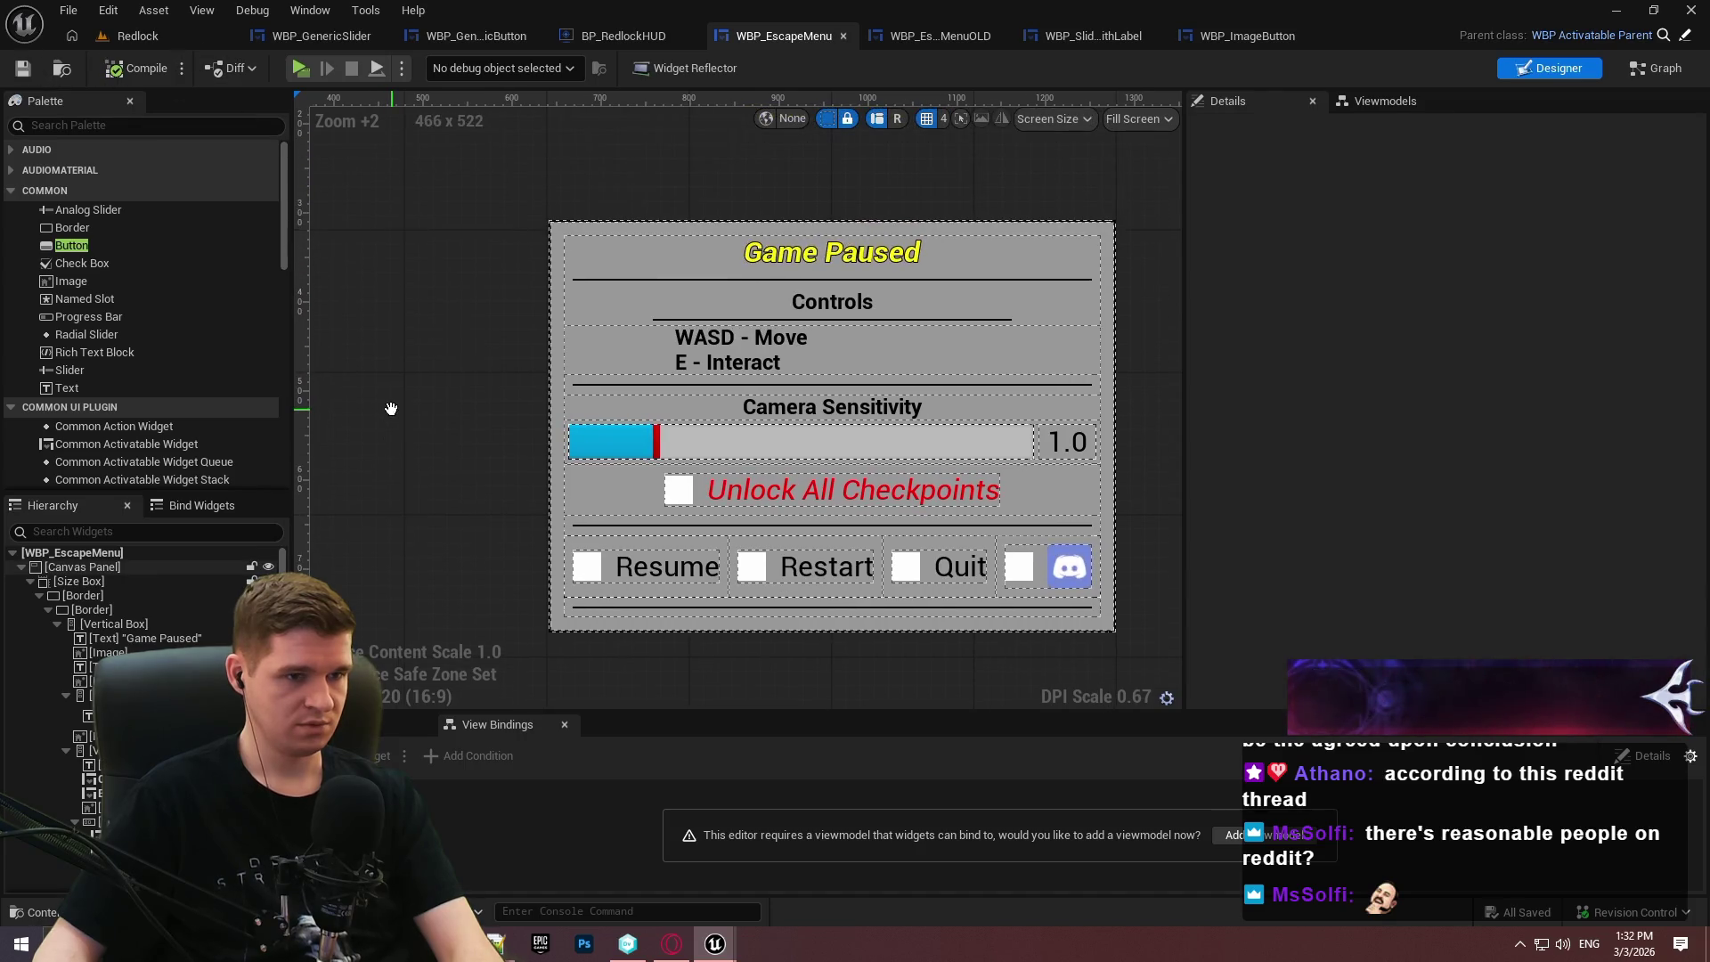
pyautogui.moveTo(390, 408)
pyautogui.mouseDown()
pyautogui.moveTo(378, 369)
pyautogui.moveTo(395, 394)
pyautogui.mouseUp()
# Tick Is Focusable on the escape menu's root widget.
pyautogui.click(93, 554)
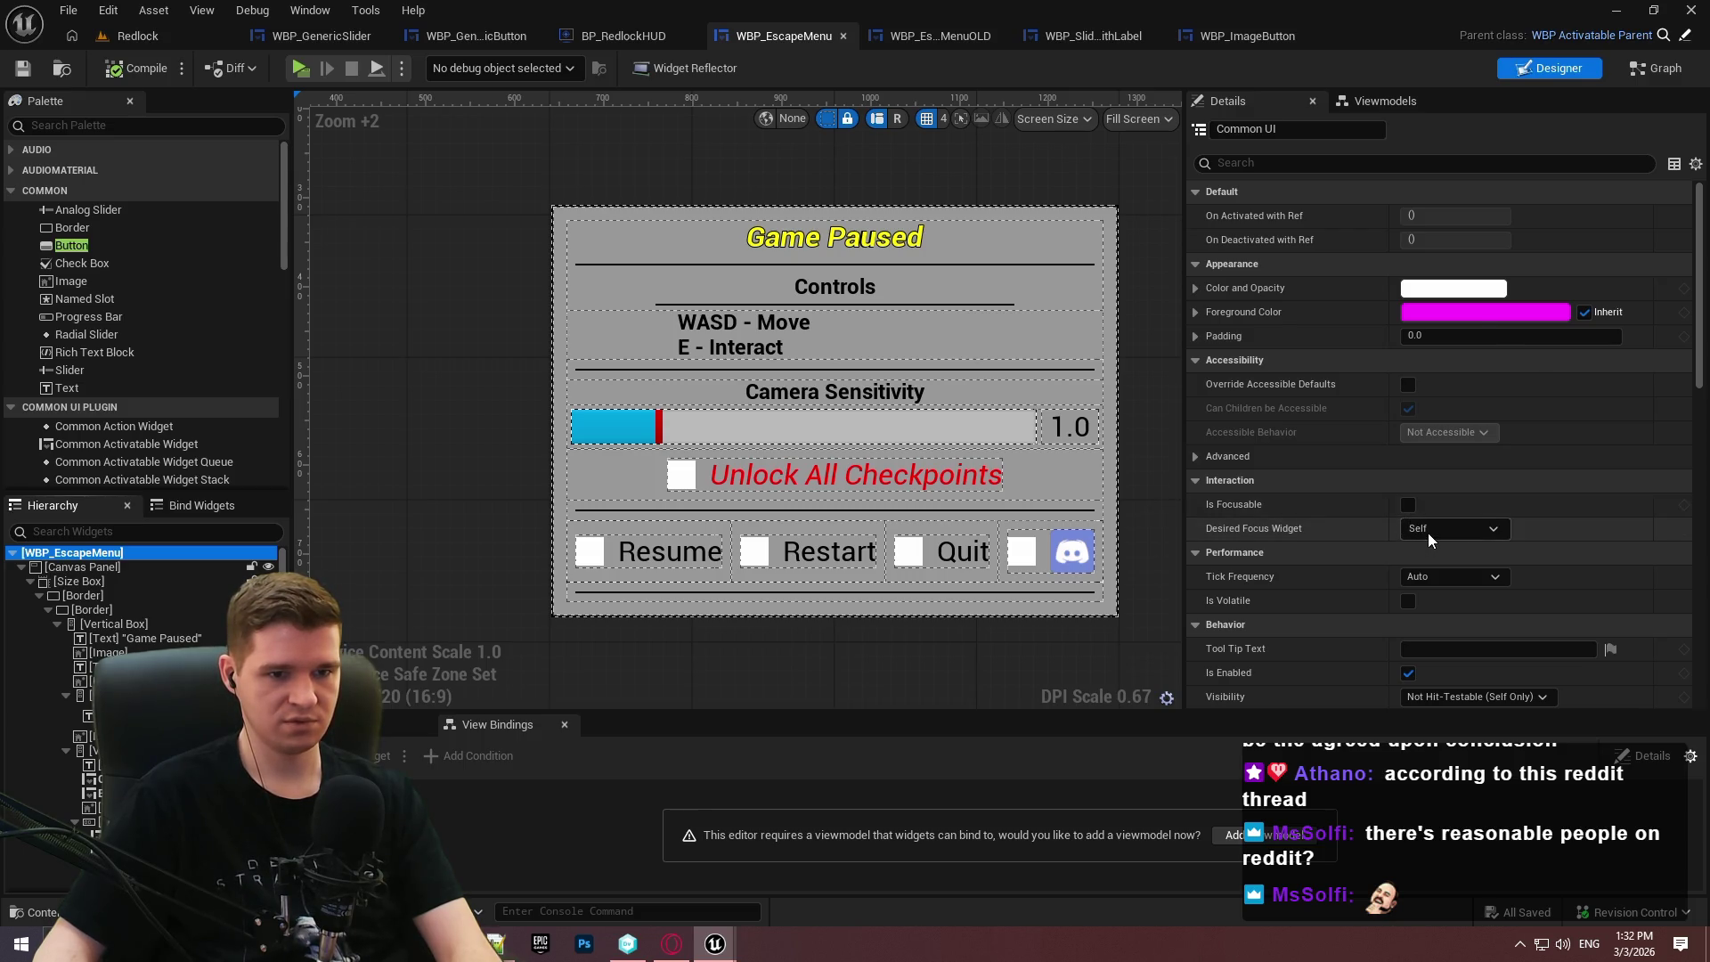
pyautogui.click(1428, 532)
pyautogui.click(1311, 503)
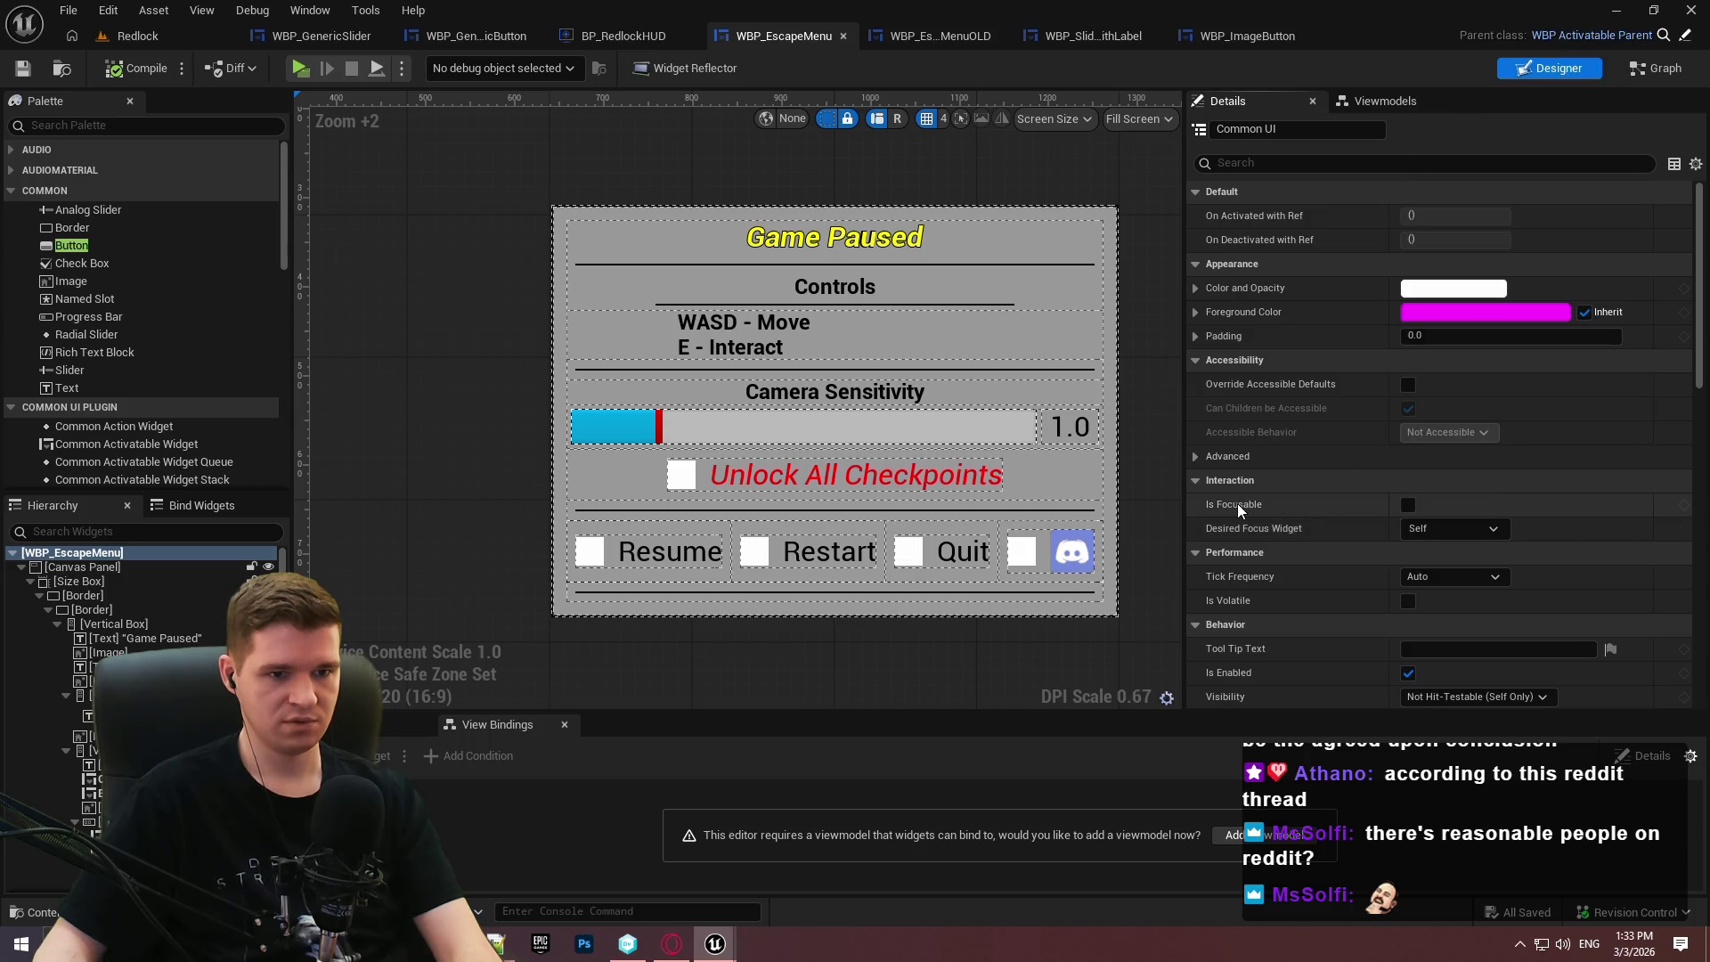
pyautogui.moveTo(1237, 504)
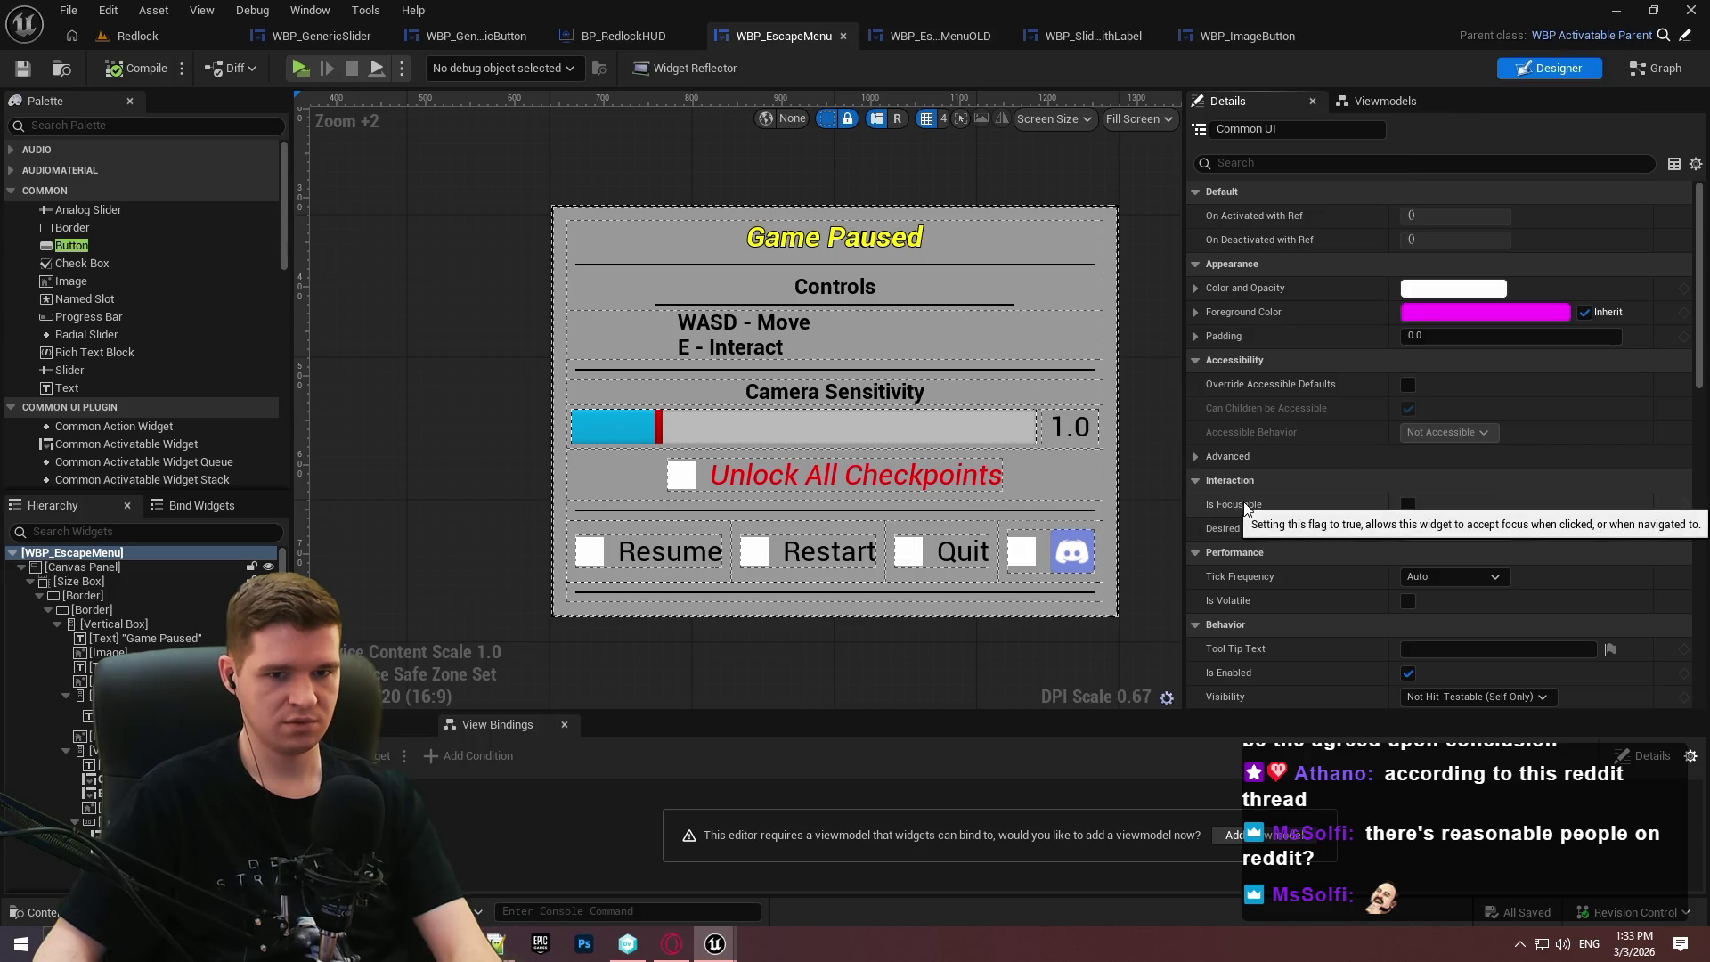
pyautogui.click(1407, 506)
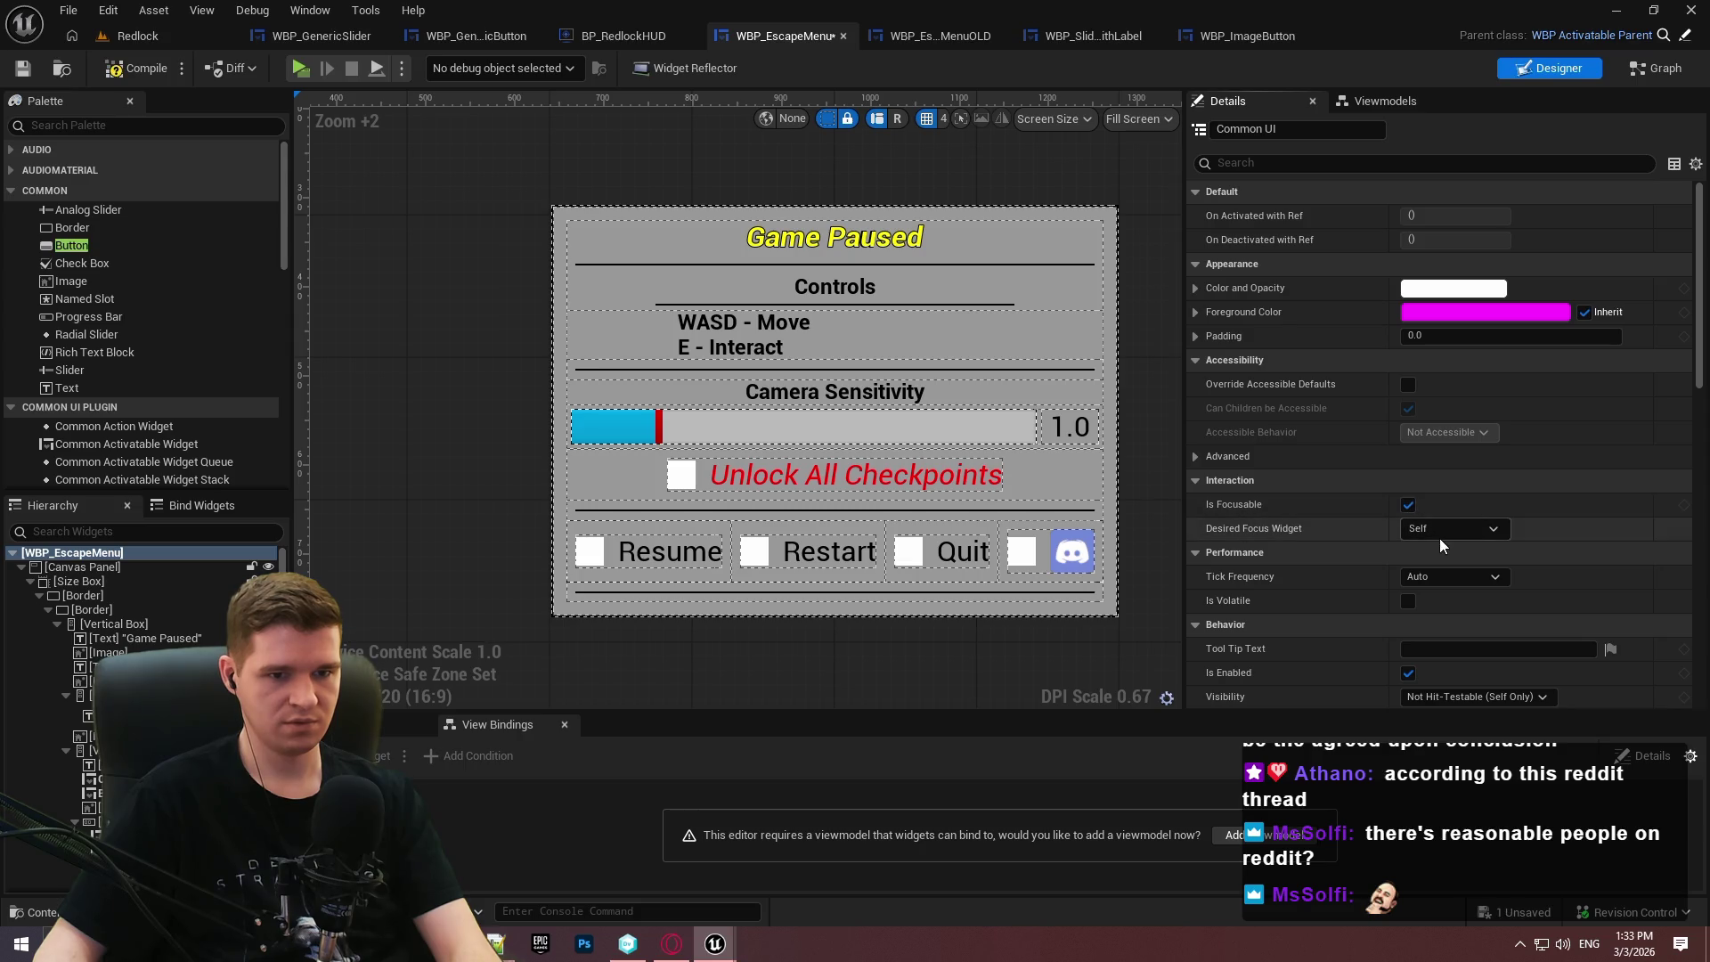
# Set the escape menu's Desired Focus Widget to B_Resume, then compile and save.
pyautogui.click(1442, 529)
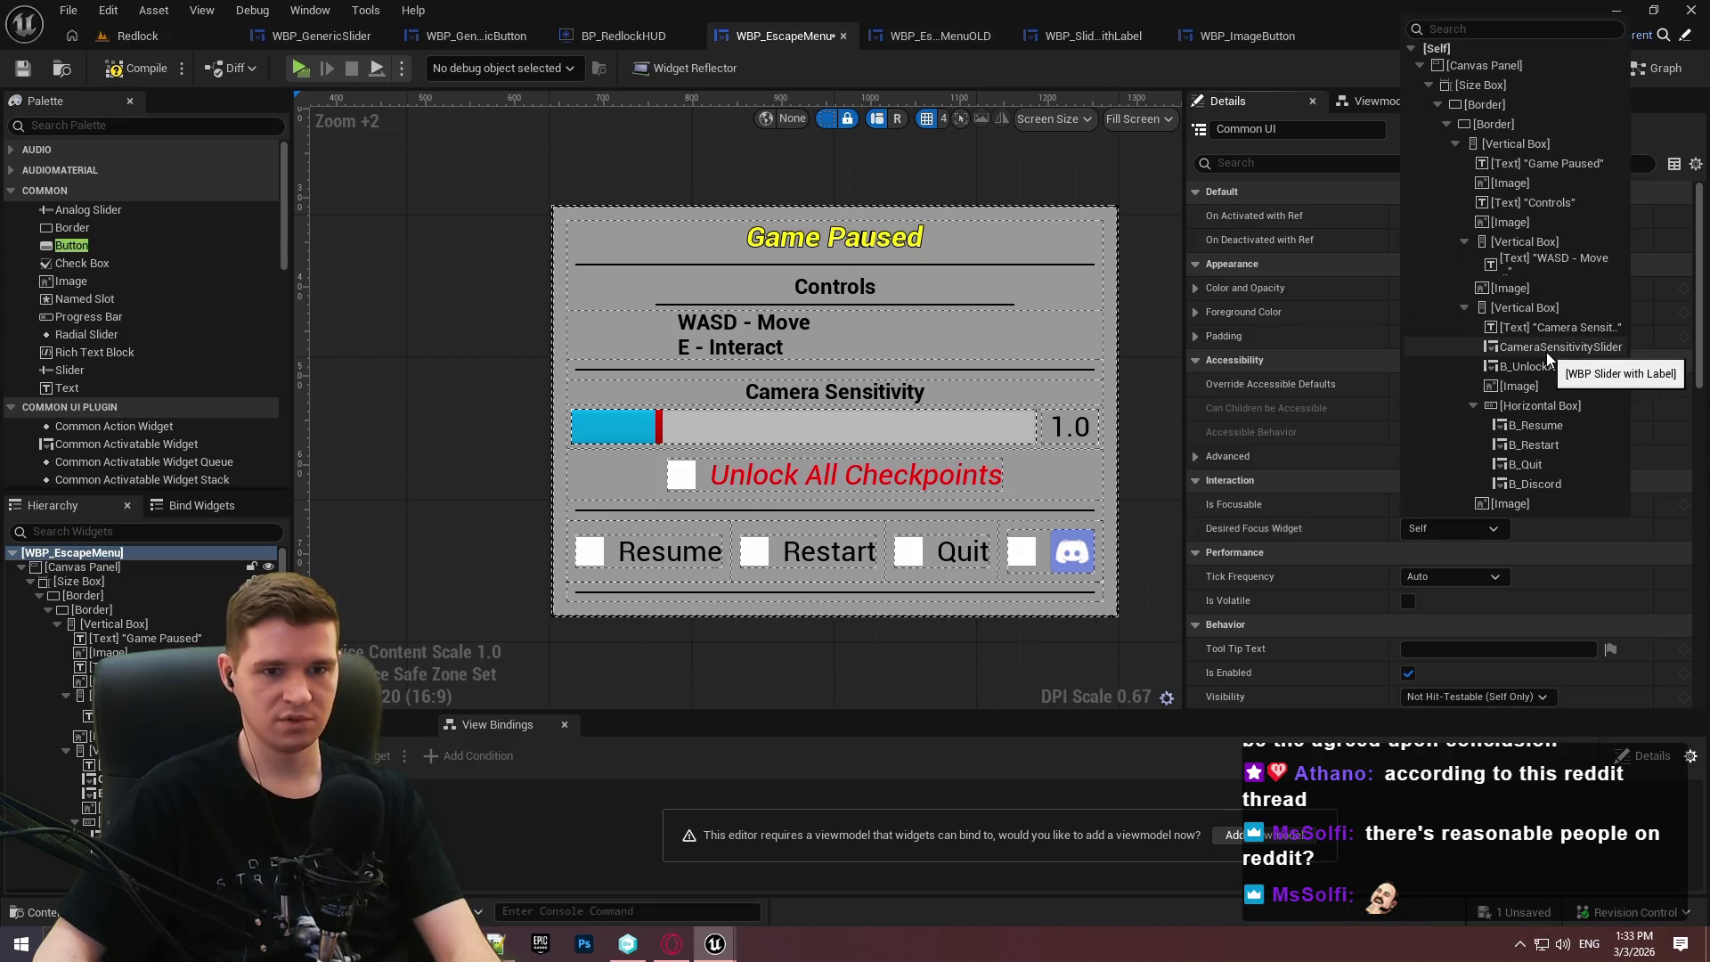
pyautogui.click(1535, 426)
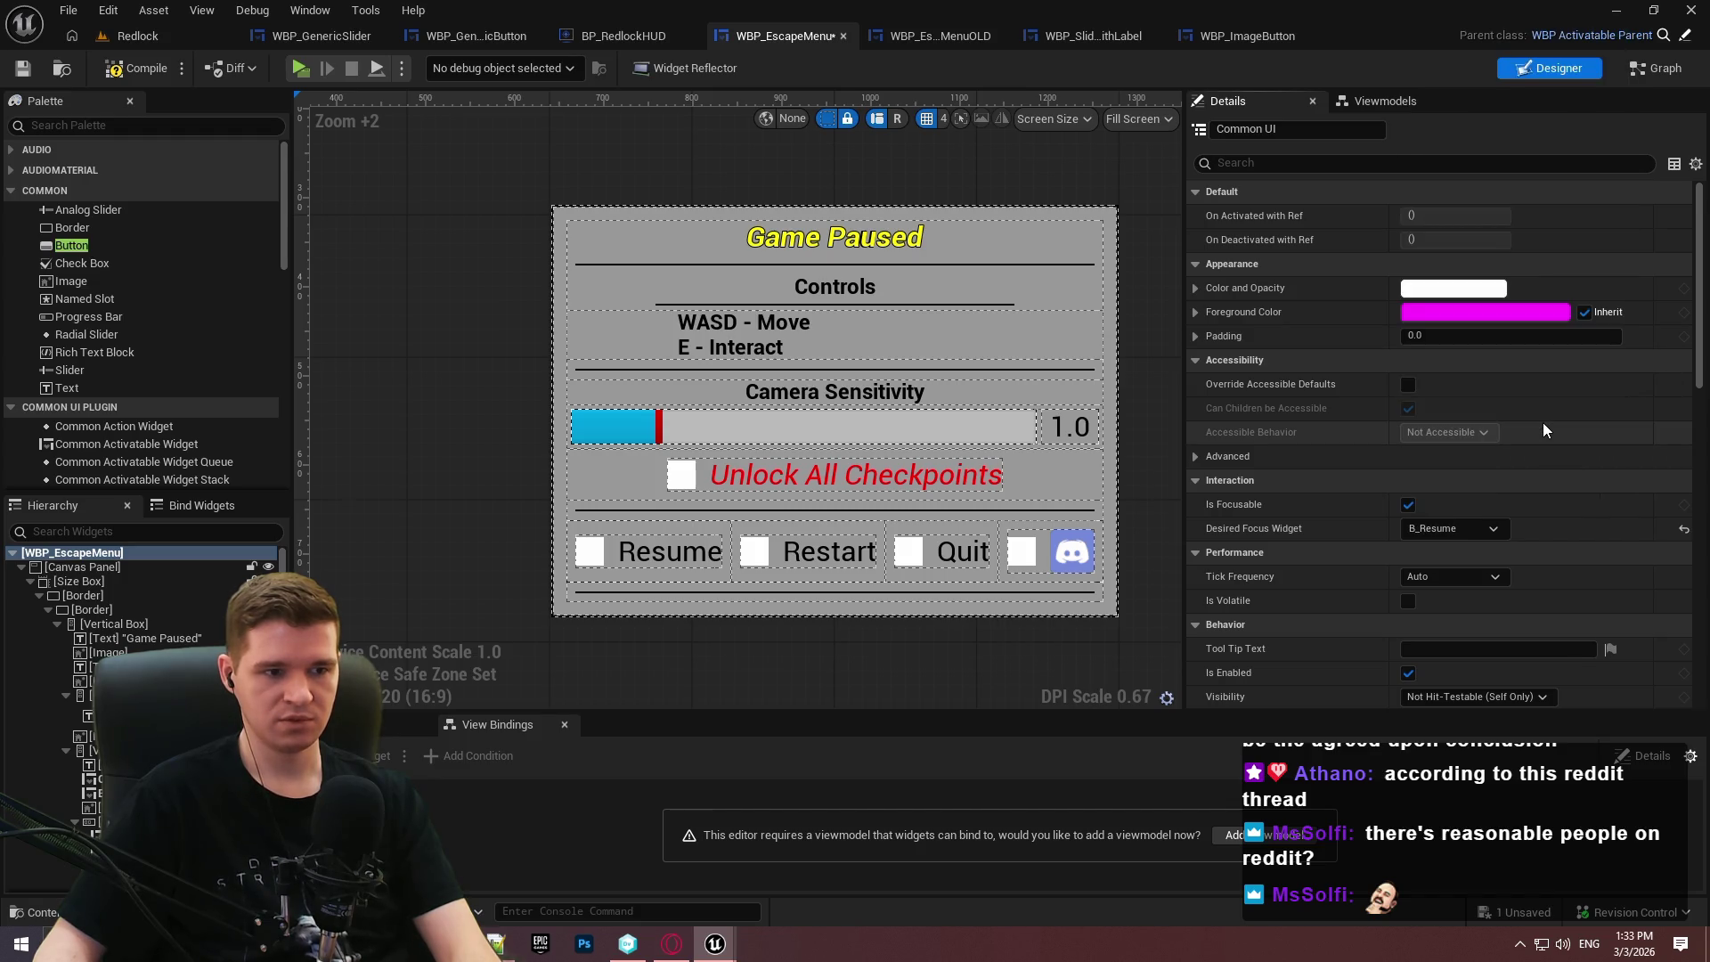
pyautogui.click(28, 70)
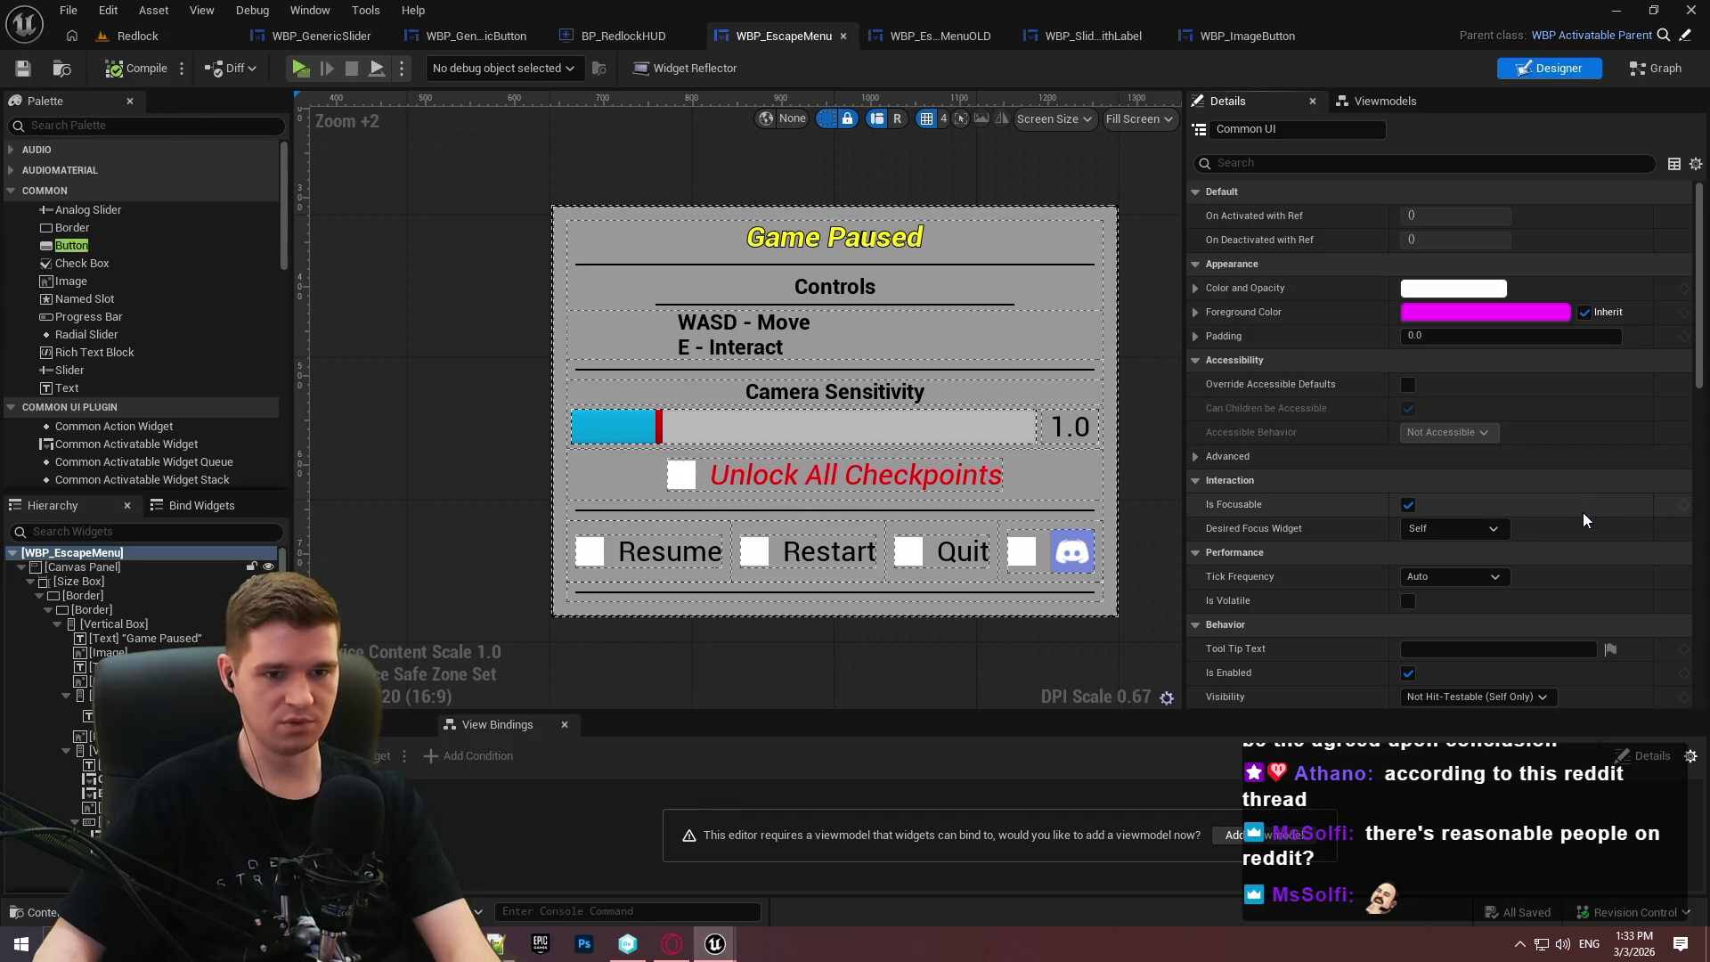
pyautogui.click(1448, 531)
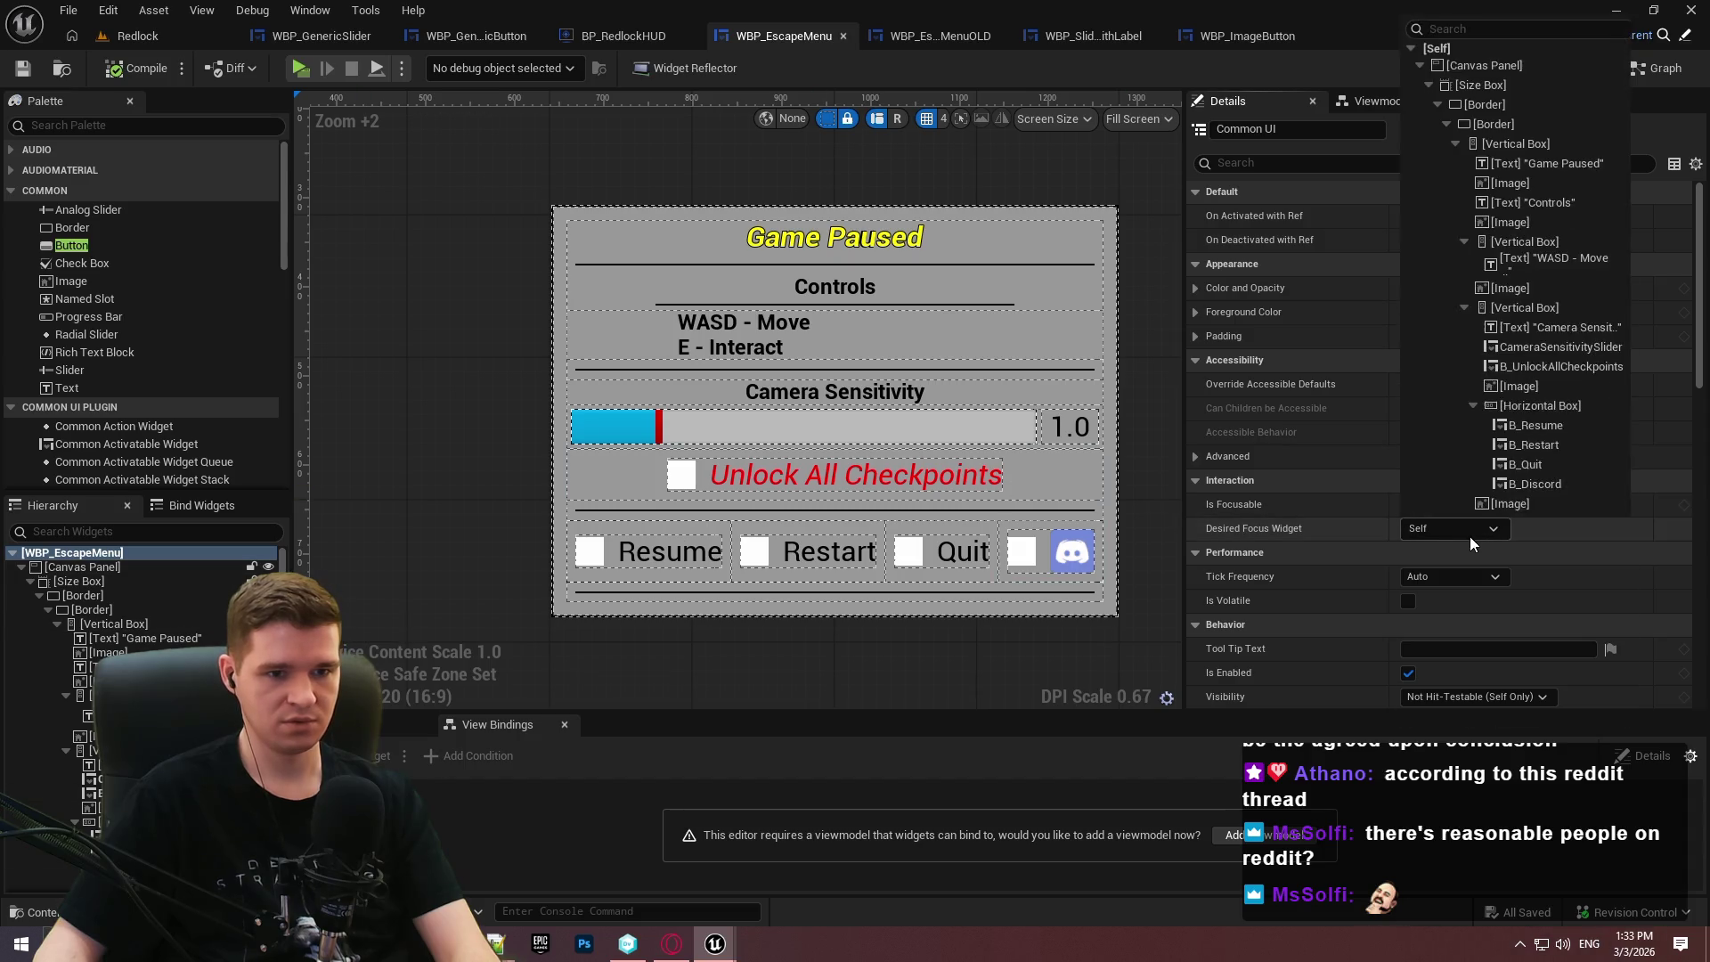
pyautogui.click(1536, 429)
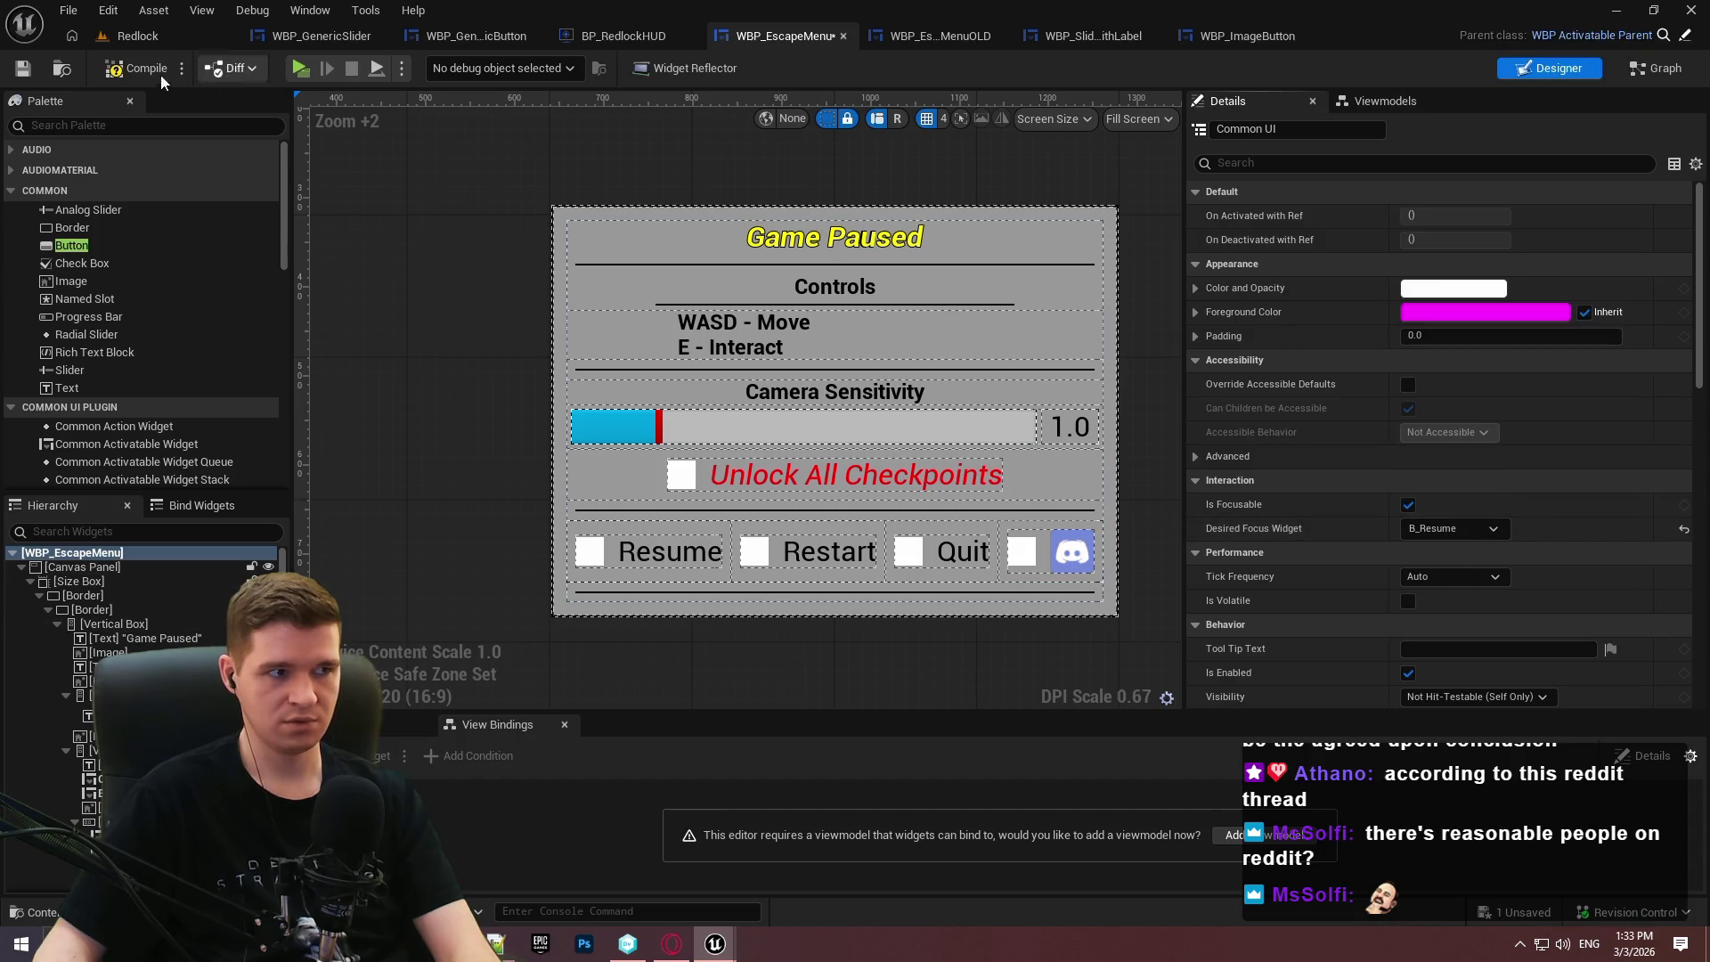
pyautogui.hotkey('ctrl', 's')
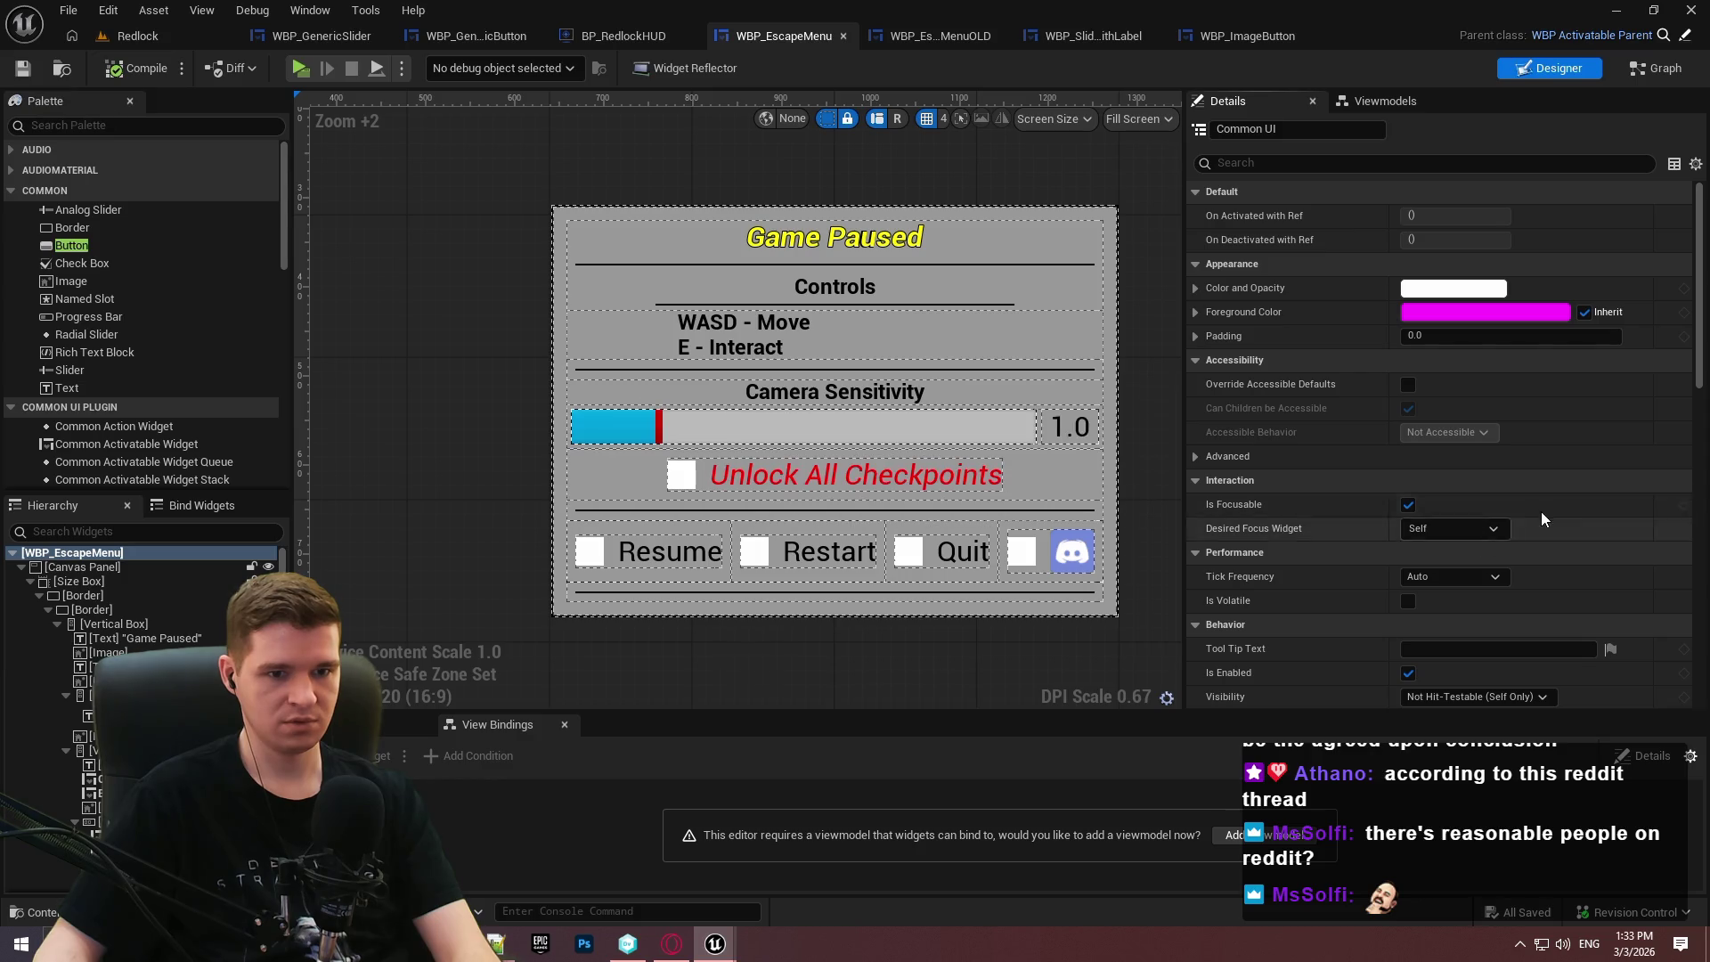
# Inspect the parent class WBP_ActivatableParent's event graph, then return to WBP_EscapeMenu's layout.
pyautogui.click(1684, 35)
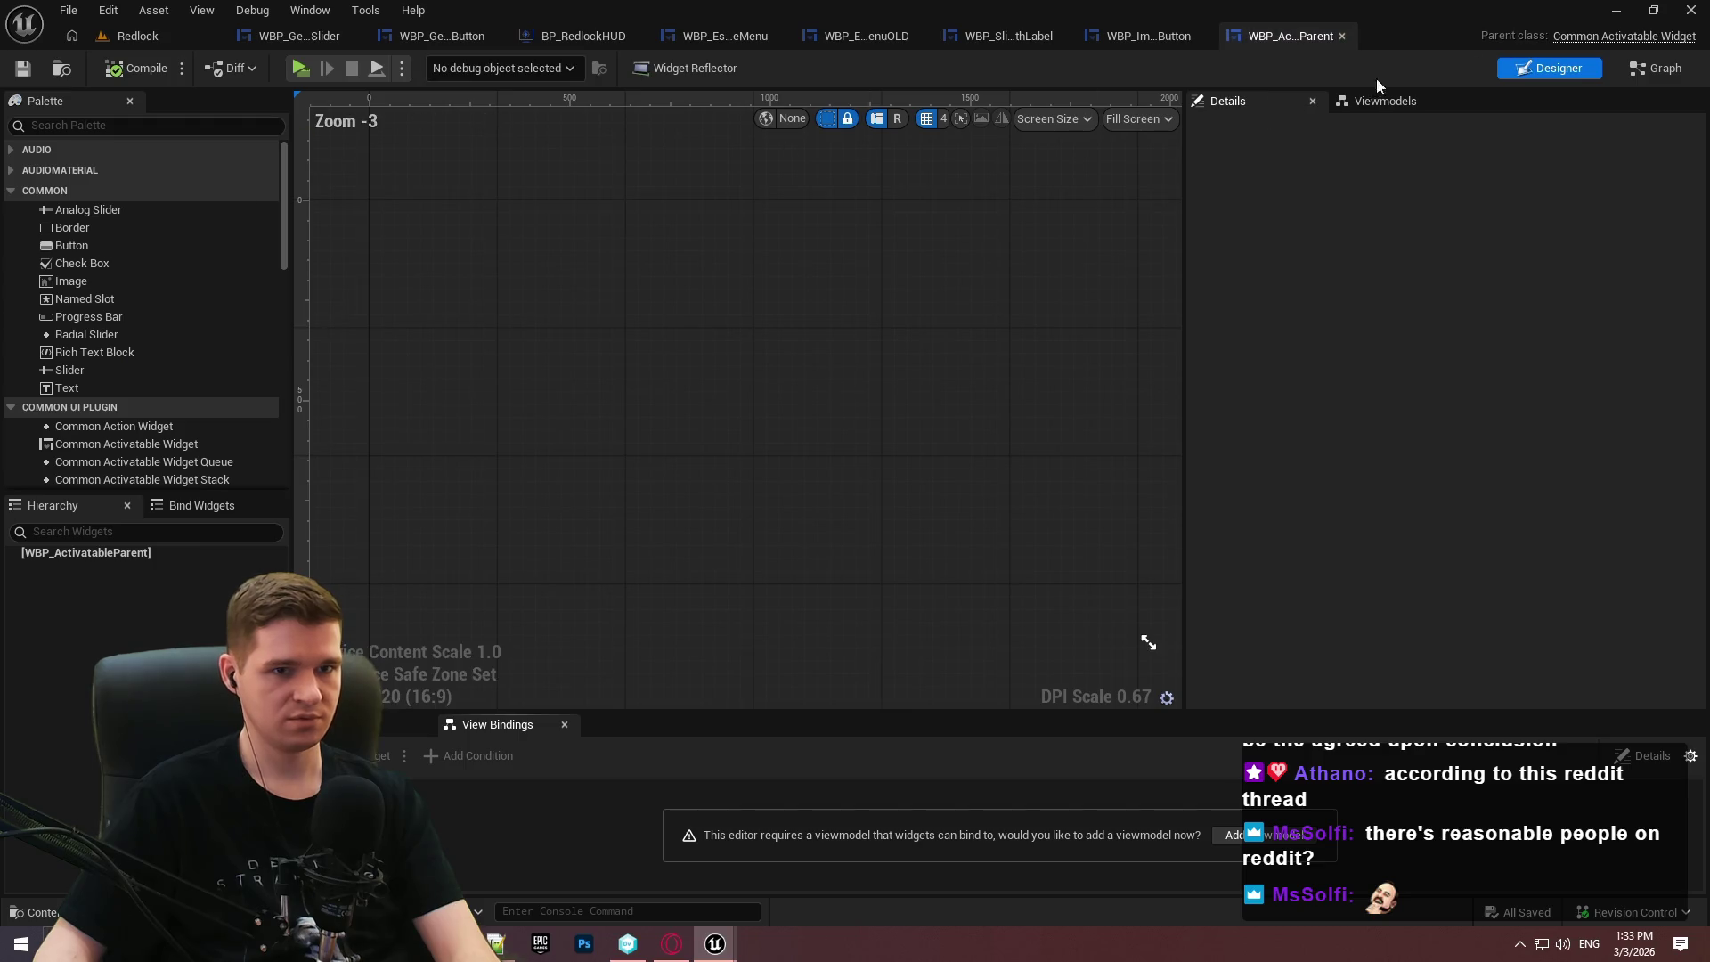
pyautogui.click(1656, 68)
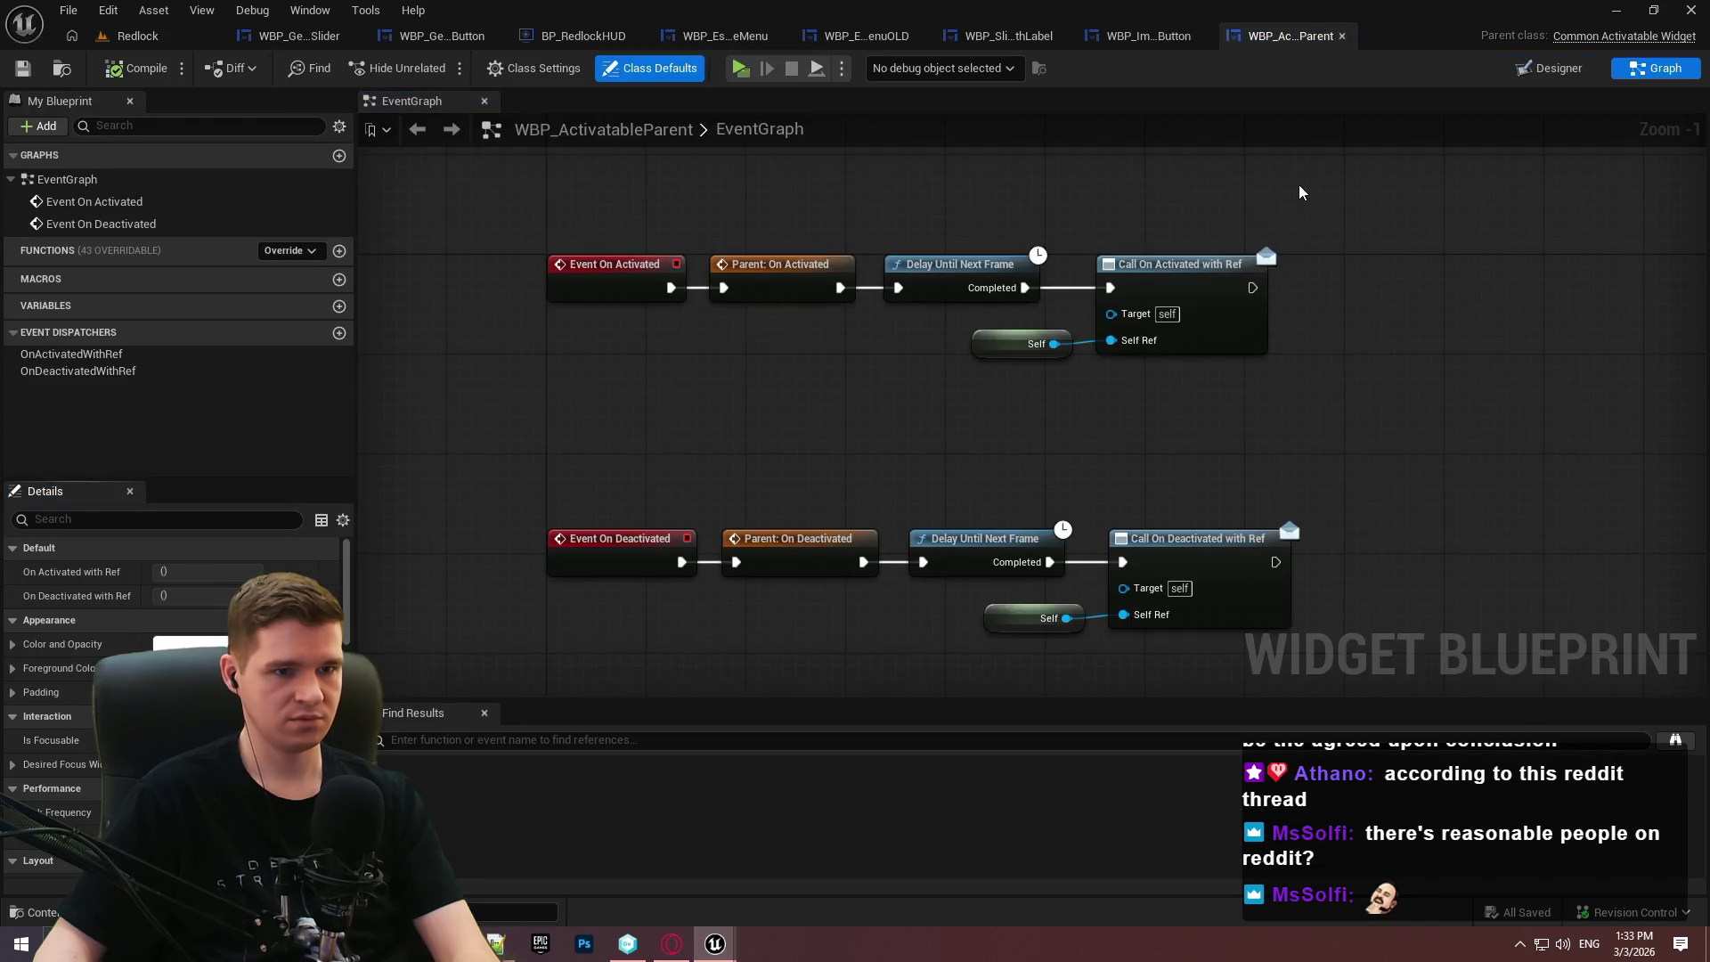
pyautogui.click(1339, 36)
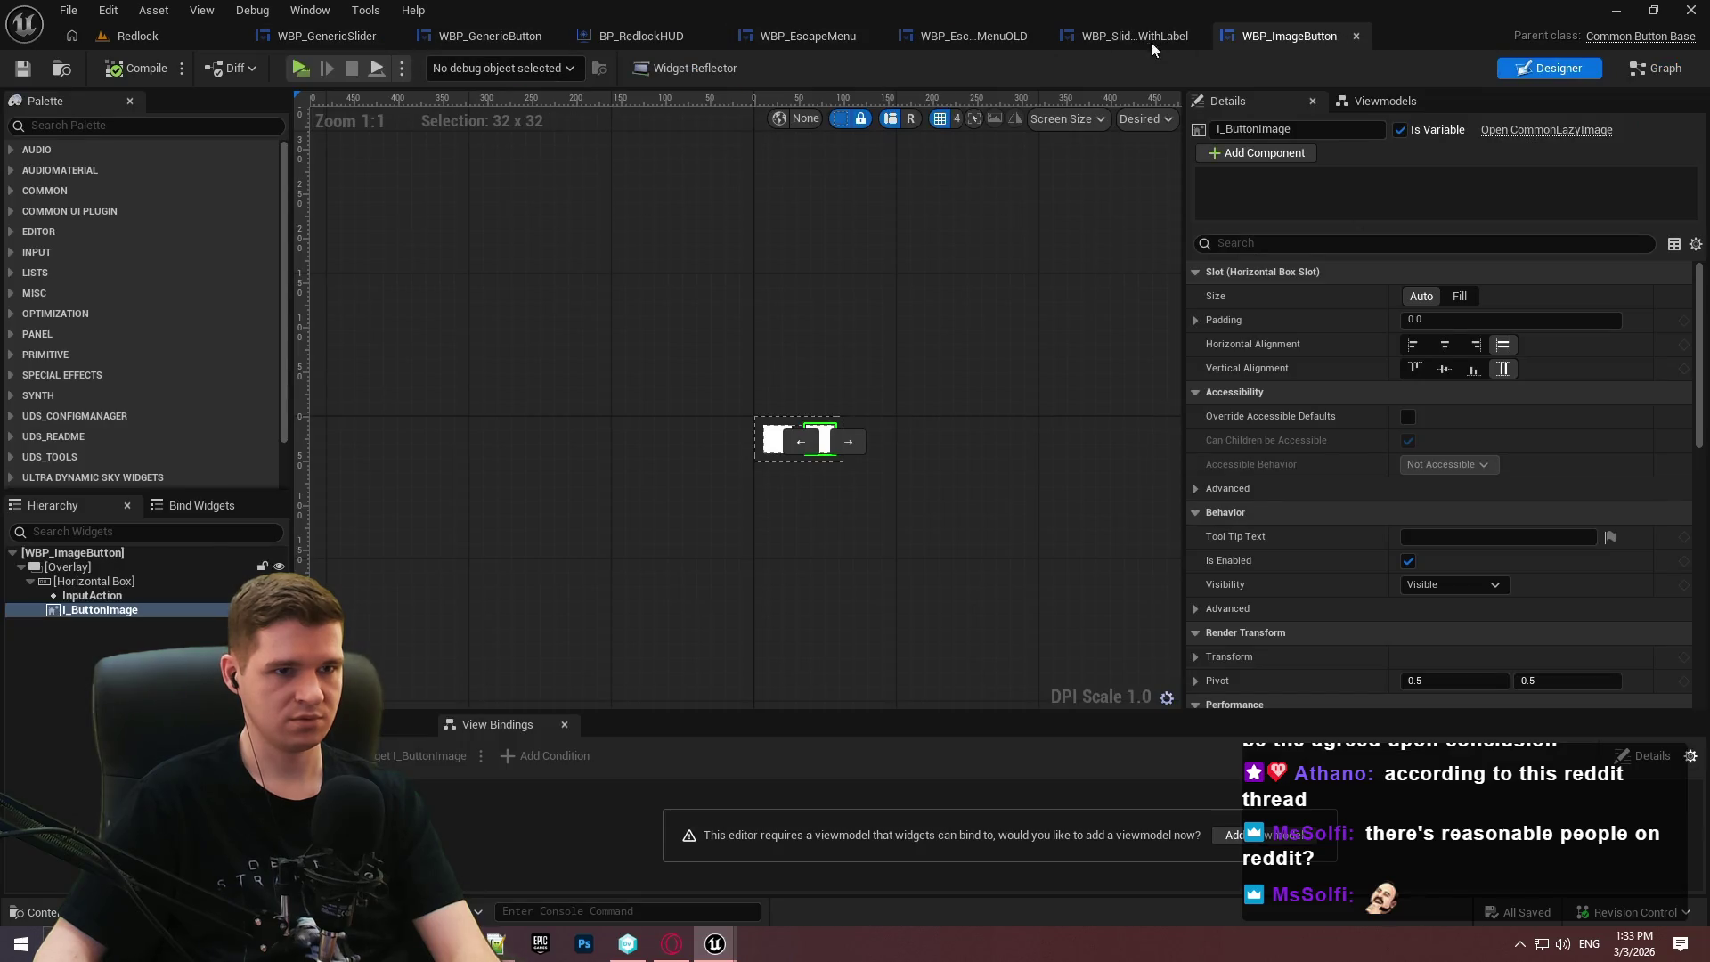
pyautogui.click(973, 39)
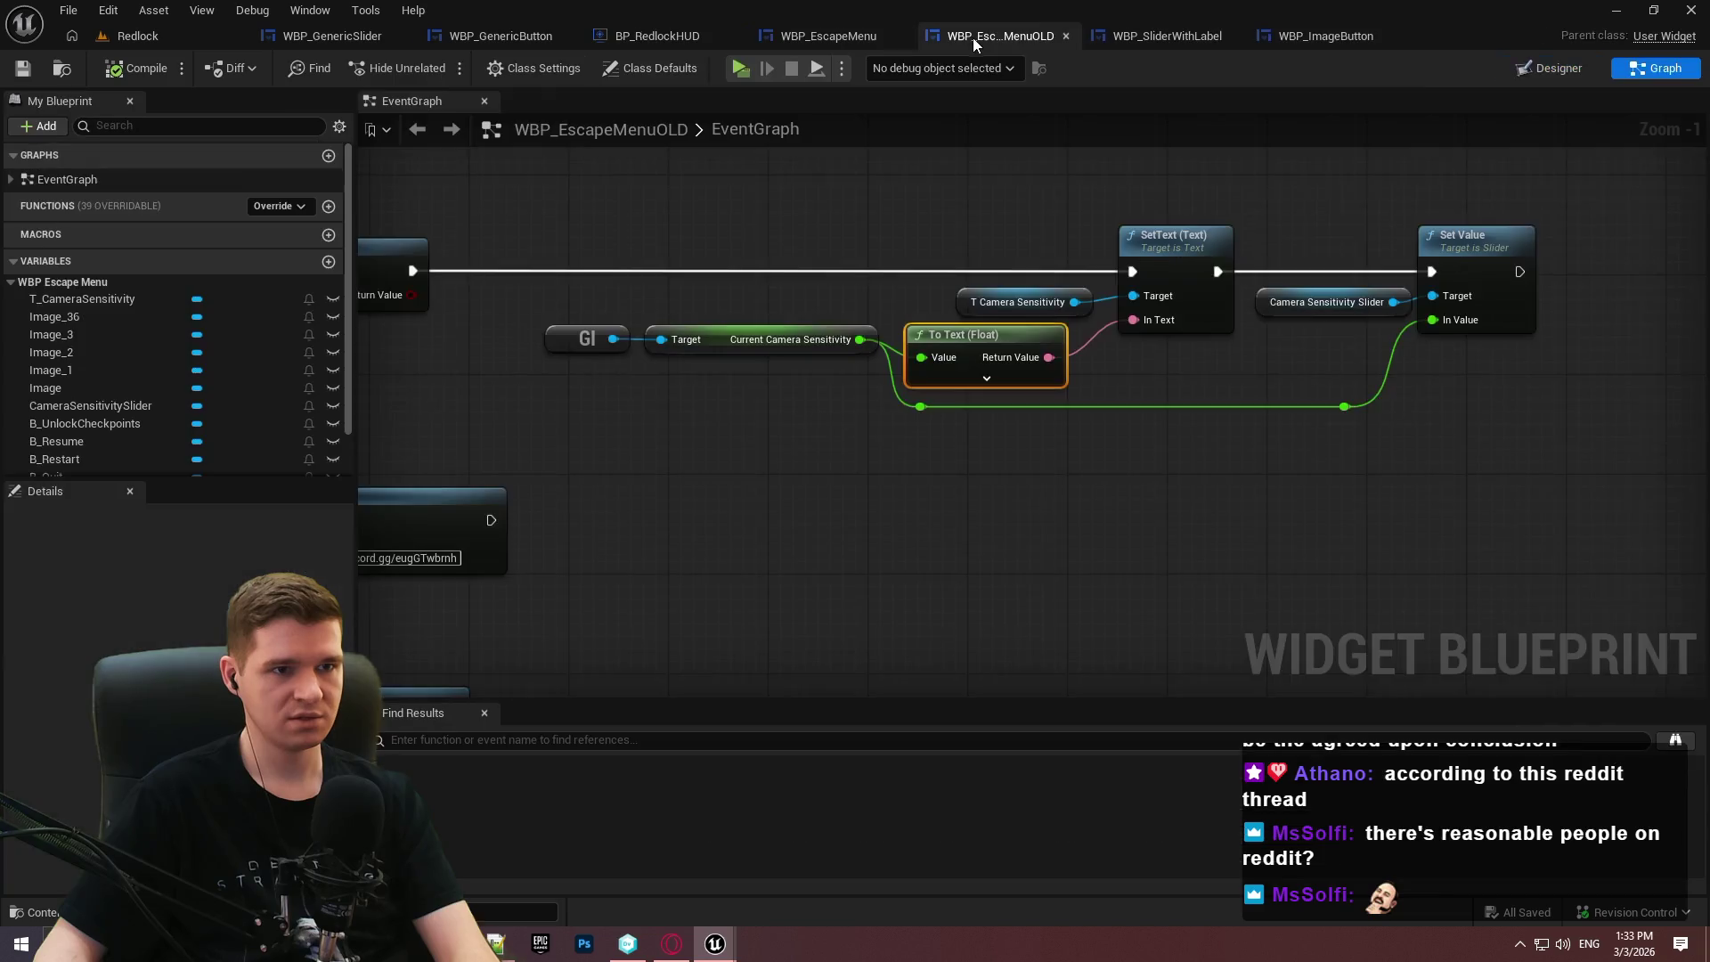
pyautogui.click(1113, 38)
pyautogui.click(953, 37)
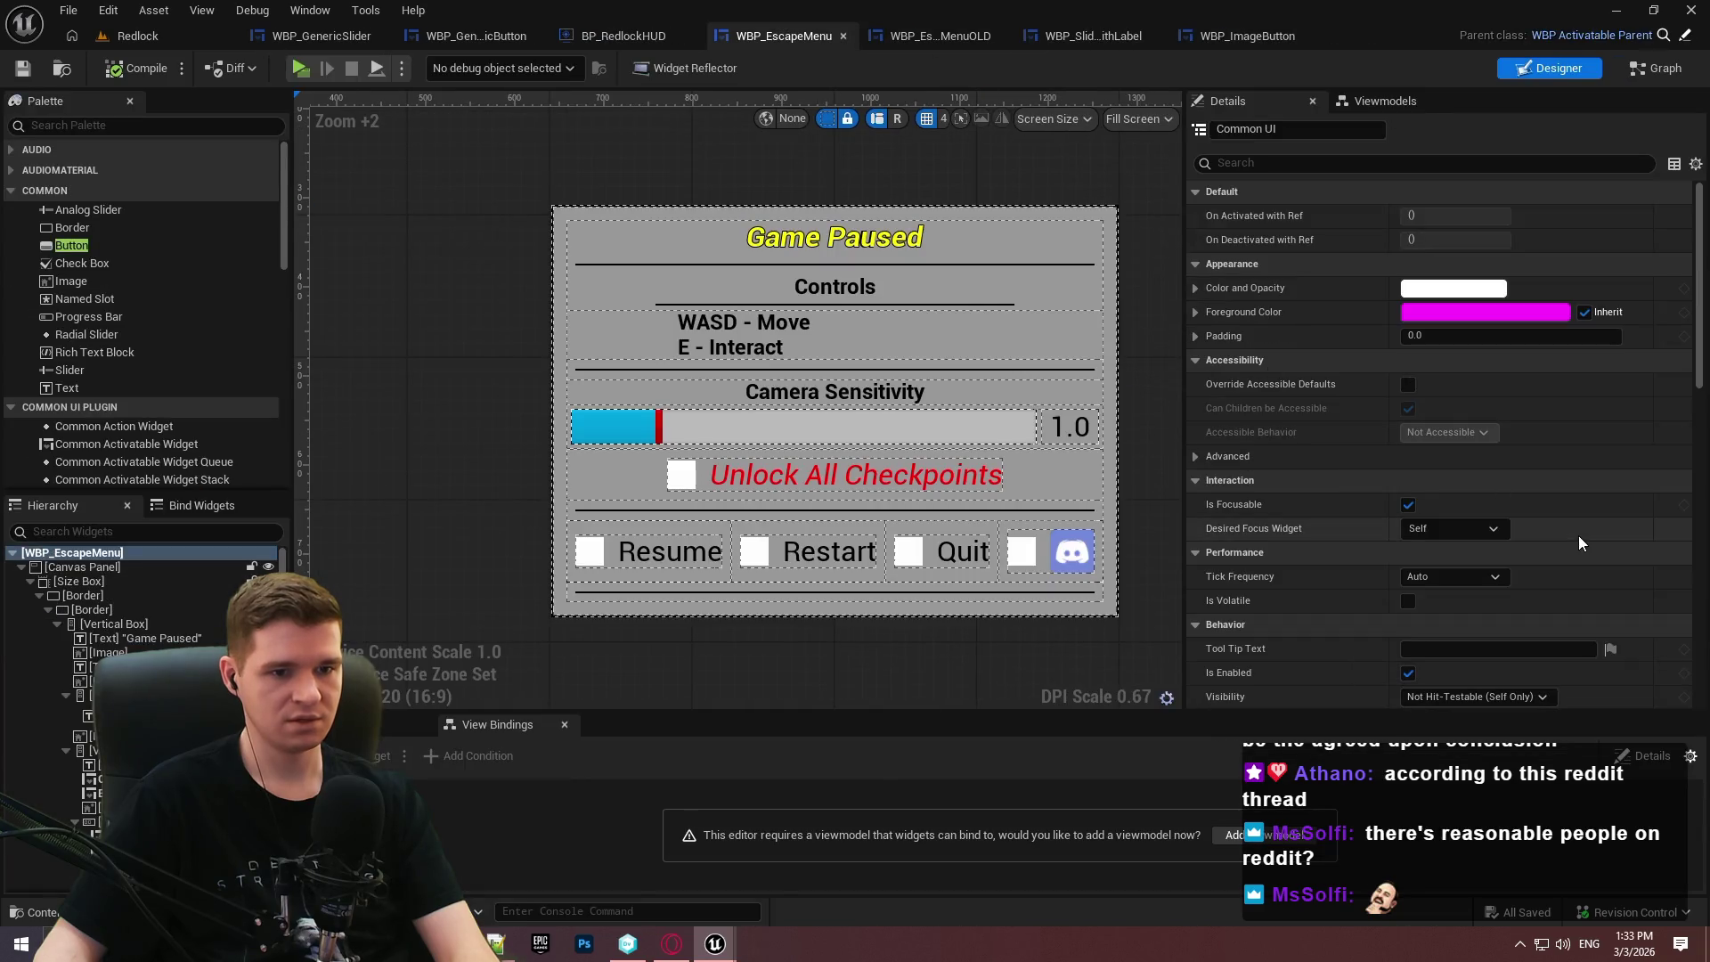
# Recheck the Desired Focus Widget list and select the Resume button in the layout.
pyautogui.click(1469, 472)
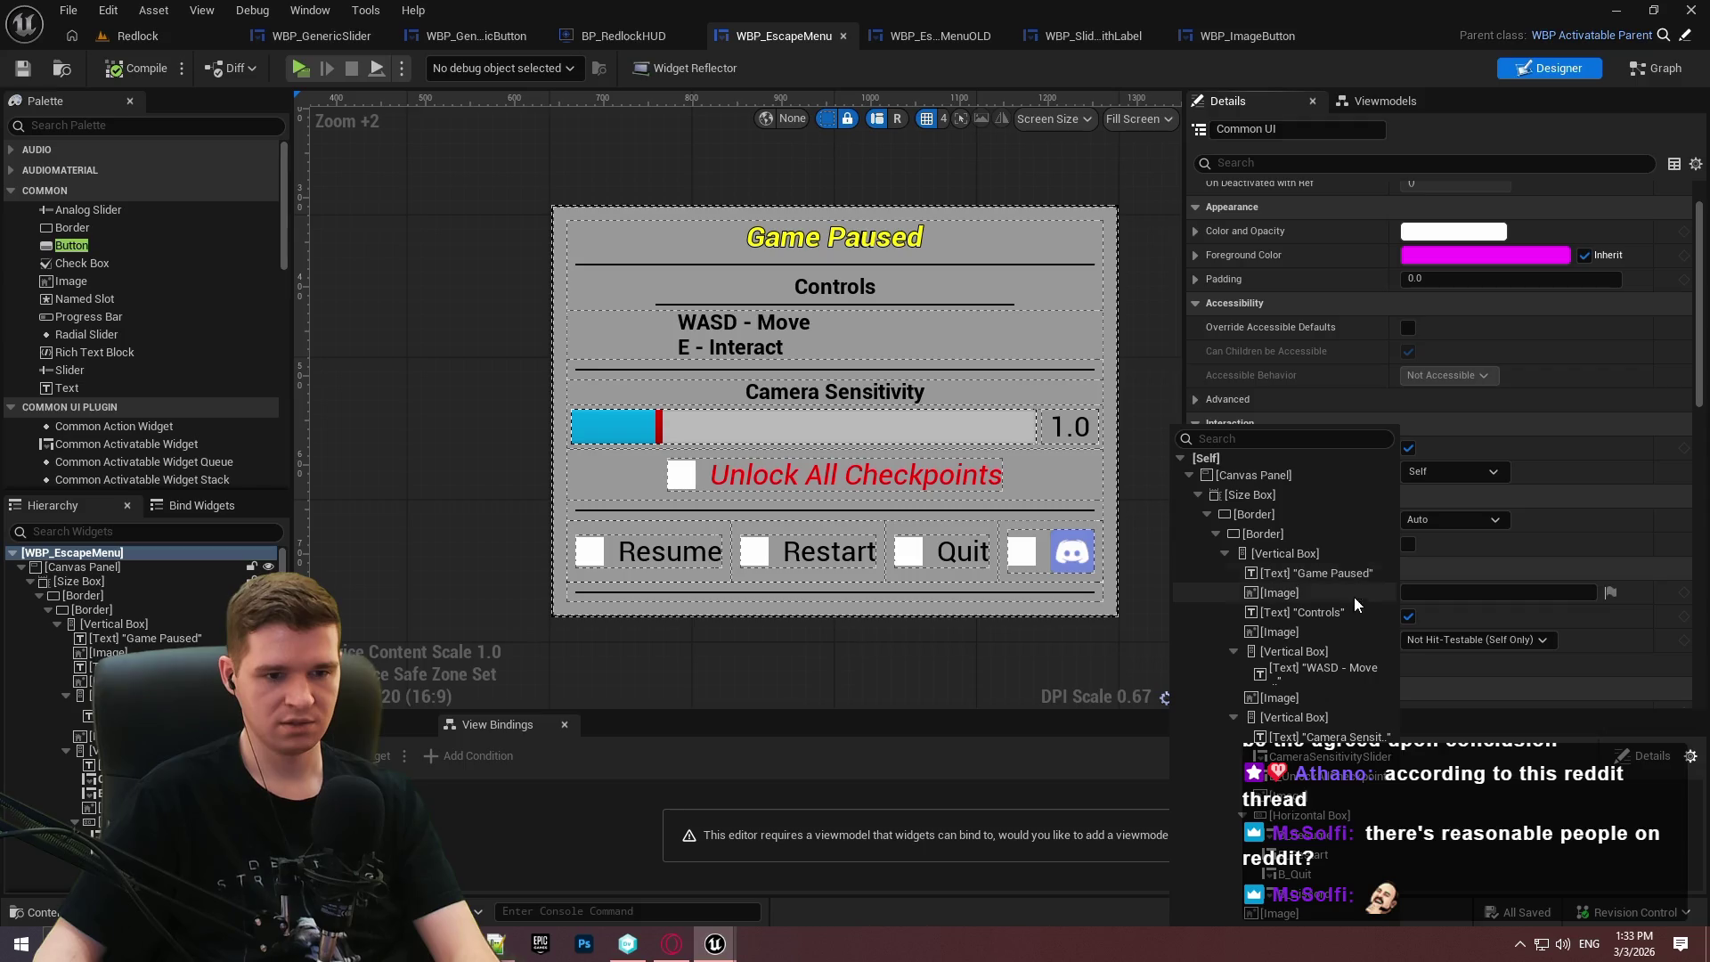
pyautogui.click(1299, 844)
pyautogui.click(672, 575)
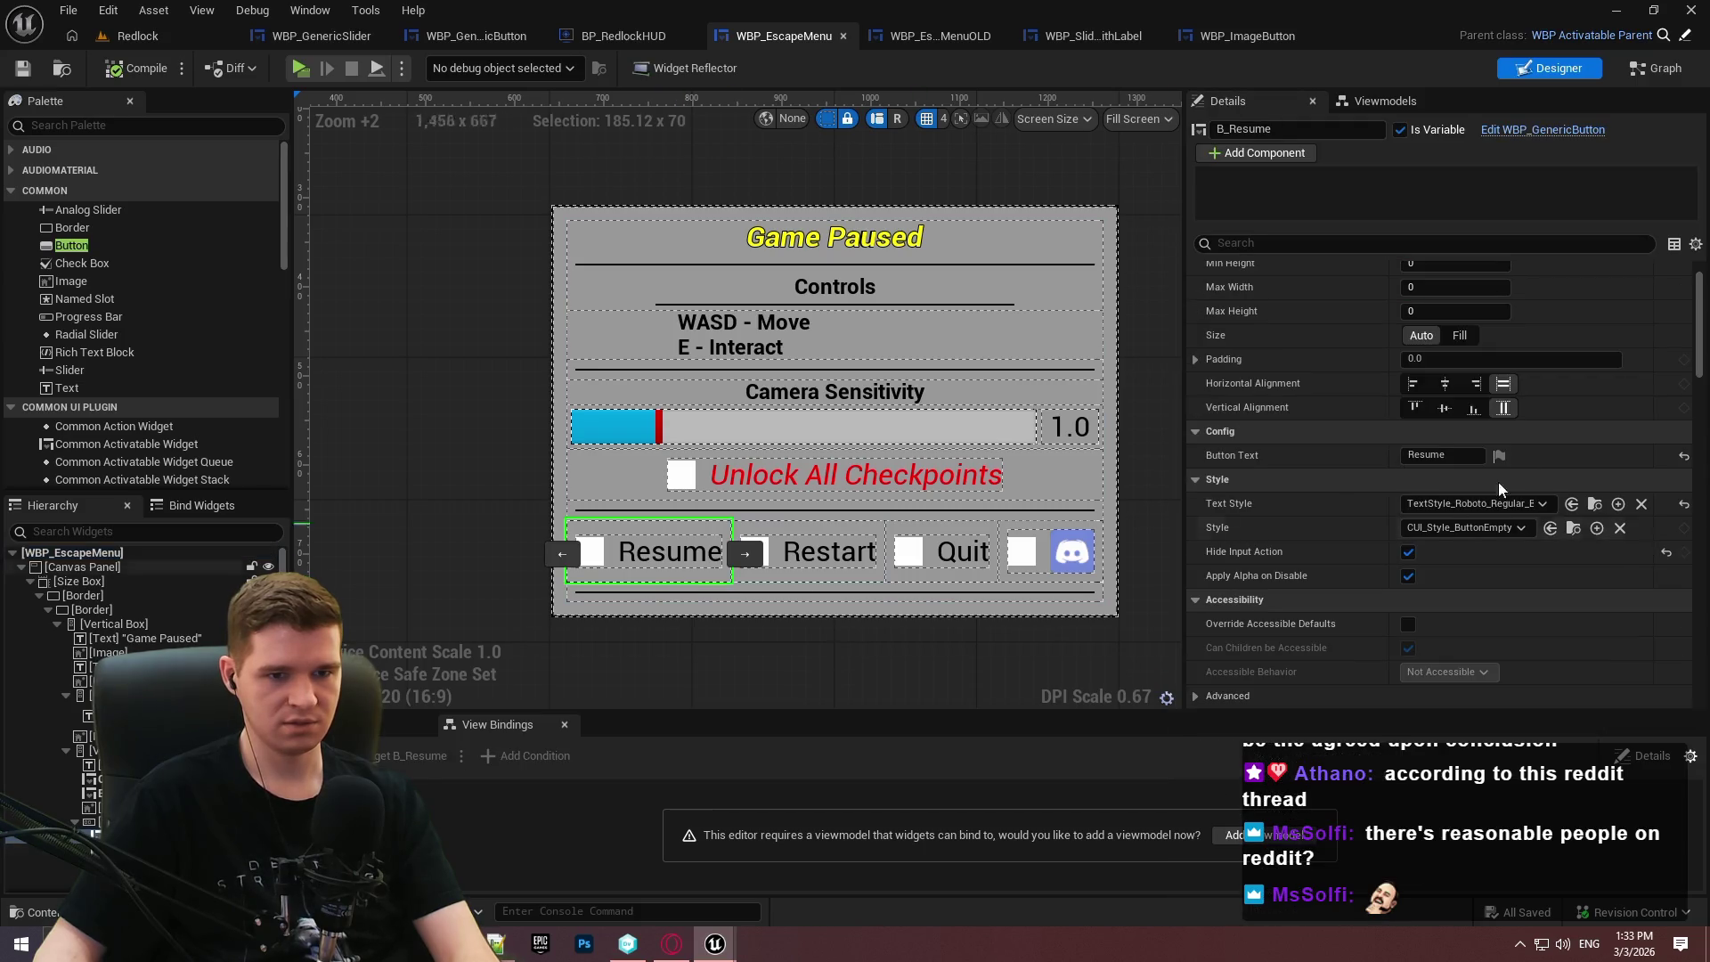
# On the escape menu's root widget, set Desired Focus Widget to B_Resume and compile.
pyautogui.moveTo(1698, 285)
pyautogui.mouseDown()
pyautogui.moveTo(1677, 594)
pyautogui.moveTo(1699, 410)
pyautogui.moveTo(1663, 207)
pyautogui.mouseUp()
pyautogui.click(1461, 243)
pyautogui.write('foc')
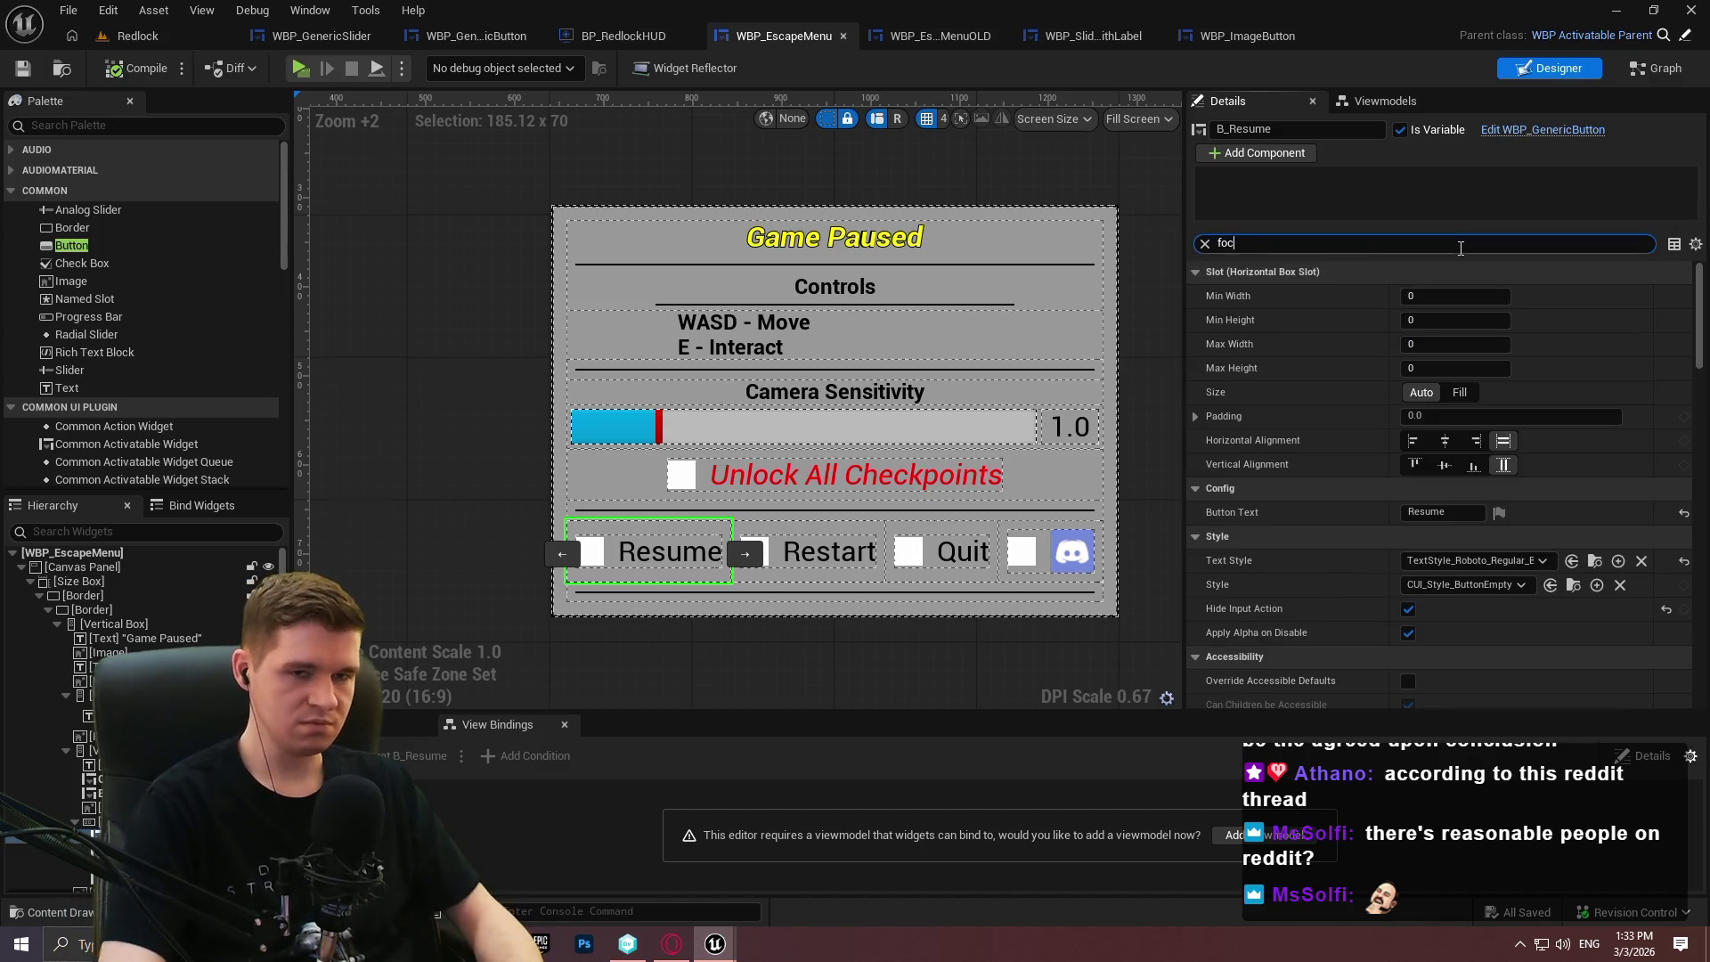
pyautogui.write('u')
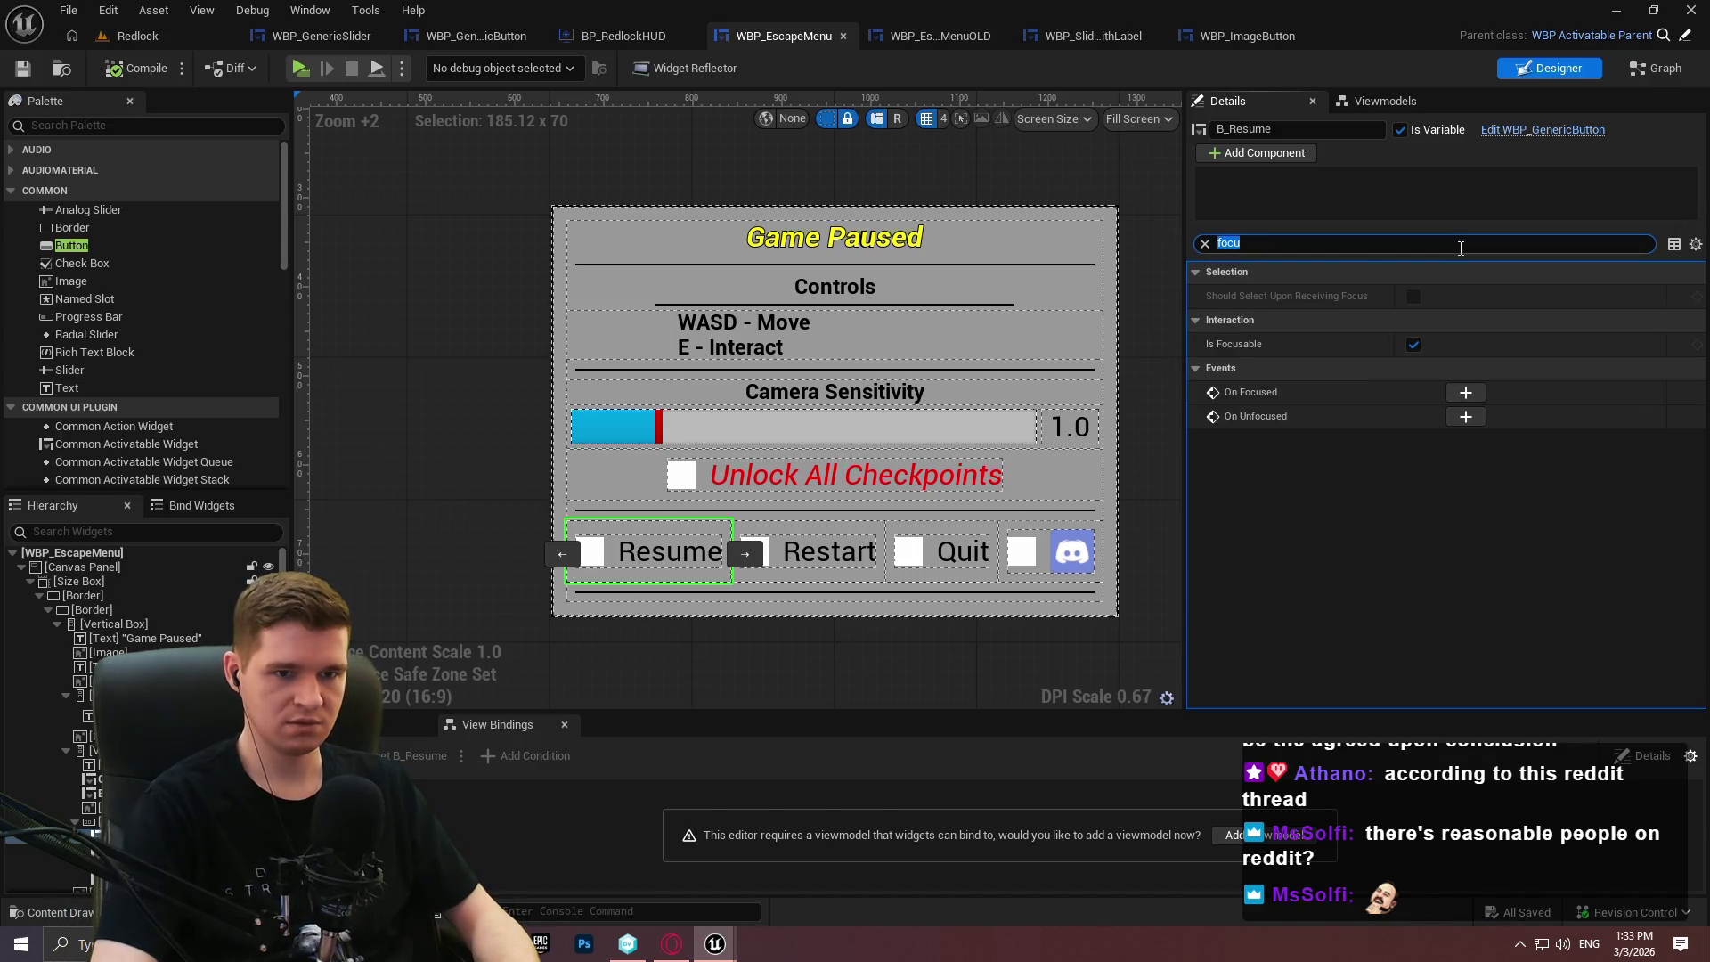
pyautogui.press('BackSpace')
pyautogui.click(125, 552)
pyautogui.click(1449, 535)
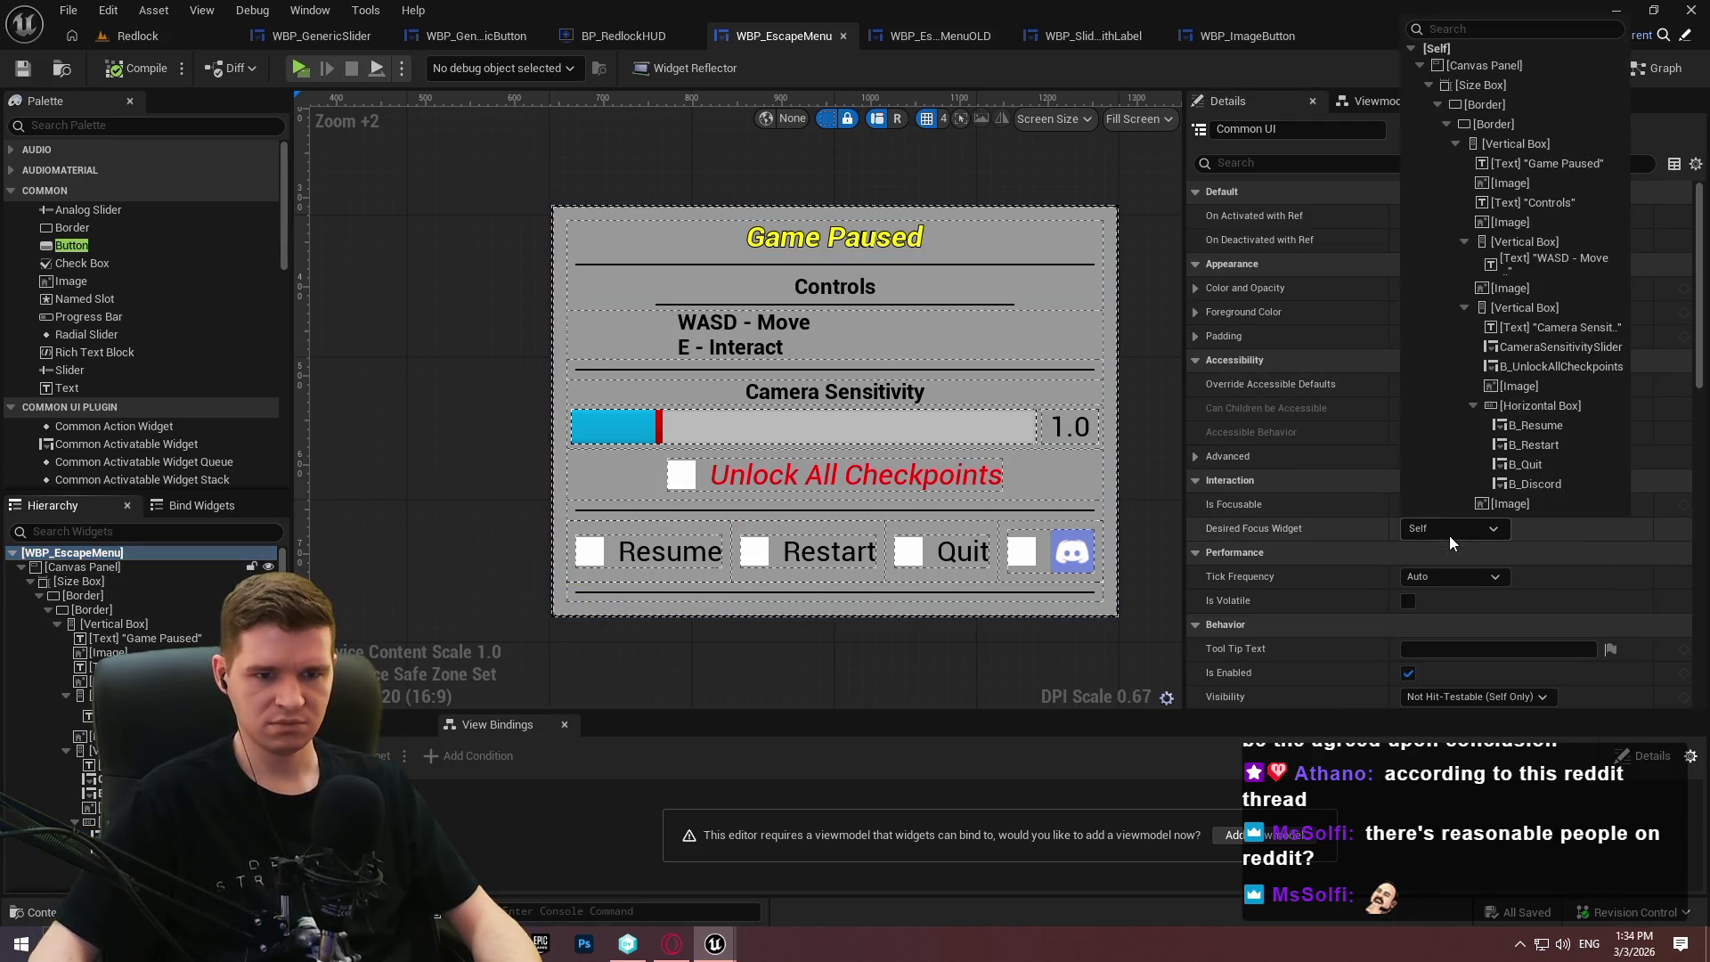
pyautogui.click(1545, 426)
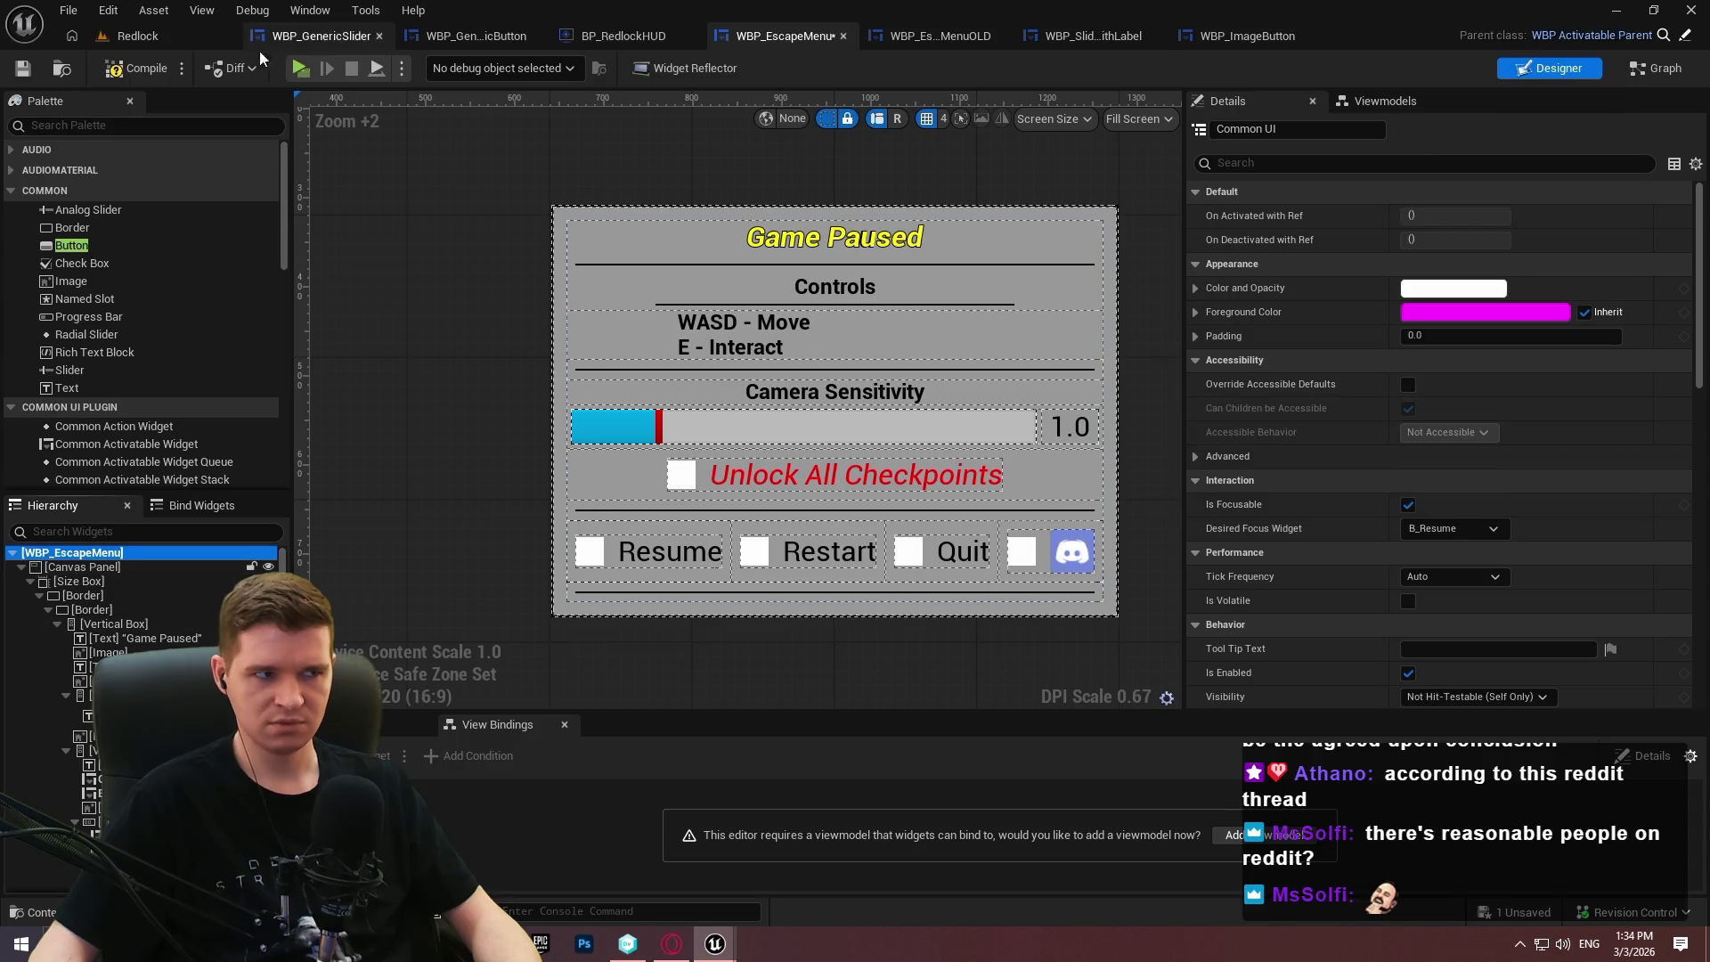
pyautogui.click(138, 69)
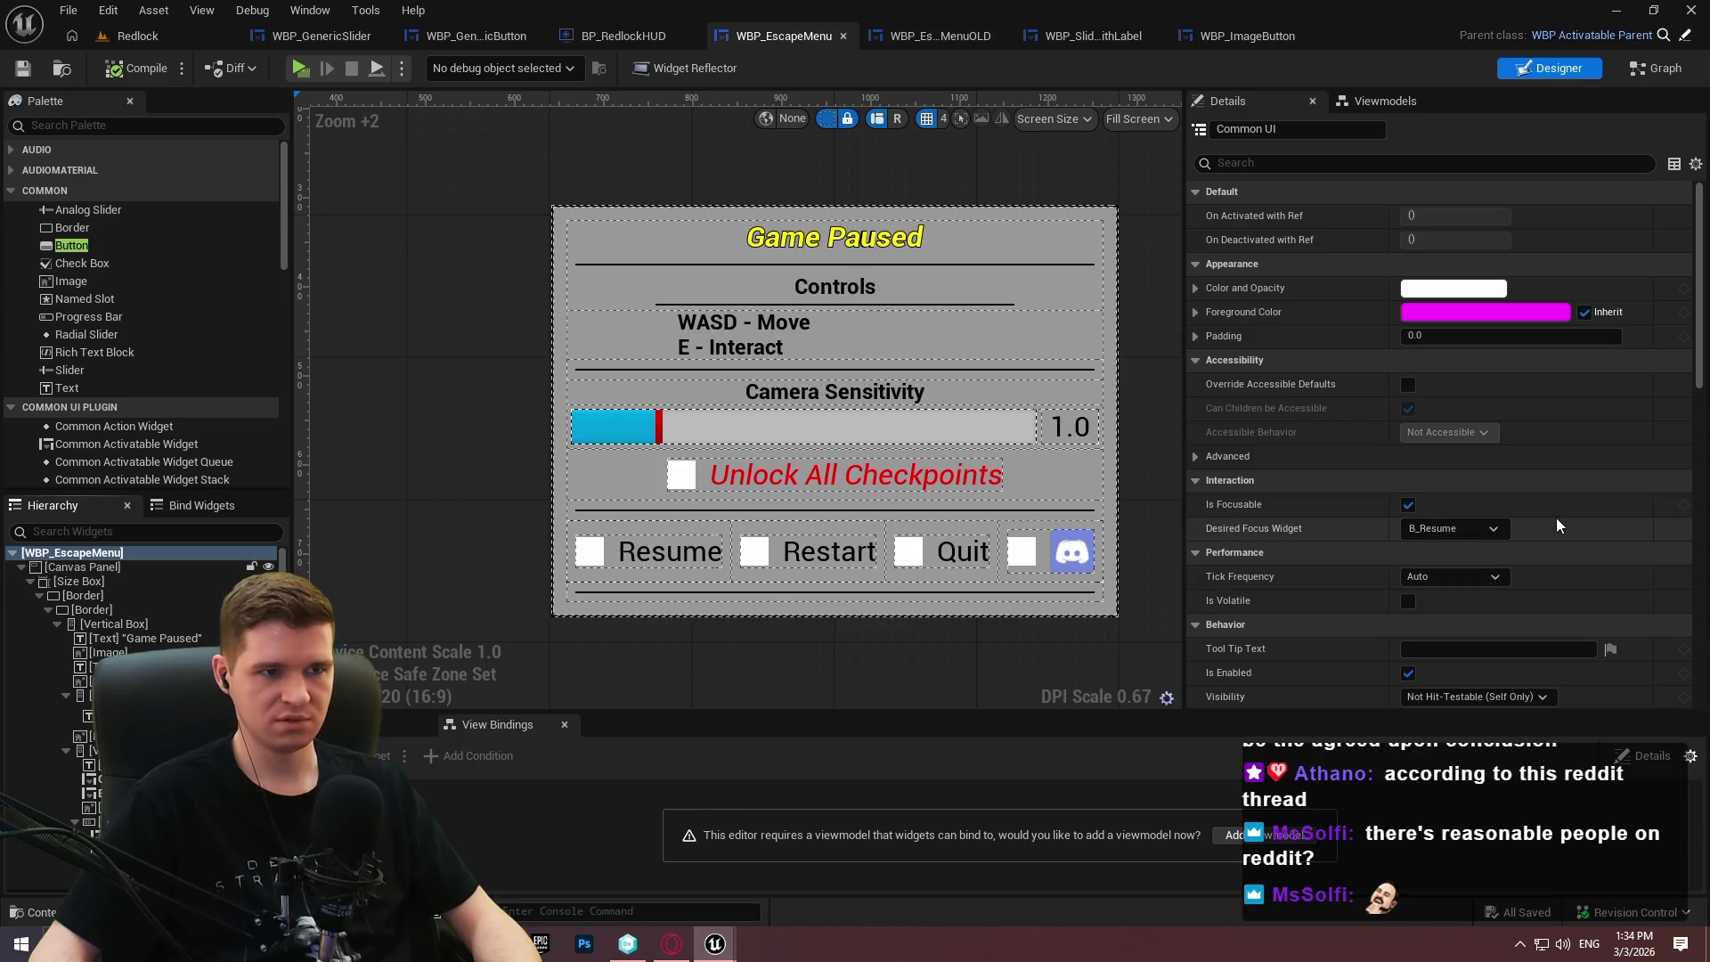
# Close the WBP_EscapeMenu editor and bring up BP_RedlockHUD's event graph.
pyautogui.click(884, 36)
pyautogui.click(735, 36)
pyautogui.click(900, 35)
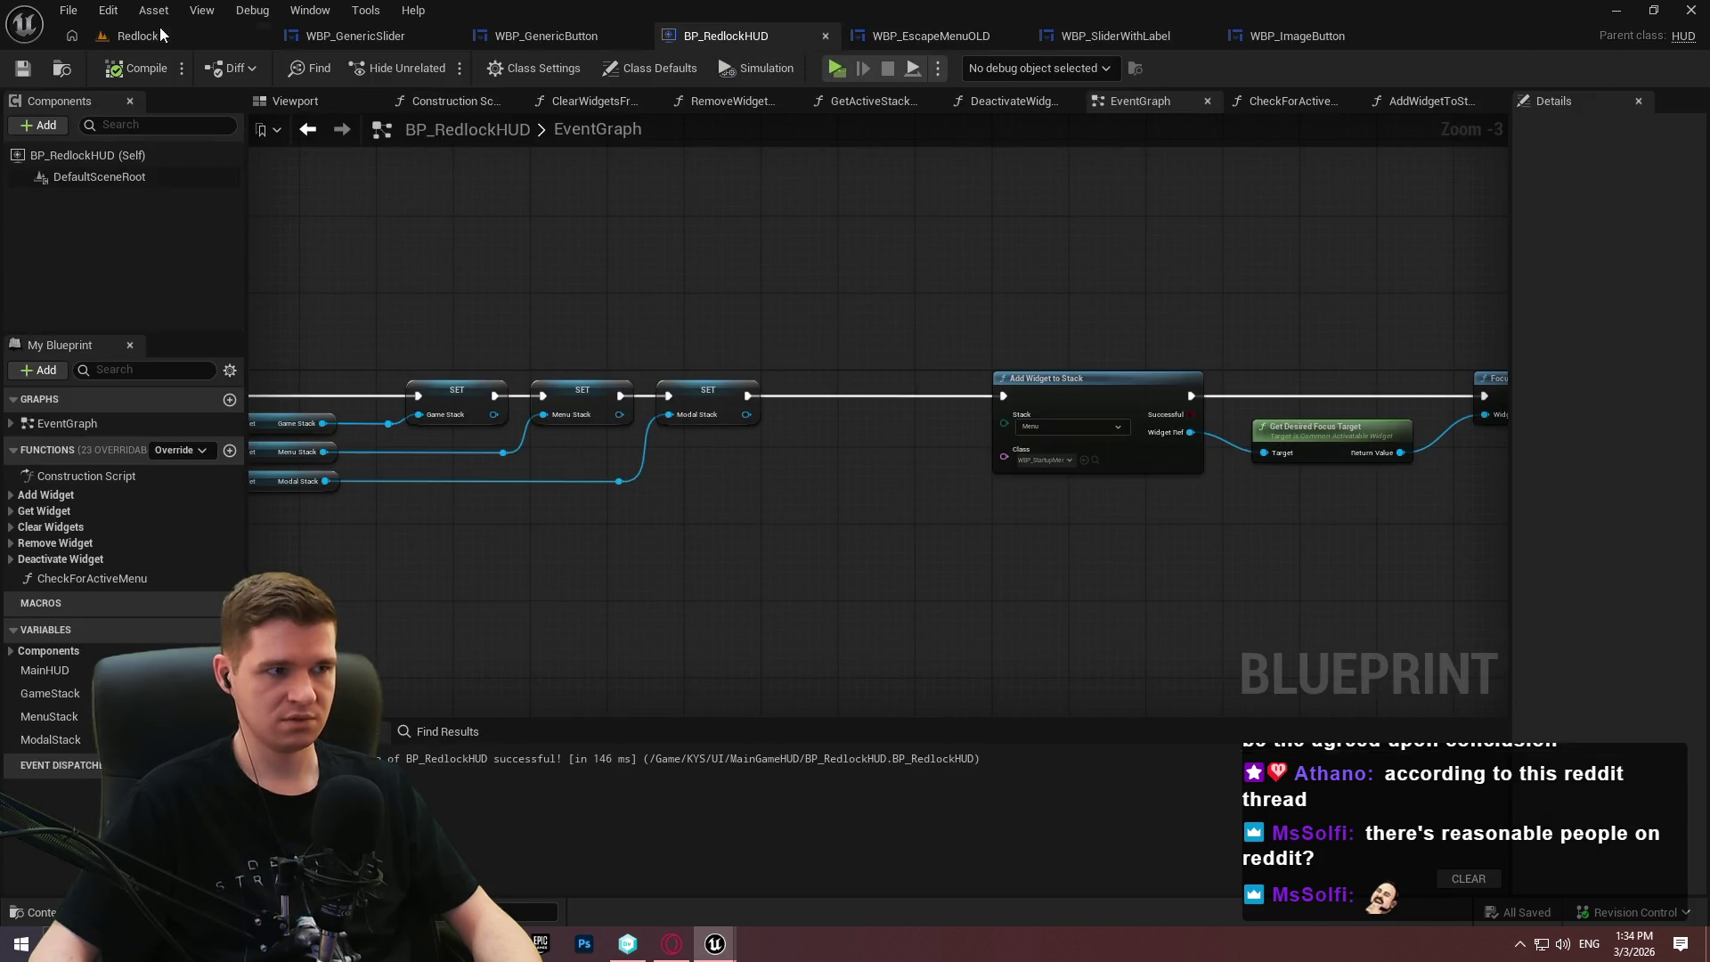
# Browse the Content Browser up from Core and through the AdvancedLocomotionV4 Blueprints folder.
pyautogui.click(138, 35)
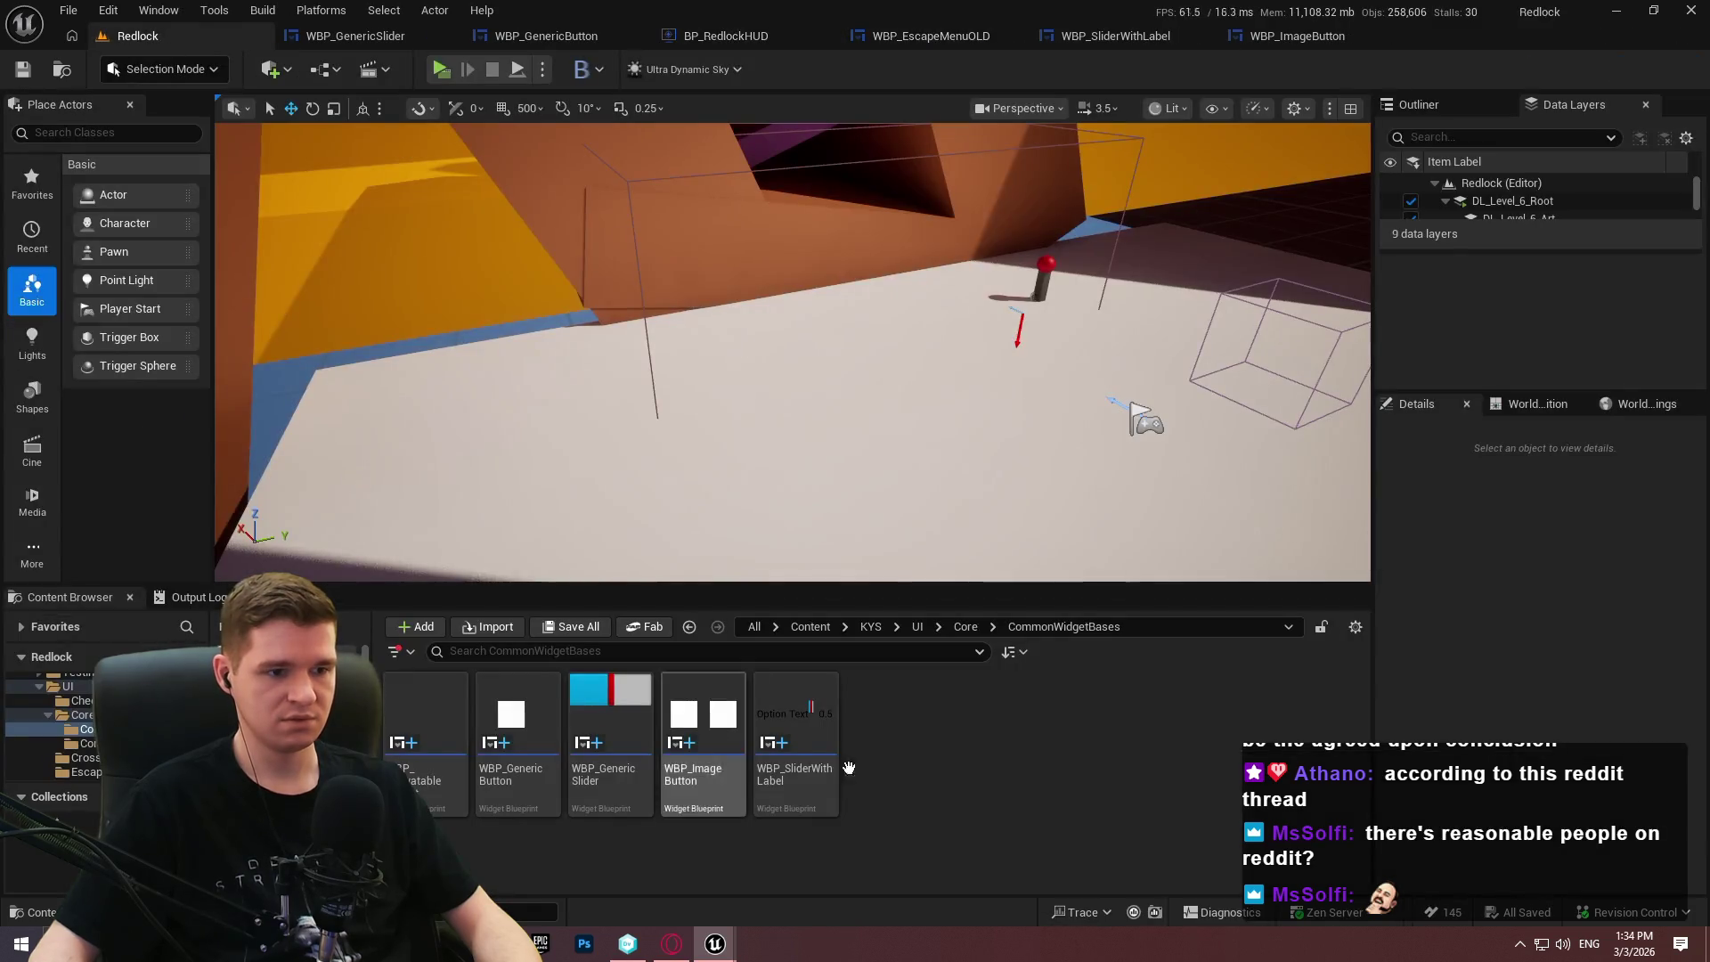
pyautogui.click(971, 632)
pyautogui.click(867, 623)
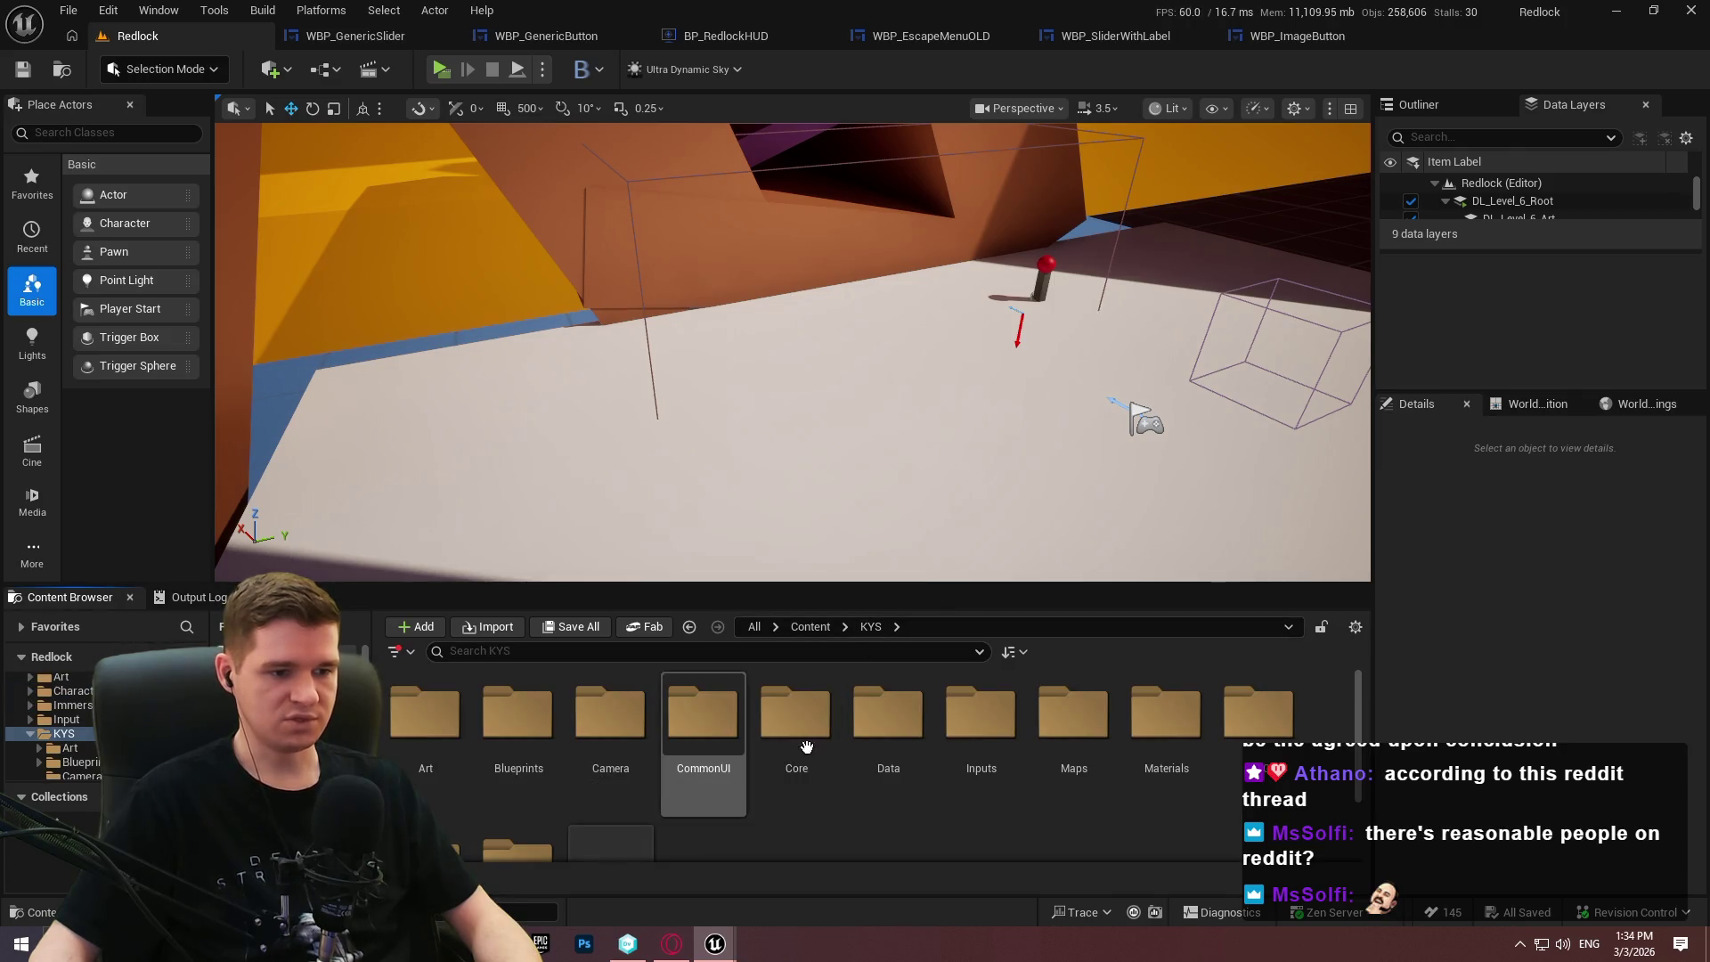
pyautogui.click(810, 627)
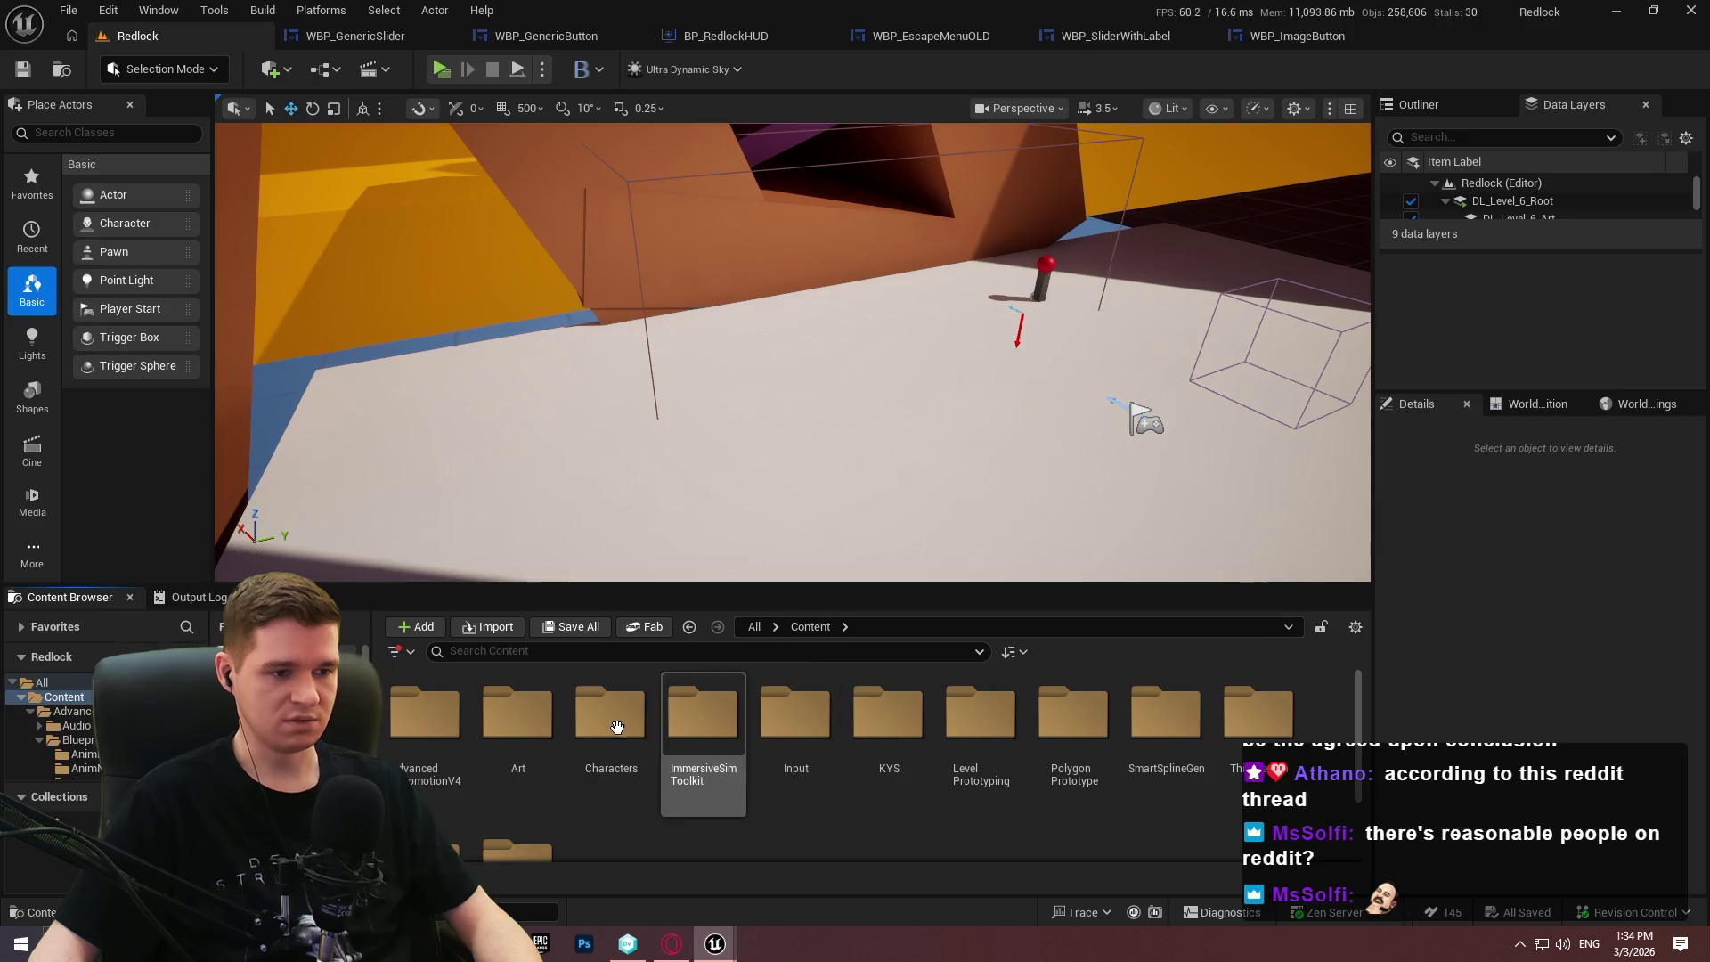
pyautogui.doubleClick(462, 746)
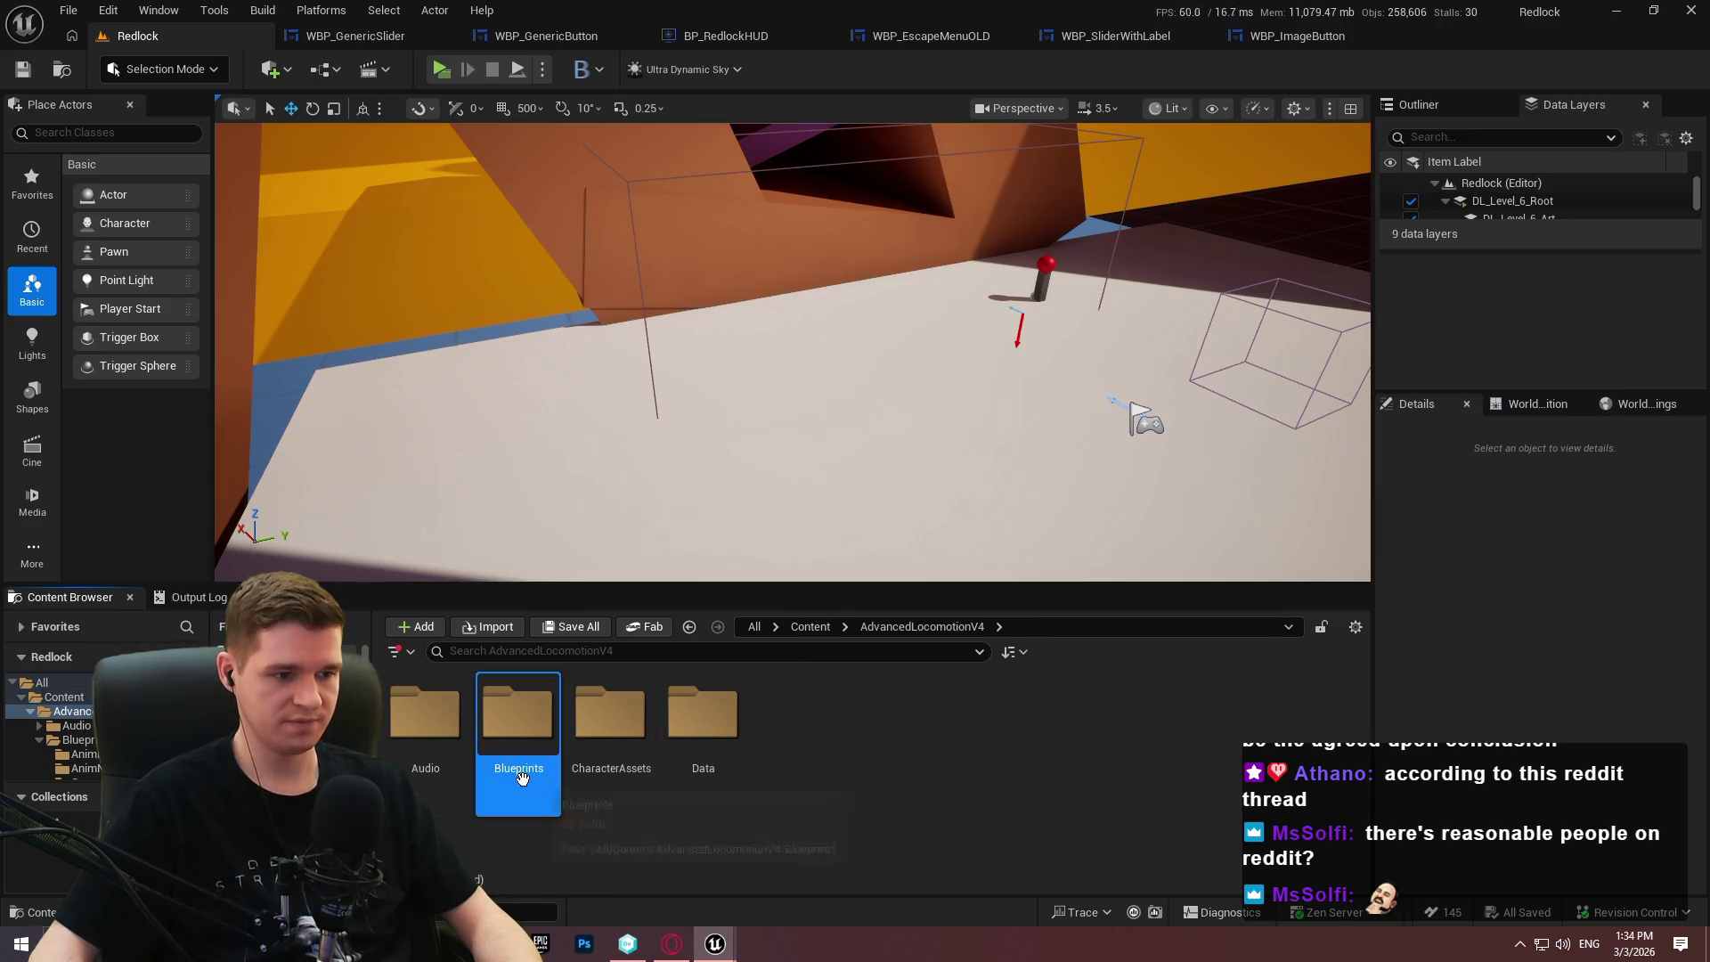
pyautogui.doubleClick(521, 774)
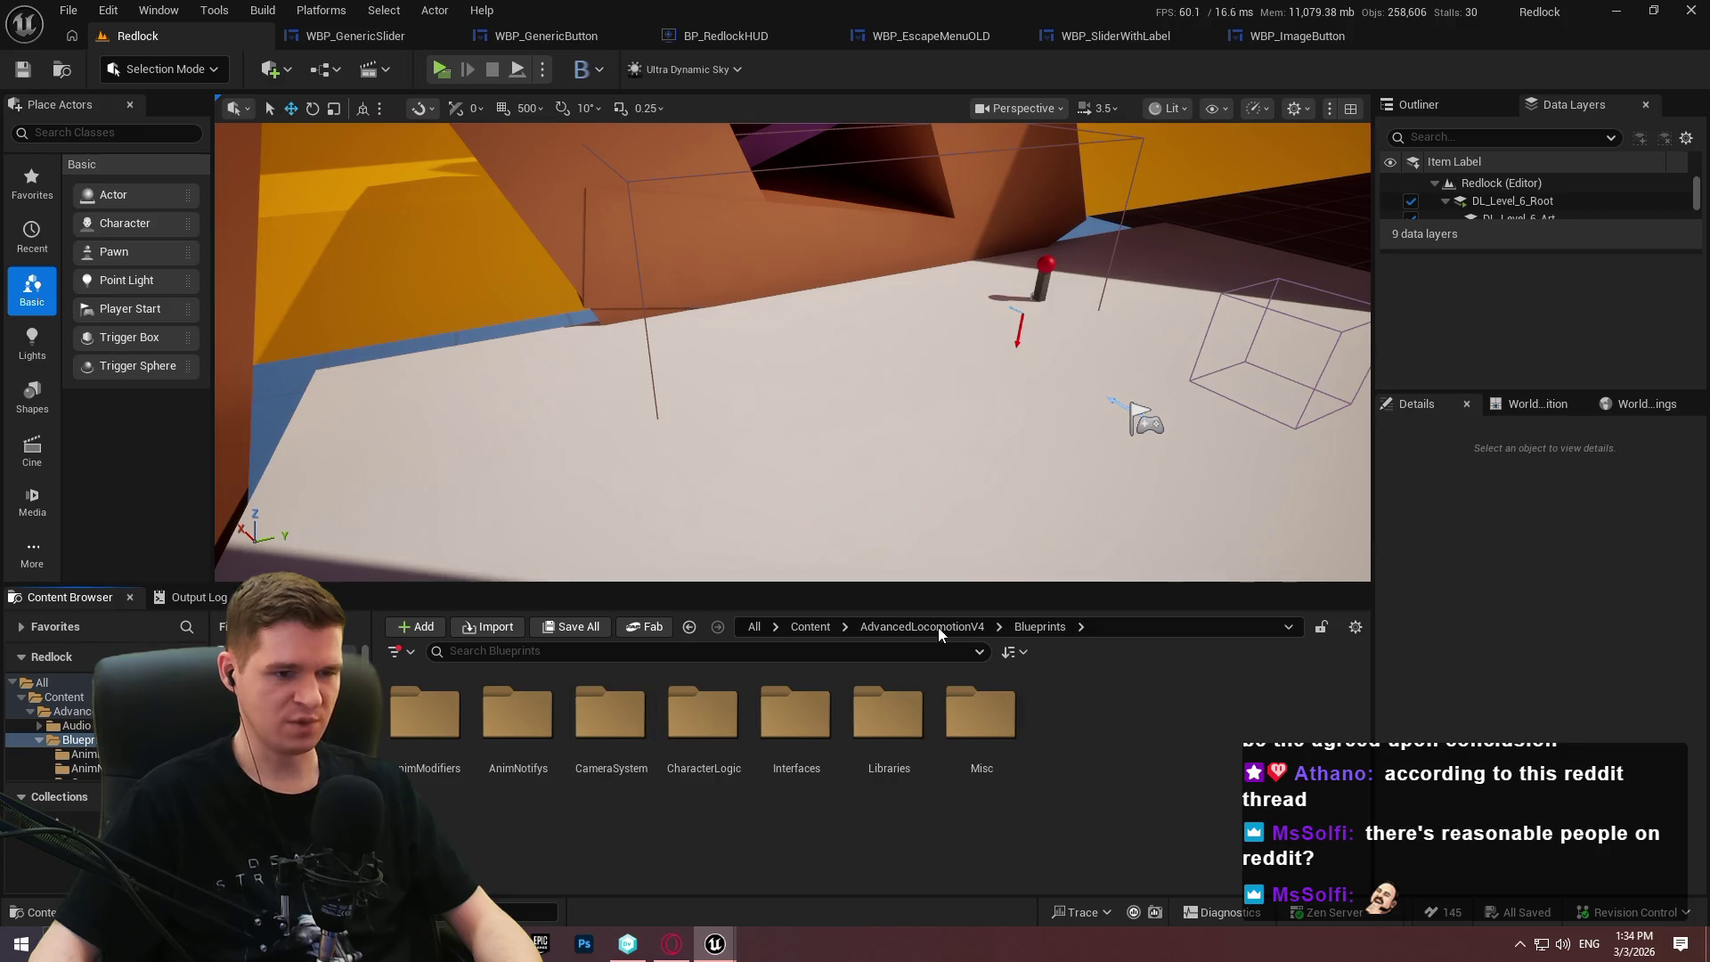
pyautogui.click(881, 627)
pyautogui.click(812, 627)
# Open the PC_KYS player controller blueprint from Content/KYS/Core.
pyautogui.doubleClick(886, 726)
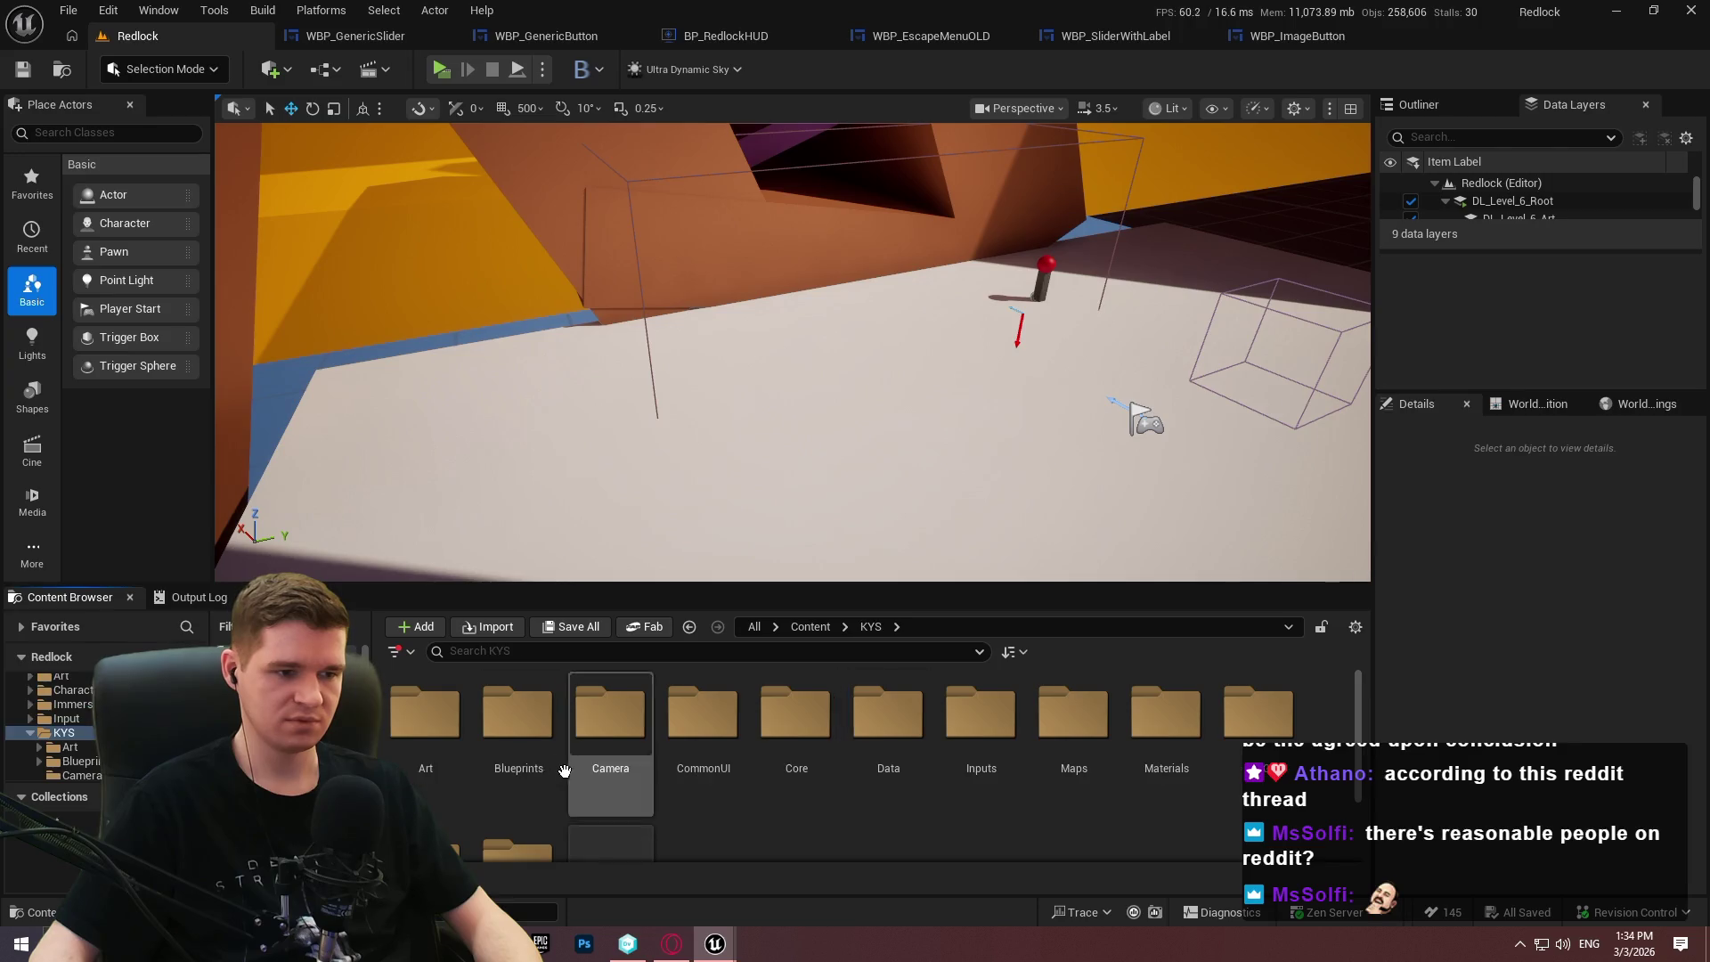
pyautogui.doubleClick(797, 726)
pyautogui.doubleClick(704, 721)
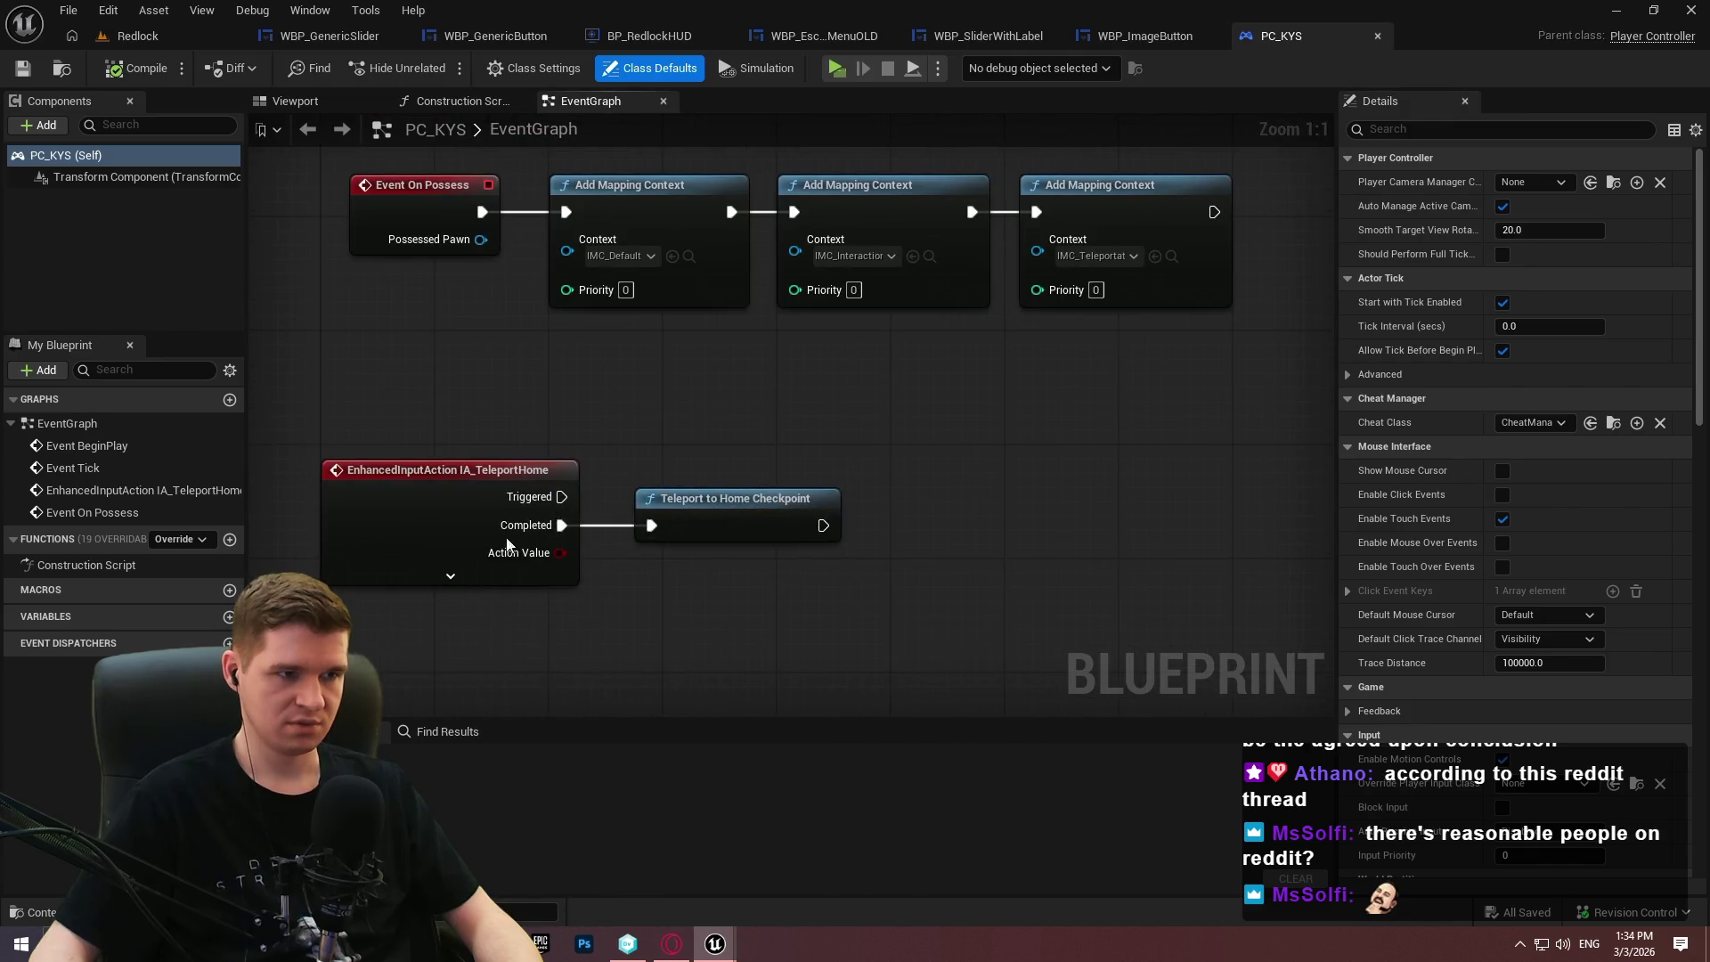
pyautogui.scroll(-3, 542, 494)
# Find WBP_EscapeMenuOLD's referencer in the Reference Viewer and edit BP_ImSimBaseCharacter.
pyautogui.click(191, 34)
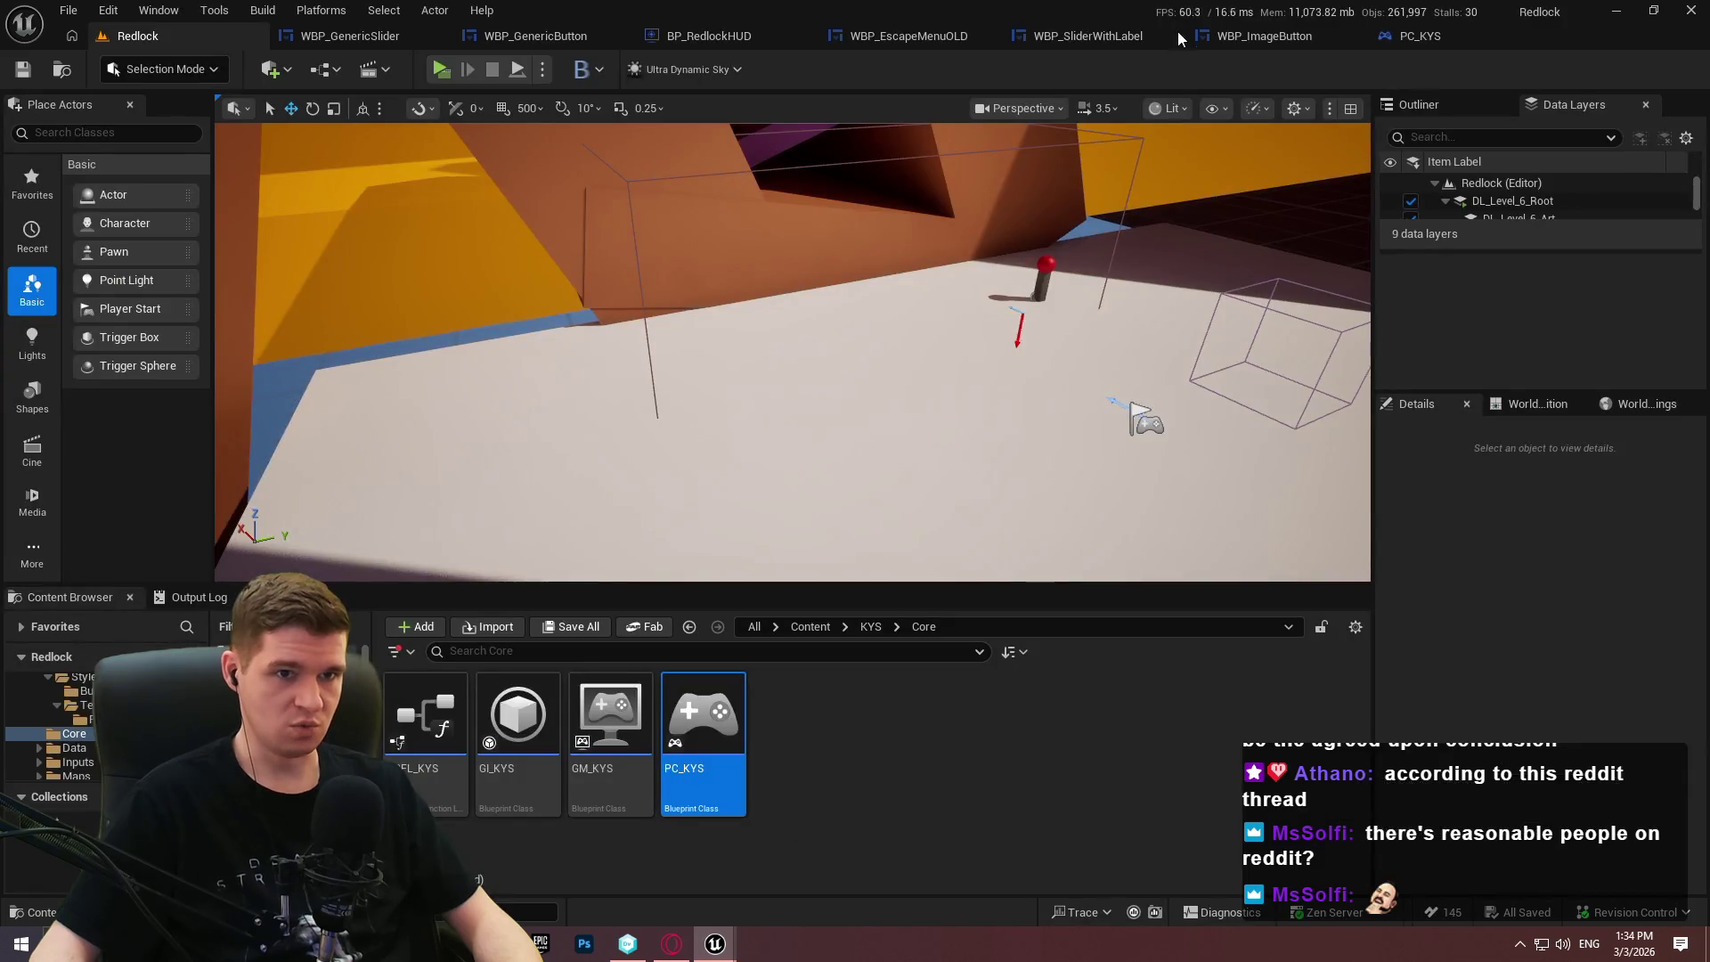
pyautogui.click(828, 36)
pyautogui.click(138, 36)
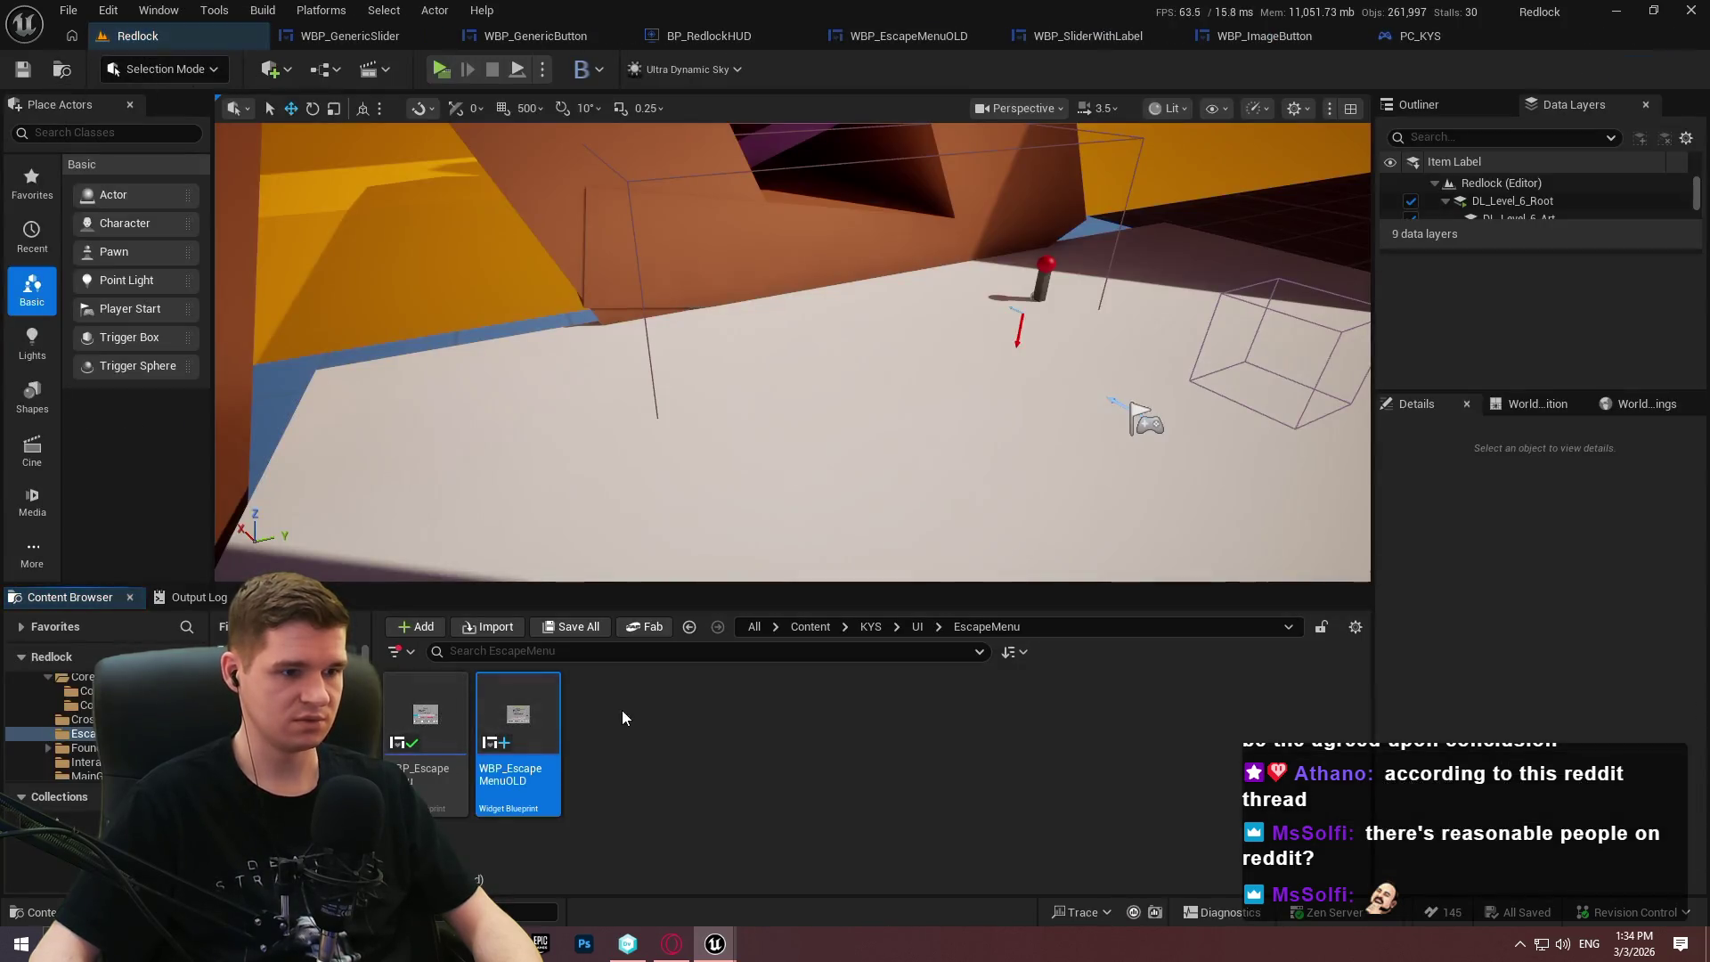
pyautogui.rightClick(525, 739)
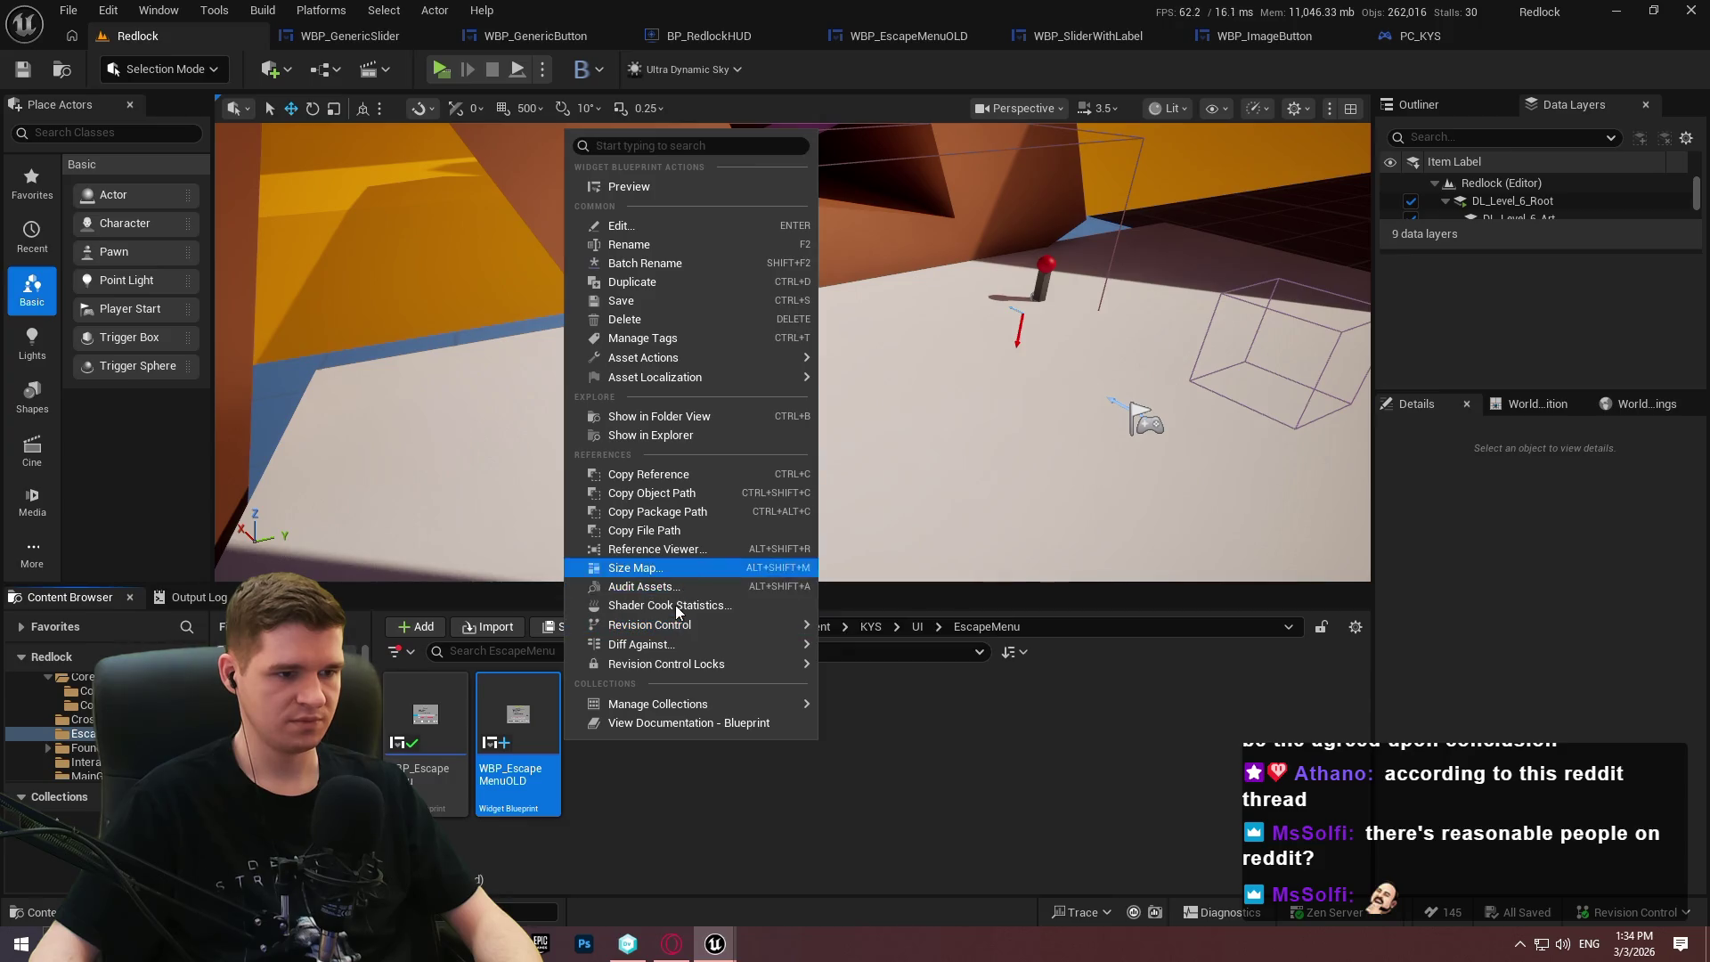
pyautogui.click(677, 549)
pyautogui.rightClick(124, 481)
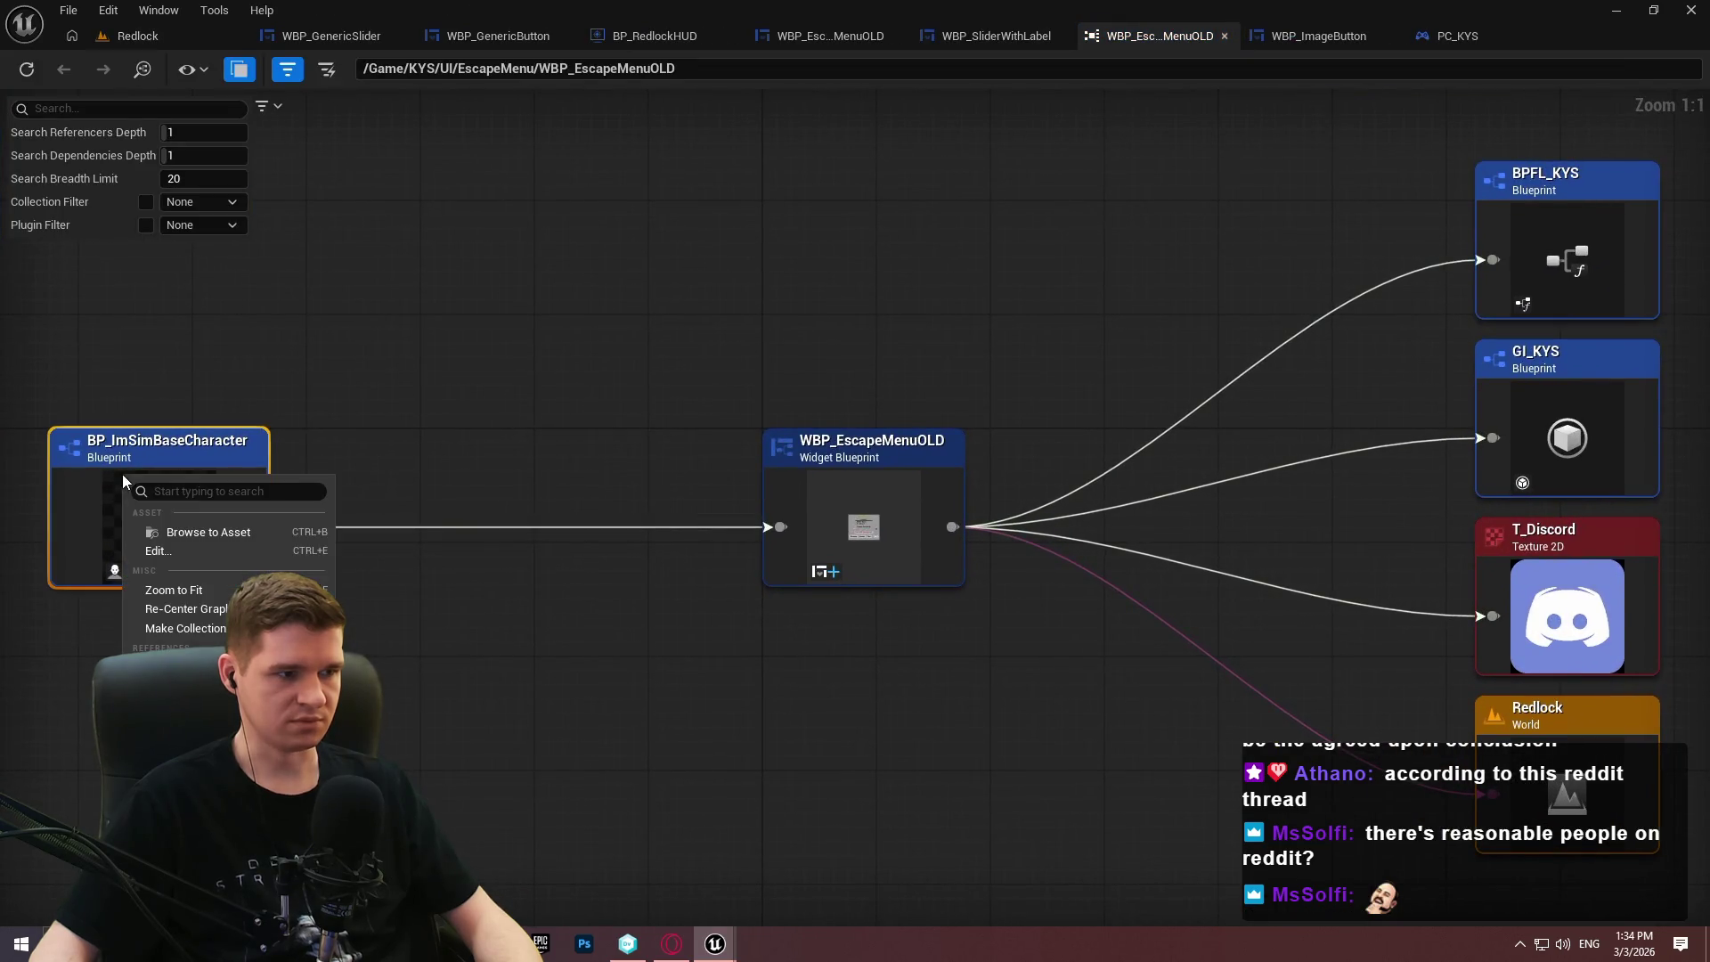
pyautogui.click(306, 557)
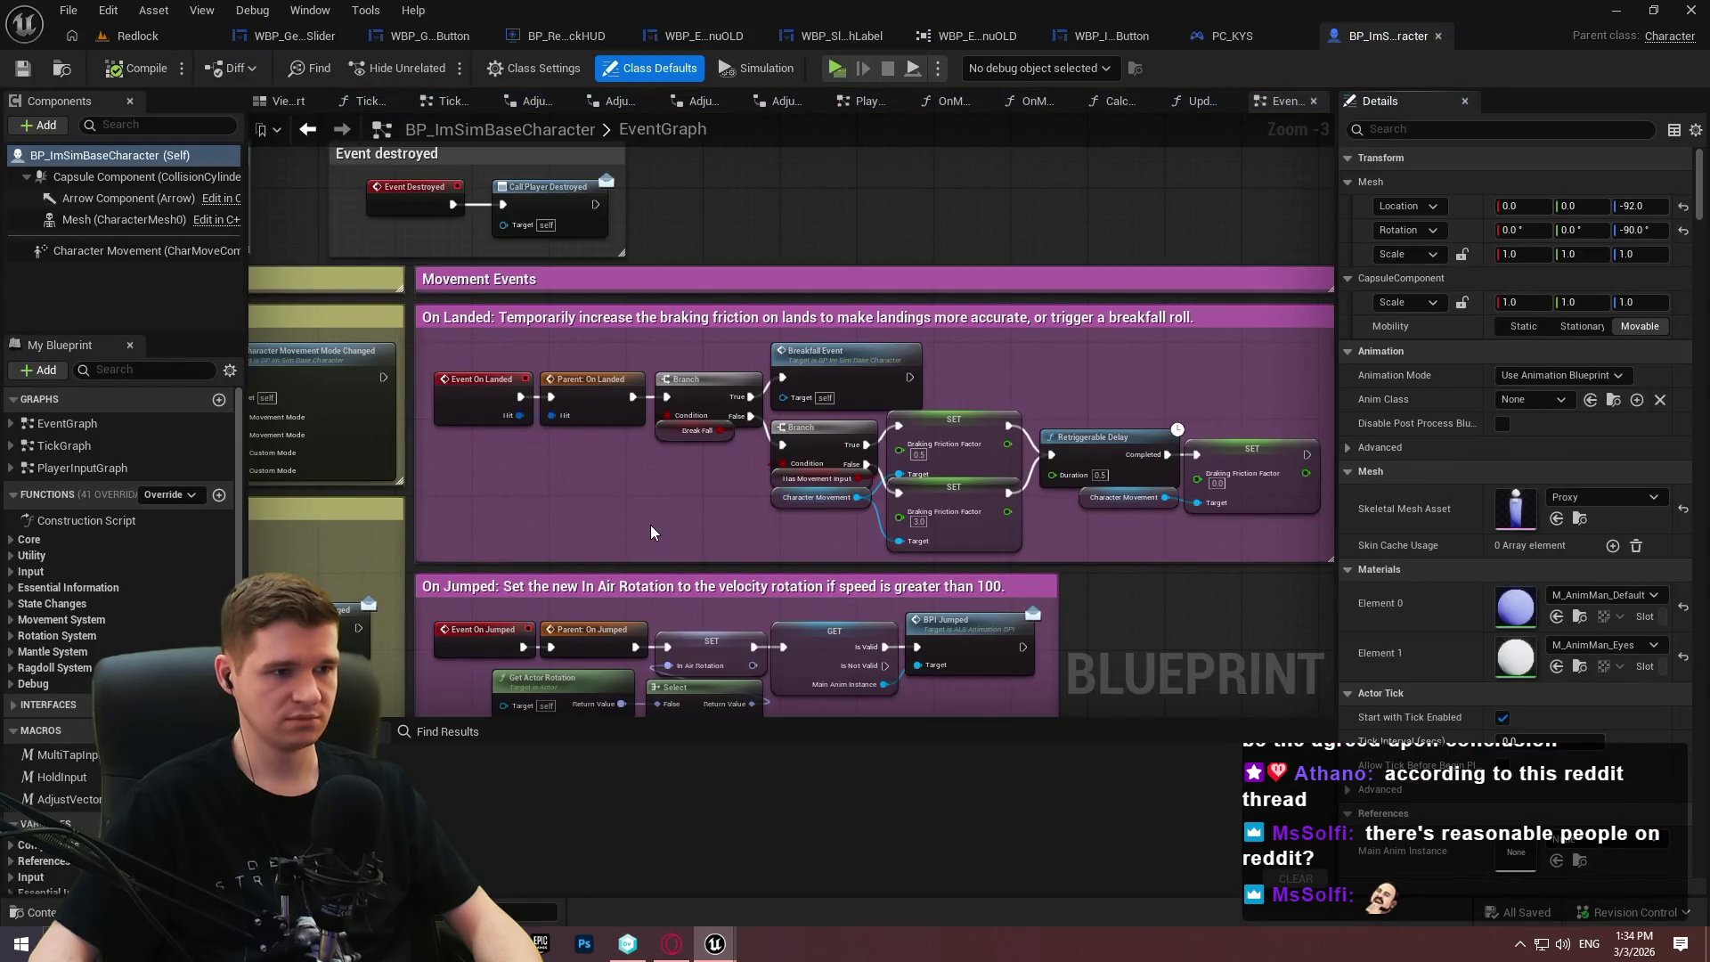
# Open the character's PlayerInputGraph.
pyautogui.scroll(-5, 650, 525)
pyautogui.scroll(7, 693, 487)
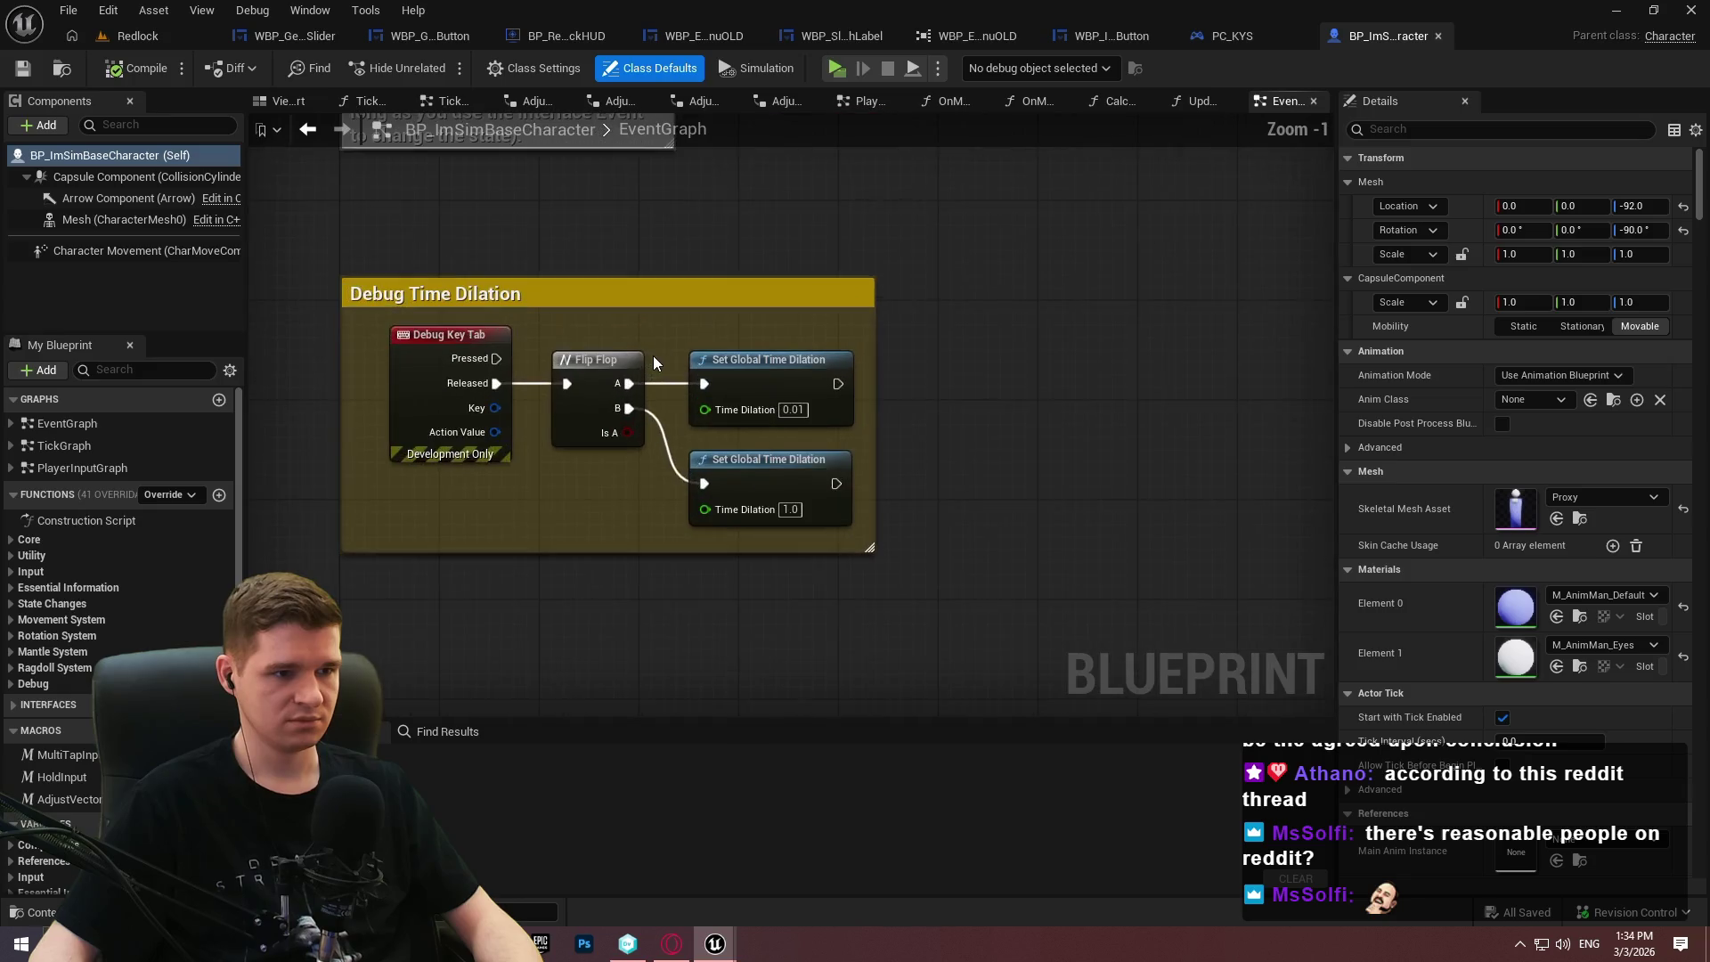
pyautogui.scroll(-5, 666, 329)
pyautogui.click(71, 445)
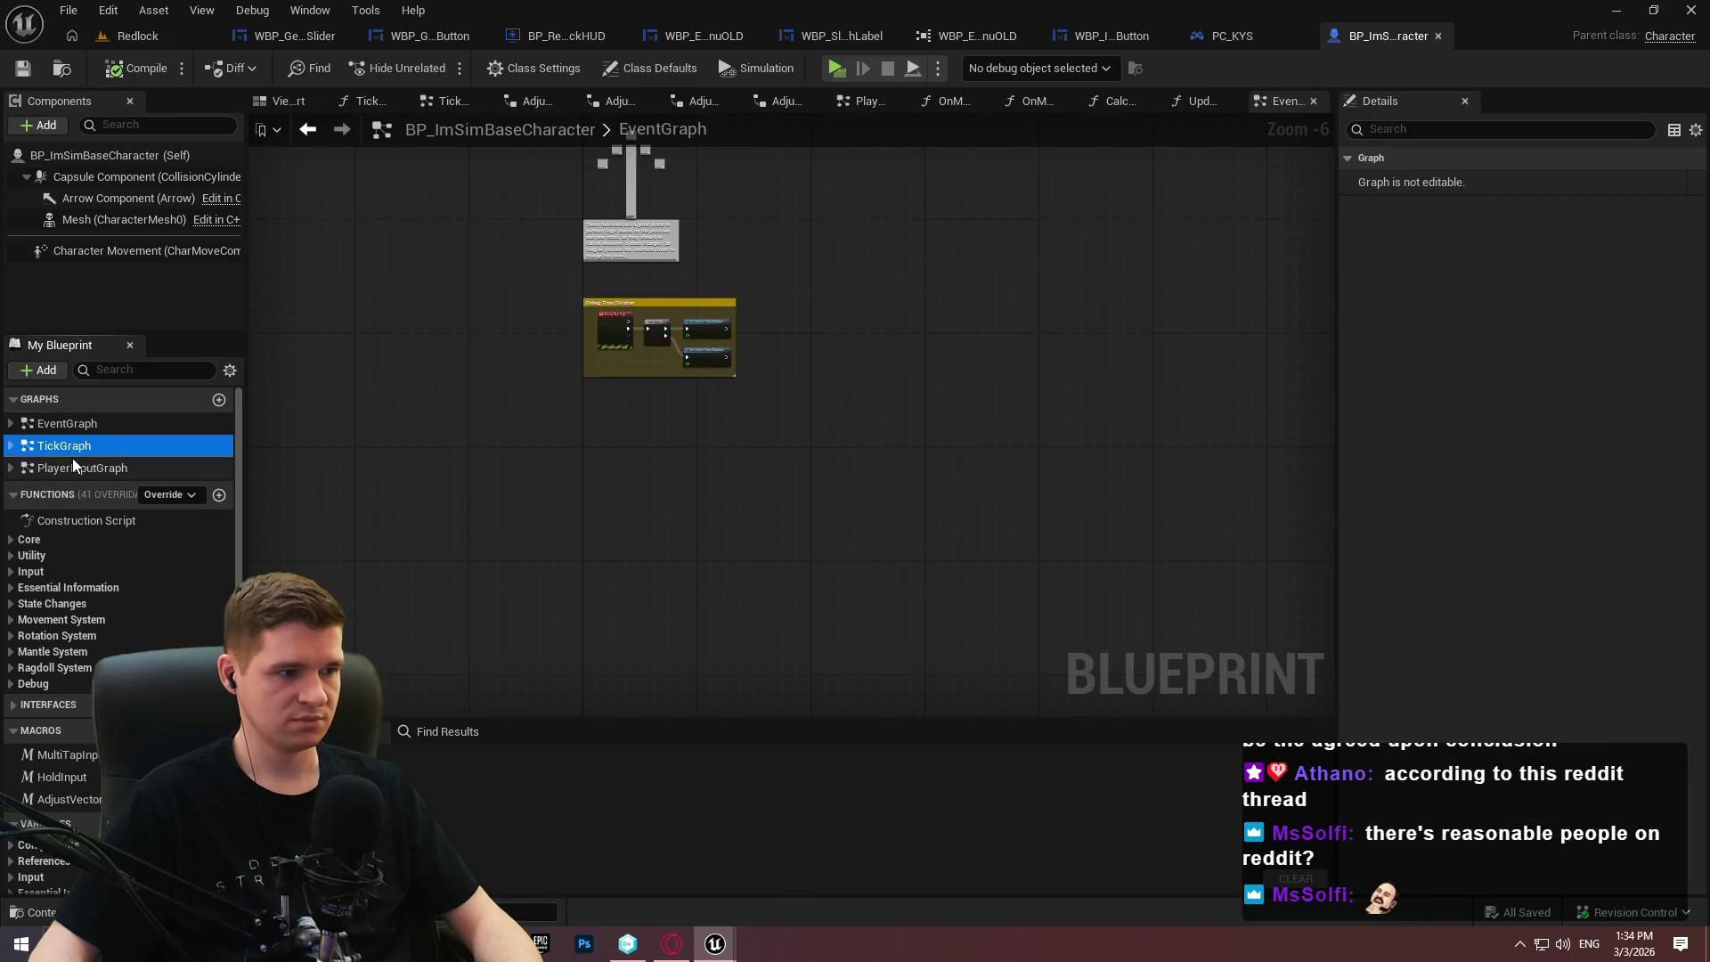
pyautogui.doubleClick(72, 466)
pyautogui.scroll(9, 703, 441)
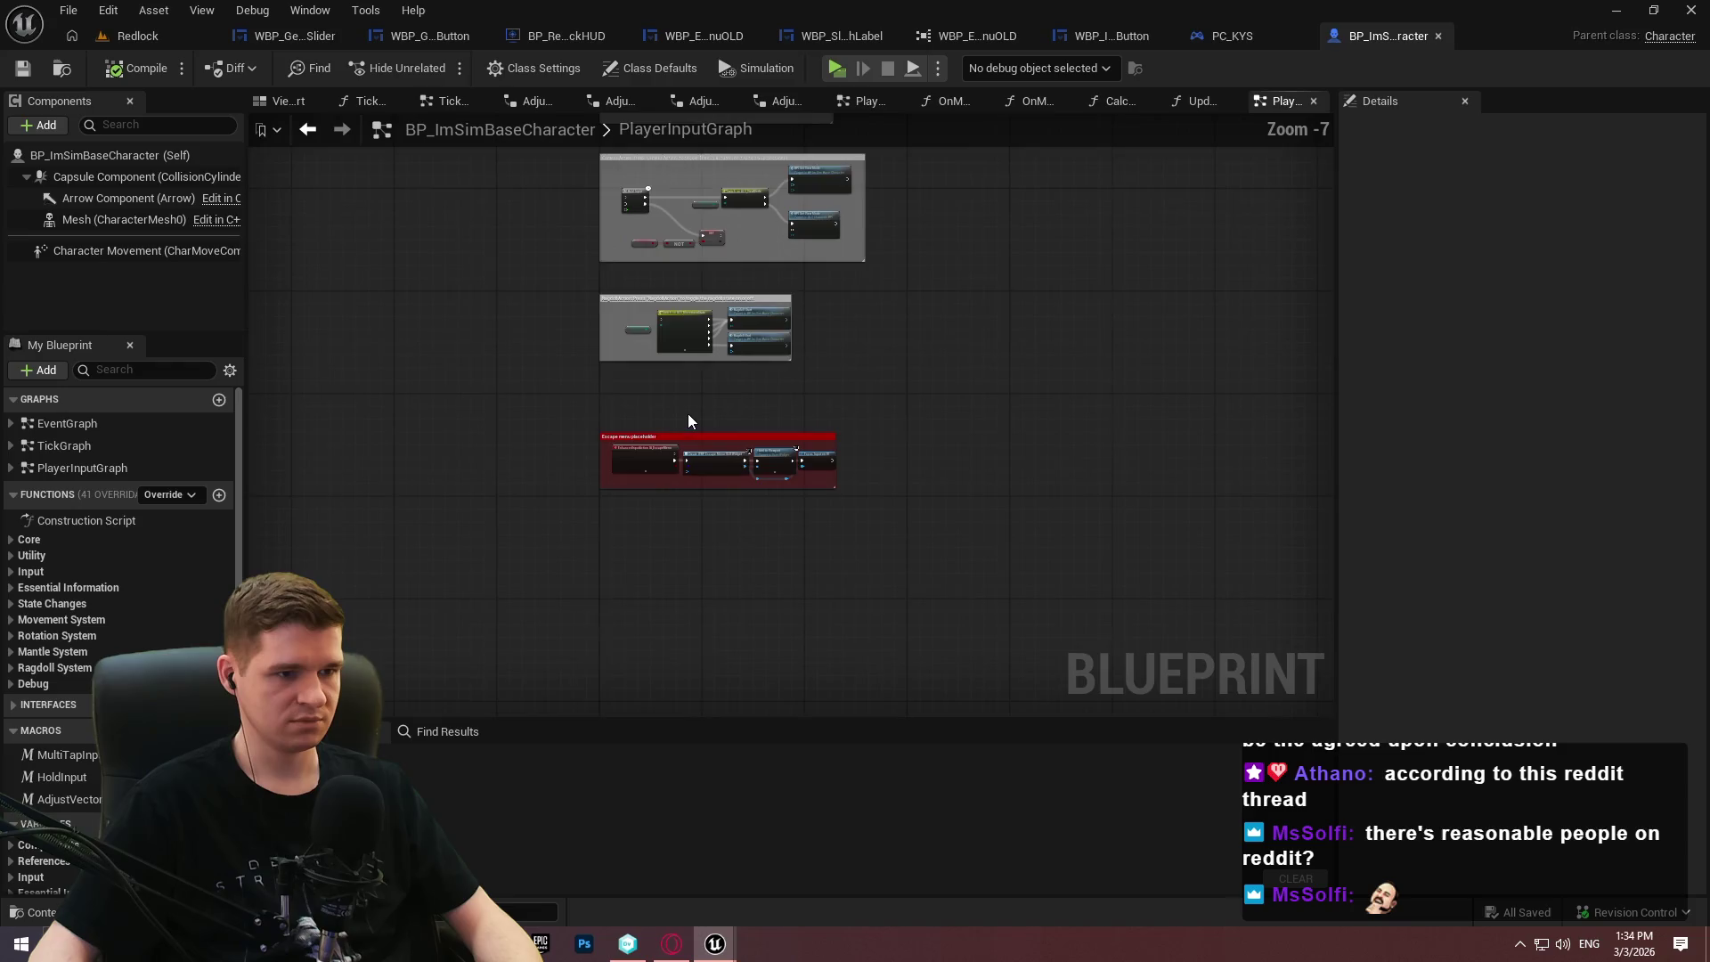
pyautogui.scroll(2, 1006, 394)
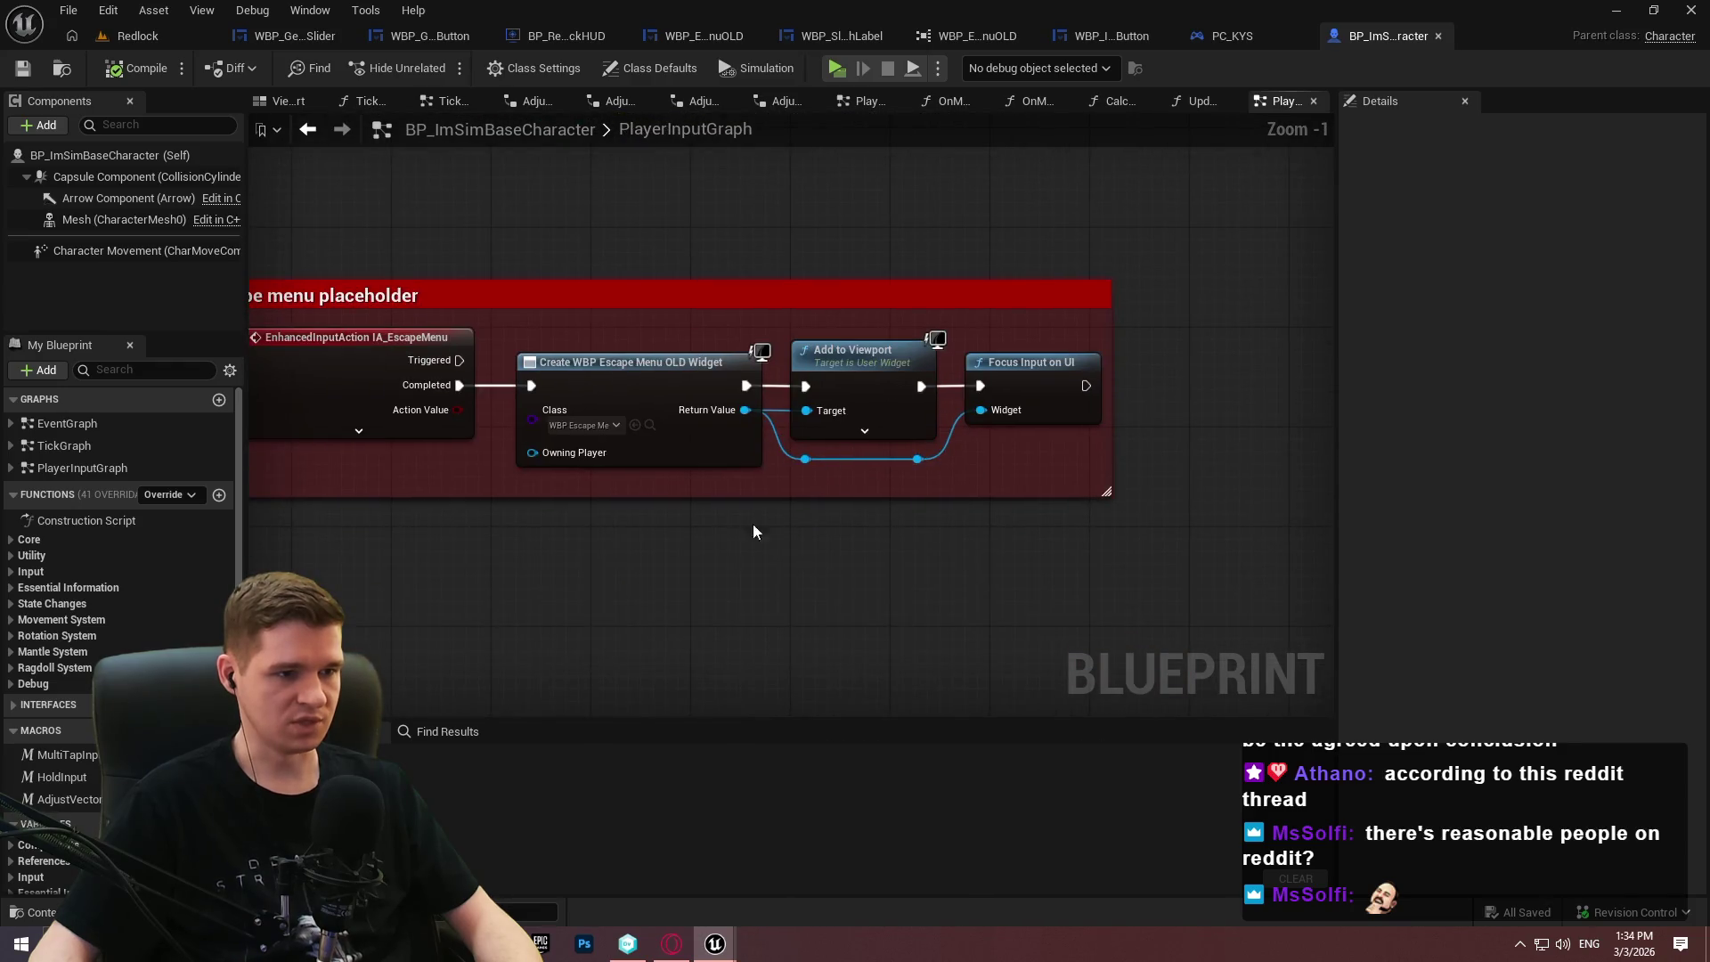
# Add an Add Widget to Stack node pushing WBP_EscapeMenu onto the Menu stack after Completed.
pyautogui.rightClick(598, 551)
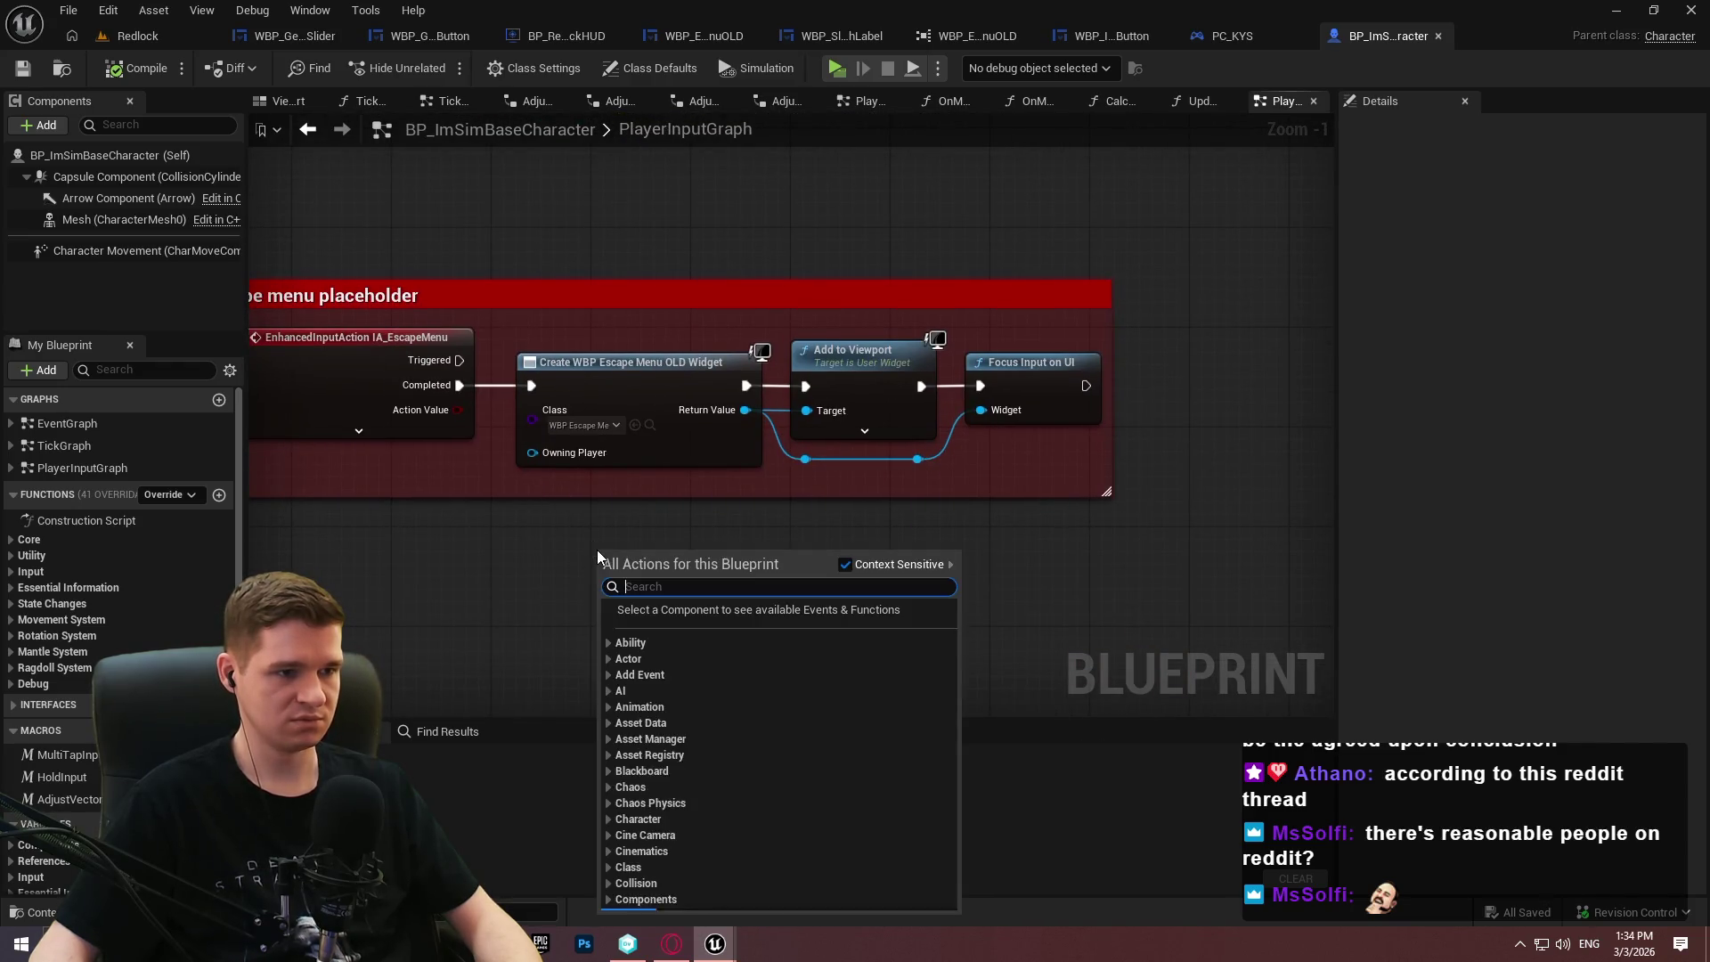
pyautogui.write('create widget')
pyautogui.hotkey('ctrl', 'a')
pyautogui.press('BackSpace')
pyautogui.write('add wid')
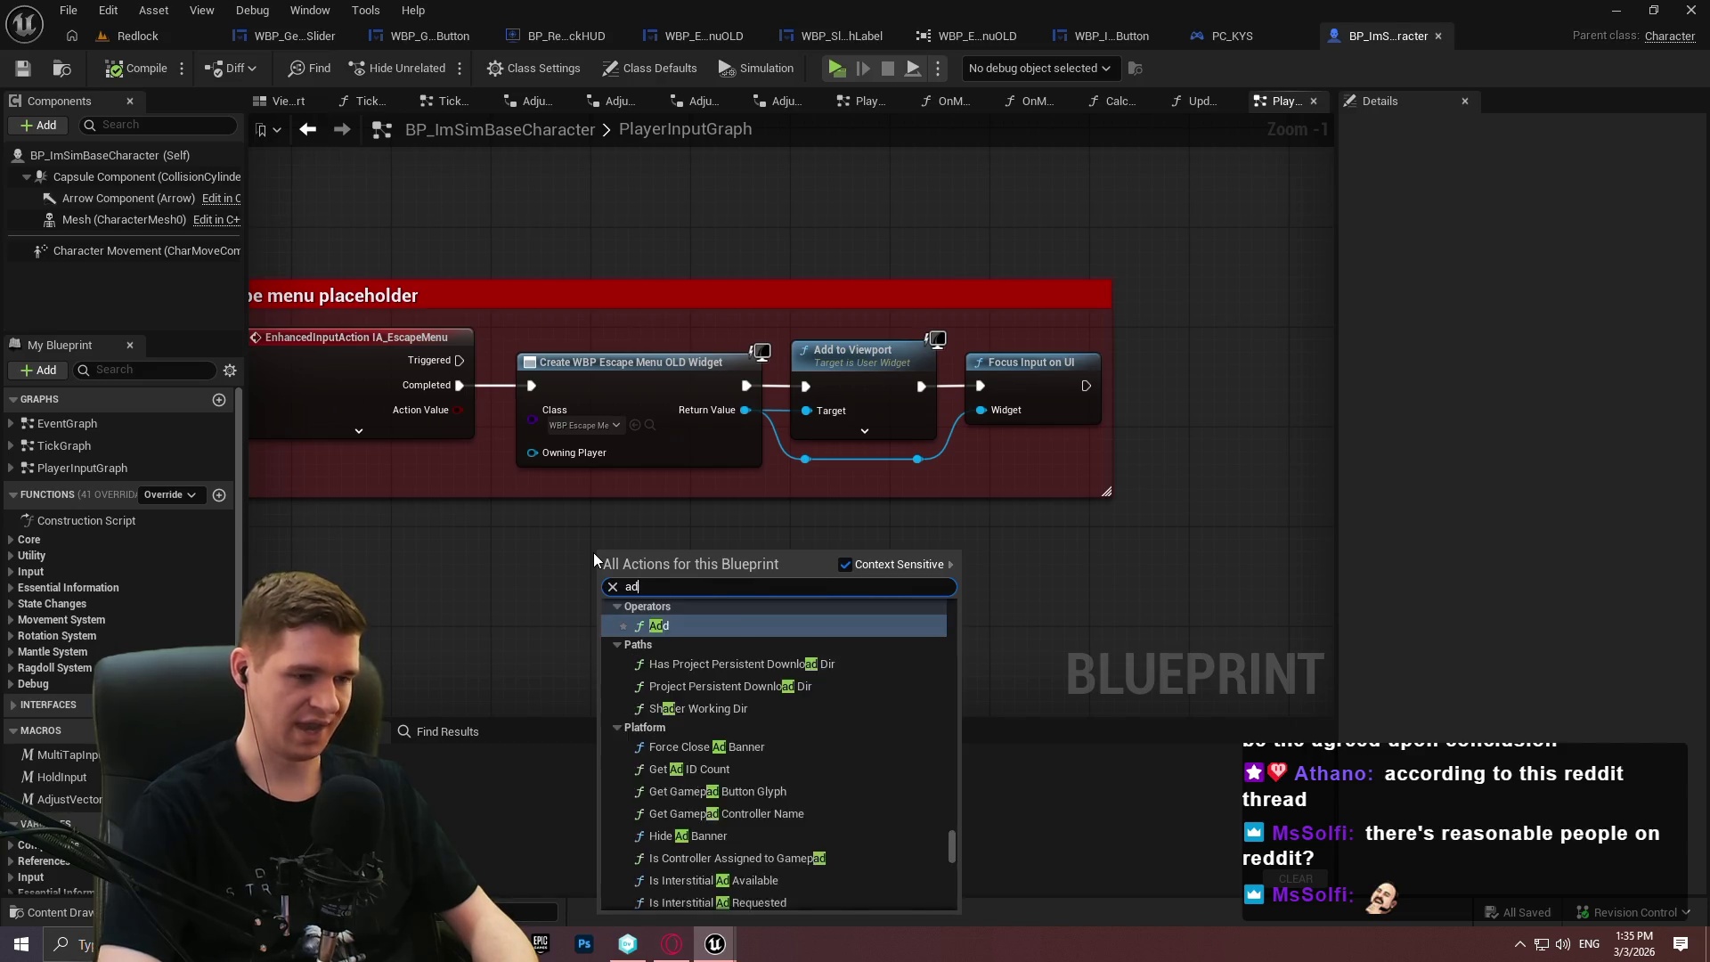
pyautogui.press('Return')
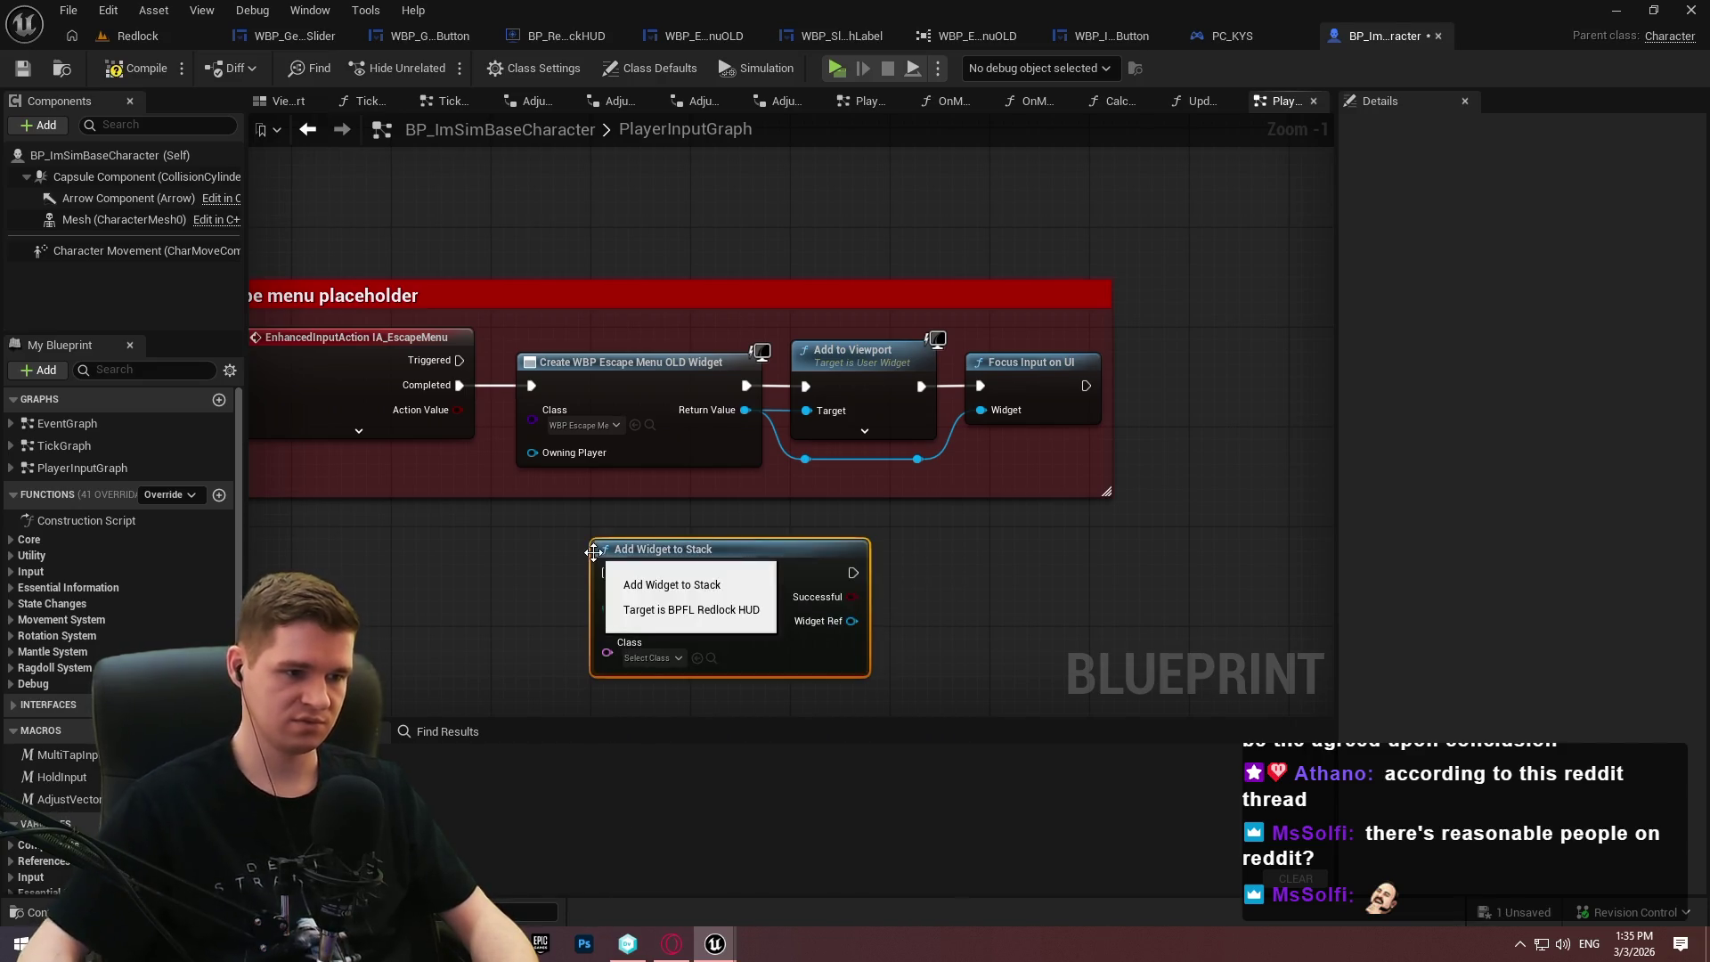
pyautogui.click(654, 658)
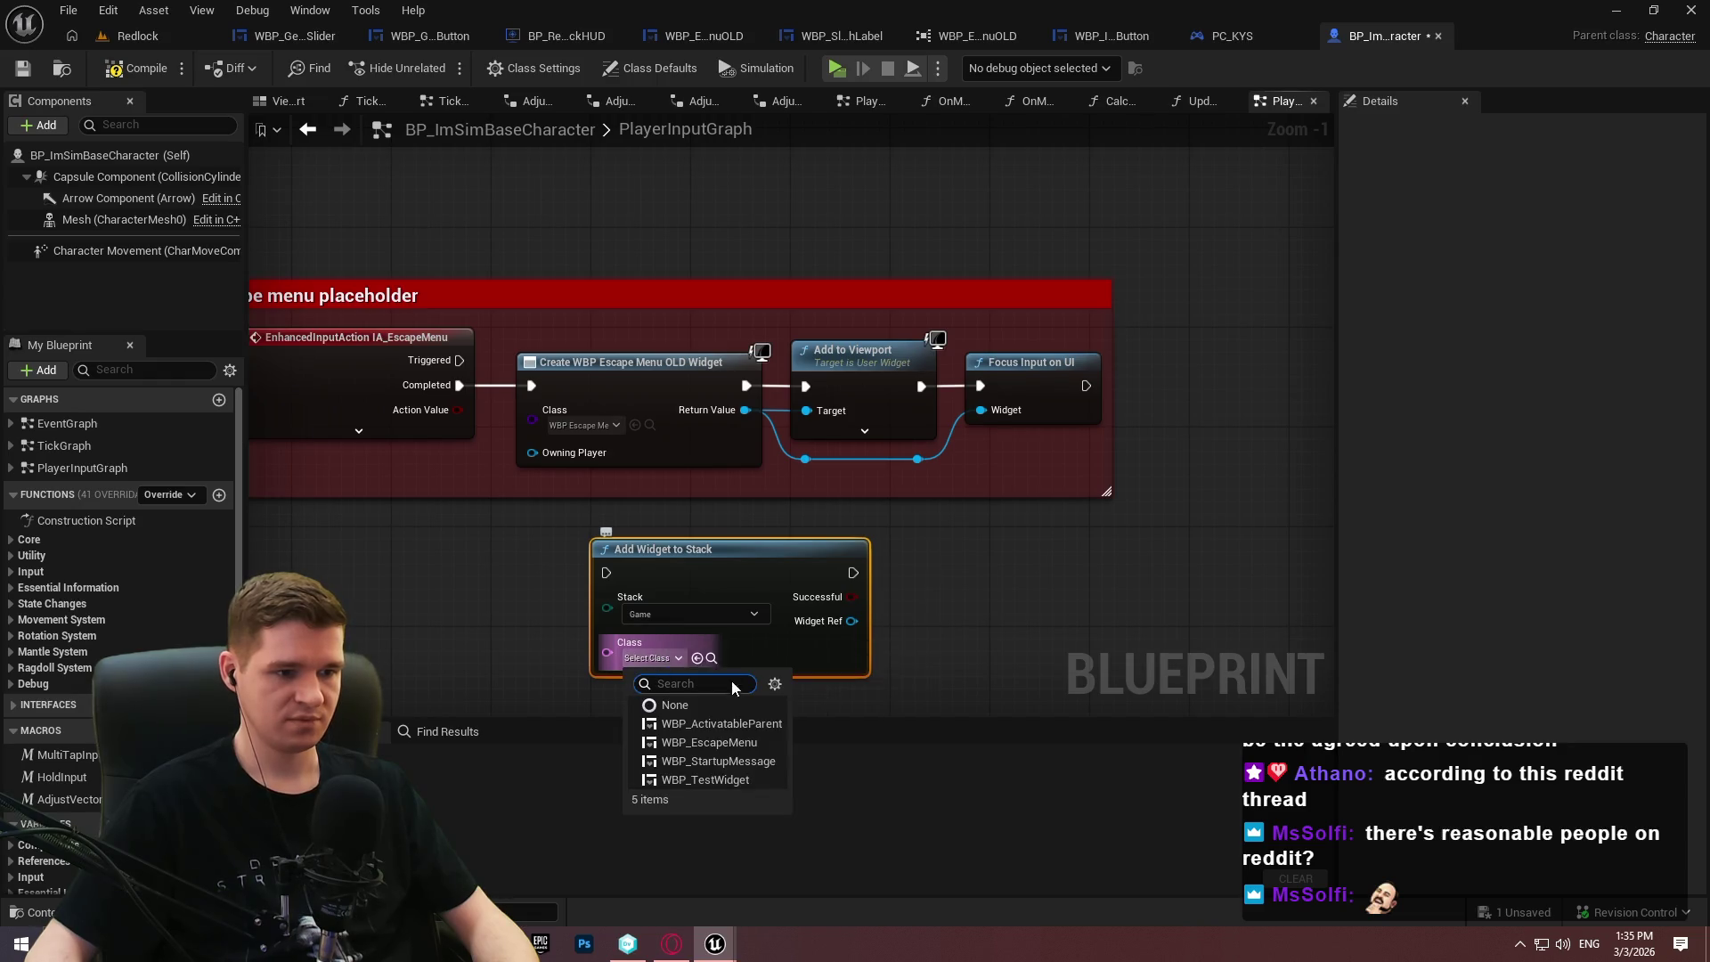
pyautogui.click(736, 744)
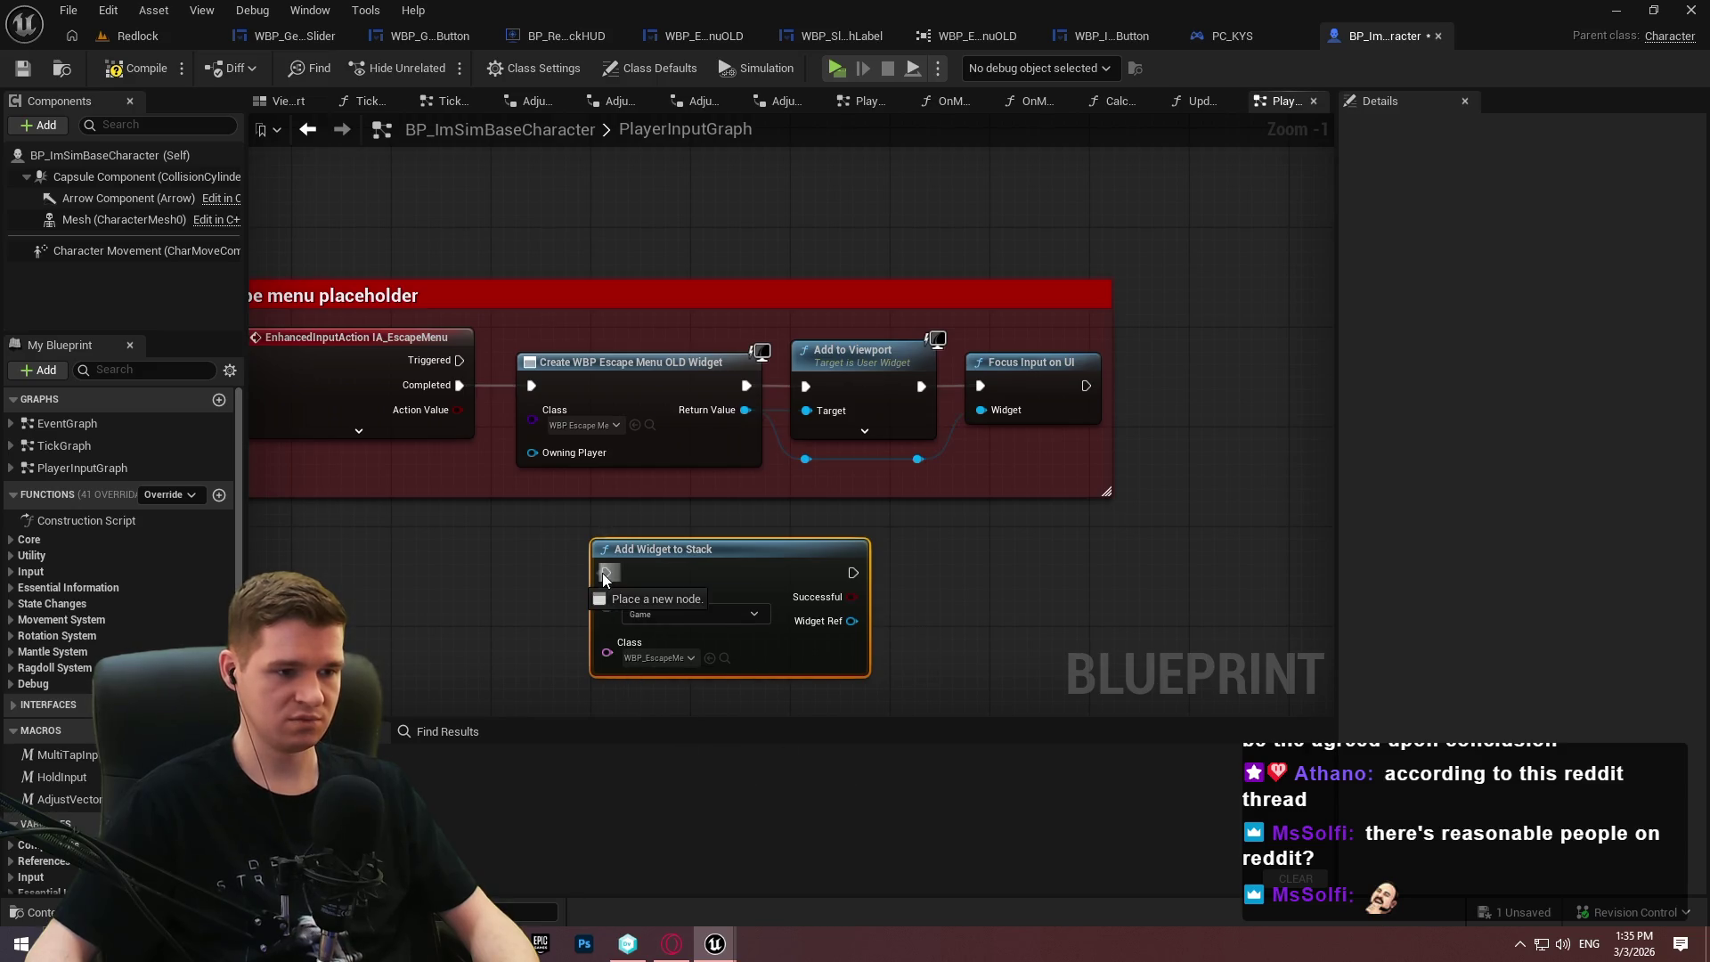
pyautogui.click(643, 618)
pyautogui.click(670, 658)
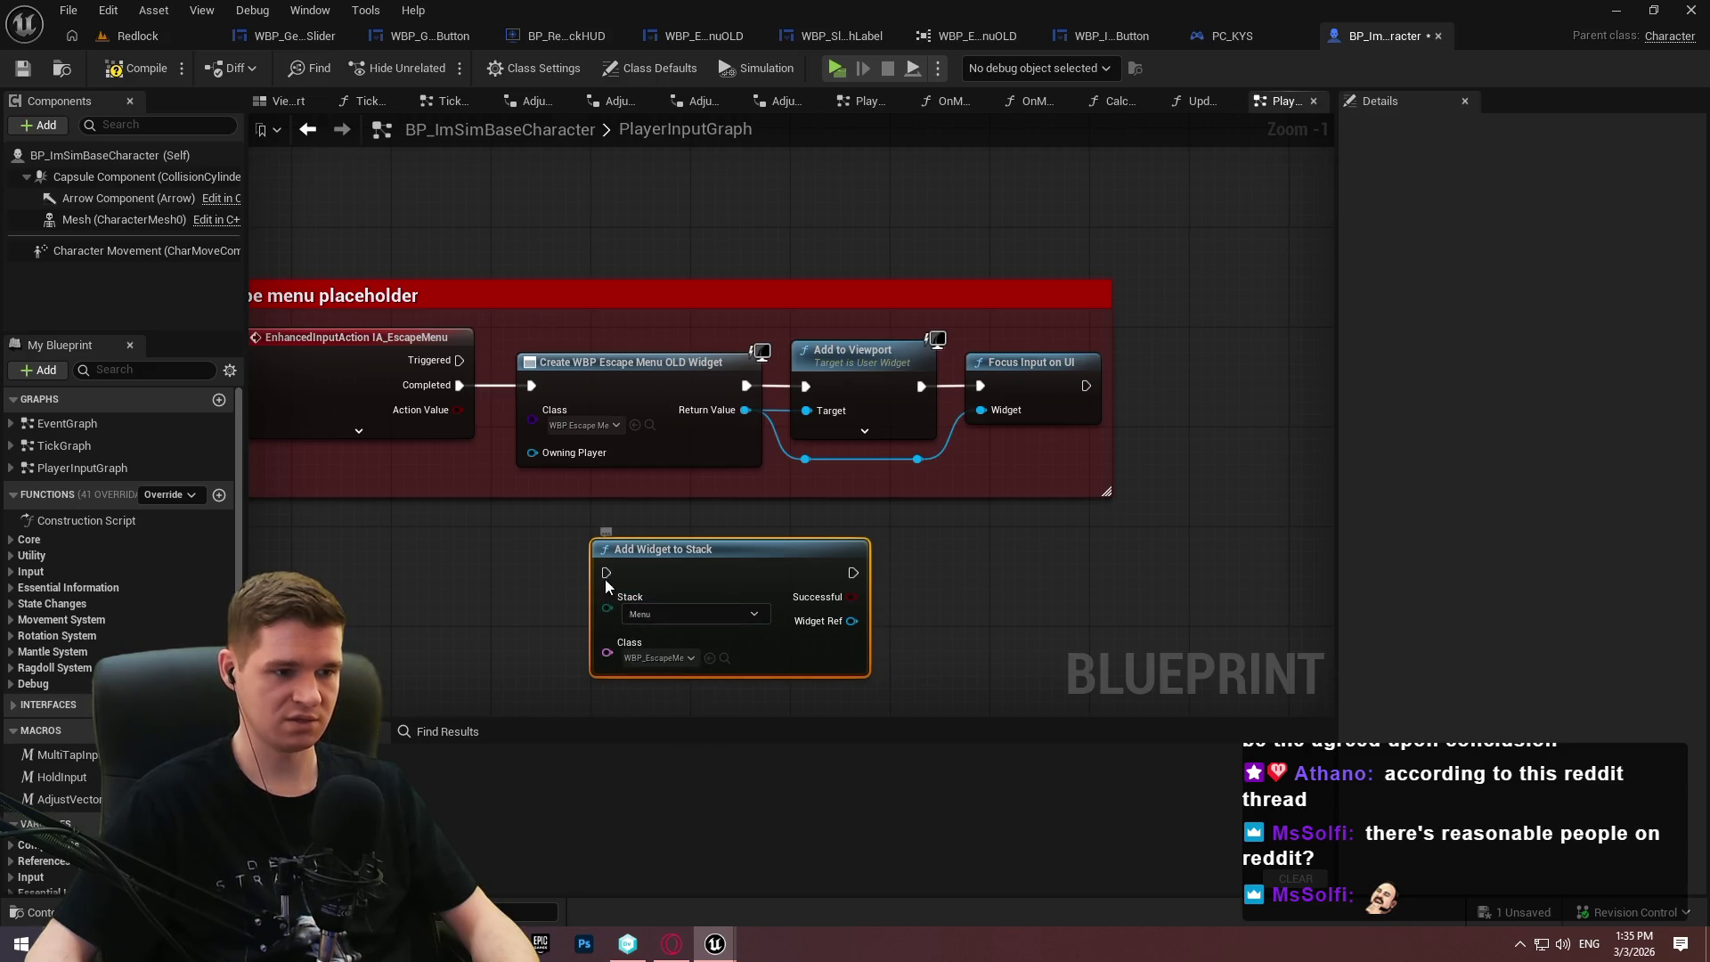
pyautogui.moveTo(472, 387); pyautogui.dragTo(459, 385)
# Feed the widget's Get Desired Focus Target into a Focus Input on UI node.
pyautogui.moveTo(854, 621)
pyautogui.mouseDown()
pyautogui.moveTo(804, 547)
pyautogui.moveTo(805, 444)
pyautogui.moveTo(1011, 425)
pyautogui.moveTo(936, 660)
pyautogui.mouseUp()
pyautogui.write('get desired')
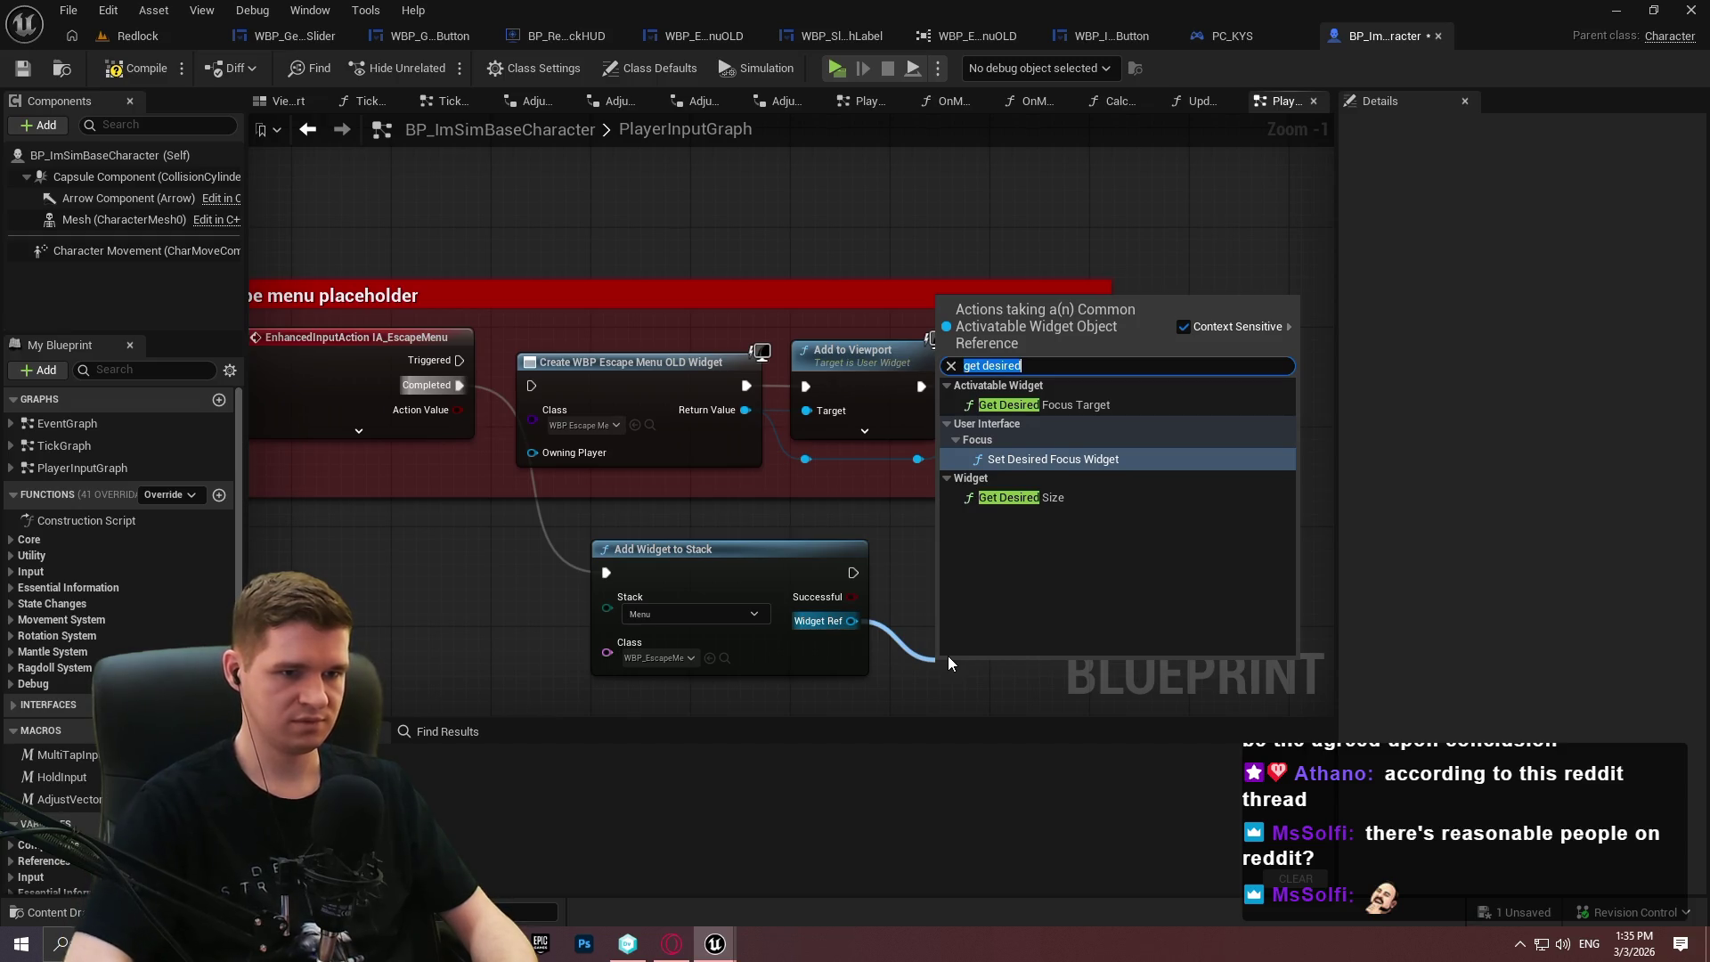
pyautogui.write('focus')
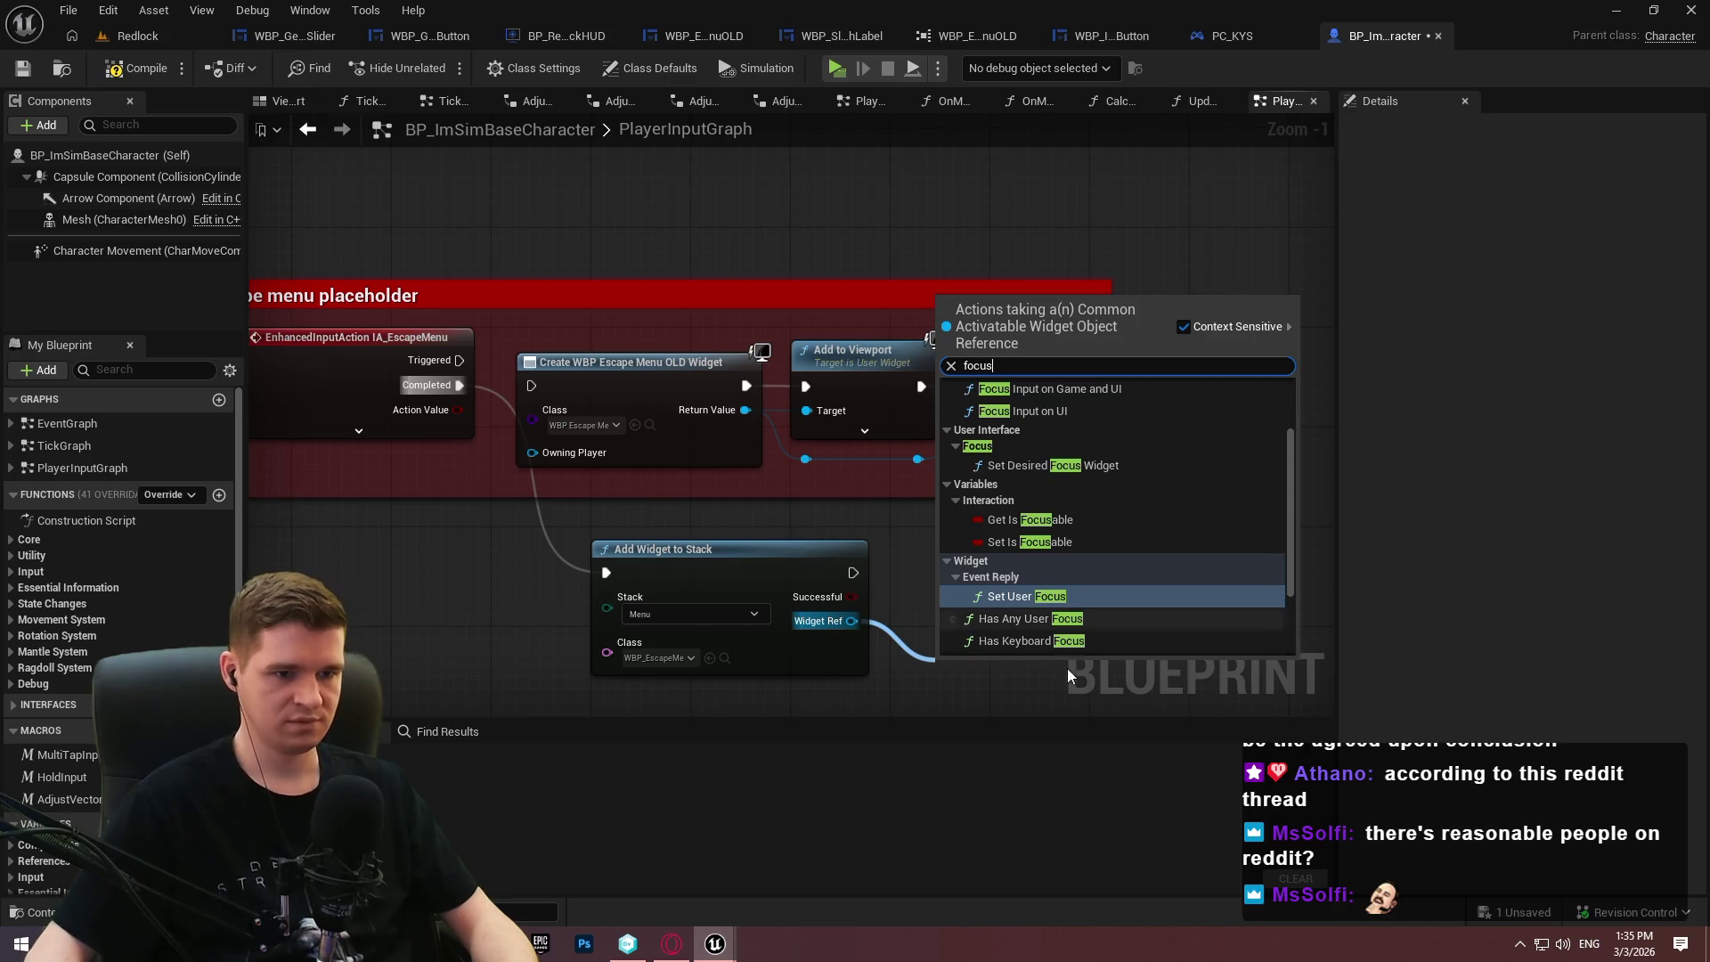
pyautogui.scroll(3, 1101, 593)
pyautogui.click(1060, 428)
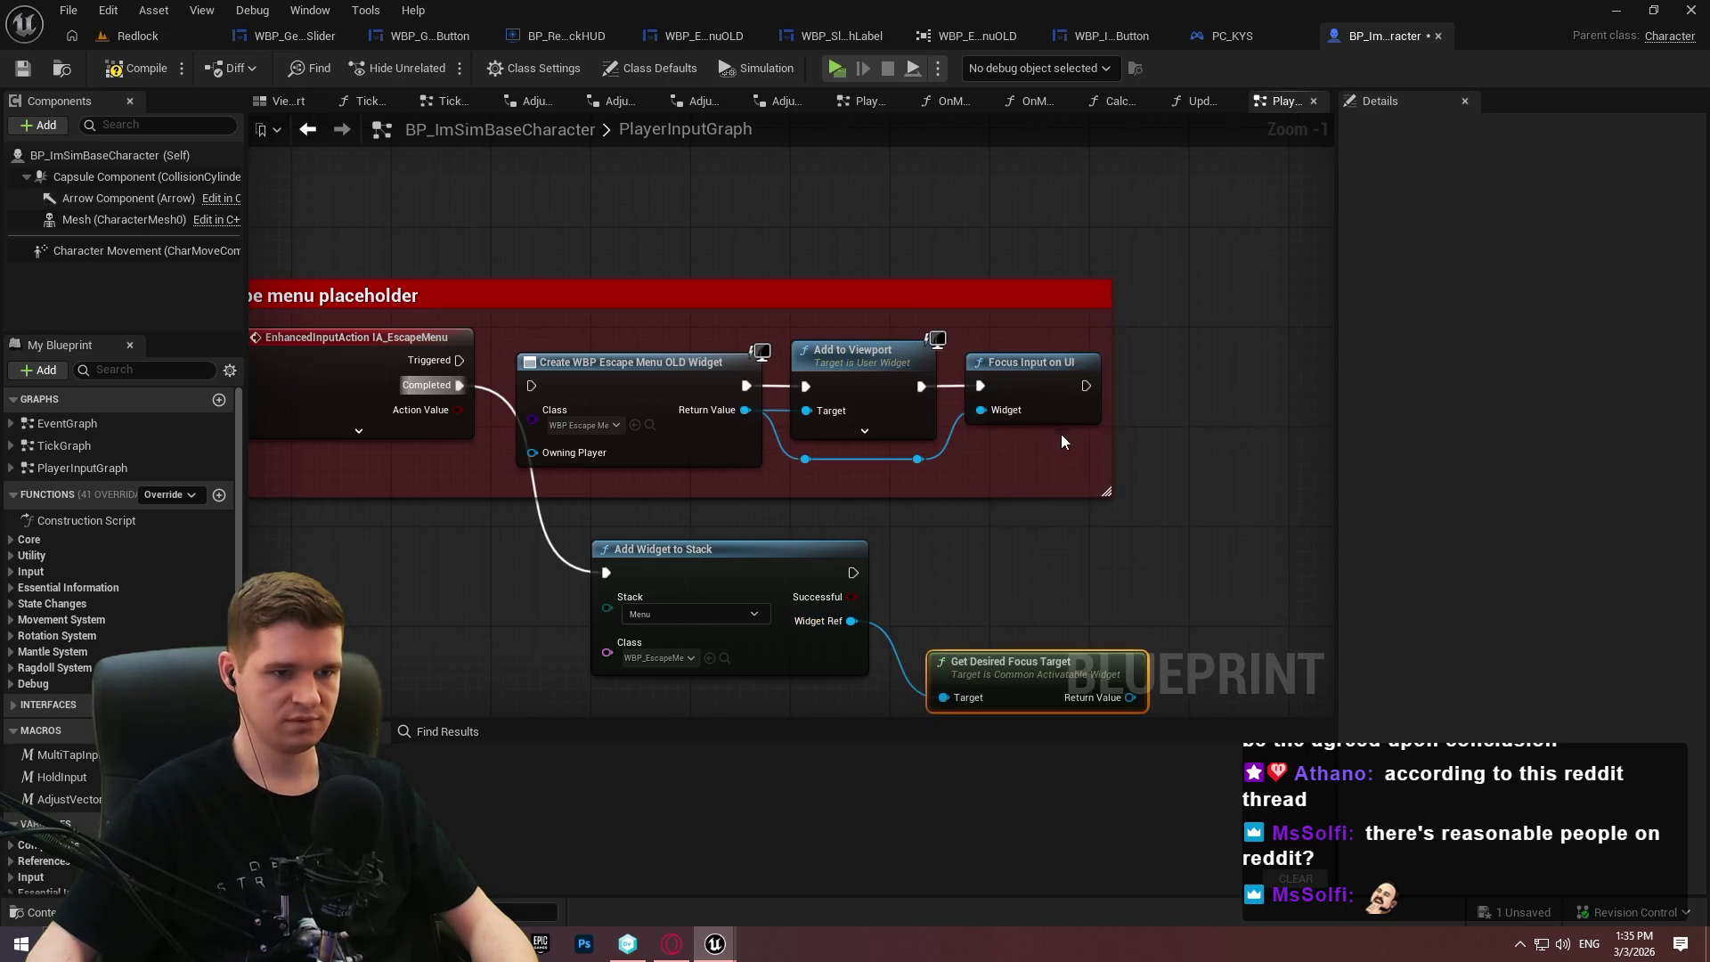
pyautogui.moveTo(864, 434)
pyautogui.mouseDown()
pyautogui.moveTo(842, 492)
pyautogui.moveTo(857, 484)
pyautogui.mouseUp()
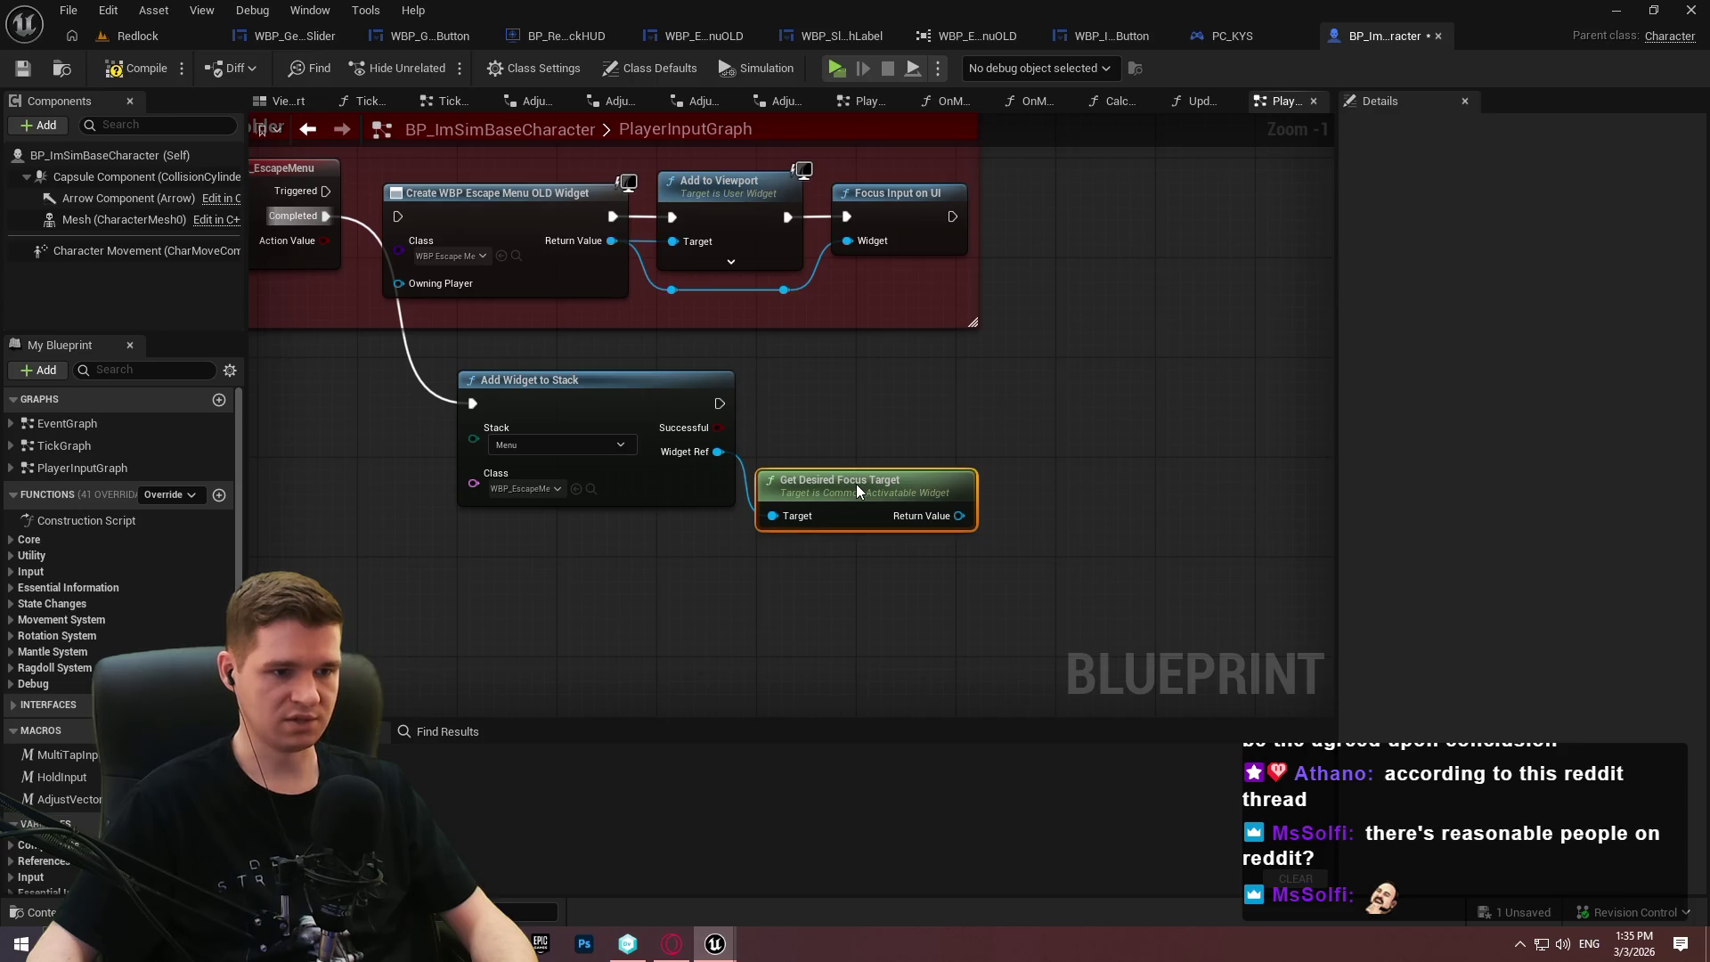
pyautogui.click(850, 418)
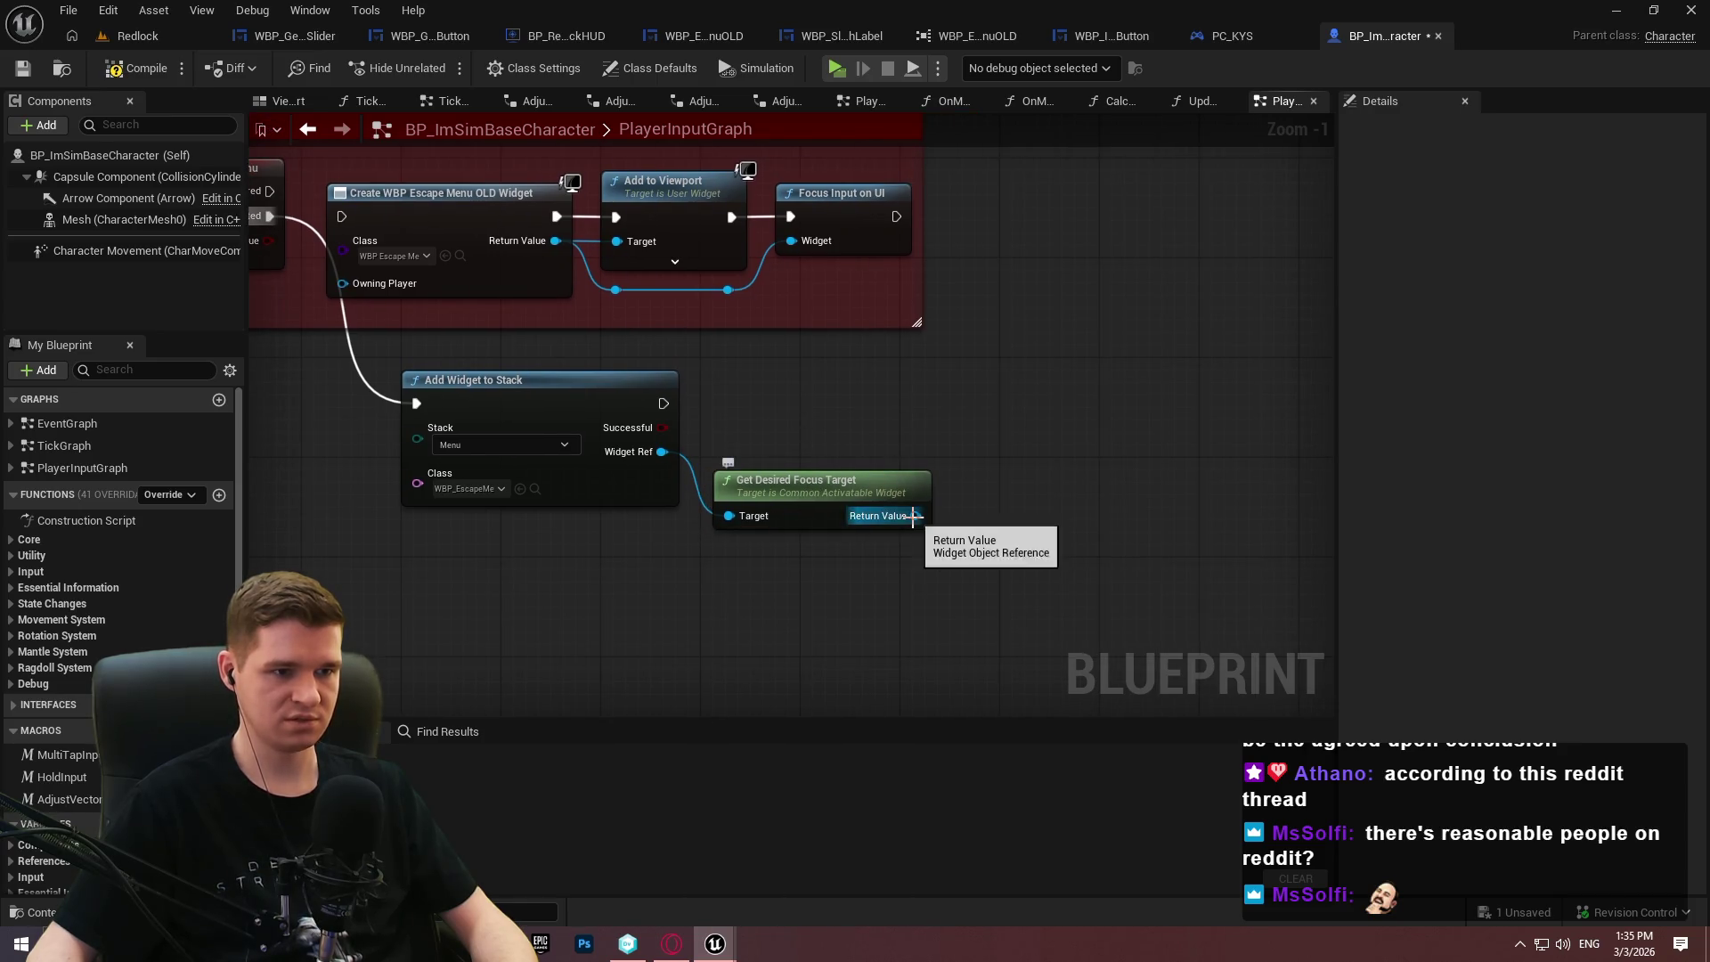
pyautogui.moveTo(916, 516)
pyautogui.mouseDown()
pyautogui.moveTo(607, 276)
pyautogui.moveTo(805, 241)
pyautogui.moveTo(1052, 391)
pyautogui.moveTo(1027, 427)
pyautogui.moveTo(663, 403)
pyautogui.mouseUp()
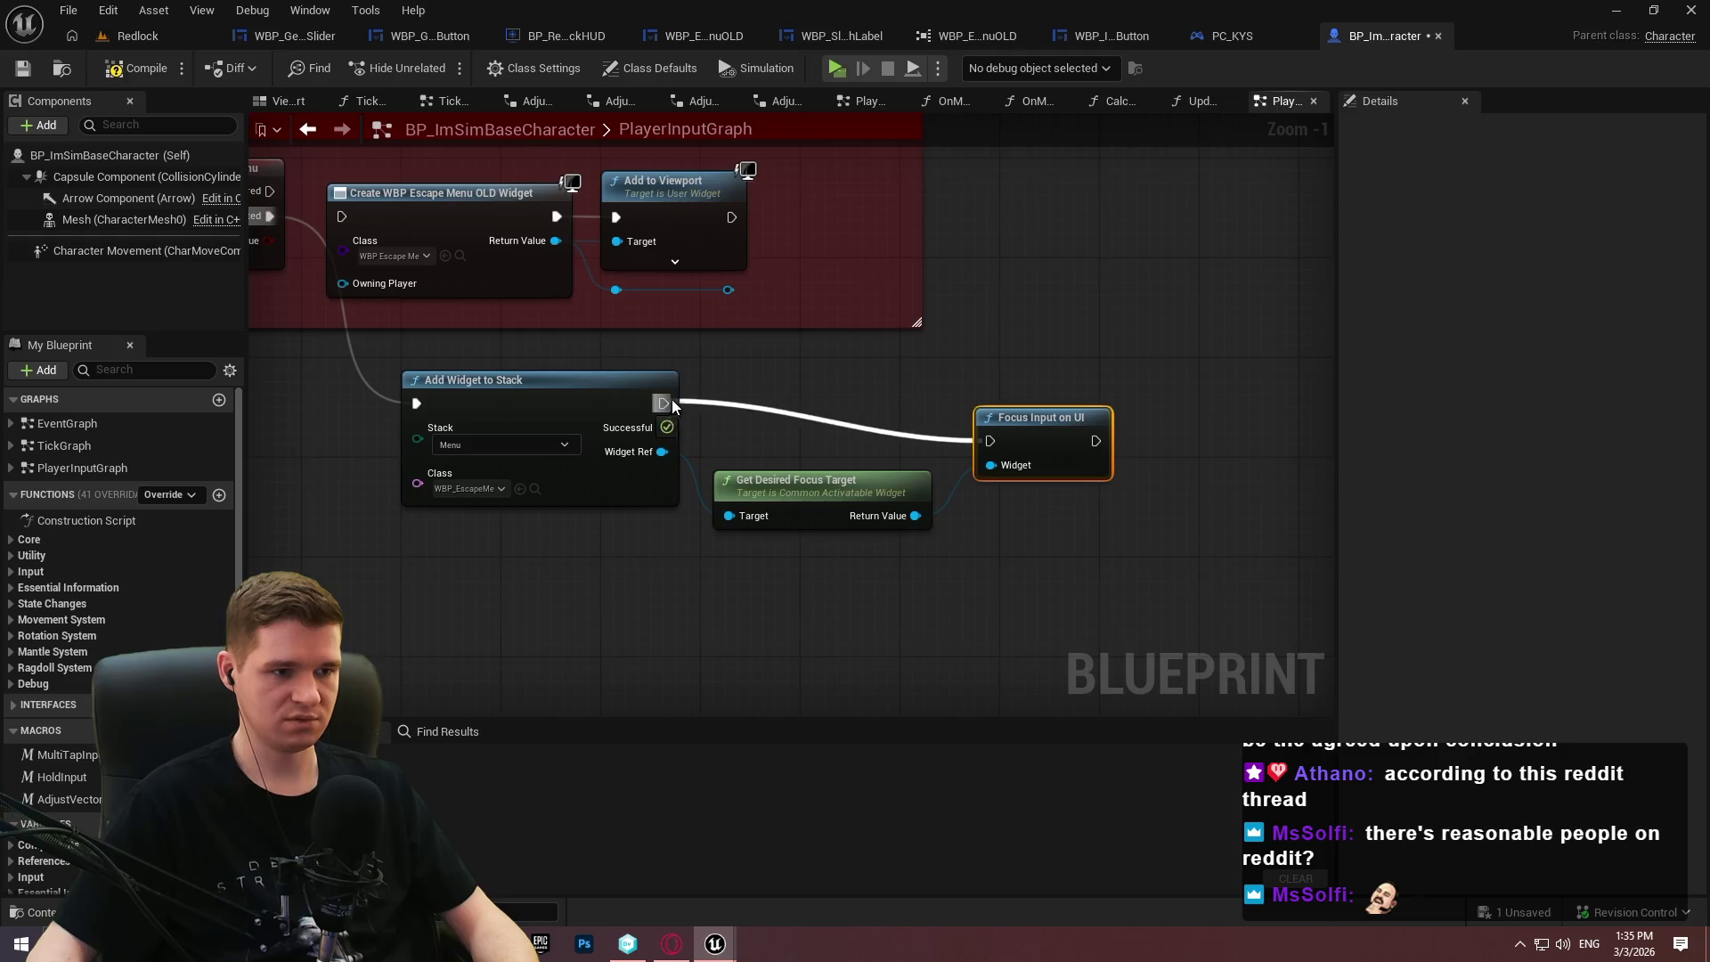
pyautogui.moveTo(1072, 418); pyautogui.dragTo(1076, 381)
pyautogui.moveTo(863, 488); pyautogui.dragTo(864, 451)
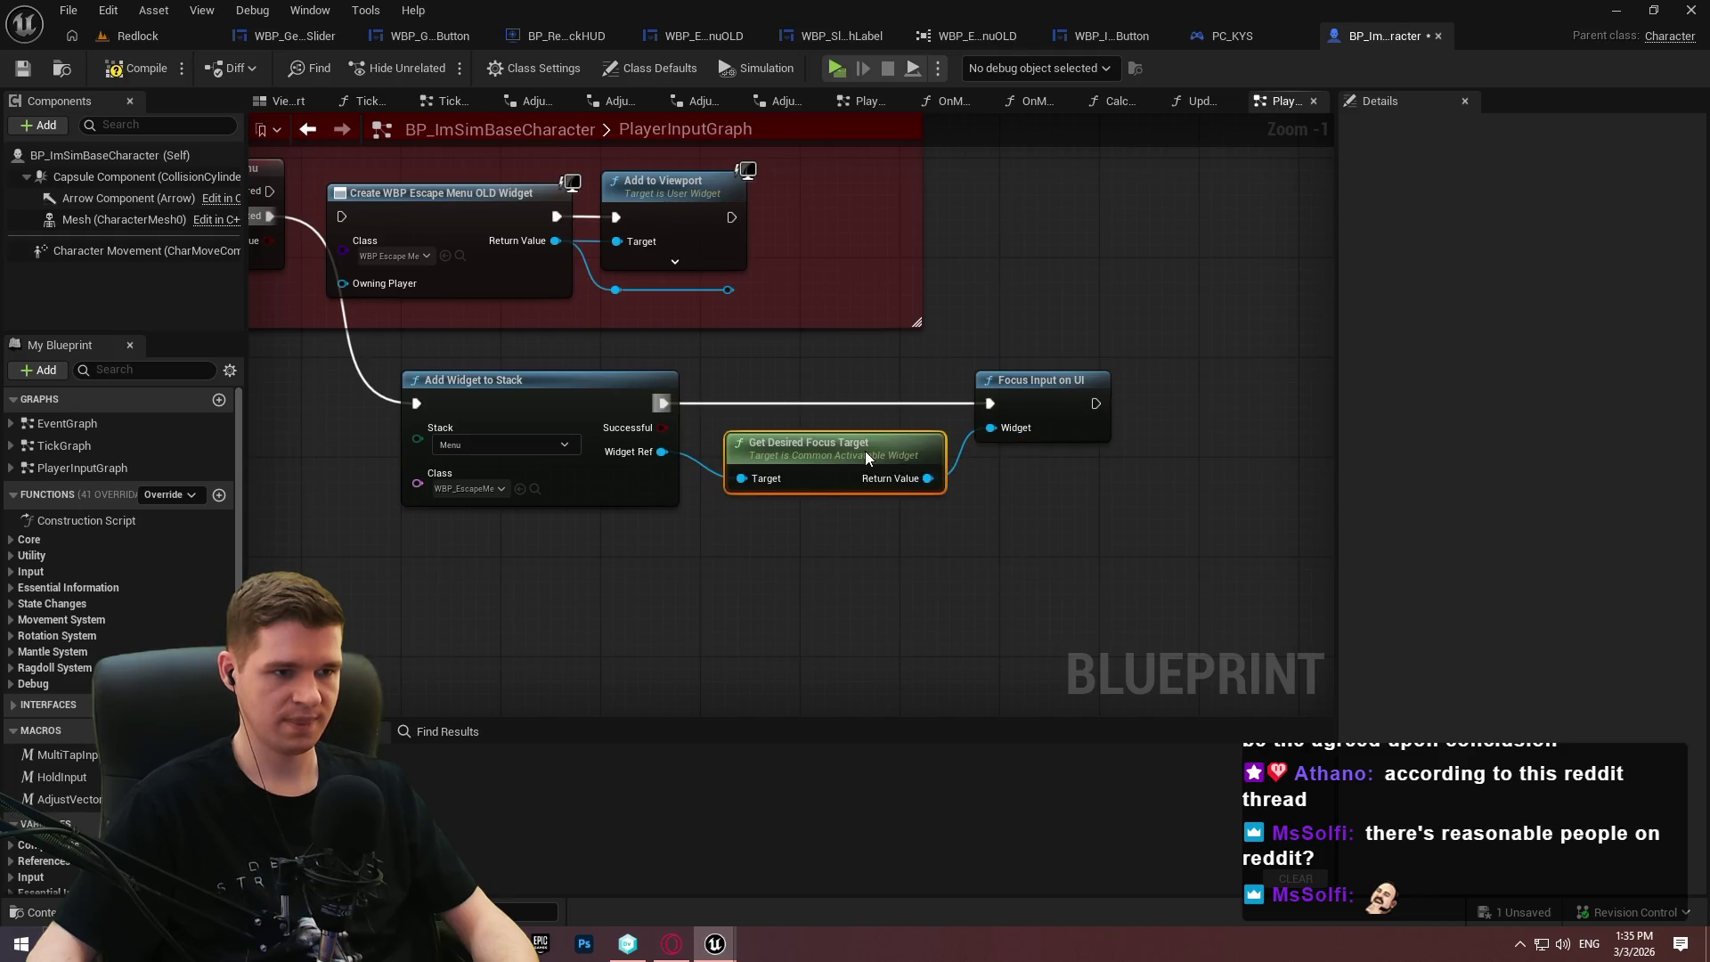
pyautogui.click(1058, 414)
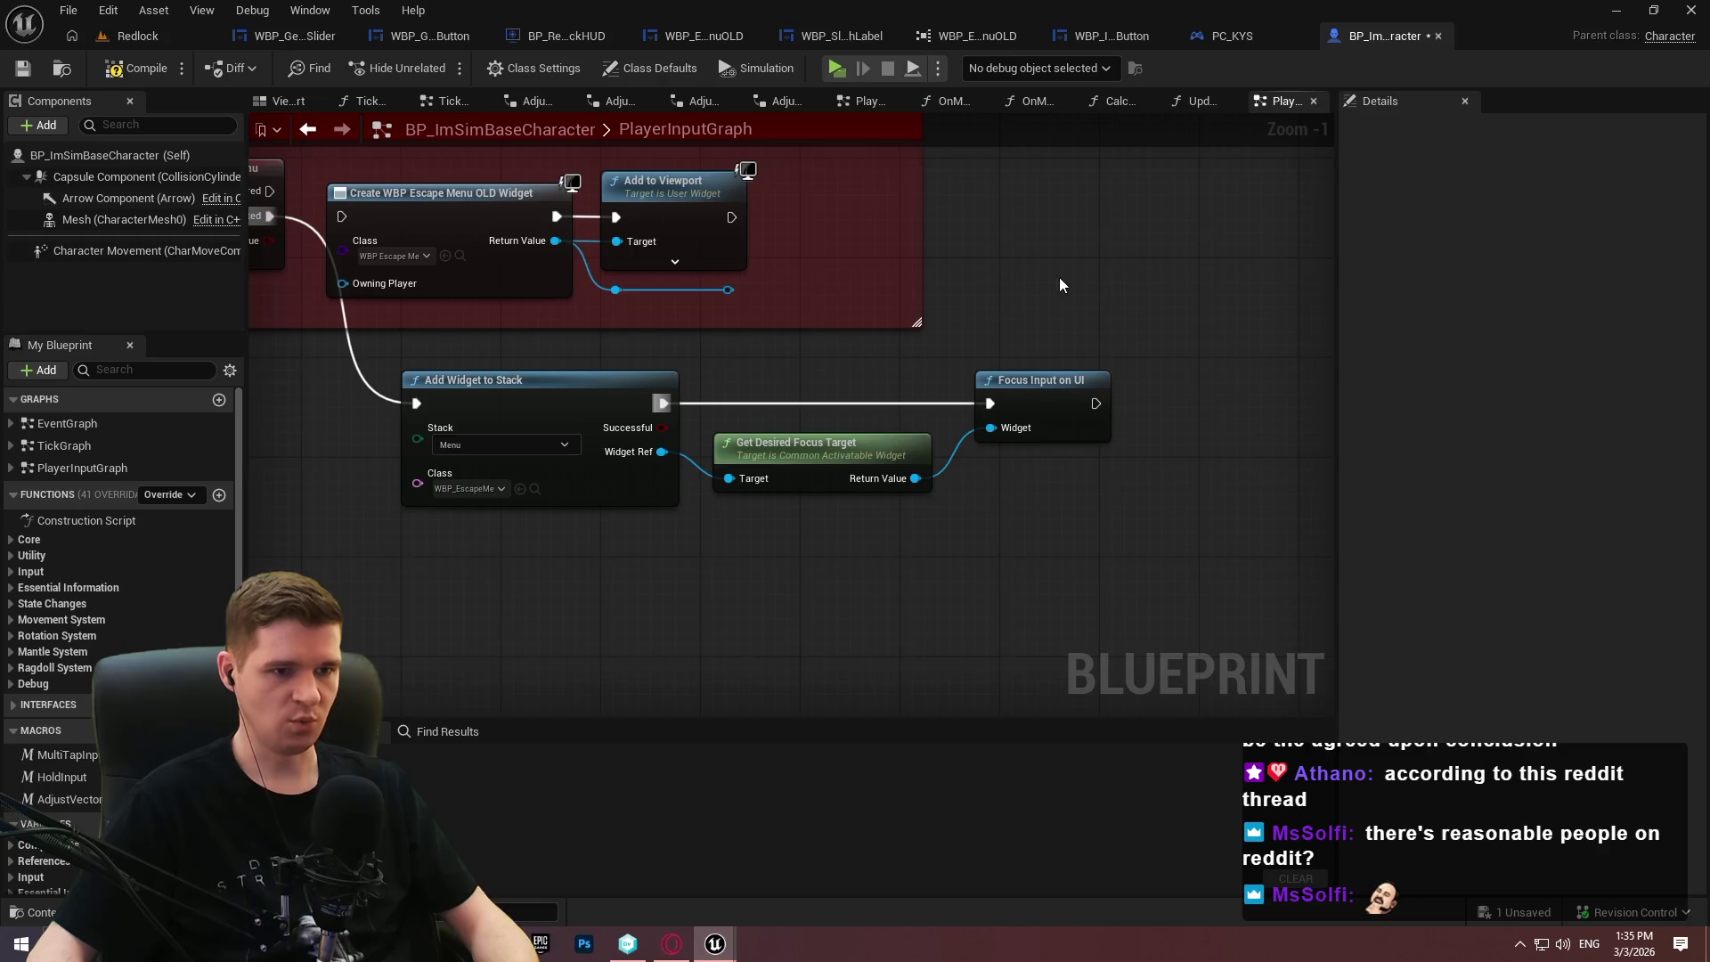
# Delete the old create and add-to-viewport nodes, fit the stack chain into the widened comment, compile.
pyautogui.moveTo(1113, 579); pyautogui.dragTo(944, 463)
pyautogui.moveTo(782, 325)
pyautogui.mouseDown()
pyautogui.moveTo(883, 377)
pyautogui.moveTo(586, 287)
pyautogui.mouseUp()
pyautogui.press('Delete')
pyautogui.moveTo(1202, 654)
pyautogui.mouseDown()
pyautogui.moveTo(622, 471)
pyautogui.moveTo(530, 263)
pyautogui.moveTo(549, 287)
pyautogui.mouseUp()
pyautogui.click(1097, 380)
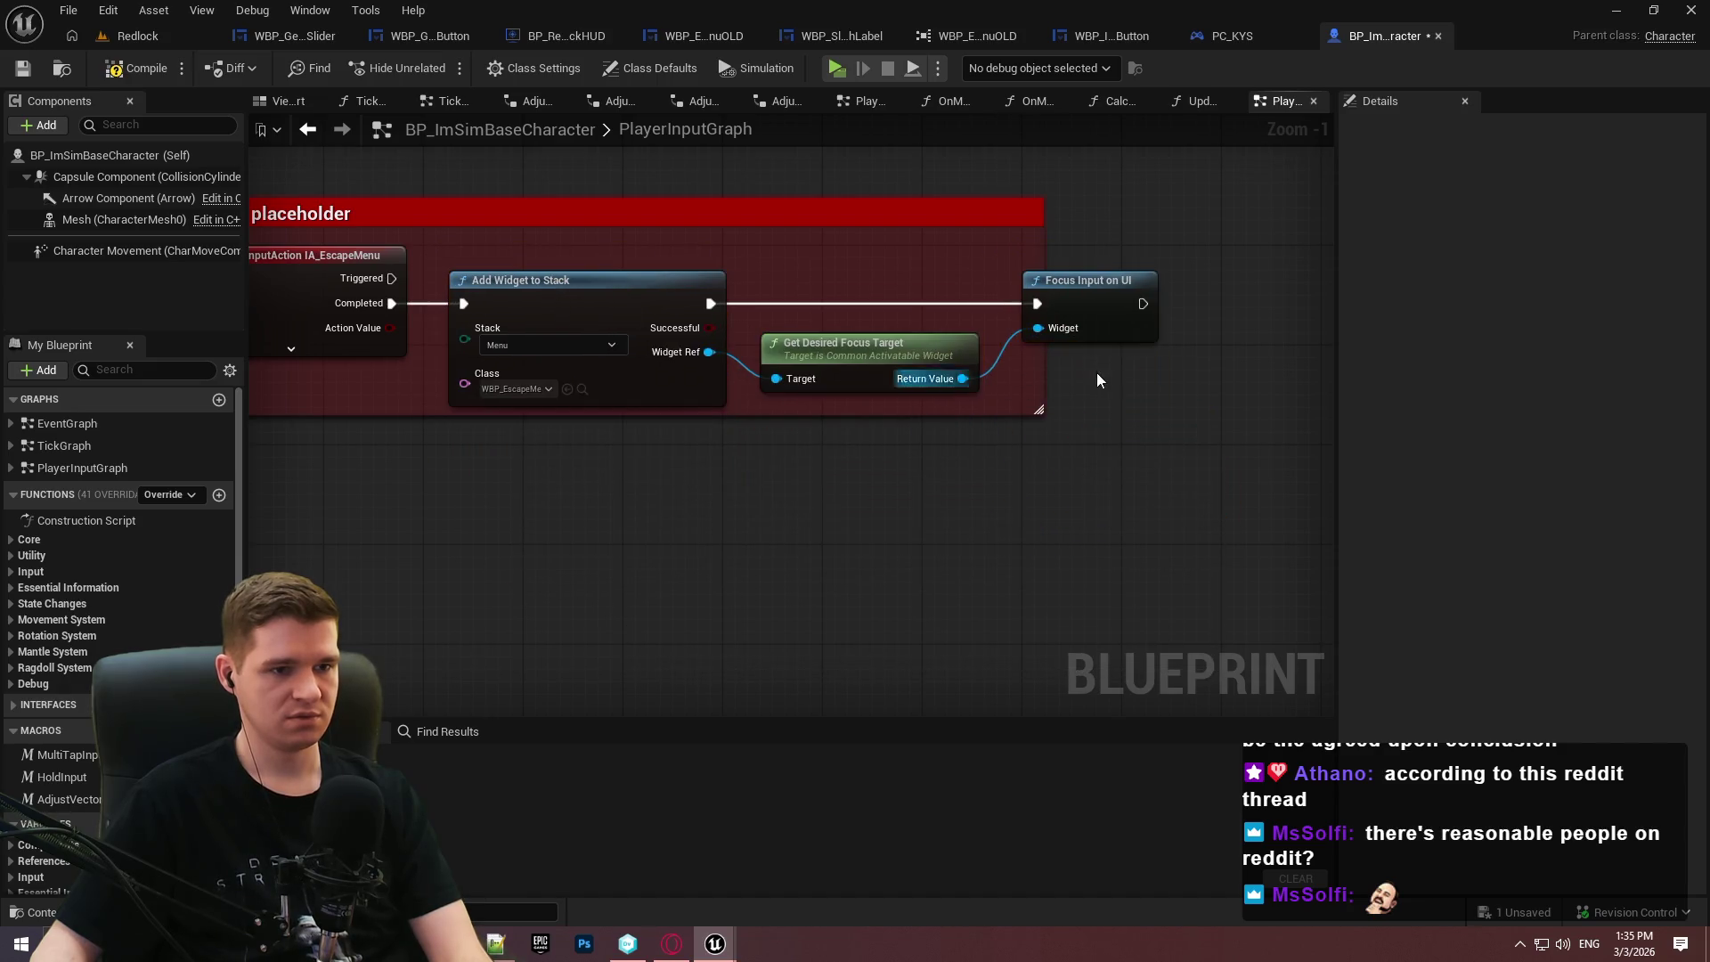
pyautogui.moveTo(1045, 365); pyautogui.dragTo(1183, 356)
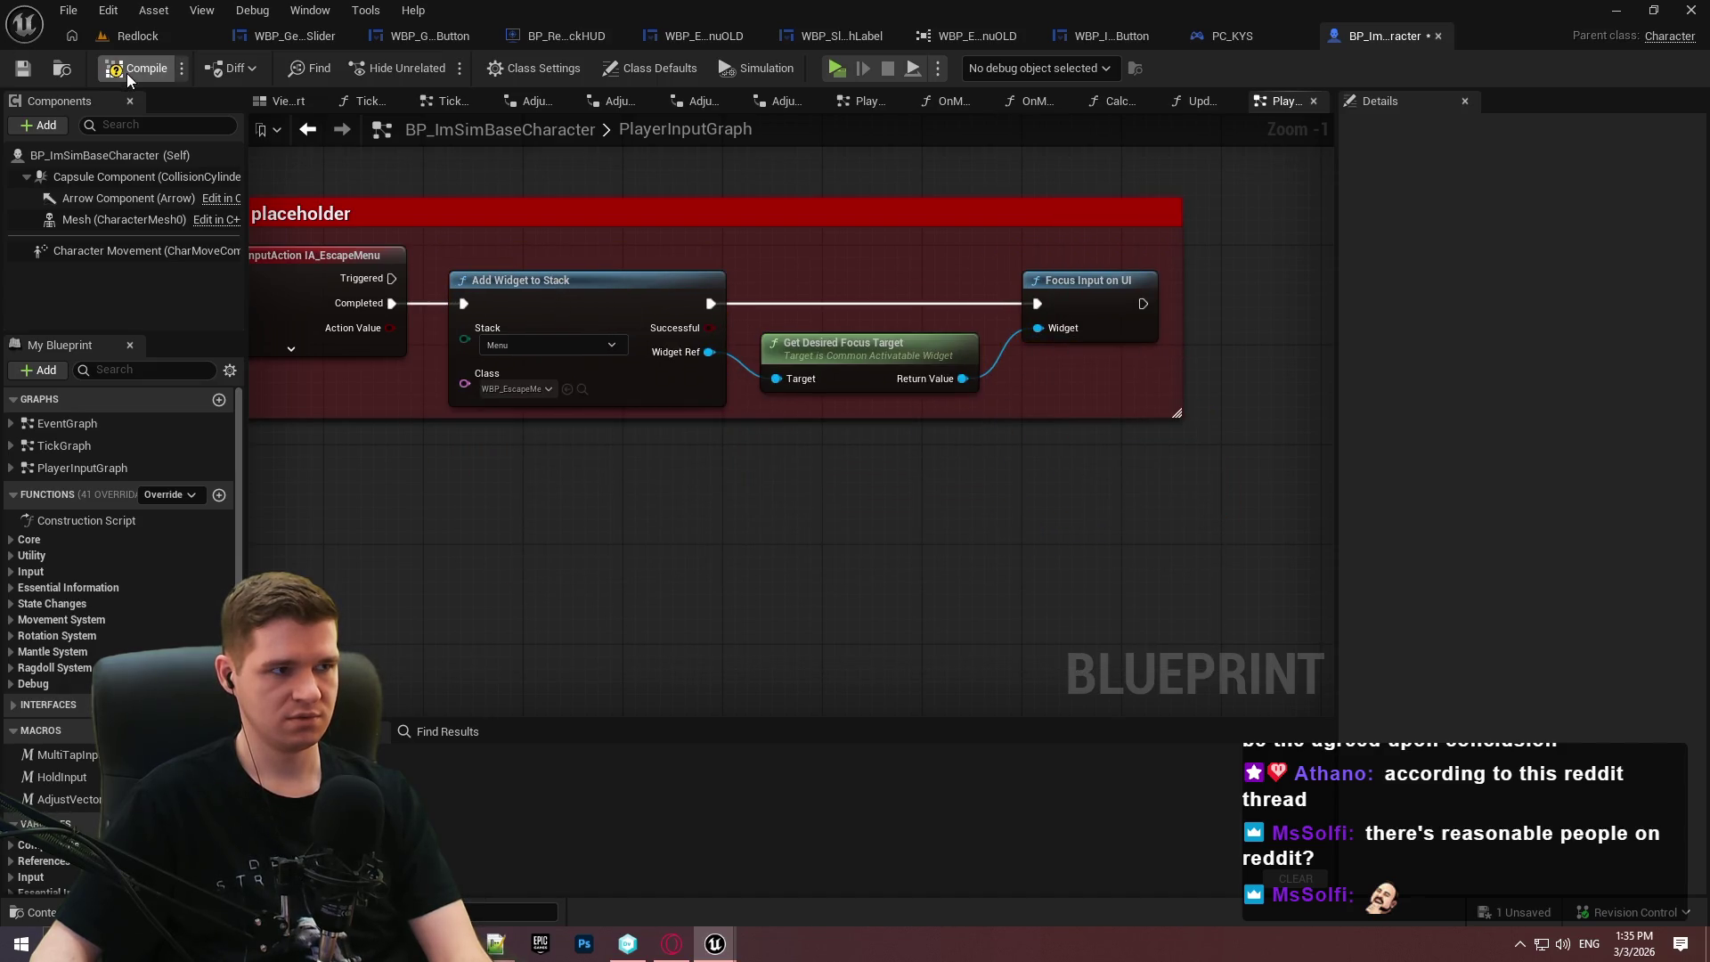
pyautogui.click(21, 71)
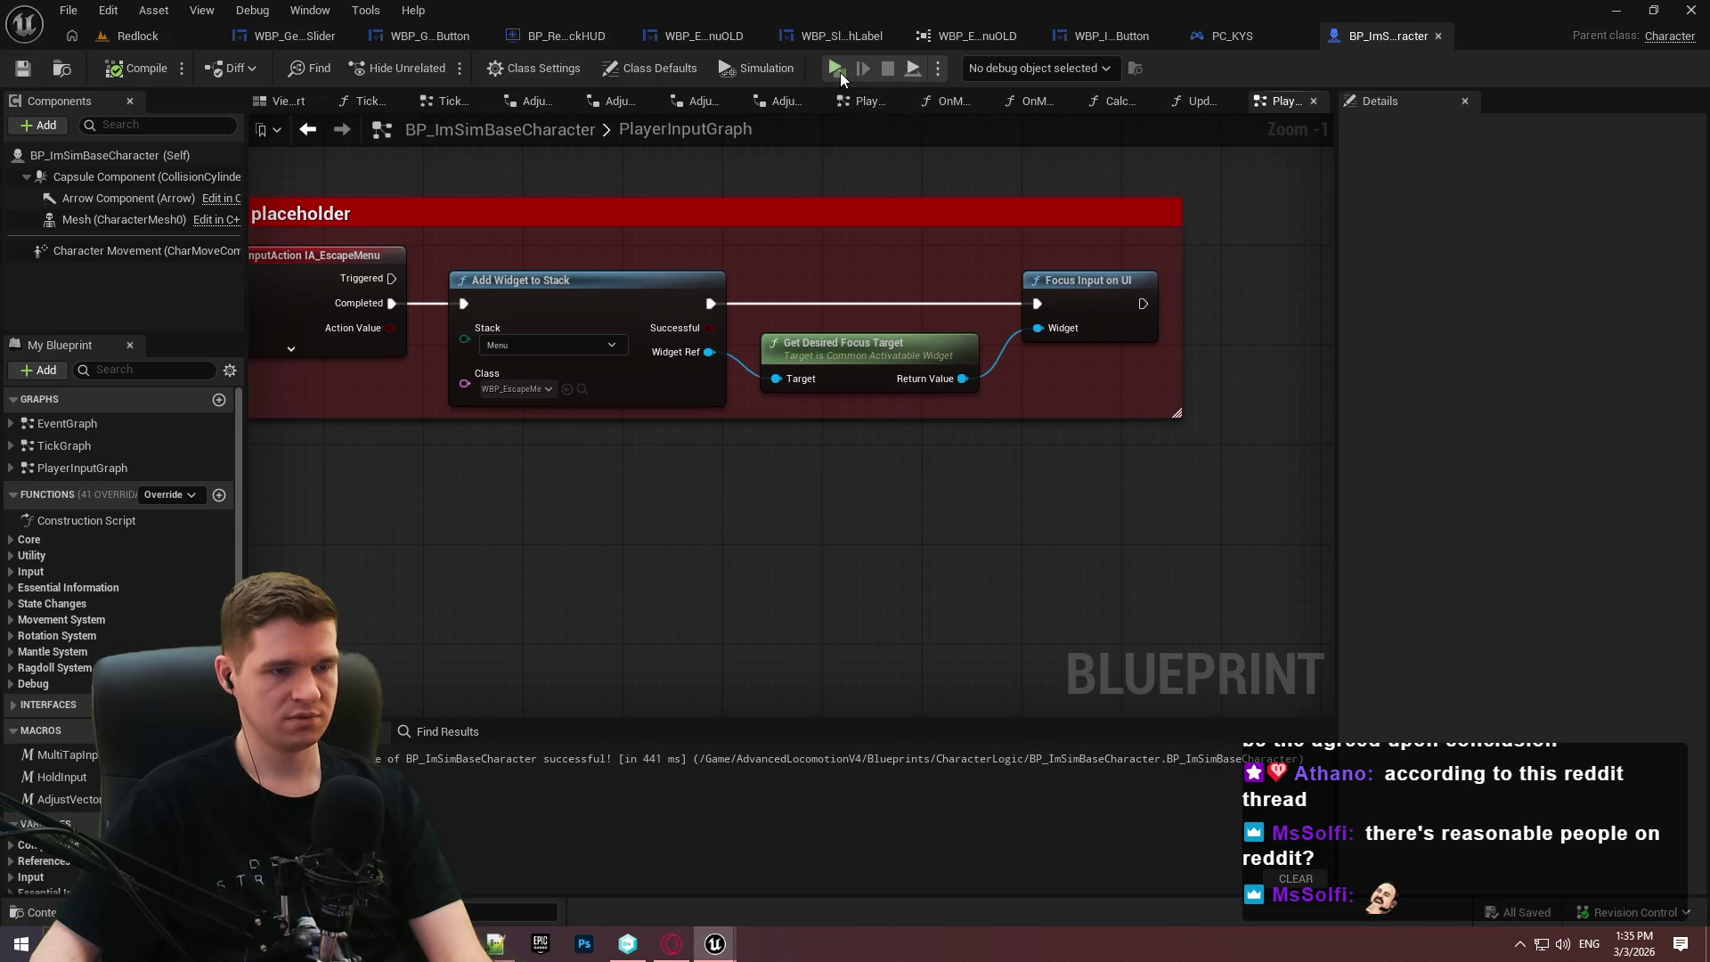
pyautogui.click(837, 68)
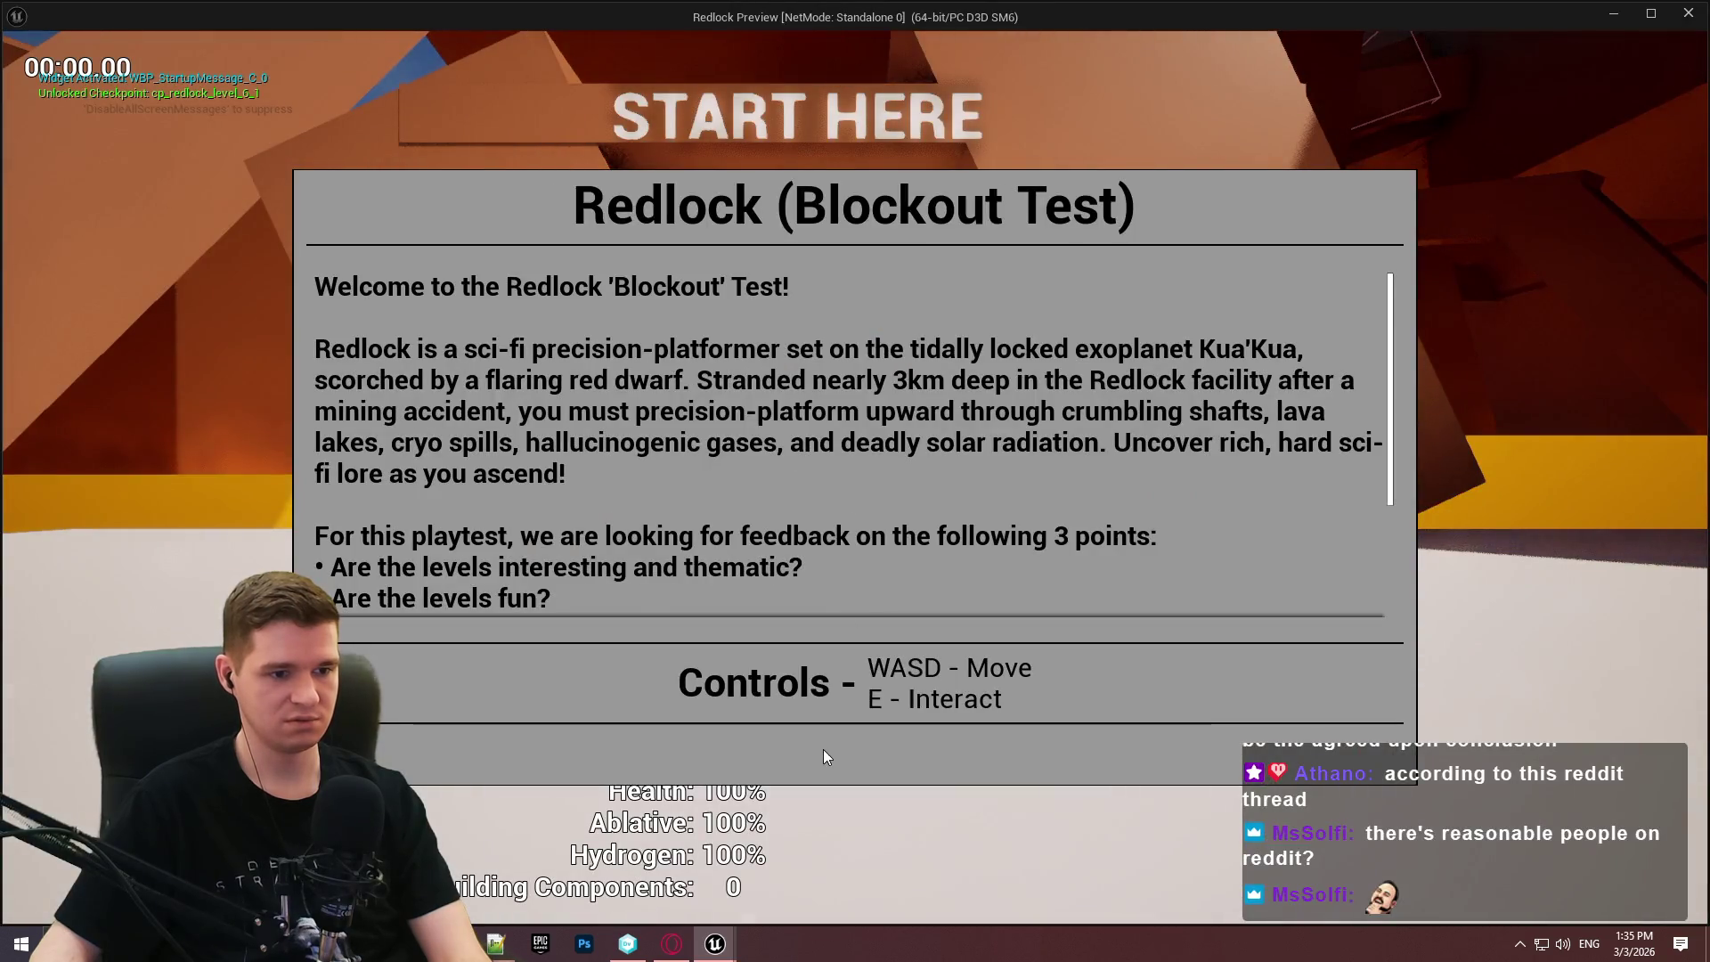
pyautogui.press('Escape')
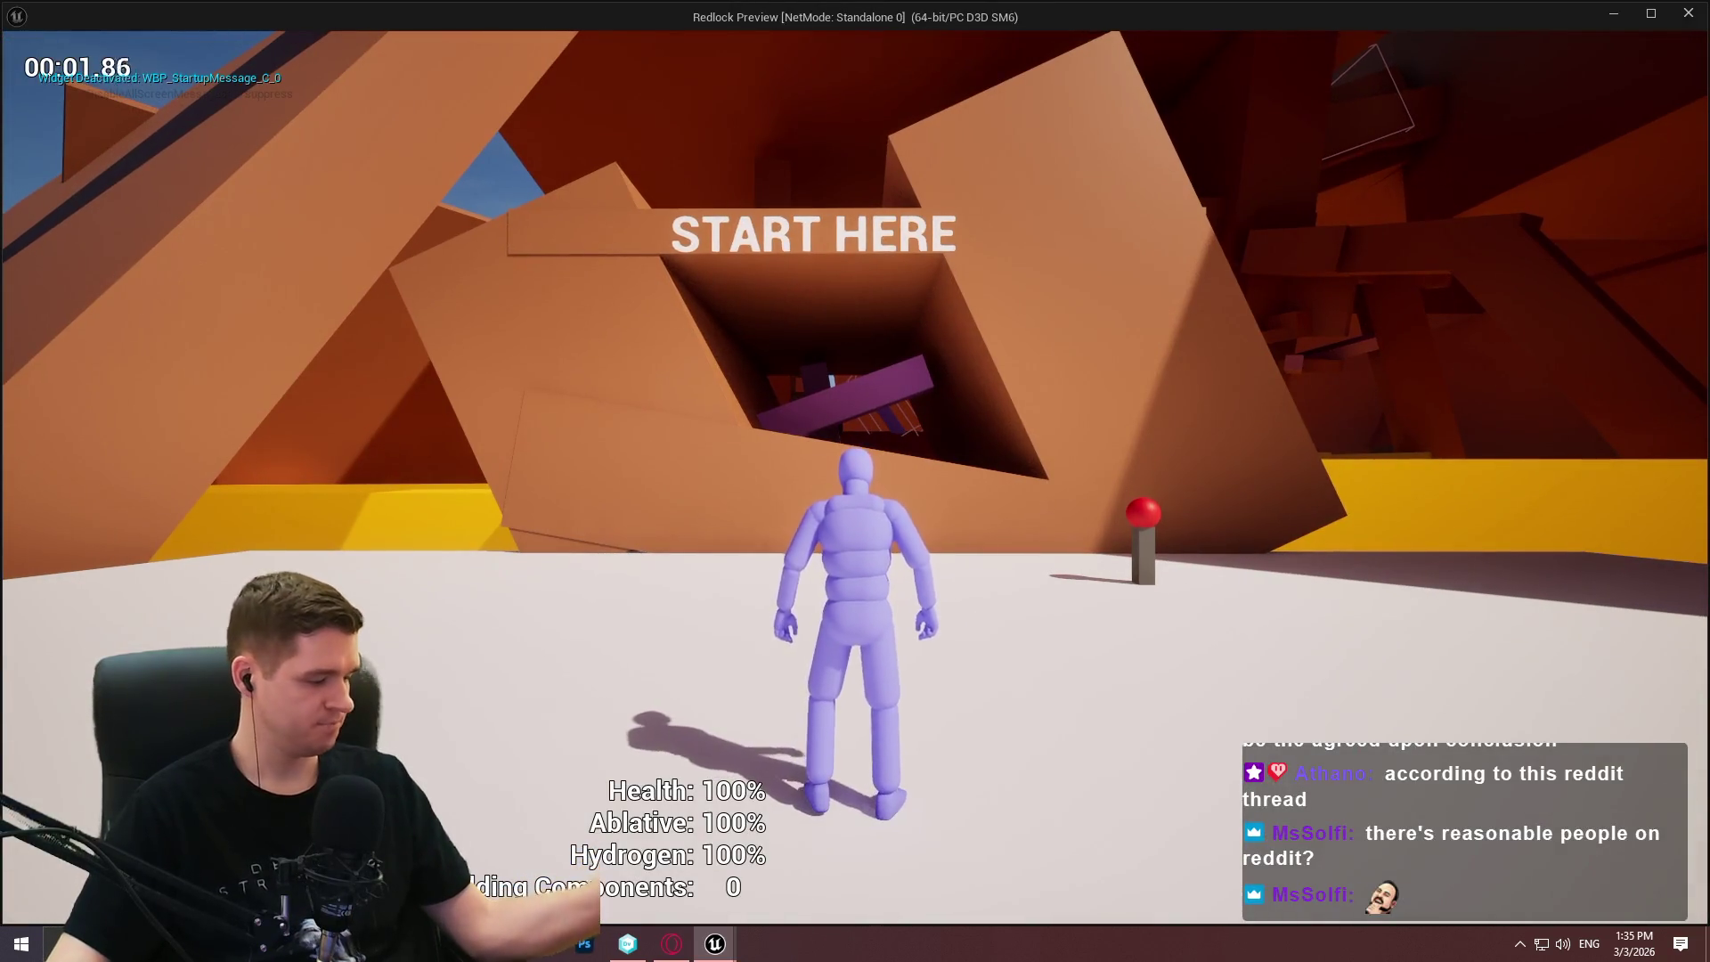
pyautogui.press('Escape')
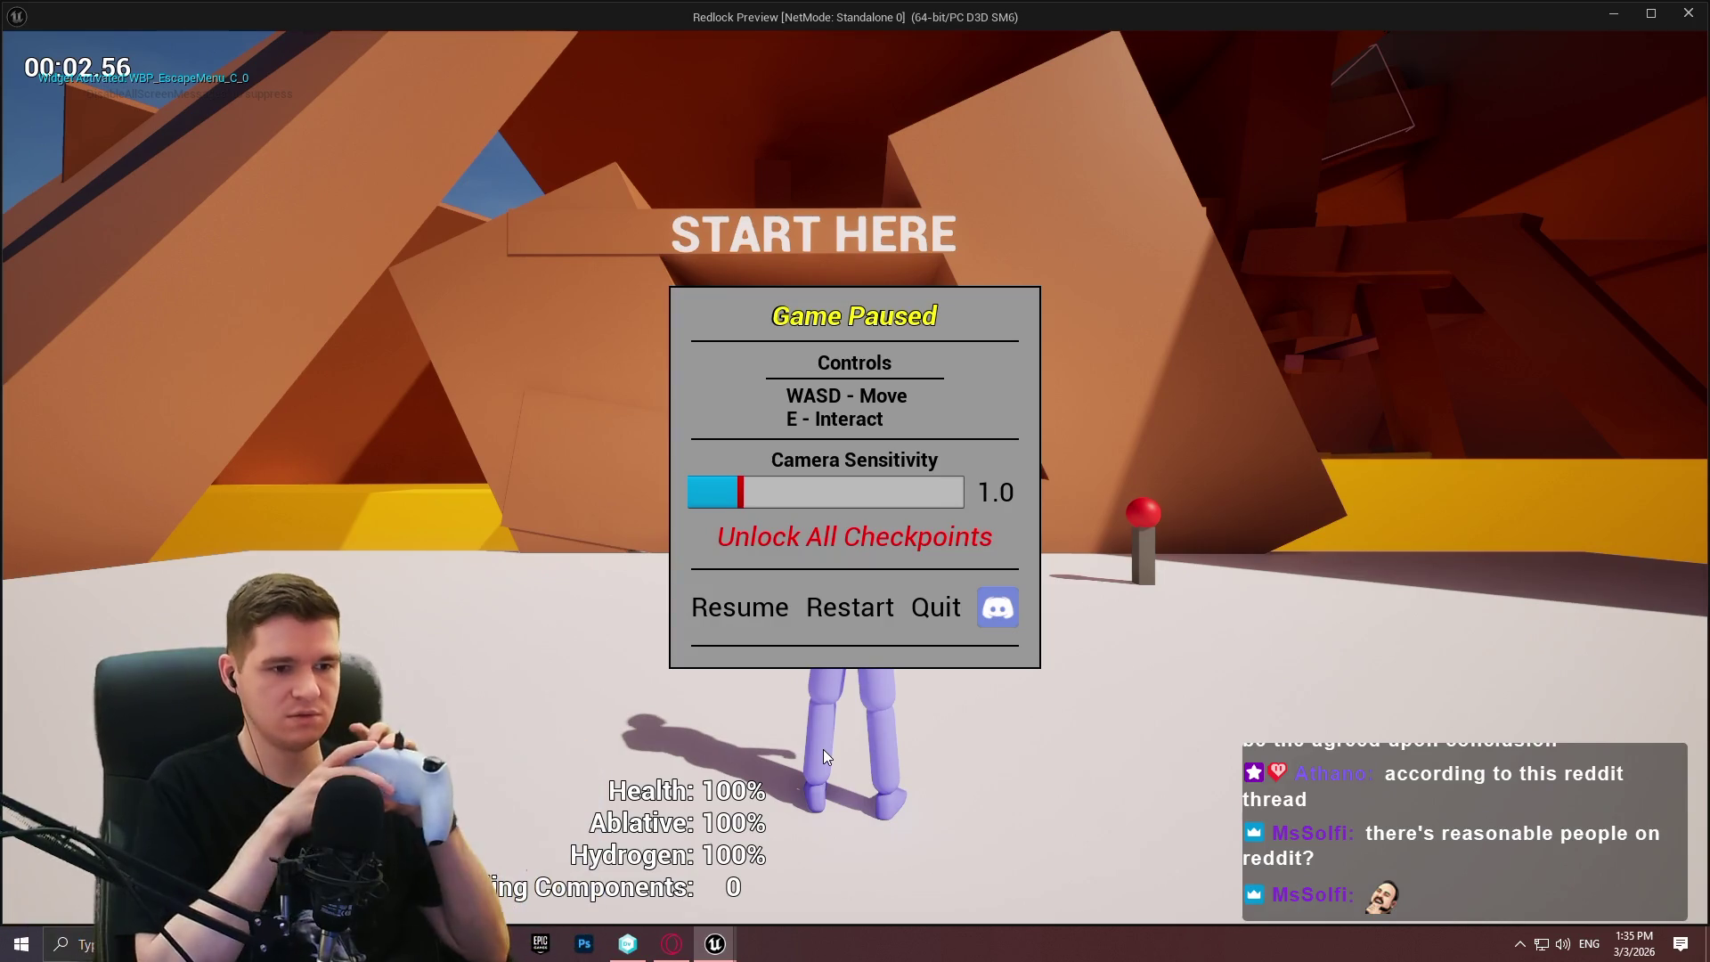
pyautogui.press('Down')
pyautogui.press('Up')
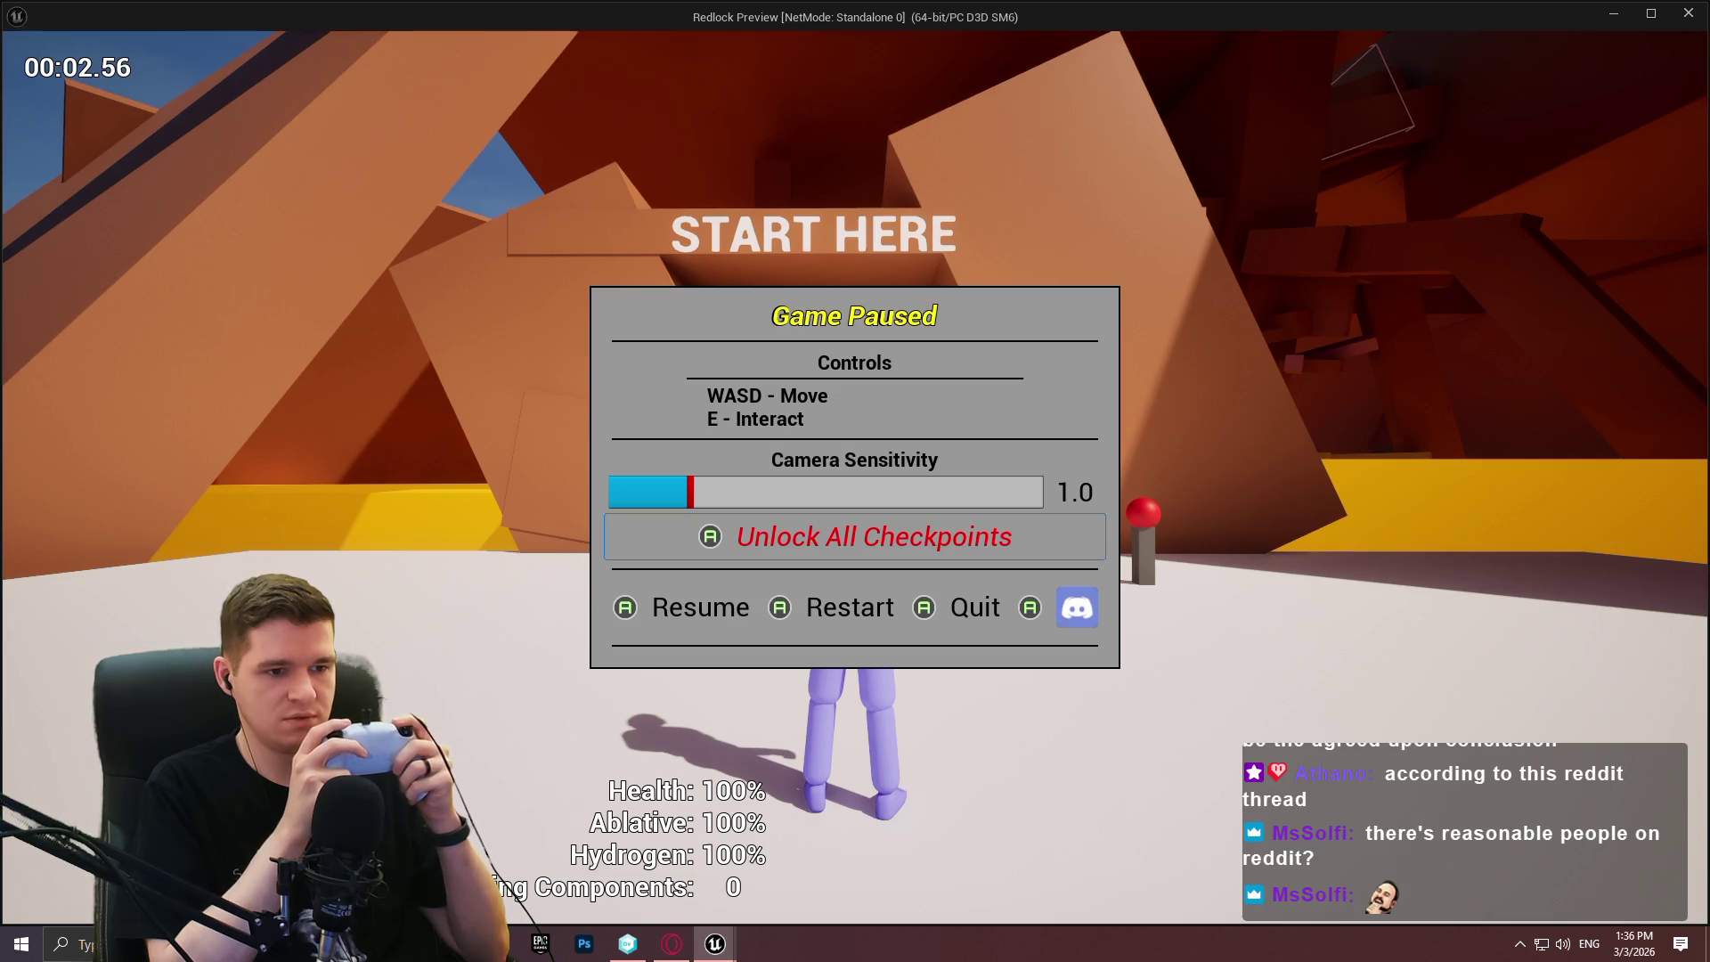
pyautogui.press('Left')
pyautogui.press('Up')
pyautogui.press('Up')
pyautogui.press('Down')
pyautogui.press('Up')
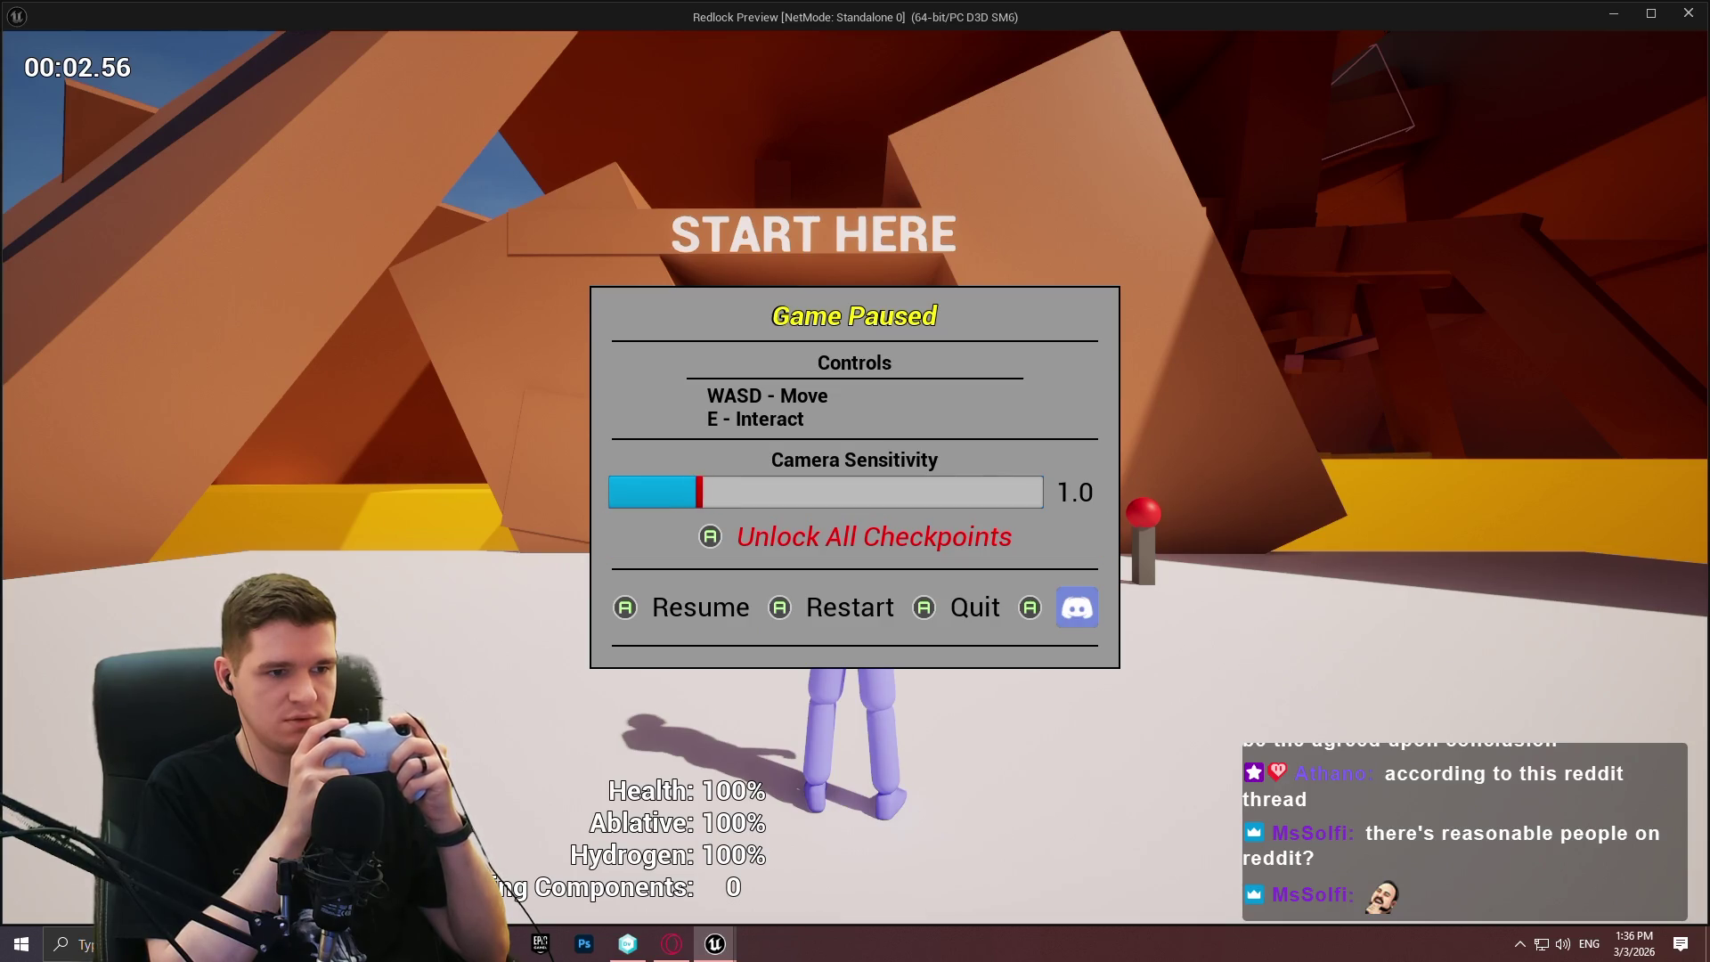
pyautogui.press('Down')
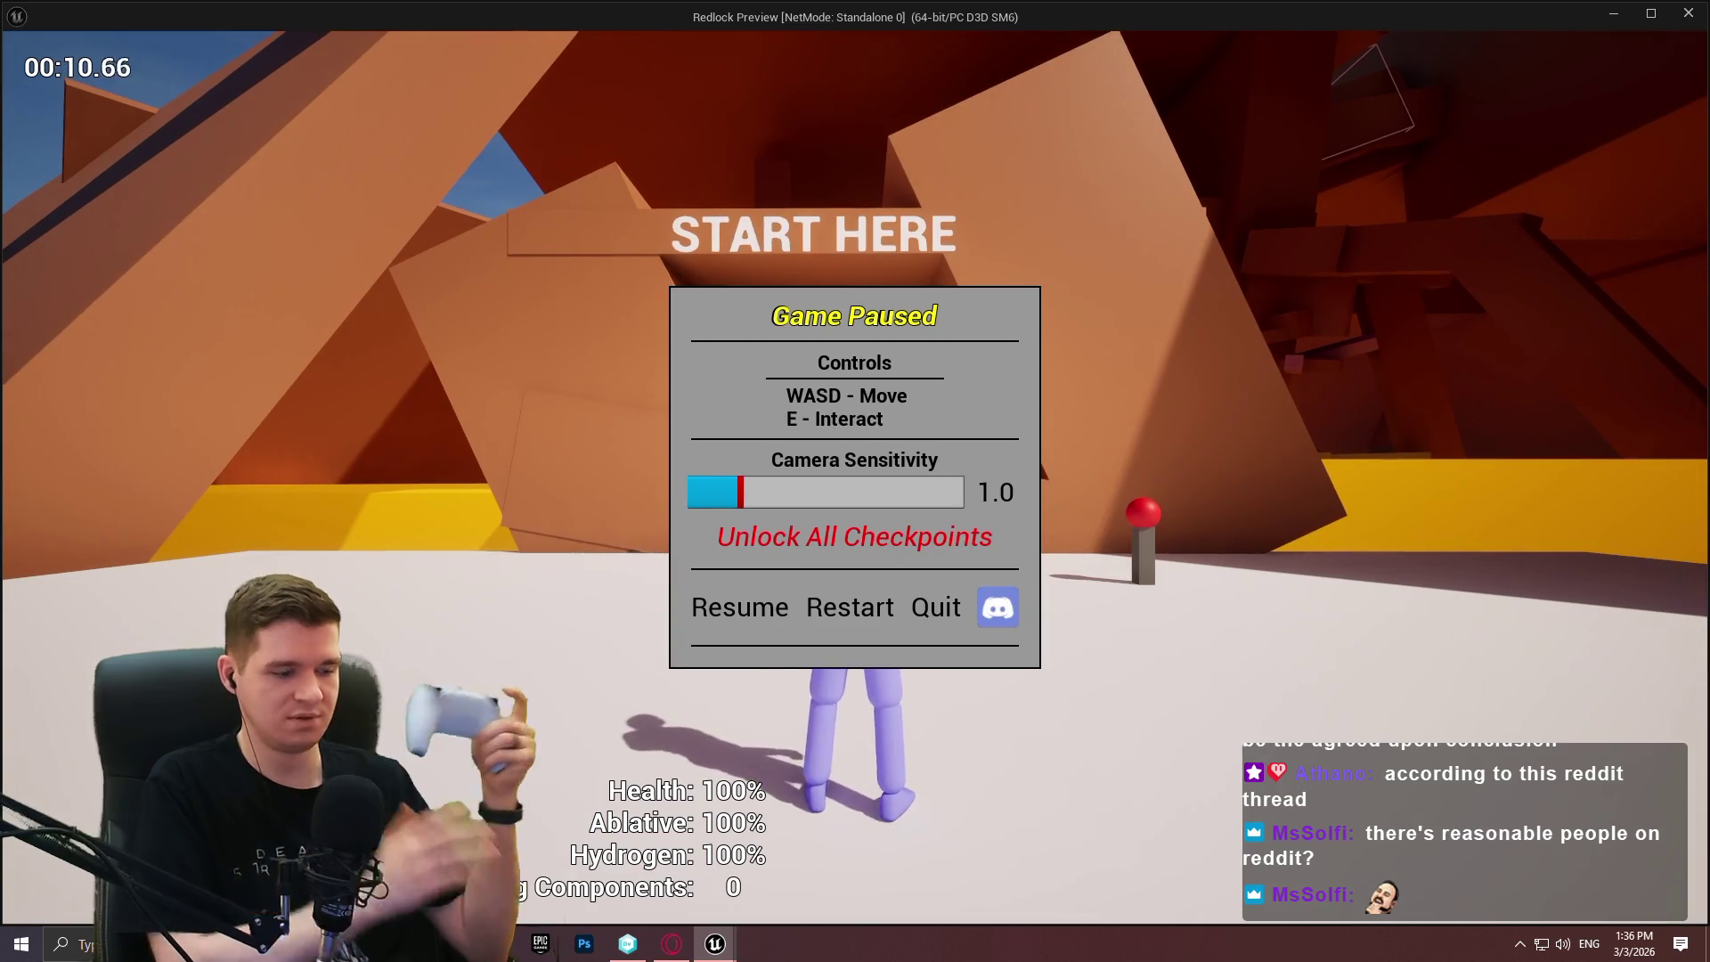
pyautogui.press('Escape')
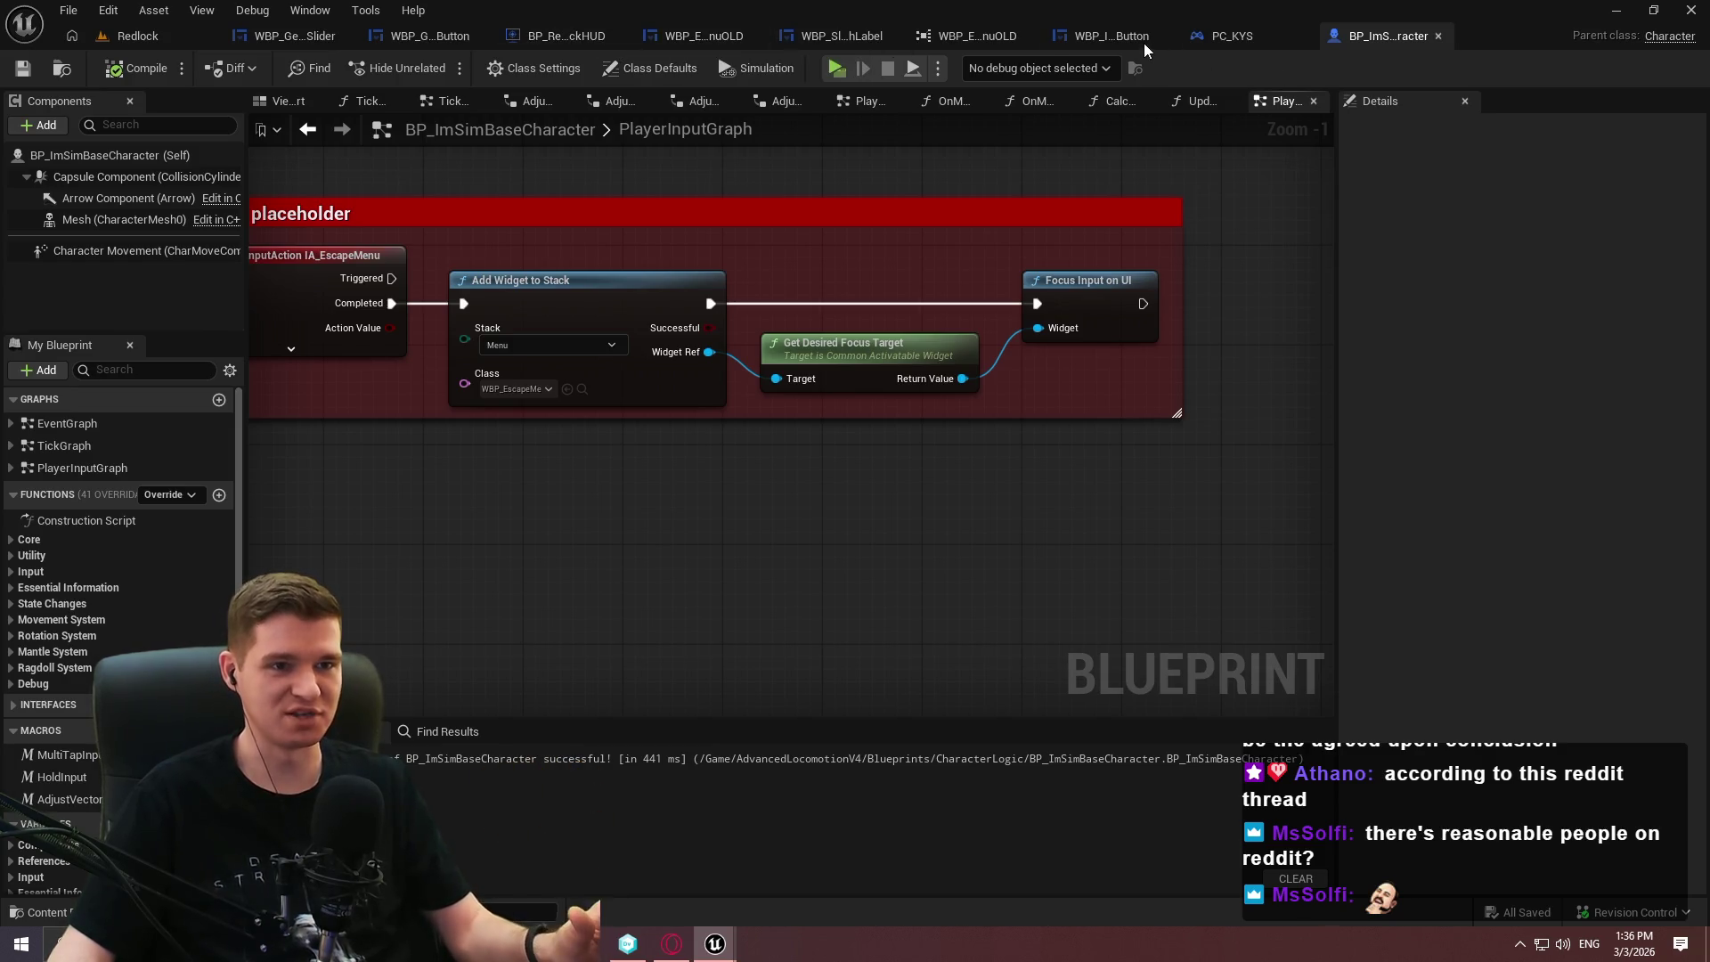
# Open WBP_EscapeMenu's event graph at the Resume and checkpoint handlers.
pyautogui.click(1031, 36)
pyautogui.click(227, 46)
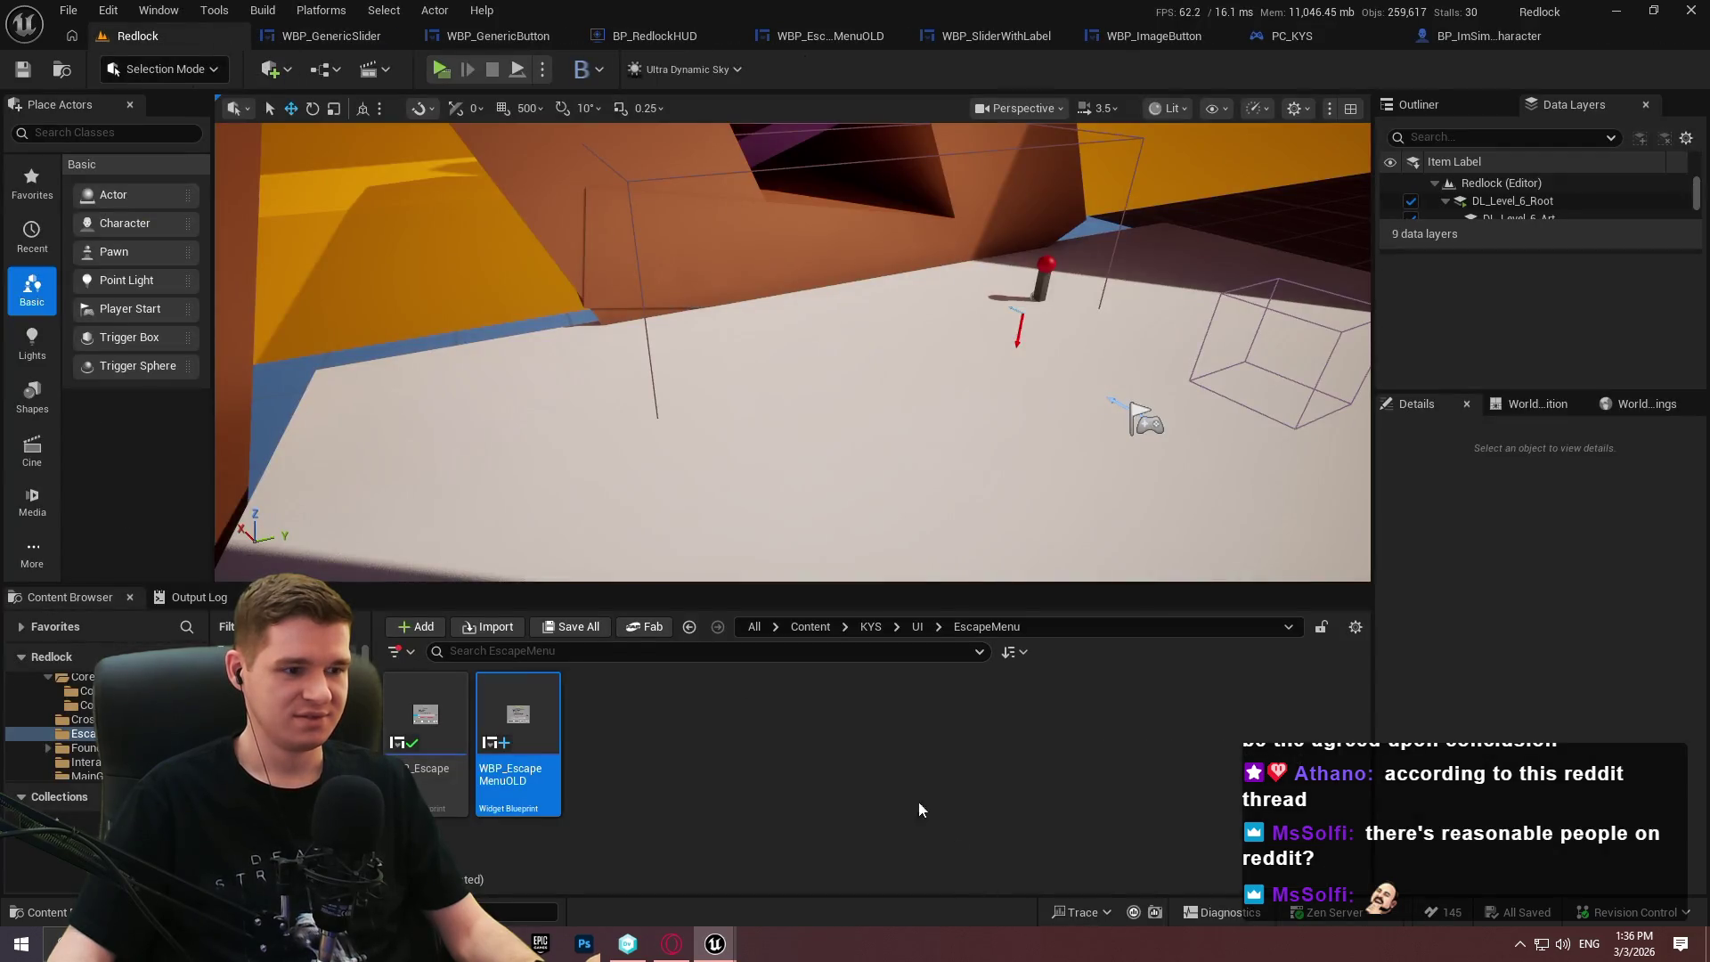
pyautogui.click(422, 761)
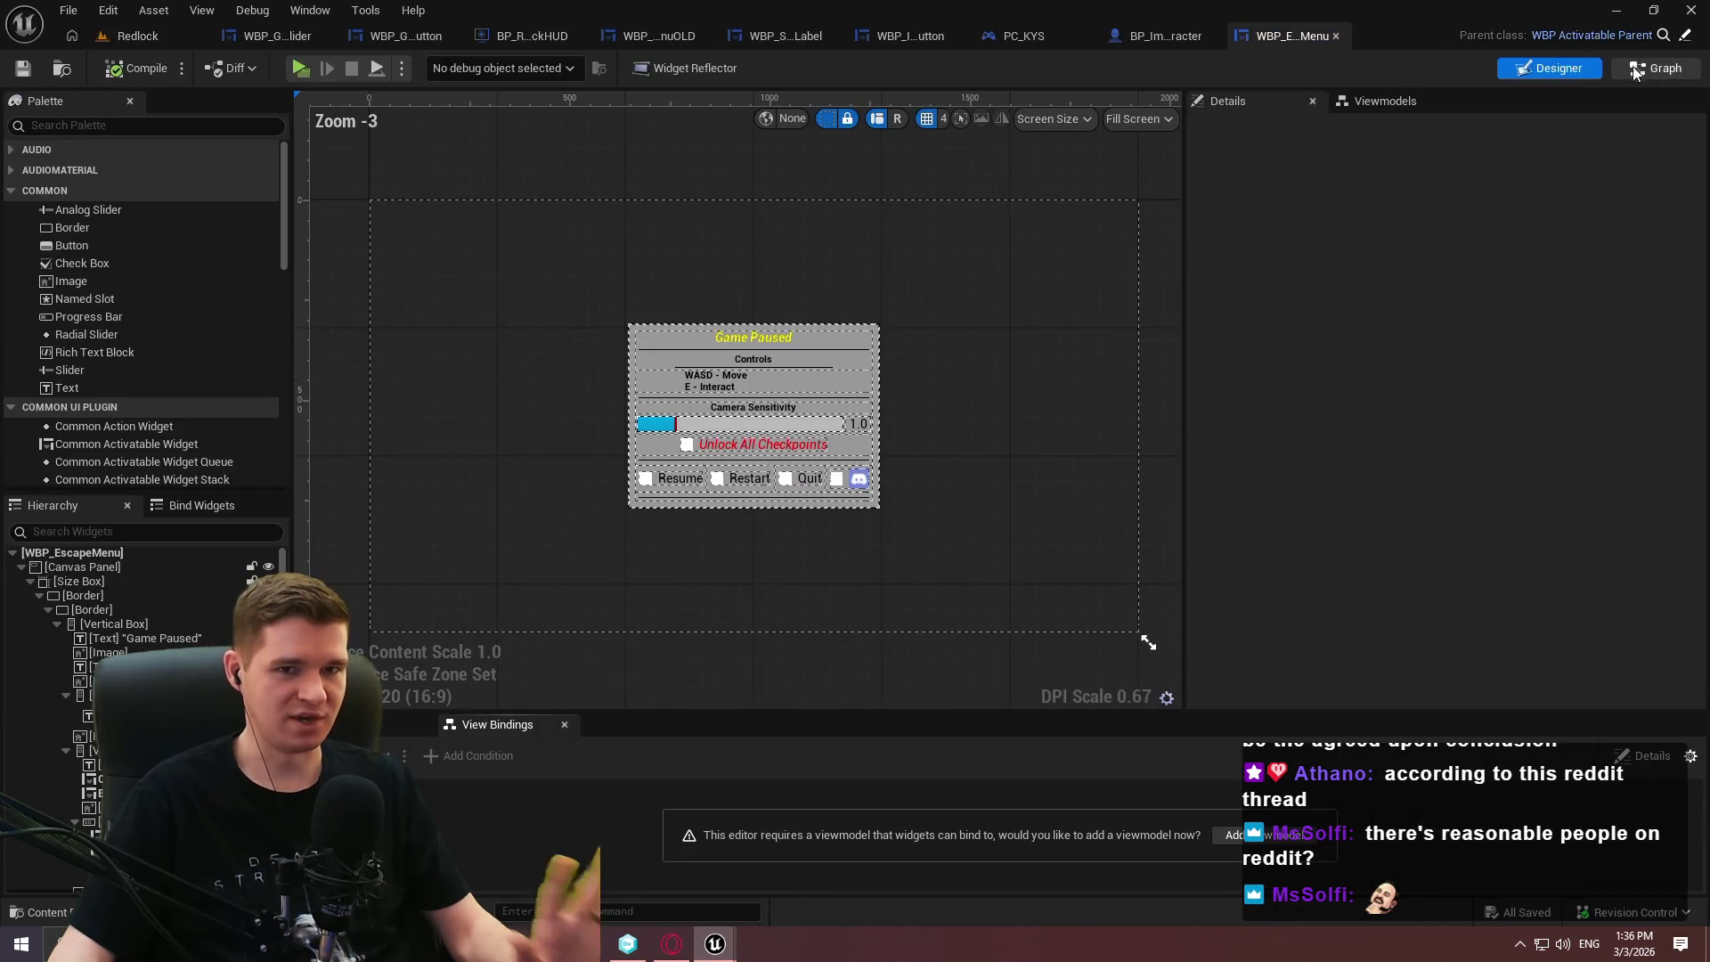
pyautogui.click(1652, 68)
pyautogui.scroll(5, 760, 509)
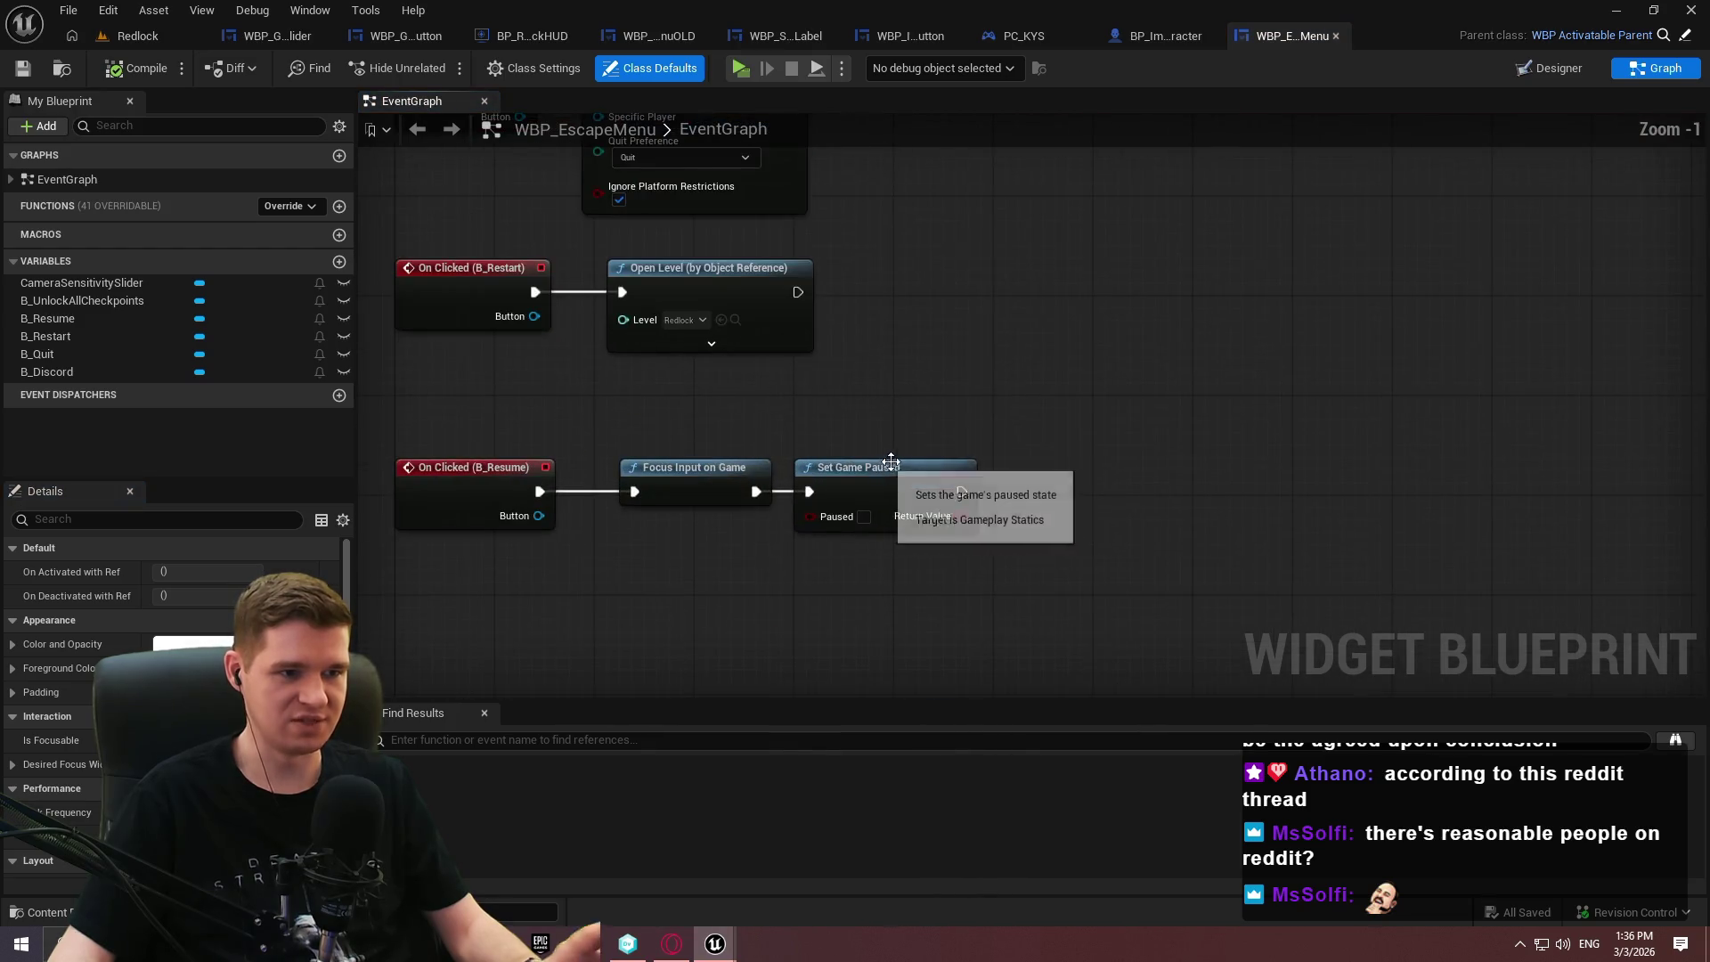
pyautogui.moveTo(1052, 525); pyautogui.dragTo(883, 358)
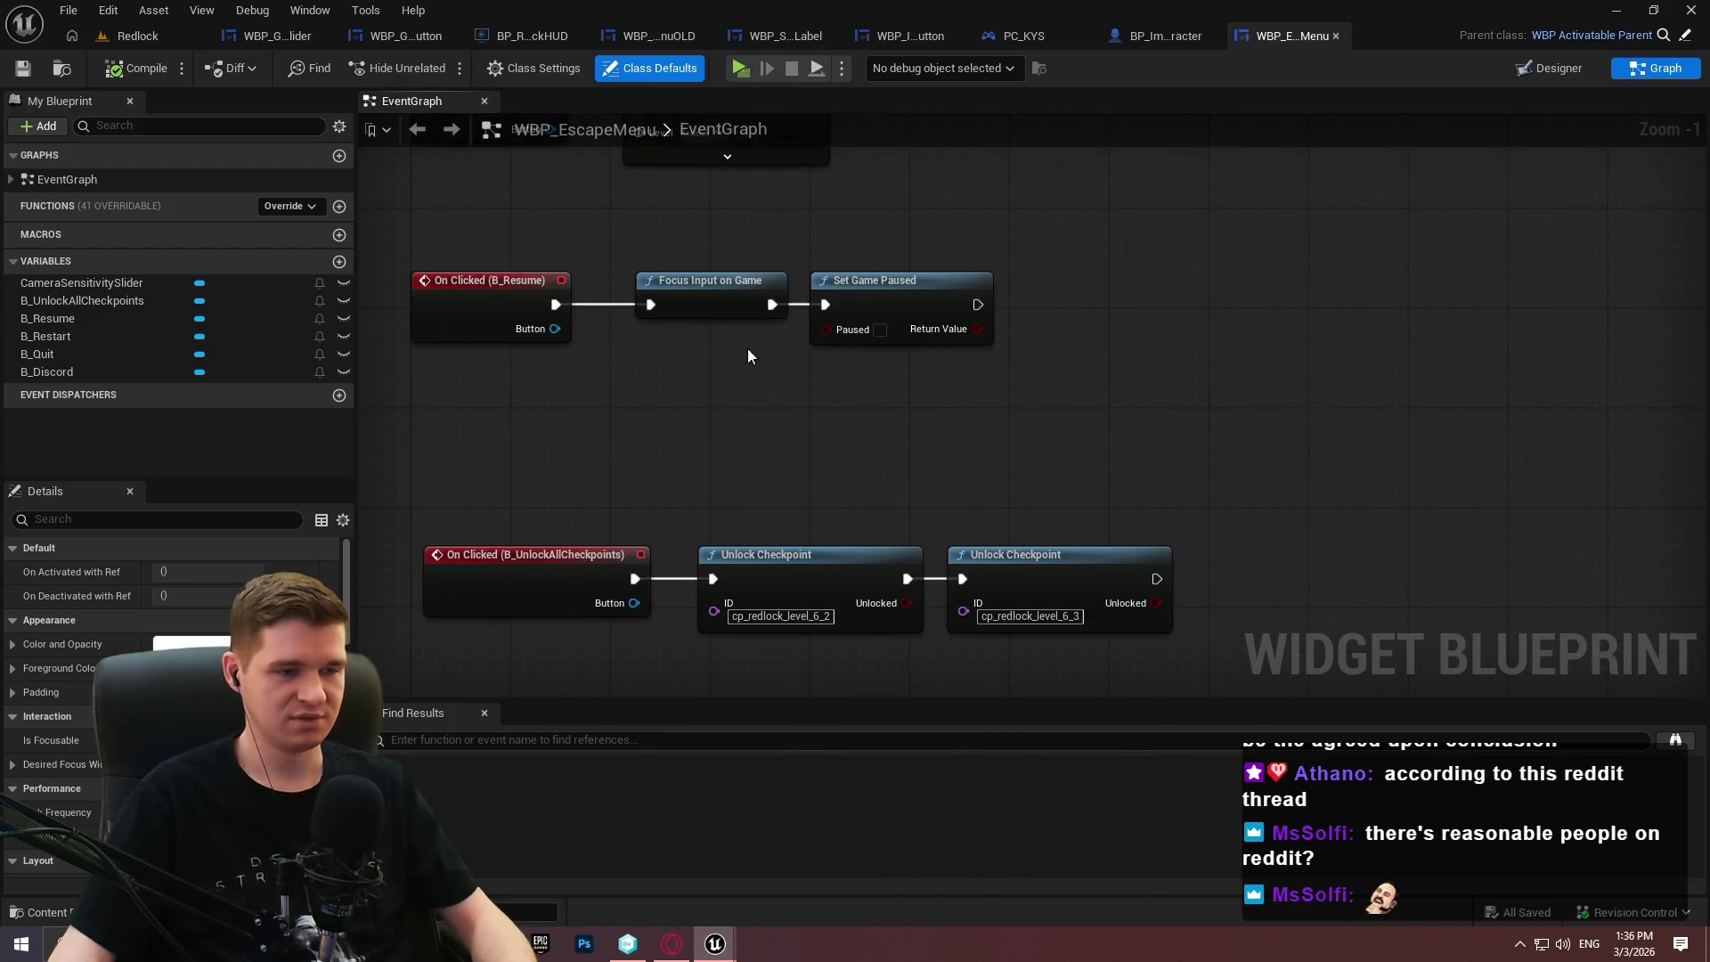
# Delete the Focus Input on Game node from the Resume click handler.
pyautogui.click(710, 293)
pyautogui.press('Delete')
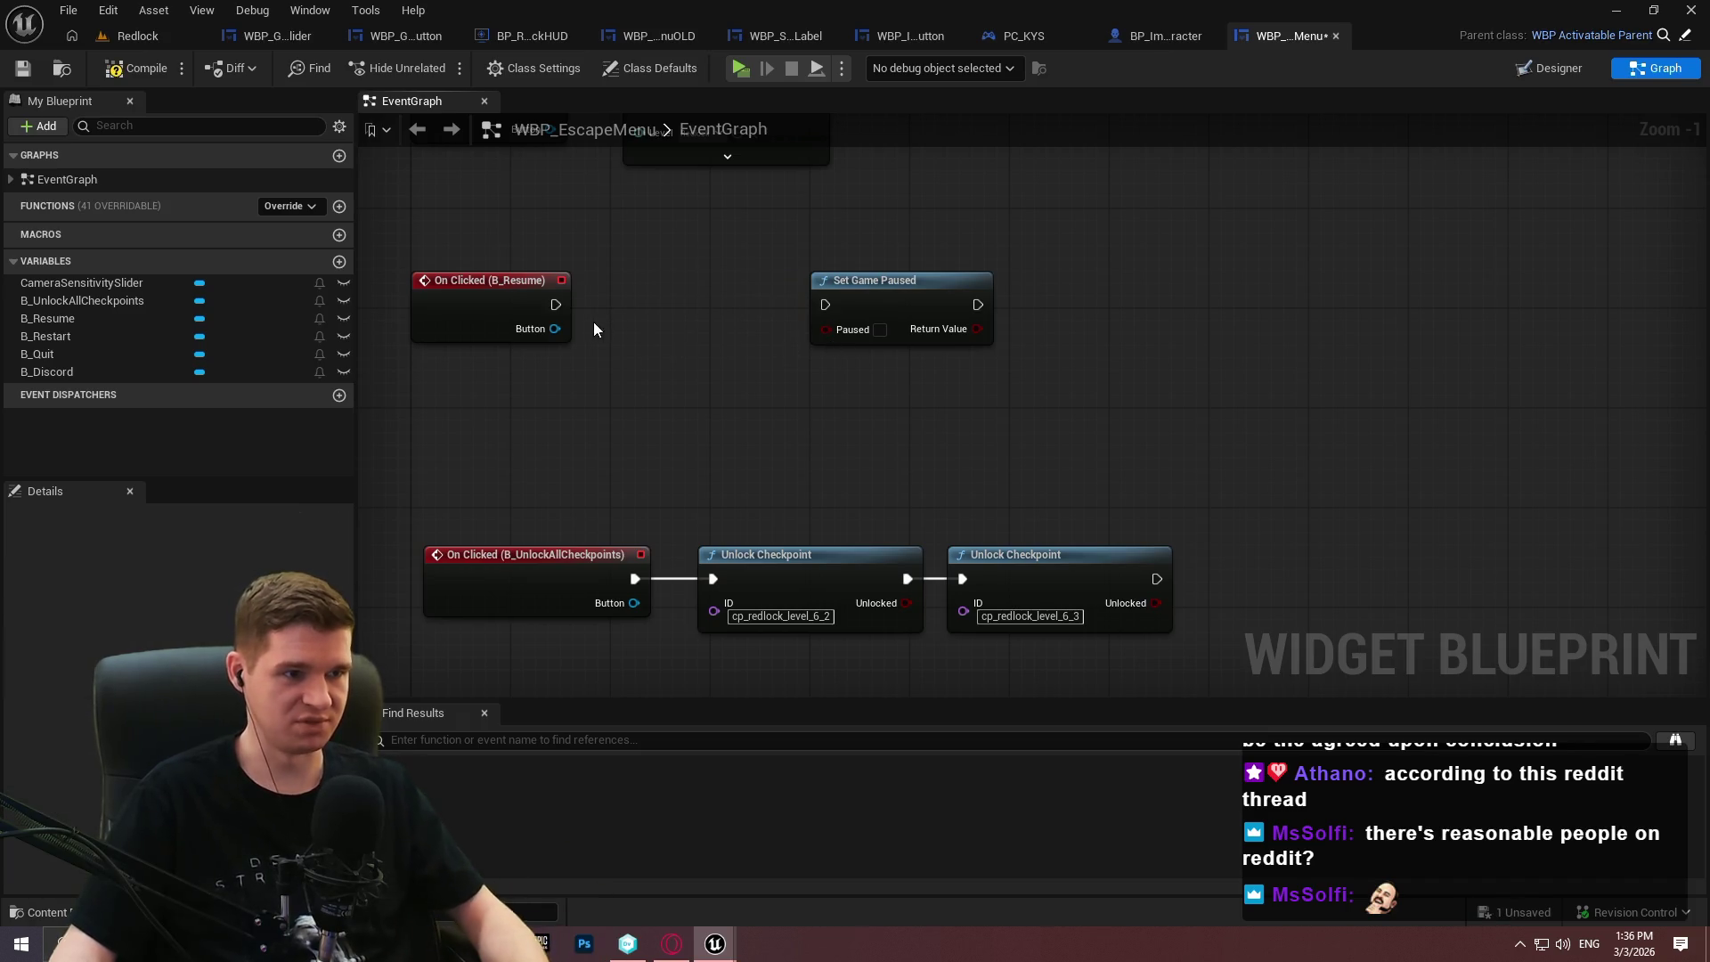
pyautogui.moveTo(555, 304)
pyautogui.mouseDown()
pyautogui.moveTo(660, 403)
pyautogui.moveTo(687, 314)
pyautogui.moveTo(605, 405)
pyautogui.mouseUp()
pyautogui.write('deact')
pyautogui.click(762, 483)
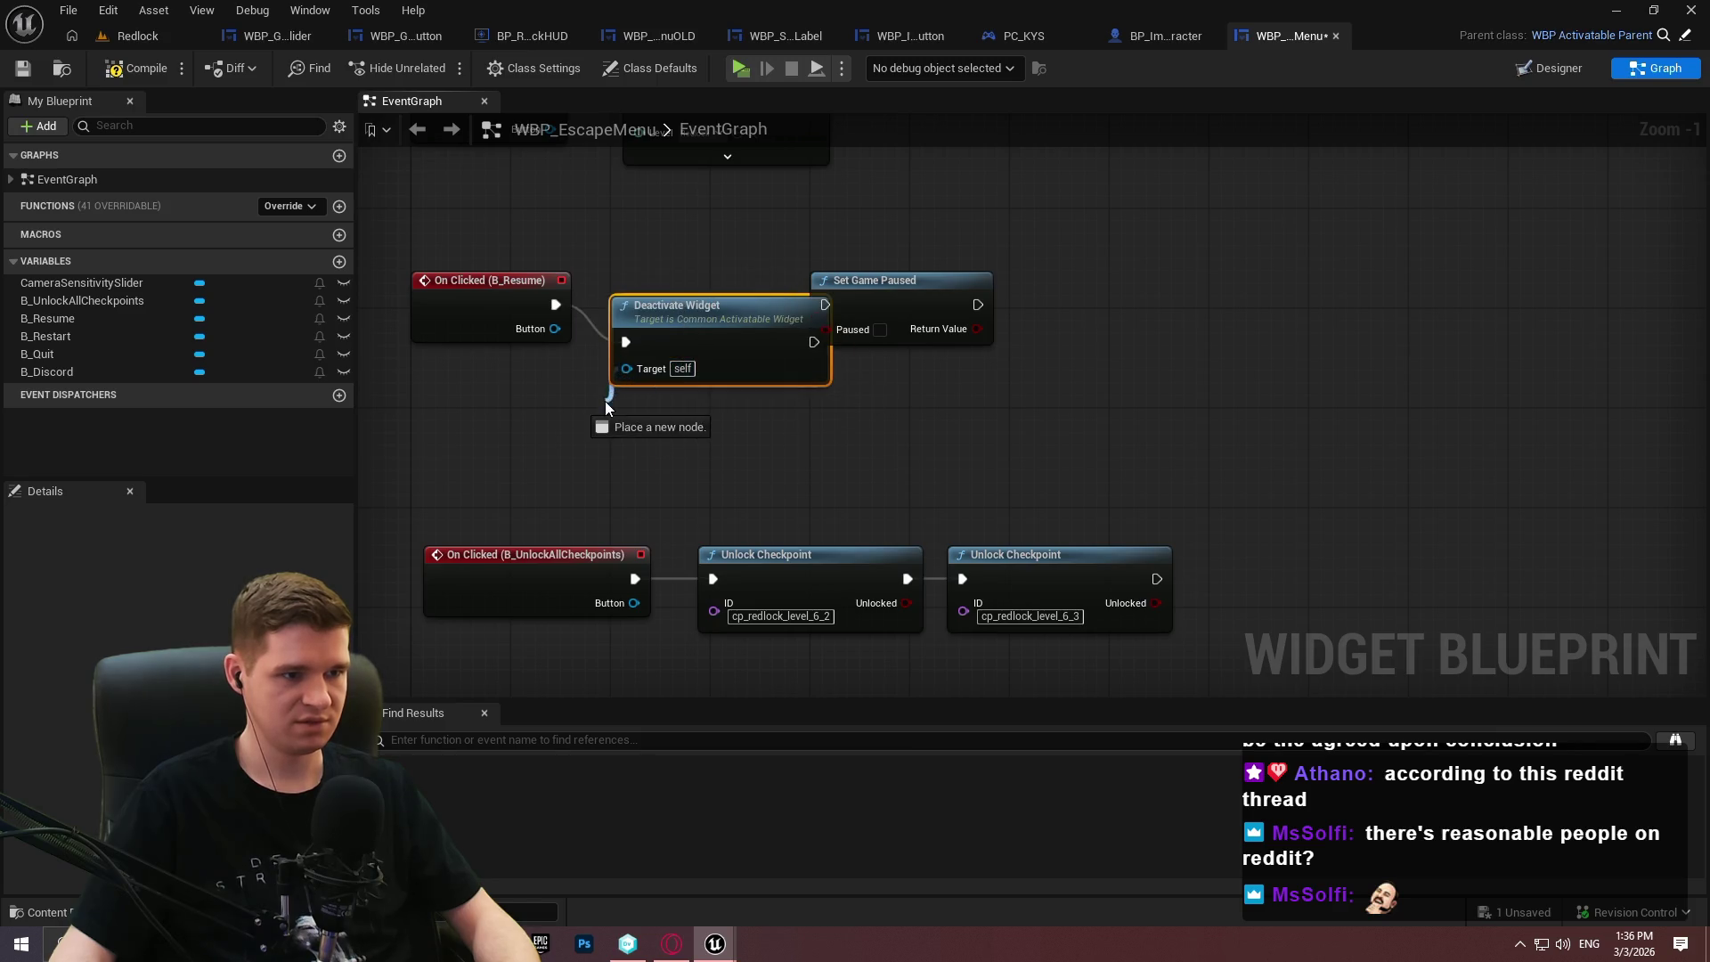
pyautogui.moveTo(715, 328); pyautogui.dragTo(709, 292)
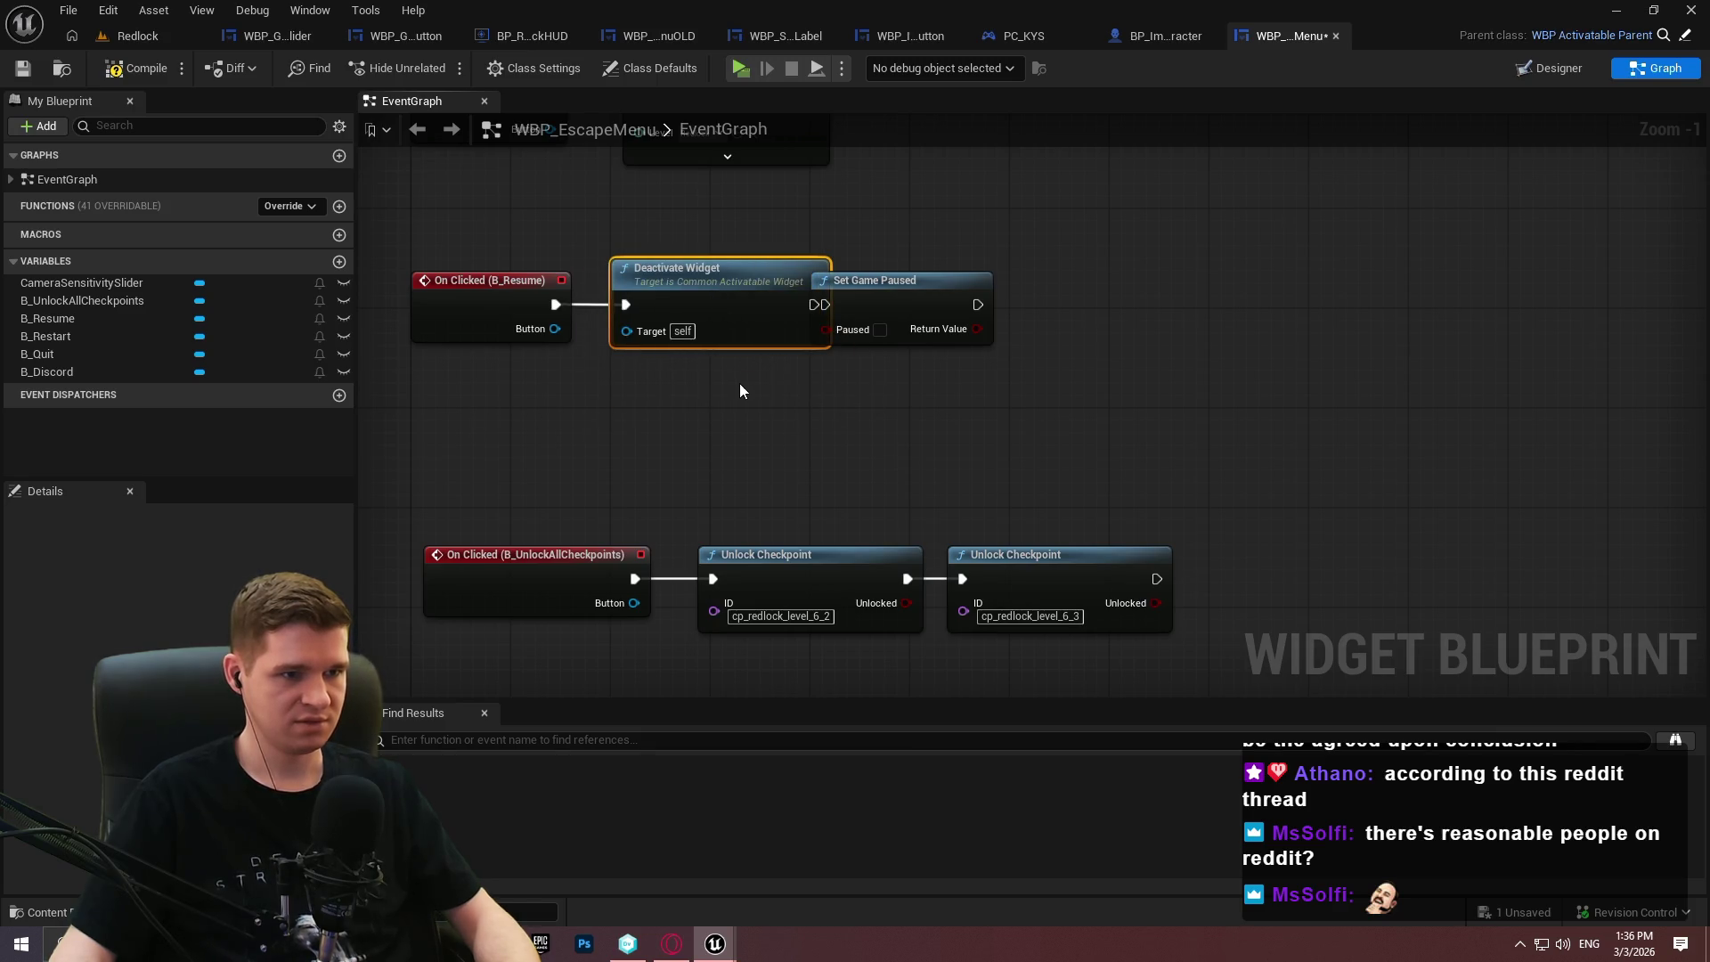
pyautogui.press('Delete')
# Add a Deactivate Widget from Stack node with Self, driven by B_Resume's On Clicked.
pyautogui.rightClick(702, 368)
pyautogui.write('deactivate')
pyautogui.press('Return')
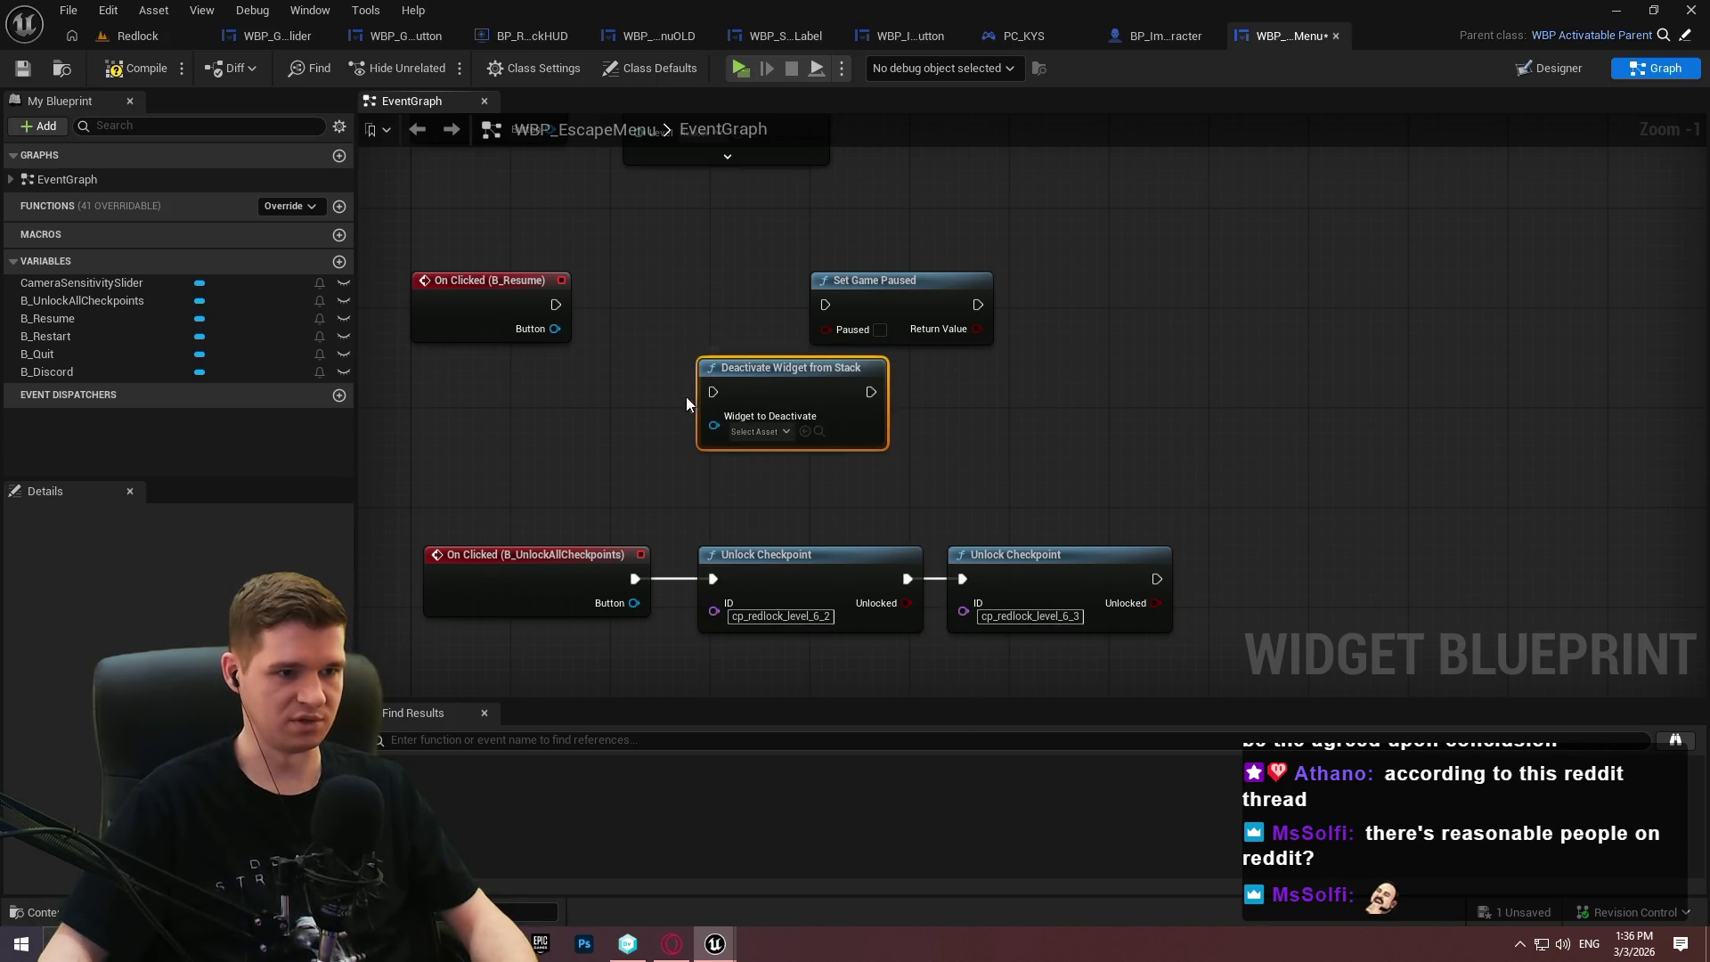
pyautogui.moveTo(713, 424)
pyautogui.mouseDown()
pyautogui.moveTo(620, 446)
pyautogui.moveTo(631, 418)
pyautogui.moveTo(624, 435)
pyautogui.mouseUp()
pyautogui.write('self')
pyautogui.press('Return')
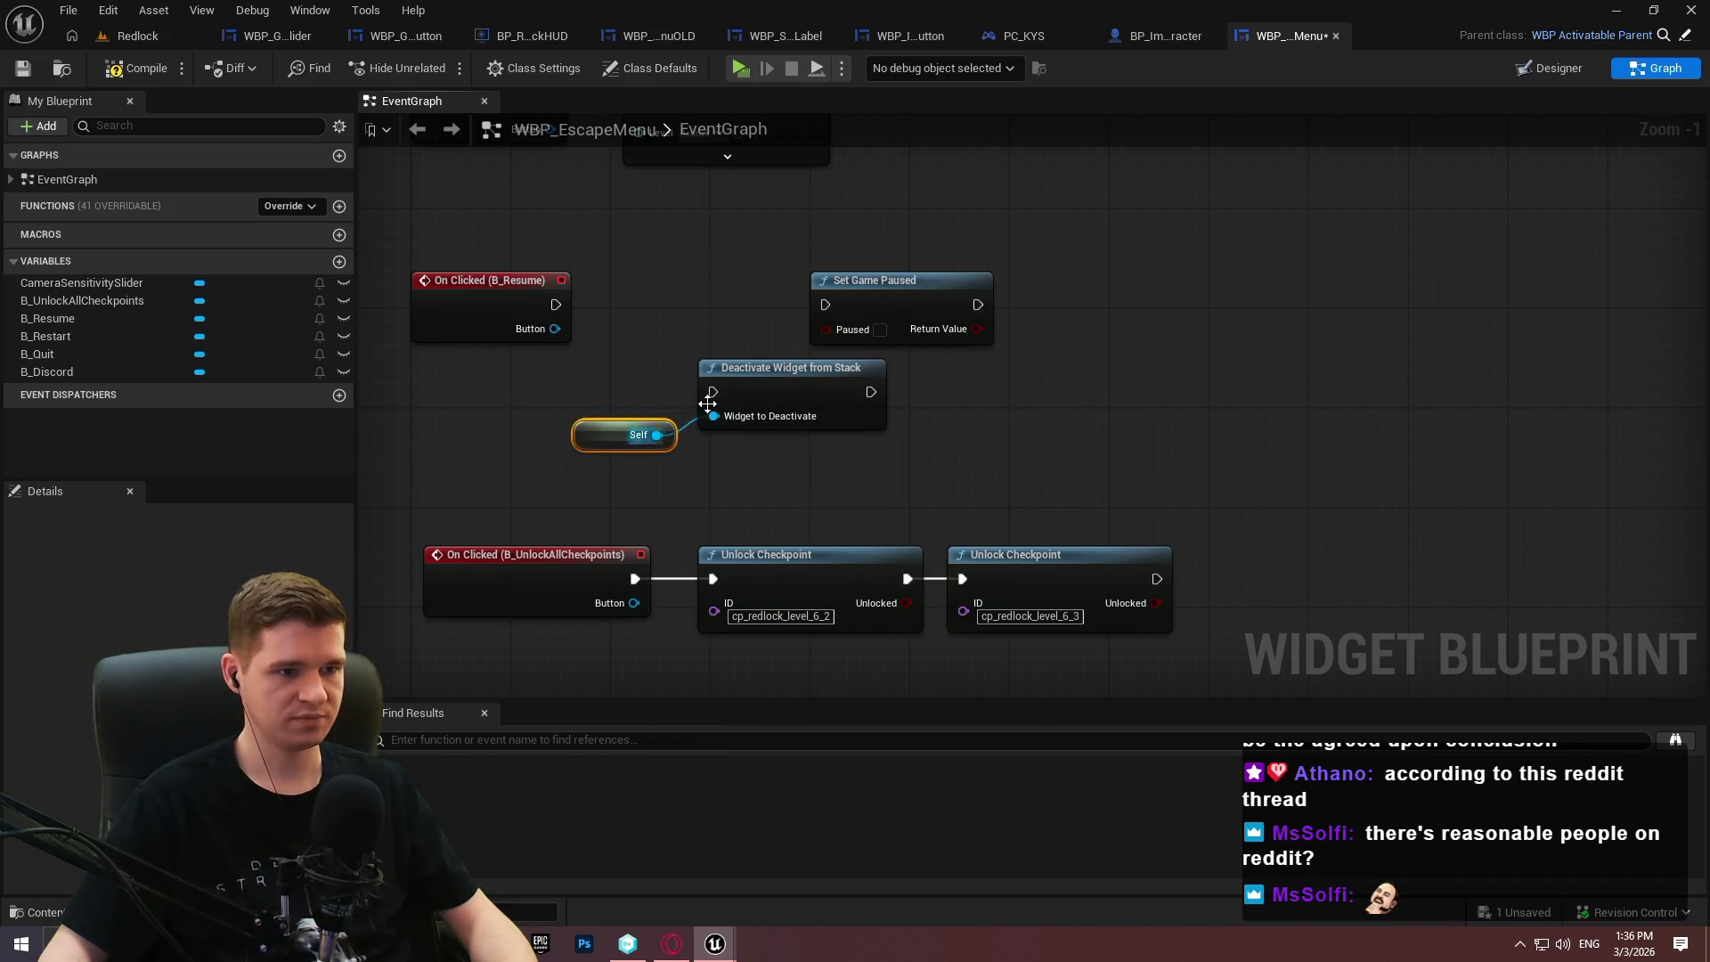
pyautogui.moveTo(566, 332); pyautogui.dragTo(712, 392)
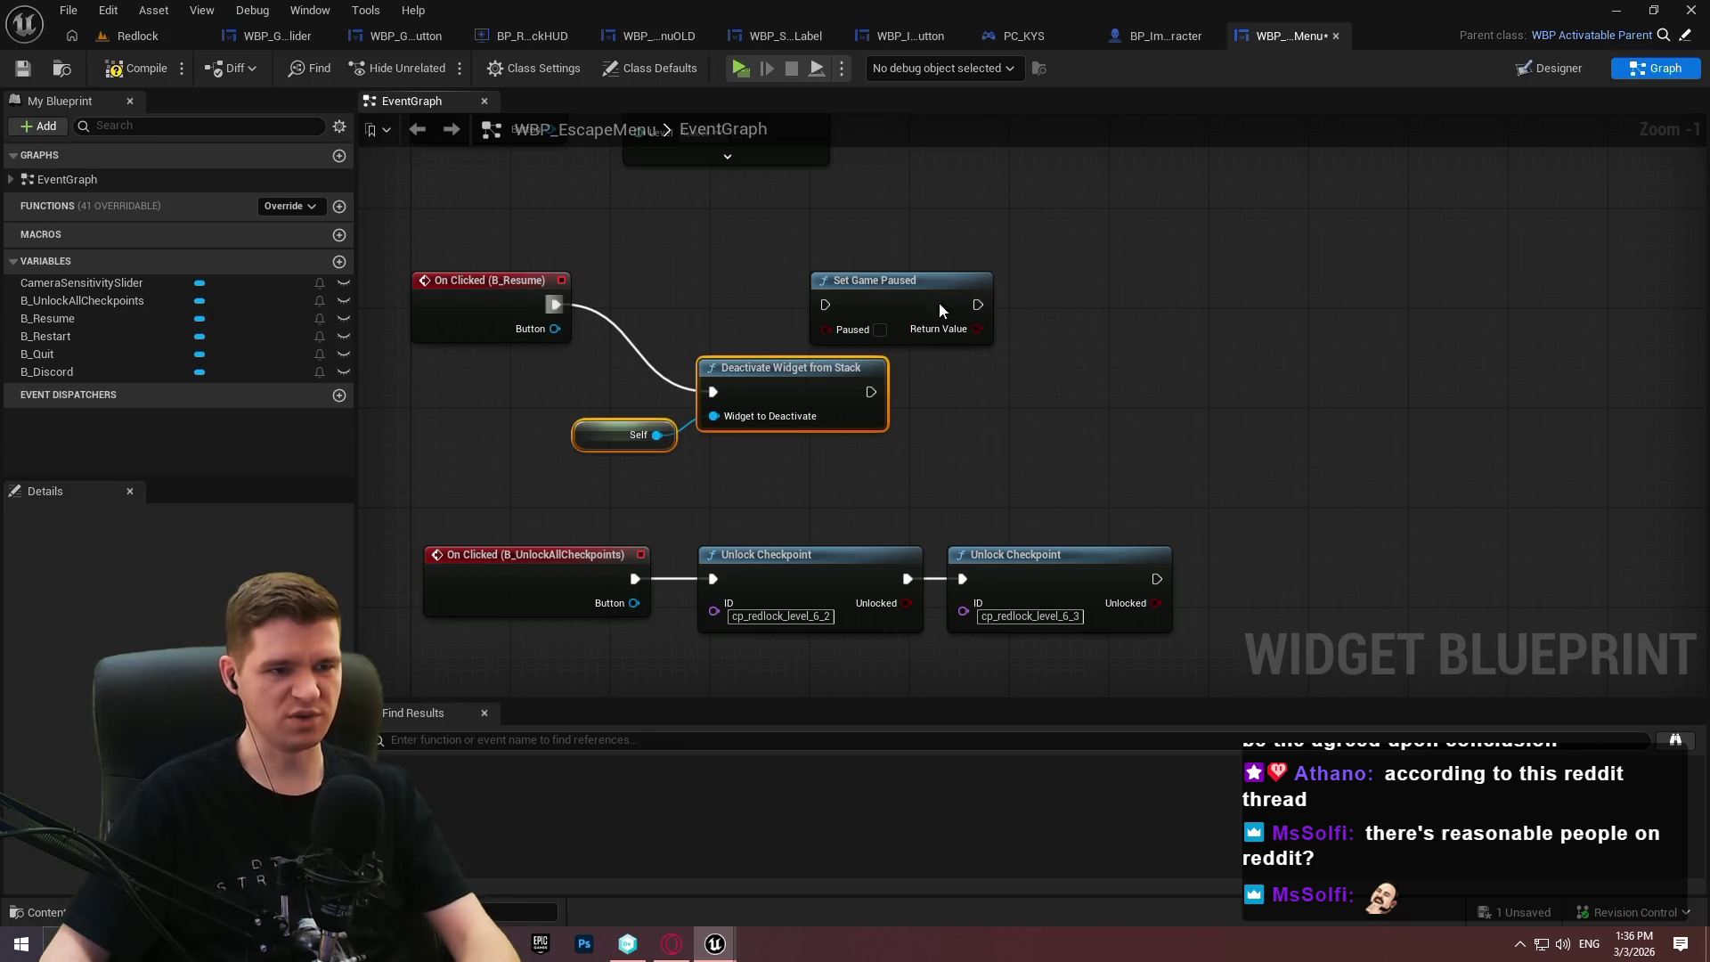
# Chain Set Game Paused after the deactivate node, save, and launch a test play.
pyautogui.moveTo(873, 289); pyautogui.dragTo(1022, 314)
pyautogui.moveTo(885, 463)
pyautogui.mouseDown()
pyautogui.moveTo(650, 419)
pyautogui.moveTo(801, 301)
pyautogui.mouseUp()
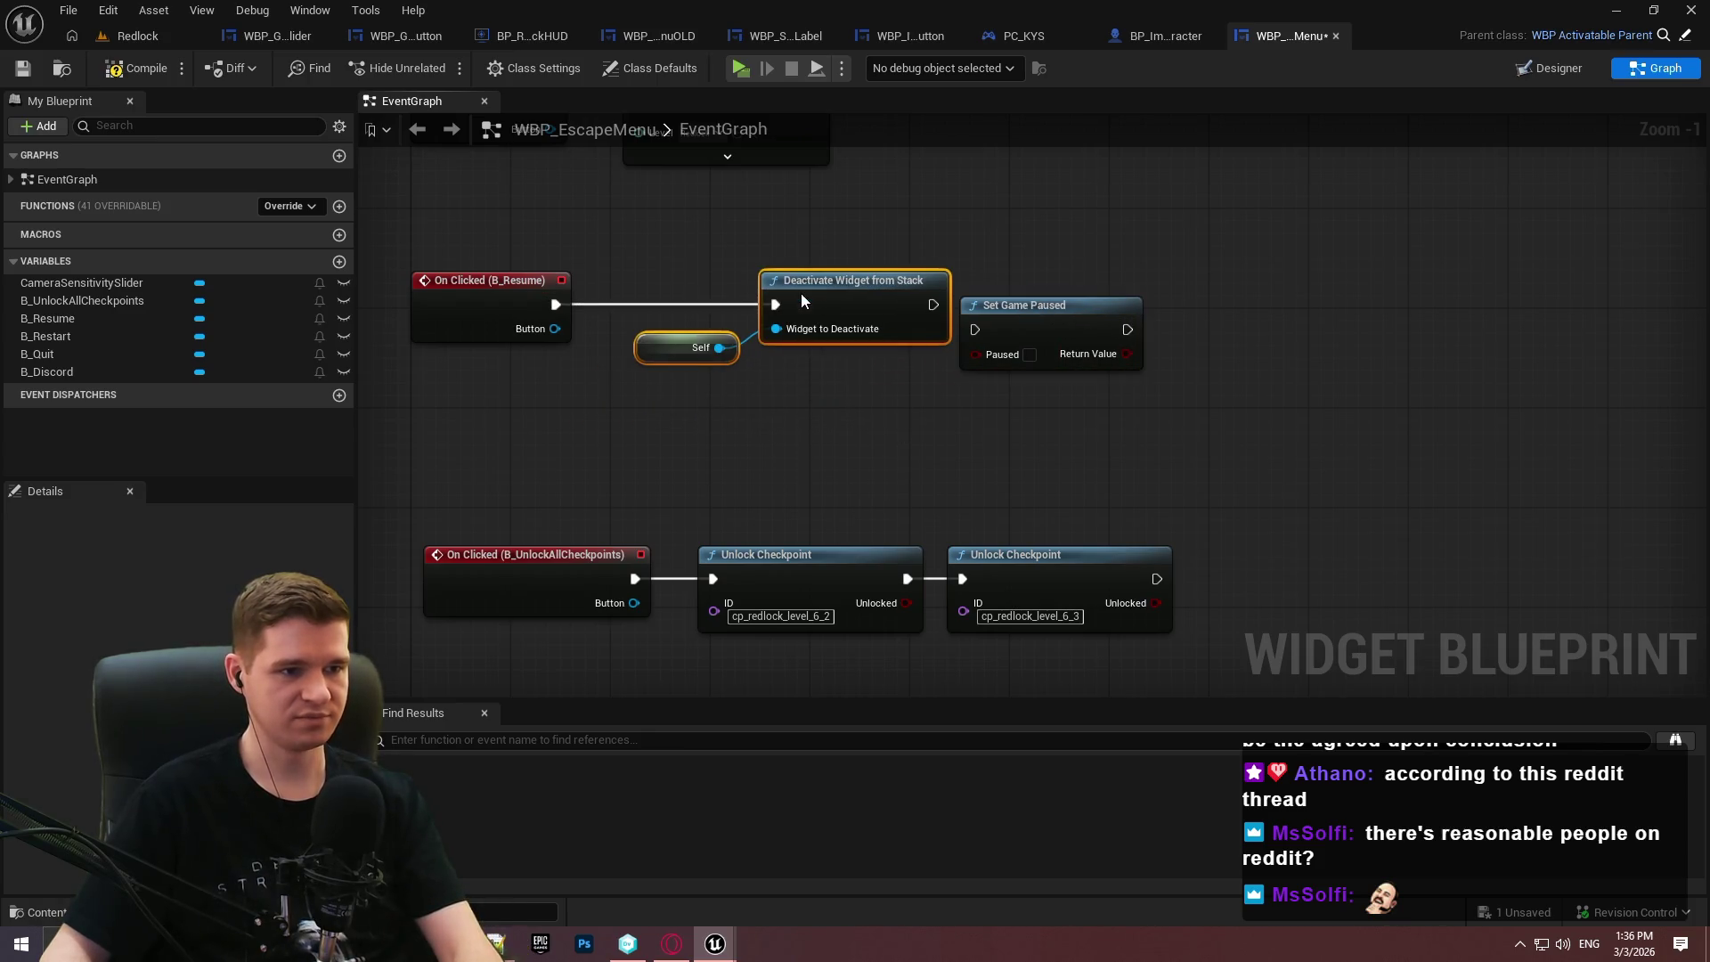
pyautogui.moveTo(940, 307); pyautogui.dragTo(1037, 282)
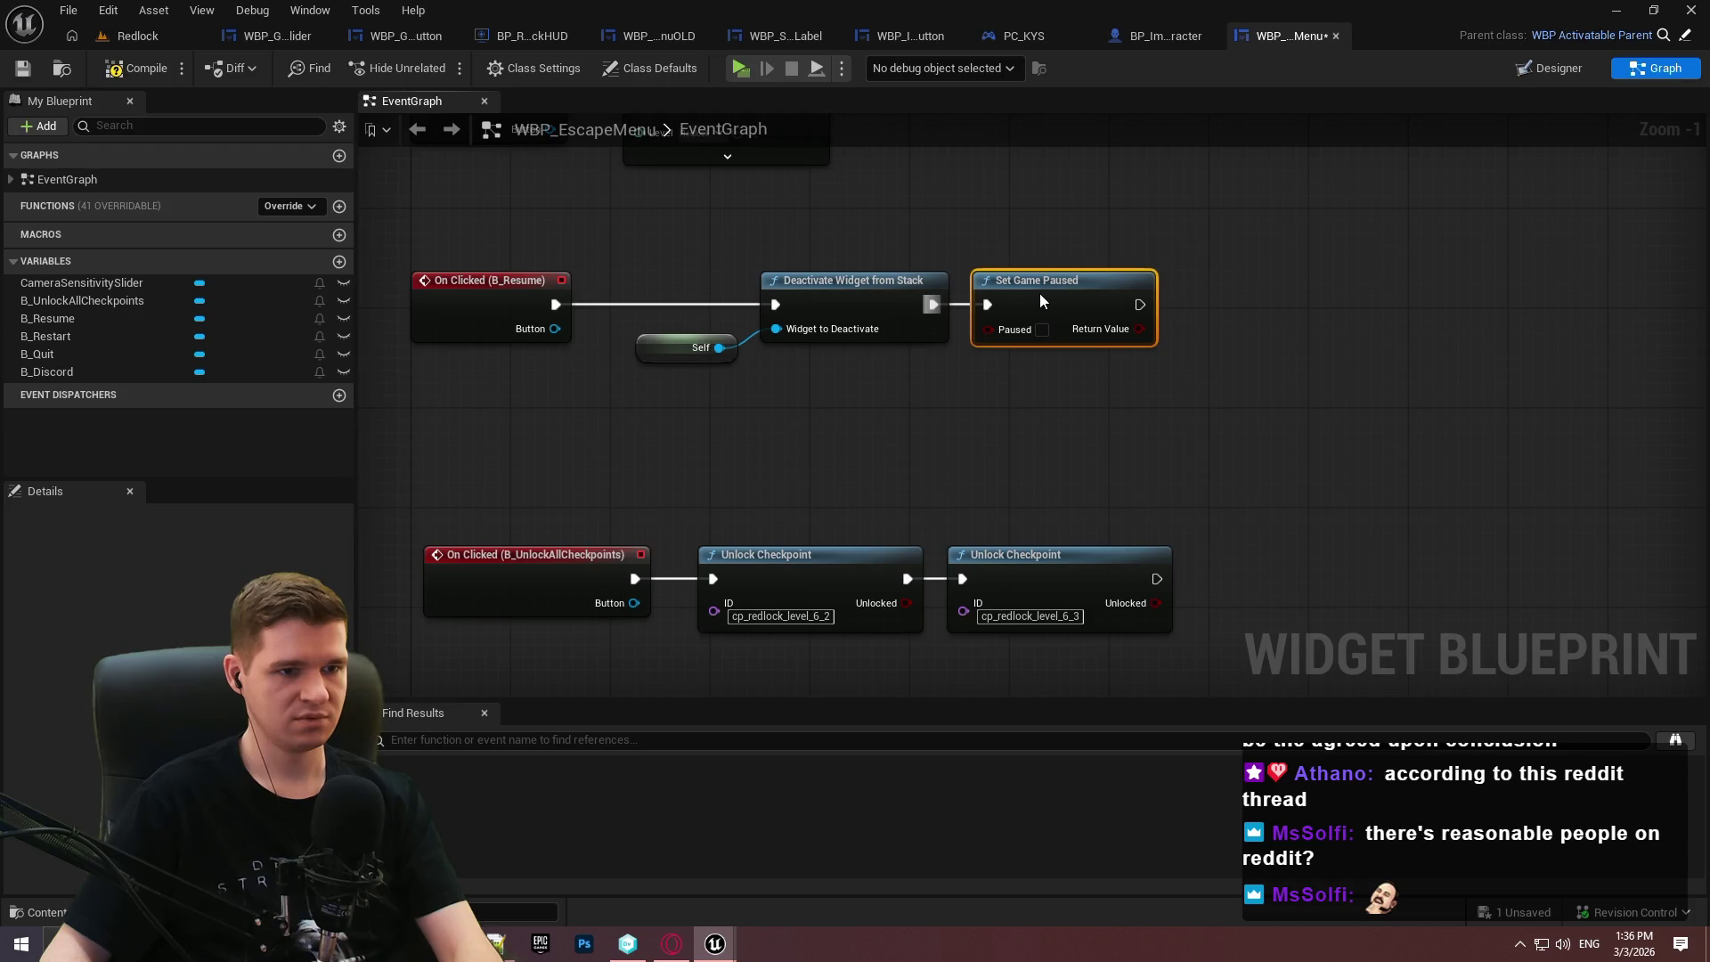
pyautogui.click(27, 73)
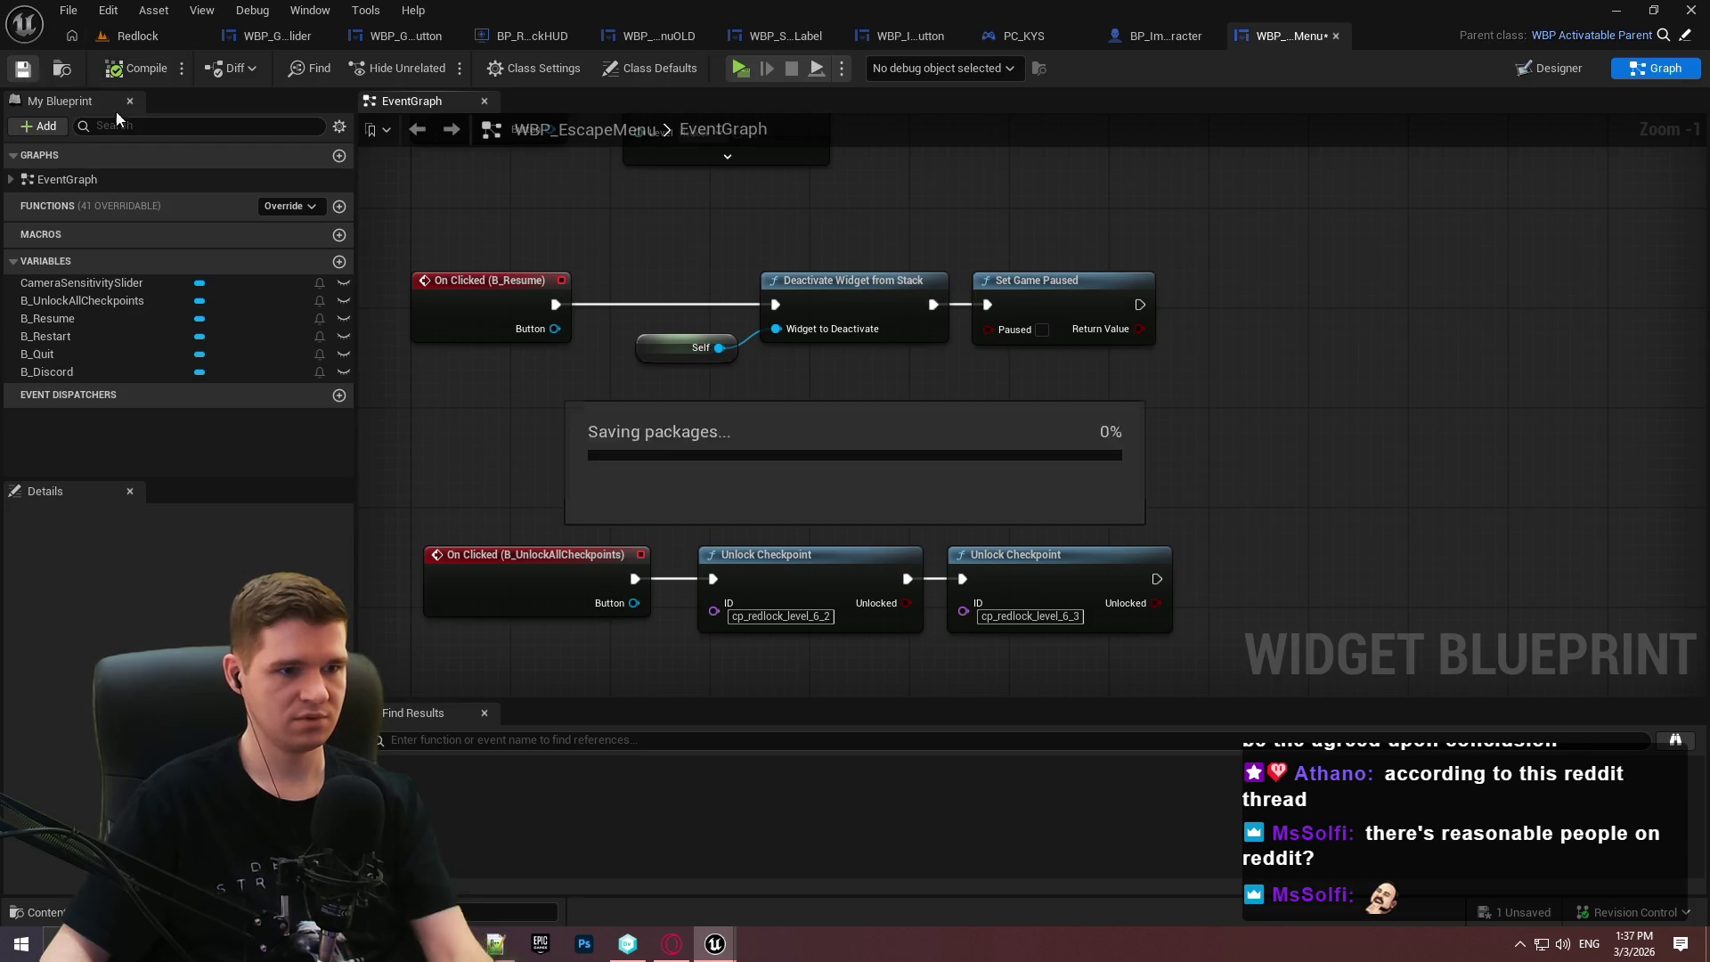
pyautogui.click(746, 71)
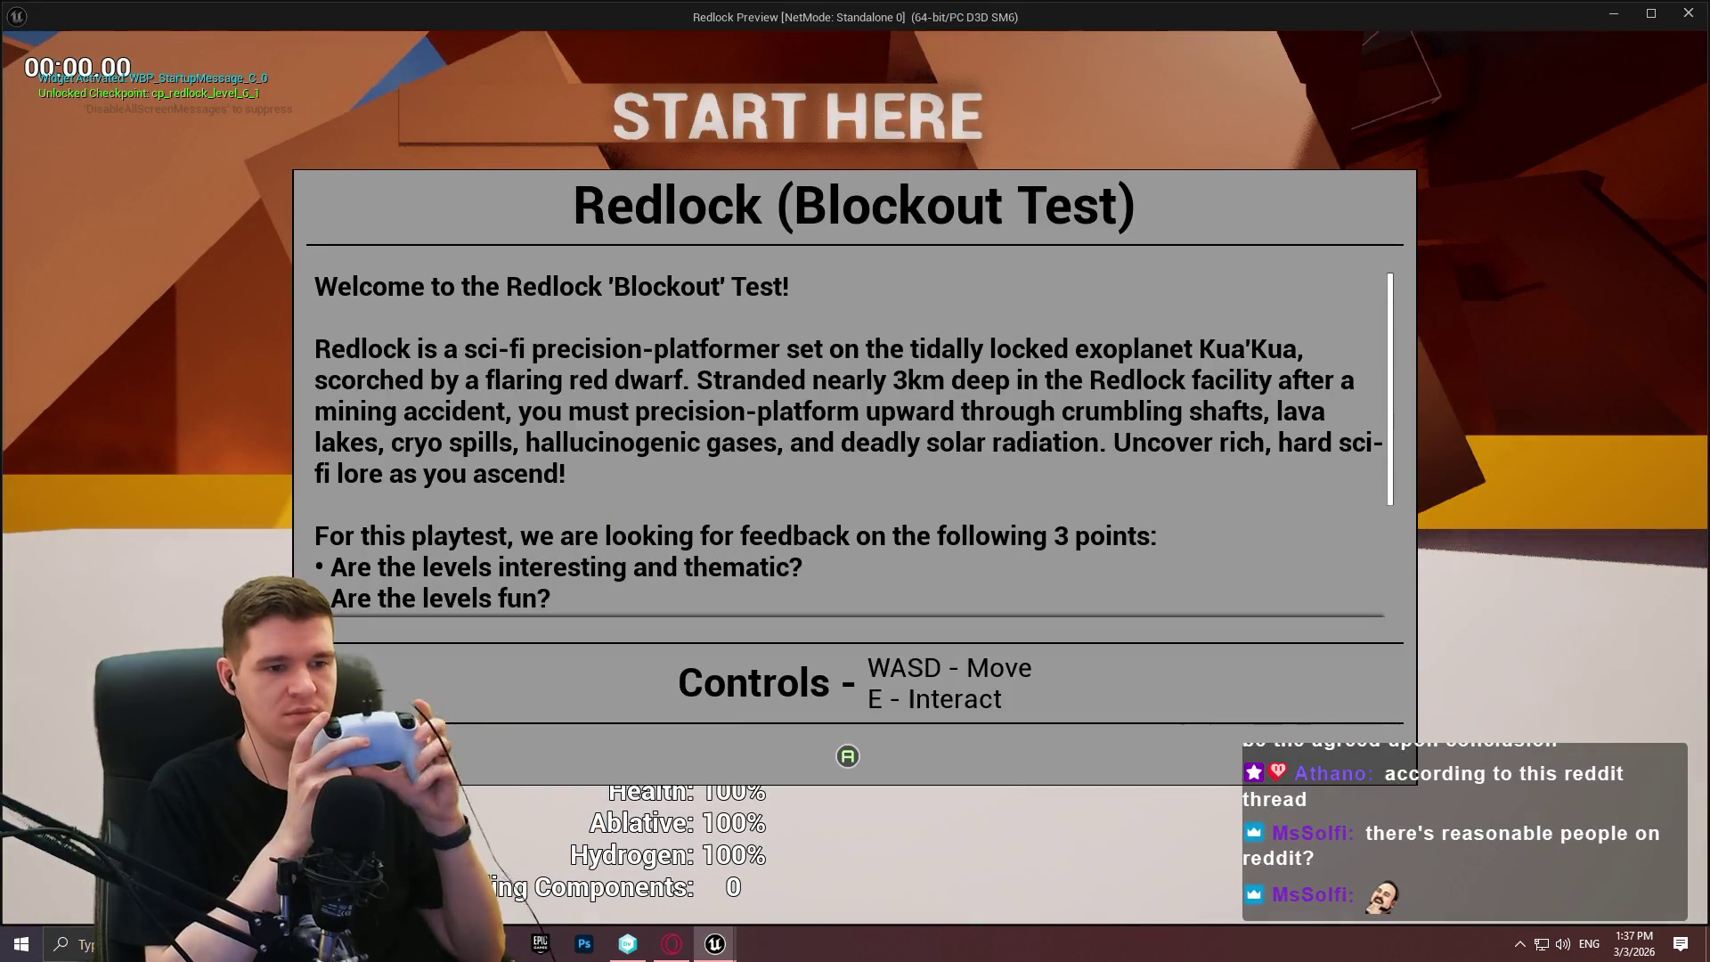
# Open the pause menu and test keyboard focus across the slider, Unlock All Checkpoints and Discord.
pyautogui.press('Return')
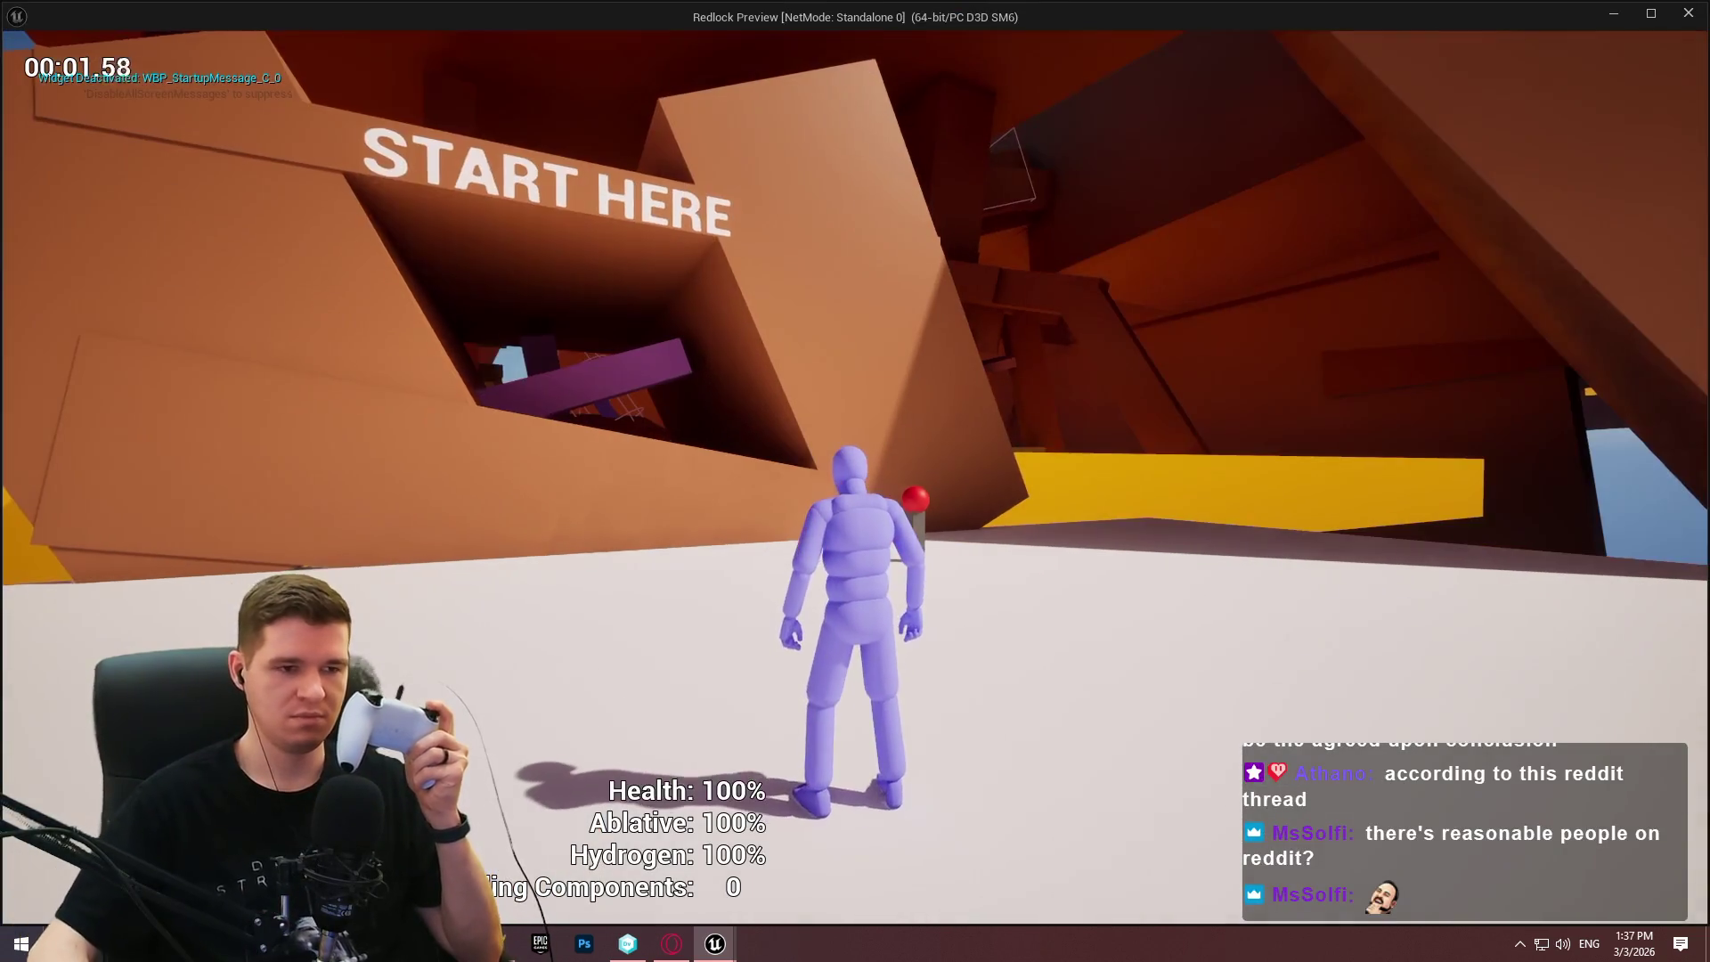
pyautogui.press('Escape')
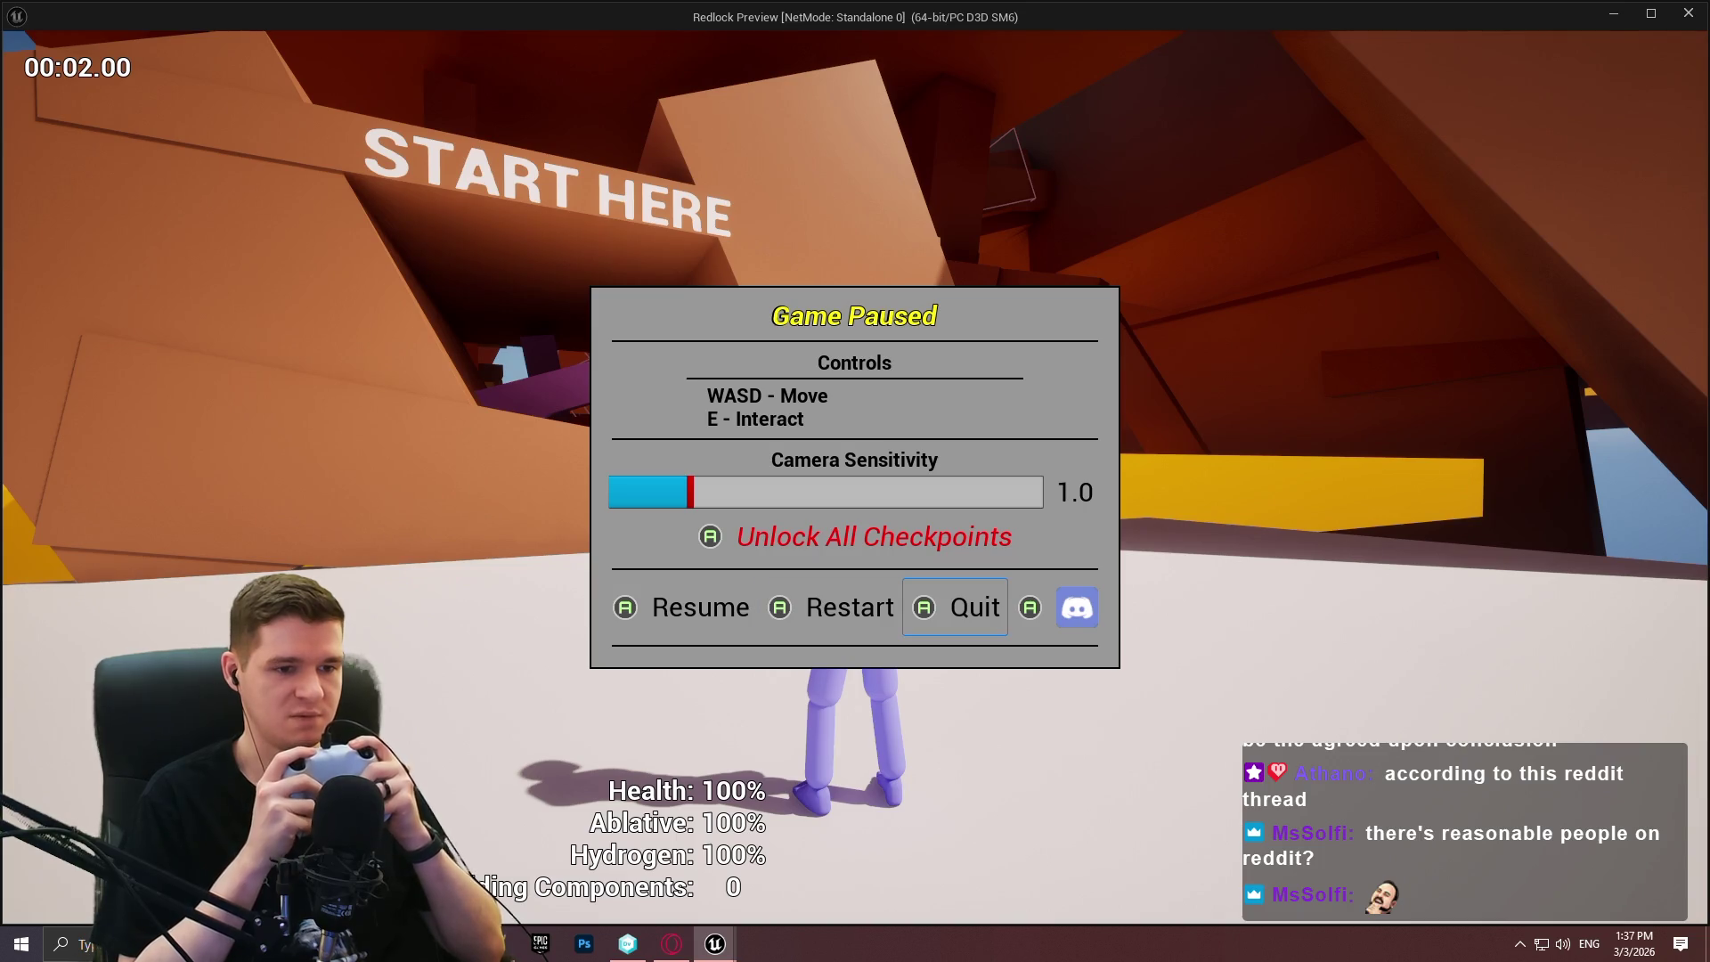
pyautogui.press('Up')
pyautogui.press('Down')
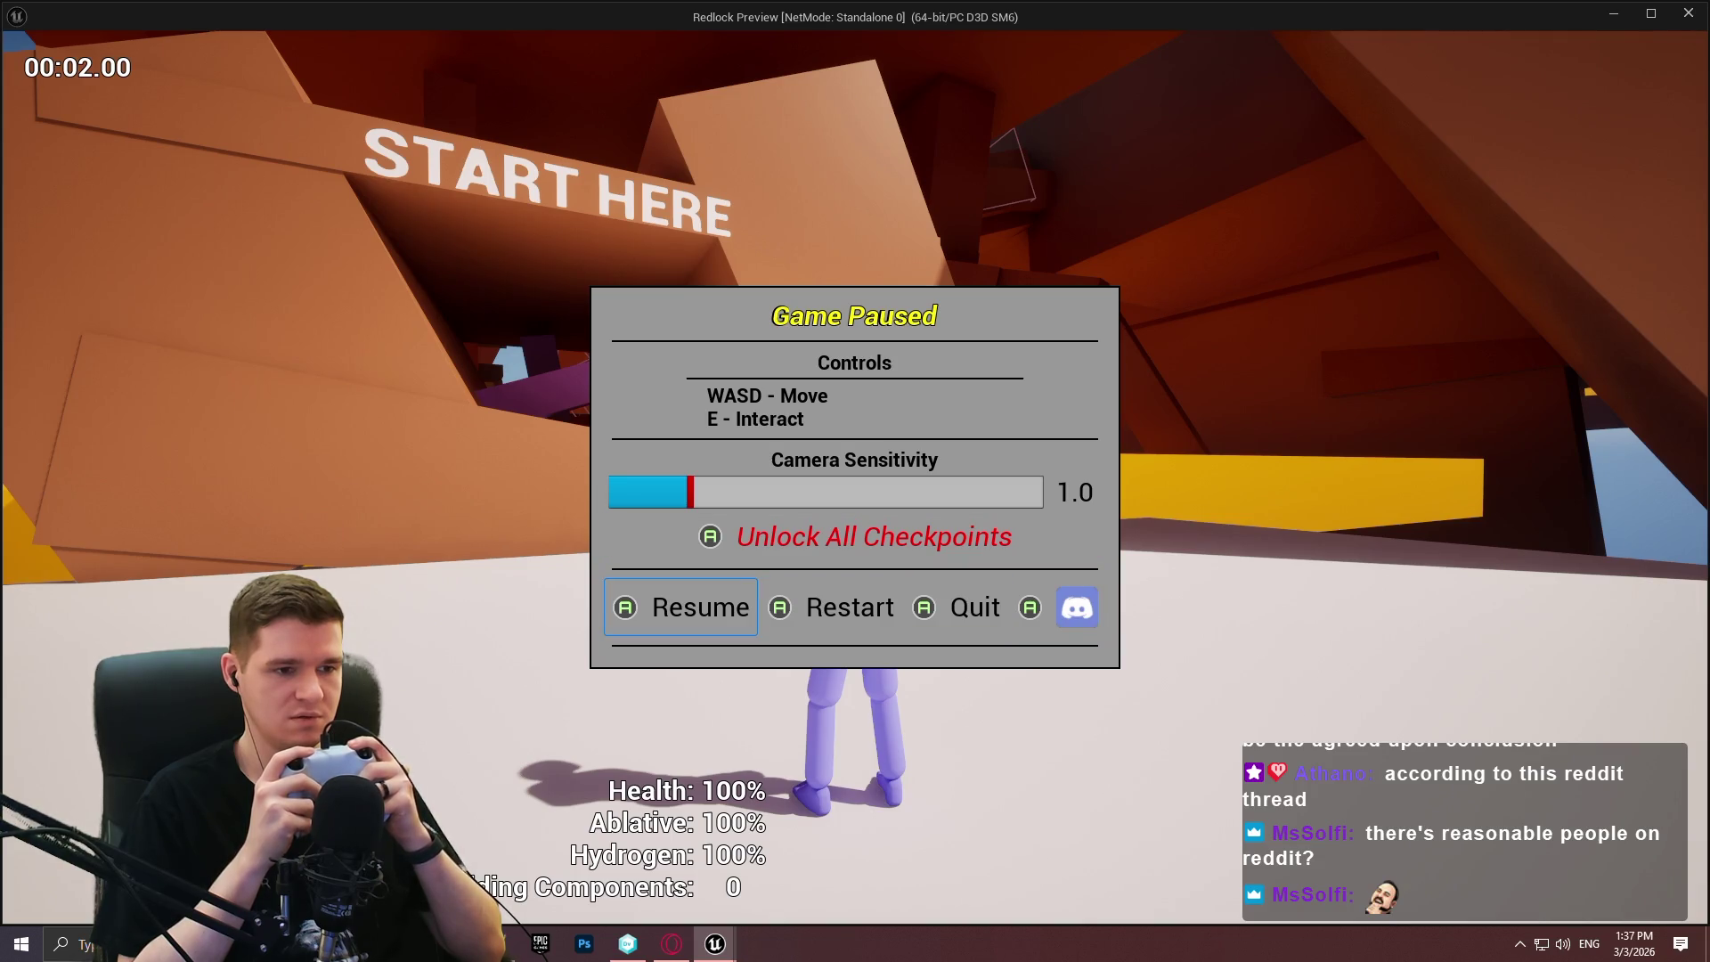
pyautogui.press('Right')
pyautogui.press('Up')
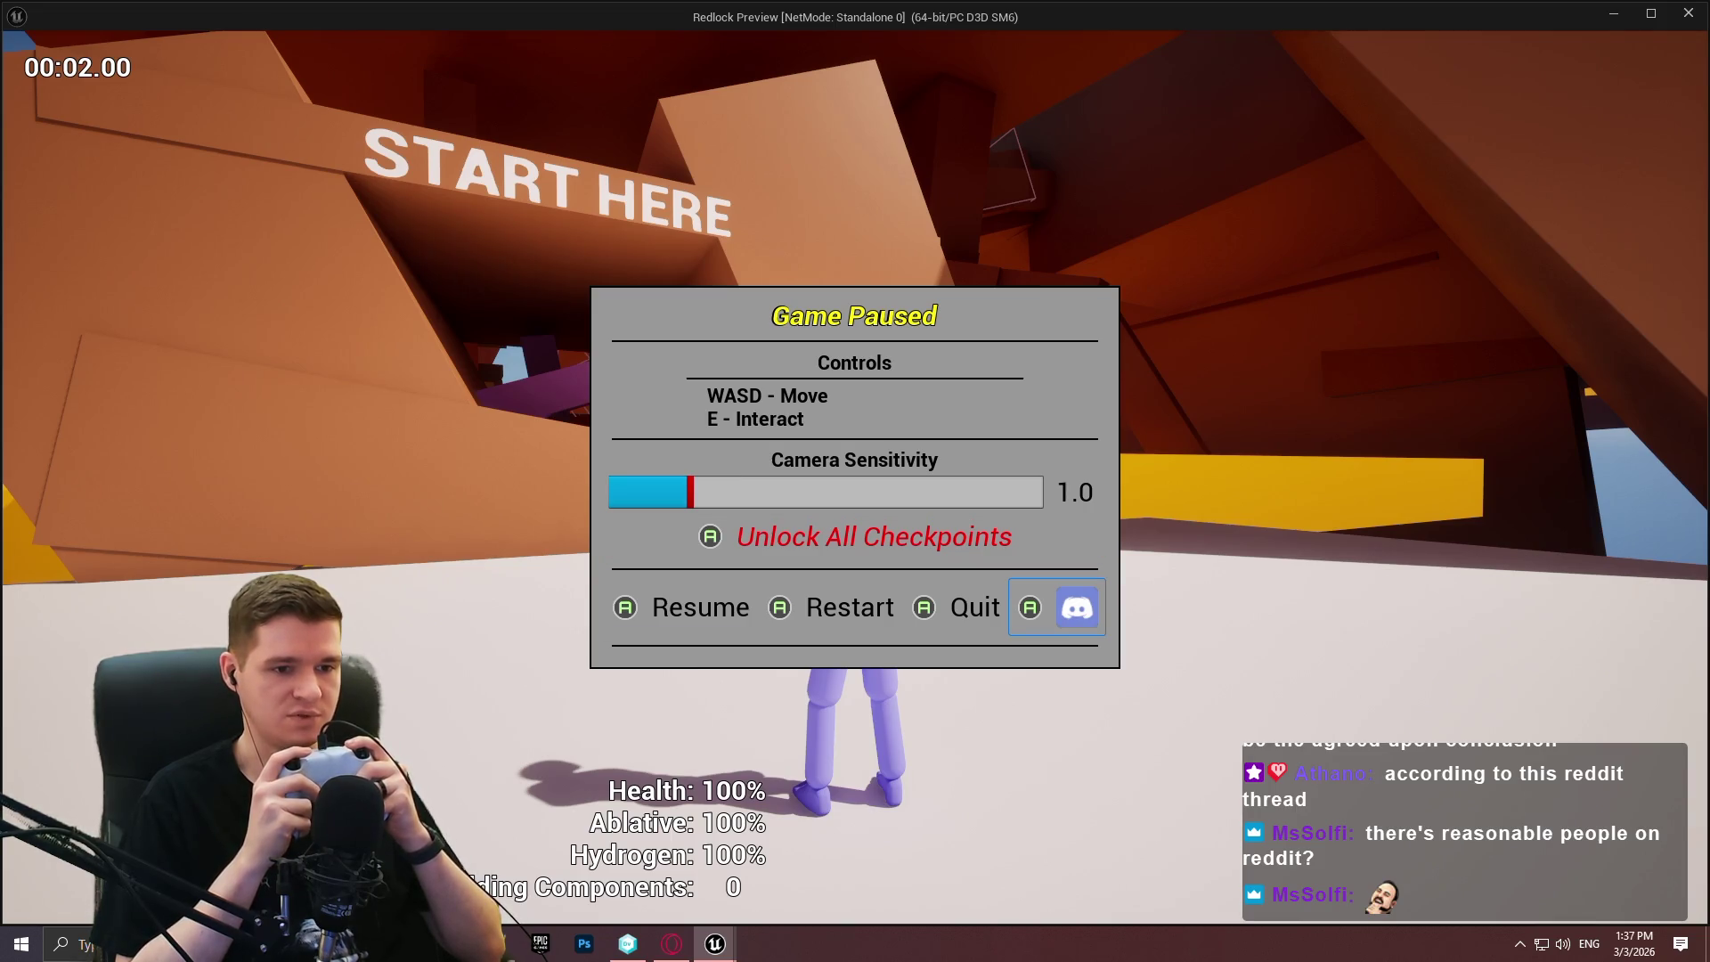
pyautogui.press('Up')
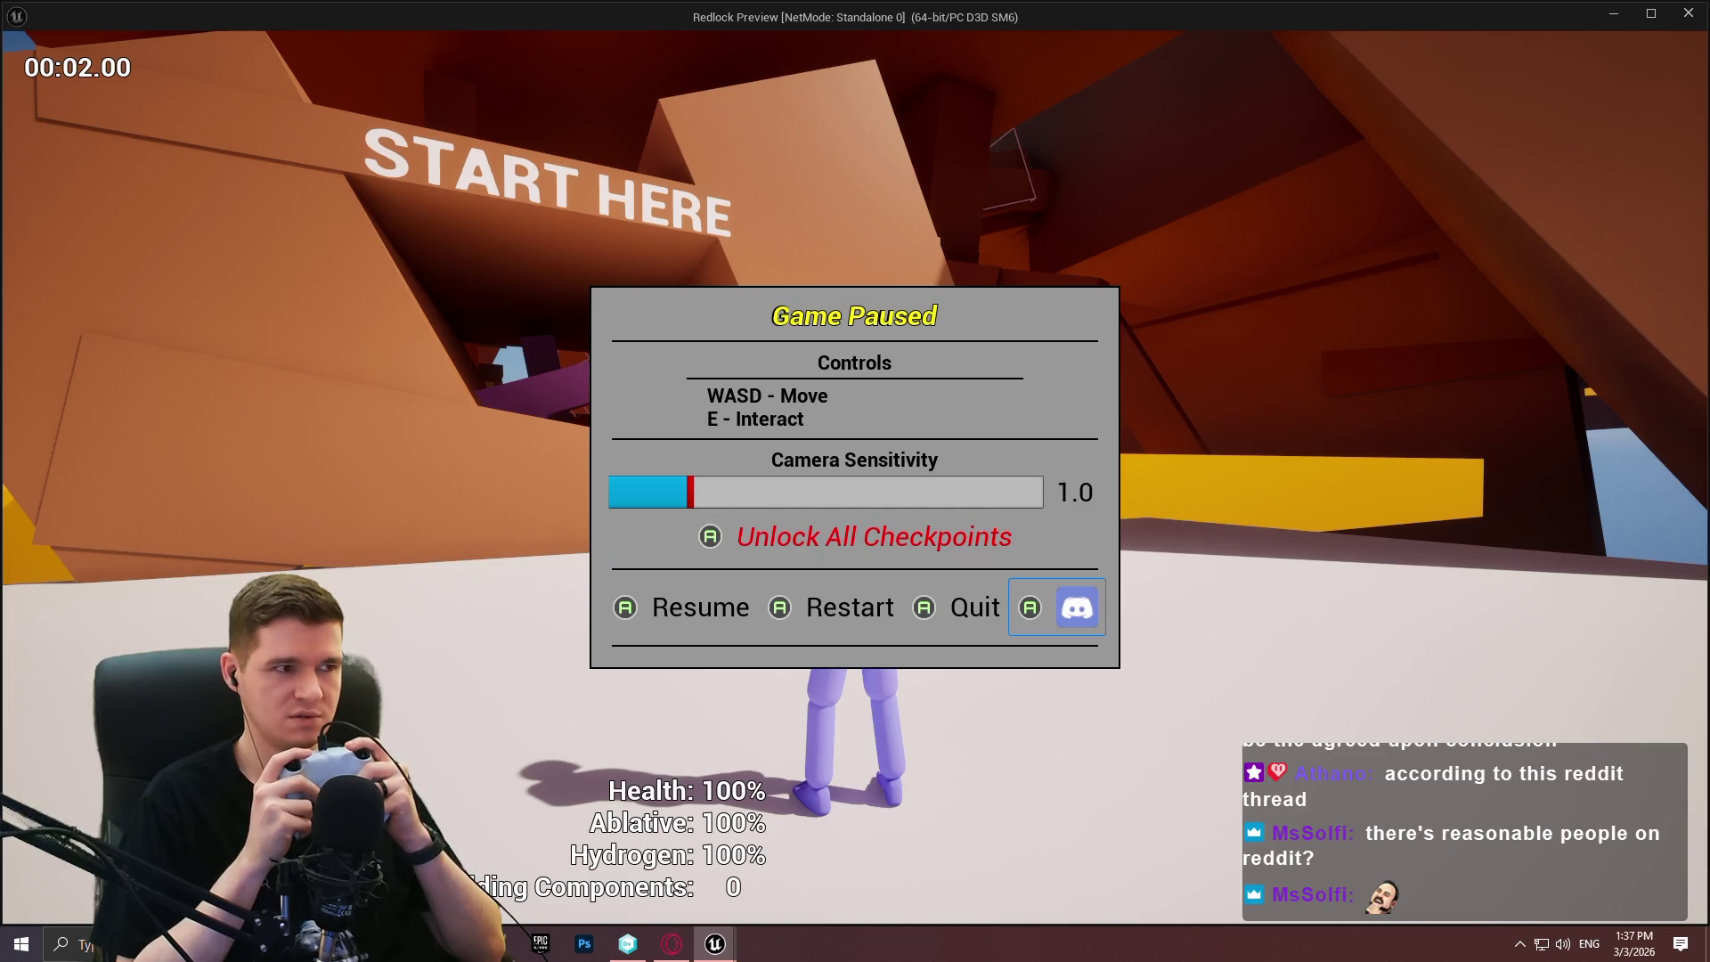
pyautogui.press('Up')
pyautogui.press('Up')
pyautogui.press('Down')
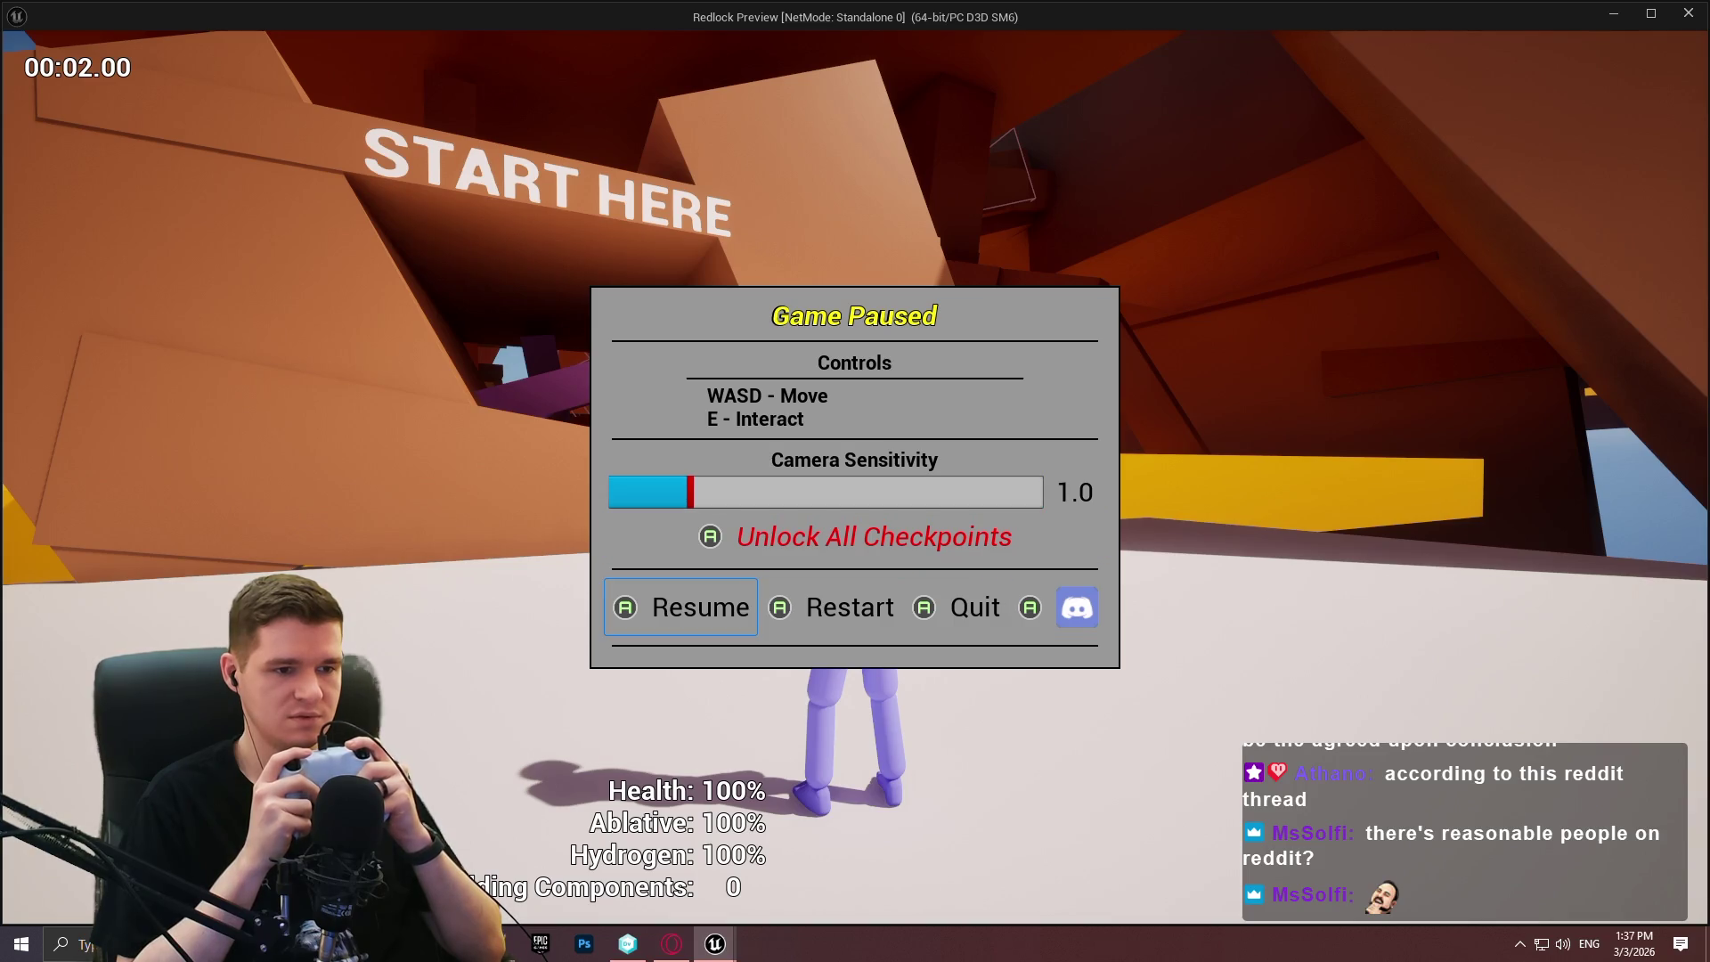
# Resume play, open the checkpoint teleport menu, then exit the game preview.
pyautogui.press('Return')
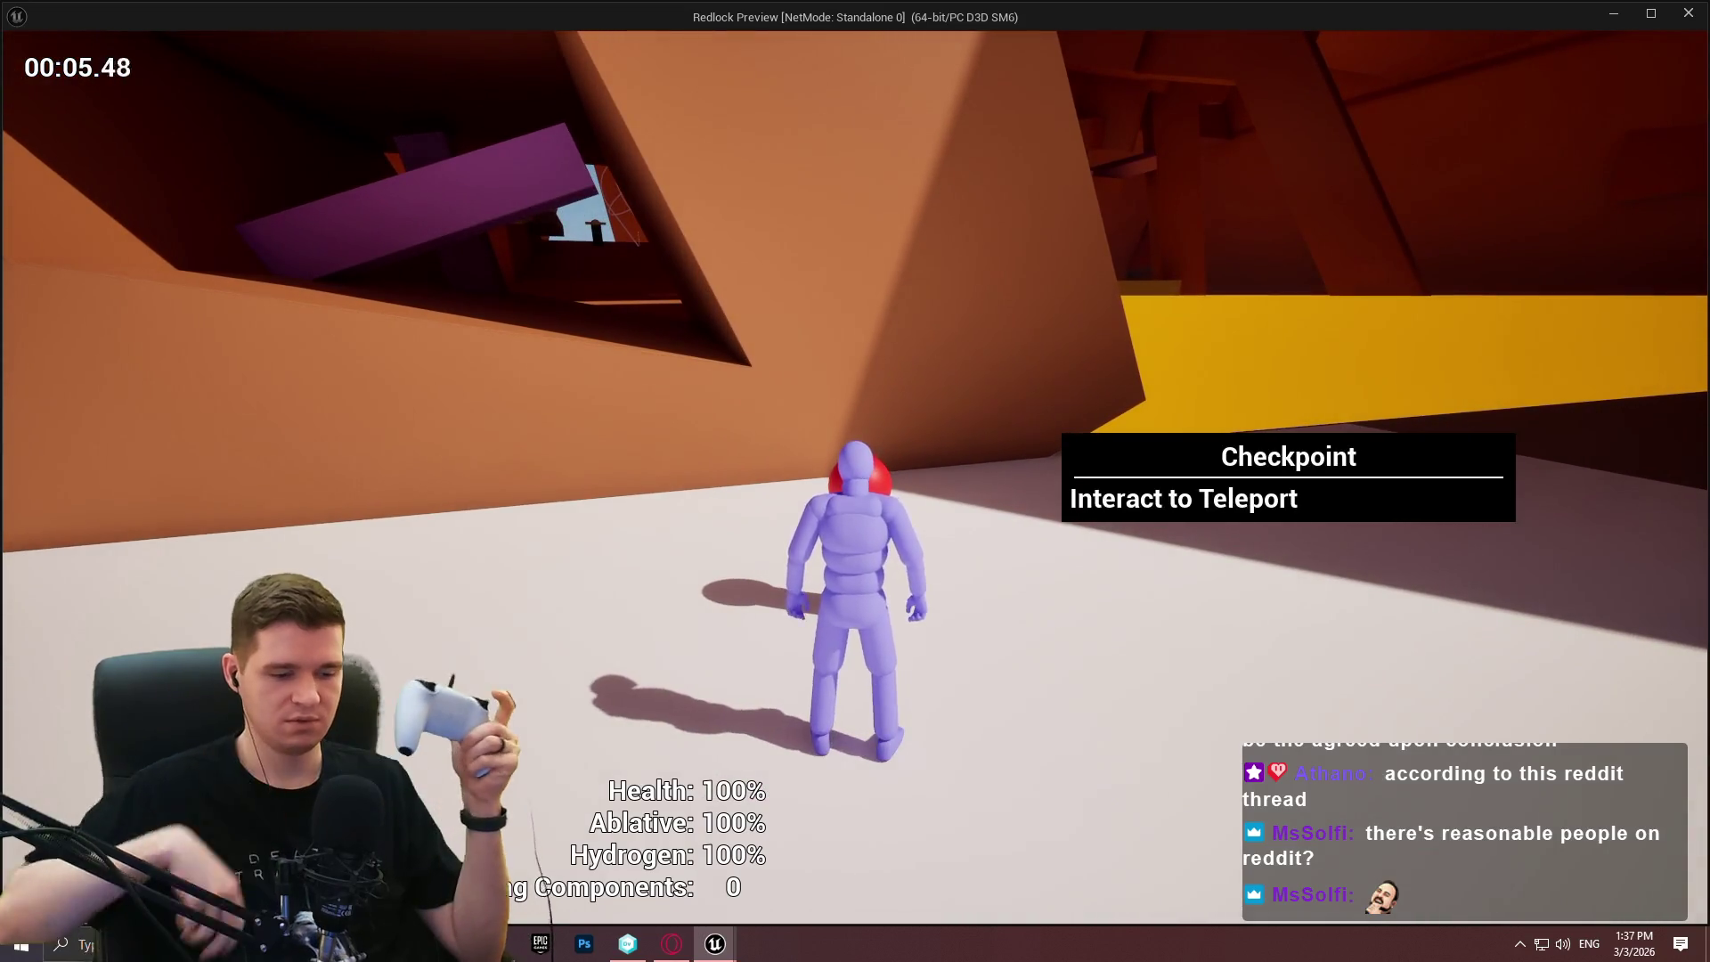
pyautogui.press('e')
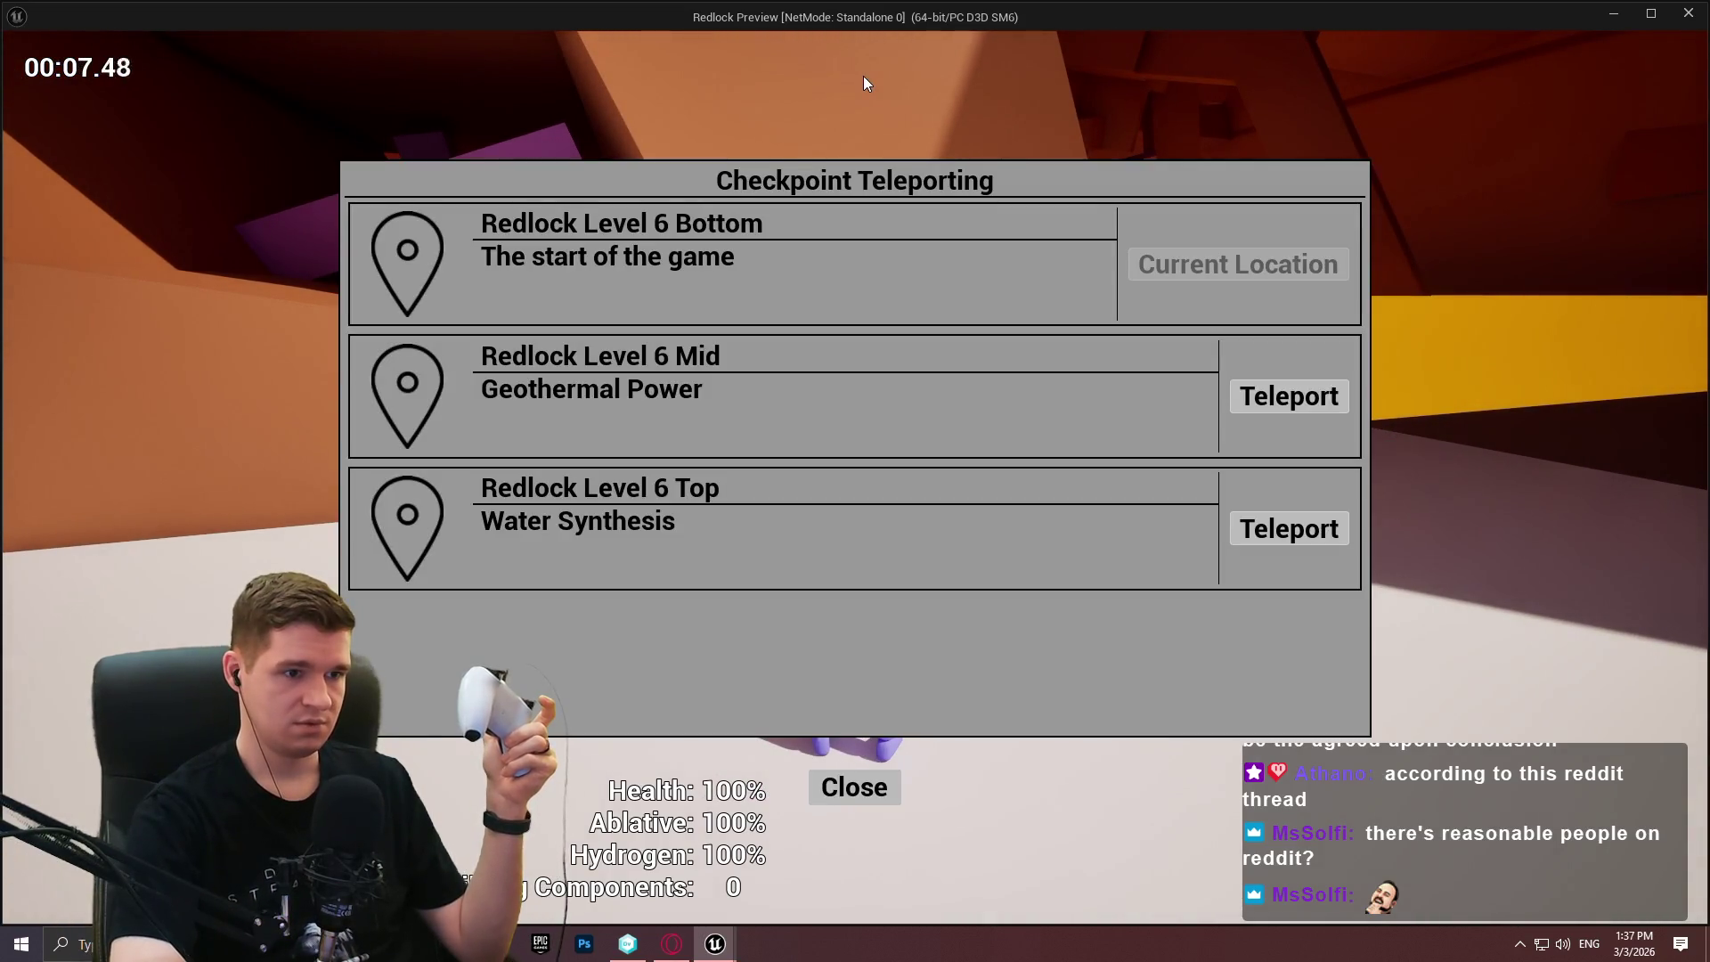
pyautogui.press('Escape')
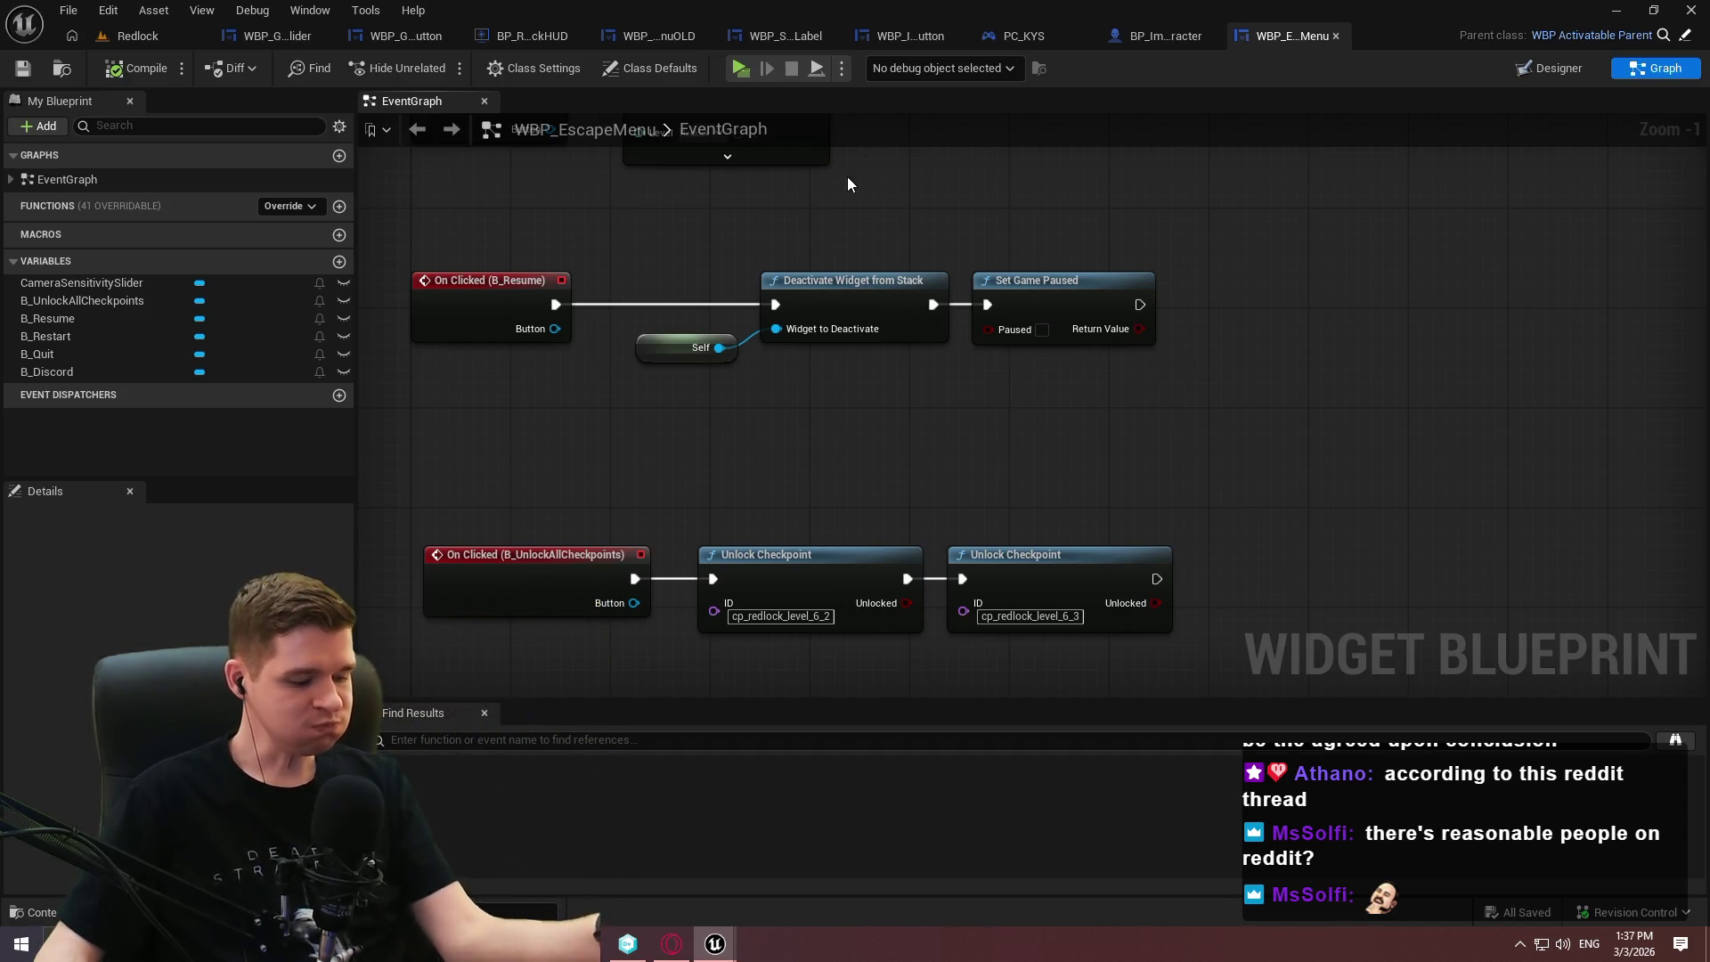
# Set B_UnlockAllCheckpoints' Down navigation to Explicit targeting B_Resume, save, and start play.
pyautogui.scroll(-4, 1168, 451)
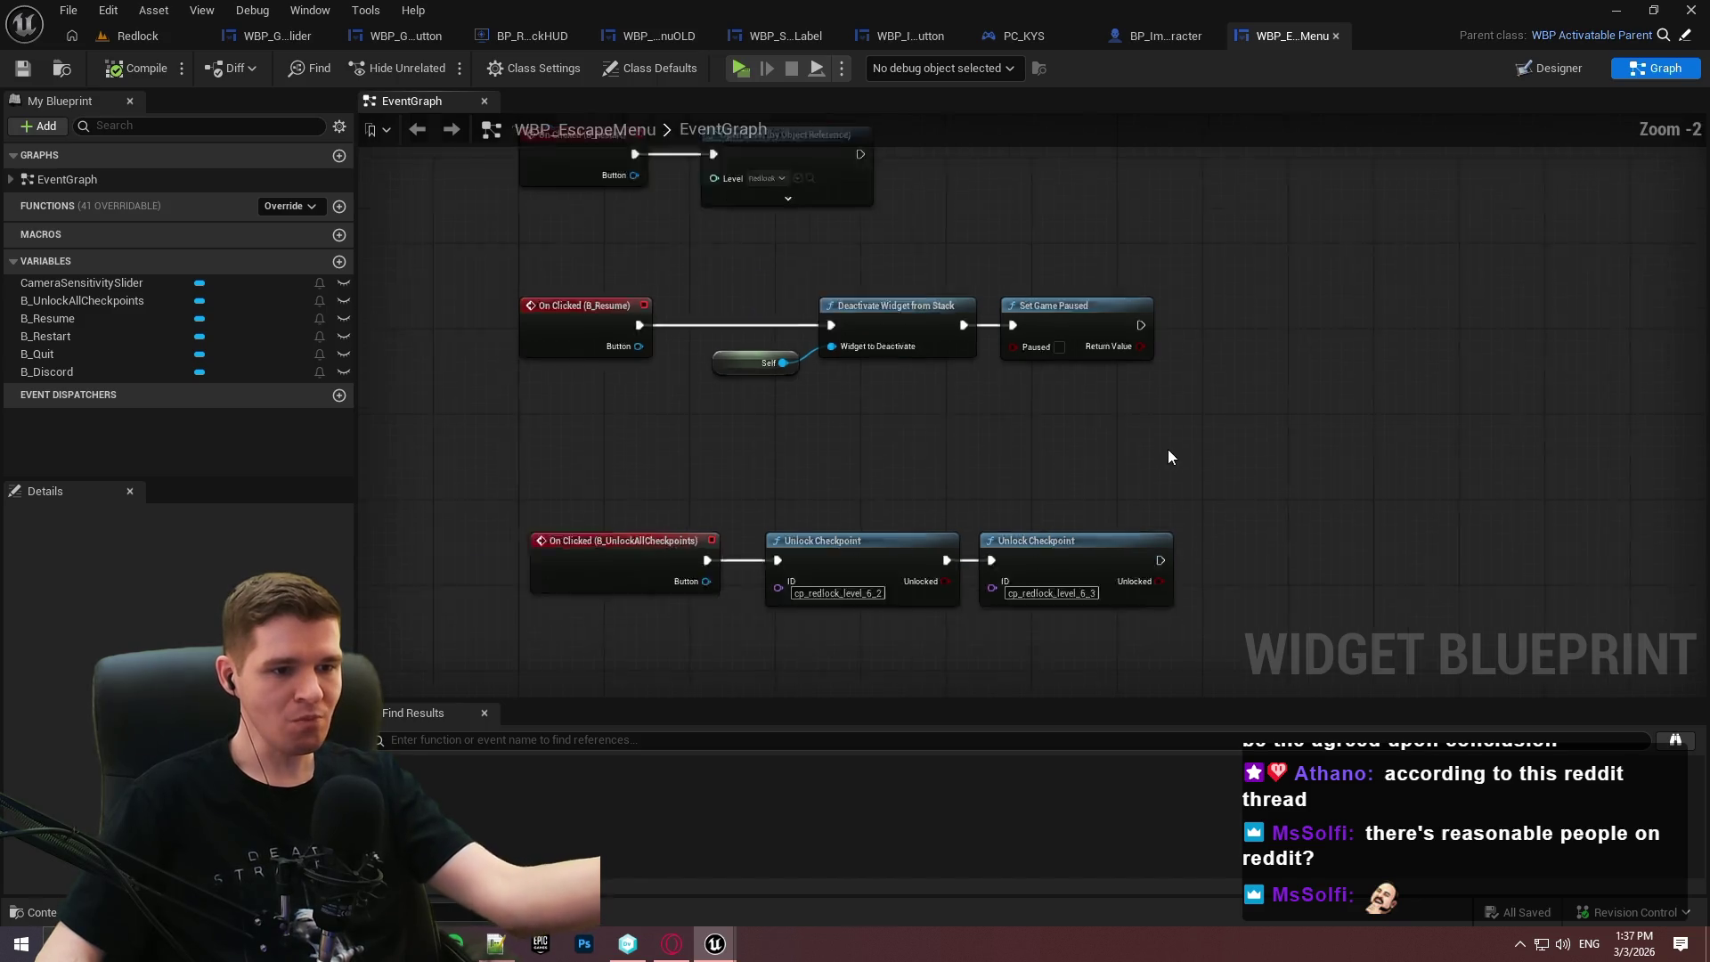
pyautogui.click(1546, 70)
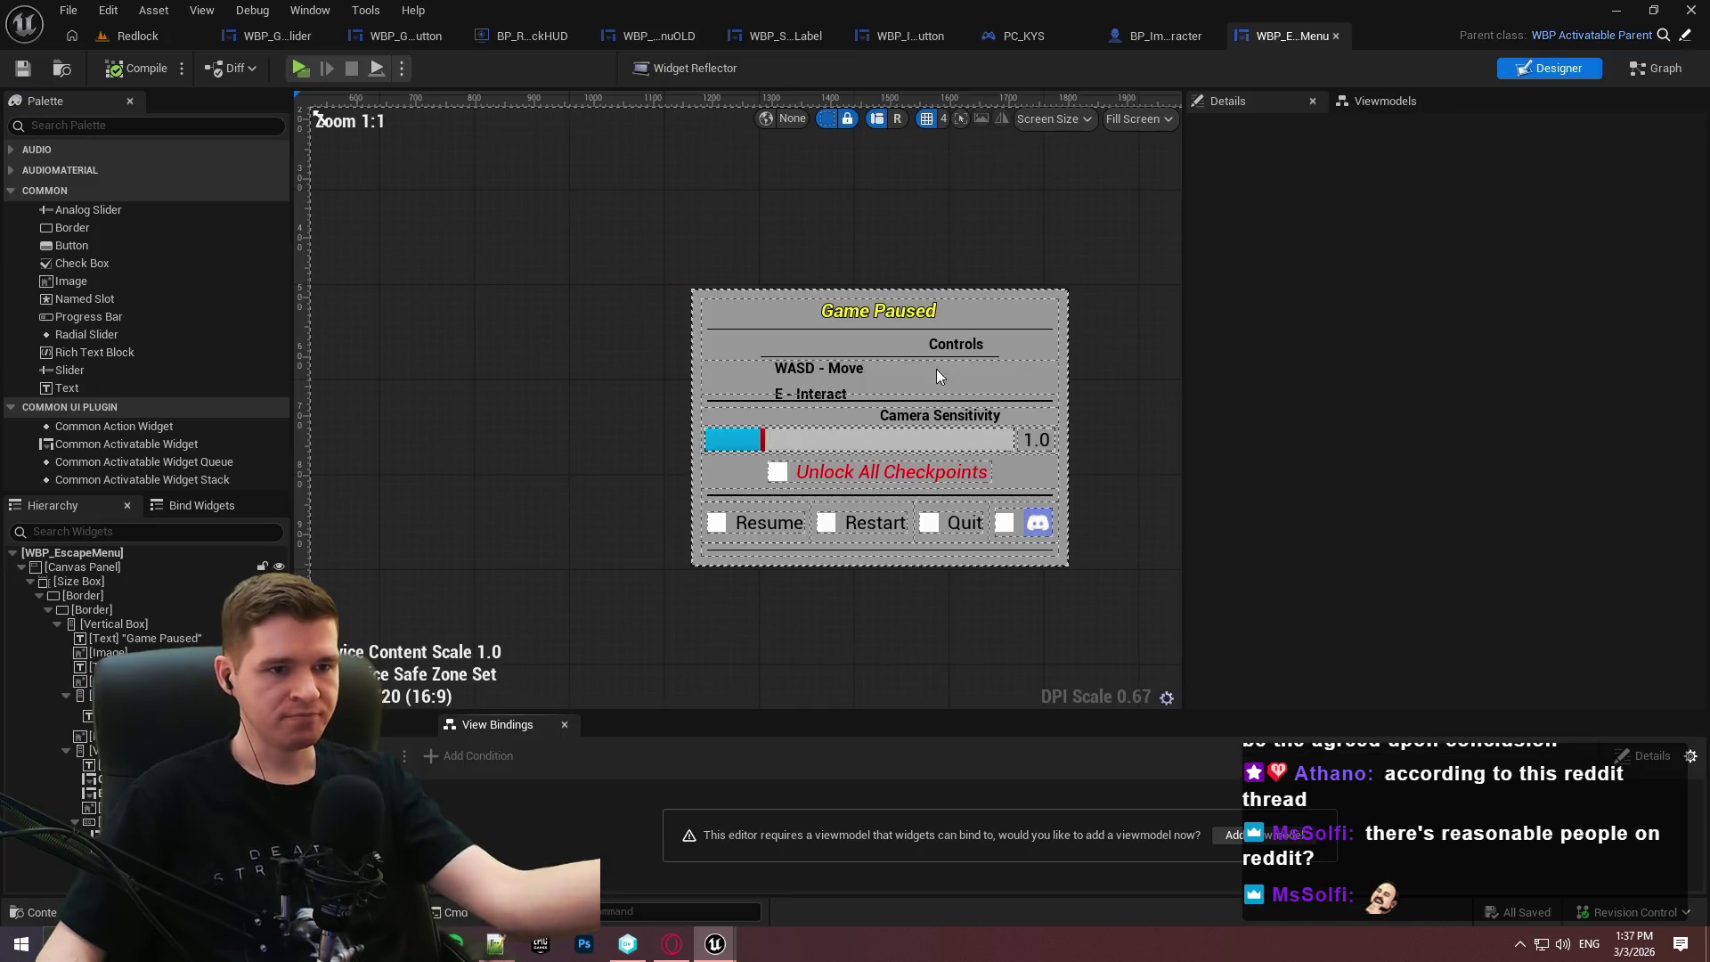
pyautogui.scroll(3, 559, 451)
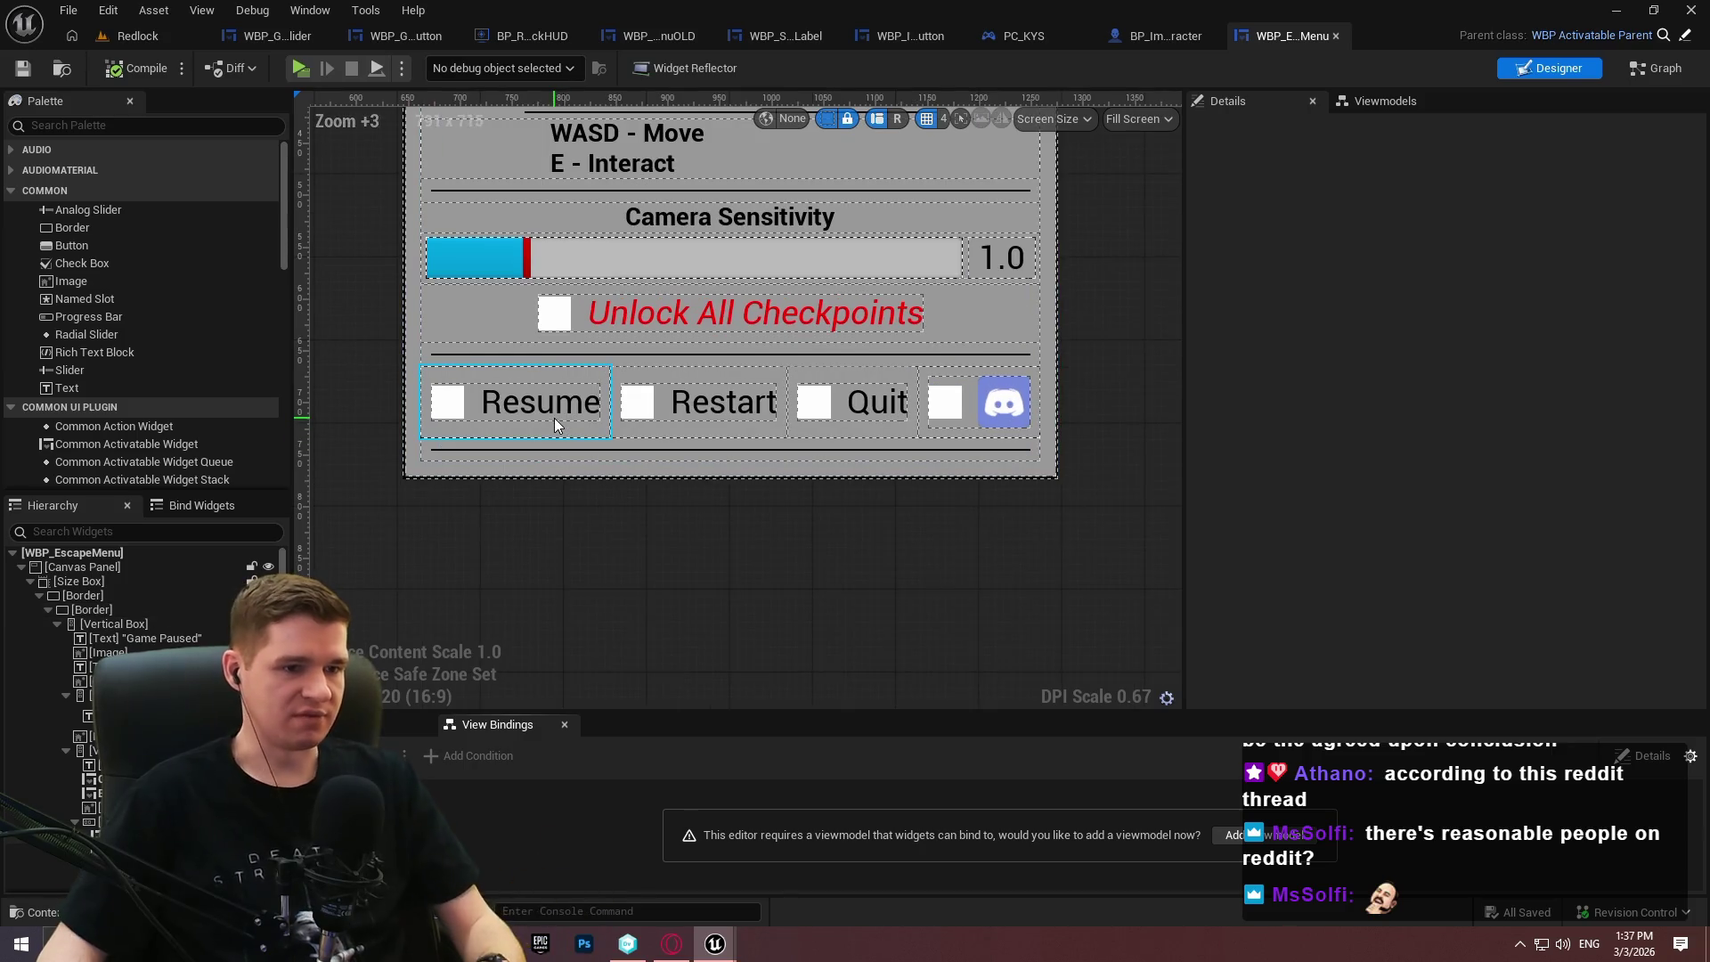
pyautogui.click(682, 317)
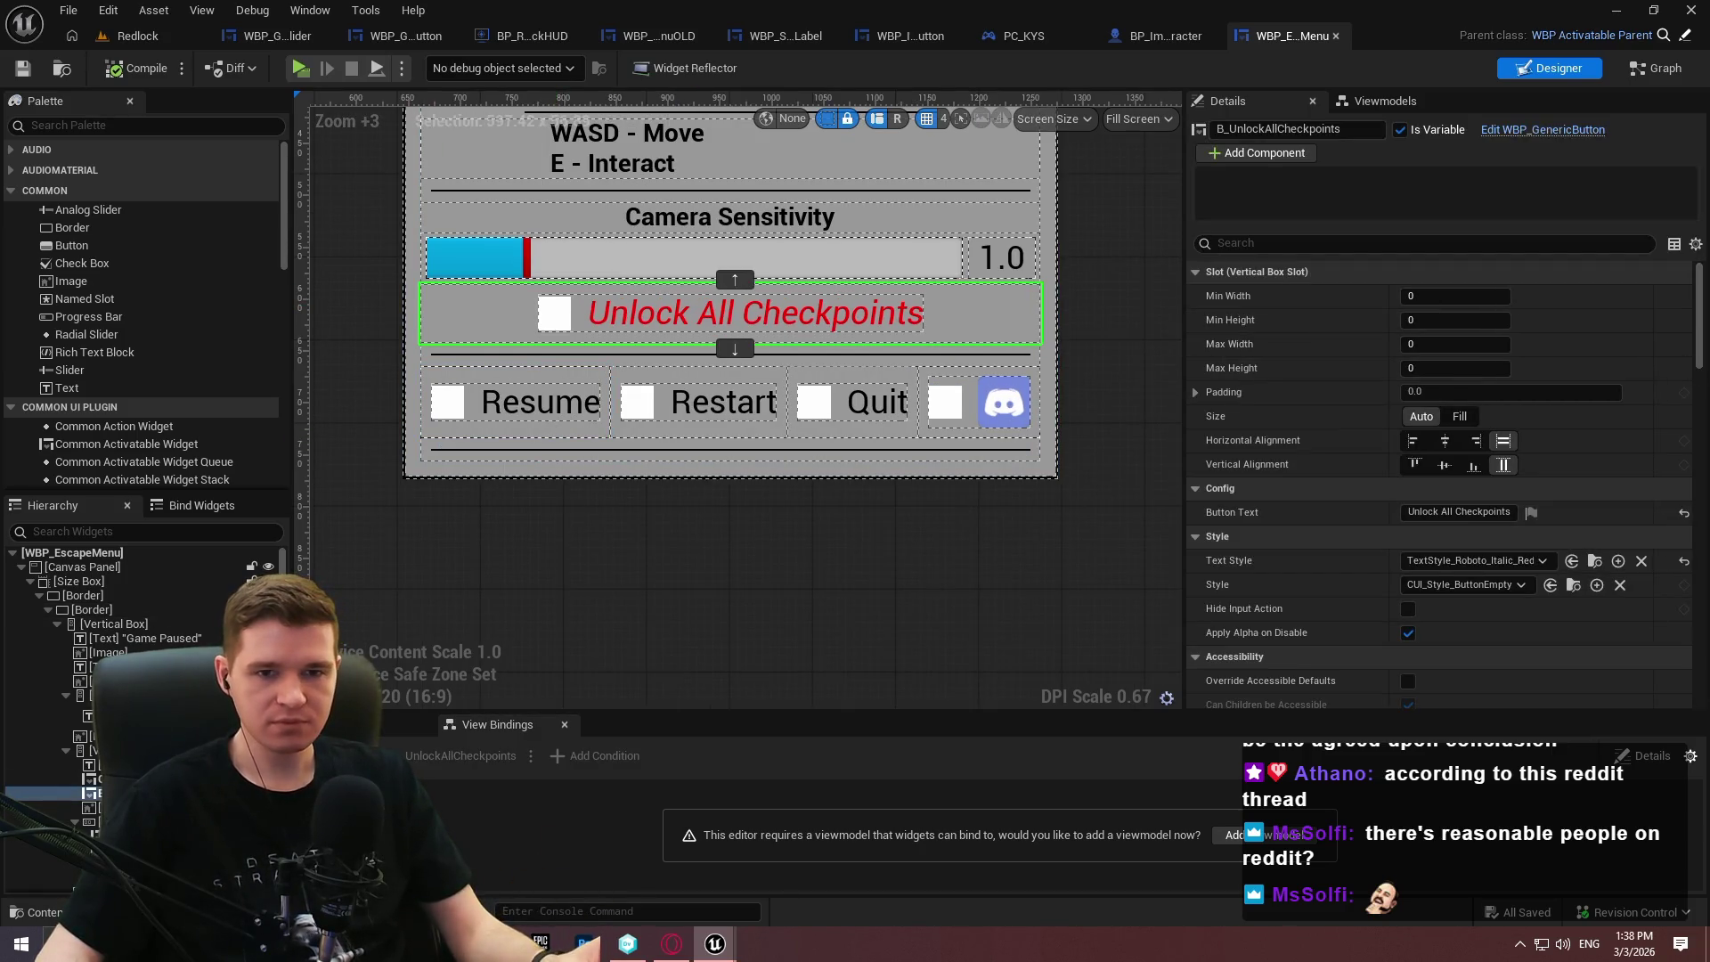
pyautogui.scroll(-10, 1696, 469)
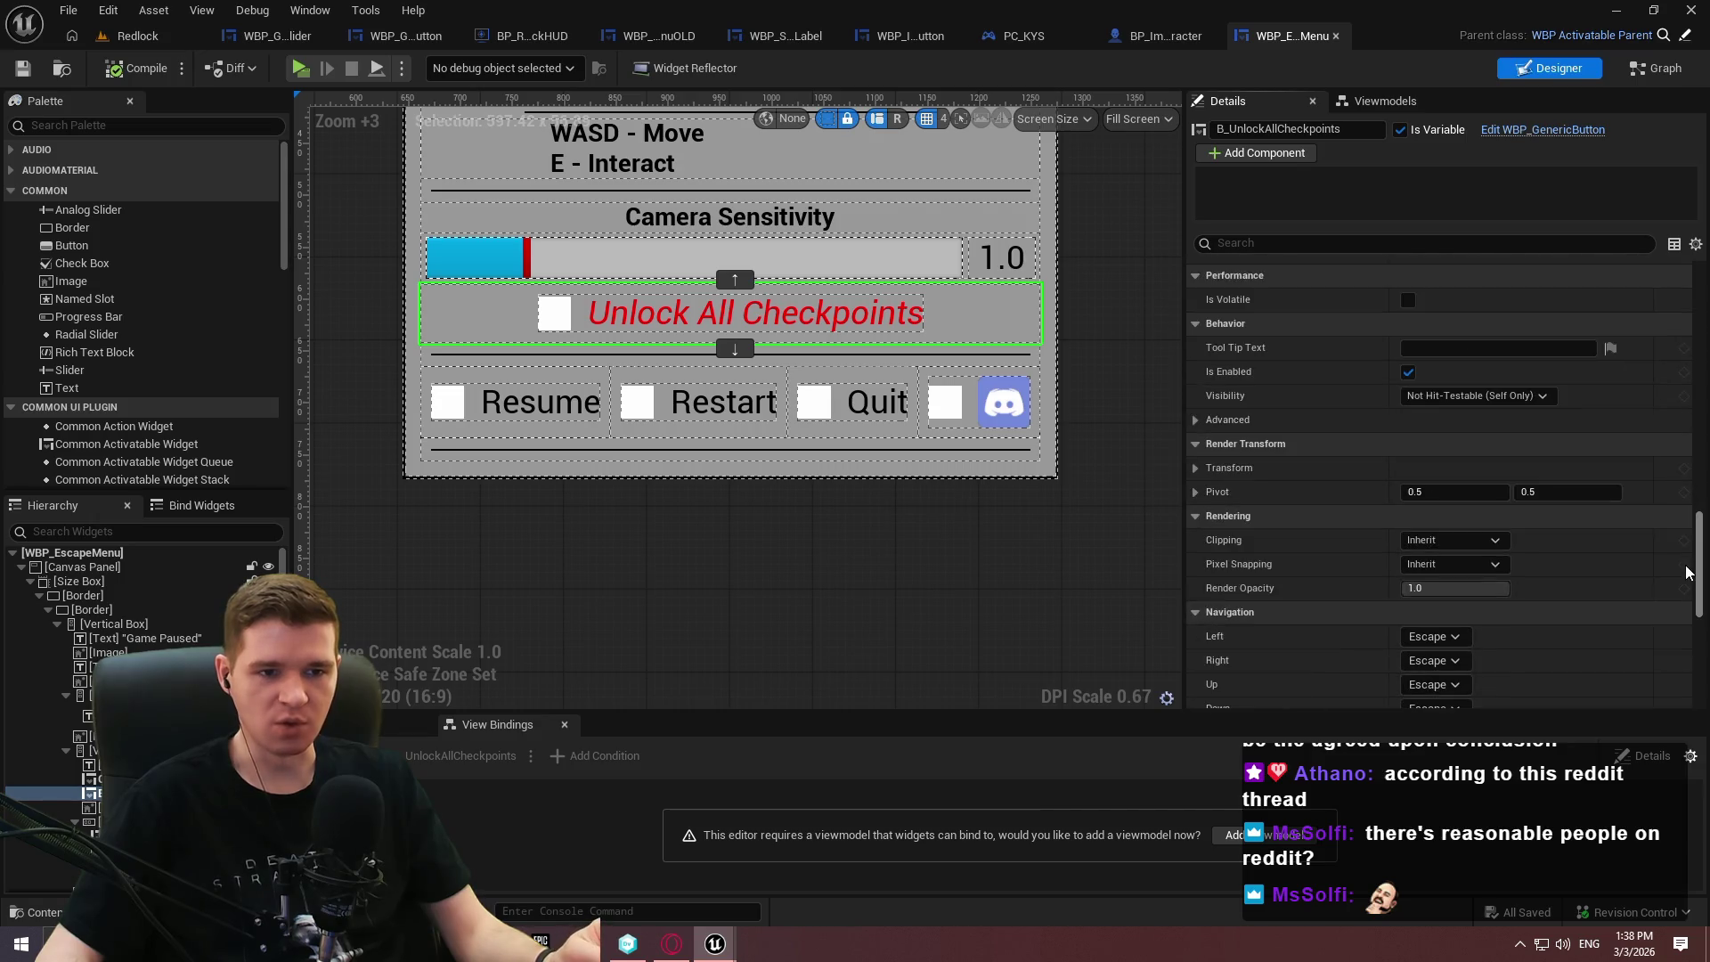
pyautogui.click(1436, 586)
pyautogui.click(1454, 662)
pyautogui.click(1497, 587)
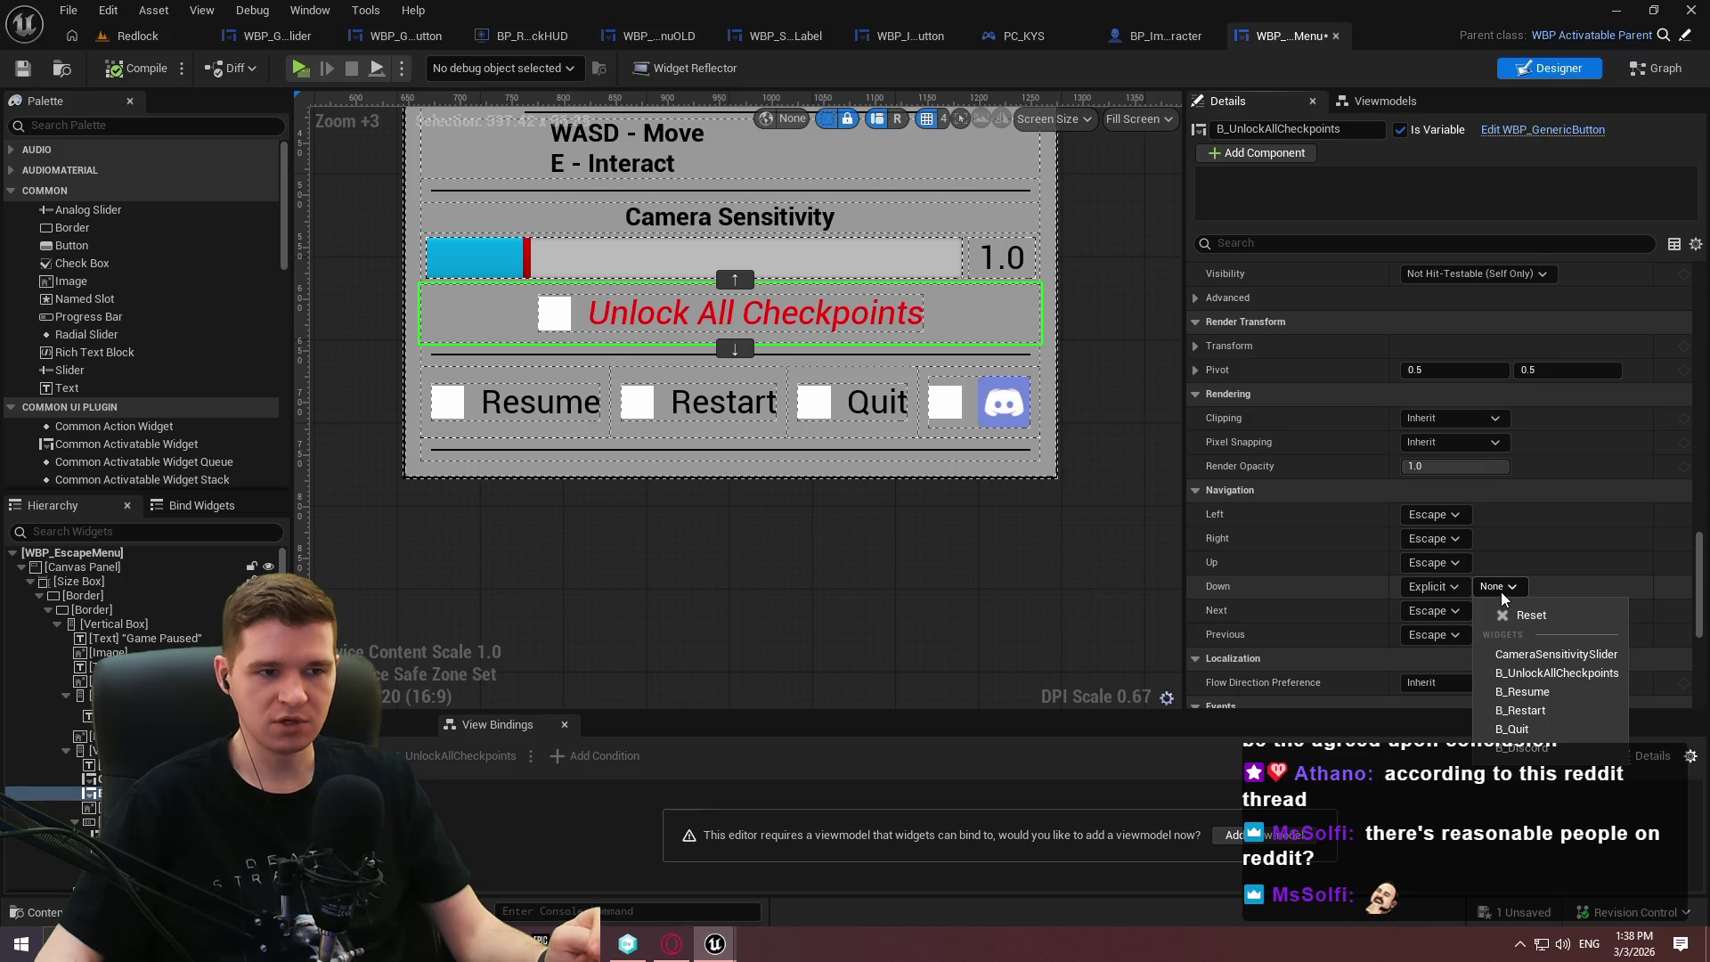
pyautogui.click(1535, 689)
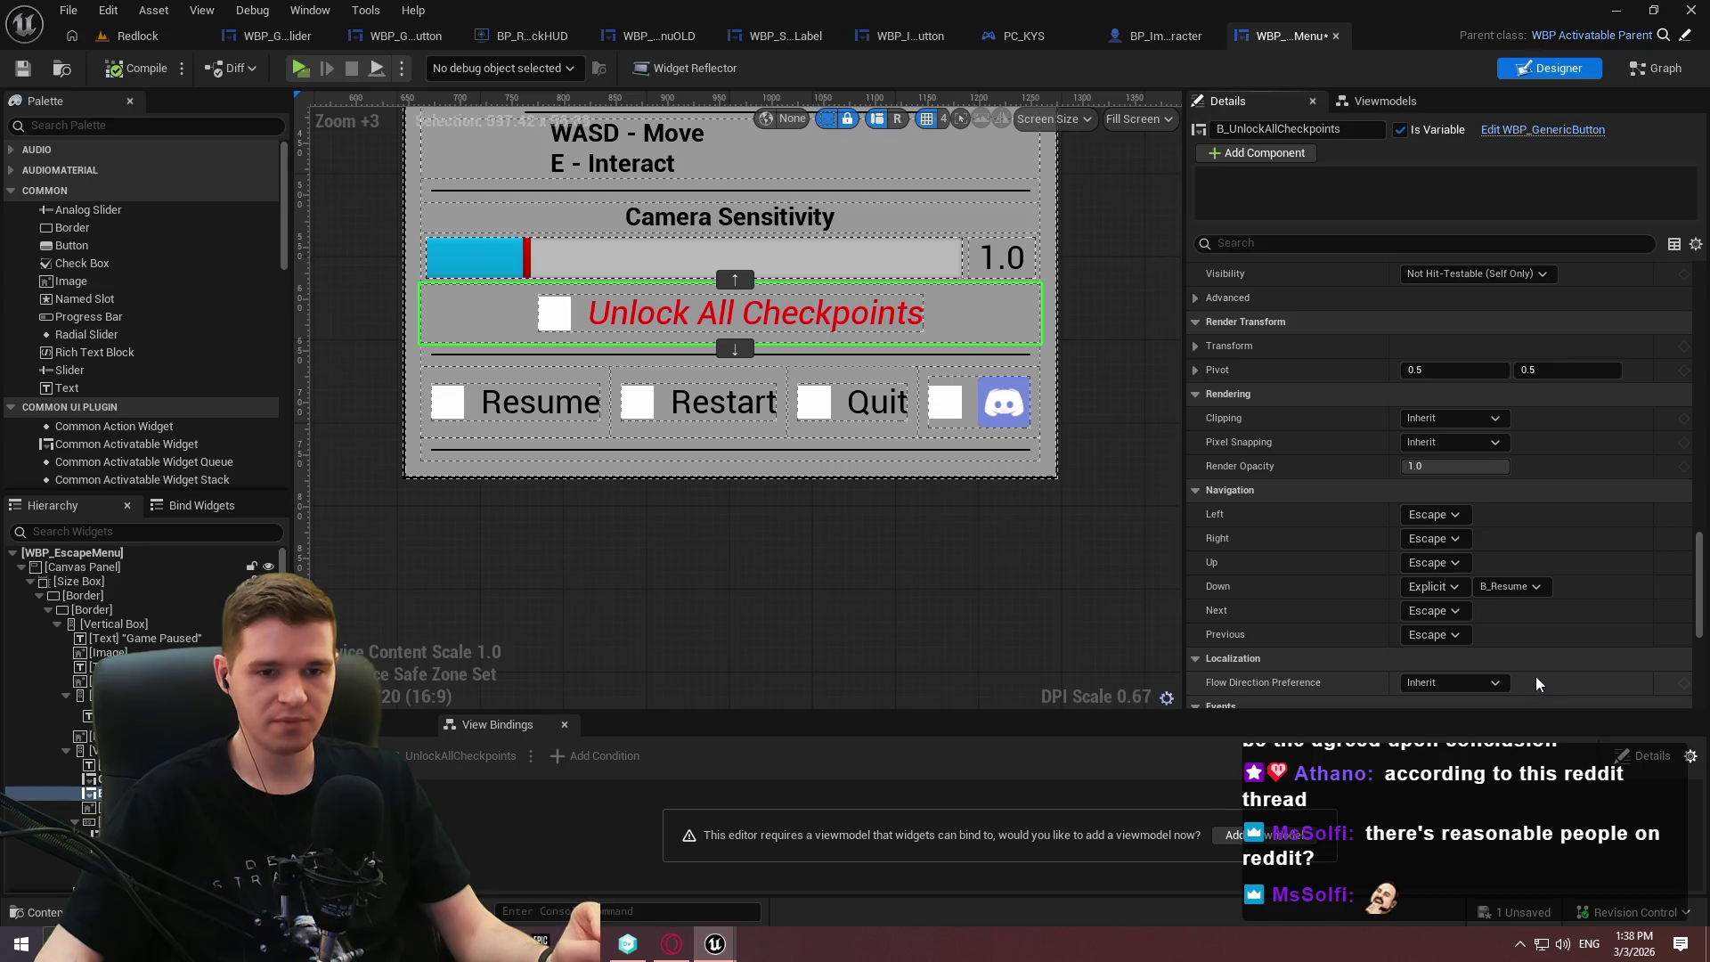
pyautogui.click(21, 72)
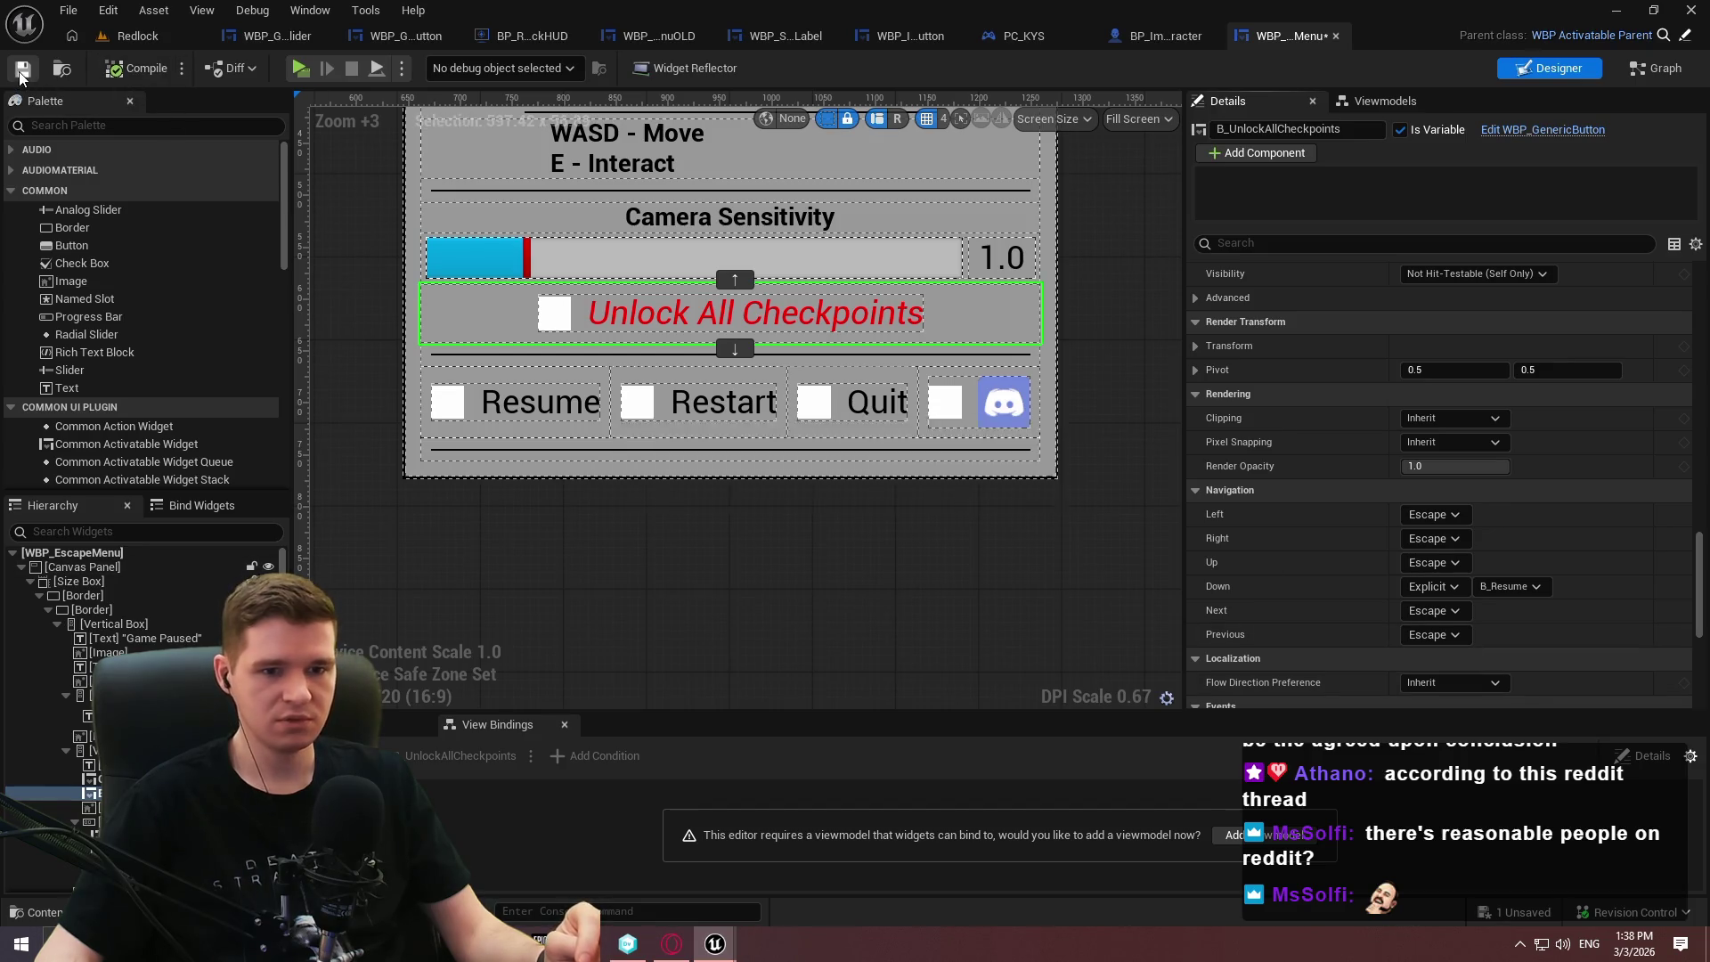
pyautogui.click(311, 65)
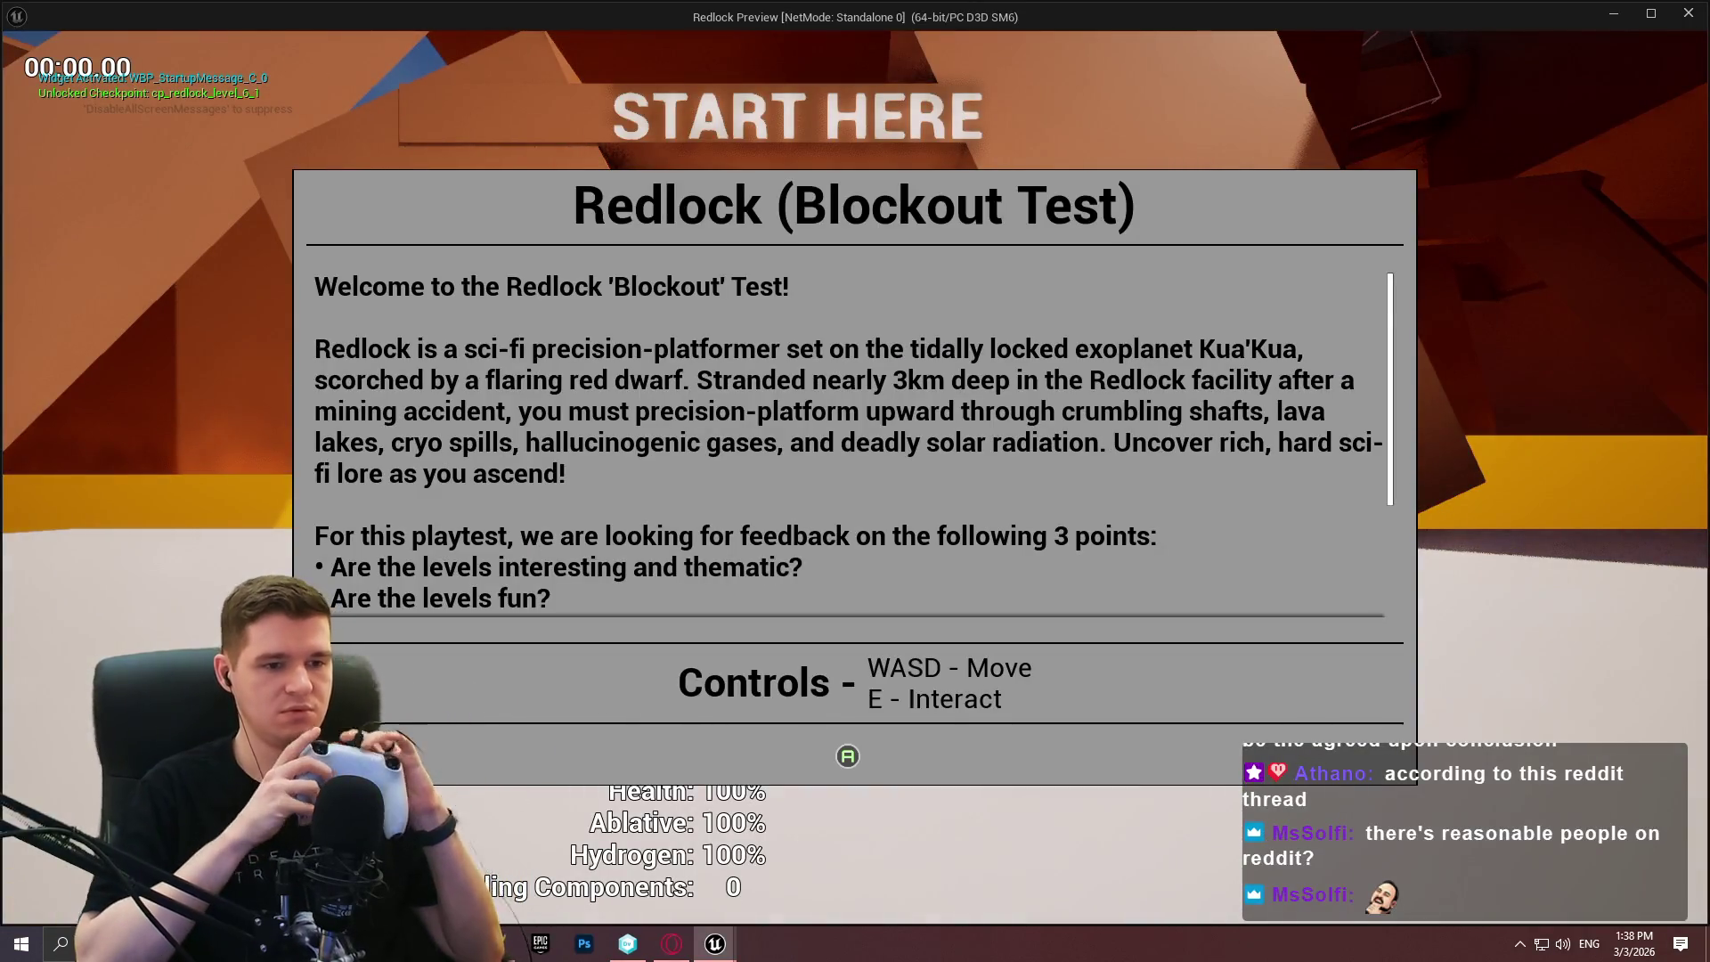
# Open the pause menu with Escape and cycle focus through its buttons using the D-pad.
pyautogui.press('Escape')
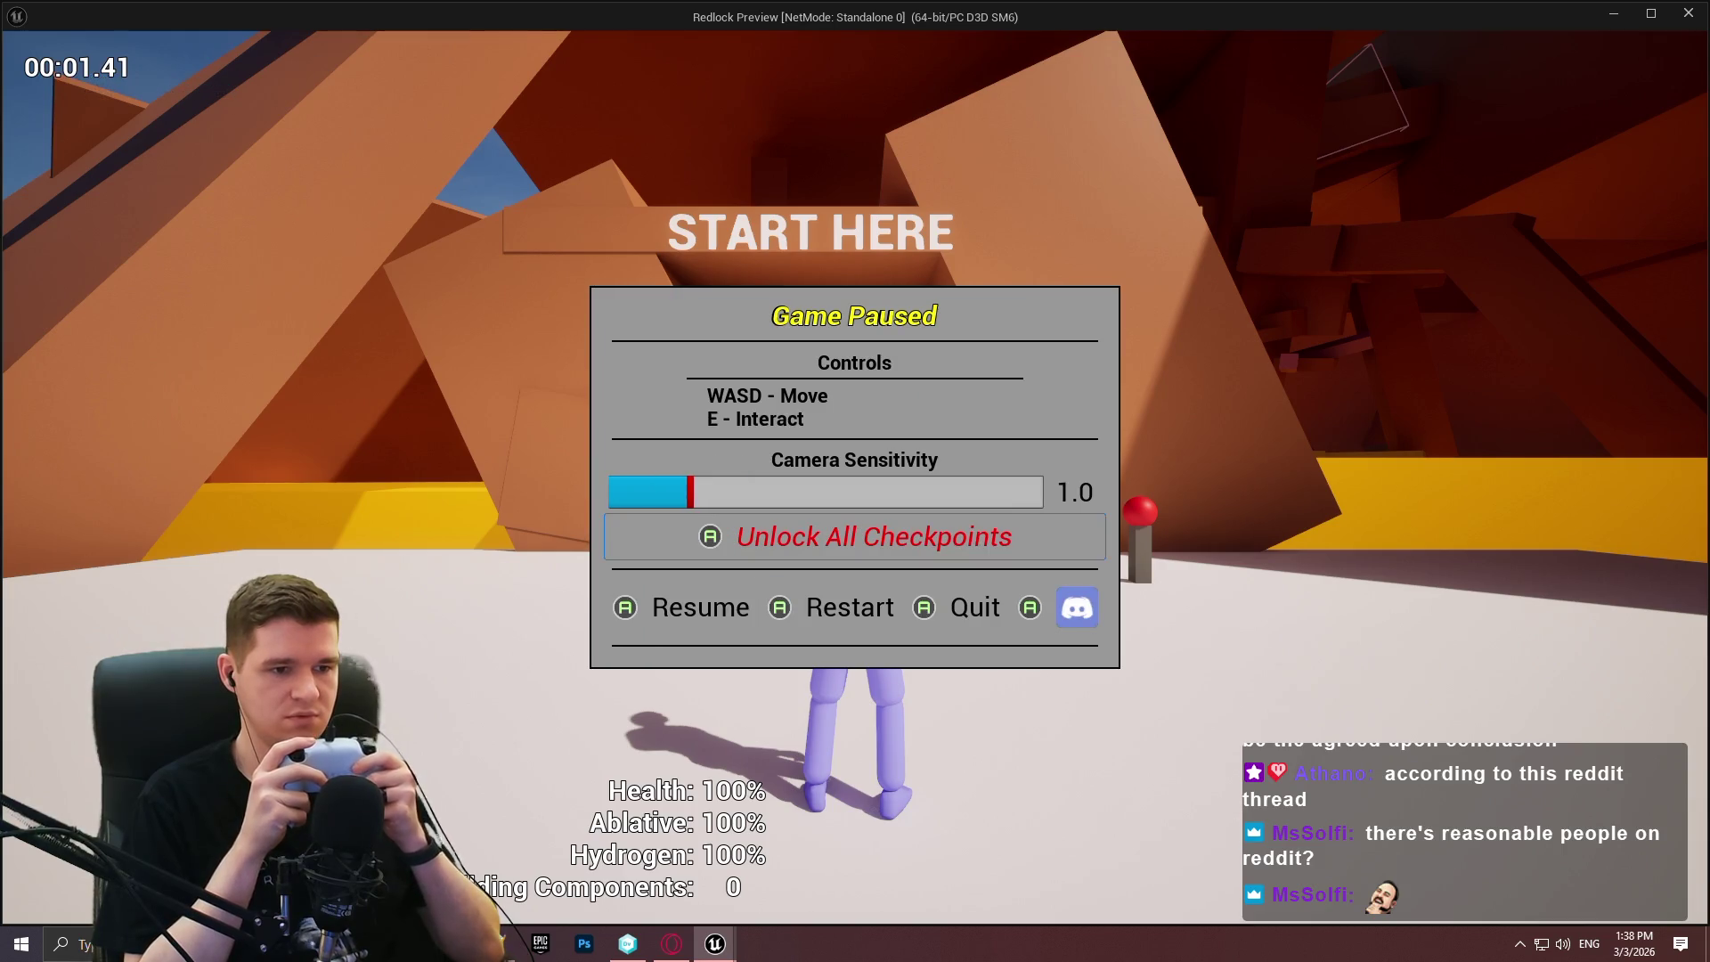
pyautogui.press('Down')
pyautogui.press('Right')
pyautogui.press('Right')
pyautogui.press('Up')
pyautogui.press('Down')
pyautogui.press('Right')
pyautogui.press('Right')
pyautogui.press('Right')
pyautogui.press('Left')
pyautogui.press('Left')
pyautogui.press('Up')
pyautogui.press('Up')
pyautogui.press('Down')
pyautogui.press('Down')
pyautogui.press('Up')
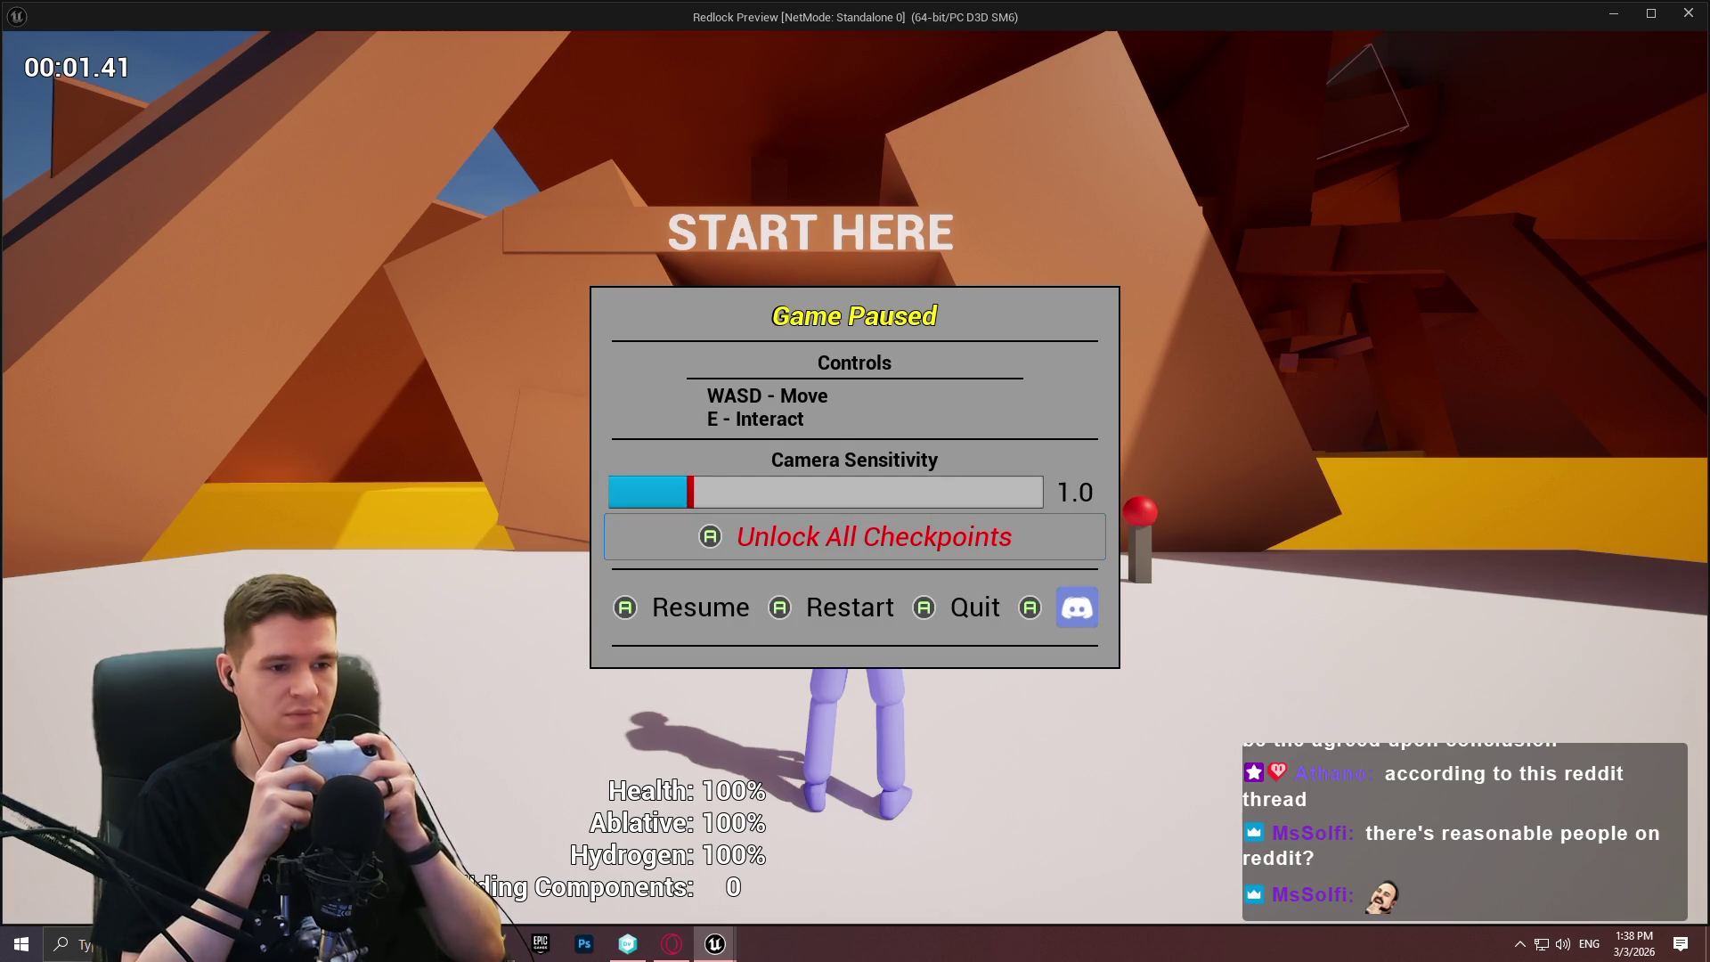
pyautogui.press('Up')
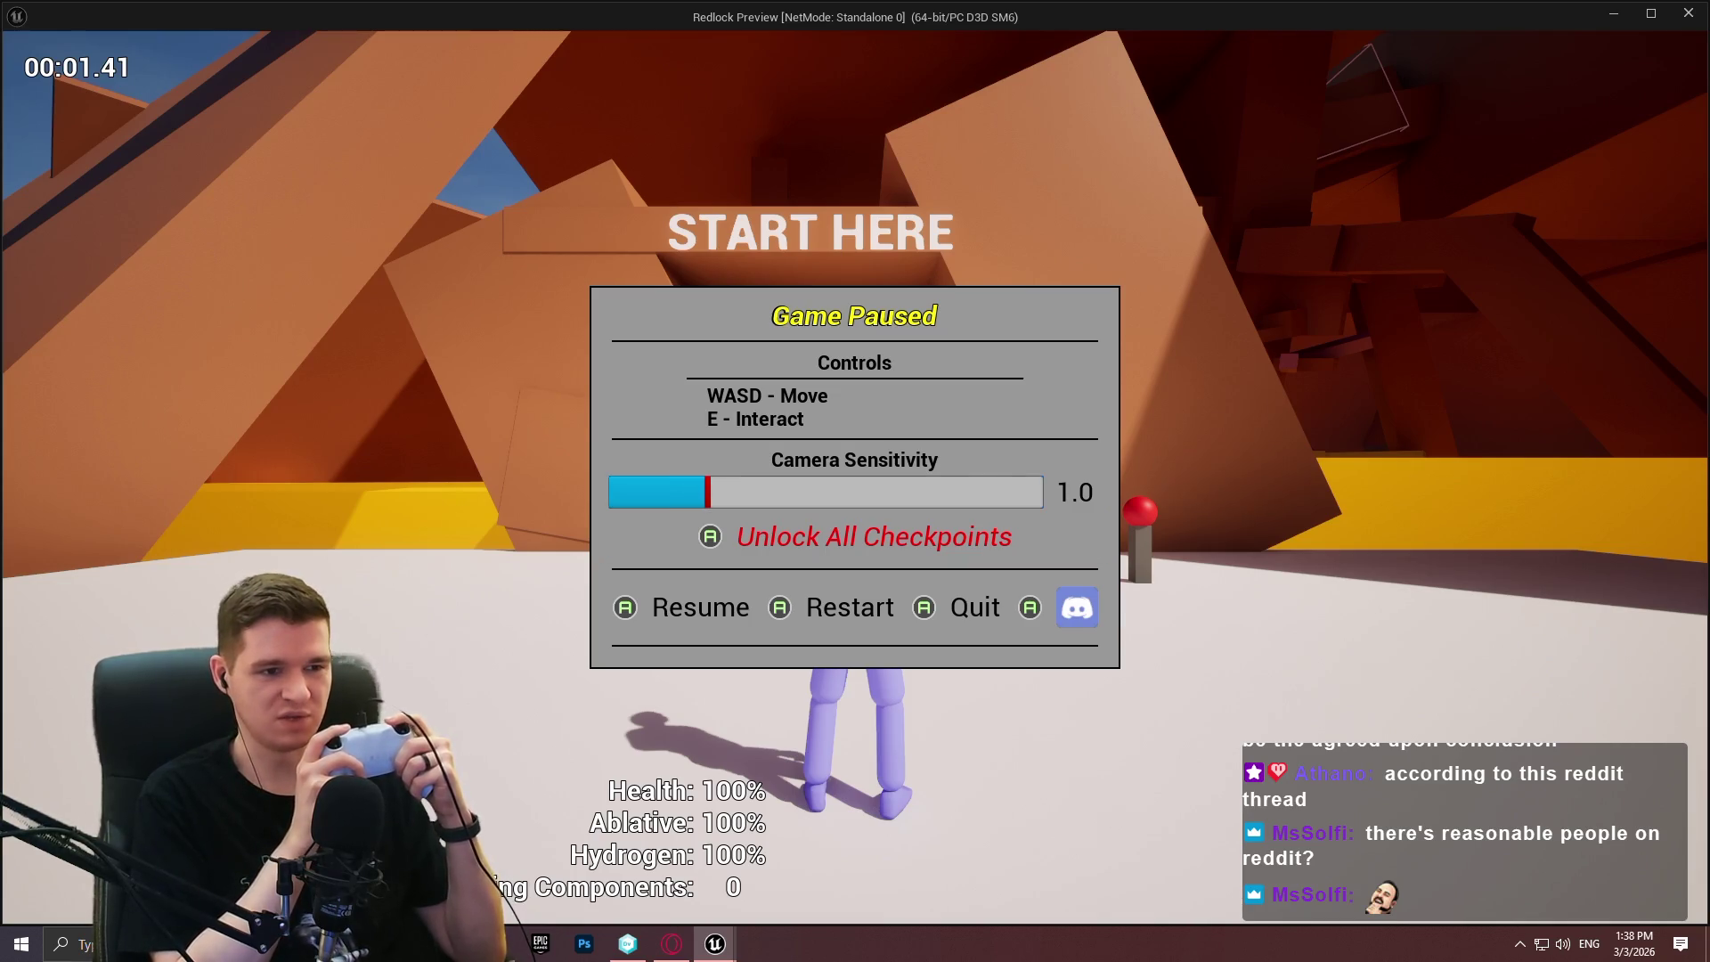
# Bring focus down past Unlock All Checkpoints to Resume and resume playing.
pyautogui.press('Down')
pyautogui.press('Down')
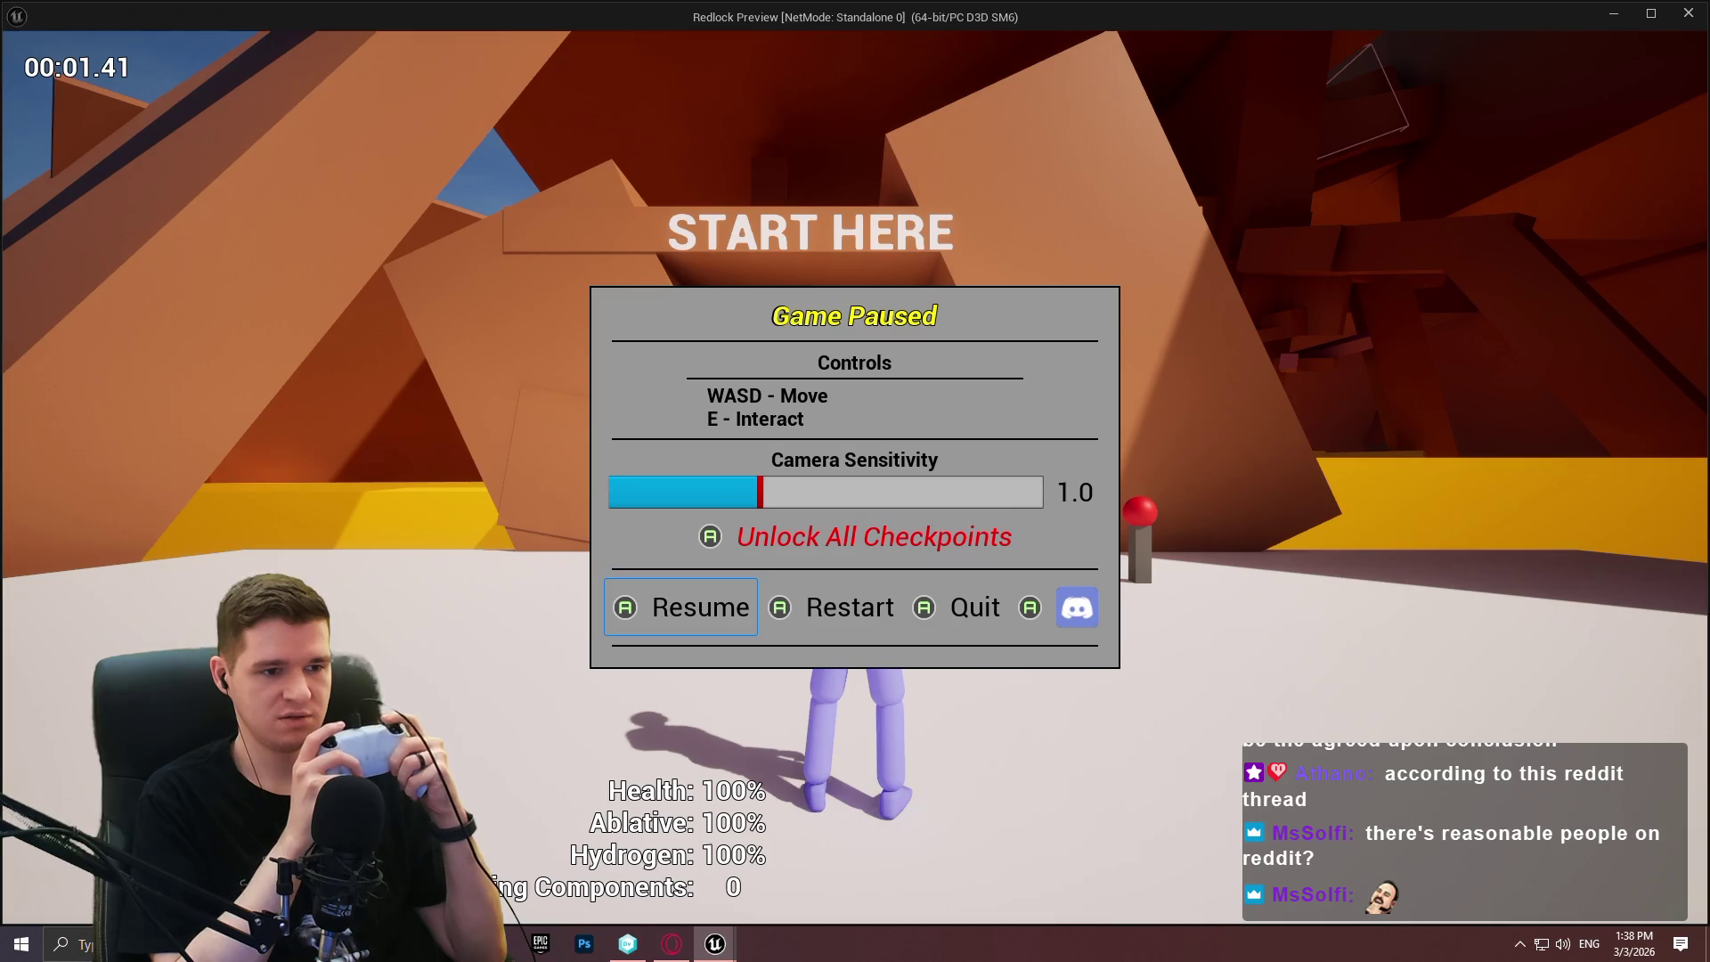
pyautogui.press('Return')
pyautogui.press('w')
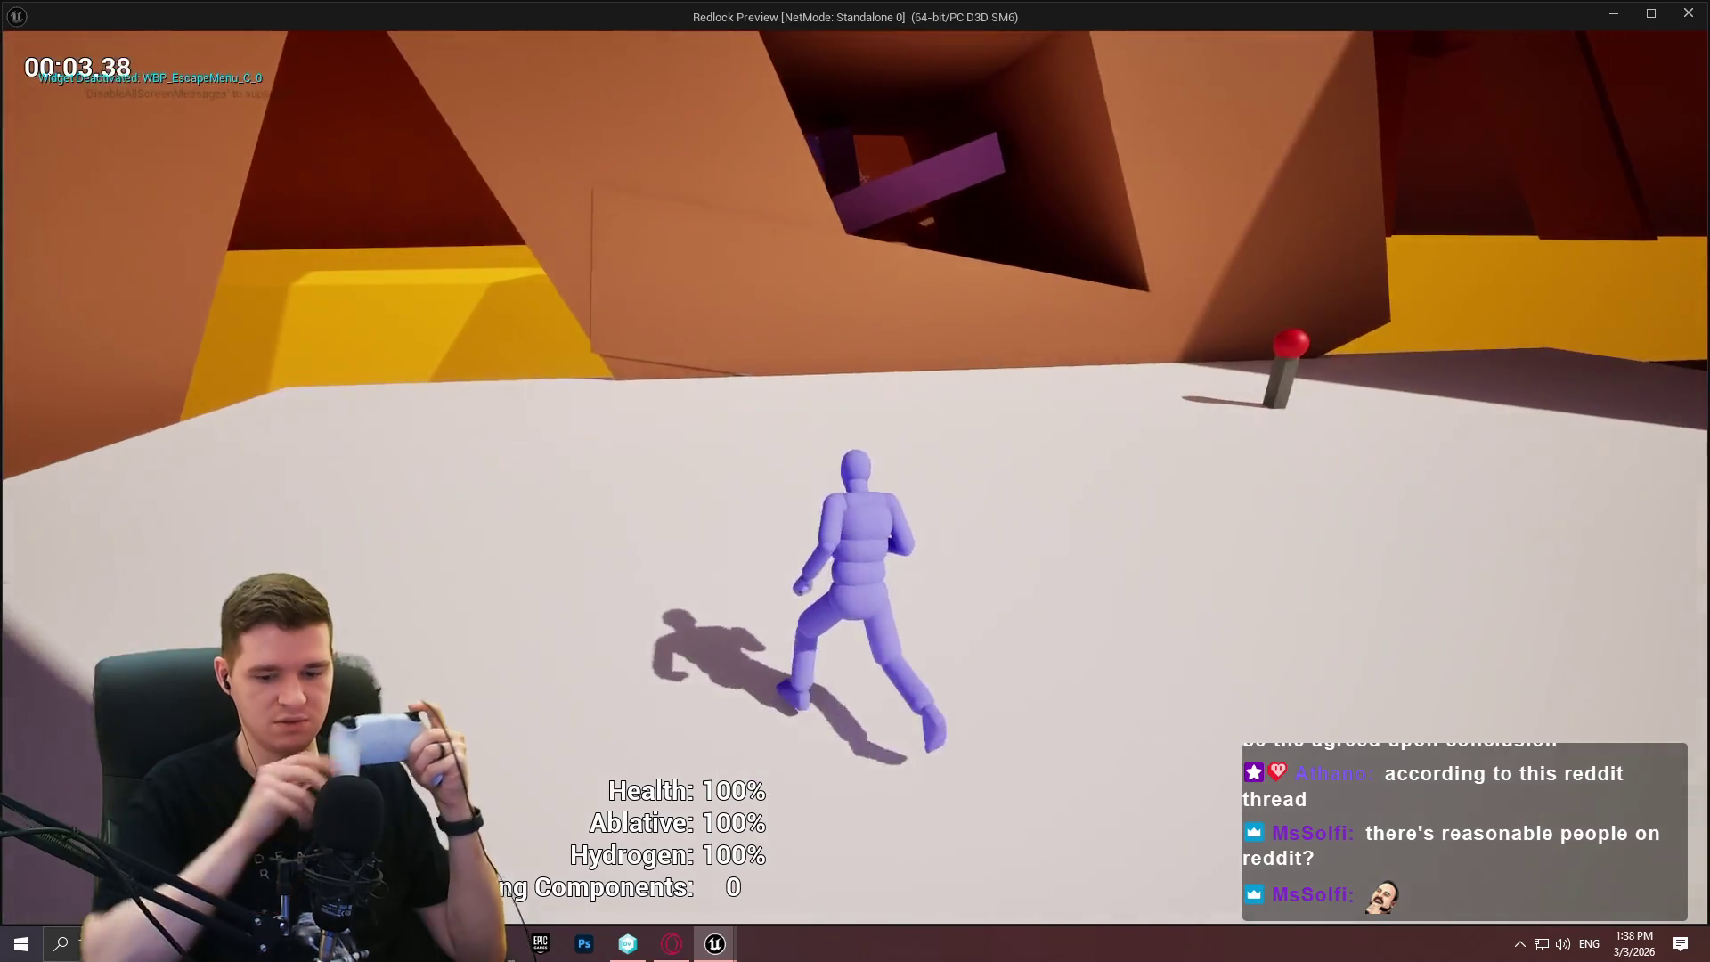
# Reopen the pause menu, raise the camera sensitivity slider, then resume gameplay.
pyautogui.press('Escape')
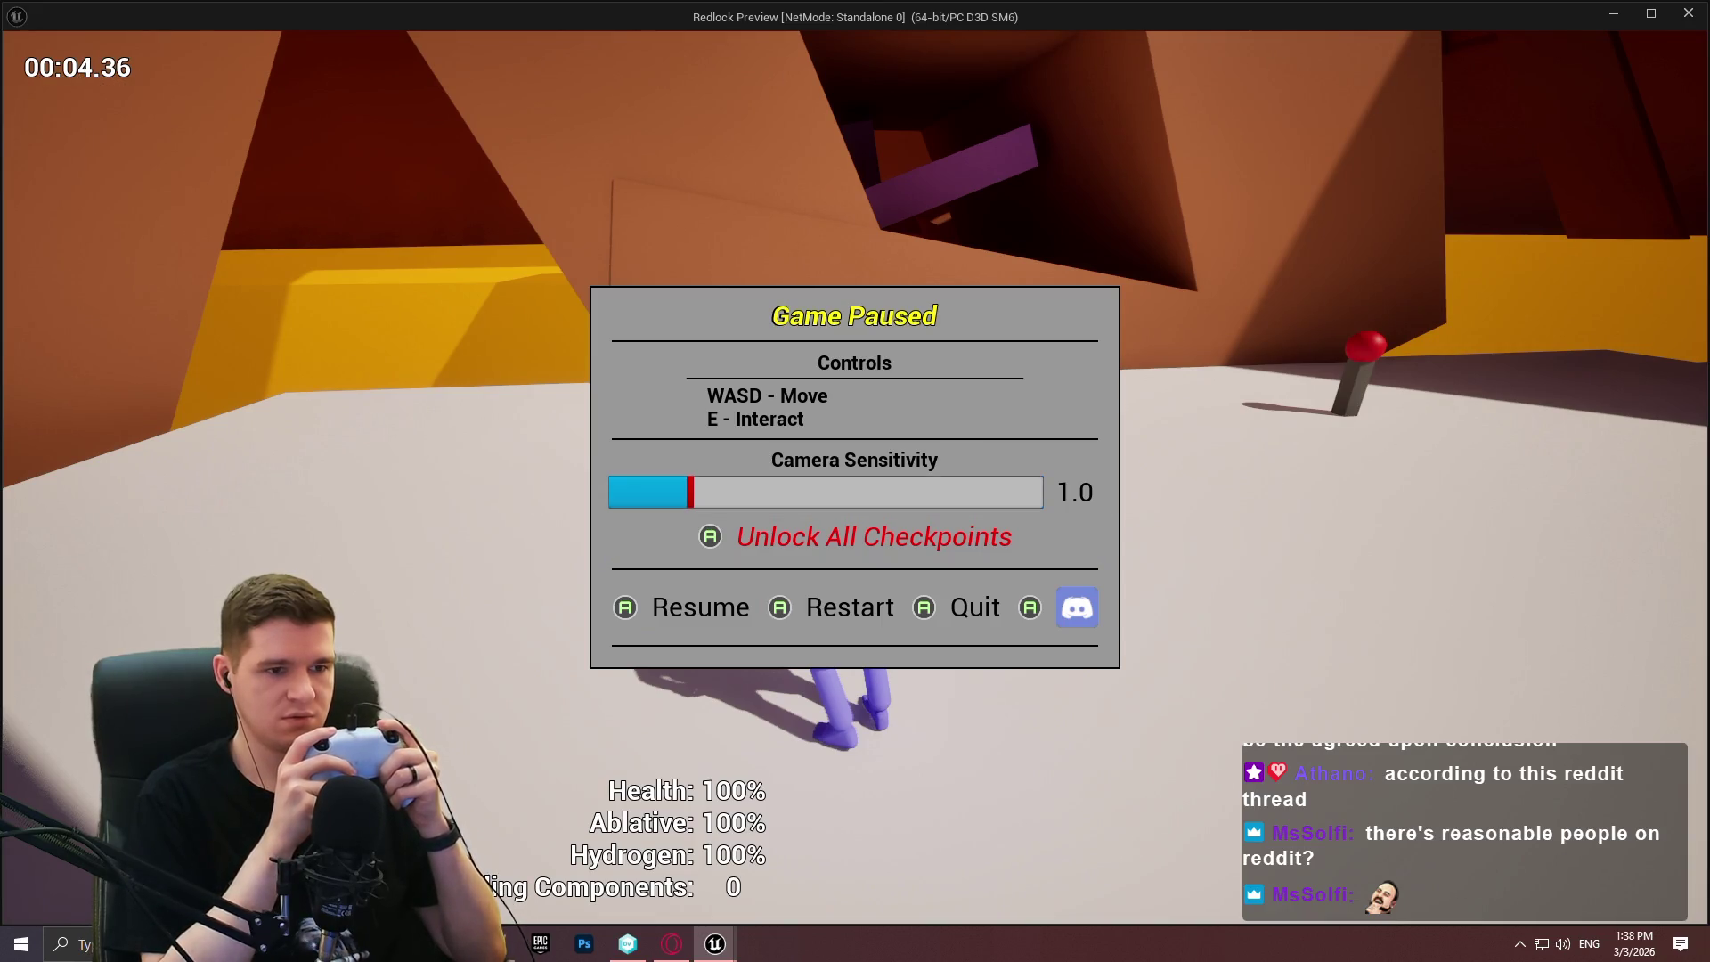
pyautogui.press('Down')
pyautogui.press('Right')
pyautogui.press('Right')
pyautogui.press('Right')
pyautogui.press('Up')
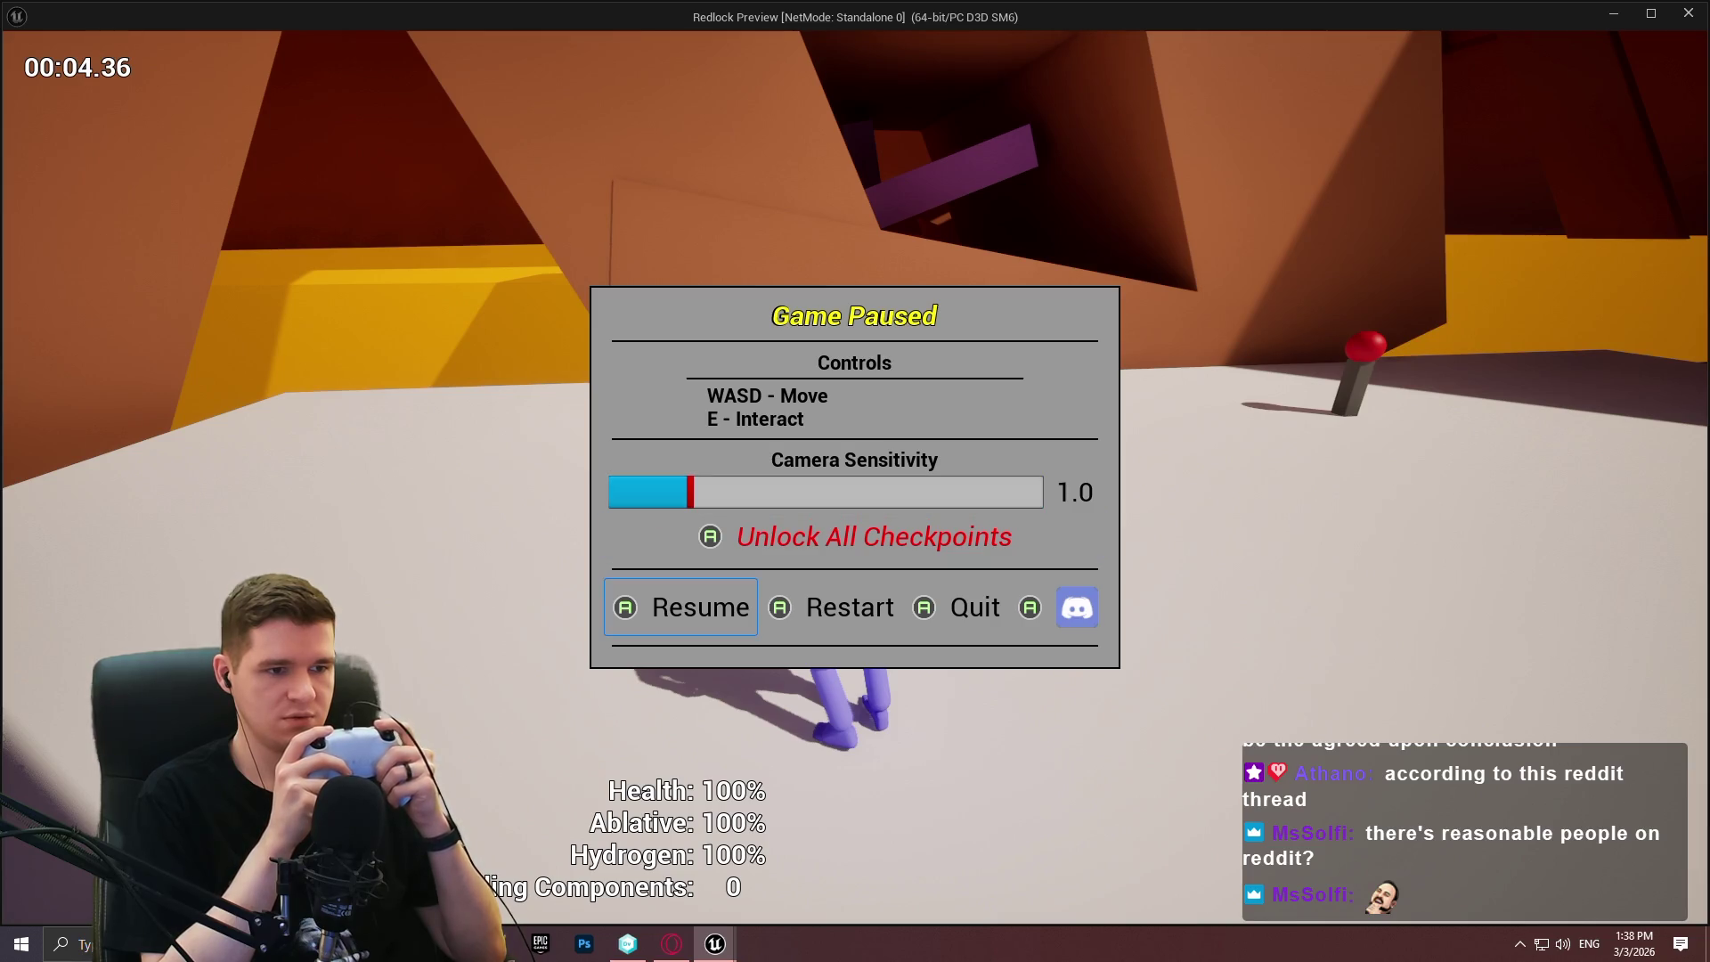
pyautogui.press('Right')
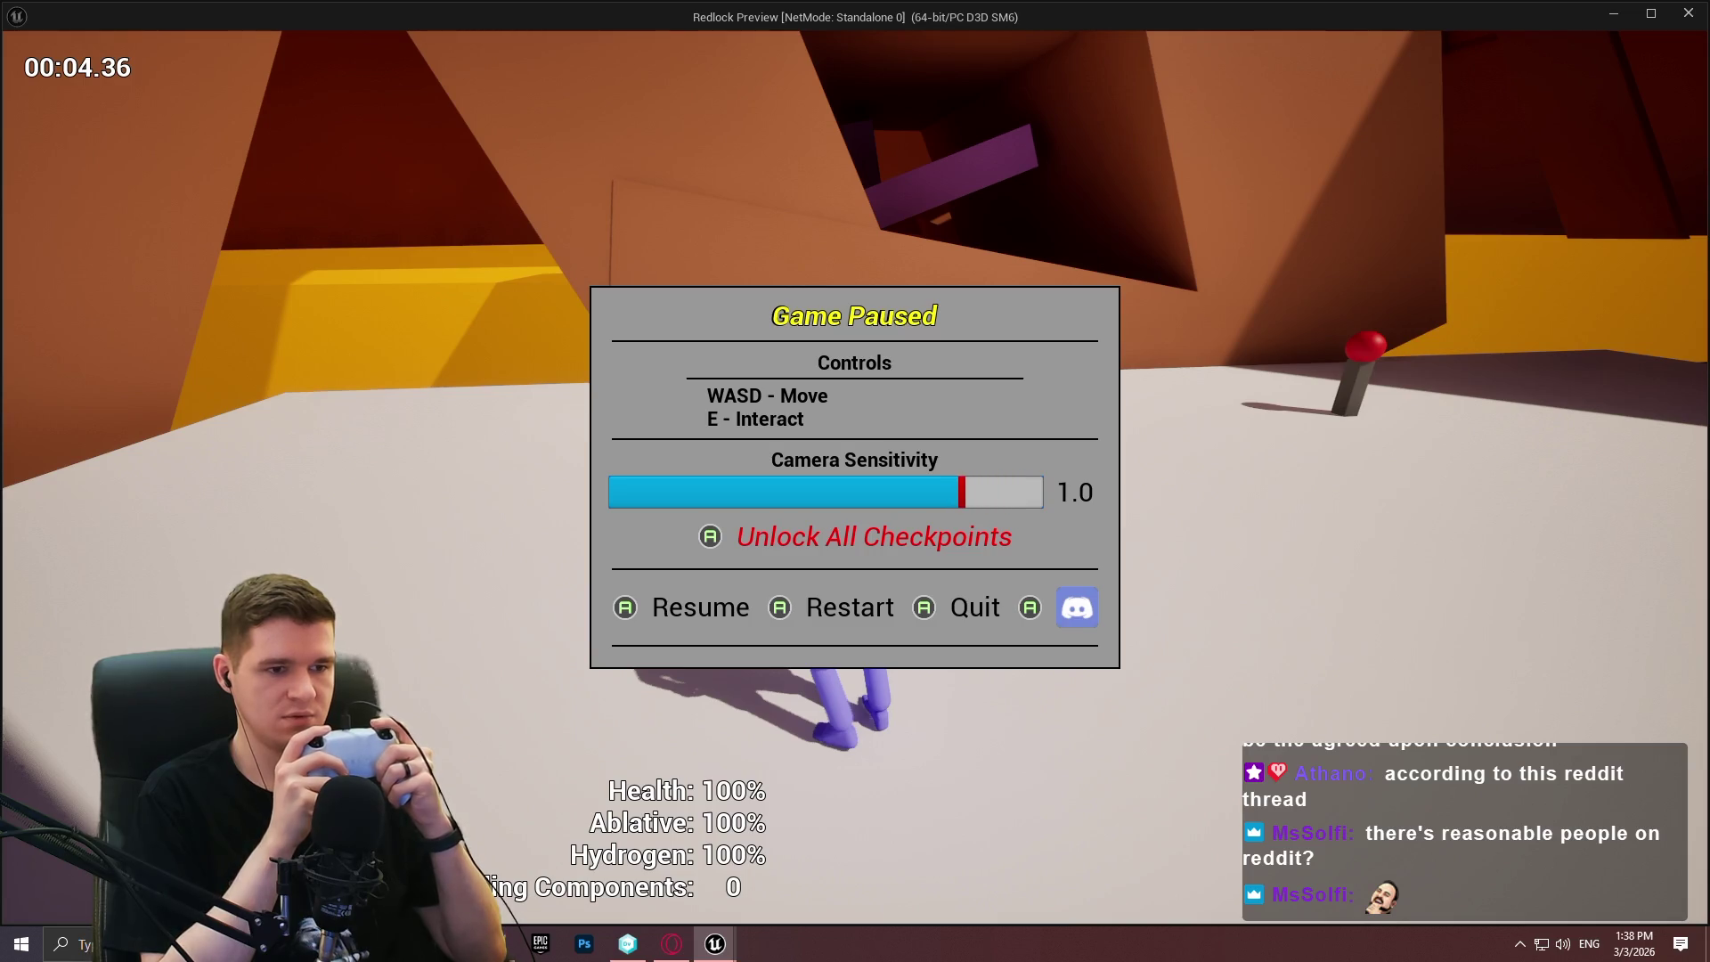
pyautogui.press('Down')
pyautogui.press('Return')
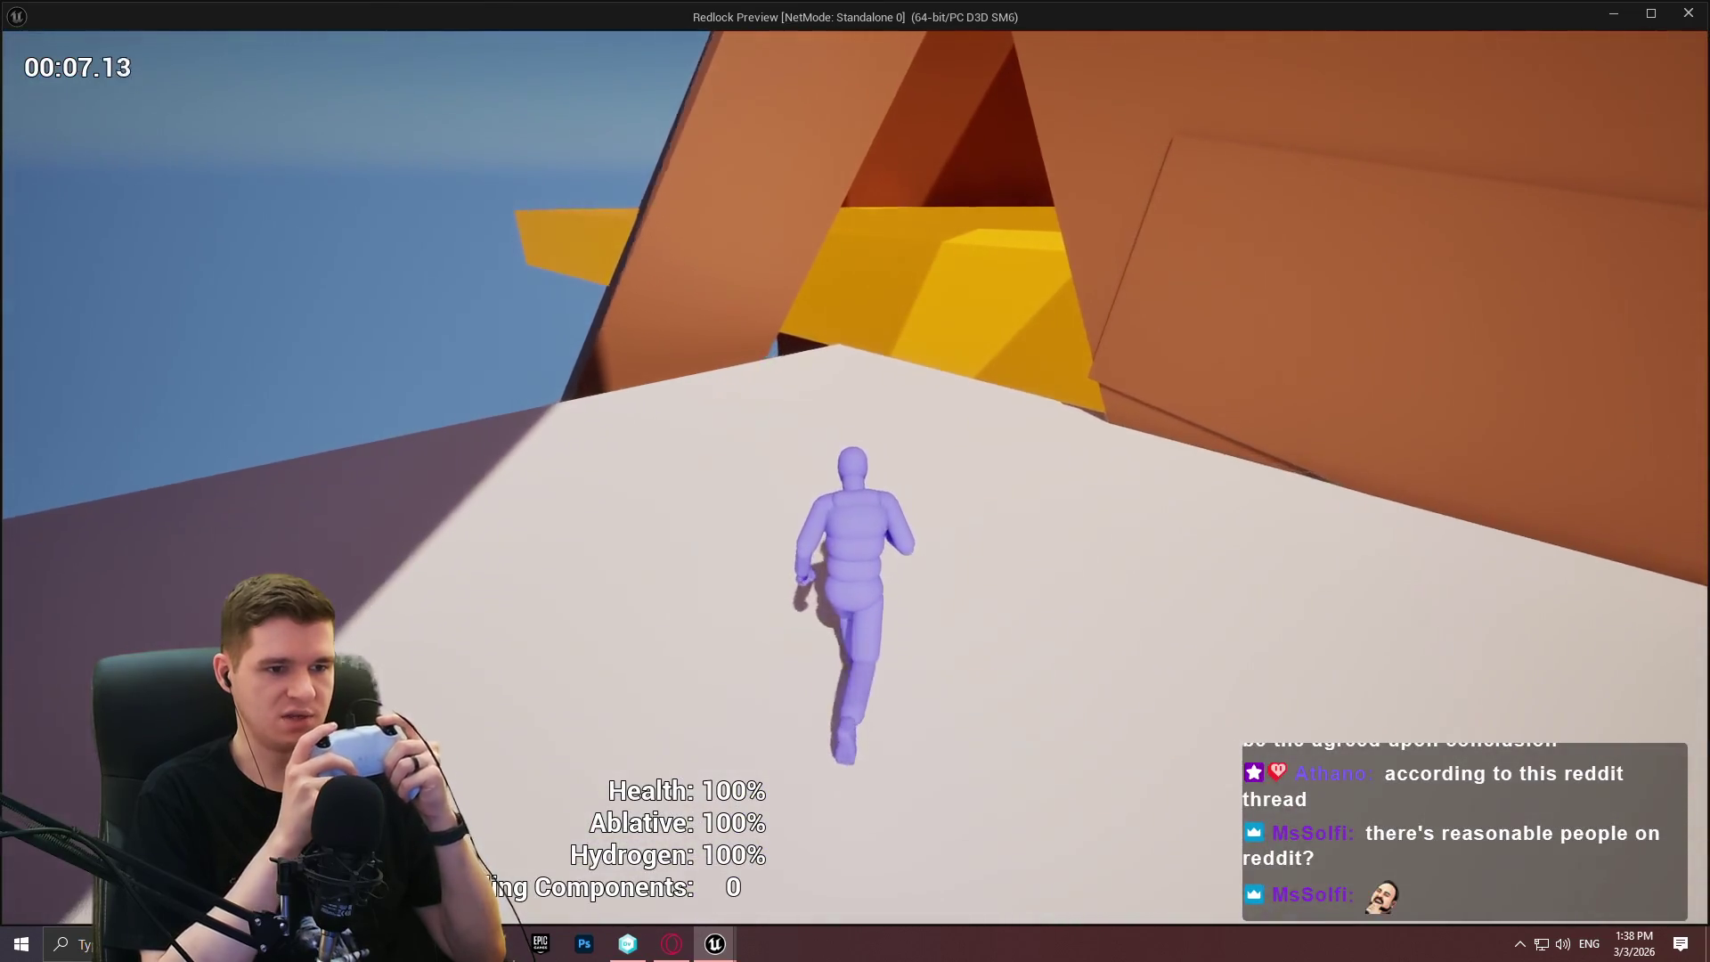
# Open the pause menu once more and resume from the Resume button.
pyautogui.press('Escape')
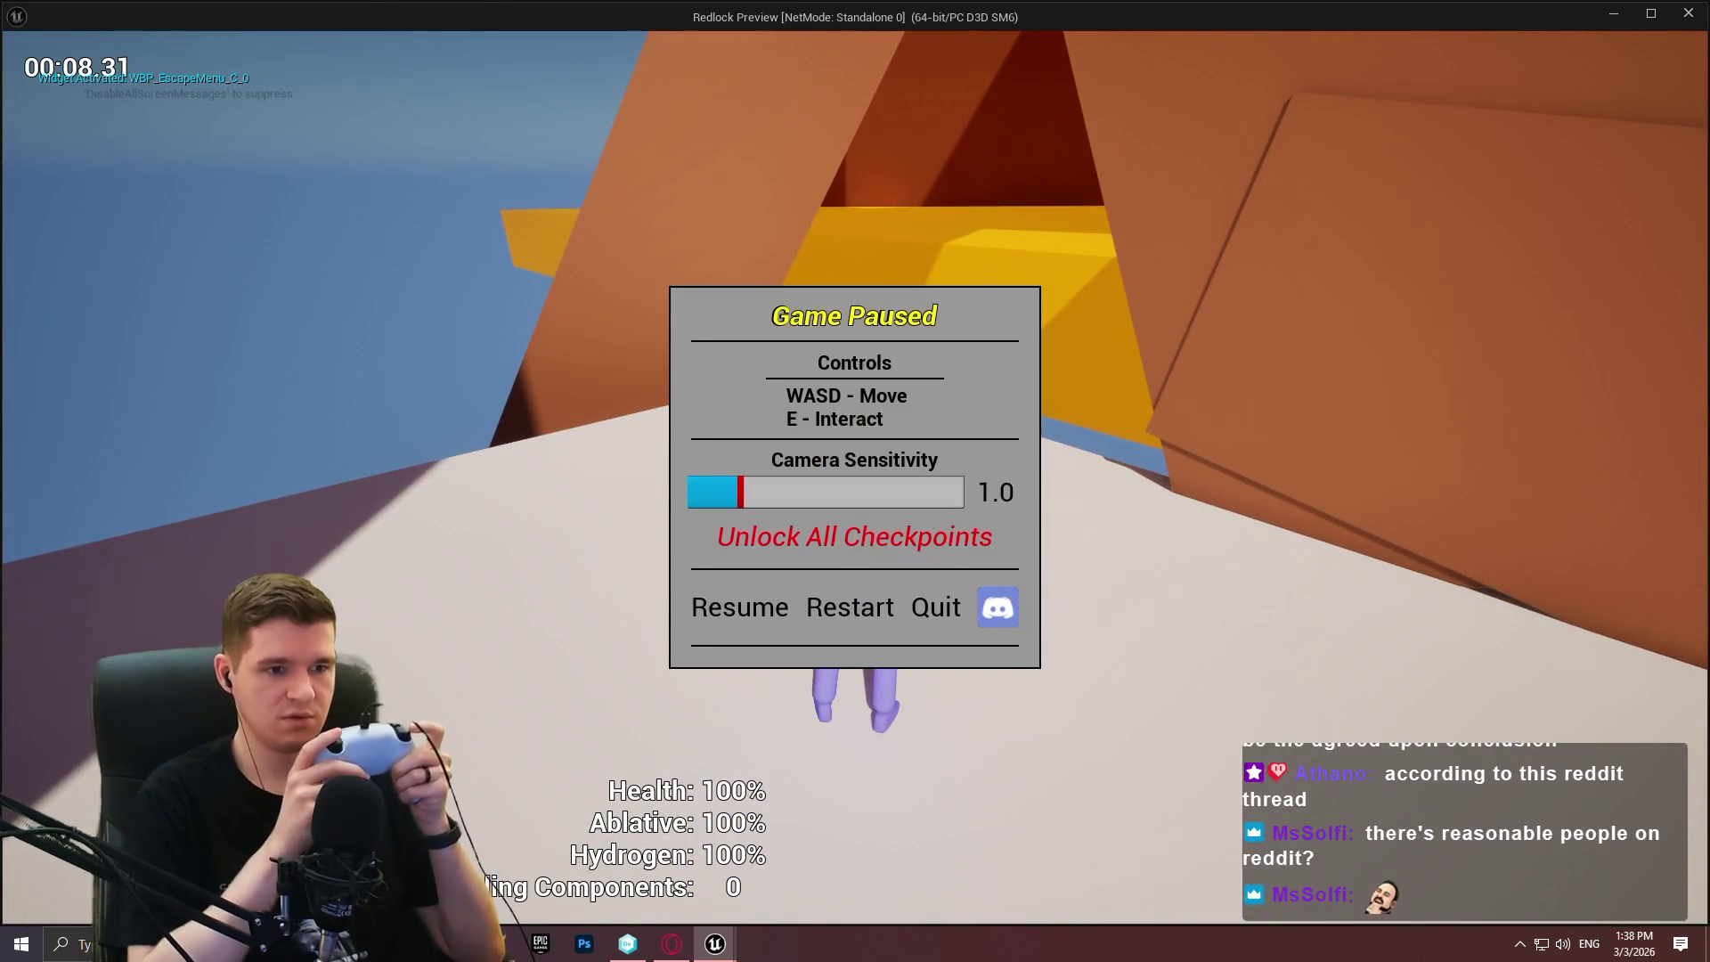
pyautogui.press('Down')
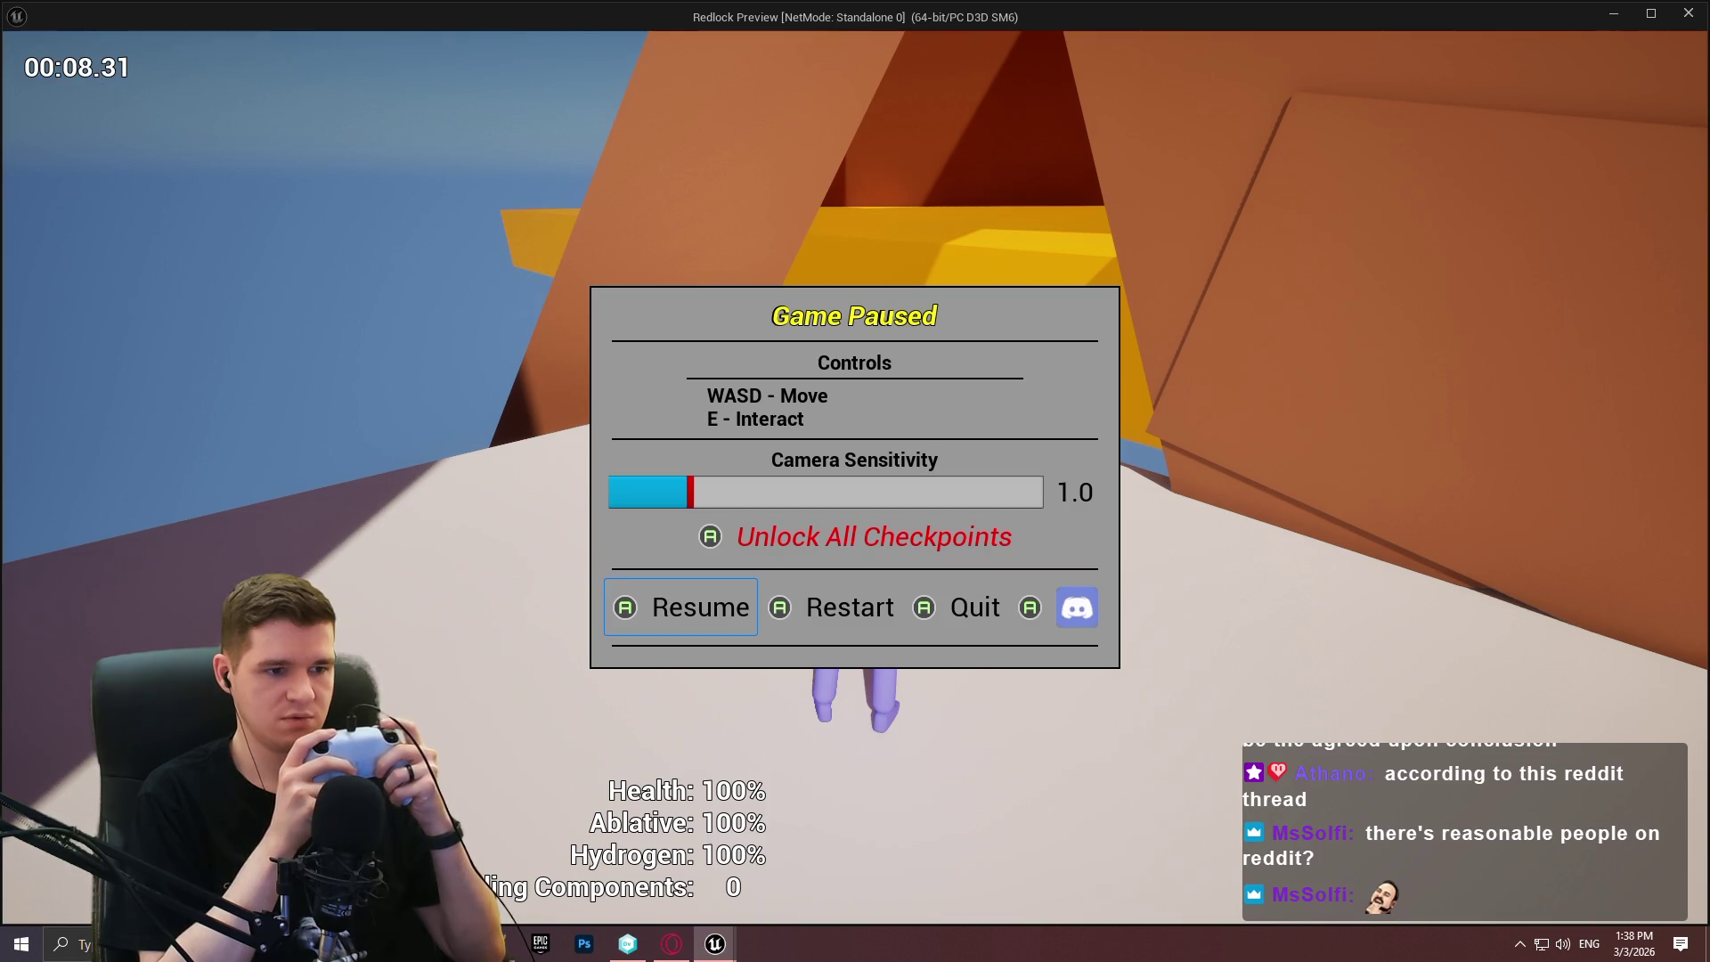
pyautogui.press('Return')
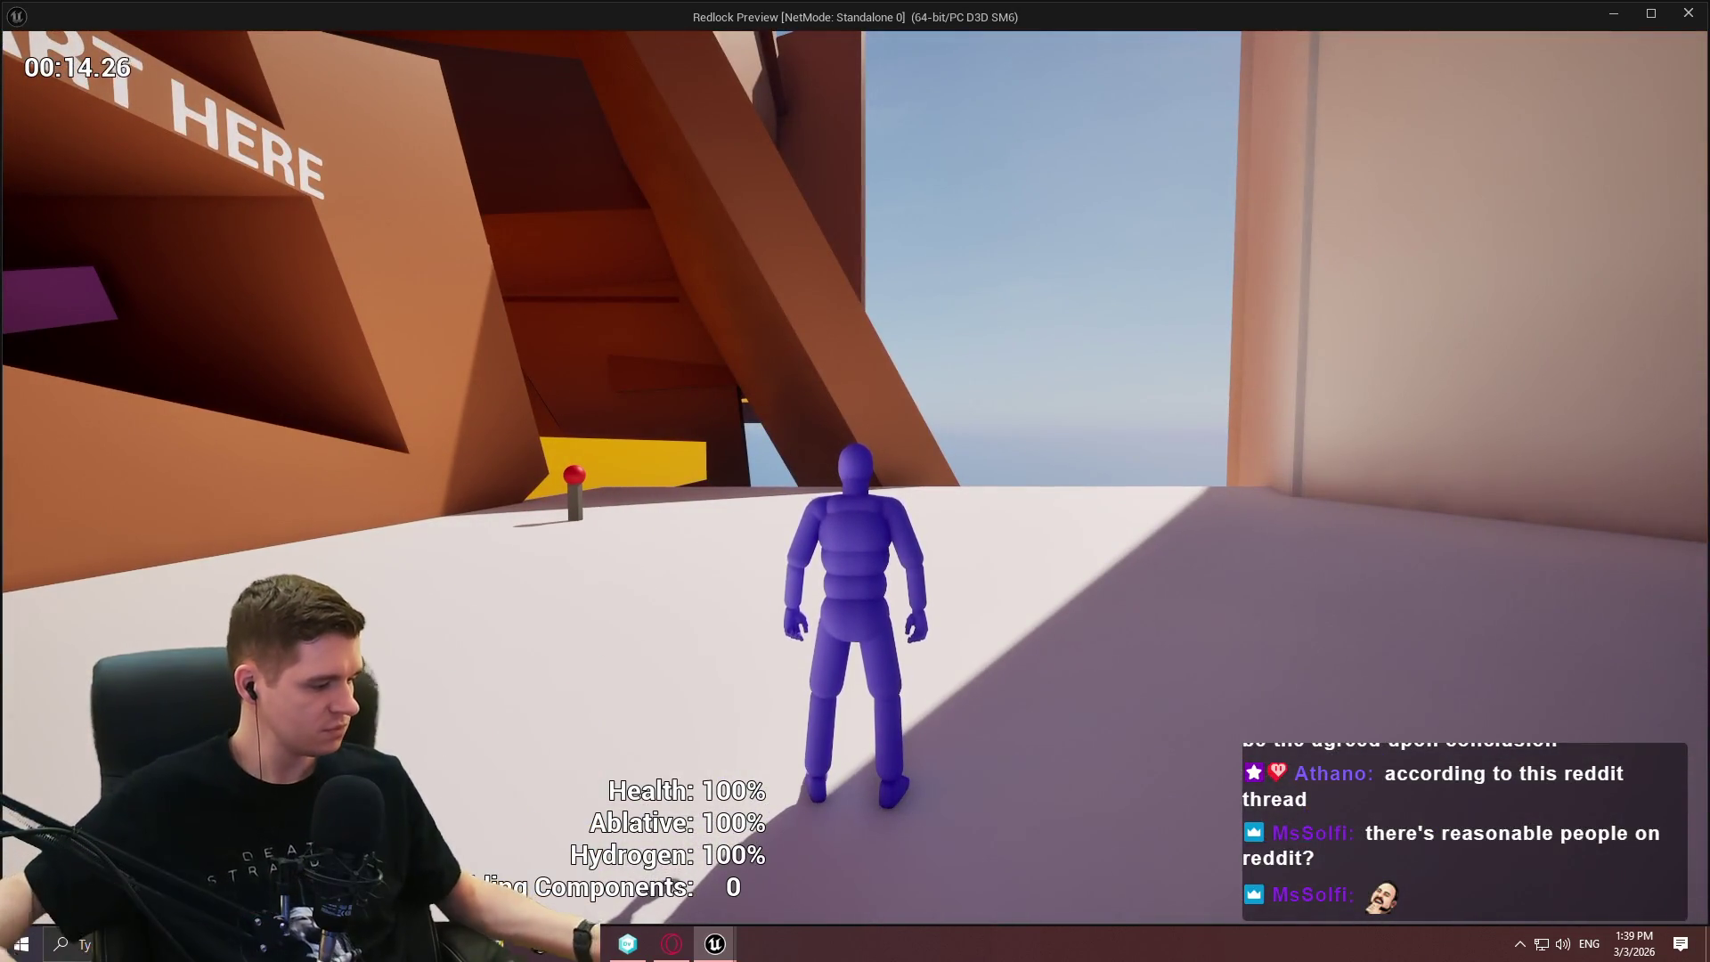
# Close the preview, review CameraSensitivitySlider's Config details, then view WBP_EscapeMenu's graph.
pyautogui.hotkey('alt', 'F4')
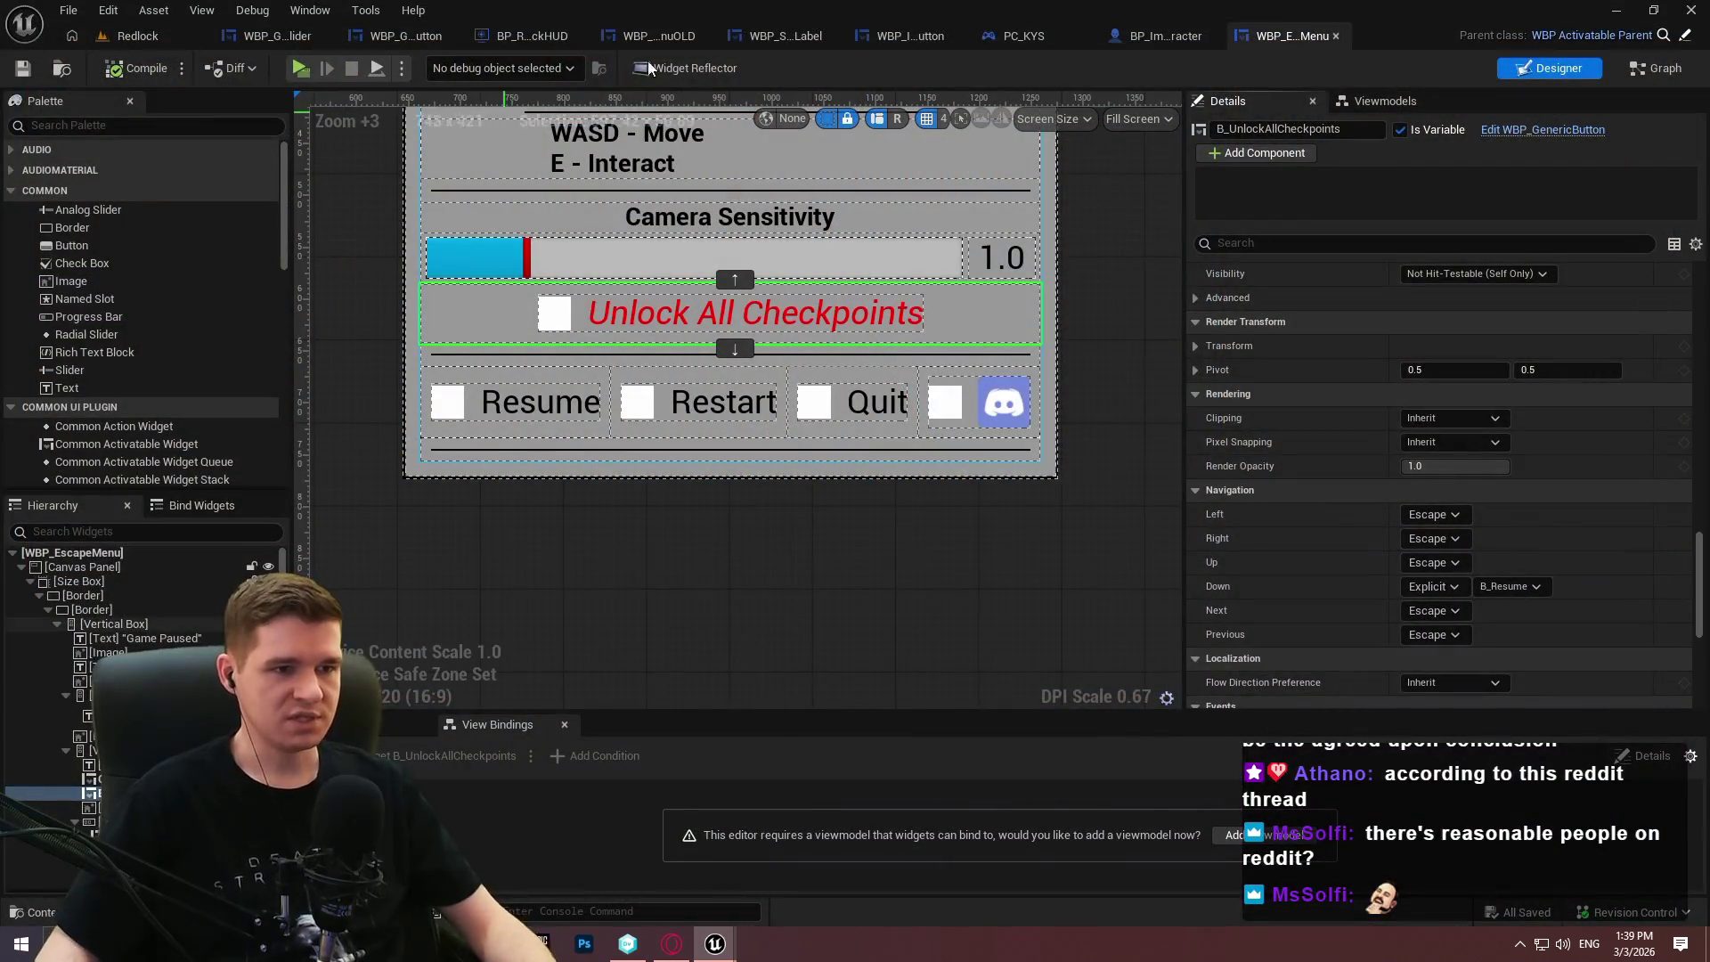
pyautogui.click(919, 253)
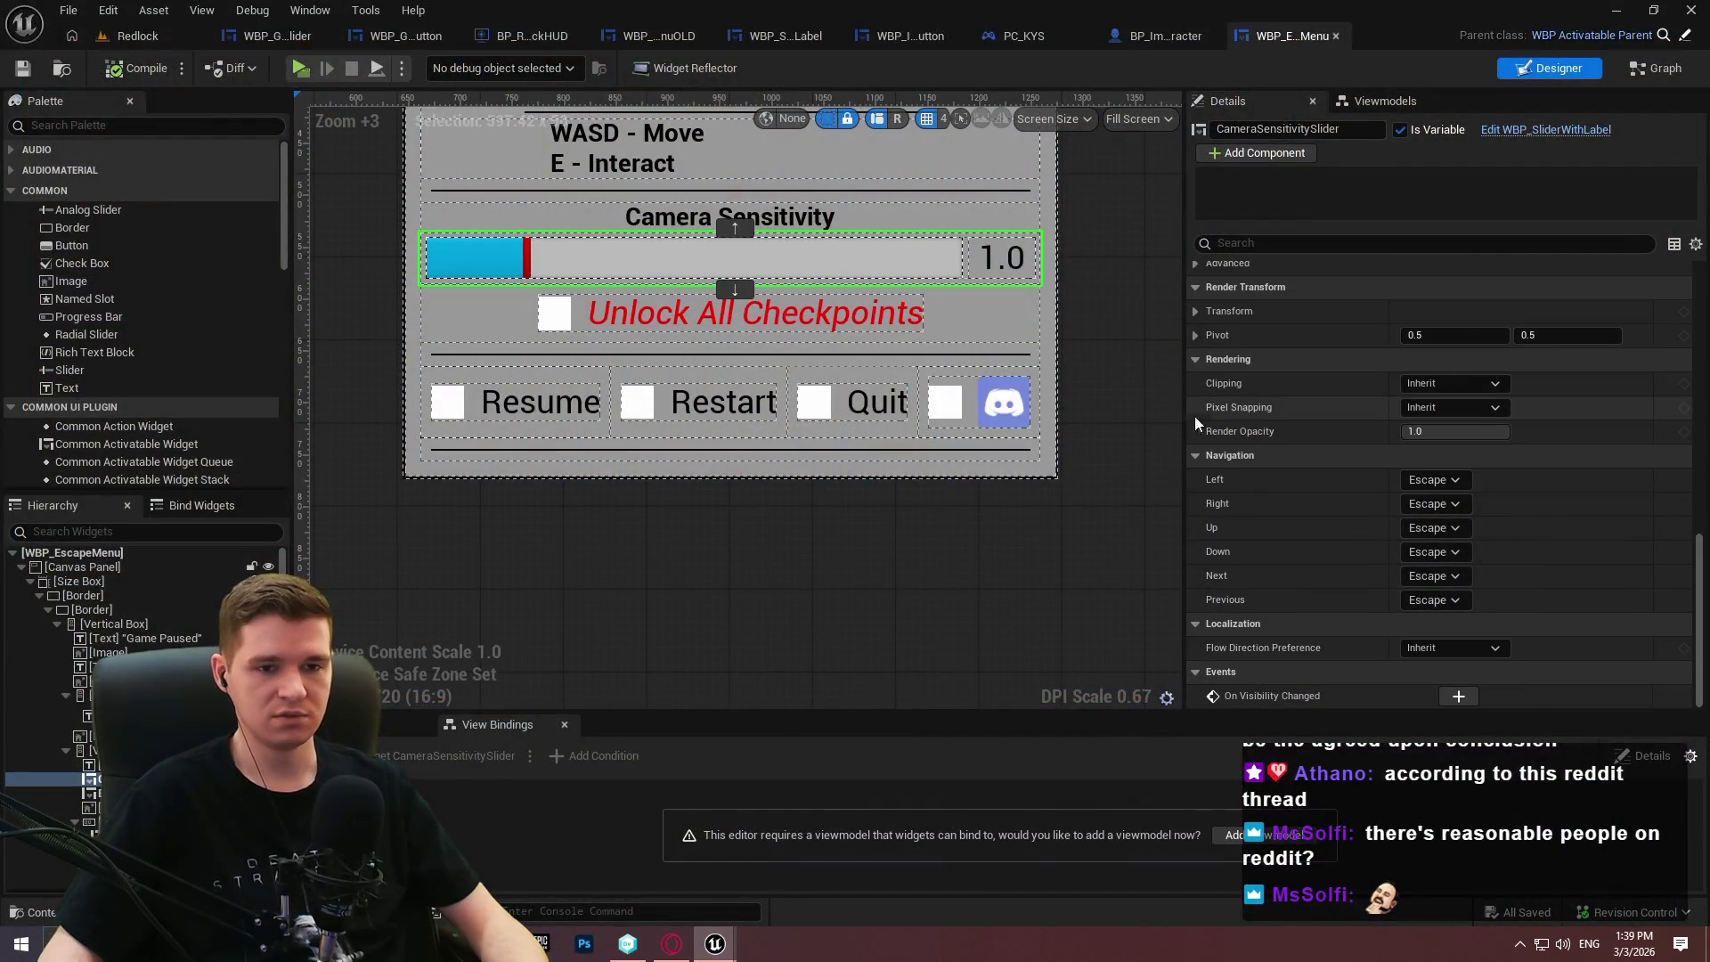
pyautogui.scroll(1, 1194, 415)
pyautogui.moveTo(1698, 553); pyautogui.dragTo(1703, 276)
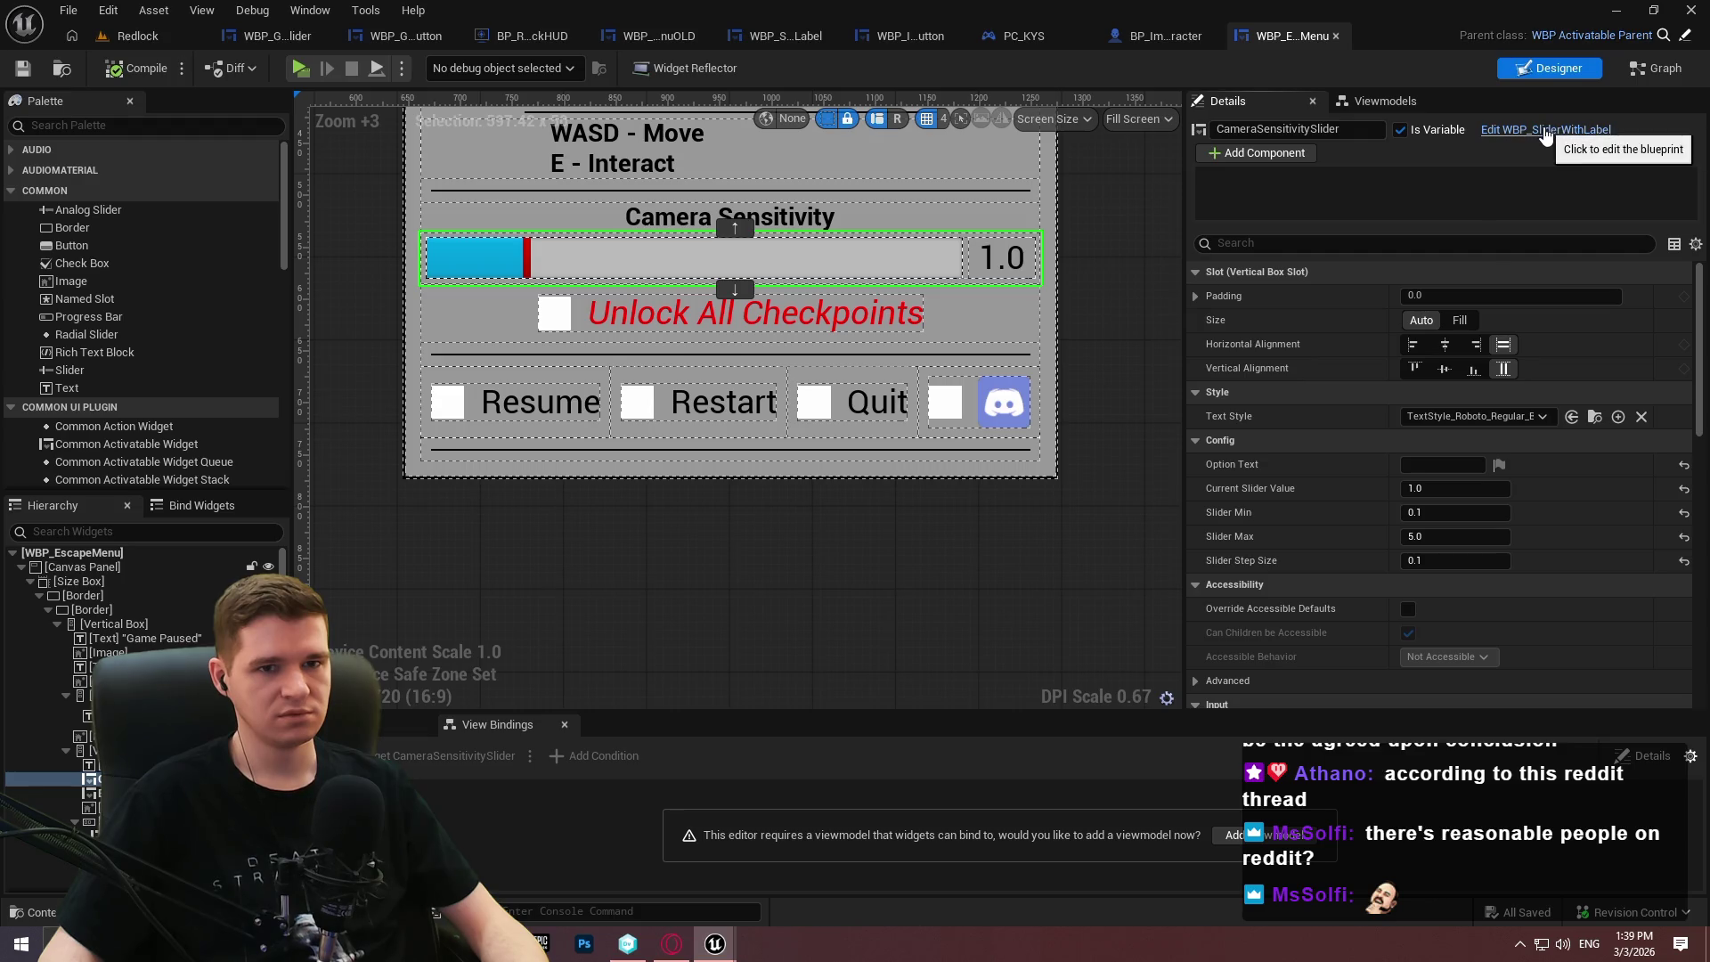
pyautogui.click(1649, 72)
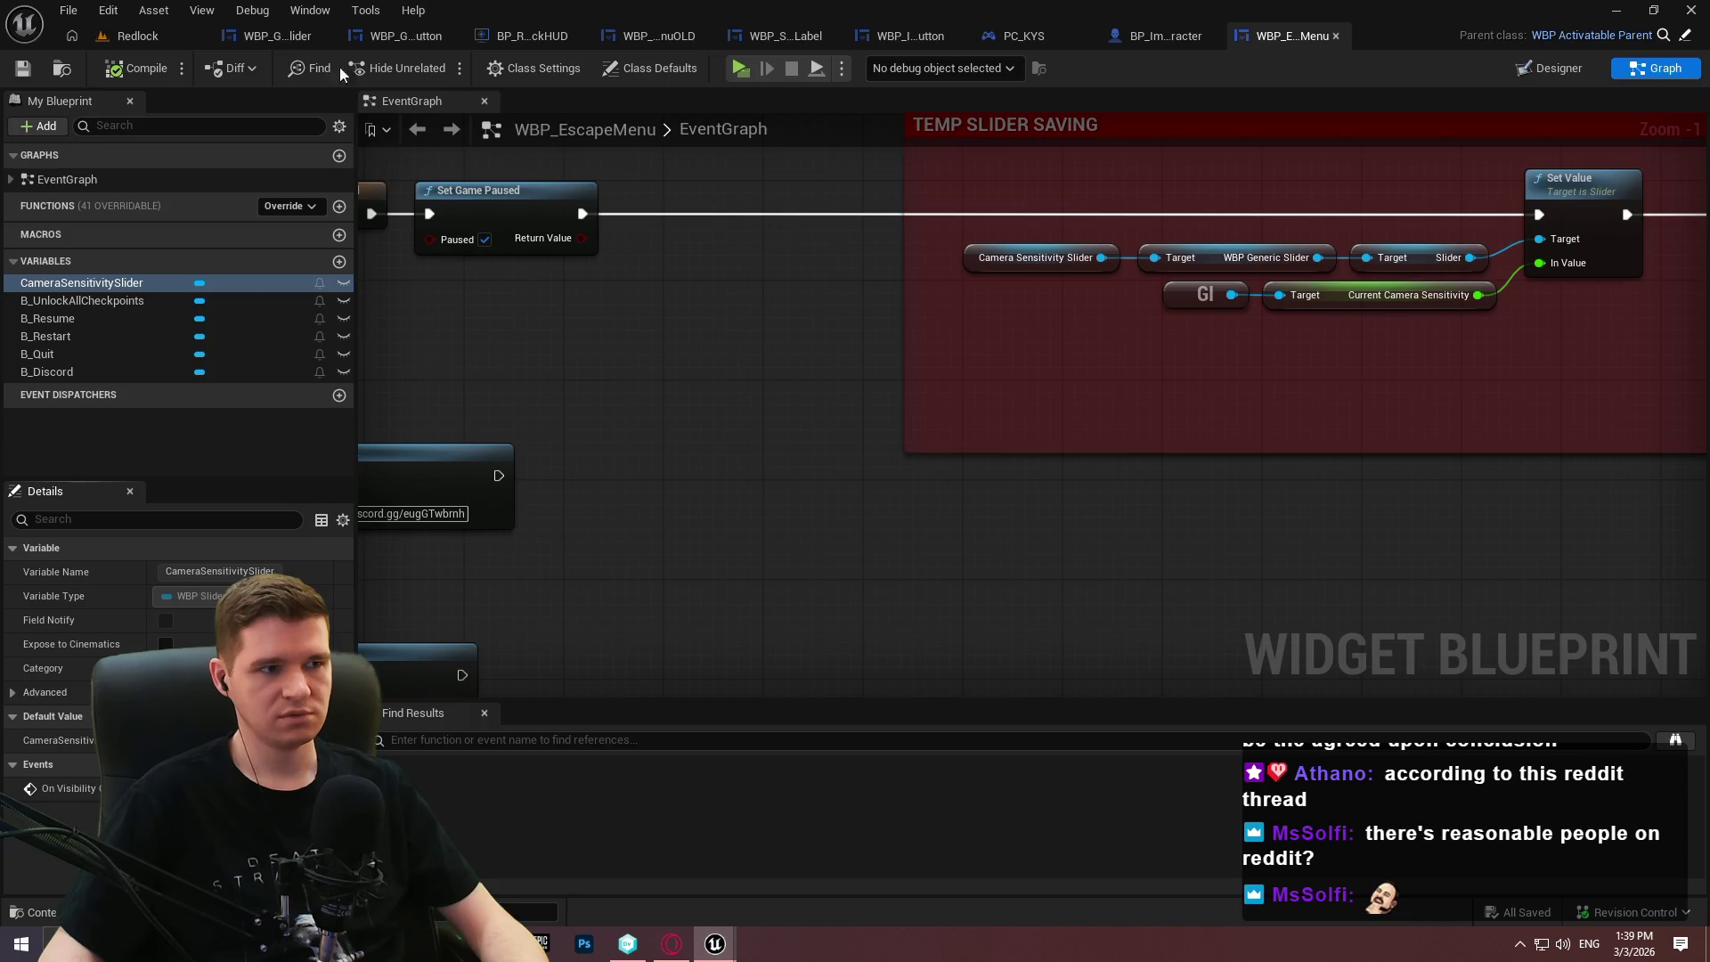
# Open WBP_GenericSlider's EventGraph and inspect its Update Slider on Mouse Drag function.
pyautogui.click(276, 35)
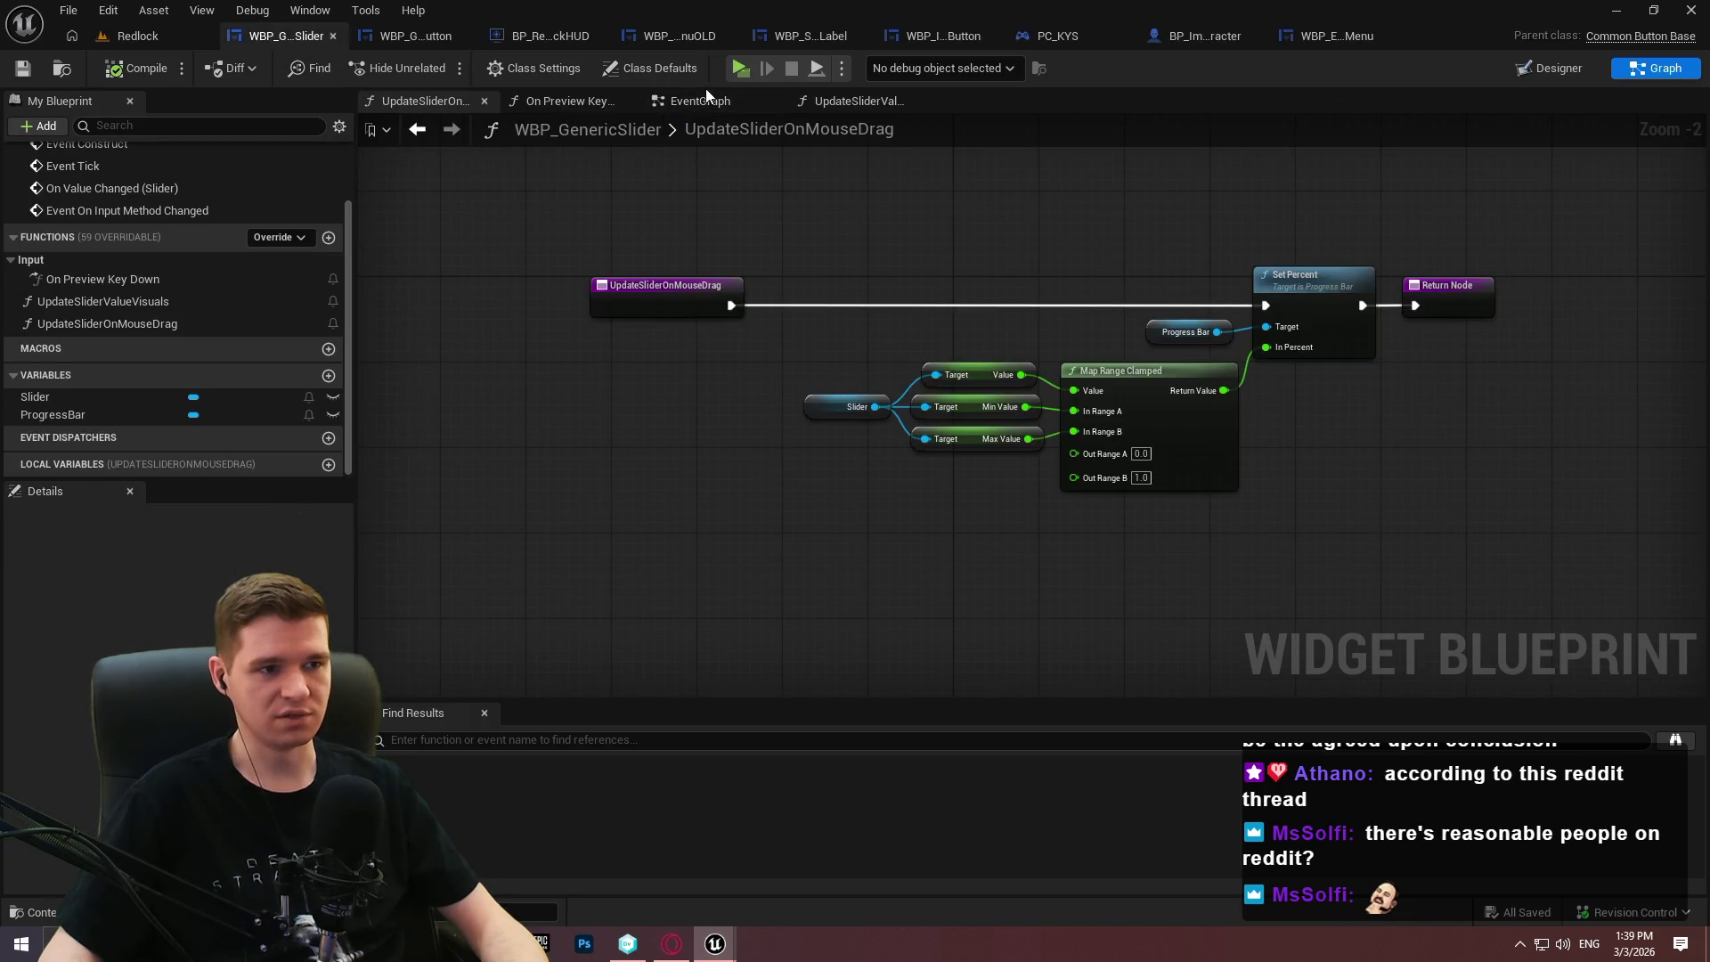
pyautogui.click(705, 93)
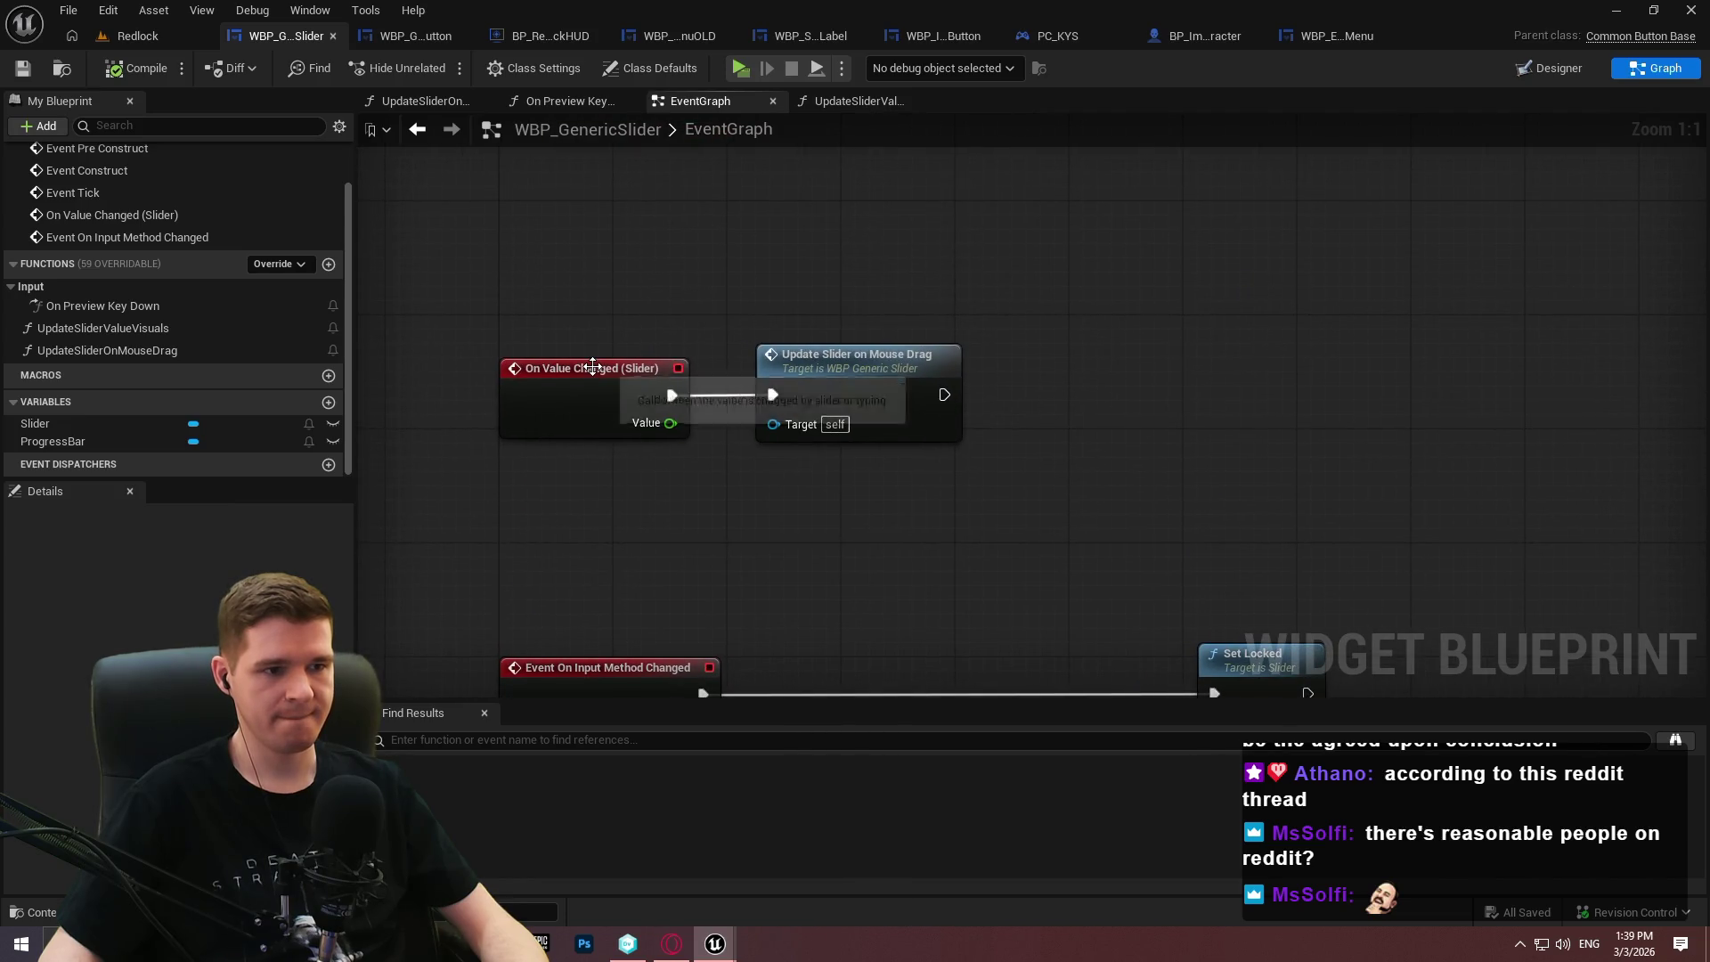
pyautogui.doubleClick(910, 358)
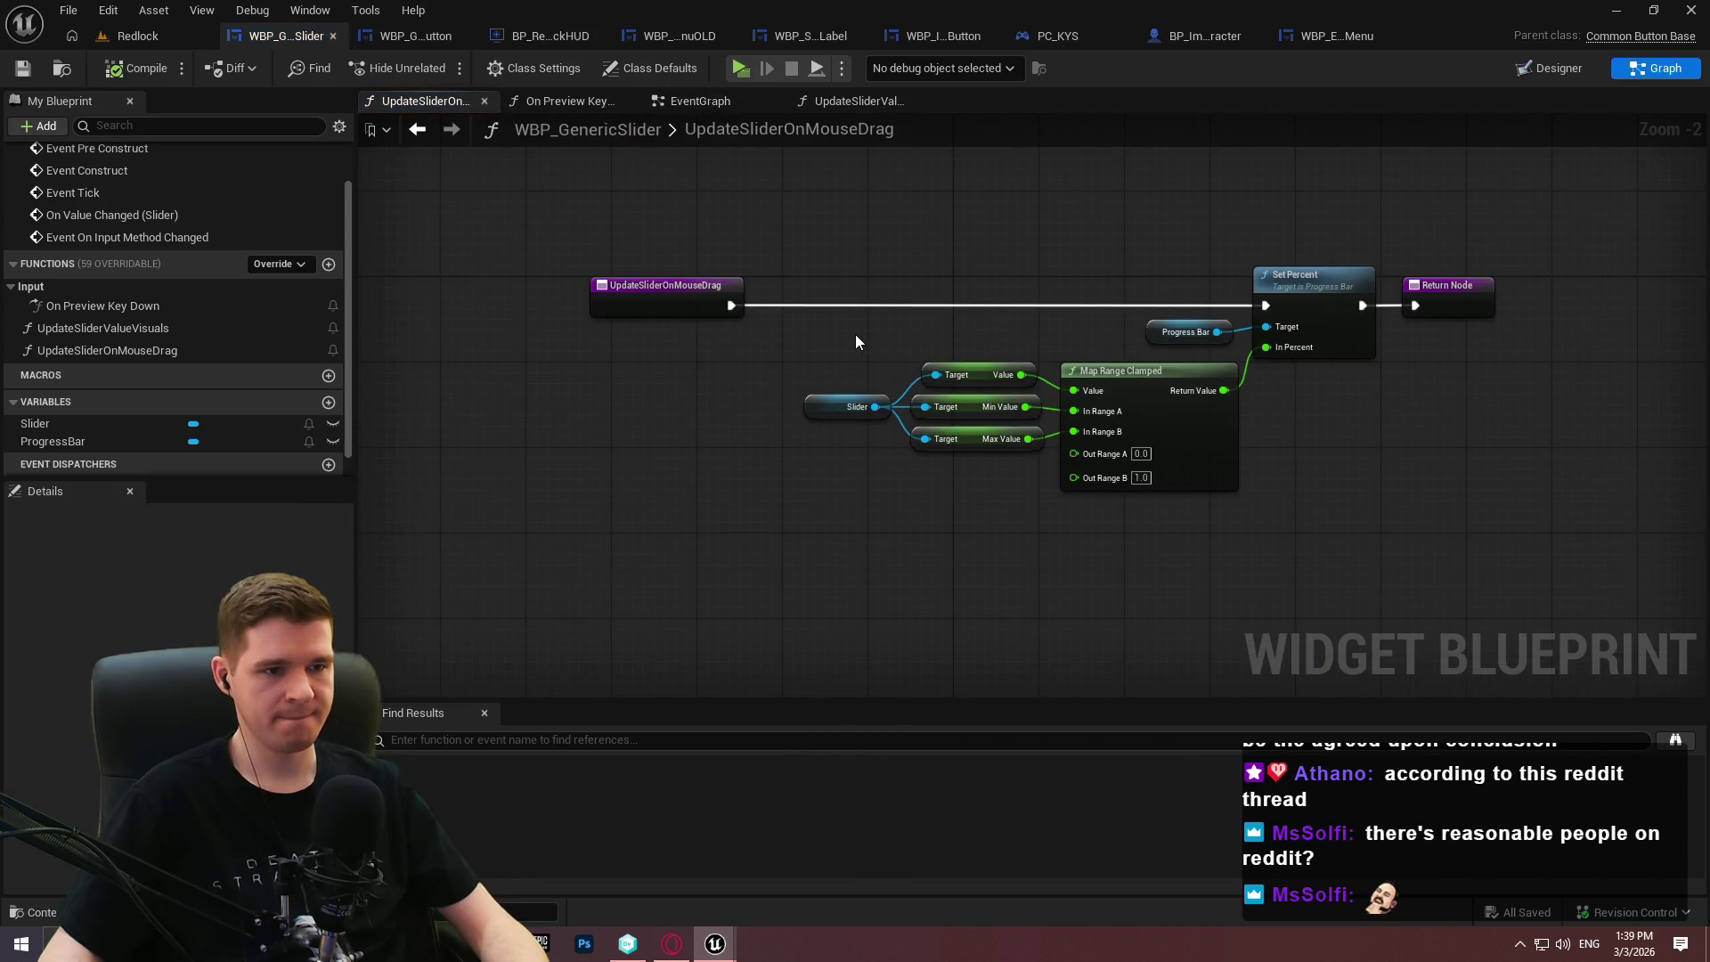
pyautogui.scroll(2, 855, 334)
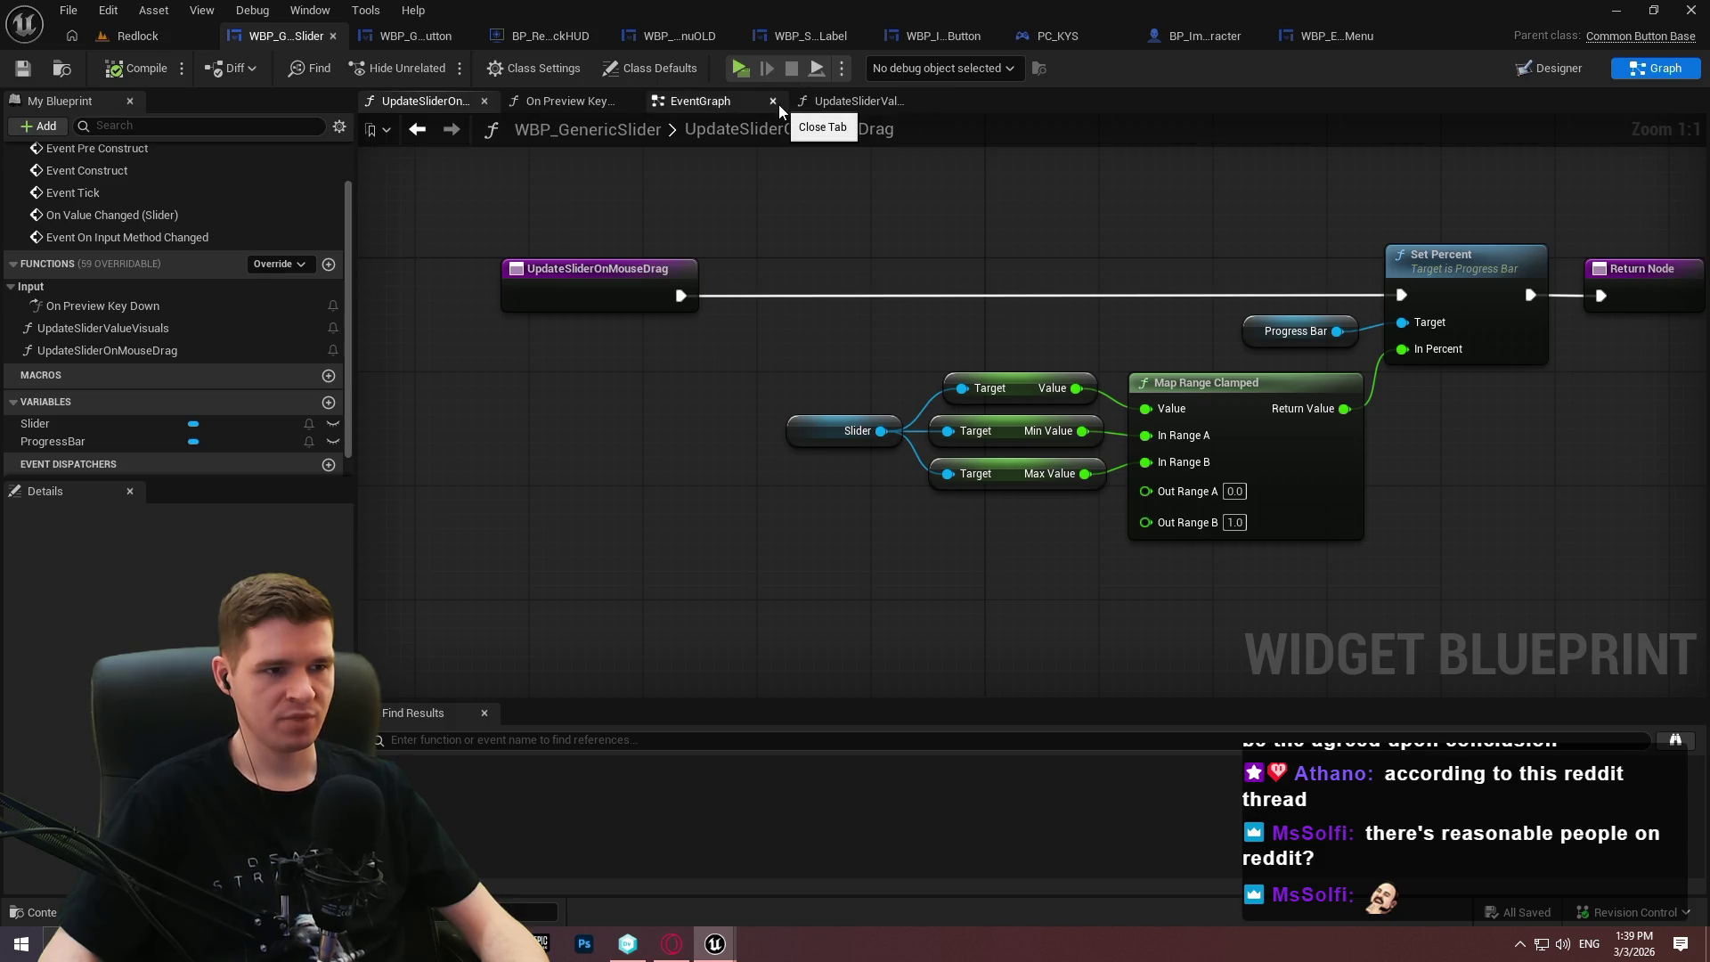
# Look over the generic slider's event graph, then open WBP_SliderWithLabel's node graph.
pyautogui.click(705, 100)
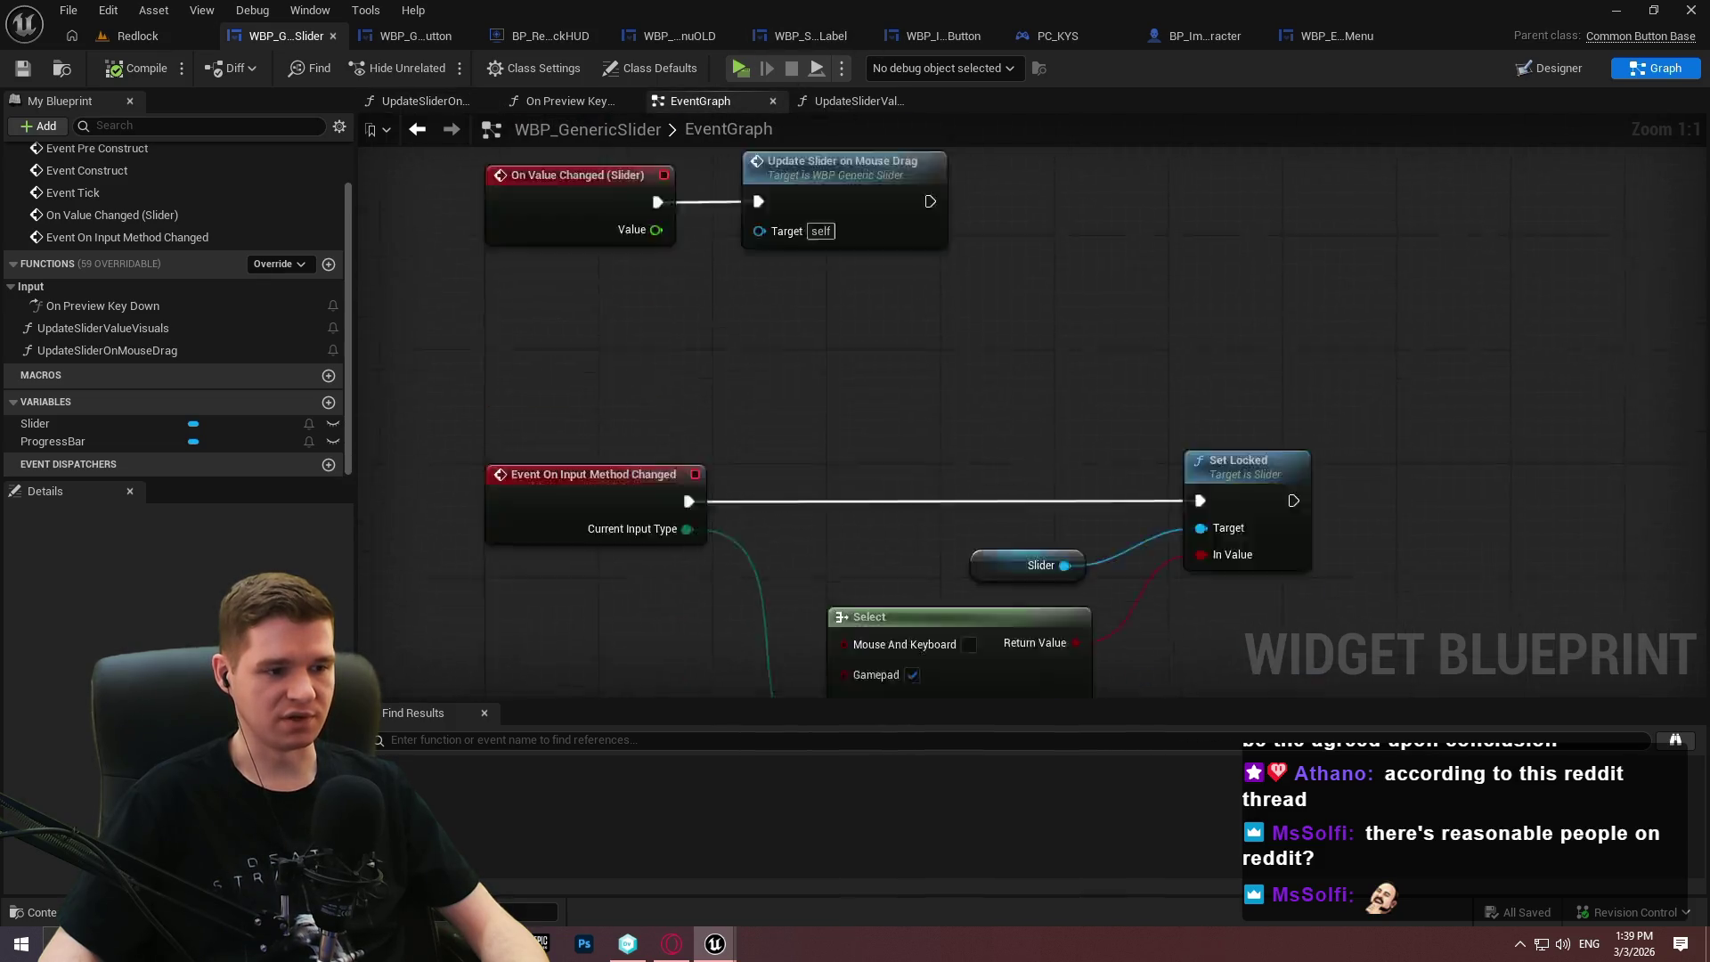
pyautogui.moveTo(745, 446)
pyautogui.mouseDown()
pyautogui.moveTo(725, 656)
pyautogui.moveTo(750, 420)
pyautogui.mouseUp()
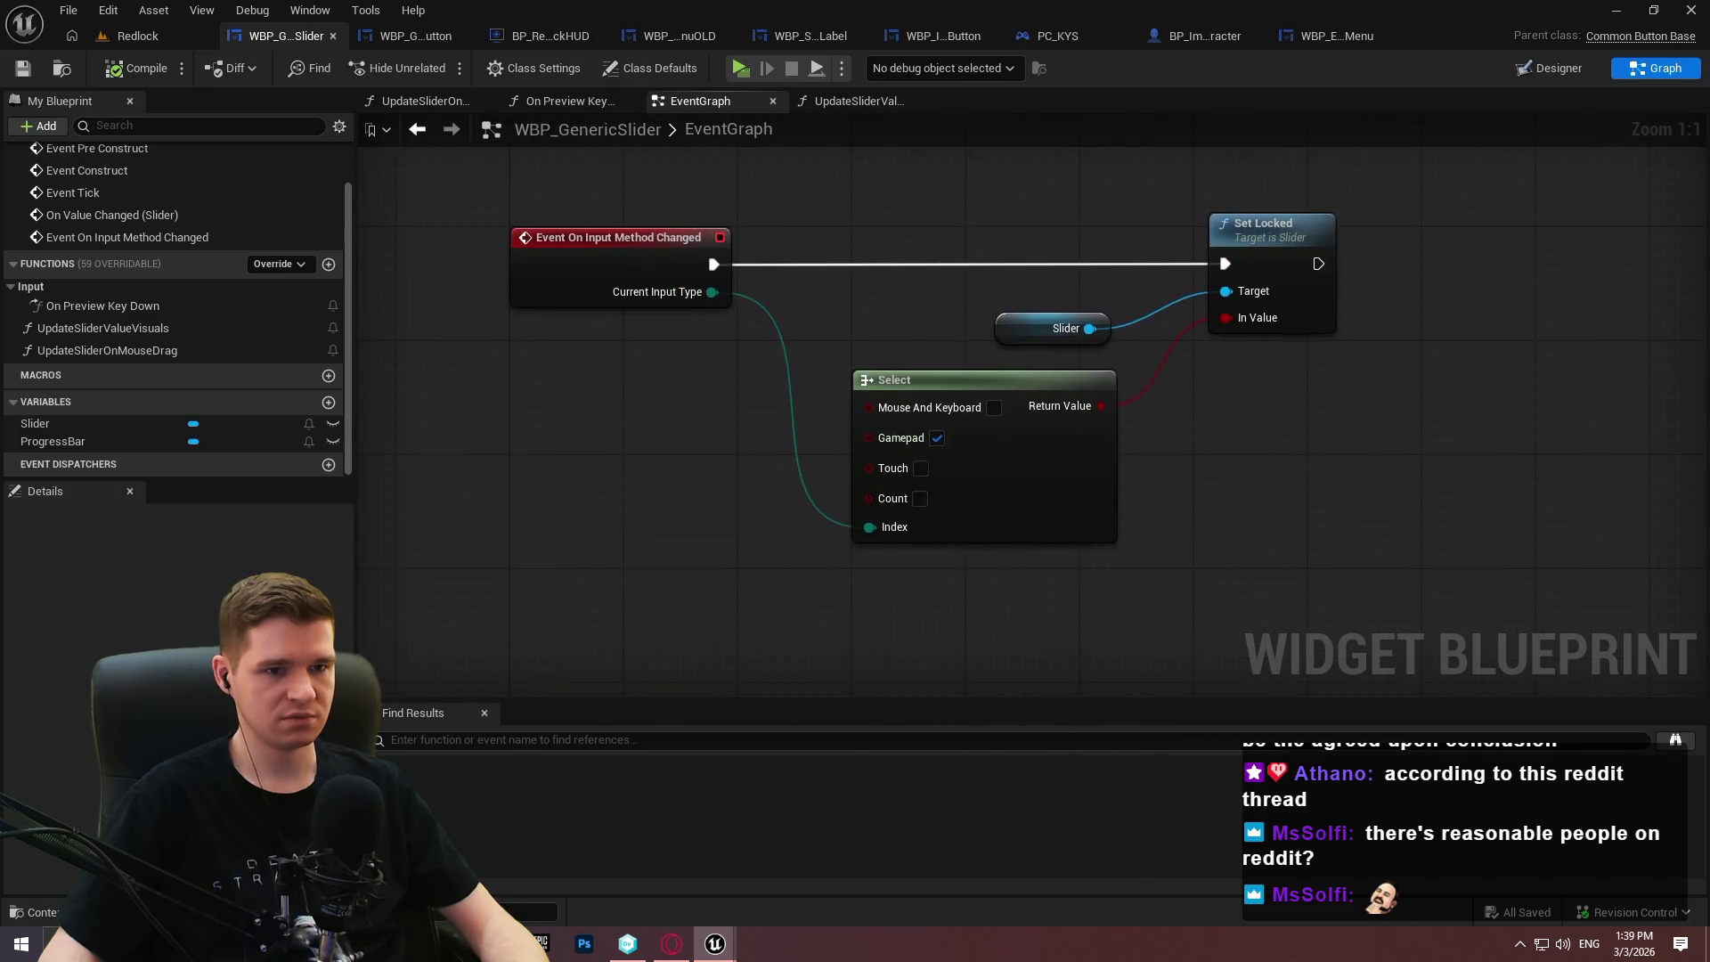
pyautogui.scroll(-2, 736, 523)
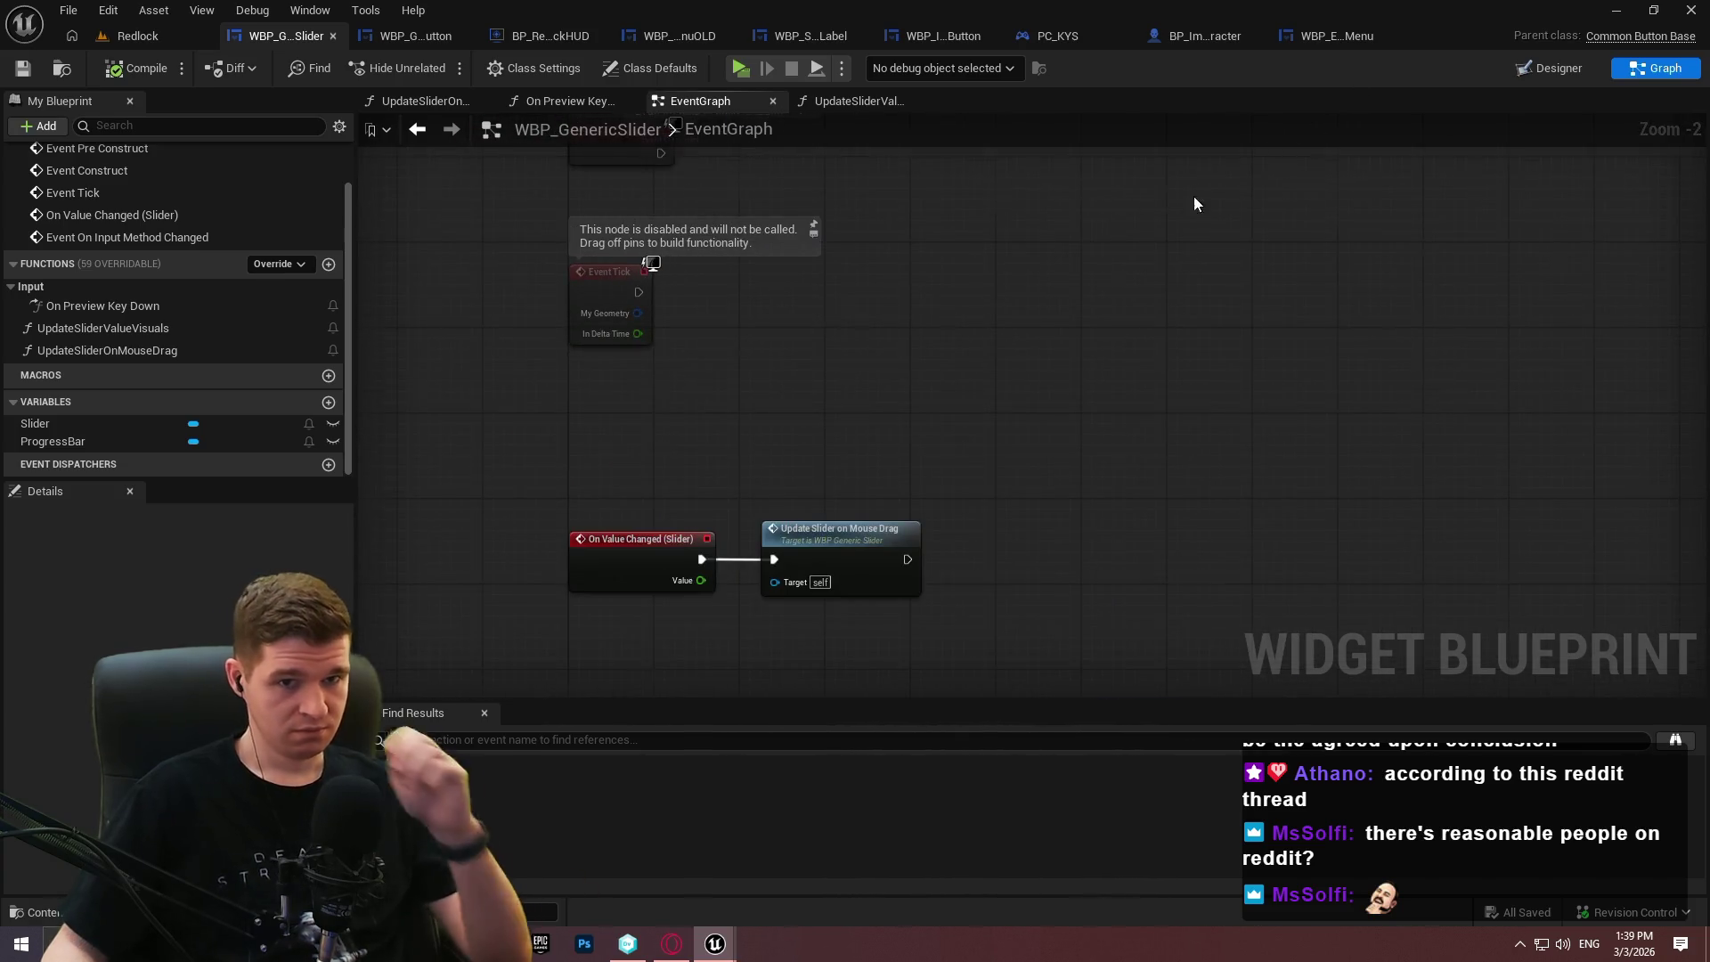
pyautogui.scroll(-2, 1194, 204)
pyautogui.scroll(2, 132, 314)
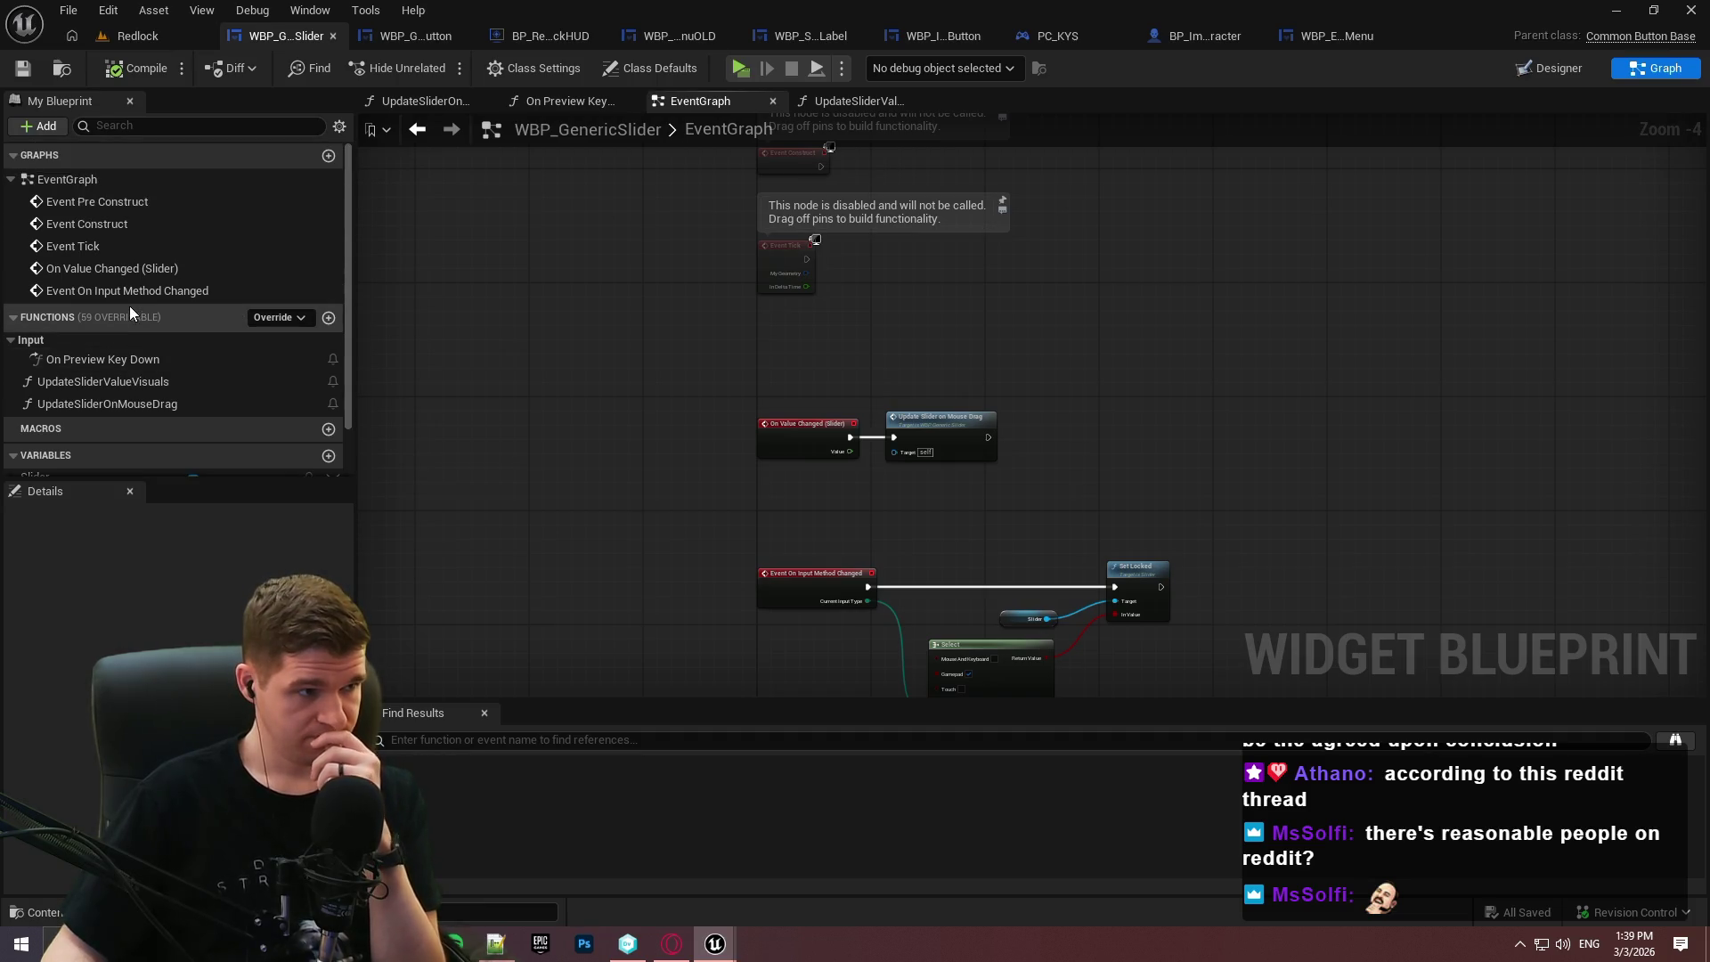
pyautogui.click(814, 40)
pyautogui.click(1652, 70)
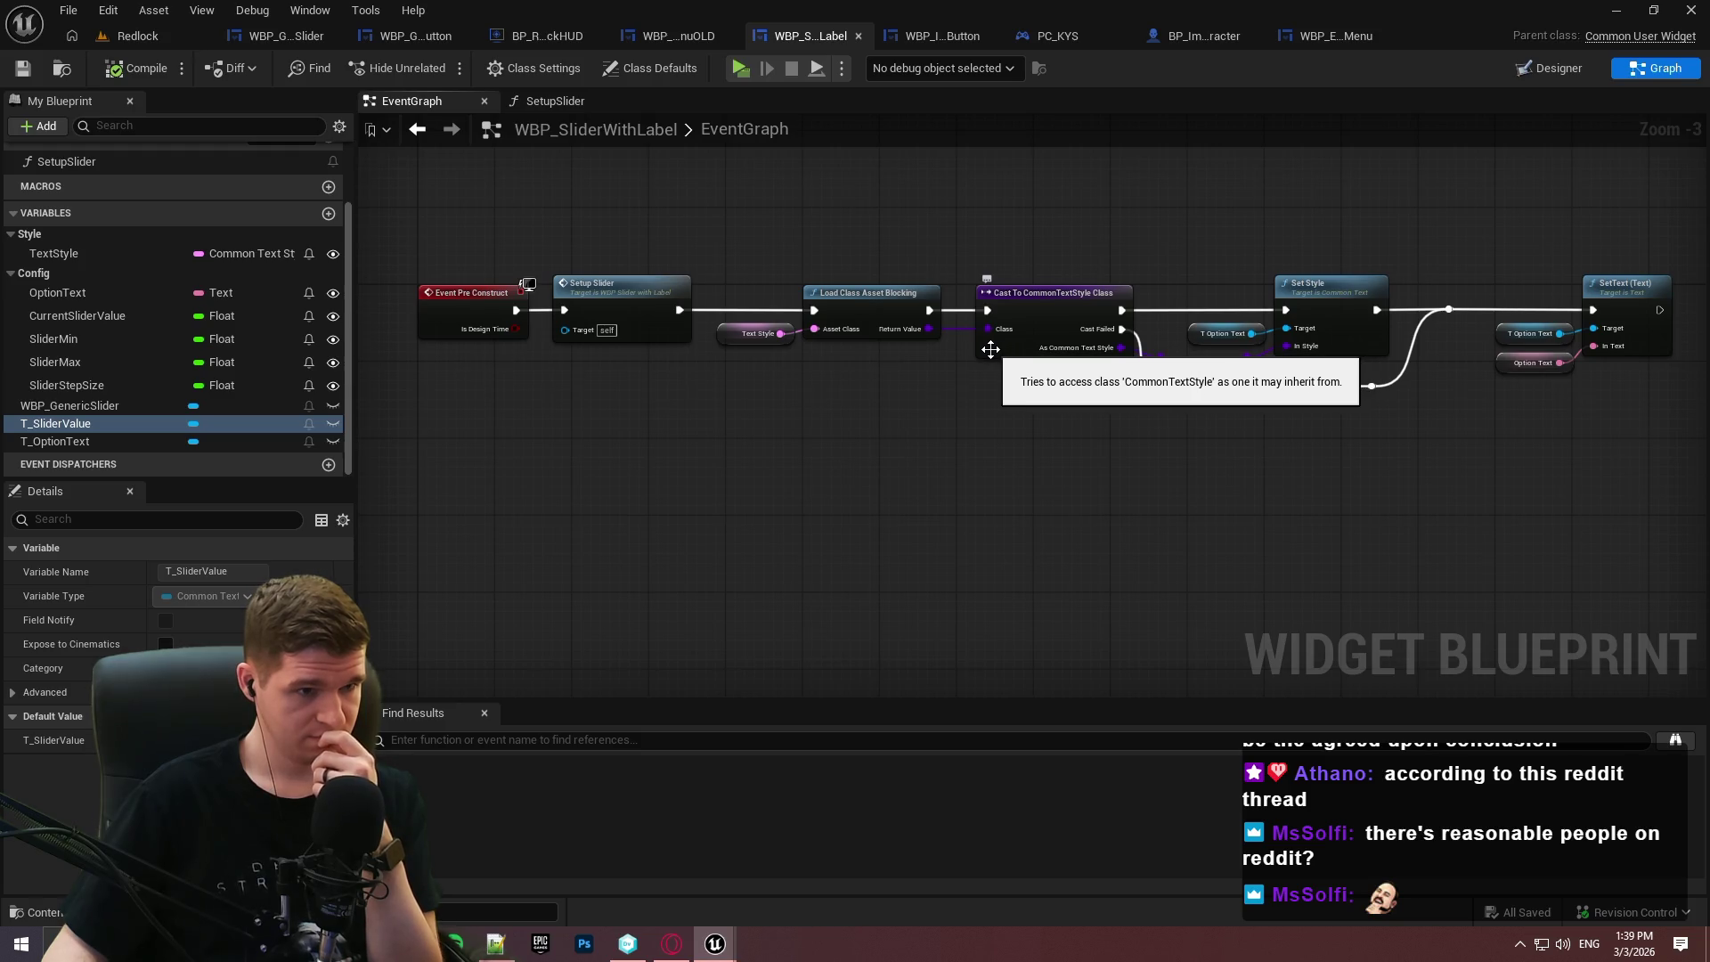
# Inspect the Setup Slider function's Set Value and Set Step Size nodes, then return to the event graph.
pyautogui.doubleClick(595, 291)
pyautogui.moveTo(594, 292)
pyautogui.mouseDown()
pyautogui.moveTo(1701, 400)
pyautogui.moveTo(978, 306)
pyautogui.moveTo(1647, 328)
pyautogui.moveTo(1233, 332)
pyautogui.mouseUp()
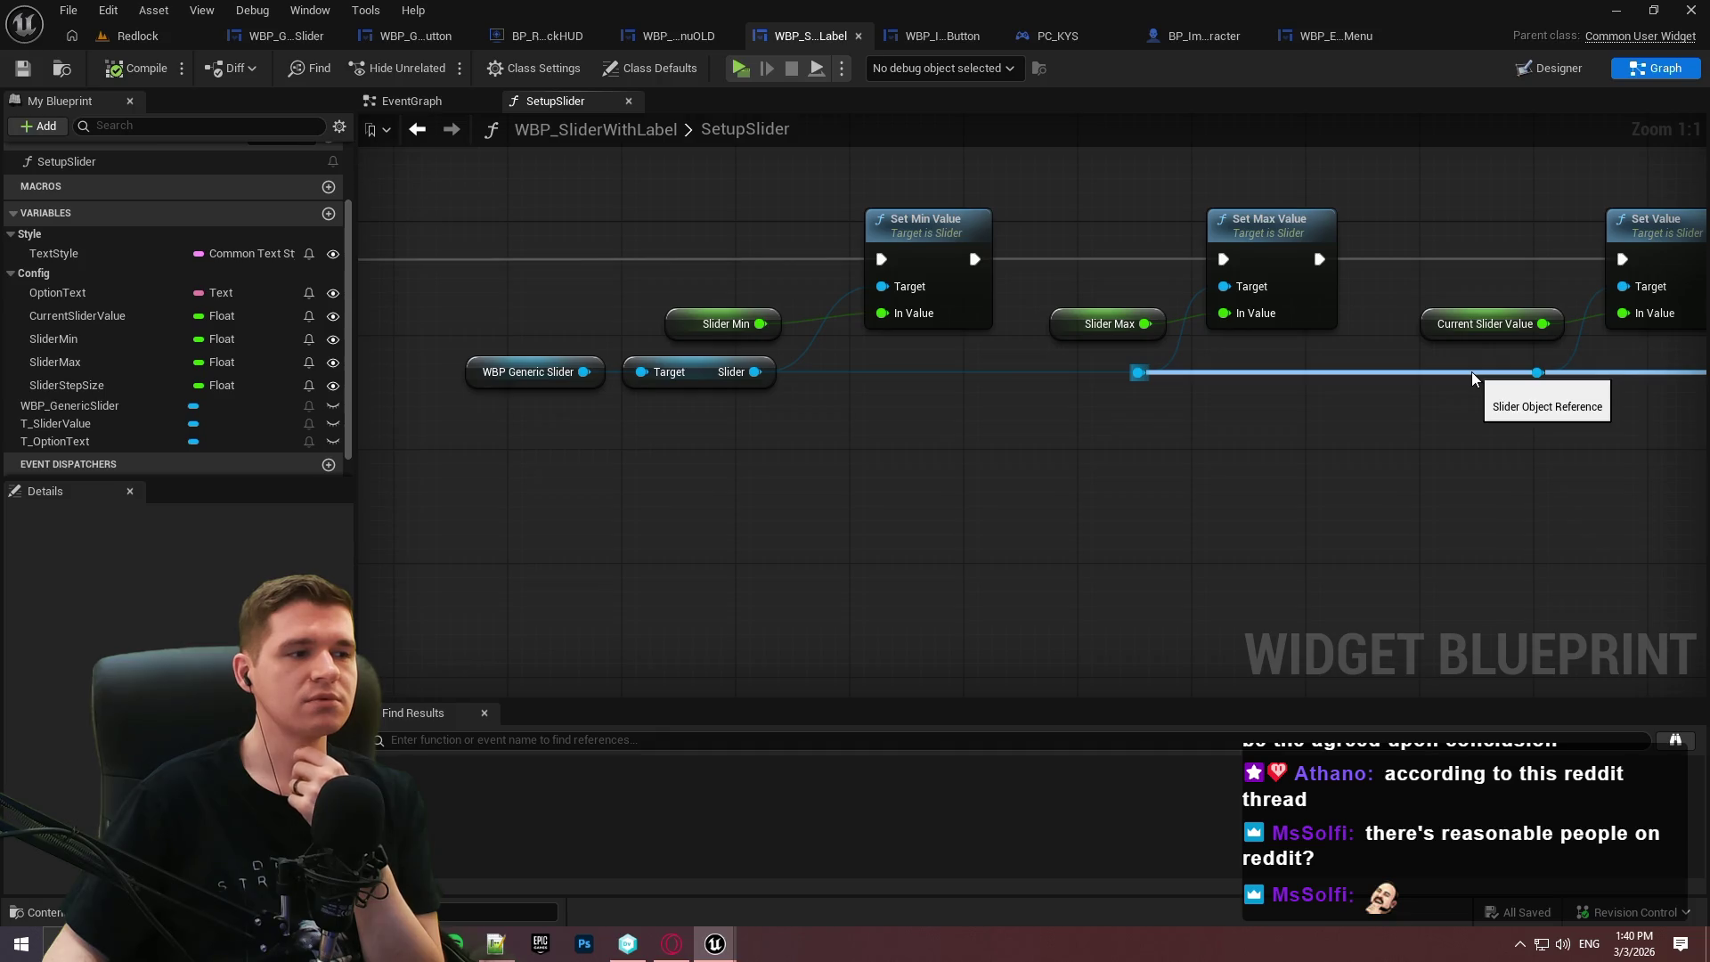
pyautogui.click(428, 101)
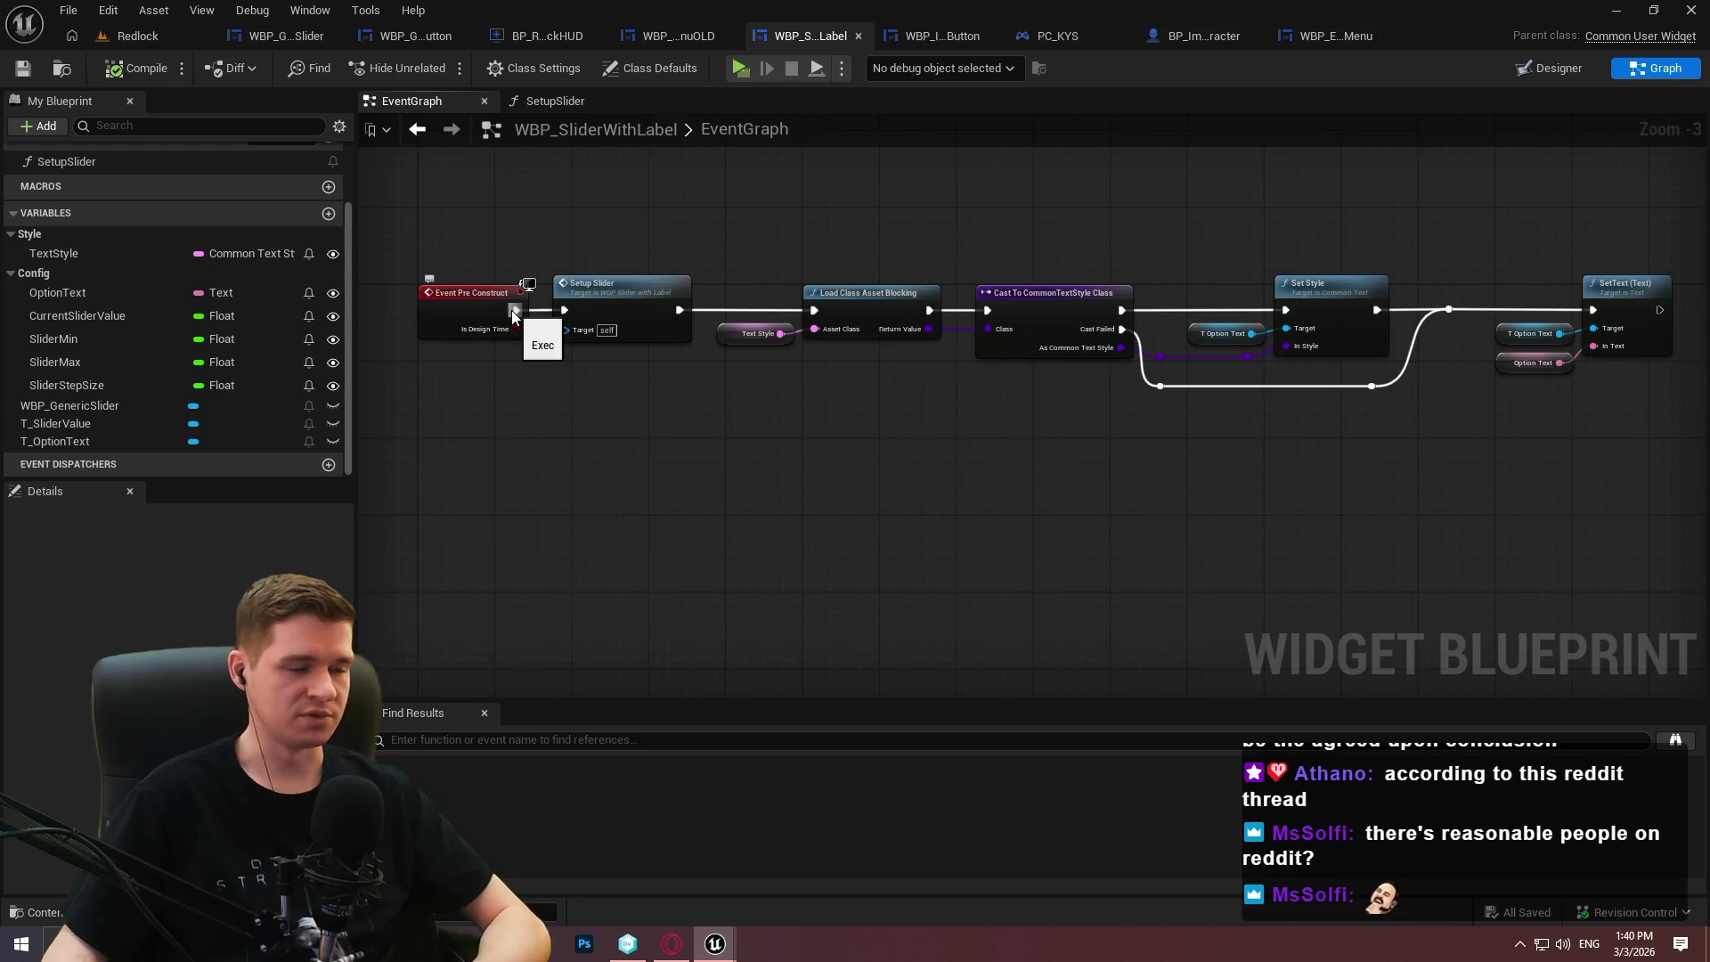
# Wire a Print String of 'Hello' after Event Pre Construct and launch the game preview.
pyautogui.moveTo(514, 312)
pyautogui.mouseDown()
pyautogui.moveTo(559, 543)
pyautogui.moveTo(570, 530)
pyautogui.mouseUp()
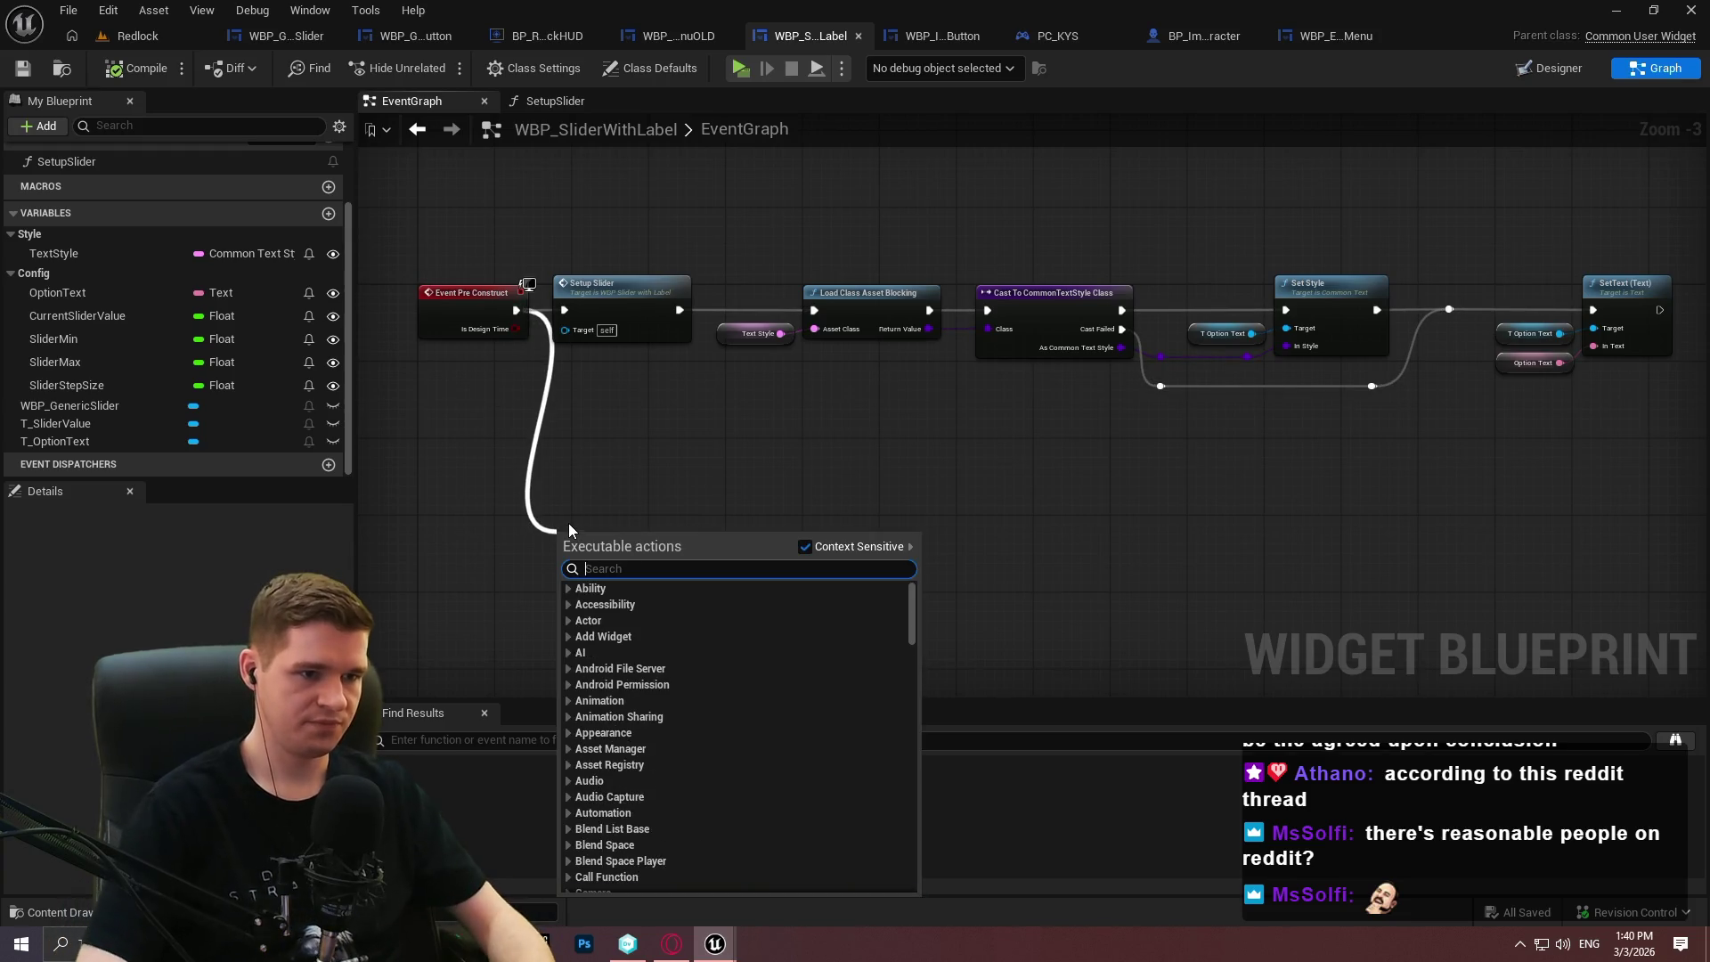
pyautogui.write('print')
pyautogui.press('Return')
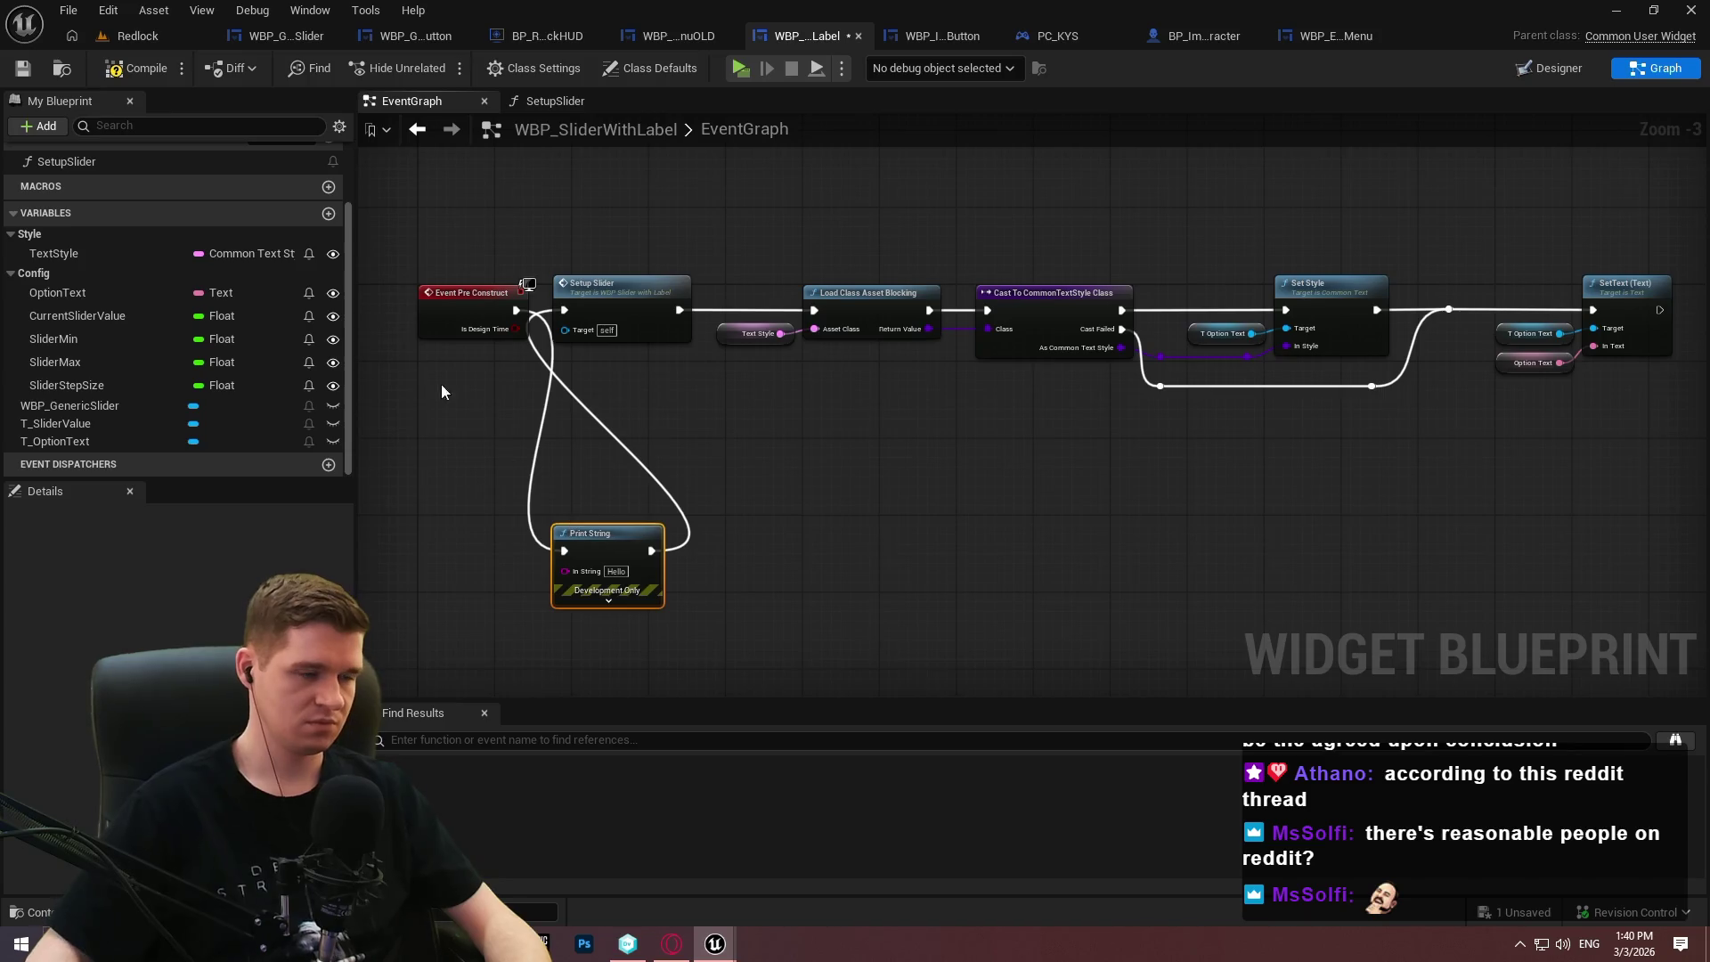
pyautogui.click(740, 67)
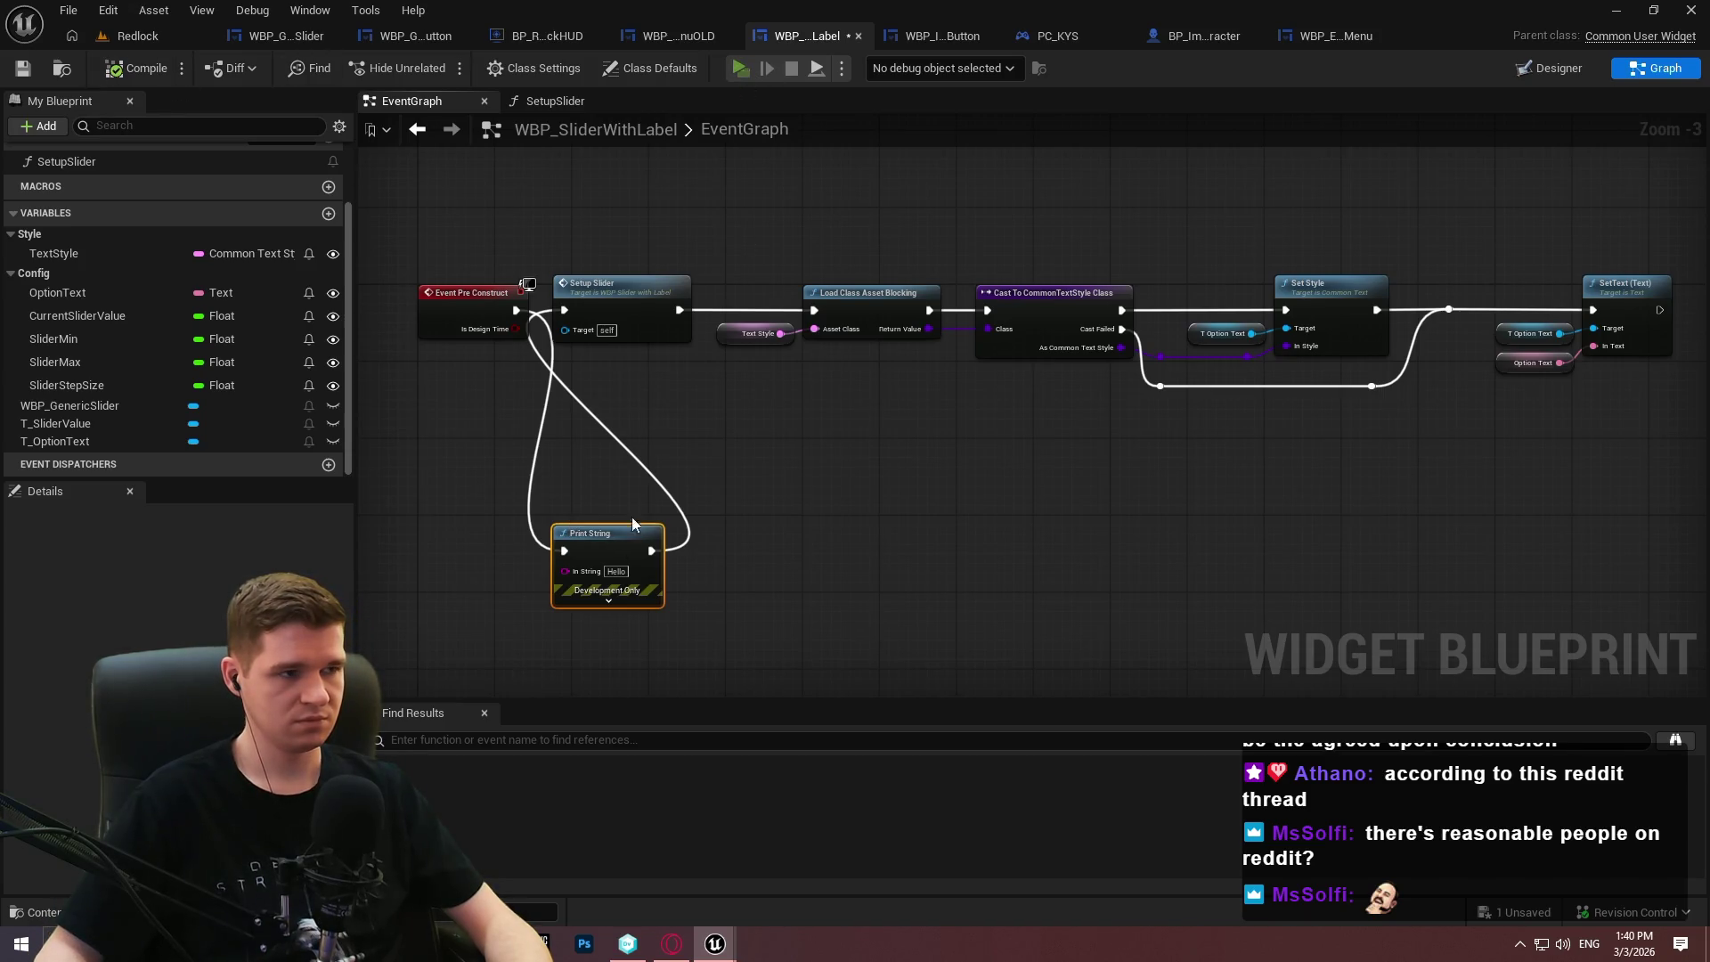
# Open and resume the pause menu four times, checking 'Hello' prints, then stop the preview.
pyautogui.click(872, 757)
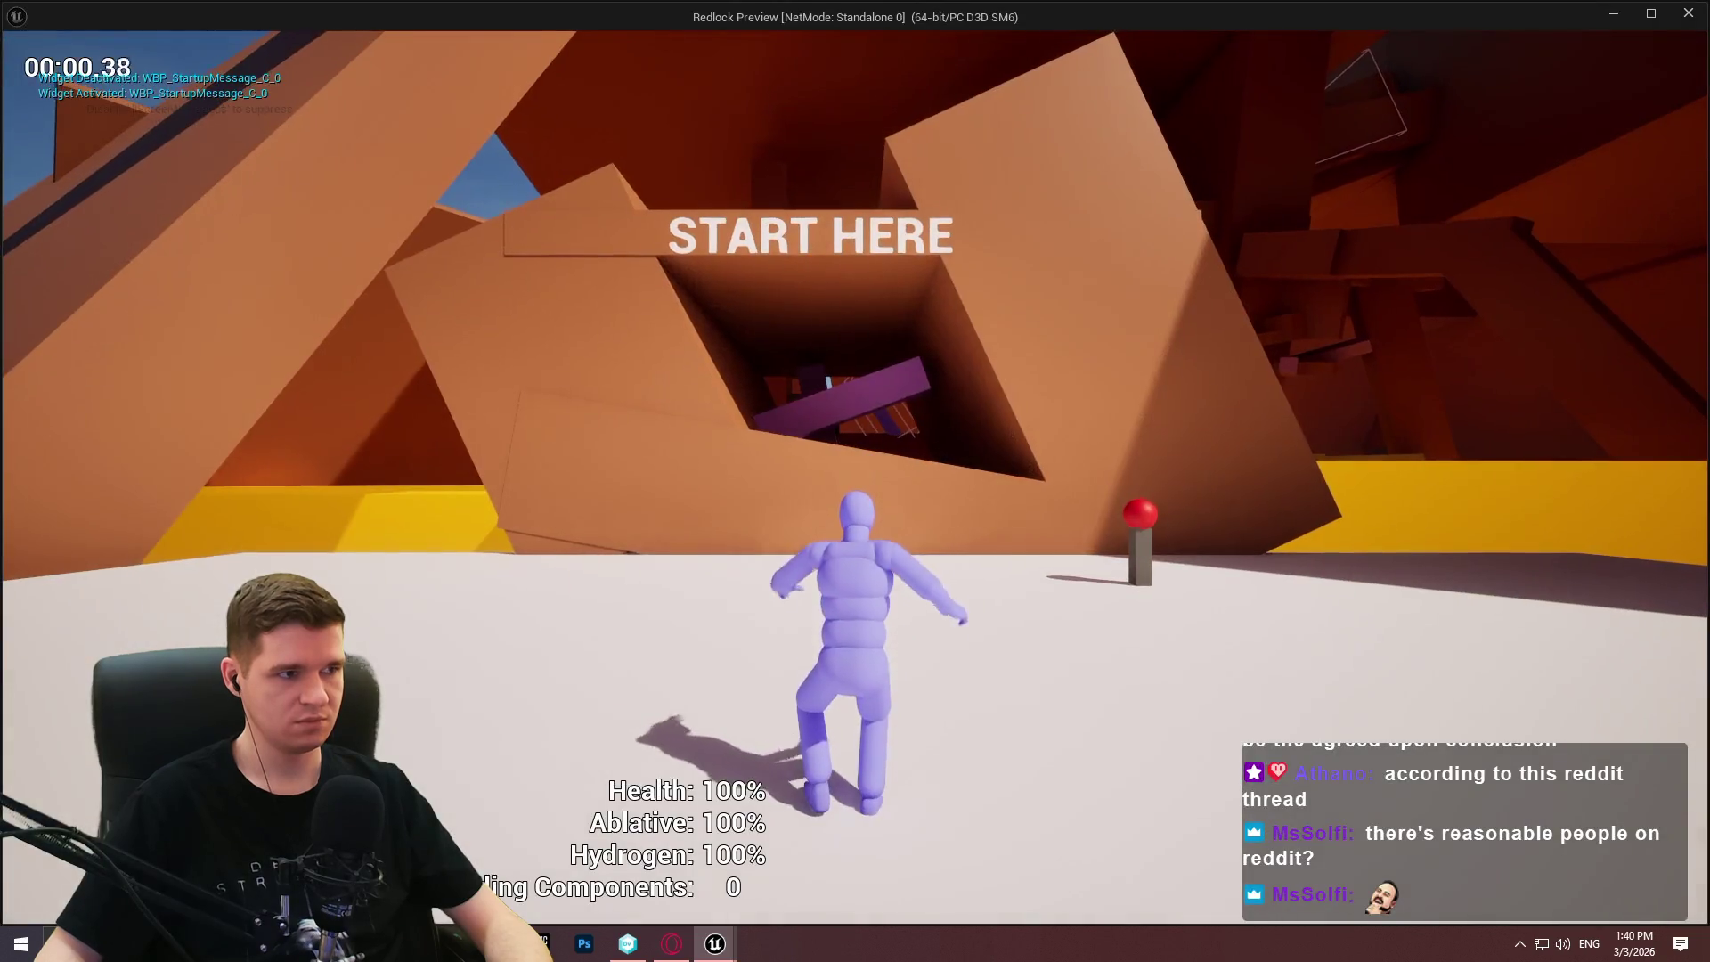
pyautogui.press('Escape')
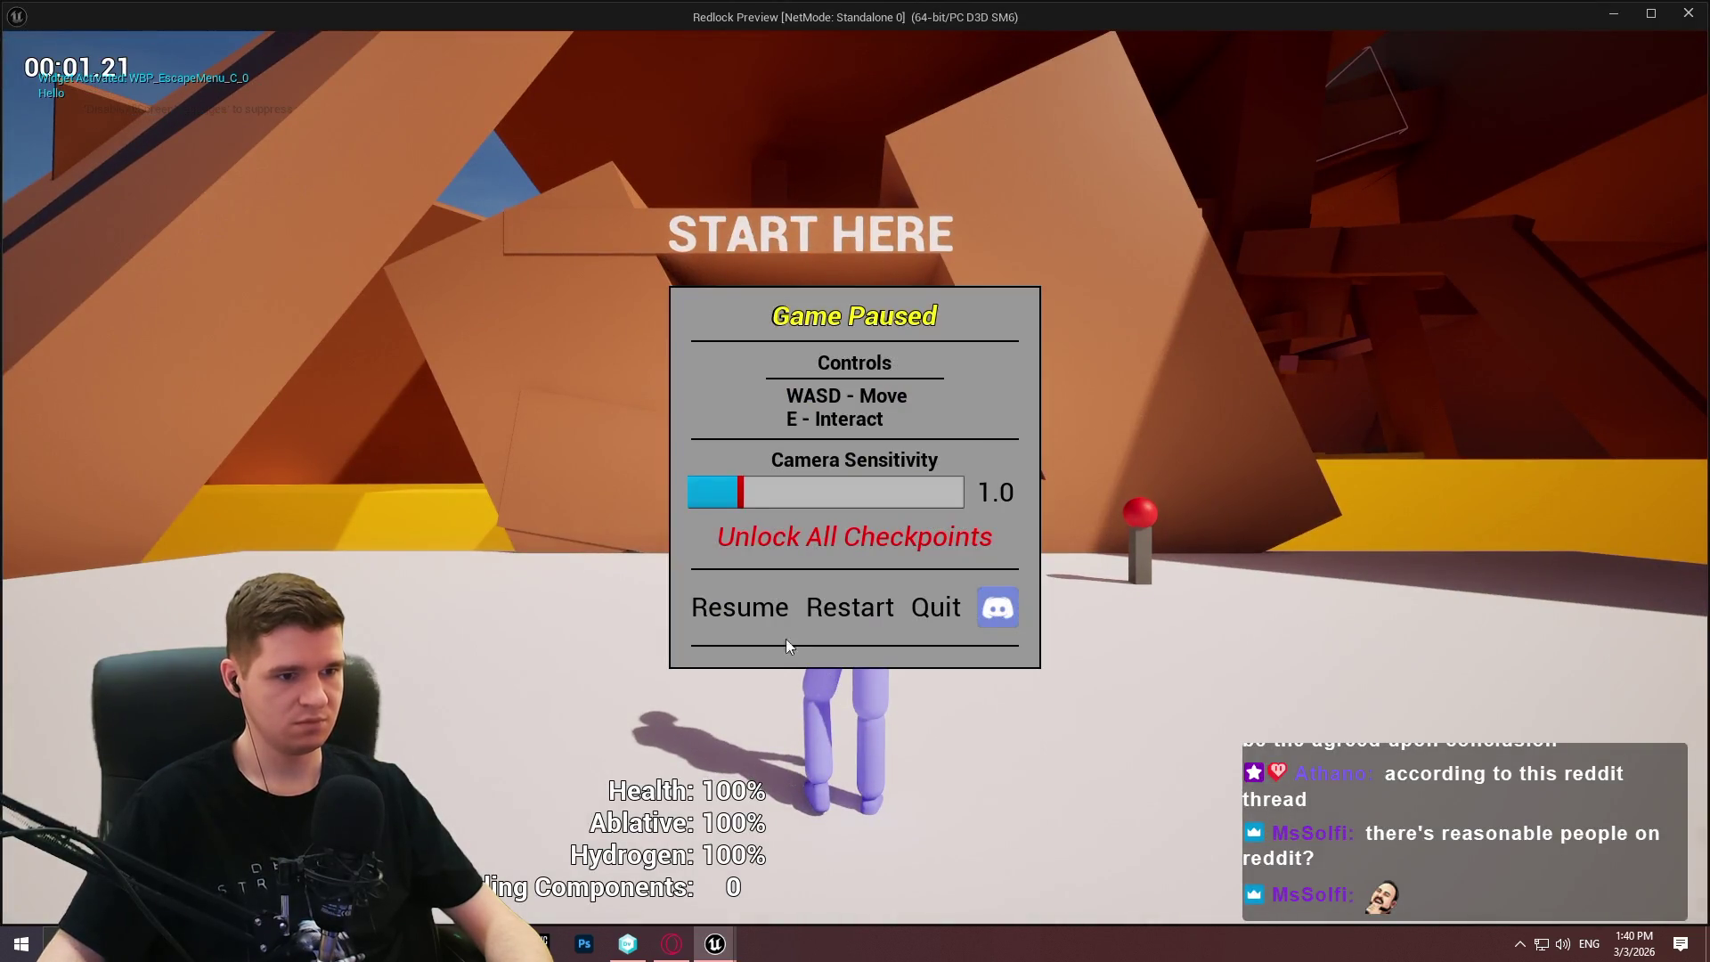
pyautogui.click(753, 605)
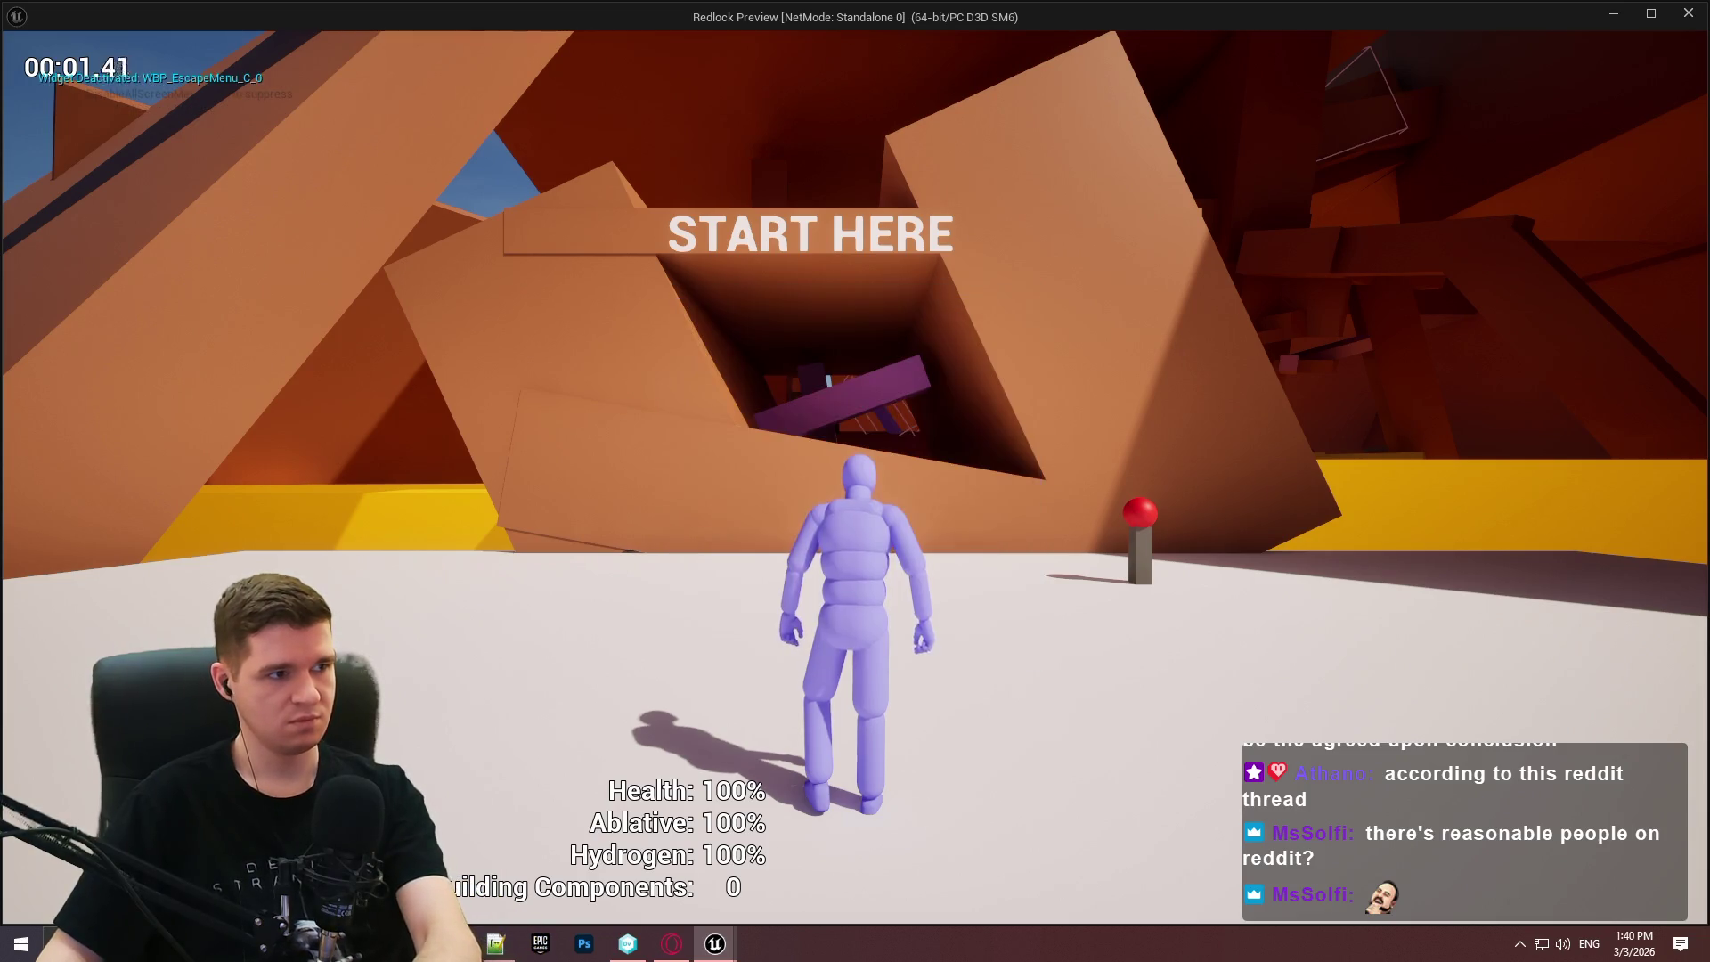
pyautogui.press('Escape')
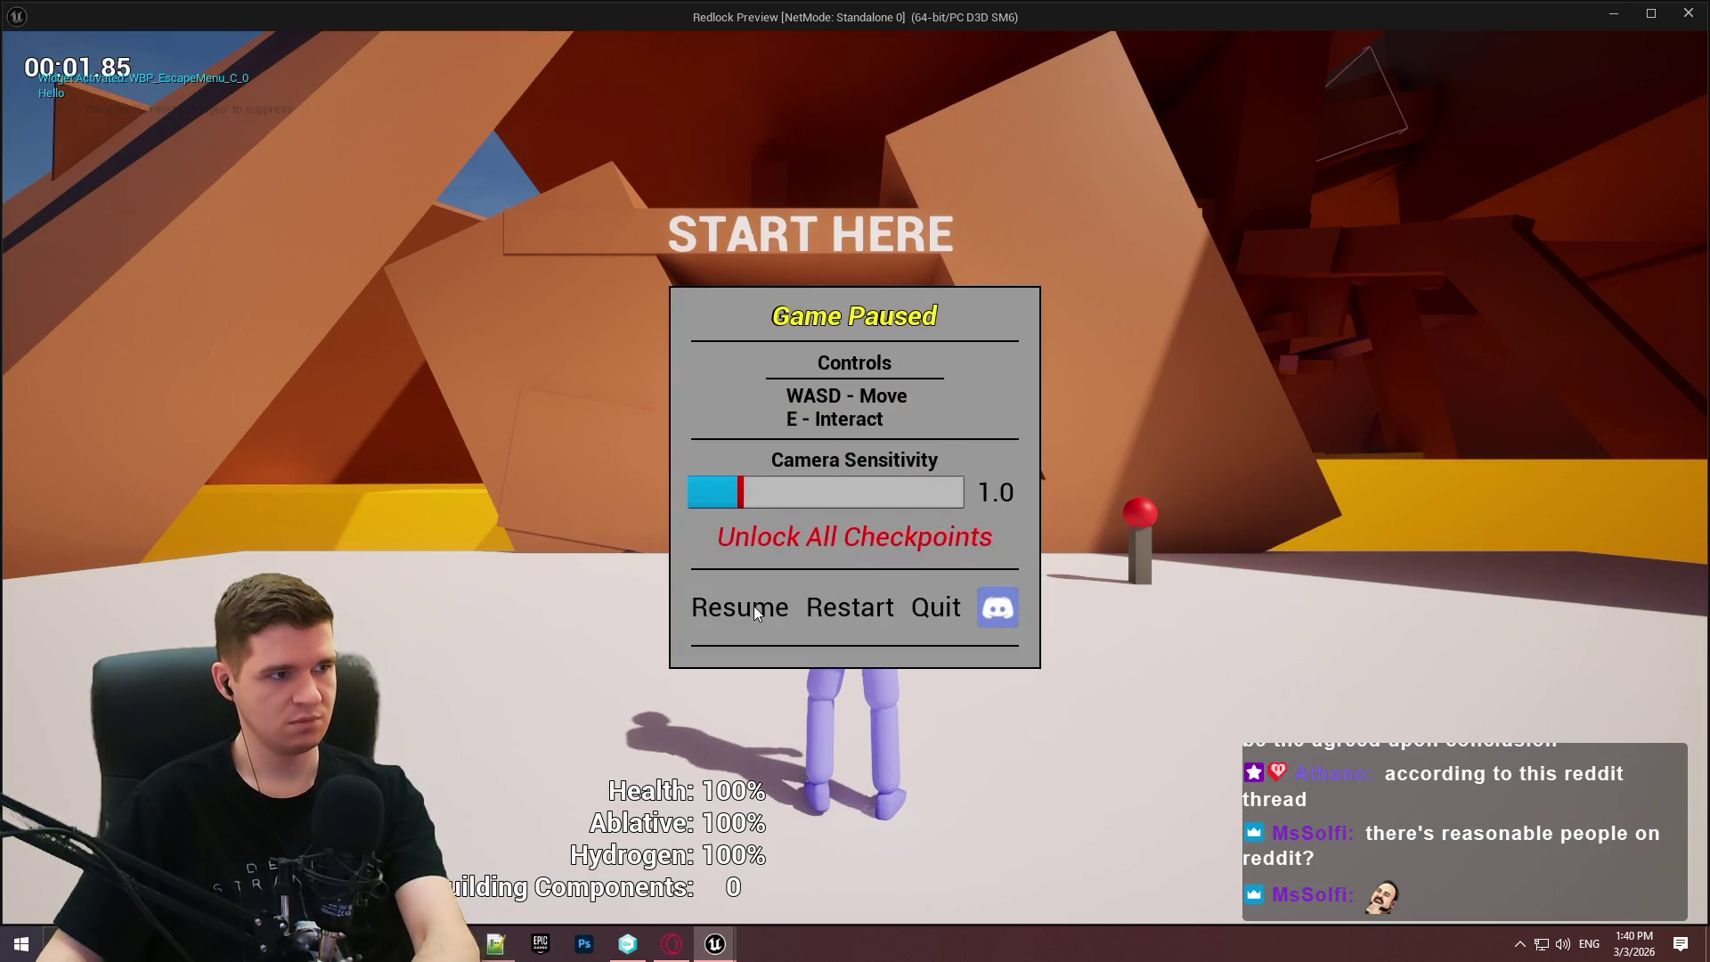
pyautogui.click(753, 607)
pyautogui.press('Escape')
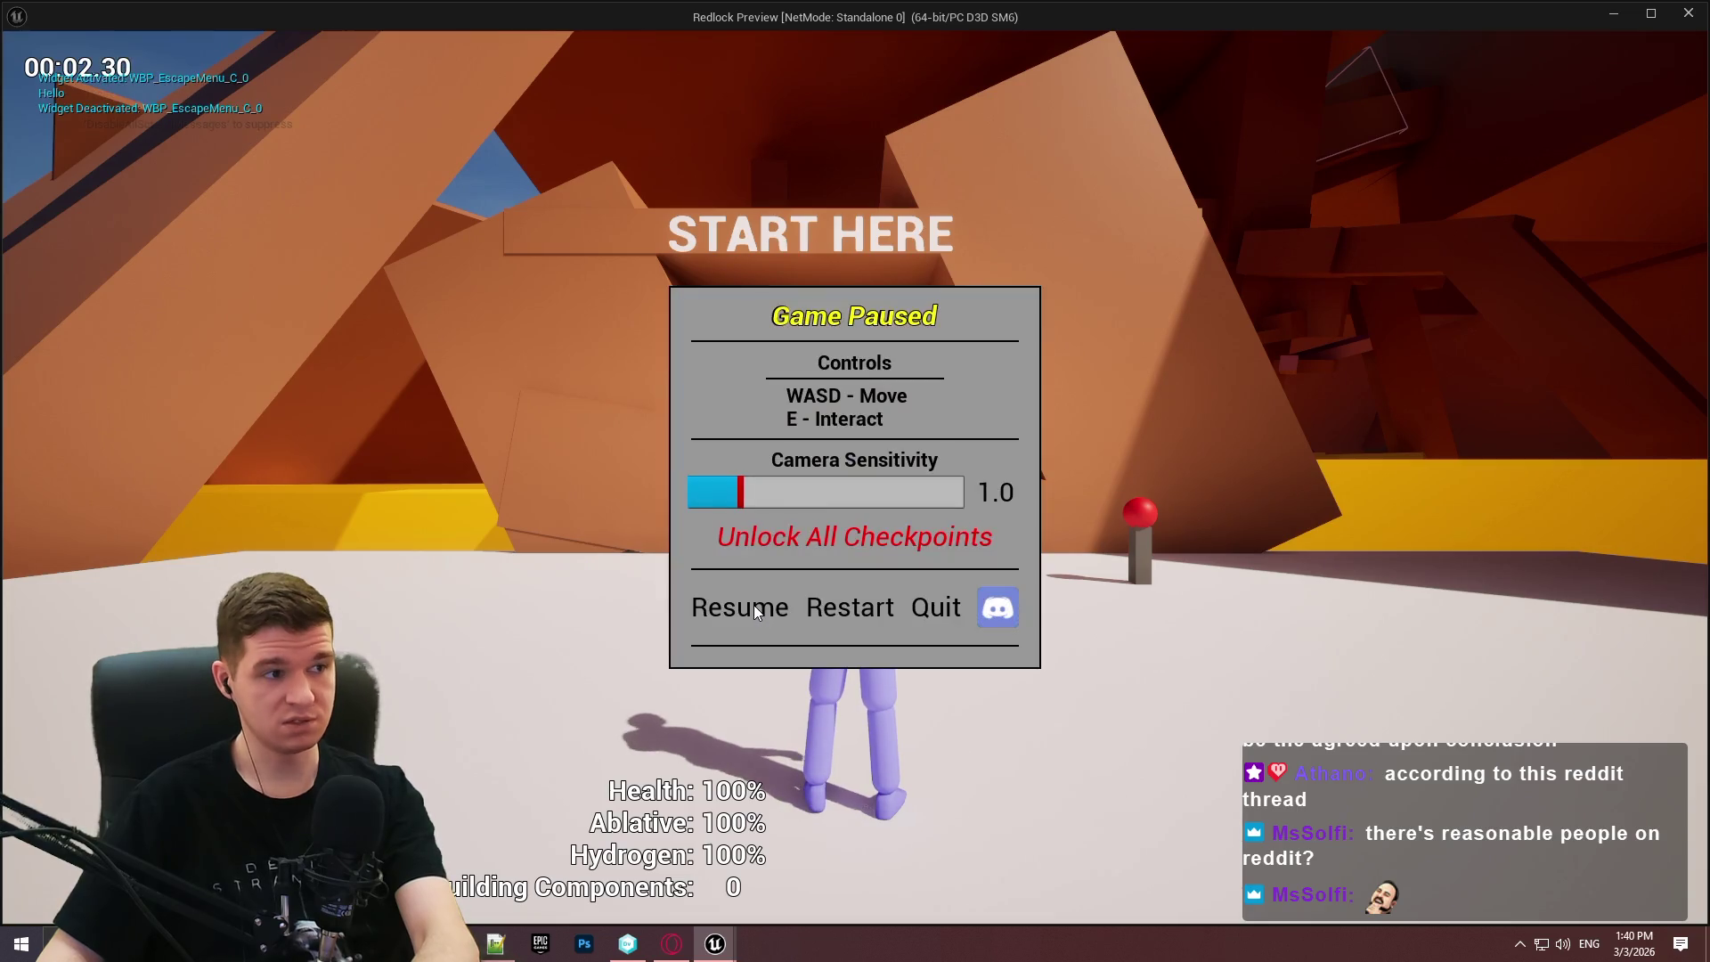
pyautogui.click(753, 608)
pyautogui.press('Escape')
pyautogui.click(753, 608)
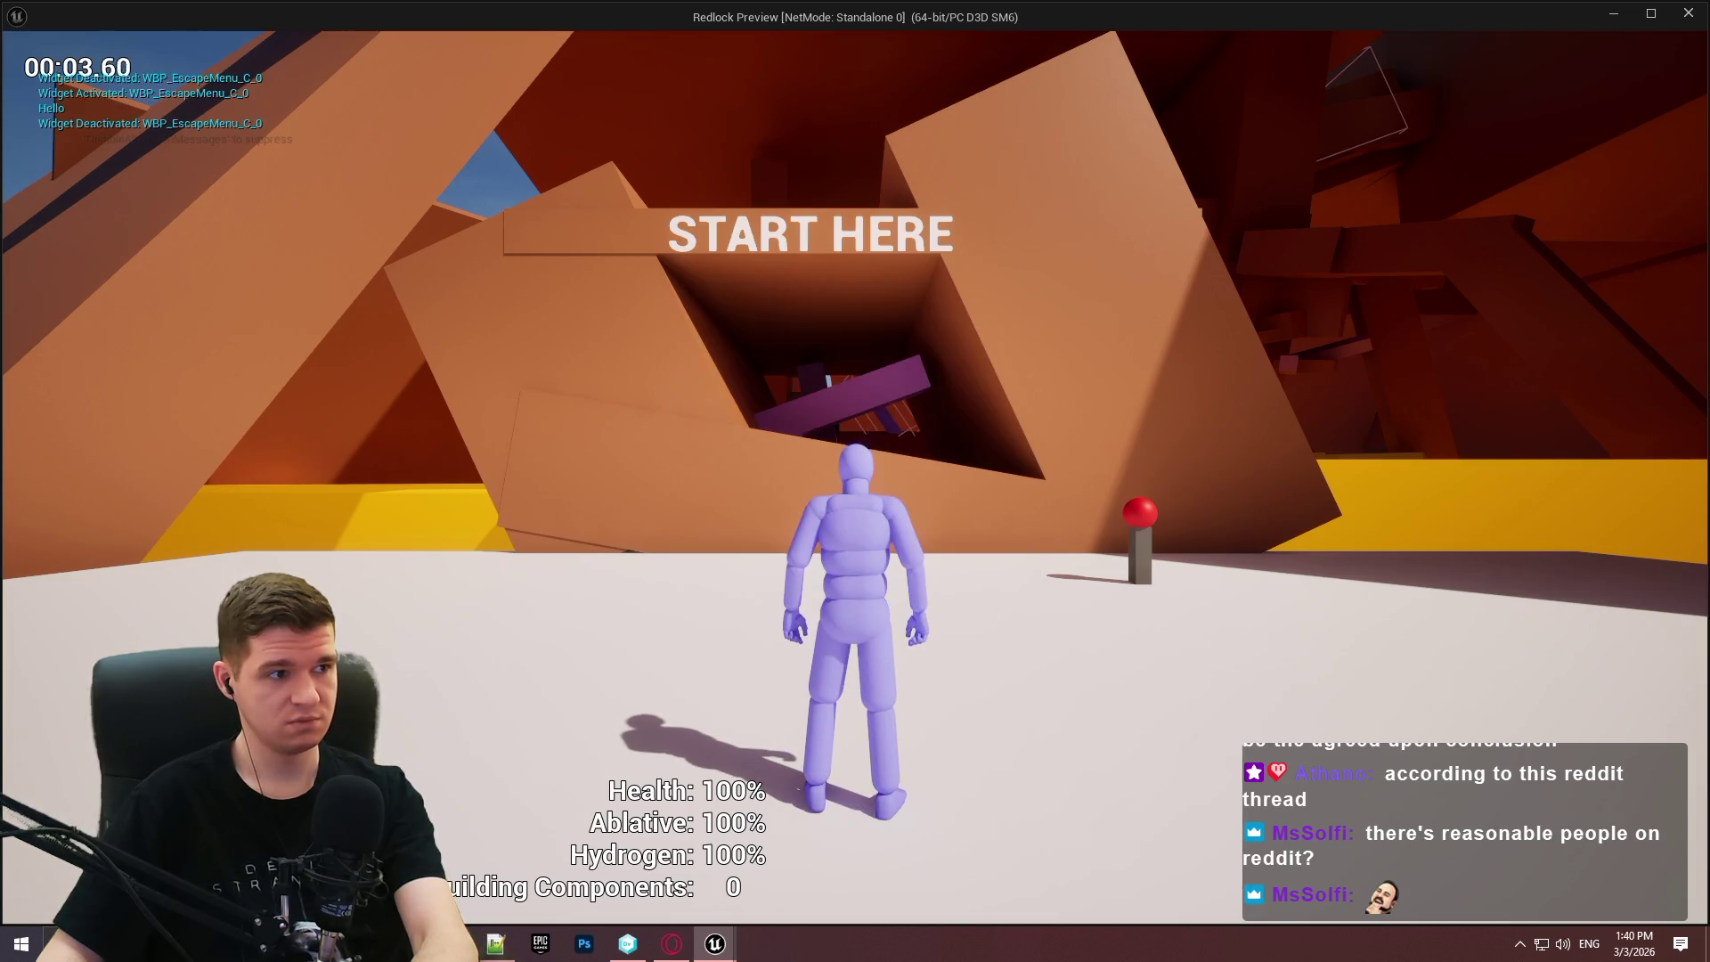
pyautogui.press('Escape')
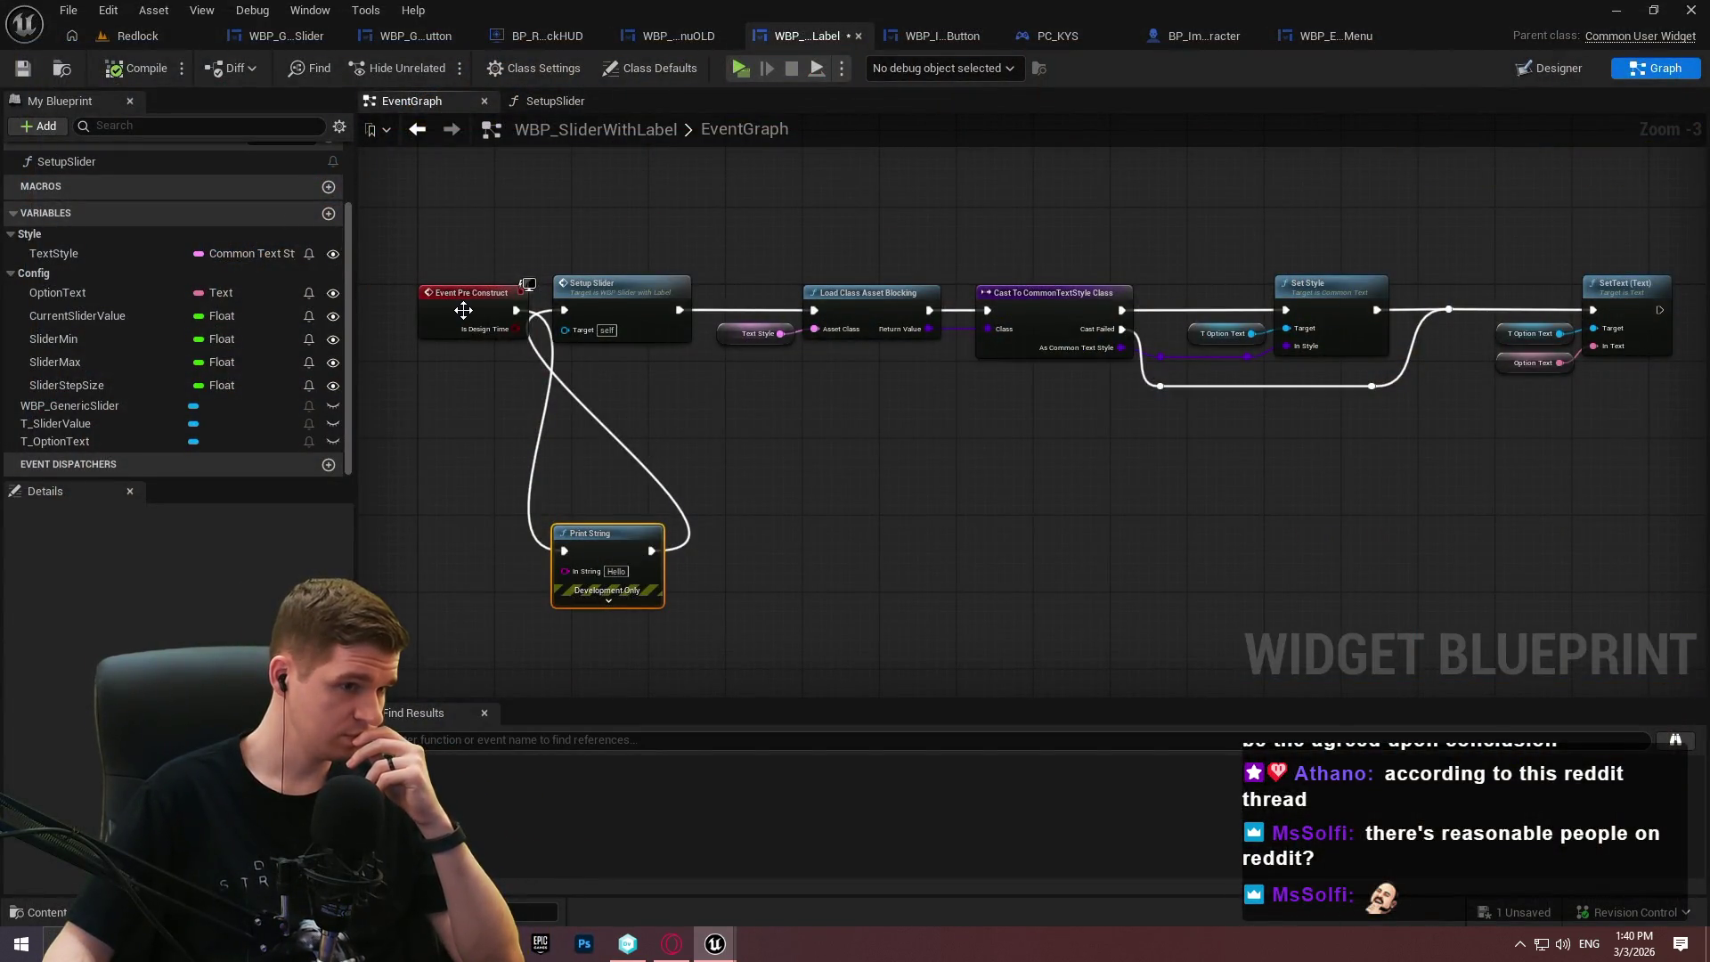
pyautogui.moveTo(463, 310)
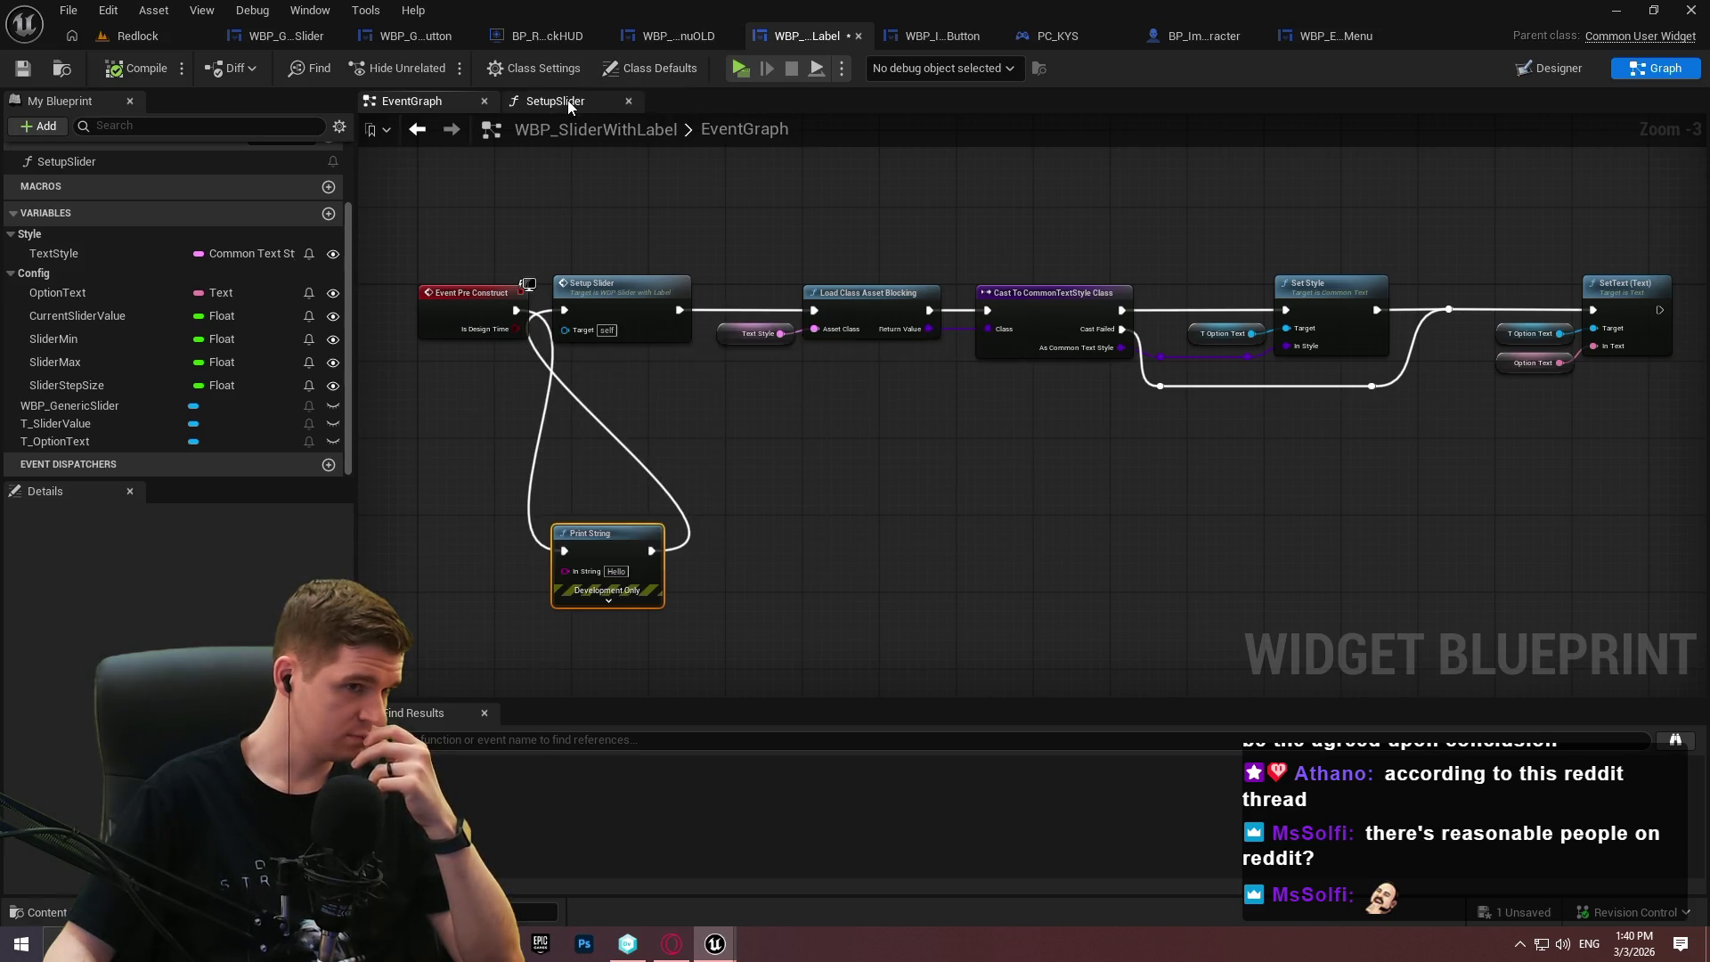
pyautogui.click(569, 101)
pyautogui.moveTo(496, 228)
pyautogui.mouseDown()
pyautogui.moveTo(1138, 256)
pyautogui.moveTo(354, 105)
pyautogui.mouseUp()
pyautogui.click(383, 103)
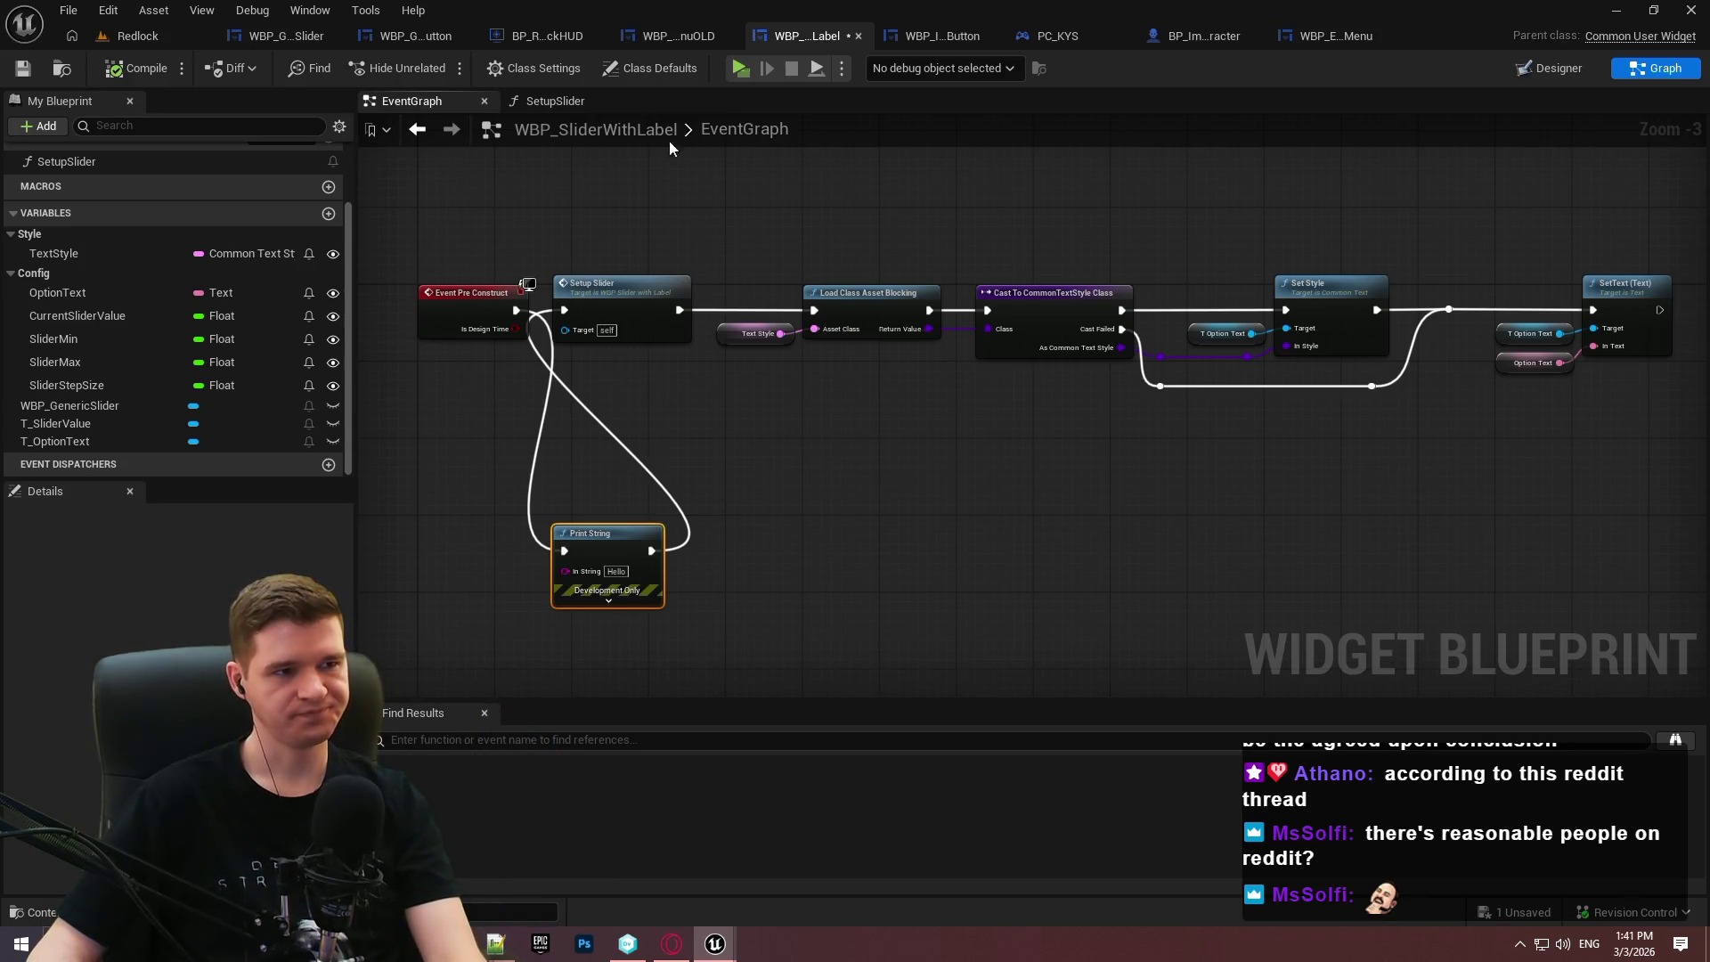
pyautogui.click(545, 101)
pyautogui.scroll(2, 846, 439)
pyautogui.moveTo(847, 439)
pyautogui.mouseDown()
pyautogui.moveTo(383, 425)
pyautogui.moveTo(365, 470)
pyautogui.mouseUp()
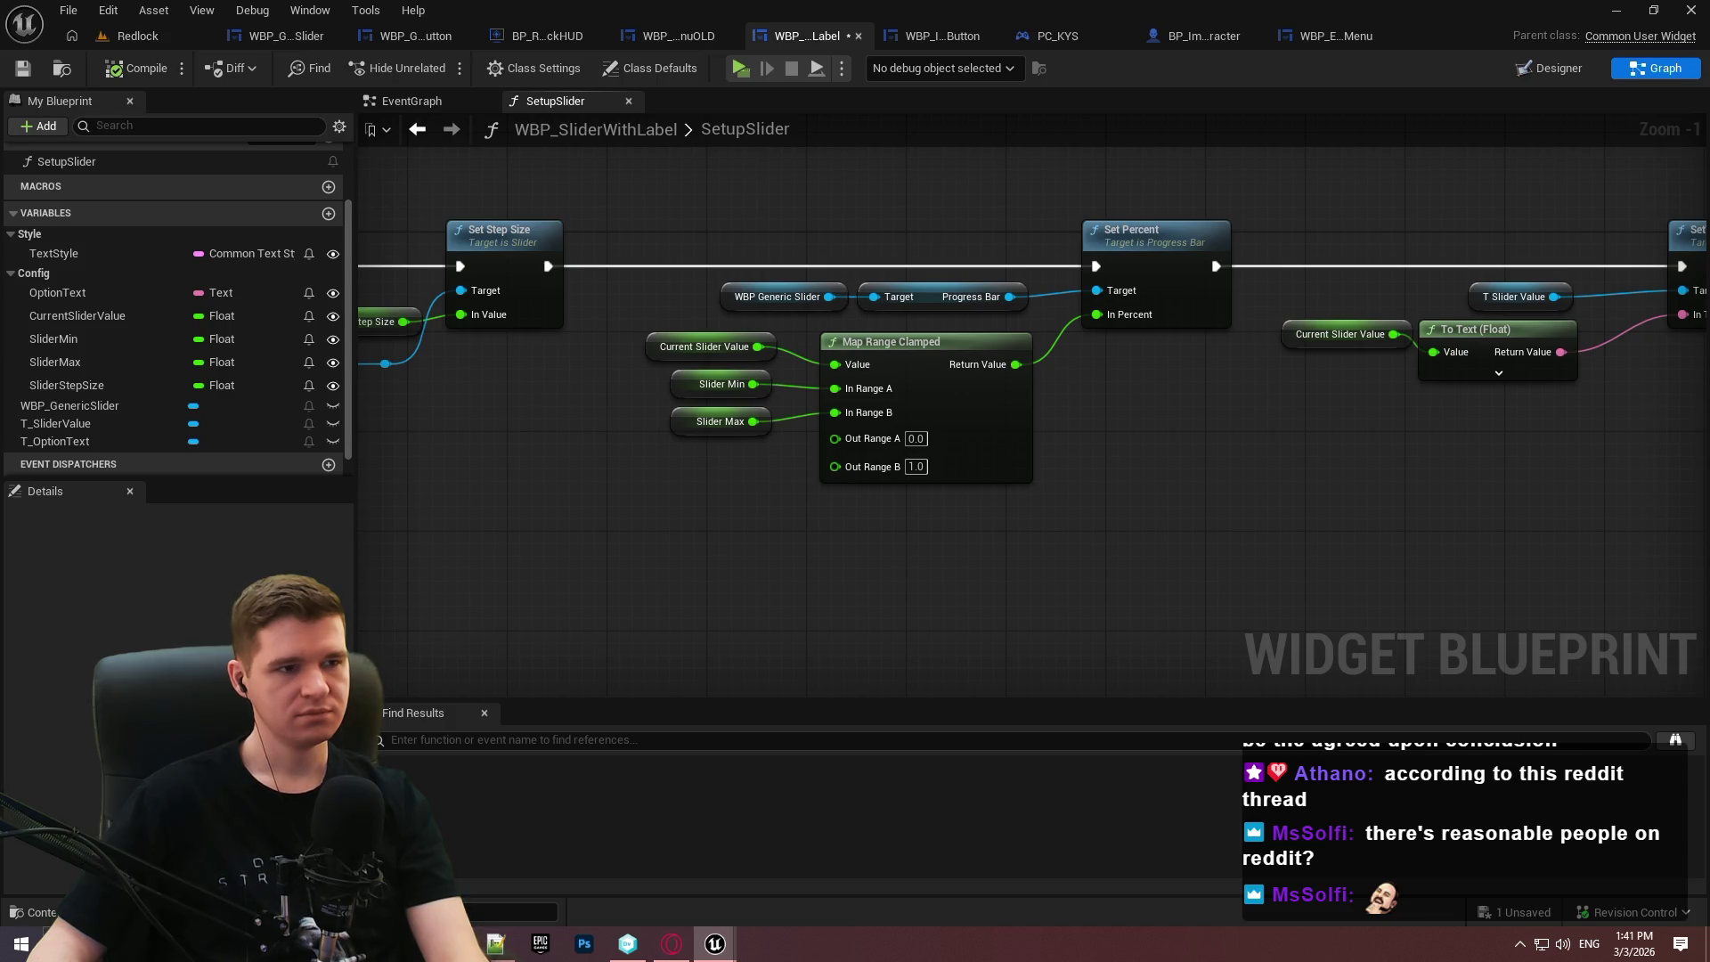
pyautogui.moveTo(365, 470)
pyautogui.mouseDown()
pyautogui.moveTo(858, 507)
pyautogui.moveTo(1687, 529)
pyautogui.moveTo(722, 515)
pyautogui.moveTo(1587, 473)
pyautogui.moveTo(1646, 539)
pyautogui.moveTo(480, 481)
pyautogui.moveTo(1705, 577)
pyautogui.mouseUp()
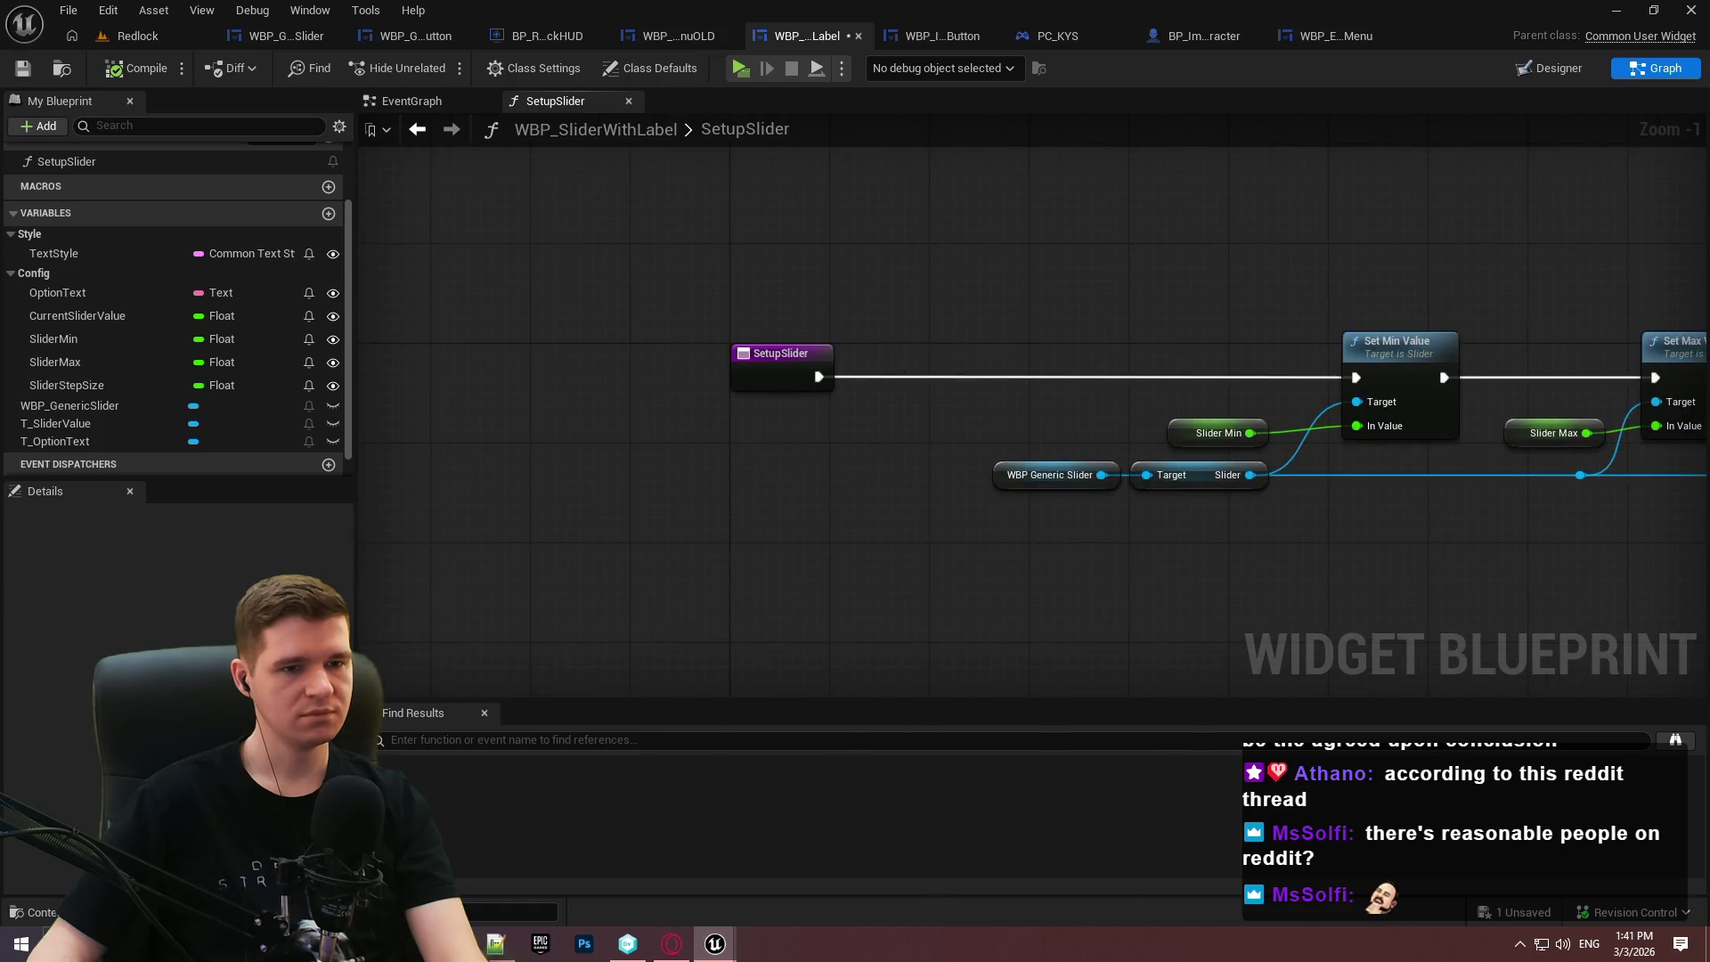
pyautogui.click(415, 99)
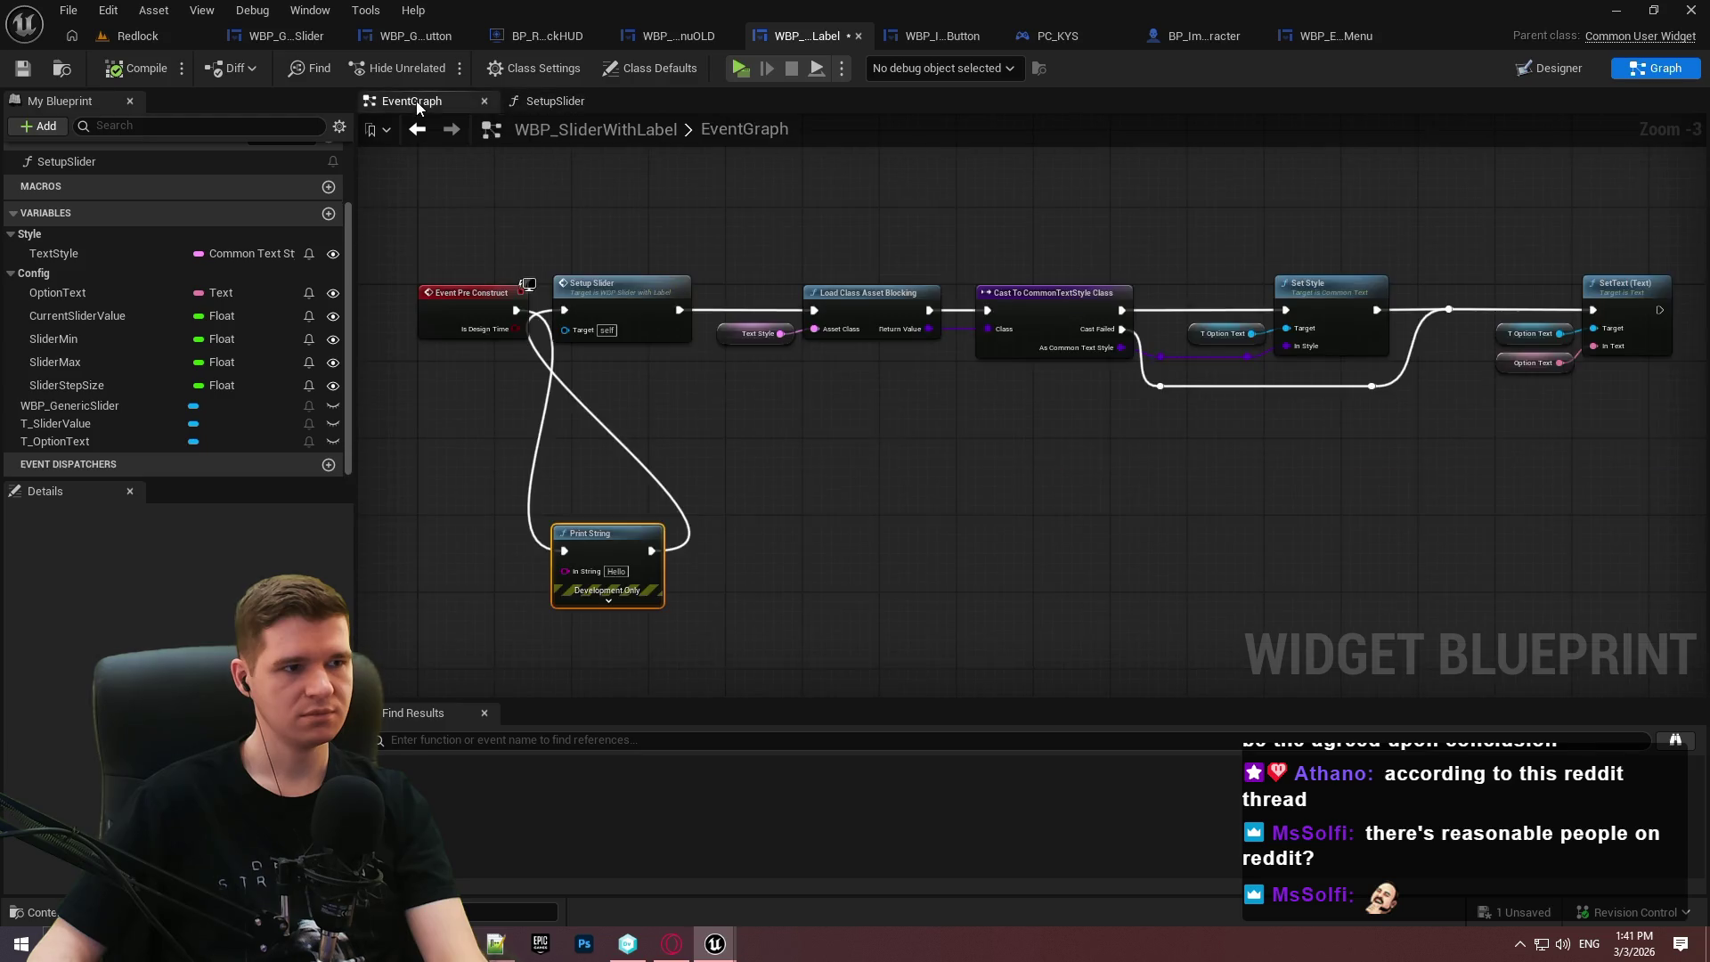
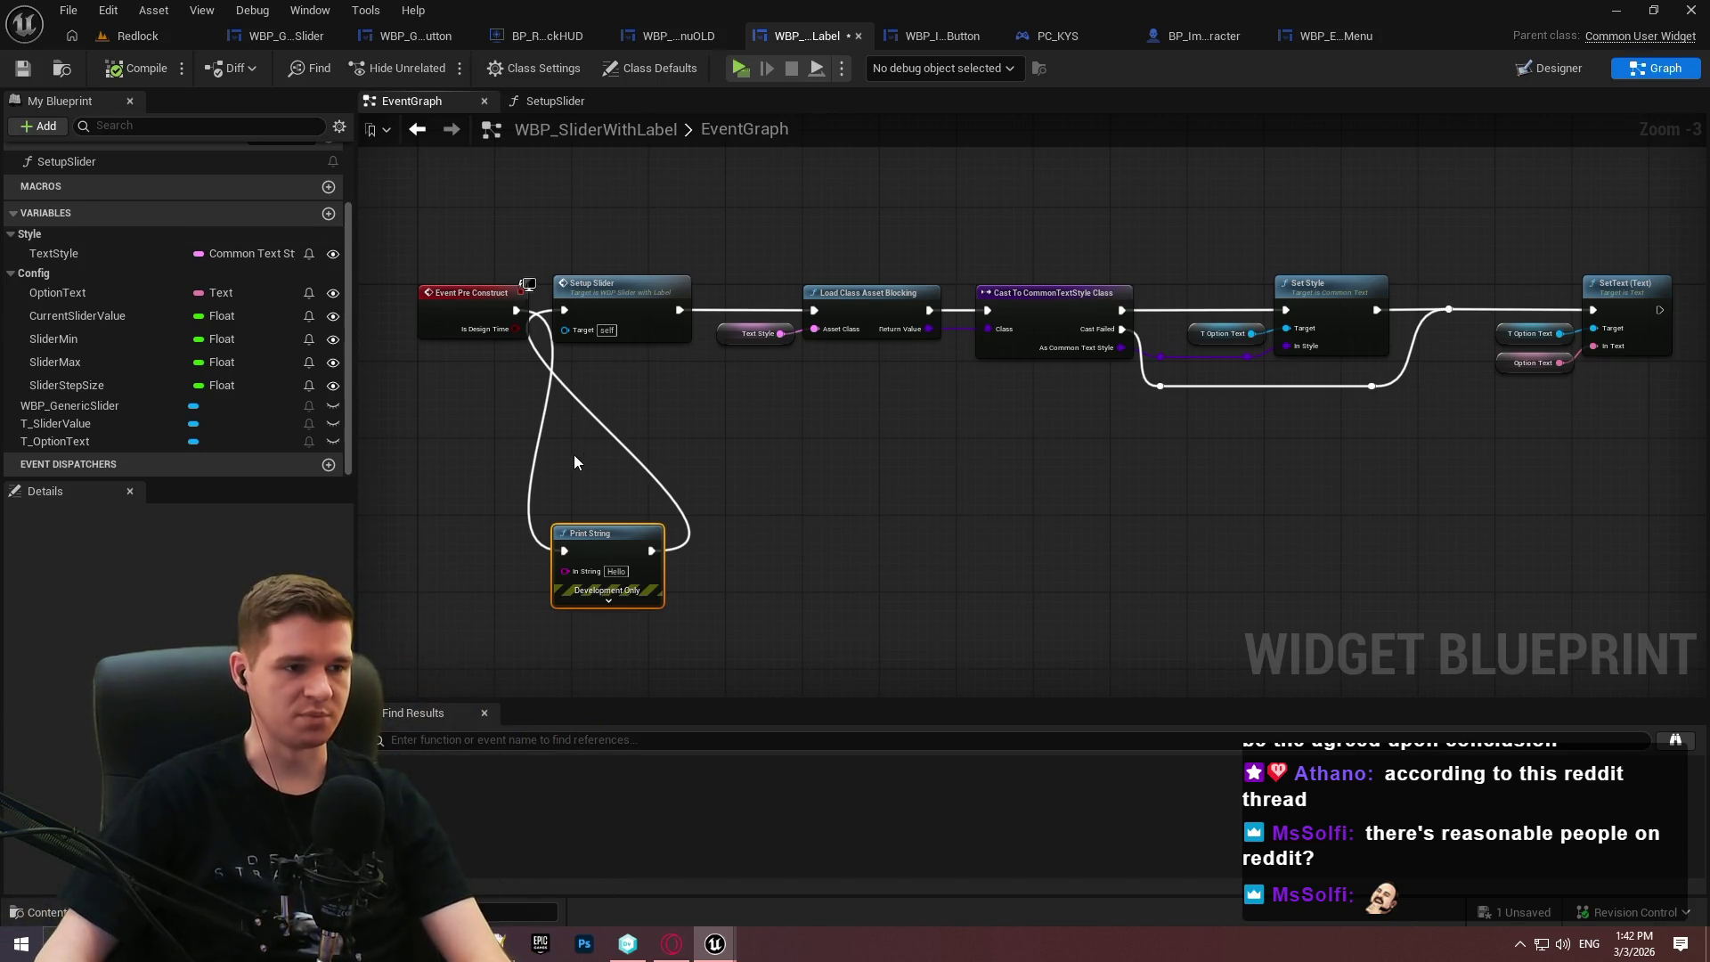
# Delete the debug Print String node, wire Event Pre Construct directly to Setup Slider, and save.
pyautogui.moveTo(656, 501); pyautogui.dragTo(600, 571)
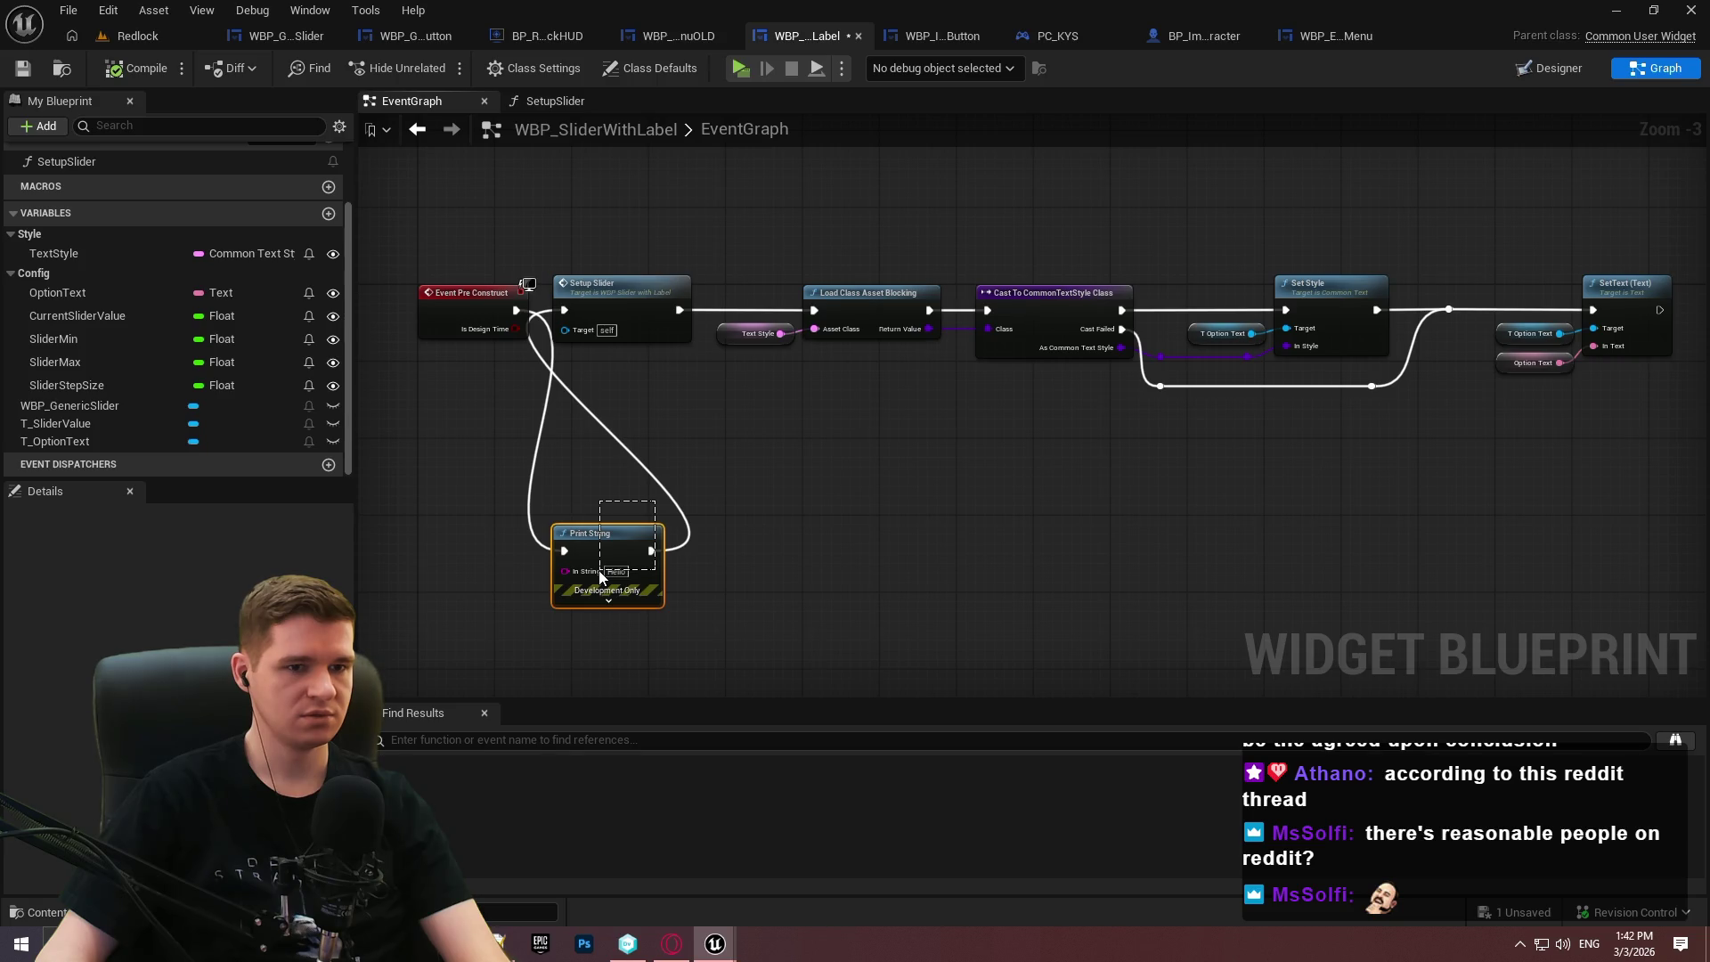
pyautogui.press('Delete')
pyautogui.moveTo(564, 310)
pyautogui.mouseDown()
pyautogui.moveTo(505, 321)
pyautogui.moveTo(515, 310)
pyautogui.mouseUp()
pyautogui.moveTo(1653, 449)
pyautogui.mouseDown()
pyautogui.moveTo(1507, 338)
pyautogui.moveTo(778, 235)
pyautogui.mouseUp()
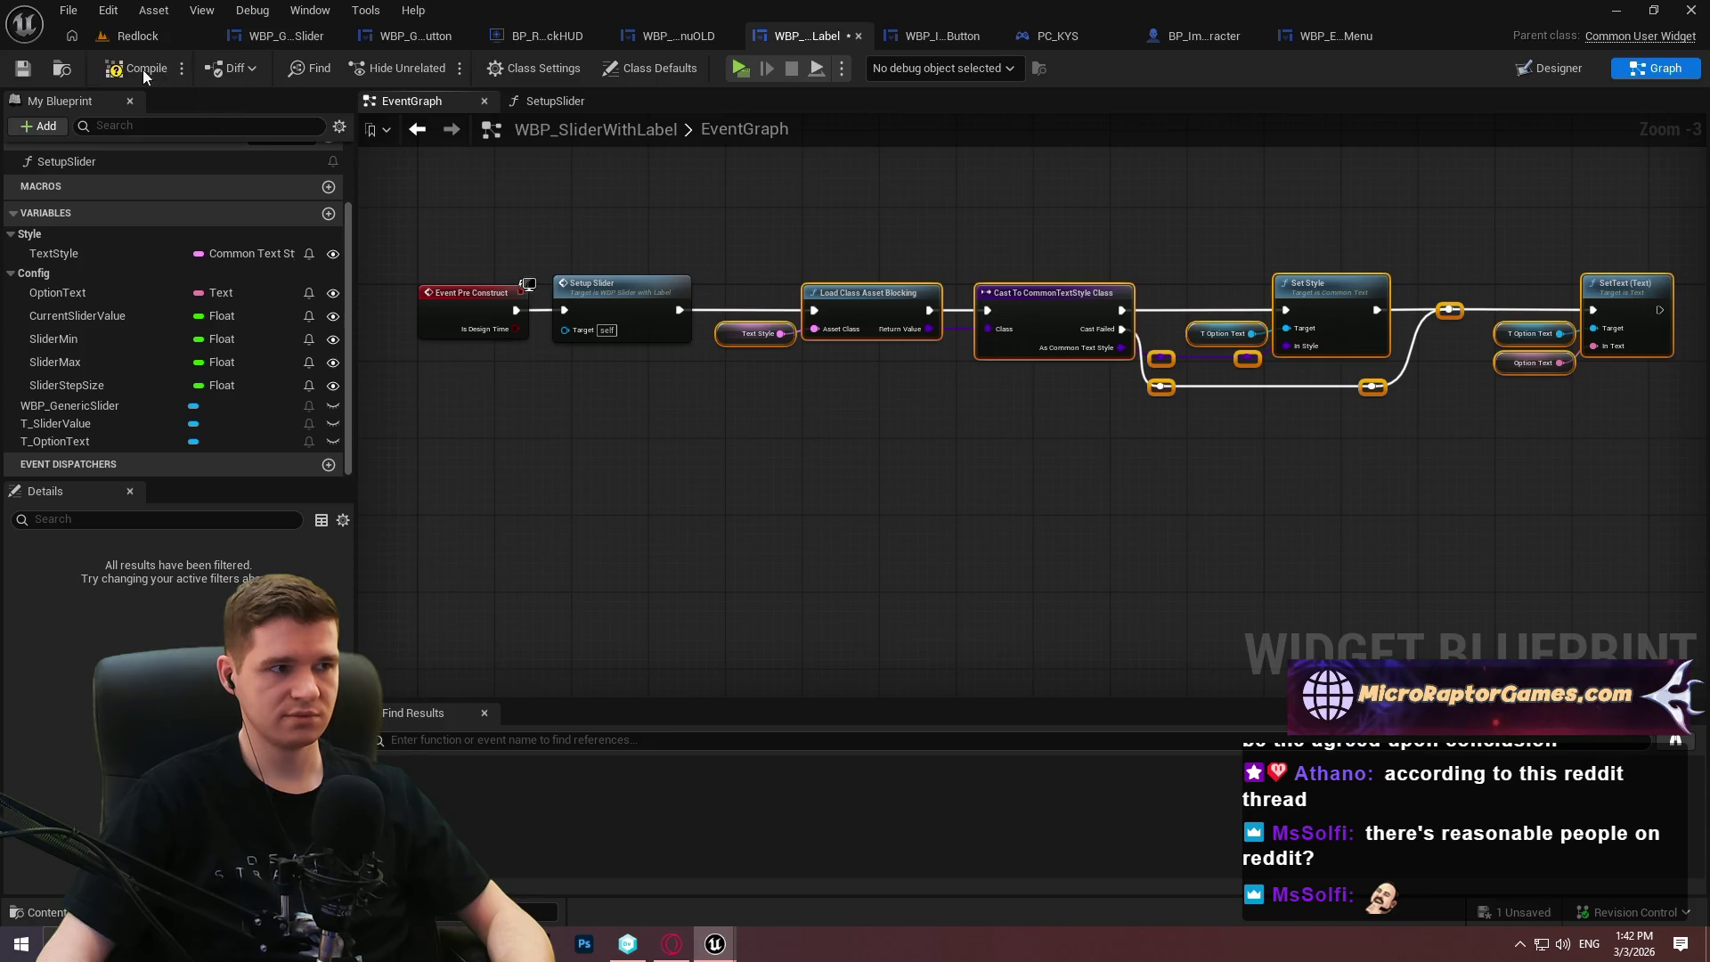
pyautogui.click(23, 69)
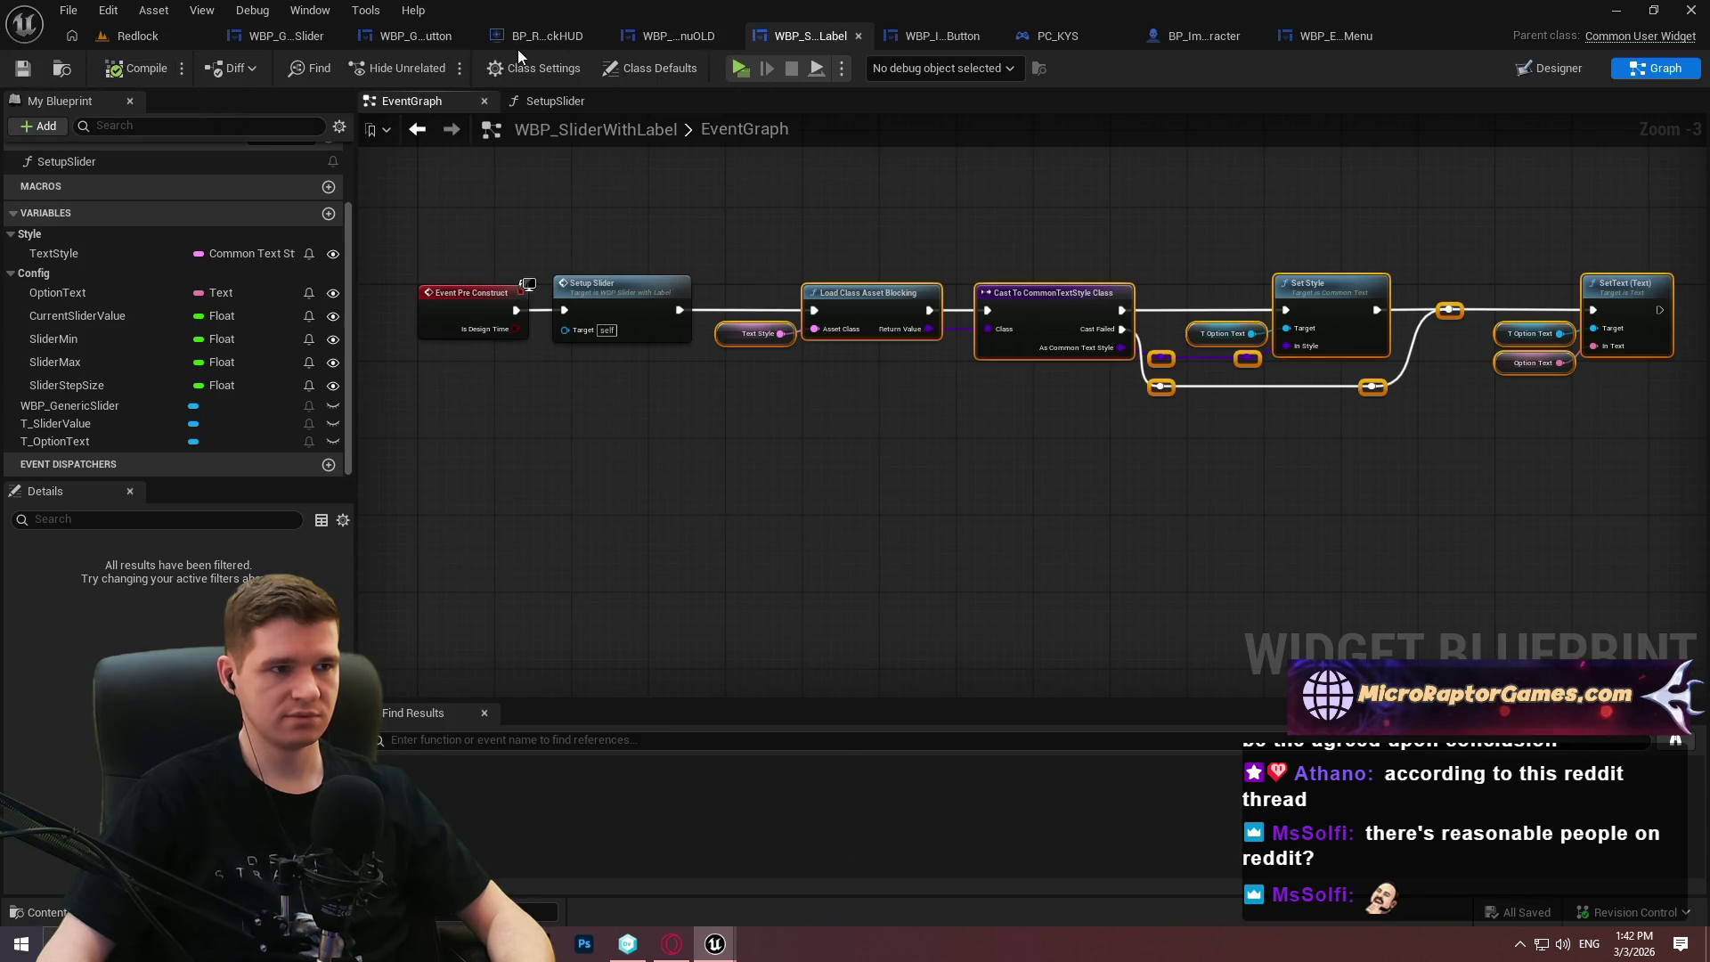
# Check WBP_GenericSlider's disabled event nodes, then open WBP_SliderWithLabel's SetupSlider function graph.
pyautogui.click(275, 38)
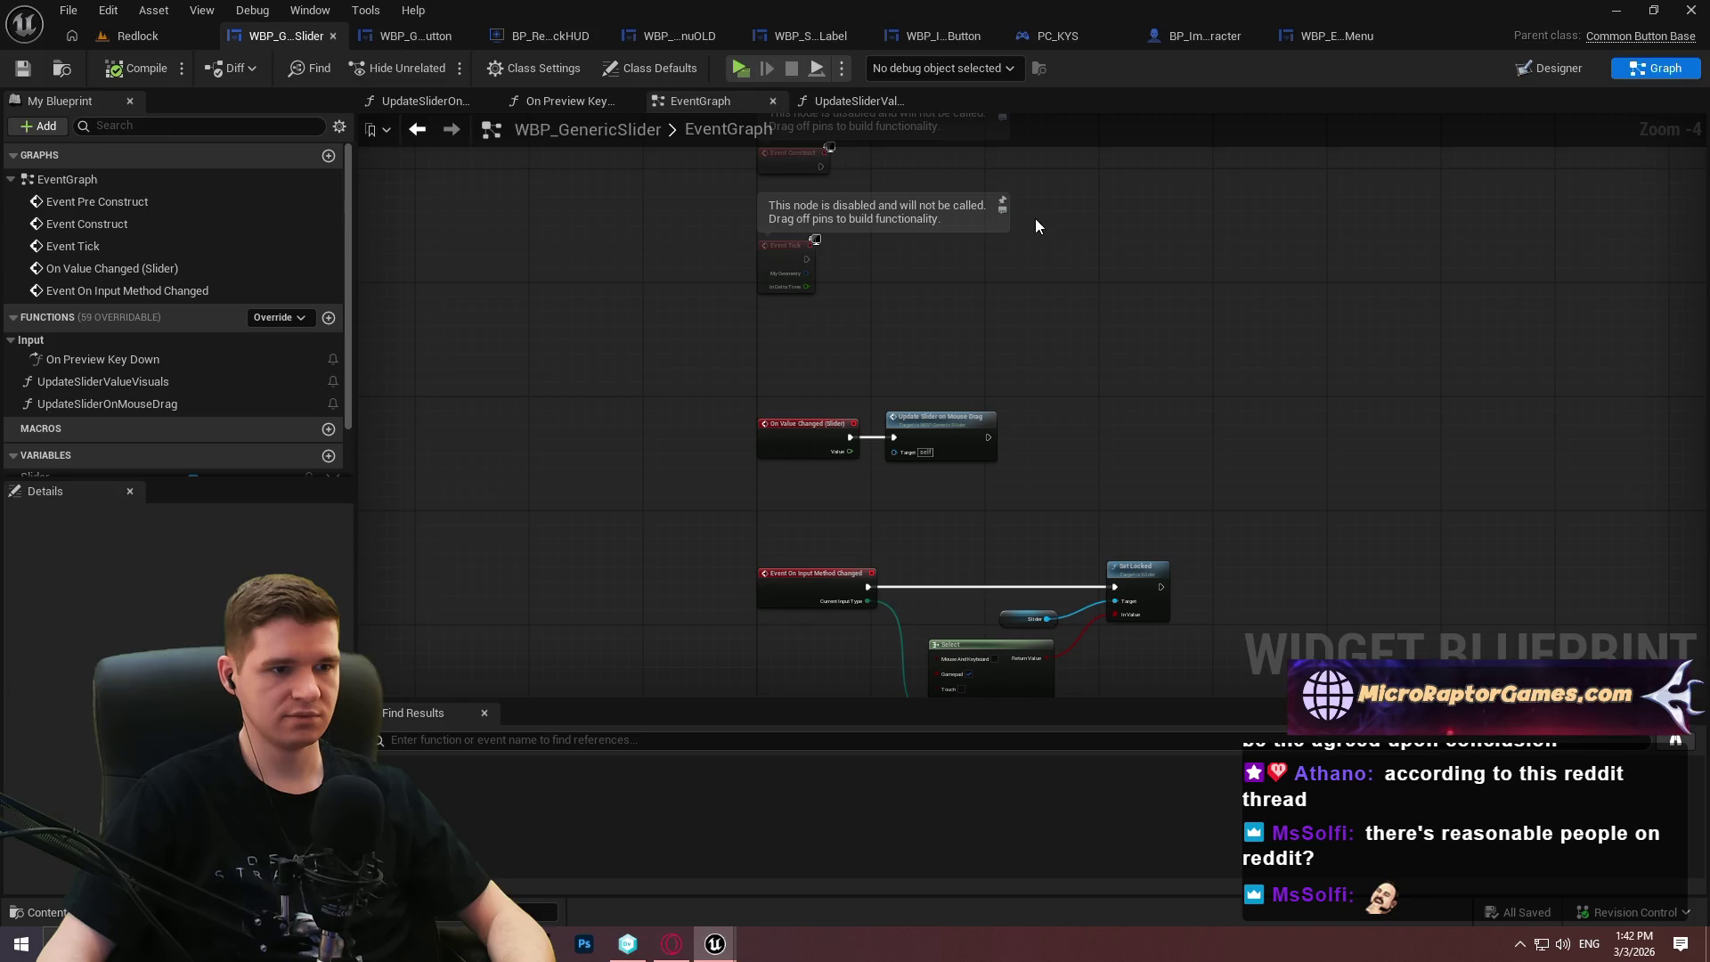
pyautogui.moveTo(1035, 219); pyautogui.dragTo(992, 351)
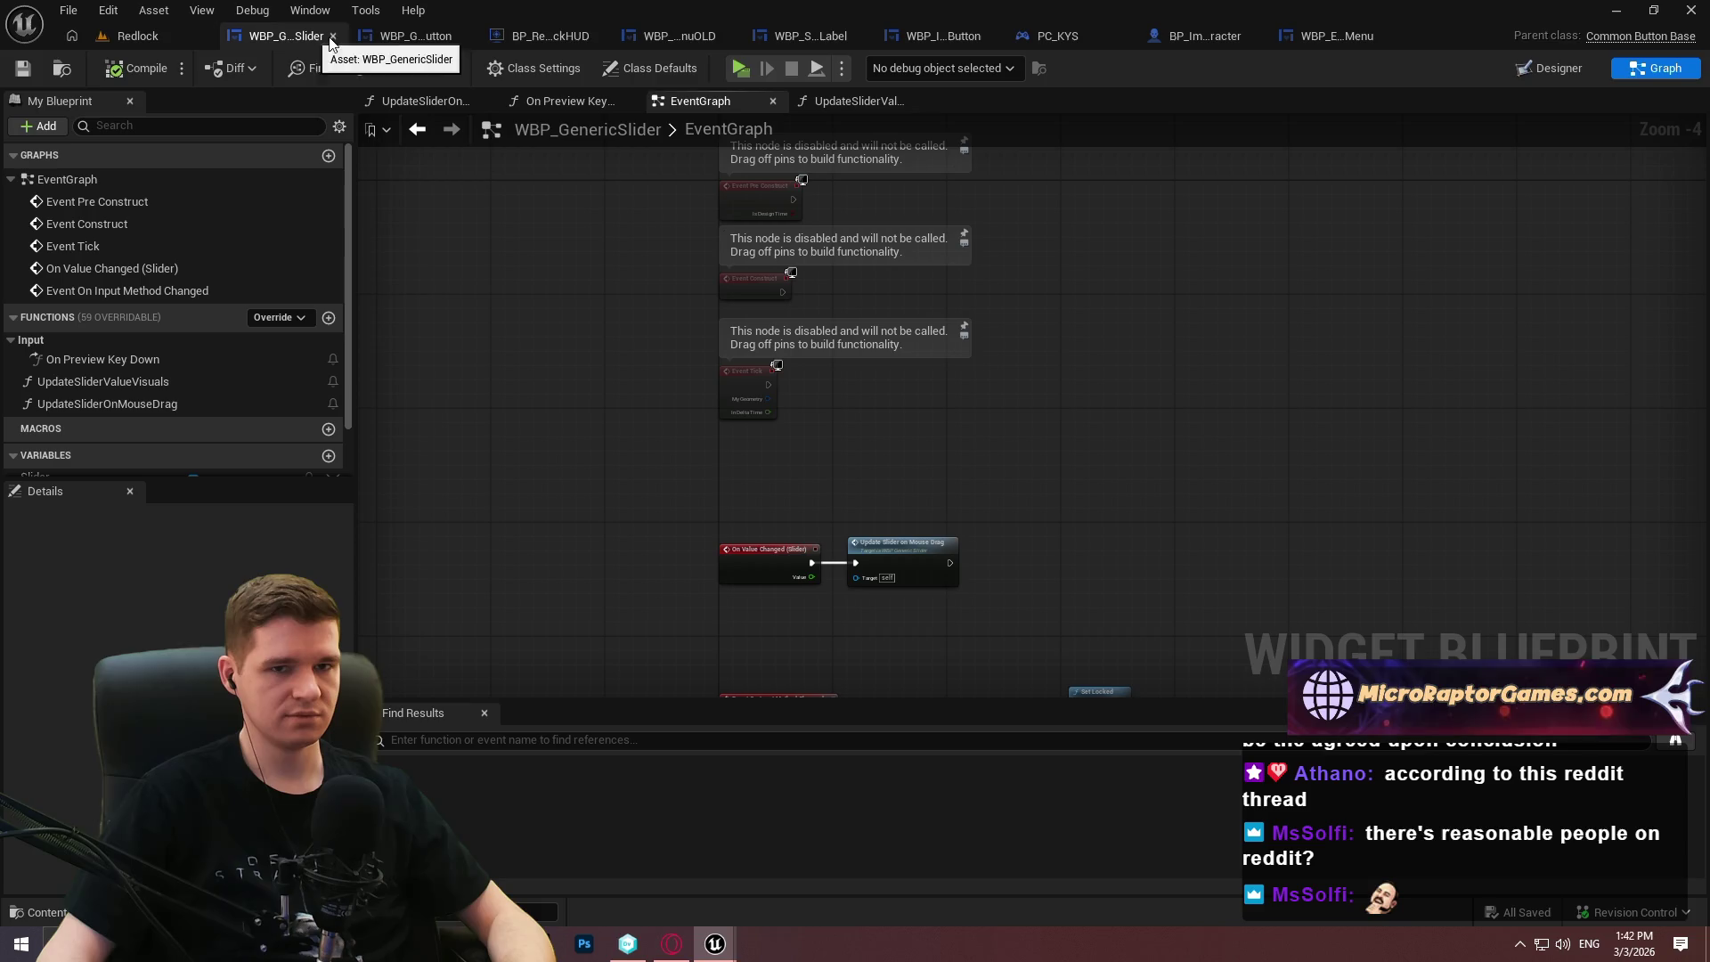
pyautogui.click(826, 37)
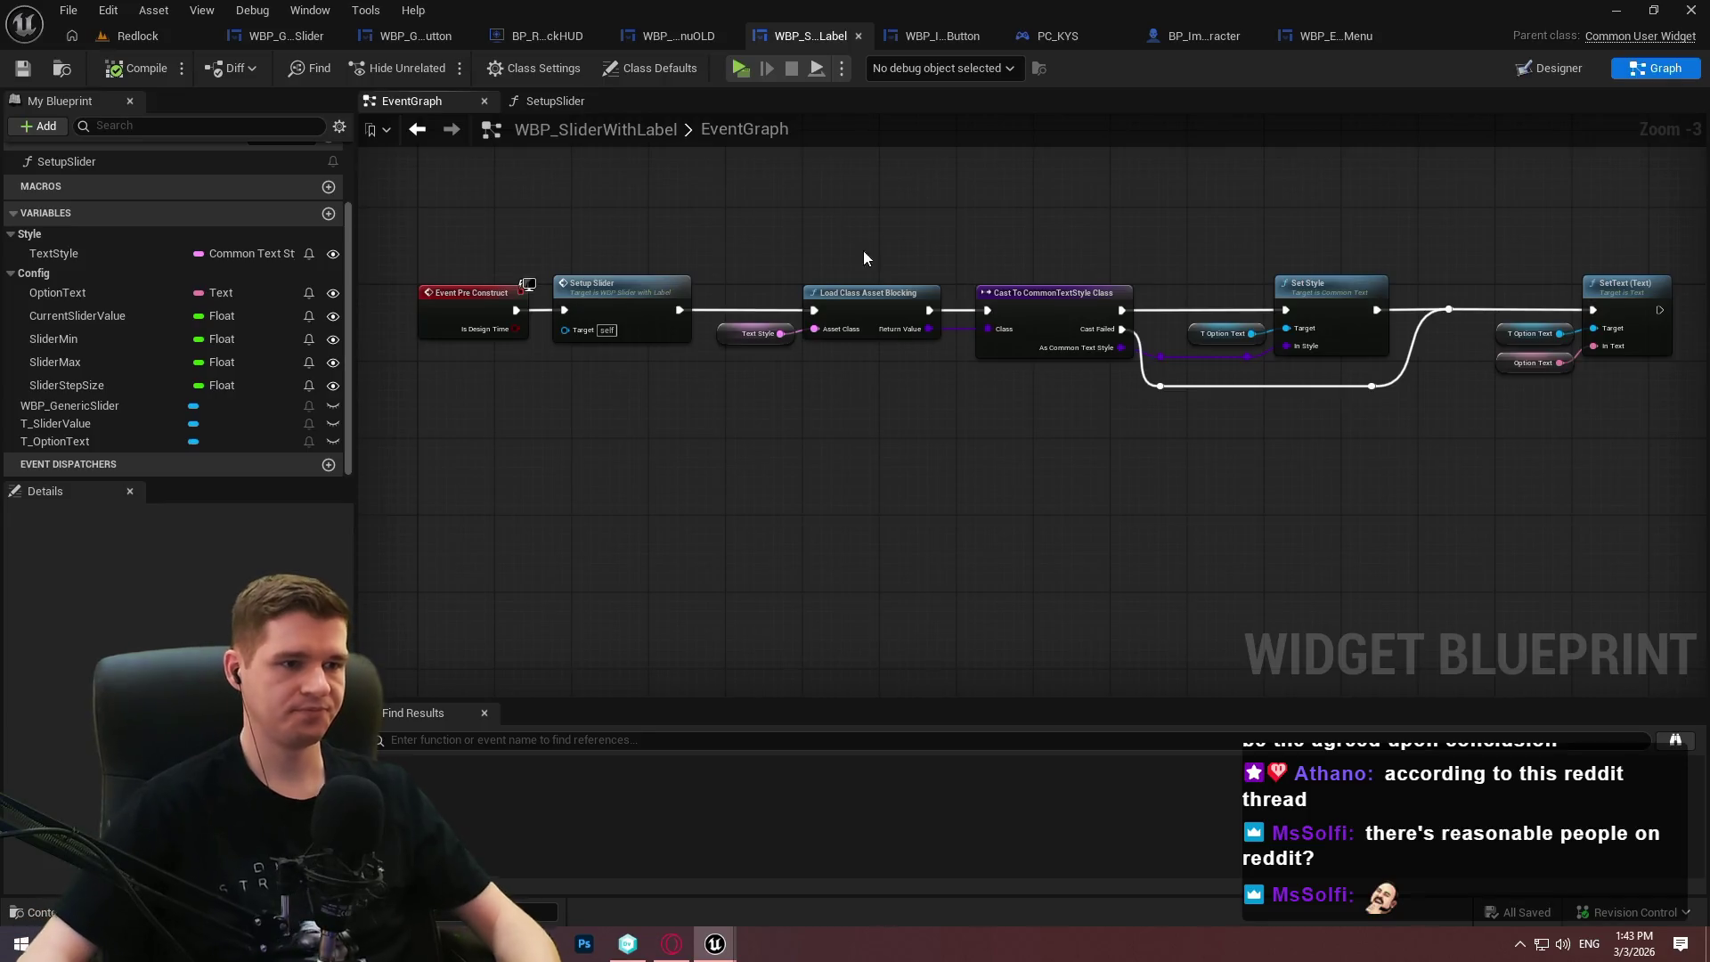
pyautogui.doubleClick(663, 295)
# Add a Get Class Defaults node from a 'default' search and place it below the slider nodes.
pyautogui.rightClick(856, 481)
pyautogui.write('defaul')
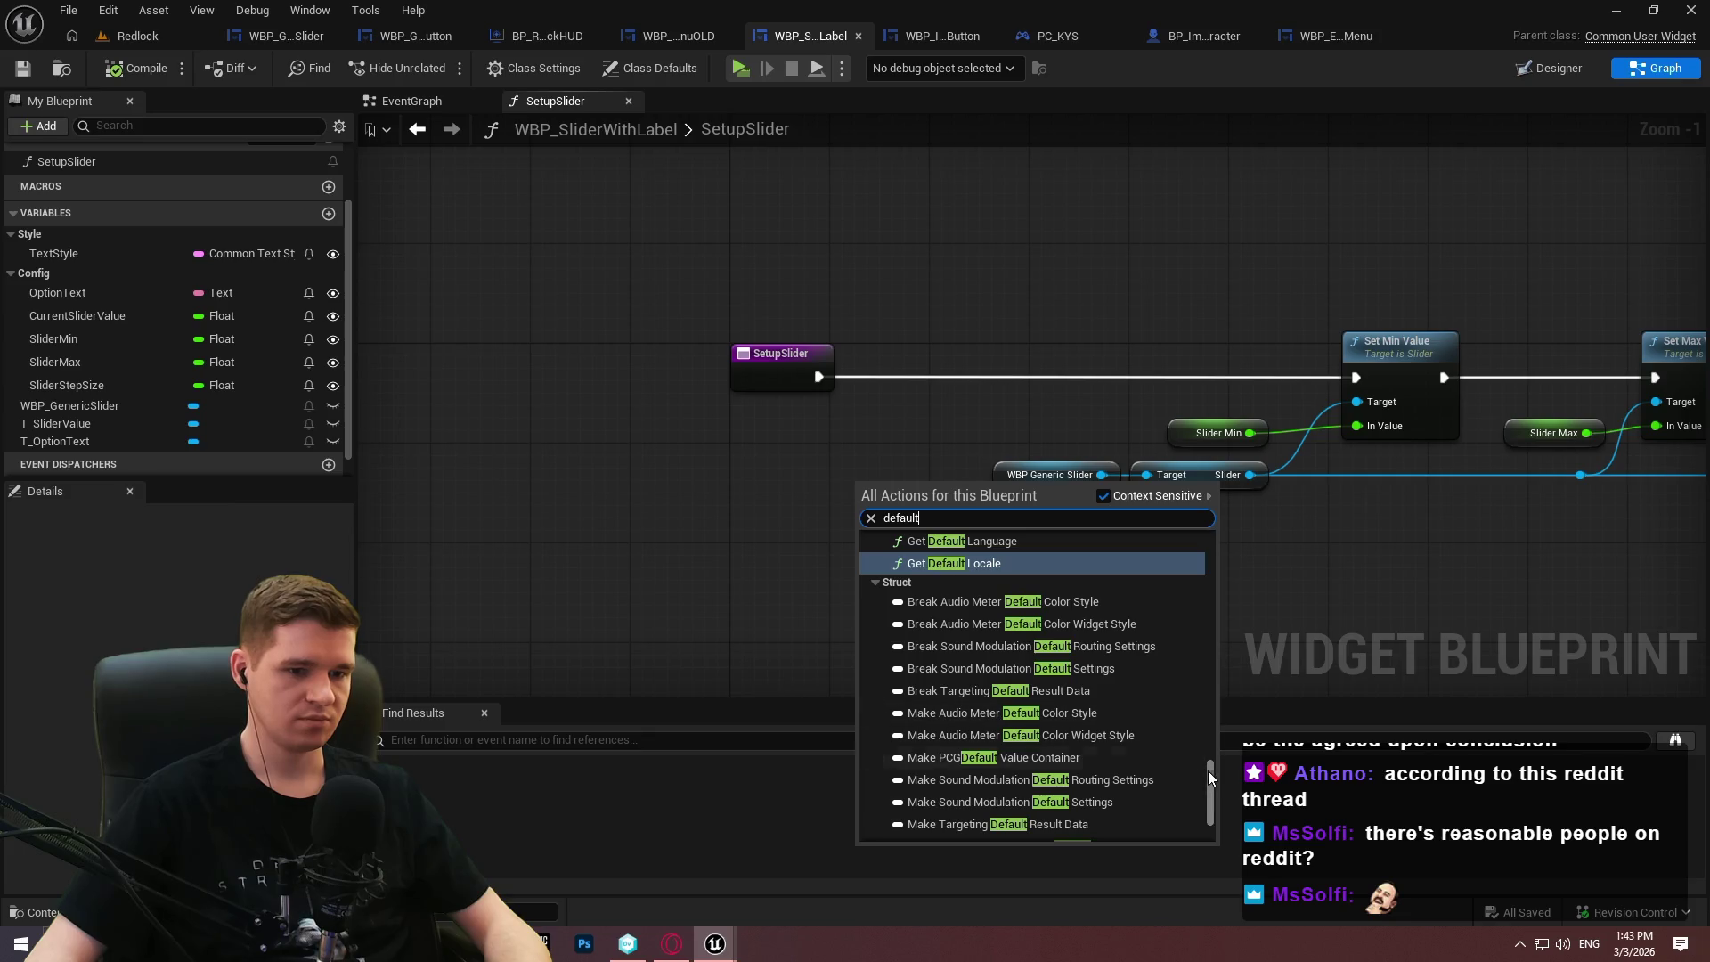
pyautogui.write('t')
pyautogui.scroll(-6, 1194, 621)
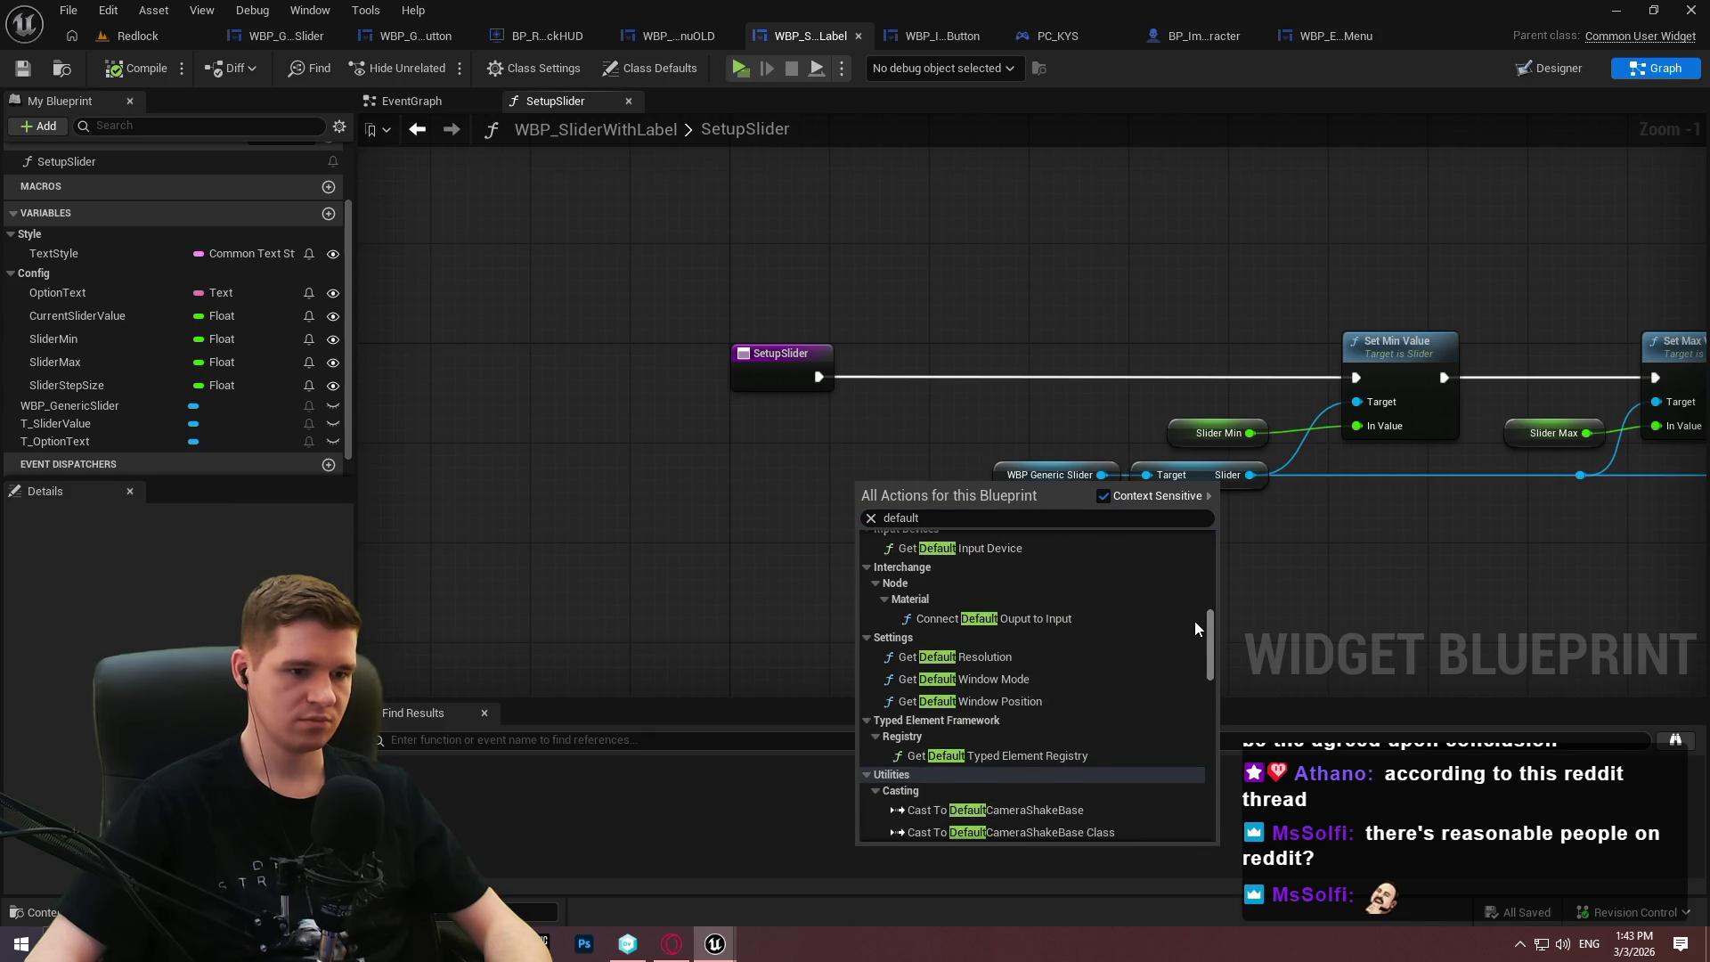
pyautogui.scroll(5, 1194, 620)
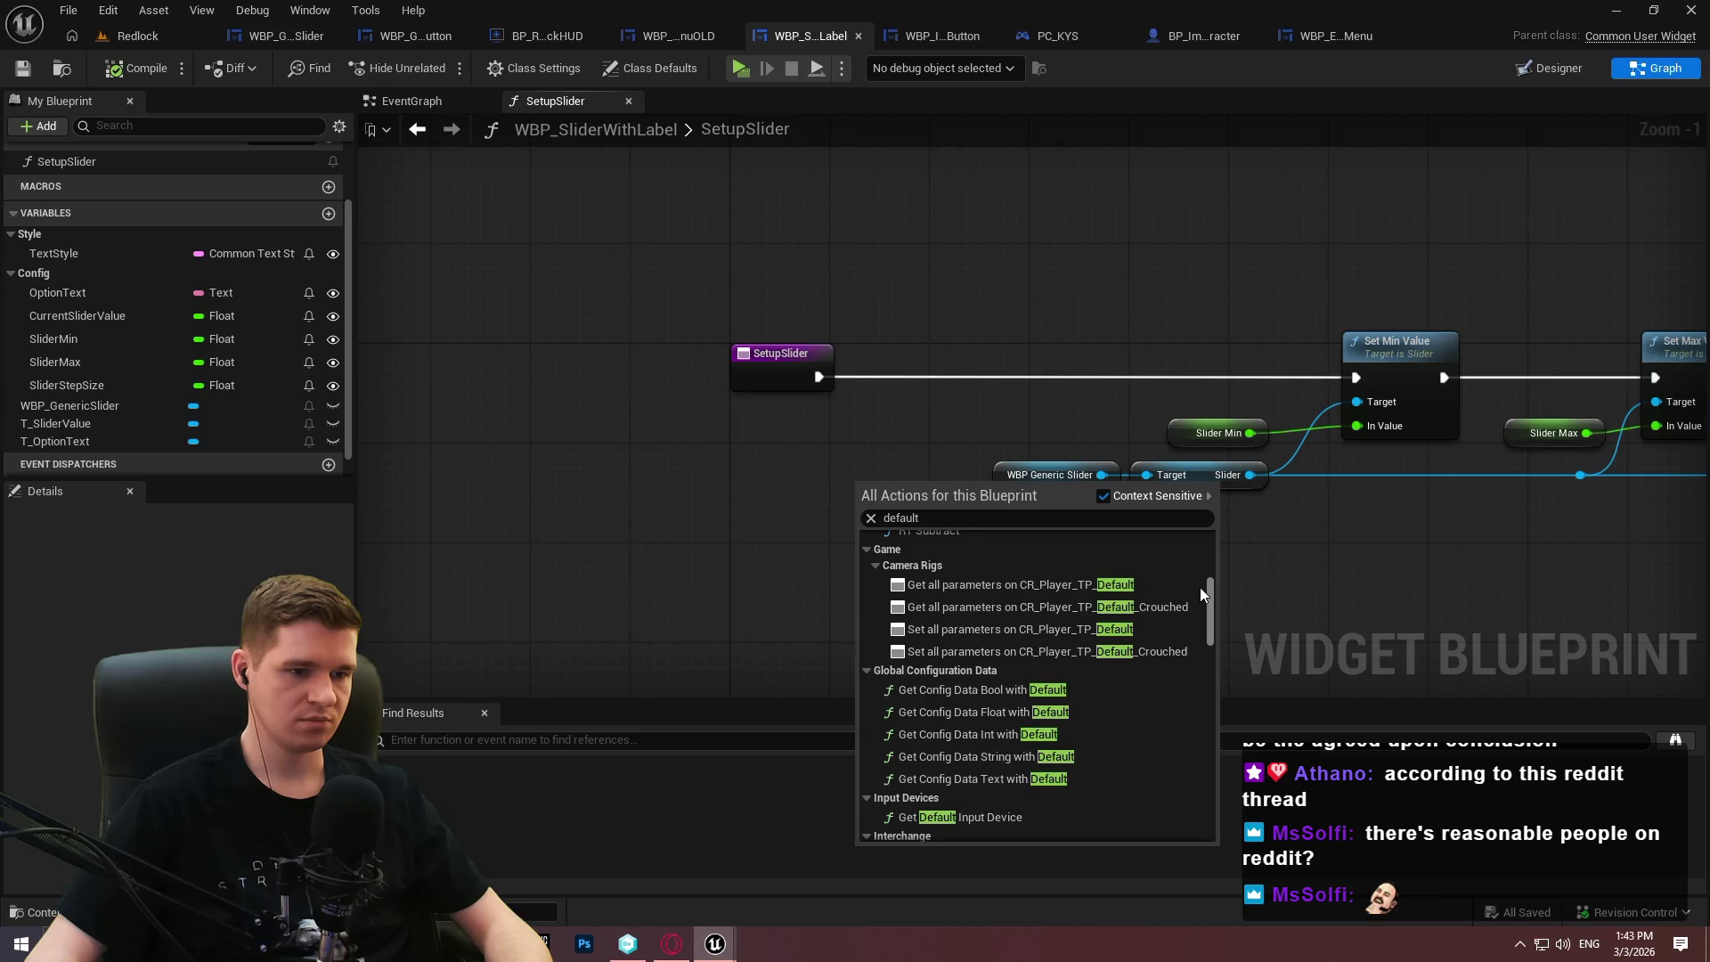
pyautogui.scroll(8, 1200, 586)
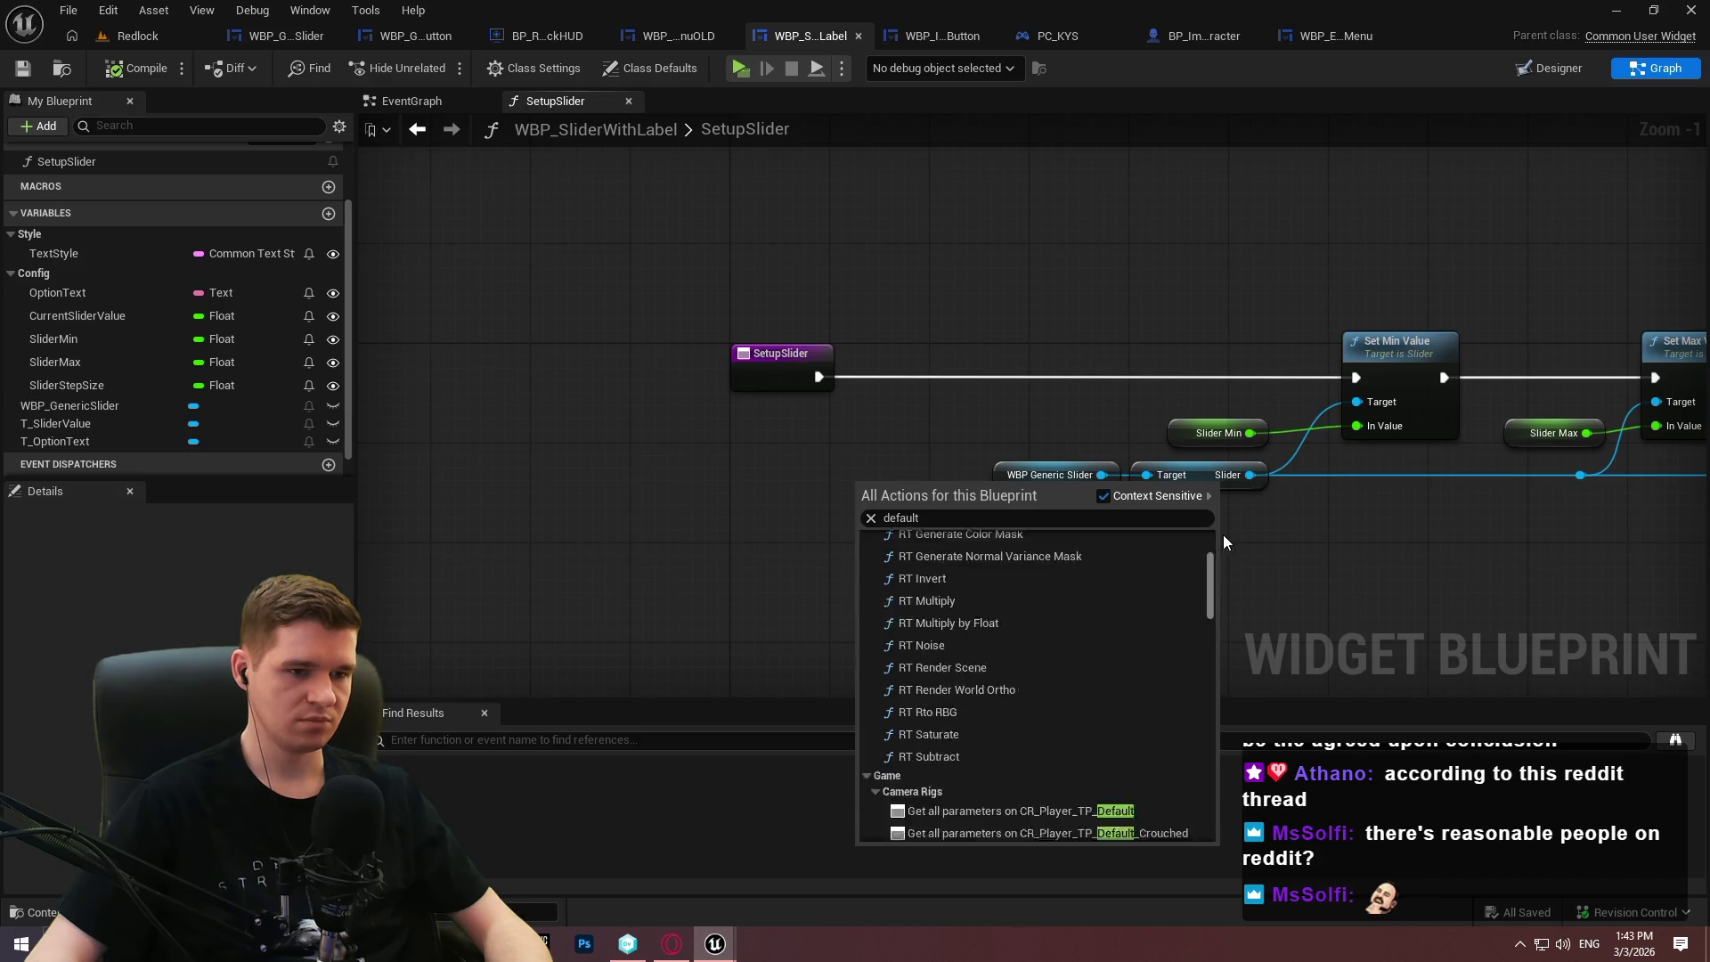
pyautogui.click(945, 655)
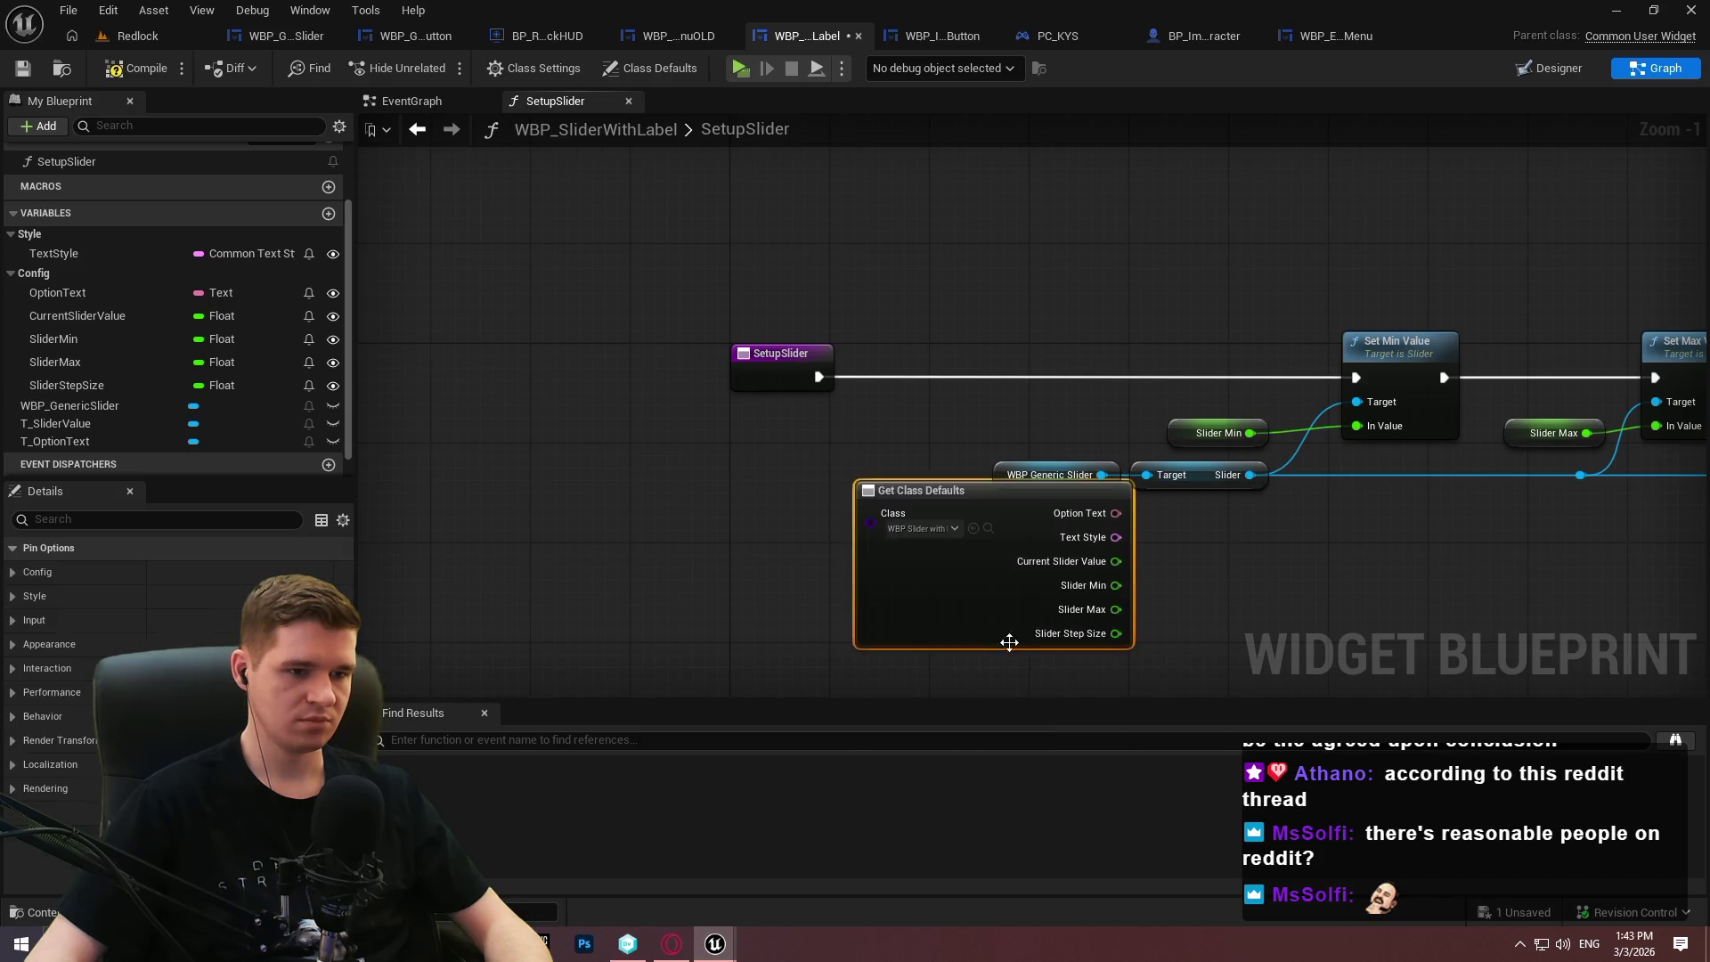
pyautogui.moveTo(801, 496); pyautogui.dragTo(761, 574)
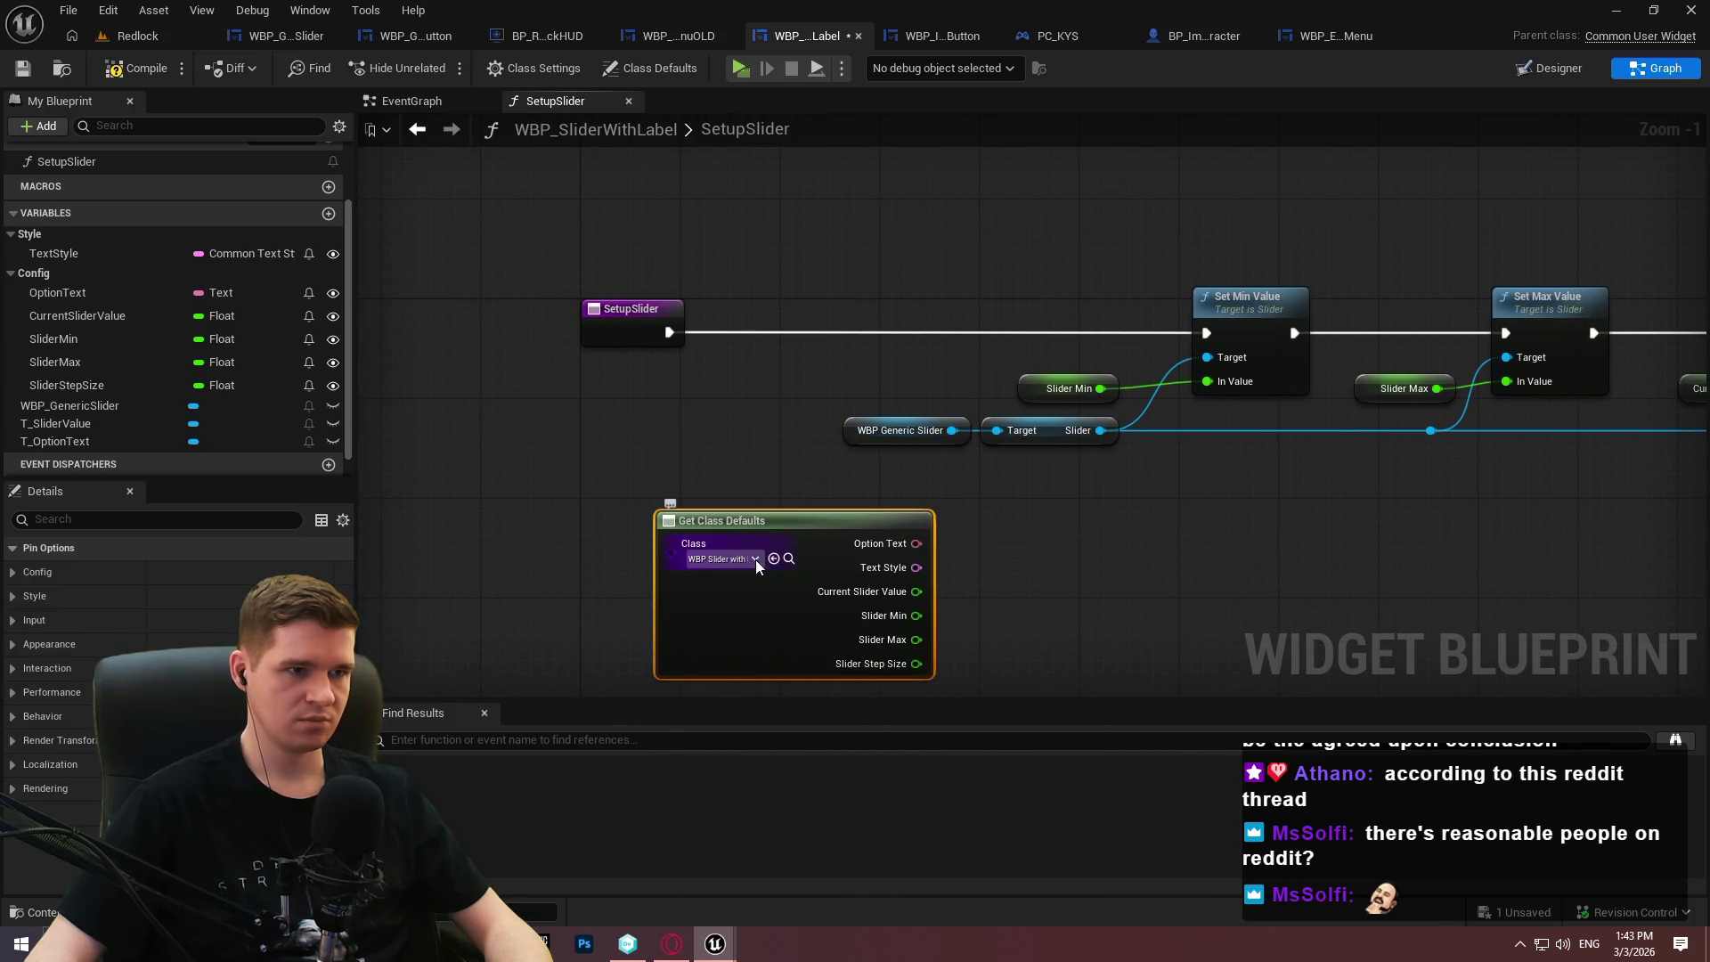
pyautogui.moveTo(1155, 575); pyautogui.dragTo(1155, 559)
pyautogui.scroll(1, 1143, 492)
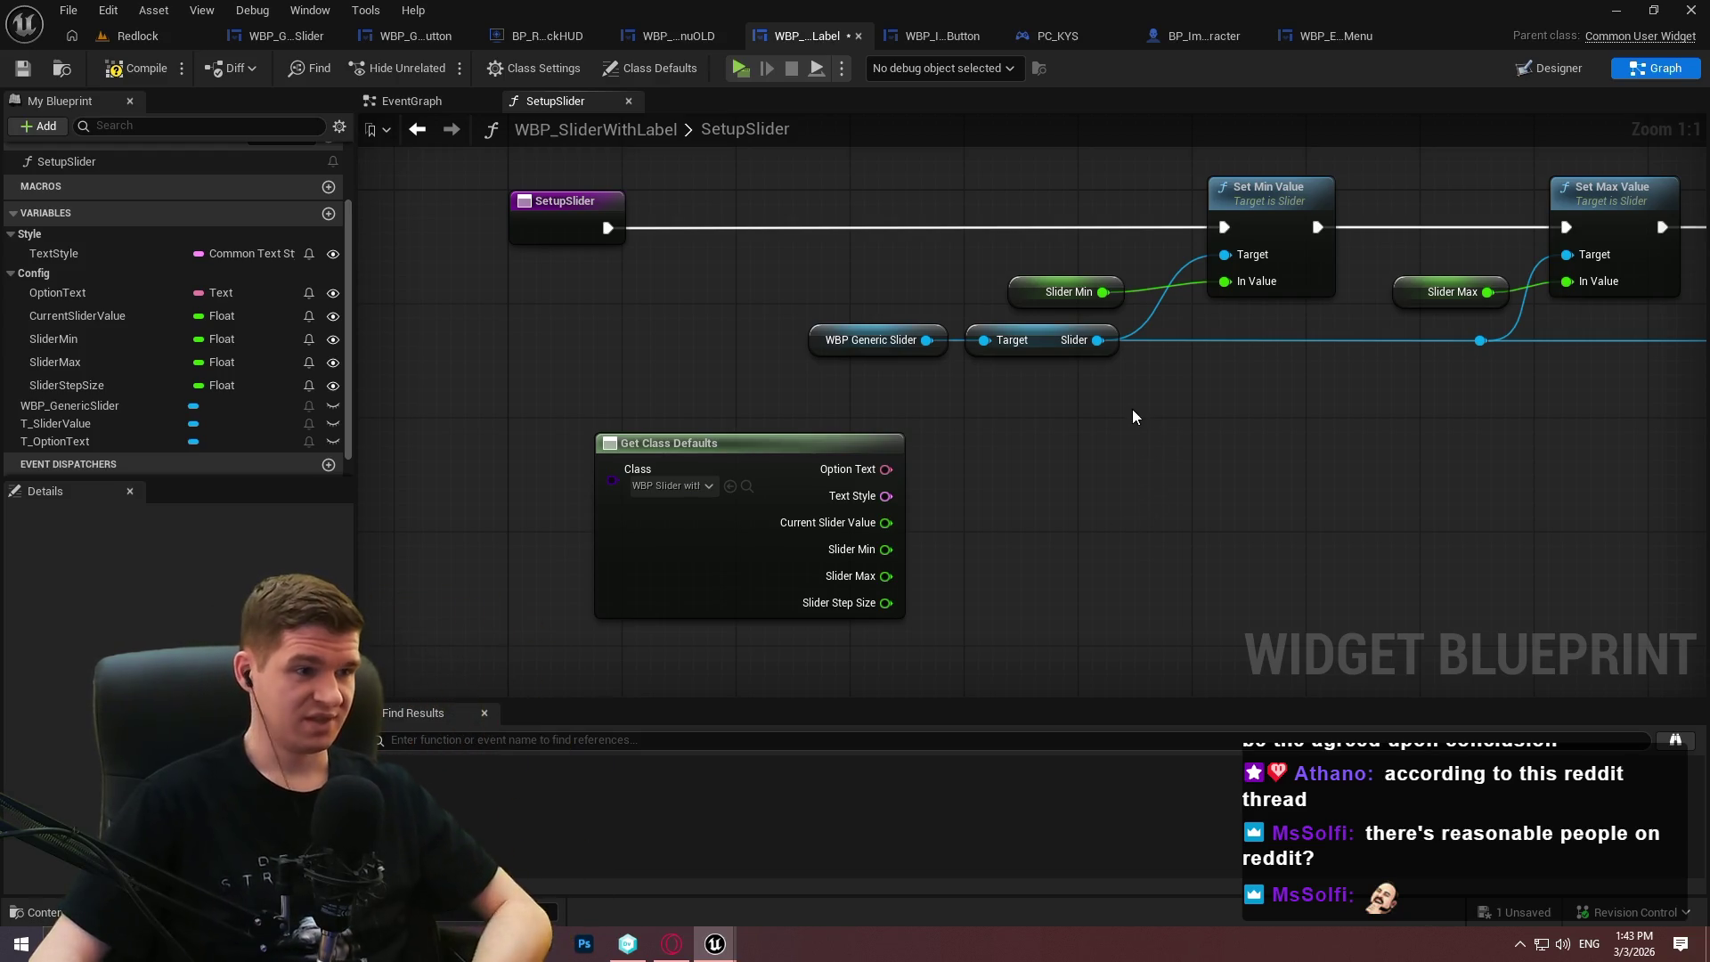
# Delete the Get Class Defaults node, then compile and save WBP_SliderWithLabel.
pyautogui.moveTo(1092, 440)
pyautogui.mouseDown()
pyautogui.moveTo(712, 520)
pyautogui.moveTo(719, 542)
pyautogui.moveTo(719, 526)
pyautogui.mouseUp()
pyautogui.press('Delete')
pyautogui.click(147, 75)
pyautogui.click(34, 69)
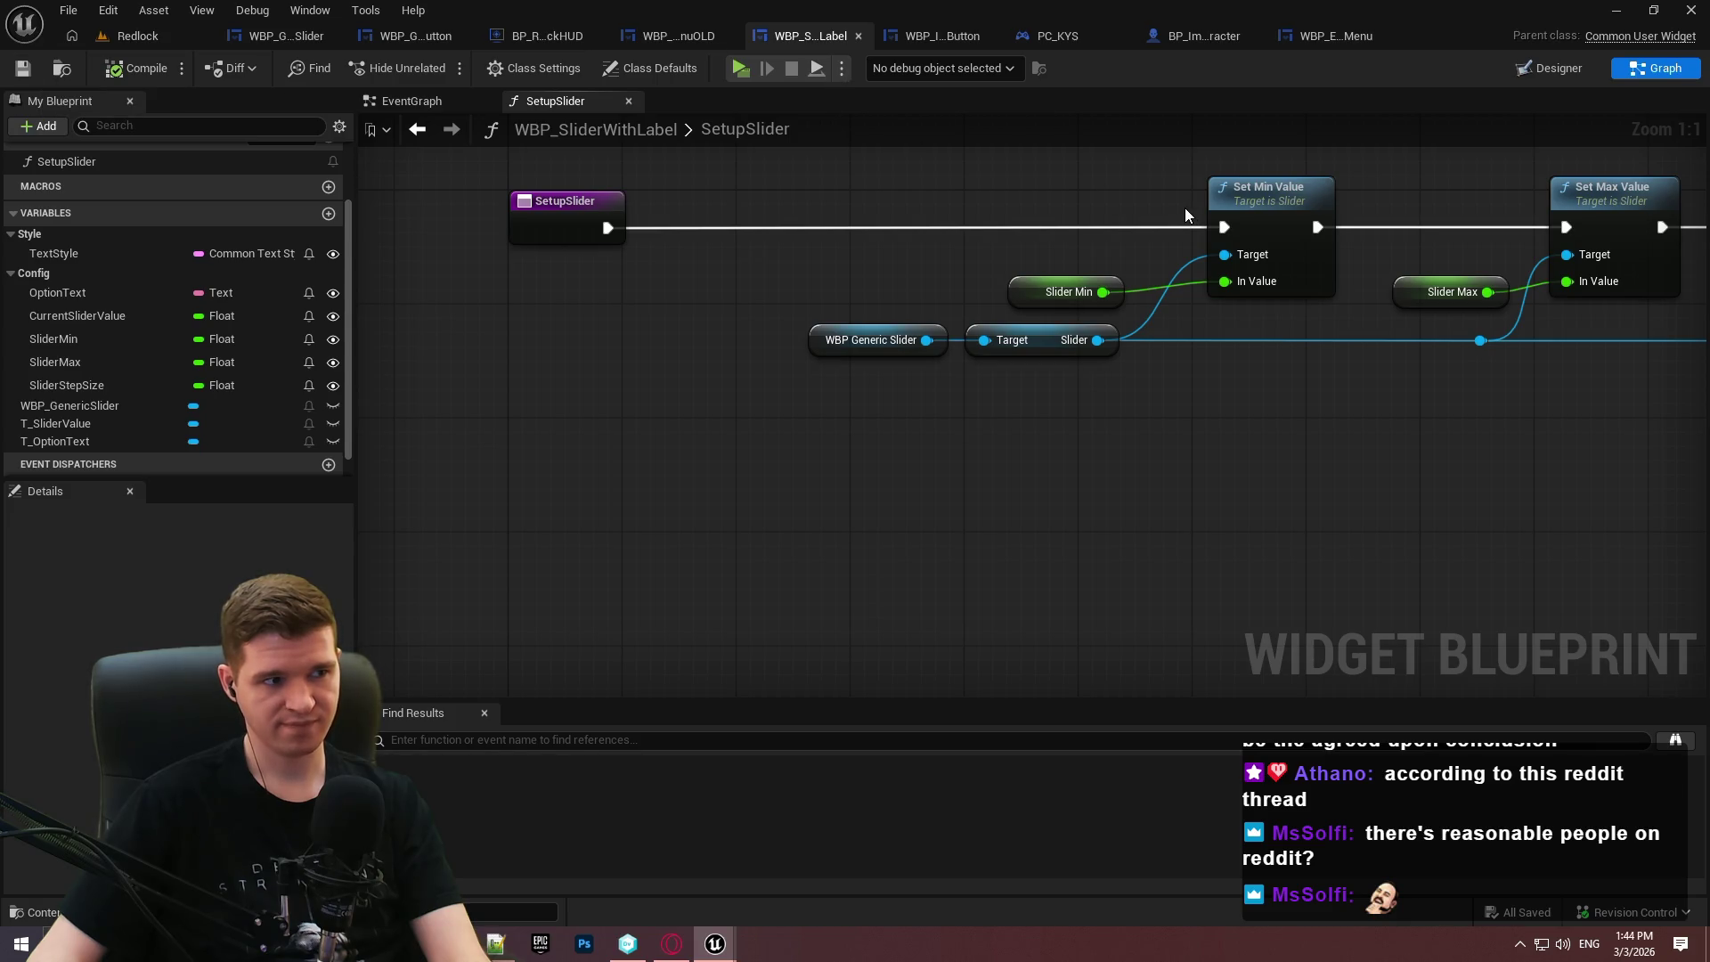
# Look over the Set Max Value and Set Value nodes, then open WBP_EscapeMenu's event graph.
pyautogui.moveTo(1430, 372)
pyautogui.mouseDown()
pyautogui.moveTo(1214, 451)
pyautogui.moveTo(1205, 477)
pyautogui.moveTo(935, 458)
pyautogui.mouseUp()
pyautogui.scroll(-1, 1213, 478)
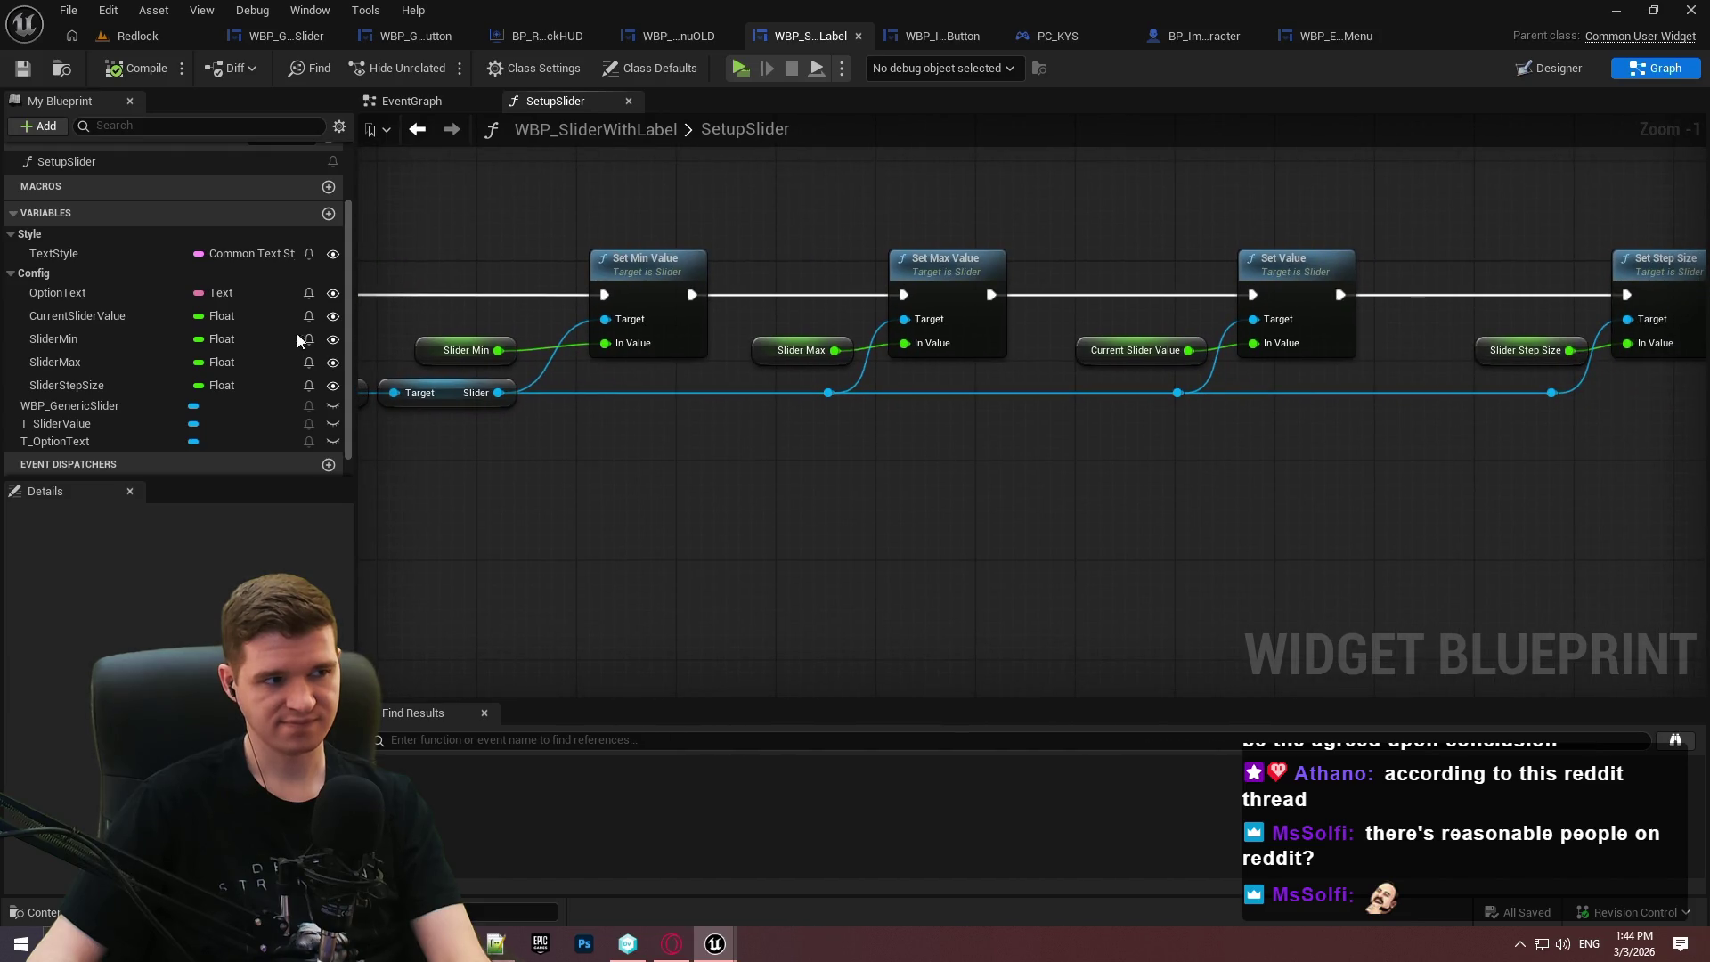
pyautogui.scroll(3, 296, 333)
pyautogui.scroll(-3, 819, 400)
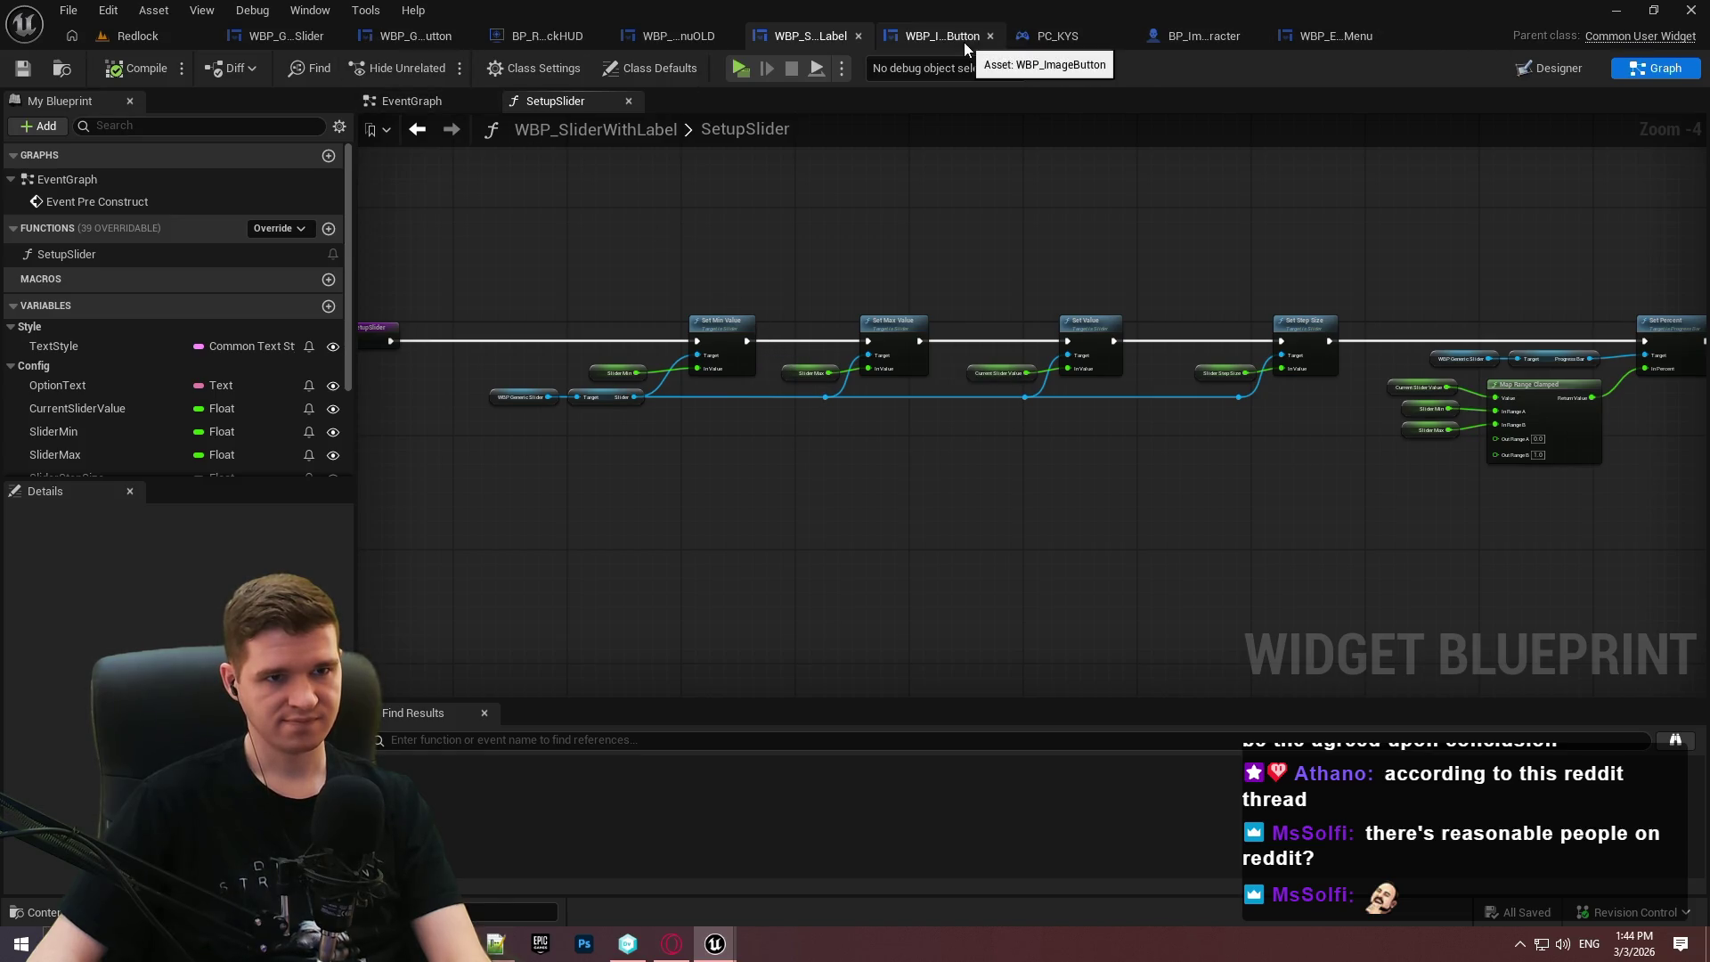
pyautogui.click(1366, 36)
# In TEMP SLIDER SAVING, wire Set Game Paused's exec straight into Bind Event to On Value Changed.
pyautogui.moveTo(803, 425)
pyautogui.mouseDown()
pyautogui.moveTo(440, 373)
pyautogui.moveTo(1164, 596)
pyautogui.moveTo(1424, 515)
pyautogui.moveTo(751, 461)
pyautogui.moveTo(1531, 521)
pyautogui.mouseUp()
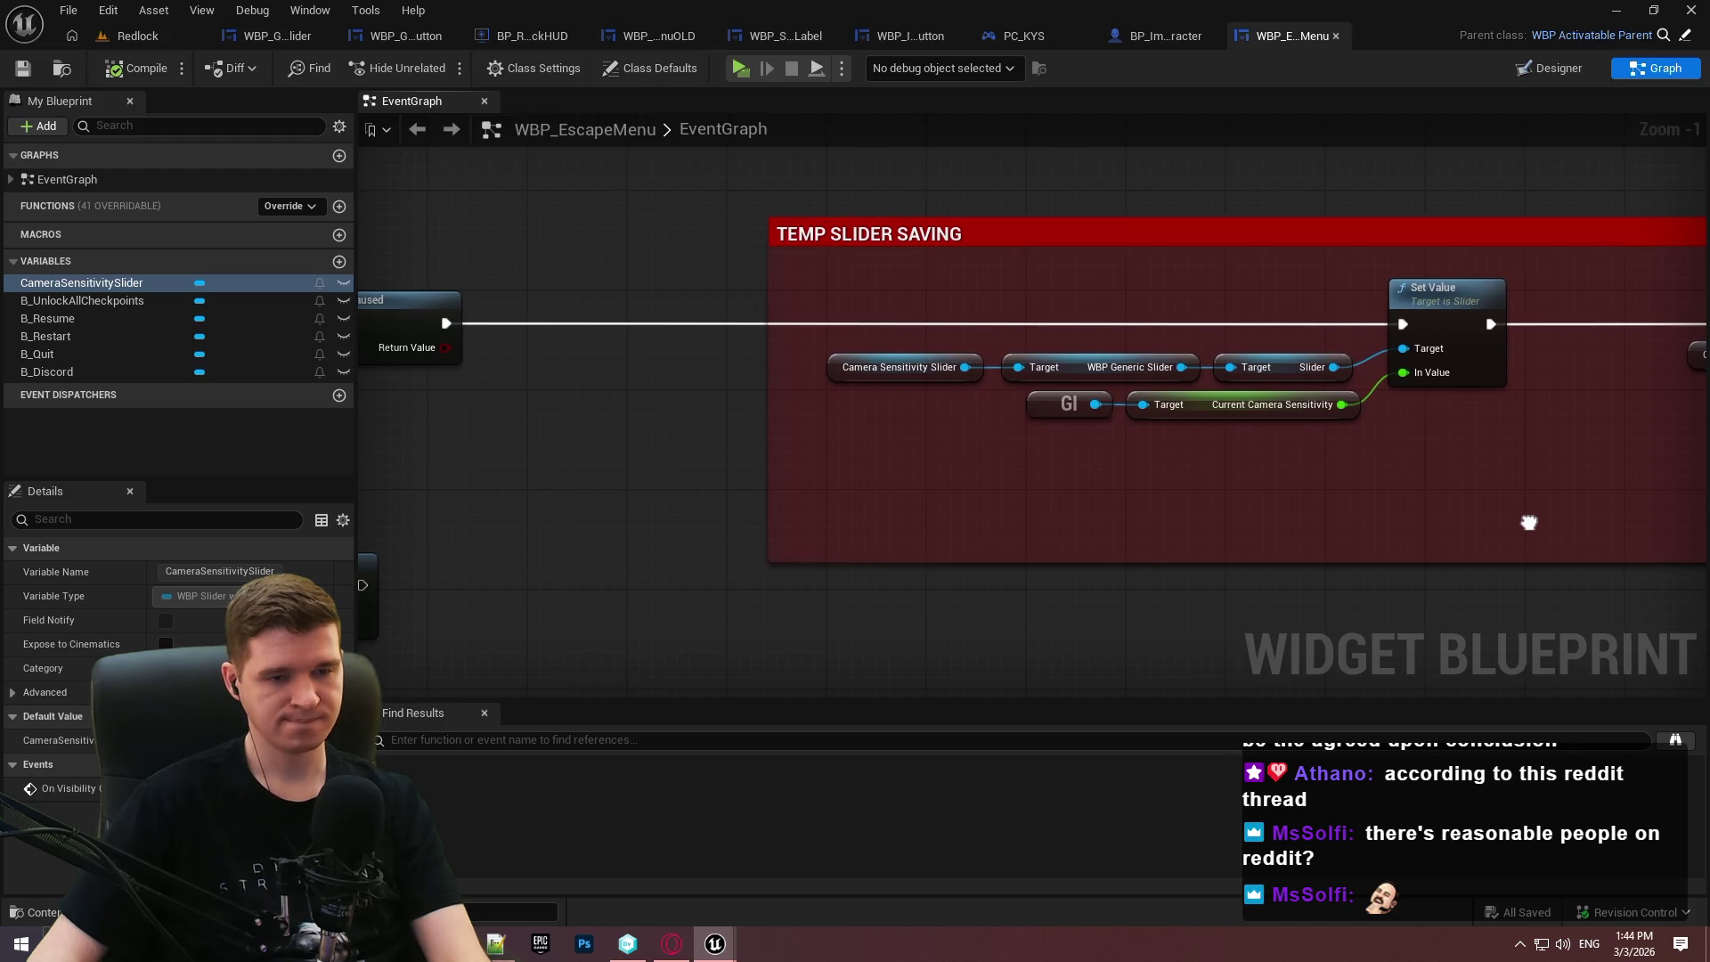
pyautogui.moveTo(1531, 521)
pyautogui.mouseDown()
pyautogui.moveTo(1709, 598)
pyautogui.moveTo(1651, 600)
pyautogui.mouseUp()
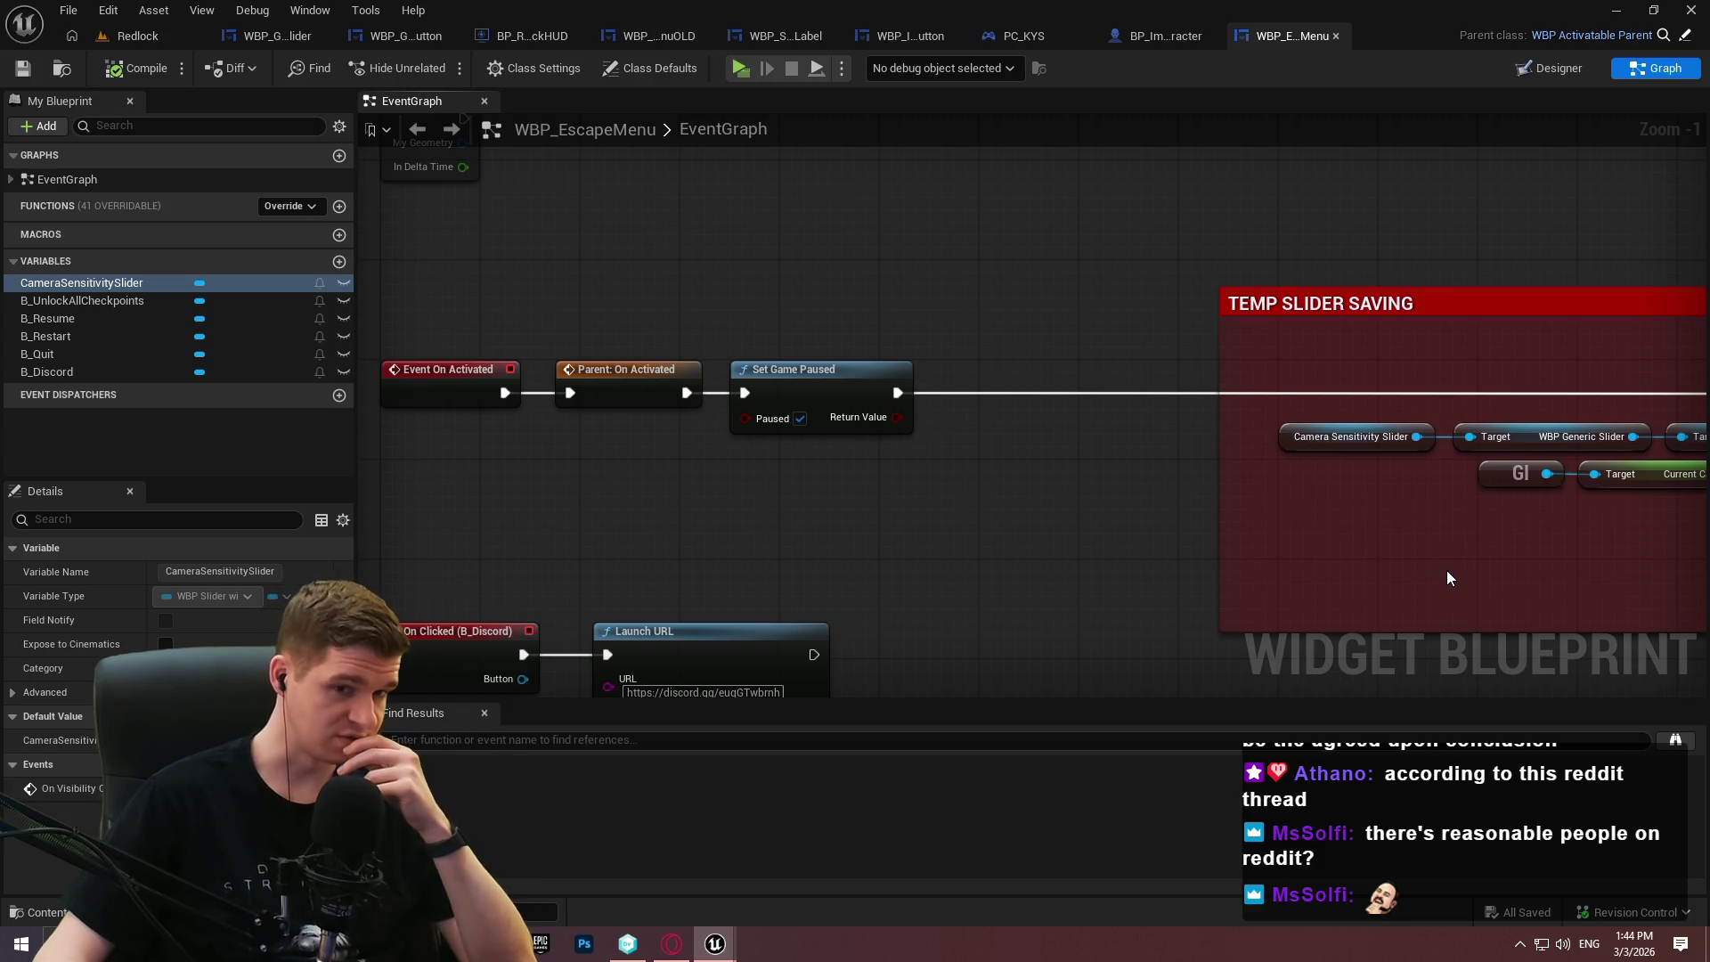
pyautogui.moveTo(1446, 577); pyautogui.dragTo(1038, 559)
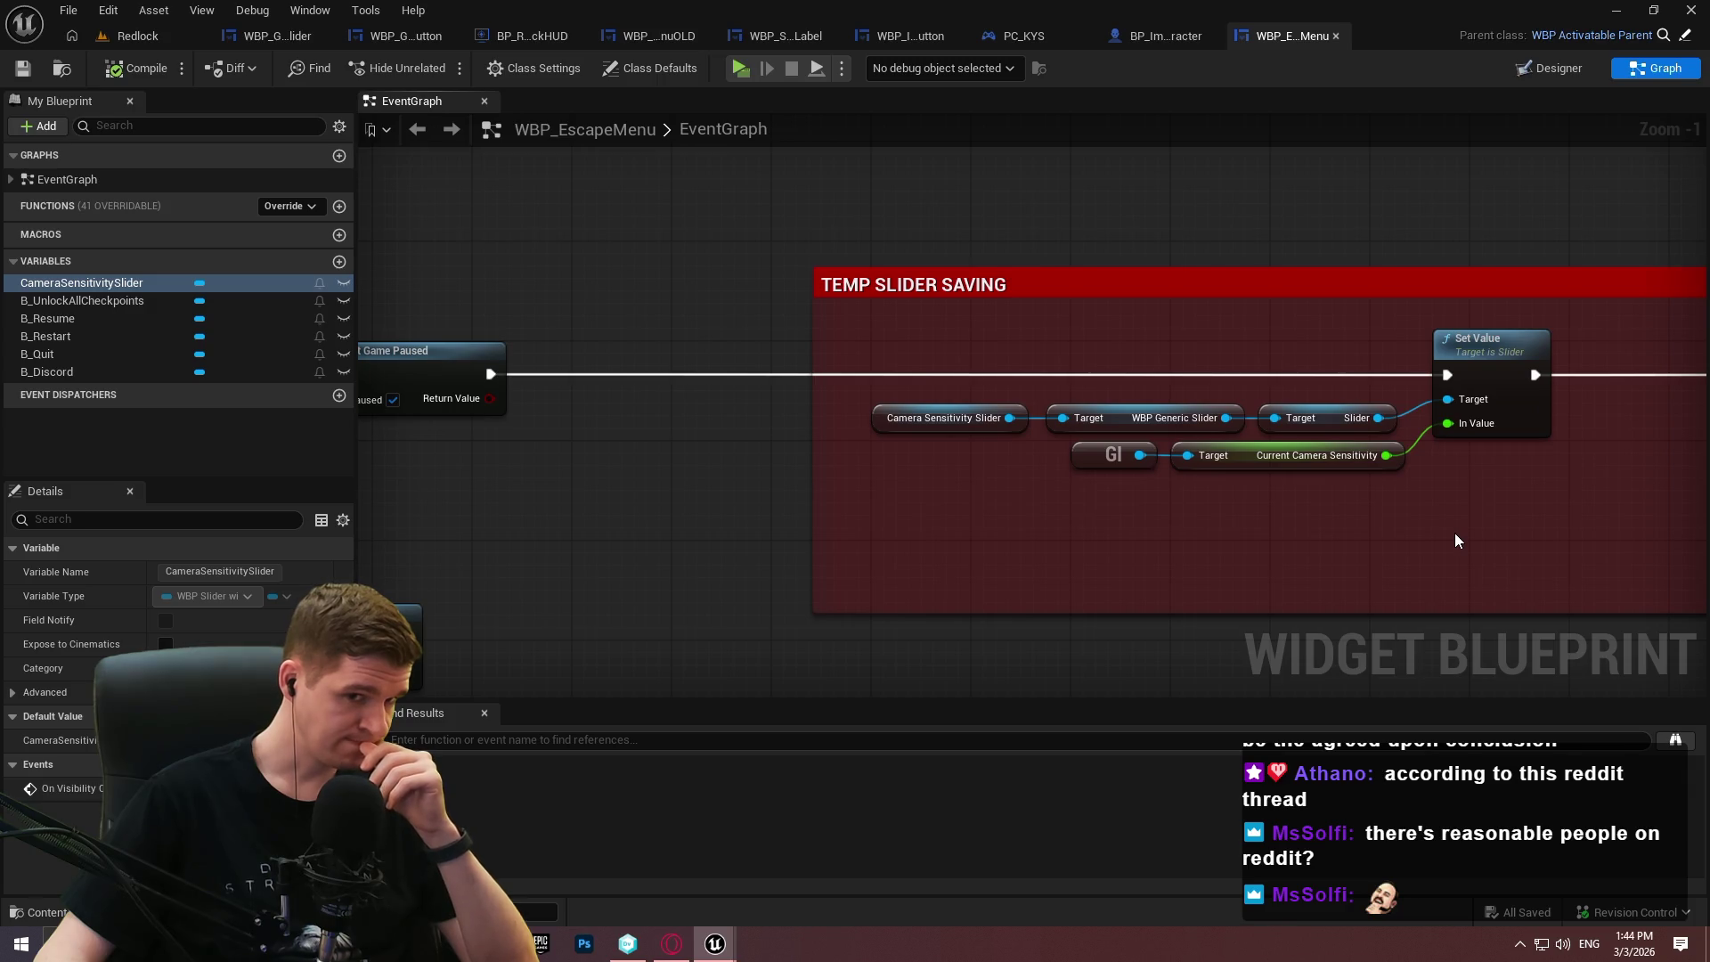
pyautogui.scroll(-1, 1455, 533)
pyautogui.moveTo(1455, 532)
pyautogui.mouseDown()
pyautogui.moveTo(1031, 577)
pyautogui.moveTo(791, 577)
pyautogui.mouseUp()
pyautogui.scroll(-1, 928, 504)
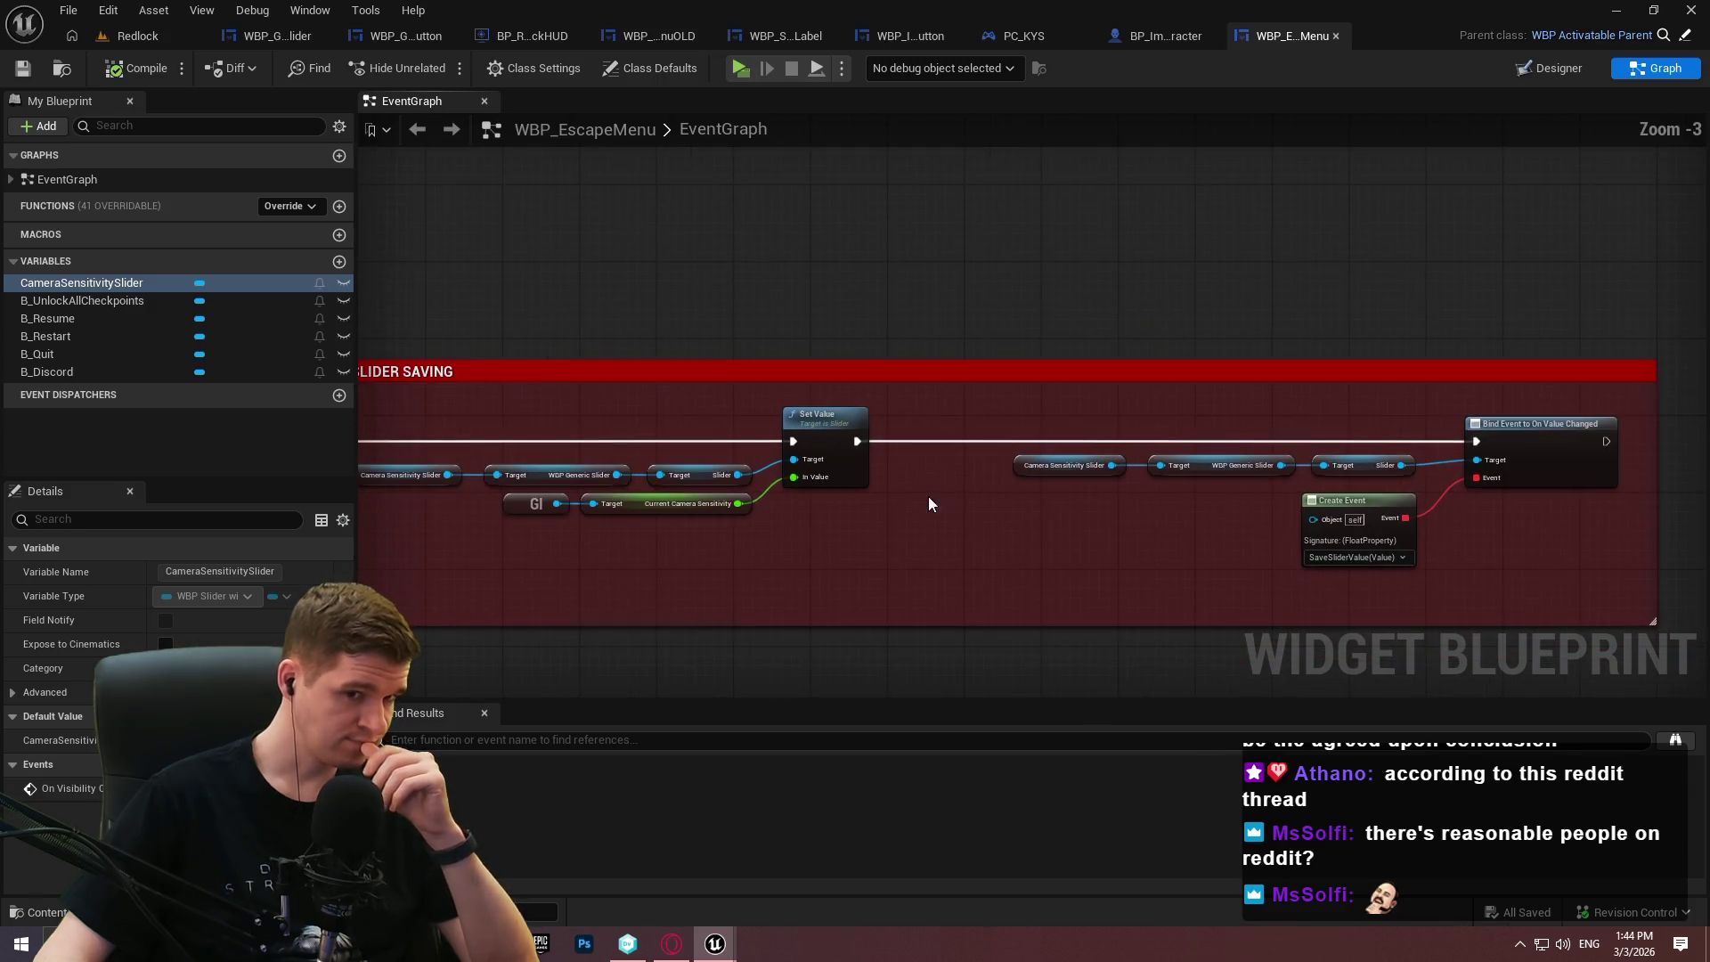
pyautogui.moveTo(928, 507); pyautogui.dragTo(1083, 431)
pyautogui.scroll(-1, 1629, 392)
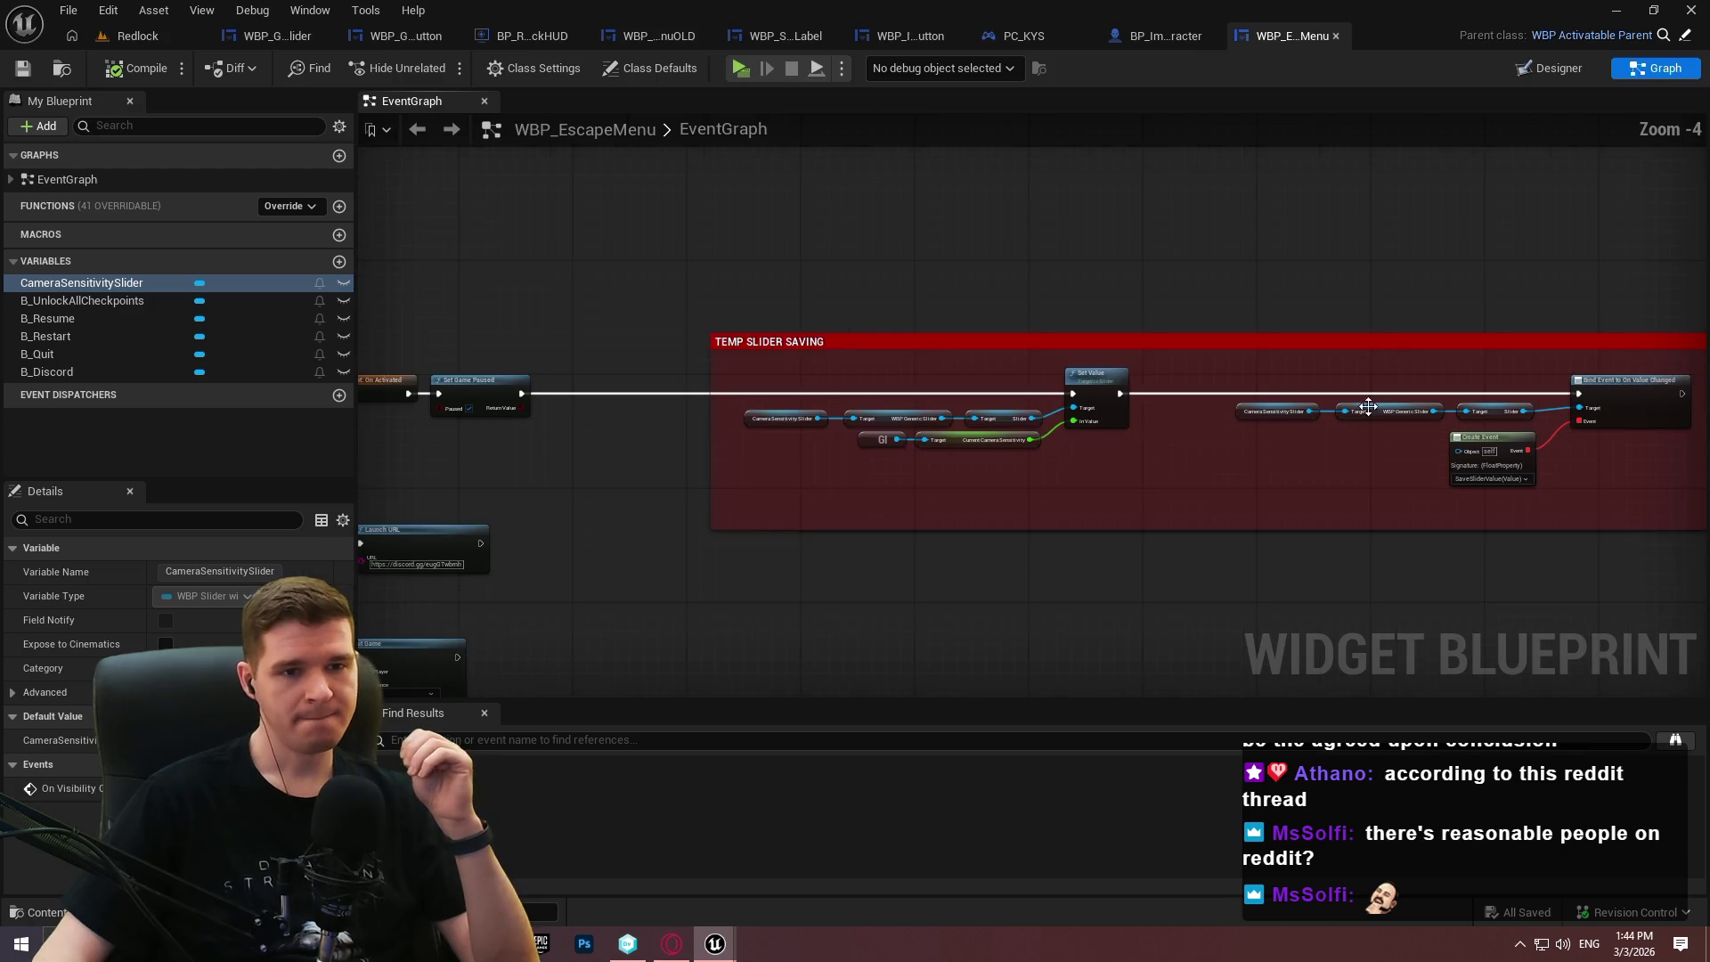
pyautogui.moveTo(522, 394)
pyautogui.mouseDown()
pyautogui.moveTo(1584, 392)
pyautogui.moveTo(1076, 393)
pyautogui.moveTo(1119, 395)
pyautogui.mouseUp()
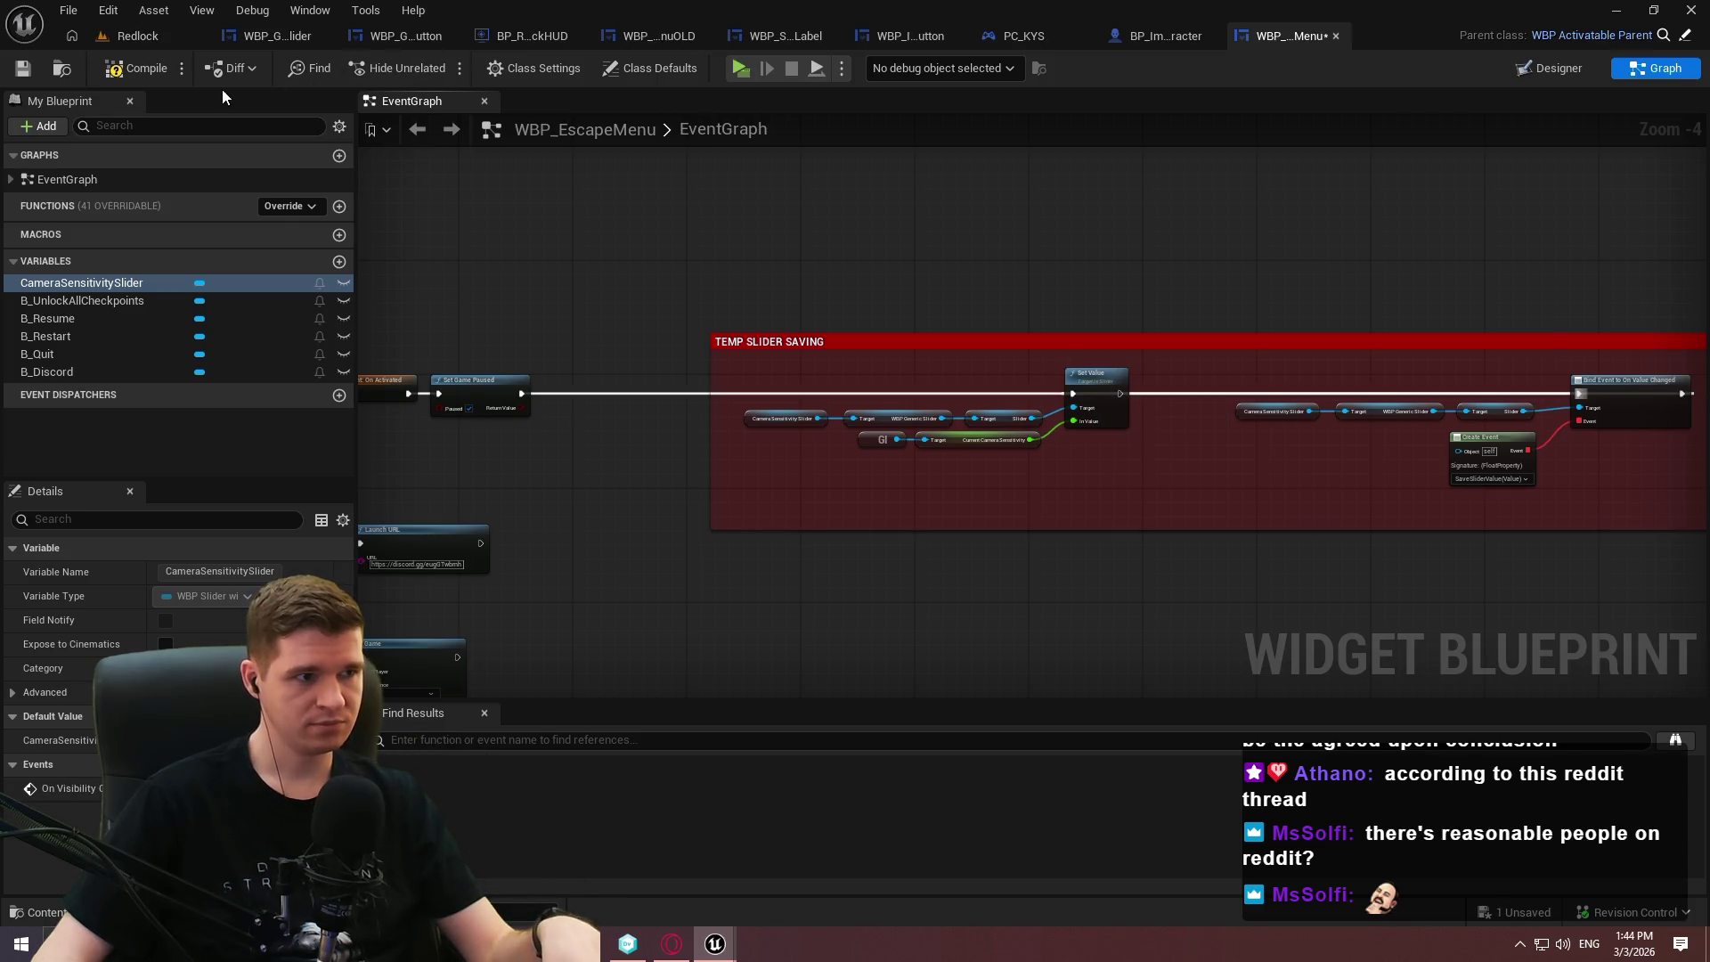
# Run the standalone preview, drag the pause menu's Camera Sensitivity slider up and down, then close it.
pyautogui.click(738, 69)
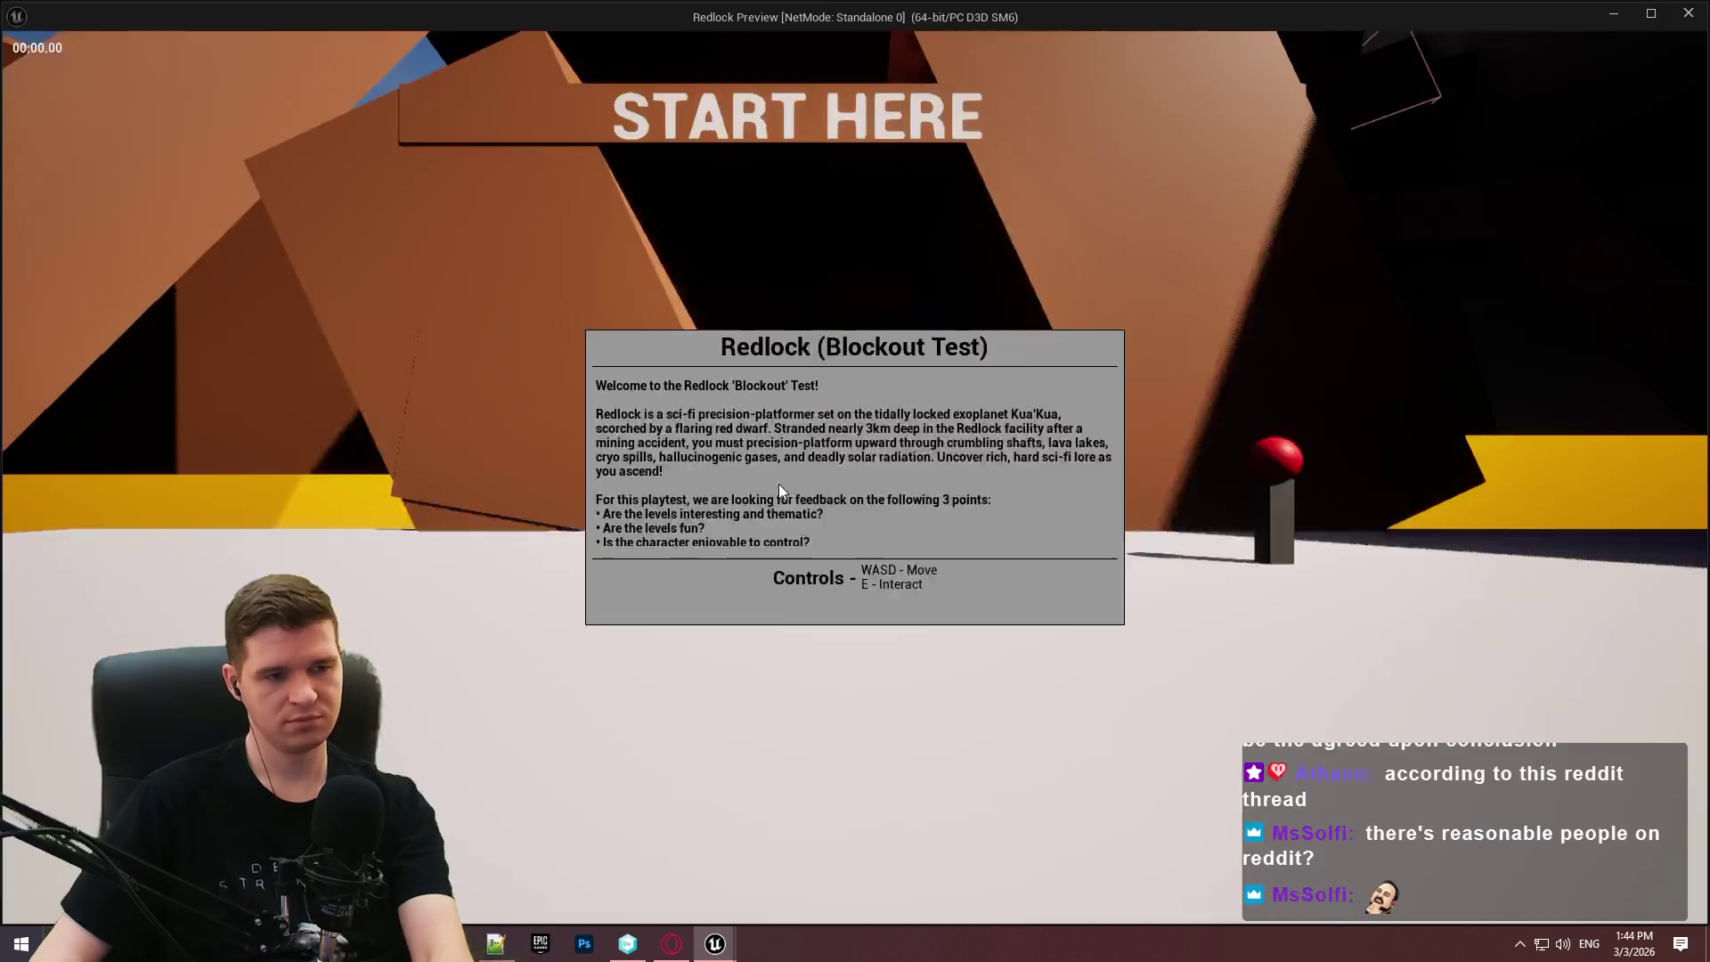
pyautogui.press('Escape')
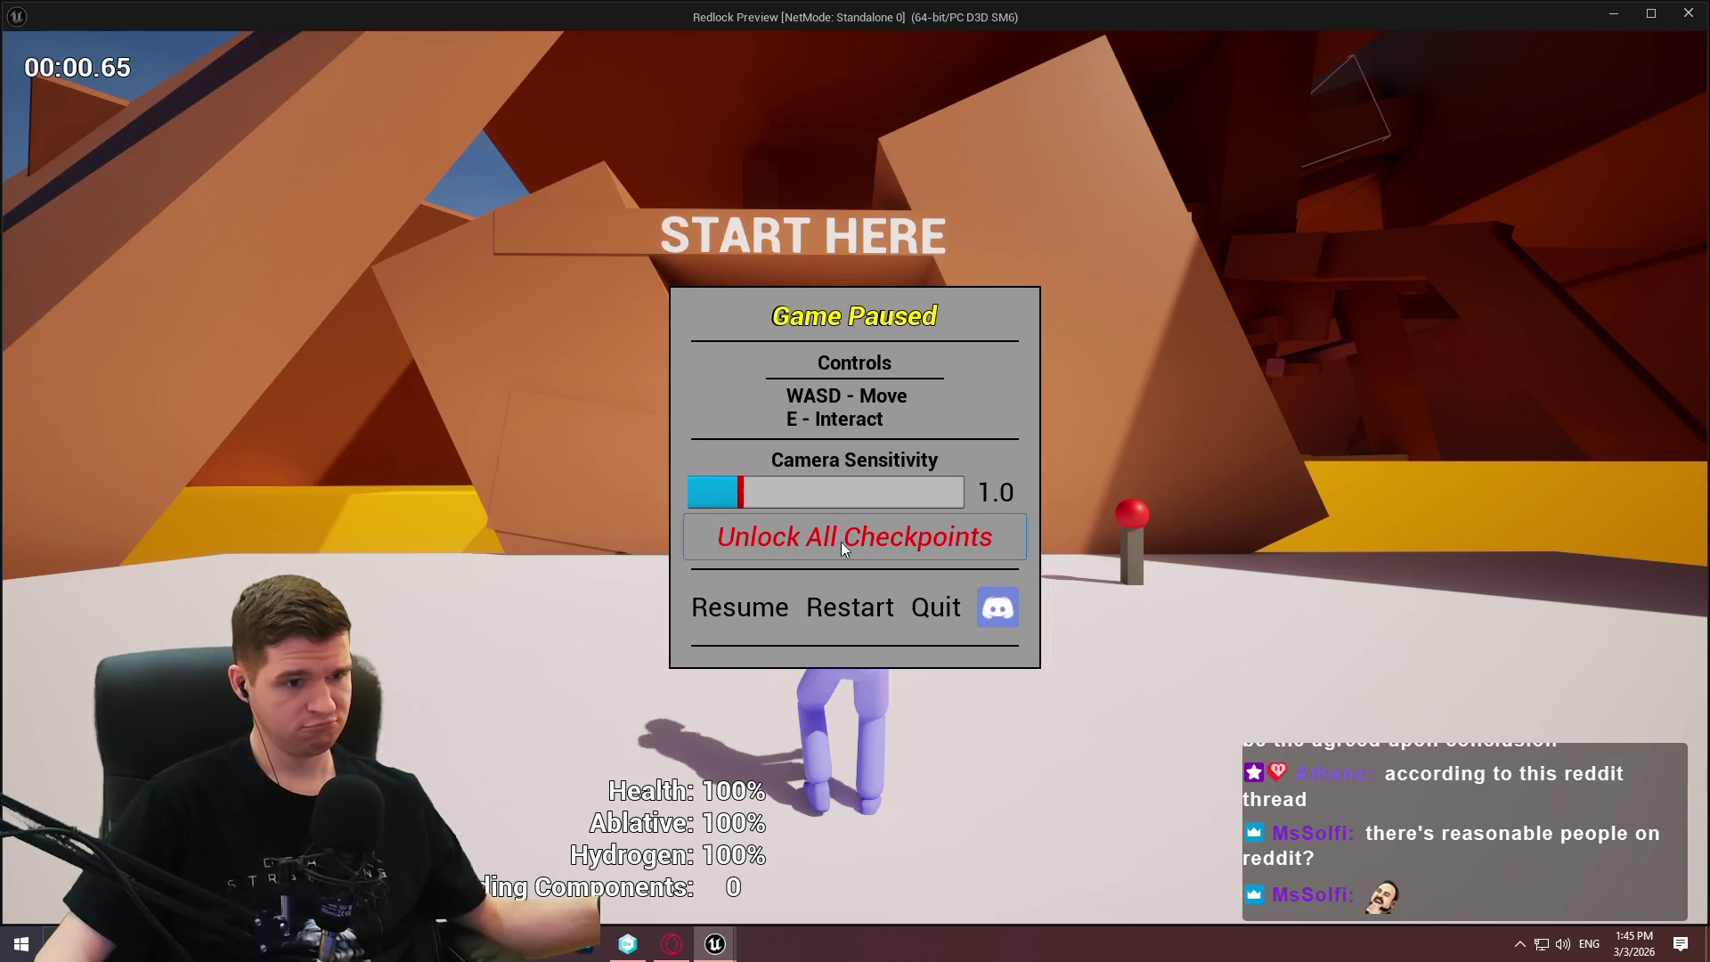
pyautogui.moveTo(737, 493)
pyautogui.mouseDown()
pyautogui.moveTo(908, 494)
pyautogui.moveTo(817, 493)
pyautogui.mouseUp()
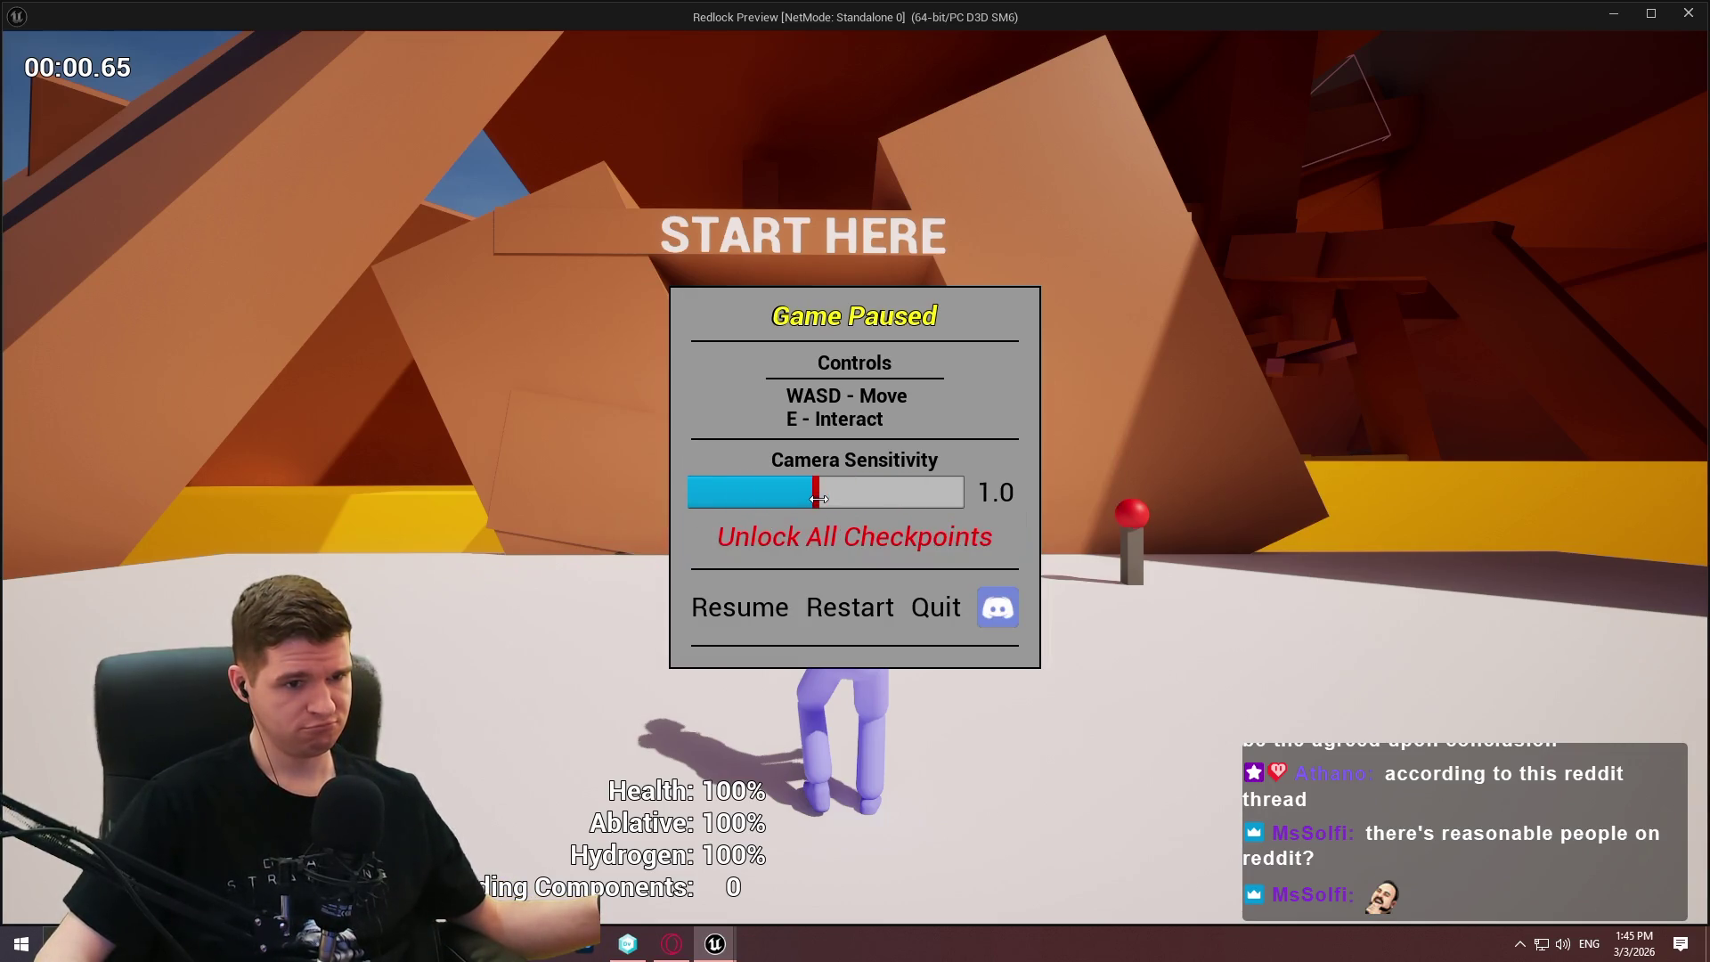
pyautogui.click(740, 607)
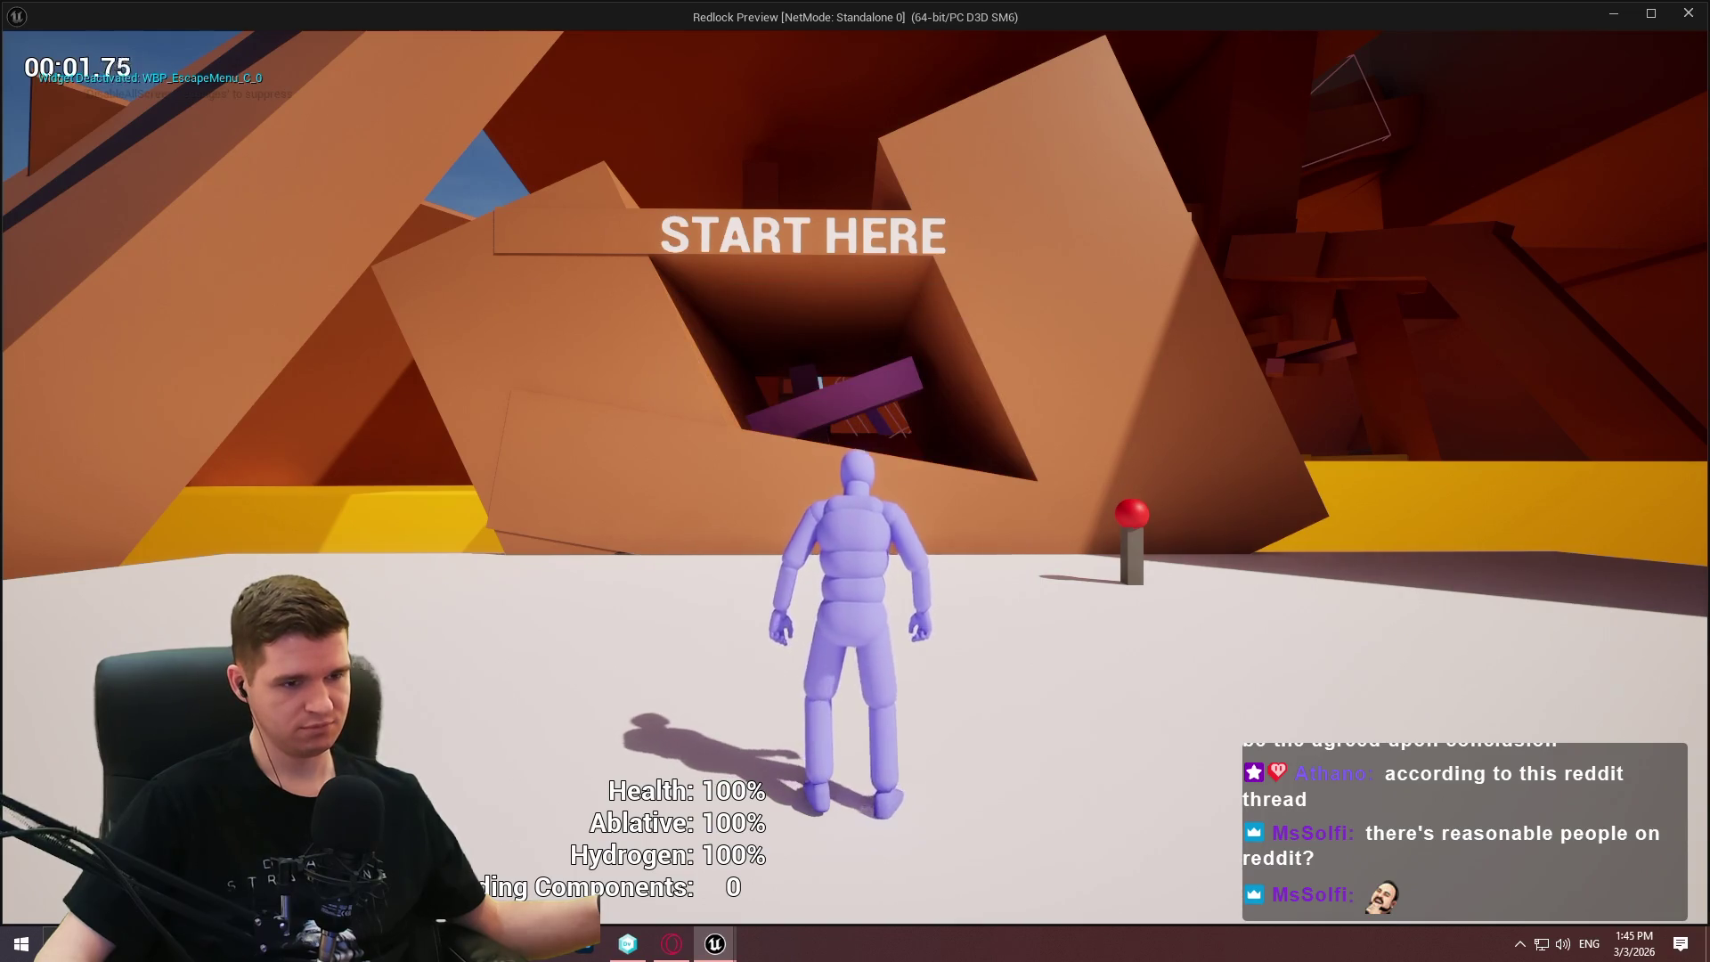
pyautogui.press('Escape')
pyautogui.moveTo(740, 495)
pyautogui.mouseDown()
pyautogui.moveTo(946, 493)
pyautogui.moveTo(859, 493)
pyautogui.moveTo(835, 517)
pyautogui.moveTo(927, 492)
pyautogui.mouseUp()
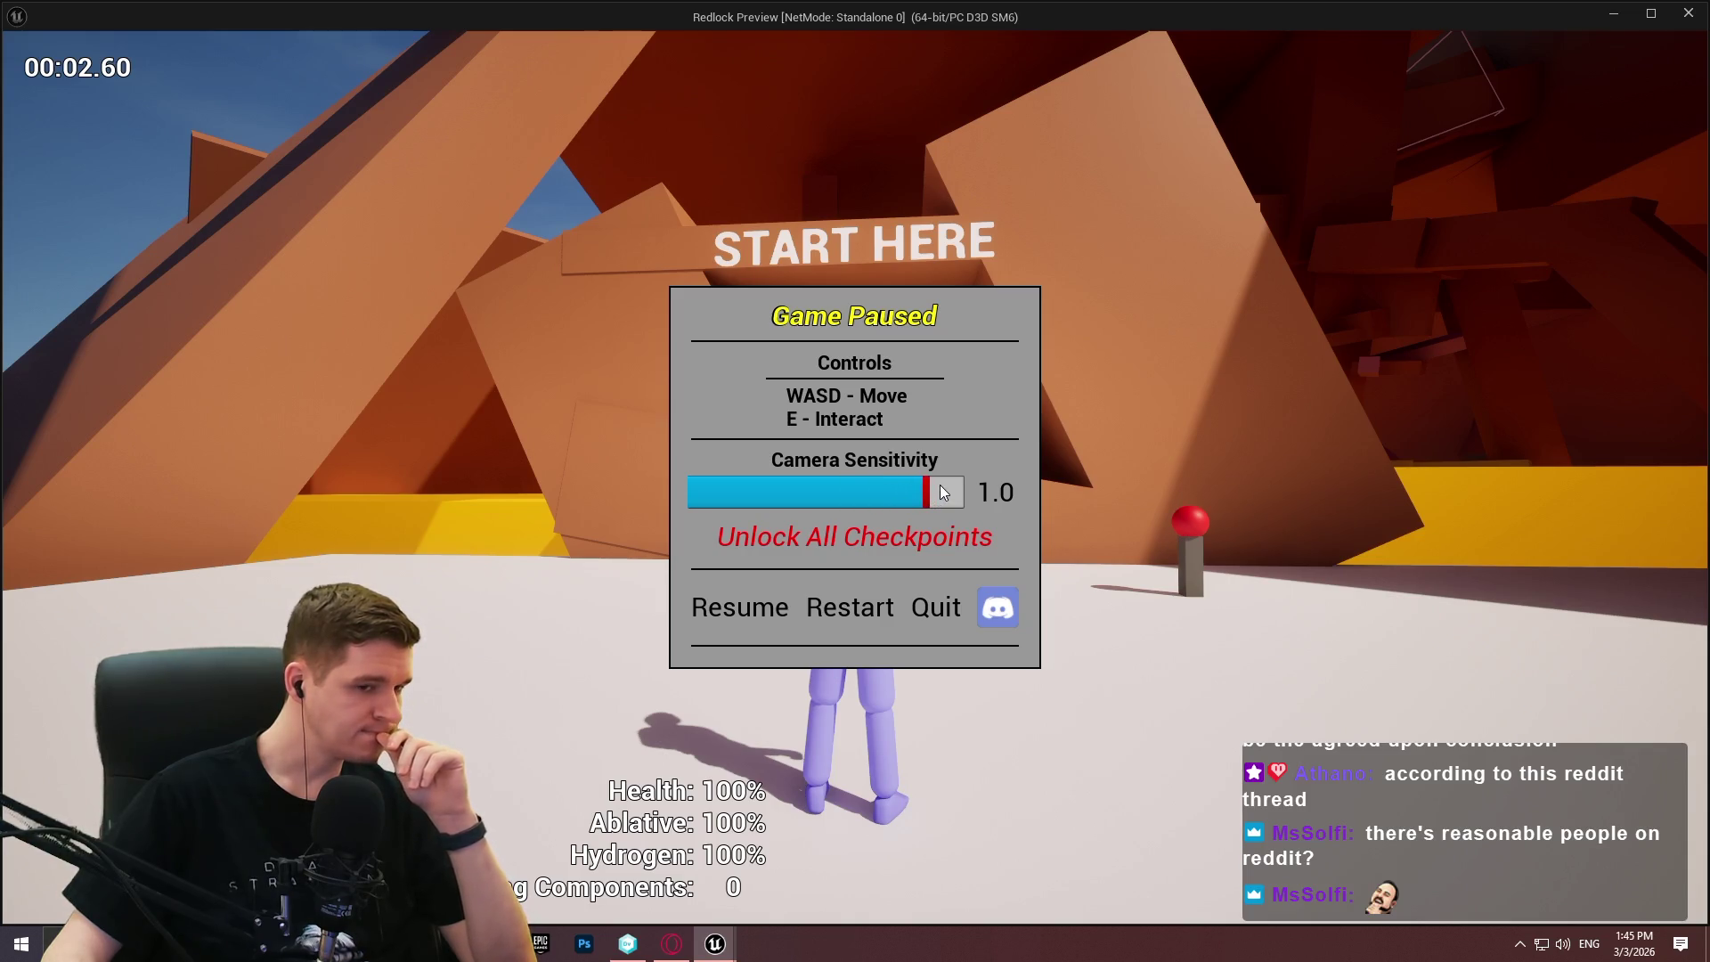
pyautogui.moveTo(926, 497); pyautogui.dragTo(834, 499)
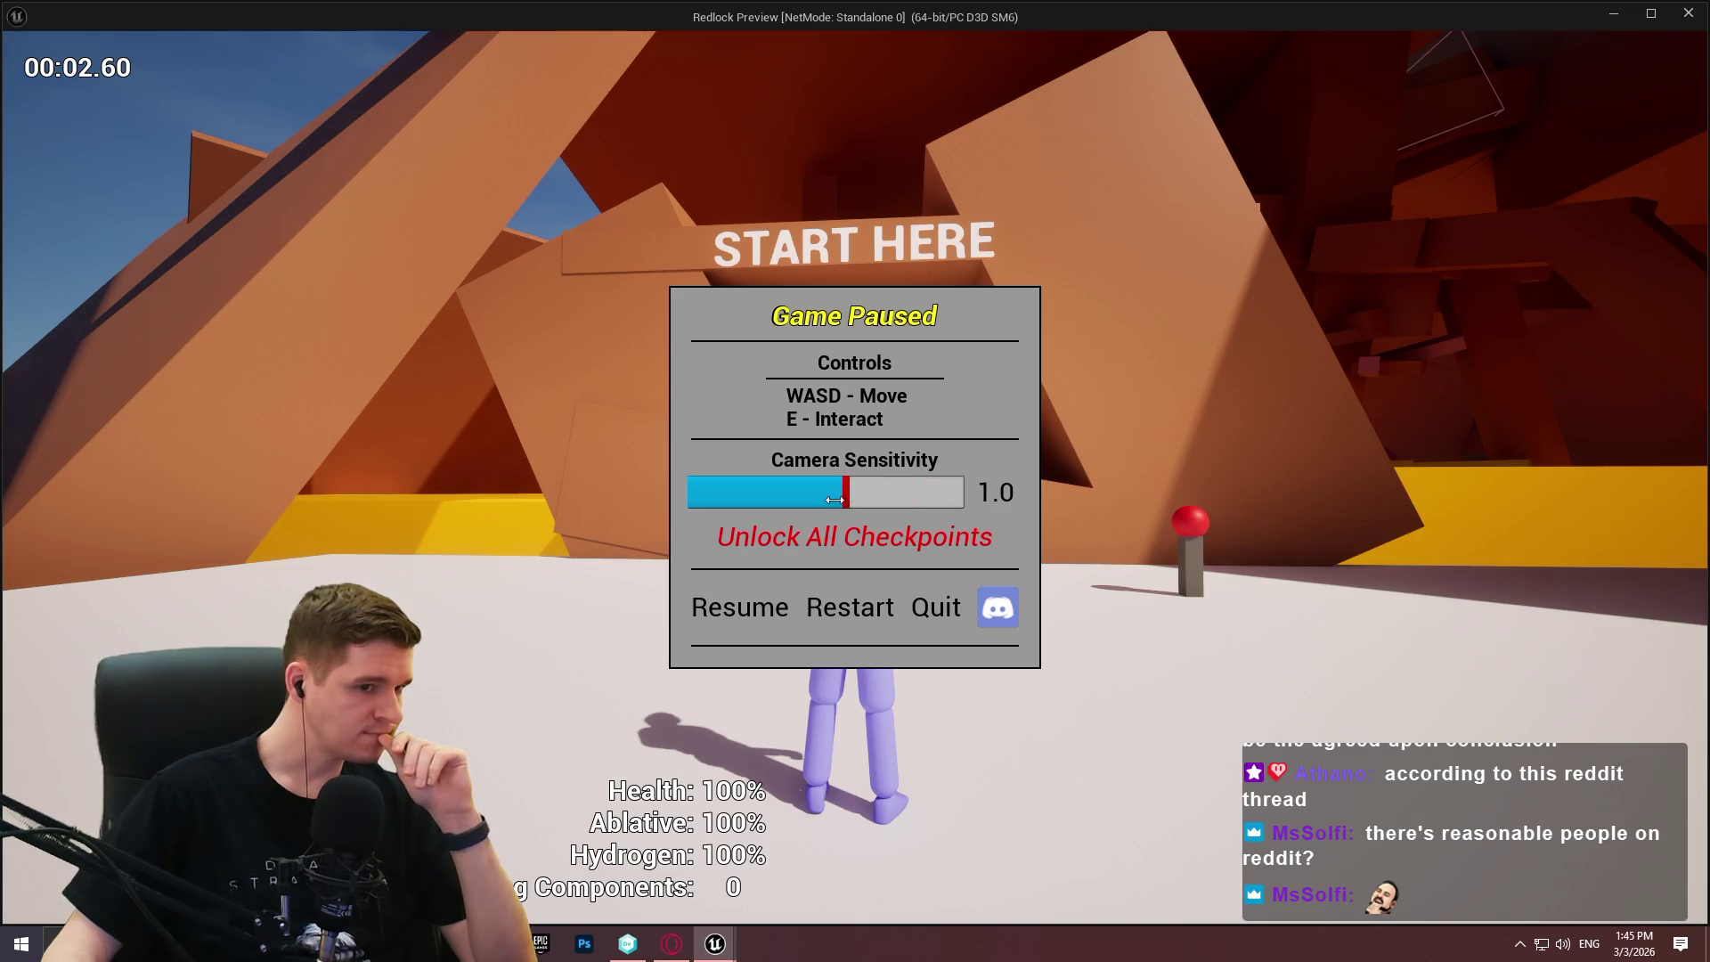
pyautogui.moveTo(727, 499)
pyautogui.mouseDown()
pyautogui.moveTo(859, 504)
pyautogui.moveTo(692, 495)
pyautogui.moveTo(904, 525)
pyautogui.moveTo(803, 528)
pyautogui.moveTo(934, 527)
pyautogui.mouseUp()
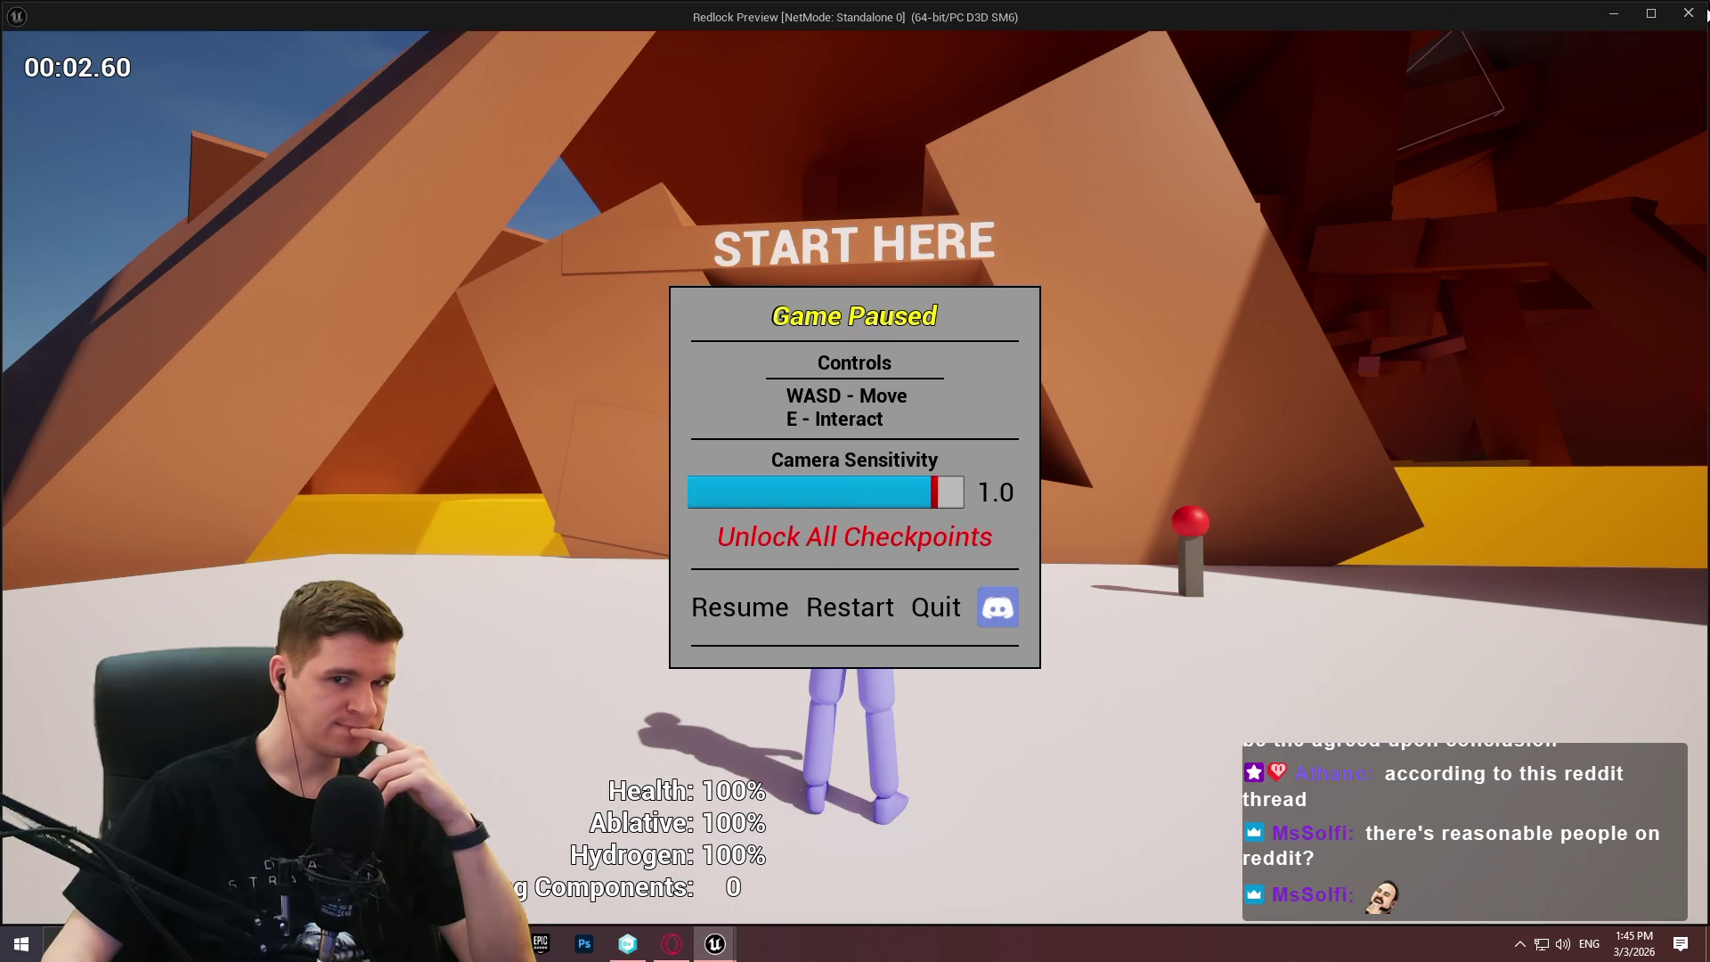
pyautogui.click(1689, 14)
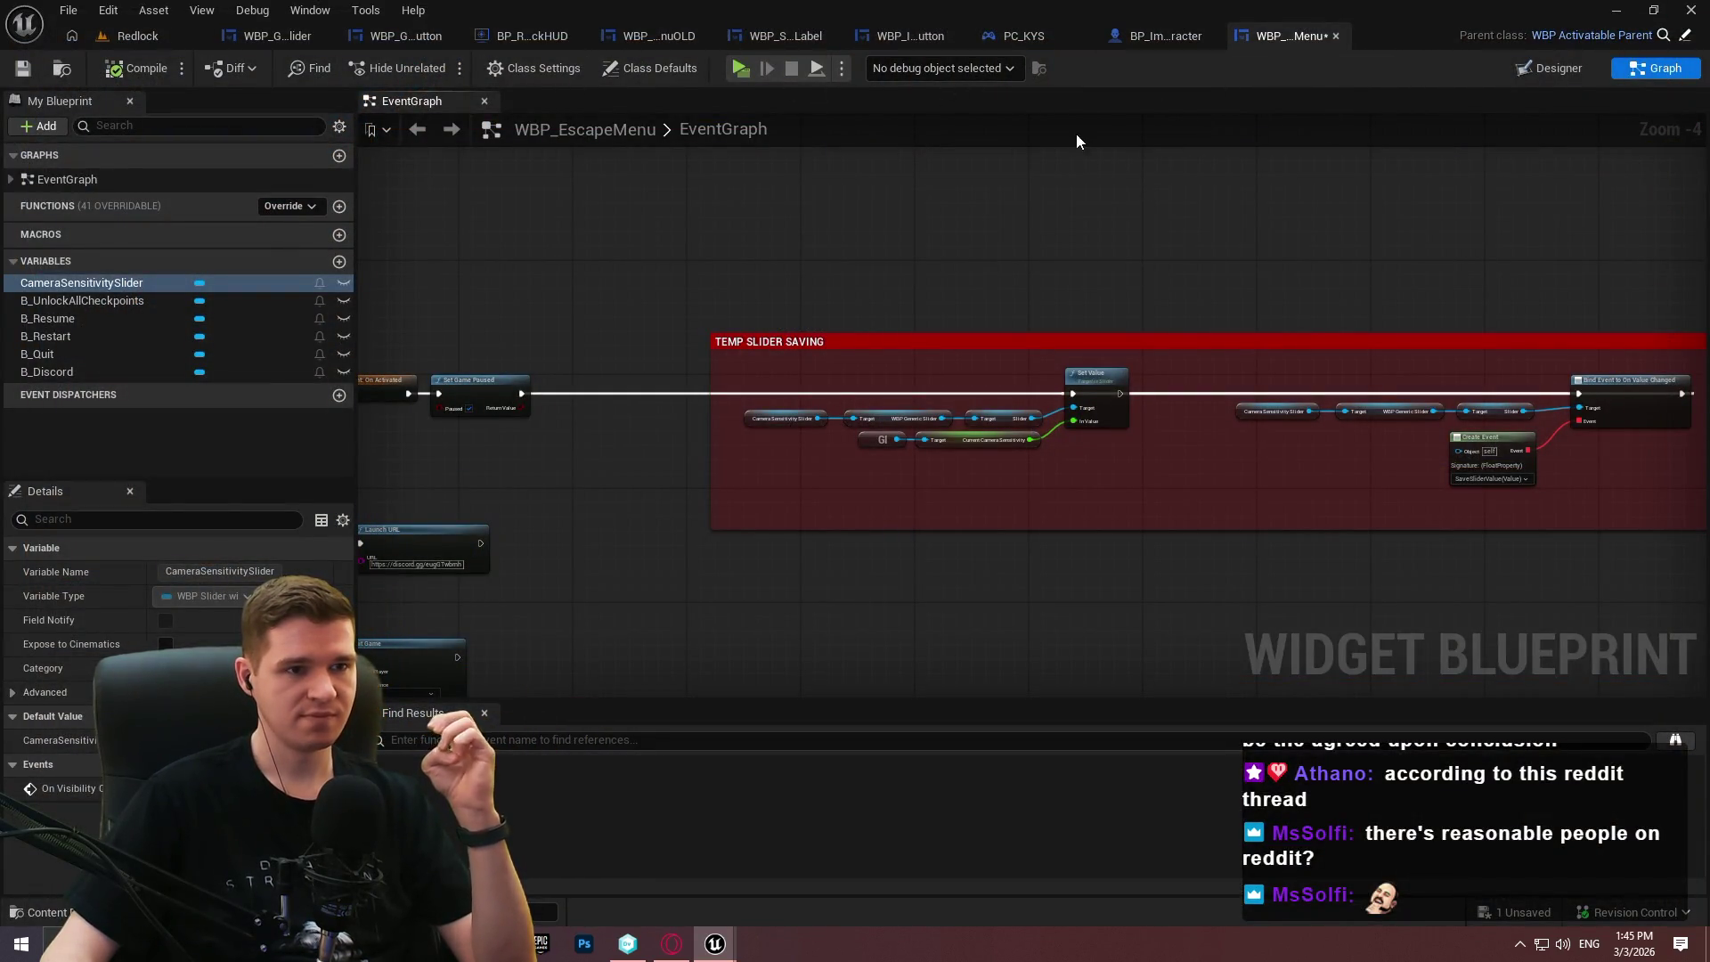
# Open WBP_SliderWithLabel, glance at its Designer layout, and go to its EventGraph.
pyautogui.click(800, 47)
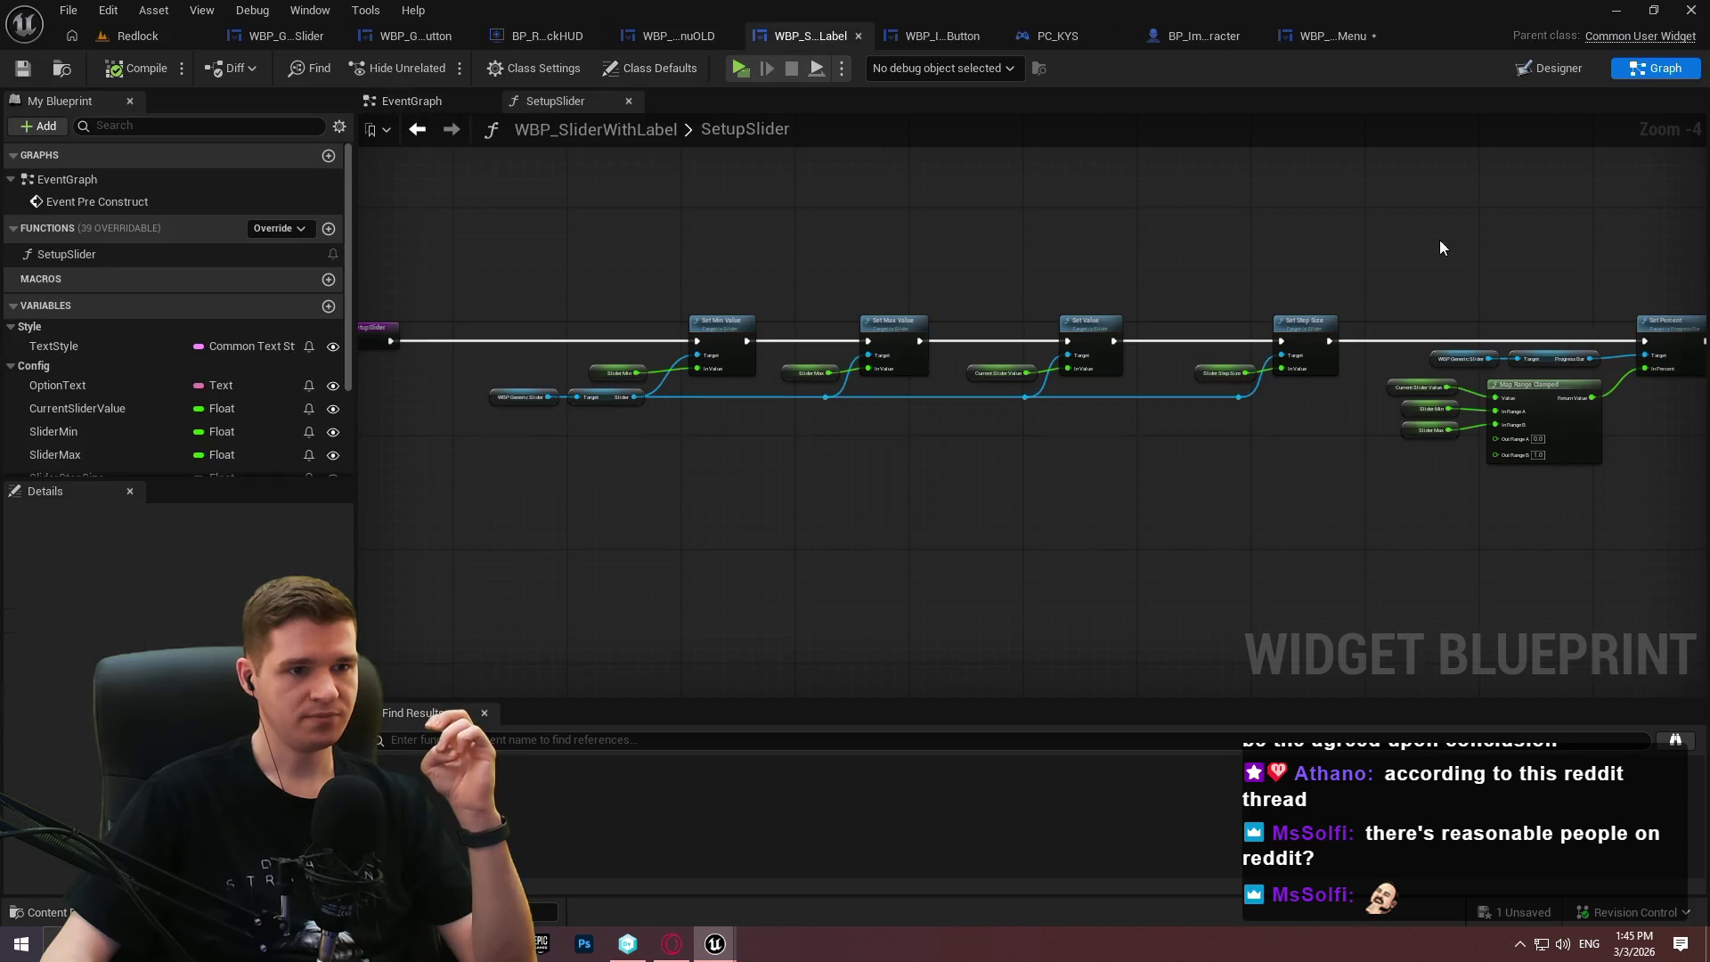
pyautogui.click(1573, 72)
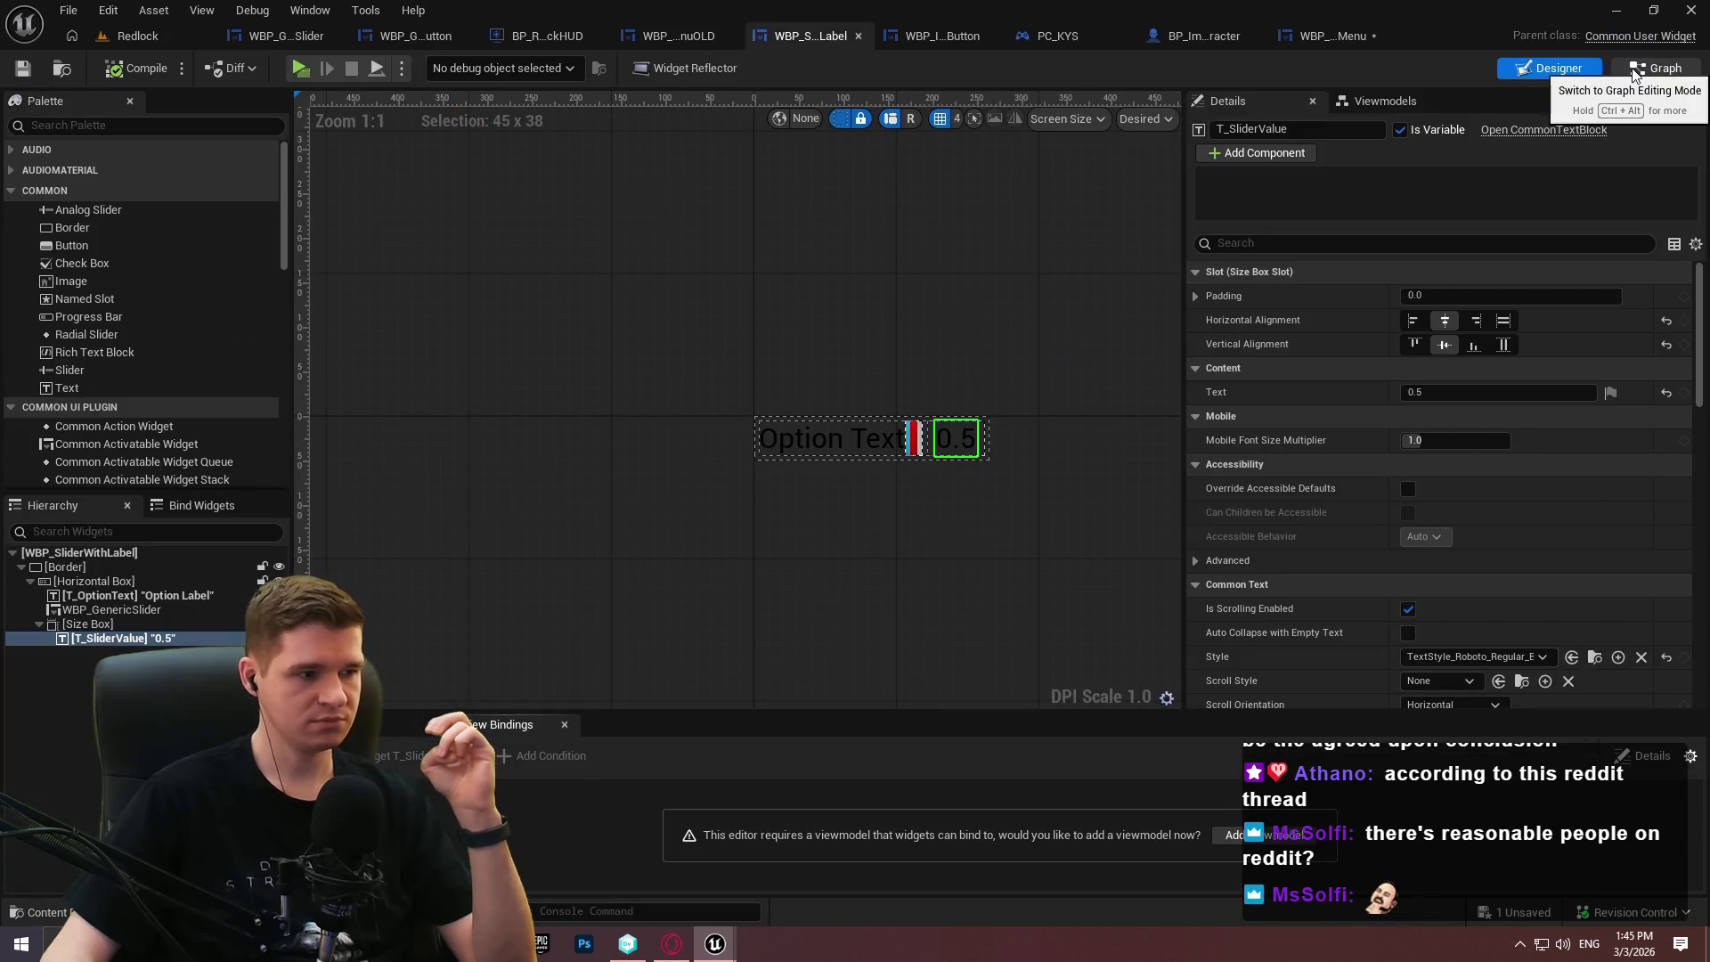
pyautogui.click(1635, 69)
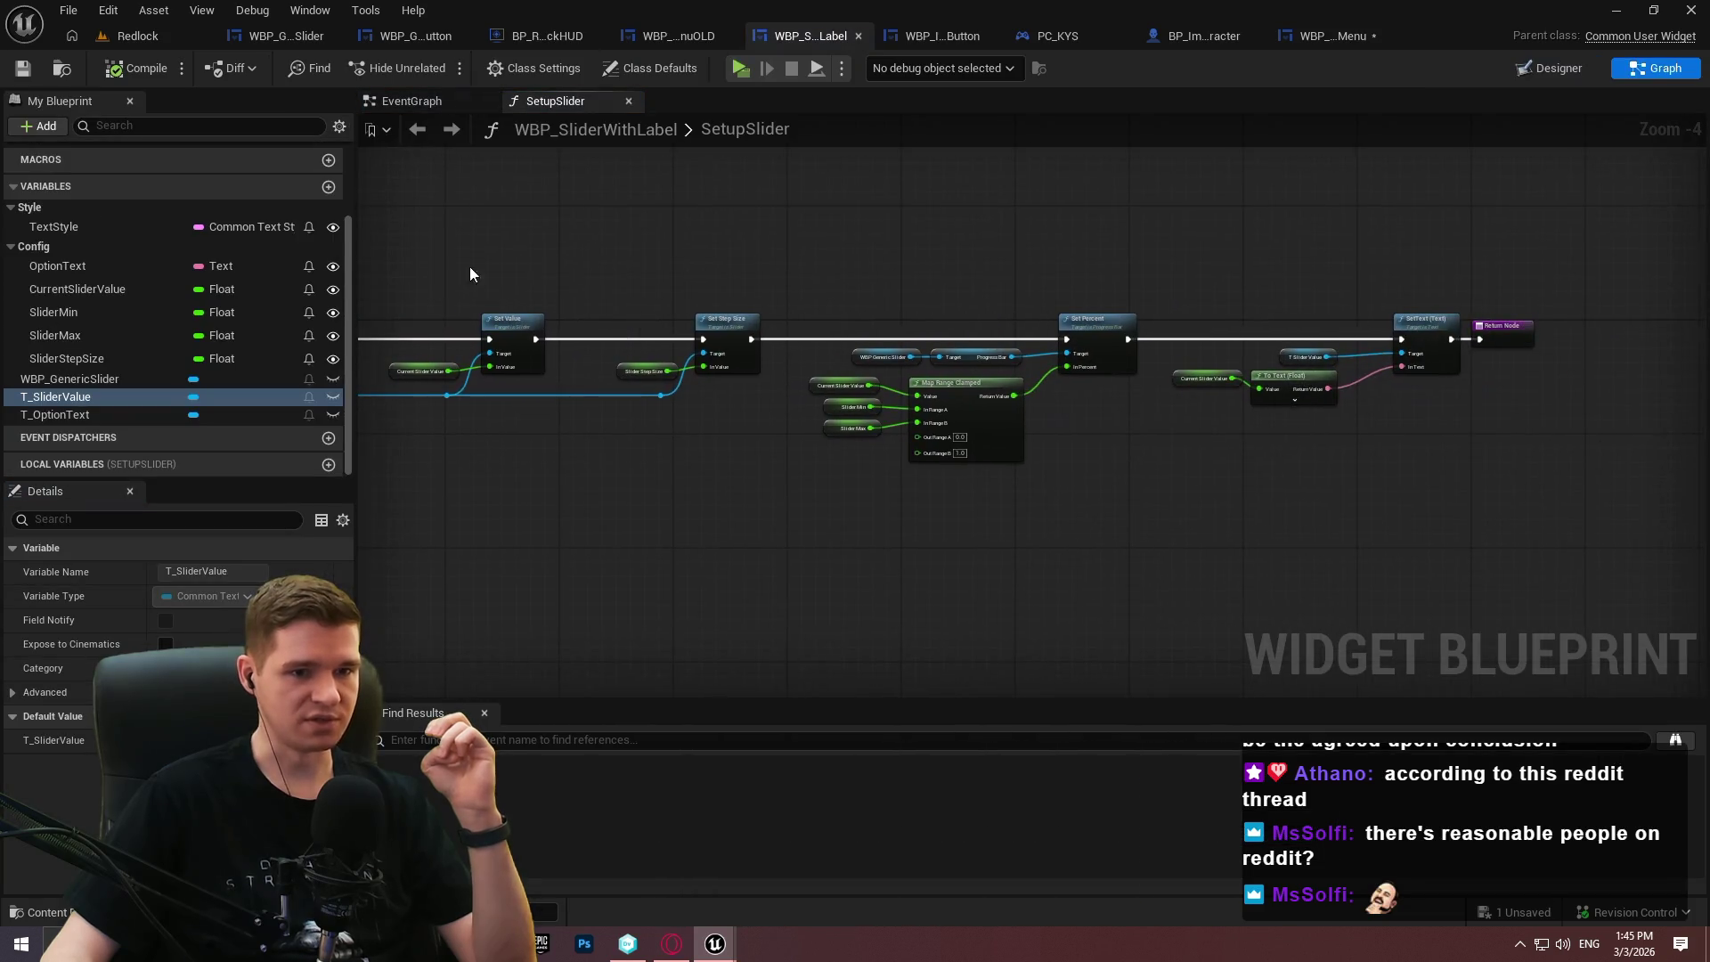
pyautogui.scroll(4, 1435, 422)
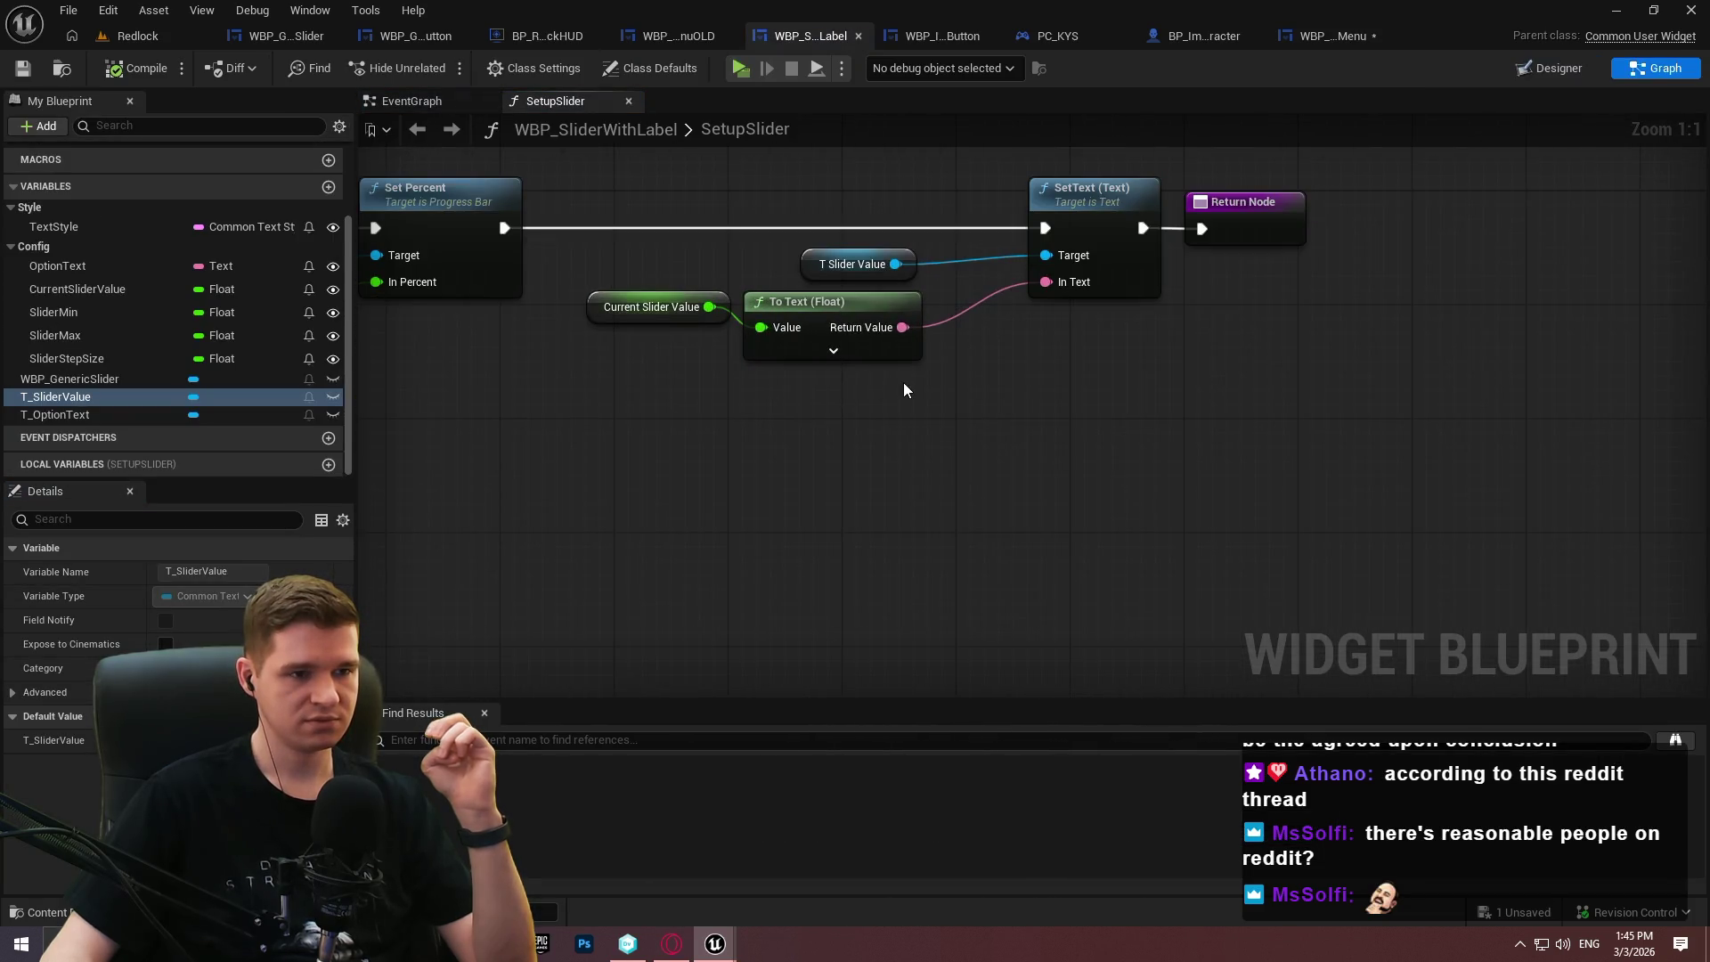
pyautogui.click(419, 103)
pyautogui.scroll(-1, 786, 210)
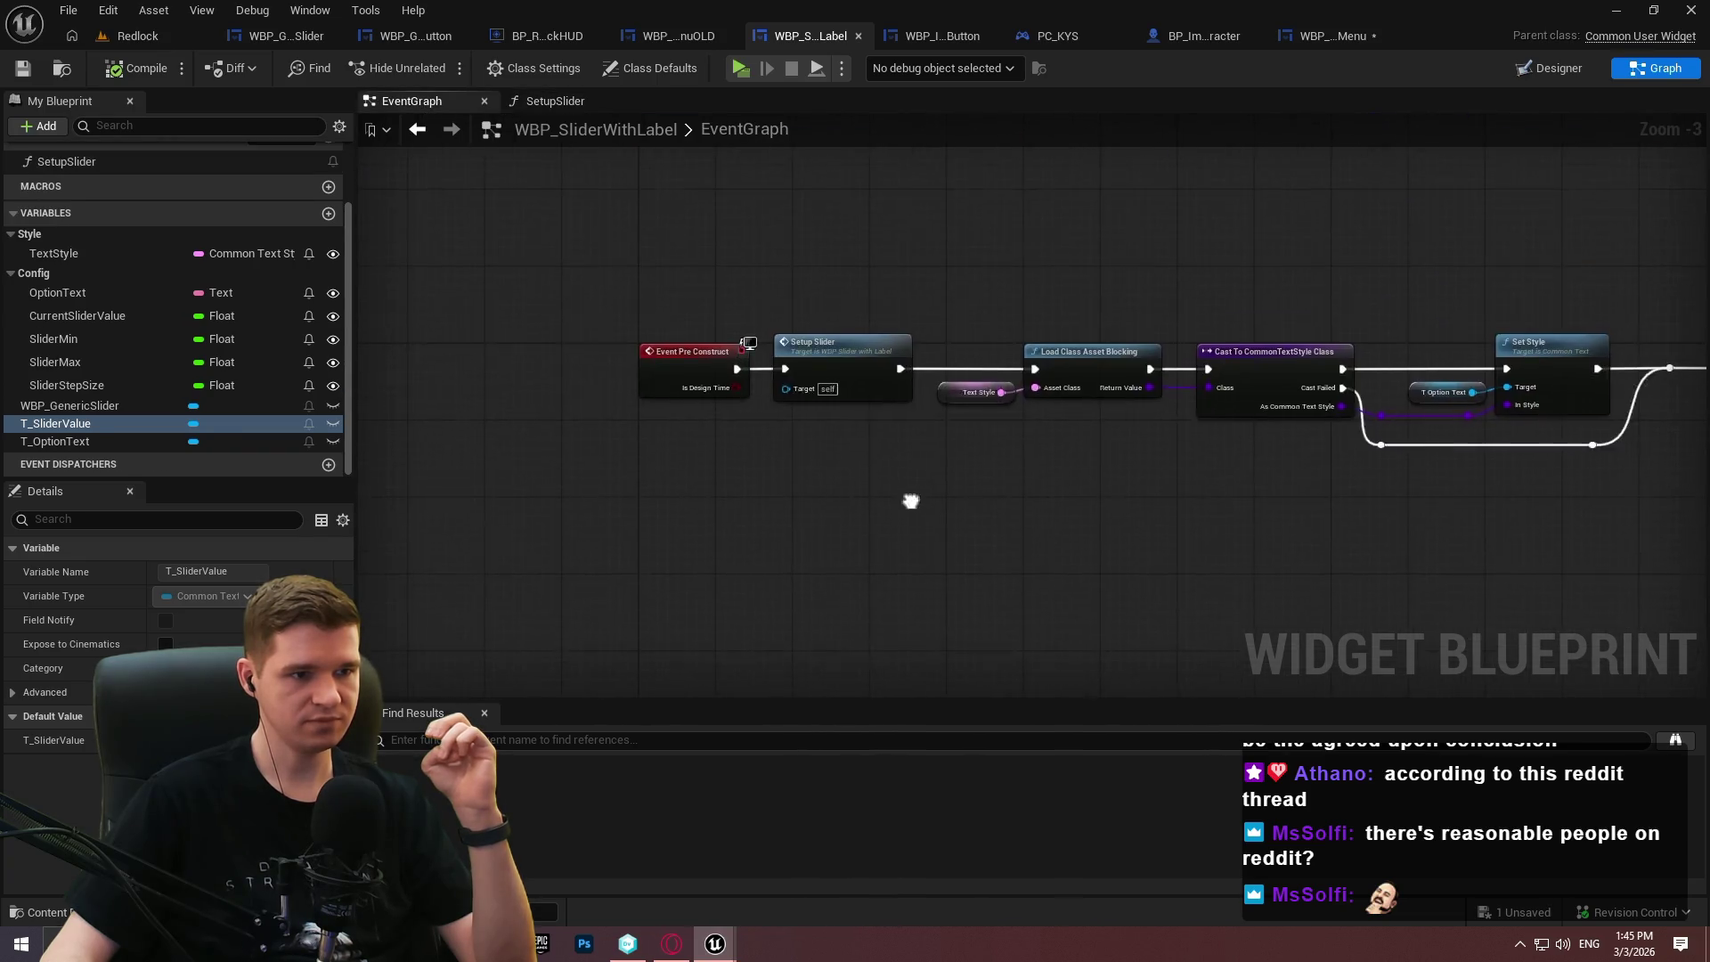
pyautogui.scroll(2, 547, 295)
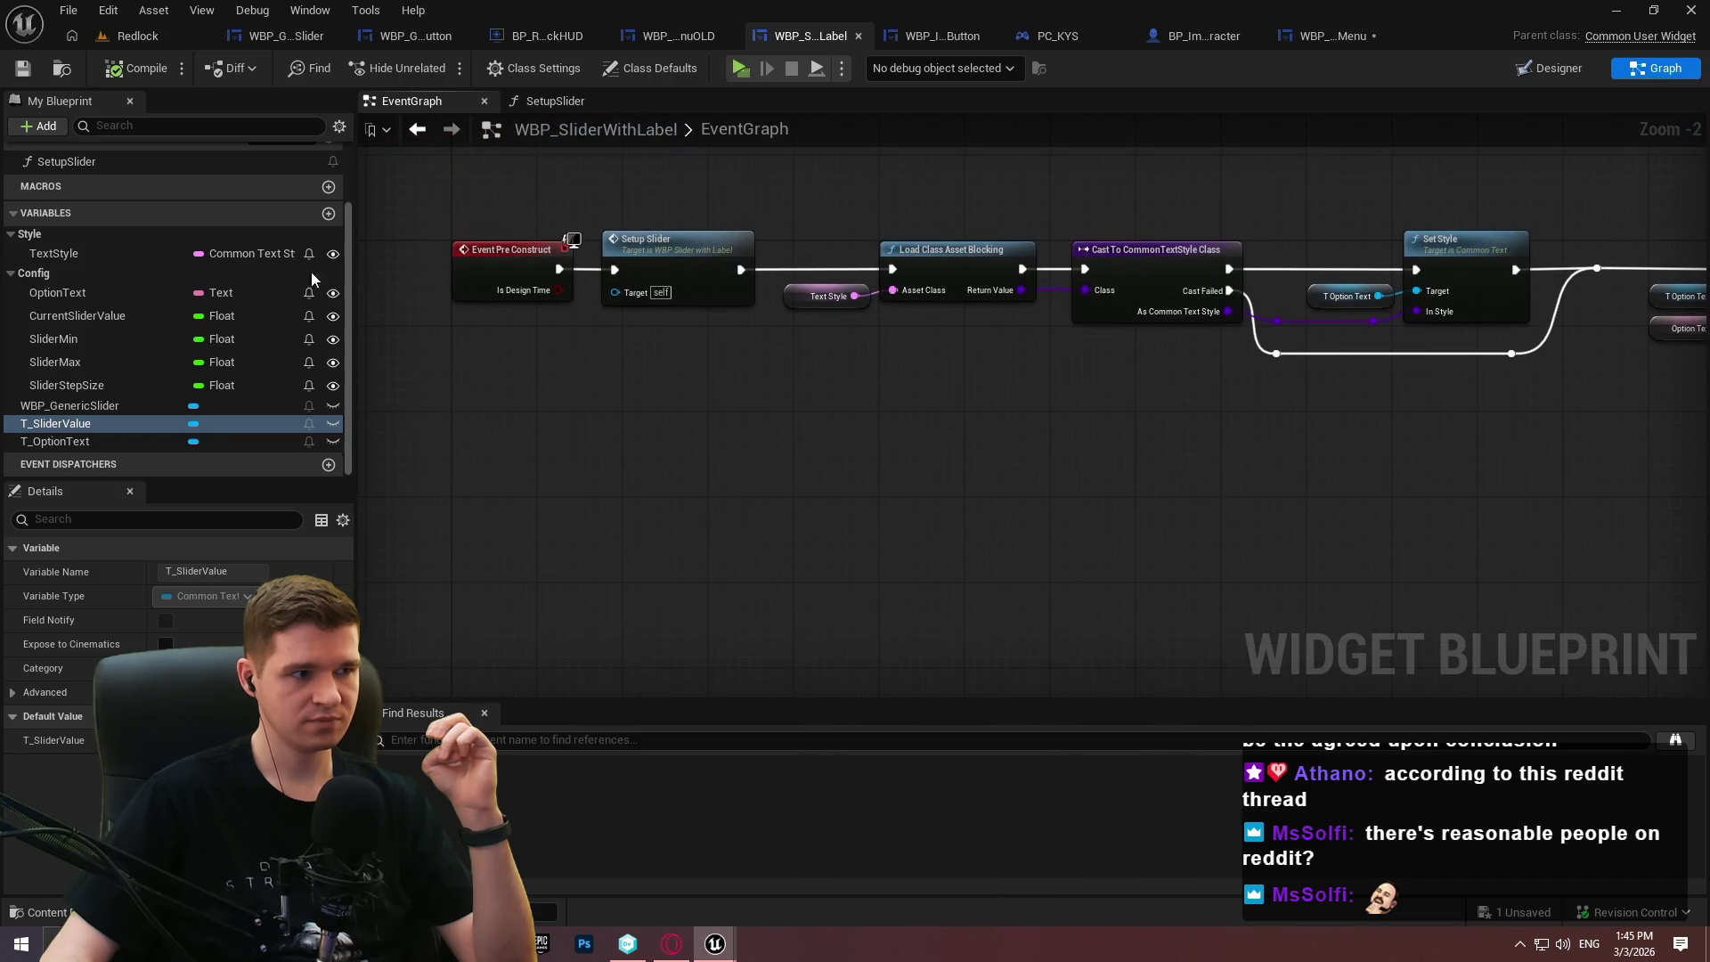
pyautogui.scroll(3, 223, 263)
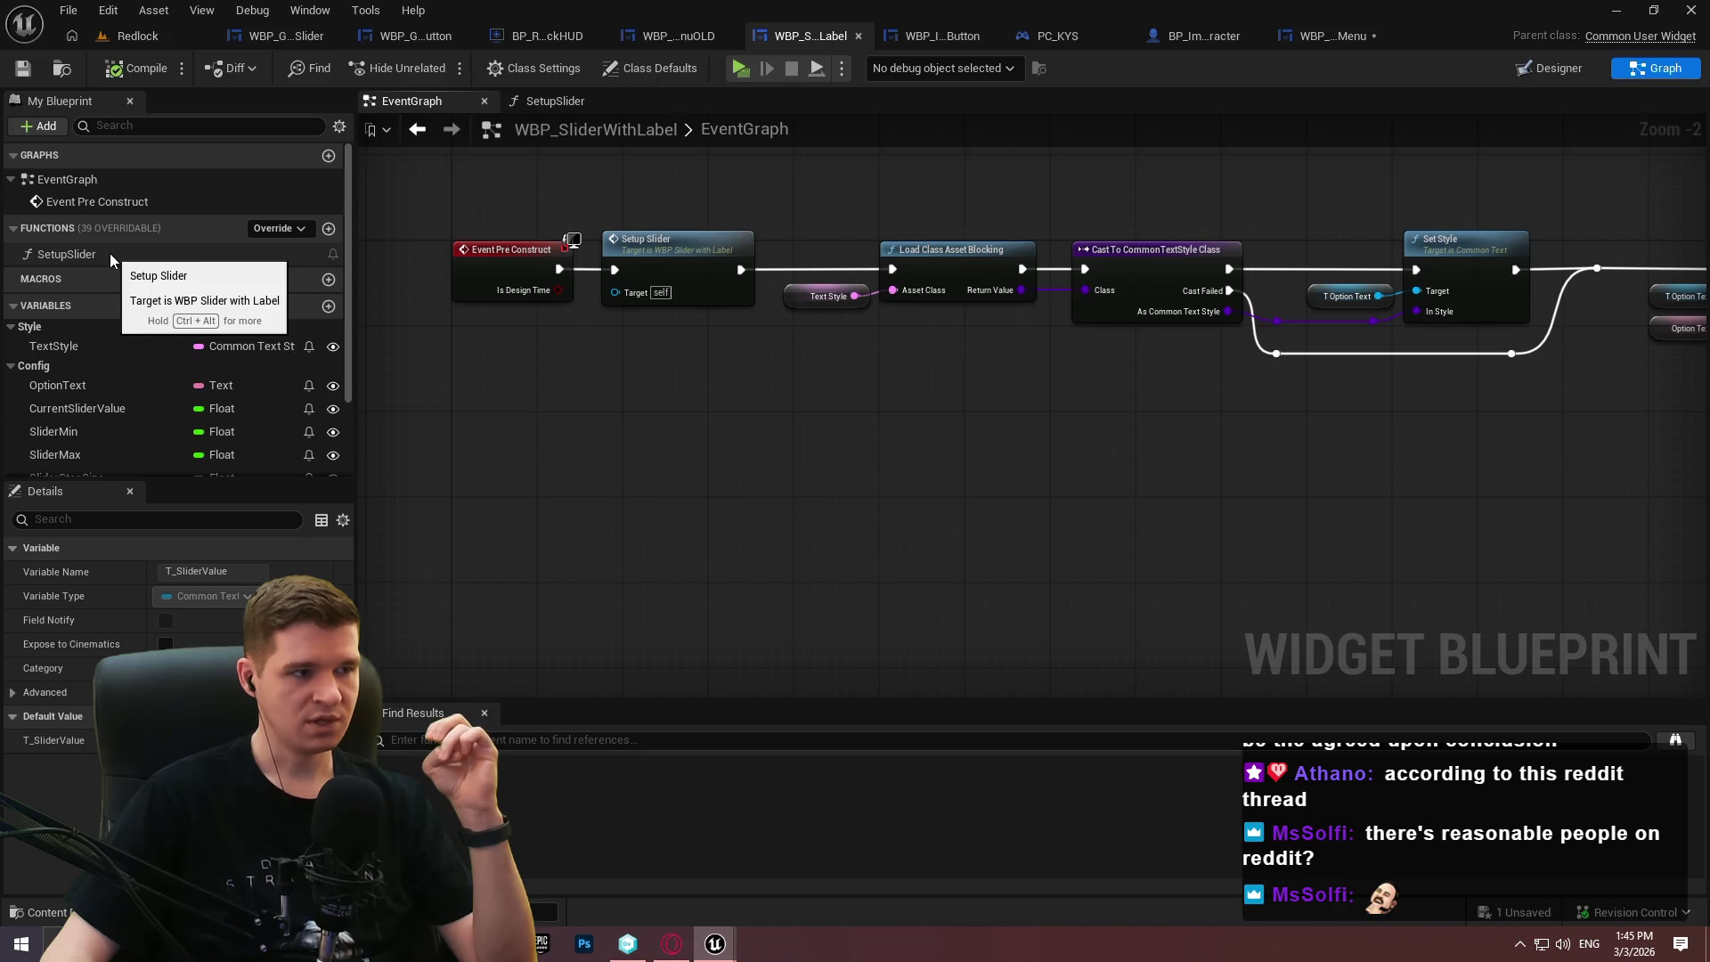
pyautogui.scroll(-2, 116, 374)
# Add a Get WBP_GenericSlider node to the event graph, checking the WBP_GenericSlider blueprint's layout.
pyautogui.moveTo(89, 441)
pyautogui.mouseDown()
pyautogui.moveTo(458, 499)
pyautogui.moveTo(586, 499)
pyautogui.mouseUp()
pyautogui.click(530, 533)
pyautogui.click(544, 424)
pyautogui.scroll(-2, 170, 412)
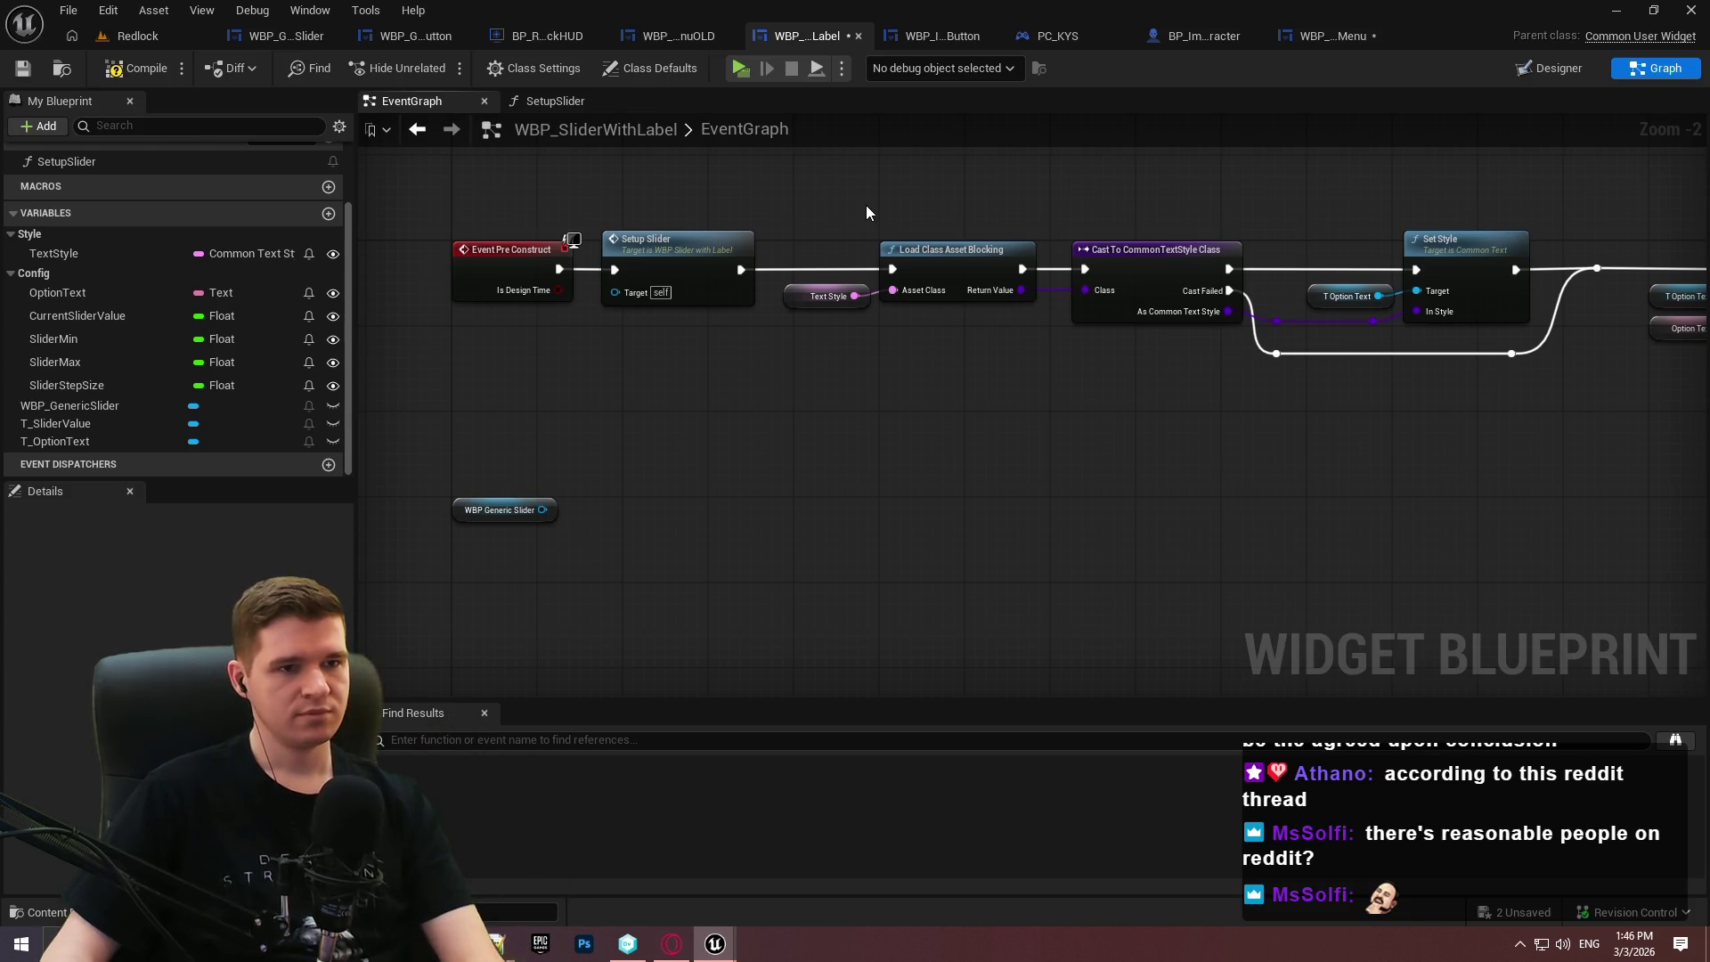
pyautogui.click(285, 36)
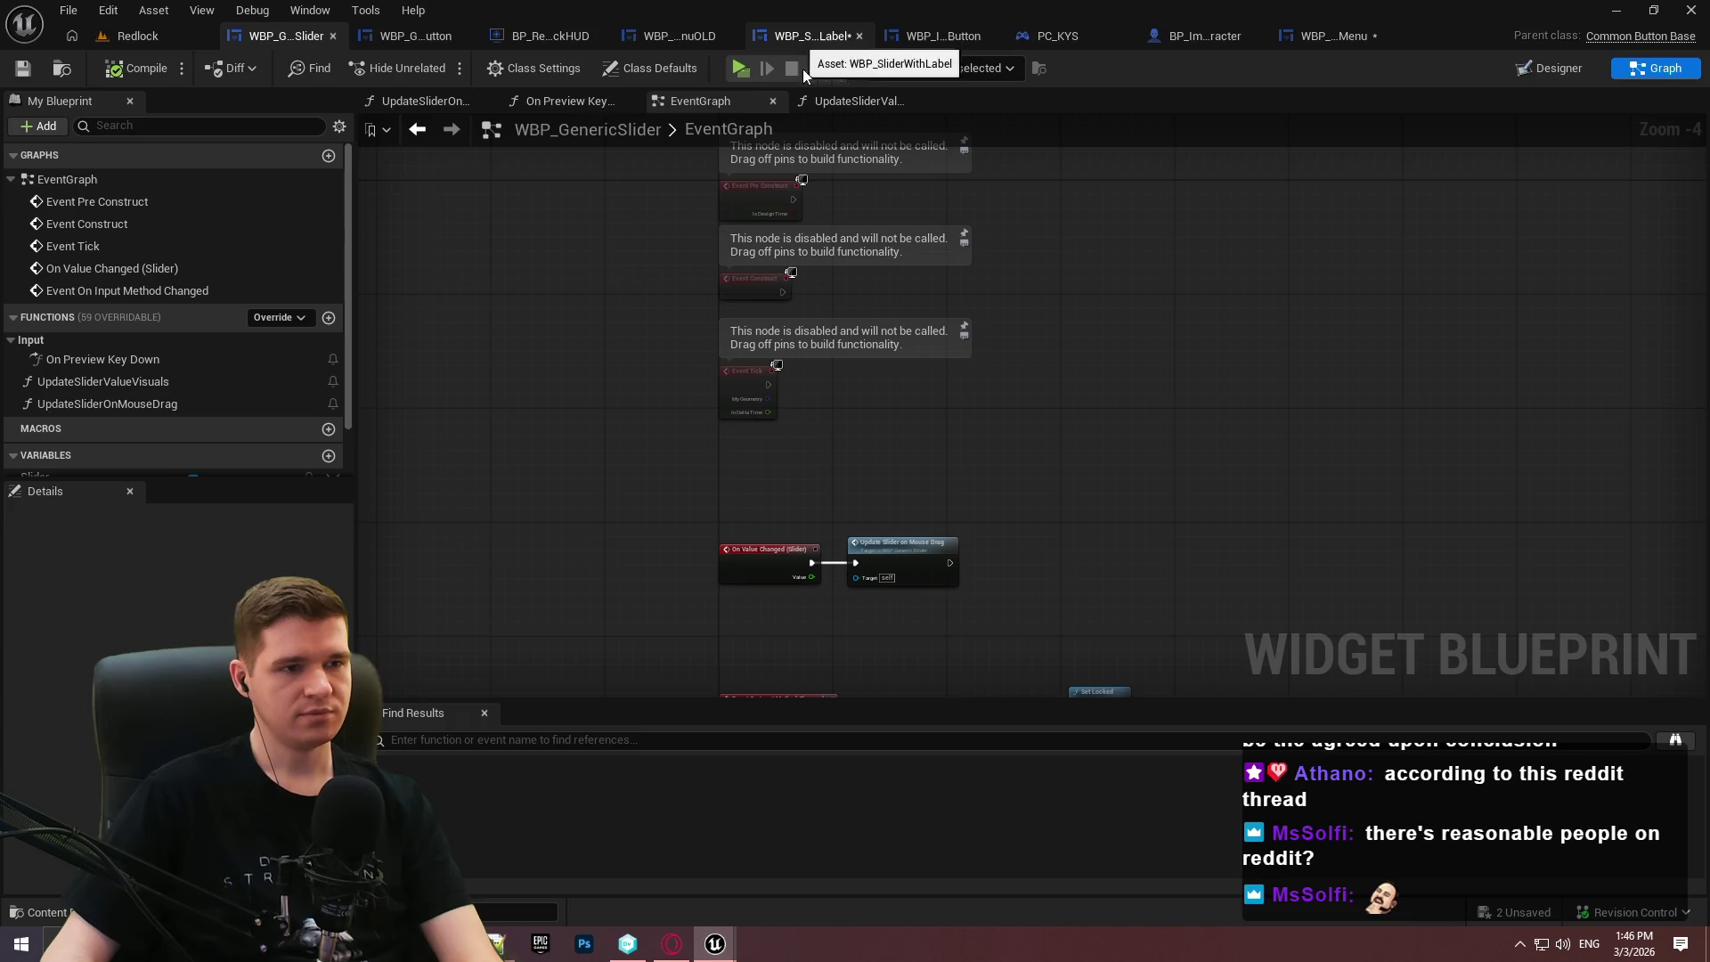
pyautogui.click(1550, 69)
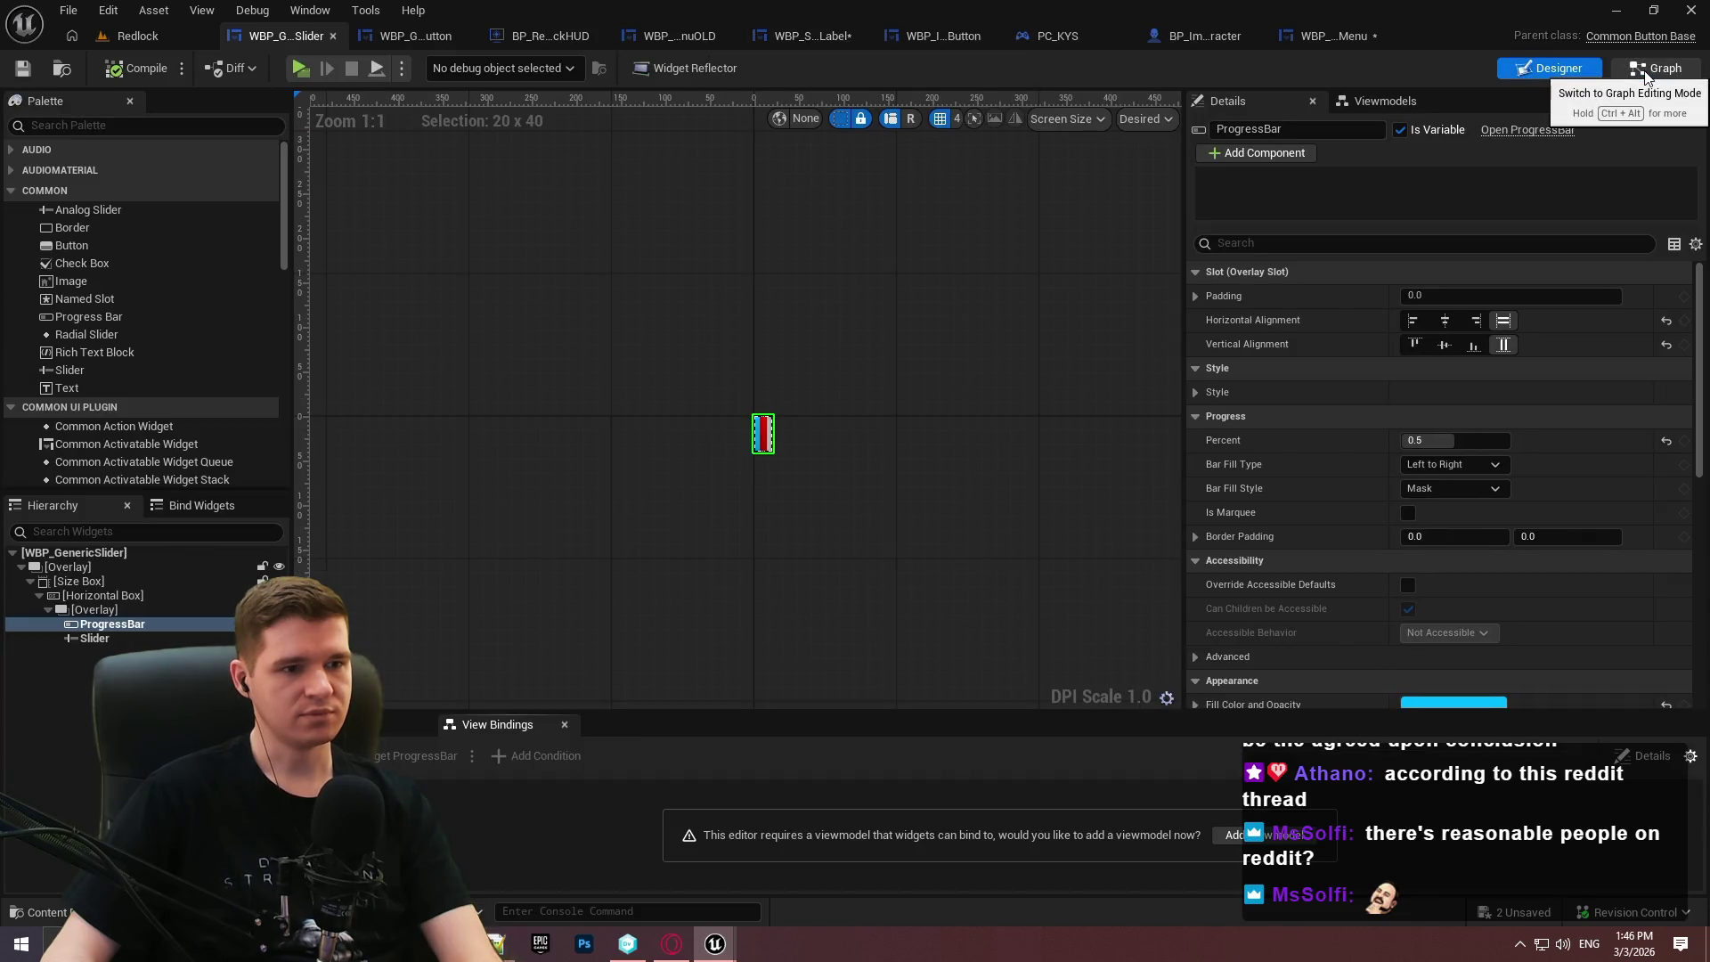
pyautogui.click(1644, 75)
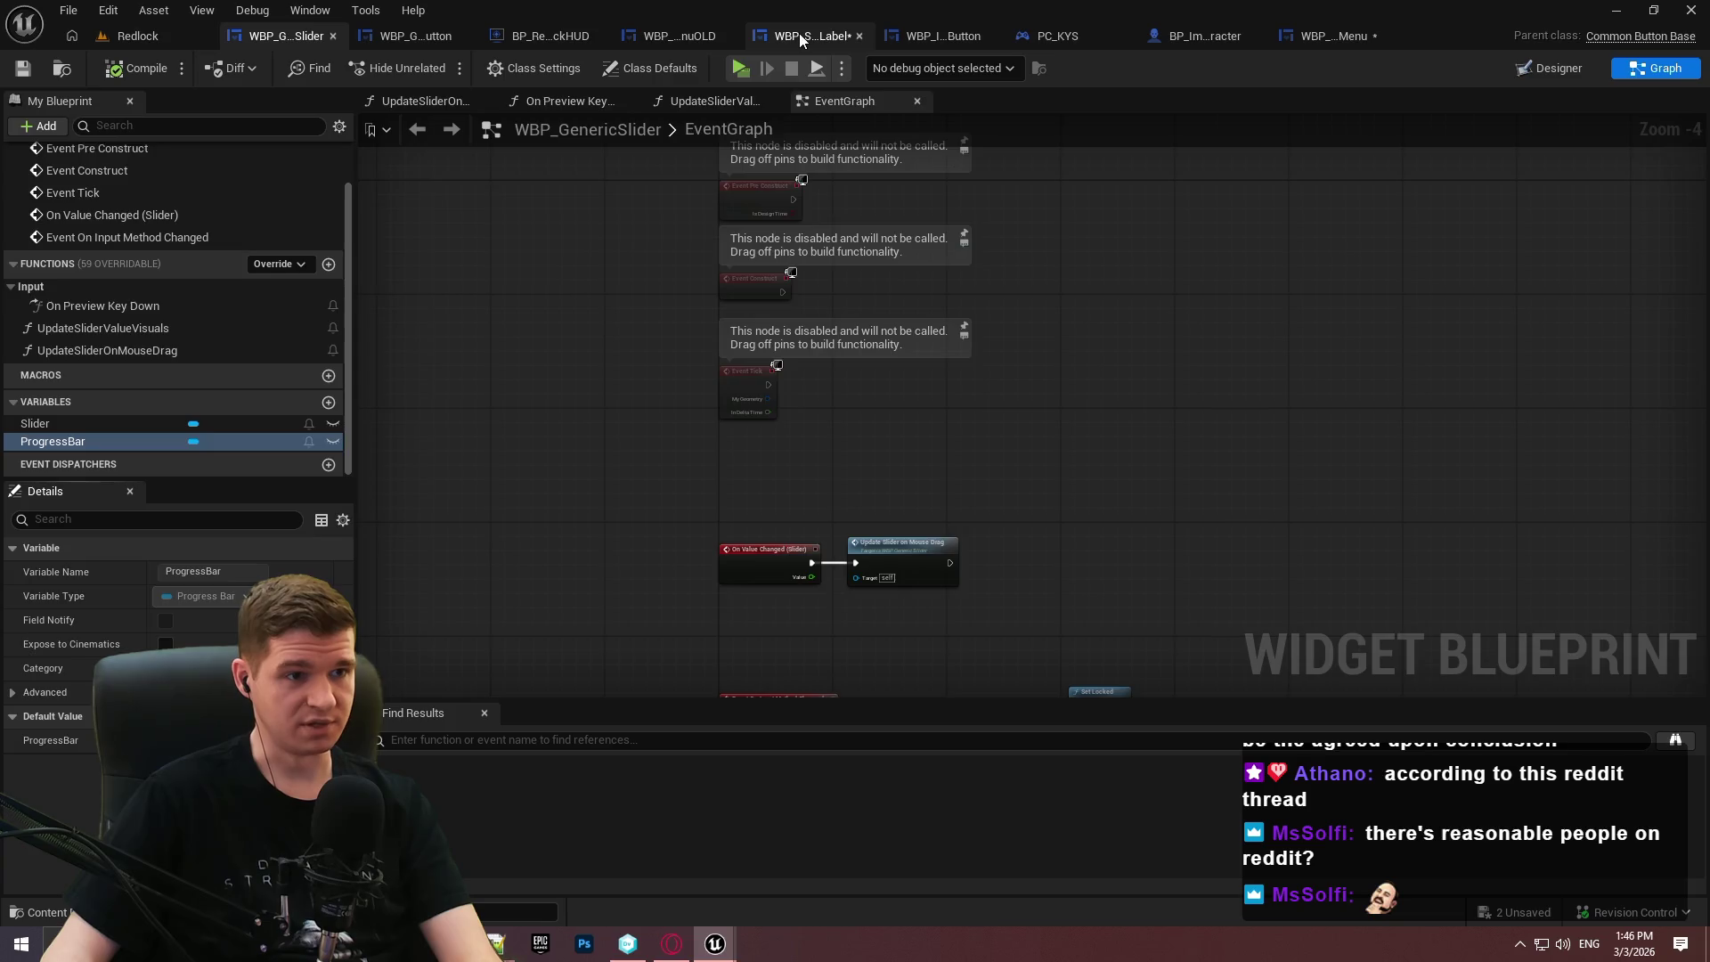
pyautogui.click(798, 35)
# Get the generic slider's inner Slider and add a Bind Event to its On Value Changed.
pyautogui.moveTo(542, 509); pyautogui.dragTo(606, 504)
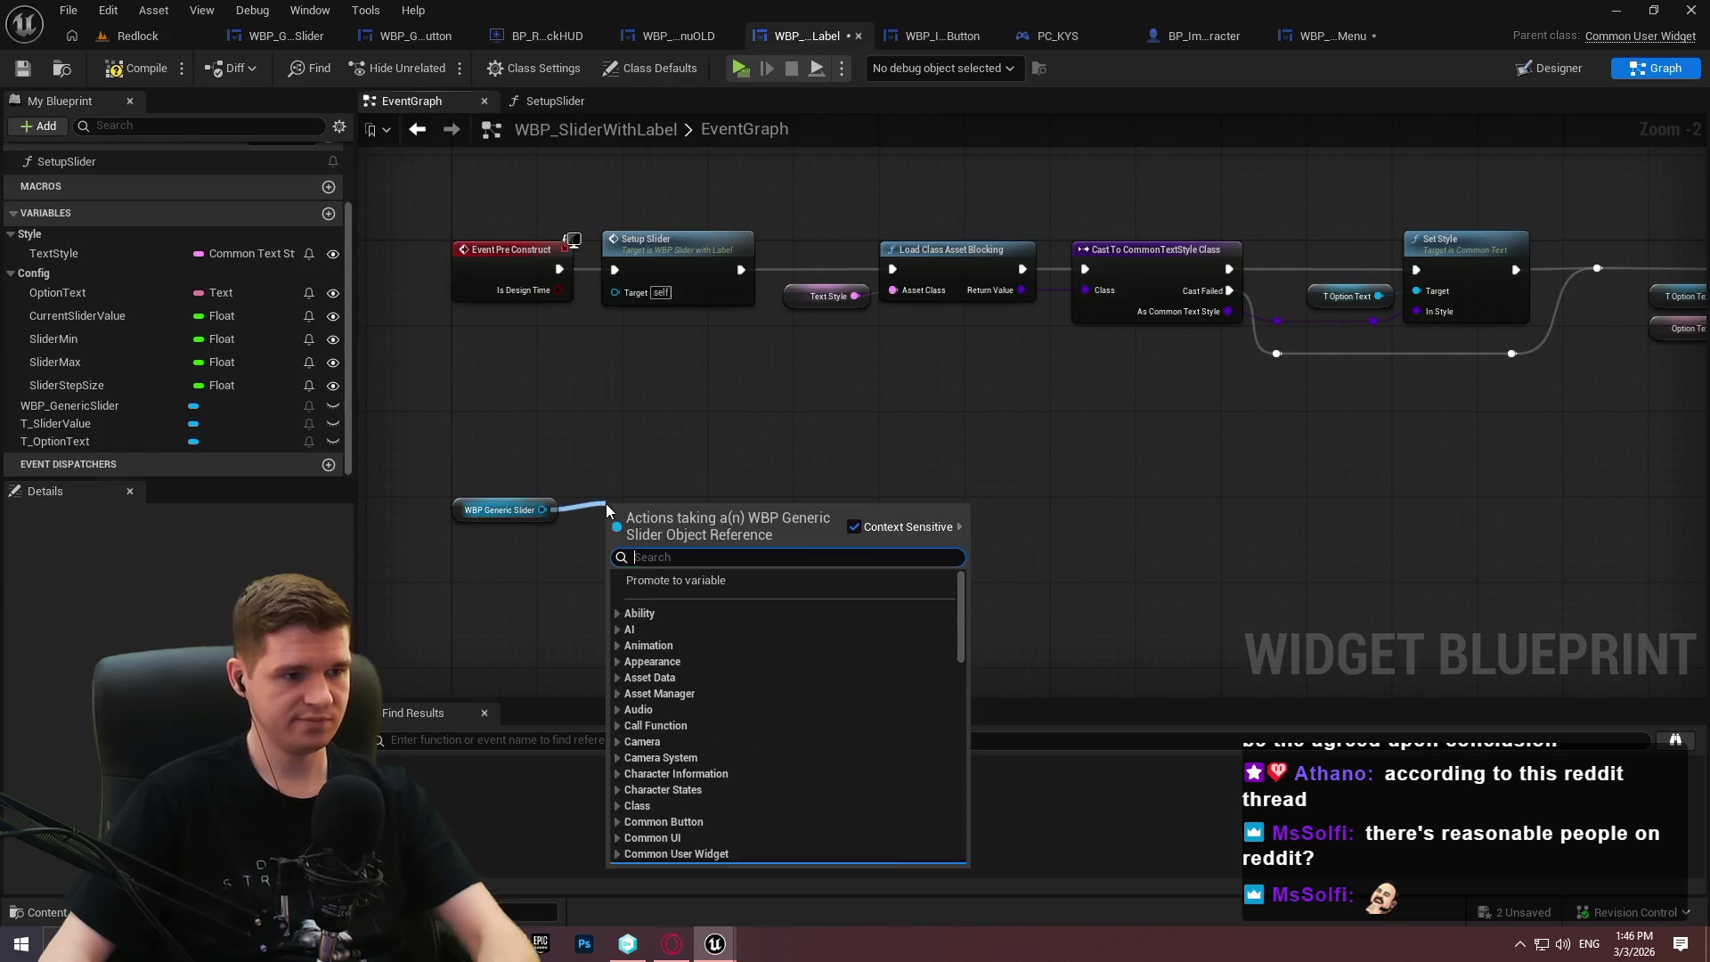
pyautogui.write('slider')
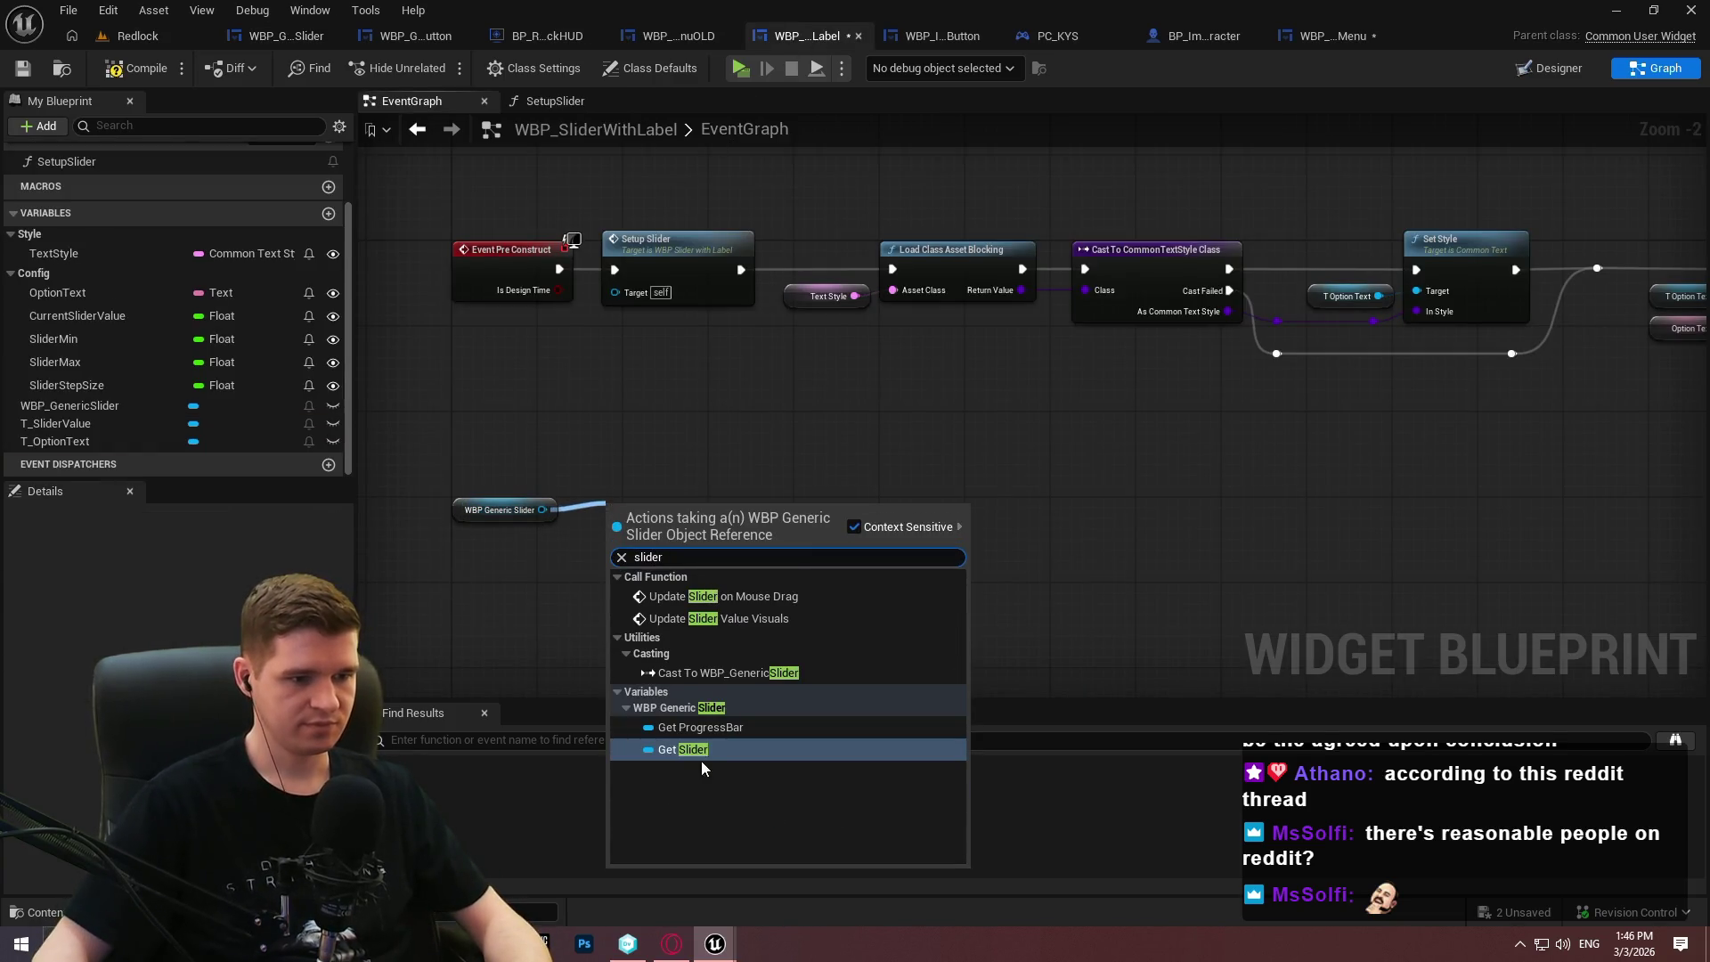
pyautogui.click(702, 757)
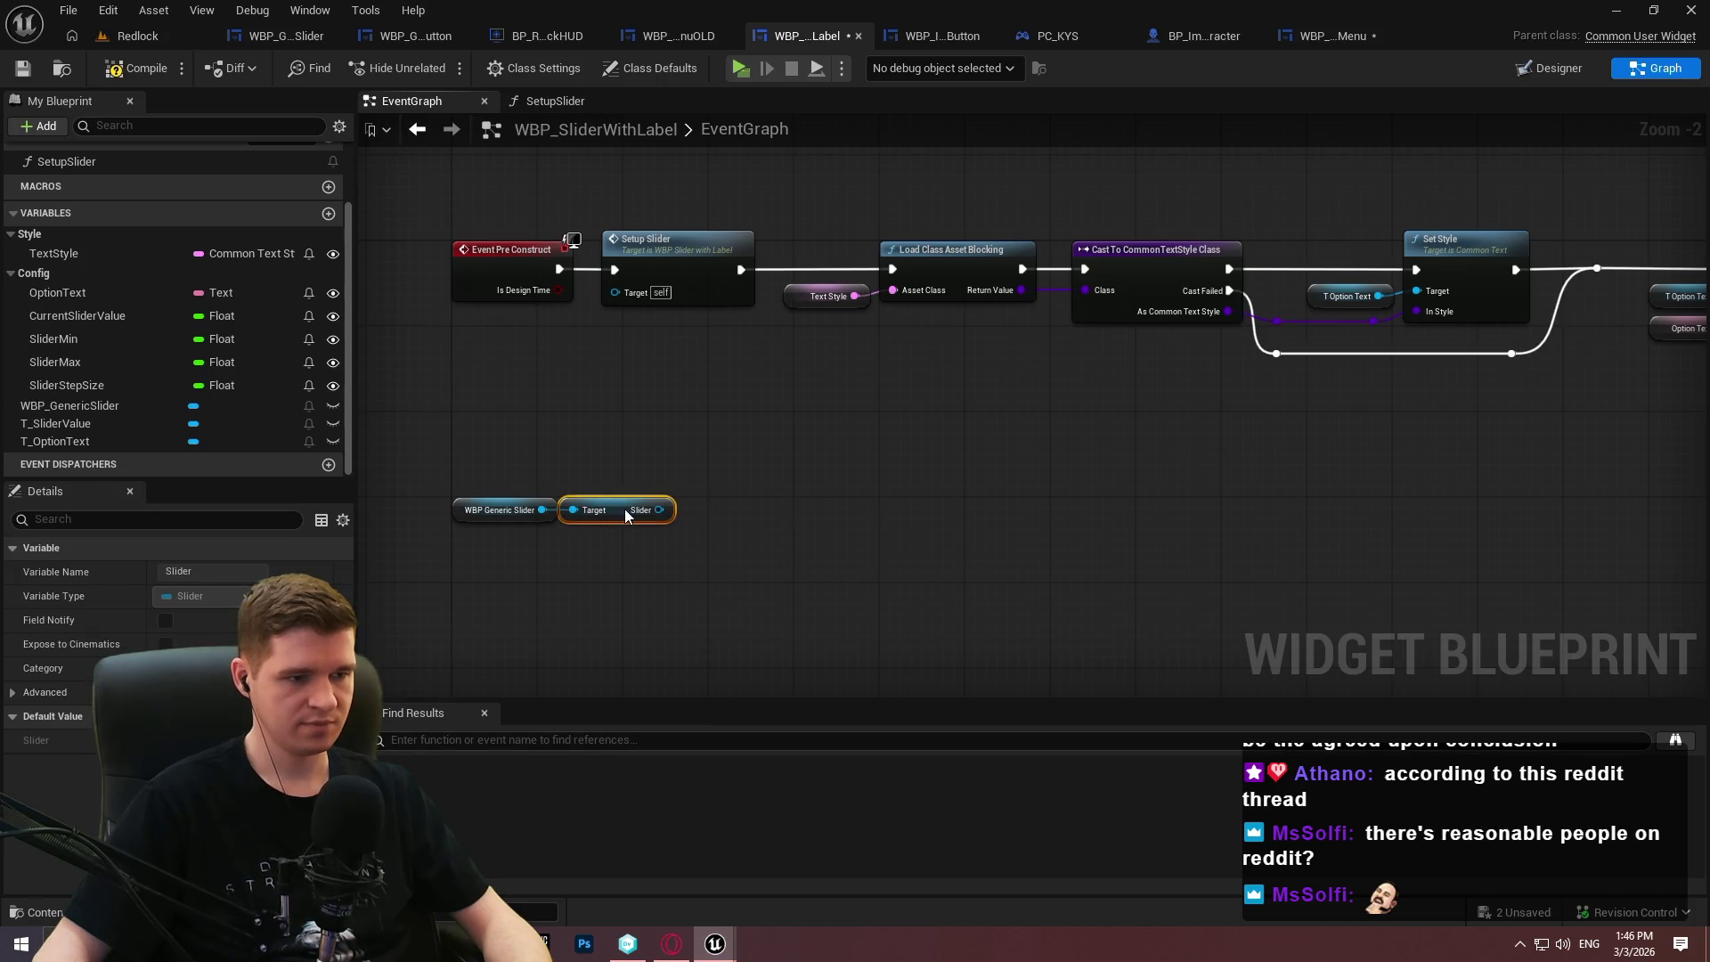
pyautogui.moveTo(669, 509); pyautogui.dragTo(766, 507)
pyautogui.write('bind event')
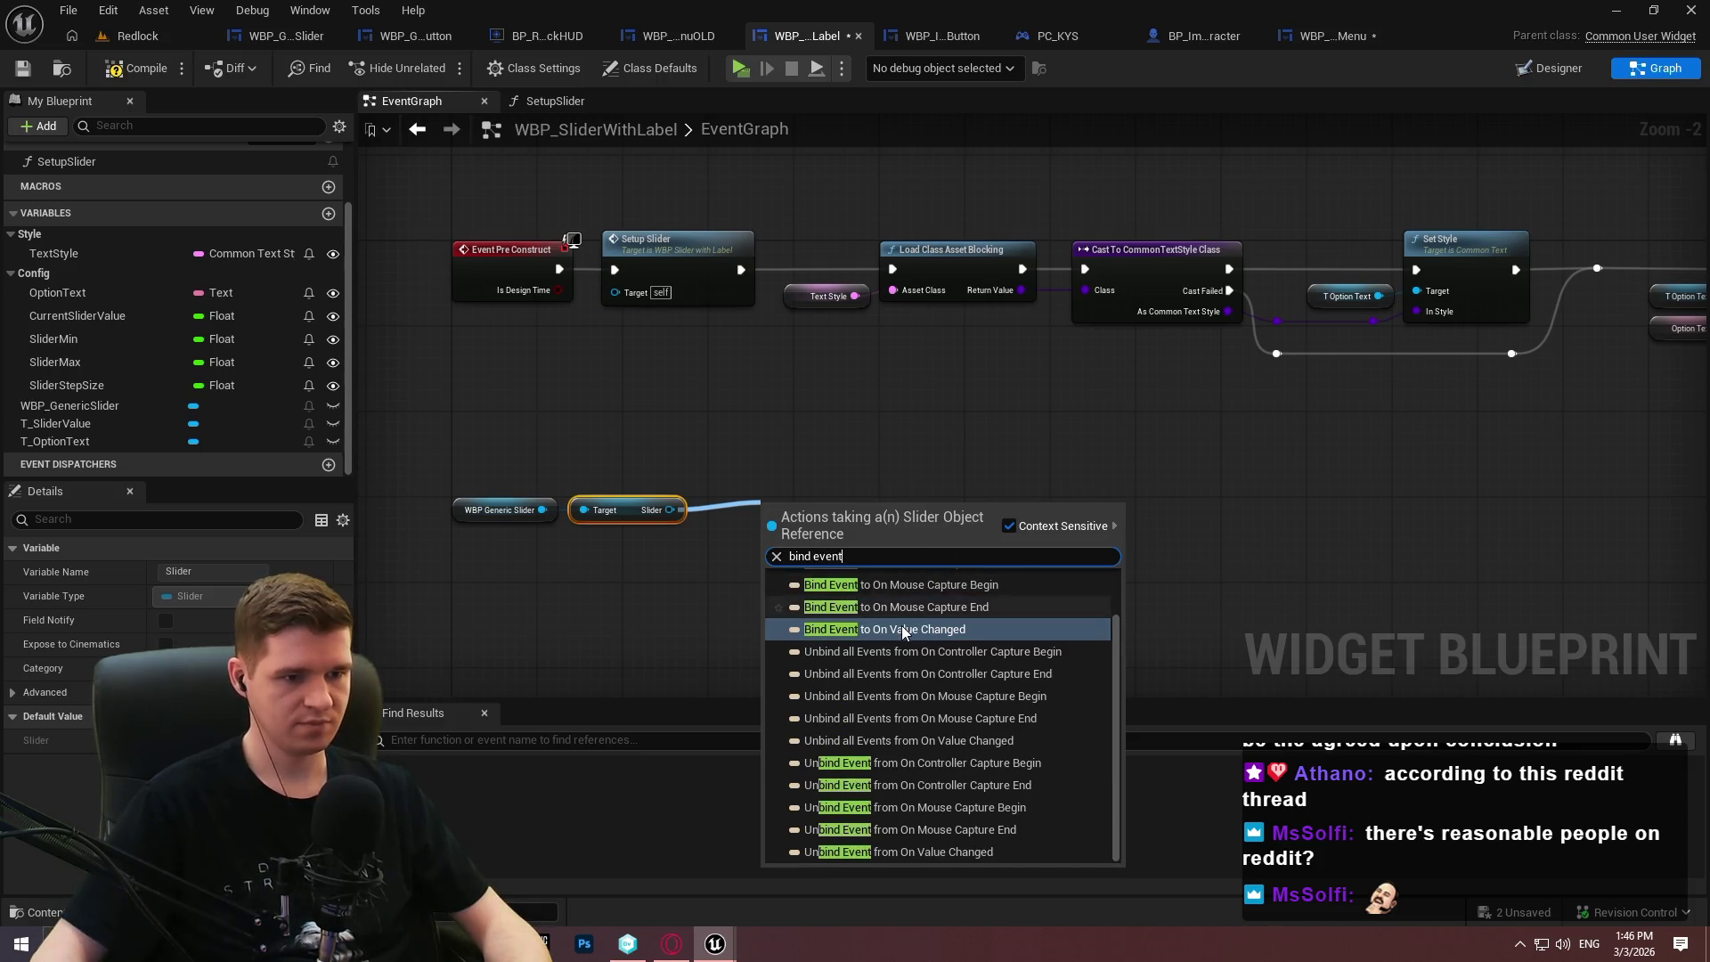
pyautogui.click(901, 628)
# Feed the bind a Create Event with a matching custom event named UpdateSliderValueText.
pyautogui.moveTo(753, 567); pyautogui.dragTo(719, 595)
pyautogui.write('reate')
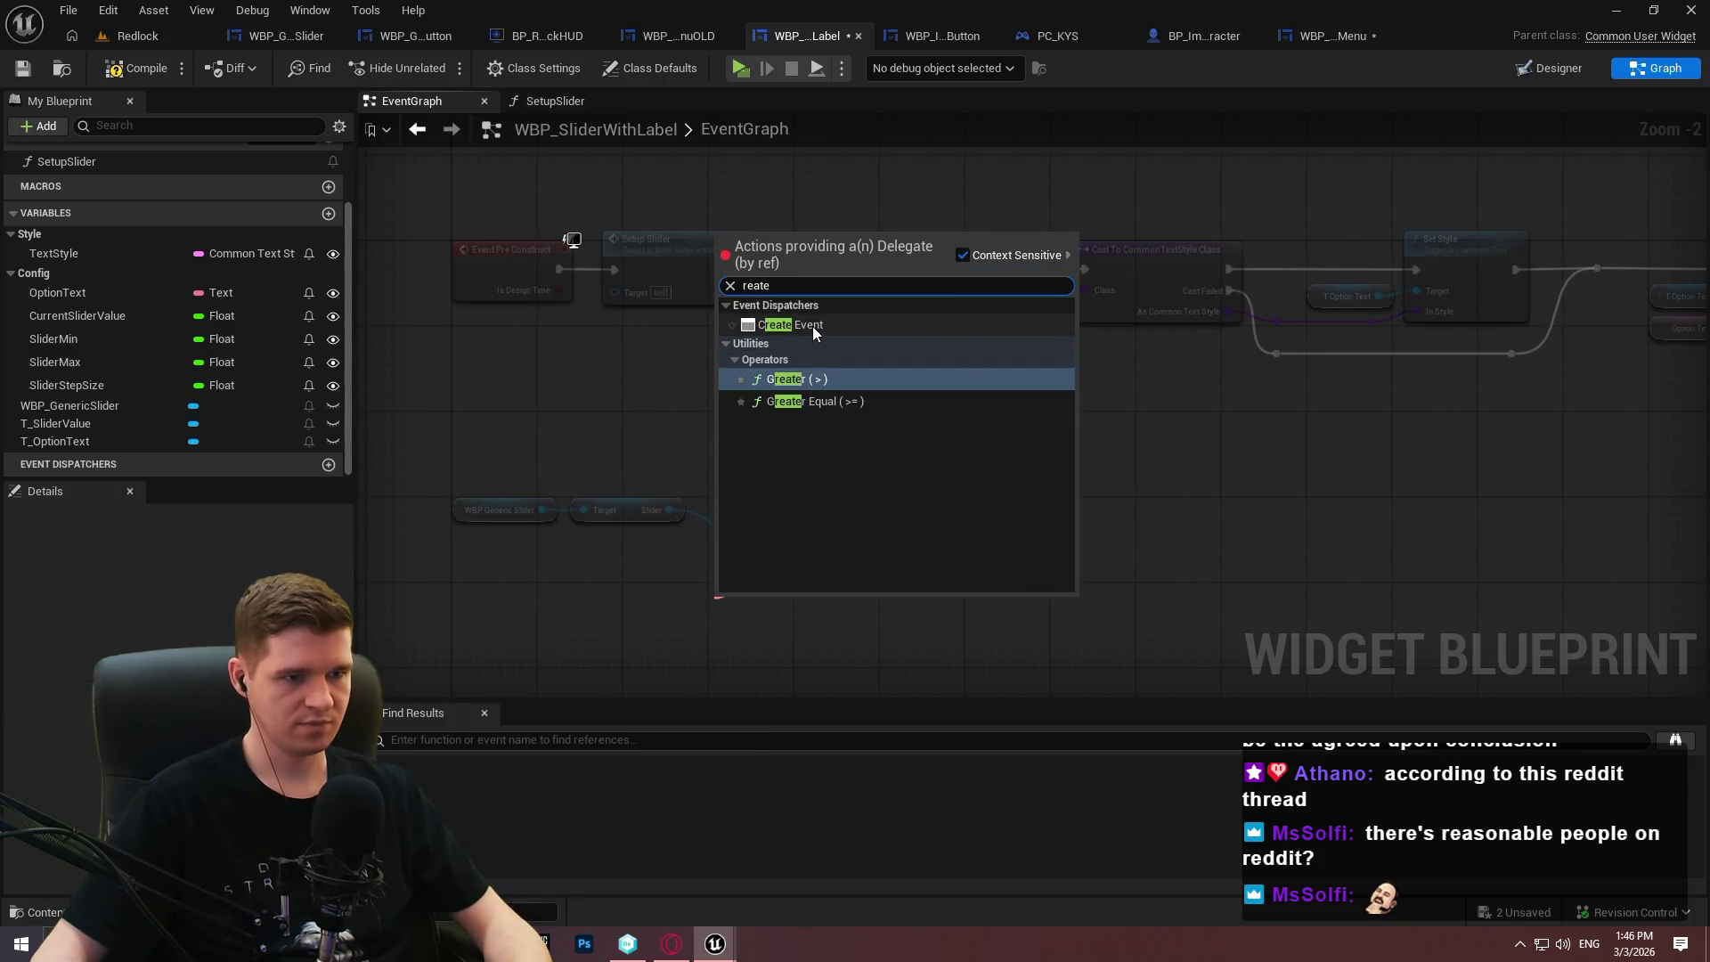
pyautogui.click(812, 326)
pyautogui.scroll(1, 935, 579)
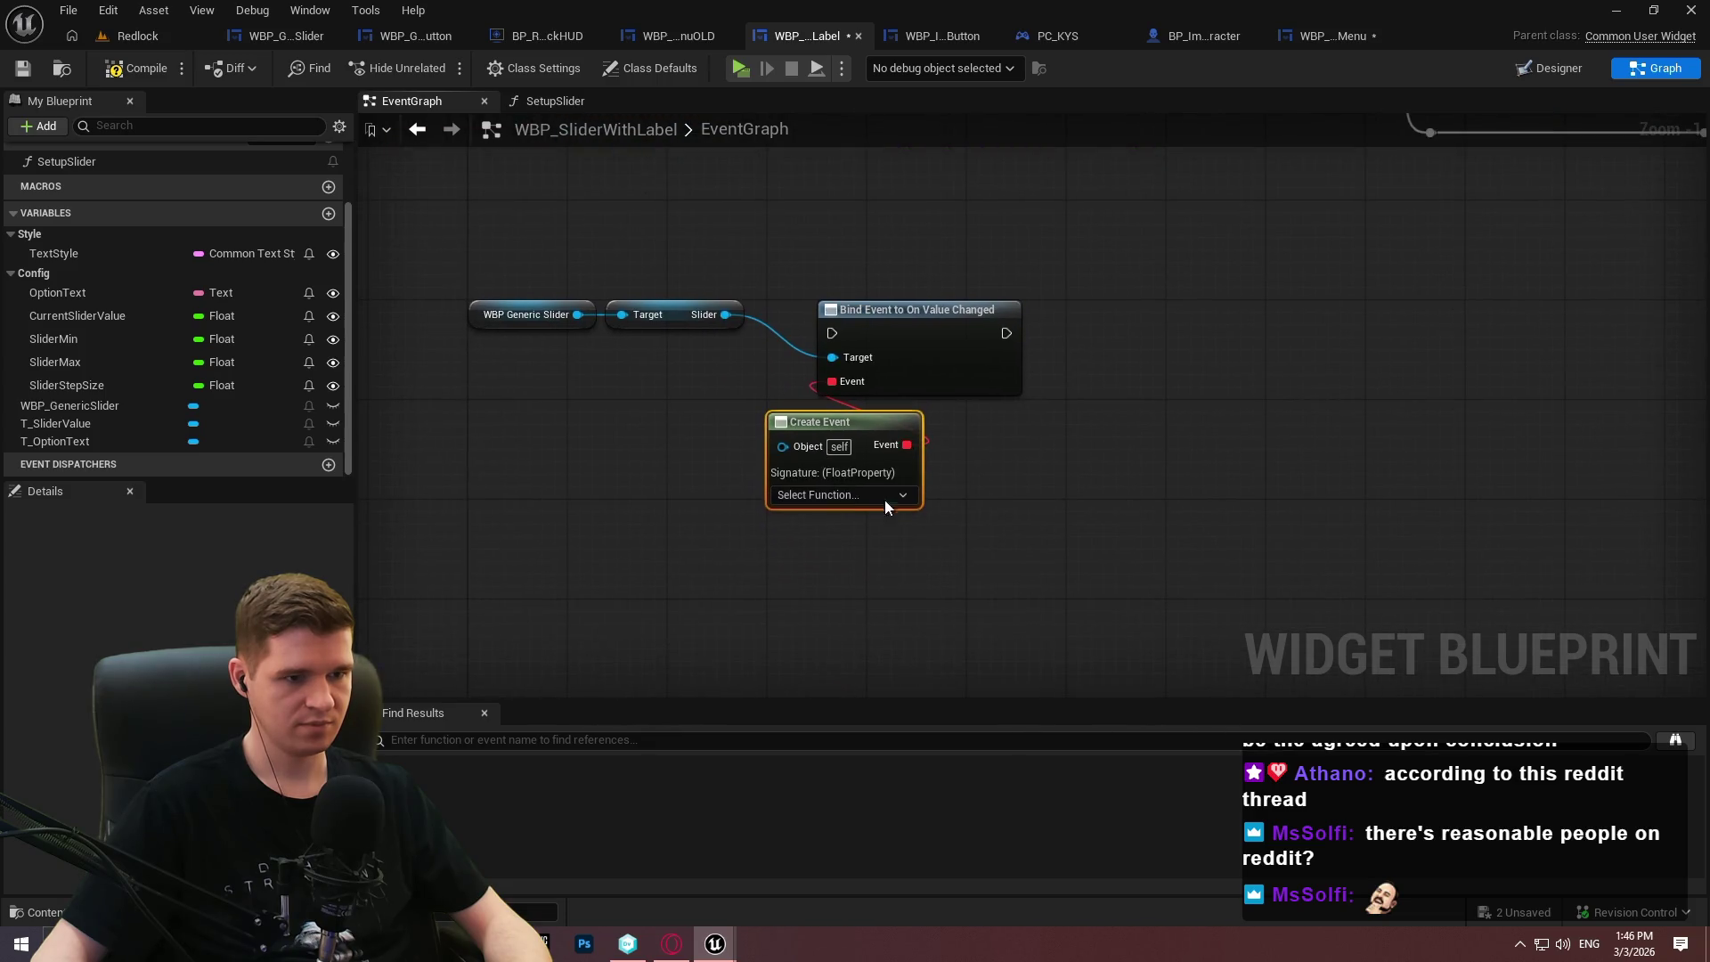
pyautogui.click(885, 496)
pyautogui.click(867, 571)
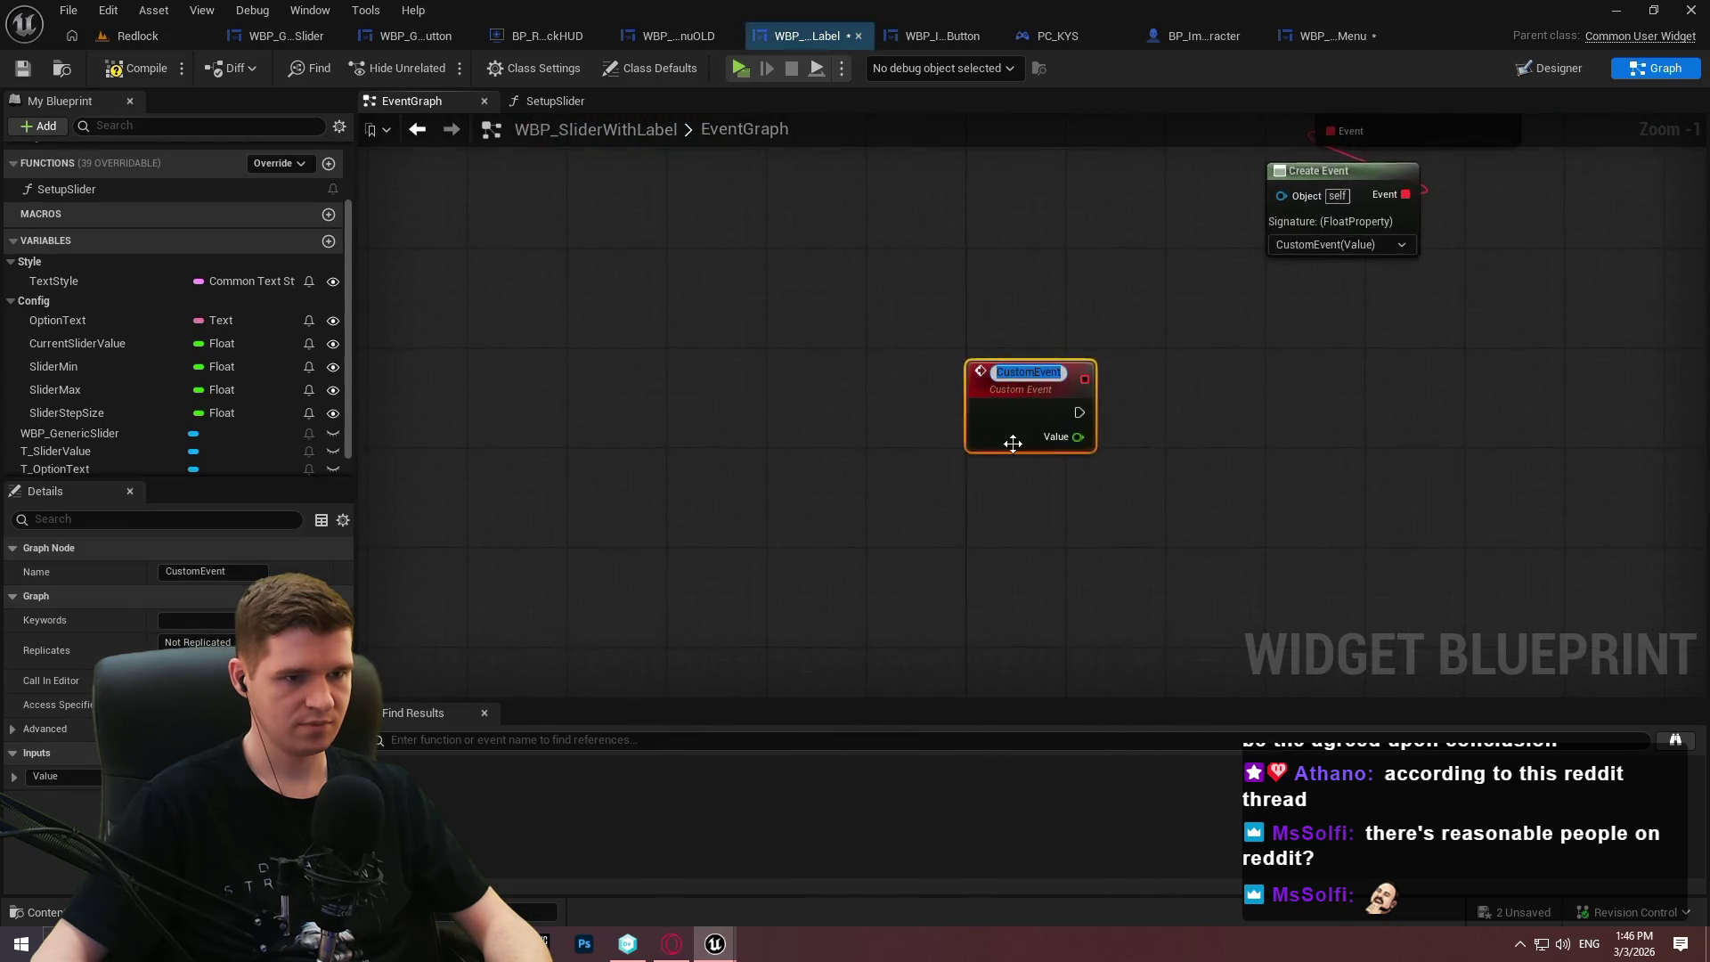
pyautogui.write('Update')
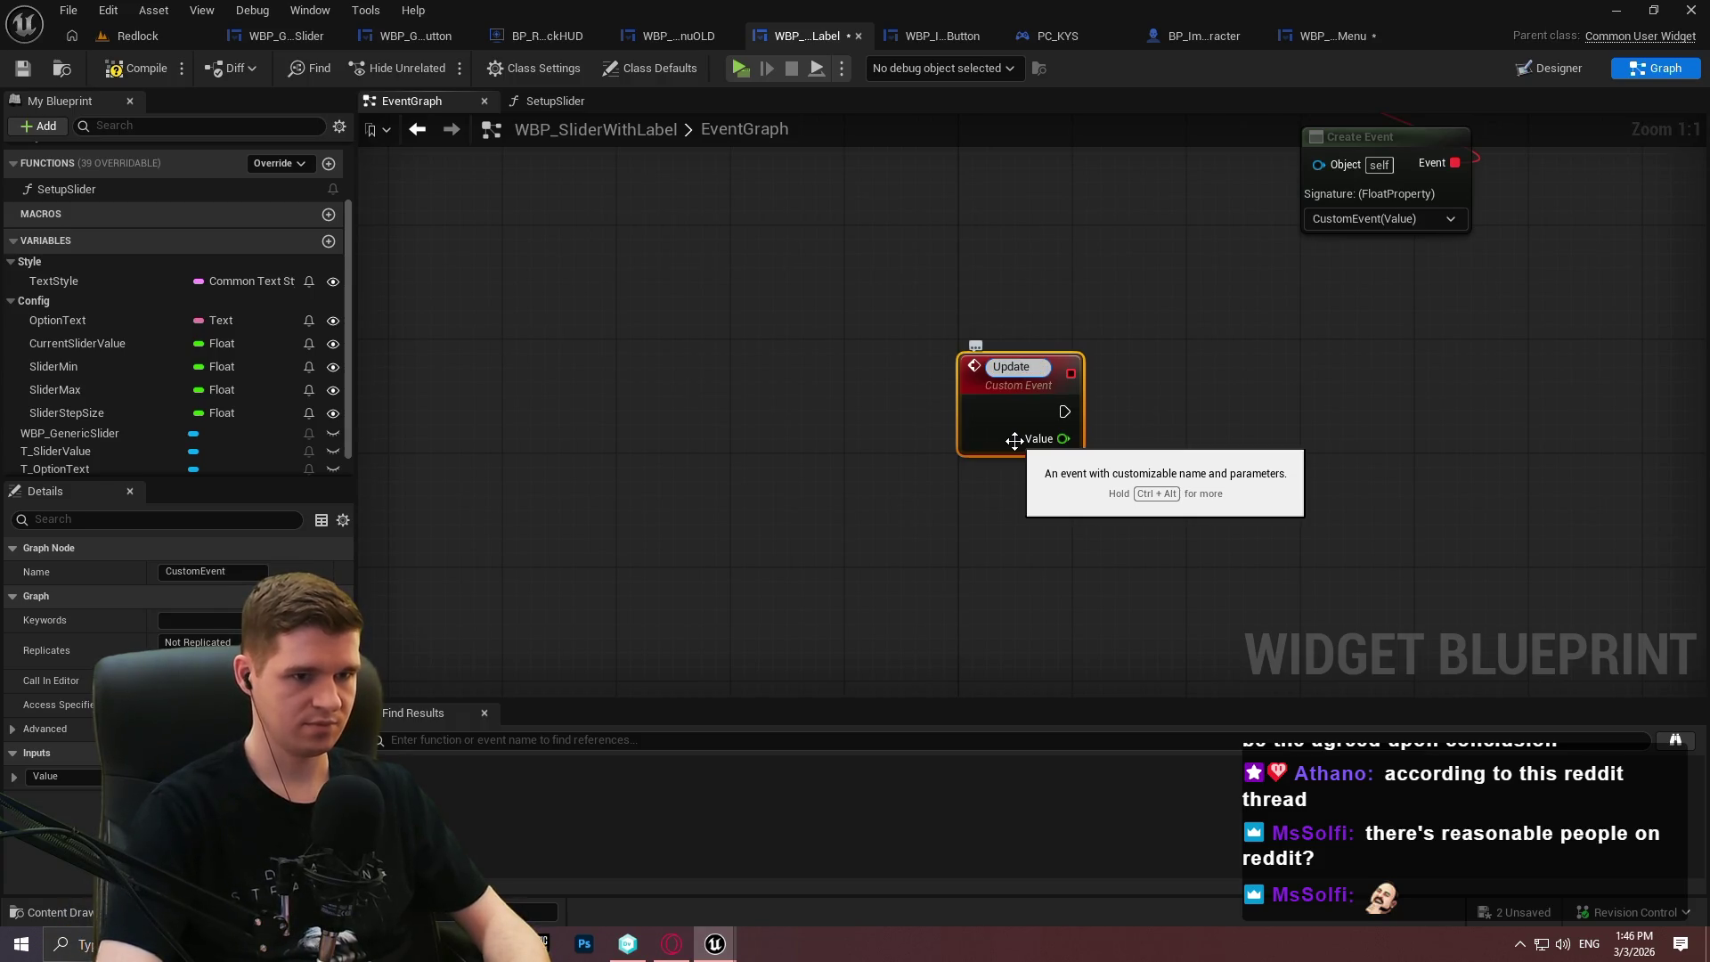
pyautogui.write('SliderTExt')
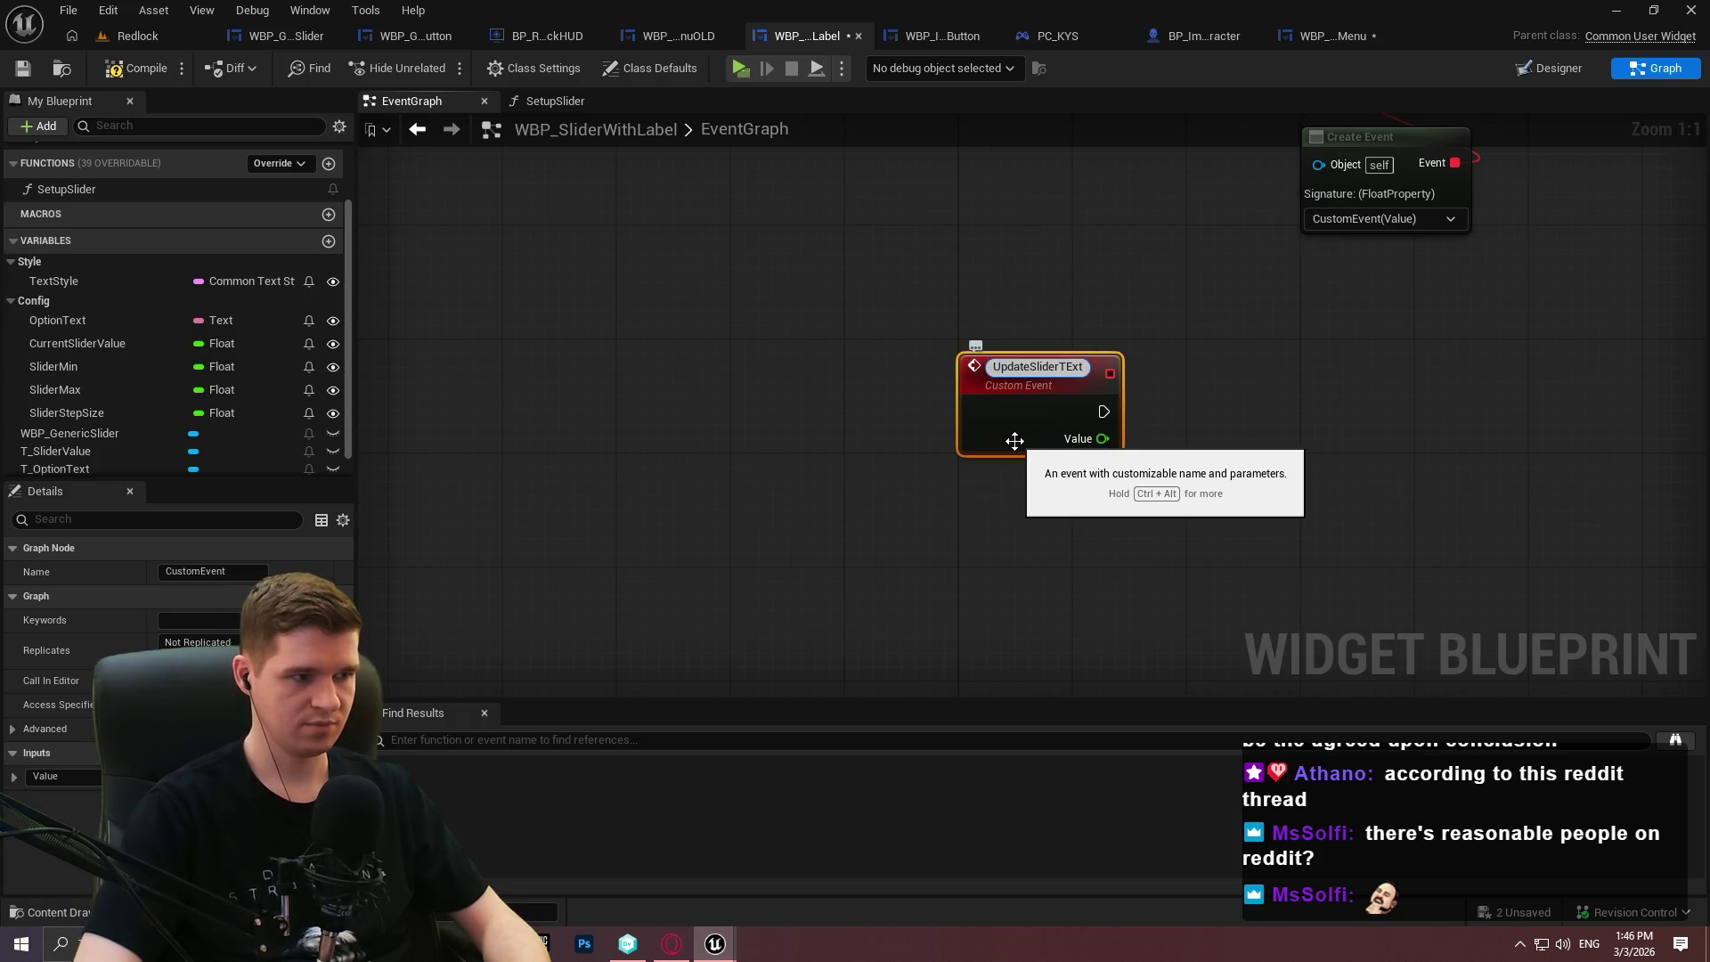
pyautogui.press('BackSpace')
pyautogui.press('BackSpace')
pyautogui.press('BackSpace')
pyautogui.write('Va')
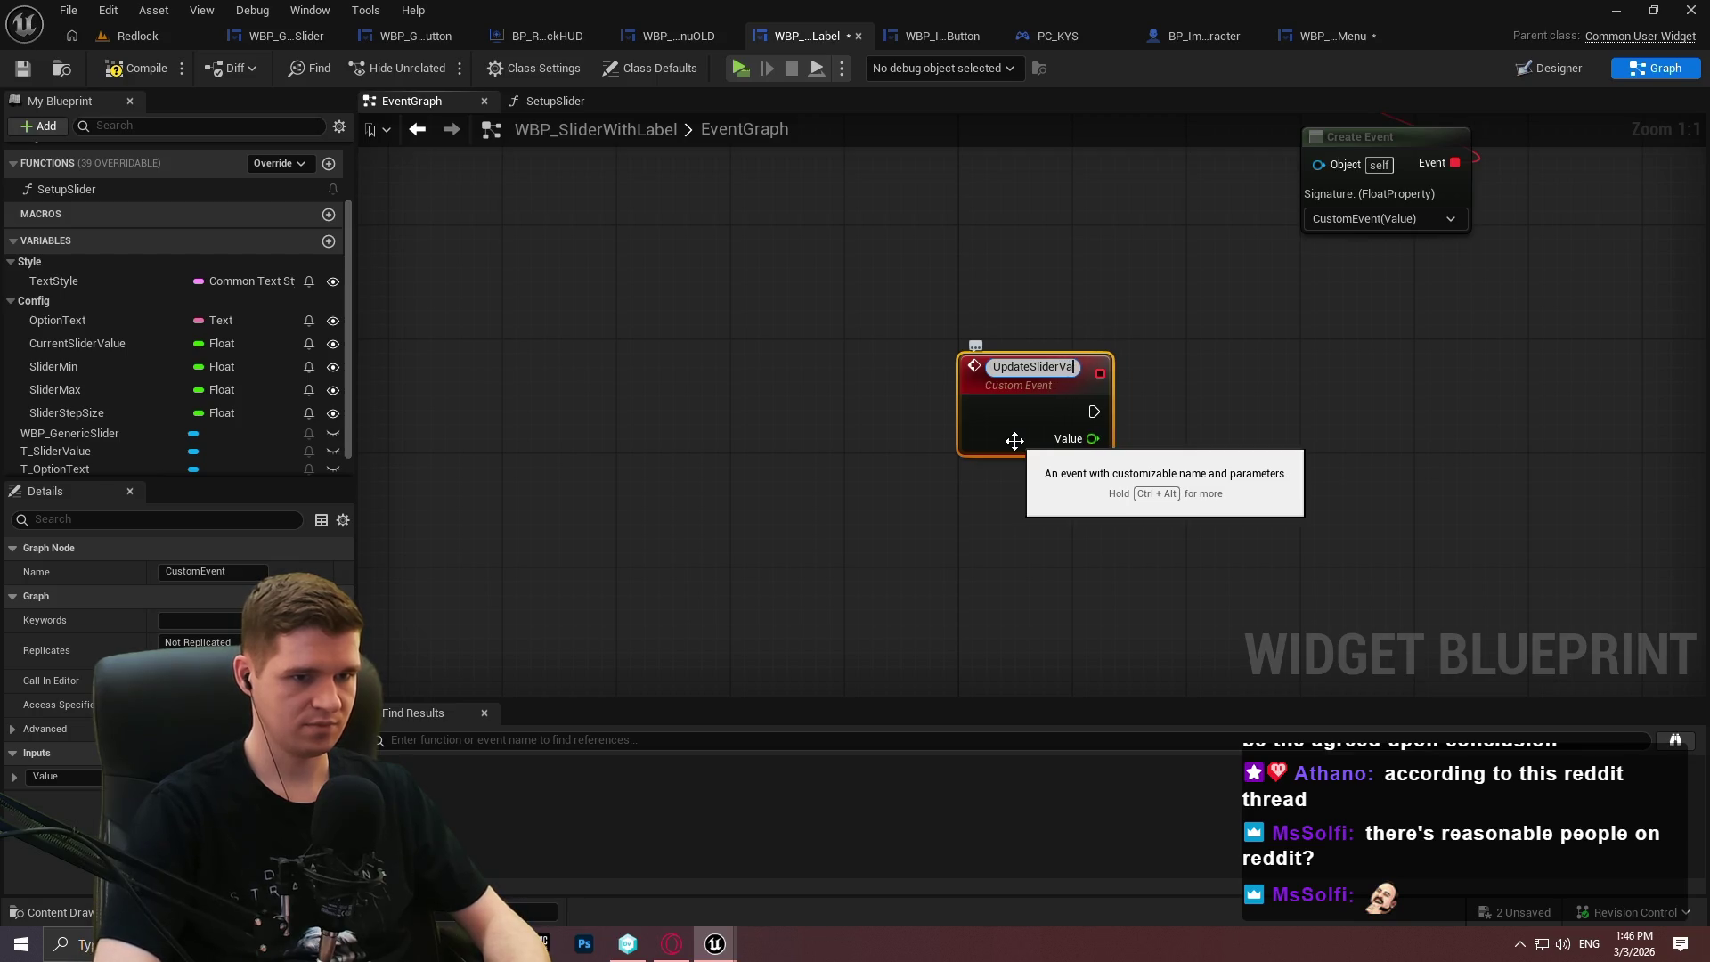
pyautogui.write('lueText')
pyautogui.press('Return')
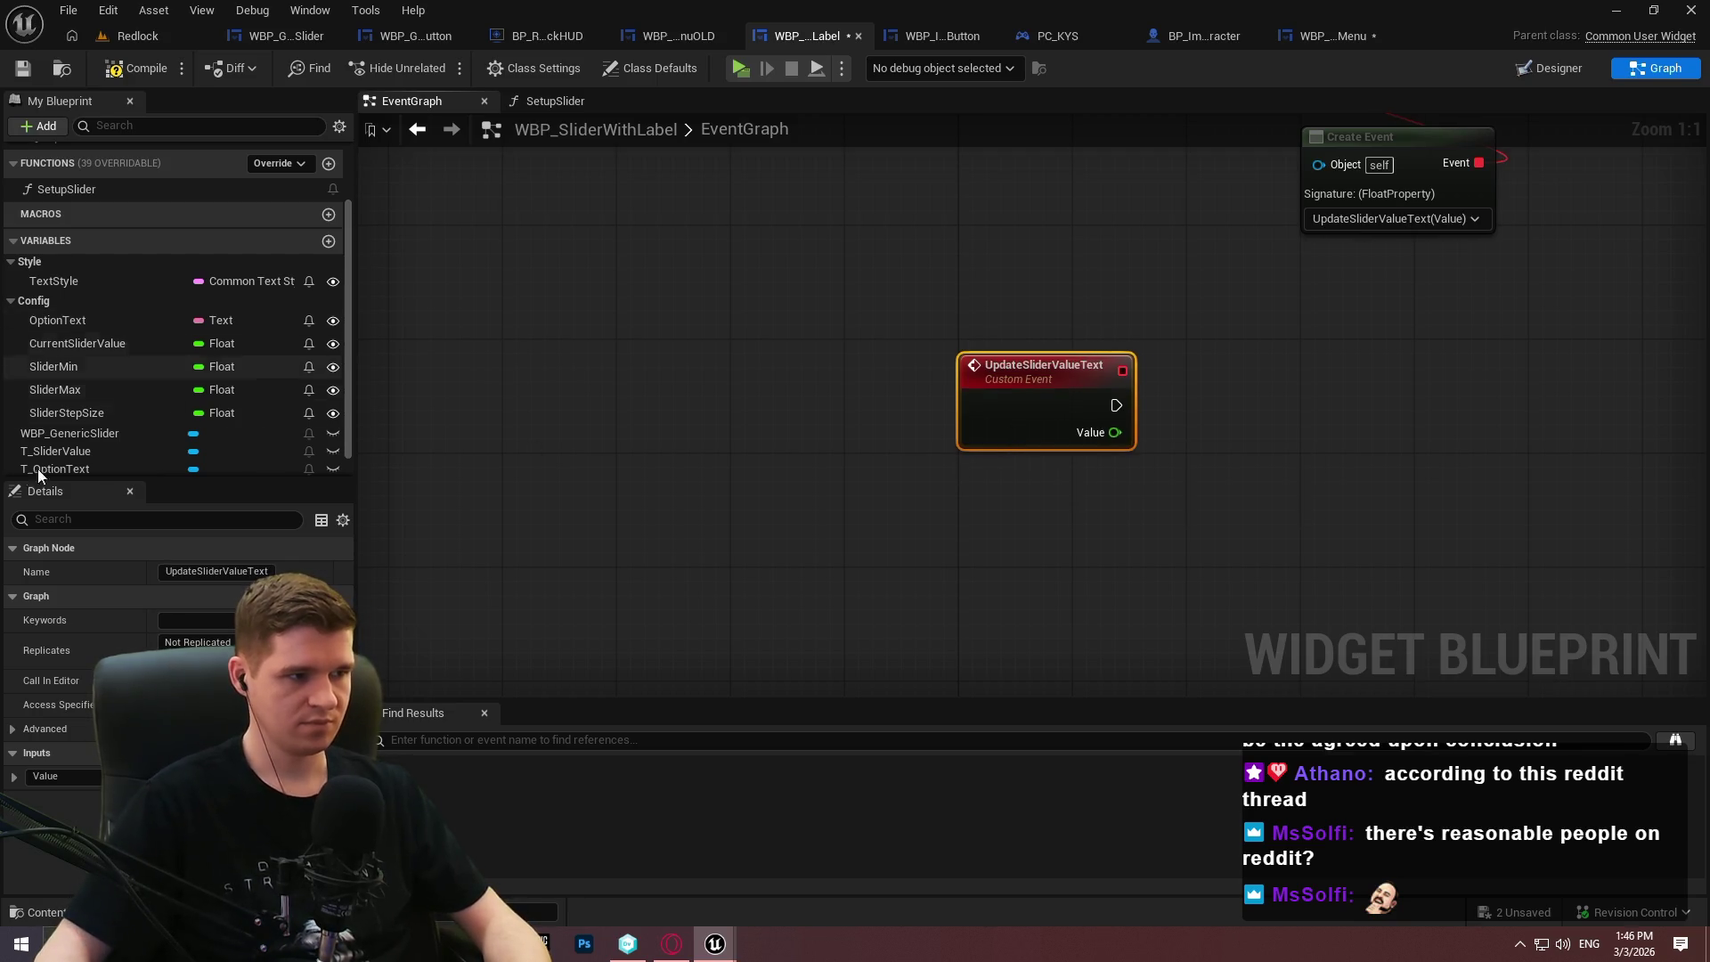
# Paste SetupSlider's To Text and SetText nodes beside UpdateSliderValueText, driven by its Value, dropping Current Slider Value.
pyautogui.click(566, 103)
pyautogui.moveTo(1144, 418); pyautogui.dragTo(681, 219)
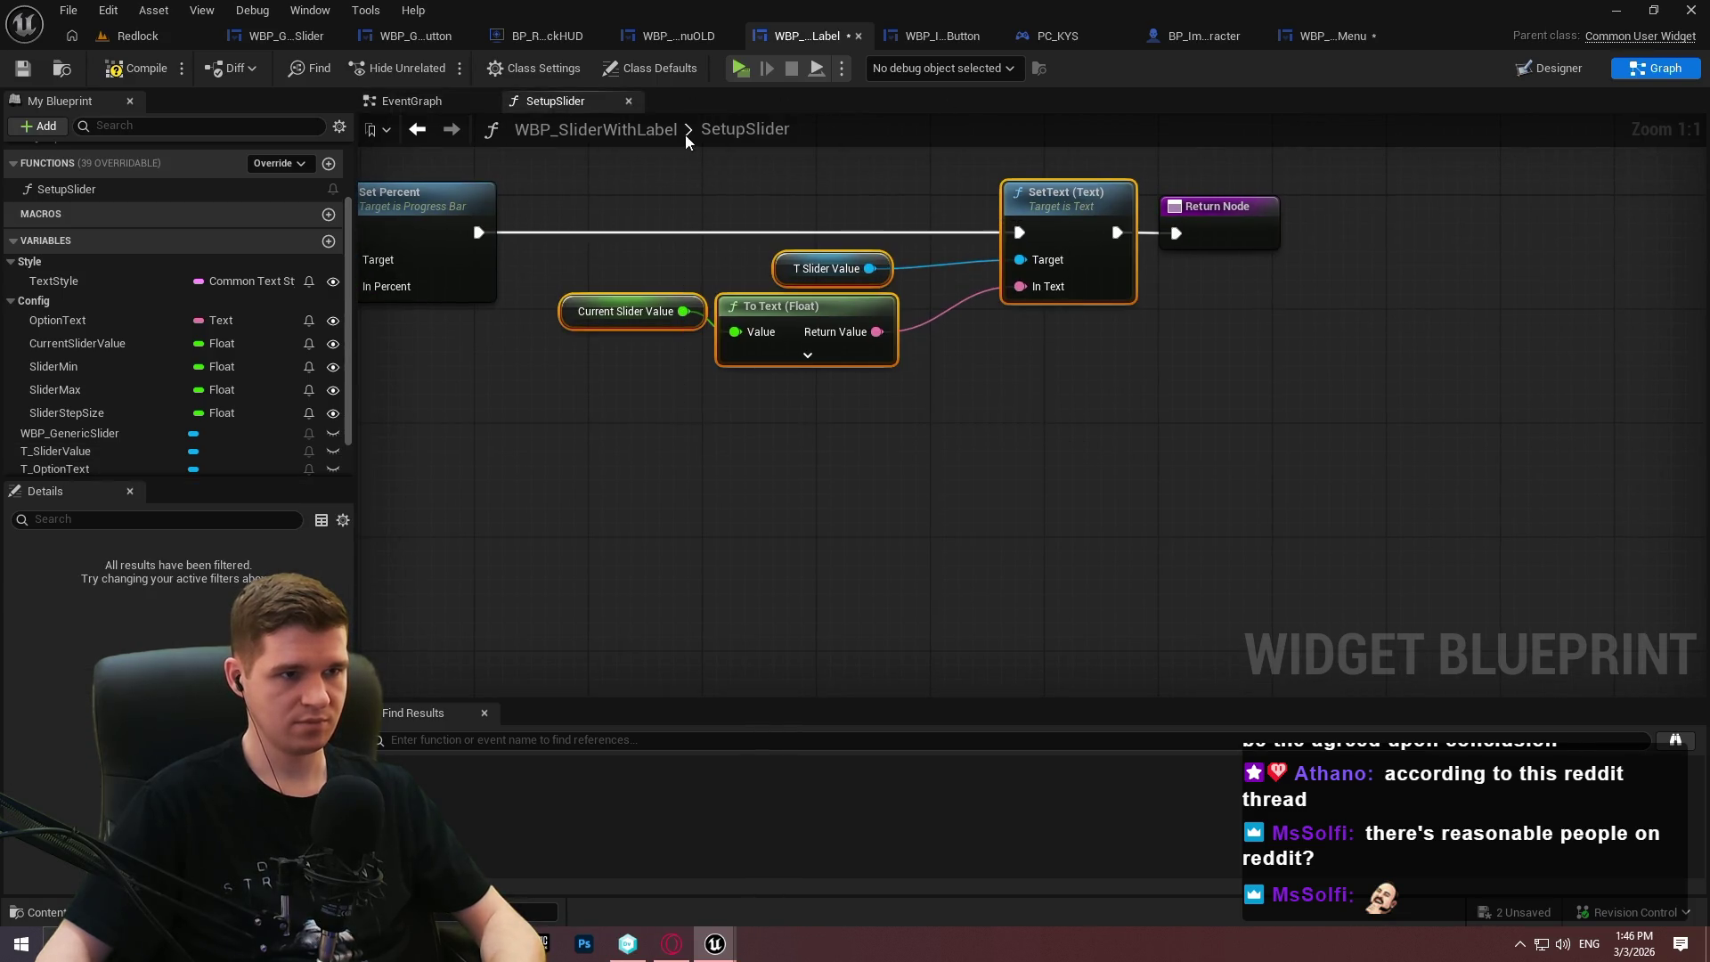
pyautogui.hotkey('ctrl', 'c')
pyautogui.click(440, 104)
pyautogui.hotkey('ctrl', 'v')
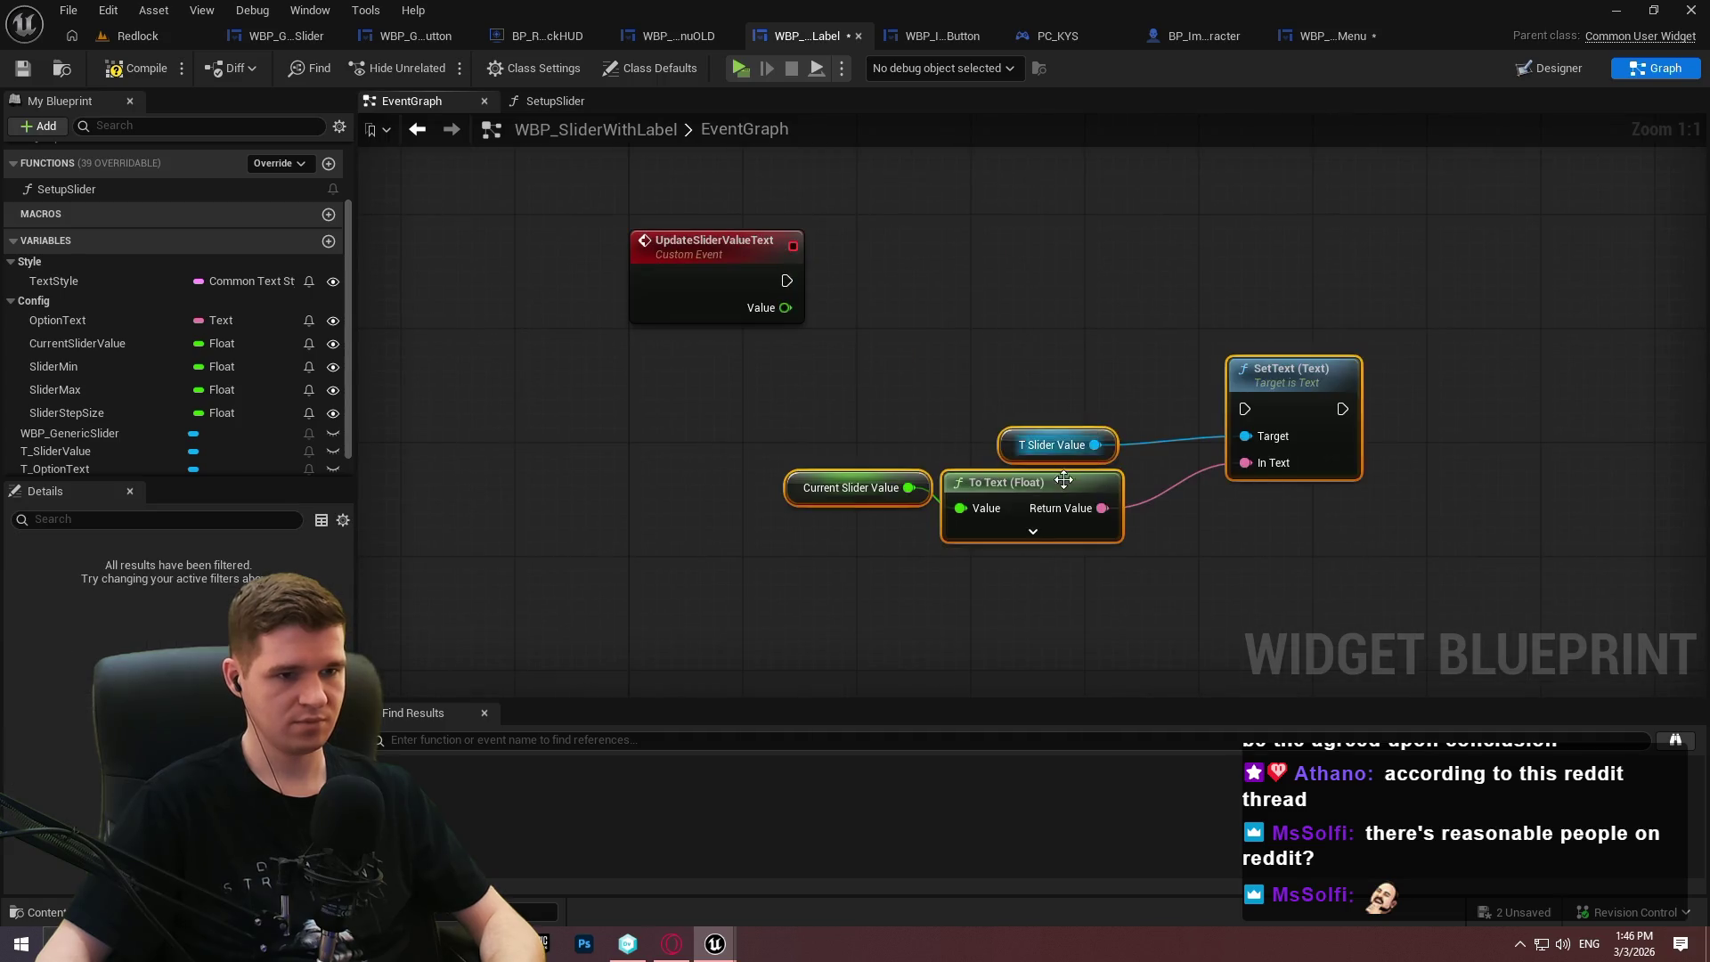
pyautogui.moveTo(785, 307)
pyautogui.mouseDown()
pyautogui.moveTo(806, 358)
pyautogui.moveTo(926, 494)
pyautogui.moveTo(960, 508)
pyautogui.mouseUp()
pyautogui.press('Delete')
pyautogui.moveTo(1244, 409)
pyautogui.mouseDown()
pyautogui.moveTo(846, 283)
pyautogui.moveTo(786, 281)
pyautogui.mouseUp()
# Arrange the text and binding nodes below the Pre Construct chain, running the binding before style loading.
pyautogui.moveTo(944, 388); pyautogui.dragTo(1023, 398)
pyautogui.moveTo(1291, 376)
pyautogui.mouseDown()
pyautogui.moveTo(1181, 281)
pyautogui.moveTo(1208, 249)
pyautogui.mouseUp()
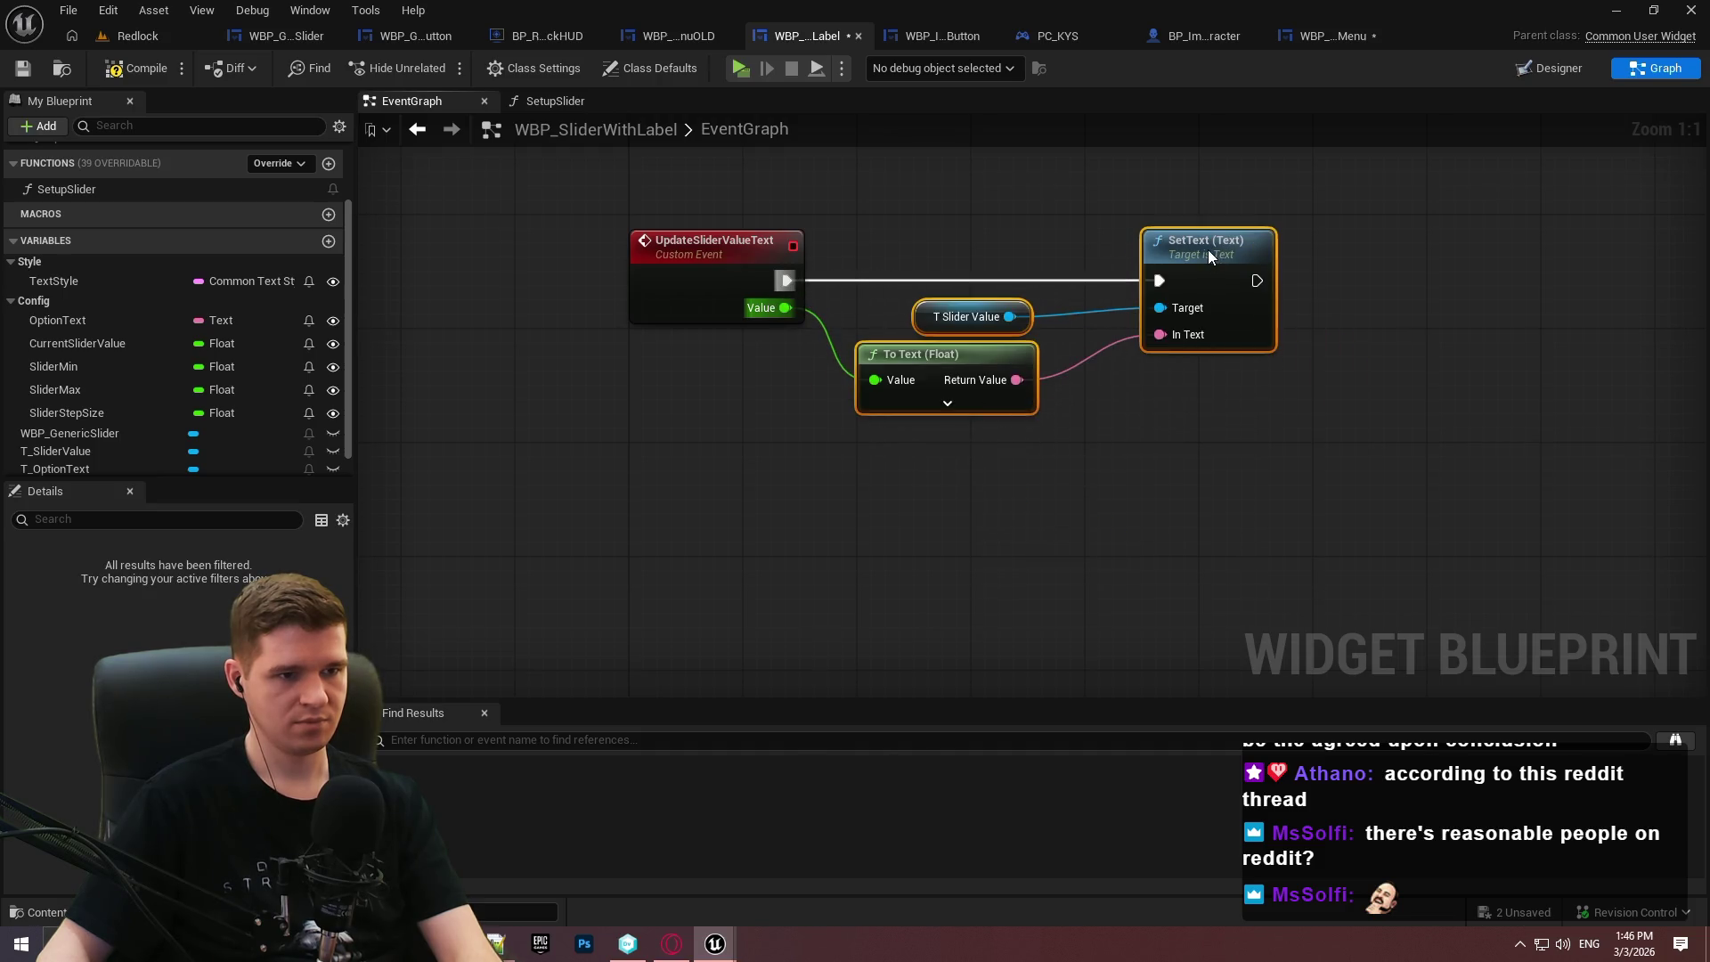
pyautogui.click(1339, 414)
pyautogui.scroll(-2, 1338, 414)
pyautogui.moveTo(1017, 371); pyautogui.dragTo(878, 350)
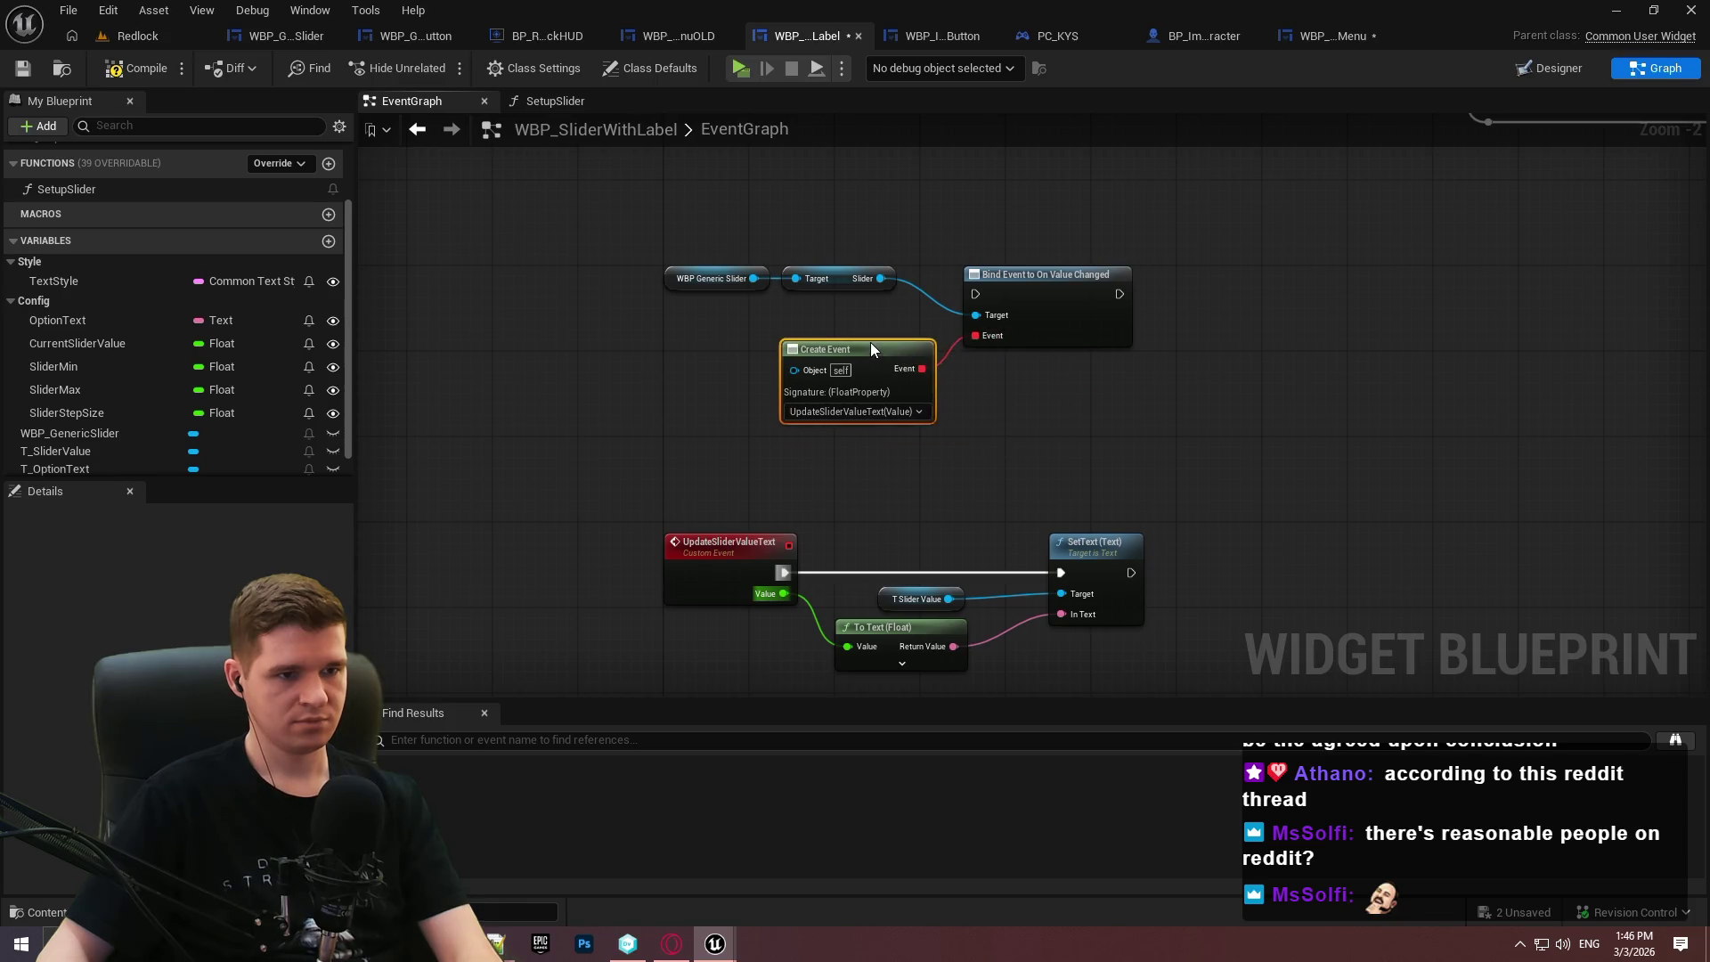
pyautogui.moveTo(727, 242)
pyautogui.mouseDown()
pyautogui.moveTo(821, 254)
pyautogui.moveTo(932, 381)
pyautogui.moveTo(875, 367)
pyautogui.mouseUp()
pyautogui.moveTo(976, 294)
pyautogui.mouseDown()
pyautogui.moveTo(1340, 133)
pyautogui.moveTo(1024, 449)
pyautogui.moveTo(1633, 629)
pyautogui.moveTo(679, 508)
pyautogui.moveTo(568, 461)
pyautogui.mouseUp()
pyautogui.moveTo(695, 561); pyautogui.dragTo(682, 305)
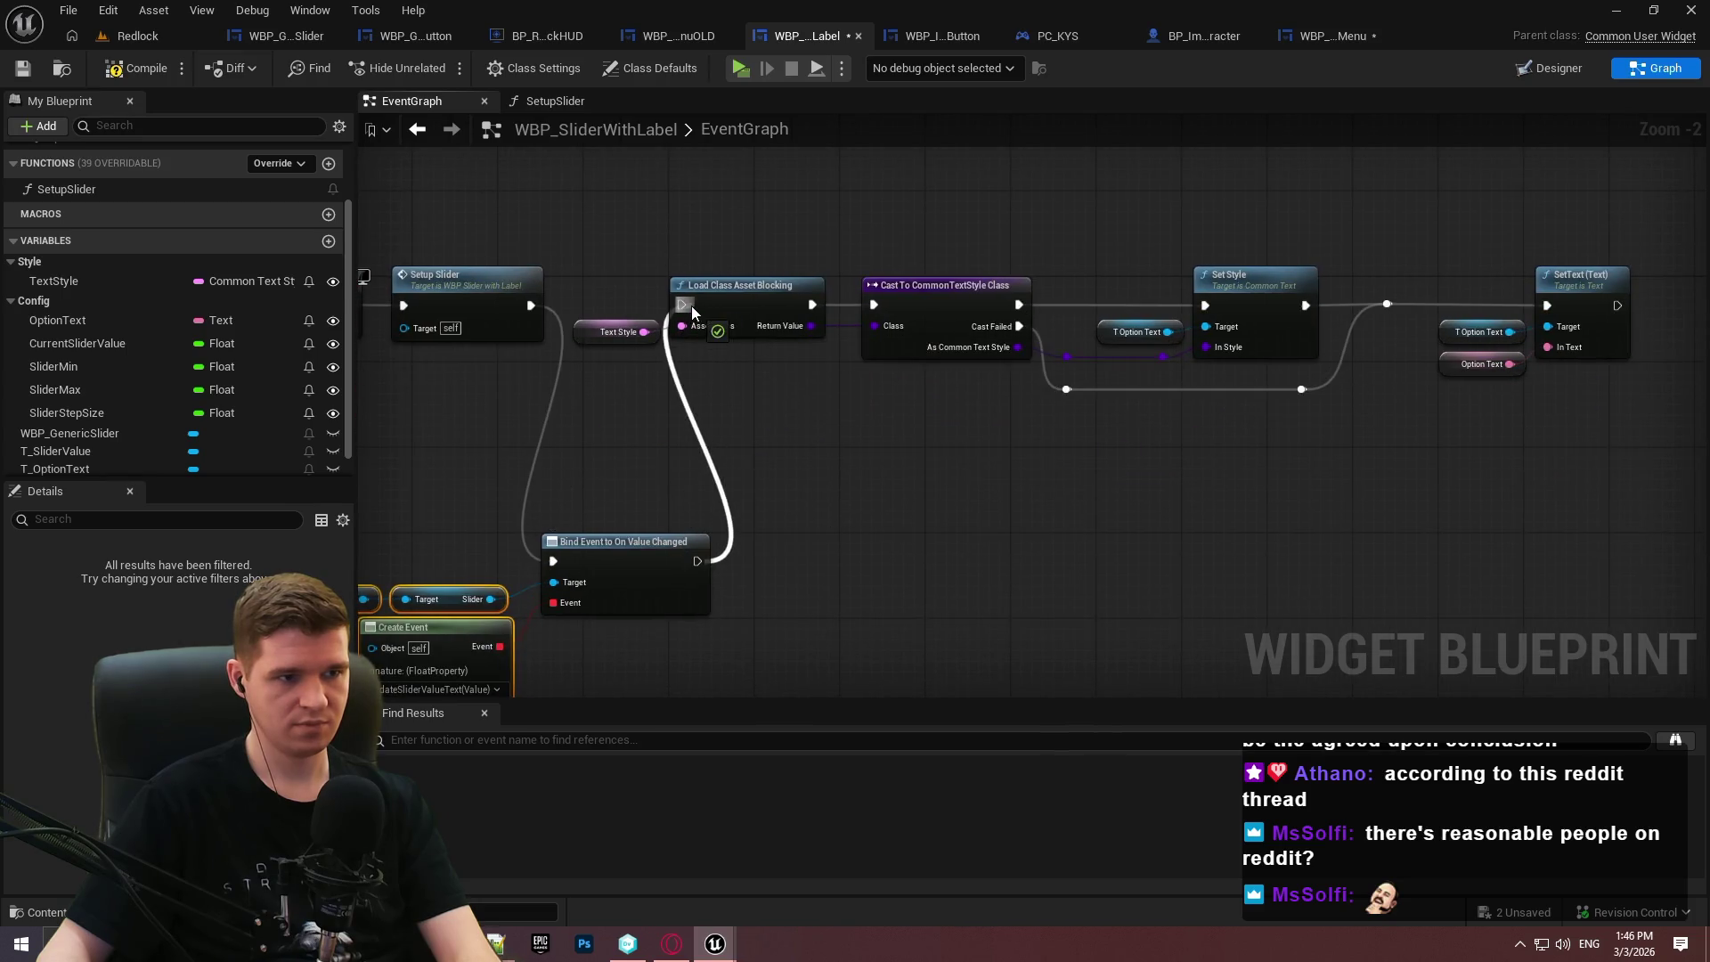
# Wire Event Pre Construct into Bind Event first, followed by Setup Slider and the style nodes.
pyautogui.scroll(-3, 980, 299)
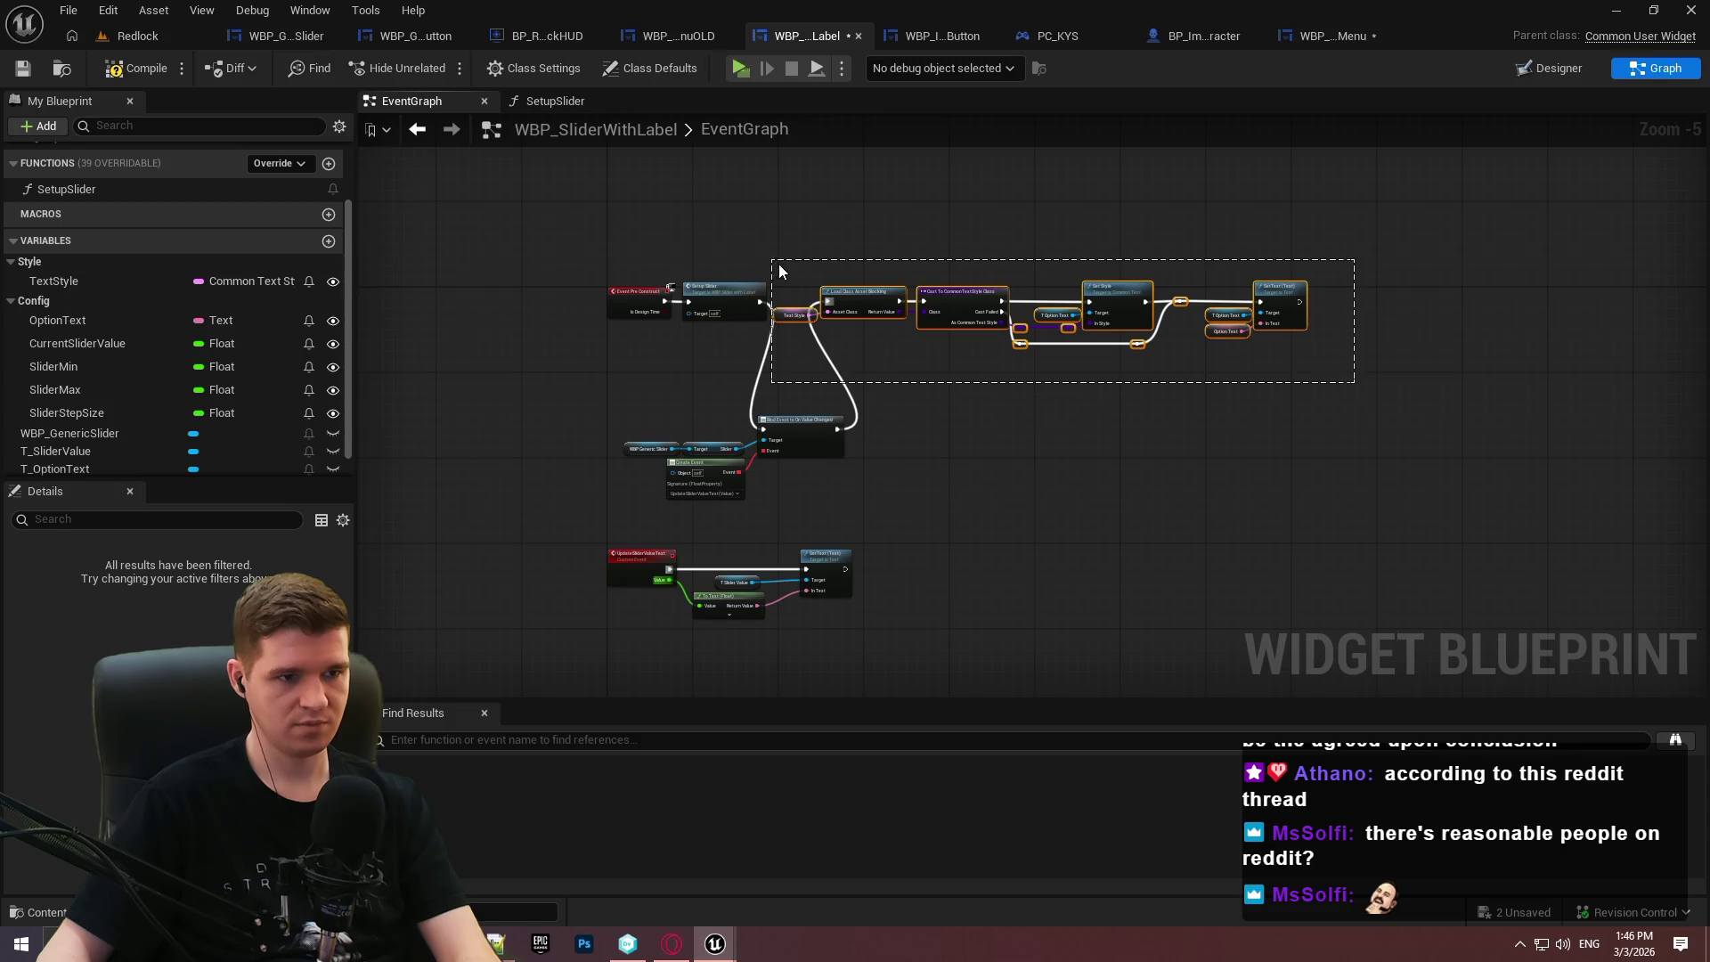
pyautogui.scroll(2, 677, 312)
pyautogui.moveTo(971, 347)
pyautogui.mouseDown()
pyautogui.moveTo(1139, 522)
pyautogui.moveTo(1267, 570)
pyautogui.mouseUp()
pyautogui.click(980, 588)
pyautogui.moveTo(744, 536)
pyautogui.mouseDown()
pyautogui.moveTo(553, 300)
pyautogui.moveTo(840, 531)
pyautogui.moveTo(865, 529)
pyautogui.mouseUp()
pyautogui.moveTo(655, 278)
pyautogui.mouseDown()
pyautogui.moveTo(995, 531)
pyautogui.moveTo(969, 513)
pyautogui.mouseUp()
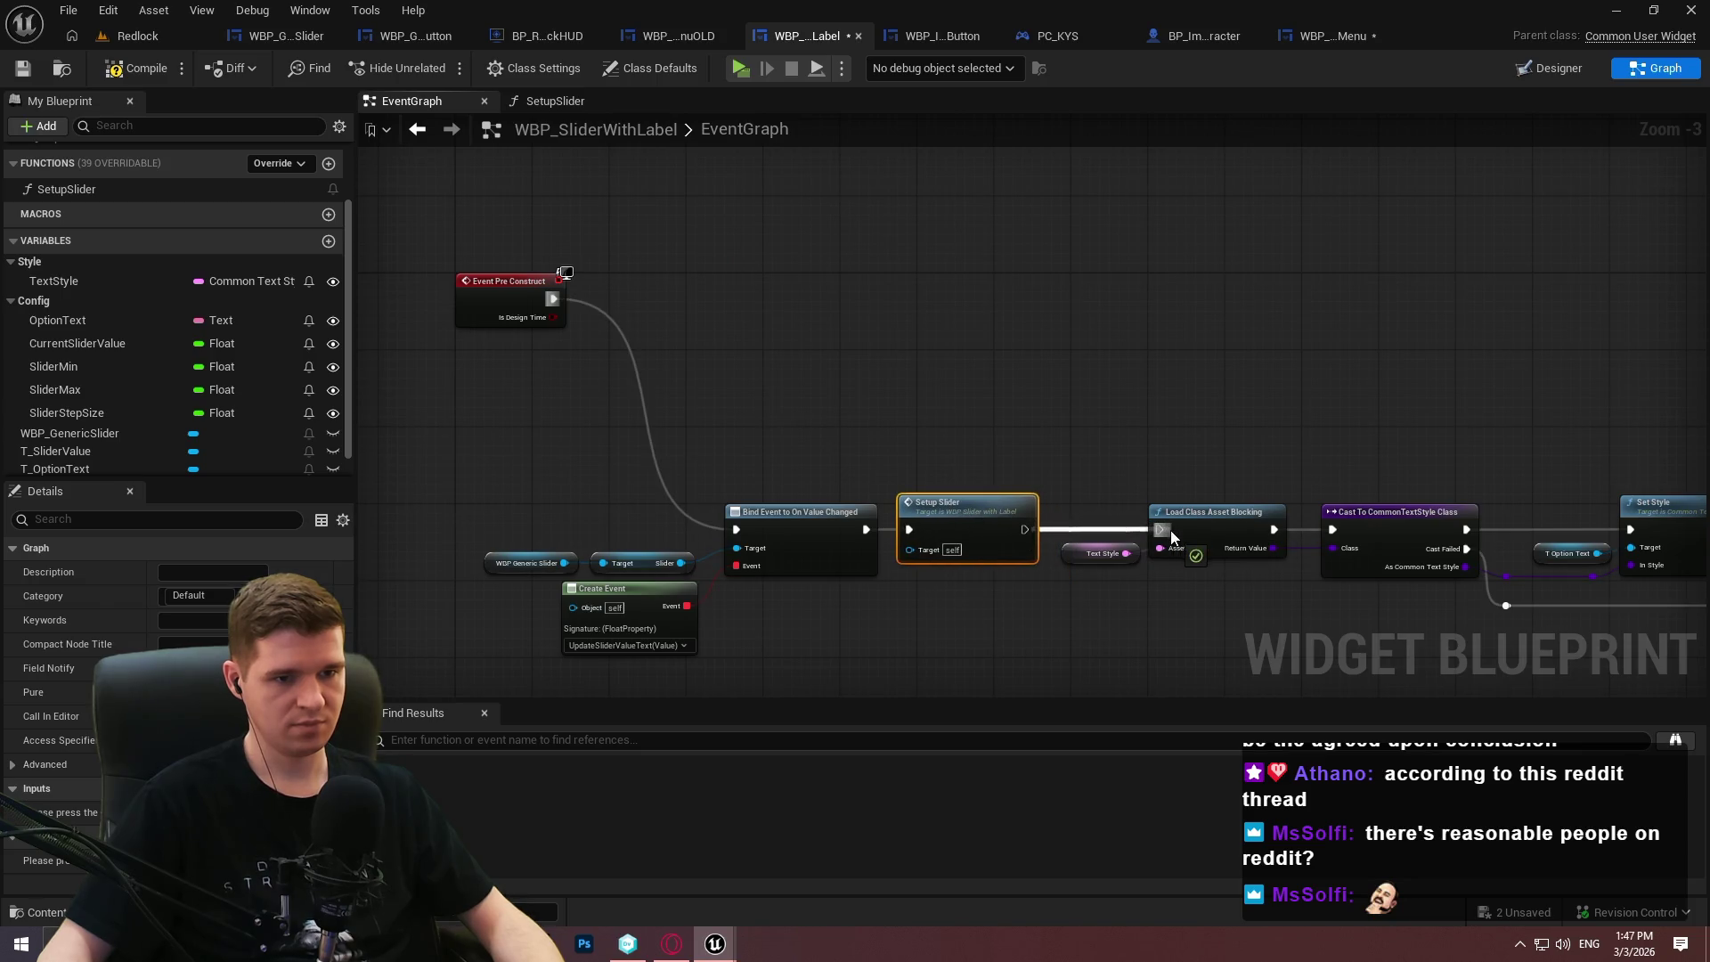
# Line up the Bind Event → Setup Slider chain with Event Pre Construct.
pyautogui.scroll(-2, 869, 410)
pyautogui.moveTo(1503, 575); pyautogui.dragTo(629, 450)
pyautogui.scroll(2, 806, 526)
pyautogui.moveTo(886, 476)
pyautogui.mouseDown()
pyautogui.moveTo(1074, 241)
pyautogui.moveTo(990, 259)
pyautogui.mouseUp()
pyautogui.rightClick(1177, 342)
pyautogui.press('Escape')
pyautogui.click(1239, 241)
pyautogui.moveTo(1335, 356)
pyautogui.mouseDown()
pyautogui.moveTo(1312, 374)
pyautogui.moveTo(918, 374)
pyautogui.mouseUp()
# Compile the blueprint, launch the standalone preview with Alt+P, and bring up the pause menu.
pyautogui.click(145, 69)
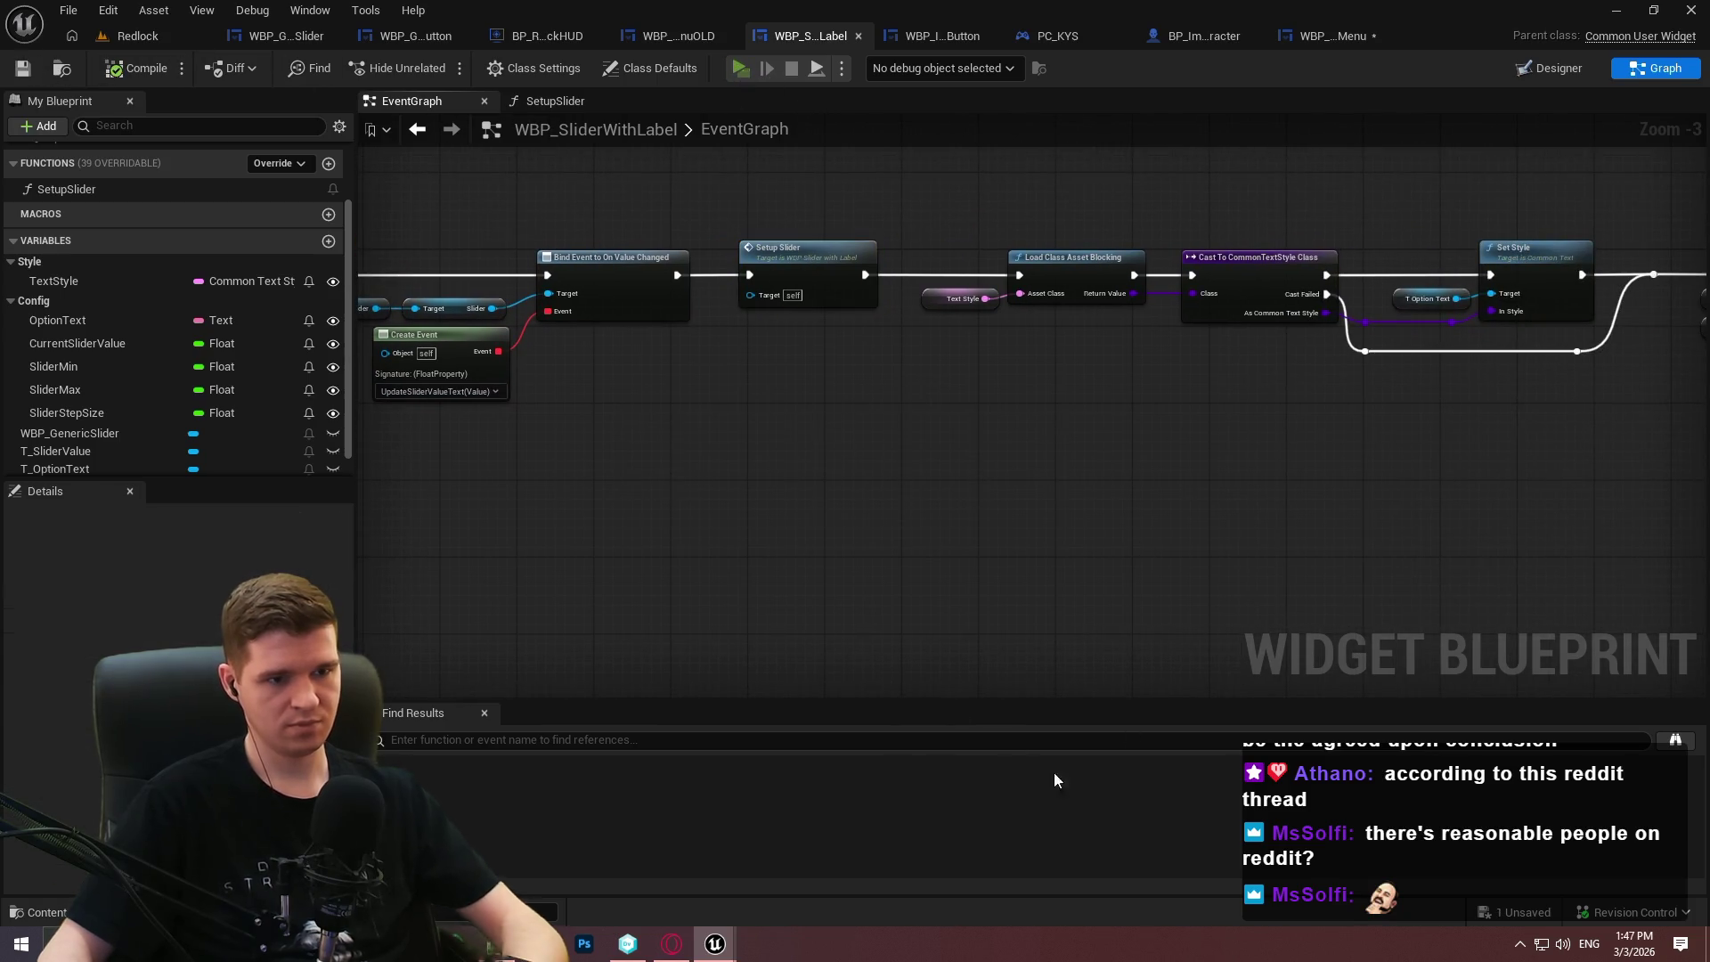
pyautogui.hotkey('alt', 'p')
pyautogui.click(895, 775)
pyautogui.press('Escape')
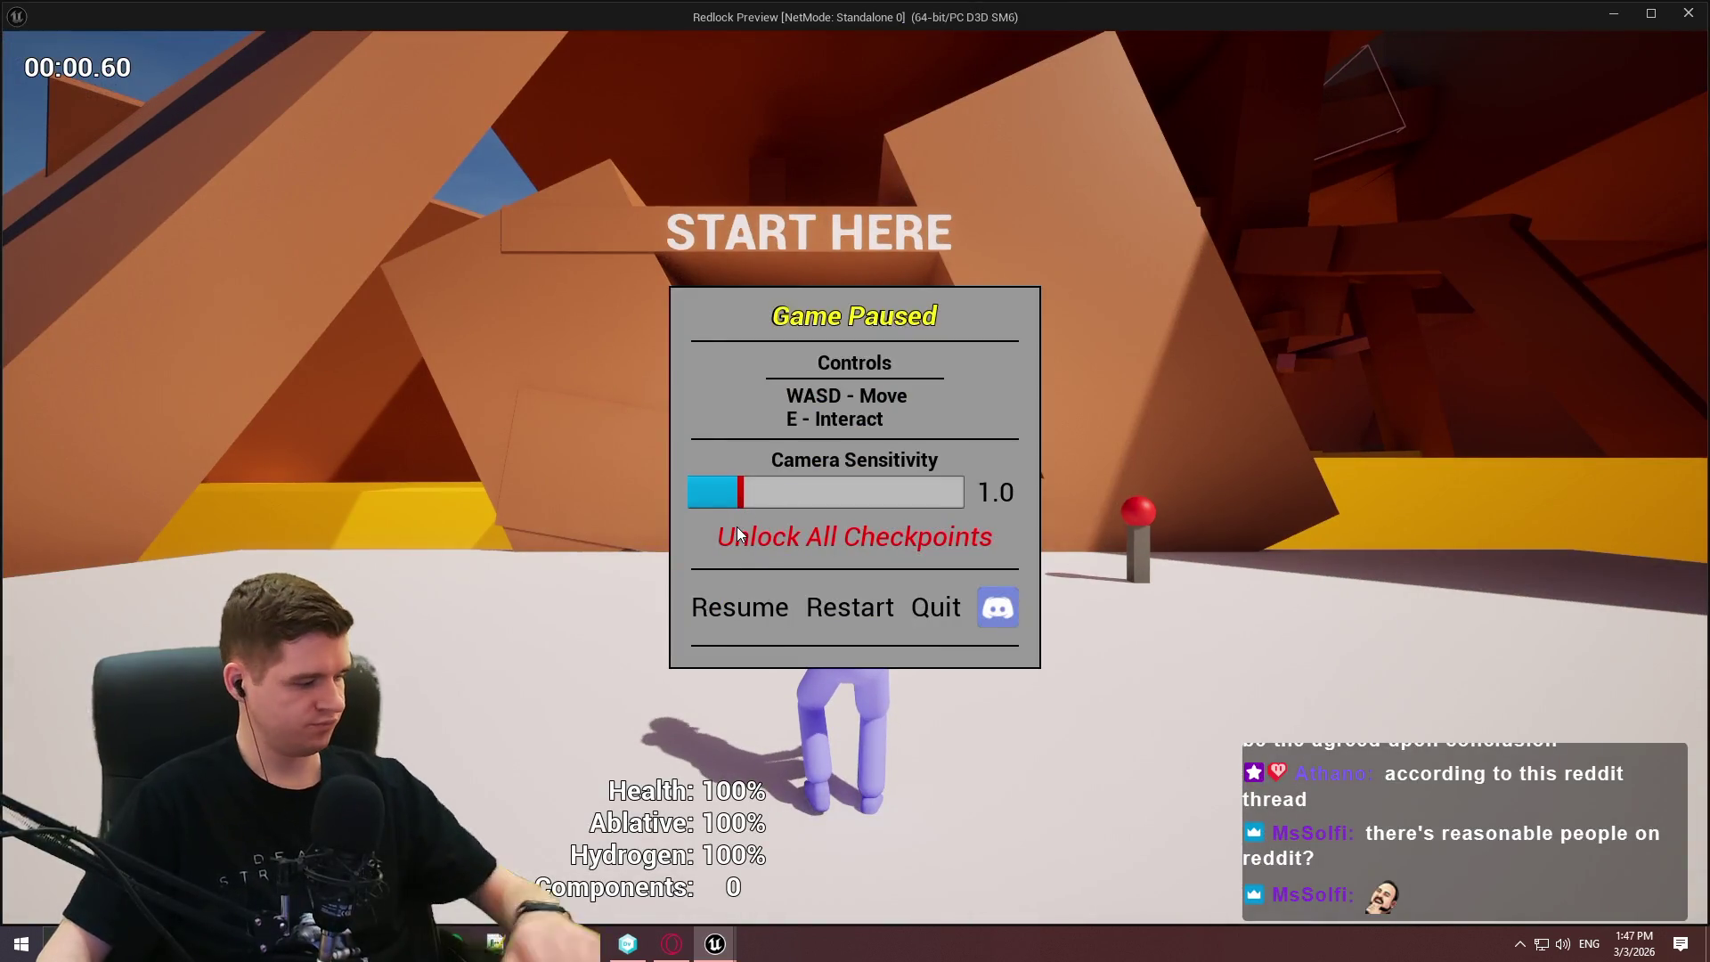
# Sweep Camera Sensitivity between 0.1 and 5.0, closing and reopening the pause menu in between.
pyautogui.moveTo(739, 493)
pyautogui.mouseDown()
pyautogui.moveTo(962, 493)
pyautogui.moveTo(589, 492)
pyautogui.moveTo(944, 499)
pyautogui.moveTo(772, 507)
pyautogui.moveTo(884, 507)
pyautogui.mouseUp()
pyautogui.click(735, 609)
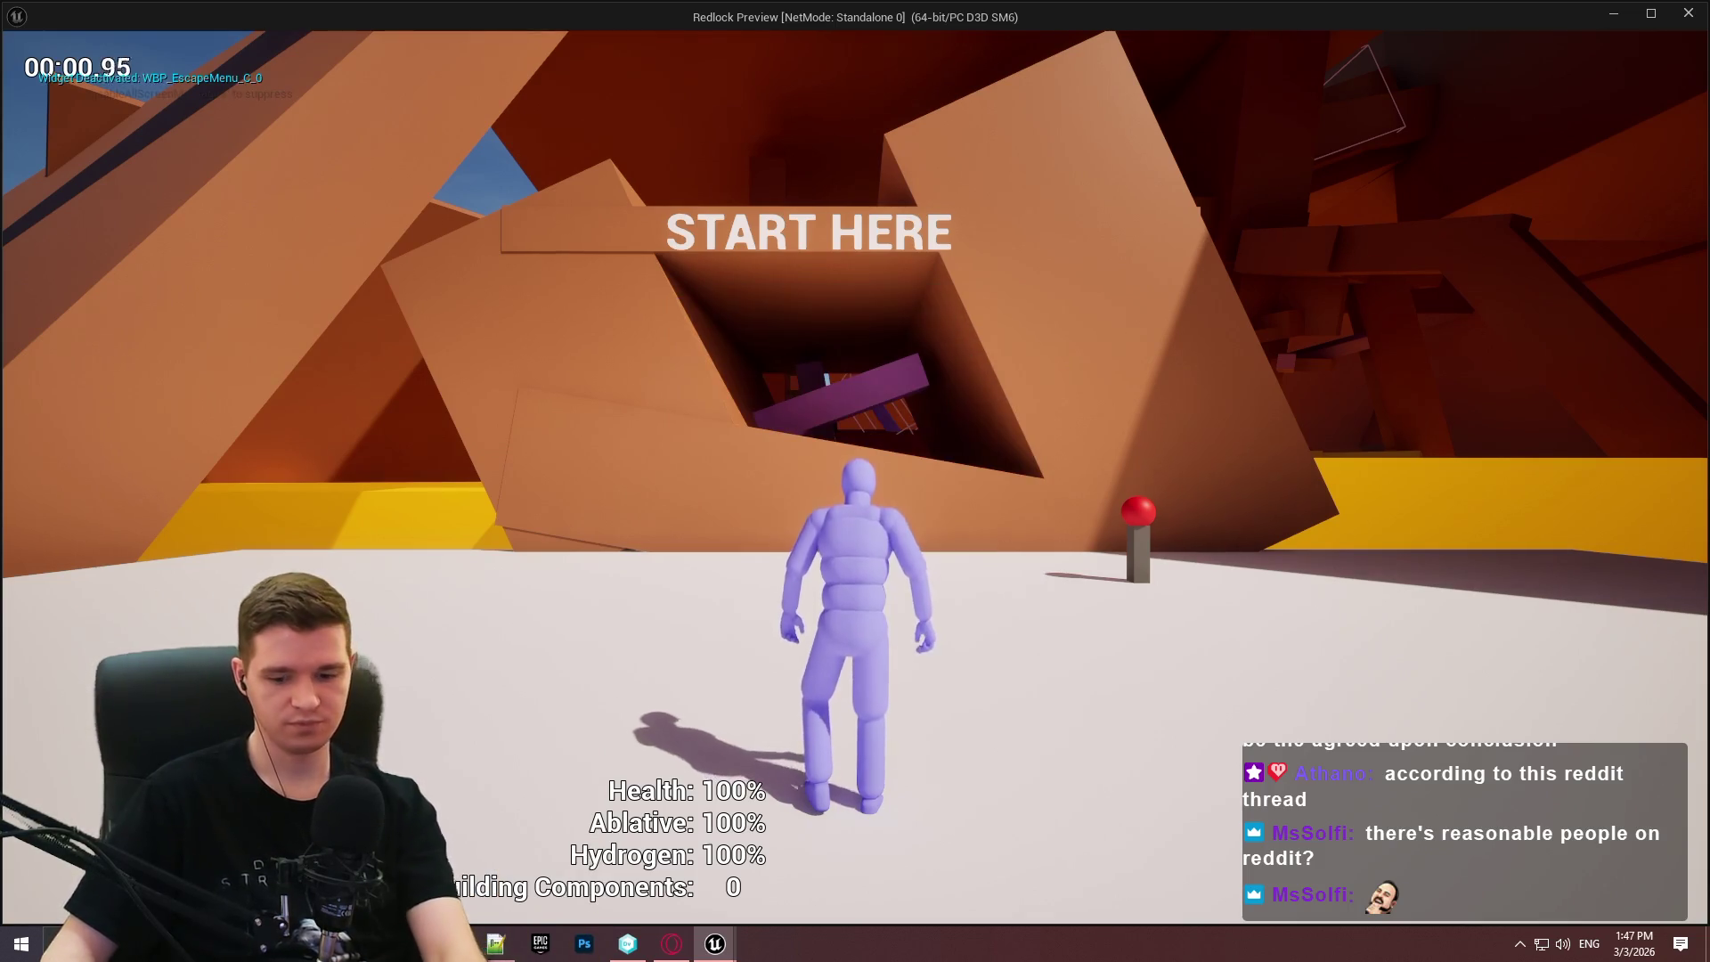
pyautogui.press('Escape')
pyautogui.click(862, 490)
pyautogui.moveTo(862, 490)
pyautogui.mouseDown()
pyautogui.moveTo(903, 495)
pyautogui.moveTo(767, 499)
pyautogui.moveTo(926, 503)
pyautogui.moveTo(705, 496)
pyautogui.moveTo(927, 511)
pyautogui.moveTo(830, 502)
pyautogui.mouseUp()
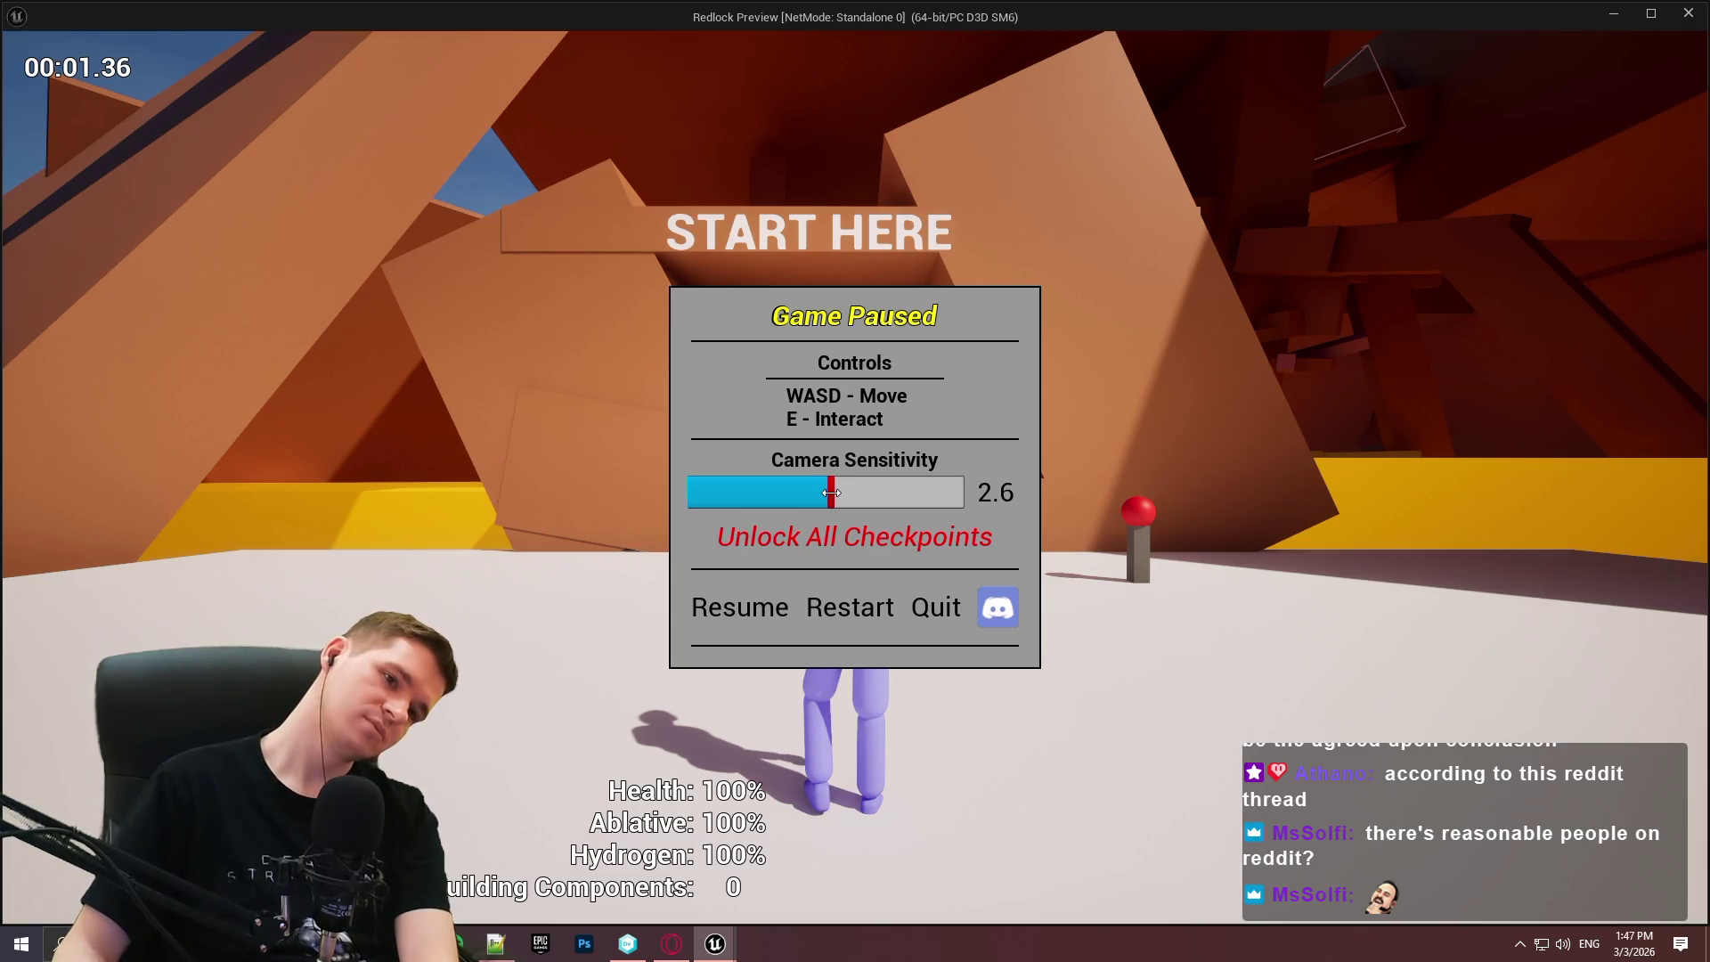
pyautogui.moveTo(806, 498)
pyautogui.mouseDown()
pyautogui.moveTo(772, 499)
pyautogui.moveTo(943, 503)
pyautogui.moveTo(709, 503)
pyautogui.moveTo(956, 532)
pyautogui.moveTo(853, 522)
pyautogui.mouseUp()
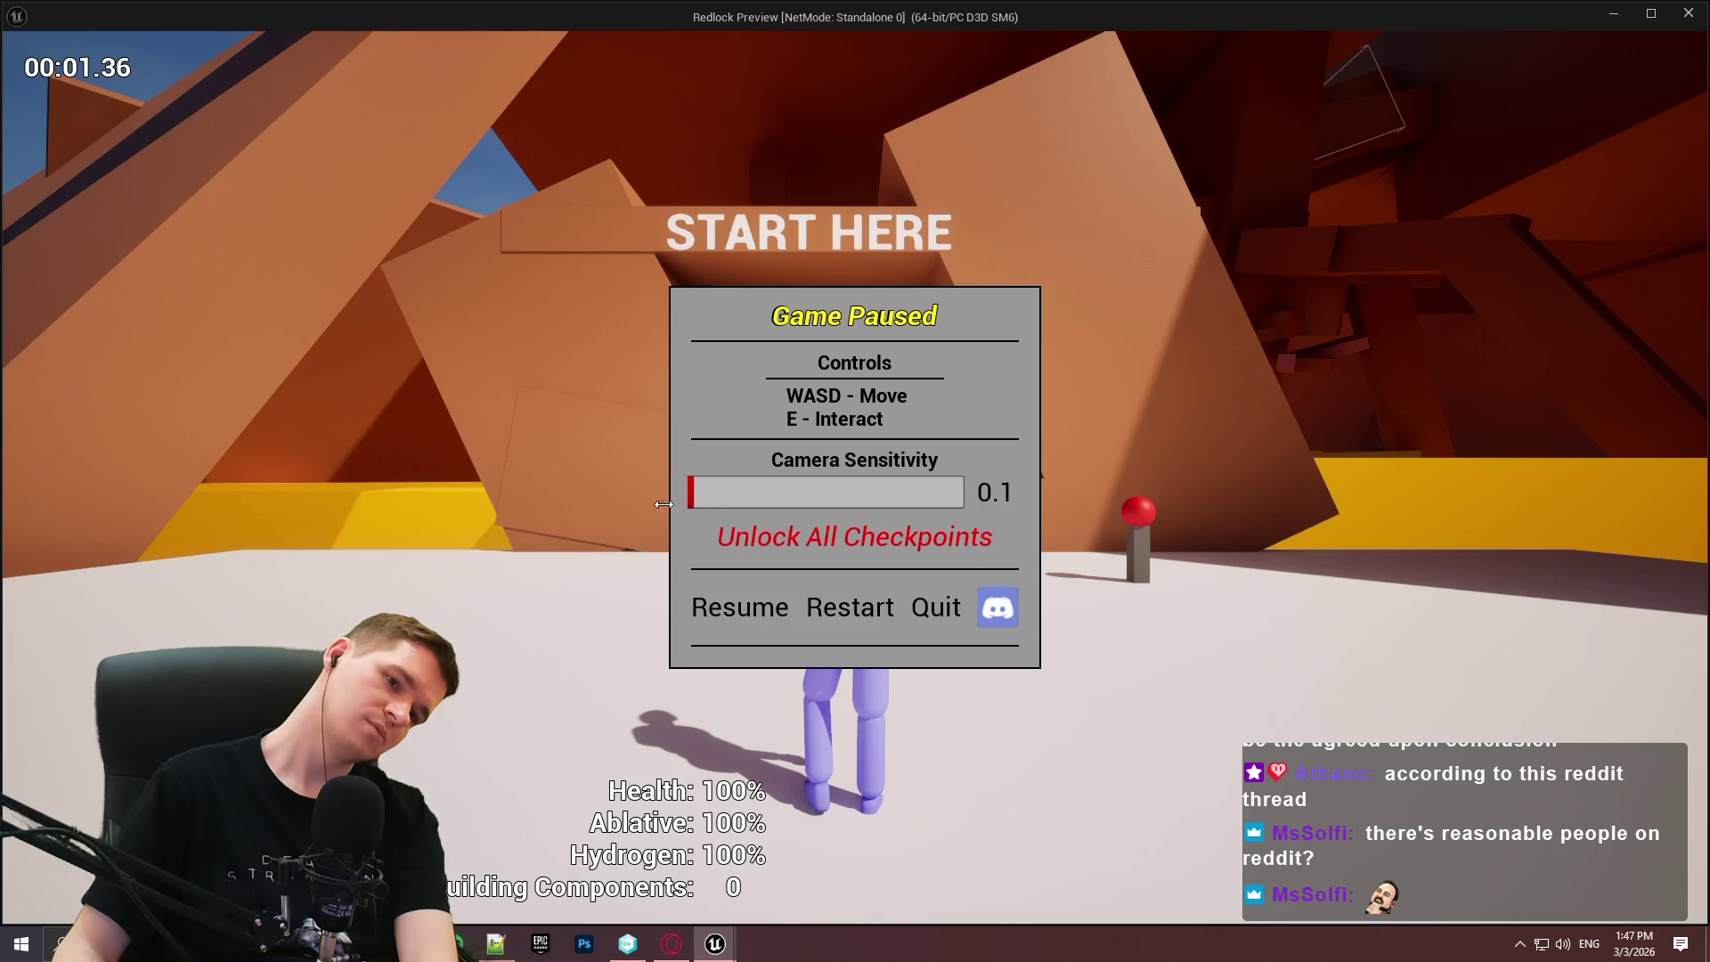
pyautogui.moveTo(651, 504)
pyautogui.mouseDown()
pyautogui.moveTo(994, 502)
pyautogui.moveTo(785, 521)
pyautogui.moveTo(951, 527)
pyautogui.mouseUp()
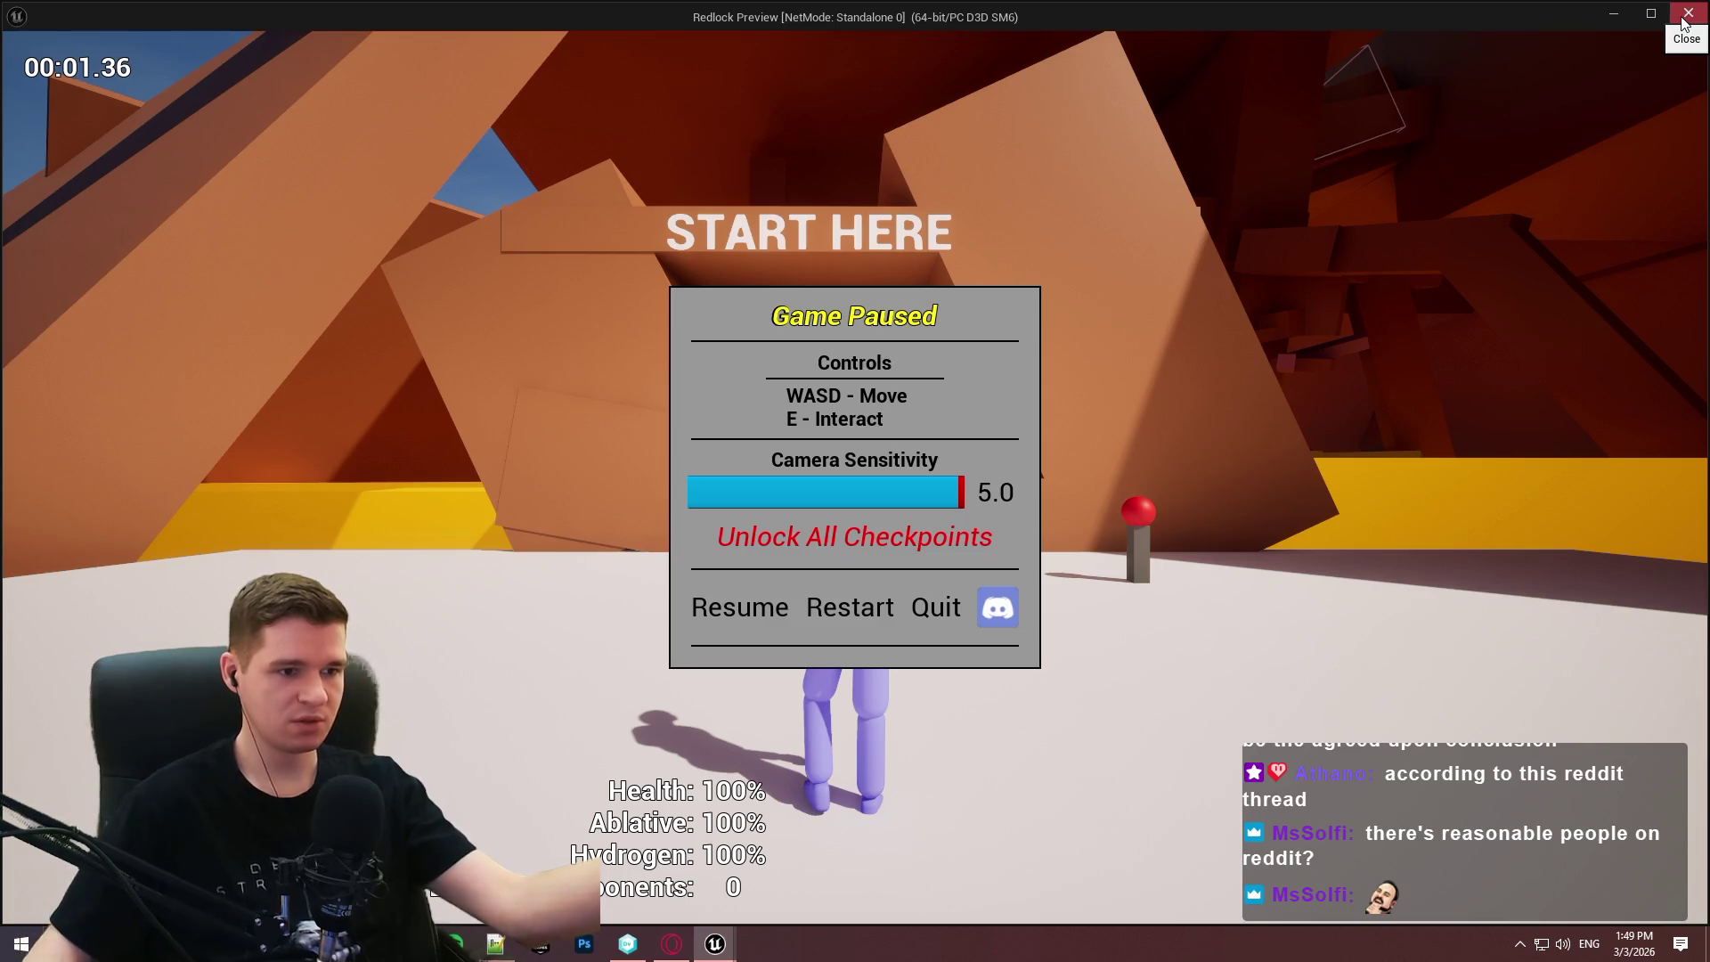
# Set Camera Sensitivity to 2.4, restart the level, see it back at 1.0, and quit the preview.
pyautogui.moveTo(962, 490); pyautogui.dragTo(599, 498)
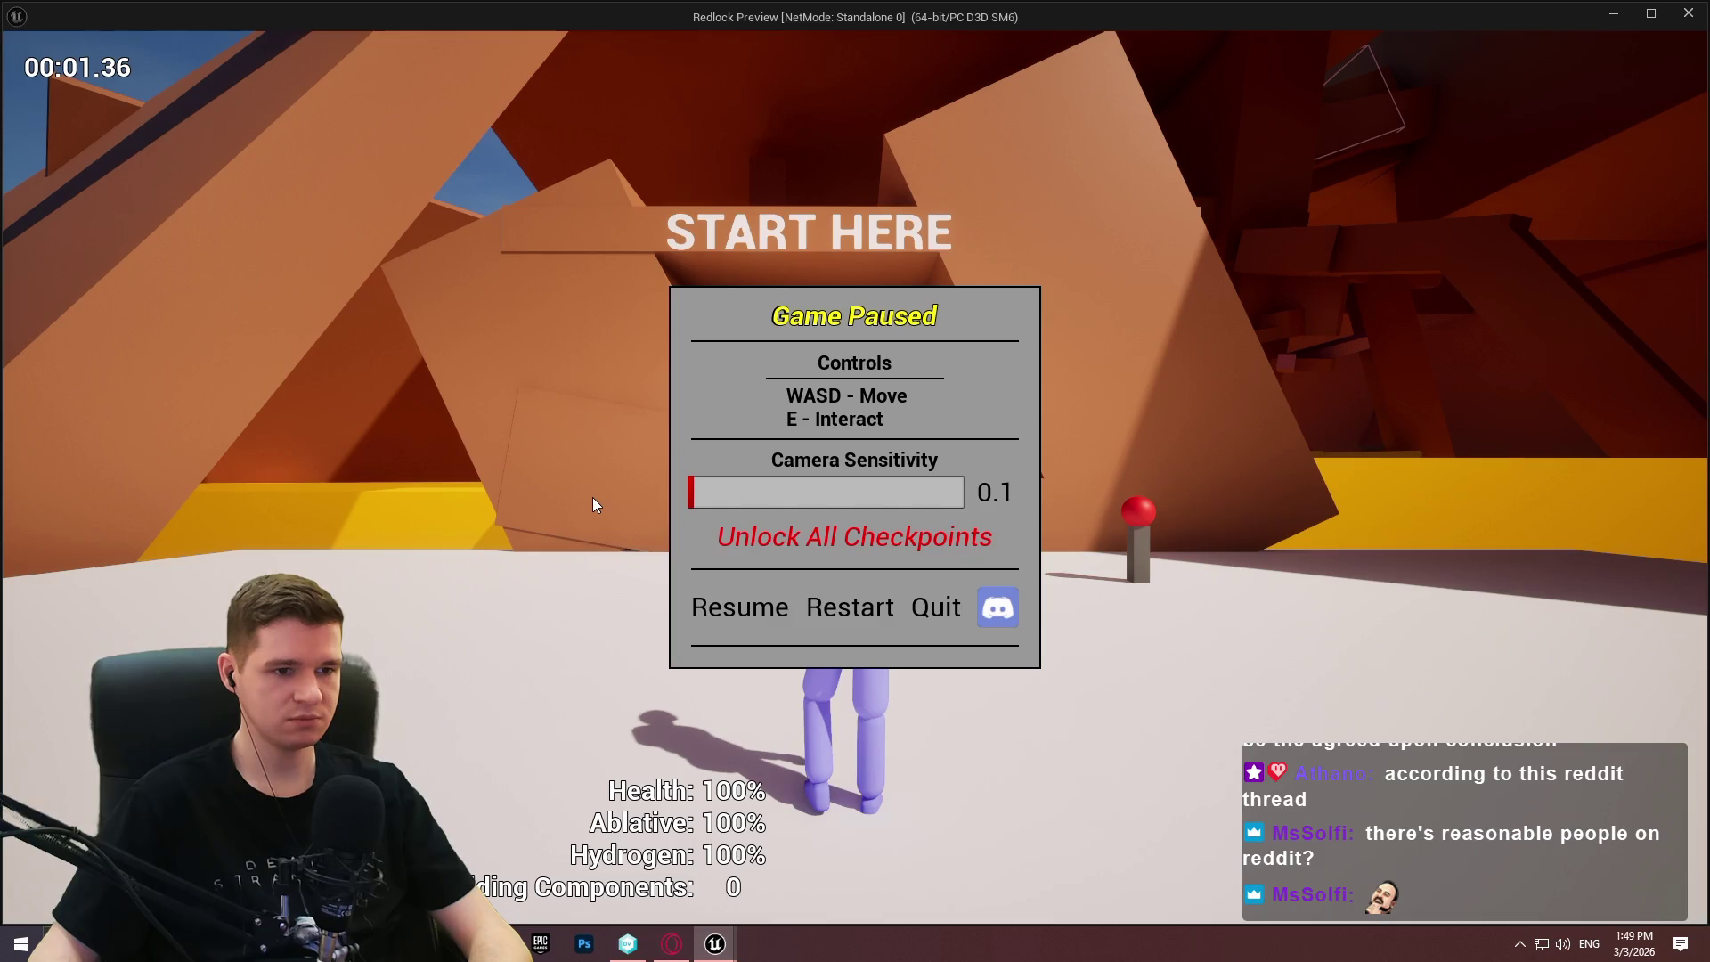
pyautogui.moveTo(782, 512)
pyautogui.mouseDown()
pyautogui.moveTo(822, 493)
pyautogui.moveTo(971, 491)
pyautogui.moveTo(741, 495)
pyautogui.mouseUp()
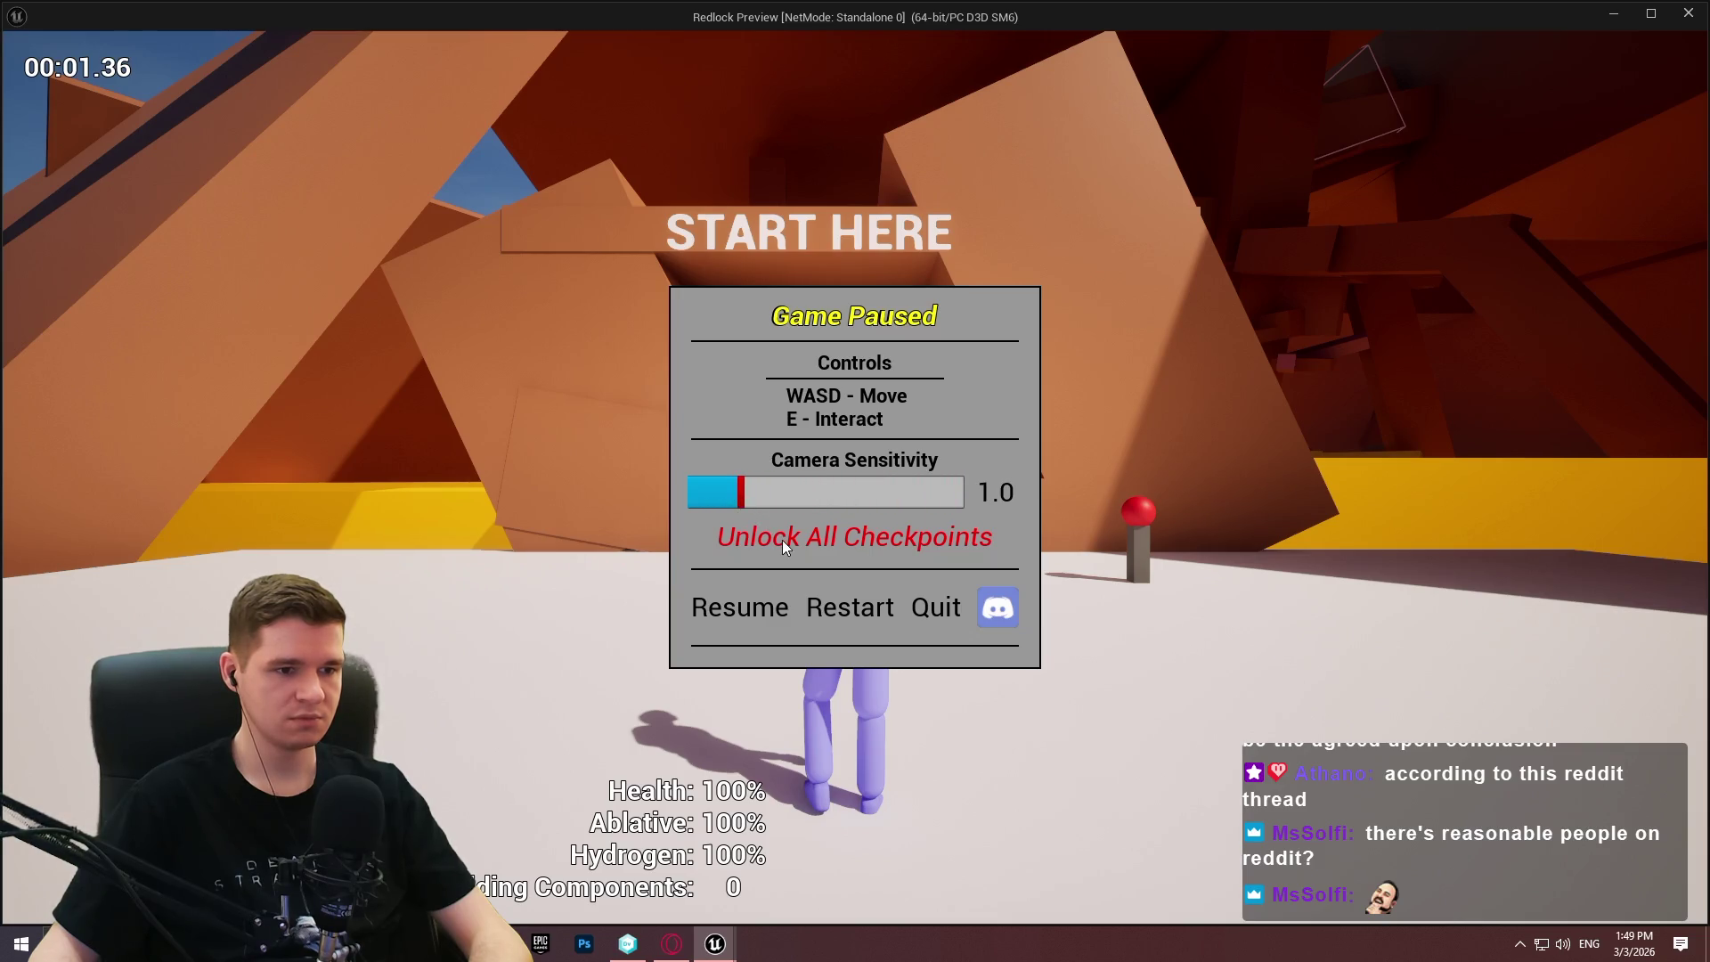
pyautogui.click(831, 608)
pyautogui.click(831, 607)
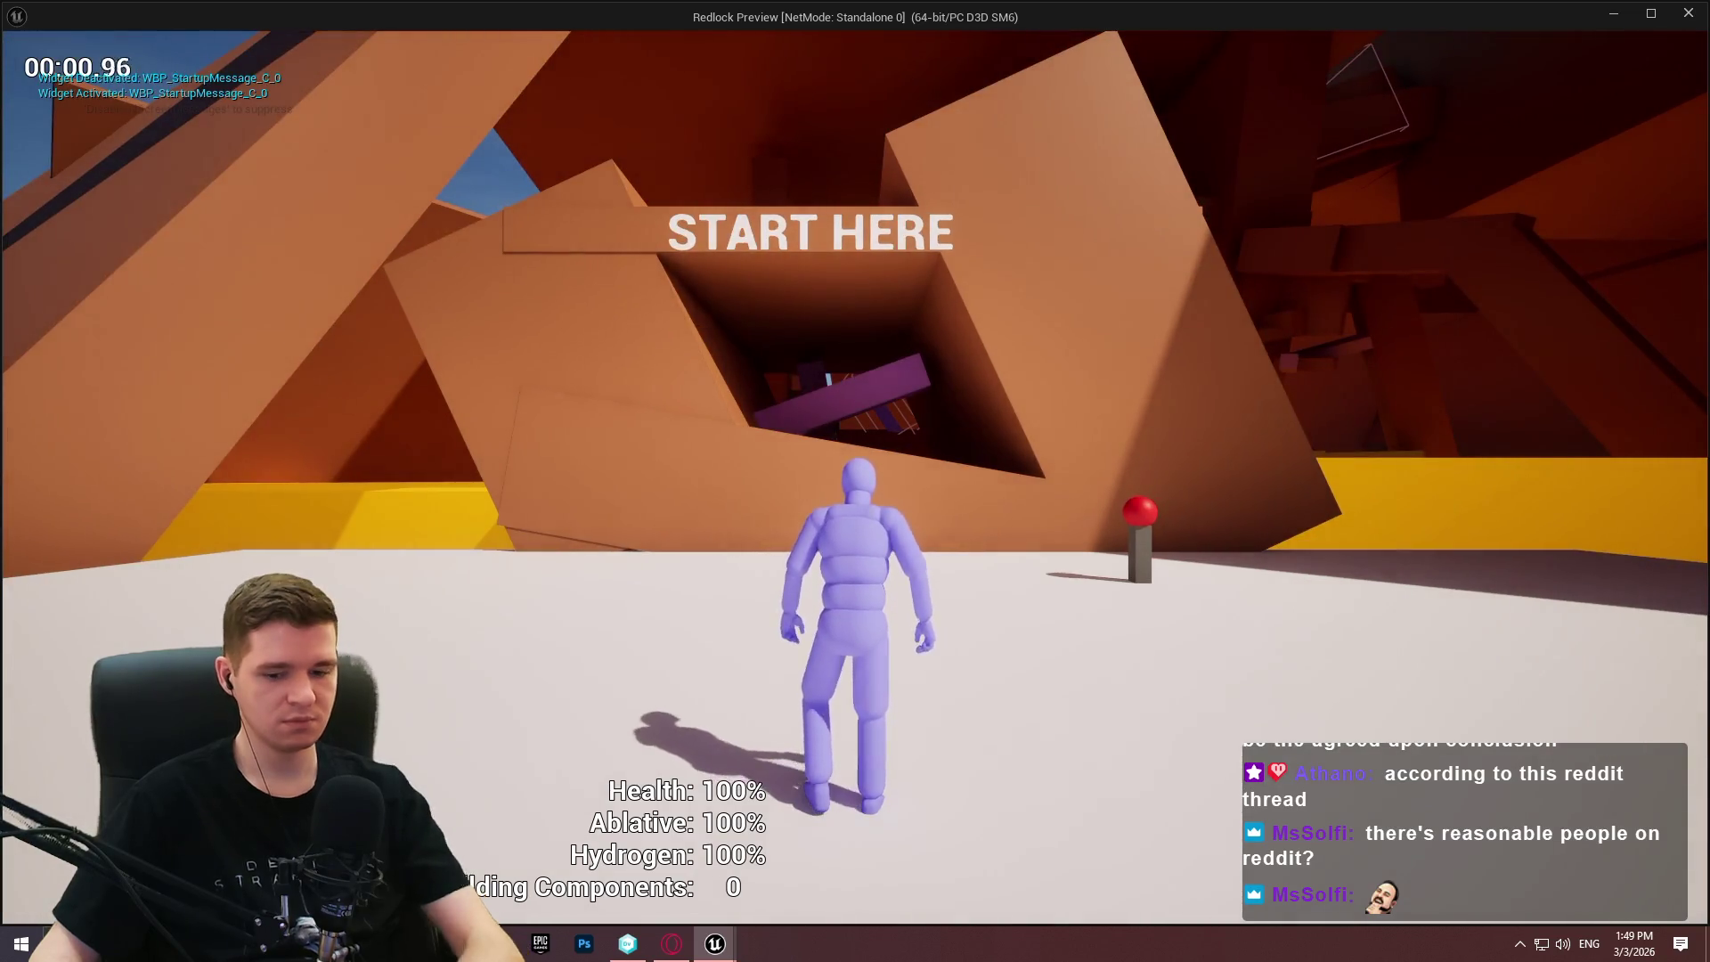
pyautogui.press('Escape')
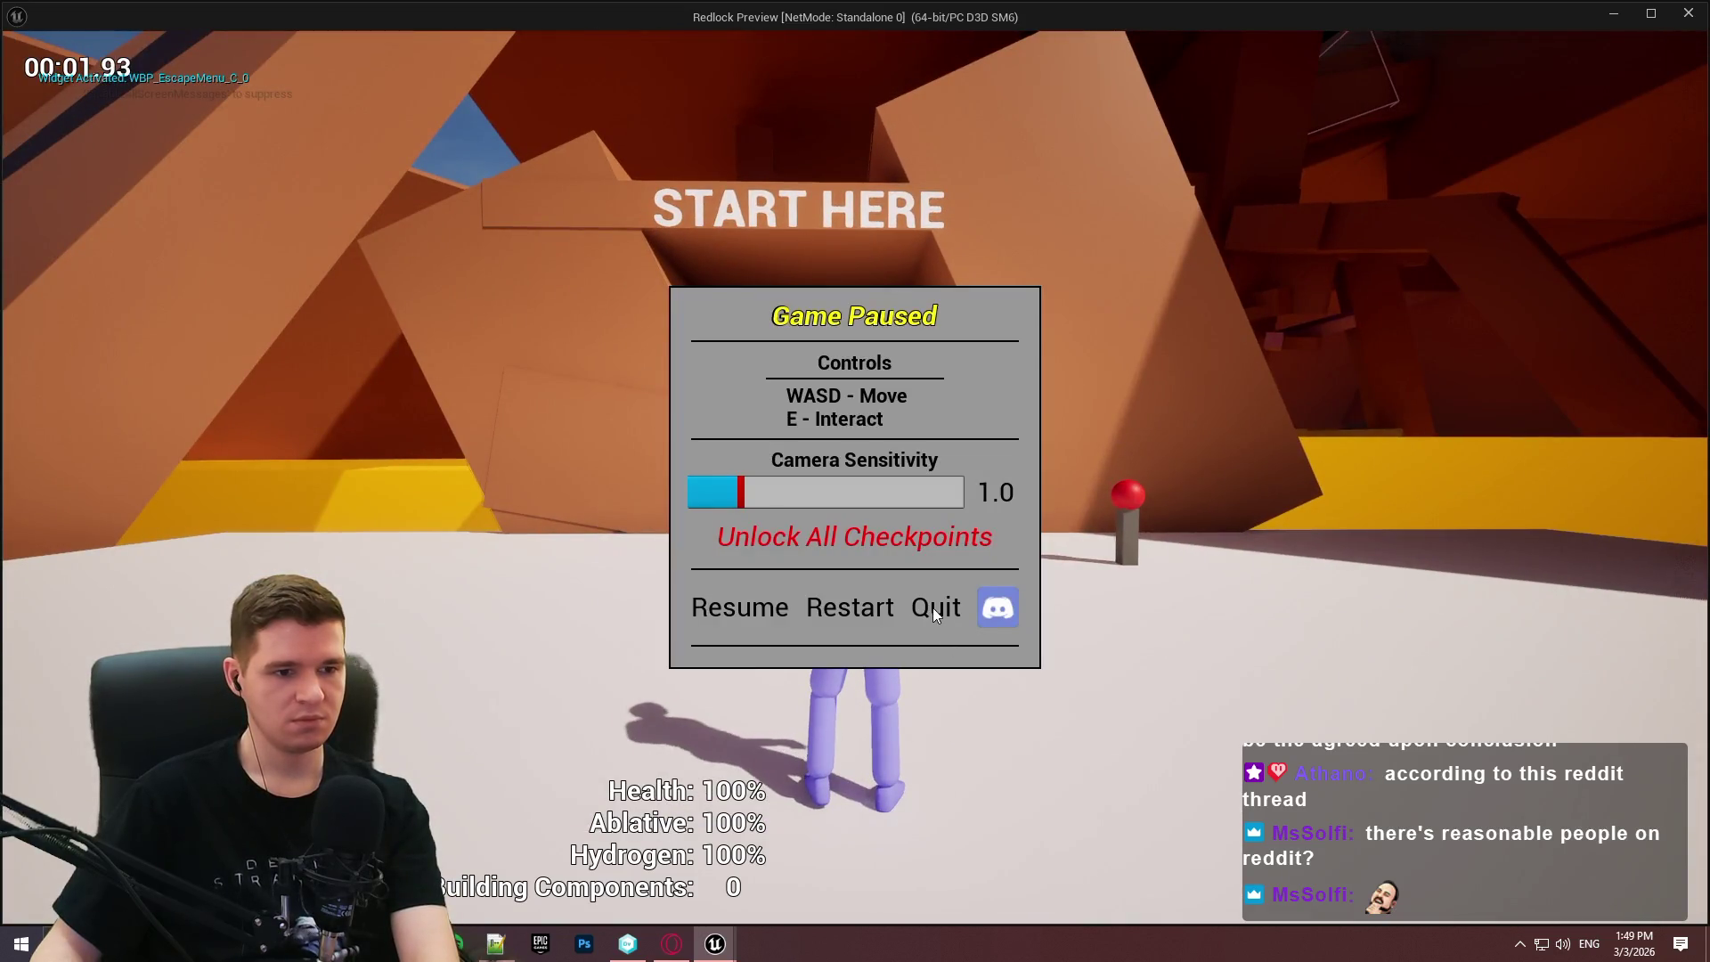
pyautogui.click(932, 608)
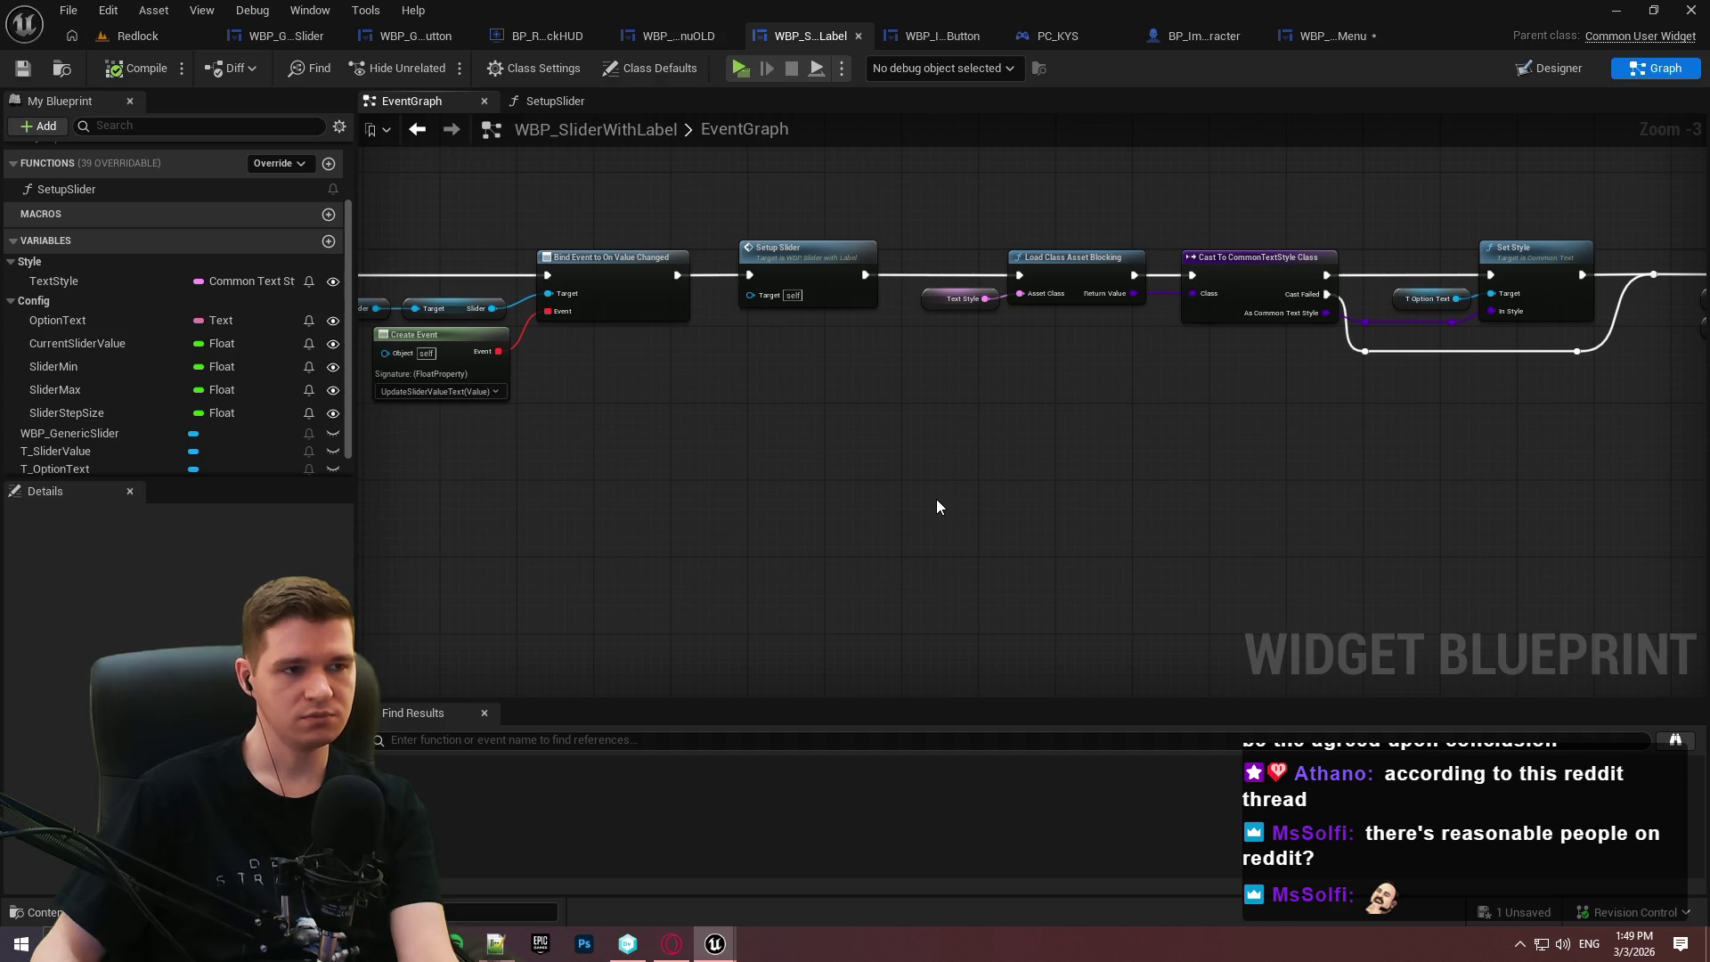
# Move WBP_EscapeMenu's Set Value from Current Camera Sensitivity group to after Bind Event to On Value Changed.
pyautogui.scroll(-3, 936, 499)
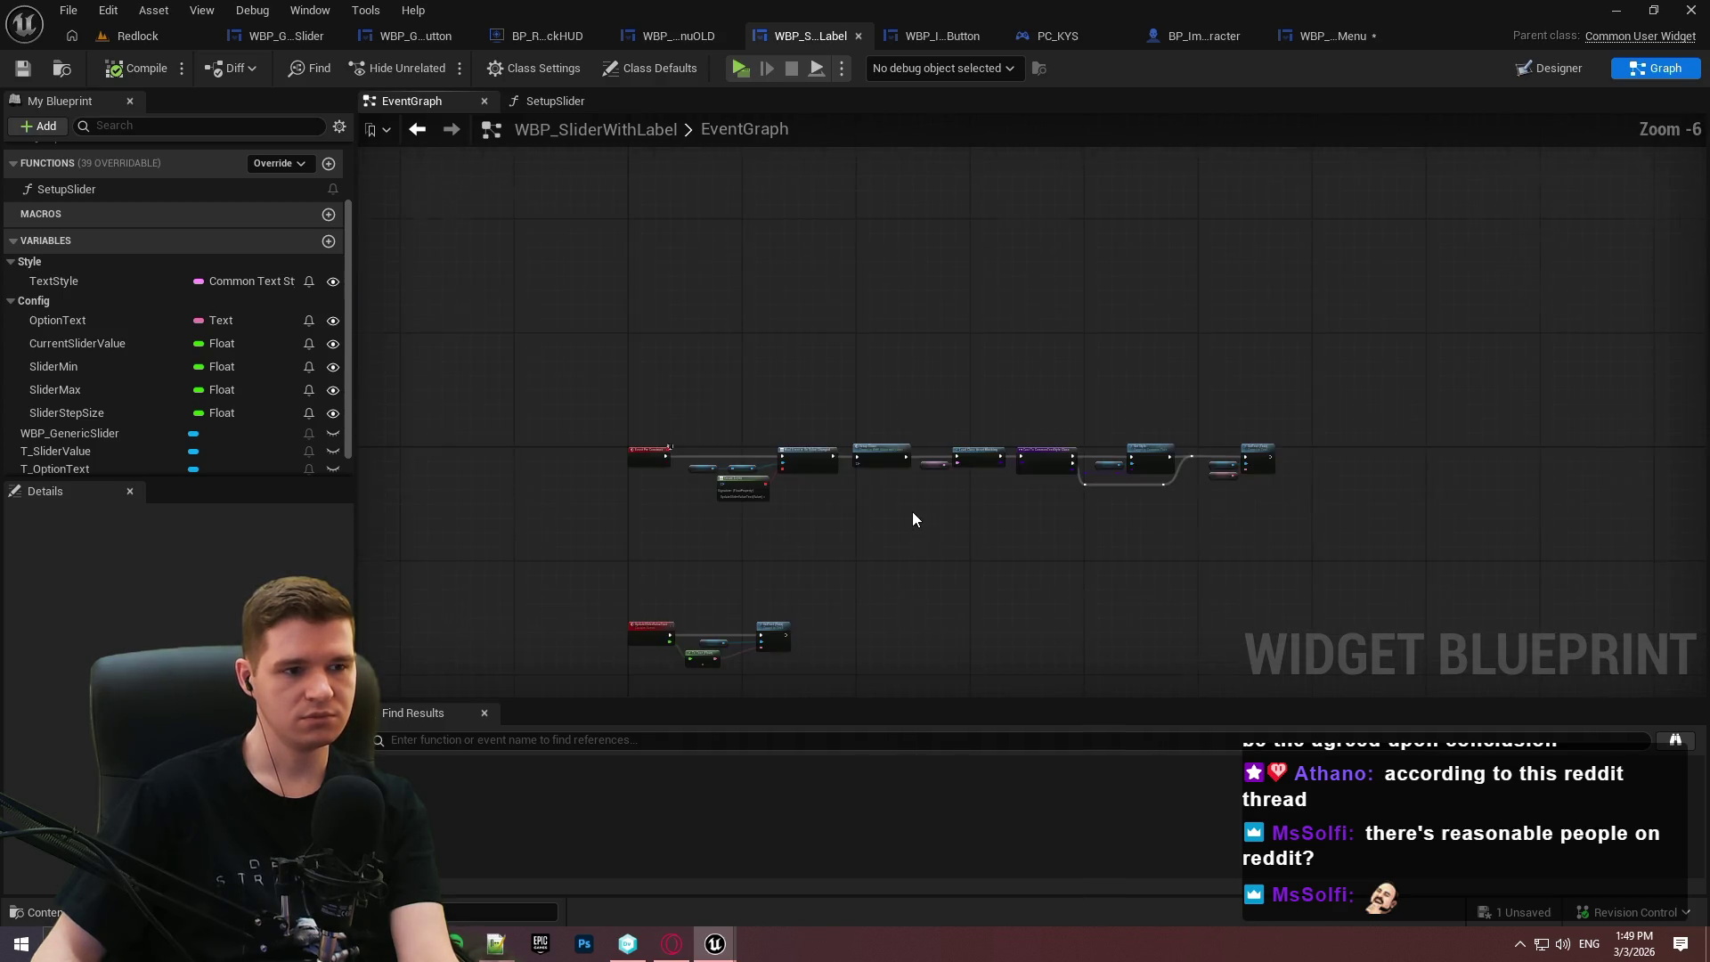
pyautogui.scroll(3, 912, 511)
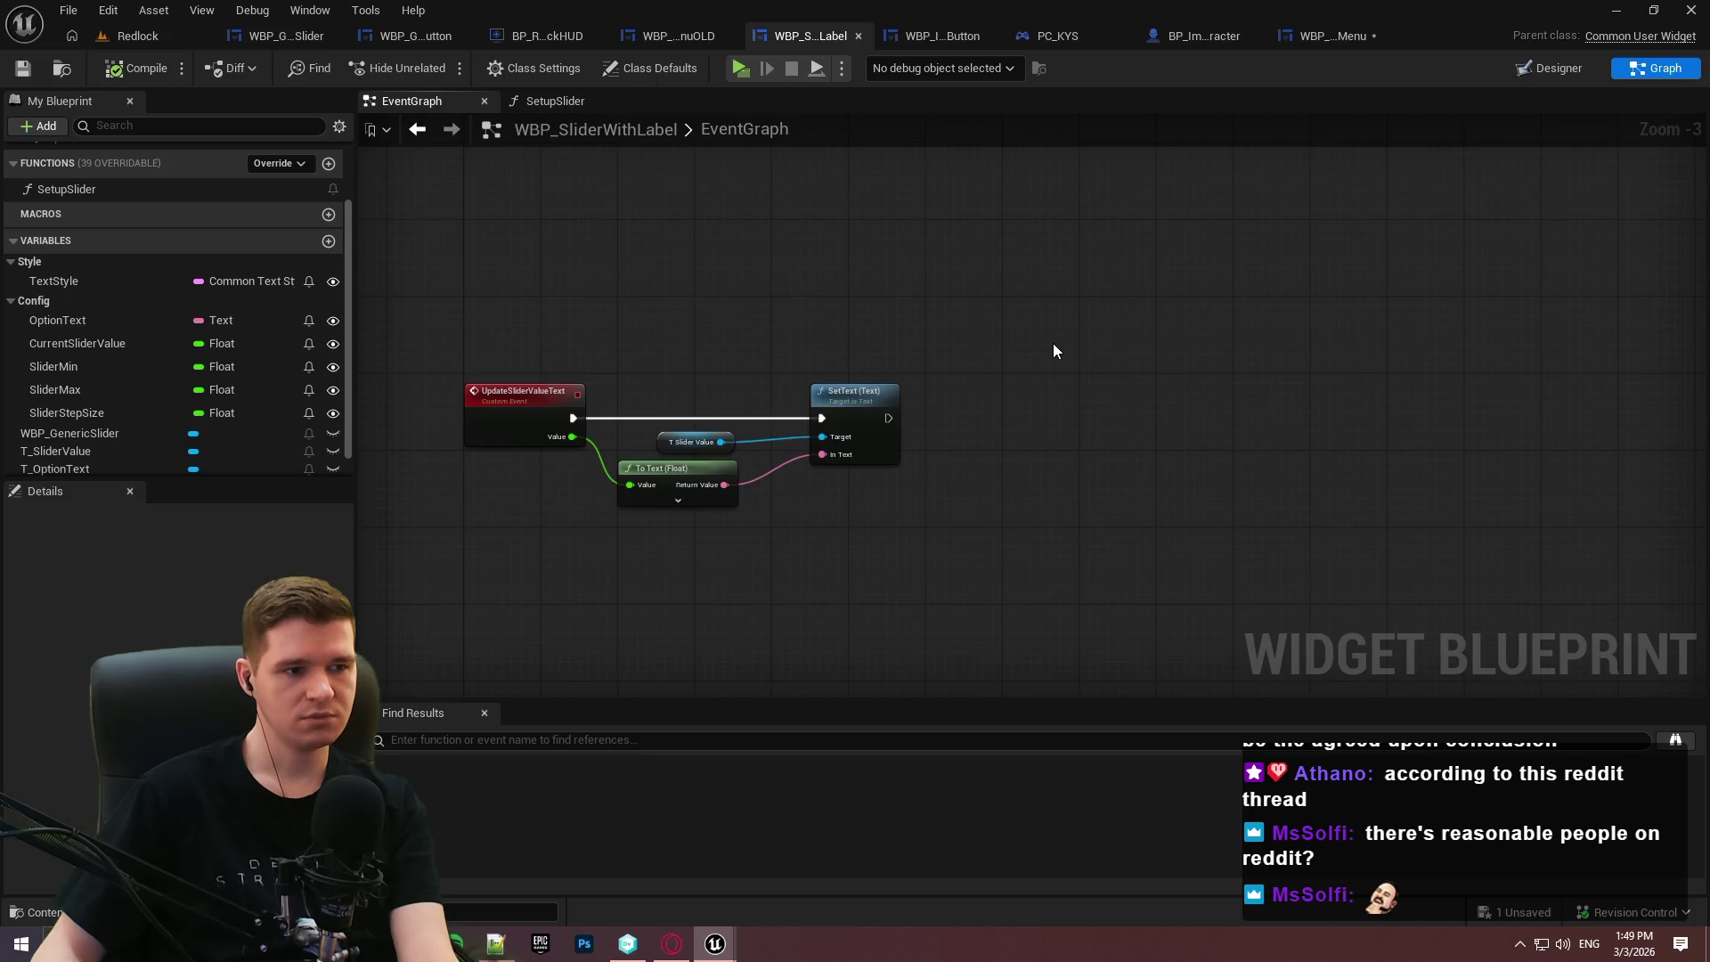
pyautogui.scroll(-3, 994, 382)
pyautogui.scroll(3, 734, 479)
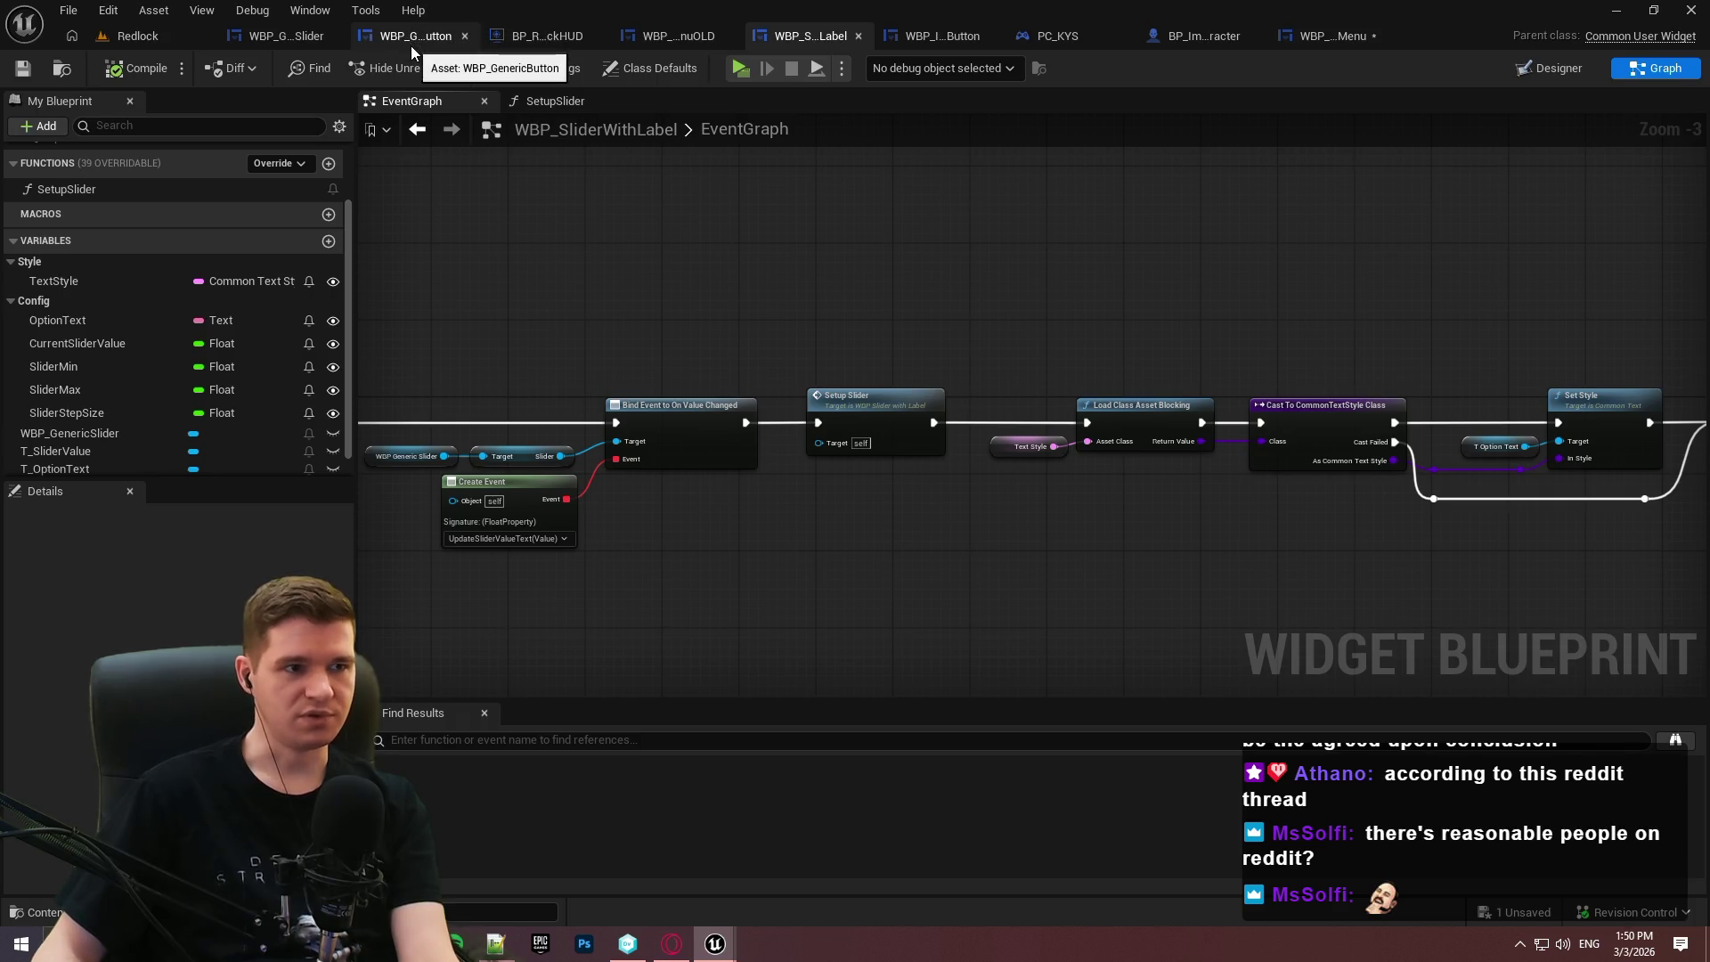
pyautogui.click(1322, 36)
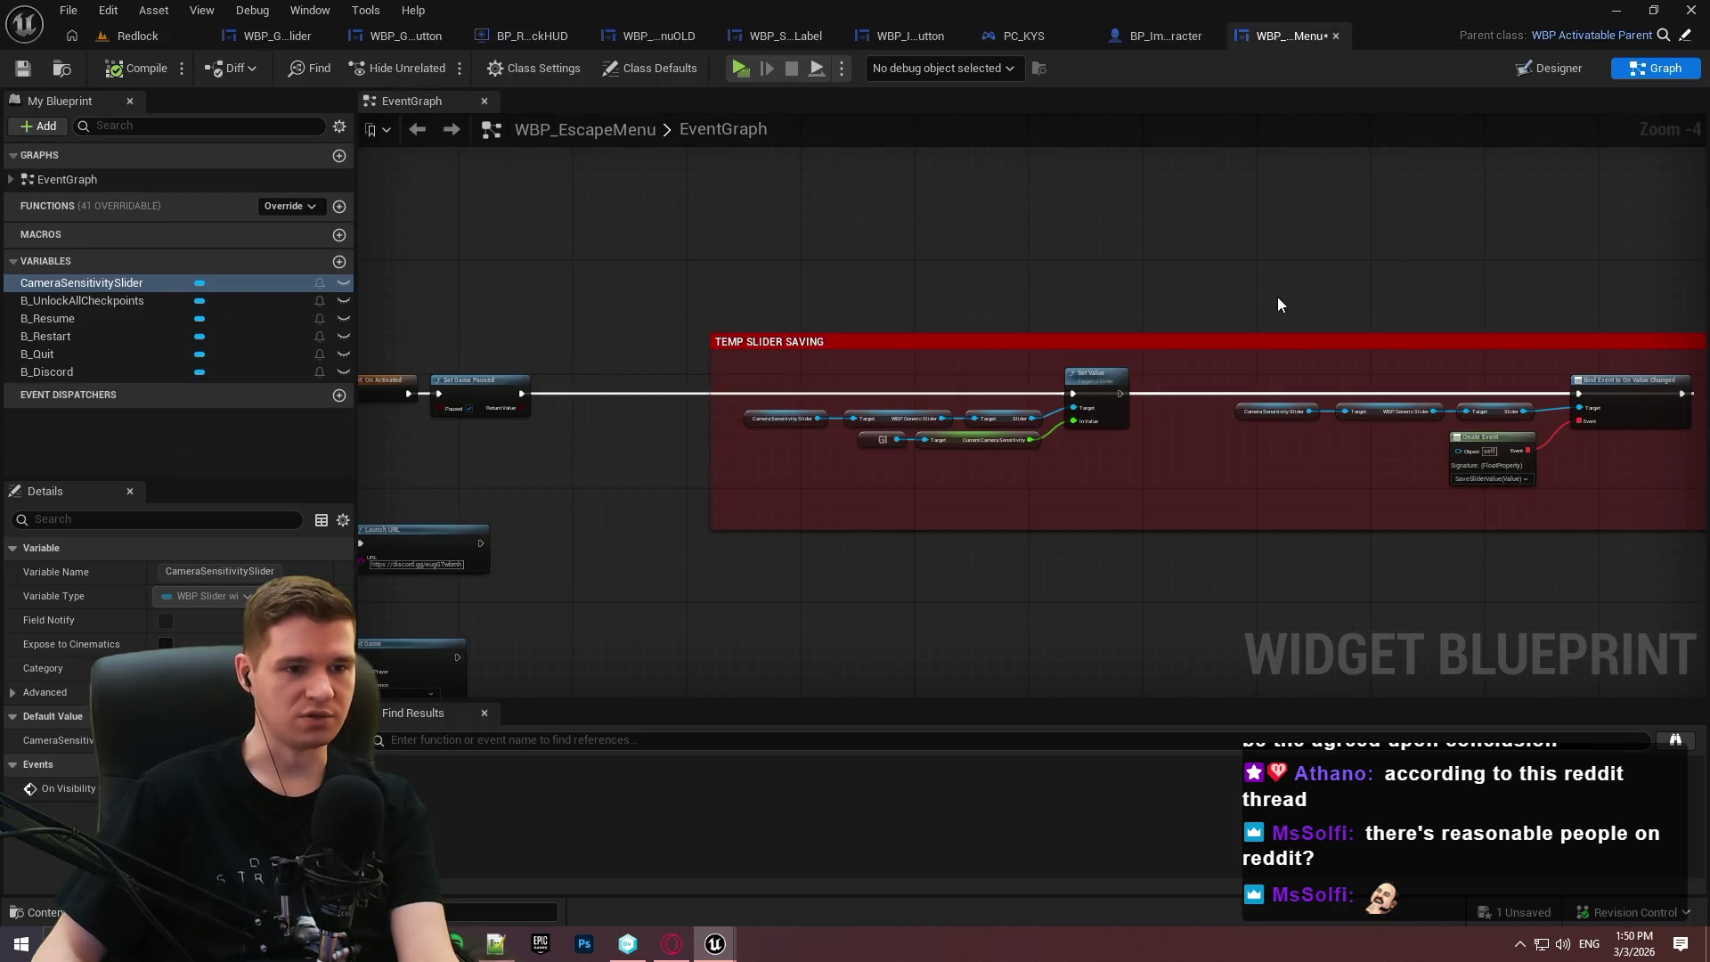
pyautogui.scroll(2, 1168, 436)
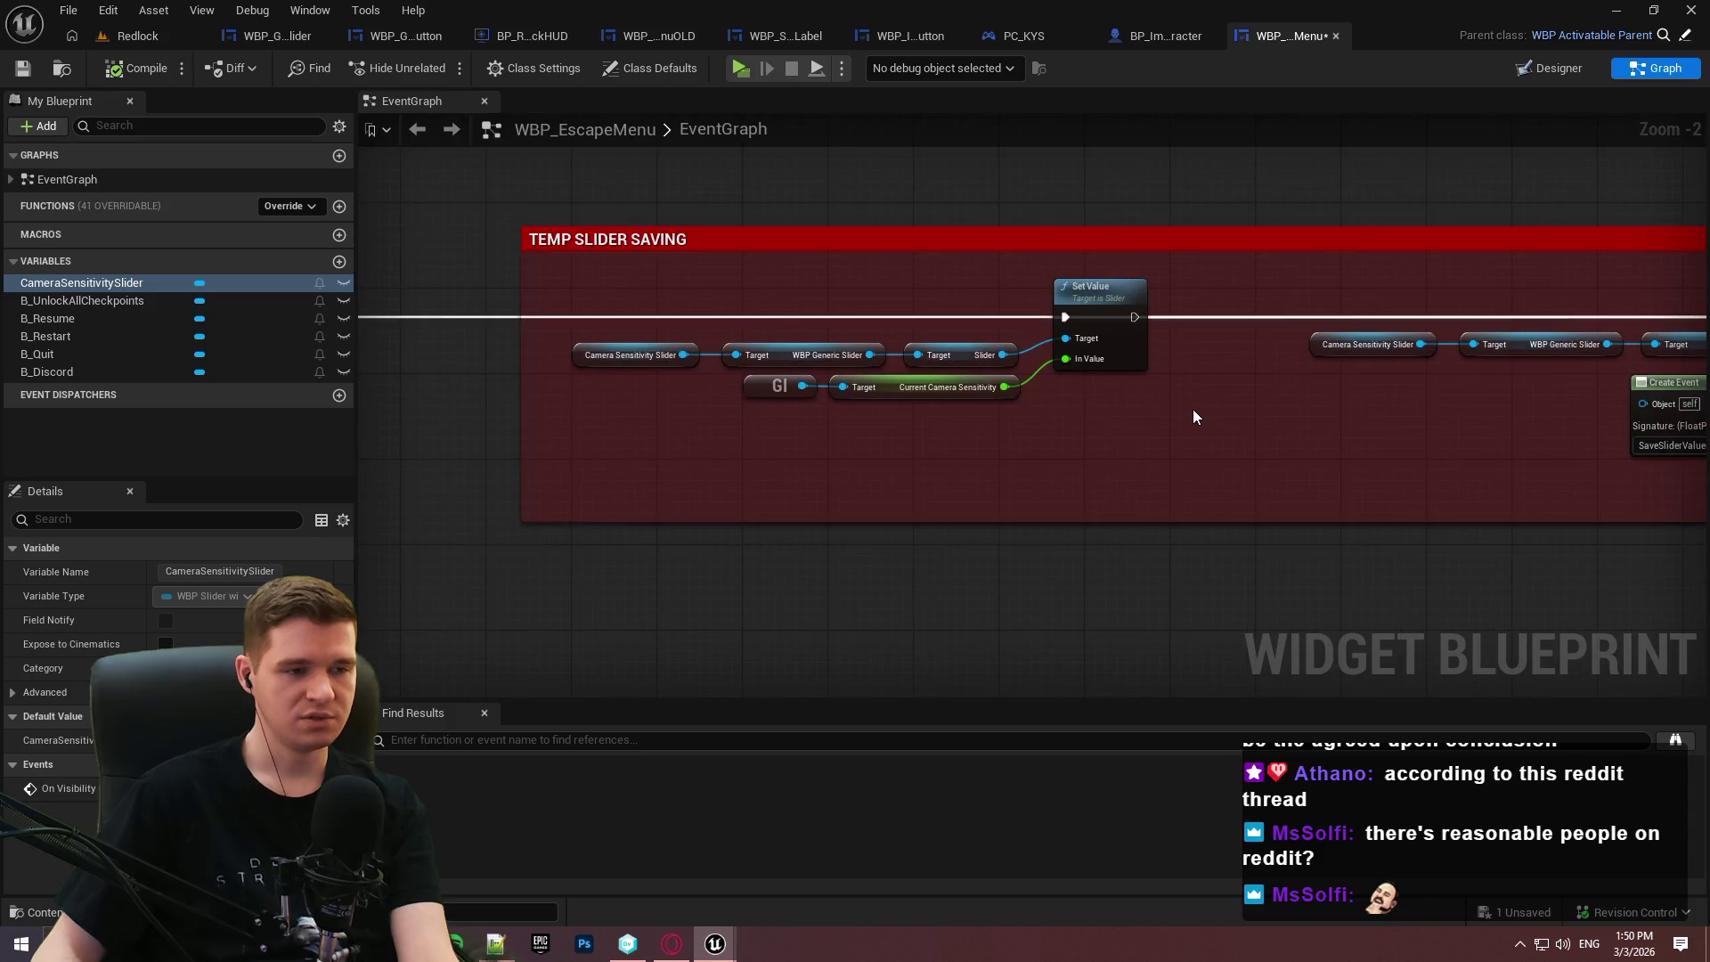
pyautogui.moveTo(1195, 403); pyautogui.dragTo(675, 317)
pyautogui.moveTo(1056, 320)
pyautogui.mouseDown()
pyautogui.moveTo(1500, 307)
pyautogui.moveTo(1336, 333)
pyautogui.moveTo(1501, 365)
pyautogui.mouseUp()
pyautogui.scroll(-2, 1502, 365)
pyautogui.moveTo(1395, 392); pyautogui.dragTo(634, 305)
pyautogui.moveTo(1015, 313)
pyautogui.mouseDown()
pyautogui.moveTo(1318, 301)
pyautogui.moveTo(765, 299)
pyautogui.moveTo(1243, 340)
pyautogui.mouseUp()
pyautogui.scroll(-10, 1157, 446)
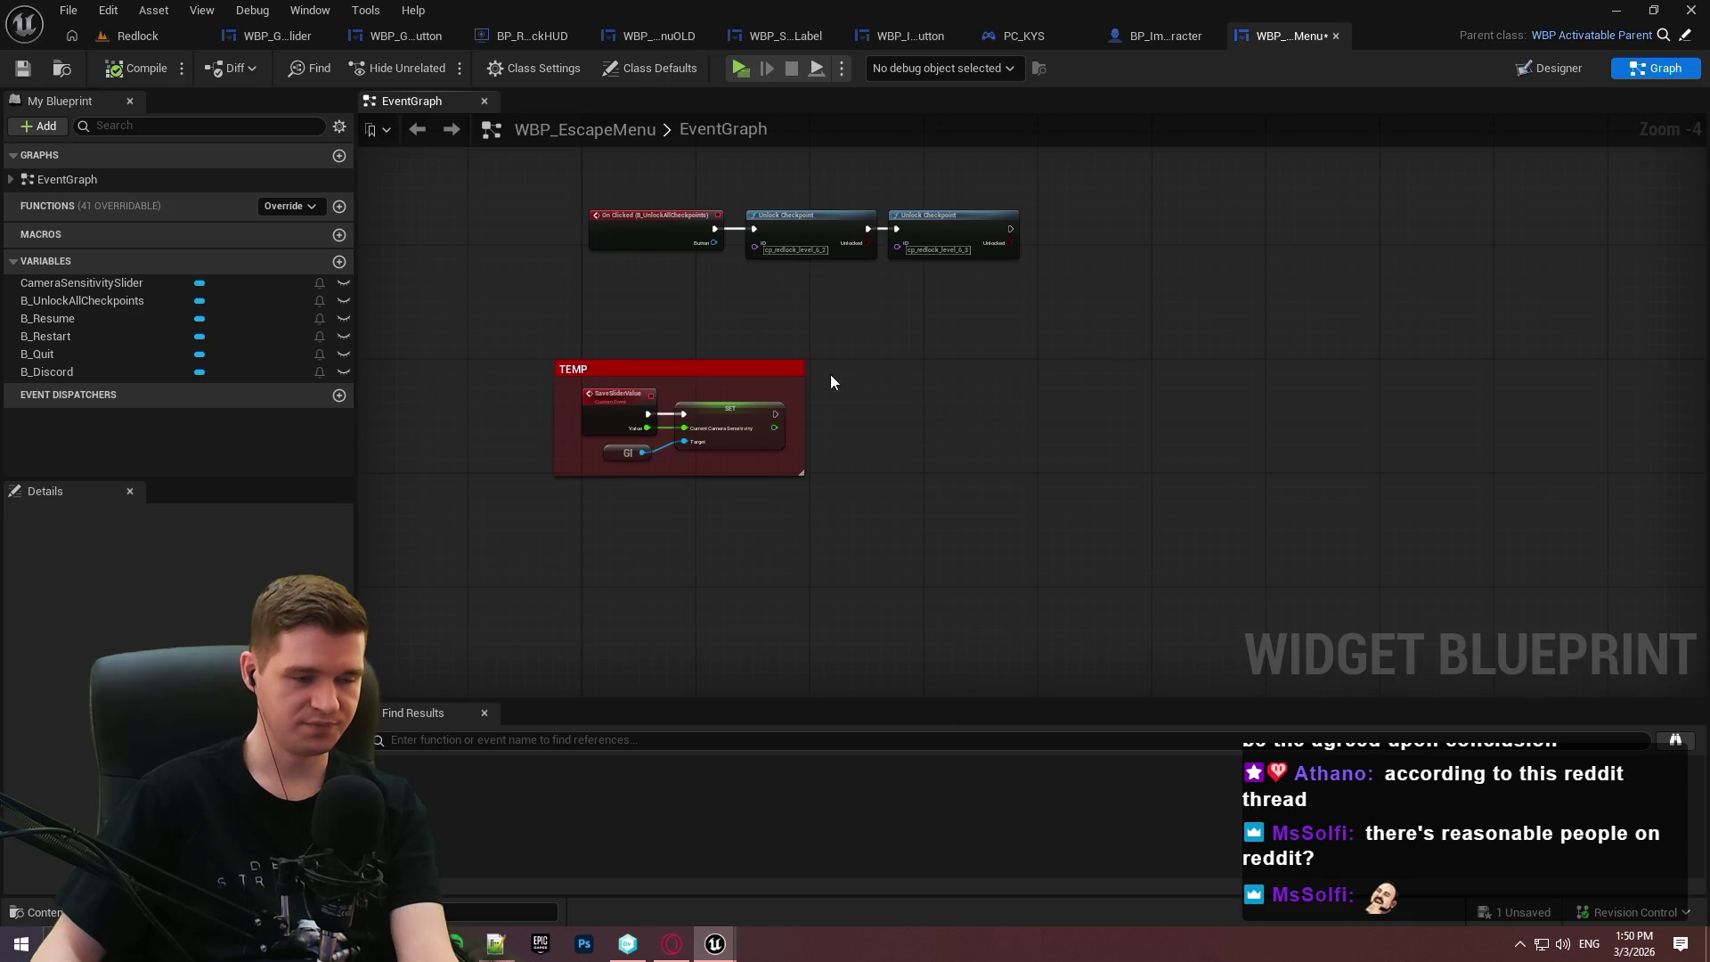
# Save WBP_EscapeMenu and review the TEMP SLIDER SAVING nodes from the events through Bind Event to Set Value.
pyautogui.scroll(1, 833, 379)
pyautogui.hotkey('ctrl', 's')
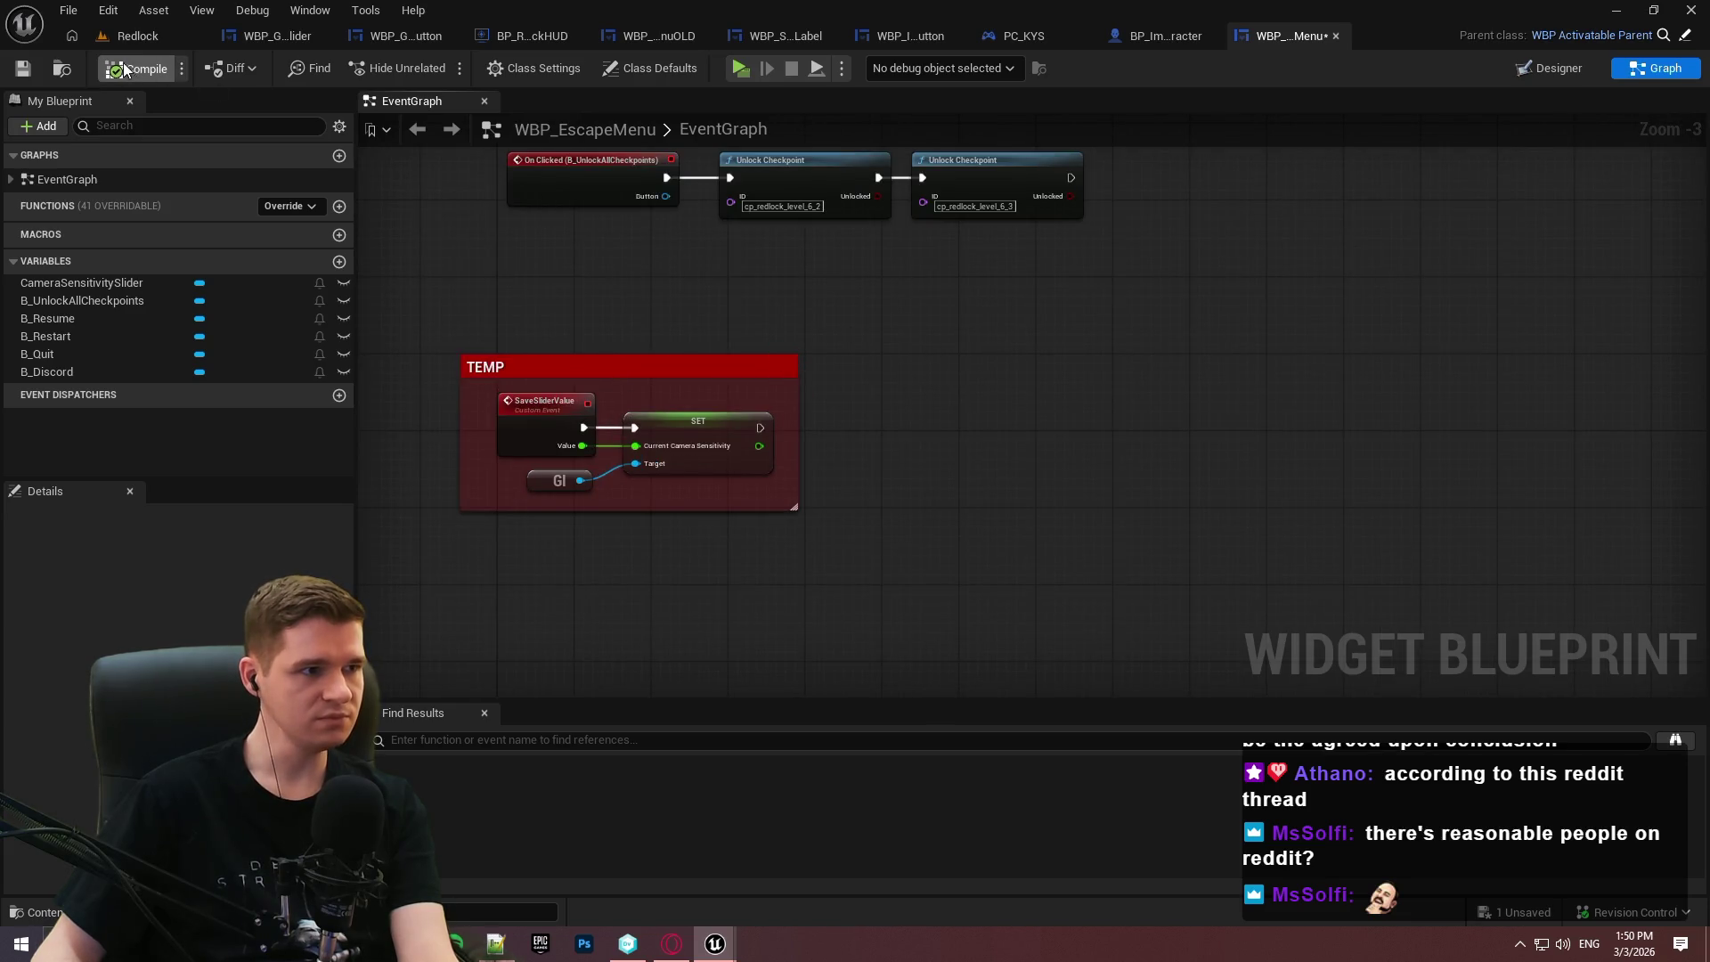
pyautogui.scroll(10, 1122, 701)
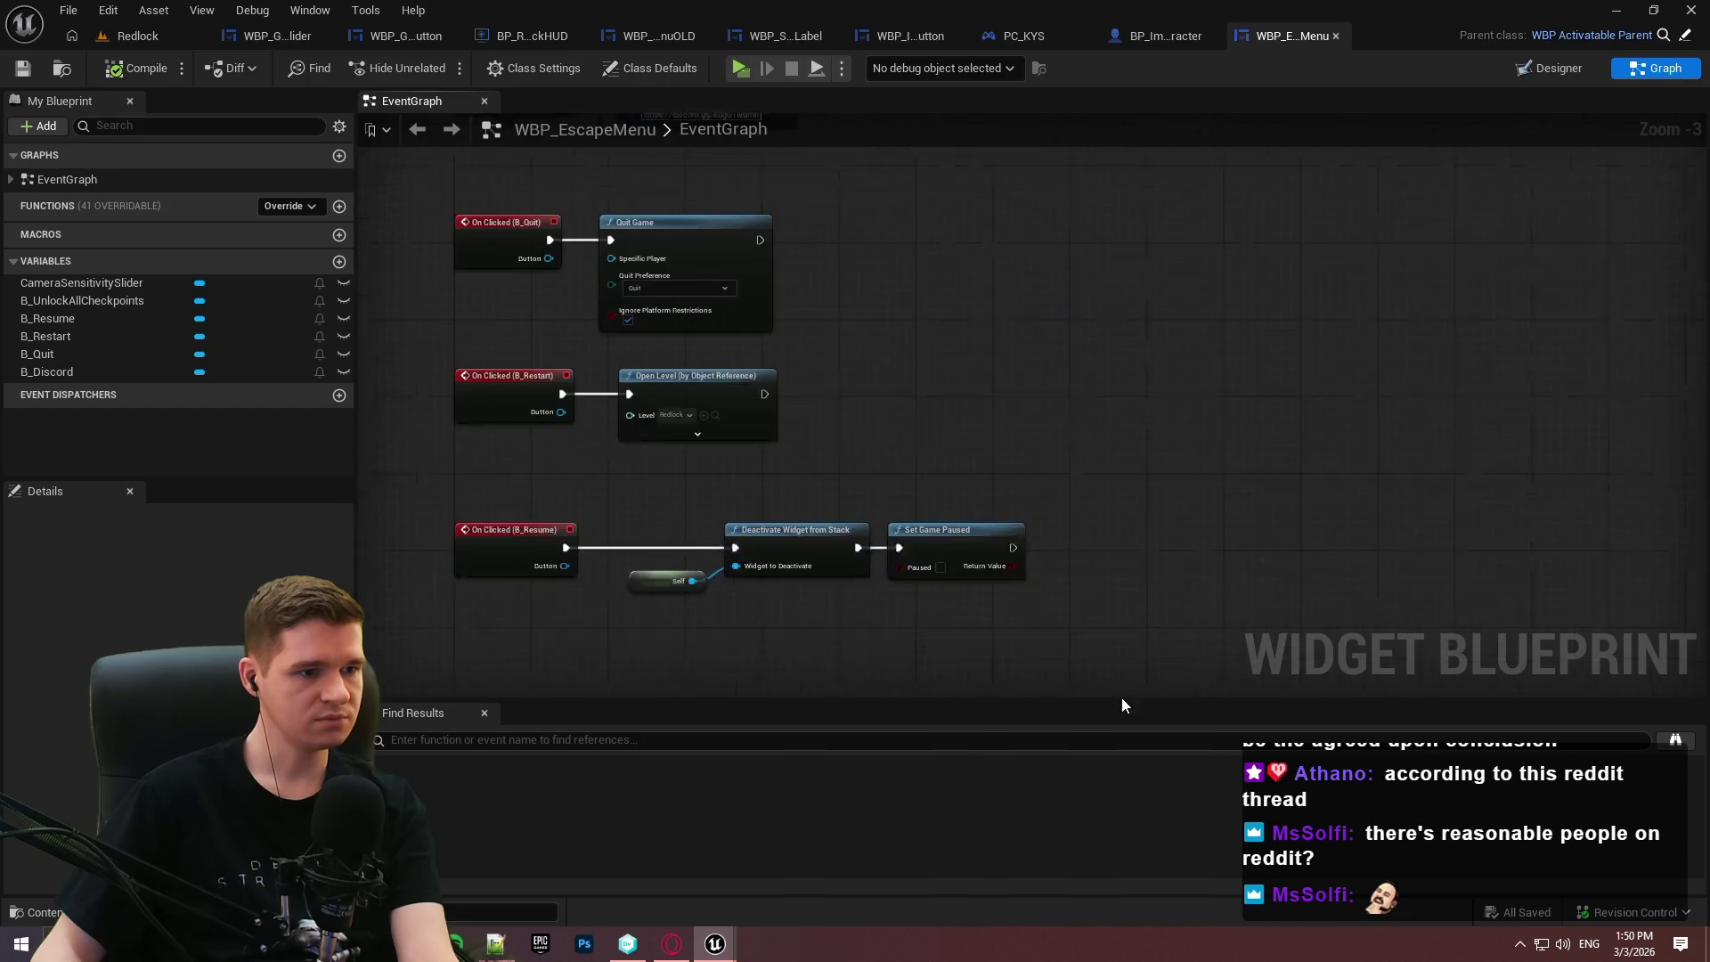
pyautogui.scroll(-5, 966, 551)
pyautogui.scroll(5, 1412, 217)
pyautogui.hscroll(5, 1240, 400)
pyautogui.scroll(2, 1046, 401)
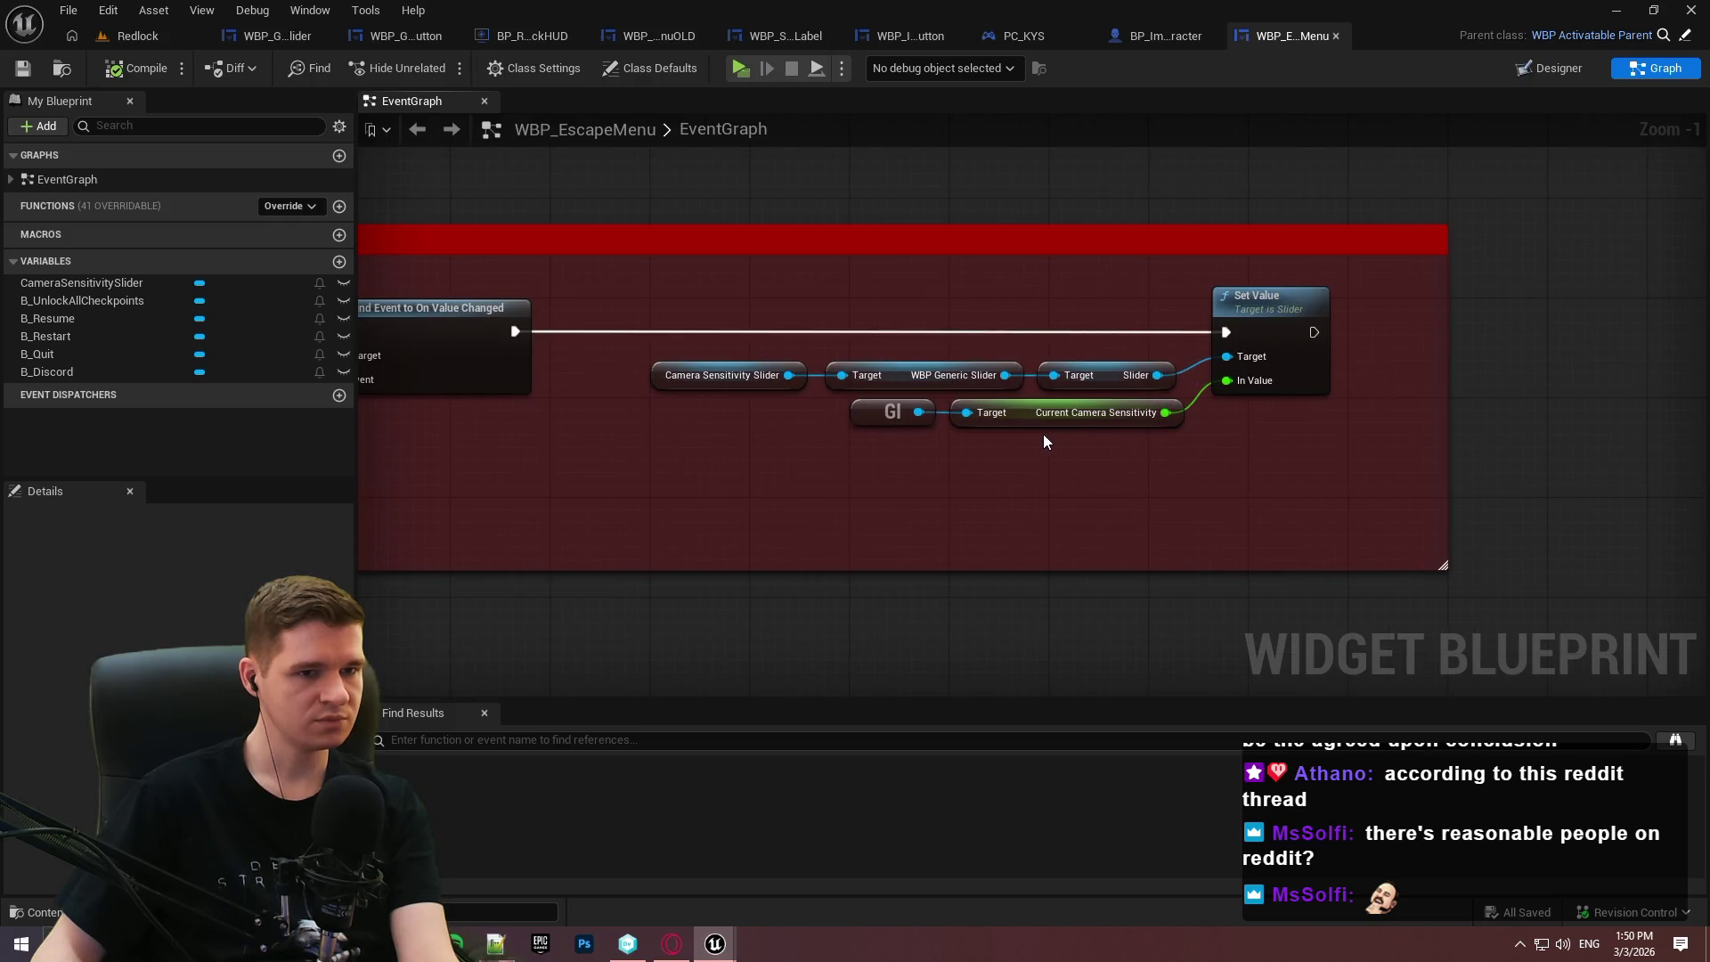
pyautogui.moveTo(1027, 430)
pyautogui.mouseDown()
pyautogui.moveTo(1145, 462)
pyautogui.moveTo(1486, 479)
pyautogui.mouseUp()
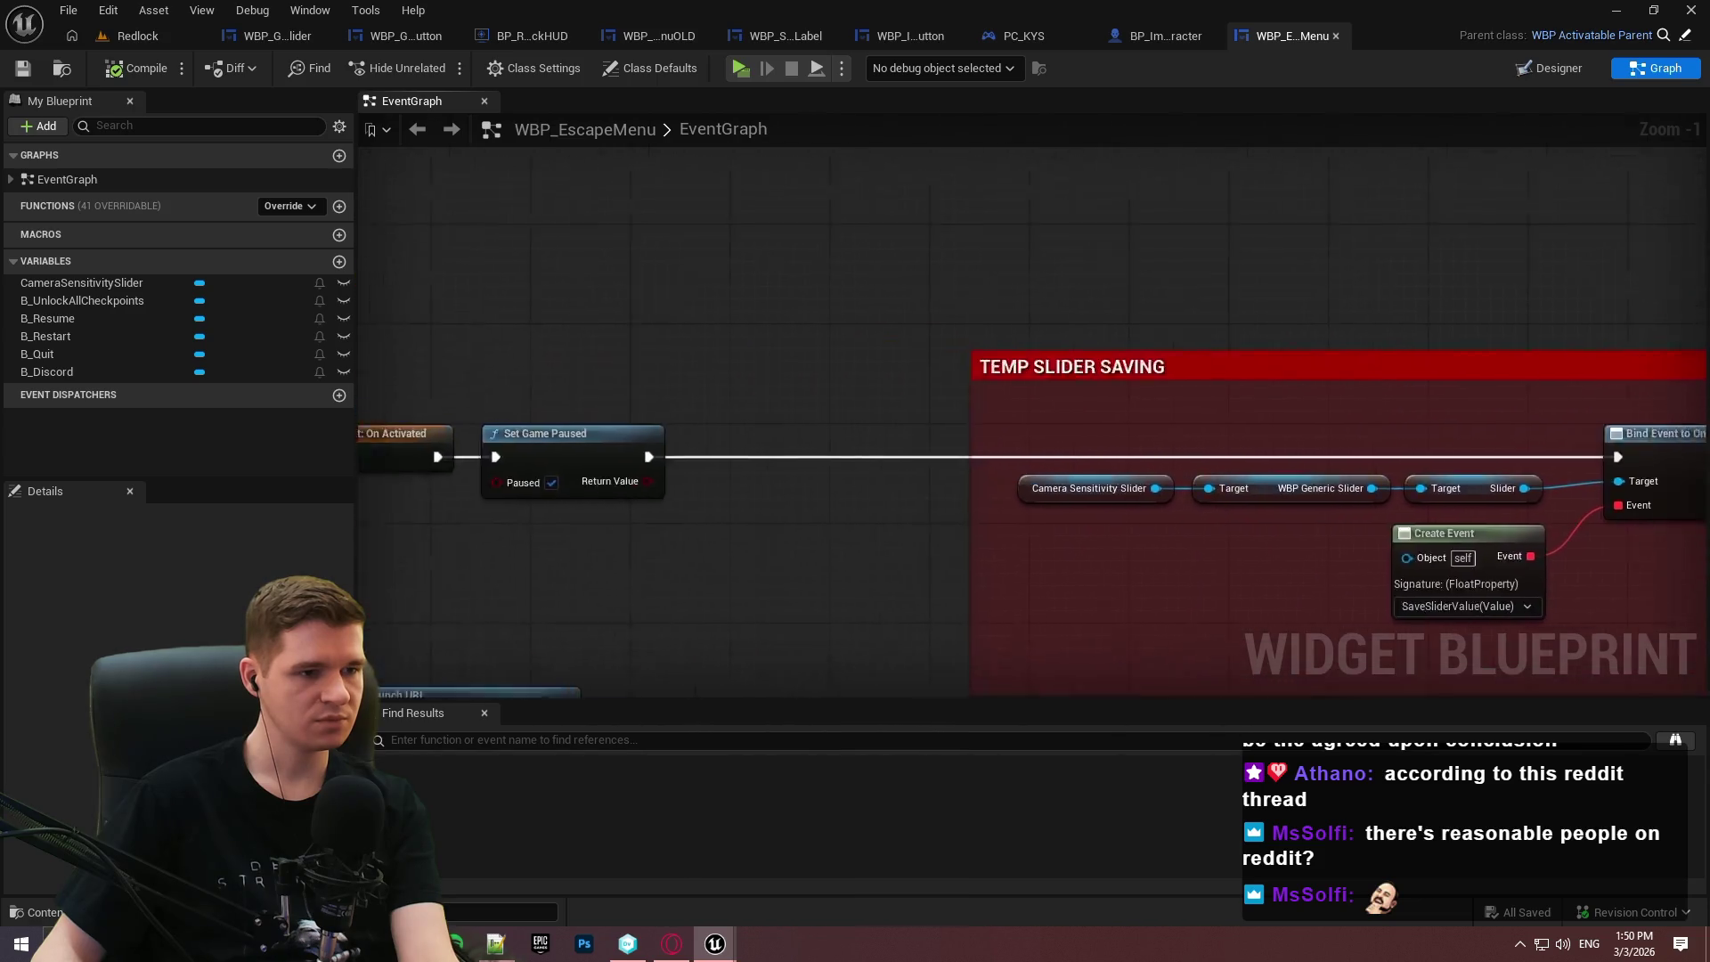
pyautogui.moveTo(746, 162)
pyautogui.mouseDown()
pyautogui.moveTo(516, 459)
pyautogui.moveTo(1134, 457)
pyautogui.moveTo(1251, 416)
pyautogui.mouseUp()
pyautogui.scroll(-4, 991, 462)
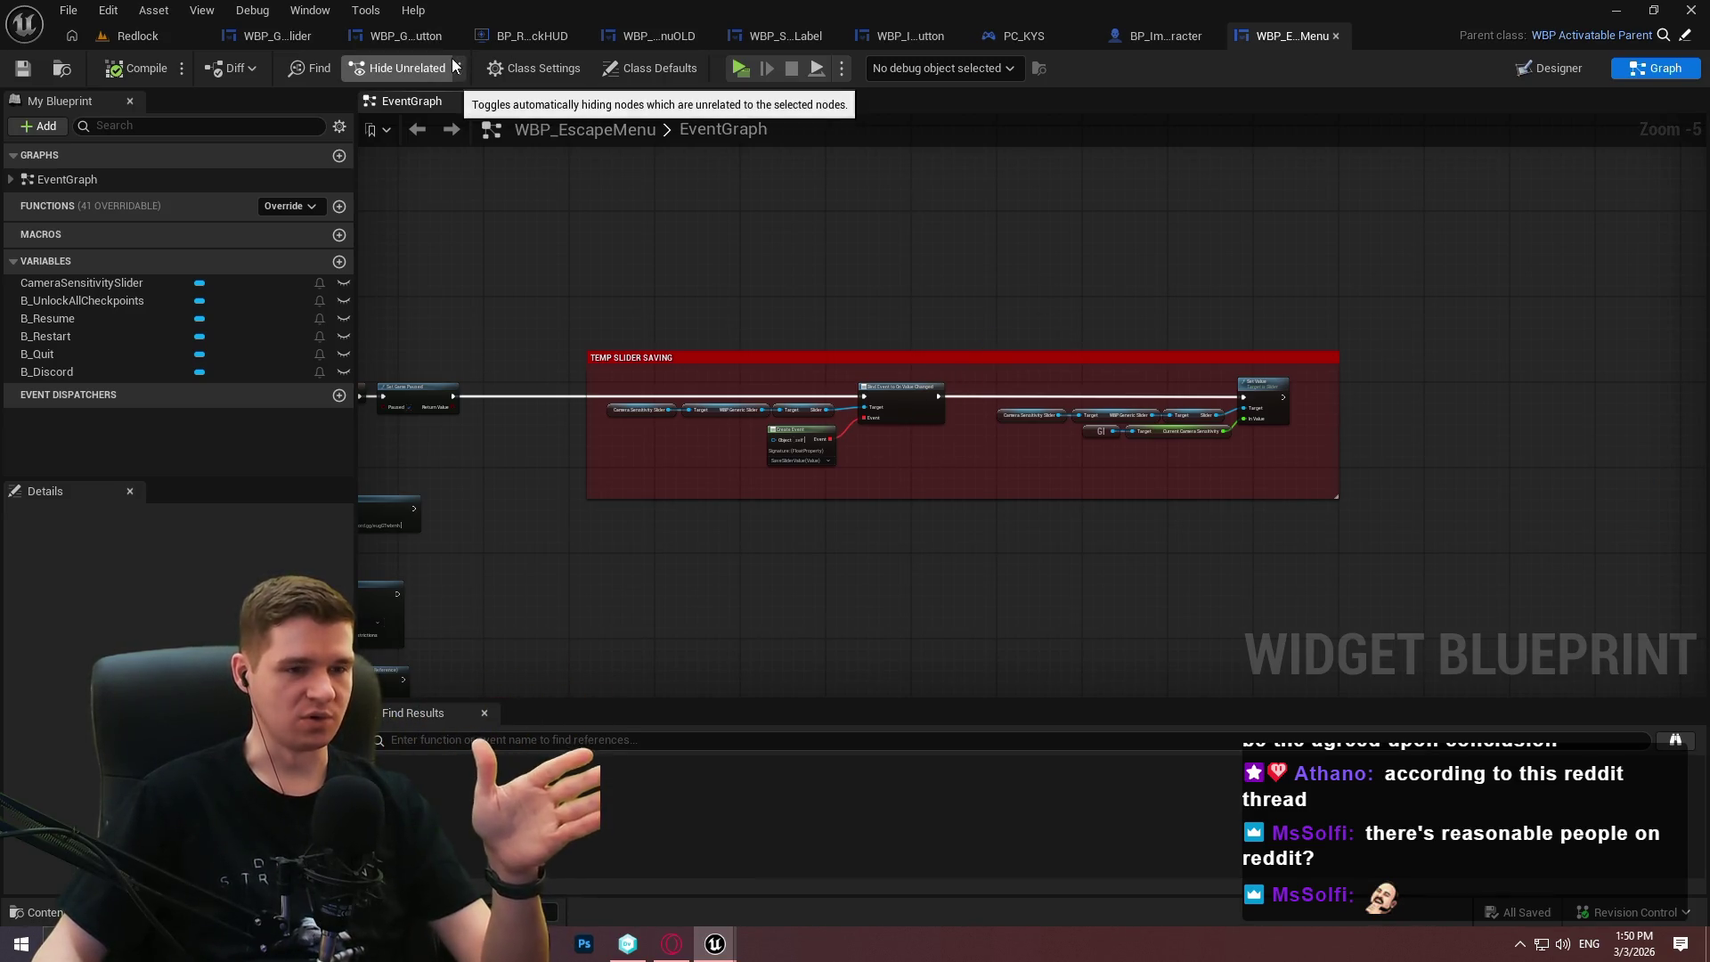
pyautogui.moveTo(845, 270)
pyautogui.mouseDown()
pyautogui.moveTo(1450, 169)
pyautogui.moveTo(1434, 195)
pyautogui.mouseUp()
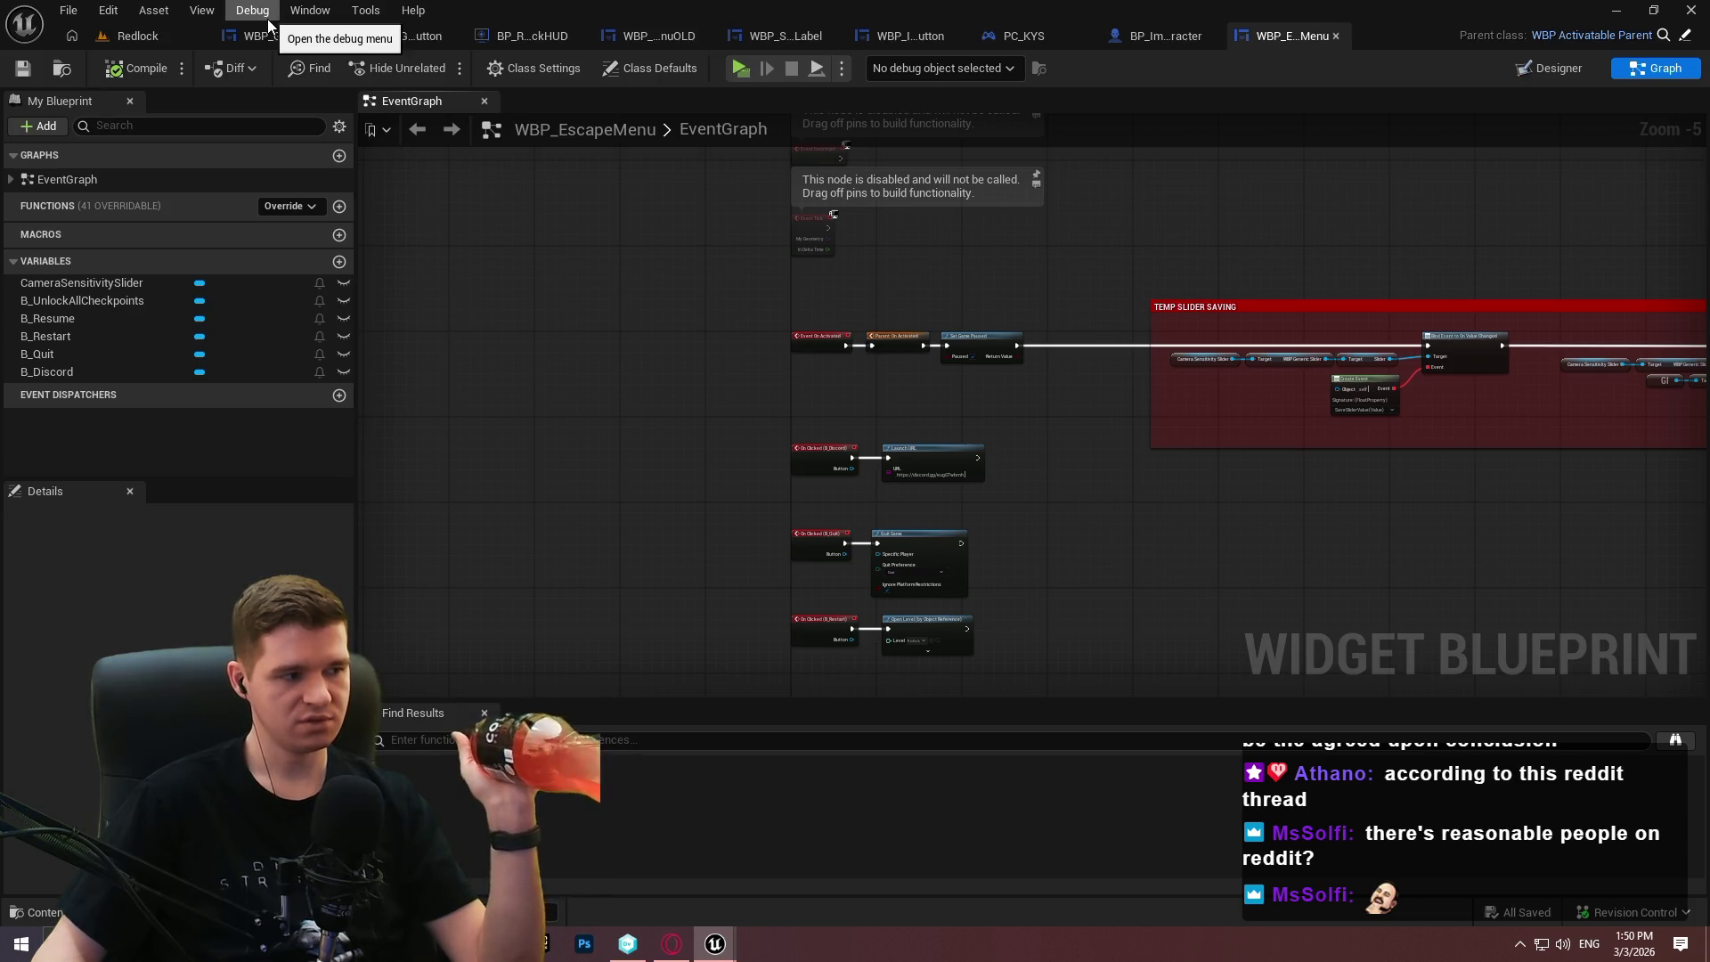
pyautogui.scroll(5, 997, 366)
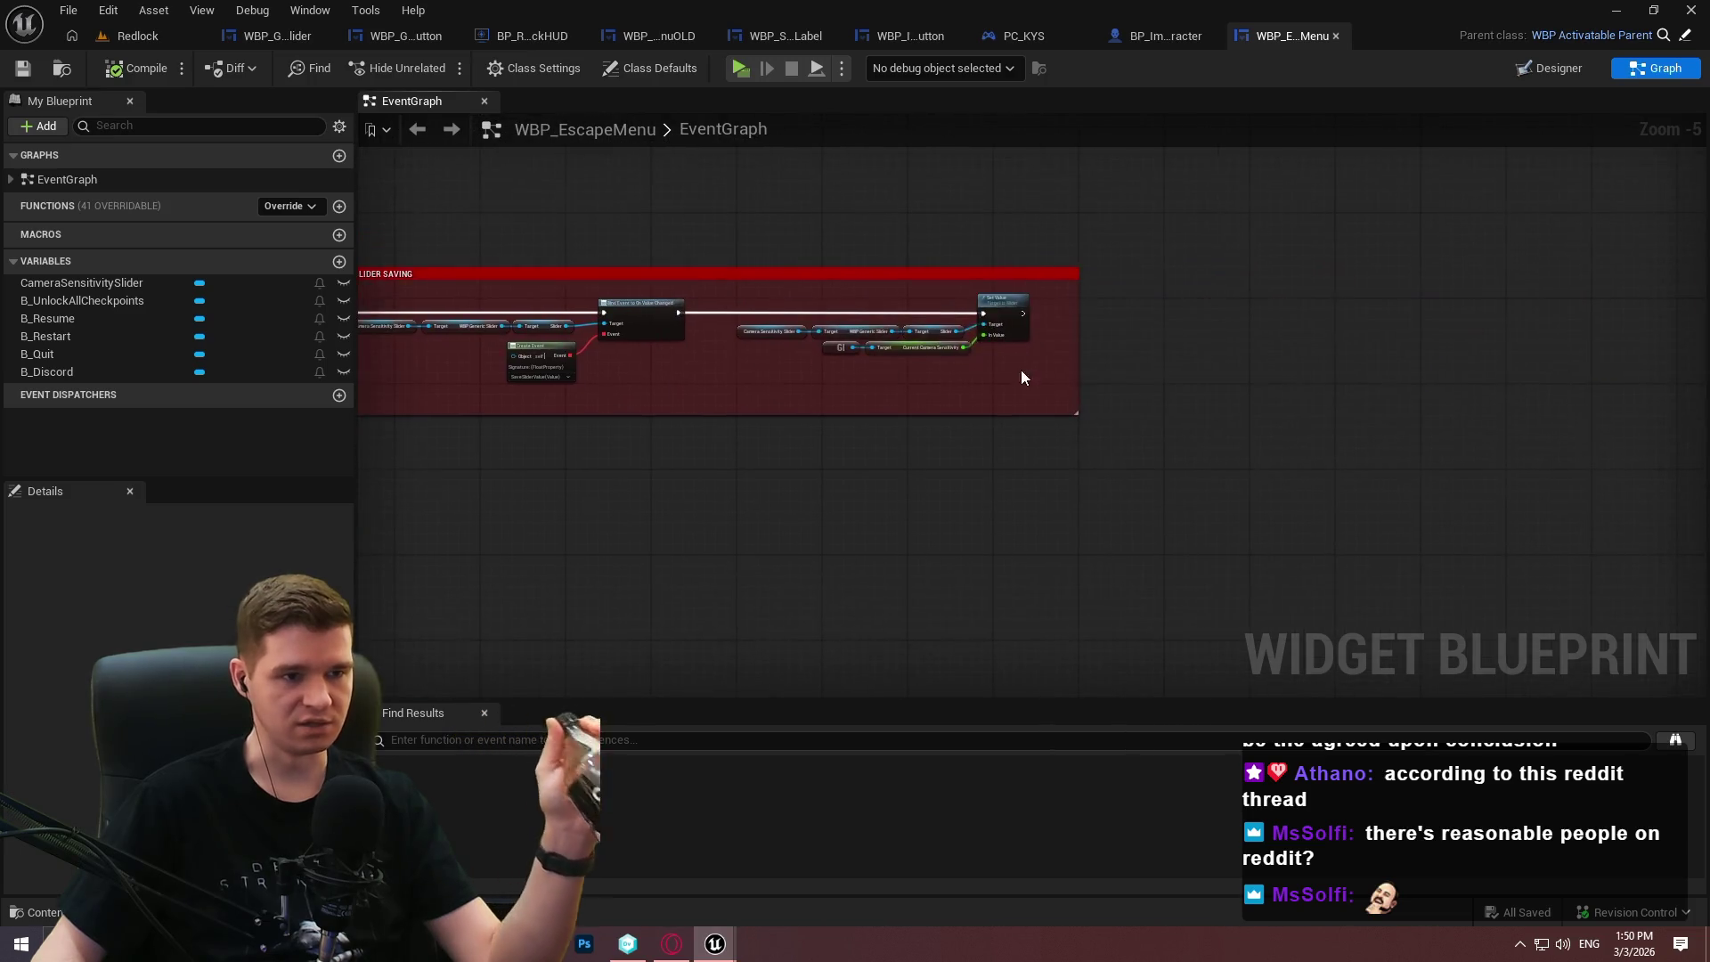
# Search the Slider pin's actions for 'update' and 'value', drop the wire, and switch to WBP_GenericSlider.
pyautogui.moveTo(890, 287); pyautogui.dragTo(964, 383)
pyautogui.write('update')
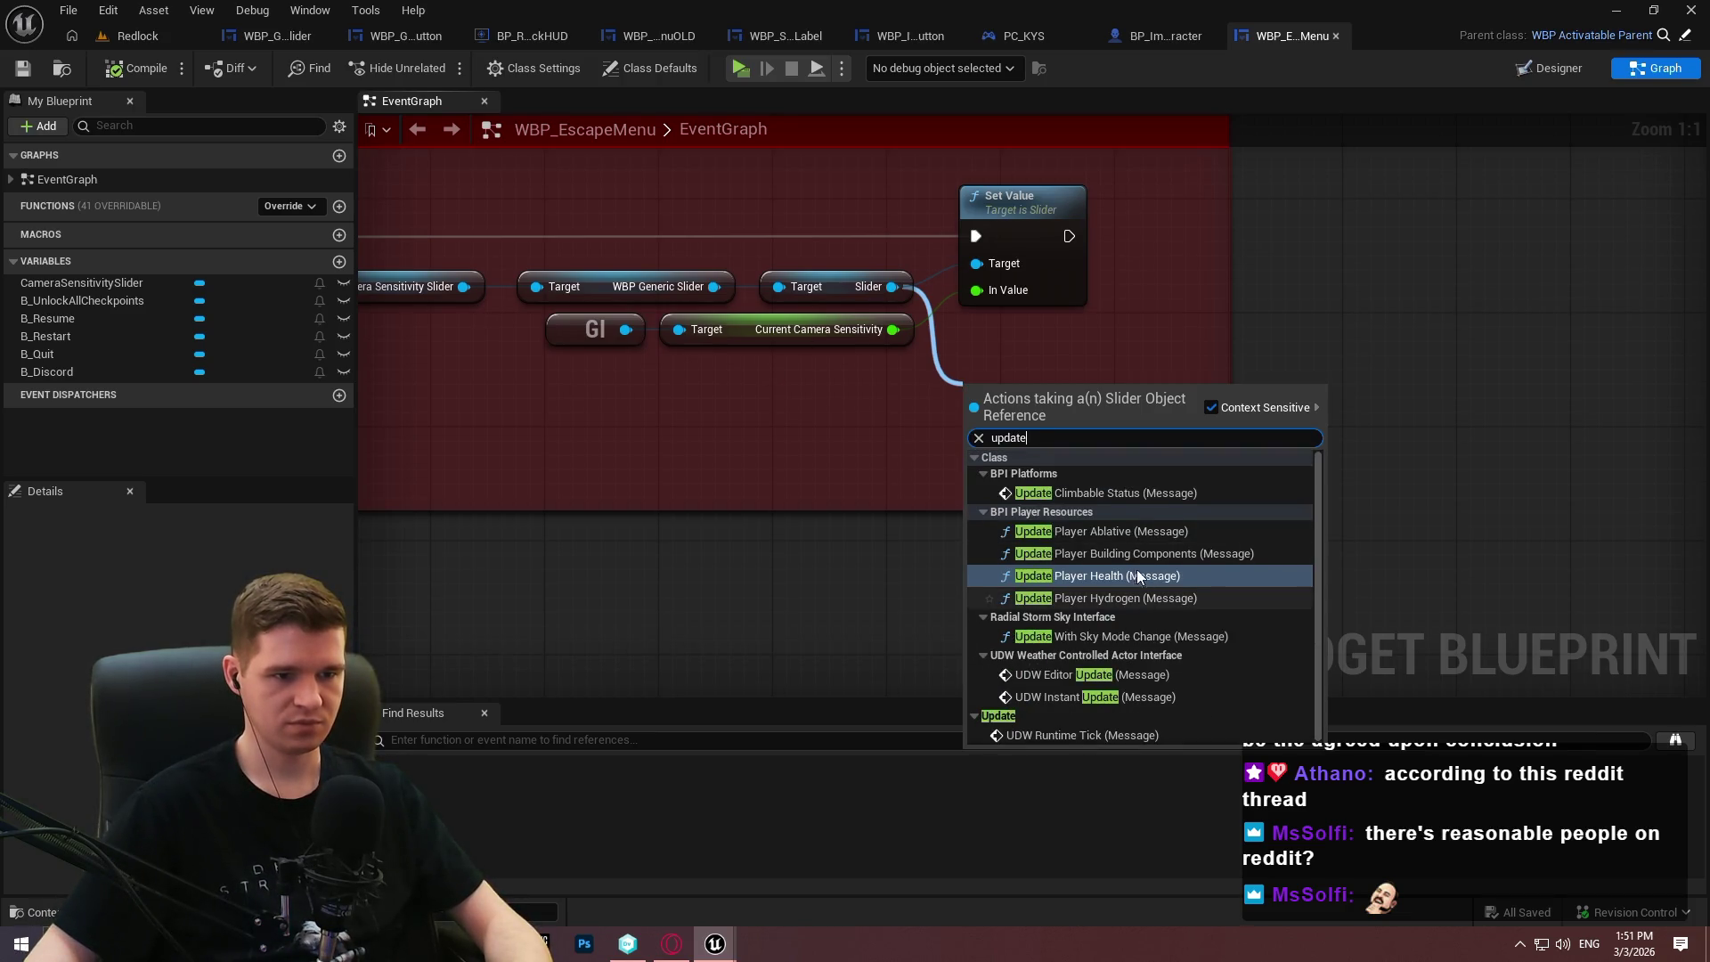
pyautogui.click(923, 393)
pyautogui.moveTo(891, 286); pyautogui.dragTo(1035, 391)
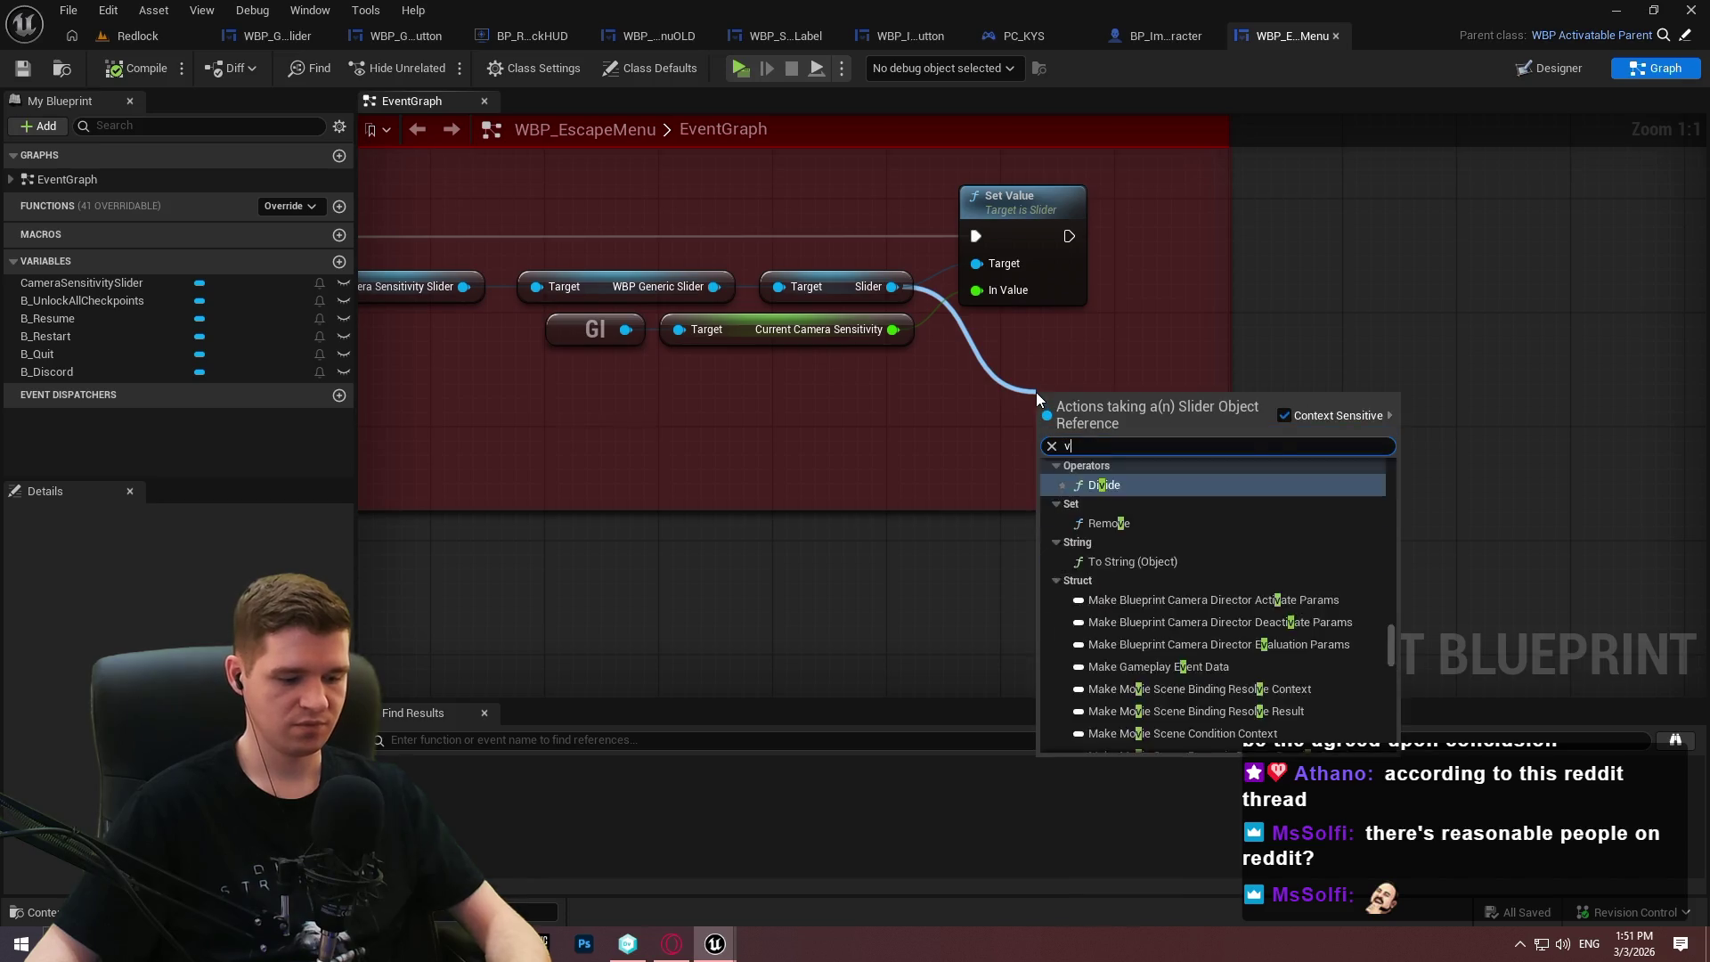
pyautogui.write('value')
pyautogui.moveTo(1386, 643)
pyautogui.mouseDown()
pyautogui.moveTo(1400, 495)
pyautogui.moveTo(1371, 696)
pyautogui.mouseUp()
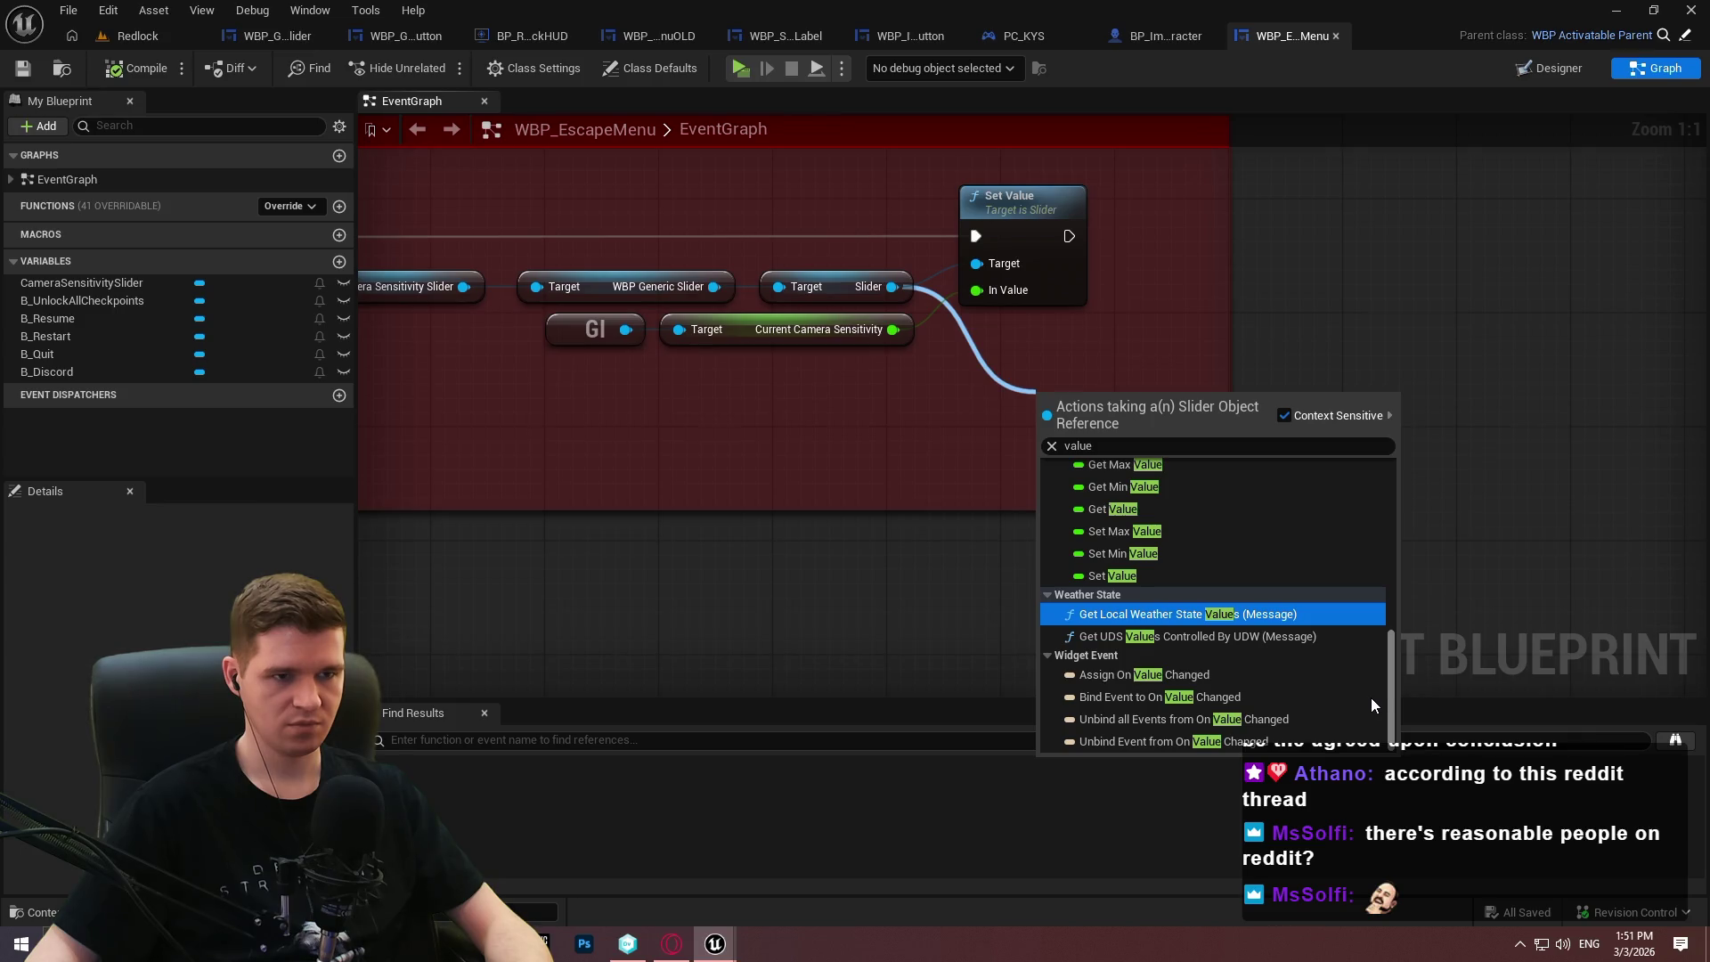
pyautogui.click(828, 527)
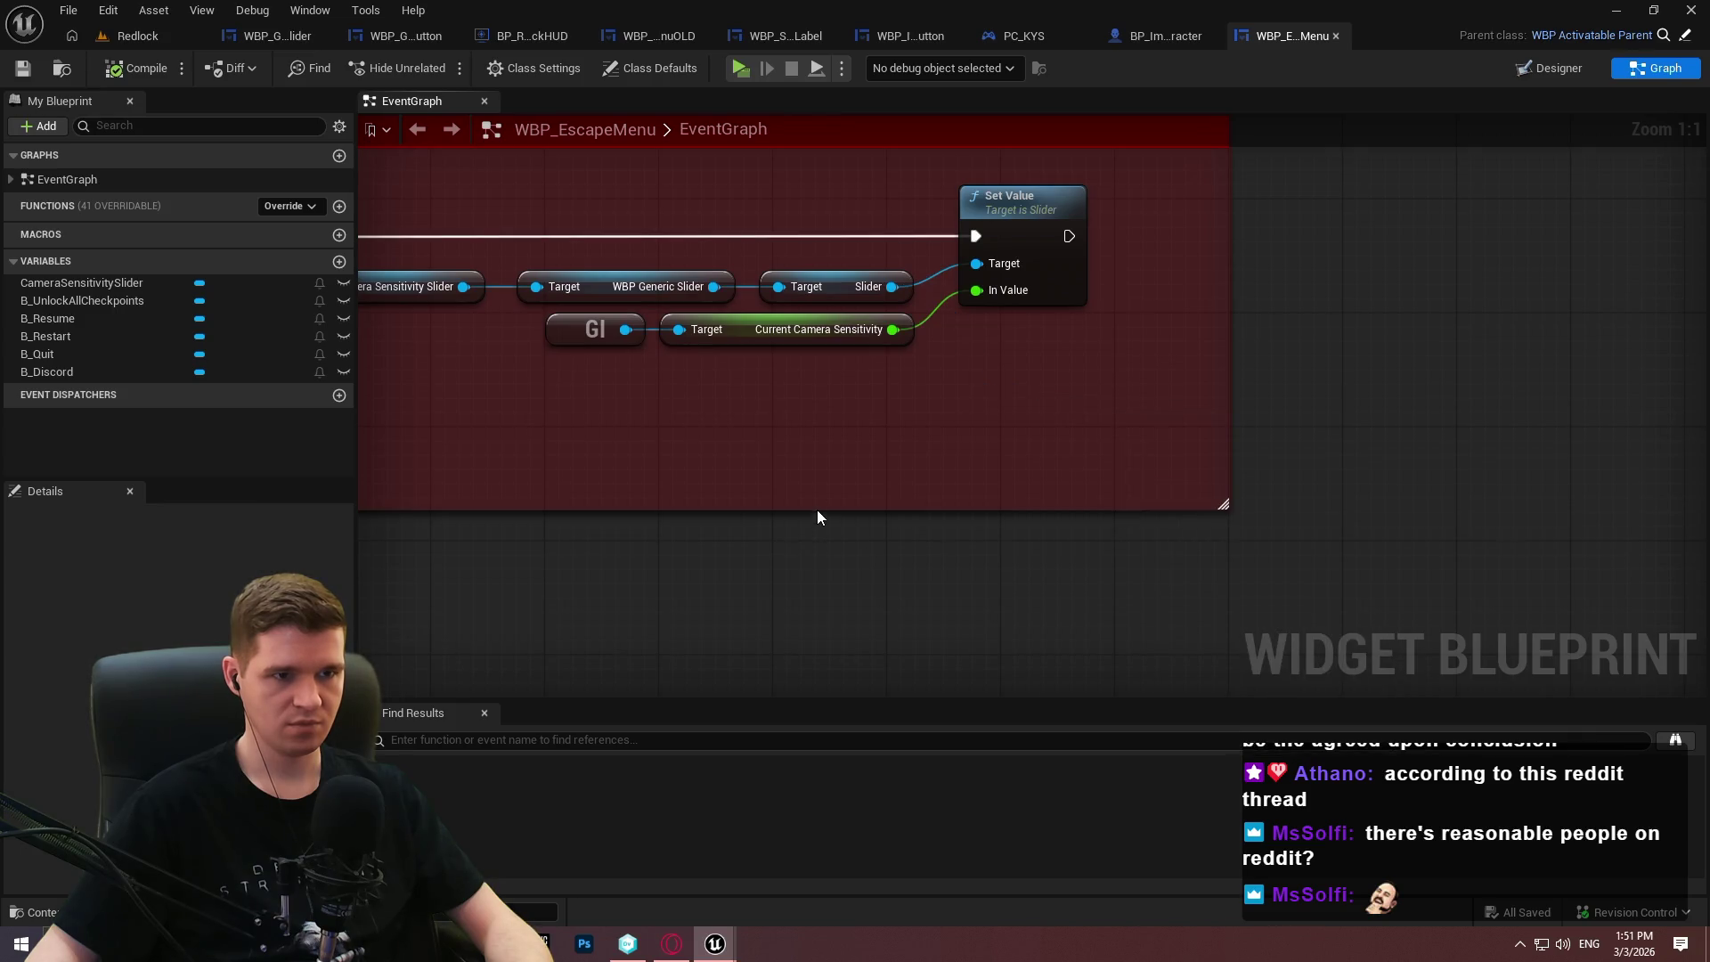
pyautogui.click(269, 38)
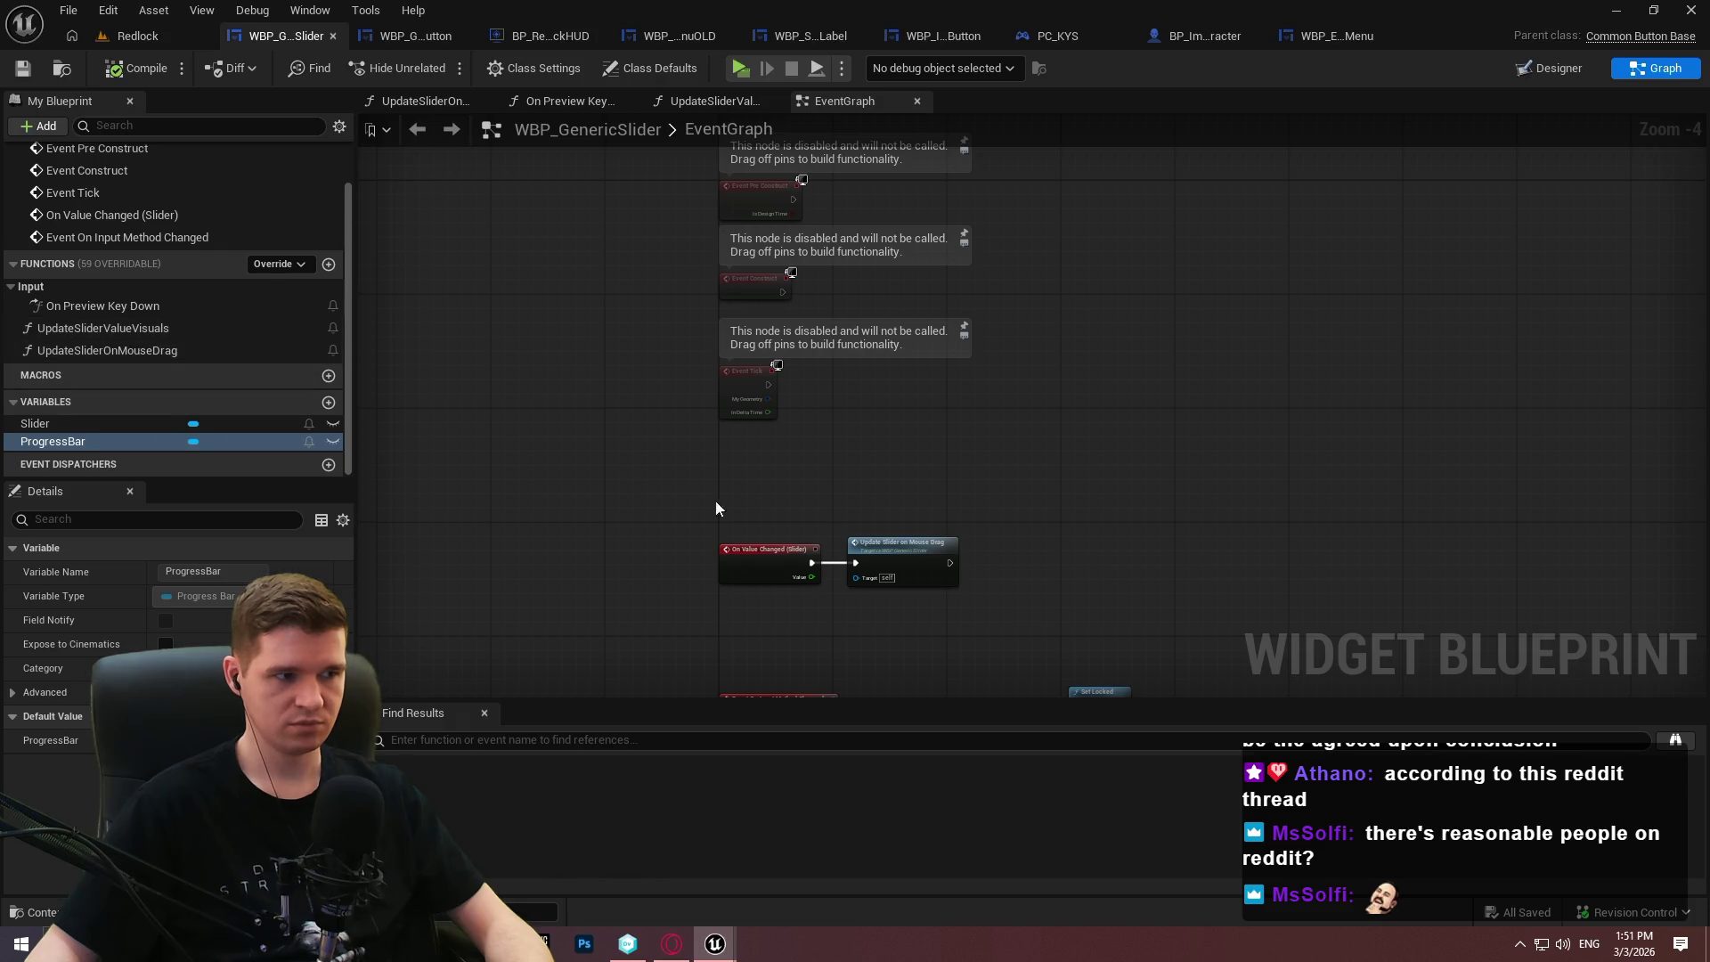
# Inspect WBP_GenericSlider's On Value Changed chain and UpdateSliderOnMouseDrag graph, selecting its Slider and Target nodes.
pyautogui.scroll(2, 712, 501)
pyautogui.moveTo(855, 196); pyautogui.dragTo(748, 697)
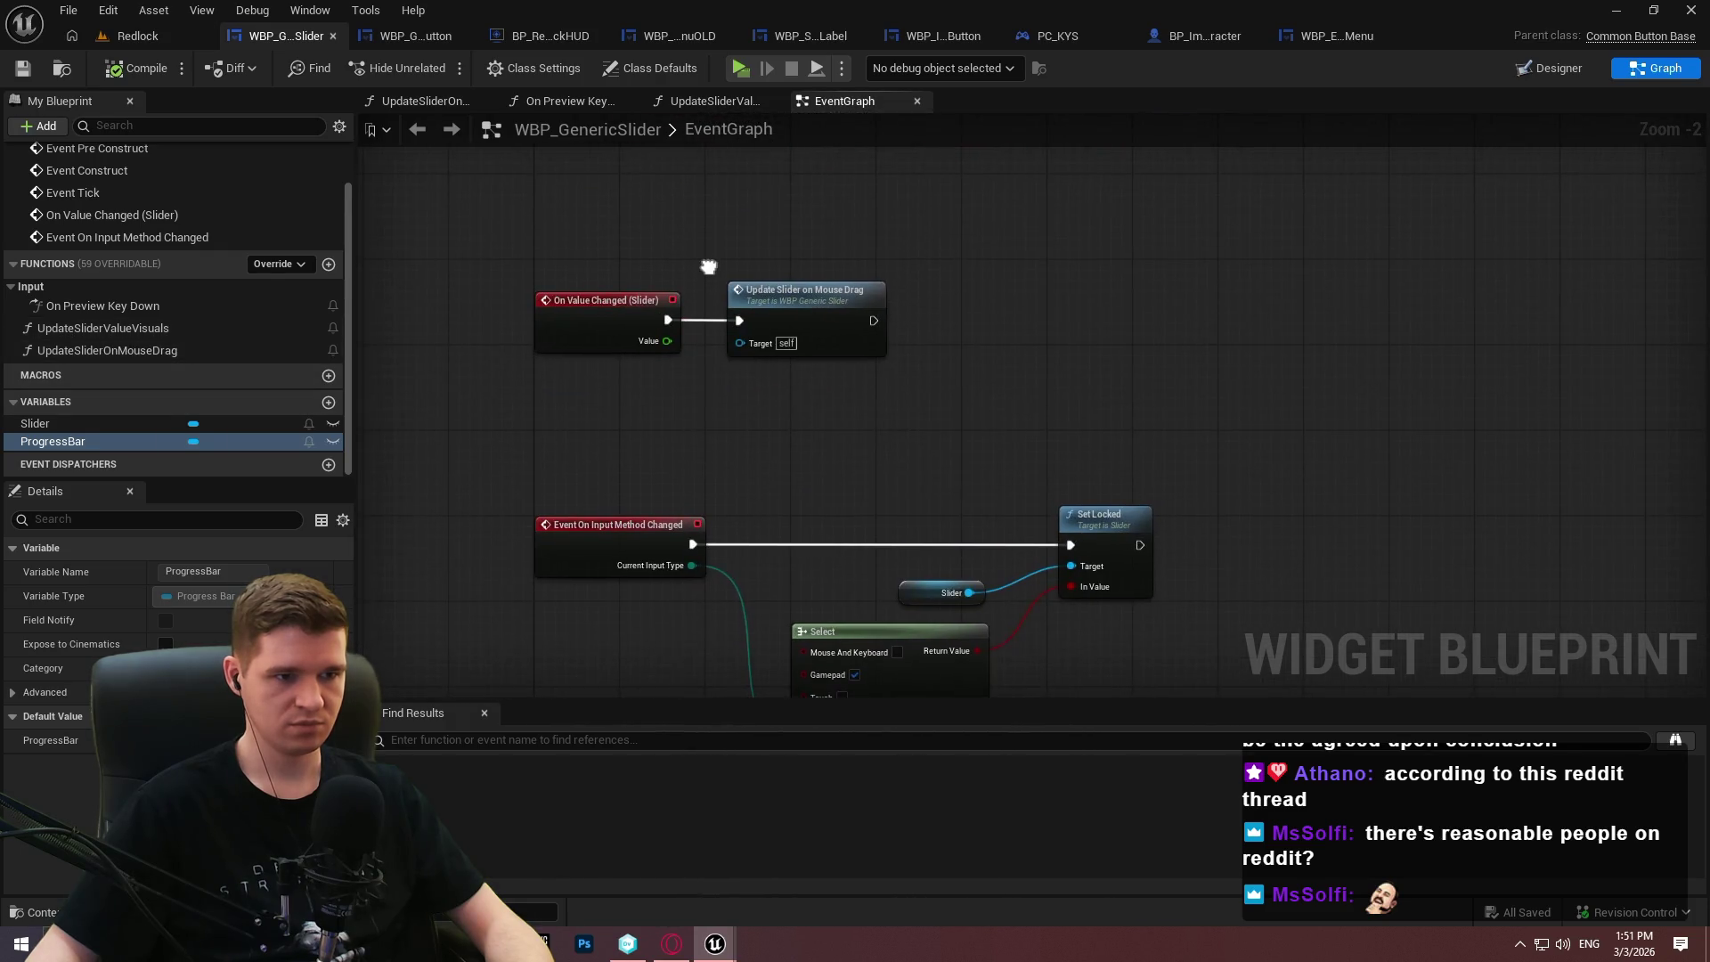
pyautogui.doubleClick(827, 321)
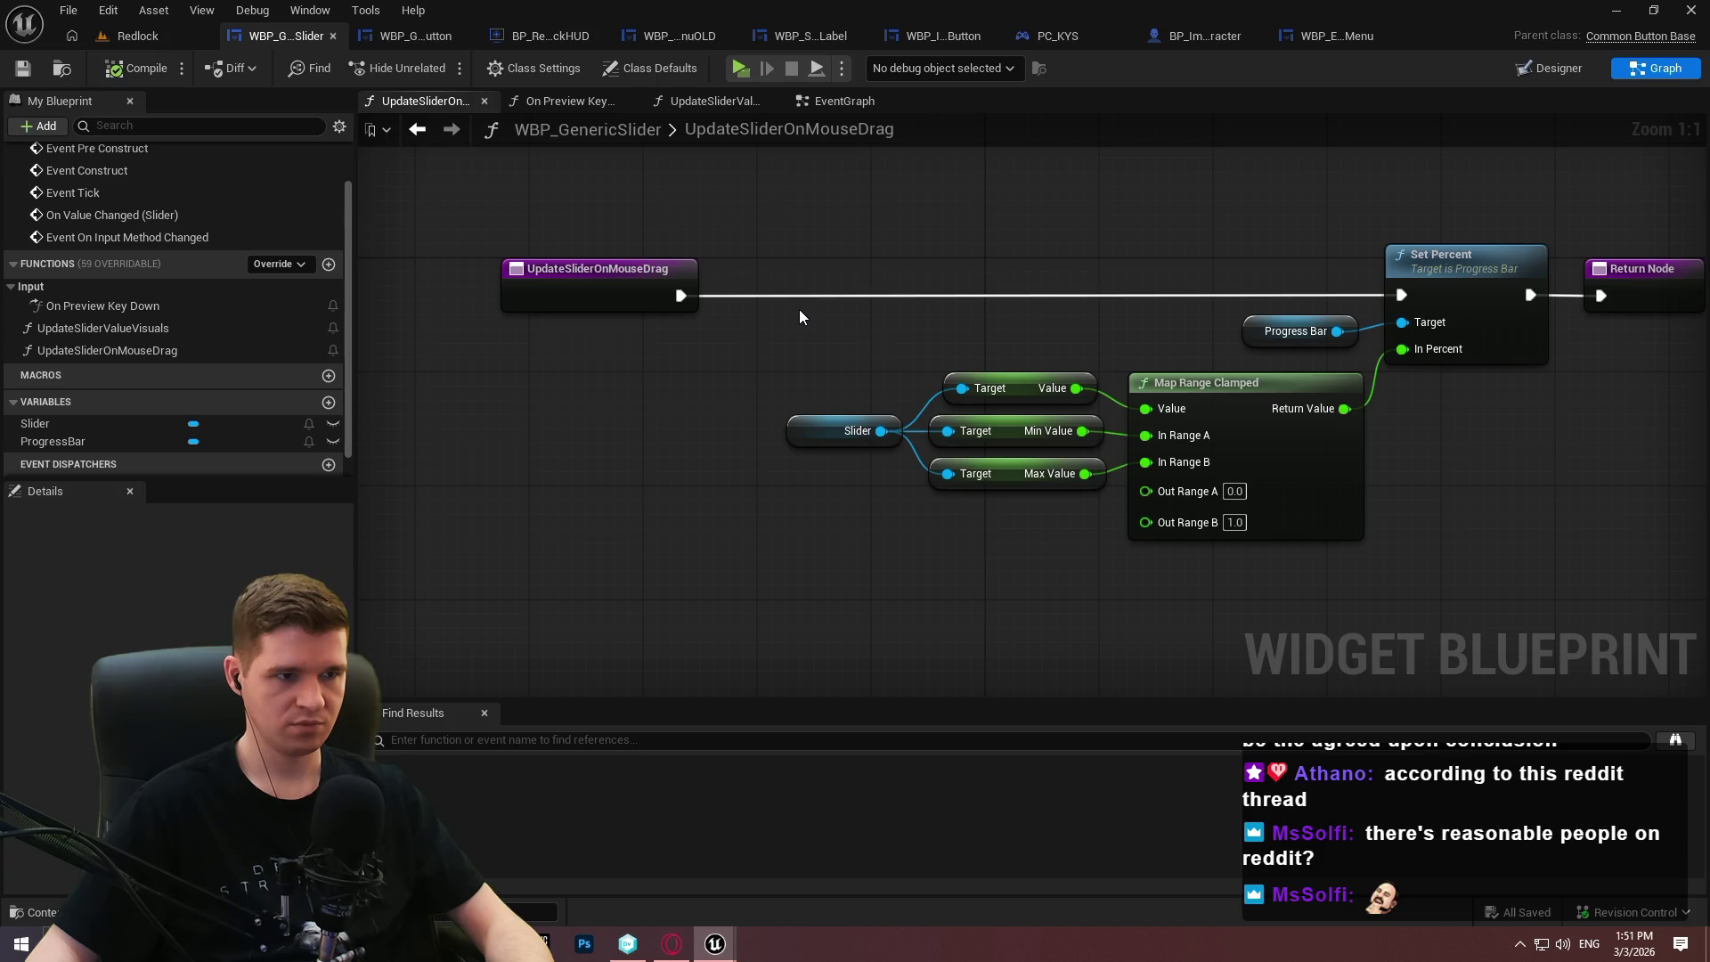
pyautogui.click(817, 103)
pyautogui.moveTo(983, 358); pyautogui.dragTo(917, 429)
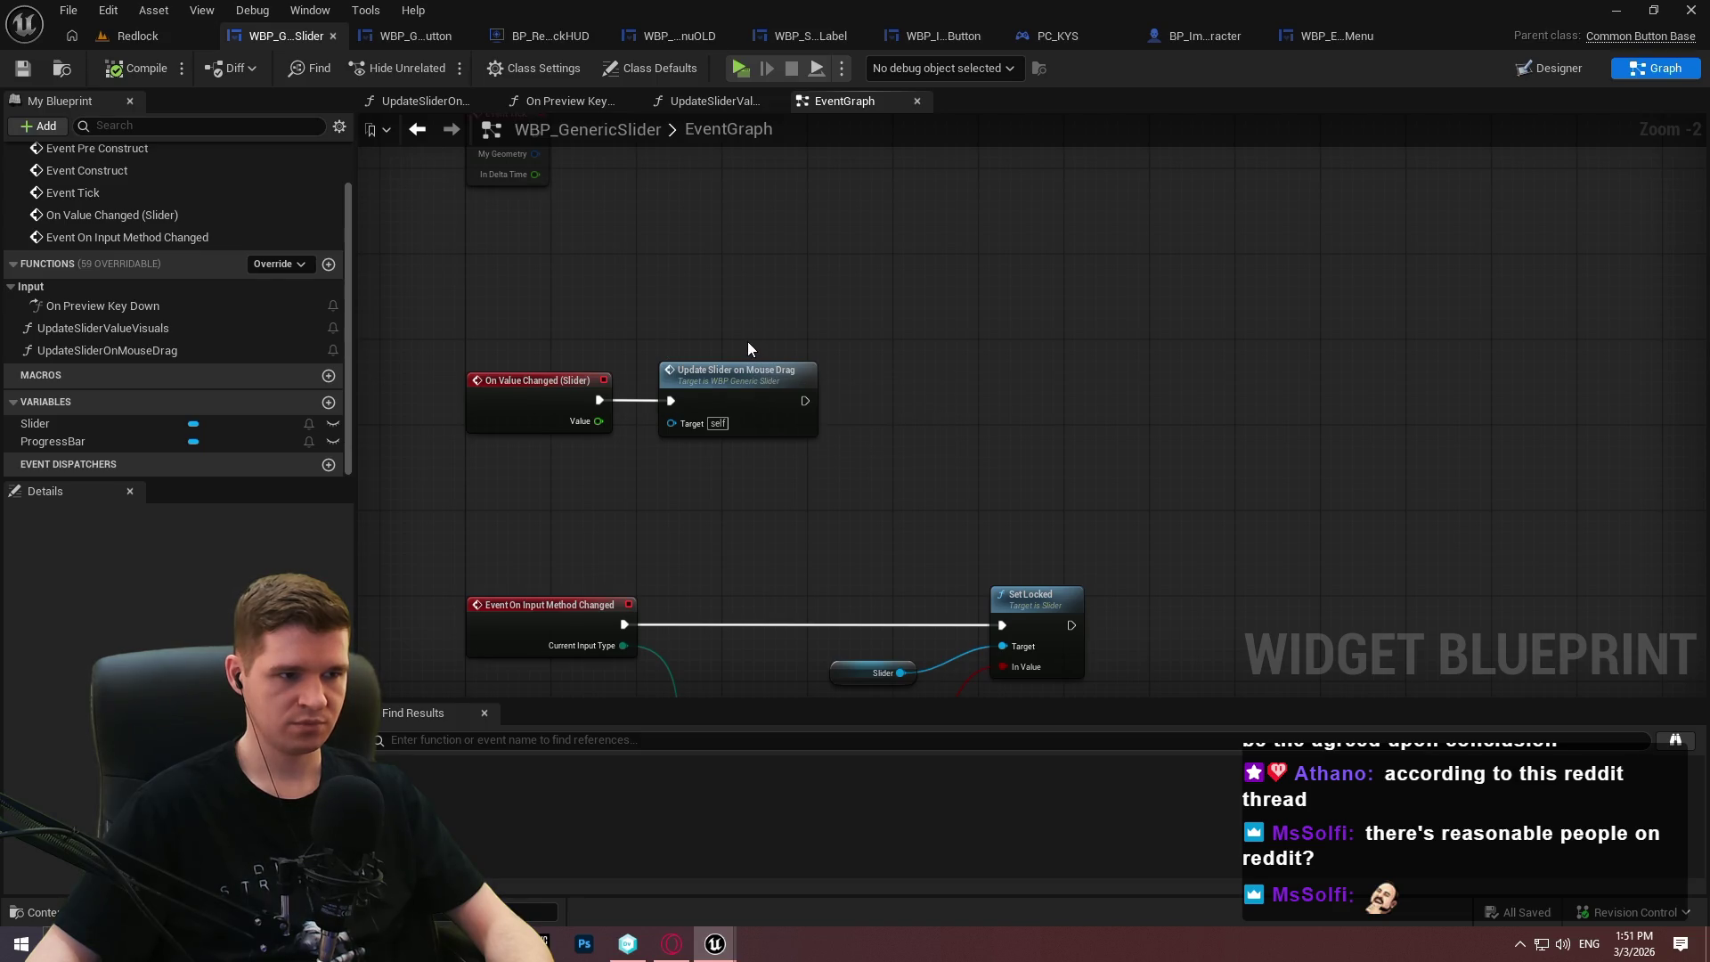
pyautogui.moveTo(354, 283)
pyautogui.mouseDown()
pyautogui.moveTo(431, 375)
pyautogui.moveTo(292, 365)
pyautogui.mouseUp()
pyautogui.moveTo(435, 317)
pyautogui.mouseDown()
pyautogui.moveTo(532, 421)
pyautogui.moveTo(813, 370)
pyautogui.moveTo(820, 451)
pyautogui.mouseUp()
pyautogui.moveTo(698, 232)
pyautogui.mouseDown()
pyautogui.moveTo(797, 482)
pyautogui.moveTo(759, 602)
pyautogui.moveTo(704, 285)
pyautogui.mouseUp()
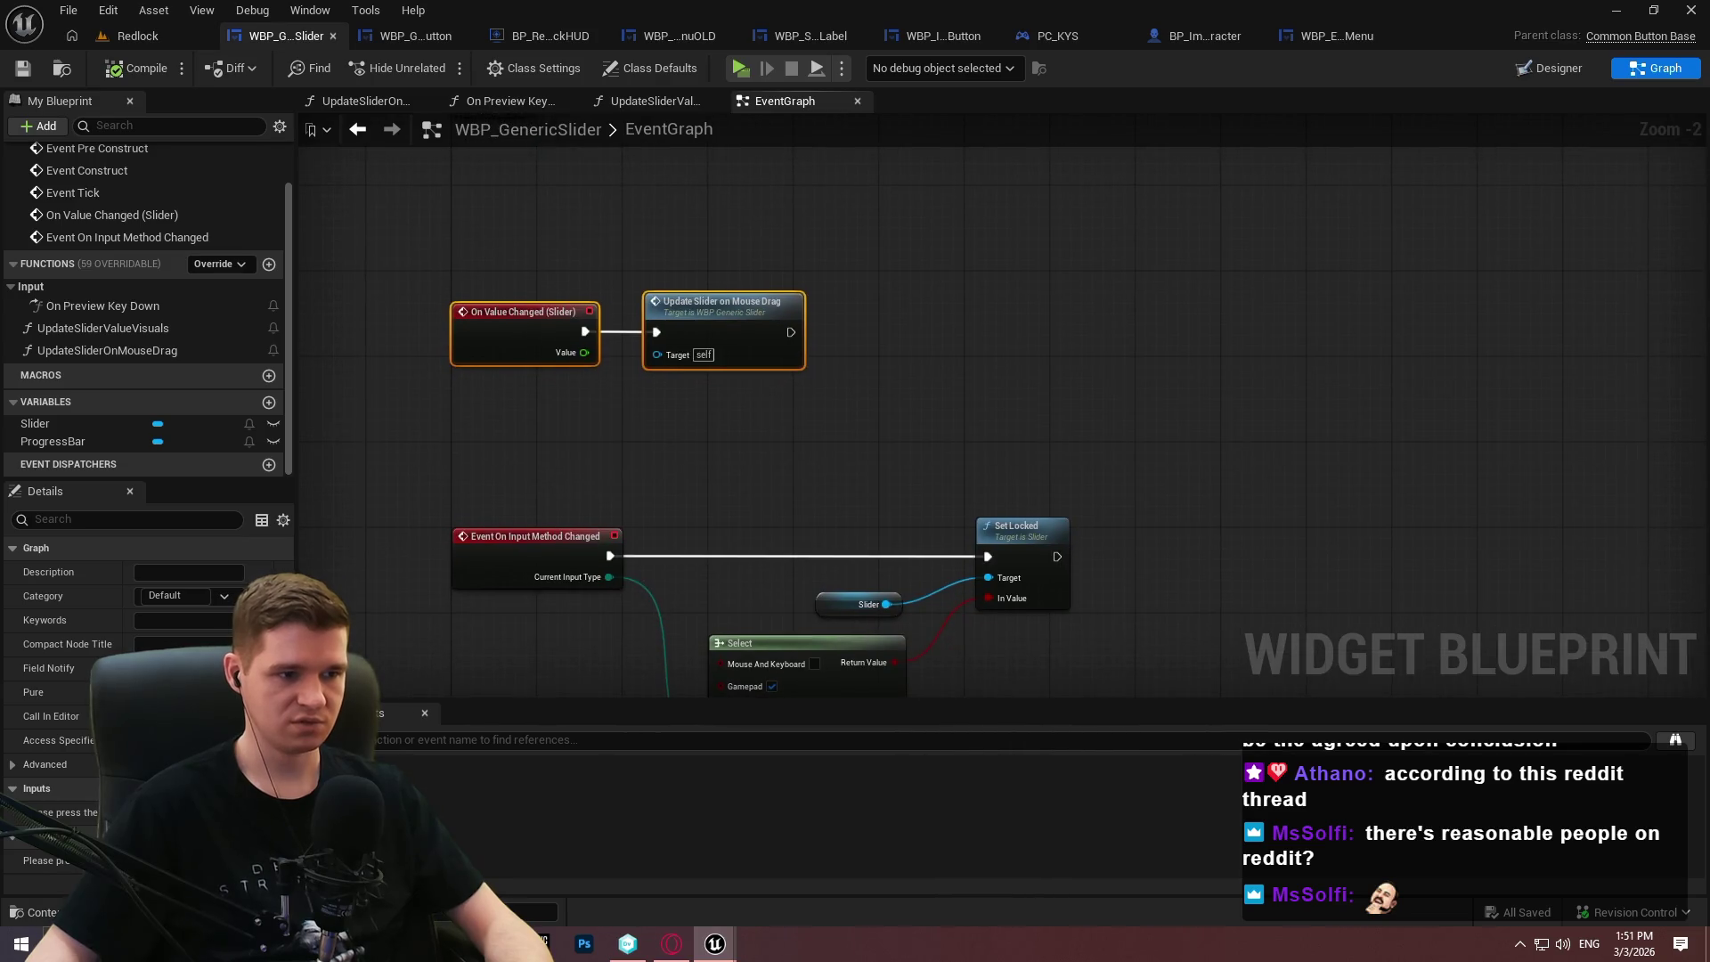
pyautogui.doubleClick(724, 312)
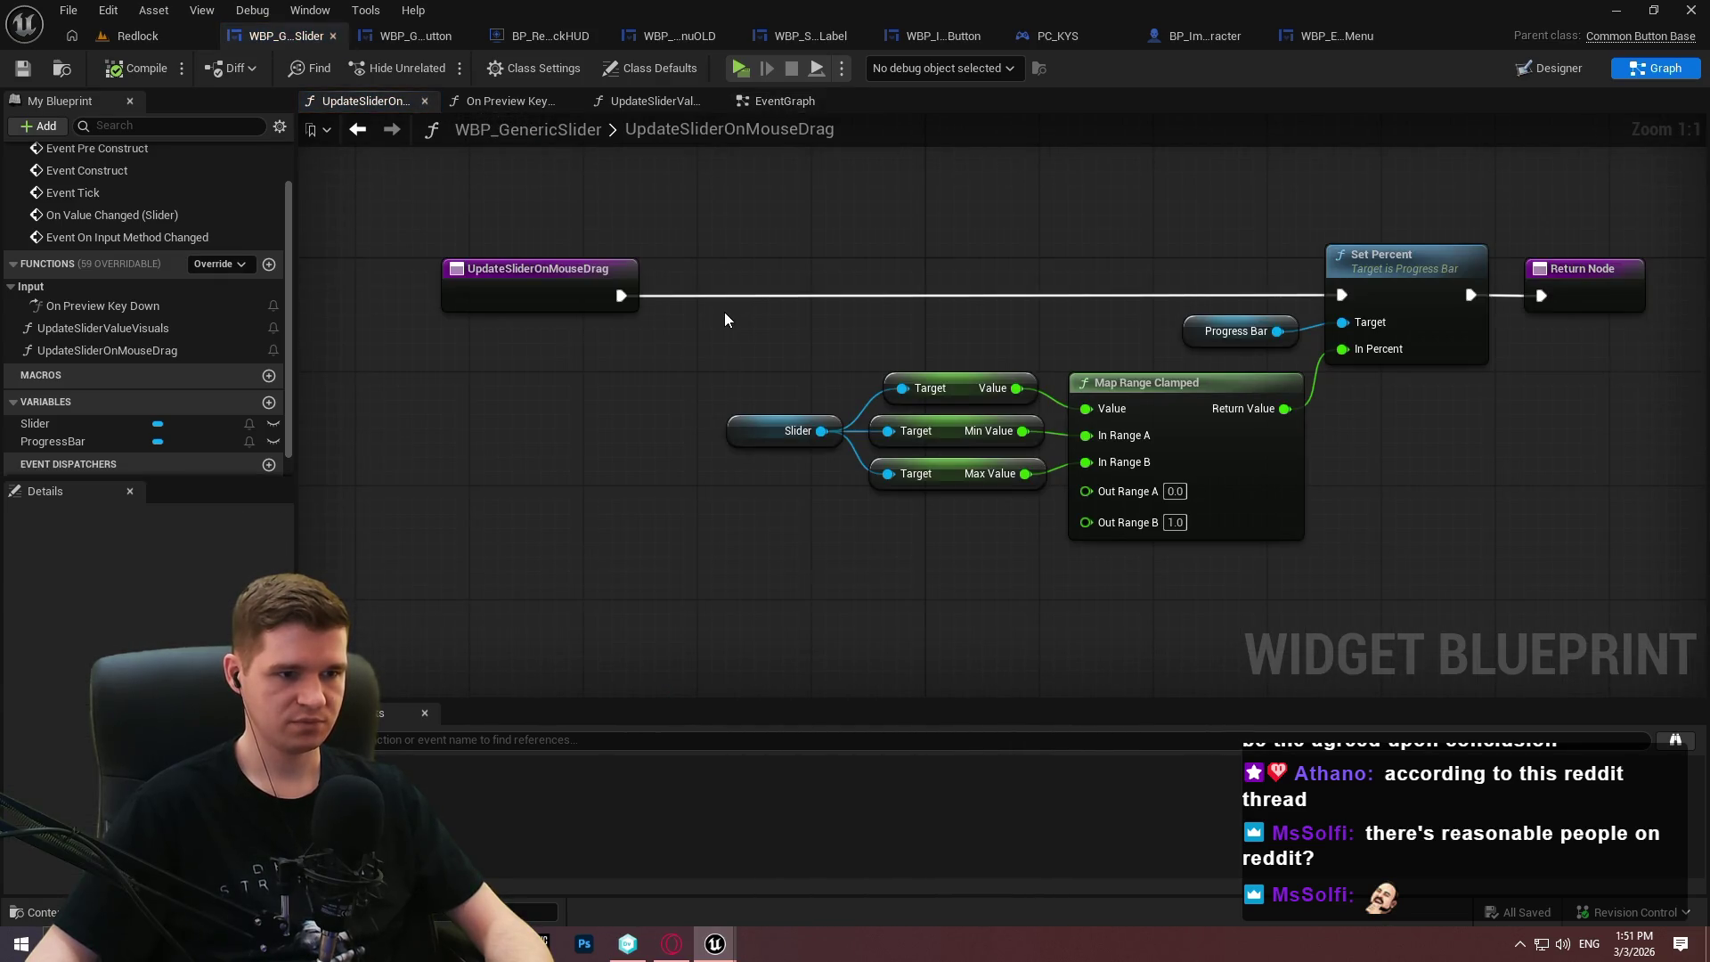
pyautogui.moveTo(712, 297); pyautogui.dragTo(948, 547)
pyautogui.click(951, 561)
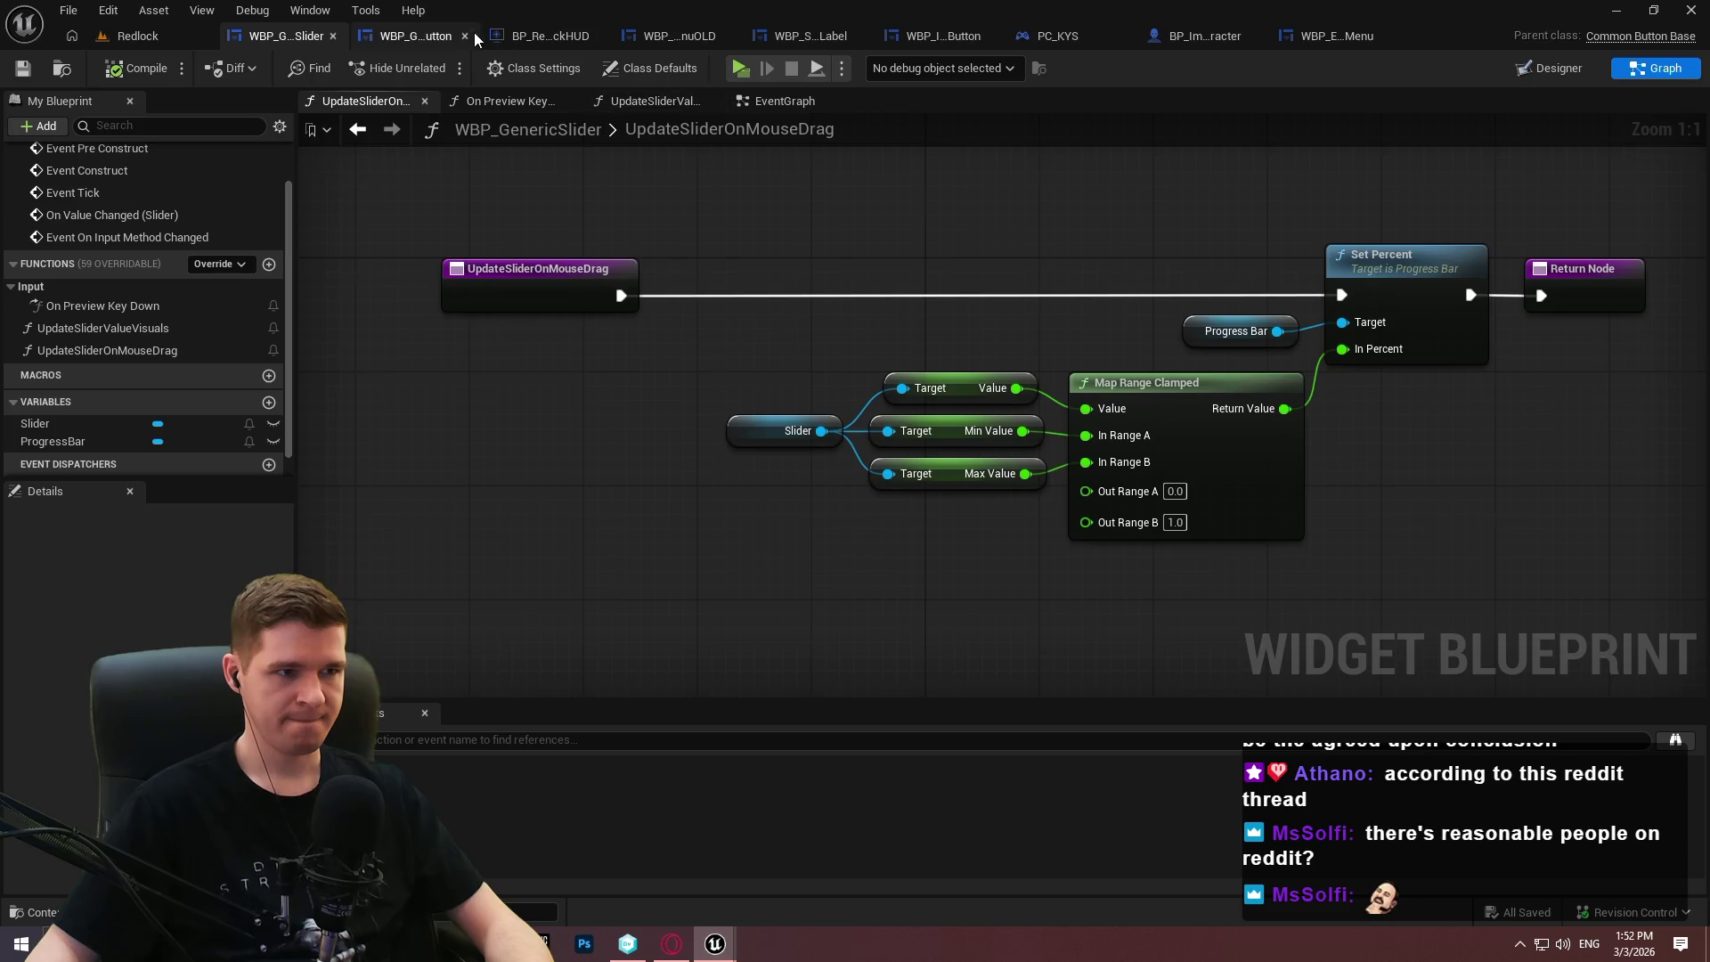
# Inspect the Set nodes in WBP_SliderWithLabel's SetupSlider function, then go back to WBP_GenericSlider's event graph.
pyautogui.click(771, 37)
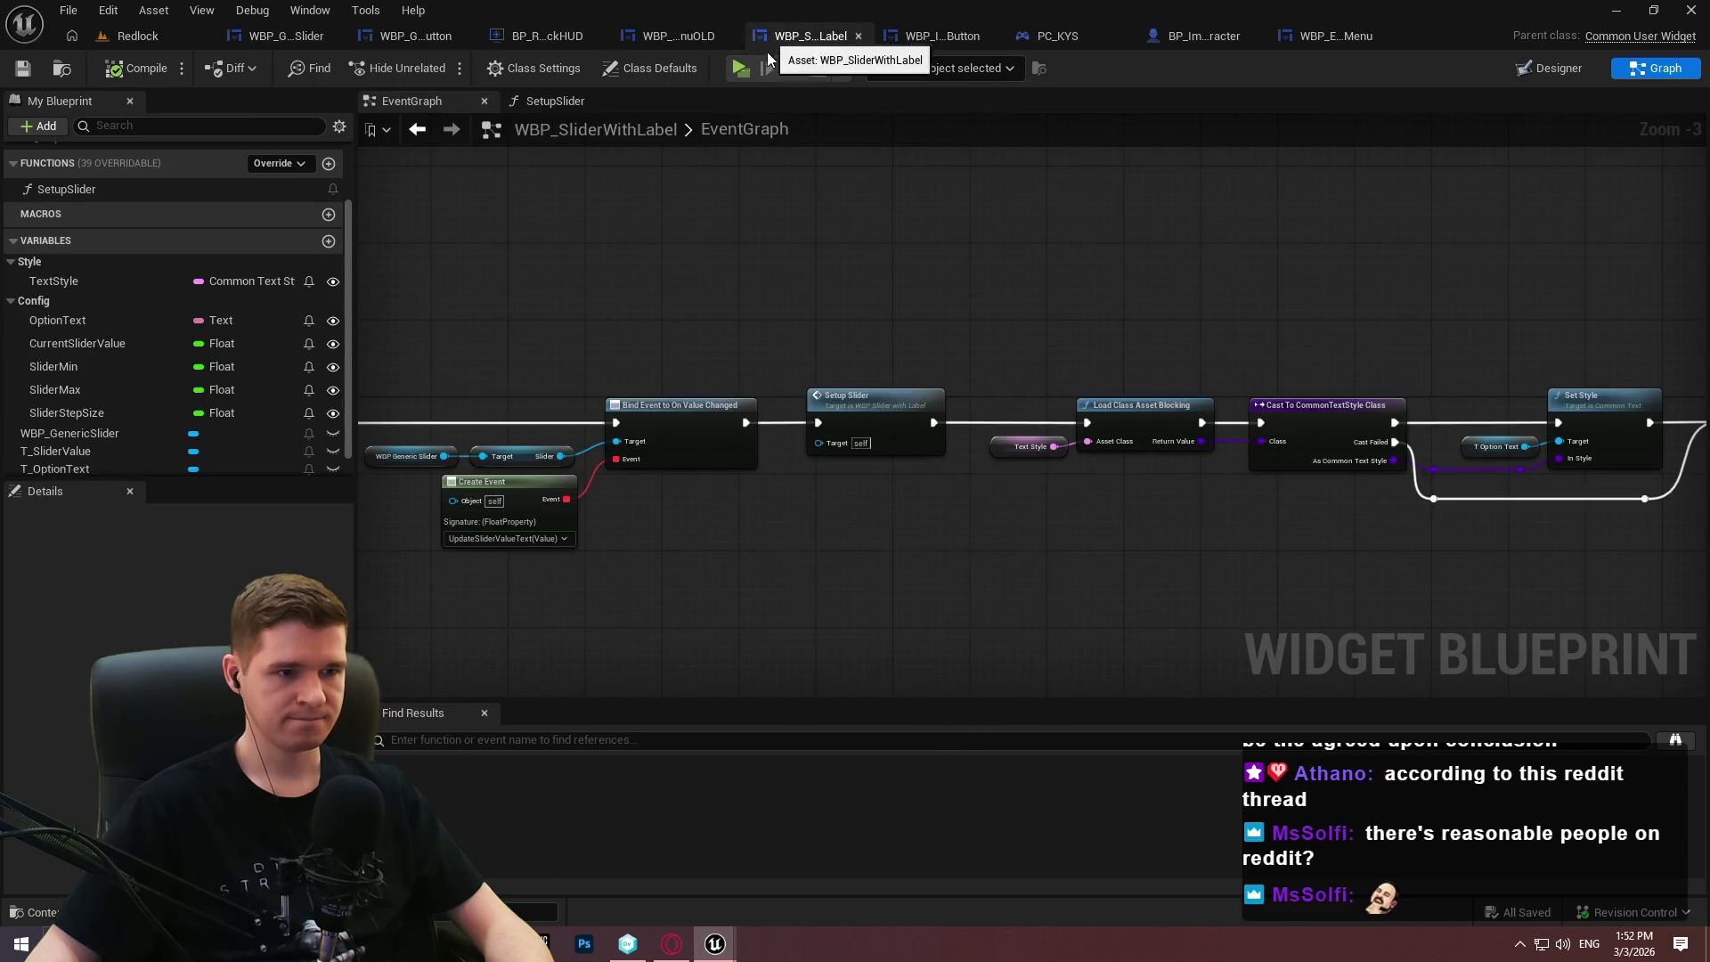
pyautogui.moveTo(711, 224)
pyautogui.mouseDown()
pyautogui.moveTo(1450, 222)
pyautogui.moveTo(705, 158)
pyautogui.moveTo(369, 154)
pyautogui.moveTo(832, 161)
pyautogui.mouseUp()
pyautogui.doubleClick(979, 344)
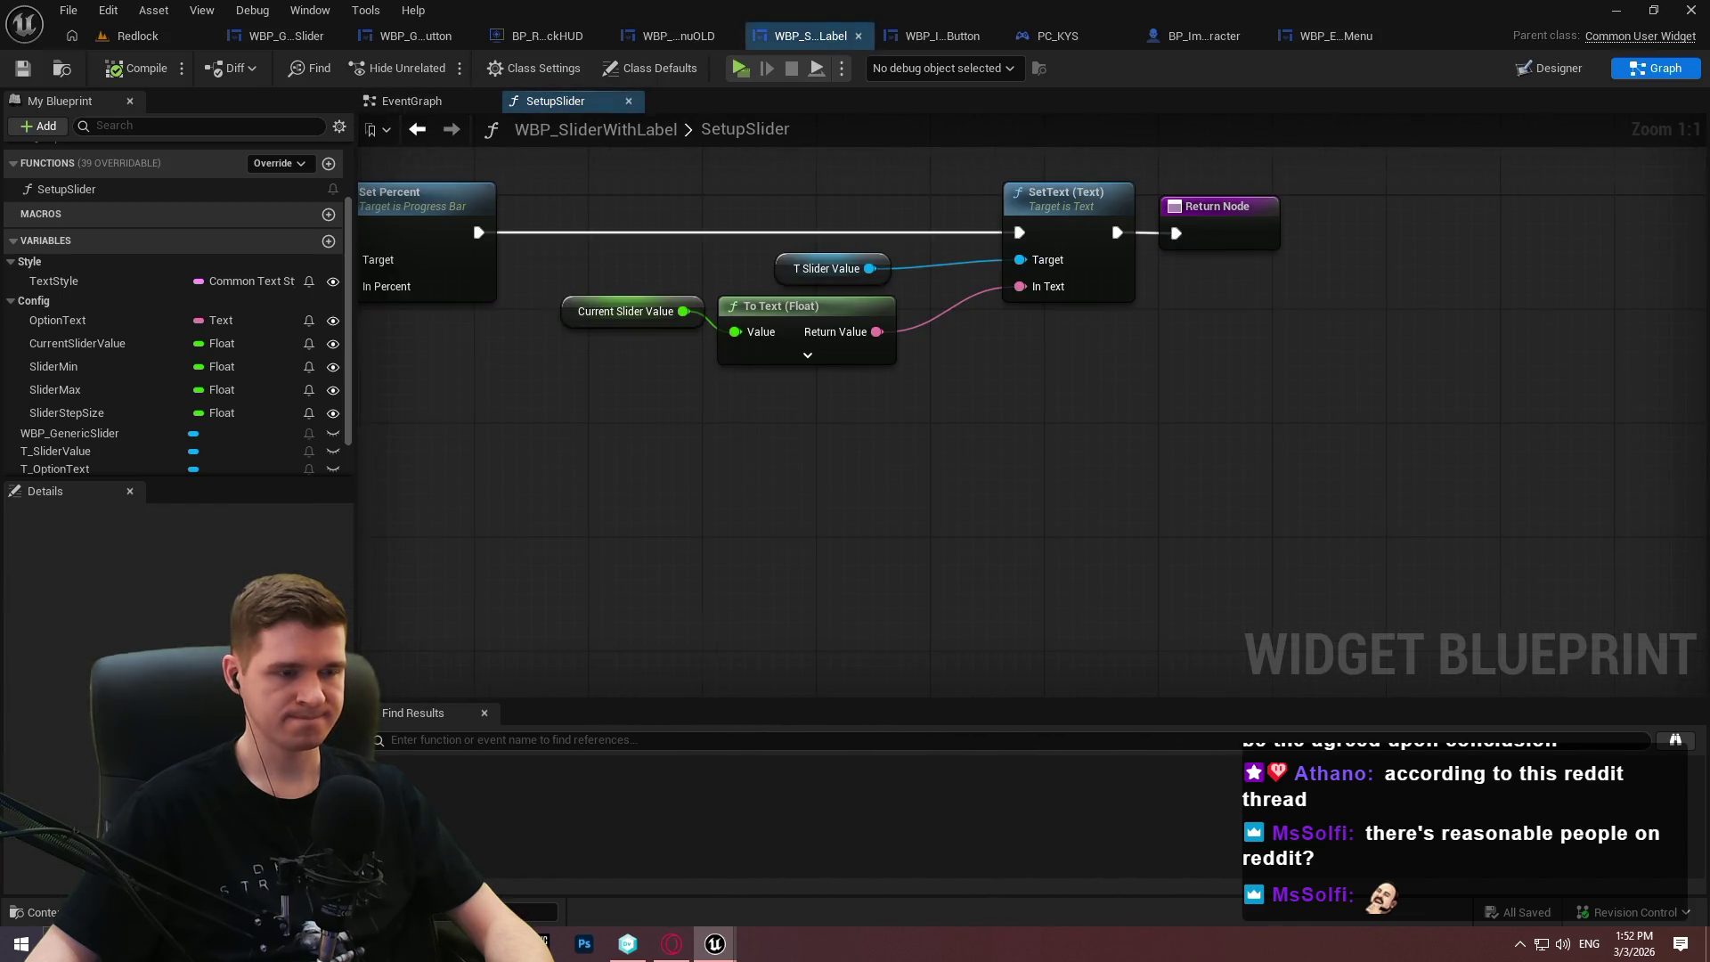
pyautogui.scroll(-2, 1013, 425)
pyautogui.moveTo(1014, 426)
pyautogui.mouseDown()
pyautogui.moveTo(1050, 518)
pyautogui.moveTo(1682, 479)
pyautogui.moveTo(969, 453)
pyautogui.moveTo(1362, 492)
pyautogui.moveTo(382, 393)
pyautogui.moveTo(142, 392)
pyautogui.moveTo(916, 438)
pyautogui.moveTo(892, 436)
pyautogui.mouseUp()
pyautogui.click(283, 34)
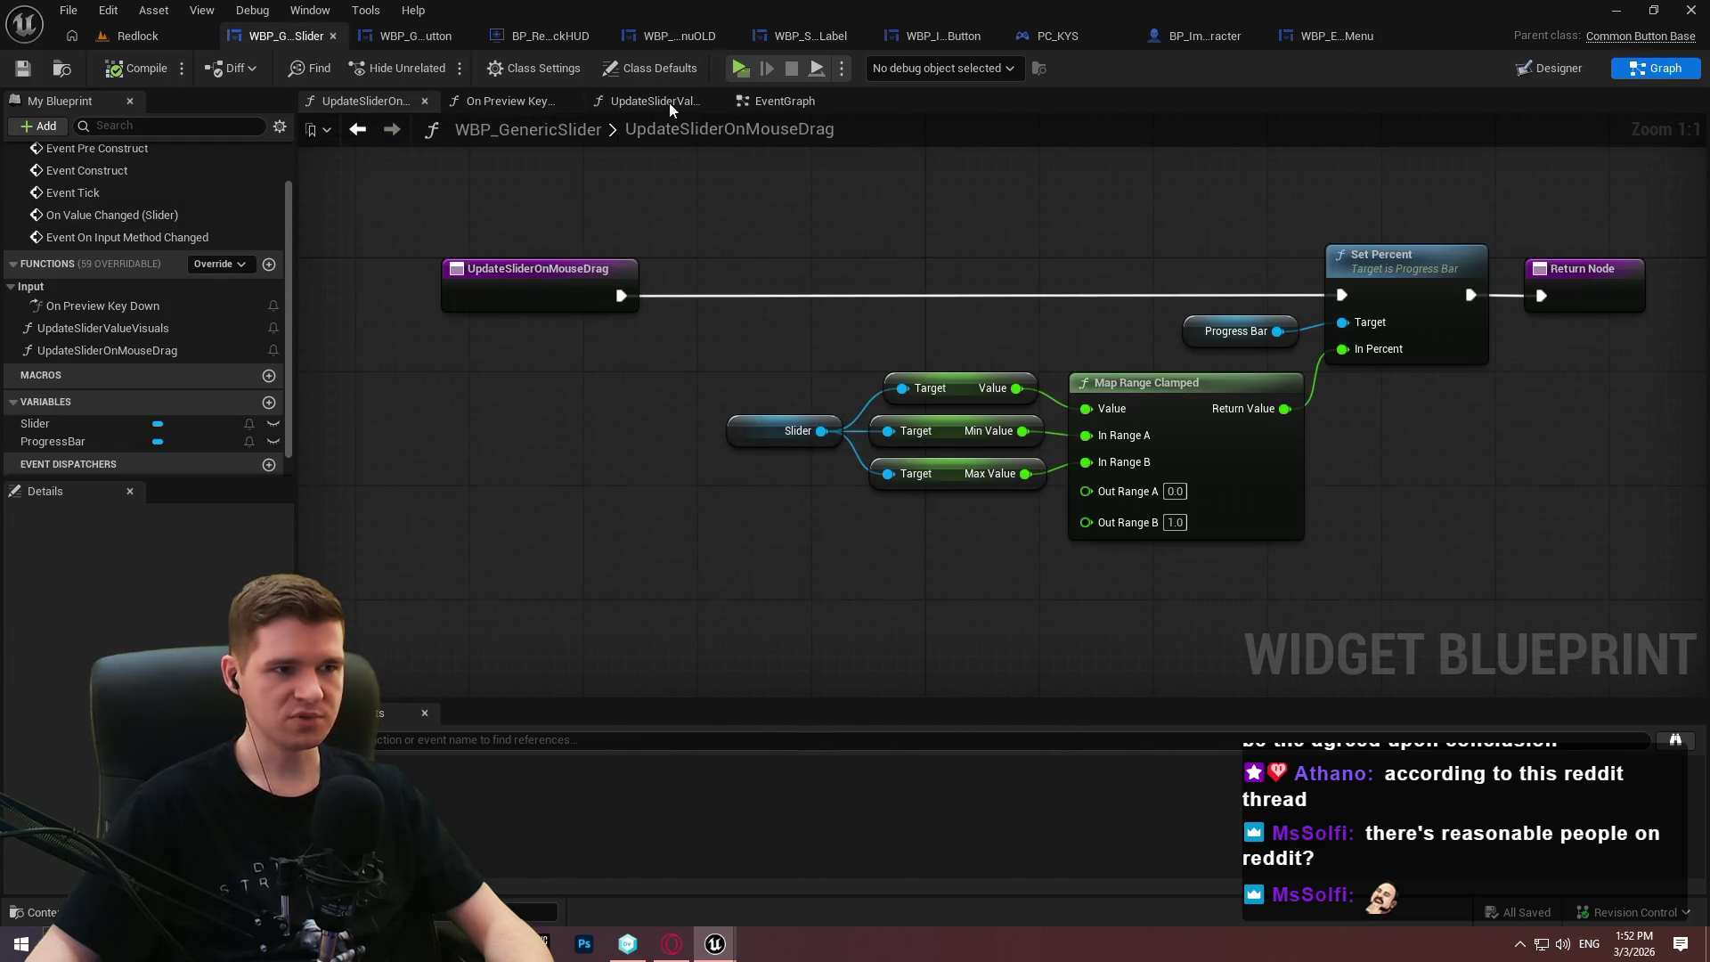
pyautogui.click(800, 99)
# Add a Delay node after Bind Event to On Value Changed in WBP_EscapeMenu.
pyautogui.click(1211, 35)
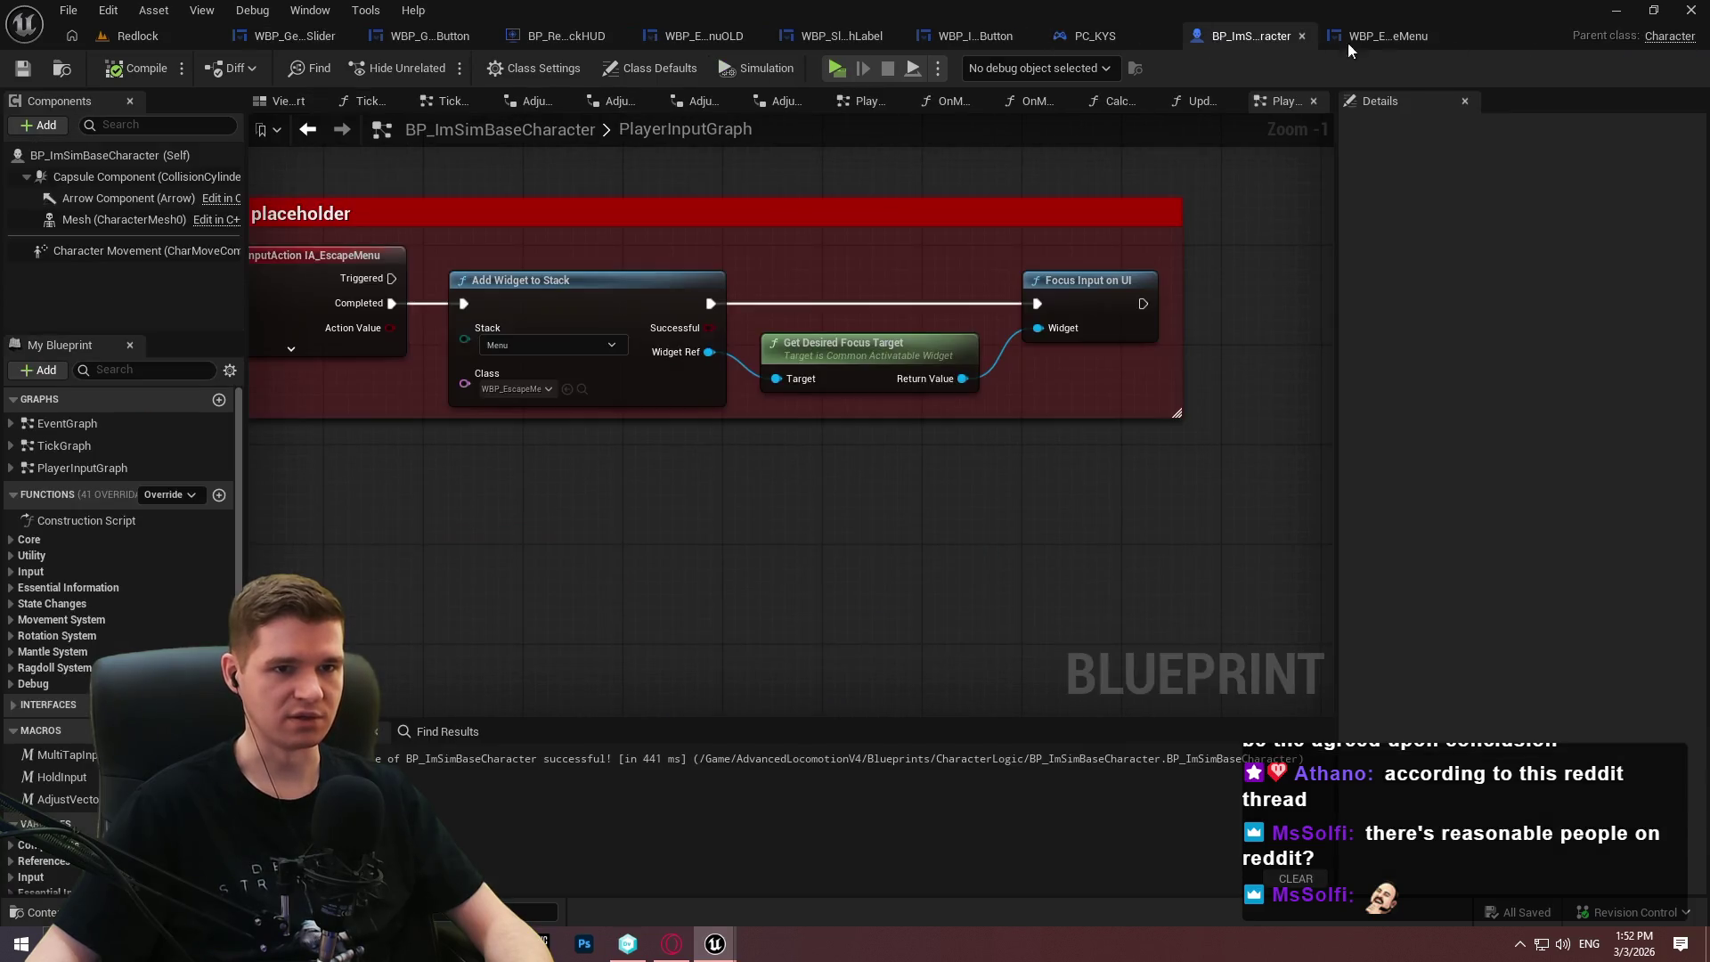
pyautogui.click(1348, 43)
pyautogui.scroll(2, 1006, 240)
pyautogui.moveTo(935, 326); pyautogui.dragTo(1004, 292)
pyautogui.write('de;')
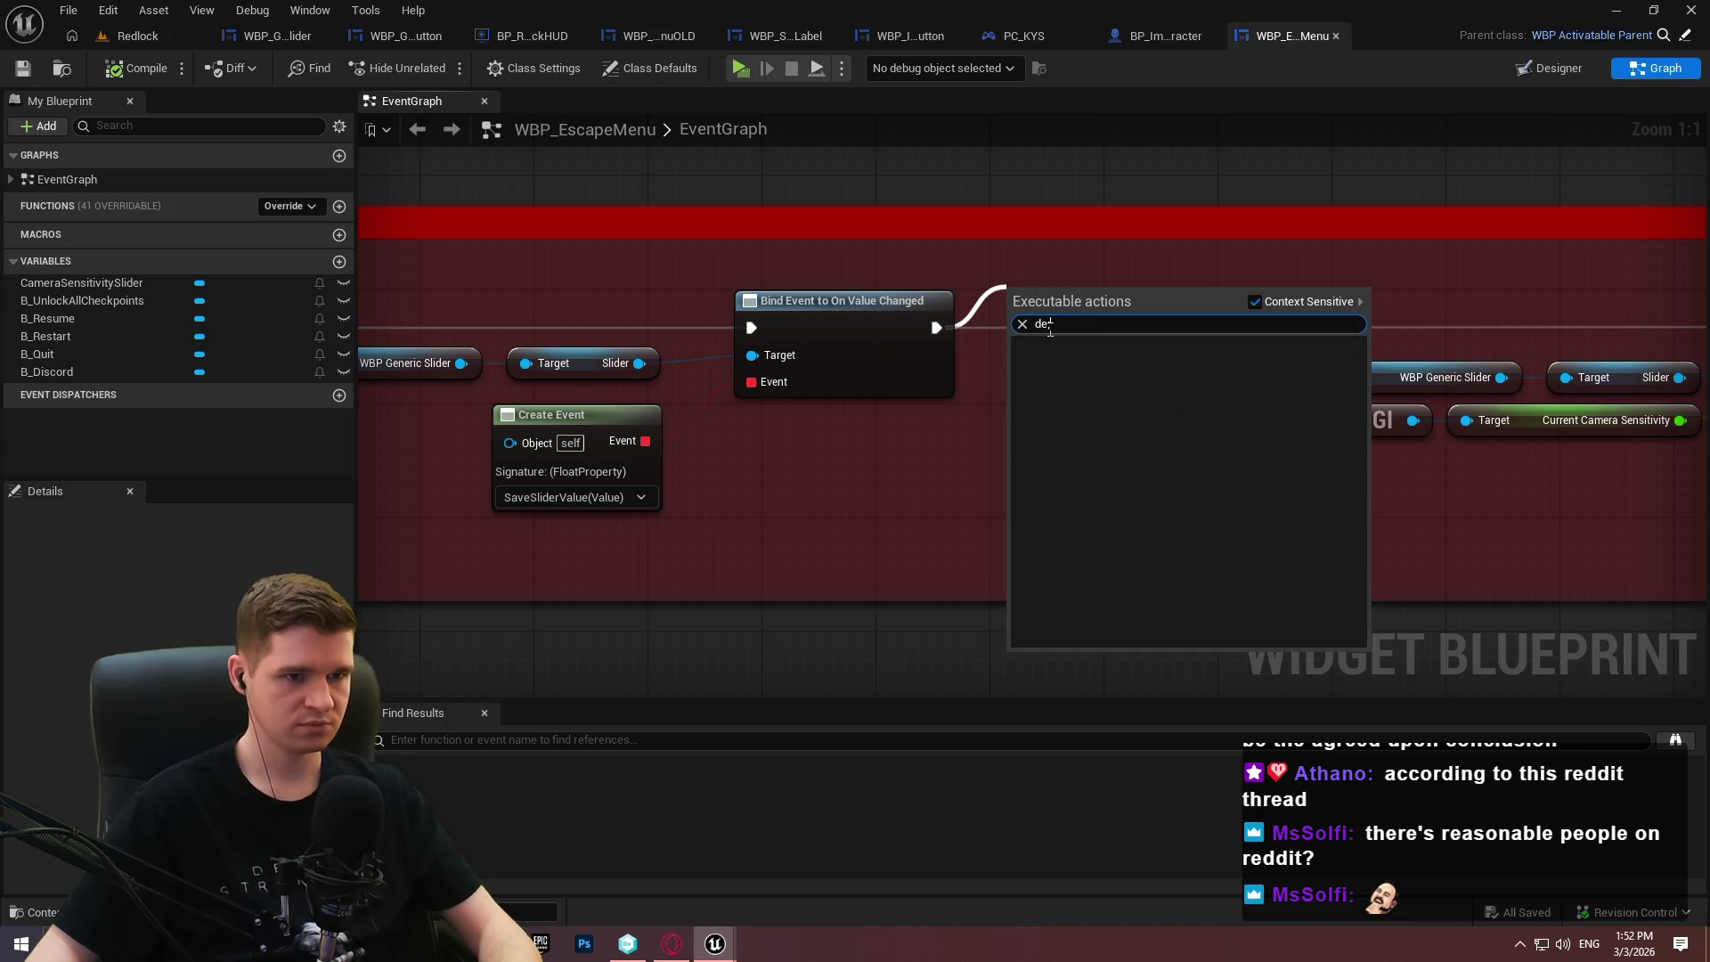
pyautogui.press('BackSpace')
pyautogui.click(1087, 381)
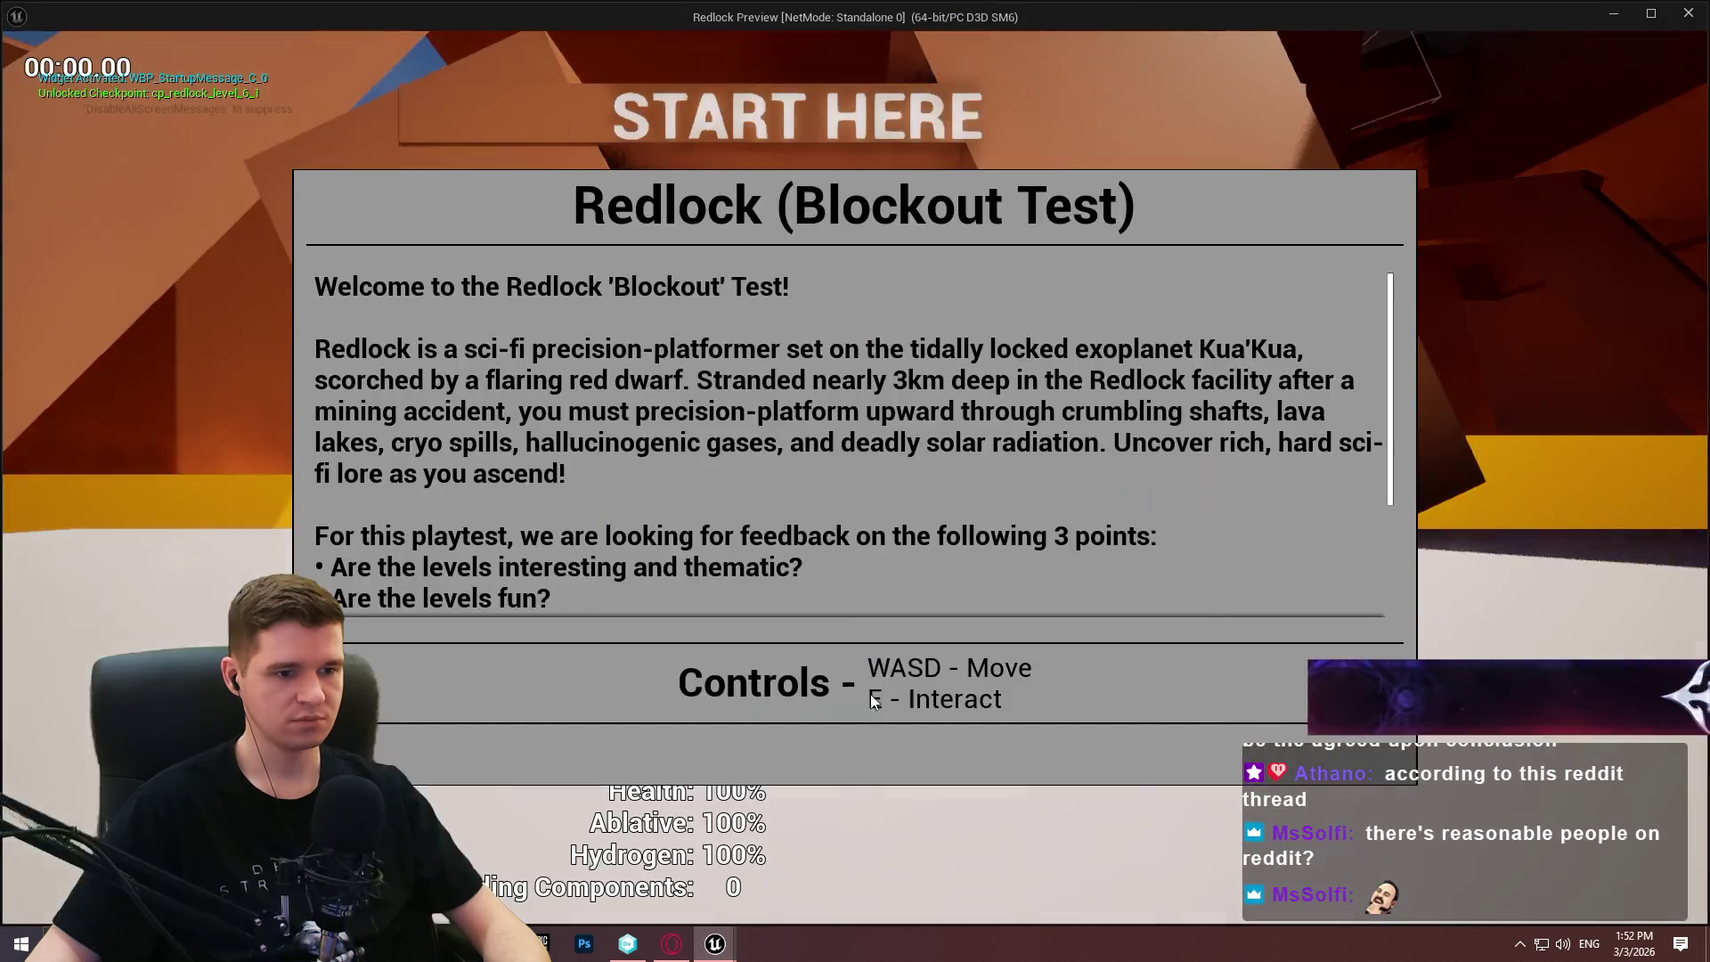
# Pause the game, raise Camera Sensitivity to 2.4, resume, and reopen the menu to check it.
pyautogui.press('Escape')
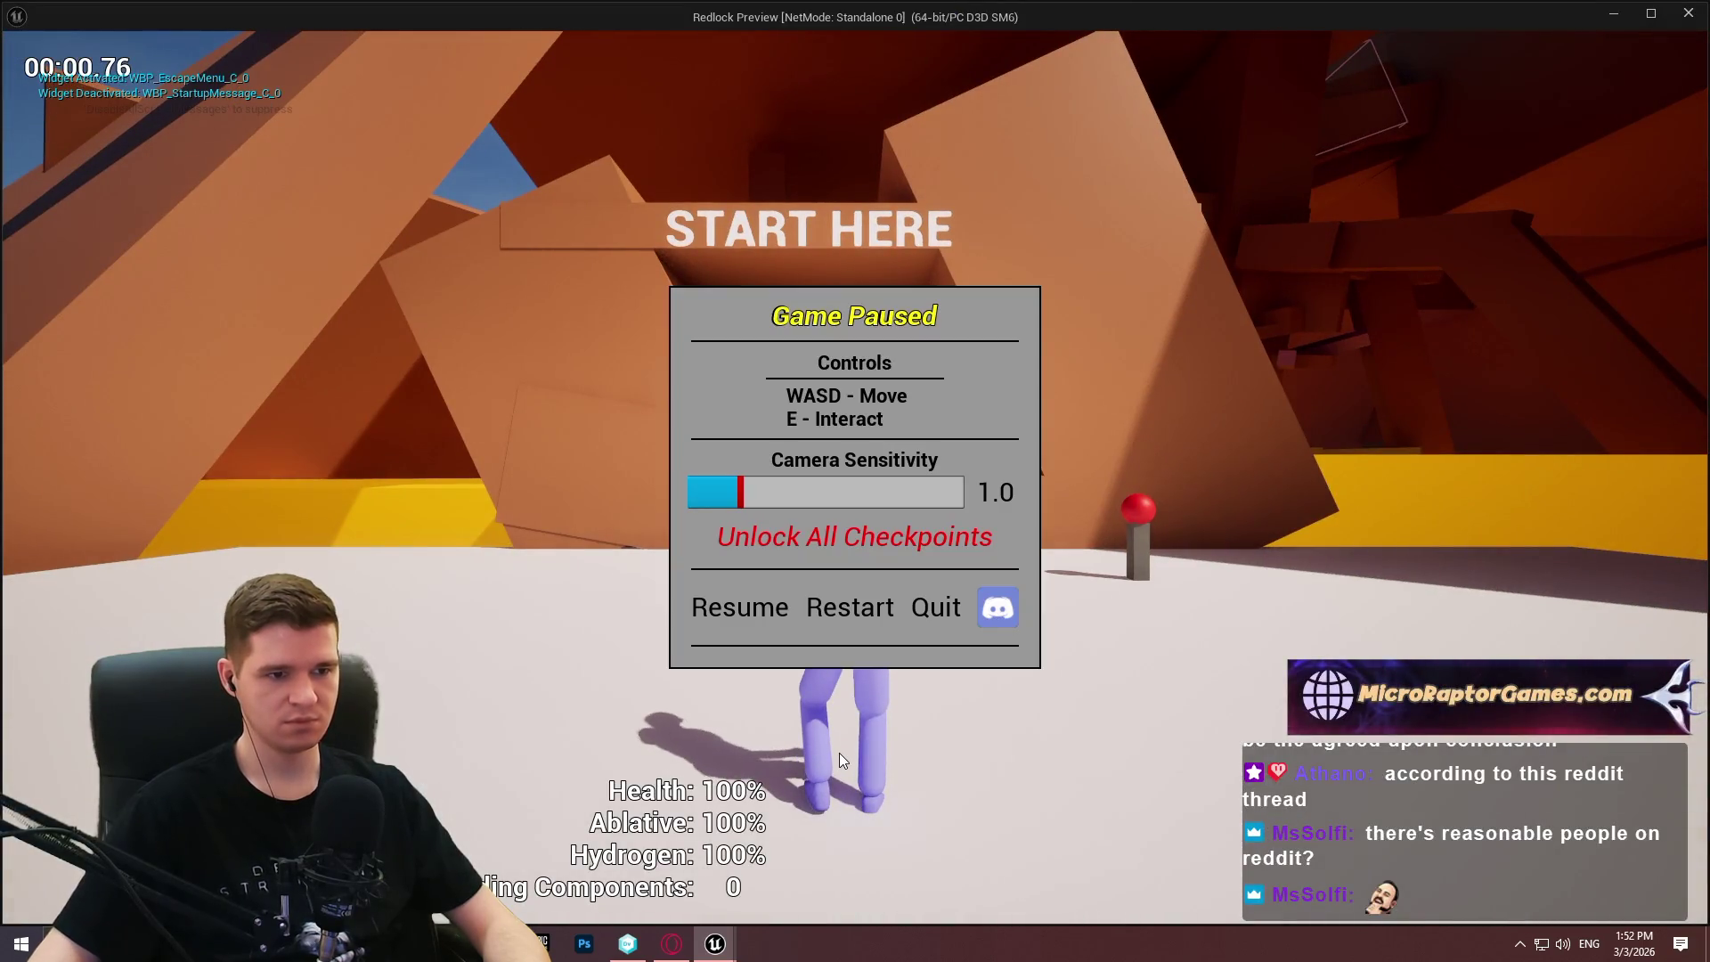
pyautogui.press('Tab')
pyautogui.moveTo(738, 494); pyautogui.dragTo(827, 482)
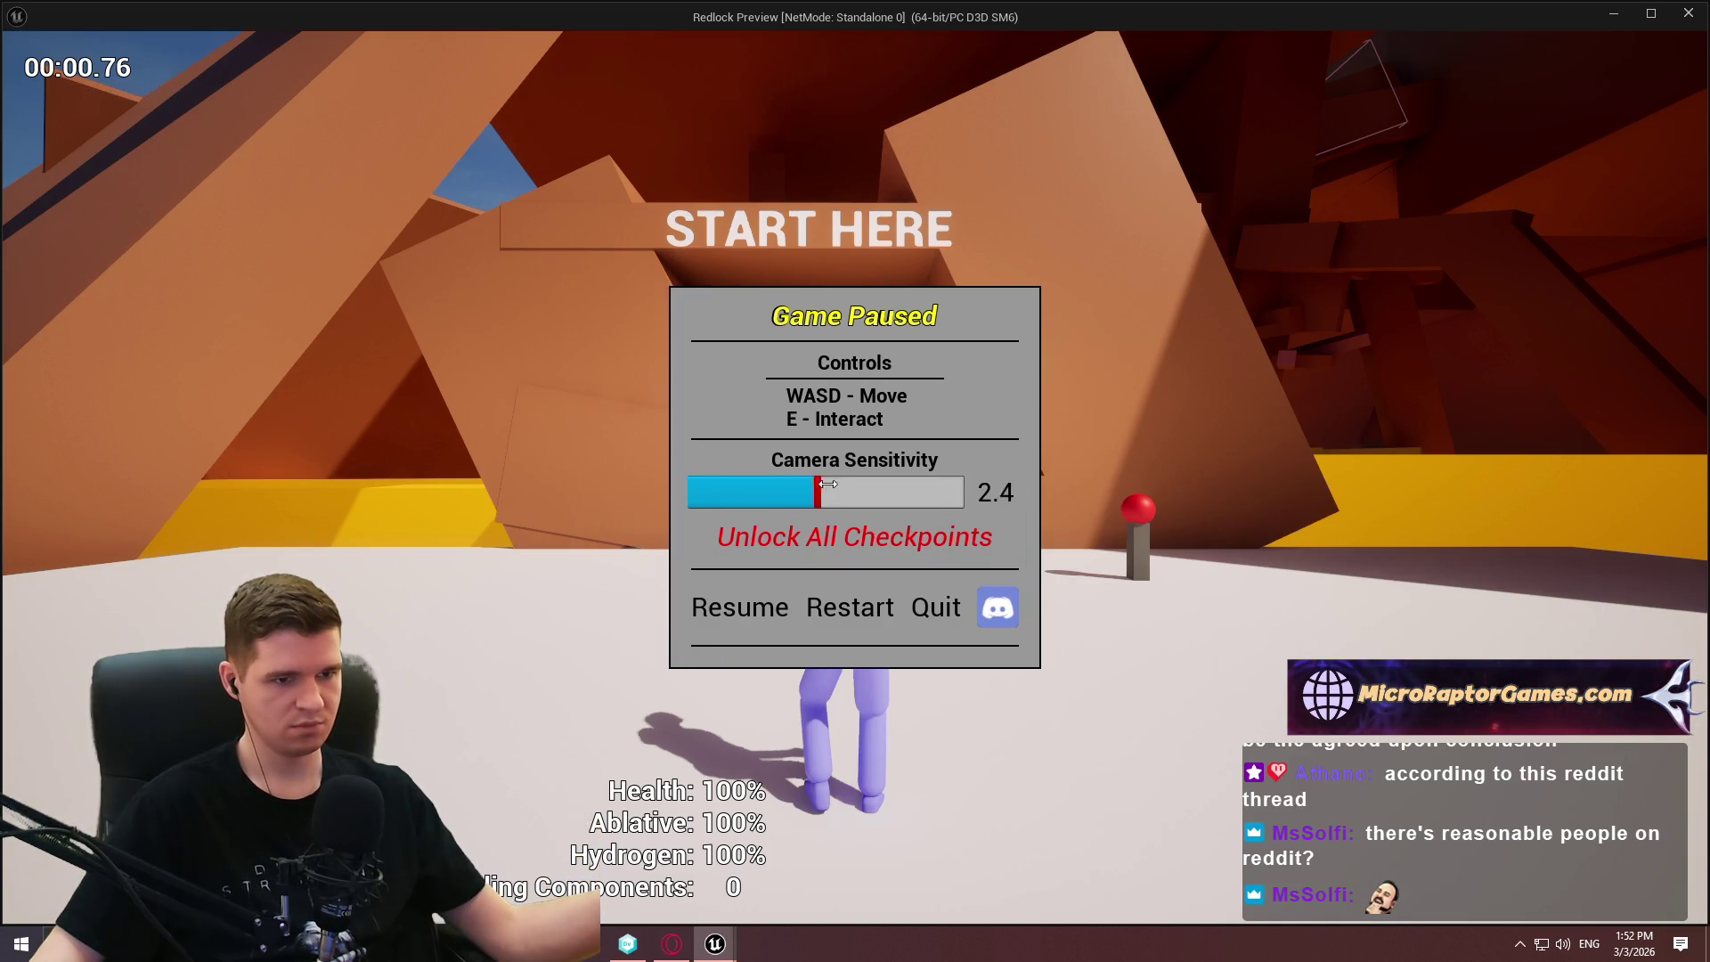
pyautogui.click(748, 609)
pyautogui.press('Escape')
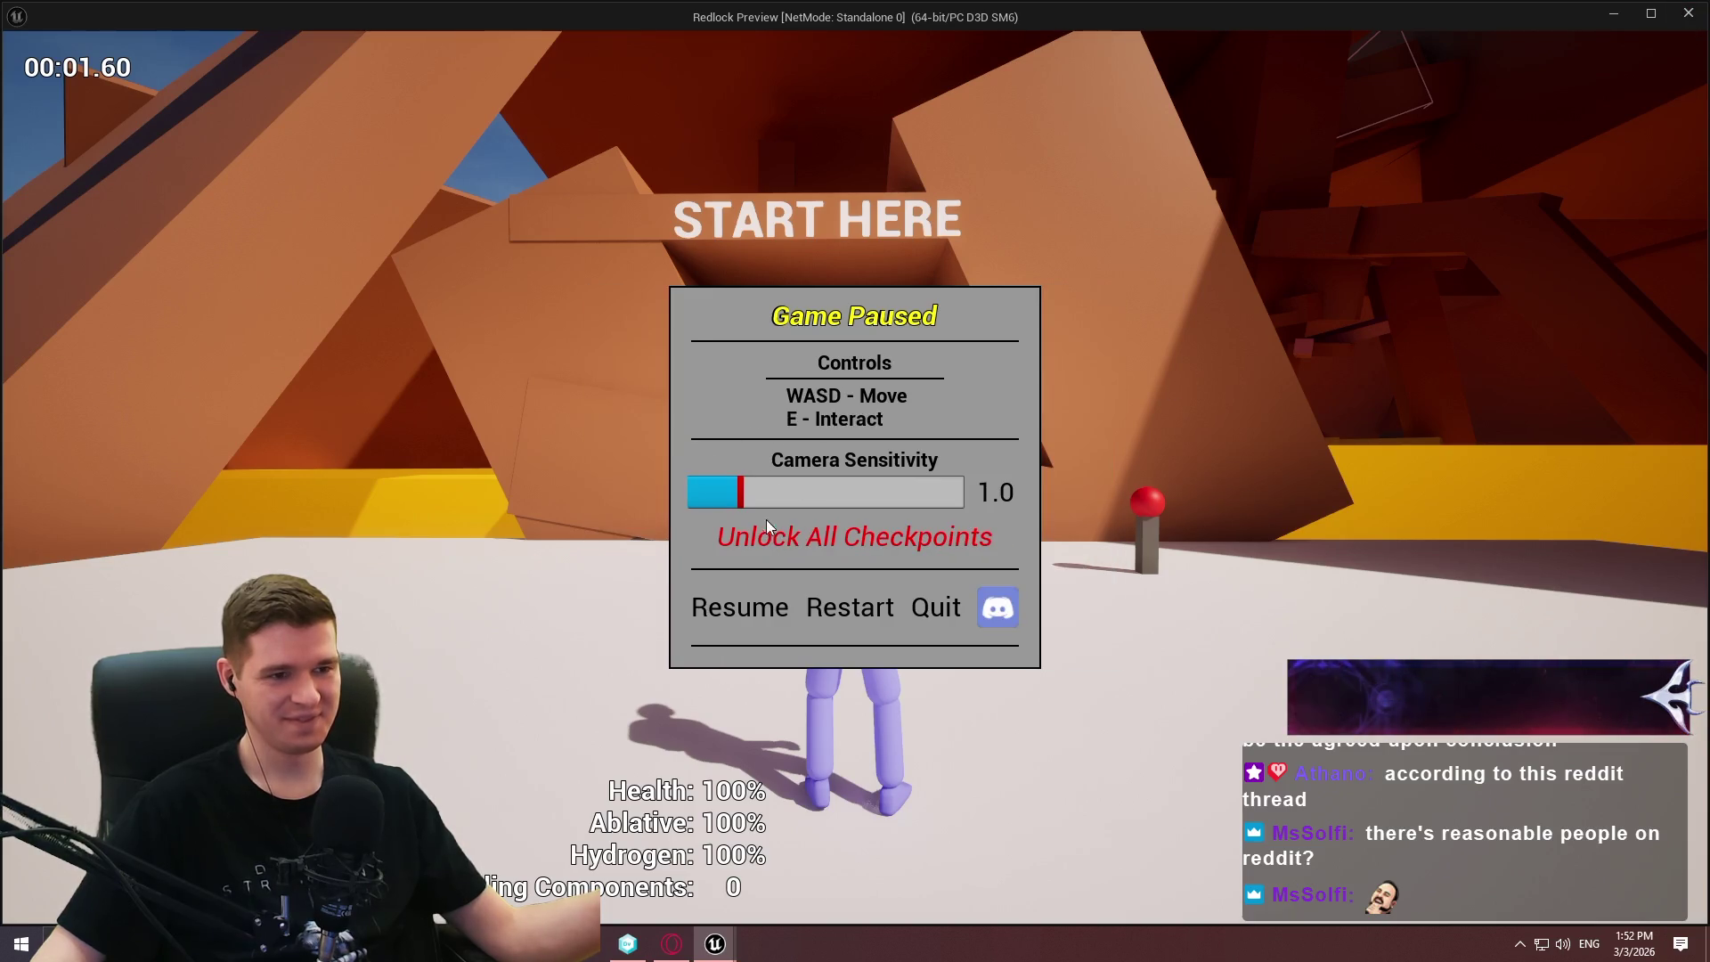
# Raise the sensitivity again, resume and recheck it, then resume play and stop the preview.
pyautogui.moveTo(743, 503); pyautogui.dragTo(934, 507)
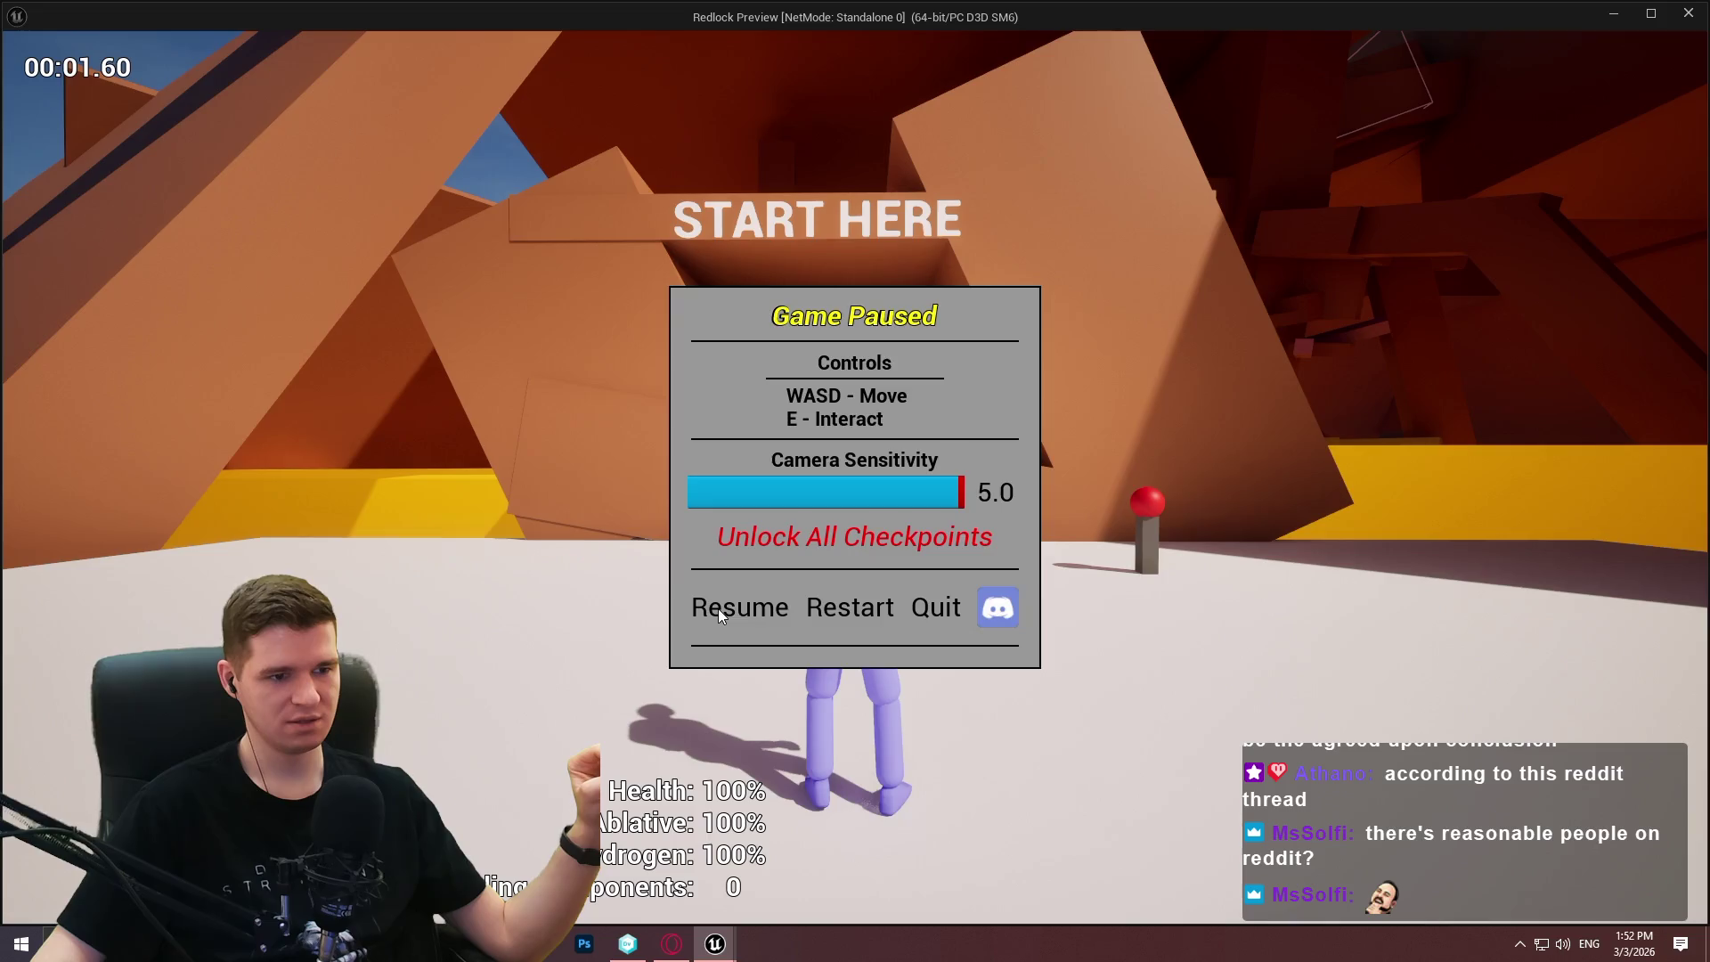
pyautogui.click(717, 607)
pyautogui.press('Escape')
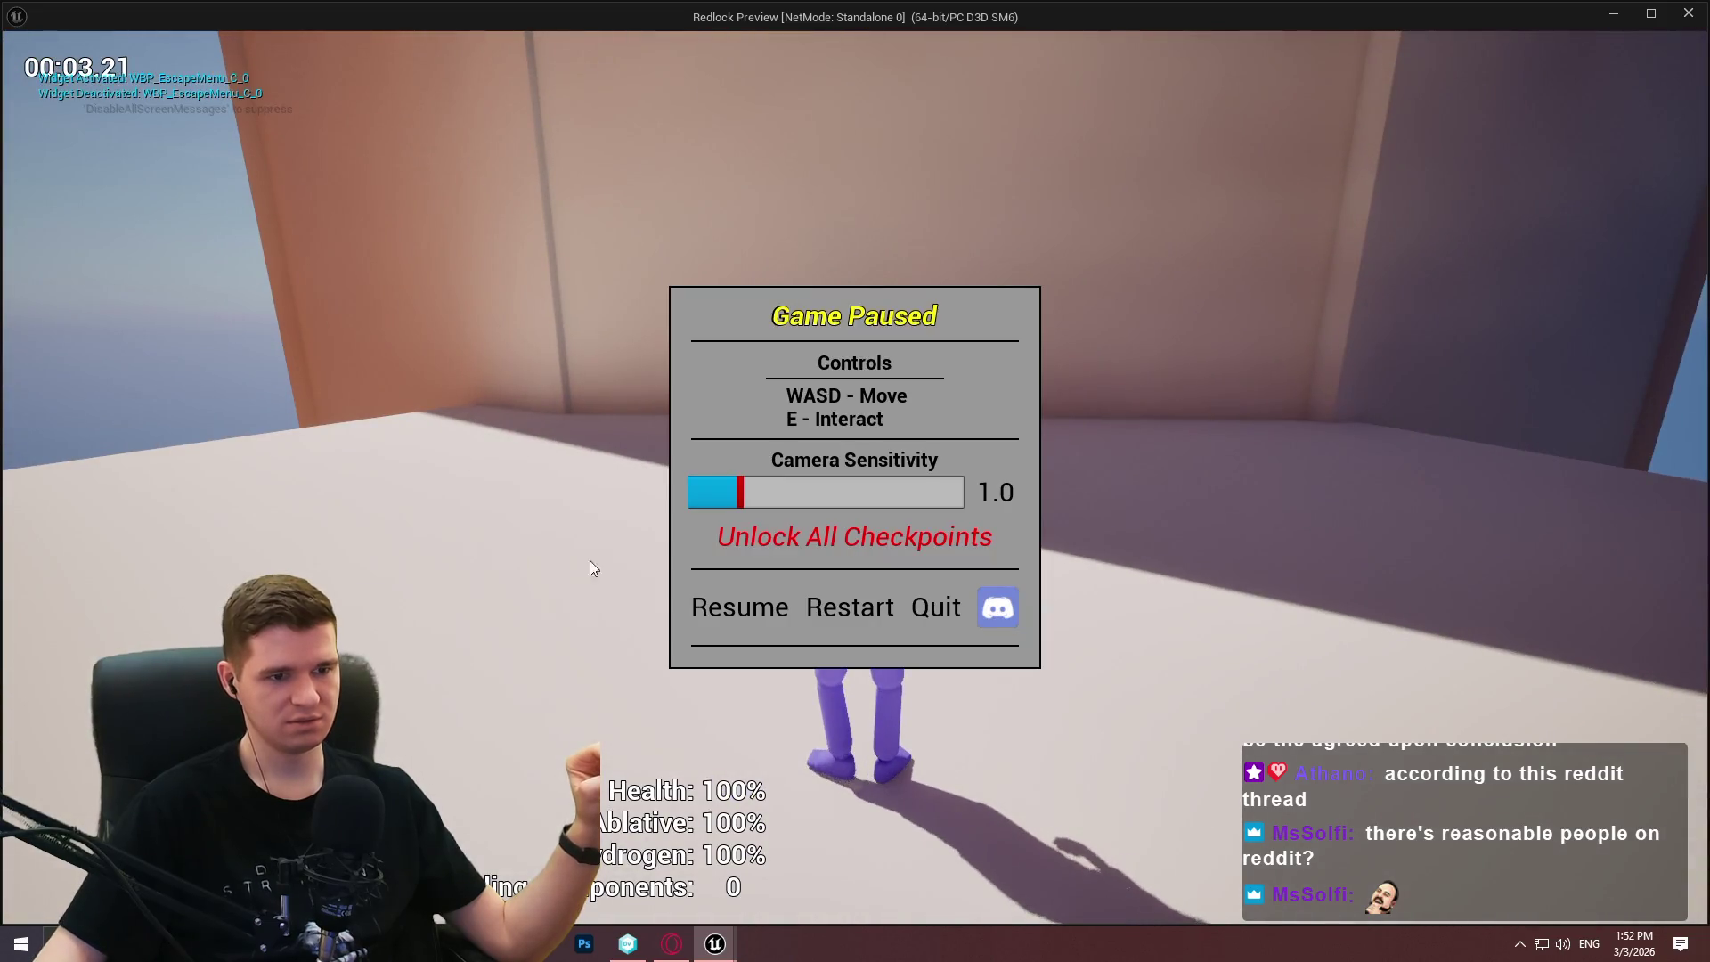
pyautogui.click(729, 605)
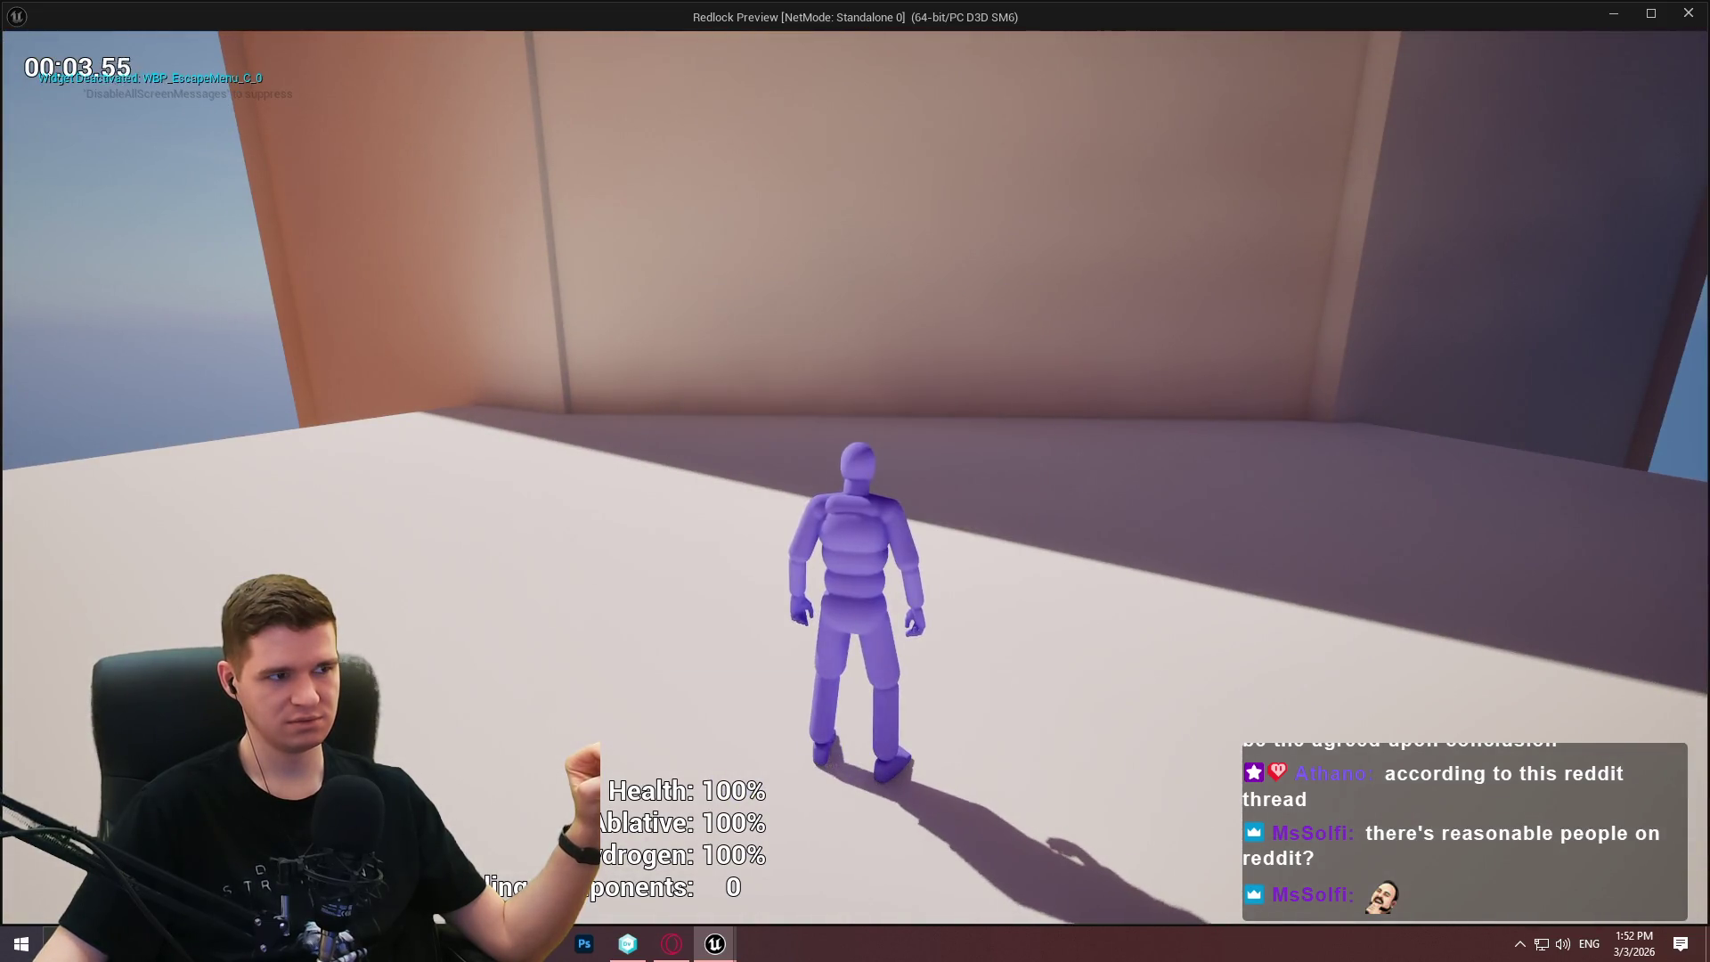
pyautogui.press('Escape')
# Connect Event On Activated directly to Set Game Paused and recompile WBP_EscapeMenu.
pyautogui.scroll(-4, 794, 470)
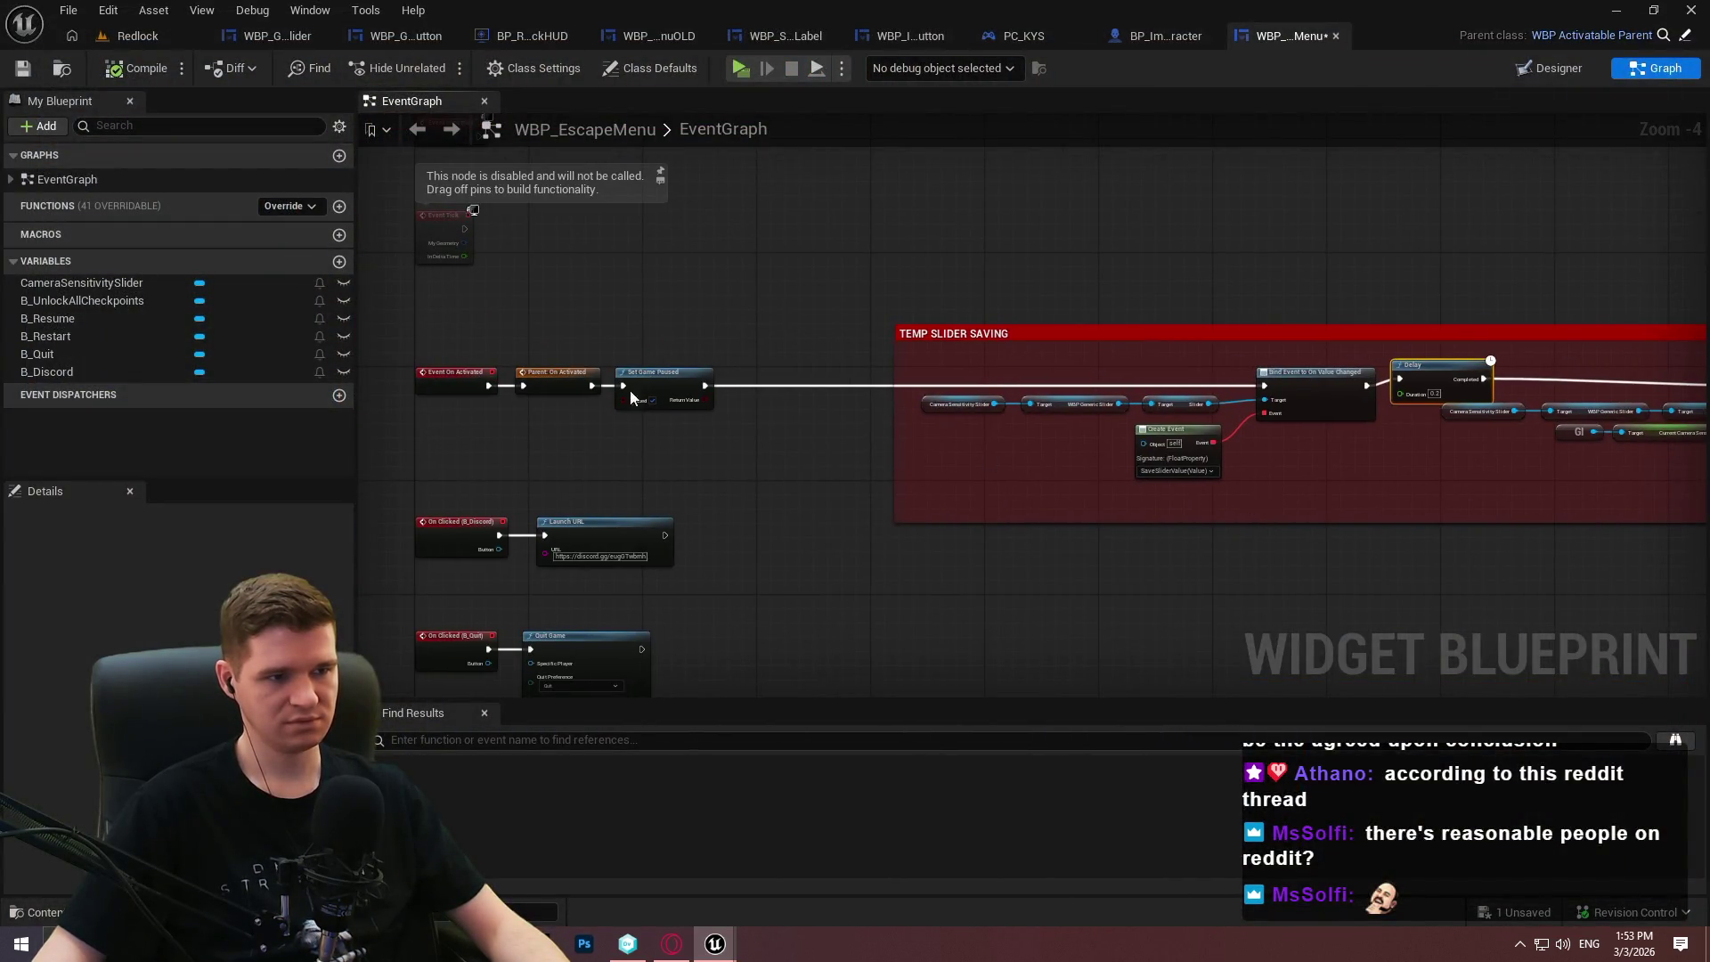
pyautogui.scroll(4, 628, 390)
pyautogui.scroll(-3, 638, 427)
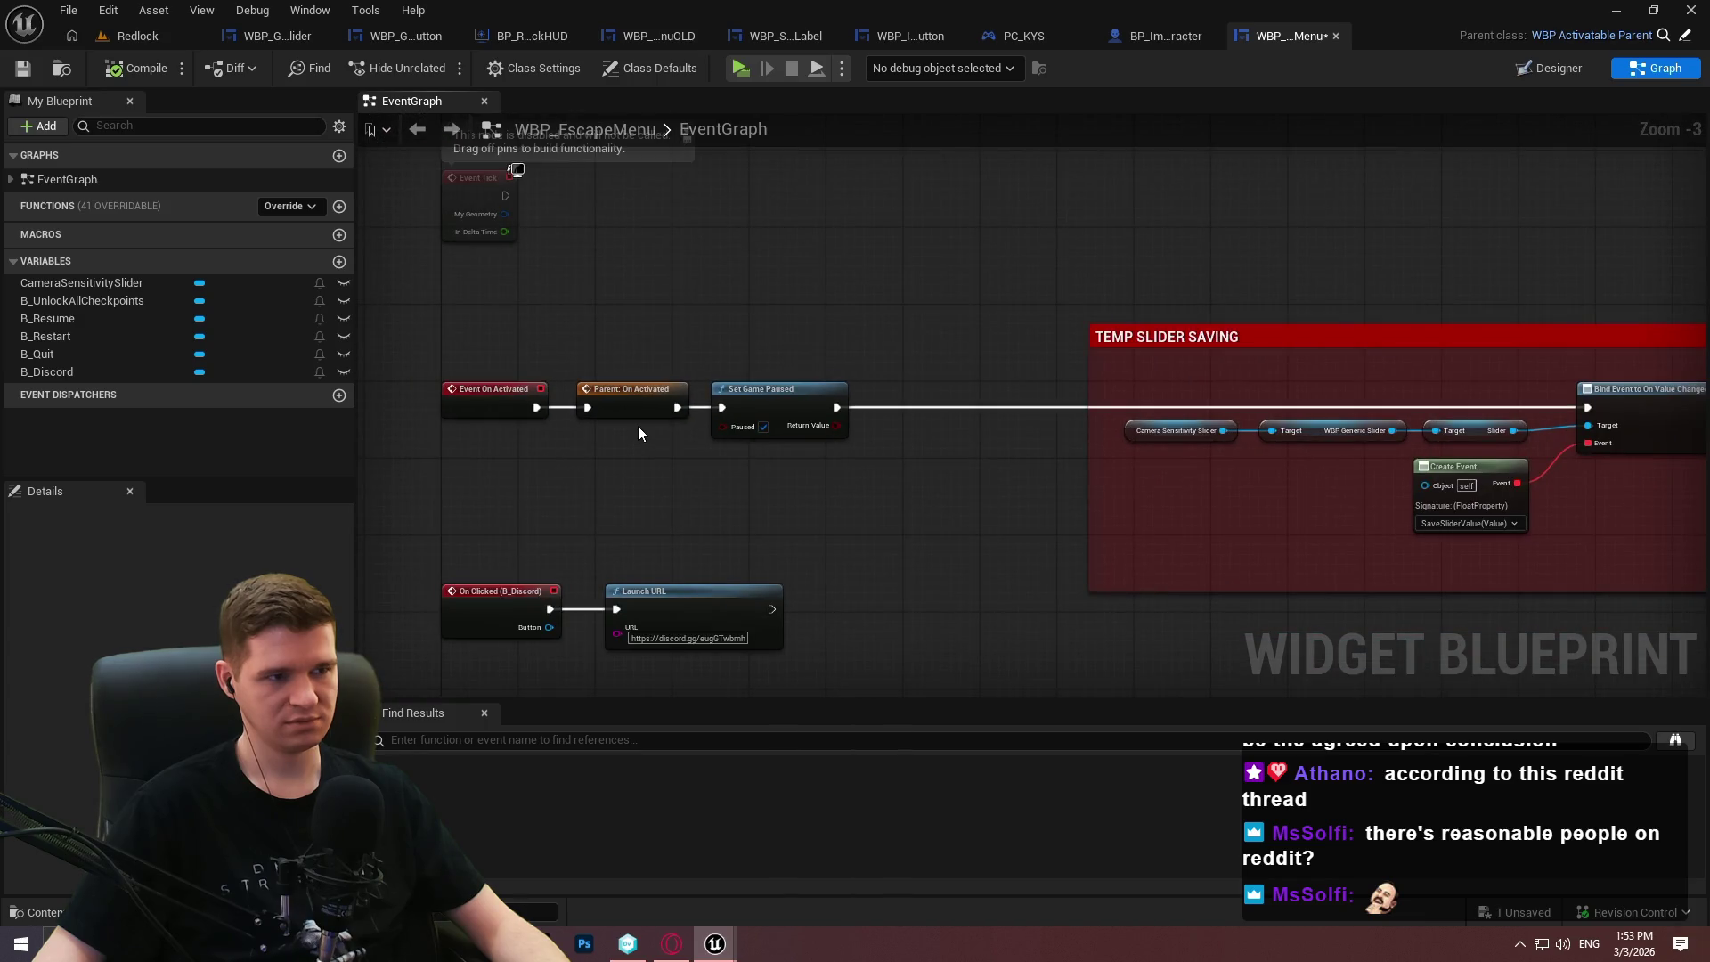
pyautogui.moveTo(536, 407); pyautogui.dragTo(718, 407)
pyautogui.click(735, 71)
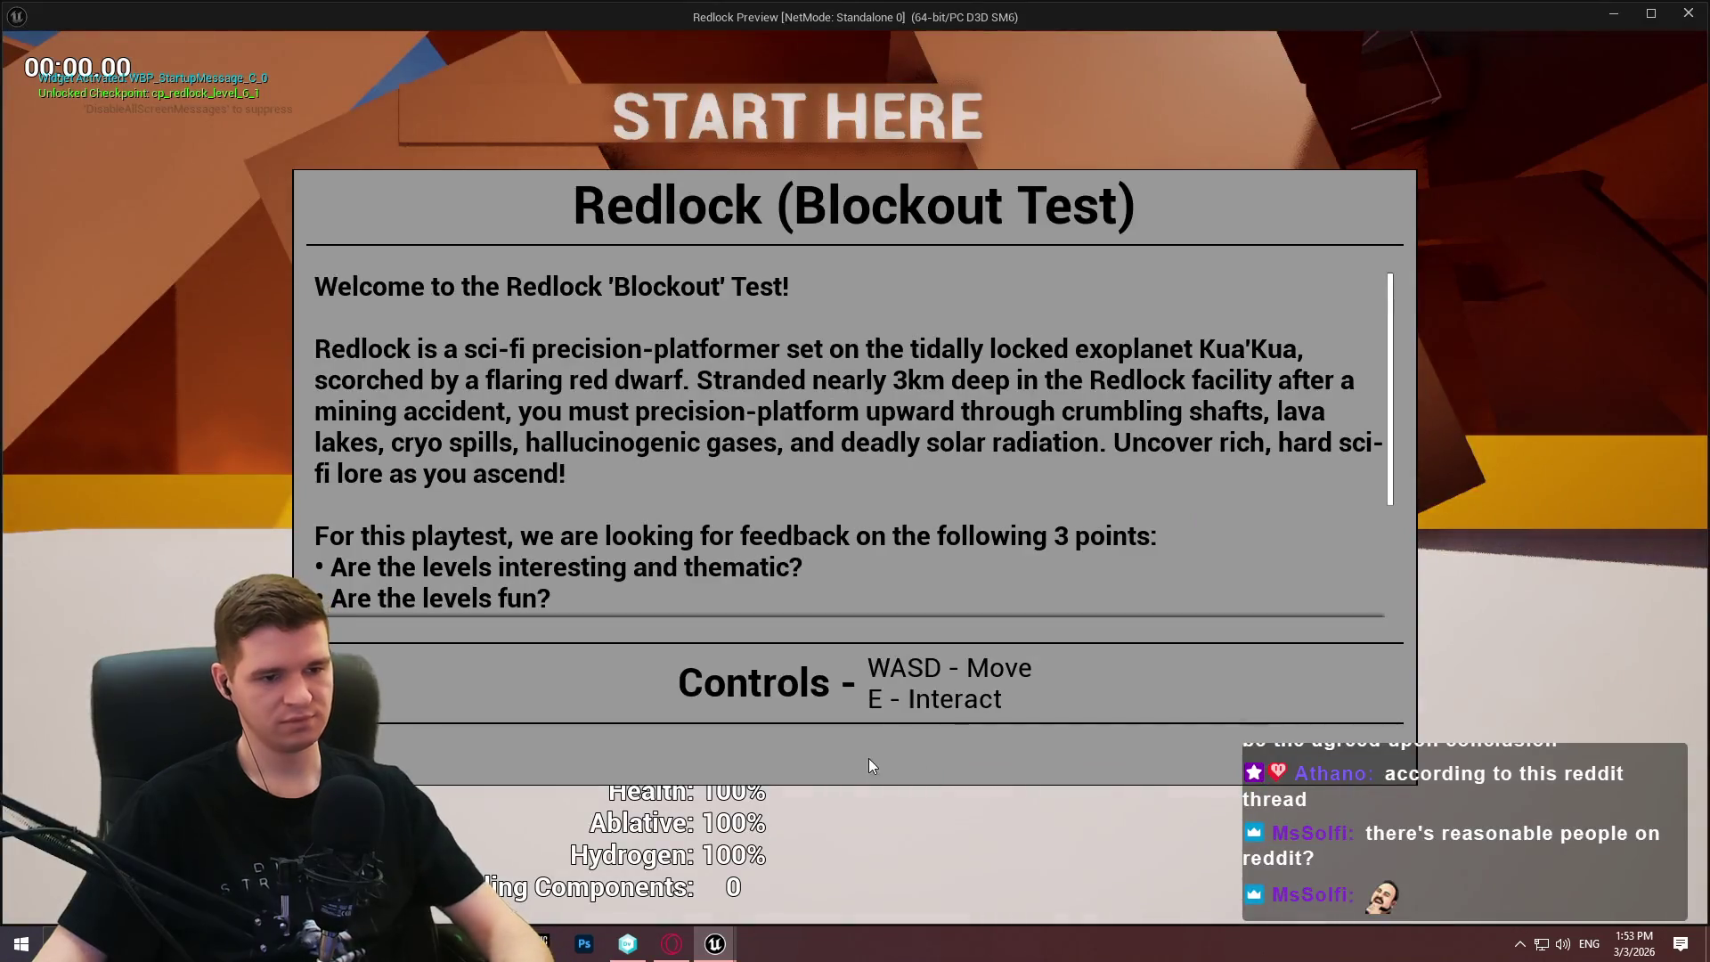
# In the preview, set Camera Sensitivity to 2.6, resume, recheck the value, and close the preview.
pyautogui.press('Escape')
pyautogui.press('Escape')
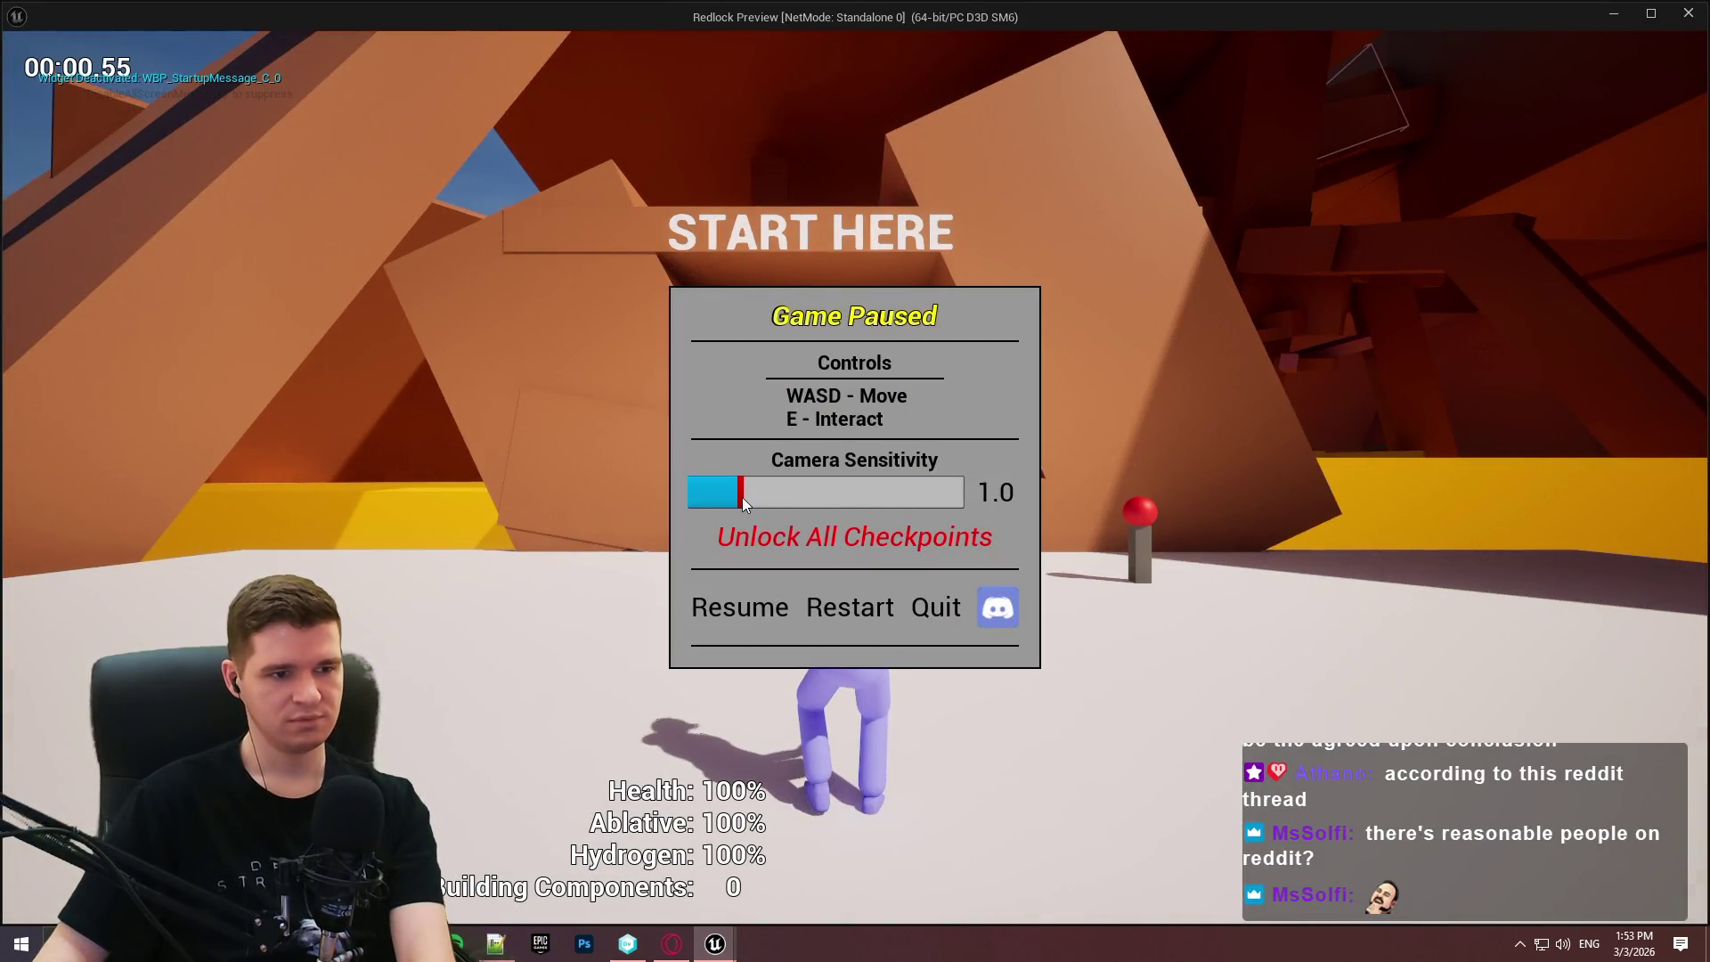
pyautogui.moveTo(755, 490); pyautogui.dragTo(826, 491)
pyautogui.click(734, 618)
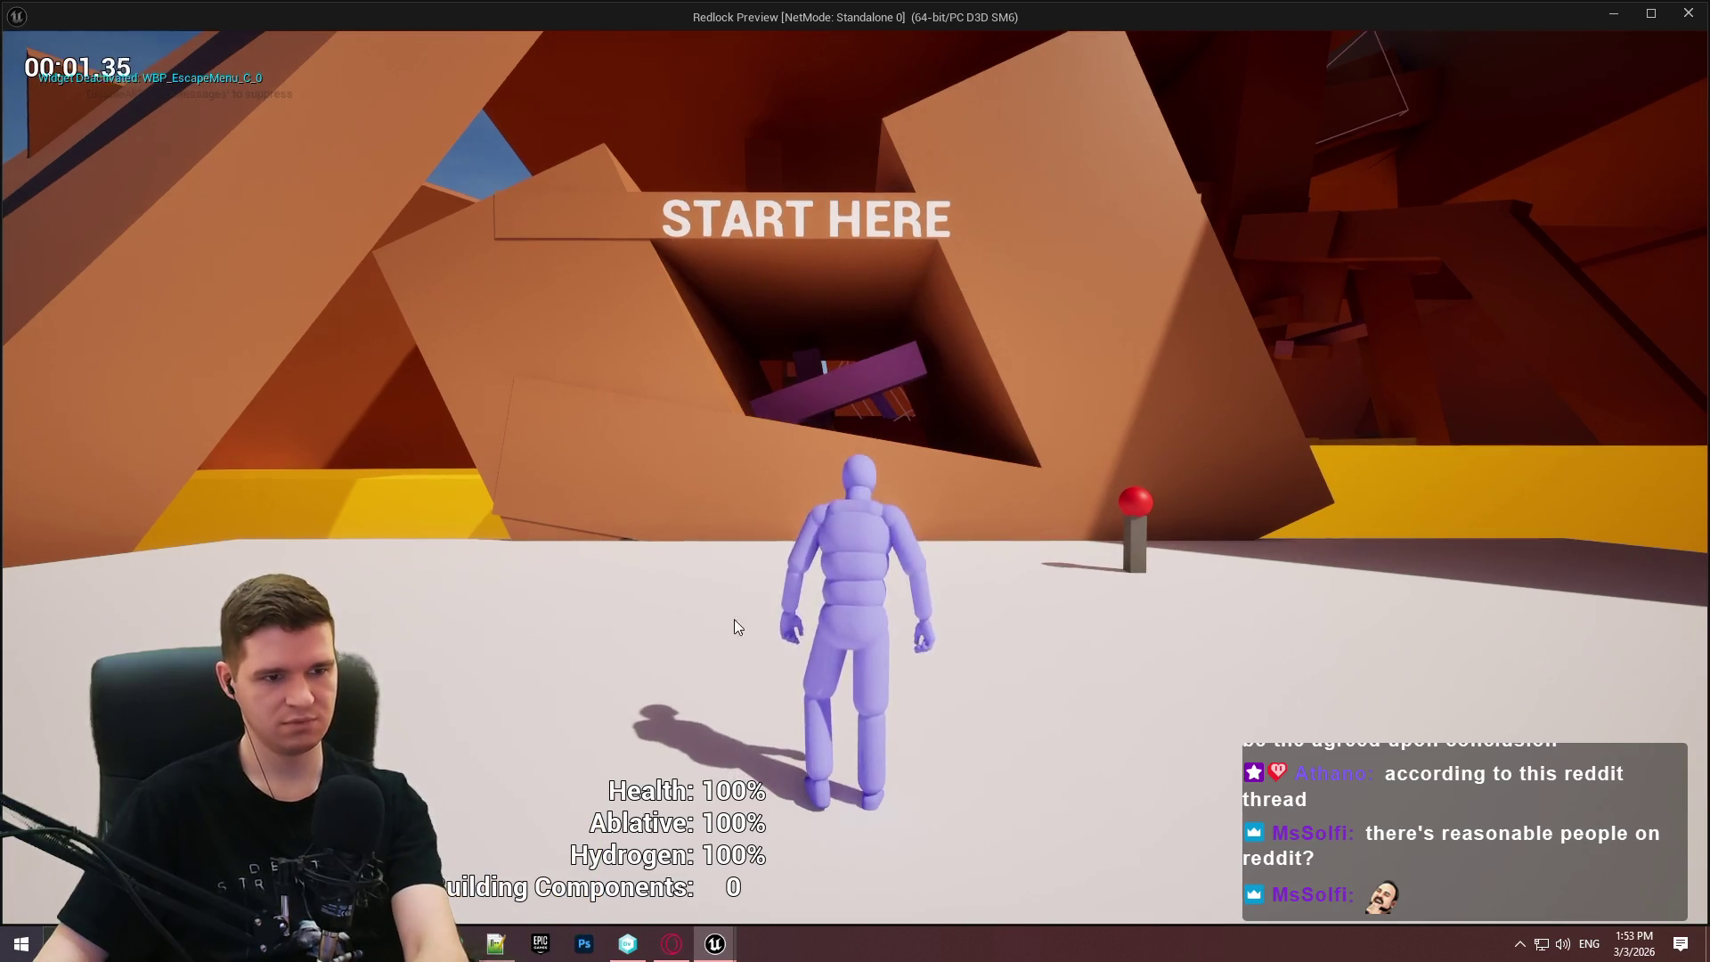
pyautogui.press('Escape')
pyautogui.click(946, 607)
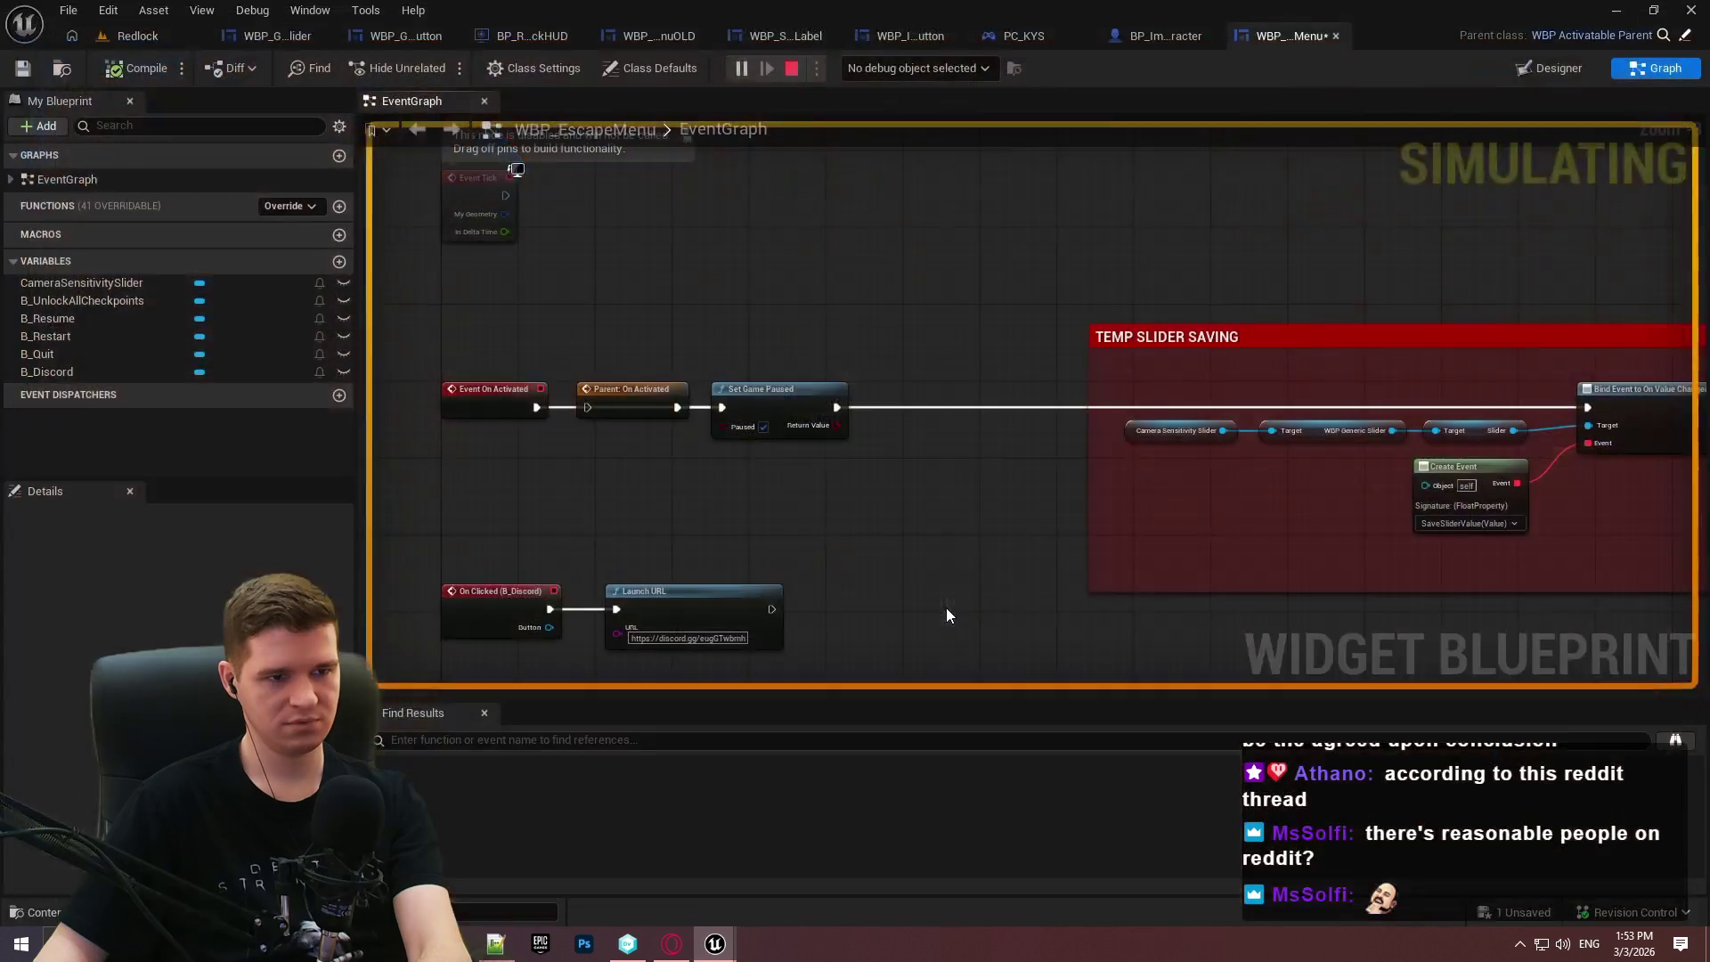
pyautogui.moveTo(588, 407); pyautogui.dragTo(557, 407)
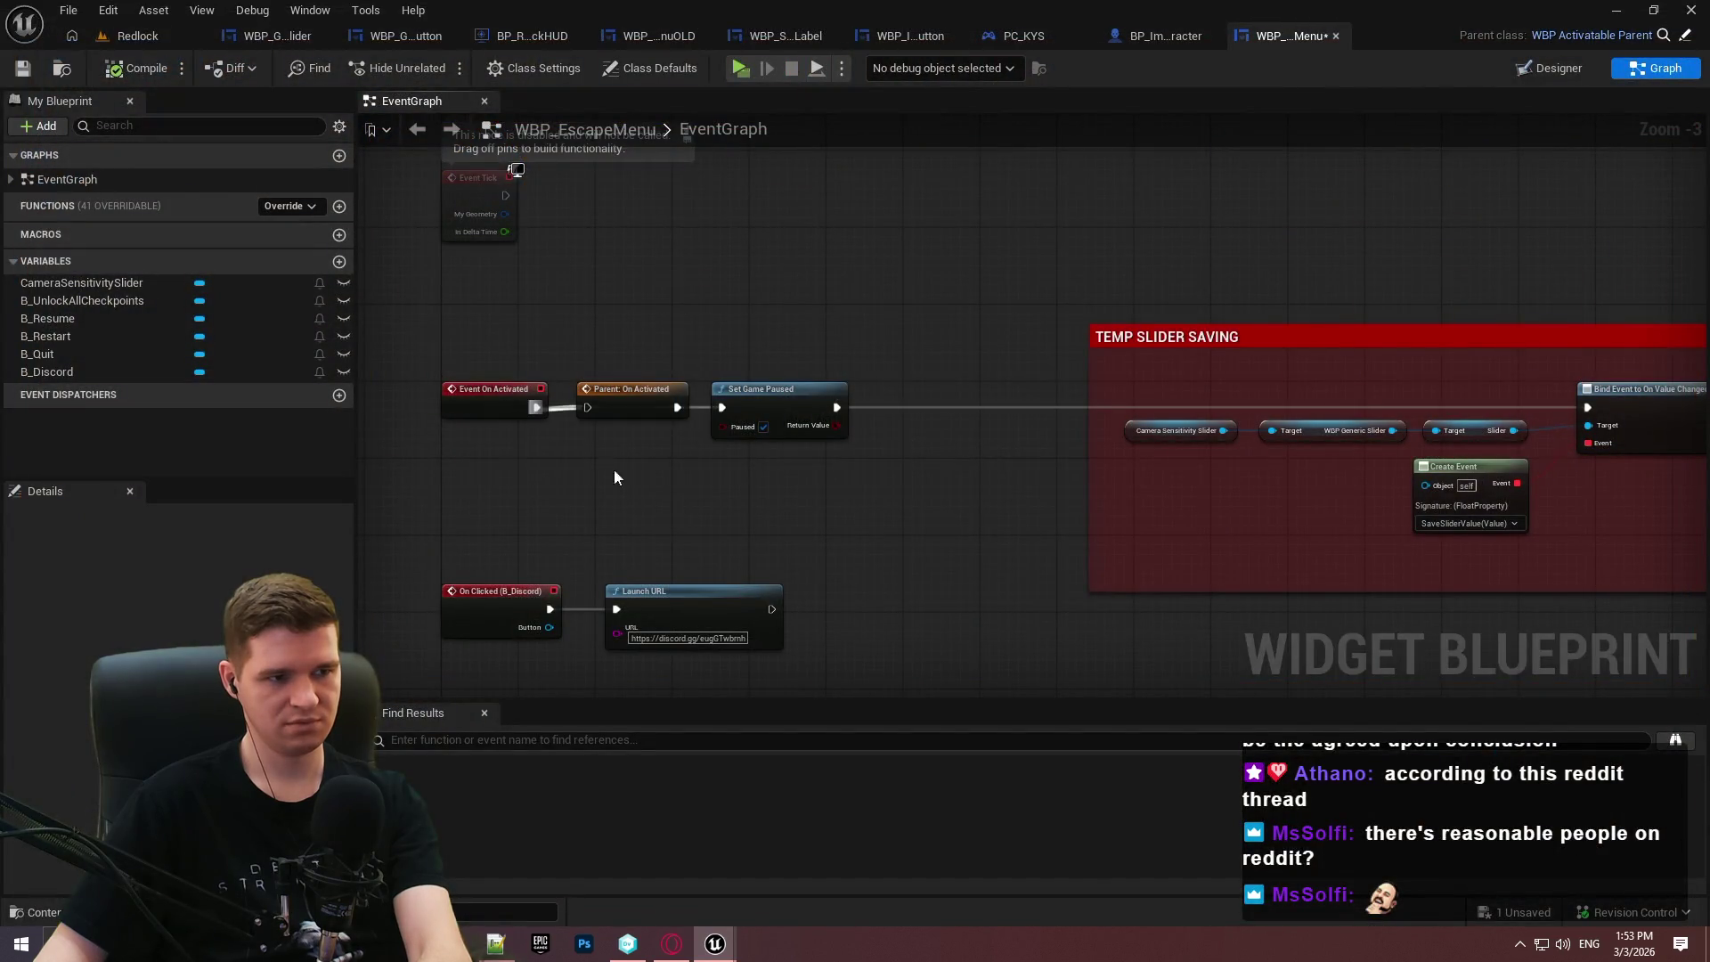
pyautogui.moveTo(870, 510)
pyautogui.mouseDown()
pyautogui.moveTo(661, 497)
pyautogui.moveTo(779, 483)
pyautogui.moveTo(788, 463)
pyautogui.mouseUp()
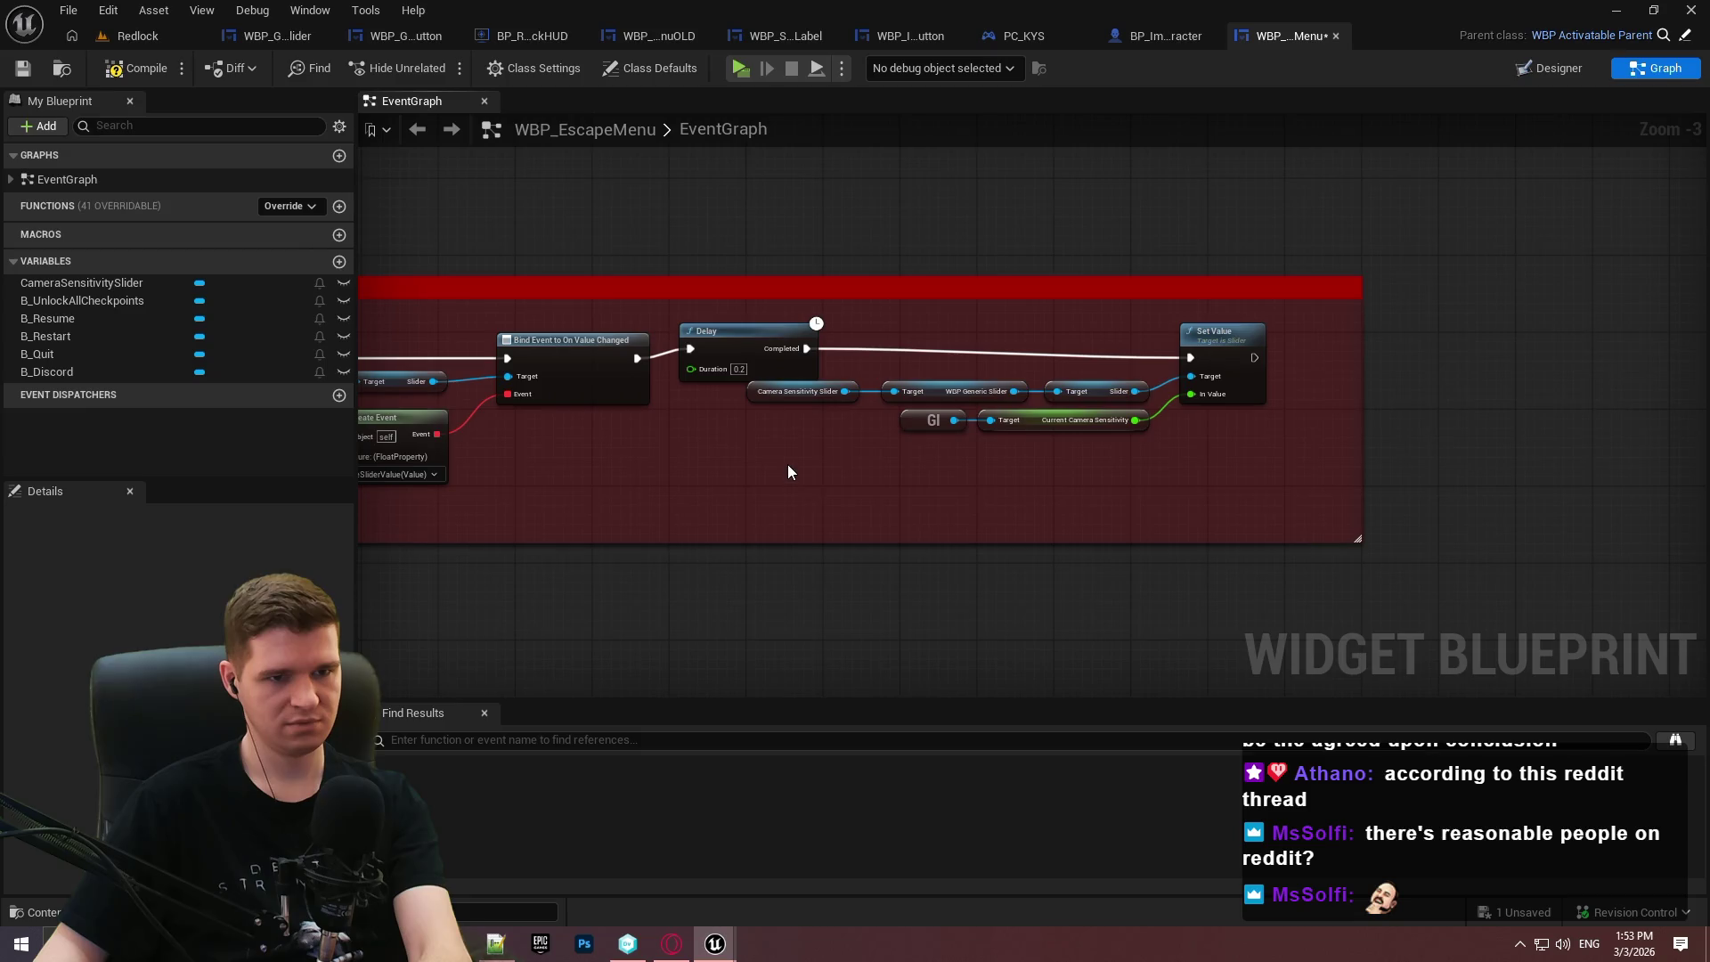
pyautogui.click(762, 348)
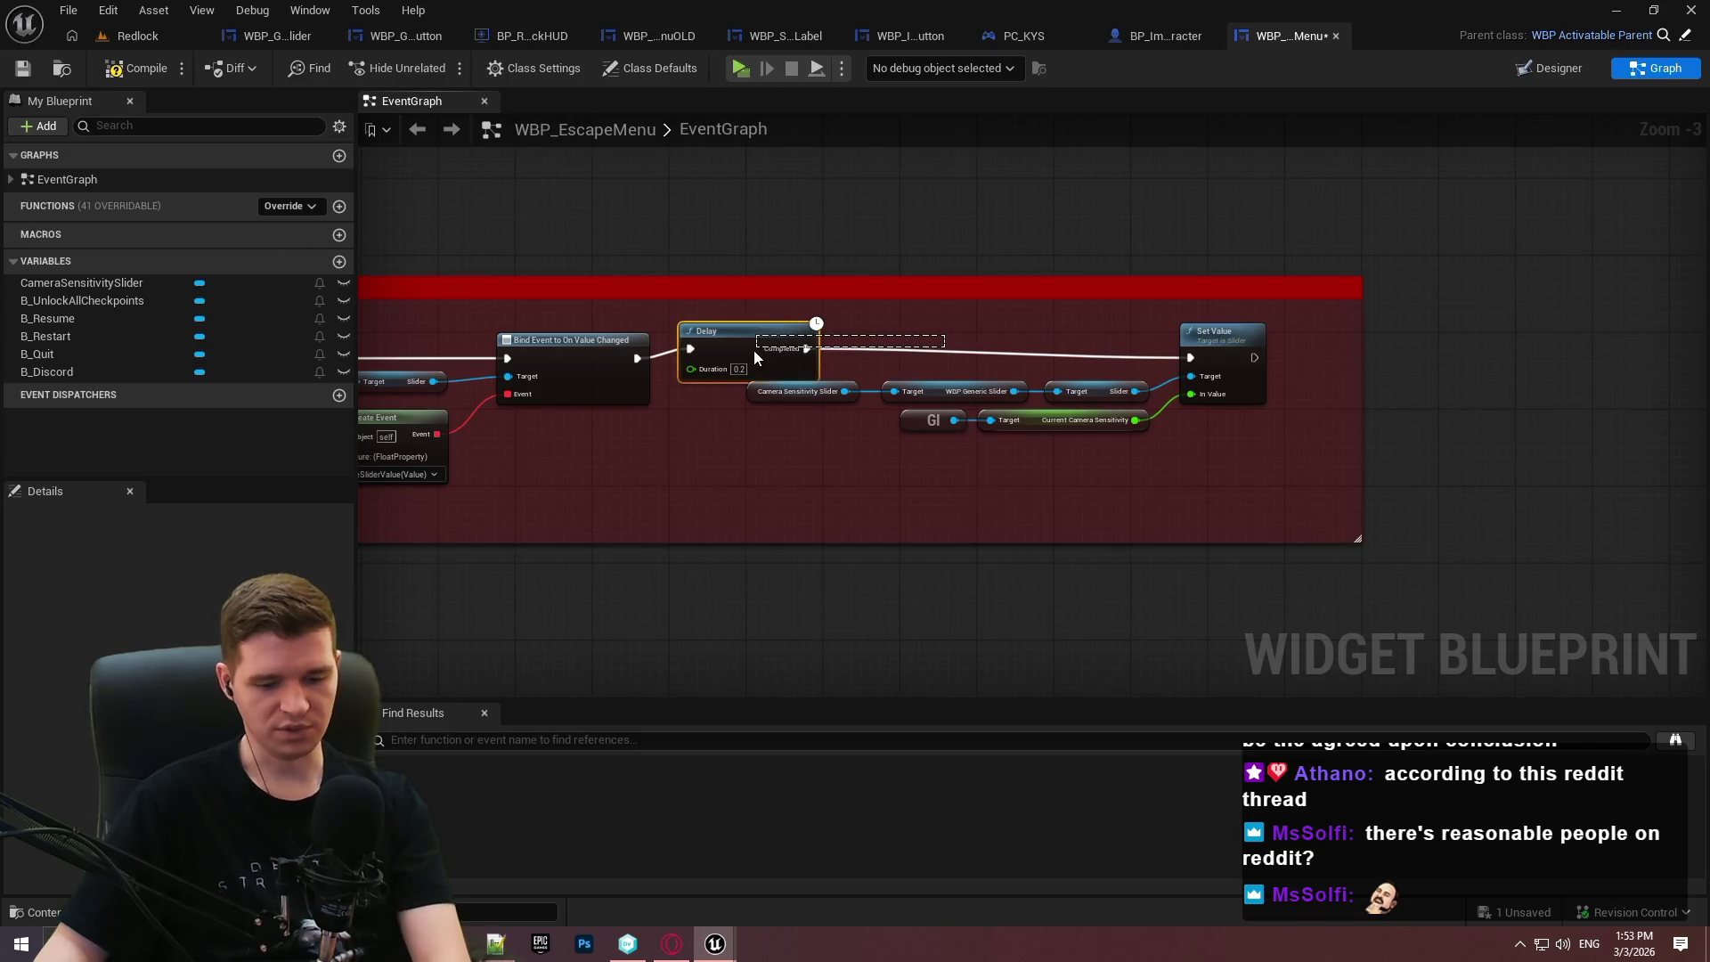
pyautogui.press('Delete')
pyautogui.click(126, 69)
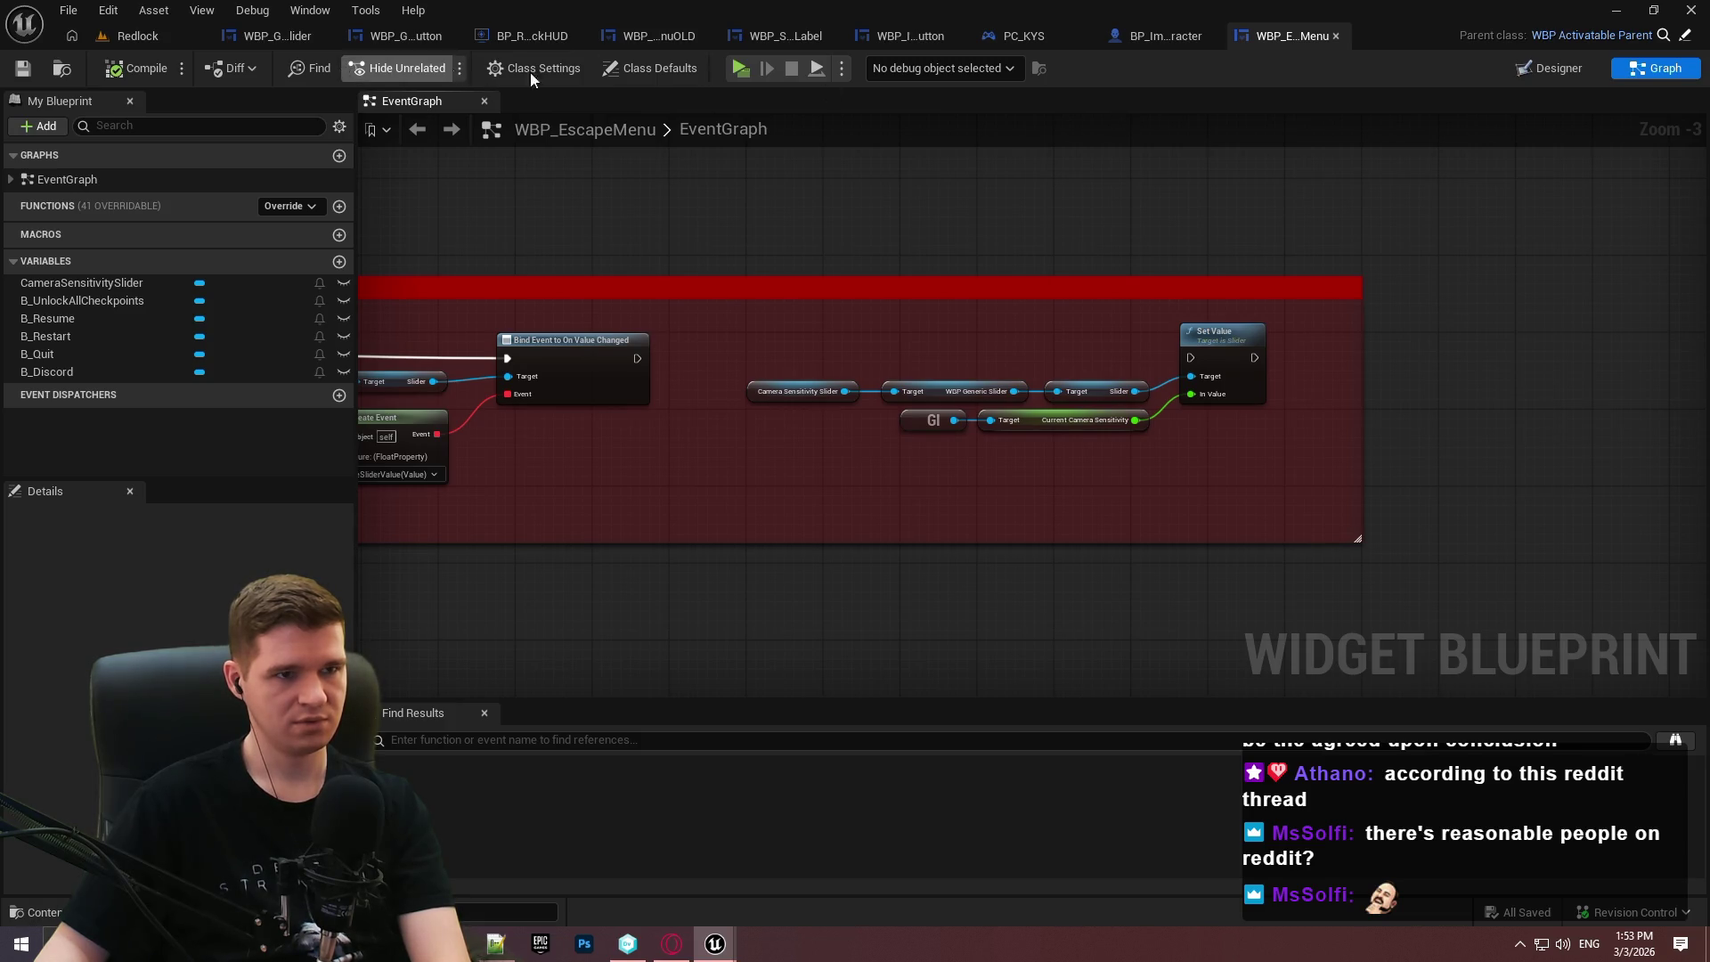
pyautogui.scroll(3, 828, 358)
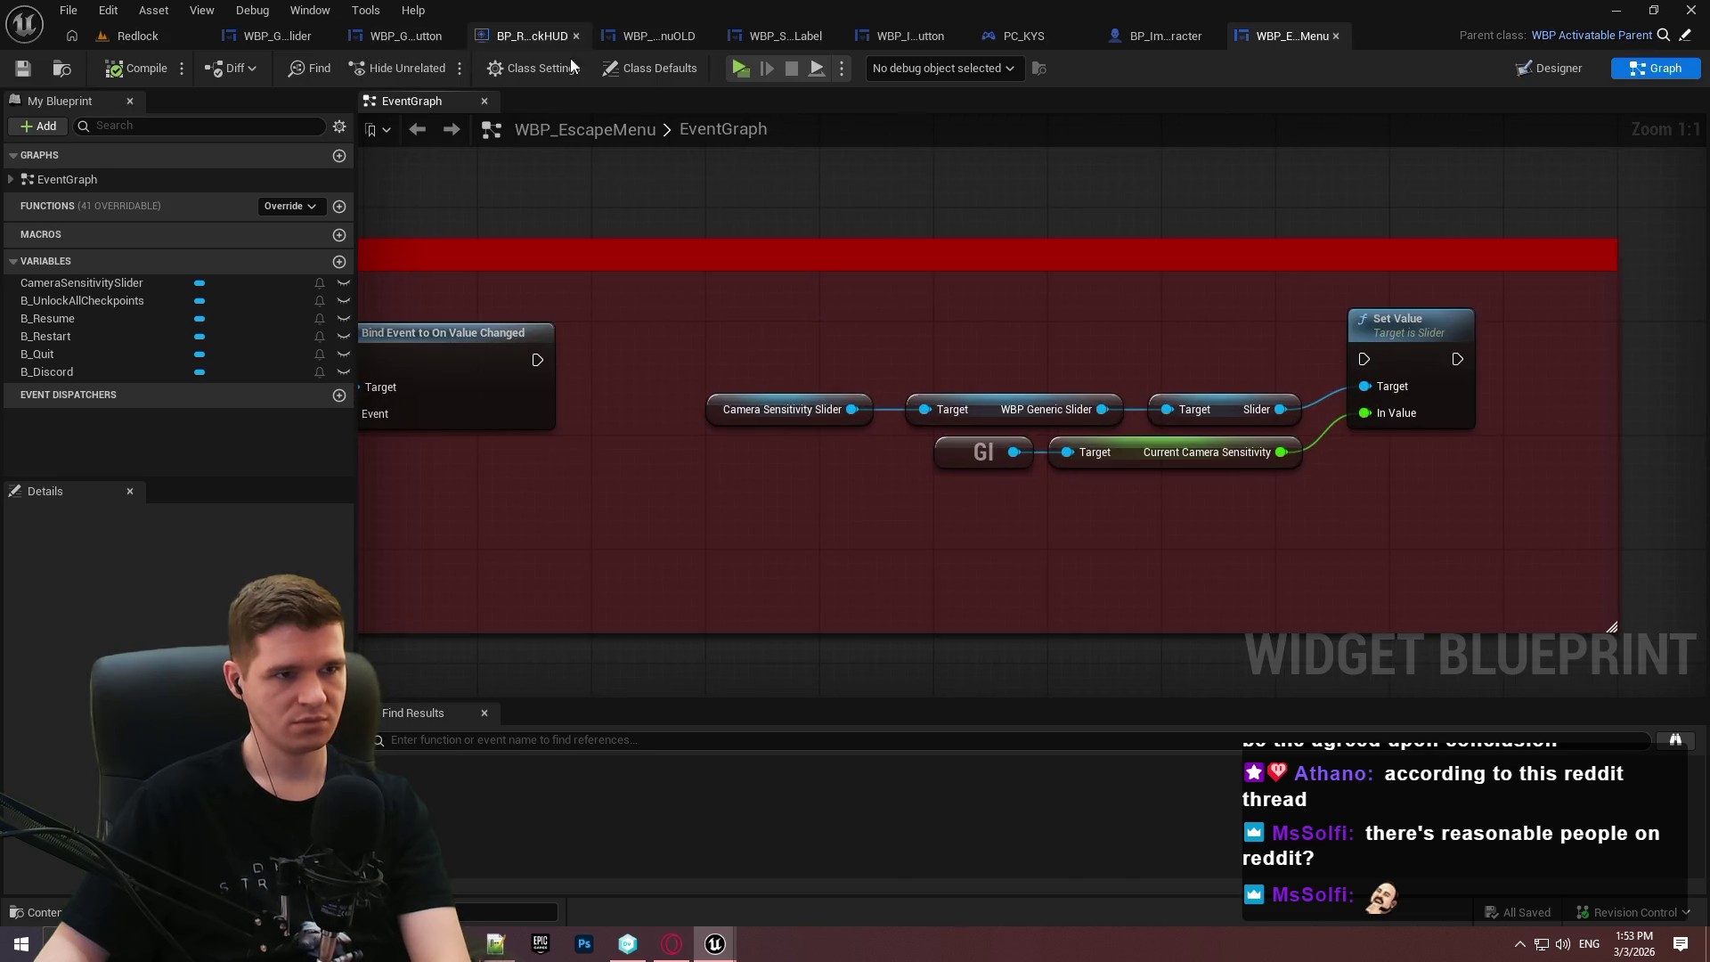
pyautogui.click(773, 35)
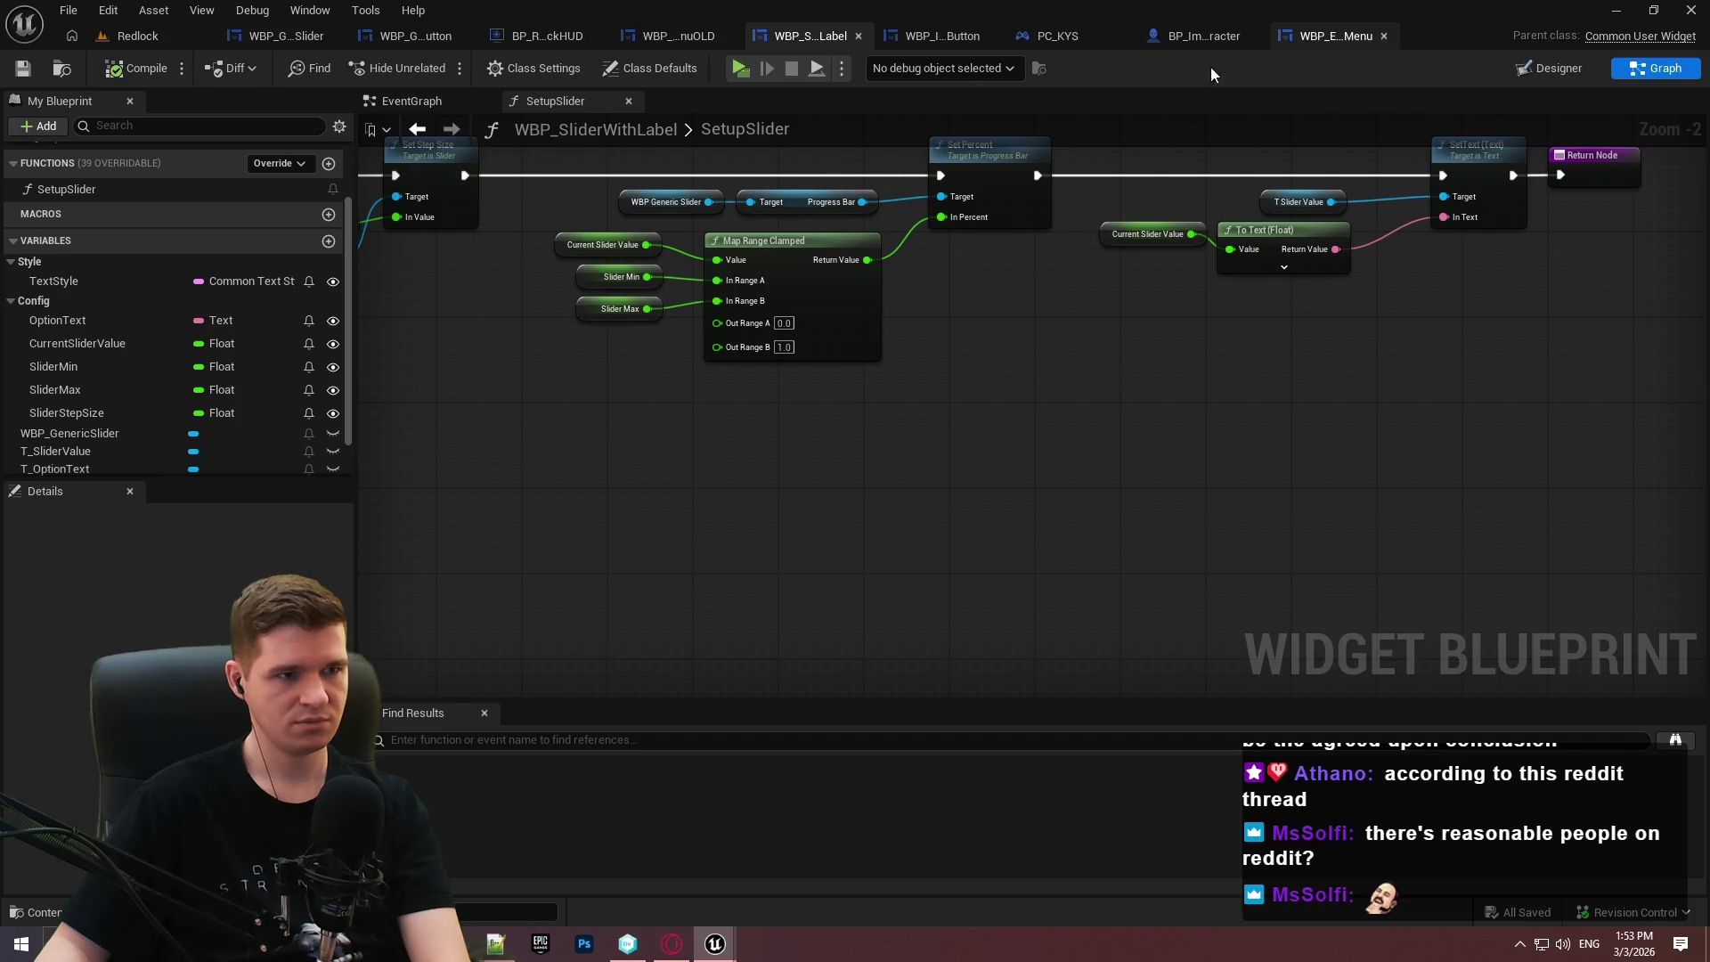
pyautogui.click(445, 98)
pyautogui.scroll(2, 157, 235)
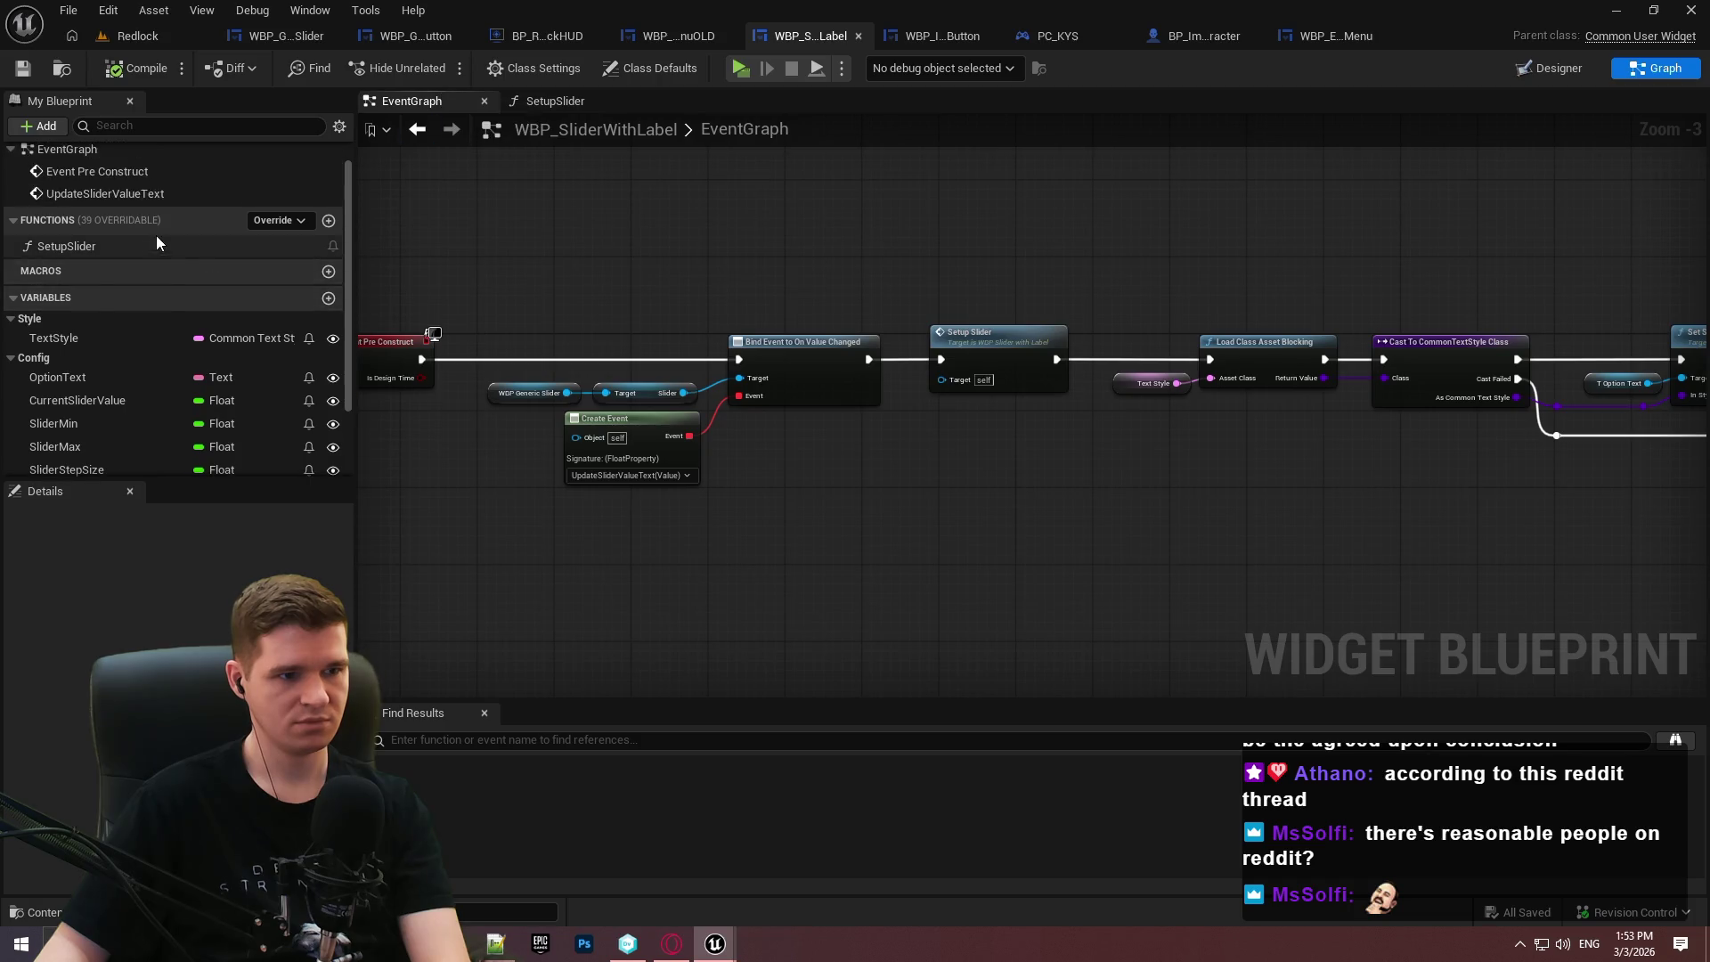
pyautogui.scroll(3, 1033, 379)
pyautogui.scroll(-3, 1040, 391)
pyautogui.moveTo(686, 325)
pyautogui.mouseDown()
pyautogui.moveTo(916, 313)
pyautogui.moveTo(541, 285)
pyautogui.moveTo(358, 312)
pyautogui.mouseUp()
pyautogui.moveTo(574, 240)
pyautogui.mouseDown()
pyautogui.moveTo(947, 305)
pyautogui.moveTo(813, 217)
pyautogui.moveTo(882, 432)
pyautogui.moveTo(873, 418)
pyautogui.moveTo(1136, 240)
pyautogui.mouseUp()
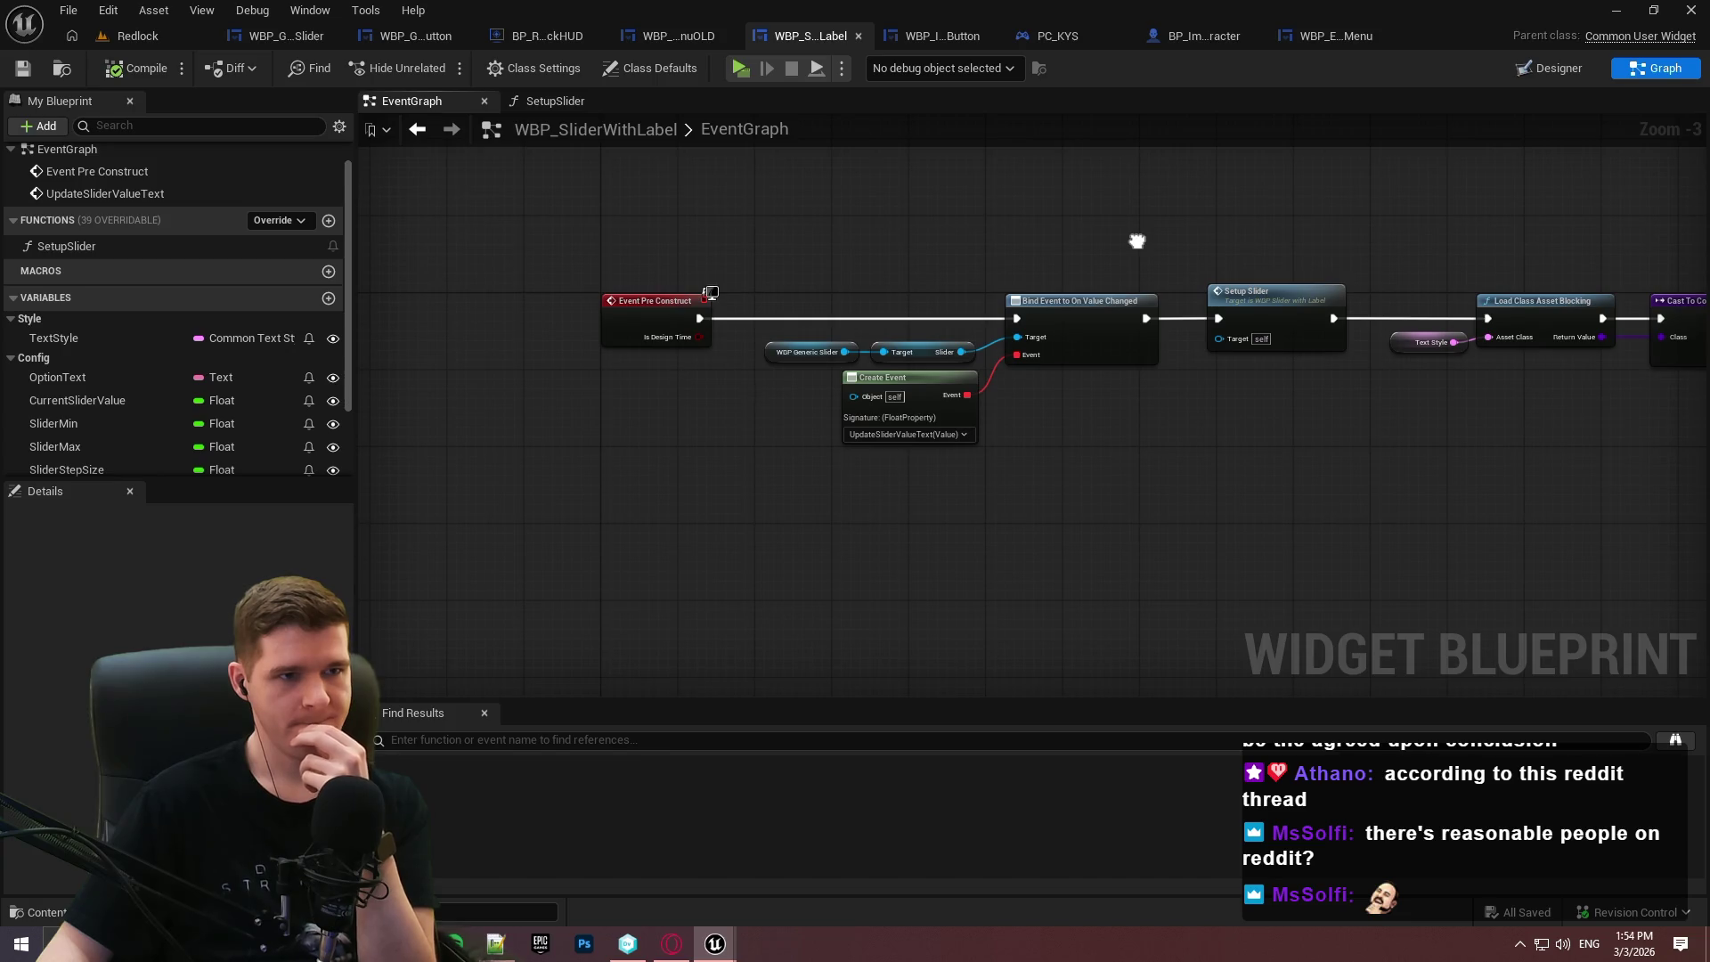
pyautogui.click(554, 100)
pyautogui.moveTo(865, 316)
pyautogui.mouseDown()
pyautogui.moveTo(1304, 466)
pyautogui.moveTo(590, 401)
pyautogui.moveTo(1386, 462)
pyautogui.moveTo(1107, 401)
pyautogui.moveTo(879, 460)
pyautogui.mouseUp()
pyautogui.click(927, 33)
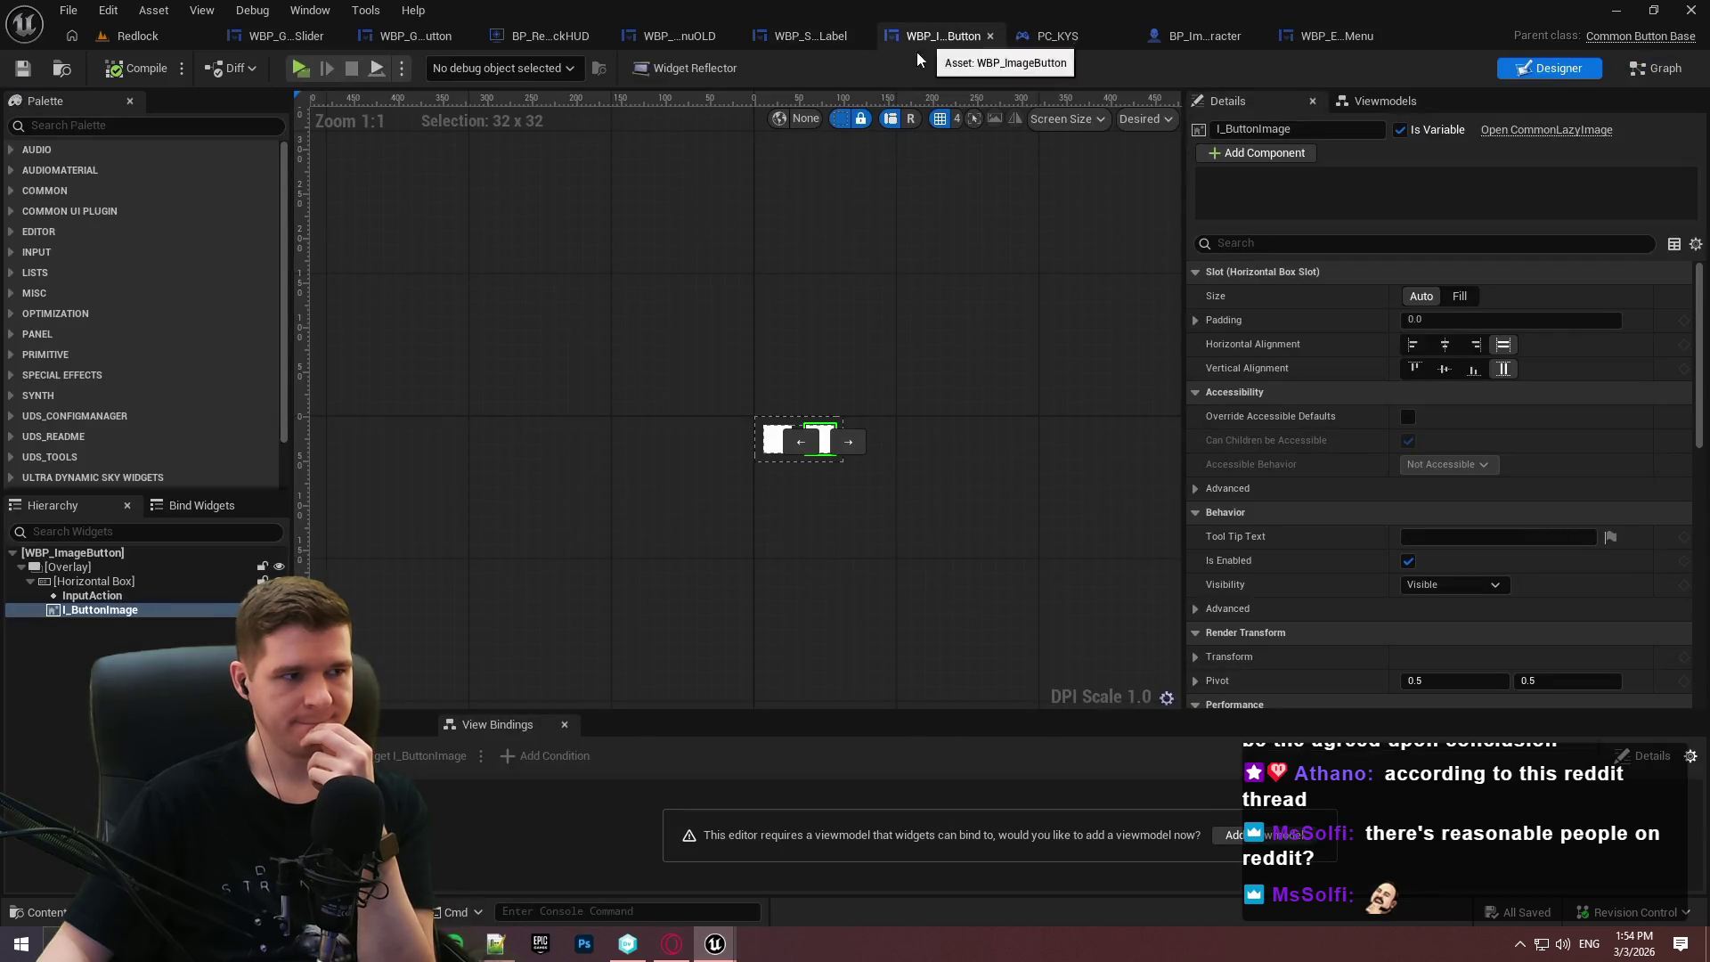
pyautogui.click(818, 38)
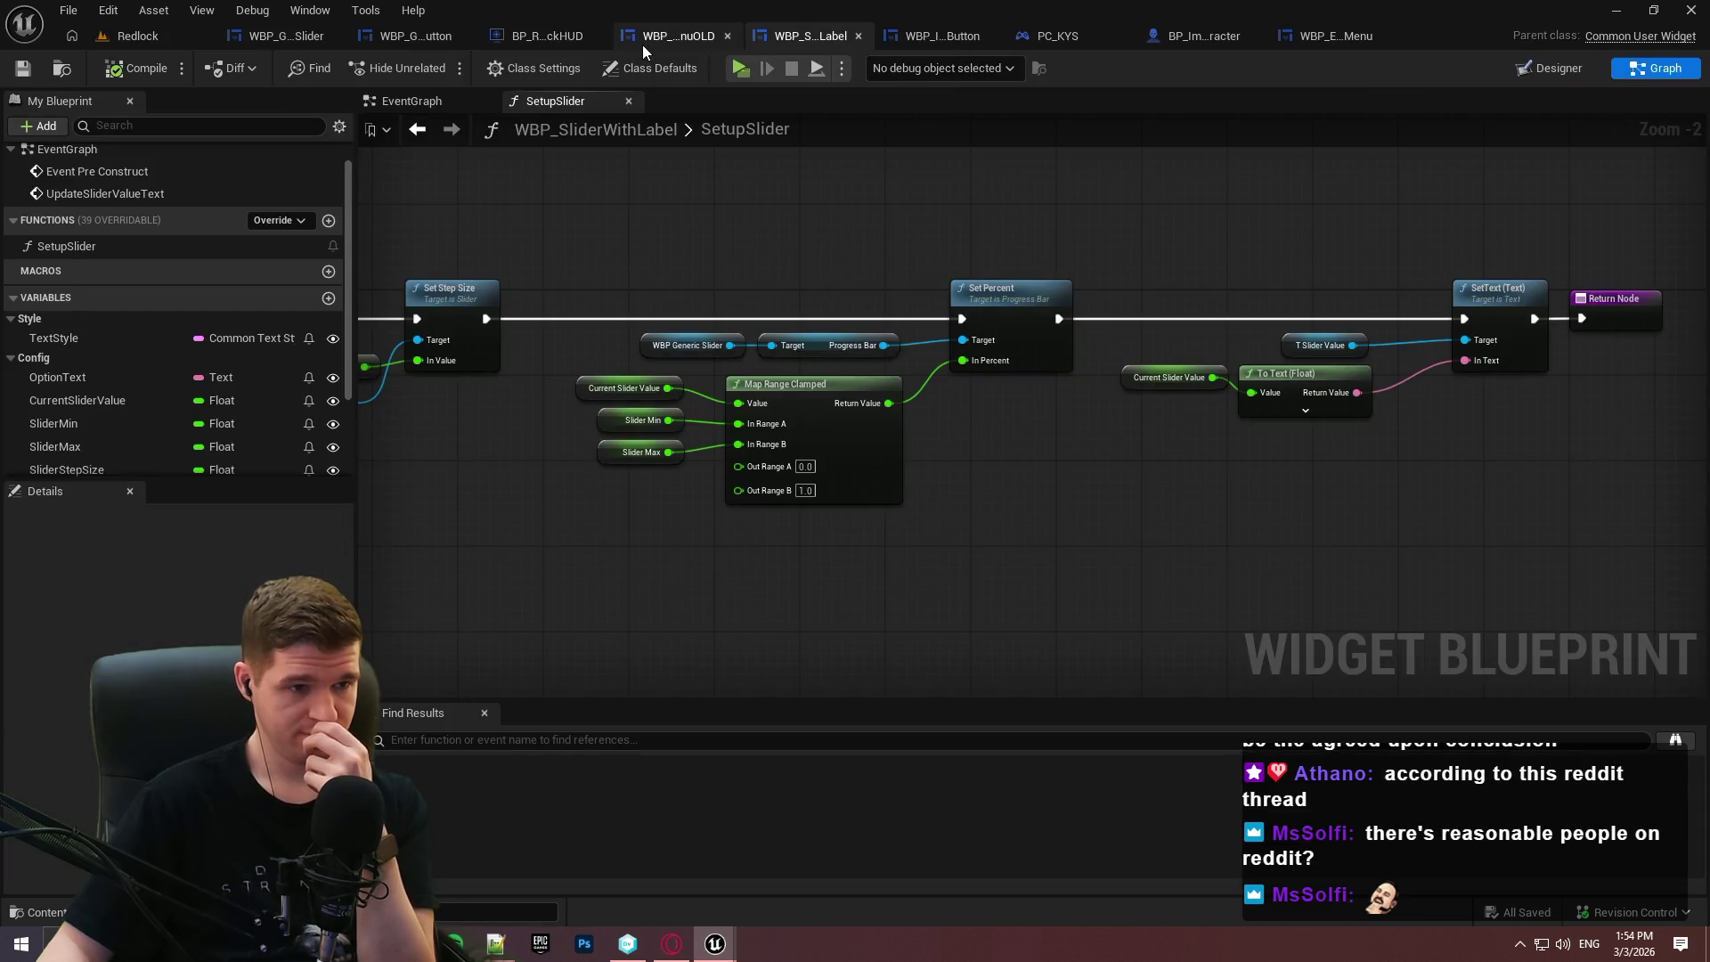
pyautogui.scroll(-4, 189, 314)
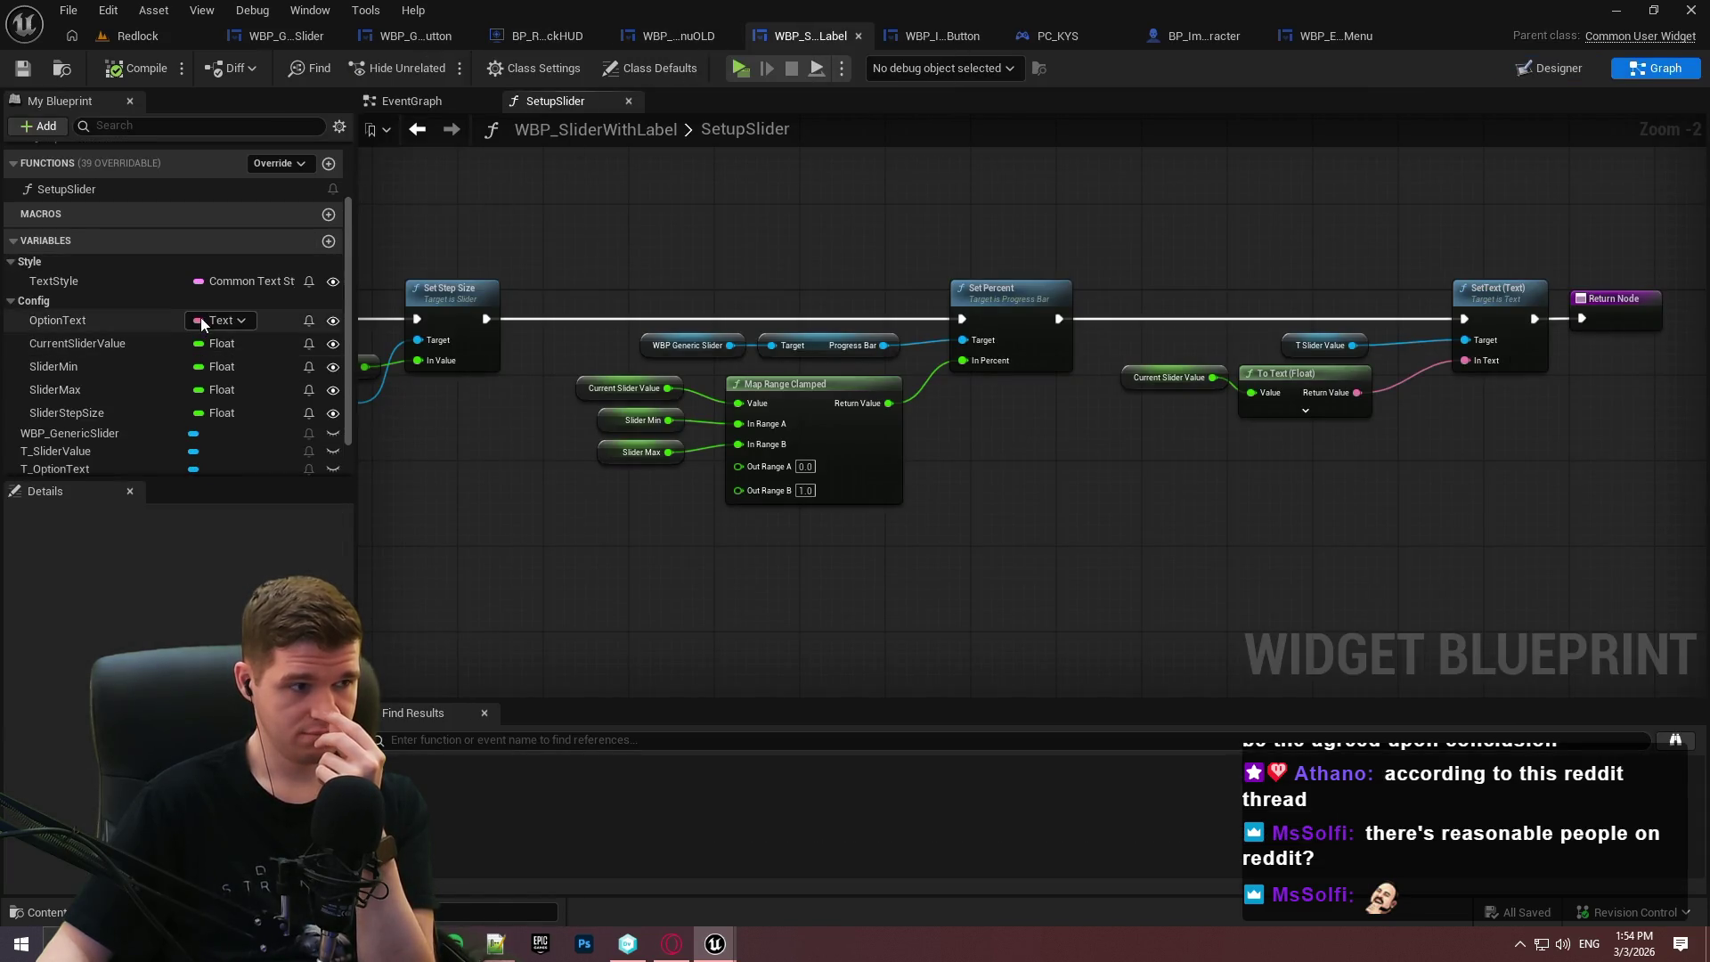
pyautogui.click(271, 38)
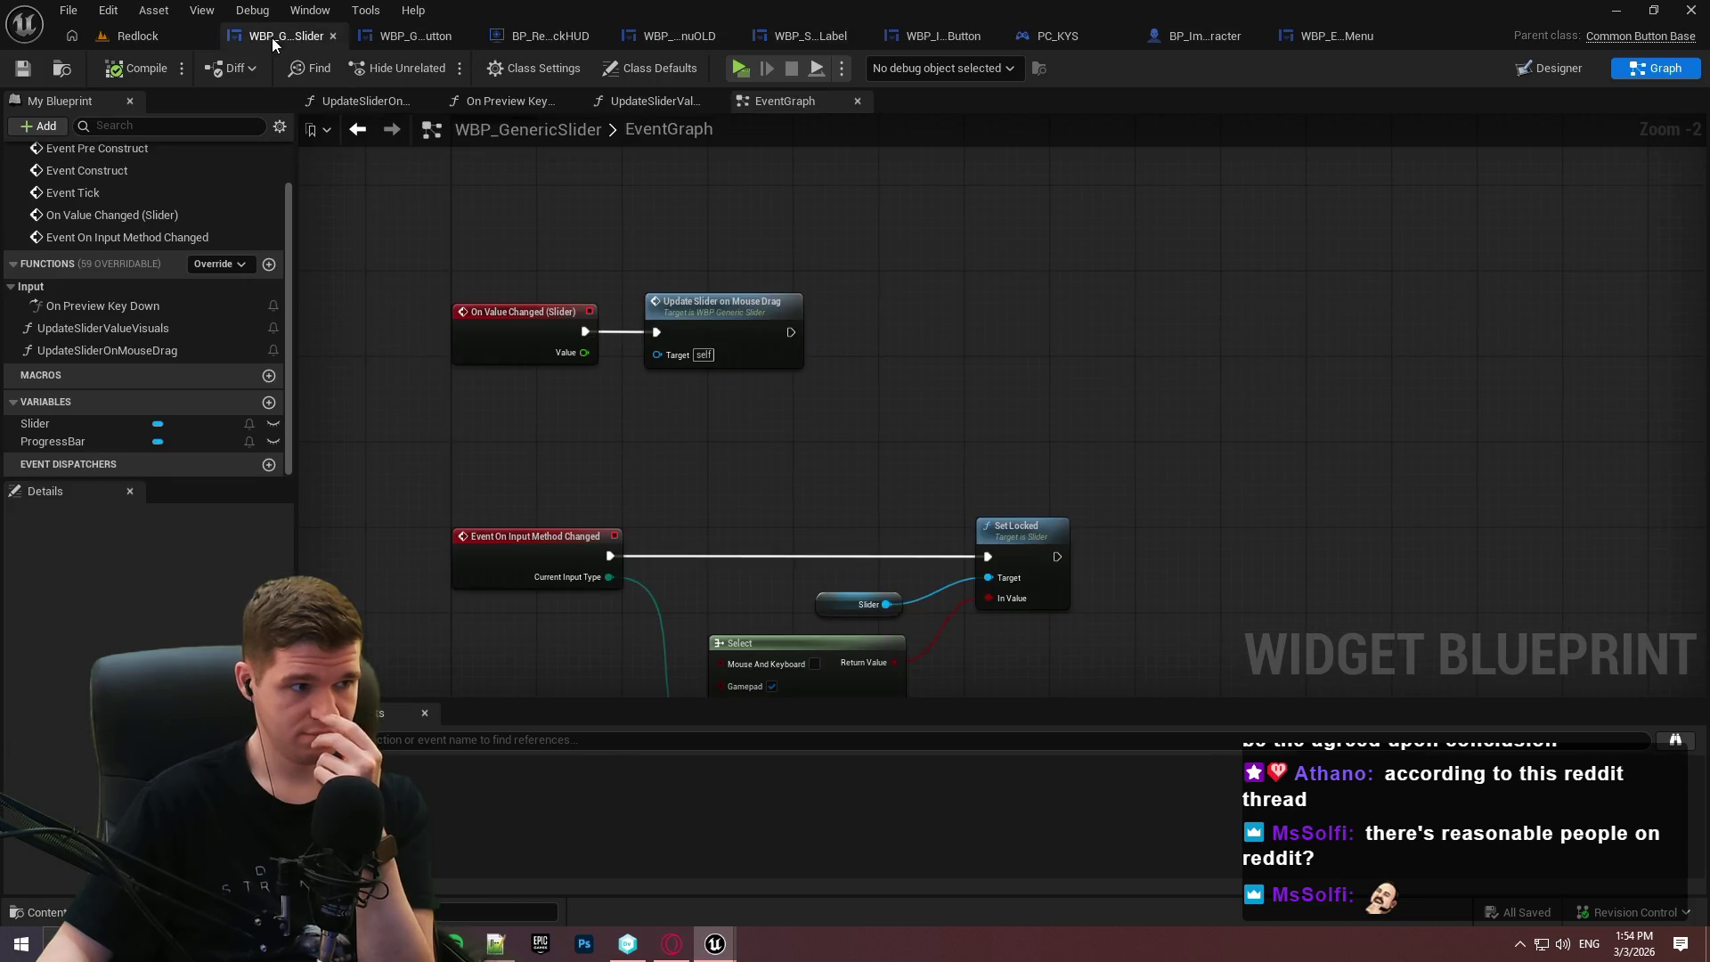
pyautogui.click(771, 44)
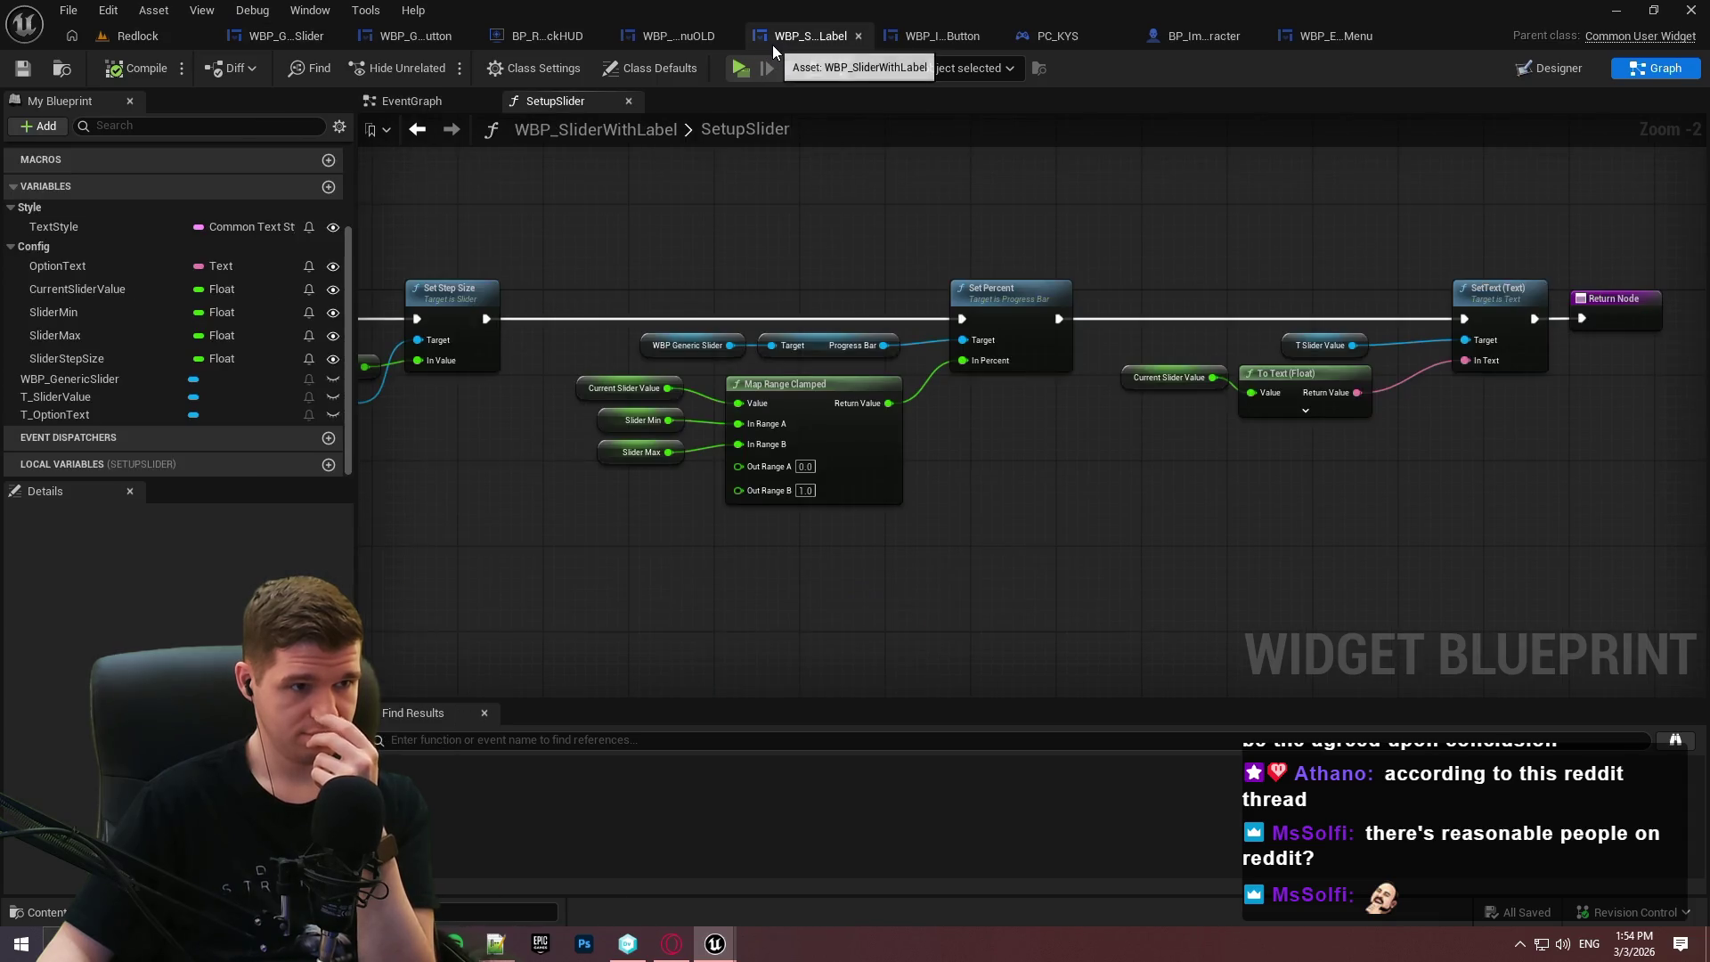
pyautogui.scroll(3, 225, 302)
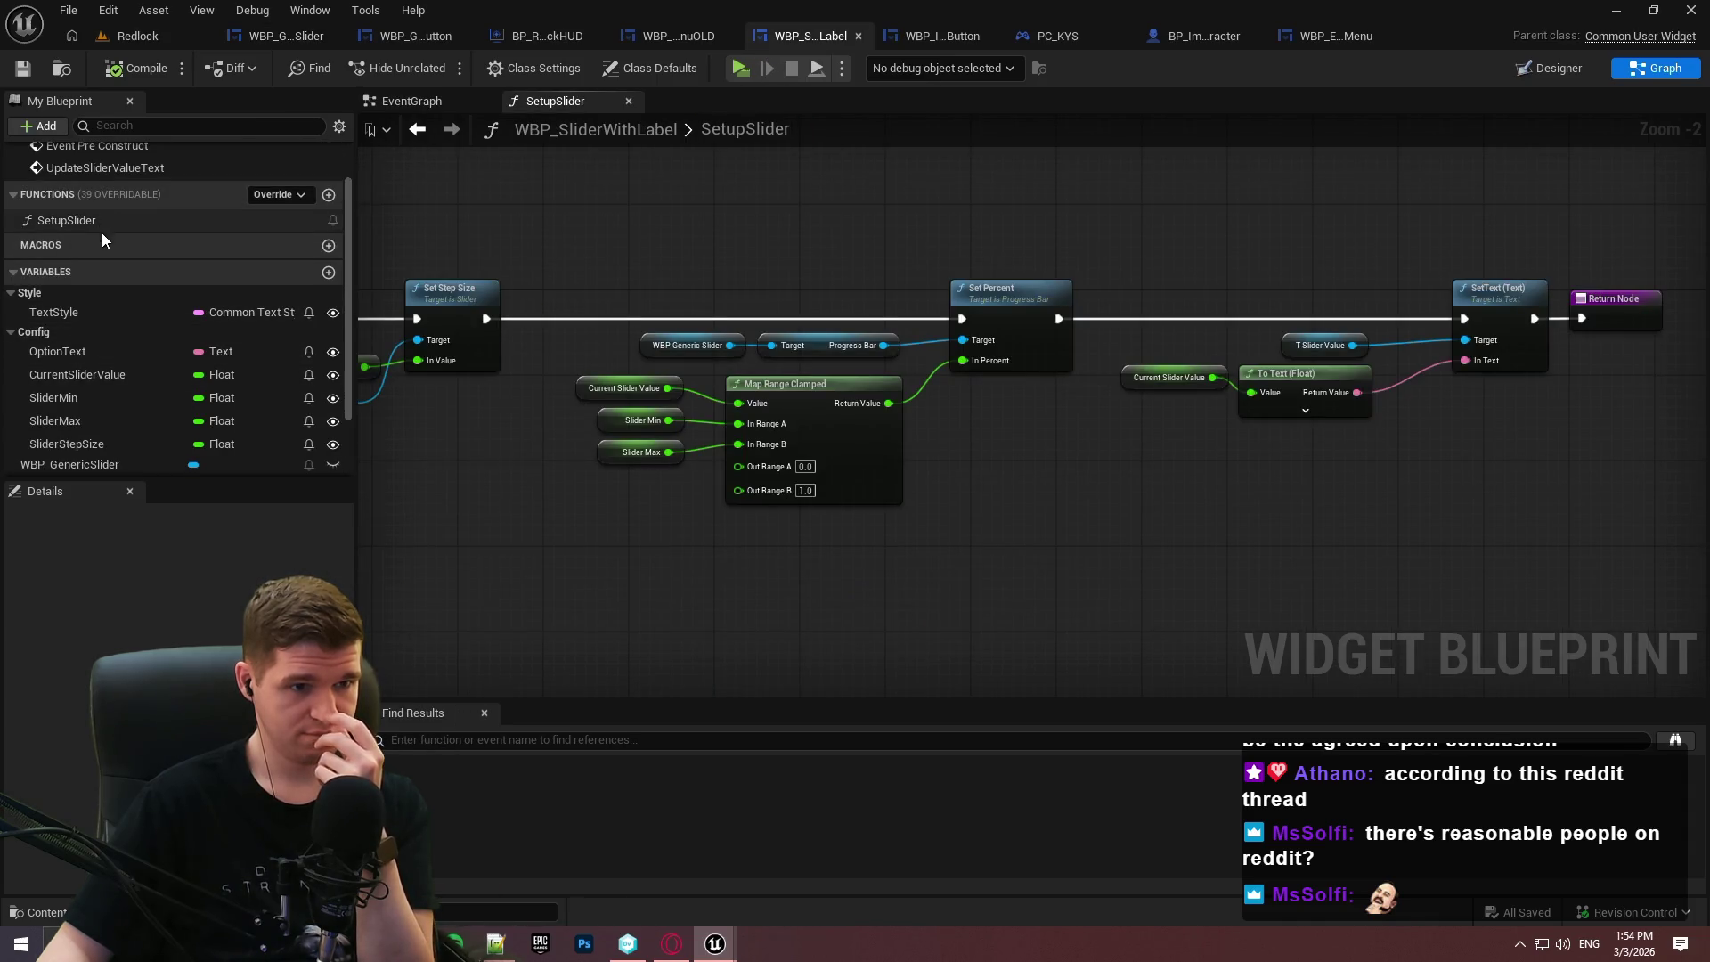
pyautogui.scroll(-2, 1307, 297)
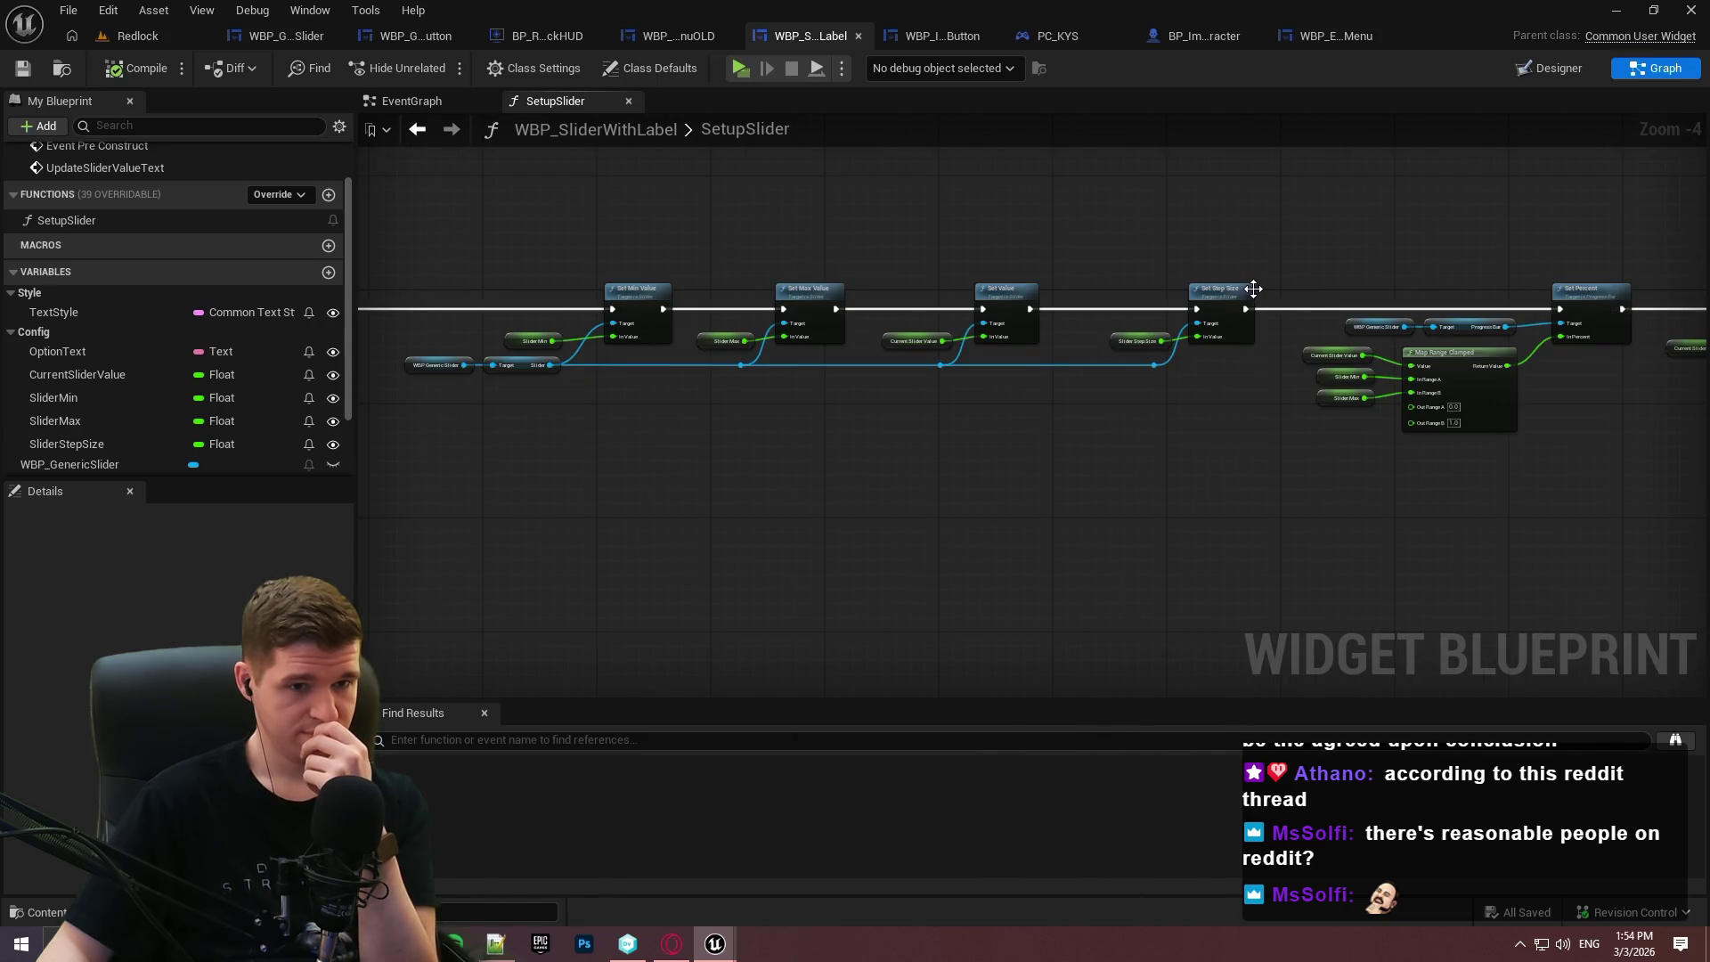
pyautogui.moveTo(368, 278); pyautogui.dragTo(776, 296)
pyautogui.scroll(2, 776, 296)
pyautogui.moveTo(1389, 303); pyautogui.dragTo(777, 303)
pyautogui.moveTo(1496, 303); pyautogui.dragTo(783, 303)
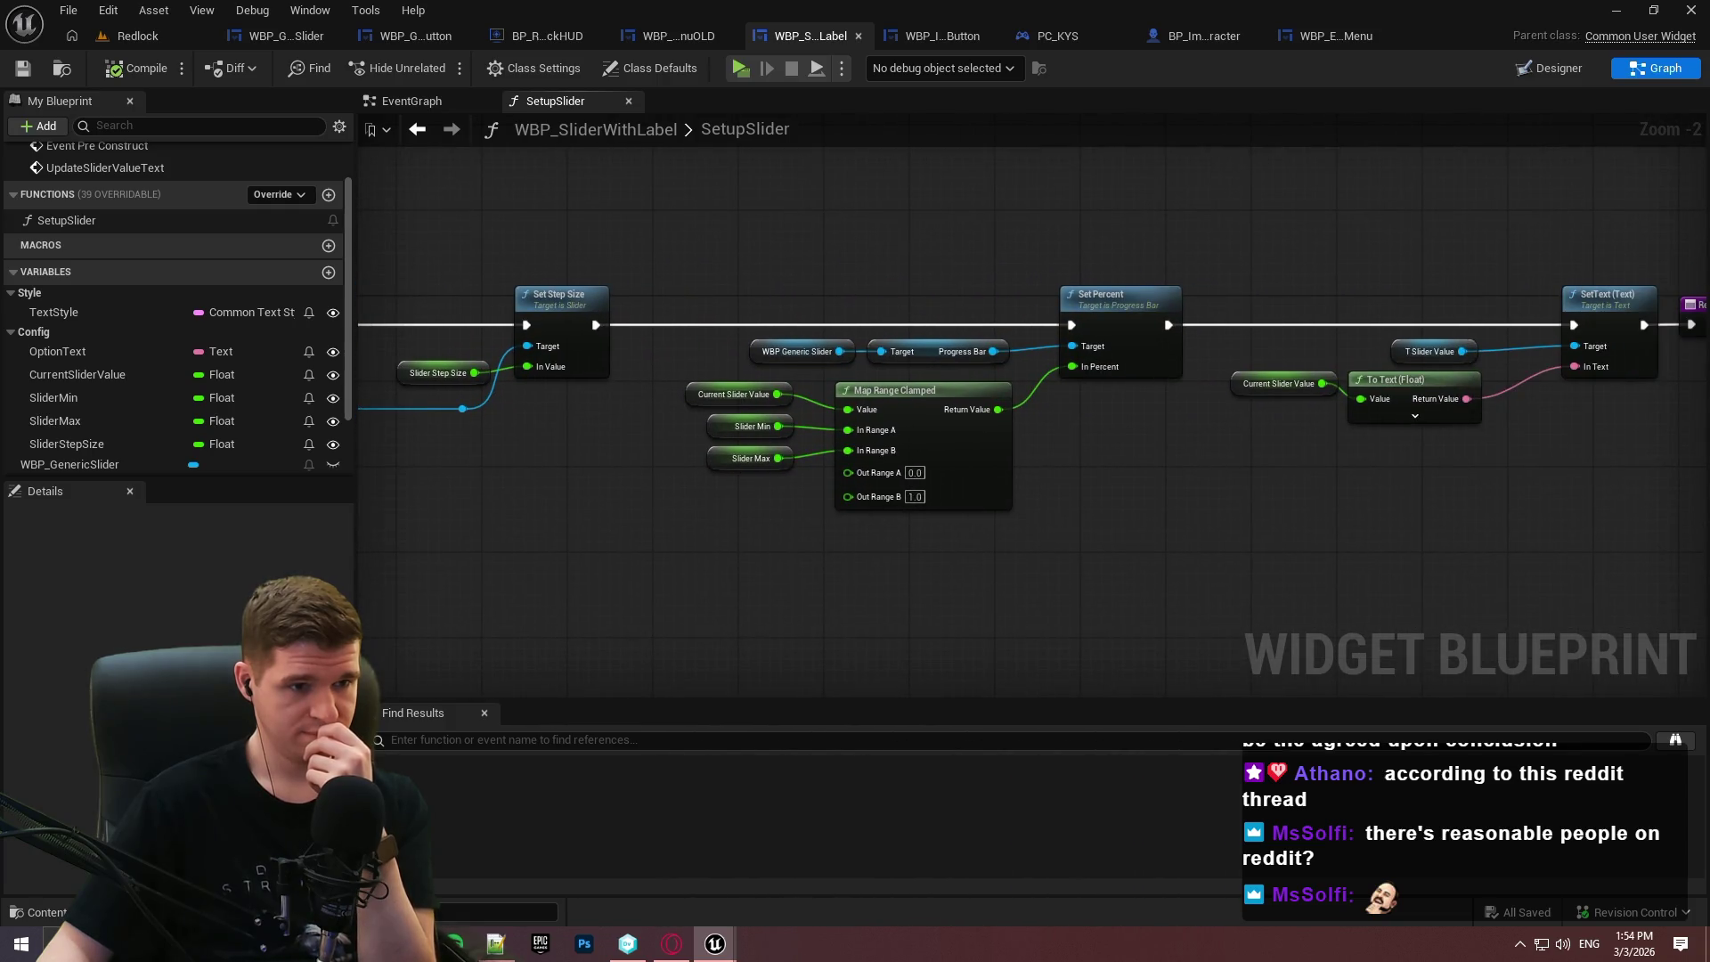
pyautogui.moveTo(400, 267)
pyautogui.mouseDown()
pyautogui.moveTo(1003, 336)
pyautogui.moveTo(1276, 342)
pyautogui.mouseUp()
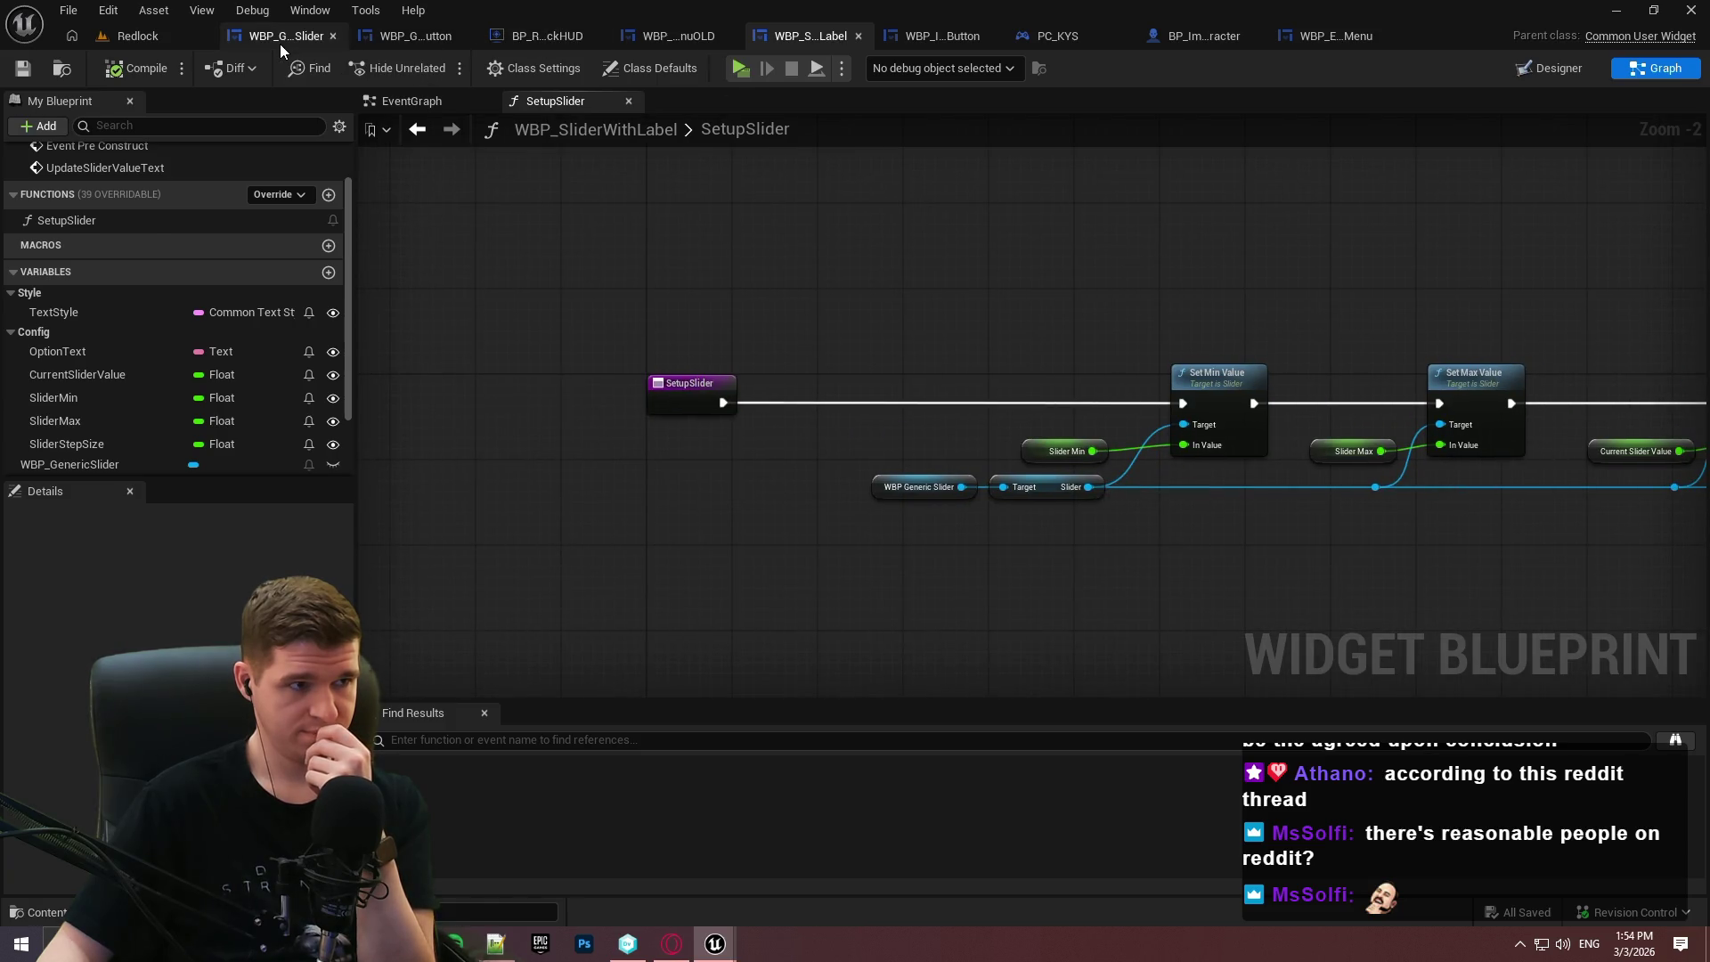
pyautogui.click(279, 45)
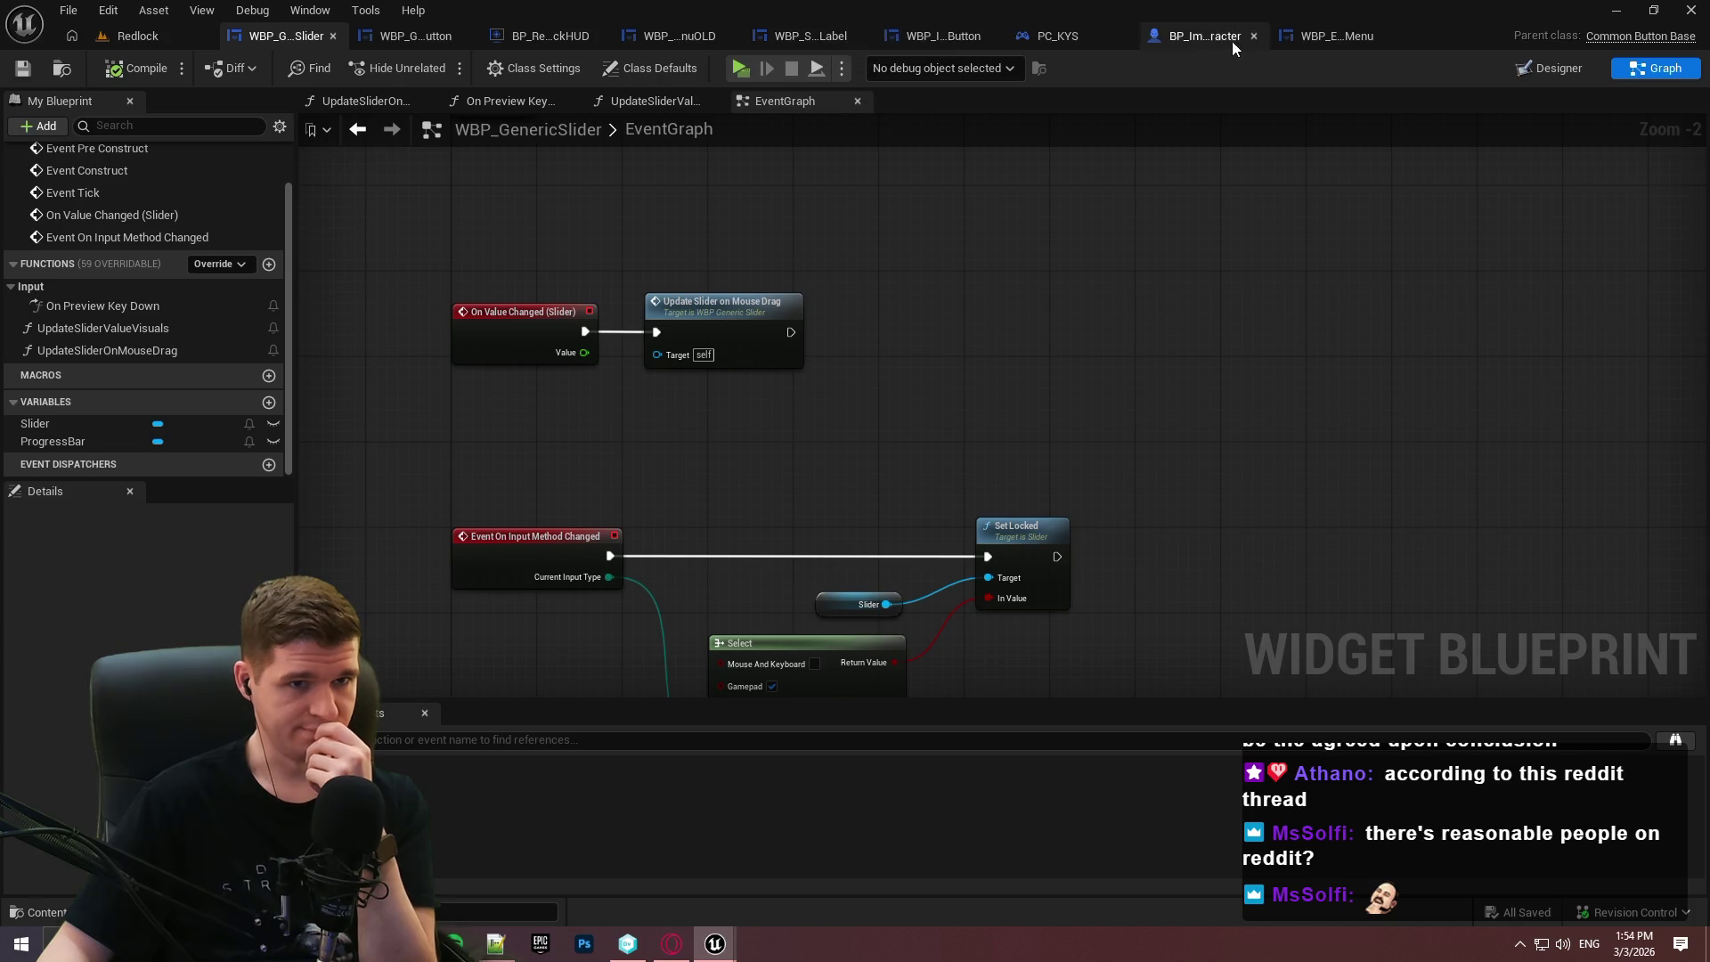
pyautogui.click(1327, 36)
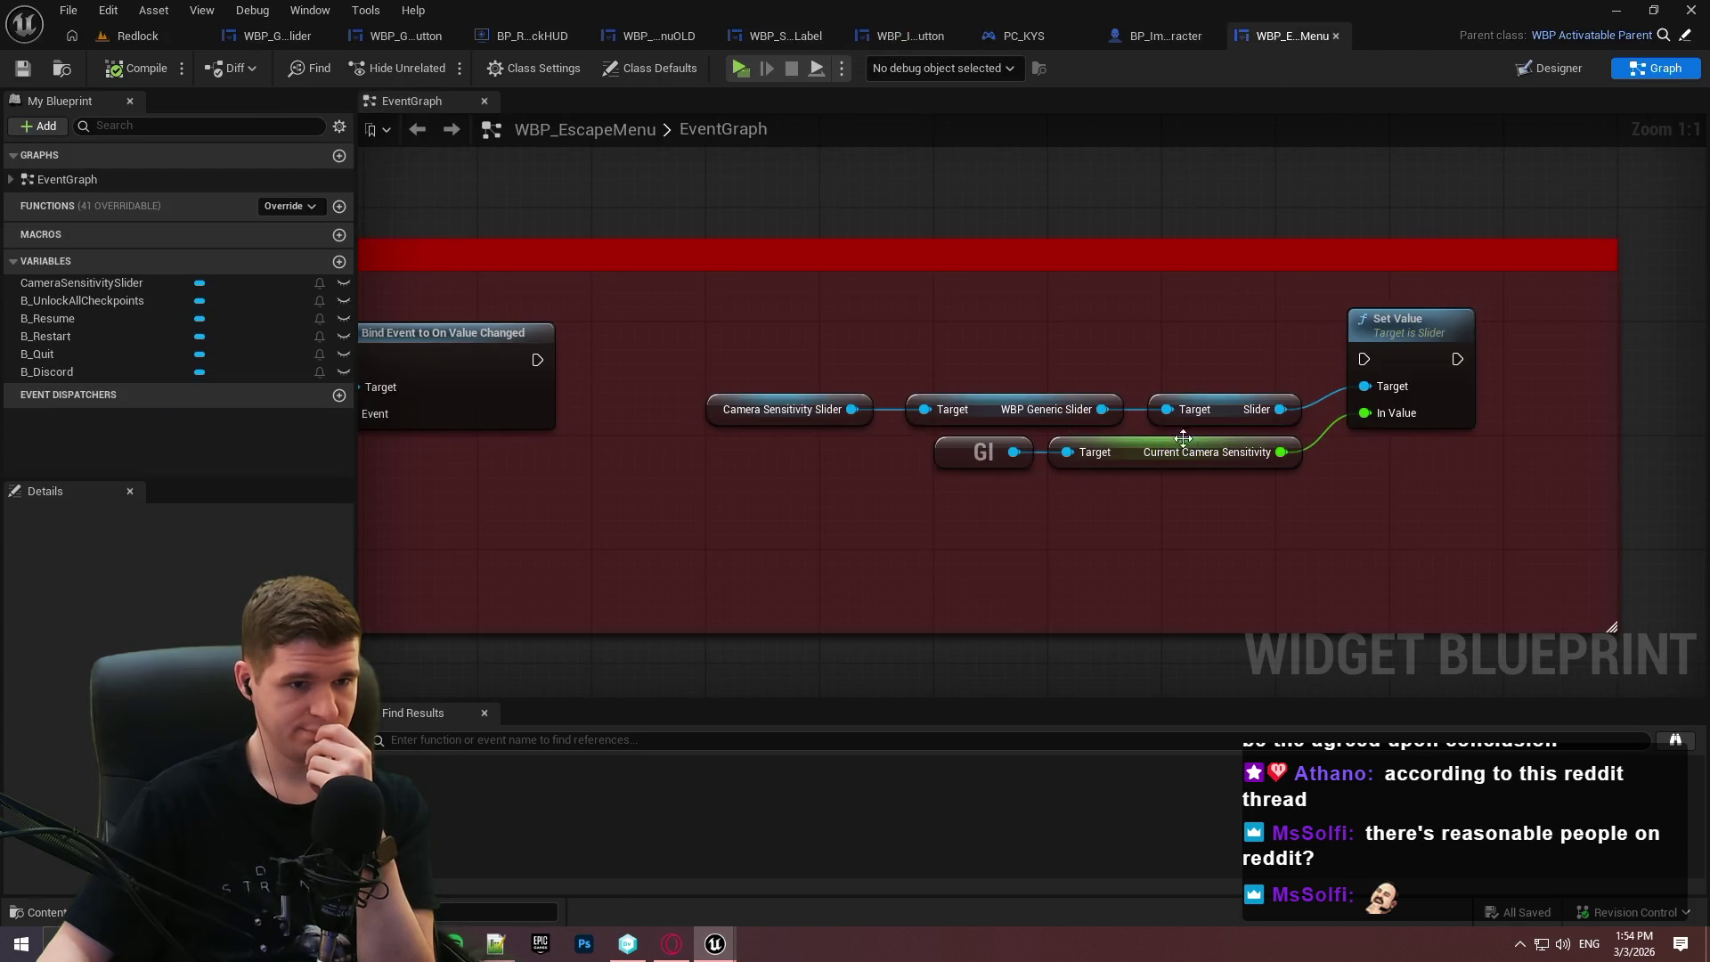
# Browse the Slider and generic slider pins' actions for 'curre', 'slider' and 'value' without adding nodes.
pyautogui.moveTo(1282, 410)
pyautogui.mouseDown()
pyautogui.moveTo(1317, 459)
pyautogui.moveTo(1348, 460)
pyautogui.mouseUp()
pyautogui.write('curre')
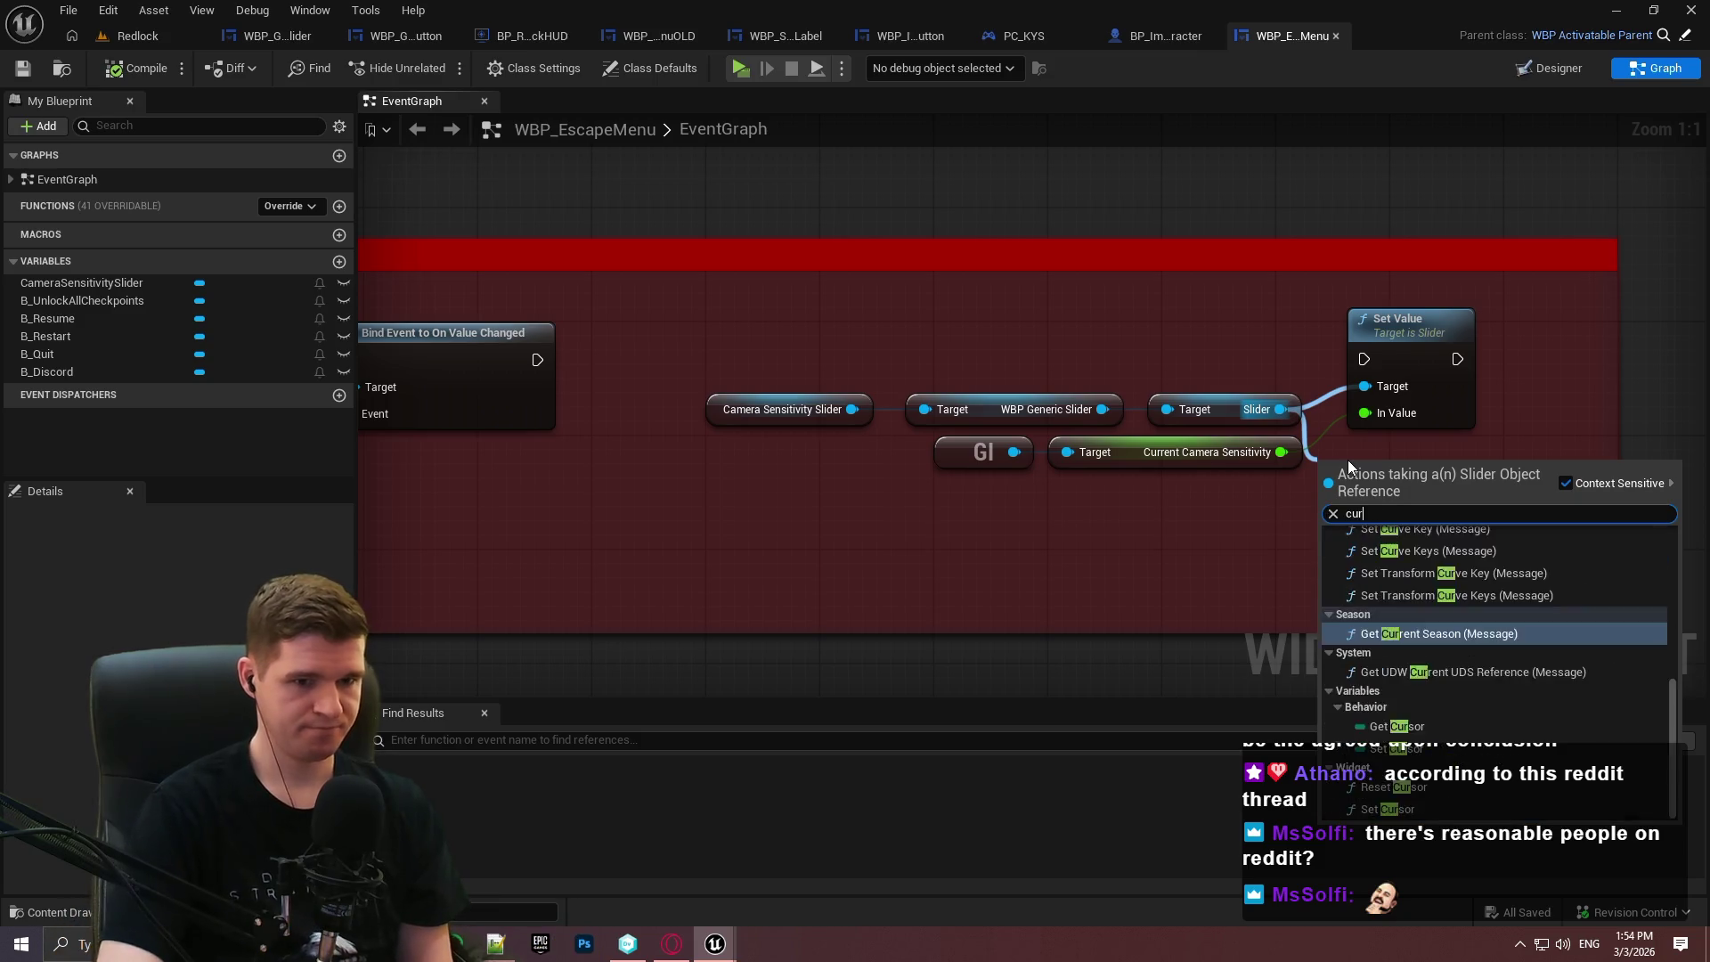
pyautogui.press('BackSpace')
pyautogui.press('BackSpace')
pyautogui.press('BackSpace')
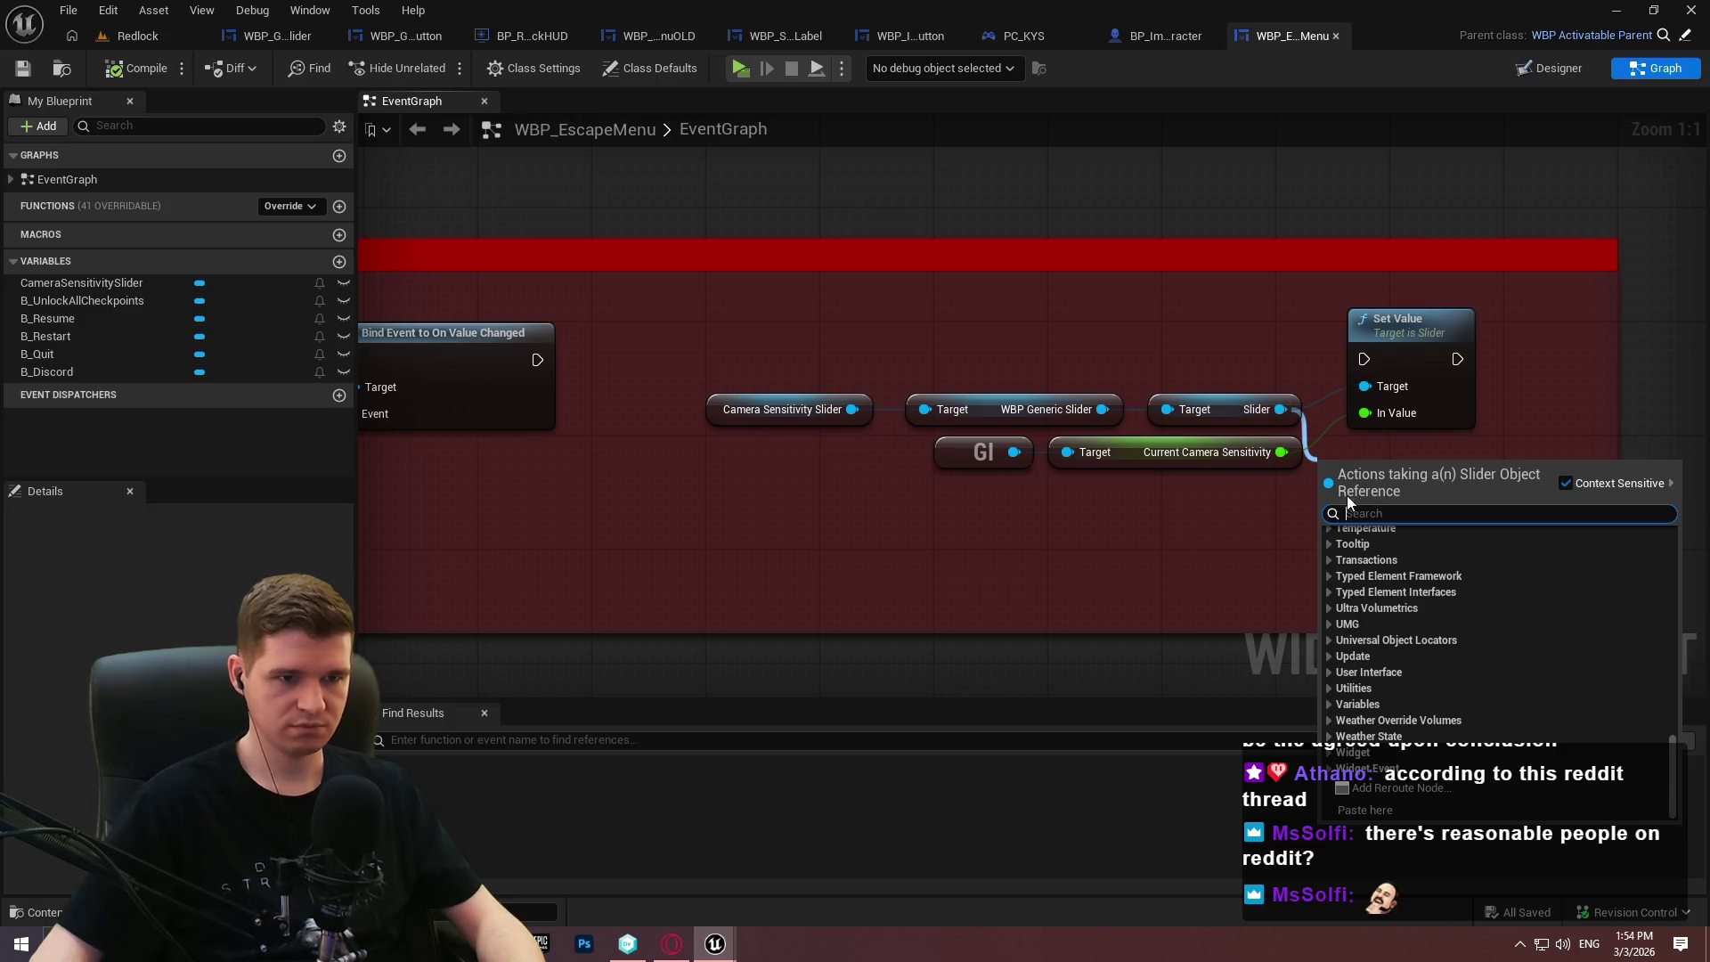
pyautogui.click(1122, 392)
pyautogui.moveTo(1102, 409); pyautogui.dragTo(1161, 297)
pyautogui.click(1161, 294)
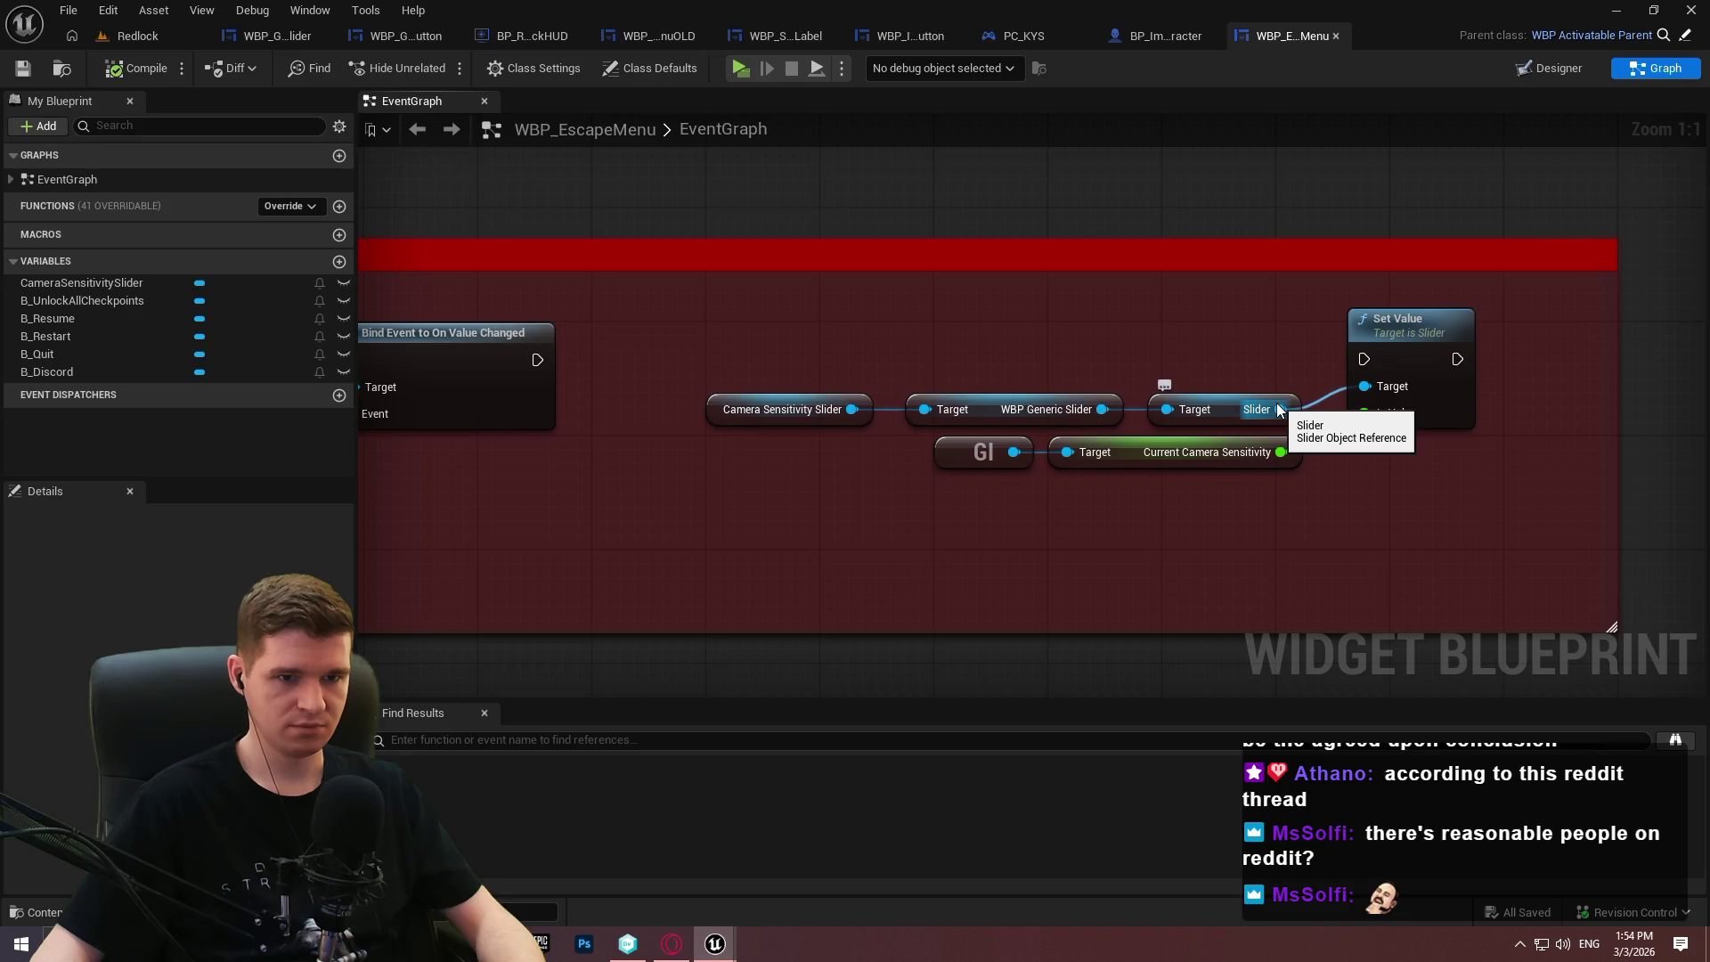
pyautogui.moveTo(1102, 409); pyautogui.dragTo(1082, 317)
pyautogui.write('sl')
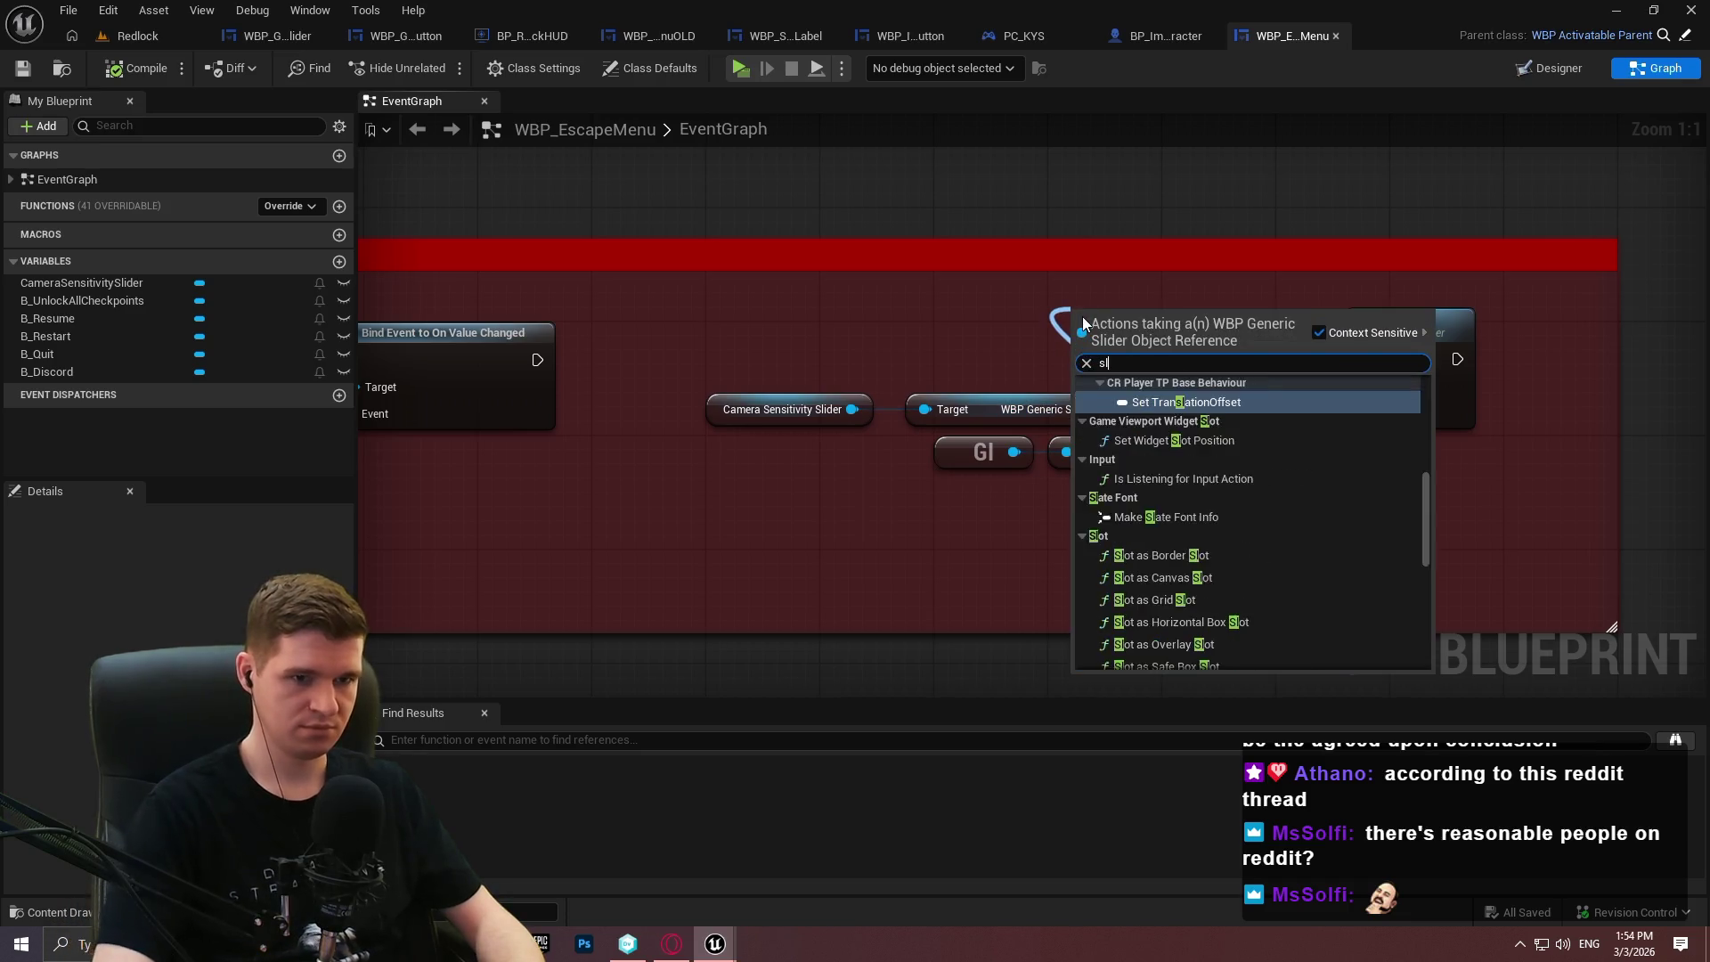
pyautogui.write('ider')
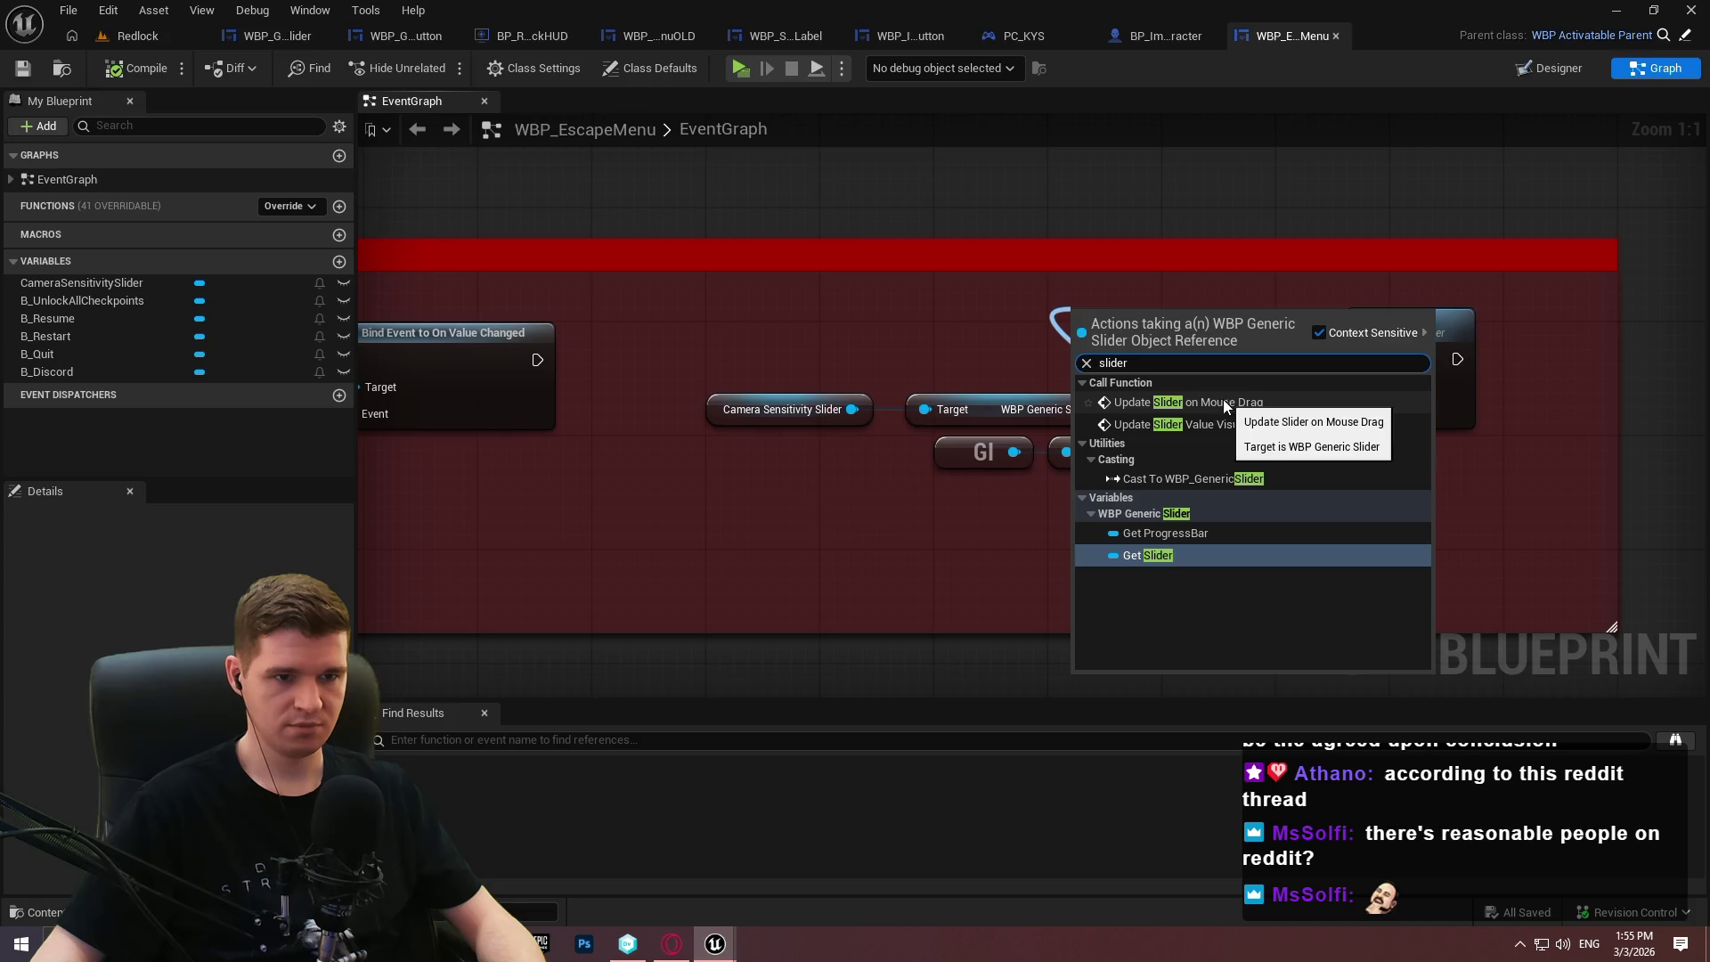
pyautogui.press('Return')
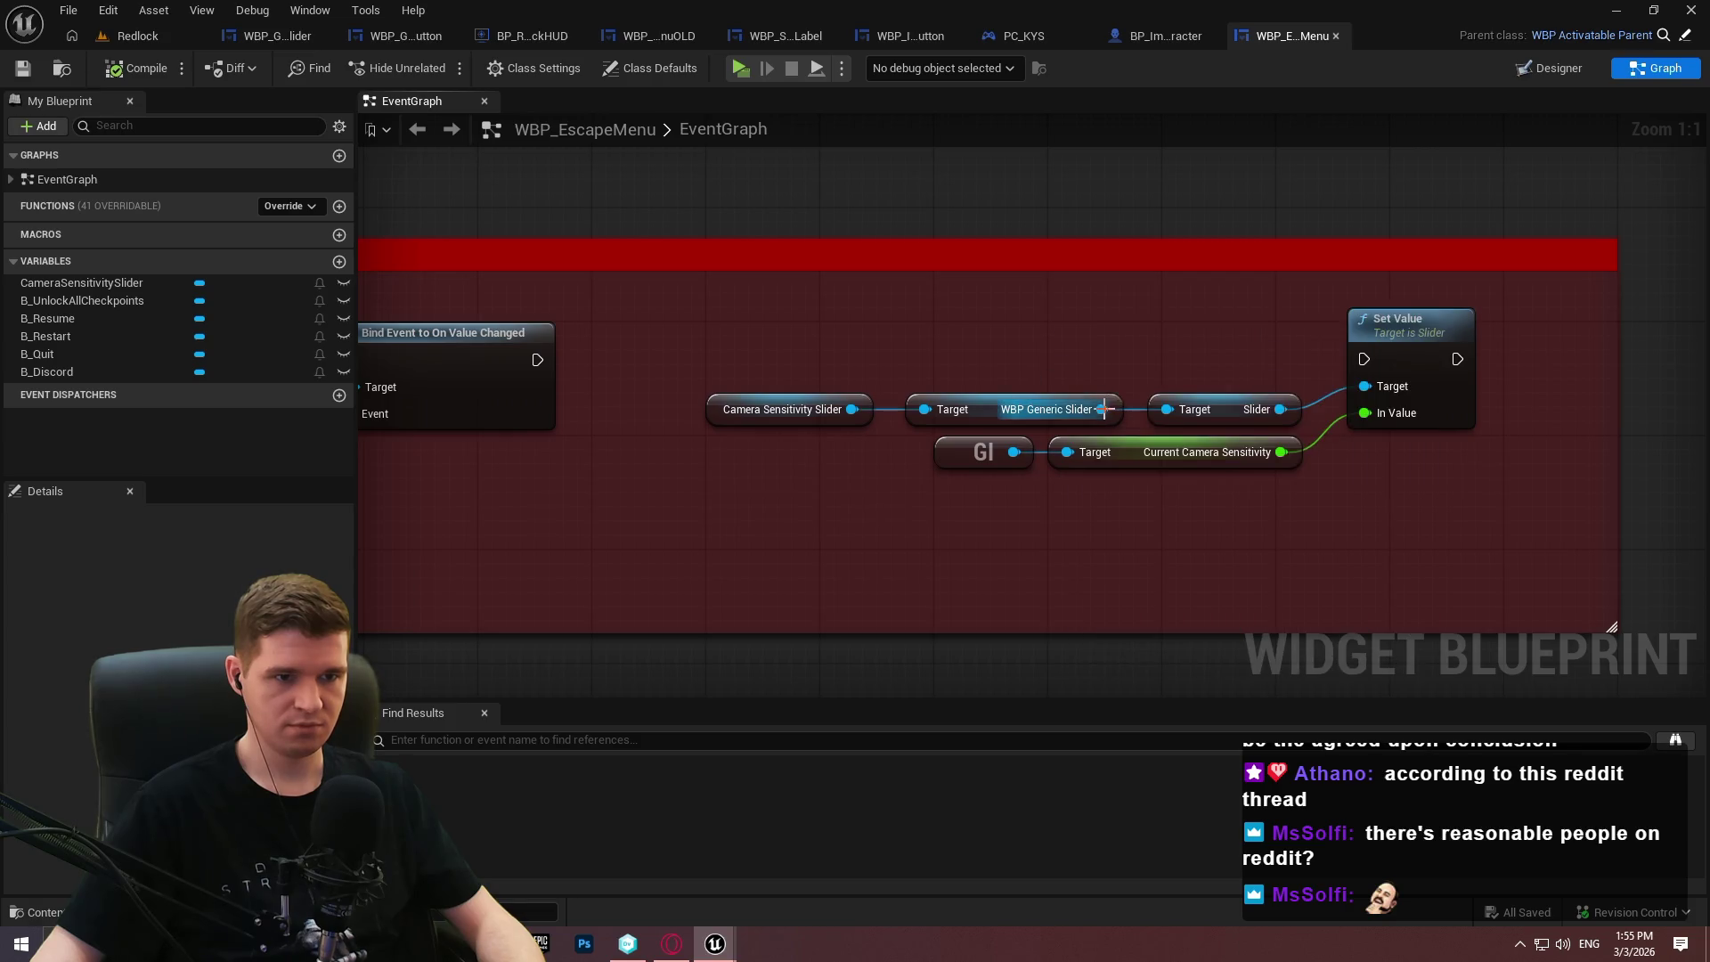
pyautogui.moveTo(1104, 408); pyautogui.dragTo(1142, 356)
pyautogui.write('value')
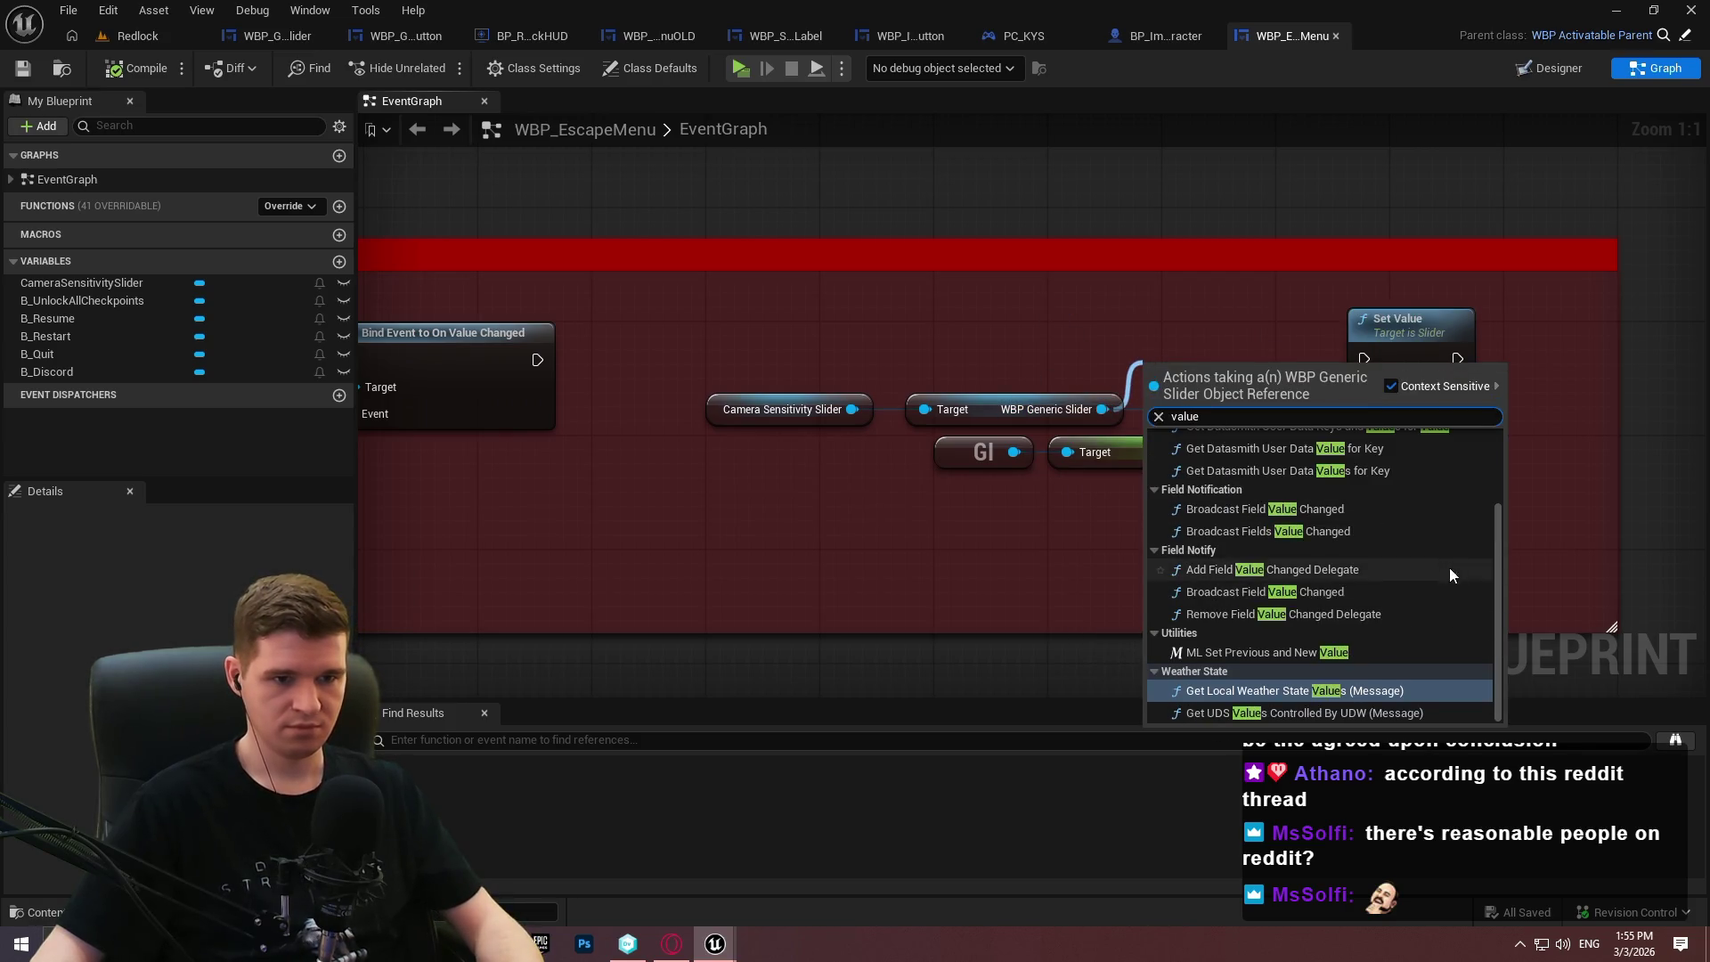
pyautogui.click(1095, 307)
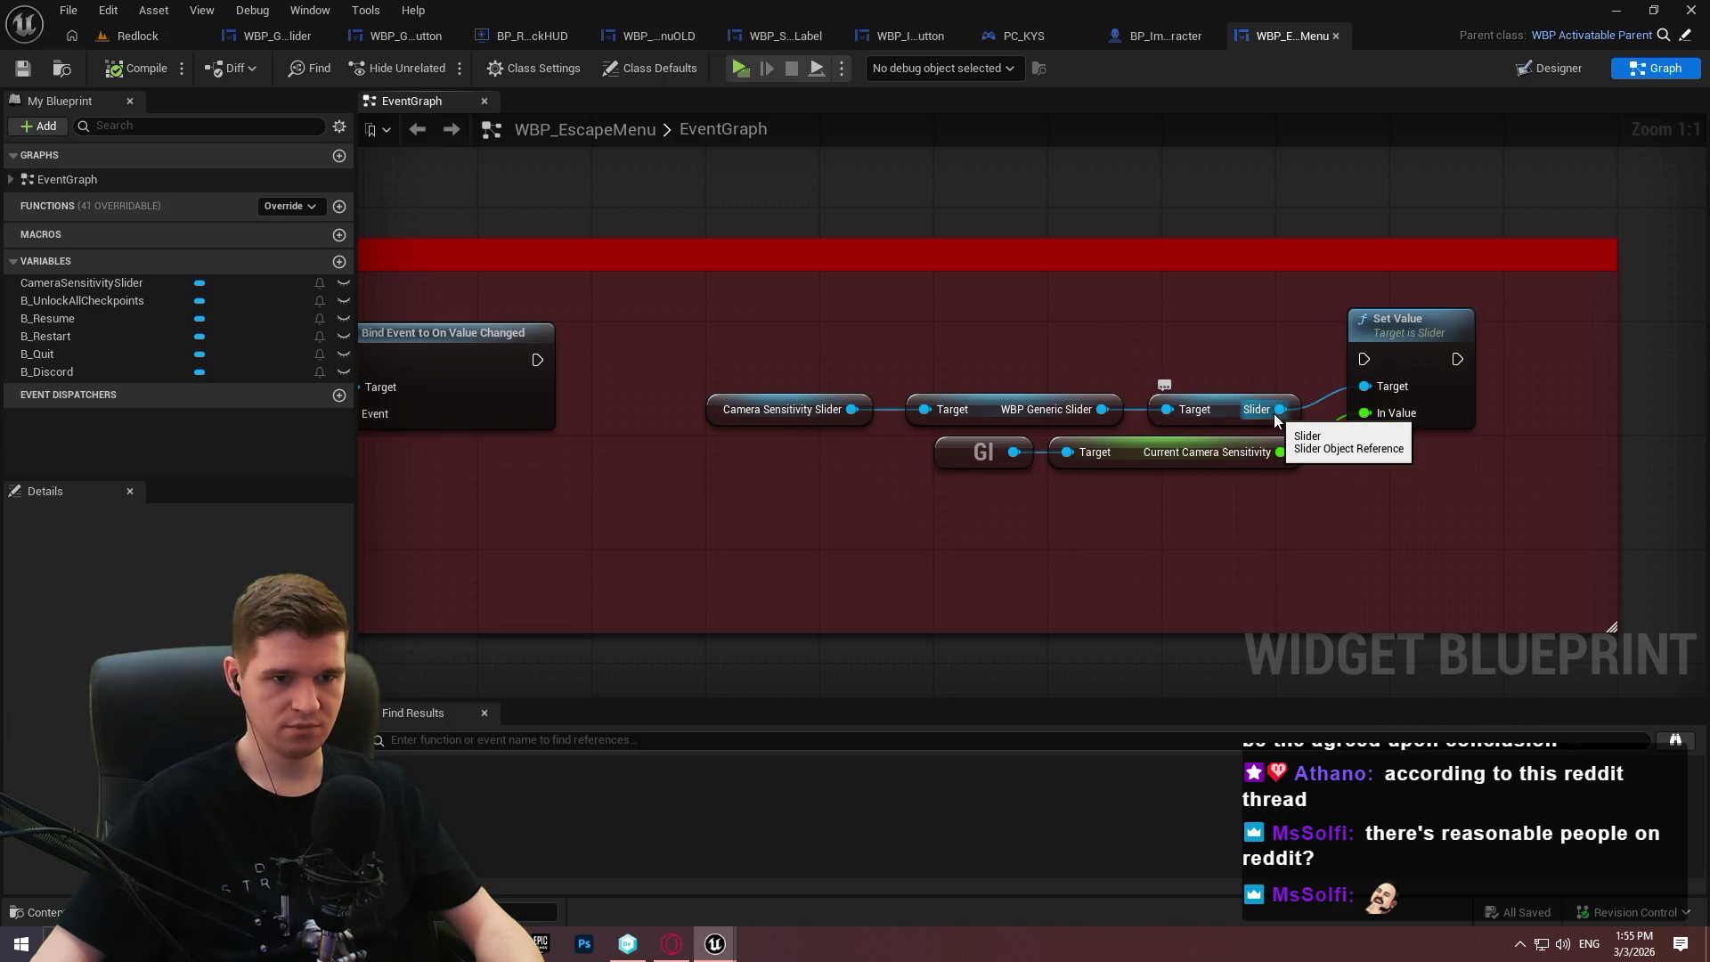
# Link Current Camera Sensitivity into Set Value's In Value, then glance at WBP_GenericSlider and return.
pyautogui.moveTo(1274, 411)
pyautogui.mouseDown()
pyautogui.moveTo(1407, 463)
pyautogui.moveTo(1377, 480)
pyautogui.mouseUp()
pyautogui.write('cu')
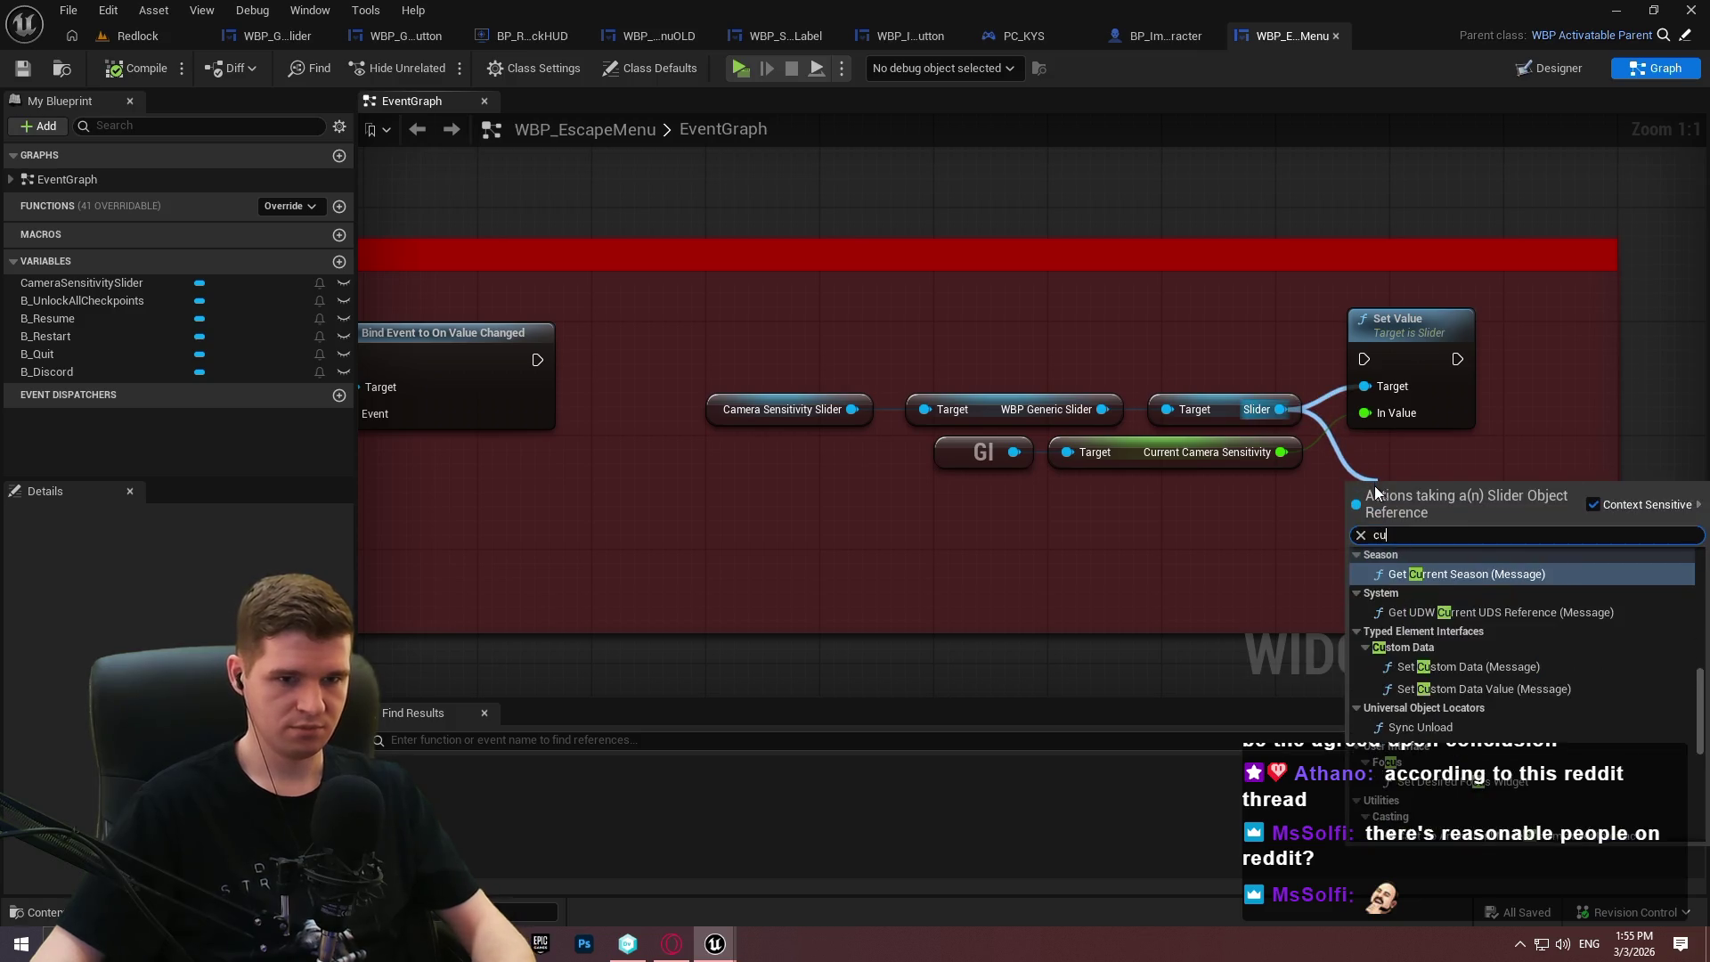
pyautogui.write('rrent')
pyautogui.press('Escape')
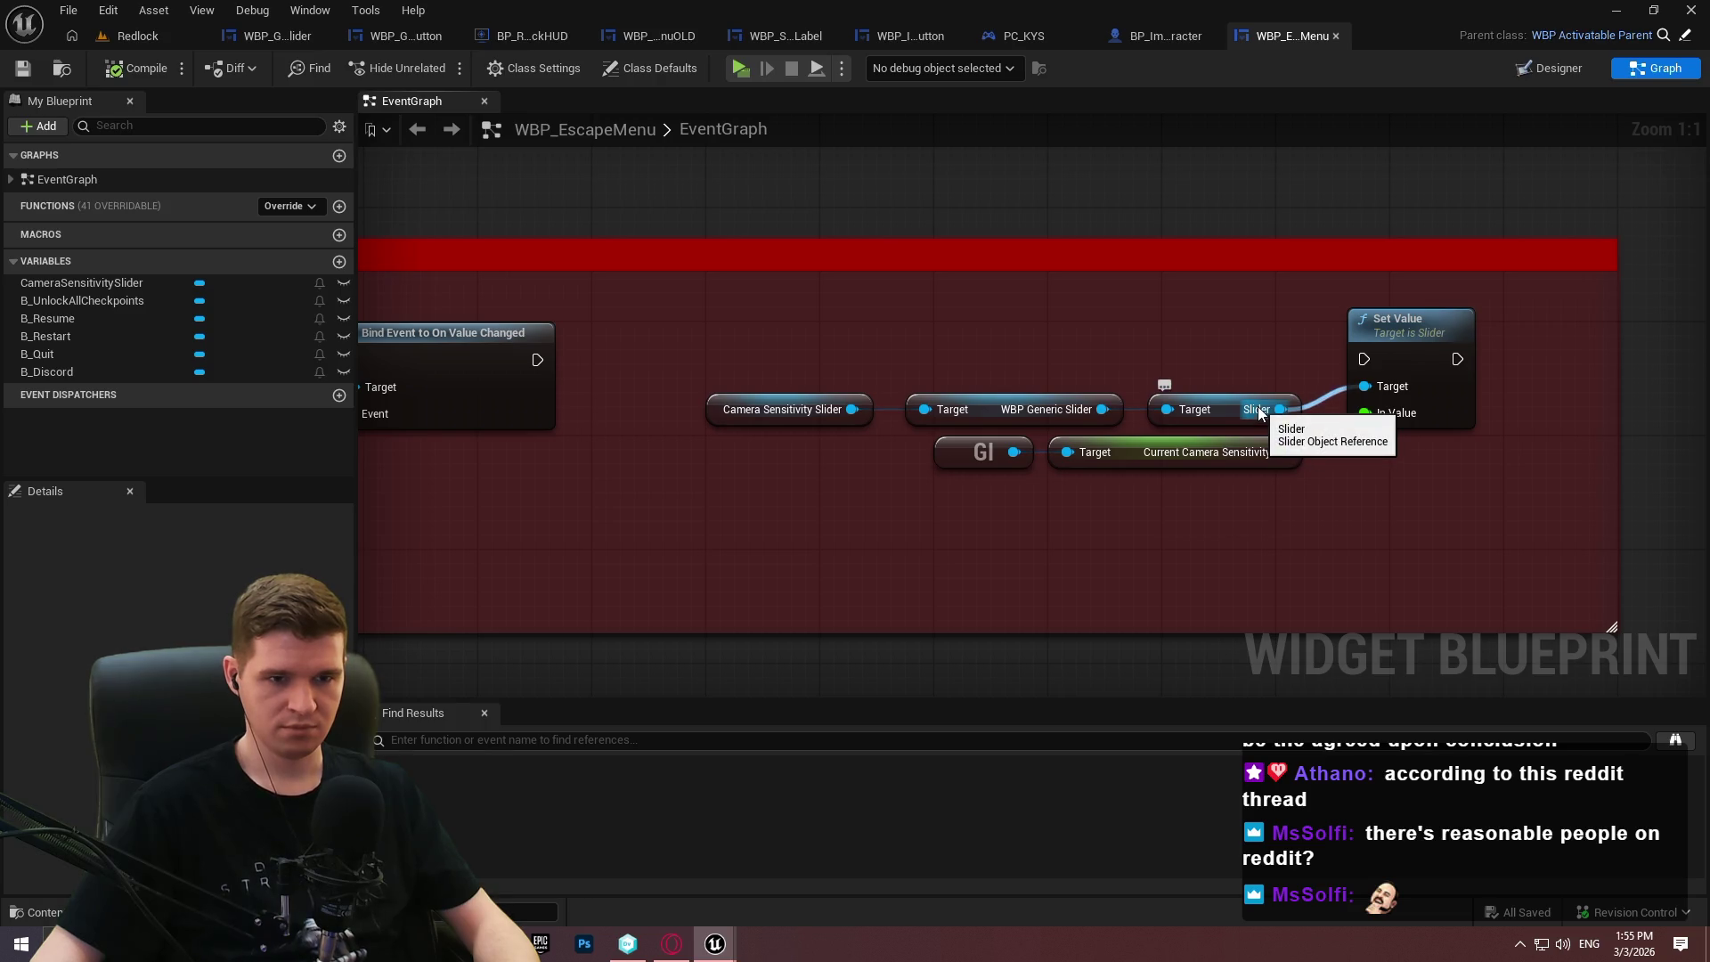
pyautogui.moveTo(1280, 452); pyautogui.dragTo(1364, 412)
pyautogui.moveTo(1108, 344); pyautogui.dragTo(1113, 321)
pyautogui.write('curre')
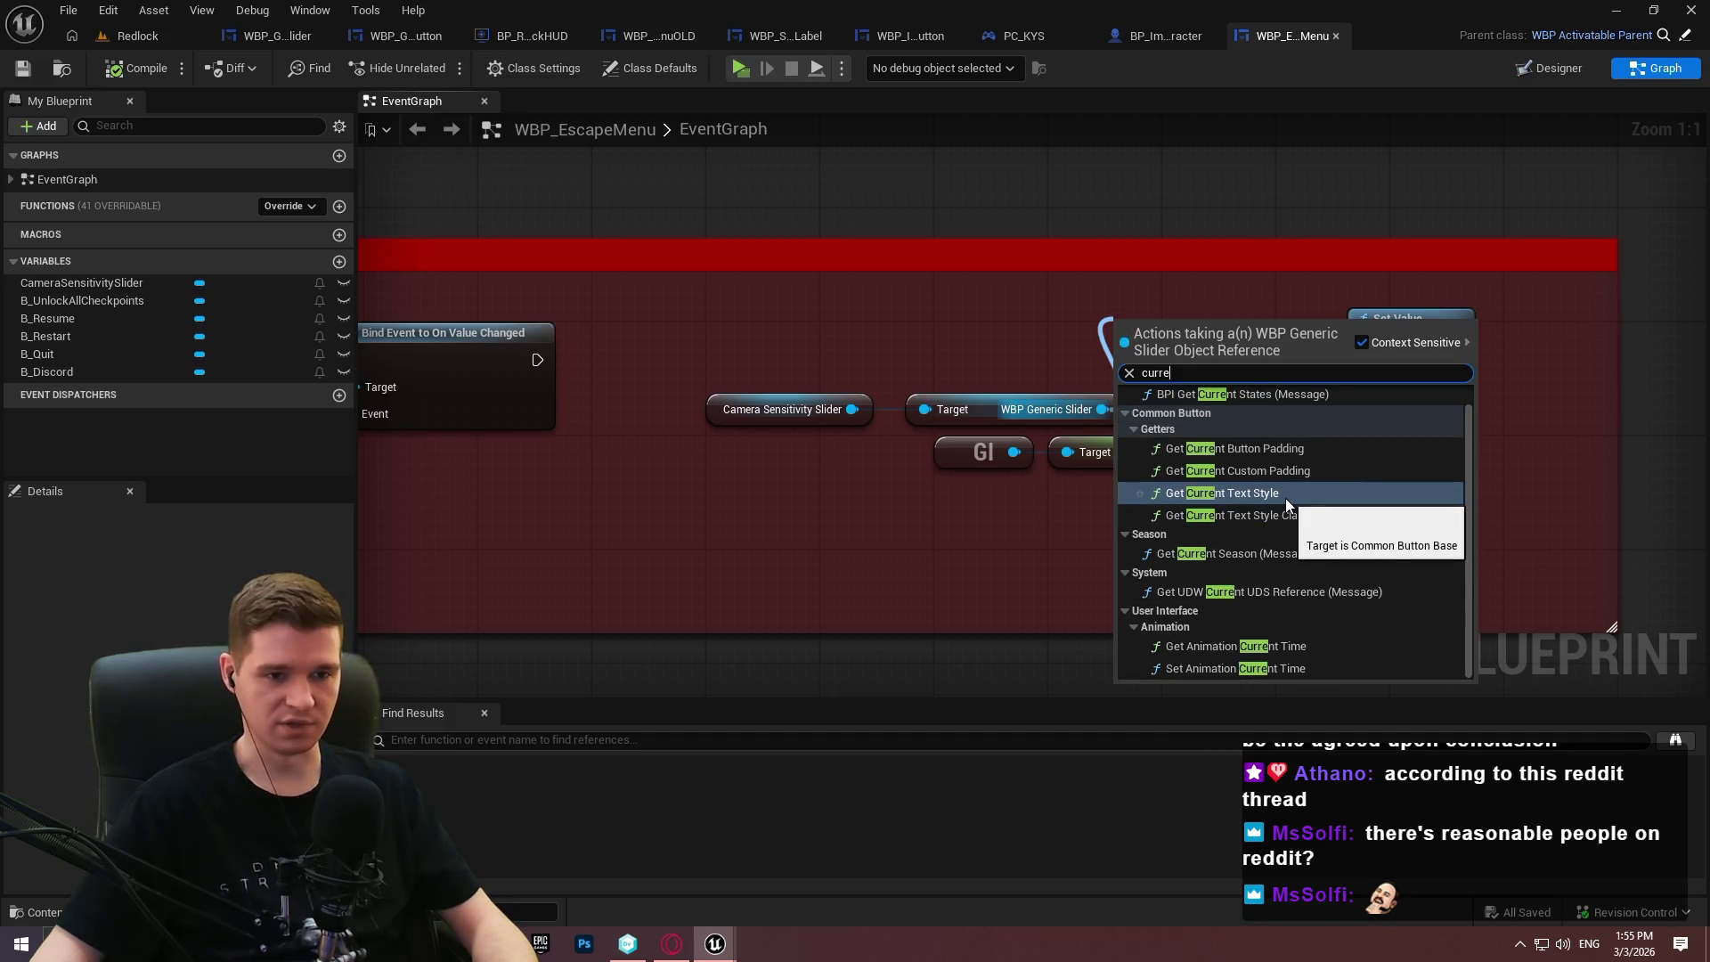
pyautogui.click(985, 543)
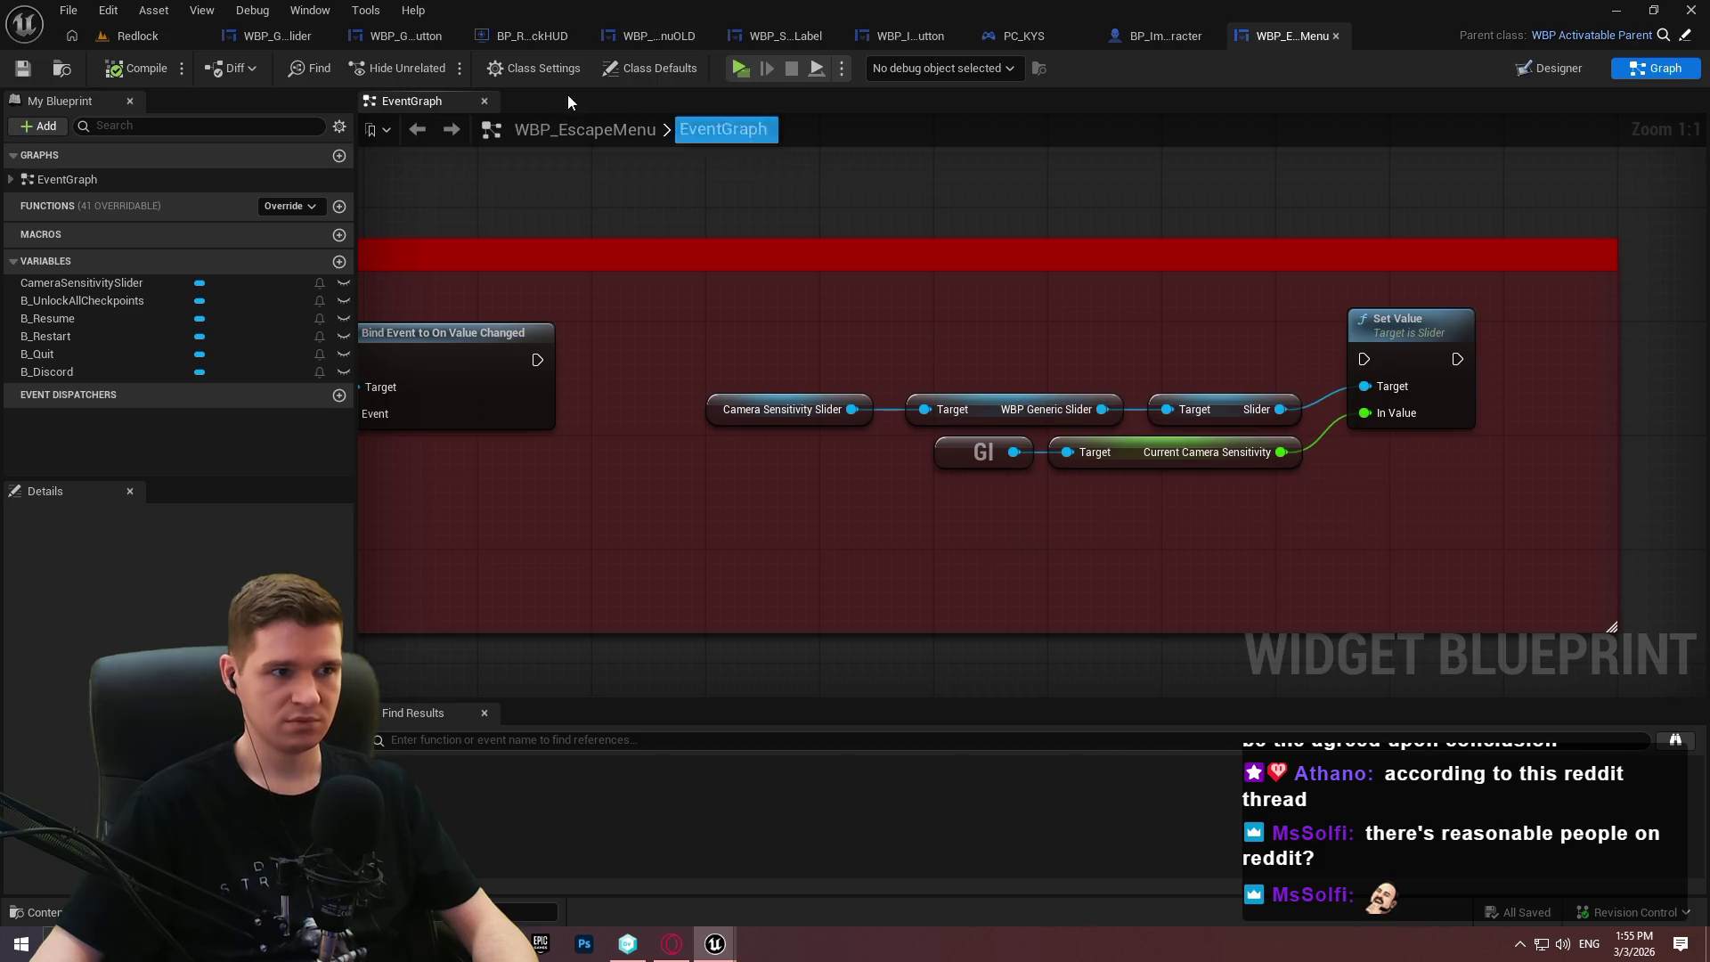
pyautogui.click(263, 38)
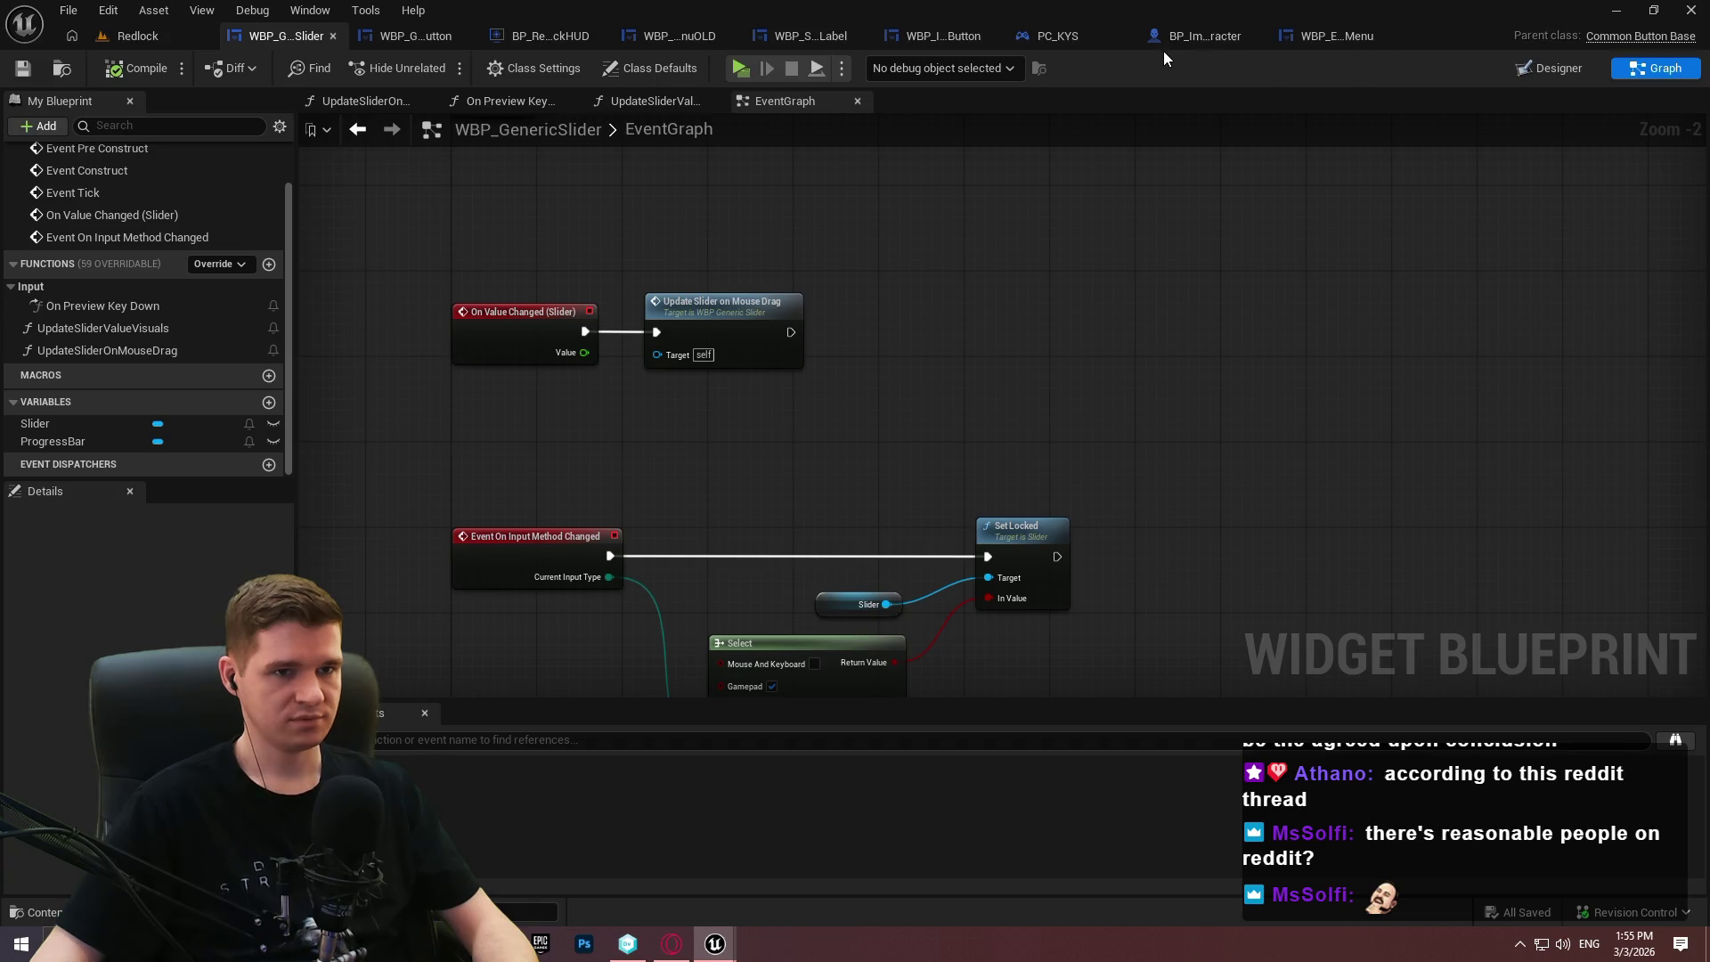
pyautogui.click(1332, 43)
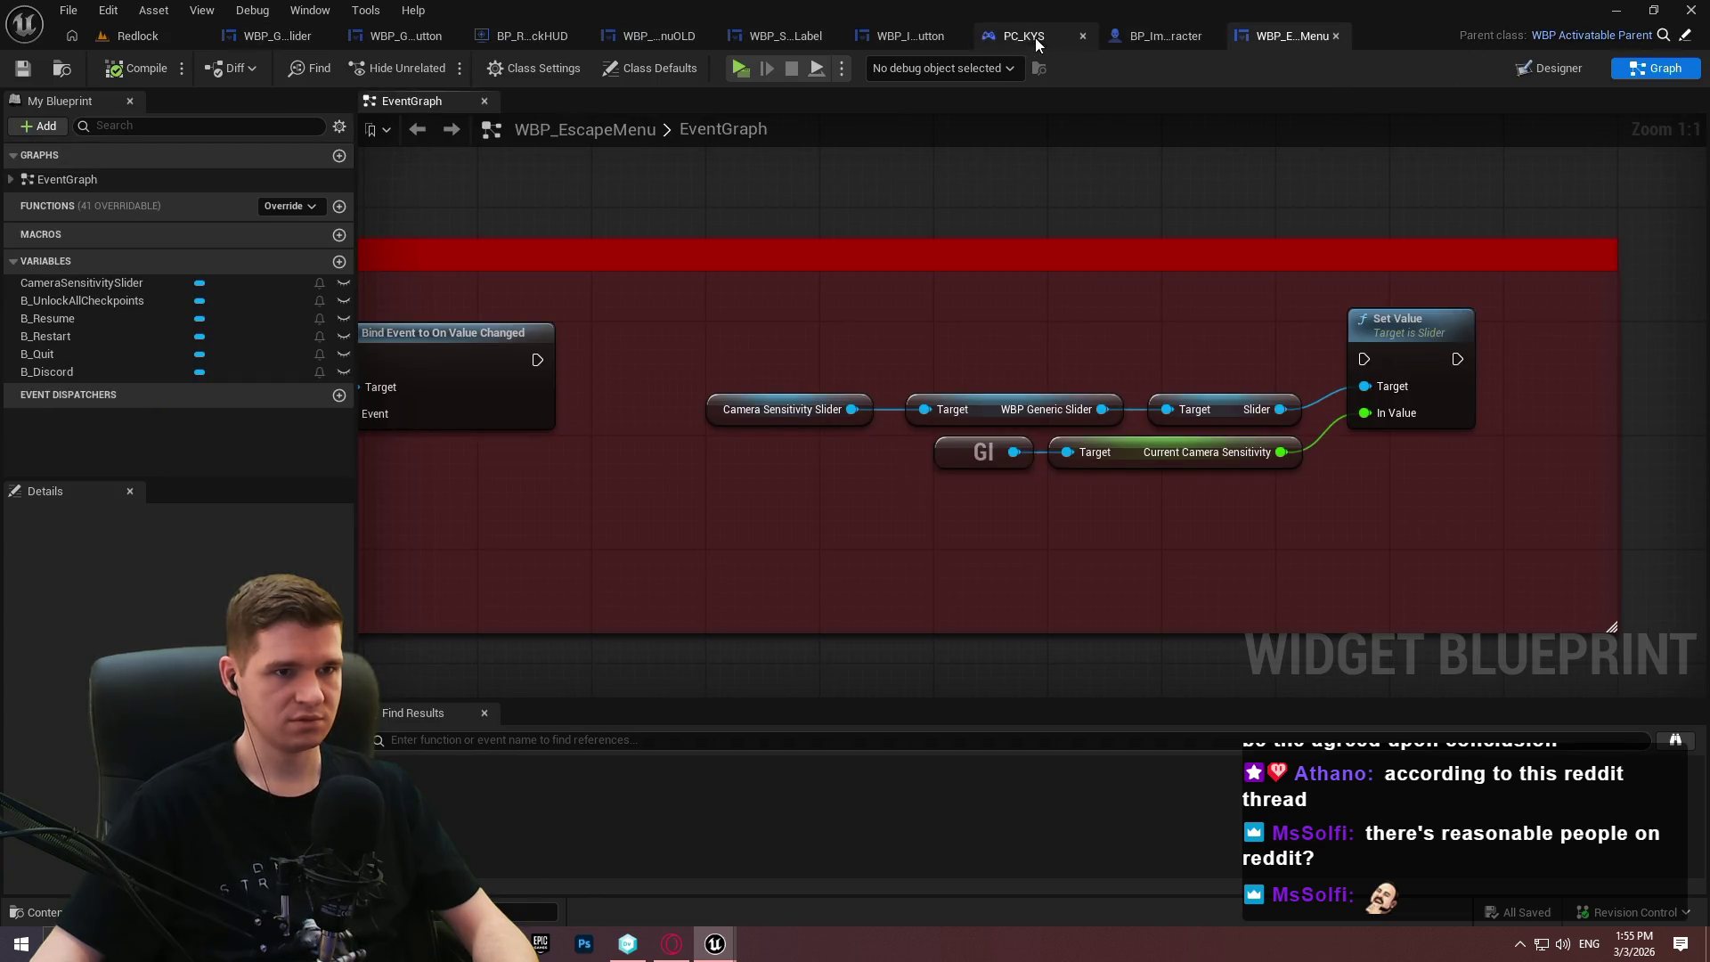
# Review SetupSlider's Map Range Clamped and Set Percent nodes, the Redlock level, and the escape menu's Designer layout.
pyautogui.click(771, 37)
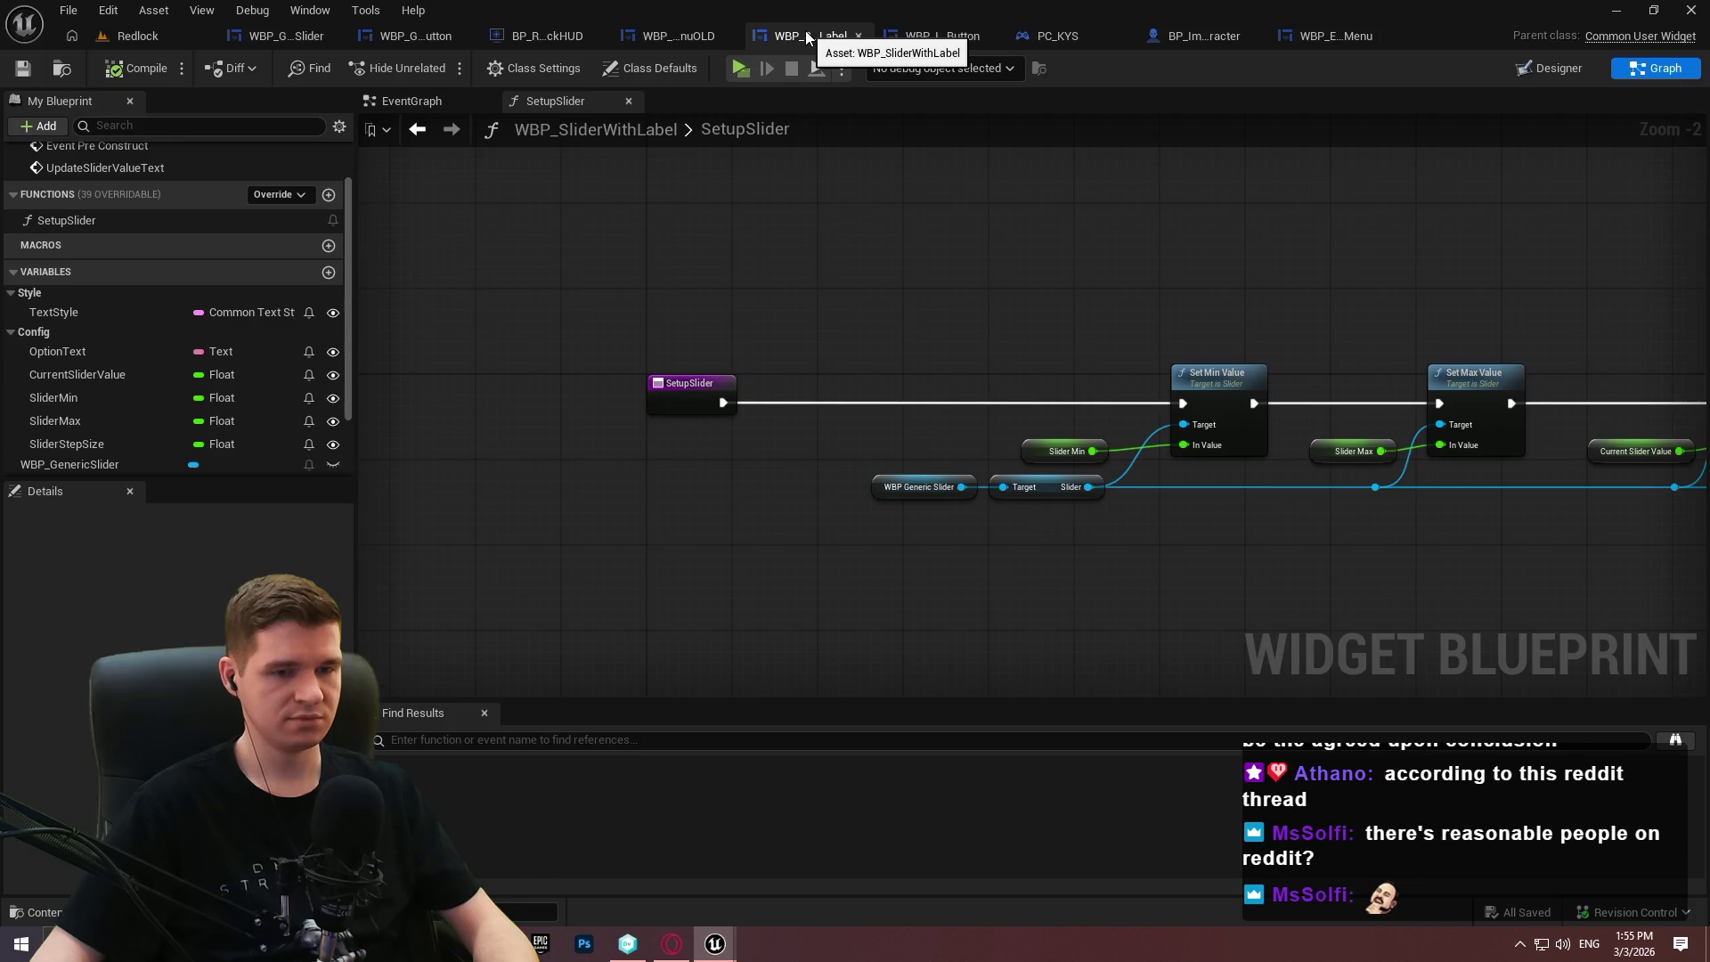
pyautogui.moveTo(1142, 229)
pyautogui.mouseDown()
pyautogui.moveTo(1015, 244)
pyautogui.moveTo(450, 191)
pyautogui.moveTo(103, 198)
pyautogui.mouseUp()
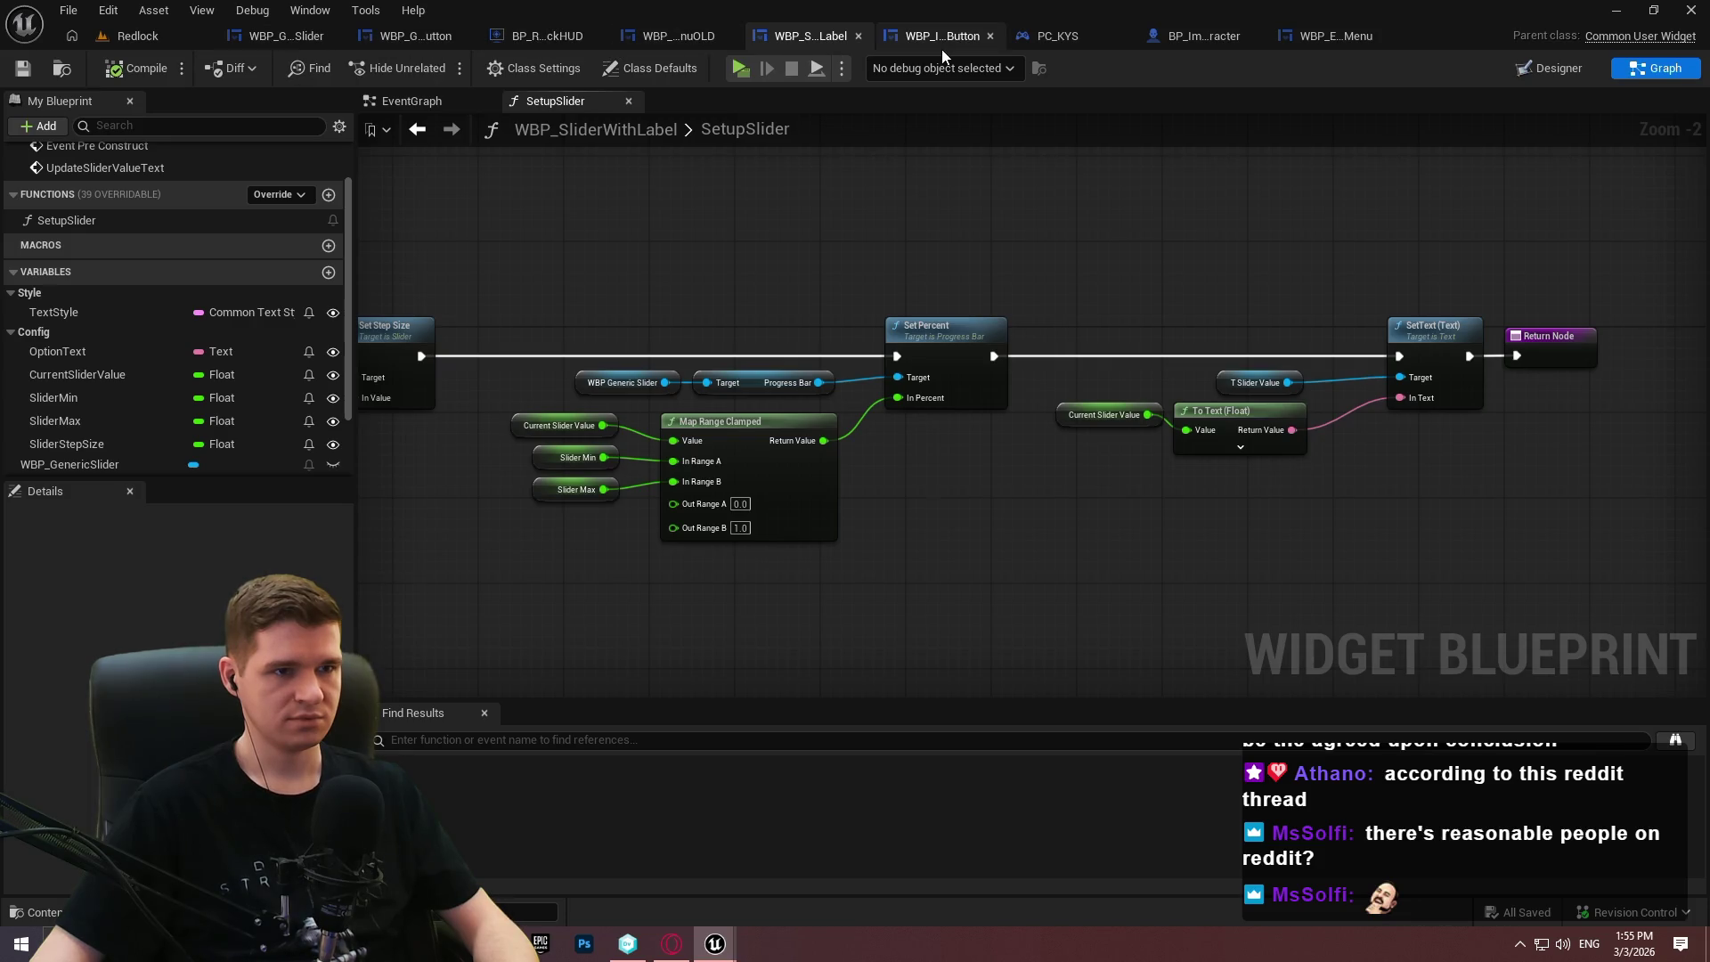
pyautogui.click(134, 35)
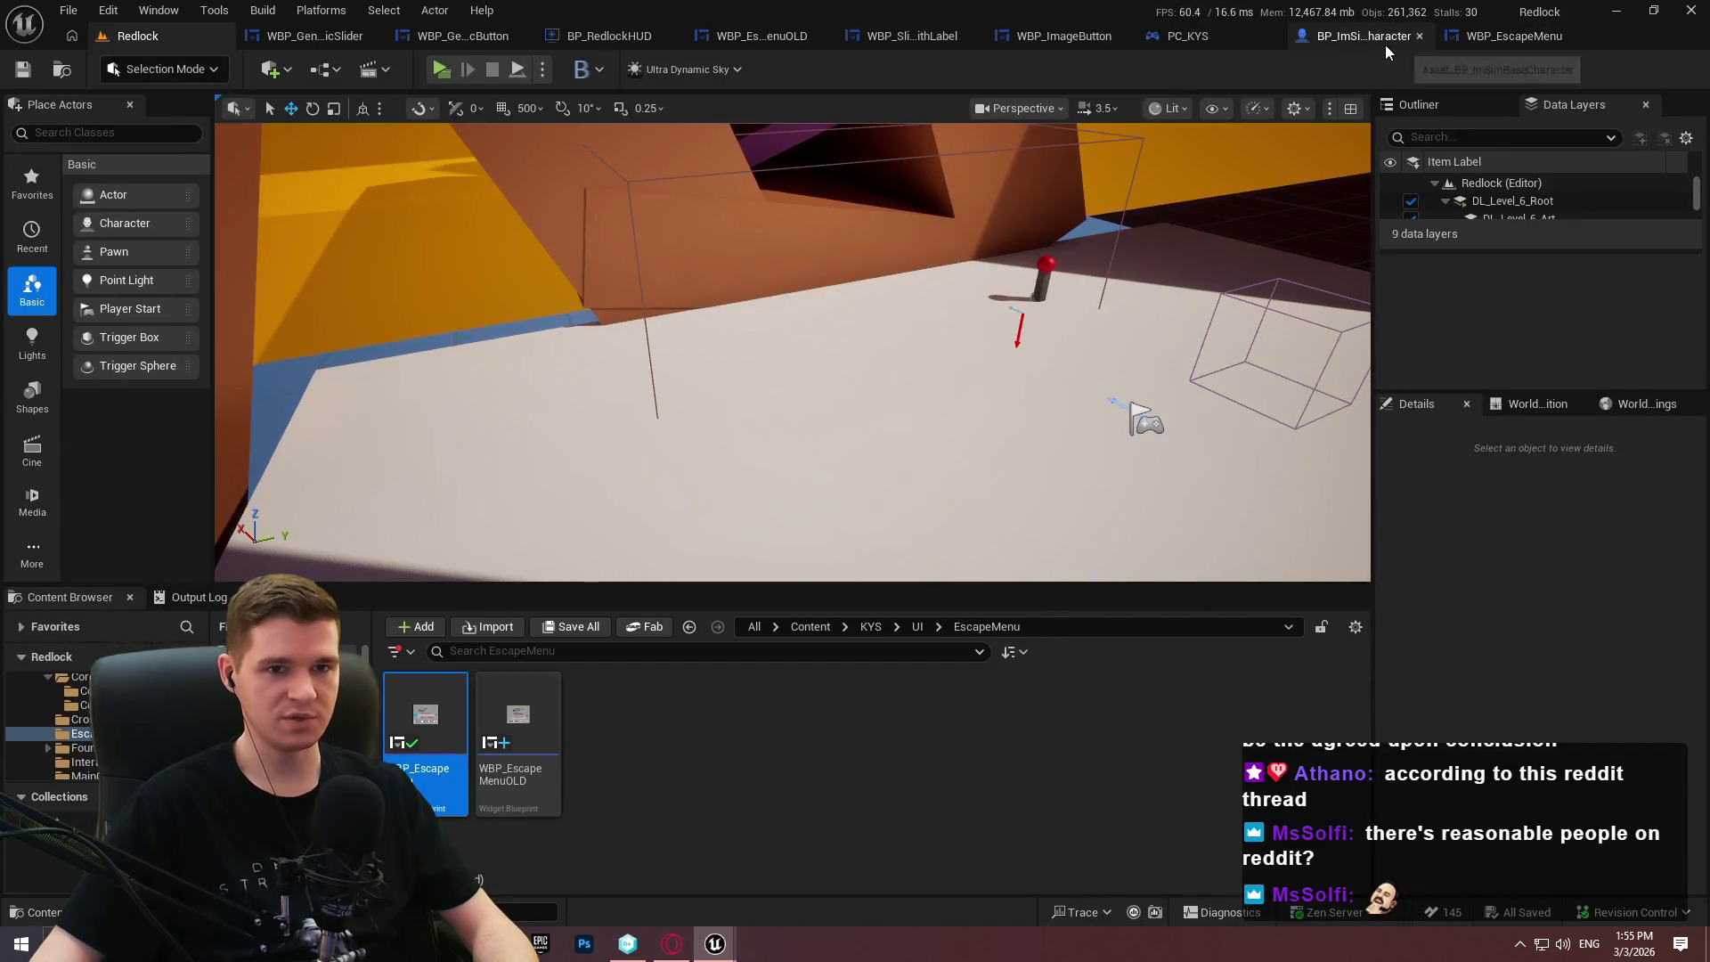
pyautogui.click(1509, 38)
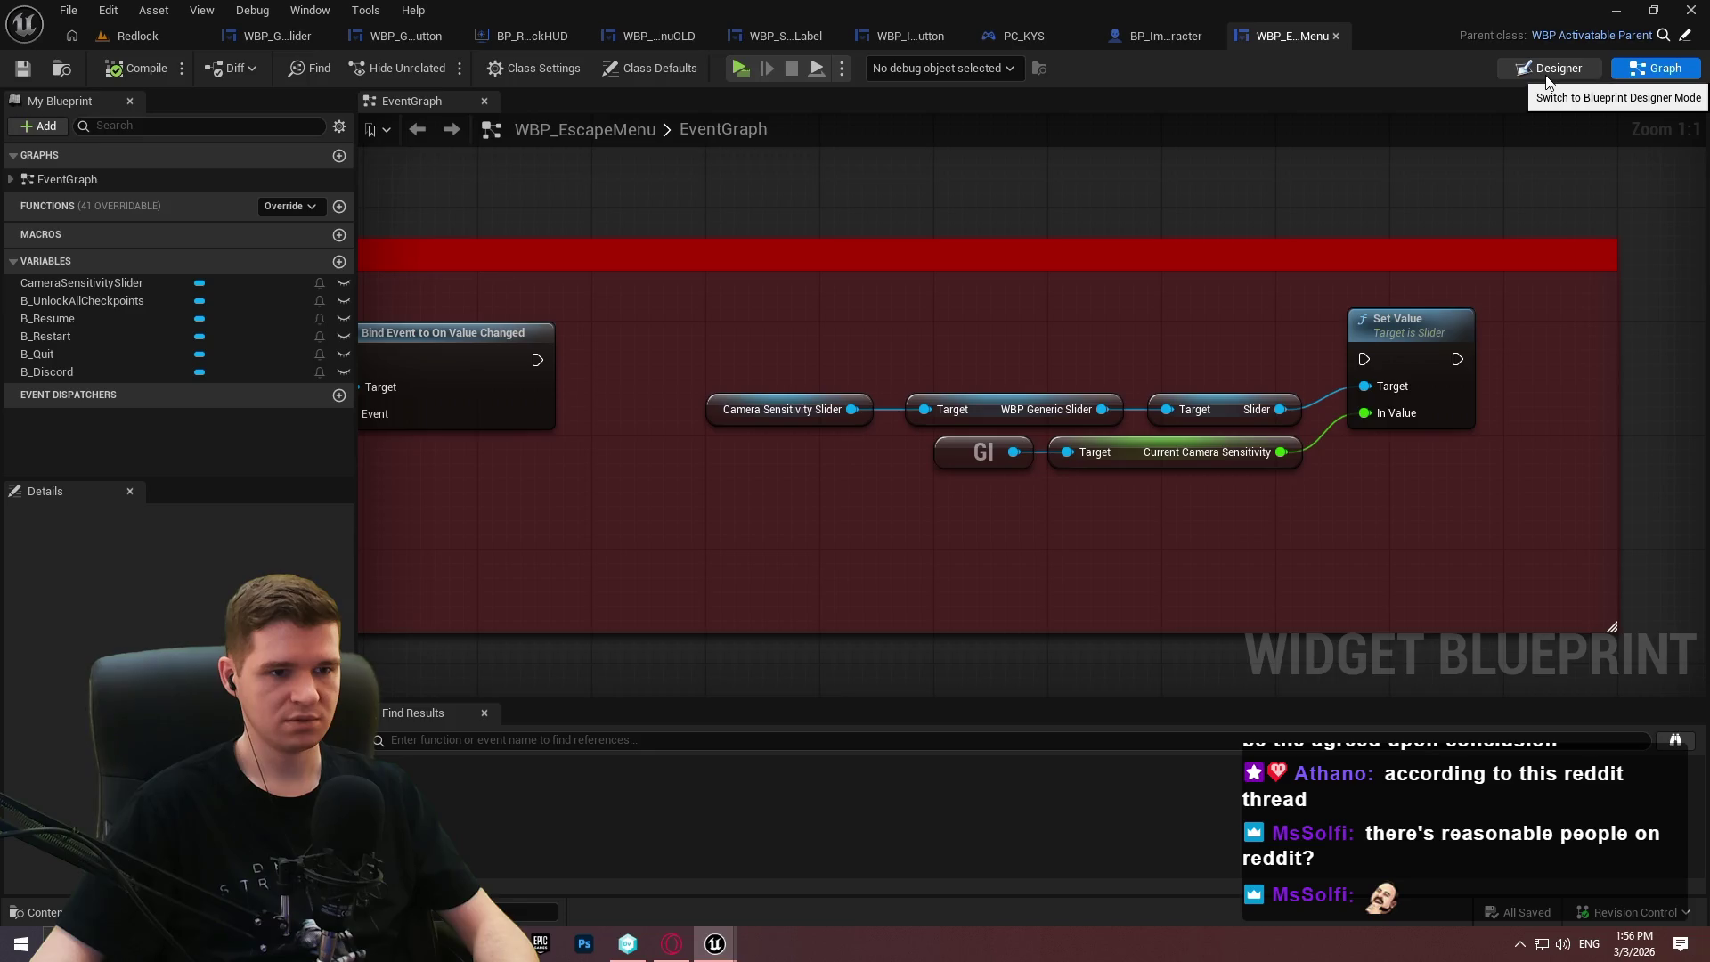
pyautogui.click(1535, 68)
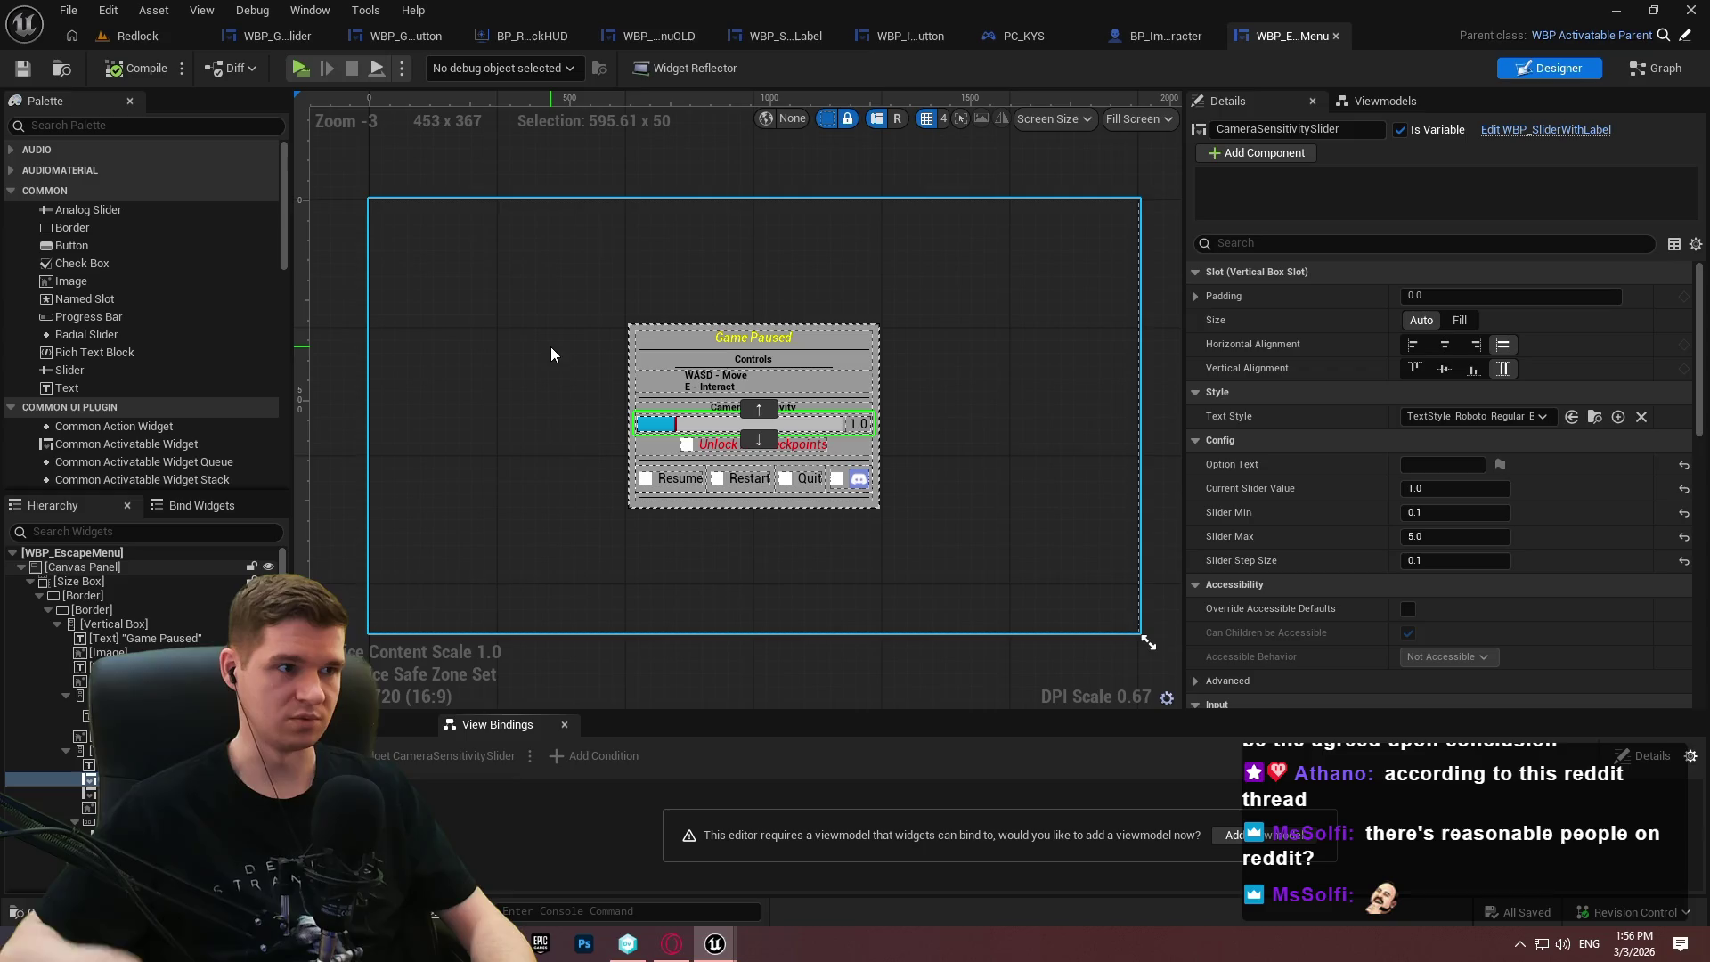
pyautogui.click(284, 38)
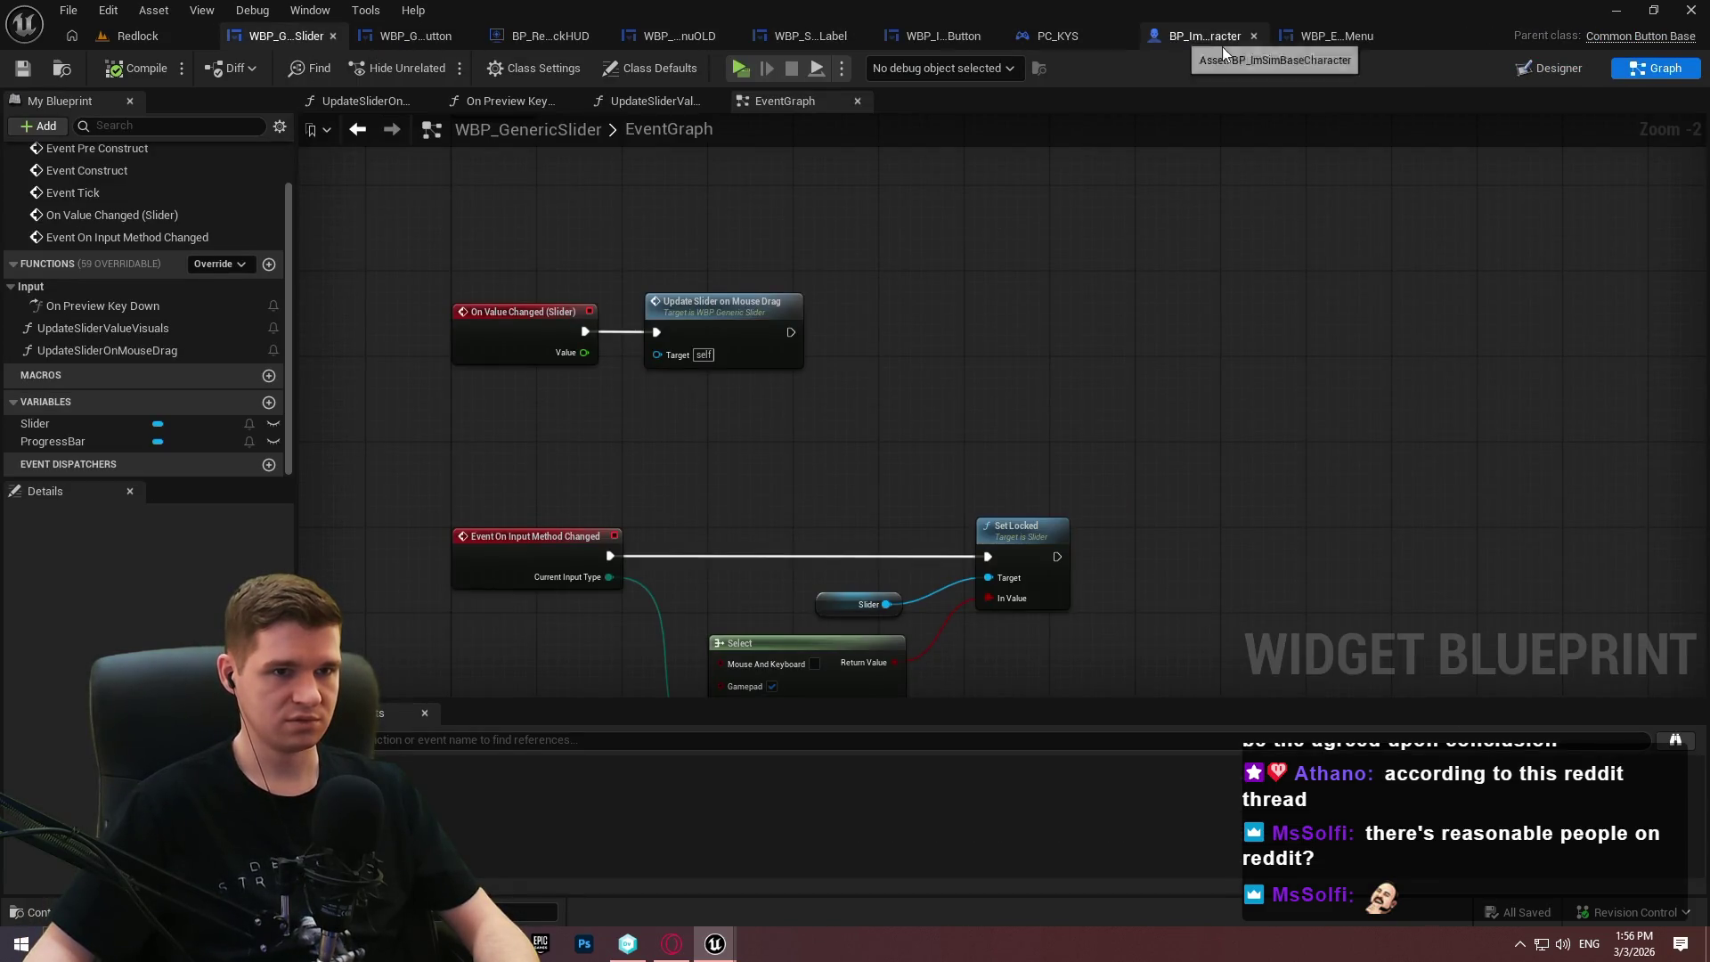
pyautogui.moveTo(816, 37)
pyautogui.mouseDown()
pyautogui.moveTo(378, 18)
pyautogui.moveTo(299, 35)
pyautogui.mouseUp()
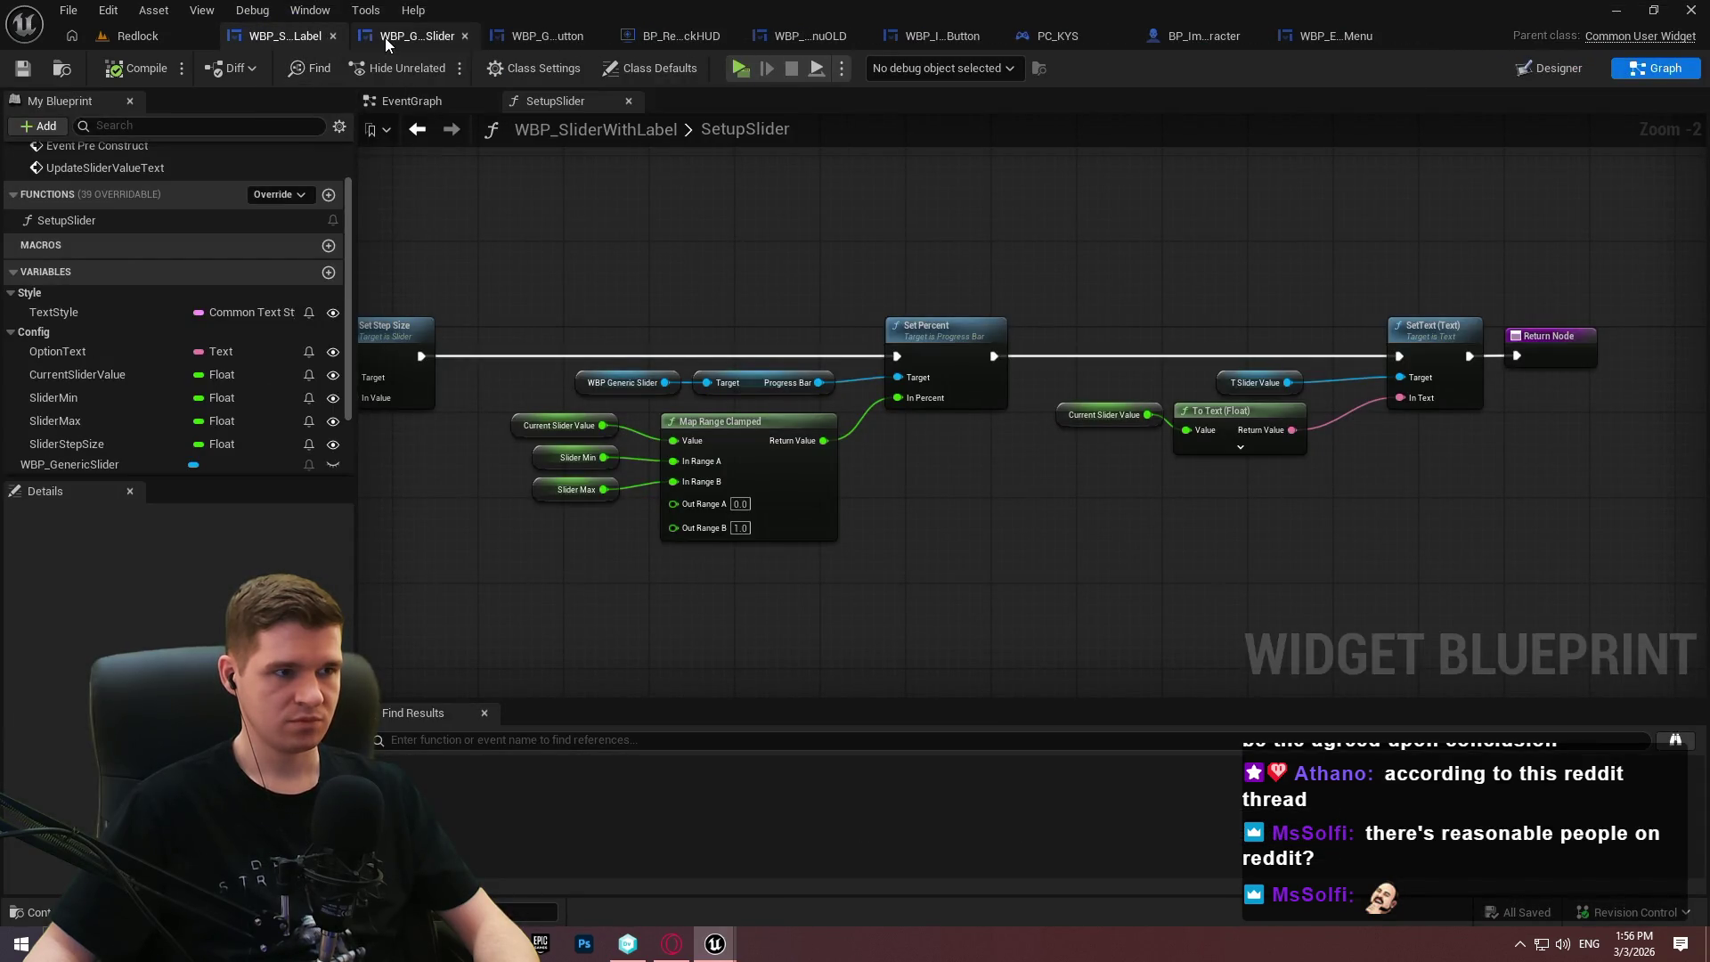
pyautogui.moveTo(409, 210); pyautogui.dragTo(1336, 311)
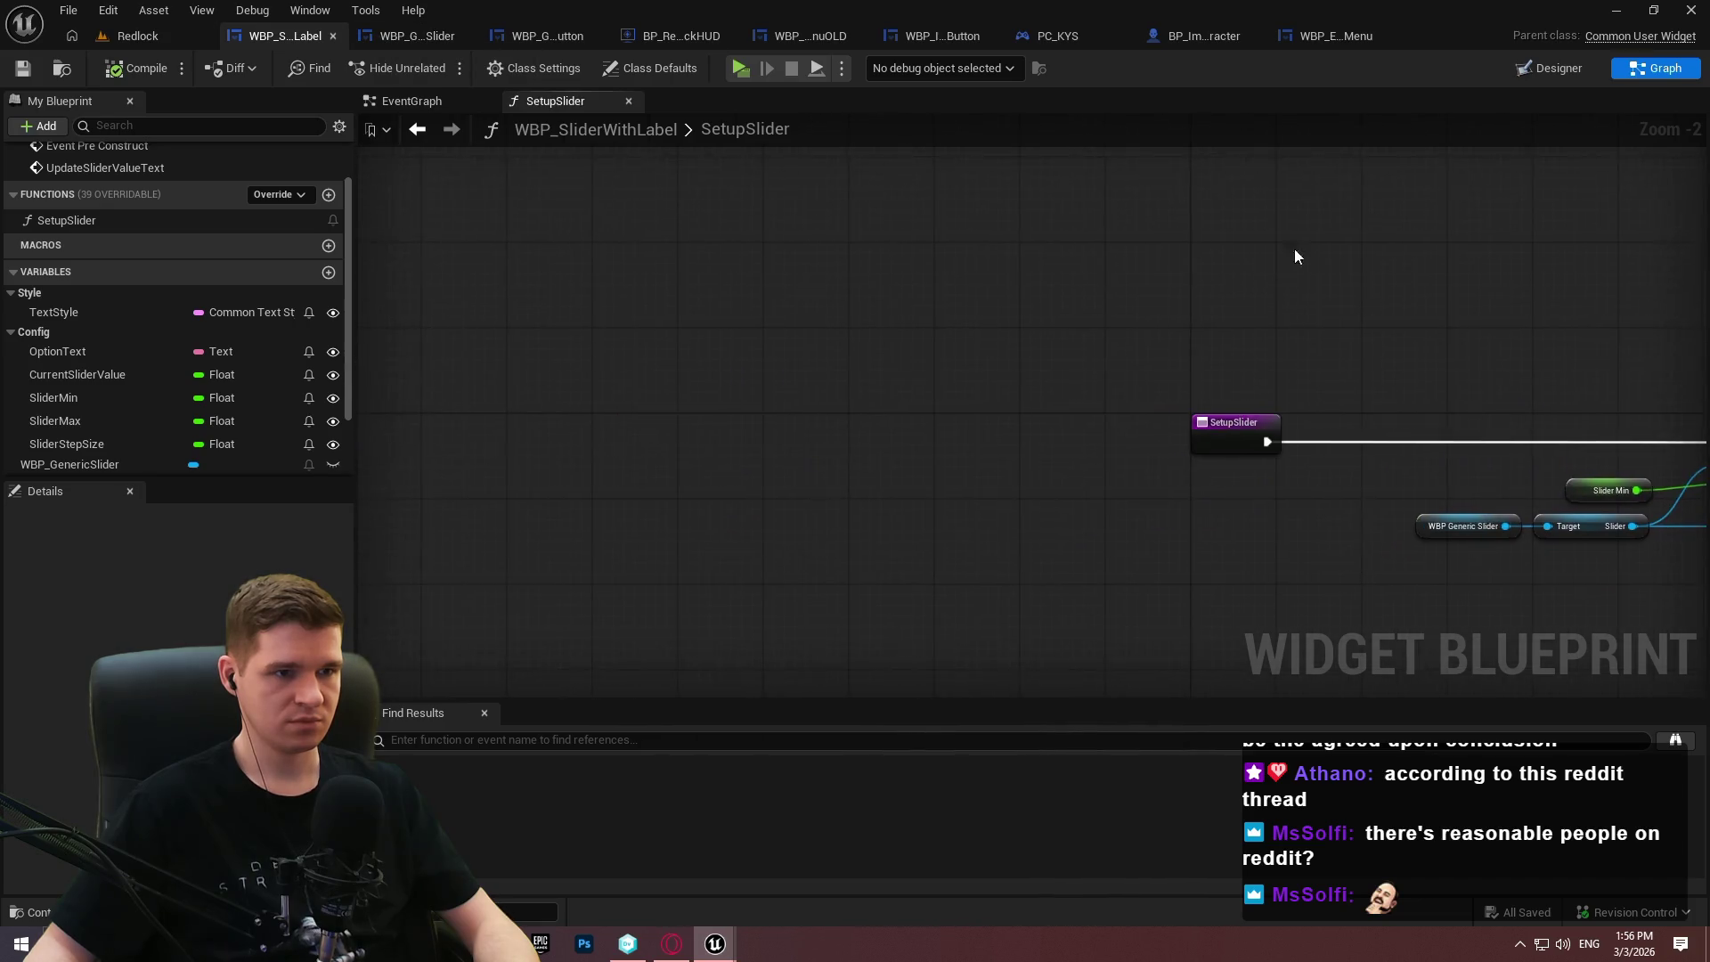
# Add a Parent: Pre Construct call after Event Pre Construct, passing it Is Design Time.
pyautogui.click(397, 104)
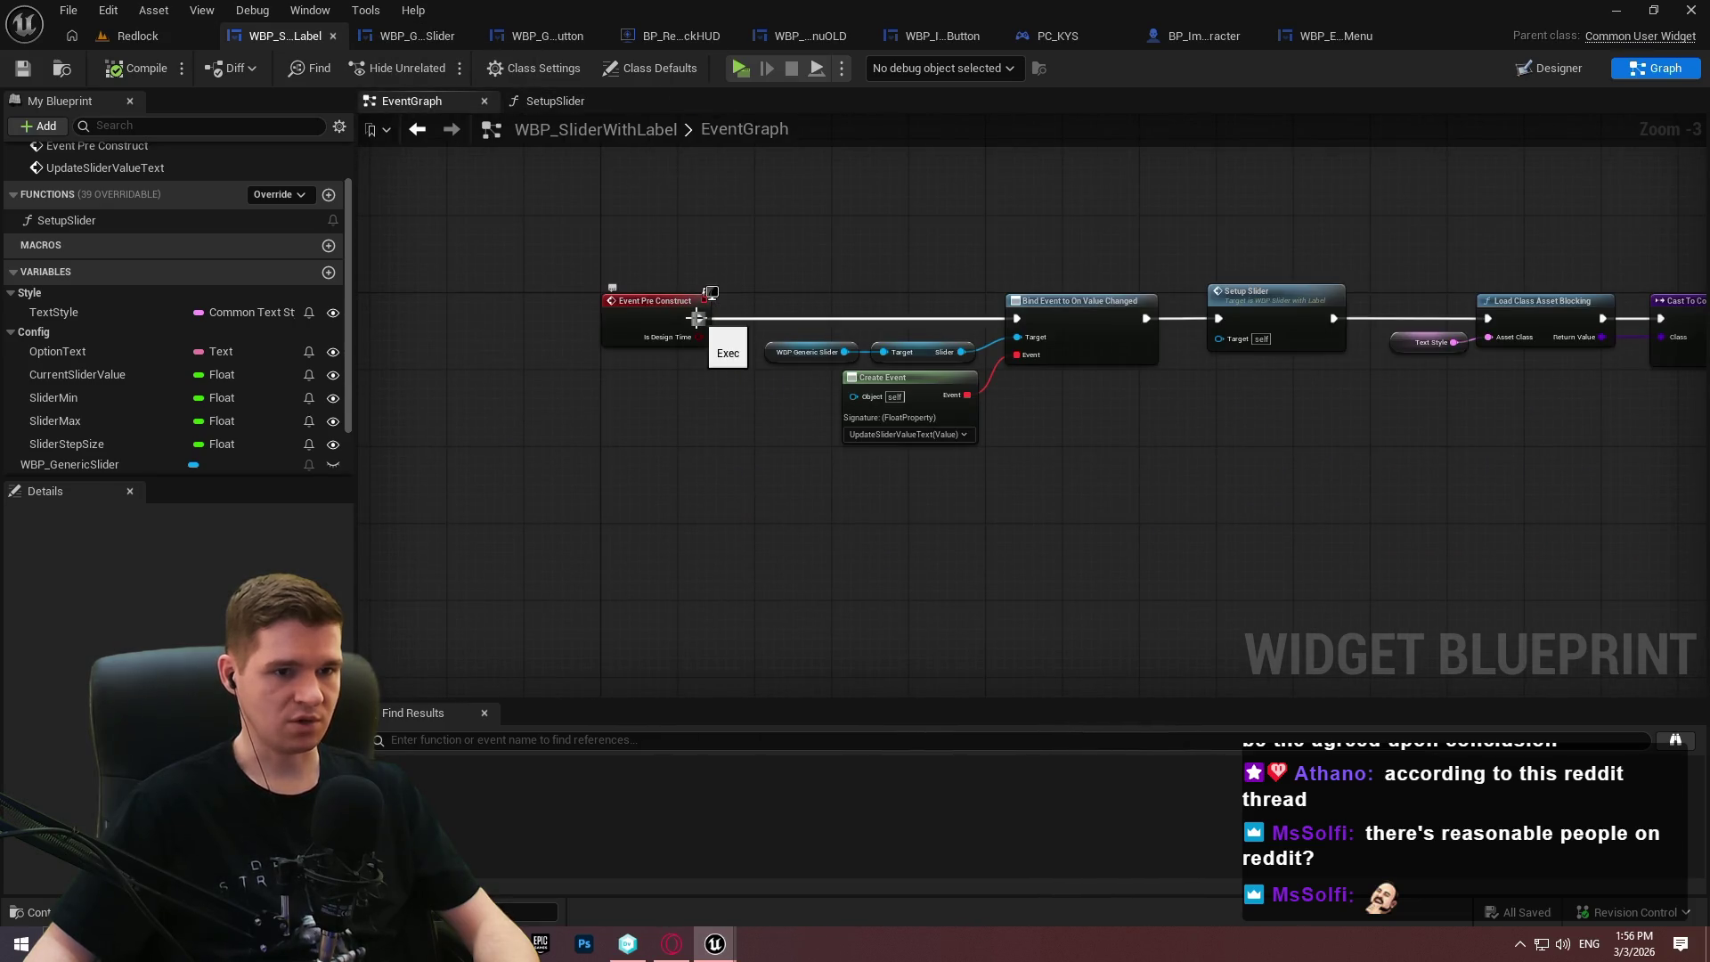
pyautogui.rightClick(634, 301)
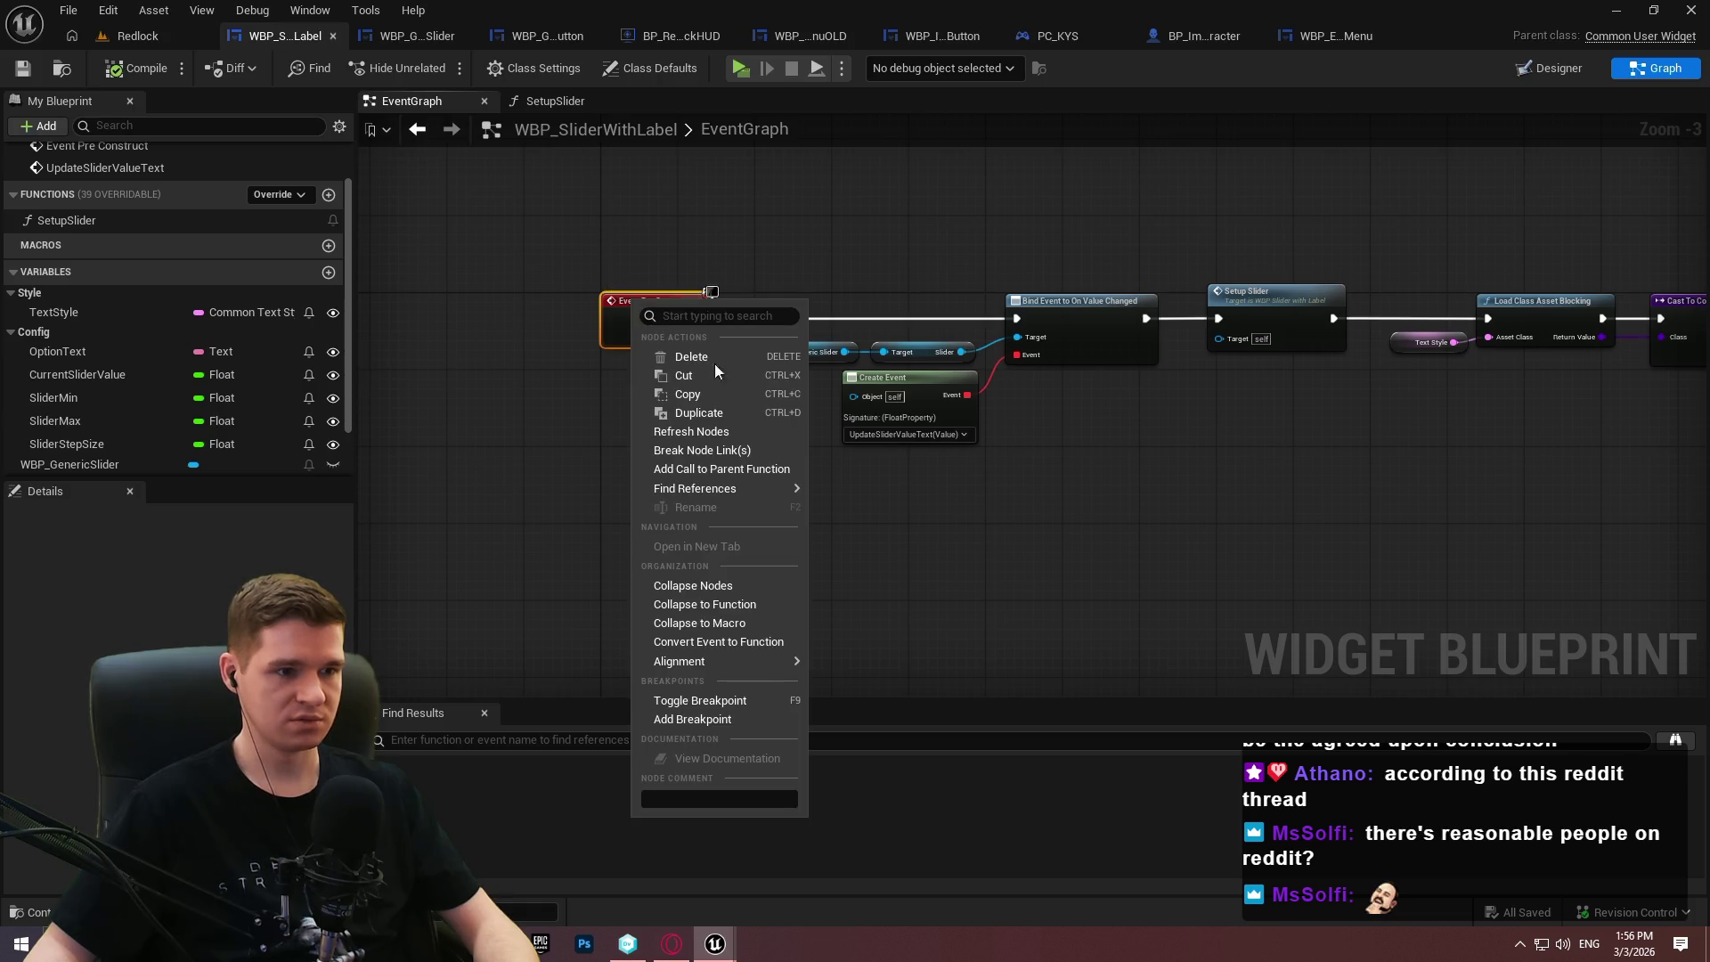
pyautogui.click(735, 473)
pyautogui.moveTo(636, 382)
pyautogui.mouseDown()
pyautogui.moveTo(781, 222)
pyautogui.moveTo(694, 323)
pyautogui.mouseUp()
pyautogui.moveTo(852, 222)
pyautogui.mouseDown()
pyautogui.moveTo(1046, 317)
pyautogui.moveTo(1018, 318)
pyautogui.mouseUp()
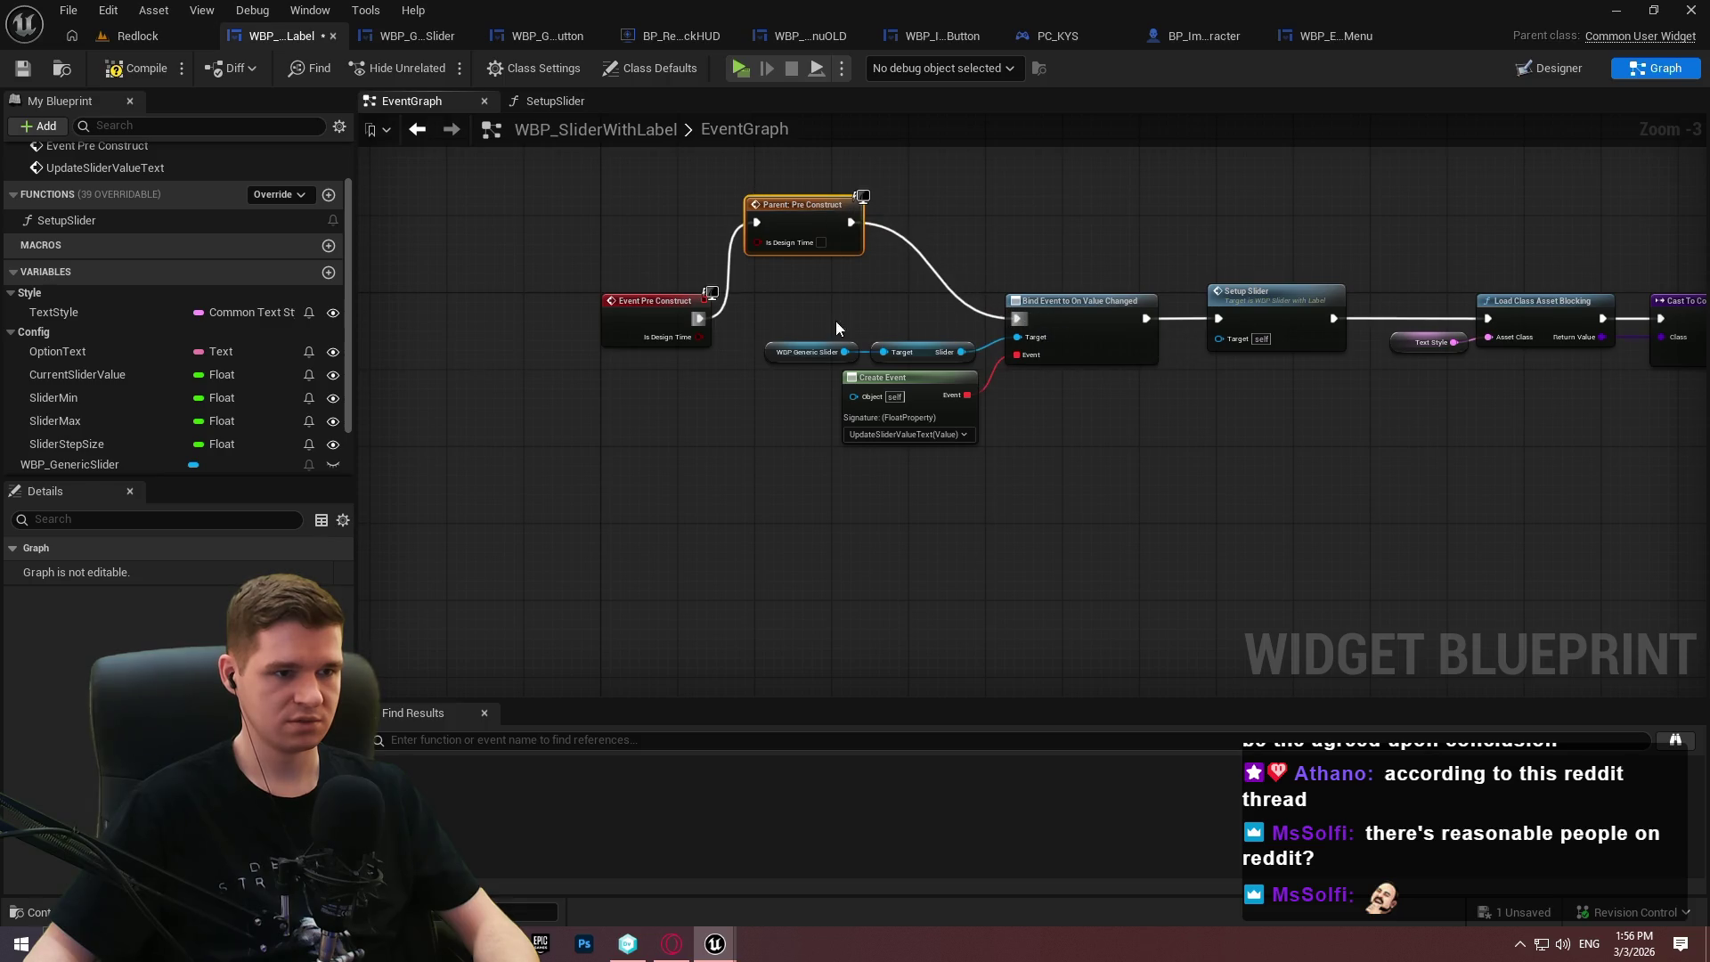
pyautogui.moveTo(704, 337); pyautogui.dragTo(759, 242)
# Line up both Pre Construct nodes with Bind Event and check the UpdateSliderValueText group.
pyautogui.moveTo(651, 307)
pyautogui.mouseDown()
pyautogui.moveTo(655, 211)
pyautogui.moveTo(539, 164)
pyautogui.mouseUp()
pyautogui.hotkey('ctrl', 'z')
pyautogui.click(809, 207)
pyautogui.keyDown('ctrl'); pyautogui.click(677, 238); pyautogui.keyUp('ctrl')
pyautogui.moveTo(677, 239); pyautogui.dragTo(540, 331)
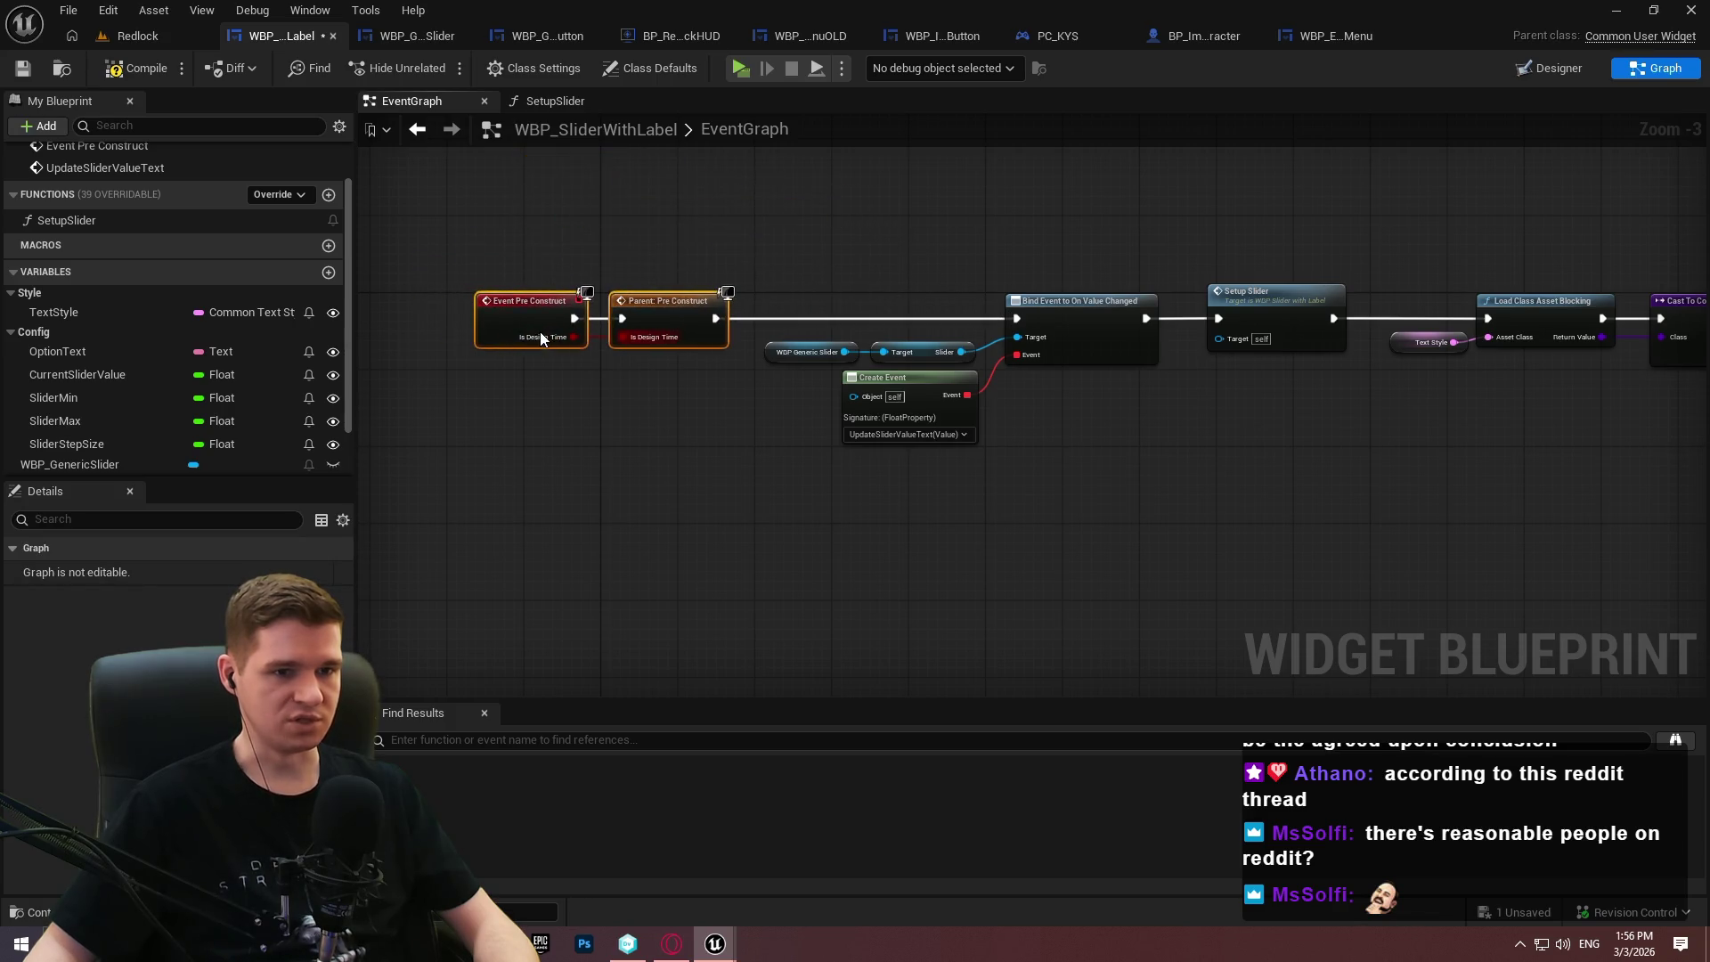
pyautogui.scroll(-2, 1241, 439)
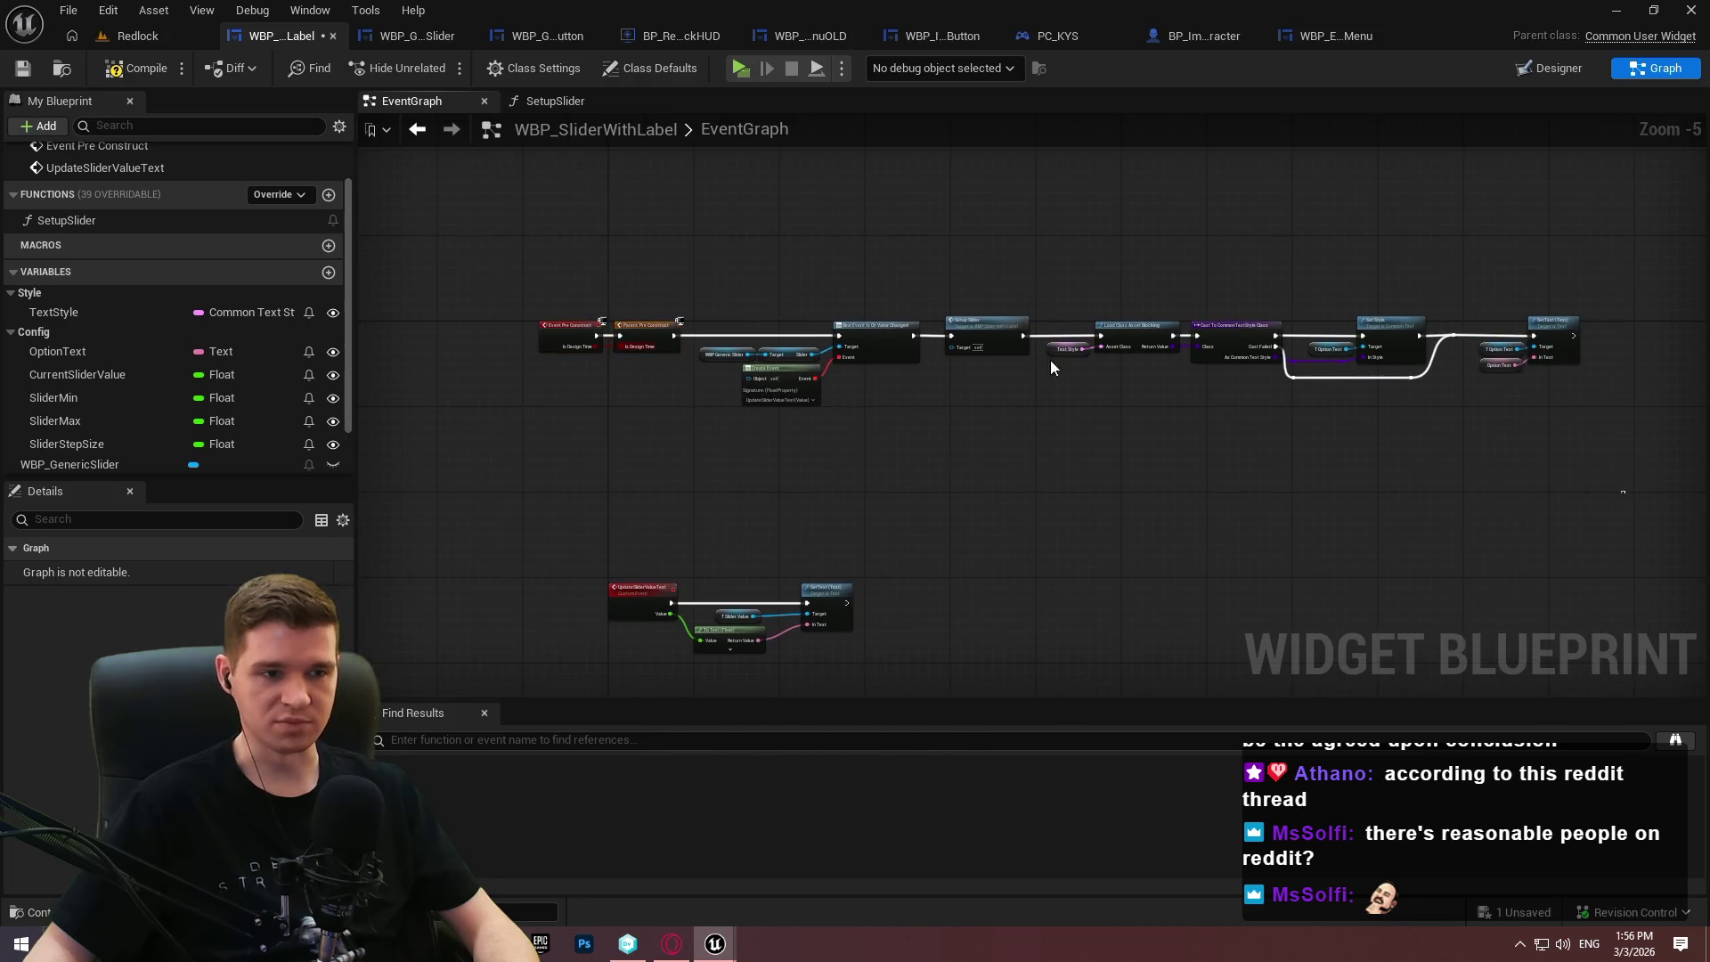
pyautogui.scroll(2, 616, 360)
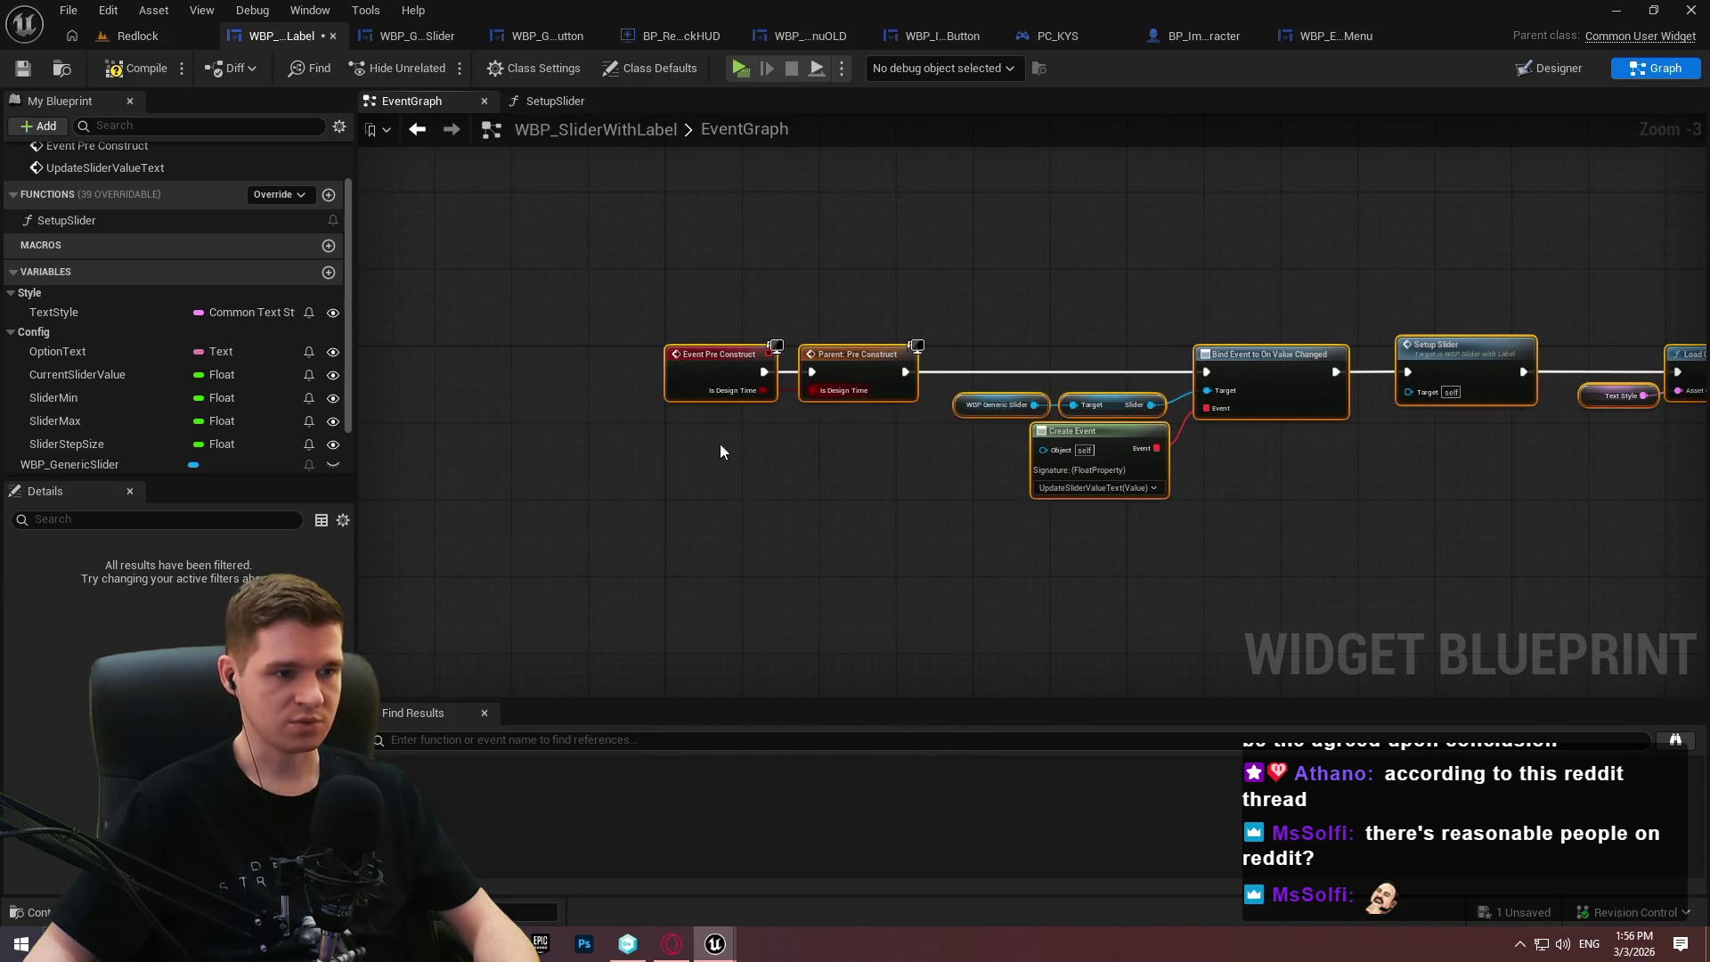
pyautogui.moveTo(720, 442); pyautogui.dragTo(508, 53)
pyautogui.moveTo(801, 267)
pyautogui.mouseDown()
pyautogui.moveTo(799, 323)
pyautogui.moveTo(680, 549)
pyautogui.mouseUp()
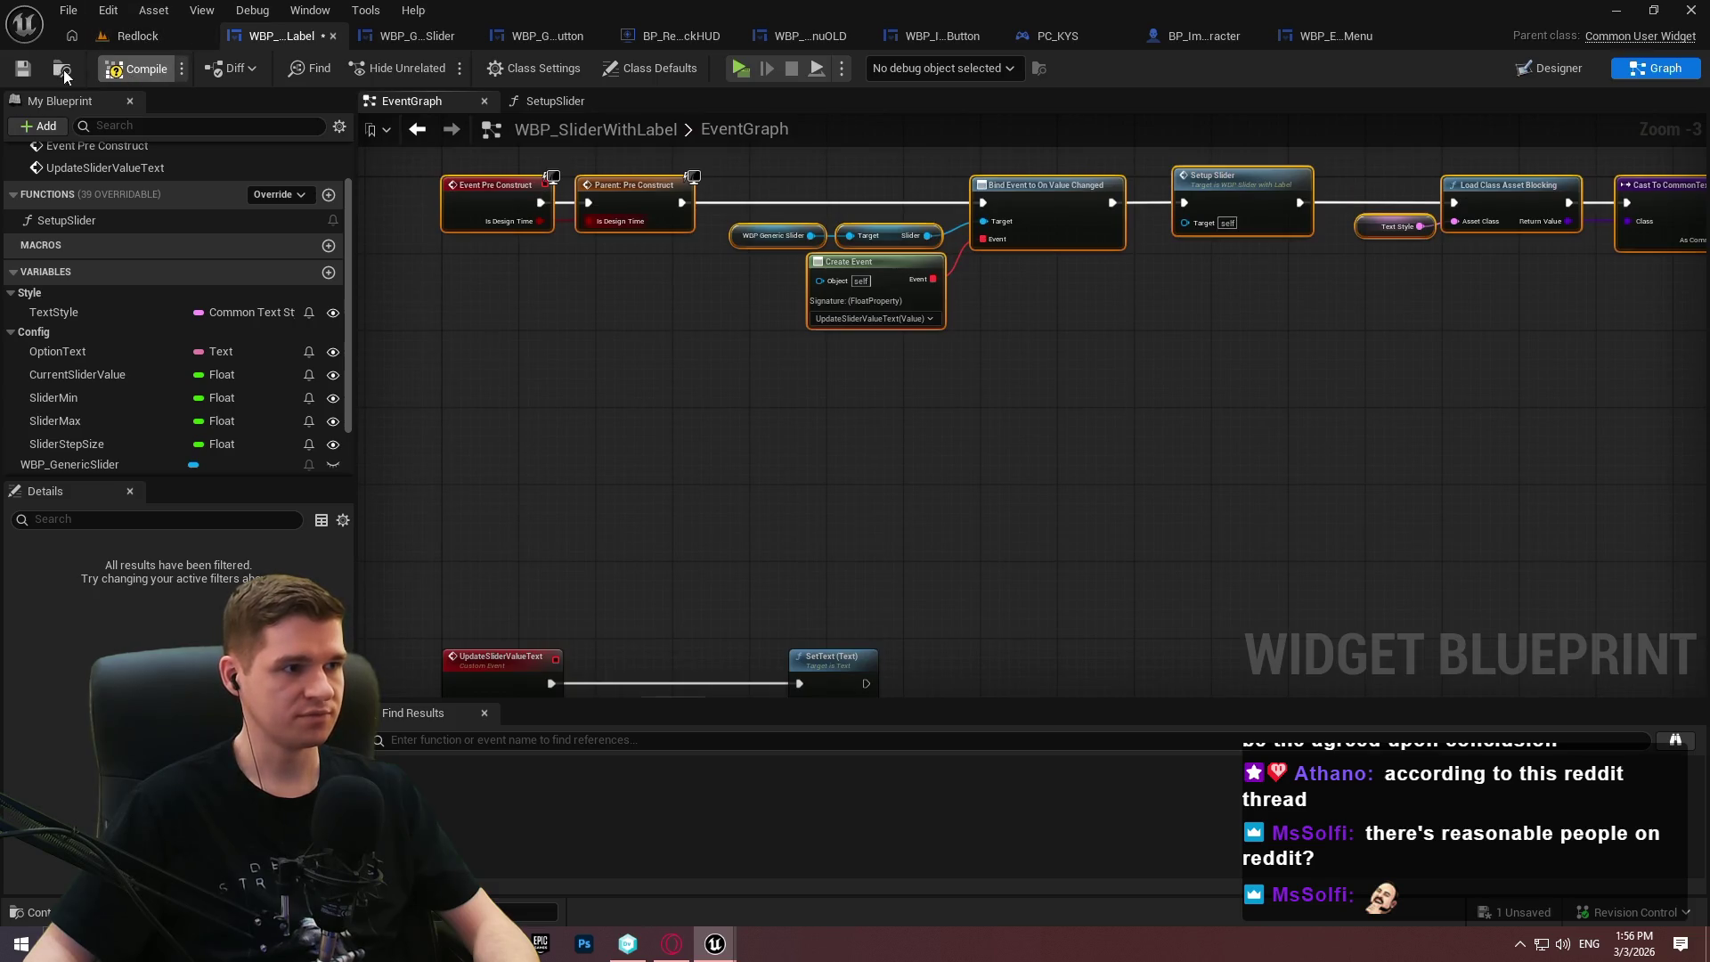
pyautogui.click(425, 39)
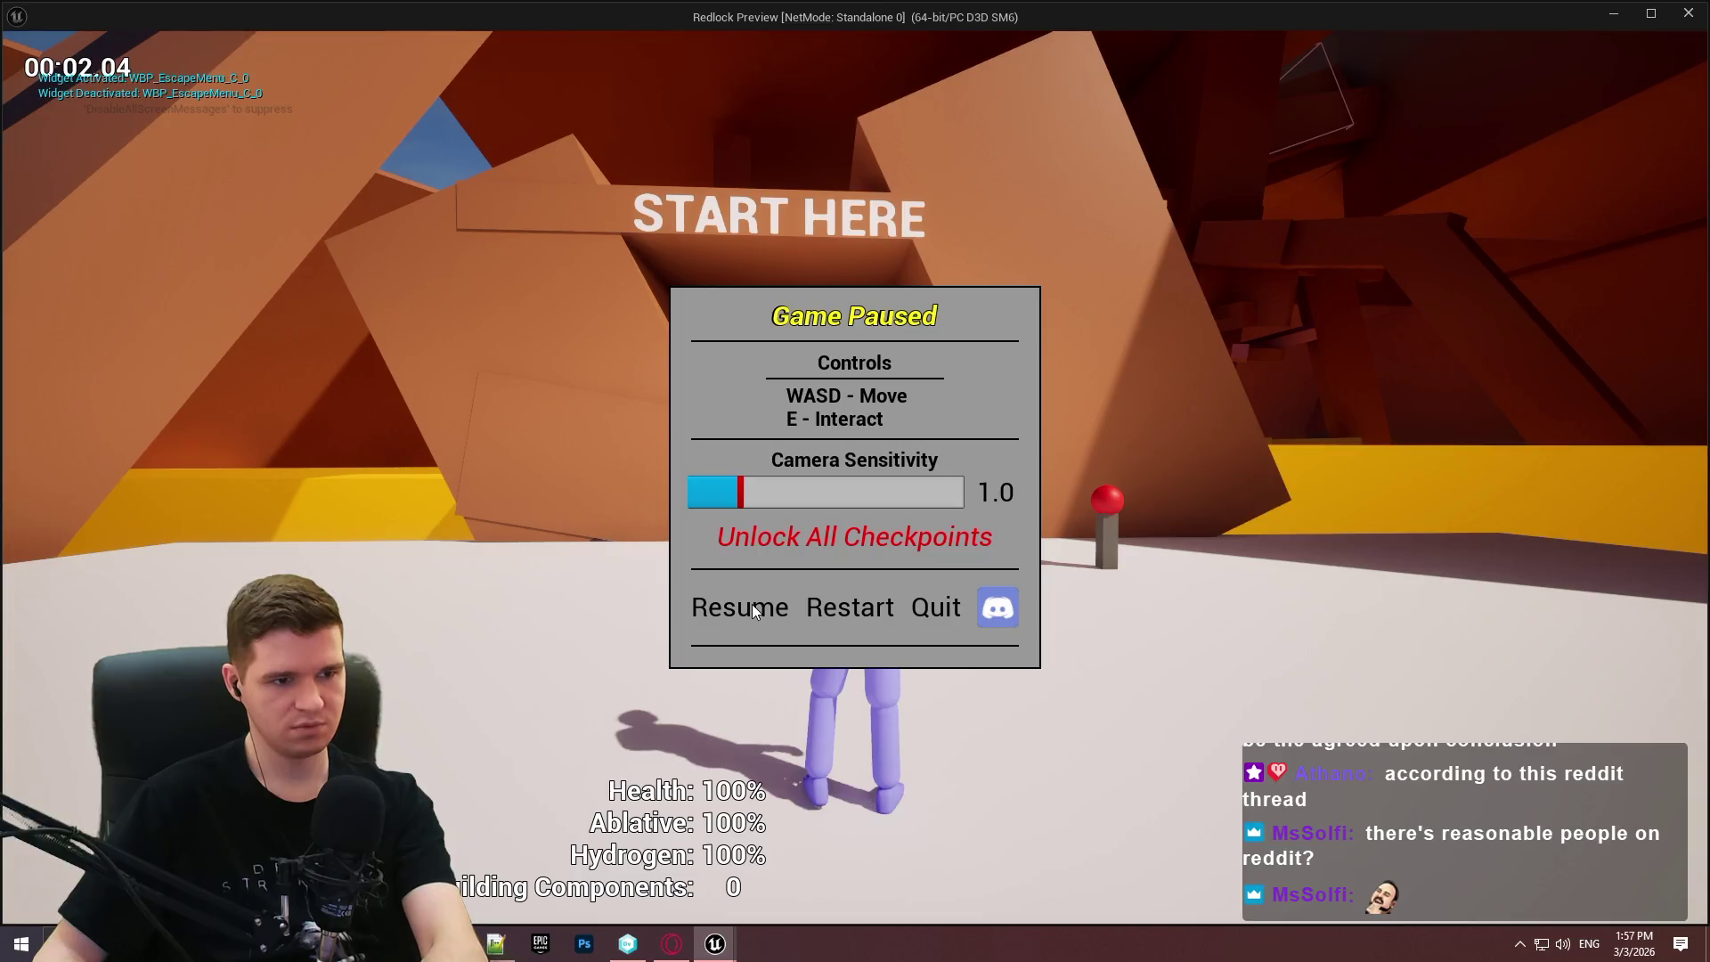
# Close the running game preview, compile WBP_GenericSlider, and switch back to WBP_SliderWithLabel's event graph.
pyautogui.click(935, 608)
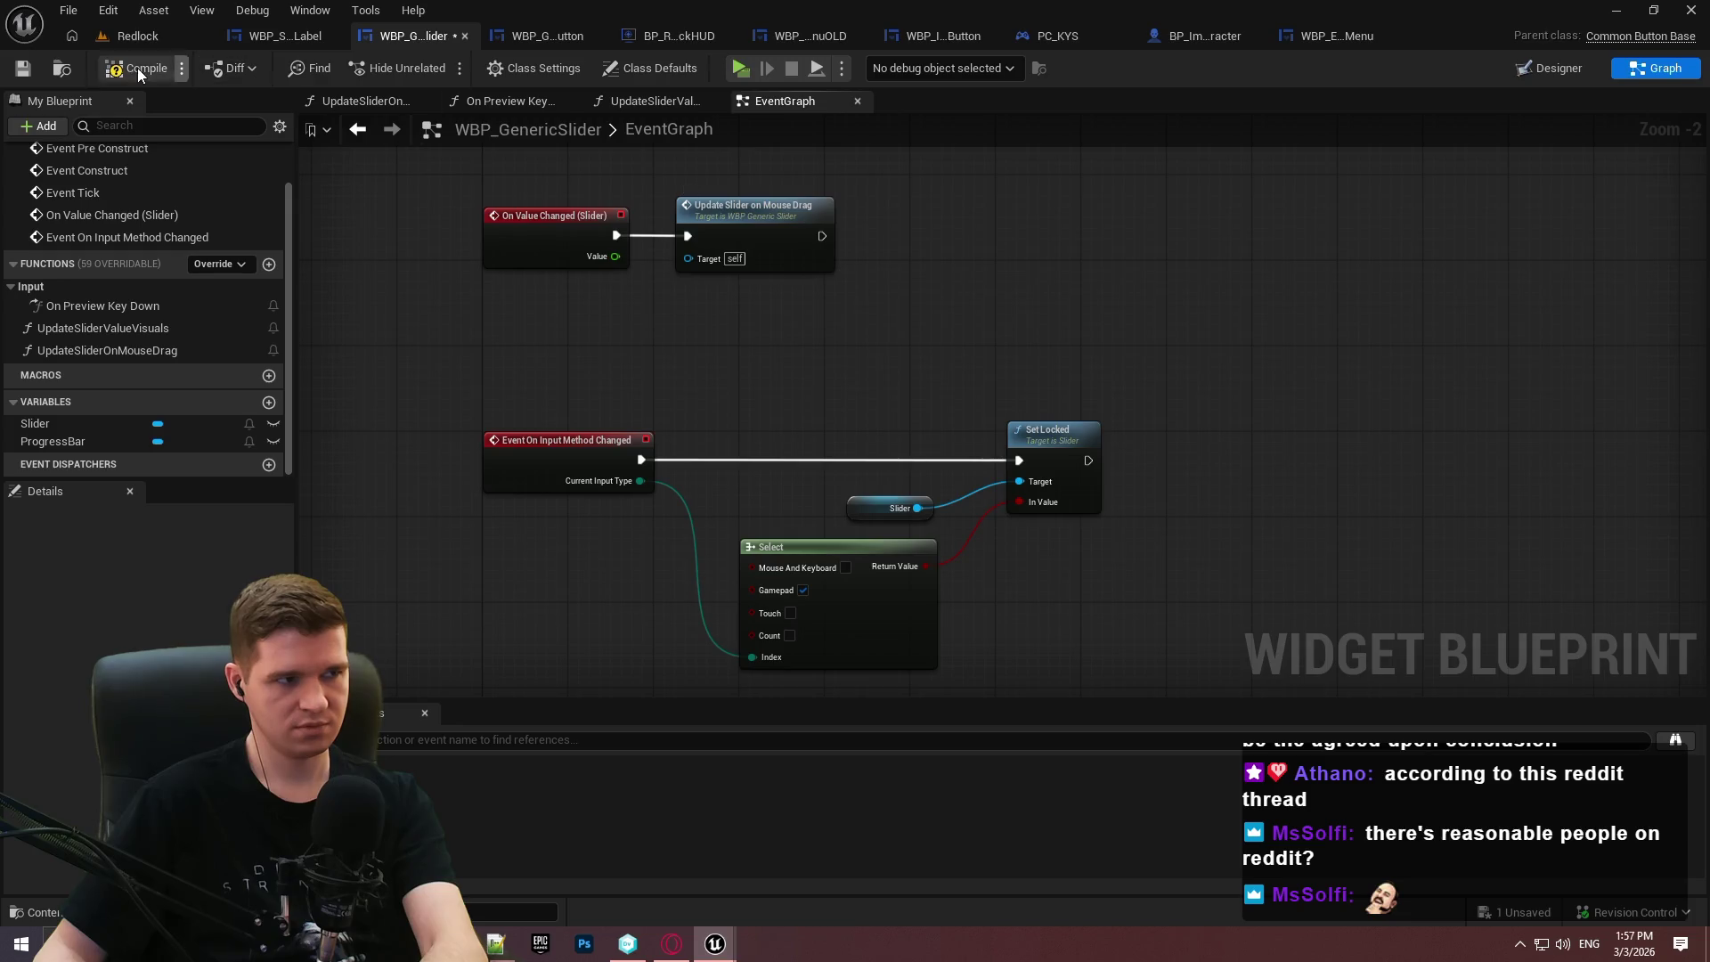
pyautogui.click(33, 70)
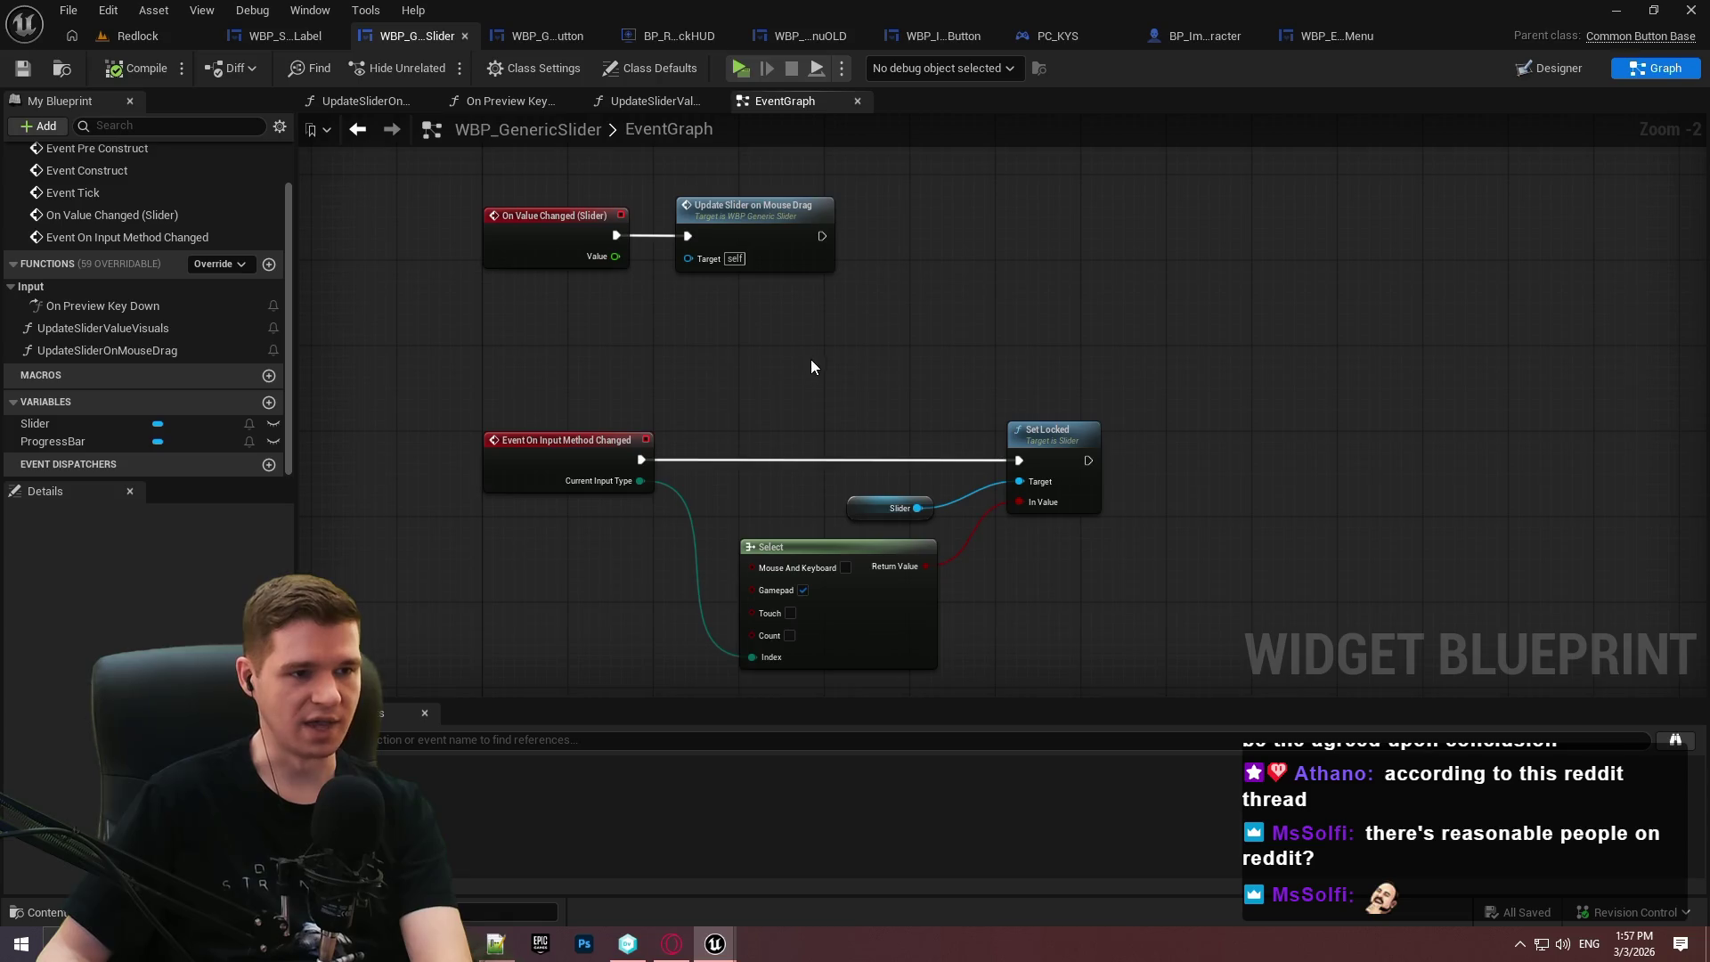
pyautogui.moveTo(812, 360); pyautogui.dragTo(817, 455)
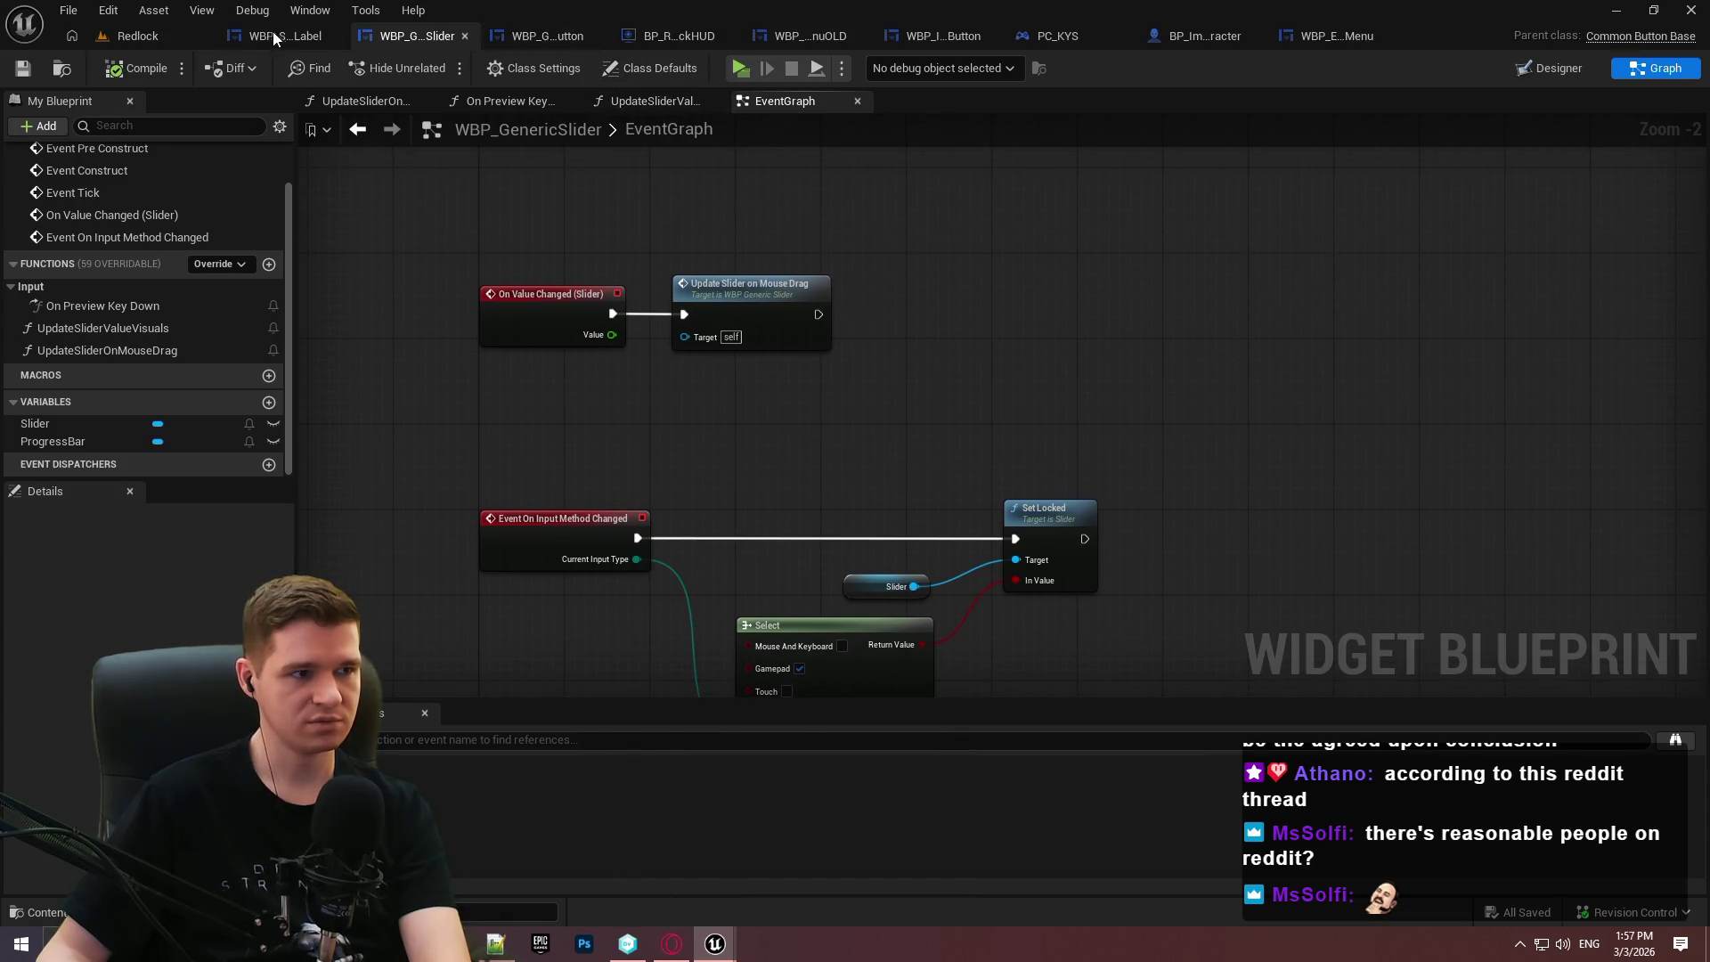
pyautogui.click(274, 34)
pyautogui.moveTo(467, 313)
pyautogui.mouseDown()
pyautogui.moveTo(744, 477)
pyautogui.moveTo(726, 363)
pyautogui.moveTo(633, 386)
pyautogui.moveTo(746, 398)
pyautogui.moveTo(626, 350)
pyautogui.mouseUp()
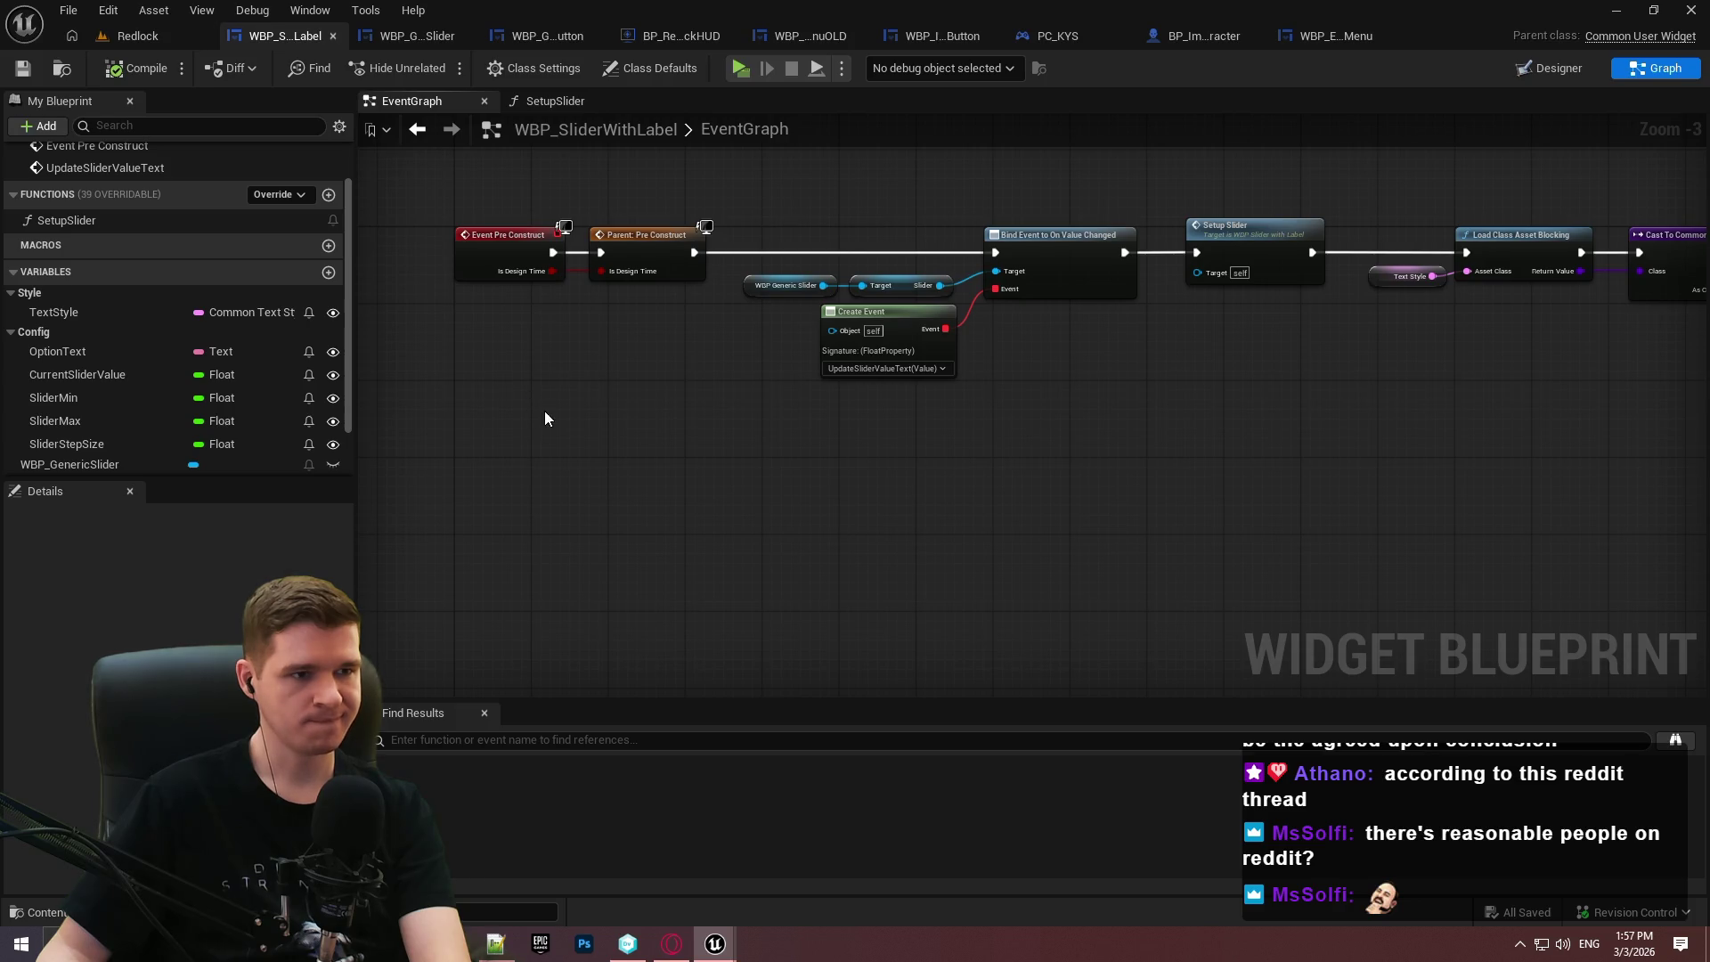
pyautogui.rightClick(521, 453)
pyautogui.click(283, 194)
pyautogui.click(283, 194)
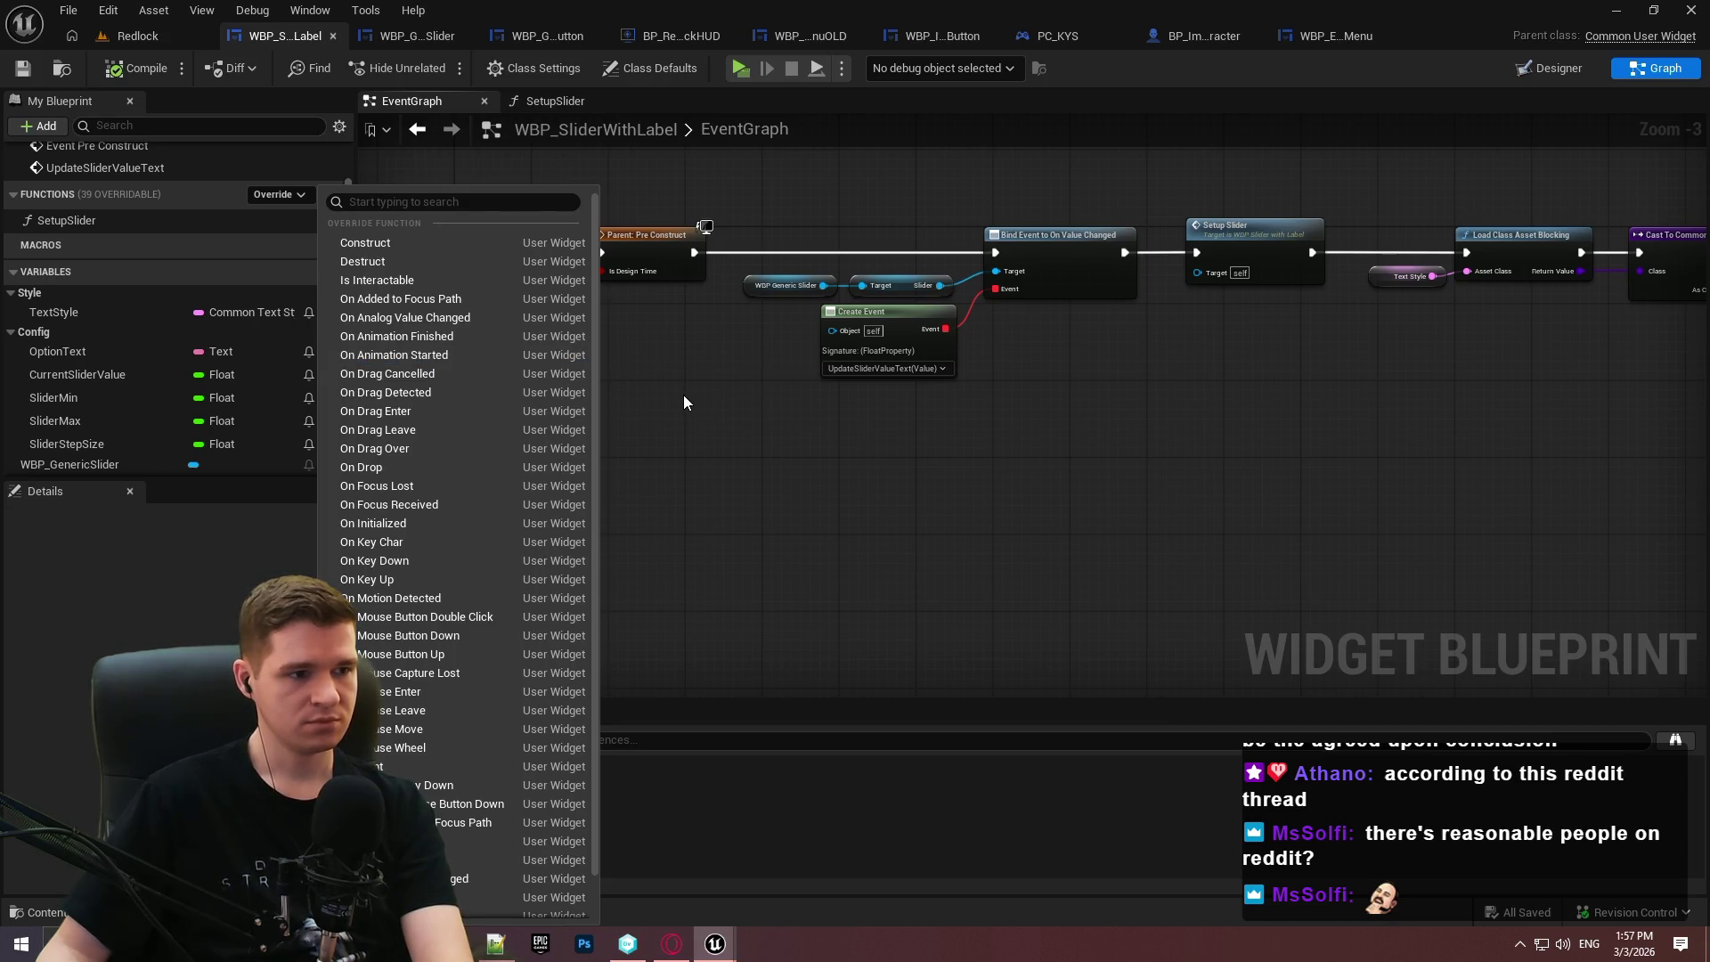
pyautogui.write('acti')
pyautogui.press('Escape')
pyautogui.moveTo(963, 453)
pyautogui.mouseDown()
pyautogui.moveTo(548, 461)
pyautogui.moveTo(910, 499)
pyautogui.mouseUp()
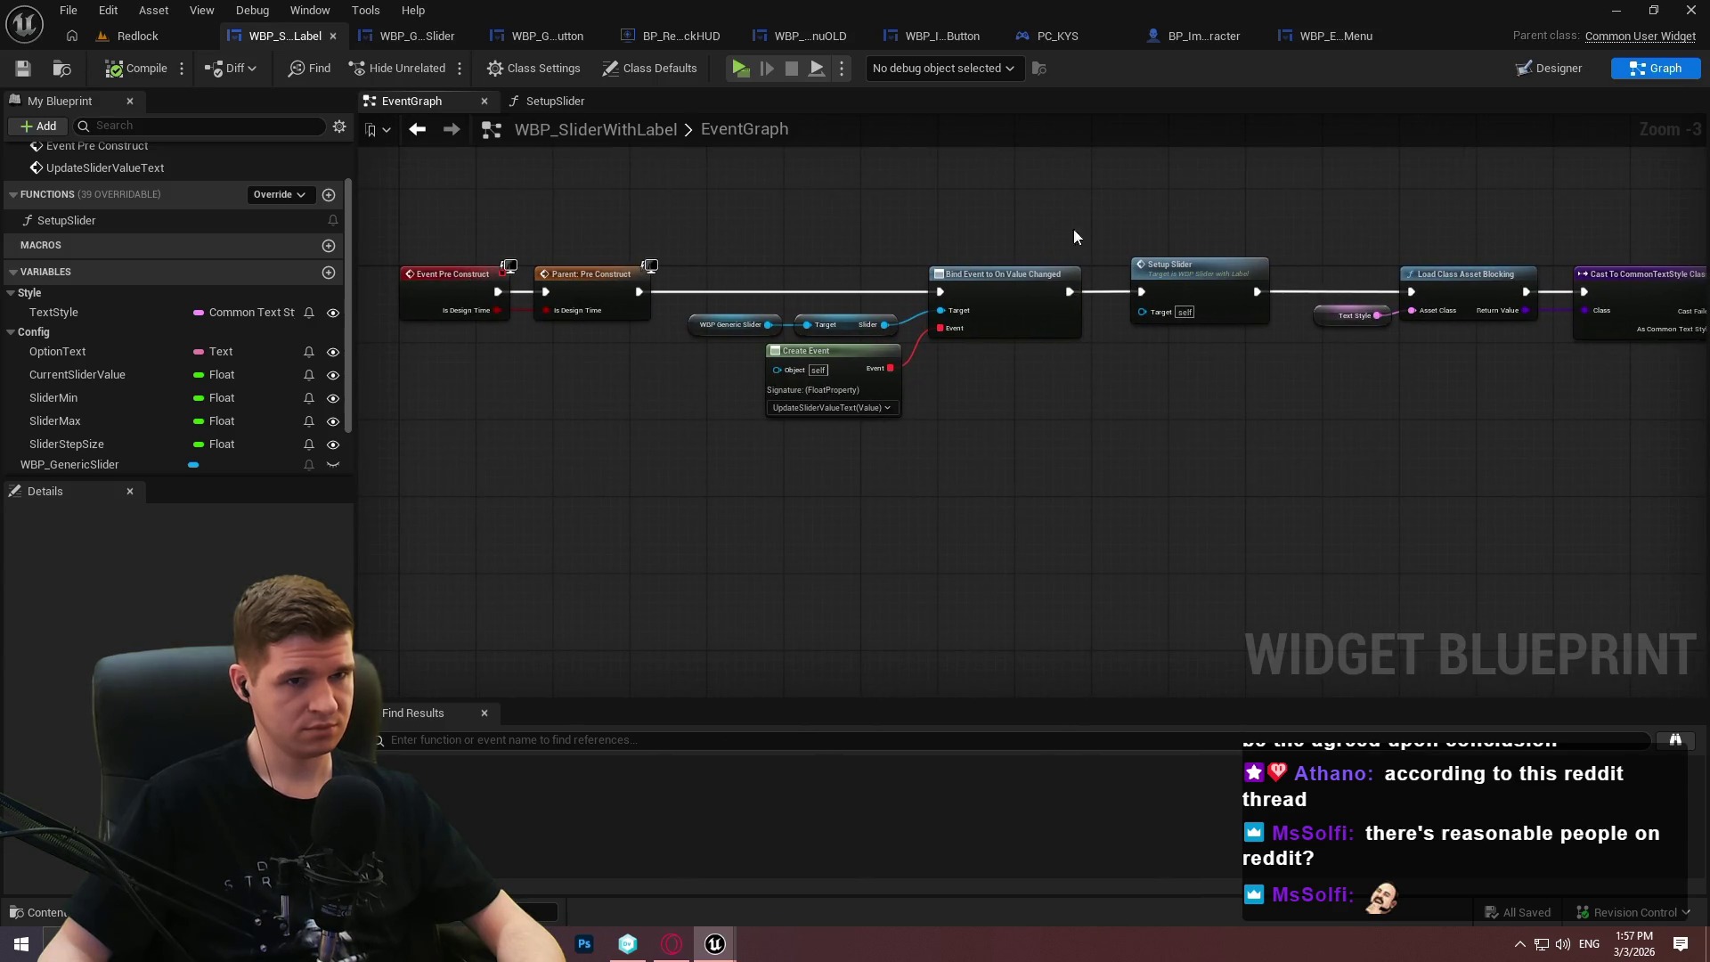
pyautogui.click(404, 36)
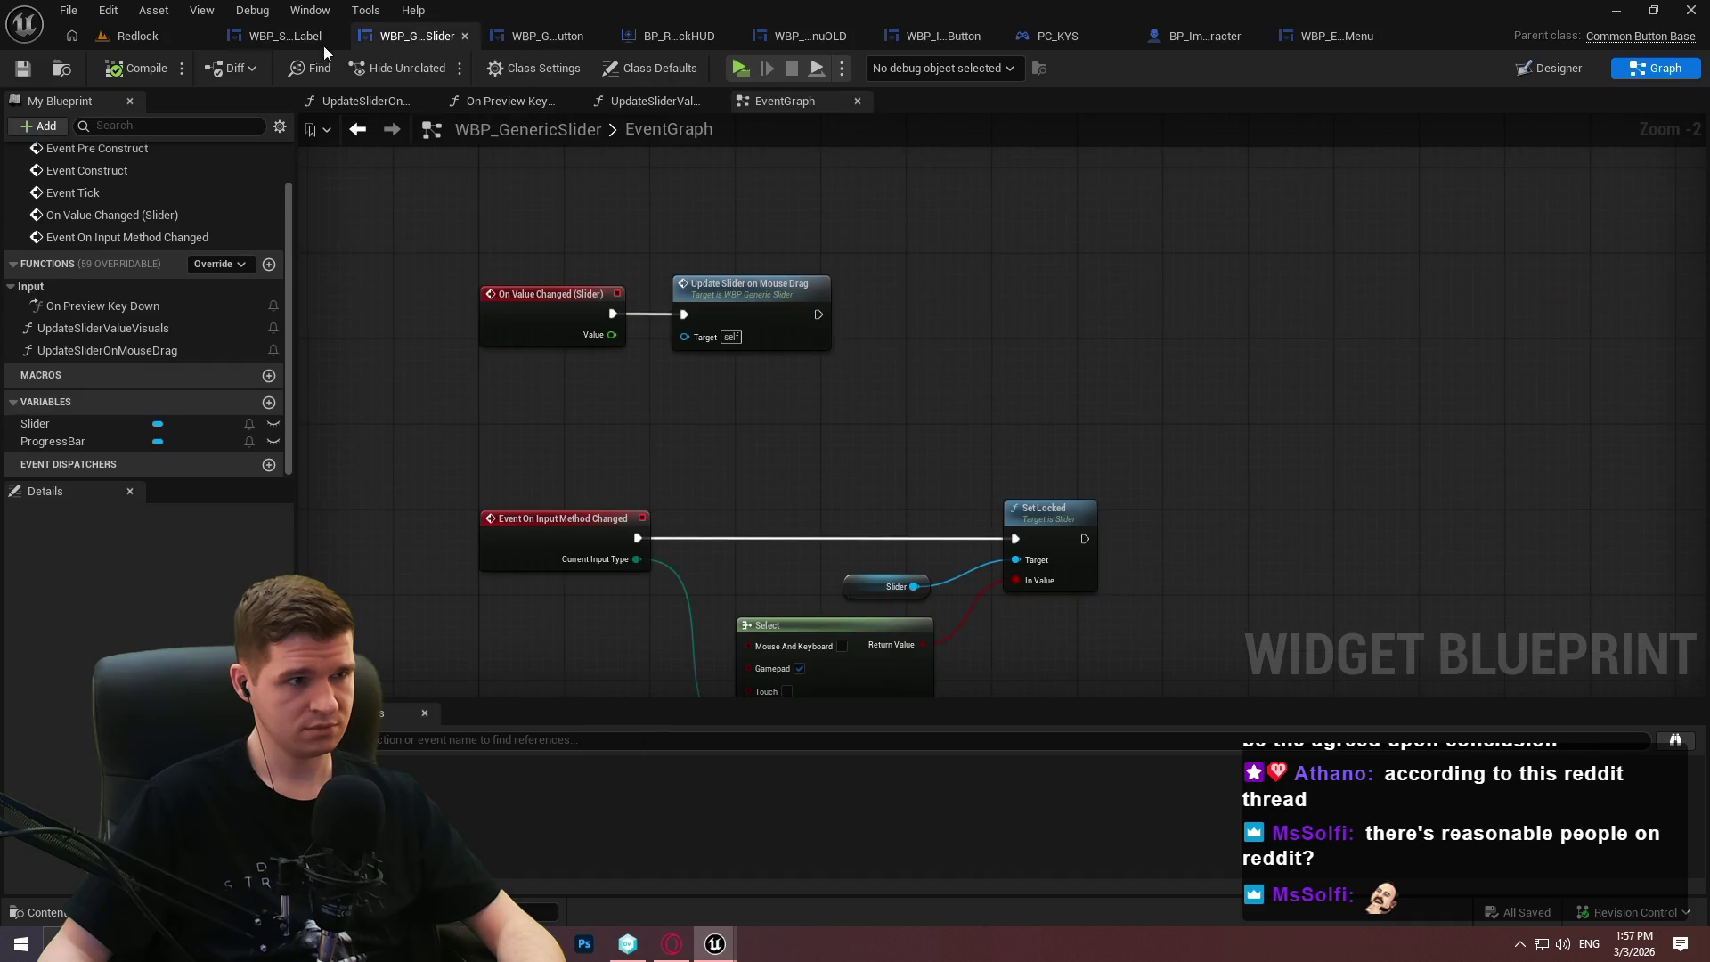
pyautogui.click(287, 41)
pyautogui.click(408, 37)
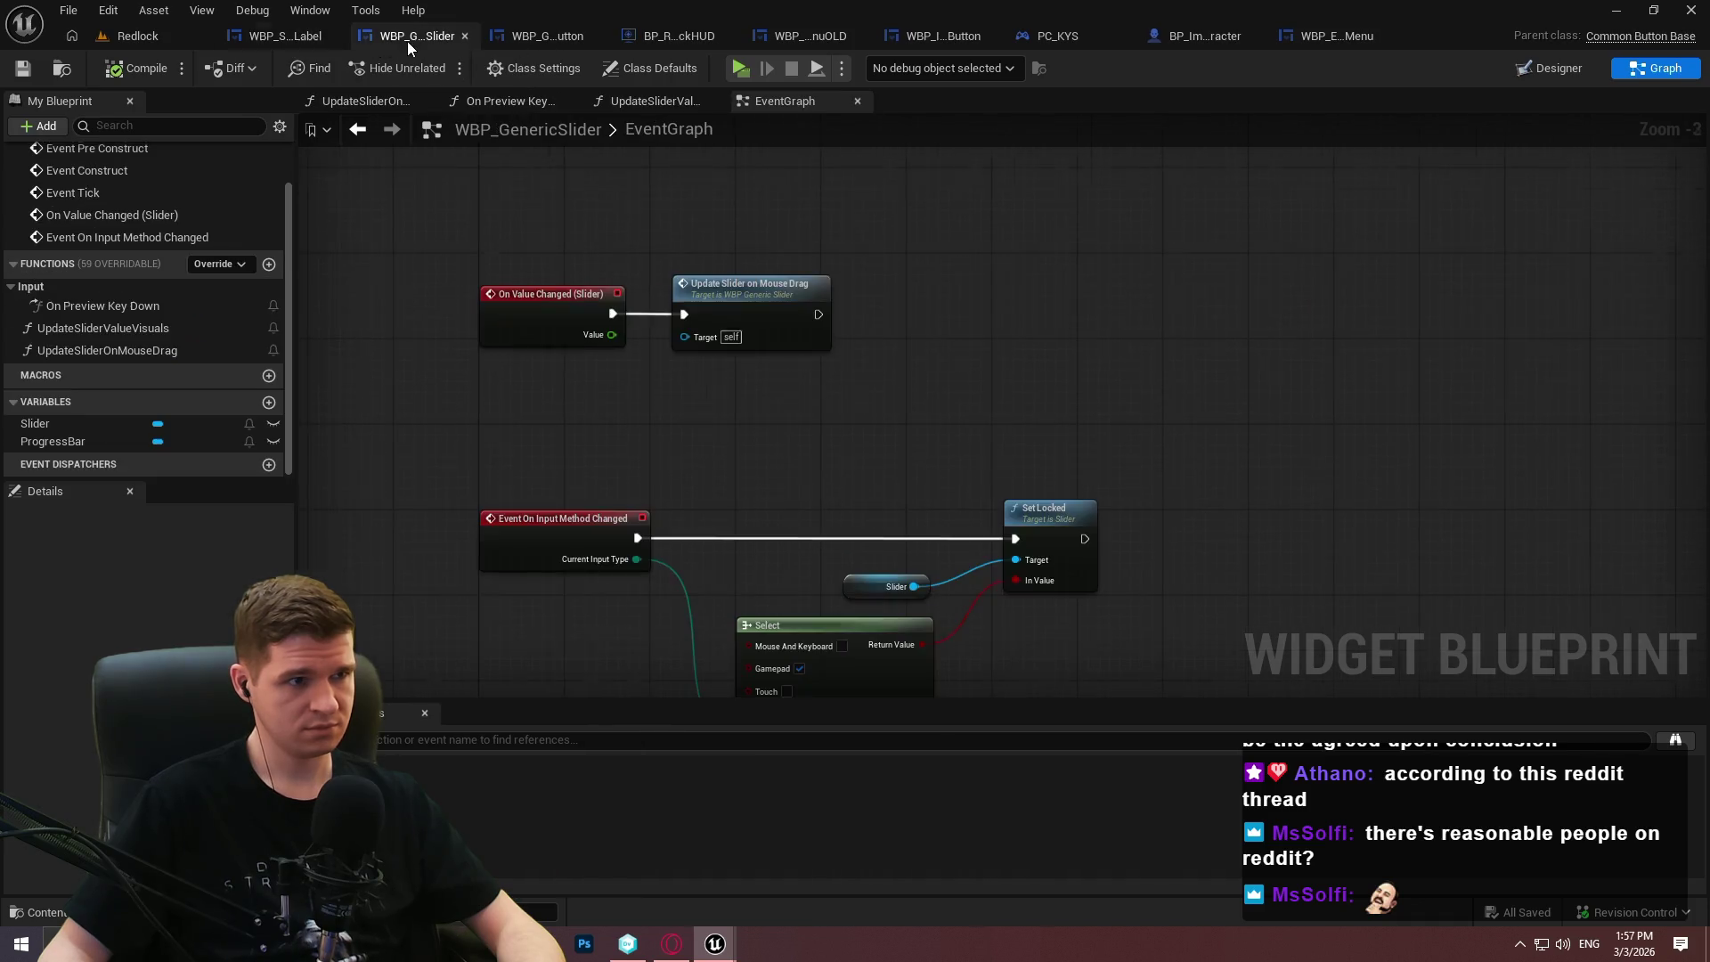
pyautogui.click(228, 264)
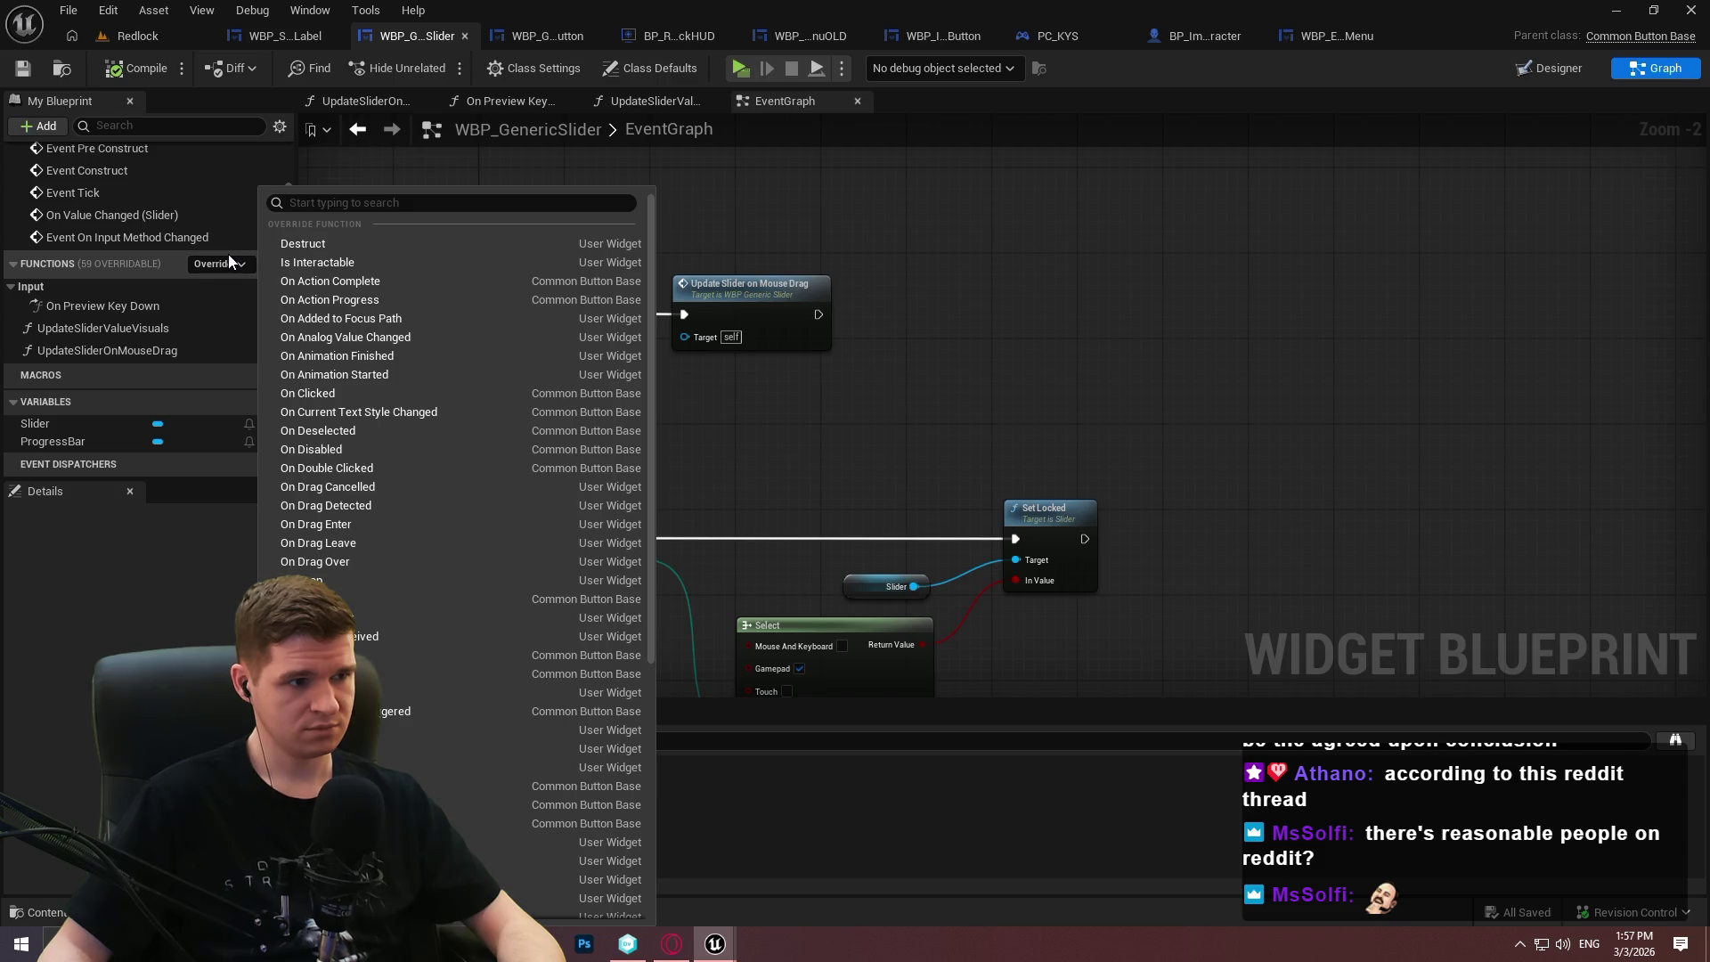
pyautogui.press('Escape')
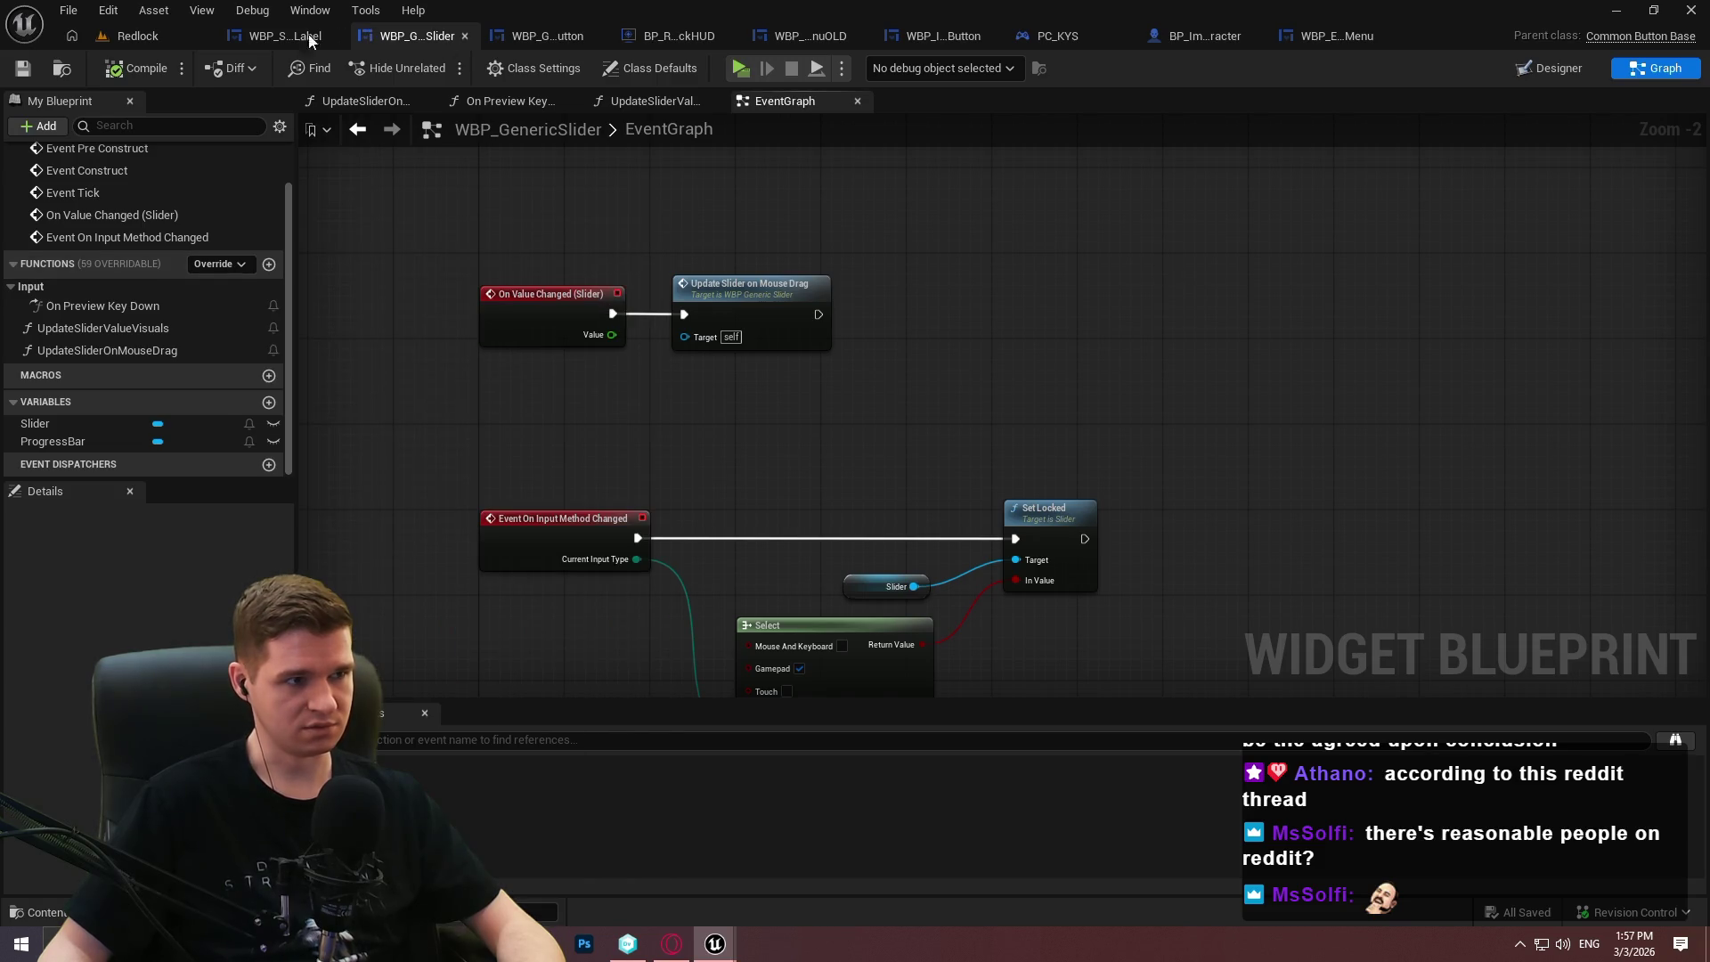
pyautogui.click(276, 37)
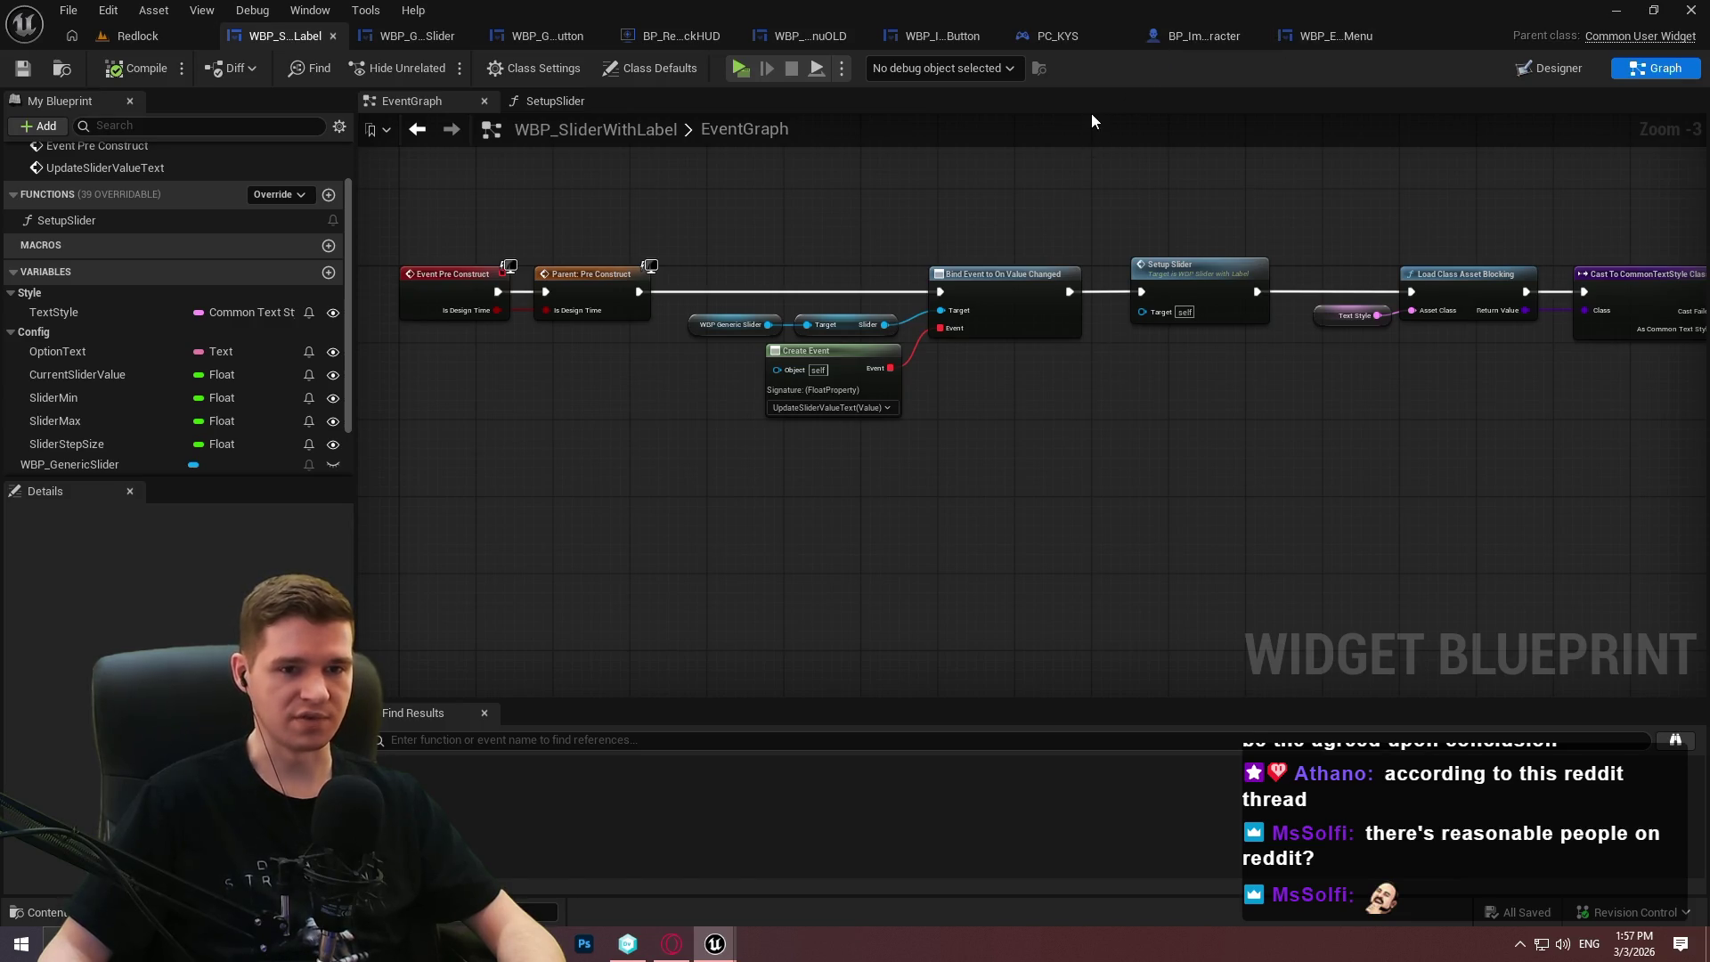
# In WBP_EscapeMenu, wire On Activated straight to Set Game Paused, run Parent: On Activated after Set Value, compile.
pyautogui.click(1307, 34)
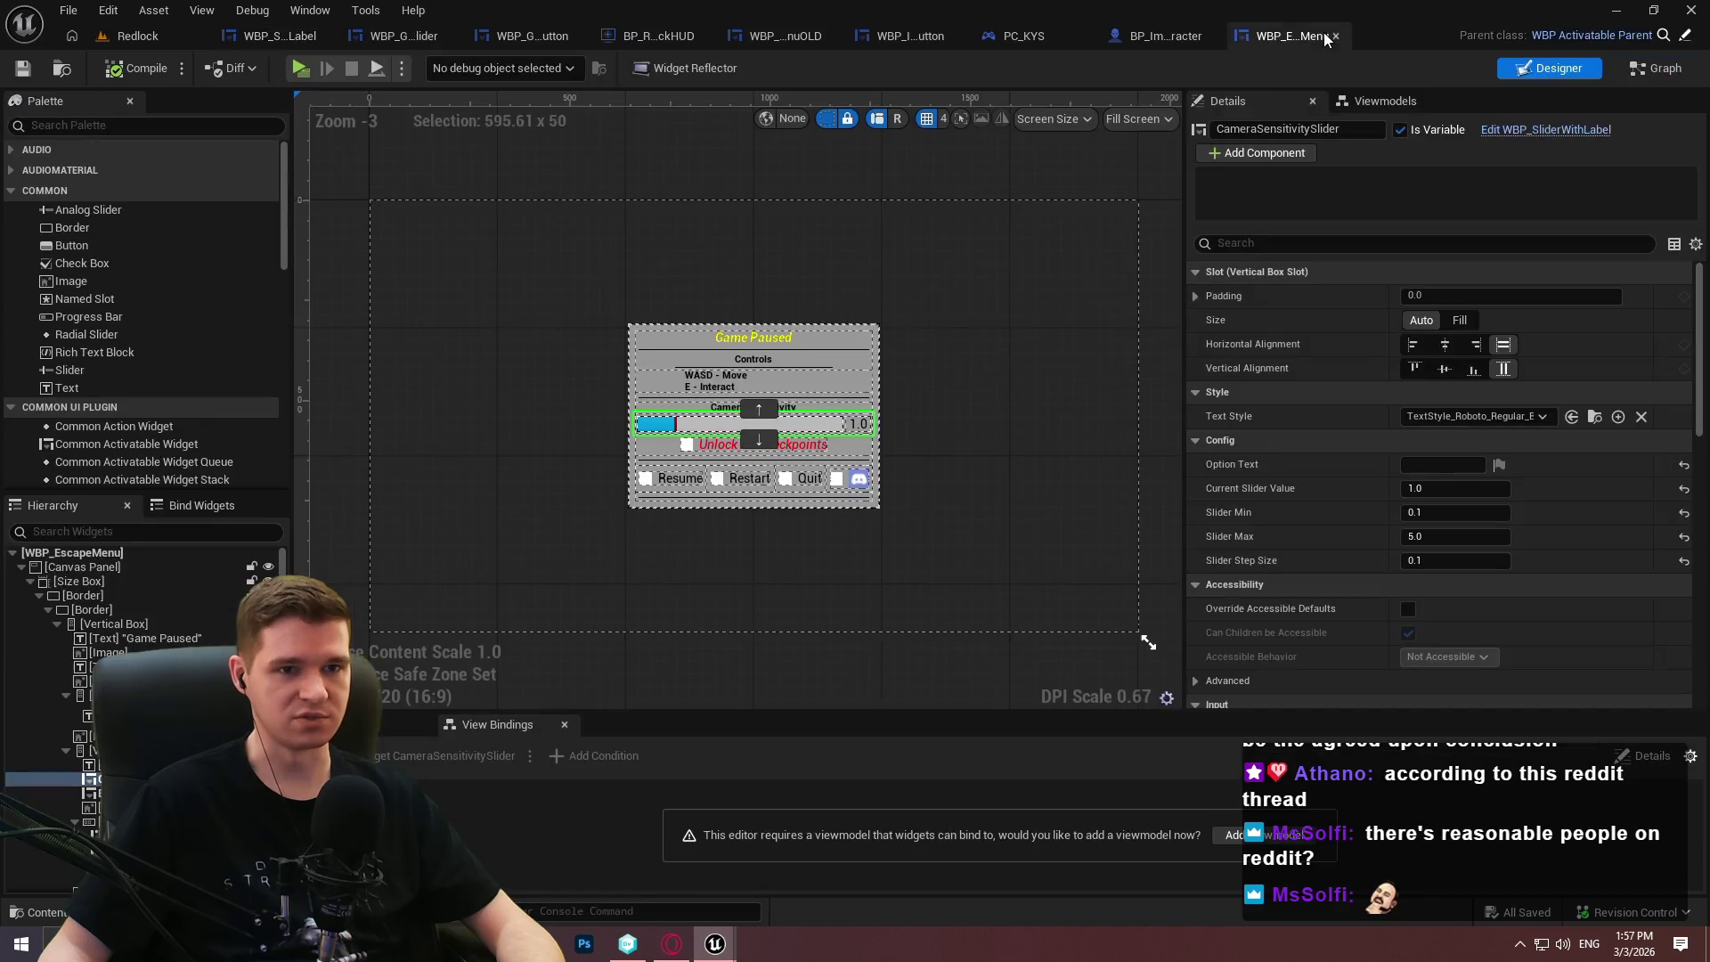
pyautogui.click(1654, 68)
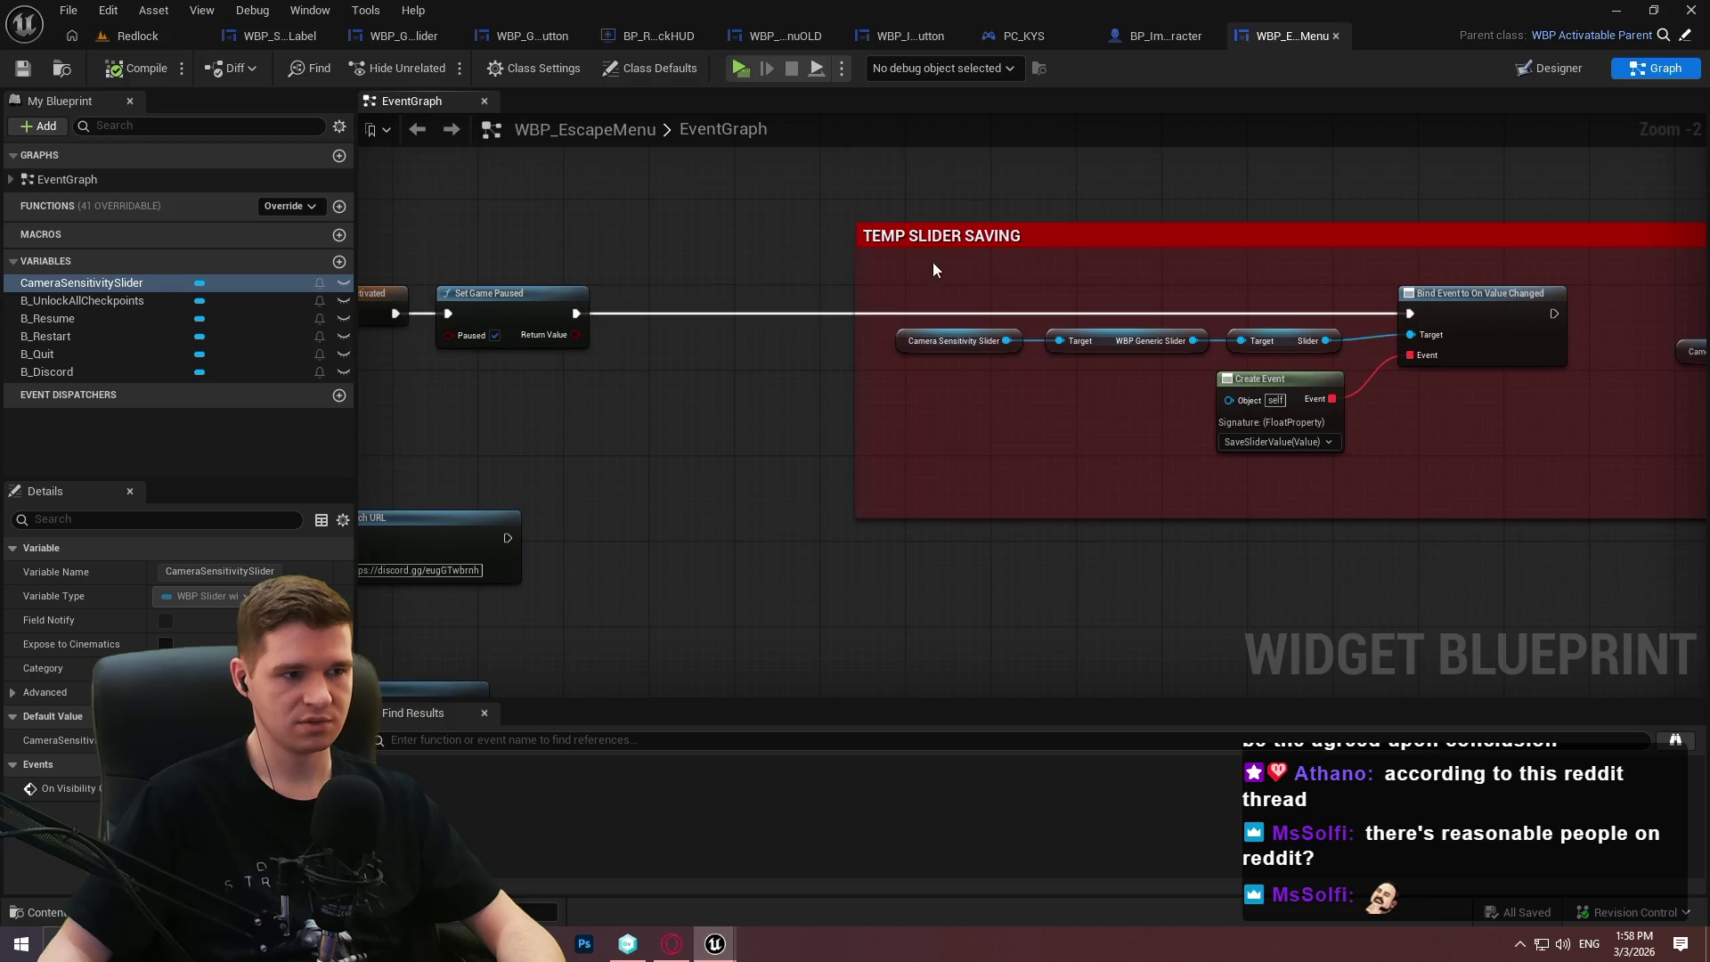
pyautogui.moveTo(1440, 292)
pyautogui.mouseDown()
pyautogui.moveTo(1178, 300)
pyautogui.moveTo(1492, 308)
pyautogui.mouseUp()
pyautogui.moveTo(374, 374); pyautogui.dragTo(729, 459)
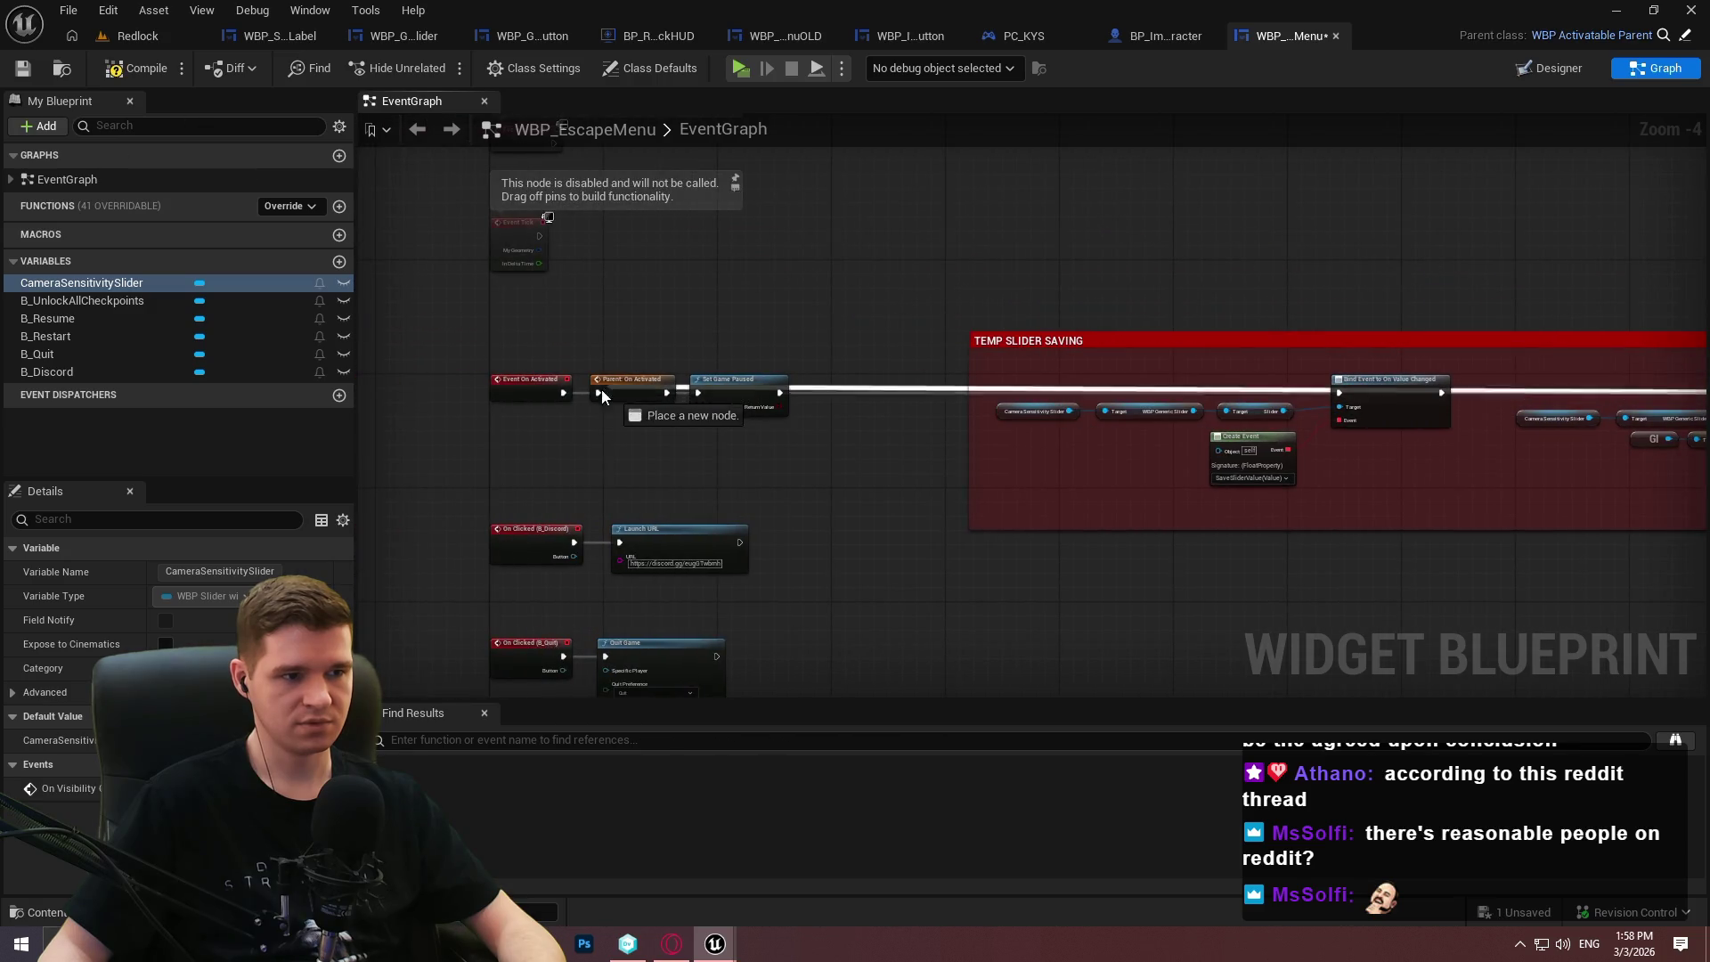
pyautogui.moveTo(604, 392); pyautogui.dragTo(836, 229)
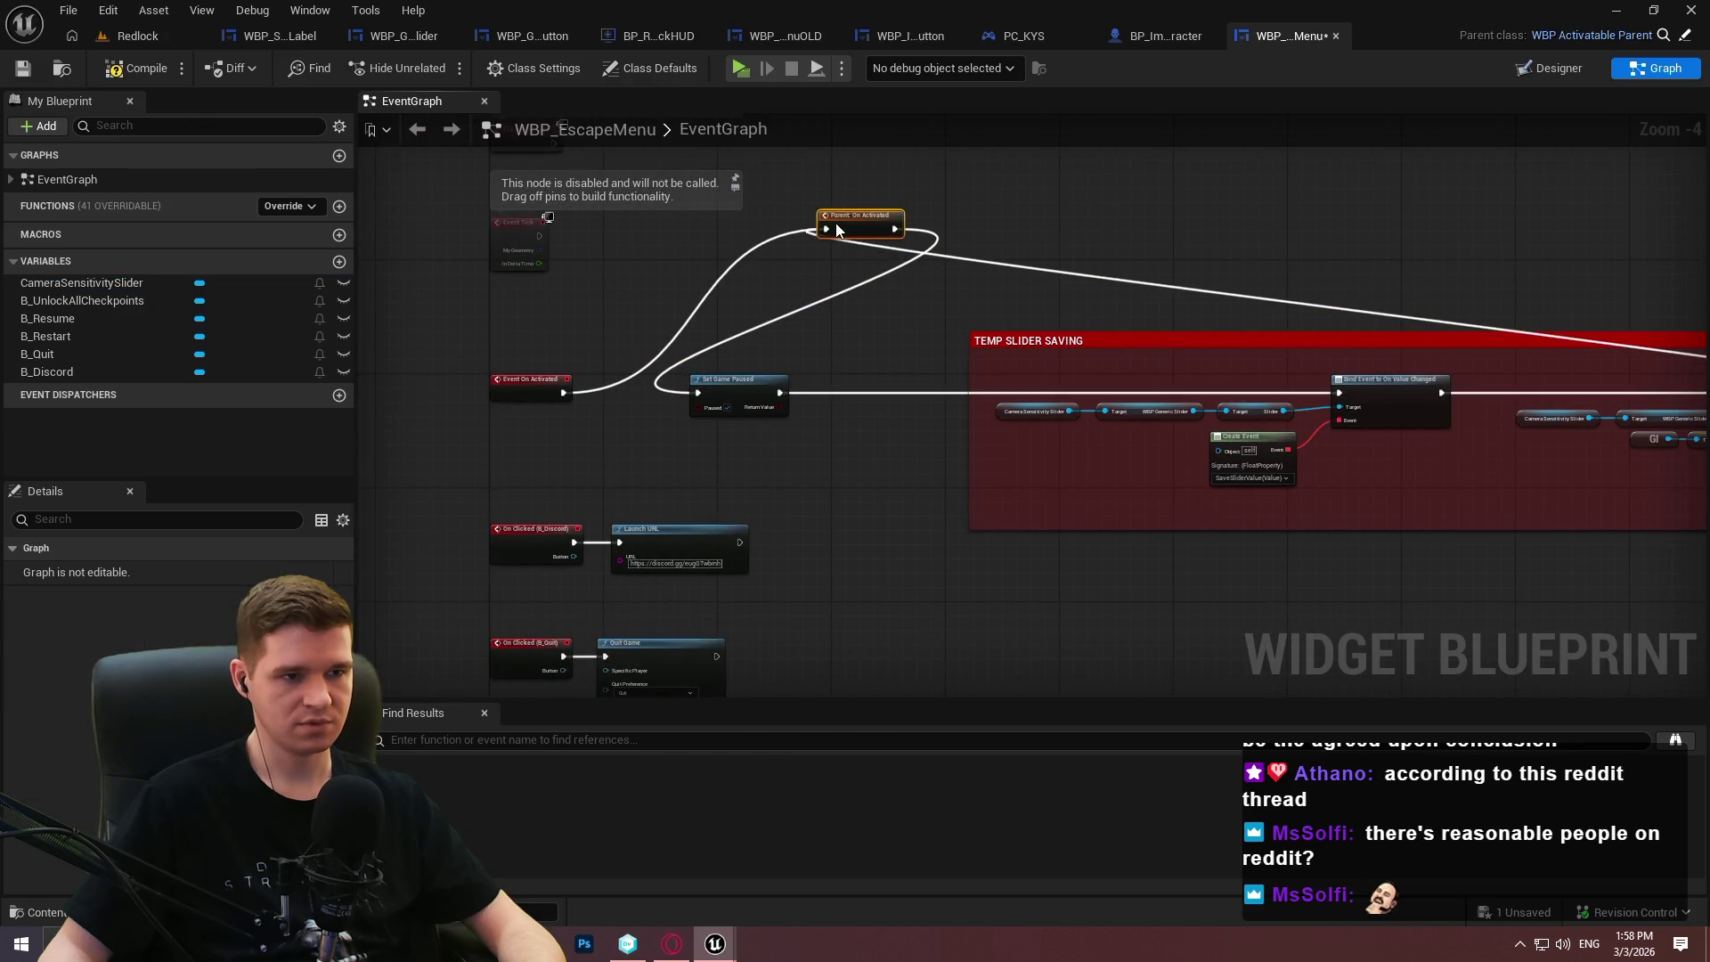
pyautogui.moveTo(702, 395); pyautogui.dragTo(564, 393)
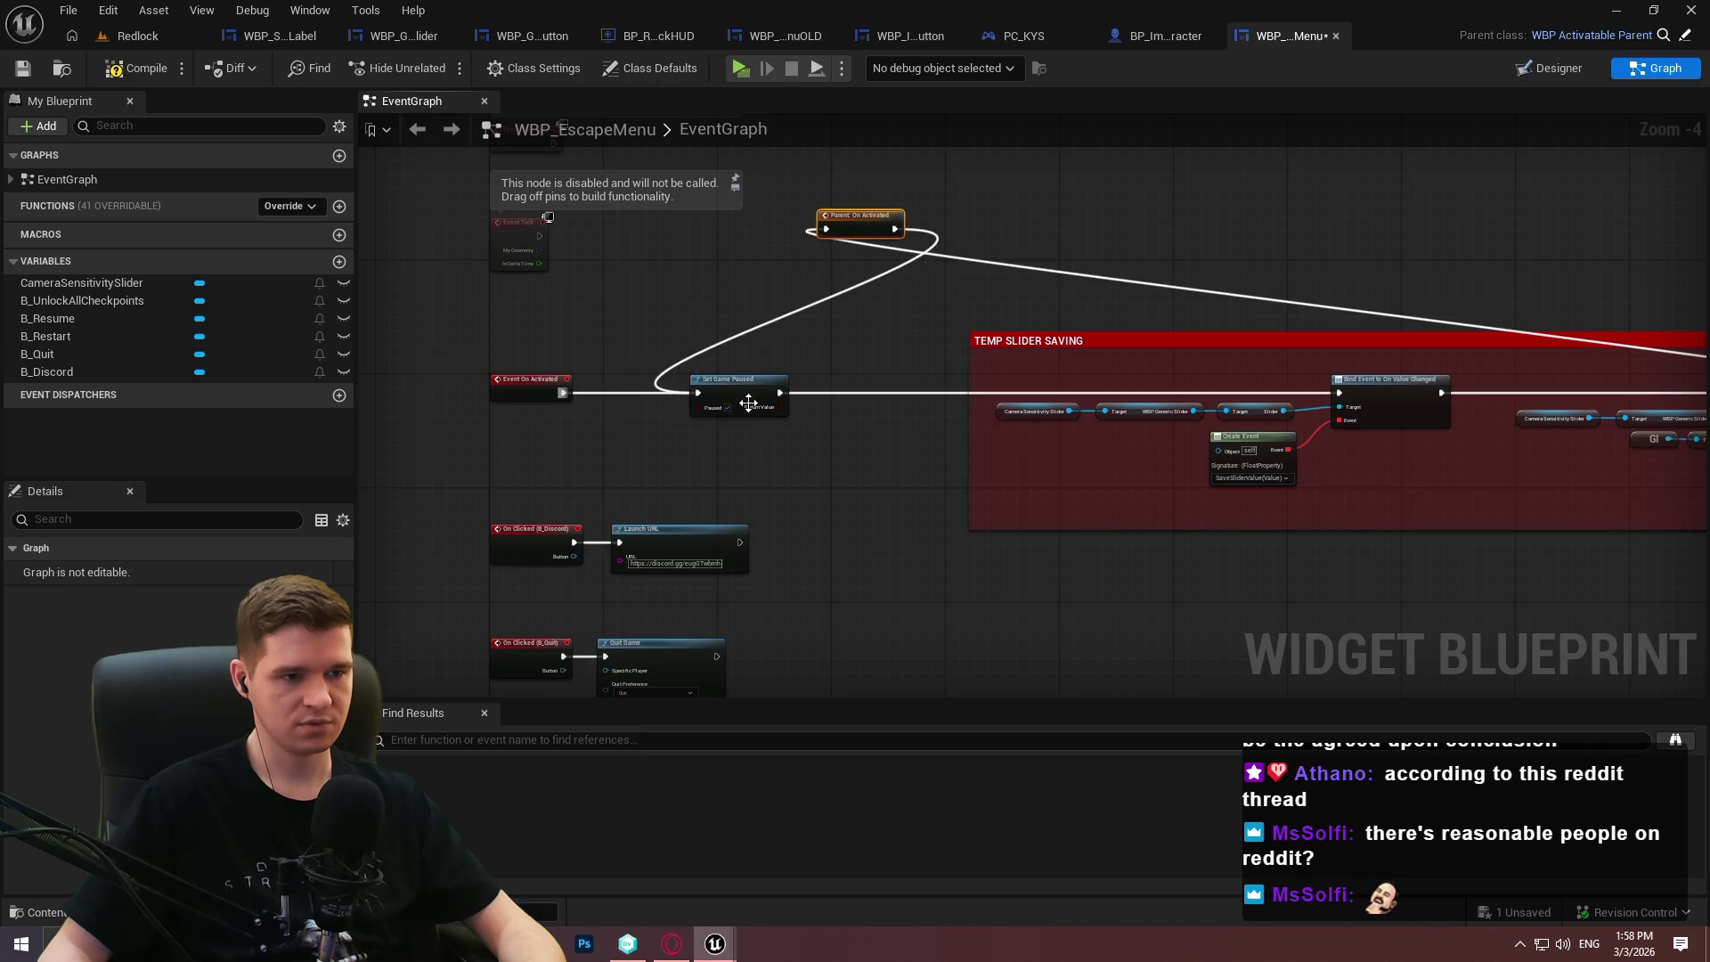
pyautogui.moveTo(851, 234)
pyautogui.mouseDown()
pyautogui.moveTo(837, 229)
pyautogui.moveTo(895, 385)
pyautogui.moveTo(1470, 391)
pyautogui.moveTo(985, 184)
pyautogui.mouseUp()
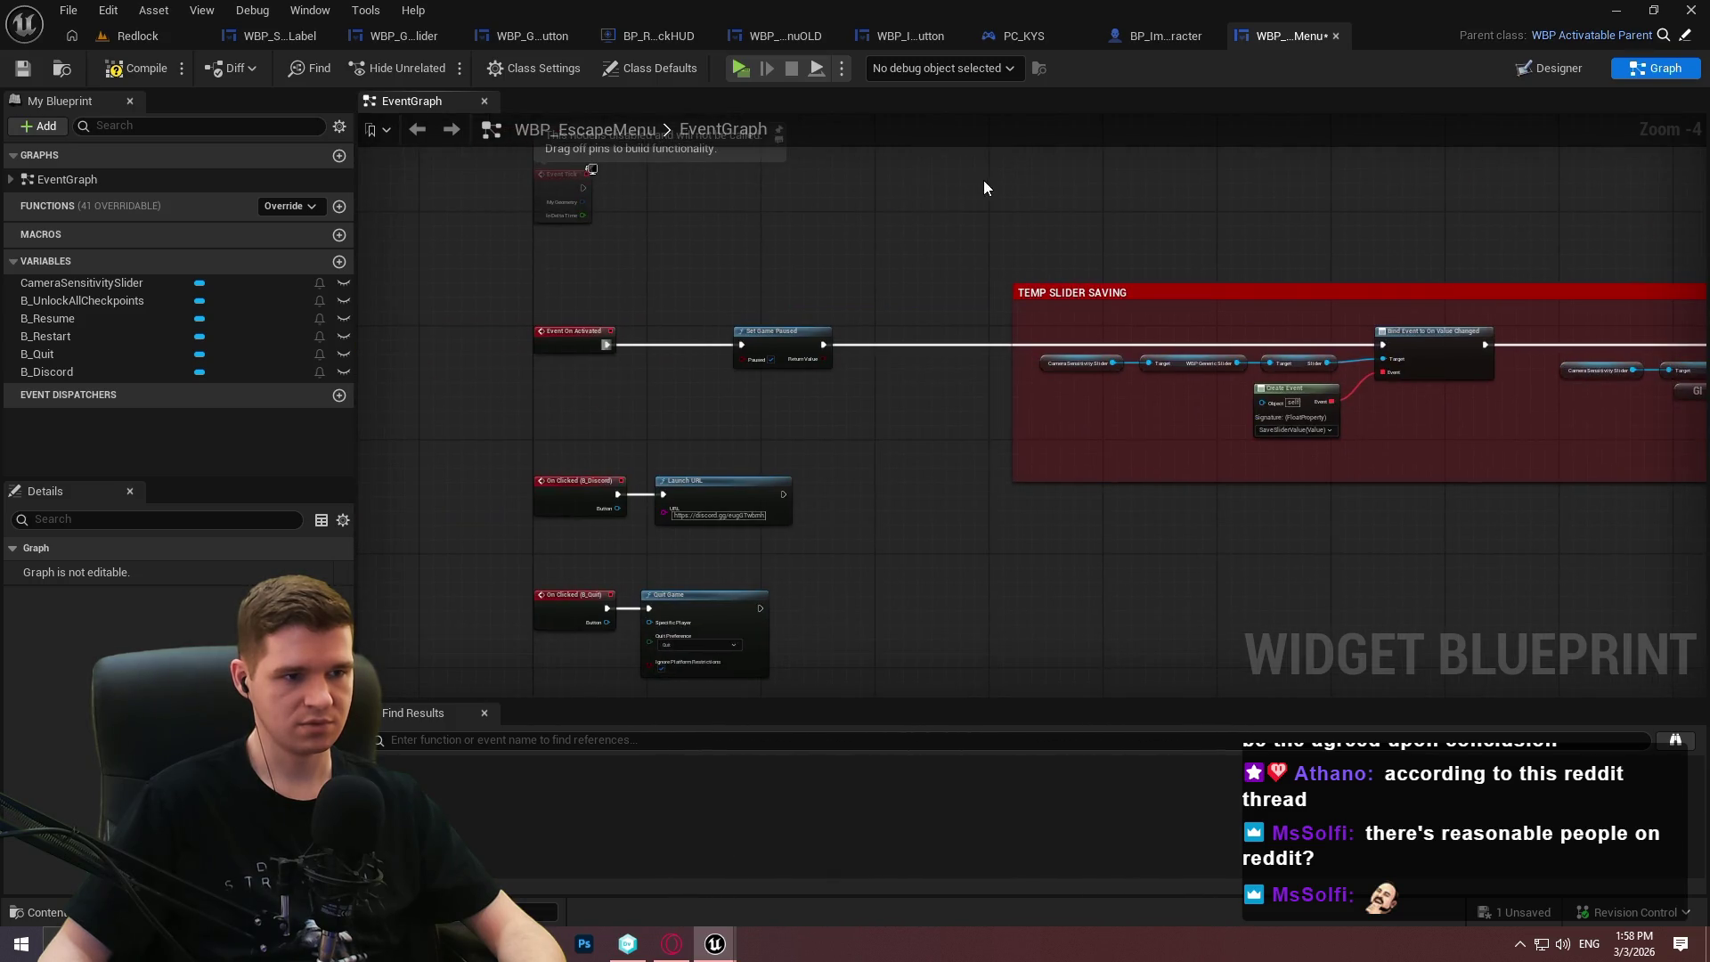
pyautogui.click(144, 77)
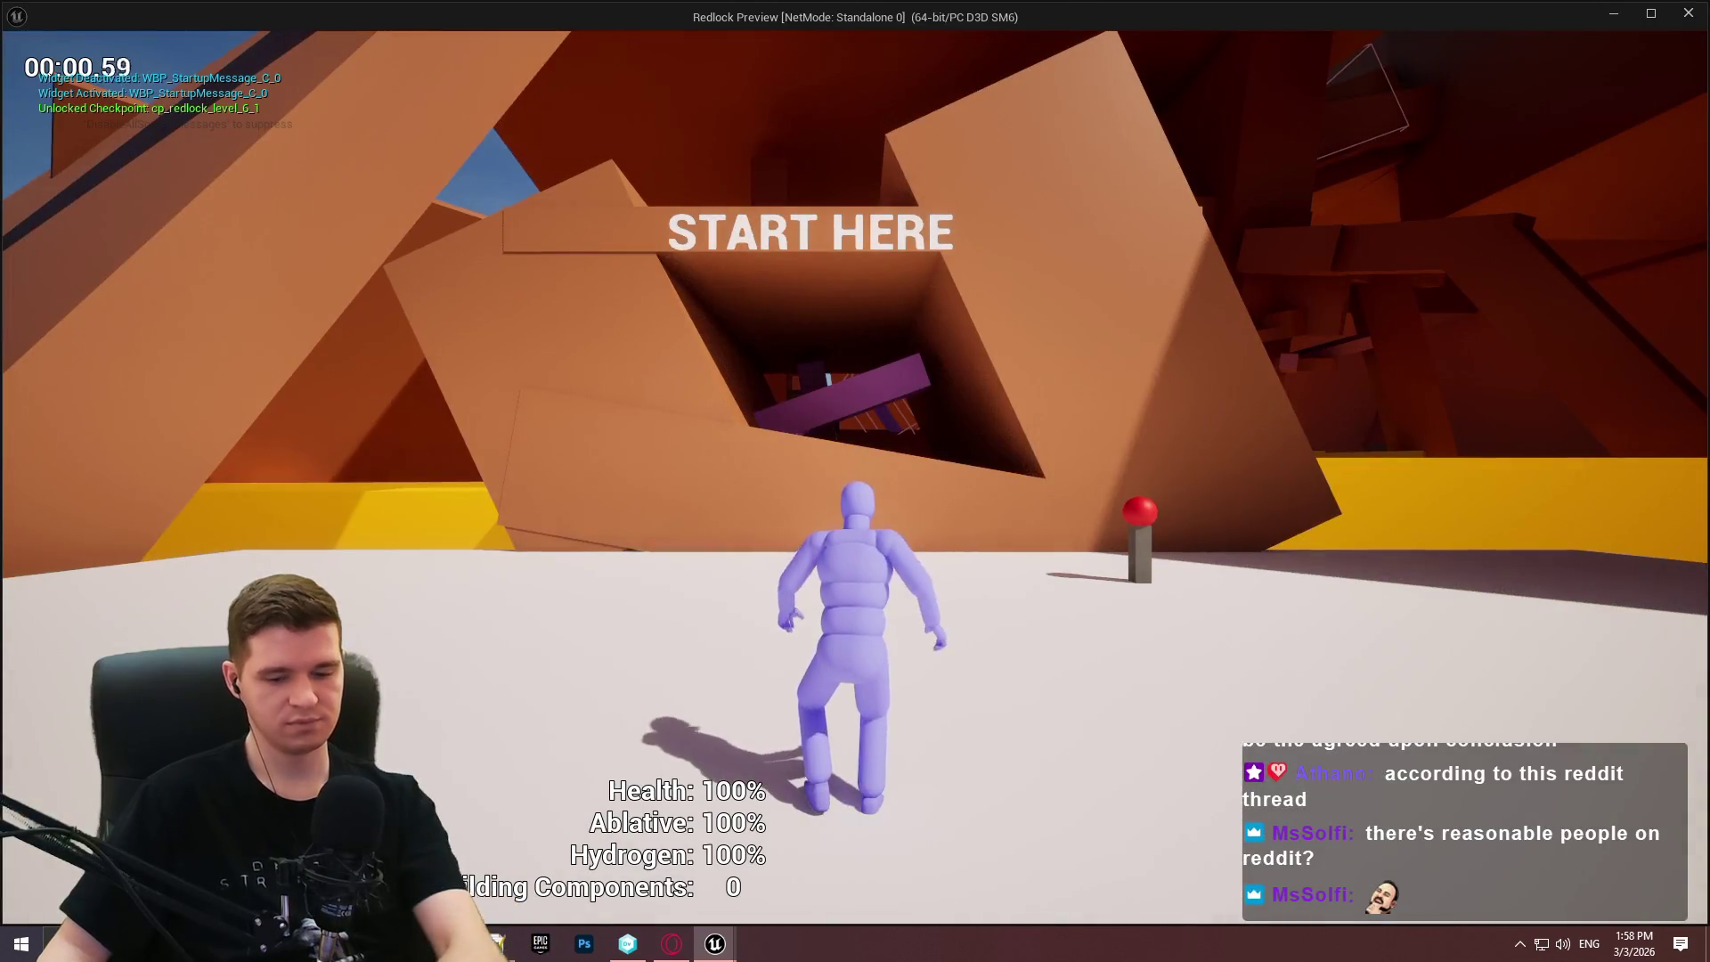
# Playtest the pause menu: raise Camera Sensitivity to about 3.0, resume, reopen, raise again, then stop.
pyautogui.press('Escape')
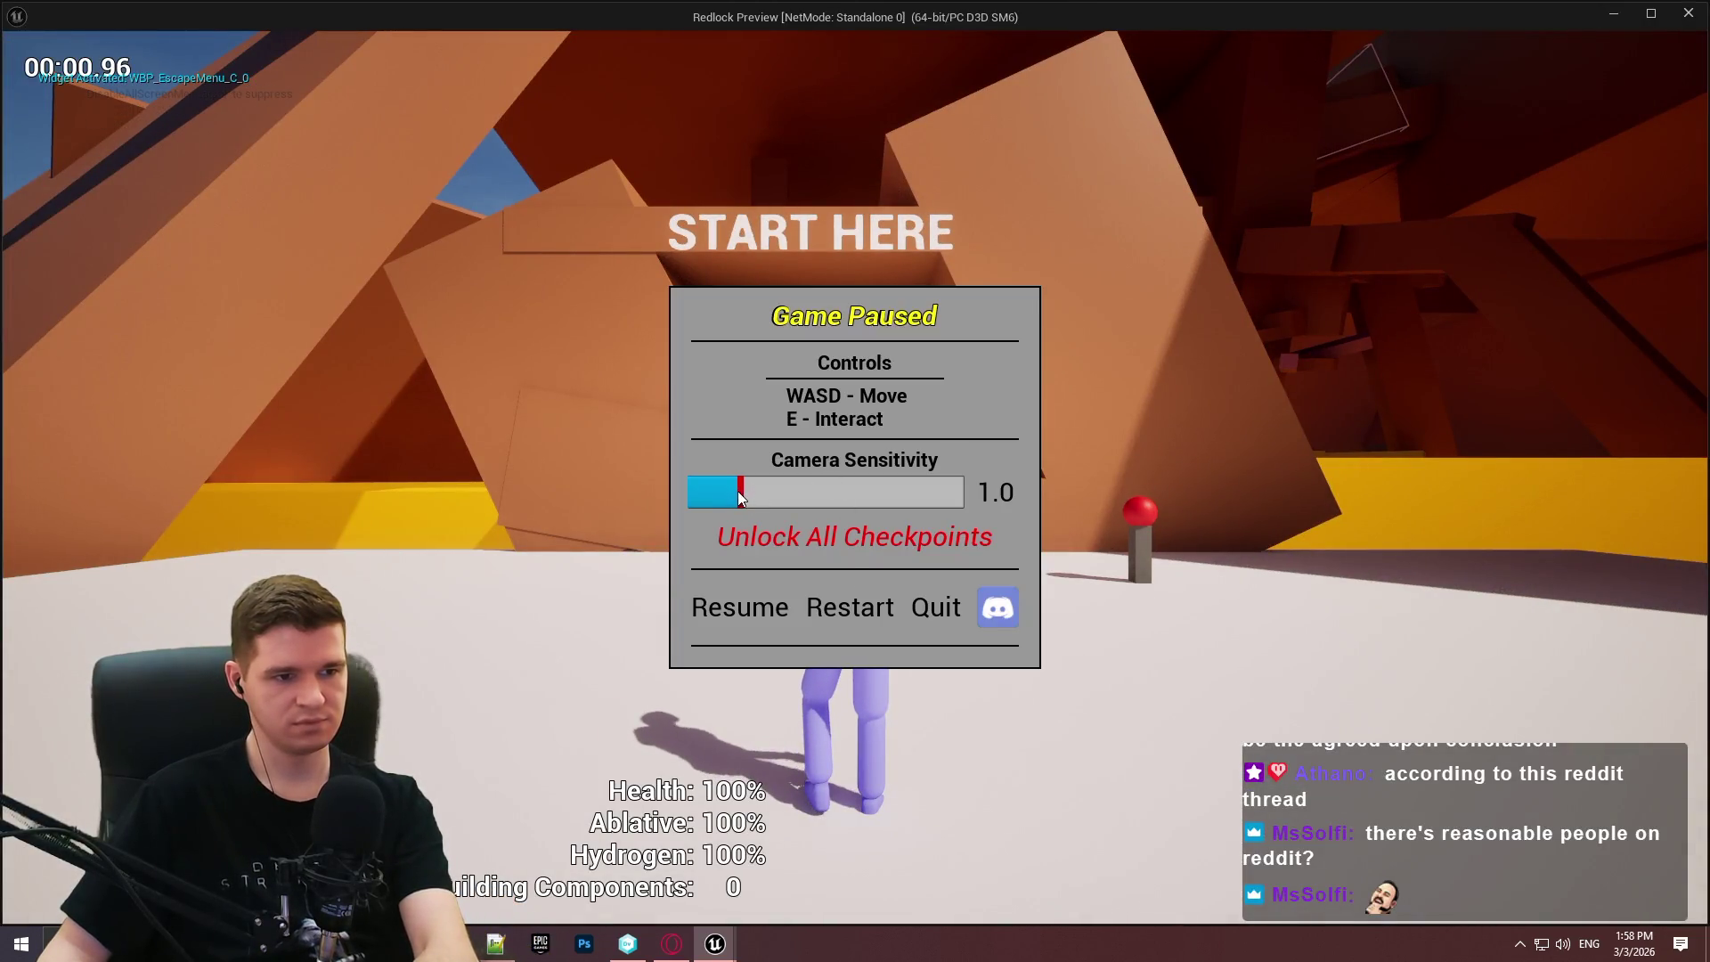
pyautogui.click(754, 486)
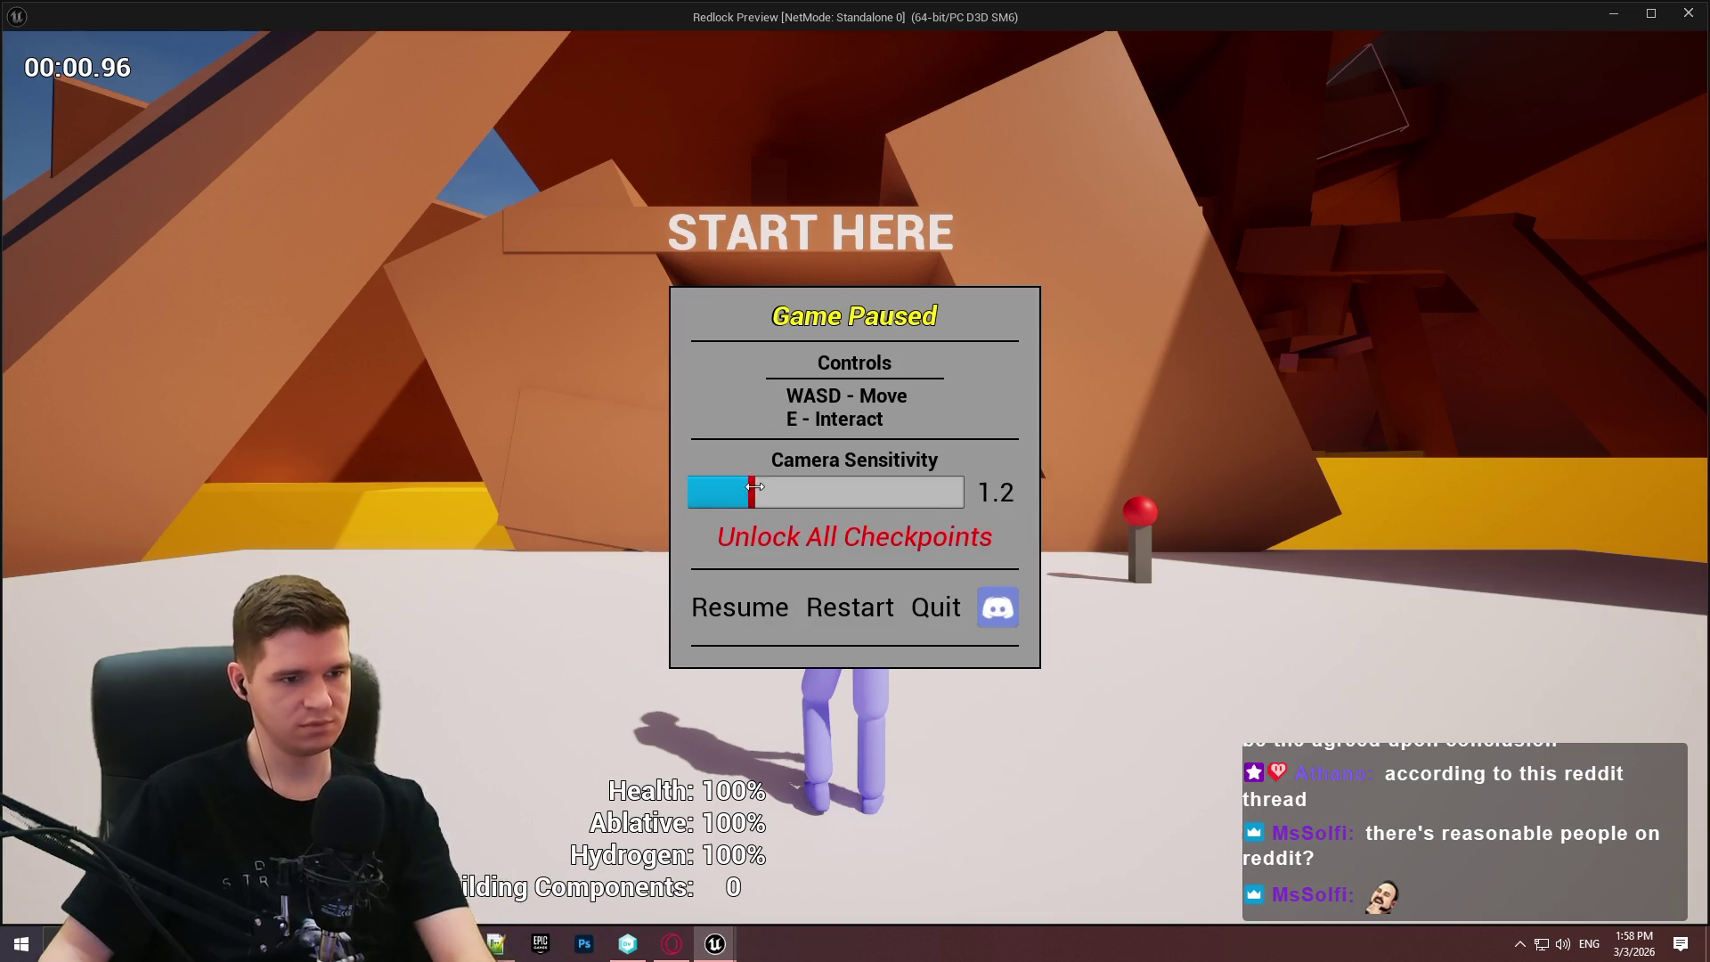
pyautogui.moveTo(754, 487); pyautogui.dragTo(852, 493)
pyautogui.click(749, 614)
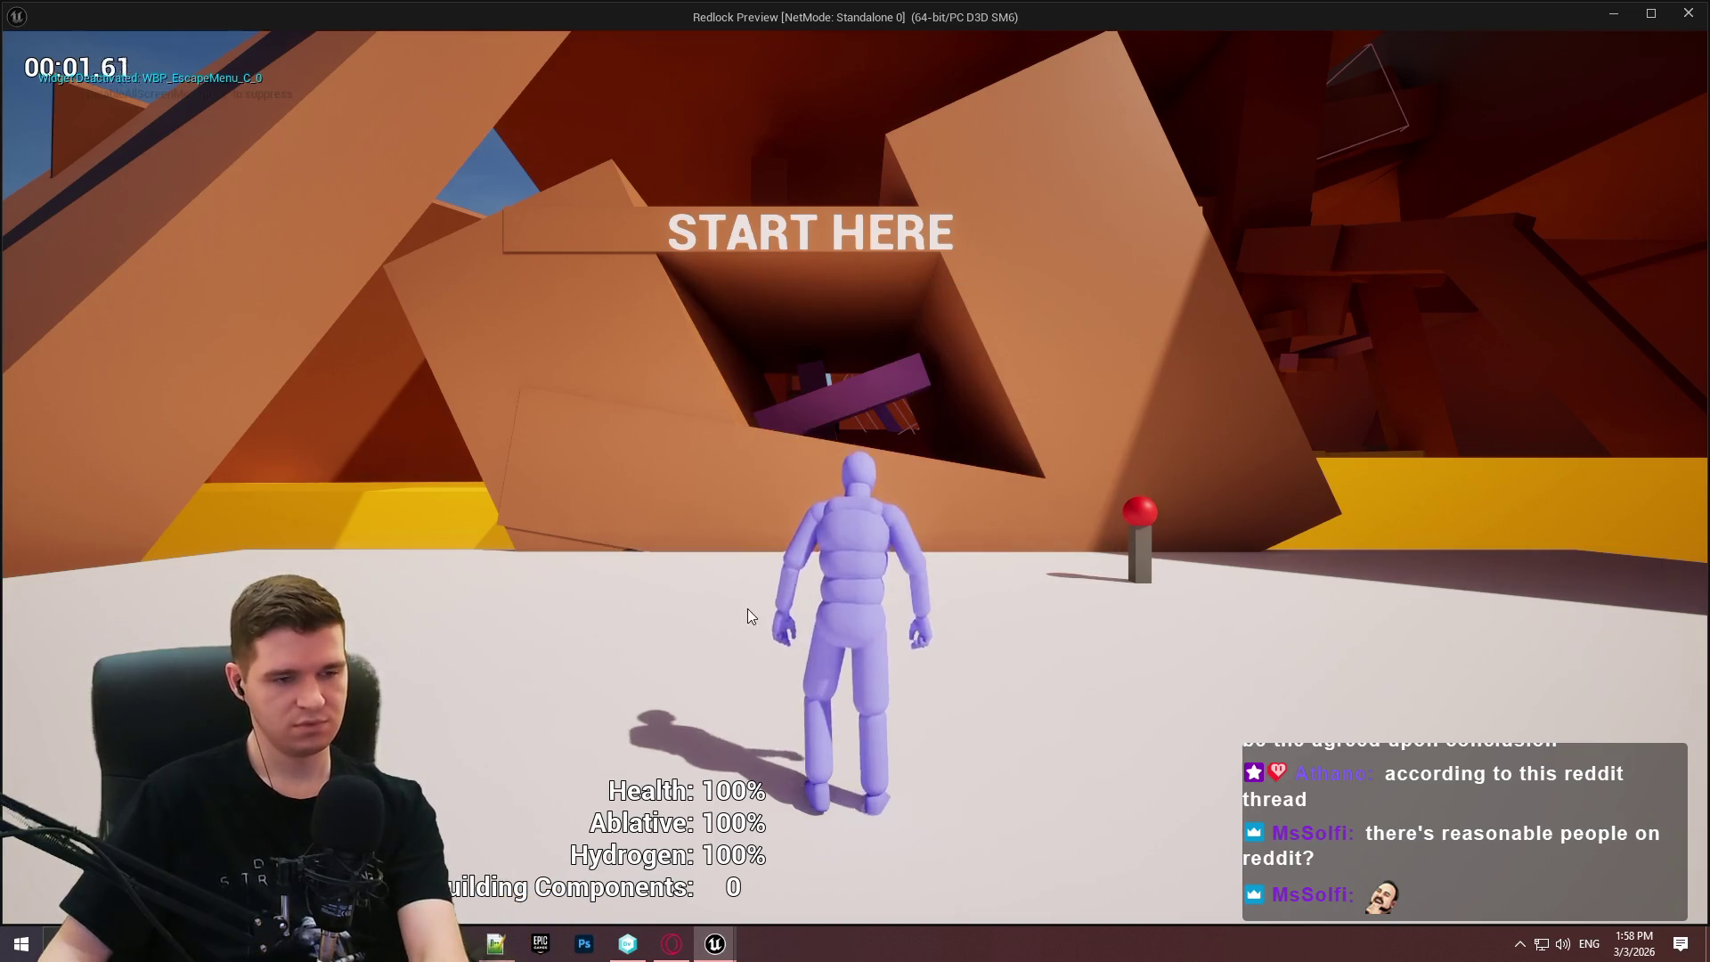
pyautogui.press('Escape')
pyautogui.moveTo(735, 483); pyautogui.dragTo(901, 492)
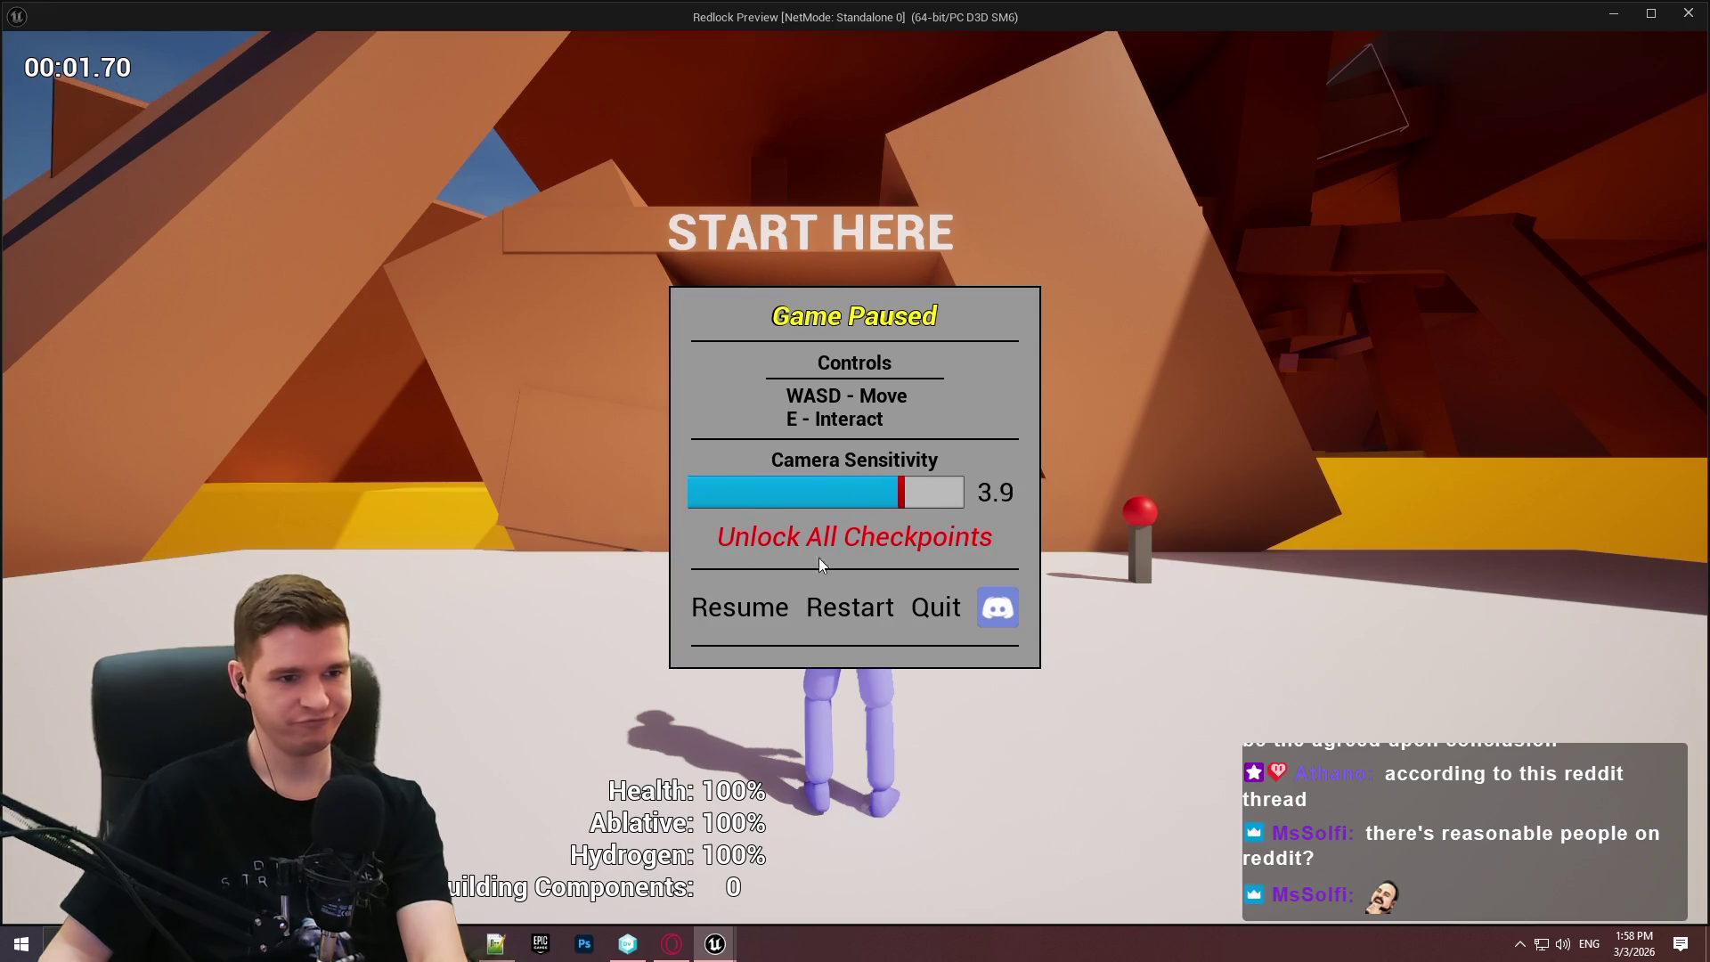
pyautogui.press('Escape')
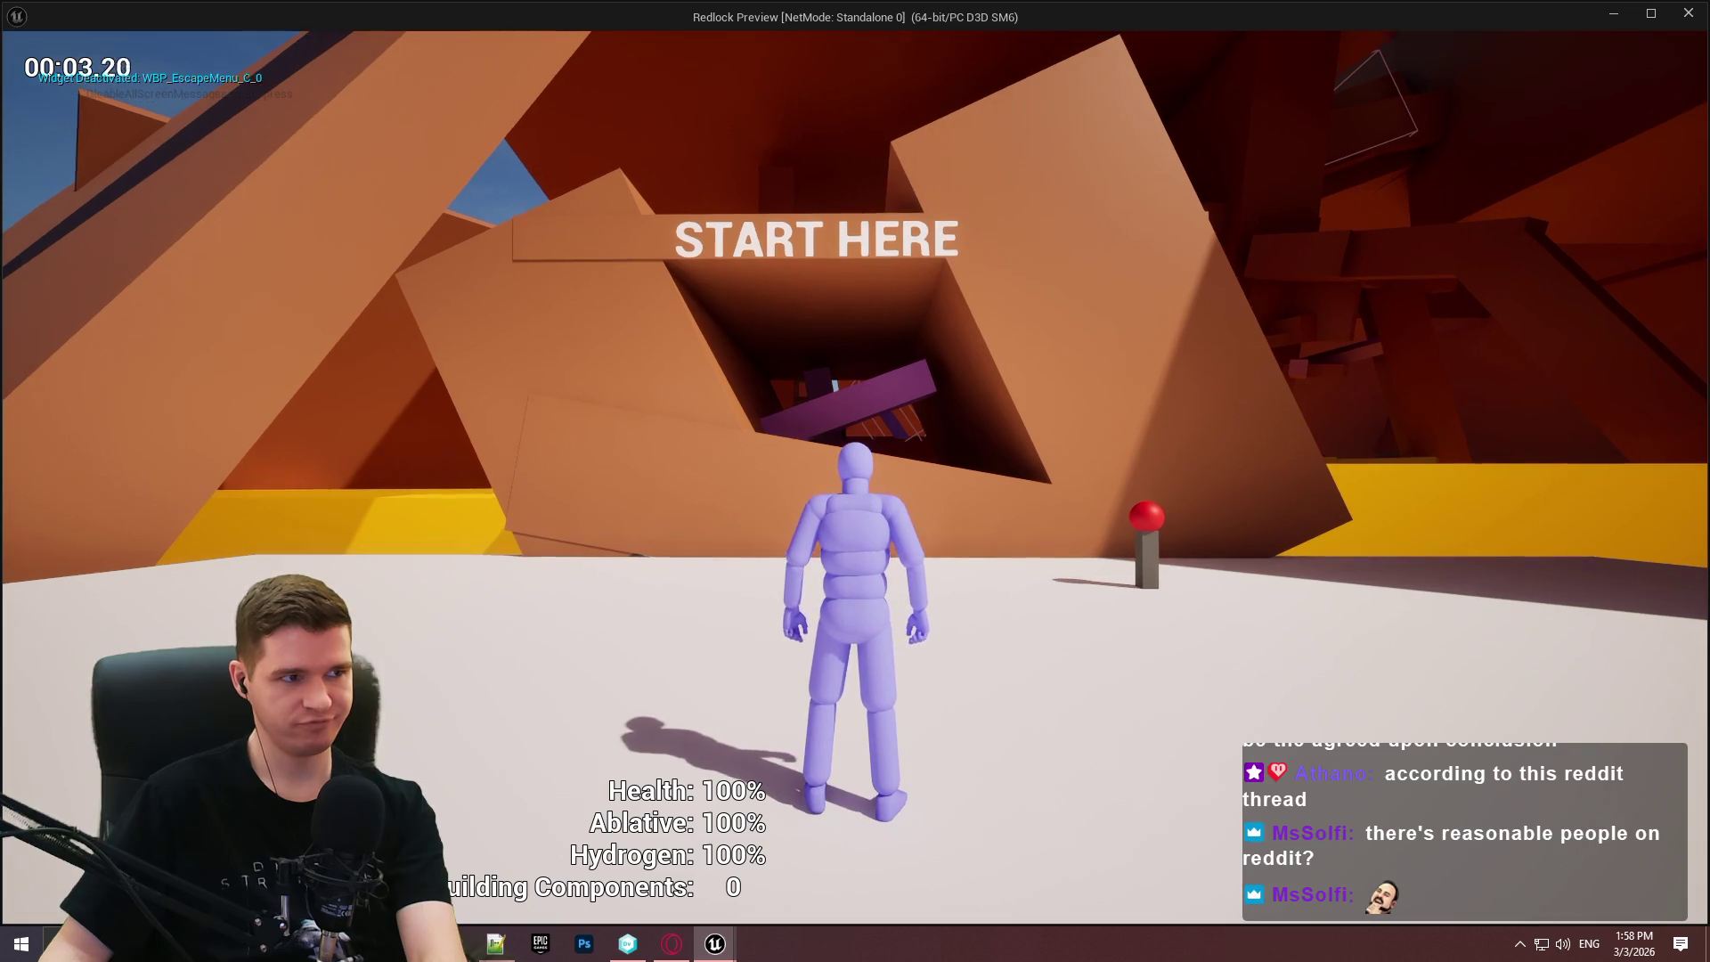
pyautogui.press('Escape')
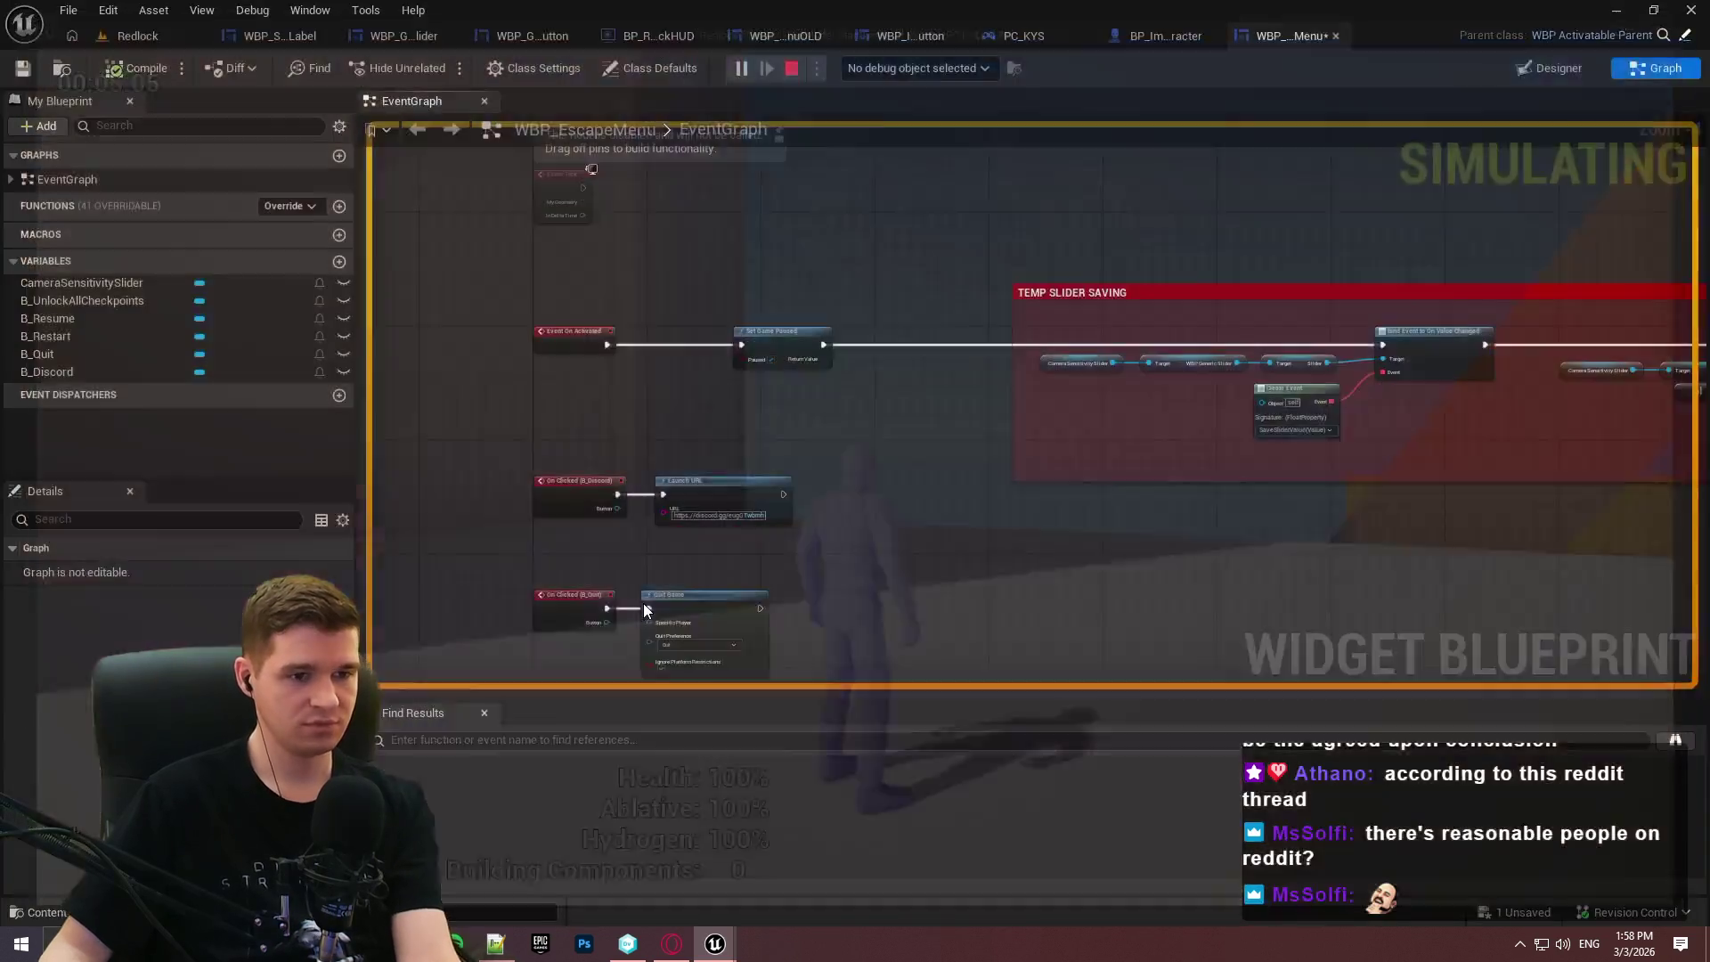
pyautogui.moveTo(1372, 409); pyautogui.dragTo(1023, 402)
pyautogui.moveTo(1332, 433); pyautogui.dragTo(963, 445)
pyautogui.scroll(4, 1309, 378)
pyautogui.scroll(-3, 1148, 374)
pyautogui.scroll(3, 1068, 383)
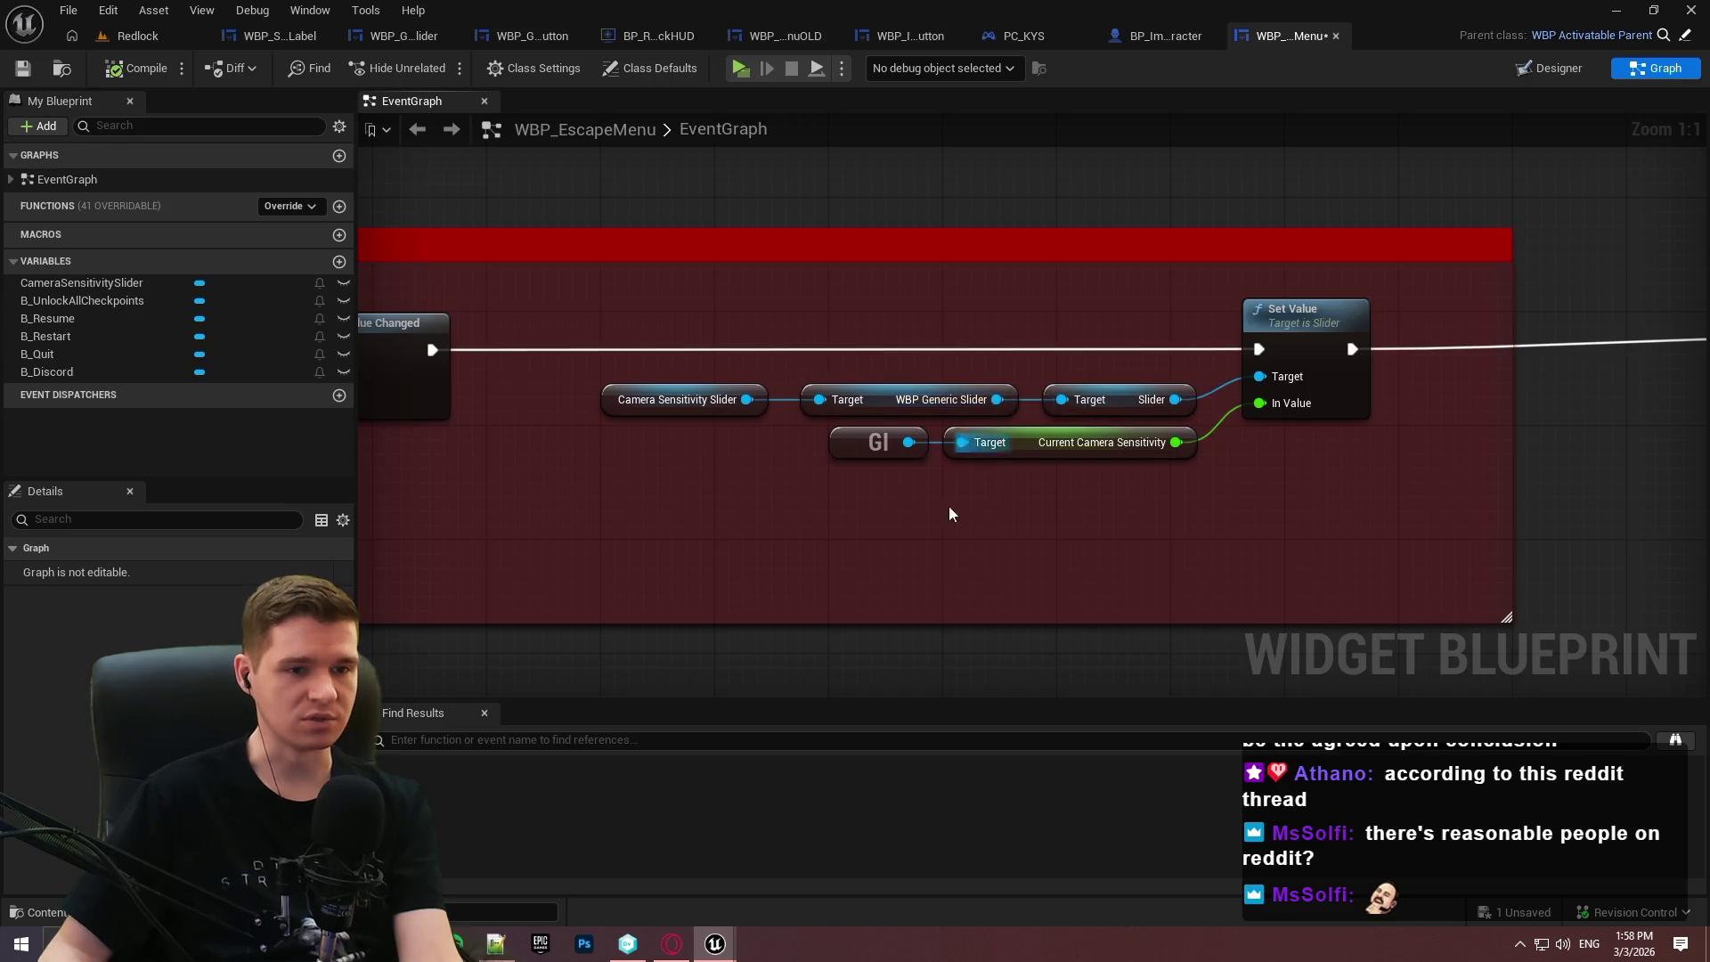
pyautogui.moveTo(1002, 399); pyautogui.dragTo(1258, 388)
pyautogui.scroll(-3, 1258, 388)
pyautogui.moveTo(776, 543); pyautogui.dragTo(848, 285)
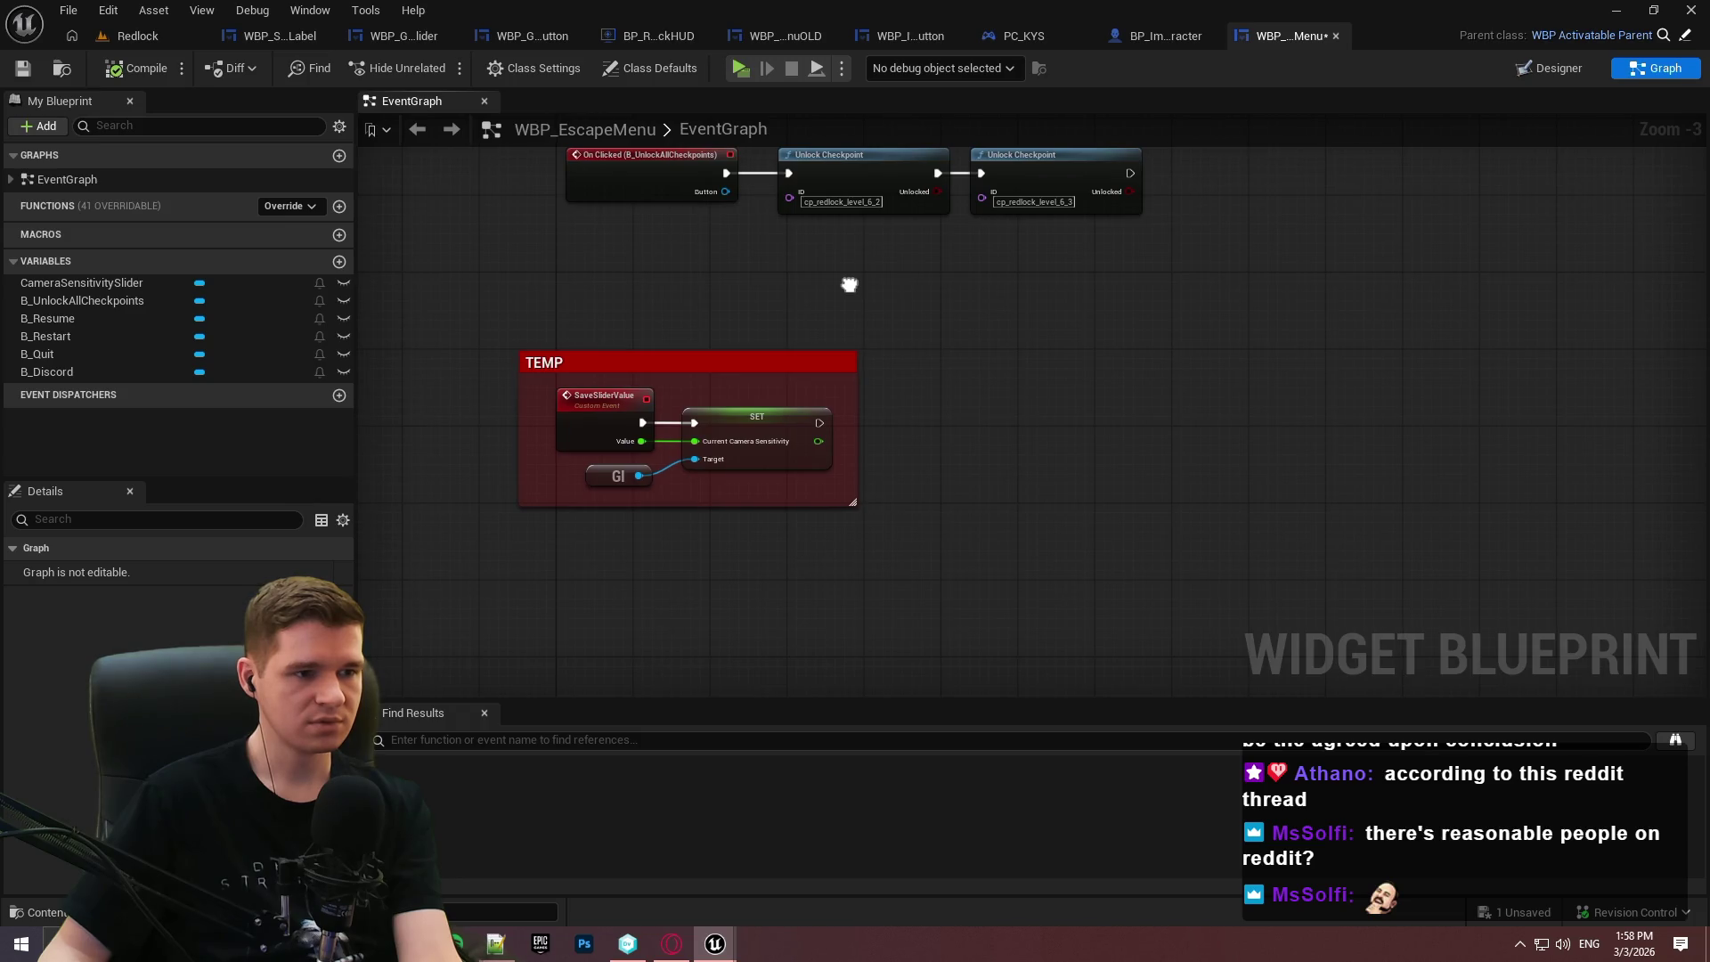
pyautogui.moveTo(850, 285)
pyautogui.mouseDown()
pyautogui.moveTo(856, 717)
pyautogui.moveTo(911, 49)
pyautogui.moveTo(892, 310)
pyautogui.mouseUp()
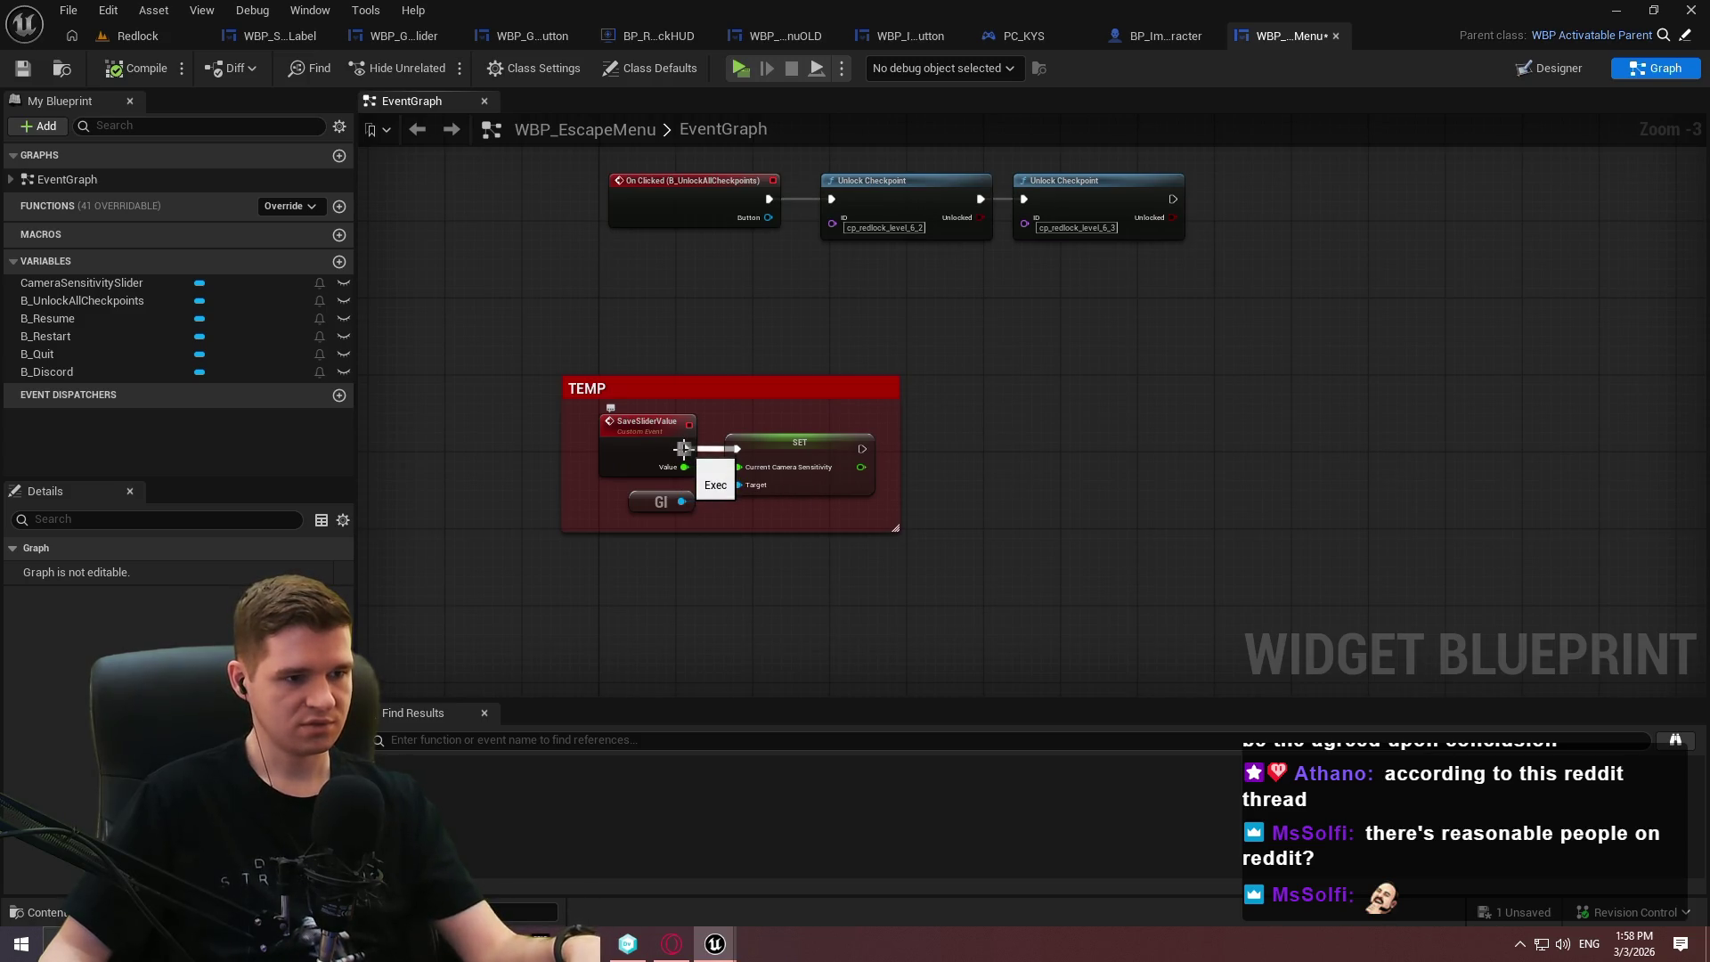
pyautogui.scroll(-3, 968, 388)
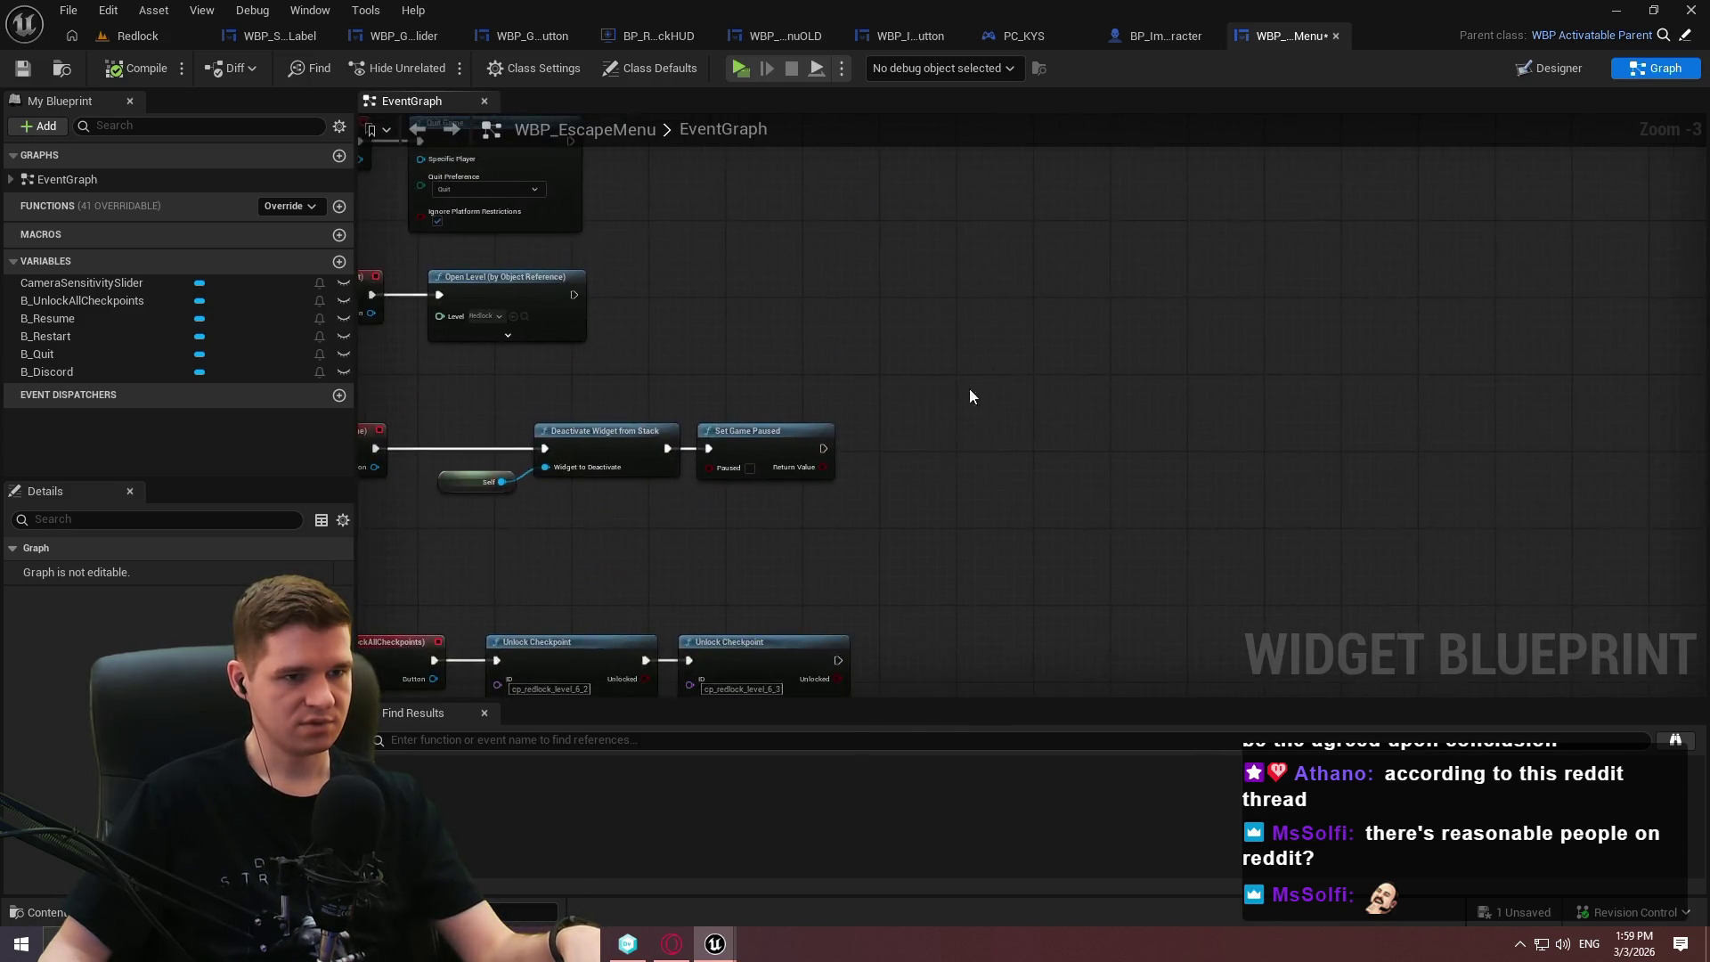
pyautogui.scroll(4, 1061, 516)
pyautogui.scroll(-1, 1071, 516)
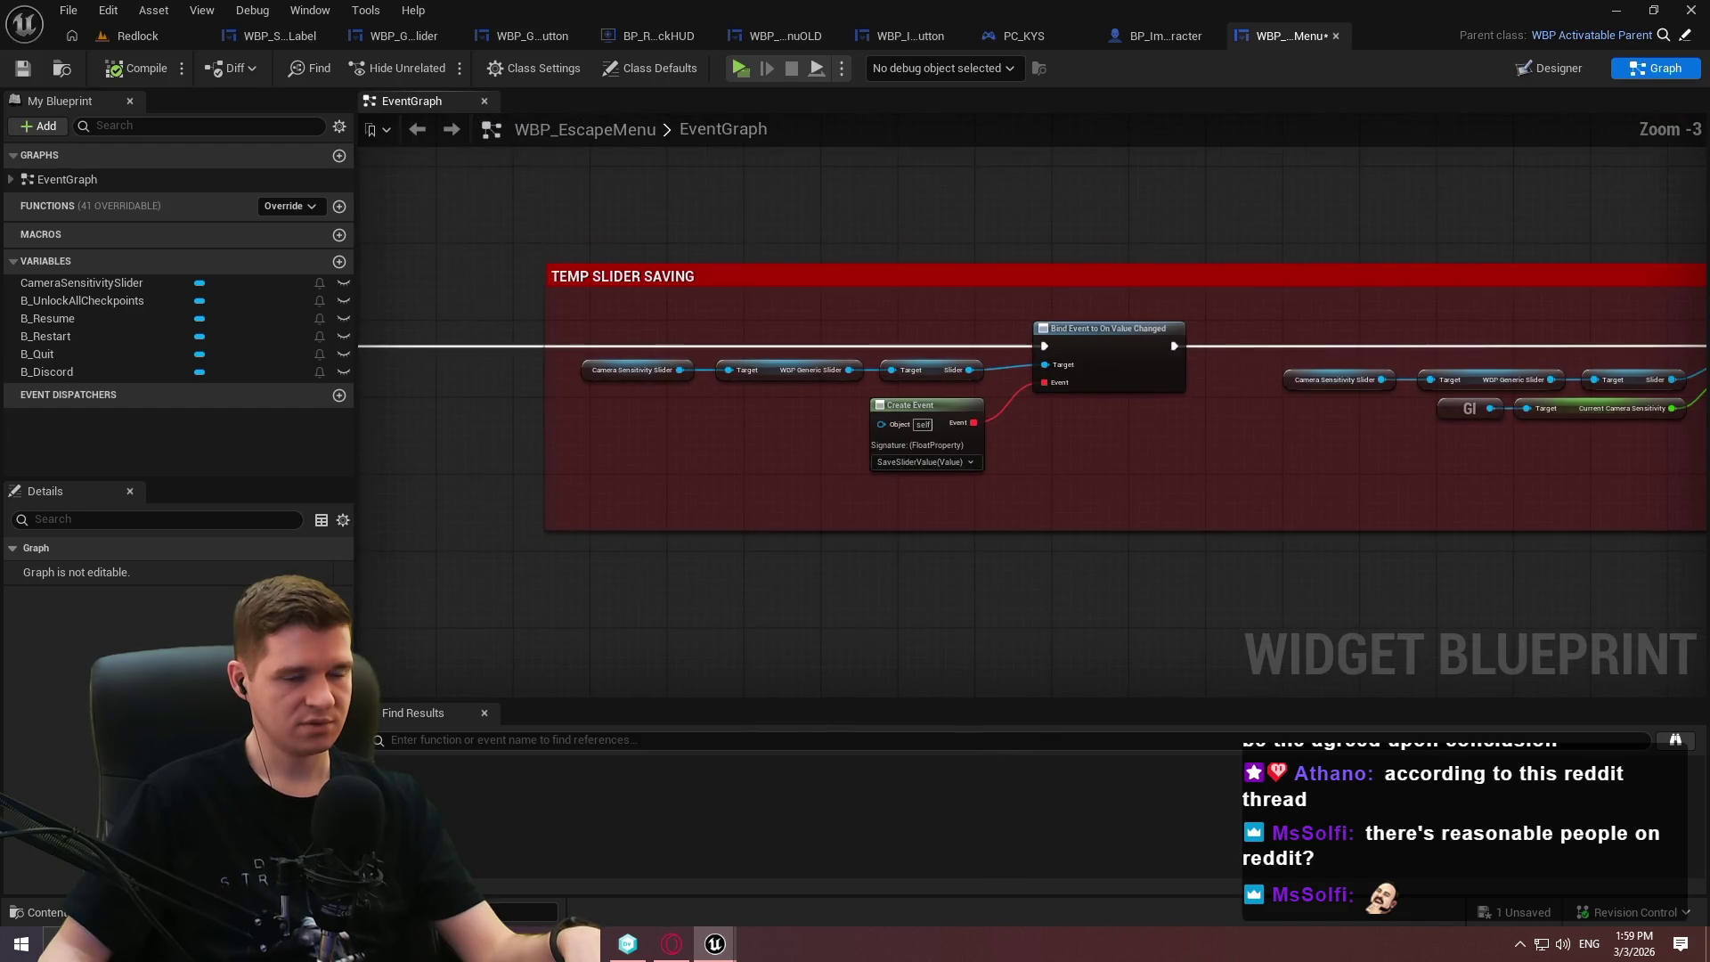
pyautogui.scroll(-2, 1215, 435)
pyautogui.moveTo(1419, 406)
pyautogui.mouseDown()
pyautogui.moveTo(1121, 320)
pyautogui.moveTo(620, 400)
pyautogui.moveTo(1412, 447)
pyautogui.moveTo(1416, 402)
pyautogui.moveTo(1202, 393)
pyautogui.mouseUp()
# Move the Set Value nodes below the TEMP SLIDER SAVING comment box.
pyautogui.press('Escape')
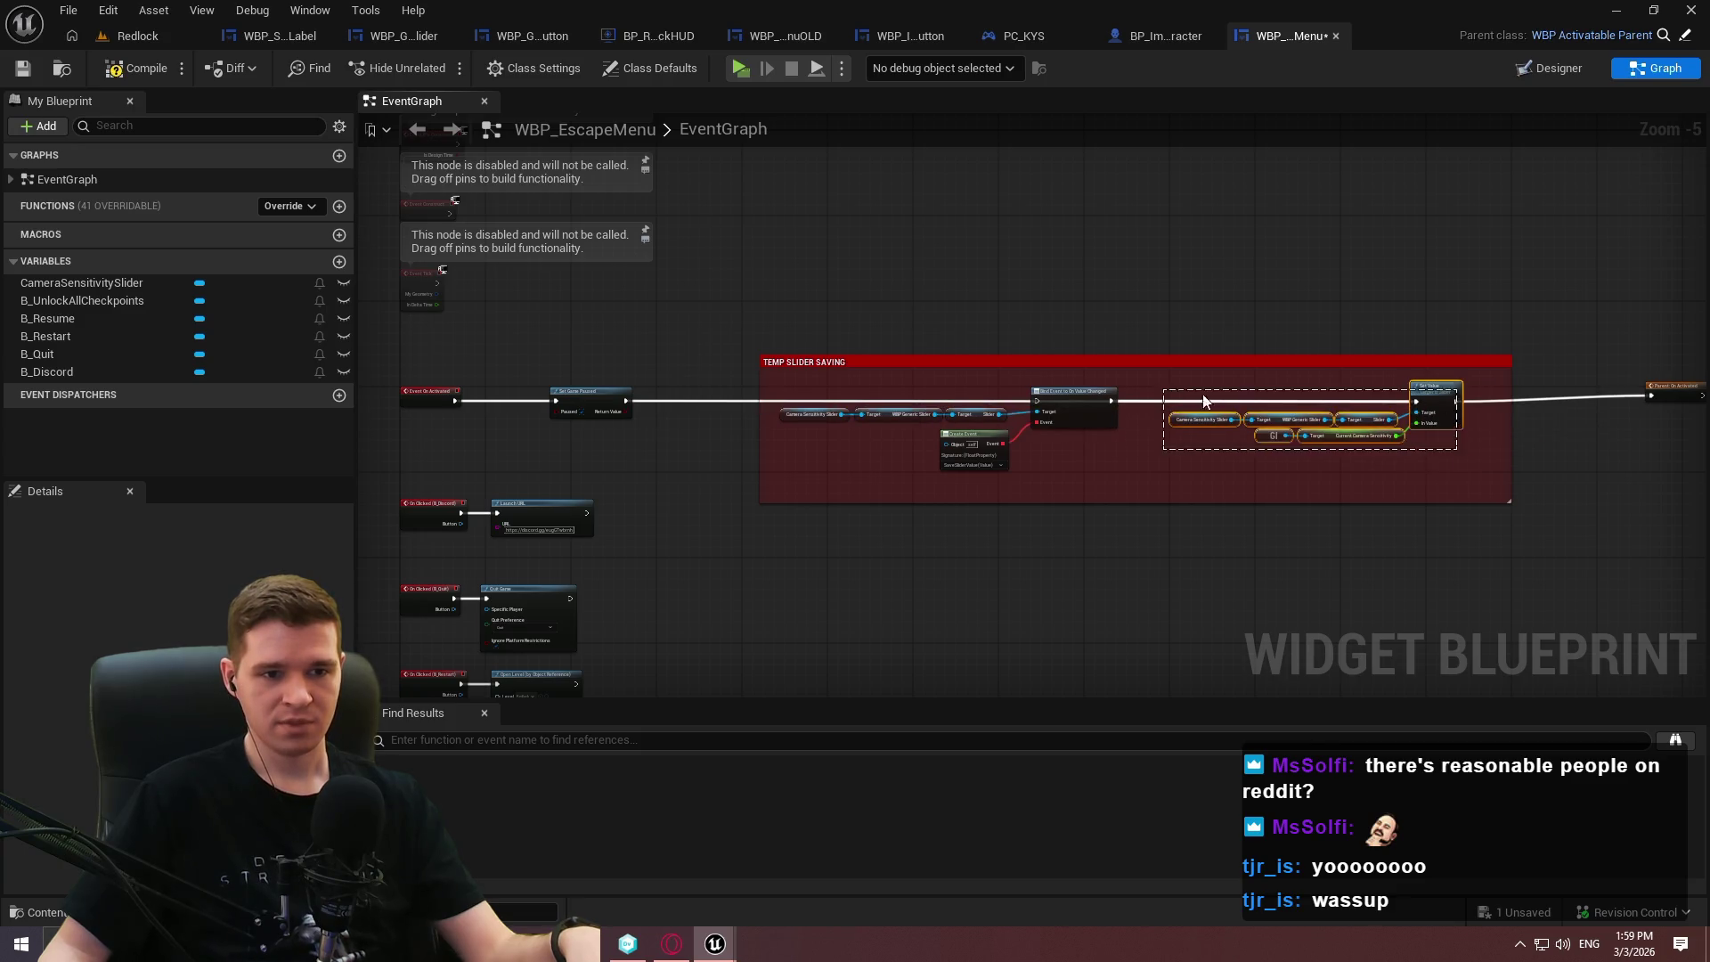
pyautogui.moveTo(1443, 411)
pyautogui.mouseDown()
pyautogui.moveTo(987, 580)
pyautogui.moveTo(1039, 400)
pyautogui.moveTo(1703, 398)
pyautogui.moveTo(1352, 395)
pyautogui.mouseUp()
pyautogui.press('Home')
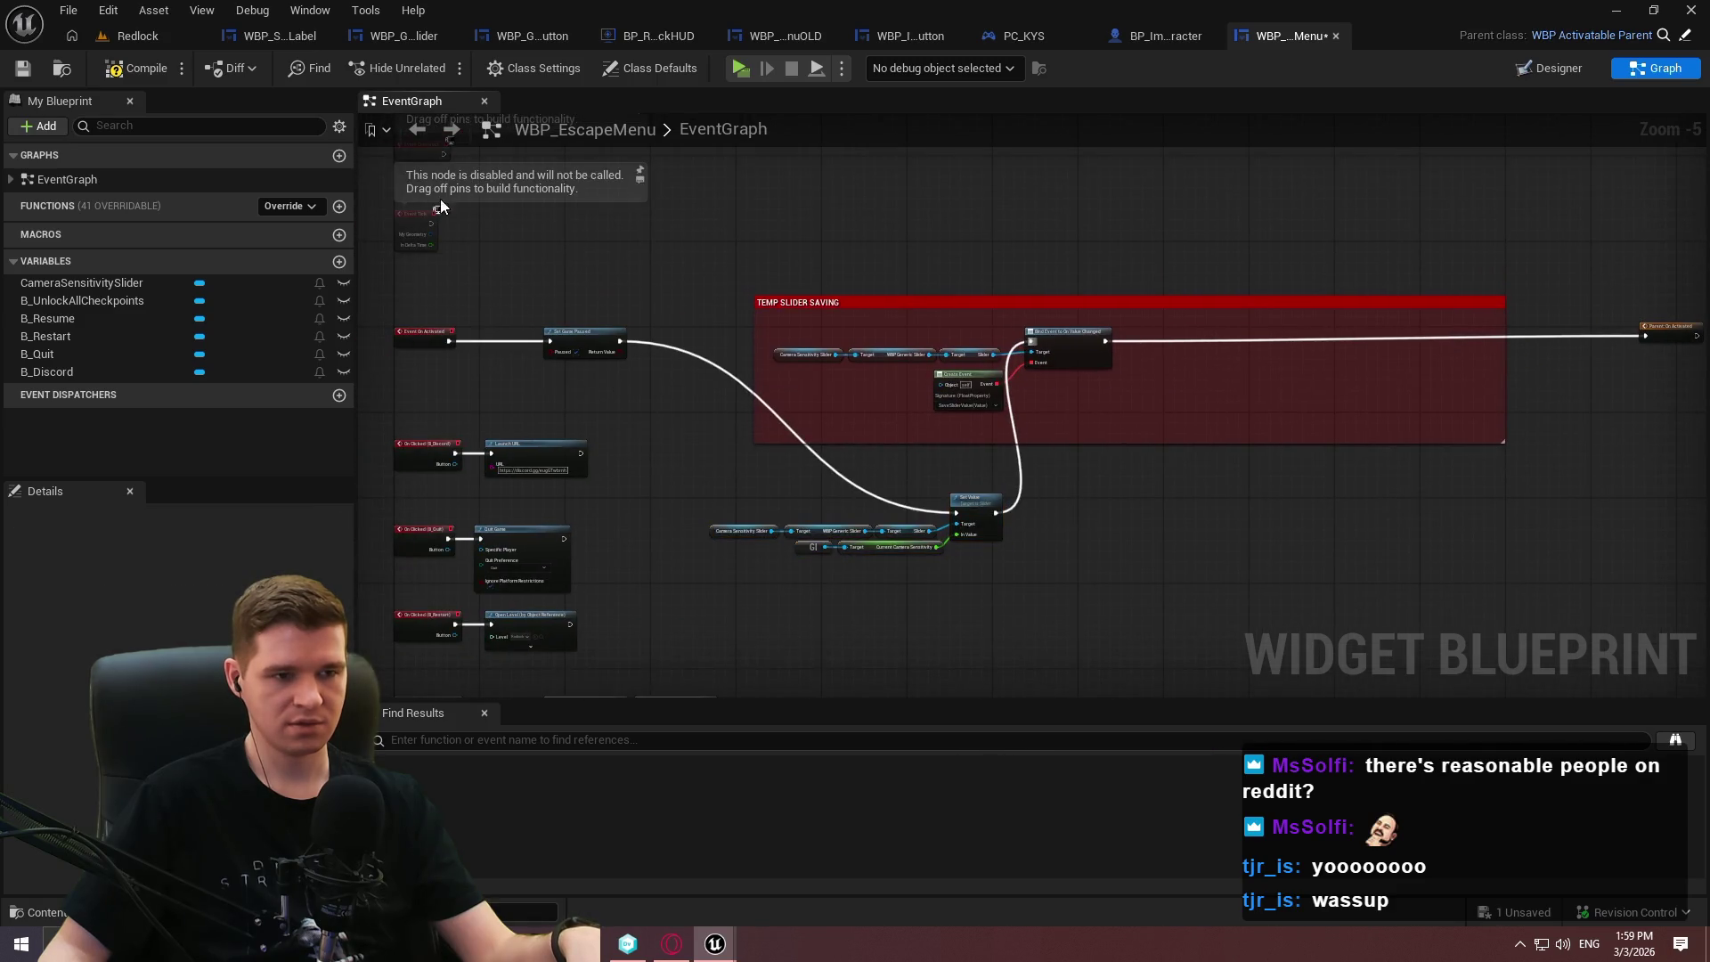
pyautogui.scroll(2, 943, 559)
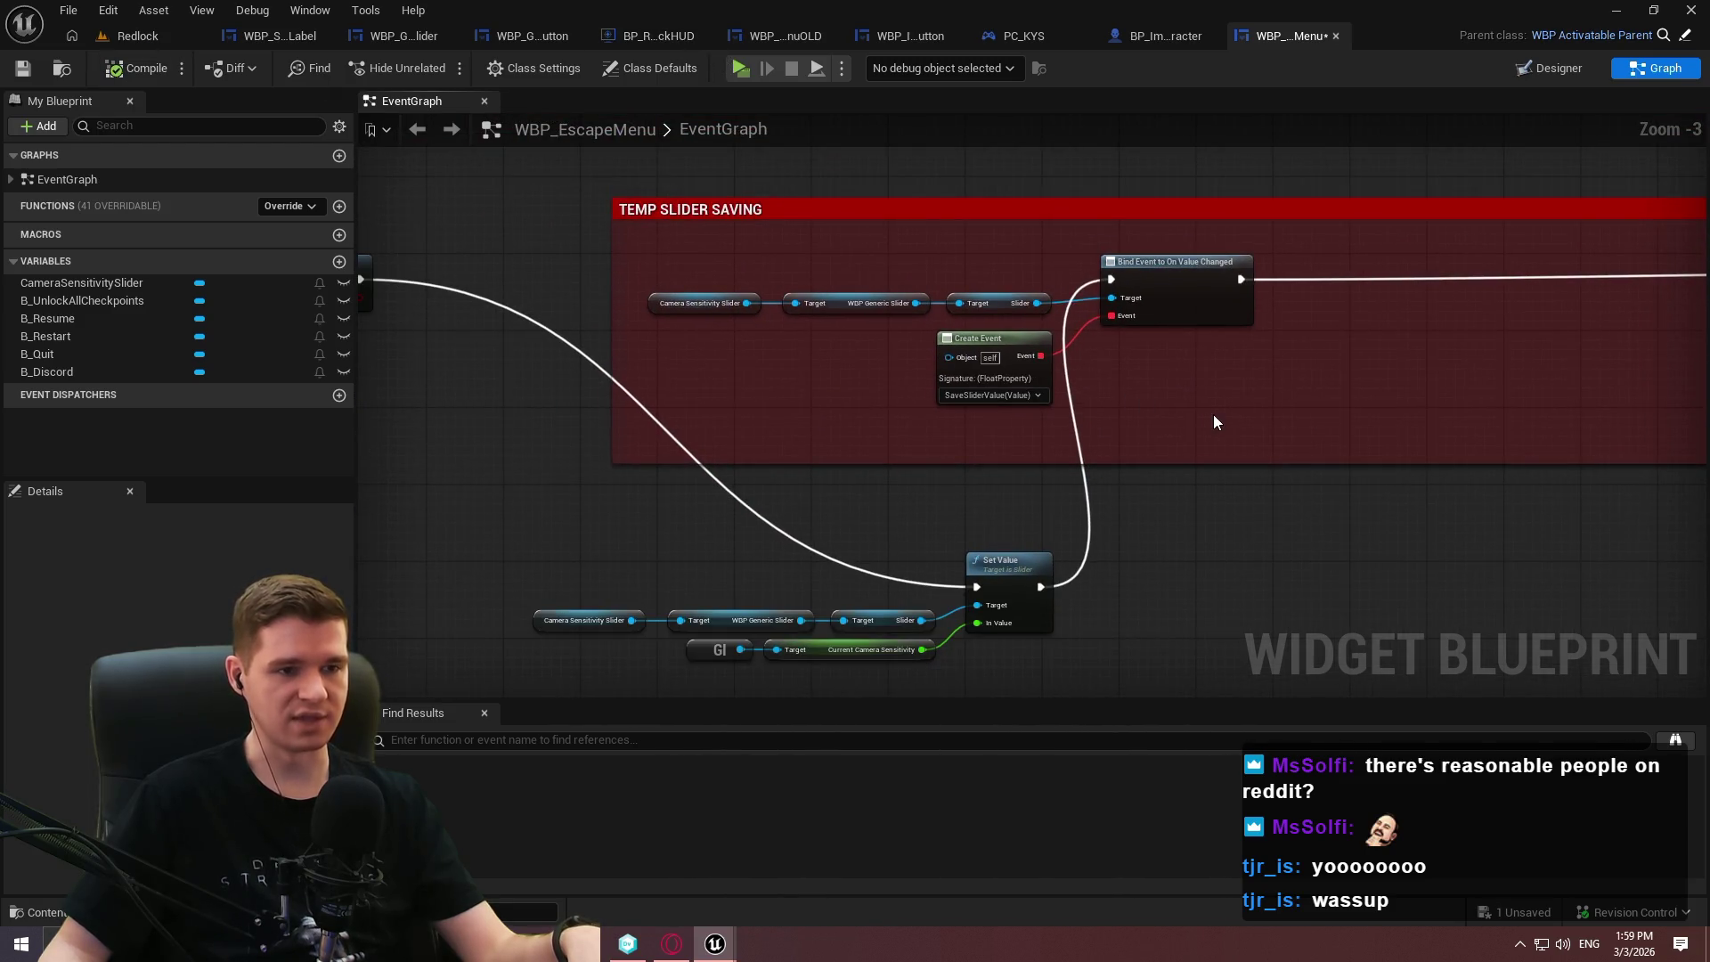
# Inspect the slider-saving and TEMP comment groups, then select the Parent: On Activated node.
pyautogui.moveTo(1303, 439); pyautogui.dragTo(753, 240)
pyautogui.click(1278, 530)
pyautogui.moveTo(1279, 530)
pyautogui.mouseDown()
pyautogui.moveTo(1259, 431)
pyautogui.moveTo(1301, 301)
pyautogui.moveTo(1380, 498)
pyautogui.moveTo(1464, 410)
pyautogui.moveTo(1505, 134)
pyautogui.moveTo(1546, 55)
pyautogui.mouseUp()
pyautogui.moveTo(1069, 590); pyautogui.dragTo(452, 282)
pyautogui.click(884, 311)
pyautogui.scroll(-3, 1440, 200)
pyautogui.moveTo(1440, 201); pyautogui.dragTo(1019, 584)
pyautogui.scroll(5, 1111, 321)
pyautogui.scroll(-5, 1108, 324)
pyautogui.scroll(2, 1337, 299)
pyautogui.scroll(-1, 1377, 269)
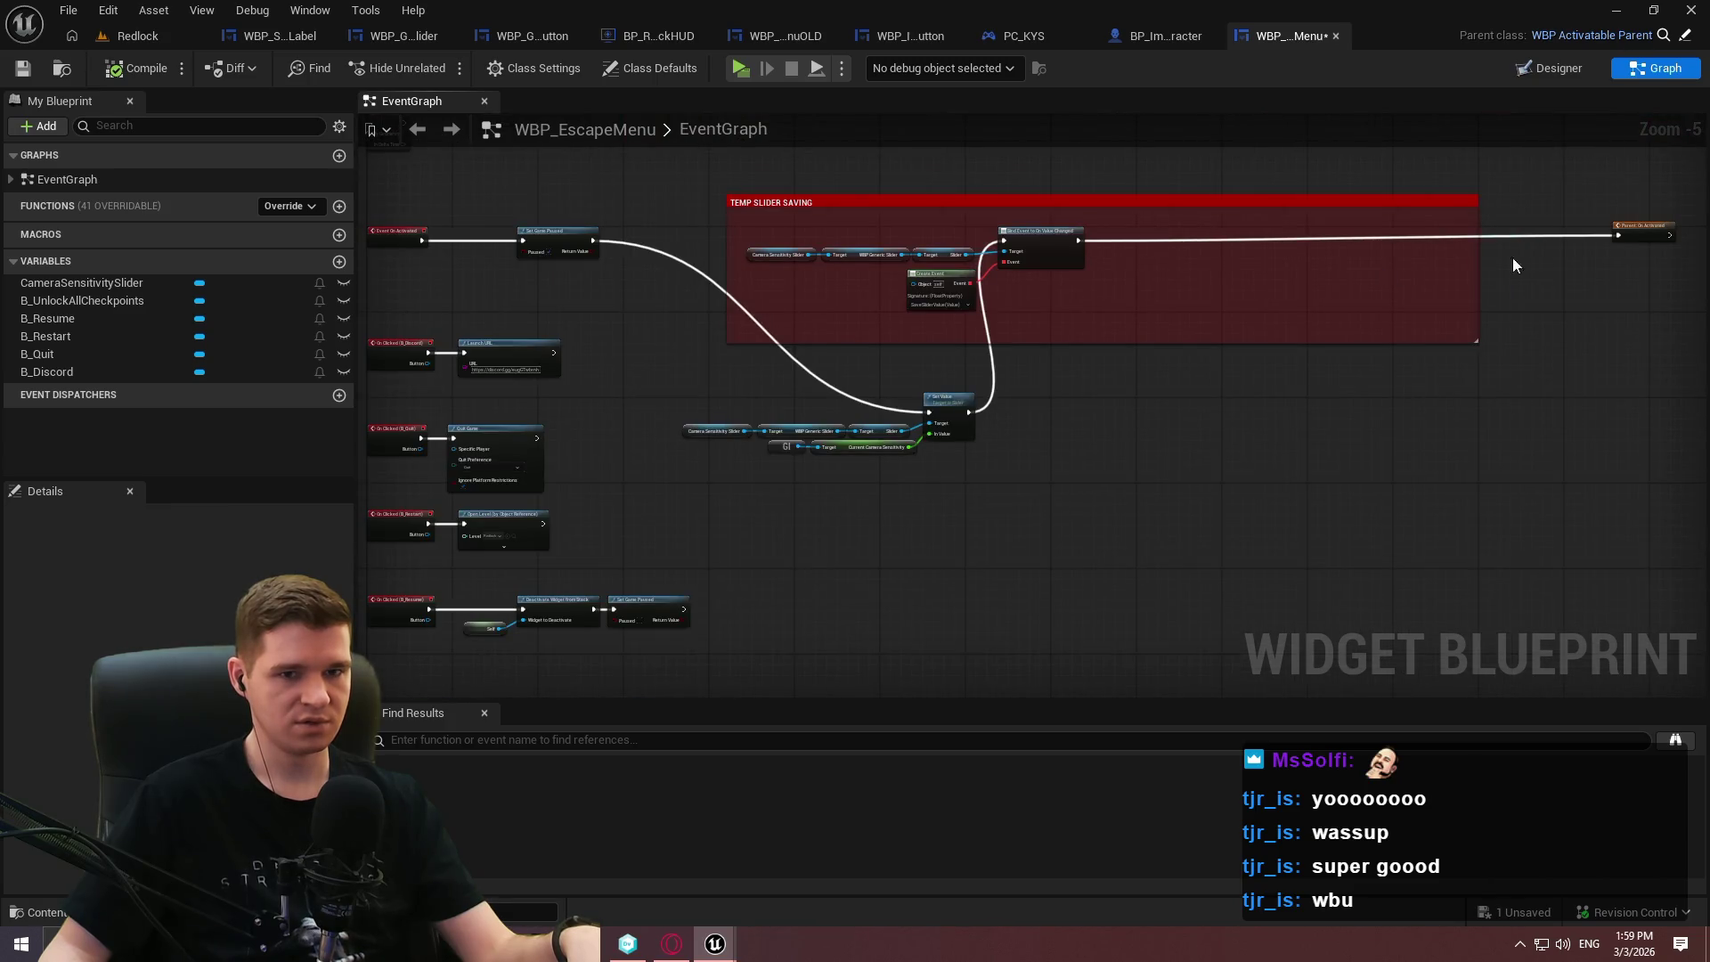
pyautogui.moveTo(1610, 291)
pyautogui.mouseDown()
pyautogui.moveTo(1501, 307)
pyautogui.moveTo(1440, 205)
pyautogui.mouseUp()
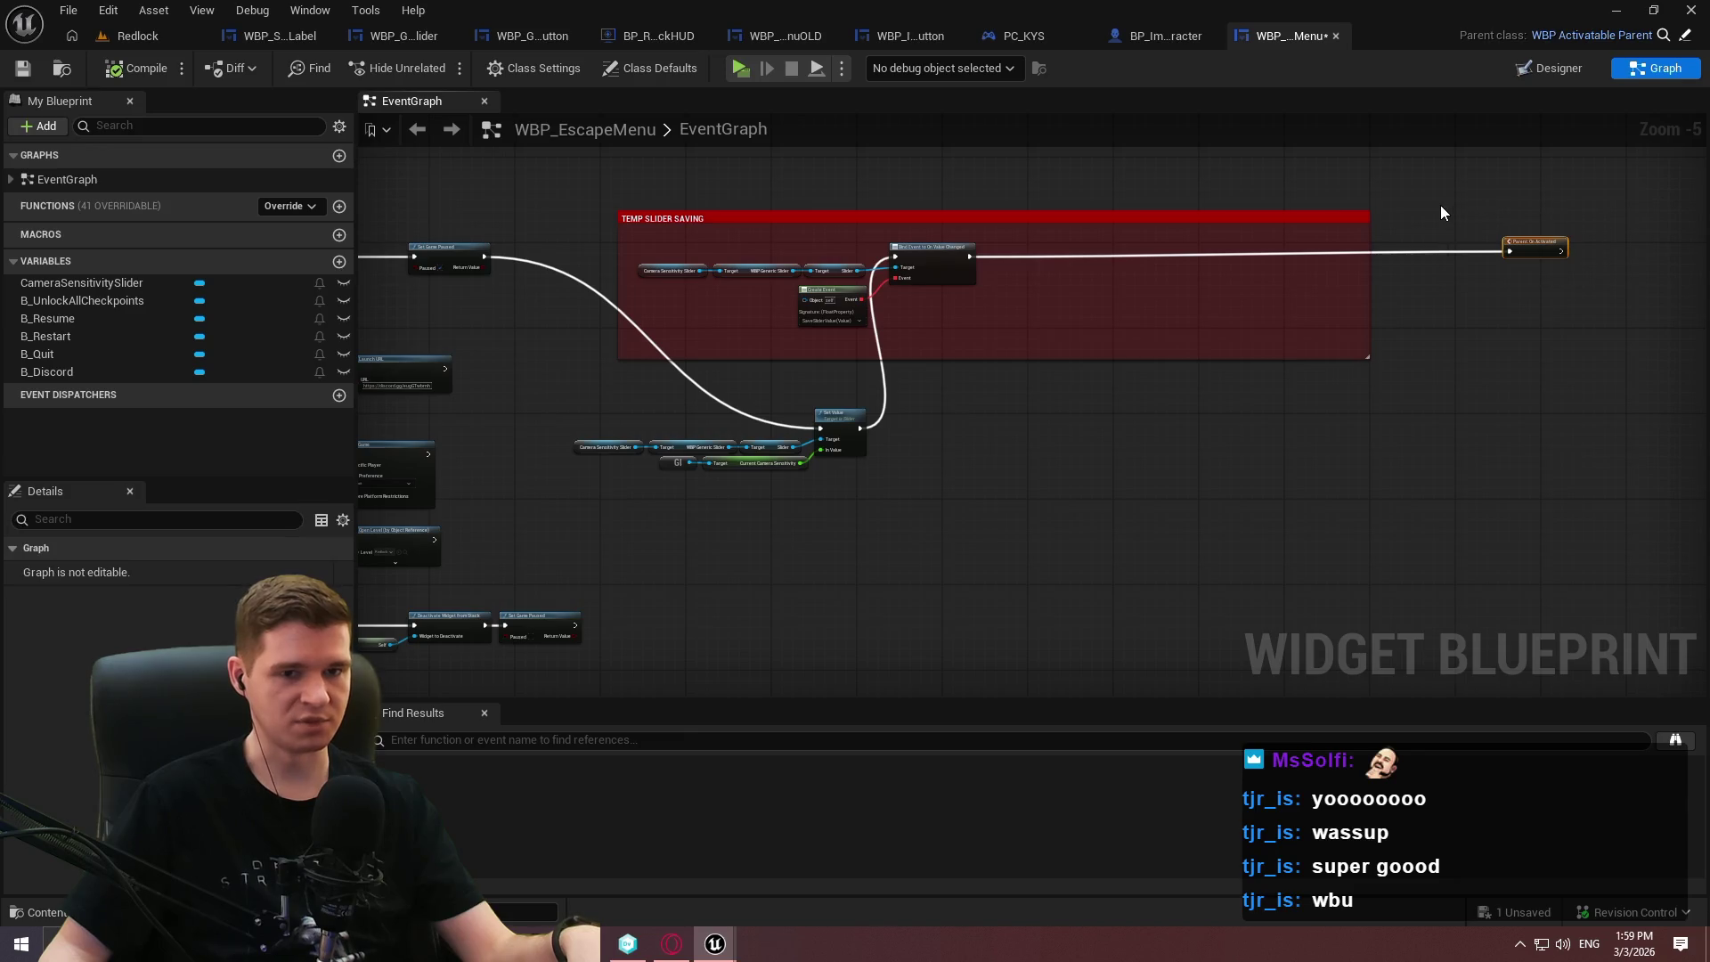
# Launch a preview and raise pause-menu Camera Sensitivity from 1.6 to 3.7, then resume.
pyautogui.click(737, 69)
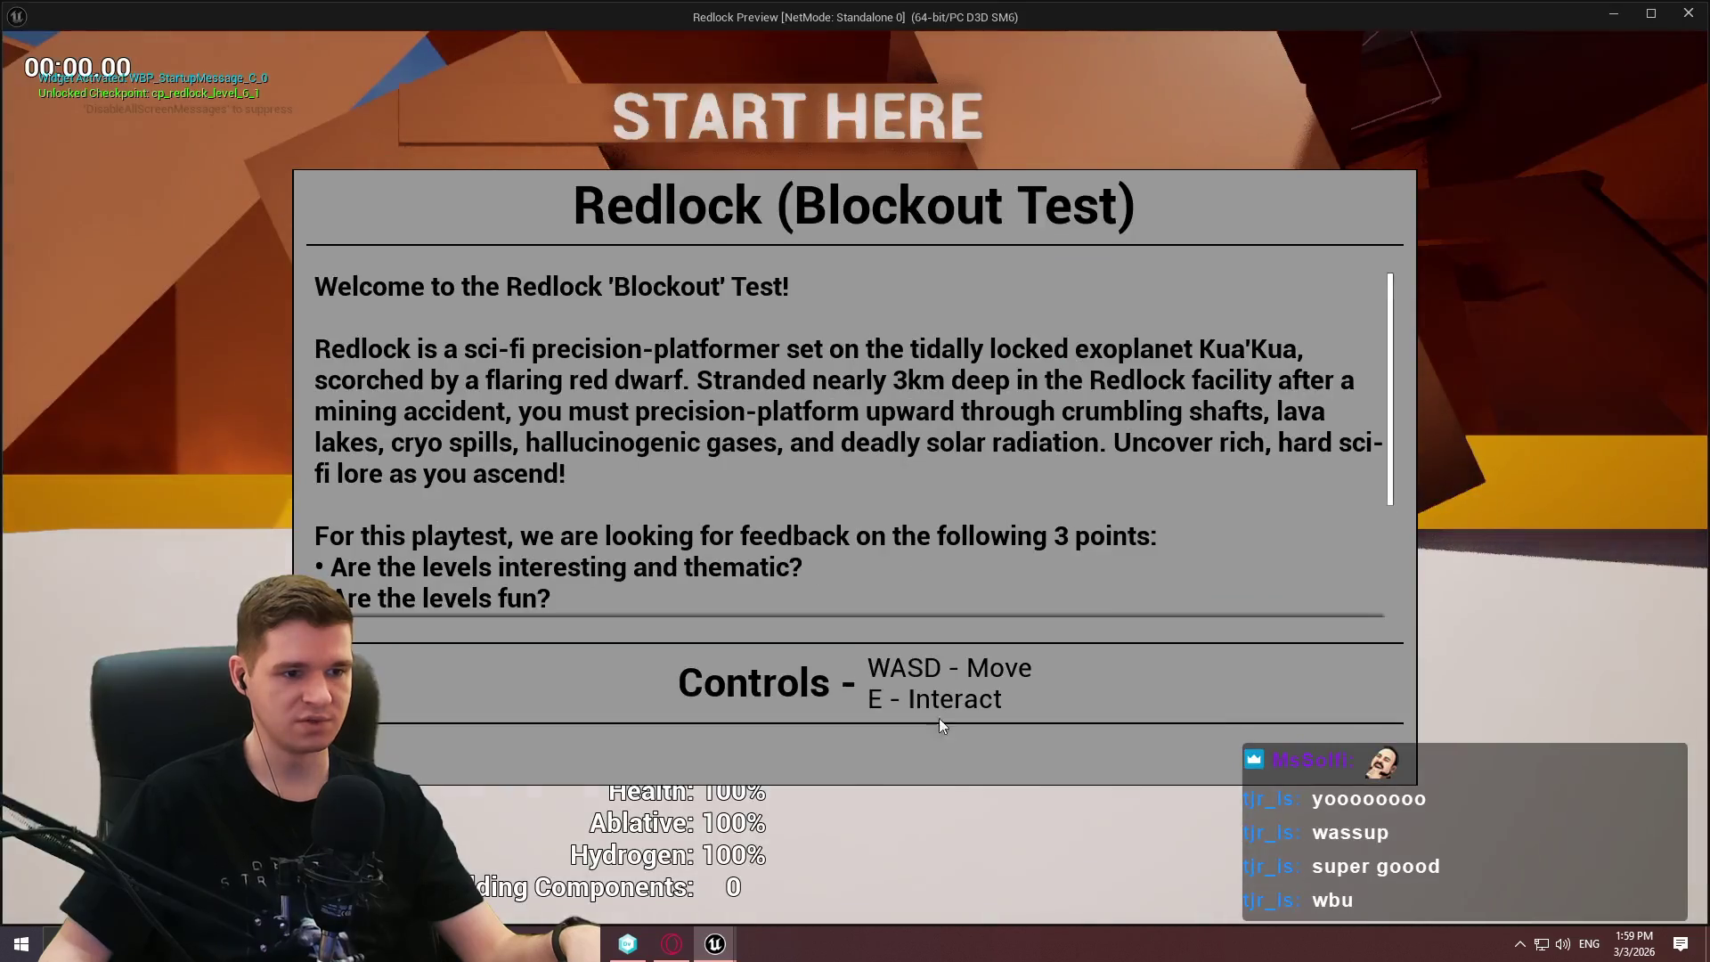
pyautogui.press('space')
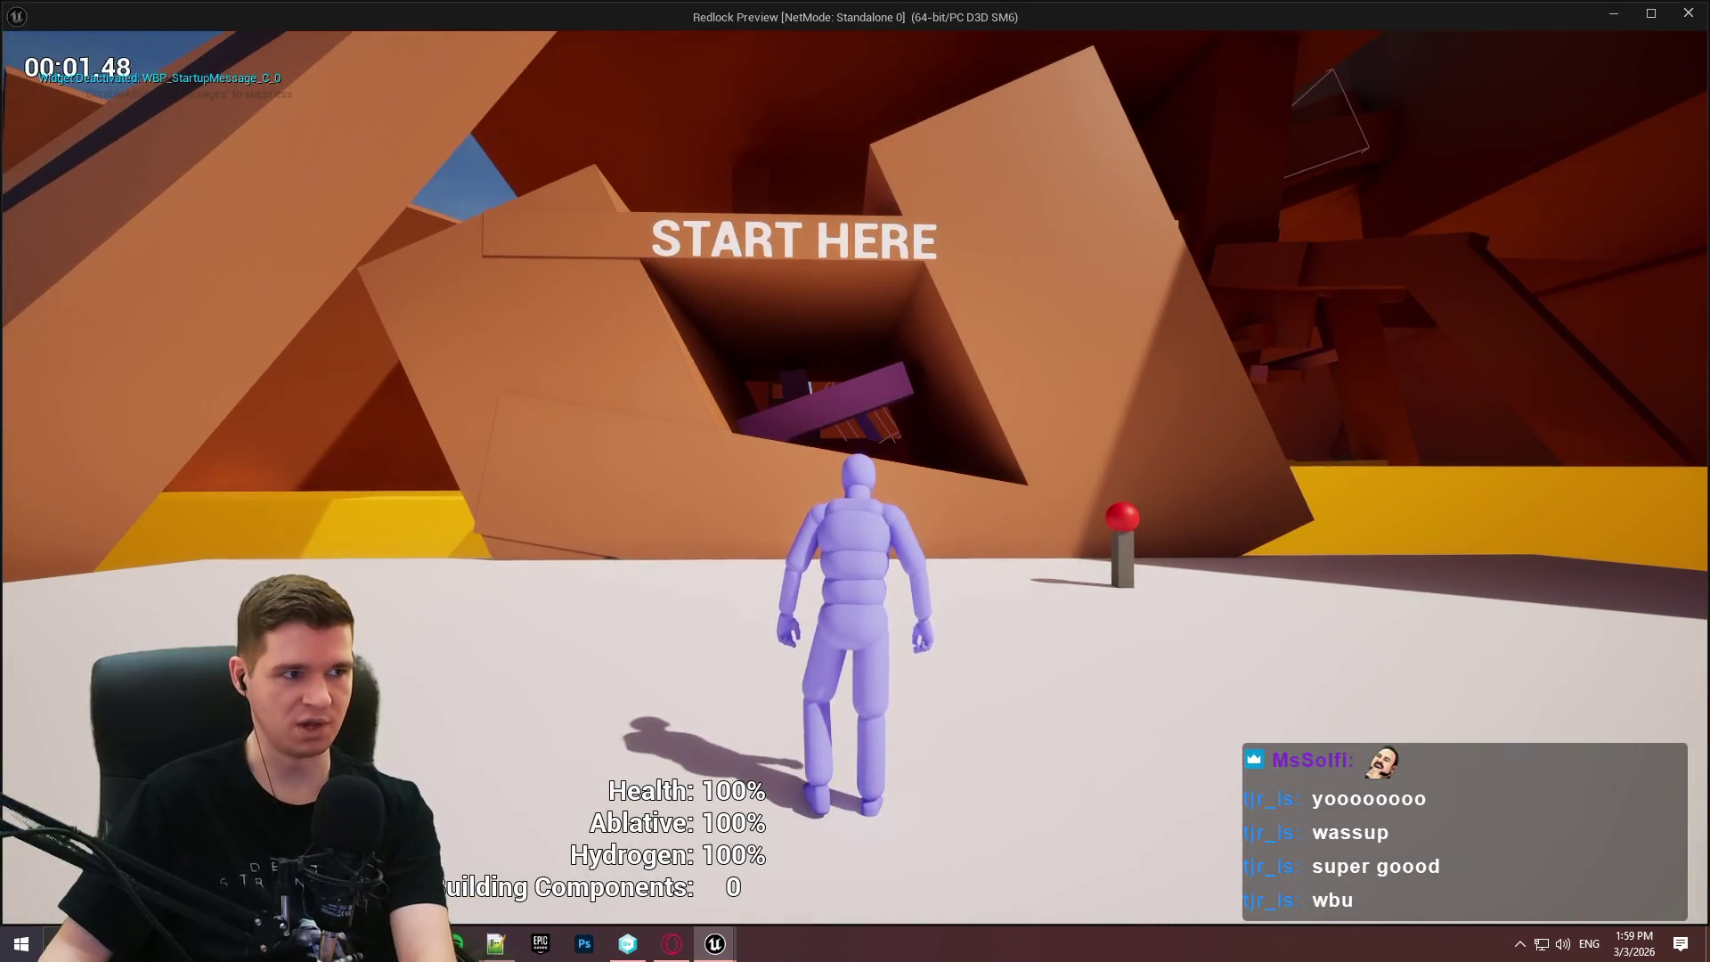
pyautogui.press('Escape')
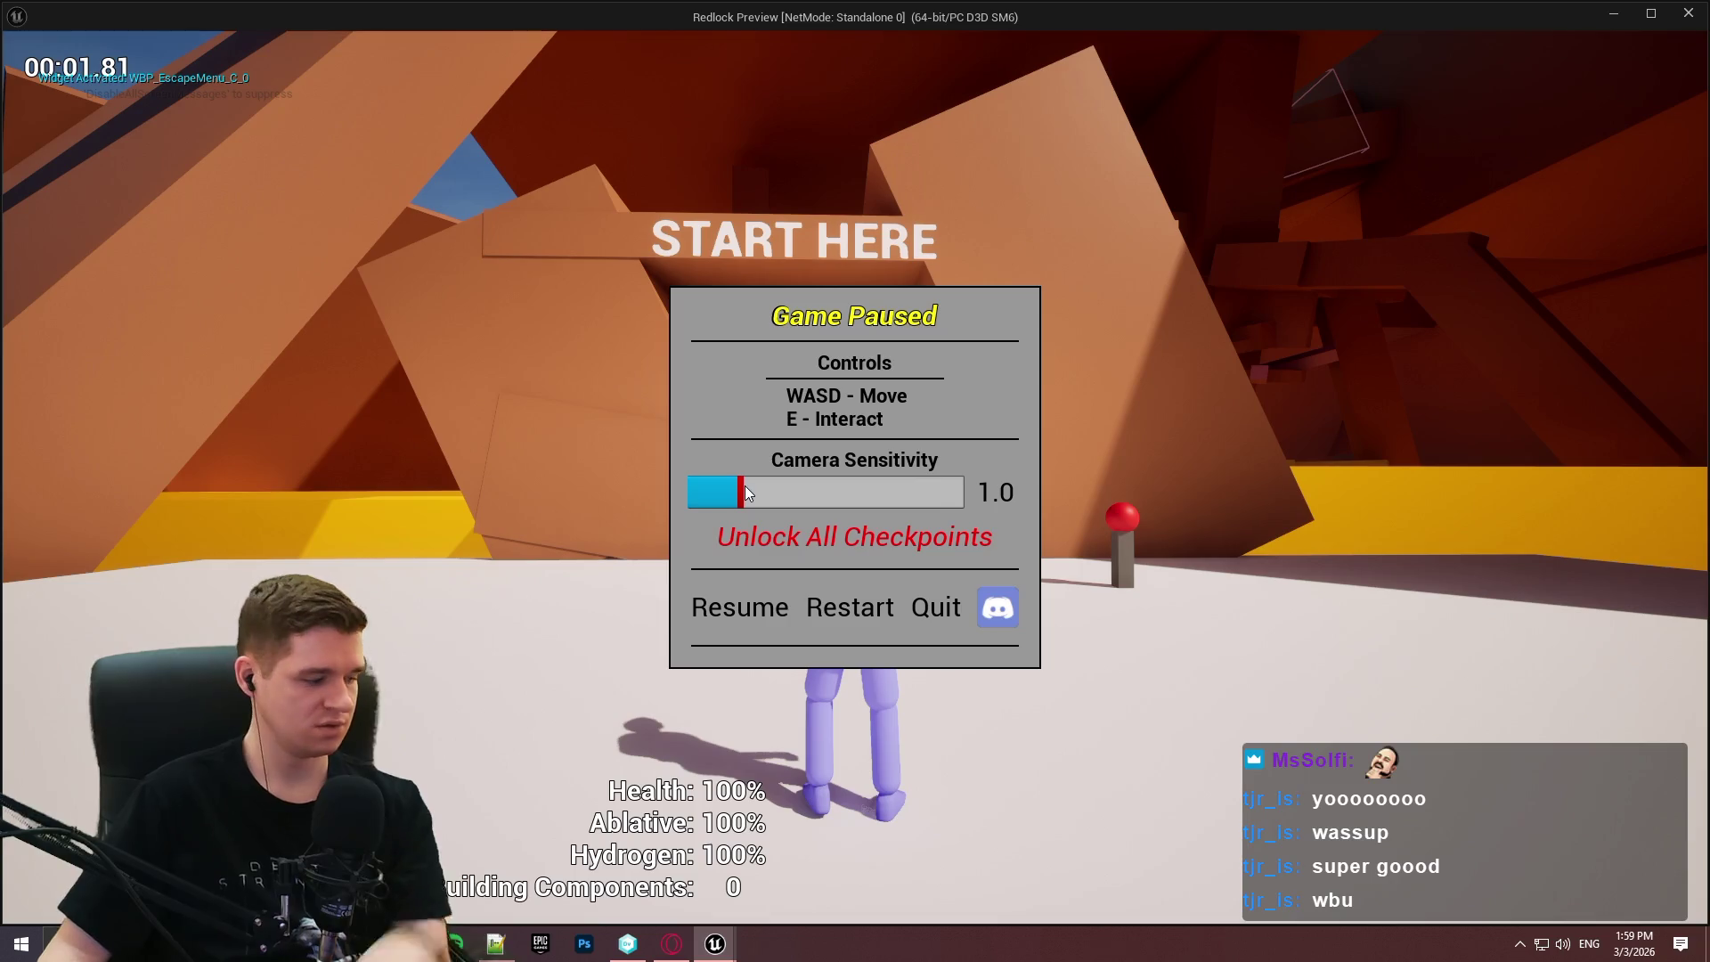
pyautogui.click(744, 499)
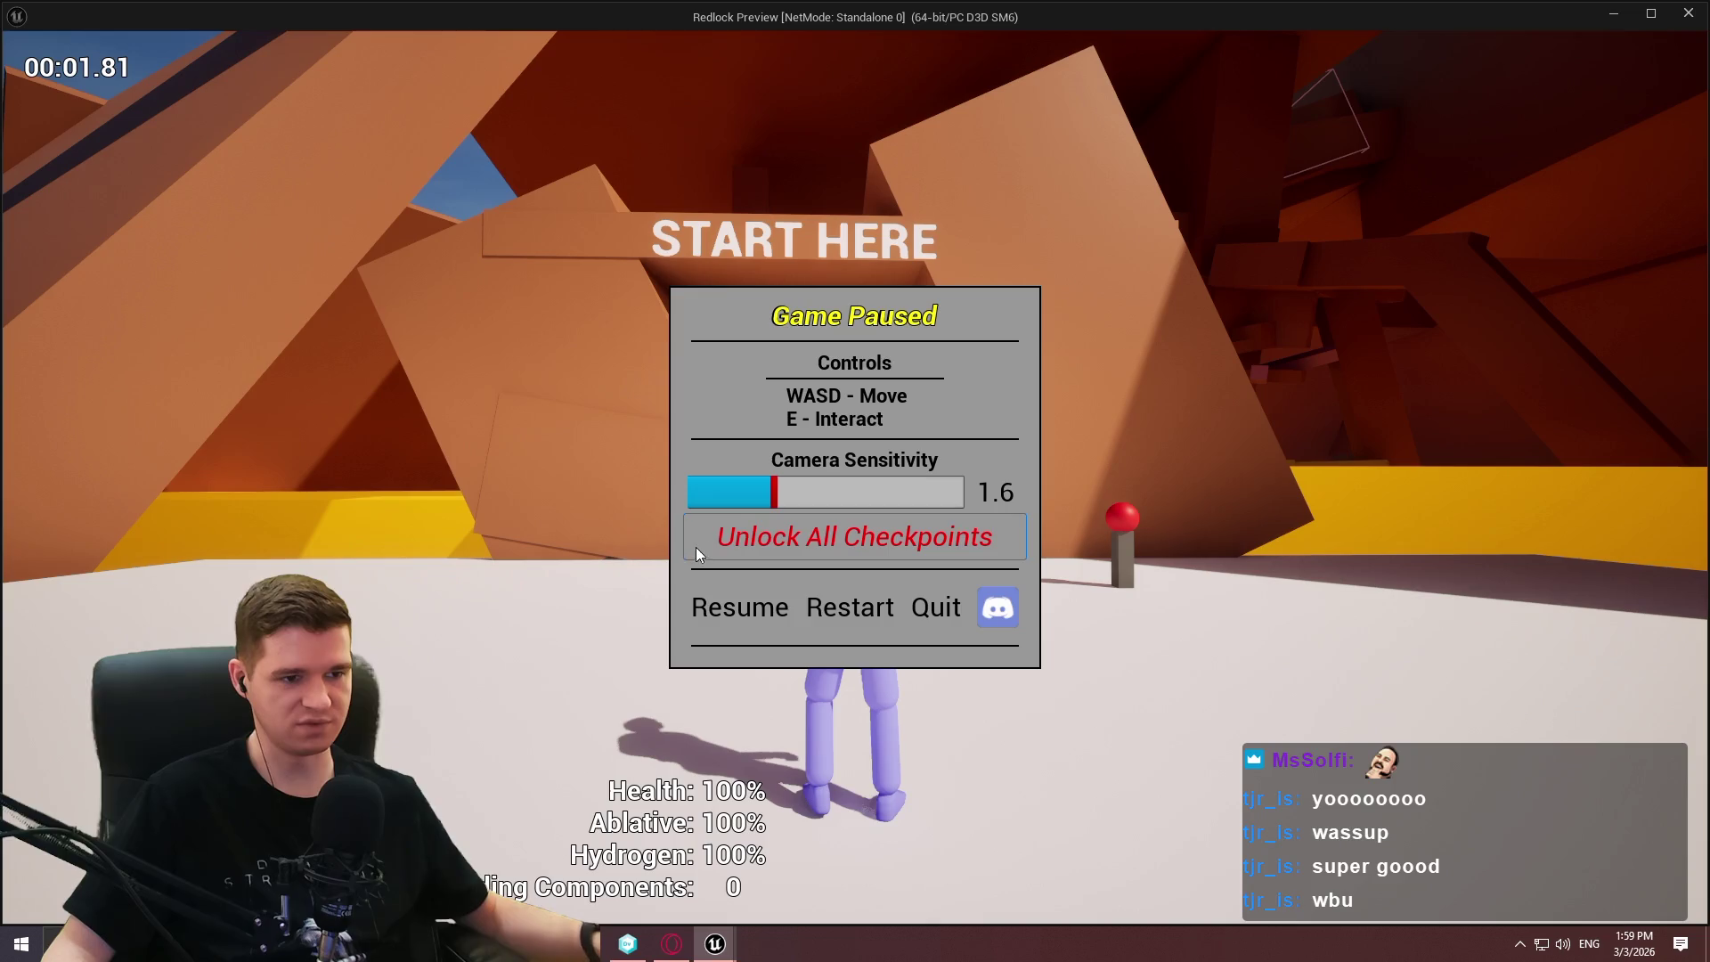
pyautogui.moveTo(773, 489); pyautogui.dragTo(887, 491)
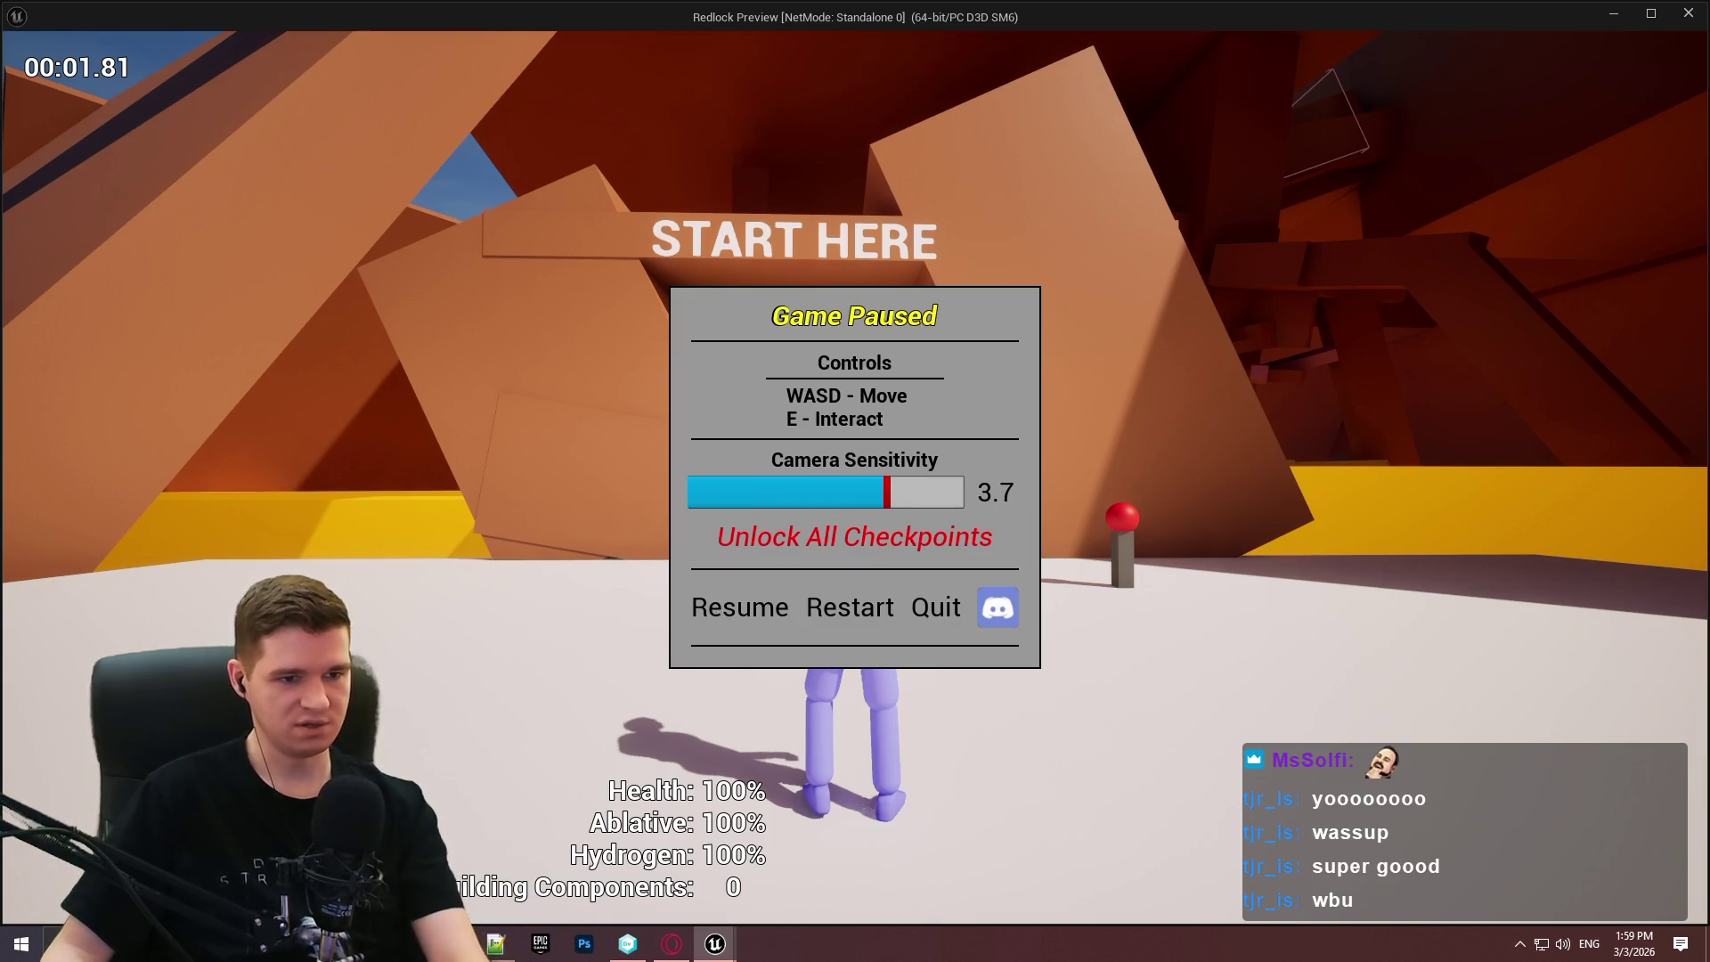
pyautogui.click(730, 608)
# Reopen the menu, push Camera Sensitivity to 5.0, resume, reopen to check, and close the preview.
pyautogui.press('Escape')
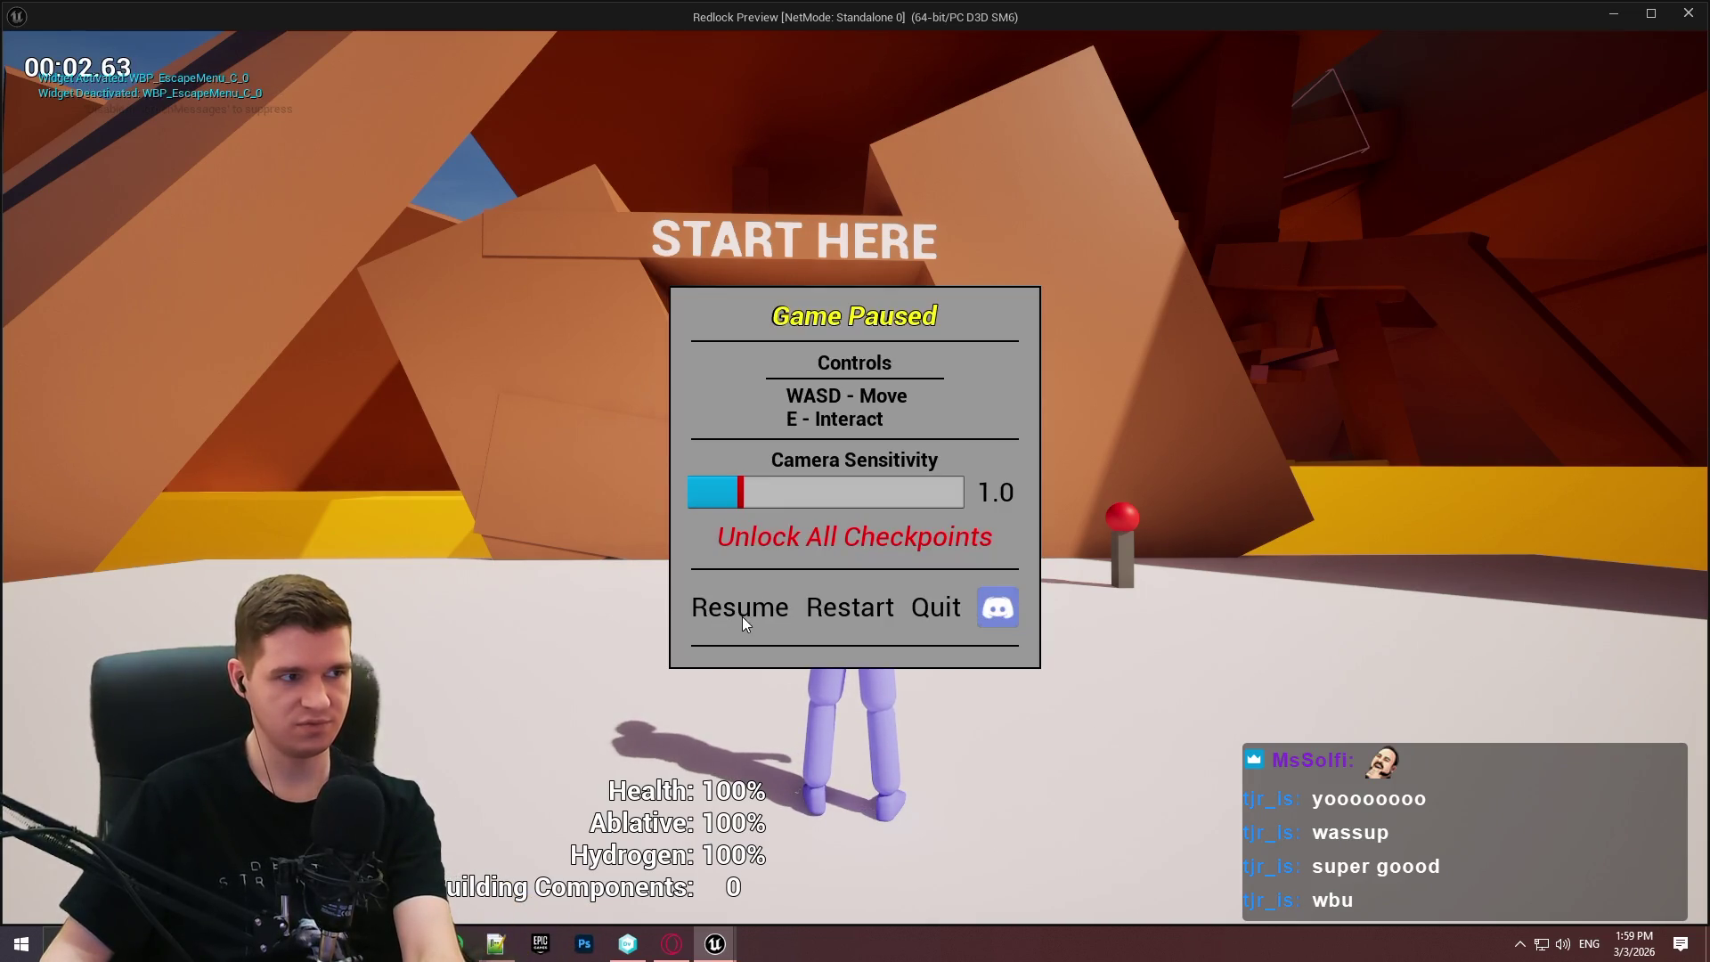
pyautogui.click(742, 617)
pyautogui.press('Escape')
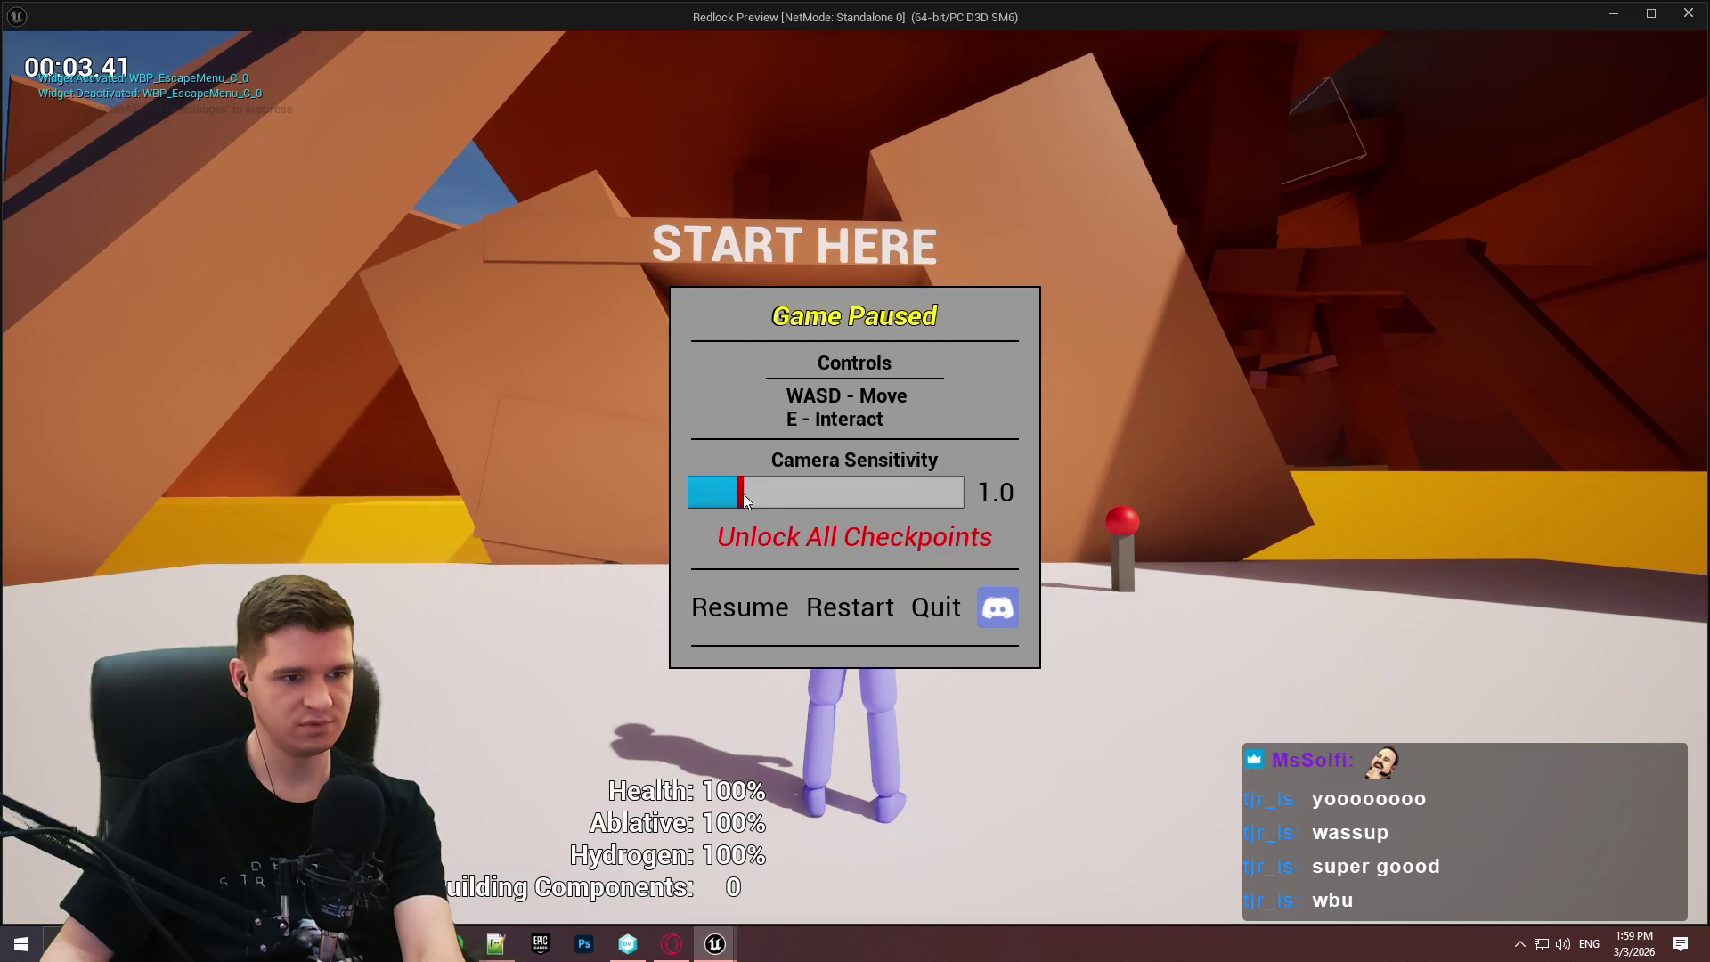
pyautogui.moveTo(745, 500); pyautogui.dragTo(966, 494)
pyautogui.click(747, 613)
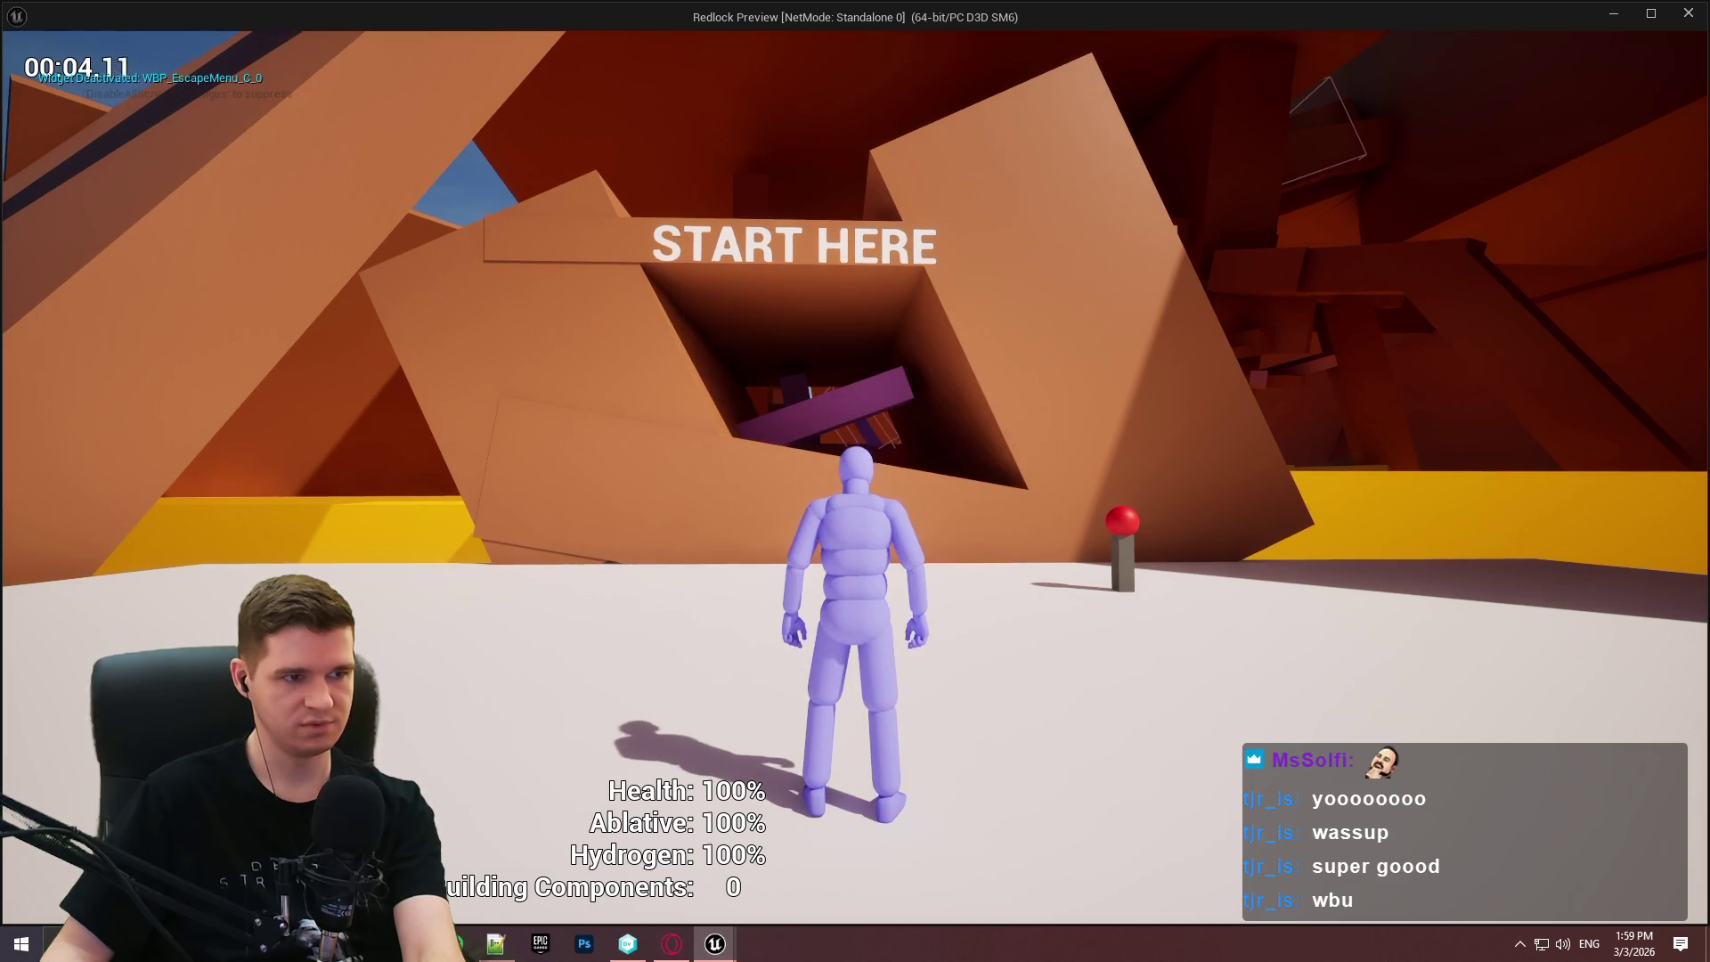
pyautogui.press('Escape')
pyautogui.click(1687, 12)
pyautogui.scroll(-3, 1097, 404)
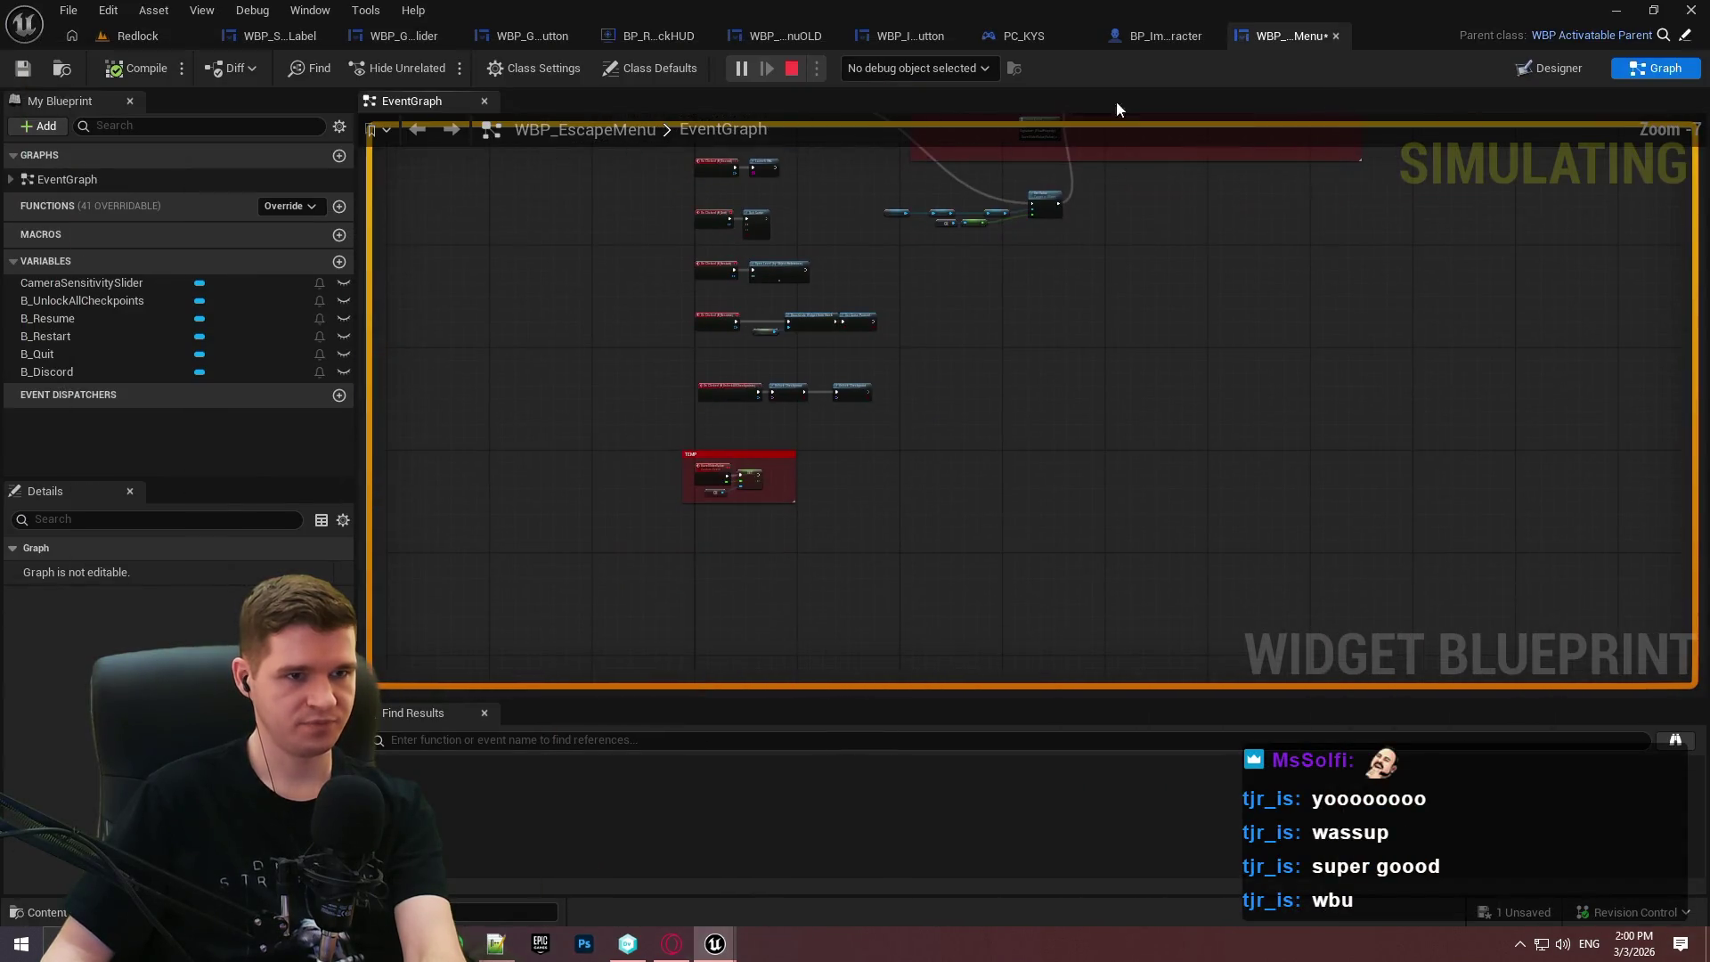
# Set the graph's debug object to WBP_EscapeMenu_C_0, return to the running game, then close the preview.
pyautogui.click(933, 68)
pyautogui.click(950, 109)
pyautogui.scroll(4, 748, 473)
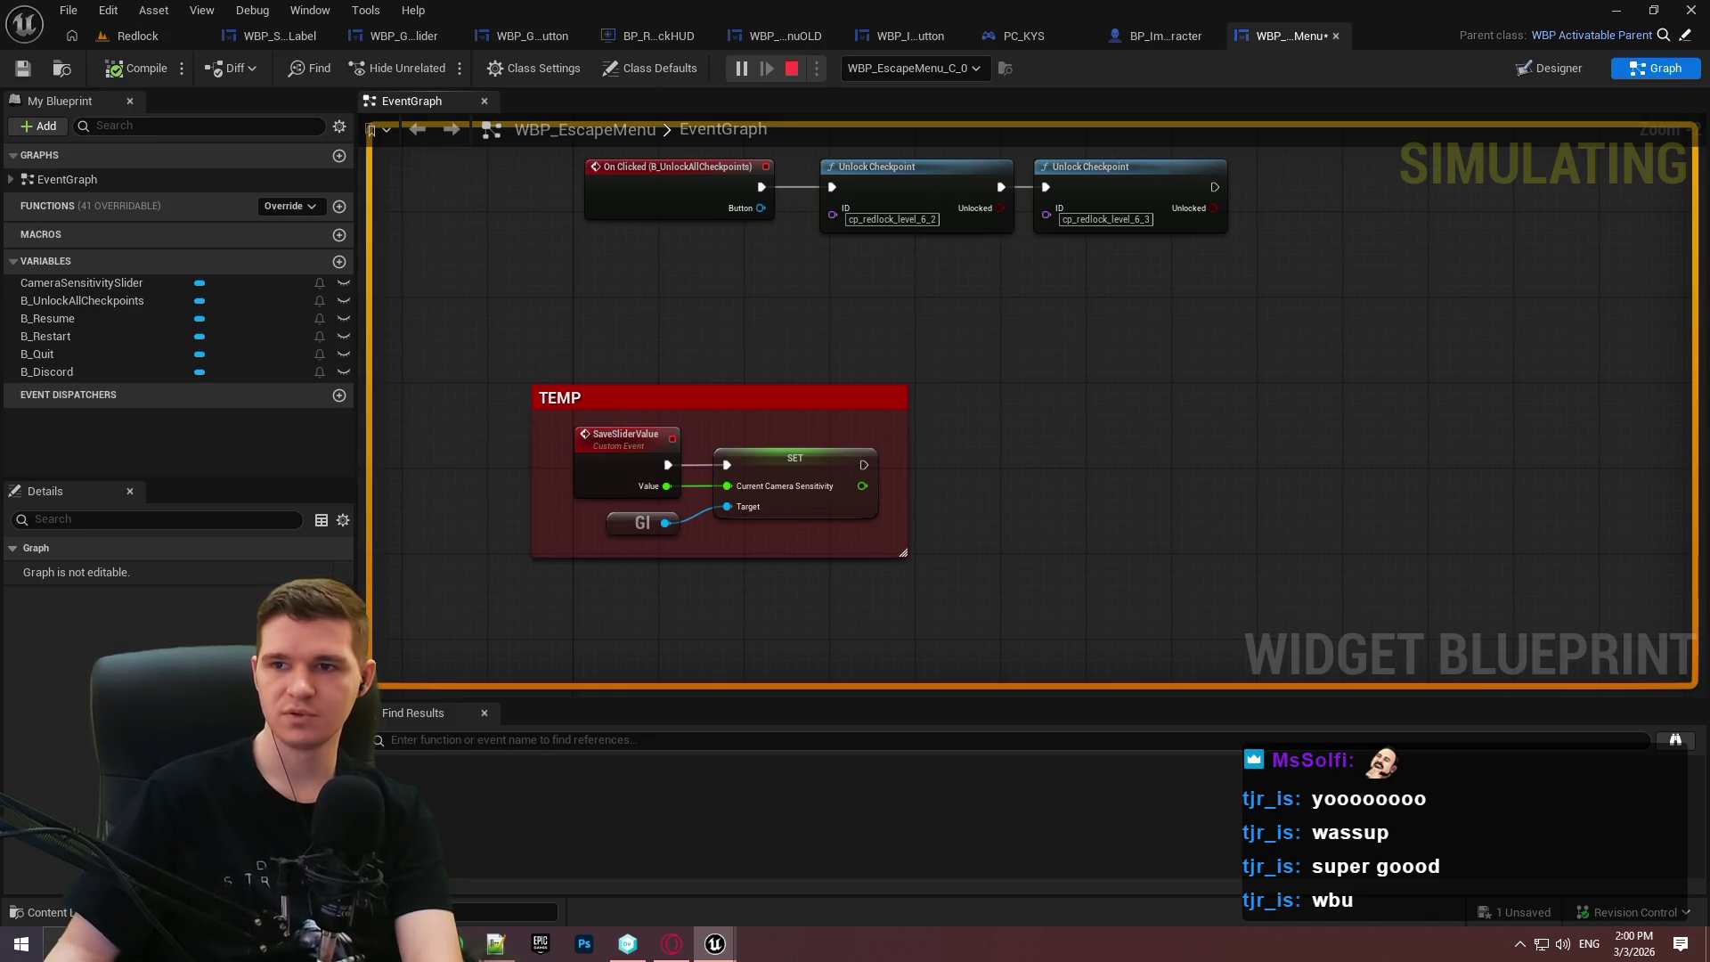
pyautogui.hotkey('alt', 'Tab')
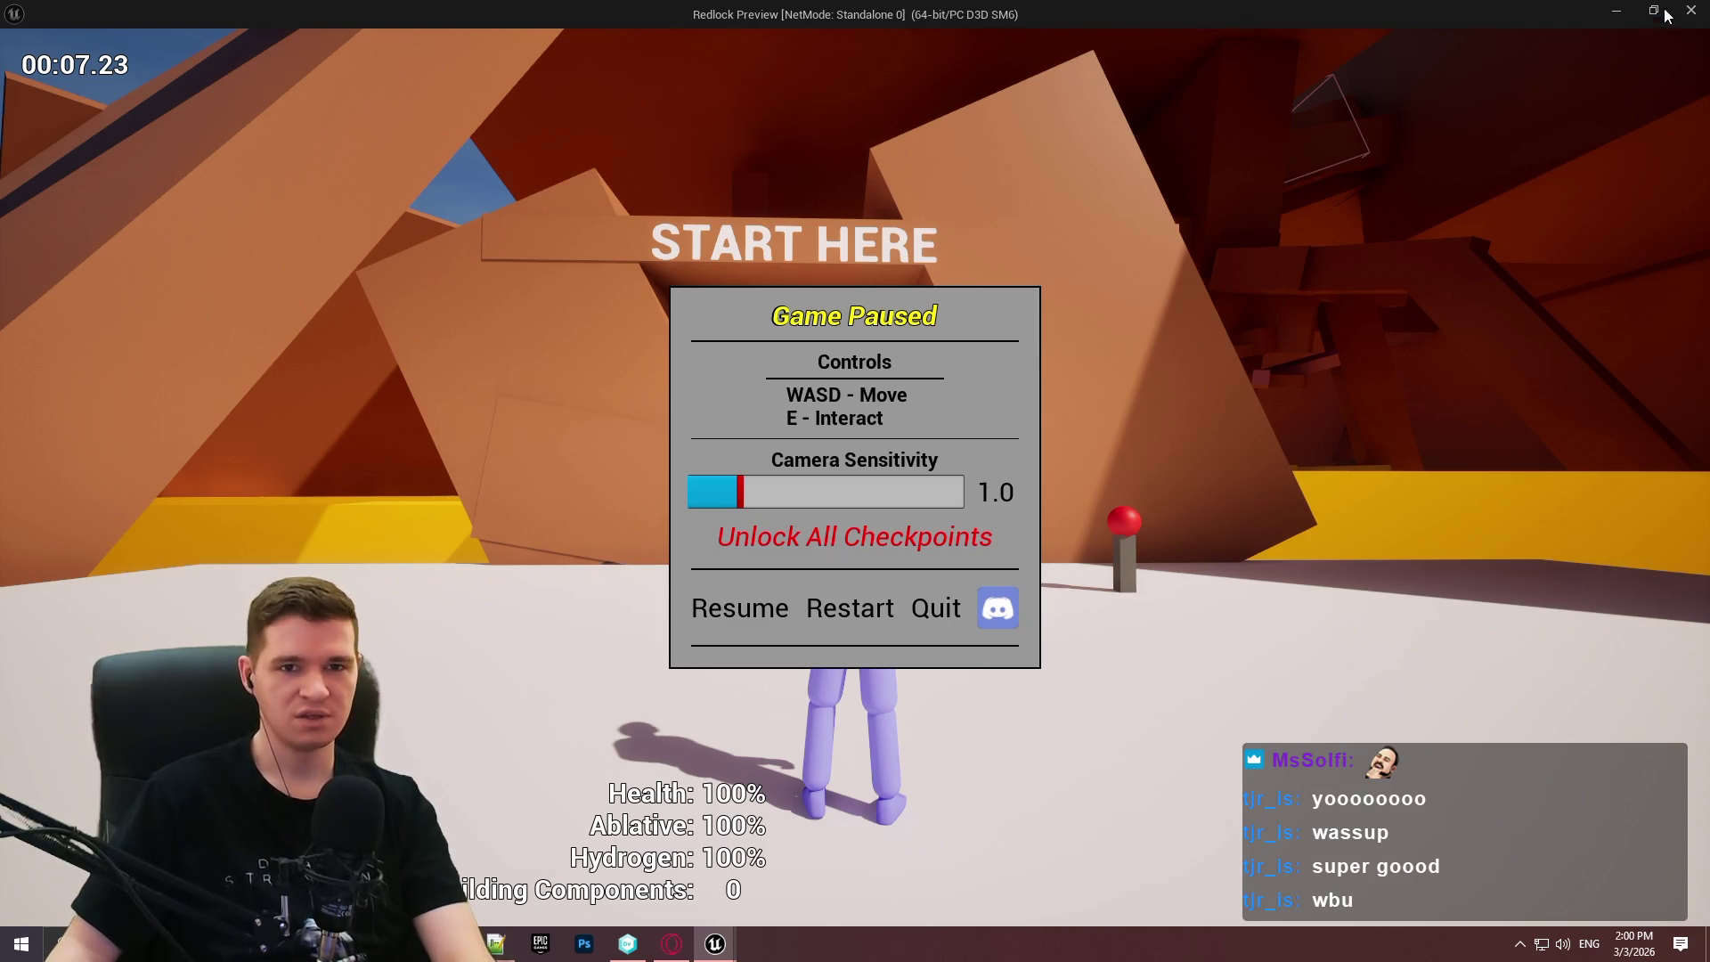
pyautogui.click(1690, 10)
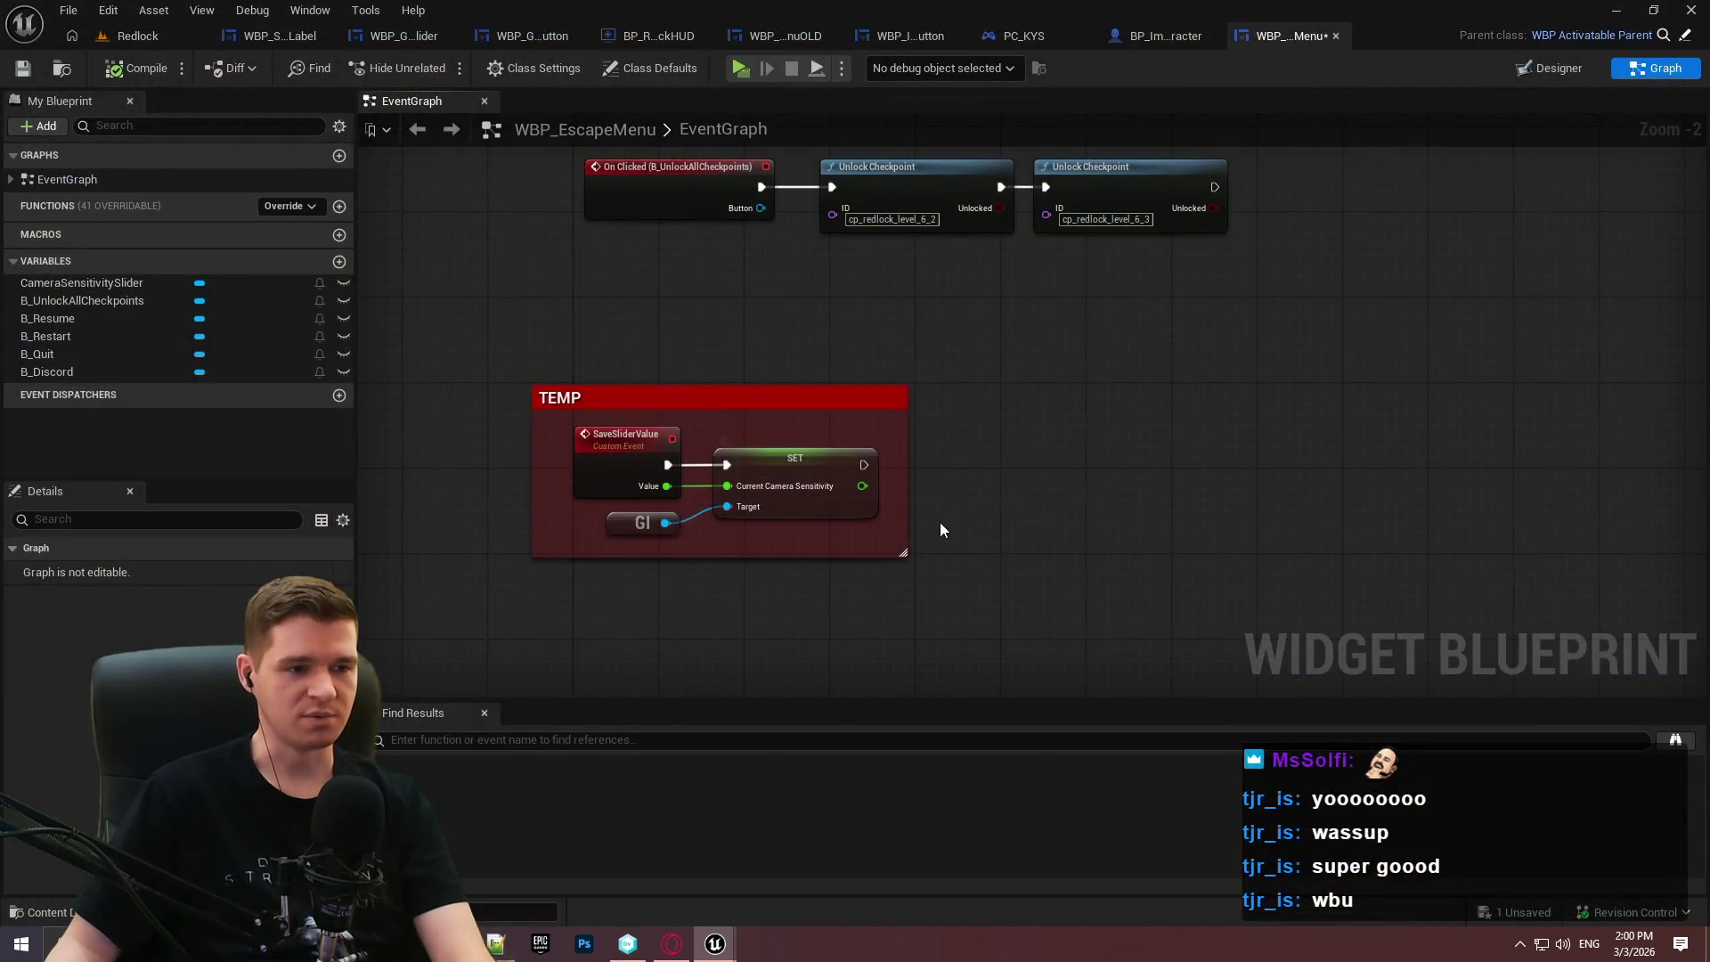
# Break the exec wire from SaveSliderValue to SET Current Camera Sensitivity and start a play session.
pyautogui.scroll(3, 880, 448)
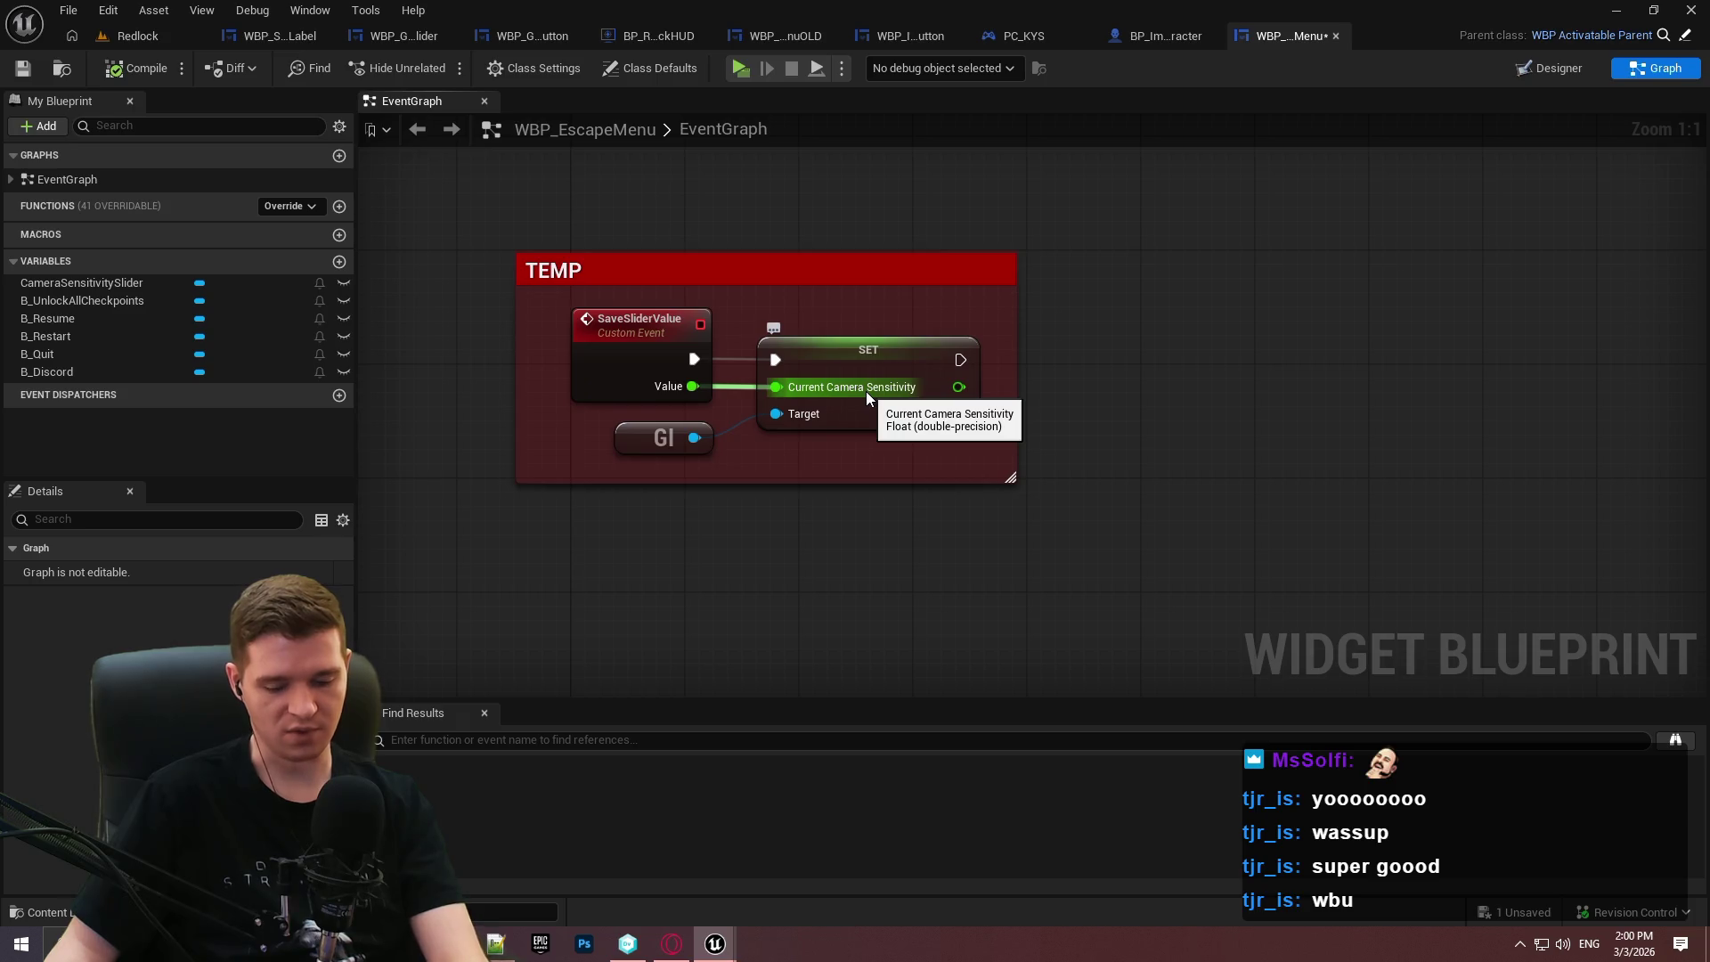
pyautogui.keyDown('alt'); pyautogui.click(693, 359); pyautogui.keyUp('alt')
pyautogui.click(745, 72)
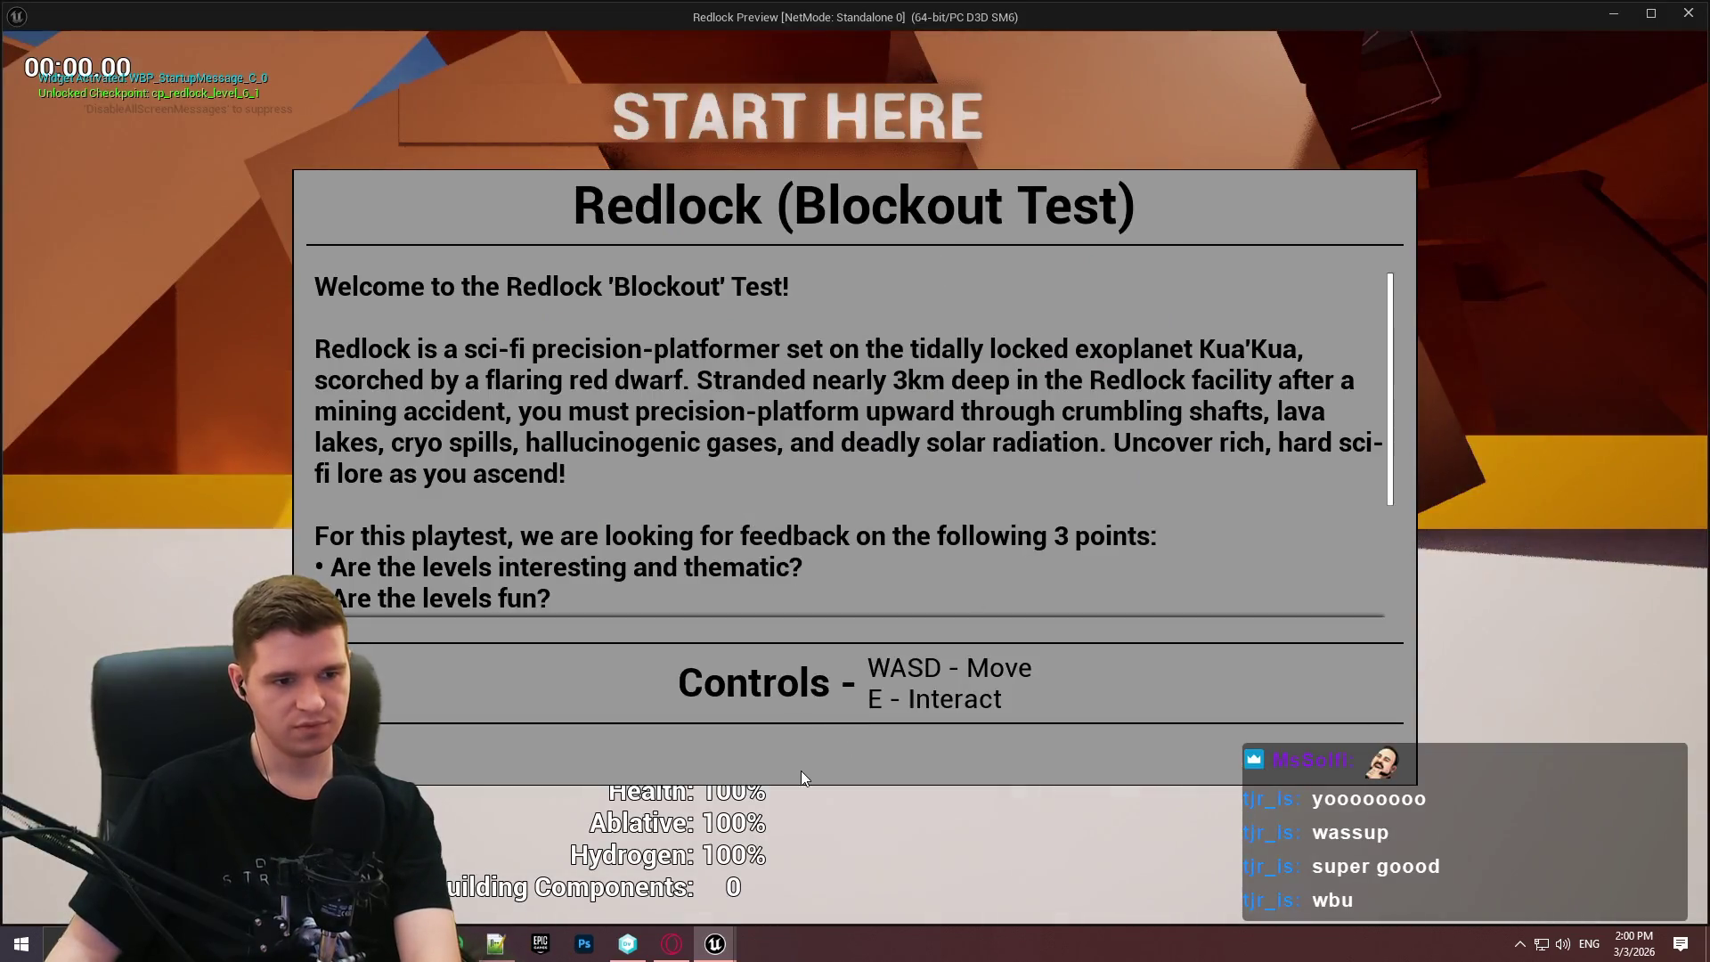
# In the preview, set Camera Sensitivity to 2.8, resume, reopen the menu, set it to 3.2, and resume.
pyautogui.click(800, 771)
pyautogui.press('Escape')
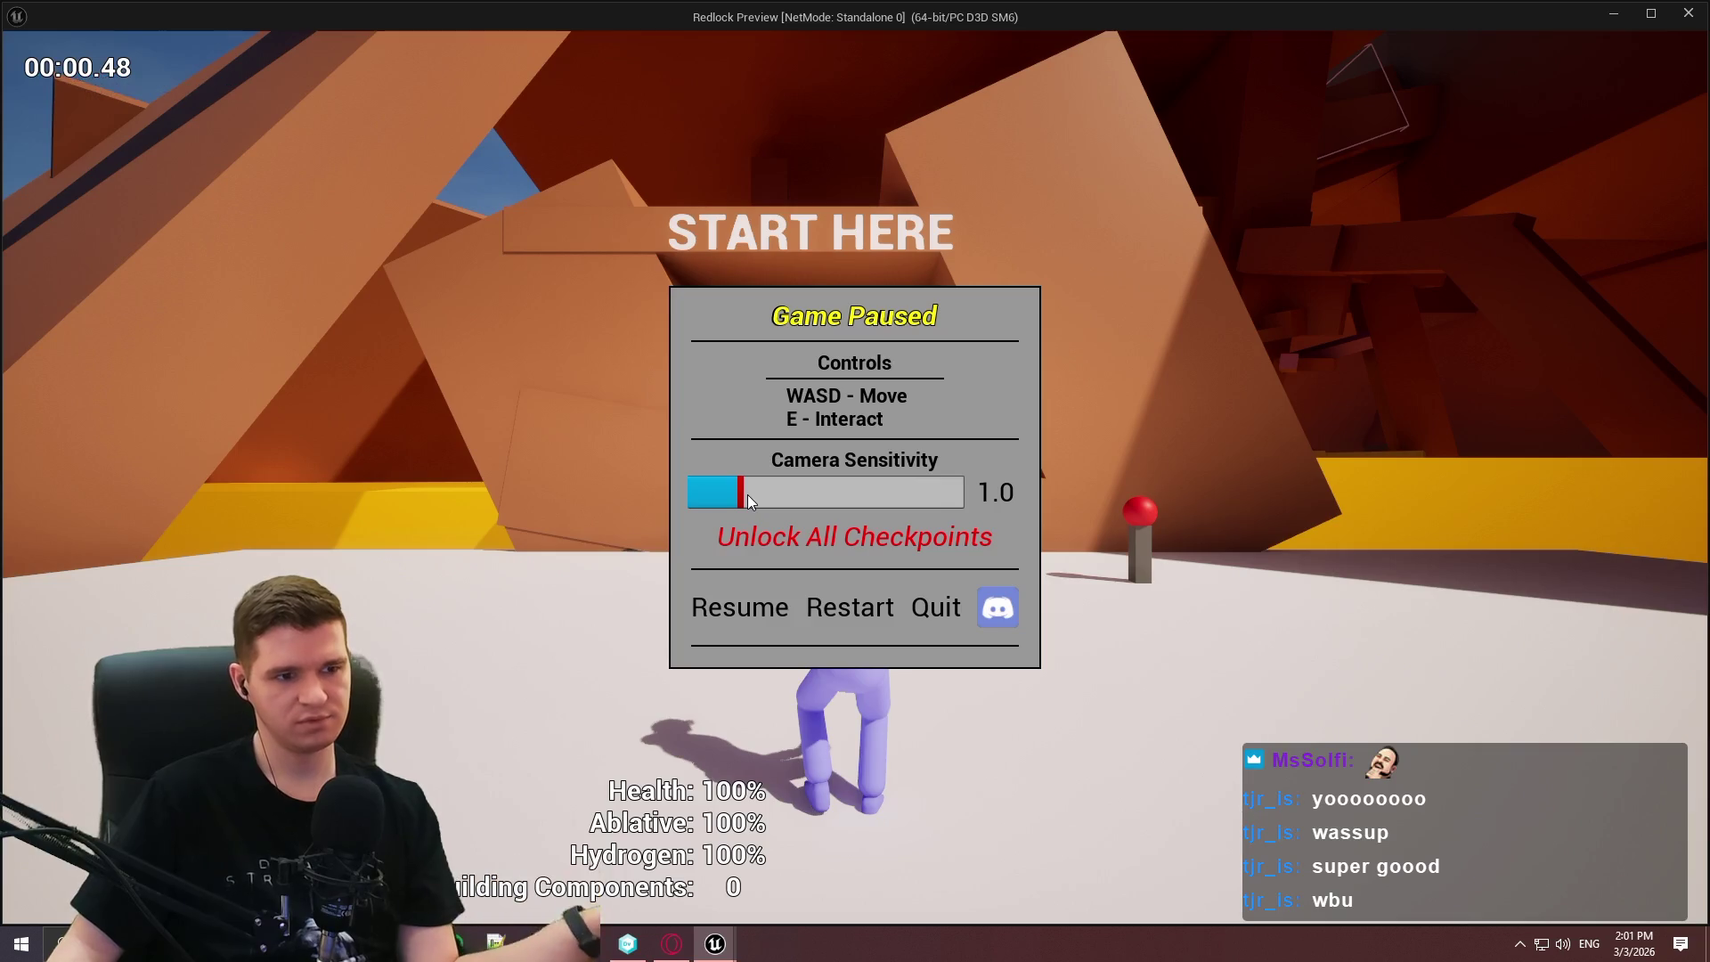
pyautogui.moveTo(755, 500); pyautogui.dragTo(860, 506)
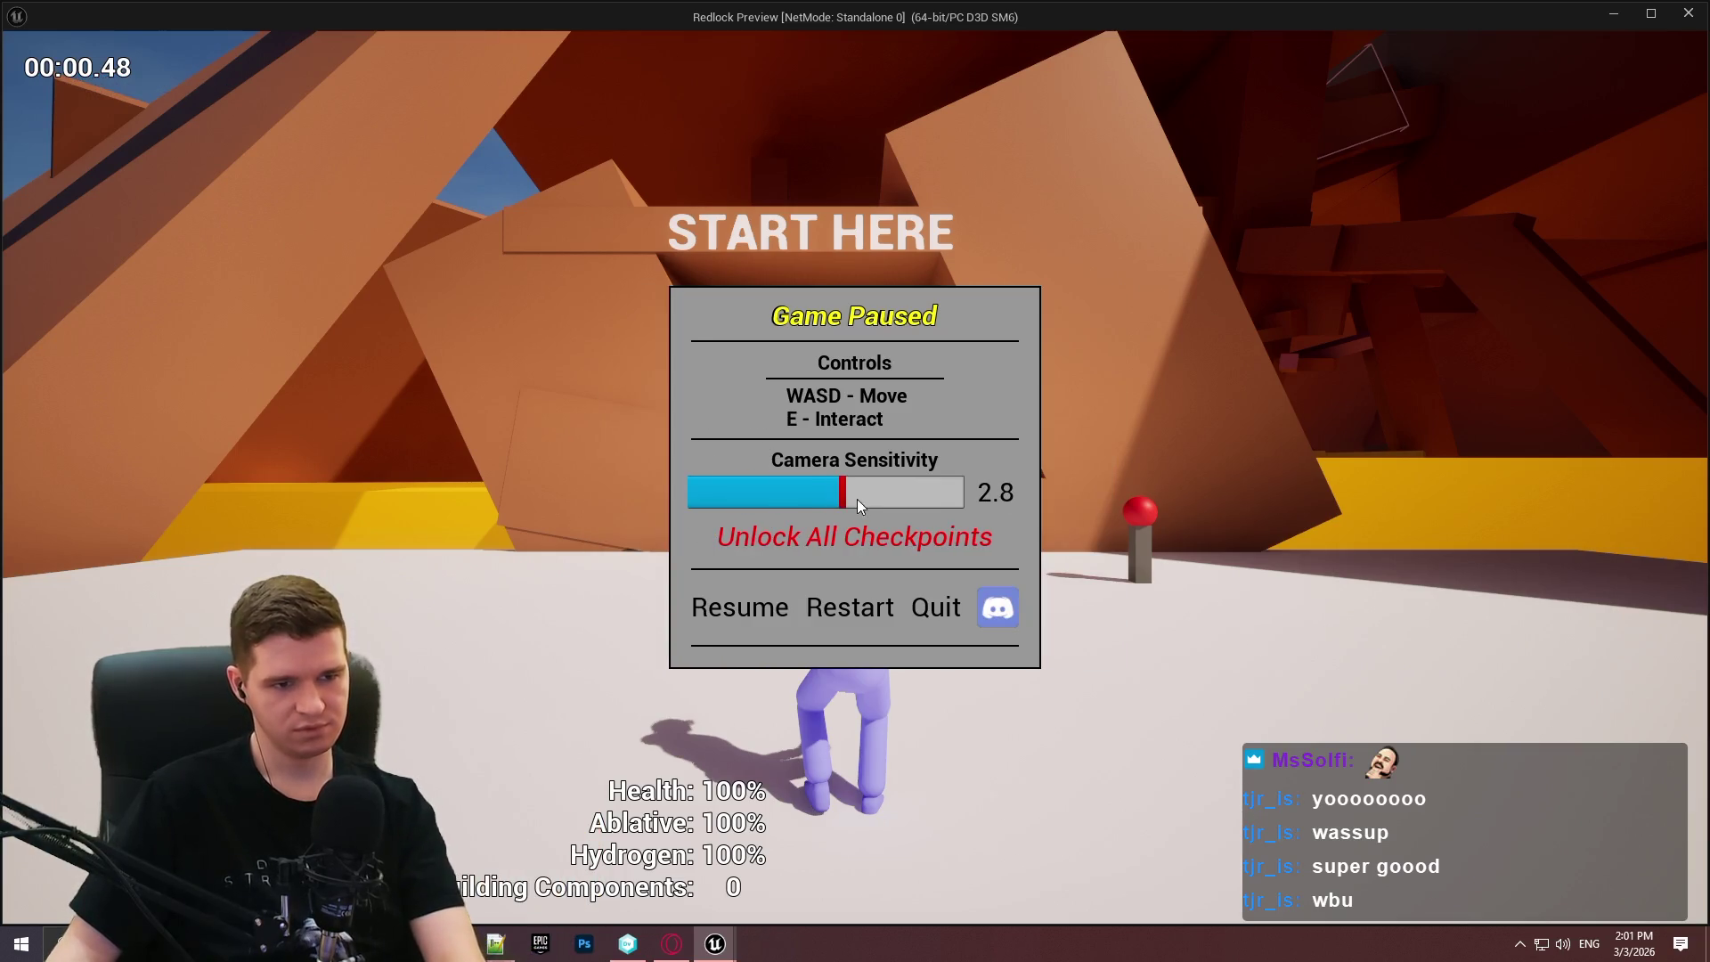
pyautogui.click(738, 609)
pyautogui.press('Escape')
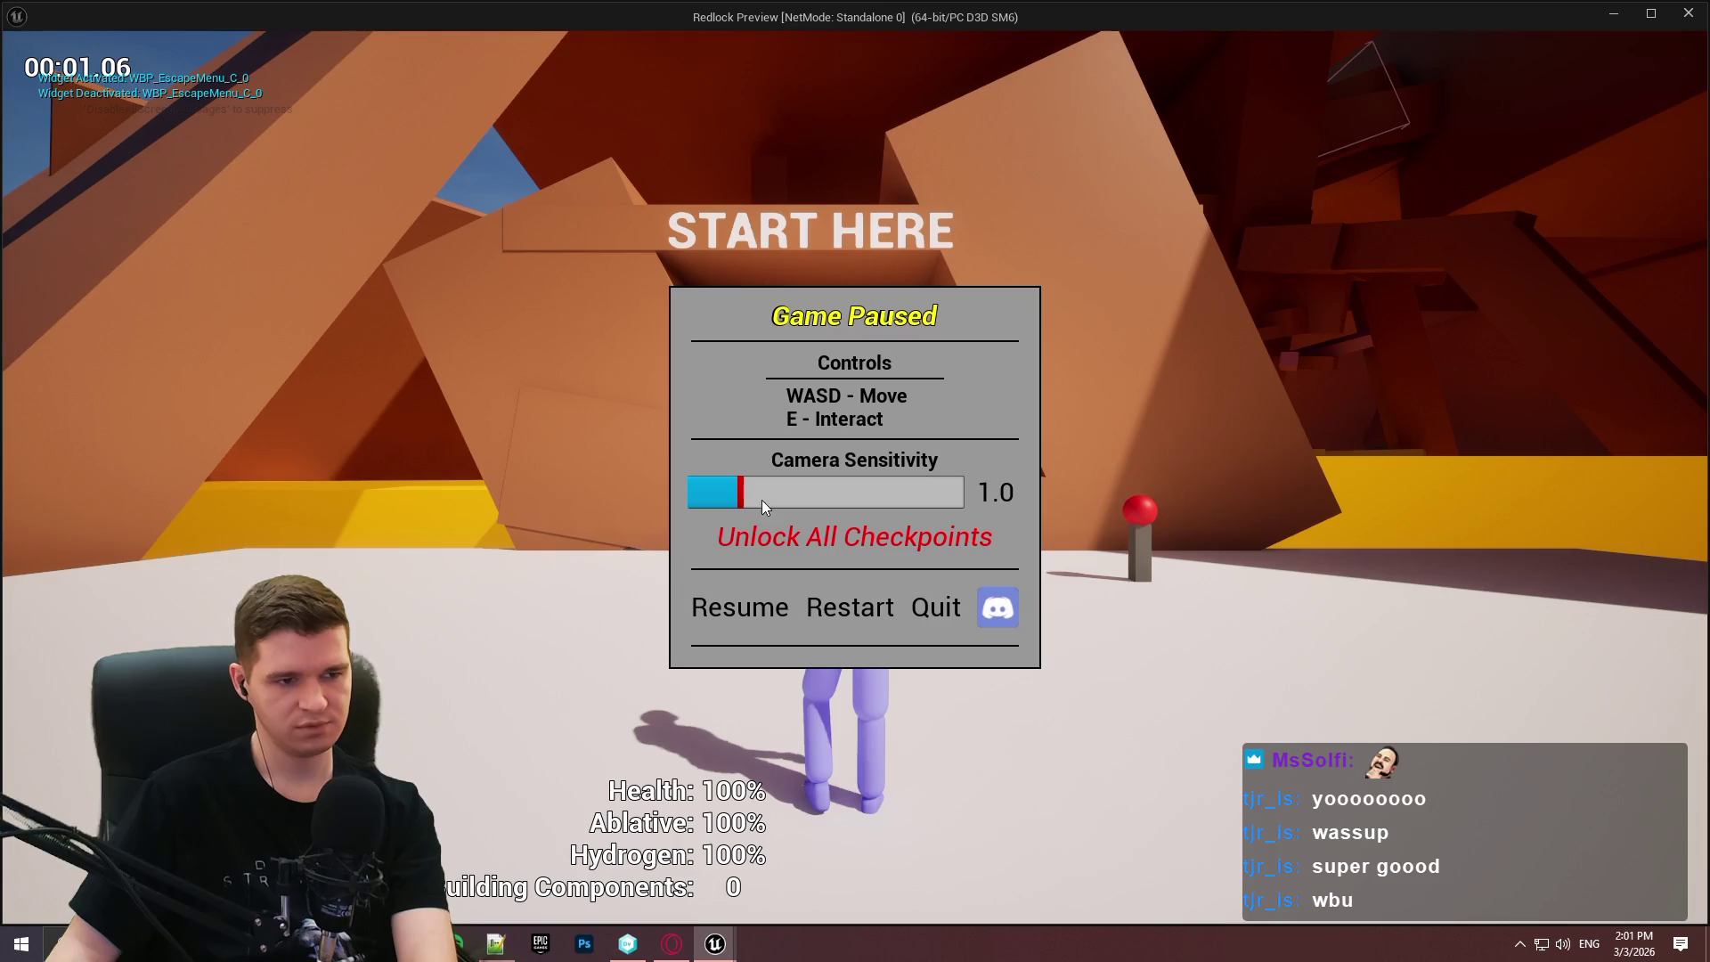
pyautogui.moveTo(813, 499); pyautogui.dragTo(860, 500)
pyautogui.click(764, 609)
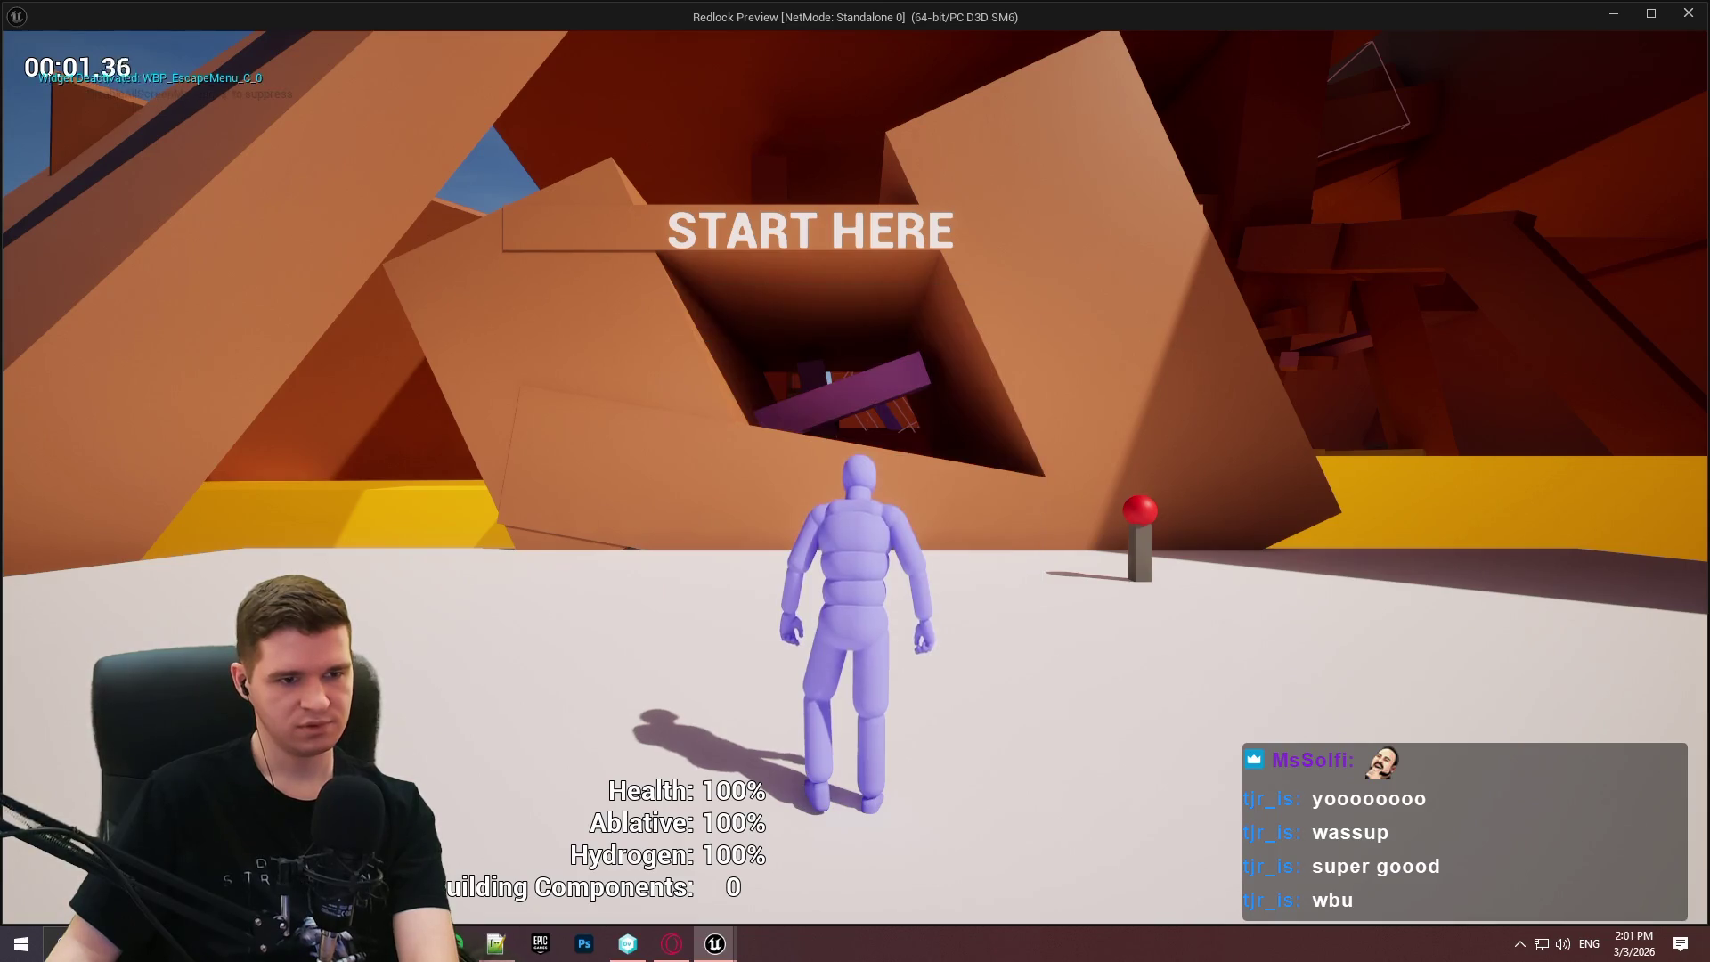
pyautogui.press('Escape')
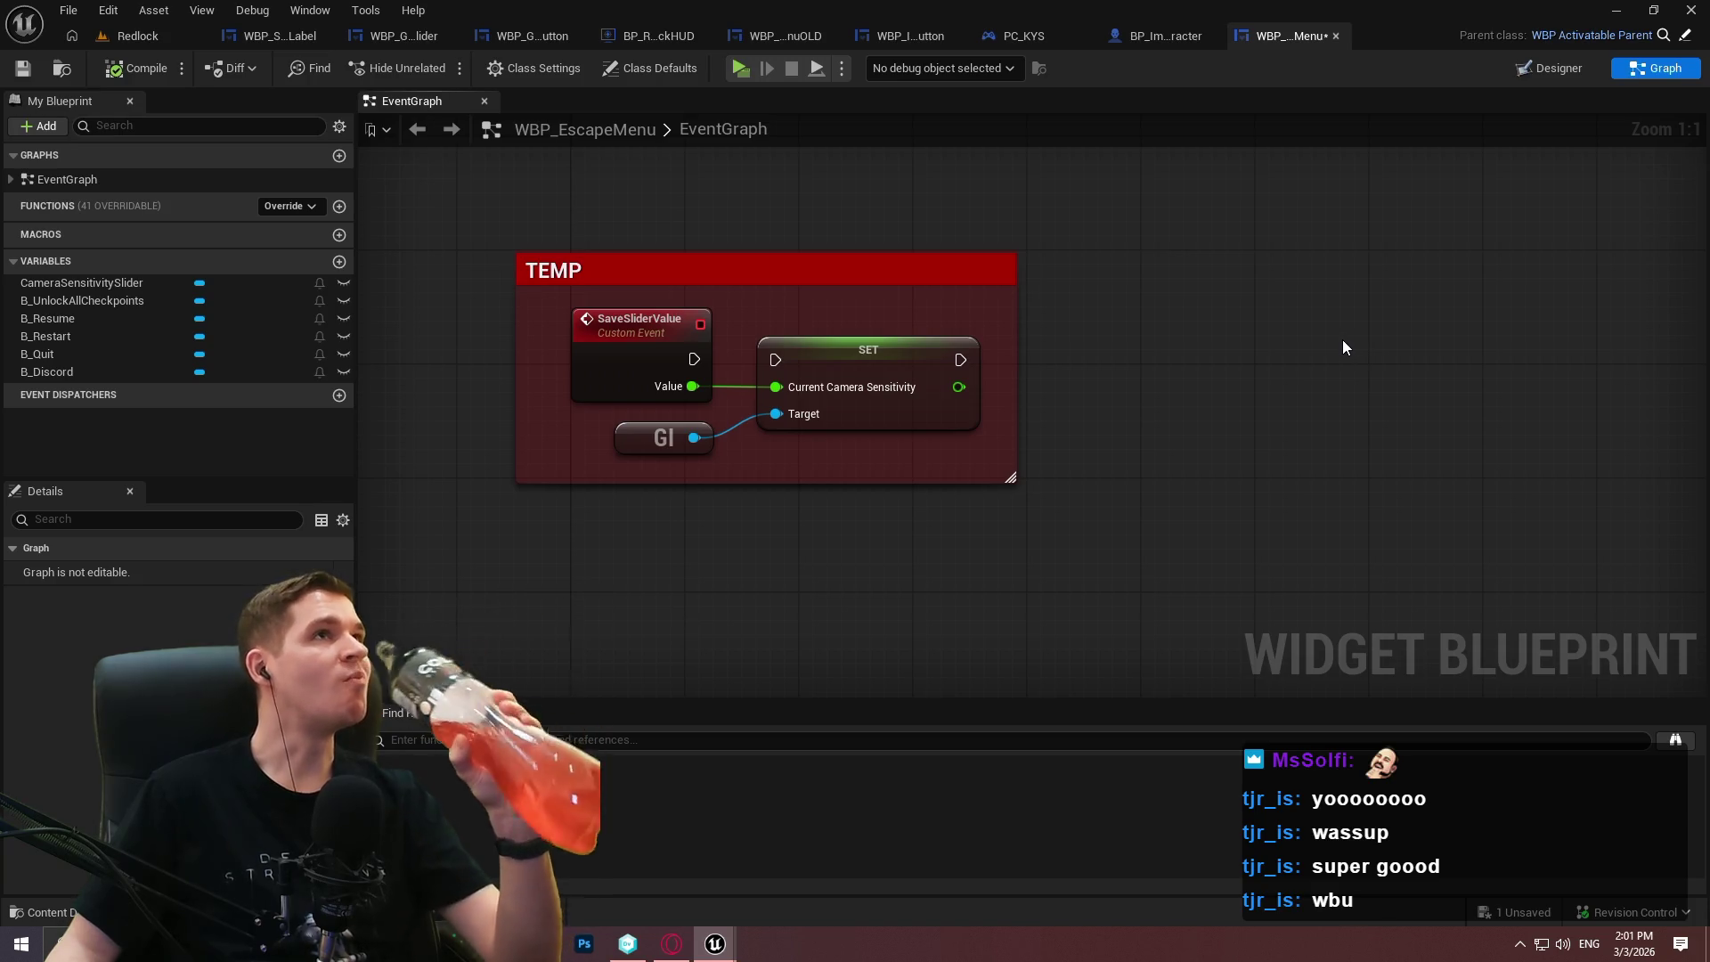
# Add a Parent: On Activated call from Event On Activated's options and wire it into Set Game Paused.
pyautogui.click(283, 206)
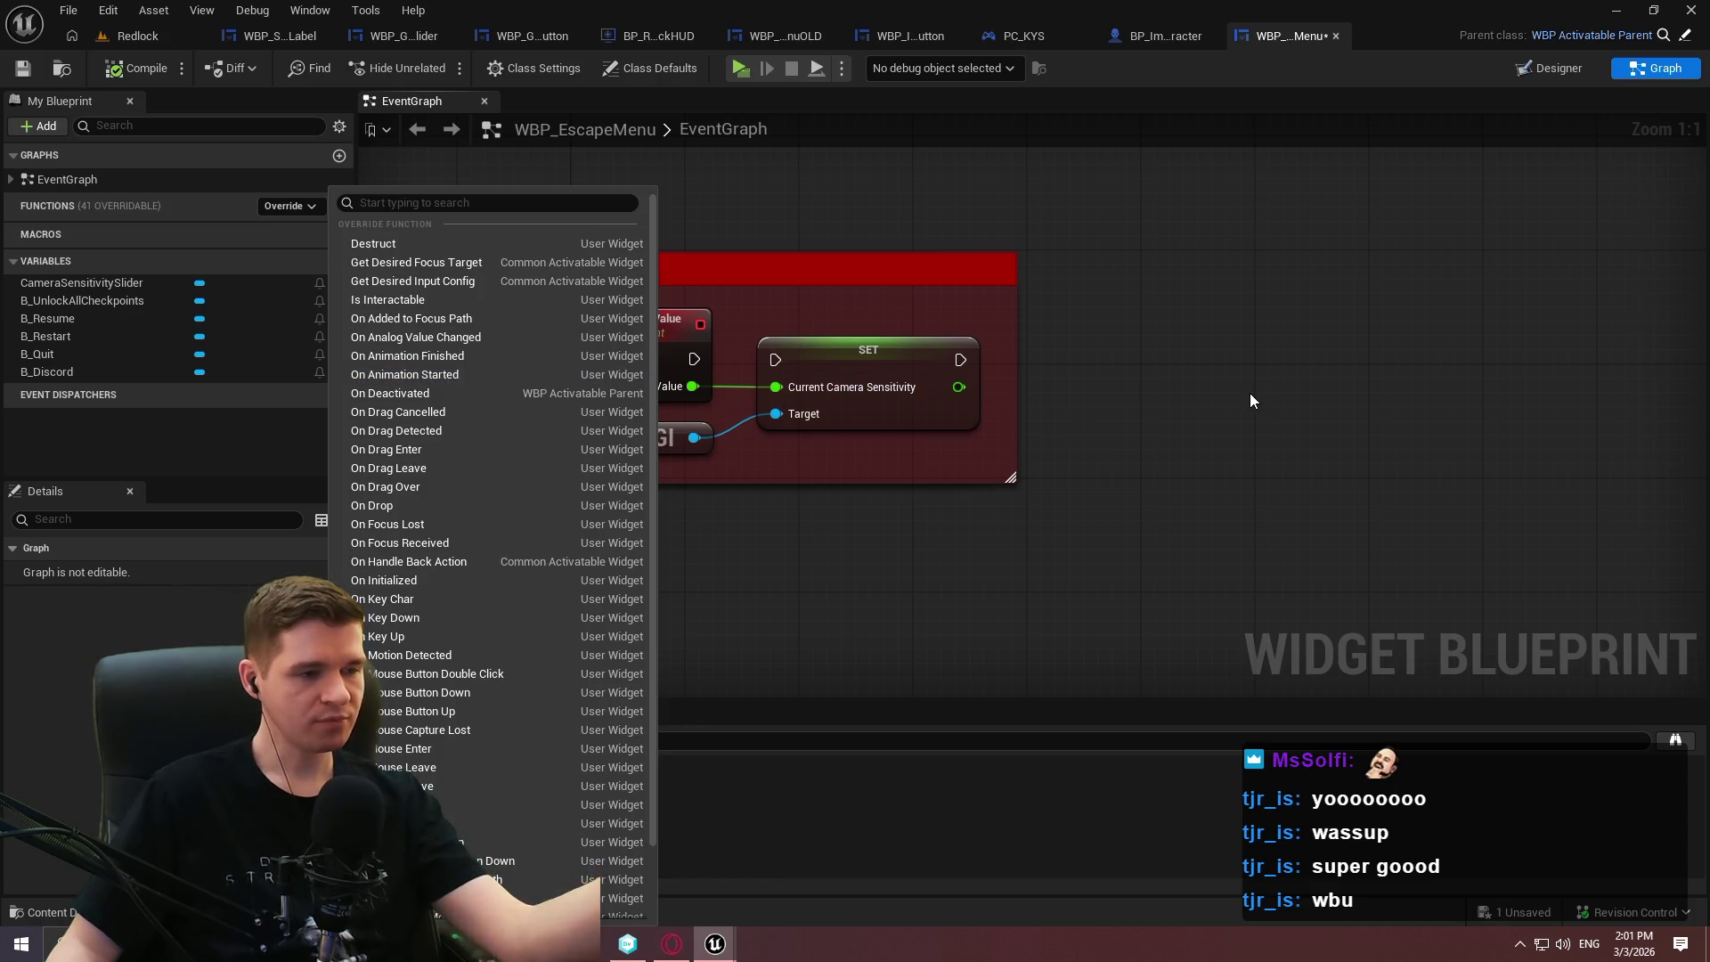
pyautogui.click(1195, 452)
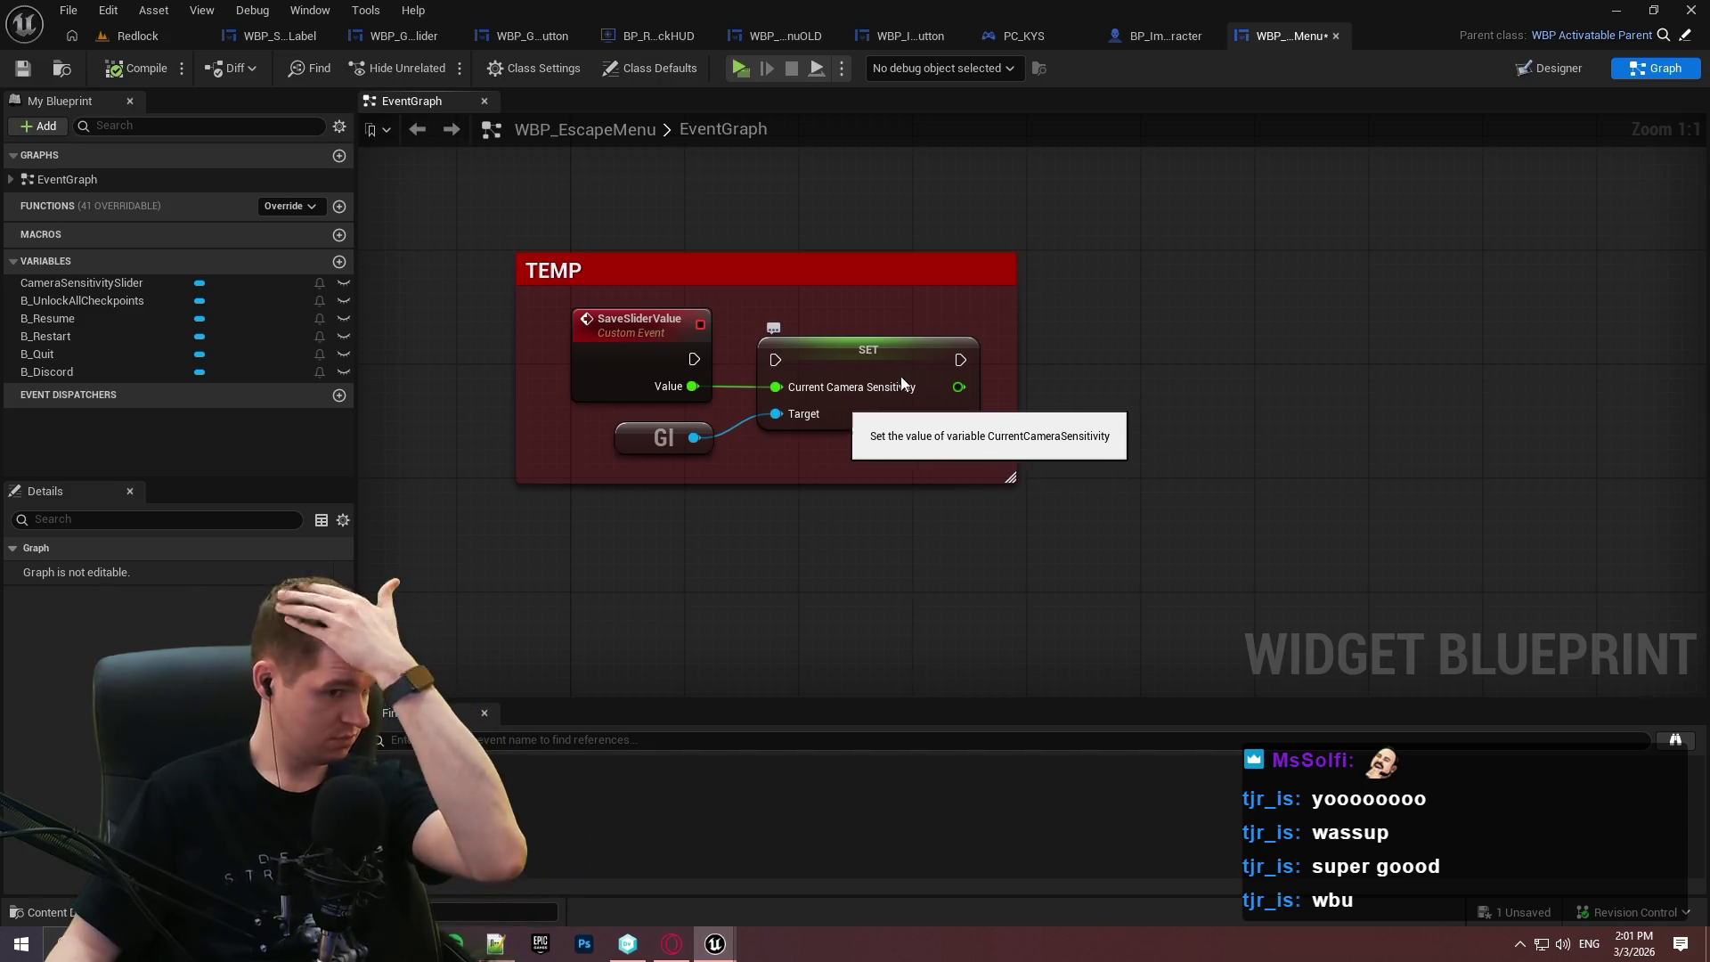
pyautogui.scroll(-3, 876, 579)
pyautogui.moveTo(875, 582)
pyautogui.mouseDown()
pyautogui.moveTo(943, 571)
pyautogui.moveTo(512, 370)
pyautogui.moveTo(1051, 392)
pyautogui.moveTo(966, 590)
pyautogui.mouseUp()
pyautogui.moveTo(782, 570)
pyautogui.mouseDown()
pyautogui.moveTo(435, 409)
pyautogui.moveTo(764, 406)
pyautogui.moveTo(971, 381)
pyautogui.moveTo(870, 394)
pyautogui.mouseUp()
pyautogui.rightClick(782, 392)
pyautogui.click(900, 561)
pyautogui.moveTo(1013, 397); pyautogui.dragTo(1056, 397)
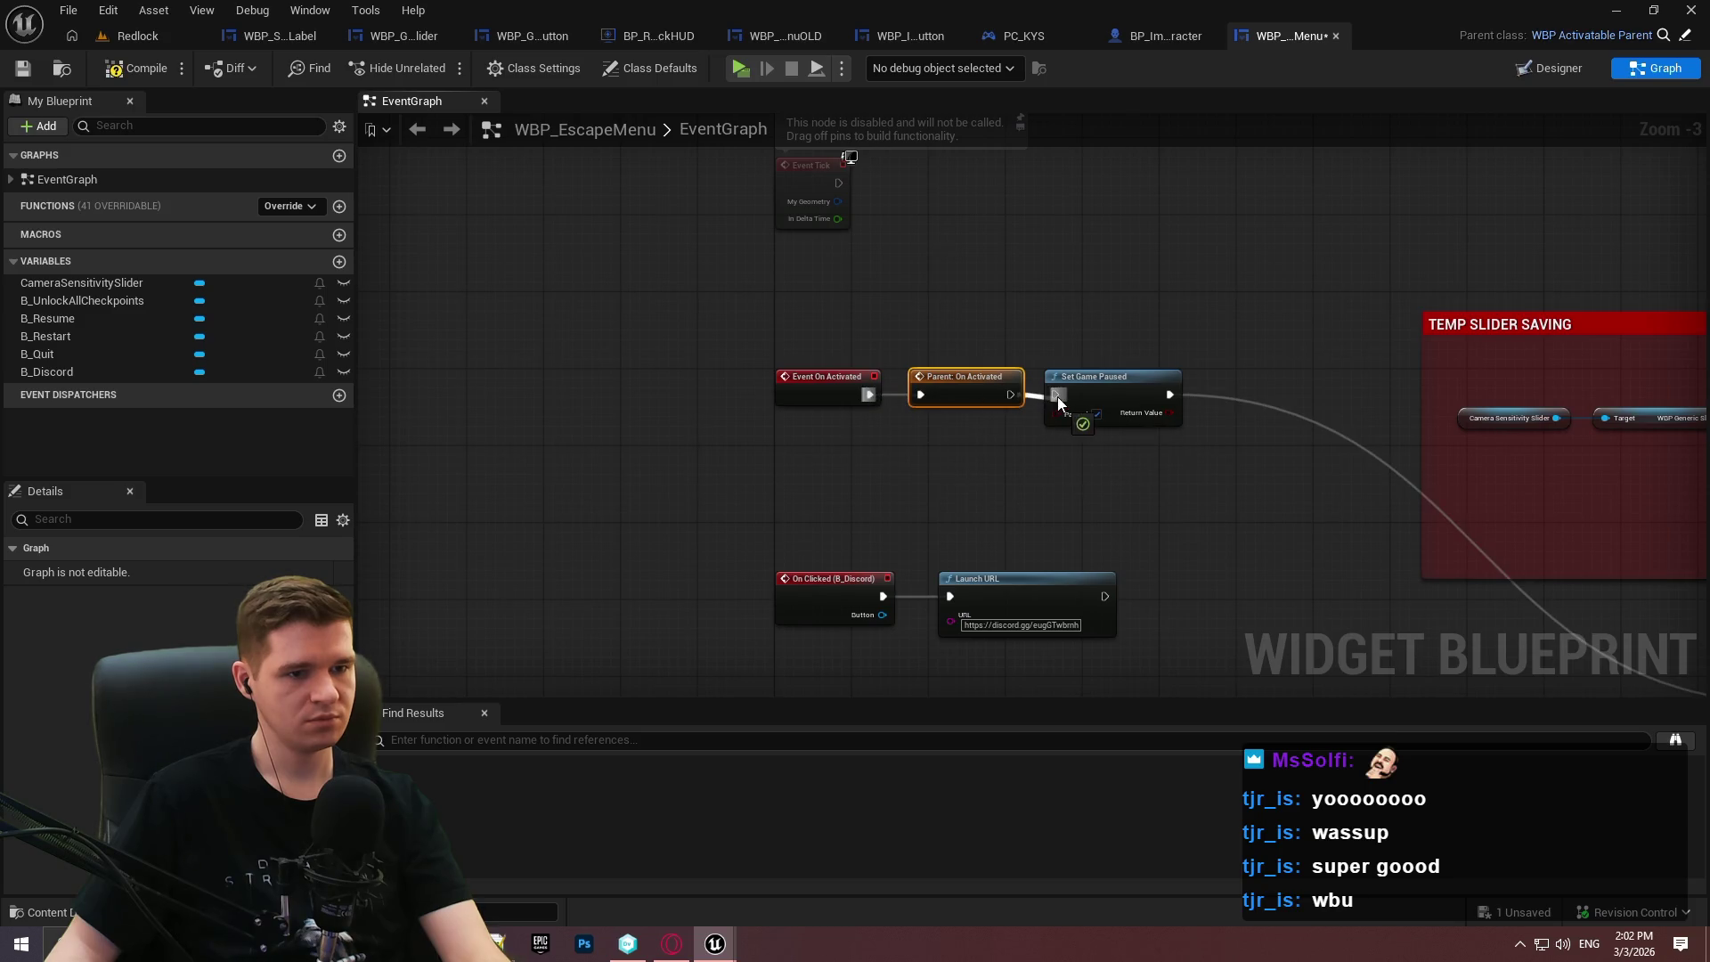
# Search 'bind event to' in the graph's action menu, then open the parent blueprint WBP_ActivatableParent.
pyautogui.moveTo(1111, 465); pyautogui.dragTo(809, 444)
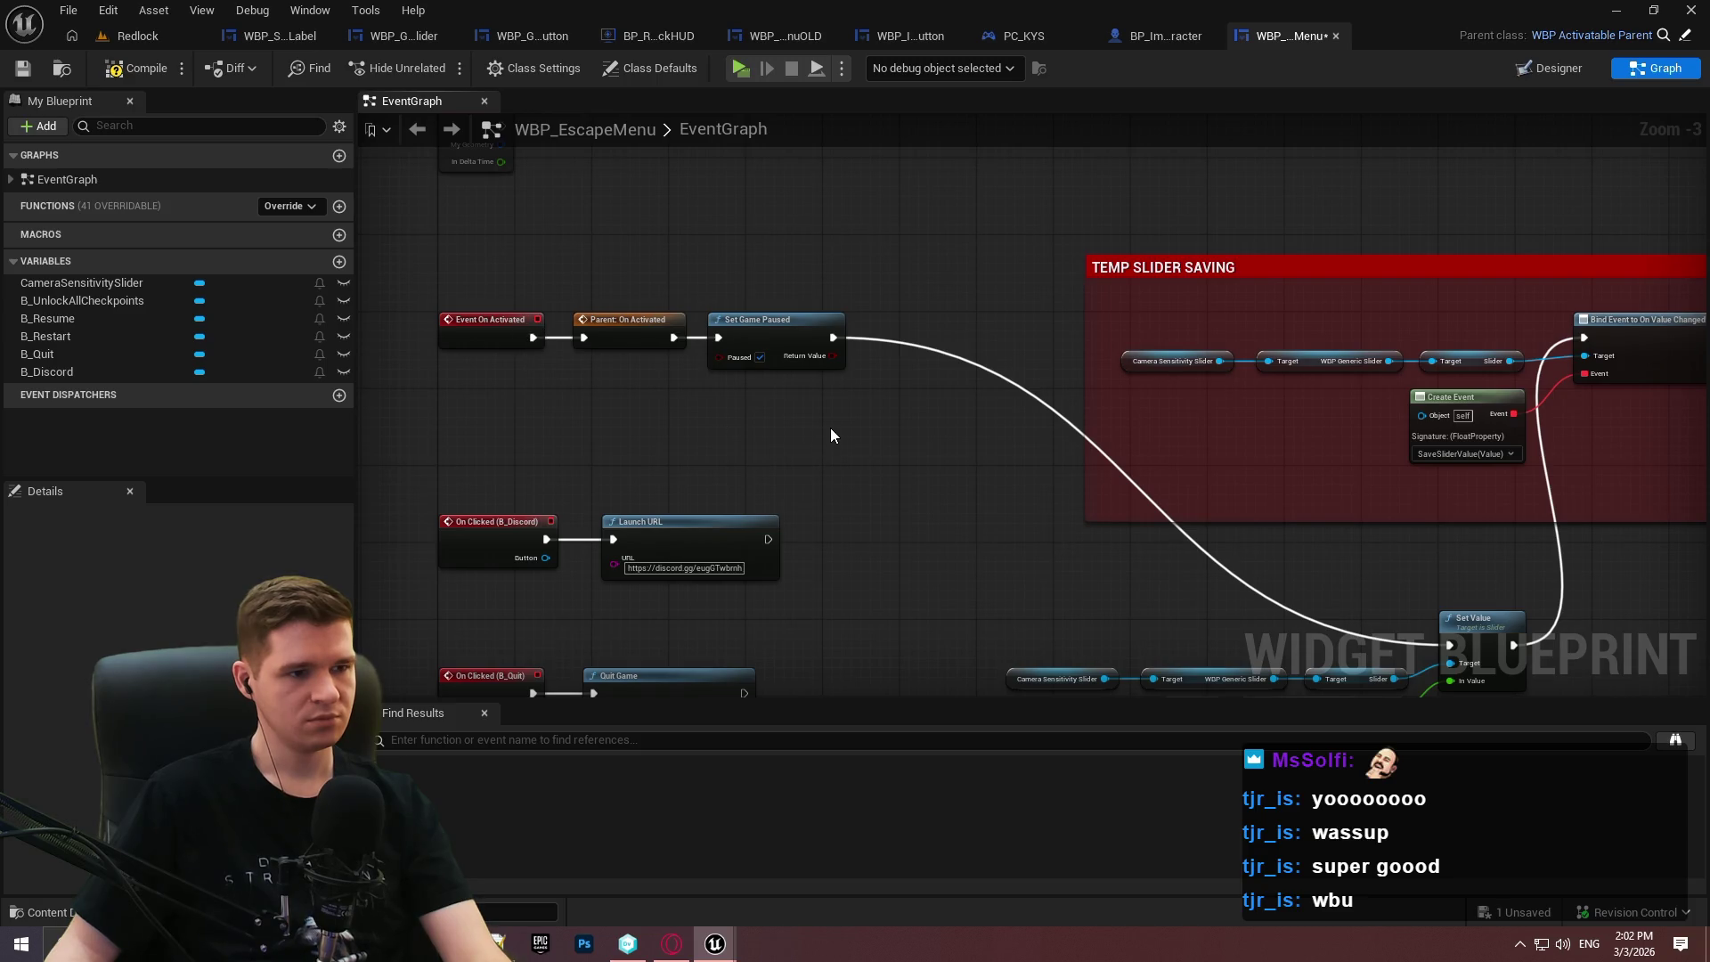
pyautogui.rightClick(758, 402)
pyautogui.write('b')
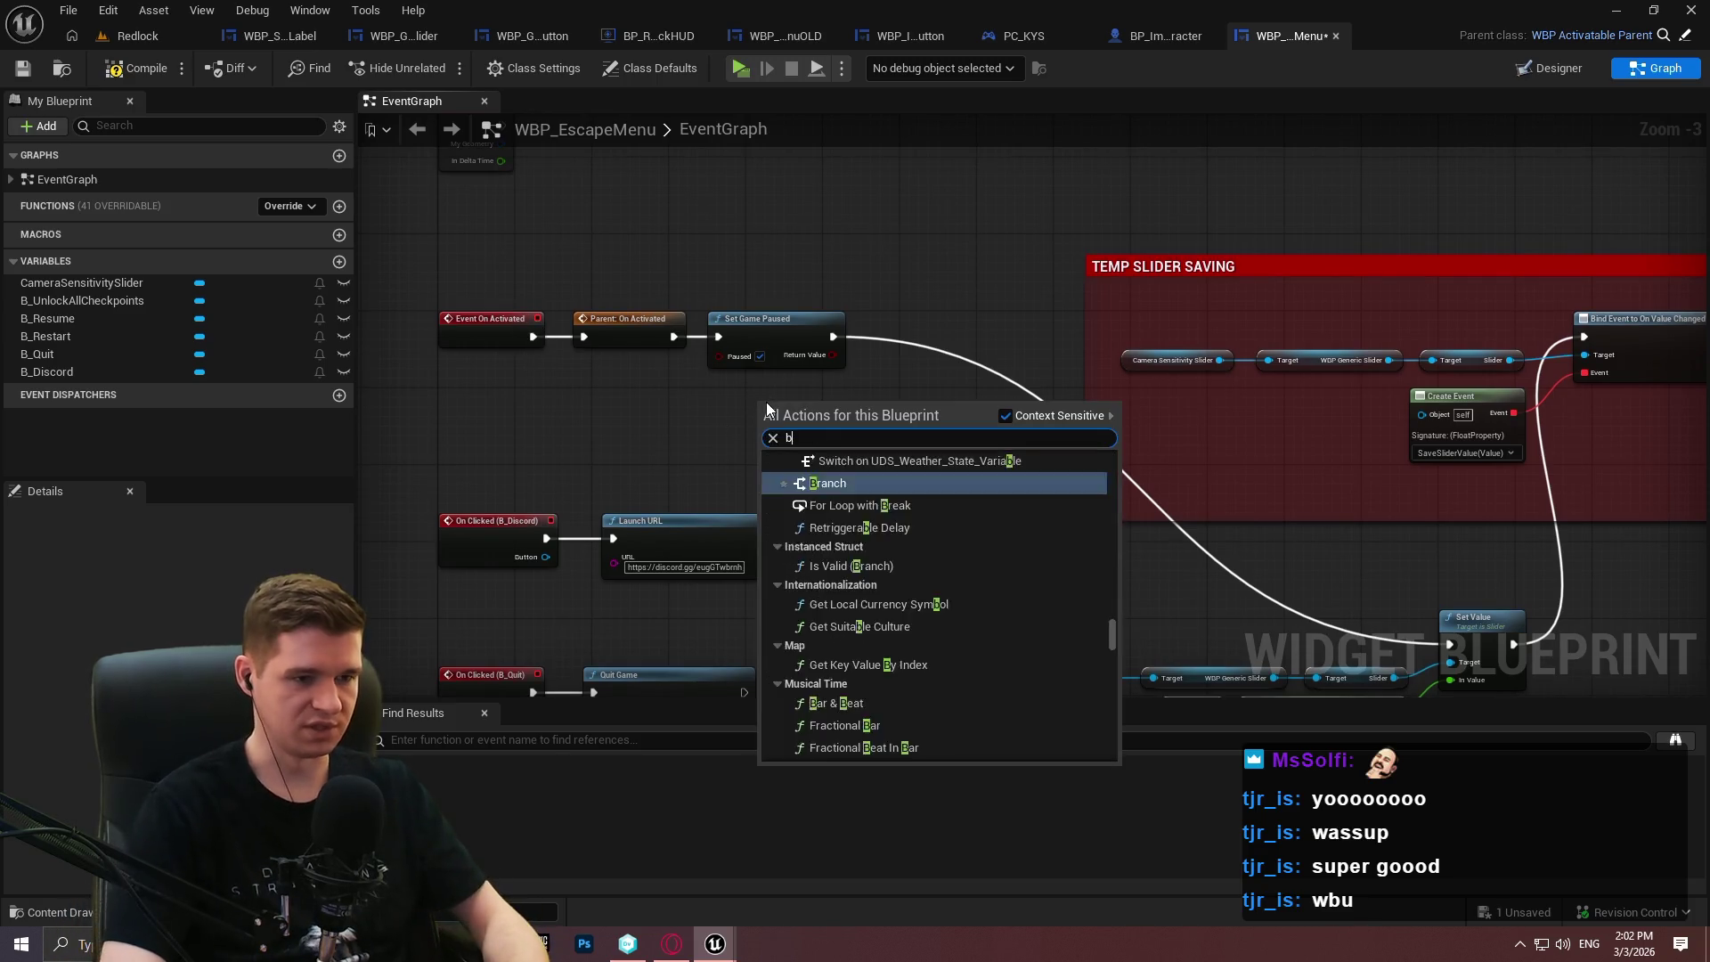
pyautogui.write('ind event to')
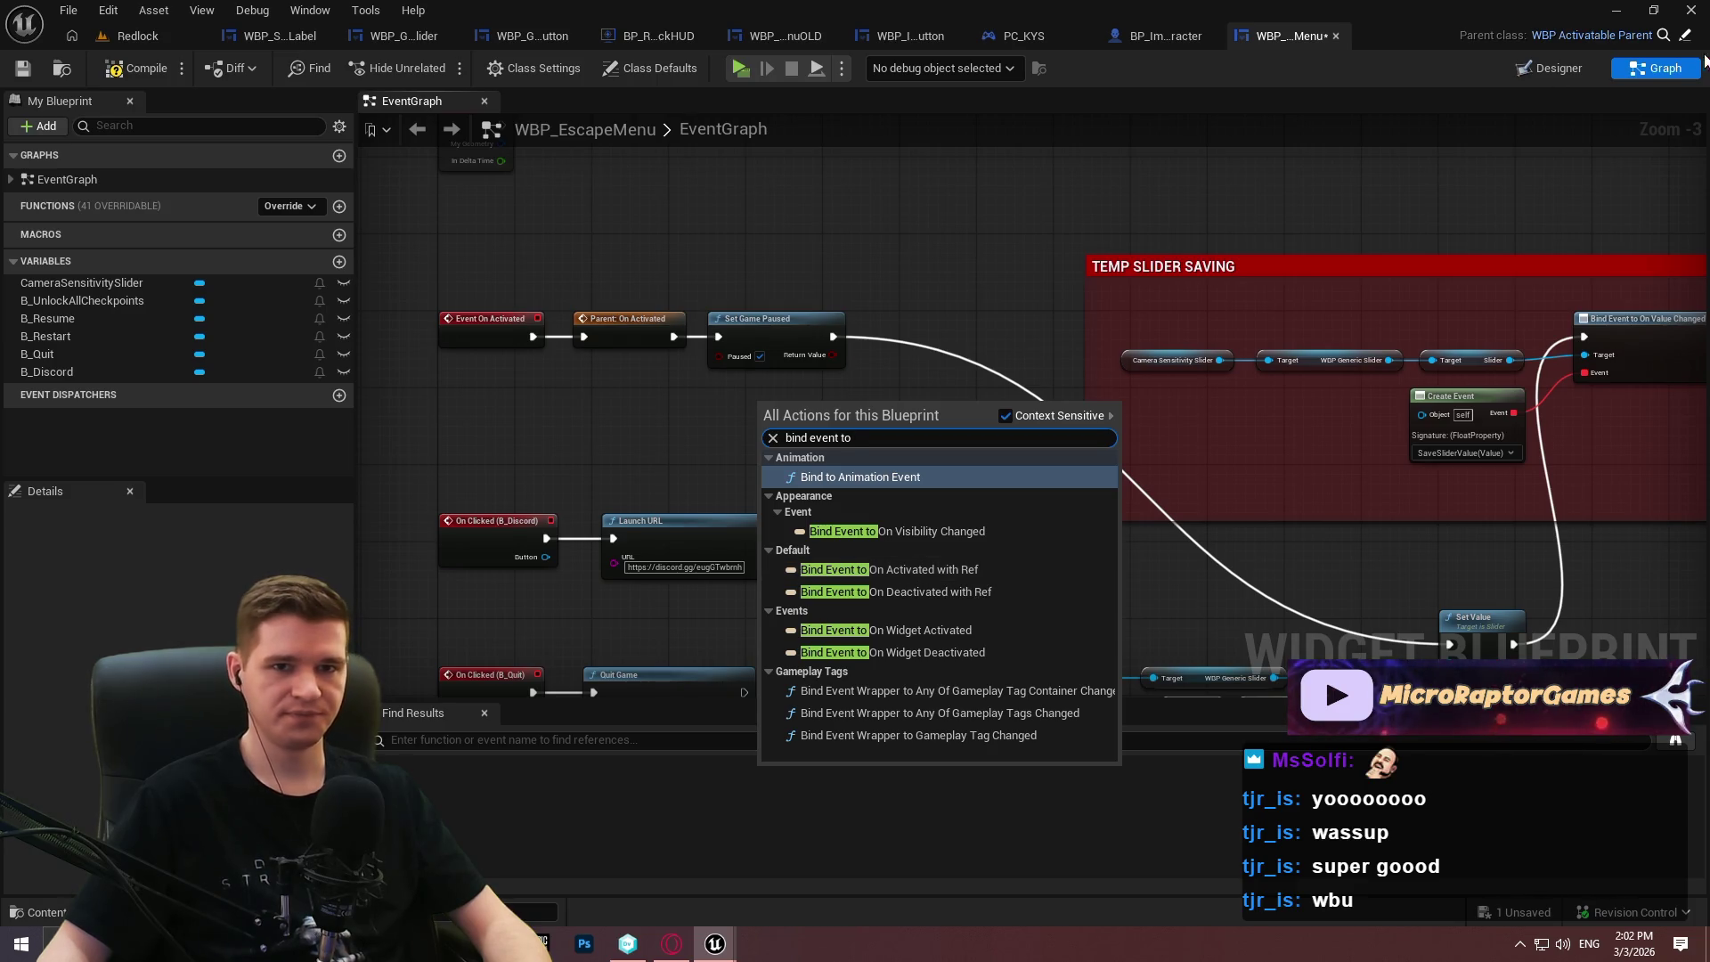
pyautogui.click(1685, 36)
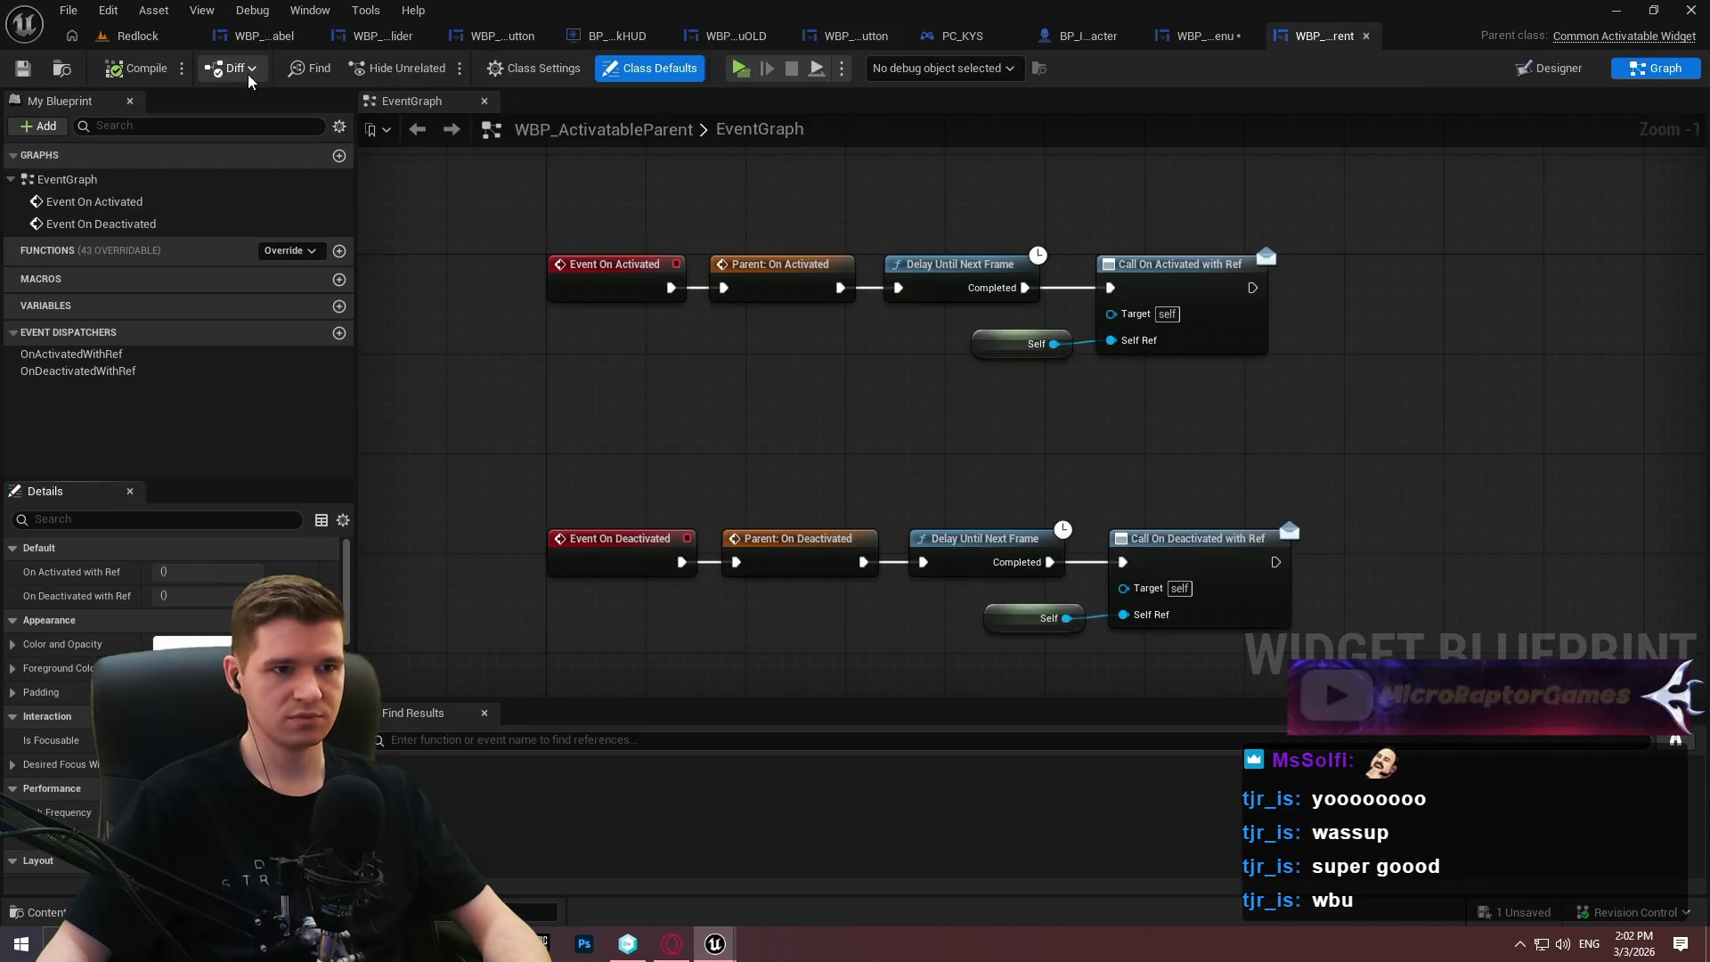
# Review WBP_ActivatableParent's activation events, then return to WBP_EscapeMenu's graph and bring up the action search.
pyautogui.moveTo(1296, 414); pyautogui.dragTo(1167, 394)
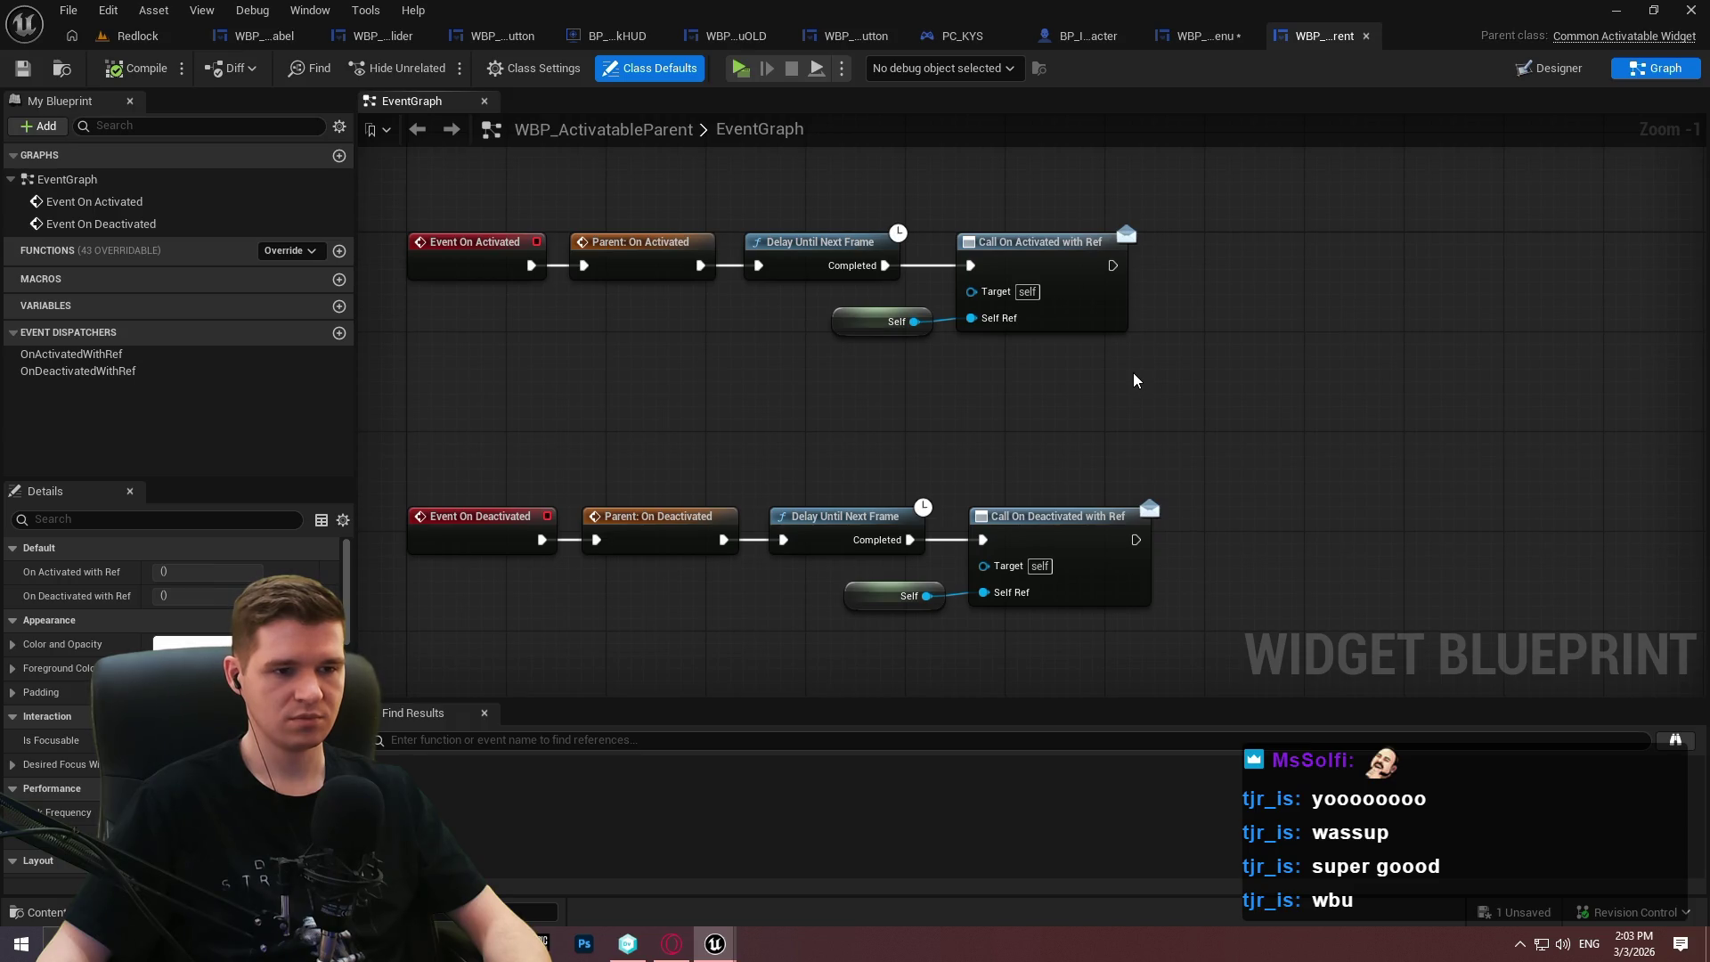
pyautogui.scroll(-4, 1132, 372)
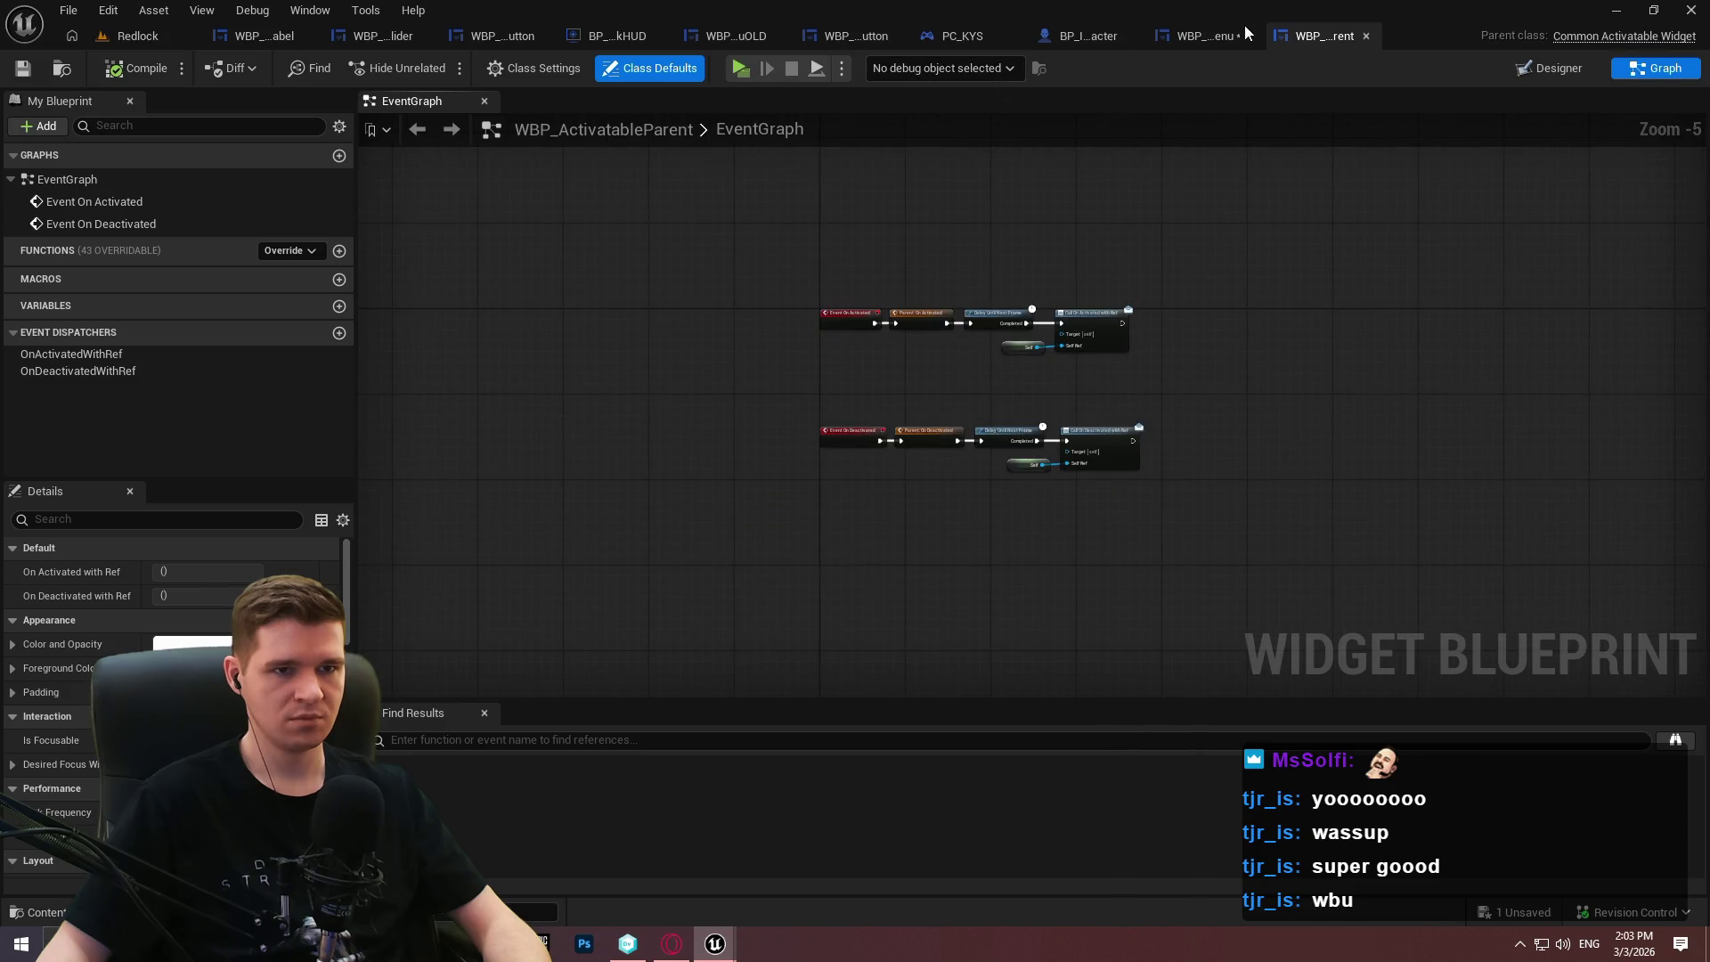
pyautogui.click(1243, 27)
pyautogui.rightClick(878, 396)
# Add an Event On Initialized node from the User Interface events to the graph.
pyautogui.write('post')
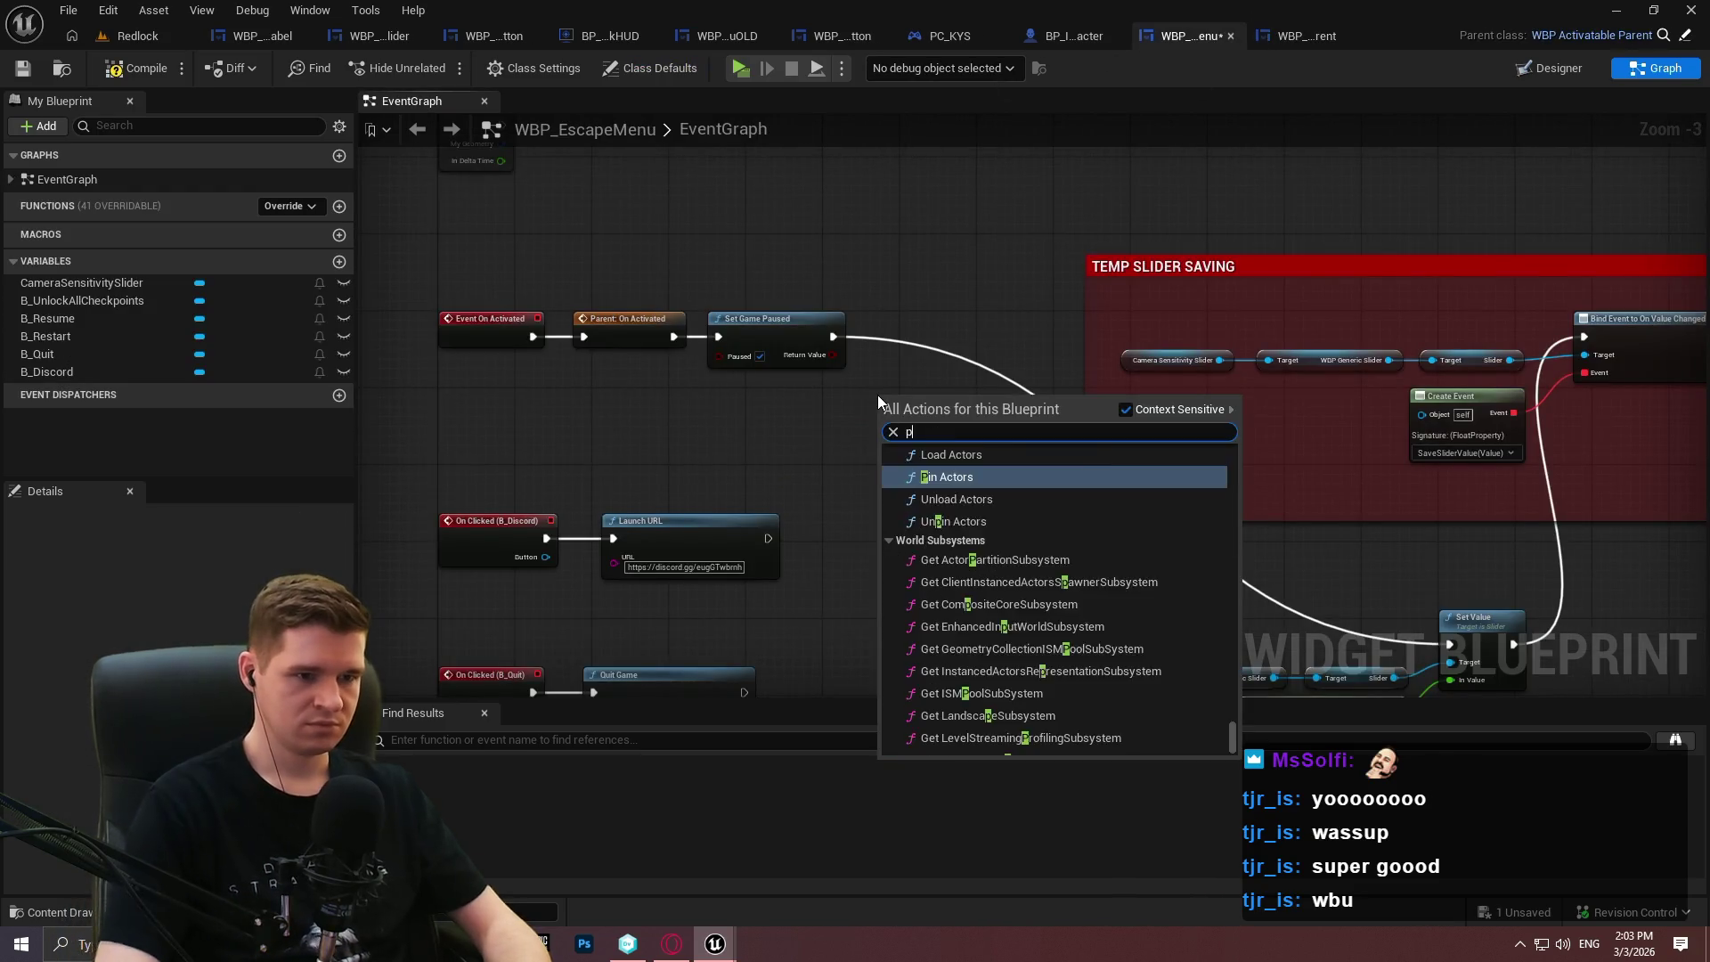
pyautogui.scroll(-5, 999, 563)
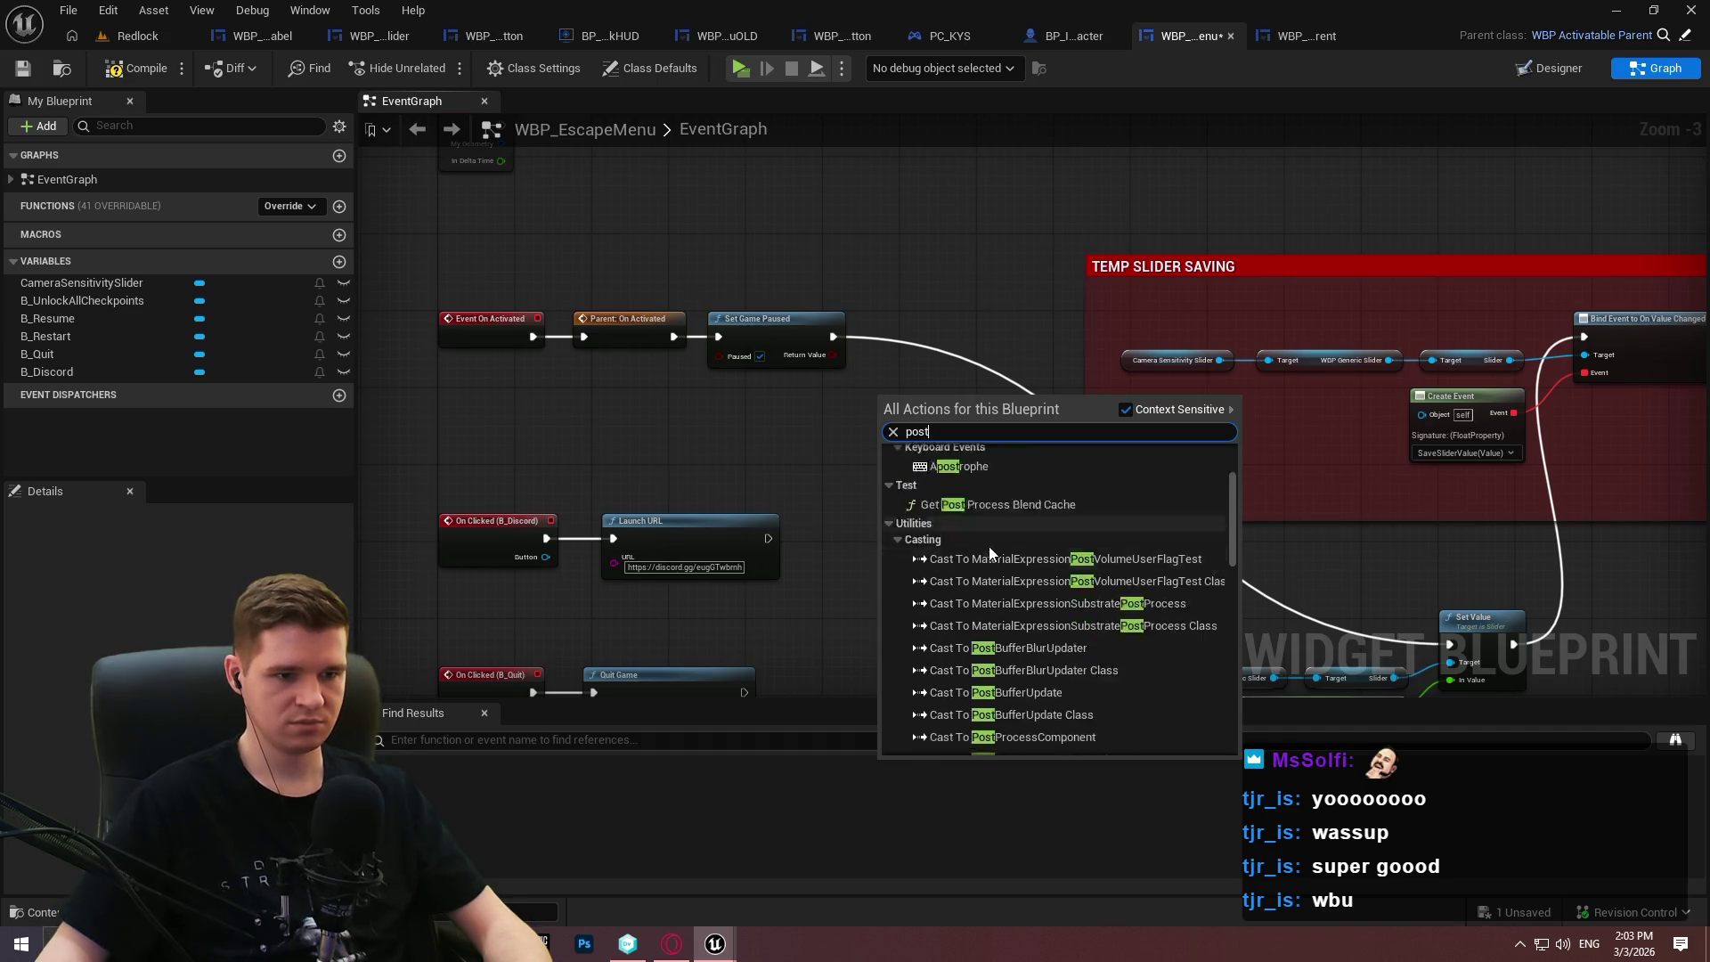
pyautogui.scroll(-10, 1204, 580)
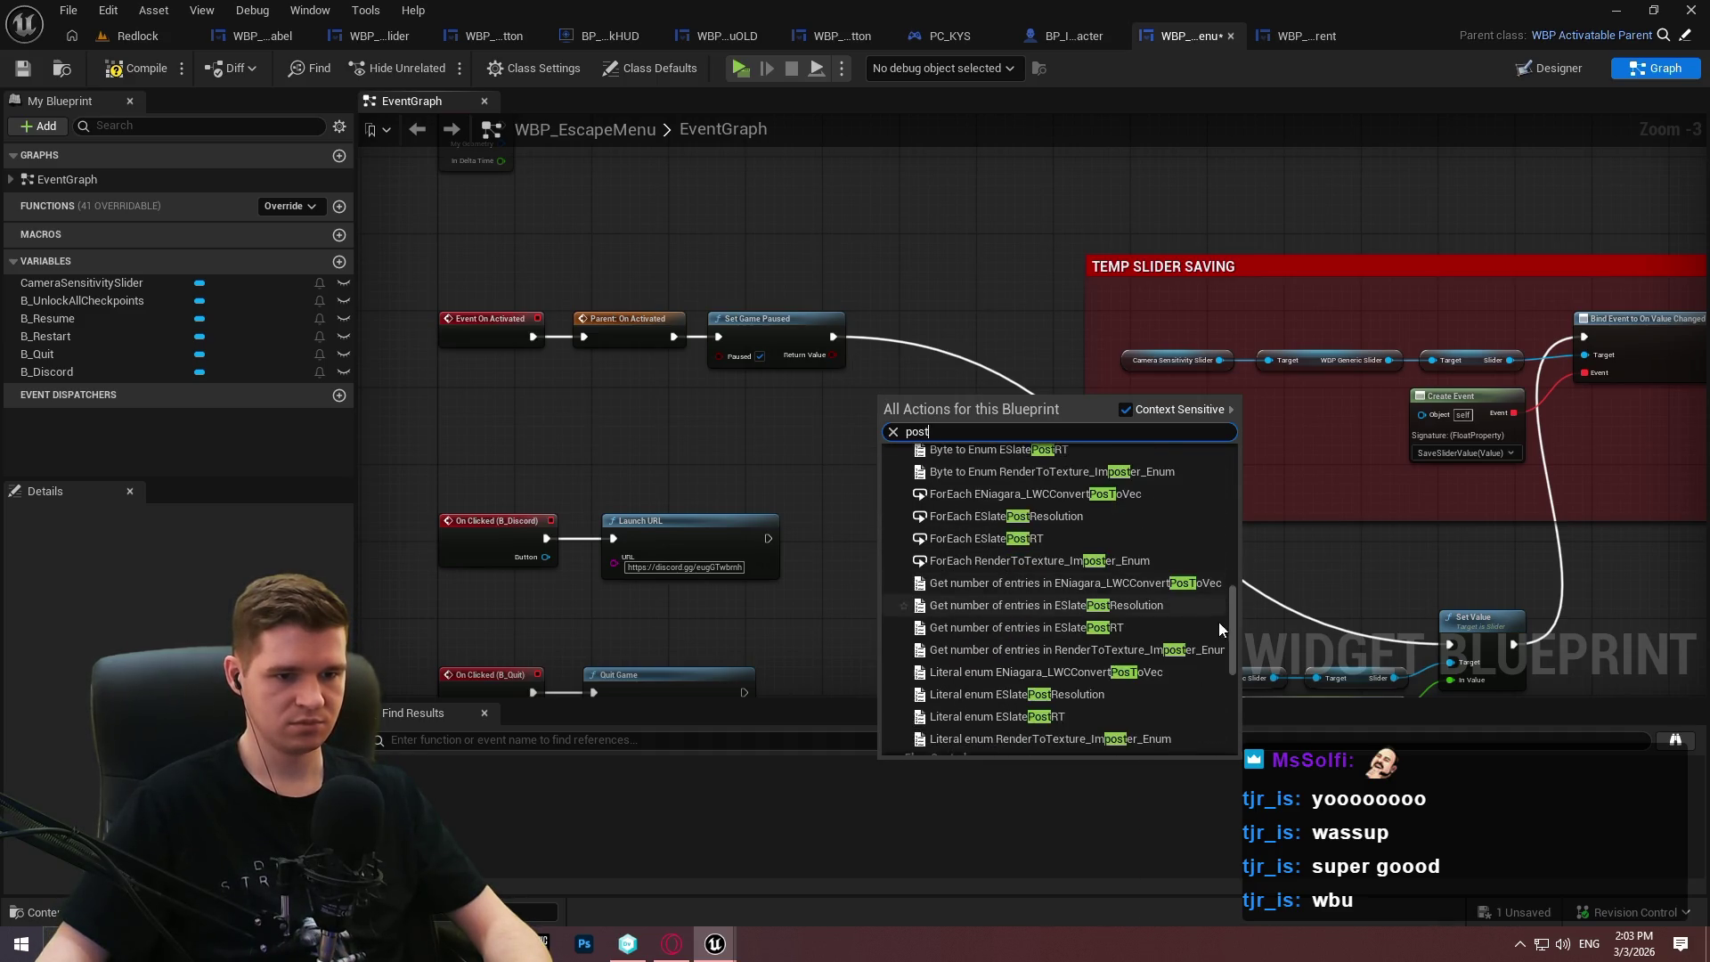
pyautogui.moveTo(1229, 694); pyautogui.dragTo(1255, 350)
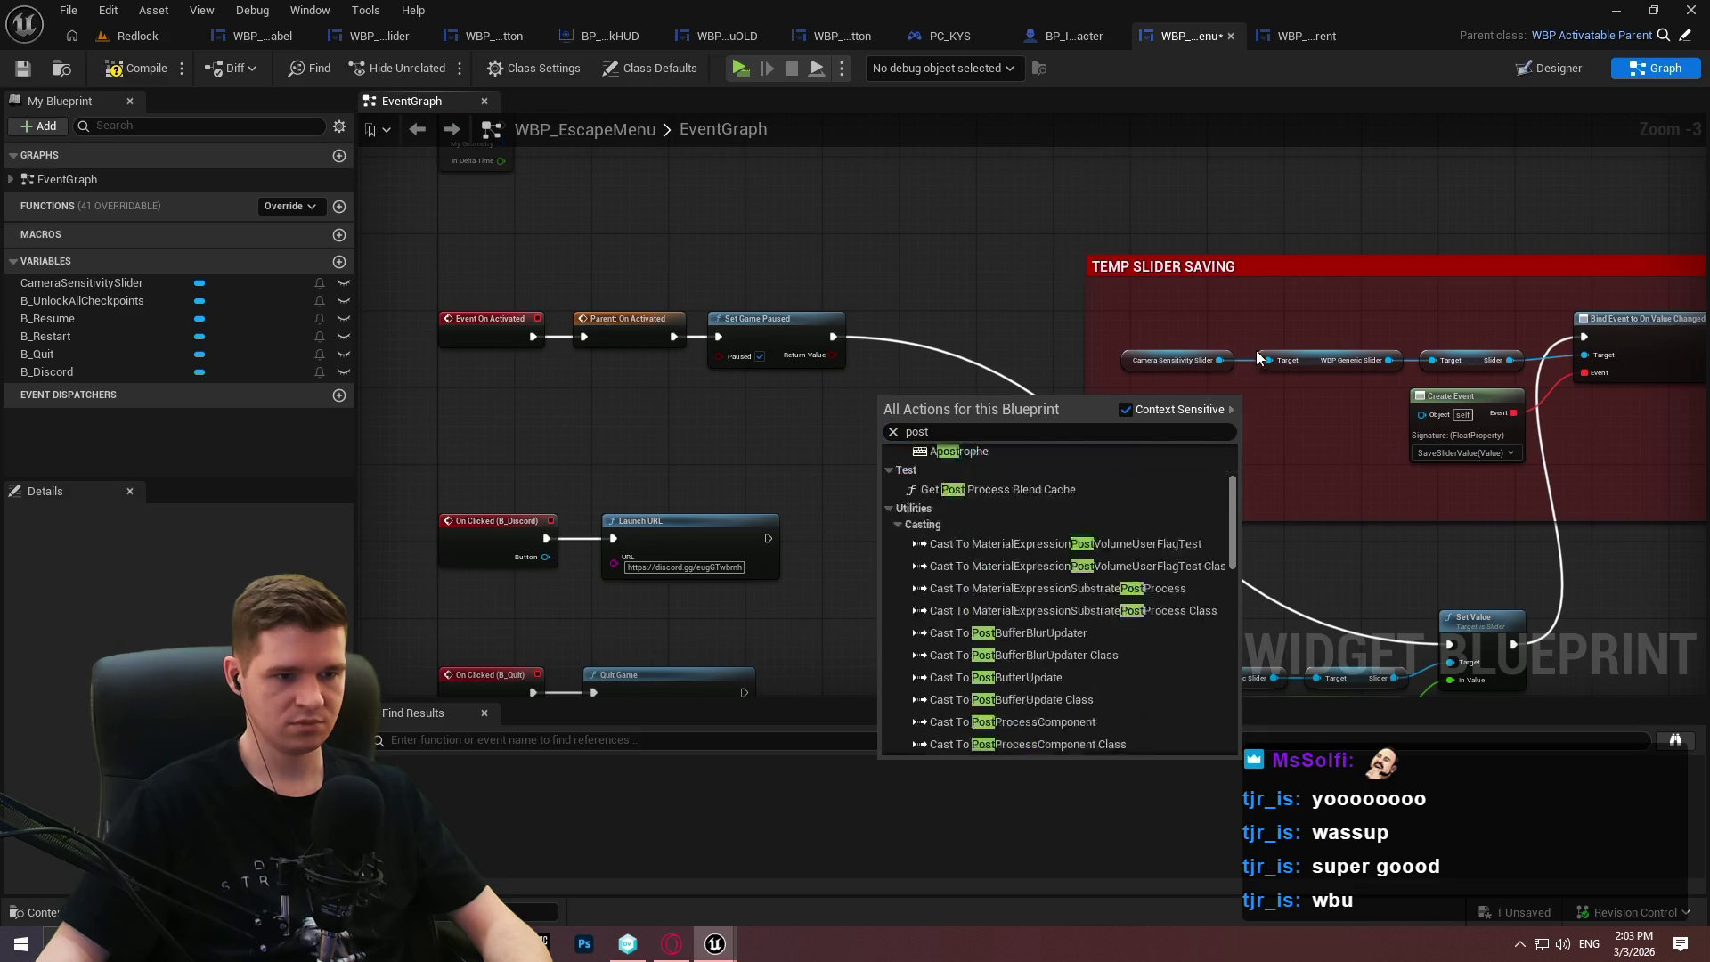
pyautogui.click(780, 430)
pyautogui.rightClick(780, 430)
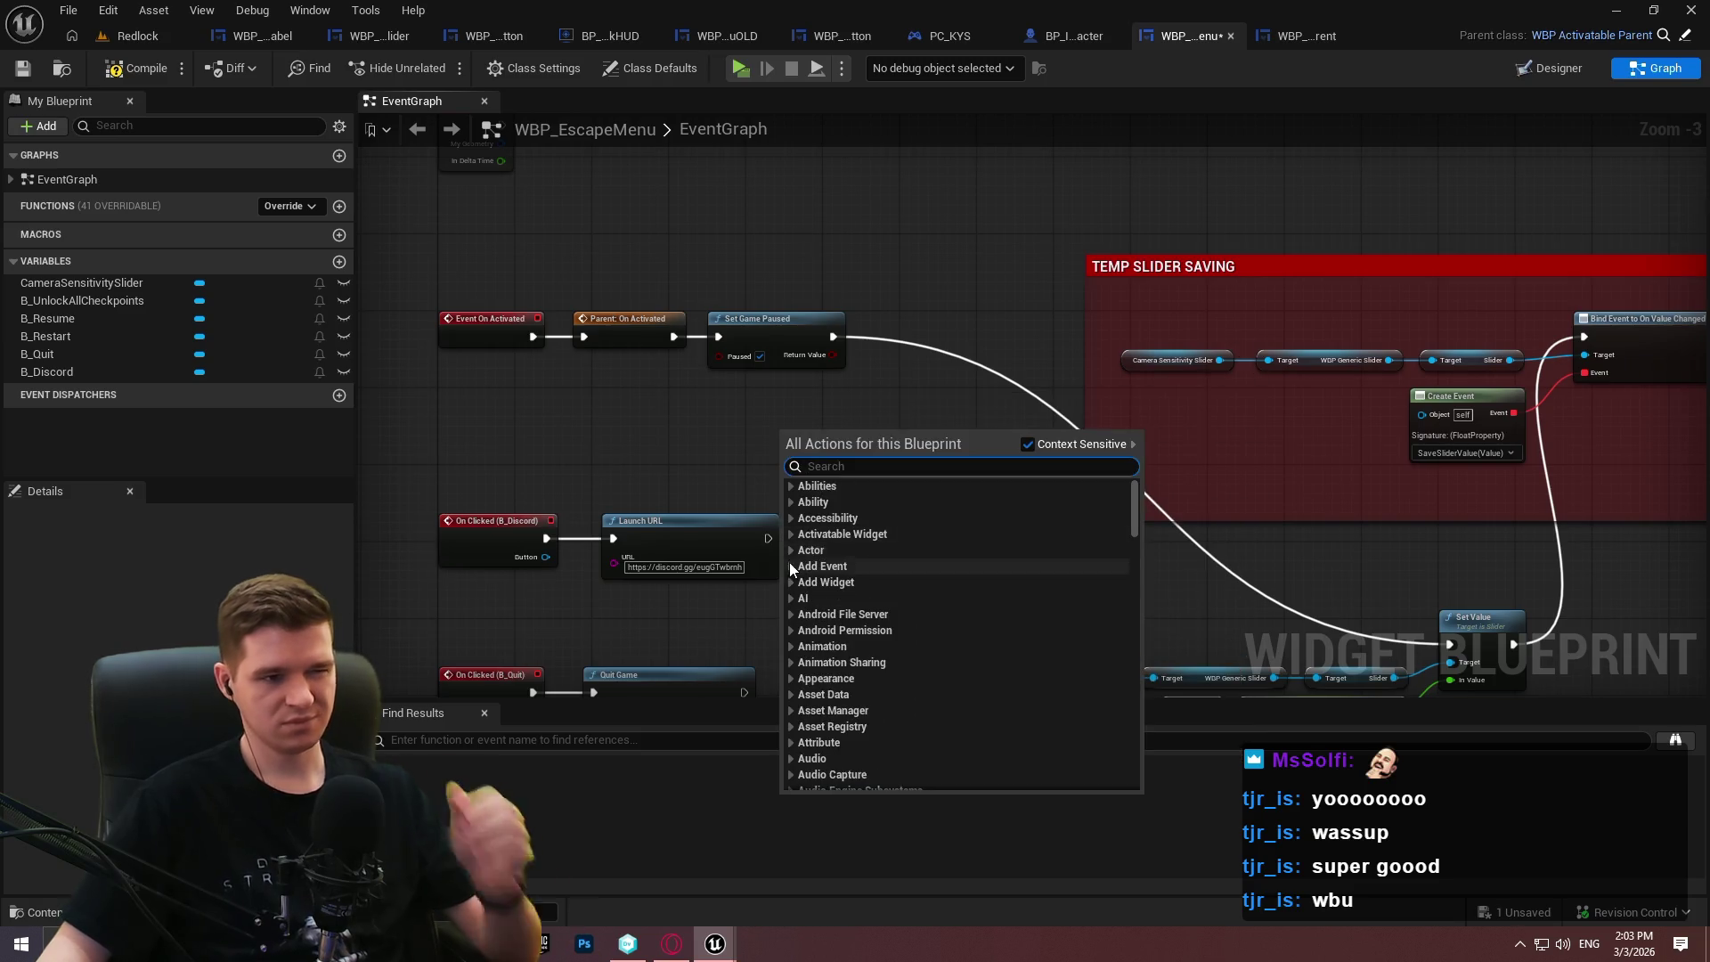
pyautogui.click(791, 566)
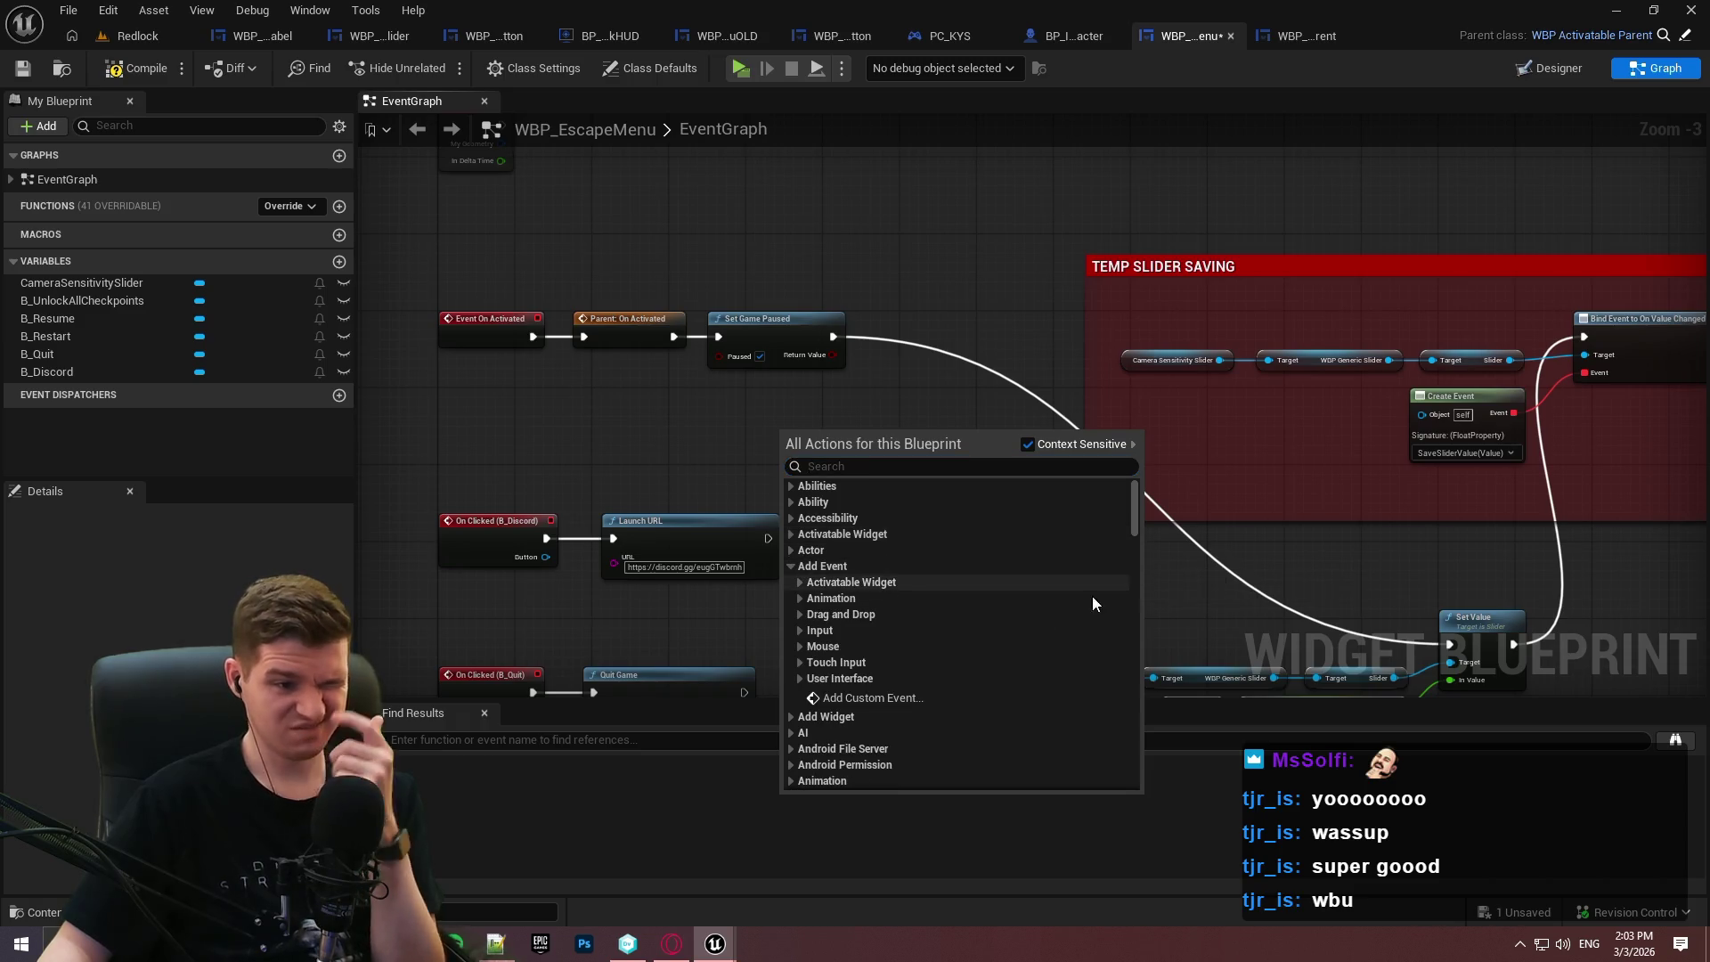
pyautogui.click(799, 581)
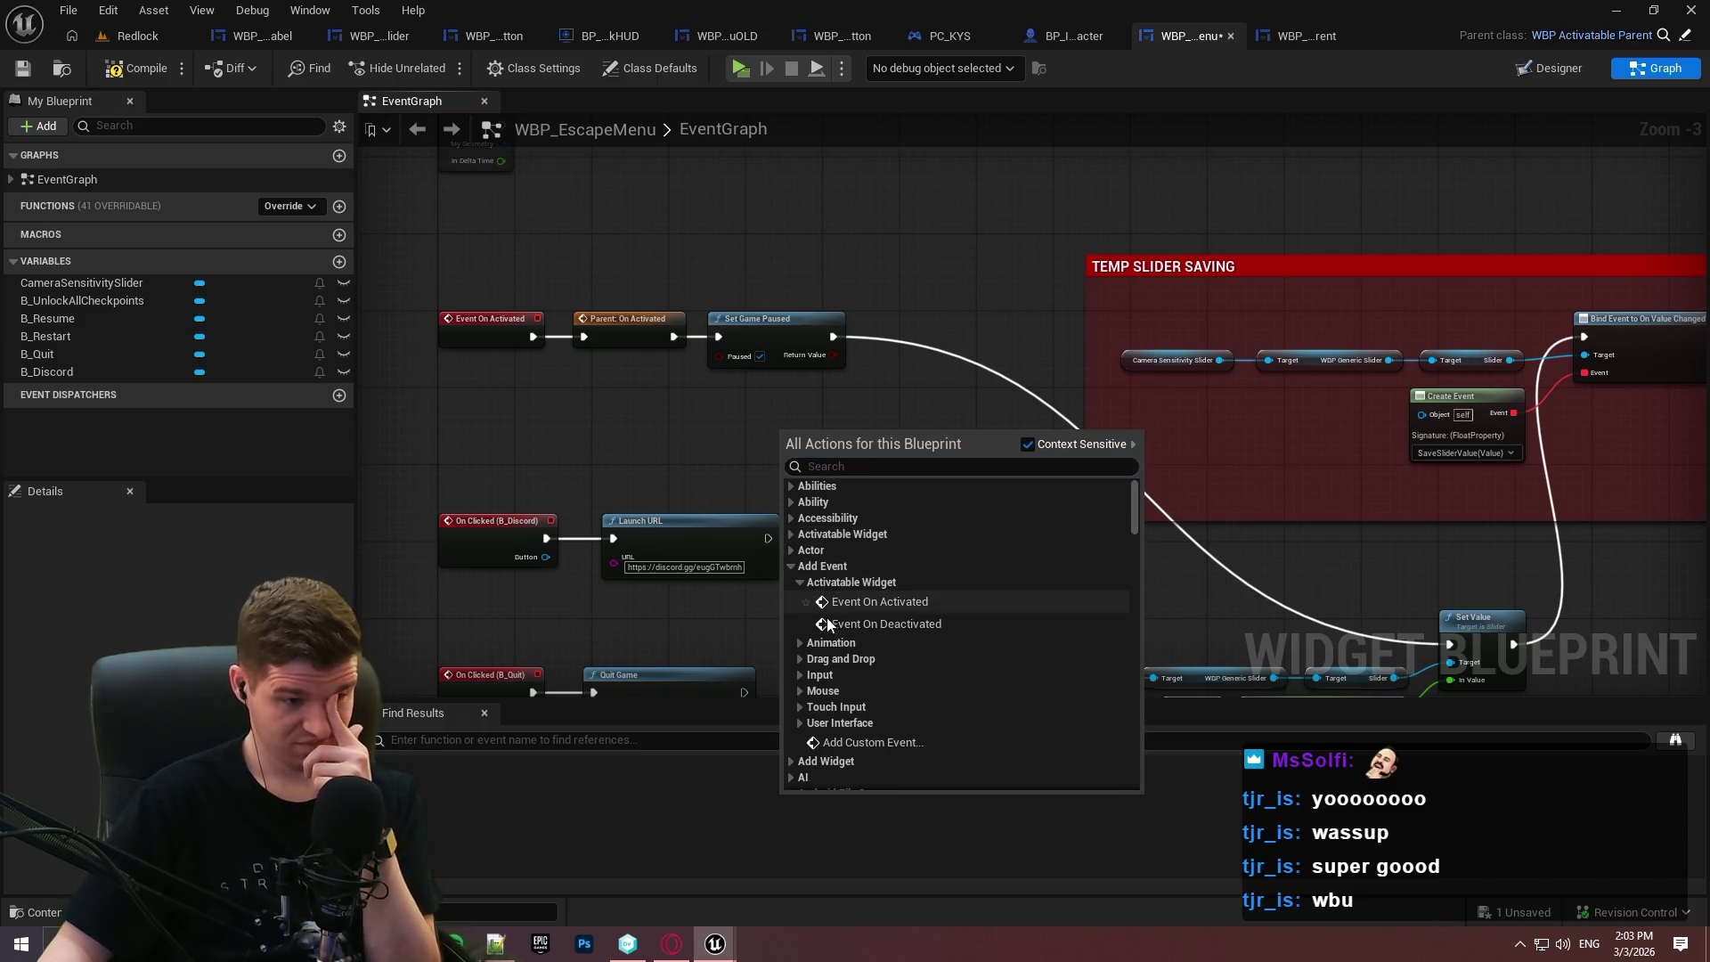
pyautogui.click(800, 723)
pyautogui.scroll(-2, 928, 627)
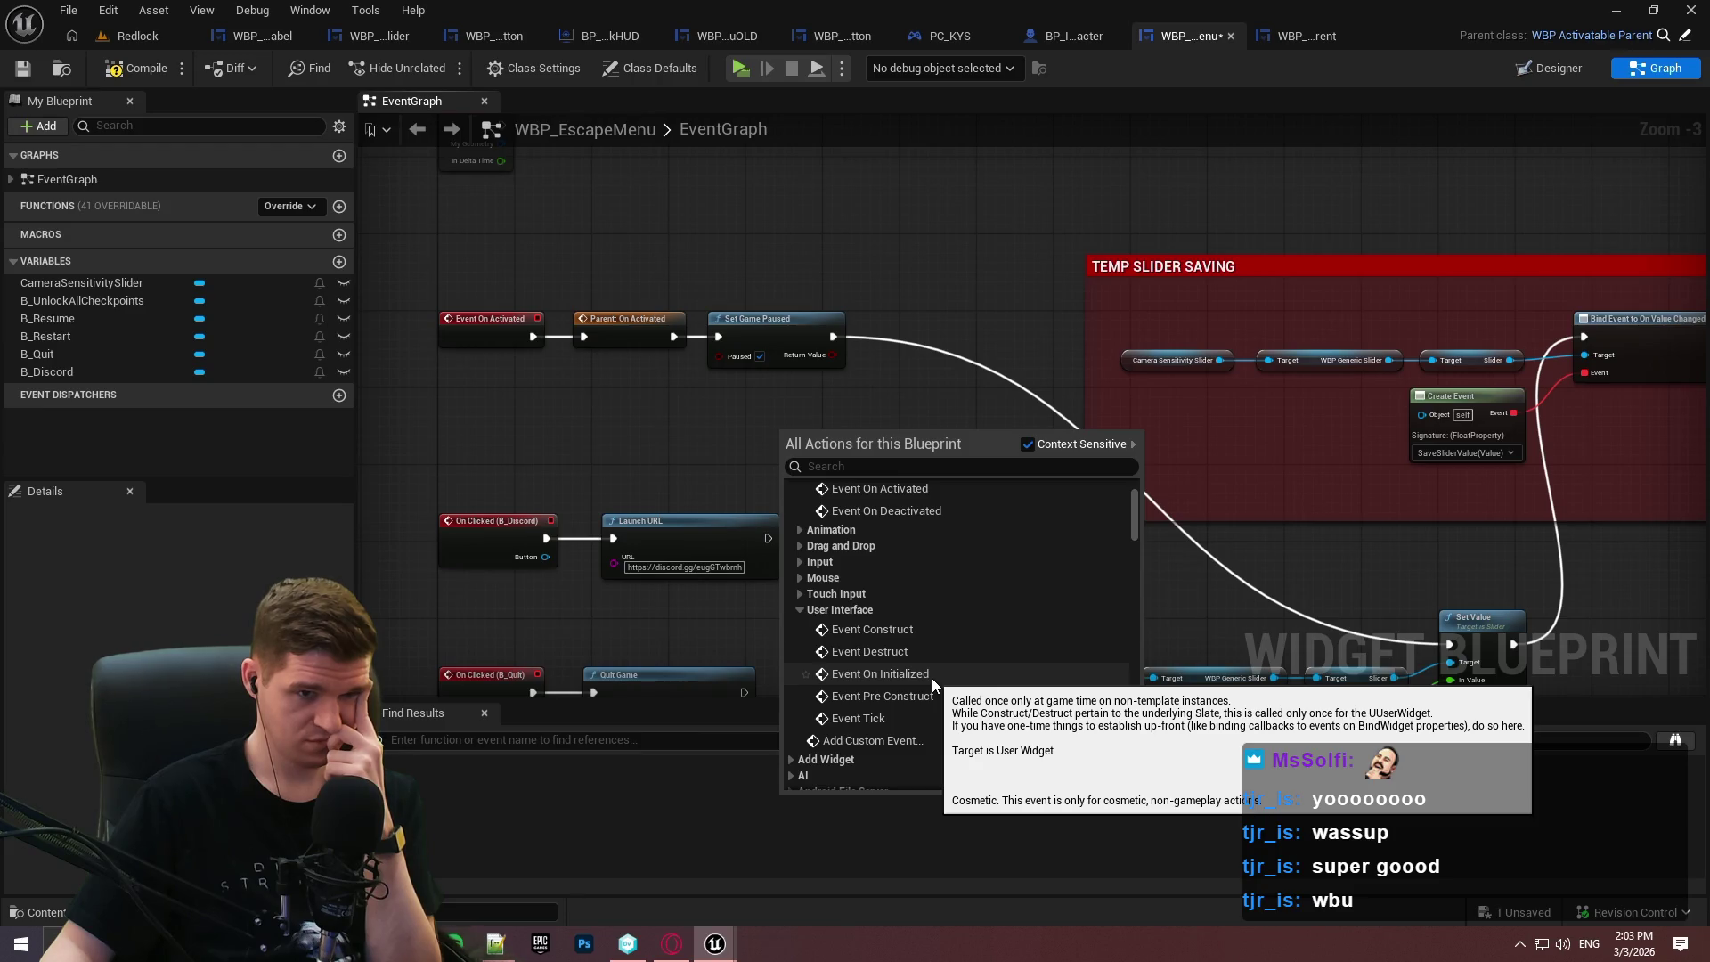
pyautogui.click(931, 676)
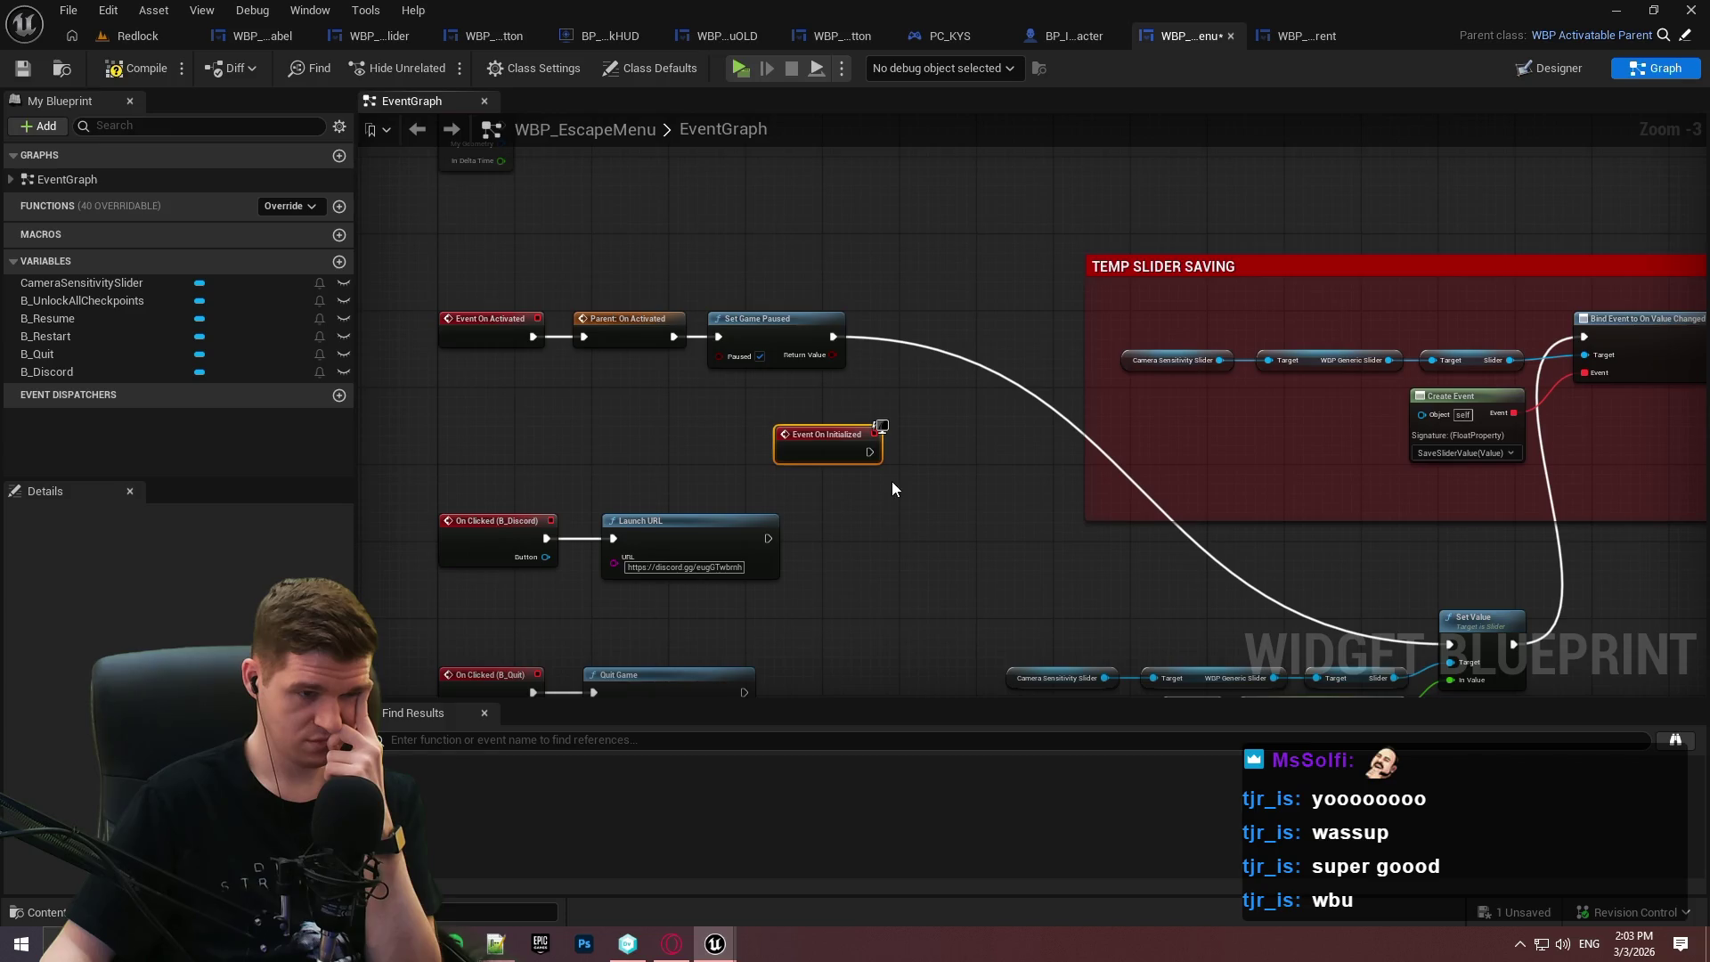
# Wire Event On Initialized into Bind Event, Set Value after it, then Parent: On Activated.
pyautogui.scroll(-1, 888, 438)
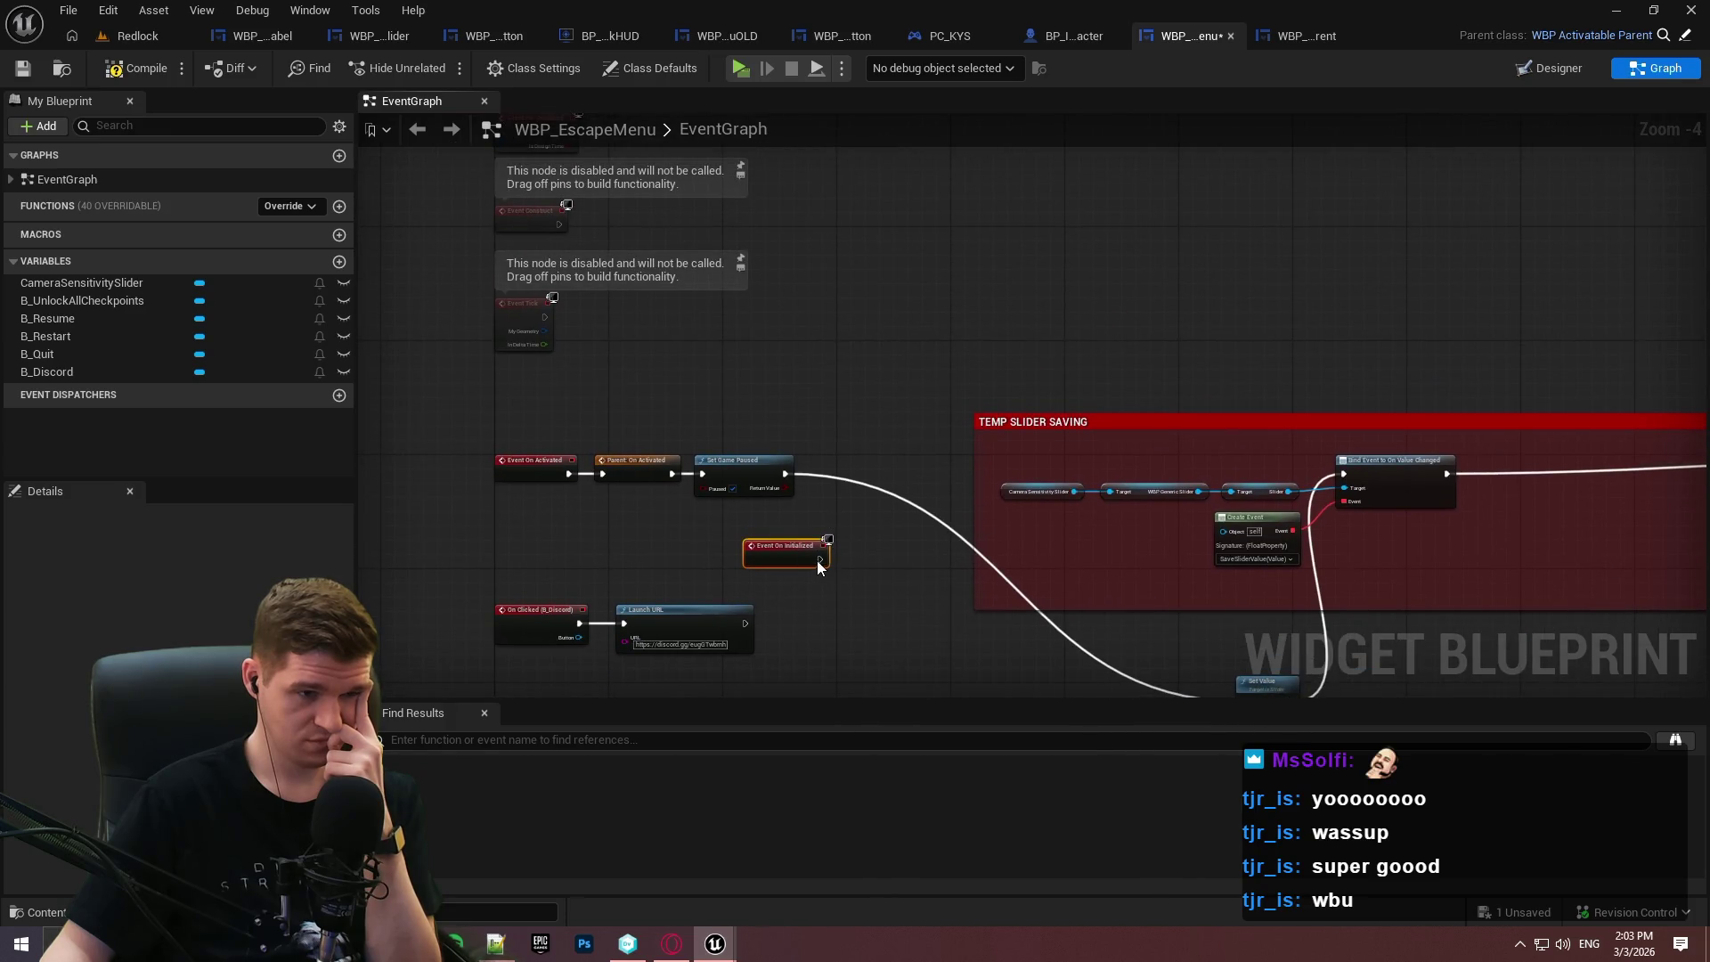
pyautogui.scroll(1, 834, 561)
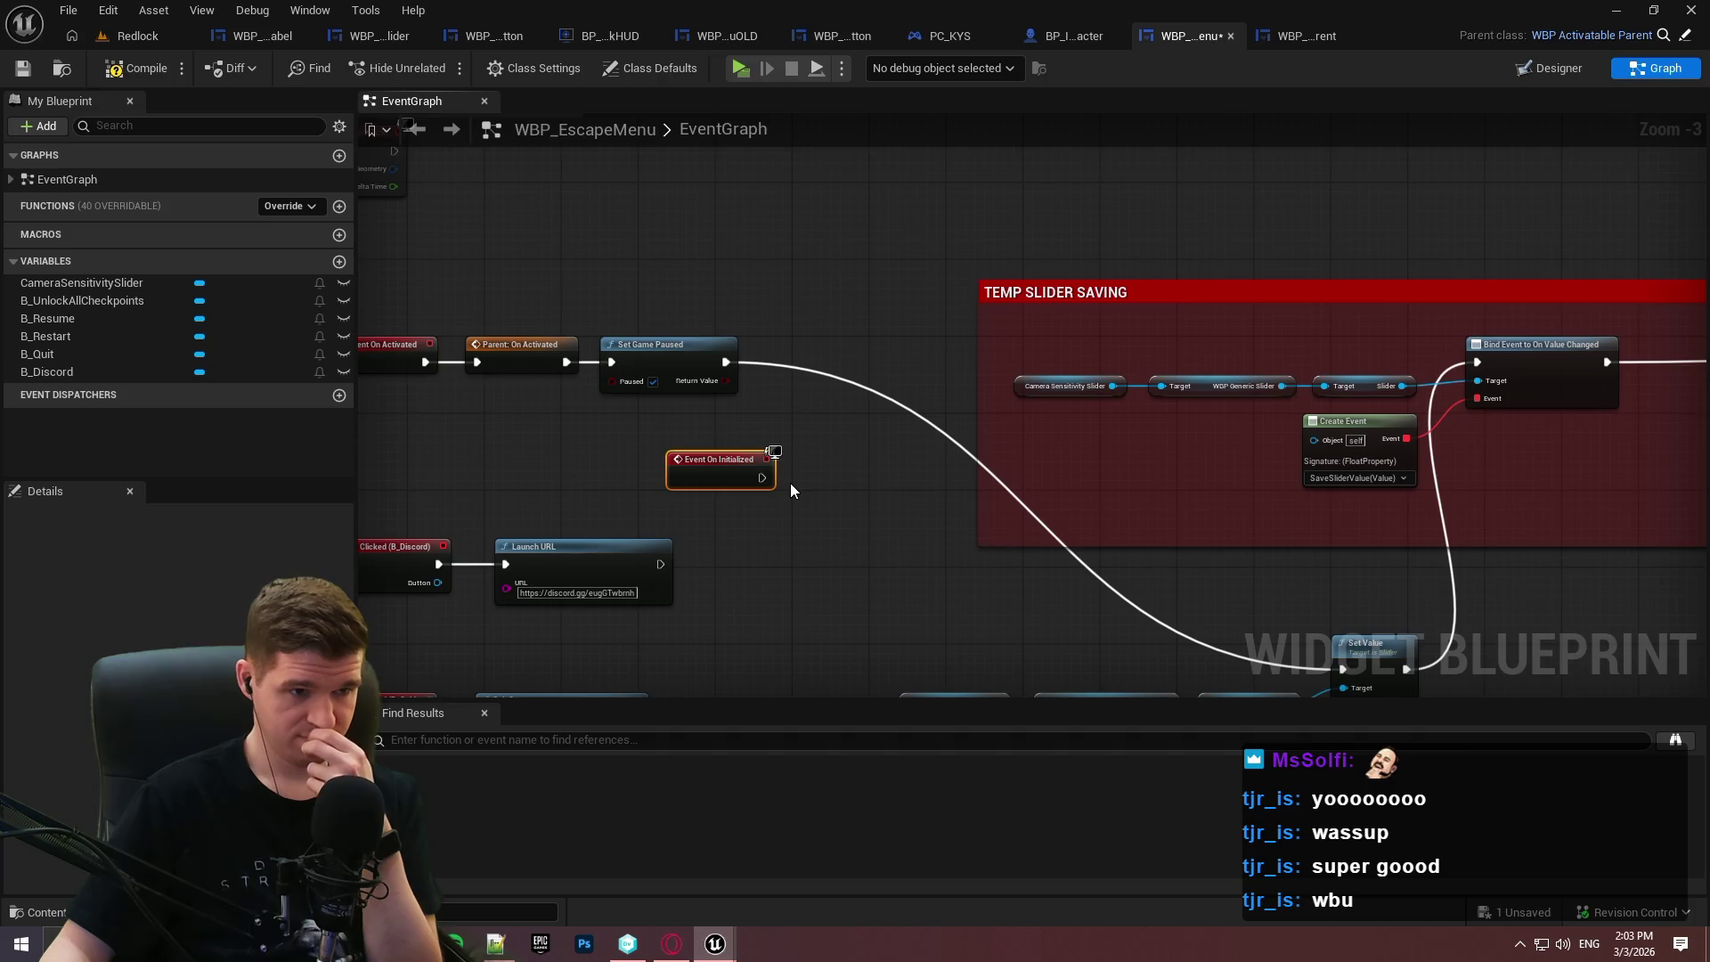
pyautogui.moveTo(791, 489)
pyautogui.mouseDown()
pyautogui.moveTo(701, 425)
pyautogui.moveTo(1259, 312)
pyautogui.moveTo(1286, 323)
pyautogui.moveTo(928, 312)
pyautogui.moveTo(908, 351)
pyautogui.moveTo(937, 310)
pyautogui.moveTo(844, 390)
pyautogui.moveTo(937, 334)
pyautogui.moveTo(942, 302)
pyautogui.mouseUp()
pyautogui.moveTo(812, 613); pyautogui.dragTo(1076, 304)
pyautogui.moveTo(936, 522)
pyautogui.mouseDown()
pyautogui.moveTo(1238, 450)
pyautogui.moveTo(1420, 218)
pyautogui.moveTo(1122, 211)
pyautogui.mouseUp()
pyautogui.moveTo(855, 472); pyautogui.dragTo(1547, 501)
pyautogui.click(739, 68)
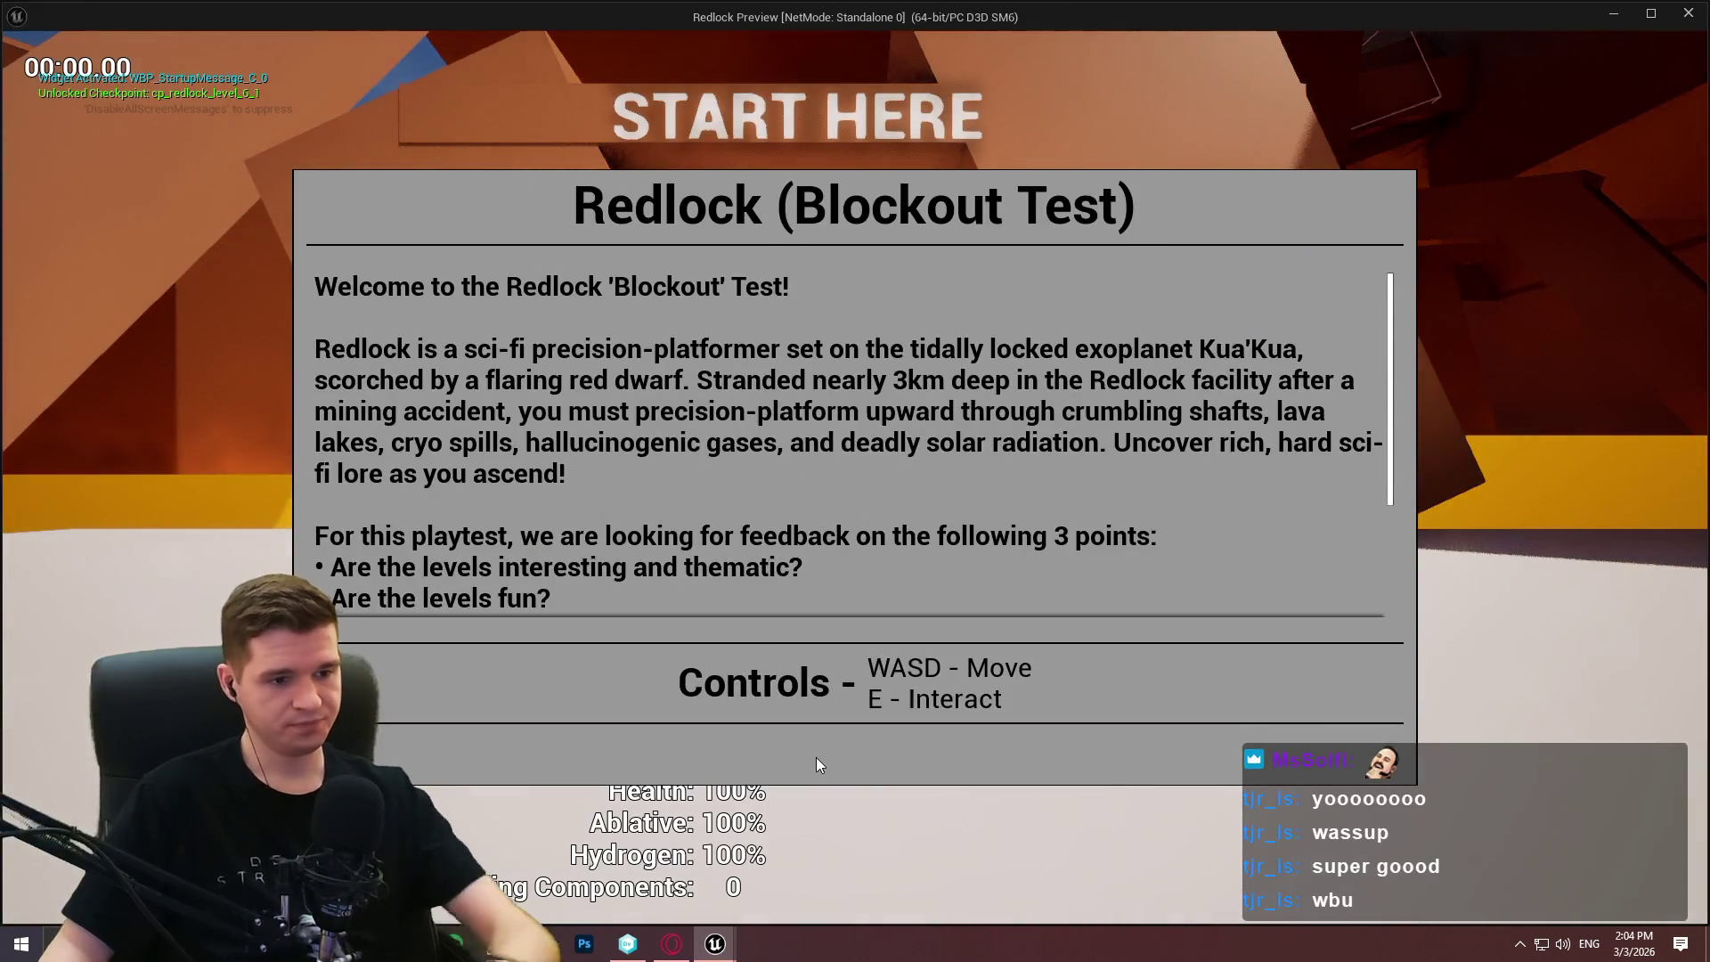
pyautogui.click(815, 757)
pyautogui.press('Escape')
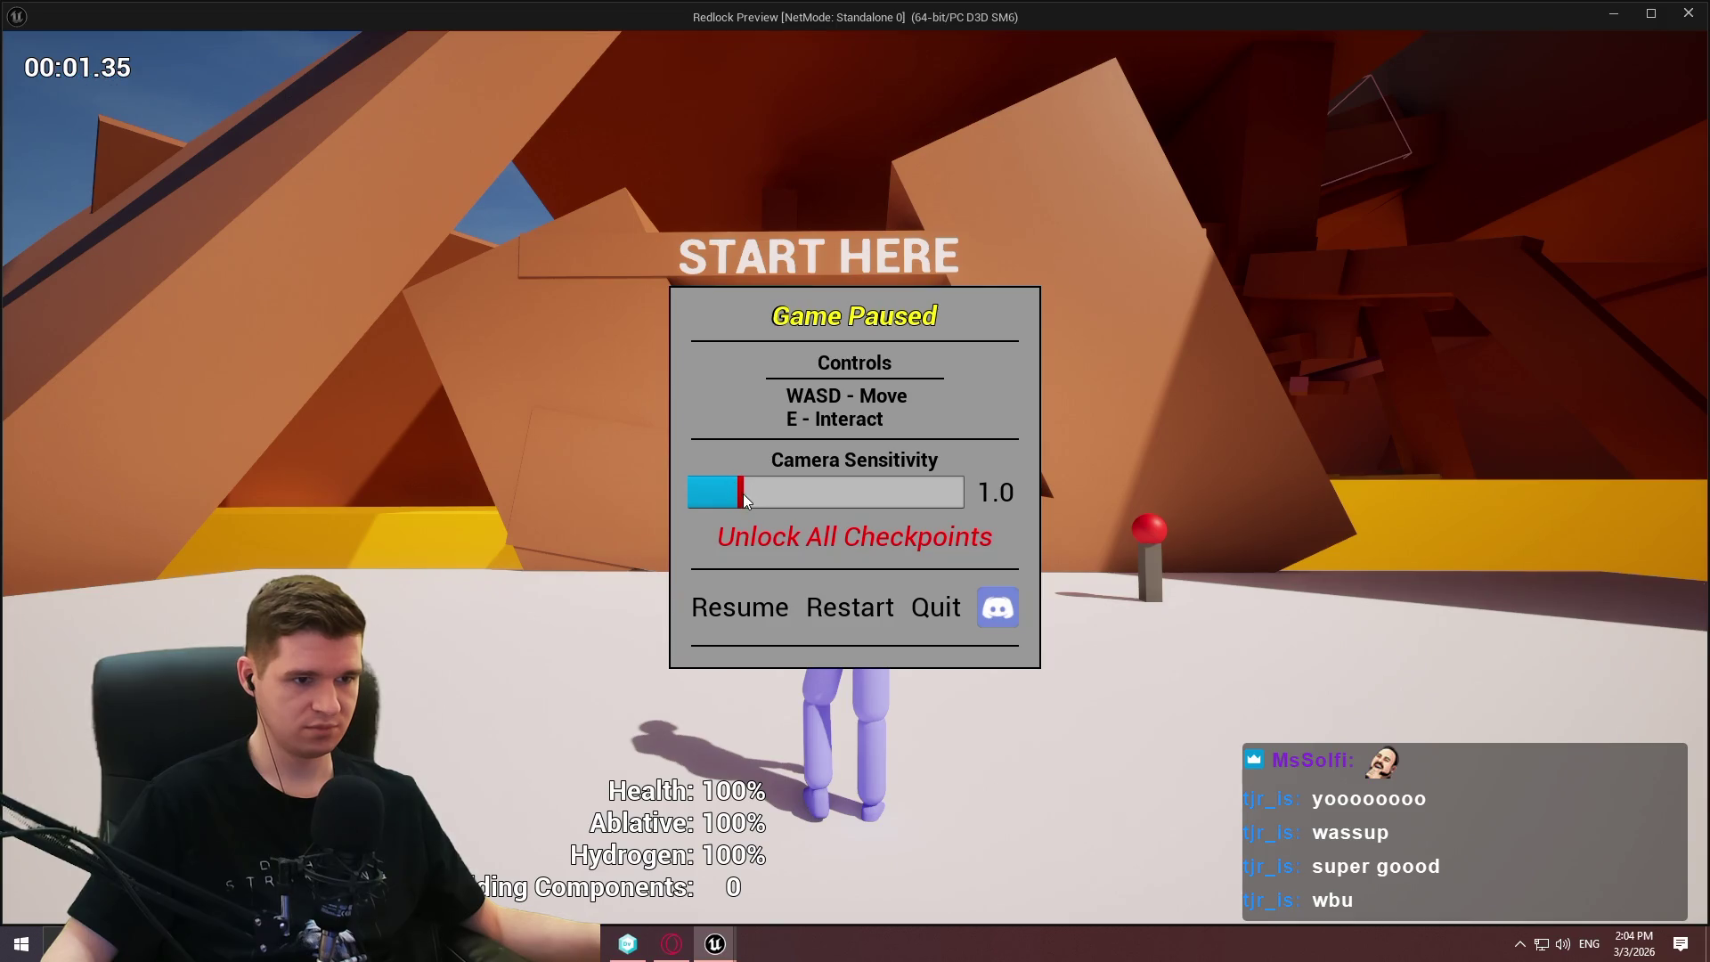
pyautogui.moveTo(748, 492); pyautogui.dragTo(893, 495)
pyautogui.click(752, 615)
pyautogui.press('Escape')
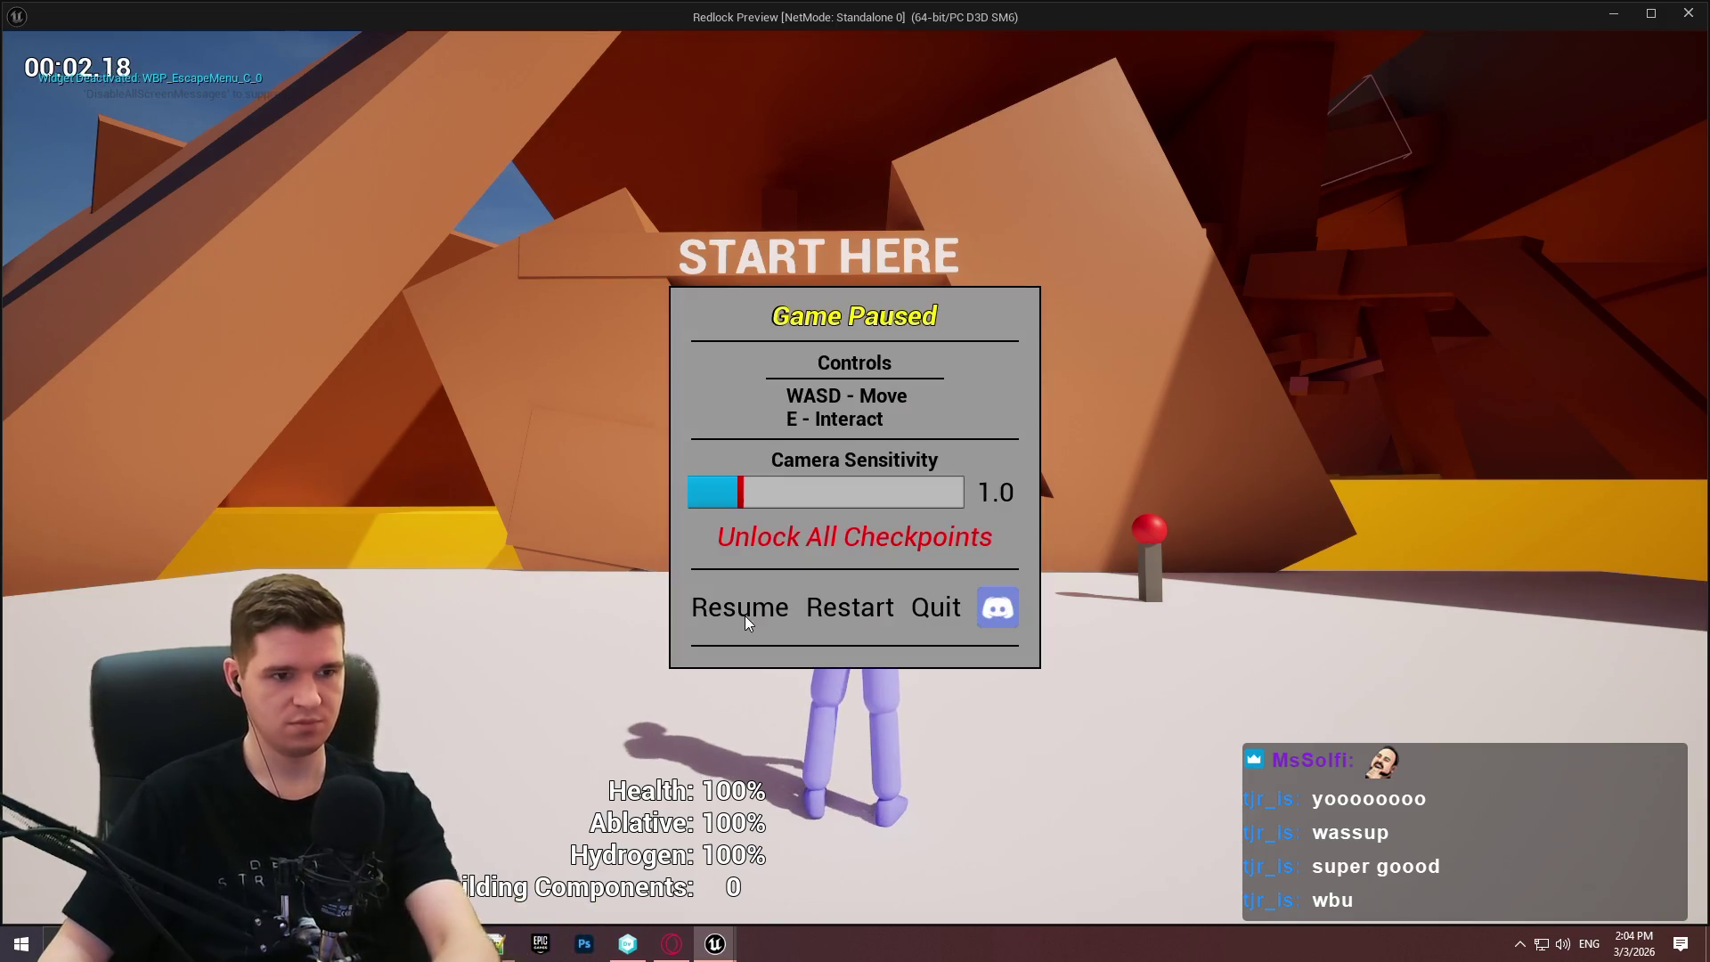
pyautogui.moveTo(743, 493); pyautogui.dragTo(813, 493)
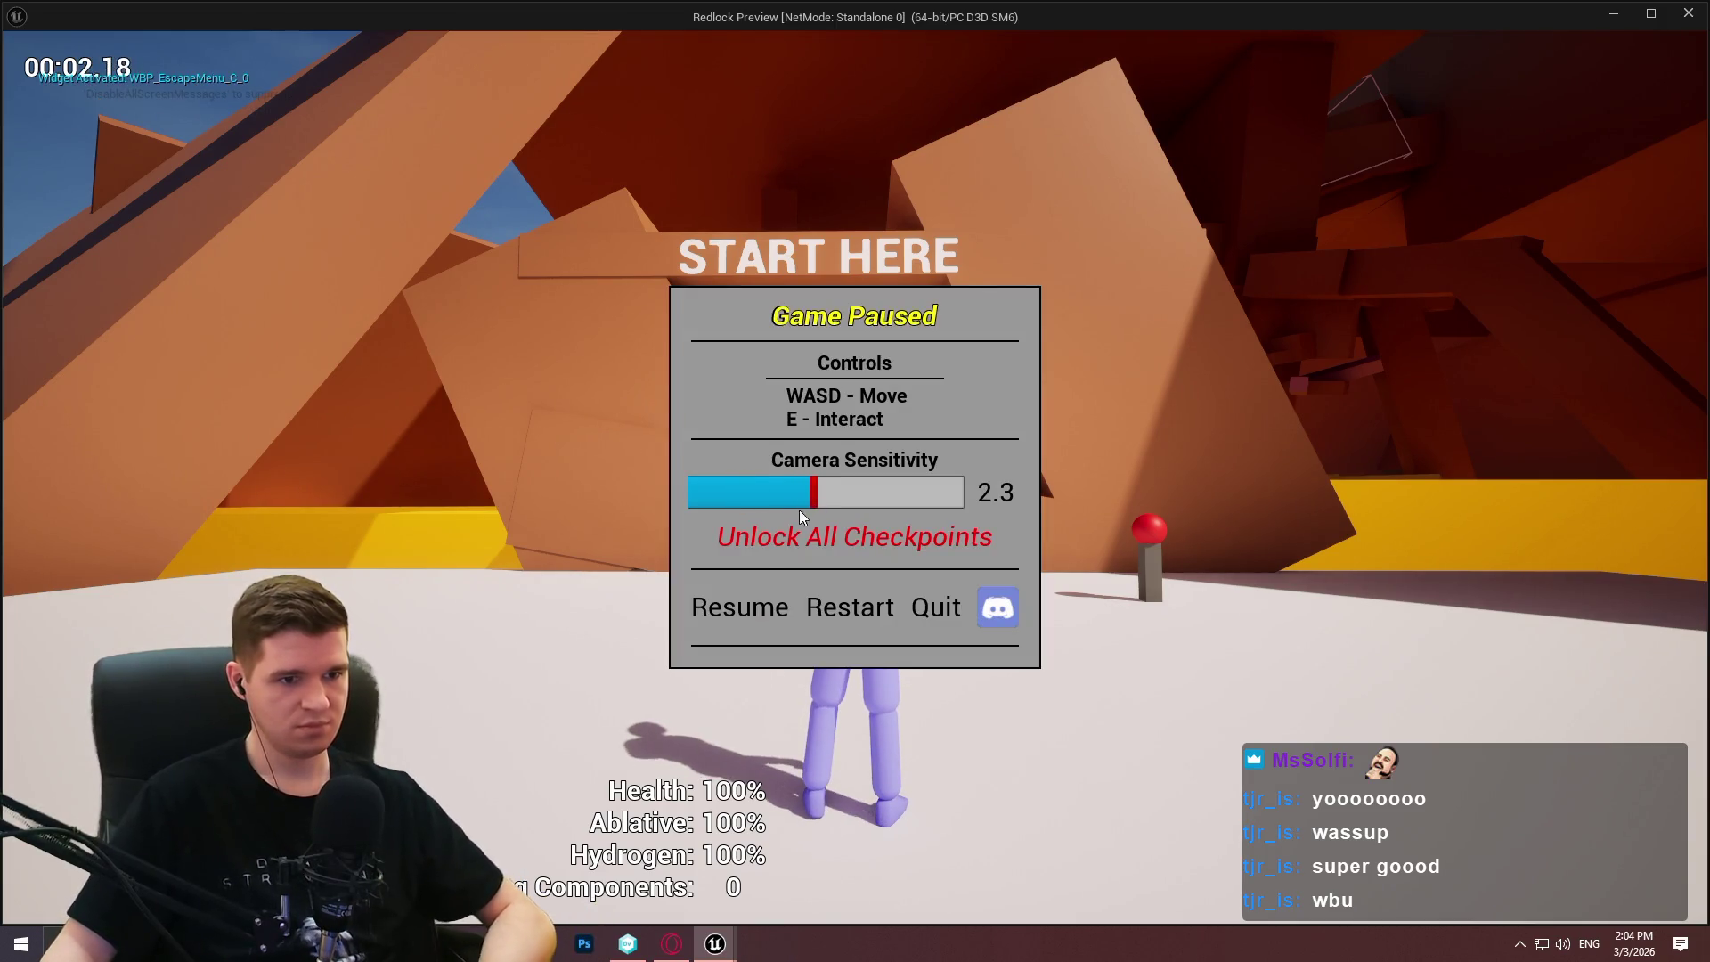
pyautogui.click(771, 610)
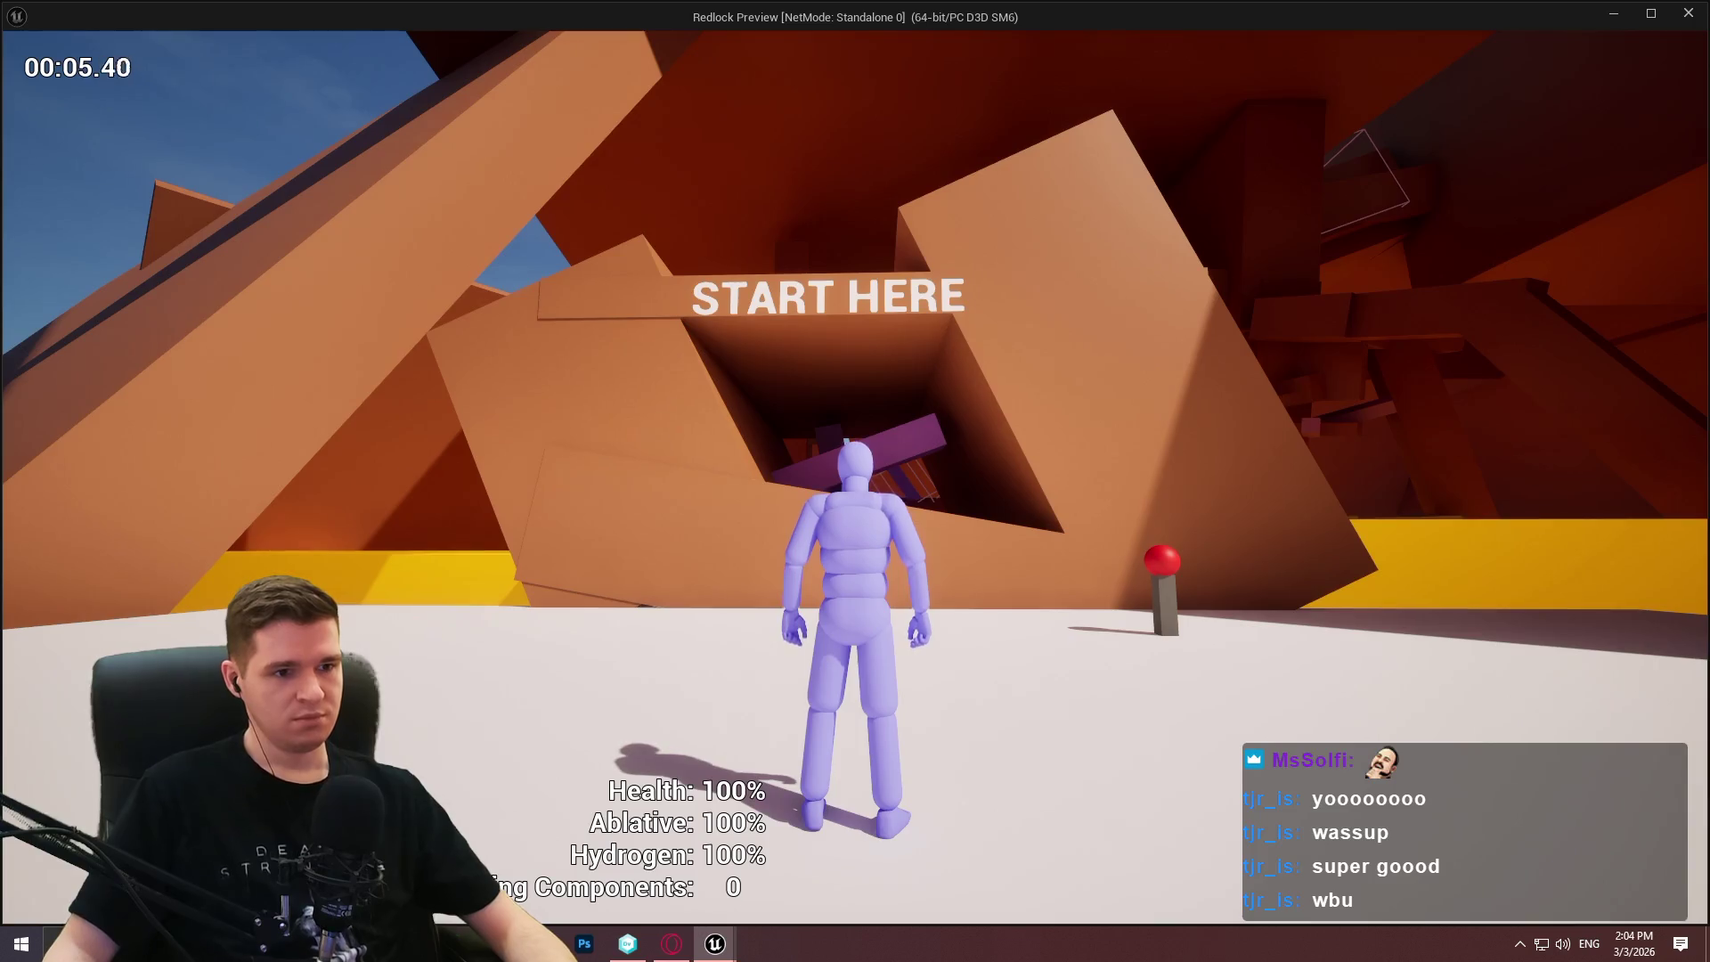
pyautogui.hotkey('alt', 'F4')
pyautogui.moveTo(909, 463); pyautogui.dragTo(1082, 494)
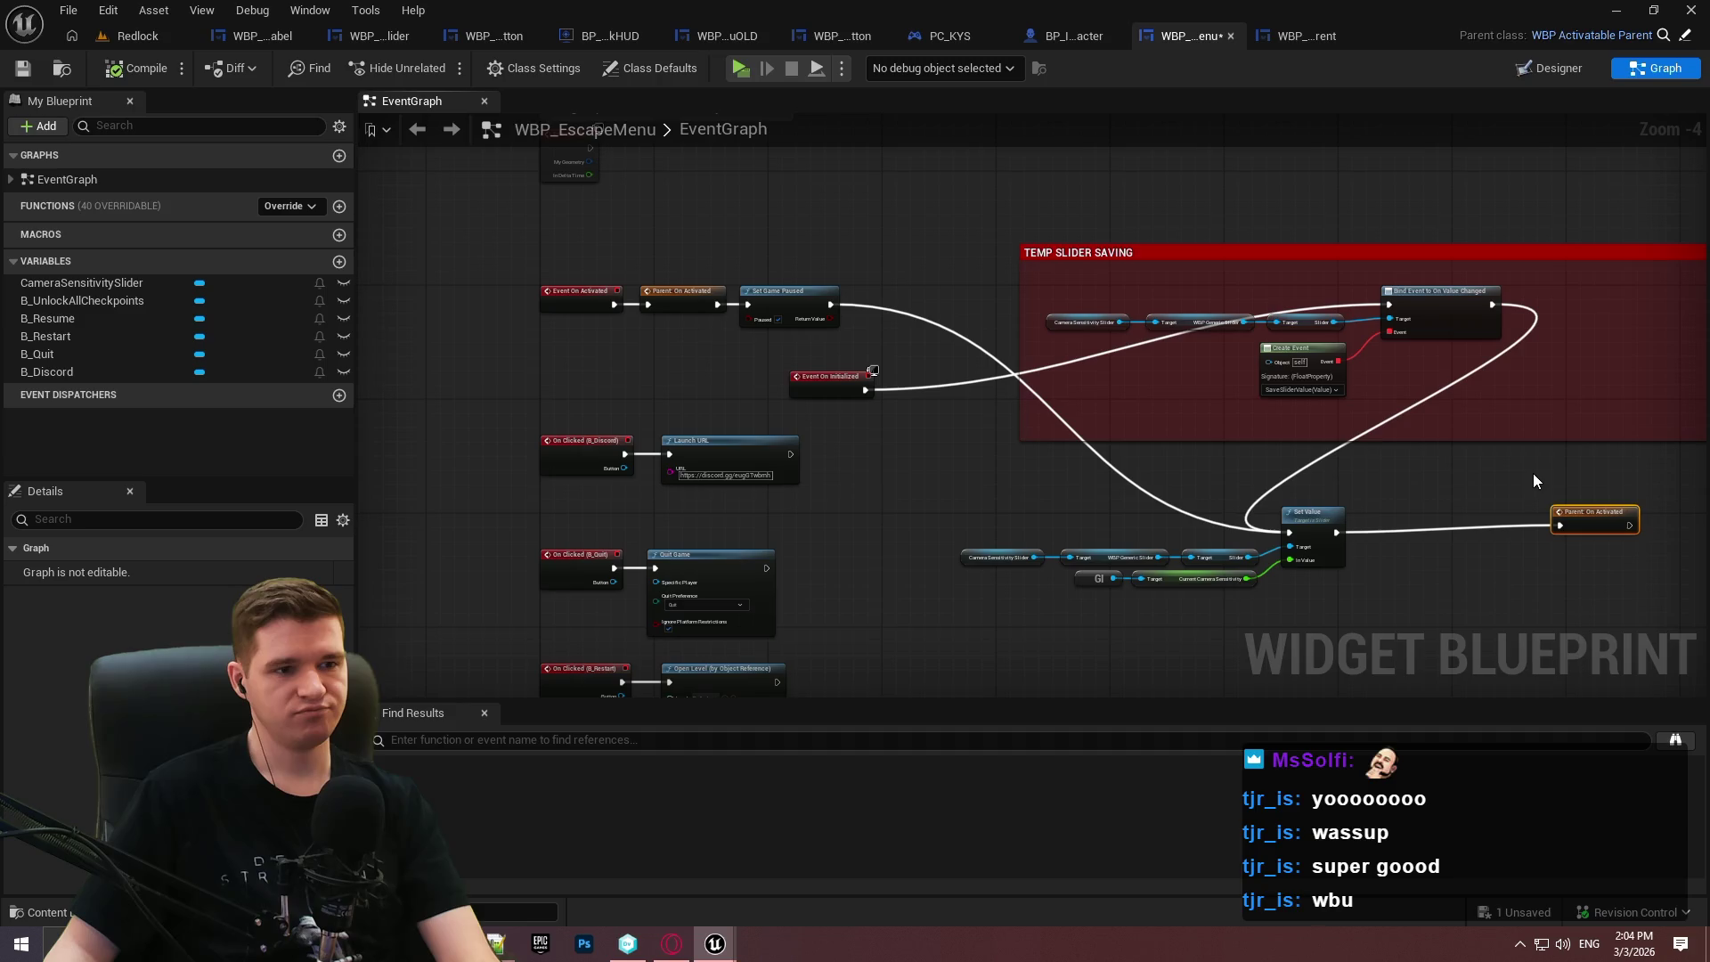
# Delete the Parent: On Activated node, then compile and save WBP_EscapeMenu.
pyautogui.press('Delete')
pyautogui.click(136, 68)
pyautogui.click(22, 67)
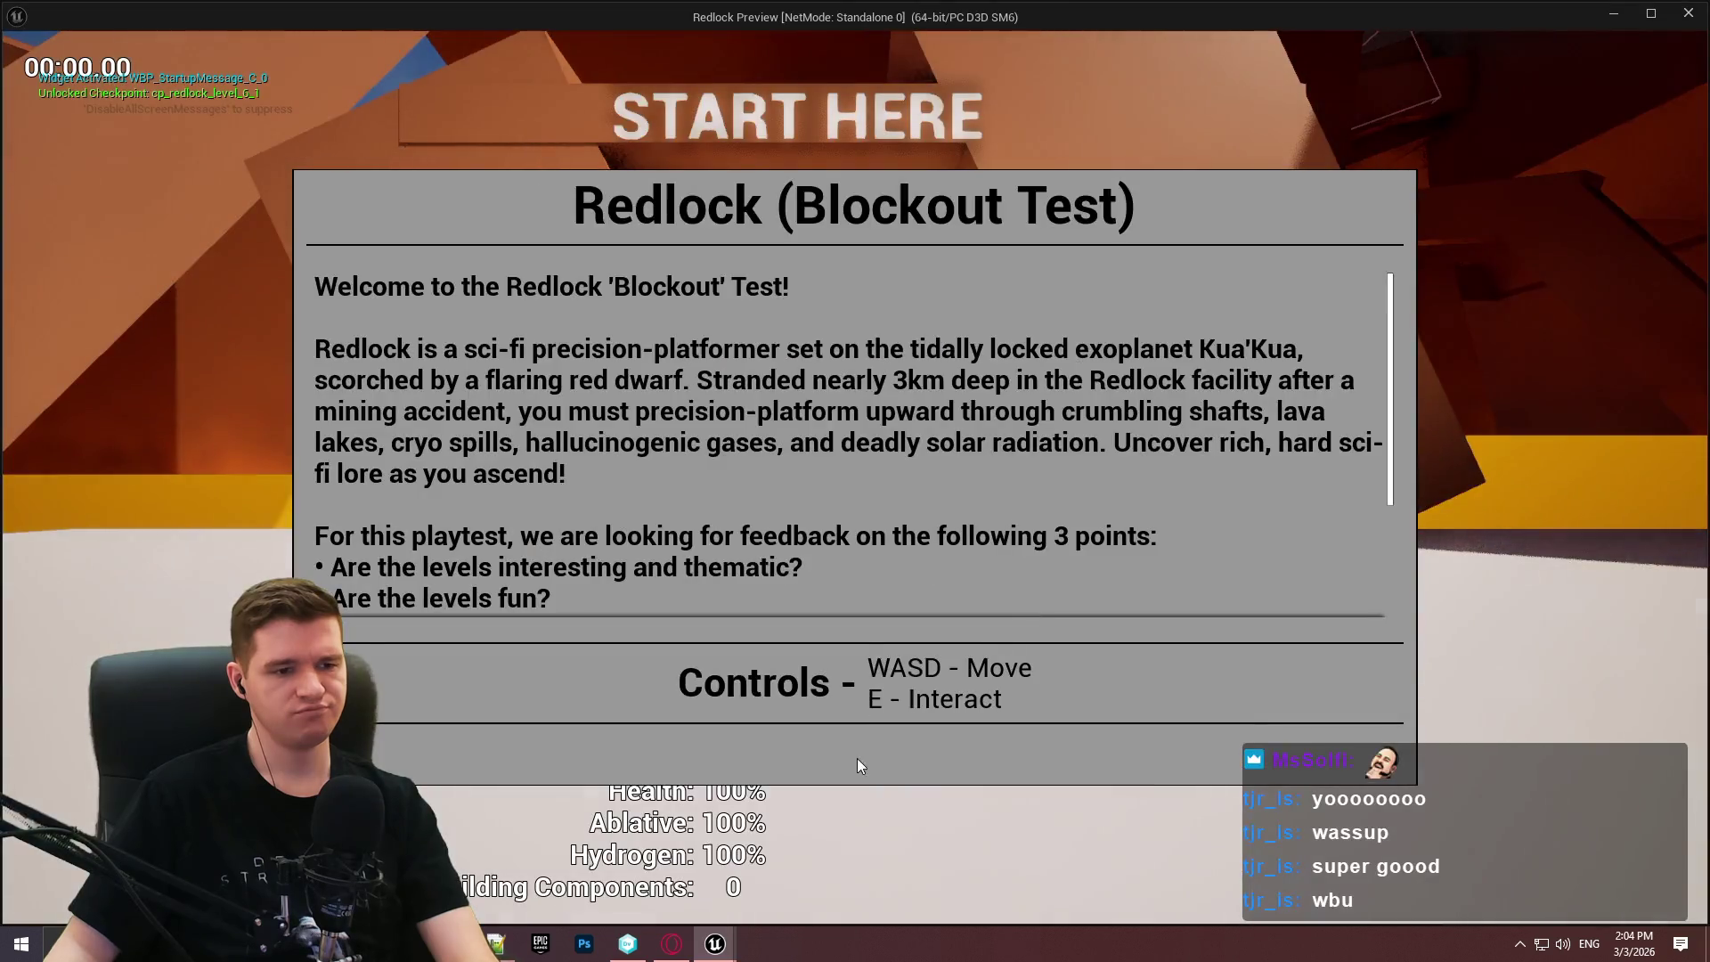
# Playtest the pause-menu slider at sensitivity 2.2 and 2.8, checking whether the value persists.
pyautogui.click(857, 757)
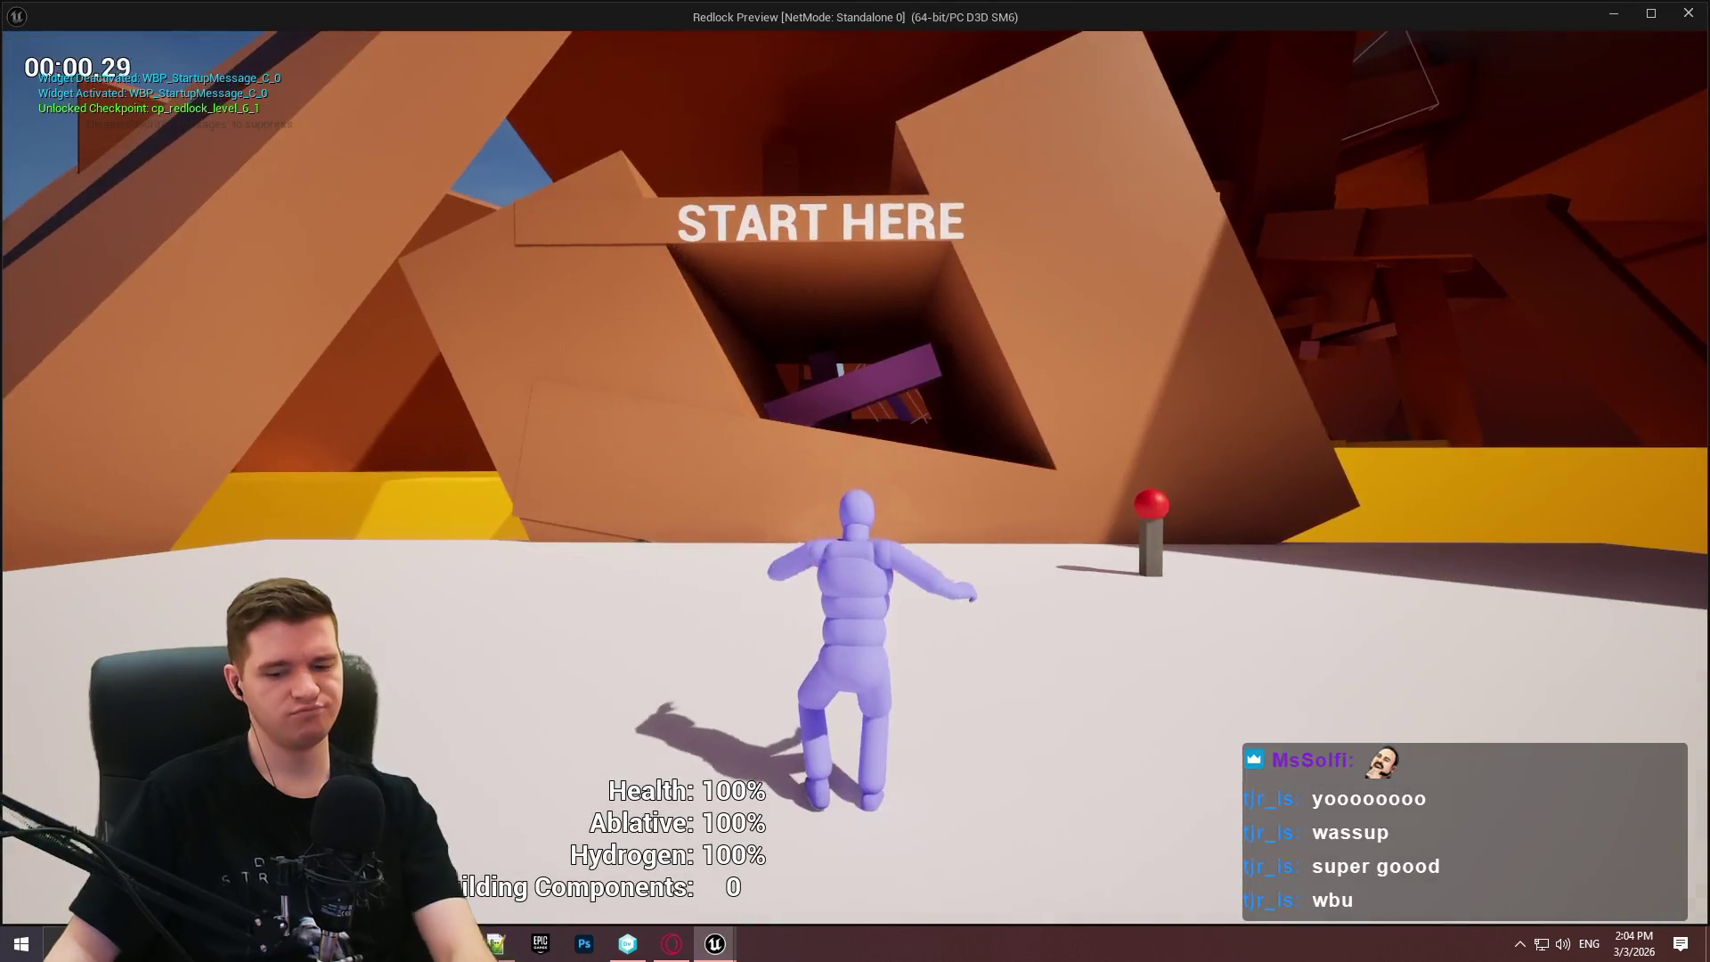
pyautogui.press('Escape')
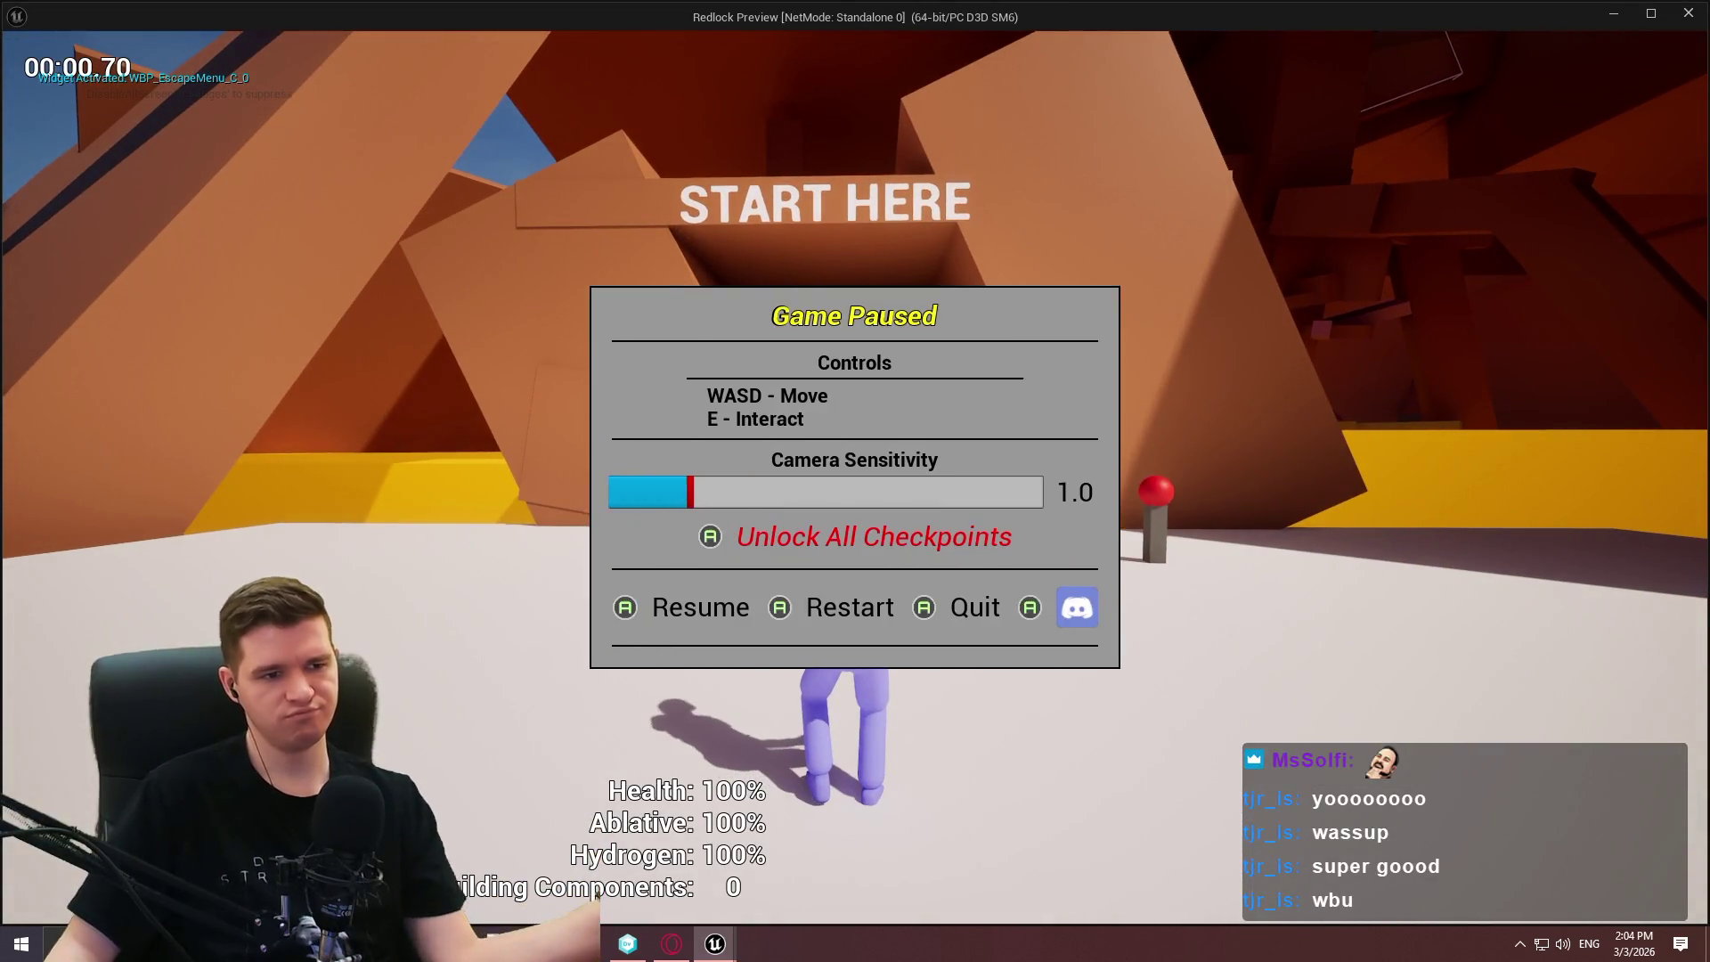
pyautogui.moveTo(742, 503); pyautogui.dragTo(812, 499)
pyautogui.click(727, 616)
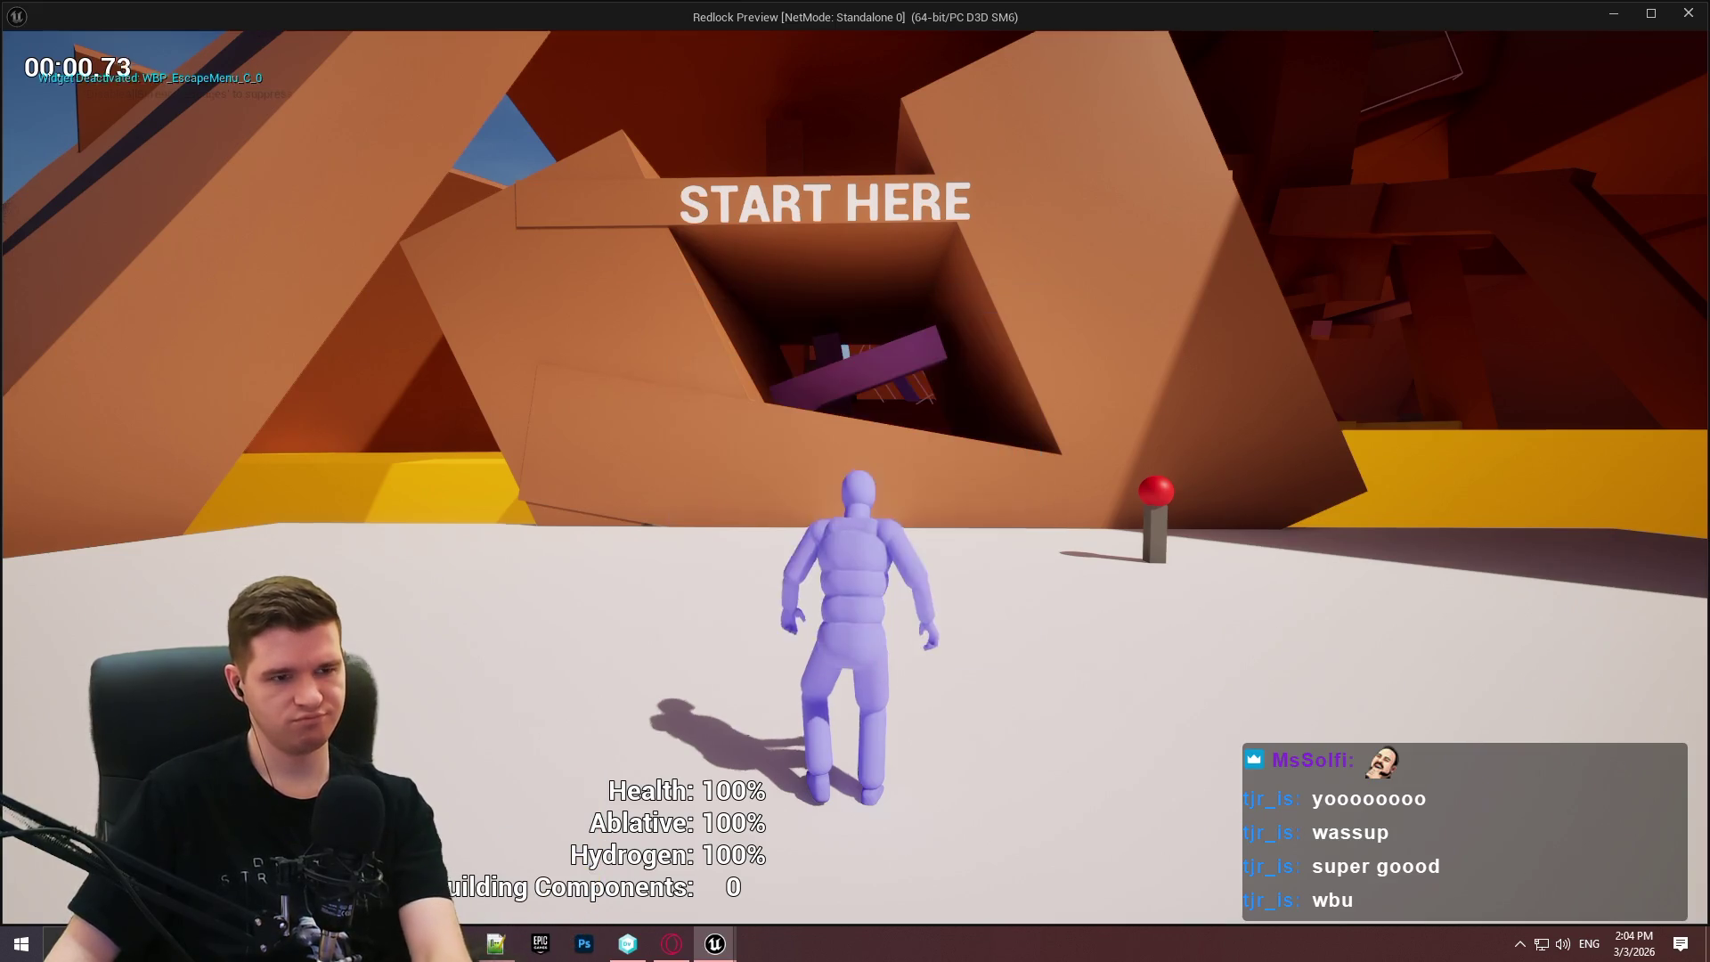
pyautogui.press('Escape')
pyautogui.press('Escape')
pyautogui.click(839, 495)
pyautogui.click(764, 612)
pyautogui.press('Escape')
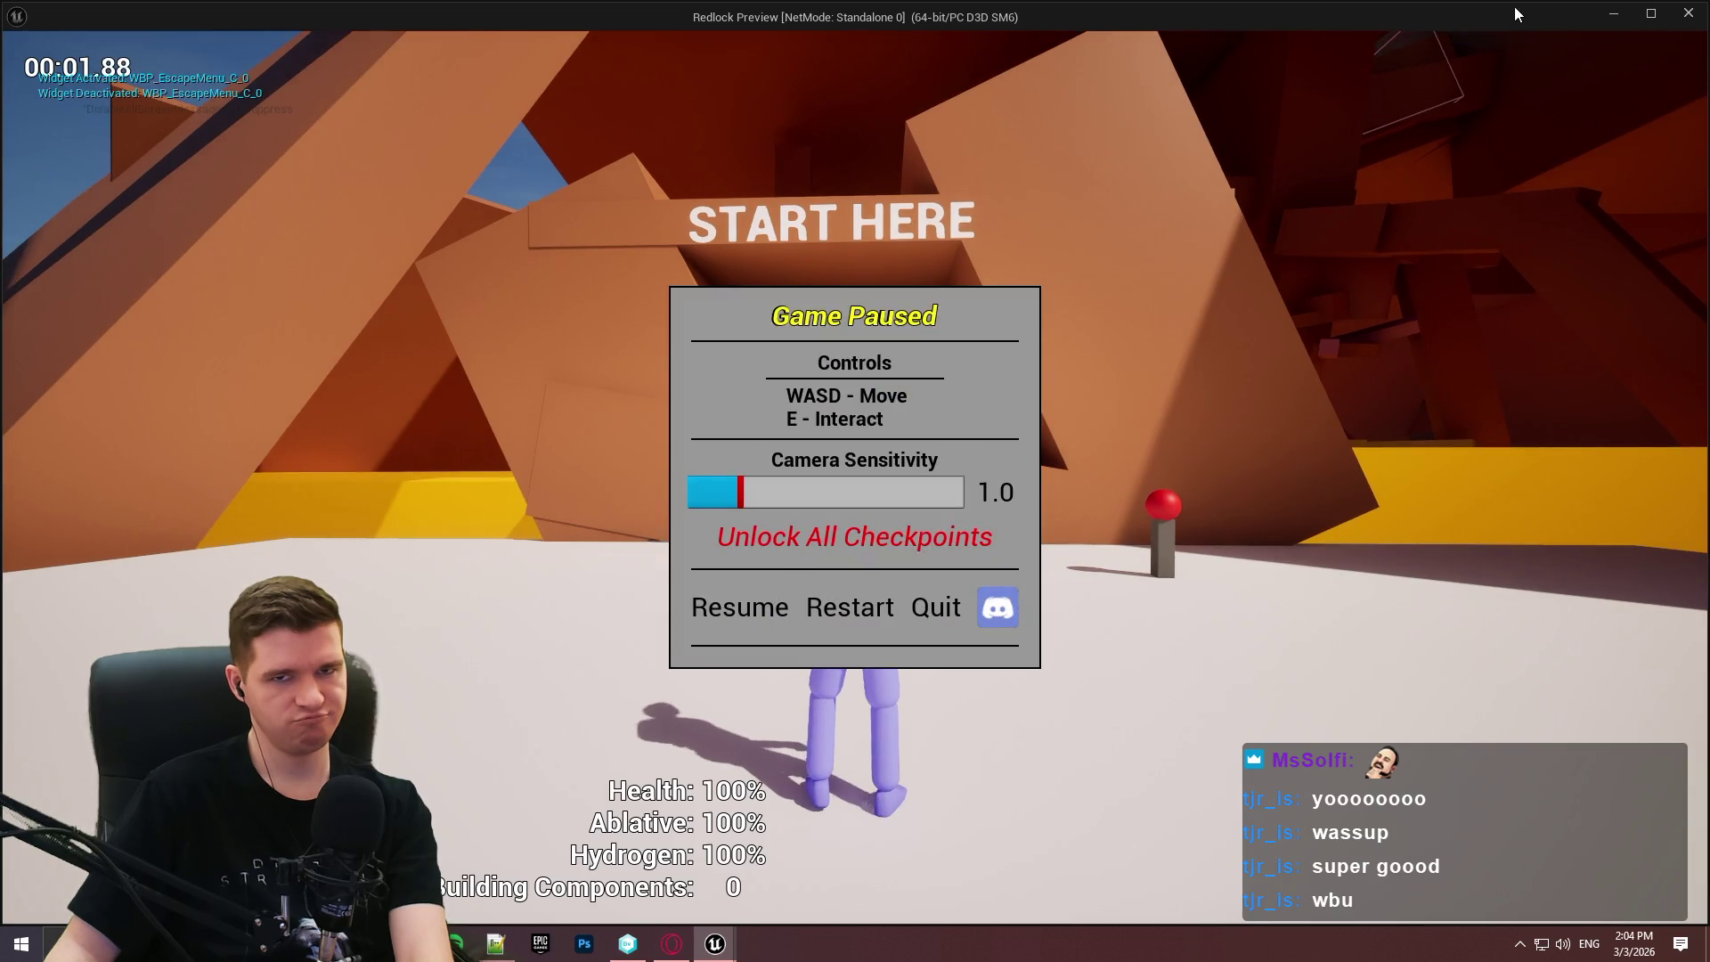
pyautogui.click(1687, 13)
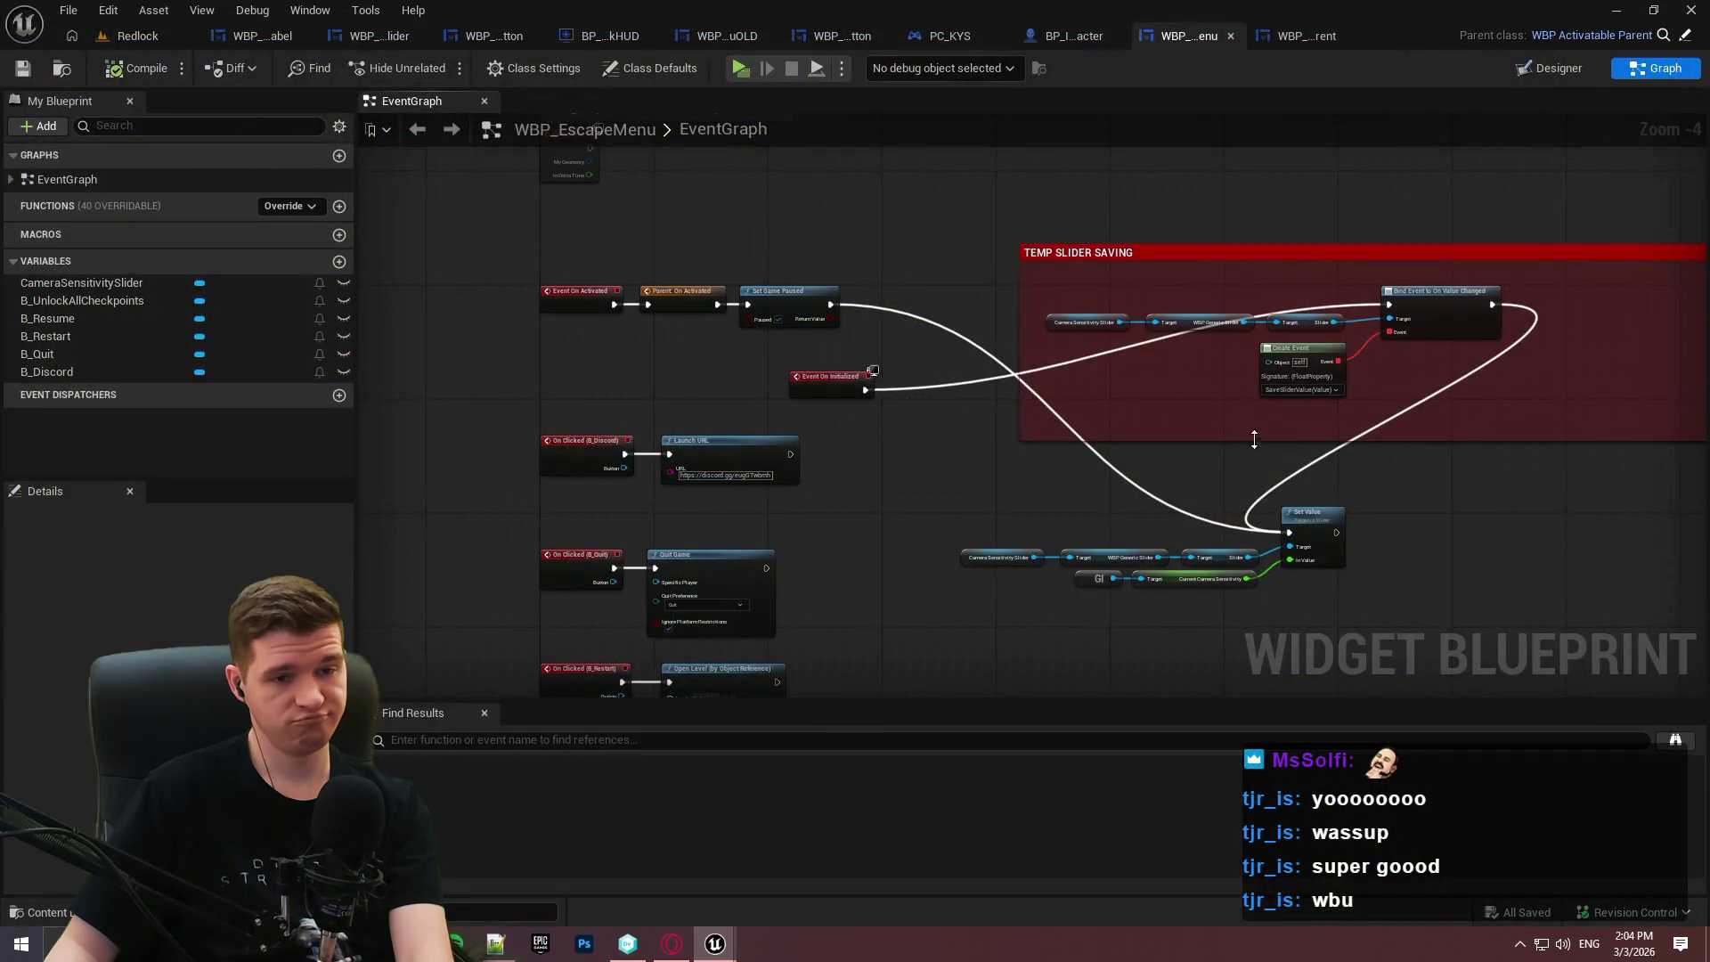
# Bring the TEMP SaveSliderValue nodes into view and recompile the escape menu blueprint.
pyautogui.scroll(2, 1083, 495)
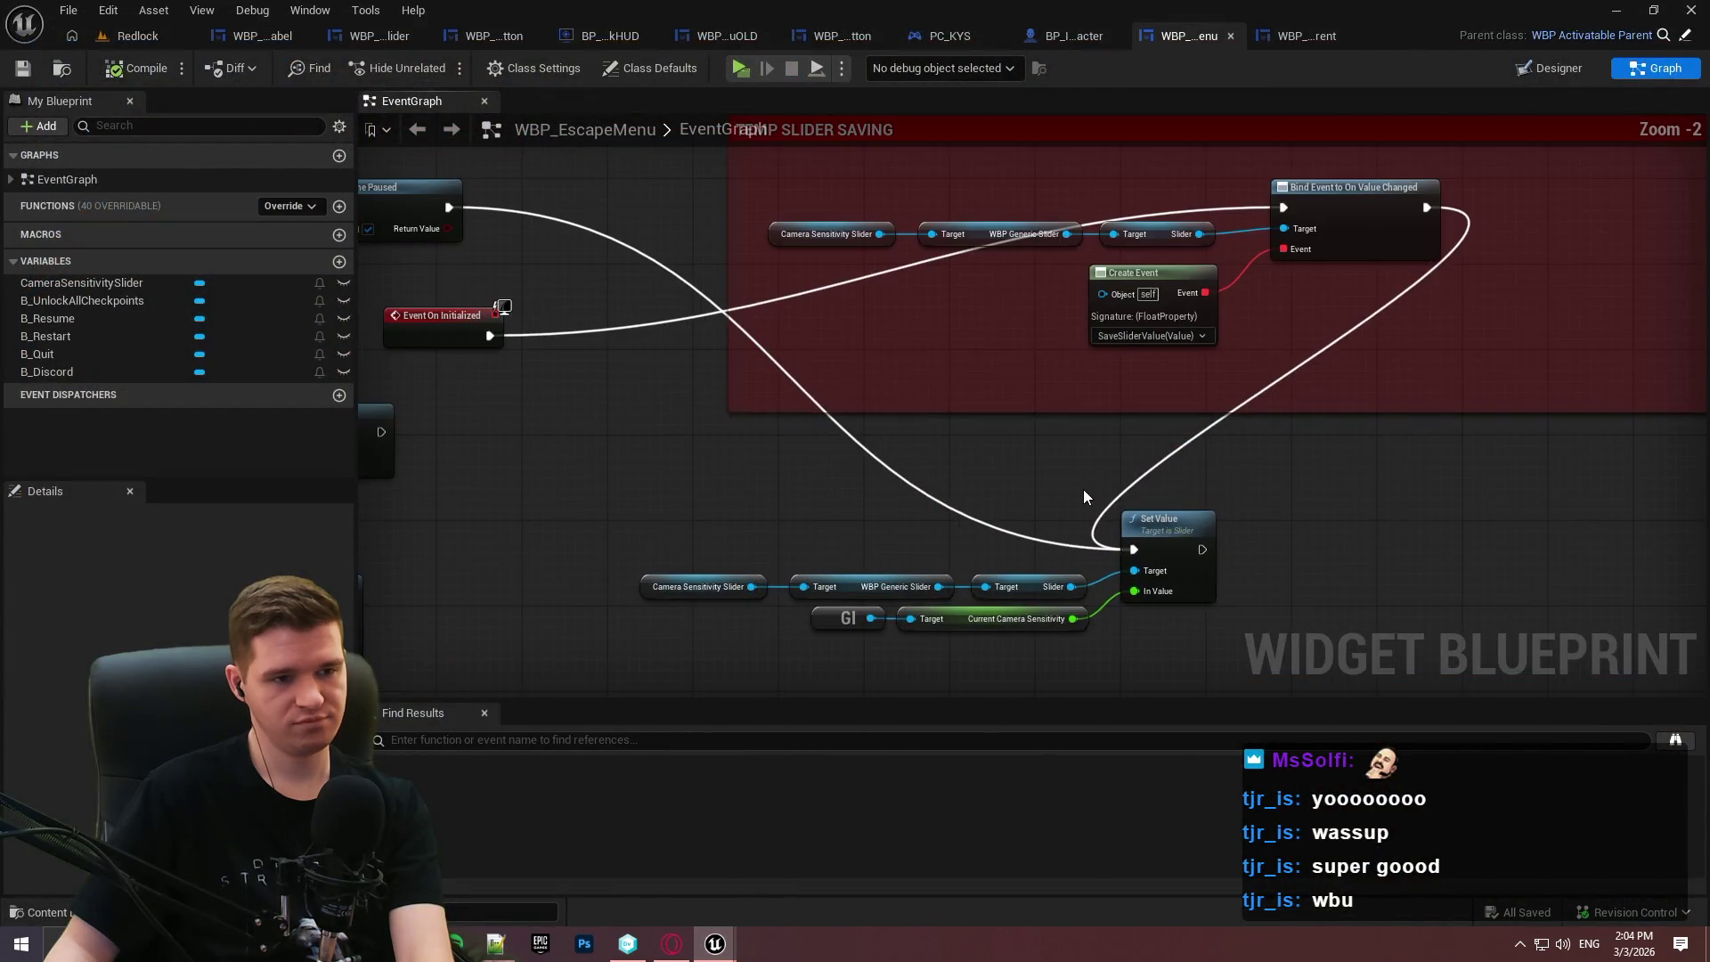
pyautogui.moveTo(1077, 482); pyautogui.dragTo(1494, 4)
pyautogui.moveTo(1032, 388)
pyautogui.mouseDown()
pyautogui.moveTo(966, 410)
pyautogui.moveTo(1012, 394)
pyautogui.mouseUp()
pyautogui.click(125, 71)
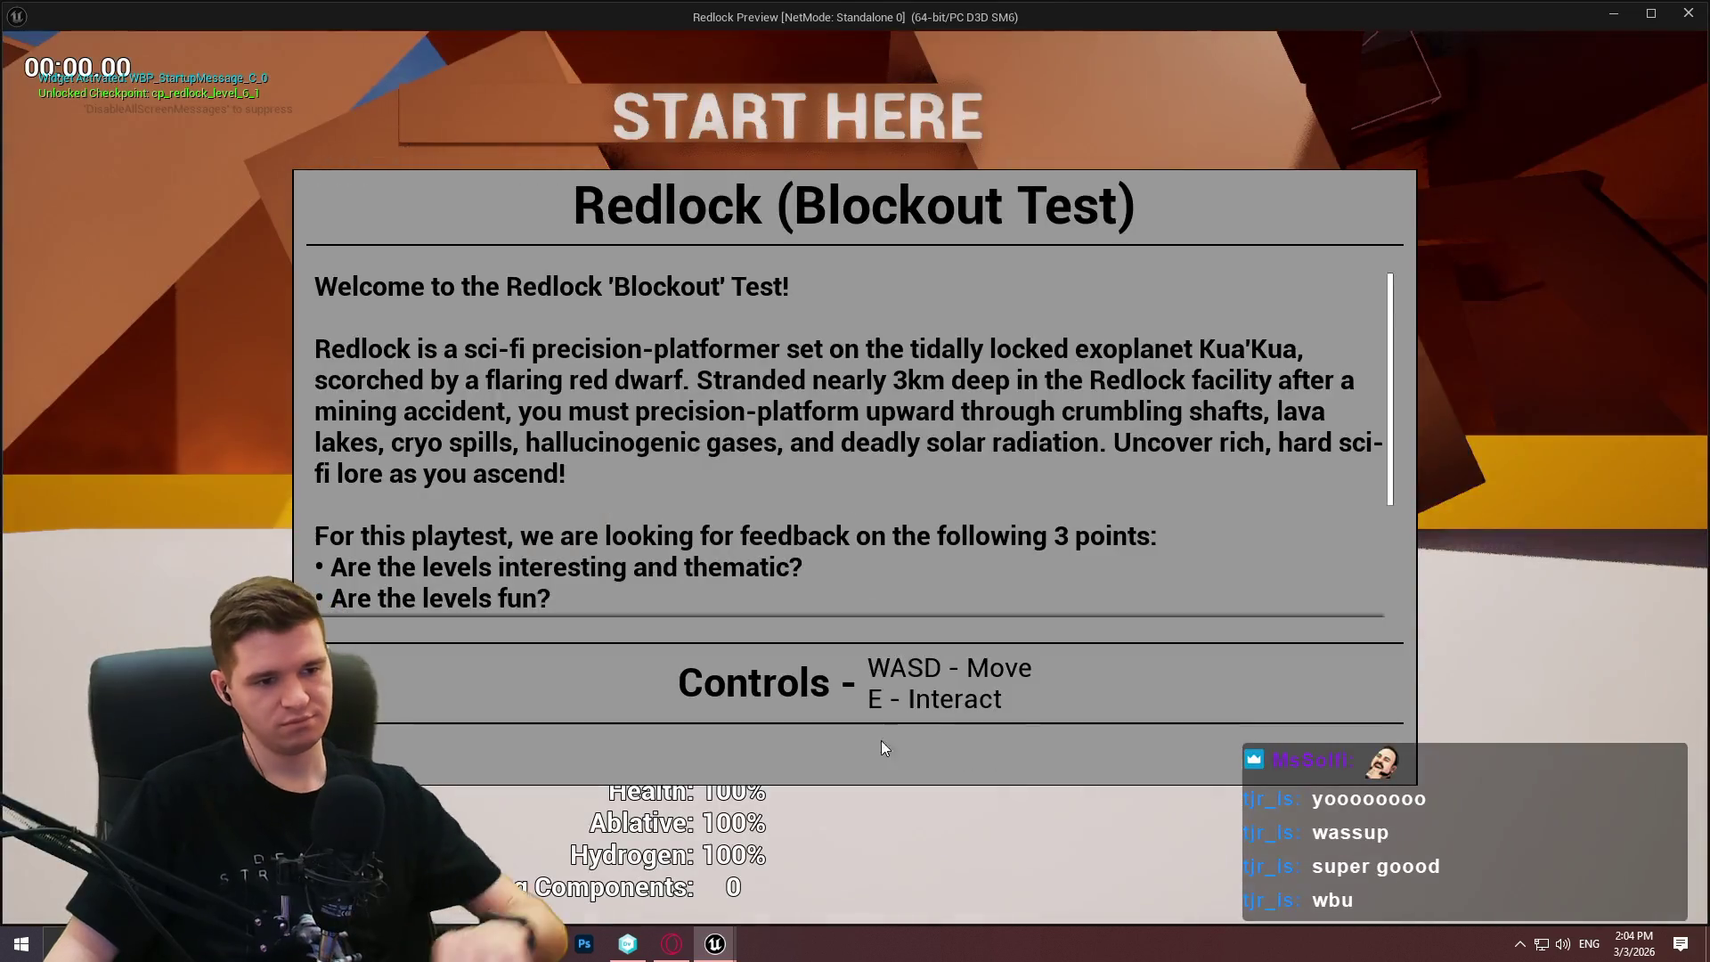
# Playtest: set Camera Sensitivity to 1.9, resume, and reopen the pause menu to check it.
pyautogui.click(880, 740)
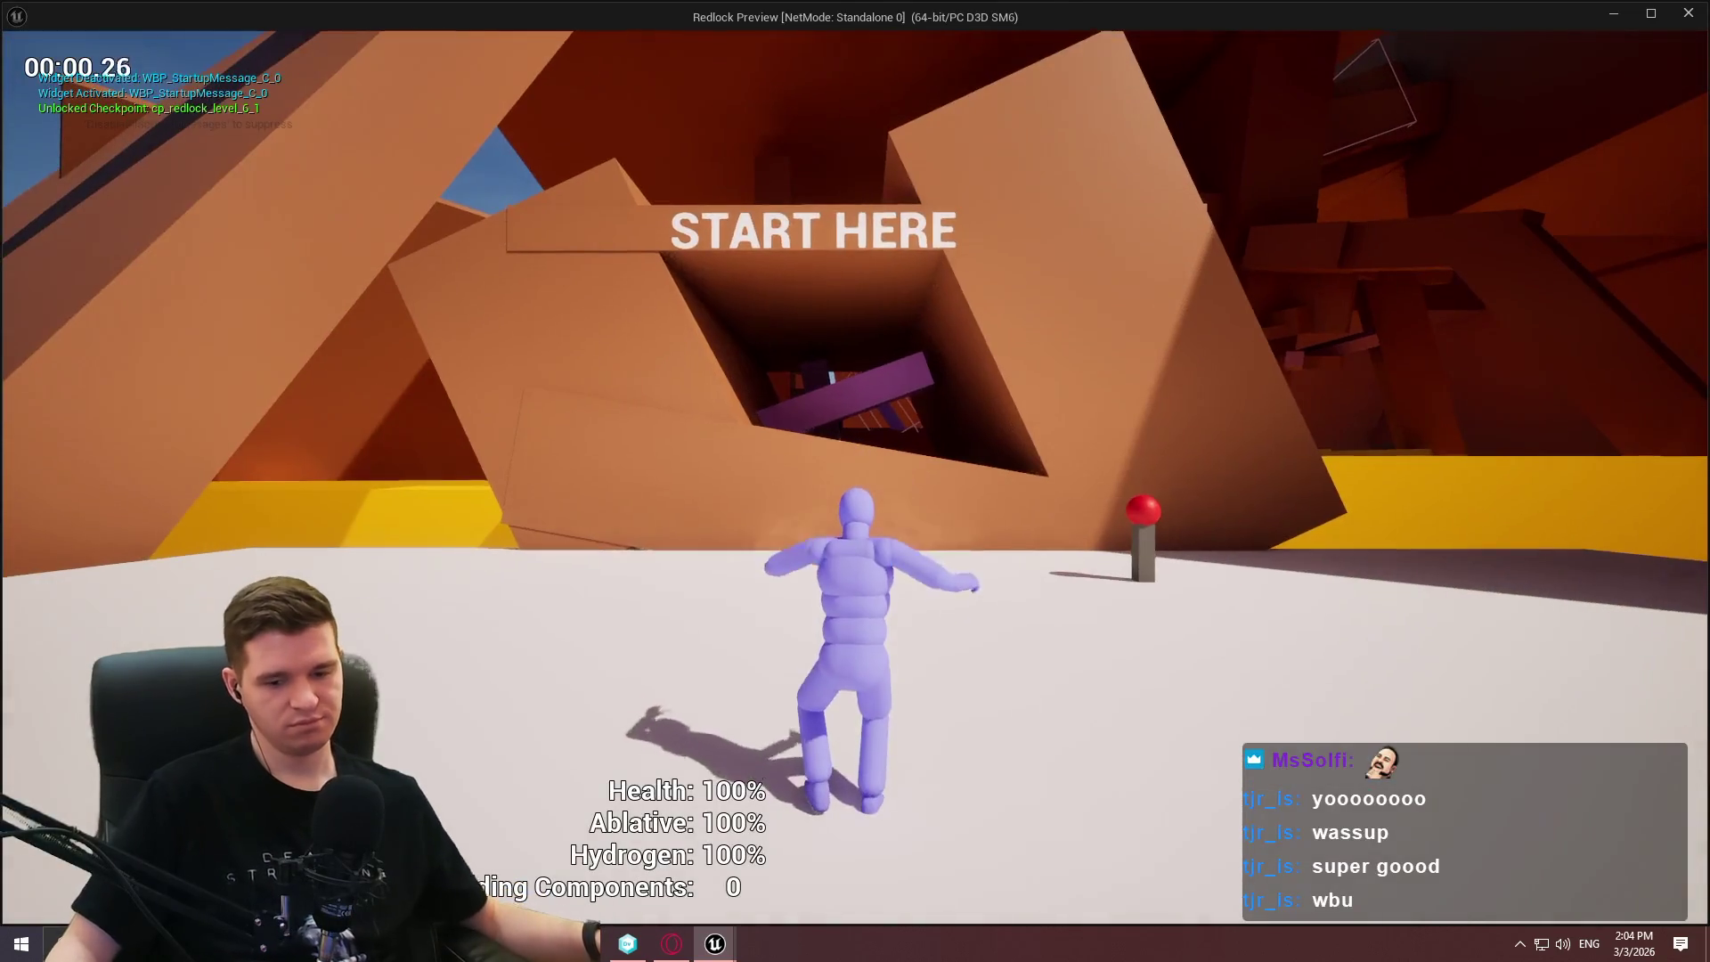
pyautogui.press('Escape')
pyautogui.moveTo(736, 499); pyautogui.dragTo(797, 490)
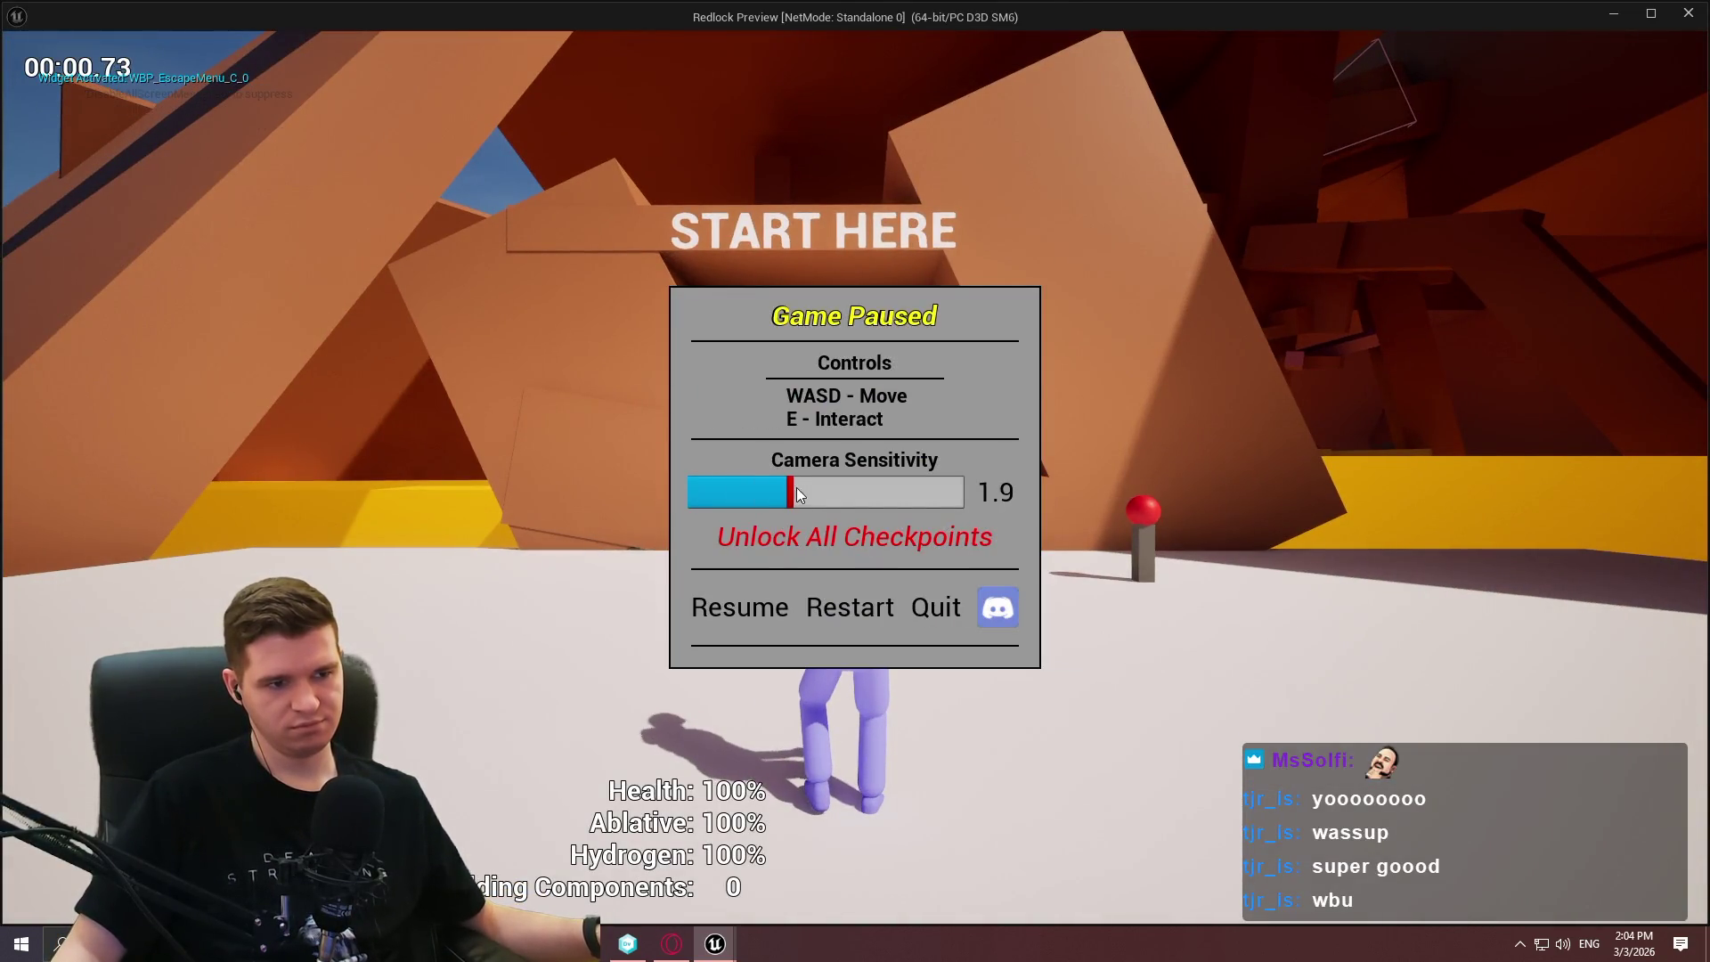
pyautogui.click(729, 606)
pyautogui.press('Escape')
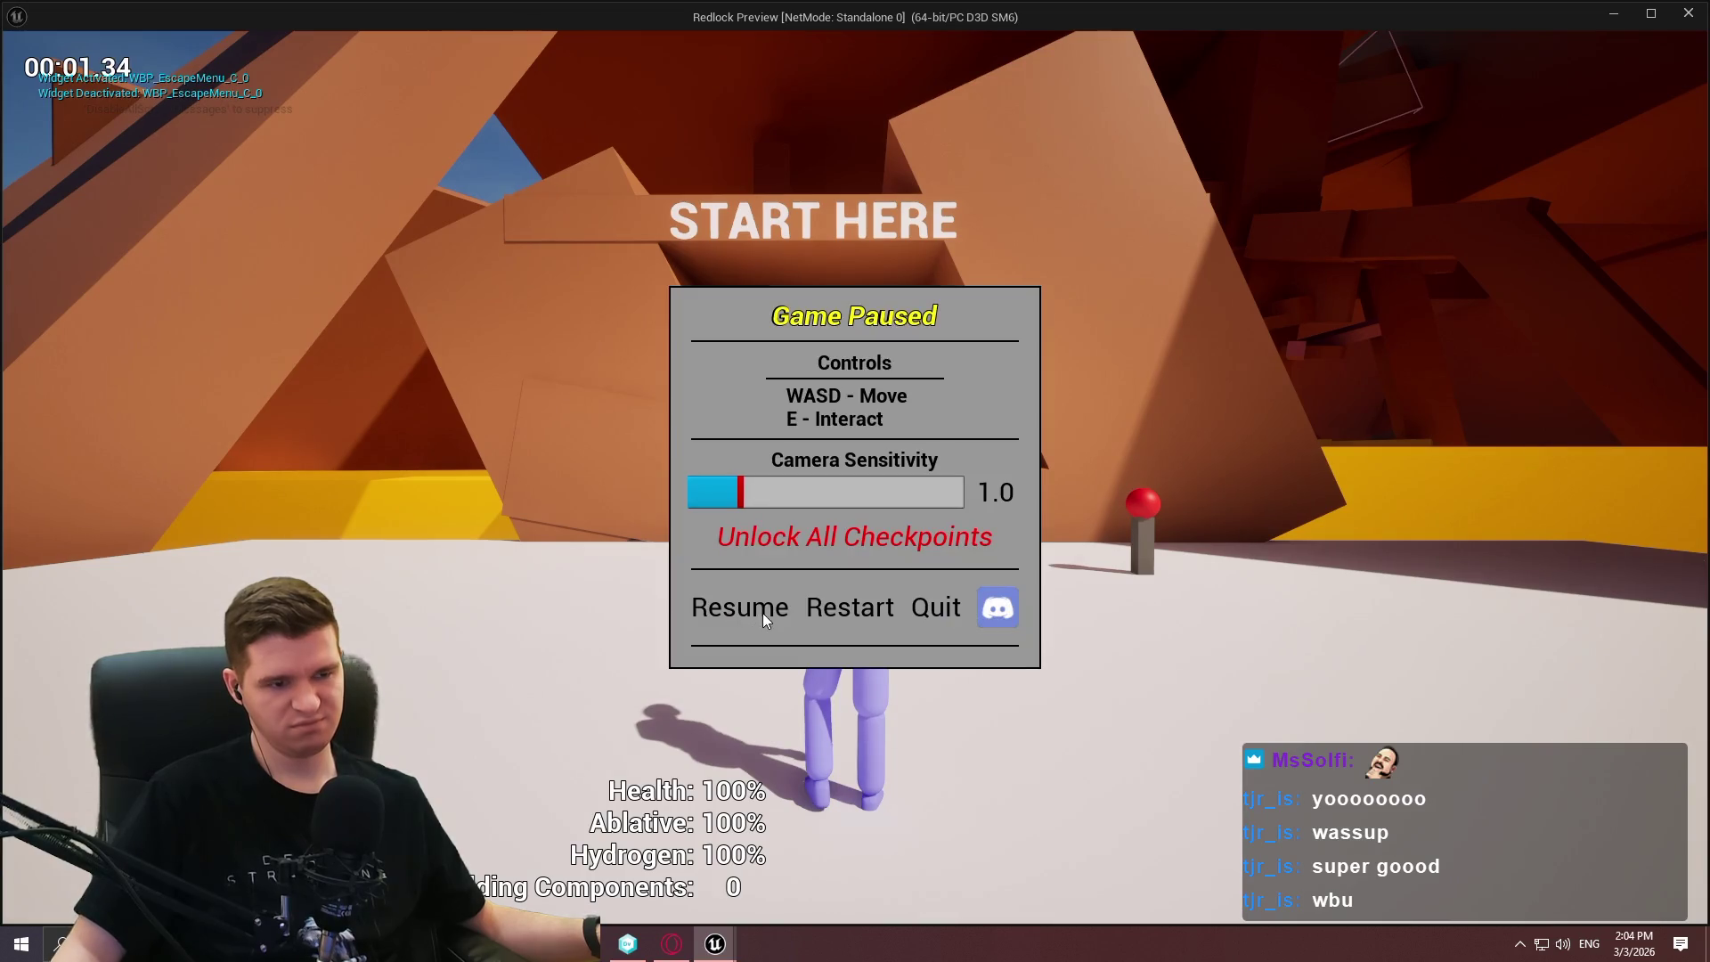
pyautogui.click(734, 605)
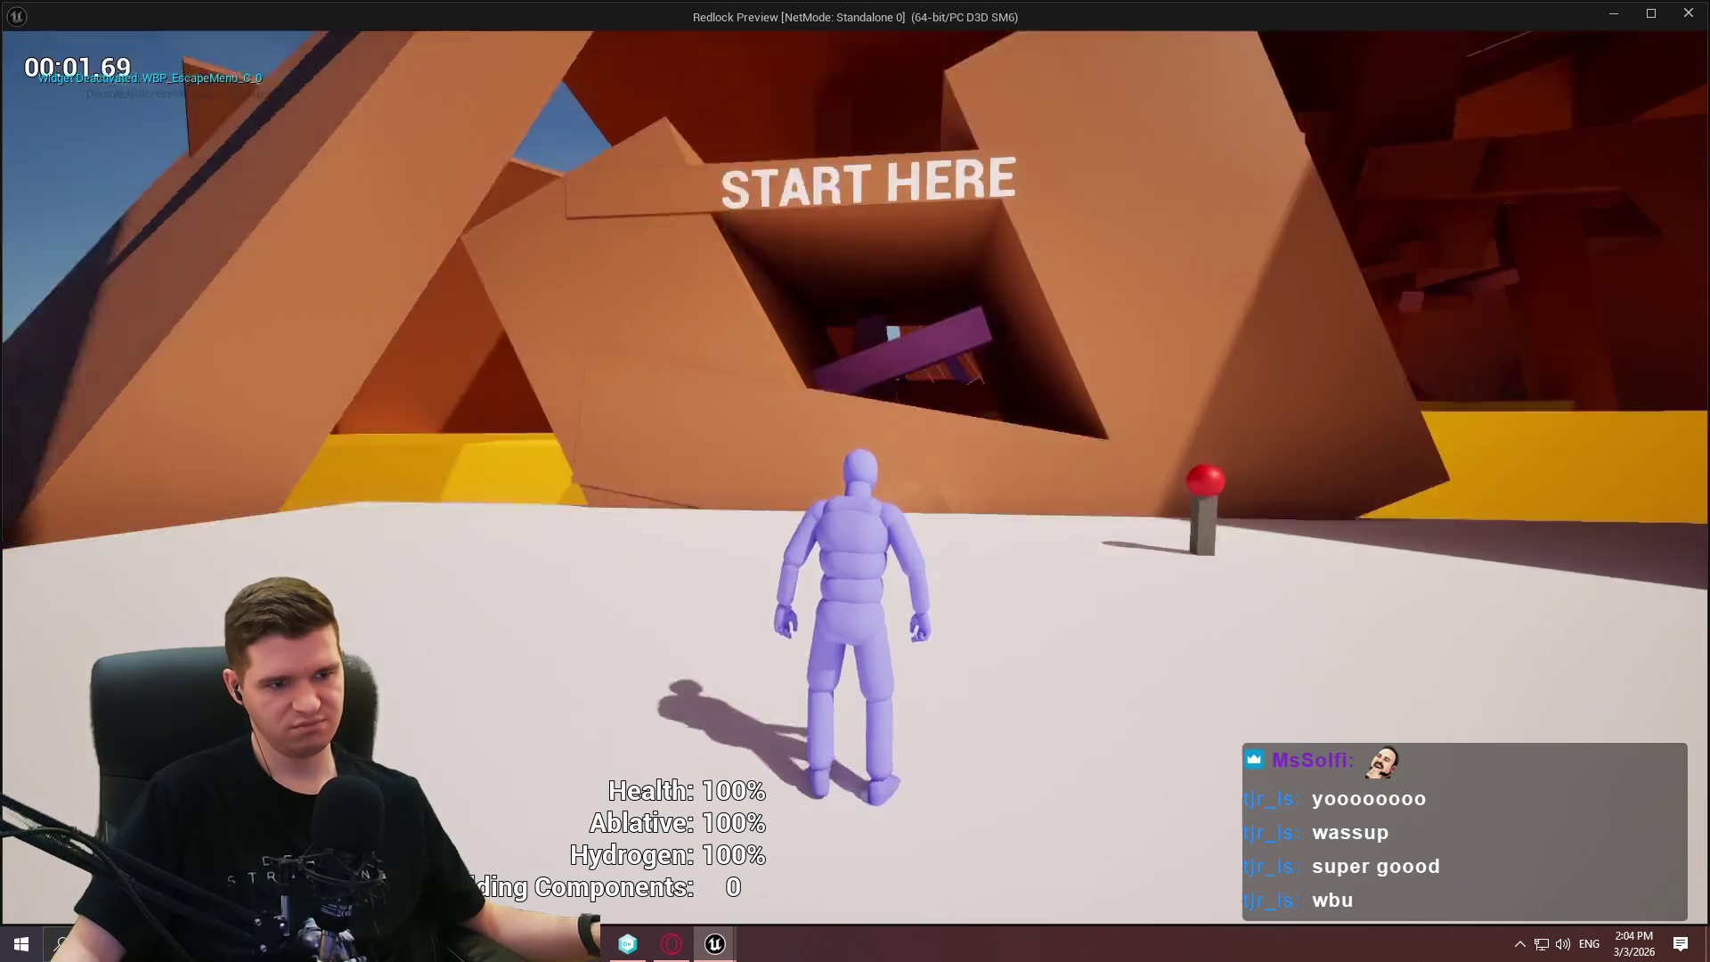
# Retest with Camera Sensitivity 3.6, recheck the value, then stop the game preview.
pyautogui.press('Escape')
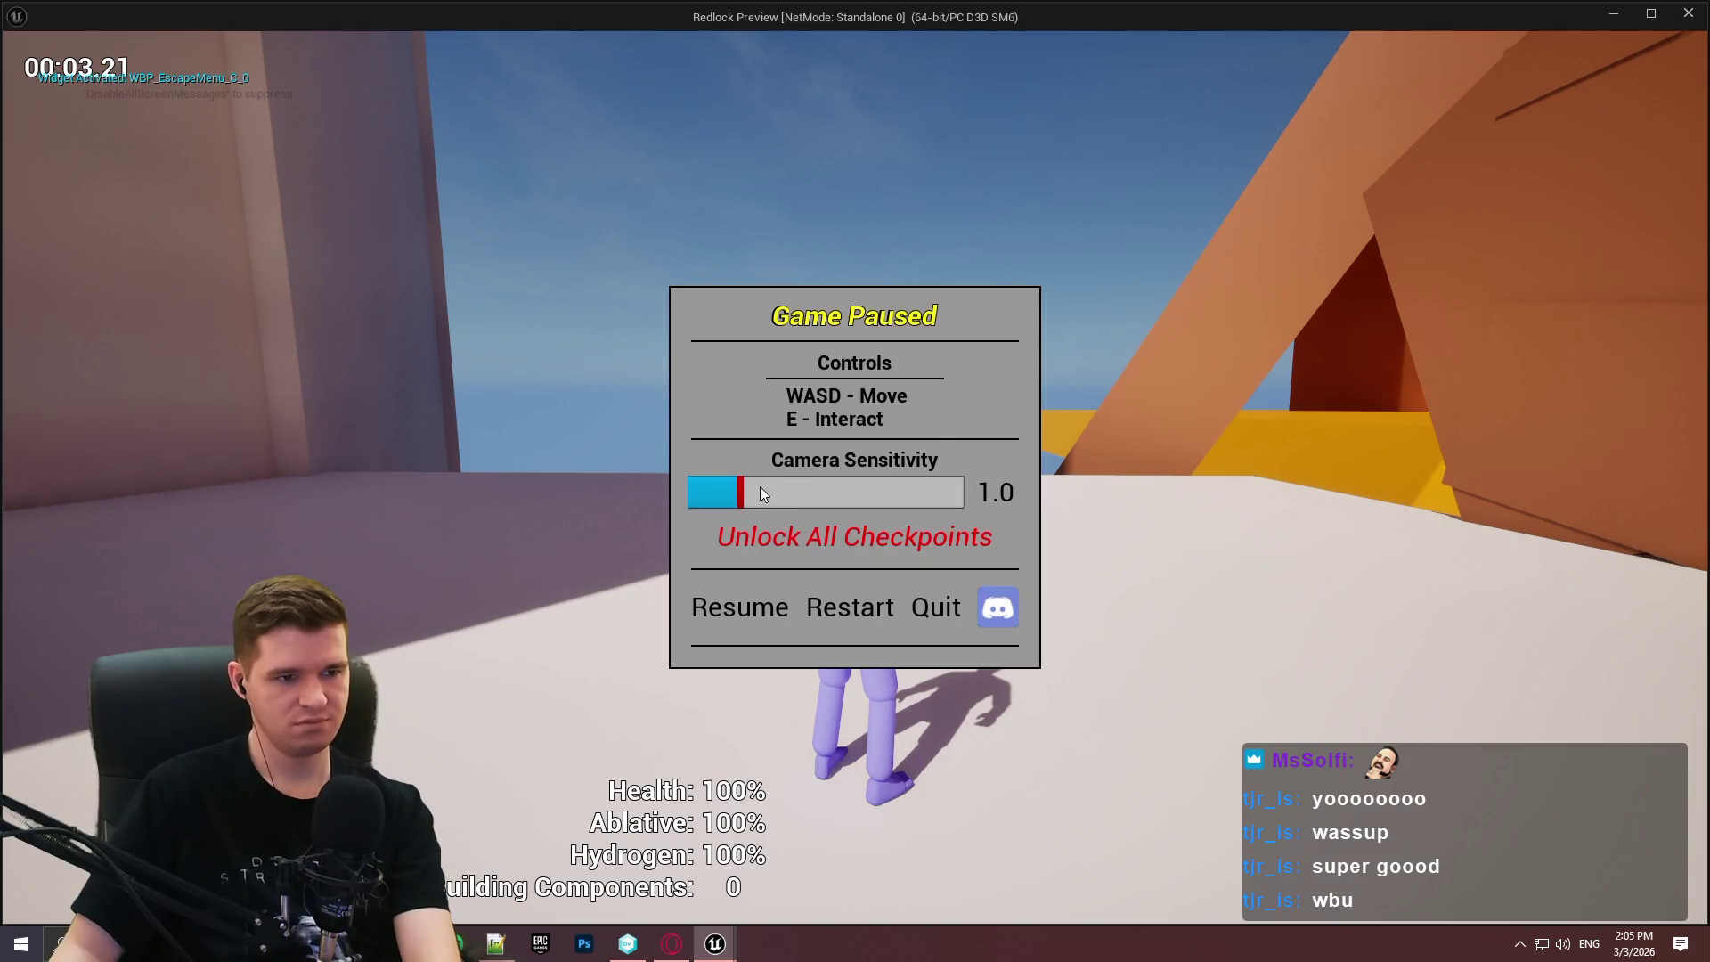
pyautogui.moveTo(741, 495); pyautogui.dragTo(881, 491)
pyautogui.click(738, 607)
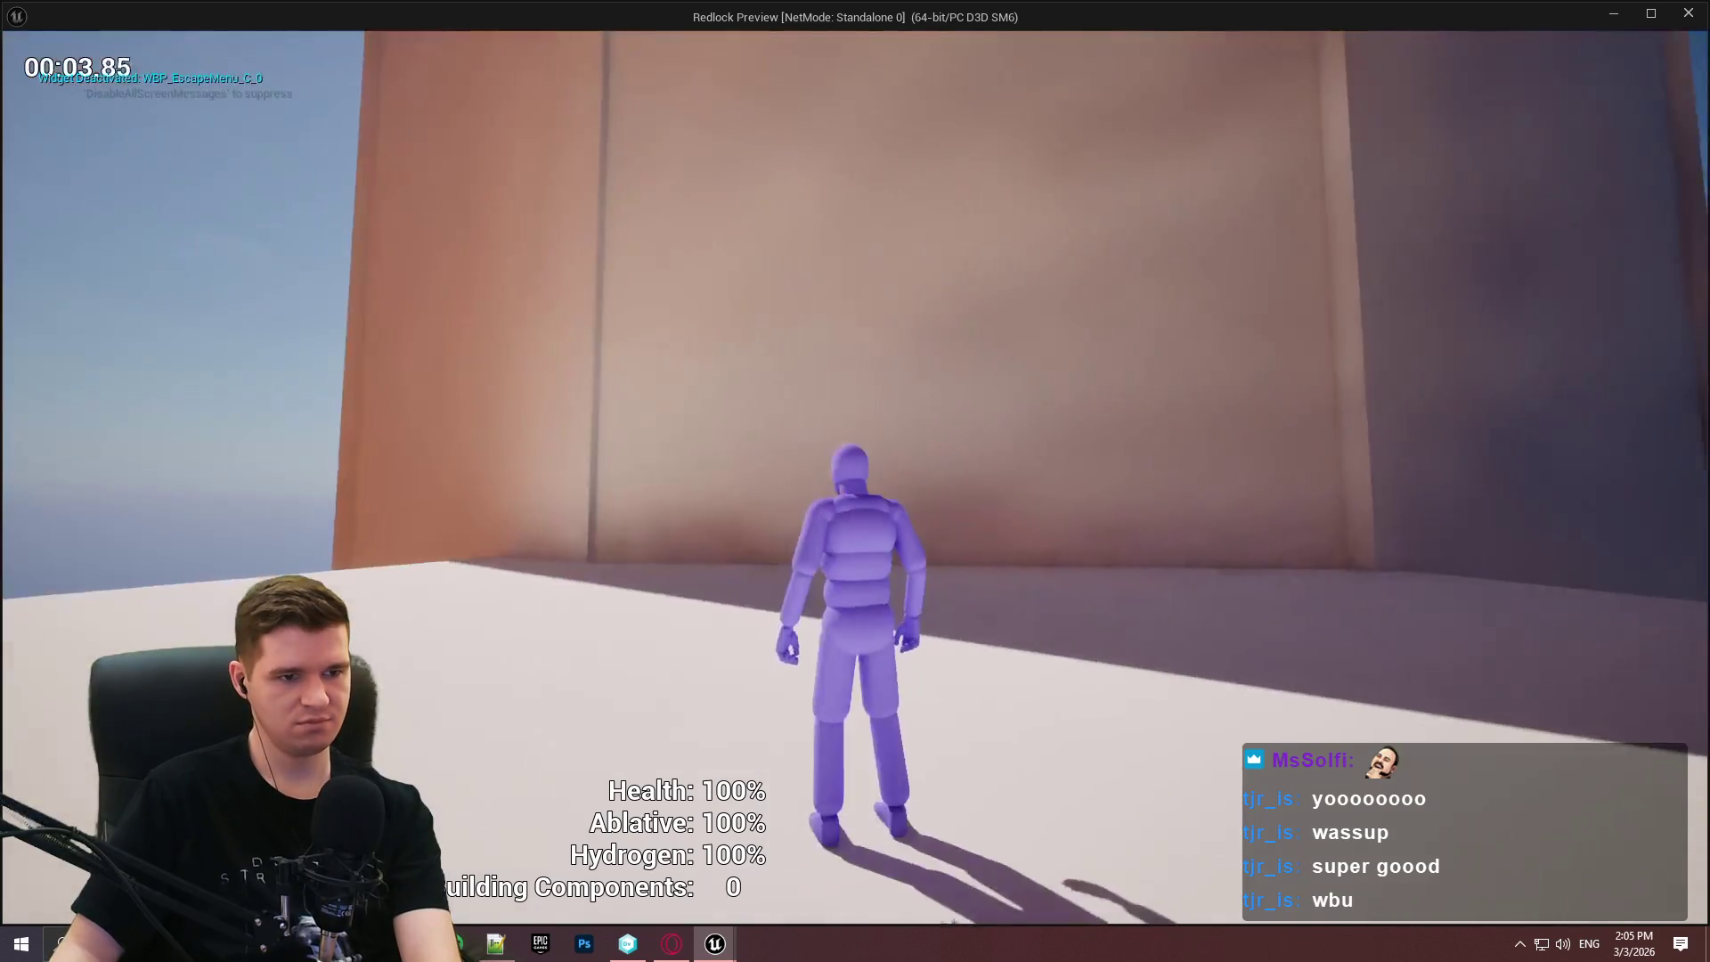
pyautogui.press('Escape')
pyautogui.click(726, 593)
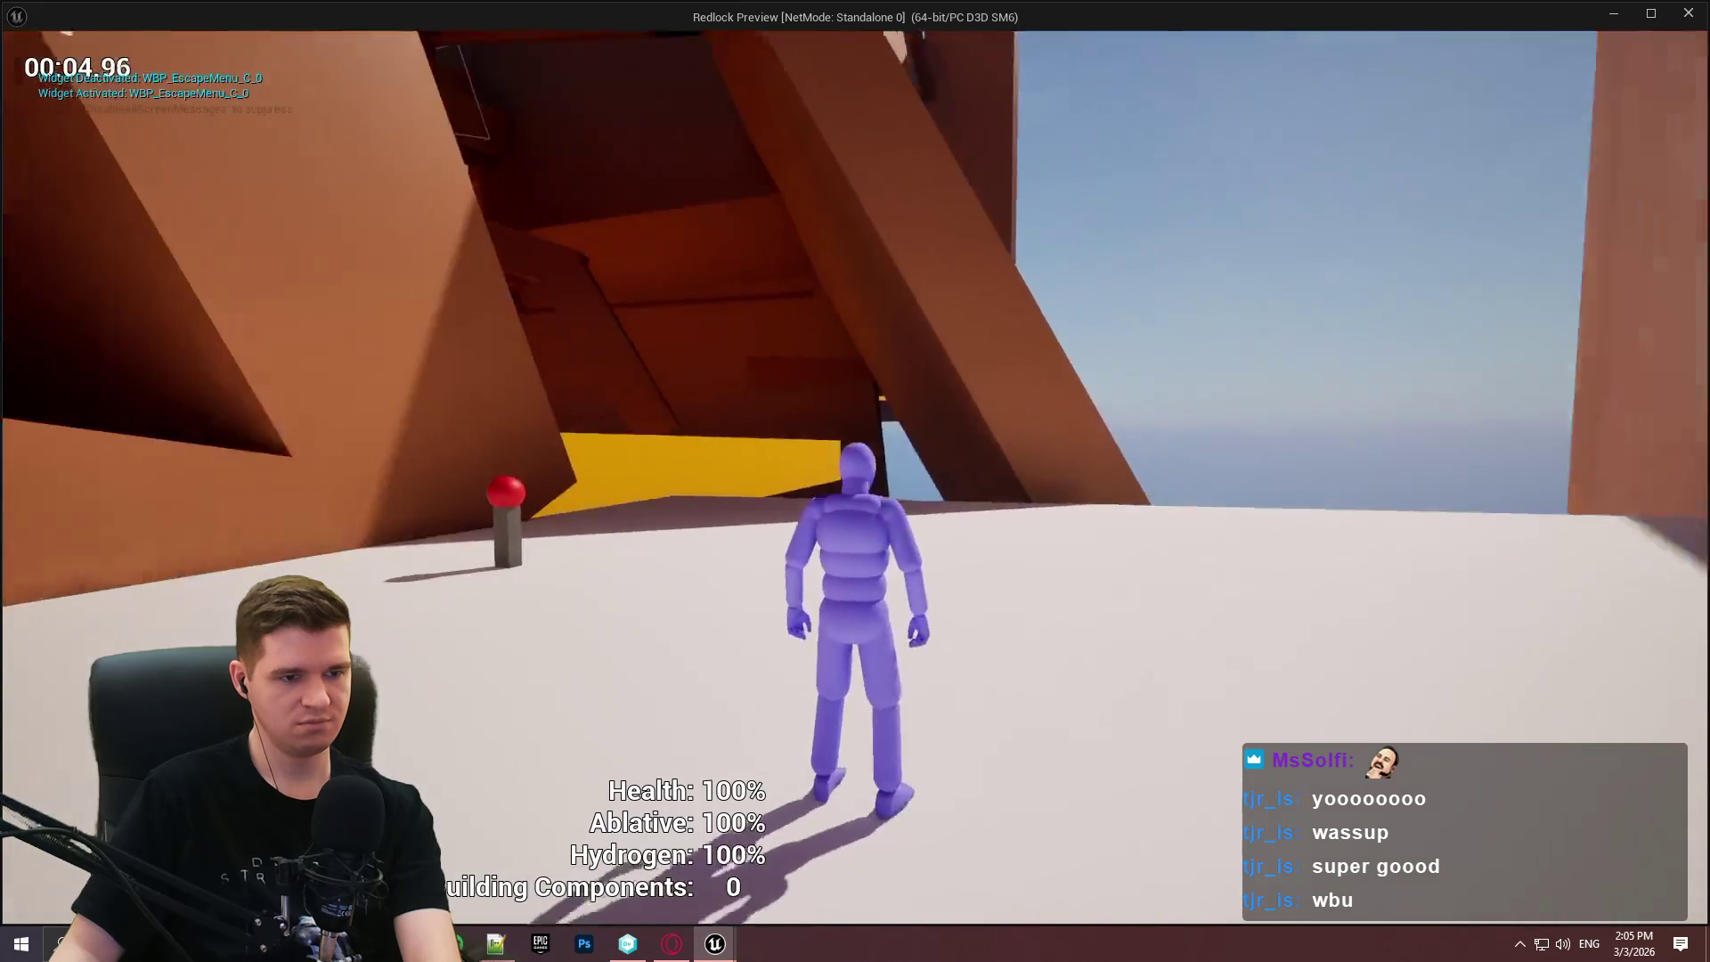
pyautogui.hotkey('alt', 'F4')
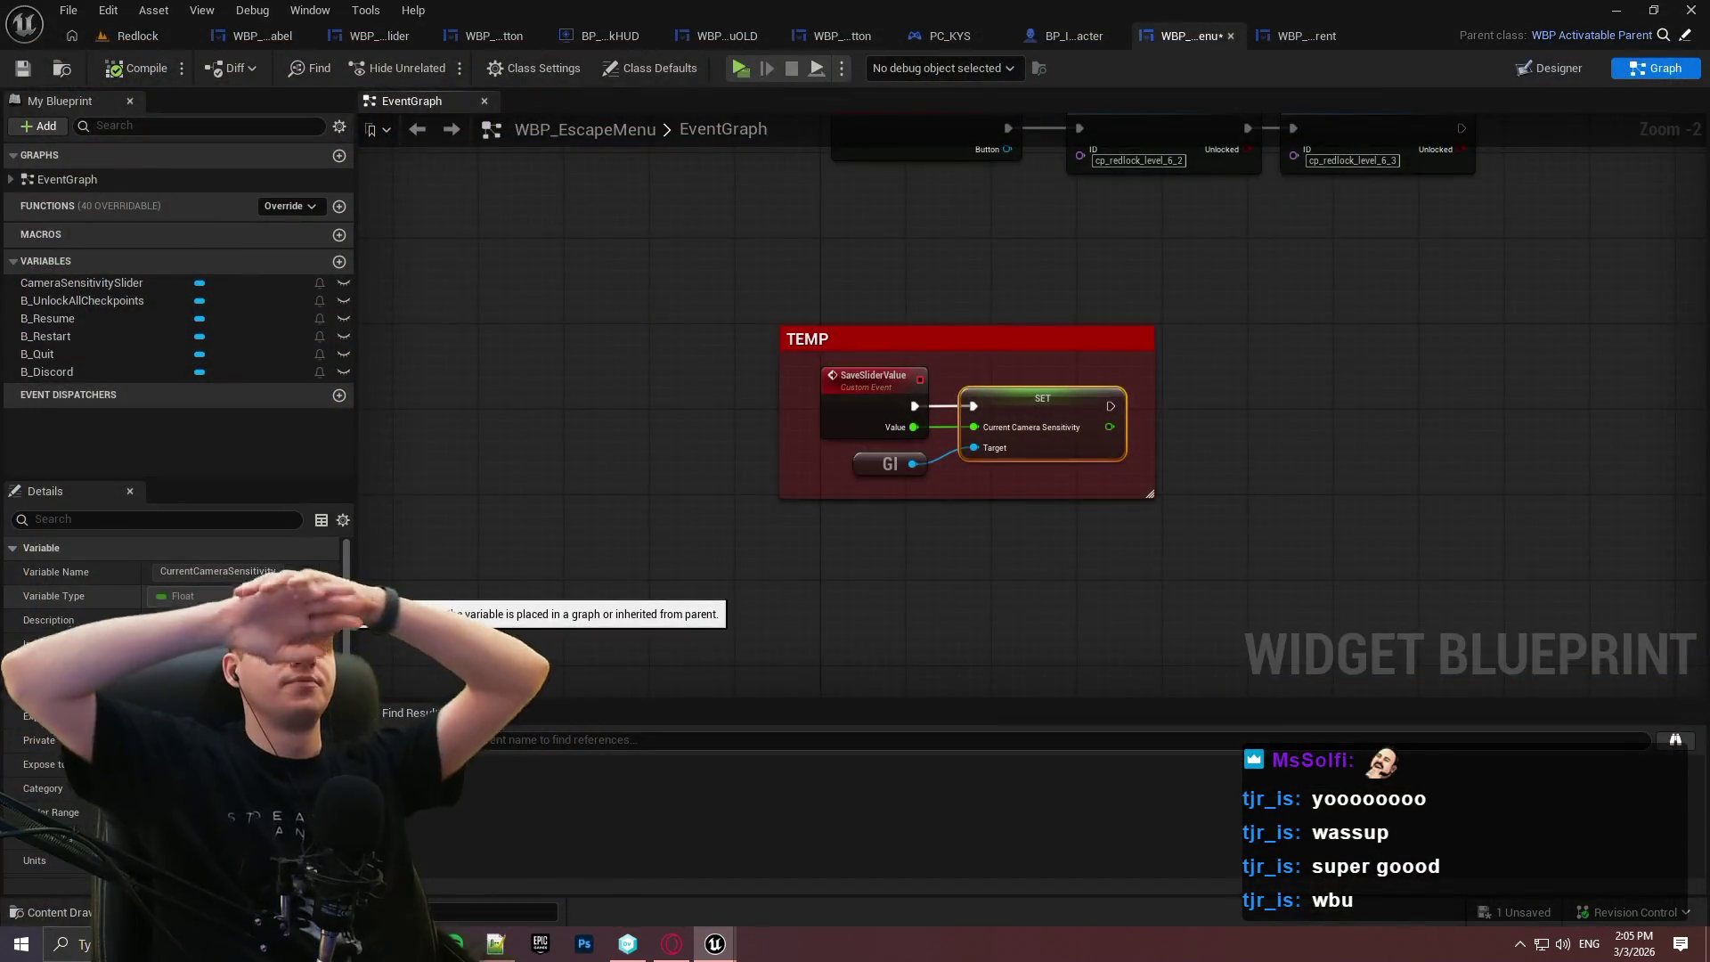
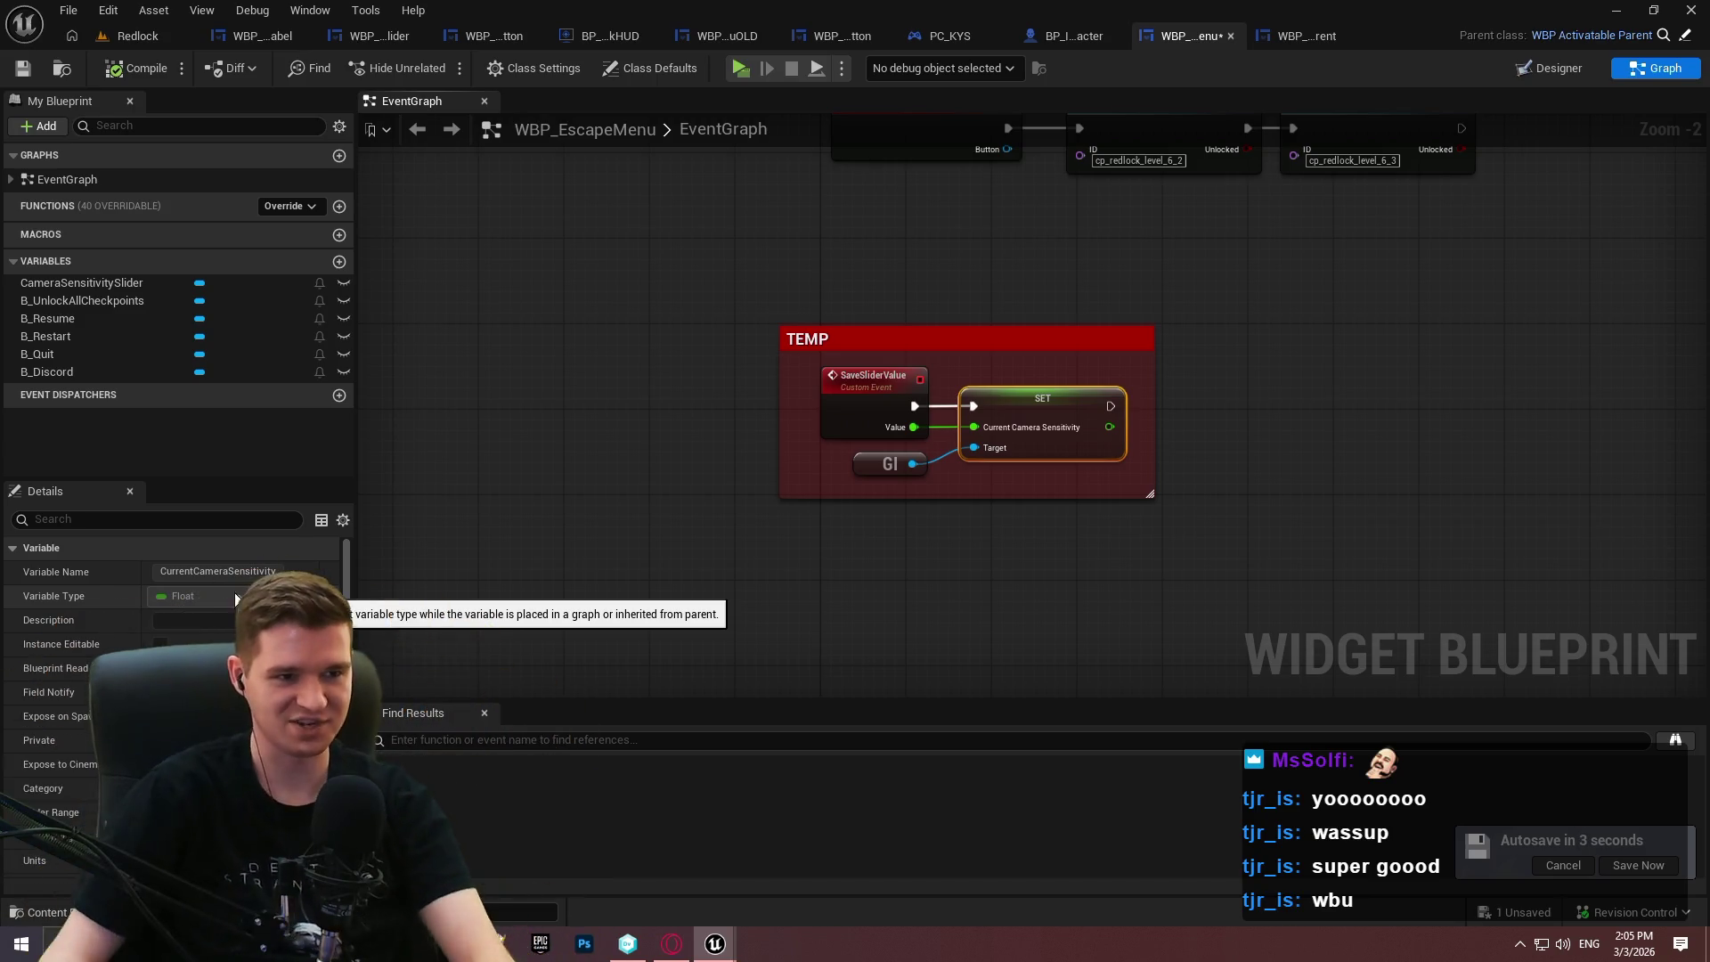
# Delete the SaveSliderValue custom event and move the TEMP comment beside Set Game Paused.
pyautogui.moveTo(782, 337); pyautogui.dragTo(1140, 337)
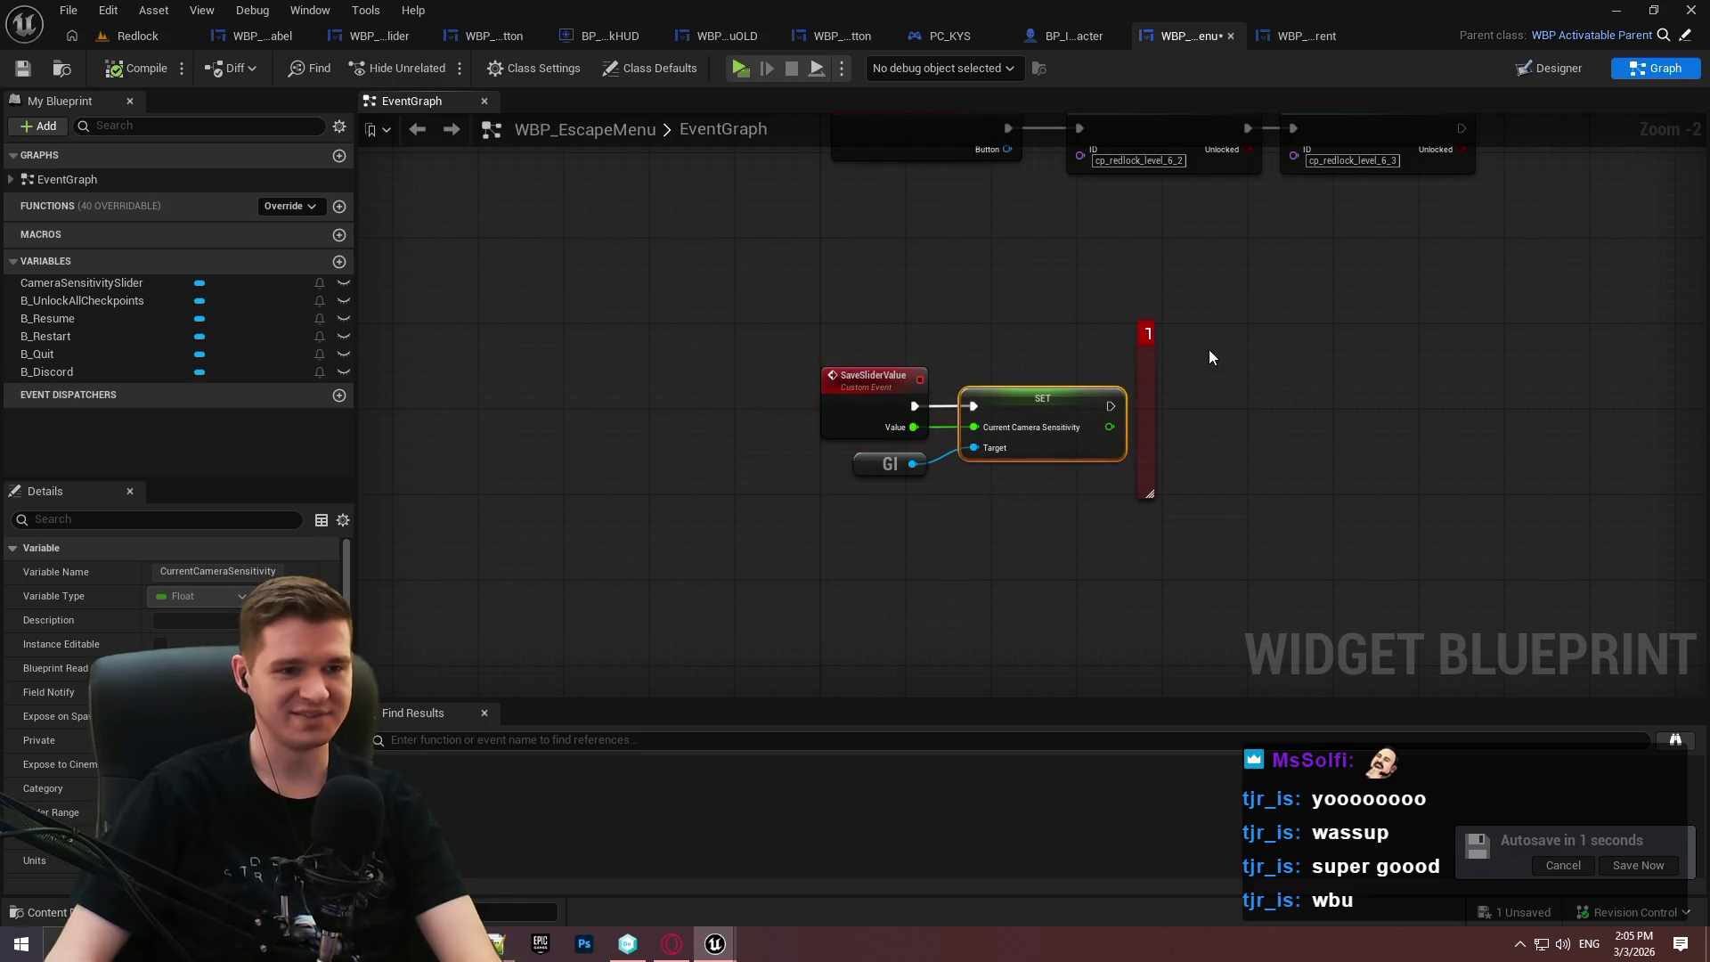
pyautogui.moveTo(556, 331); pyautogui.dragTo(745, 331)
pyautogui.press('Delete')
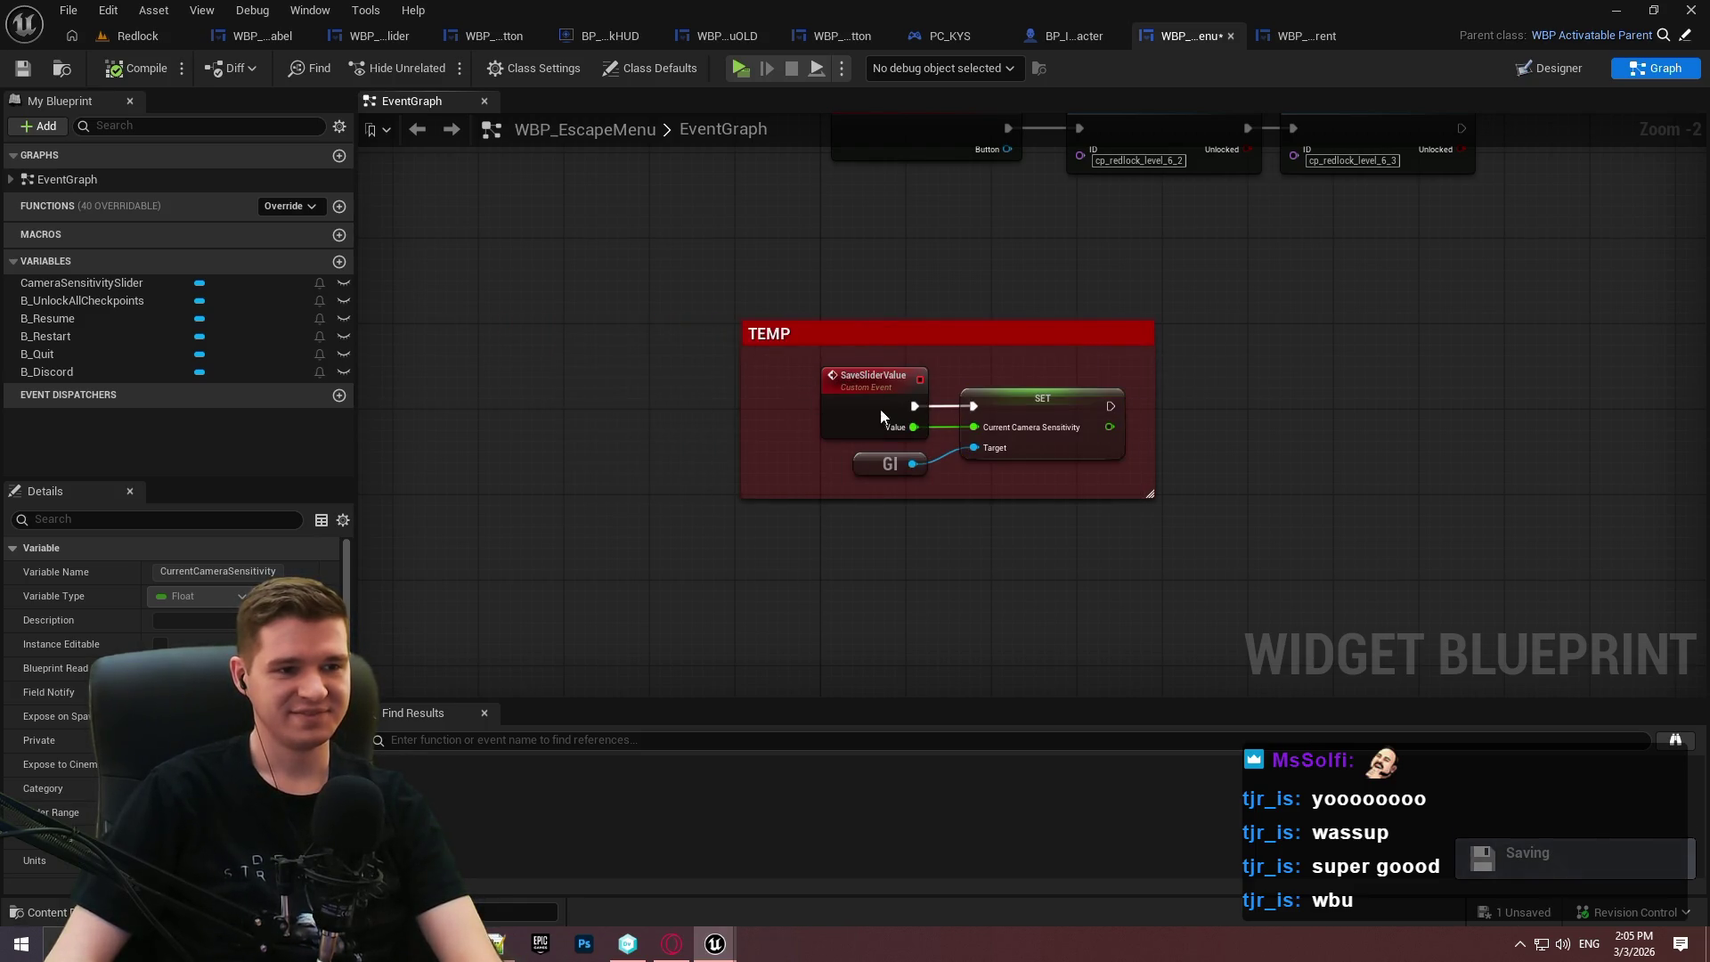
pyautogui.moveTo(995, 484)
pyautogui.mouseDown()
pyautogui.moveTo(1243, 466)
pyautogui.moveTo(1581, 476)
pyautogui.moveTo(1663, 519)
pyautogui.mouseUp()
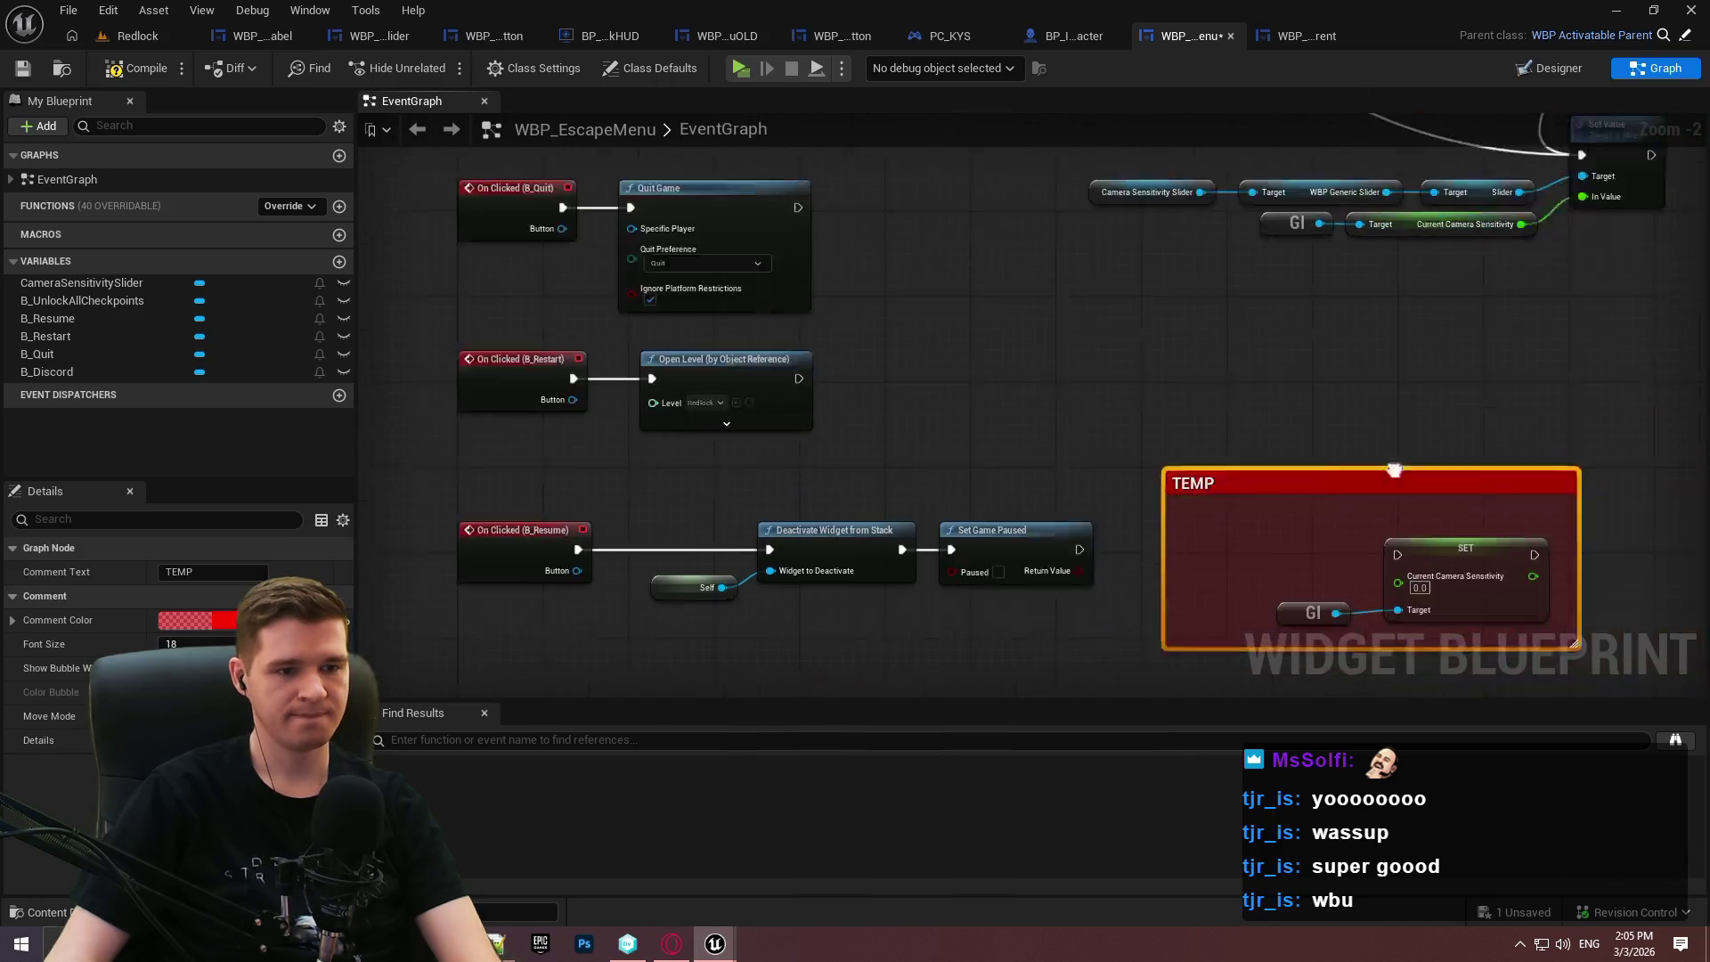
# Rewire execution so Deactivate Widget from Stack runs SET Current Camera Sensitivity, then Set Game Paused.
pyautogui.scroll(1, 753, 462)
pyautogui.moveTo(836, 465); pyautogui.dragTo(1203, 472)
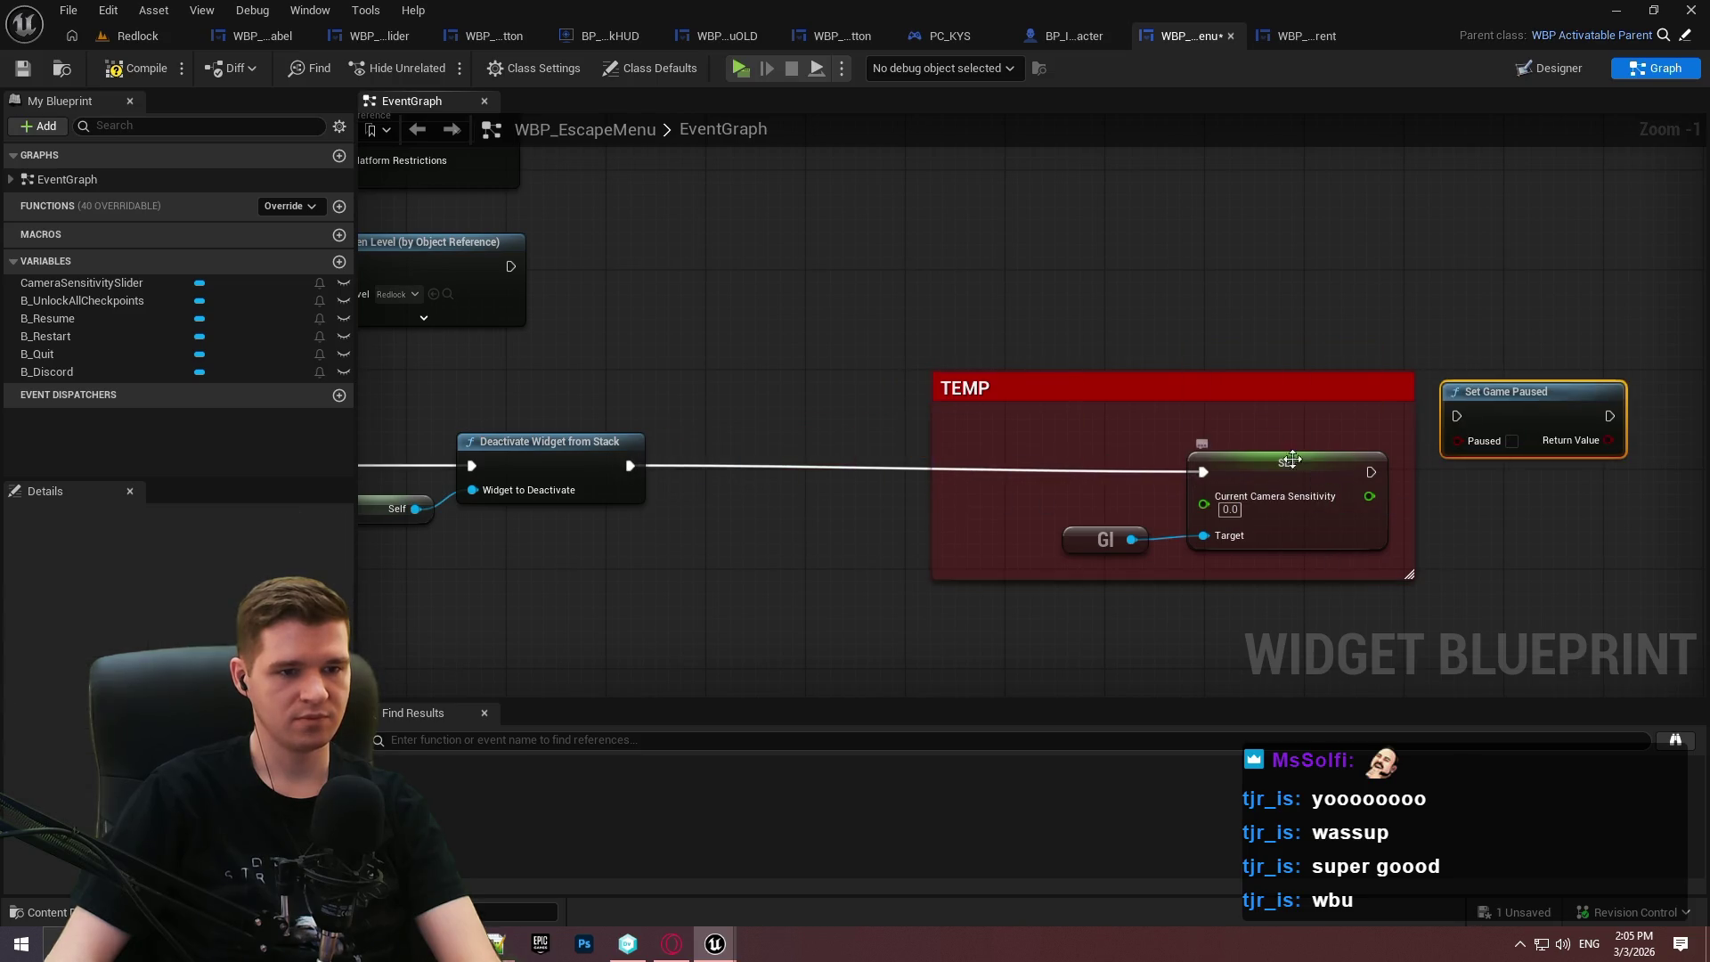
pyautogui.moveTo(1125, 382); pyautogui.dragTo(1058, 367)
pyautogui.click(1168, 488)
pyautogui.keyDown('ctrl'); pyautogui.click(980, 527); pyautogui.keyUp('ctrl')
pyautogui.moveTo(1163, 464)
pyautogui.mouseDown()
pyautogui.moveTo(1083, 463)
pyautogui.moveTo(1166, 462)
pyautogui.mouseUp()
pyautogui.moveTo(1456, 416); pyautogui.dragTo(1240, 457)
pyautogui.moveTo(1559, 405); pyautogui.dragTo(1584, 454)
pyautogui.click(1399, 405)
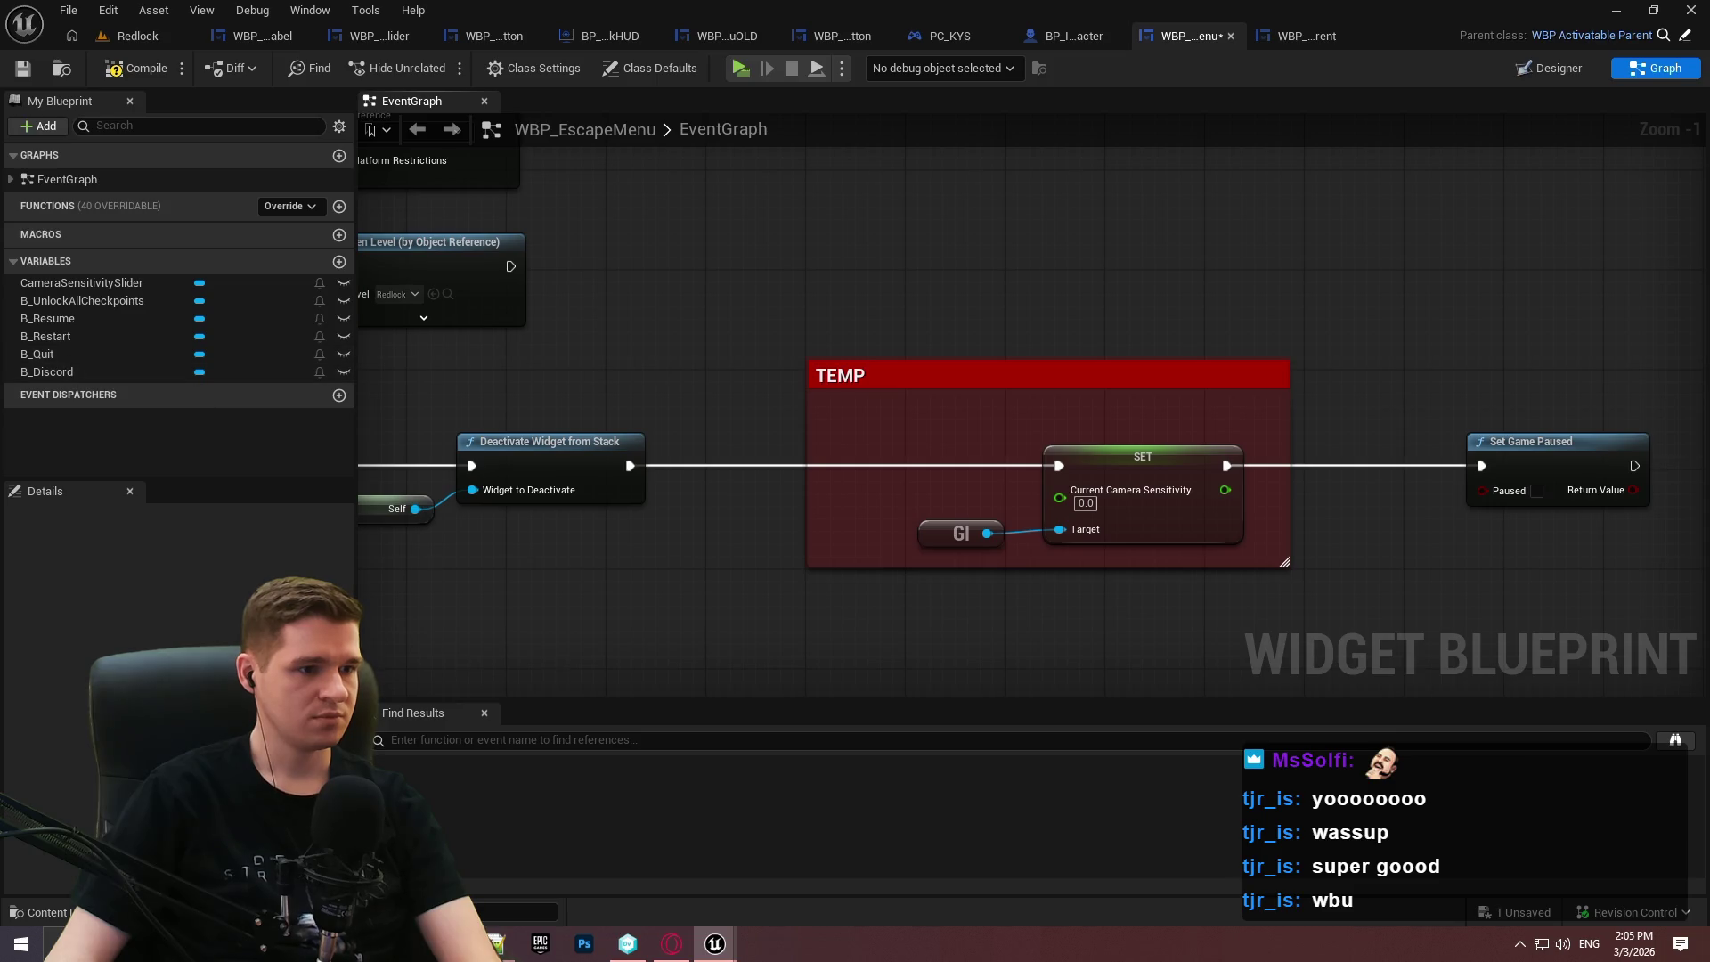
pyautogui.moveTo(641, 367); pyautogui.dragTo(739, 318)
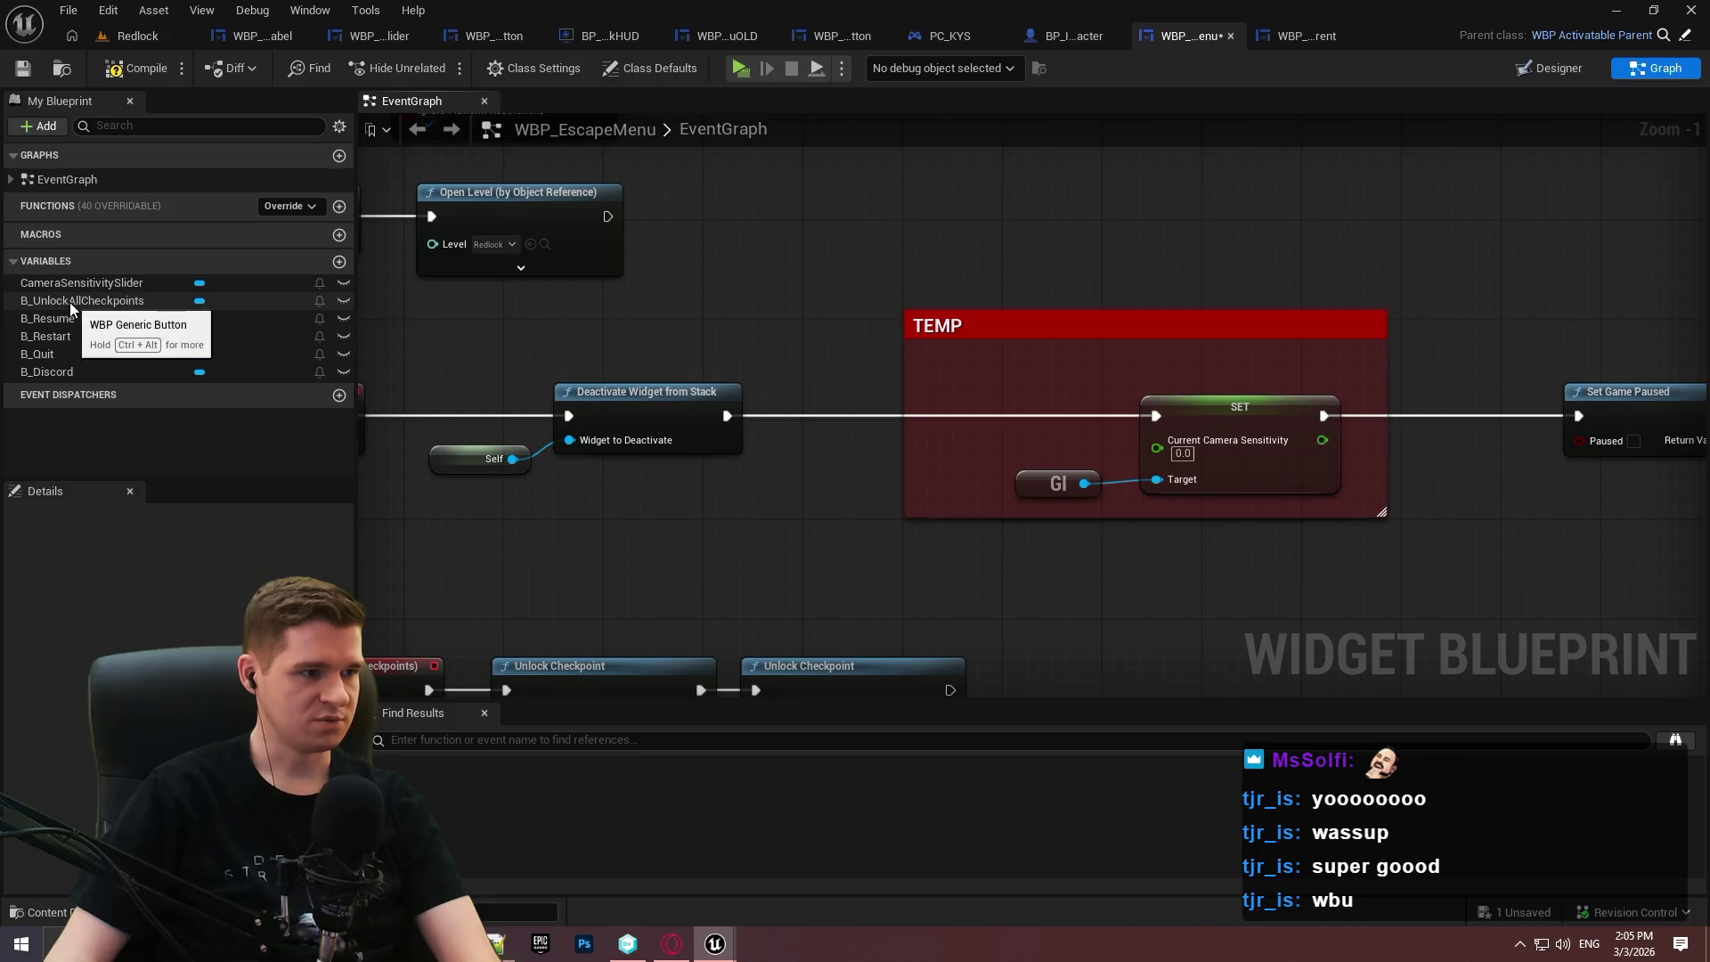
# Place a CameraSensitivitySlider getter in the graph, discarding a stray T_SliderValue getter.
pyautogui.moveTo(67, 280); pyautogui.dragTo(744, 192)
pyautogui.click(792, 223)
pyautogui.moveTo(867, 197); pyautogui.dragTo(944, 192)
pyautogui.write('value')
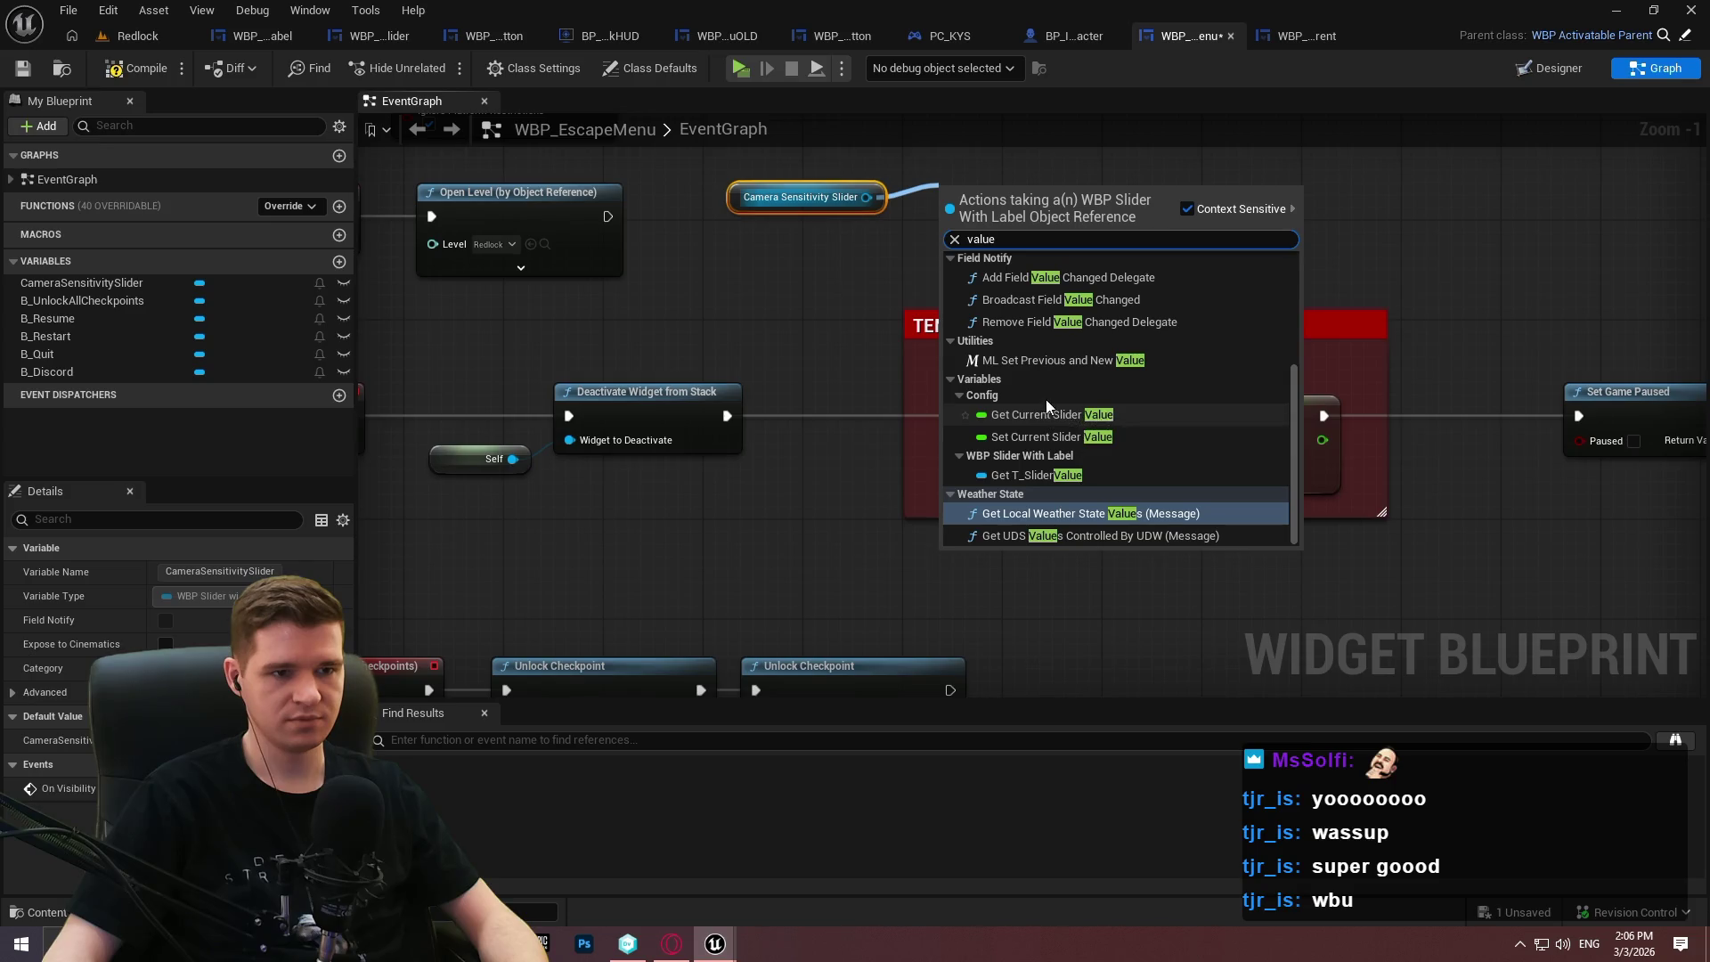
pyautogui.scroll(5, 1037, 415)
pyautogui.scroll(-5, 1033, 405)
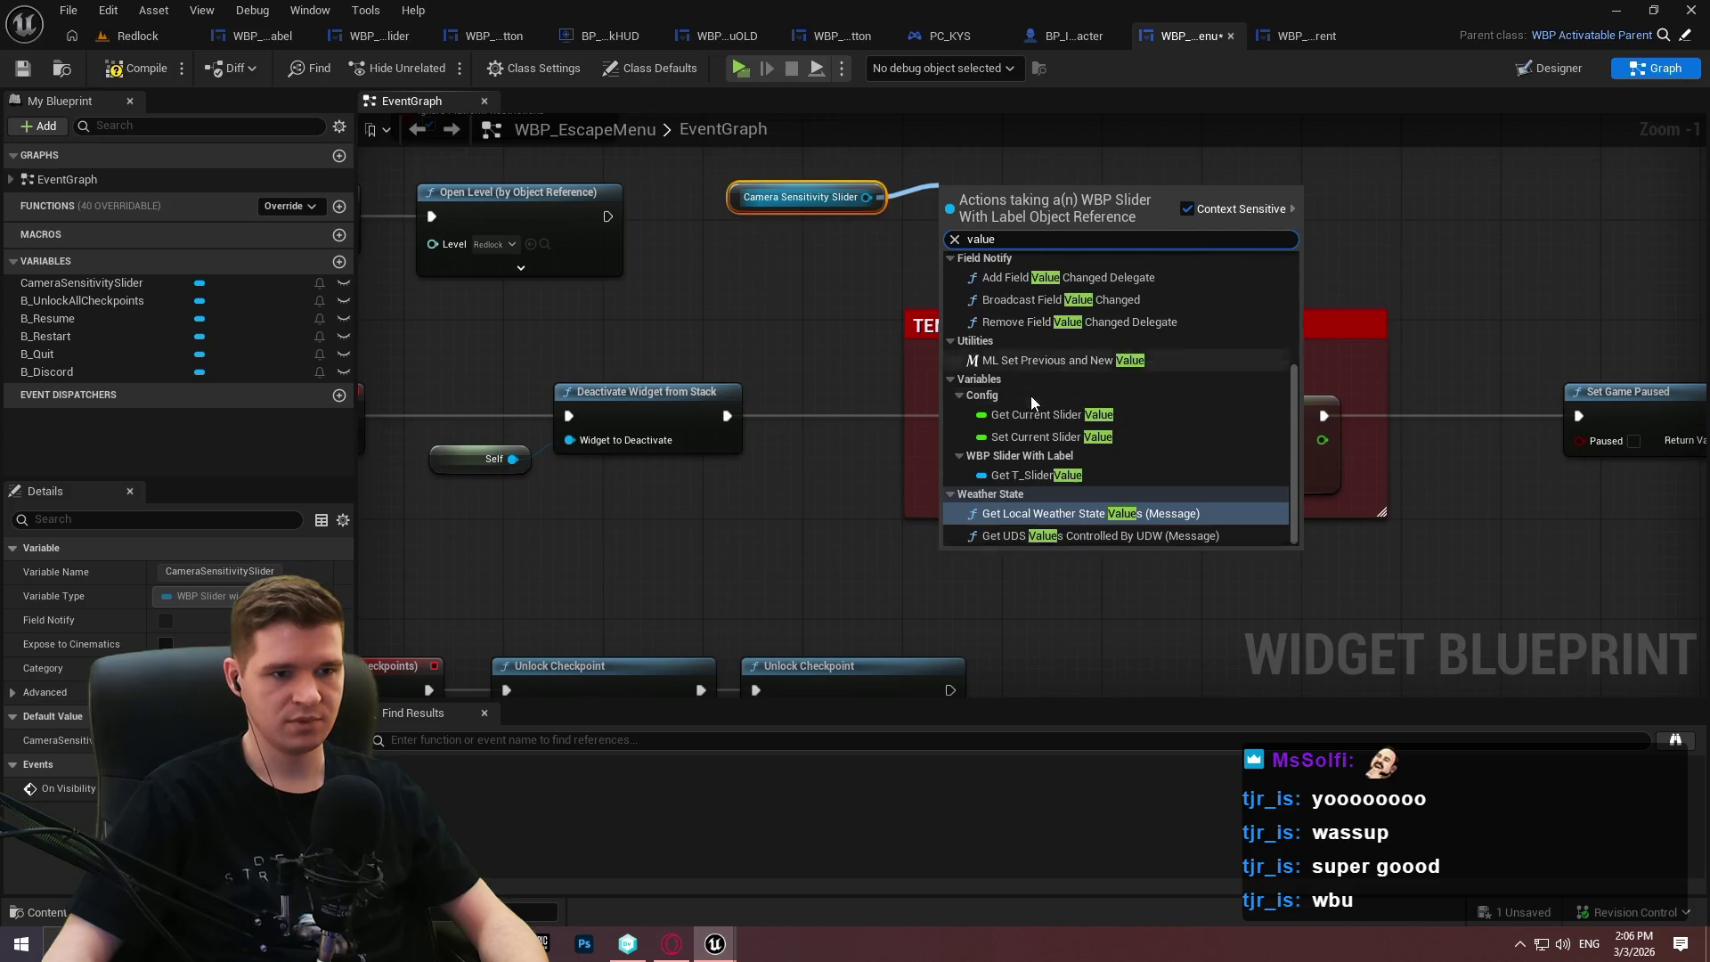
pyautogui.click(1053, 475)
pyautogui.press('Delete')
# Chain Get WBP Generic Slider → Get Slider → Get Value into the SET node, then compile.
pyautogui.moveTo(865, 197); pyautogui.dragTo(922, 201)
pyautogui.write('slider')
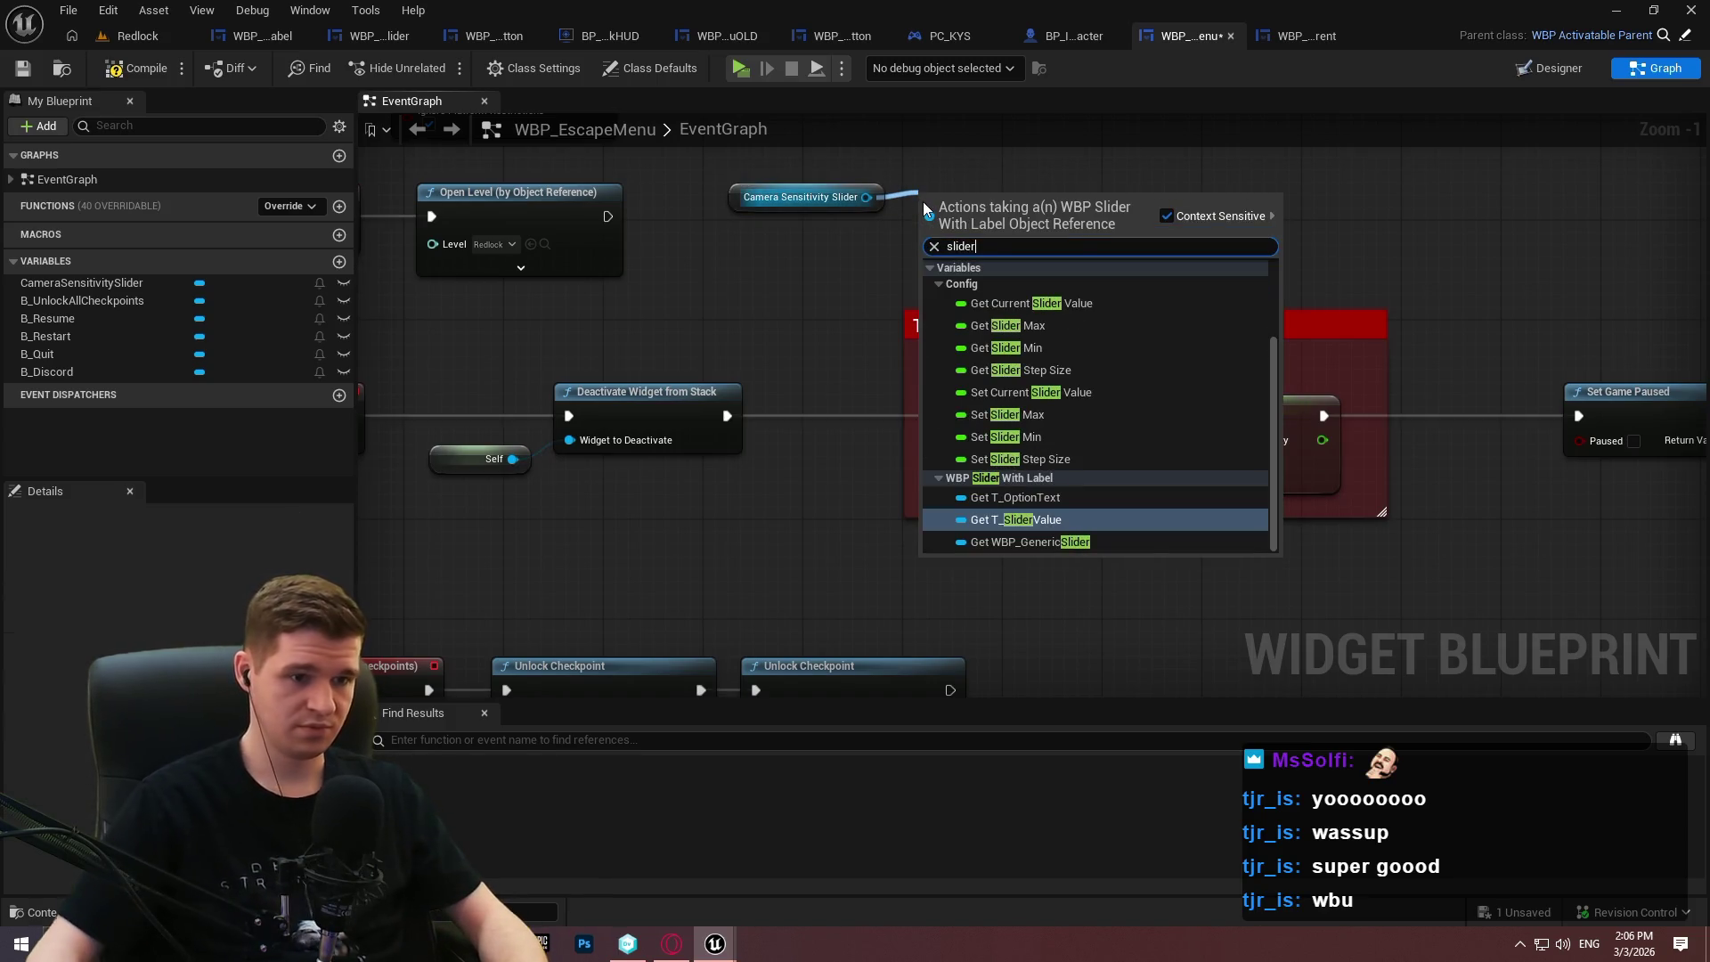
pyautogui.click(1029, 542)
pyautogui.moveTo(1088, 198); pyautogui.dragTo(1152, 194)
pyautogui.write('slider')
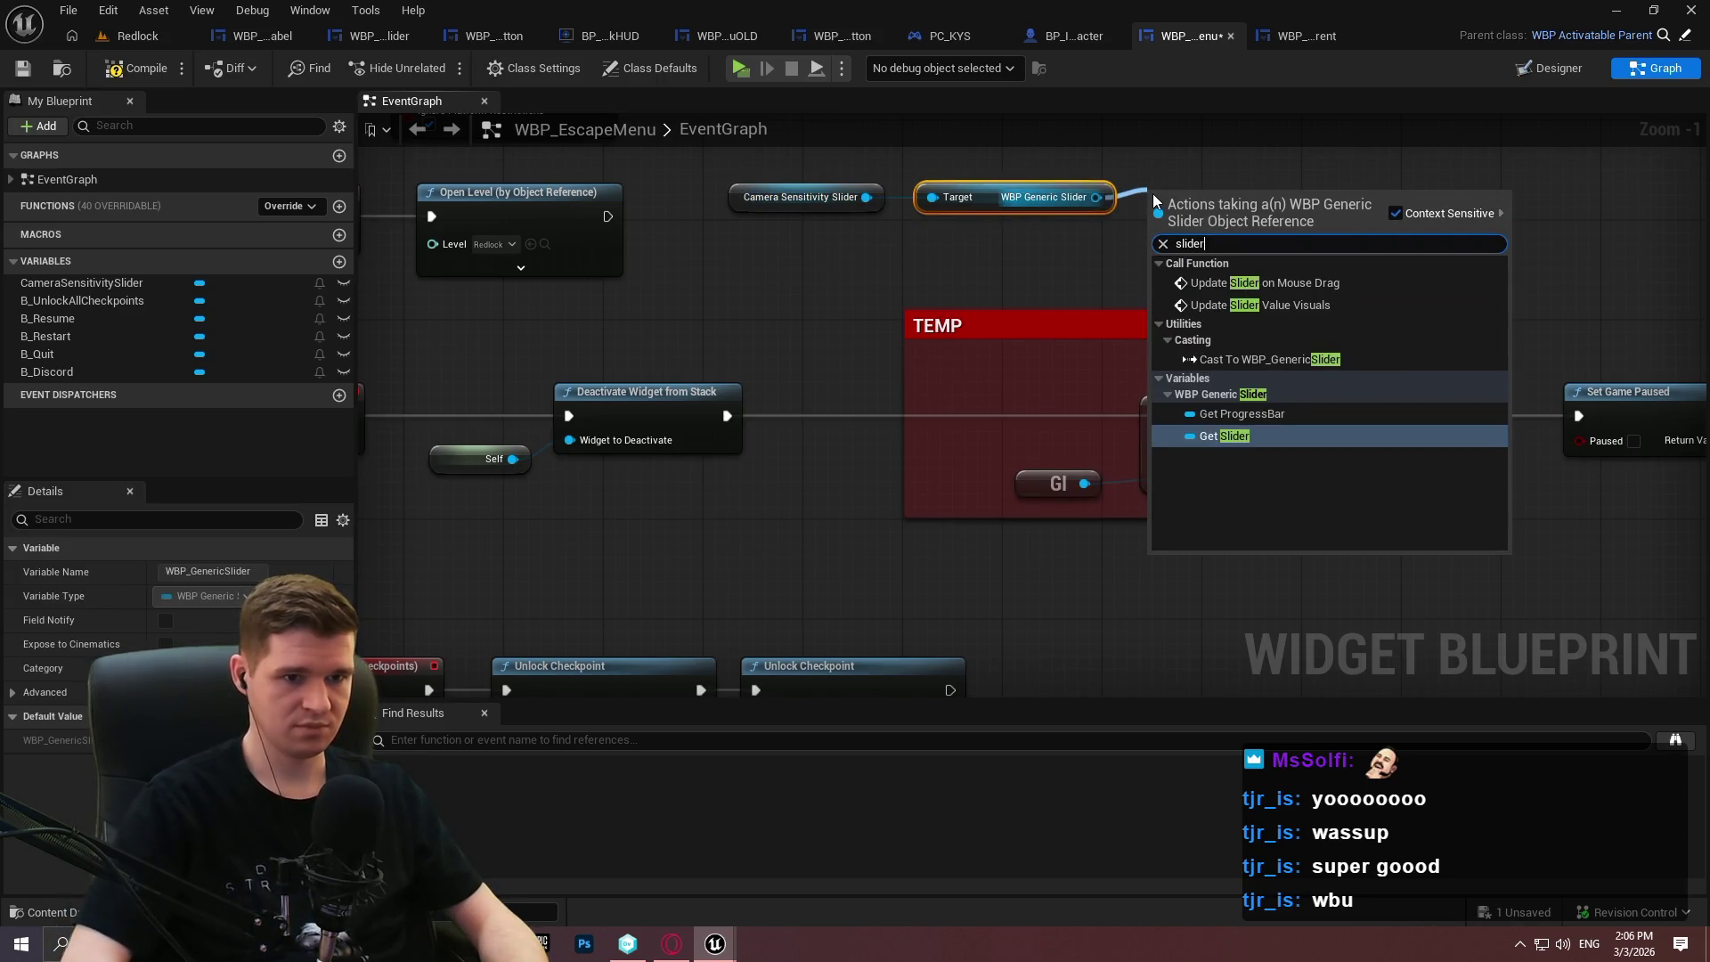
pyautogui.press('Return')
pyautogui.moveTo(1269, 197); pyautogui.dragTo(1392, 207)
pyautogui.write('value')
pyautogui.scroll(1, 1417, 448)
pyautogui.click(1375, 340)
pyautogui.moveTo(1413, 198); pyautogui.dragTo(1156, 440)
pyautogui.click(137, 81)
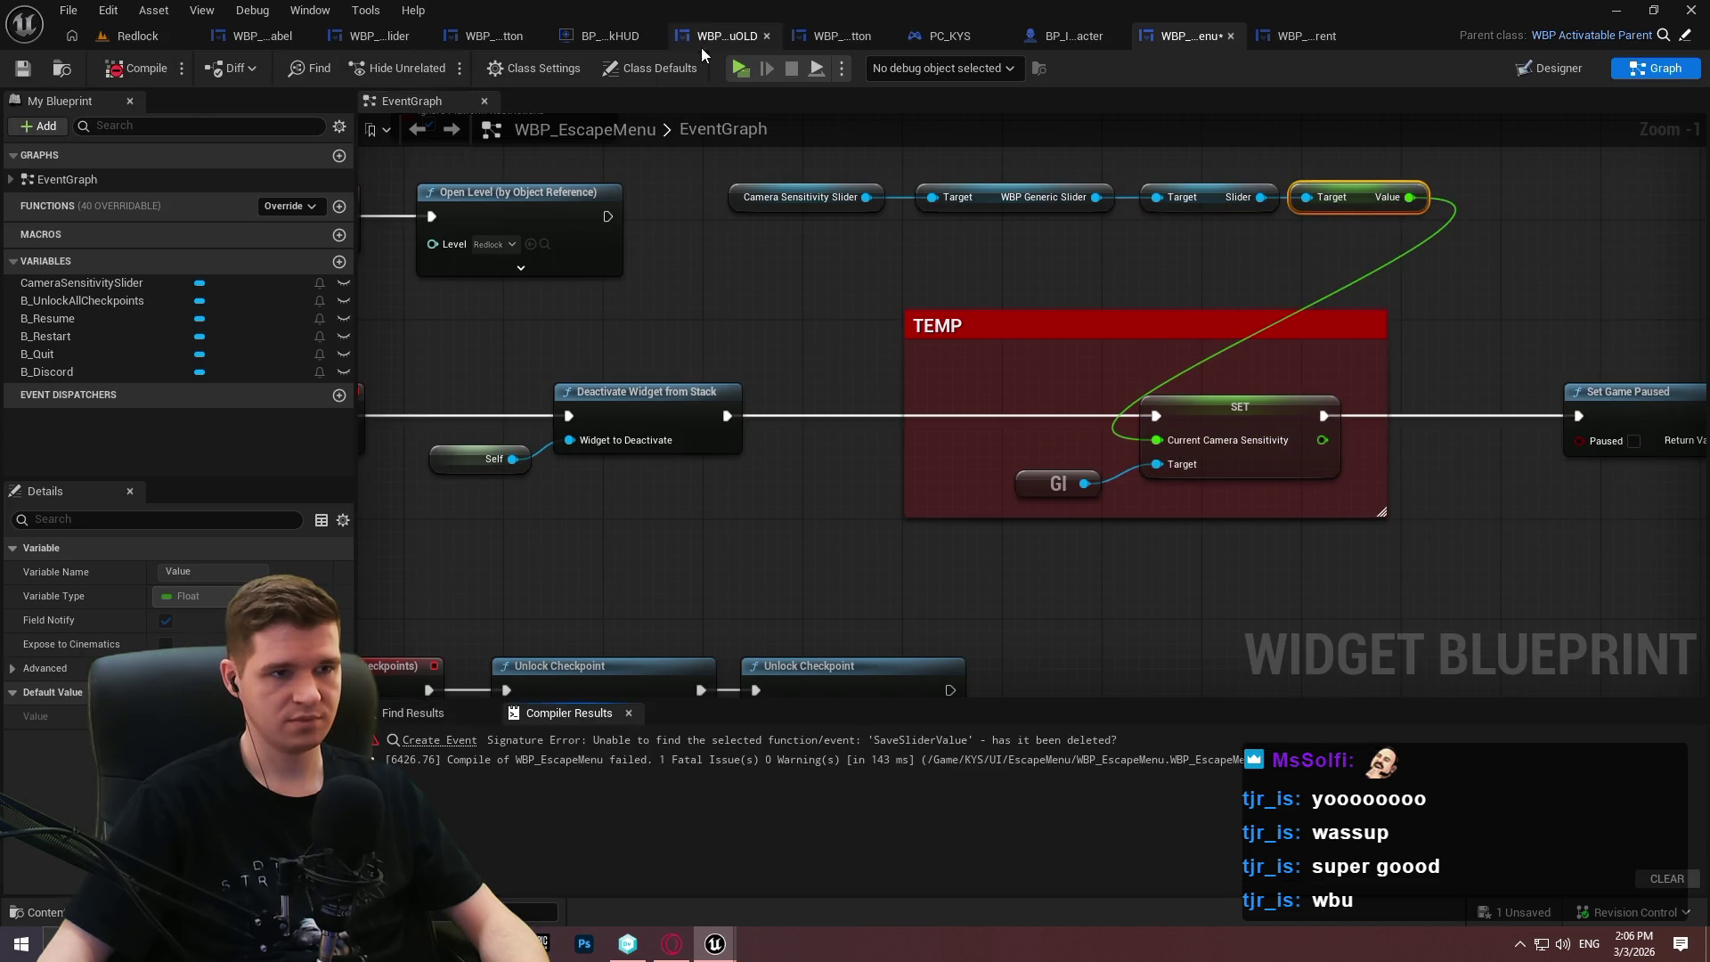
# Delete the old nodes in TEMP SLIDER SAVING and the Event On Initialized node.
pyautogui.scroll(-4, 1066, 222)
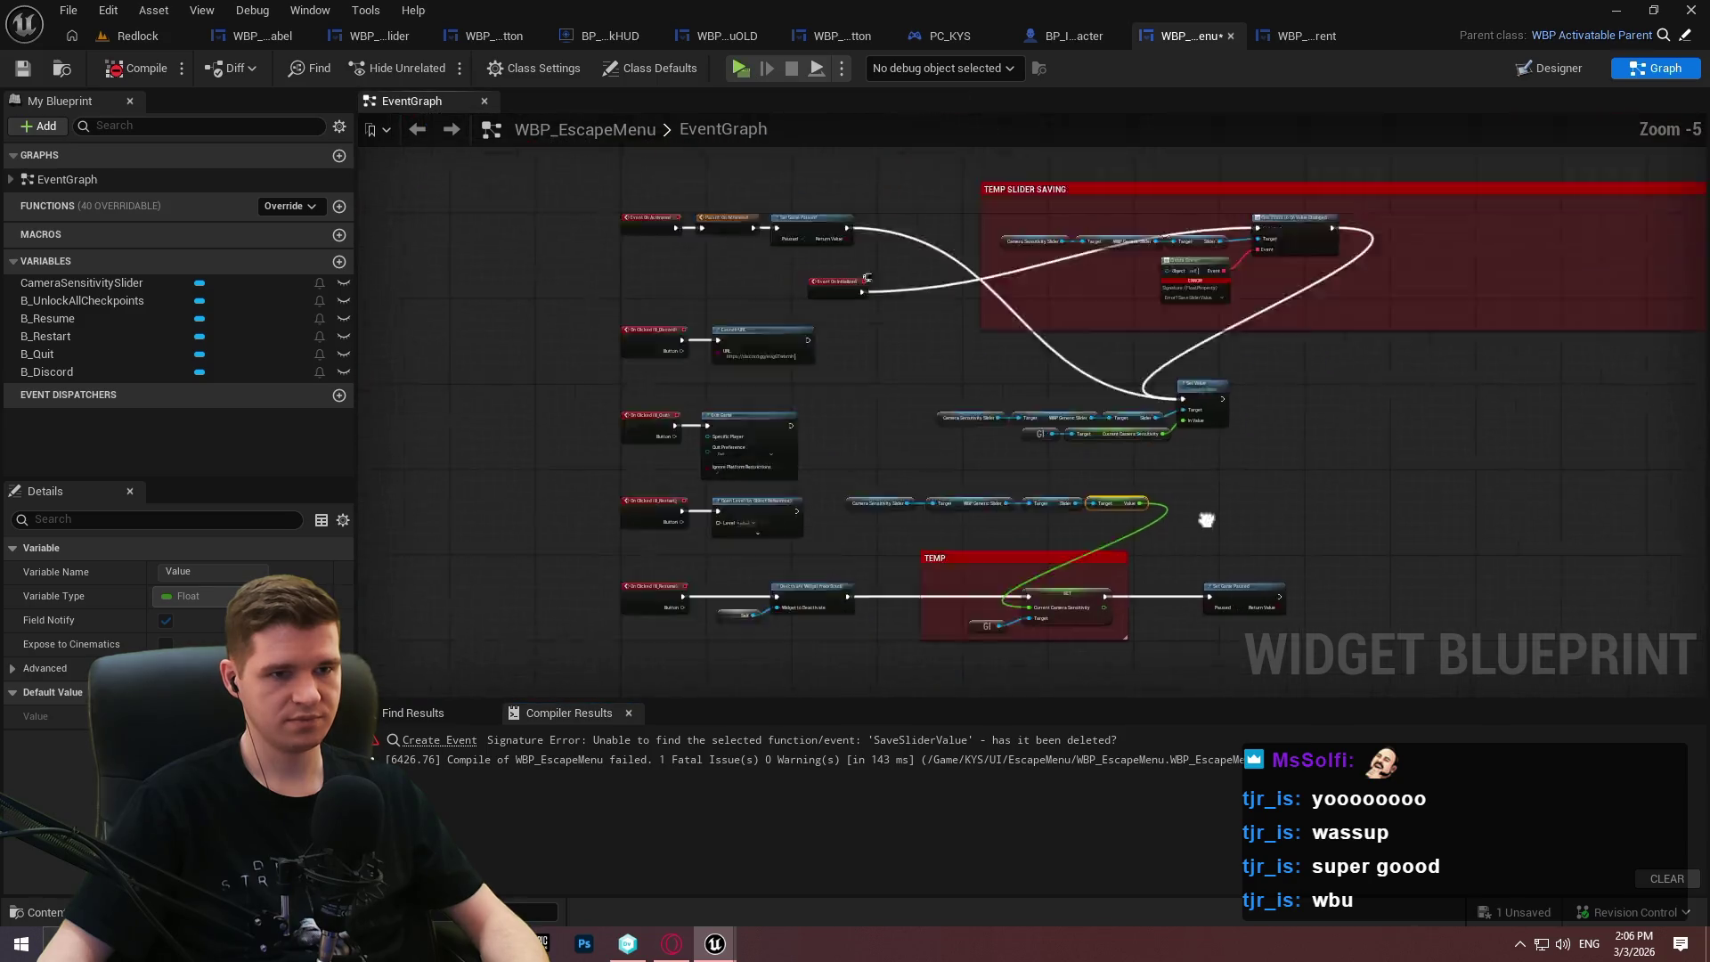
pyautogui.scroll(2, 1035, 433)
pyautogui.moveTo(1248, 456); pyautogui.dragTo(768, 276)
pyautogui.press('Delete')
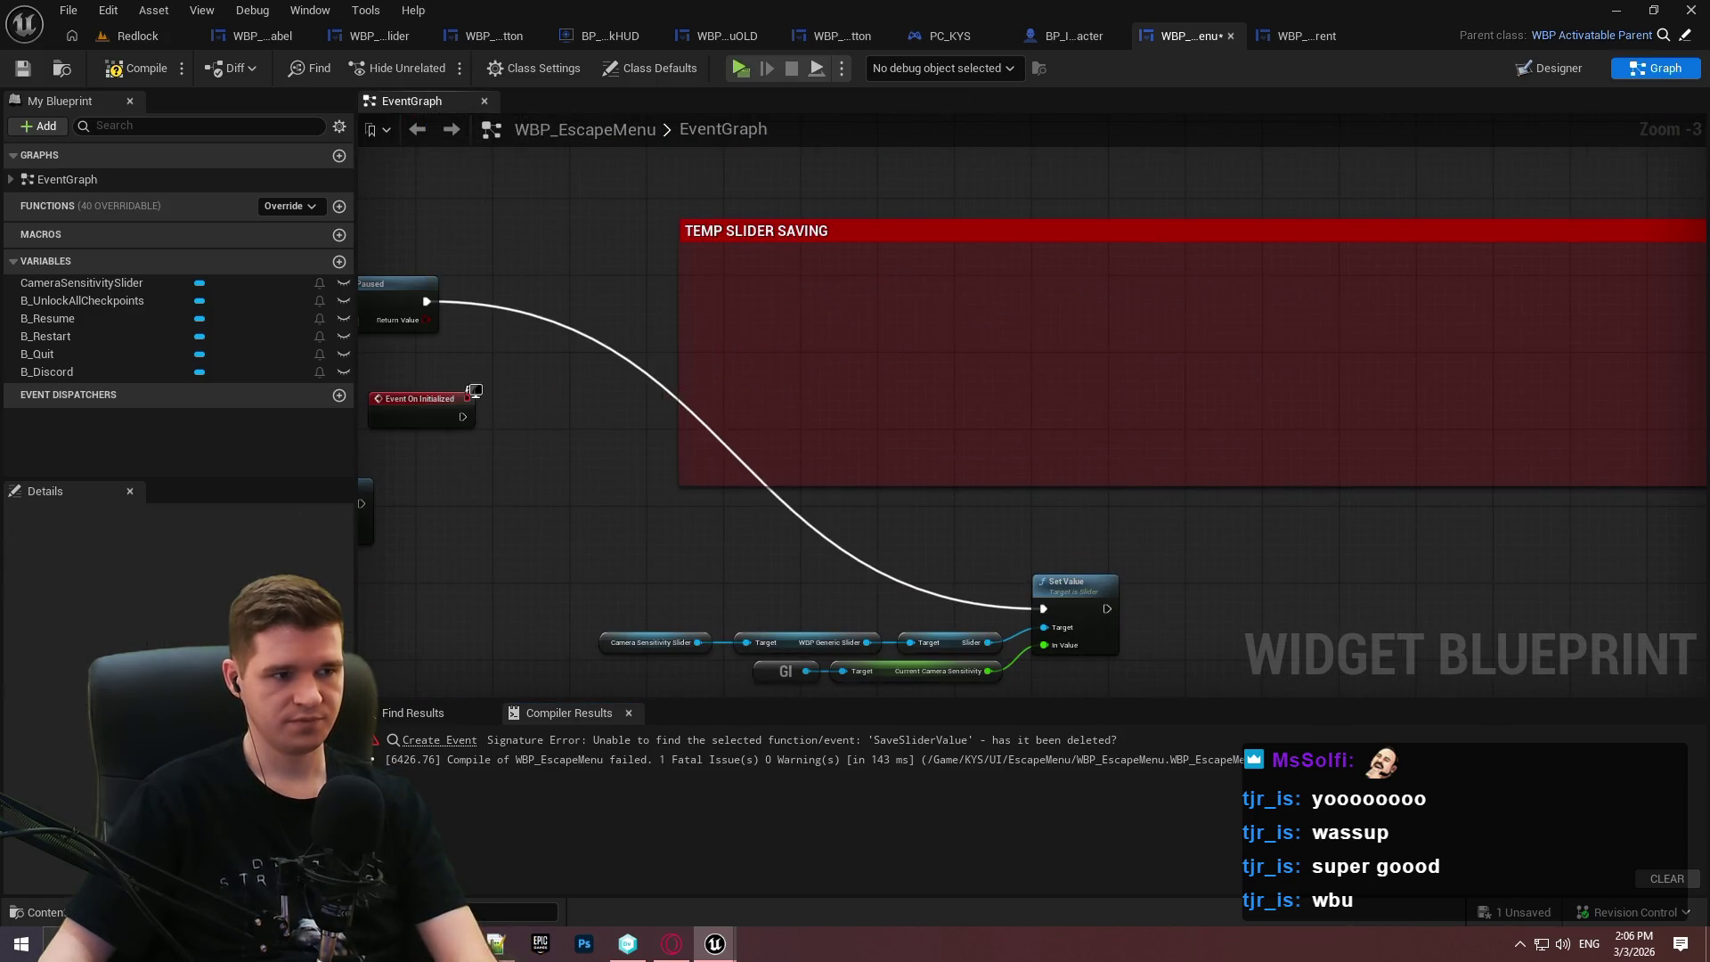
pyautogui.click(568, 334)
pyautogui.press('Delete')
# Move the Set Value node group into TEMP SLIDER SAVING, shrink the comment, then compile and save.
pyautogui.moveTo(1327, 618); pyautogui.dragTo(748, 477)
pyautogui.moveTo(1273, 534)
pyautogui.mouseDown()
pyautogui.moveTo(1264, 371)
pyautogui.moveTo(1309, 216)
pyautogui.mouseUp()
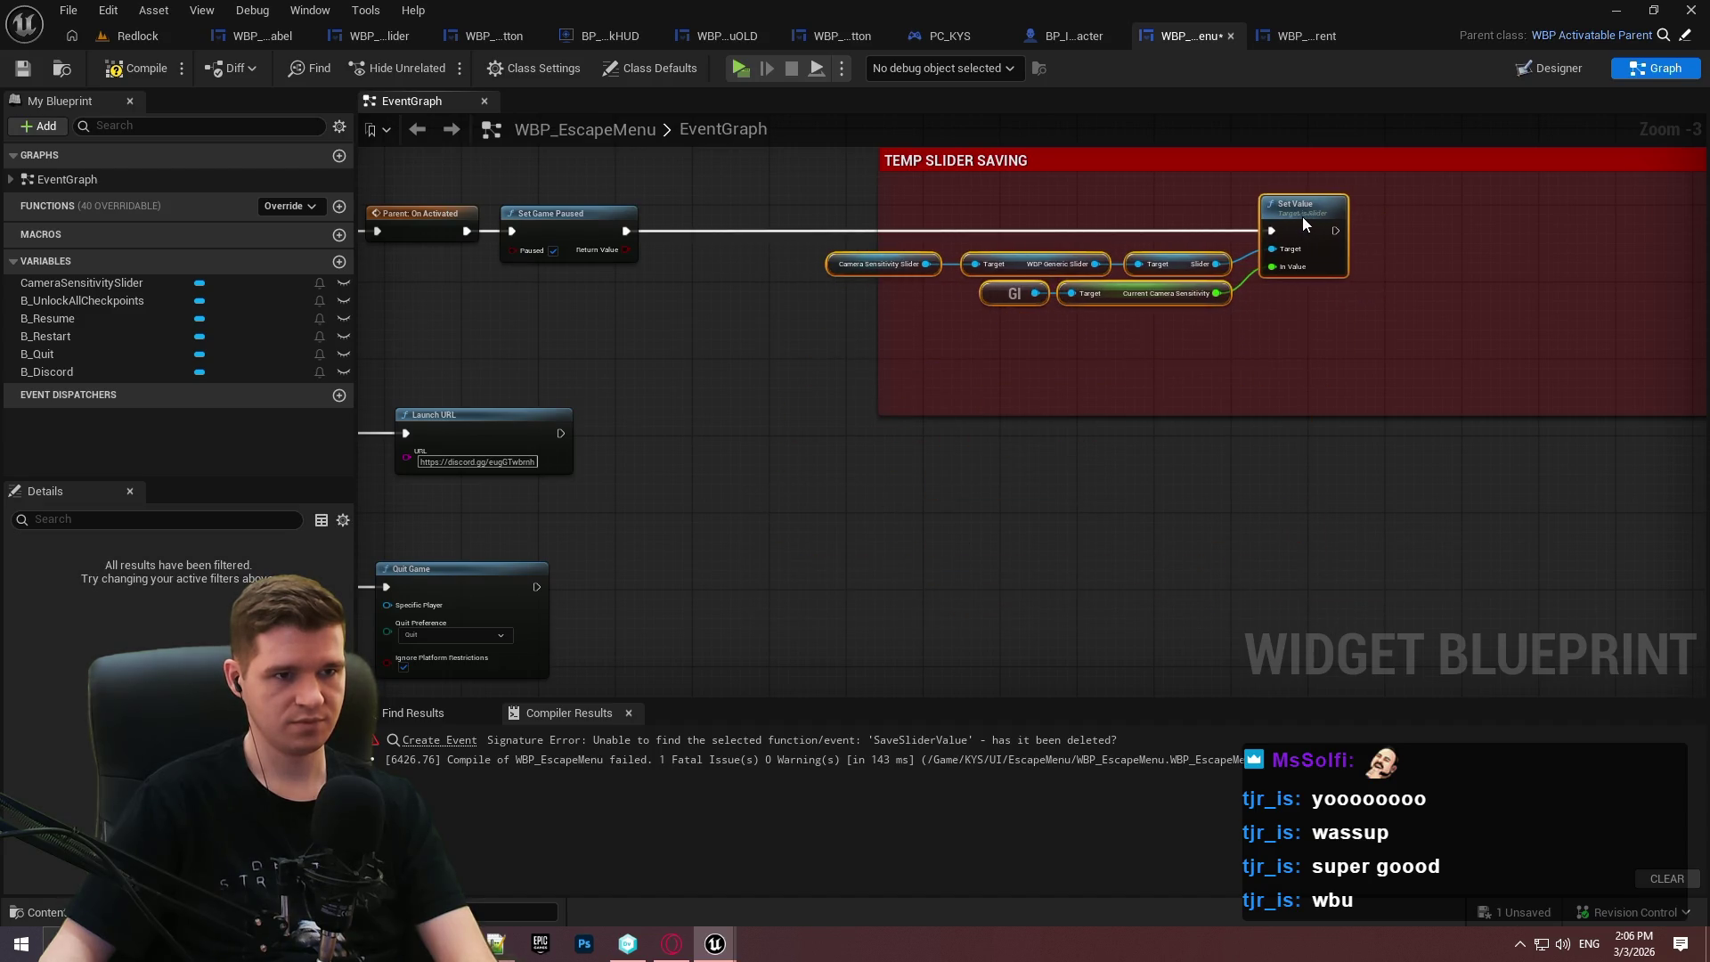
pyautogui.moveTo(793, 200)
pyautogui.mouseDown()
pyautogui.moveTo(101, 218)
pyautogui.moveTo(118, 221)
pyautogui.mouseUp()
pyautogui.moveTo(1375, 251); pyautogui.dragTo(684, 272)
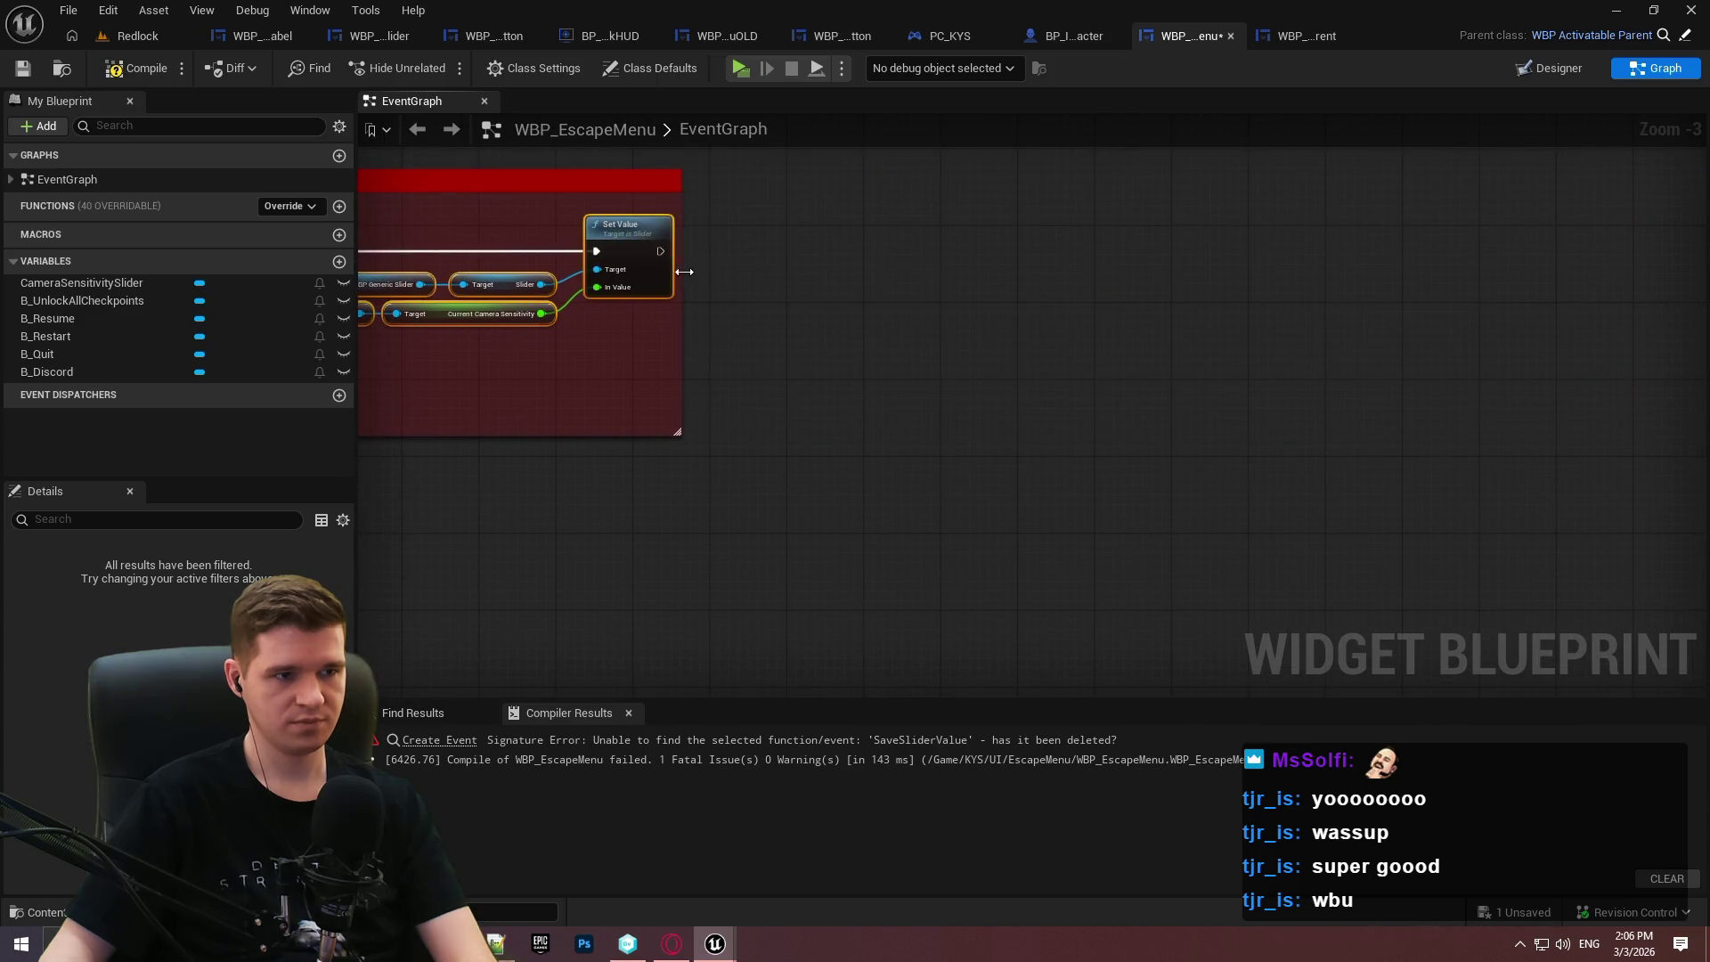
pyautogui.moveTo(693, 334); pyautogui.dragTo(873, 302)
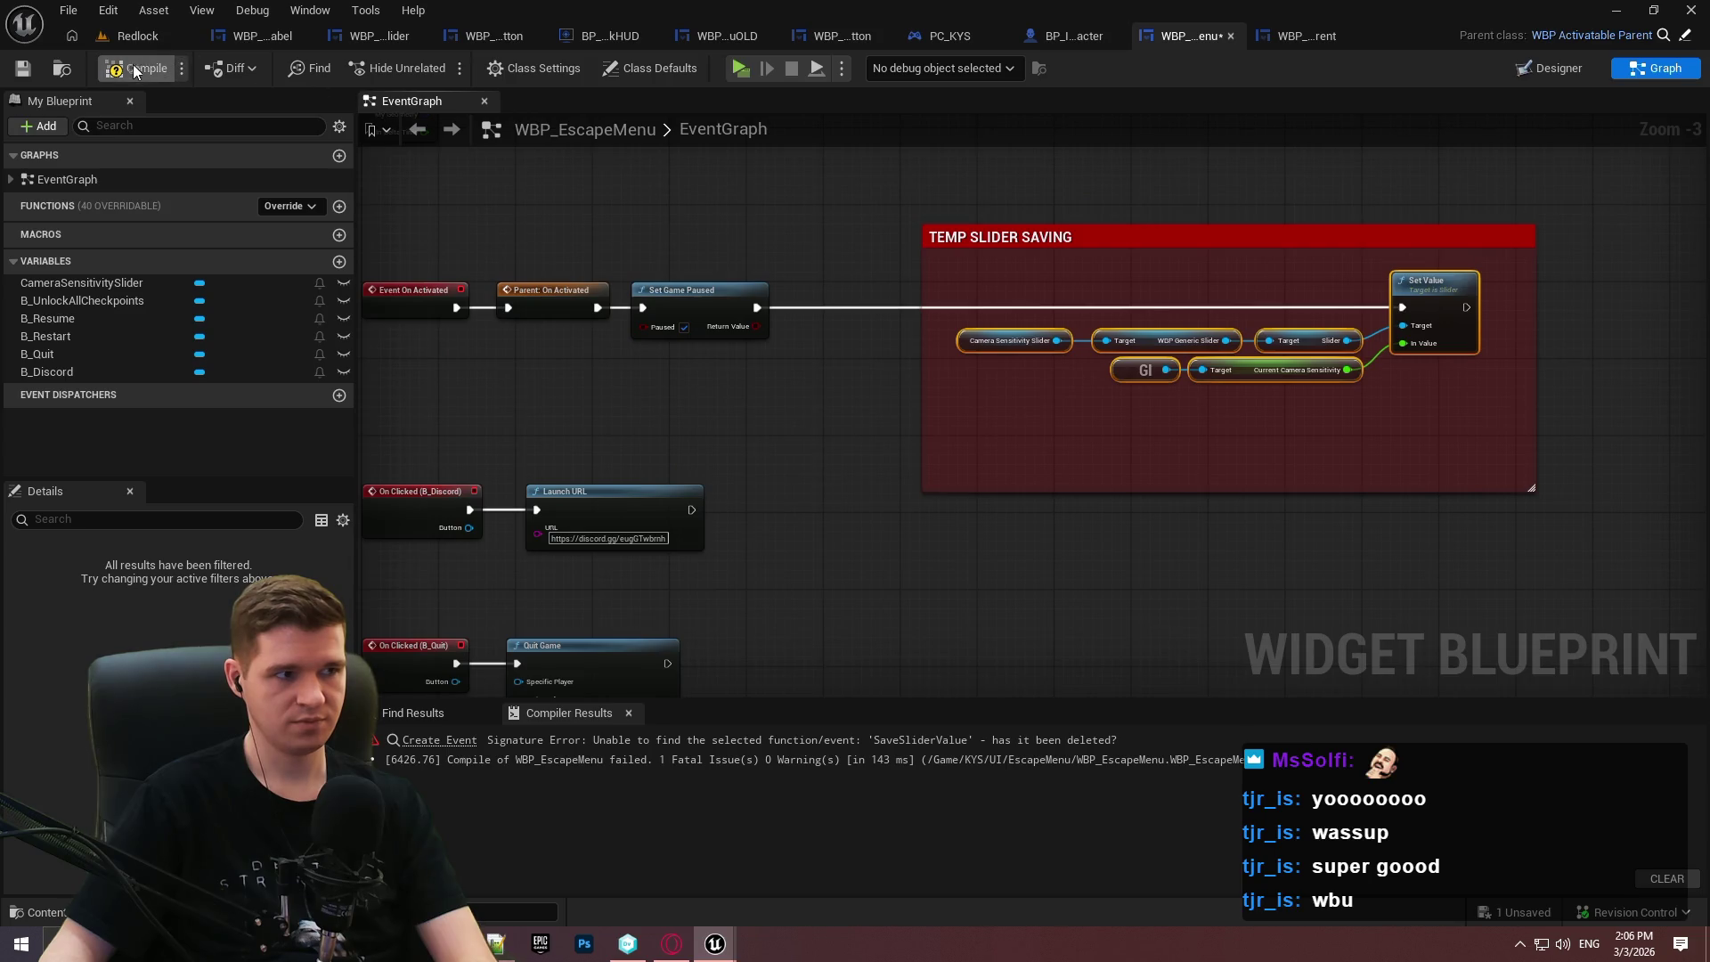
pyautogui.click(19, 73)
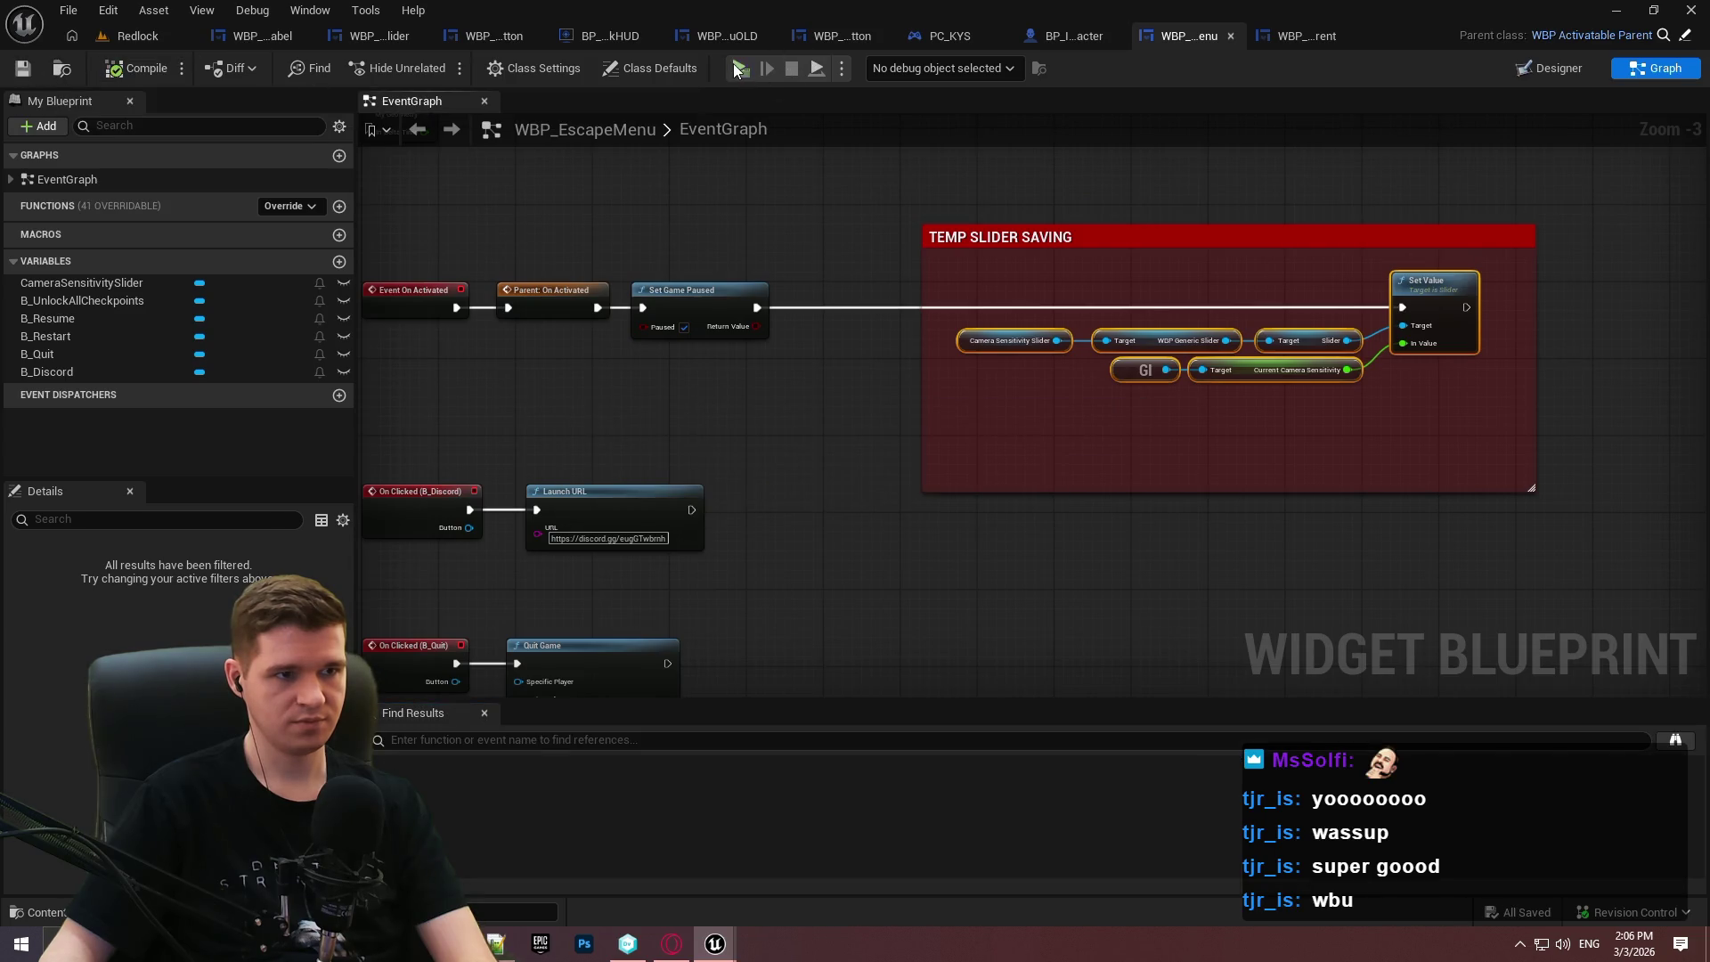
# Launch a standalone preview, raise camera sensitivity from 1.0 toward 2.8, resume, and recheck the pause menu.
pyautogui.press('Return')
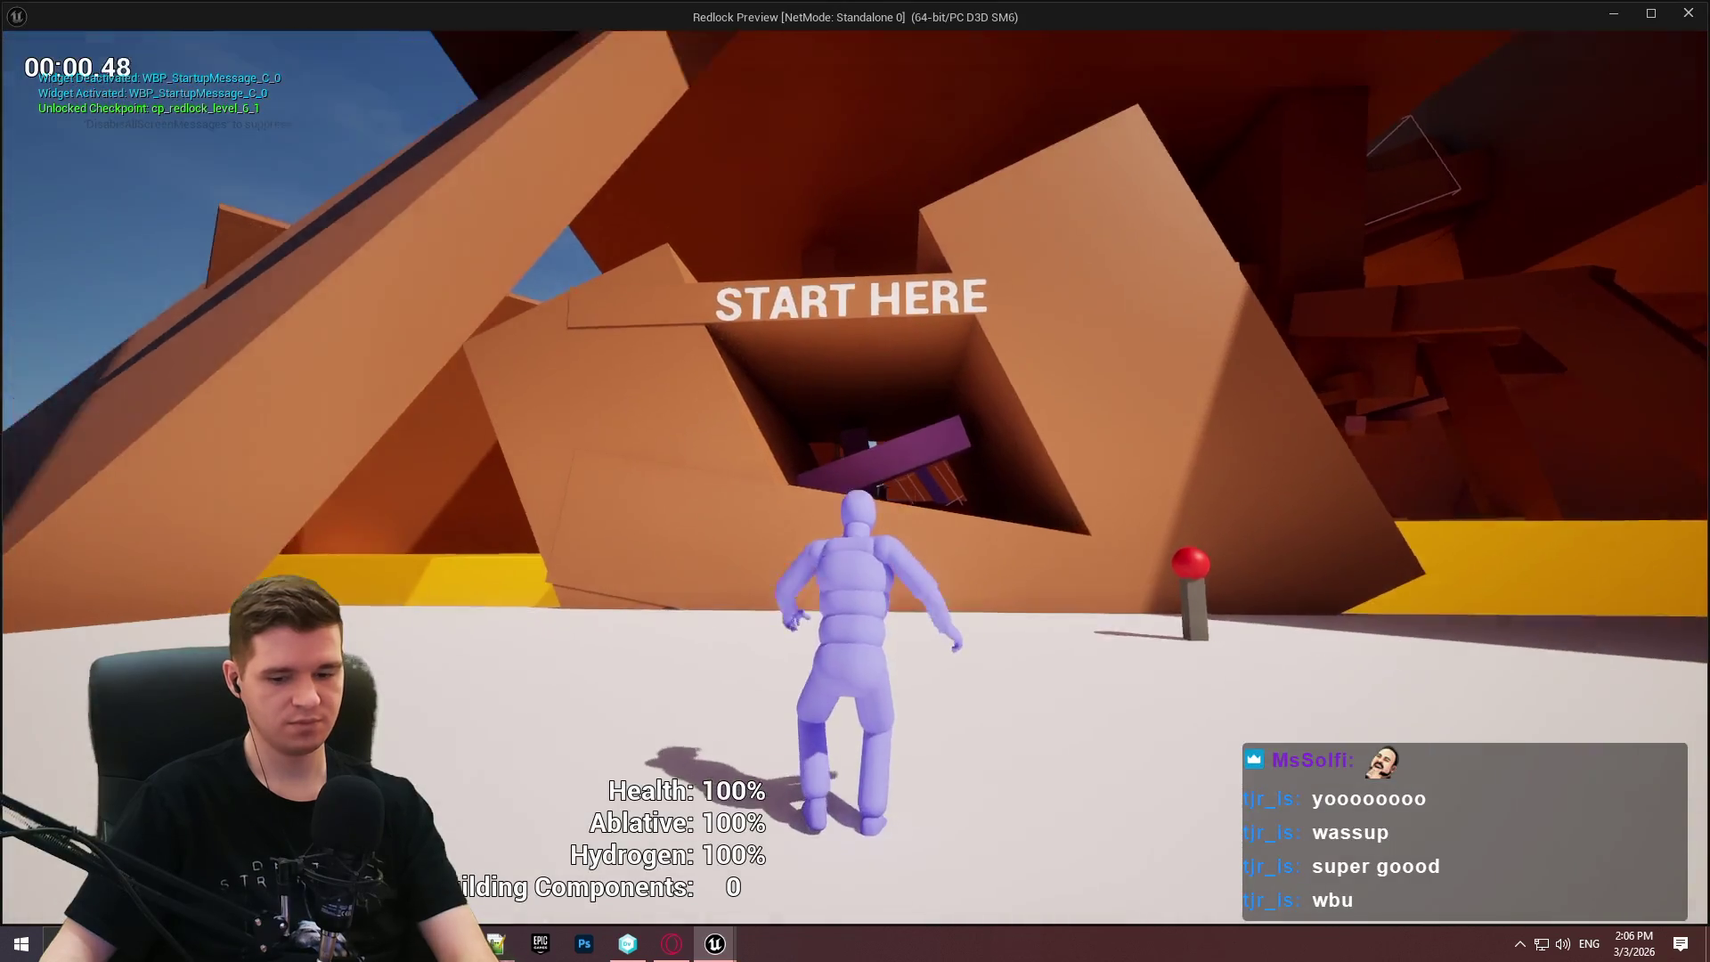
pyautogui.press('Escape')
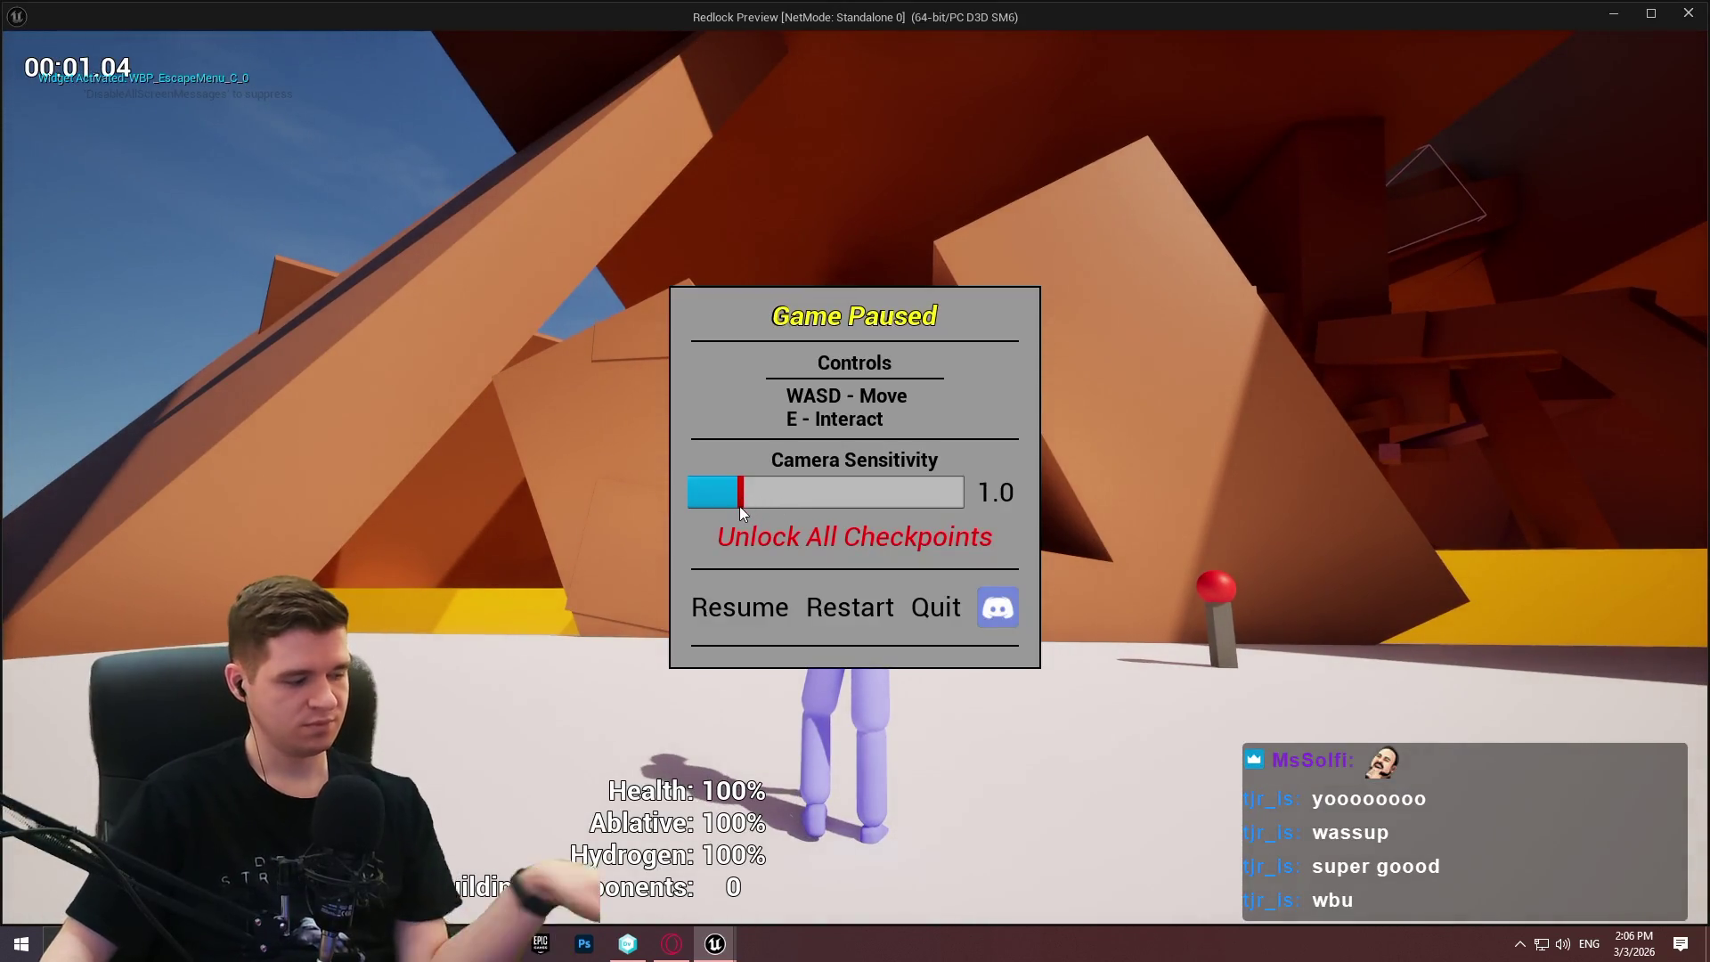
pyautogui.moveTo(741, 502); pyautogui.dragTo(849, 499)
pyautogui.click(752, 606)
pyautogui.press('Escape')
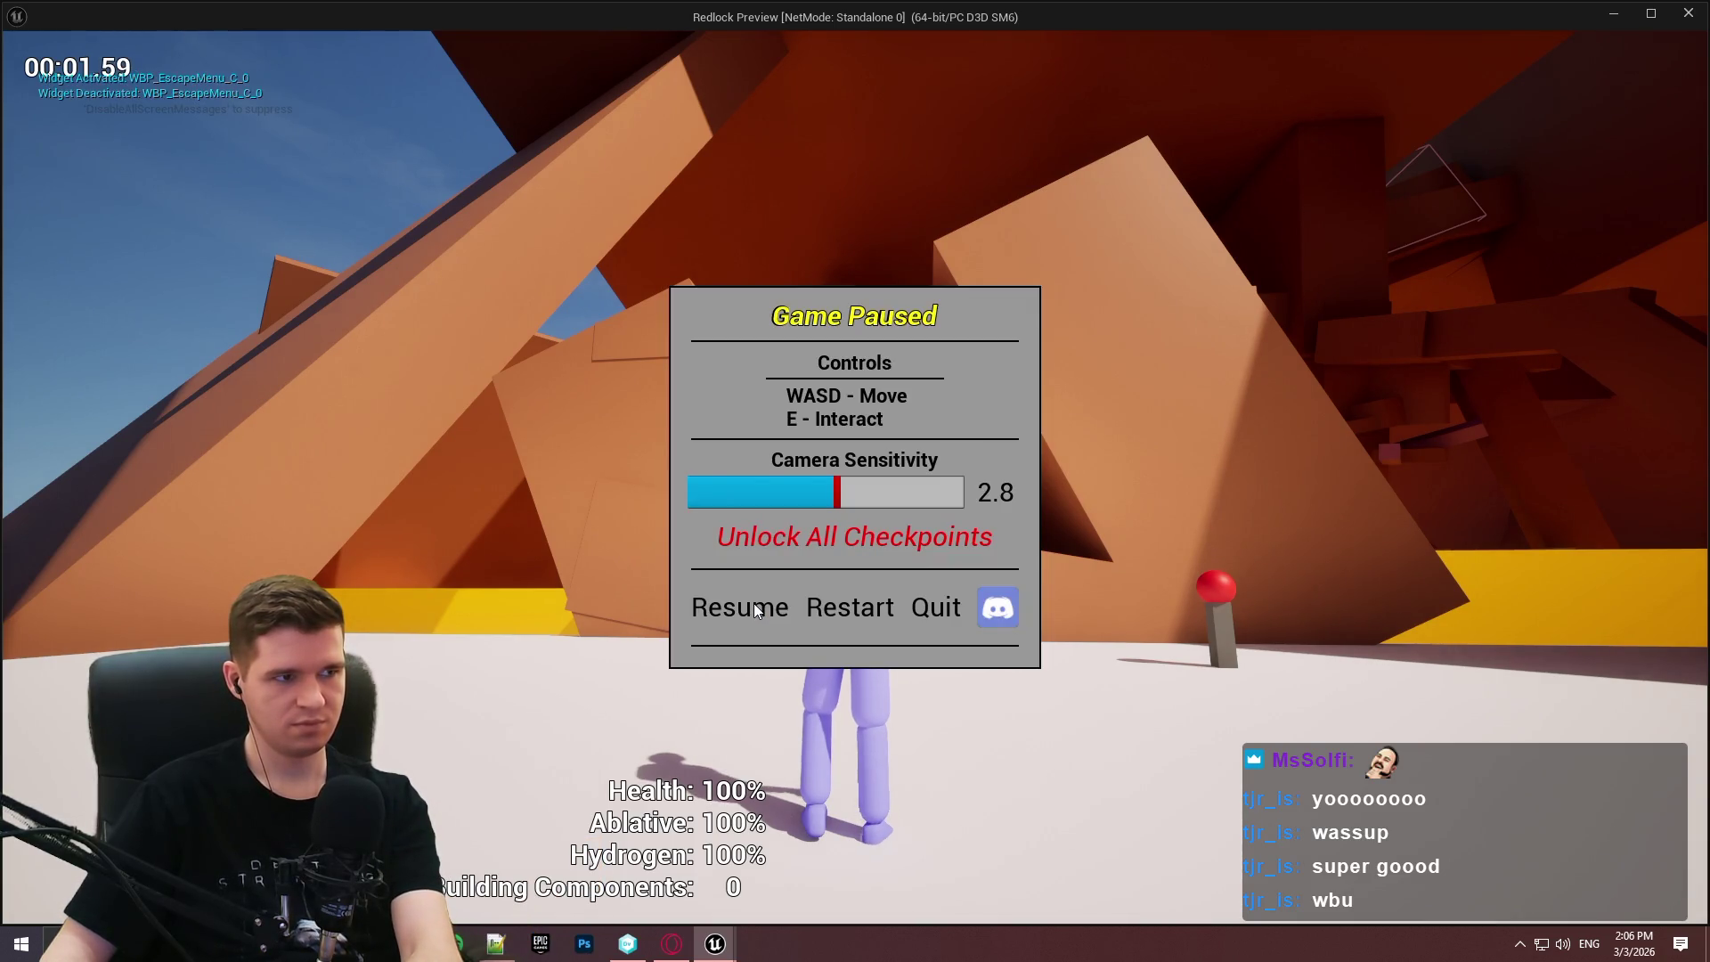
pyautogui.click(754, 609)
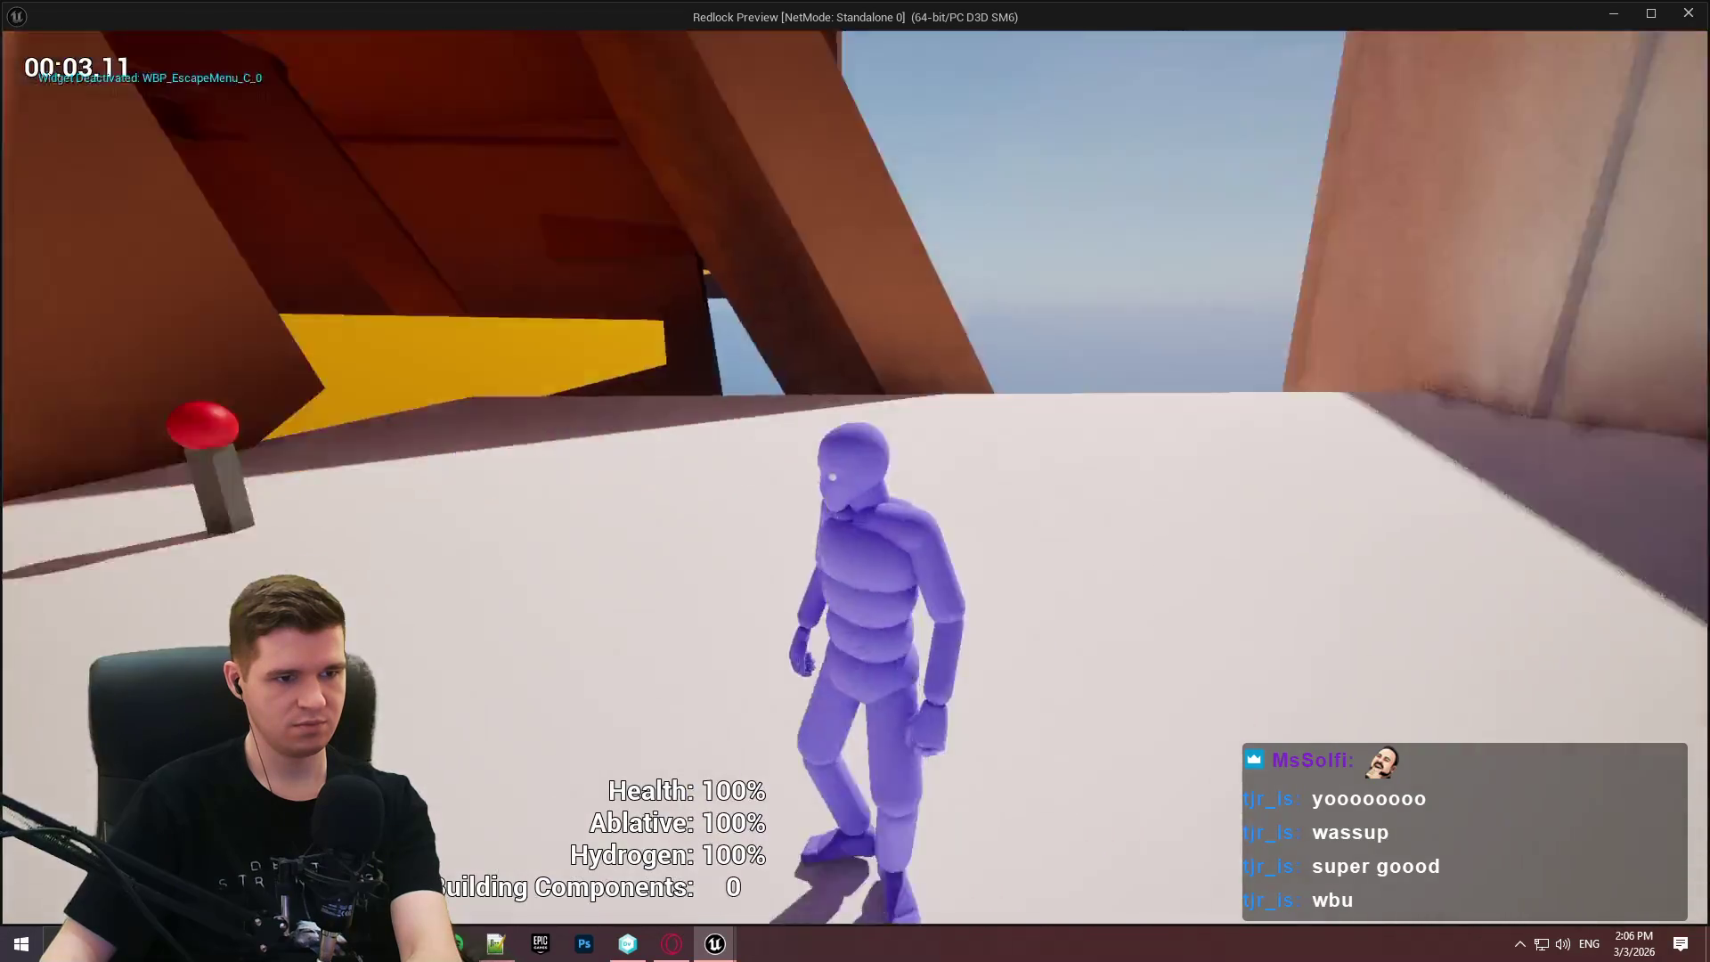
pyautogui.press('Escape')
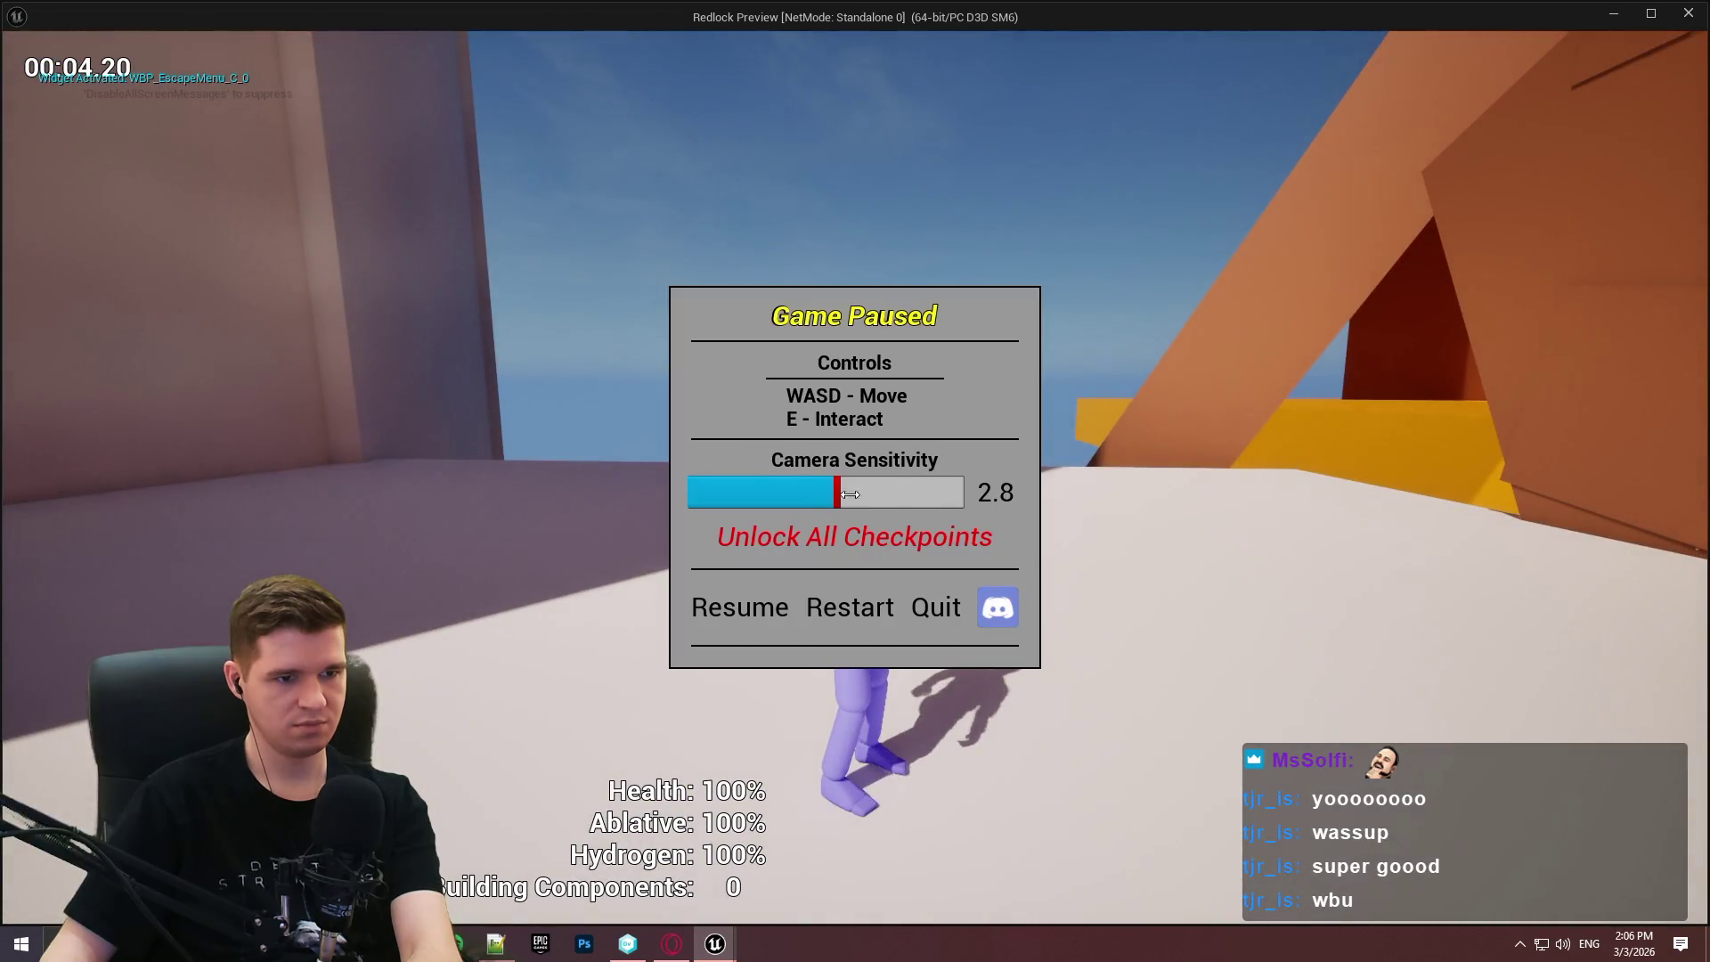
pyautogui.press('Escape')
pyautogui.press('Escape')
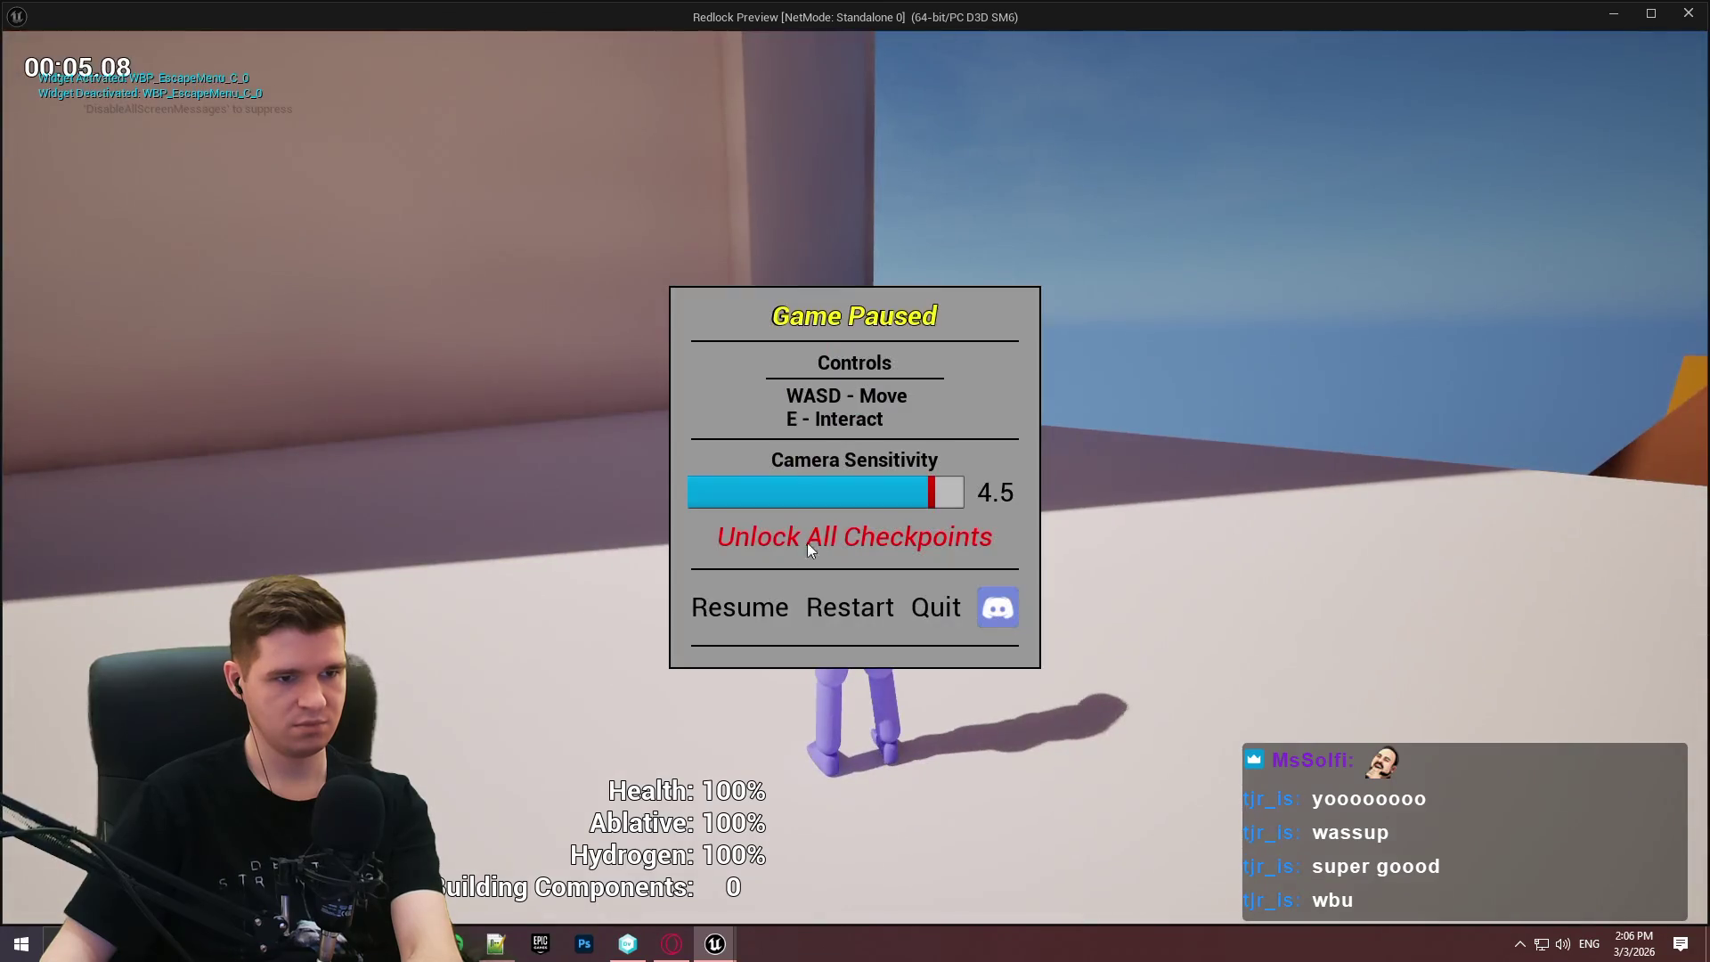
# Lower sensitivity from 4.5, resume, and restart the level twice to see whether the value persists.
pyautogui.moveTo(930, 497); pyautogui.dragTo(726, 501)
pyautogui.click(728, 615)
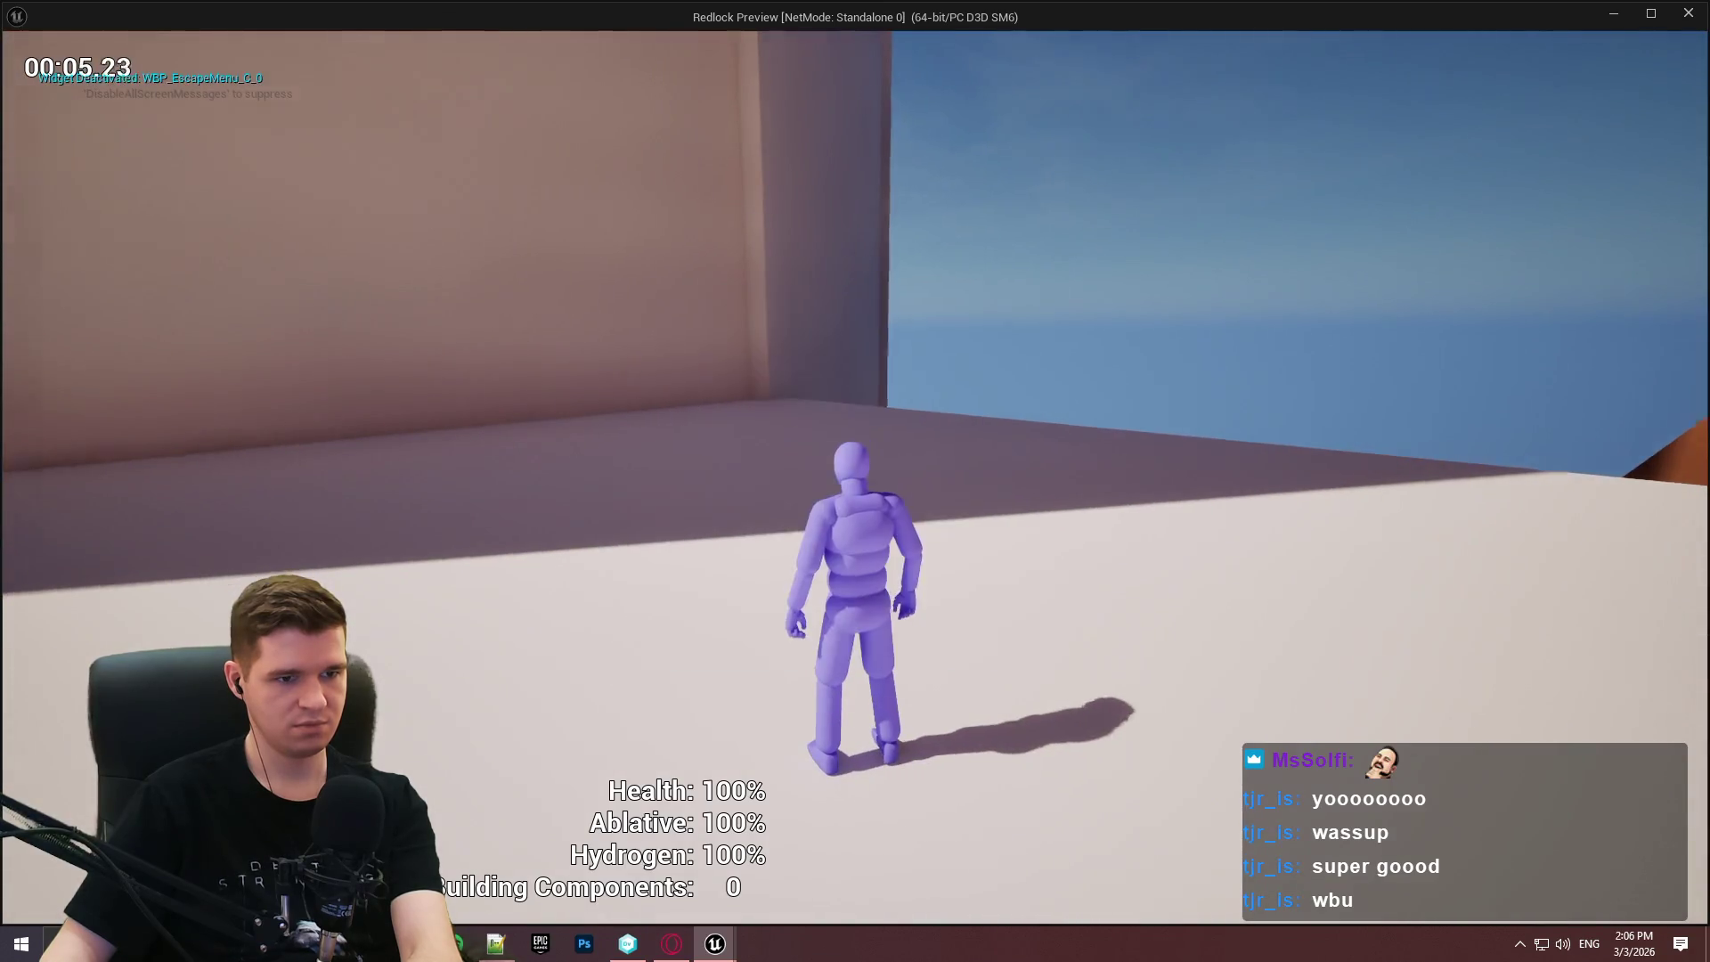
pyautogui.press('Escape')
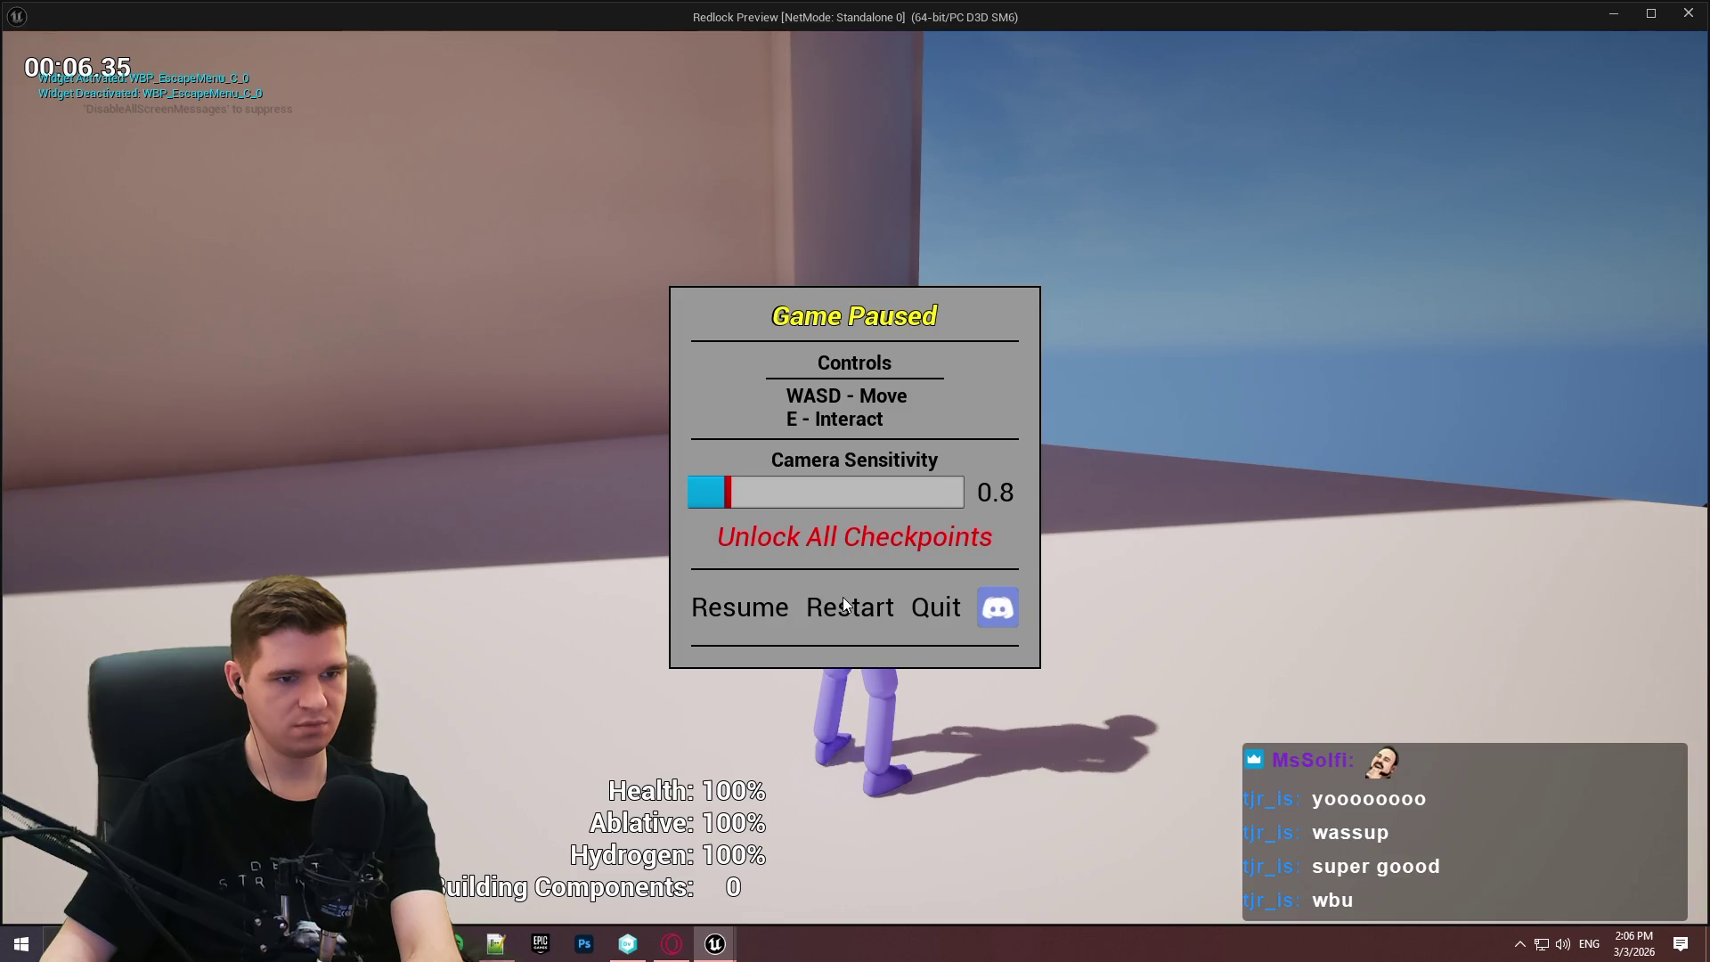
pyautogui.click(842, 602)
pyautogui.click(835, 765)
pyautogui.press('Escape')
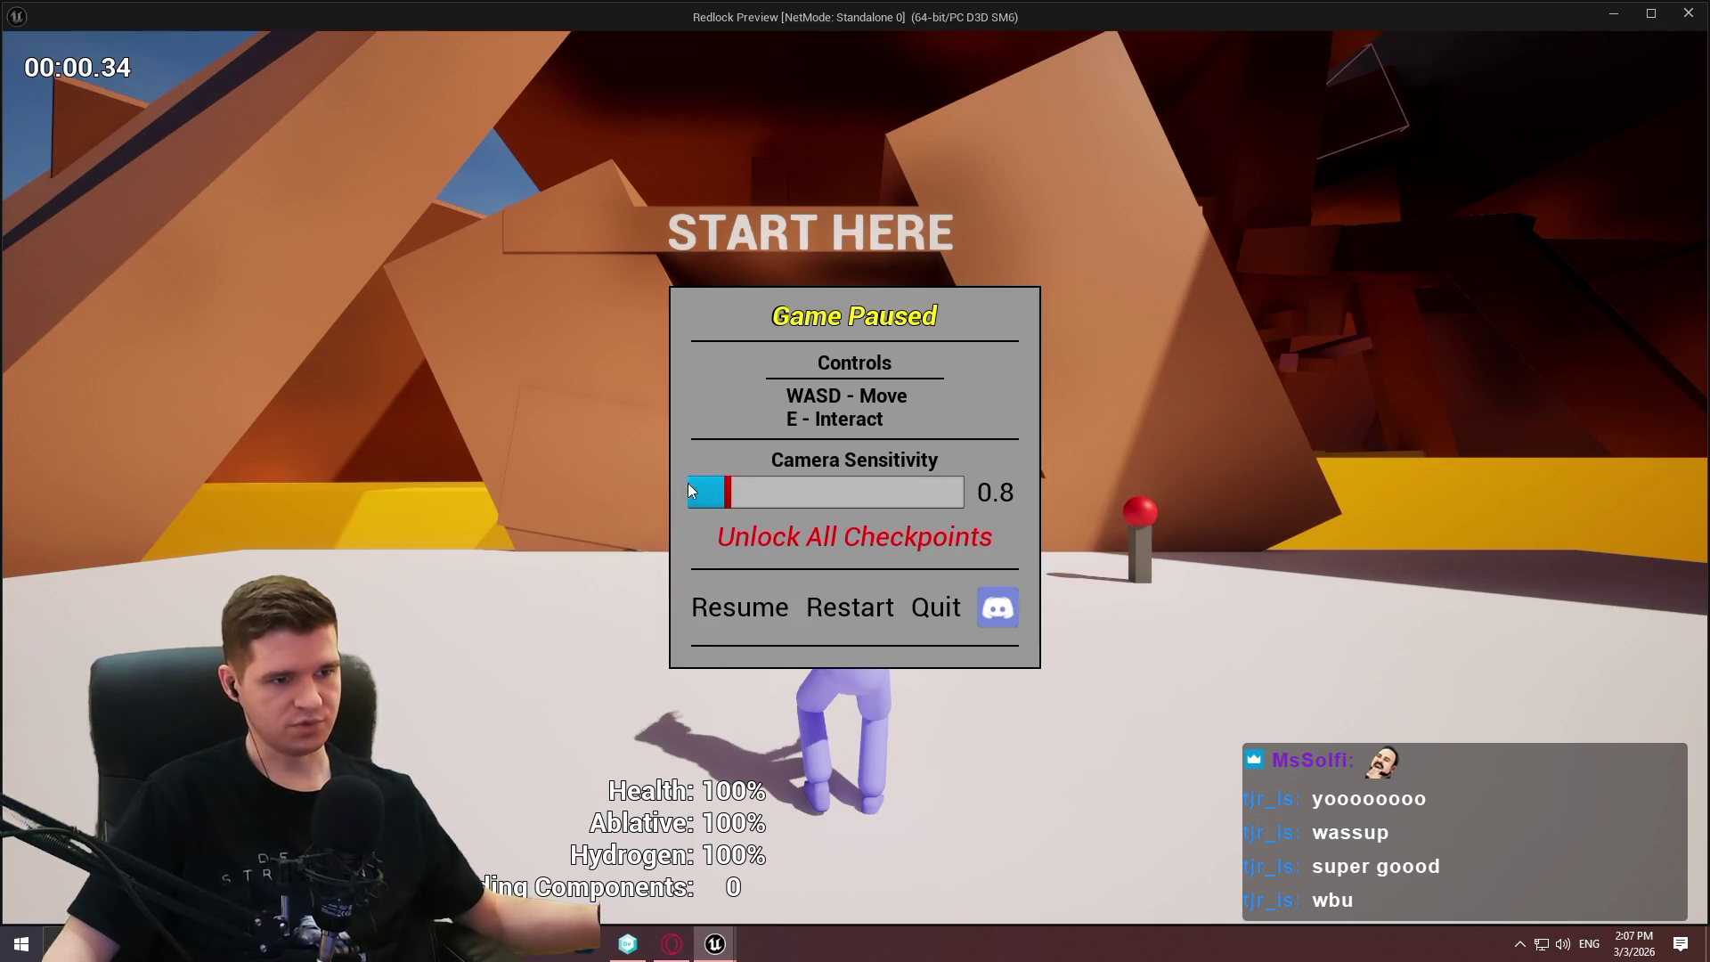
pyautogui.click(713, 599)
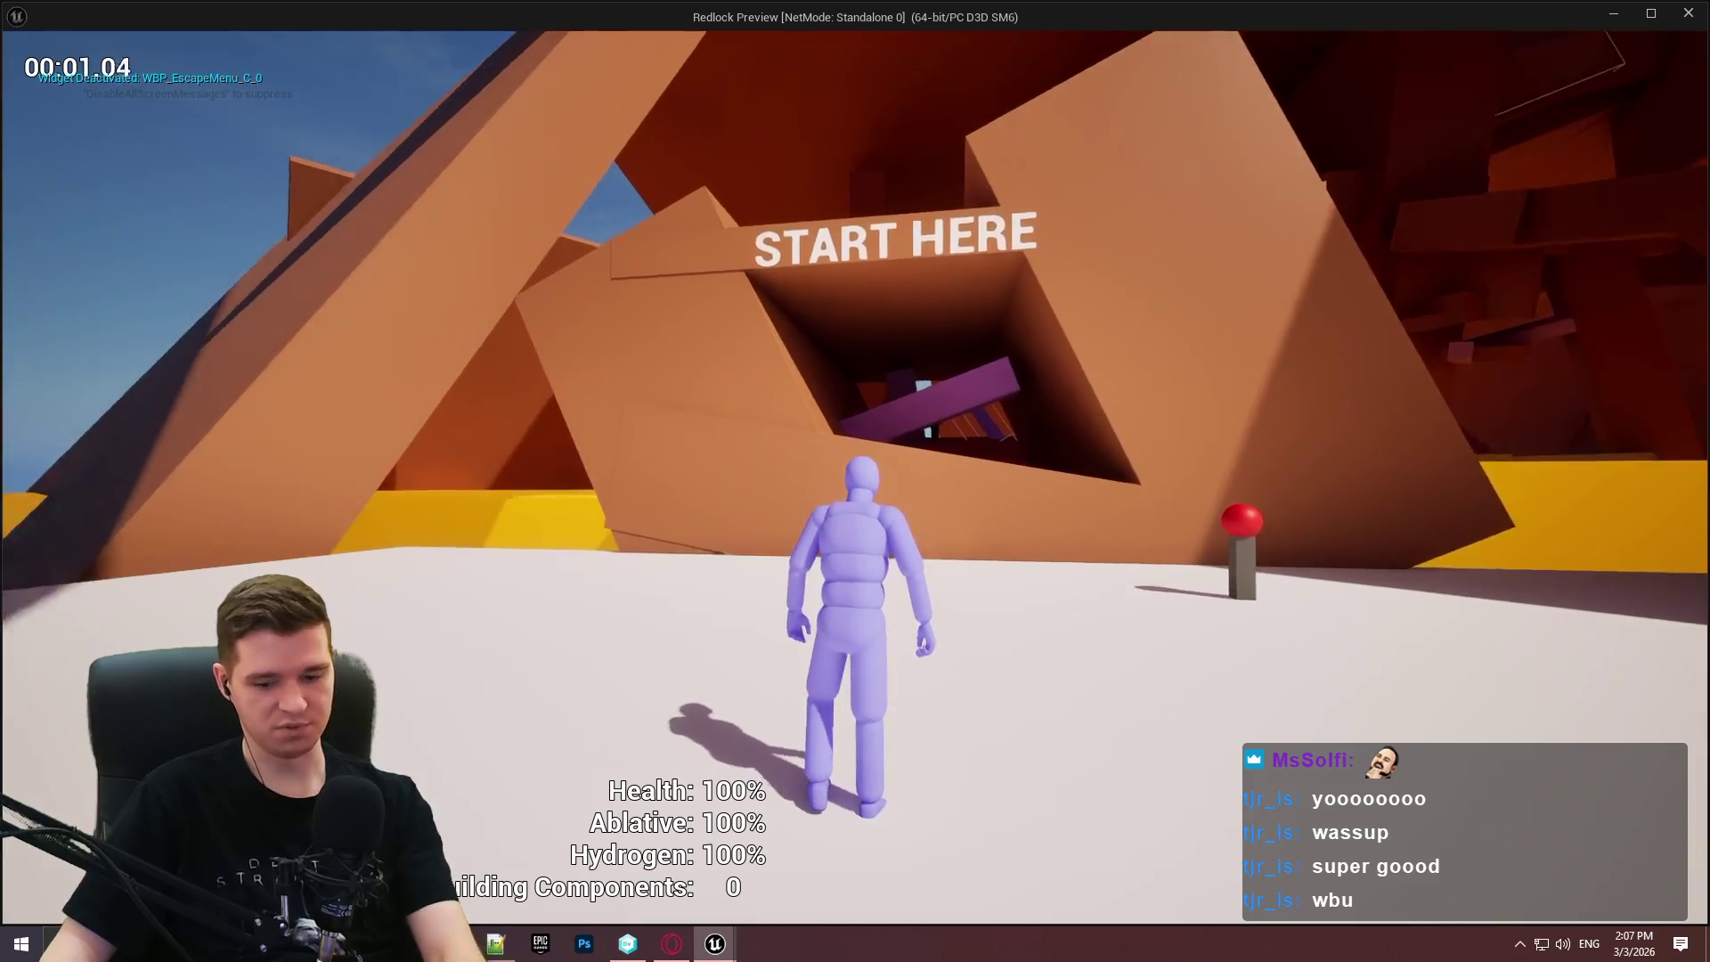
pyautogui.press('Escape')
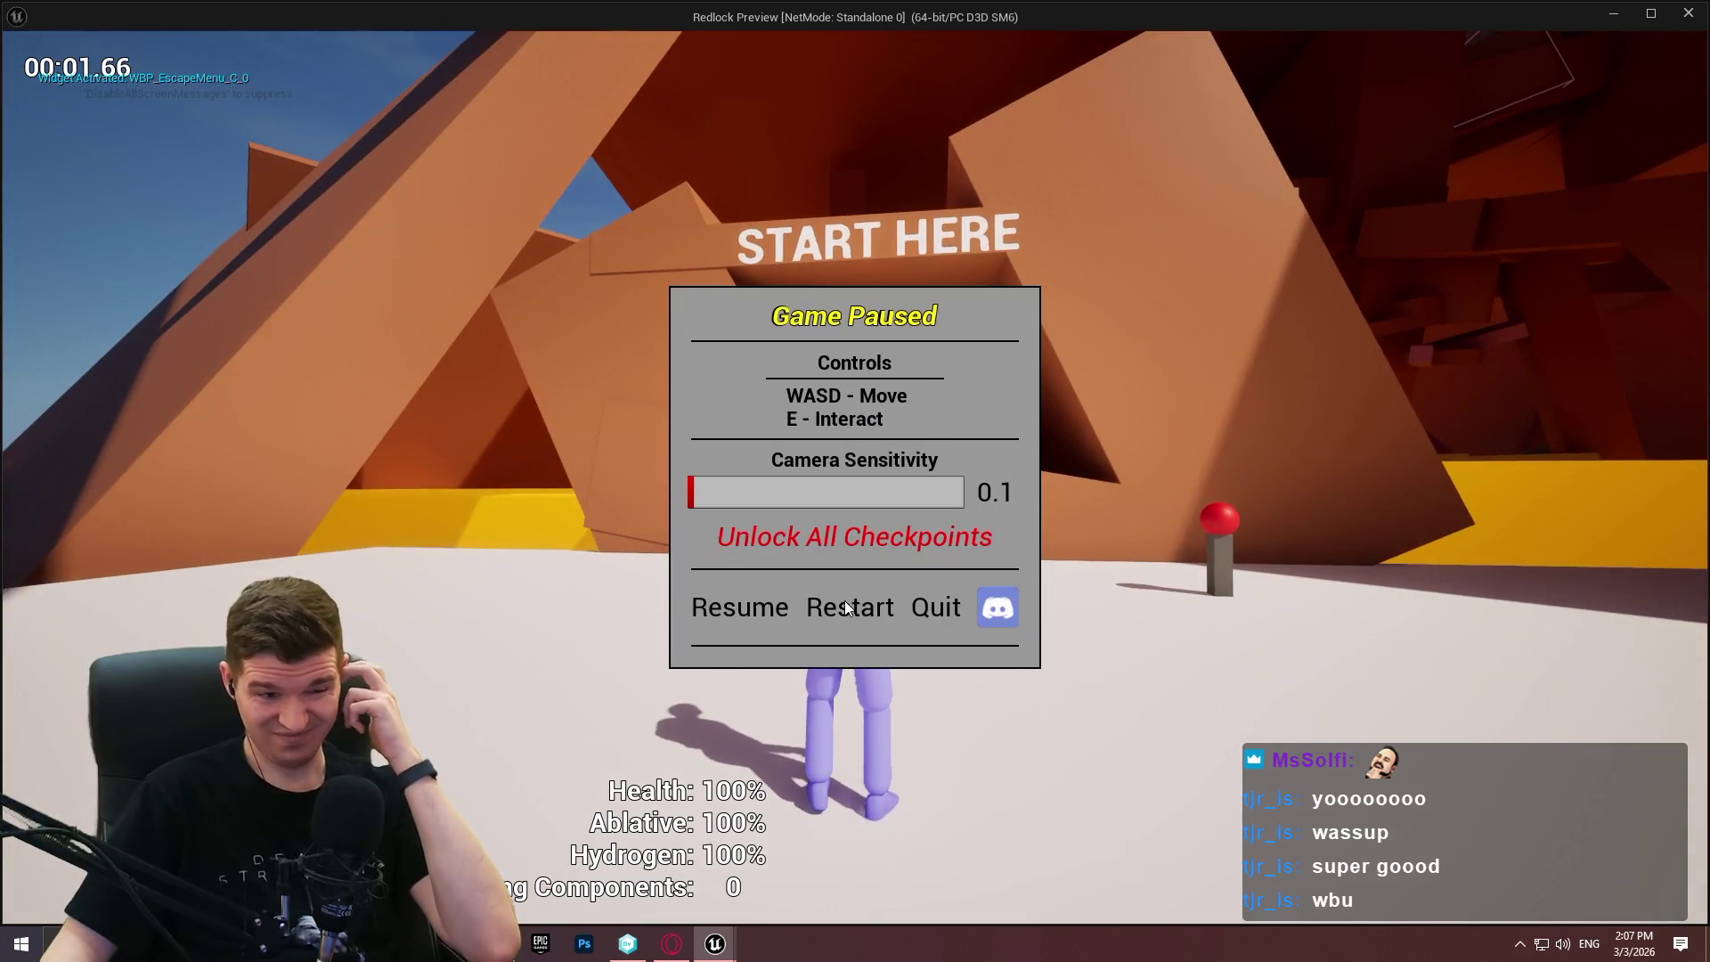
pyautogui.click(844, 600)
pyautogui.click(819, 758)
# Set camera sensitivity to 2.6, resume, confirm it remains 2.6, and quit the preview.
pyautogui.press('Escape')
pyautogui.press('Escape')
pyautogui.press('Escape')
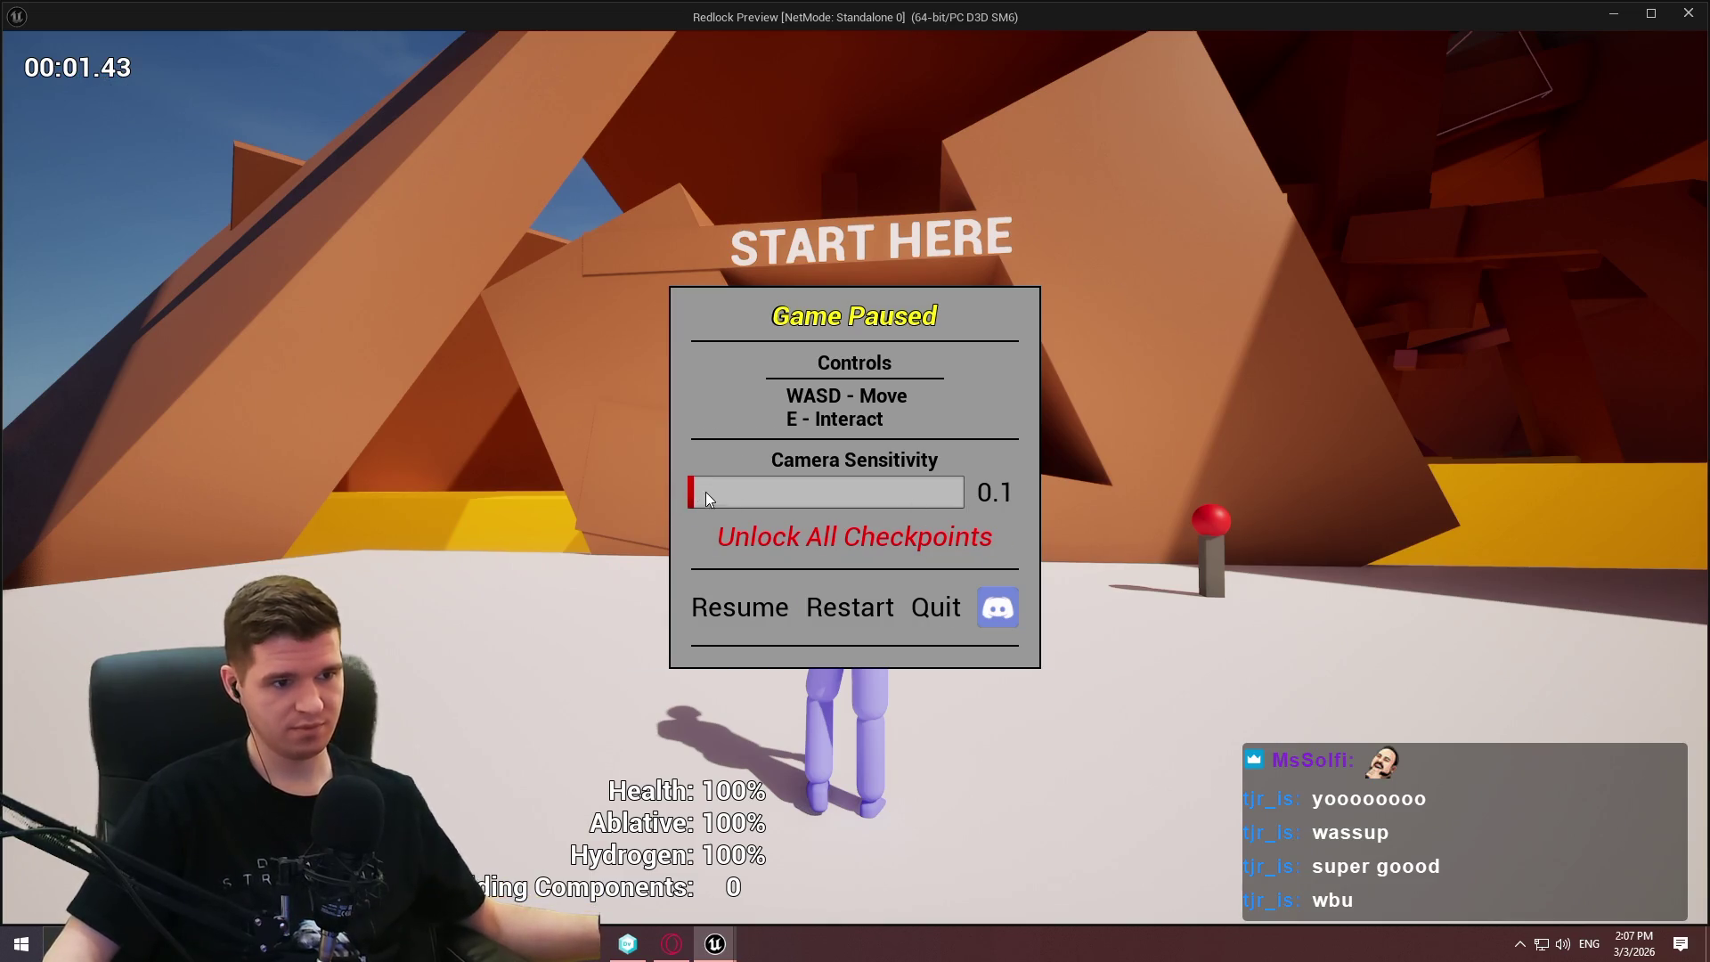
pyautogui.moveTo(695, 494)
pyautogui.mouseDown()
pyautogui.moveTo(876, 506)
pyautogui.moveTo(828, 507)
pyautogui.mouseUp()
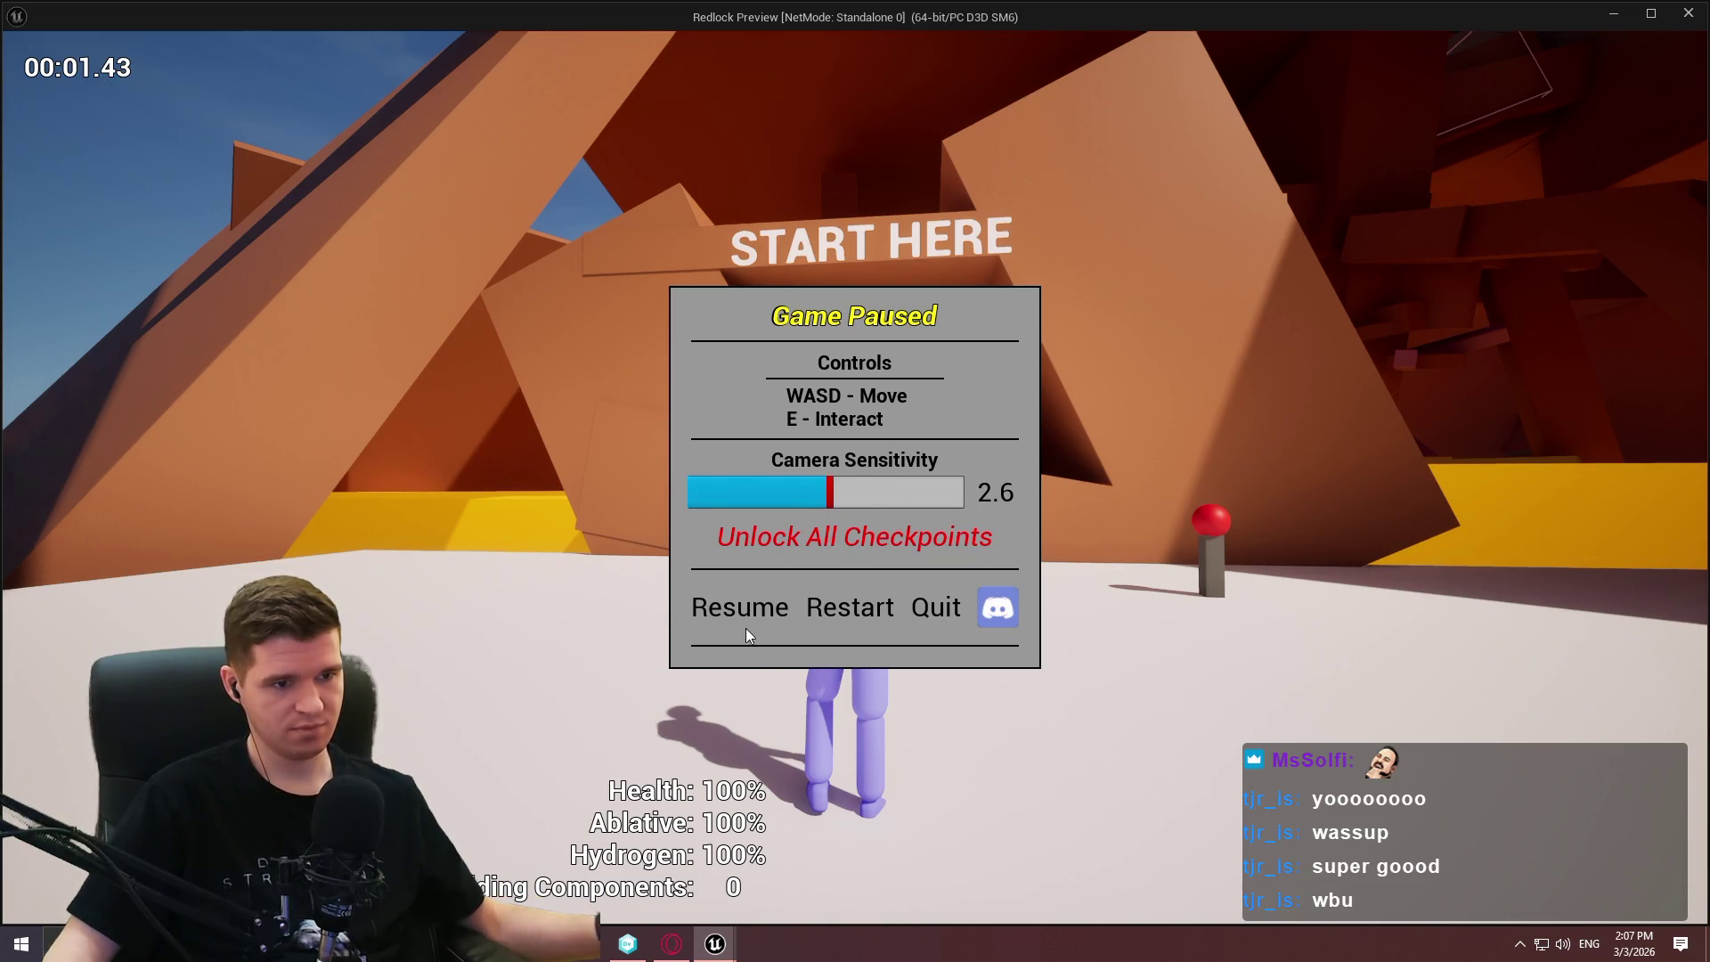
pyautogui.click(746, 634)
pyautogui.press('Escape')
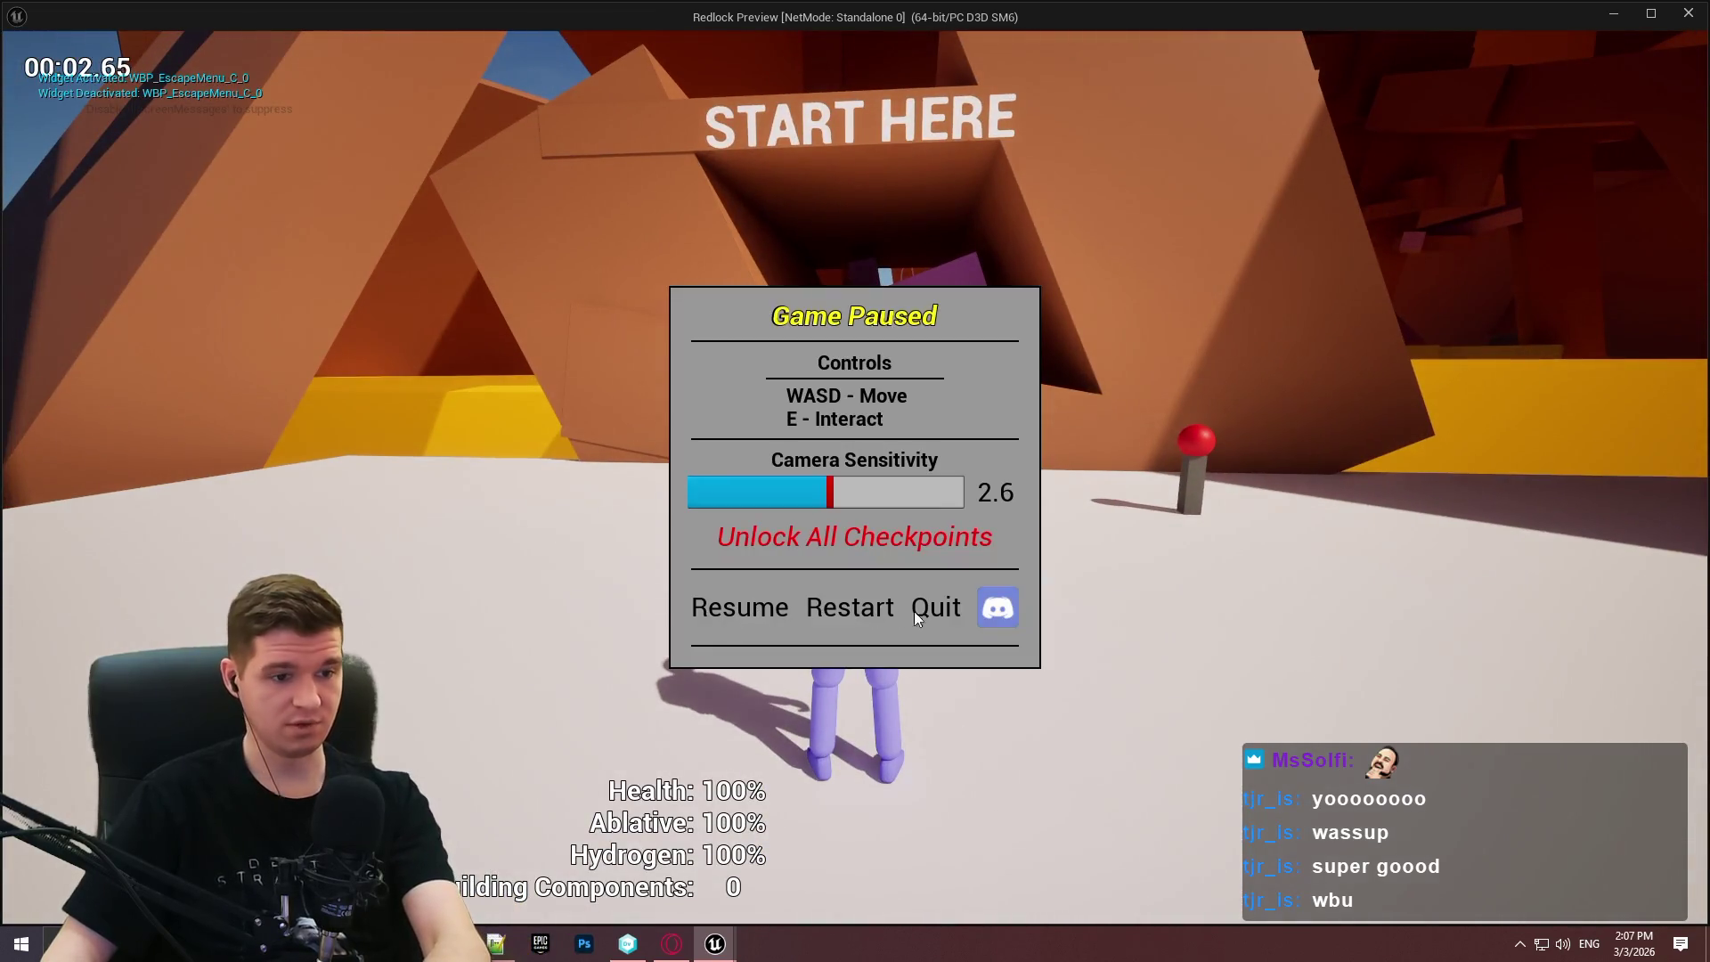
pyautogui.click(933, 612)
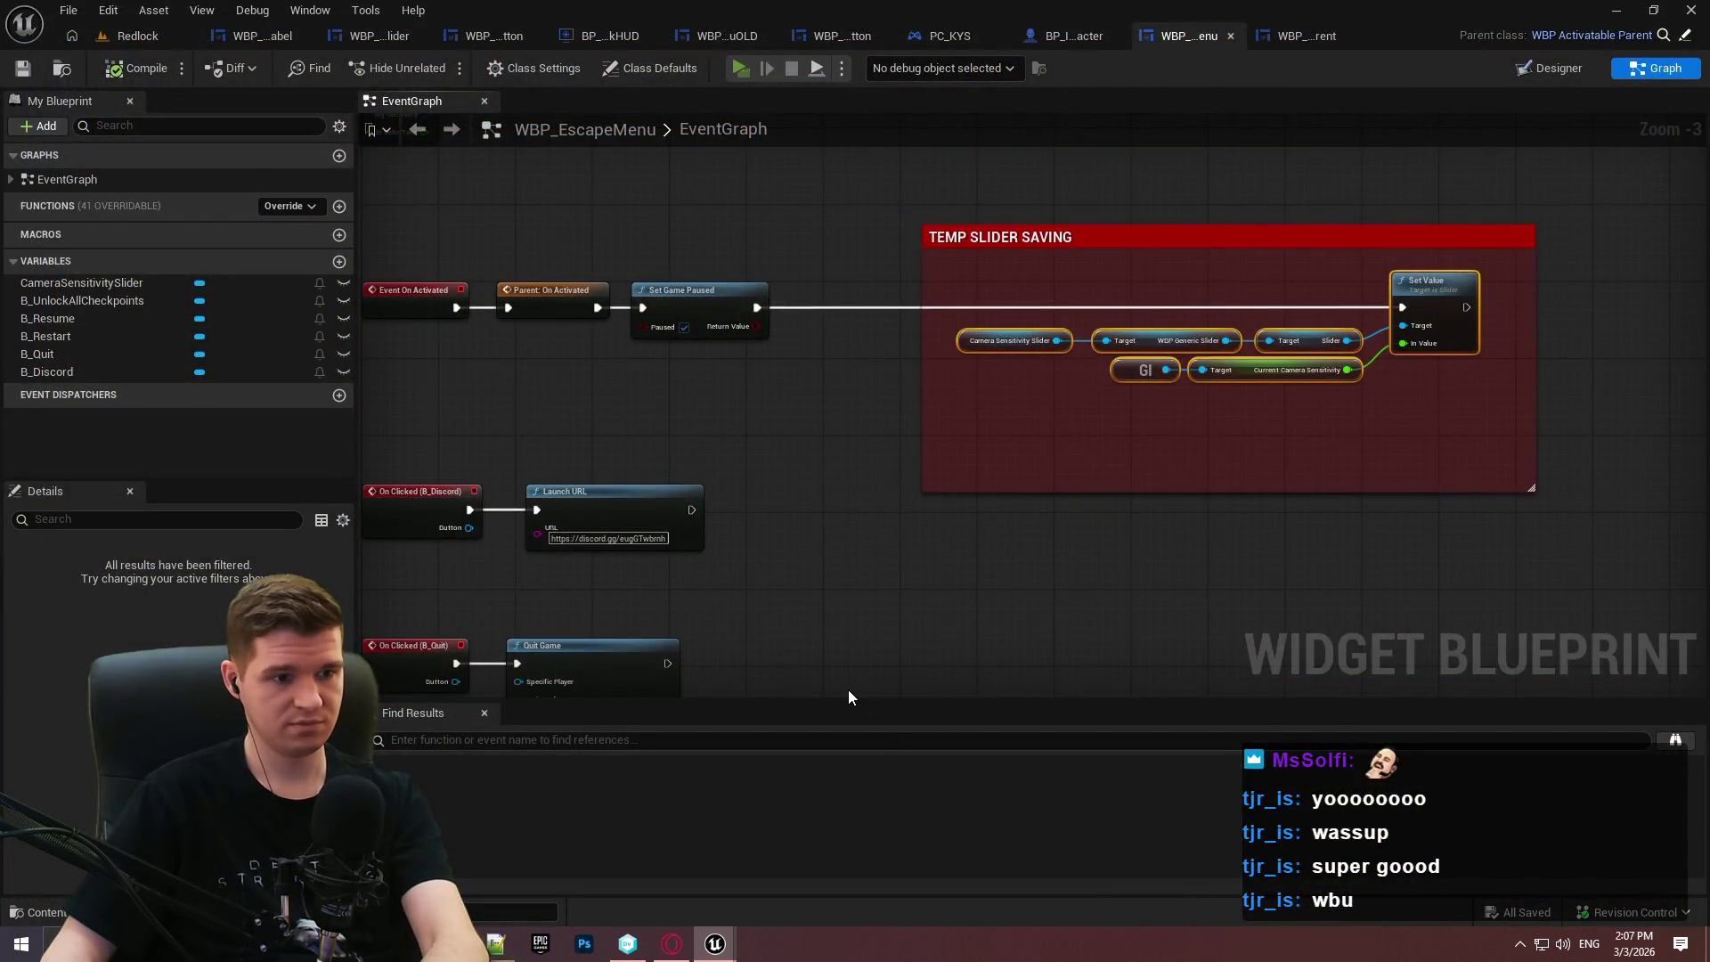
# Start another play session, open the pause menu, and close the game preview.
pyautogui.hotkey('alt', 'p')
pyautogui.press('Escape')
pyautogui.press('Escape')
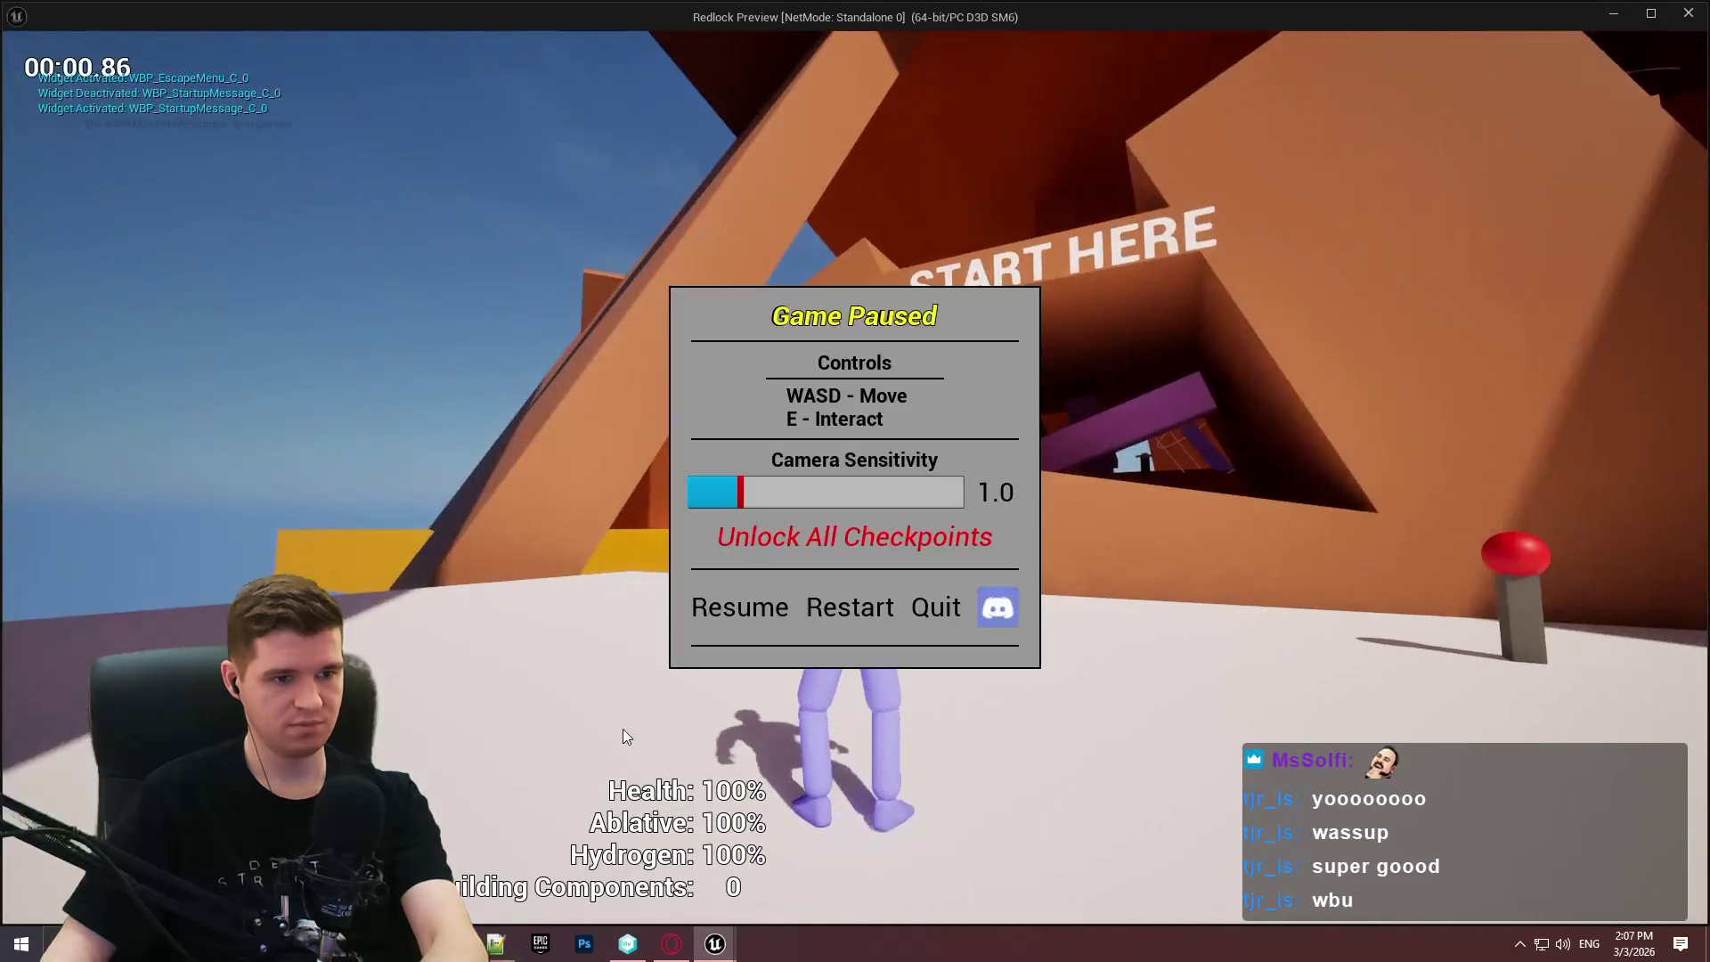
pyautogui.click(1688, 13)
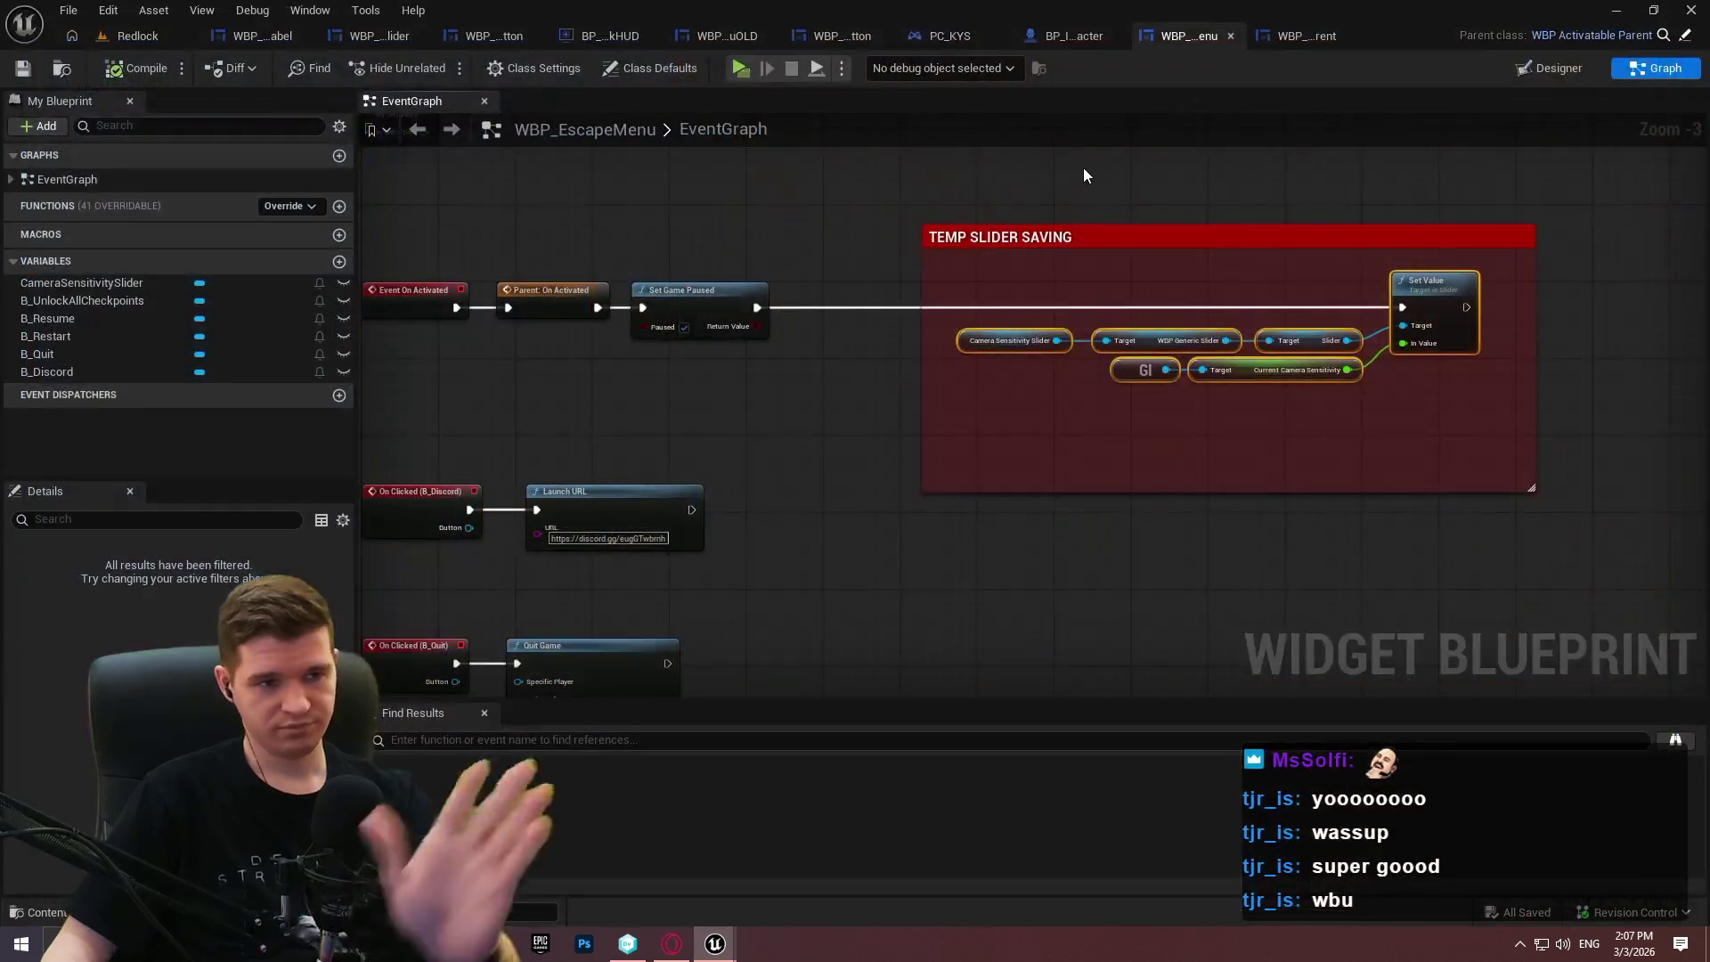
# Move the SET Current Camera Sensitivity and GI nodes out of TEMP beside the slider value chain.
pyautogui.scroll(-4, 1088, 431)
pyautogui.scroll(4, 1052, 394)
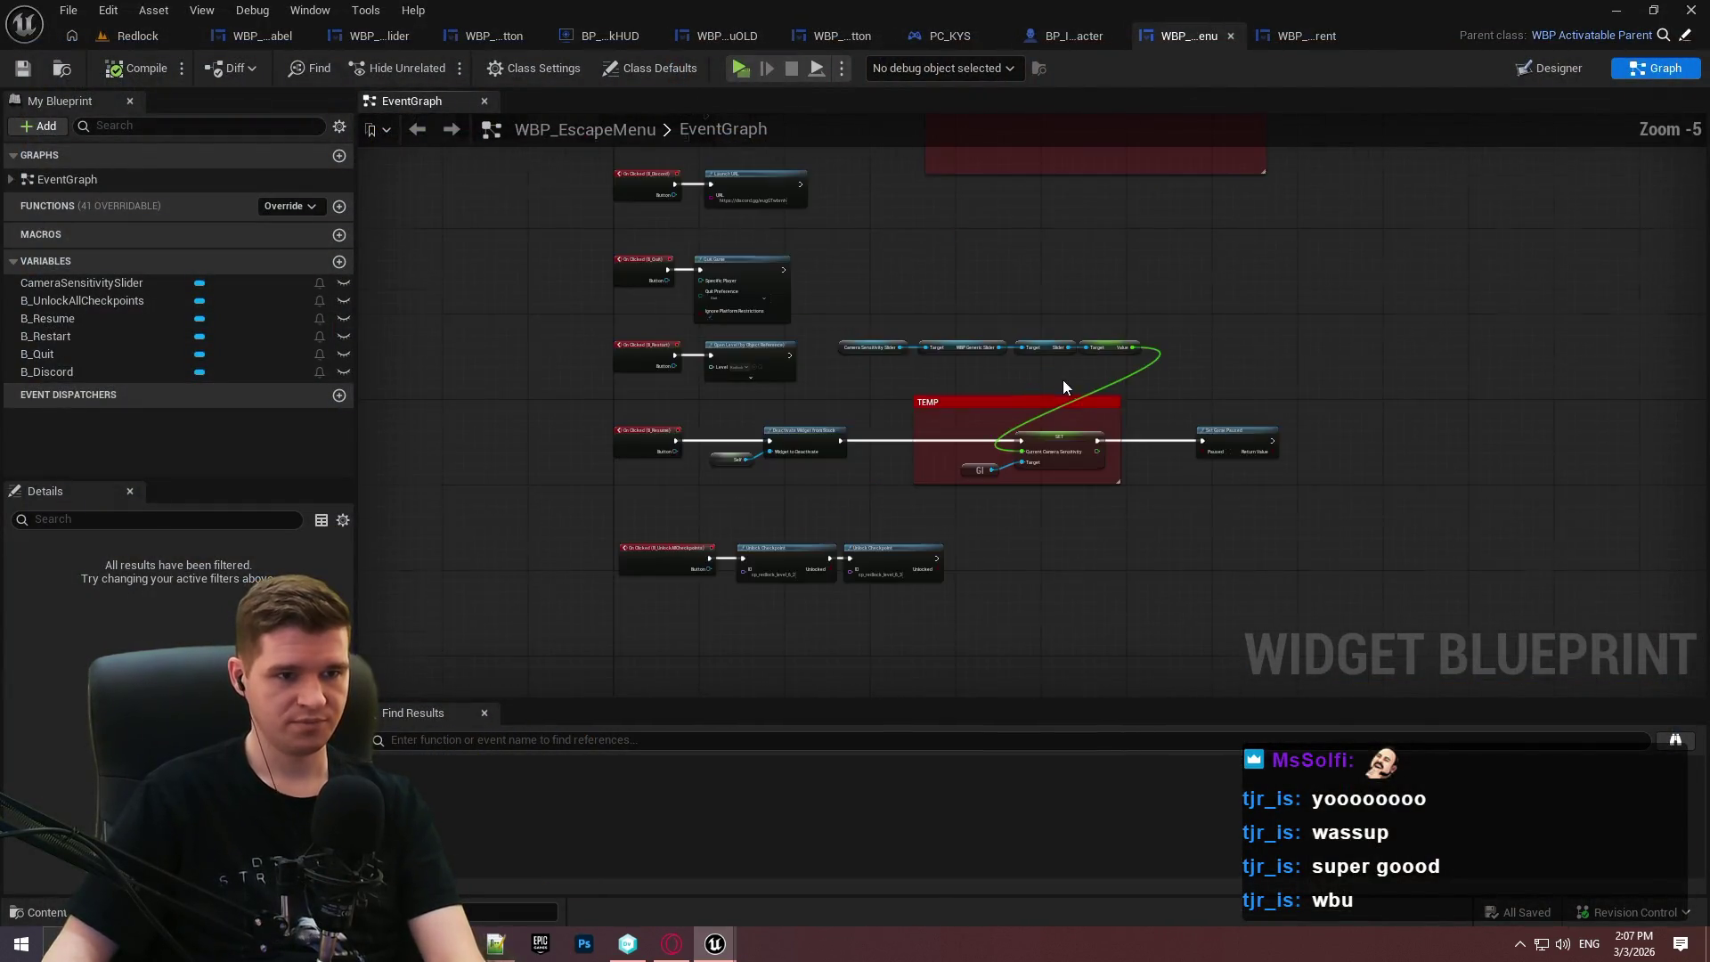
pyautogui.moveTo(1165, 367)
pyautogui.mouseDown()
pyautogui.moveTo(690, 270)
pyautogui.moveTo(757, 320)
pyautogui.mouseUp()
pyautogui.click(960, 351)
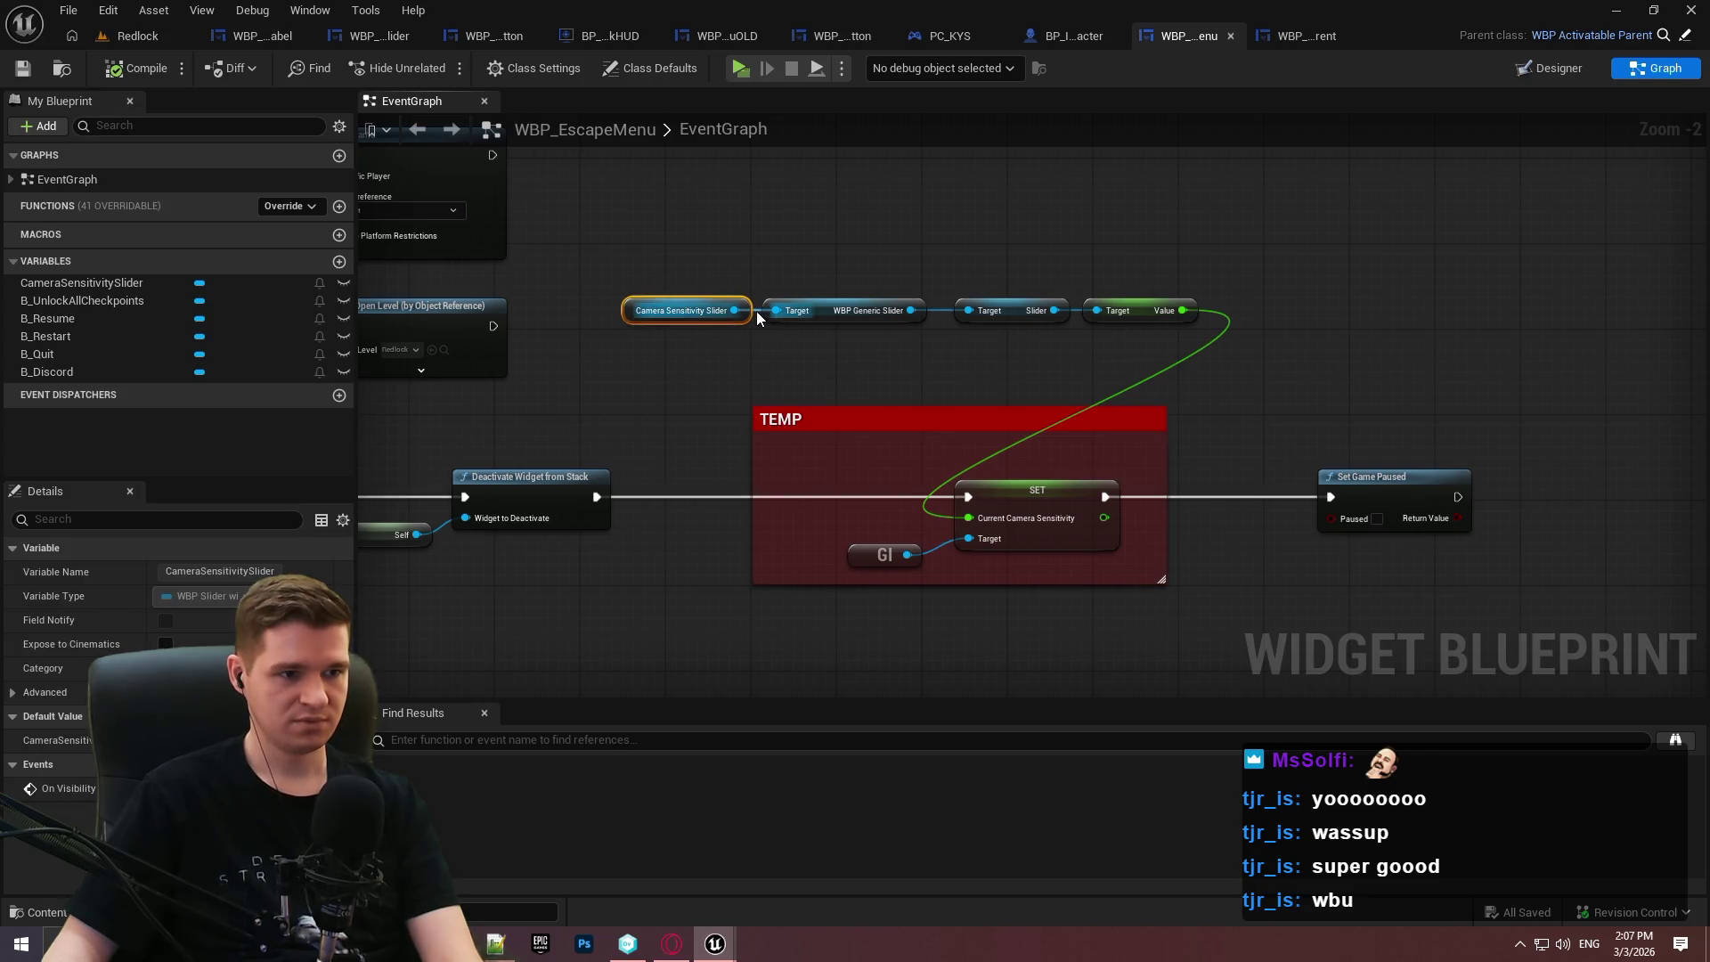
pyautogui.click(1268, 497)
pyautogui.moveTo(1091, 570); pyautogui.dragTo(899, 525)
pyautogui.moveTo(1006, 491)
pyautogui.mouseDown()
pyautogui.moveTo(1478, 267)
pyautogui.moveTo(1280, 274)
pyautogui.moveTo(1301, 278)
pyautogui.mouseUp()
# Move the slider chain, GI and SET nodes together next to Set Game Paused.
pyautogui.click(1284, 367)
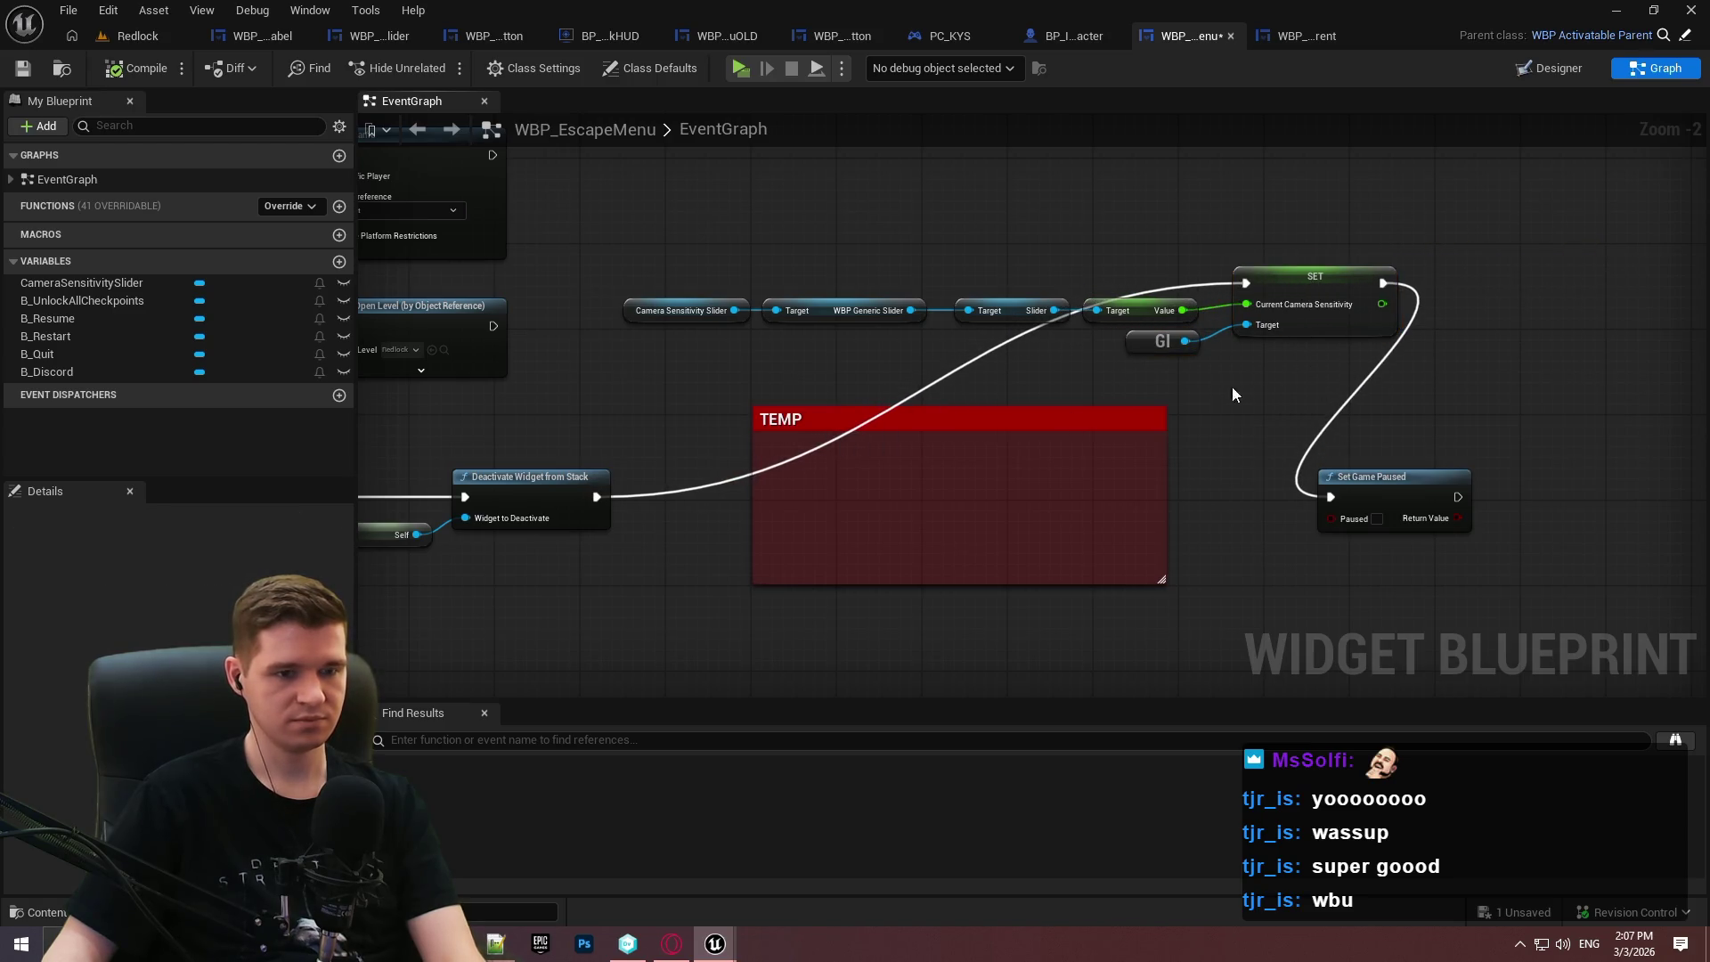
pyautogui.moveTo(1404, 382); pyautogui.dragTo(583, 260)
pyautogui.moveTo(1369, 270)
pyautogui.mouseDown()
pyautogui.moveTo(1261, 521)
pyautogui.moveTo(1387, 452)
pyautogui.moveTo(1387, 495)
pyautogui.moveTo(1653, 474)
pyautogui.moveTo(1632, 477)
pyautogui.mouseUp()
pyautogui.click(1483, 420)
# Resize the TEMP comment to enclose the whole chain and save WBP_EscapeMenu.
pyautogui.moveTo(1157, 459); pyautogui.dragTo(1614, 472)
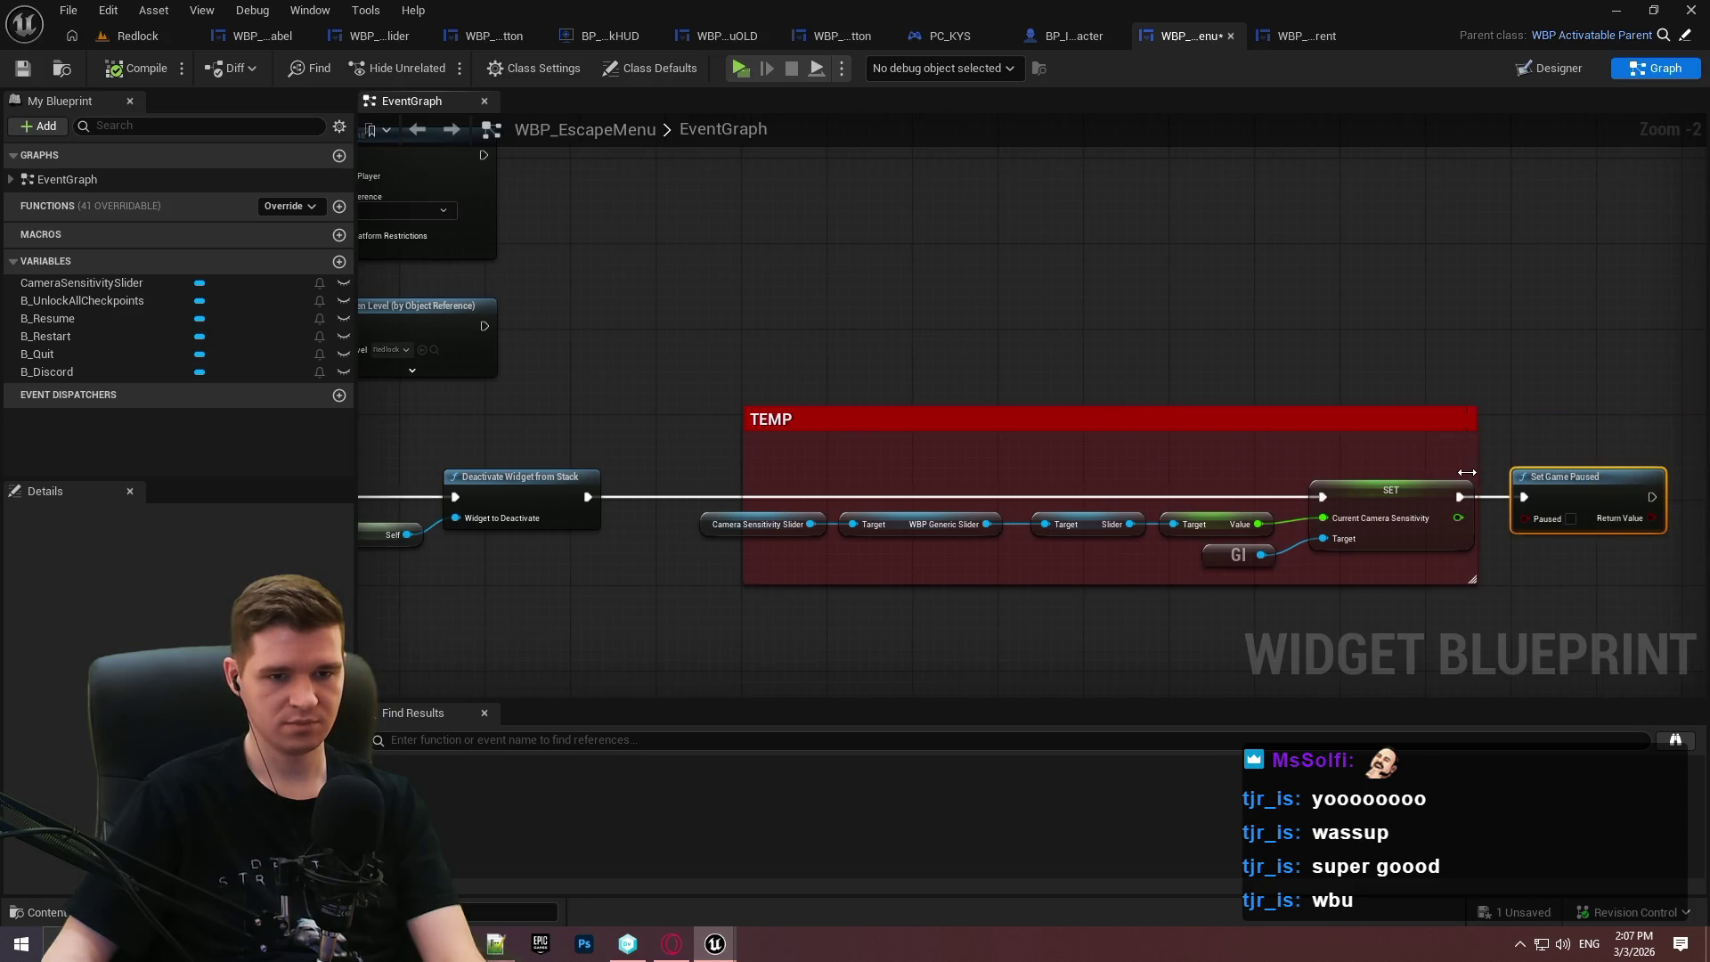
pyautogui.moveTo(1424, 577); pyautogui.dragTo(1417, 612)
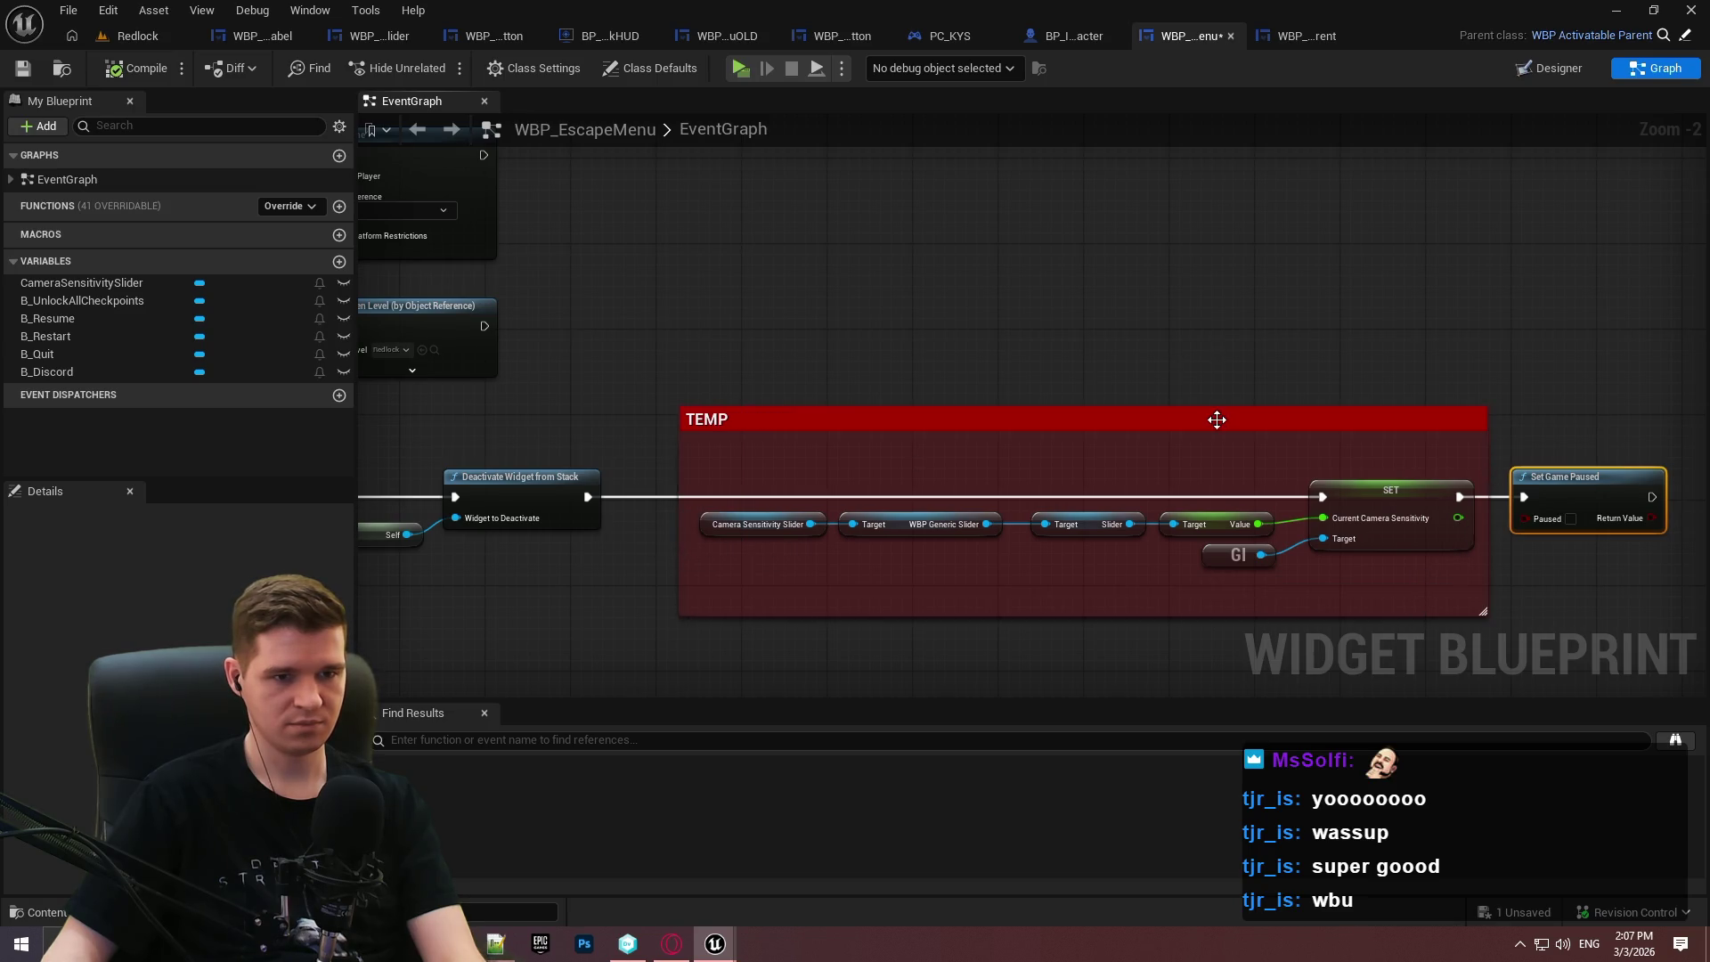
pyautogui.moveTo(1213, 412); pyautogui.dragTo(1215, 439)
pyautogui.click(1129, 349)
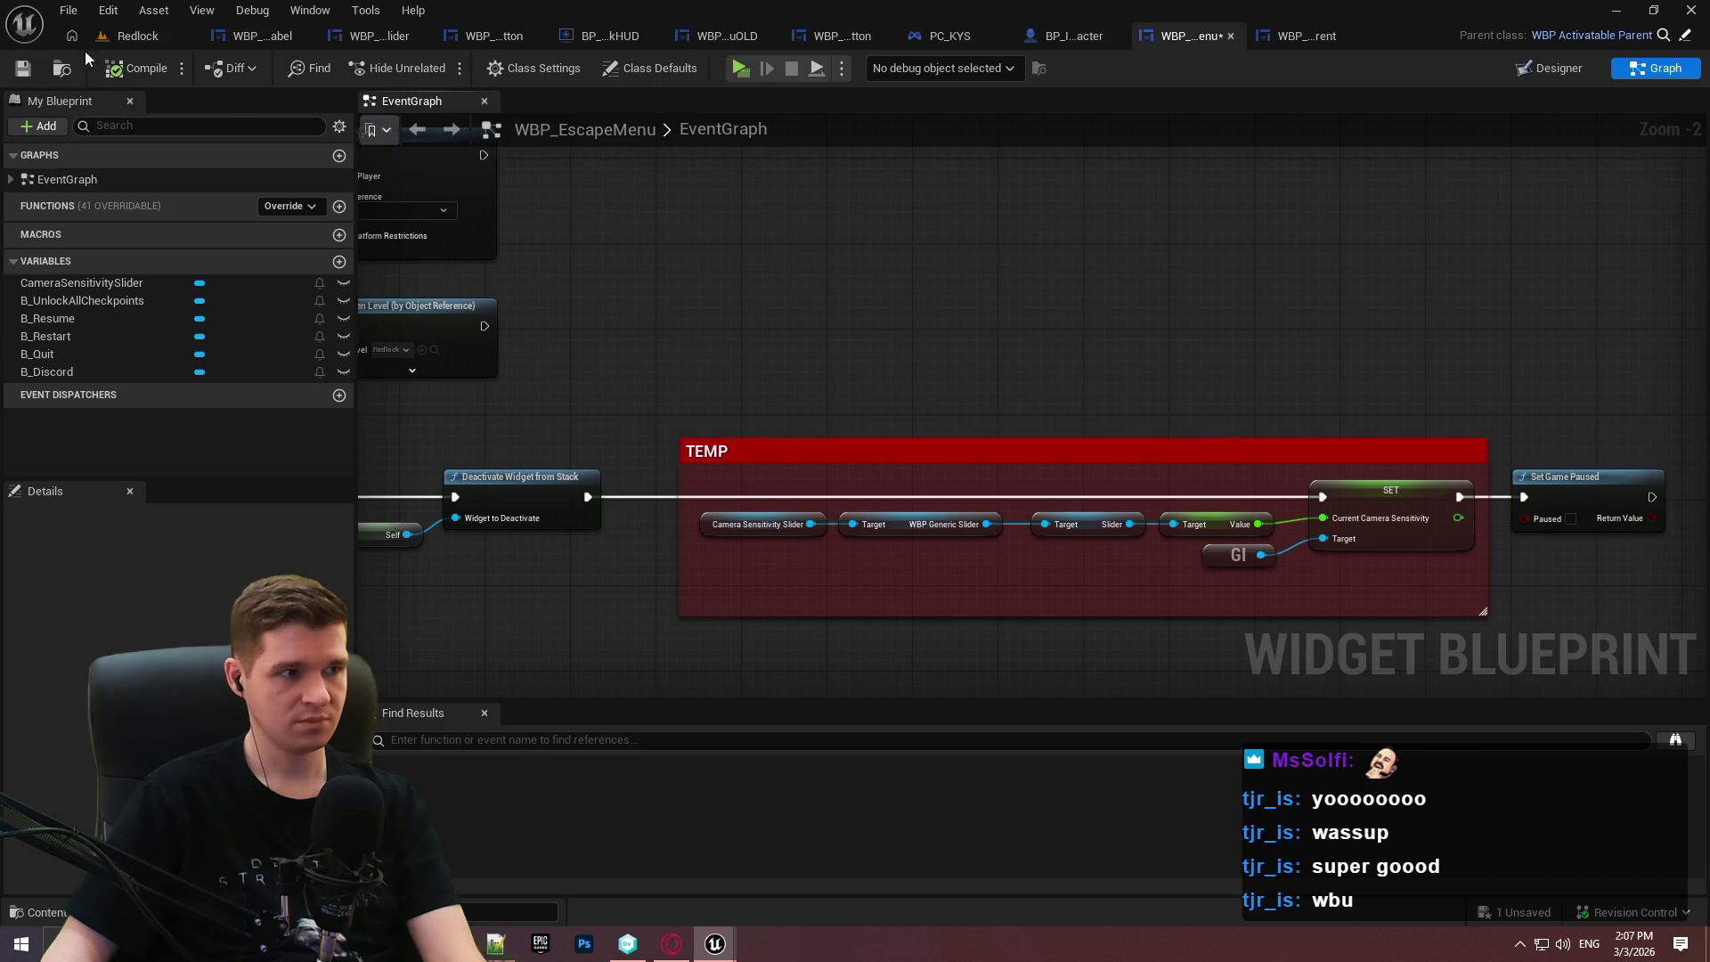
pyautogui.click(12, 71)
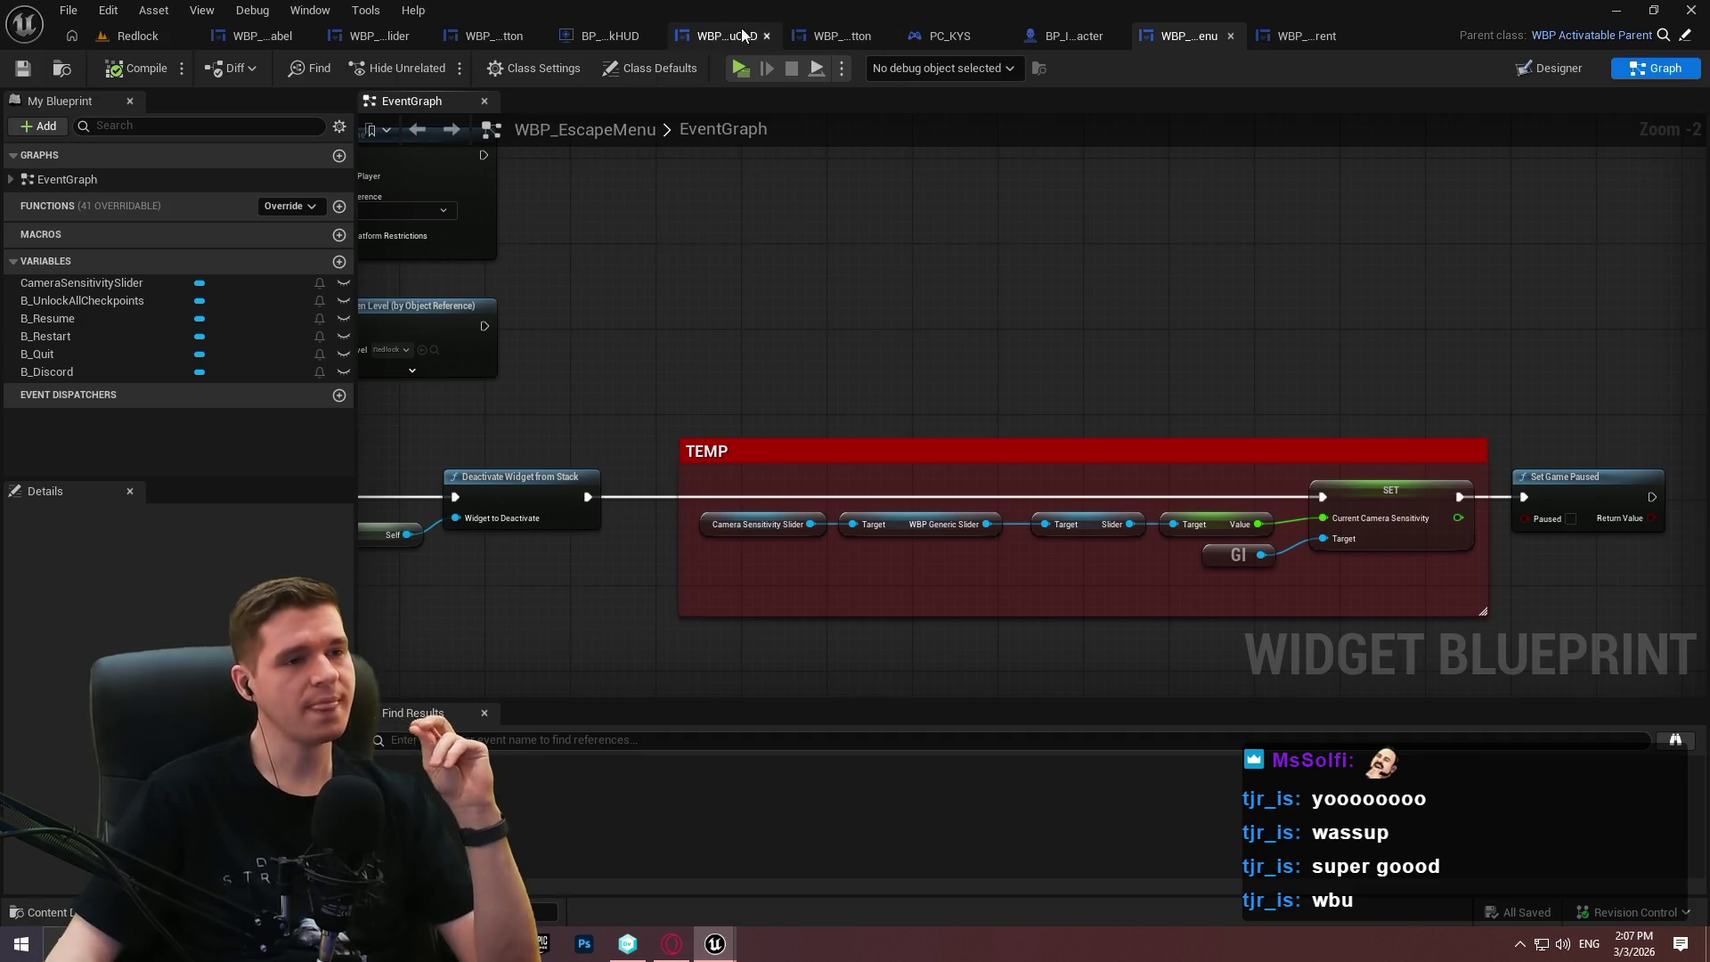
# Look over WBP_GenericSlider's disabled nodes, then the image button and WBP_EscapeMenuOLD Blueprints.
pyautogui.click(374, 35)
pyautogui.moveTo(1129, 330)
pyautogui.mouseDown()
pyautogui.moveTo(1129, 10)
pyautogui.moveTo(1107, 370)
pyautogui.moveTo(1004, 436)
pyautogui.mouseUp()
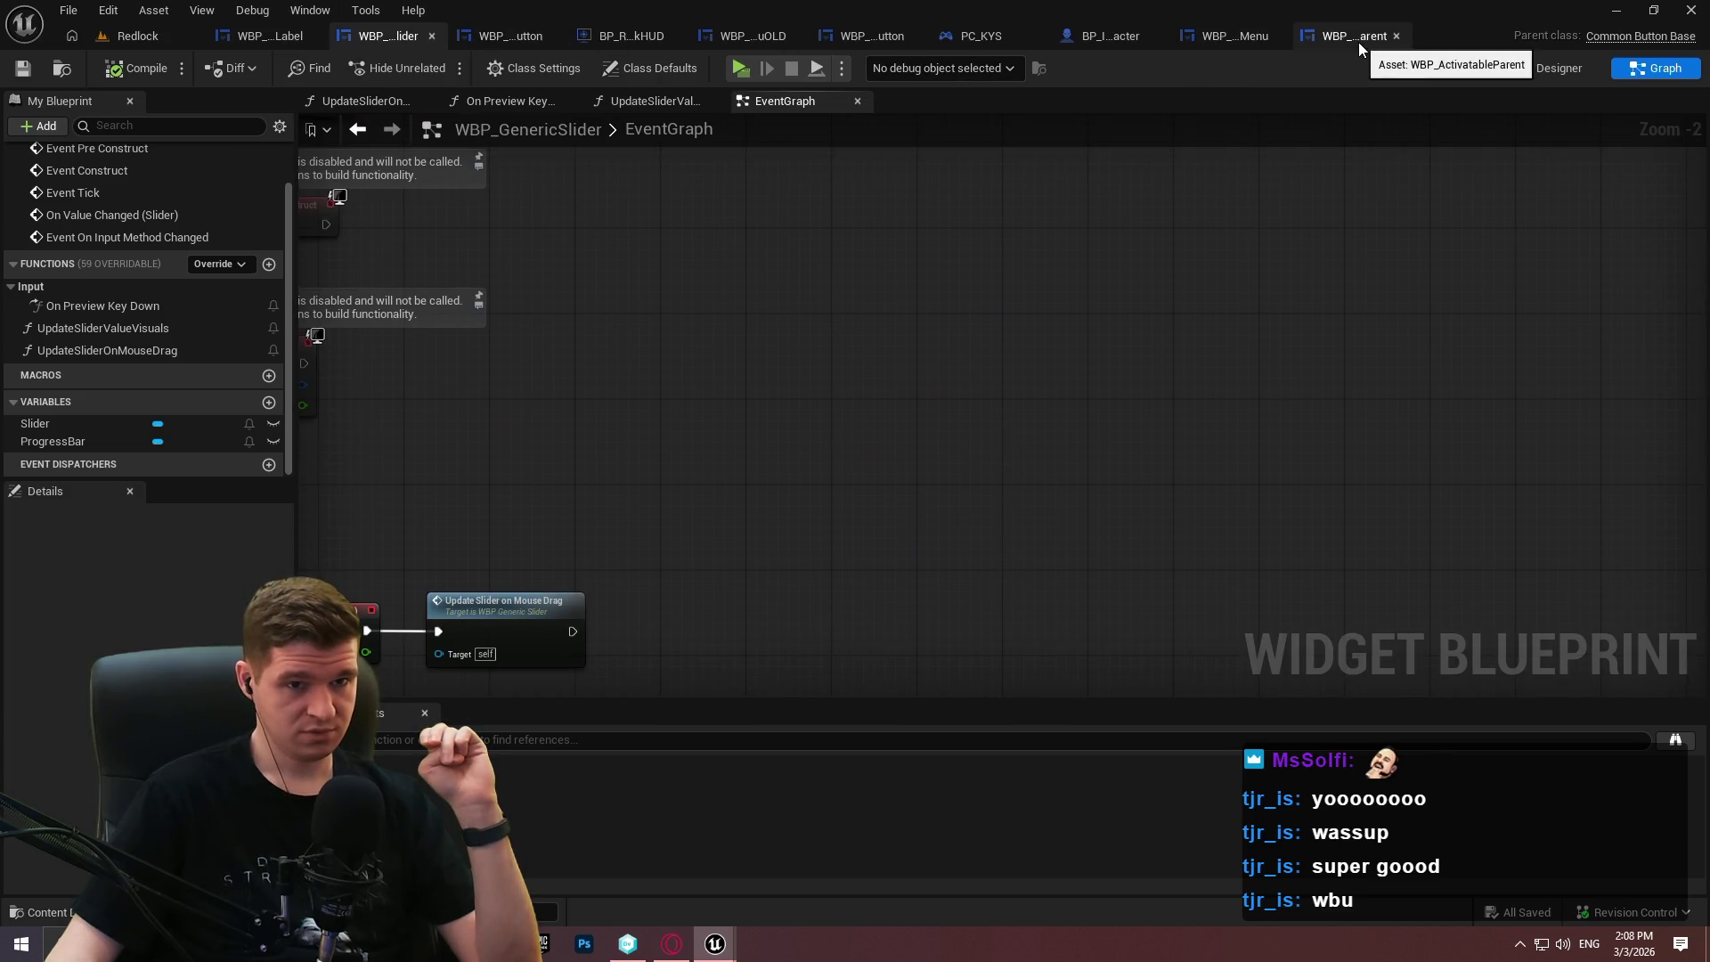
pyautogui.click(847, 36)
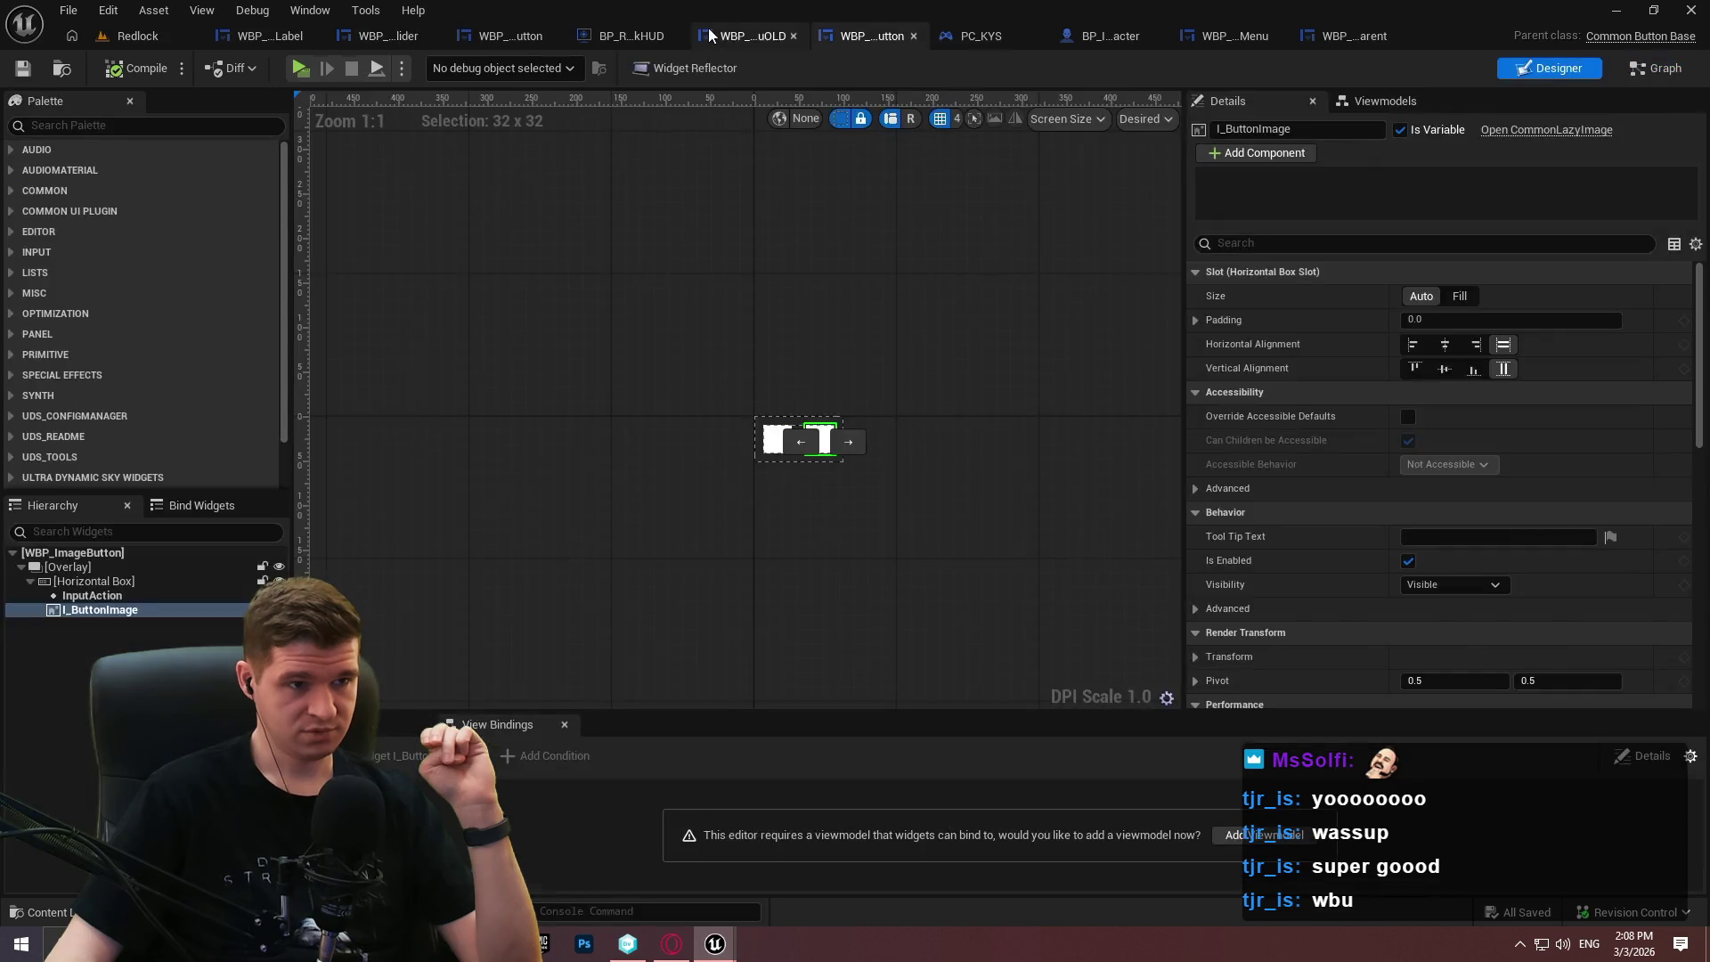
pyautogui.click(752, 36)
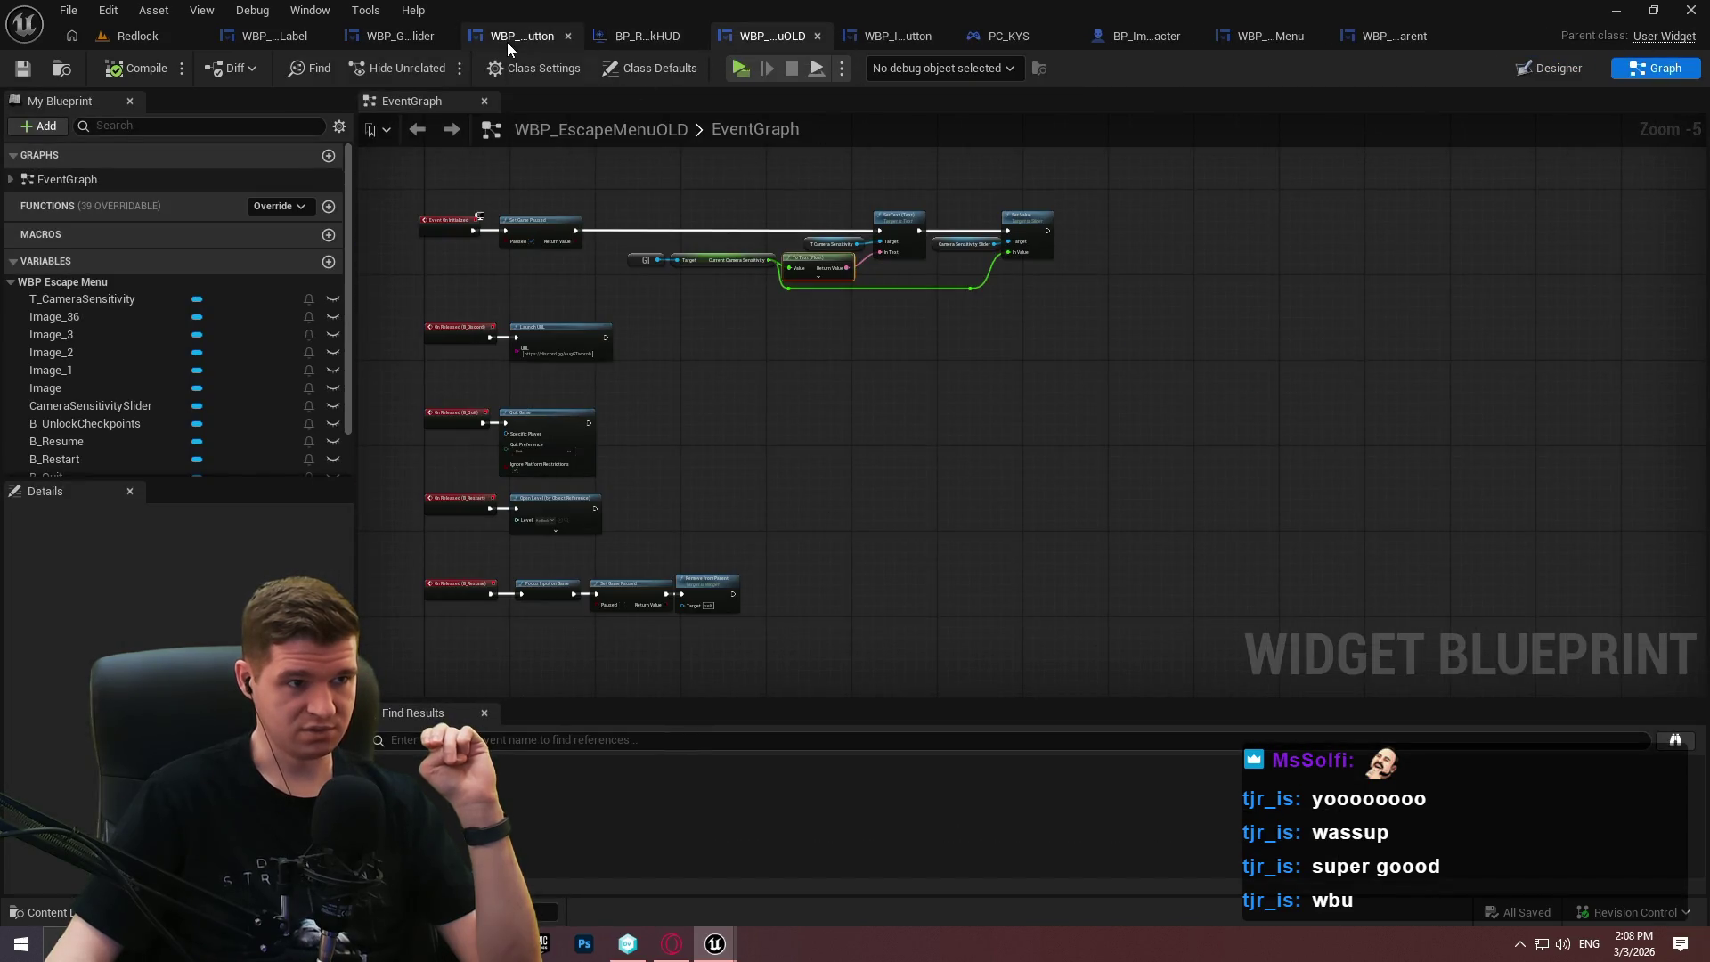
pyautogui.click(505, 41)
# Inspect the WBP_SliderWithLabel event graph, then return to WBP_GenericSlider's EventGraph at 1:1 zoom.
pyautogui.click(234, 36)
pyautogui.scroll(-2, 1033, 321)
pyautogui.scroll(2, 981, 316)
pyautogui.moveTo(1090, 452)
pyautogui.mouseDown()
pyautogui.moveTo(1022, 451)
pyautogui.moveTo(1195, 497)
pyautogui.moveTo(1271, 343)
pyautogui.mouseUp()
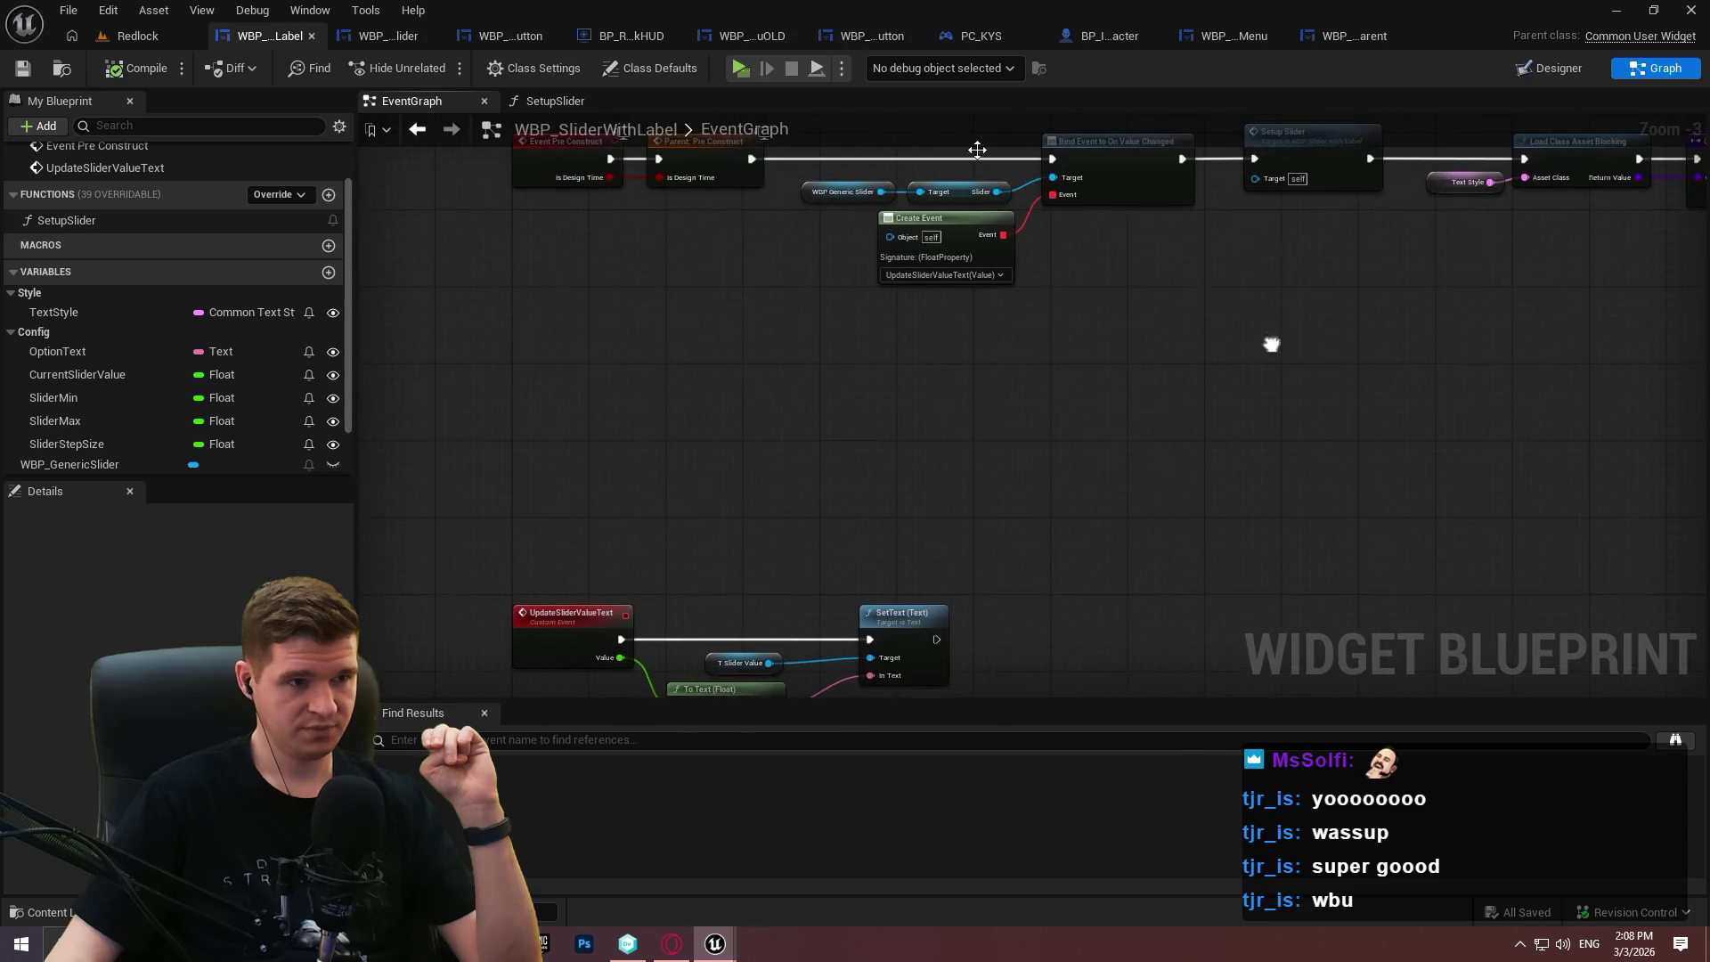
pyautogui.click(389, 35)
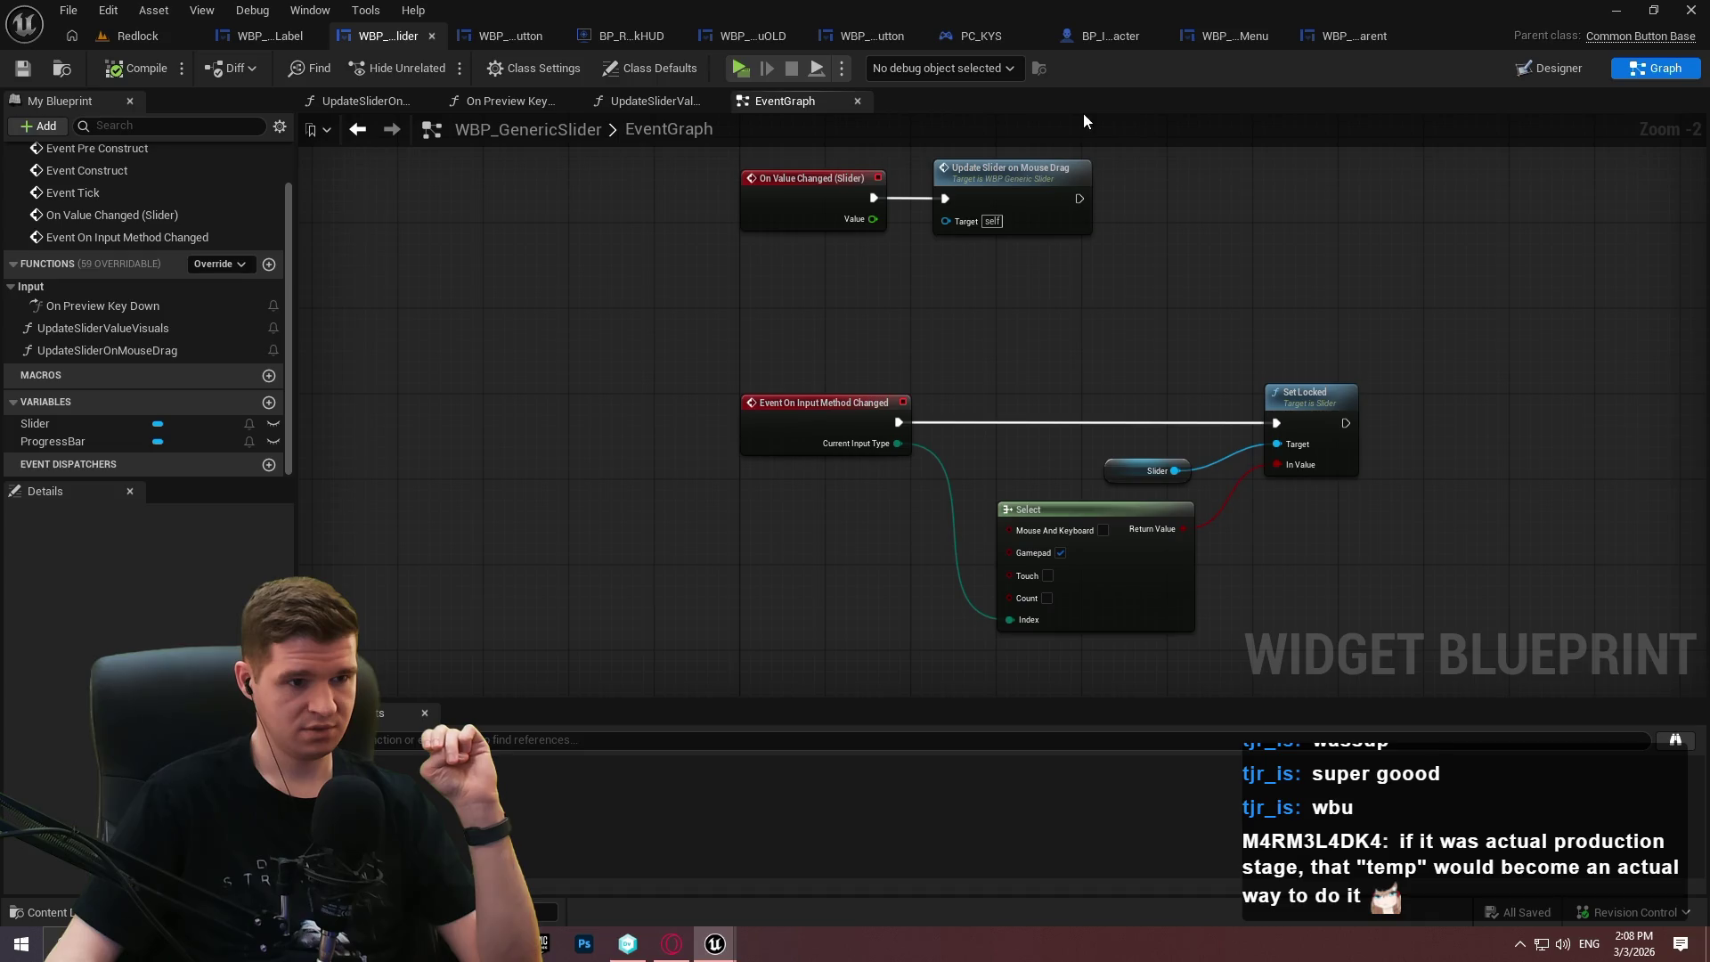
pyautogui.scroll(2, 978, 347)
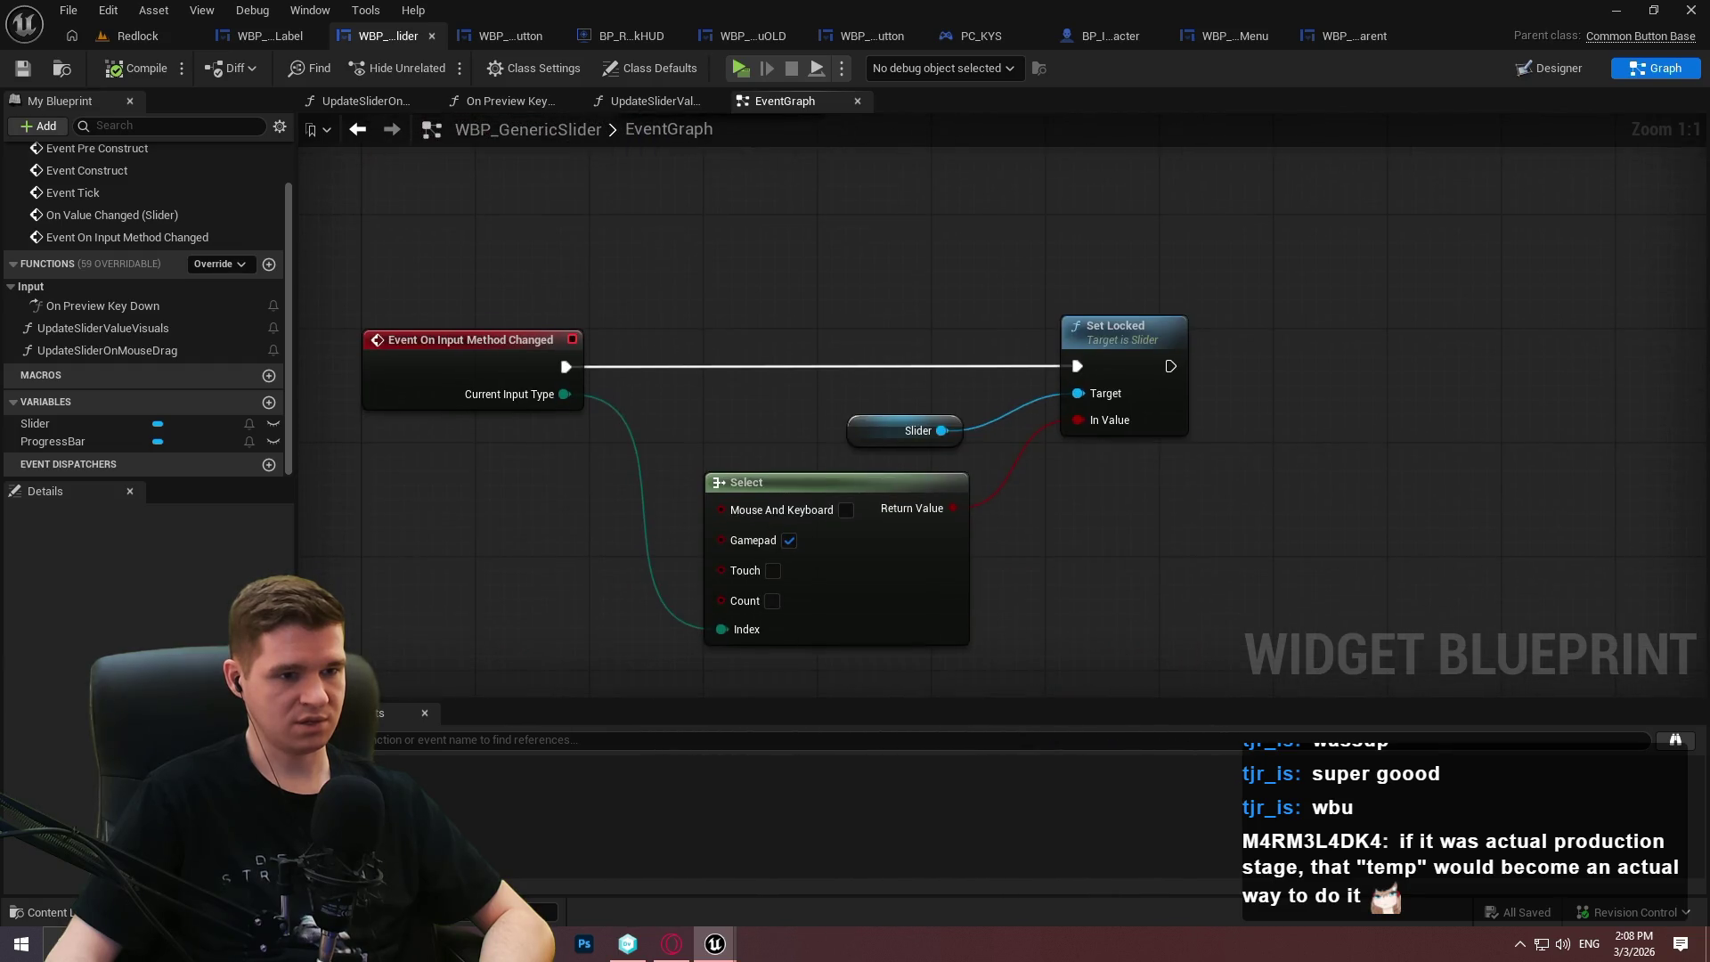
pyautogui.rightClick(663, 281)
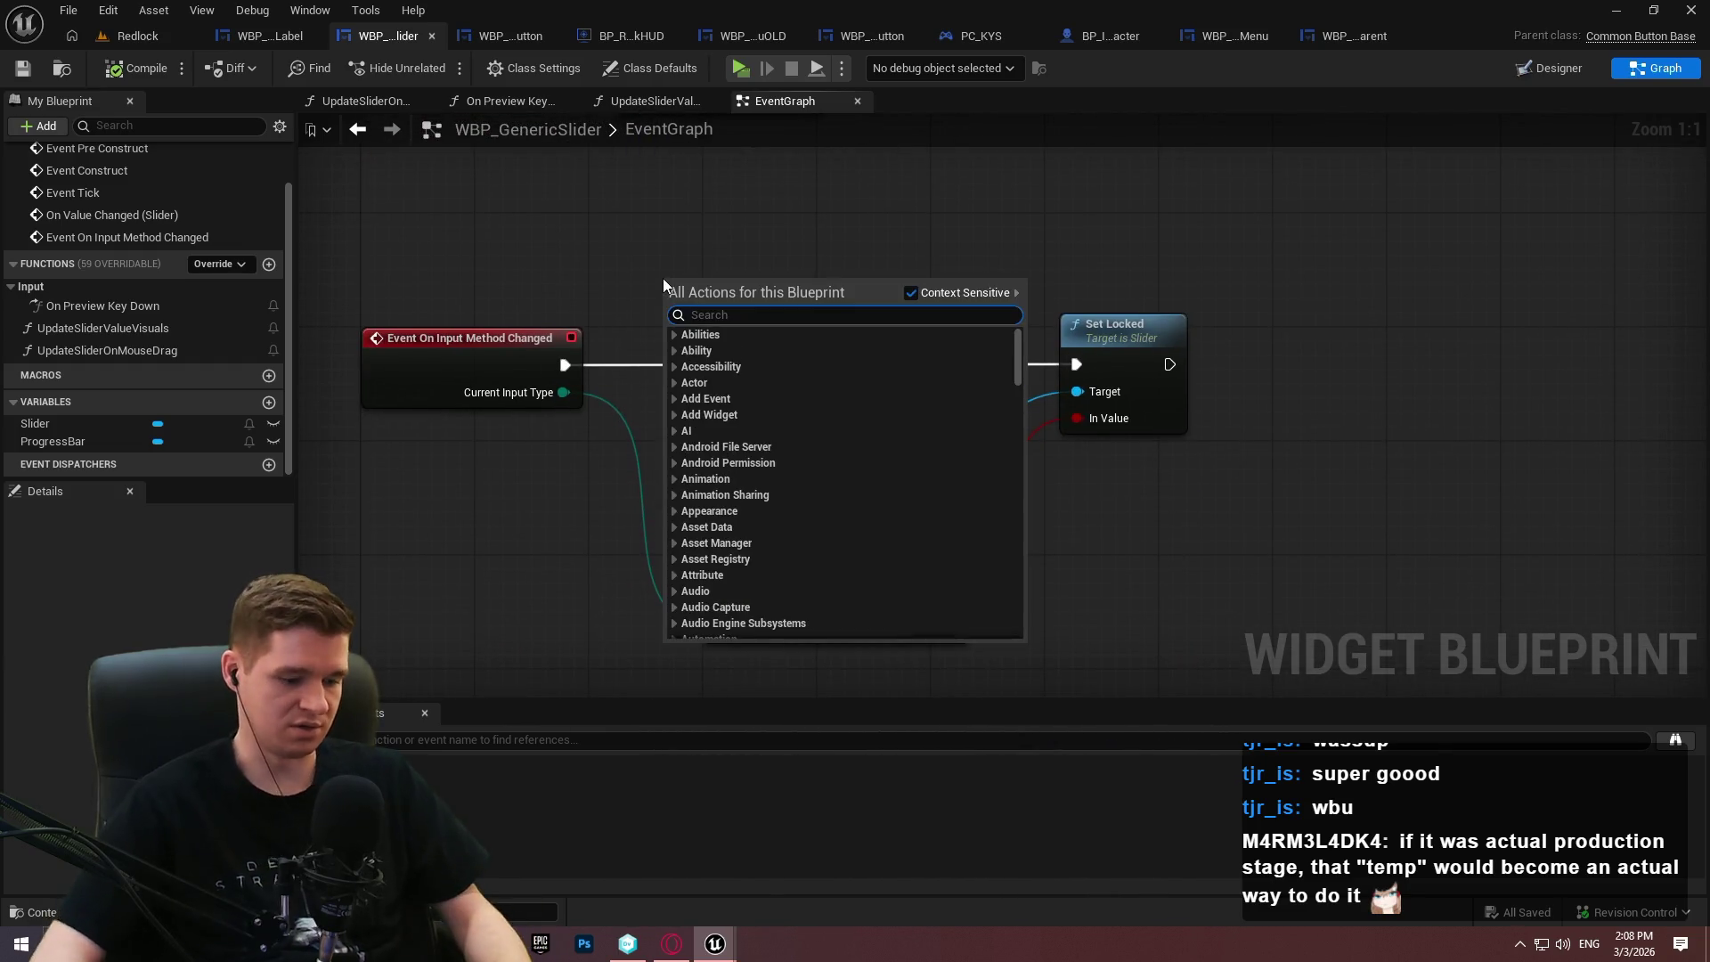
pyautogui.write('current input')
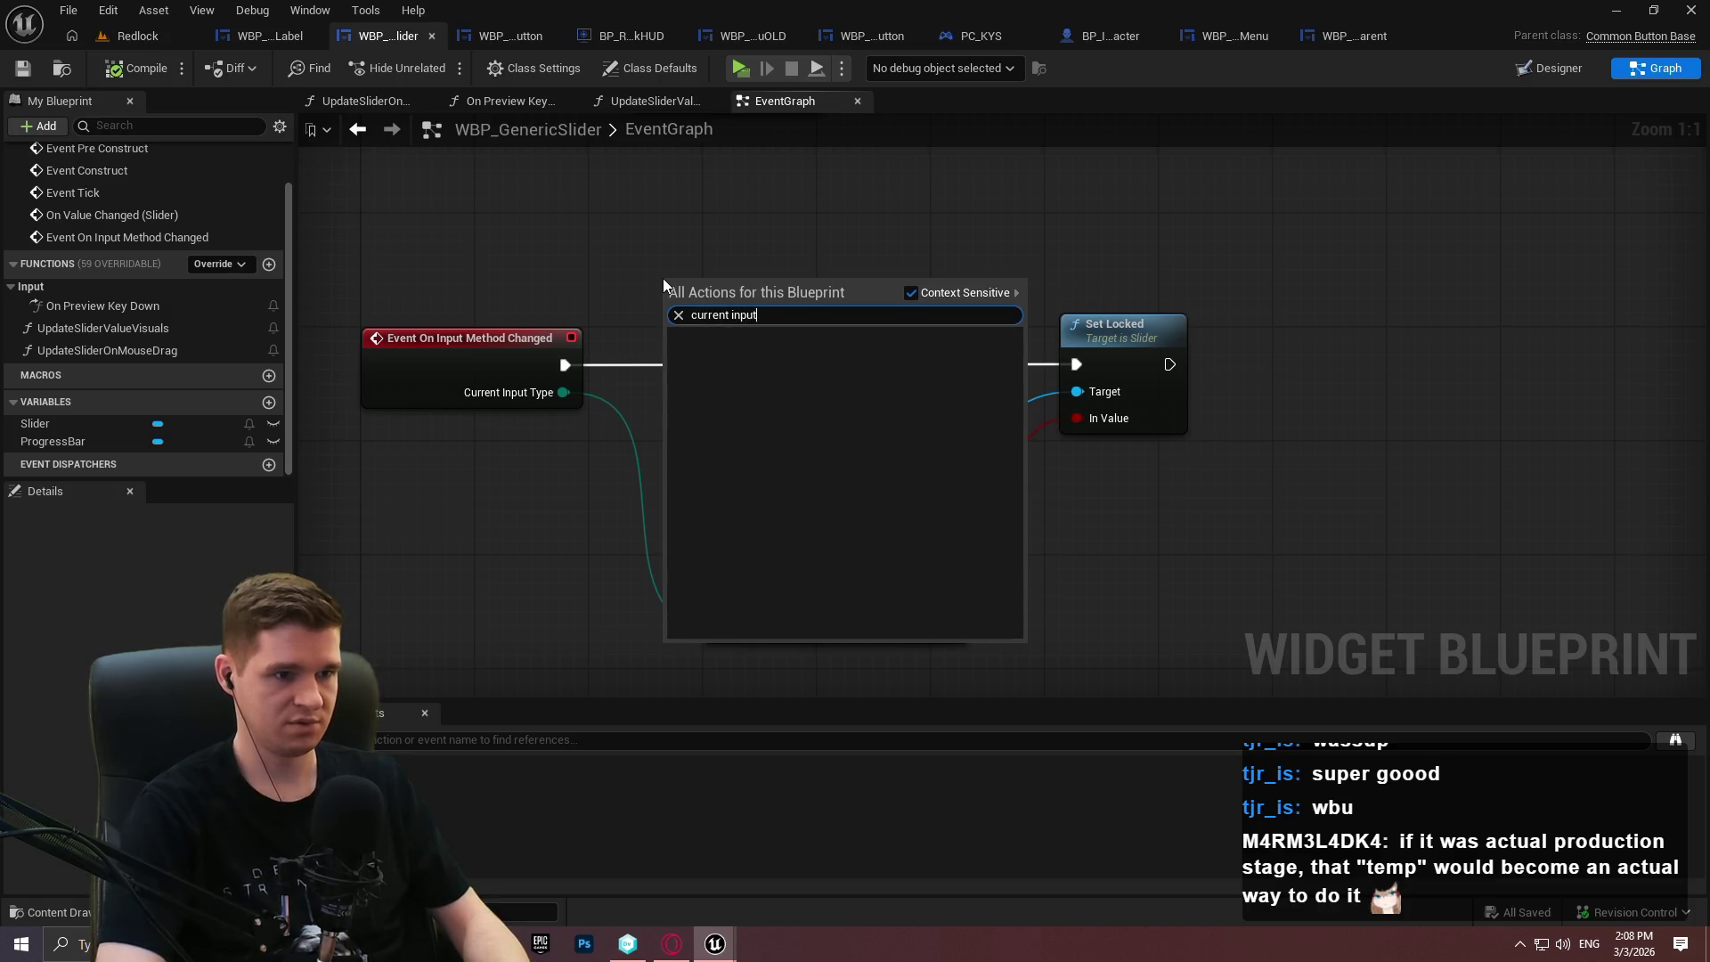
pyautogui.hotkey('ctrl', 'a')
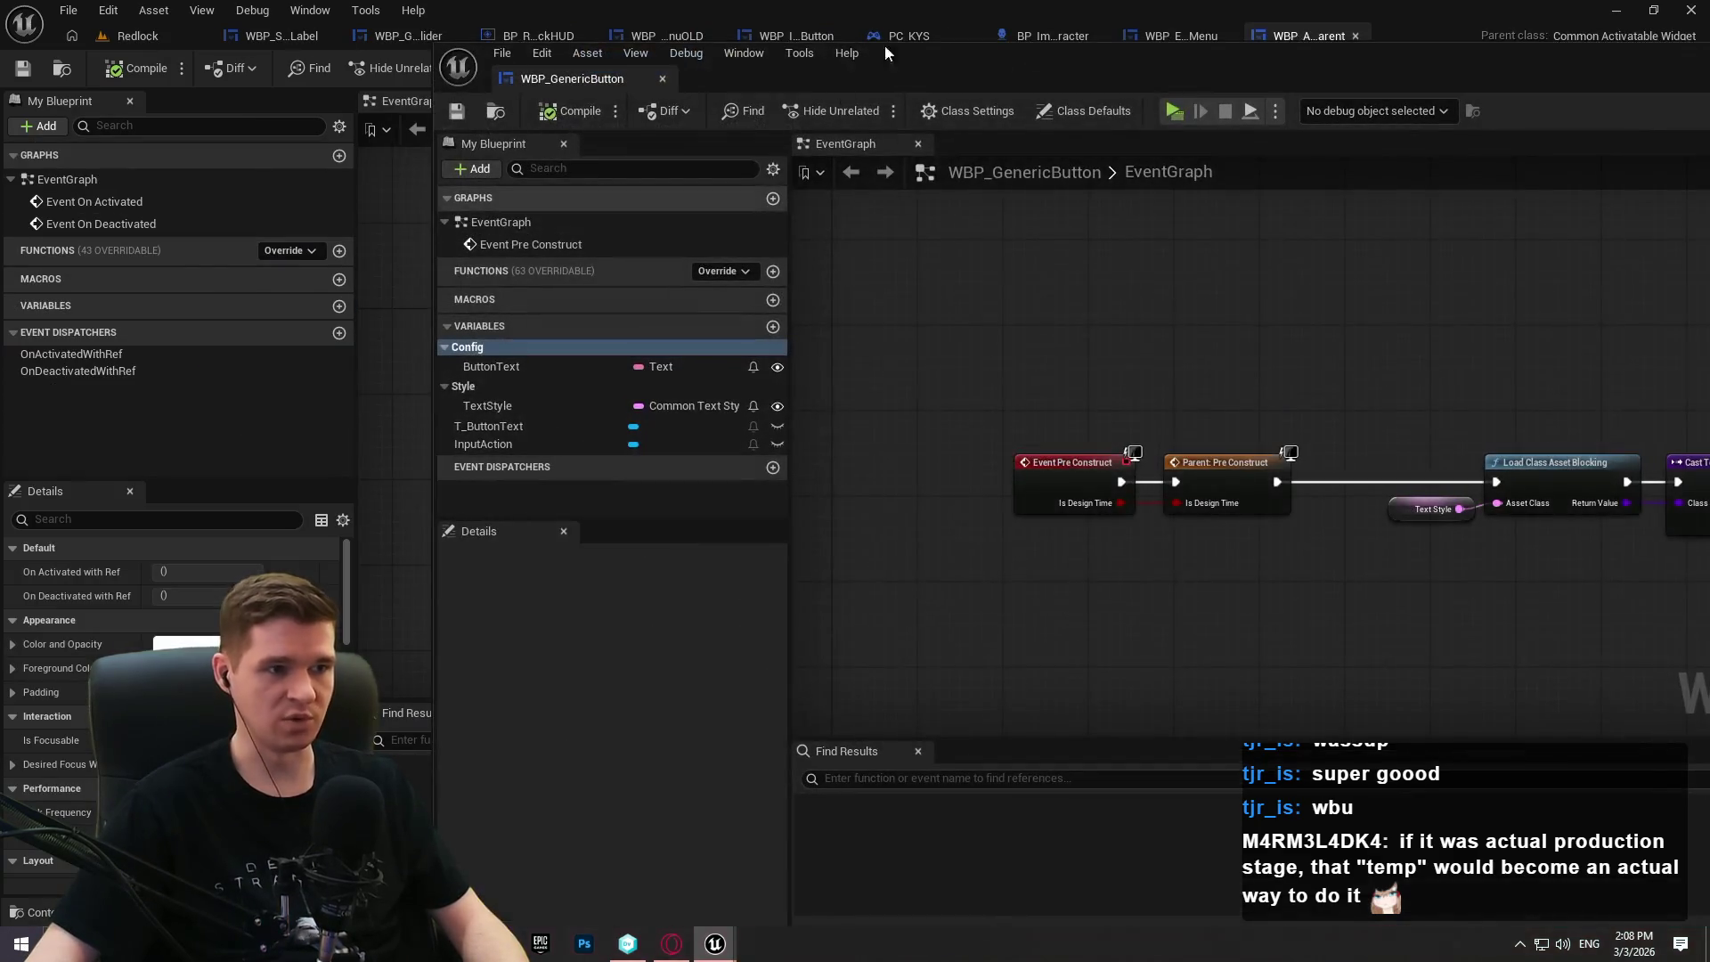
pyautogui.moveTo(618, 80); pyautogui.dragTo(298, 46)
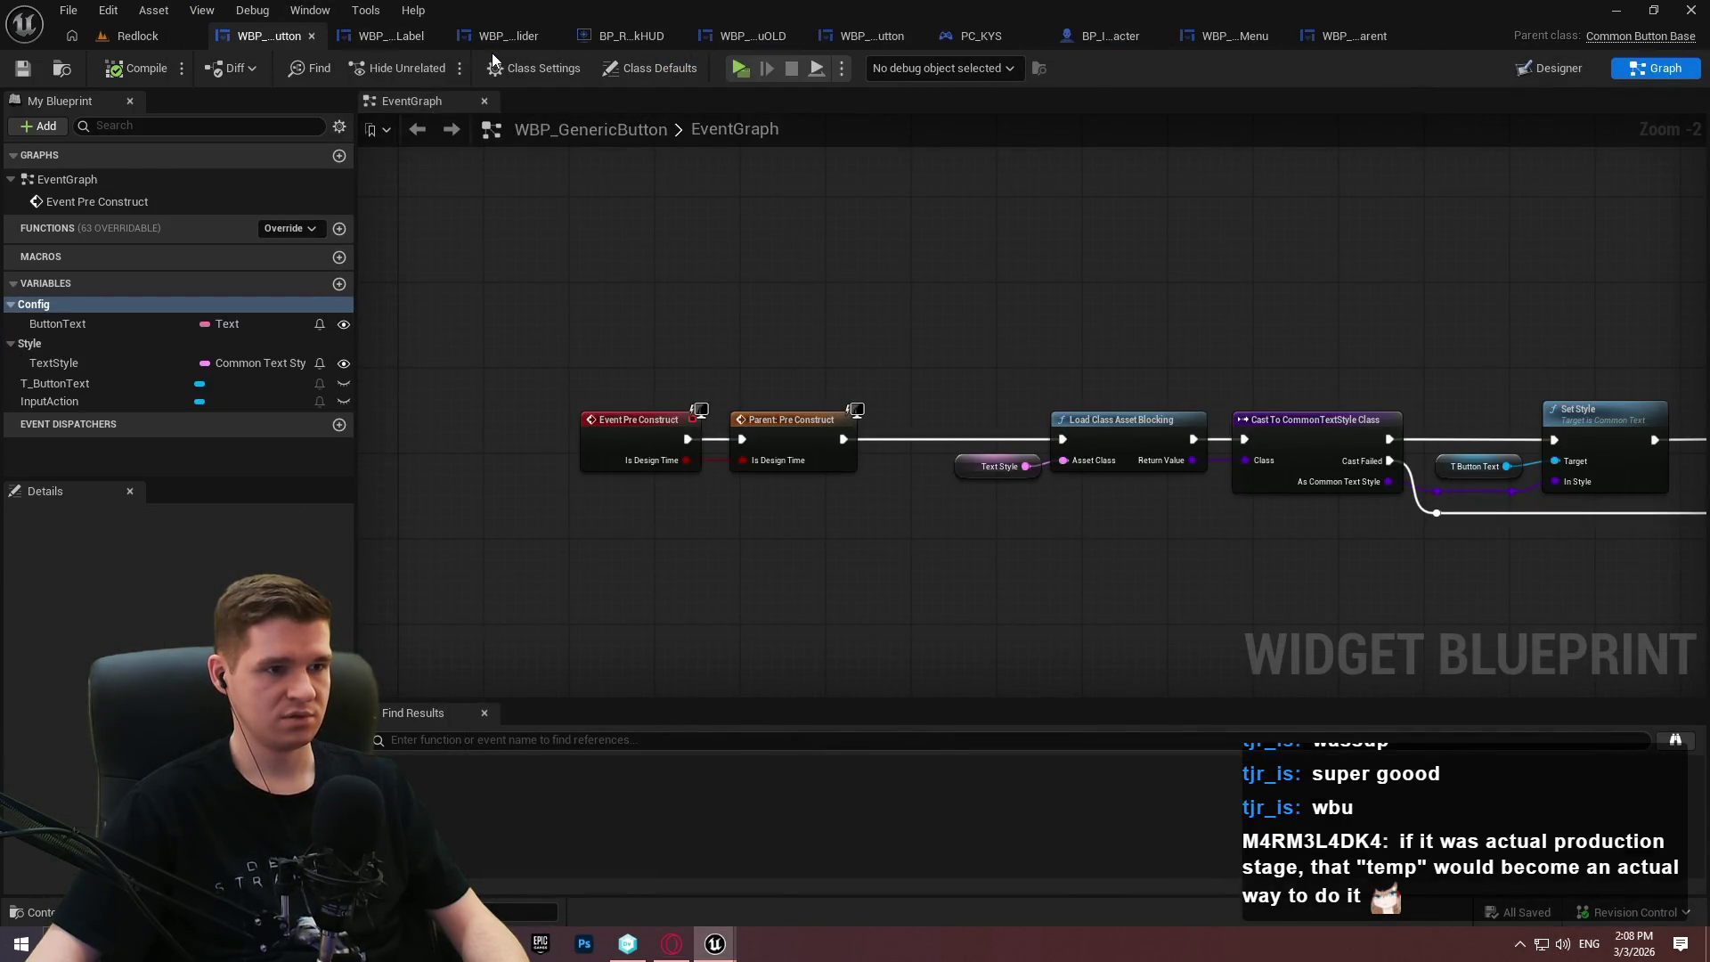
pyautogui.click(418, 45)
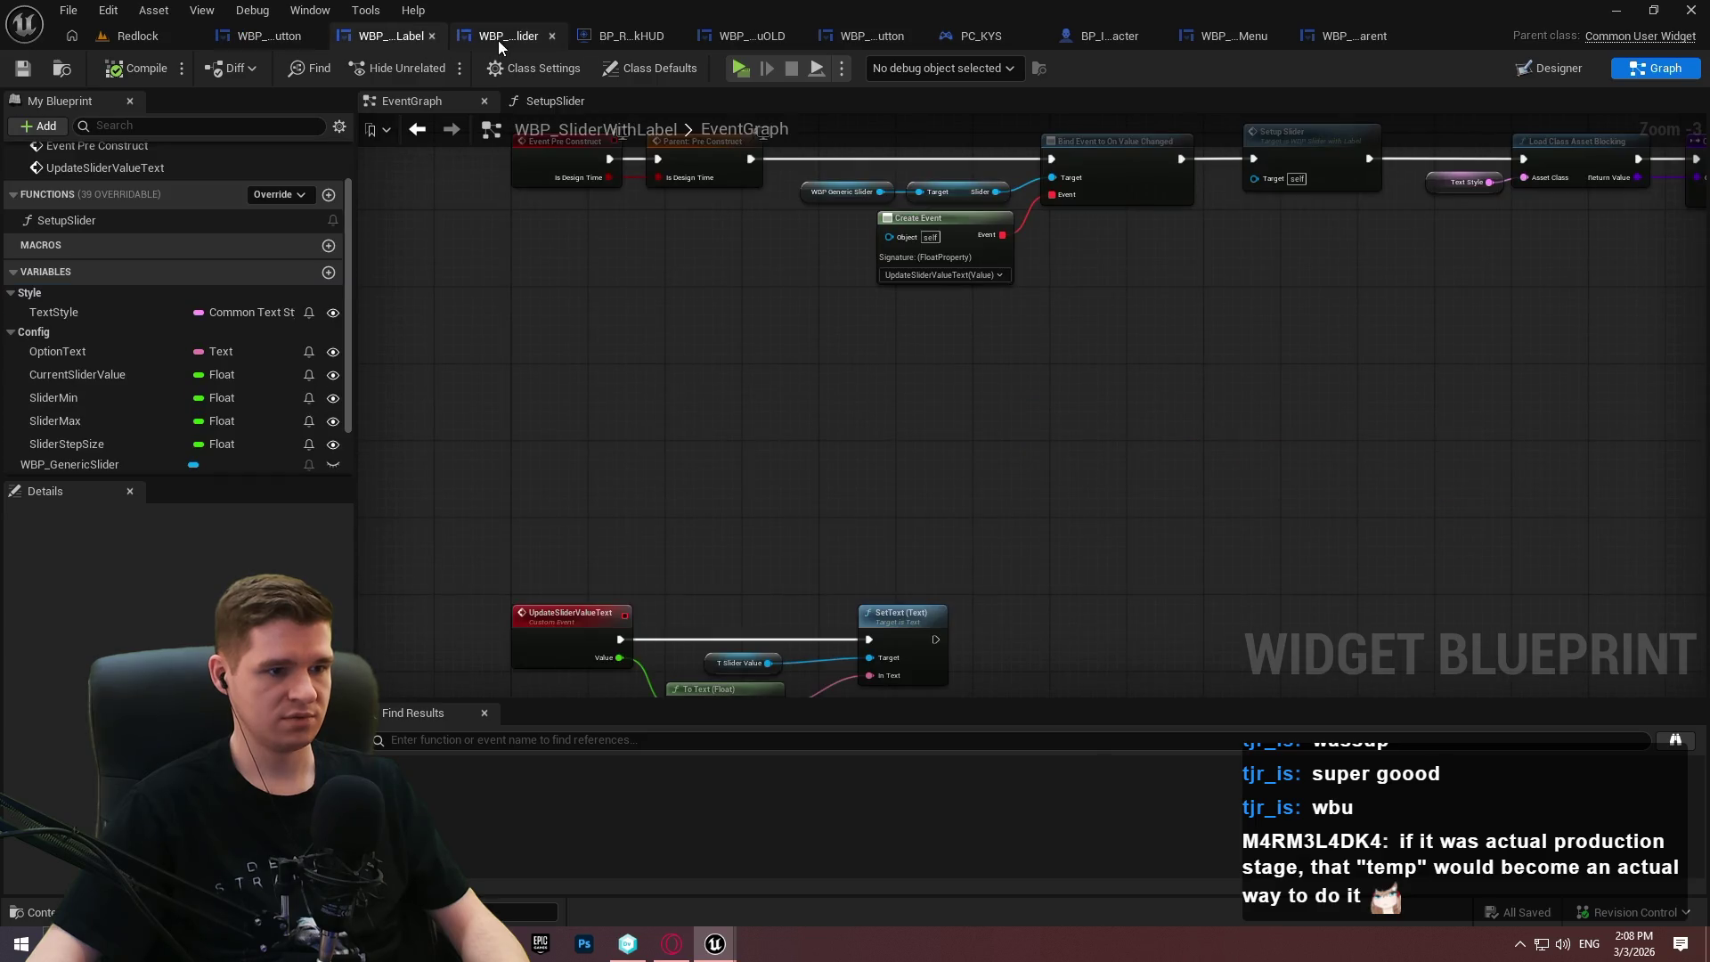
pyautogui.click(503, 35)
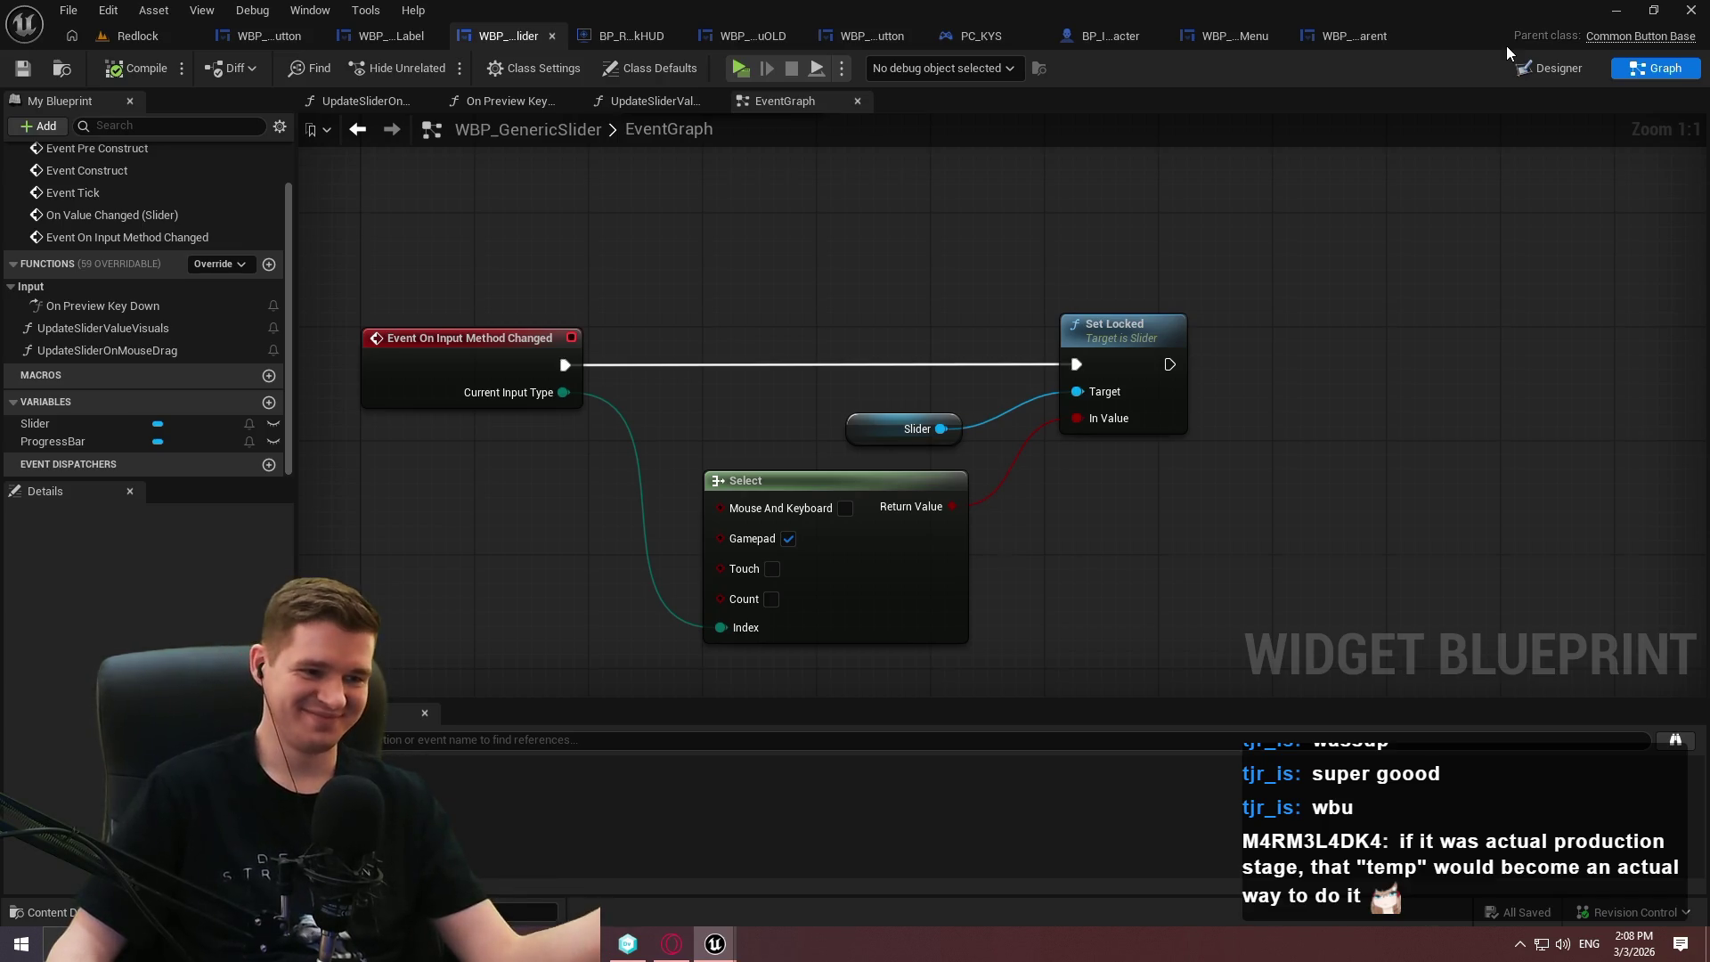
pyautogui.click(639, 105)
# Shift Set Percent through Return Node right, lower the reroute knot, save WBP_GenericSlider, and open WBP_EscapeMenuOLD.
pyautogui.moveTo(1163, 463)
pyautogui.mouseDown()
pyautogui.moveTo(1130, 694)
pyautogui.moveTo(1152, 494)
pyautogui.mouseUp()
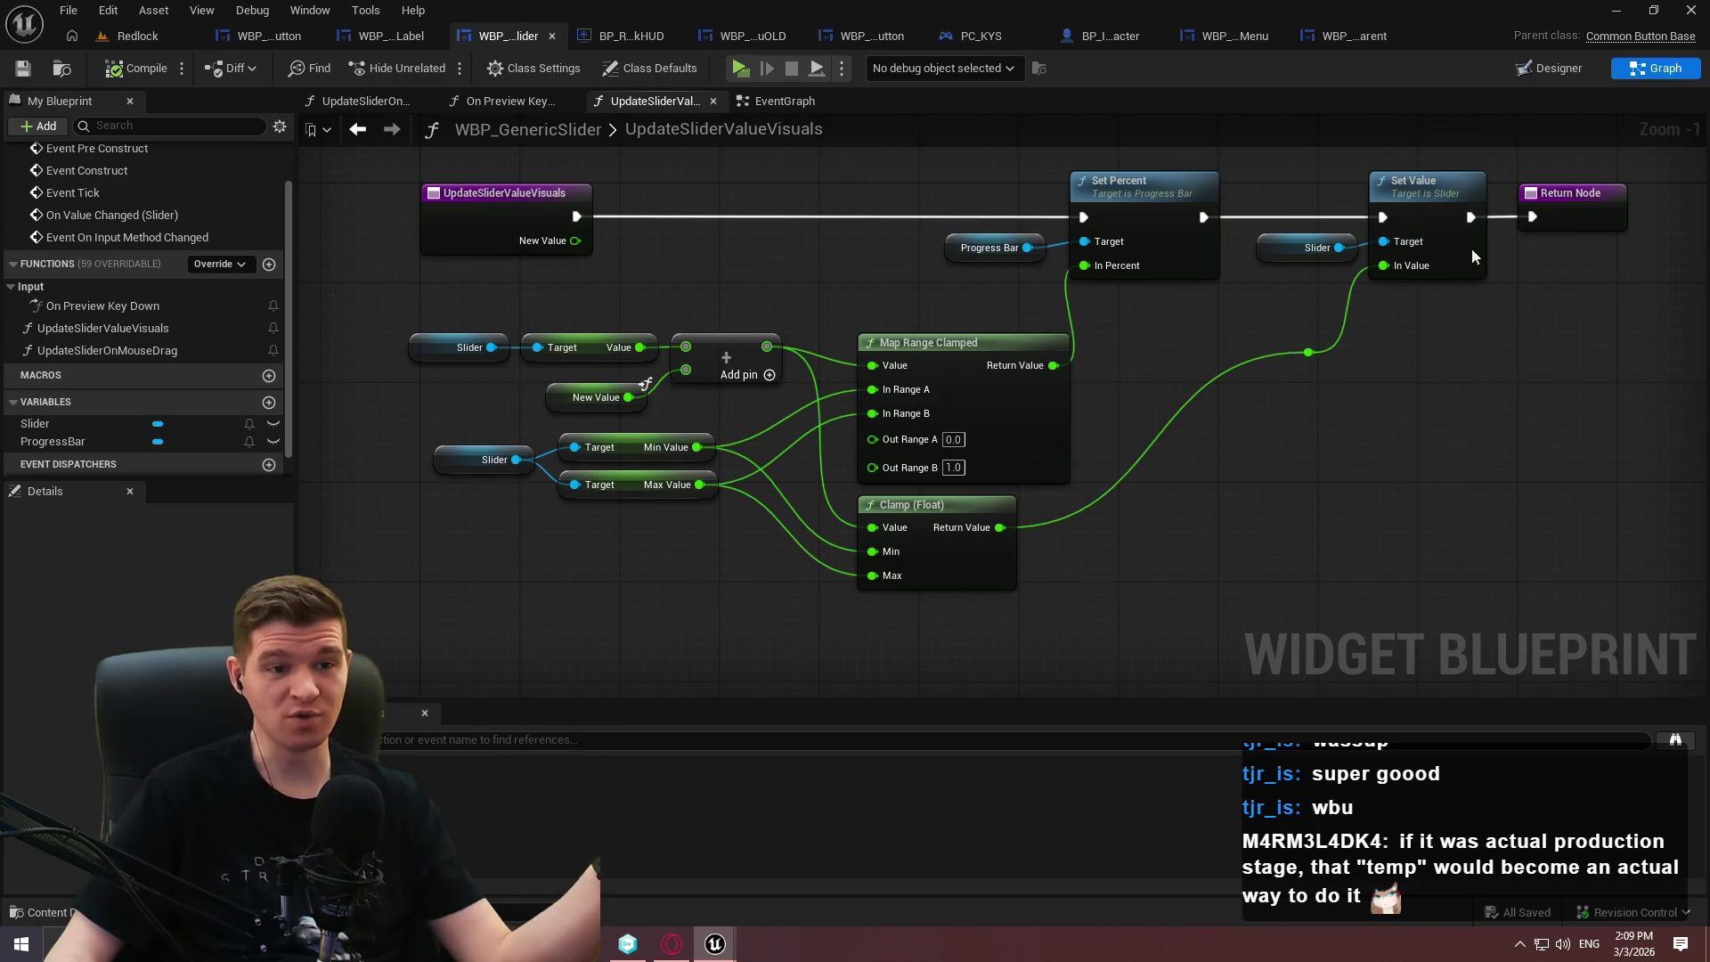
pyautogui.moveTo(1638, 294); pyautogui.dragTo(1001, 198)
pyautogui.moveTo(1141, 196); pyautogui.dragTo(1203, 196)
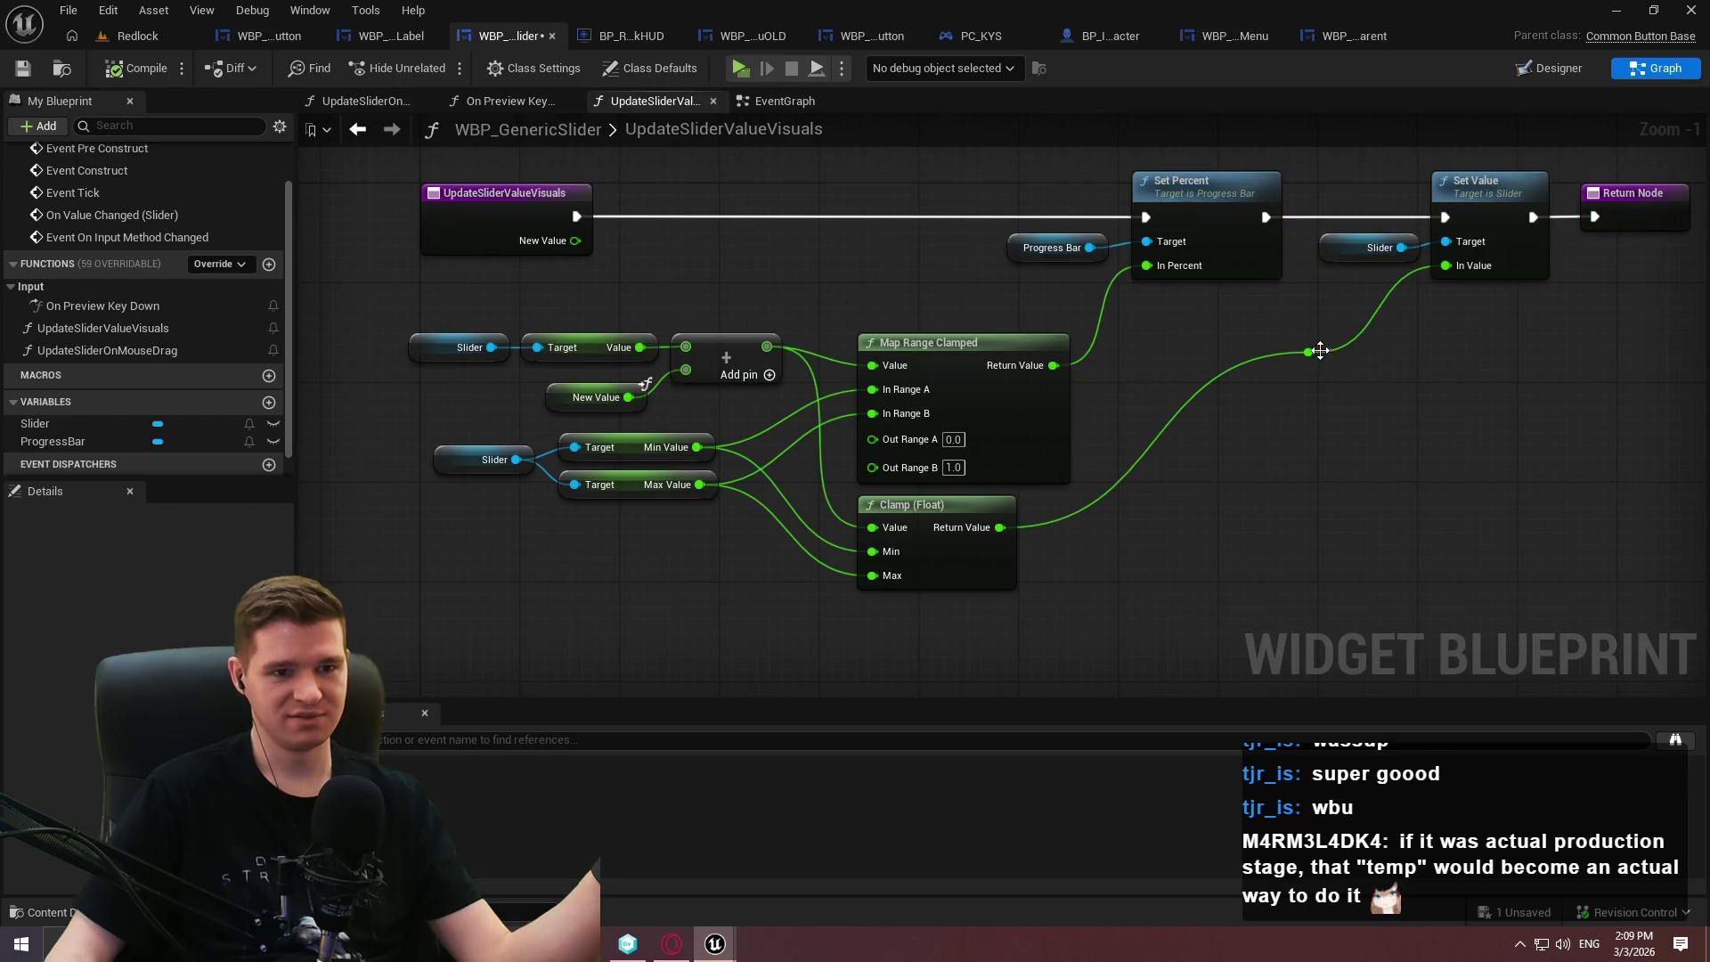
pyautogui.moveTo(1307, 352); pyautogui.dragTo(1308, 527)
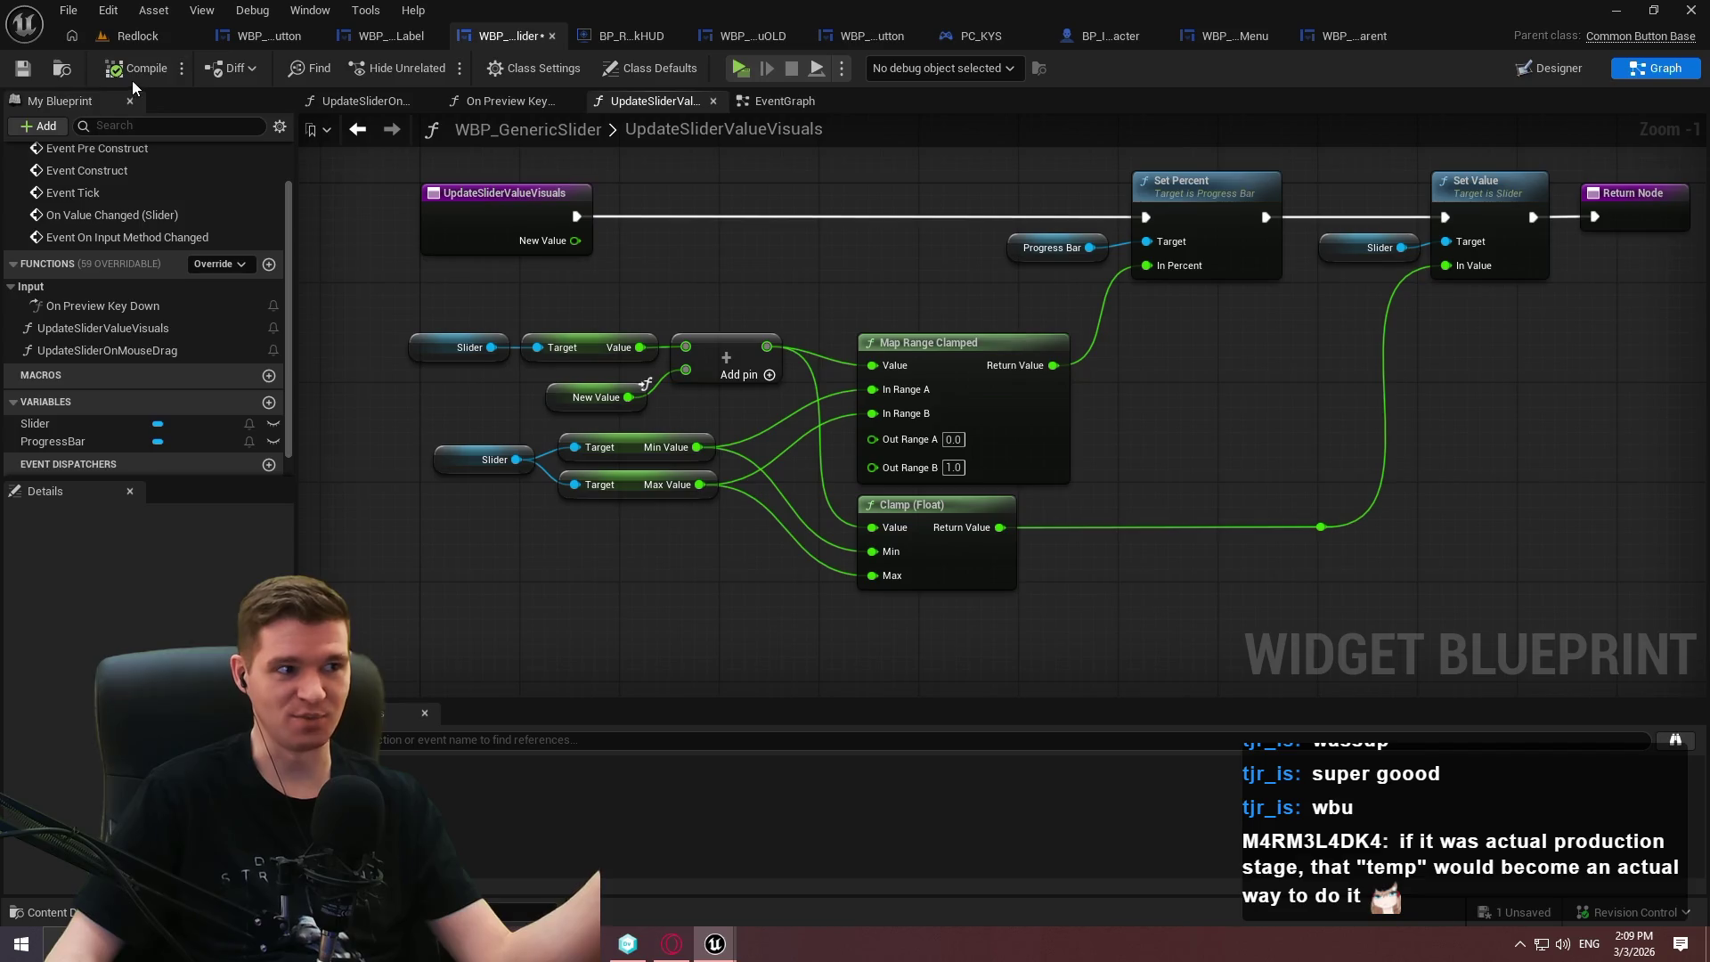
pyautogui.click(24, 70)
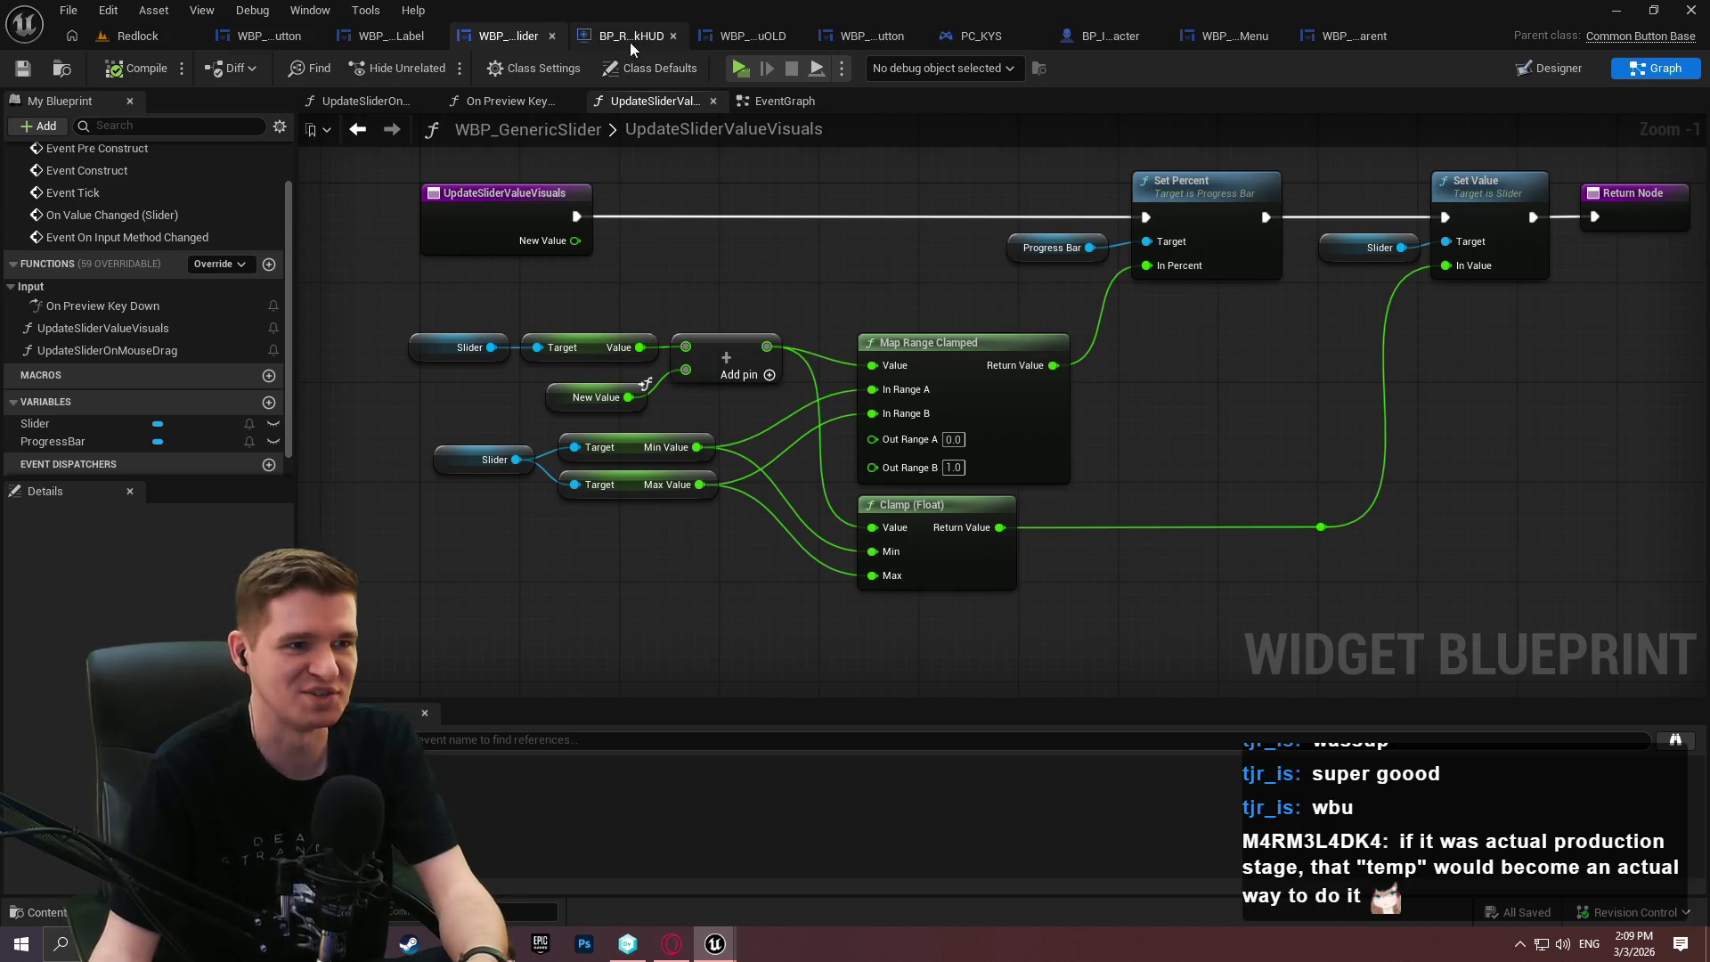
pyautogui.click(766, 44)
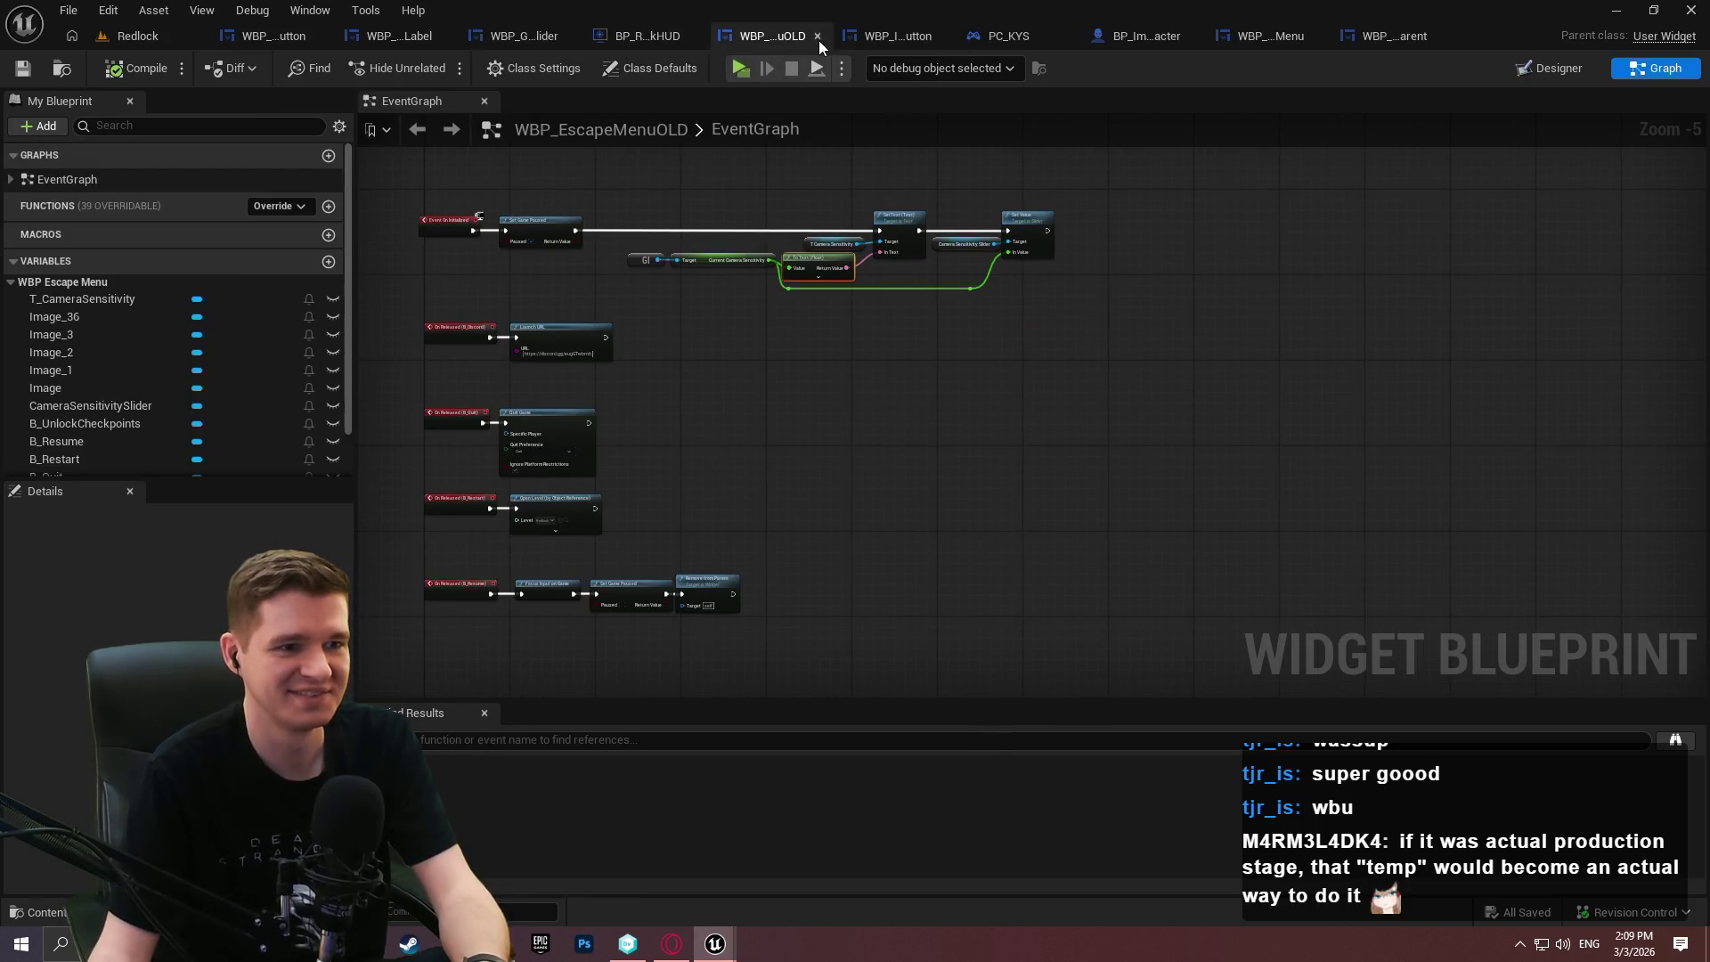
# Close the EscapeMenuOLD, ImageButton, PC_KYS, BP_ImSimBaseCharacter and WBP_ActivatableParent tabs.
pyautogui.click(819, 40)
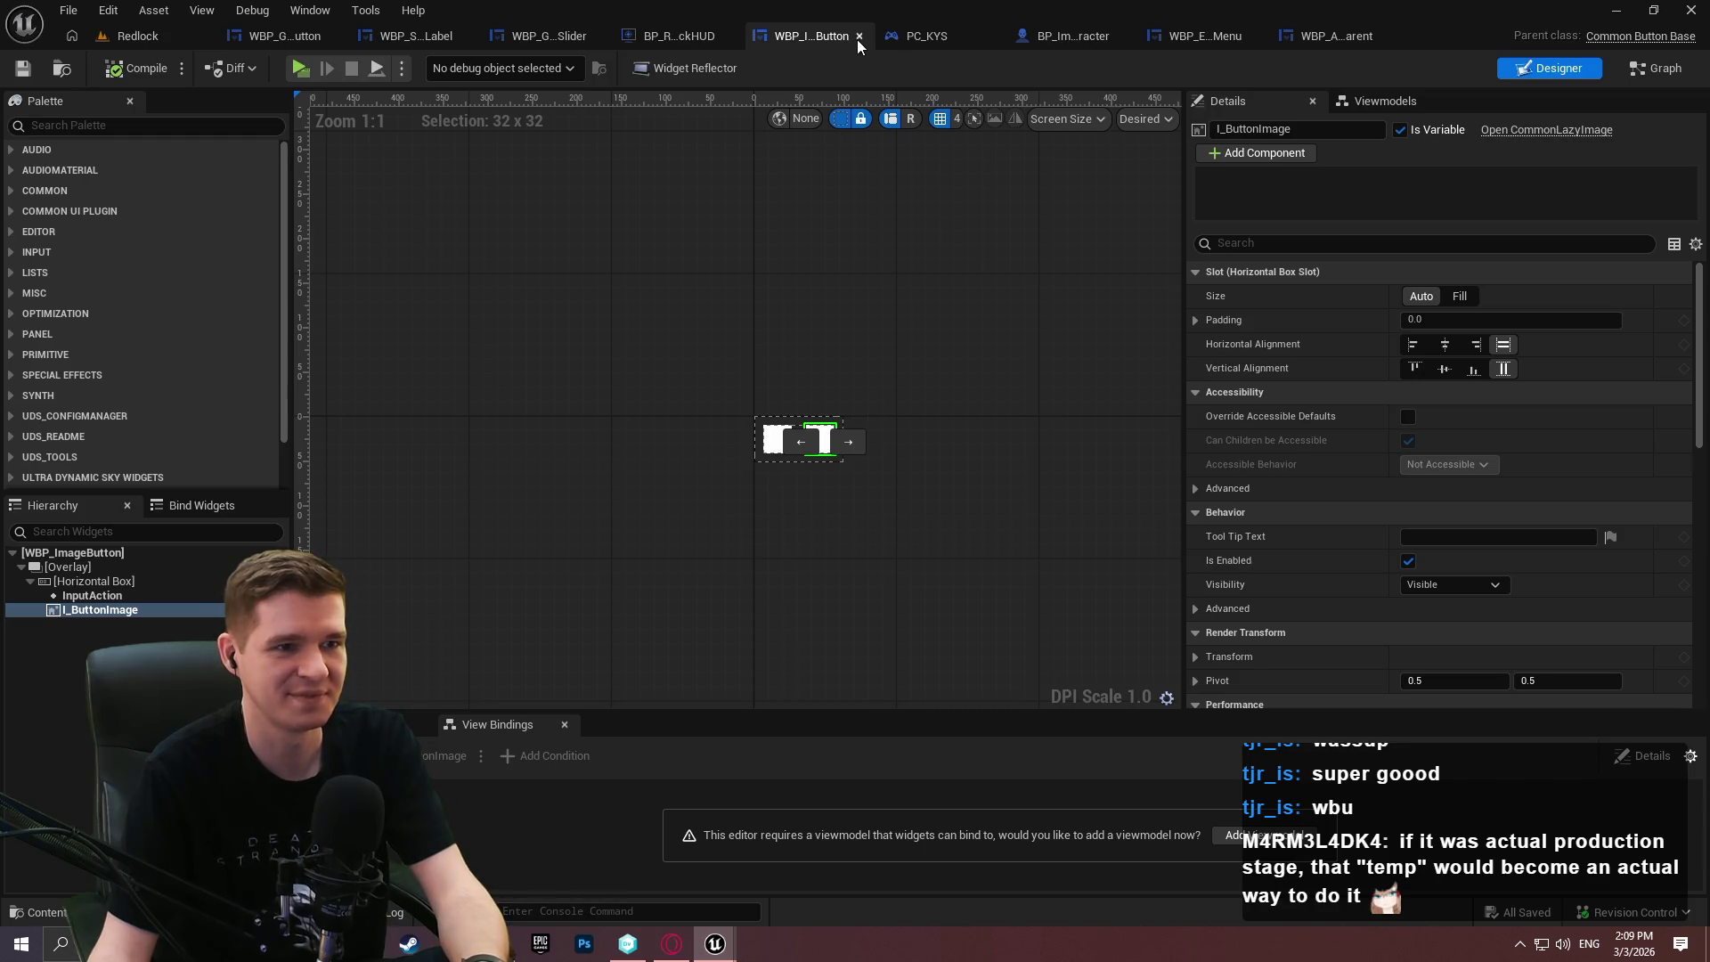
pyautogui.click(858, 36)
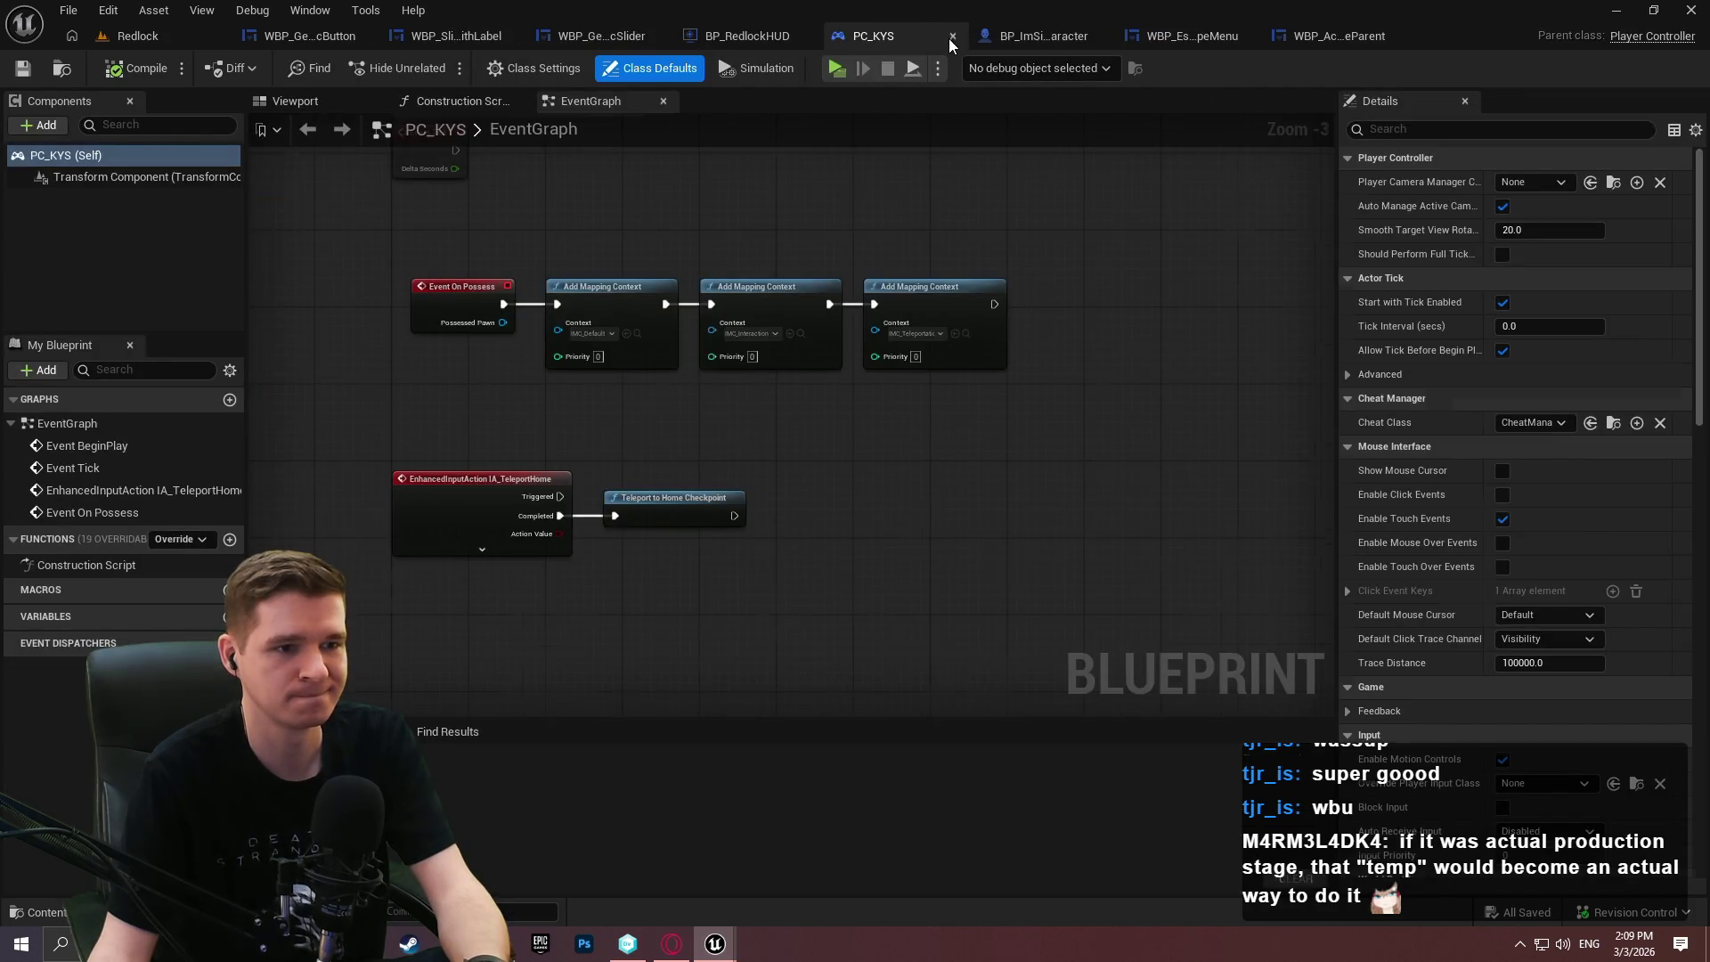
pyautogui.click(950, 37)
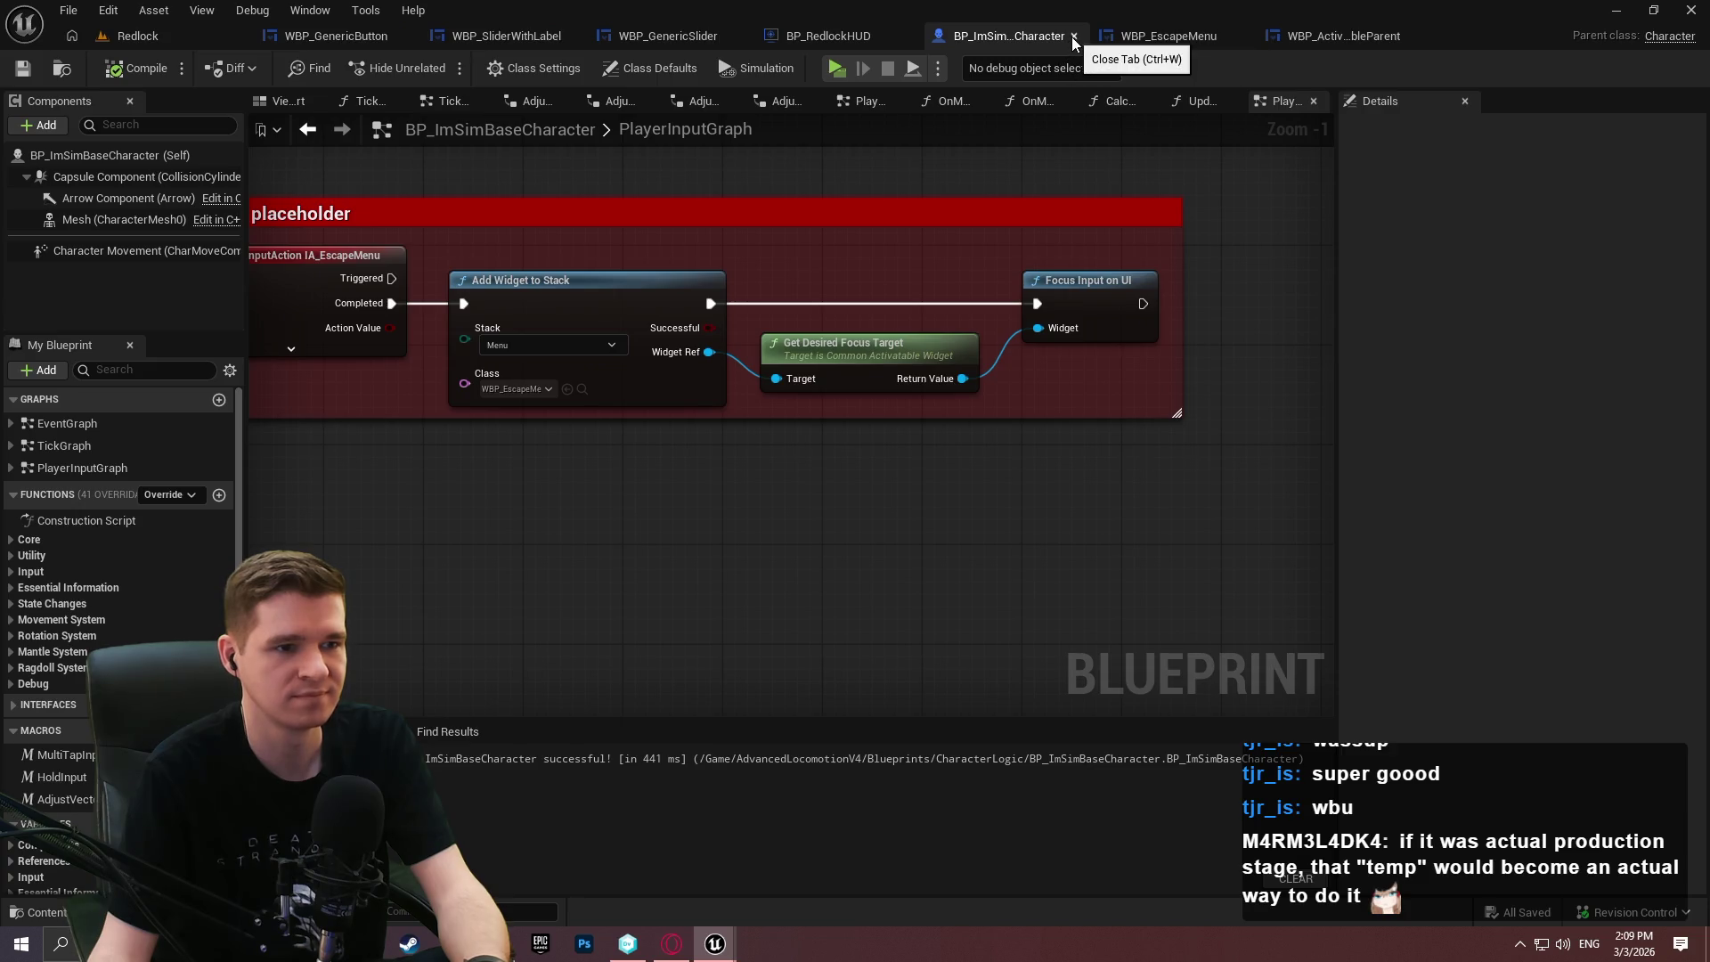
pyautogui.click(1073, 36)
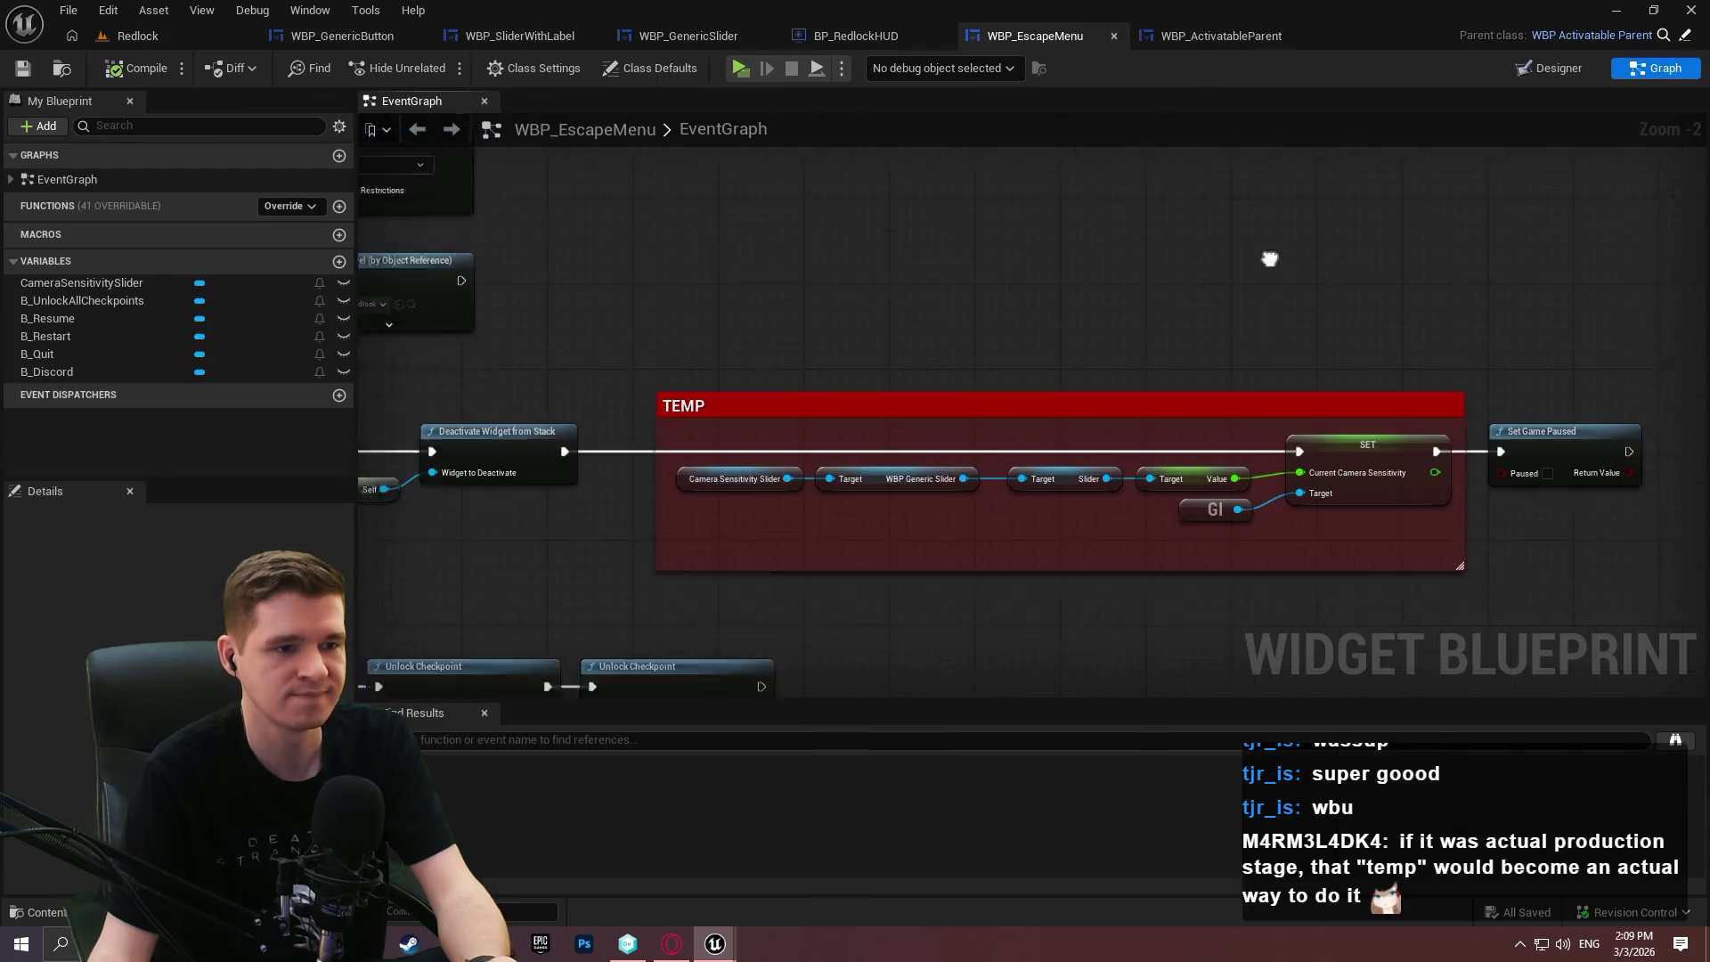
pyautogui.scroll(-3, 1269, 259)
pyautogui.click(1229, 35)
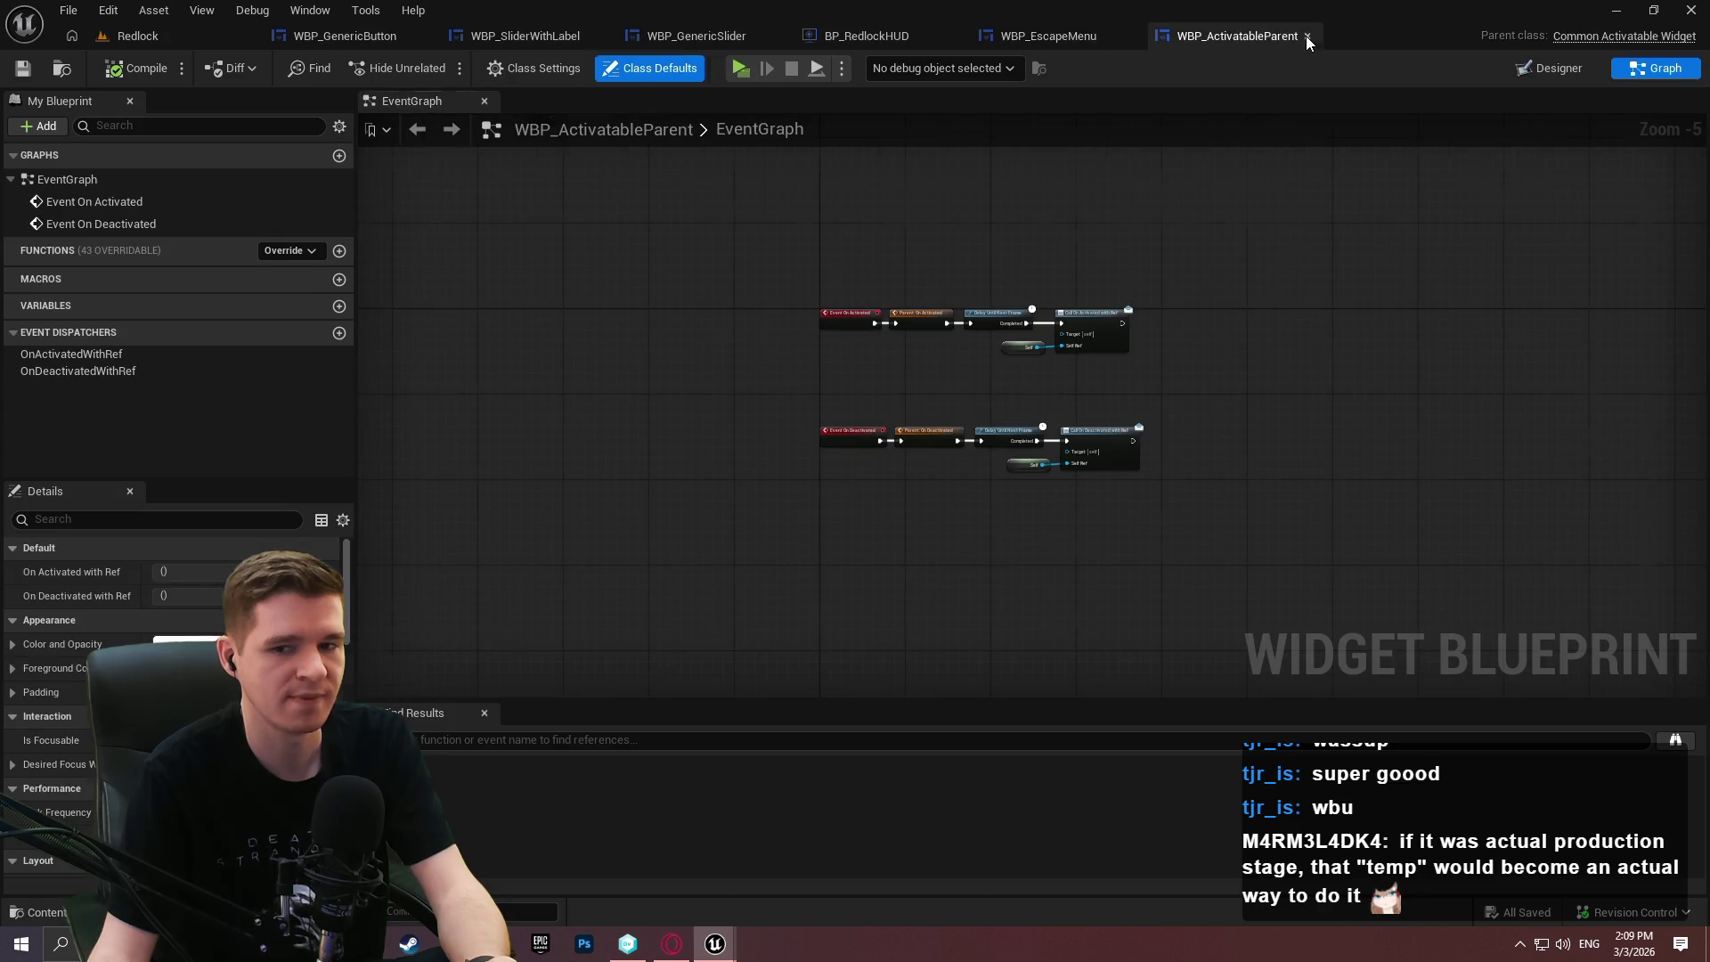
pyautogui.click(1307, 36)
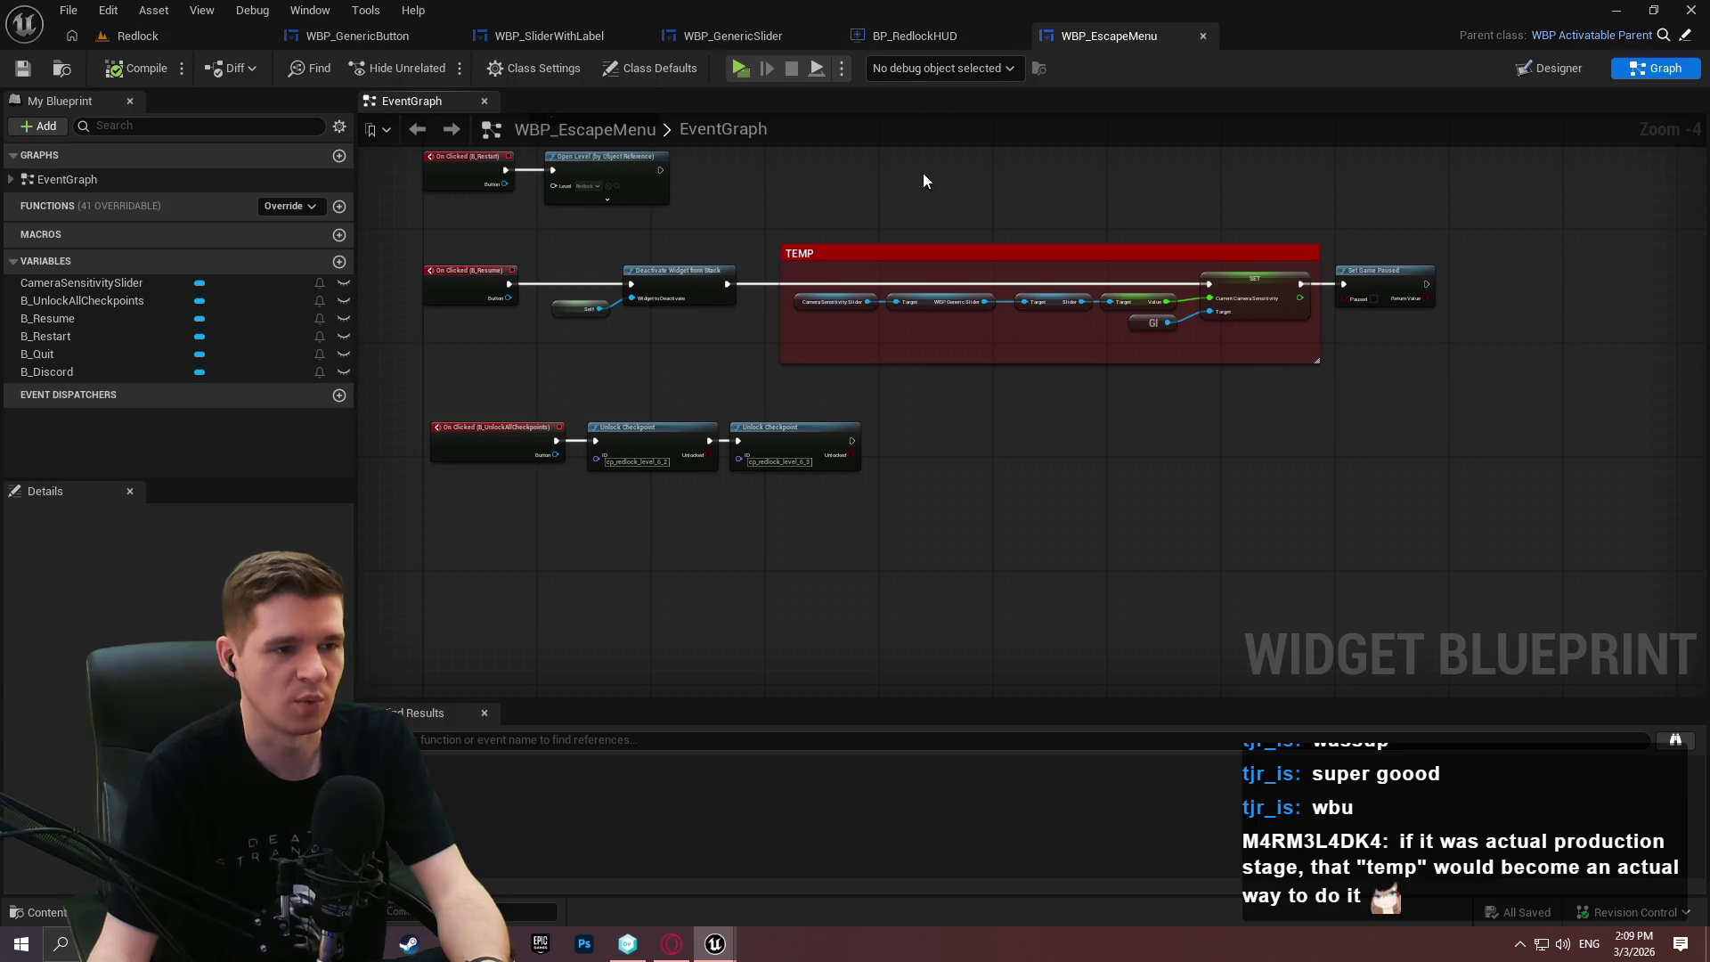
# Check the remaining slider and button widgets, ending on WBP_GenericSlider's event graph.
pyautogui.click(732, 35)
pyautogui.click(548, 36)
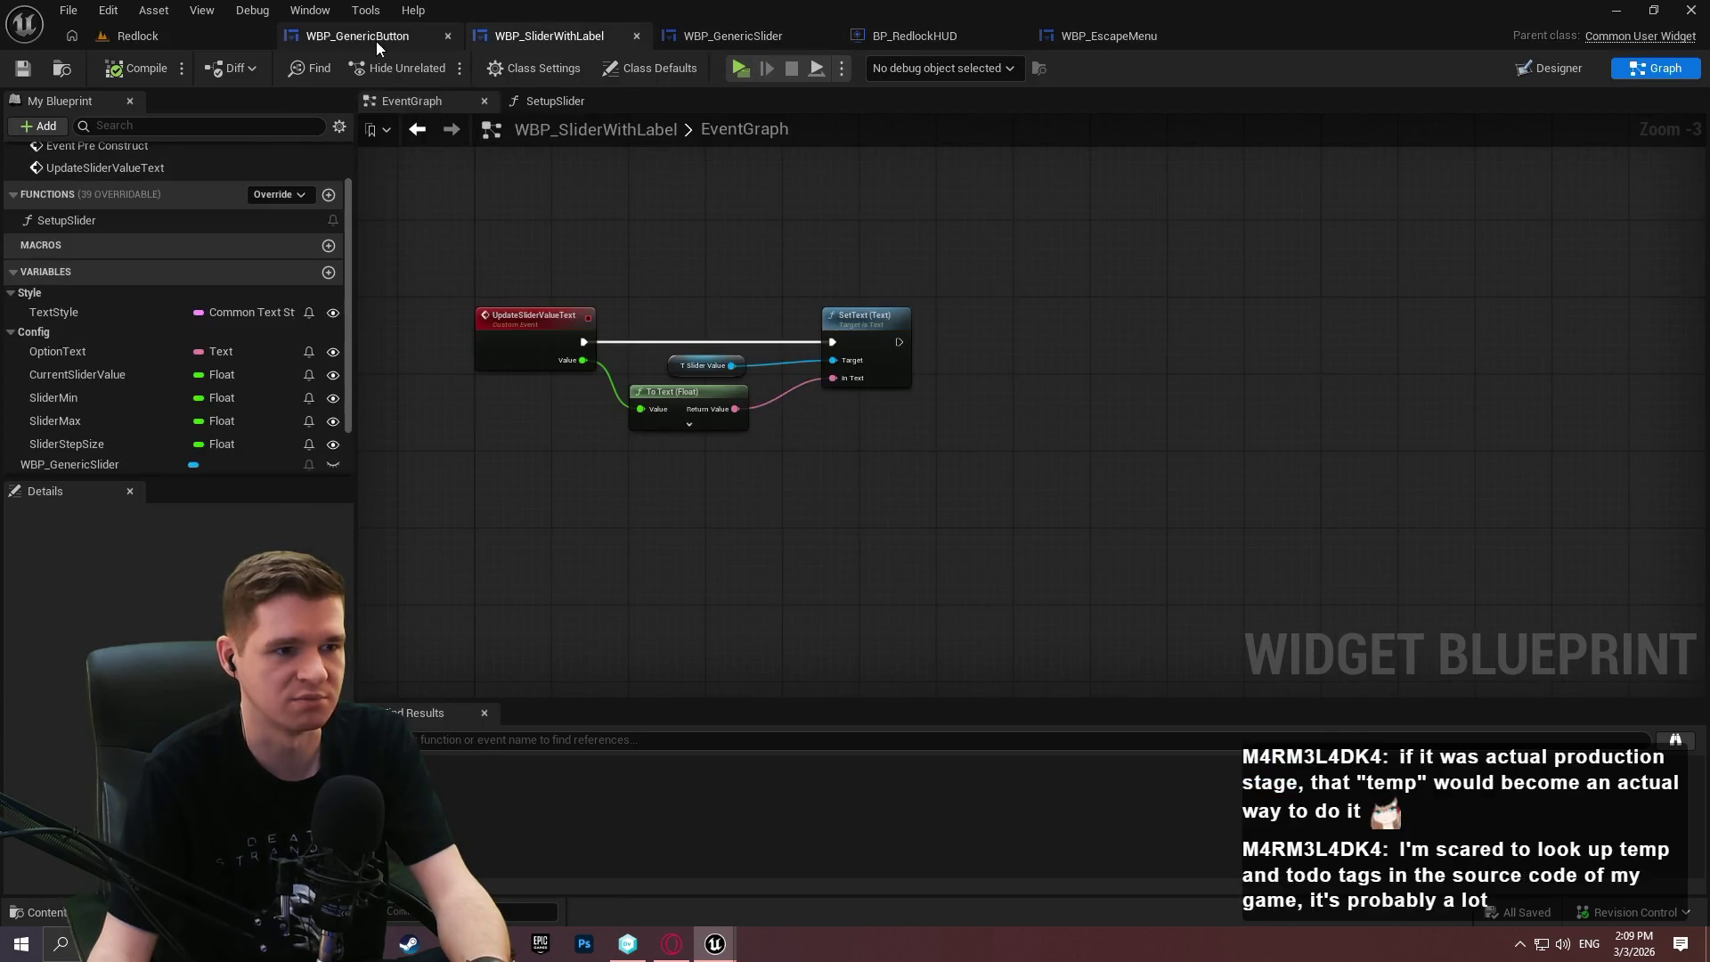
pyautogui.click(386, 32)
pyautogui.click(703, 36)
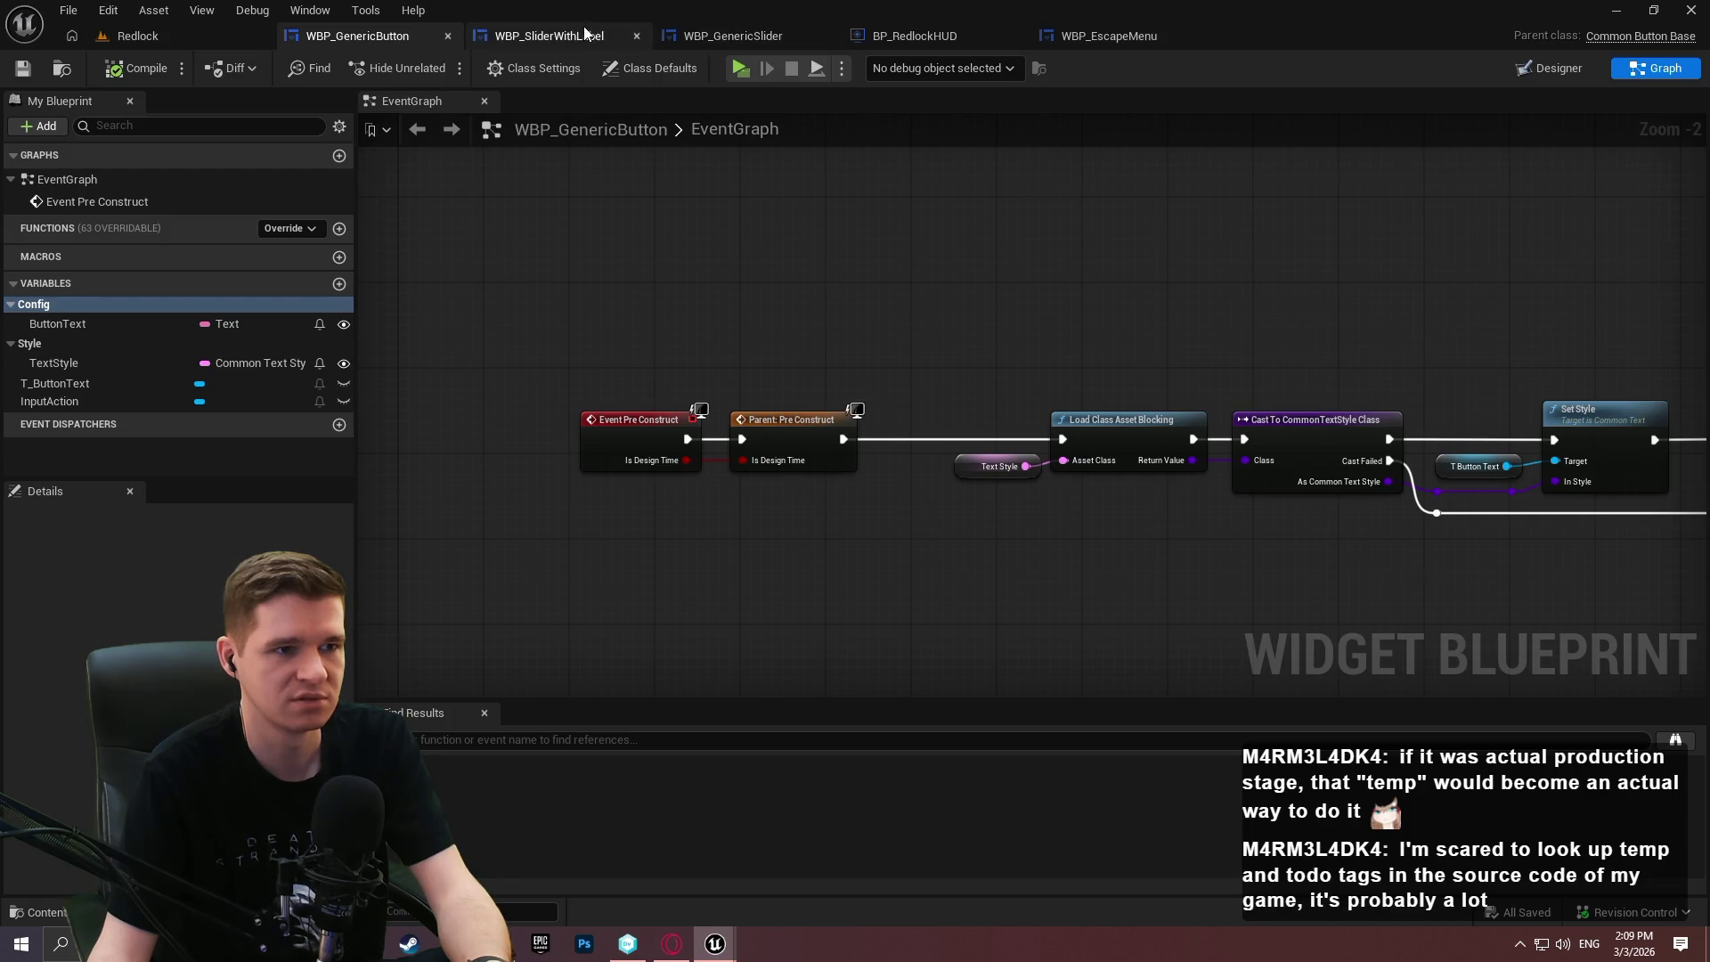
pyautogui.click(784, 101)
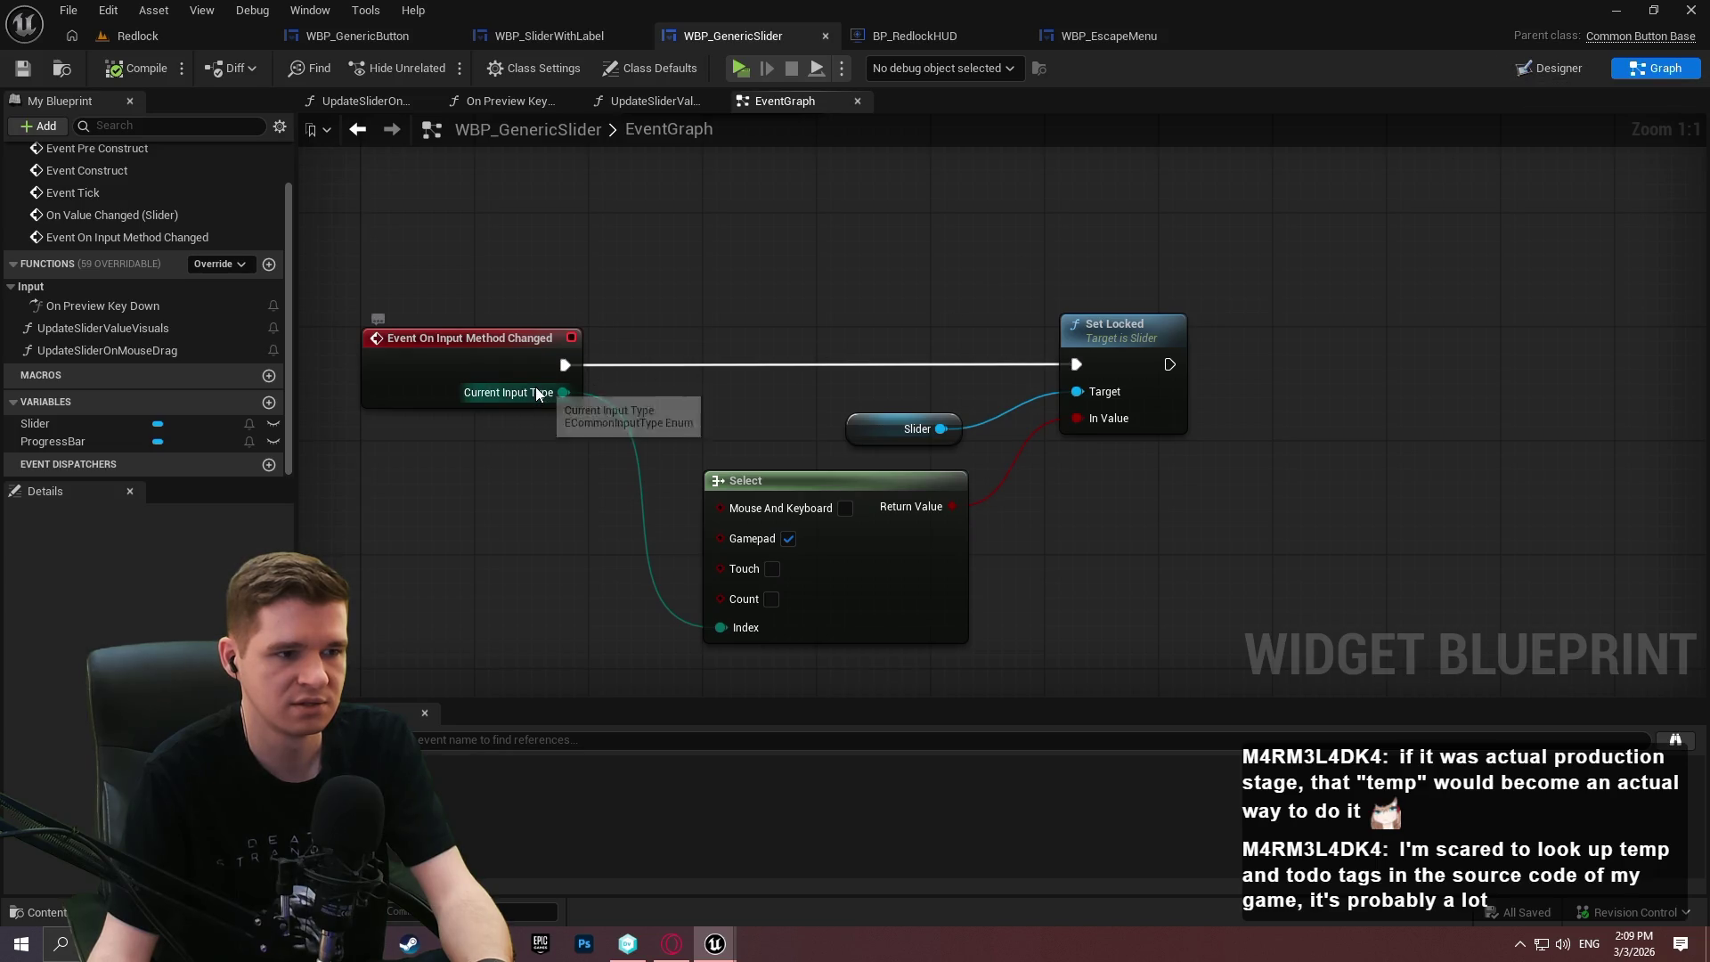
# Search overrides and all actions for 'input', trying and then deleting a Get Default Input Device node.
pyautogui.click(239, 265)
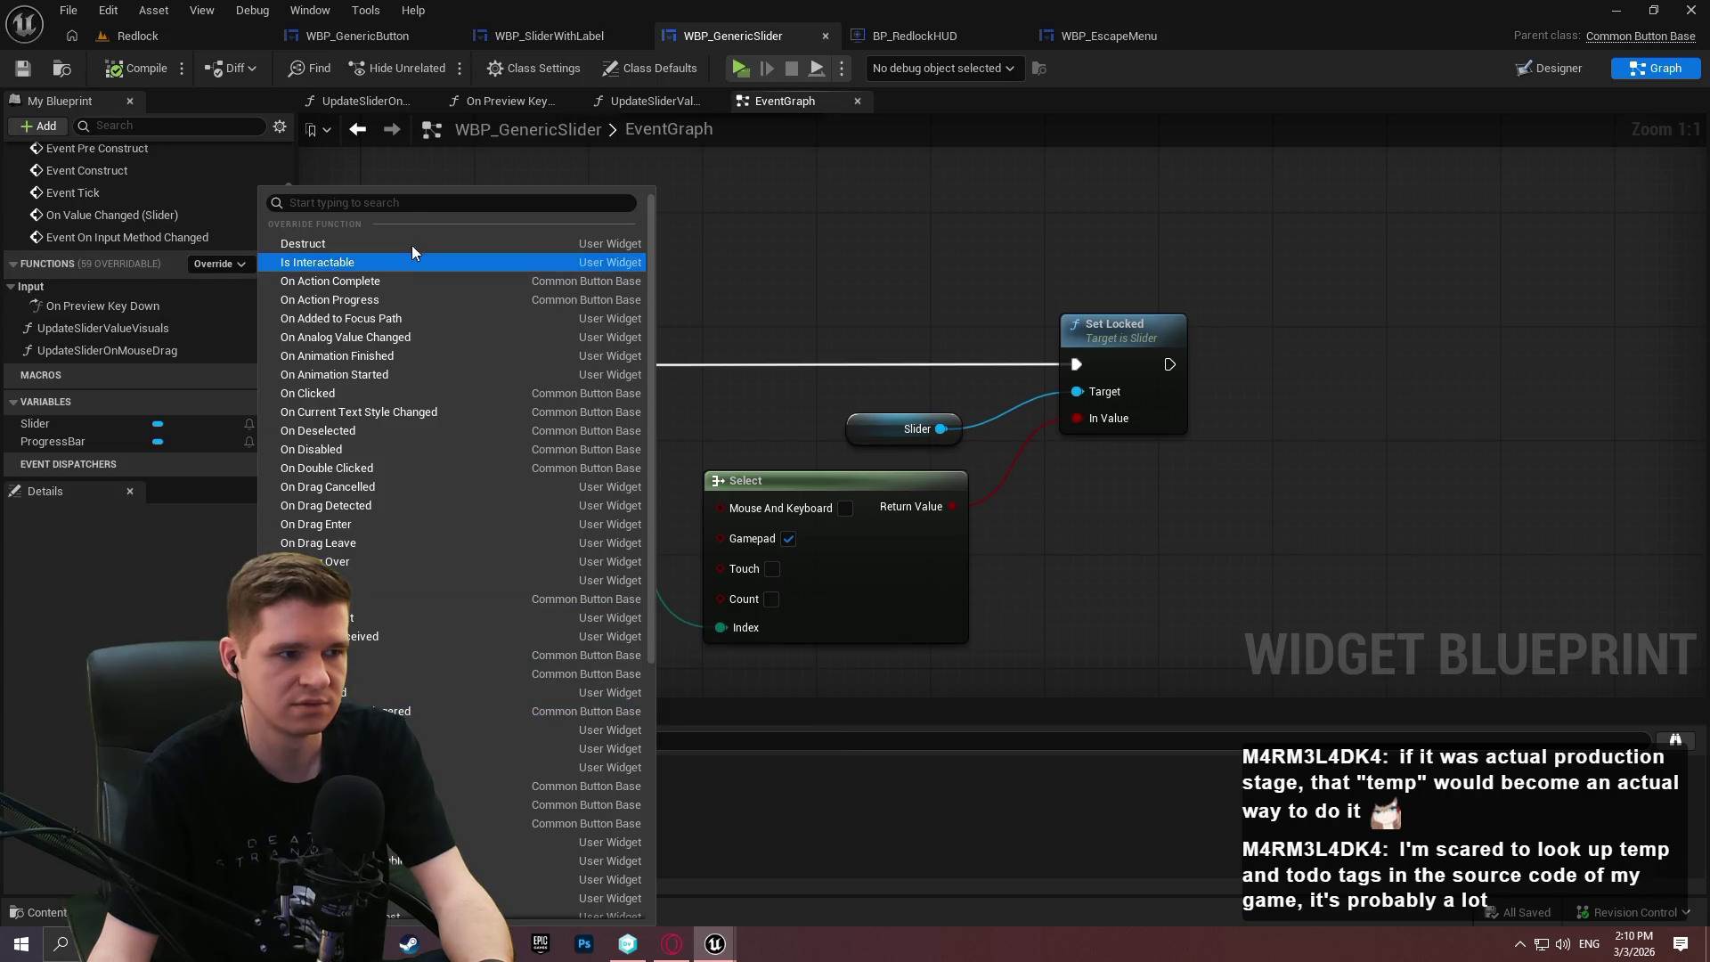
pyautogui.write('inp')
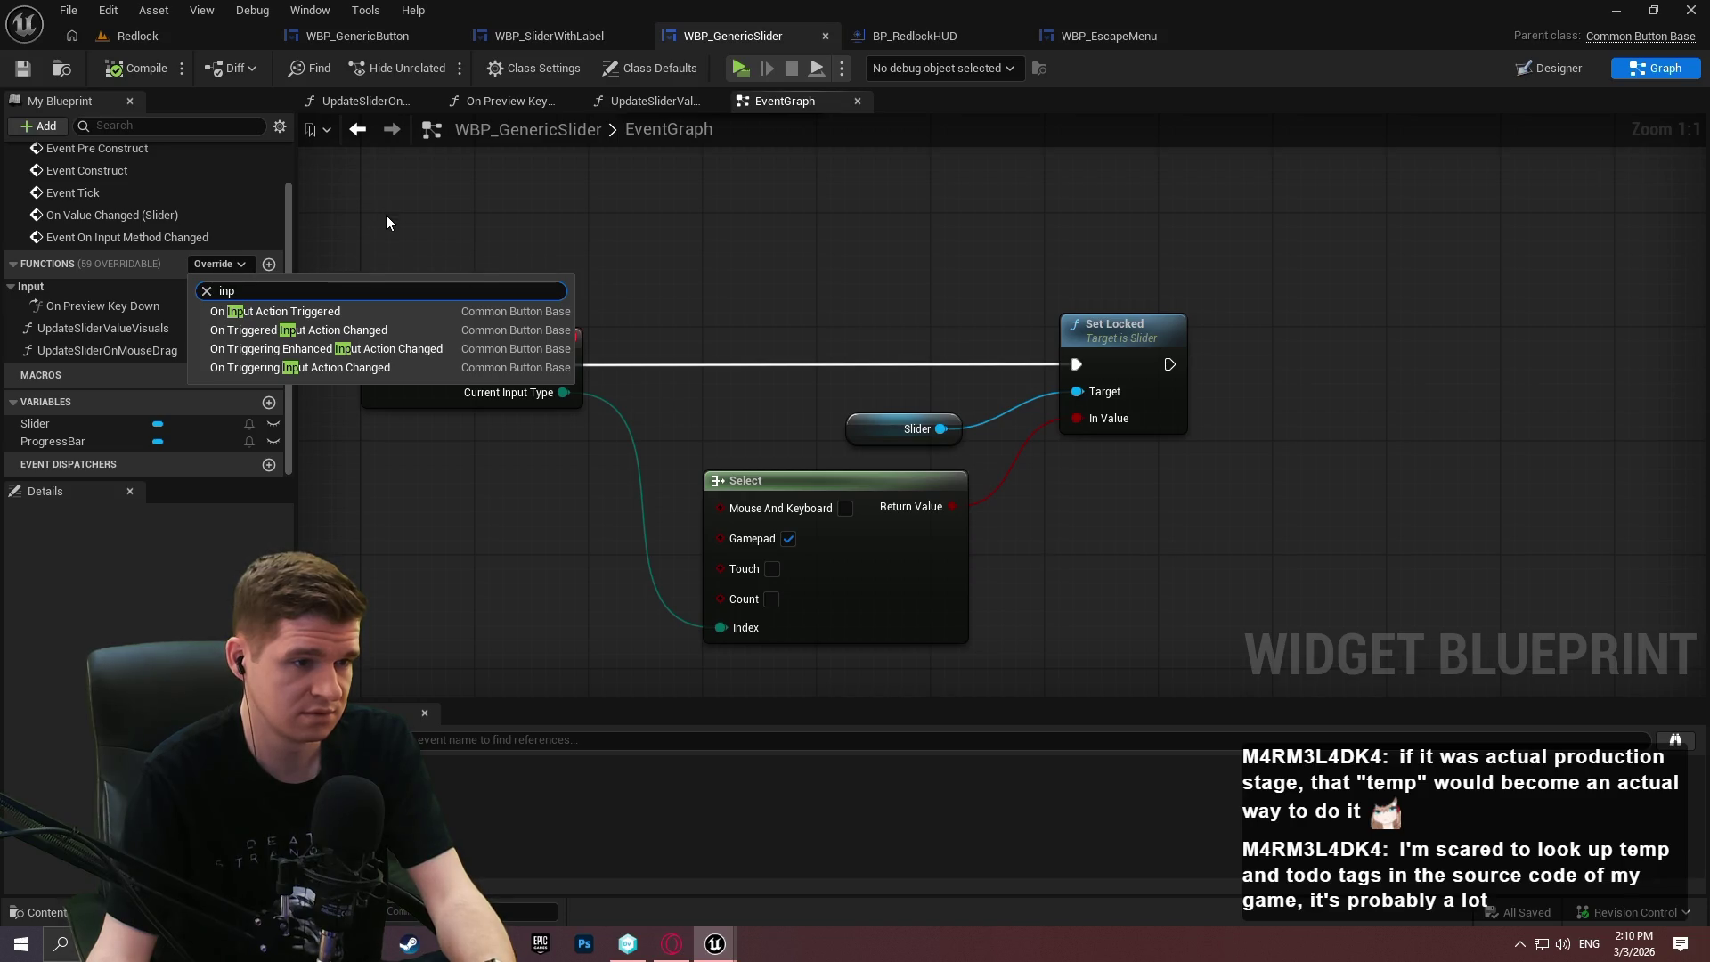
pyautogui.click(533, 214)
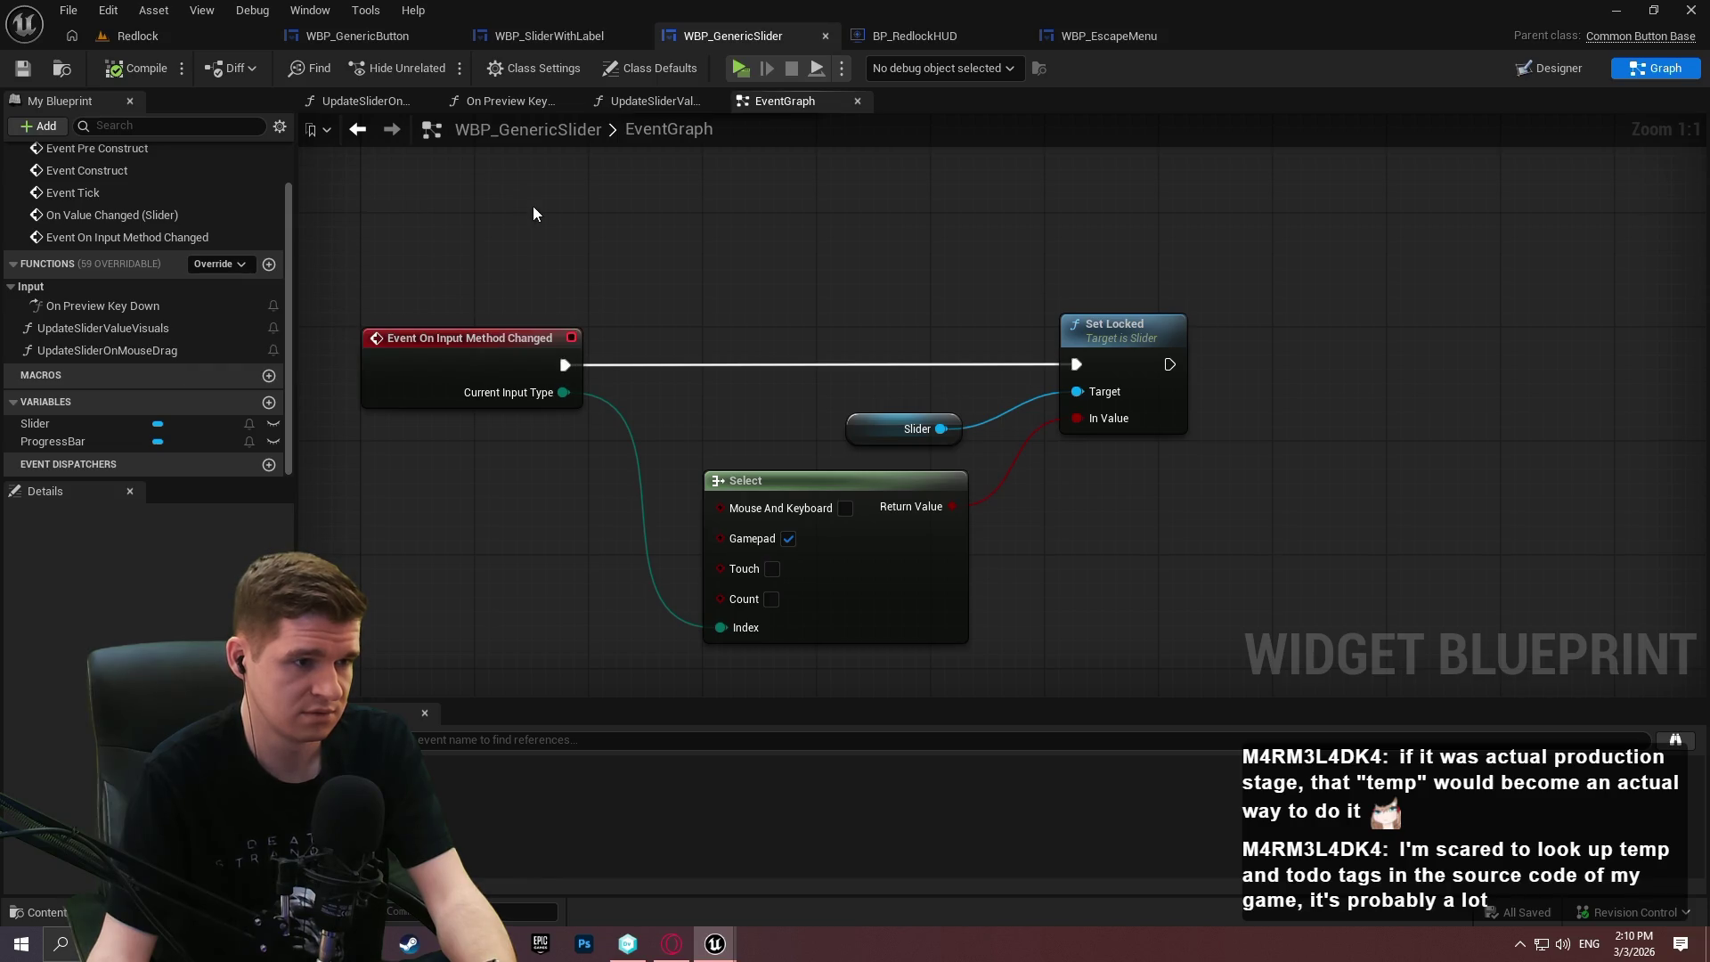
pyautogui.rightClick(534, 213)
pyautogui.click(805, 221)
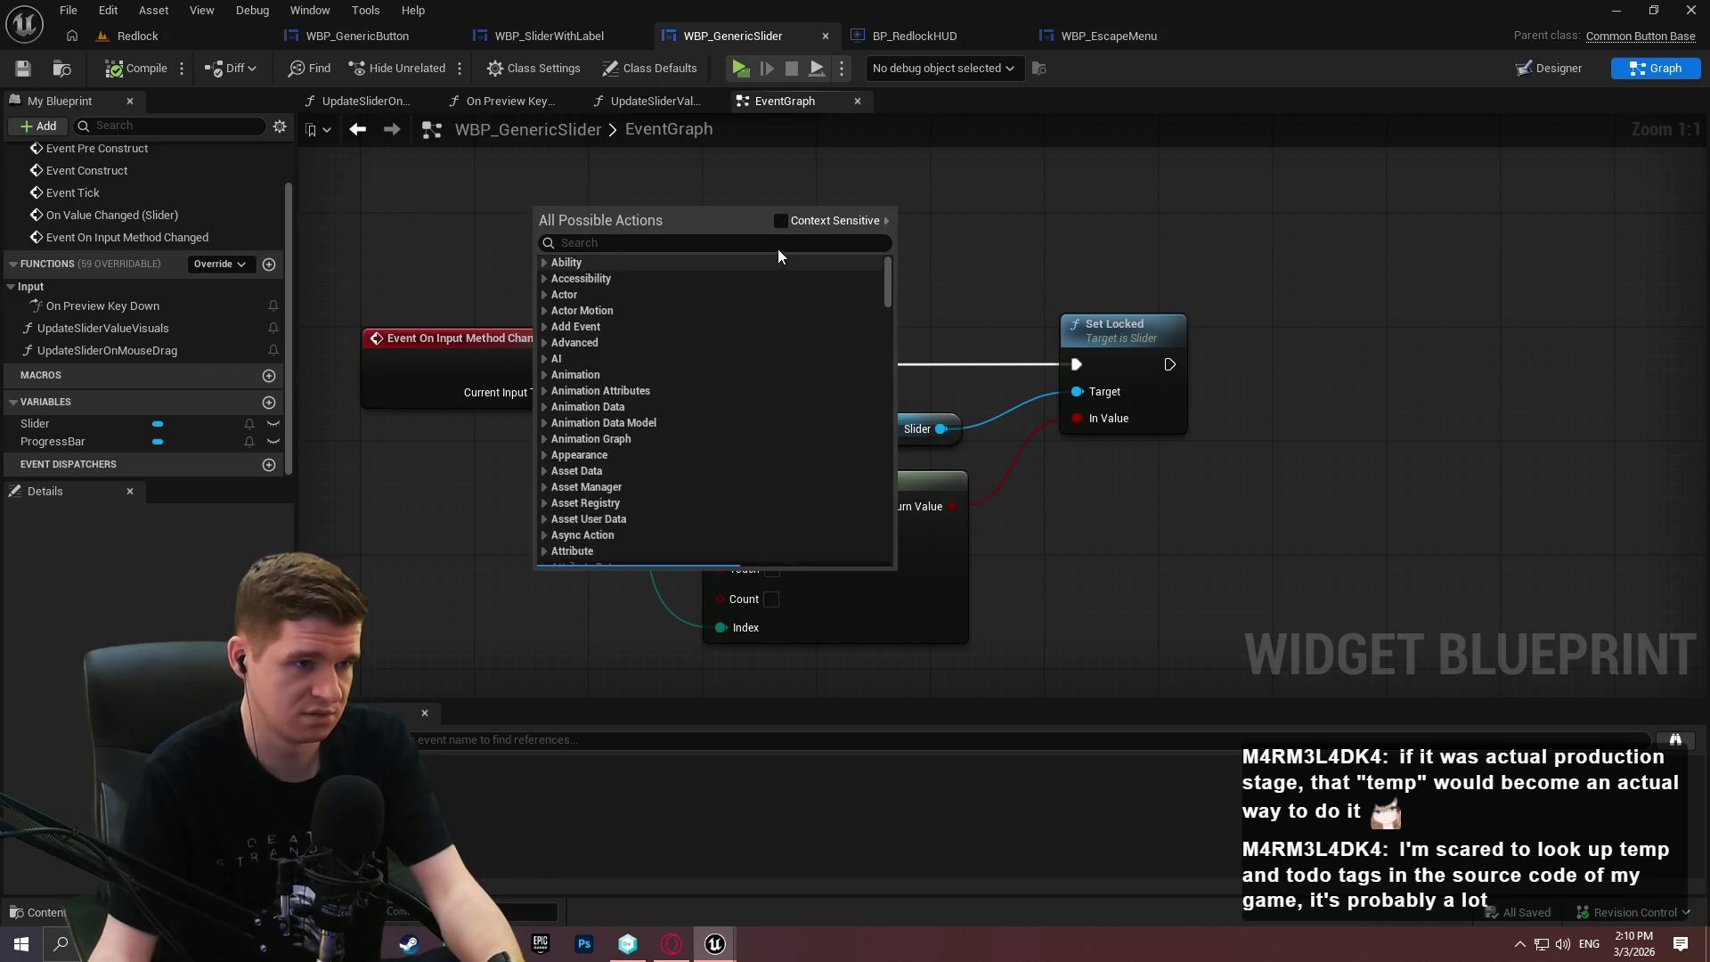
pyautogui.write('input')
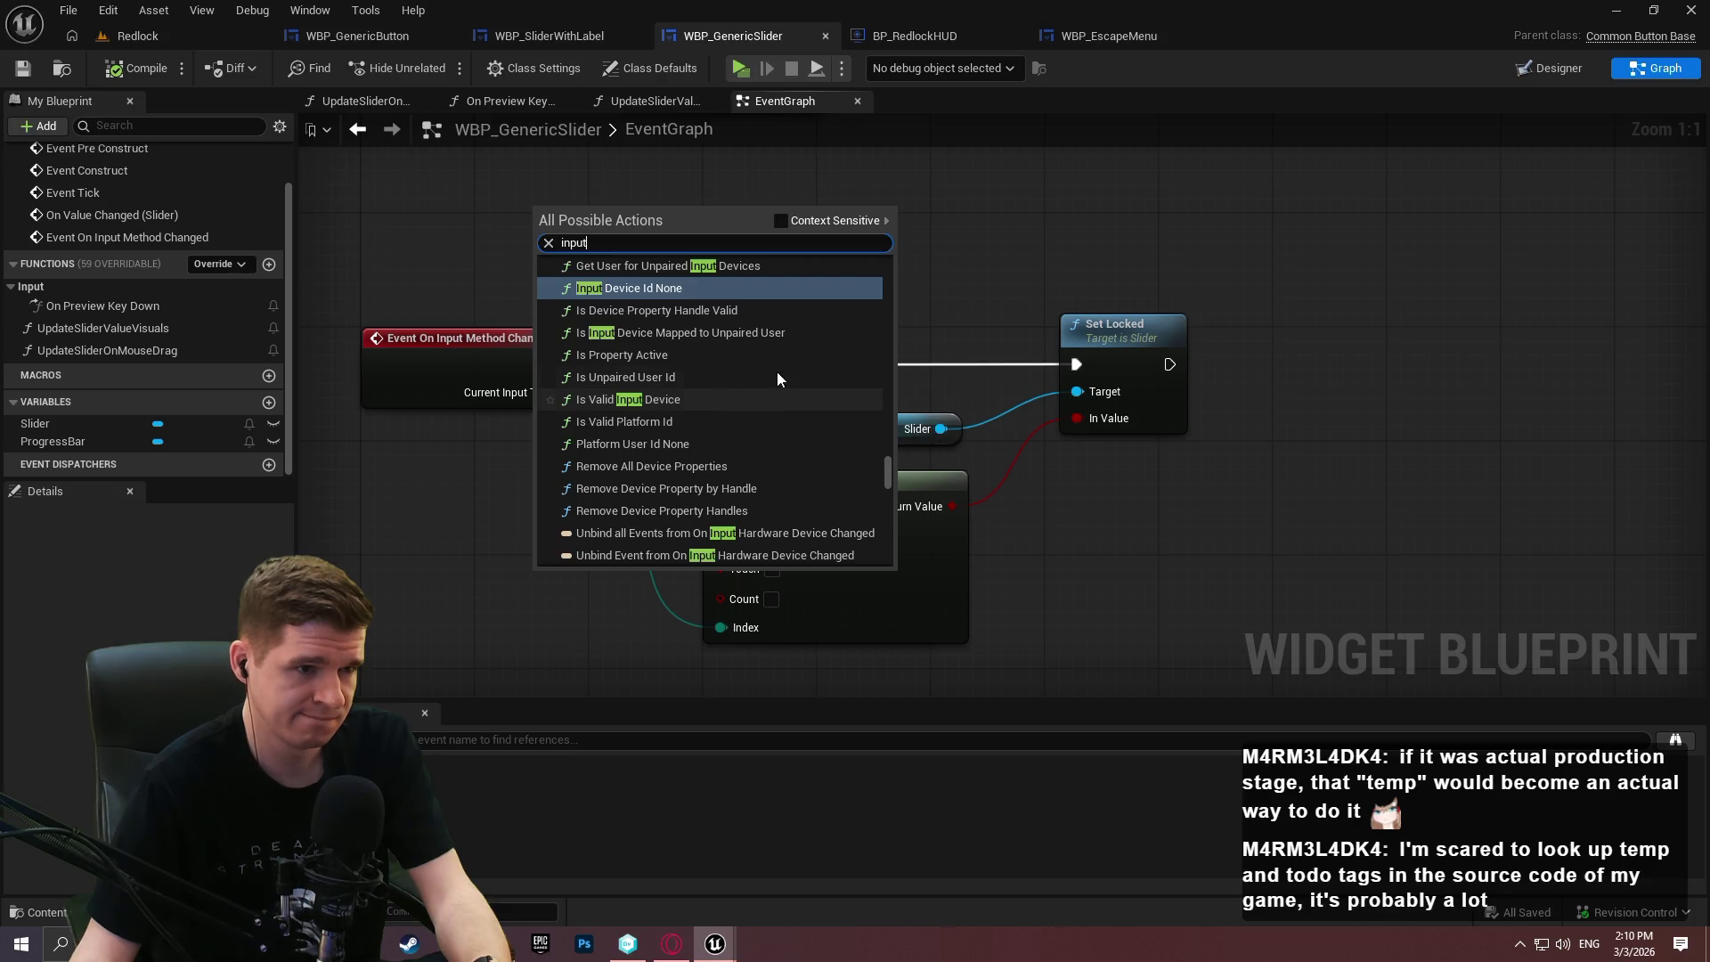
pyautogui.scroll(2, 807, 422)
pyautogui.scroll(1, 805, 420)
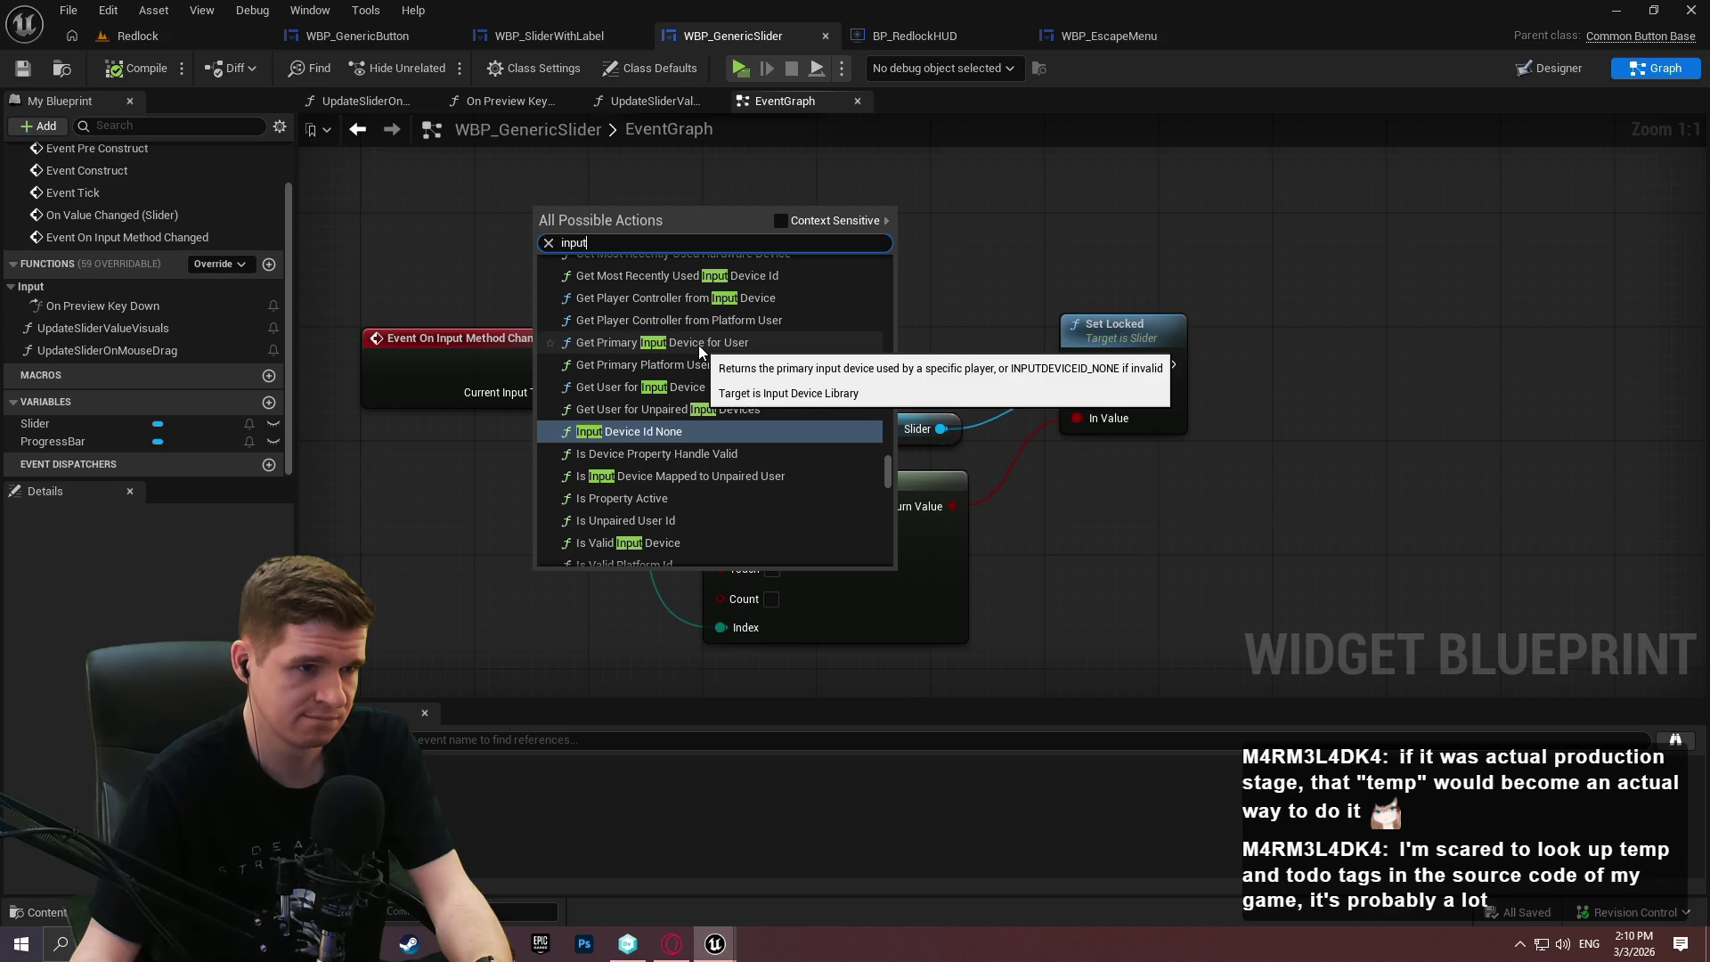
pyautogui.scroll(3, 698, 345)
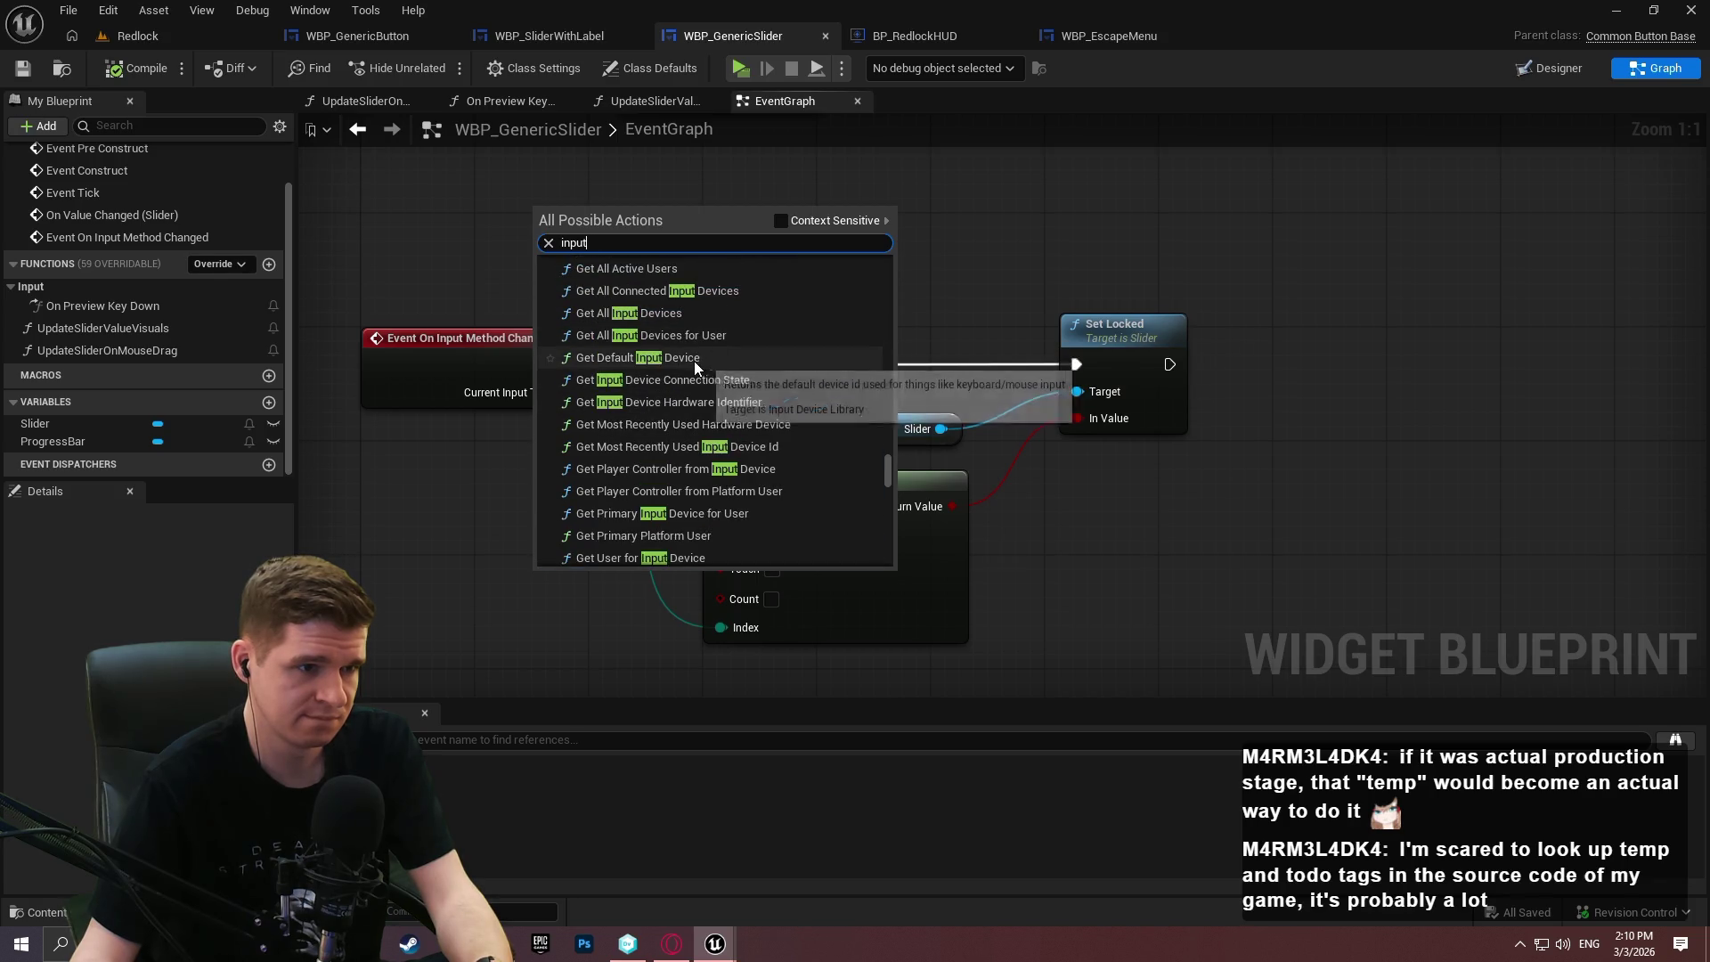
pyautogui.click(693, 357)
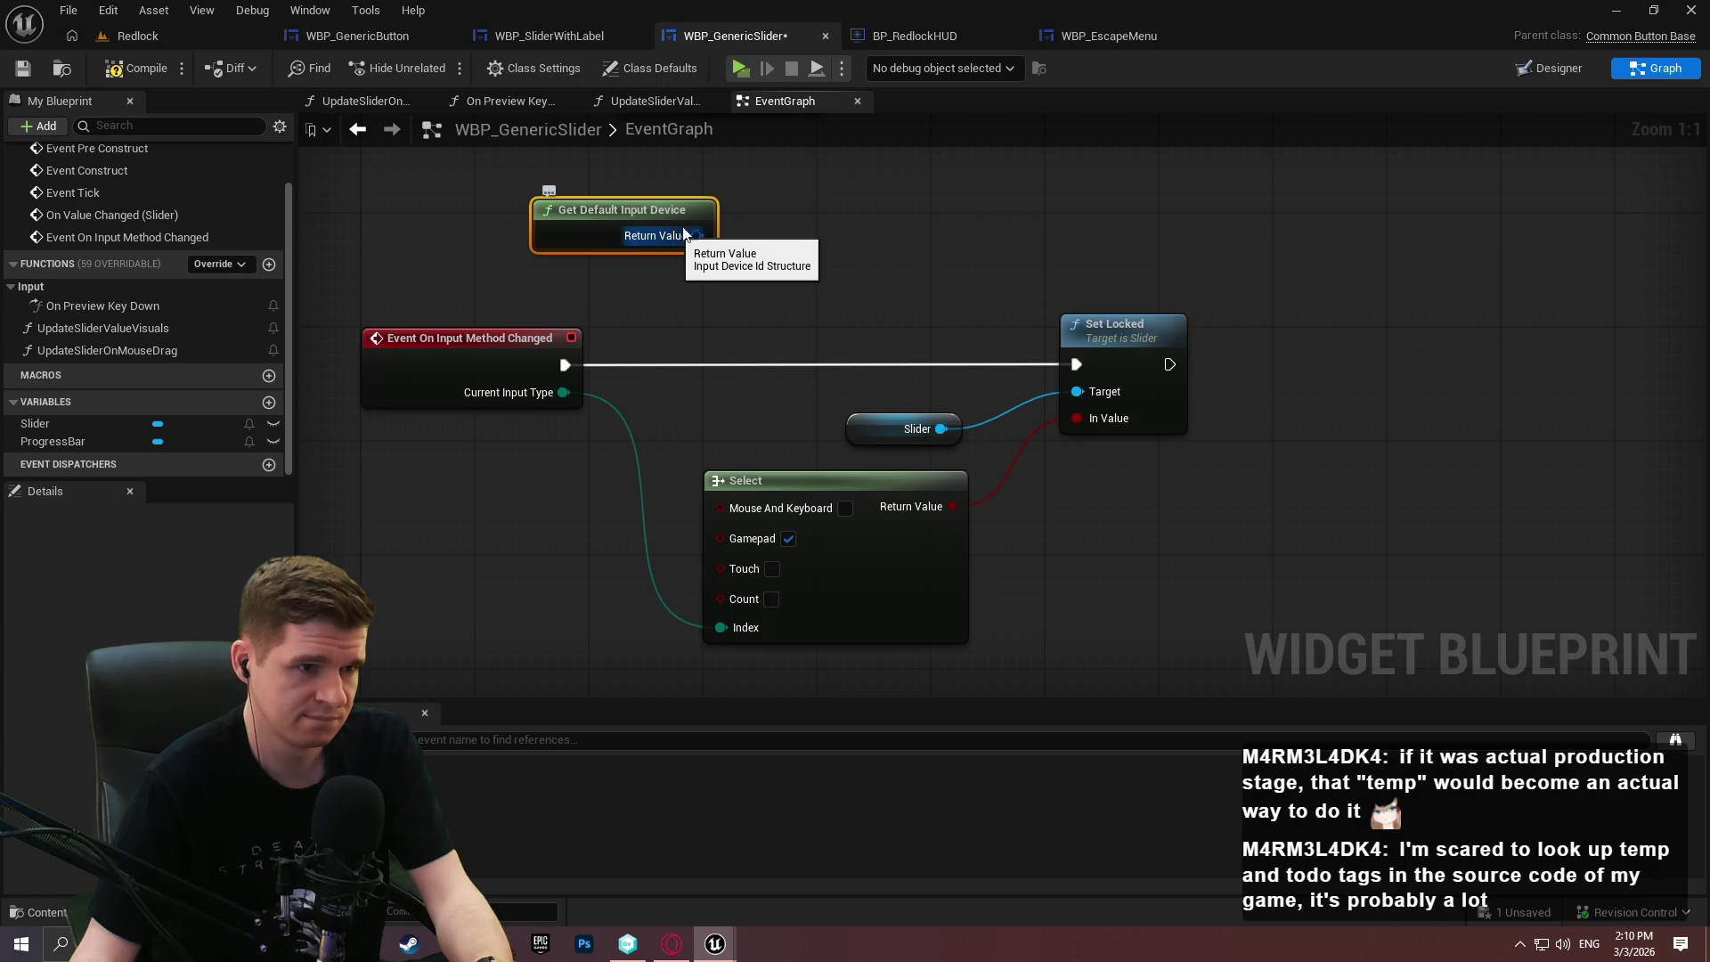
pyautogui.press('Delete')
# Browse context-sensitive actions for 'controller' and 'gamepad' nodes.
pyautogui.rightClick(673, 194)
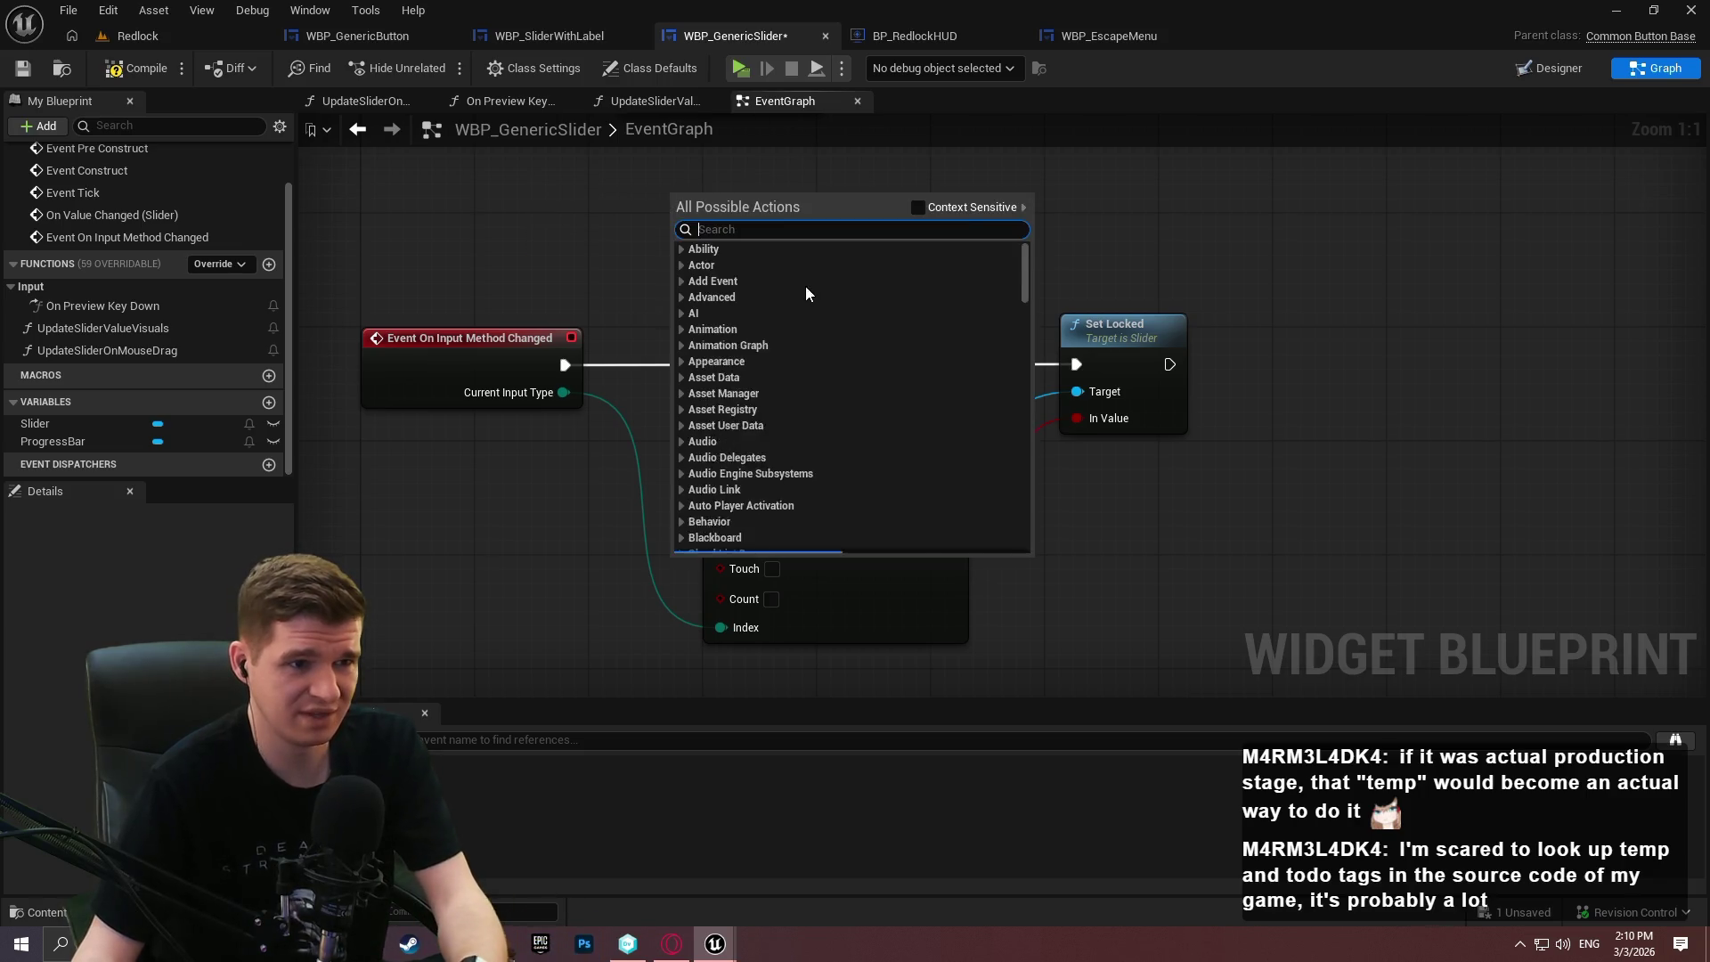
pyautogui.click(918, 207)
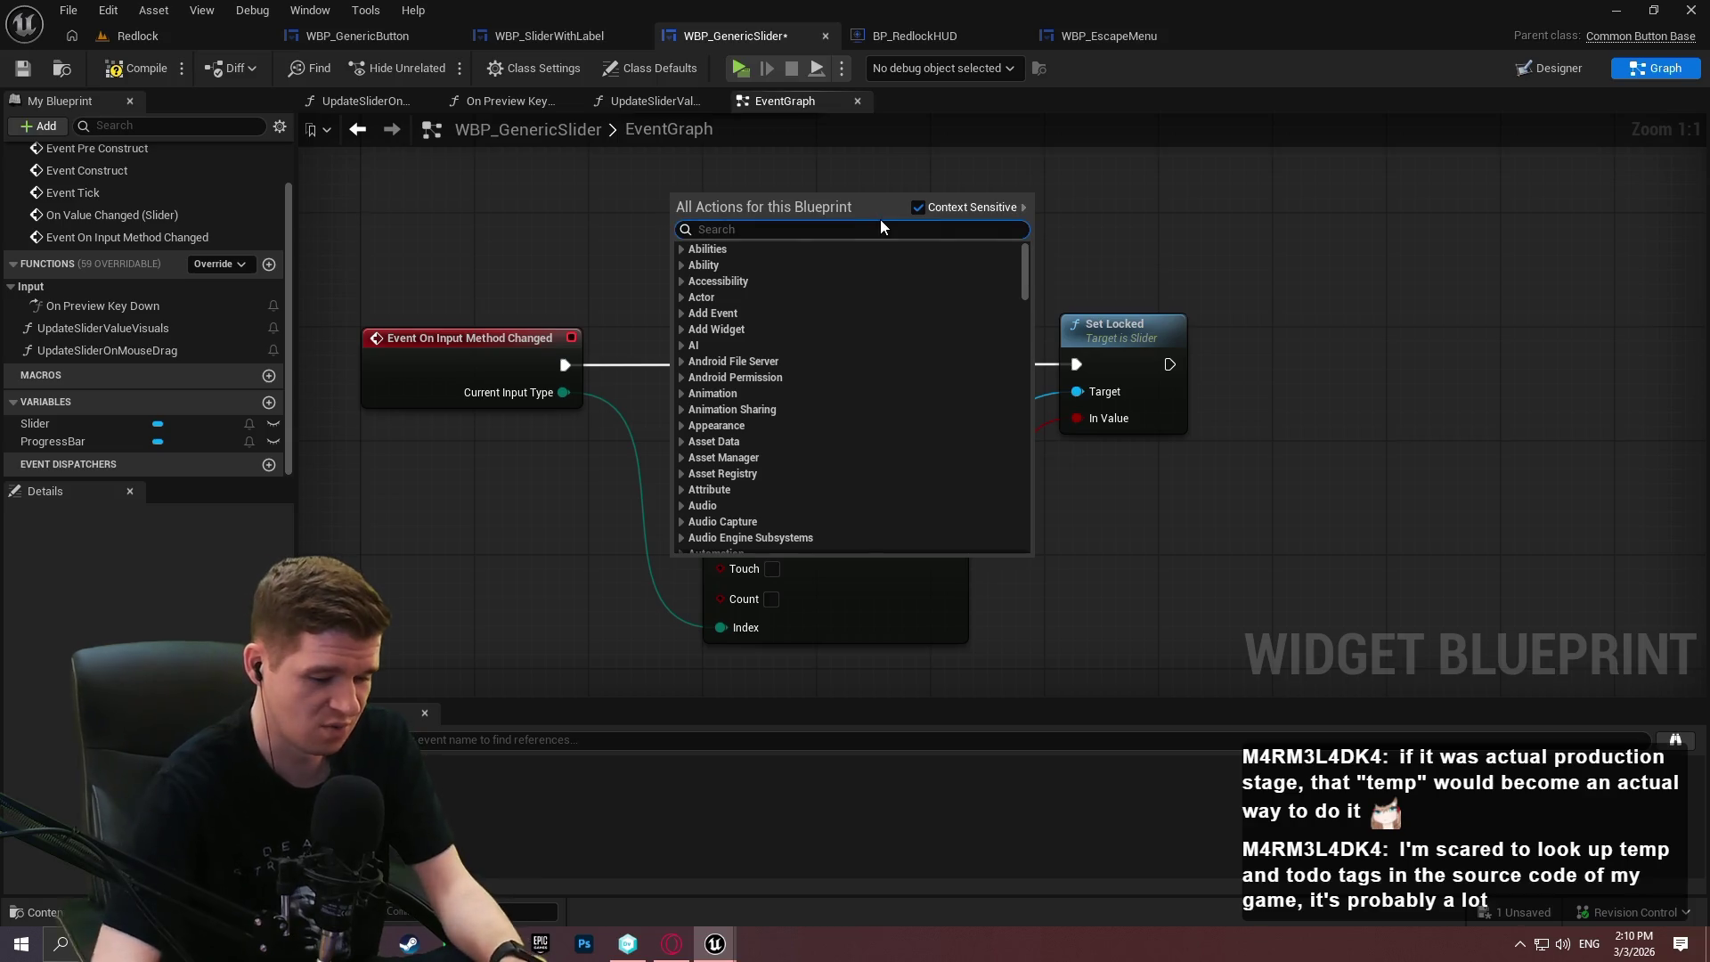
pyautogui.write('controller')
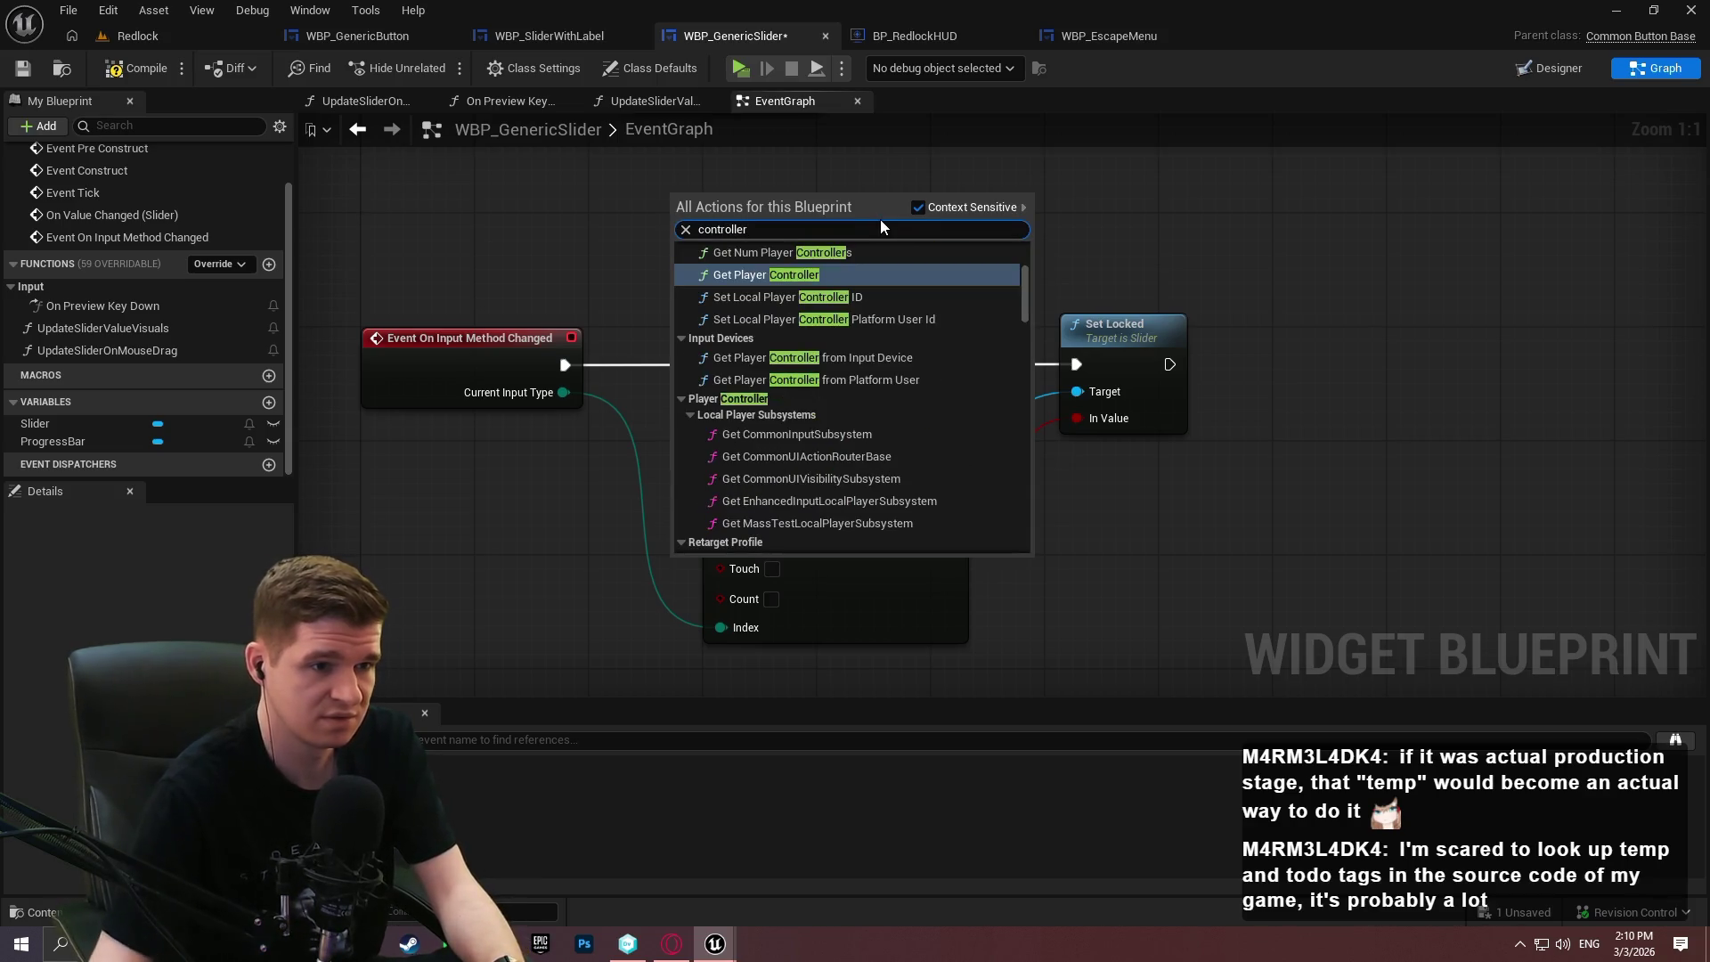
pyautogui.scroll(3, 863, 334)
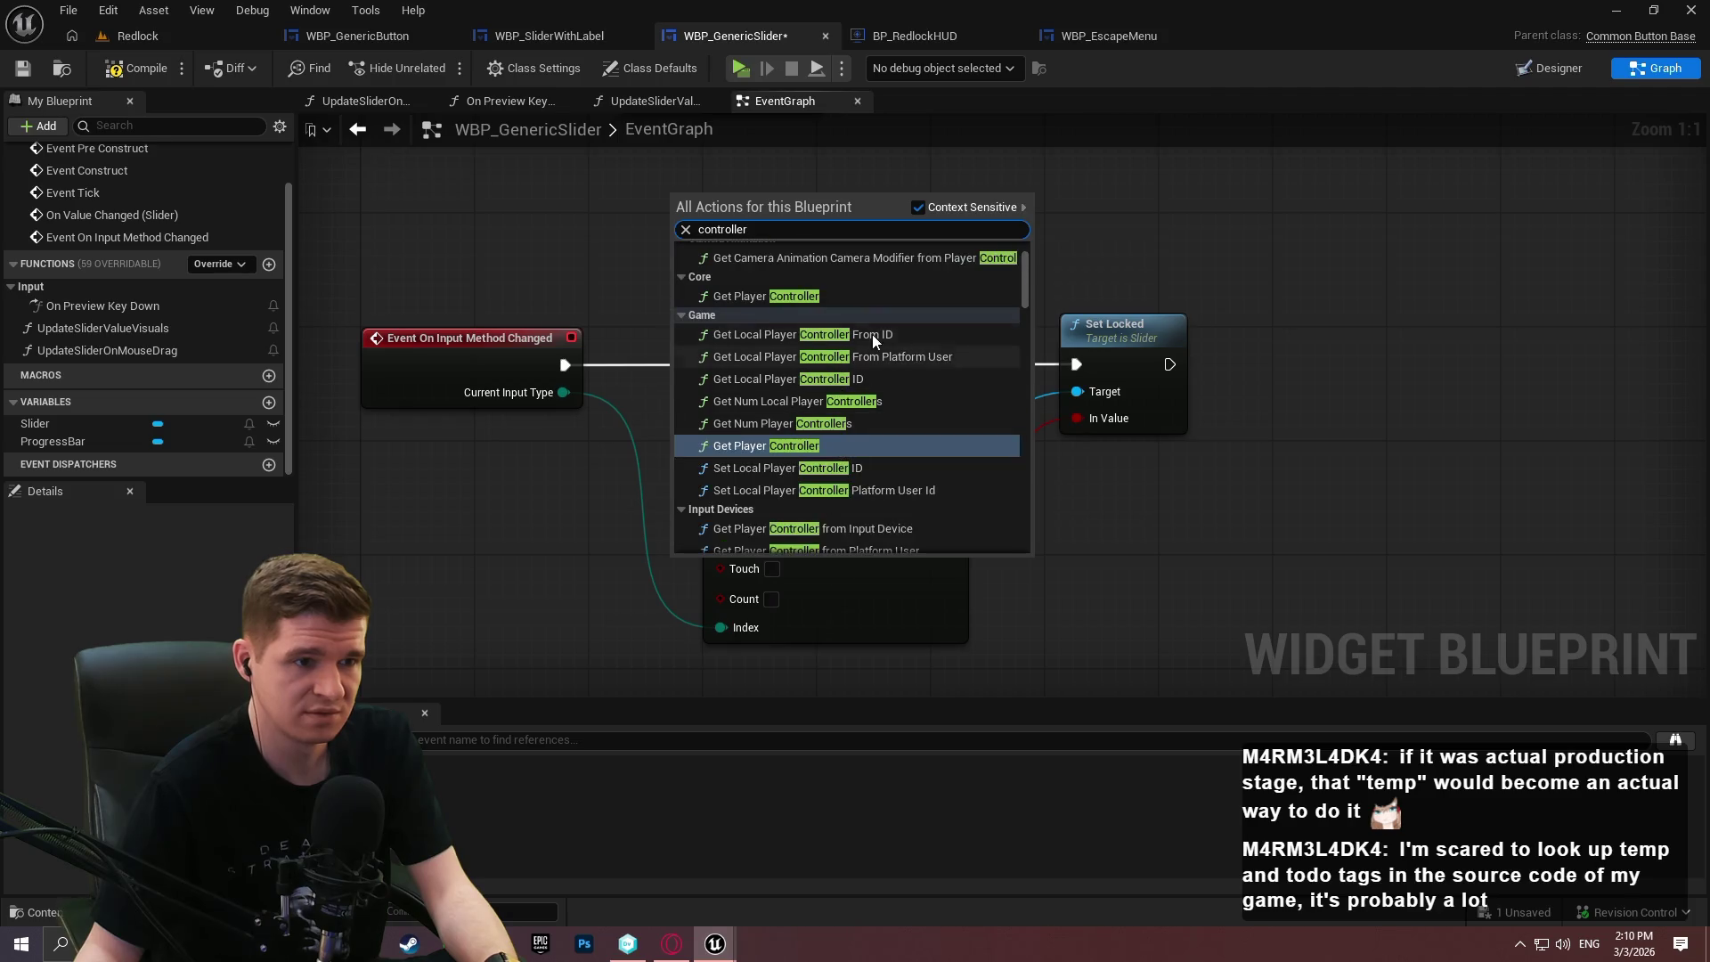
pyautogui.scroll(2, 860, 334)
pyautogui.moveTo(1022, 264); pyautogui.dragTo(1023, 568)
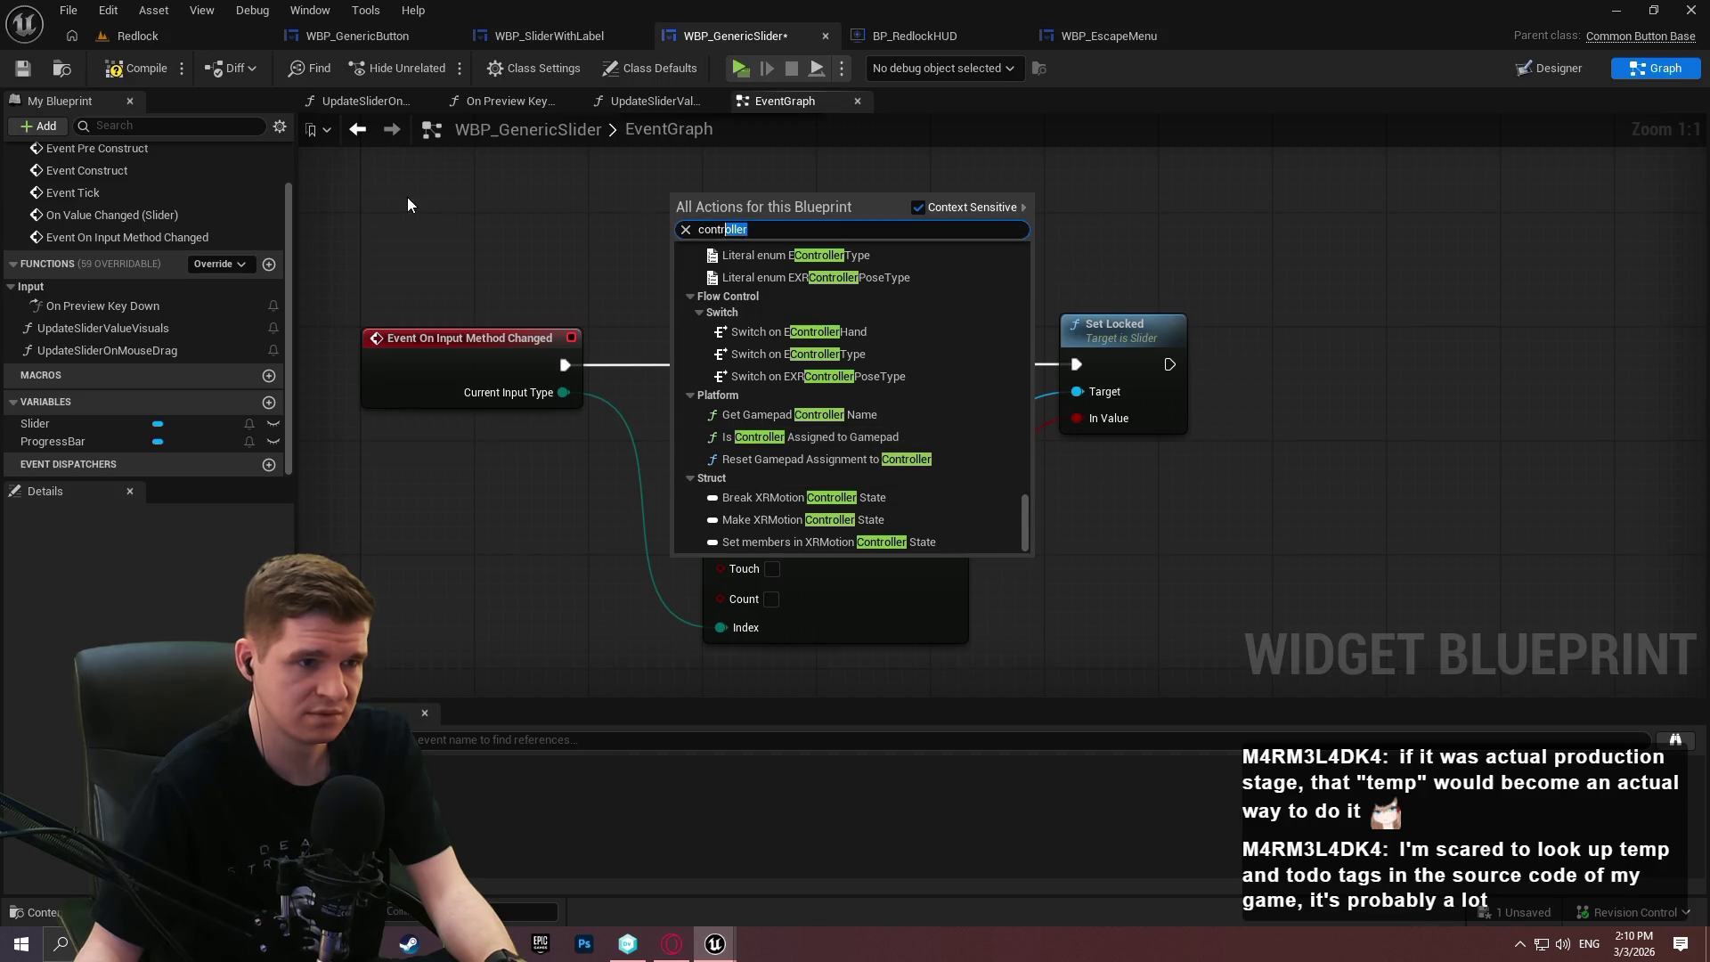
pyautogui.write('gamepad')
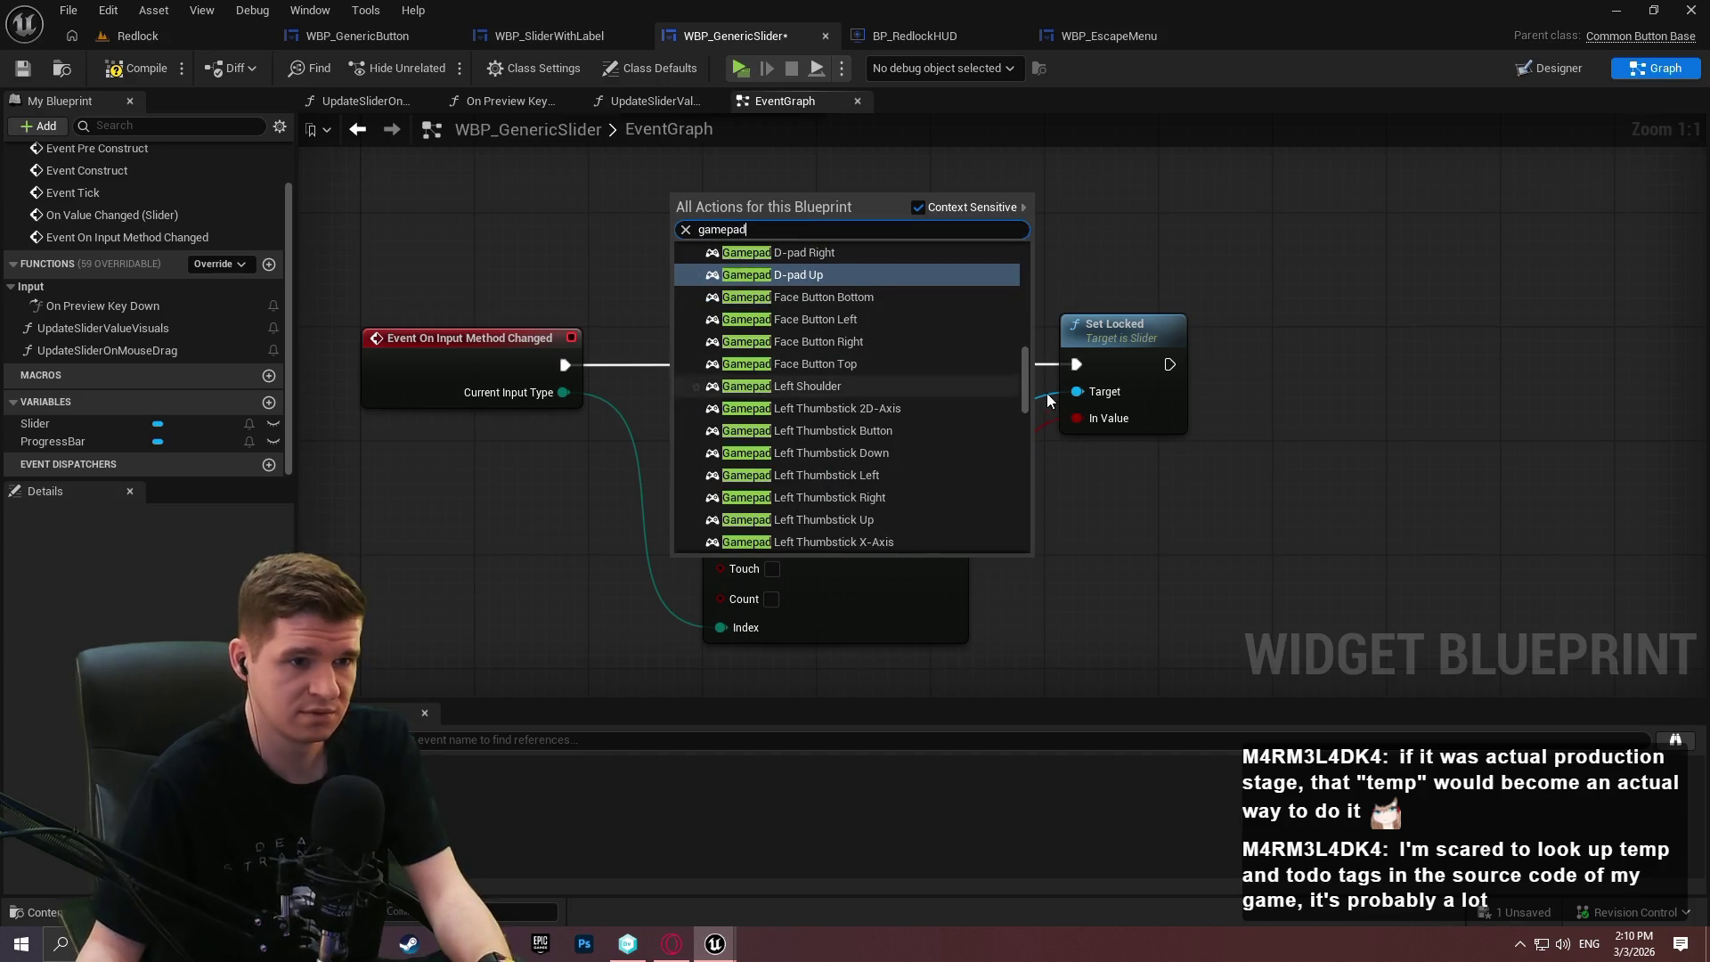
pyautogui.scroll(10, 1017, 248)
pyautogui.moveTo(1030, 357); pyautogui.dragTo(1028, 516)
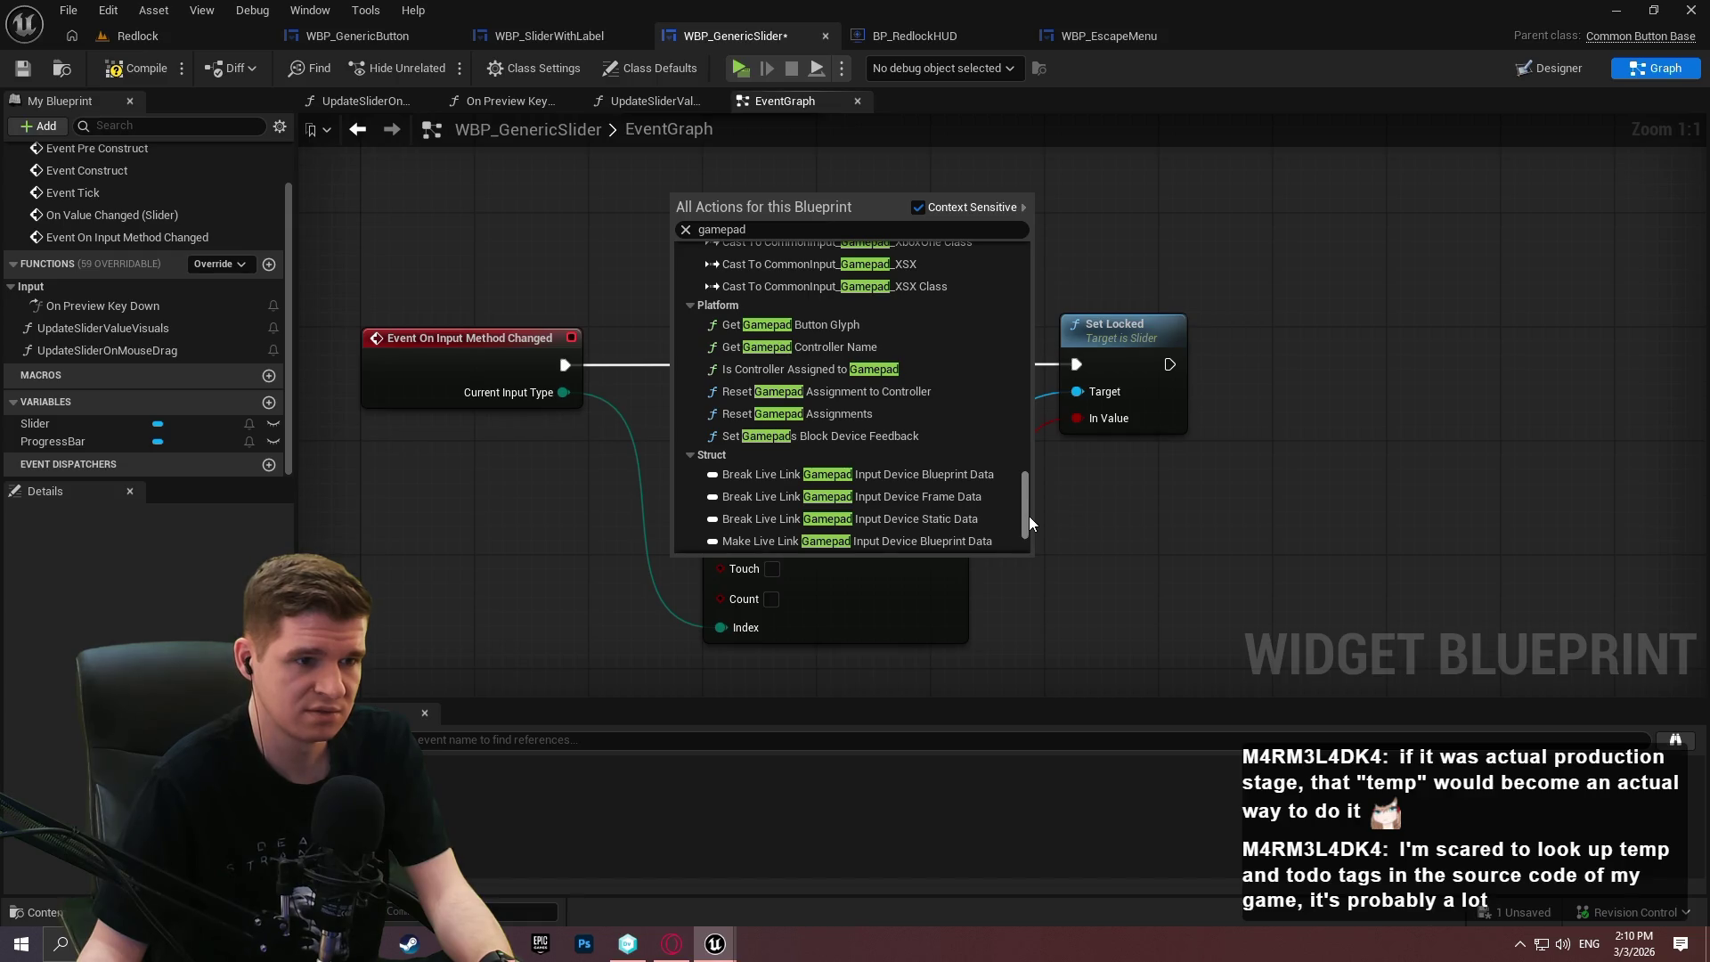
pyautogui.moveTo(1029, 515)
pyautogui.mouseDown()
pyautogui.moveTo(1023, 452)
pyautogui.moveTo(1017, 553)
pyautogui.mouseUp()
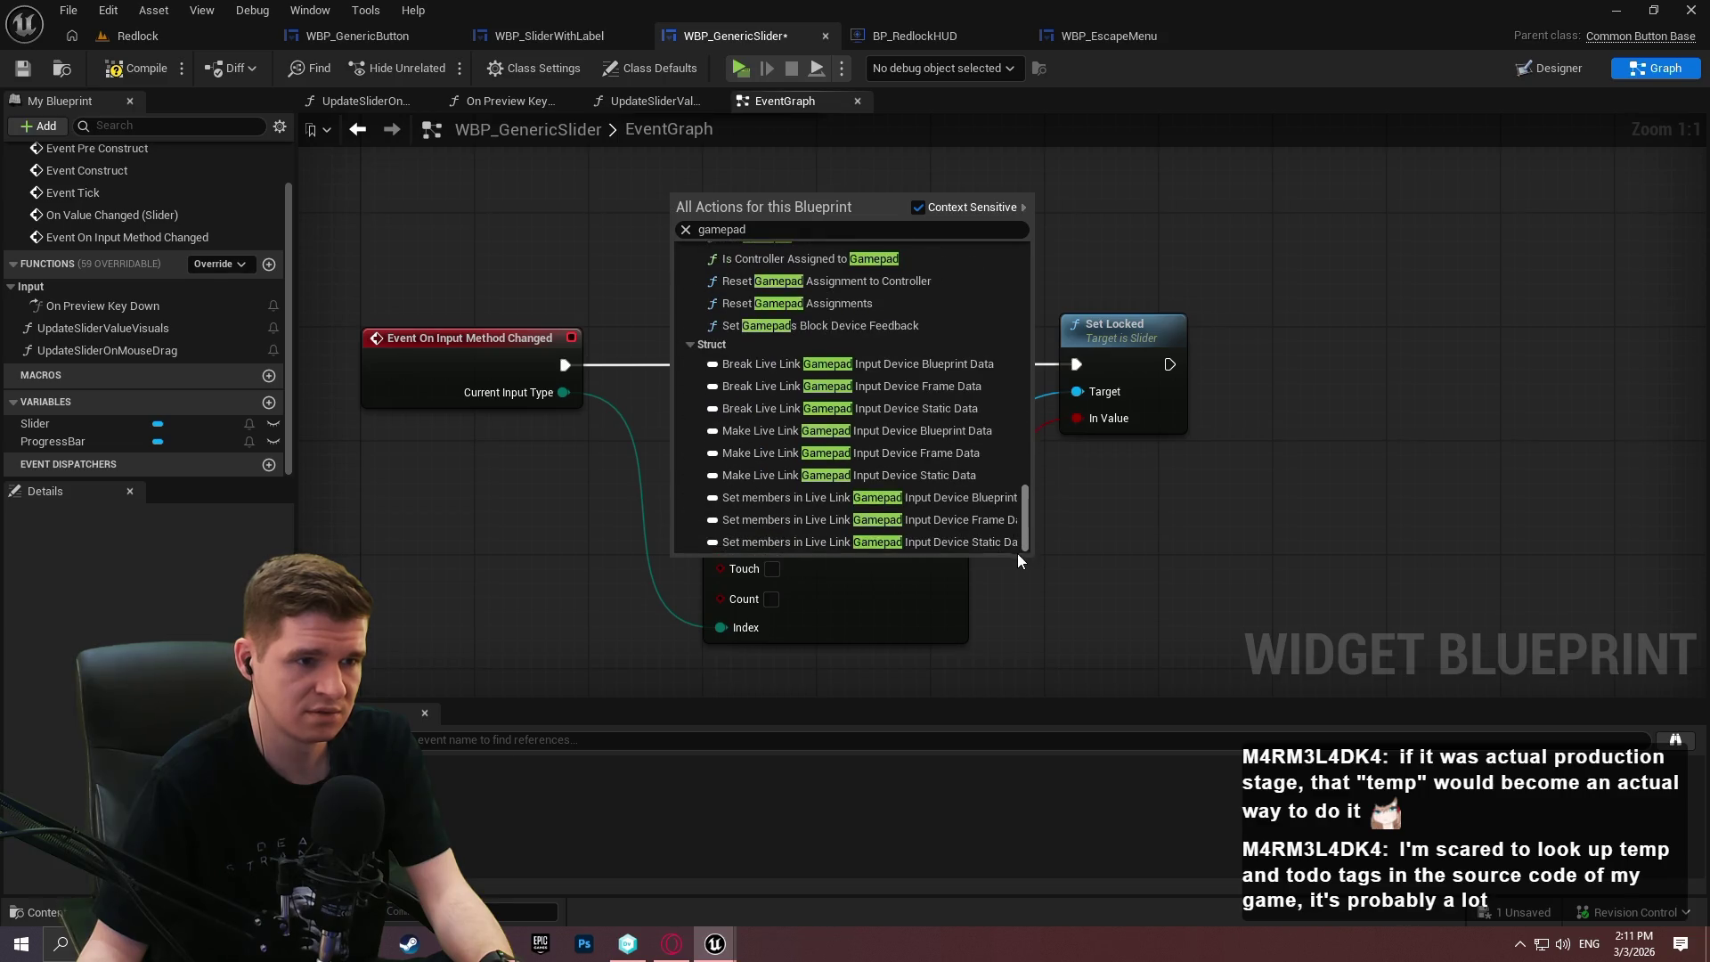
pyautogui.scroll(2, 801, 360)
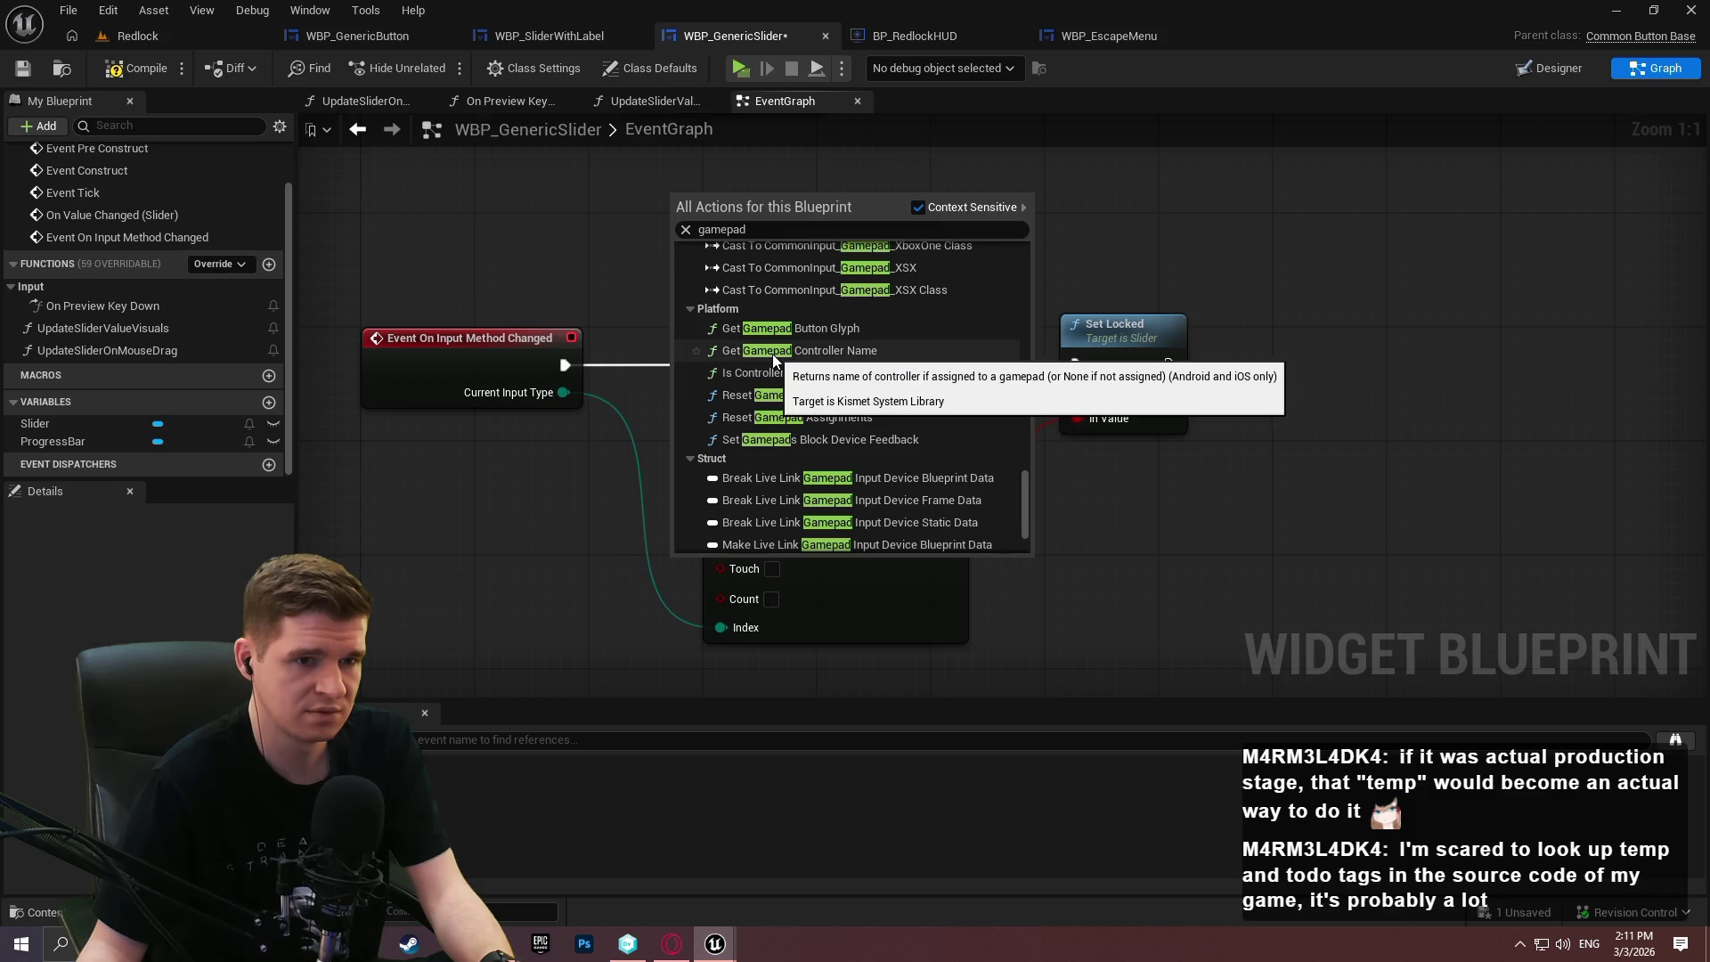
pyautogui.moveTo(1024, 477); pyautogui.dragTo(1020, 229)
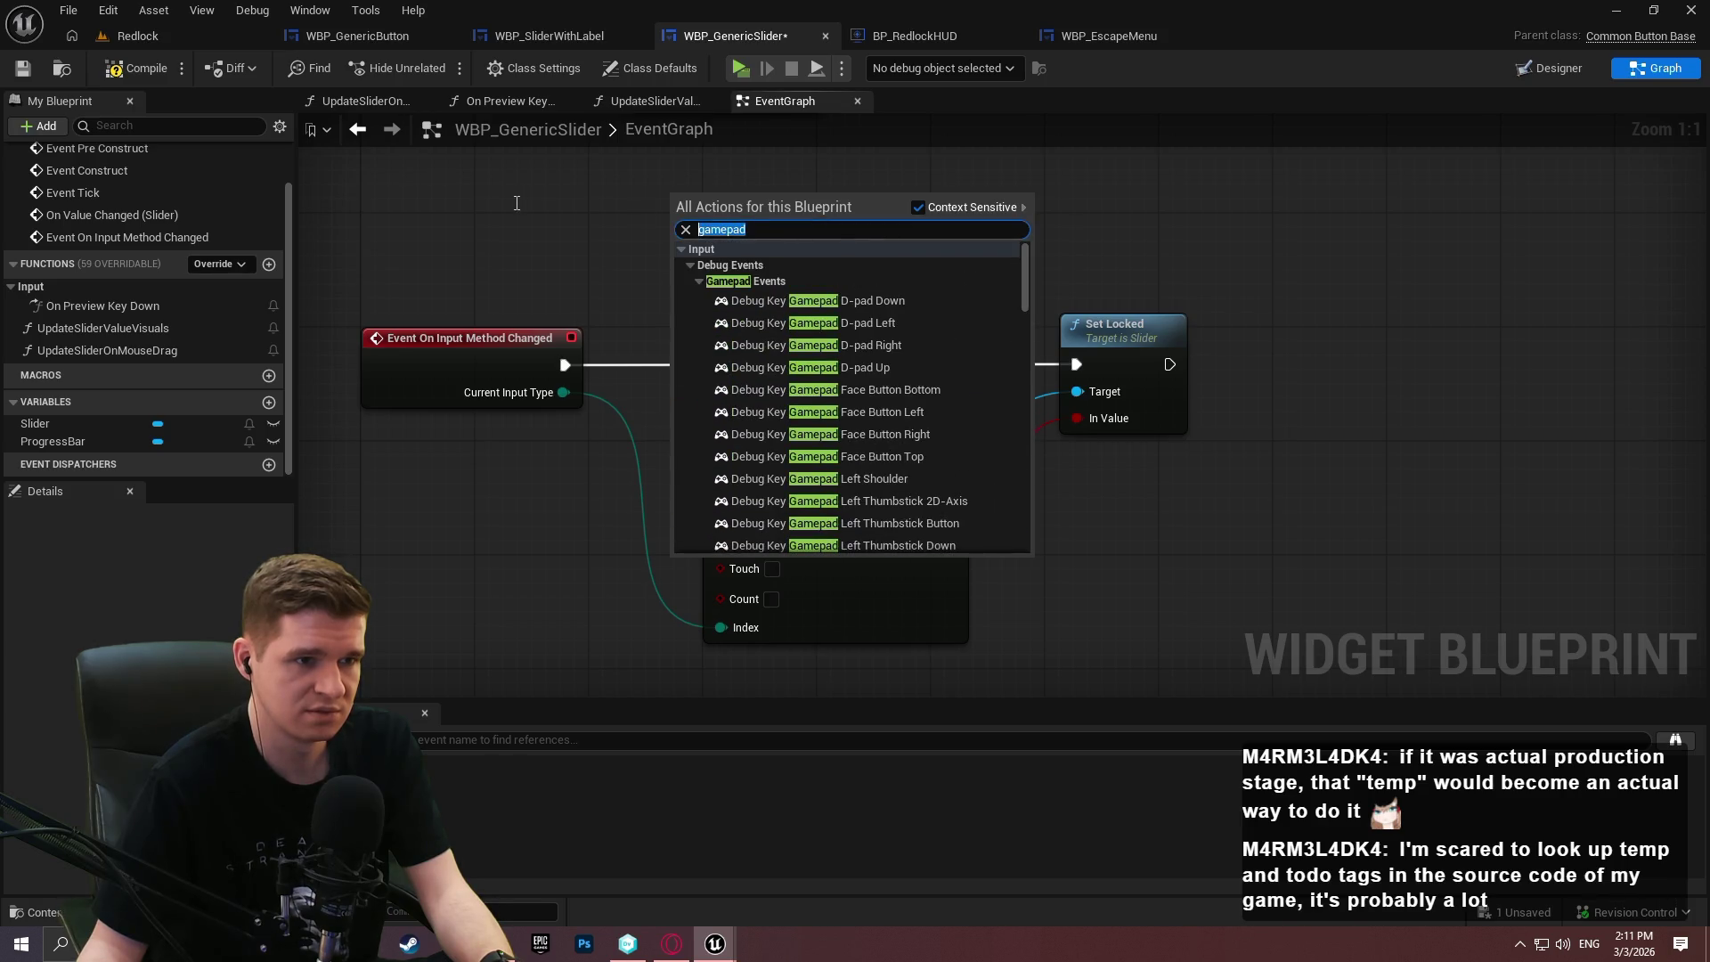
# Try an unfiltered 'using gamepad' search, clear it, then search 'get current input'.
pyautogui.click(918, 207)
pyautogui.write('usi')
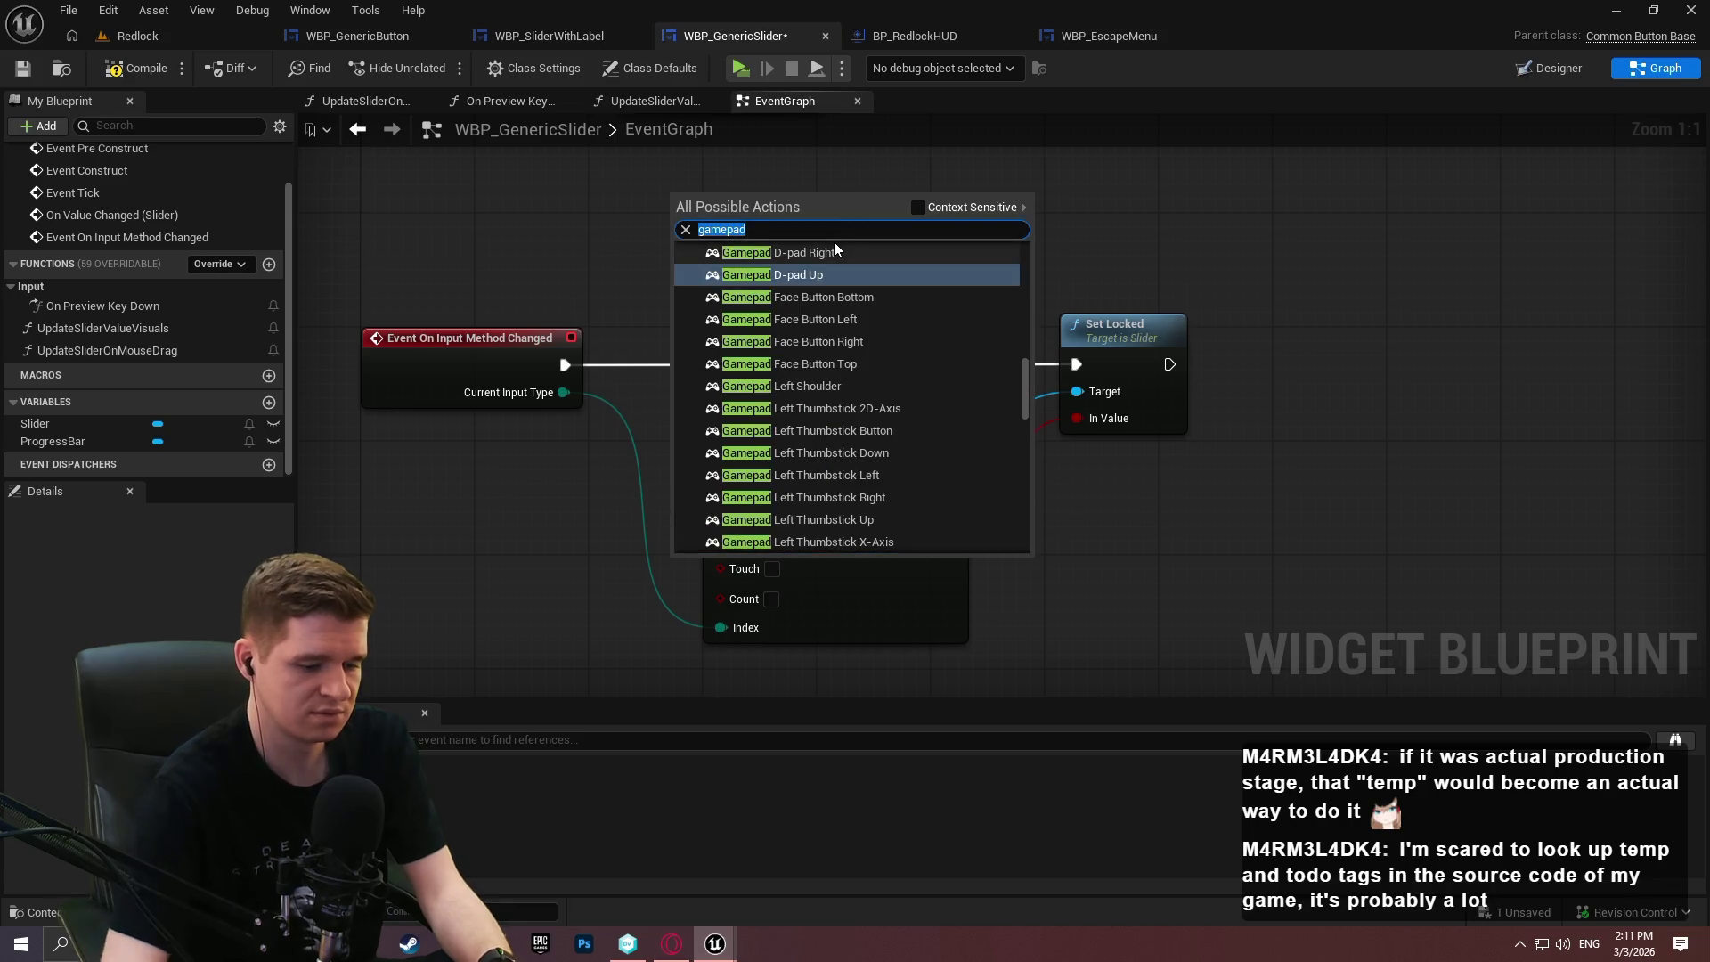
pyautogui.write('ng gamepad')
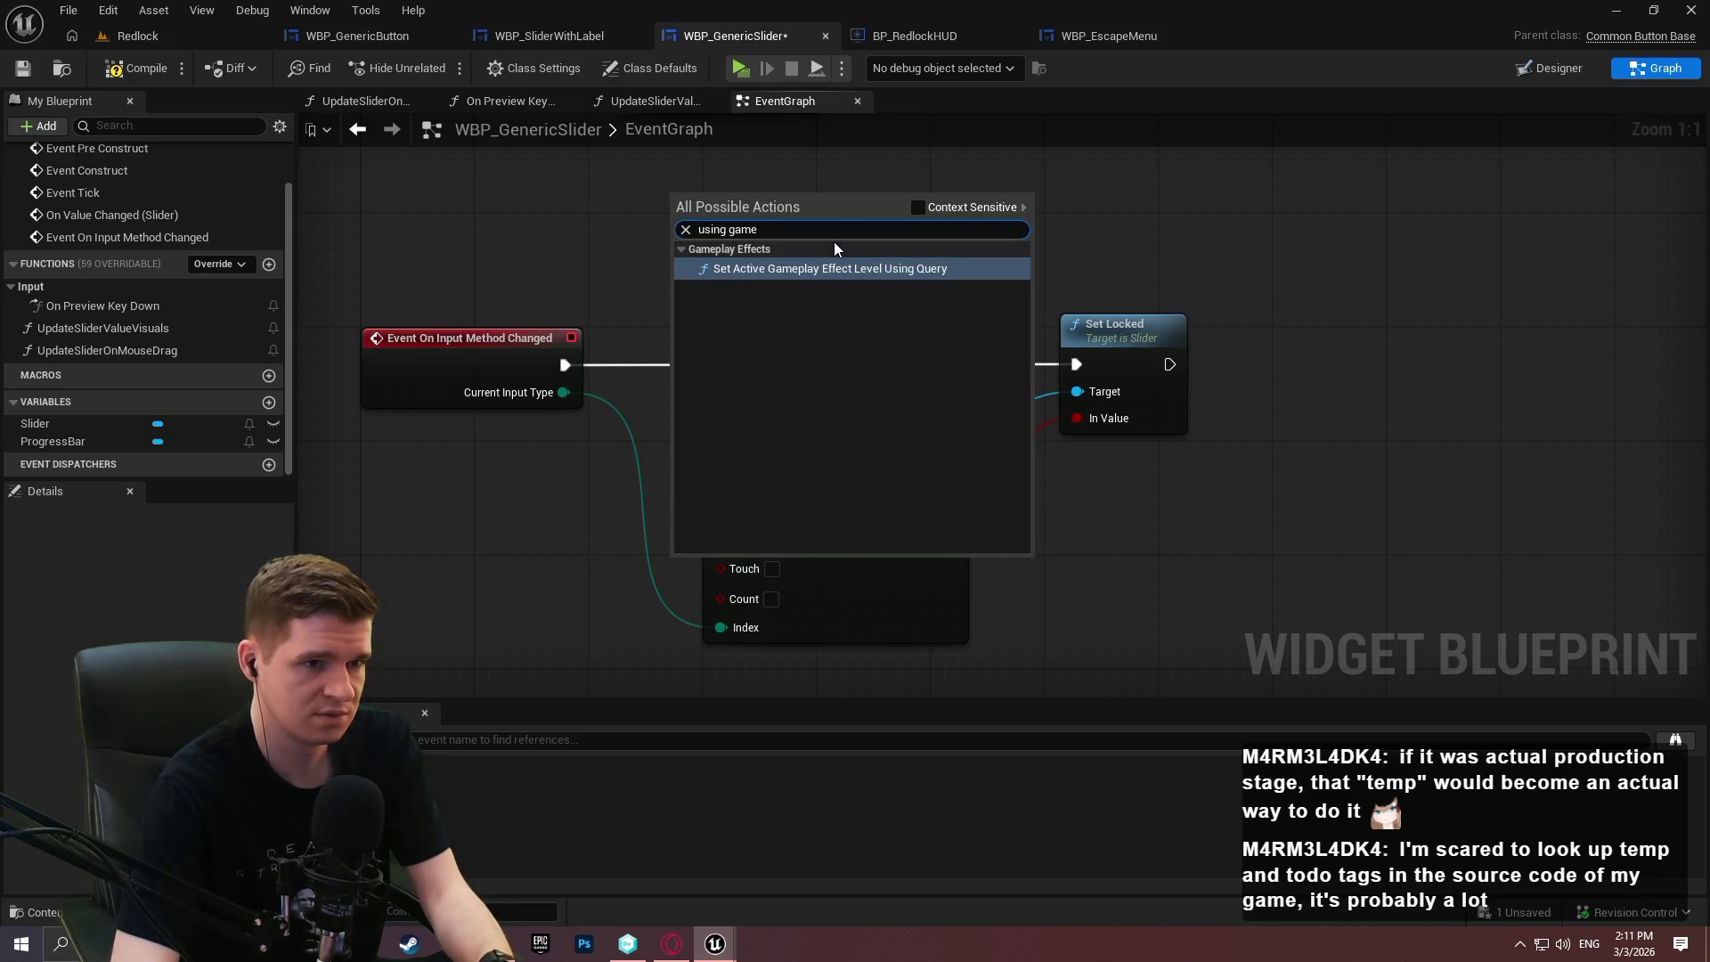
pyautogui.hotkey('ctrl', 'a')
pyautogui.press('BackSpace')
pyautogui.click(918, 207)
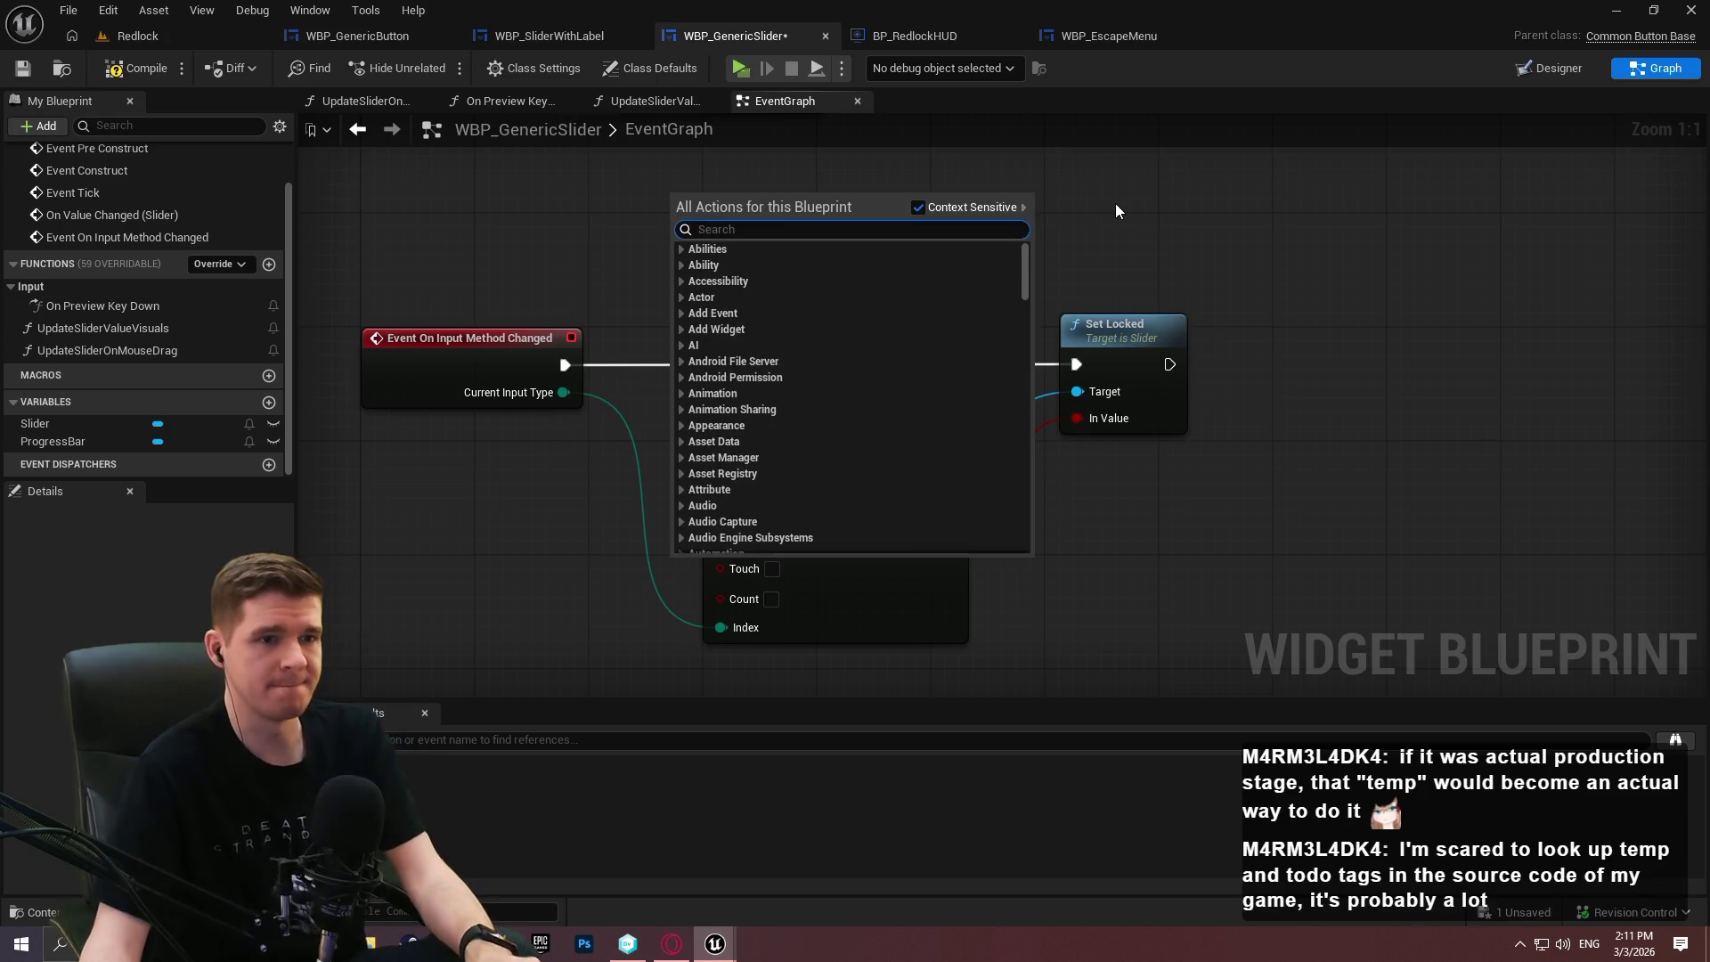
pyautogui.click(1115, 203)
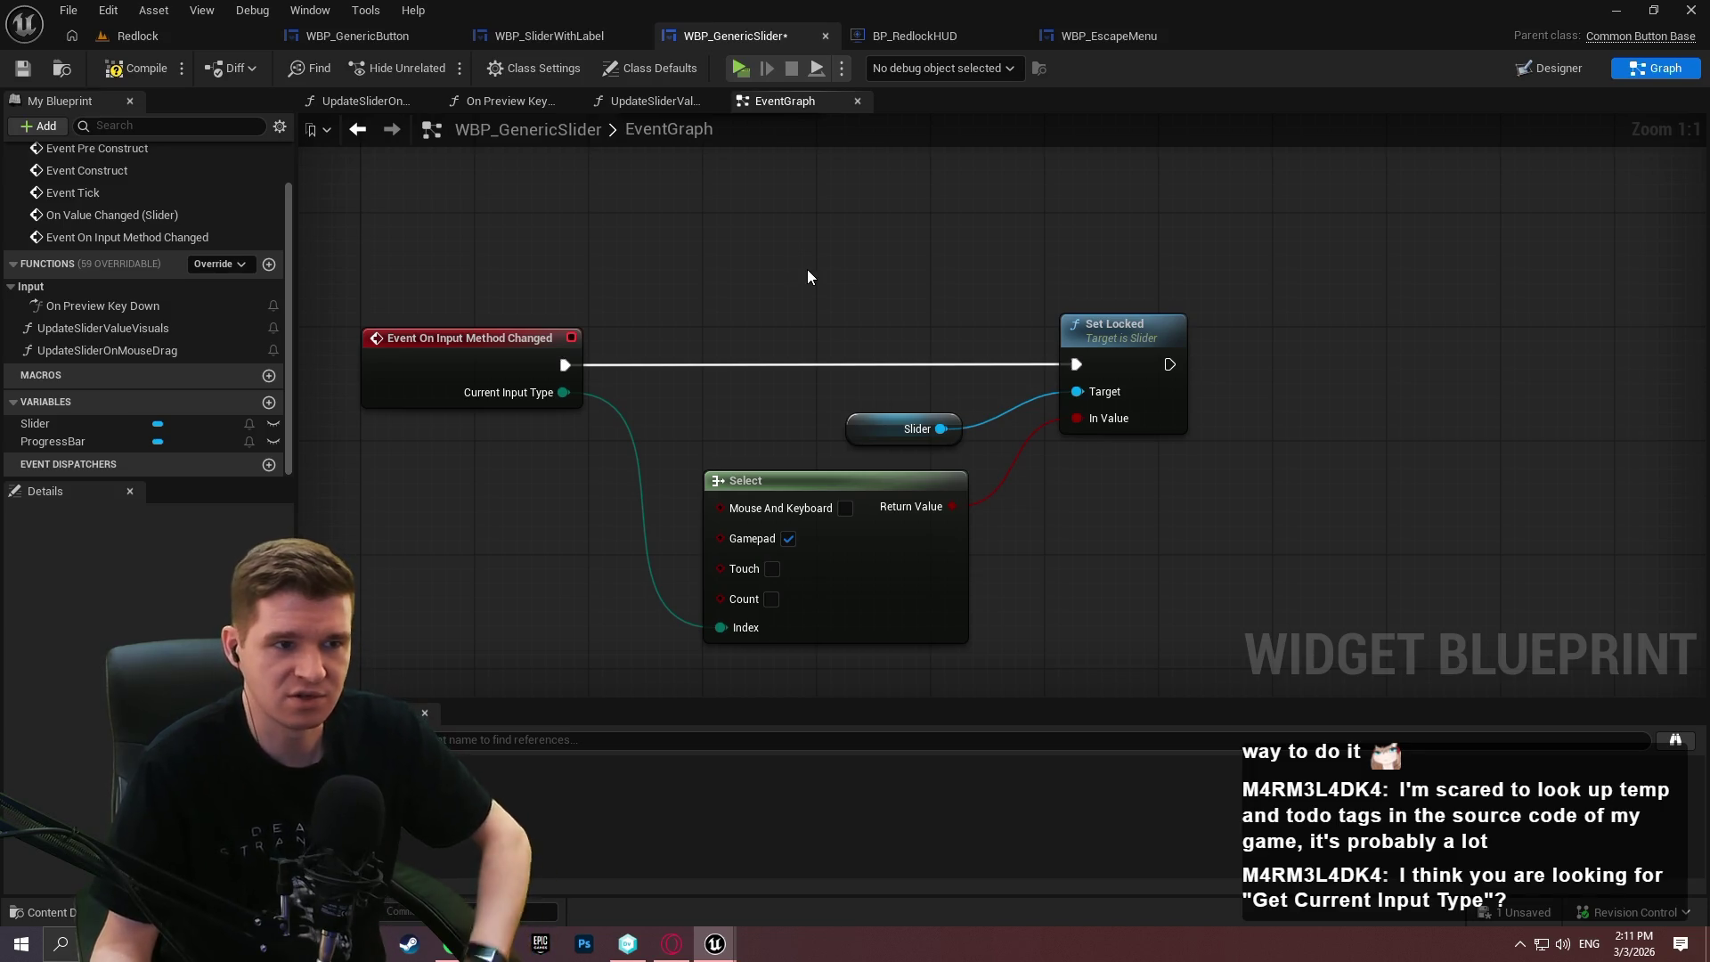
pyautogui.rightClick(807, 269)
pyautogui.write('get current ')
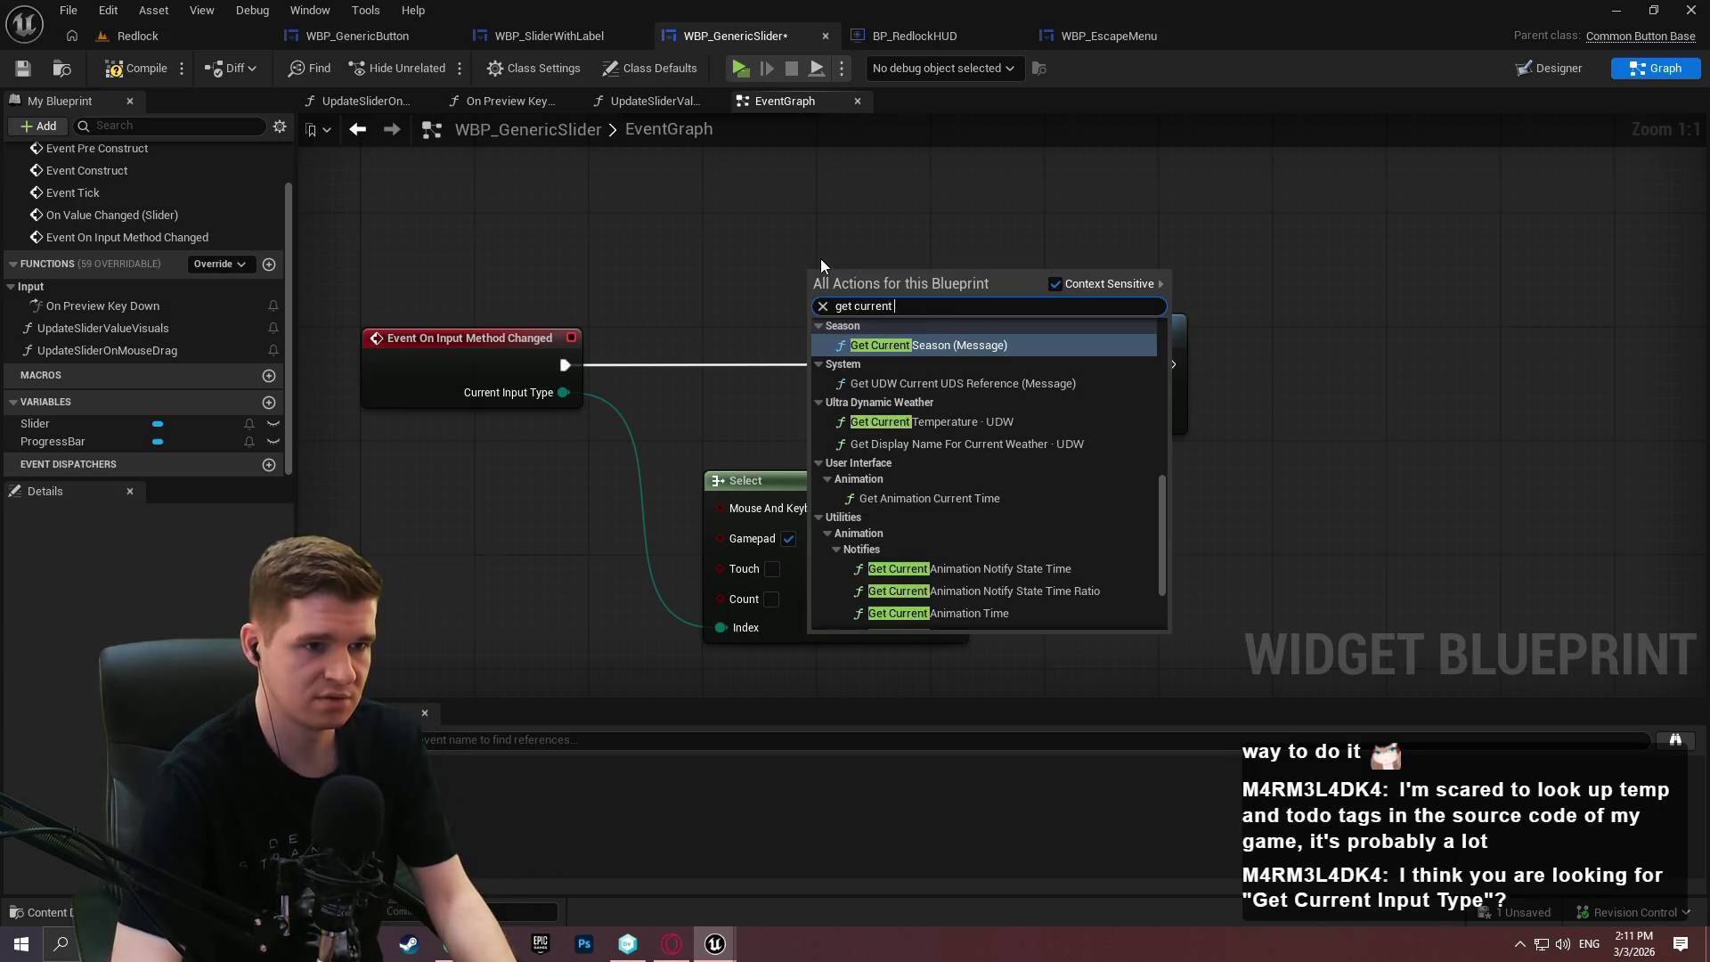
pyautogui.write('input')
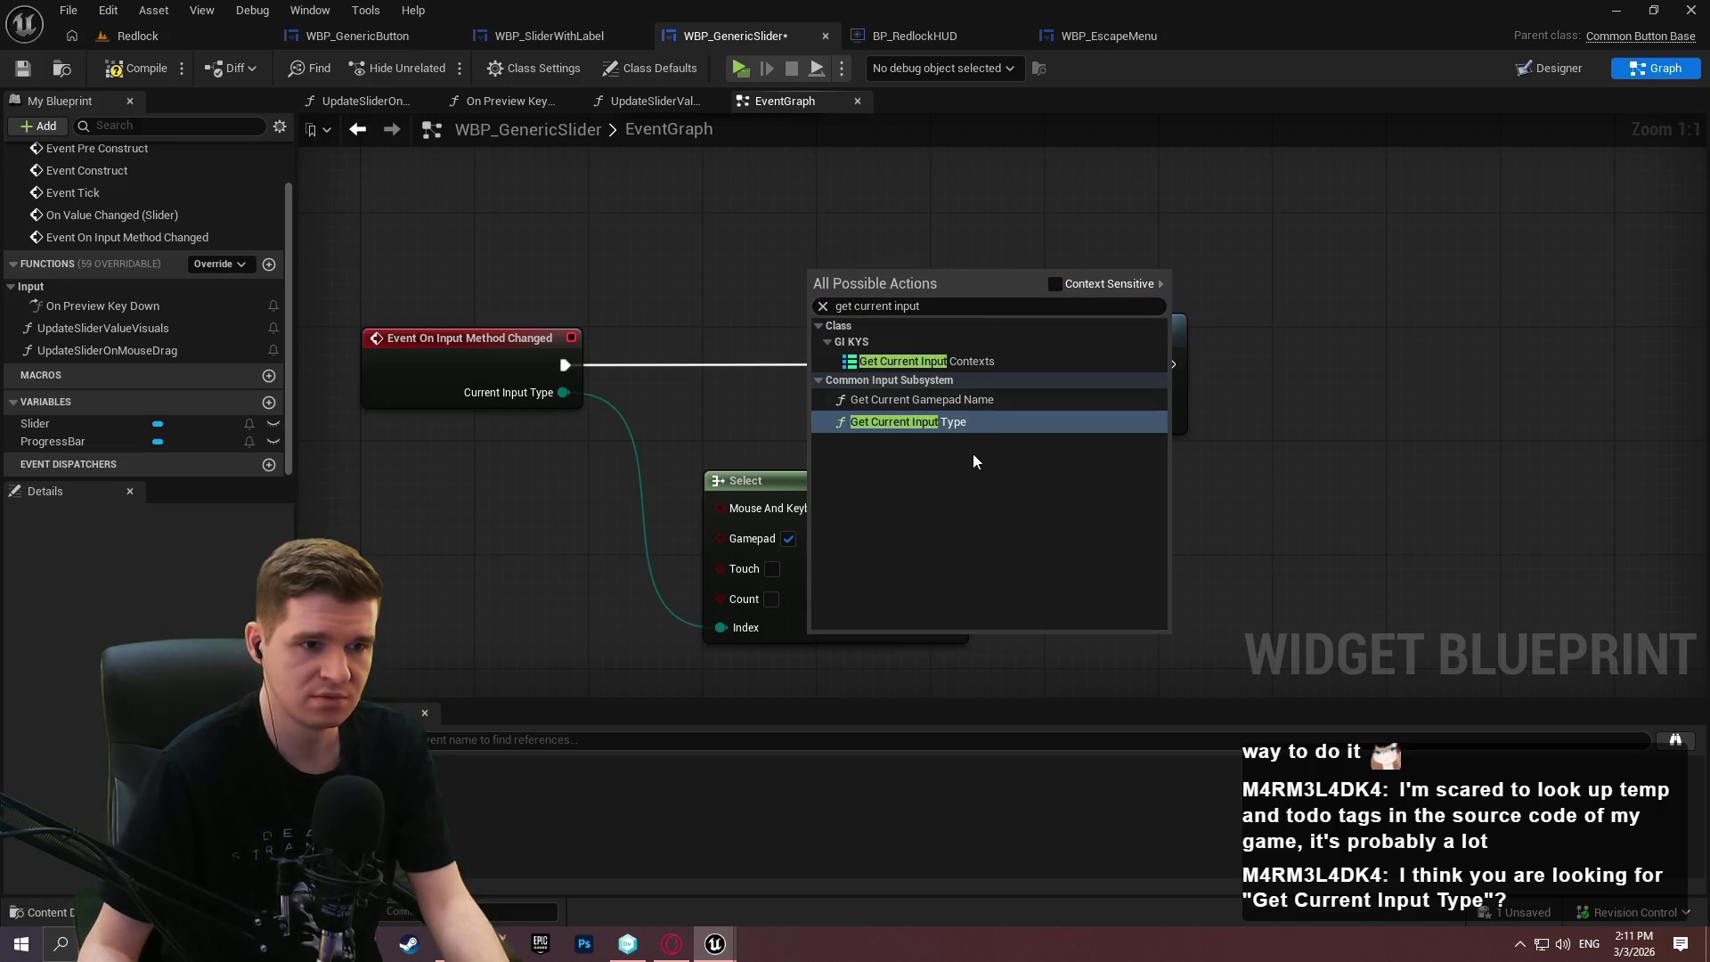
# Add Get Current Input Type with a CommonInput subsystem node feeding its Target.
pyautogui.click(913, 425)
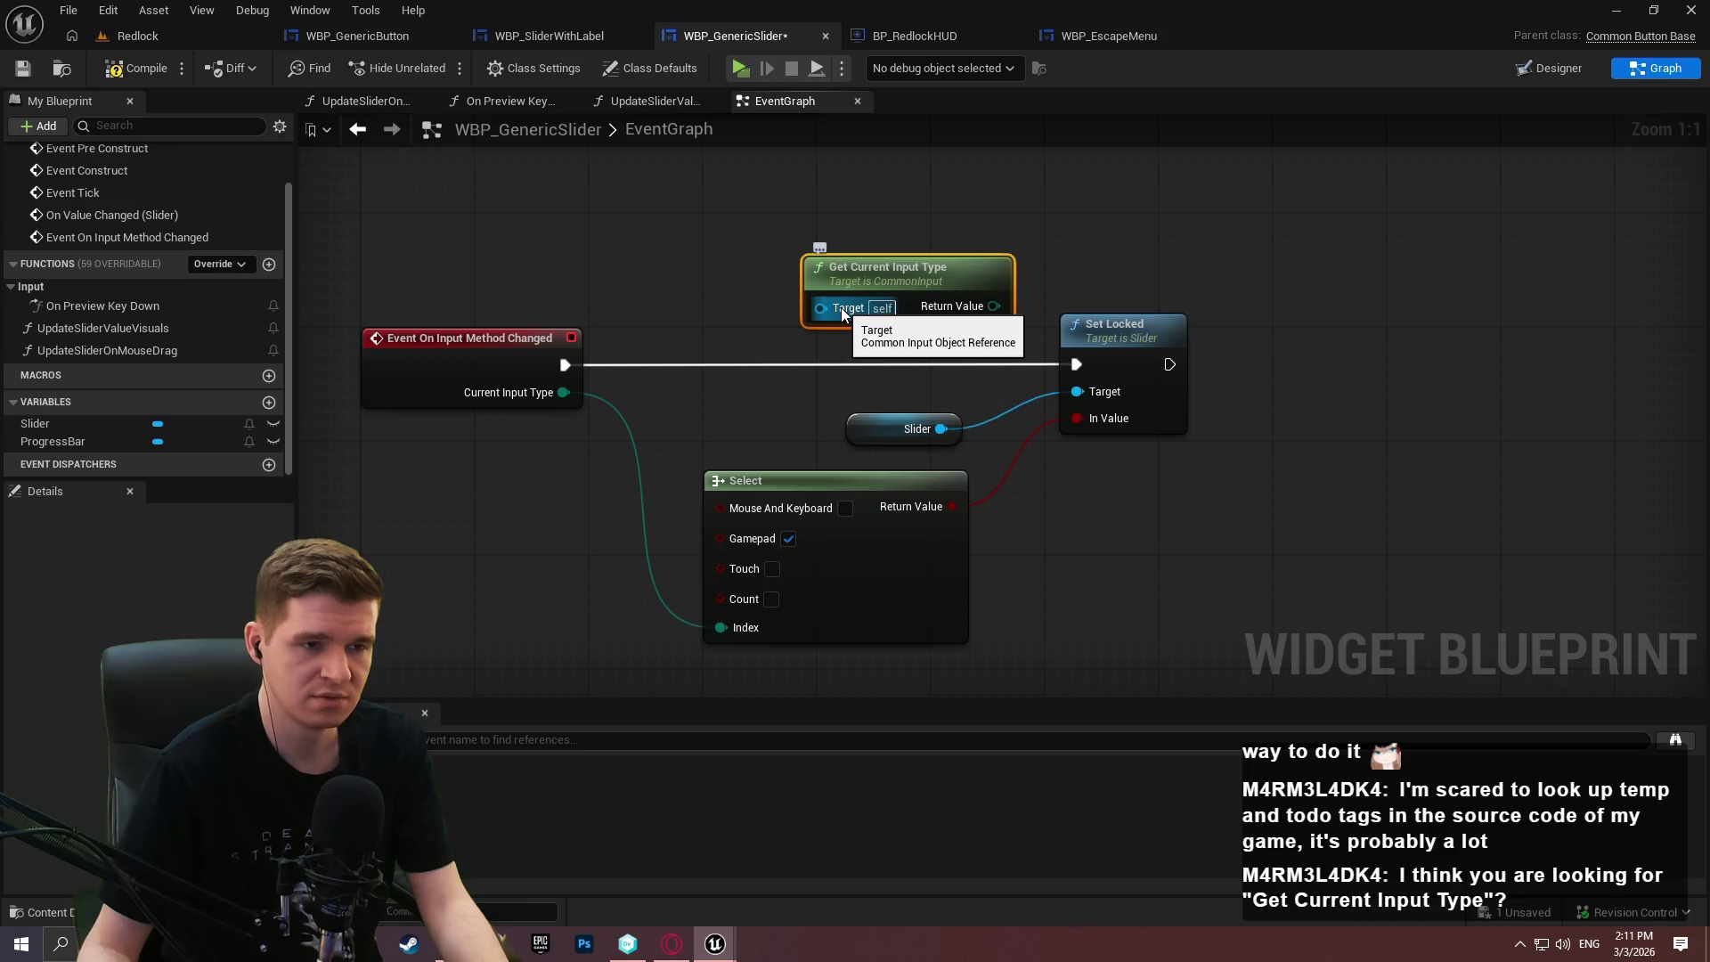
pyautogui.moveTo(852, 266)
pyautogui.mouseDown()
pyautogui.moveTo(781, 241)
pyautogui.moveTo(675, 281)
pyautogui.moveTo(606, 274)
pyautogui.mouseUp()
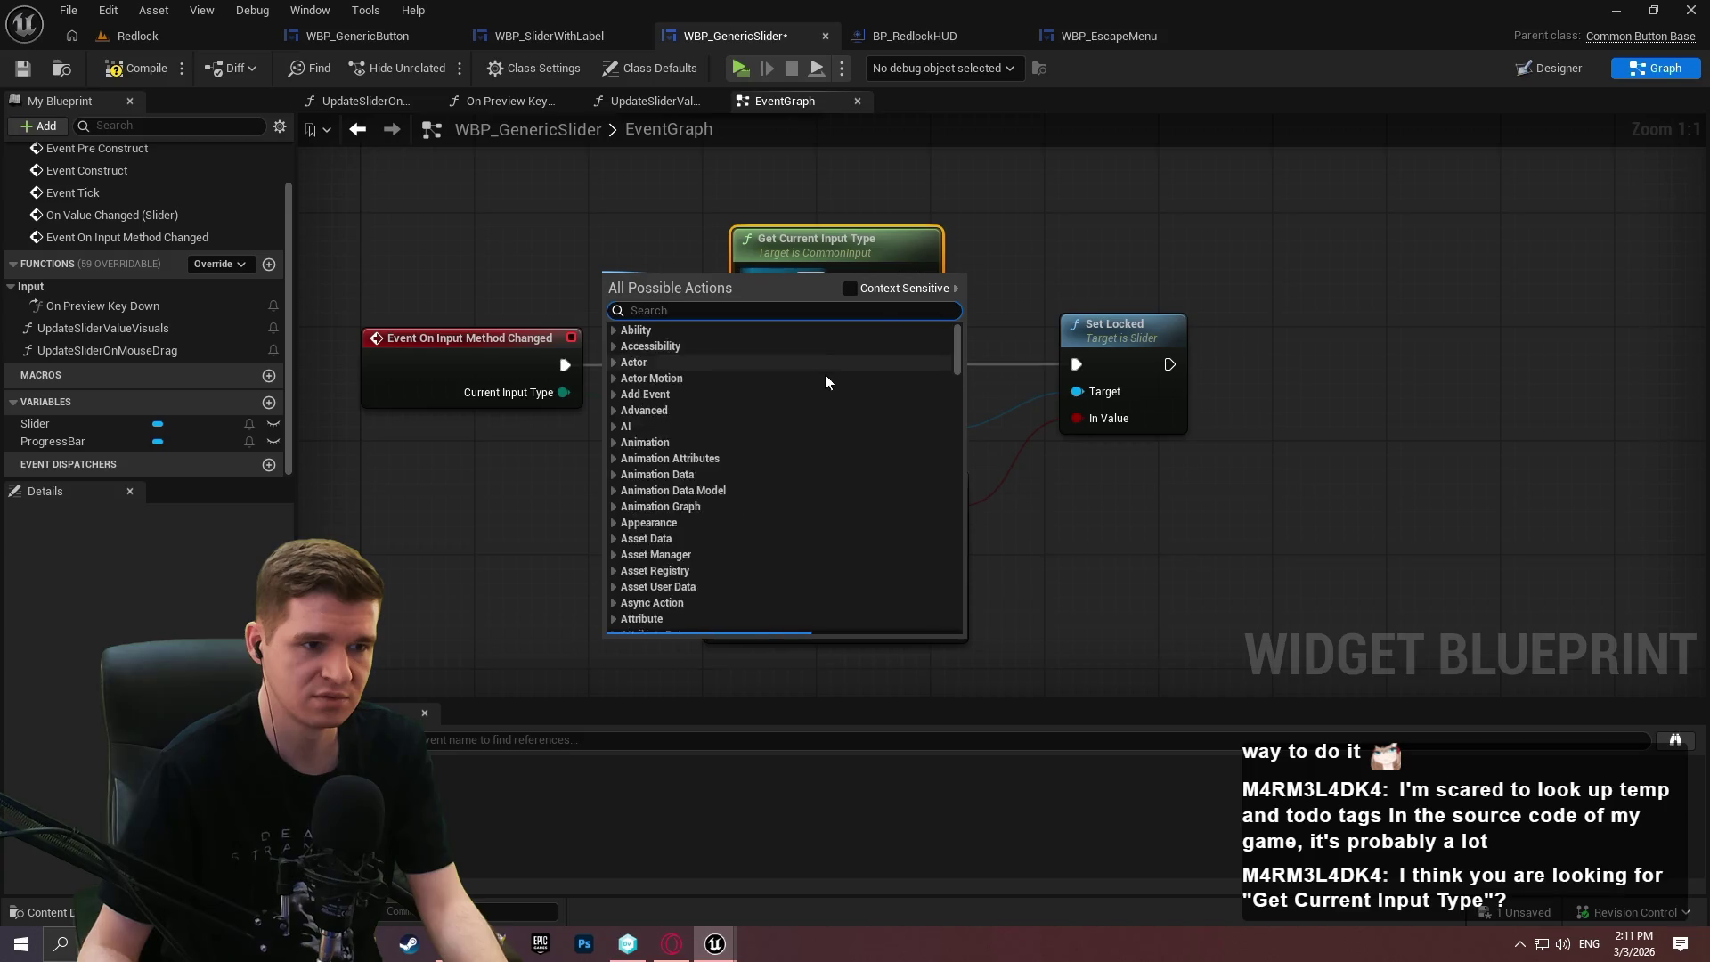
pyautogui.click(850, 297)
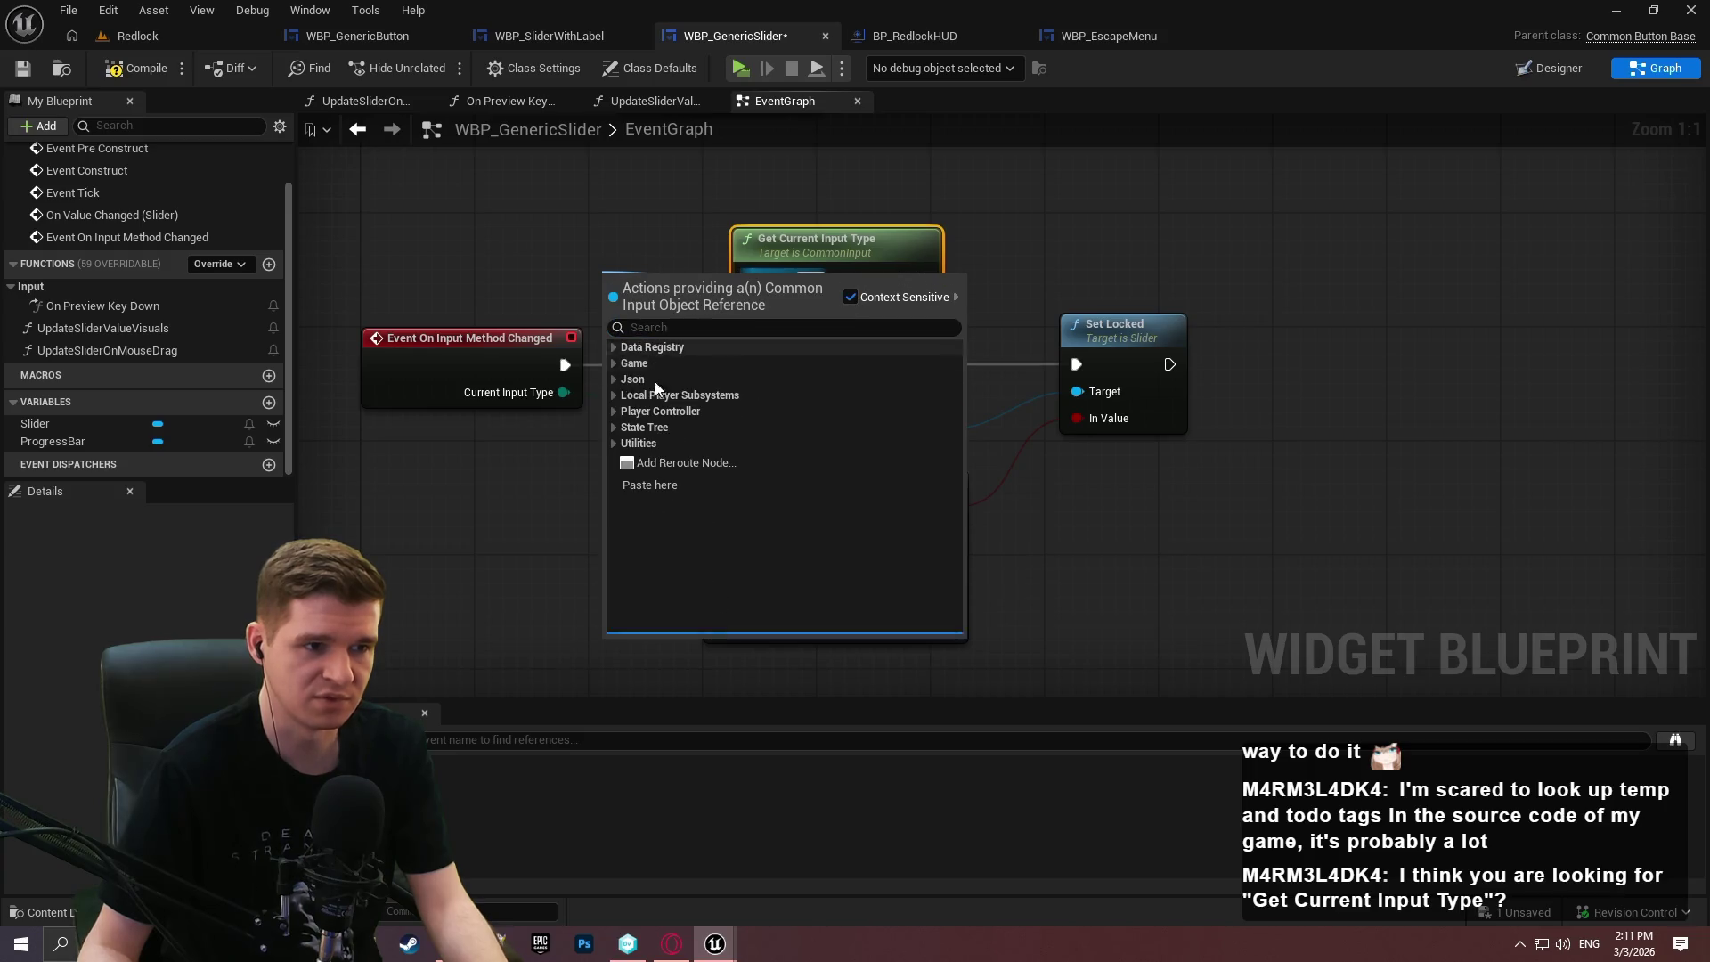
pyautogui.click(613, 411)
pyautogui.click(626, 424)
pyautogui.click(680, 452)
pyautogui.click(689, 470)
pyautogui.moveTo(605, 289); pyautogui.dragTo(433, 242)
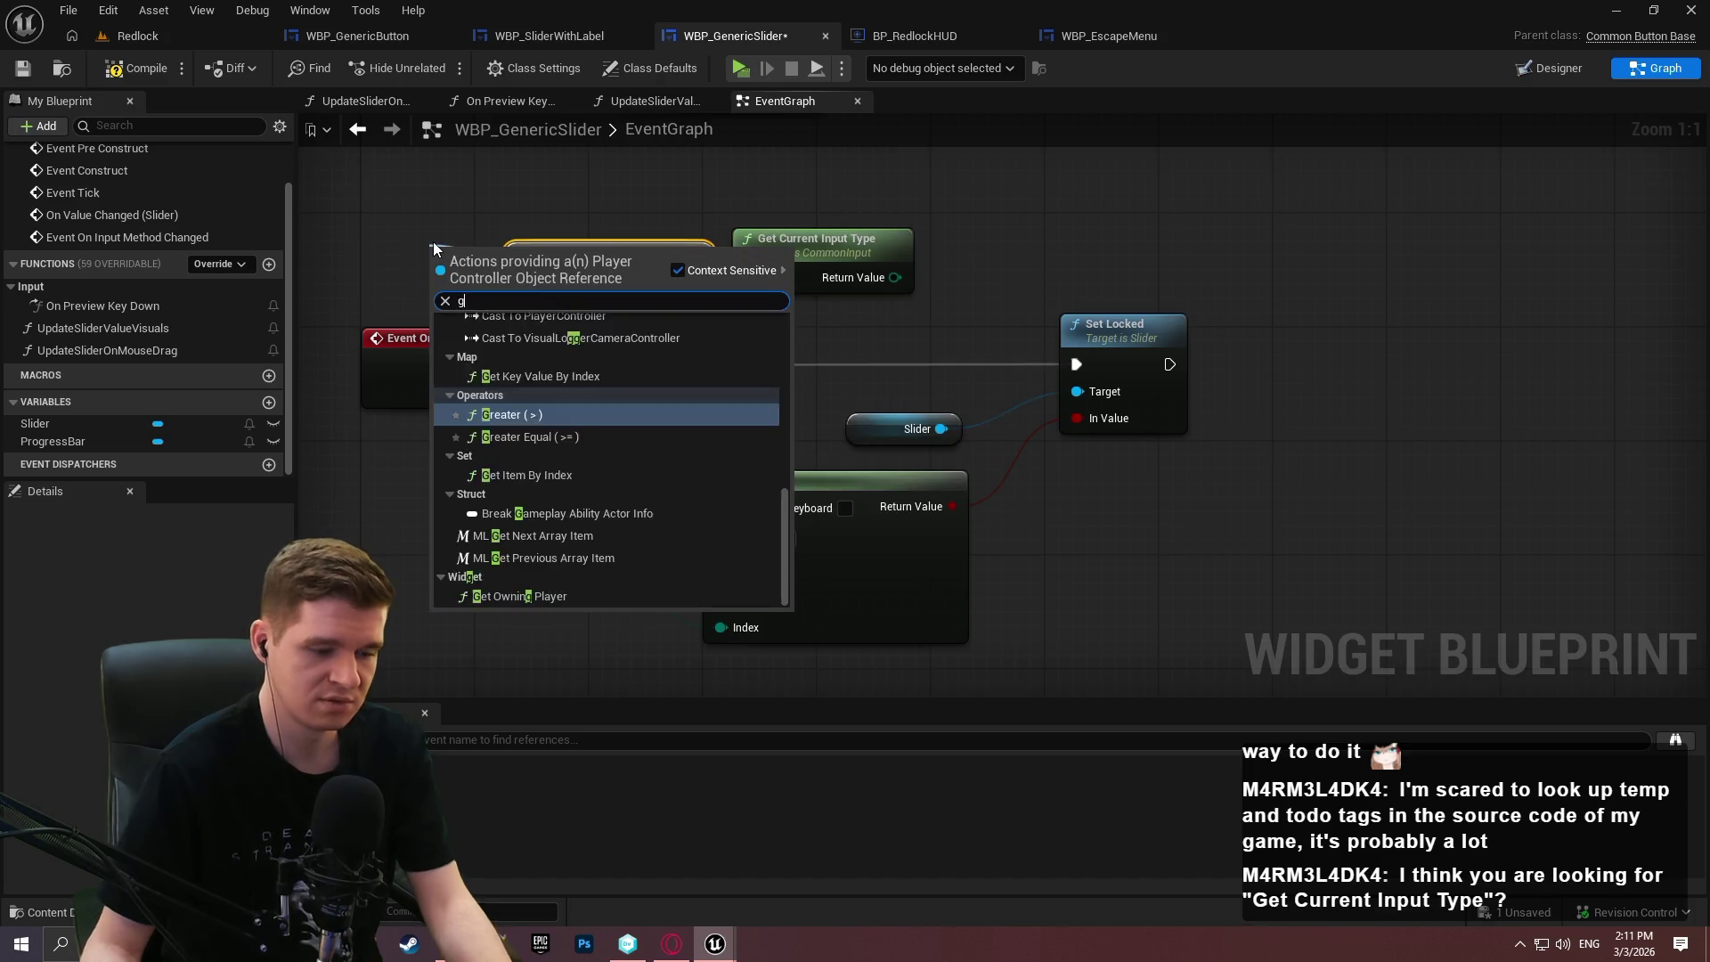
# Wire Get Player Controller into CommonInput, line up the nodes, and select the Slider, Select and Set Locked nodes.
pyautogui.write('get player contr')
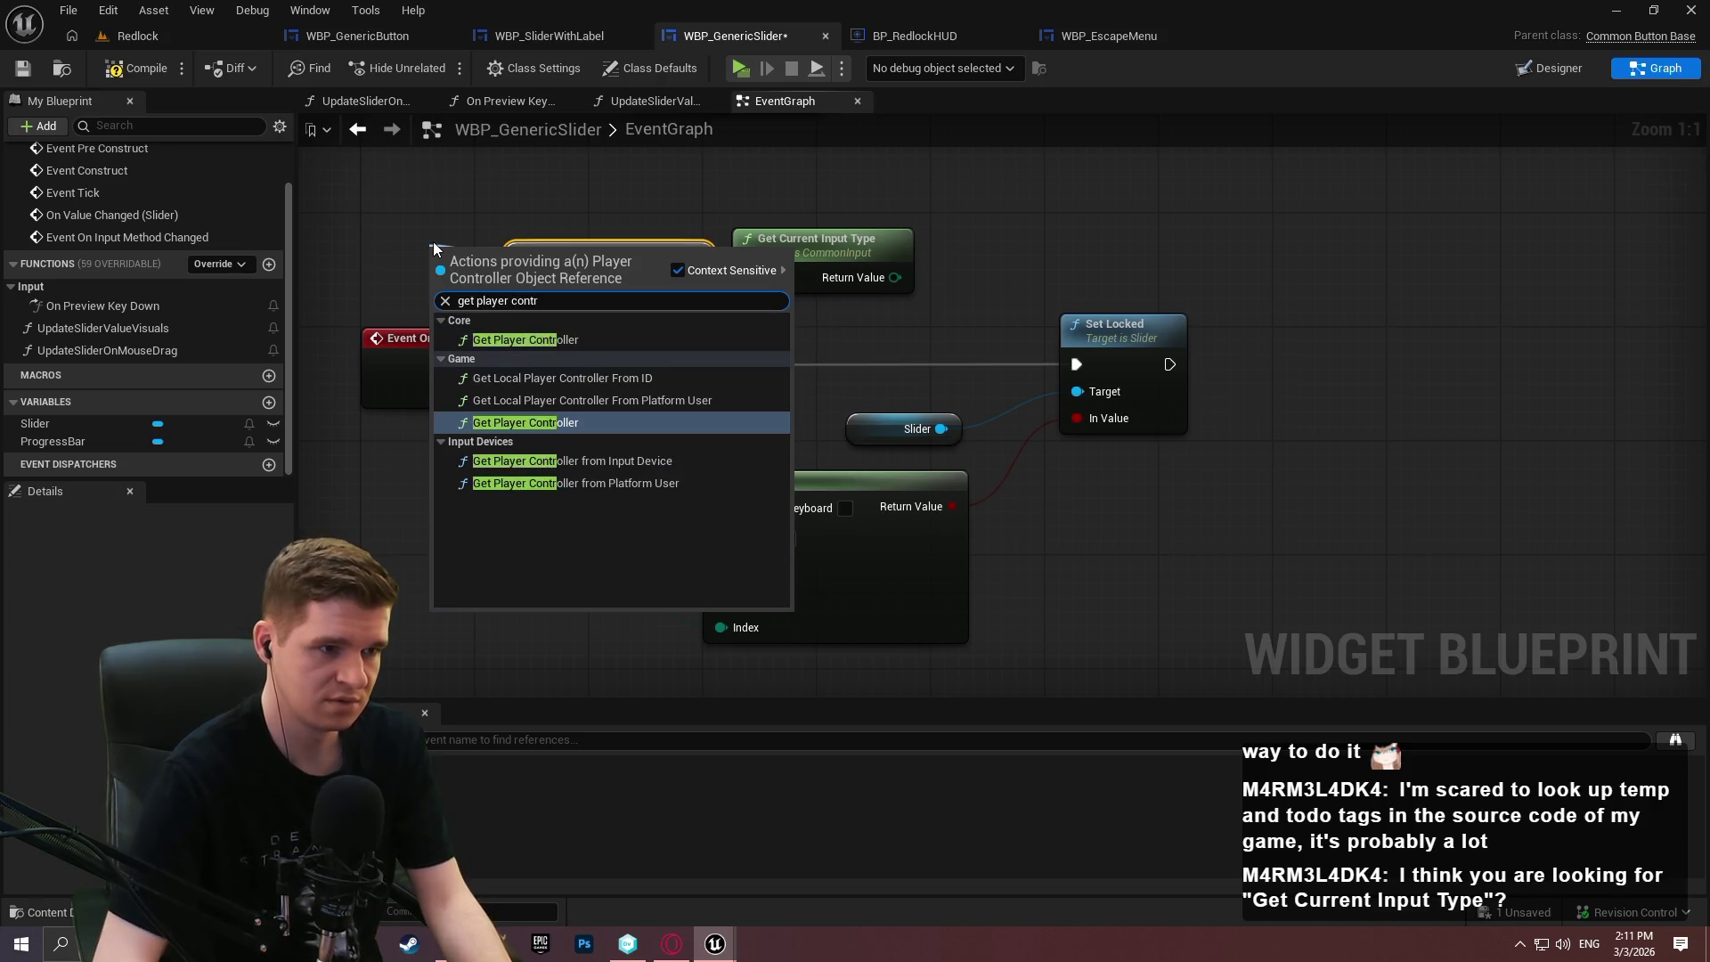
pyautogui.press('Return')
pyautogui.moveTo(464, 245)
pyautogui.mouseDown()
pyautogui.moveTo(289, 228)
pyautogui.moveTo(446, 238)
pyautogui.mouseUp()
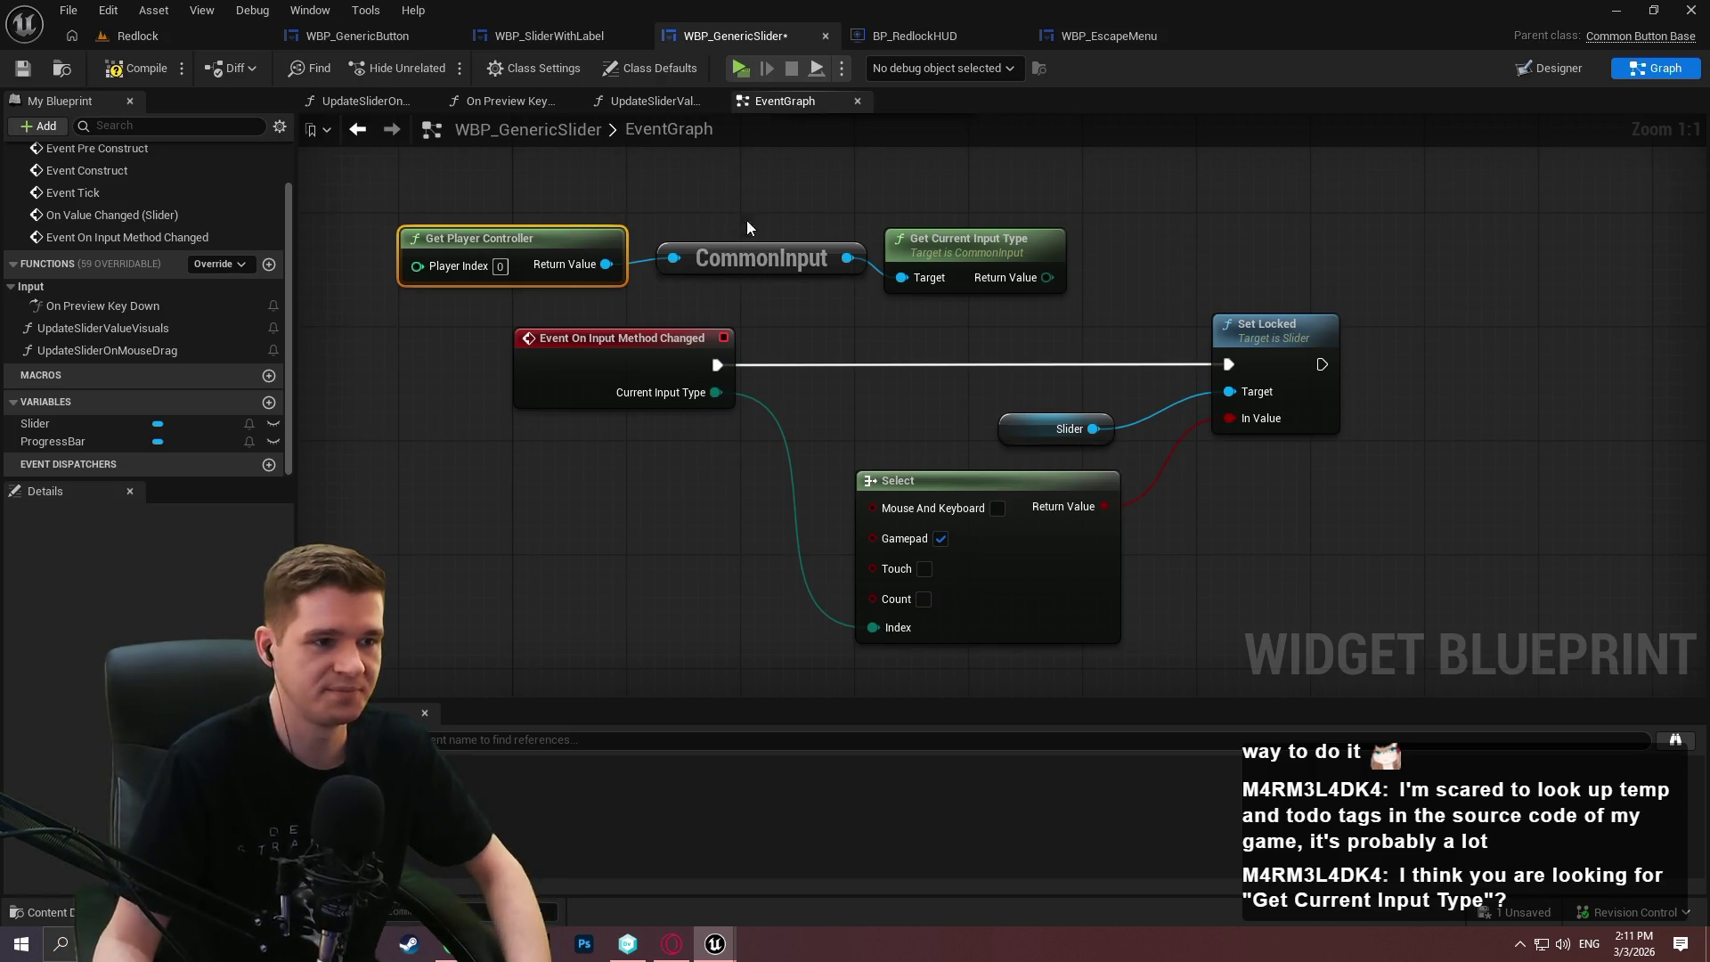
pyautogui.moveTo(746, 248); pyautogui.dragTo(746, 234)
pyautogui.moveTo(1326, 261)
pyautogui.mouseDown()
pyautogui.moveTo(1237, 255)
pyautogui.moveTo(1062, 431)
pyautogui.moveTo(1095, 499)
pyautogui.mouseUp()
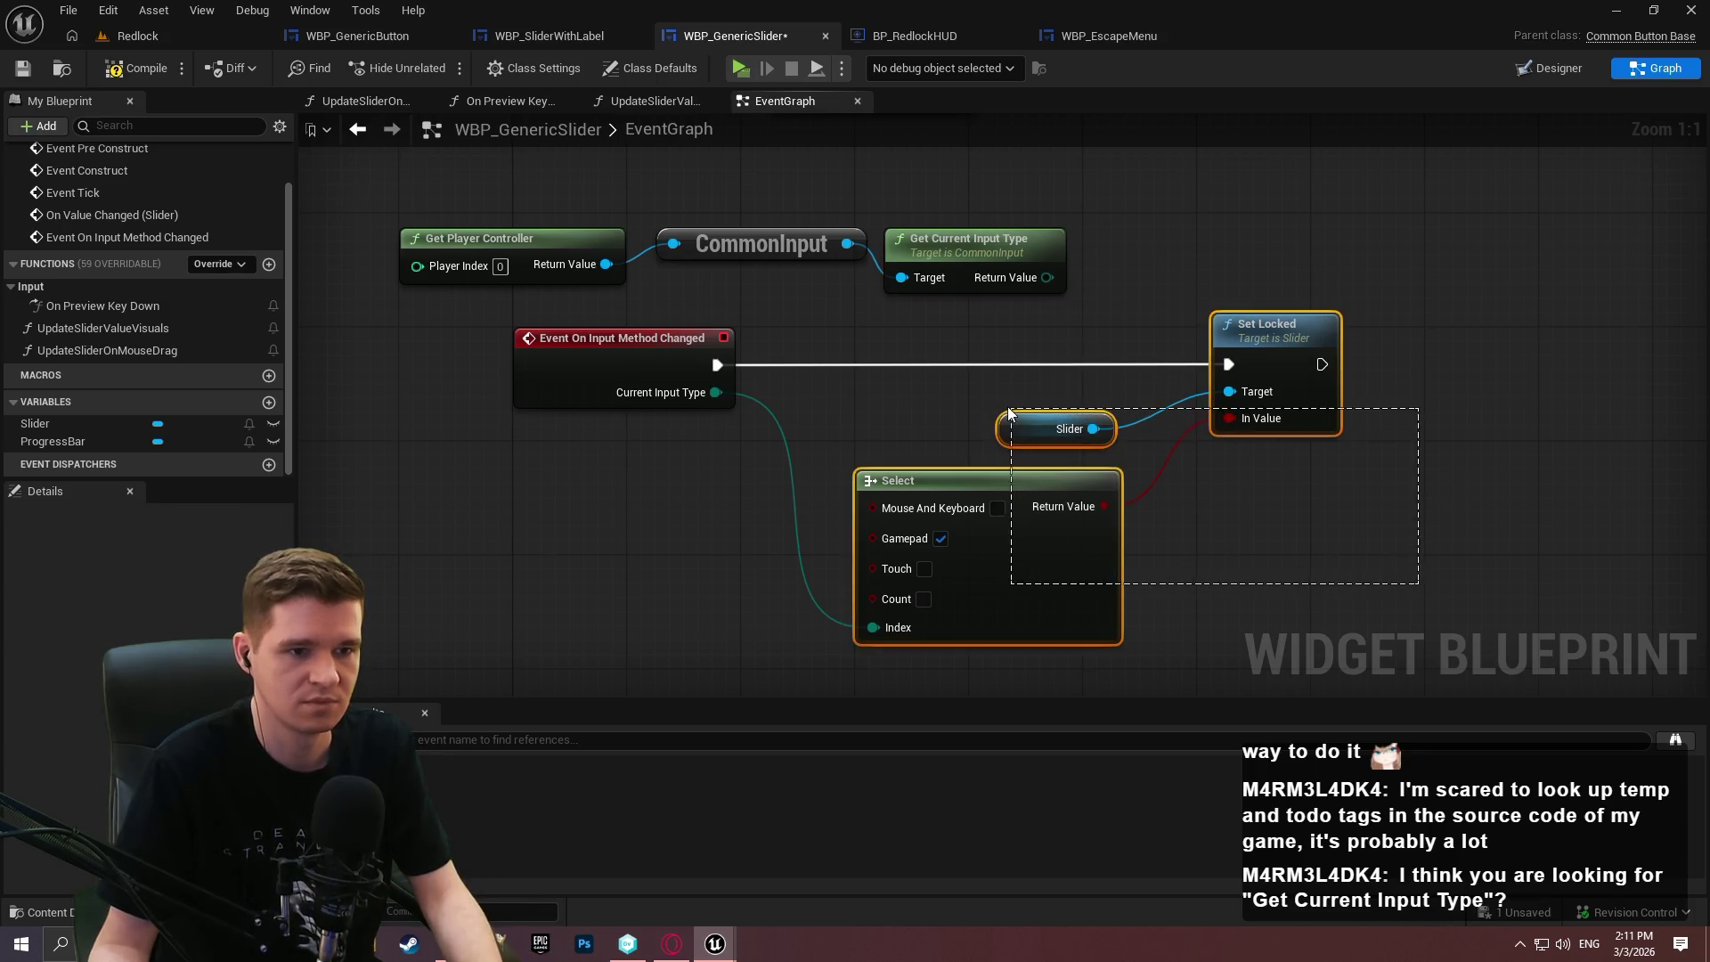
pyautogui.scroll(-4, 1231, 454)
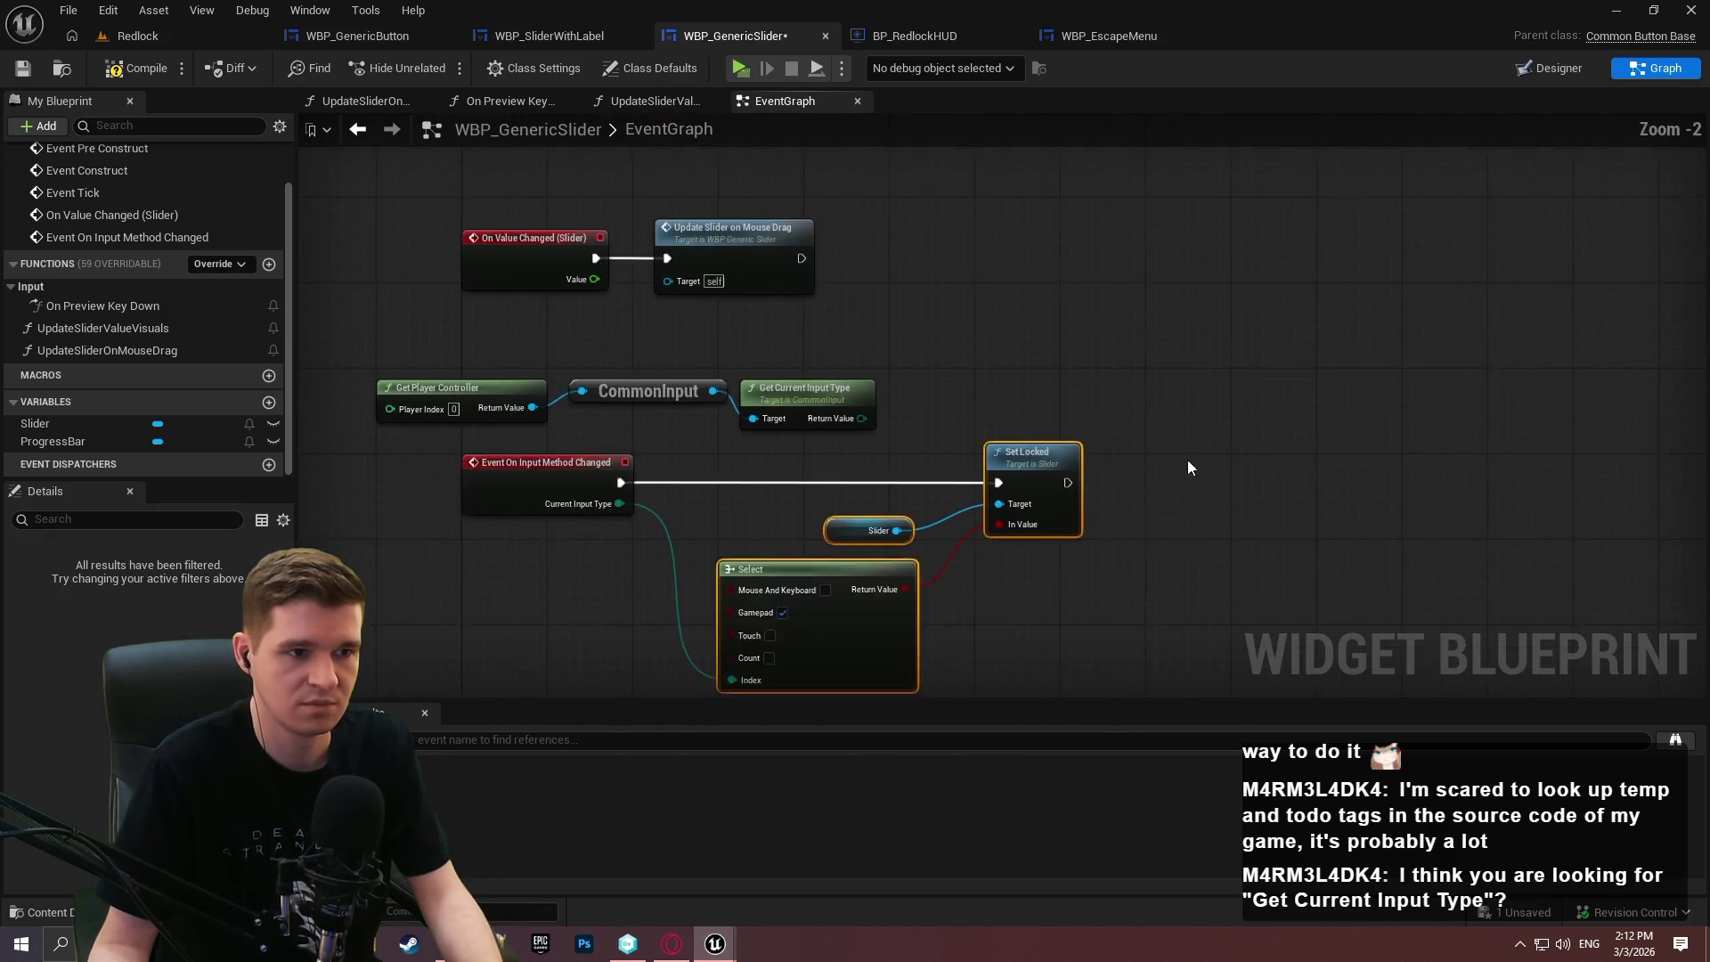
# Delete the disabled Event Tick, Event Pre Construct and Event Construct nodes.
pyautogui.click(1377, 309)
pyautogui.moveTo(1376, 318); pyautogui.dragTo(1095, 433)
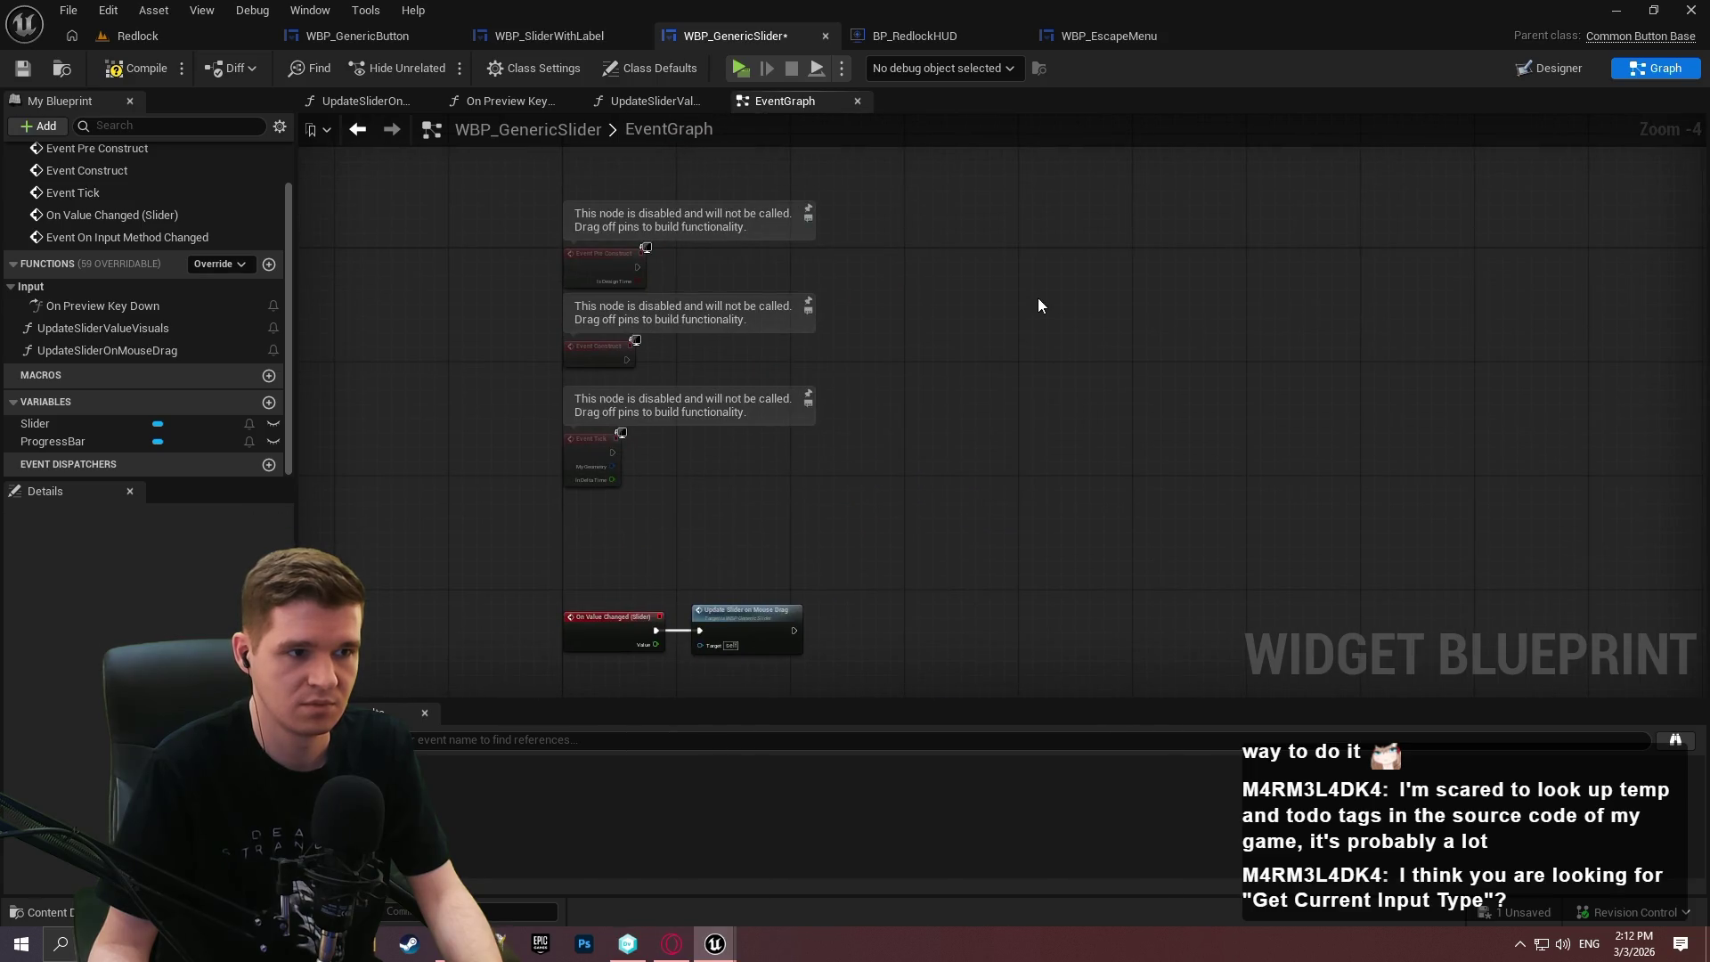
pyautogui.moveTo(996, 497); pyautogui.dragTo(976, 371)
pyautogui.moveTo(793, 525)
pyautogui.mouseDown()
pyautogui.moveTo(834, 232)
pyautogui.moveTo(1094, 305)
pyautogui.mouseUp()
pyautogui.moveTo(609, 251)
pyautogui.mouseDown()
pyautogui.moveTo(680, 443)
pyautogui.moveTo(570, 334)
pyautogui.mouseUp()
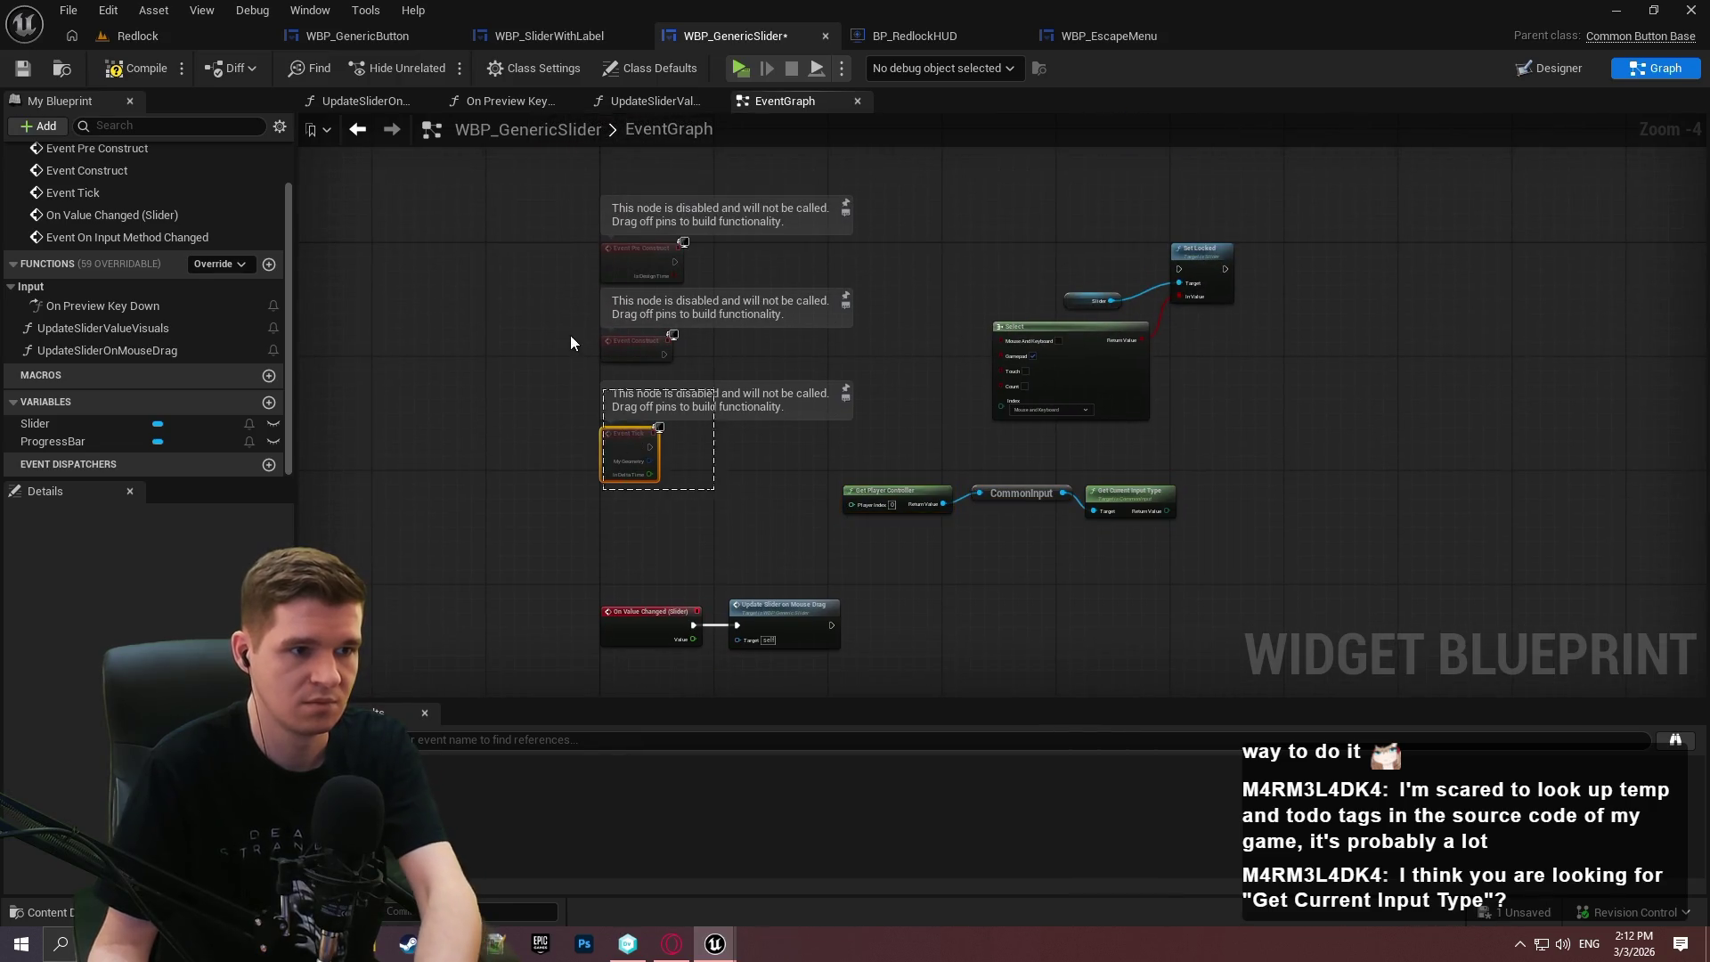
pyautogui.scroll(2, 760, 437)
pyautogui.press('Delete')
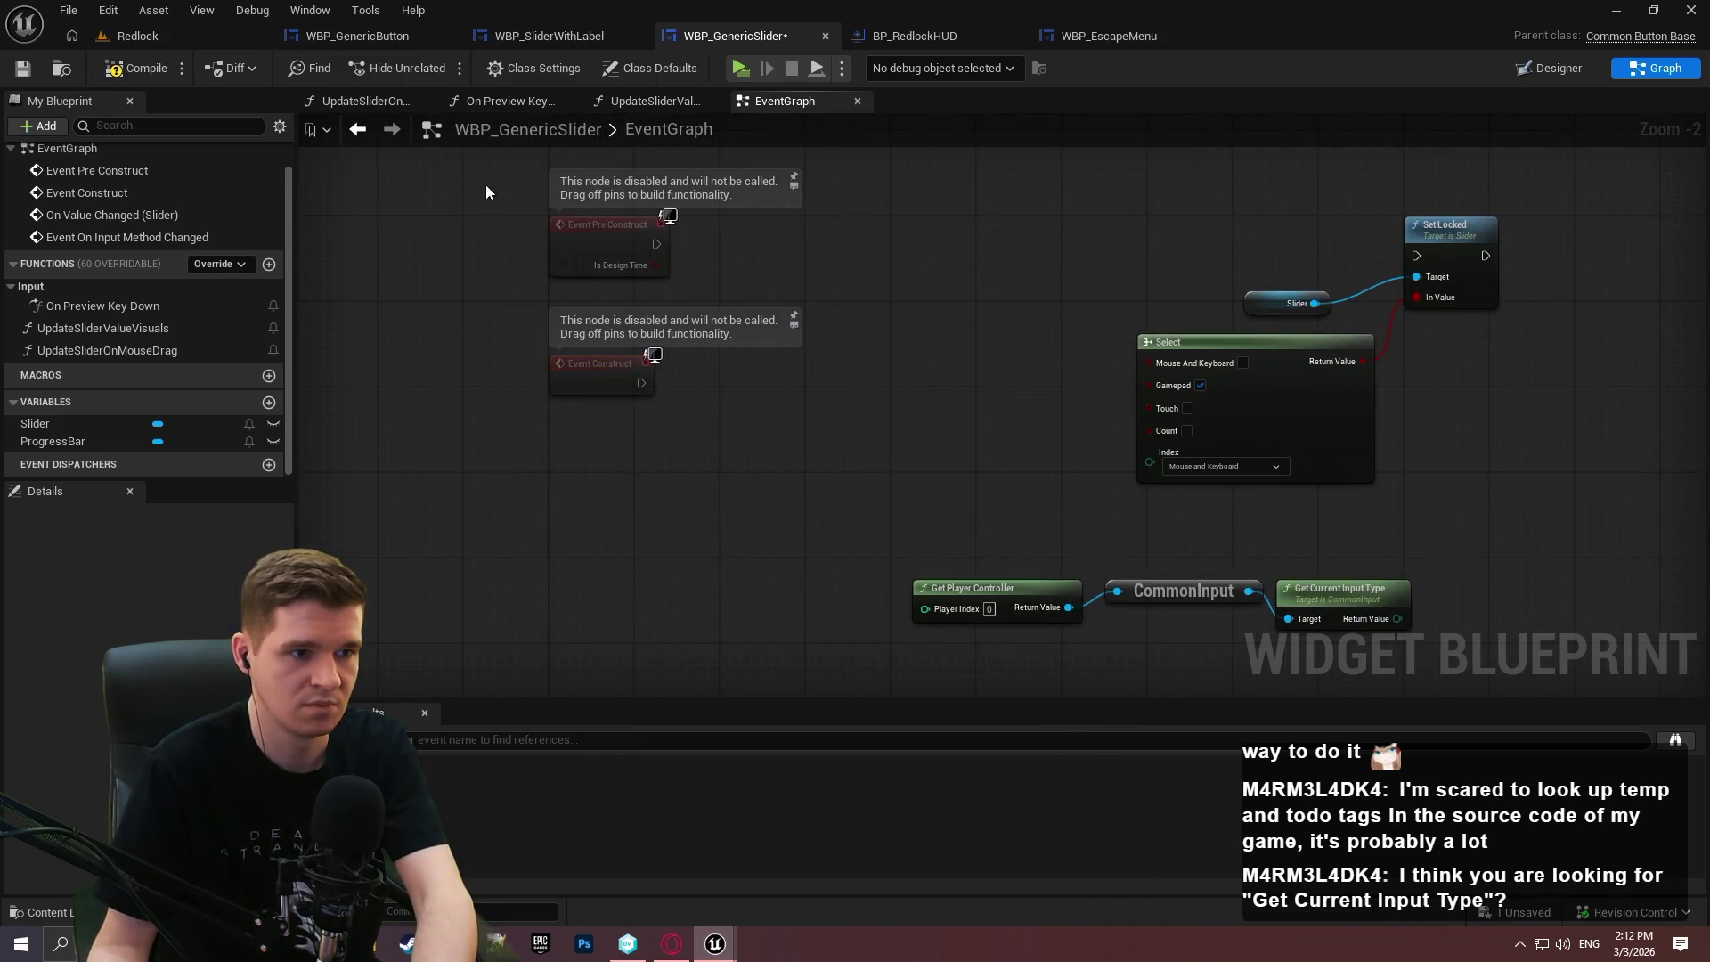
pyautogui.moveTo(487, 192); pyautogui.dragTo(694, 285)
pyautogui.press('Delete')
pyautogui.moveTo(675, 487); pyautogui.dragTo(654, 374)
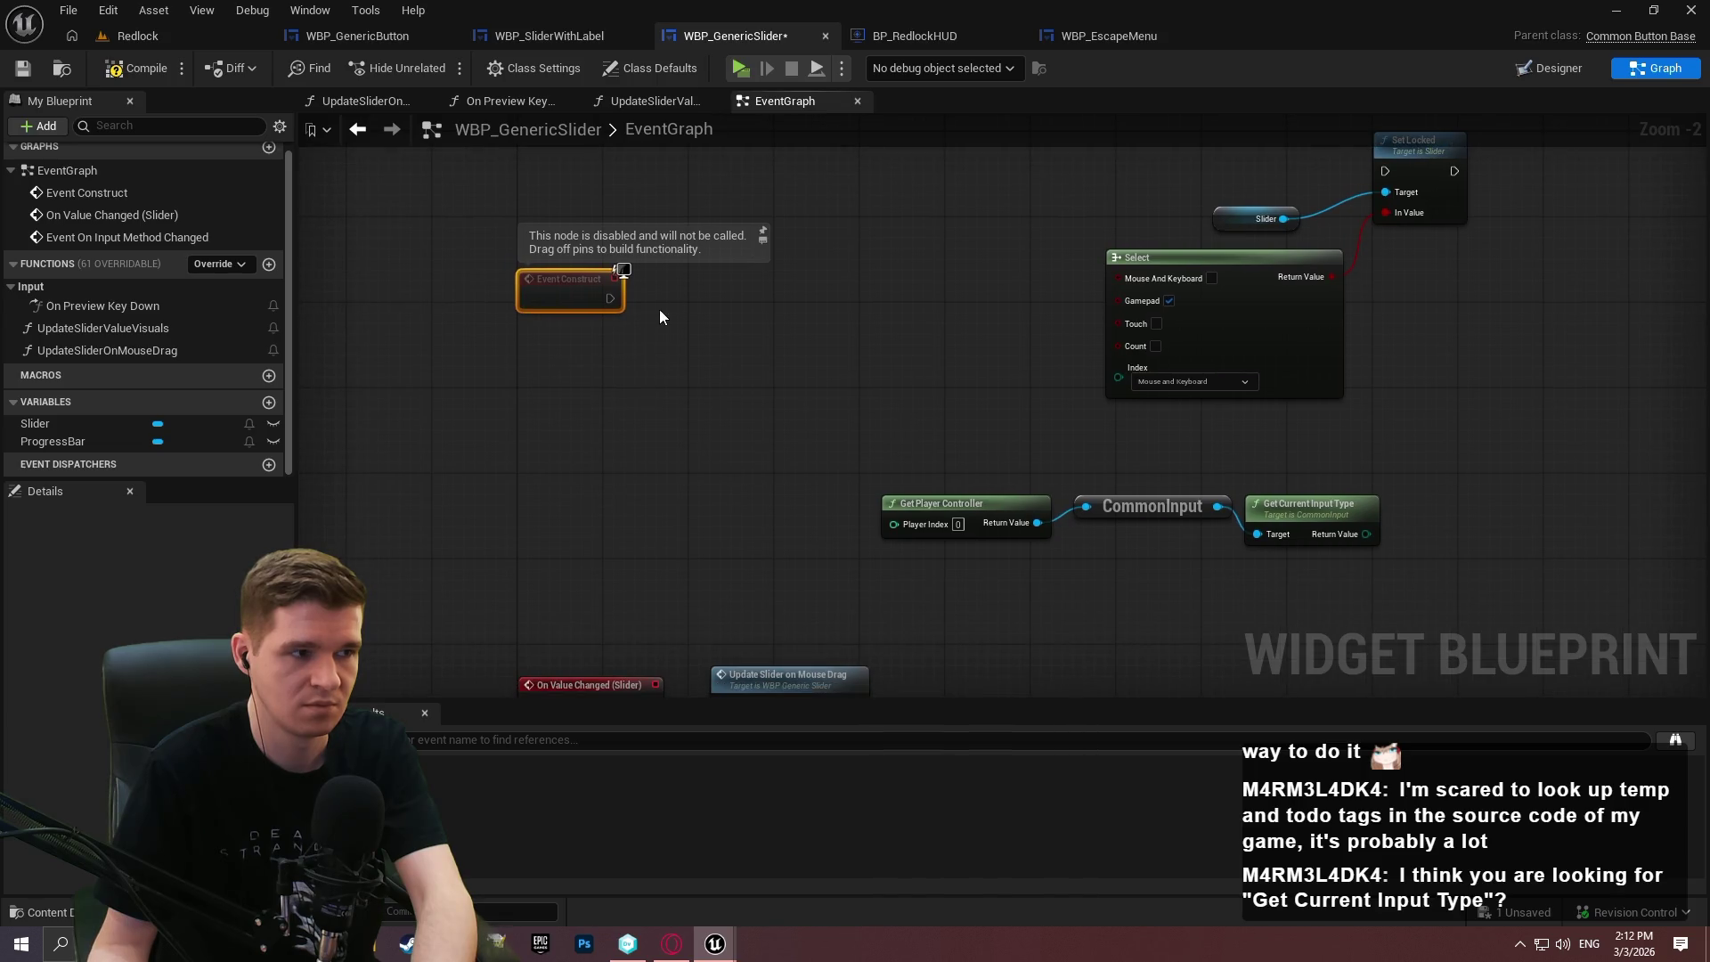
pyautogui.press('Delete')
# Add a new Event Construct node from the 'construct' action search.
pyautogui.rightClick(596, 322)
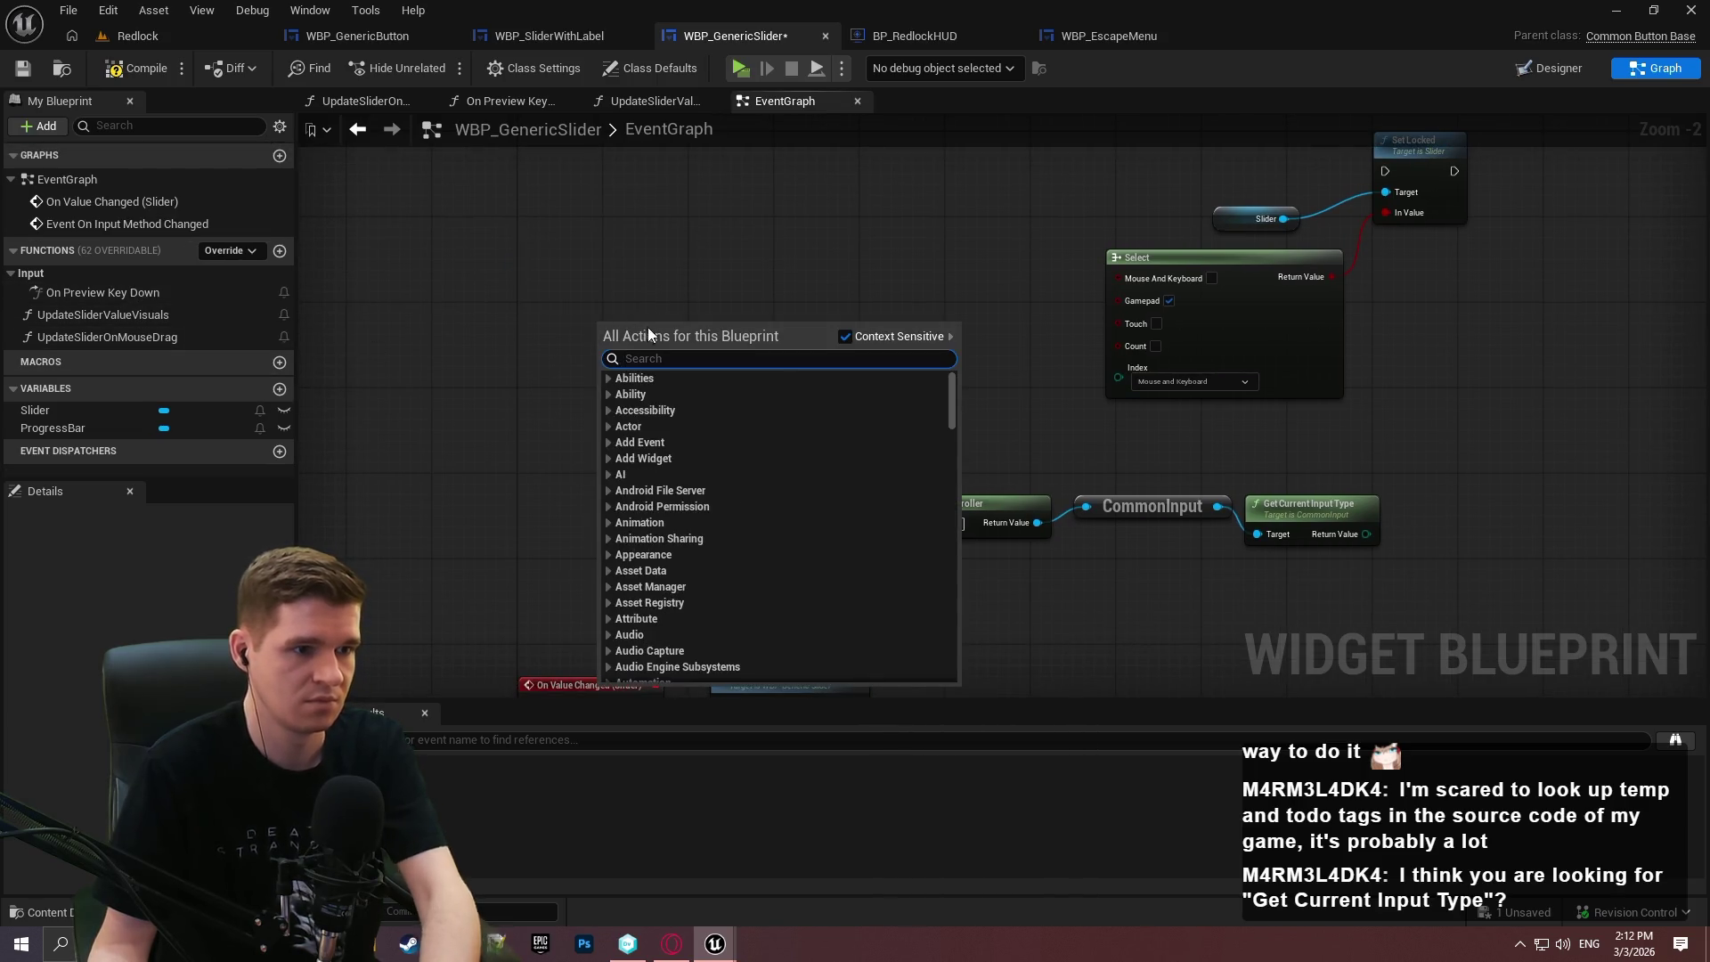
pyautogui.write('activated')
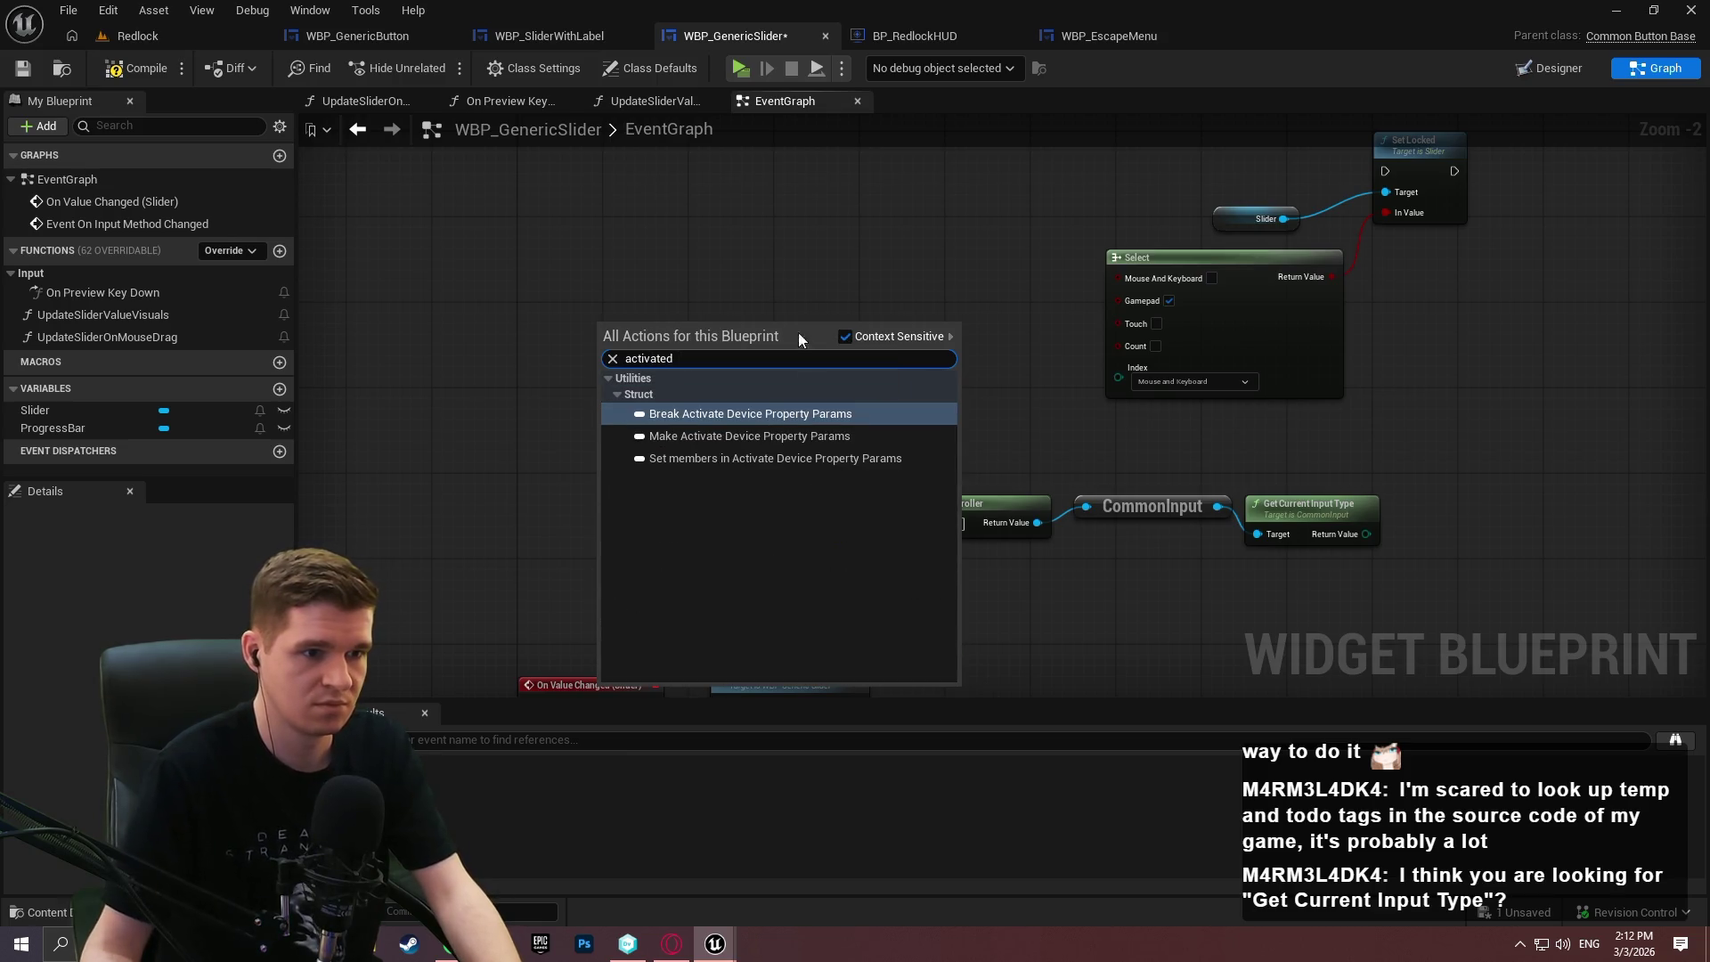
pyautogui.click(576, 287)
pyautogui.rightClick(536, 290)
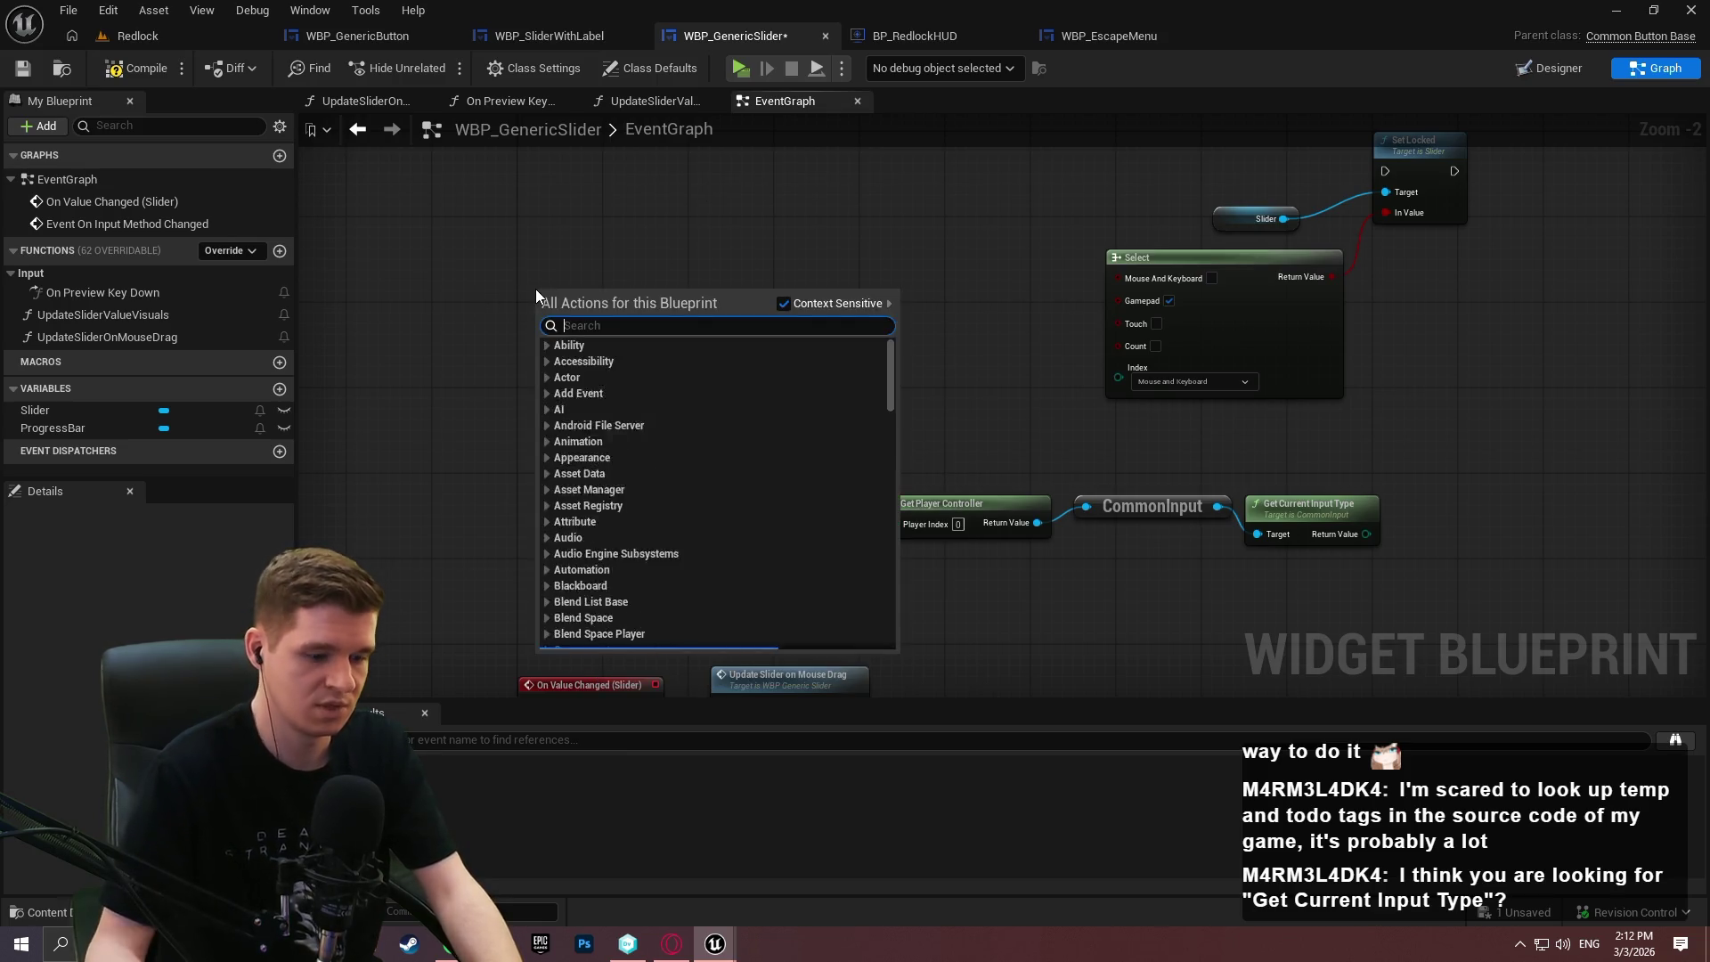
pyautogui.write('contrus')
pyautogui.press('BackSpace')
pyautogui.write('ct')
pyautogui.press('BackSpace')
pyautogui.press('BackSpace')
pyautogui.press('BackSpace')
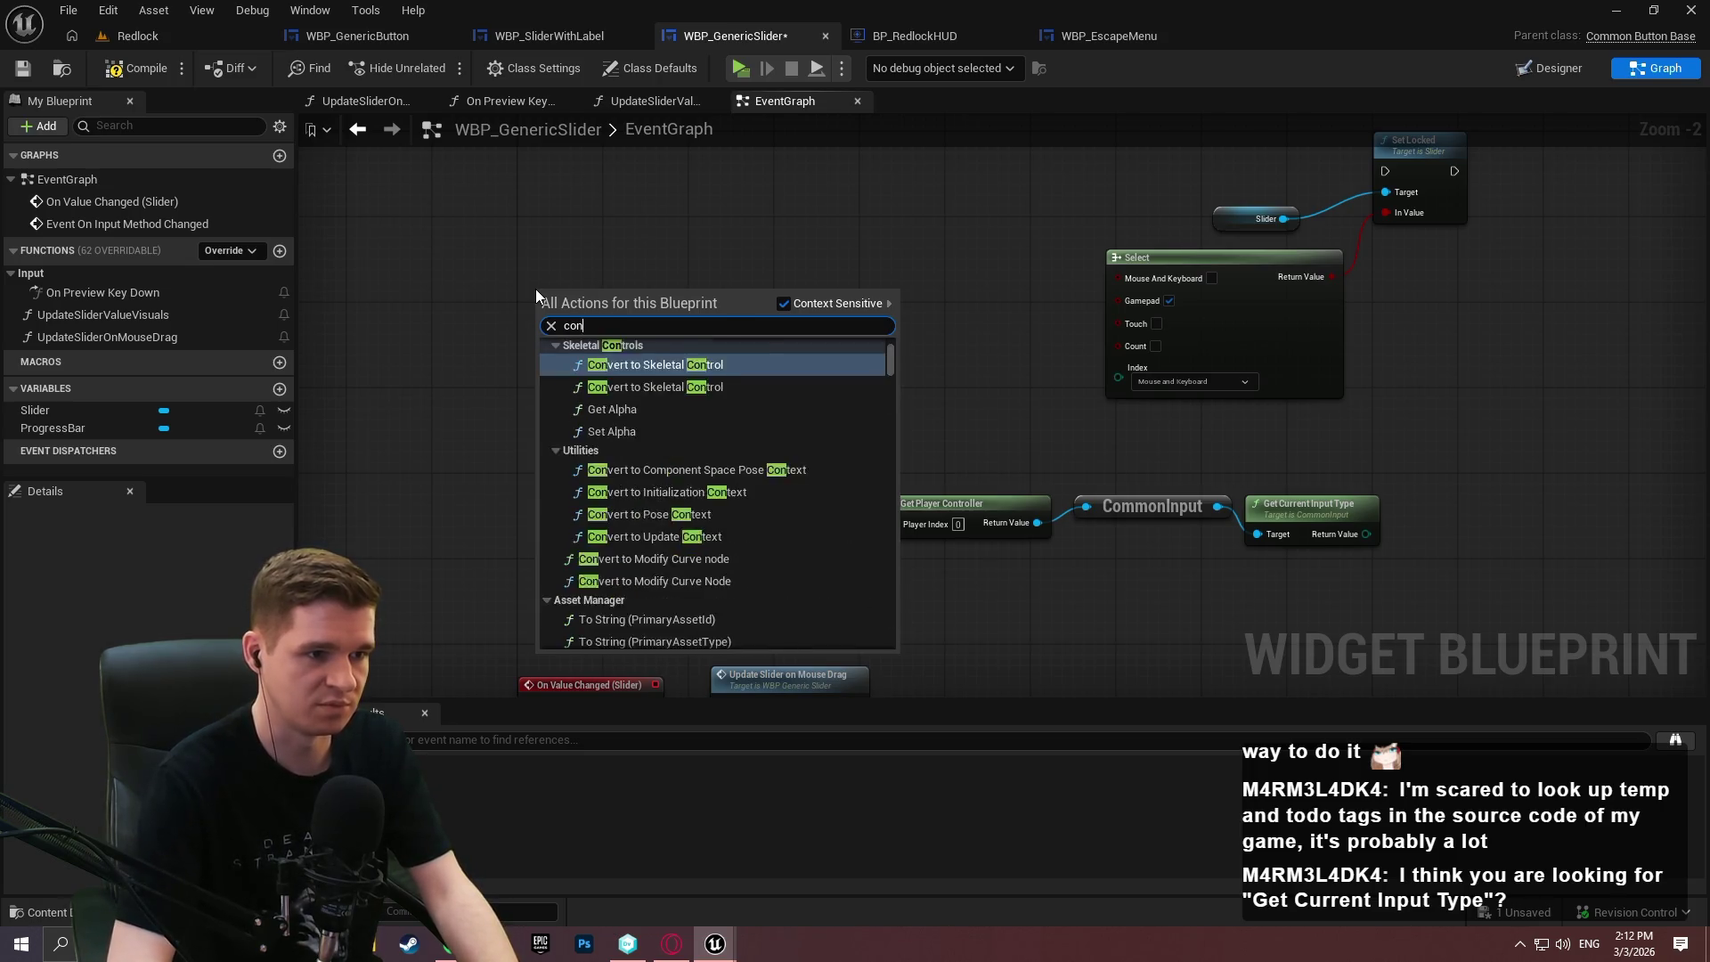
pyautogui.write('struct')
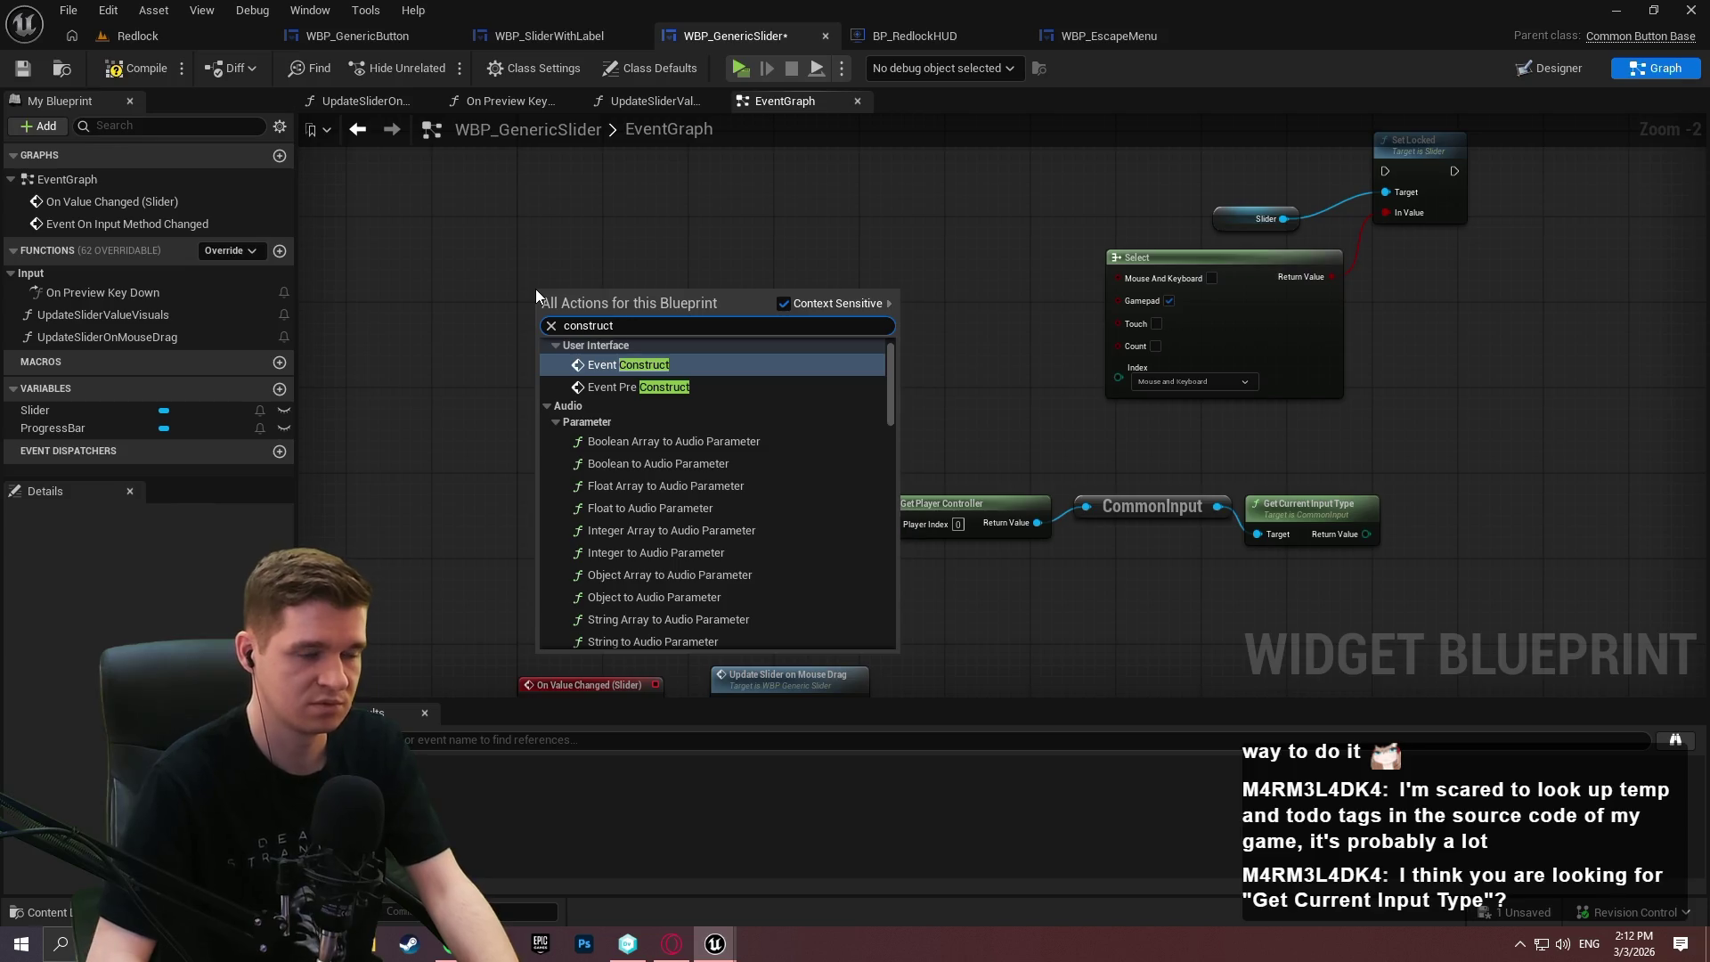
pyautogui.press('Return')
# Add a Parent: Construct call to the right of Event Construct.
pyautogui.scroll(1, 552, 294)
pyautogui.rightClick(556, 290)
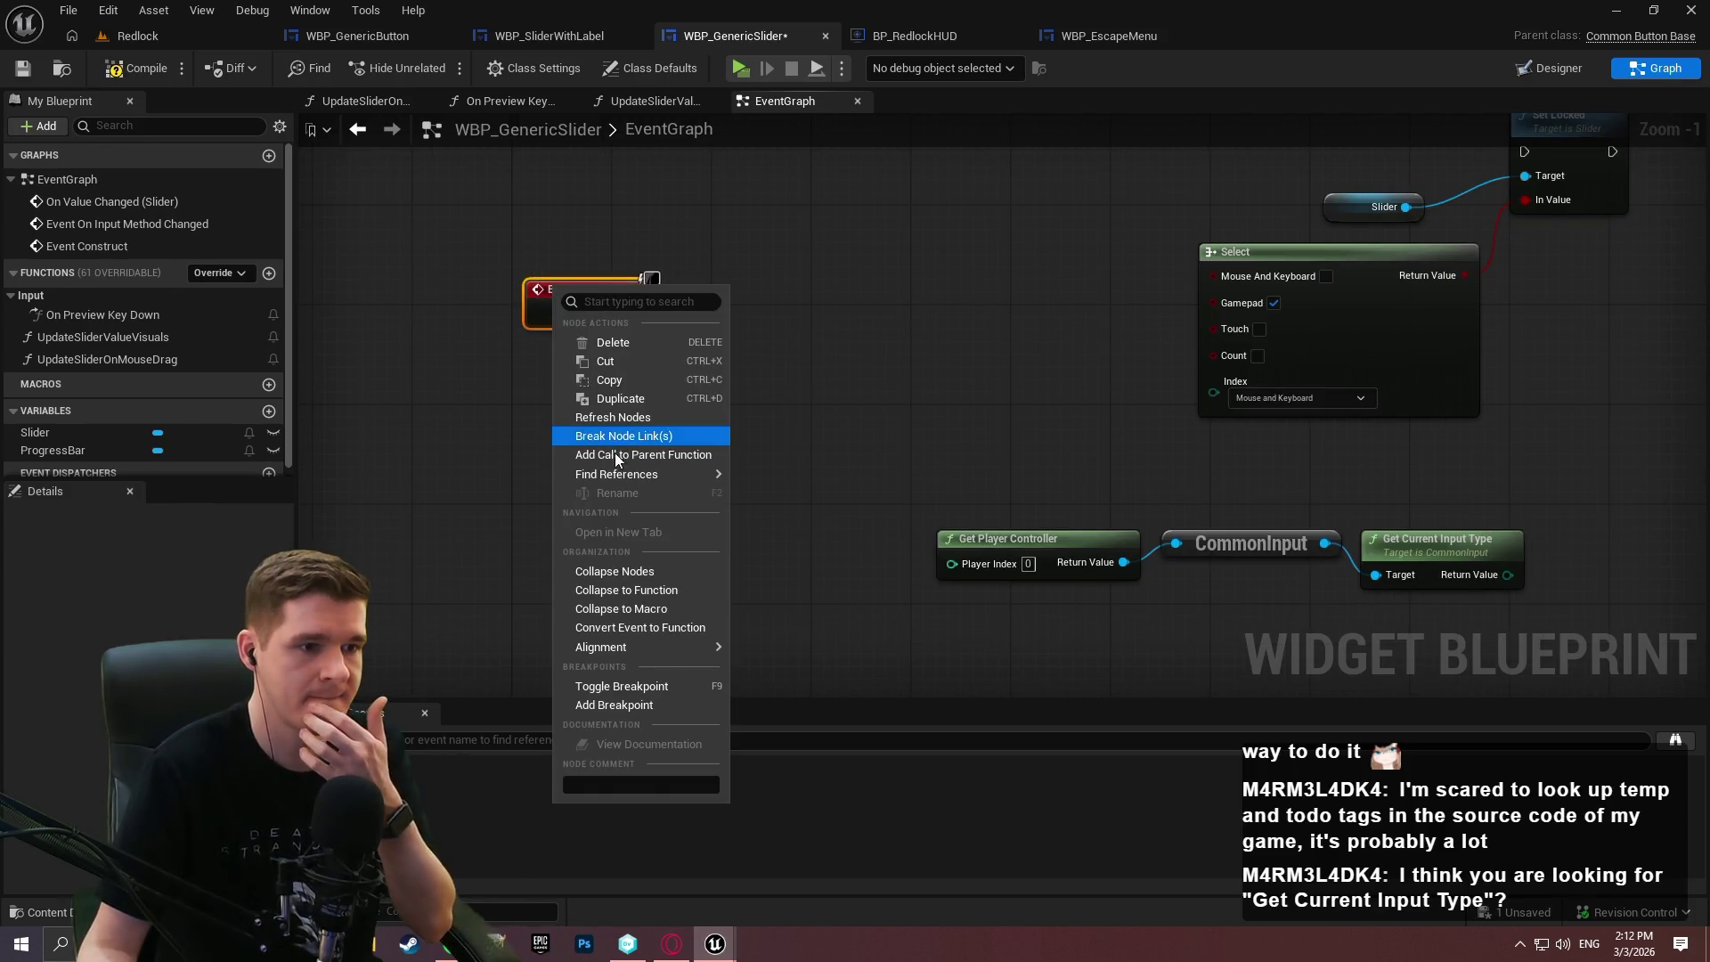
pyautogui.click(643, 454)
pyautogui.moveTo(570, 379); pyautogui.dragTo(769, 376)
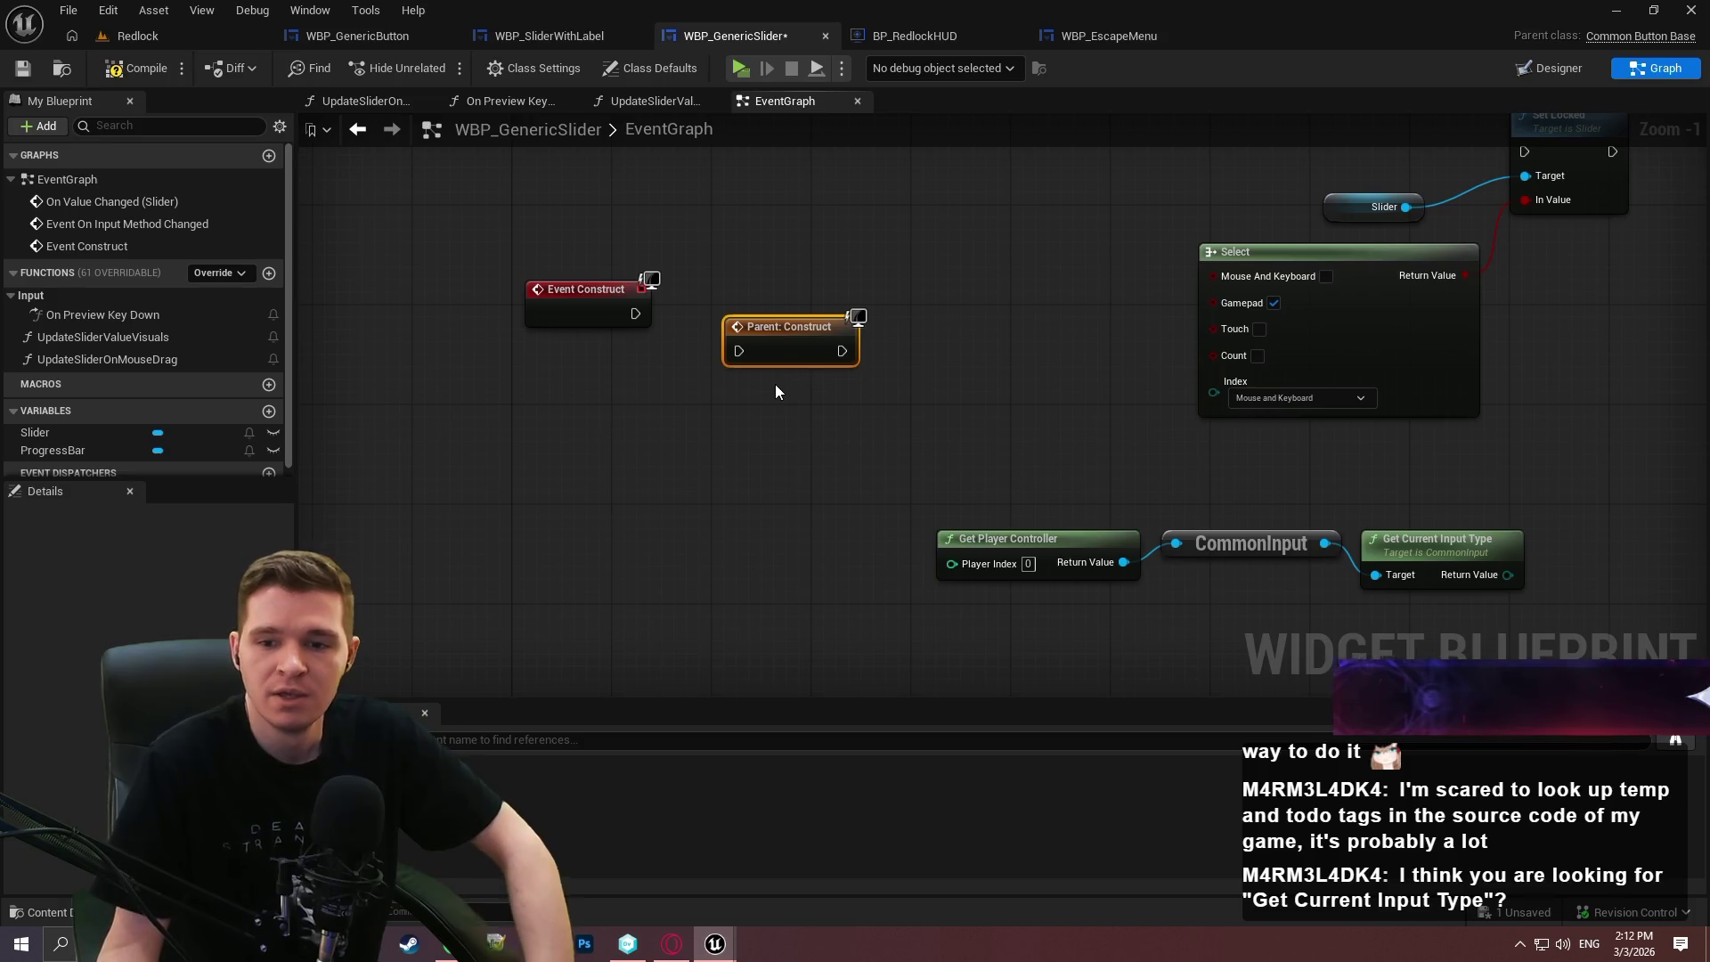